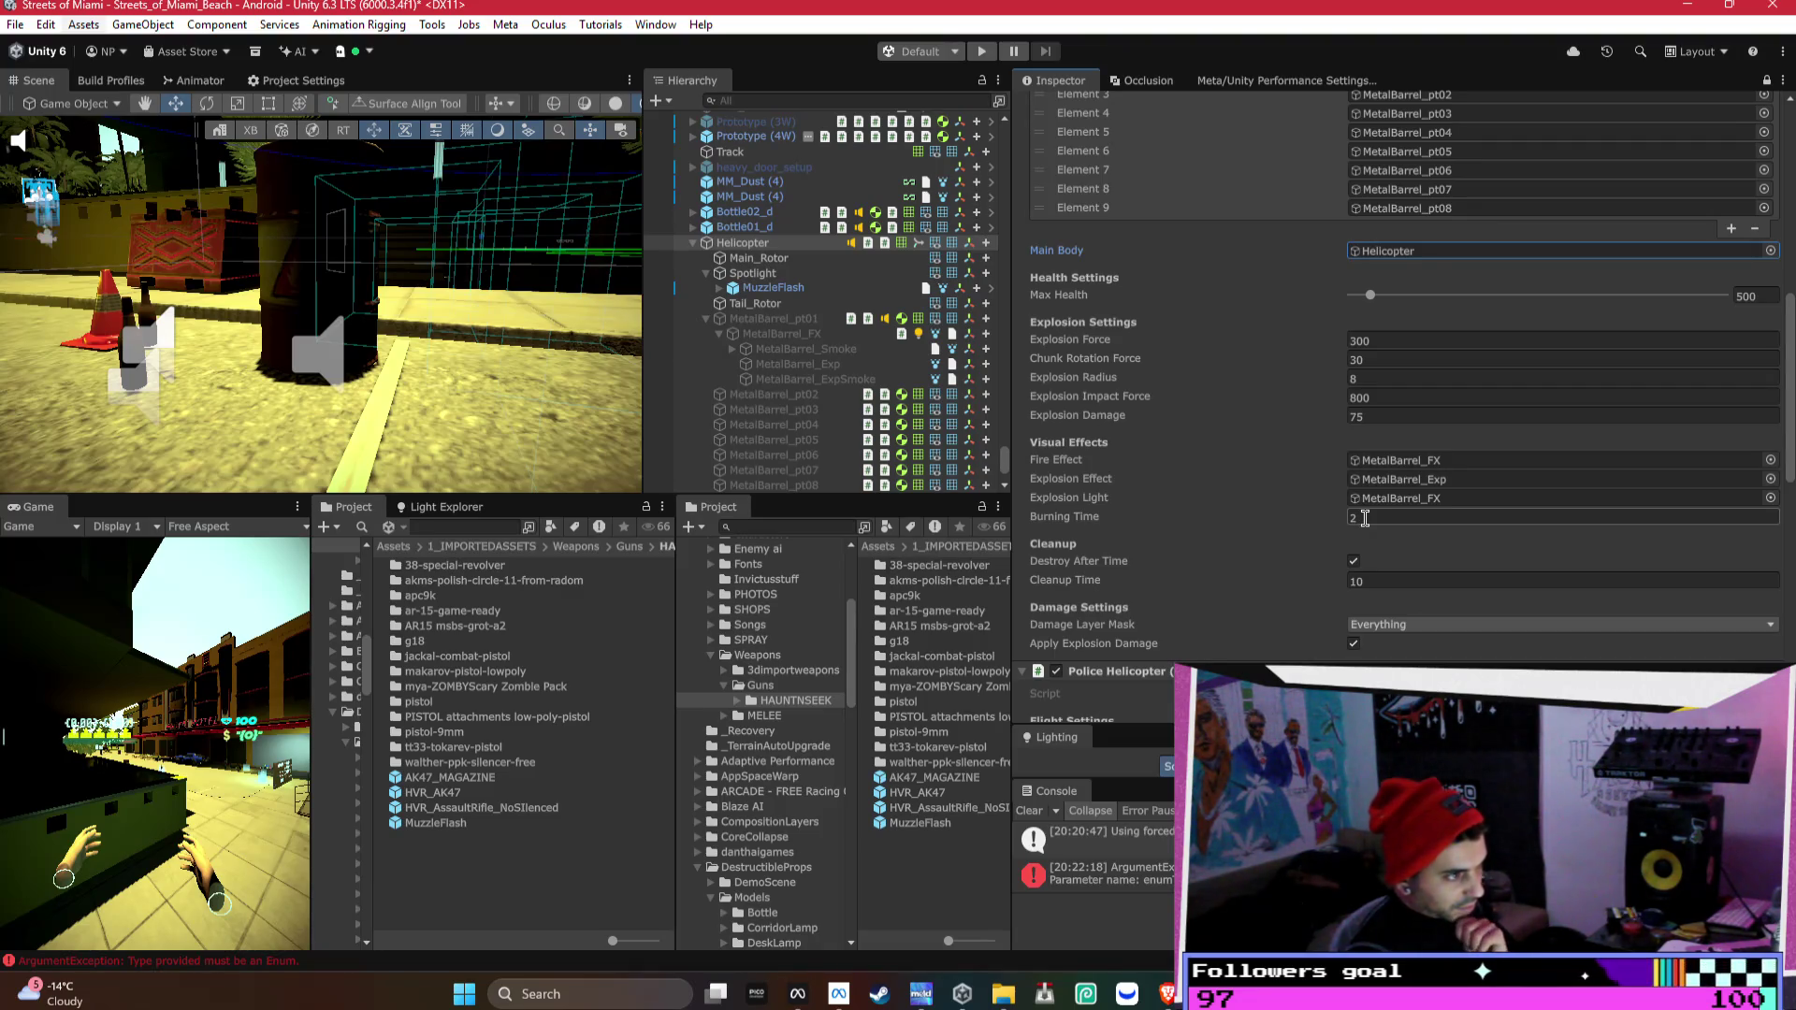
- In the Vehicle Destruction script, uncheck Apply Explosion Damage and set Damage Layer Mask to Nothing
{"action": "scroll", "coordinate": [1365, 517], "scroll_direction": "down", "scroll_amount": 3}
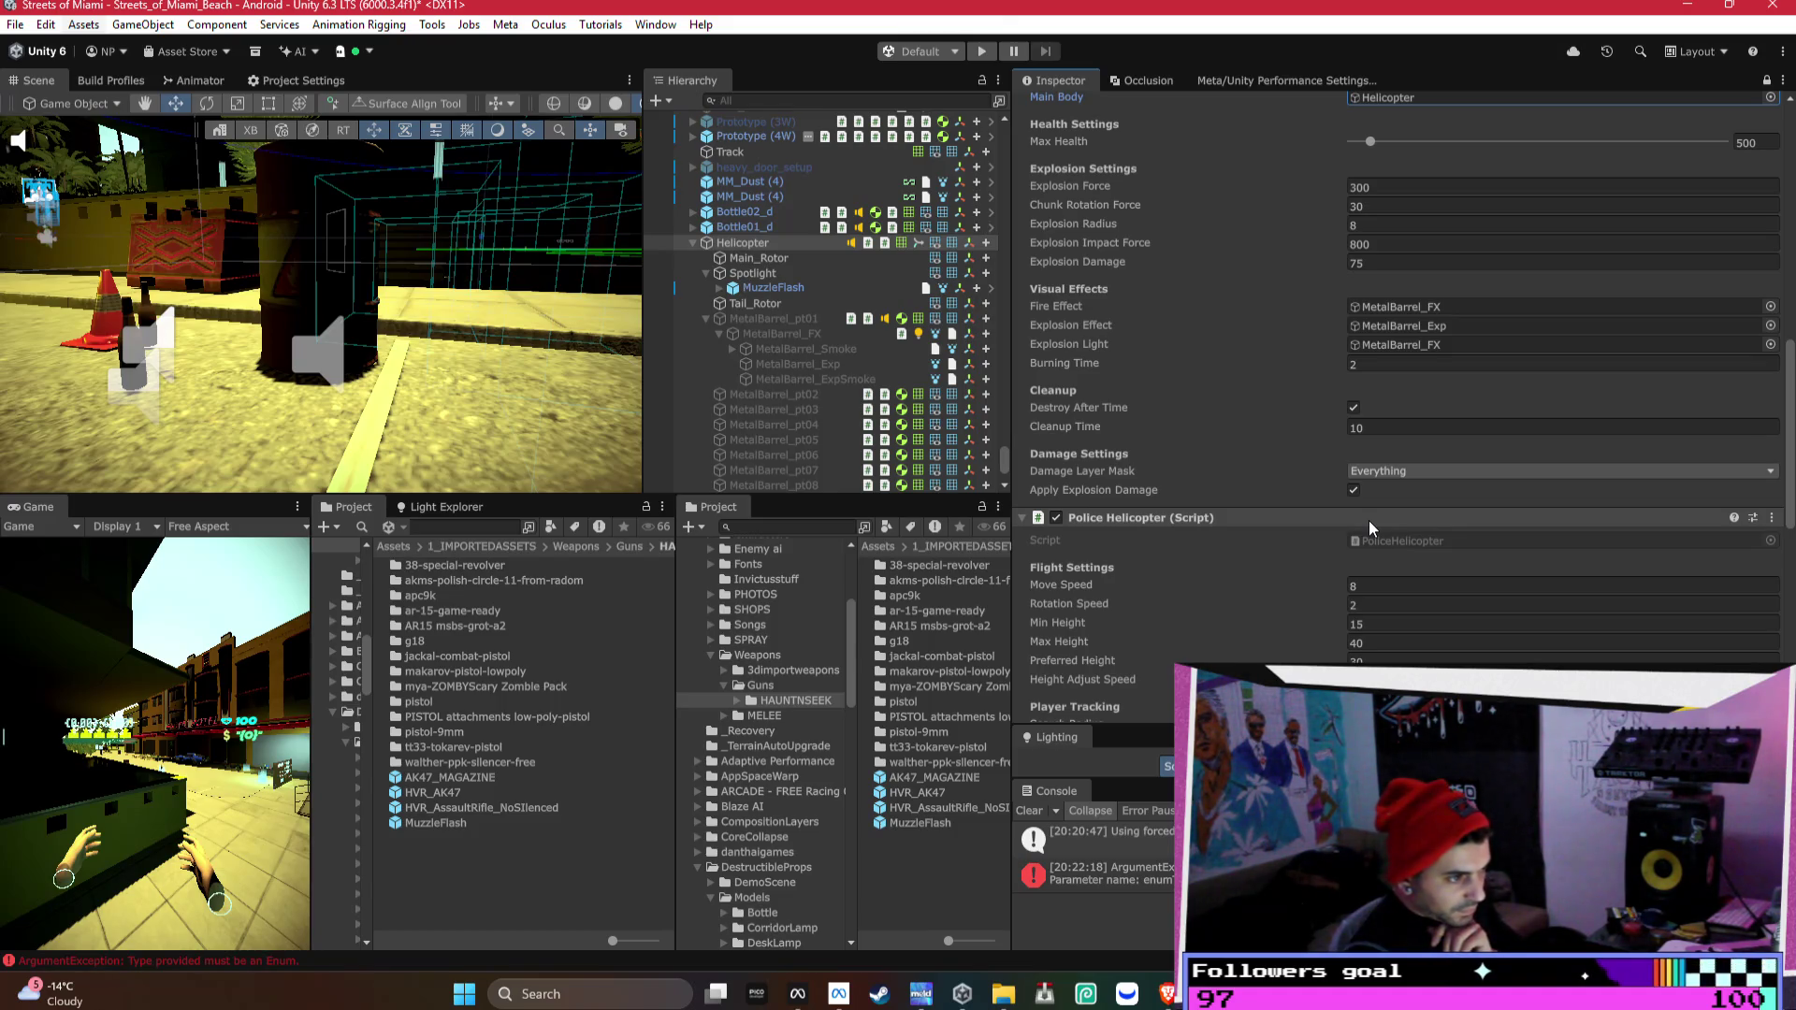
{"action": "scroll", "coordinate": [1358, 499], "scroll_direction": "down", "scroll_amount": 5}
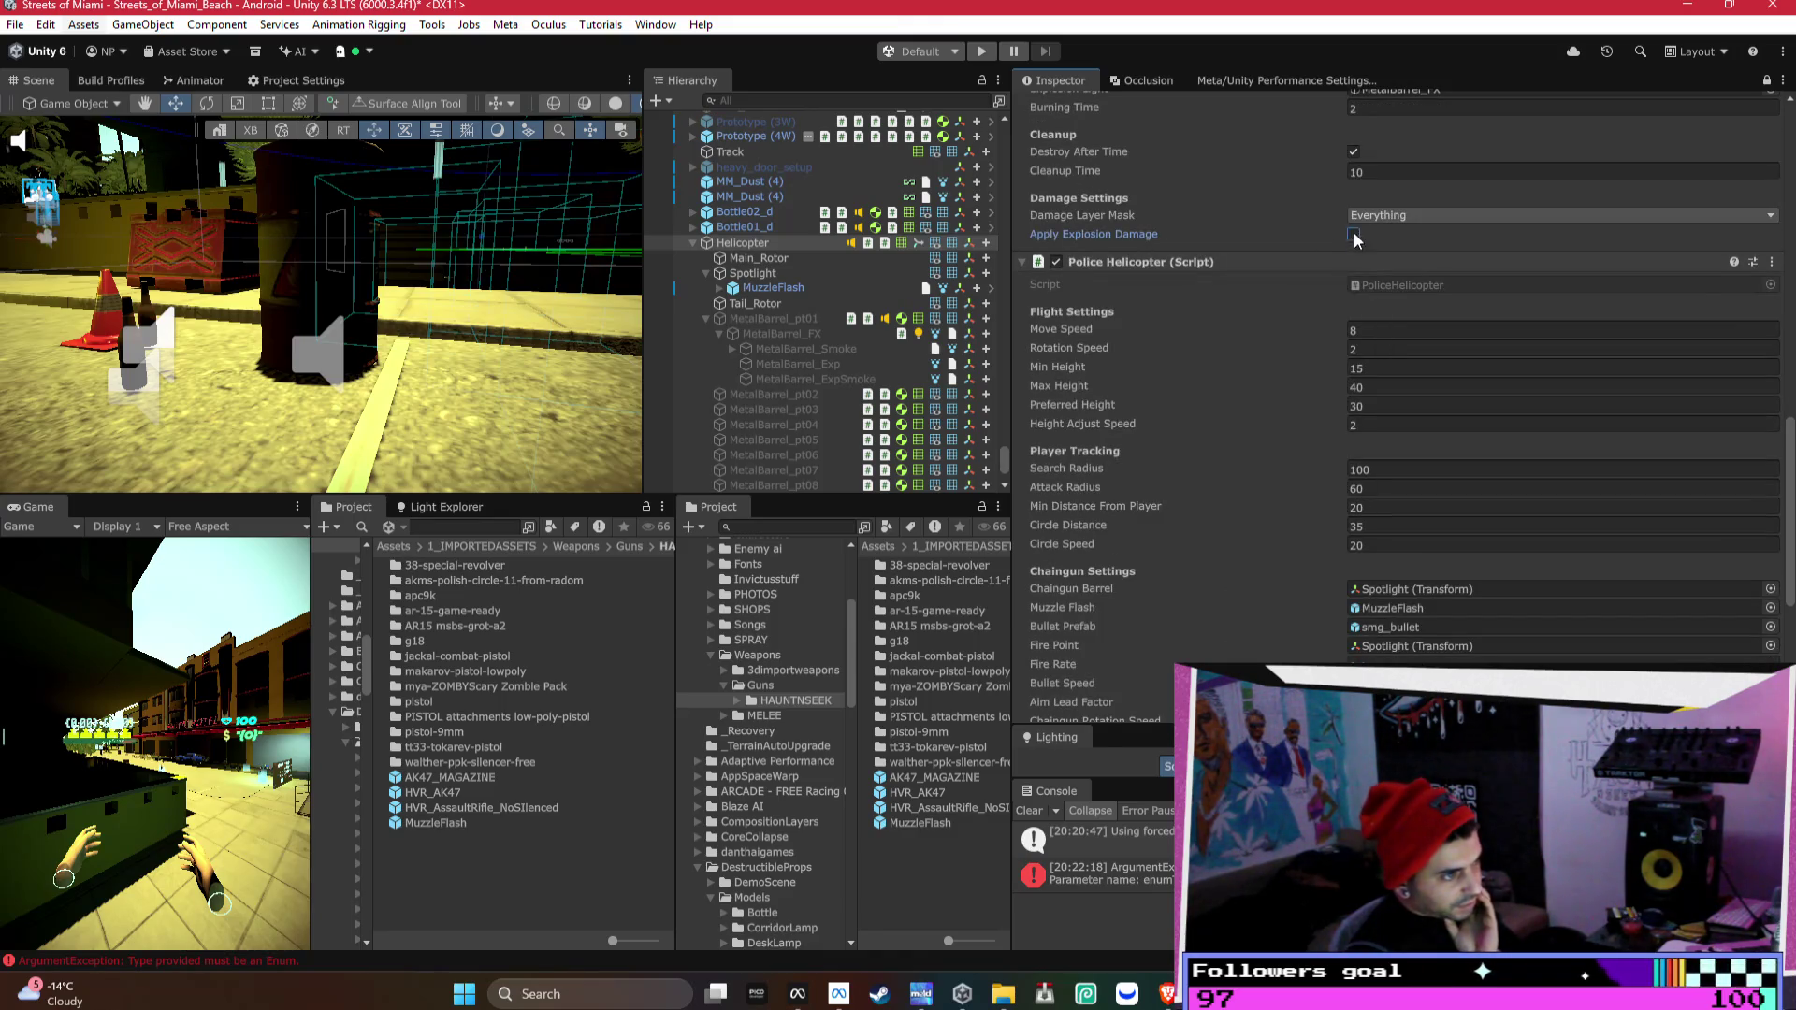
{"action": "left_click", "coordinate": [1365, 216]}
{"action": "left_click", "coordinate": [1387, 234]}
{"action": "left_click", "coordinate": [1234, 242]}
{"action": "scroll", "coordinate": [1325, 445], "scroll_direction": "down", "scroll_amount": 6}
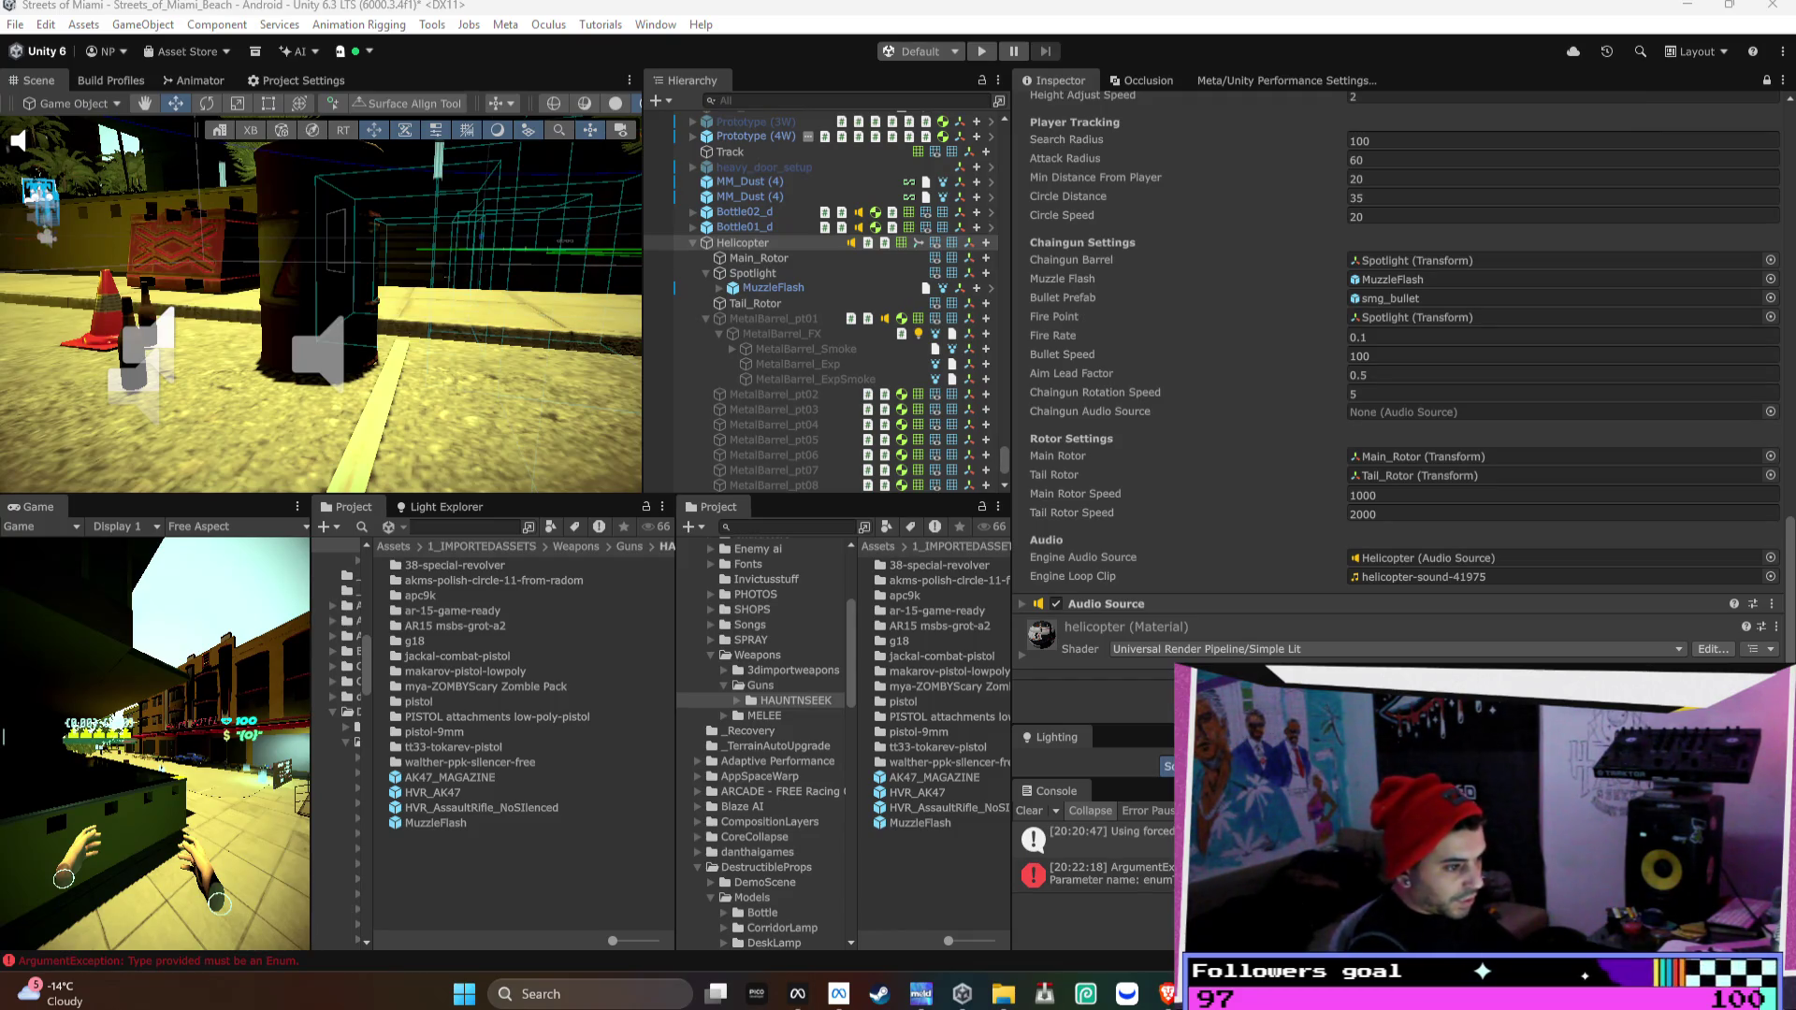
- Add a second Audio Source to the helicopter and assign it as the Chaingun Audio Source
{"action": "key", "text": "alt+Tab"}
{"action": "mouse_move", "coordinate": [1106, 676]}
{"action": "left_mouse_down"}
{"action": "mouse_move", "coordinate": [1376, 525]}
{"action": "mouse_move", "coordinate": [1421, 465]}
{"action": "left_mouse_up"}
{"action": "left_click", "coordinate": [1382, 675]}
{"action": "scroll", "coordinate": [1382, 636], "scroll_direction": "down", "scroll_amount": 1}
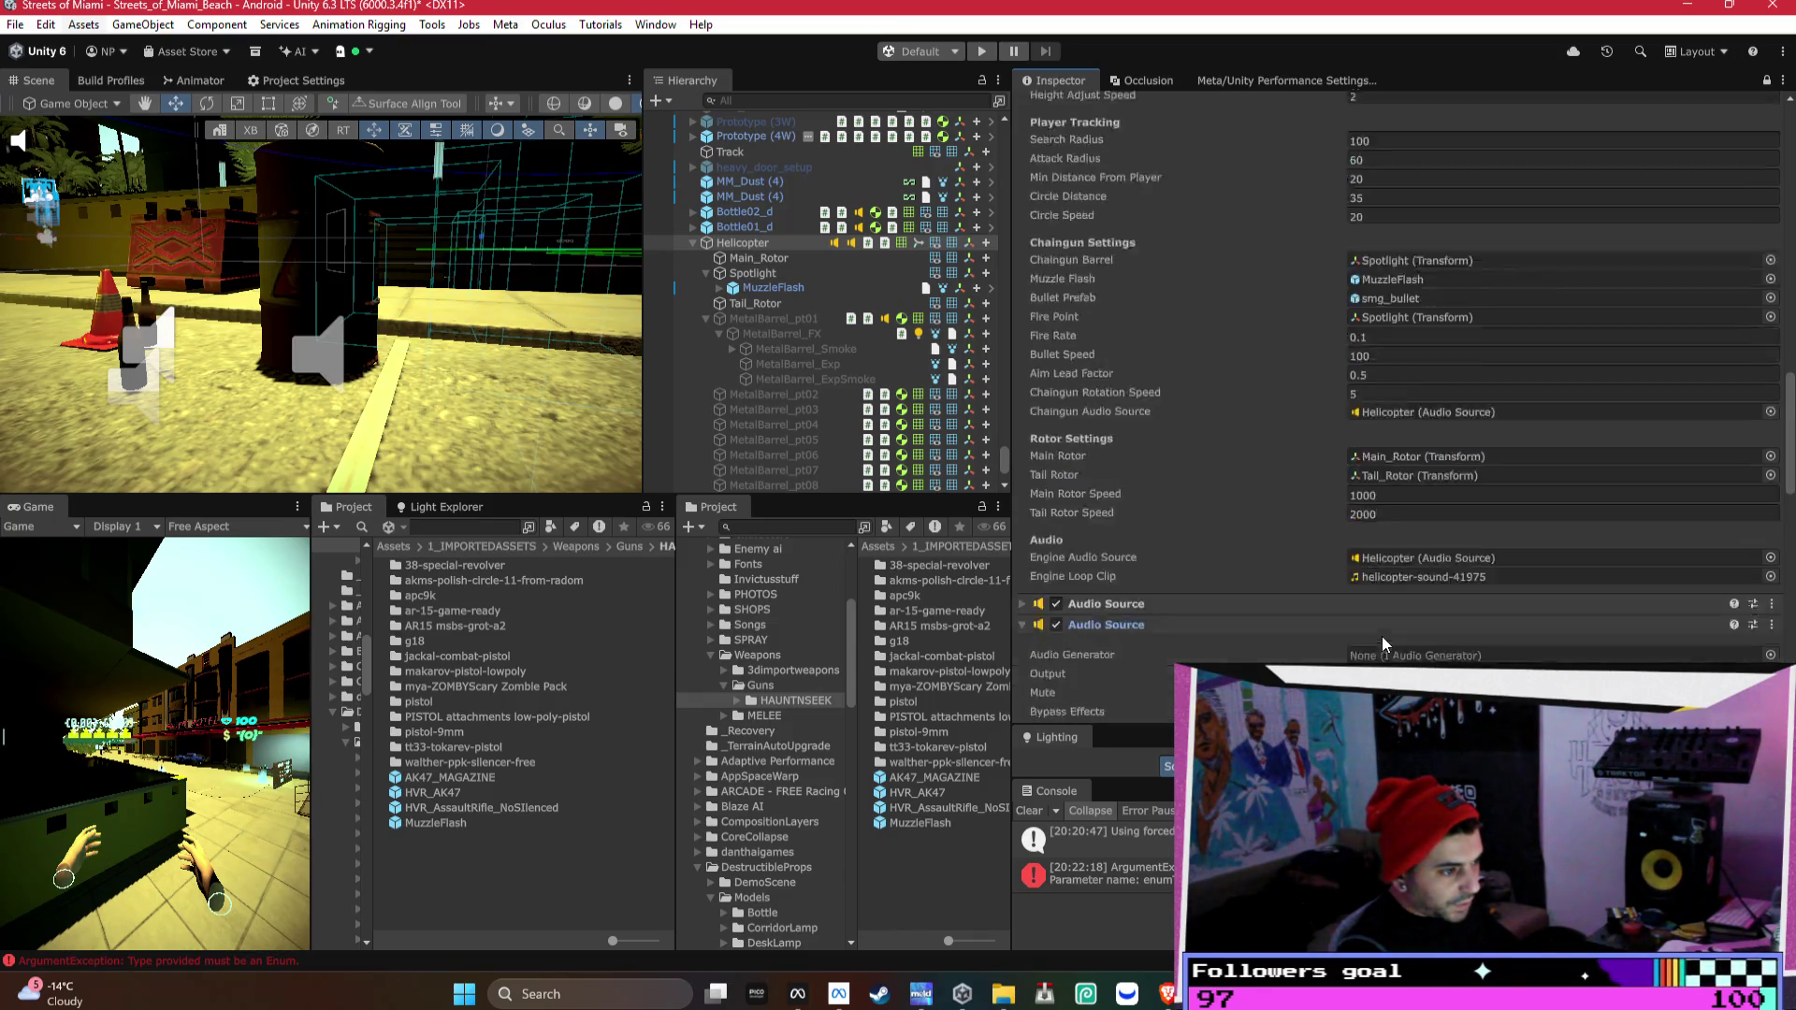
{"action": "scroll", "coordinate": [1540, 550], "scroll_direction": "down", "scroll_amount": 3}
- Turn off Play On Awake for the chaingun audio source
{"action": "left_click", "coordinate": [1354, 564]}
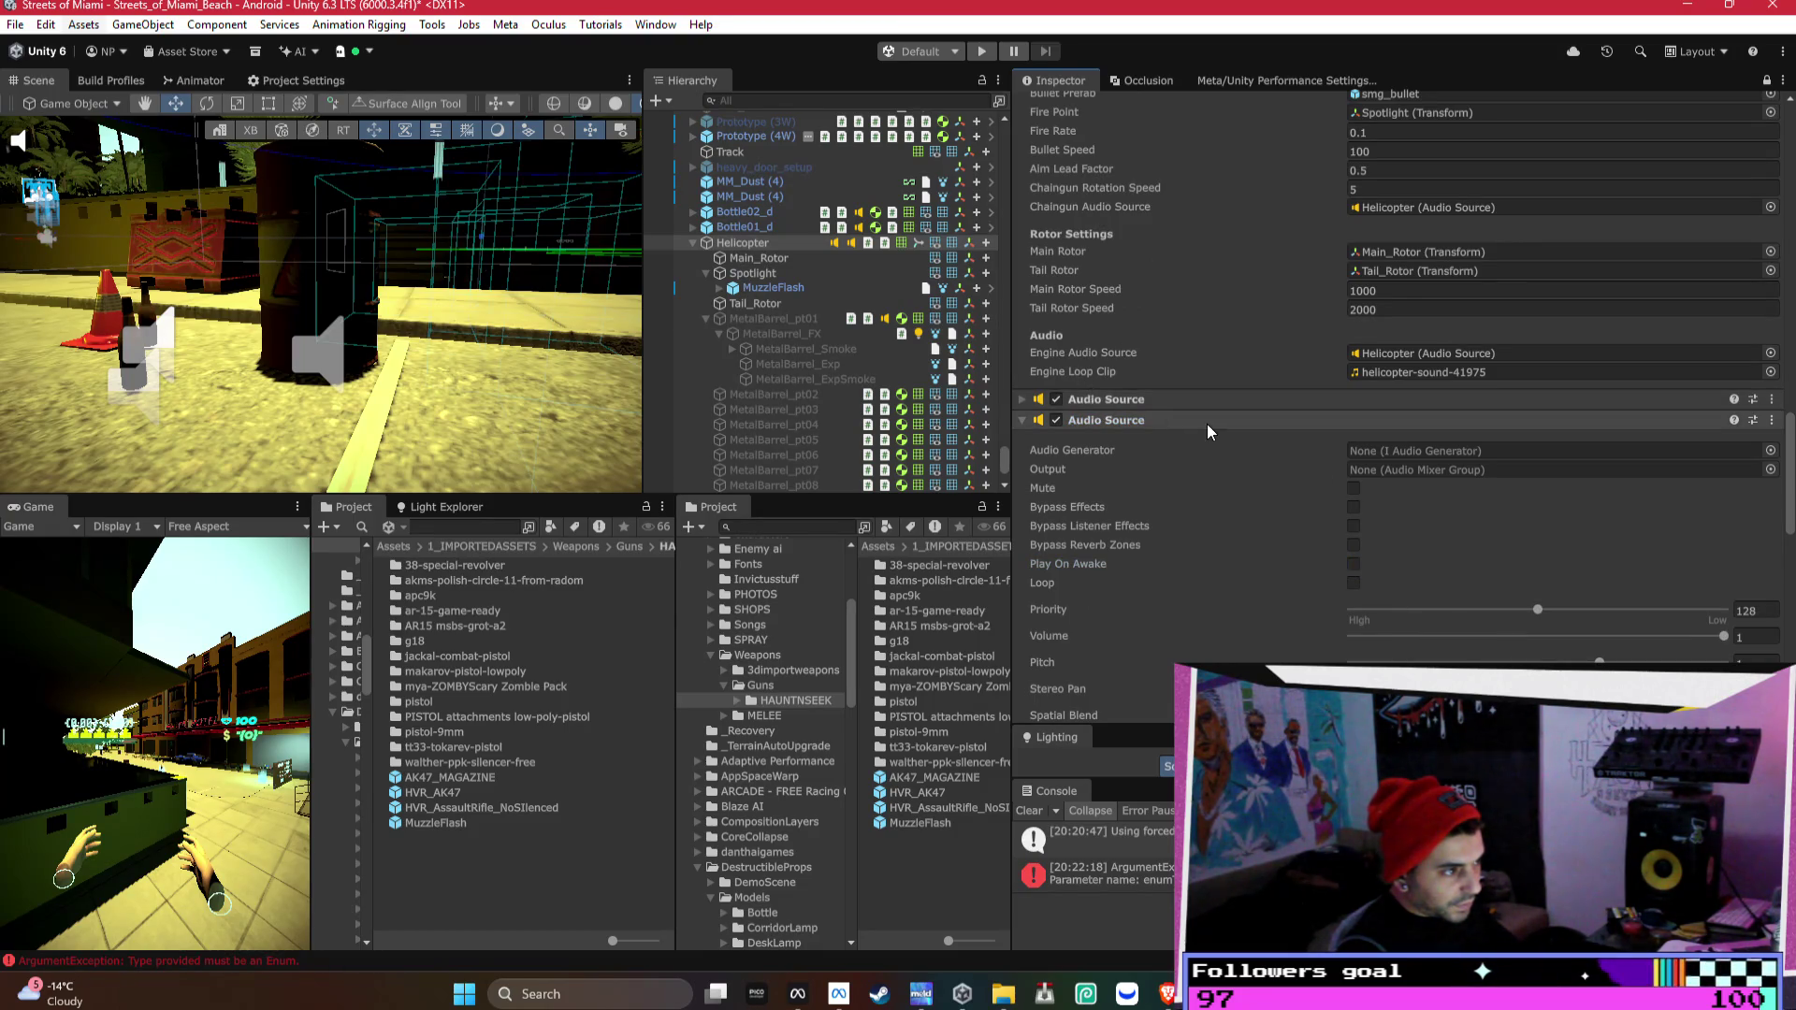
{"action": "left_click_drag", "start_coordinate": [1206, 424], "coordinate": [1206, 401]}
{"action": "scroll", "coordinate": [1309, 486], "scroll_direction": "down", "scroll_amount": 1}
{"action": "left_click", "coordinate": [1353, 493]}
{"action": "left_click", "coordinate": [1354, 494]}
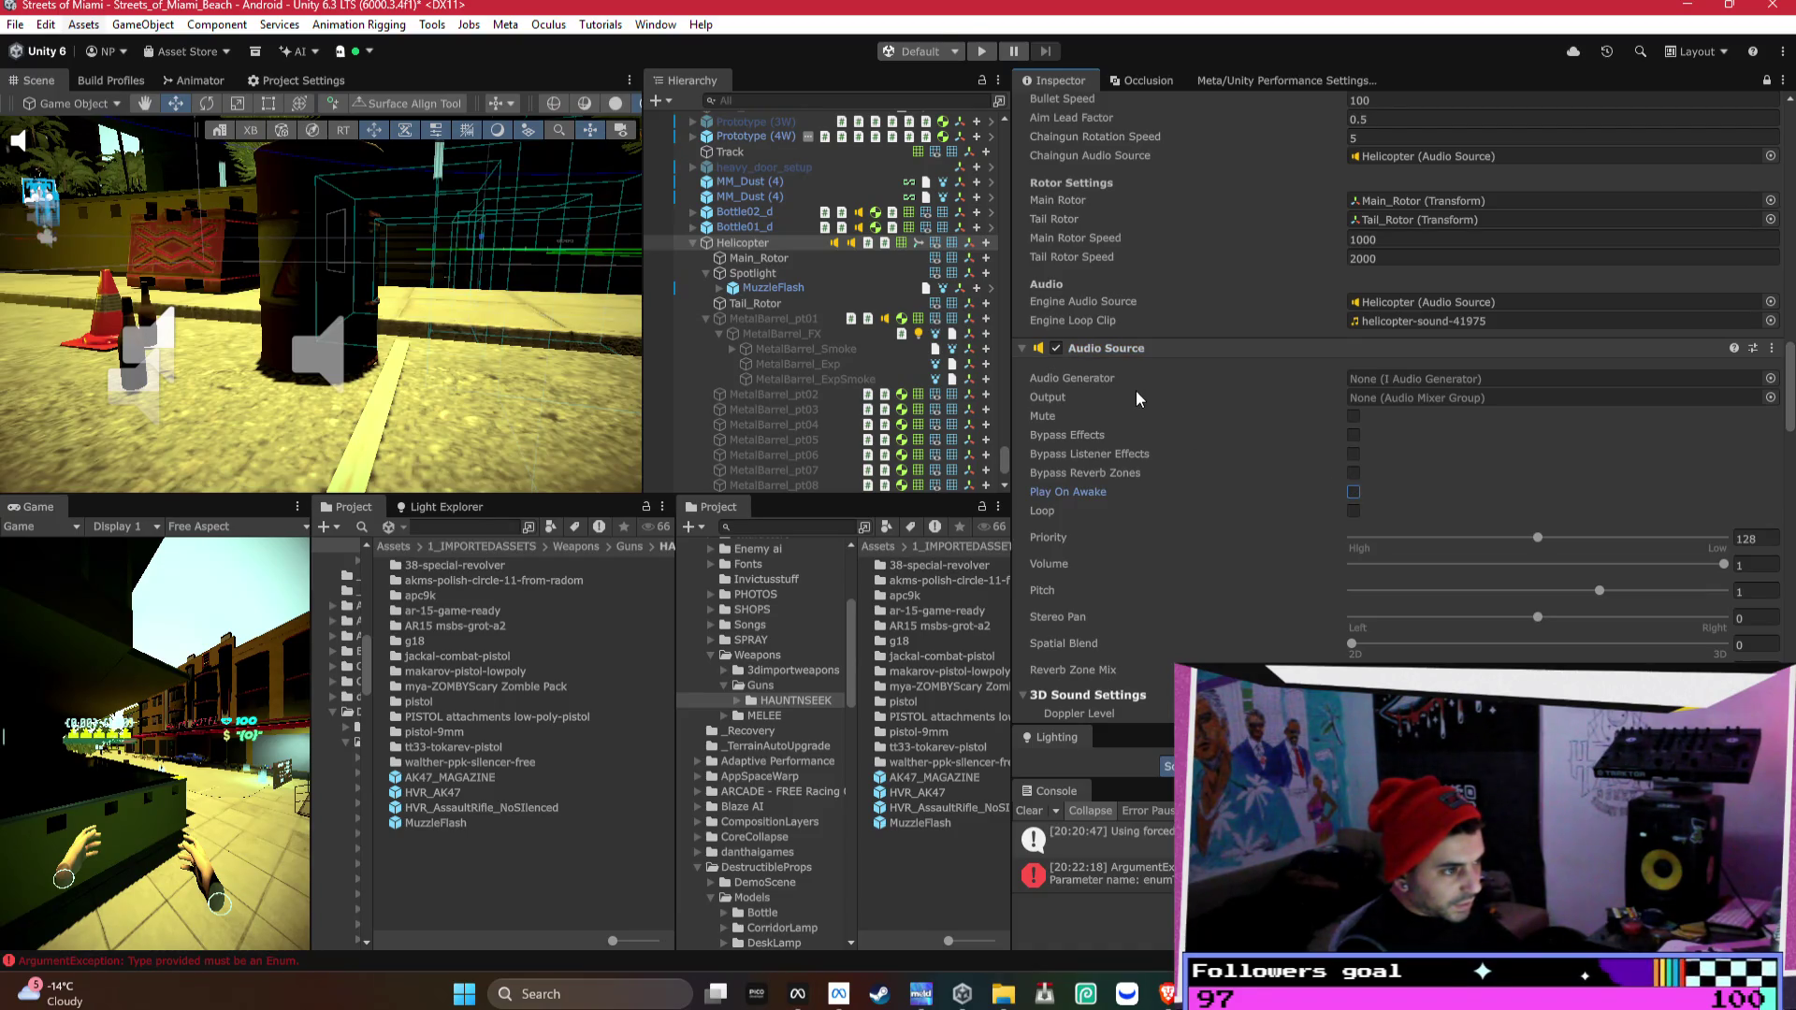
{"action": "scroll", "coordinate": [1670, 493], "scroll_direction": "down", "scroll_amount": 3}
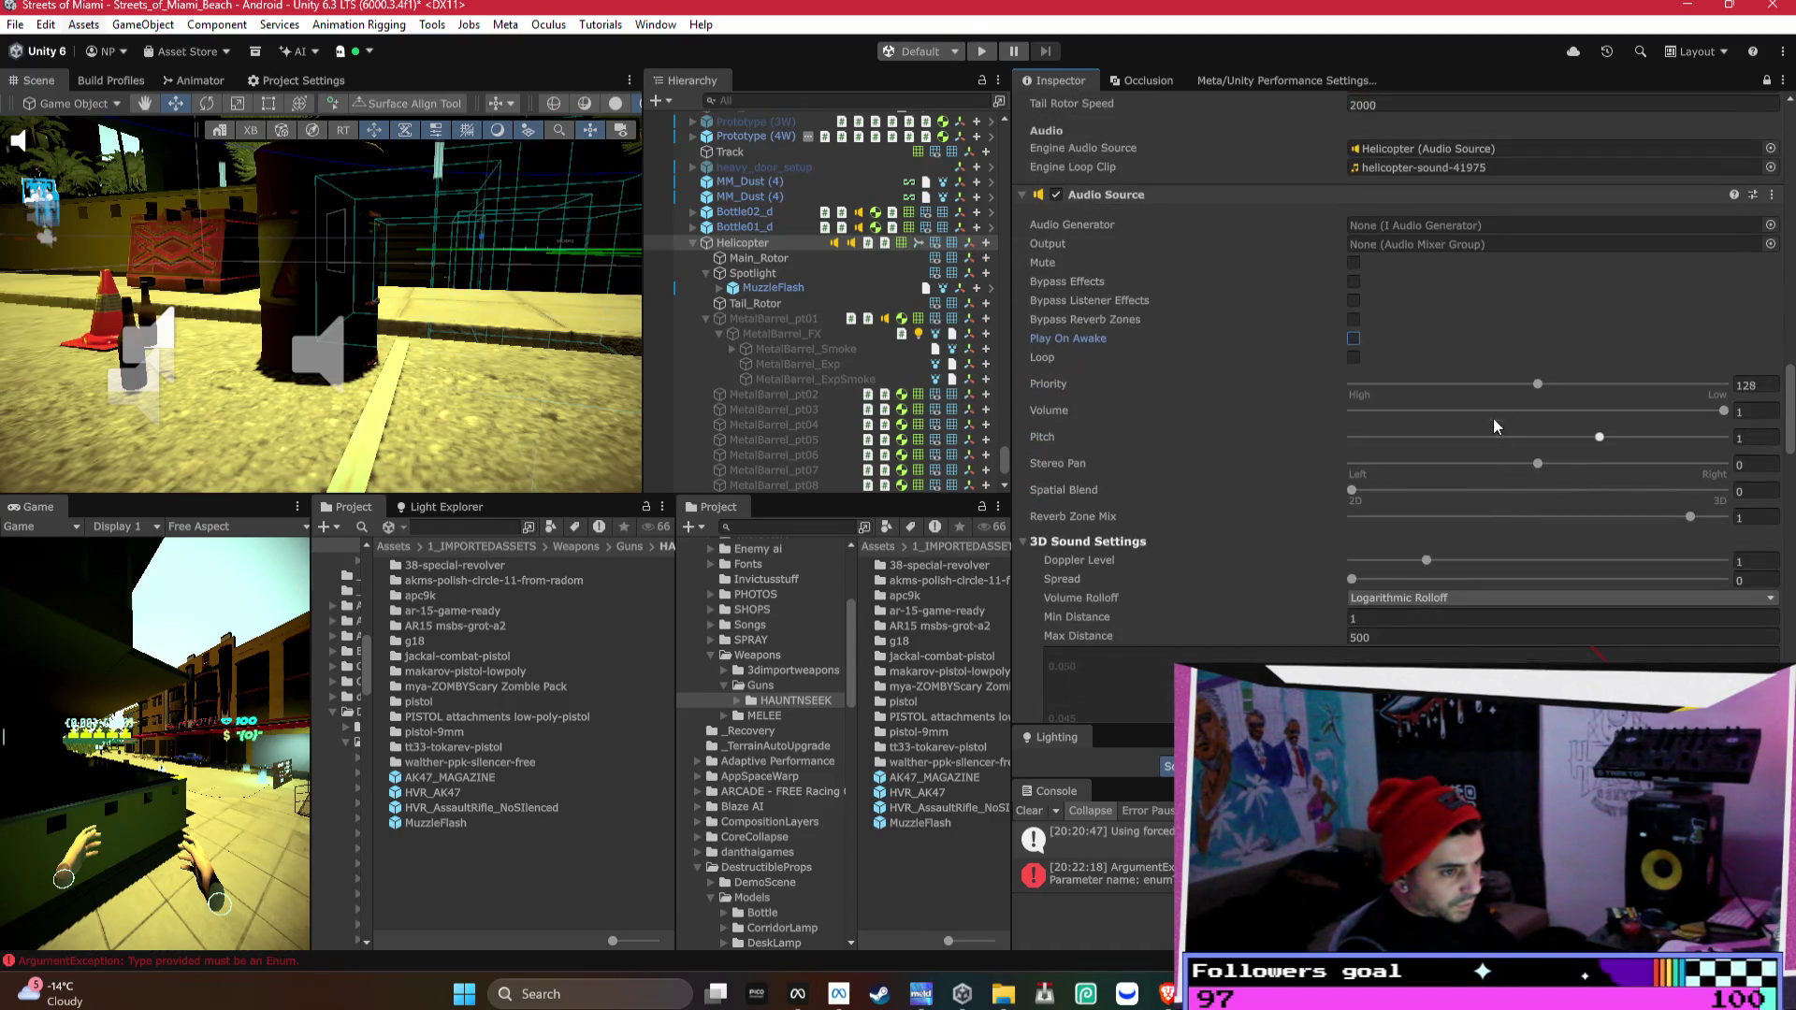
- Lower the volume to about 0.26, make the sound fully 3D and edit Max Distance
{"action": "left_click", "coordinate": [1449, 410]}
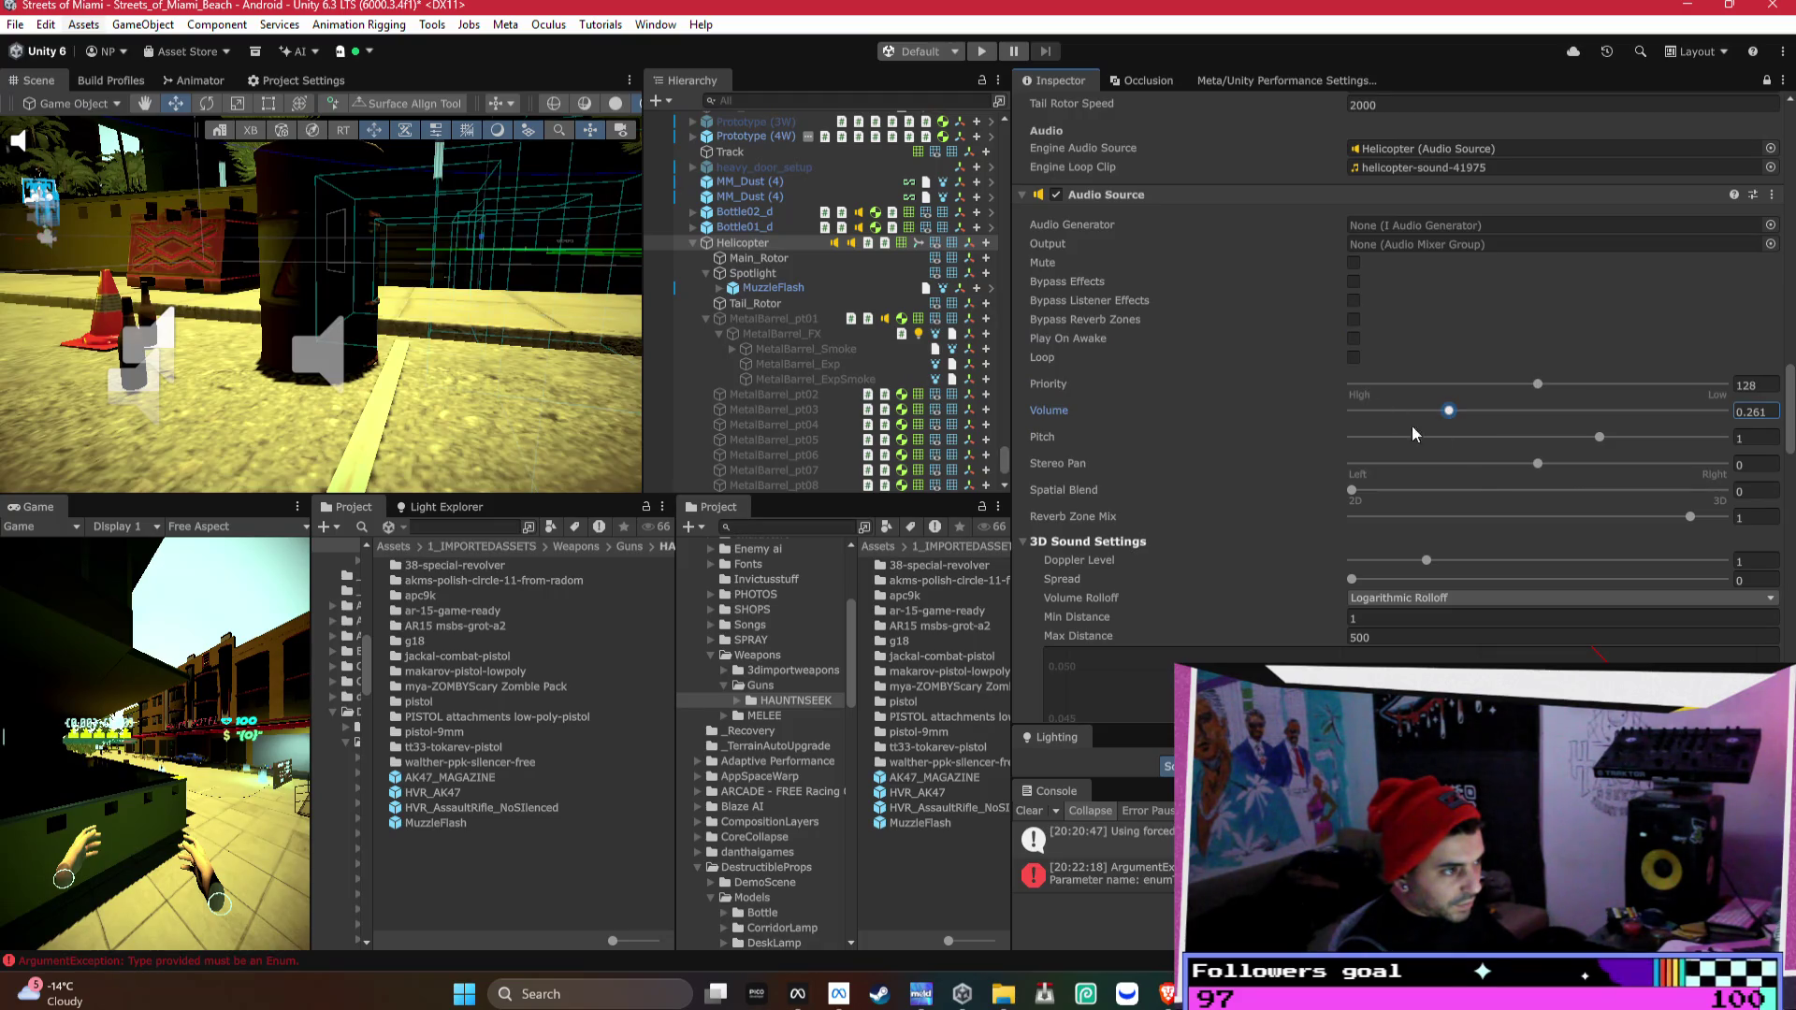
{"action": "left_click", "coordinate": [1724, 490]}
{"action": "scroll", "coordinate": [1444, 351], "scroll_direction": "down", "scroll_amount": 3}
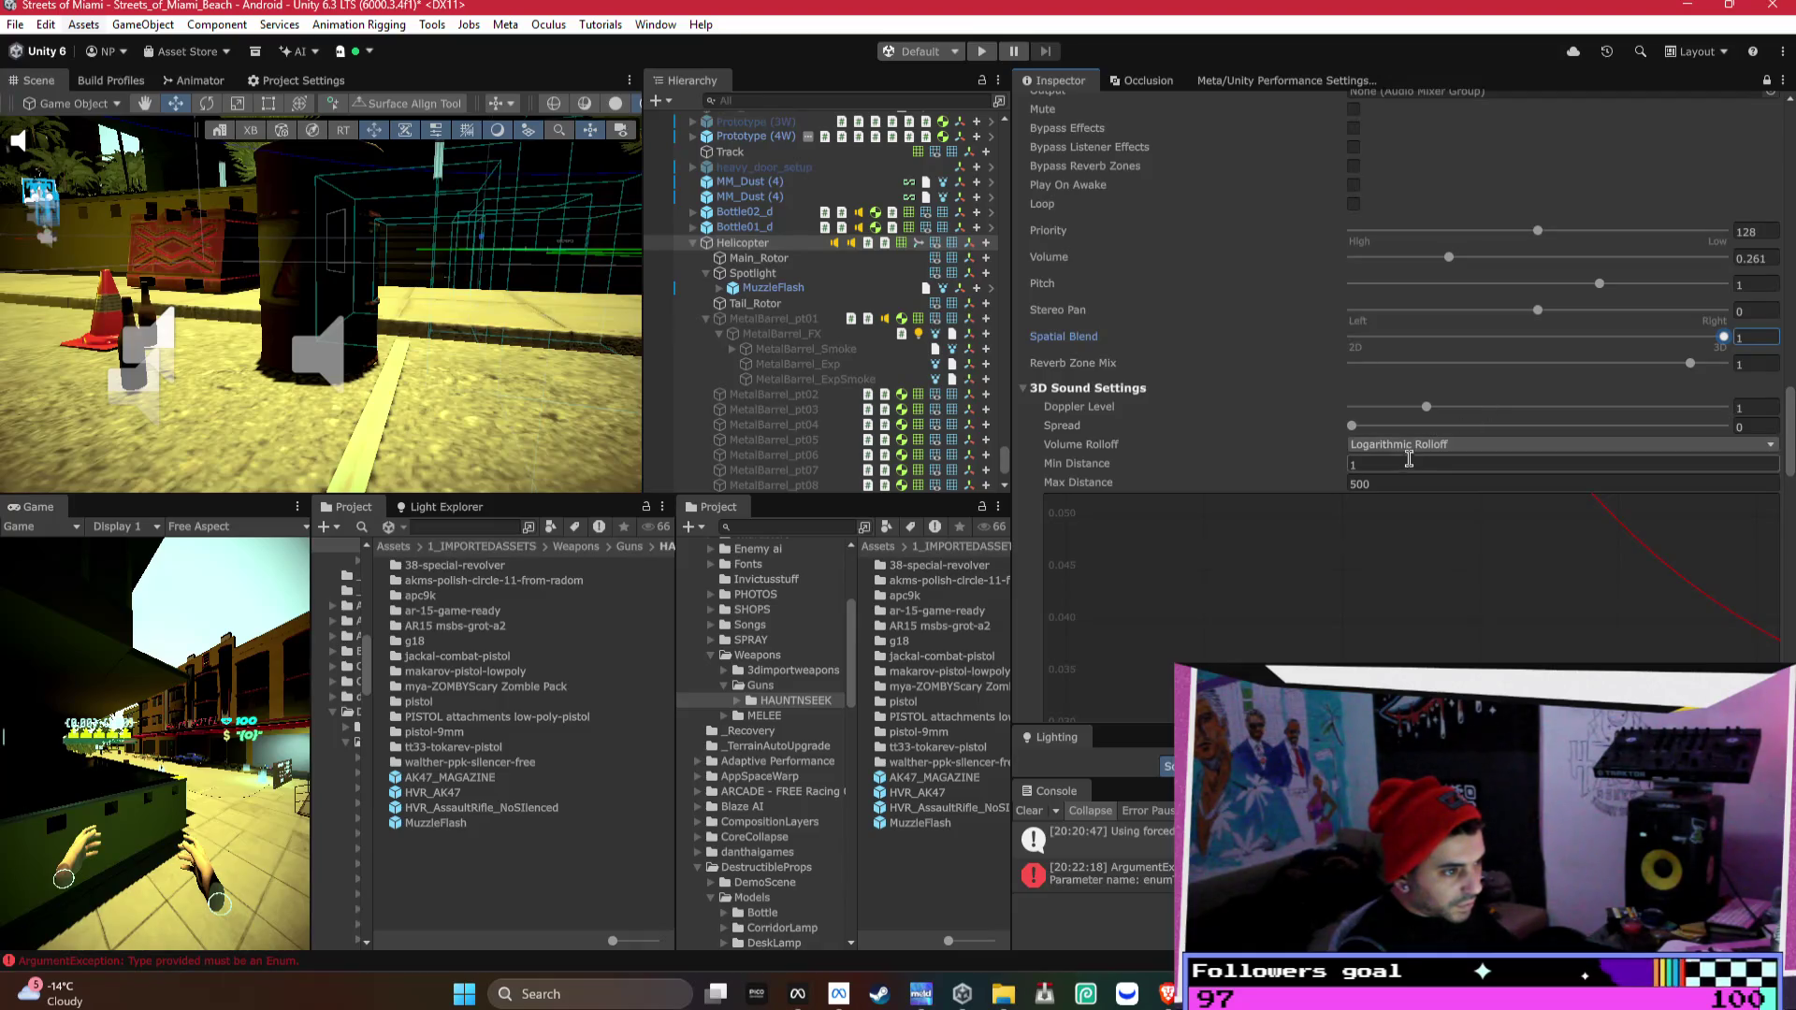
{"action": "left_click", "coordinate": [1392, 483]}
{"action": "type", "text": "100"}
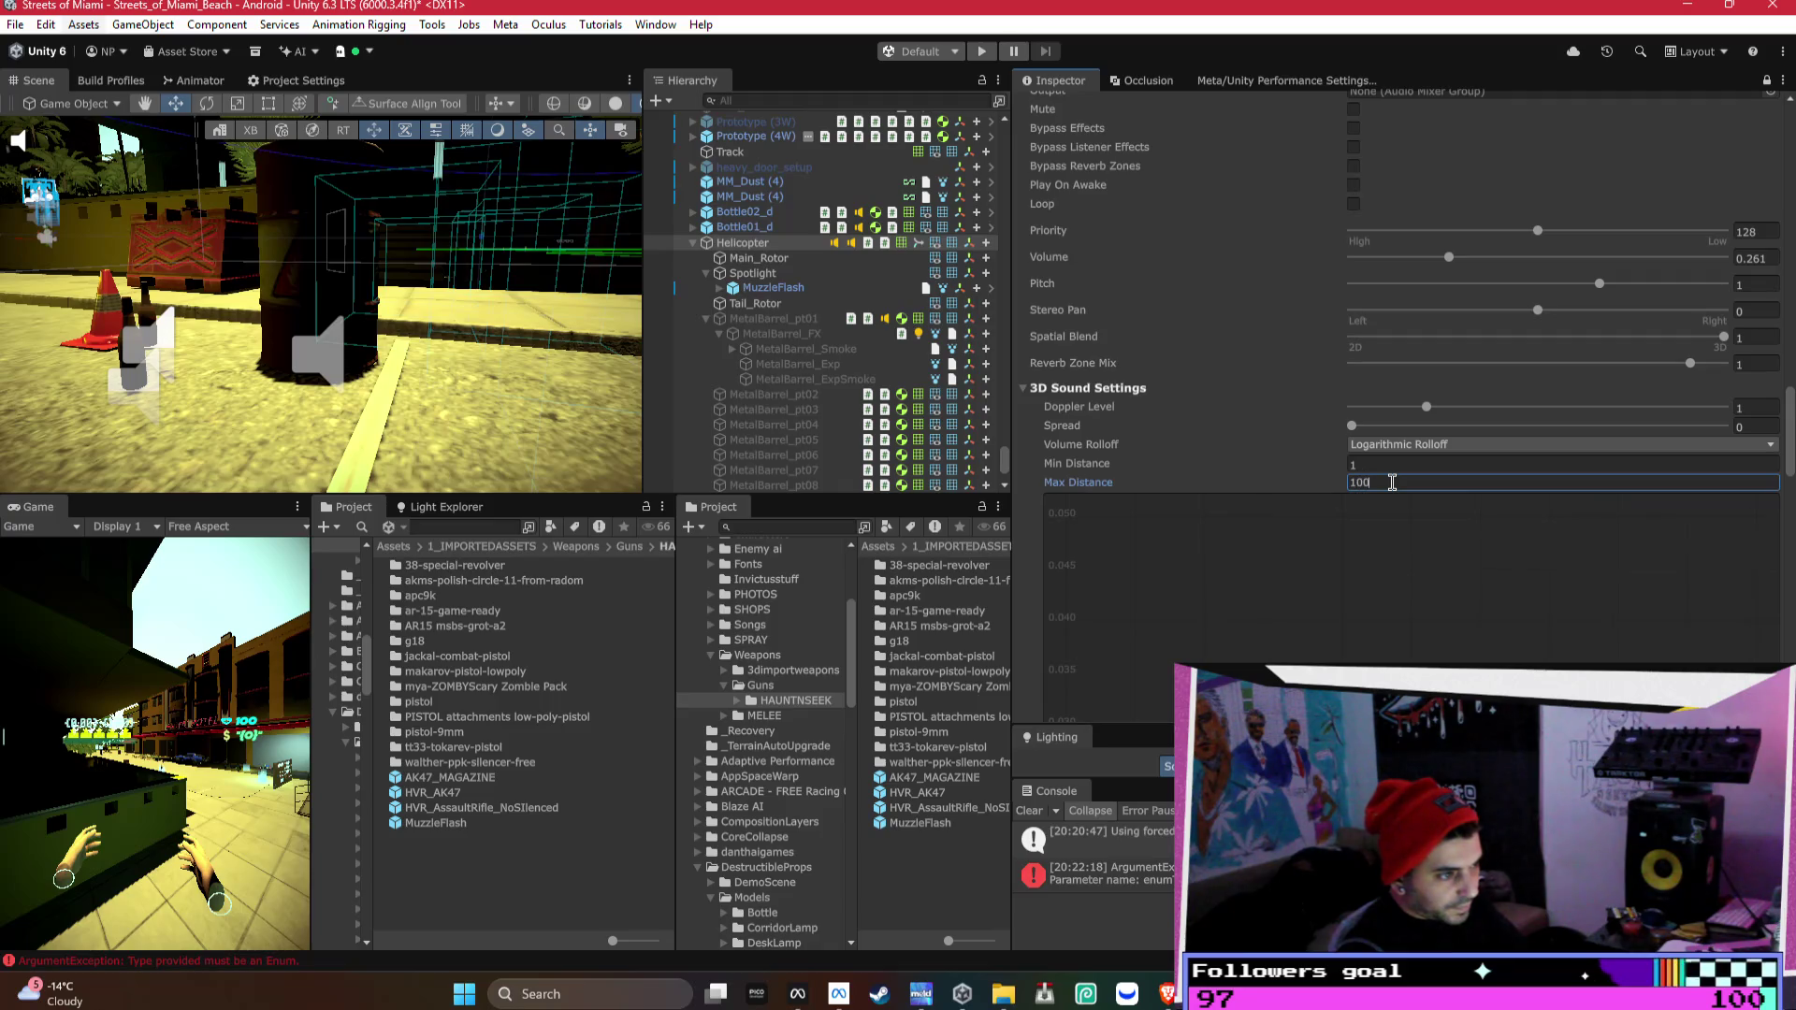
- Reset the Audio Source to defaults, then set Max Distance 100 and Spatial Blend 1
{"action": "scroll", "coordinate": [1231, 300], "scroll_direction": "up", "scroll_amount": 4}
{"action": "right_click", "coordinate": [1182, 243]}
{"action": "left_click", "coordinate": [1206, 254]}
{"action": "scroll", "coordinate": [1375, 476], "scroll_direction": "down", "scroll_amount": 3}
{"action": "left_click", "coordinate": [1384, 504]}
{"action": "type", "text": "100"}
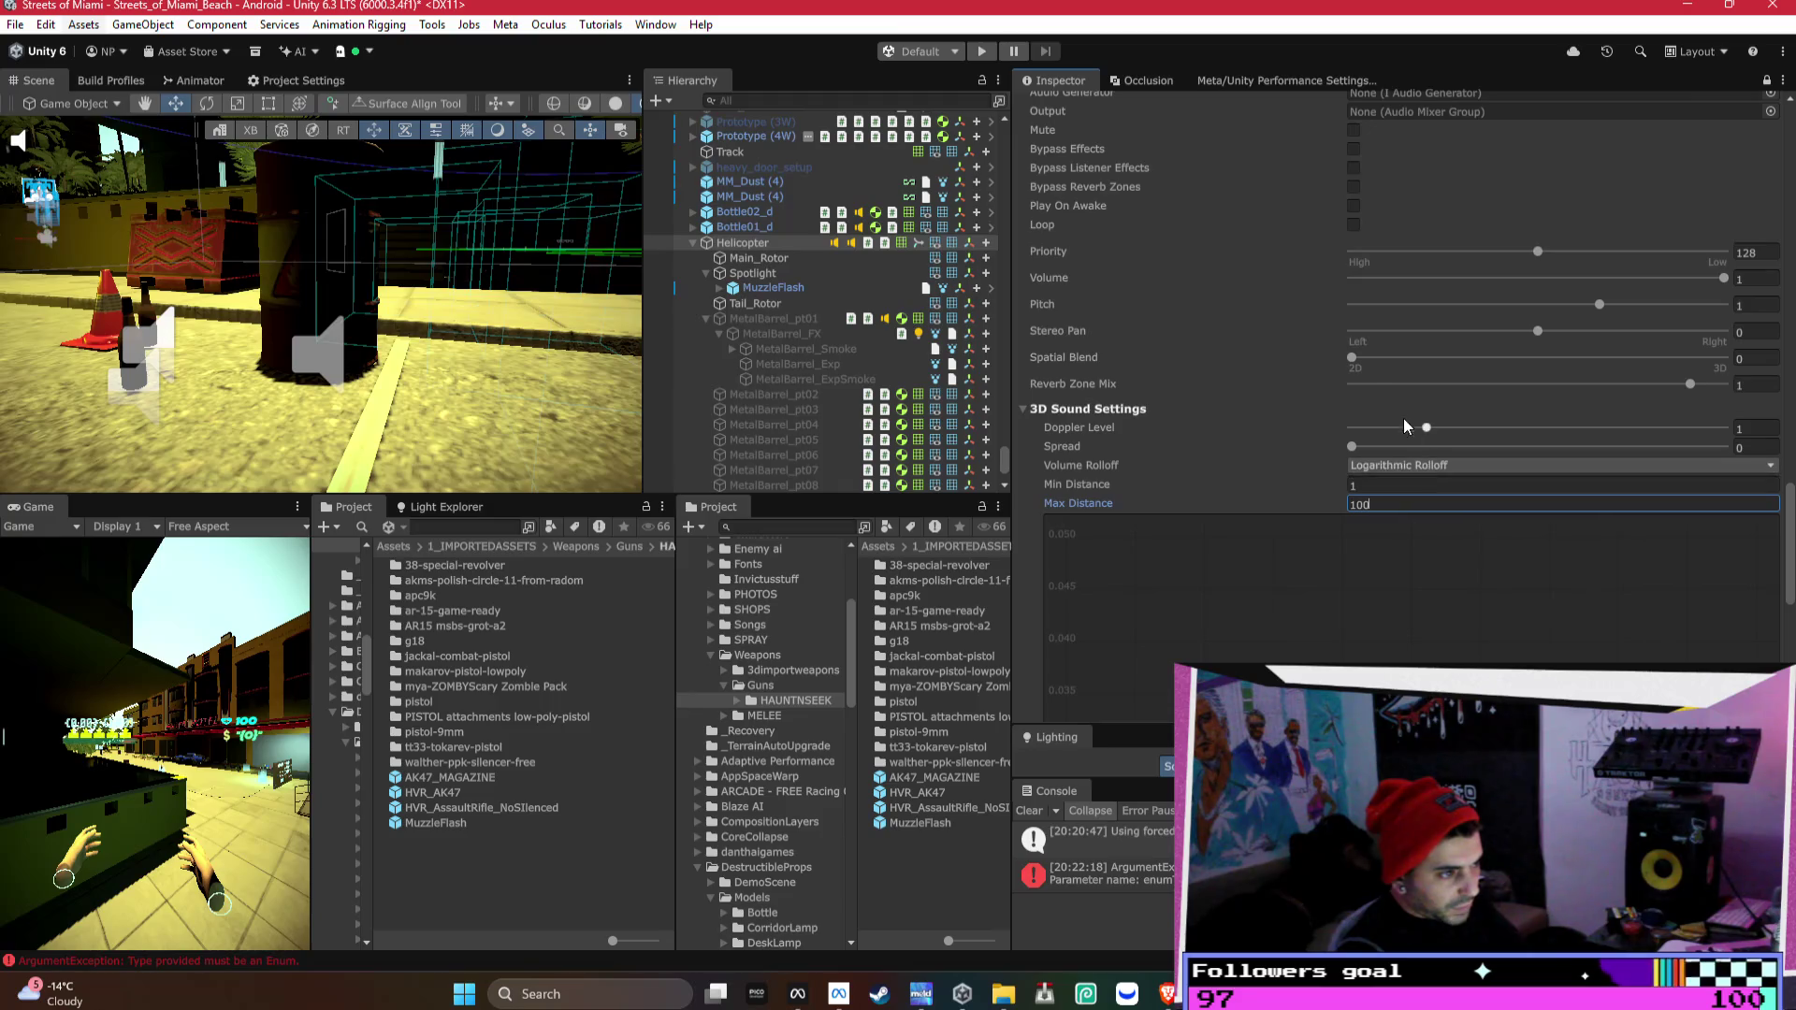
{"action": "left_click_drag", "start_coordinate": [1362, 363], "coordinate": [1742, 376]}
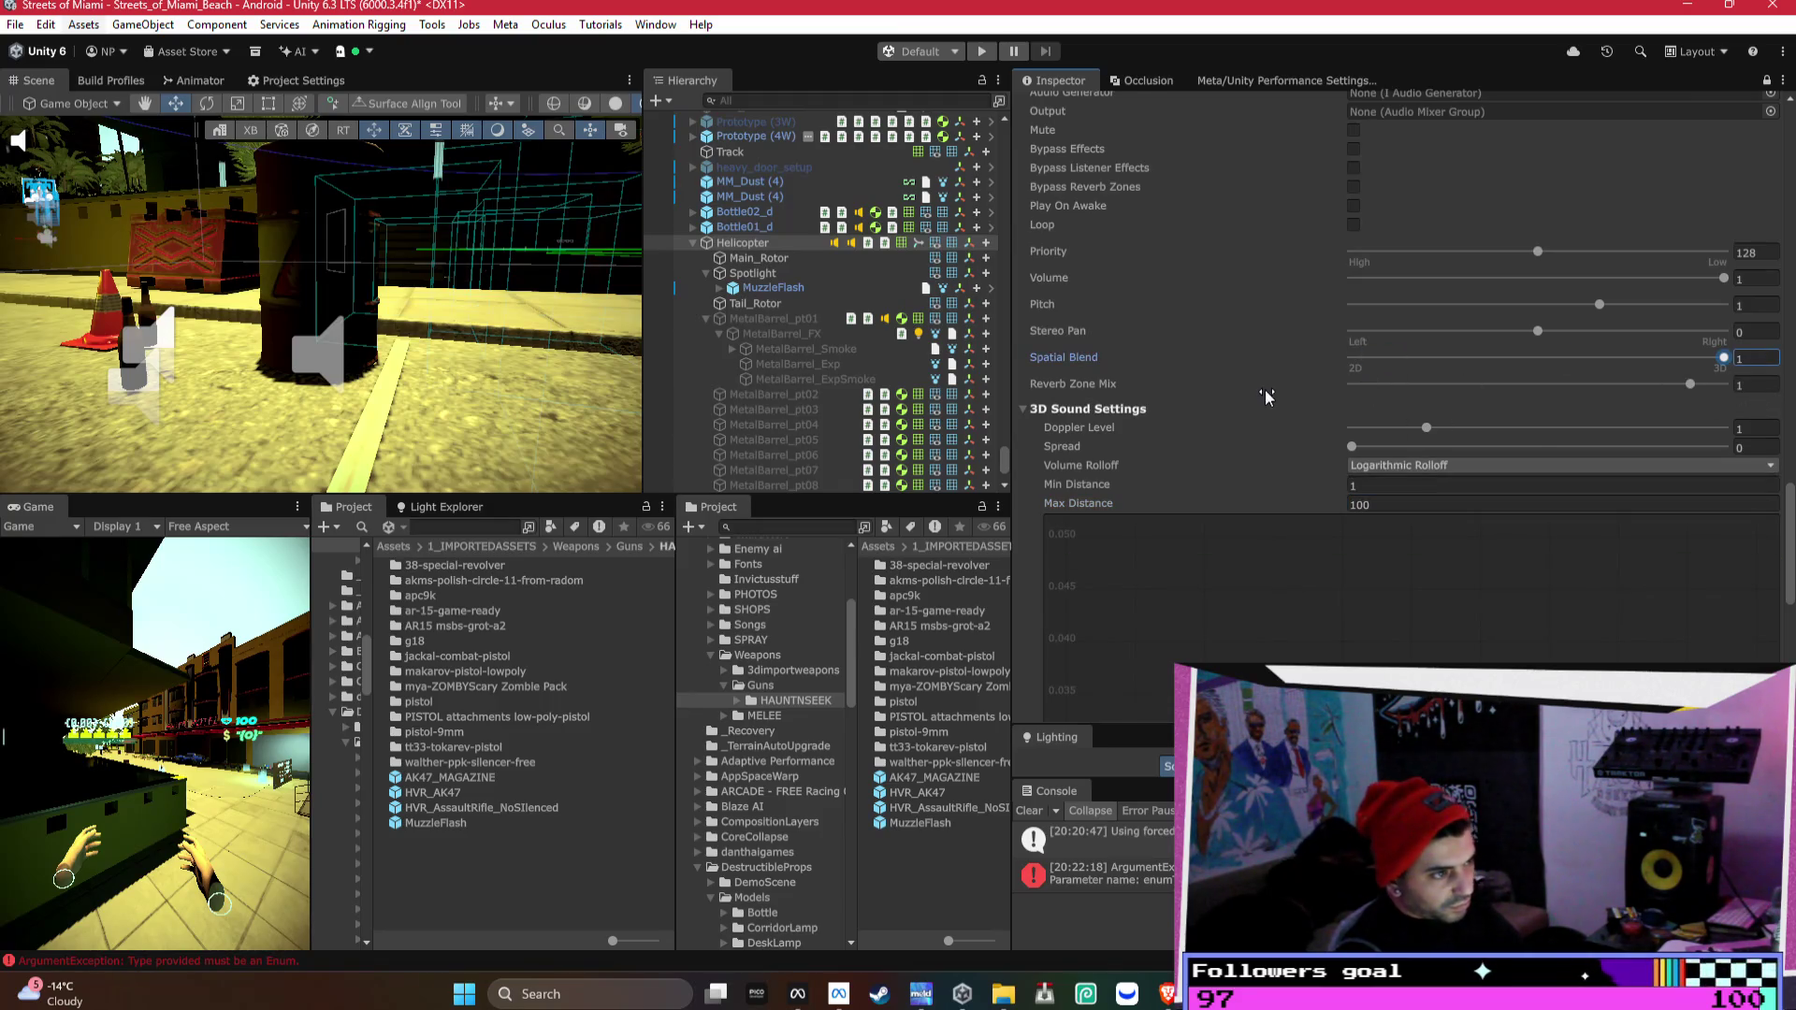
{"action": "scroll", "coordinate": [1268, 387], "scroll_direction": "up", "scroll_amount": 3}
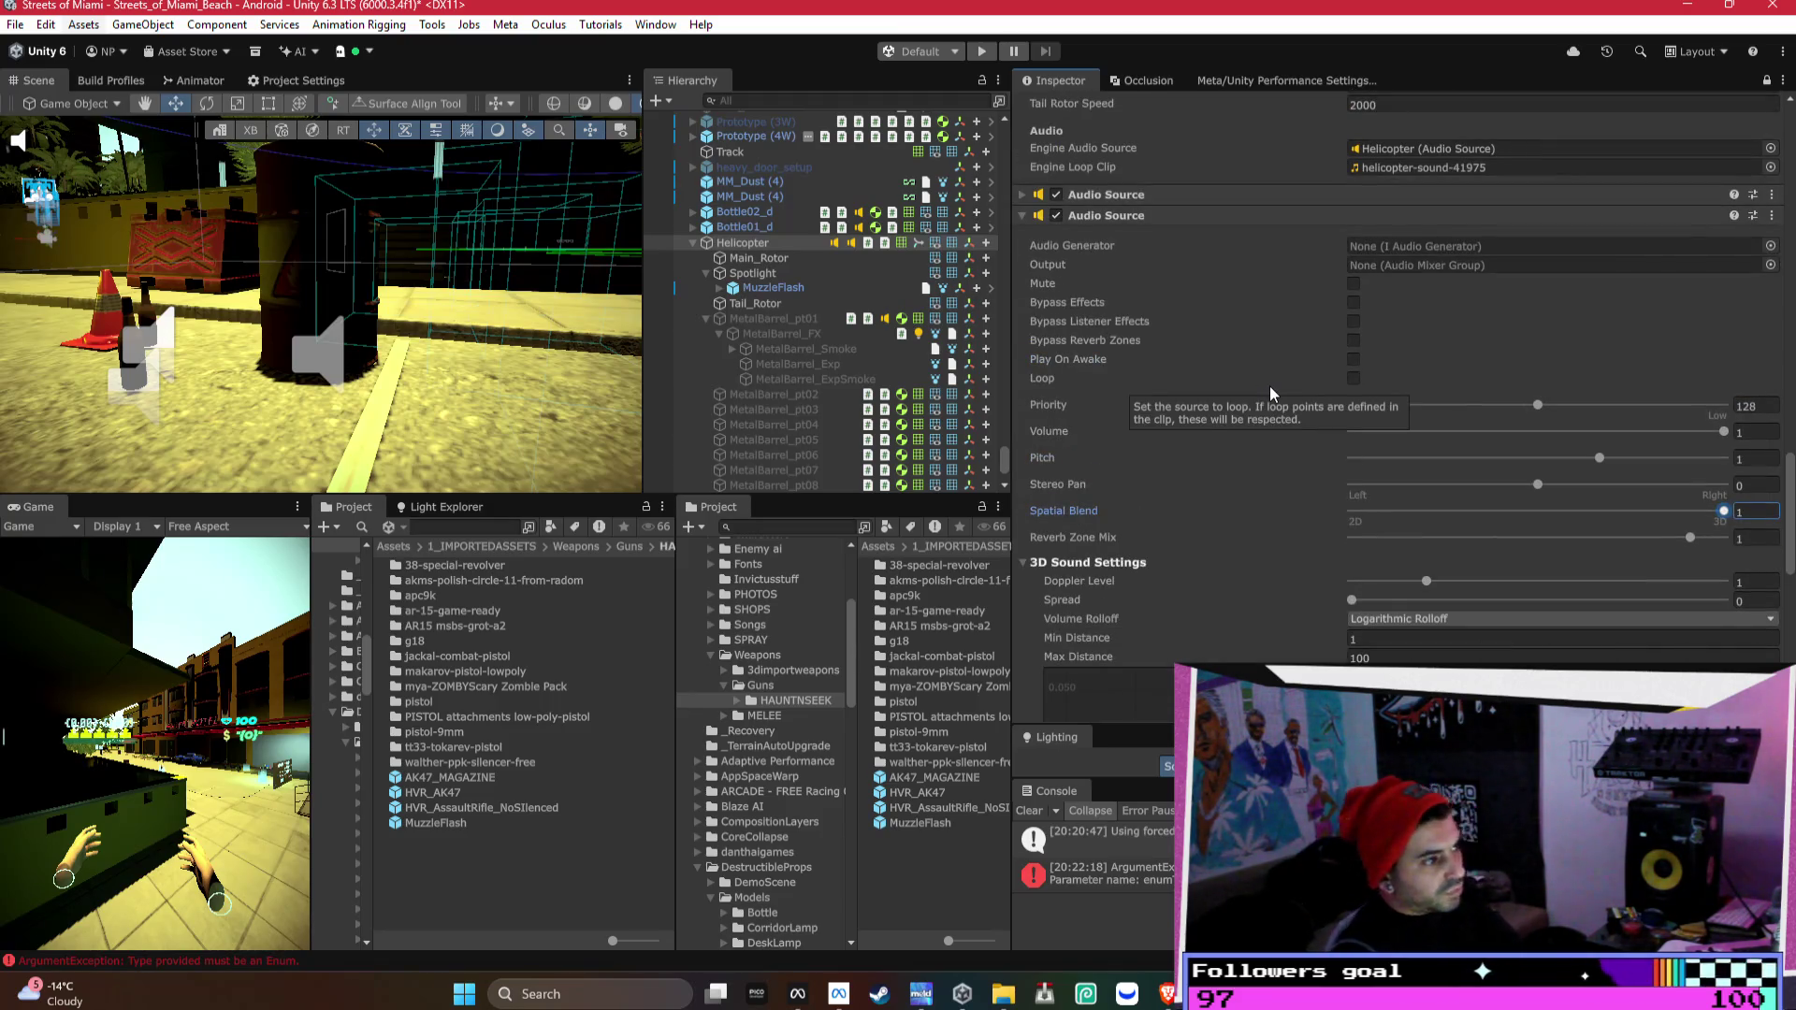
- Lower the audio volume to about 0.28 and collapse both Audio Source components
{"action": "left_click_drag", "start_coordinate": [1412, 431], "coordinate": [1448, 433]}
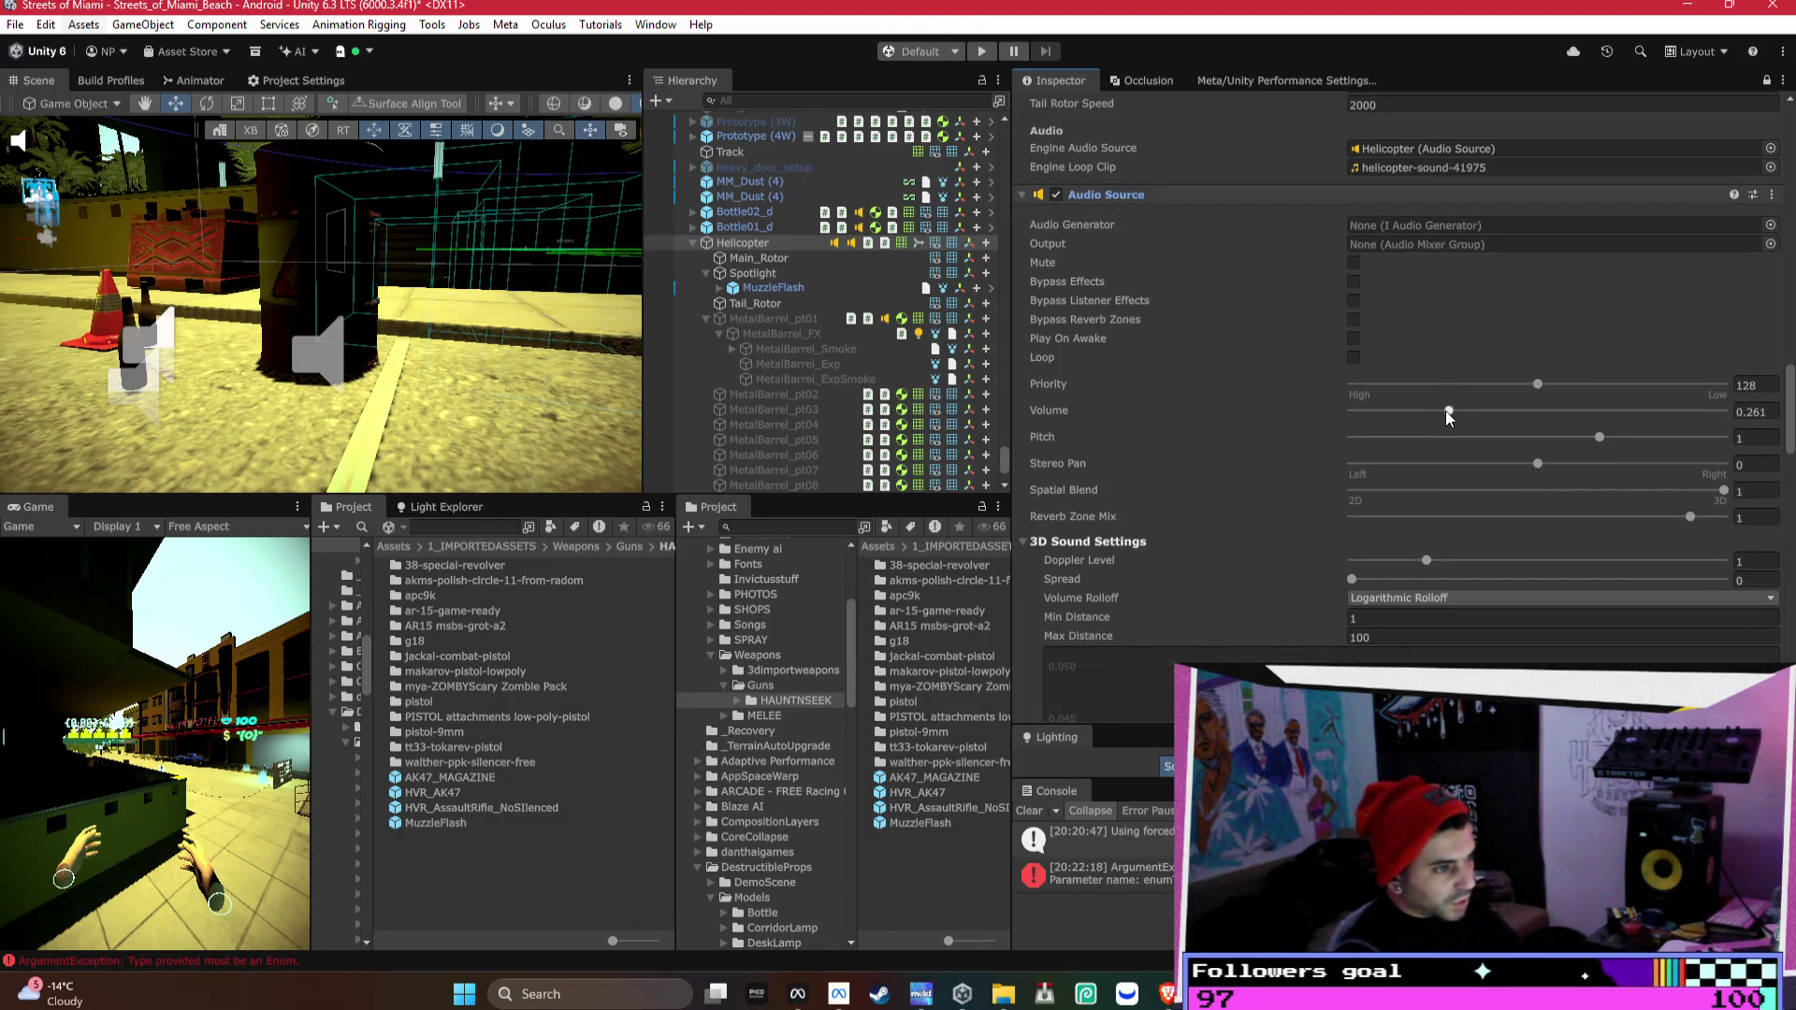
{"action": "left_click", "coordinate": [1135, 196]}
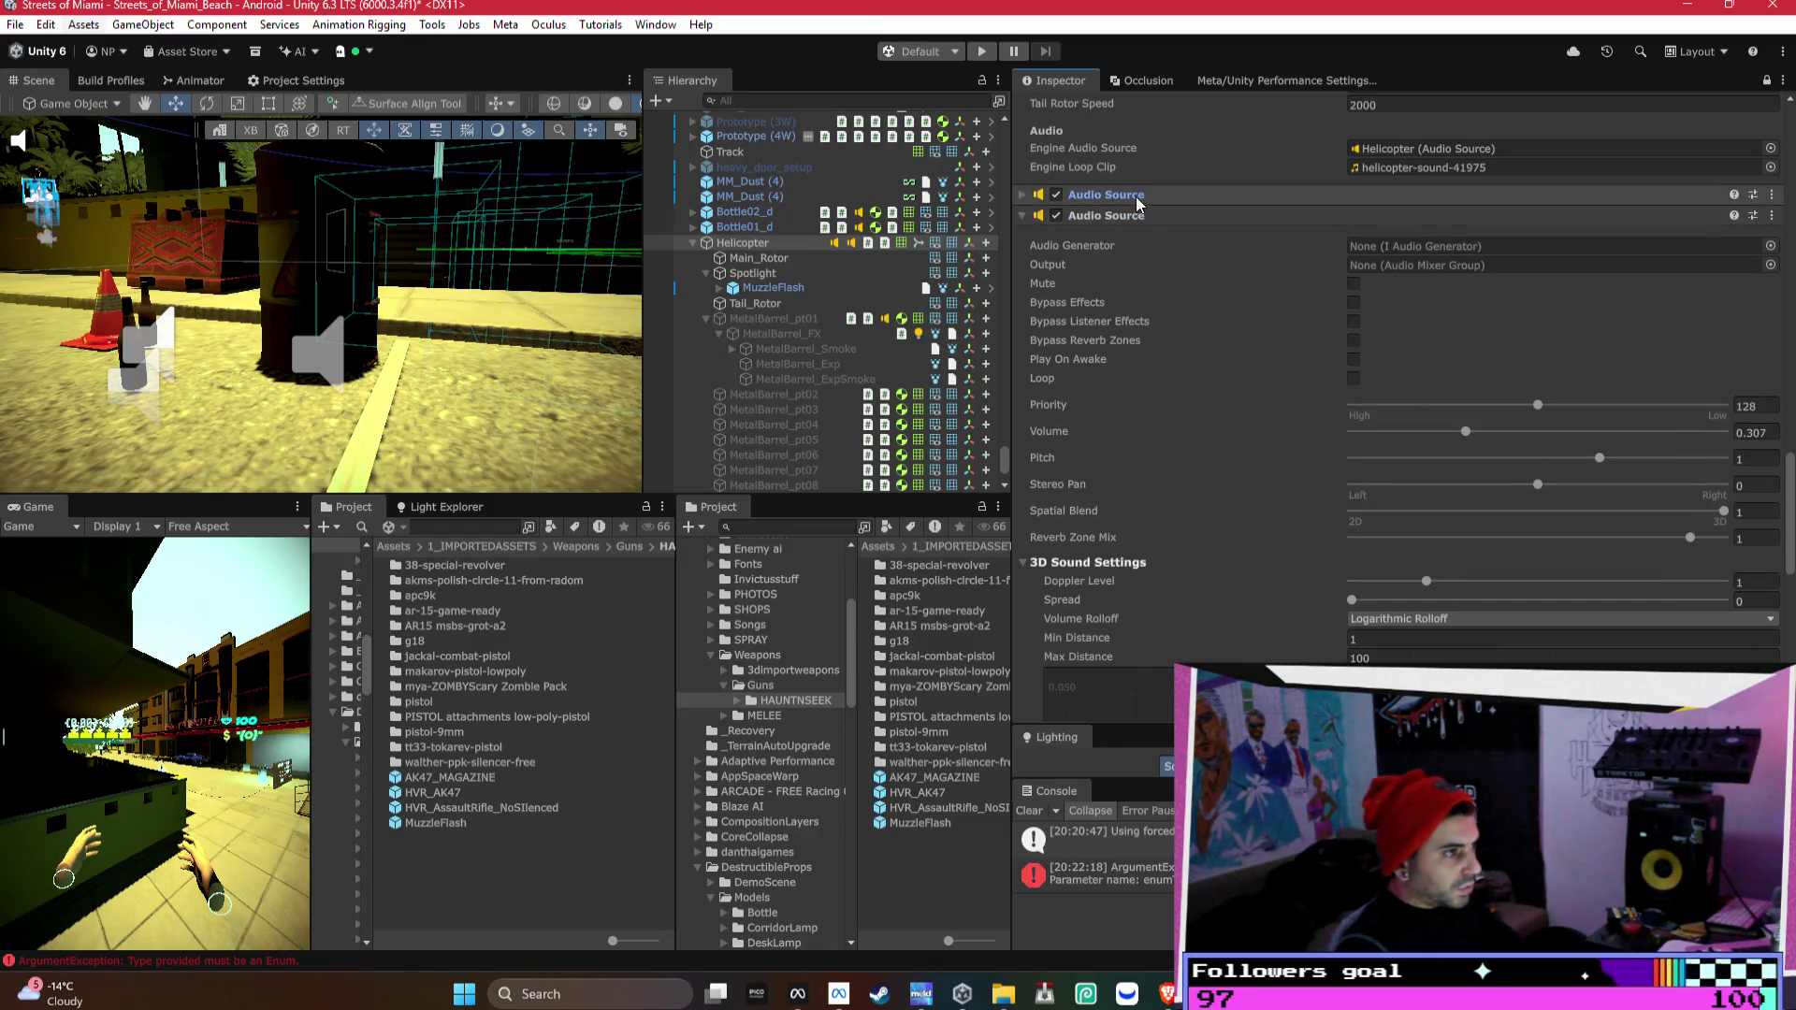
{"action": "left_click", "coordinate": [1147, 215]}
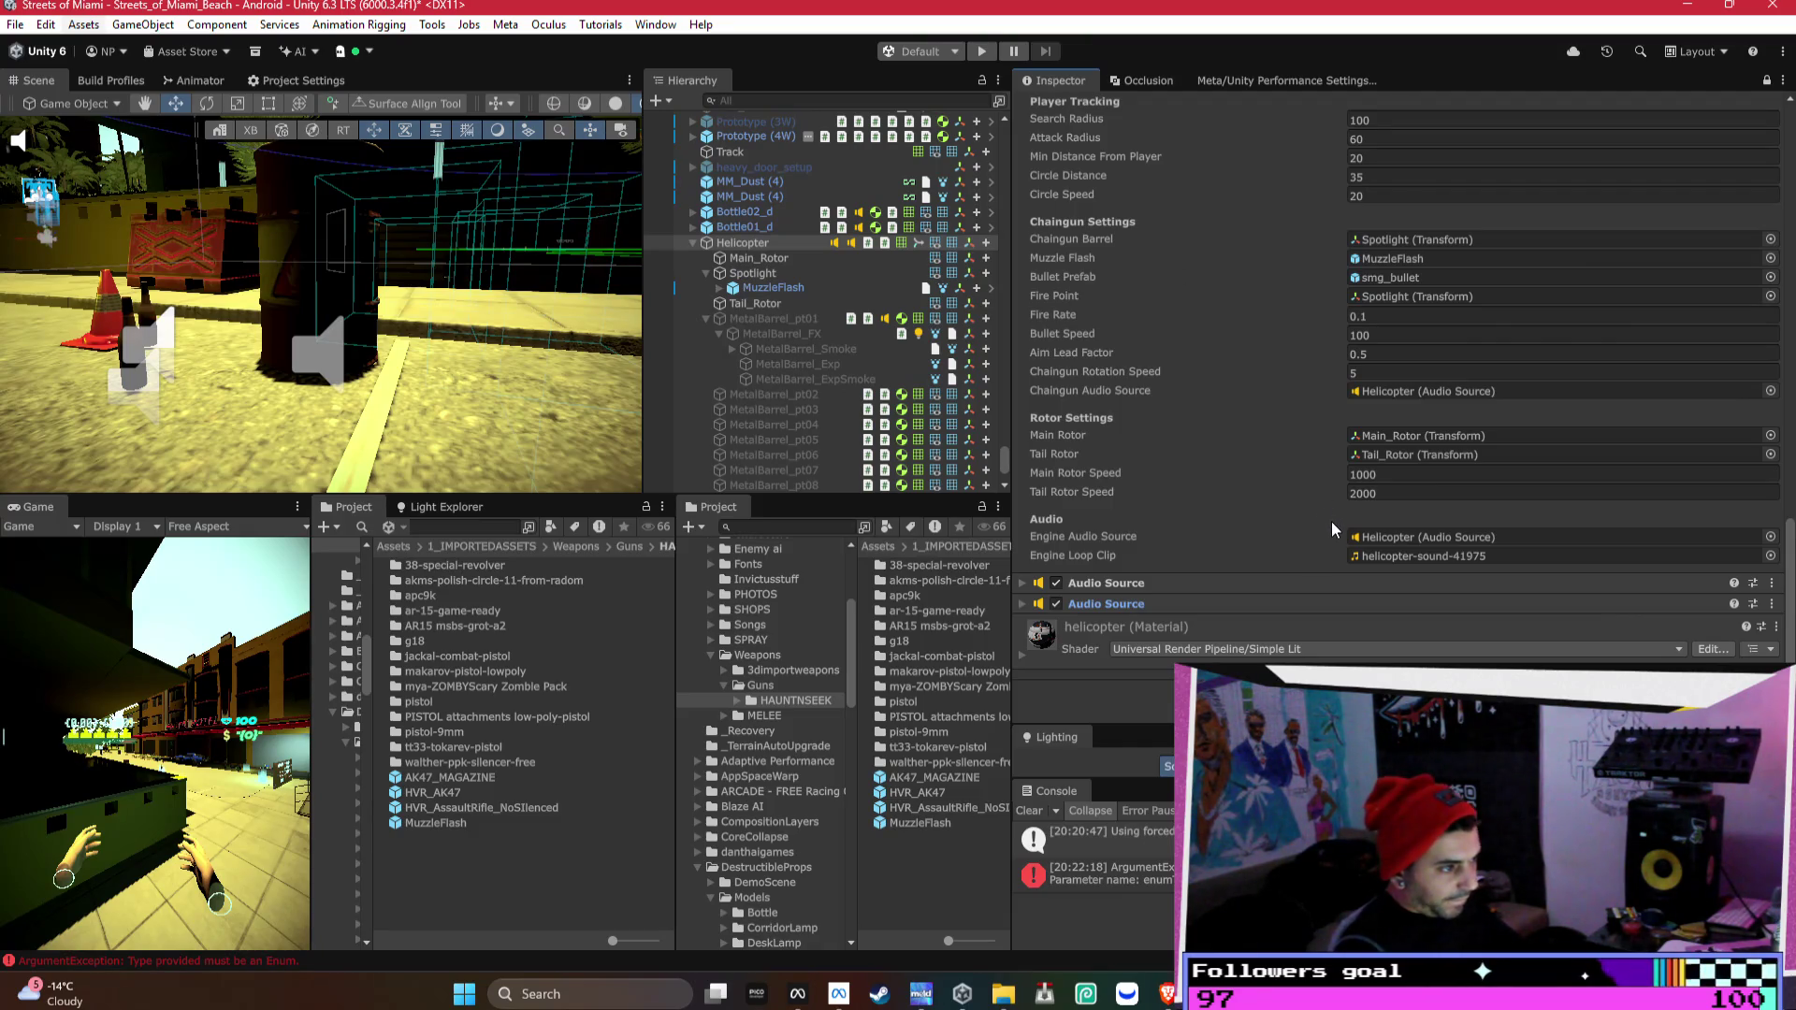
- Frame the Helicopter over the beach in the Scene view
{"action": "scroll", "coordinate": [1332, 520], "scroll_direction": "up", "scroll_amount": 2}
{"action": "scroll", "coordinate": [1332, 520], "scroll_direction": "up", "scroll_amount": 1}
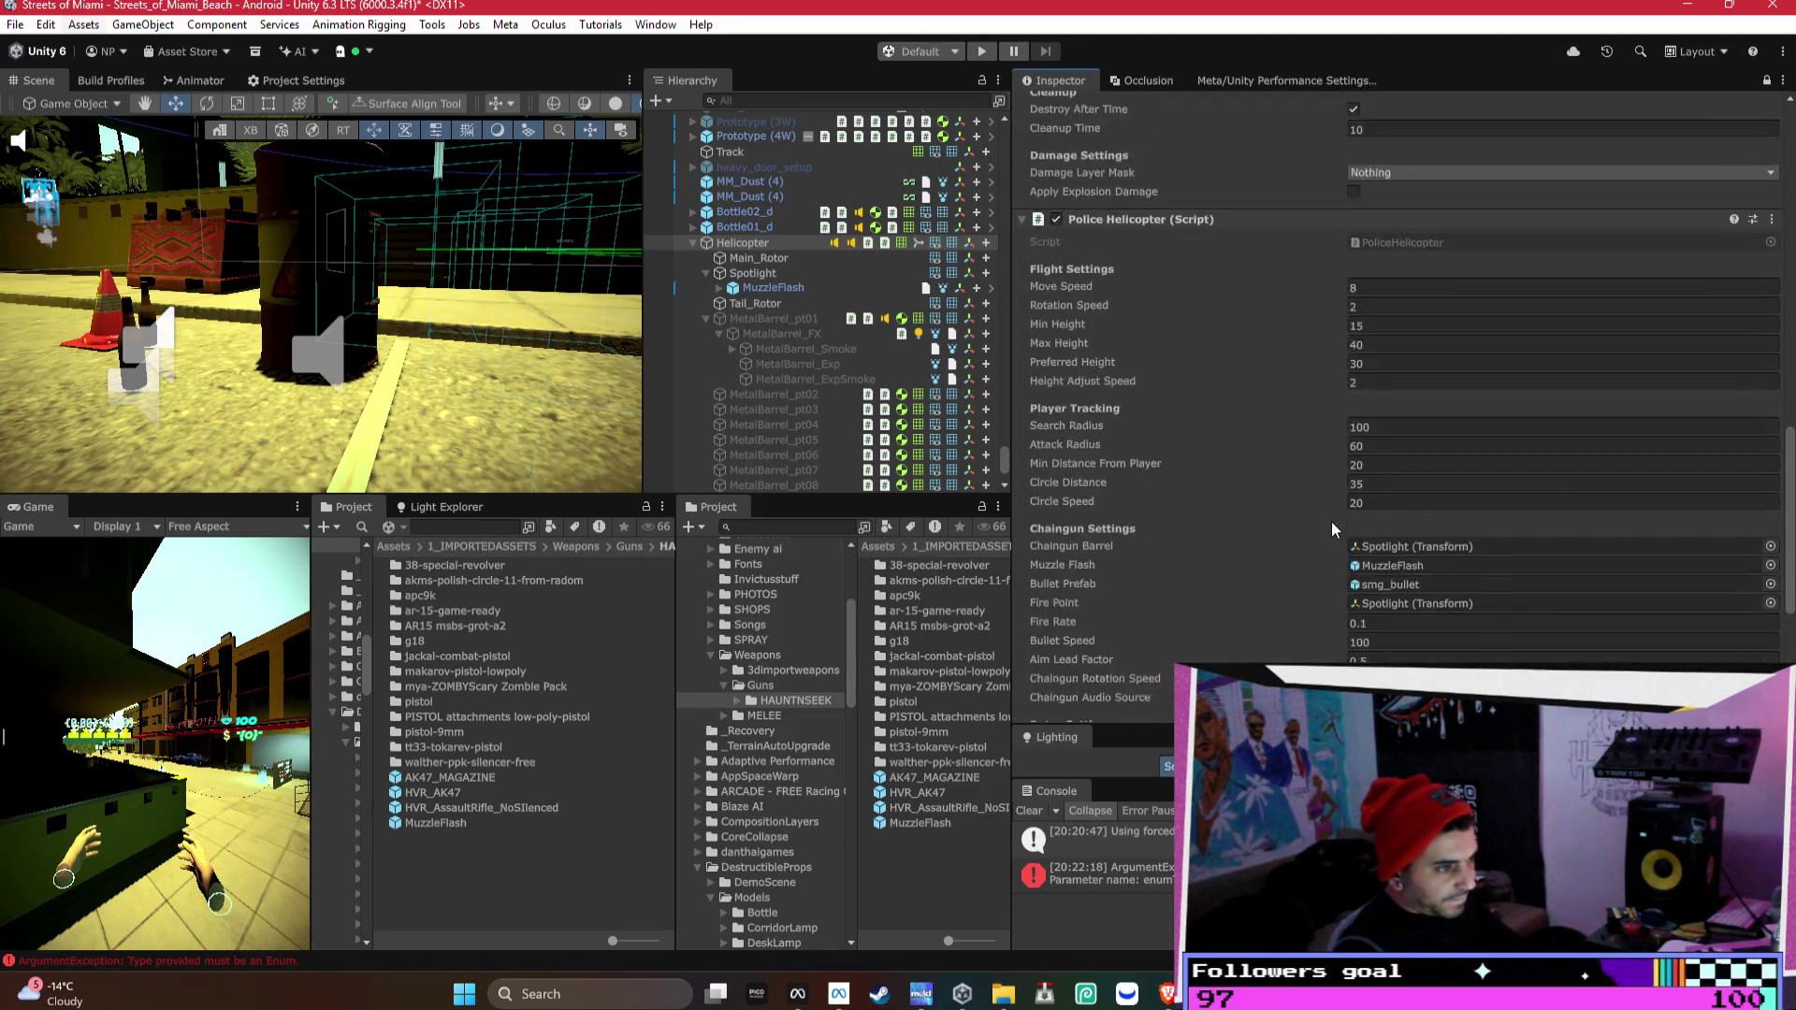
{"action": "scroll", "coordinate": [1332, 520], "scroll_direction": "up", "scroll_amount": 5}
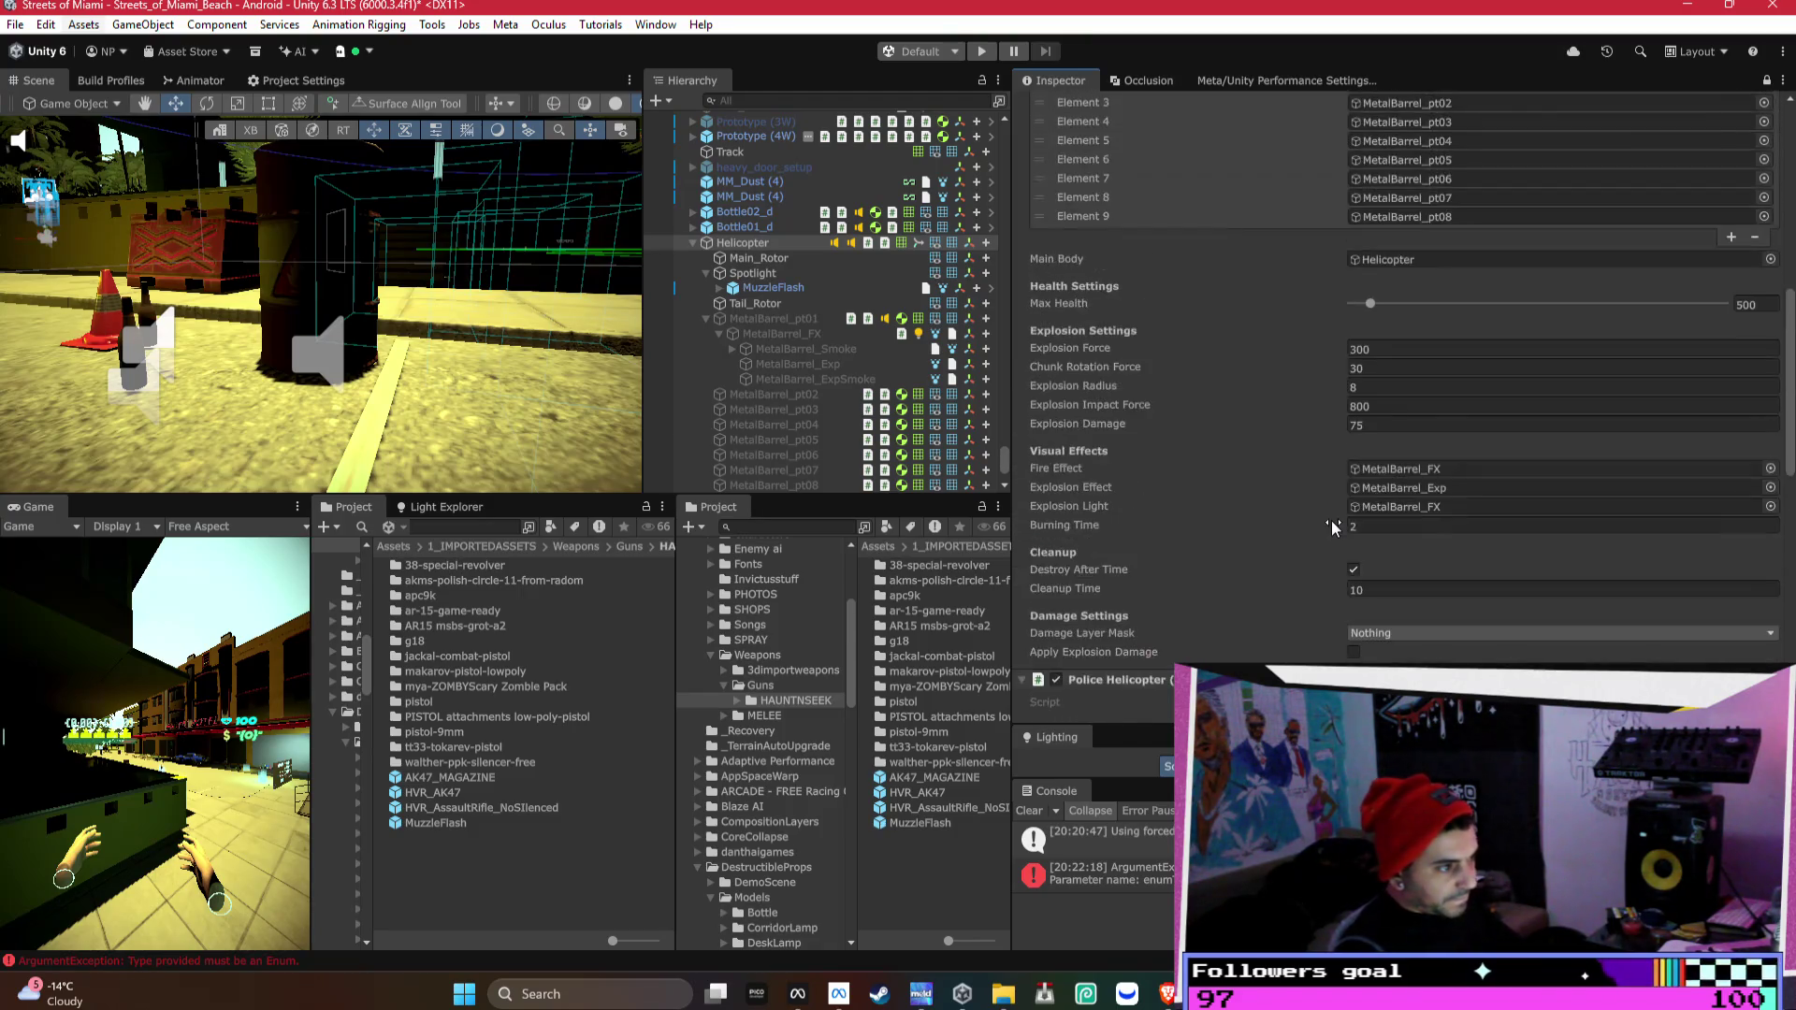
{"action": "scroll", "coordinate": [1332, 520], "scroll_direction": "up", "scroll_amount": 12}
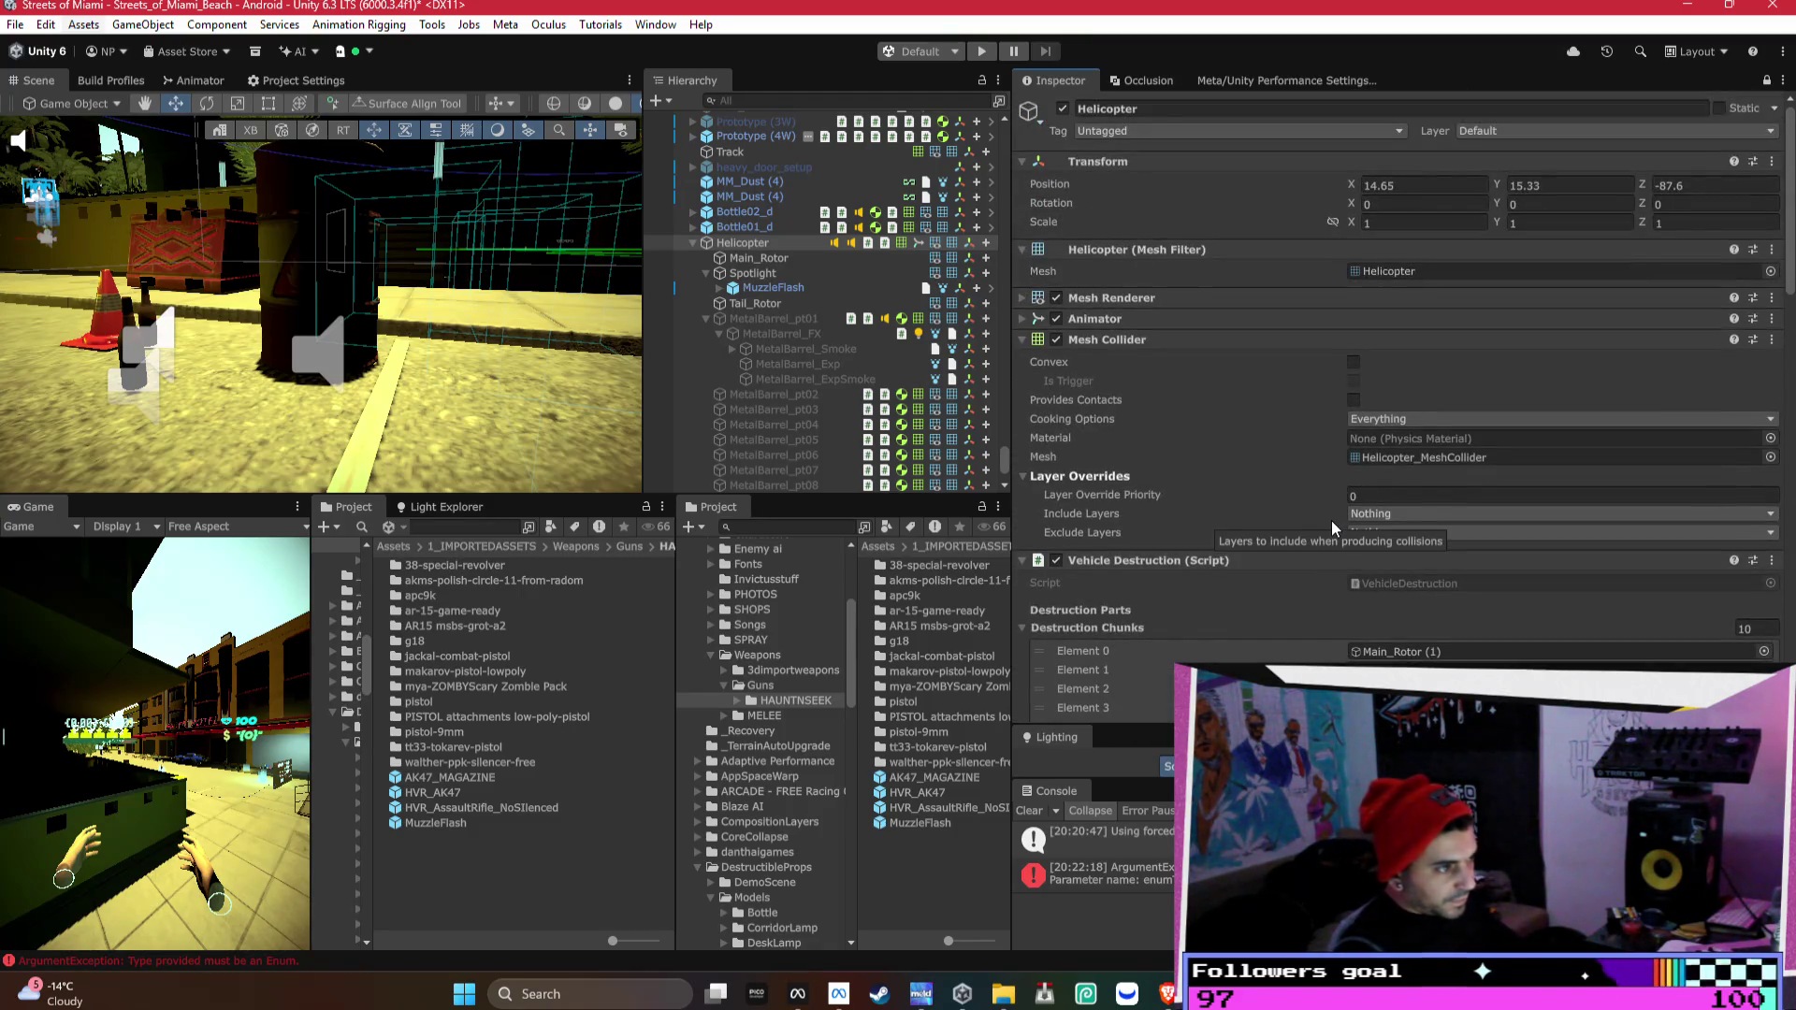
{"action": "left_click", "coordinate": [1147, 323]}
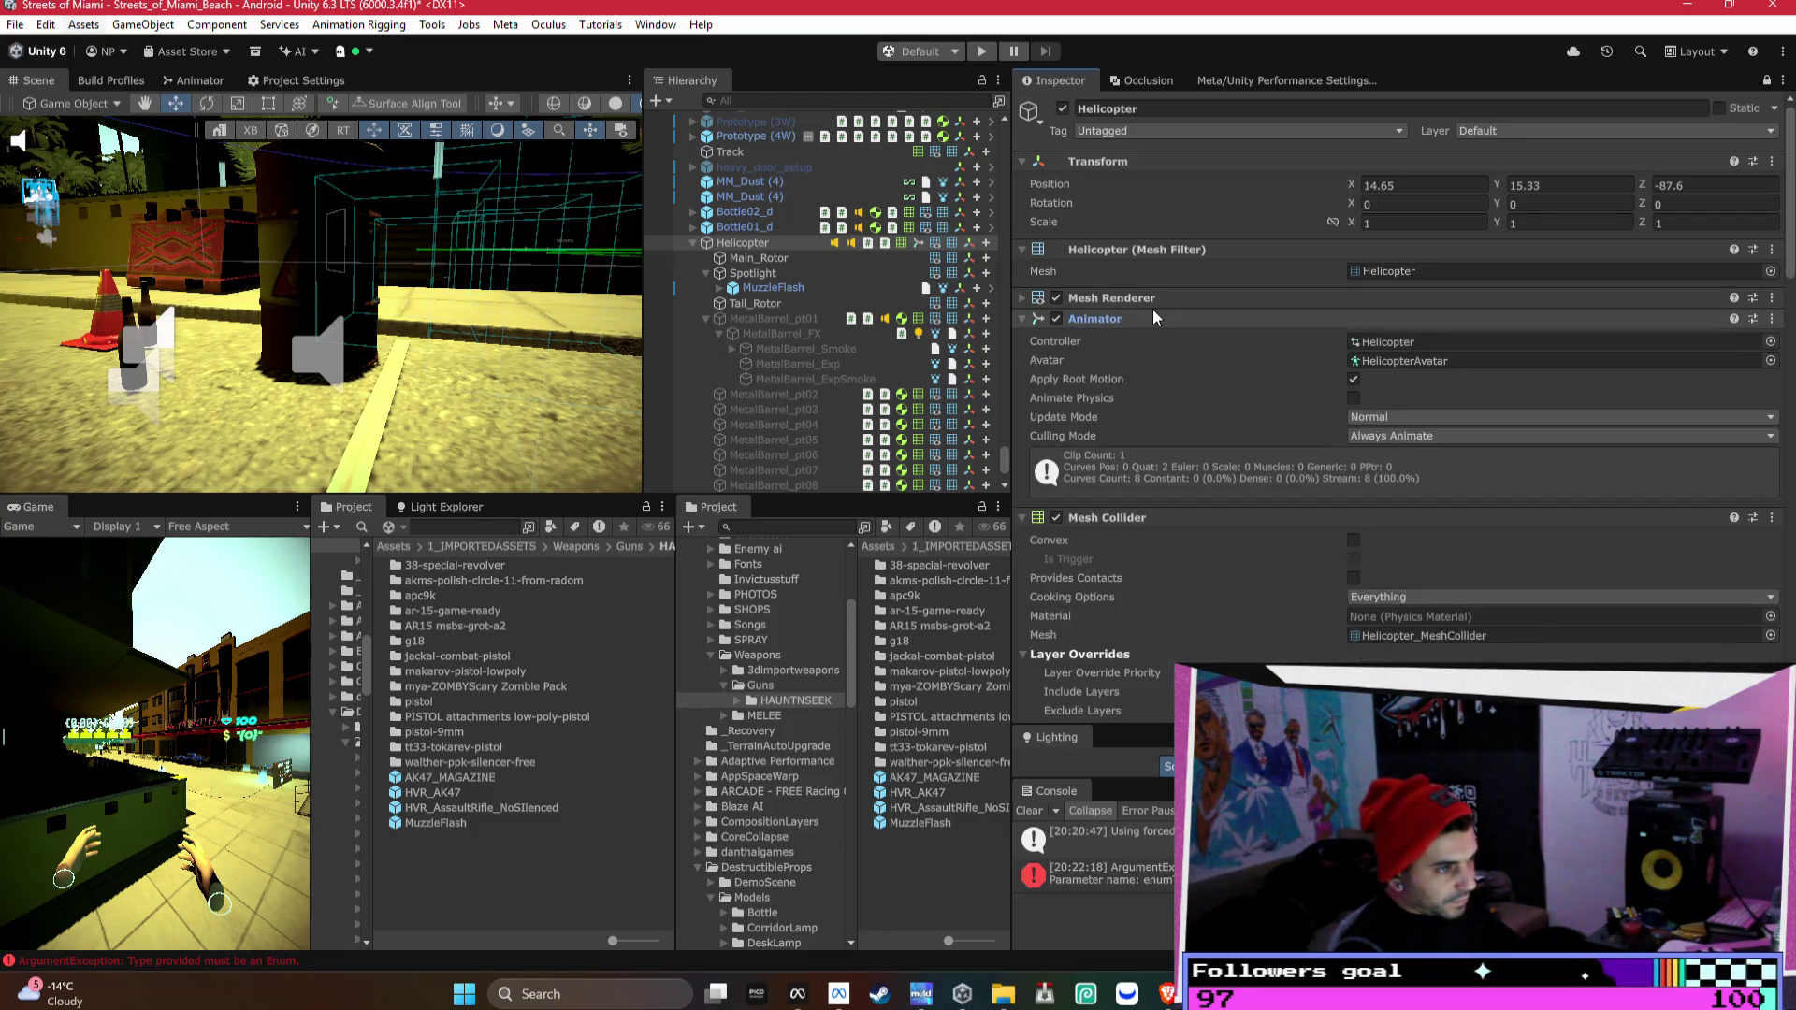
{"action": "left_click", "coordinate": [1152, 318]}
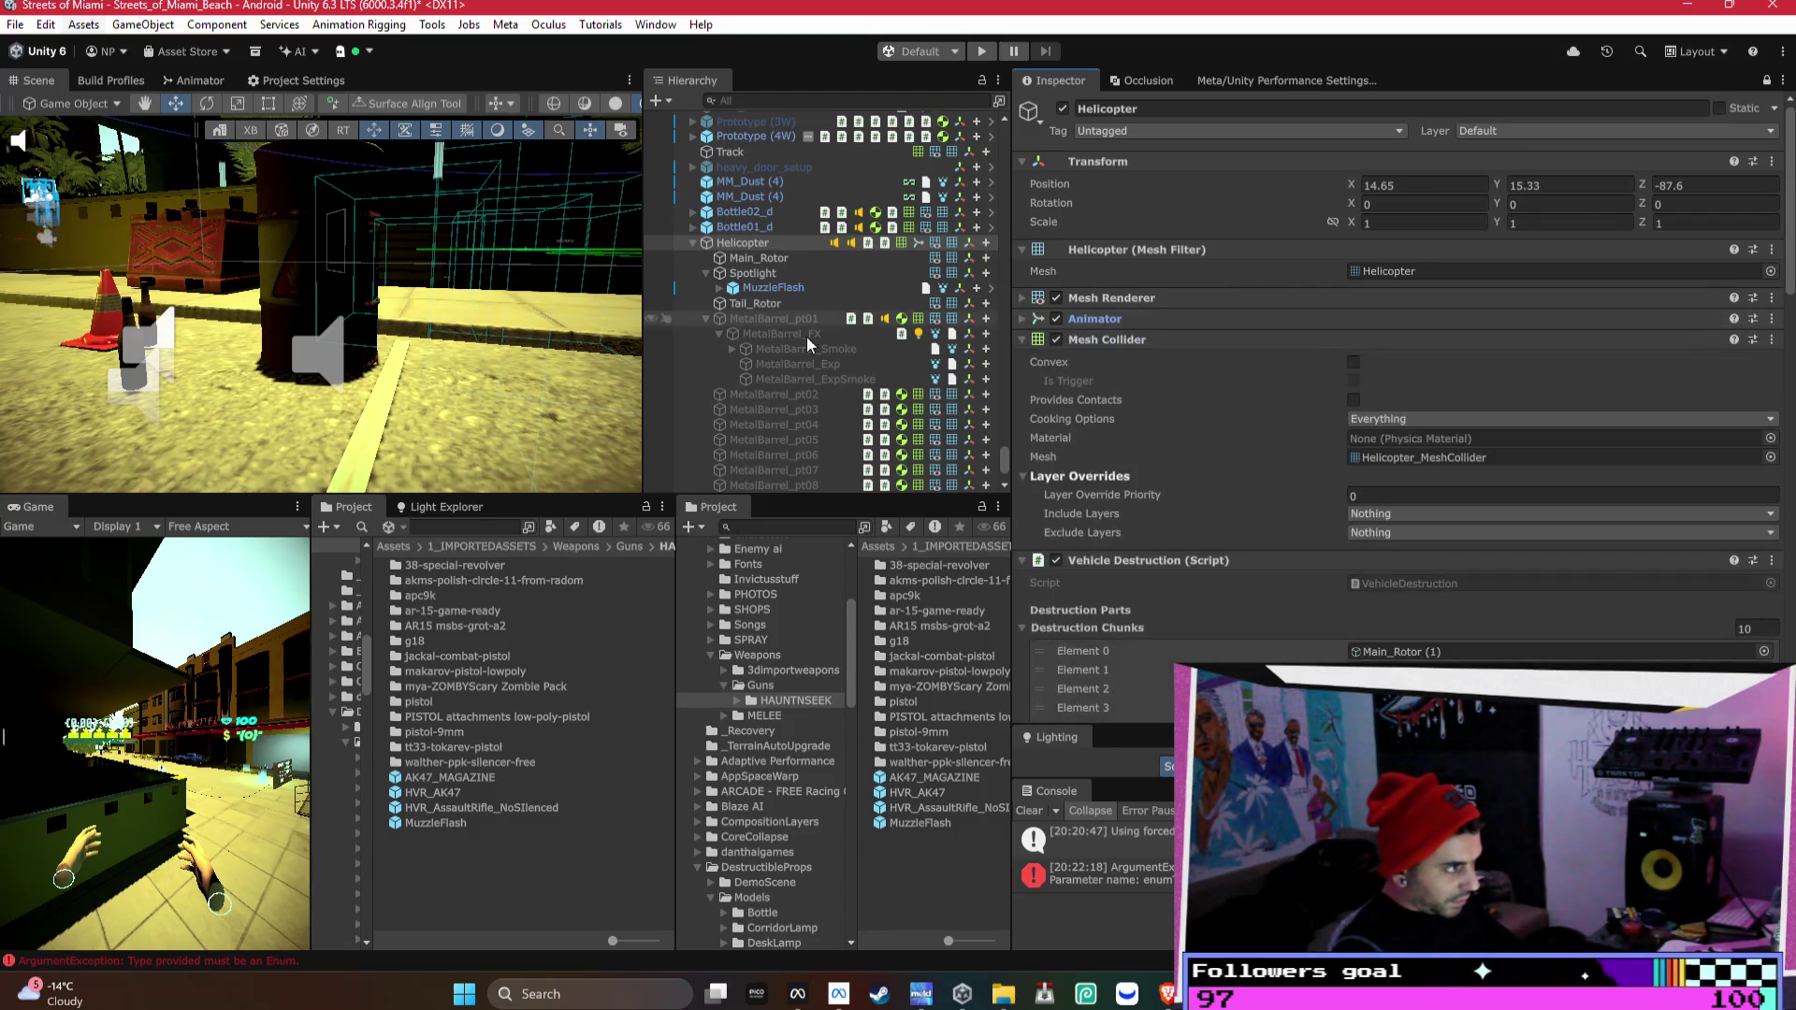
{"action": "left_click_drag", "start_coordinate": [581, 353], "coordinate": [193, 263]}
{"action": "key", "text": "f"}
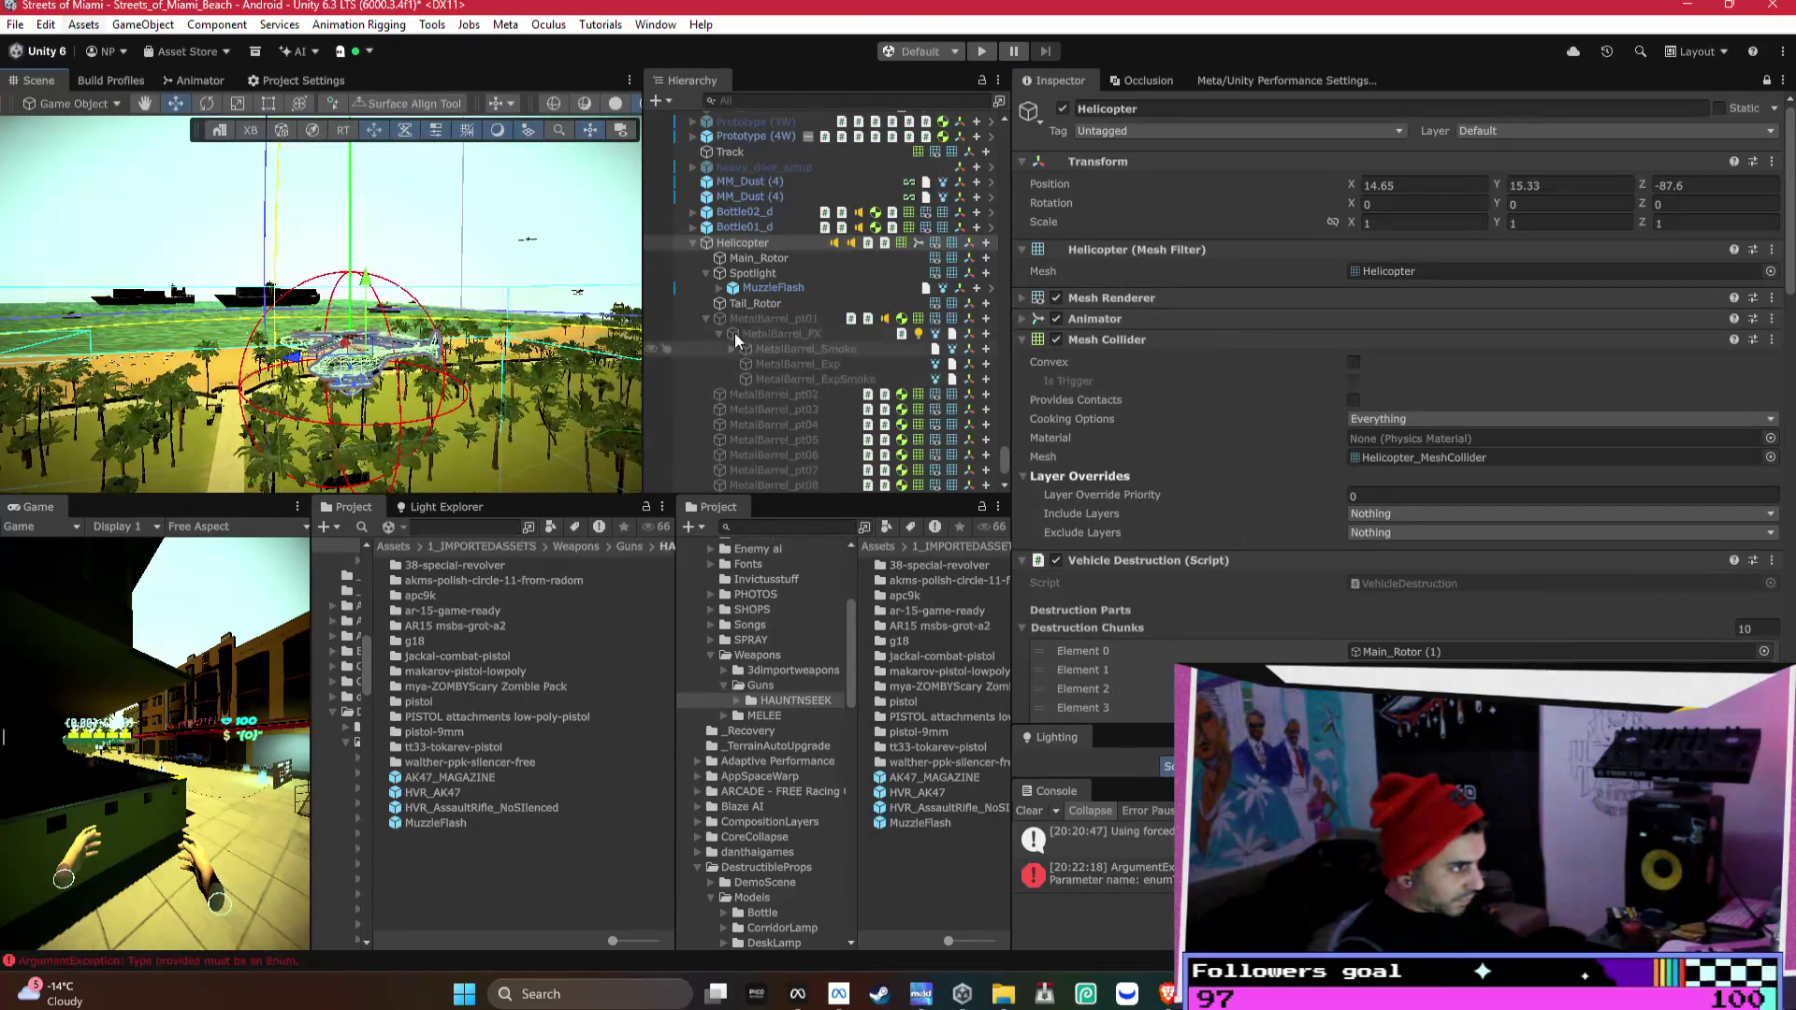
- Collapse the Helicopter in the Hierarchy and fold its Vehicle Destruction and Police Helicopter scripts
{"action": "left_click", "coordinate": [692, 245]}
{"action": "scroll", "coordinate": [1327, 456], "scroll_direction": "down", "scroll_amount": 5}
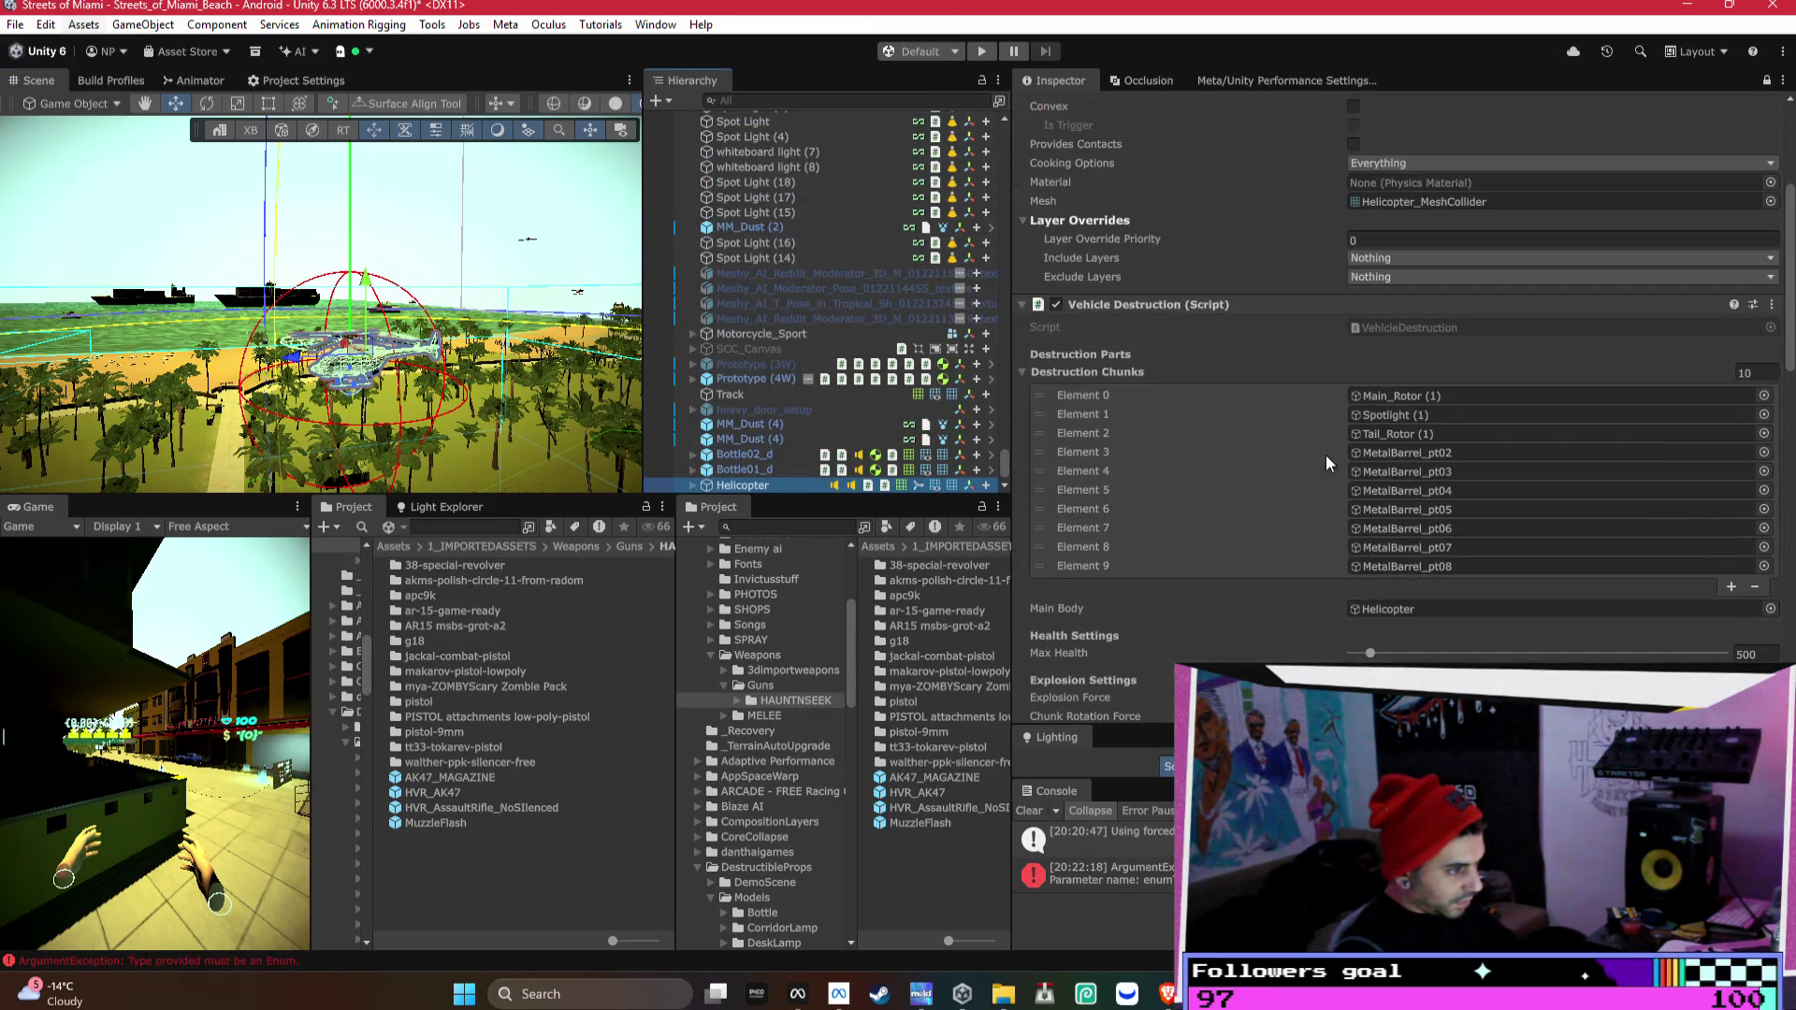
{"action": "scroll", "coordinate": [1254, 323], "scroll_direction": "down", "scroll_amount": 4}
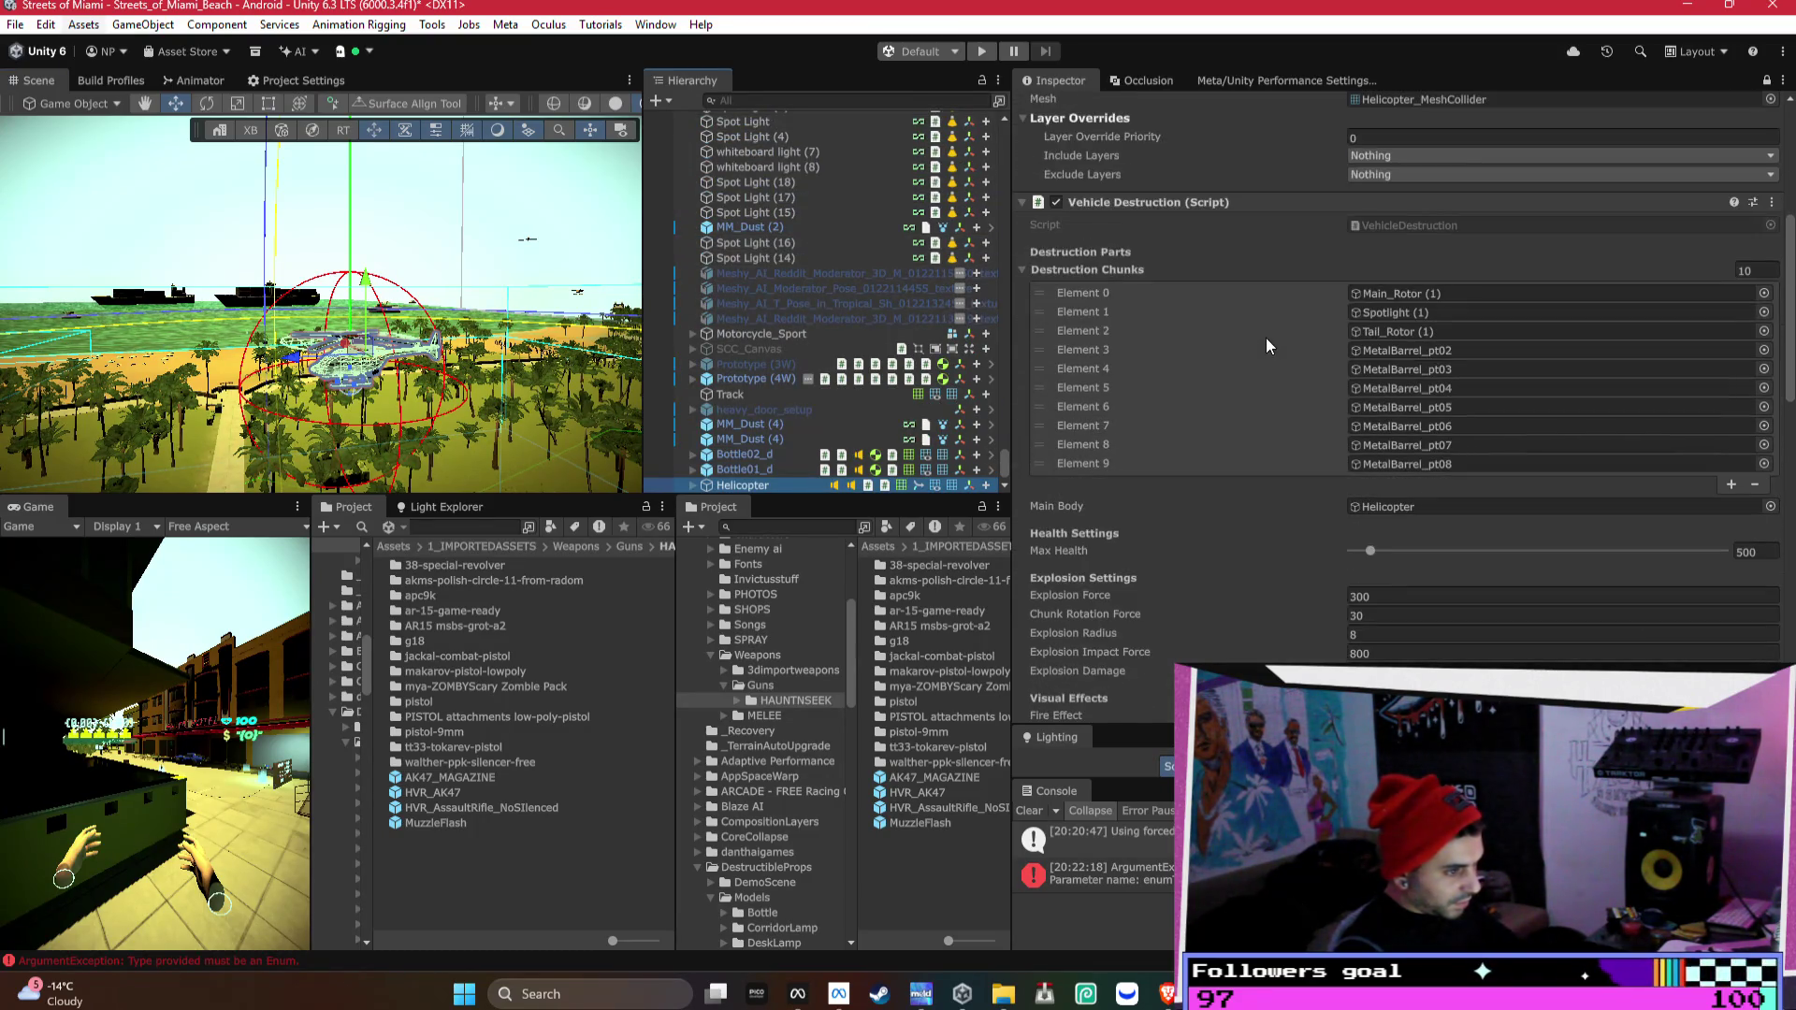
{"action": "left_click", "coordinate": [1195, 209]}
{"action": "left_click", "coordinate": [1133, 223]}
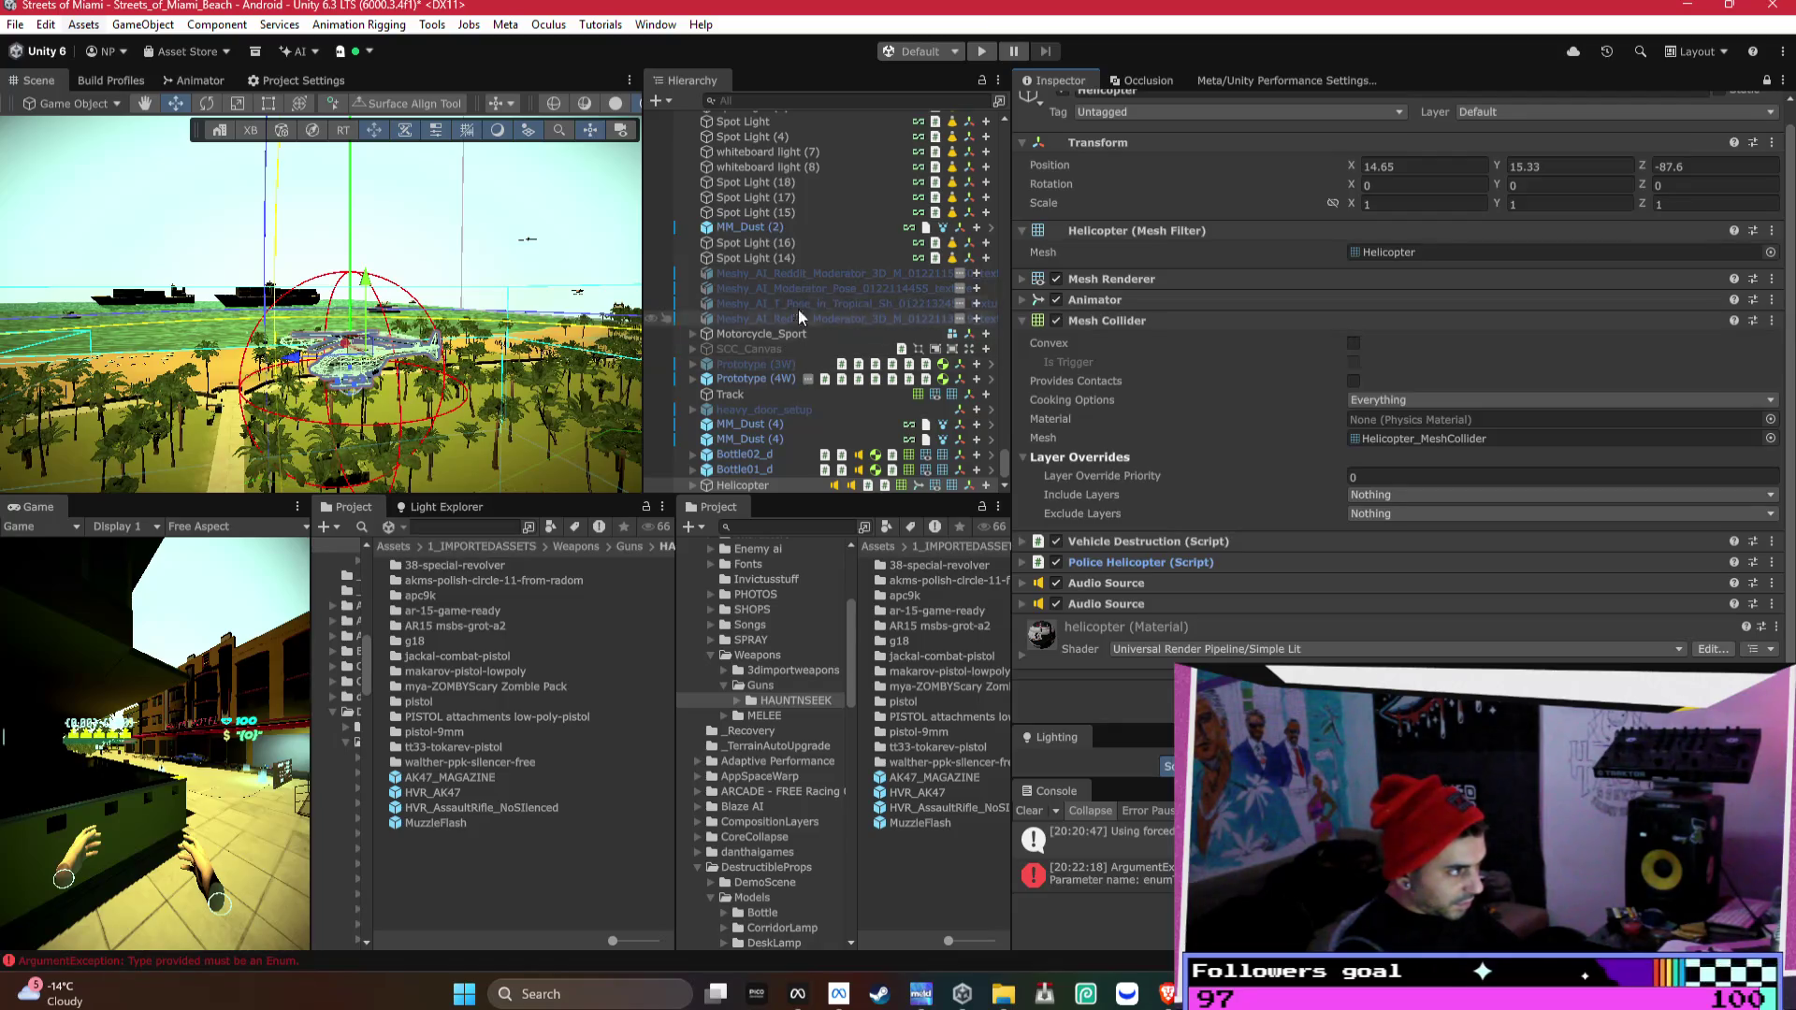
{"action": "scroll", "coordinate": [783, 294], "scroll_direction": "up", "scroll_amount": 5}
{"action": "scroll", "coordinate": [791, 290], "scroll_direction": "down", "scroll_amount": 10}
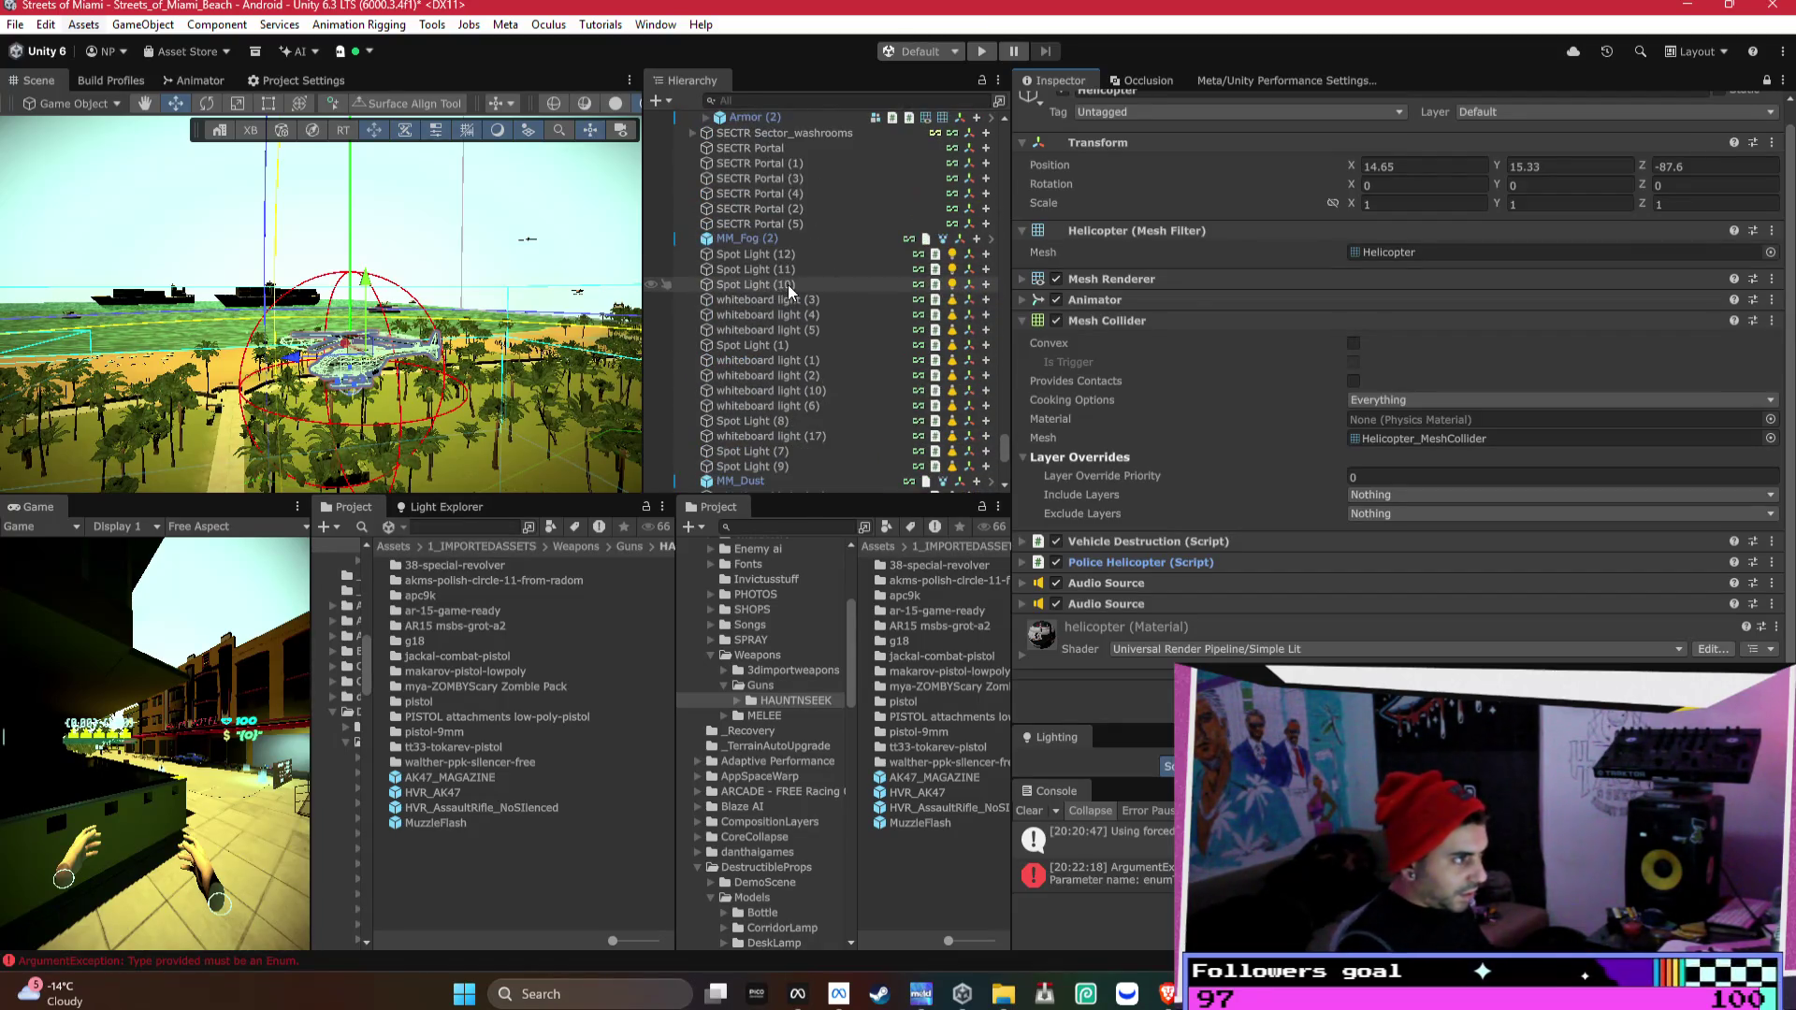
- Jump the Scene view to the city streets and select Bottle01_d
{"action": "double_click", "coordinate": [748, 334]}
{"action": "left_click", "coordinate": [777, 469]}
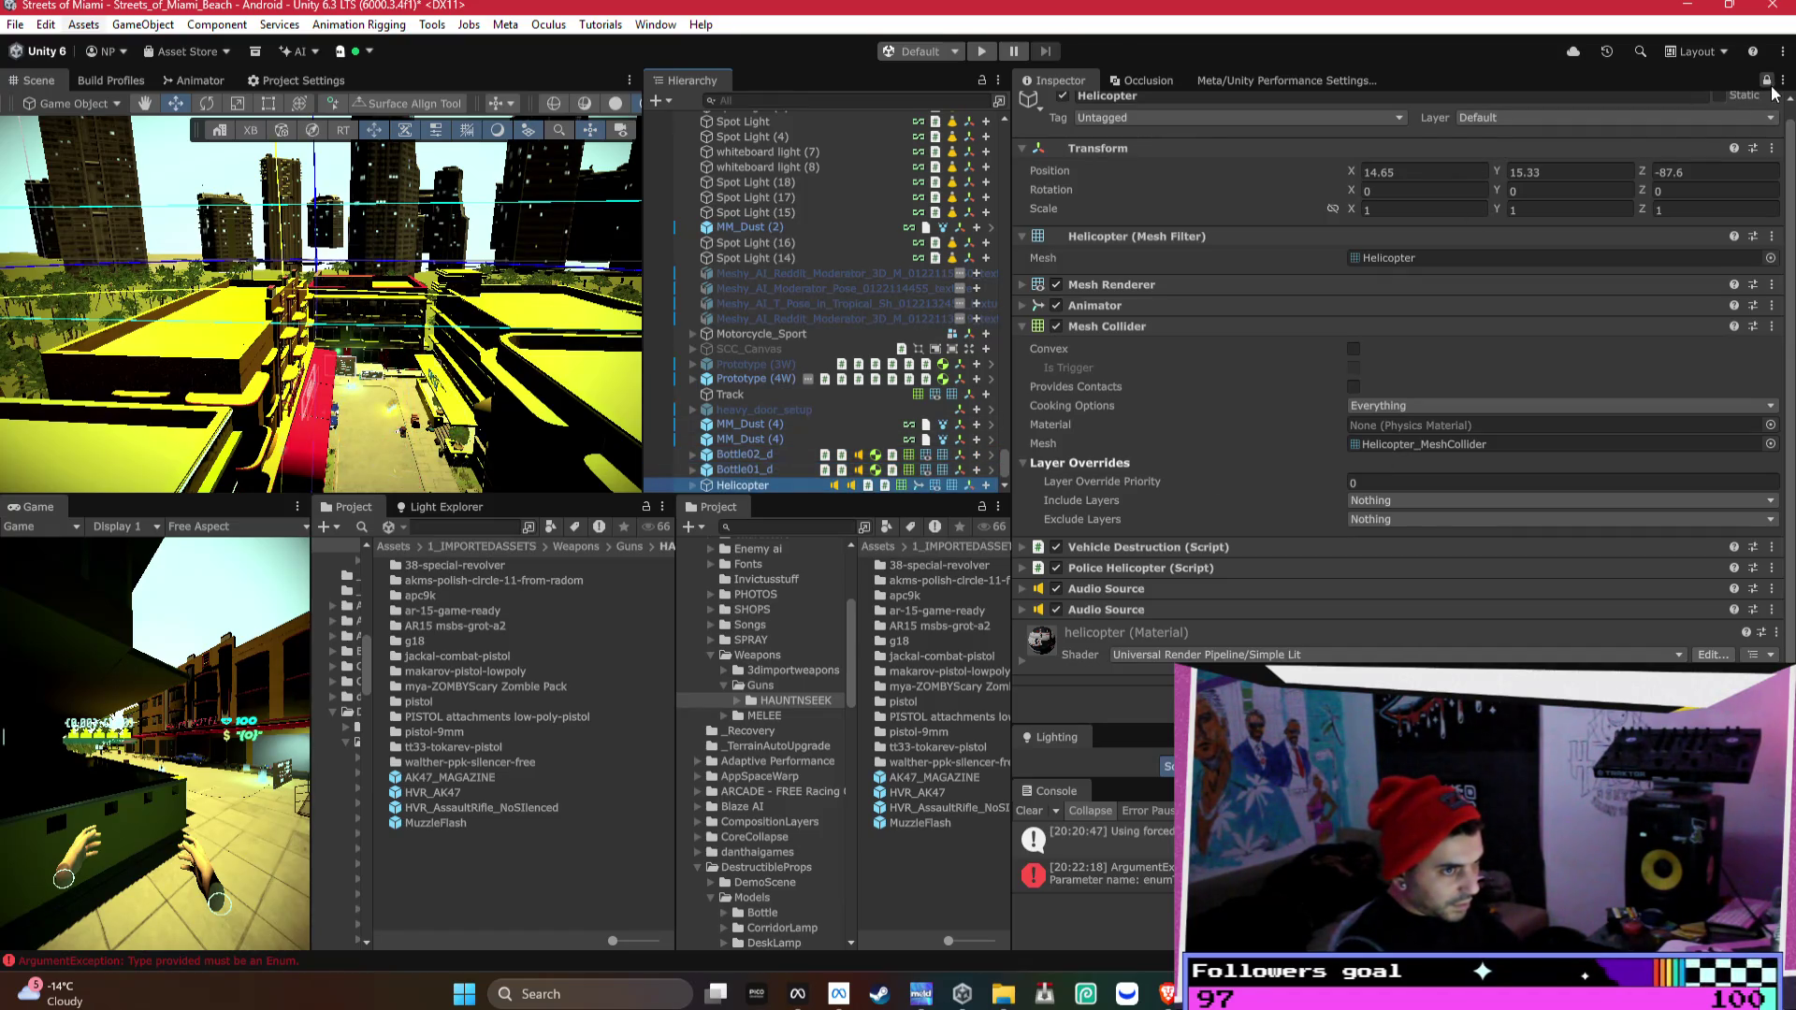
{"action": "left_click", "coordinate": [748, 470]}
- Collapse the bottle's Destruction settings and reselect the Helicopter
{"action": "left_click", "coordinate": [1113, 573]}
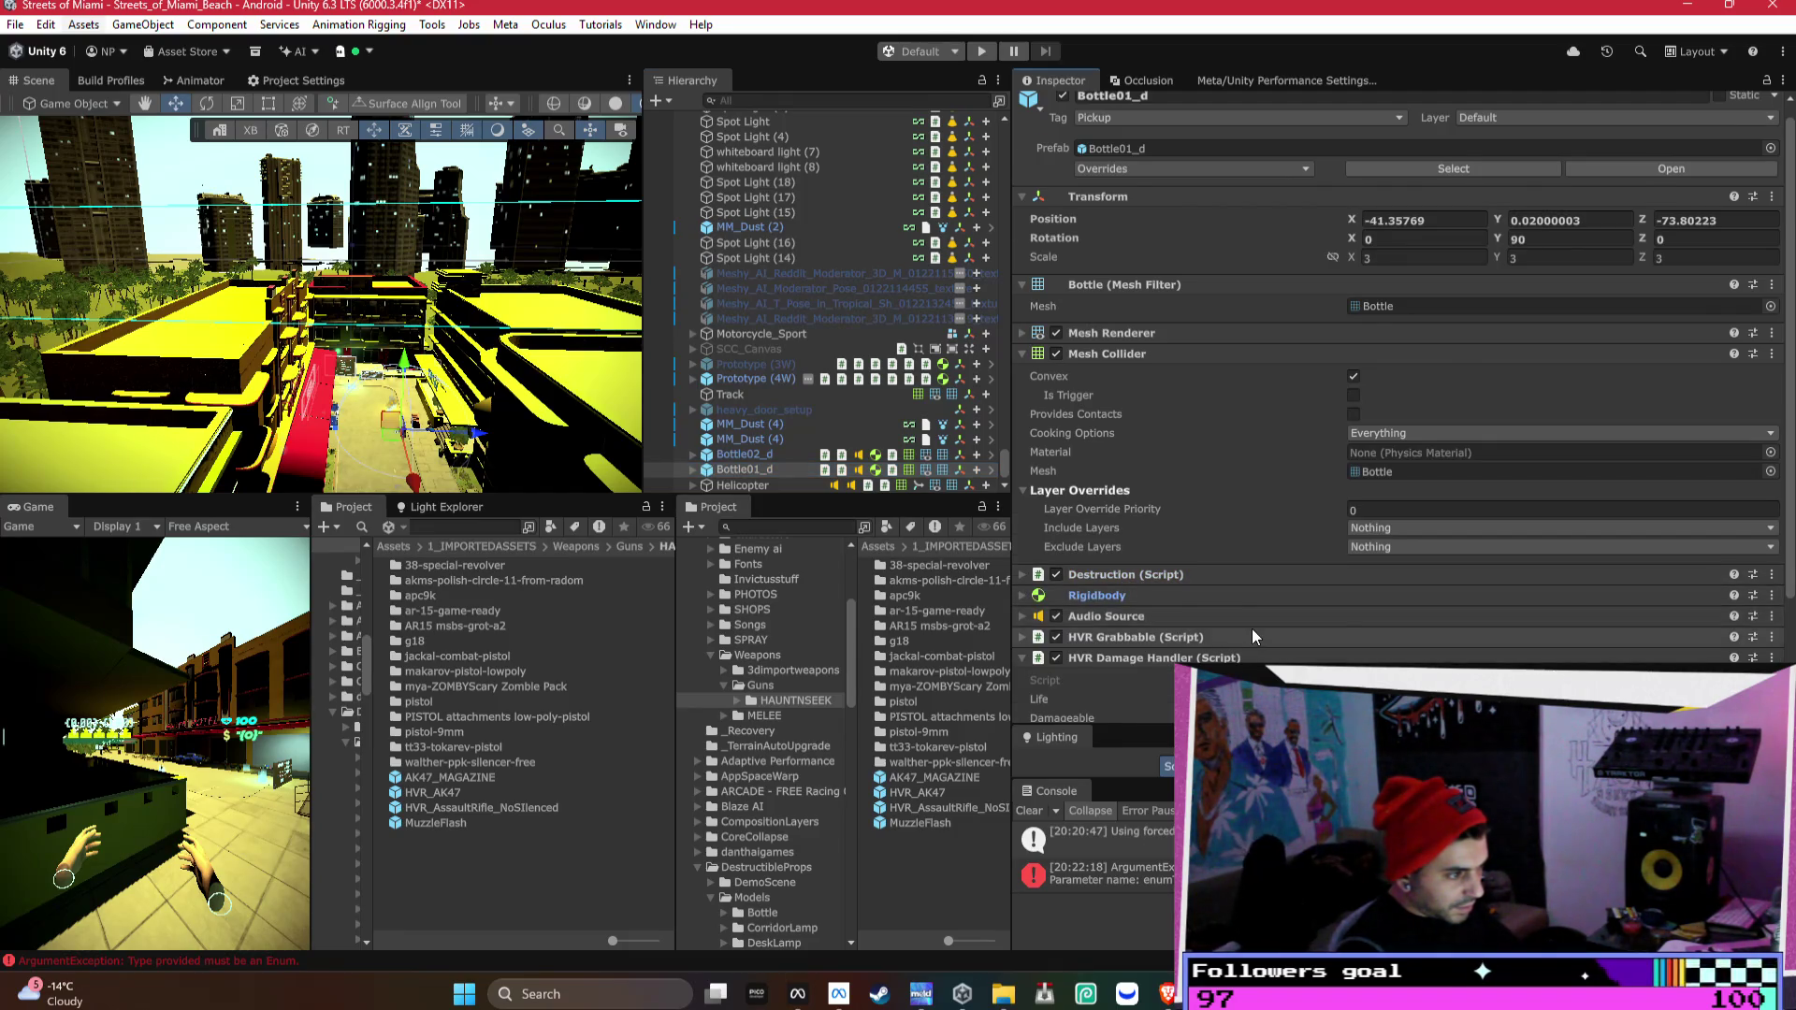
{"action": "scroll", "coordinate": [1252, 628], "scroll_direction": "down", "scroll_amount": 3}
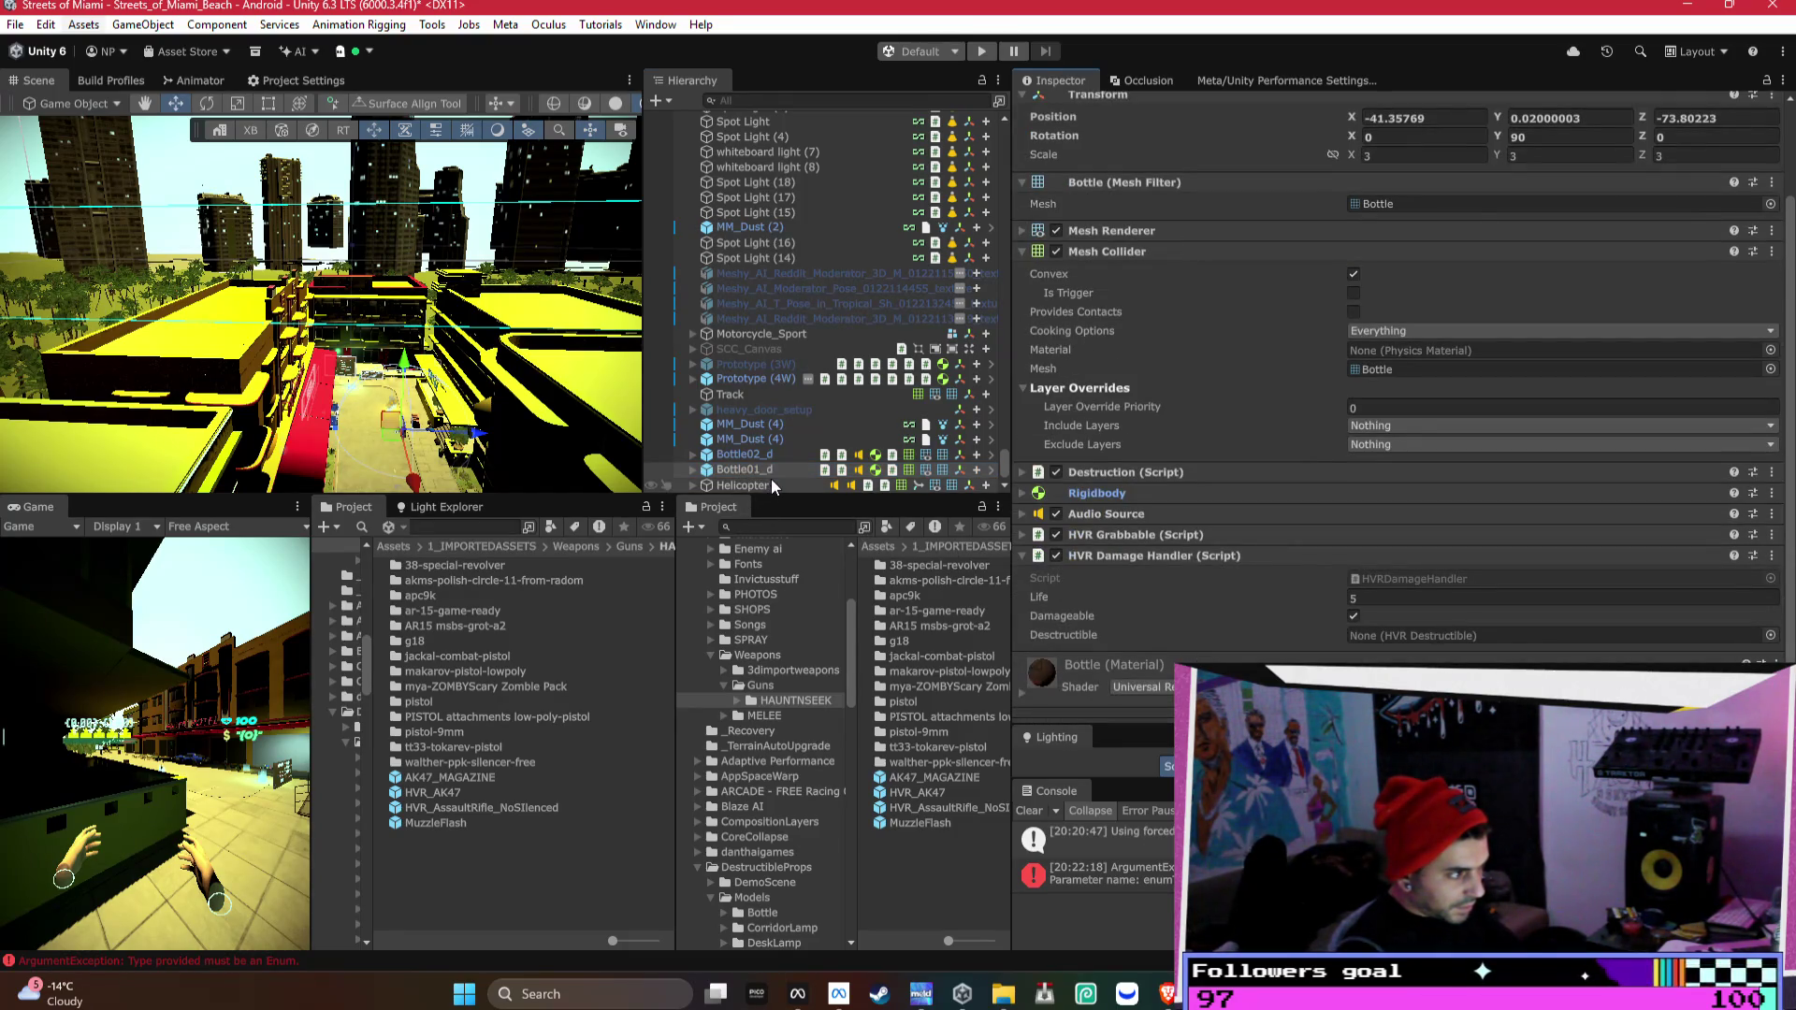
{"action": "left_click", "coordinate": [770, 481]}
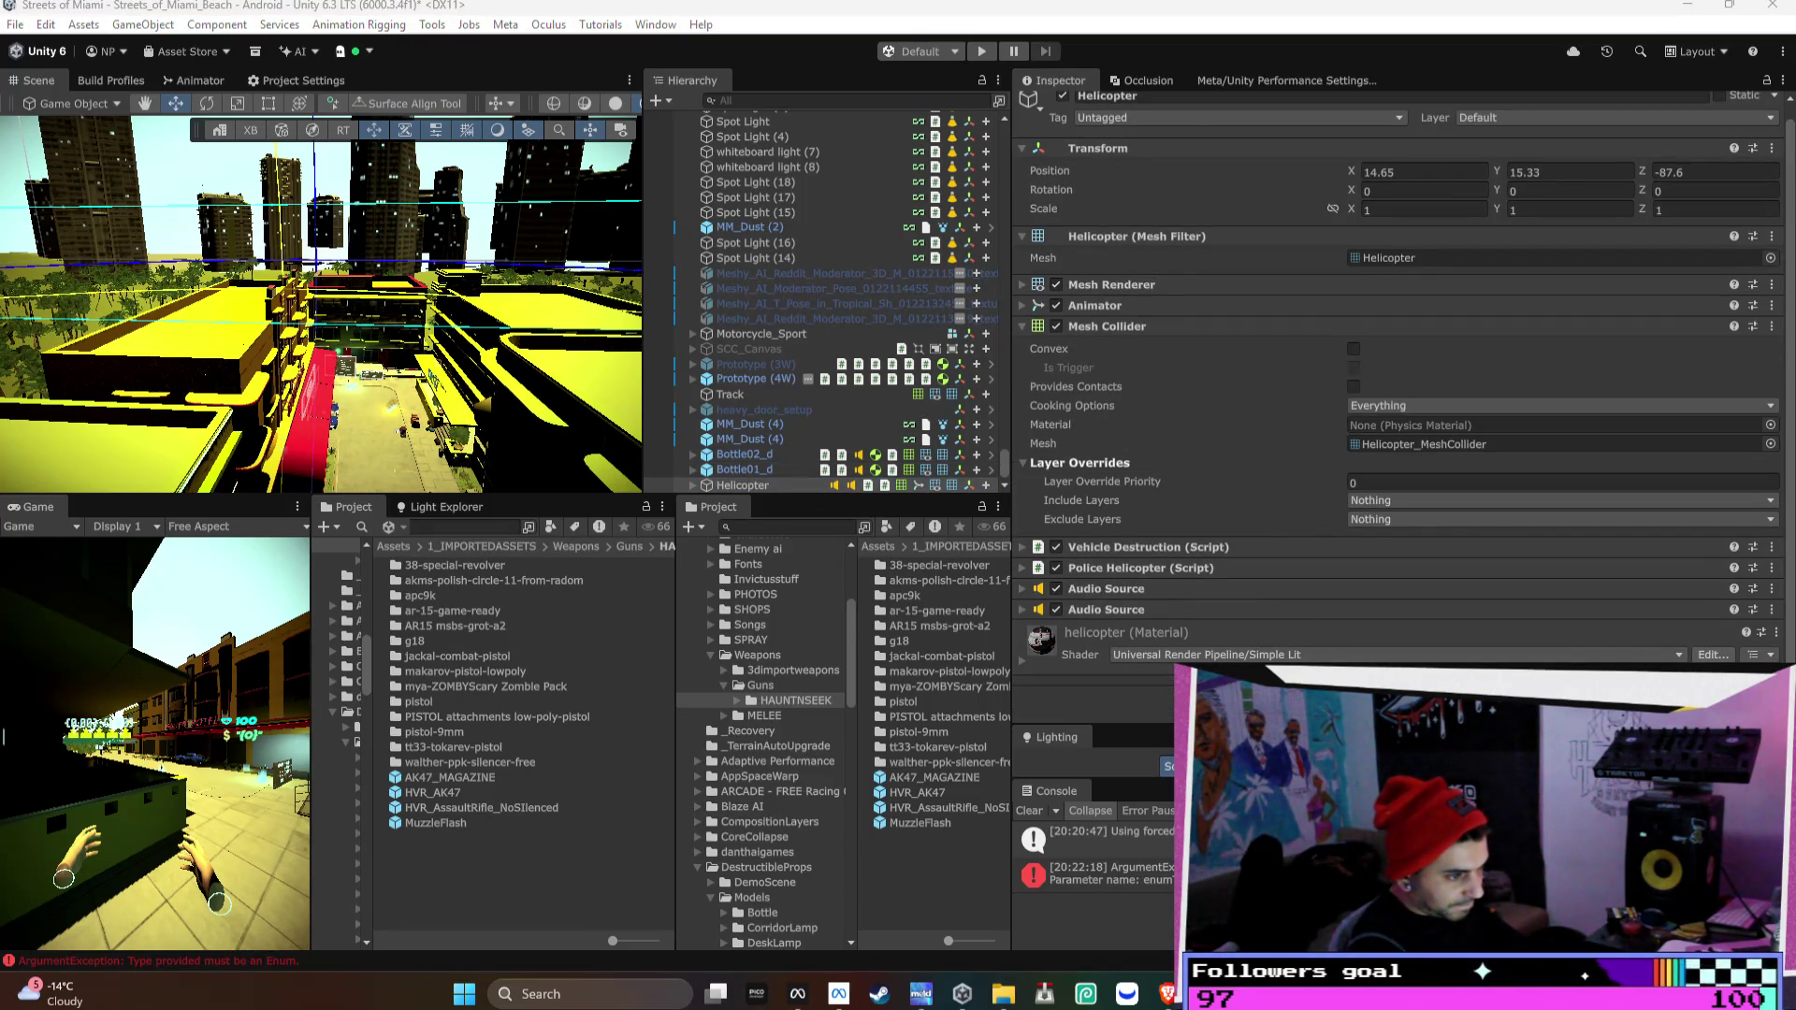
{"action": "scroll", "coordinate": [1388, 593], "scroll_direction": "down", "scroll_amount": 2}
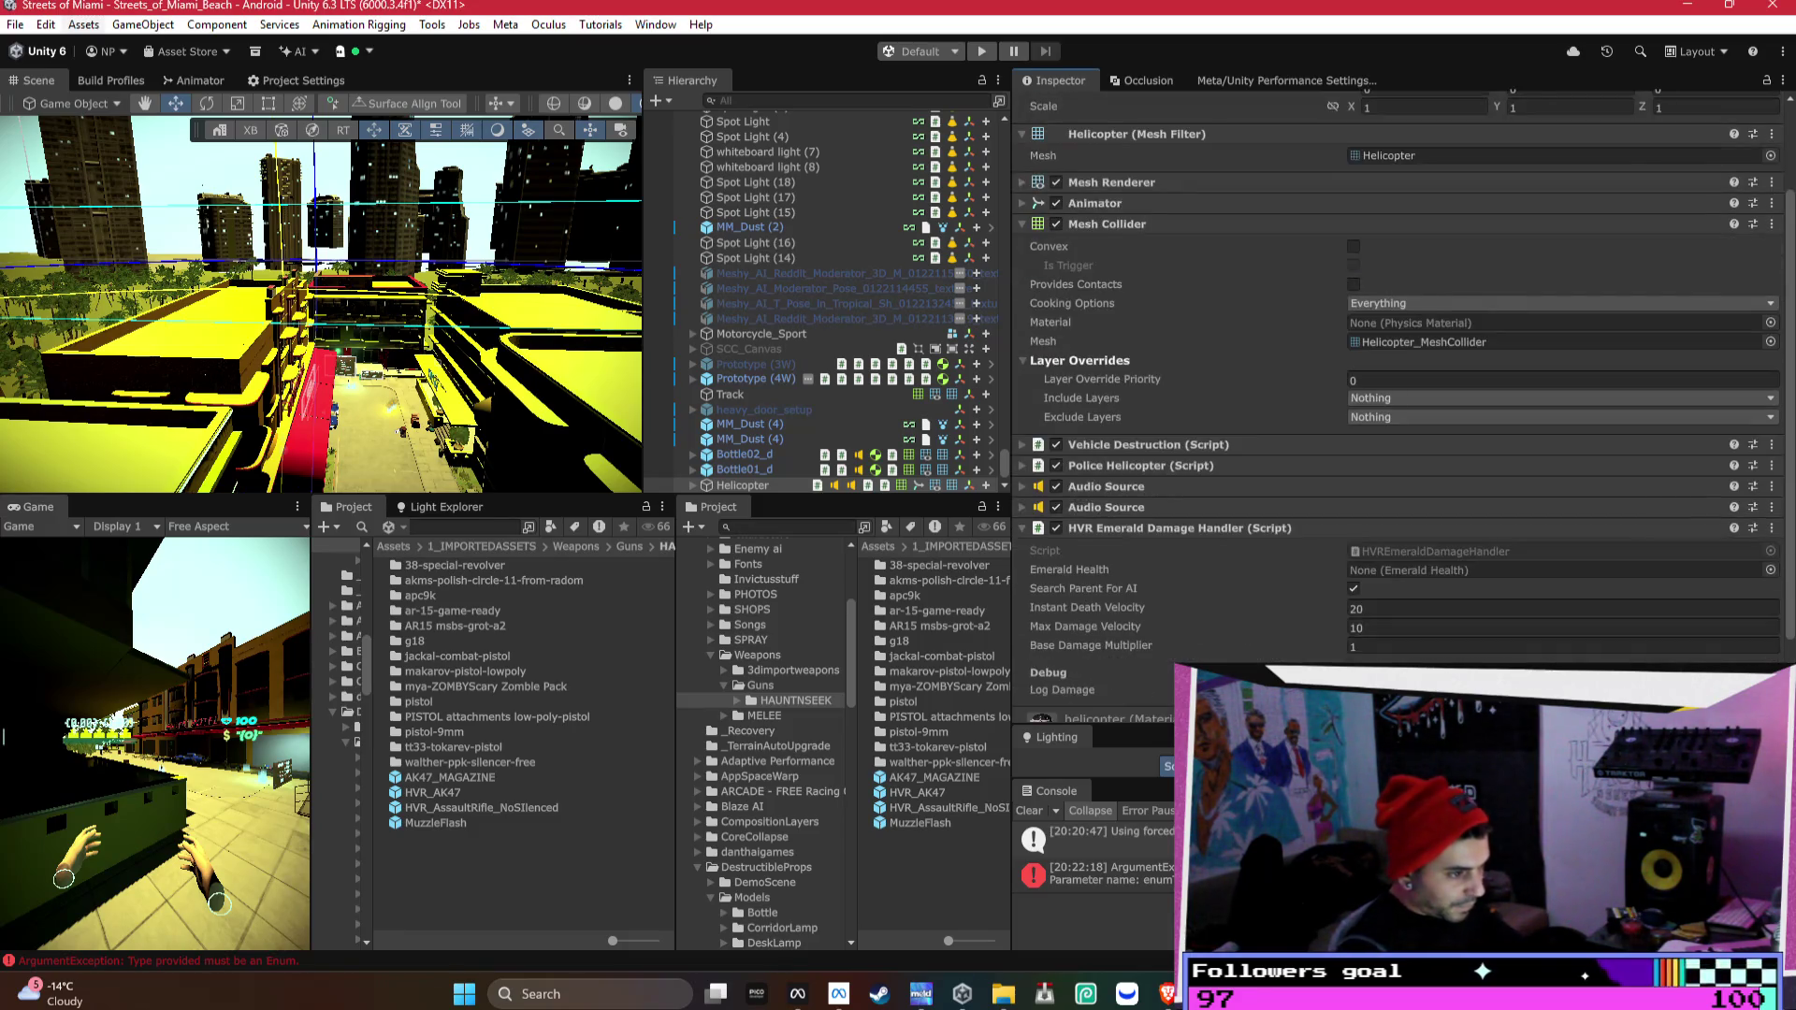
- Remove the HVR Emerald Damage Handler and set the HVR Damage Handler's Life to 500
{"action": "right_click", "coordinate": [1210, 531]}
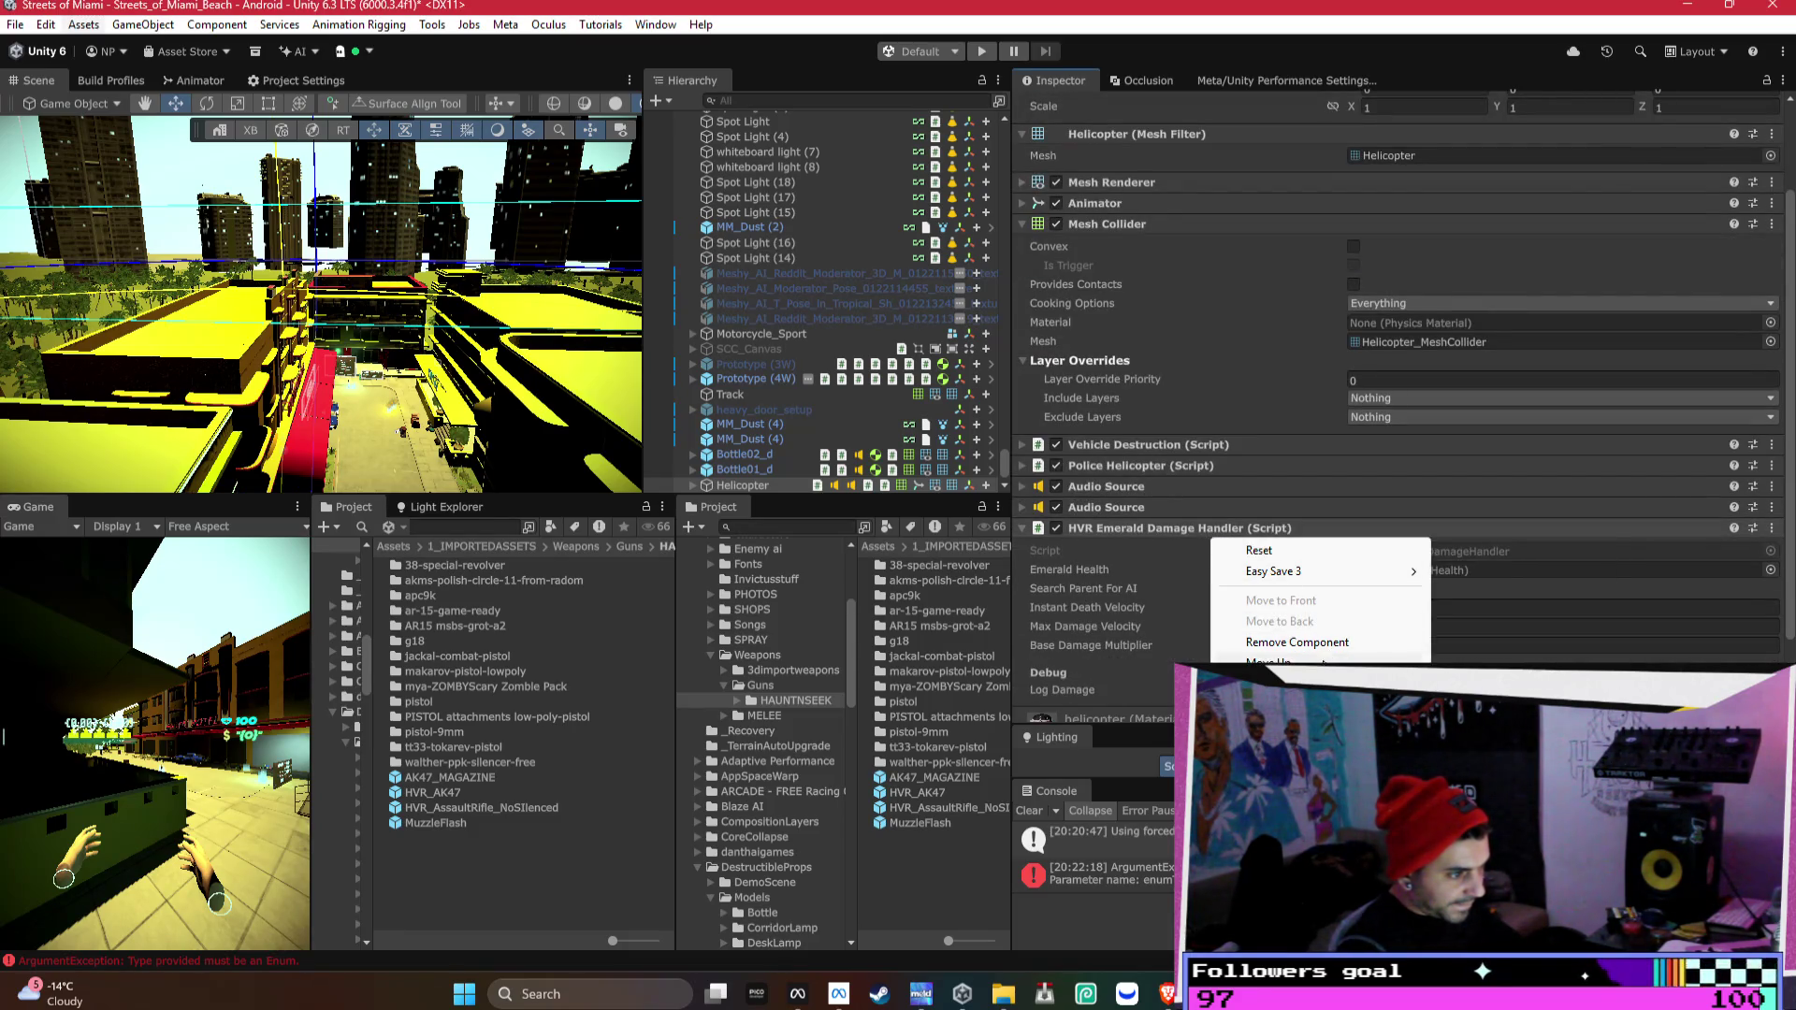
{"action": "left_click", "coordinate": [1343, 642]}
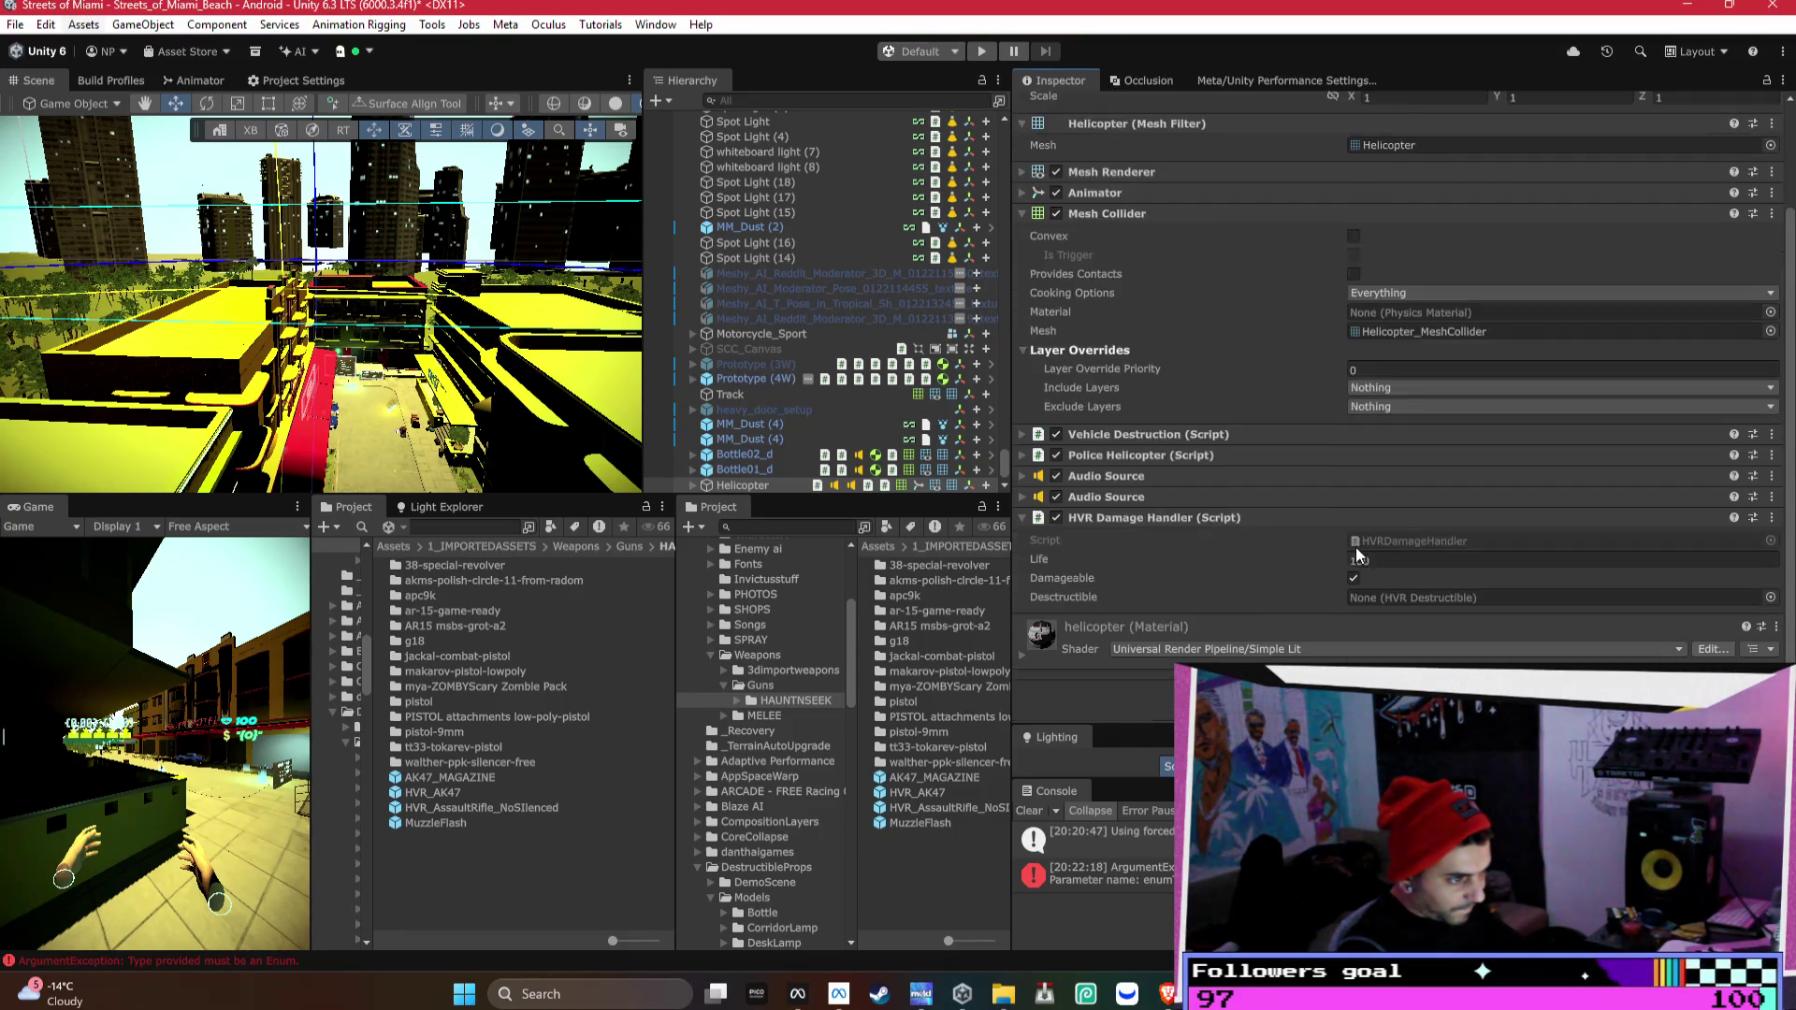
{"action": "left_click", "coordinate": [1428, 558]}
{"action": "type", "text": "500"}
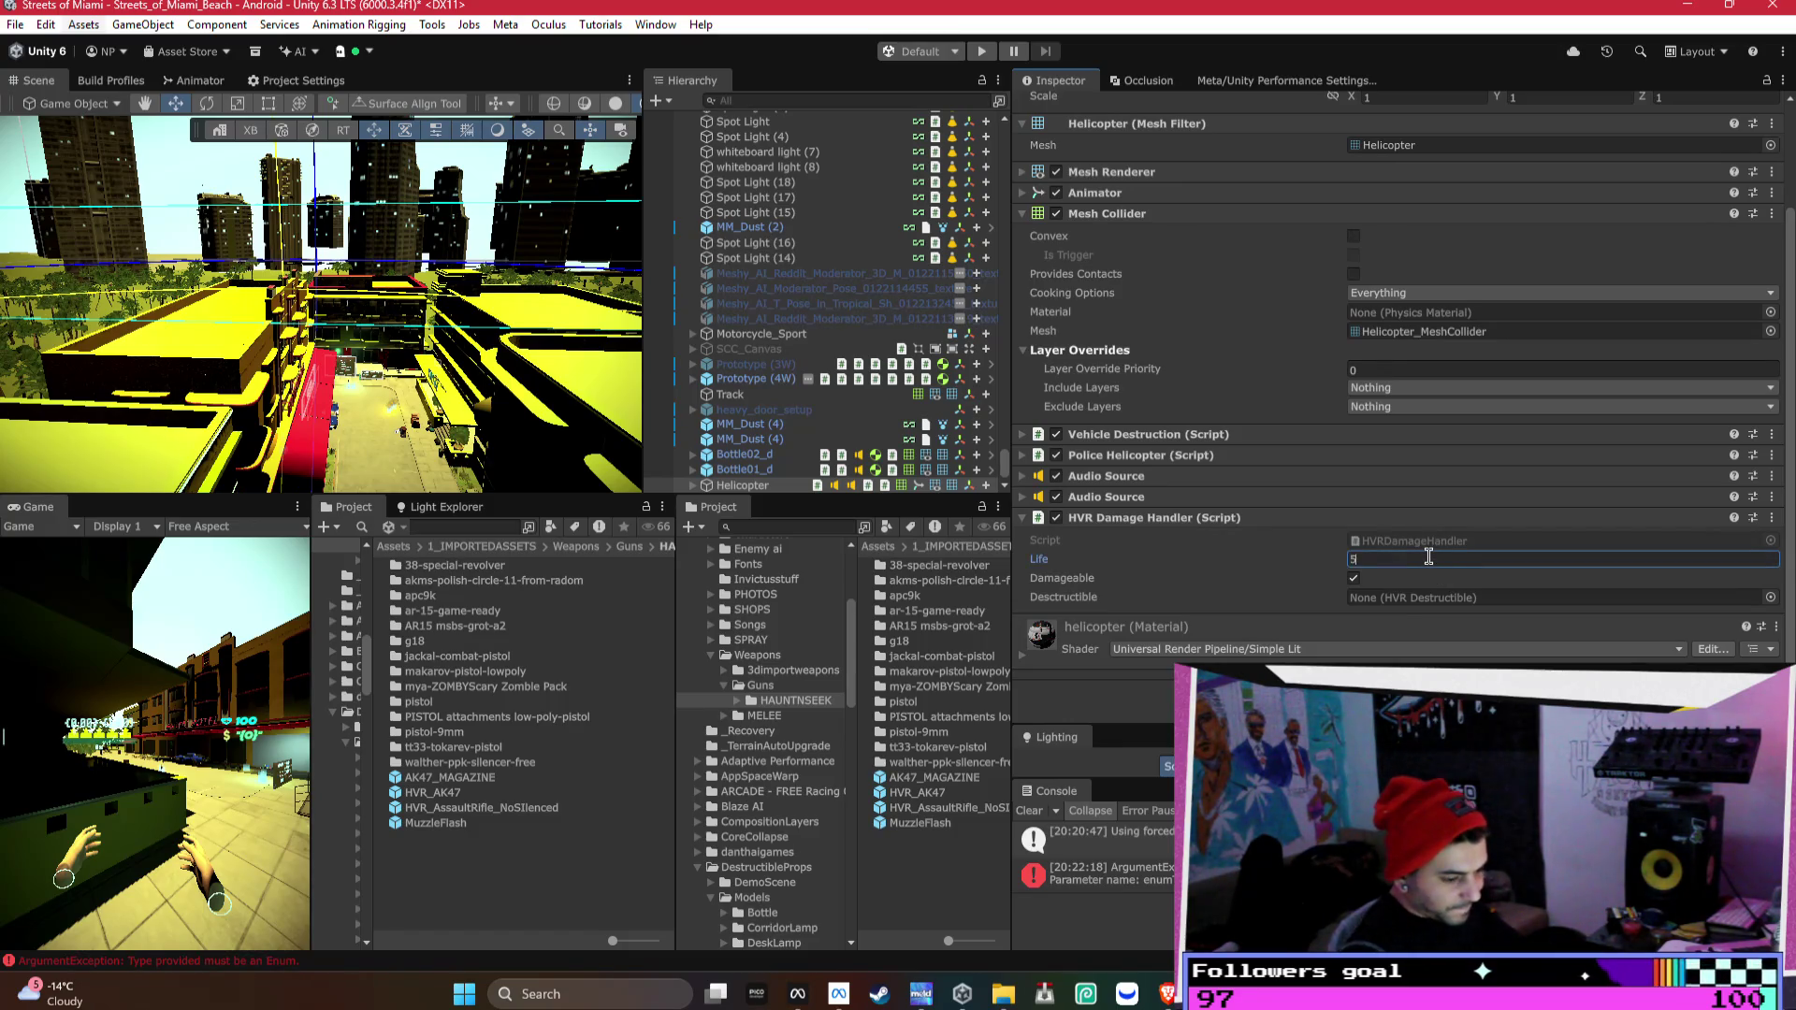
{"action": "key", "text": "Return"}
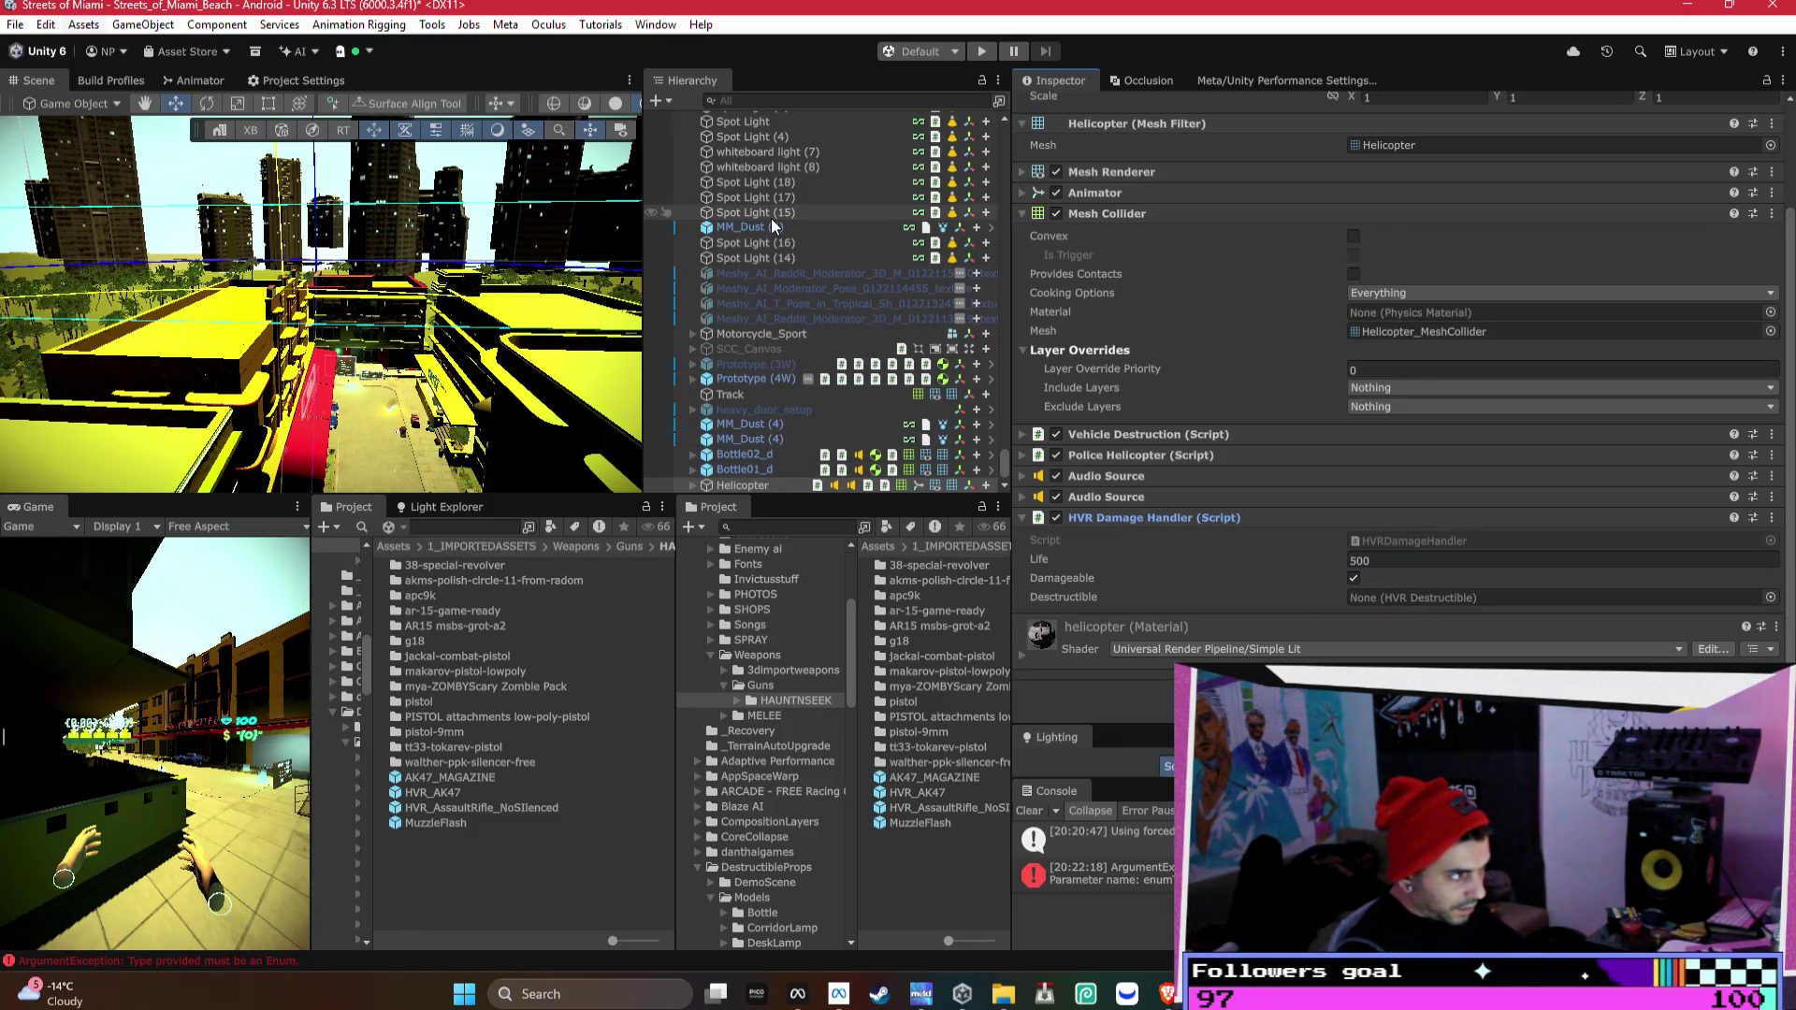
{"action": "left_click", "coordinate": [1770, 597]}
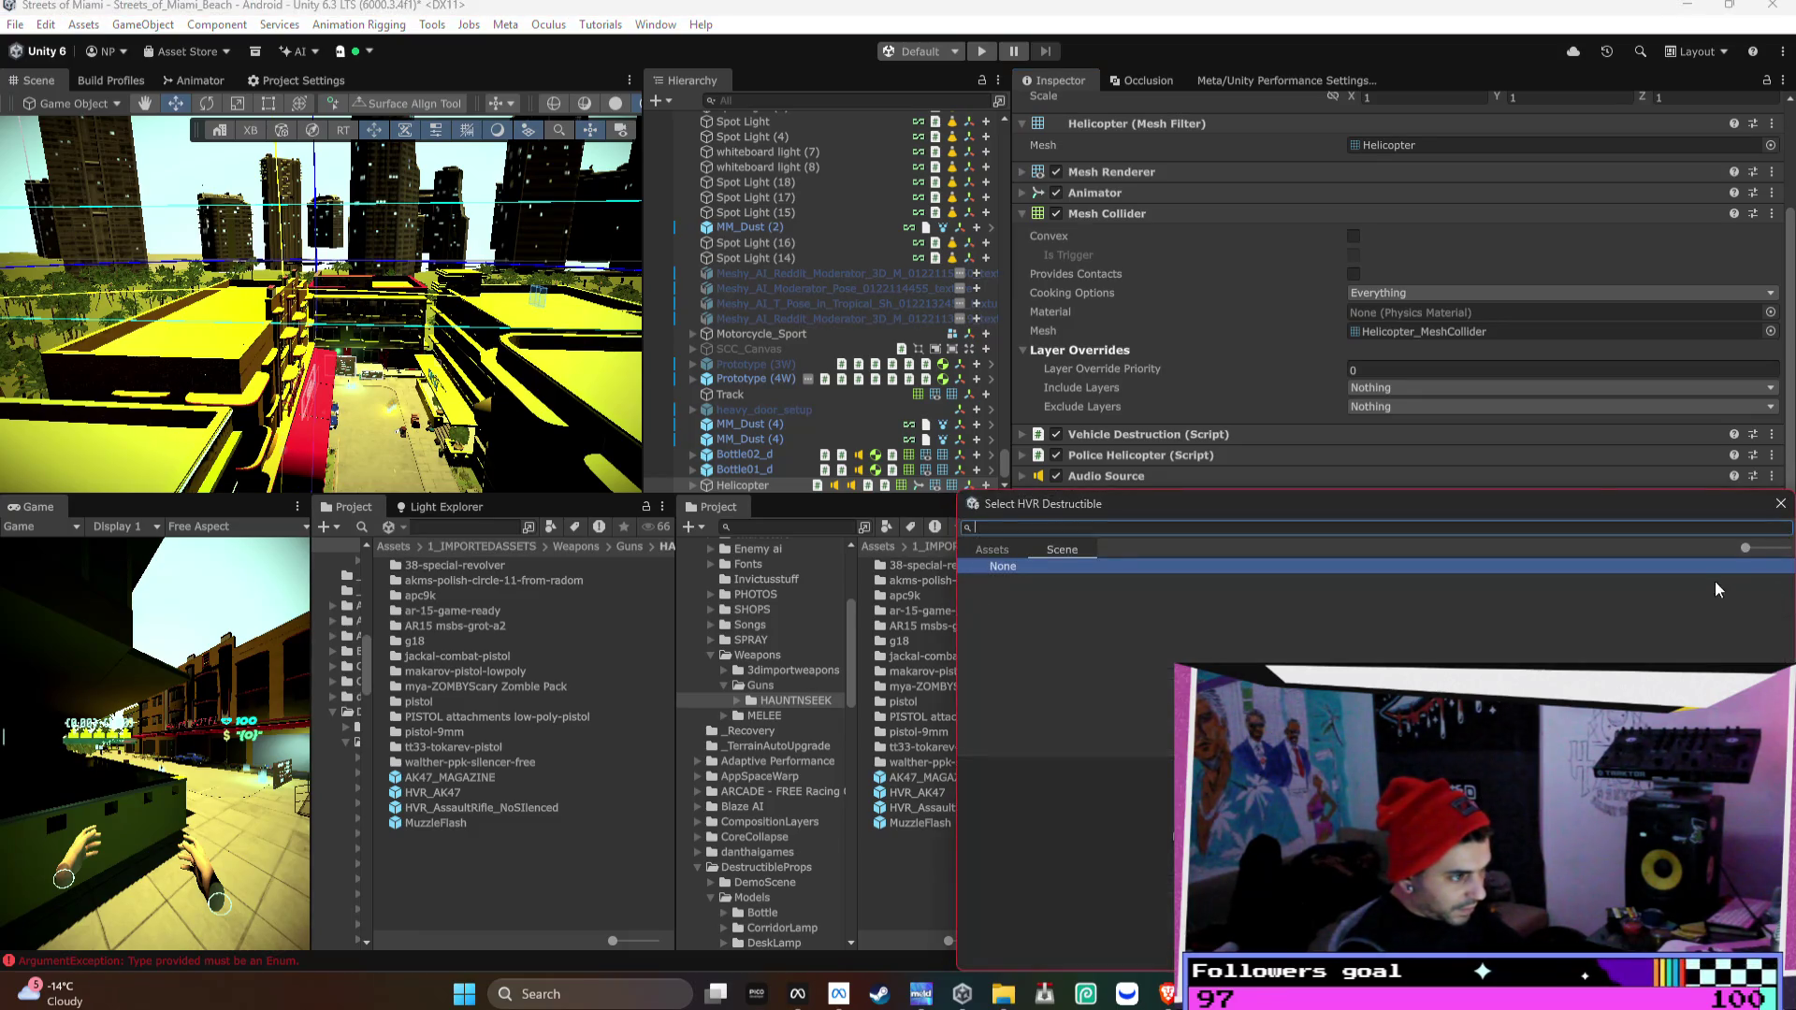
{"action": "left_click", "coordinate": [1780, 503]}
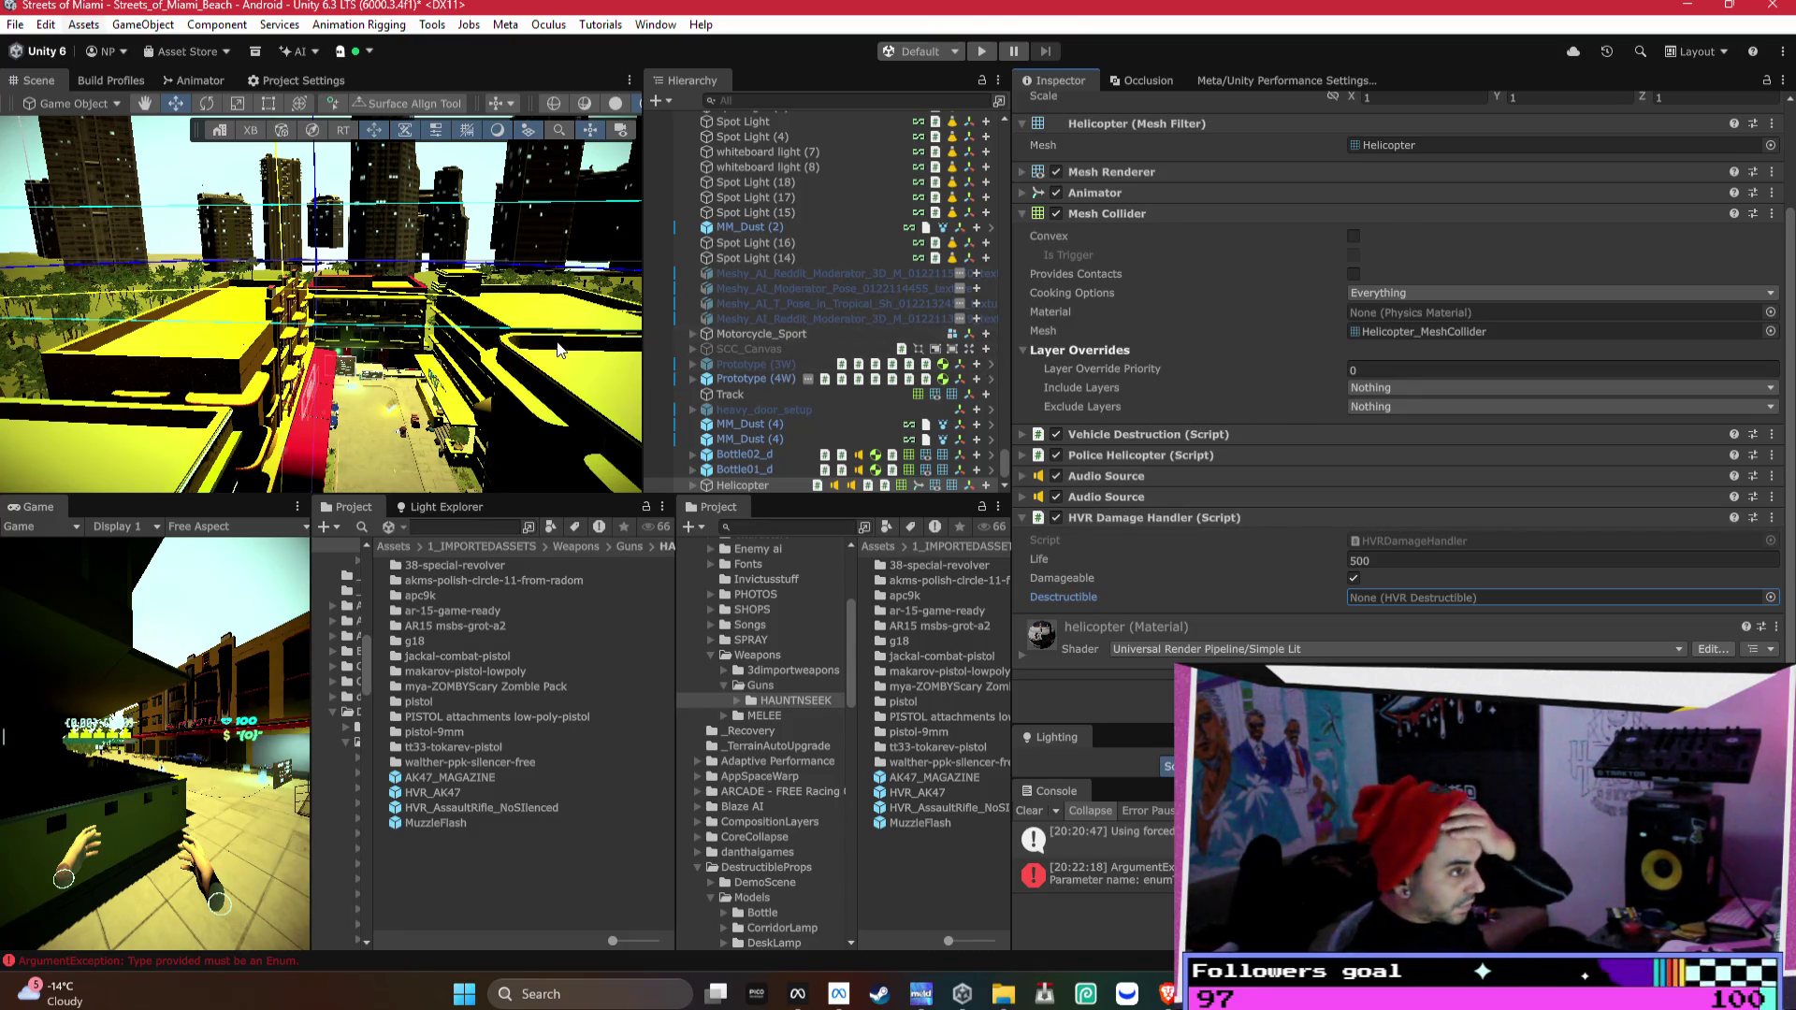
- Frame the helicopter, then fly the Scene view along a dark storefront street
{"action": "key", "text": "f"}
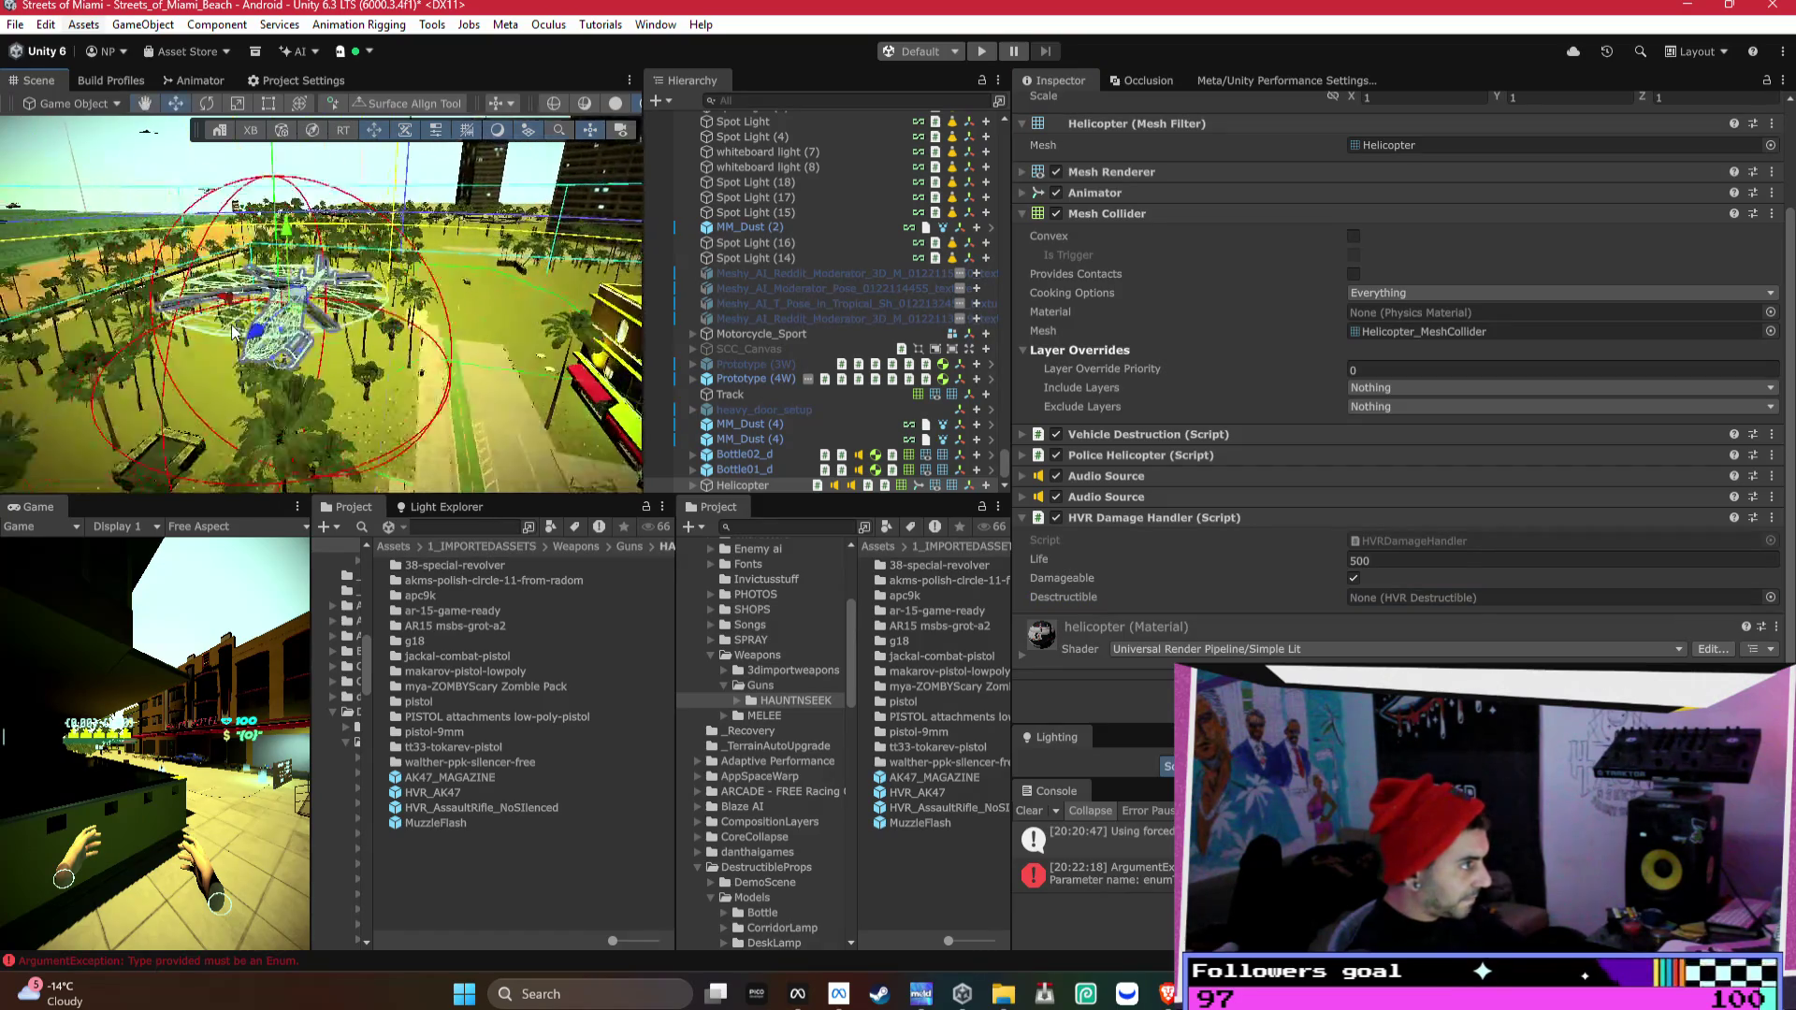
{"action": "mouse_move", "coordinate": [241, 329]}
{"action": "left_mouse_down"}
{"action": "mouse_move", "coordinate": [324, 497]}
{"action": "mouse_move", "coordinate": [794, 402]}
{"action": "mouse_move", "coordinate": [763, 419]}
{"action": "mouse_move", "coordinate": [802, 699]}
{"action": "left_mouse_up"}
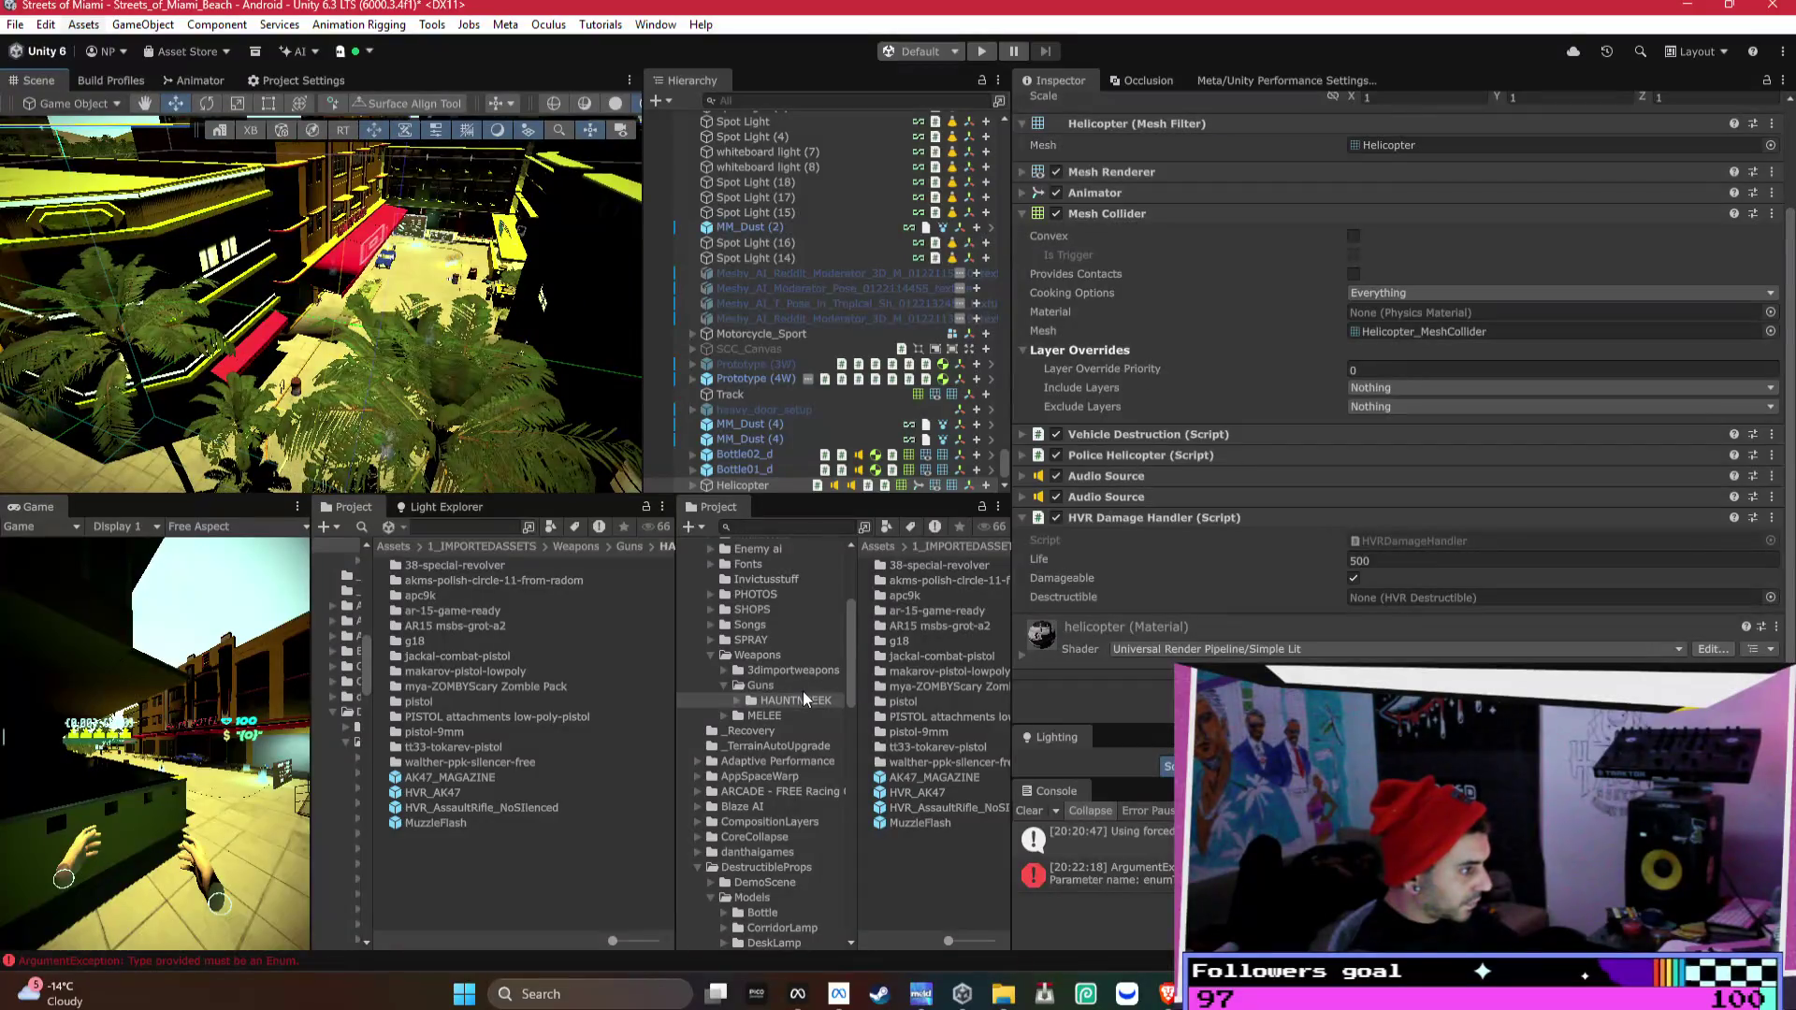
{"action": "mouse_move", "coordinate": [393, 346]}
{"action": "left_mouse_down"}
{"action": "mouse_move", "coordinate": [431, 336]}
{"action": "mouse_move", "coordinate": [474, 260]}
{"action": "mouse_move", "coordinate": [439, 296]}
{"action": "left_mouse_up"}
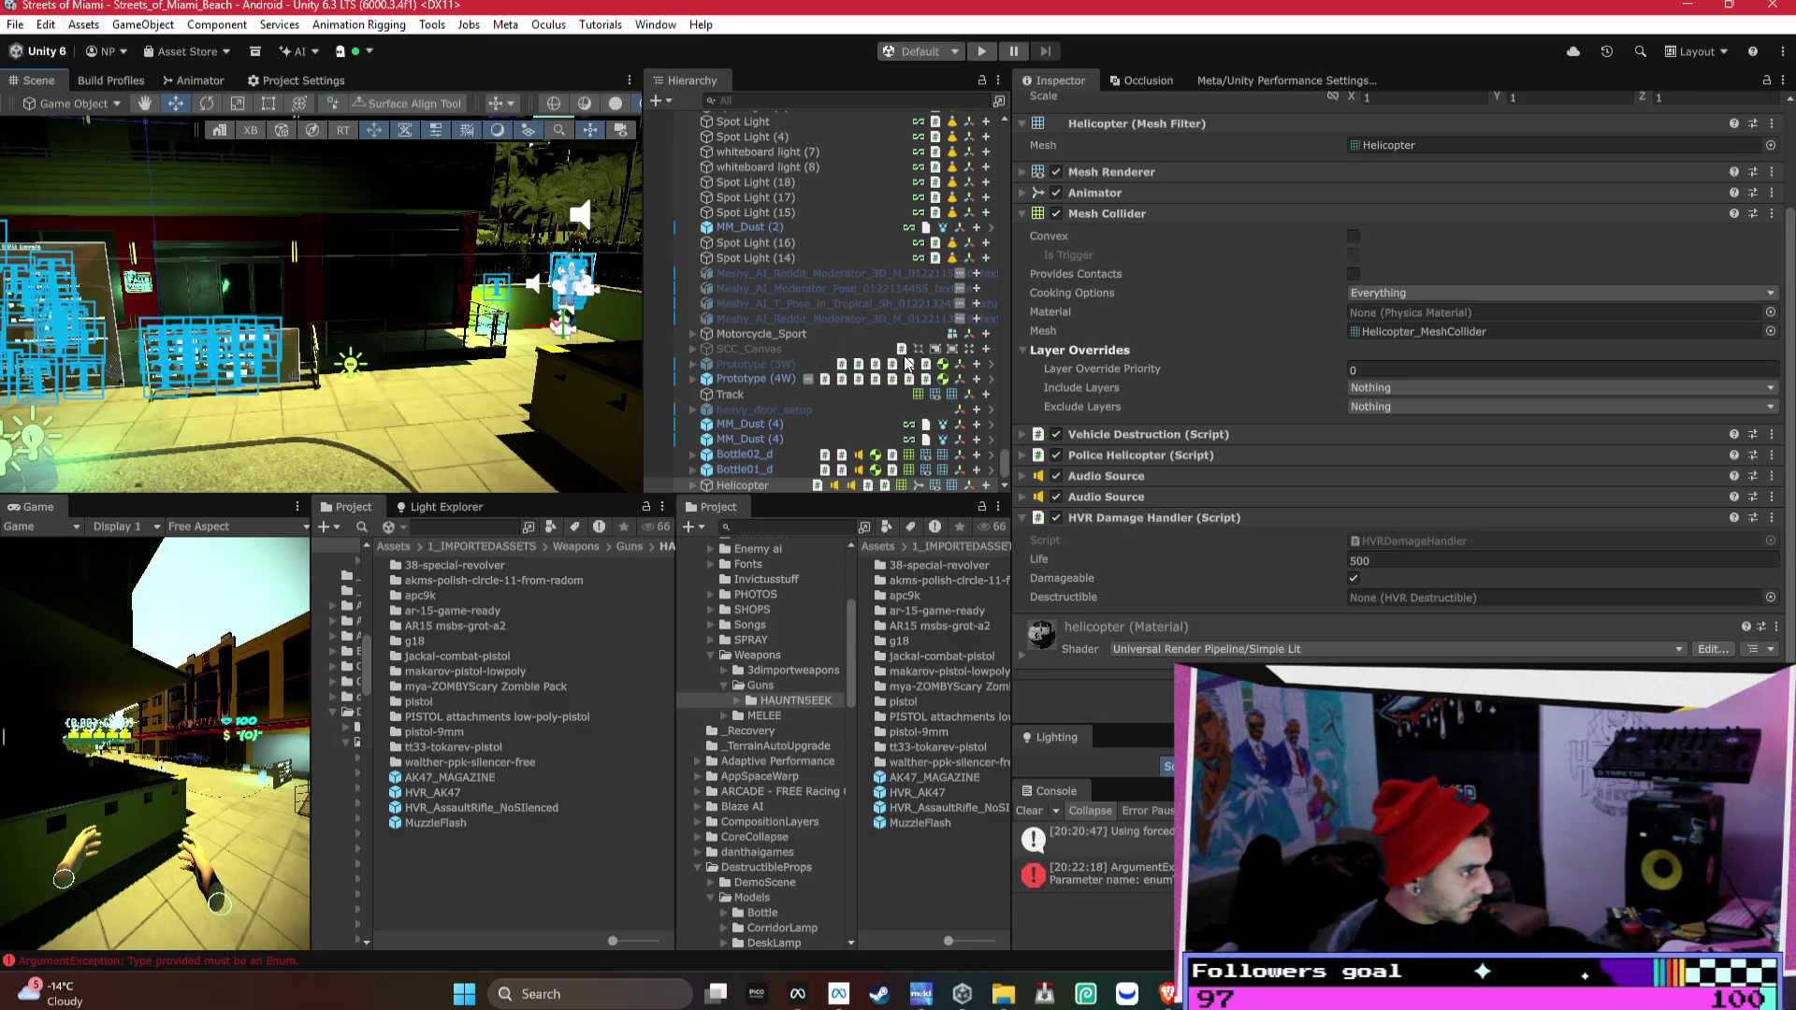
- Collapse Street and expand DEX_OPENXR_RIG down to Camera, folding its child groups
{"action": "left_click_drag", "start_coordinate": [1007, 447], "coordinate": [986, 103]}
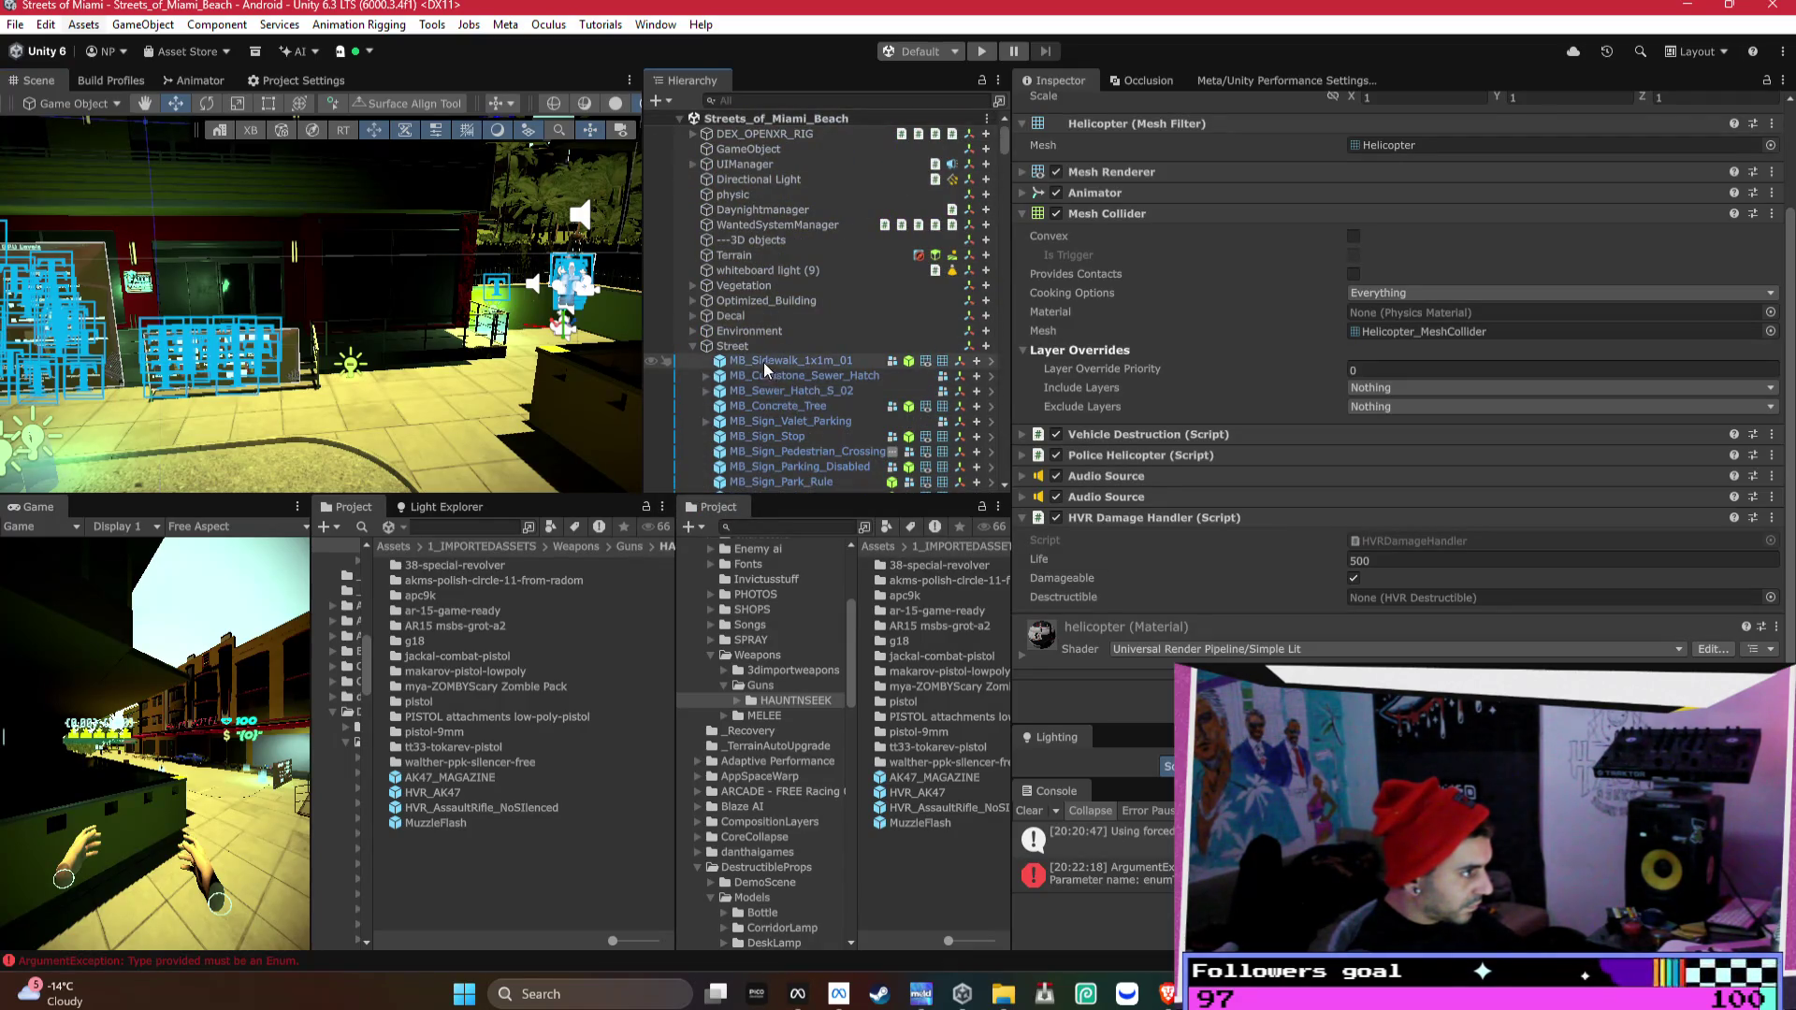
{"action": "left_click", "coordinate": [693, 345]}
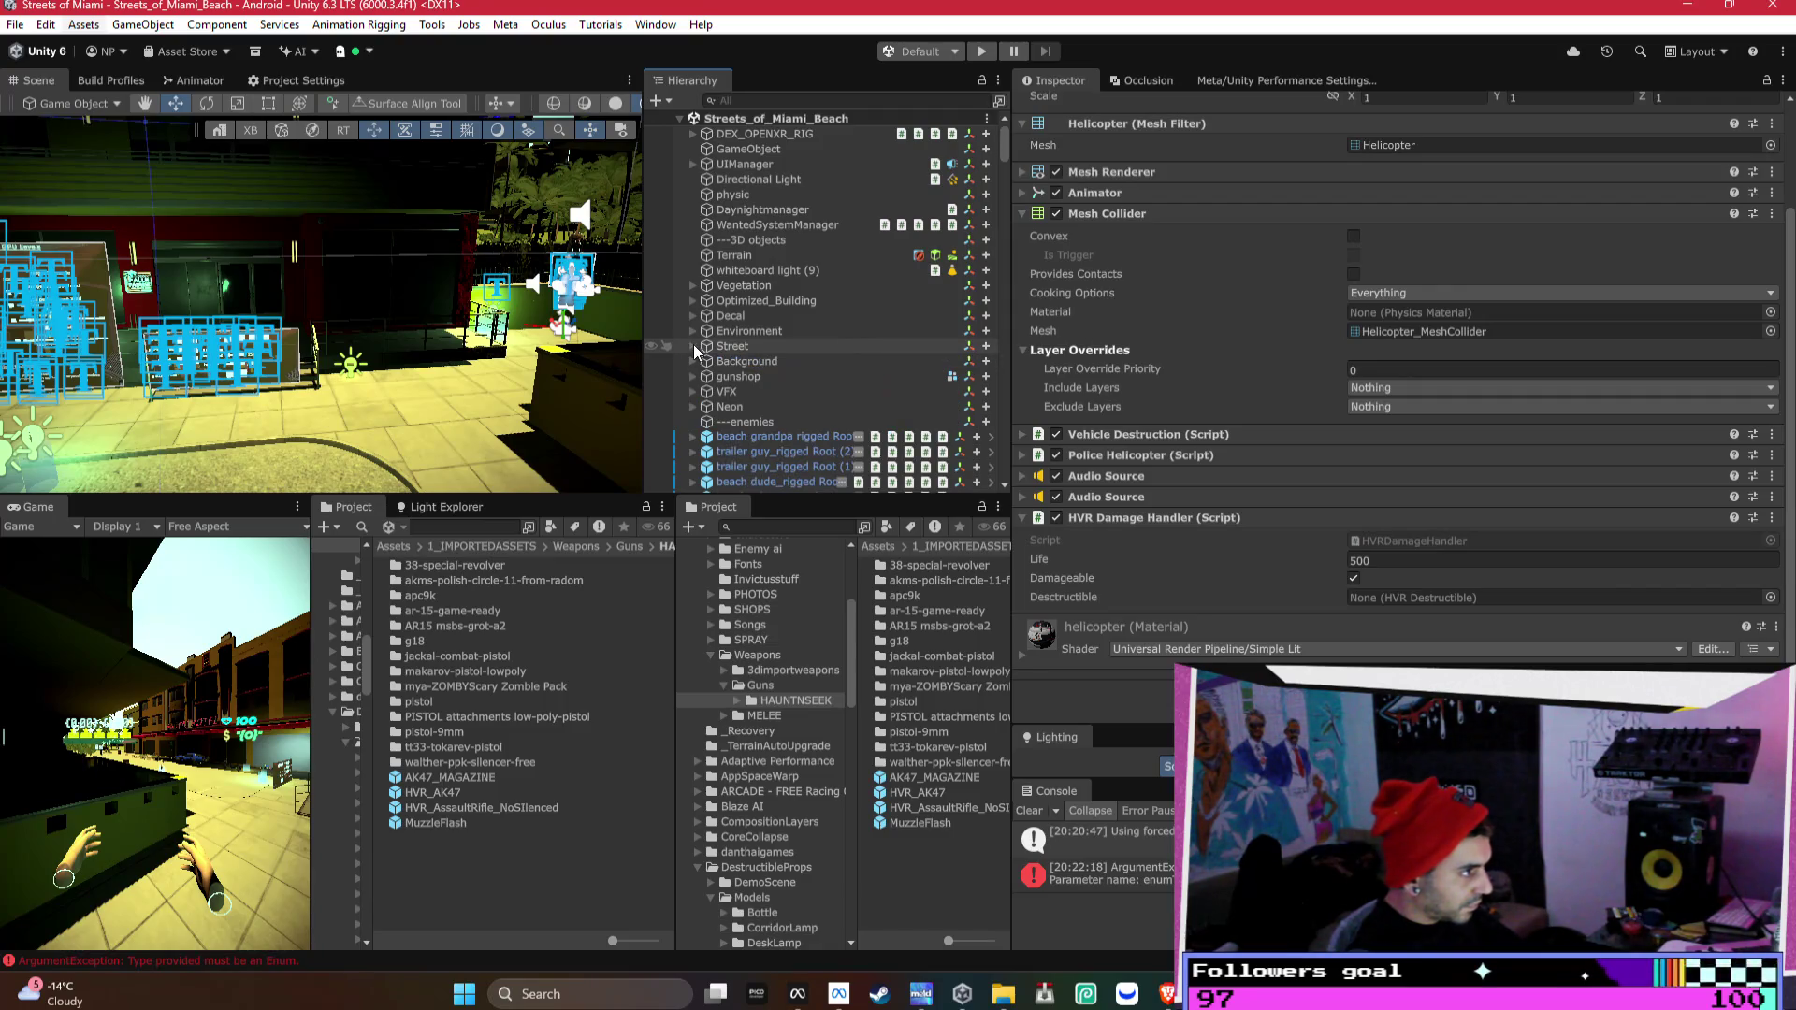
{"action": "left_click", "coordinate": [692, 133]}
{"action": "left_click", "coordinate": [799, 210]}
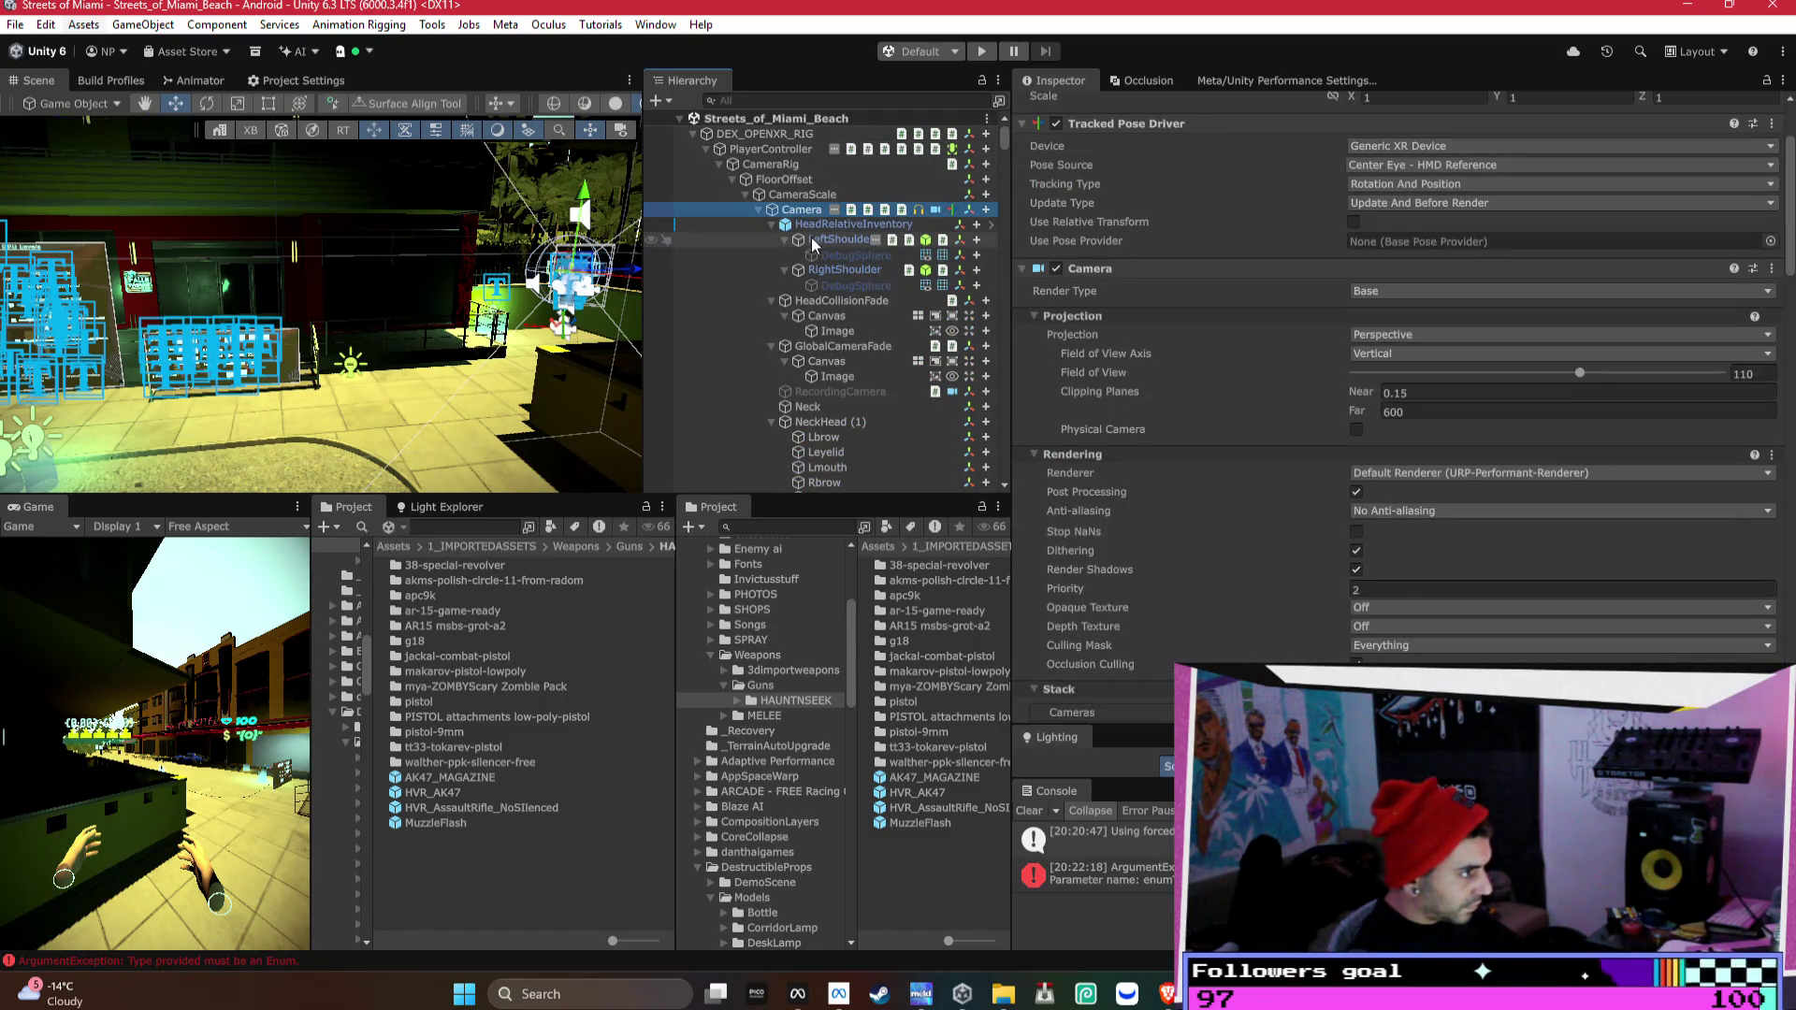
{"action": "left_click", "coordinate": [773, 226]}
{"action": "left_click", "coordinate": [772, 241]}
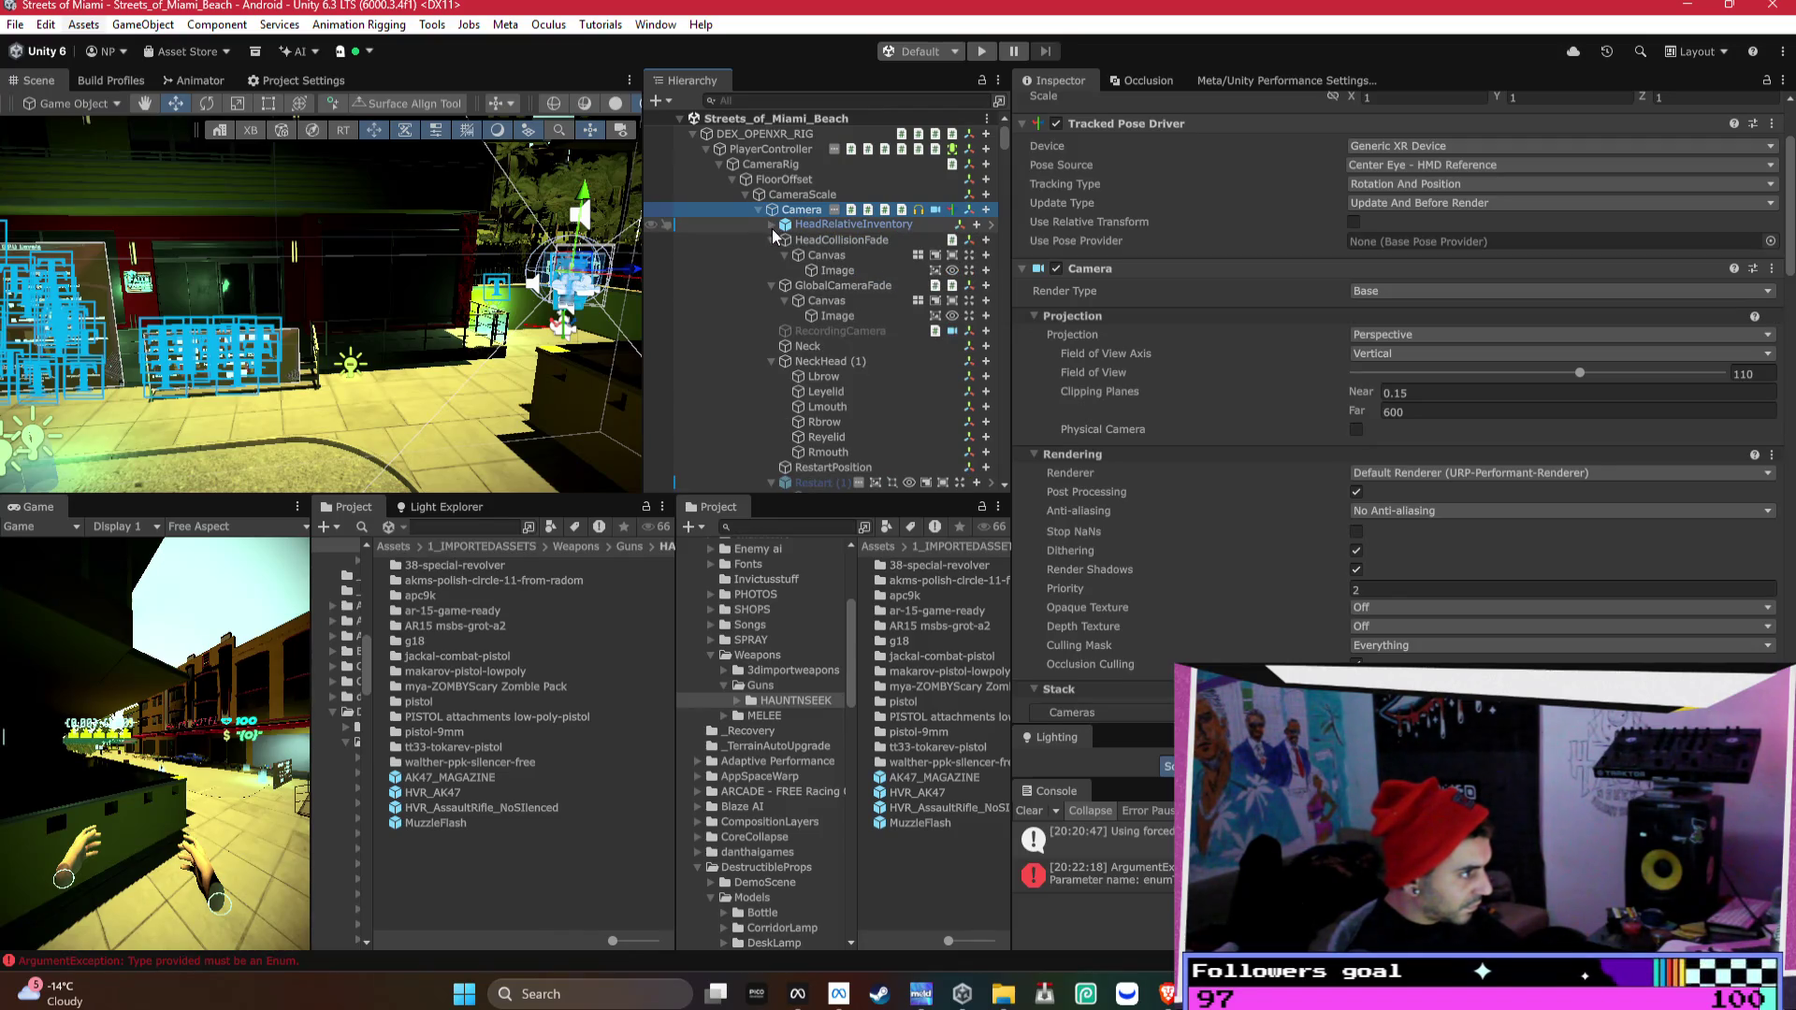
{"action": "left_click", "coordinate": [773, 255]}
{"action": "left_click", "coordinate": [772, 301]}
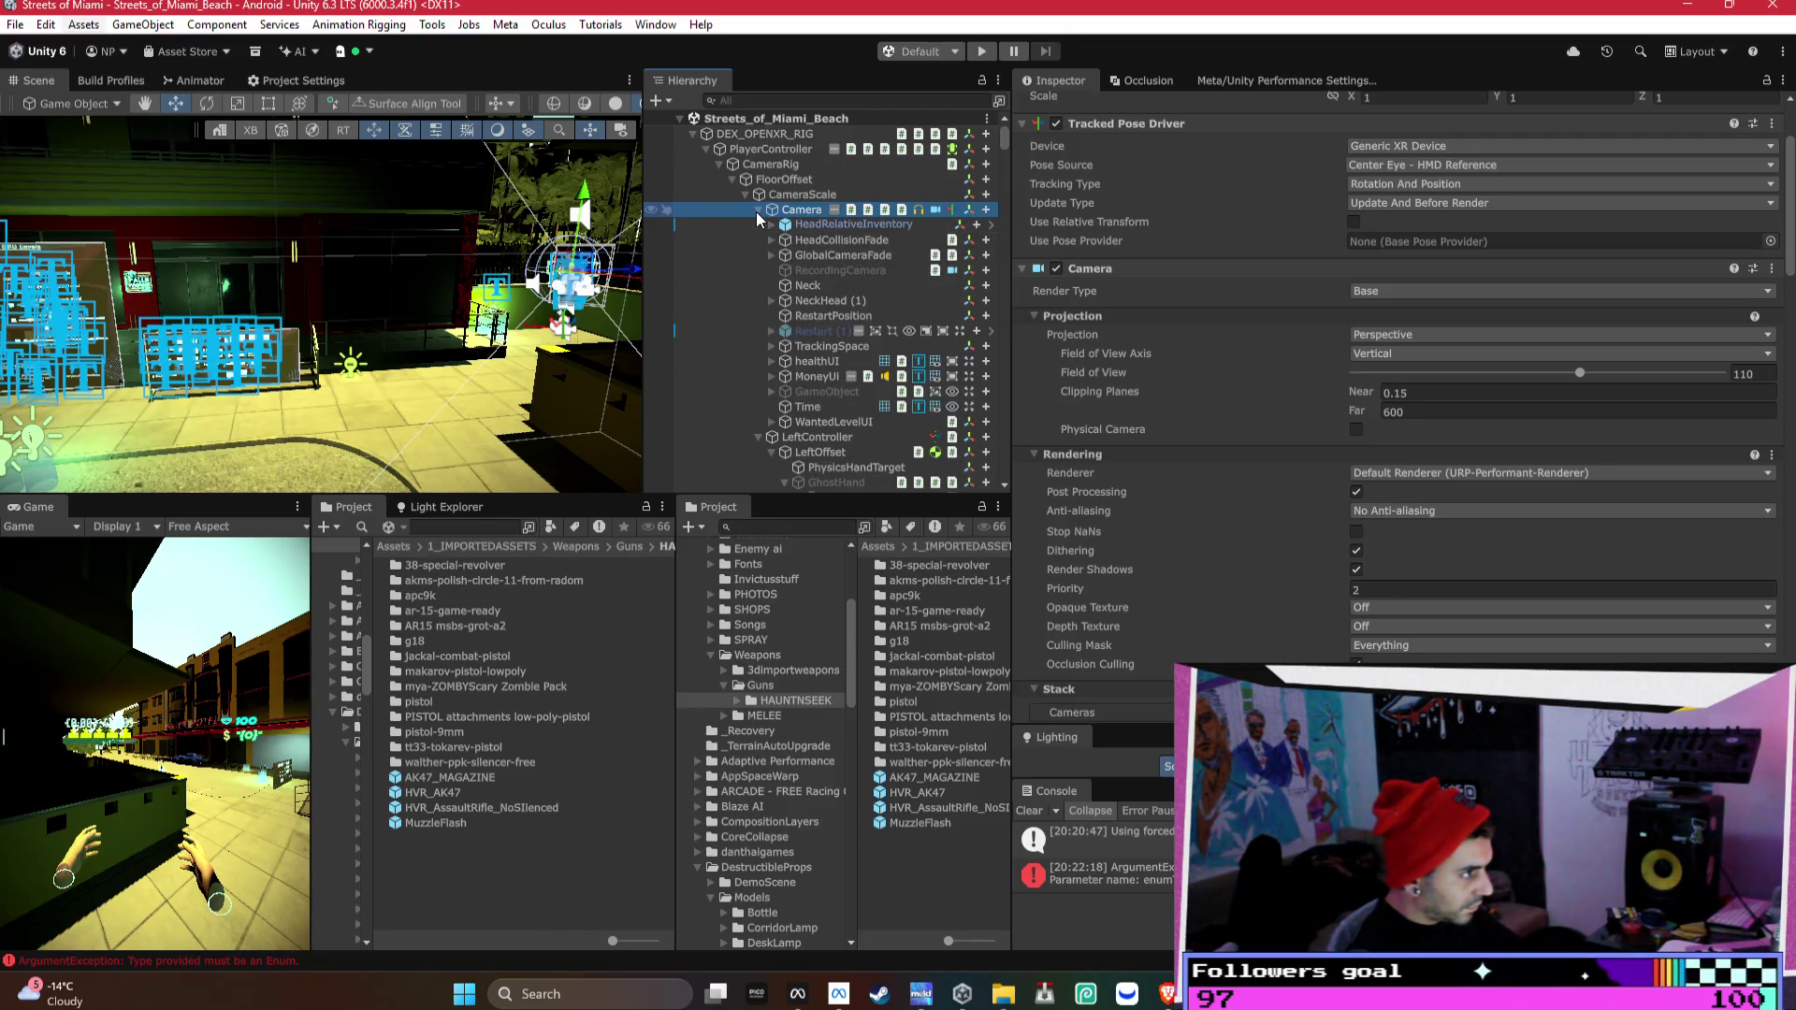
- Select WantedLevelUI under the Camera and expand its children
{"action": "left_click", "coordinate": [831, 377]}
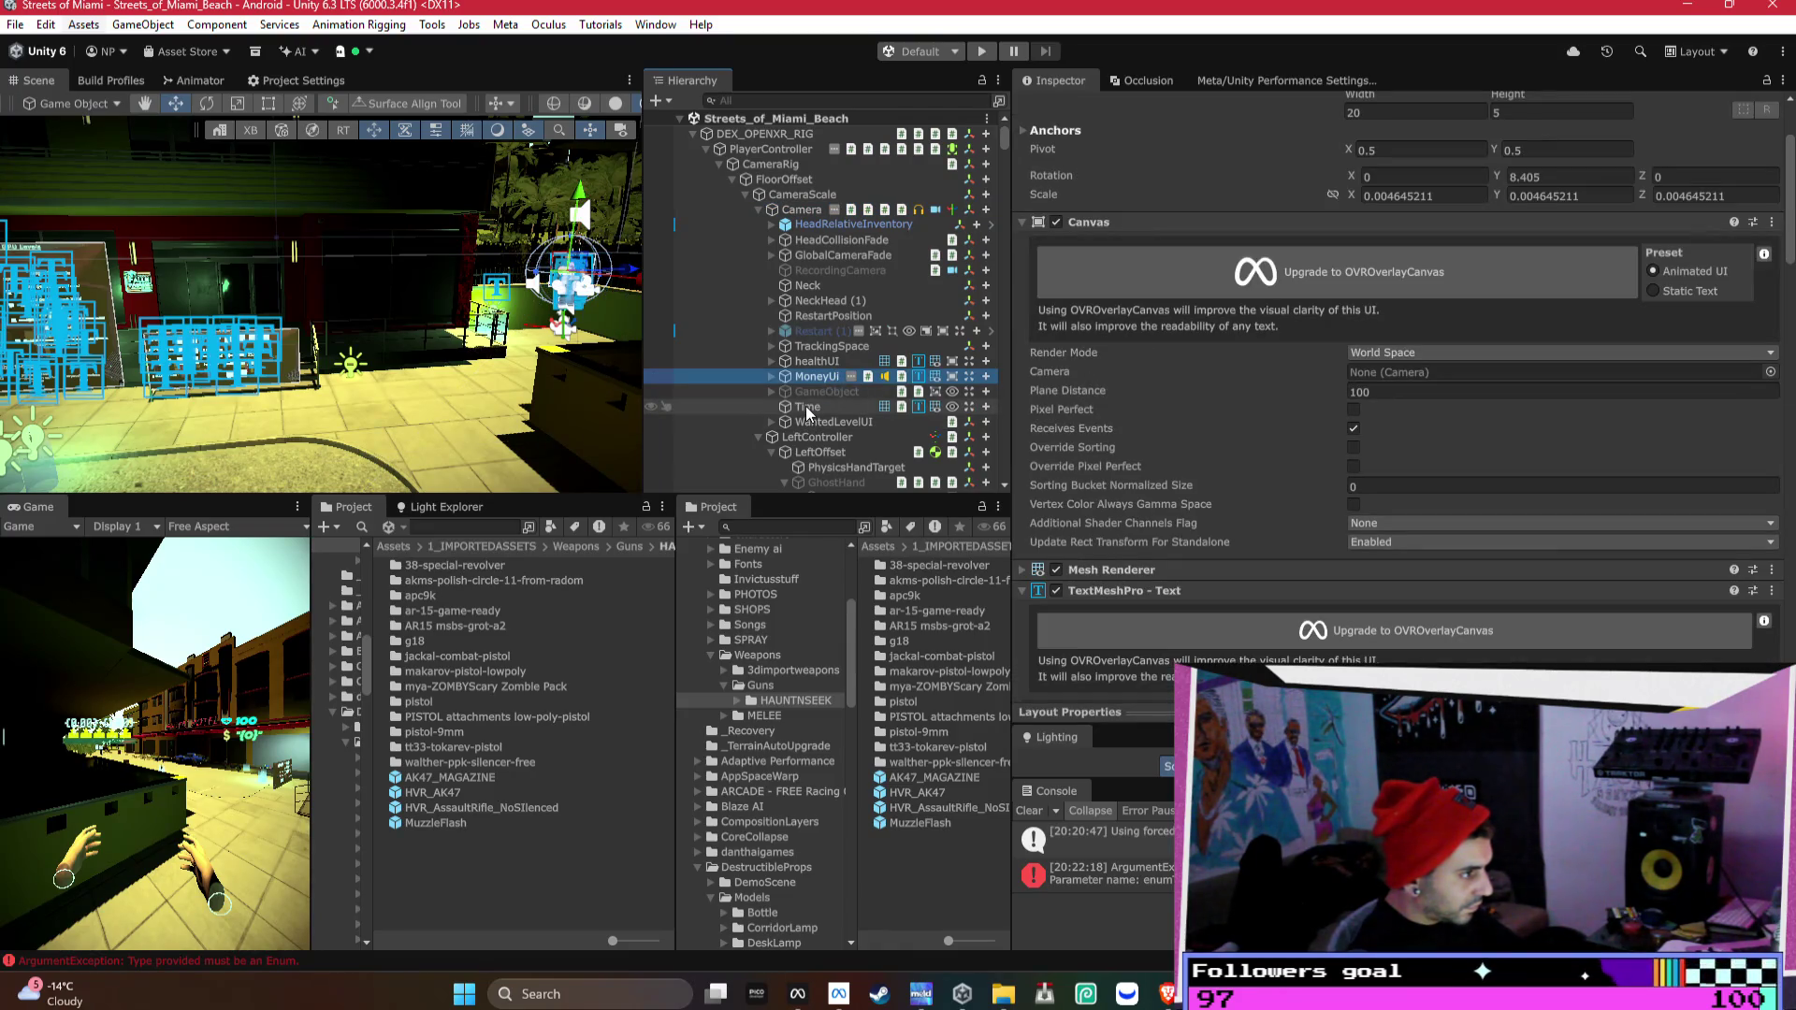
{"action": "left_click", "coordinate": [804, 425]}
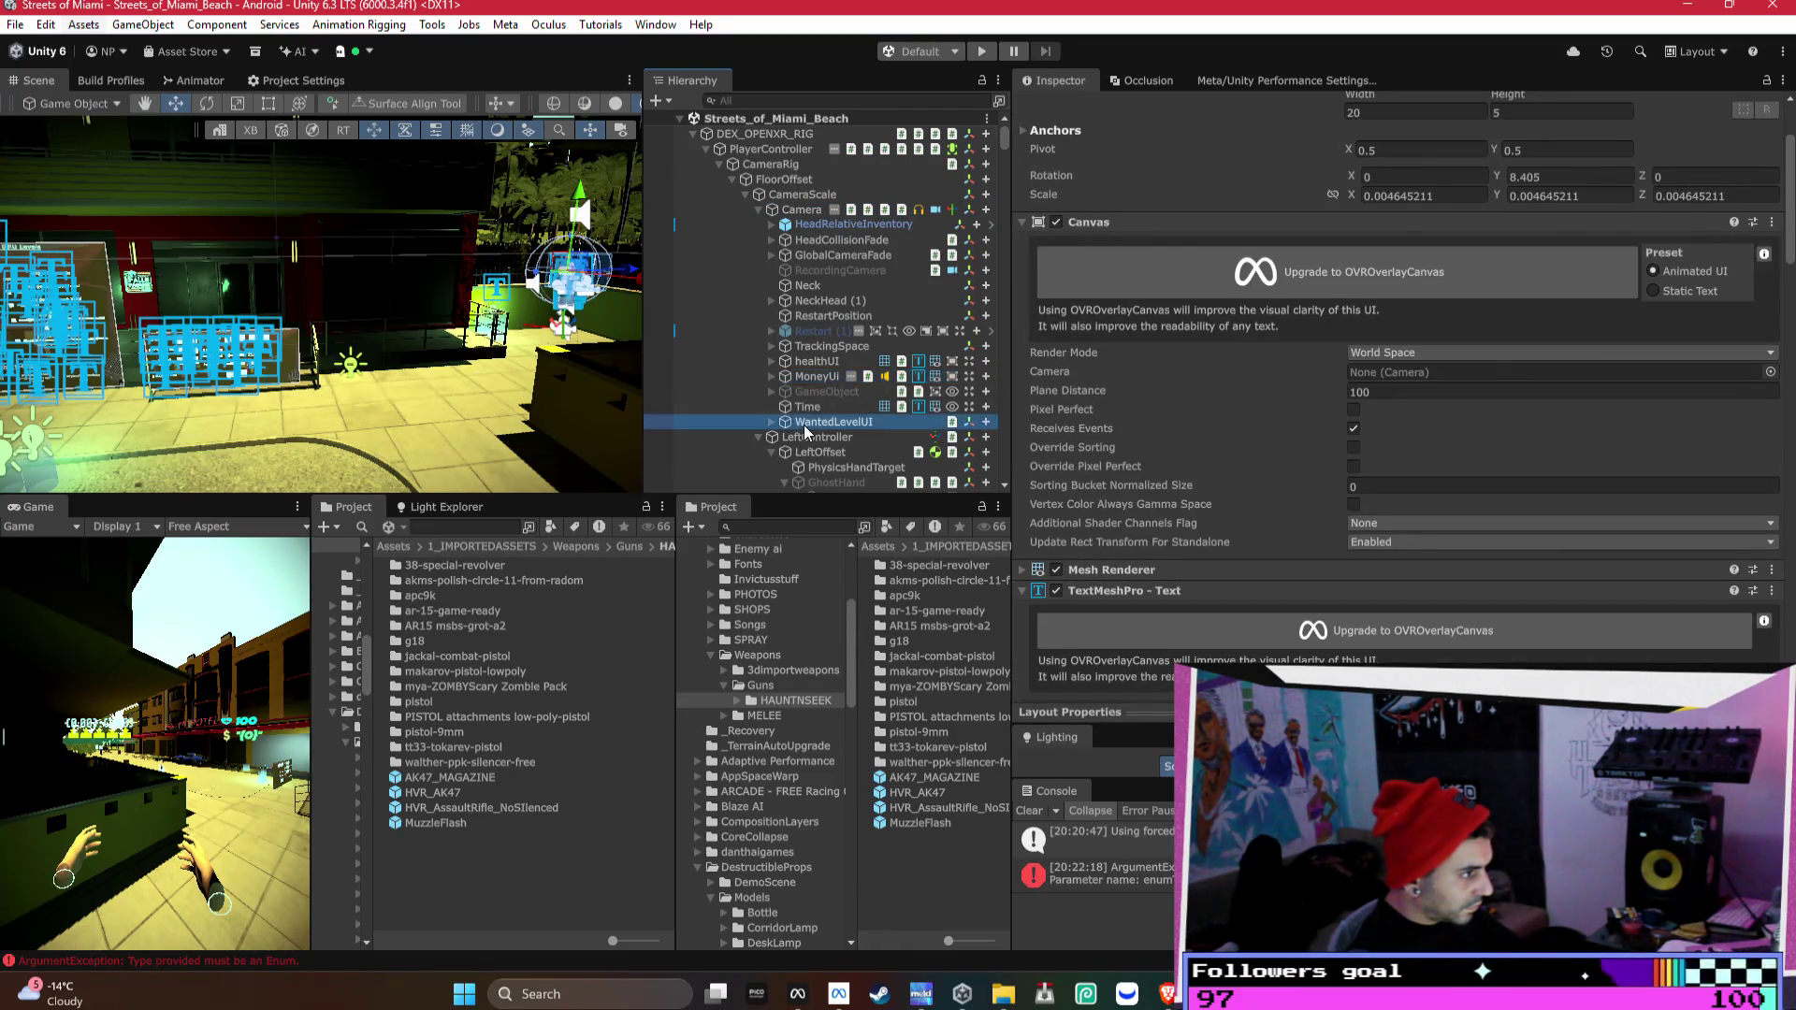
{"action": "left_click", "coordinate": [772, 421]}
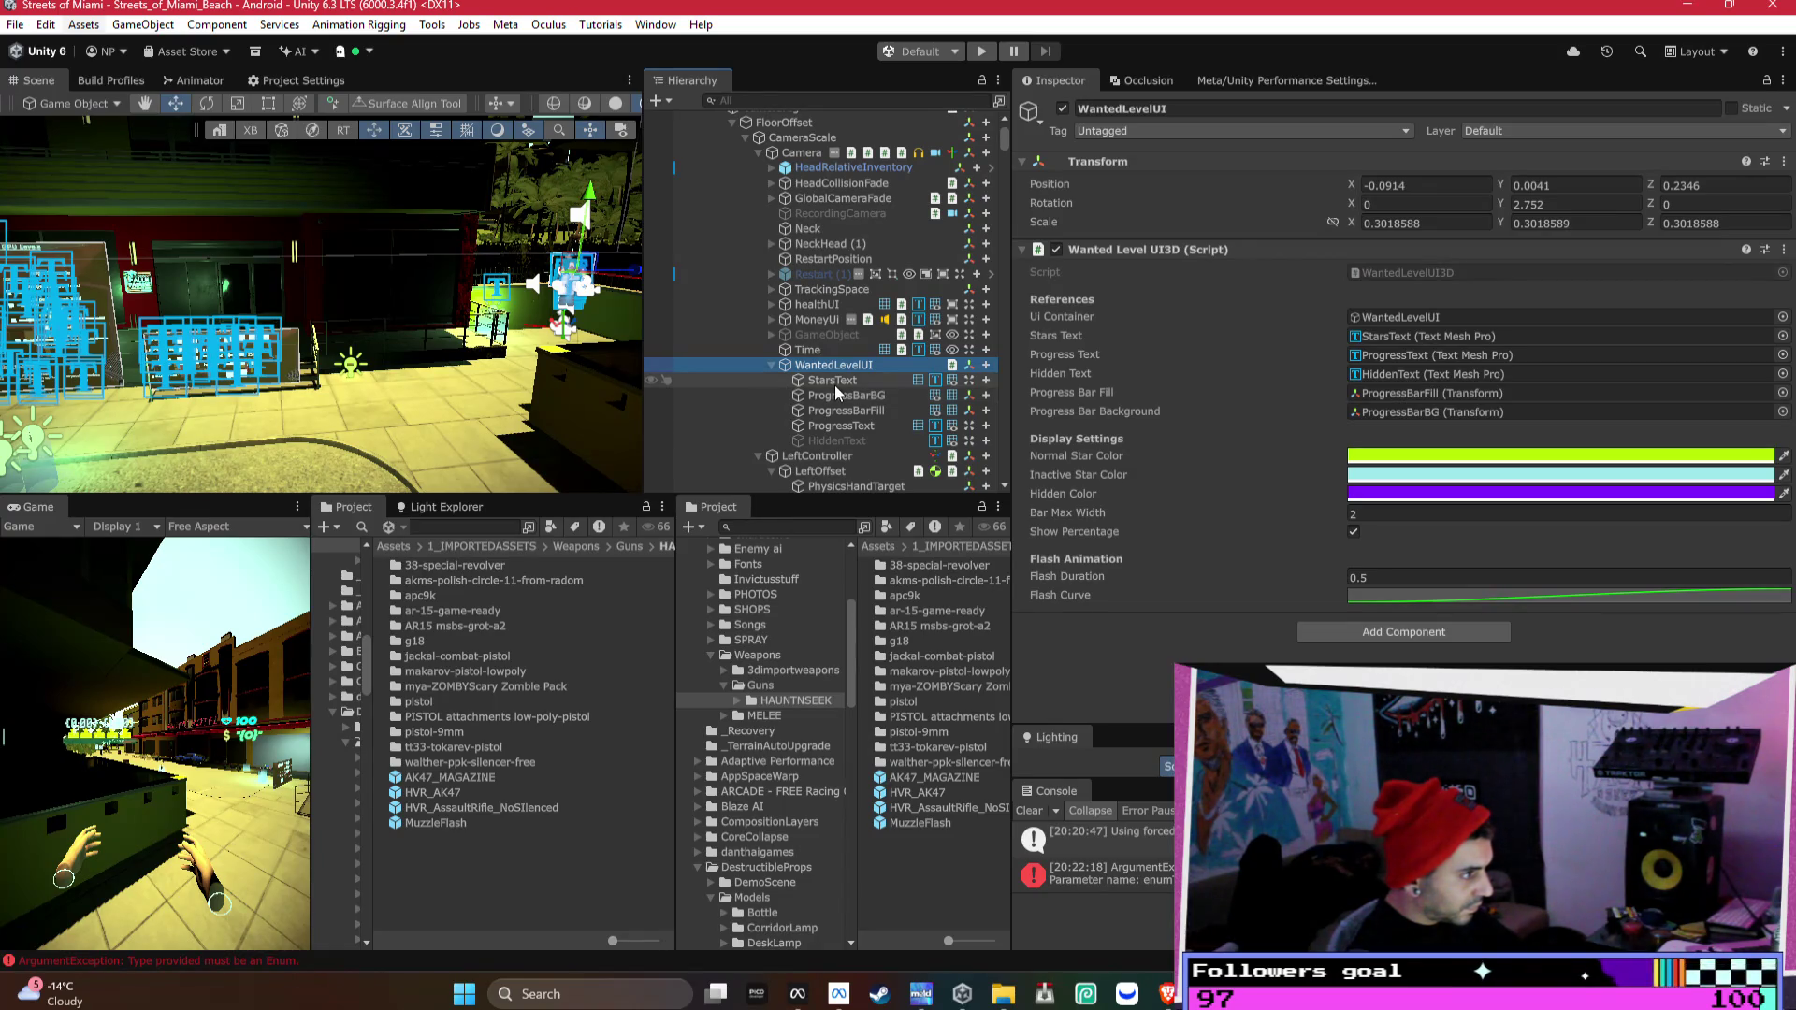
- Add a Canvas component to WantedLevelUI
{"action": "left_click", "coordinate": [1373, 625]}
{"action": "type", "text": "hvr da"}
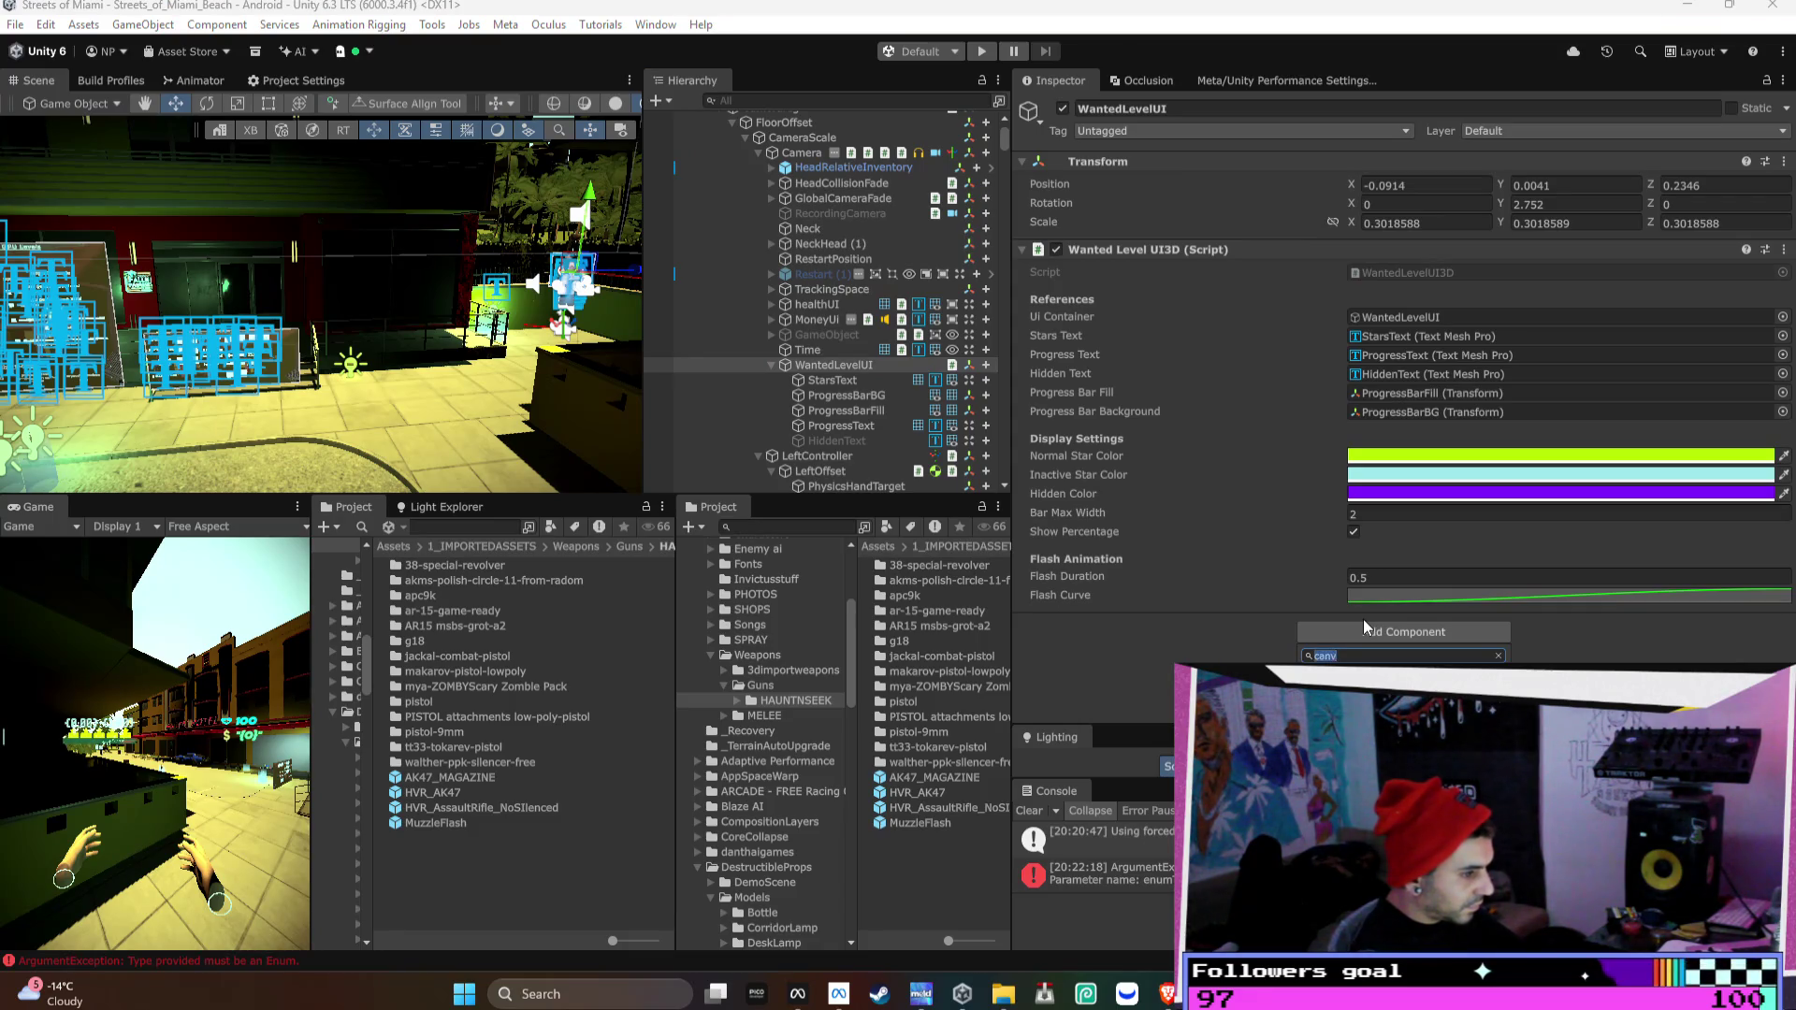
{"action": "key", "text": "Return"}
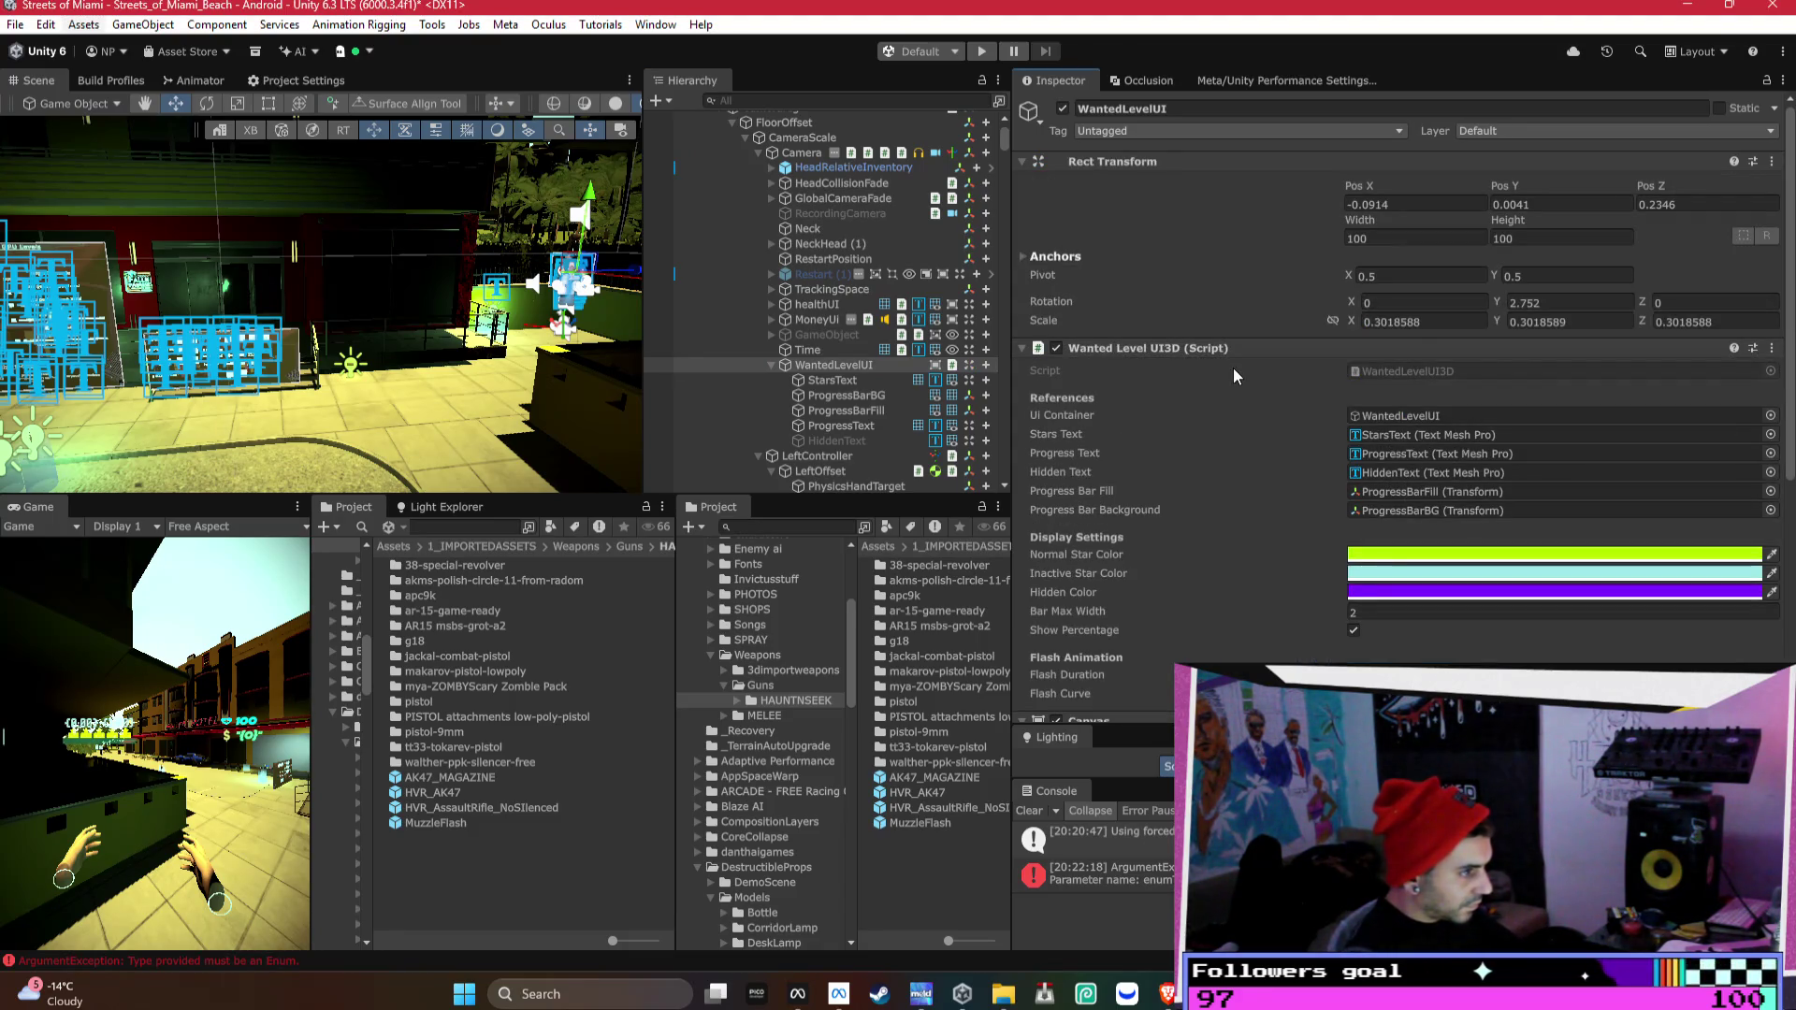
{"action": "left_click", "coordinate": [1252, 347]}
{"action": "scroll", "coordinate": [1418, 451], "scroll_direction": "down", "scroll_amount": 1}
- Frame the WantedLevelUI stars bar by the Haven Hotel street and collapse the Canvas settings
{"action": "left_click_drag", "start_coordinate": [475, 335], "coordinate": [430, 308]}
{"action": "left_click_drag", "start_coordinate": [220, 325], "coordinate": [170, 360]}
{"action": "key", "text": "f"}
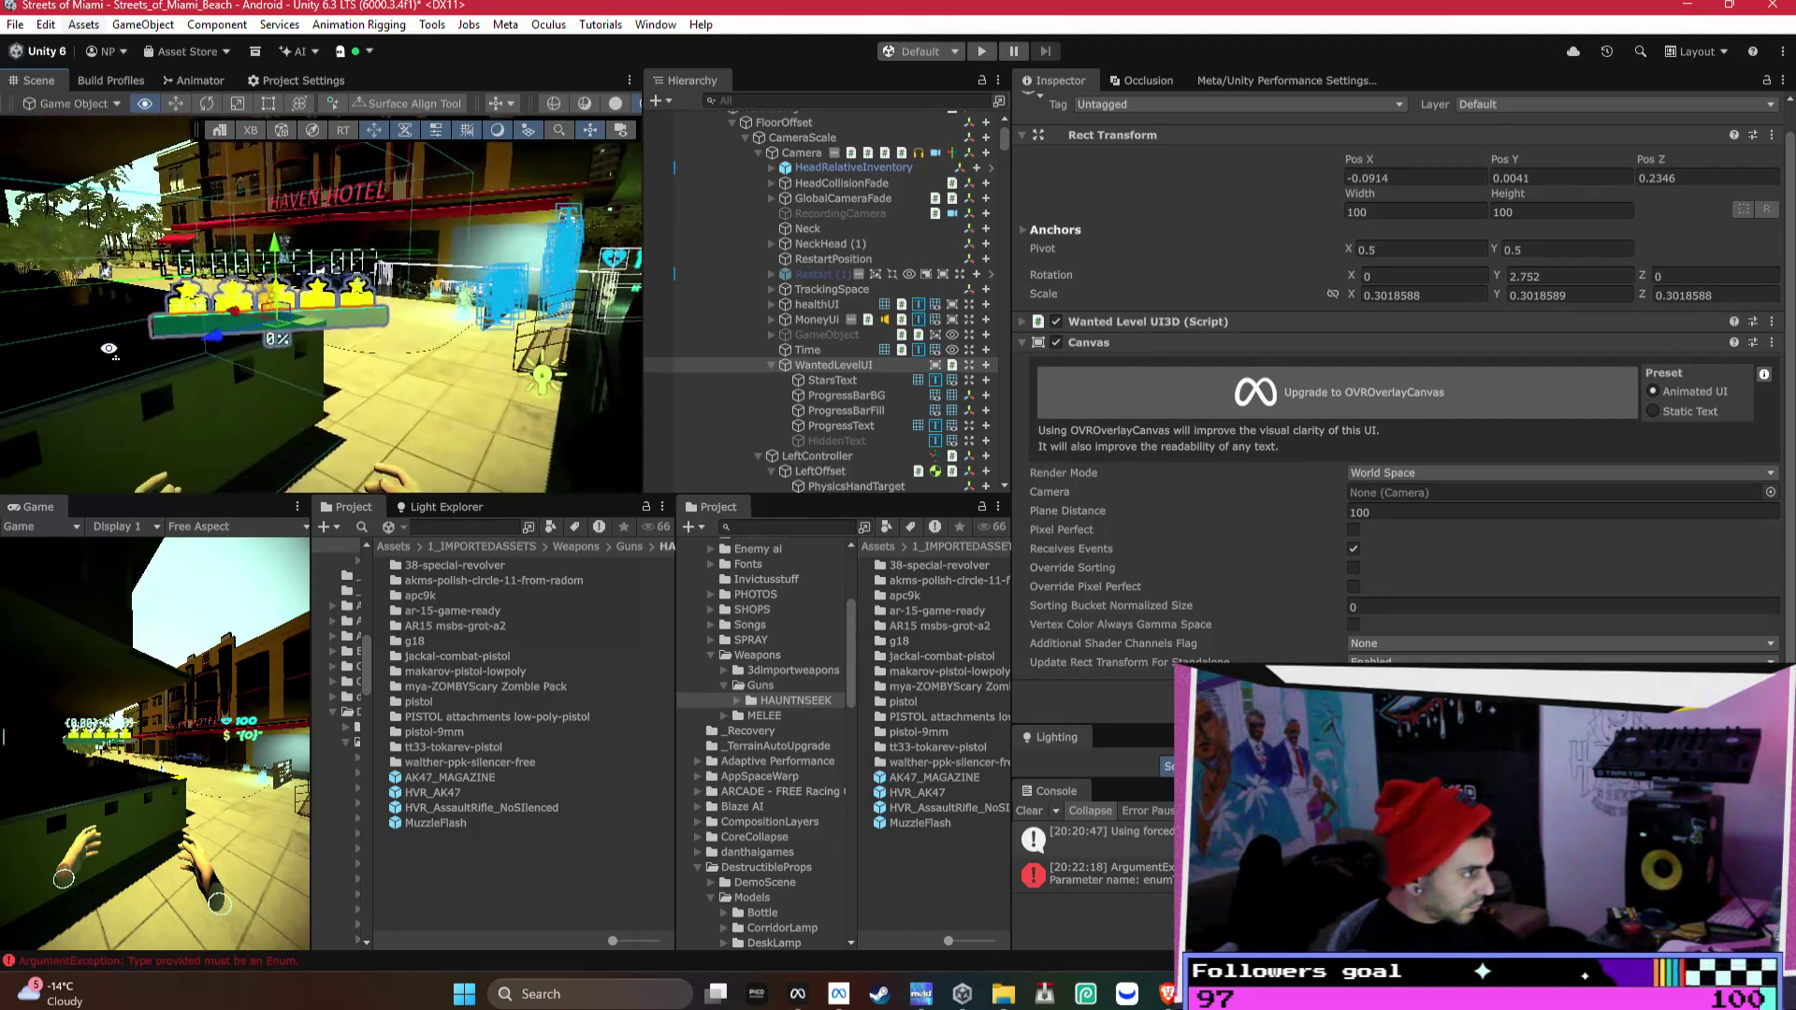
{"action": "left_click", "coordinate": [1082, 342]}
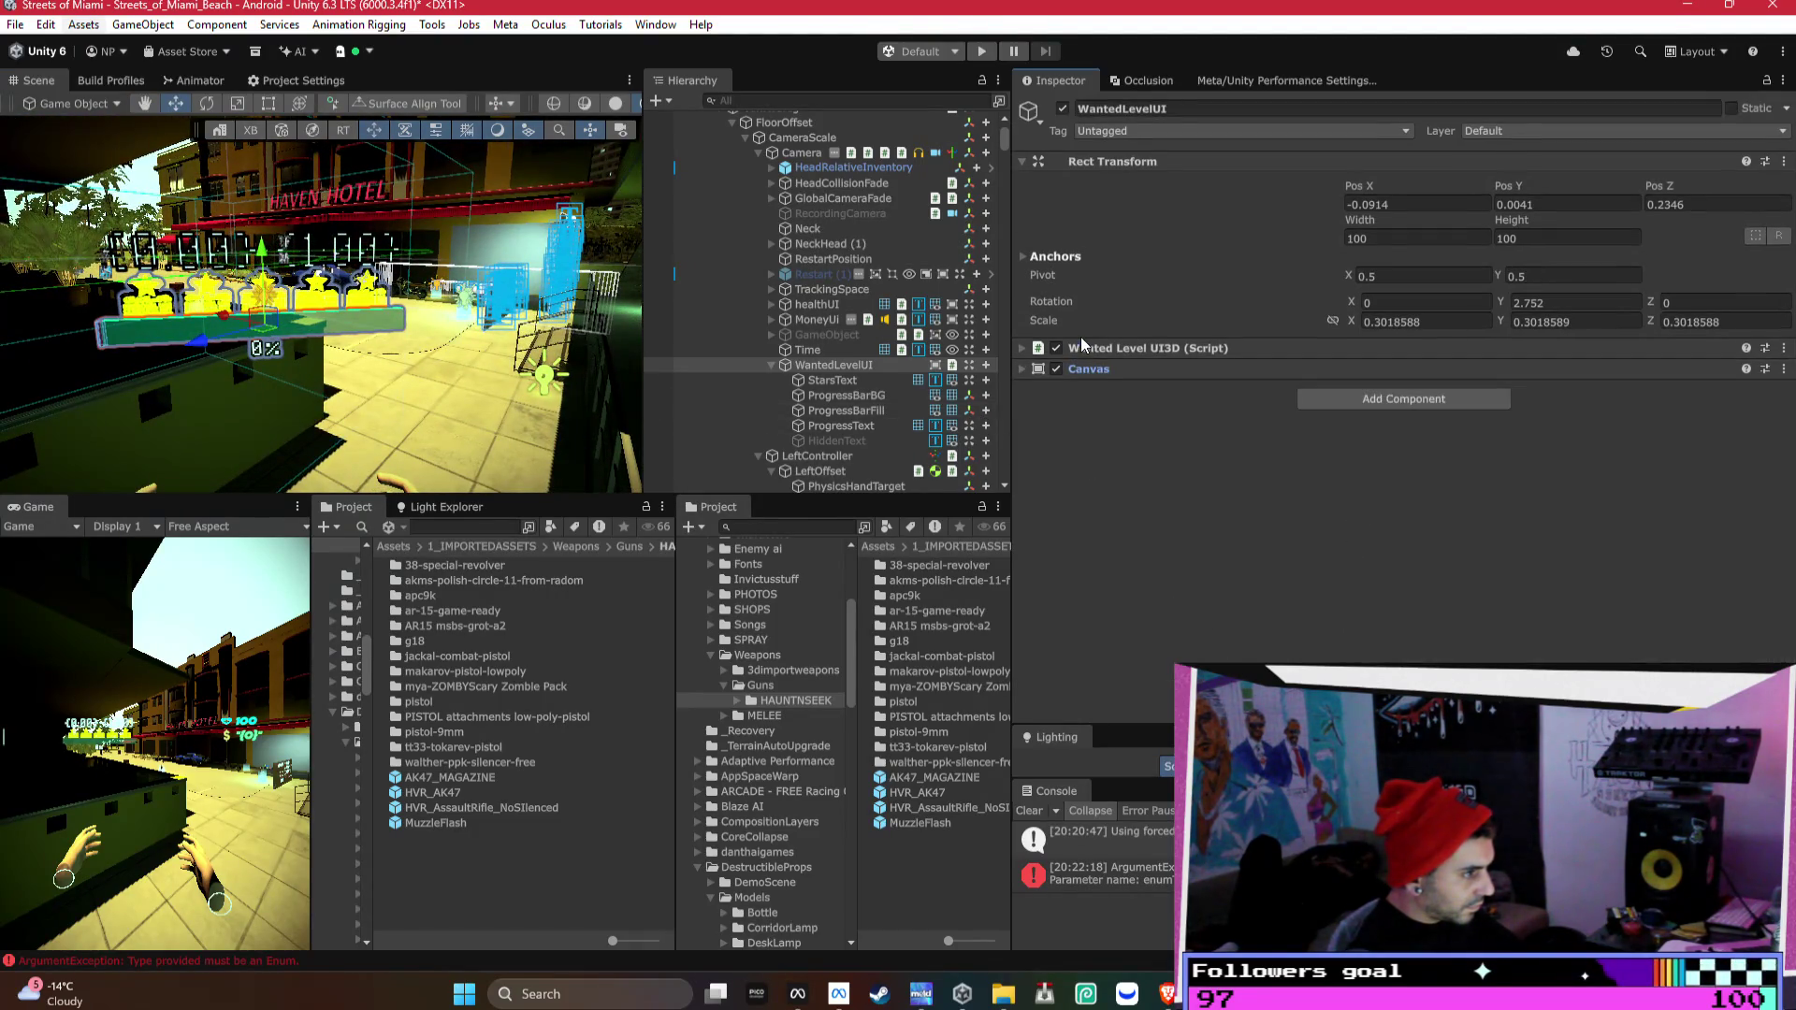
- Inspect StarsText, return to WantedLevelUI, then select HiddenText
{"action": "left_click", "coordinate": [837, 382]}
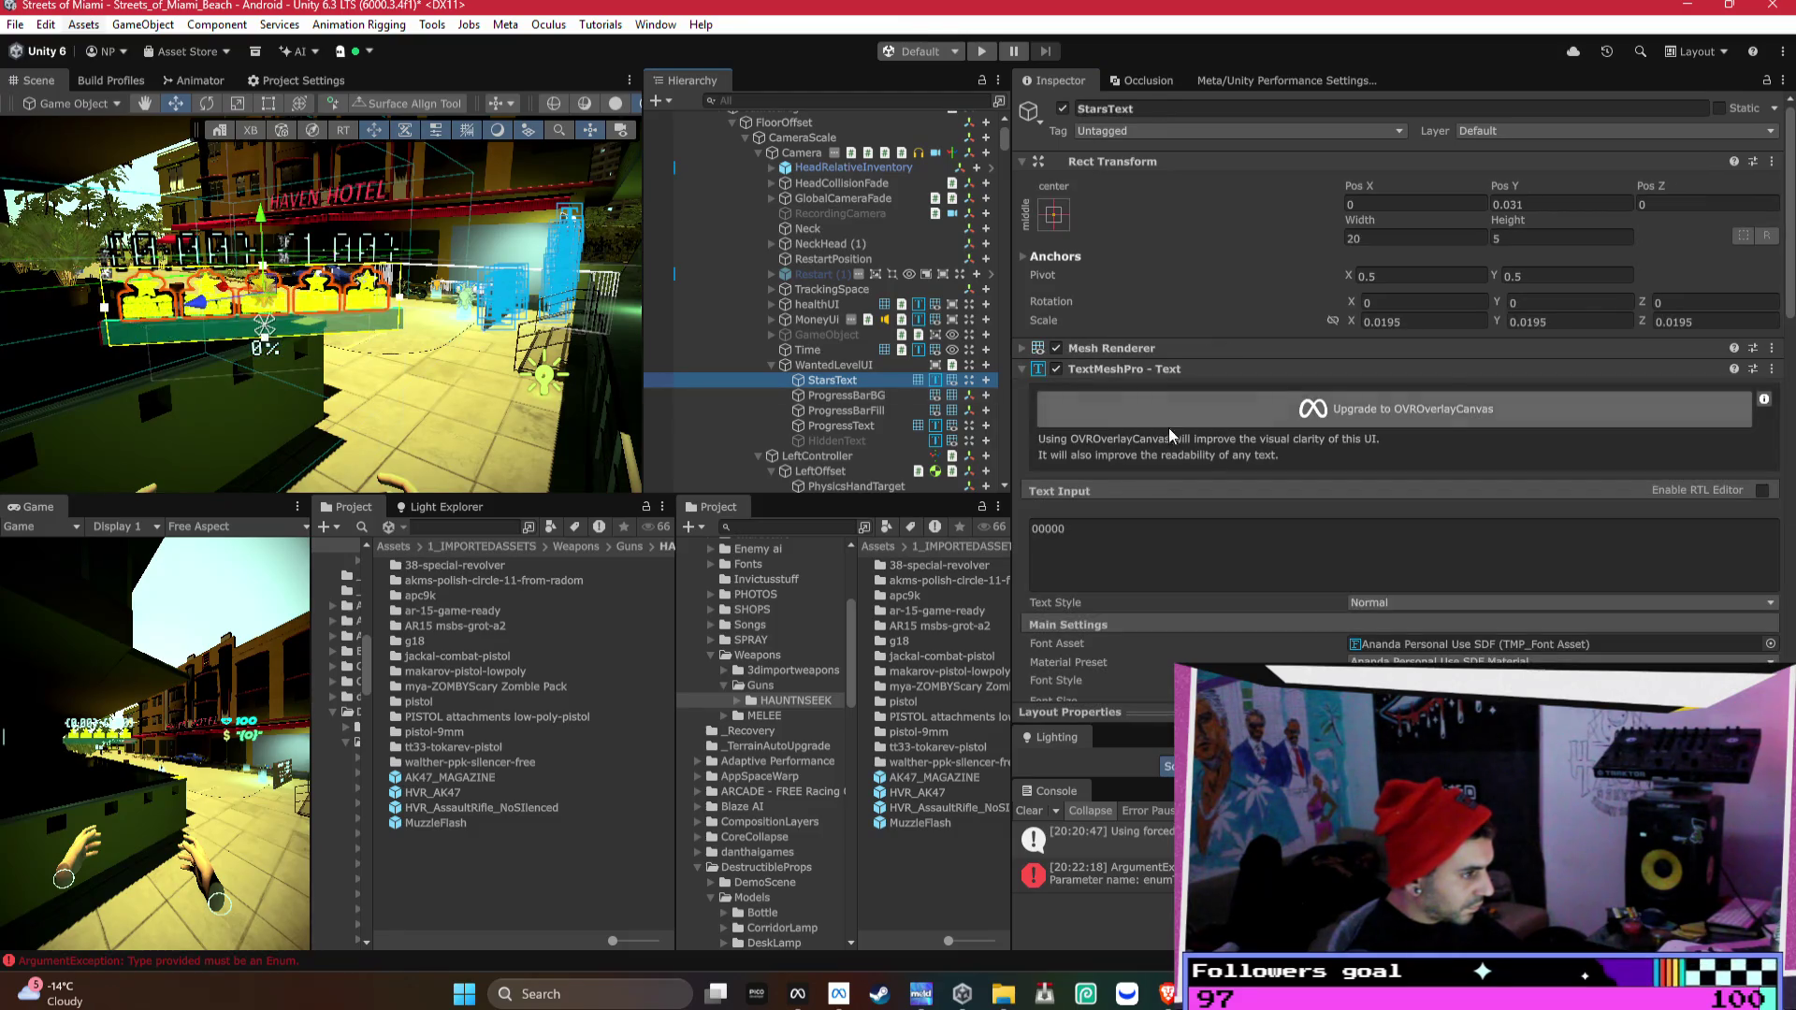
{"action": "scroll", "coordinate": [1257, 434], "scroll_direction": "down", "scroll_amount": 10}
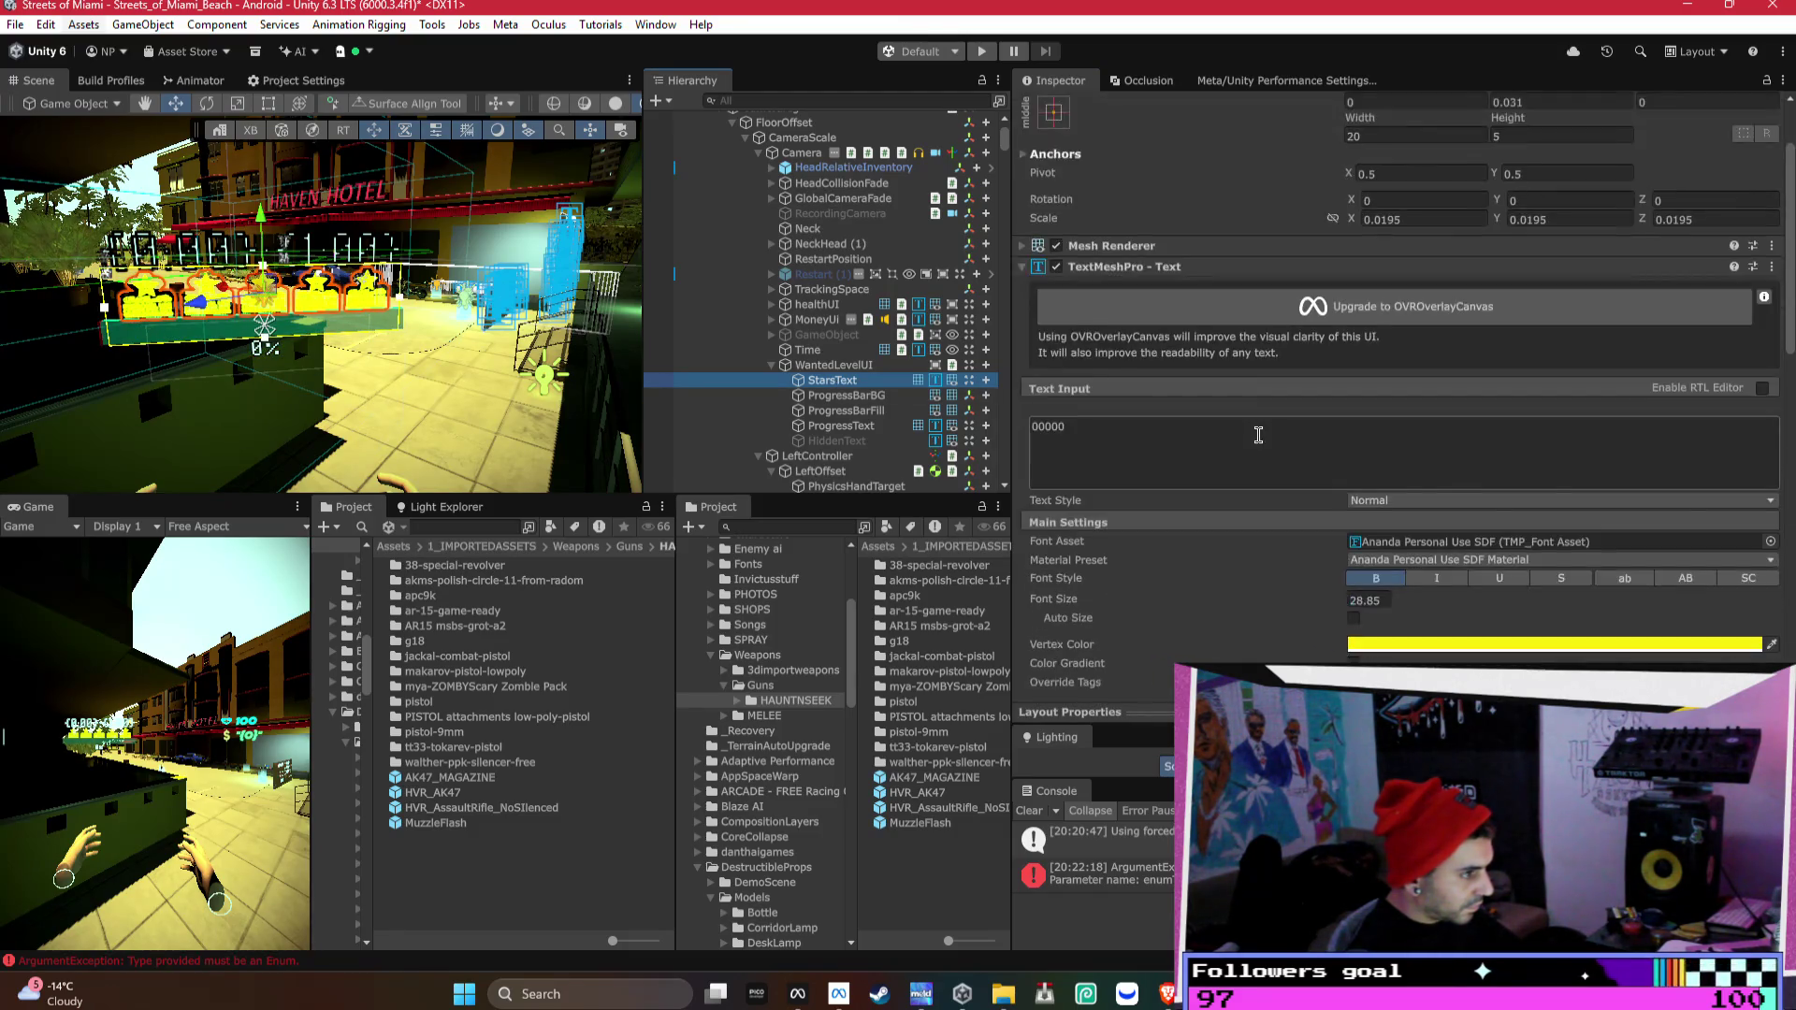
{"action": "scroll", "coordinate": [1259, 434], "scroll_direction": "down", "scroll_amount": 10}
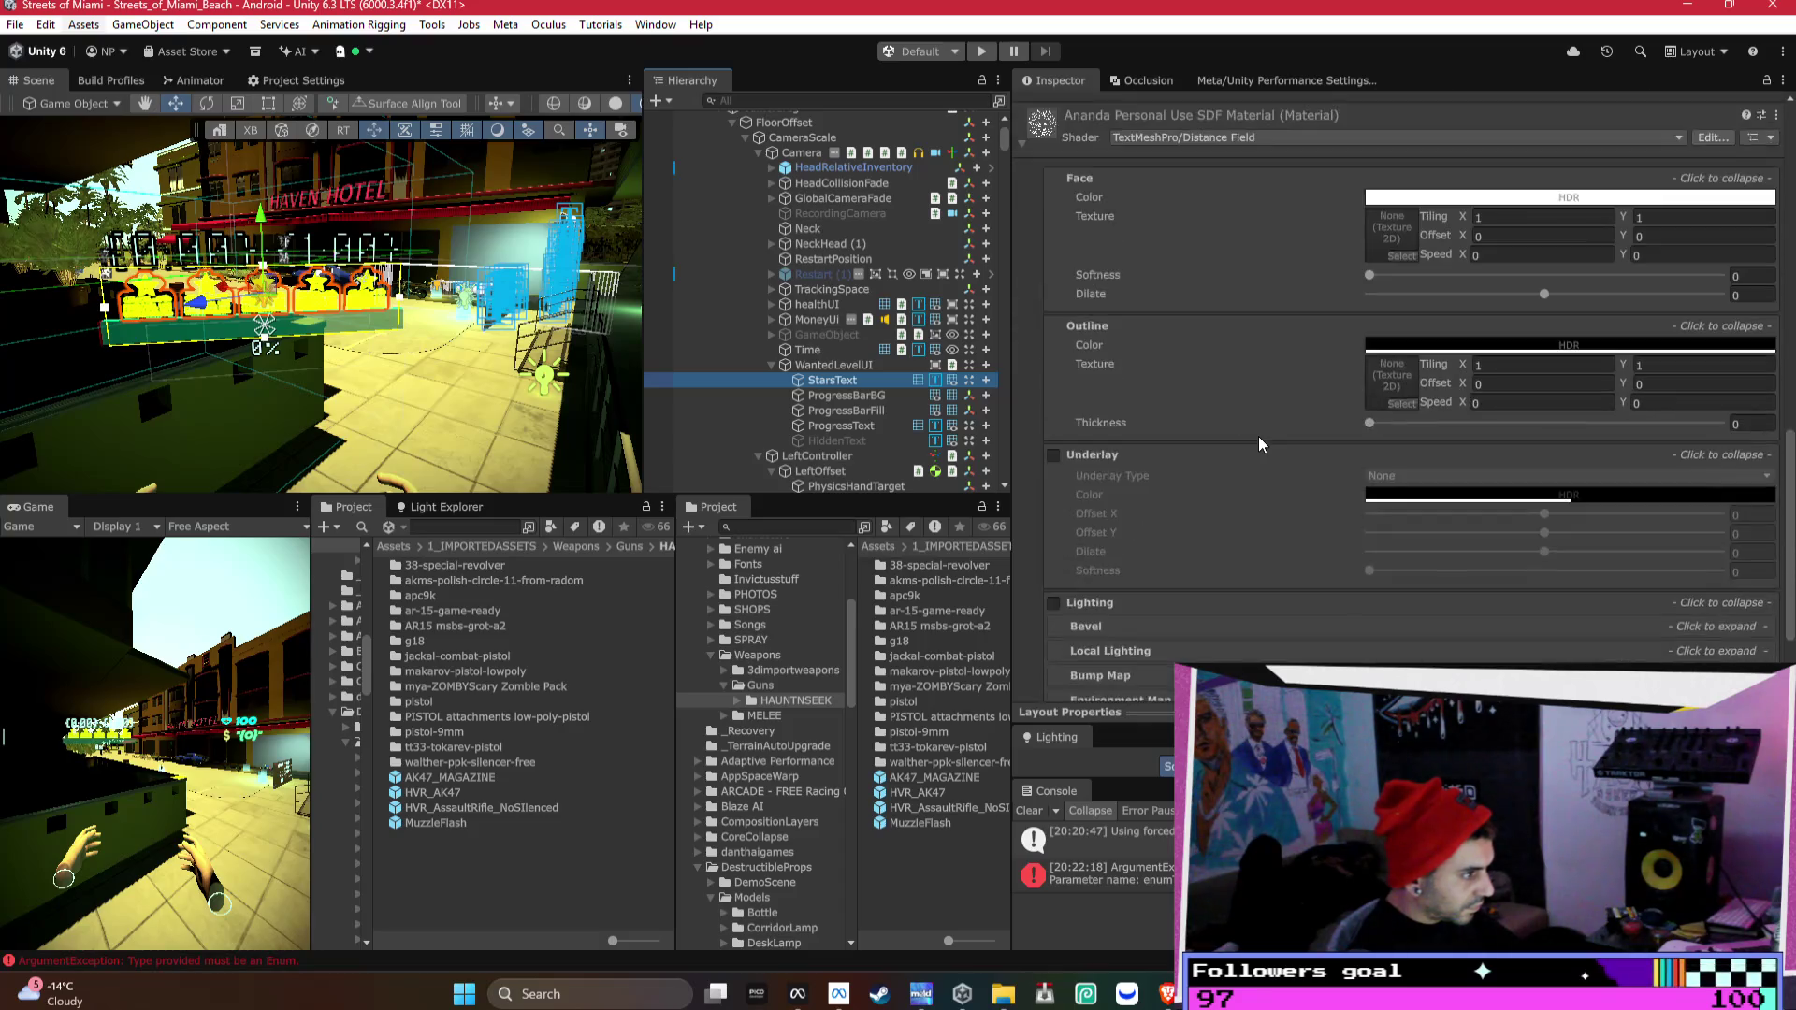
{"action": "left_click", "coordinate": [836, 365]}
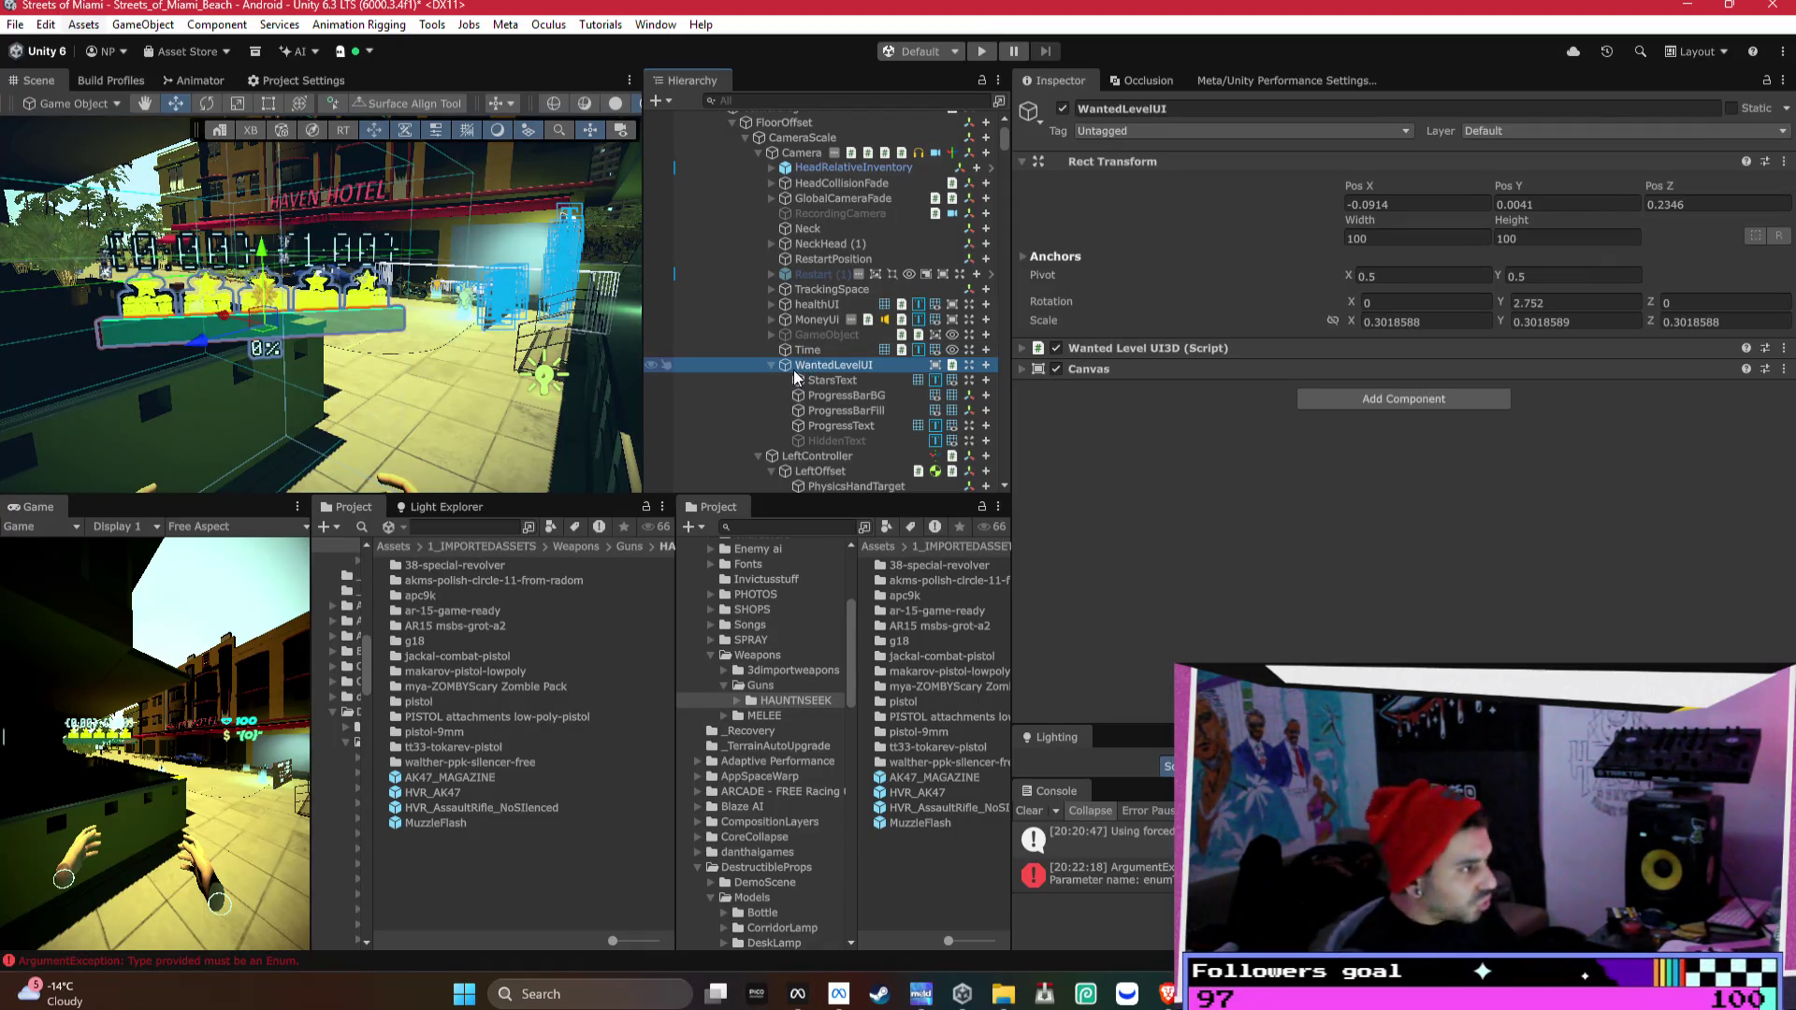
{"action": "left_click", "coordinate": [857, 441]}
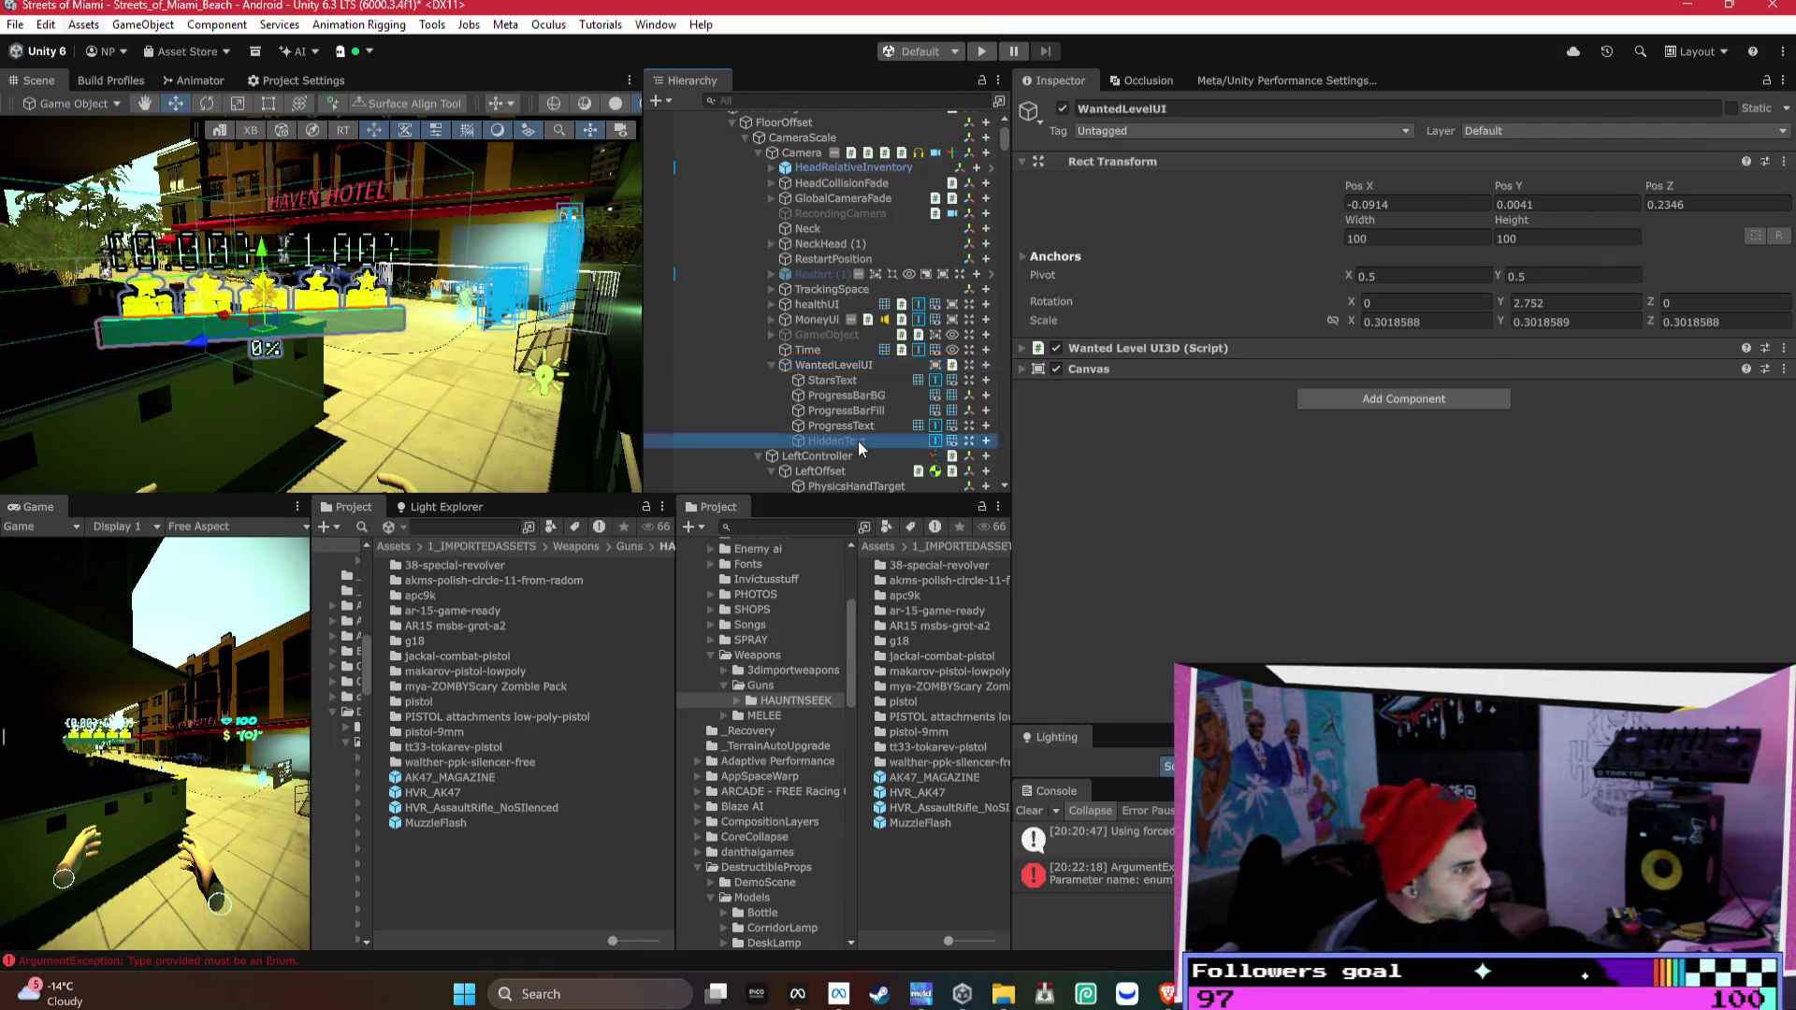
- Frame HiddenText, enable it and enlarge the HIDDEN text to about 0.045 scale
{"action": "key", "text": "f"}
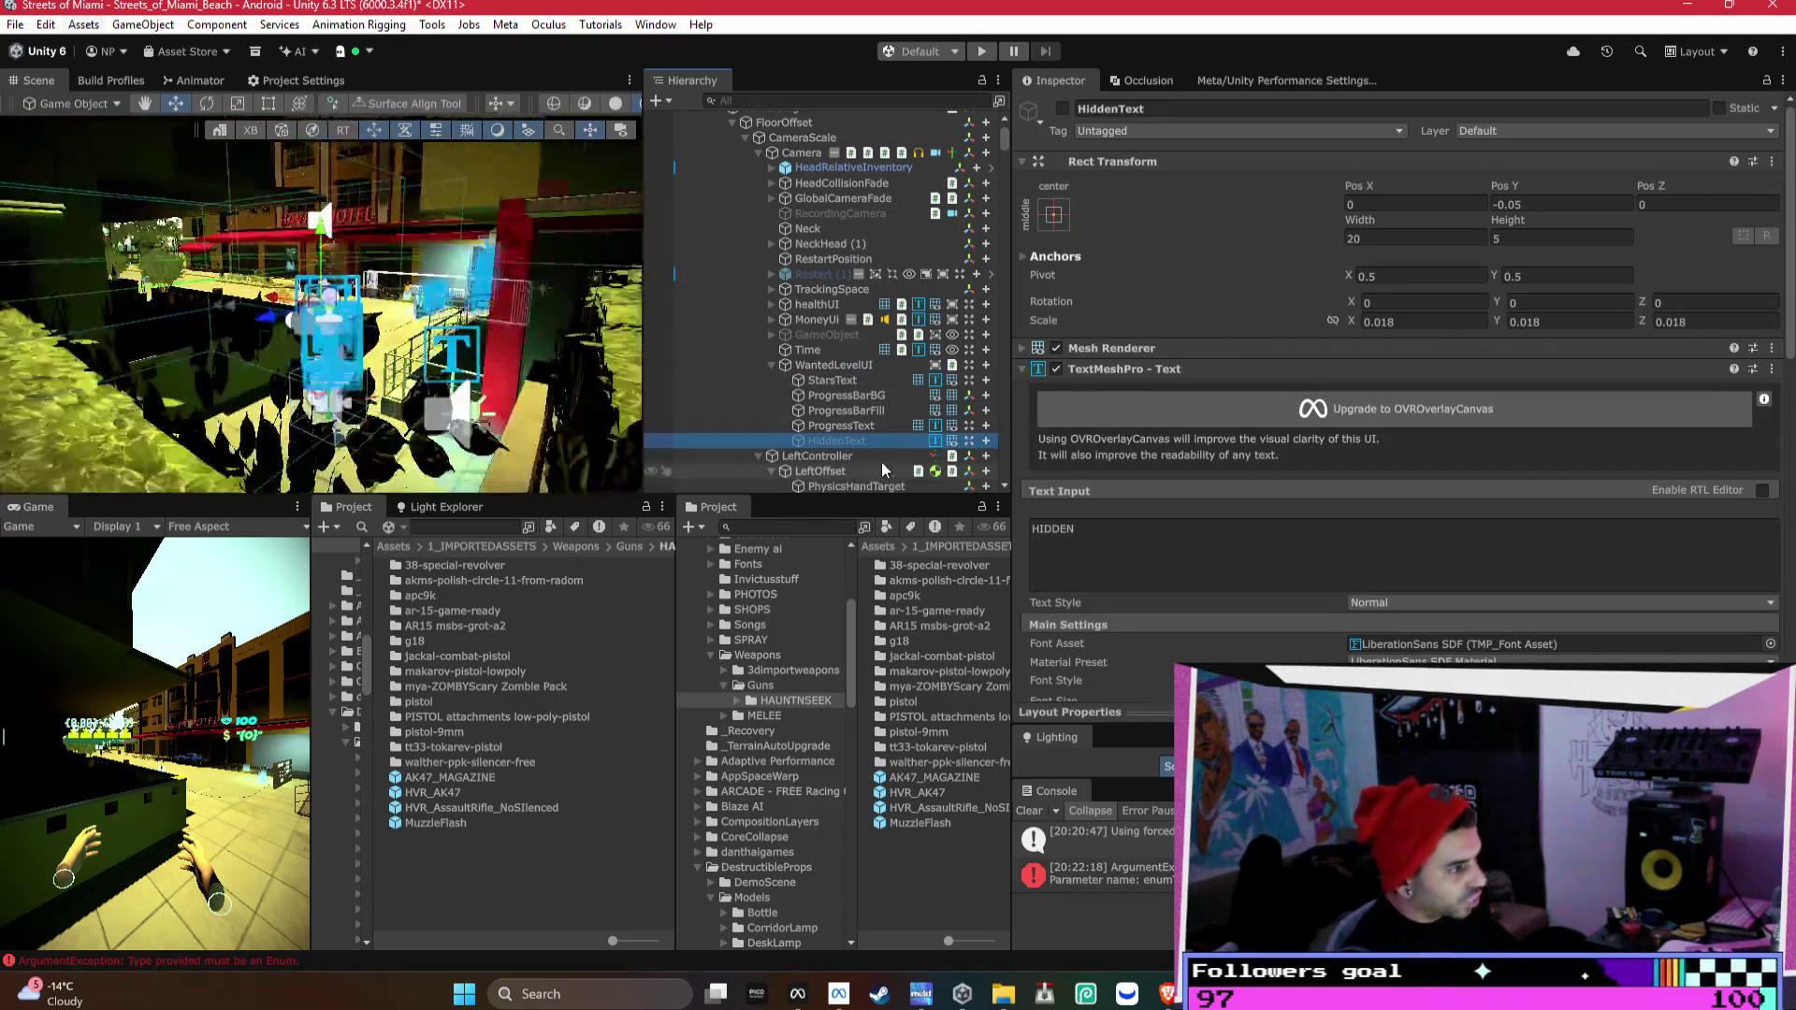
{"action": "left_click_drag", "start_coordinate": [542, 408], "coordinate": [538, 405]}
{"action": "scroll", "coordinate": [538, 405], "scroll_direction": "up", "scroll_amount": 5}
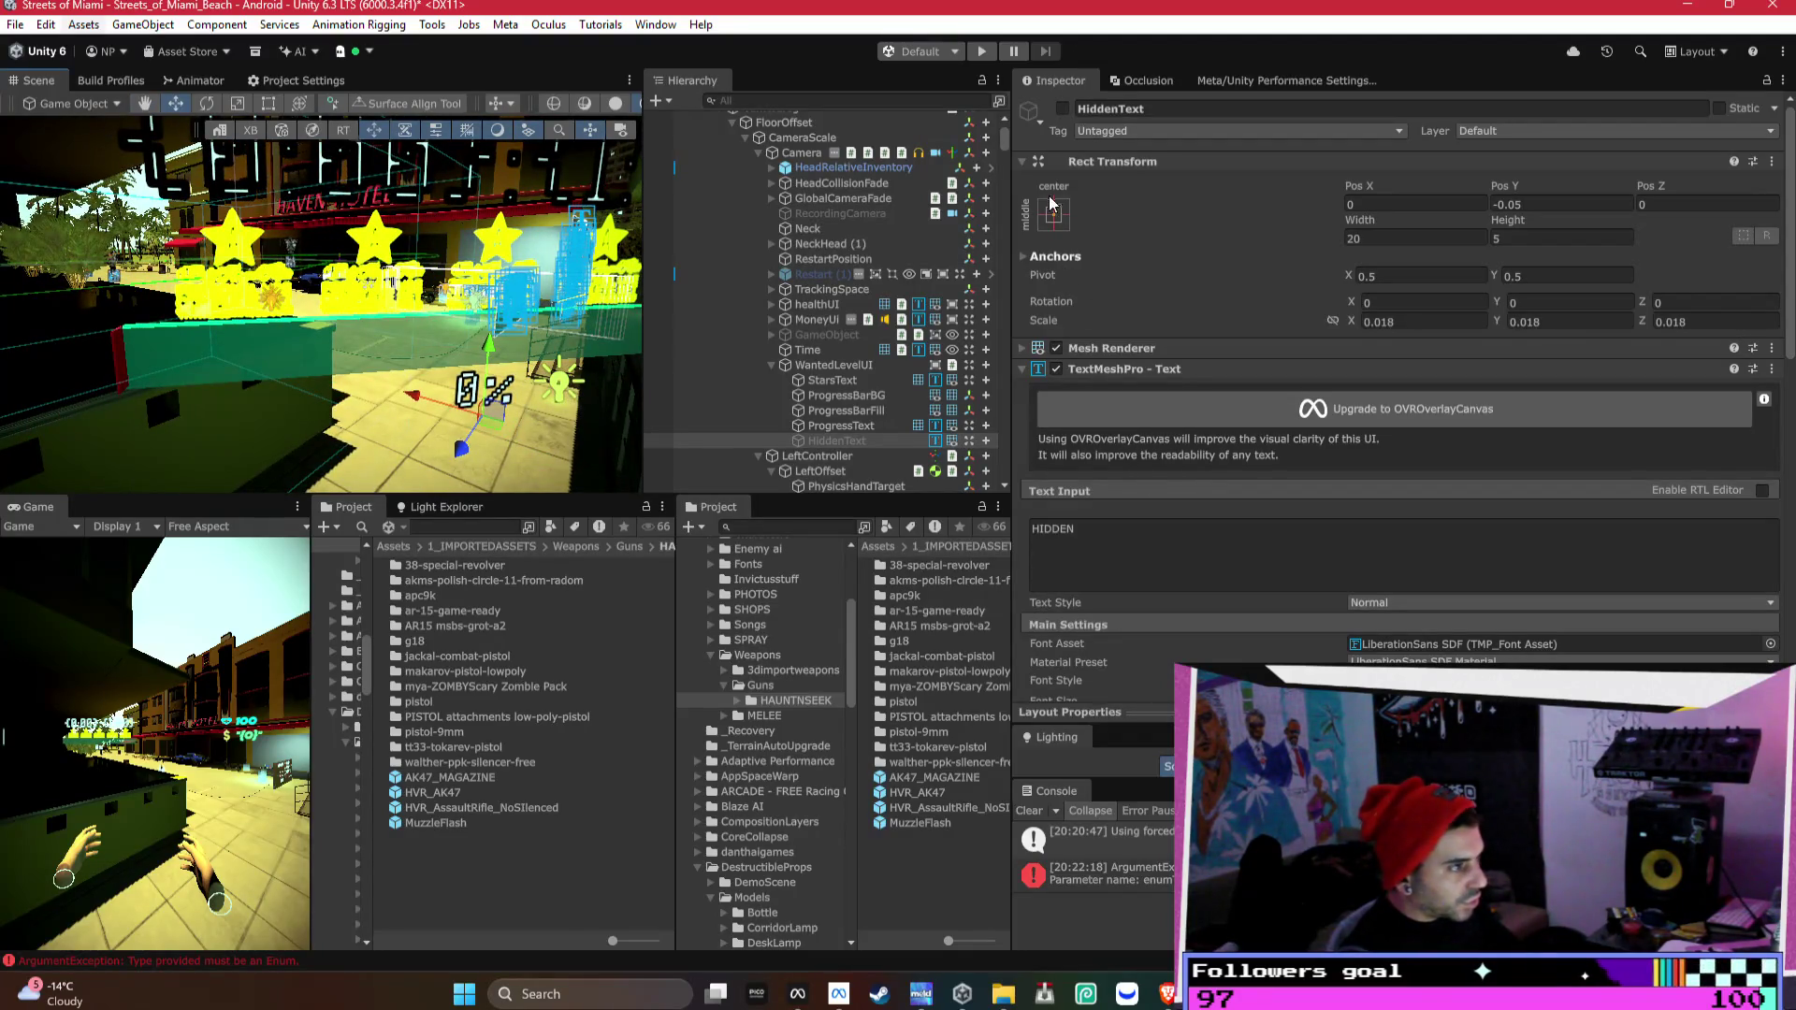
{"action": "left_click", "coordinate": [1063, 110]}
{"action": "left_click_drag", "start_coordinate": [486, 421], "coordinate": [497, 412]}
- Move the HIDDEN label upward and slightly in depth, then reselect it
{"action": "key", "text": "w"}
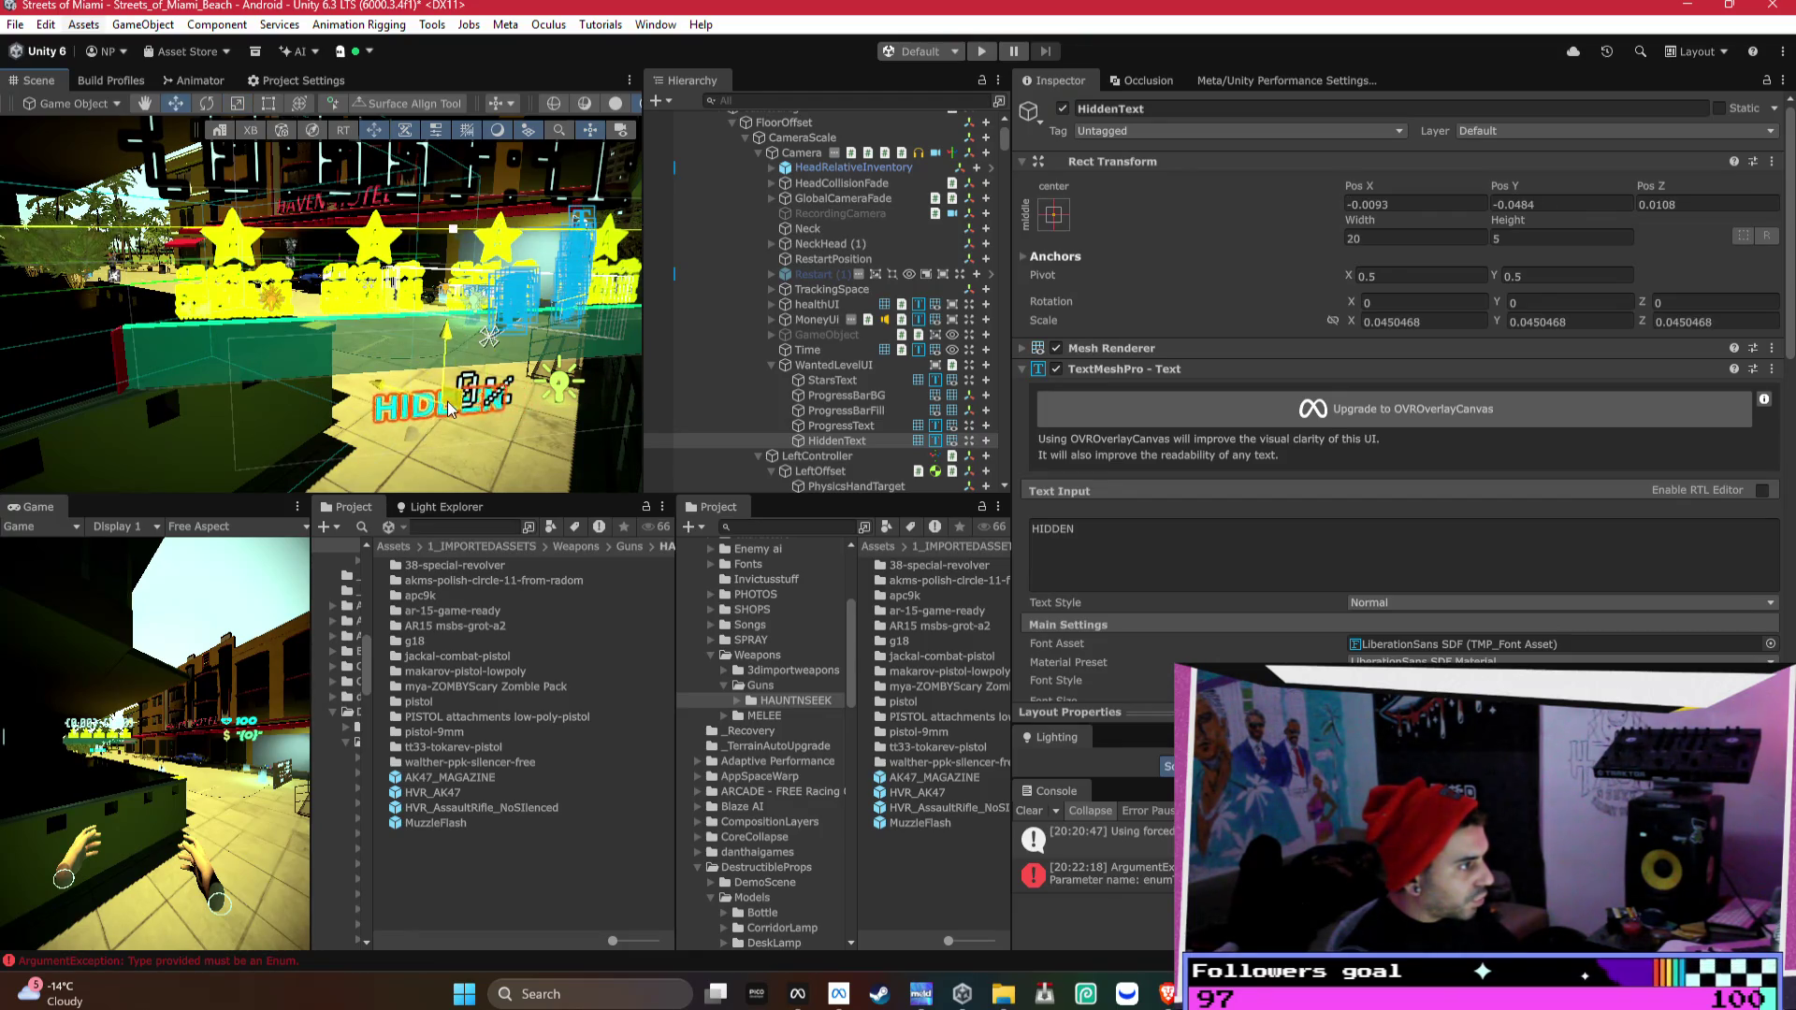
{"action": "mouse_move", "coordinate": [492, 363]}
{"action": "left_mouse_down"}
{"action": "mouse_move", "coordinate": [482, 402]}
{"action": "mouse_move", "coordinate": [220, 437]}
{"action": "mouse_move", "coordinate": [262, 402]}
{"action": "mouse_move", "coordinate": [481, 430]}
{"action": "left_mouse_up"}
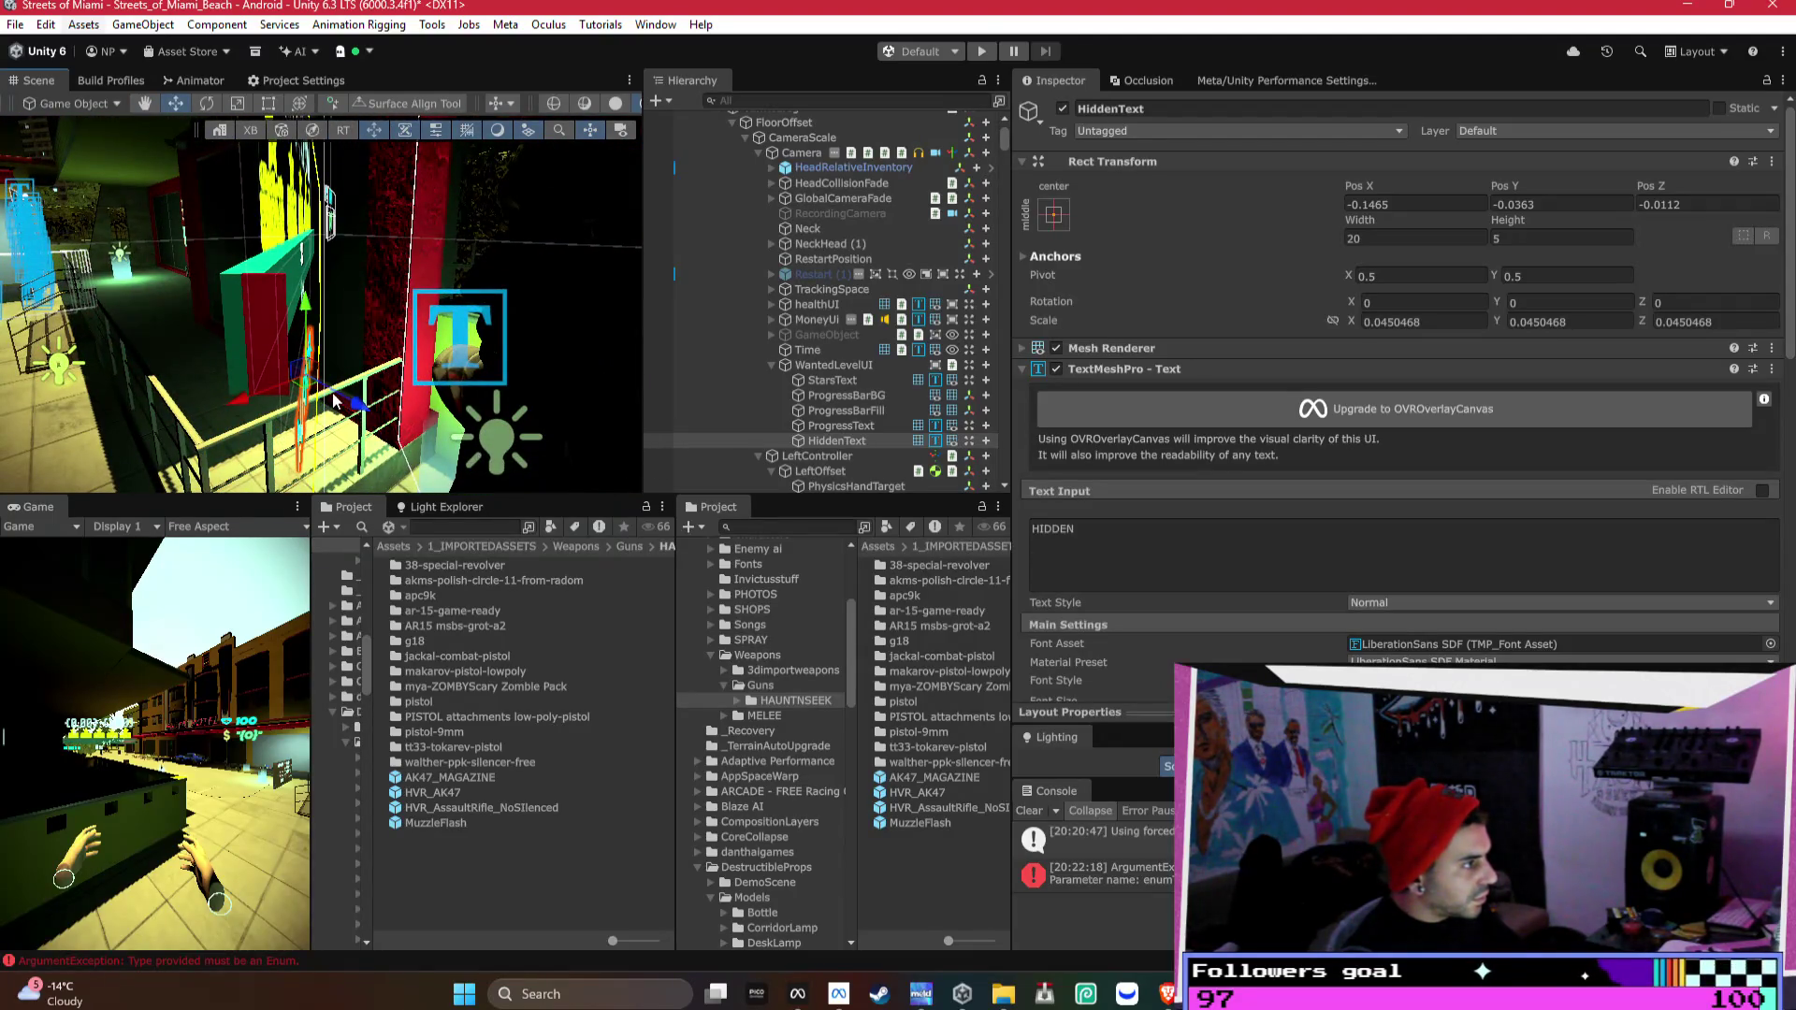
{"action": "mouse_move", "coordinate": [308, 393]}
{"action": "left_mouse_down"}
{"action": "mouse_move", "coordinate": [278, 371]}
{"action": "mouse_move", "coordinate": [314, 322]}
{"action": "mouse_move", "coordinate": [294, 332]}
{"action": "left_mouse_up"}
{"action": "left_click", "coordinate": [524, 234]}
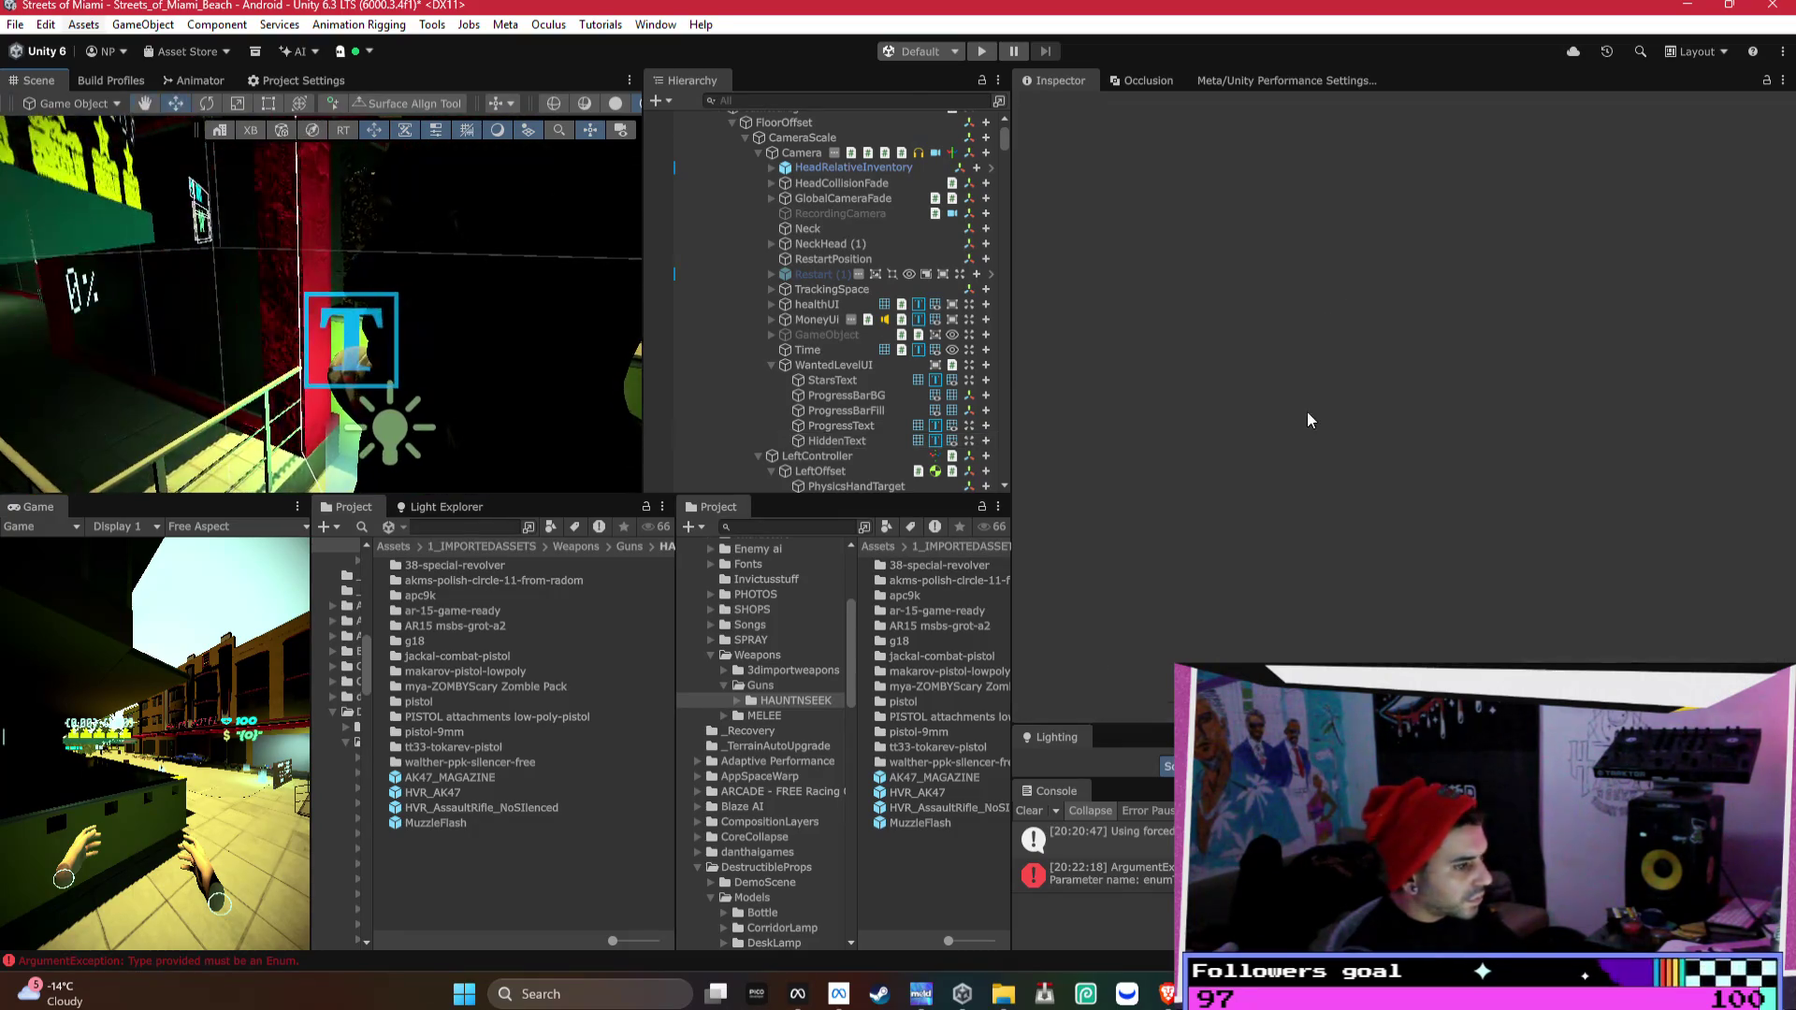
{"action": "scroll", "coordinate": [280, 327], "scroll_direction": "down", "scroll_amount": 5}
{"action": "left_click", "coordinate": [257, 351]}
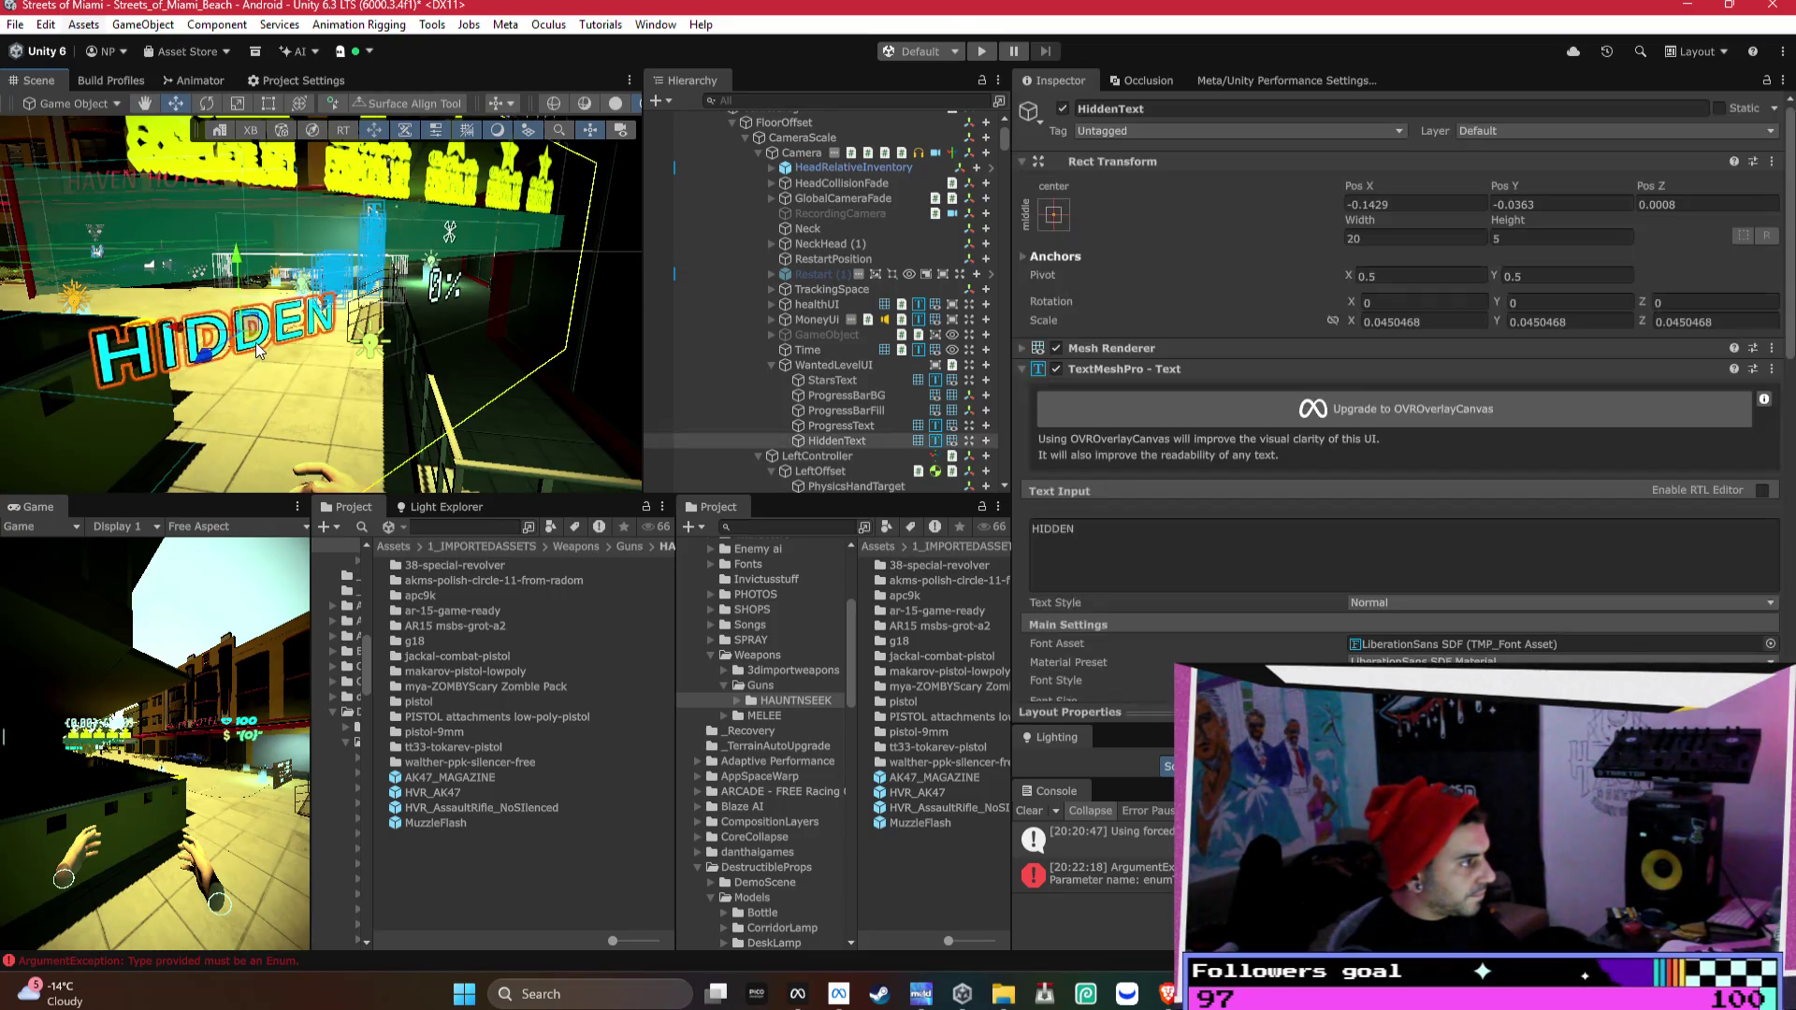
- Change the HIDDEN label's vertex colour from cyan to deep blue
{"action": "scroll", "coordinate": [1403, 468], "scroll_direction": "down", "scroll_amount": 5}
{"action": "left_click", "coordinate": [1497, 439]}
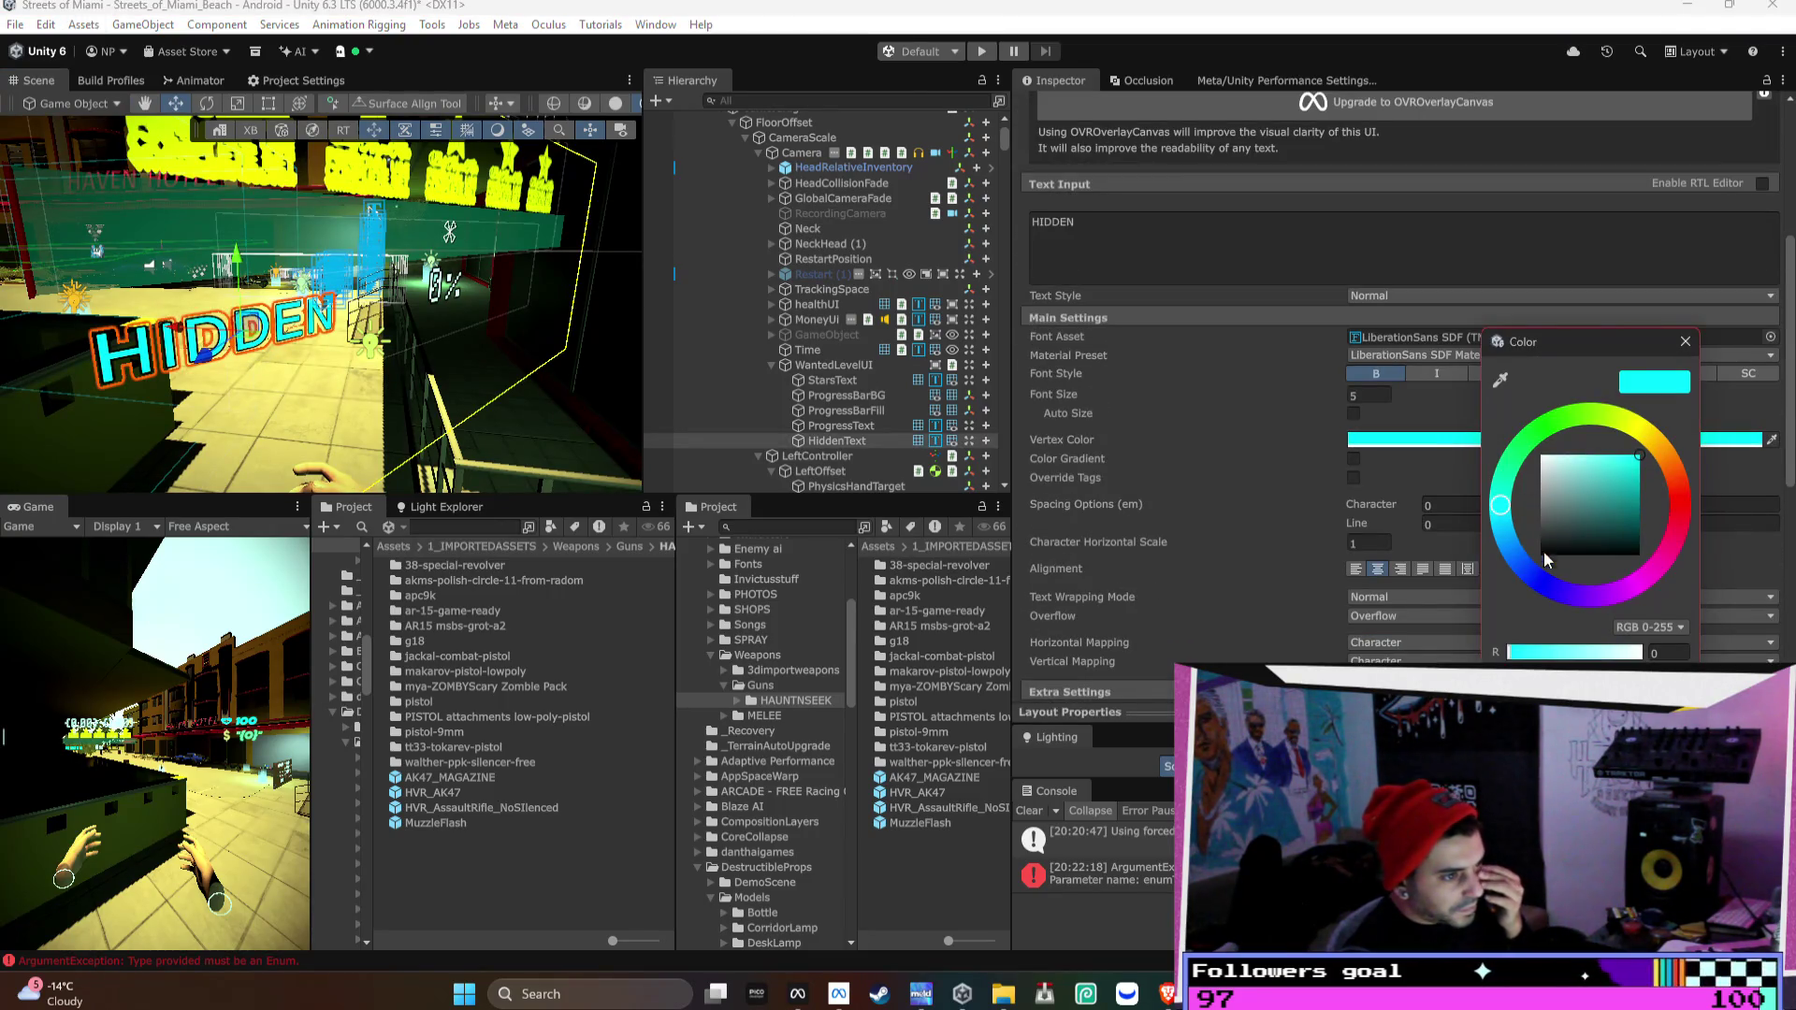
{"action": "left_click", "coordinate": [1521, 579]}
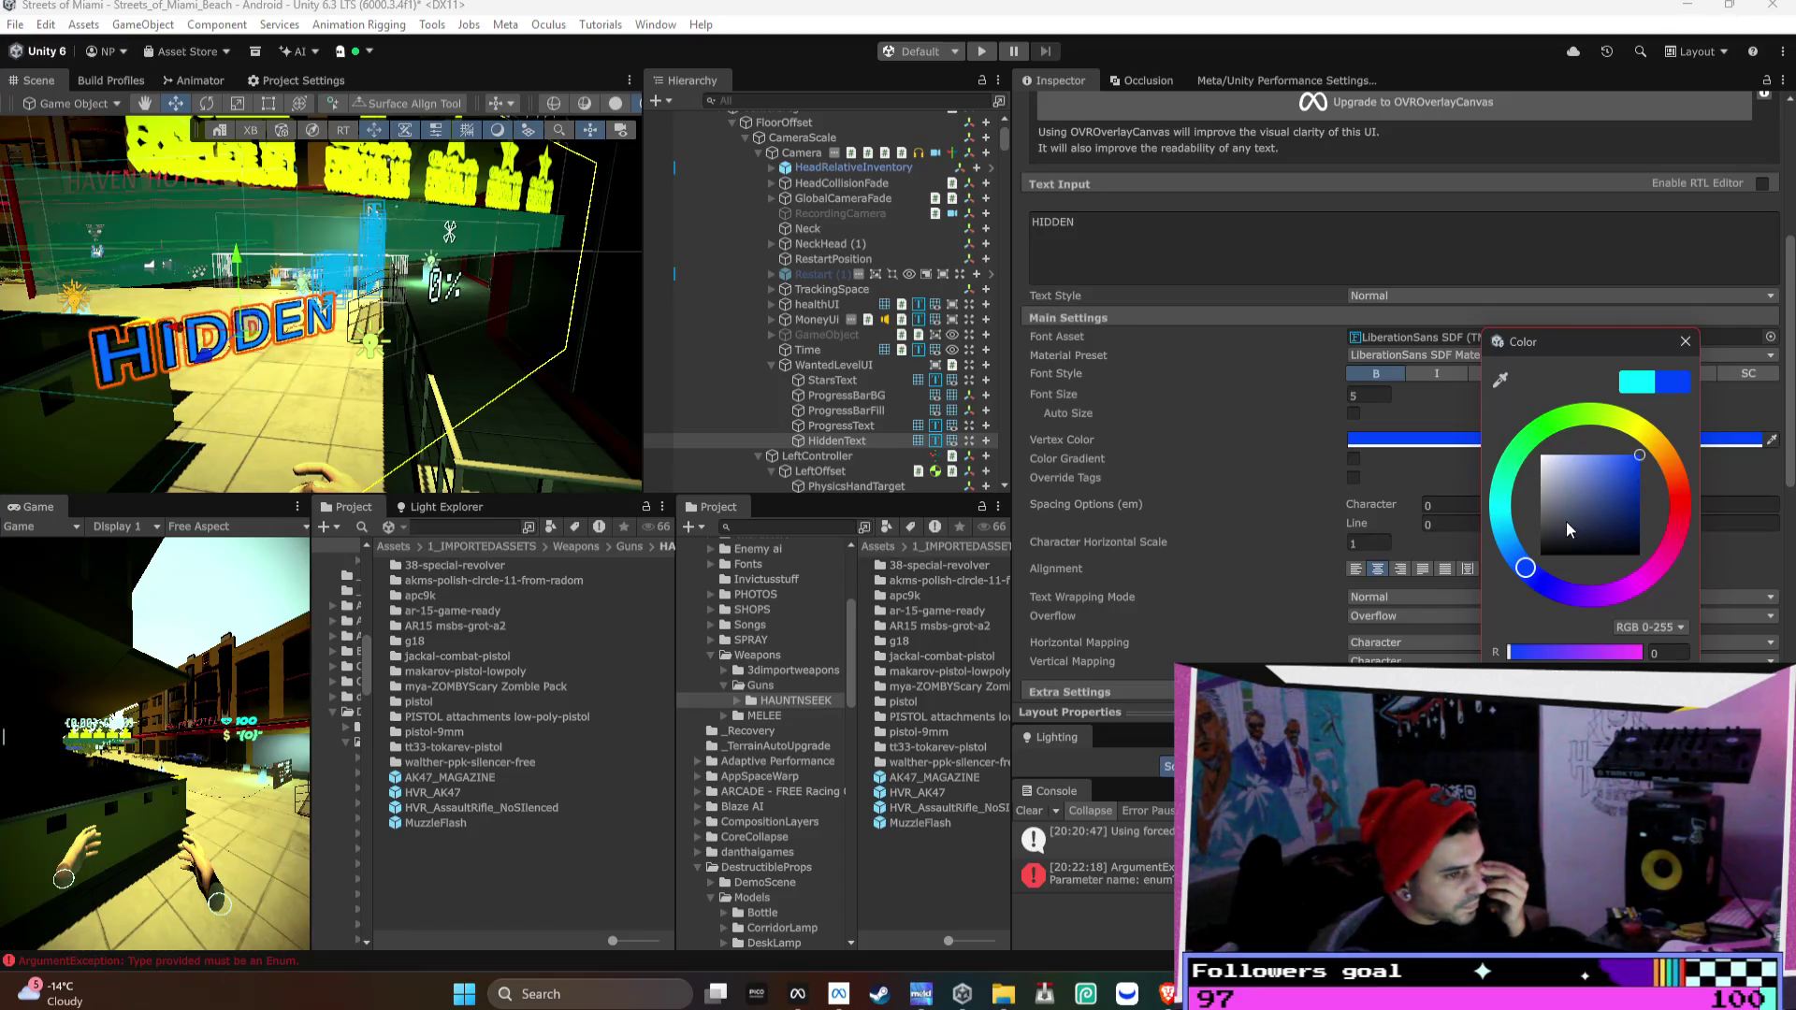
{"action": "left_click_drag", "start_coordinate": [1527, 570], "coordinate": [1545, 581]}
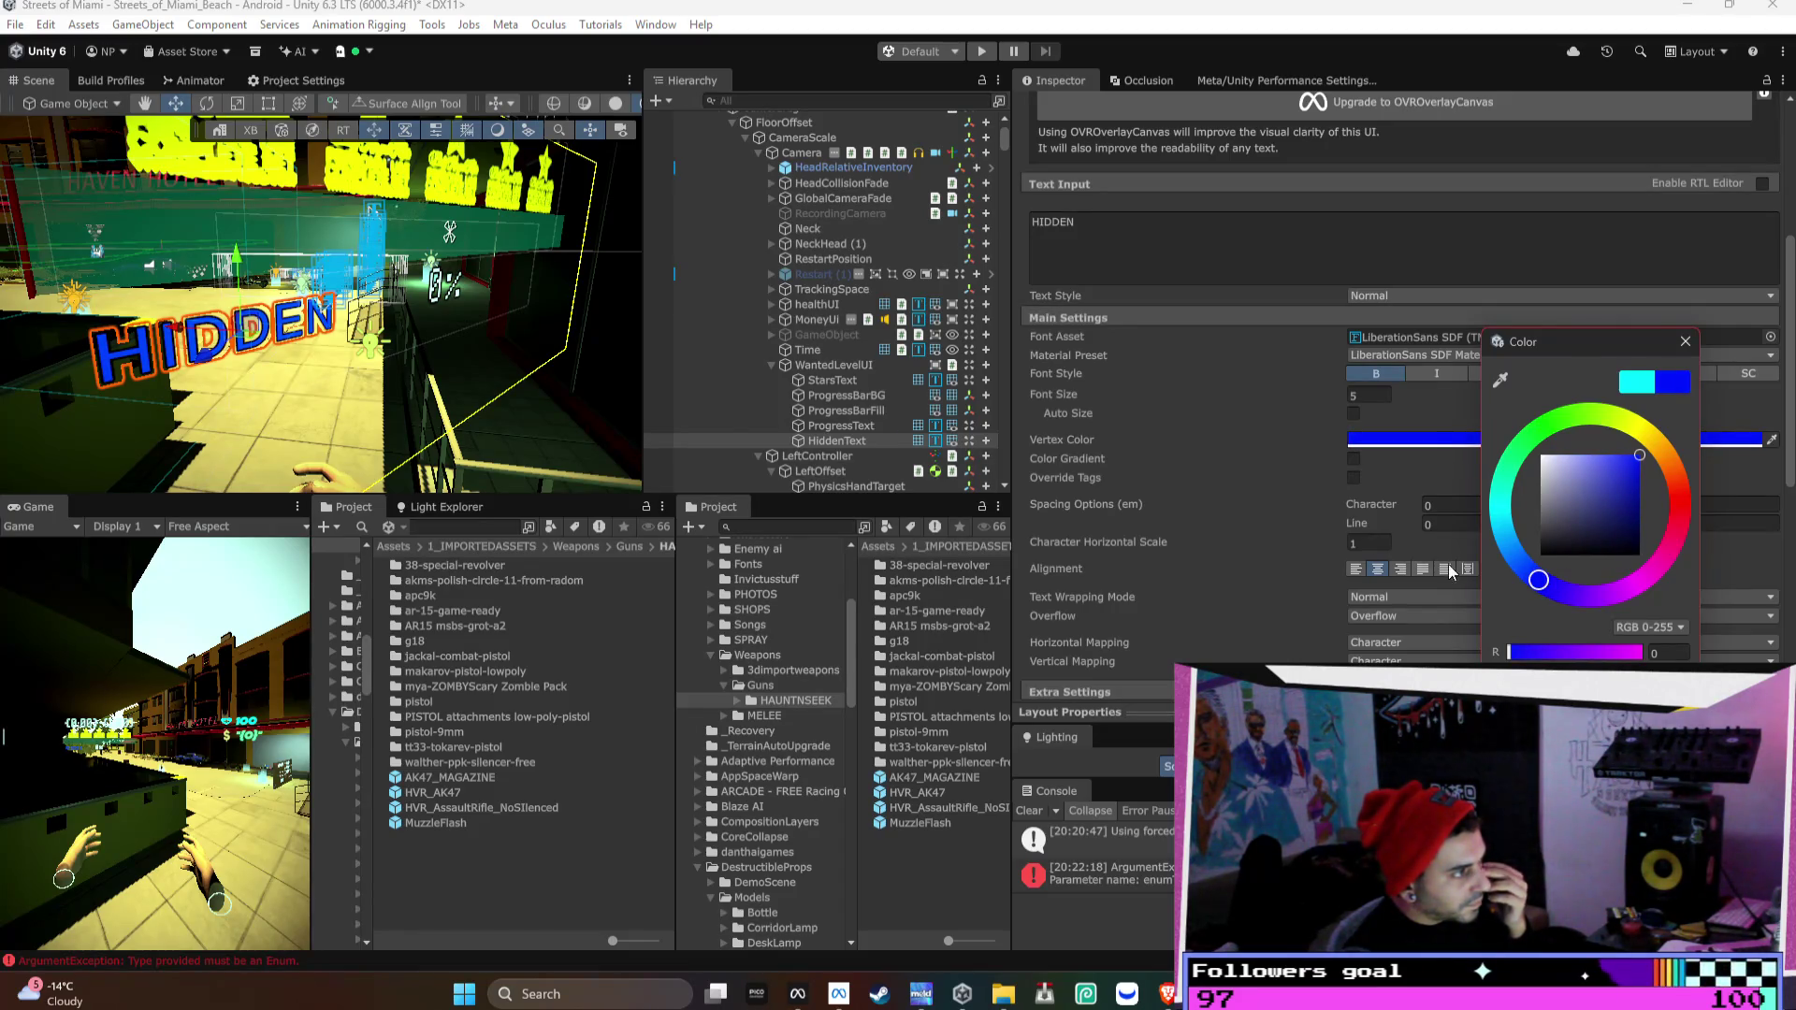
- Scale the HIDDEN label up to about 0.0626
{"action": "key", "text": "r"}
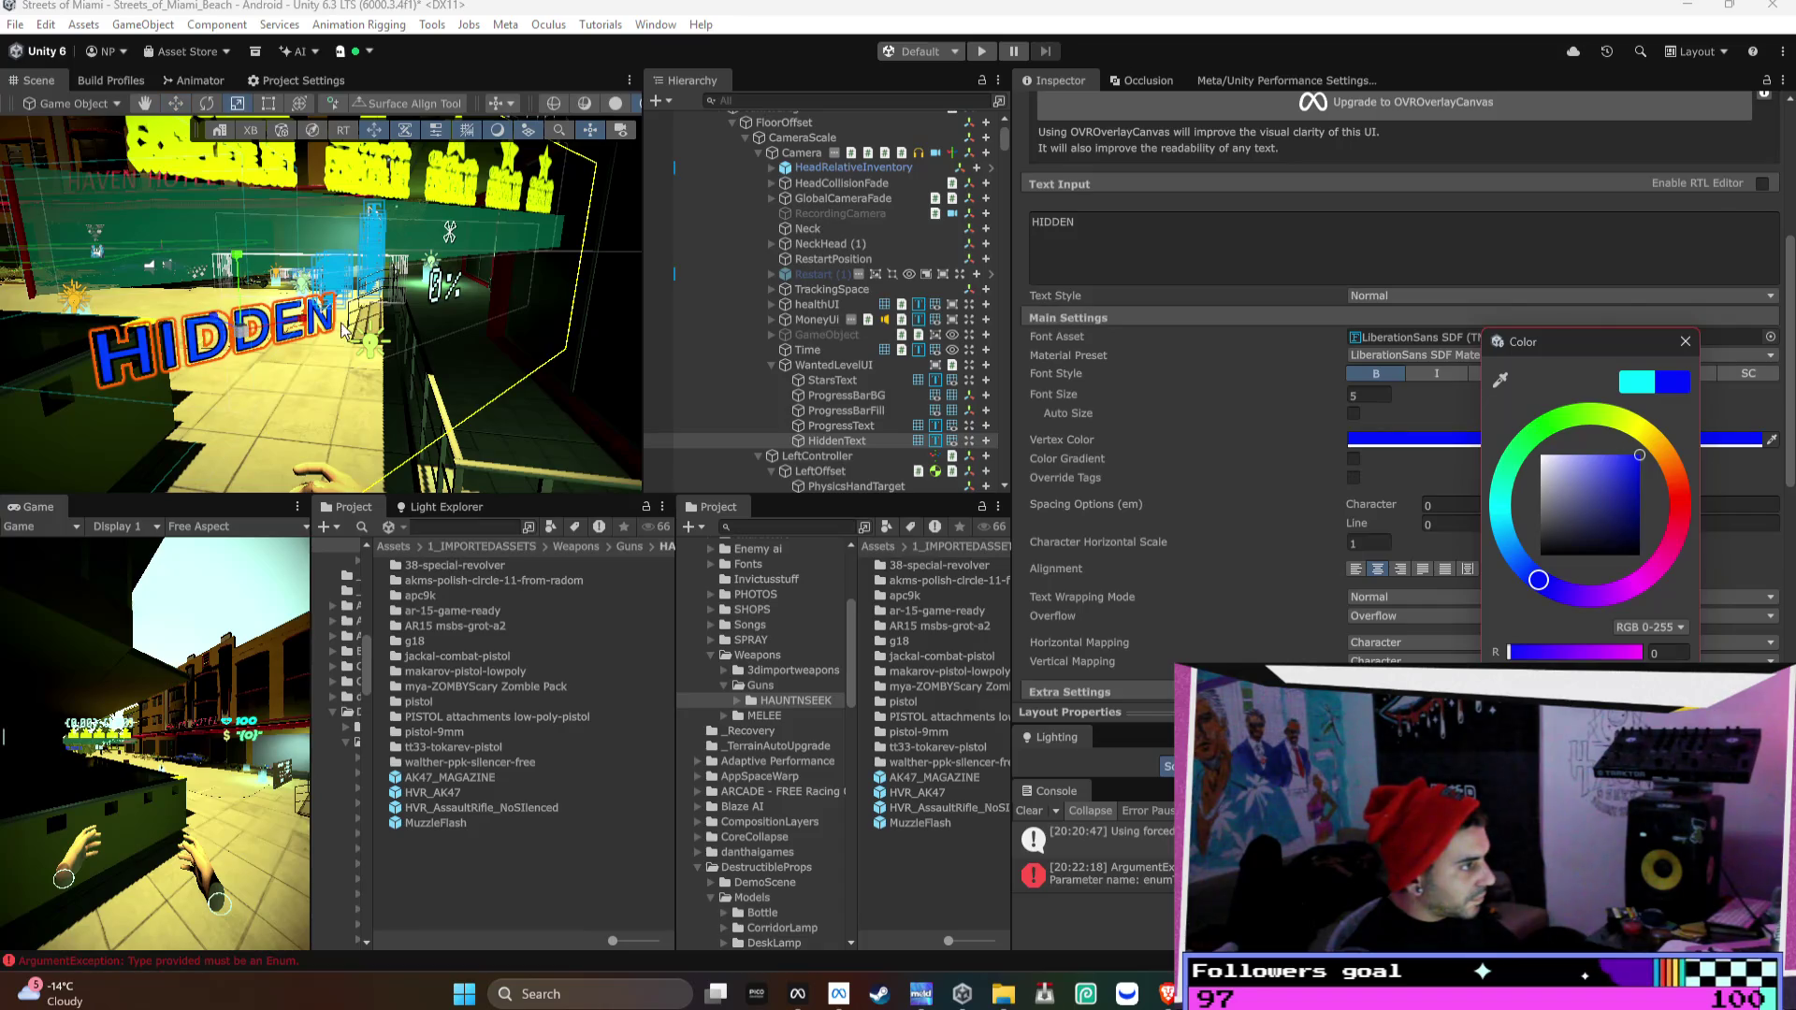
{"action": "mouse_move", "coordinate": [248, 335]}
{"action": "left_mouse_down"}
{"action": "mouse_move", "coordinate": [1704, 285]}
{"action": "mouse_move", "coordinate": [194, 326]}
{"action": "mouse_move", "coordinate": [776, 328]}
{"action": "mouse_move", "coordinate": [724, 317]}
{"action": "mouse_move", "coordinate": [721, 284]}
{"action": "left_mouse_up"}
{"action": "key", "text": "w"}
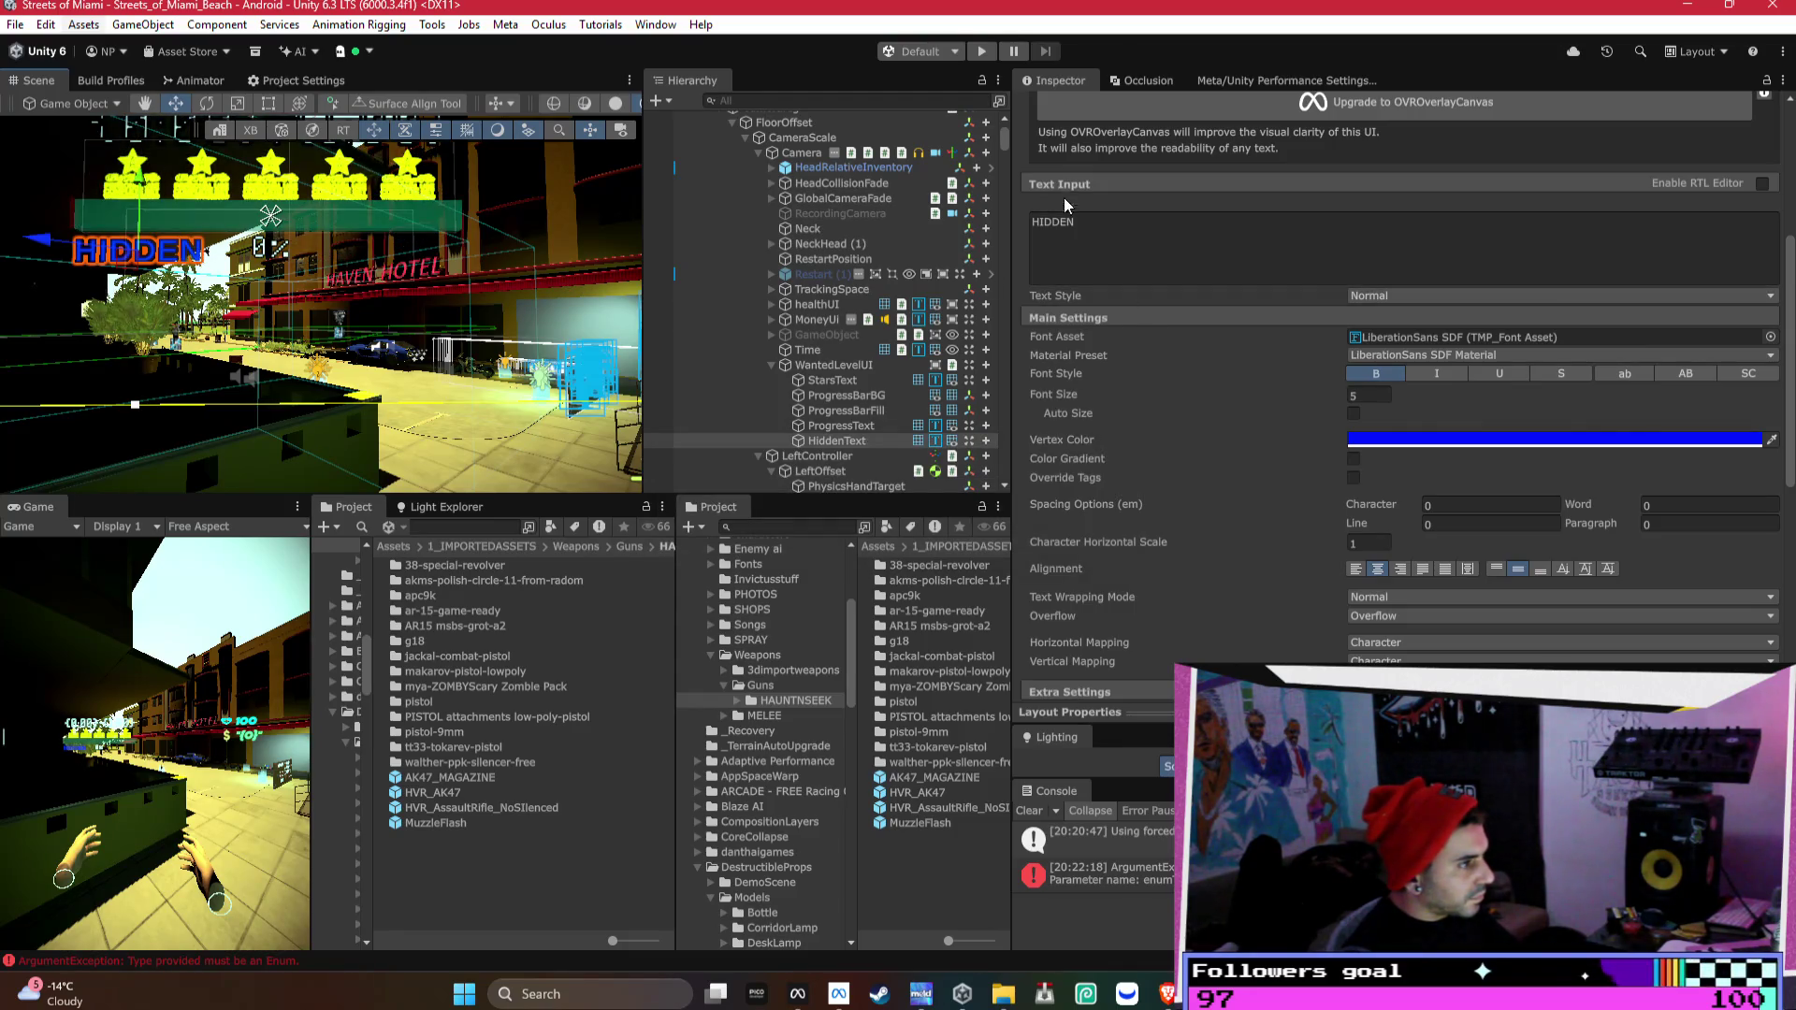
- Disable HiddenText and open the Android Build Profiles
{"action": "scroll", "coordinate": [1076, 178], "scroll_direction": "up", "scroll_amount": 5}
{"action": "left_click", "coordinate": [1062, 116]}
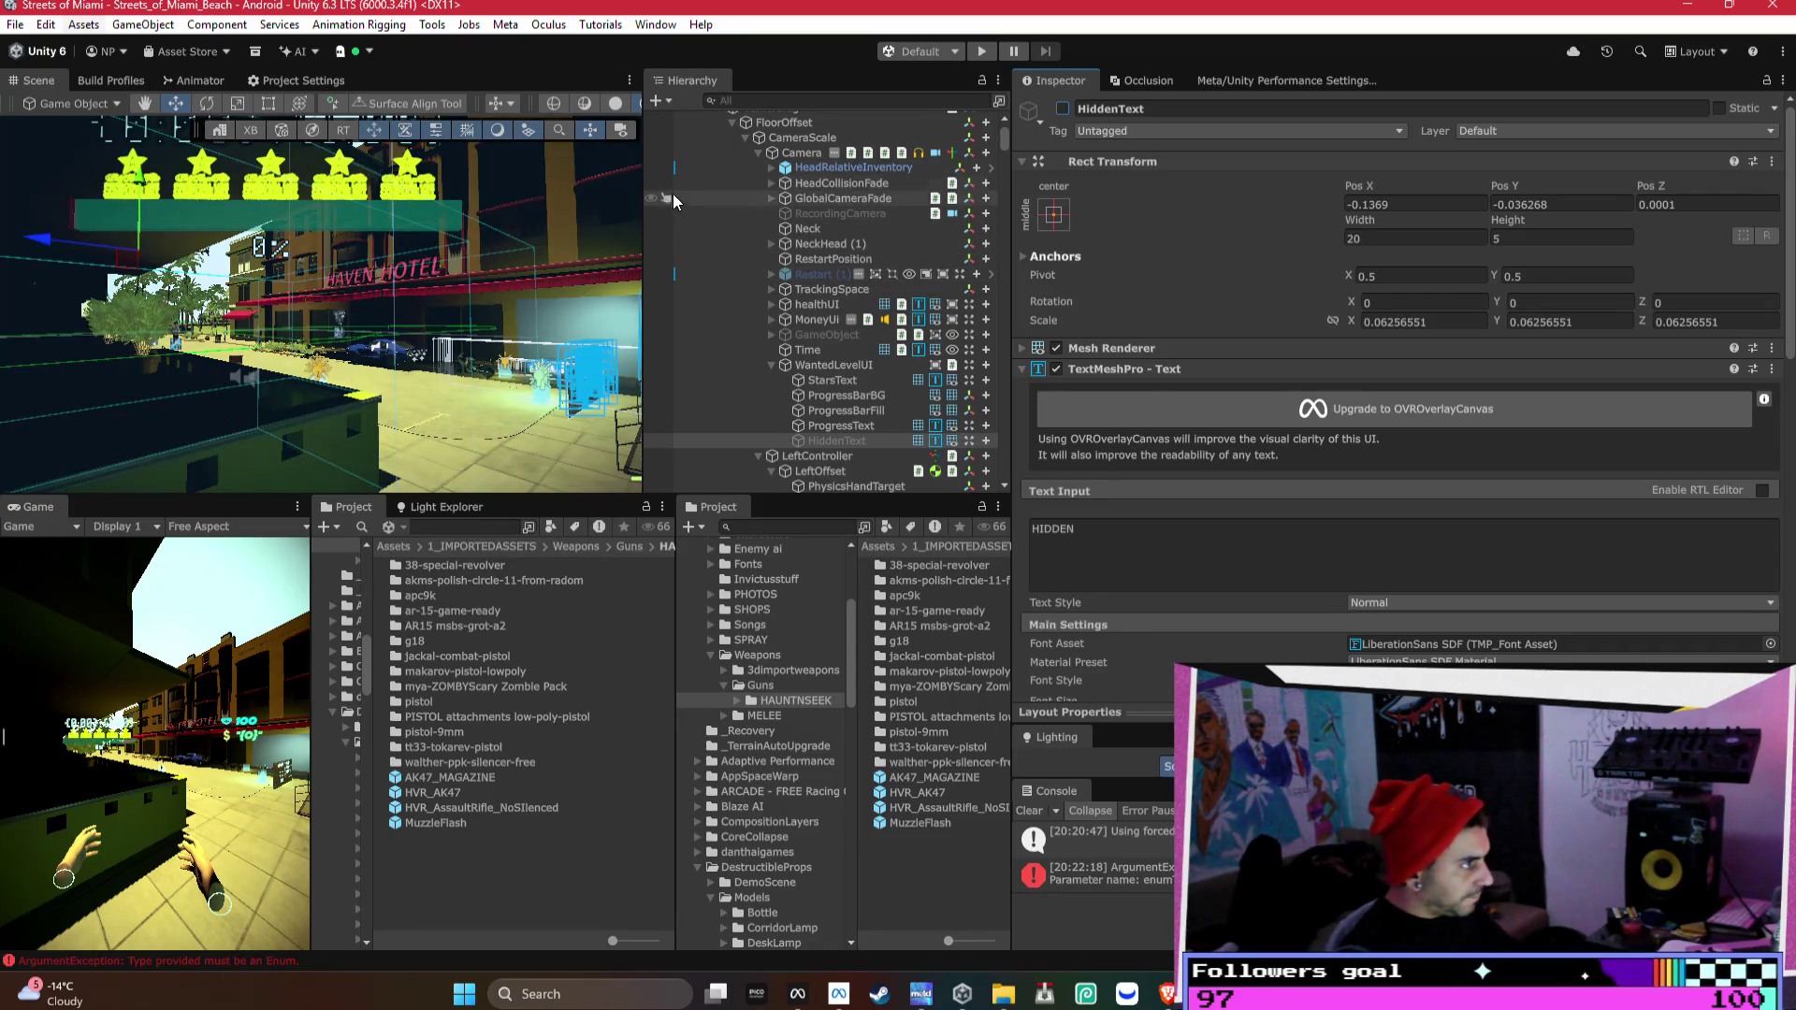
{"action": "left_click", "coordinate": [110, 81]}
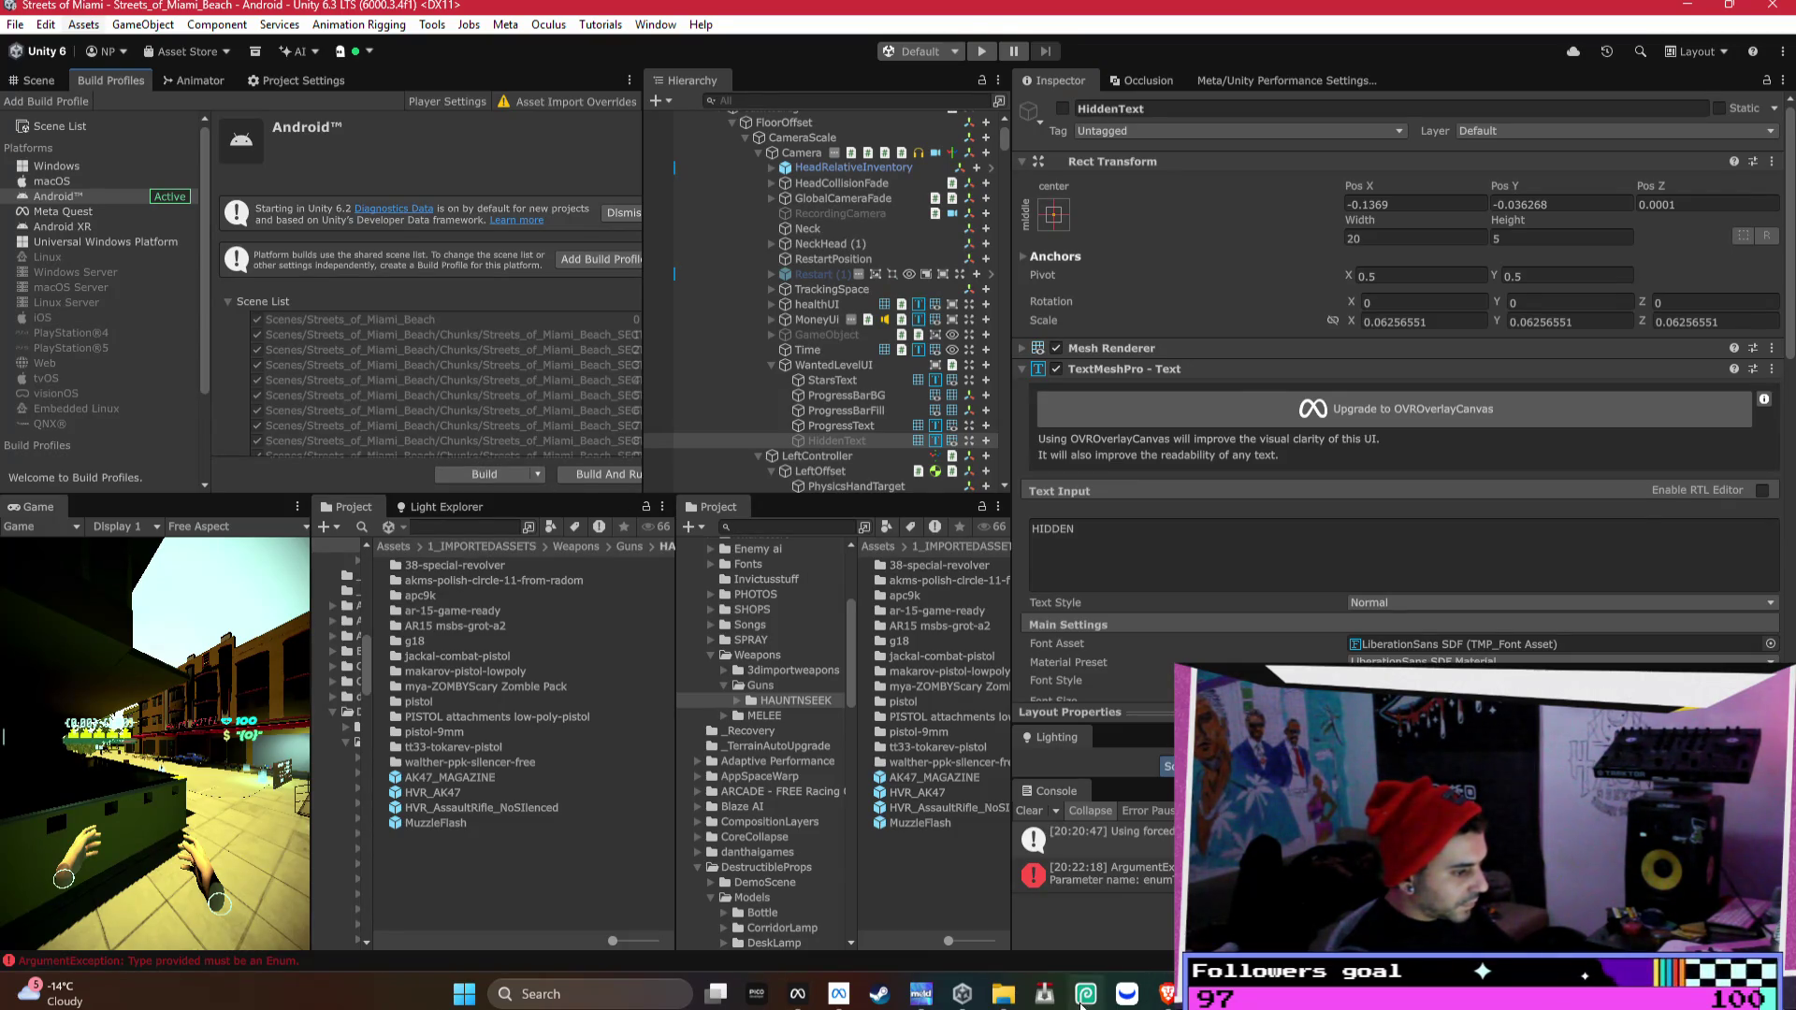
{"action": "mouse_move", "coordinate": [1164, 993]}
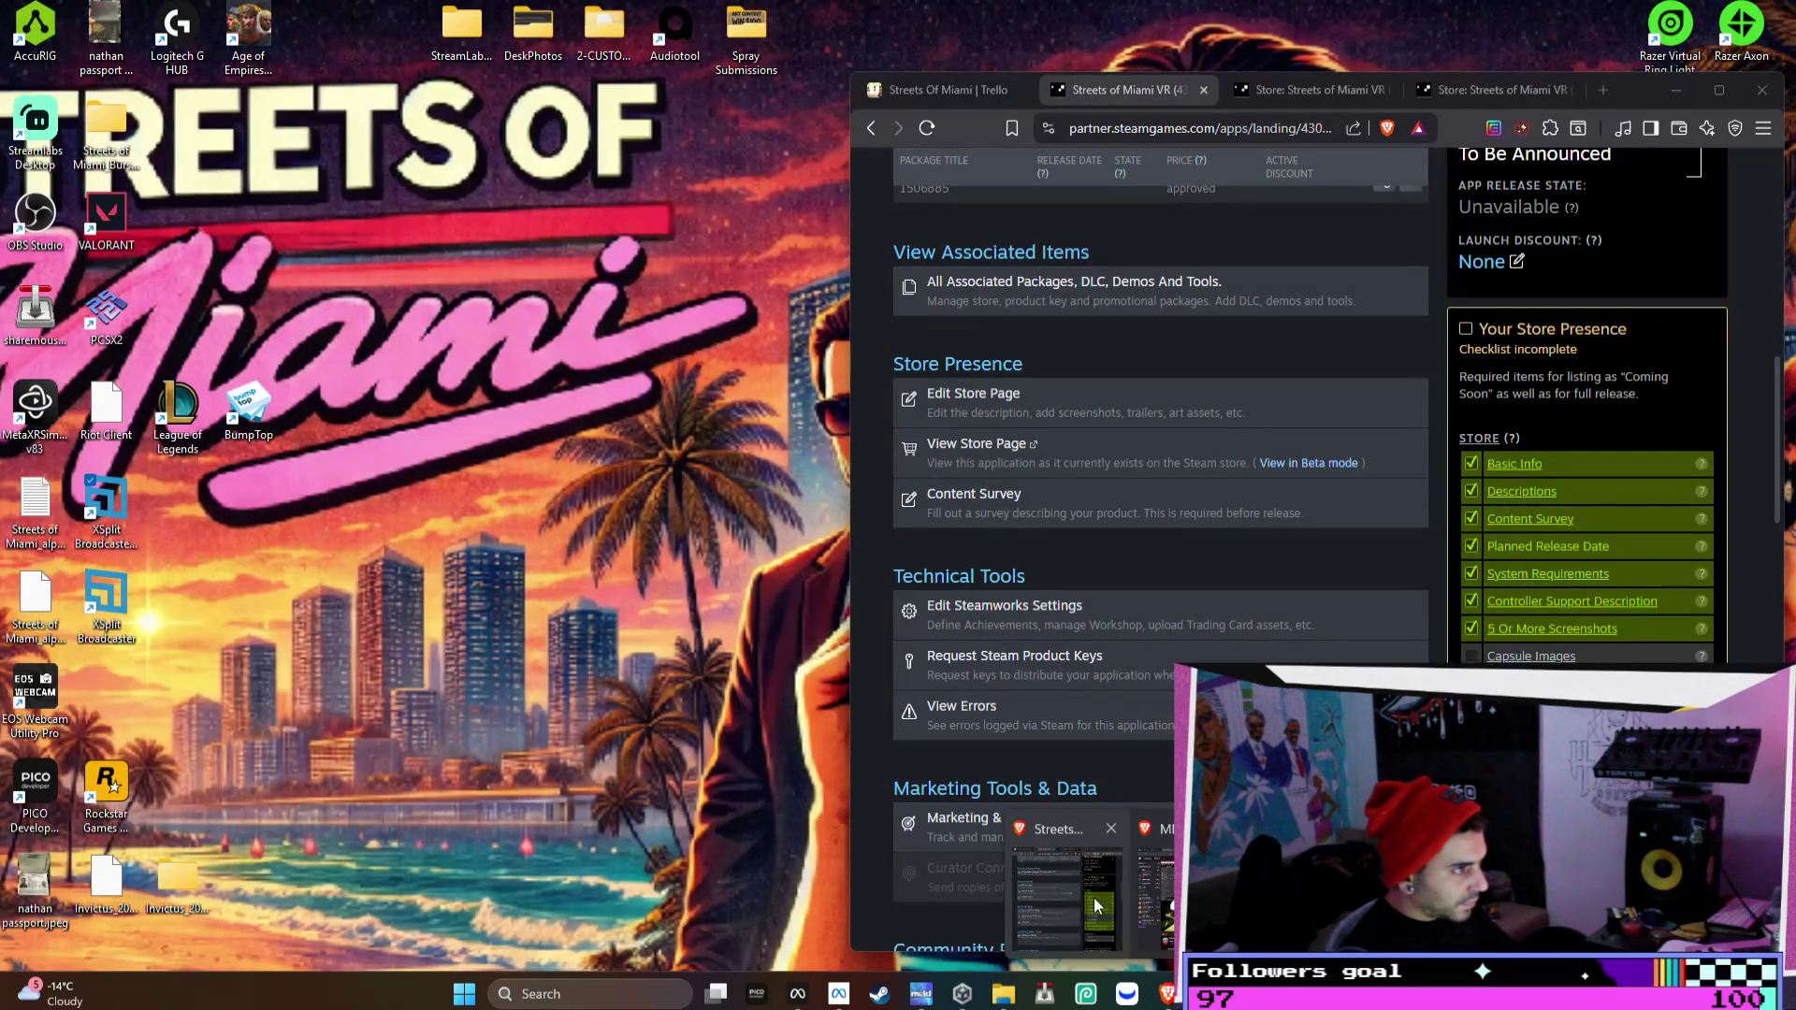
{"action": "left_click", "coordinate": [1097, 904]}
{"action": "left_click", "coordinate": [944, 90]}
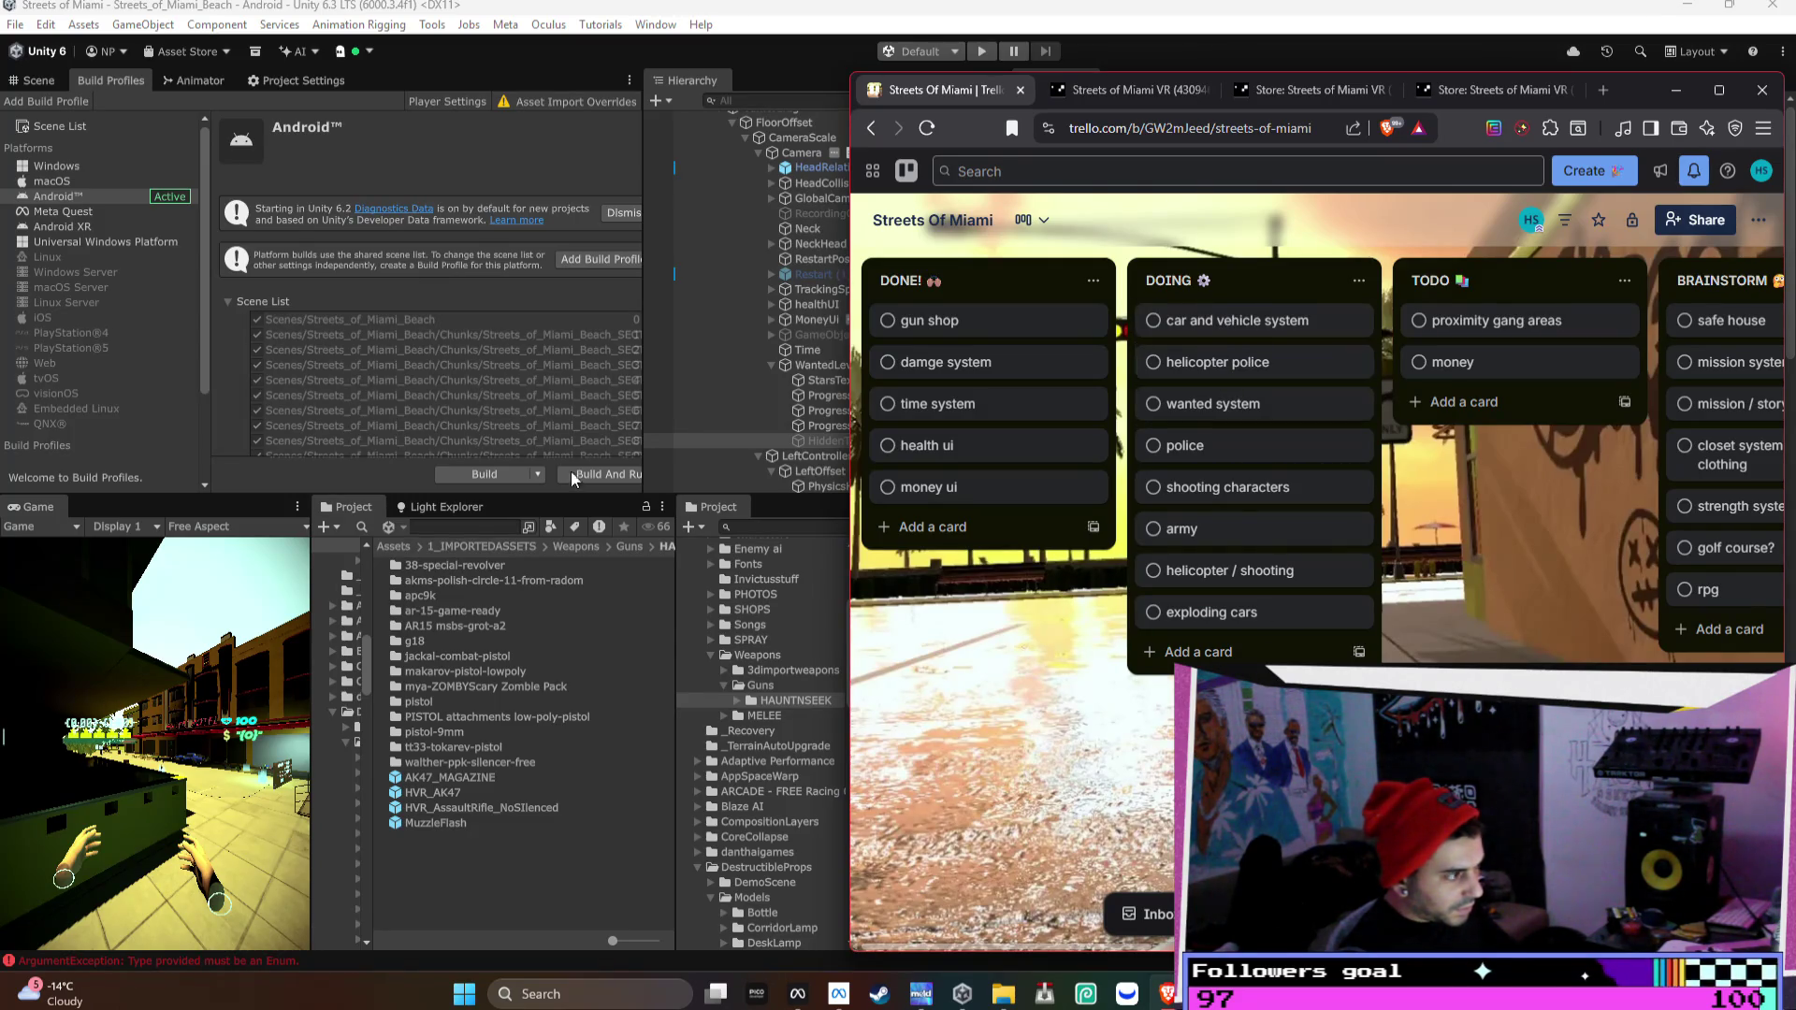
{"action": "left_click", "coordinate": [711, 100]}
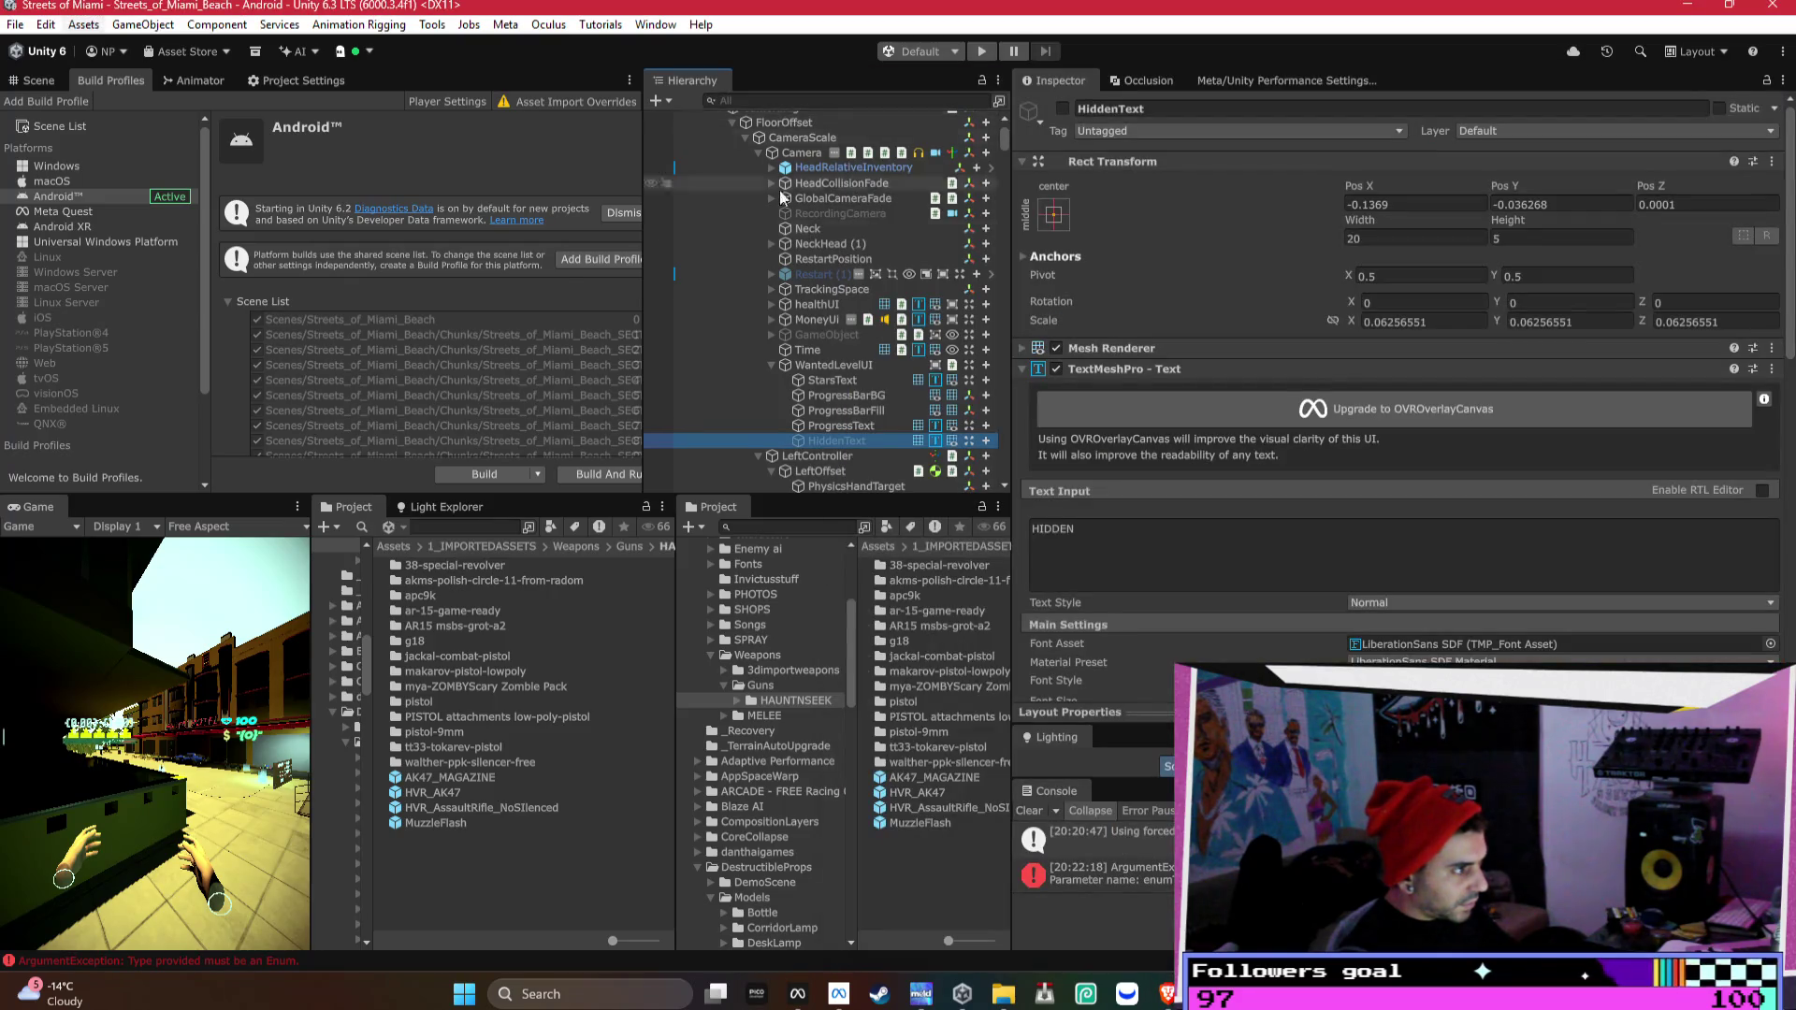
- Select the blue Prototype (4W) car in the scene and unpack its prefab
{"action": "left_click", "coordinate": [38, 81]}
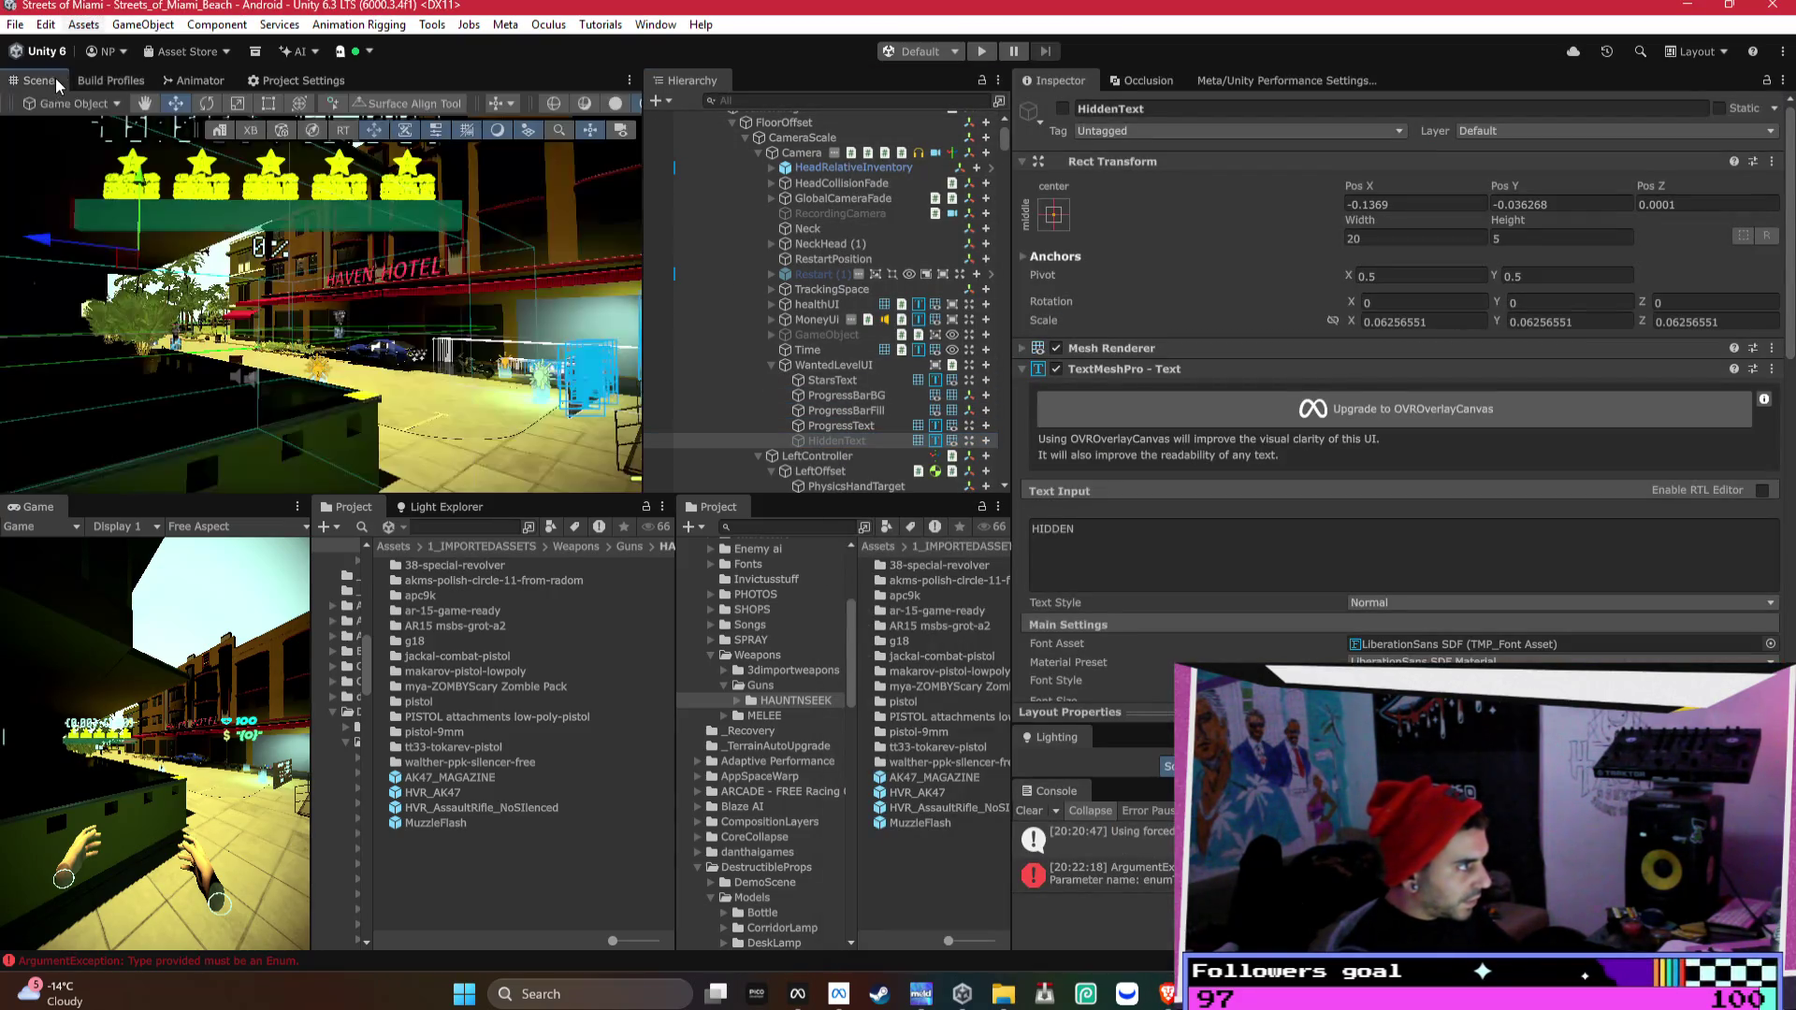
{"action": "left_click_drag", "start_coordinate": [440, 365], "coordinate": [477, 374]}
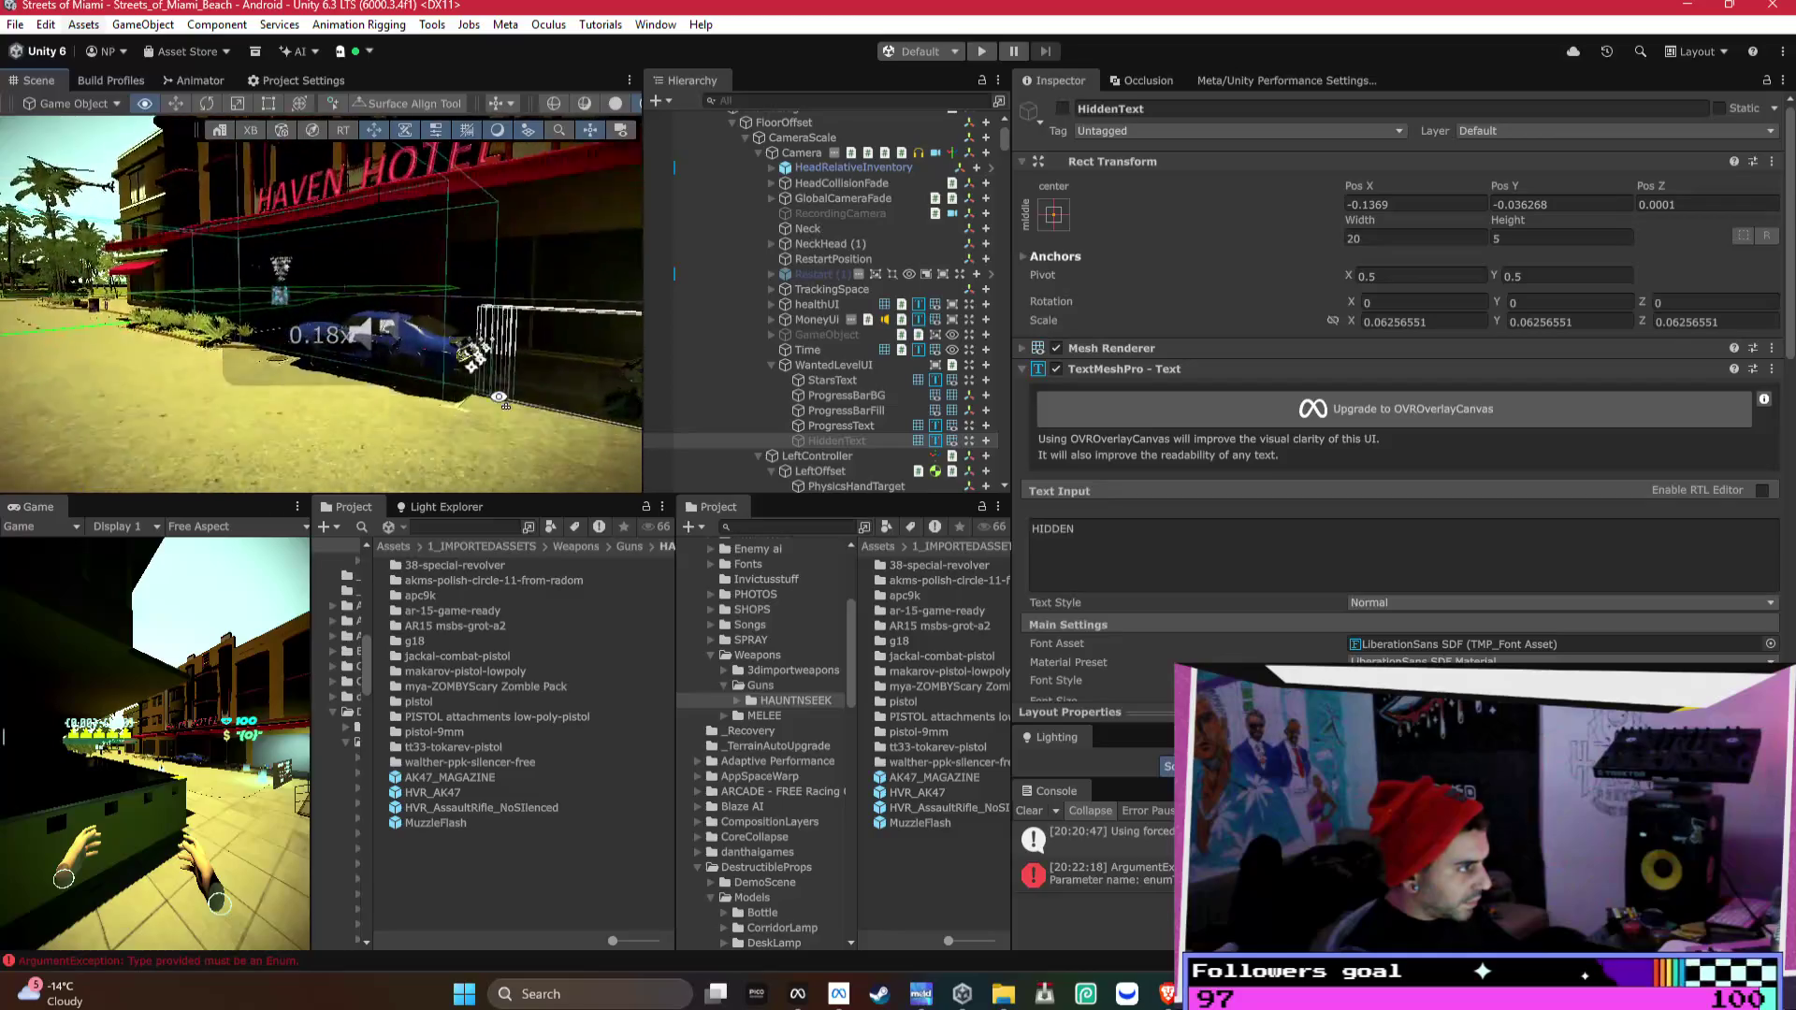
{"action": "left_click", "coordinate": [473, 431]}
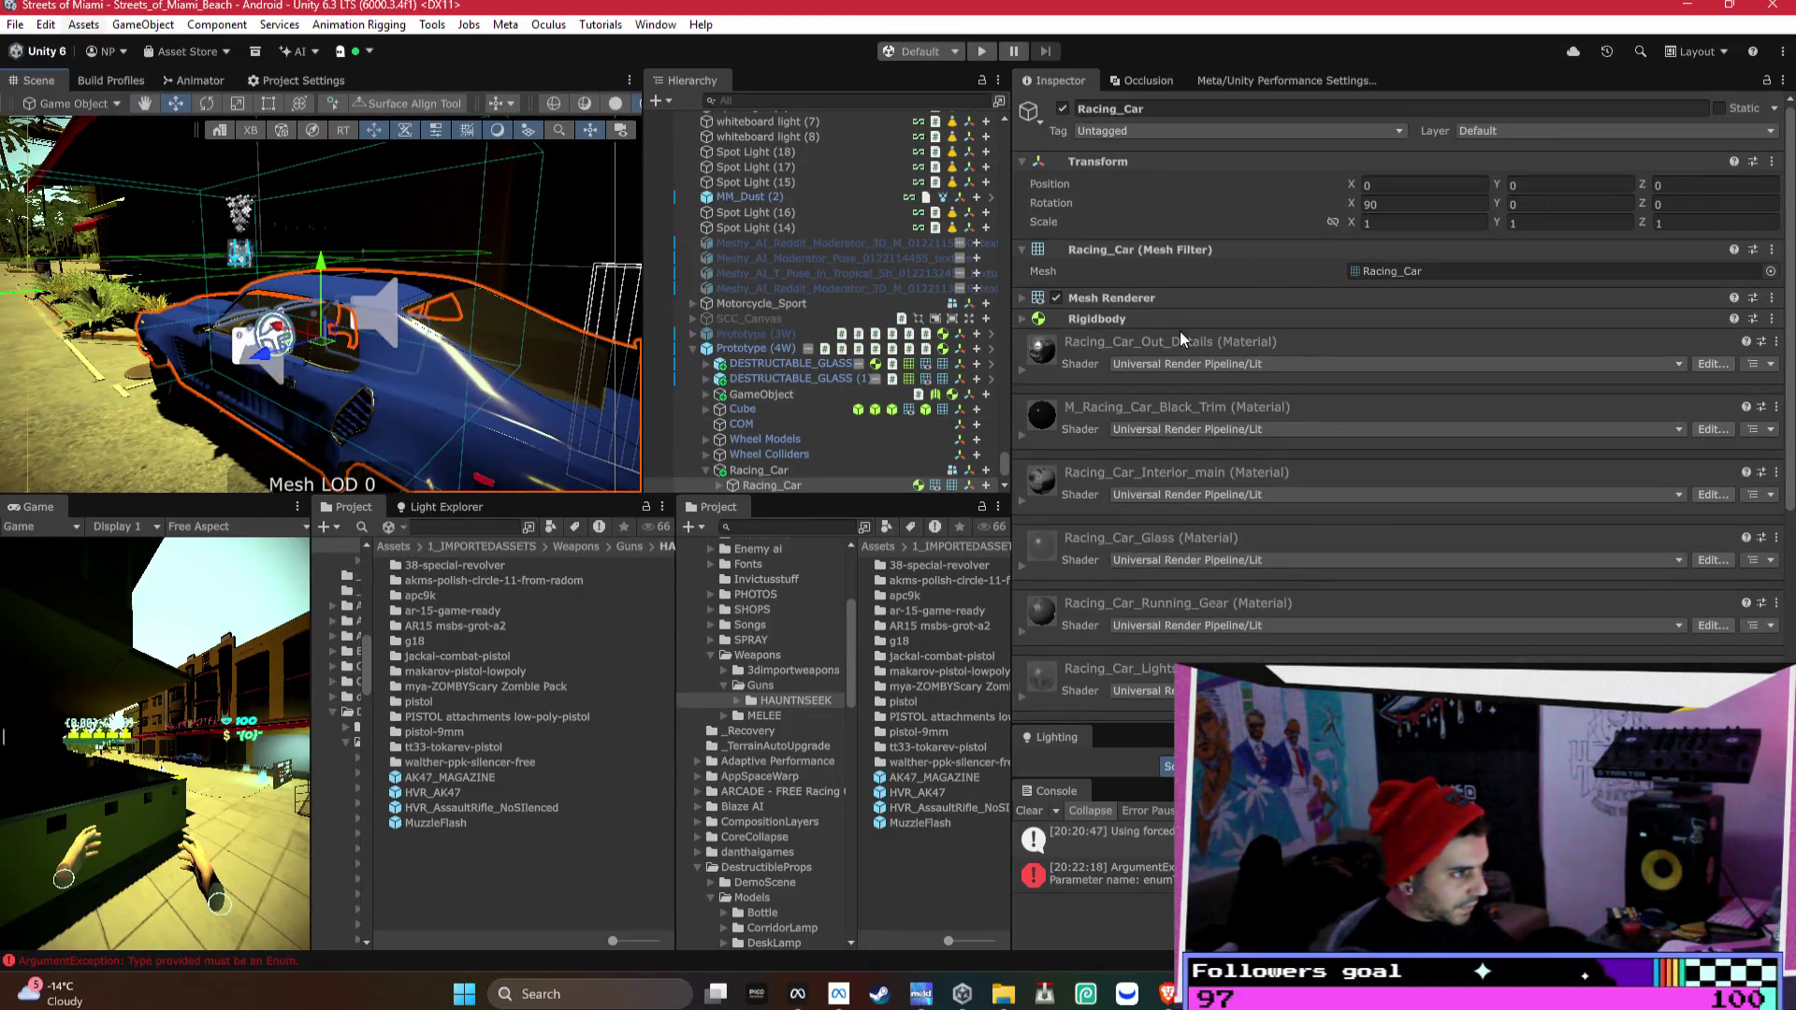
{"action": "left_click", "coordinate": [750, 348]}
{"action": "scroll", "coordinate": [1388, 382], "scroll_direction": "down", "scroll_amount": 1}
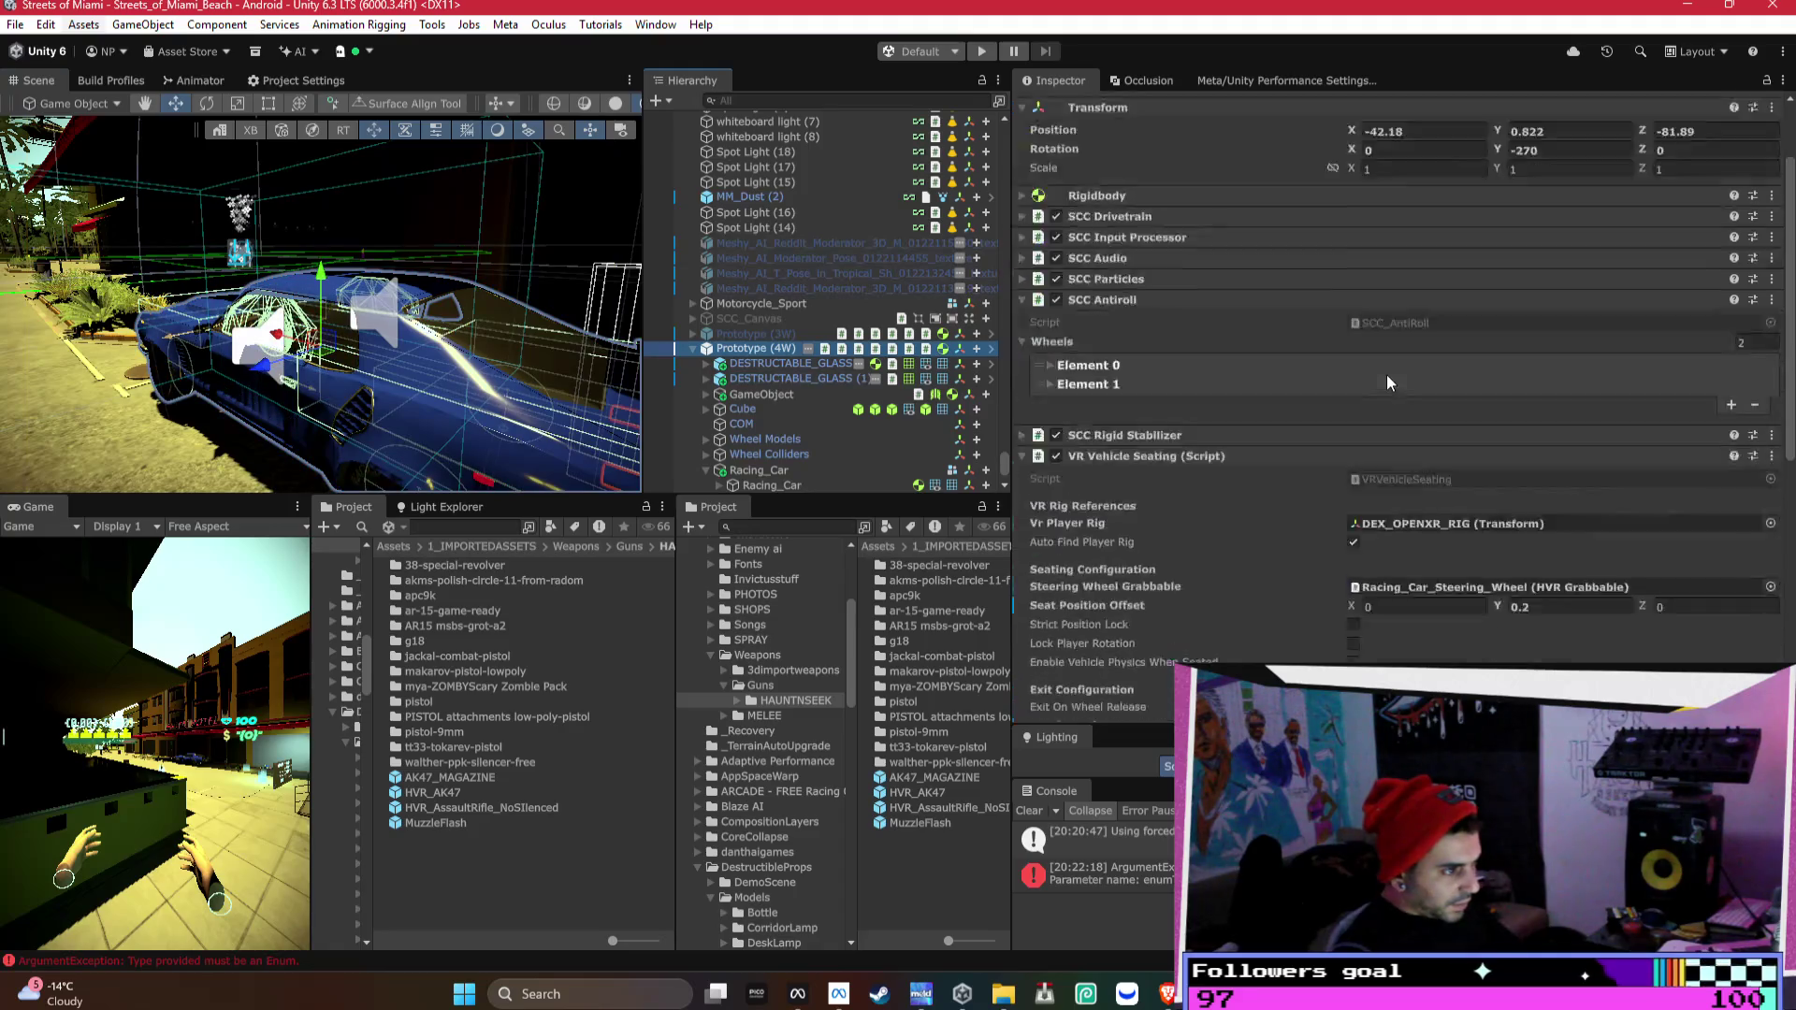
{"action": "scroll", "coordinate": [1389, 382], "scroll_direction": "down", "scroll_amount": 6}
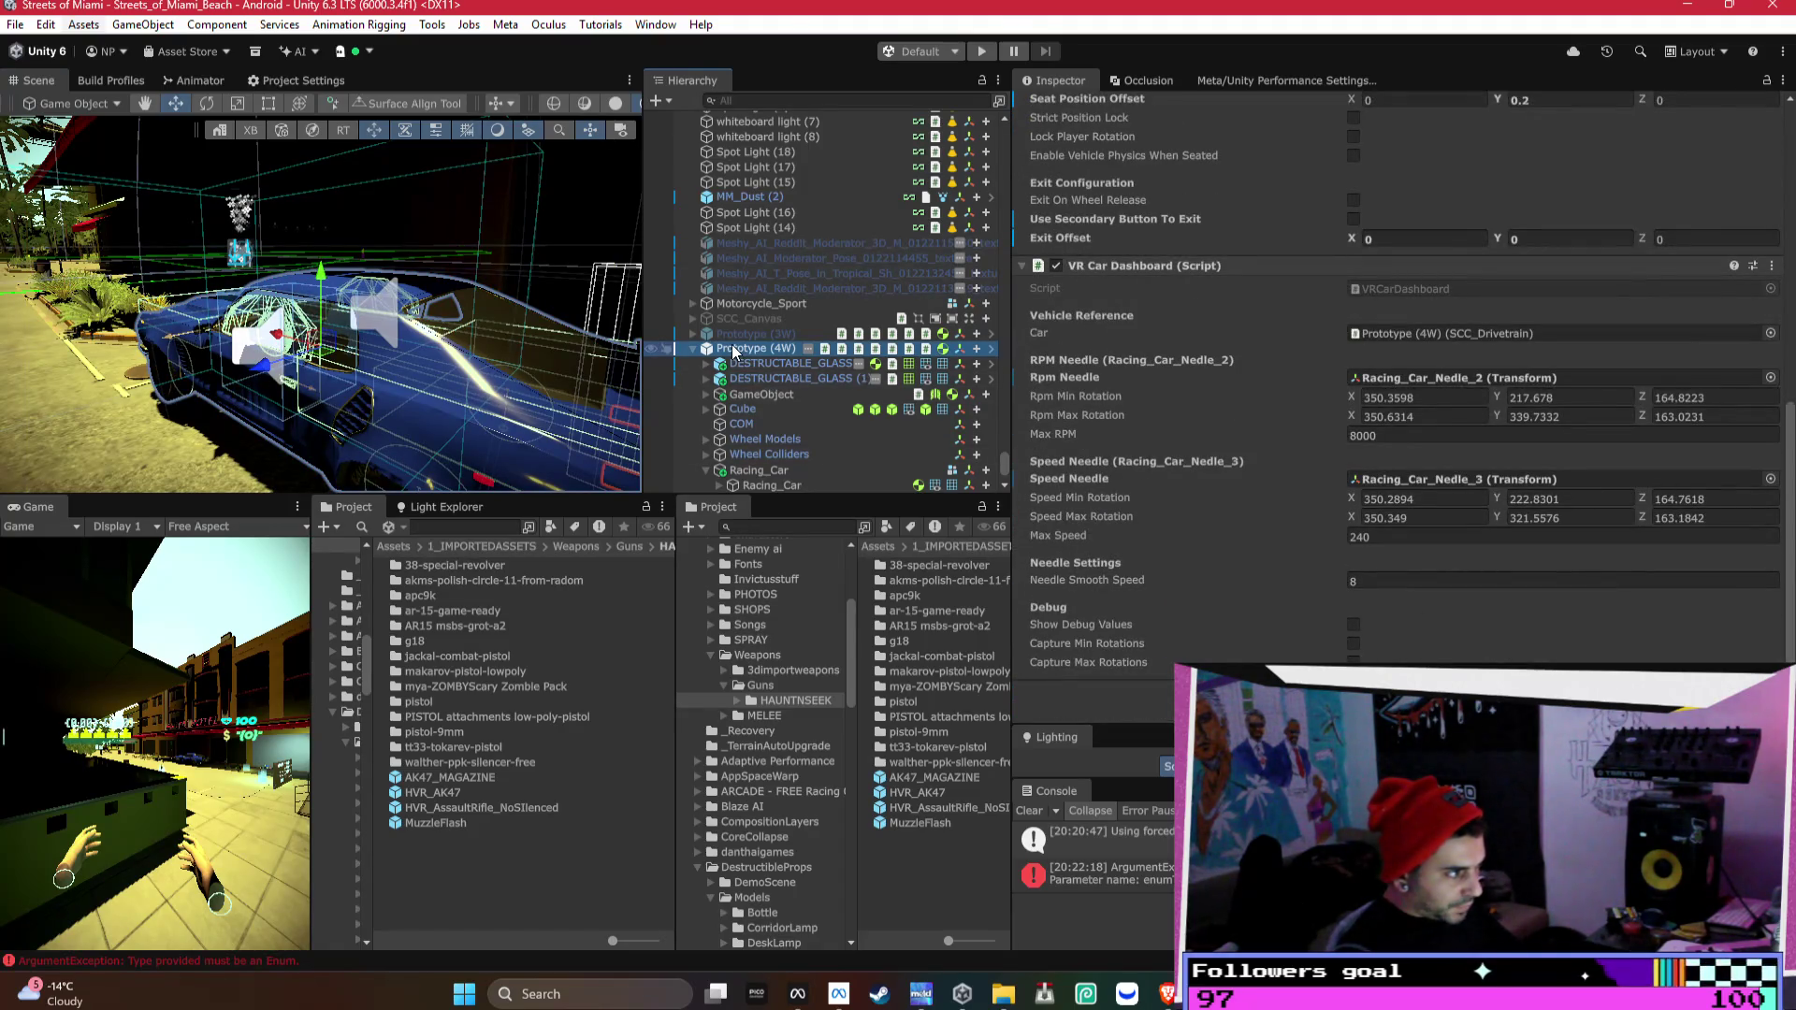
{"action": "right_click", "coordinate": [733, 351]}
{"action": "mouse_move", "coordinate": [842, 312]}
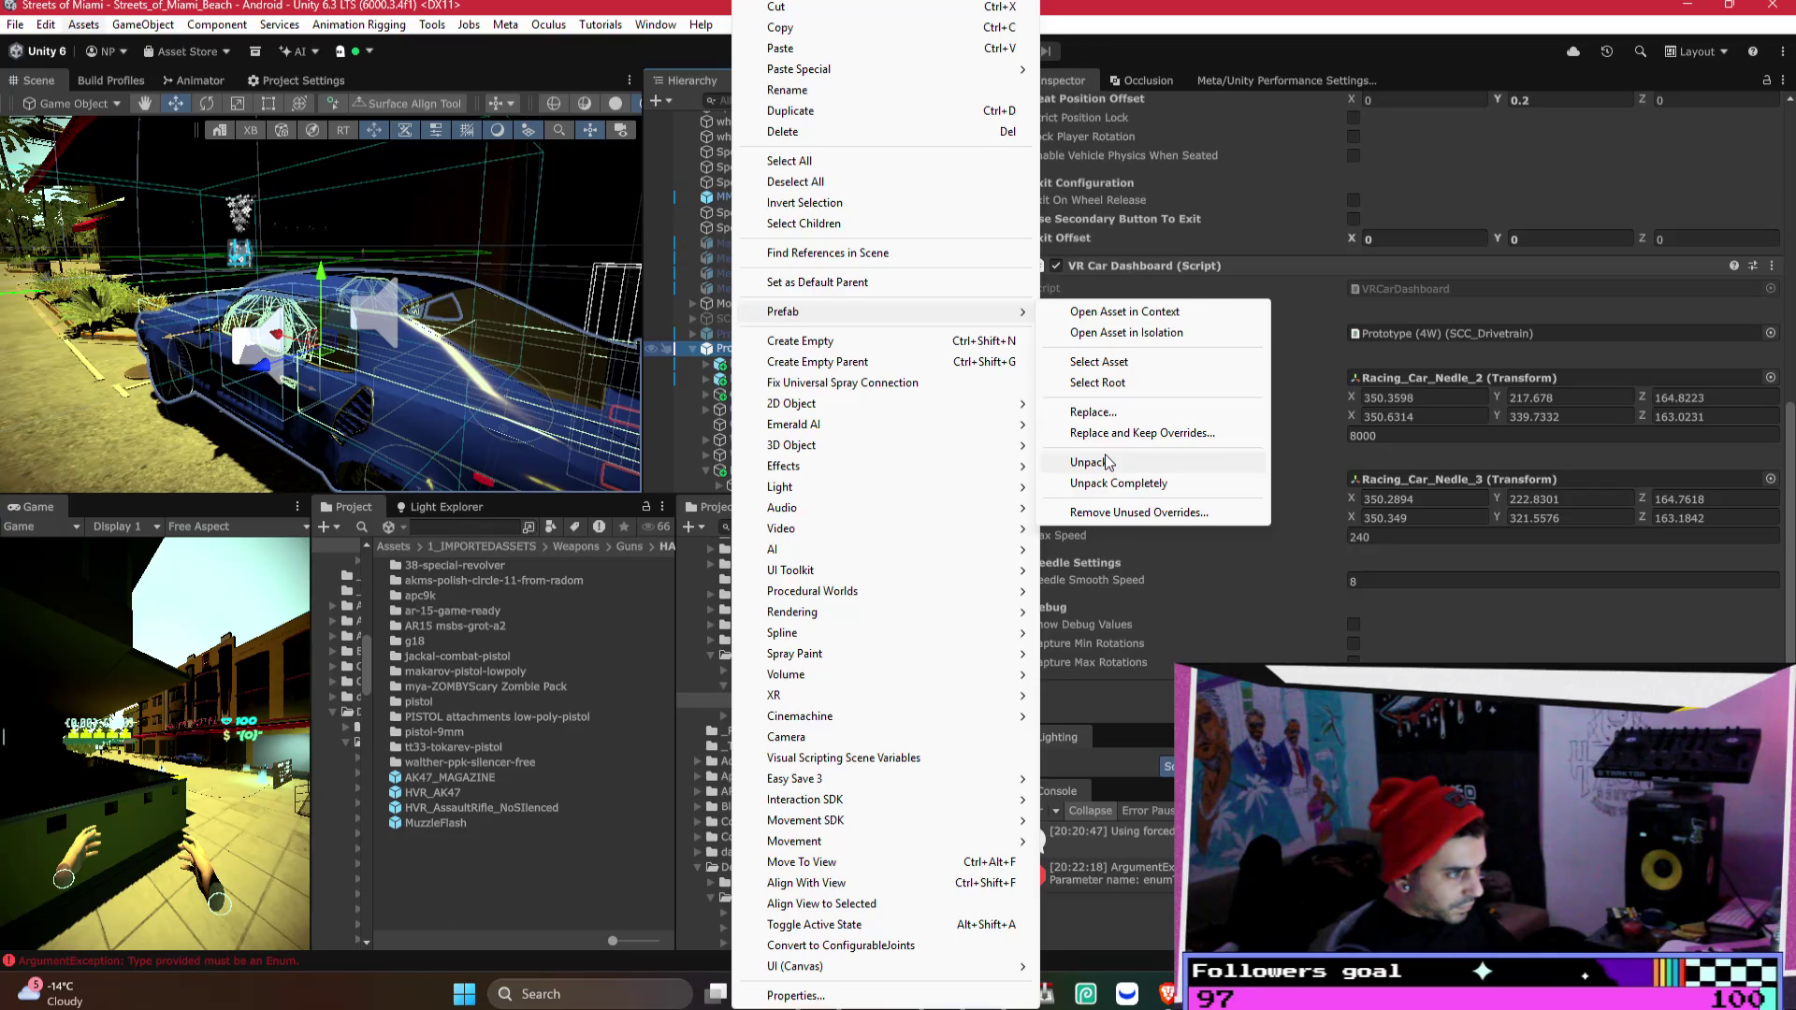
{"action": "left_click", "coordinate": [1106, 462]}
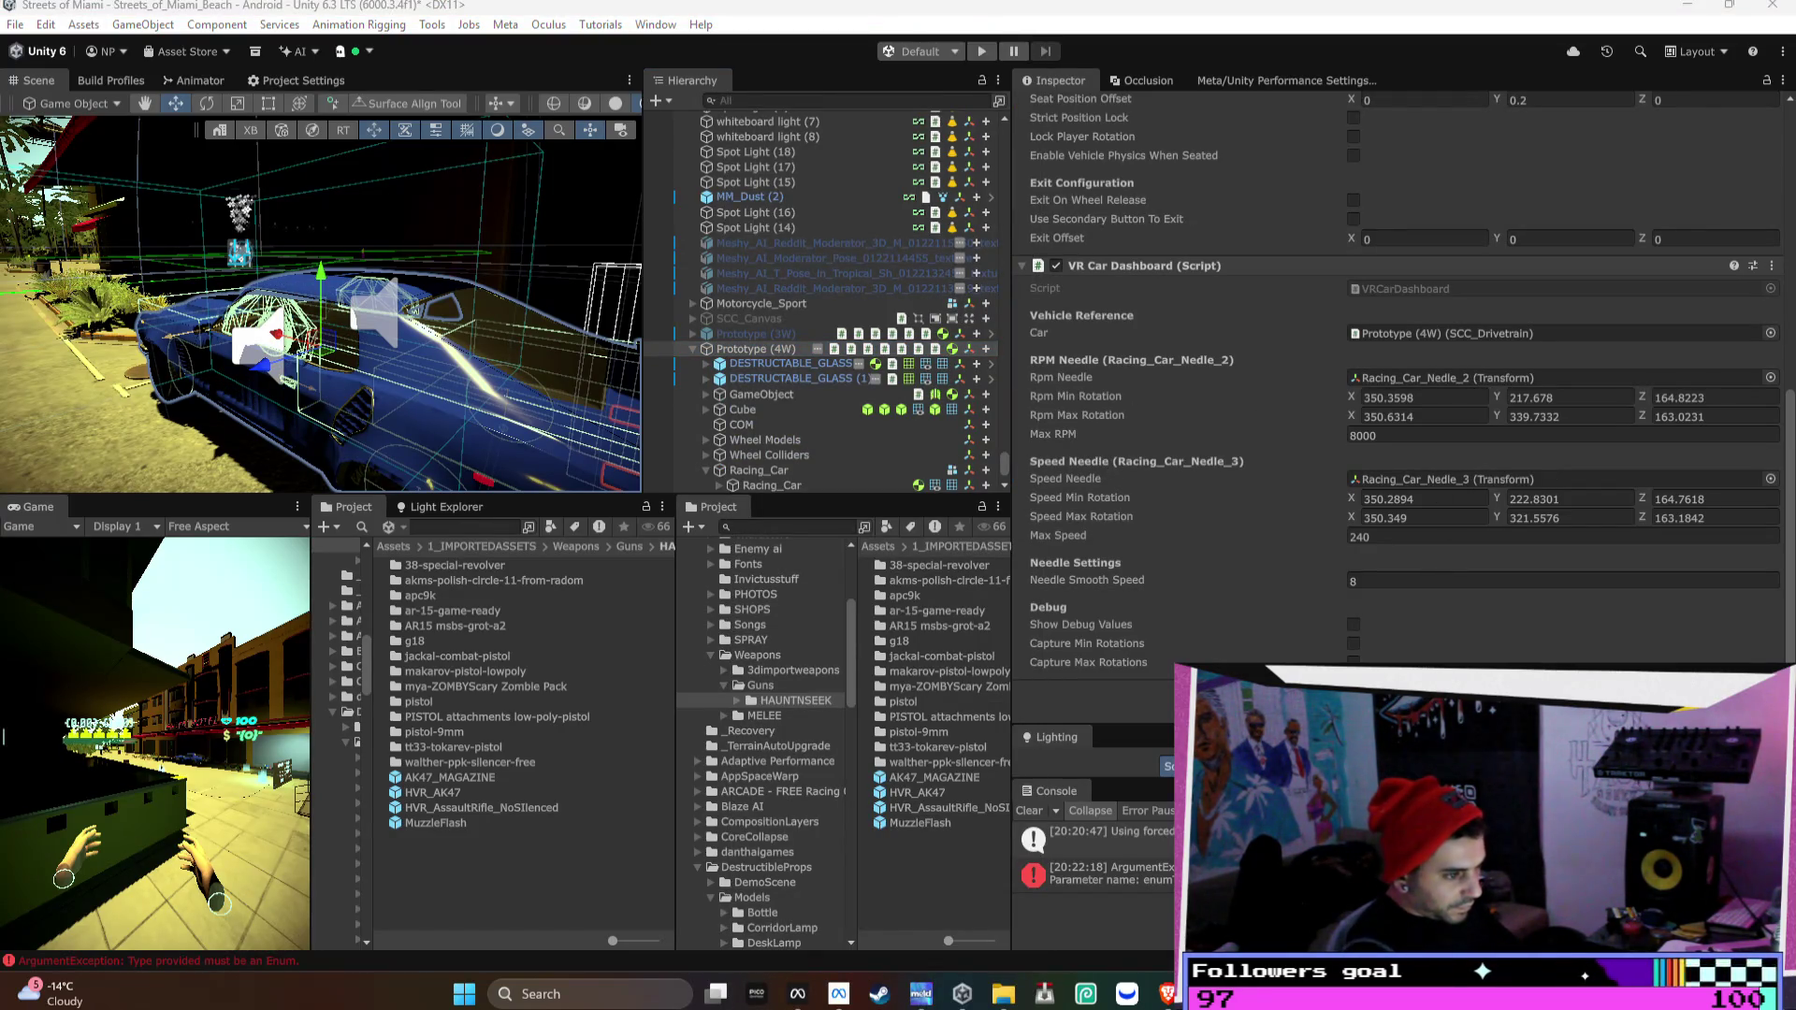
- Assign Racing_Car as Vehicle Destruction's Main Body and add one empty Destruction Chunks slot
{"action": "scroll", "coordinate": [1429, 592], "scroll_direction": "down", "scroll_amount": 6}
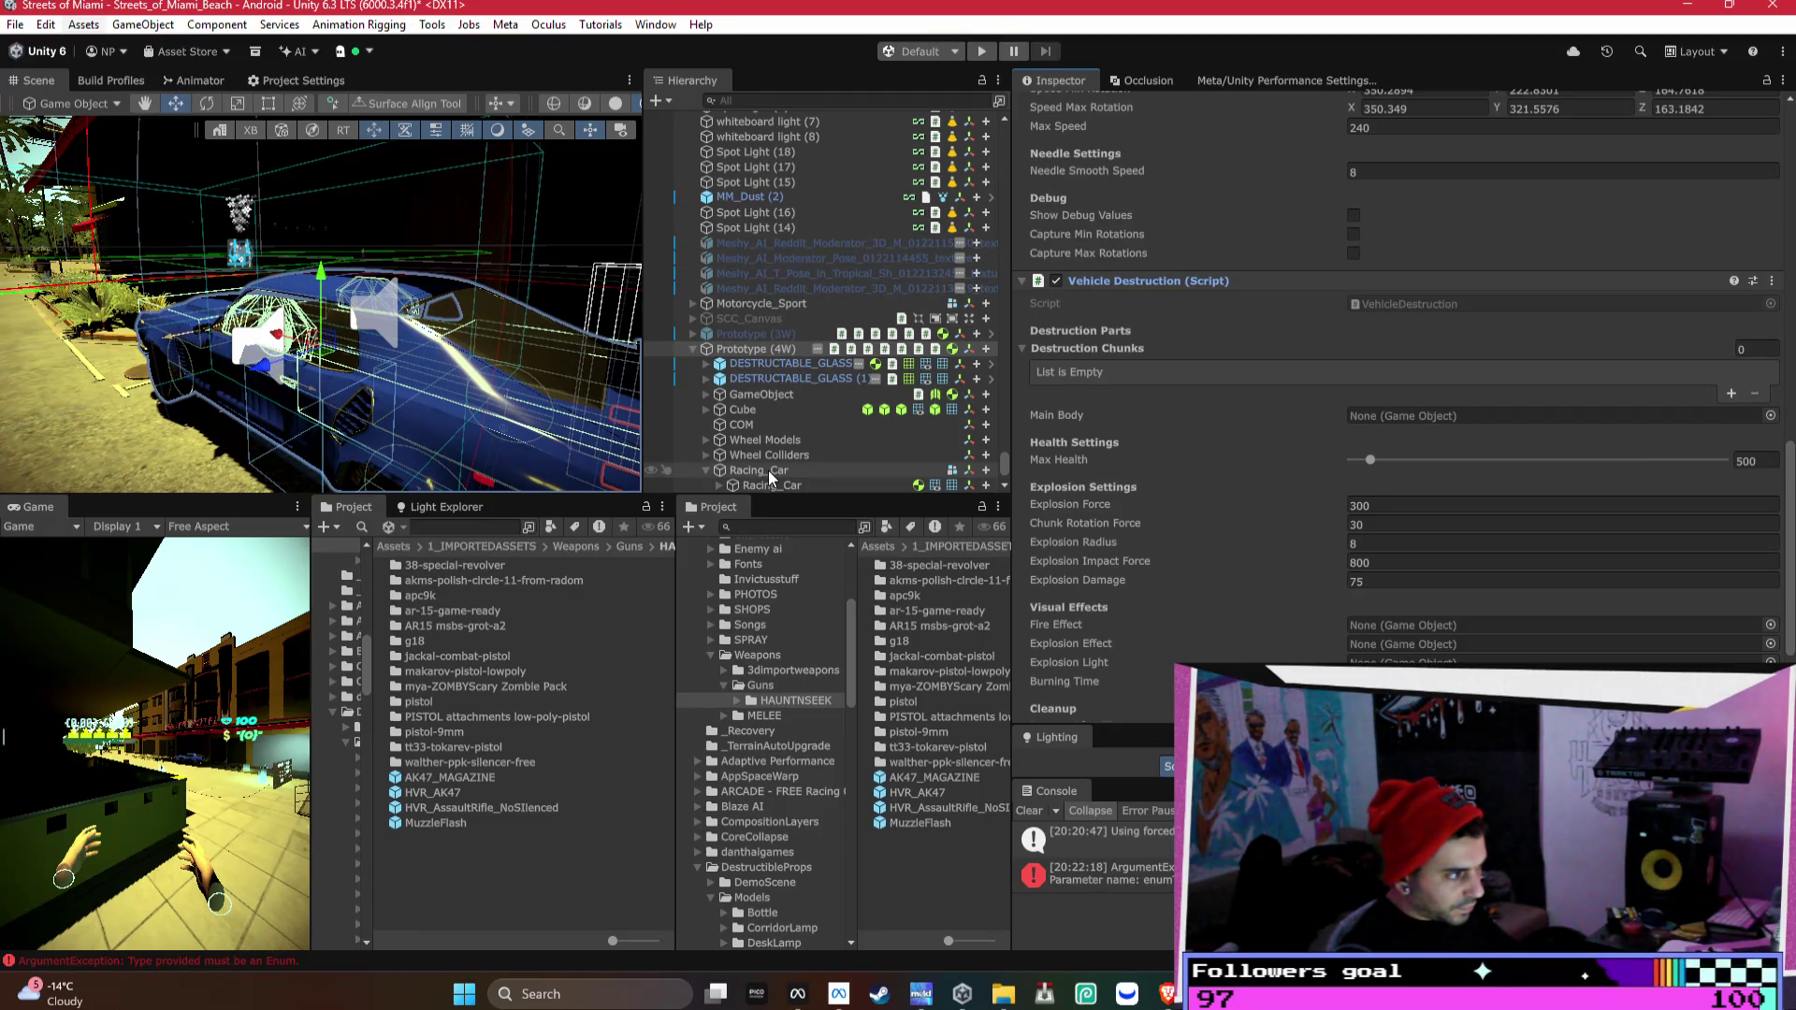
{"action": "scroll", "coordinate": [773, 477], "scroll_direction": "down", "scroll_amount": 3}
{"action": "mouse_move", "coordinate": [773, 430]}
{"action": "left_mouse_down"}
{"action": "mouse_move", "coordinate": [1416, 392]}
{"action": "mouse_move", "coordinate": [1451, 423]}
{"action": "left_mouse_up"}
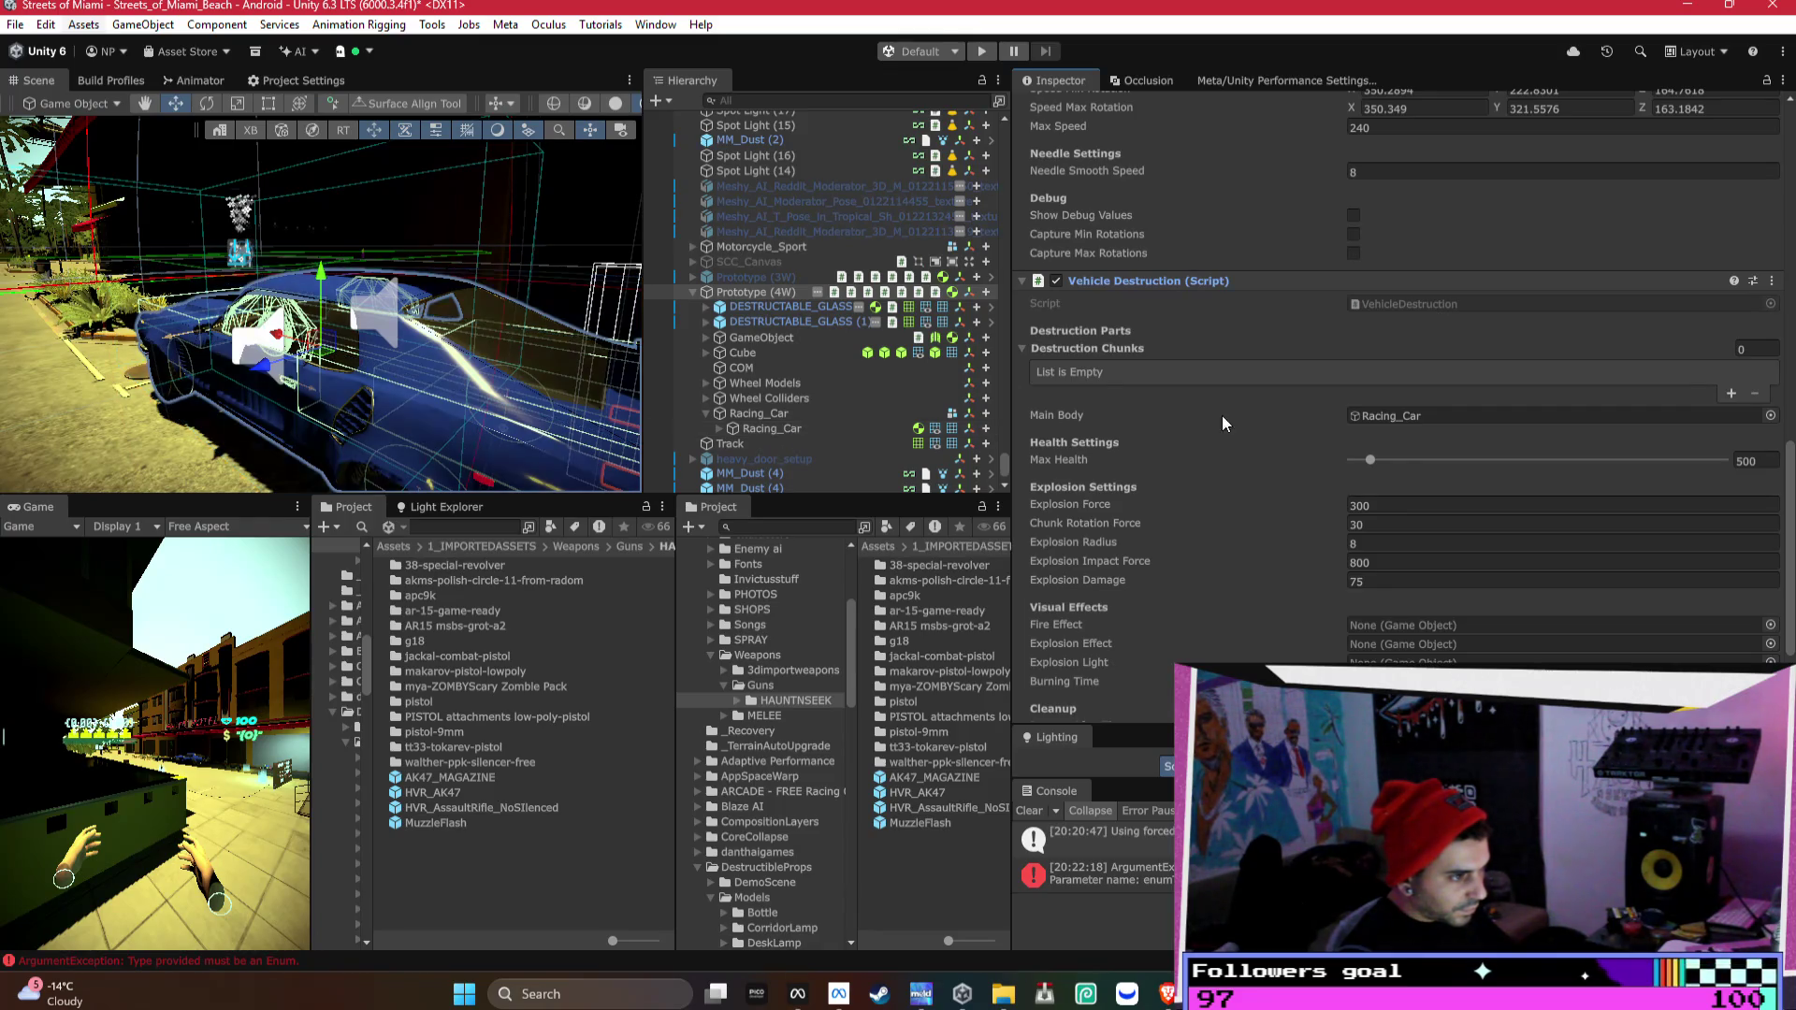
{"action": "left_click", "coordinate": [1731, 393]}
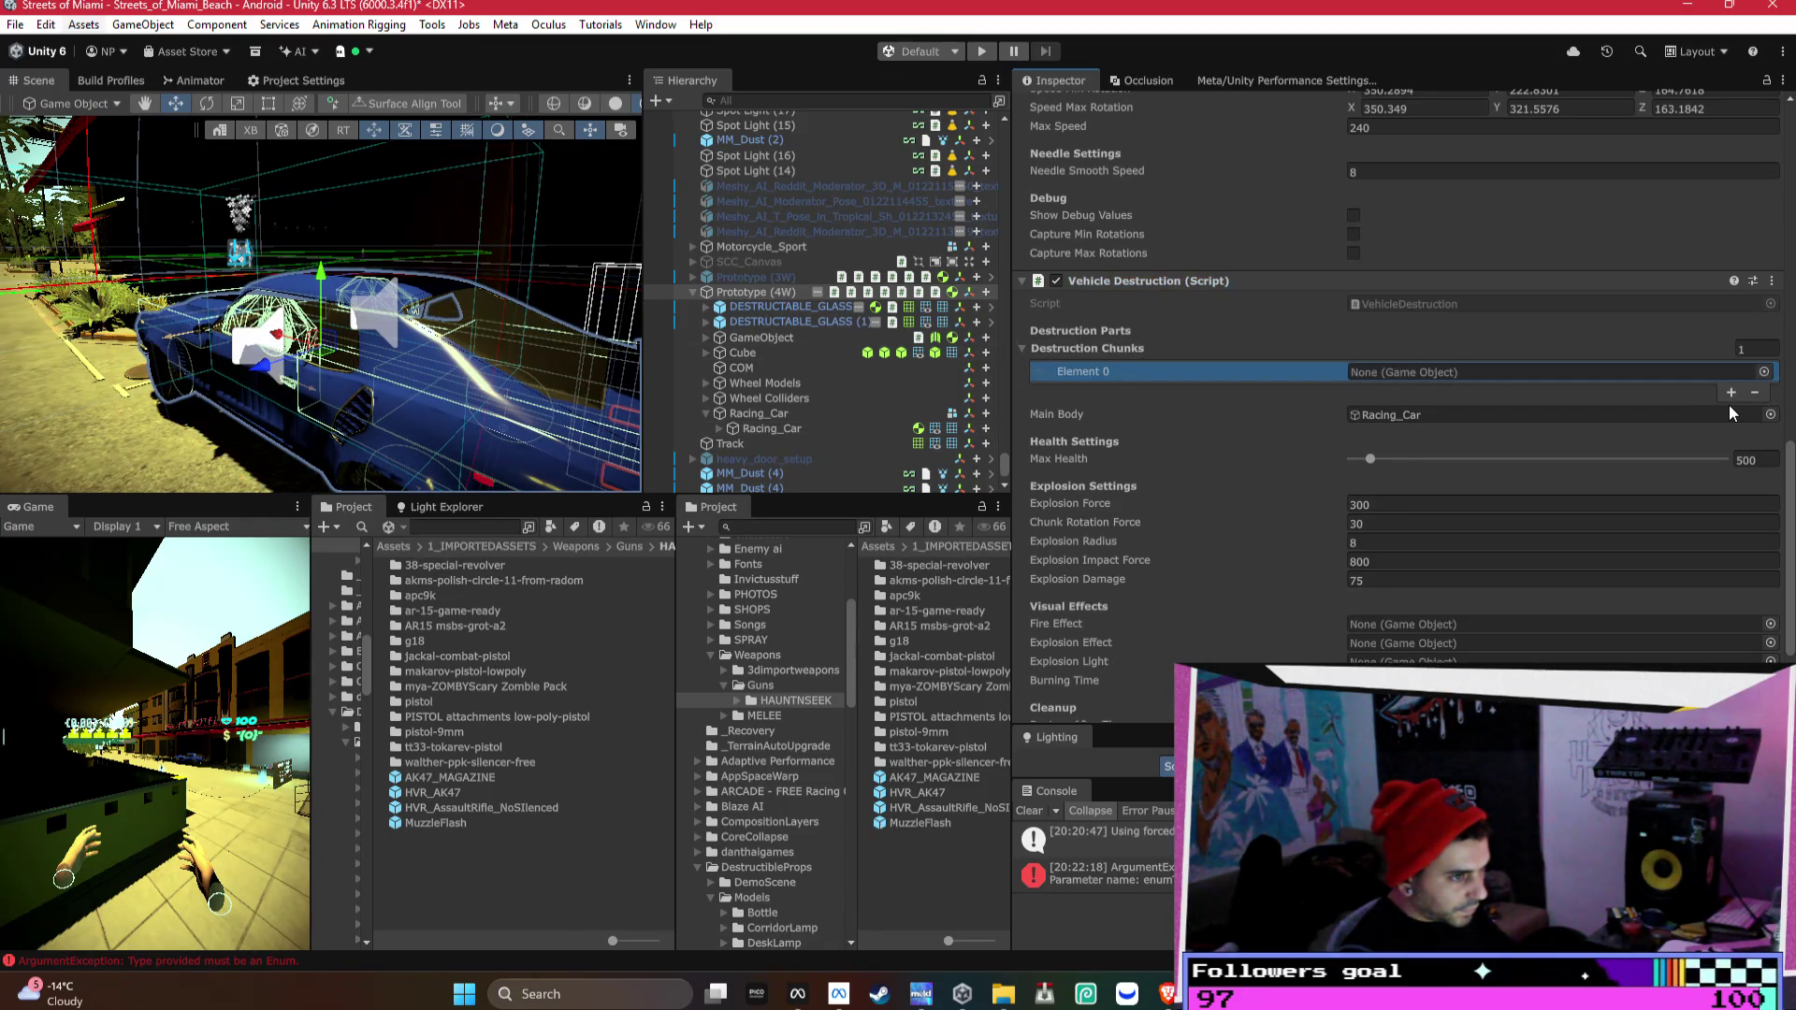
{"action": "left_click", "coordinate": [720, 427]}
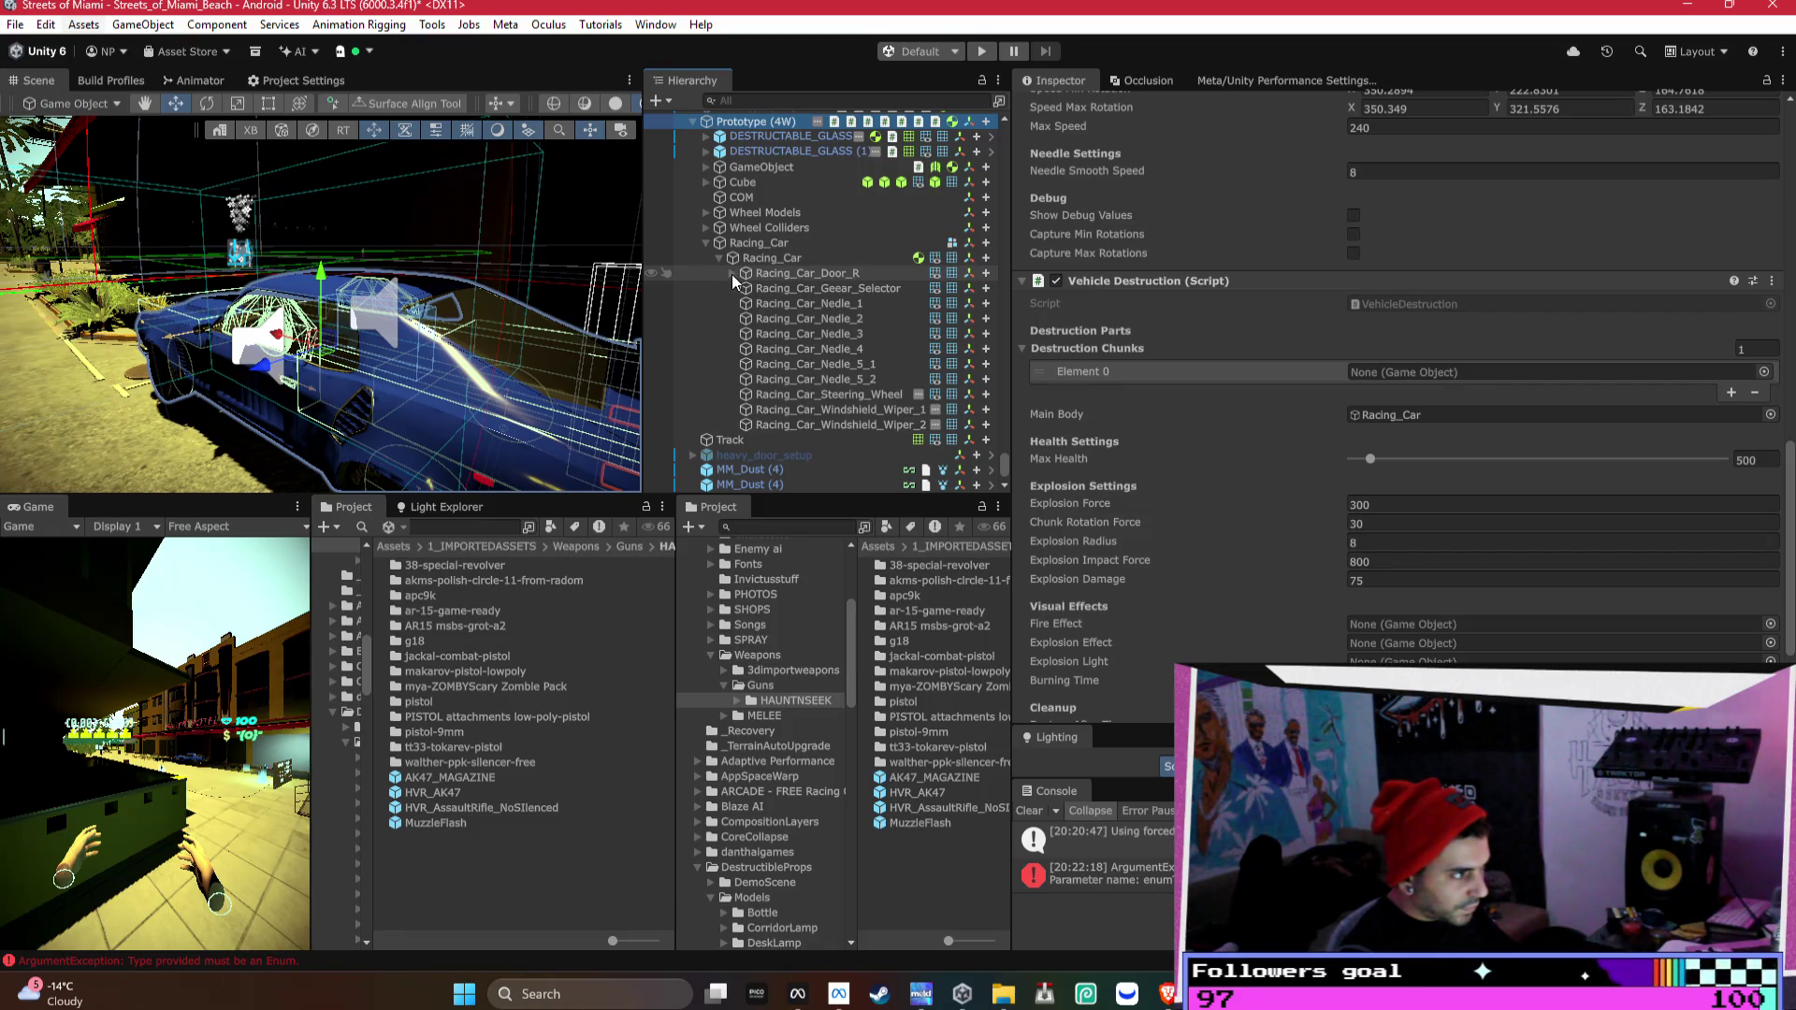
- Select Racing_Car_Door_R, GameObject, the steering wheel and the four wheels Wheel_RL, FL, FR, RR
{"action": "left_click", "coordinate": [807, 270]}
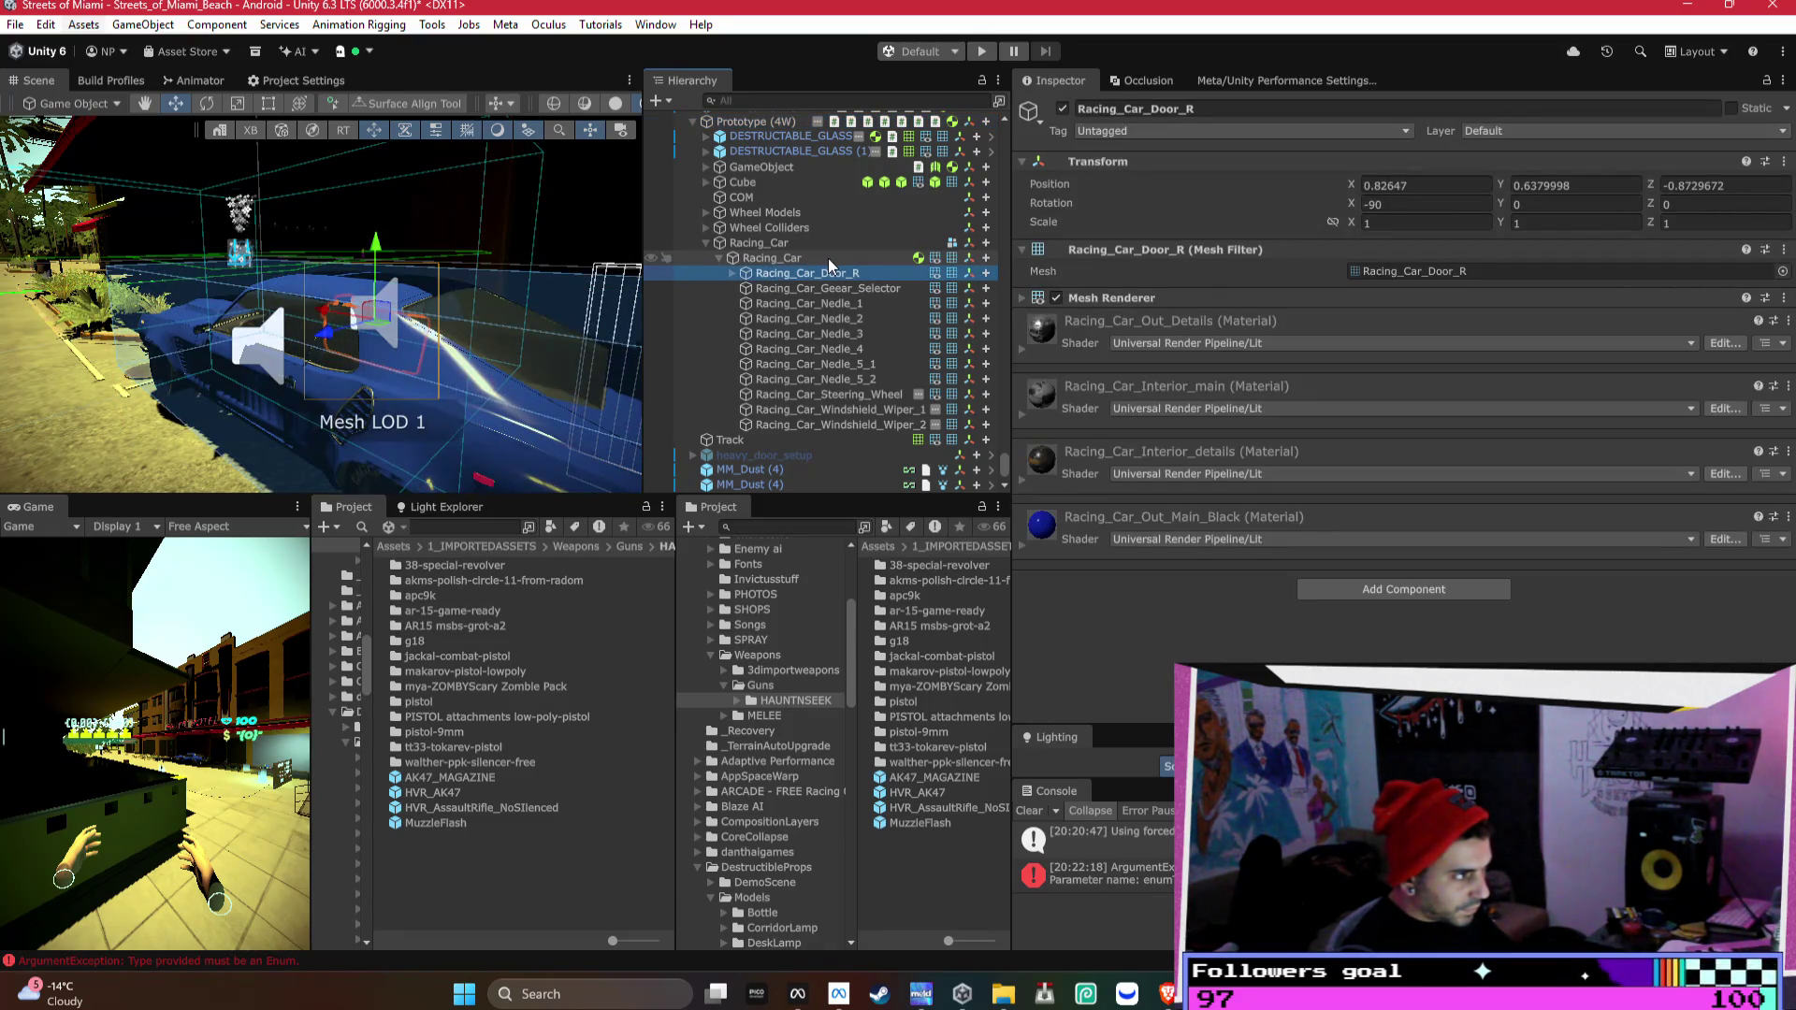
{"action": "scroll", "coordinate": [828, 258], "scroll_direction": "up", "scroll_amount": 2}
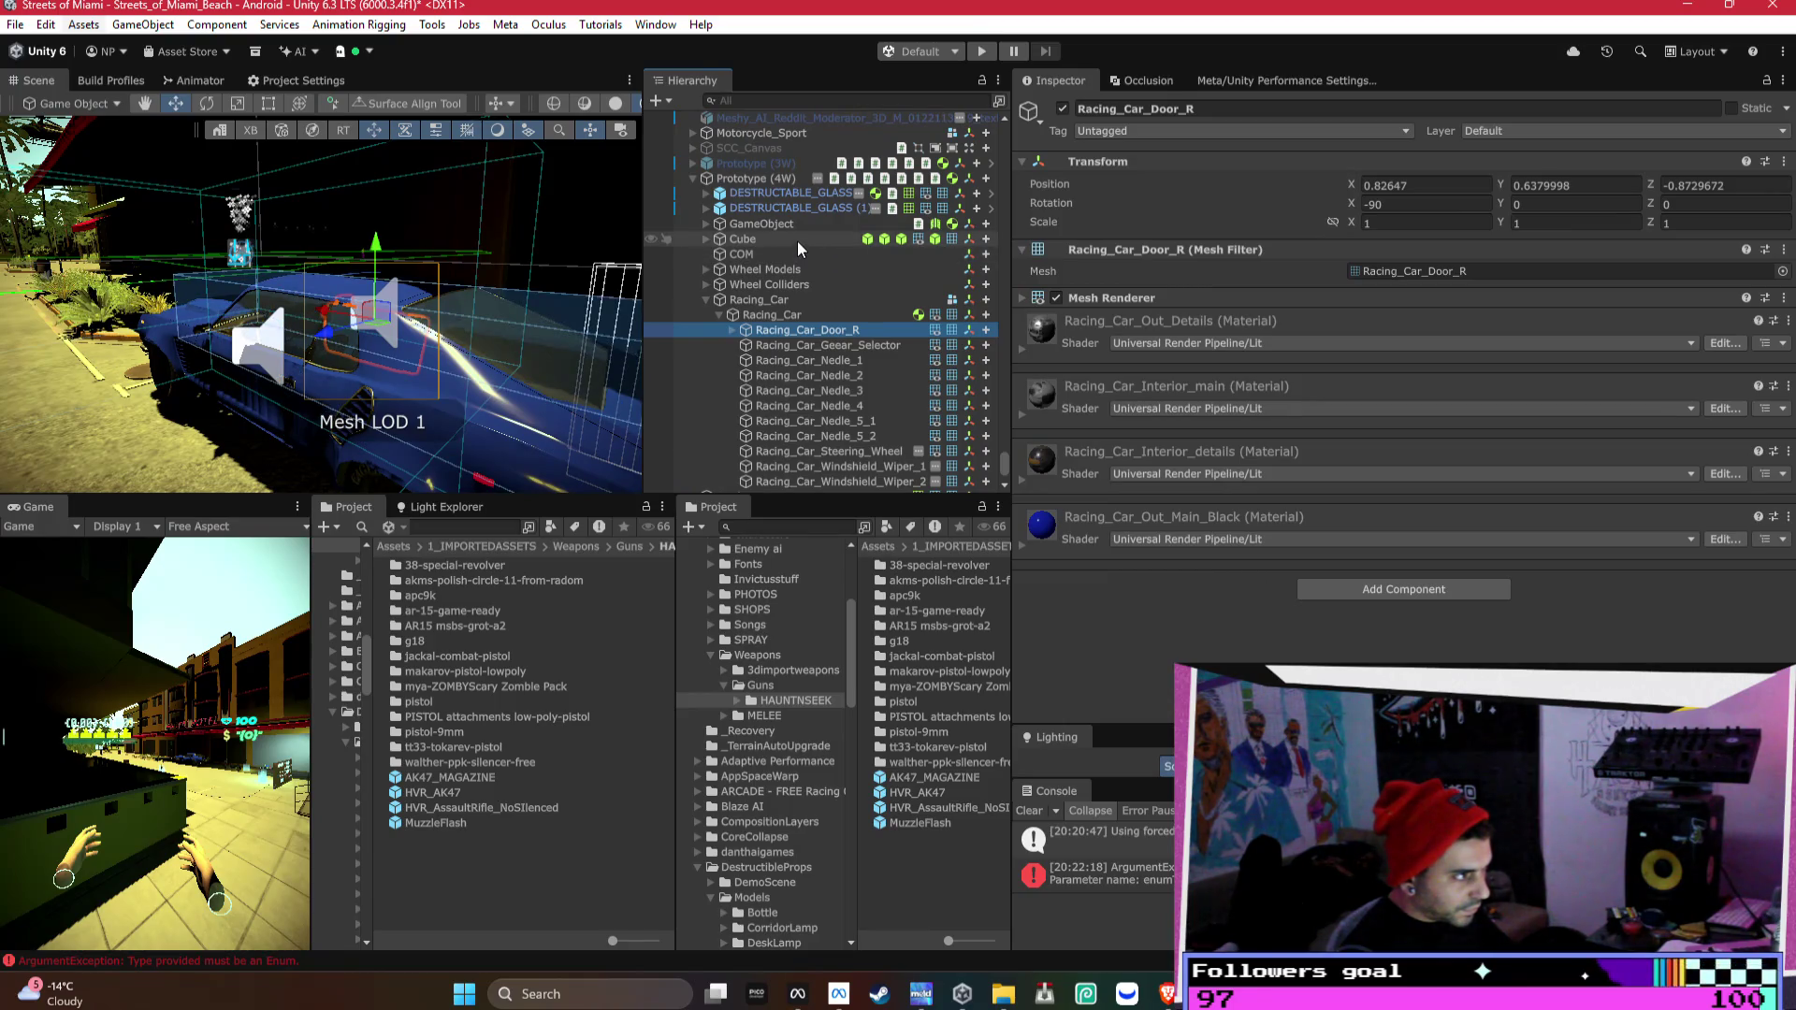
{"action": "left_click", "coordinate": [799, 225], "text": "ctrl"}
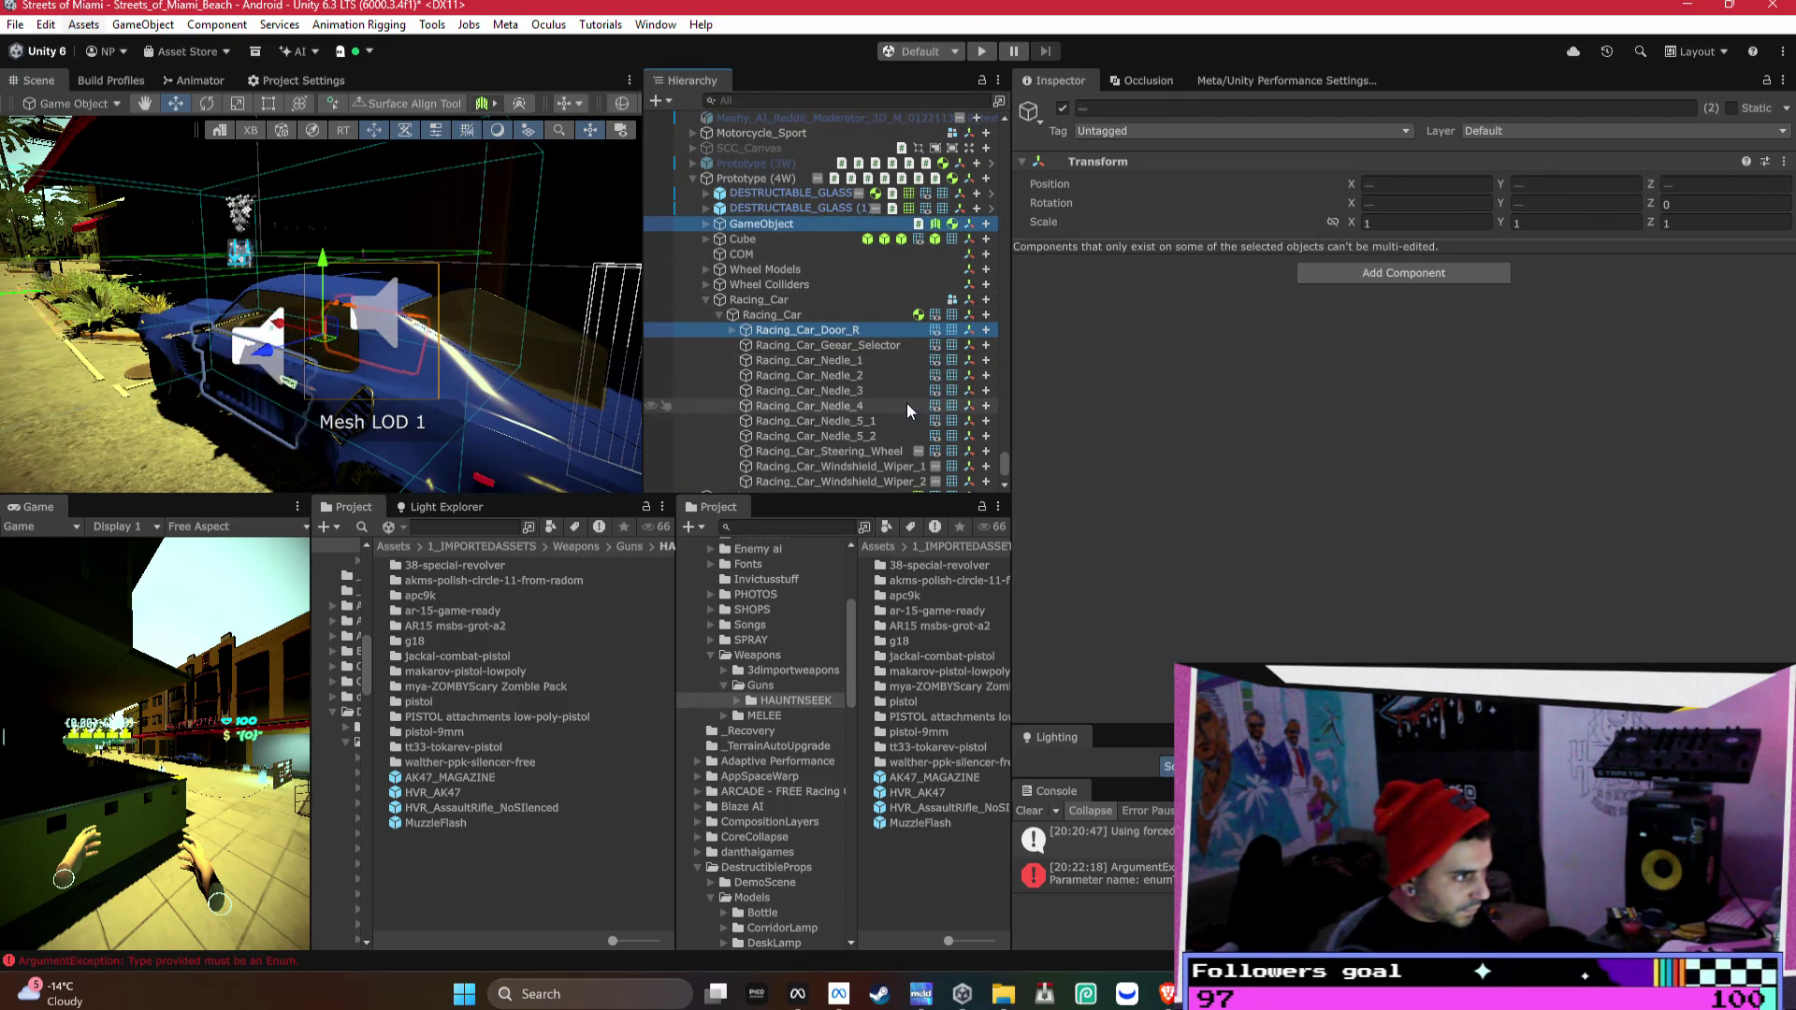
{"action": "left_click", "coordinate": [842, 451], "text": "ctrl"}
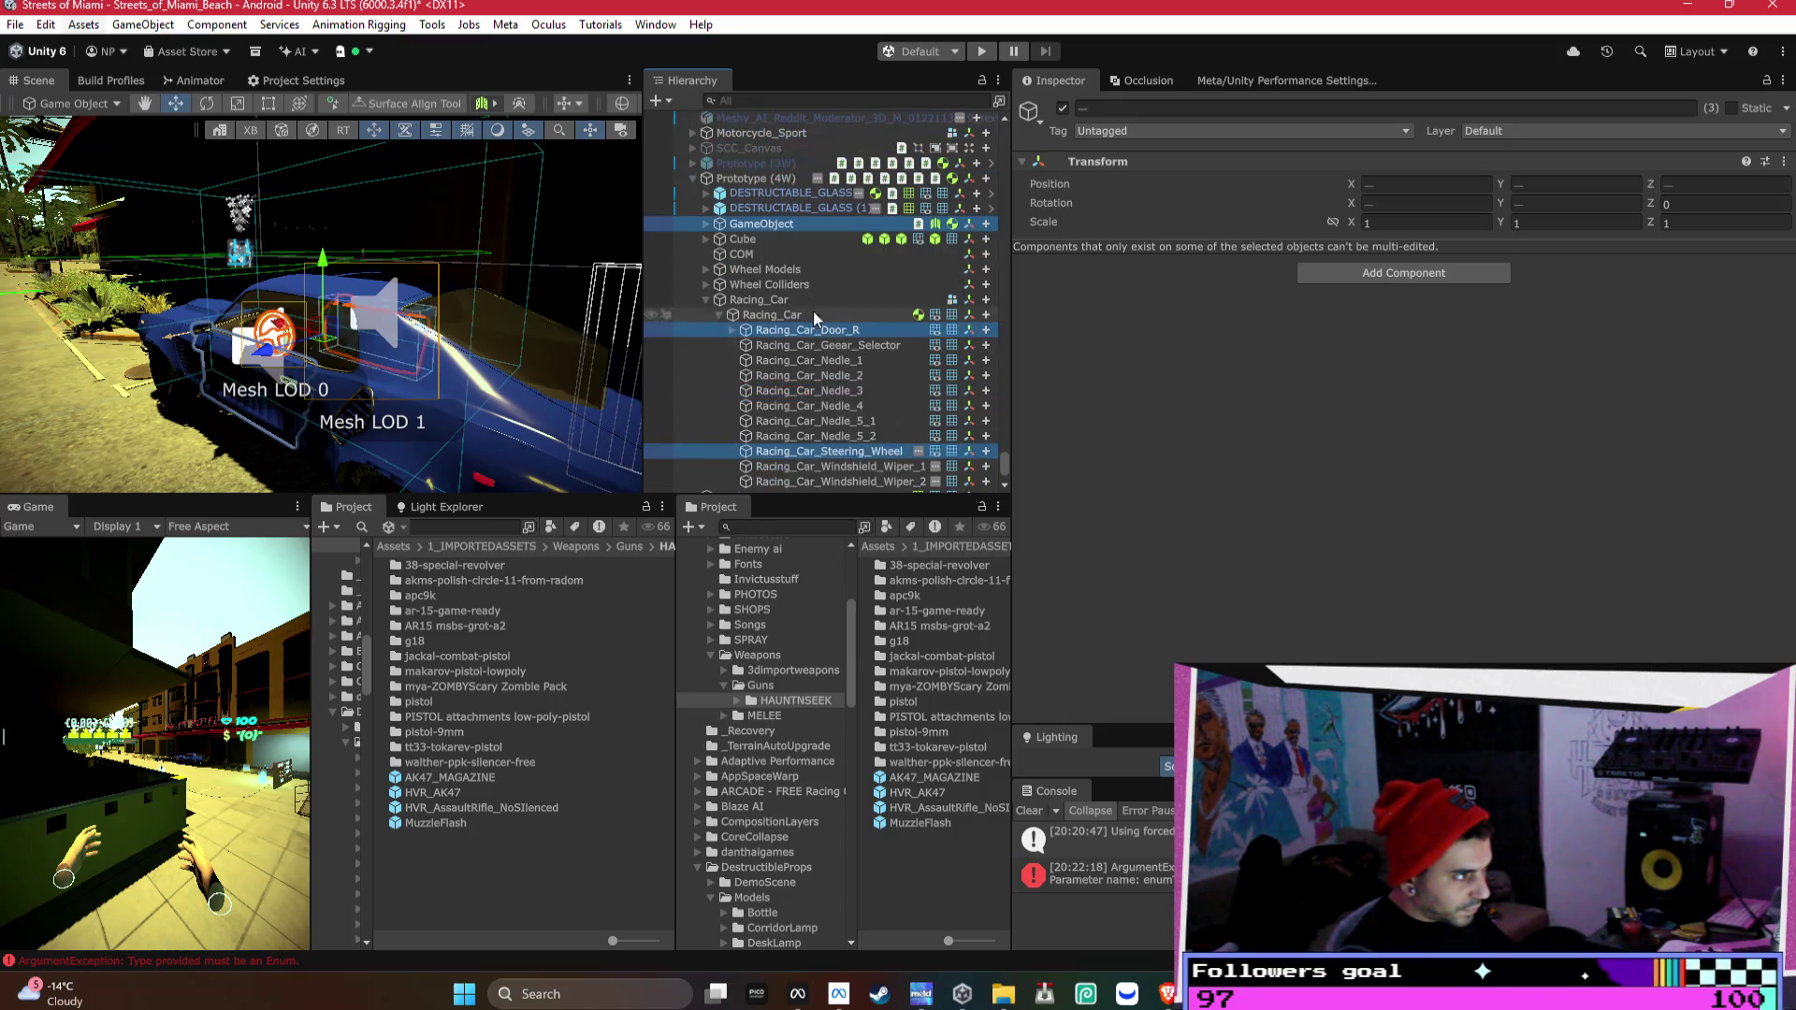
{"action": "left_click", "coordinate": [707, 269]}
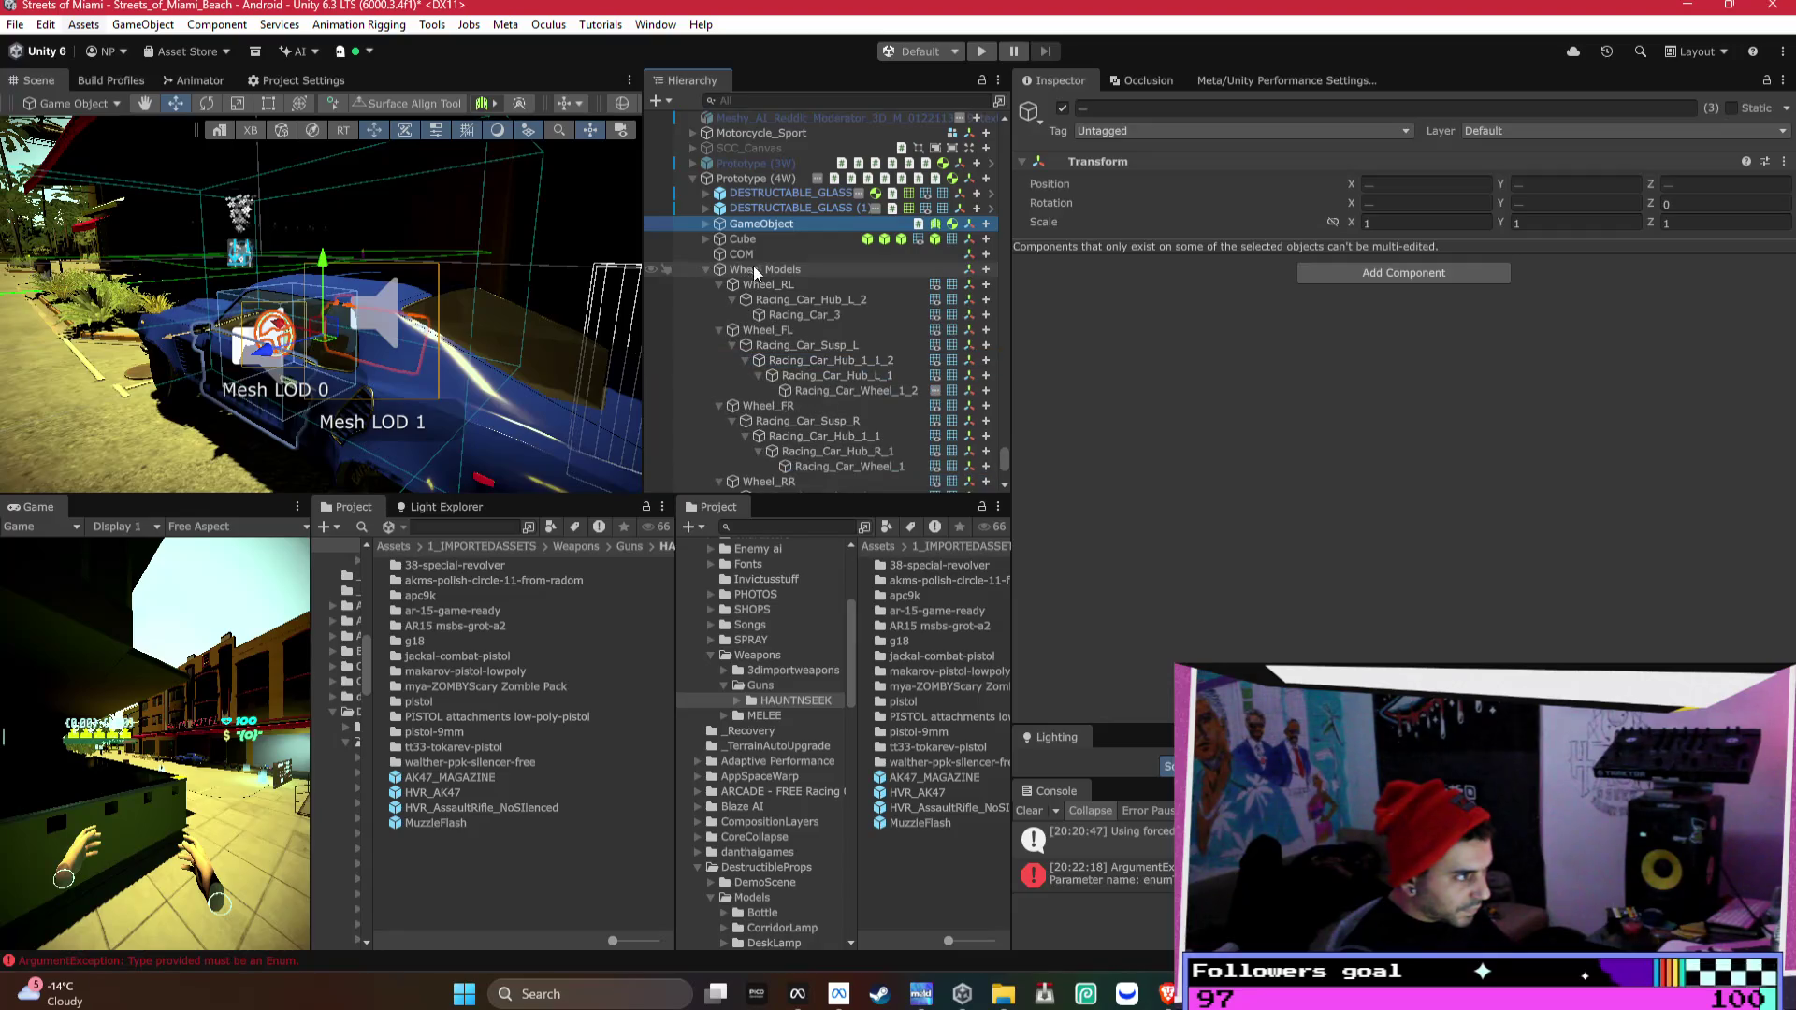
{"action": "left_click", "coordinate": [705, 271], "text": "alt"}
{"action": "left_click", "coordinate": [704, 268]}
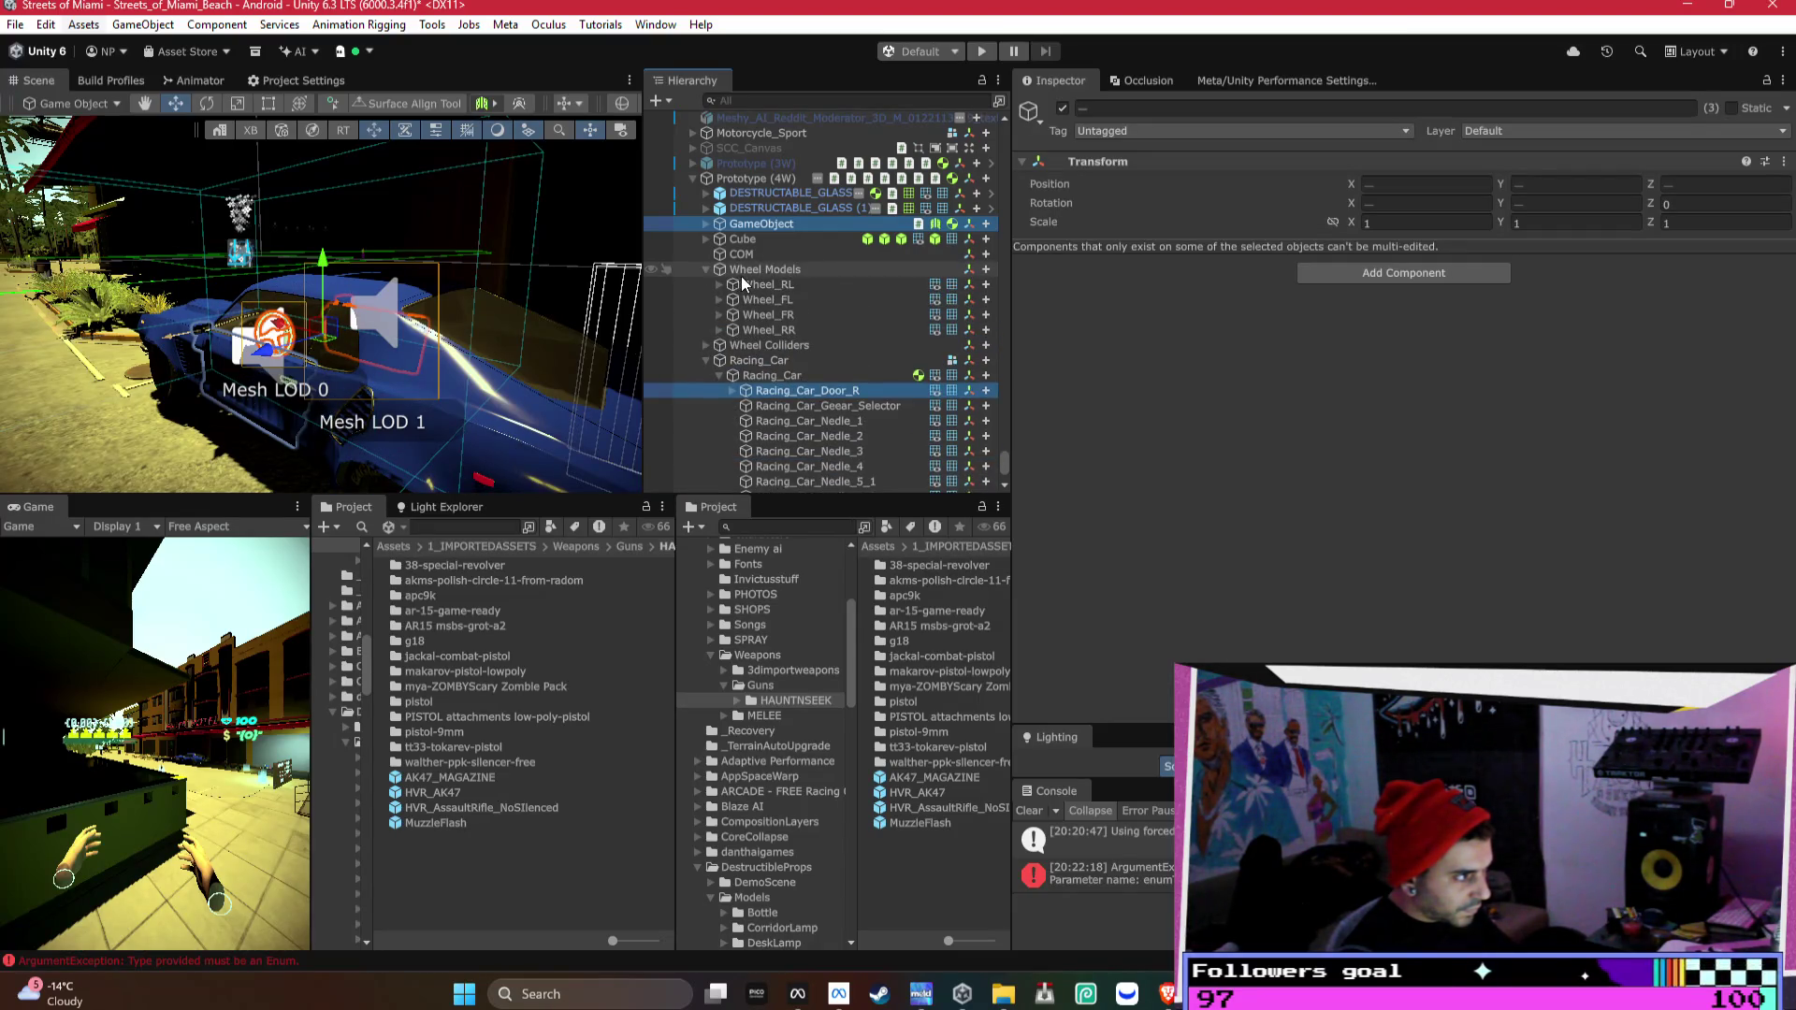
{"action": "left_click", "coordinate": [755, 285], "text": "ctrl"}
{"action": "left_click", "coordinate": [760, 299], "text": "ctrl"}
{"action": "left_click", "coordinate": [759, 314], "text": "ctrl"}
{"action": "left_click", "coordinate": [760, 330], "text": "ctrl"}
- Duplicate the selected parts, move the copies under Prototype (4W), and deactivate them
{"action": "scroll", "coordinate": [844, 368], "scroll_direction": "down", "scroll_amount": 2}
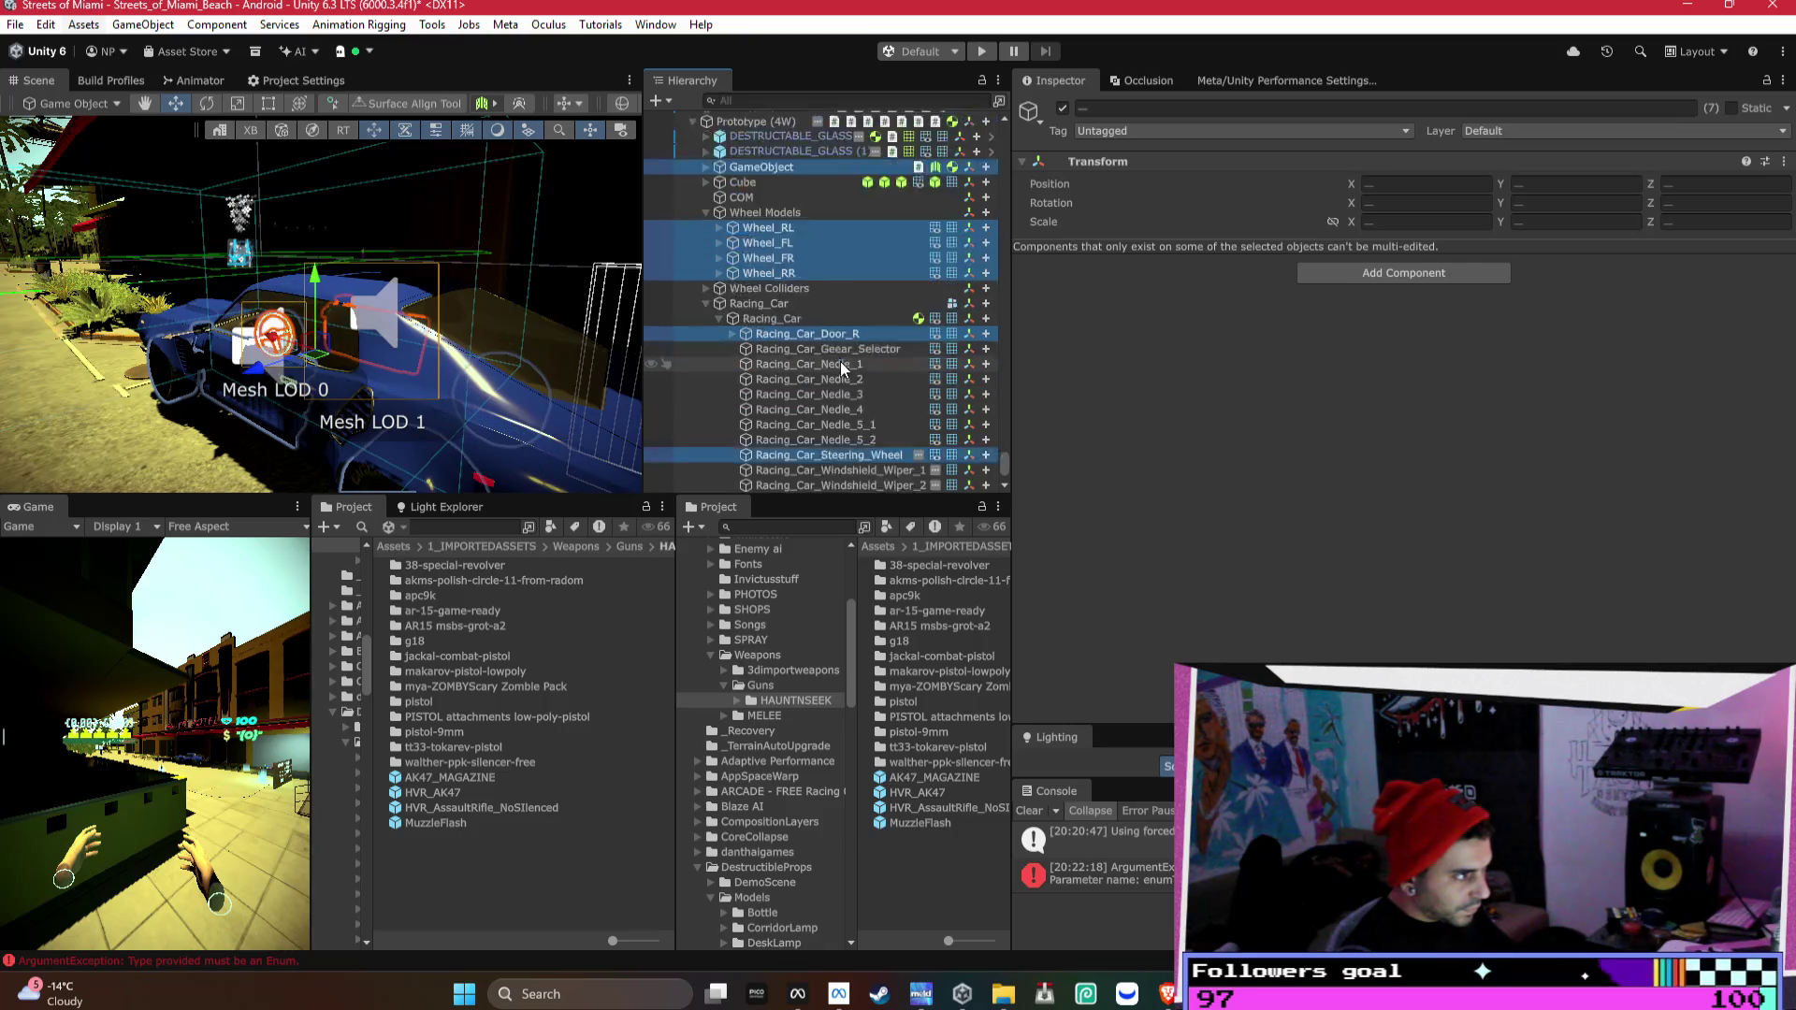
{"action": "key", "text": "ctrl+d"}
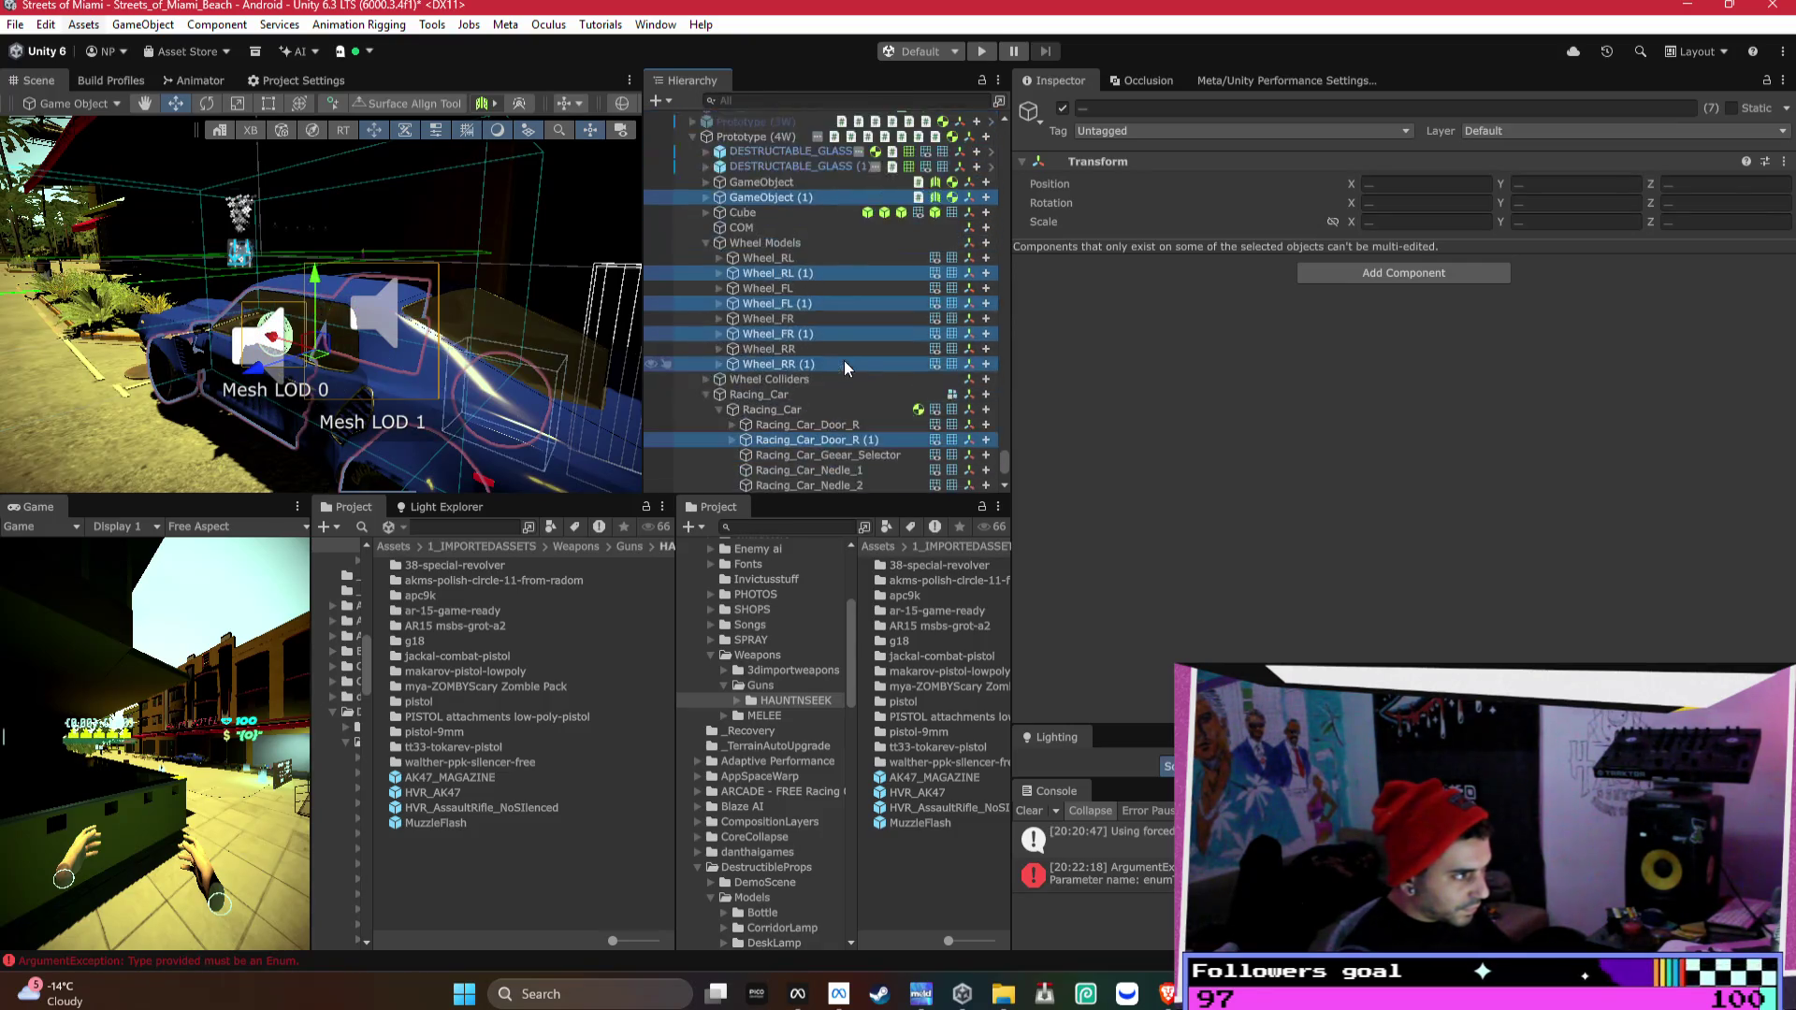
{"action": "scroll", "coordinate": [843, 361], "scroll_direction": "up", "scroll_amount": 3}
{"action": "left_click_drag", "start_coordinate": [760, 312], "coordinate": [762, 260]}
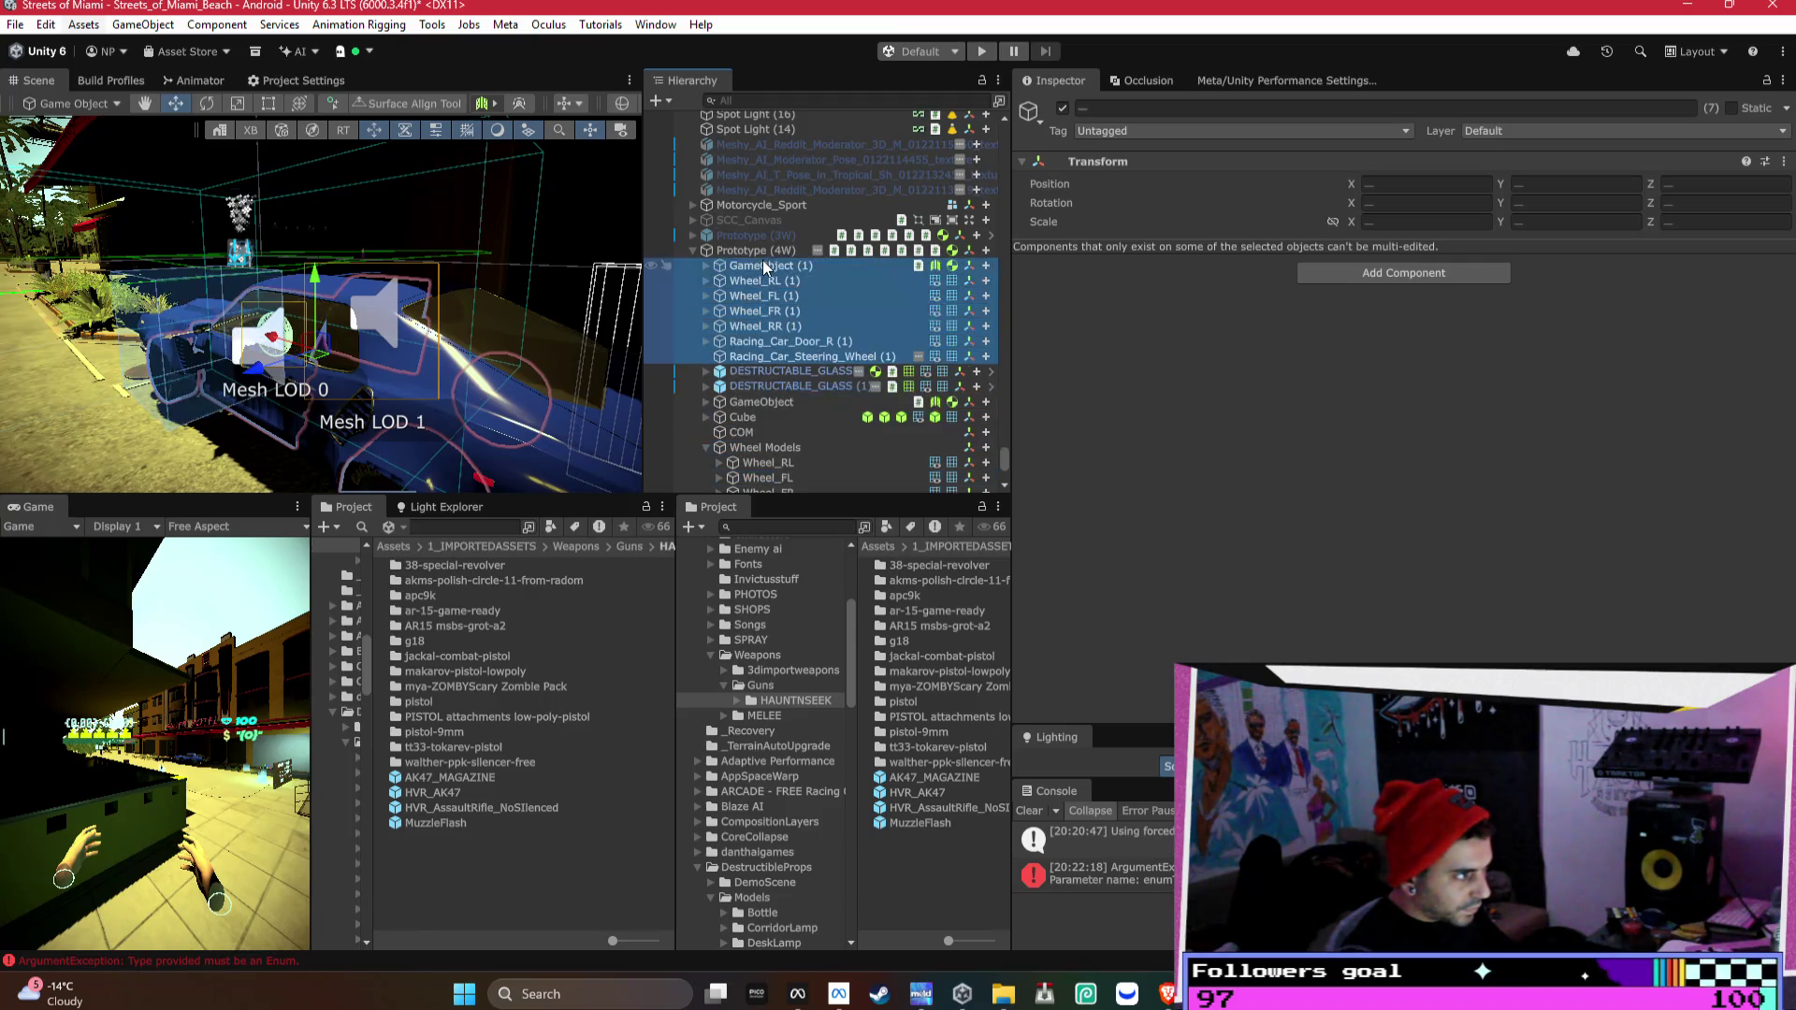
{"action": "left_click", "coordinate": [1060, 108]}
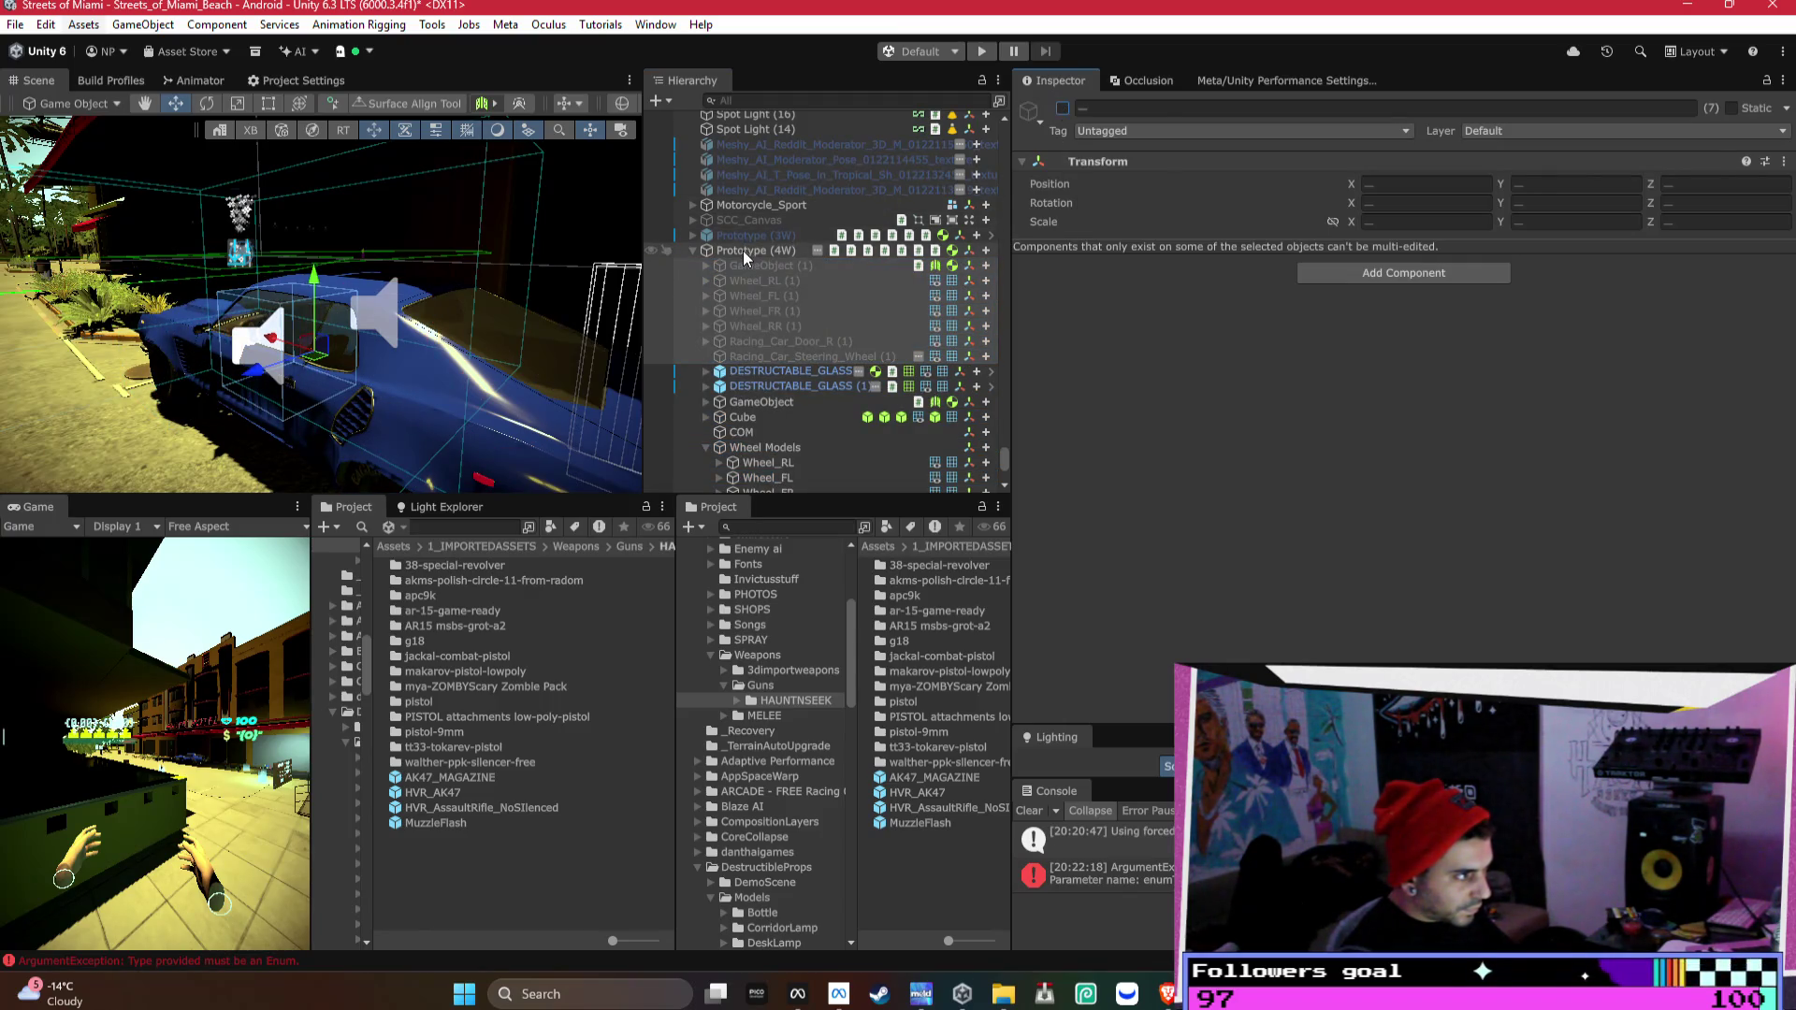
- Lock the Inspector on Prototype (4W) and assign GameObject (1) as its Main Body
{"action": "left_click", "coordinate": [742, 251]}
{"action": "scroll", "coordinate": [1438, 331], "scroll_direction": "down", "scroll_amount": 10}
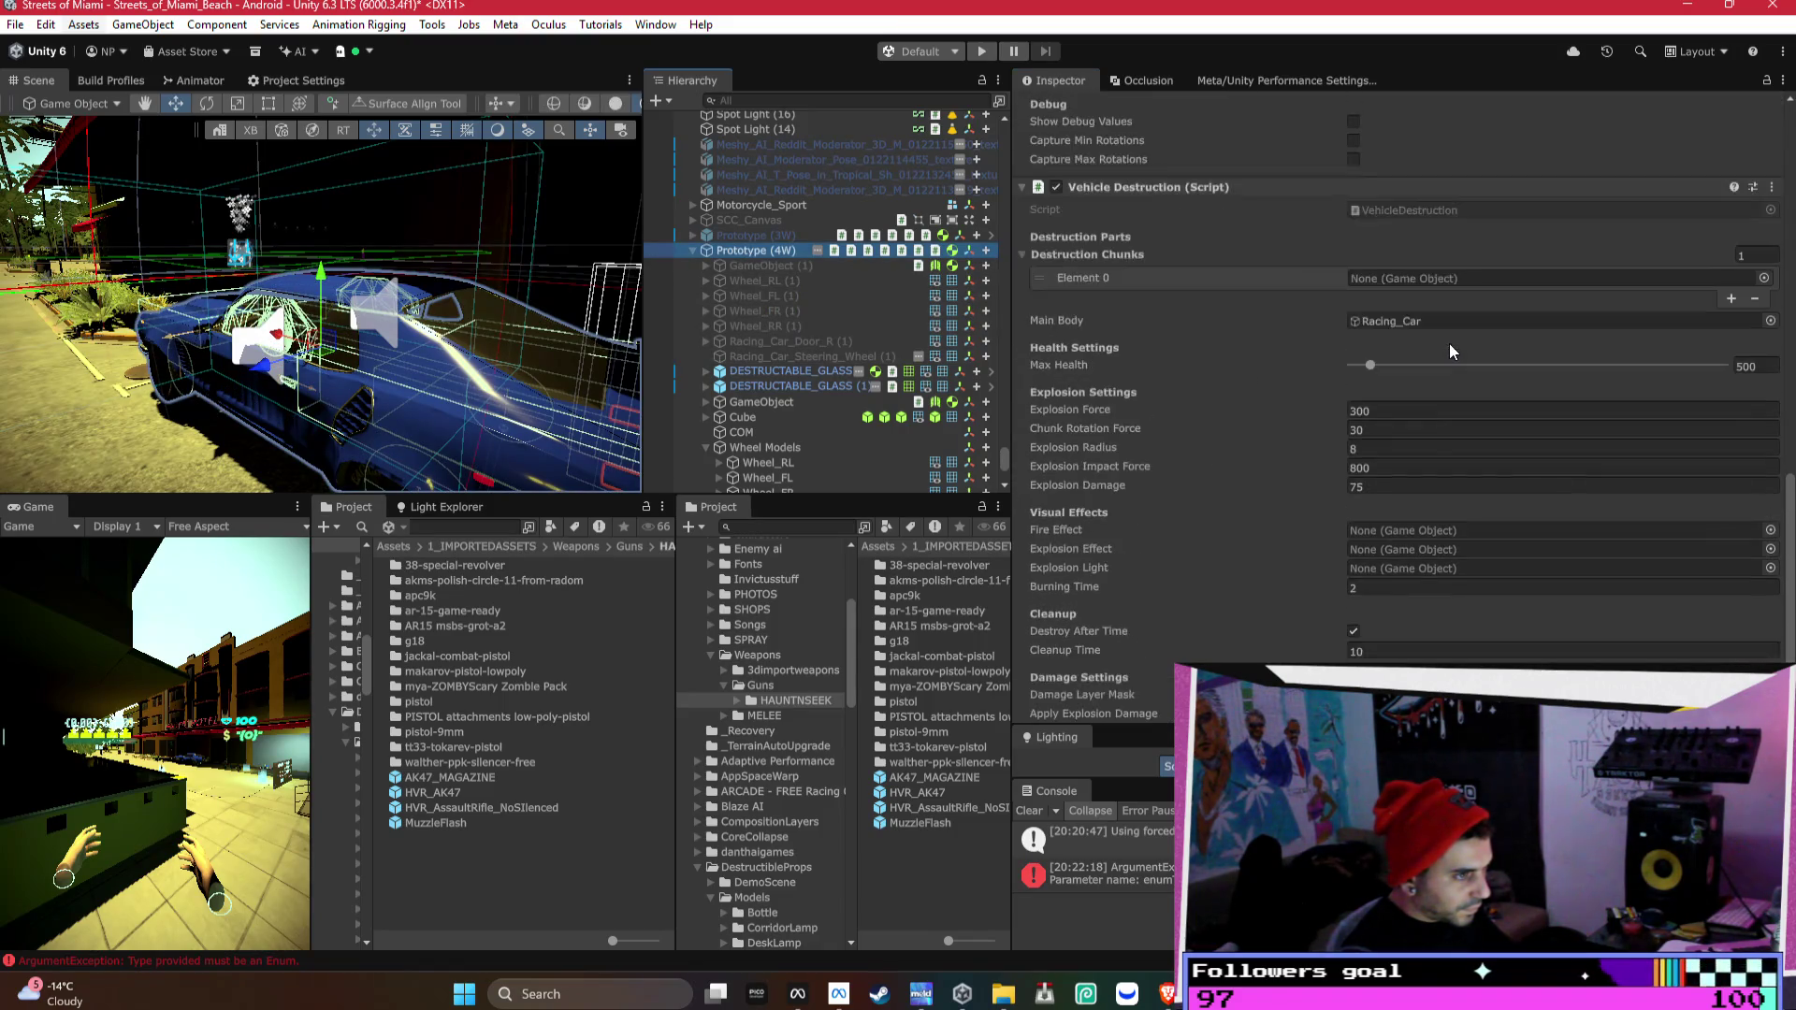
{"action": "left_click", "coordinate": [1764, 81]}
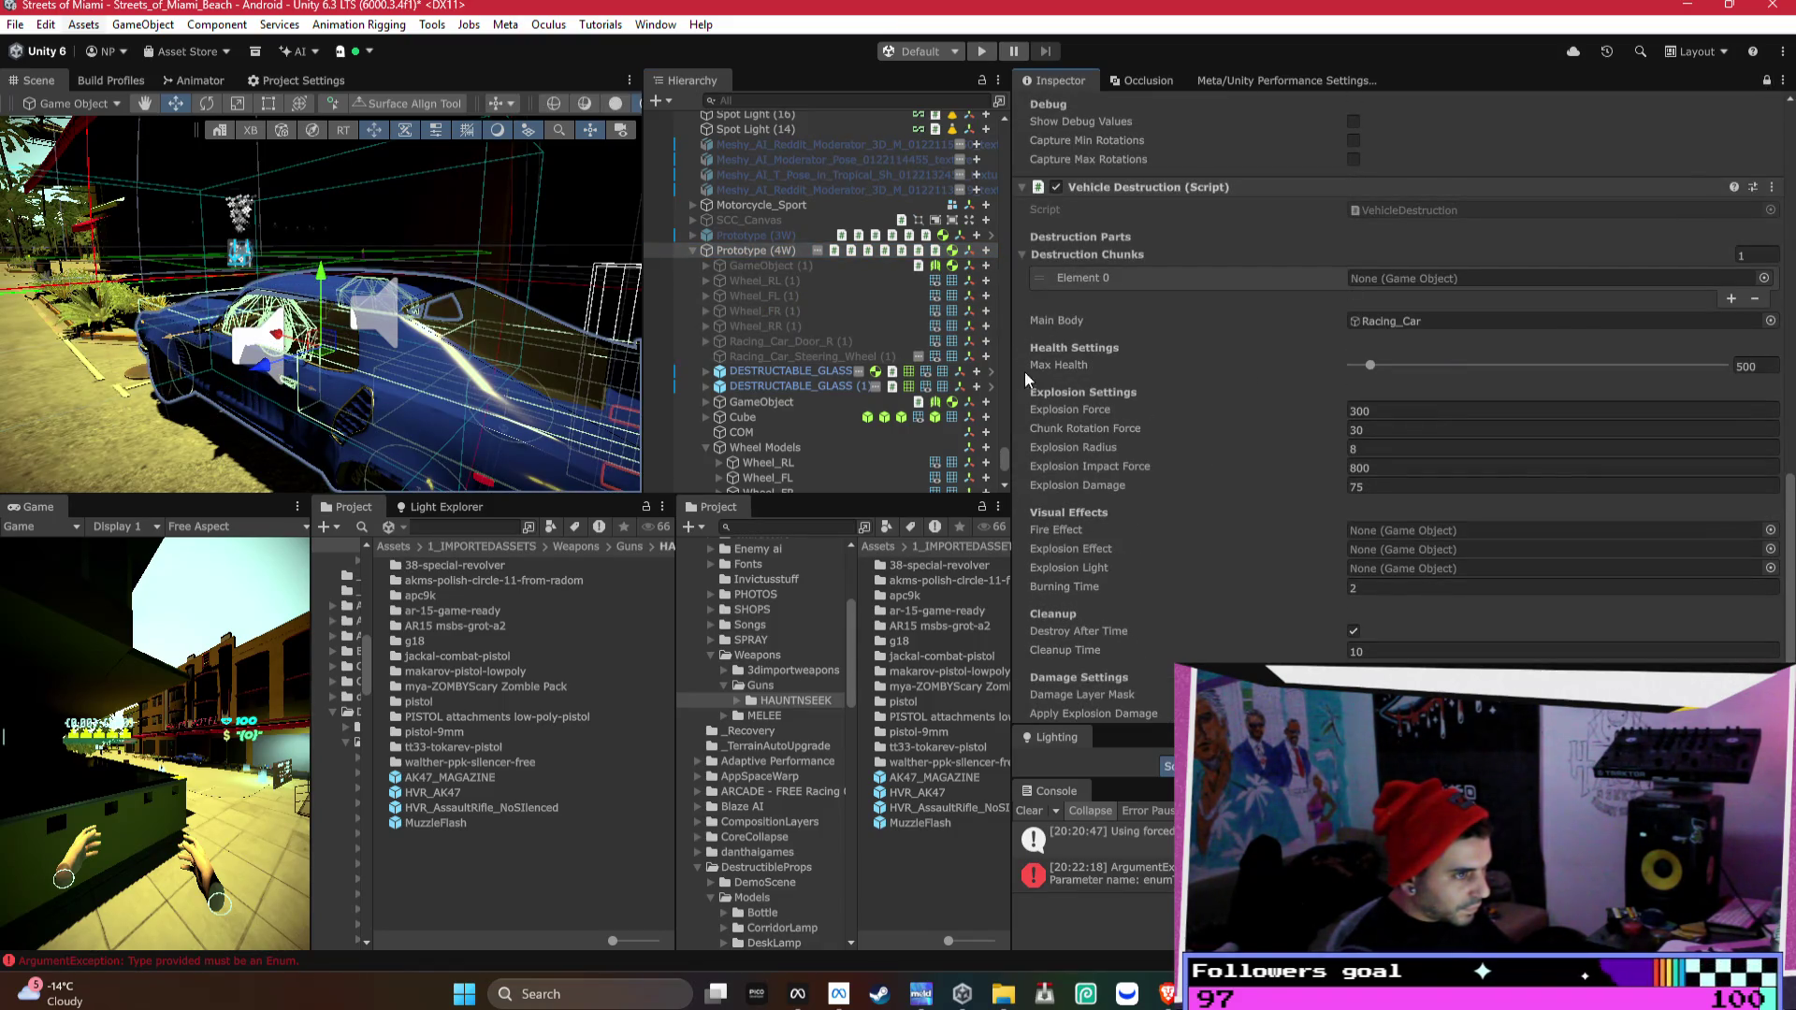
{"action": "left_click", "coordinate": [762, 265]}
{"action": "left_click", "coordinate": [762, 357], "text": "ctrl"}
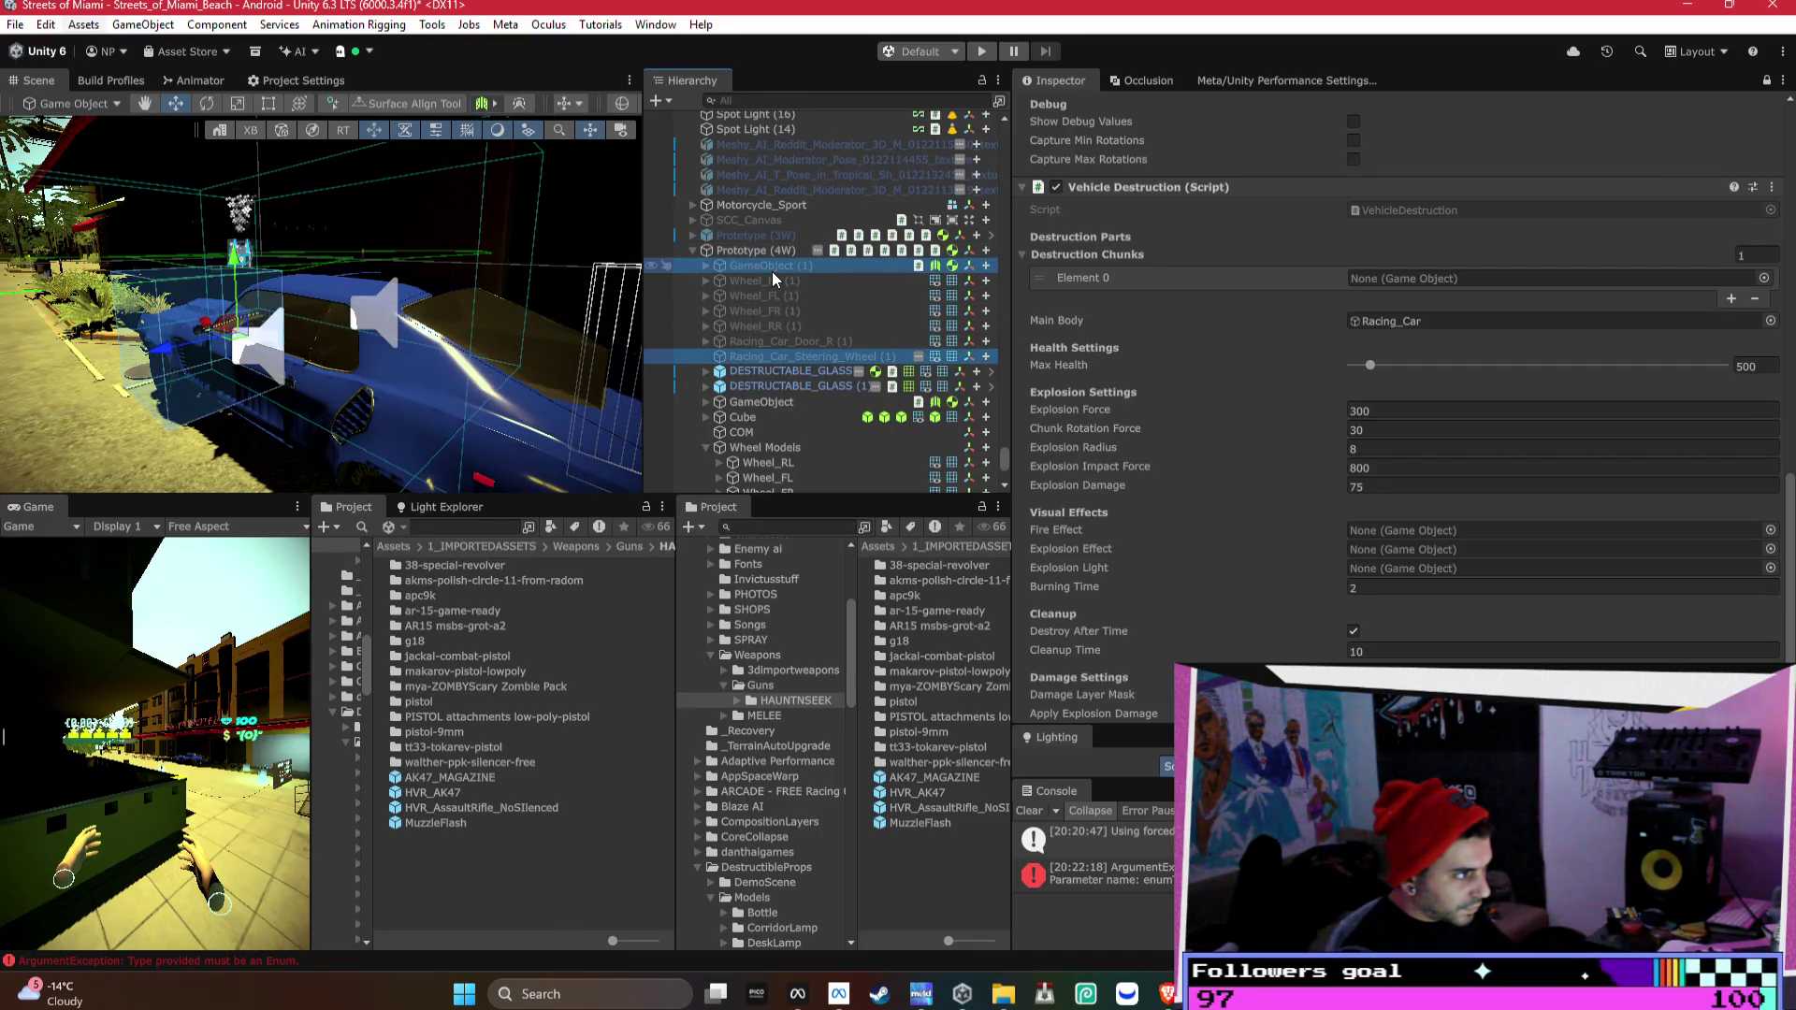
{"action": "left_click", "coordinate": [778, 355], "text": "shift"}
{"action": "mouse_move", "coordinate": [761, 334]}
{"action": "left_mouse_down"}
{"action": "mouse_move", "coordinate": [1364, 303]}
{"action": "mouse_move", "coordinate": [1411, 321]}
{"action": "left_mouse_up"}
- Select the duplicates from Wheel_RL (1) through Racing_Car_Steering_Wheel (1) and unlock the Inspector
{"action": "left_click", "coordinate": [801, 282]}
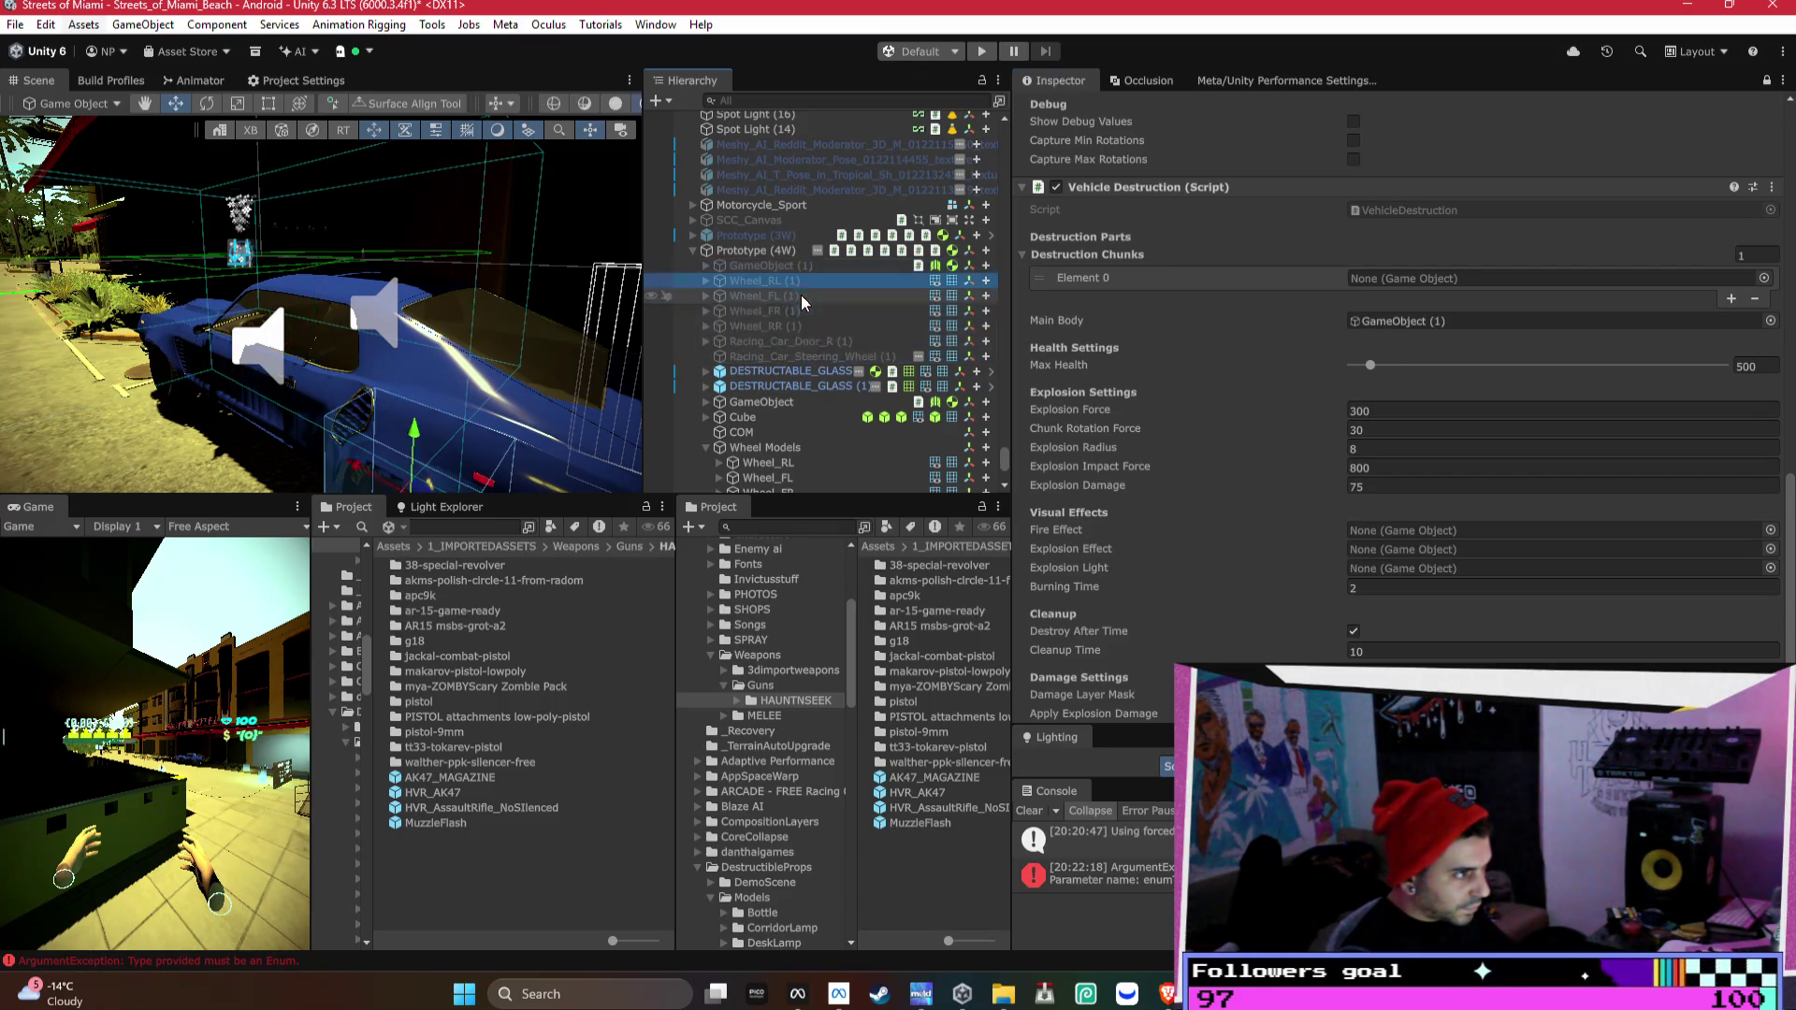
{"action": "left_click", "coordinate": [788, 353], "text": "shift"}
{"action": "scroll", "coordinate": [1336, 617], "scroll_direction": "down", "scroll_amount": 1}
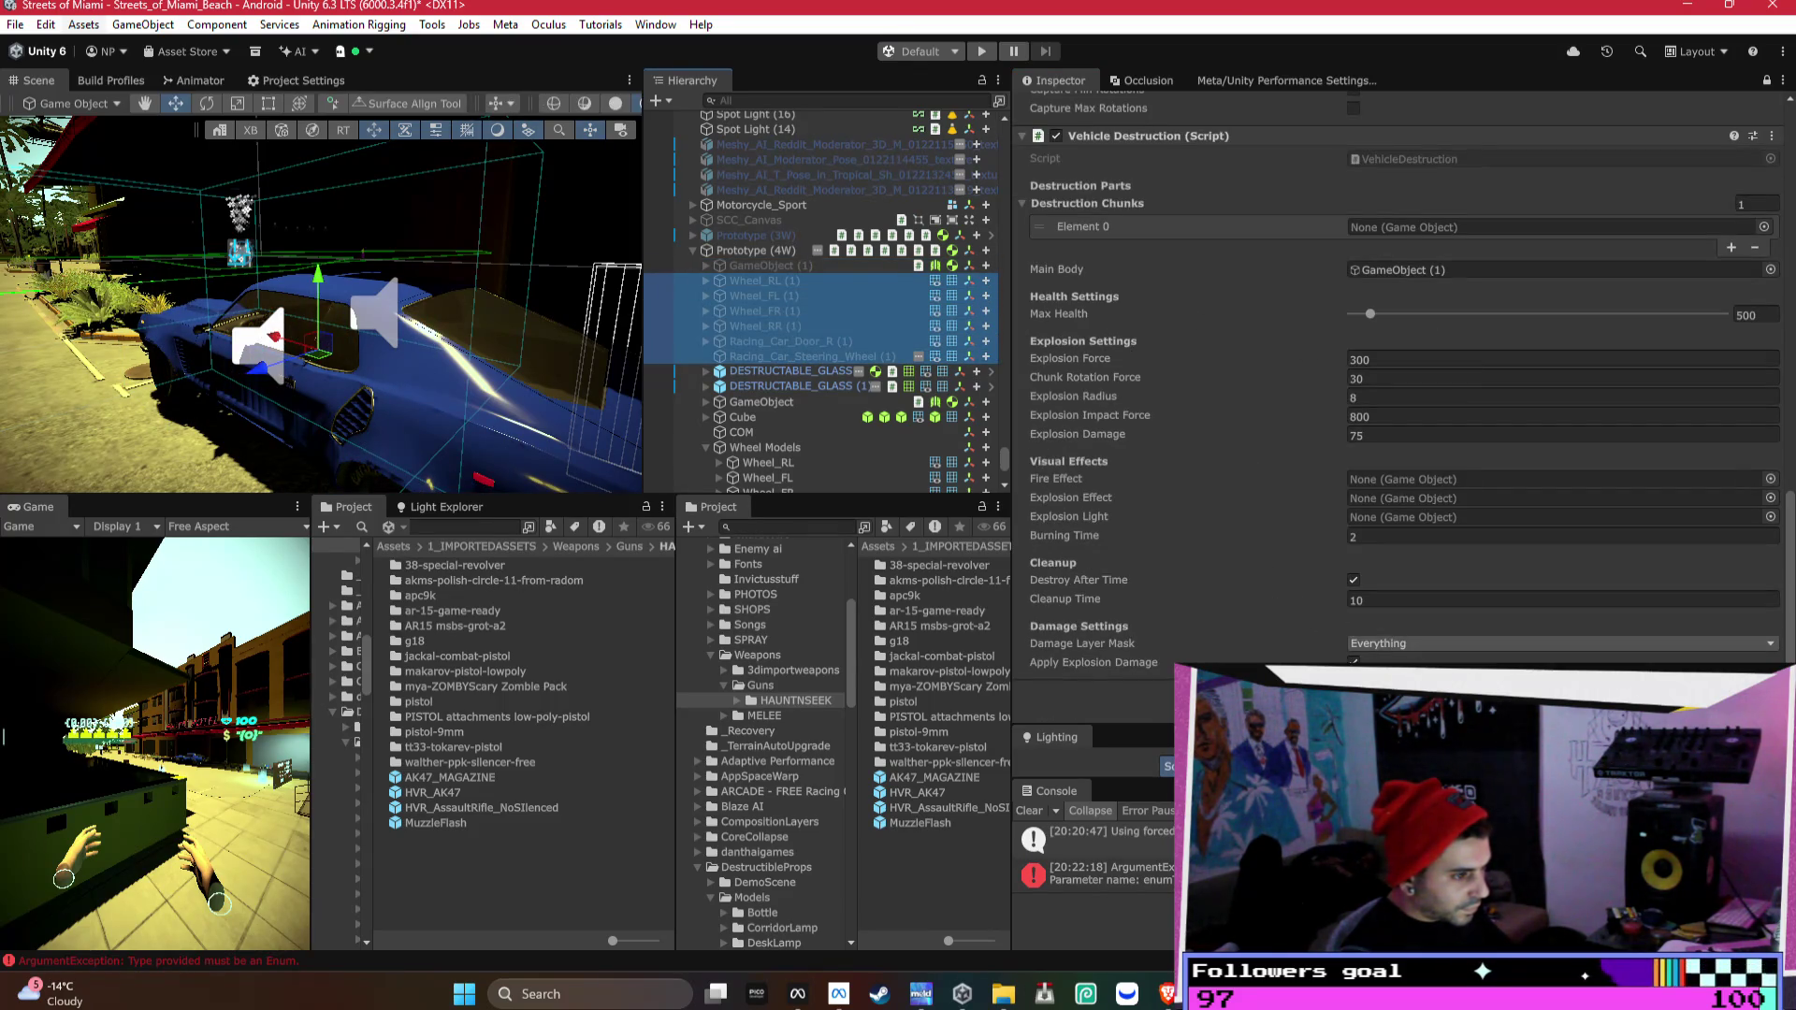
{"action": "left_click", "coordinate": [1766, 82]}
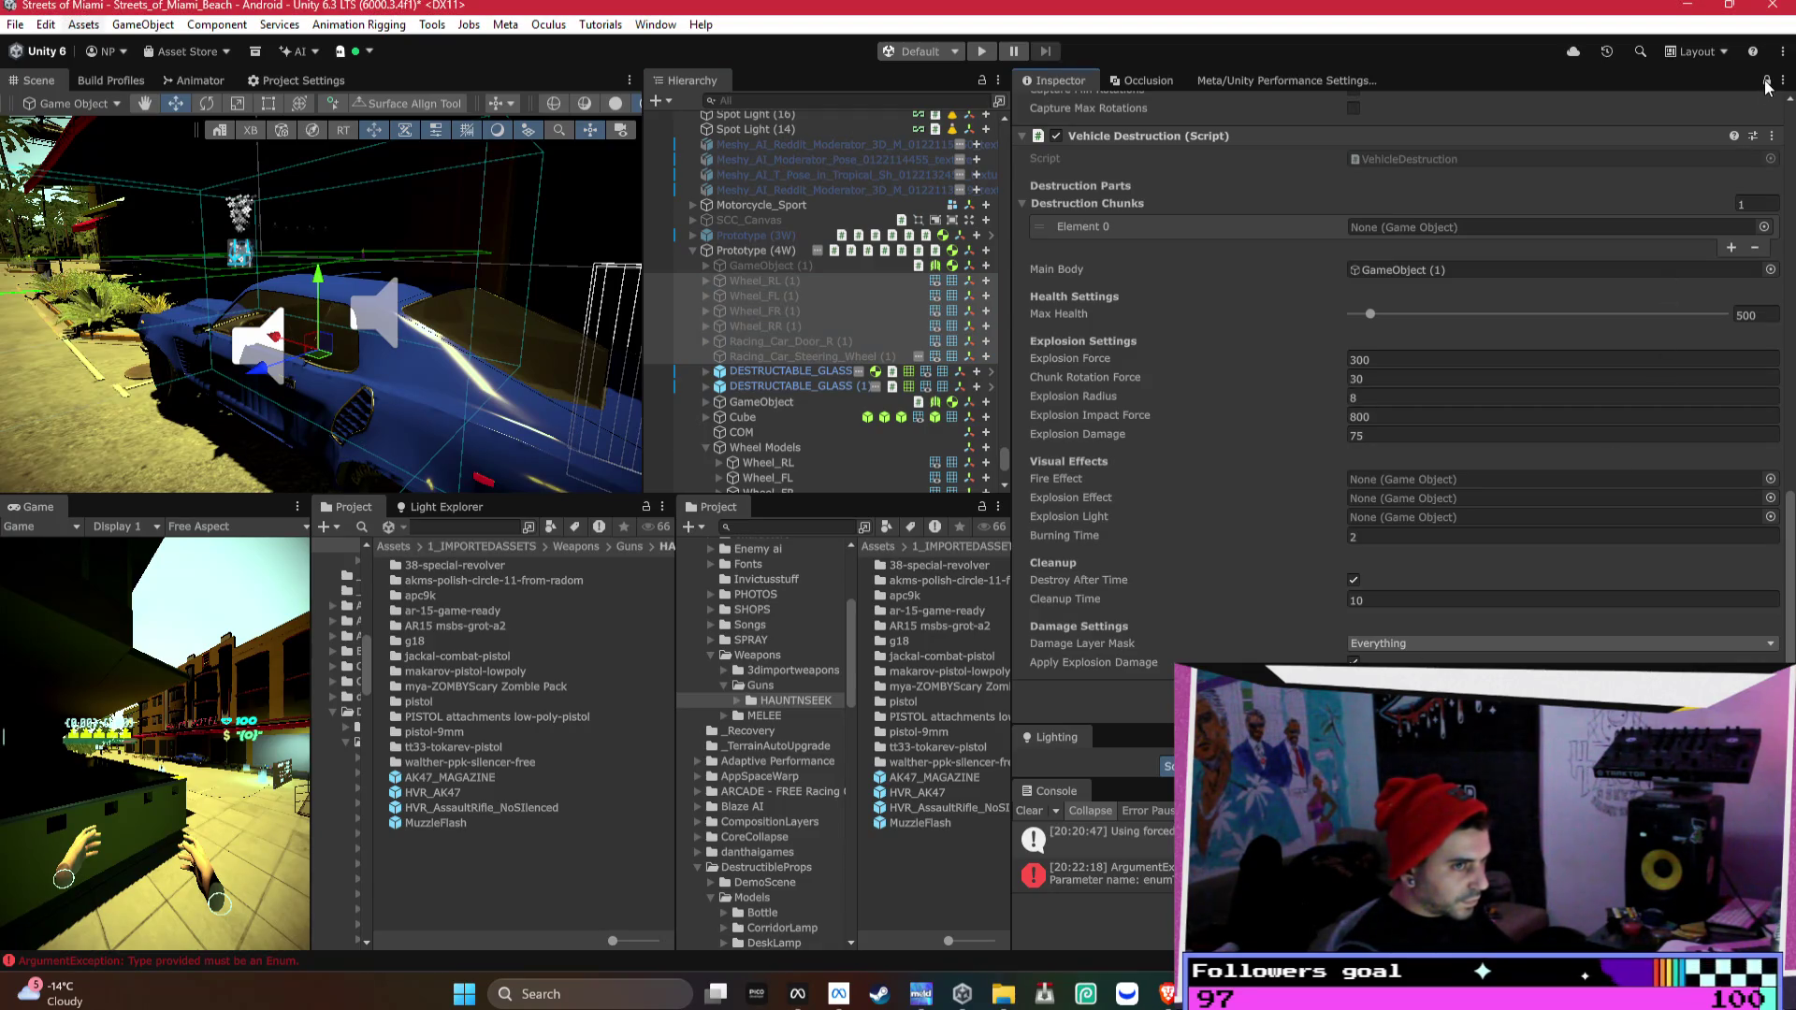
{"action": "left_click", "coordinate": [1397, 344]}
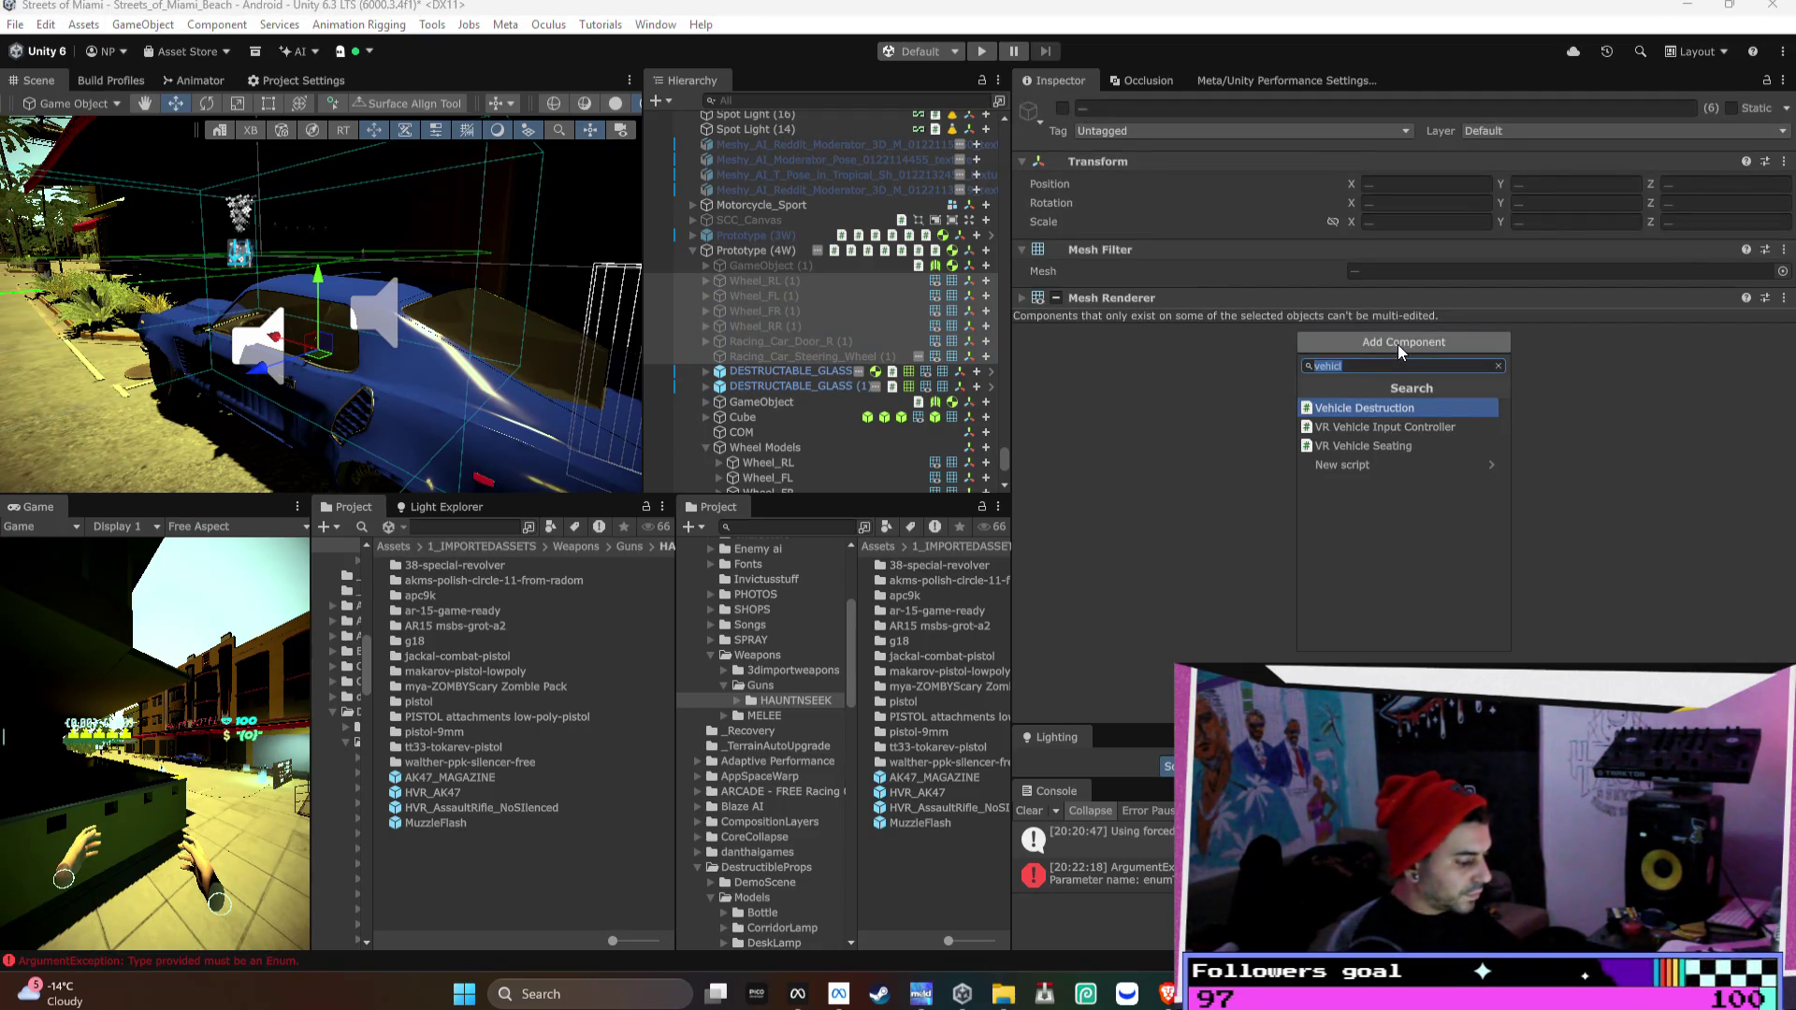
{"action": "type", "text": "rigid"}
{"action": "key", "text": "Return"}
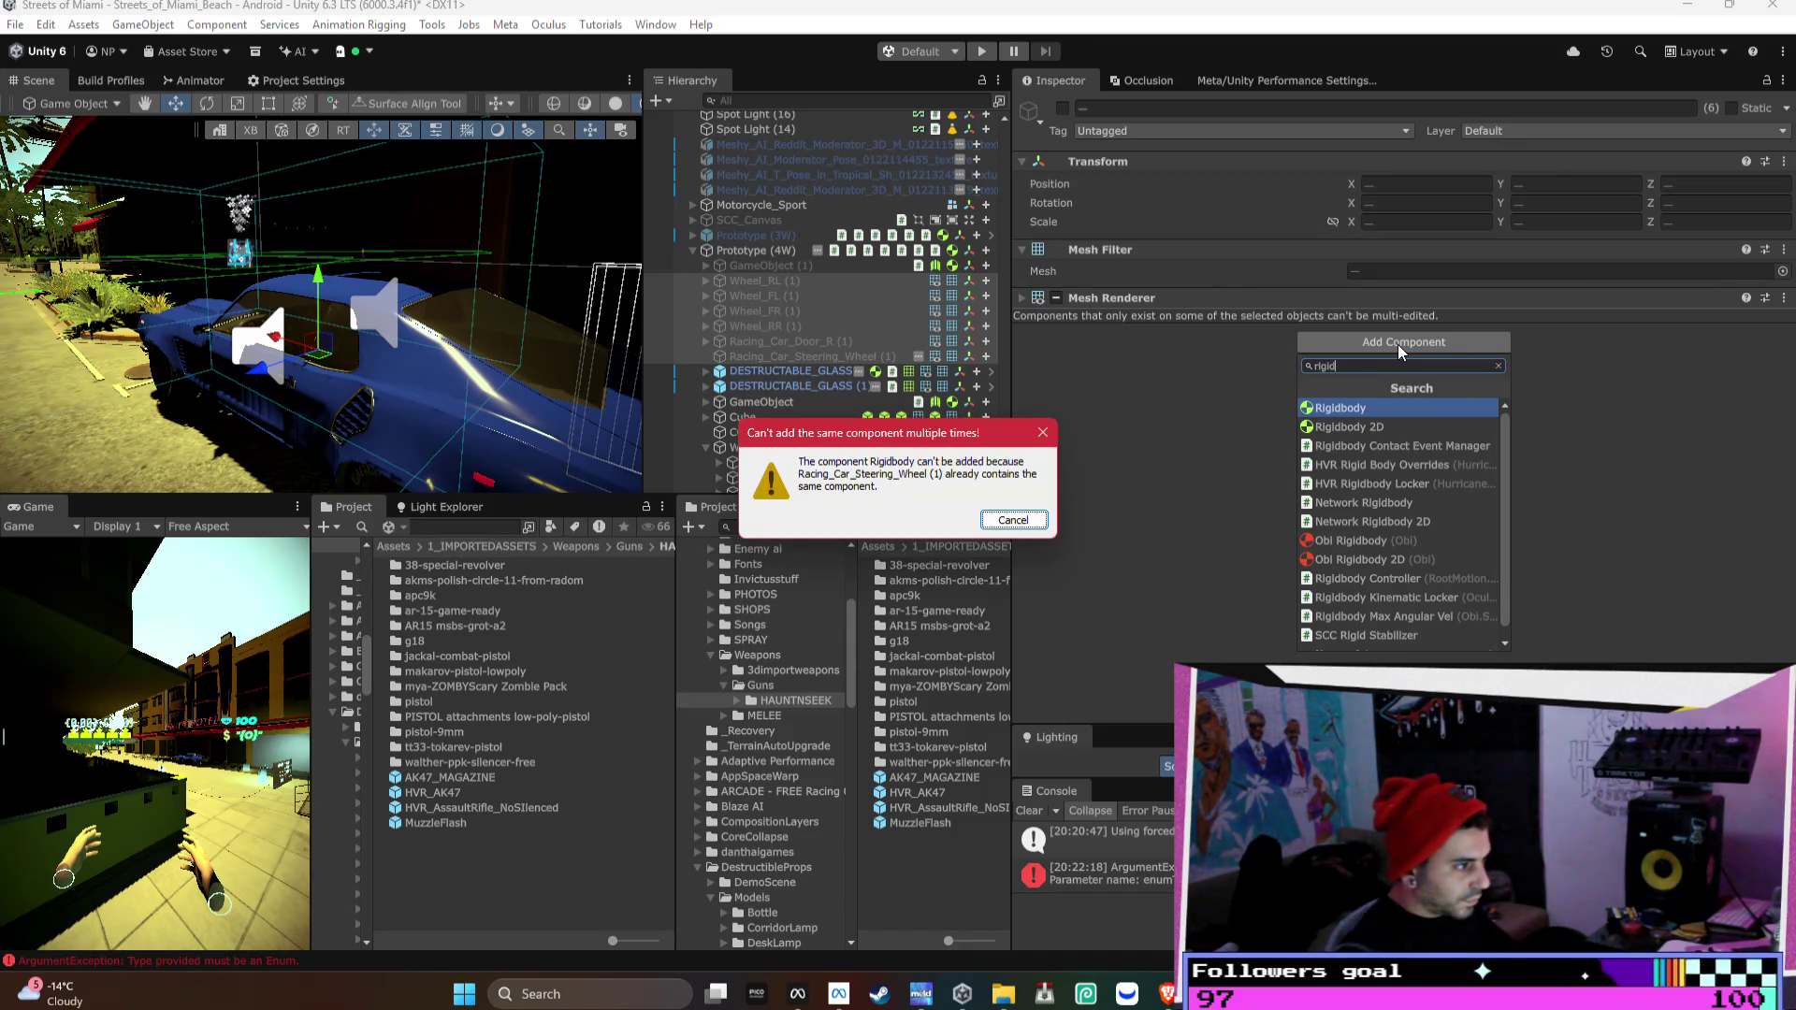
{"action": "key", "text": "Escape"}
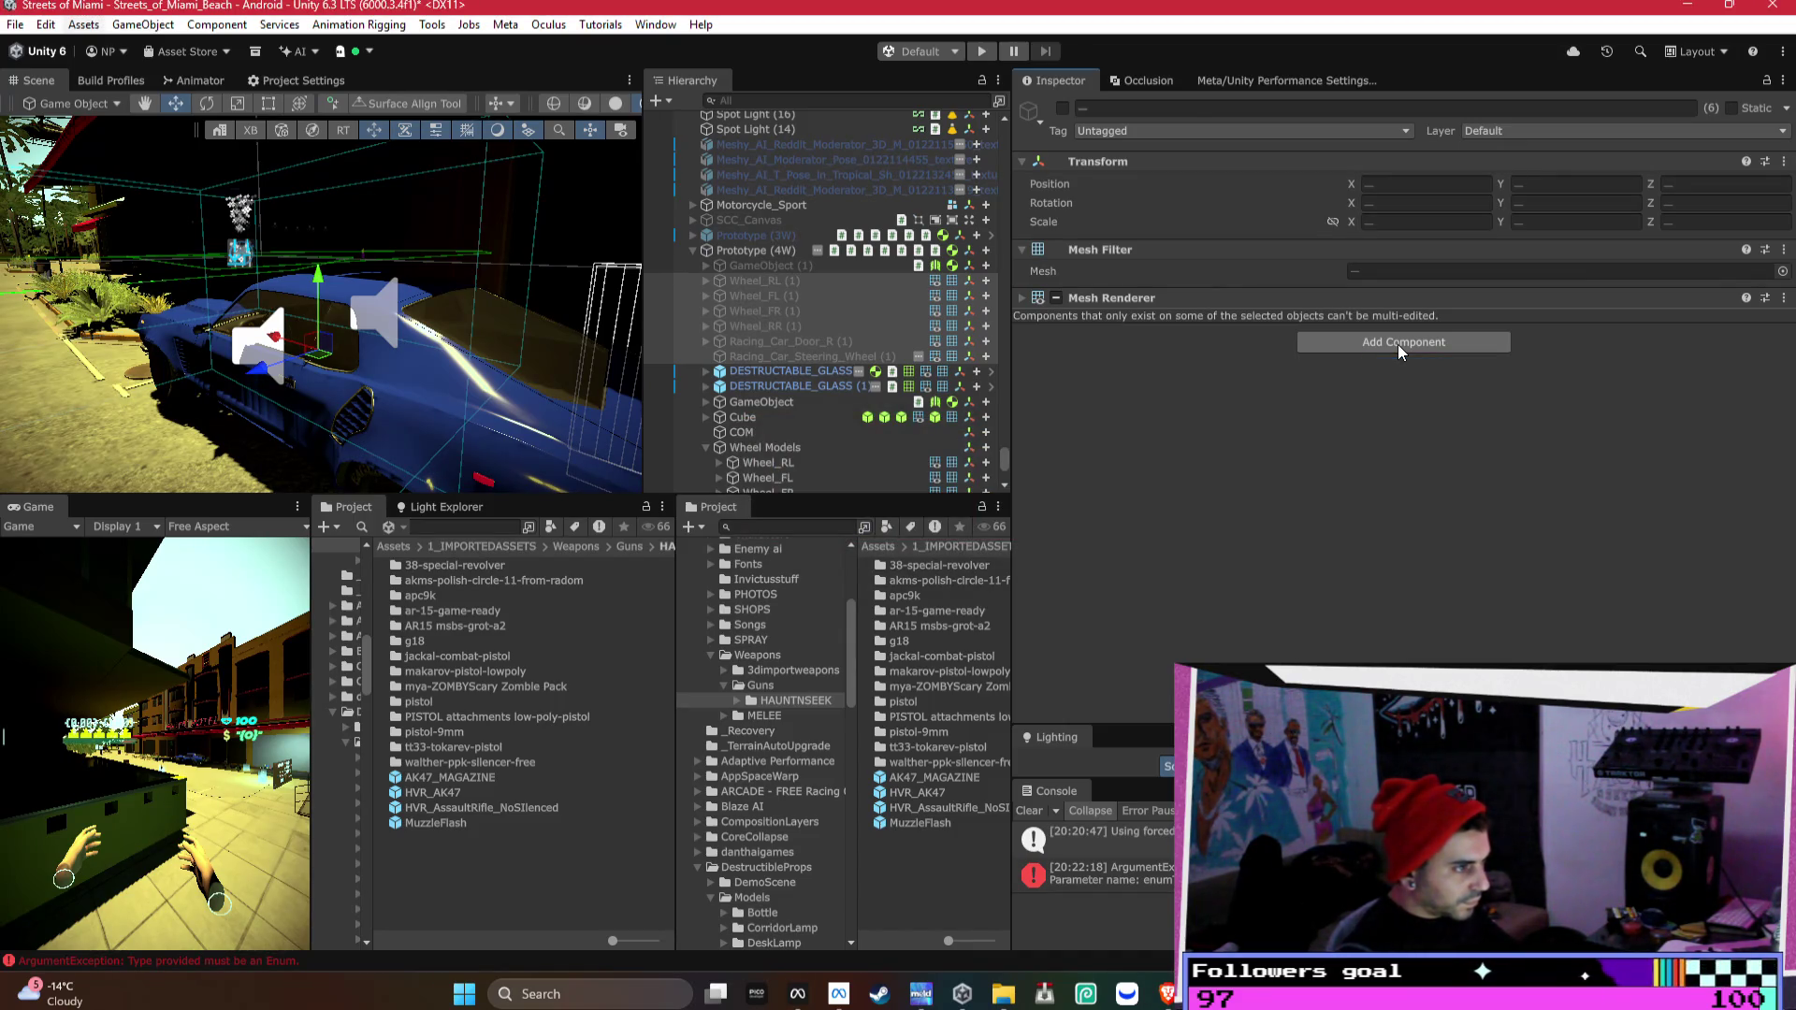
{"action": "left_click", "coordinate": [805, 277]}
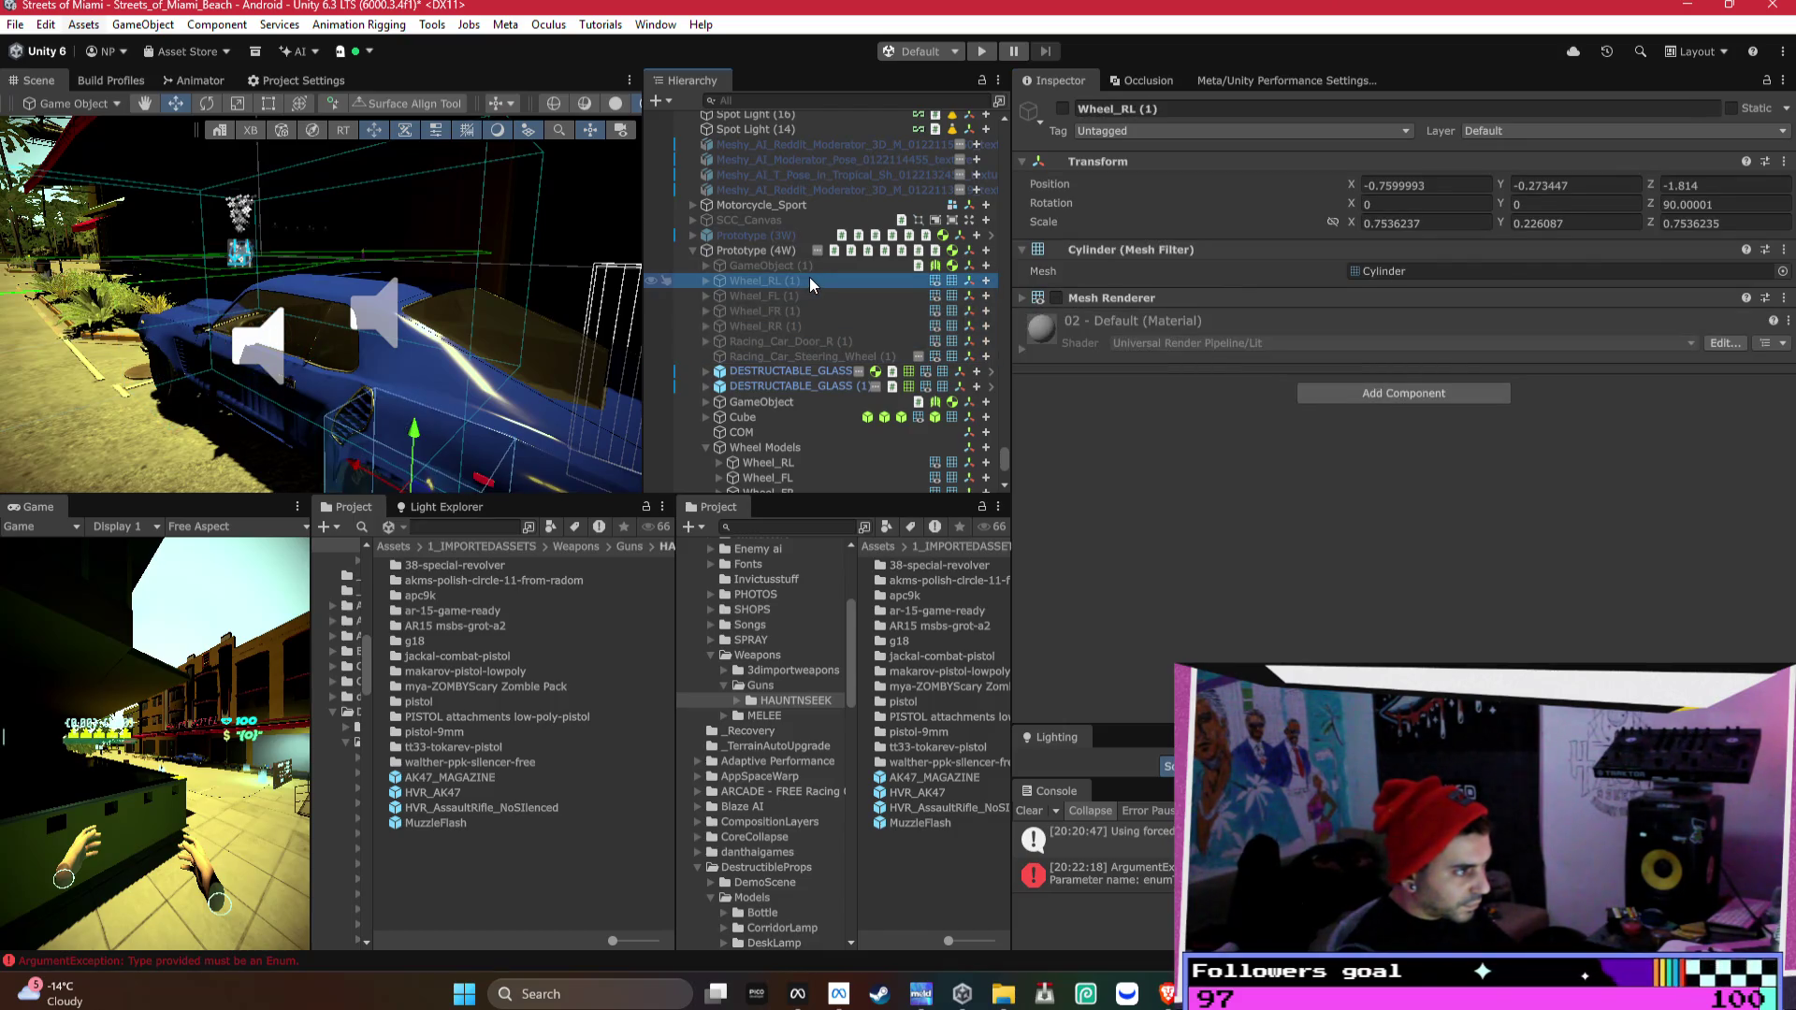
{"action": "key", "text": "ctrl+z"}
{"action": "scroll", "coordinate": [874, 320], "scroll_direction": "down", "scroll_amount": 5}
{"action": "scroll", "coordinate": [884, 318], "scroll_direction": "up", "scroll_amount": 5}
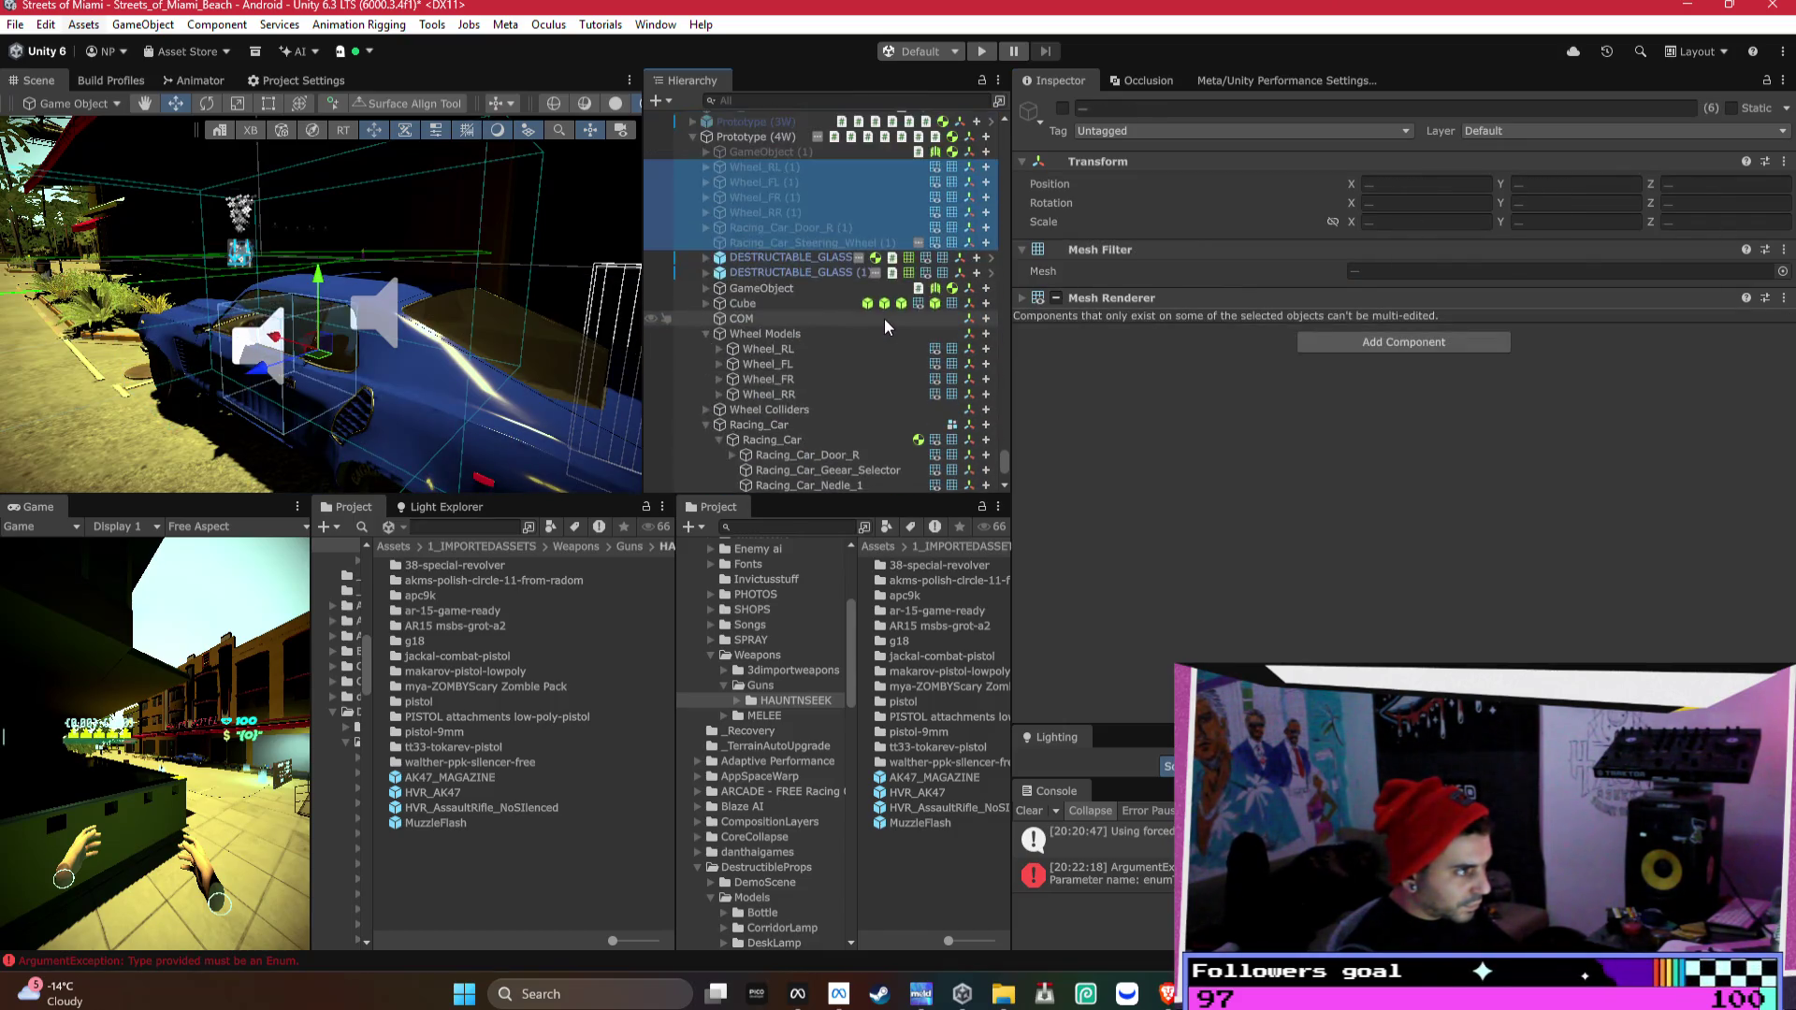
{"action": "scroll", "coordinate": [916, 352], "scroll_direction": "down", "scroll_amount": 3}
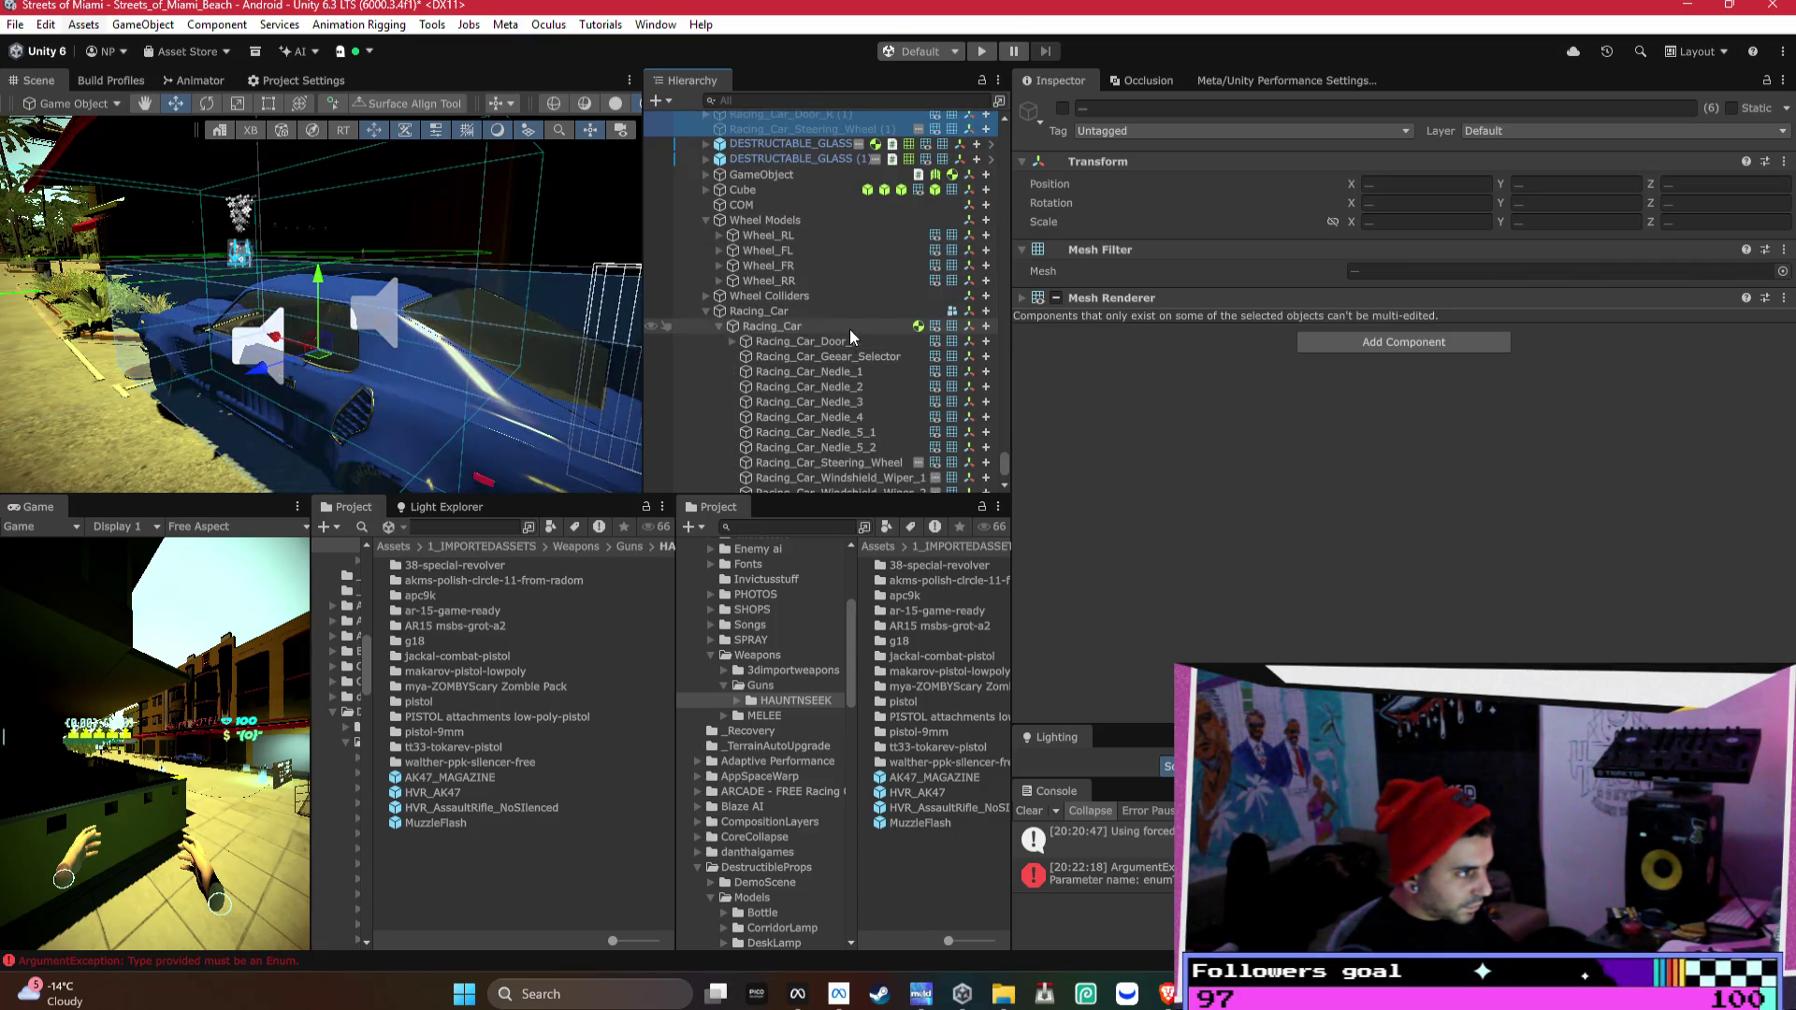
{"action": "scroll", "coordinate": [856, 330], "scroll_direction": "up", "scroll_amount": 5}
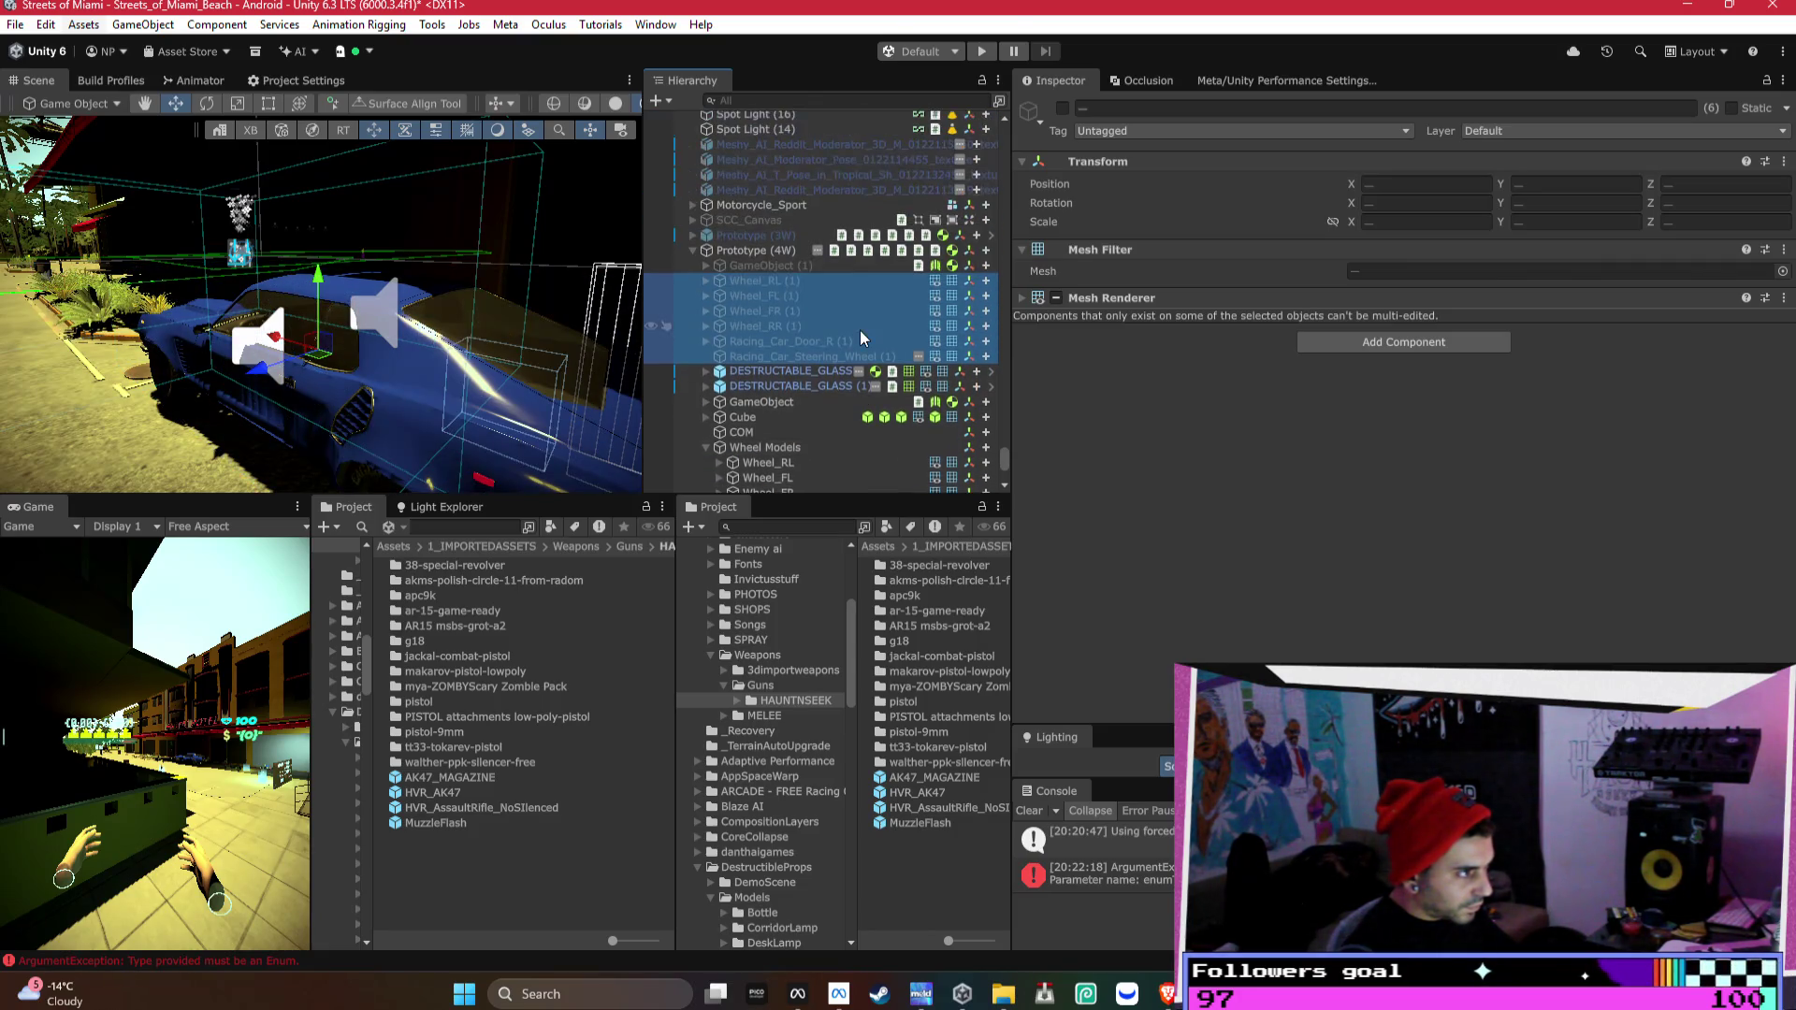
{"action": "left_click", "coordinate": [804, 282]}
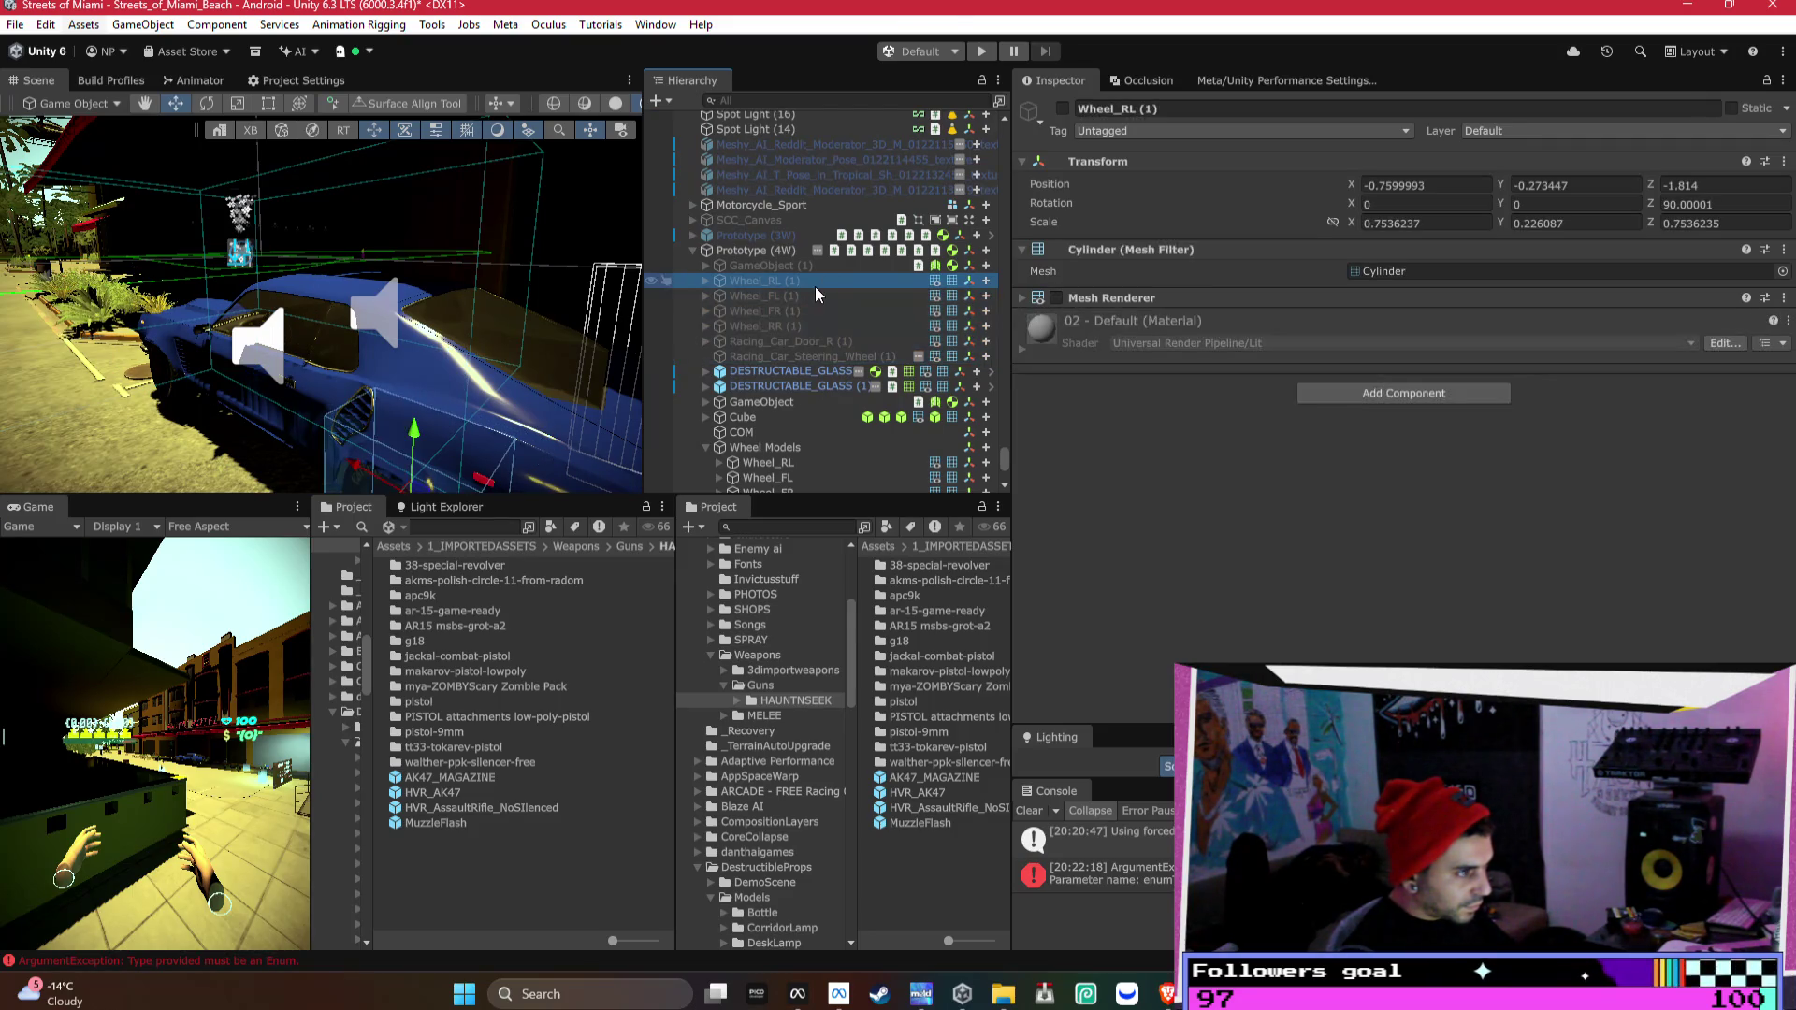
{"action": "left_click", "coordinate": [793, 355], "text": "shift"}
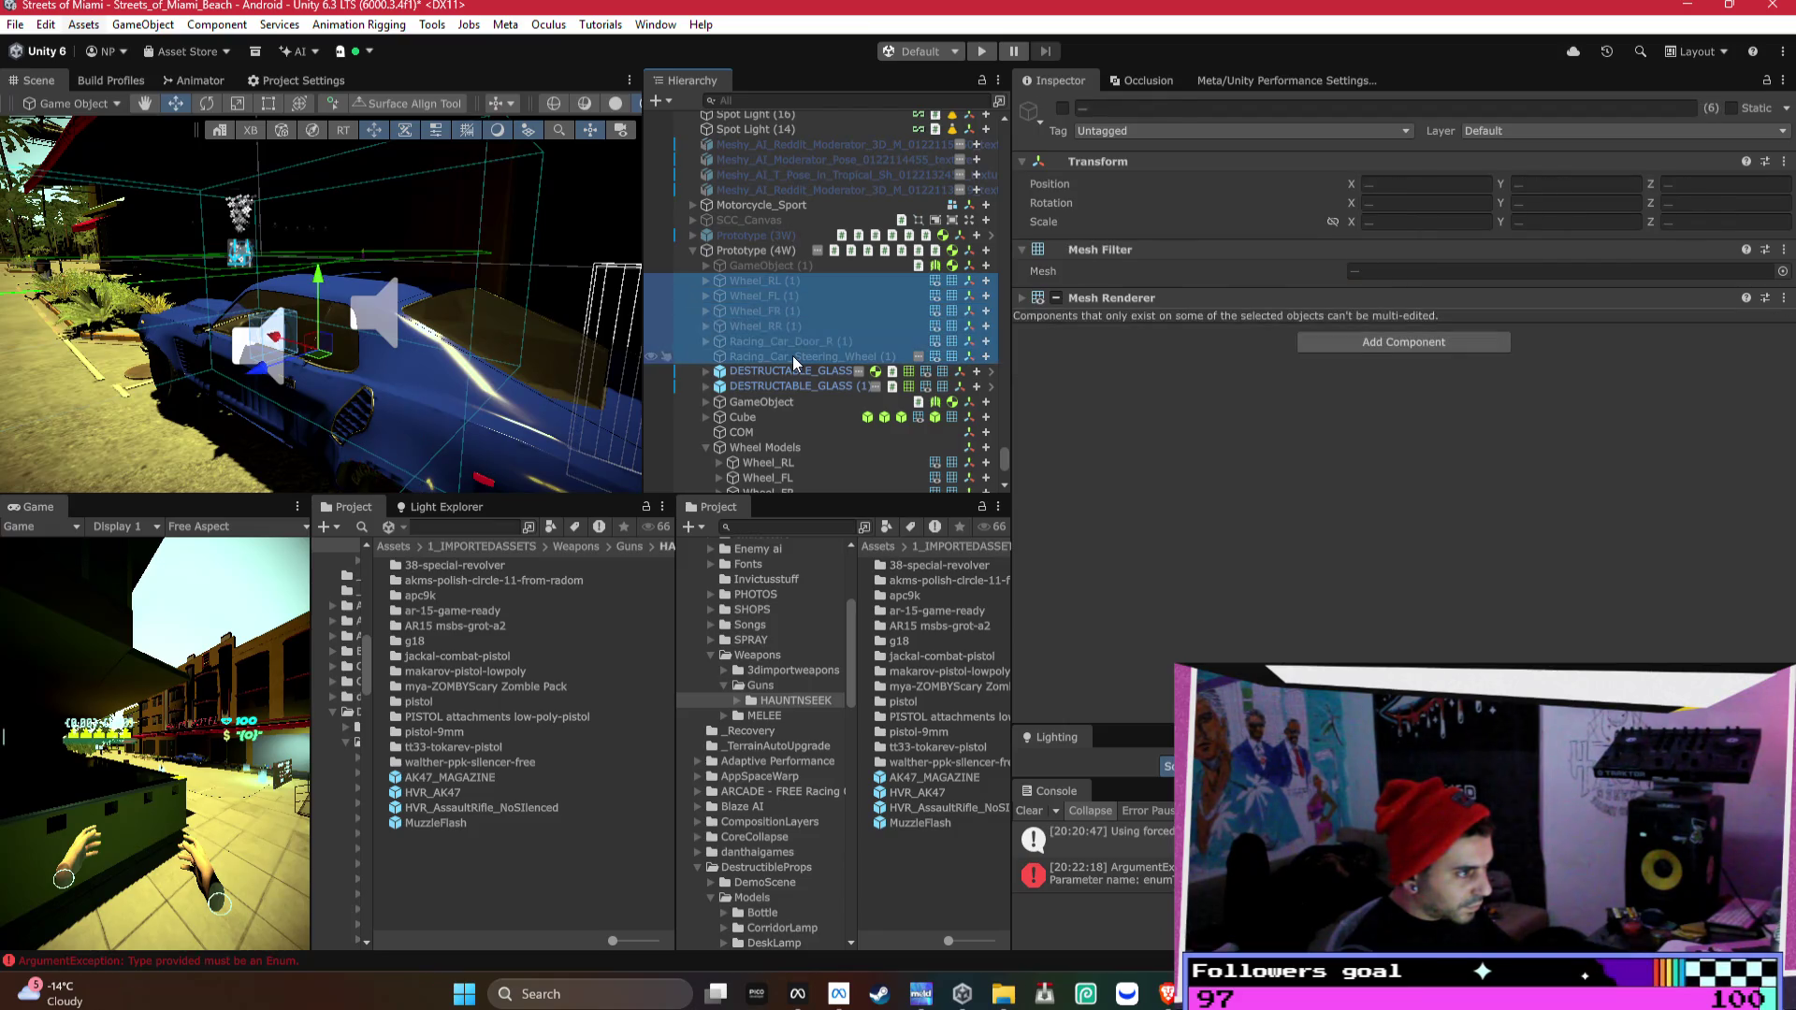
{"action": "left_click", "coordinate": [793, 353], "text": "ctrl"}
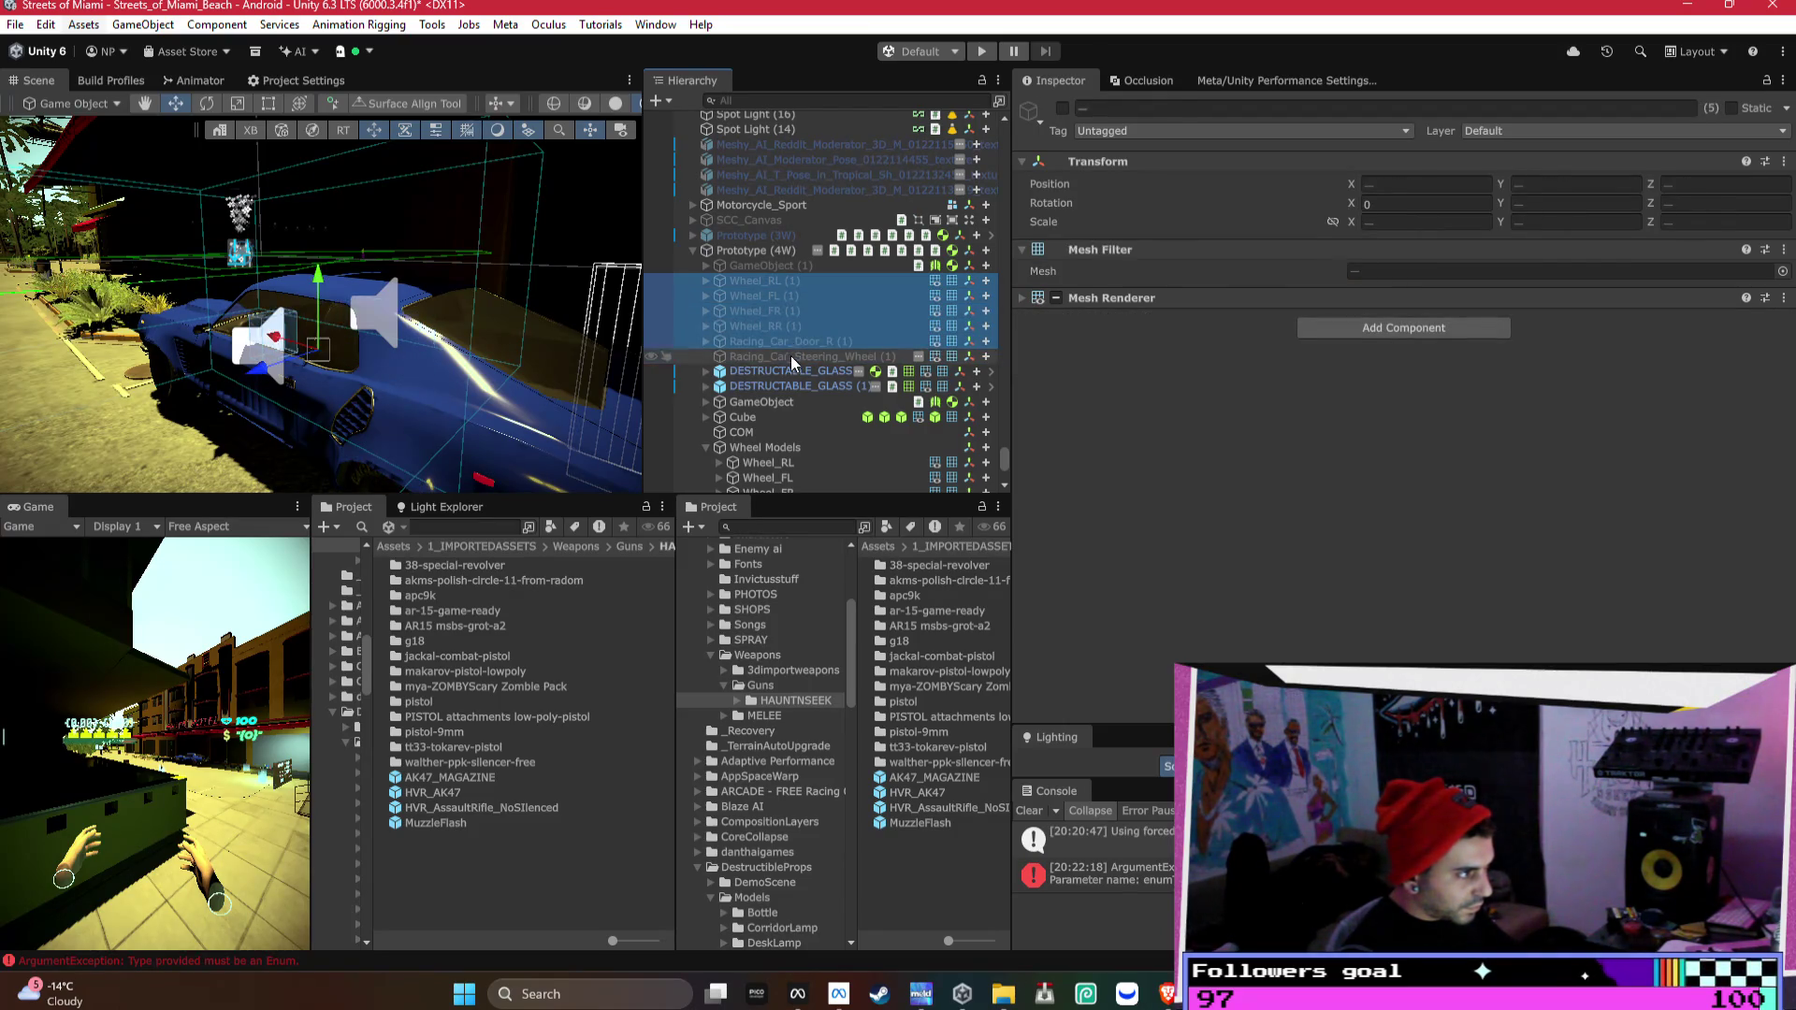
{"action": "left_click", "coordinate": [789, 356], "text": "ctrl"}
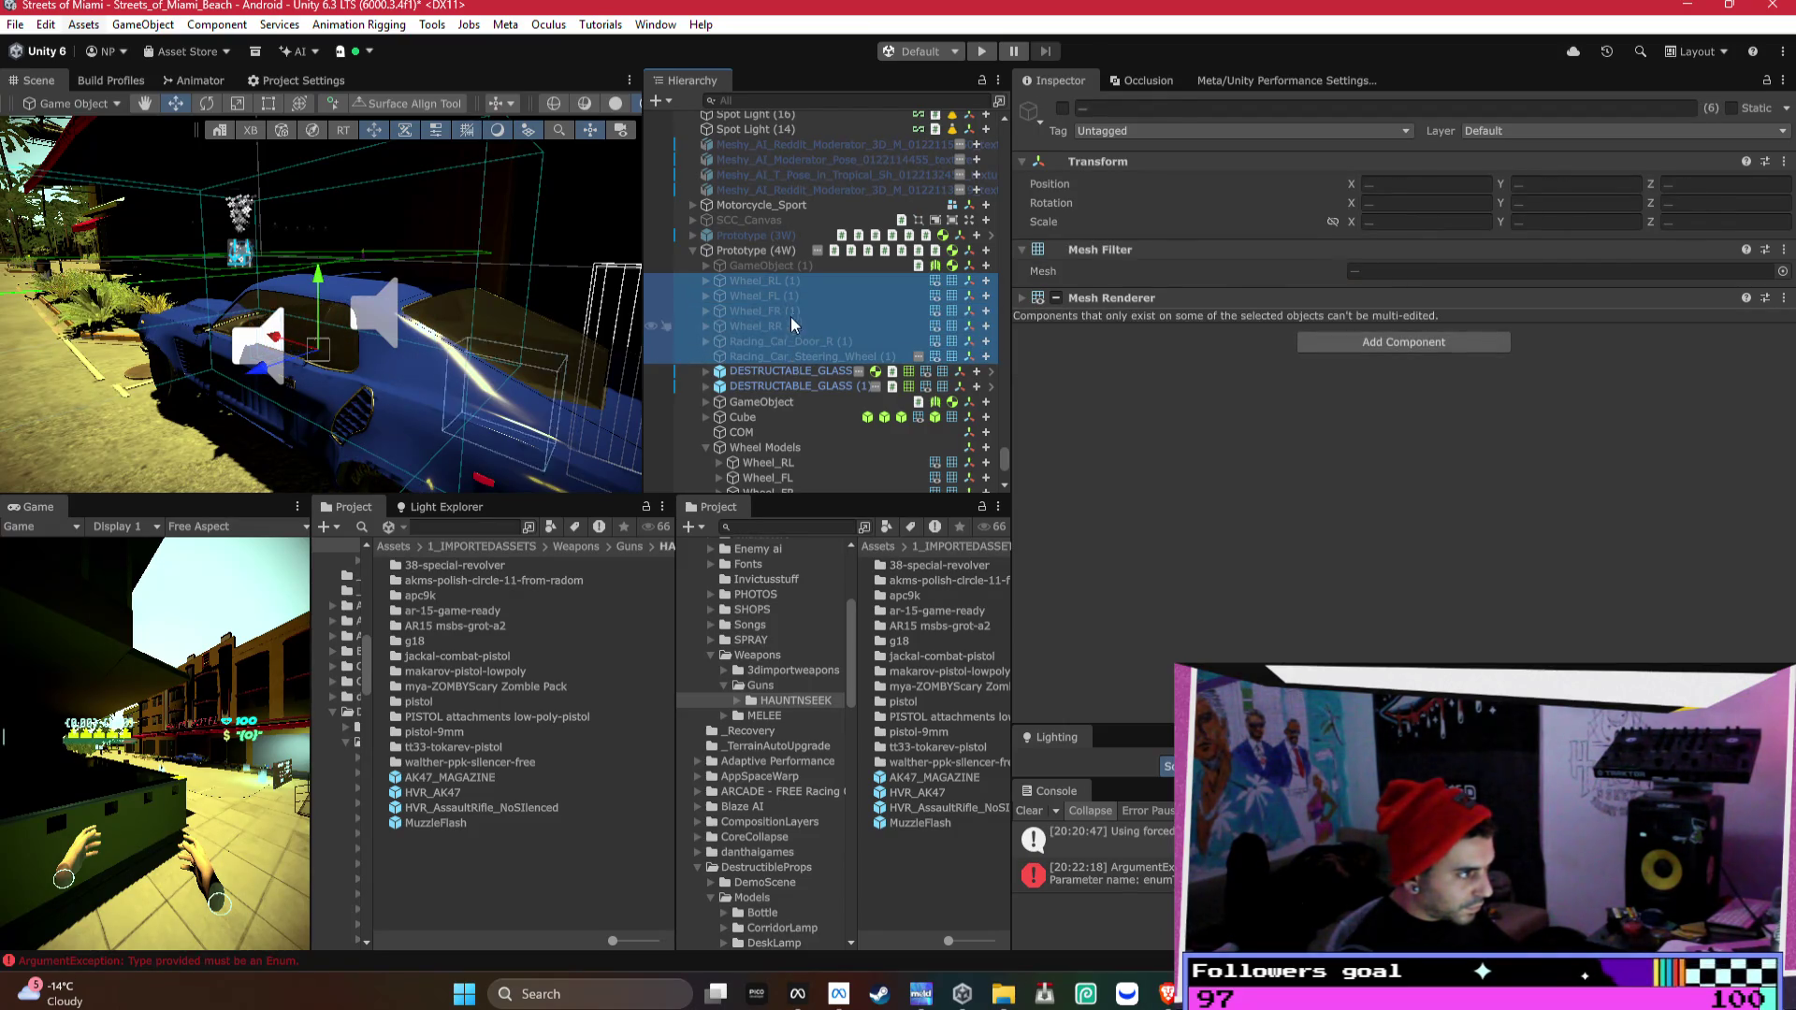
- Add a Box Collider to the six selected parts by searching 'box'
{"action": "left_click", "coordinate": [1332, 345]}
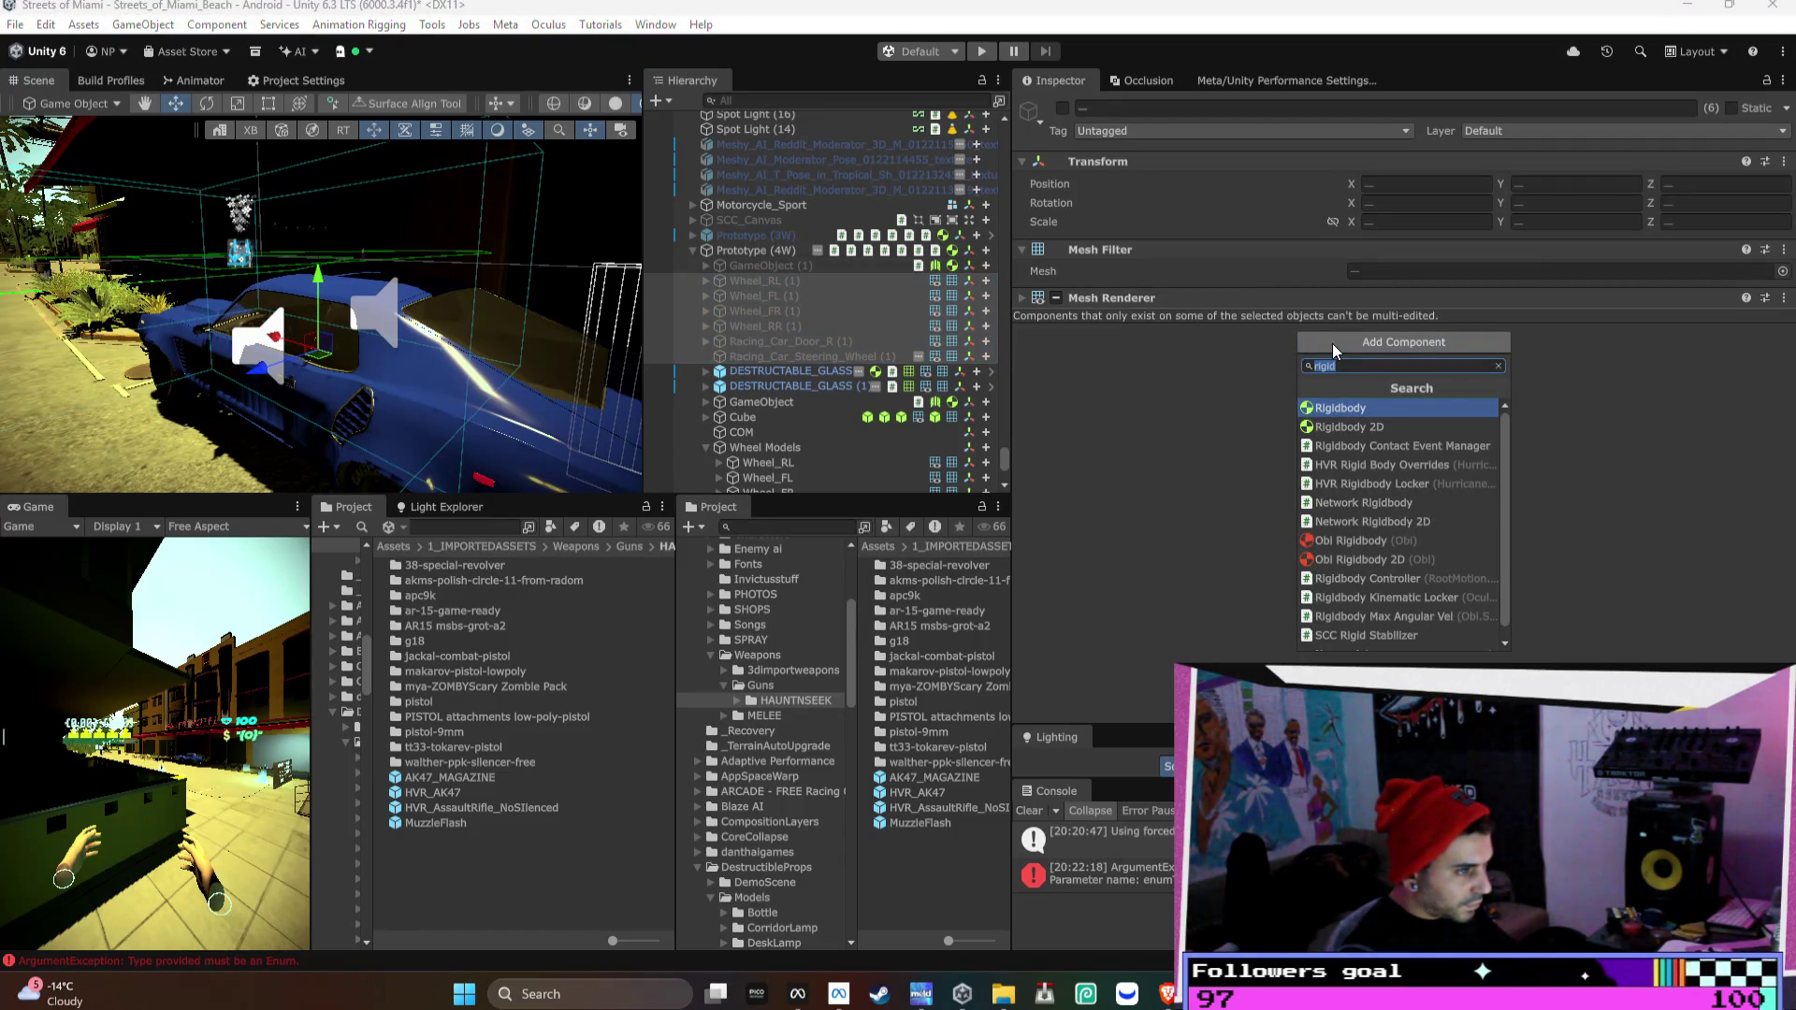
{"action": "type", "text": "box"}
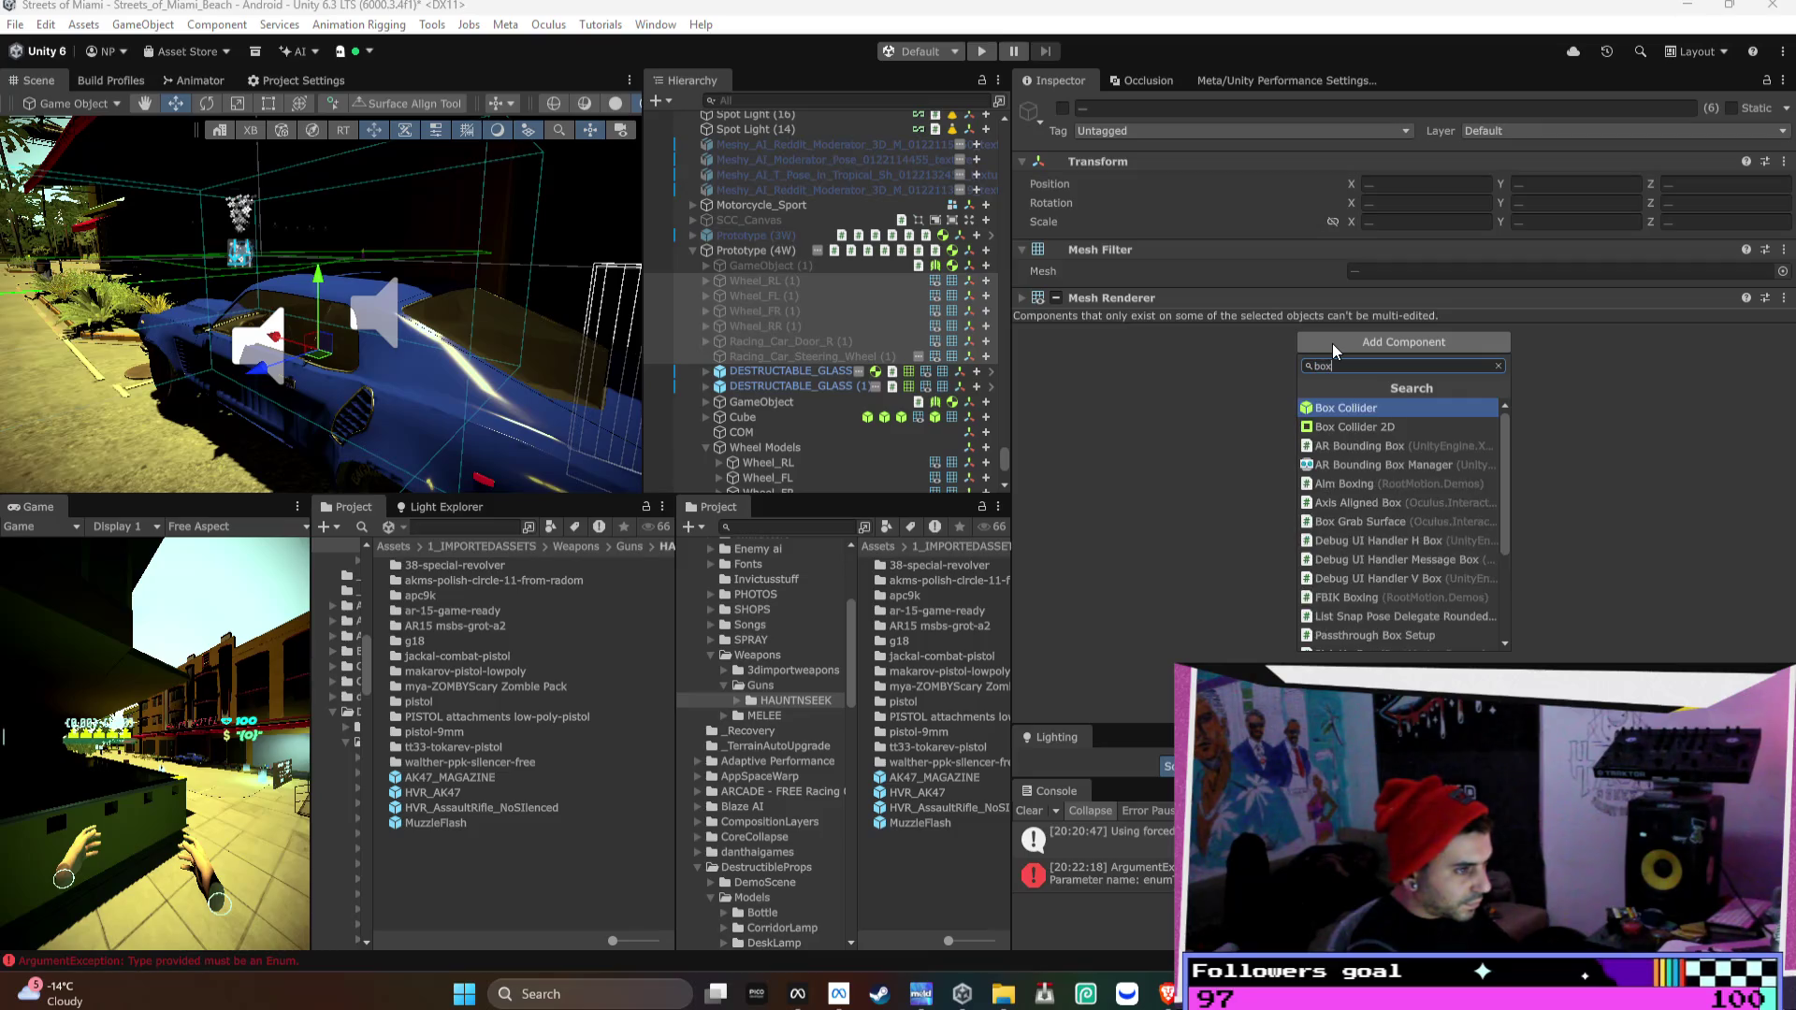
{"action": "key", "text": "Return"}
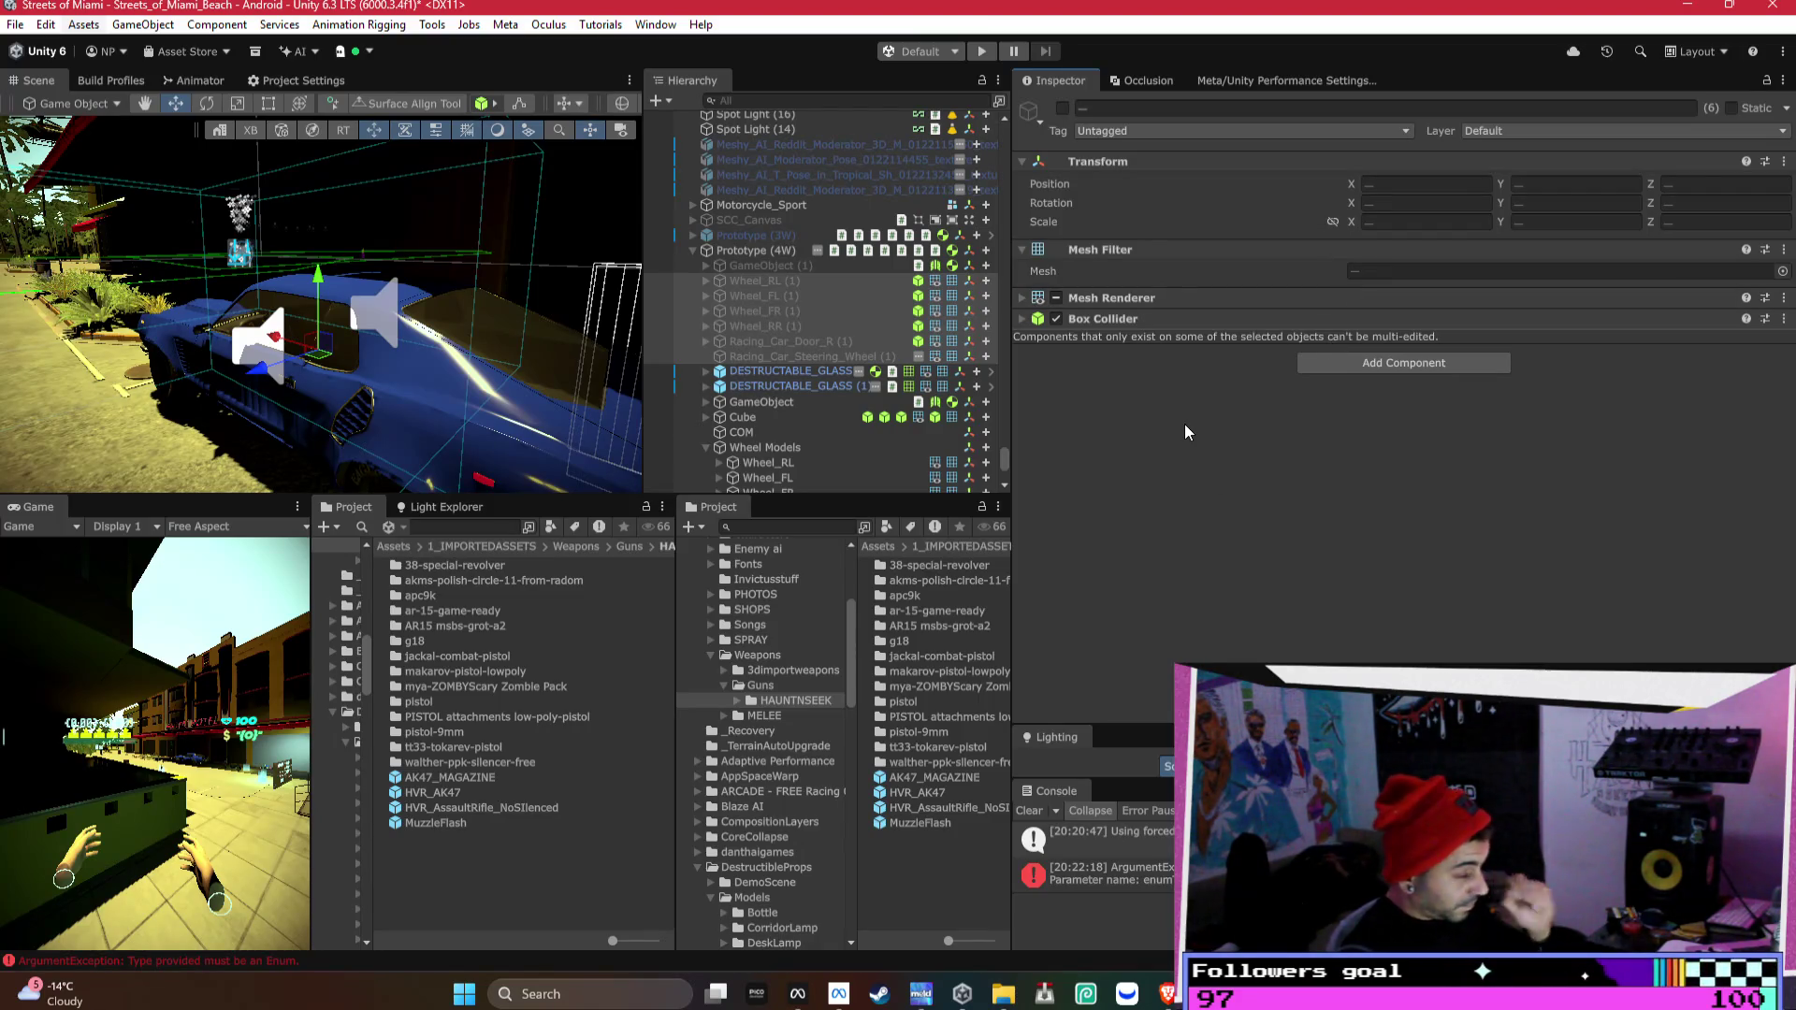
- Briefly reactivate Racing_Car_Door_R (1) to check it, deactivate it again, and orbit the car
{"action": "left_click", "coordinate": [799, 342]}
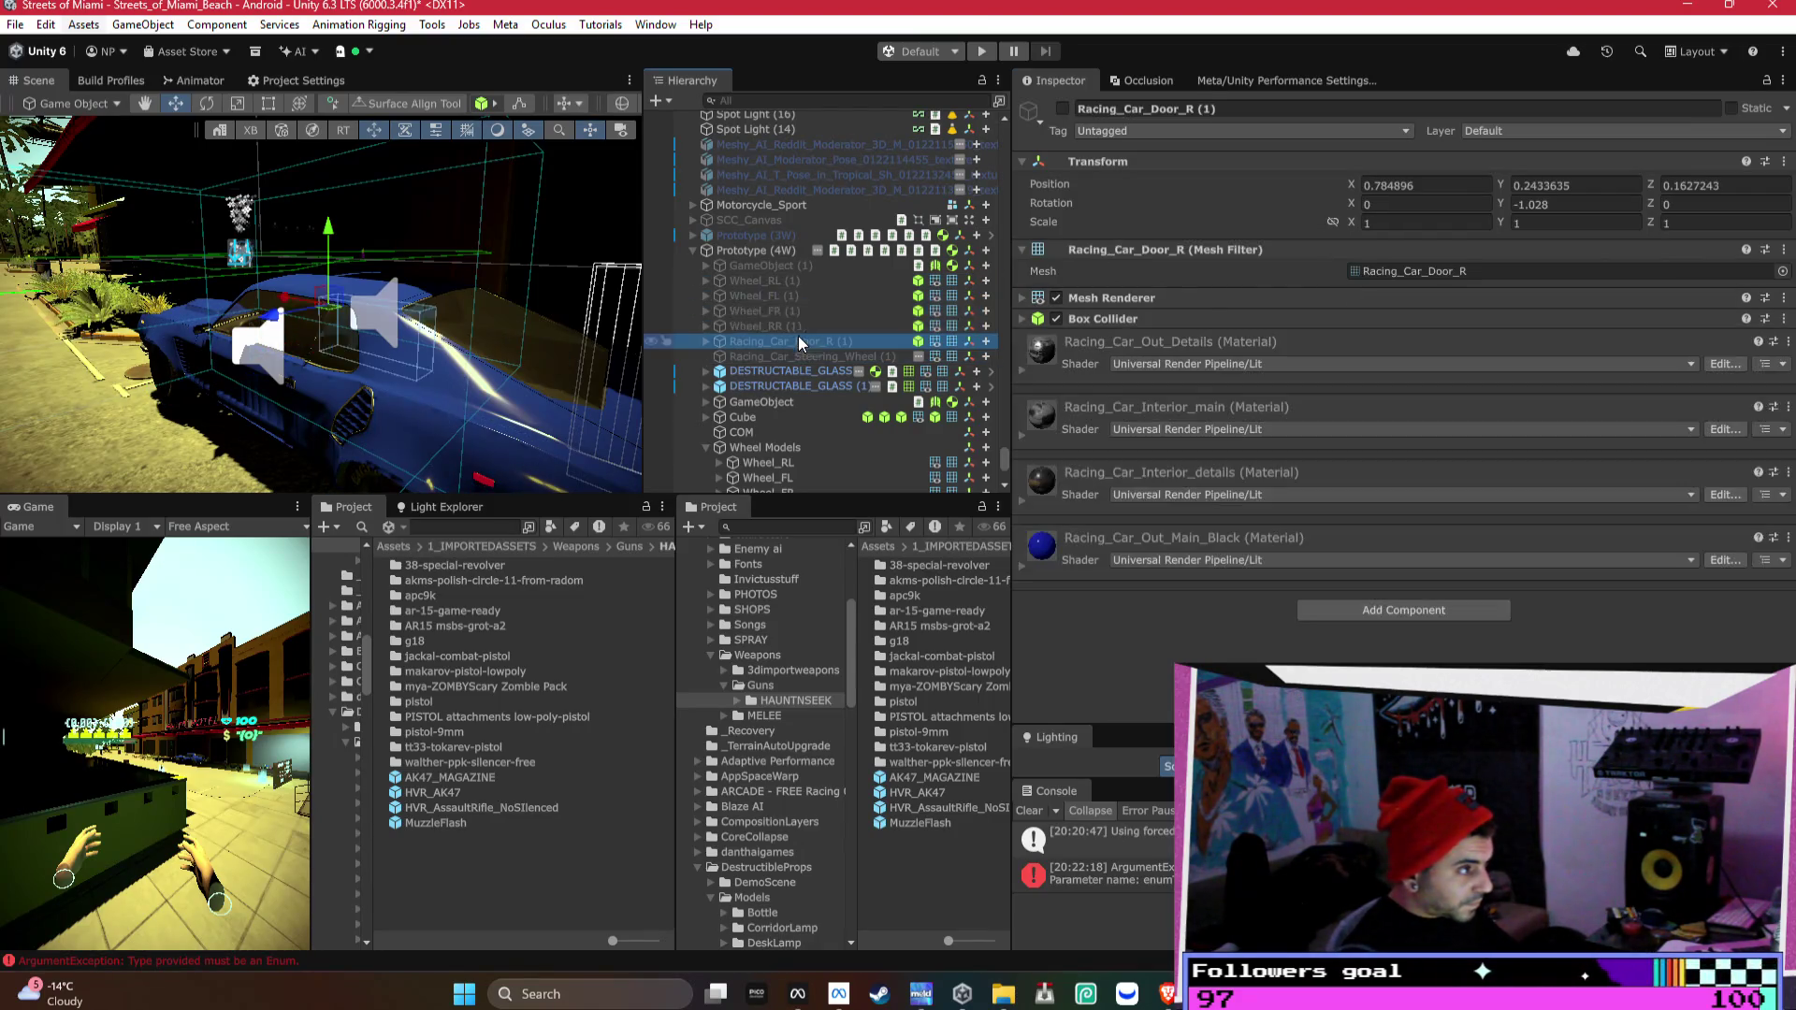
{"action": "left_click", "coordinate": [1062, 109]}
{"action": "left_click", "coordinate": [1061, 110]}
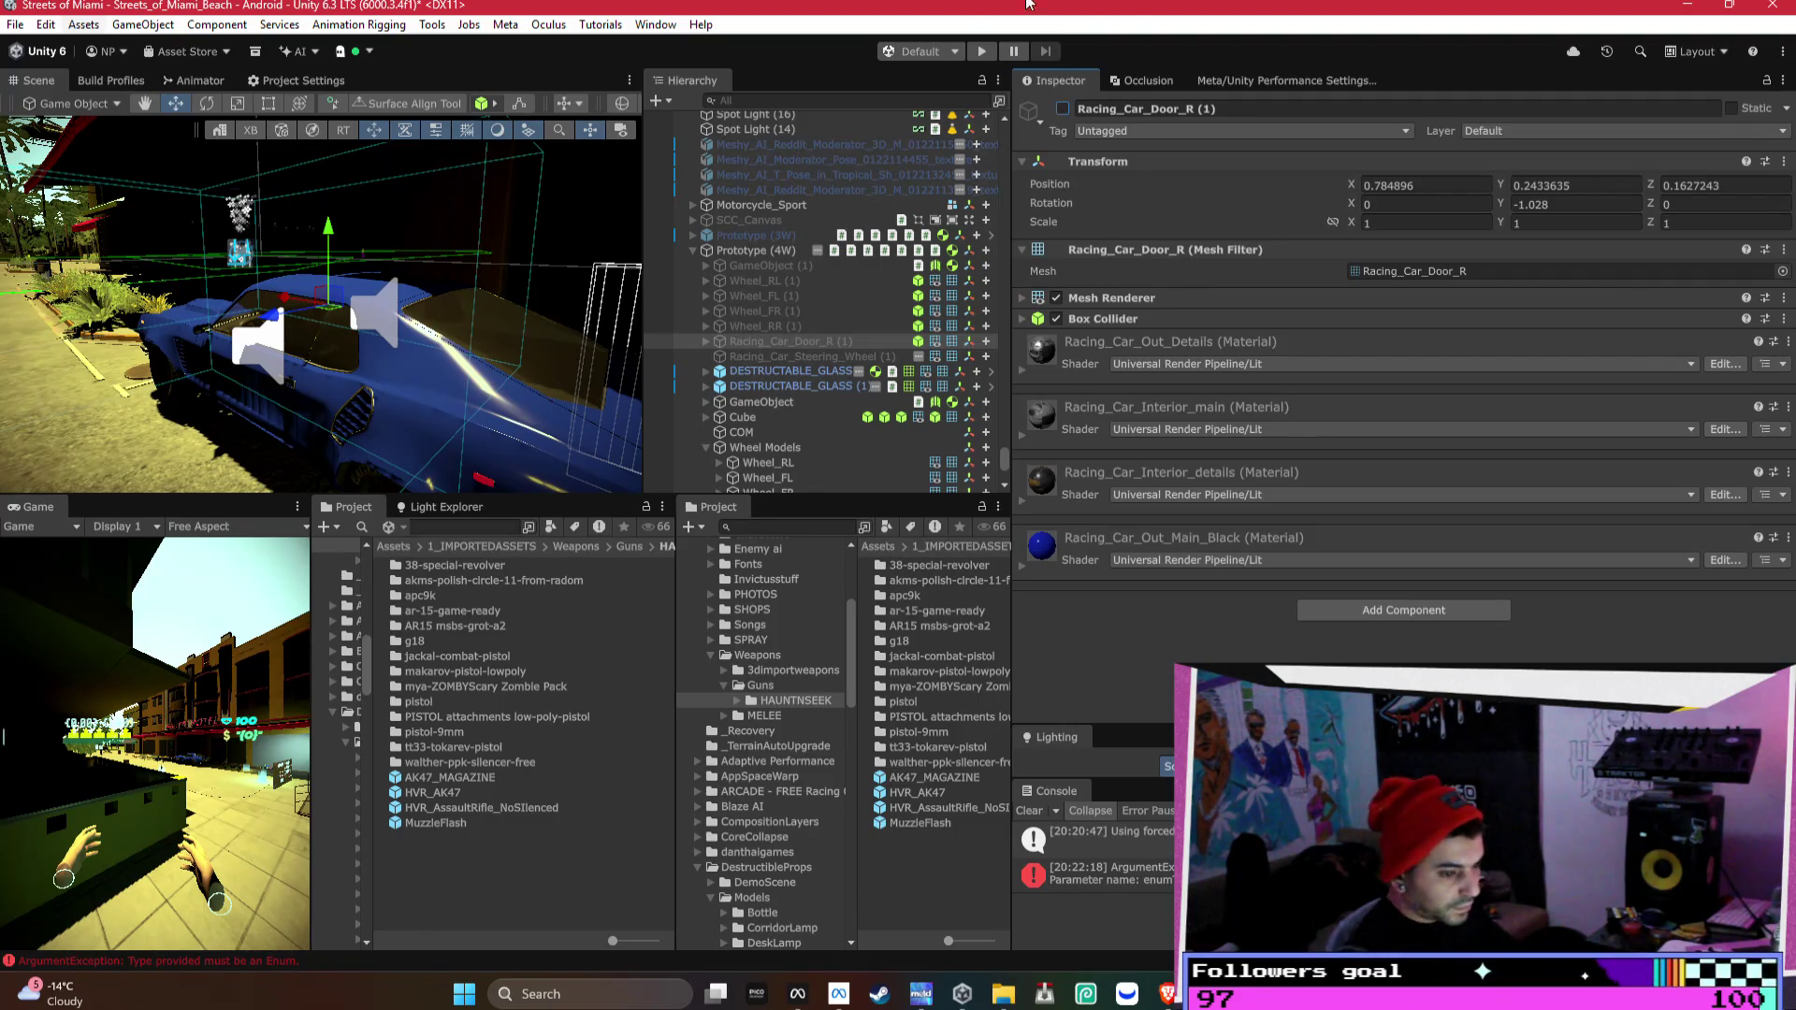
{"action": "mouse_move", "coordinate": [351, 220]}
{"action": "left_mouse_down"}
{"action": "mouse_move", "coordinate": [606, 325]}
{"action": "mouse_move", "coordinate": [265, 369]}
{"action": "mouse_move", "coordinate": [772, 193]}
{"action": "left_mouse_up"}
- Set Prototype (4W)'s VR seat position offset Y to 0
{"action": "left_click", "coordinate": [378, 387]}
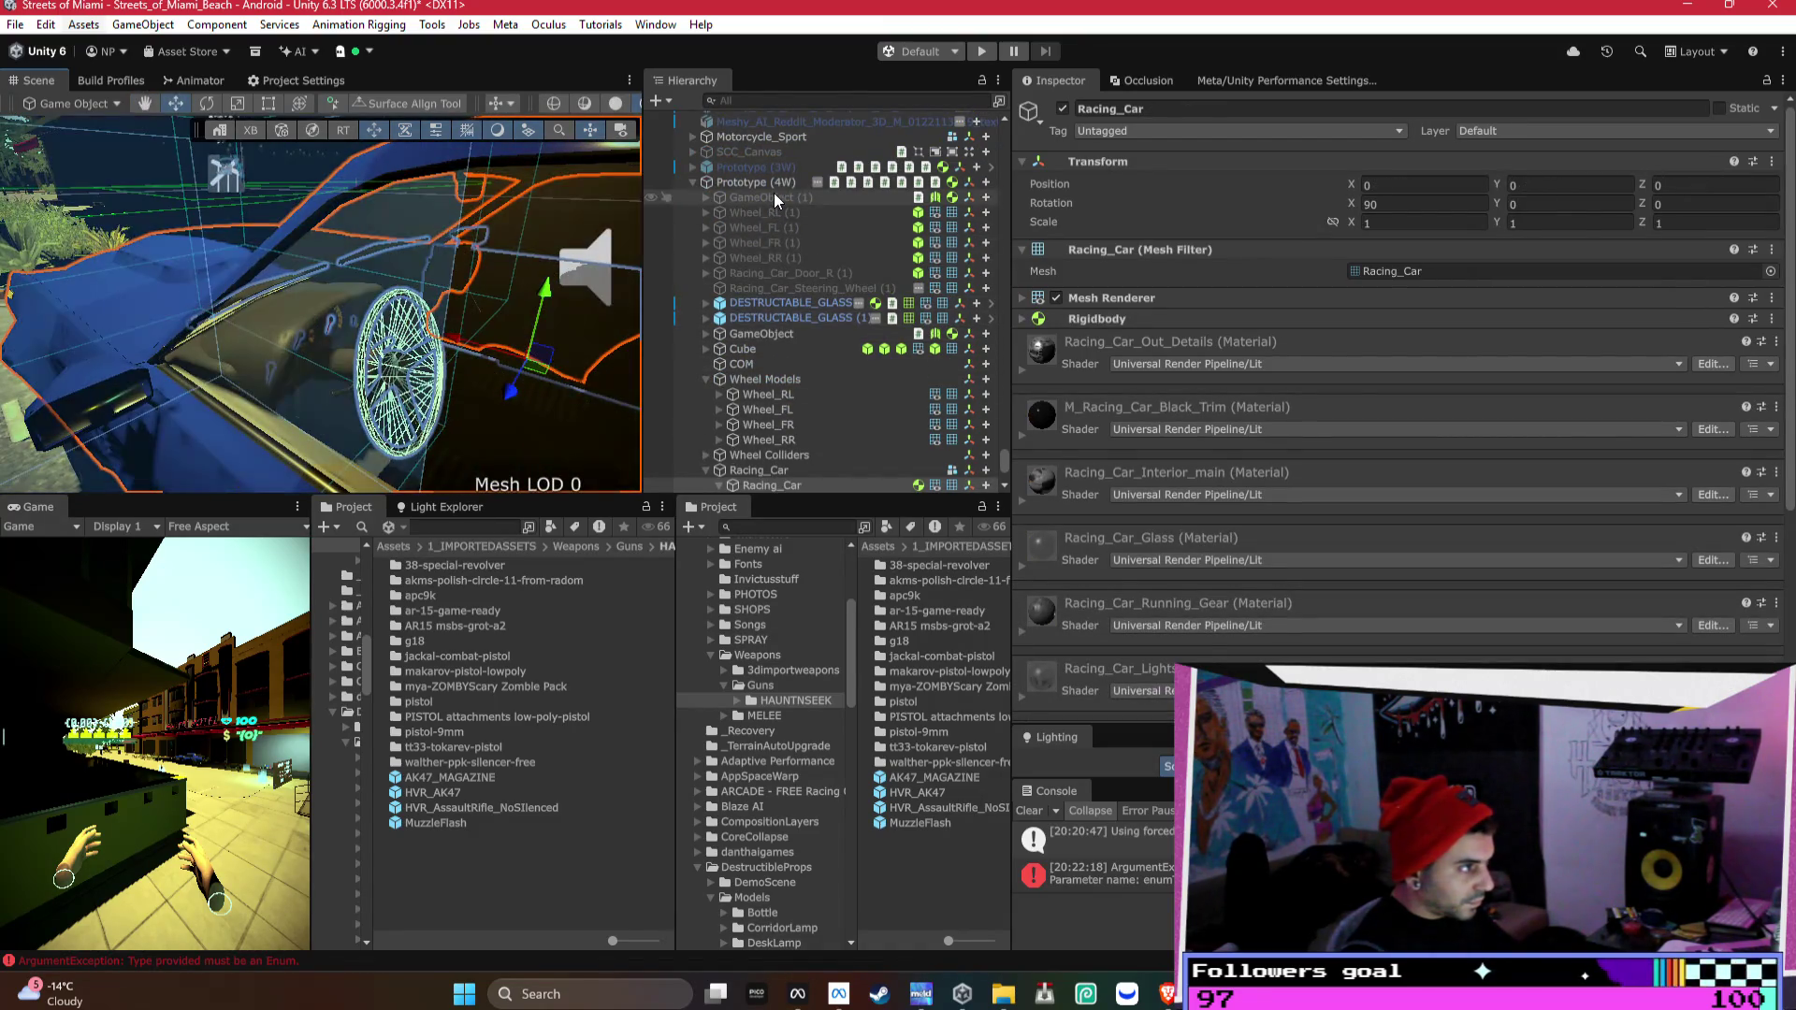
{"action": "left_click", "coordinate": [772, 187]}
{"action": "scroll", "coordinate": [1313, 332], "scroll_direction": "down", "scroll_amount": 3}
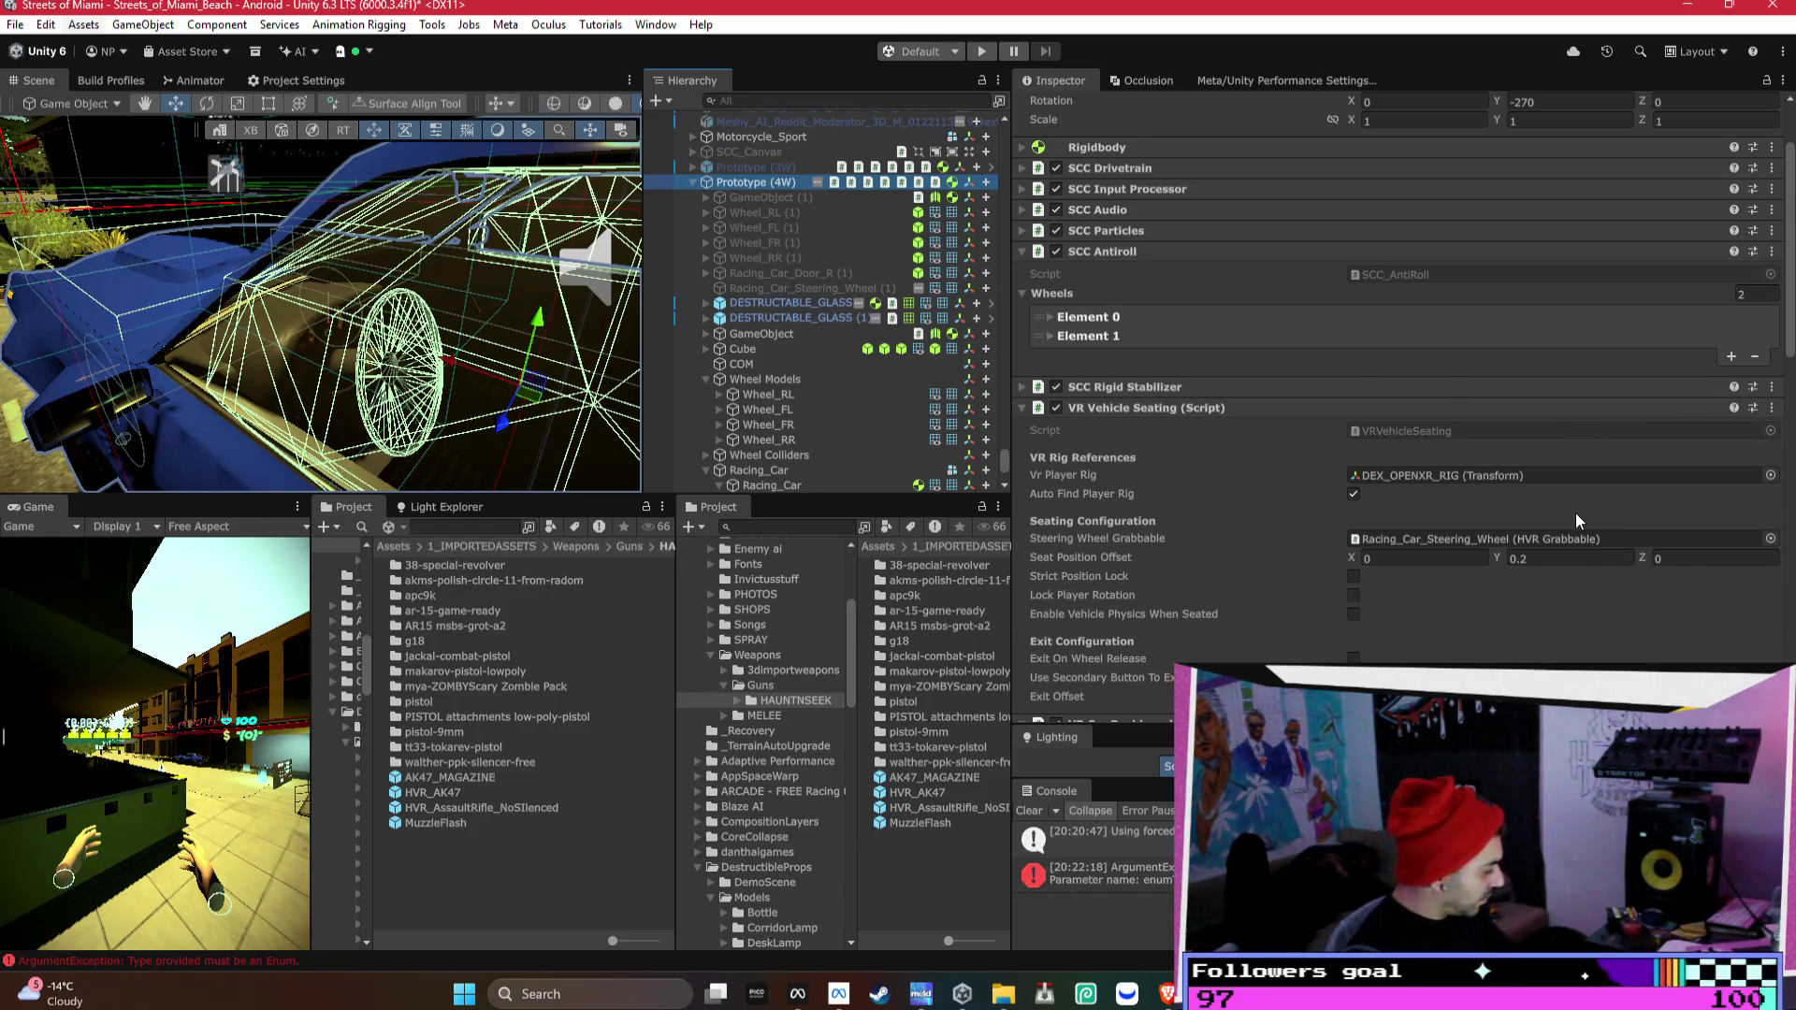
{"action": "left_click", "coordinate": [1579, 556]}
{"action": "type", "text": "0"}
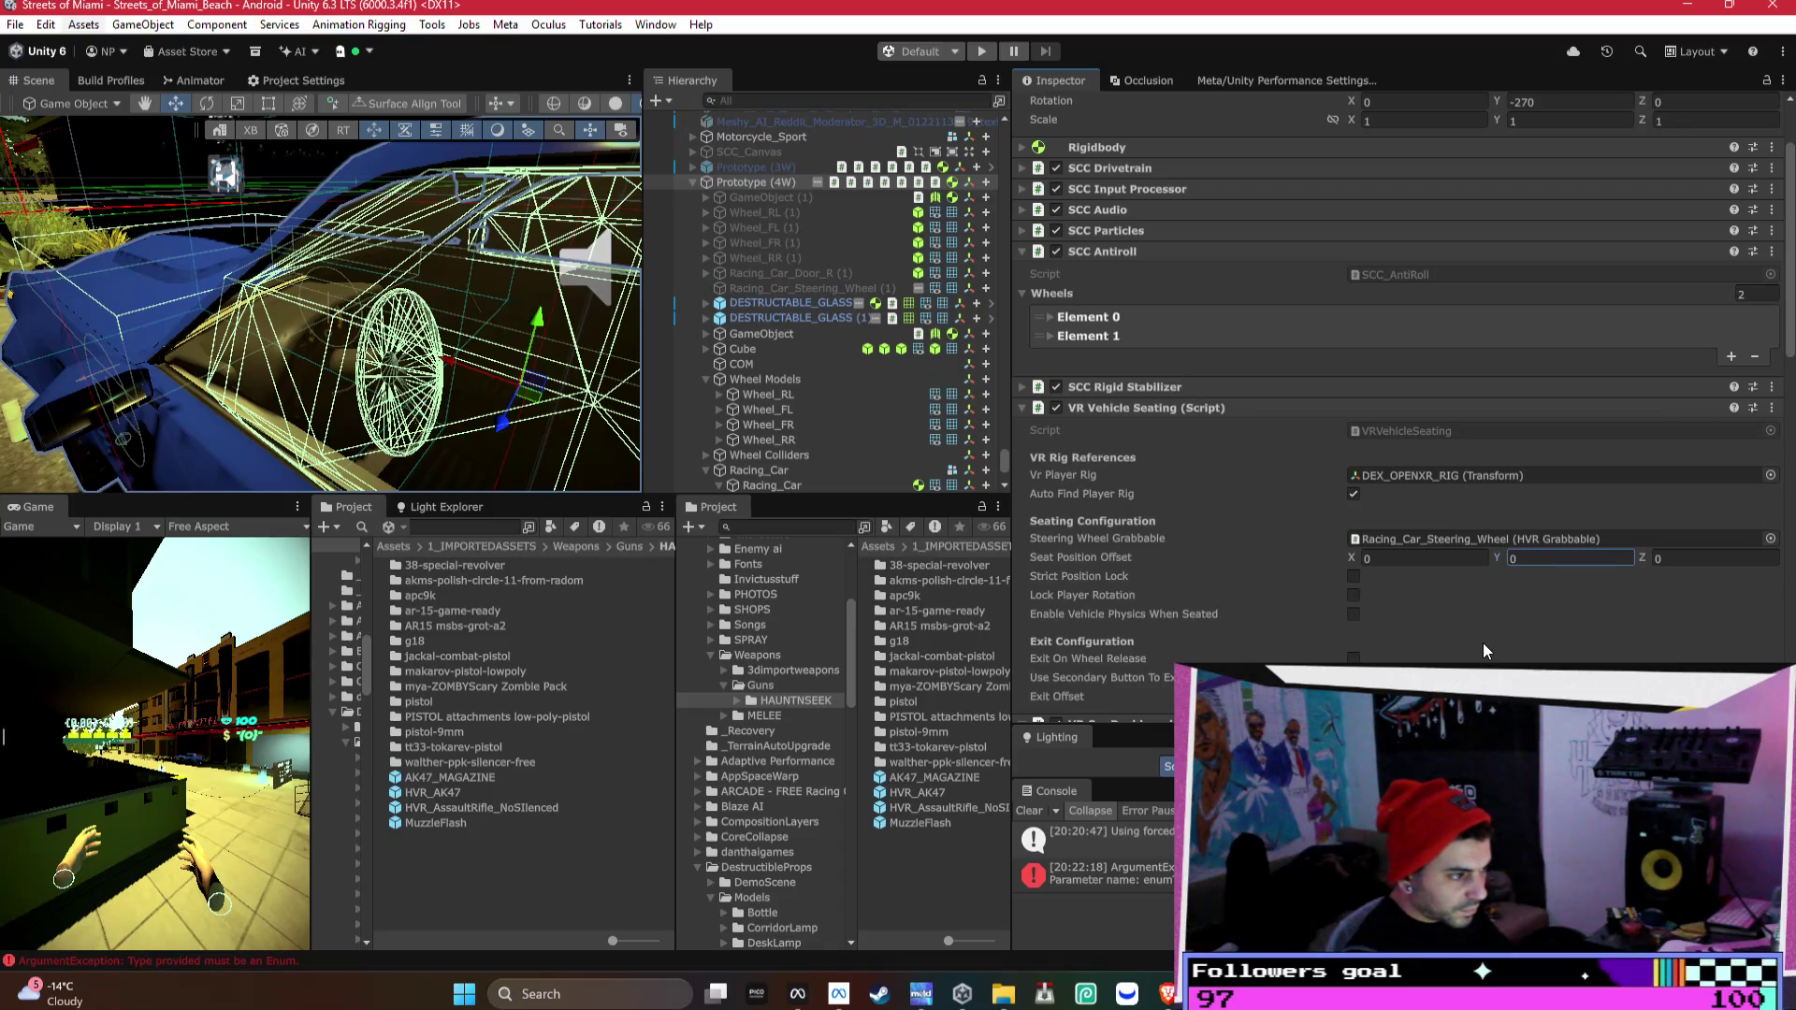
- Select the Cube under Prototype (4W) and expand its fourth Box Collider
{"action": "mouse_move", "coordinate": [324, 486]}
{"action": "left_mouse_down"}
{"action": "mouse_move", "coordinate": [636, 415]}
{"action": "mouse_move", "coordinate": [794, 424]}
{"action": "left_mouse_up"}
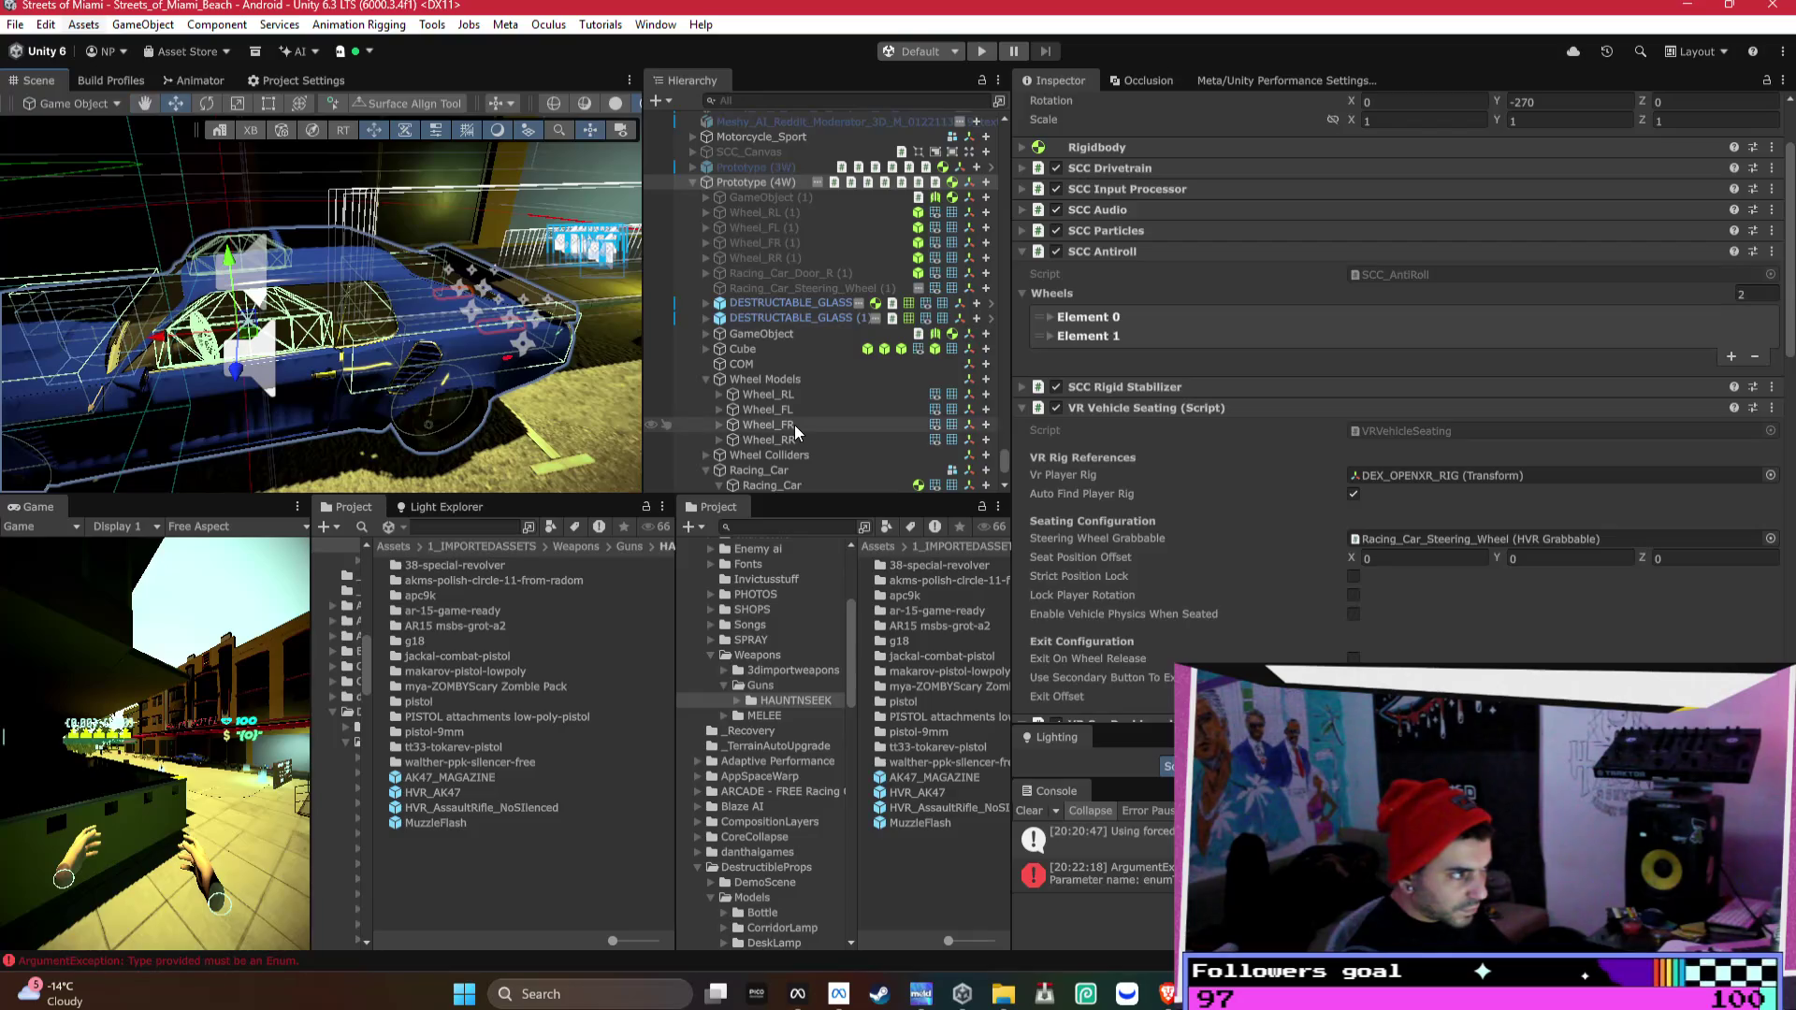
{"action": "scroll", "coordinate": [1243, 393], "scroll_direction": "up", "scroll_amount": 3}
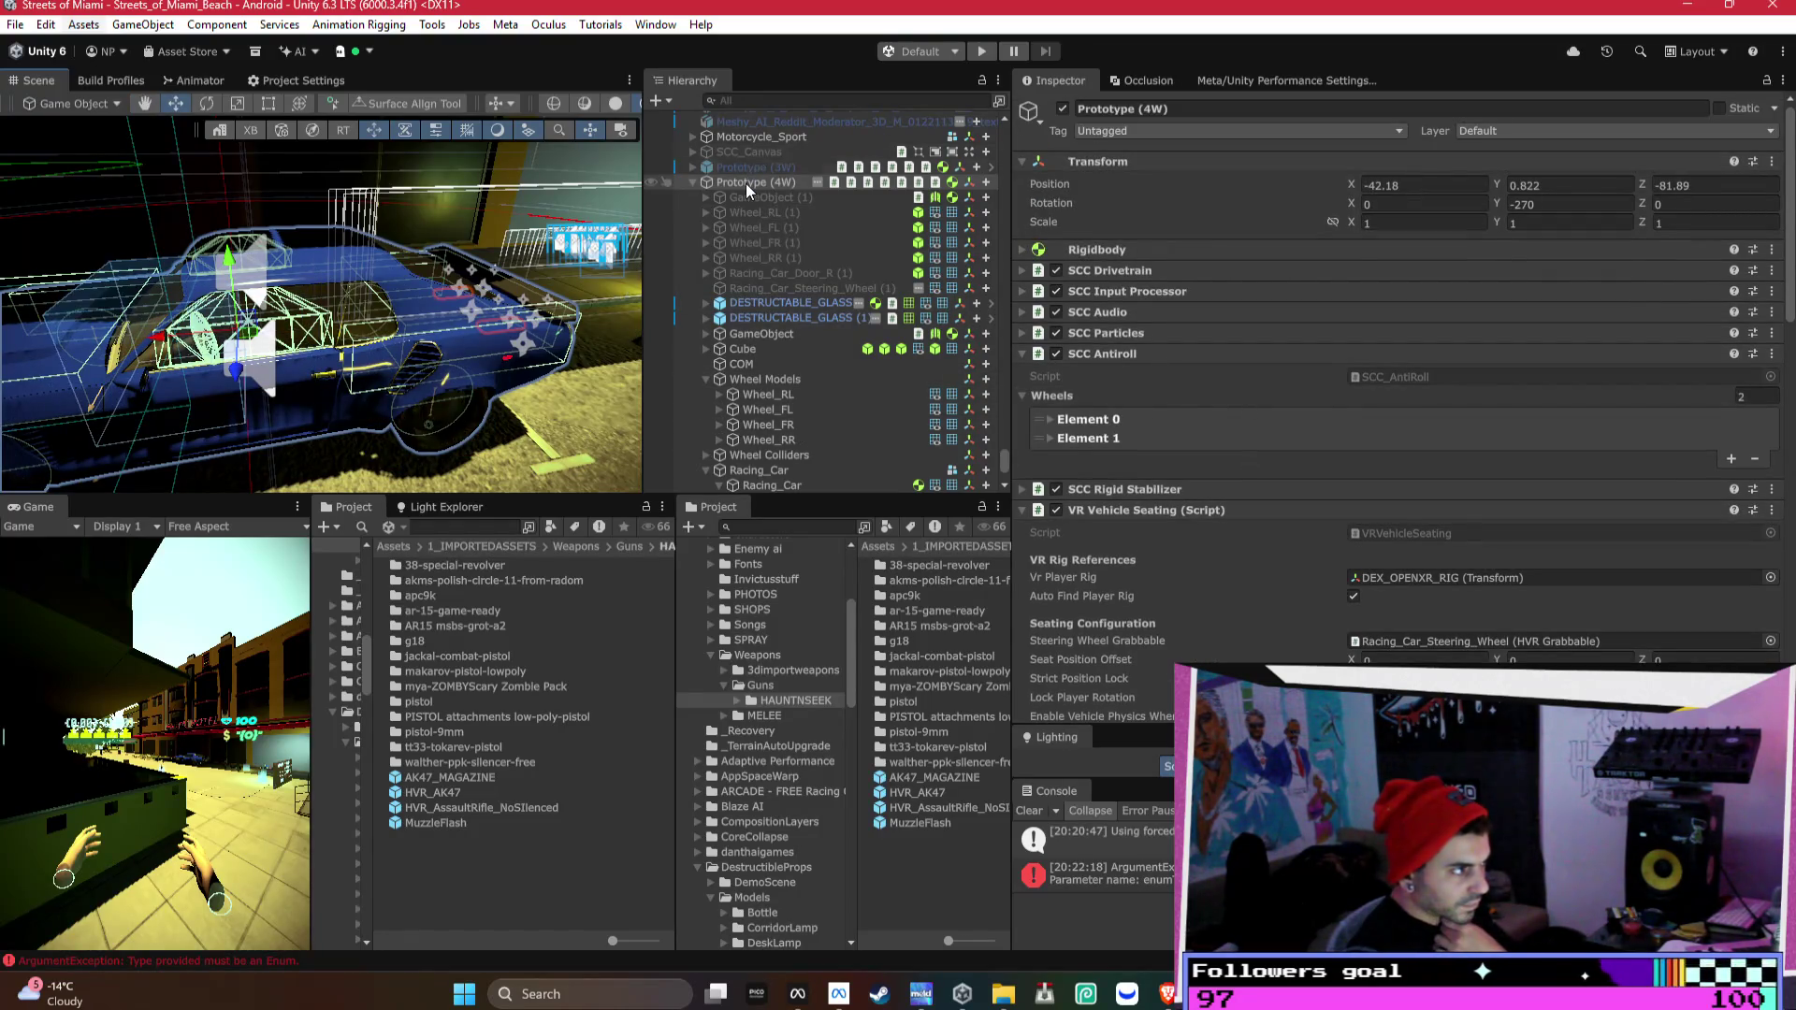
{"action": "left_click", "coordinate": [804, 287]}
{"action": "left_click", "coordinate": [800, 349]}
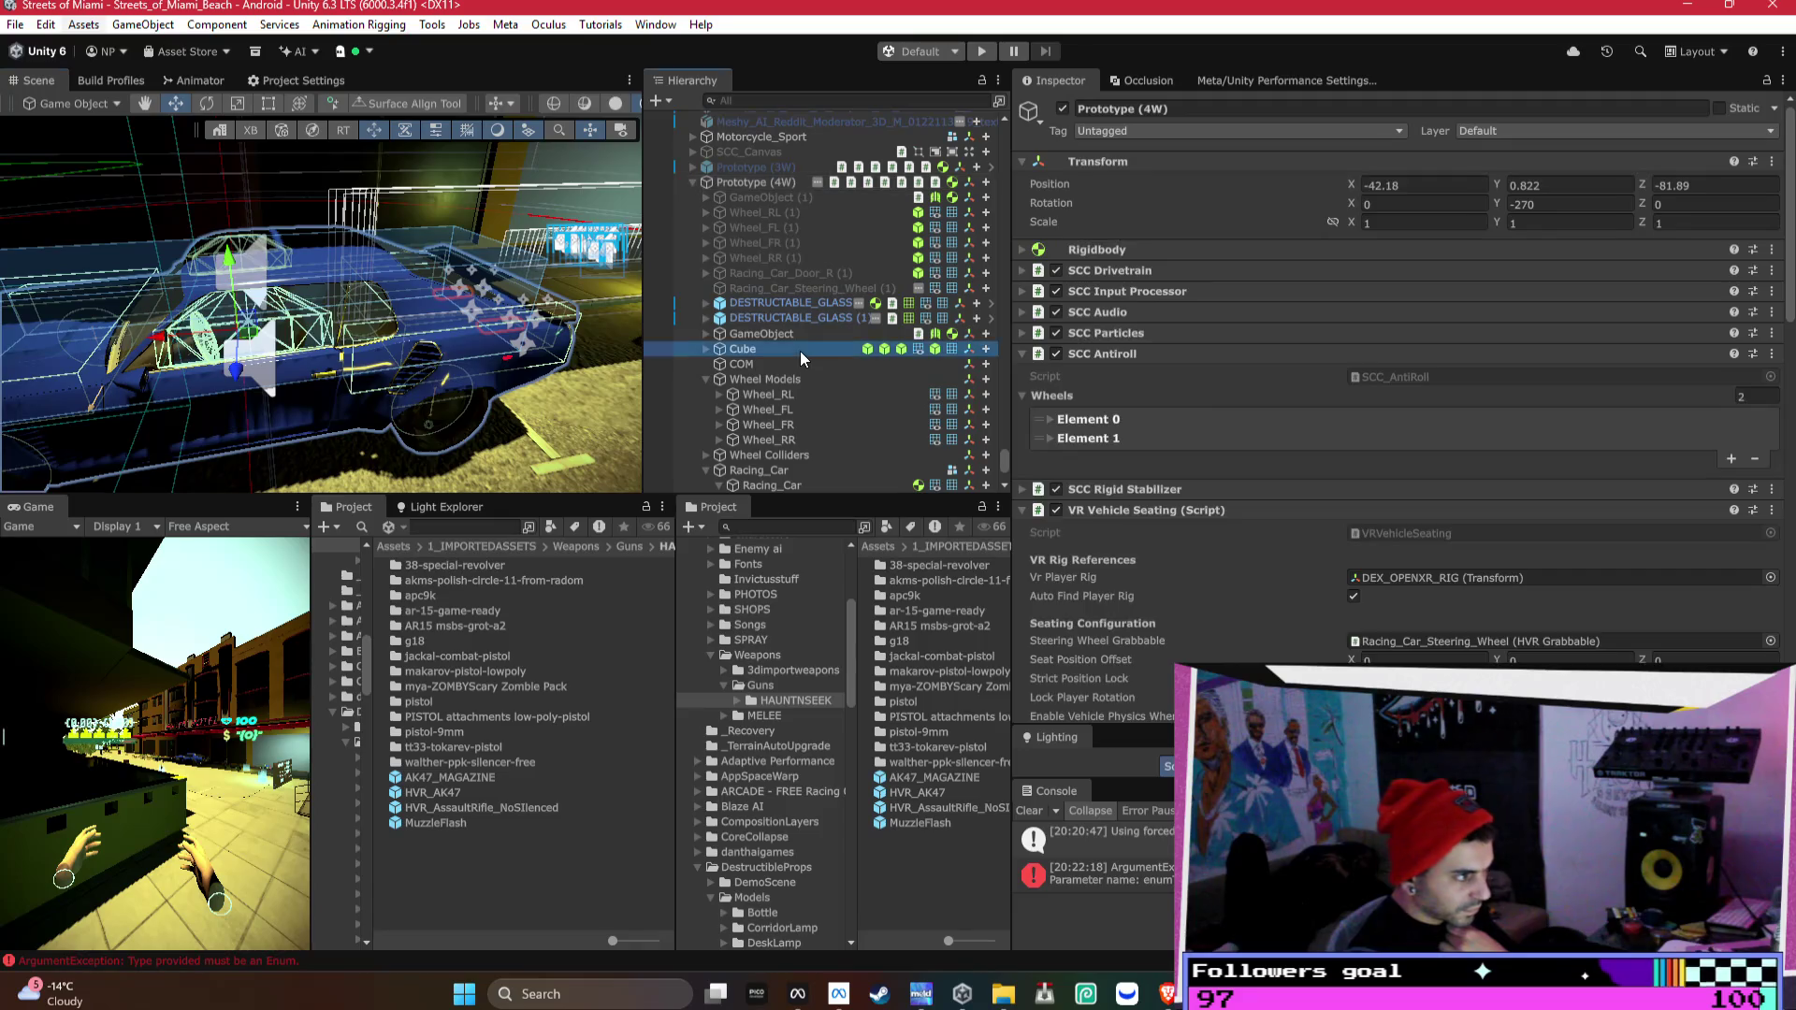
{"action": "left_click", "coordinate": [1184, 384]}
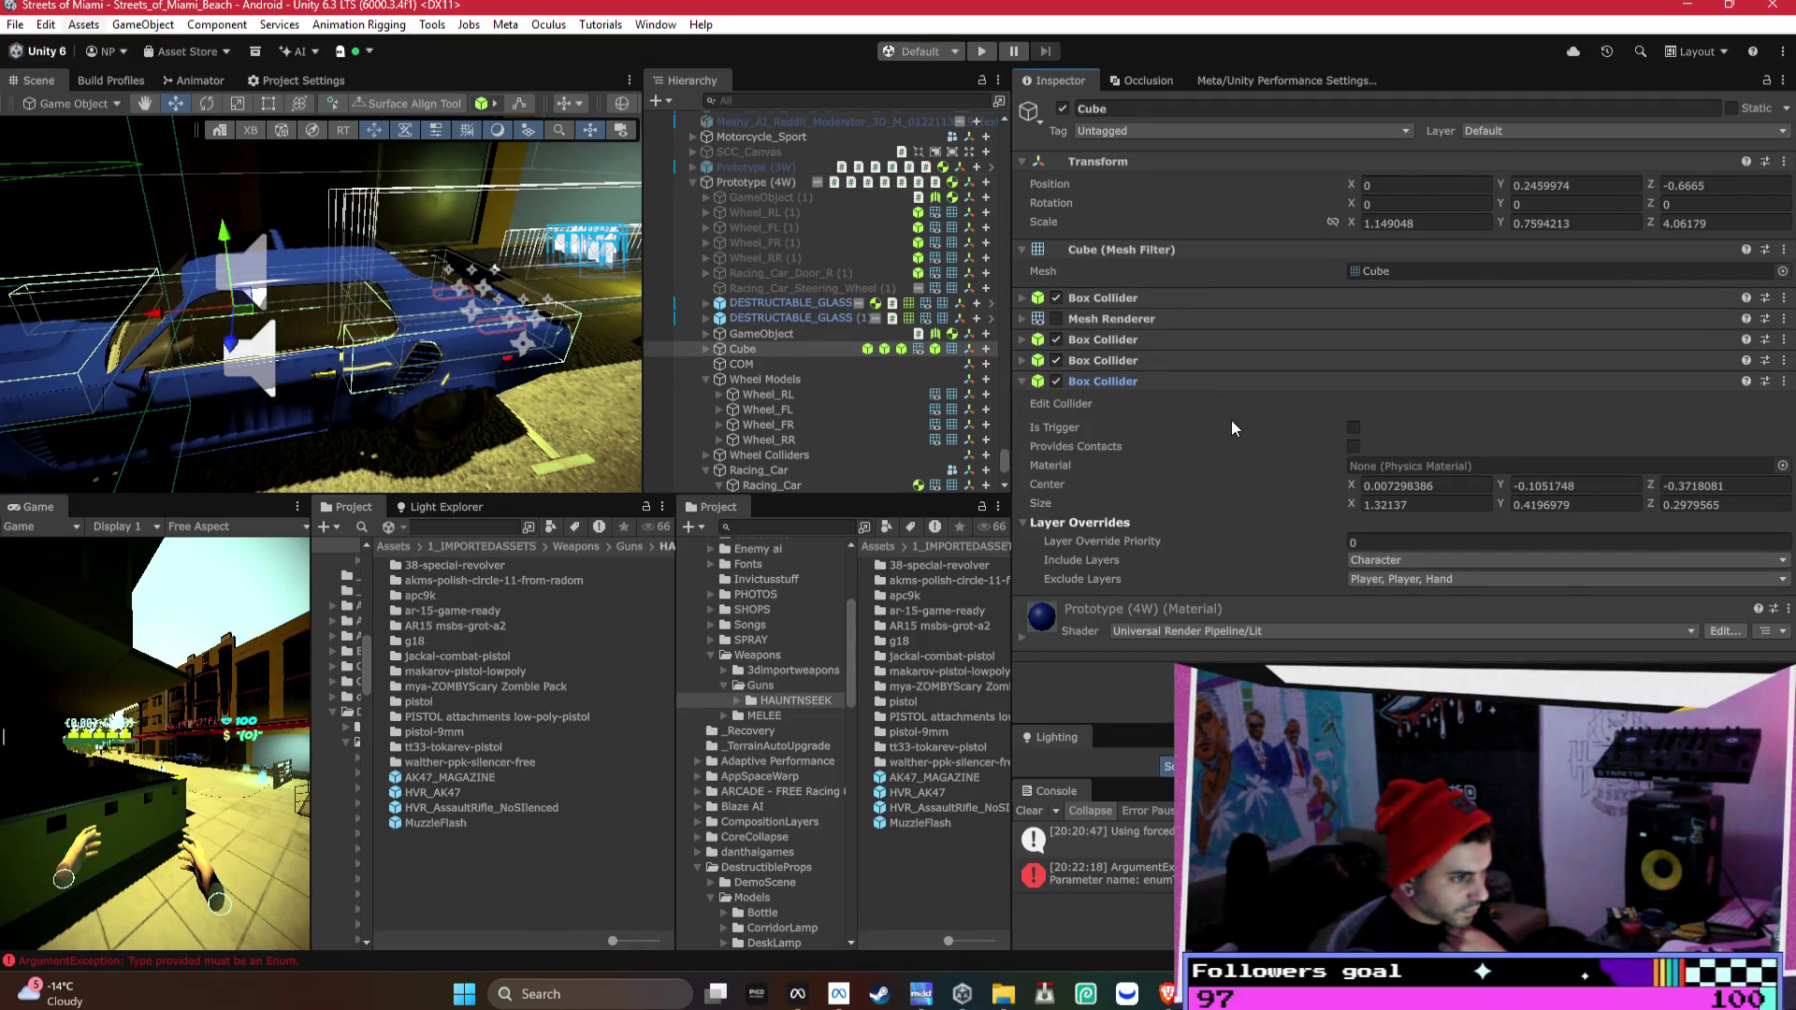
- Add the Player layer to Racing_Car's Rigidbody Exclude Layers
{"action": "left_click", "coordinate": [1204, 382]}
{"action": "scroll", "coordinate": [760, 384], "scroll_direction": "down", "scroll_amount": 3}
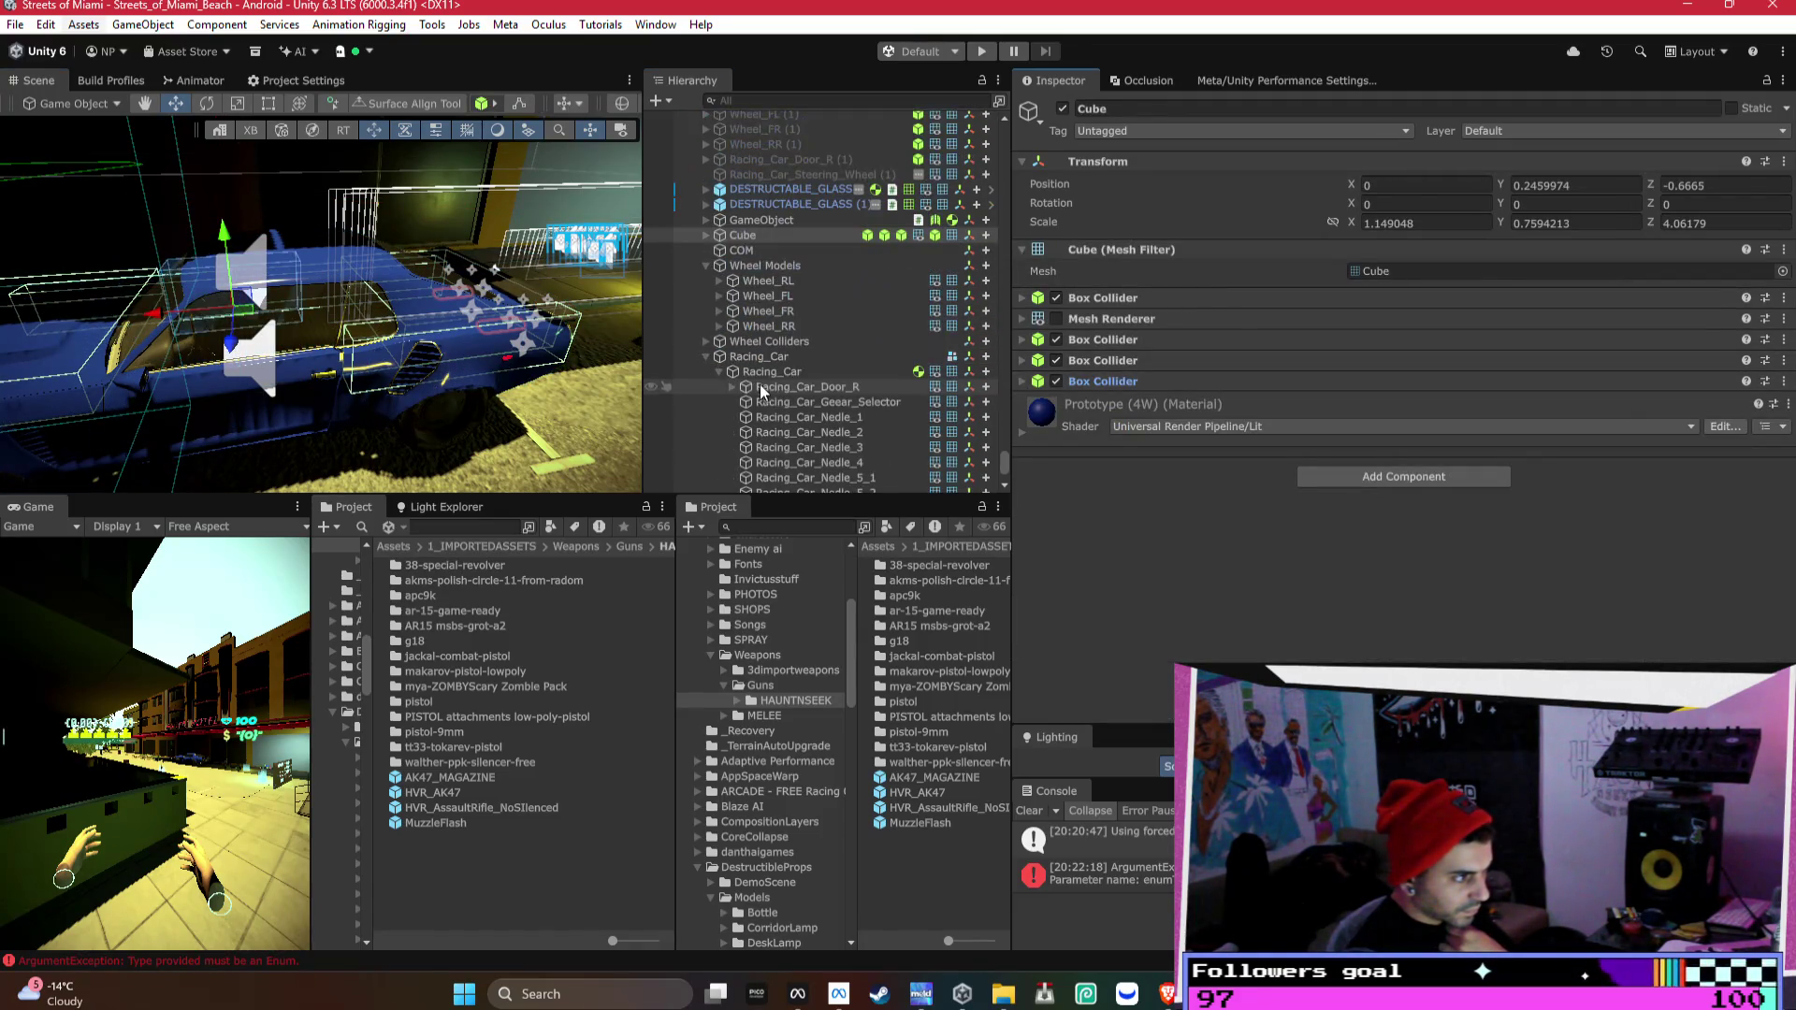
{"action": "left_click", "coordinate": [775, 372]}
{"action": "scroll", "coordinate": [1354, 429], "scroll_direction": "down", "scroll_amount": 5}
{"action": "scroll", "coordinate": [1354, 427], "scroll_direction": "up", "scroll_amount": 3}
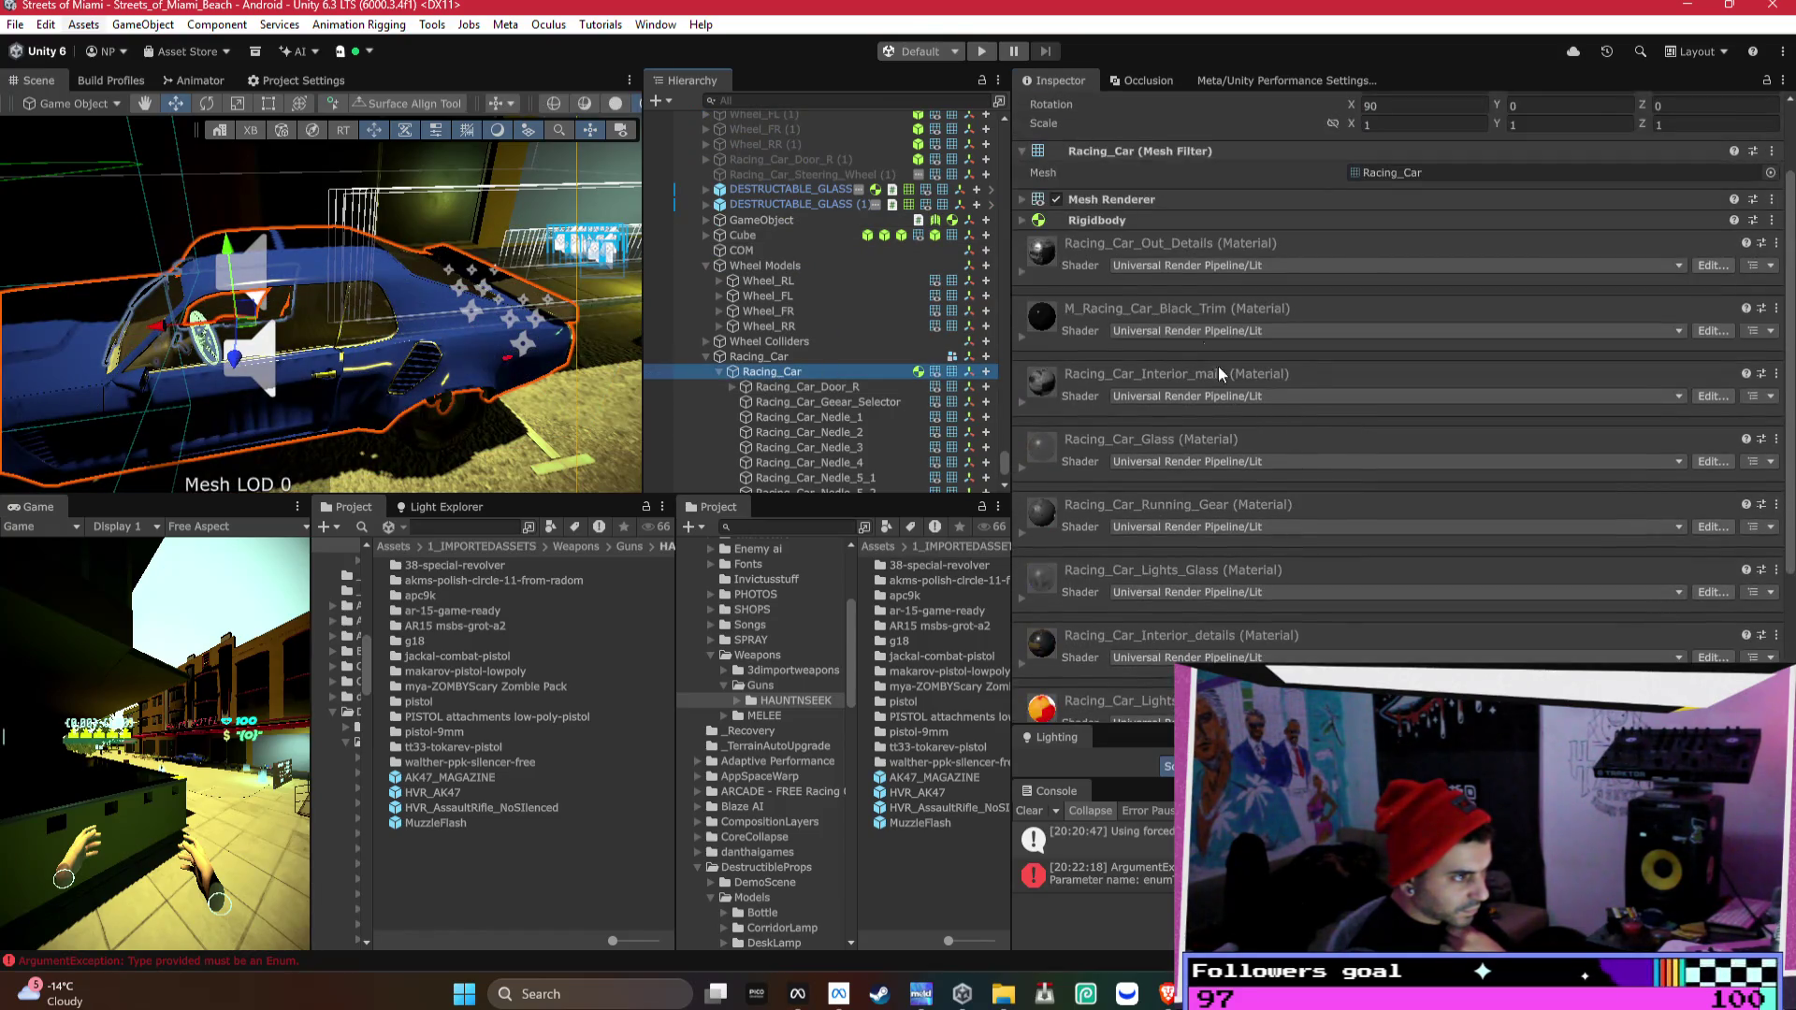
{"action": "left_click", "coordinate": [1157, 220]}
{"action": "left_click", "coordinate": [1456, 469]}
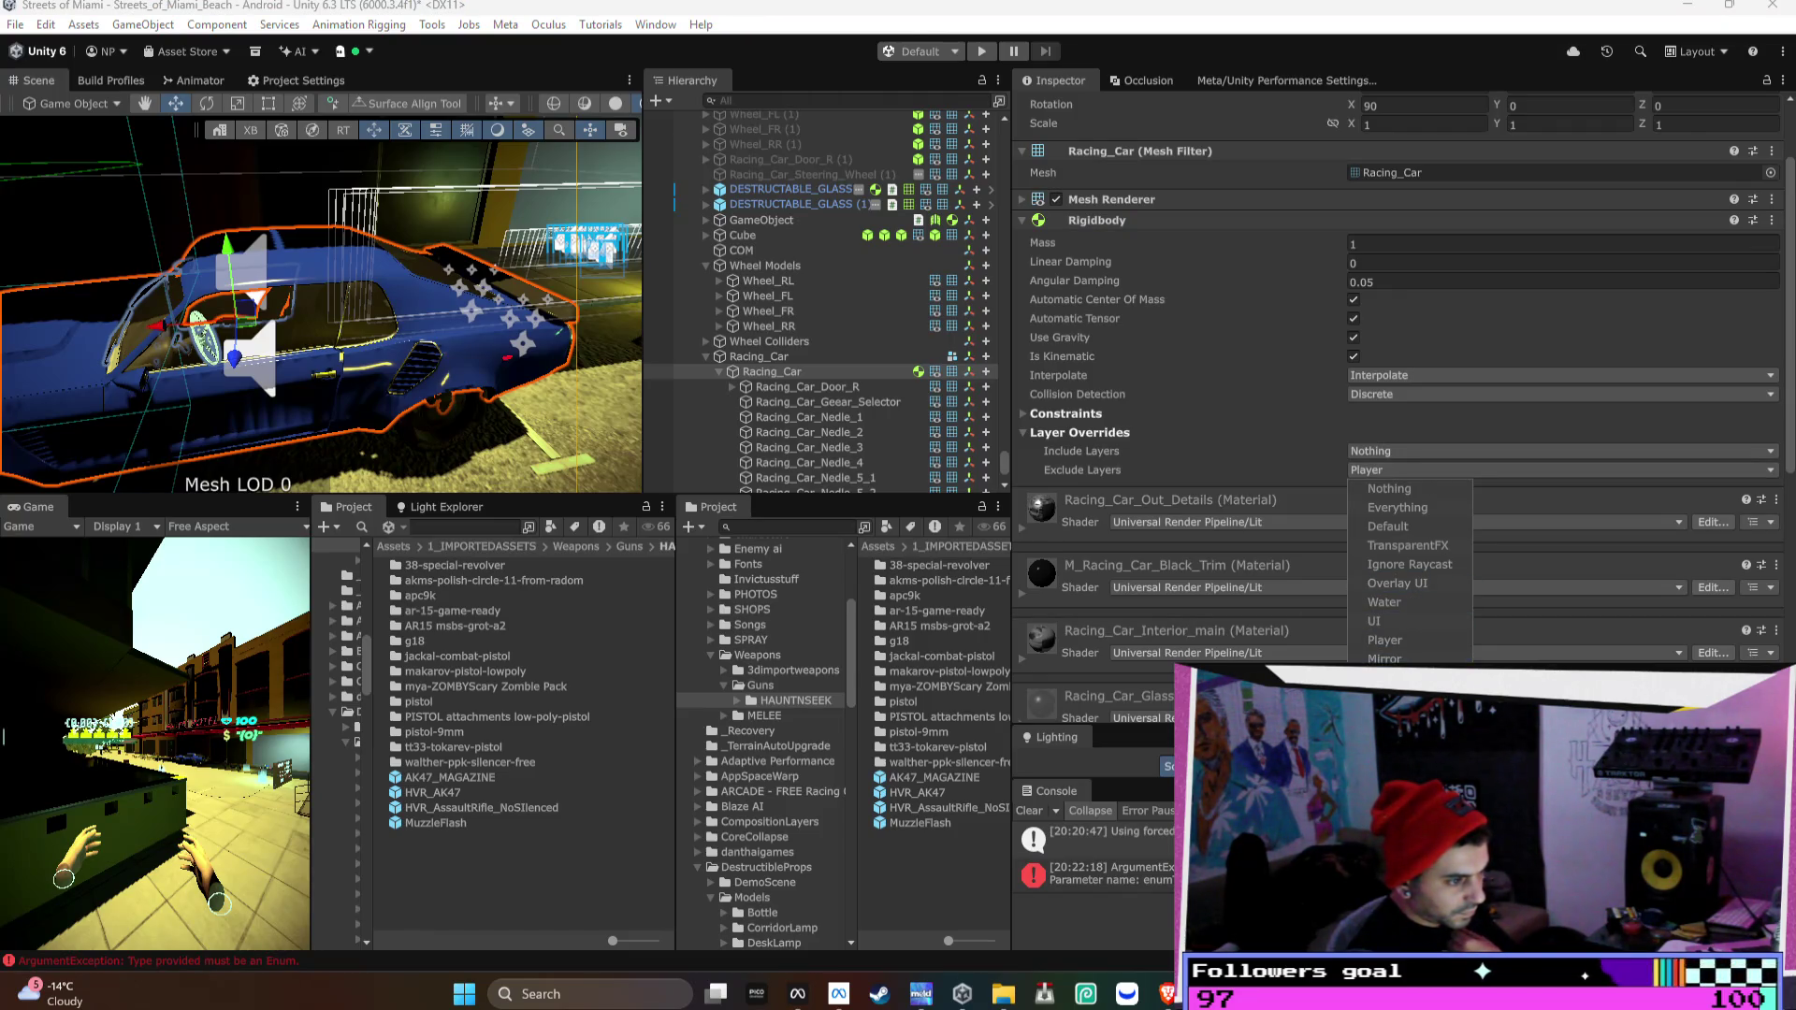
{"action": "left_click", "coordinate": [1393, 642]}
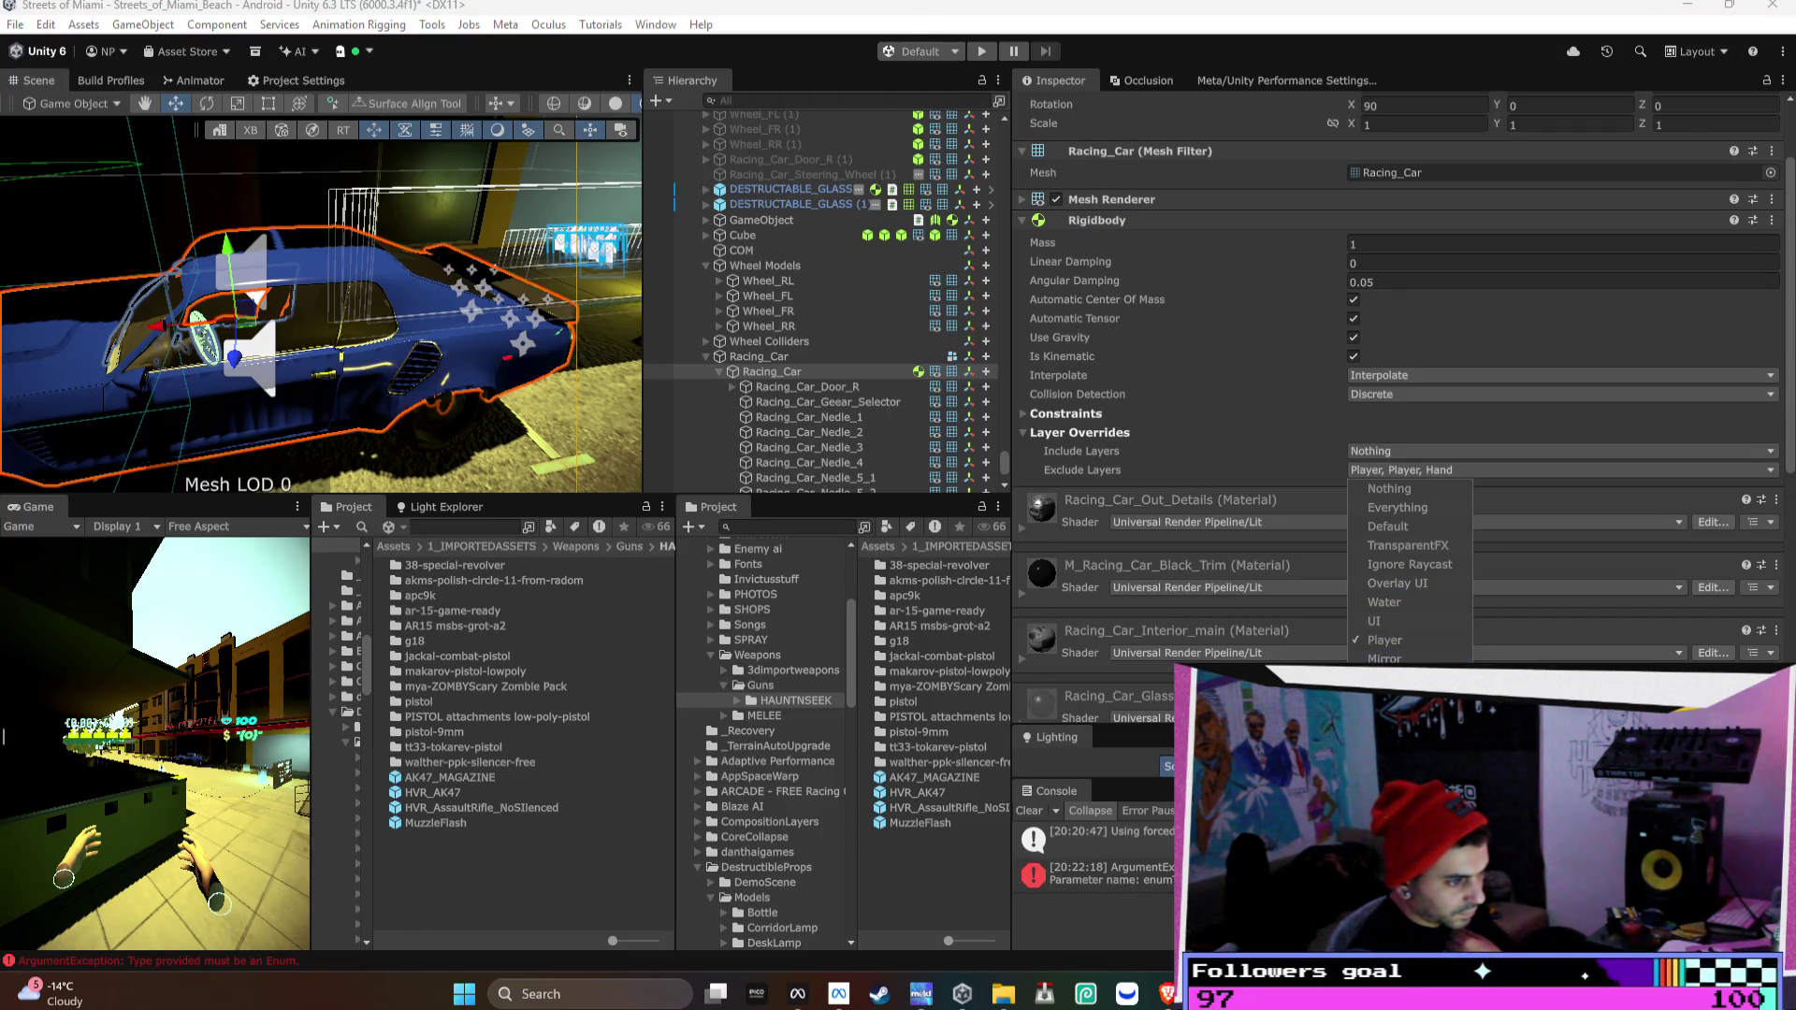
- Select the Cube and orbit the scene view closer to the car
{"action": "left_click", "coordinate": [754, 238]}
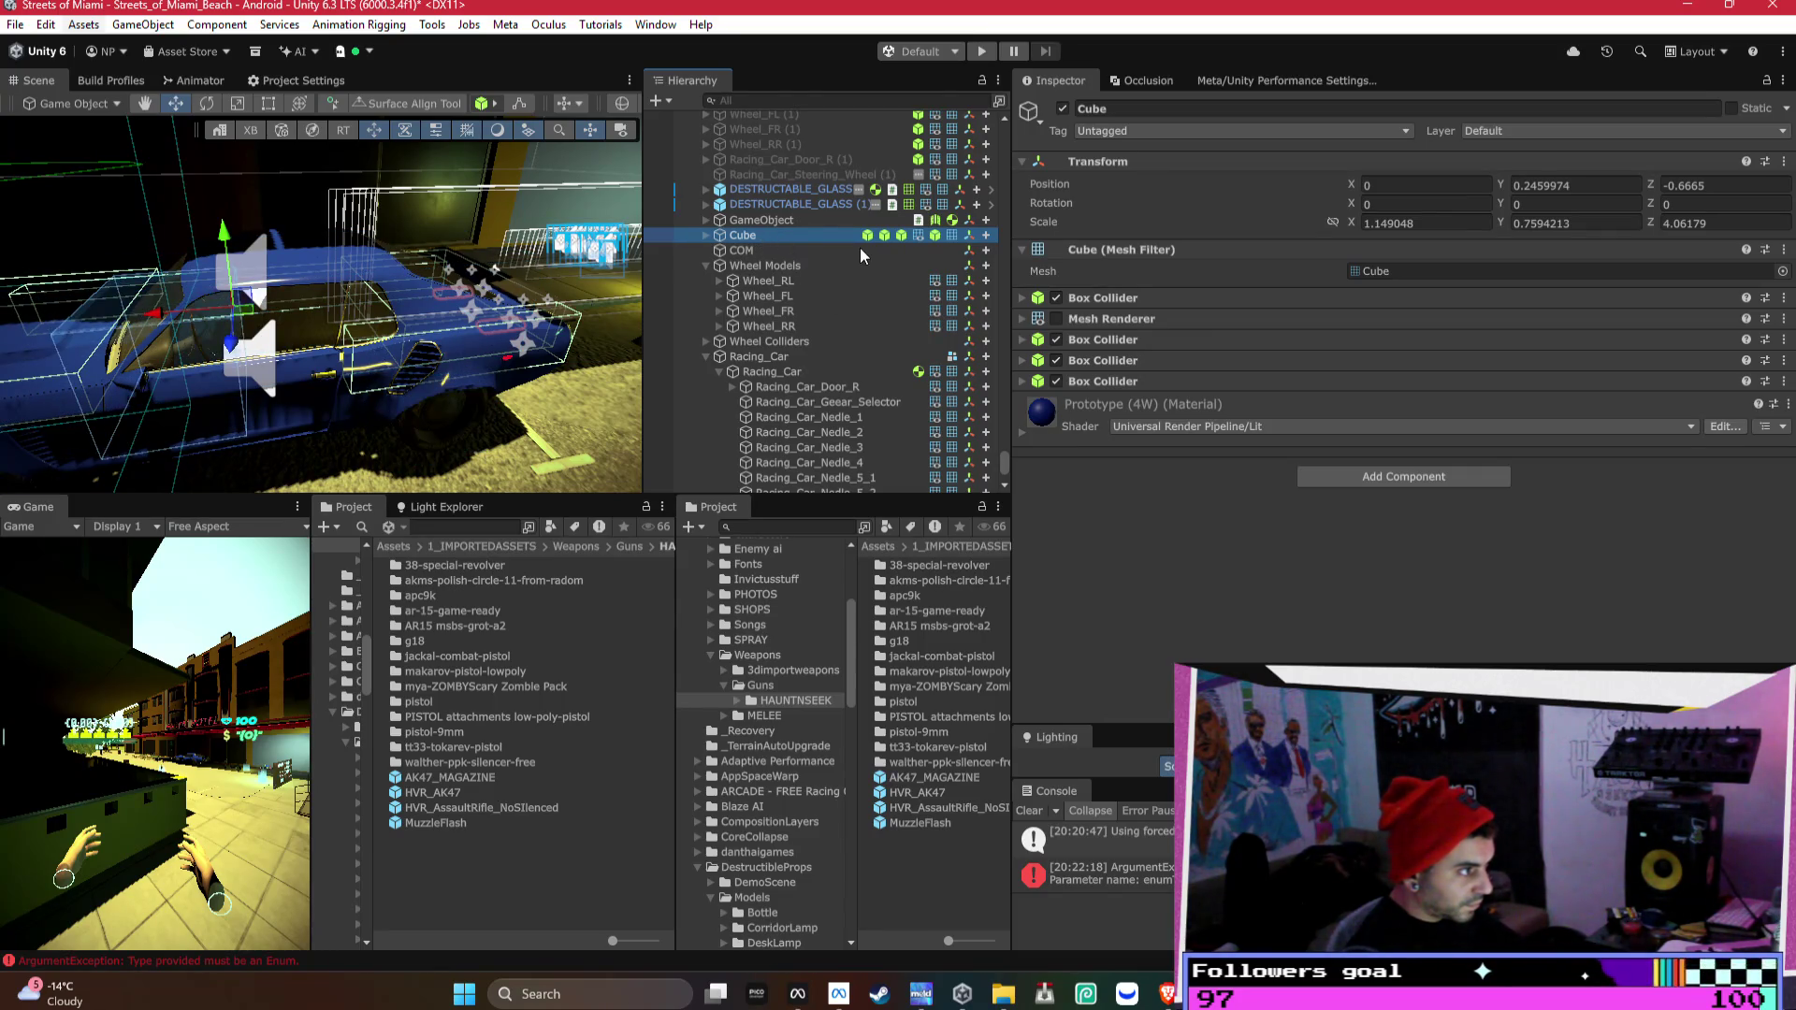
{"action": "mouse_move", "coordinate": [436, 271]}
{"action": "left_mouse_down"}
{"action": "mouse_move", "coordinate": [318, 260]}
{"action": "mouse_move", "coordinate": [651, 260]}
{"action": "mouse_move", "coordinate": [281, 276]}
{"action": "left_mouse_up"}
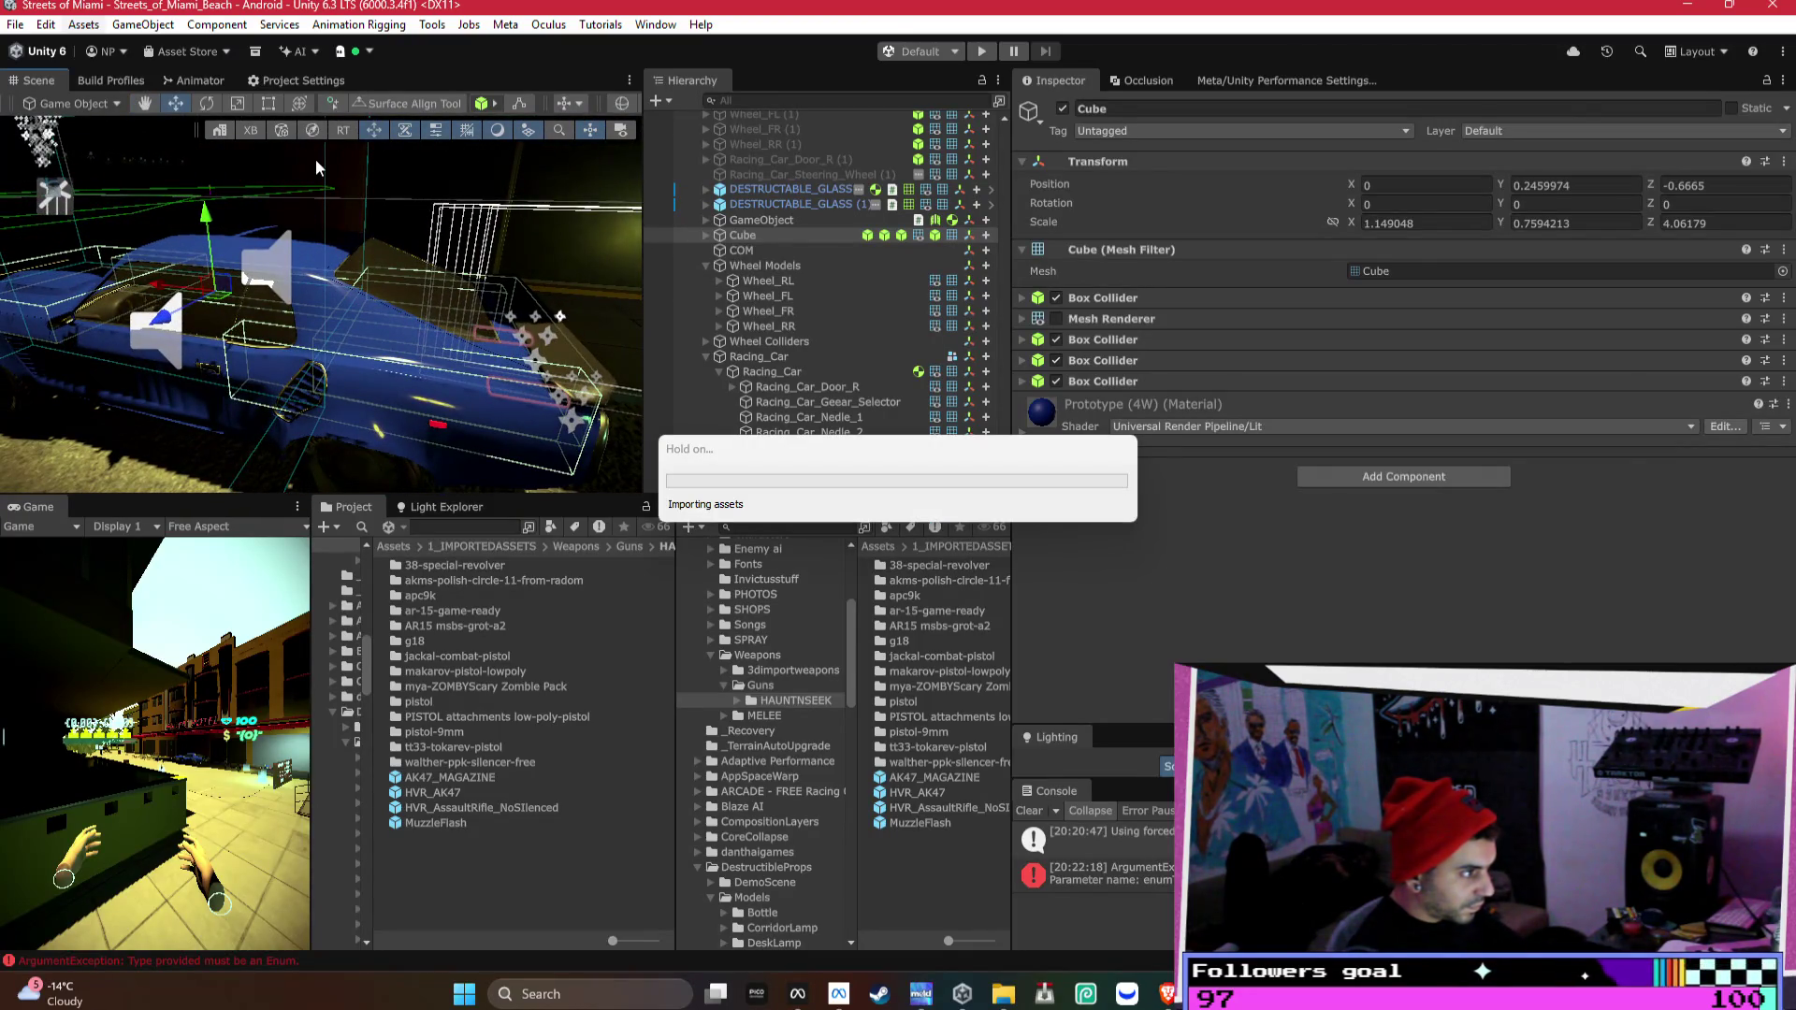
{"action": "scroll", "coordinate": [747, 213], "scroll_direction": "up", "scroll_amount": 3}
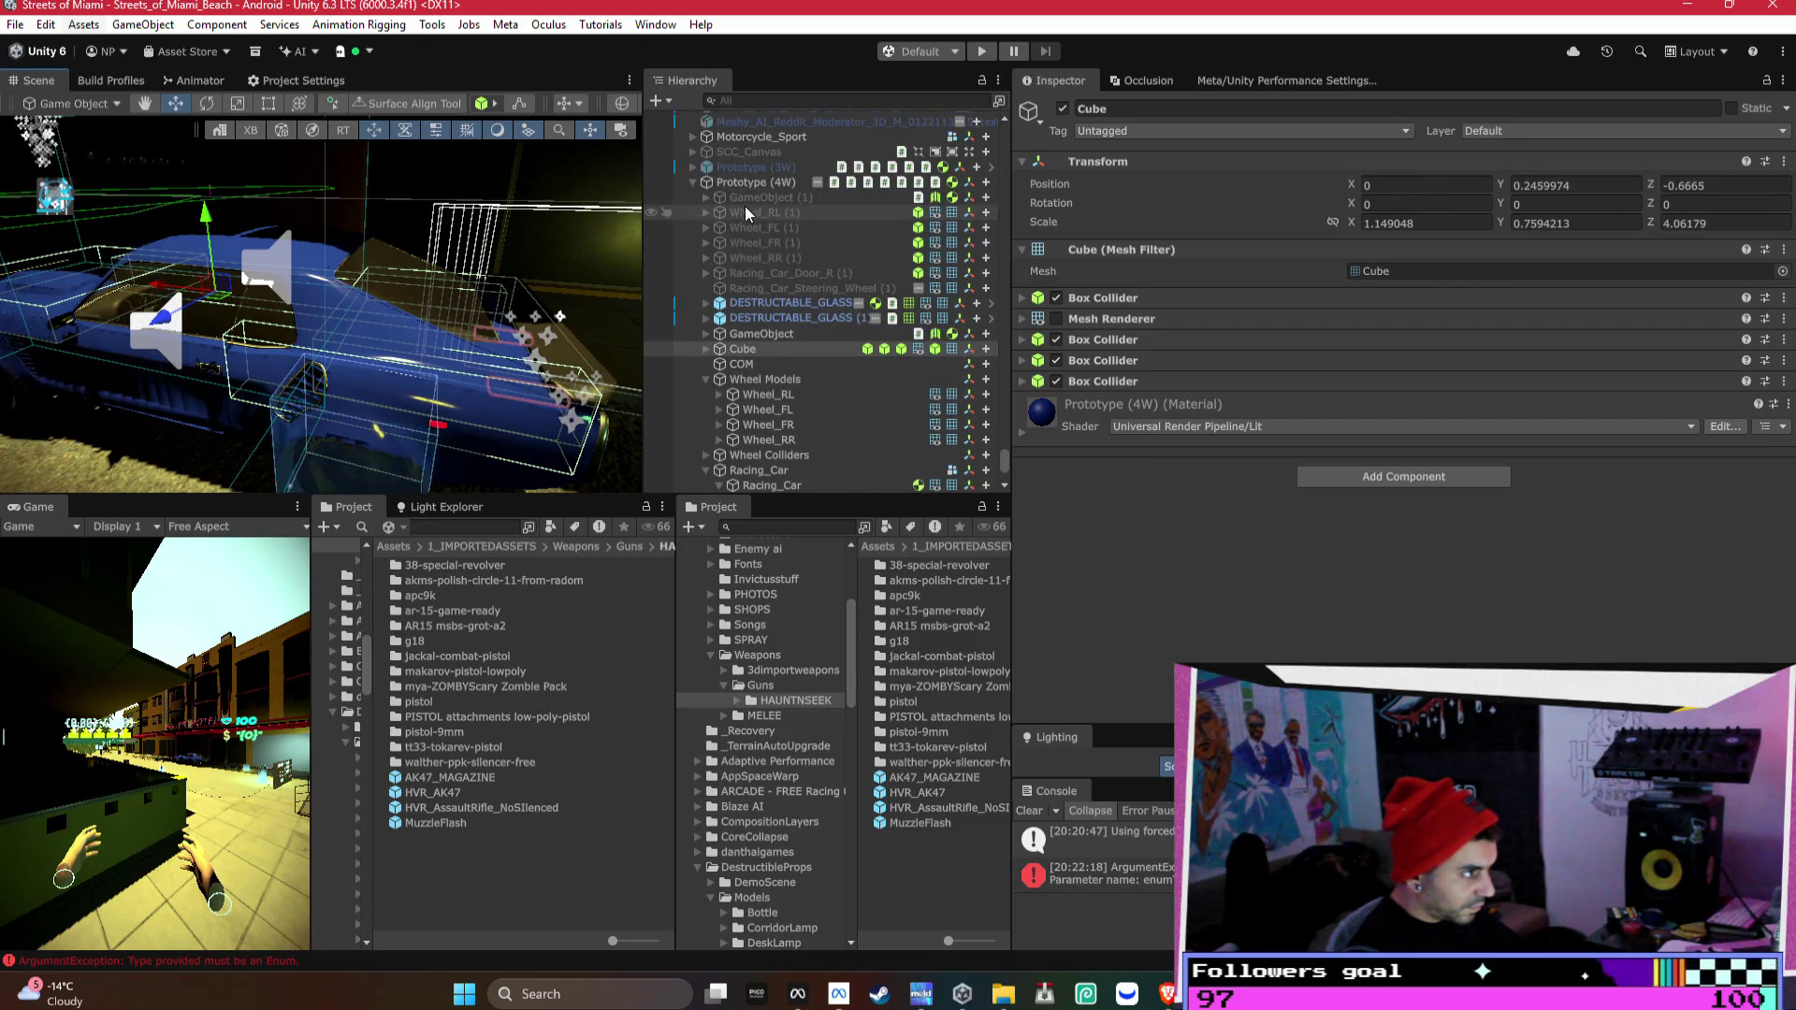
- Lock the Inspector on Prototype (4W) to show its Vehicle Destruction settings
{"action": "left_click", "coordinate": [760, 197]}
{"action": "left_click", "coordinate": [795, 288], "text": "shift"}
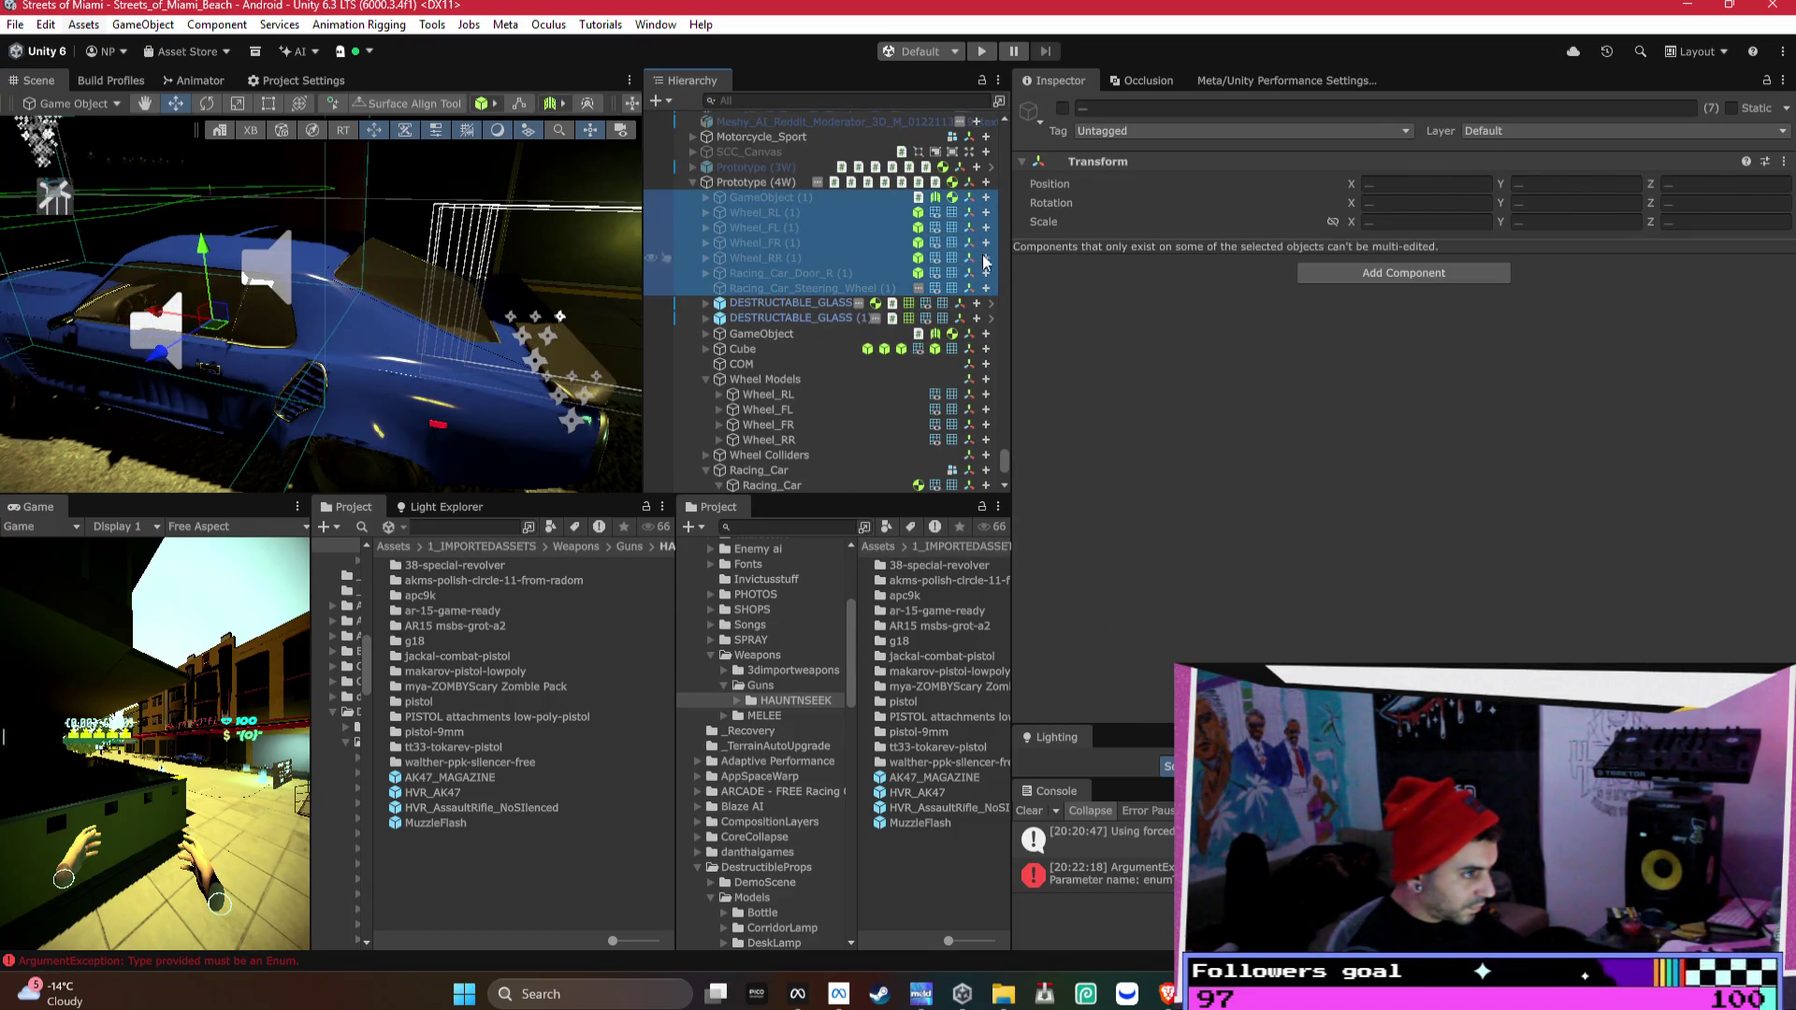
{"action": "left_click", "coordinate": [718, 184]}
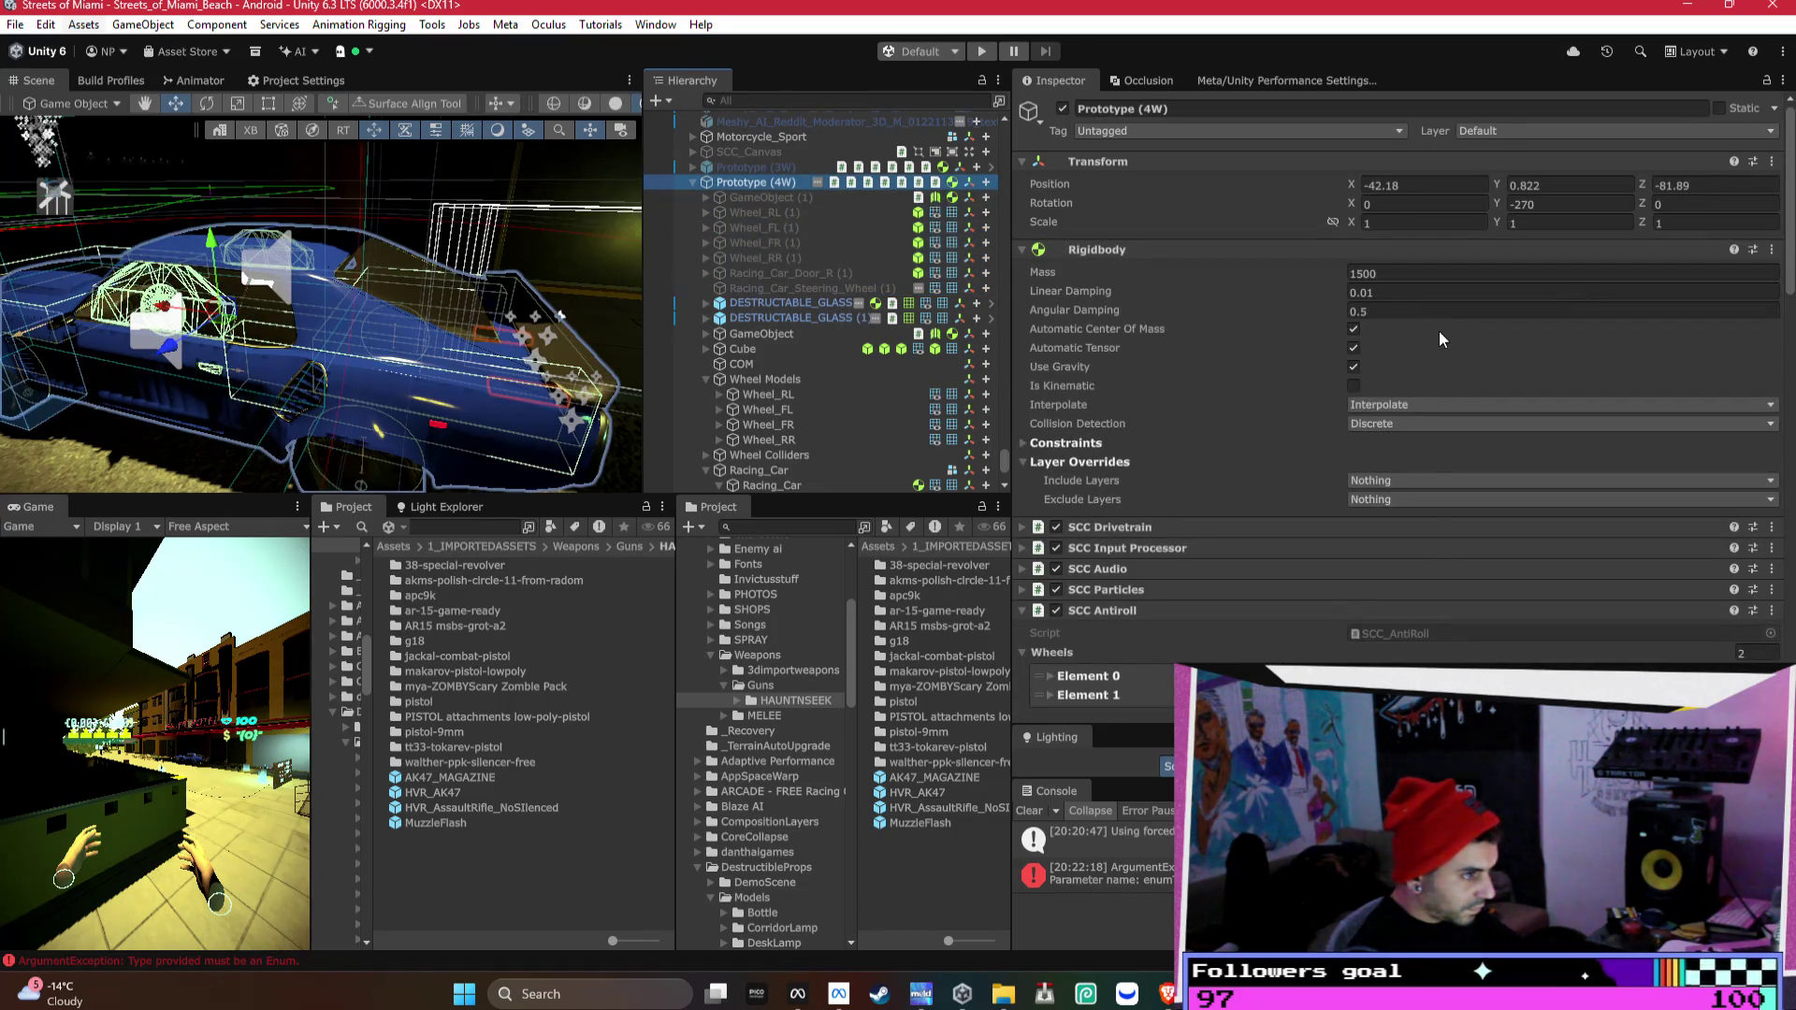
{"action": "scroll", "coordinate": [1438, 374], "scroll_direction": "down", "scroll_amount": 5}
{"action": "scroll", "coordinate": [1440, 406], "scroll_direction": "down", "scroll_amount": 5}
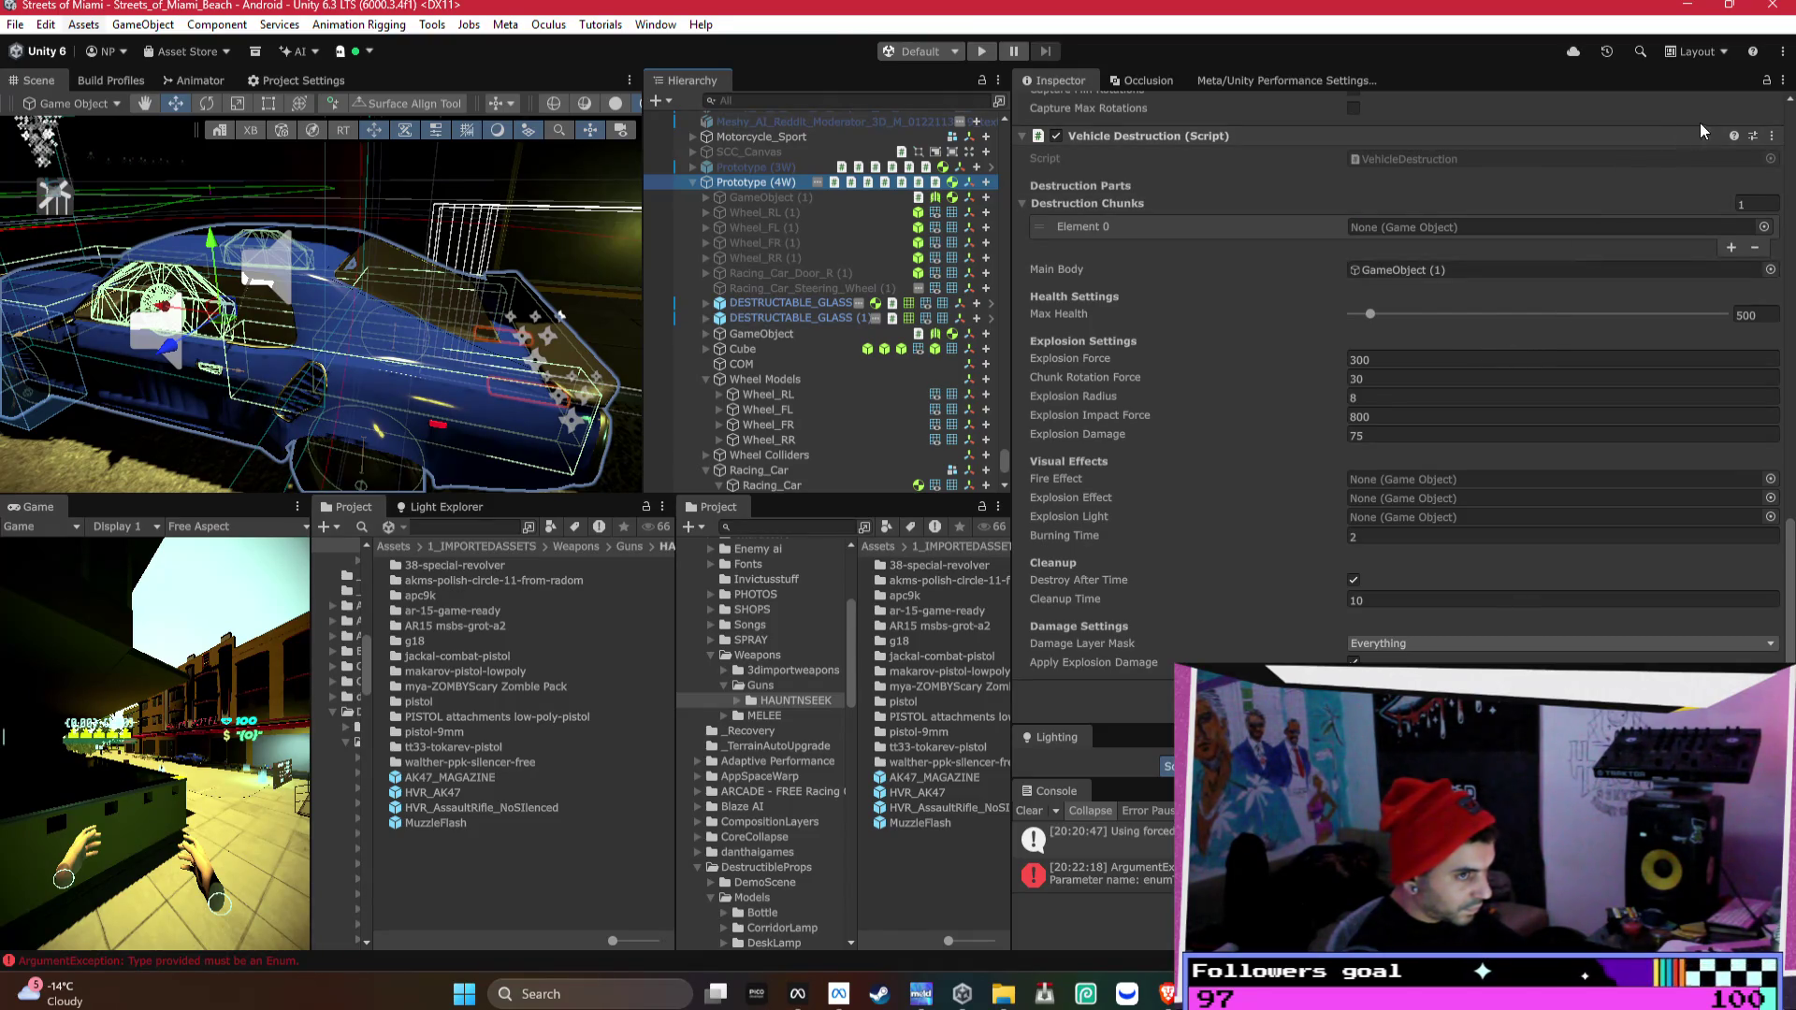
{"action": "left_click", "coordinate": [1766, 82]}
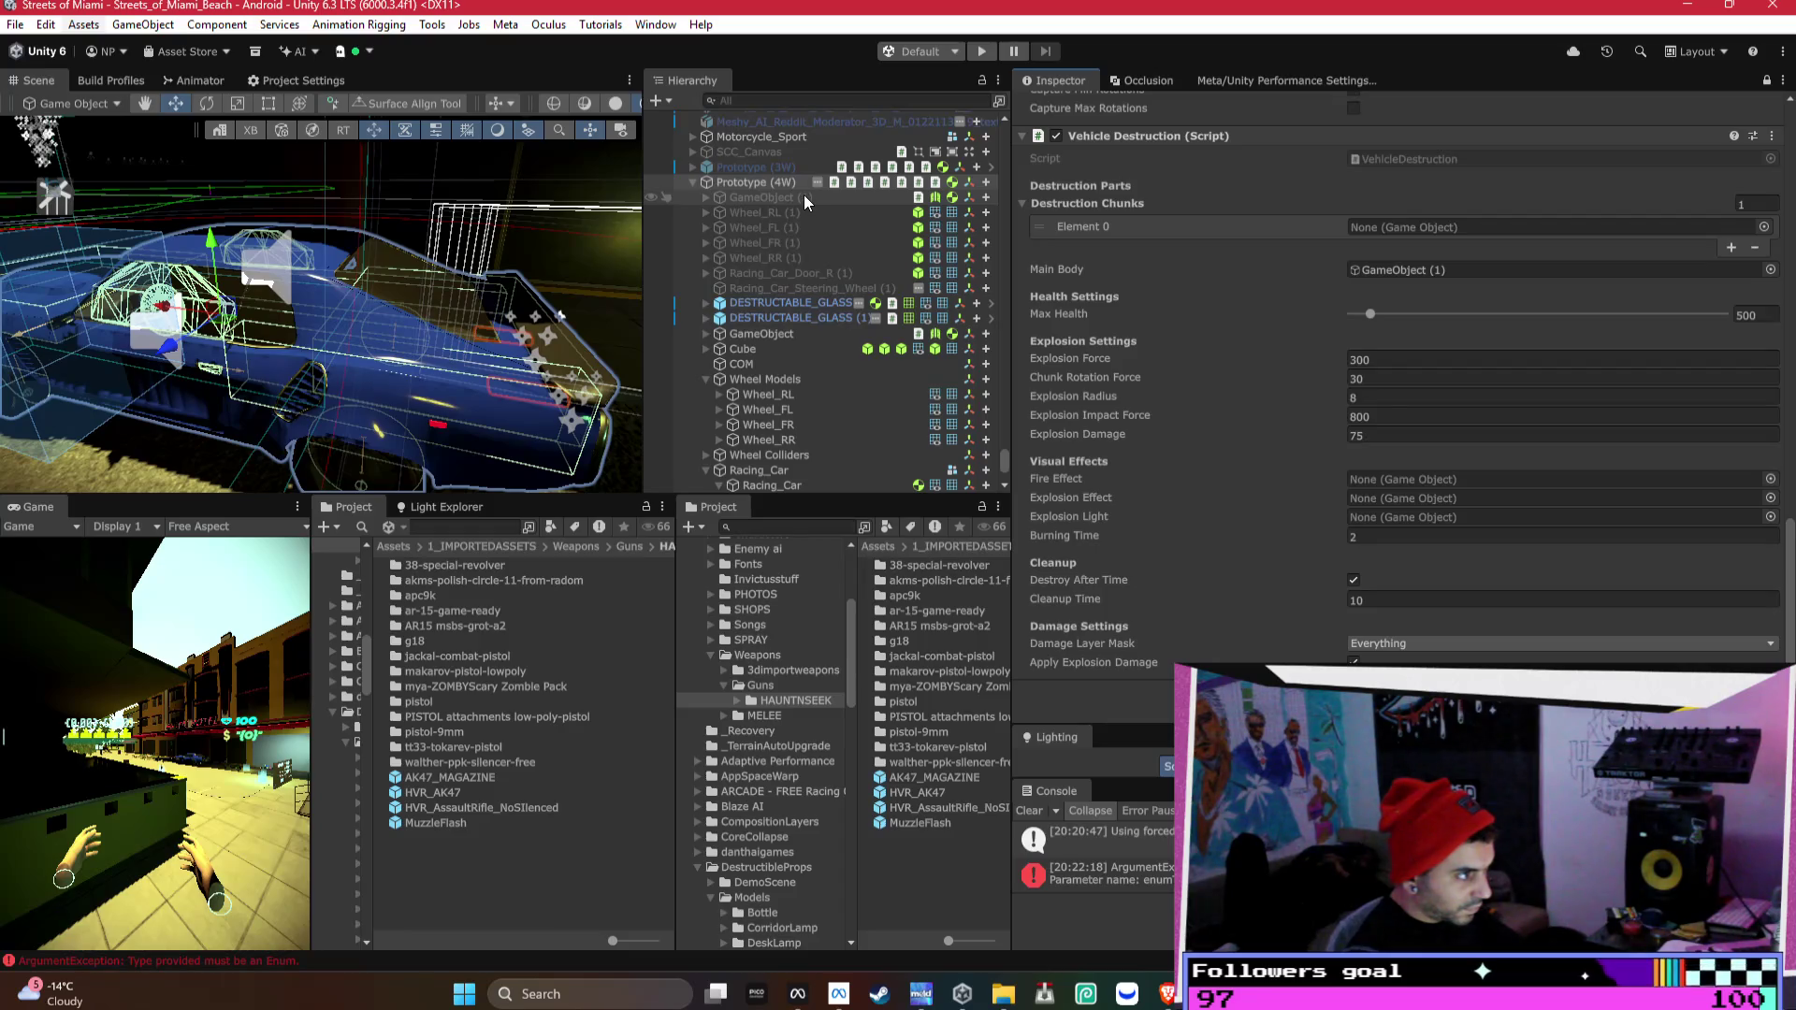
- Drag the seven parts into Destruction Chunks, remove the empty first entry, then frame Prototype (3W)
{"action": "left_click", "coordinate": [805, 194]}
{"action": "left_click", "coordinate": [780, 283], "text": "shift"}
{"action": "mouse_move", "coordinate": [771, 284]}
{"action": "left_mouse_down"}
{"action": "mouse_move", "coordinate": [1225, 226]}
{"action": "mouse_move", "coordinate": [1128, 215]}
{"action": "left_mouse_up"}
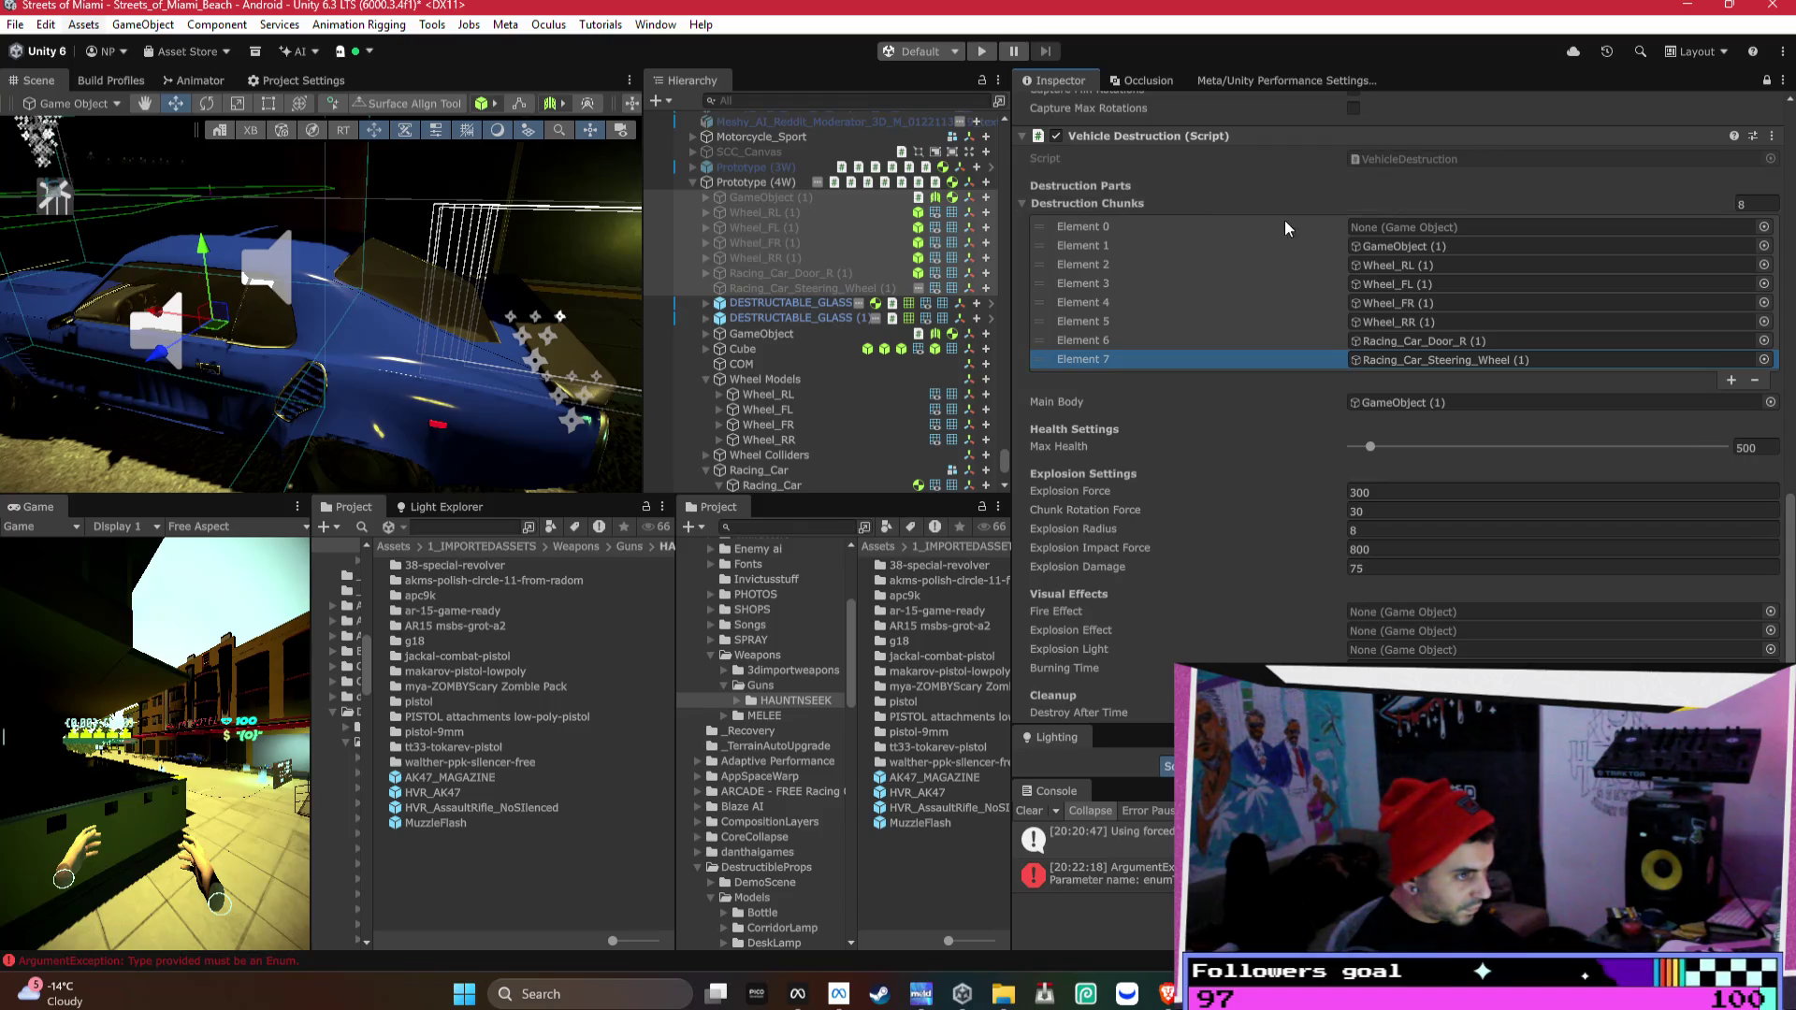
{"action": "left_click", "coordinate": [1225, 228]}
{"action": "left_click", "coordinate": [1754, 379]}
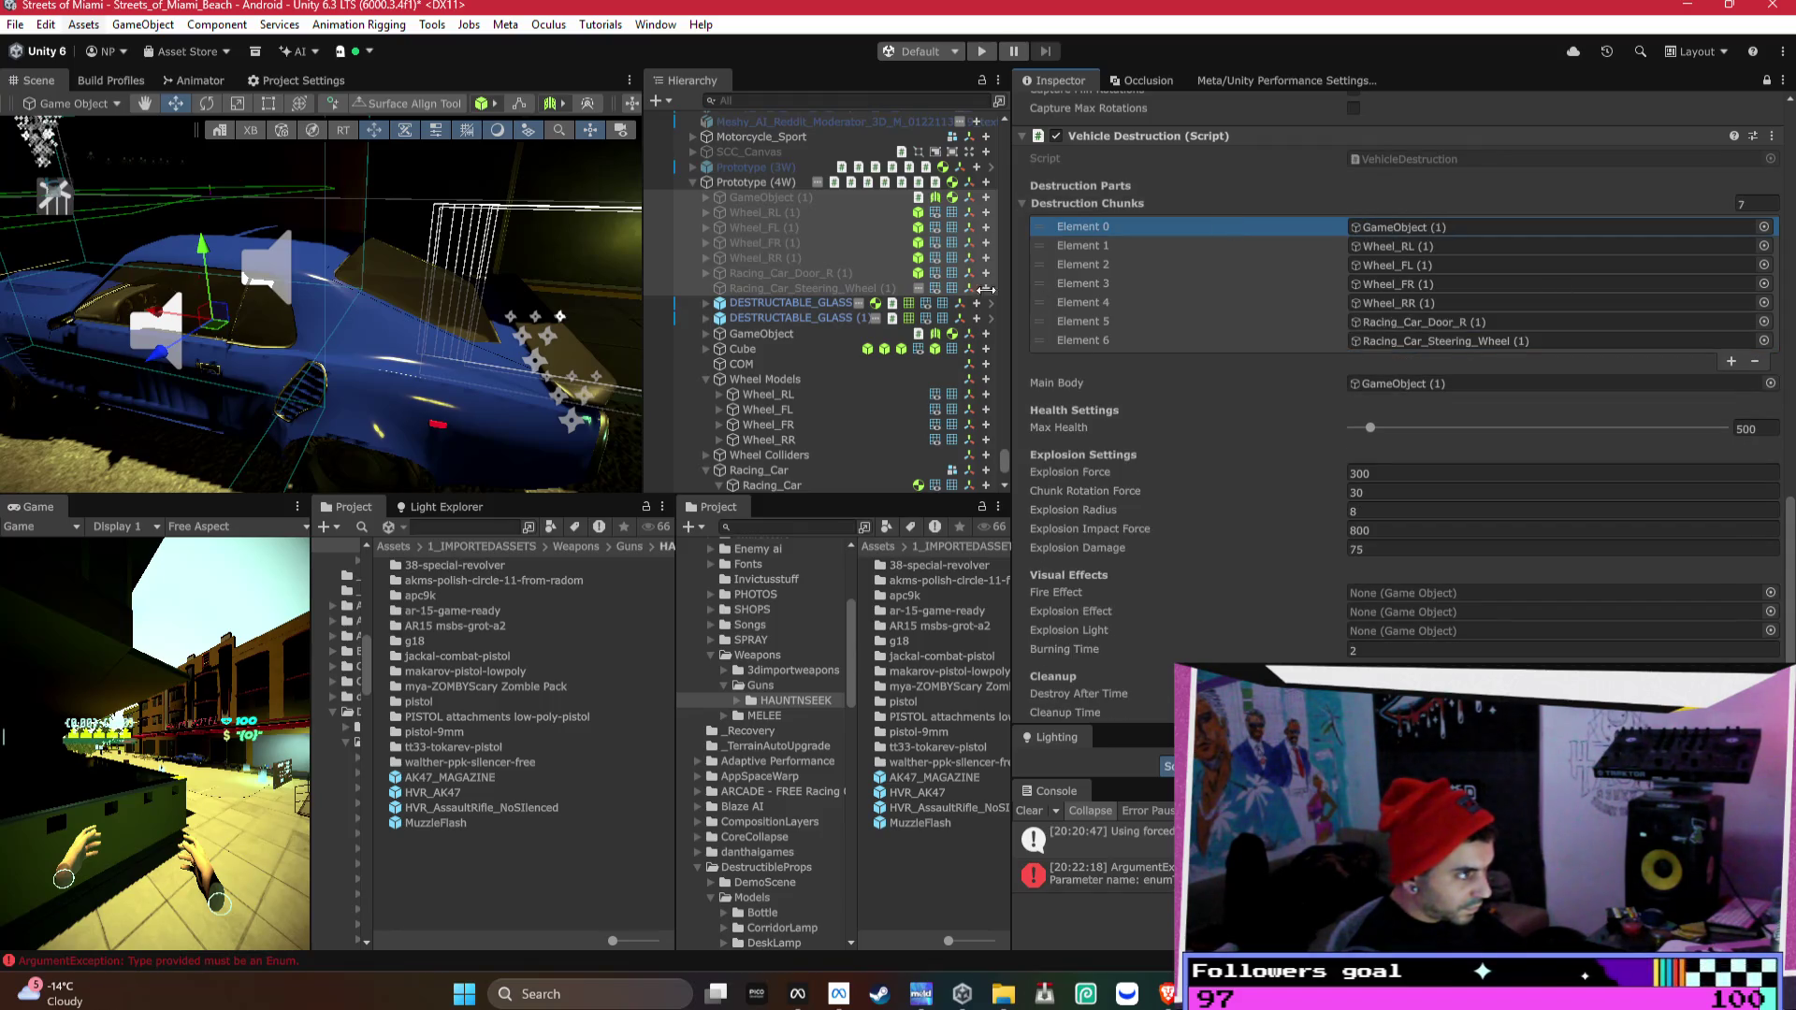
{"action": "left_click", "coordinate": [753, 167]}
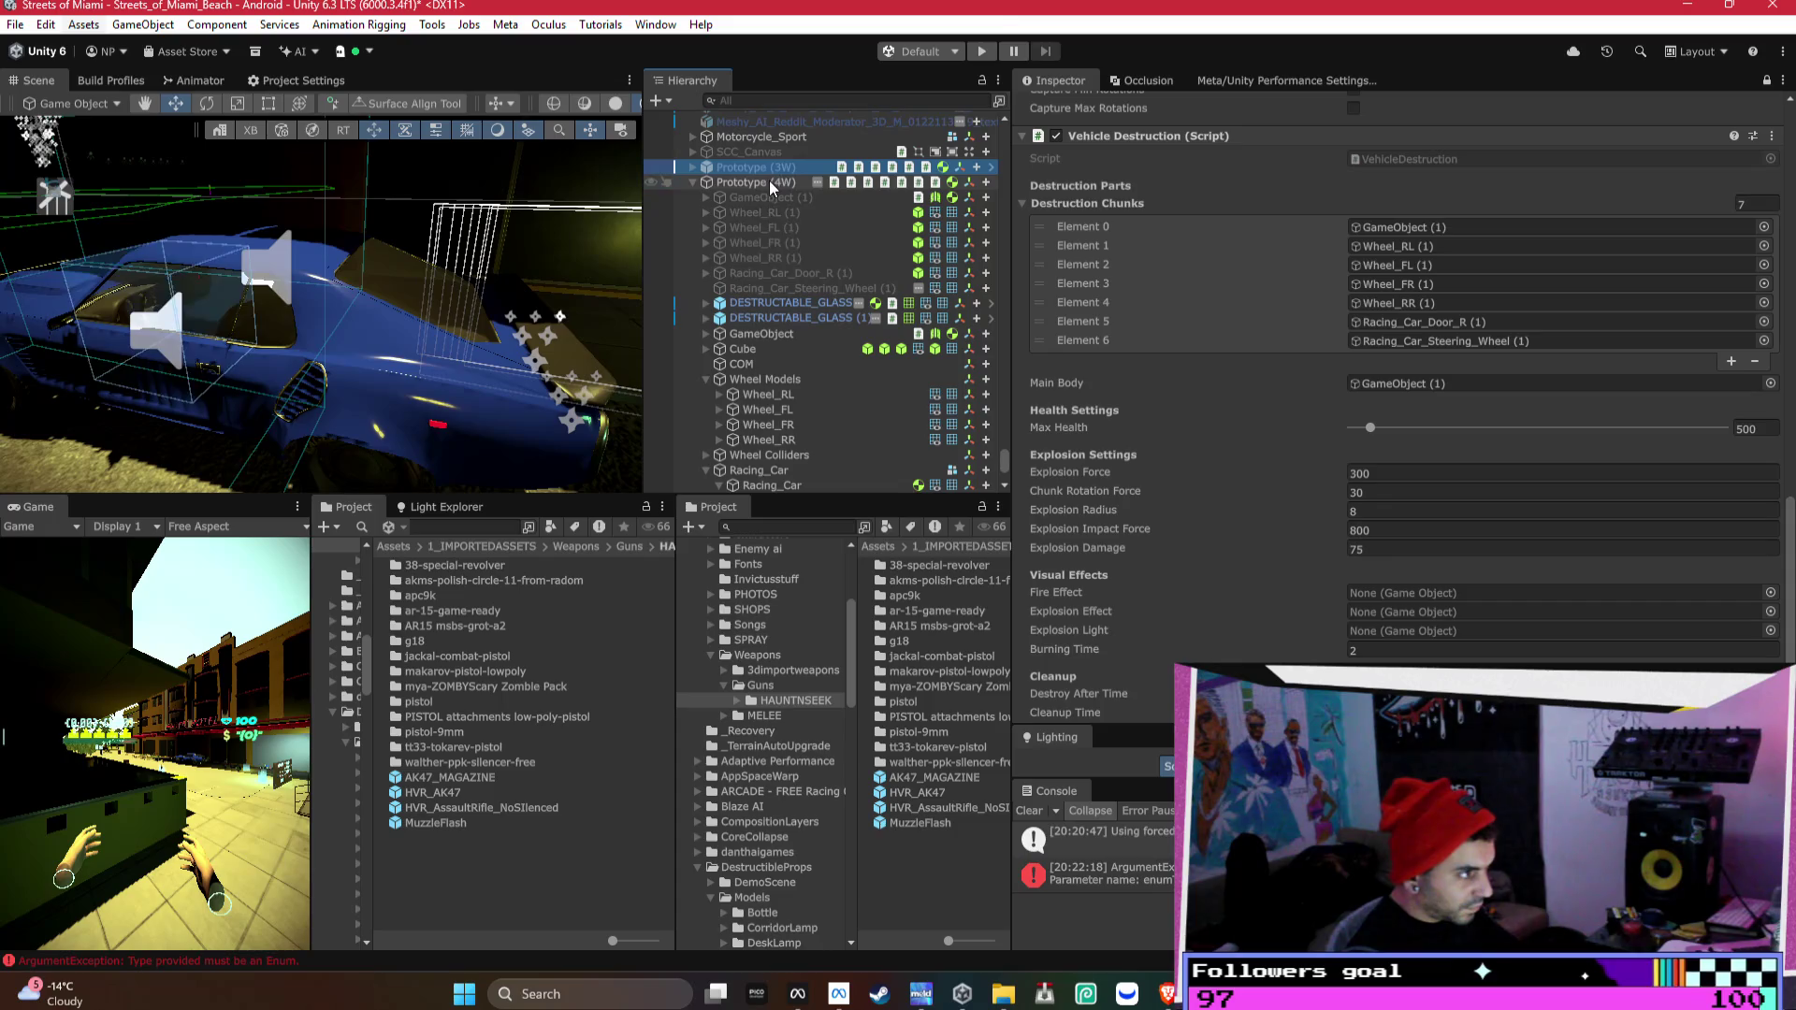
{"action": "key", "text": "f"}
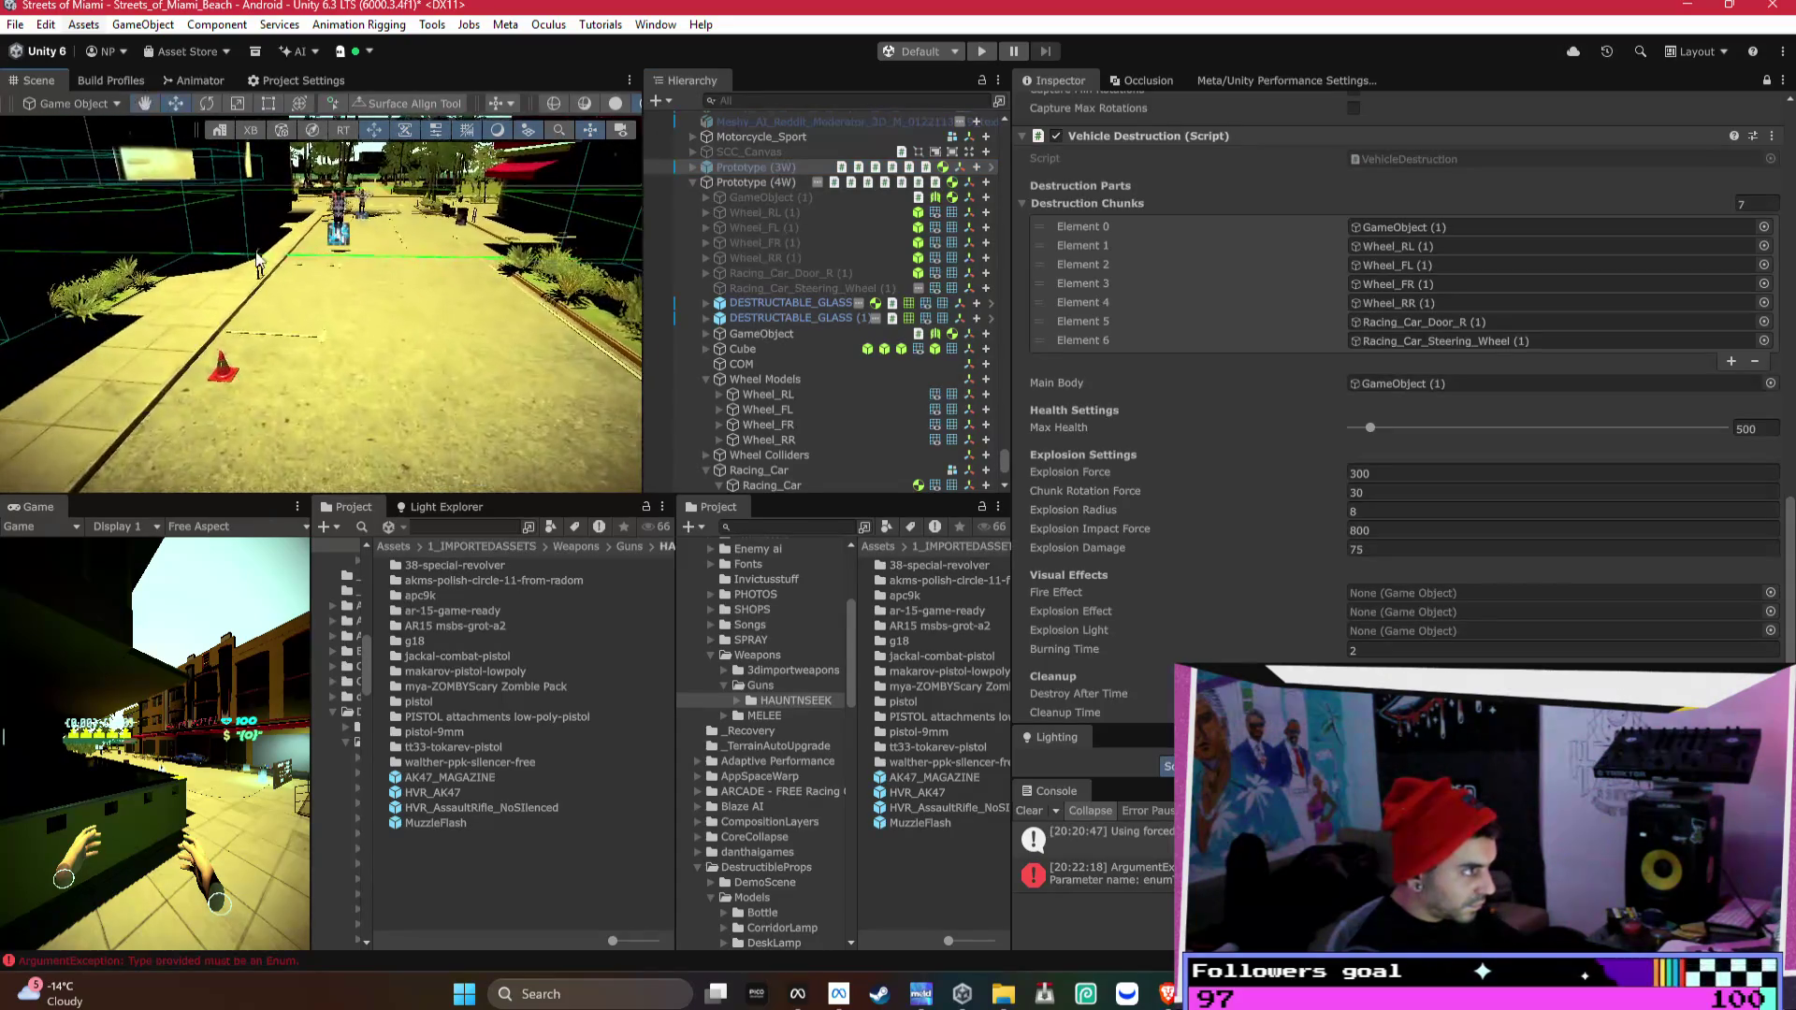
- Select the barrel in the scene and its pieces through FireFX_Smoke
{"action": "left_click", "coordinate": [266, 351]}
{"action": "left_click", "coordinate": [800, 137]}
{"action": "left_click", "coordinate": [805, 255], "text": "shift"}
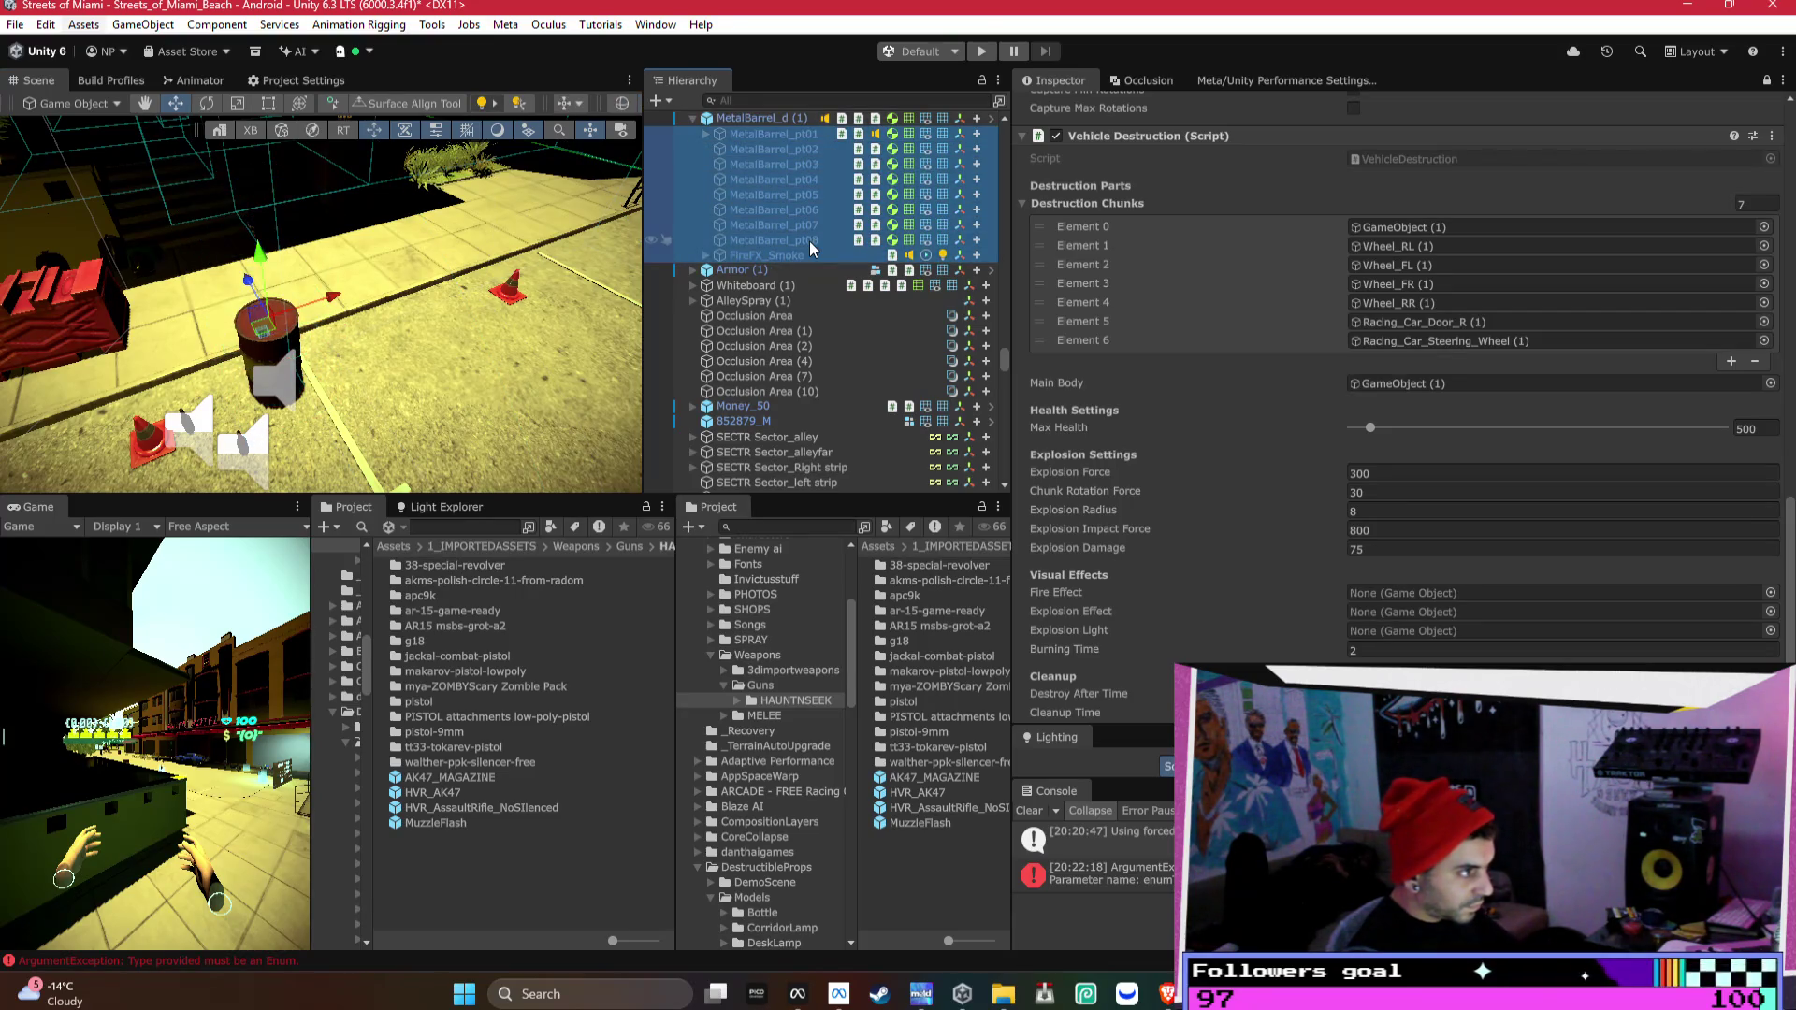
{"action": "scroll", "coordinate": [859, 311], "scroll_direction": "down", "scroll_amount": 3}
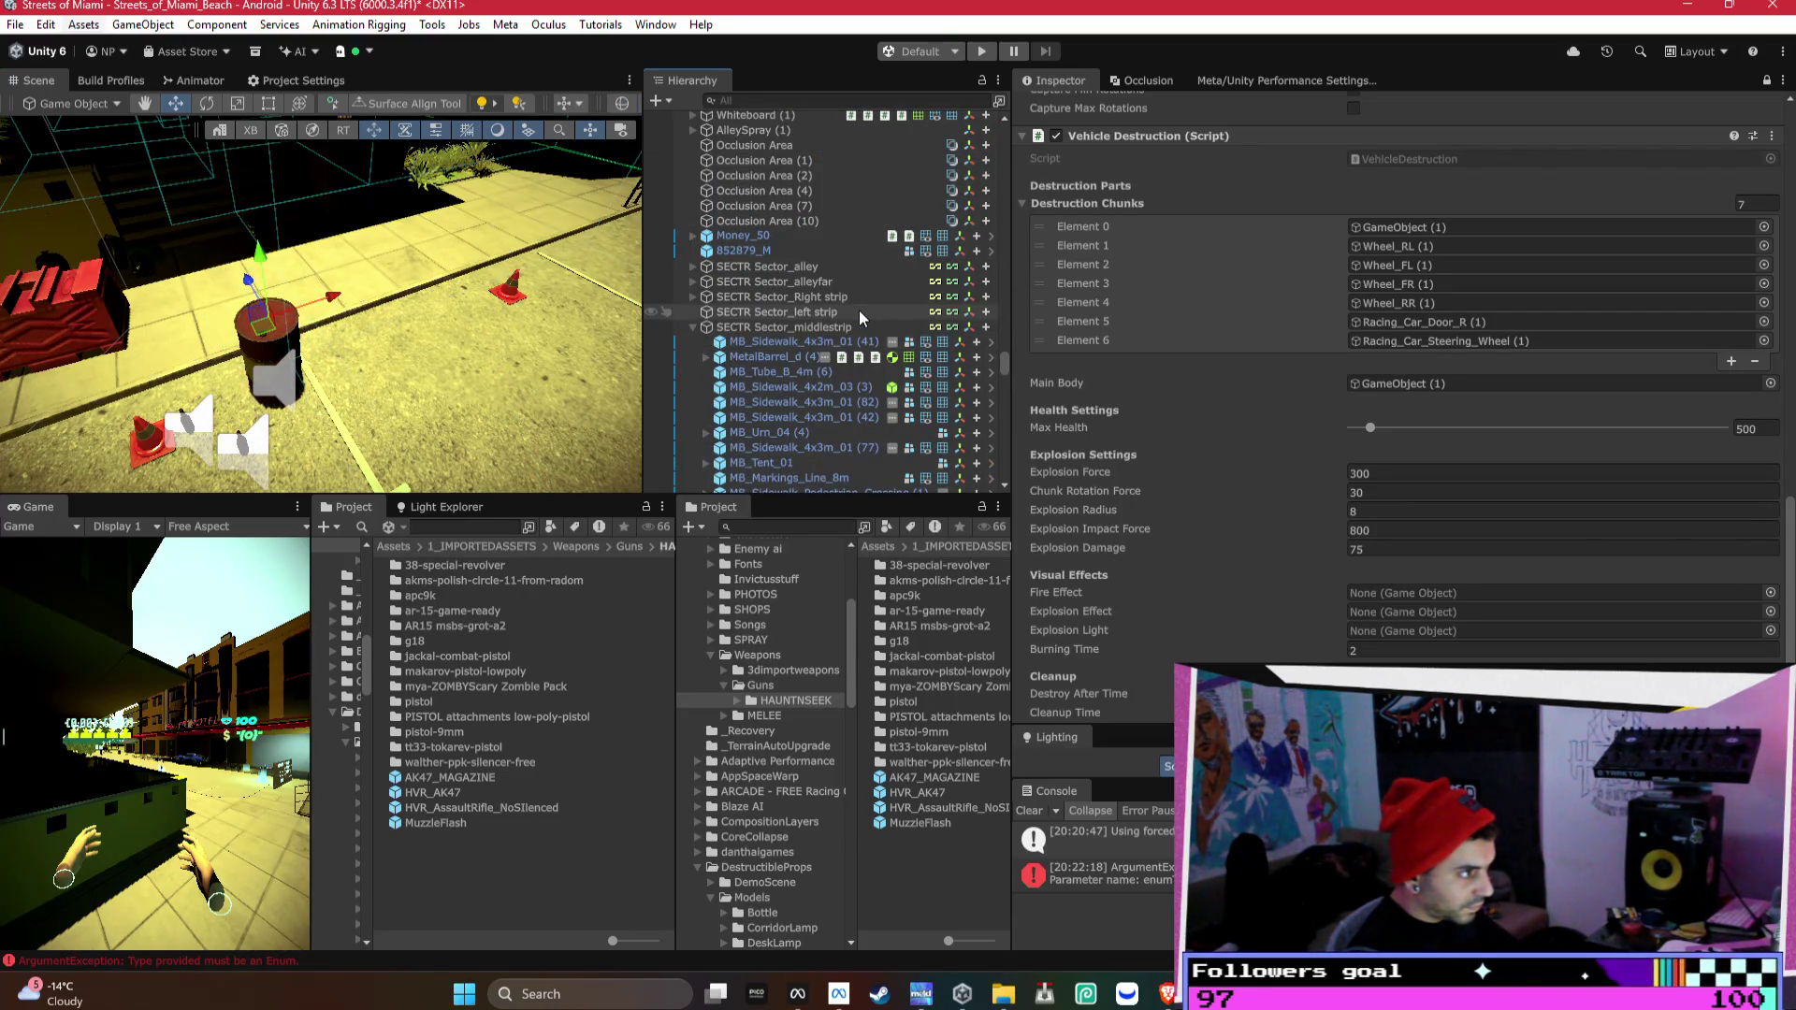
{"action": "scroll", "coordinate": [832, 318], "scroll_direction": "down", "scroll_amount": 5}
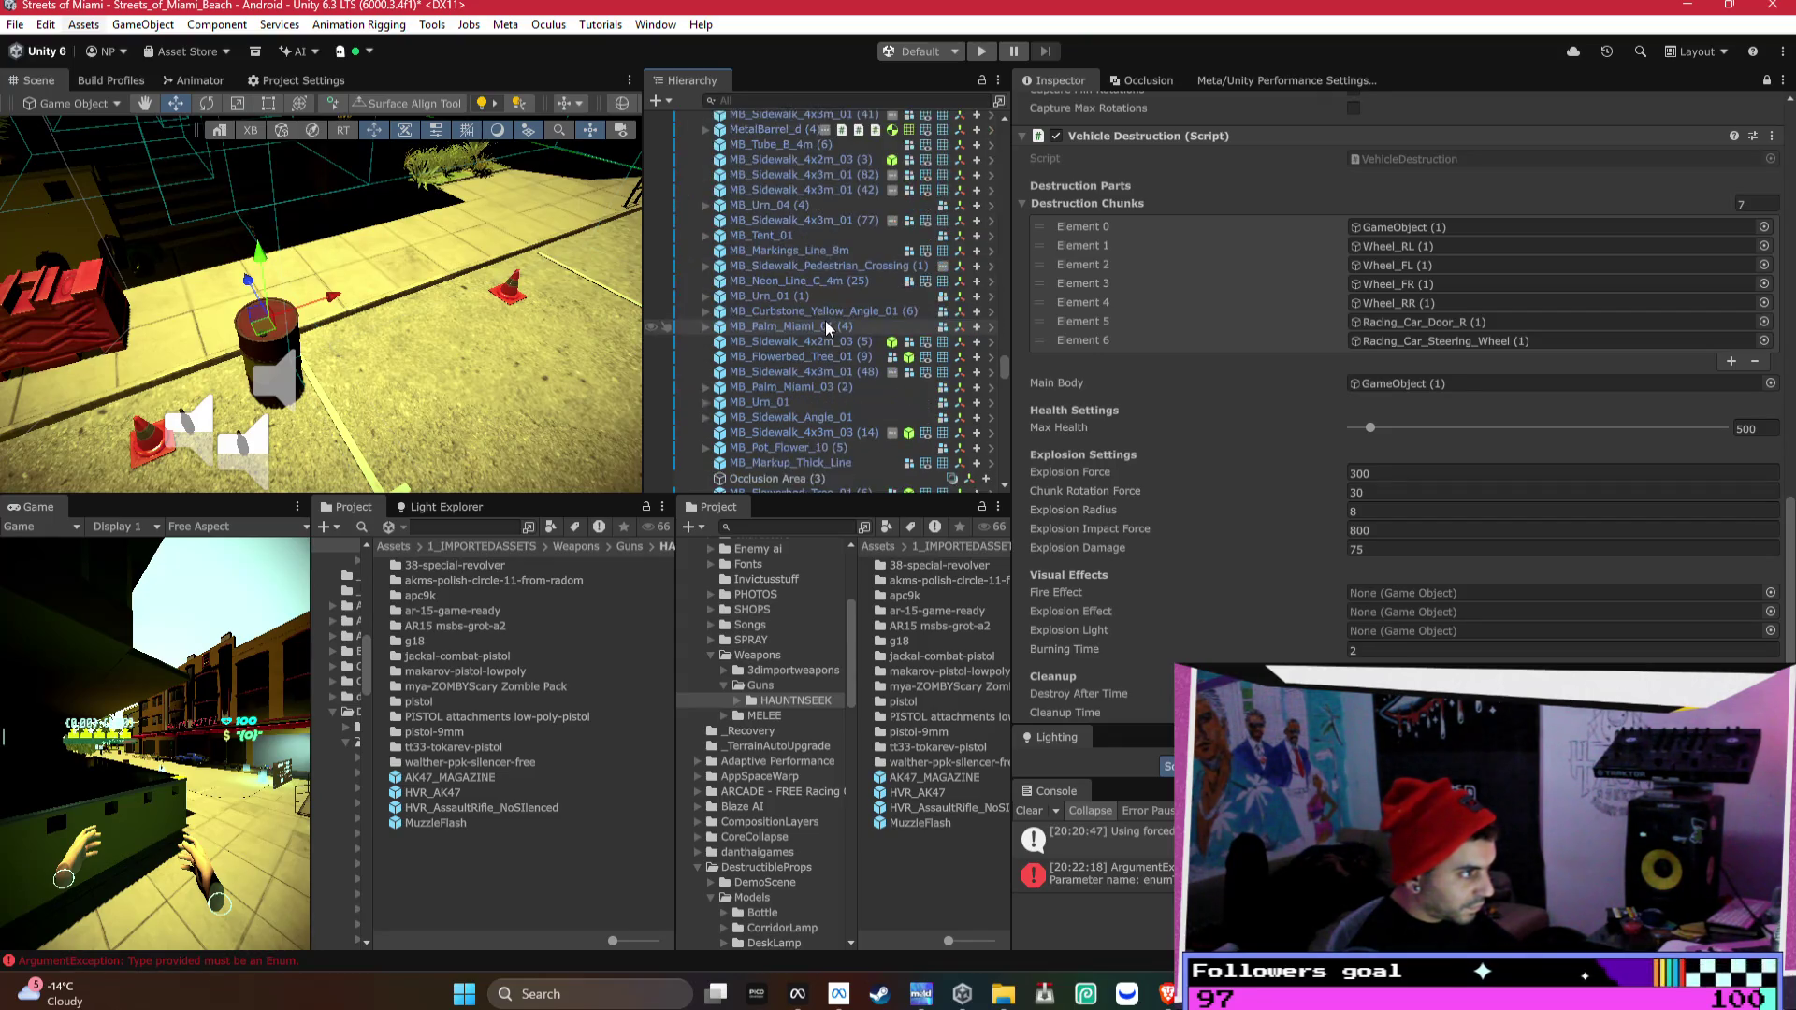
{"action": "left_click_drag", "start_coordinate": [1006, 381], "coordinate": [1005, 473]}
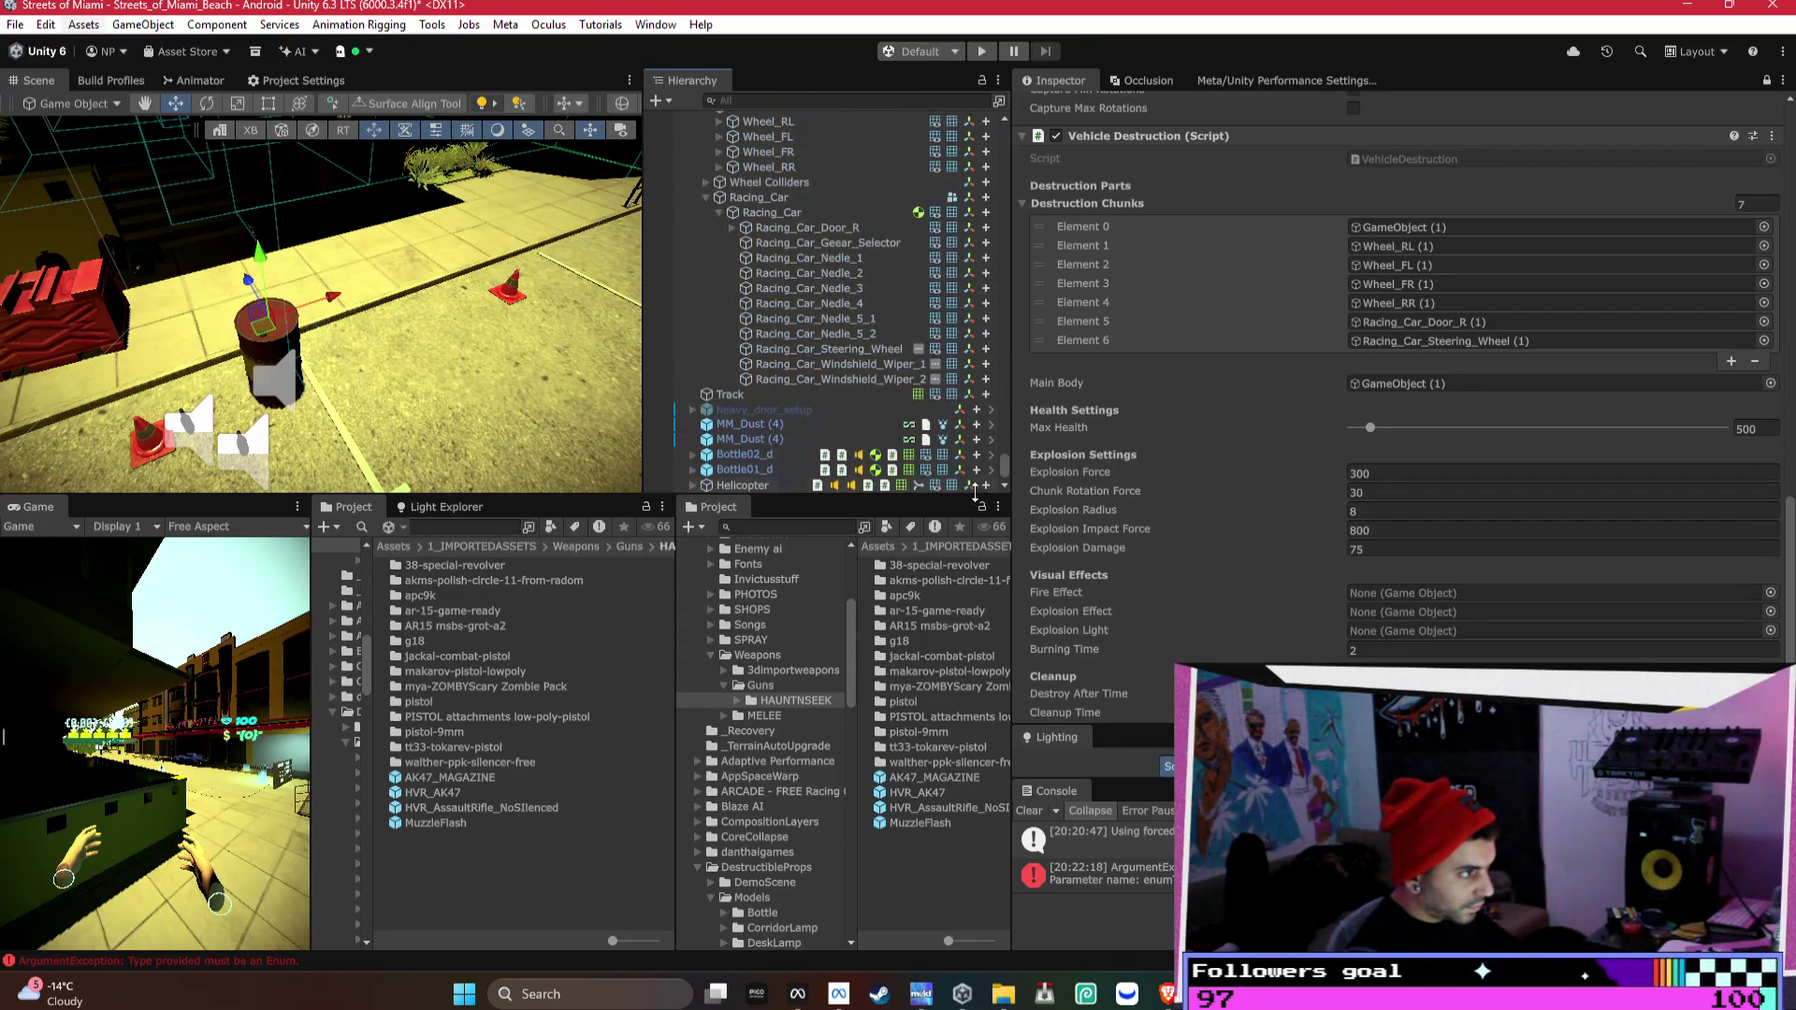
- Expand Helicopter, select MetalBarrel_pt01 through FireFX_Smoke, and collapse their foldouts
{"action": "left_click", "coordinate": [699, 485]}
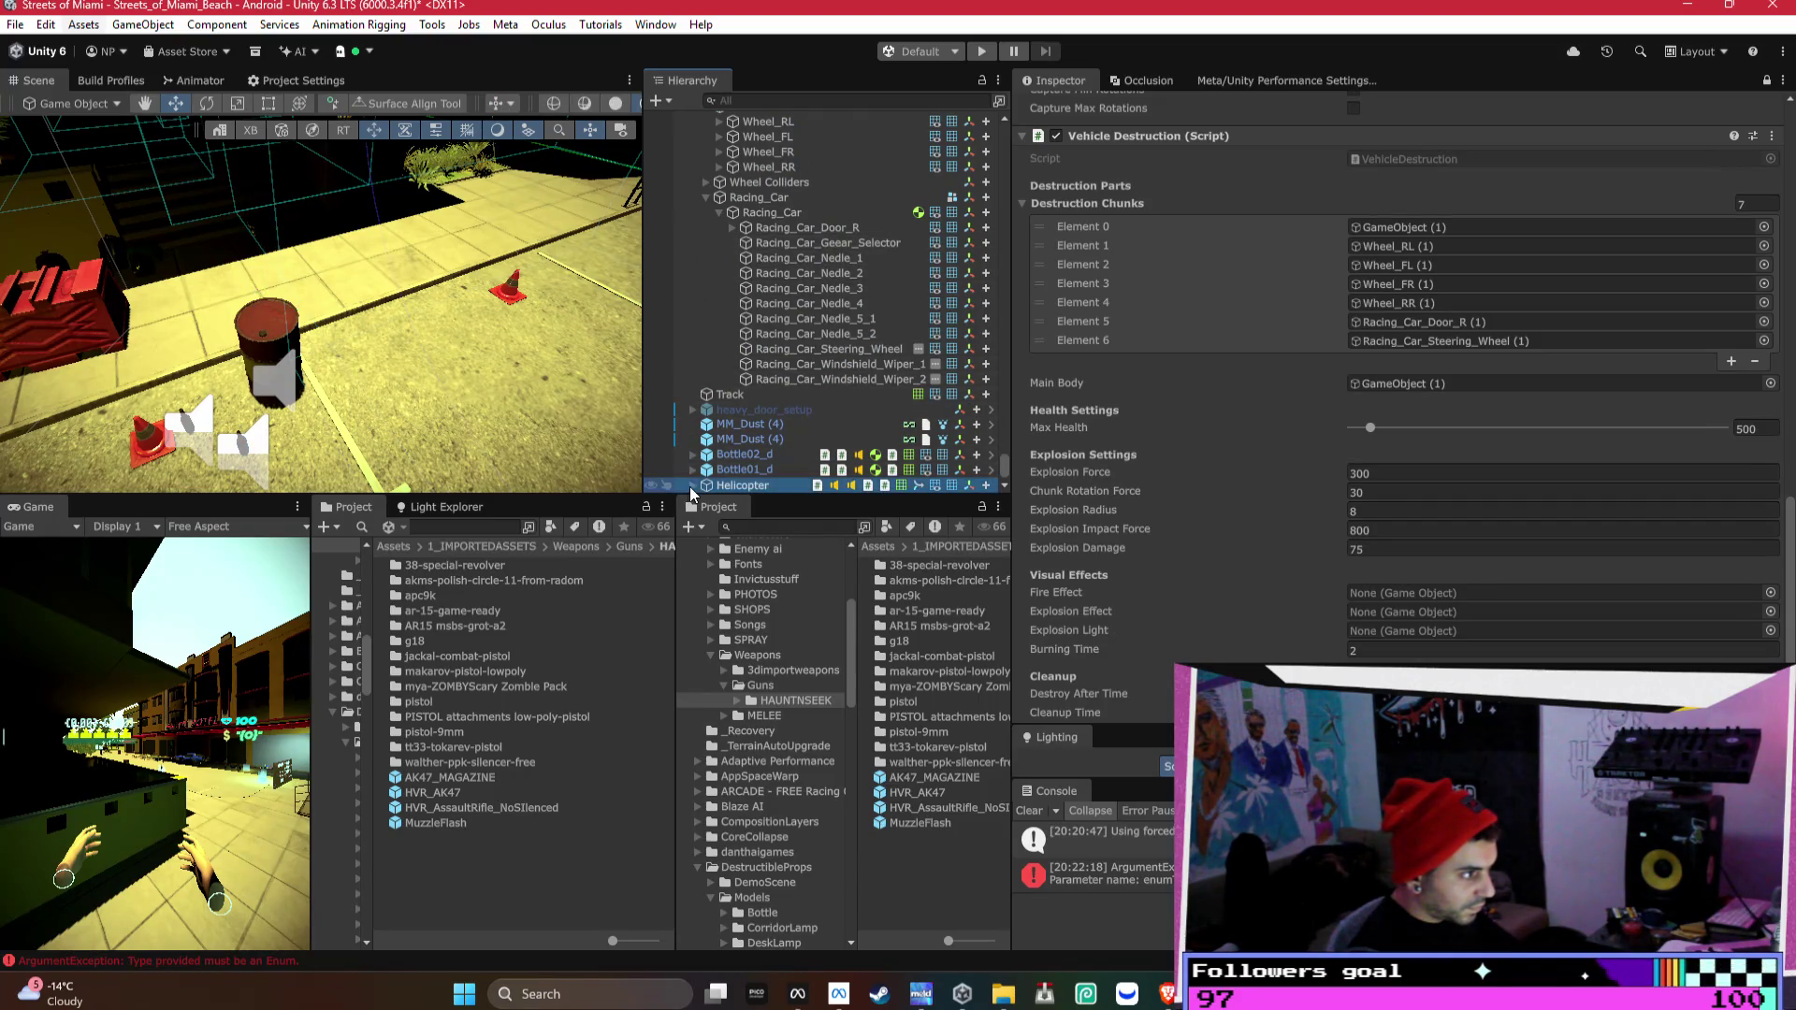
{"action": "left_click", "coordinate": [688, 486]}
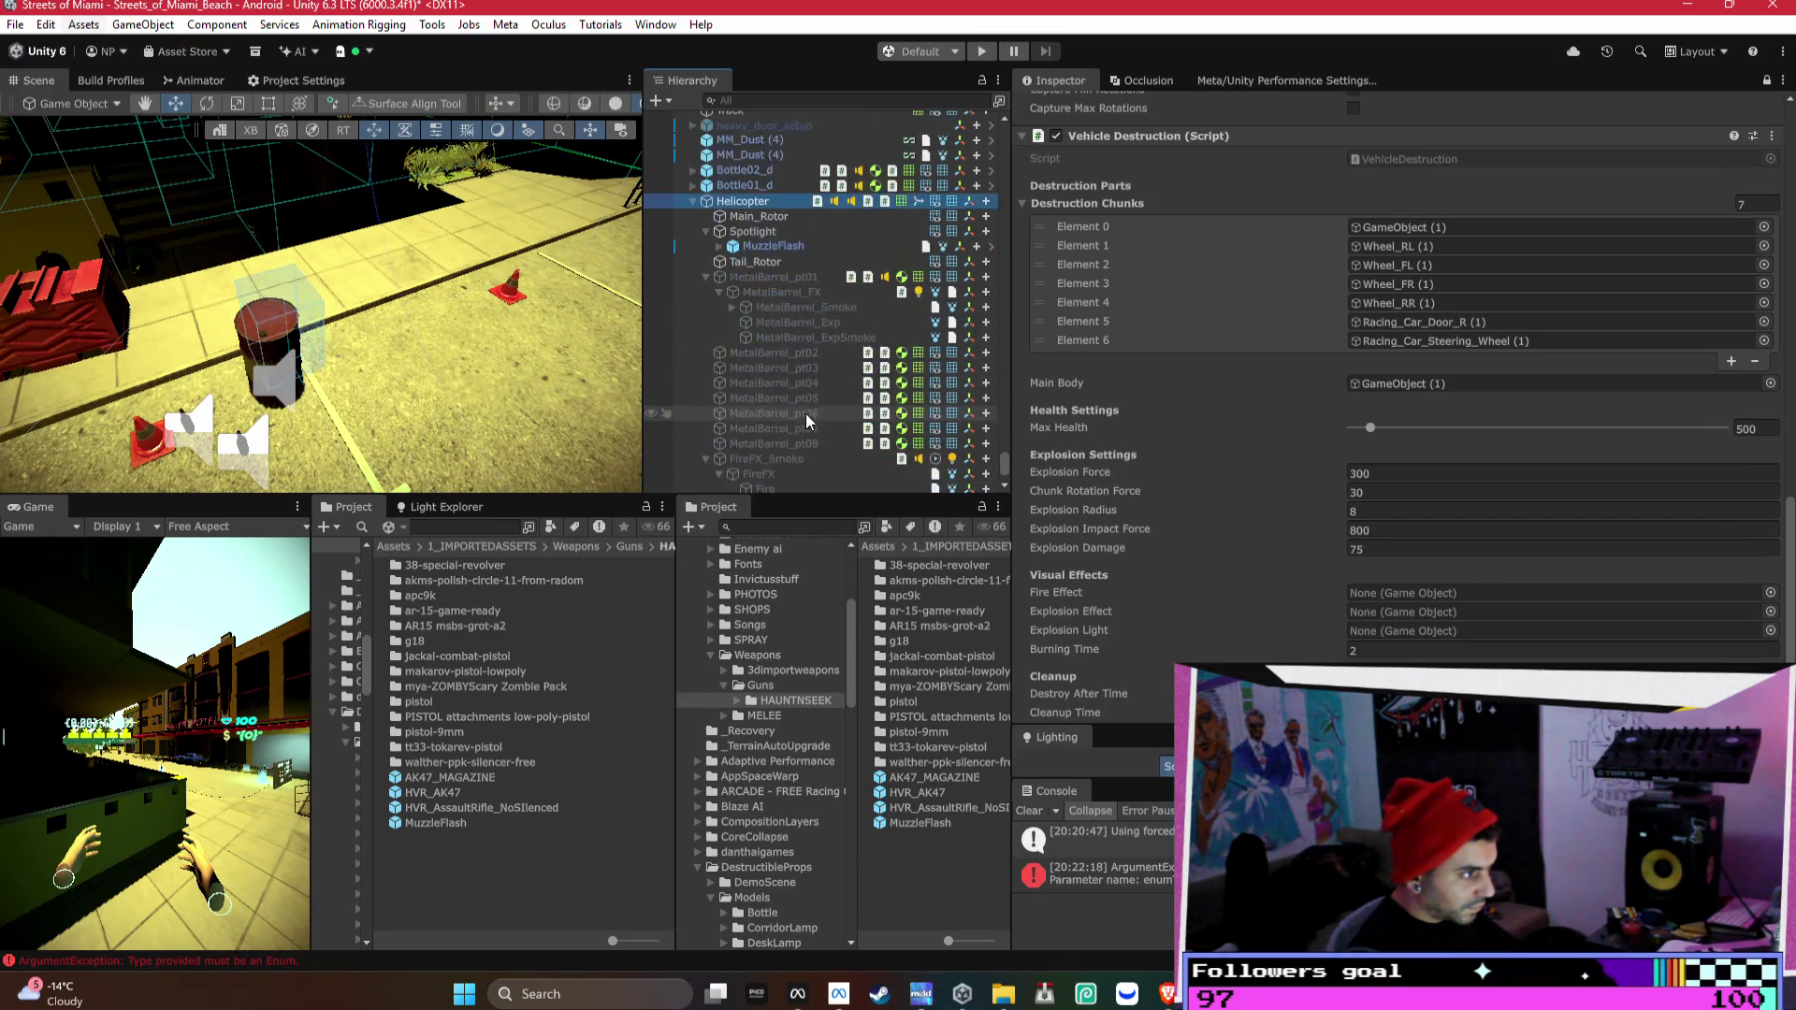
{"action": "left_click", "coordinate": [786, 277]}
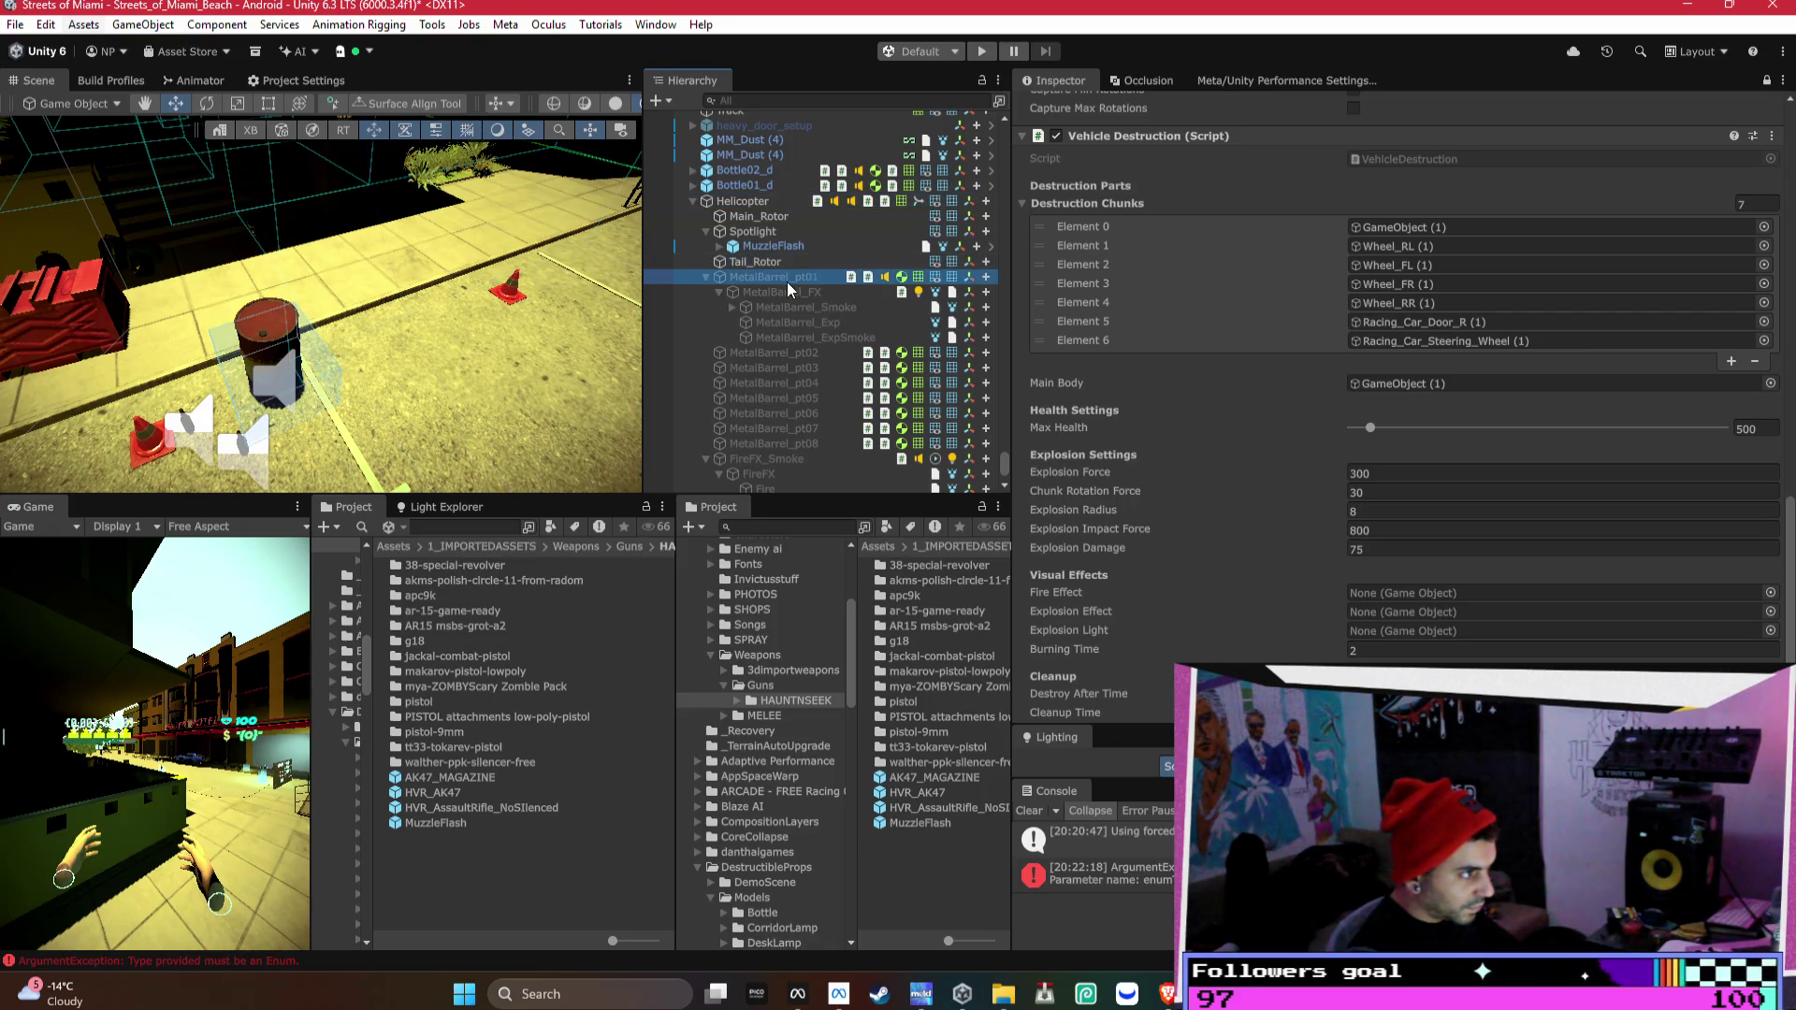
{"action": "left_click", "coordinate": [769, 453], "text": "shift"}
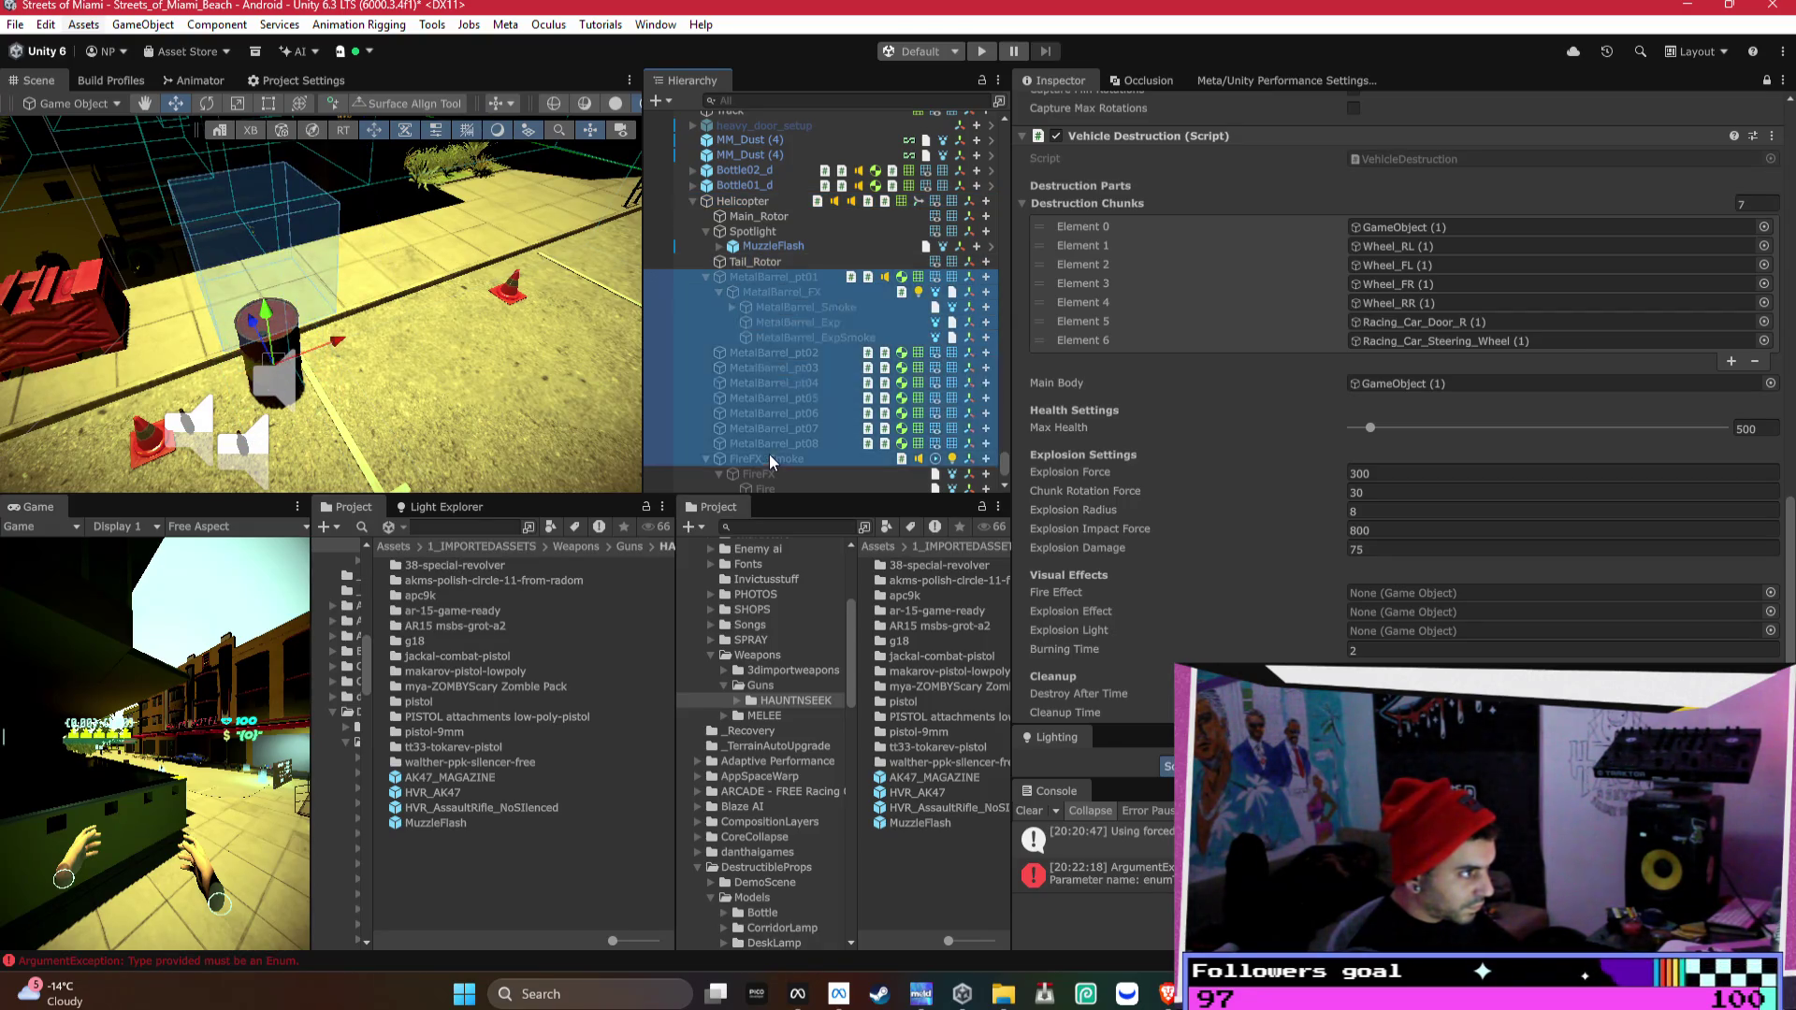
{"action": "left_click", "coordinate": [704, 459]}
{"action": "left_click", "coordinate": [705, 273]}
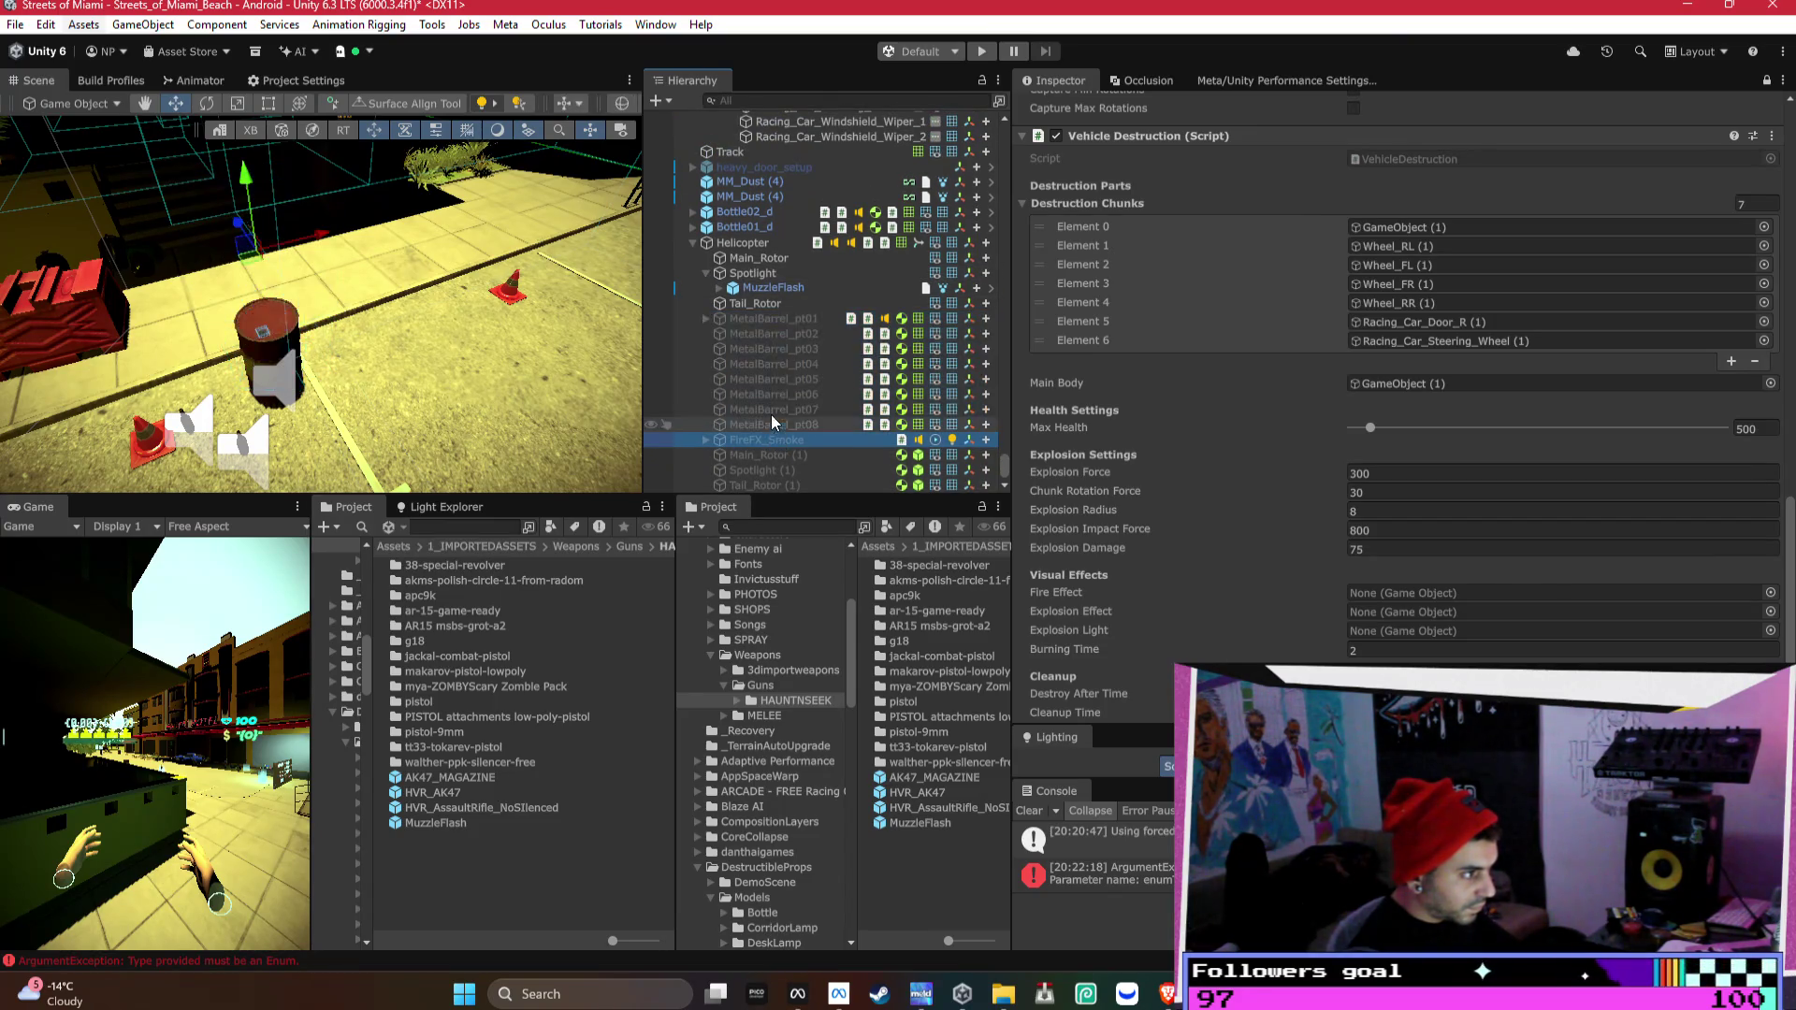
{"action": "scroll", "coordinate": [1369, 261], "scroll_direction": "up", "scroll_amount": 5}
{"action": "scroll", "coordinate": [1369, 261], "scroll_direction": "up", "scroll_amount": 15}
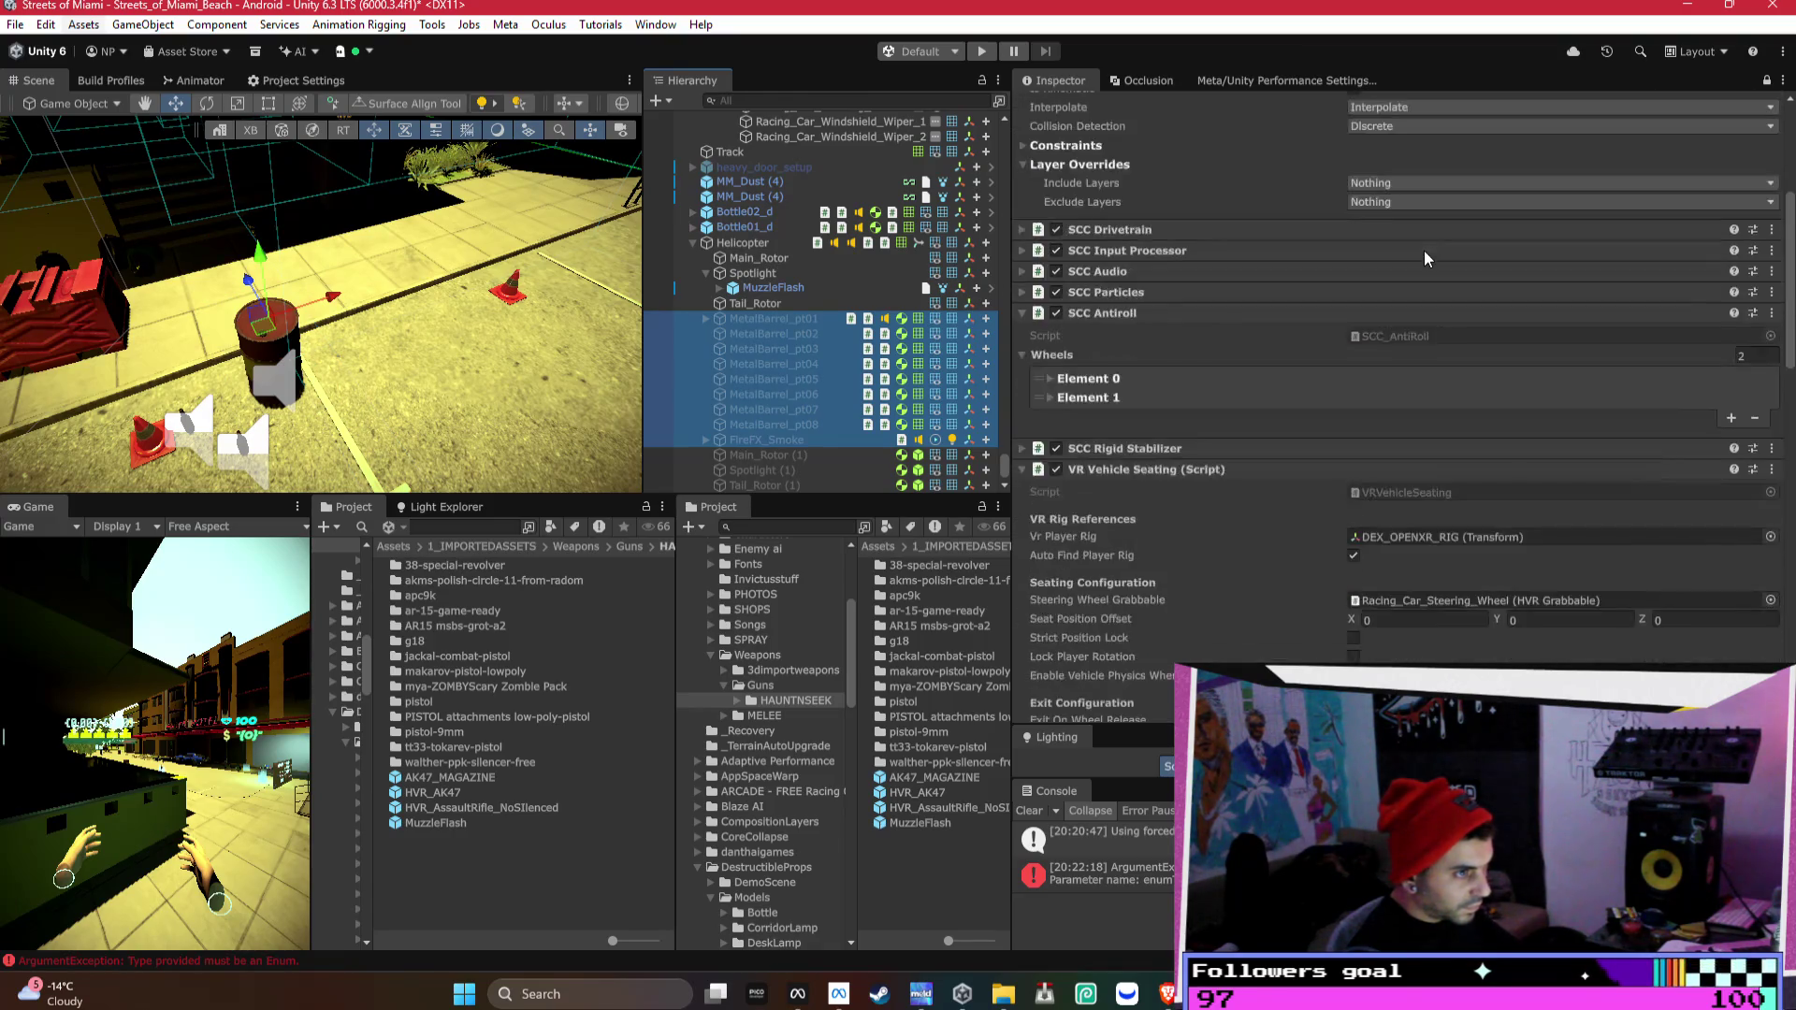
- Set Prototype (4W)'s Position X to 0
{"action": "left_click", "coordinate": [1419, 182]}
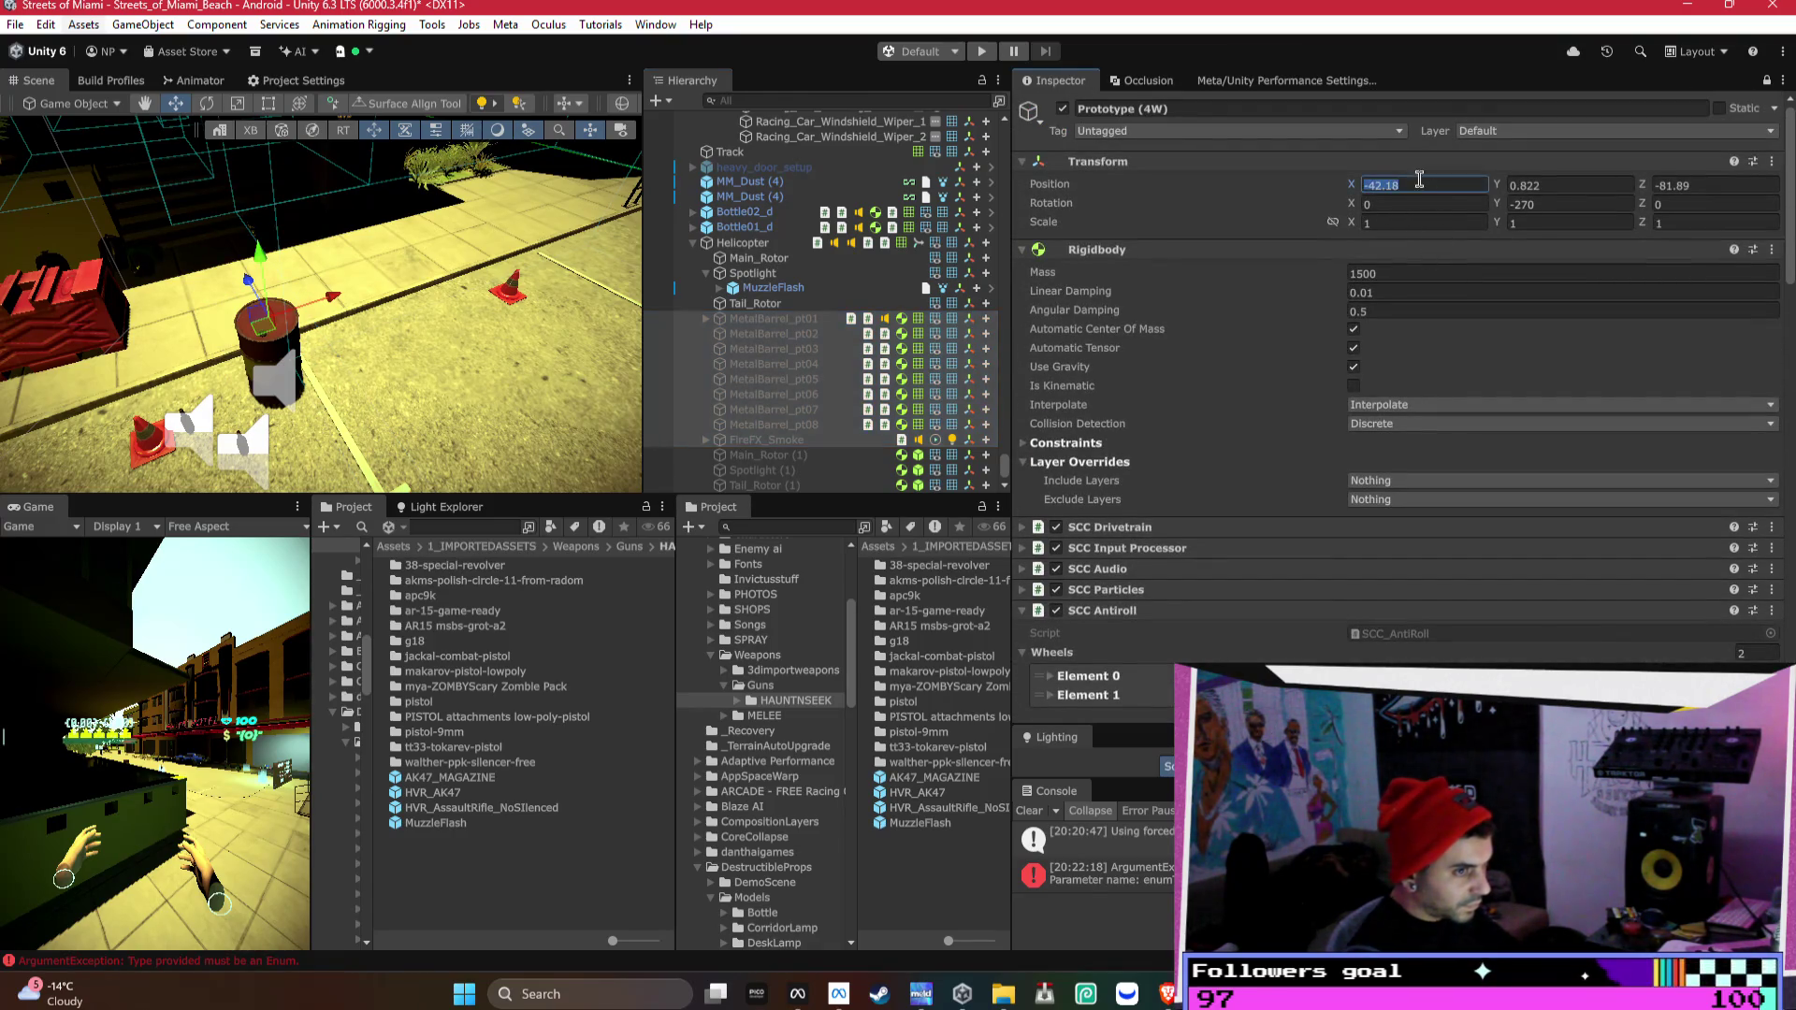
{"action": "type", "text": "0"}
{"action": "key", "text": "Tab"}
{"action": "key", "text": "Tab"}
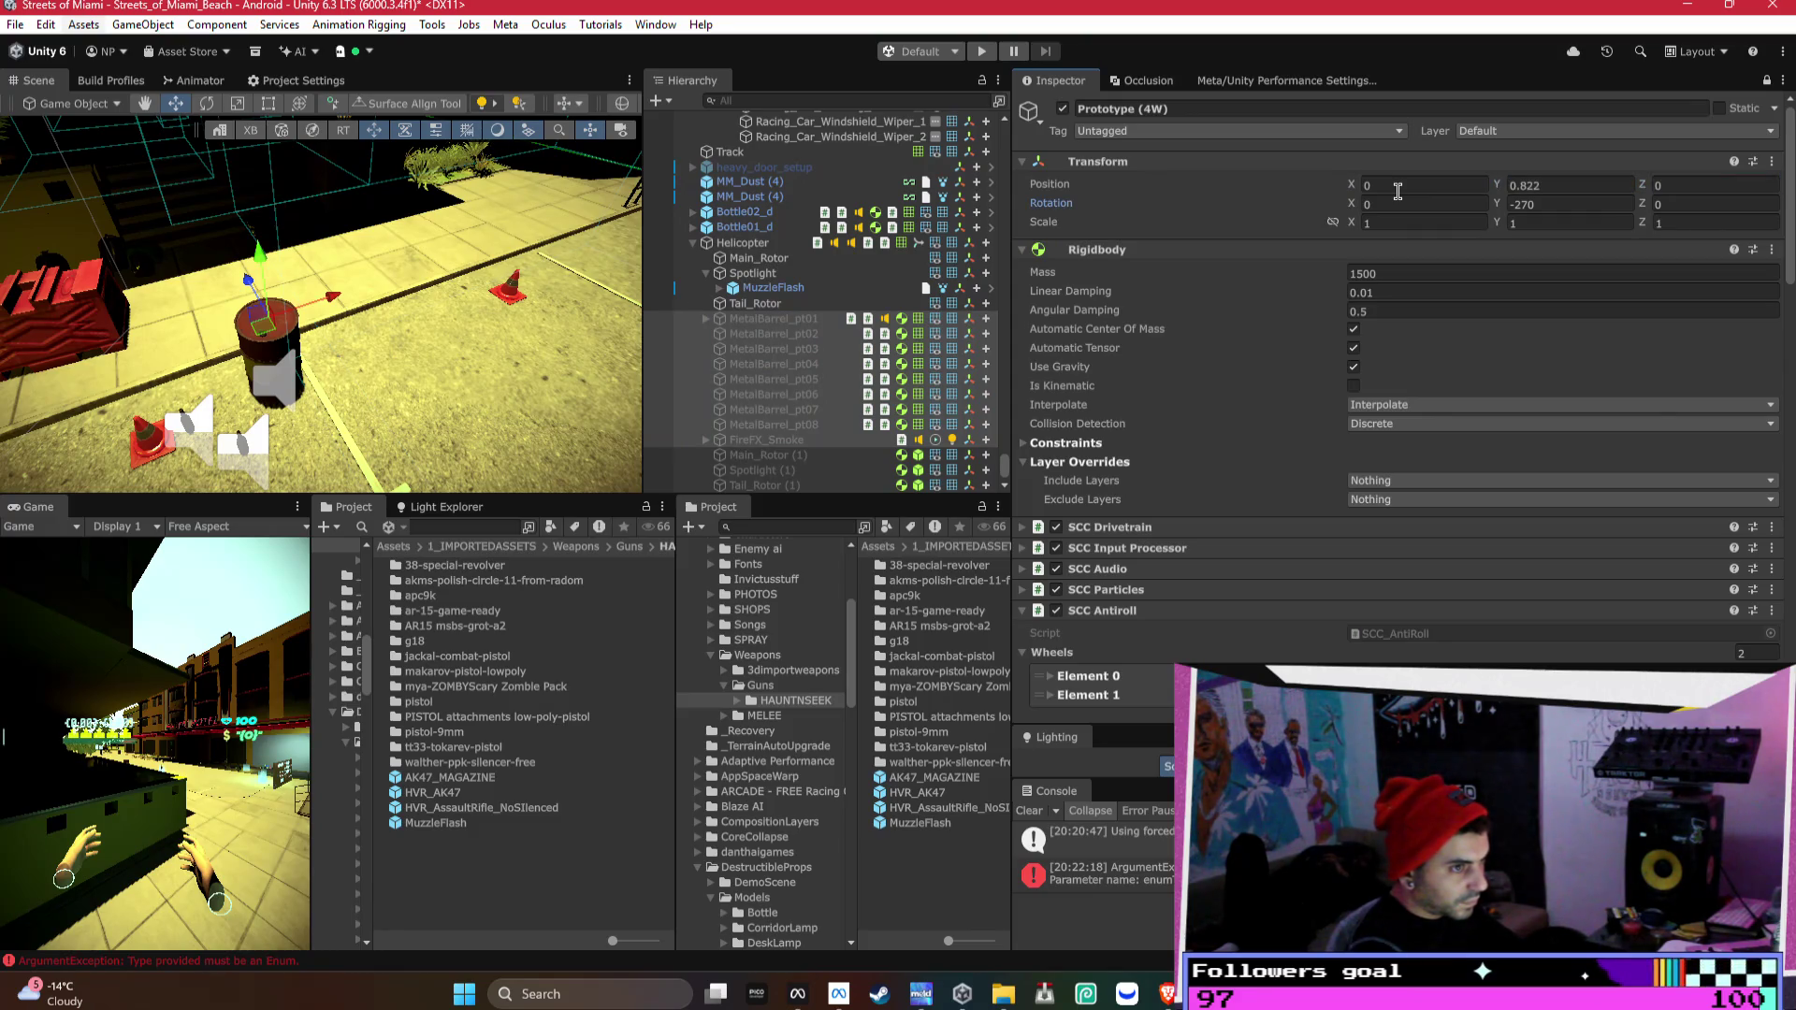
{"action": "left_click", "coordinate": [1571, 187]}
{"action": "type", "text": "0"}
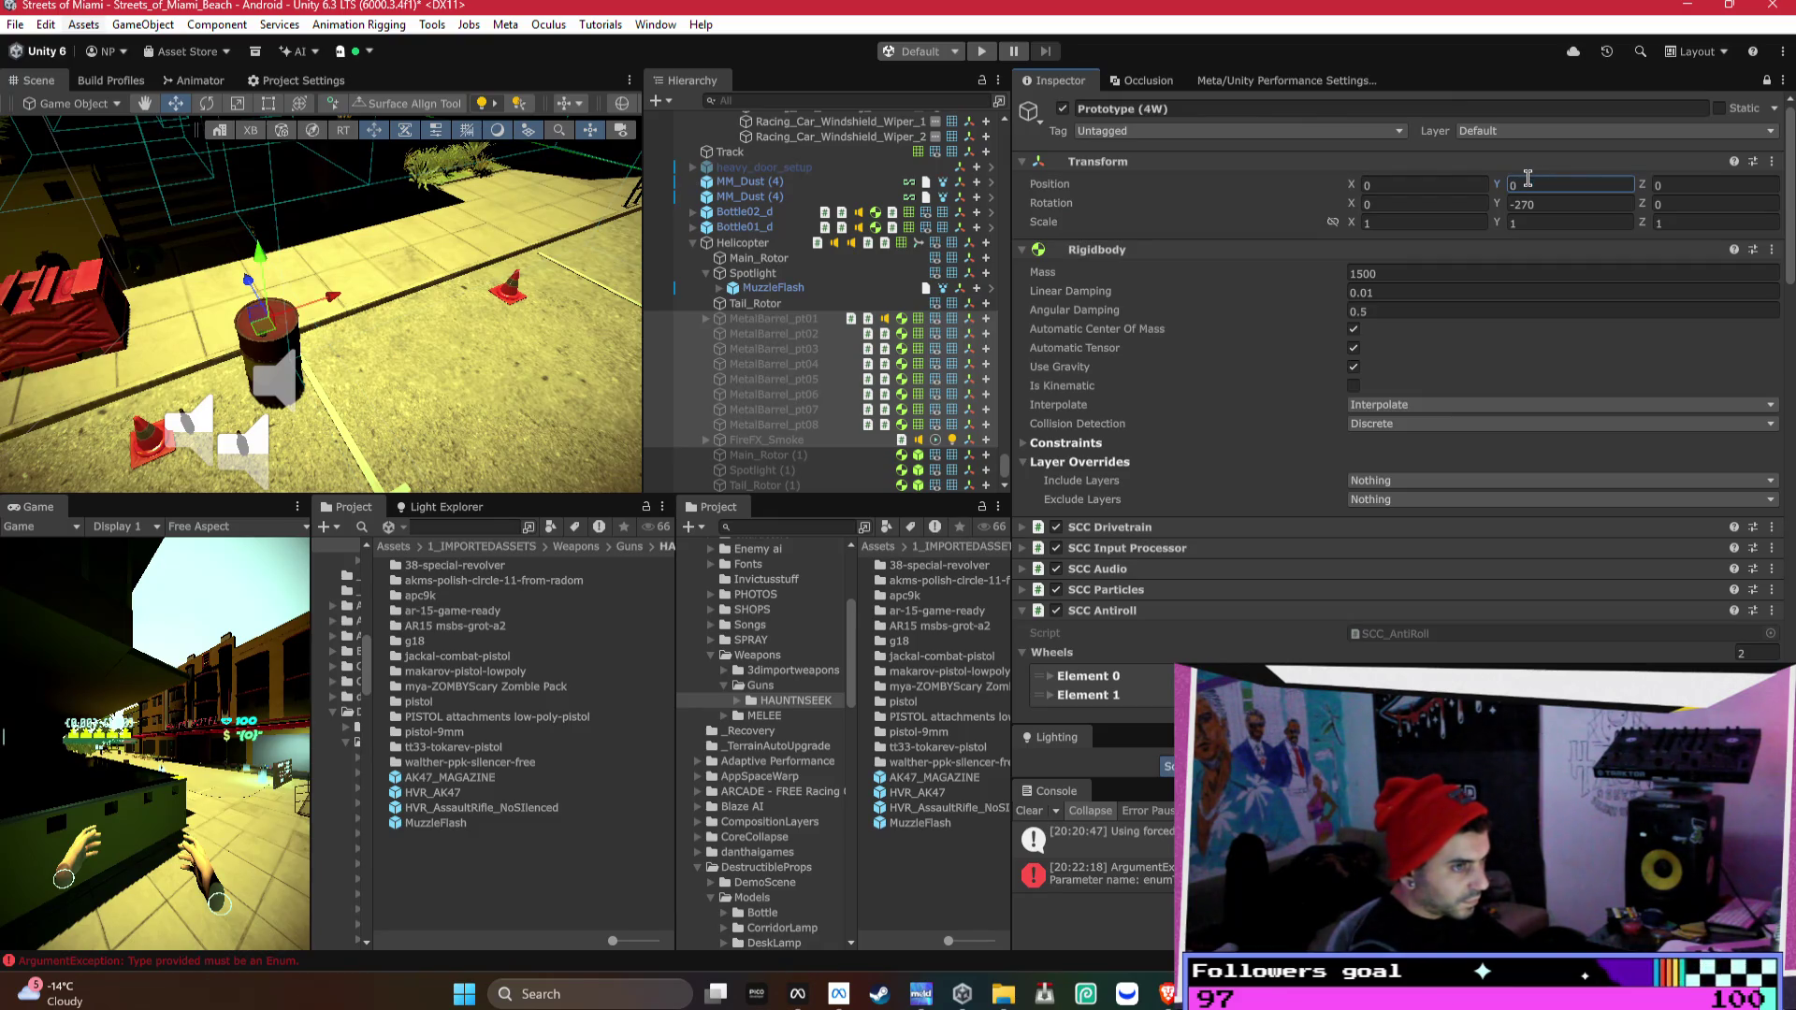
- Frame the selected barrel pieces, then undo twice back to the barrel selection
{"action": "left_click", "coordinate": [843, 339]}
{"action": "key", "text": "f"}
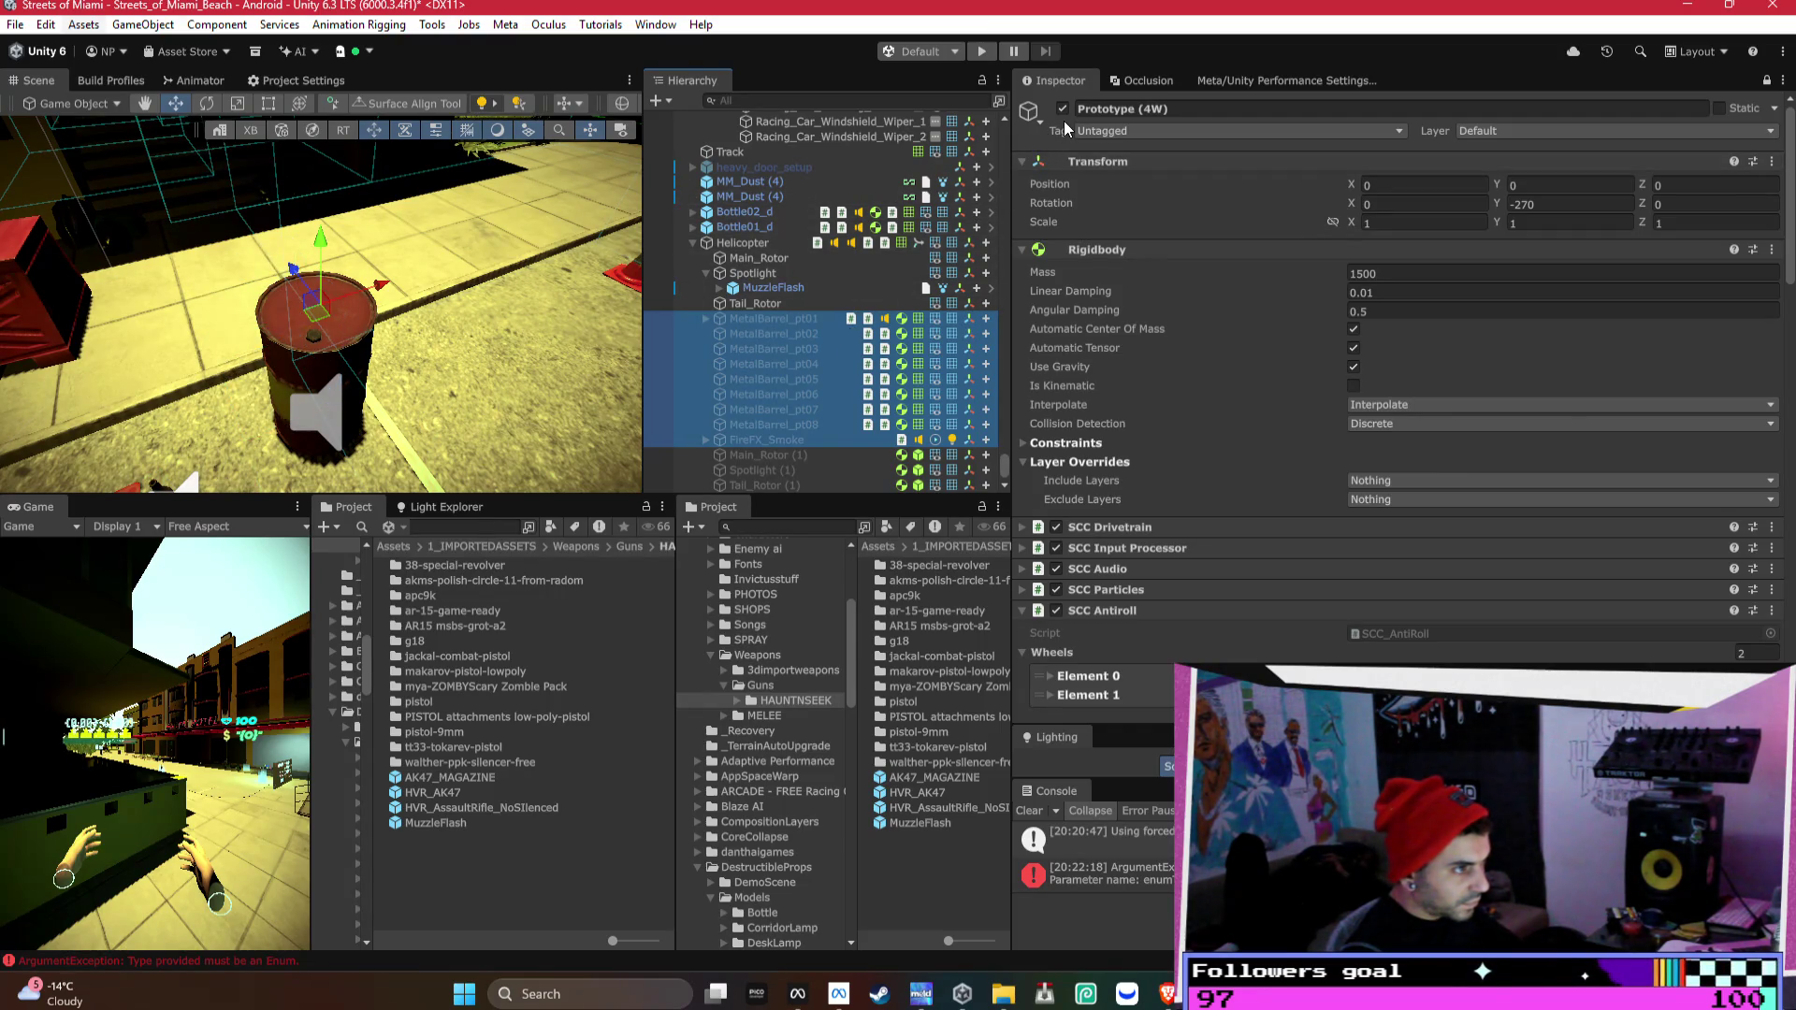
{"action": "left_click", "coordinate": [1680, 222]}
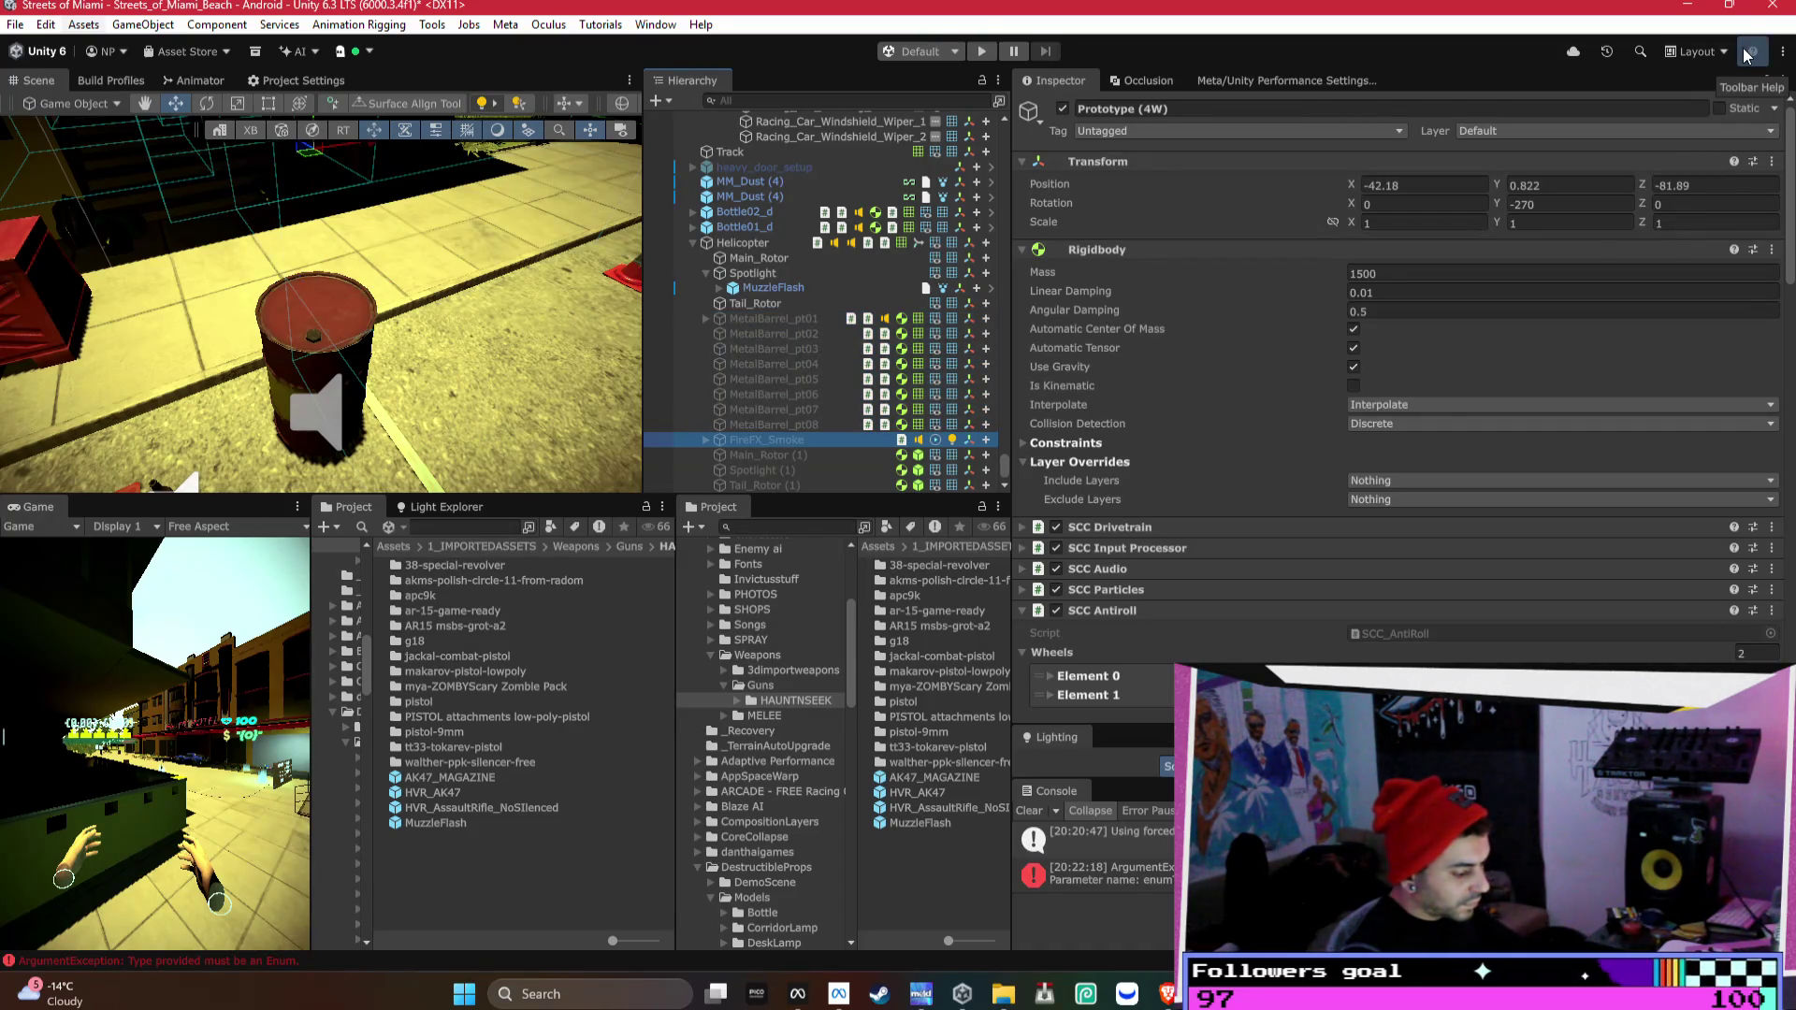
{"action": "key", "text": "ctrl+z"}
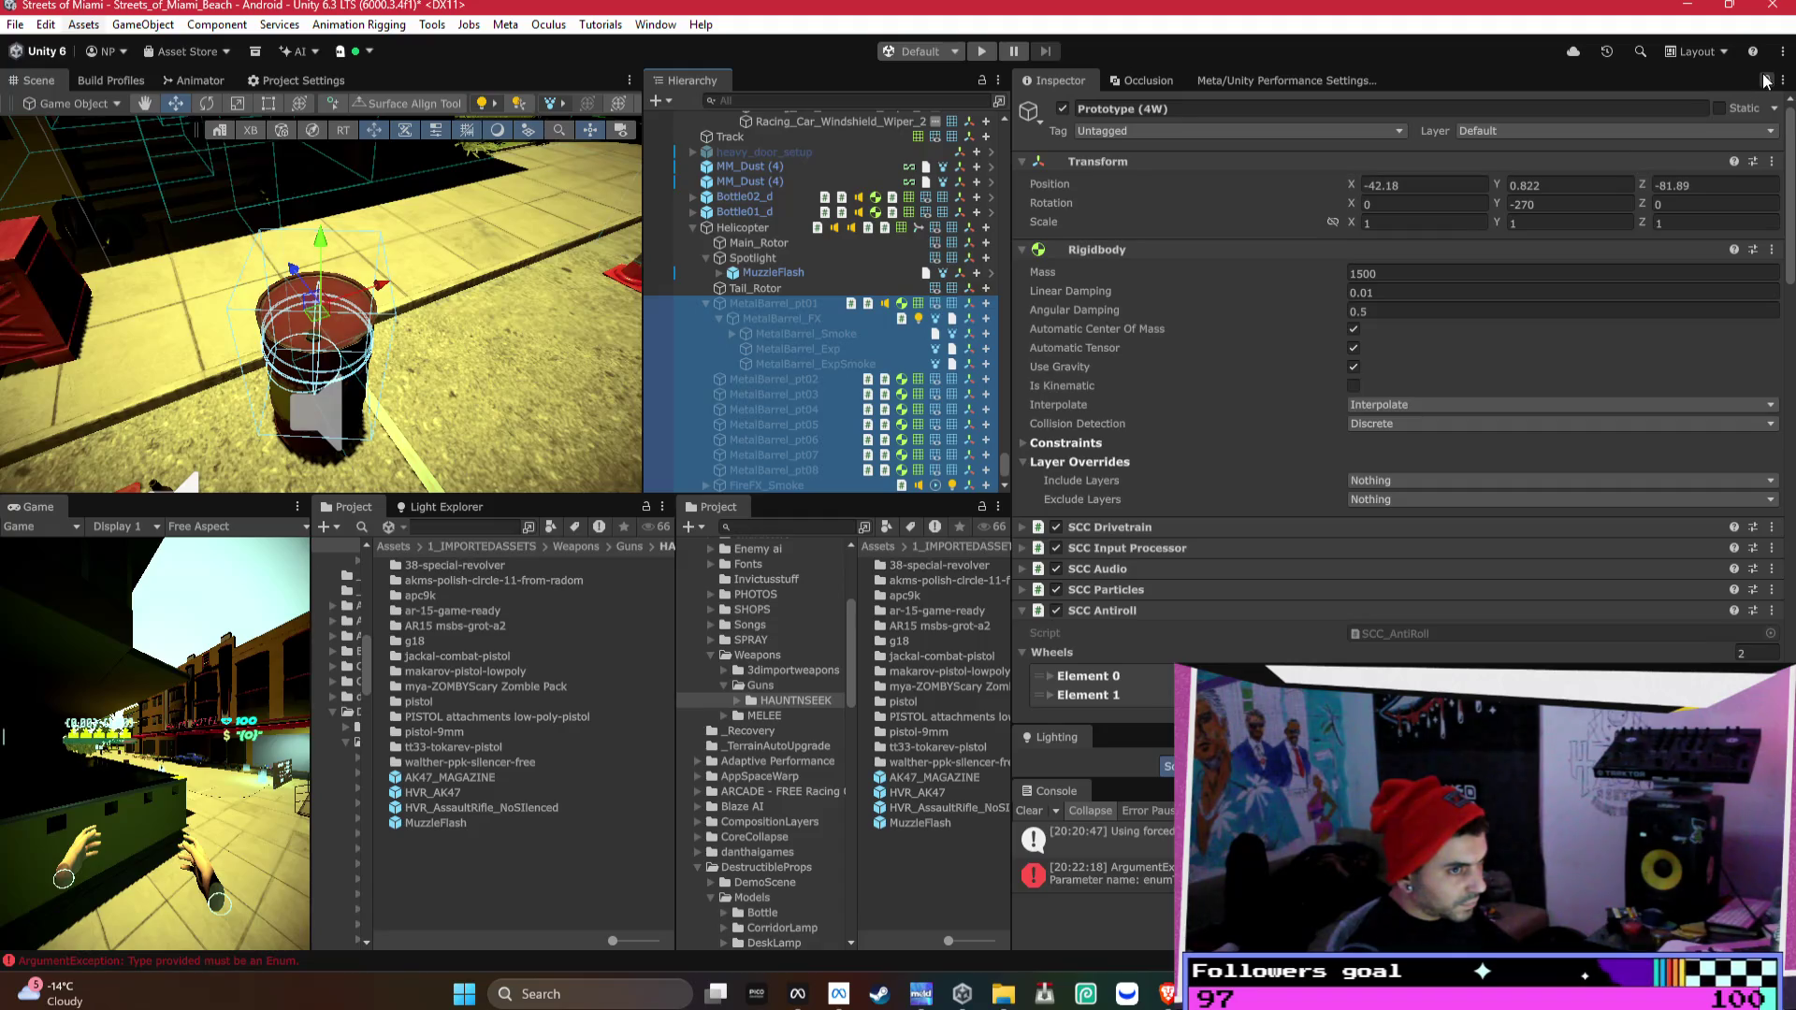
{"action": "key", "text": "ctrl+z"}
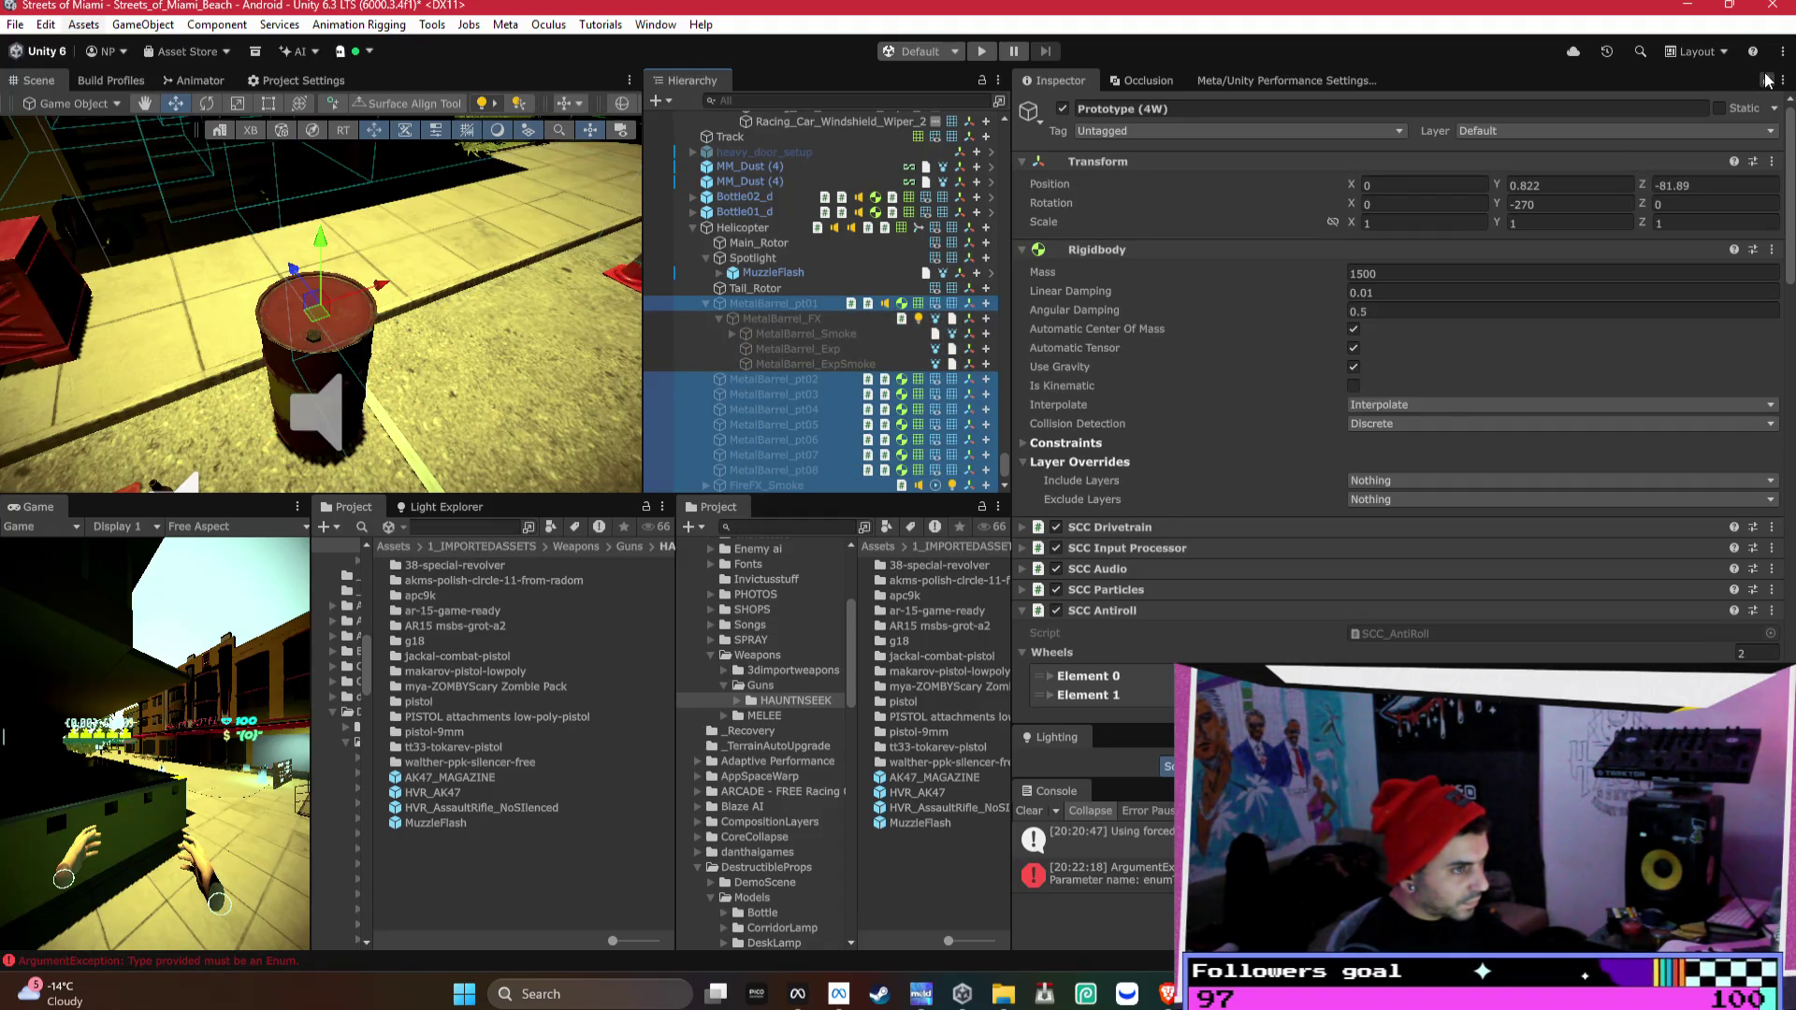
- Unlock the Inspector, set the nine barrel objects' Position to 9, 0, 0, and frame them
{"action": "left_click", "coordinate": [1767, 80]}
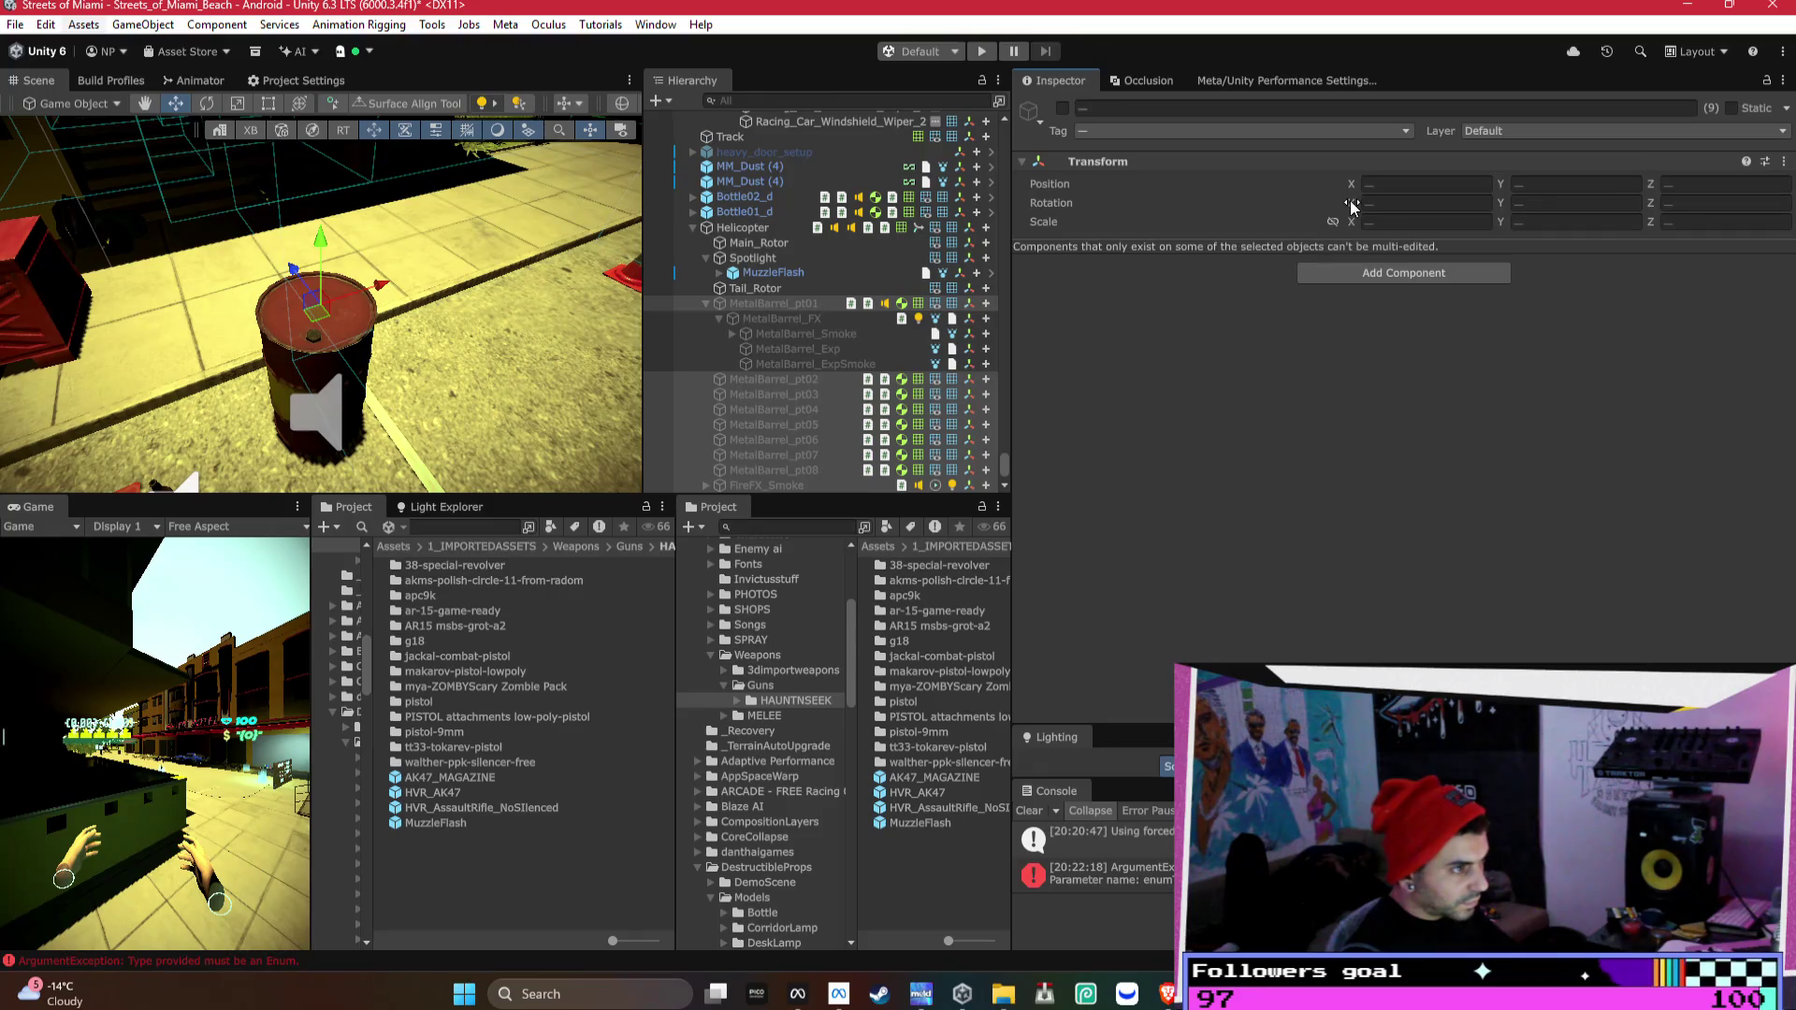
{"action": "left_click", "coordinate": [1422, 184]}
{"action": "type", "text": "9"}
{"action": "key", "text": "Tab"}
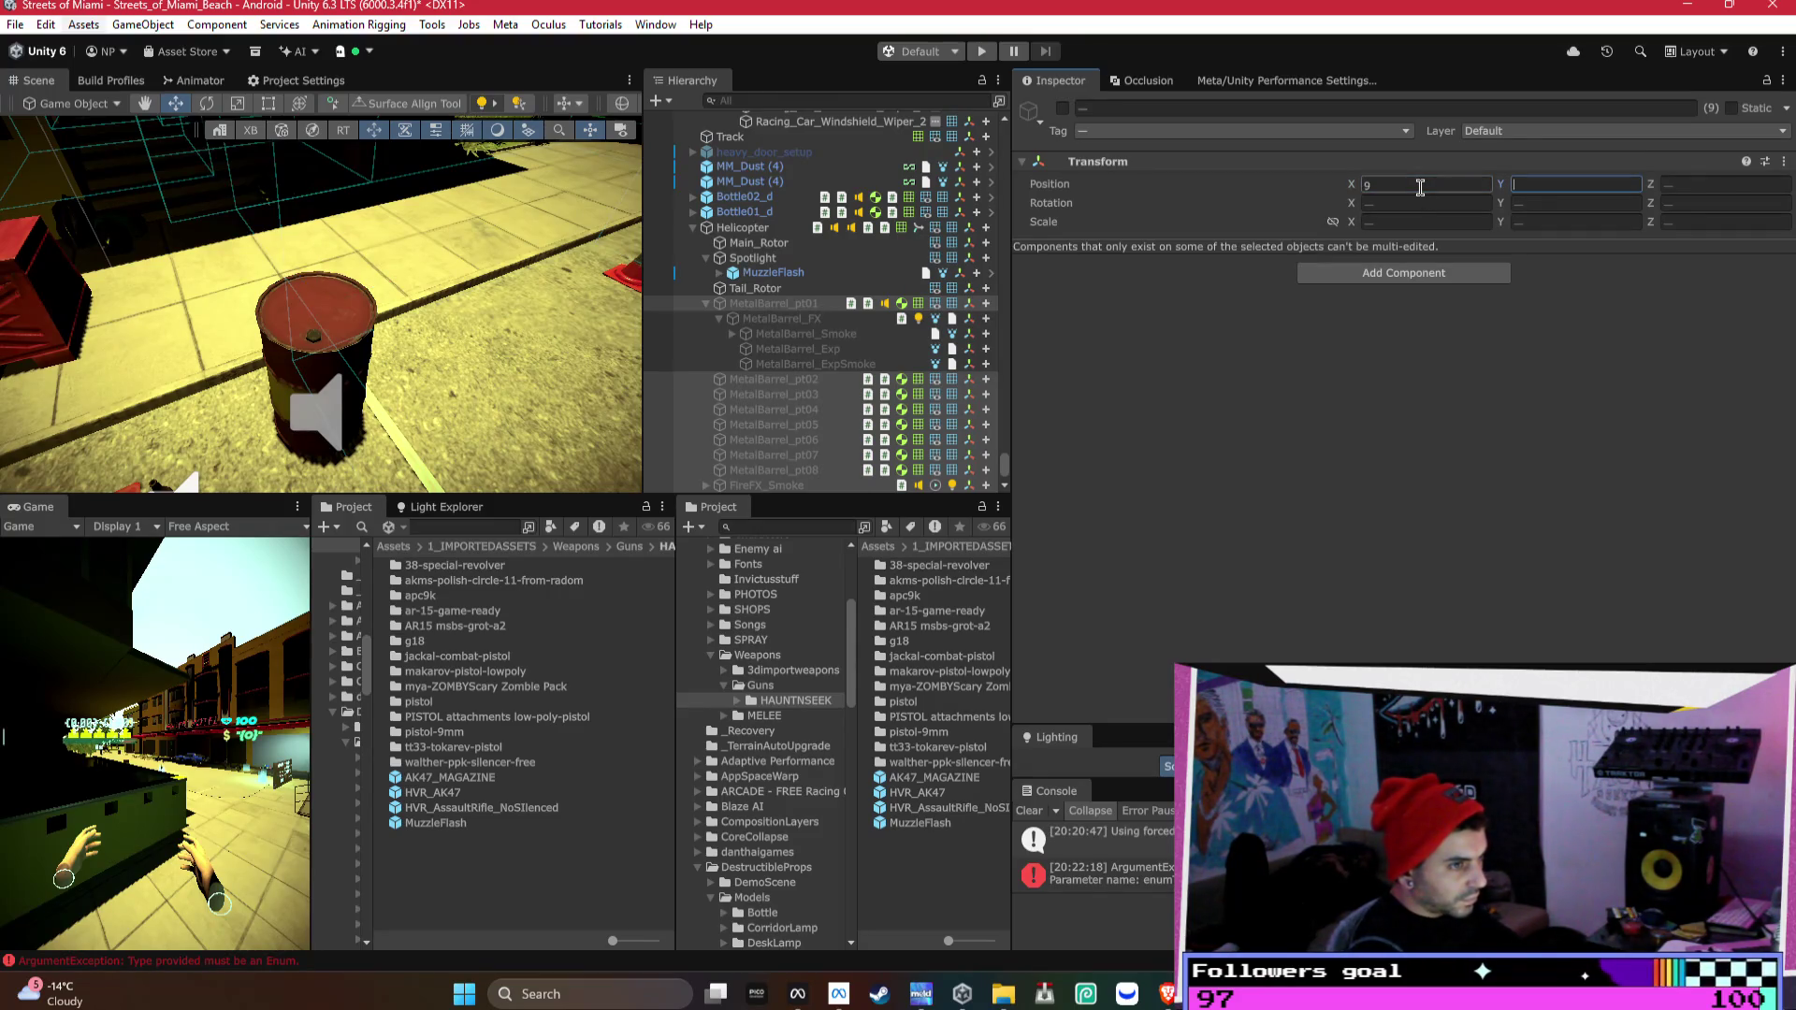
{"action": "type", "text": "0"}
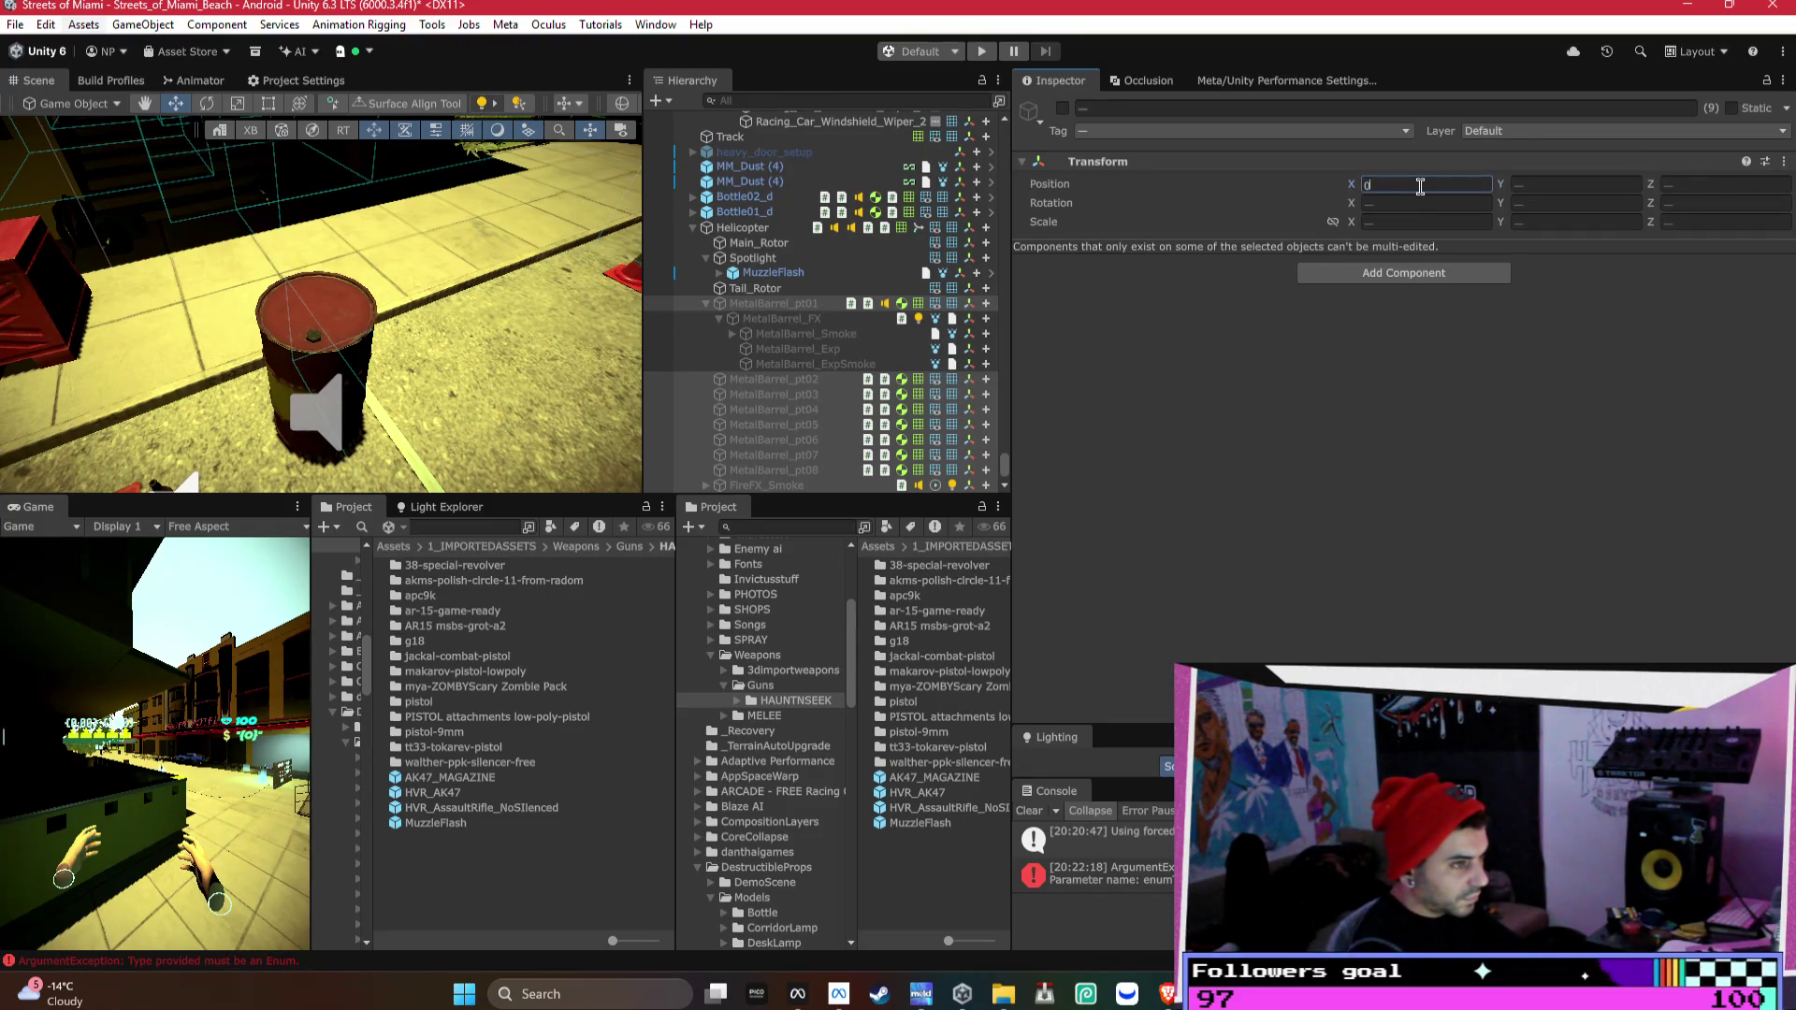
{"action": "key", "text": "Tab"}
{"action": "type", "text": "0"}
{"action": "key", "text": "Return"}
{"action": "key", "text": "f"}
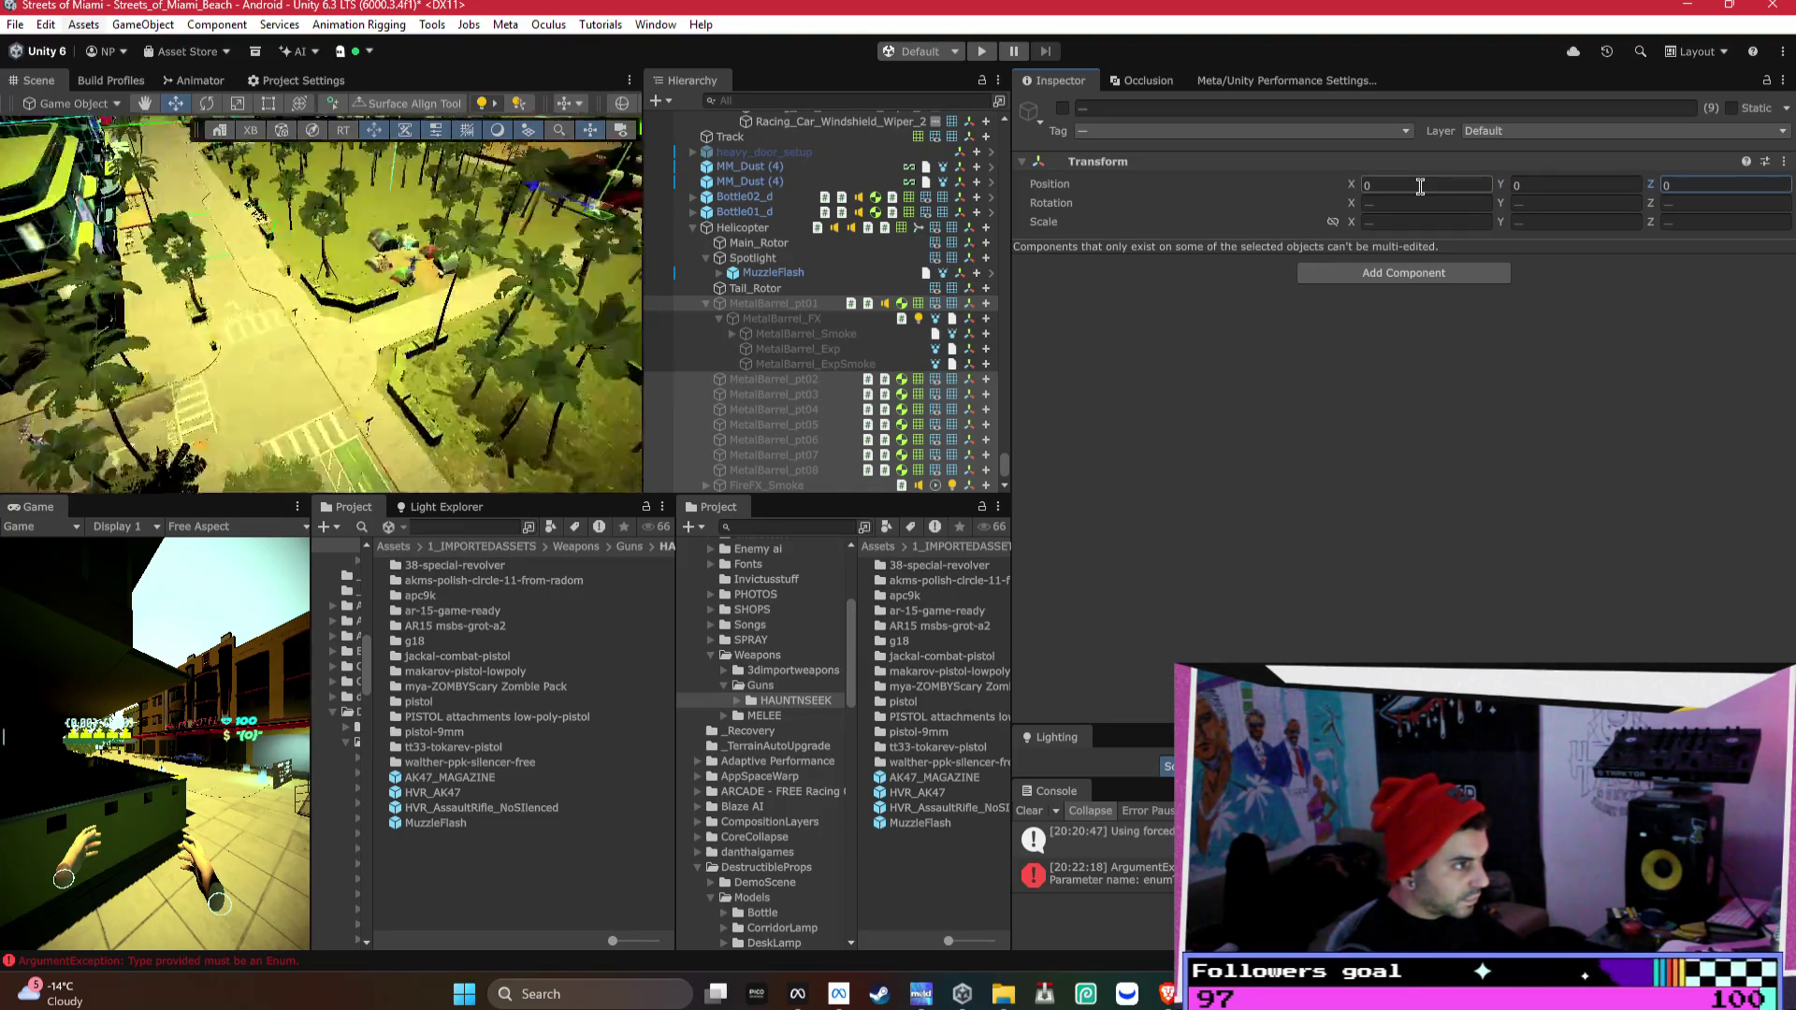
- Activate the nine barrel objects and shift them slightly in the scene
{"action": "left_click", "coordinate": [704, 304]}
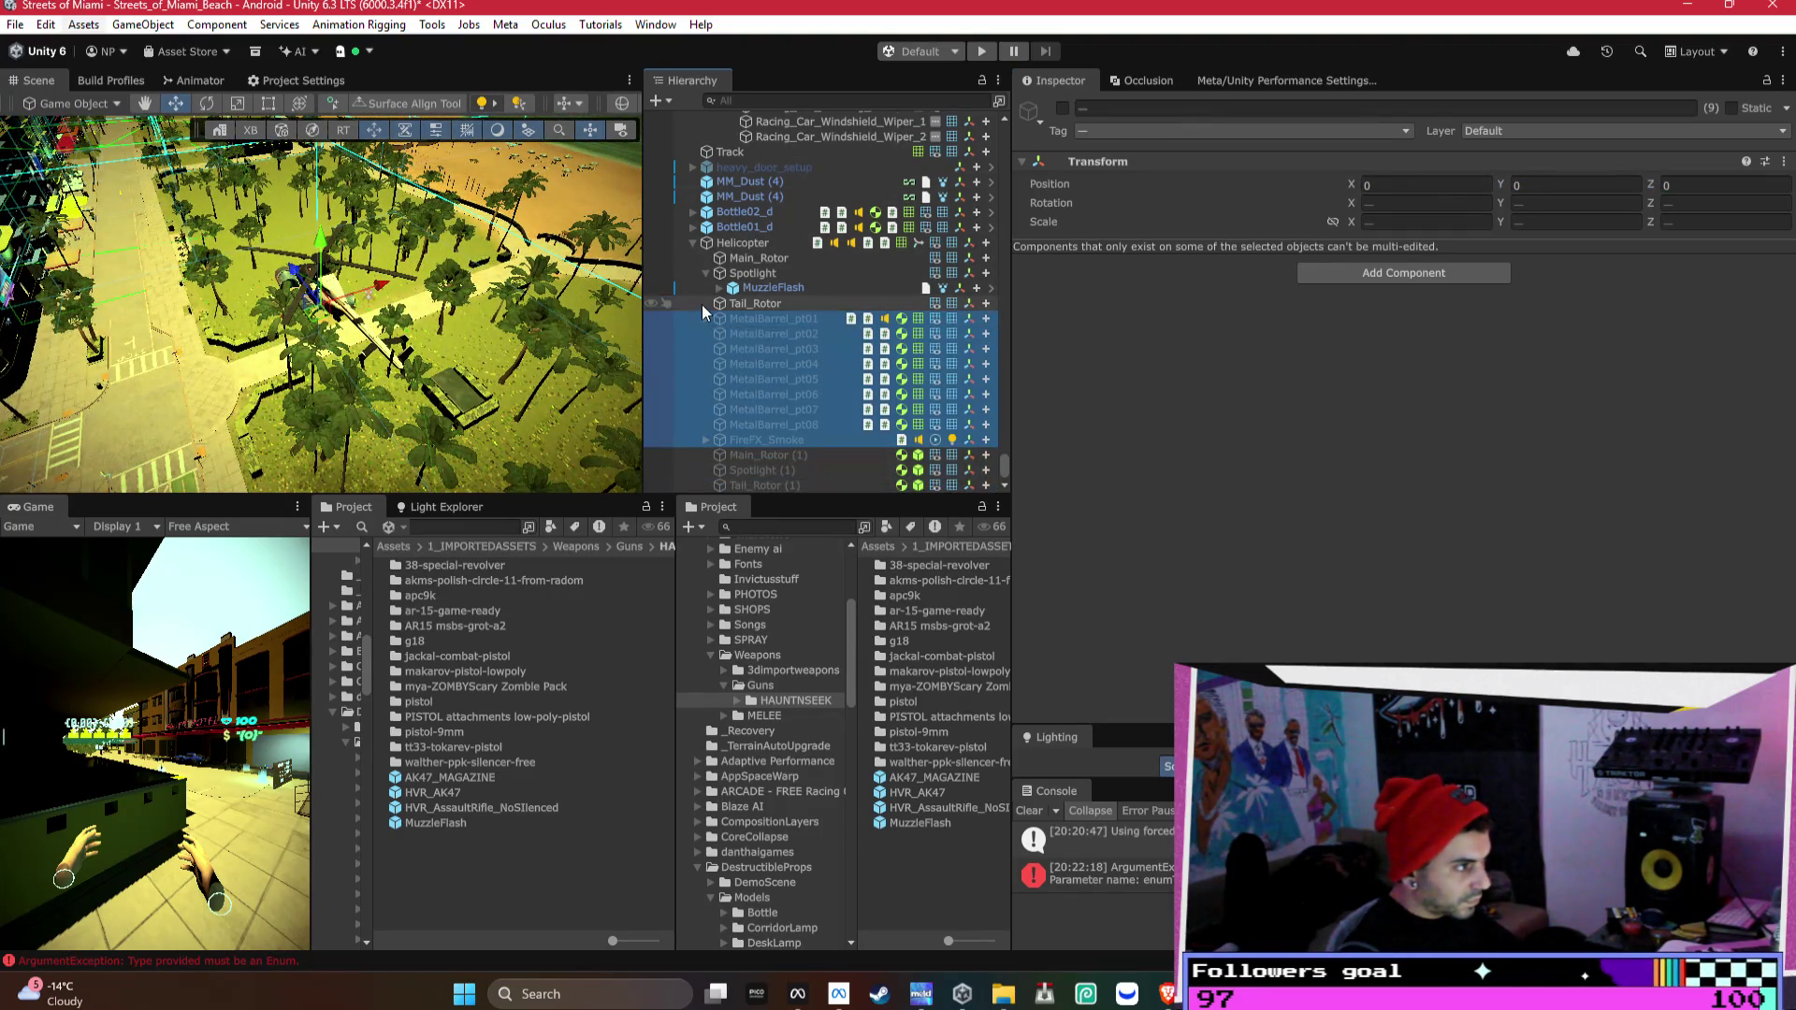
{"action": "mouse_move", "coordinate": [580, 412]}
{"action": "left_mouse_down"}
{"action": "mouse_move", "coordinate": [449, 397]}
{"action": "mouse_move", "coordinate": [324, 486]}
{"action": "mouse_move", "coordinate": [393, 280]}
{"action": "mouse_move", "coordinate": [449, 211]}
{"action": "mouse_move", "coordinate": [562, 168]}
{"action": "left_mouse_up"}
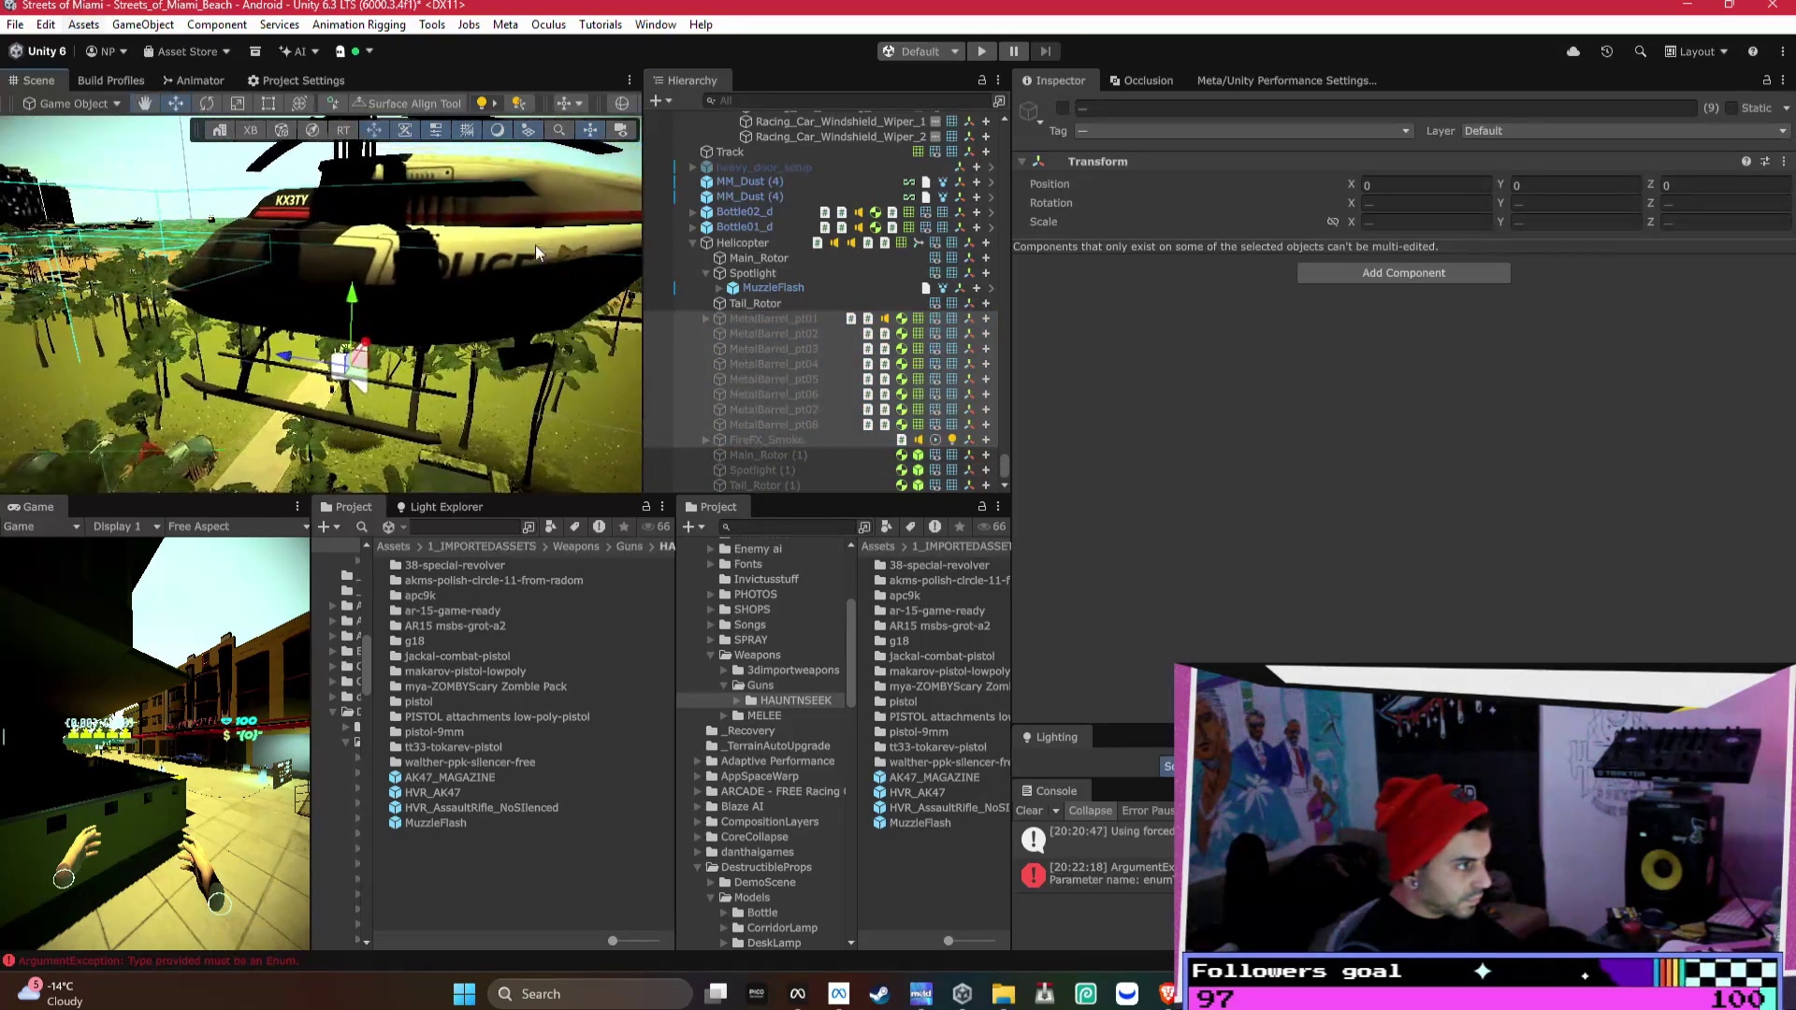
{"action": "left_click", "coordinate": [1063, 110]}
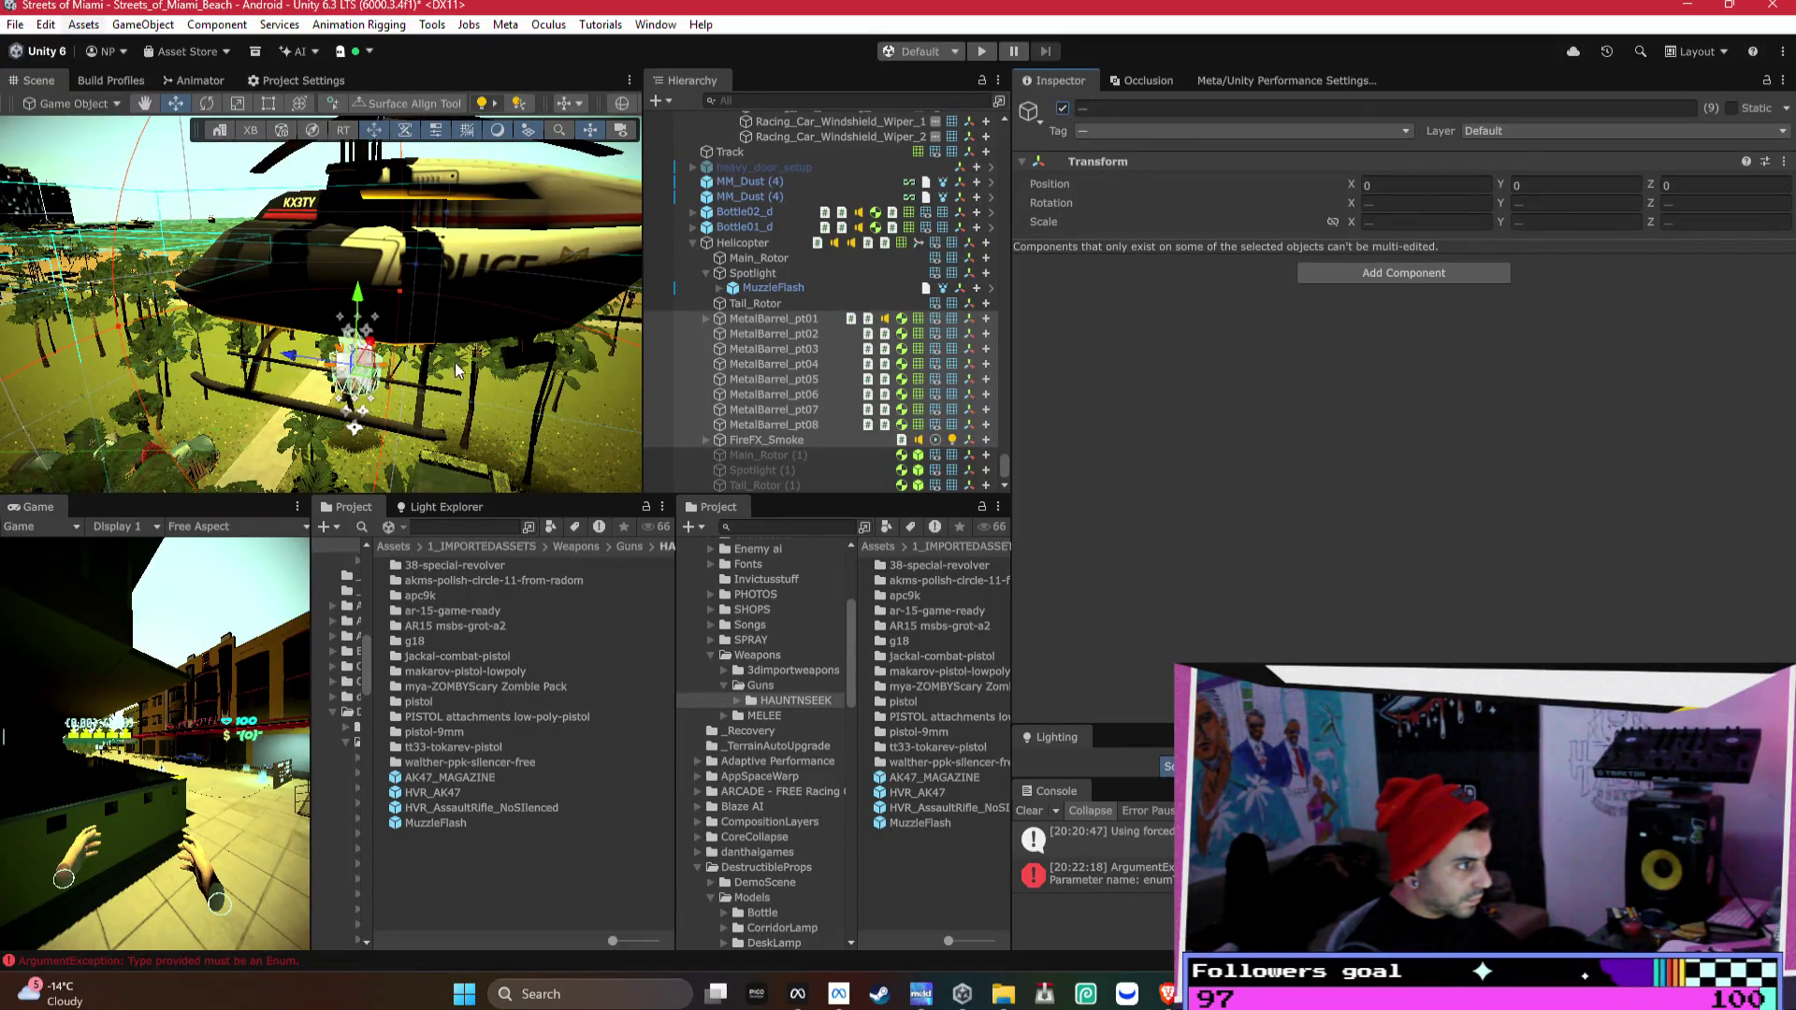
{"action": "left_click_drag", "start_coordinate": [354, 364], "coordinate": [415, 210]}
{"action": "key", "text": "f"}
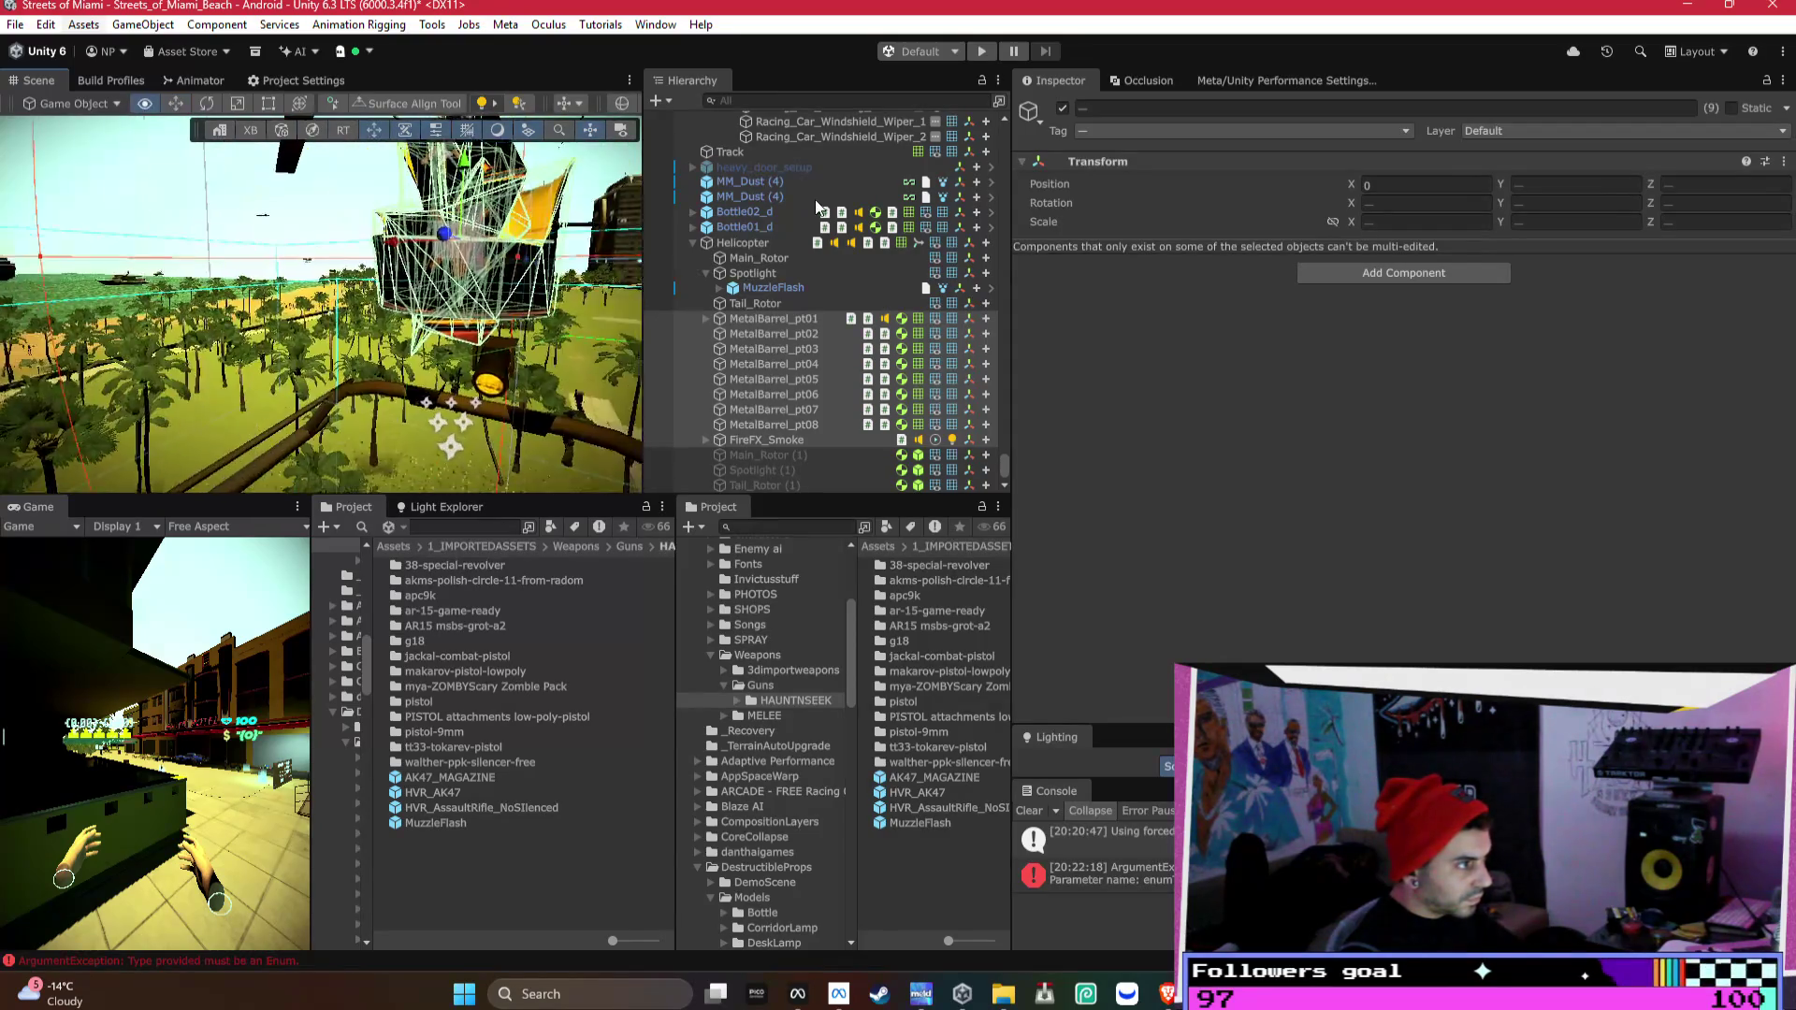
{"action": "mouse_move", "coordinate": [561, 280]}
{"action": "left_mouse_down"}
{"action": "mouse_move", "coordinate": [595, 265]}
{"action": "mouse_move", "coordinate": [406, 329]}
{"action": "mouse_move", "coordinate": [646, 318]}
{"action": "mouse_move", "coordinate": [882, 279]}
{"action": "left_mouse_up"}
- Collapse the Helicopter and inspect the Prototype (4W) car's child objects
{"action": "left_click", "coordinate": [406, 328]}
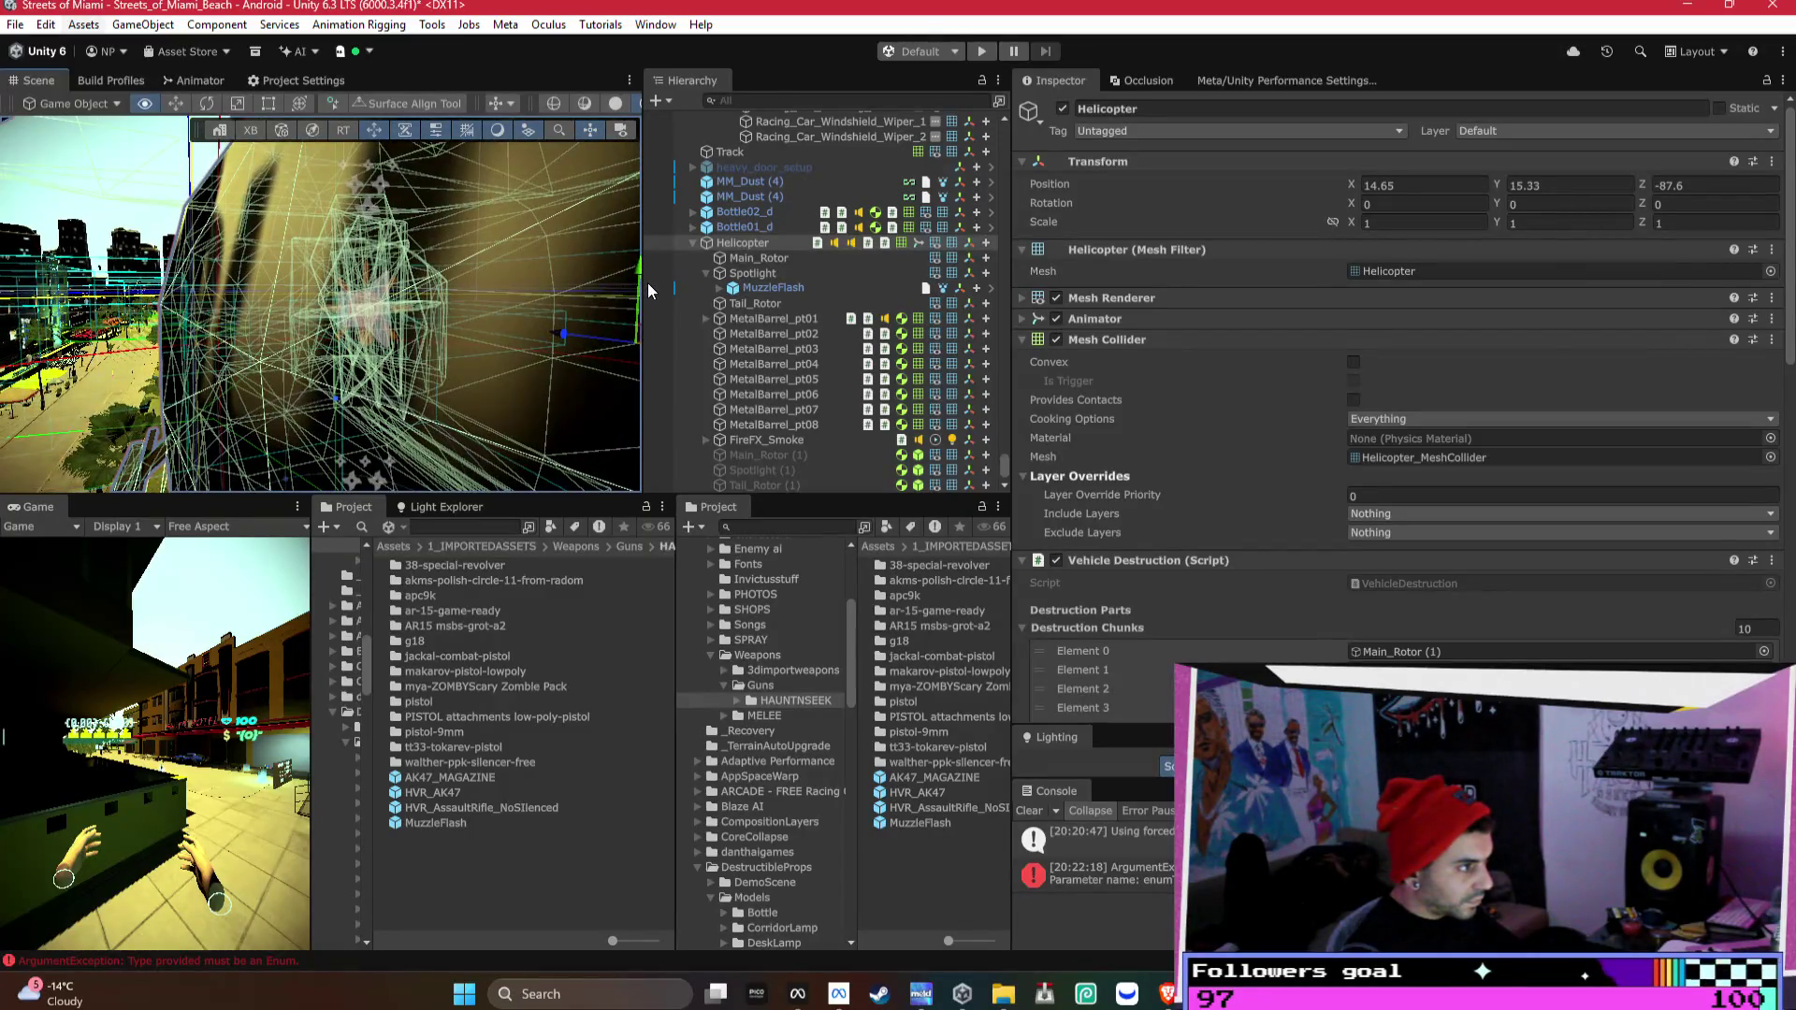
{"action": "left_click", "coordinate": [693, 242]}
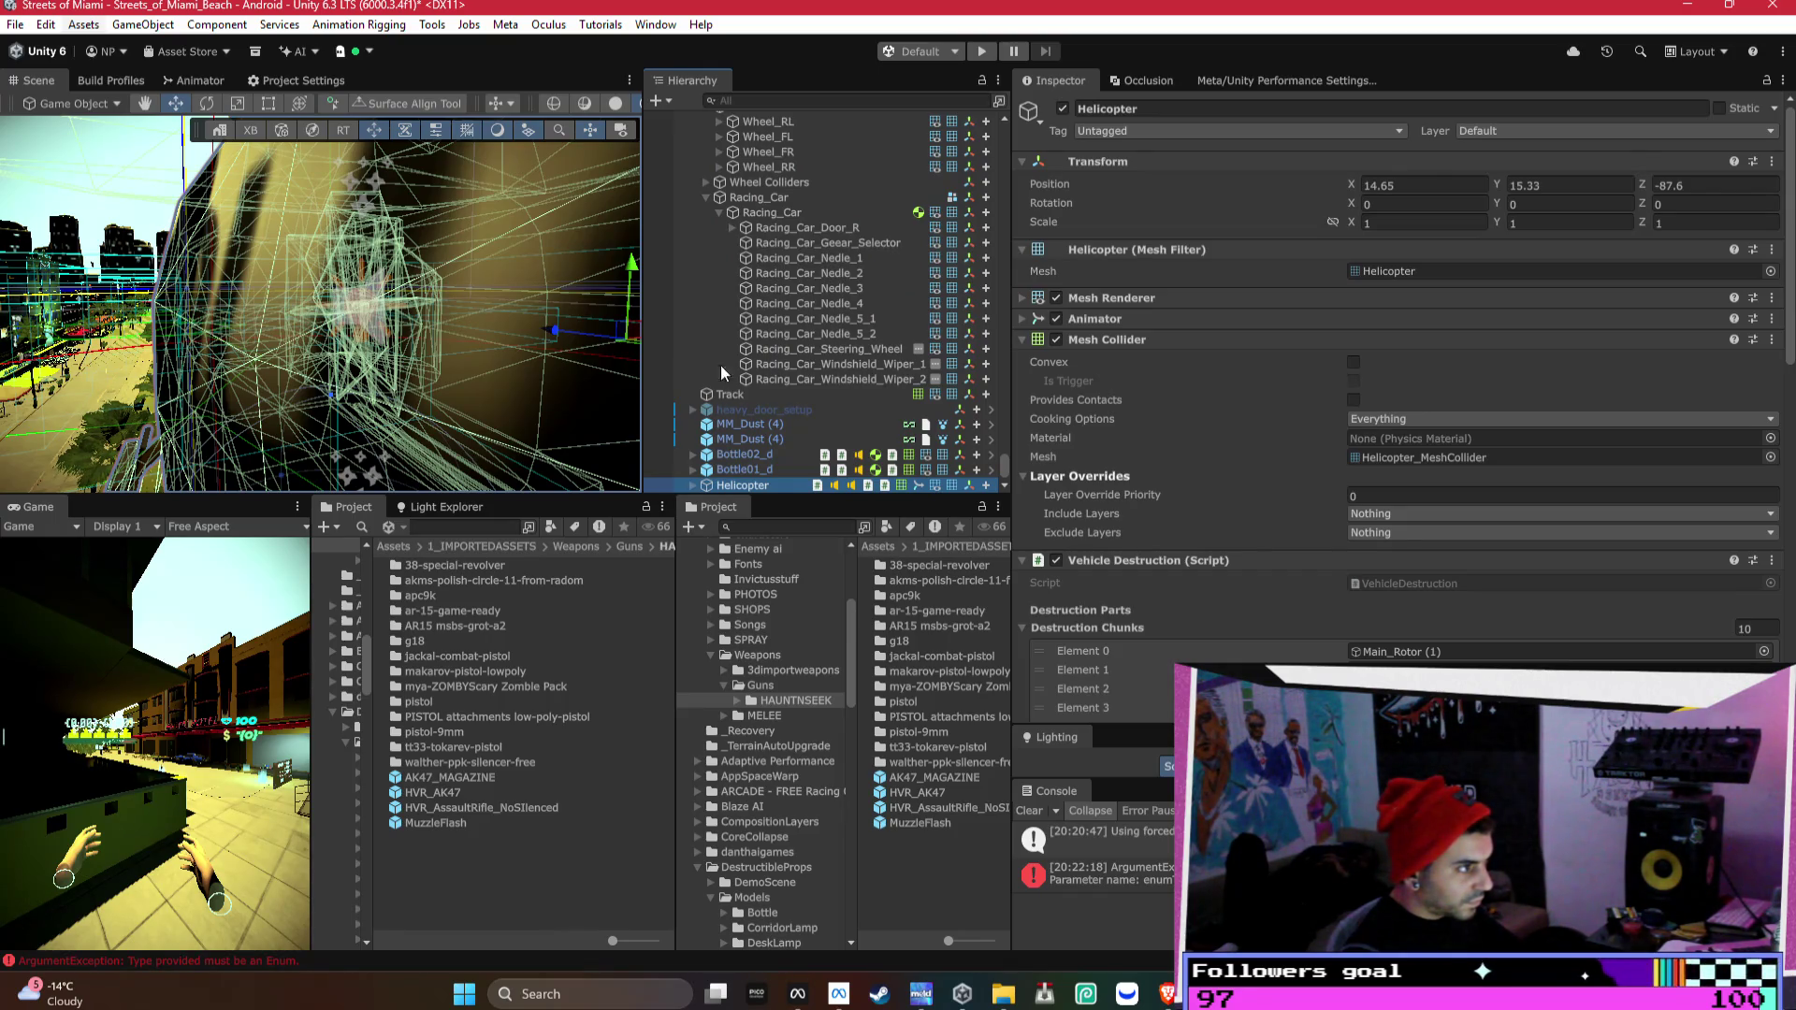
{"action": "scroll", "coordinate": [783, 222], "scroll_direction": "up", "scroll_amount": 4}
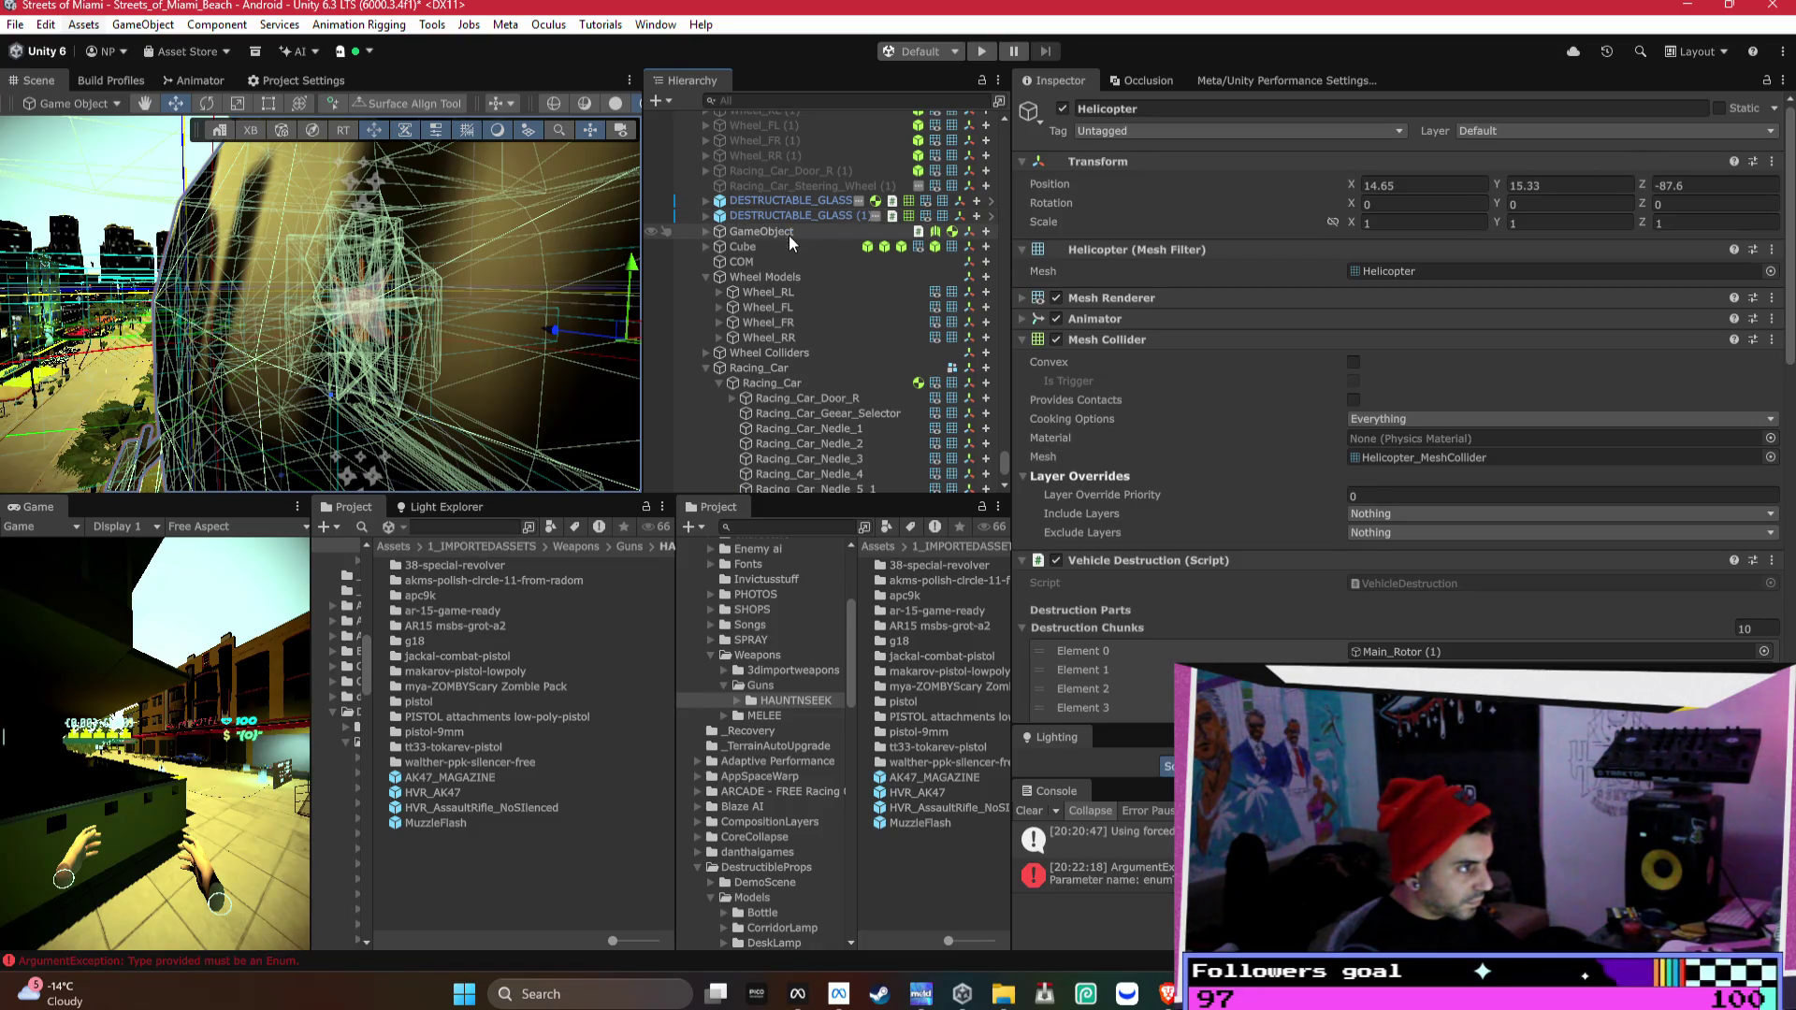
{"action": "scroll", "coordinate": [789, 233], "scroll_direction": "up", "scroll_amount": 2}
{"action": "left_click", "coordinate": [798, 137]}
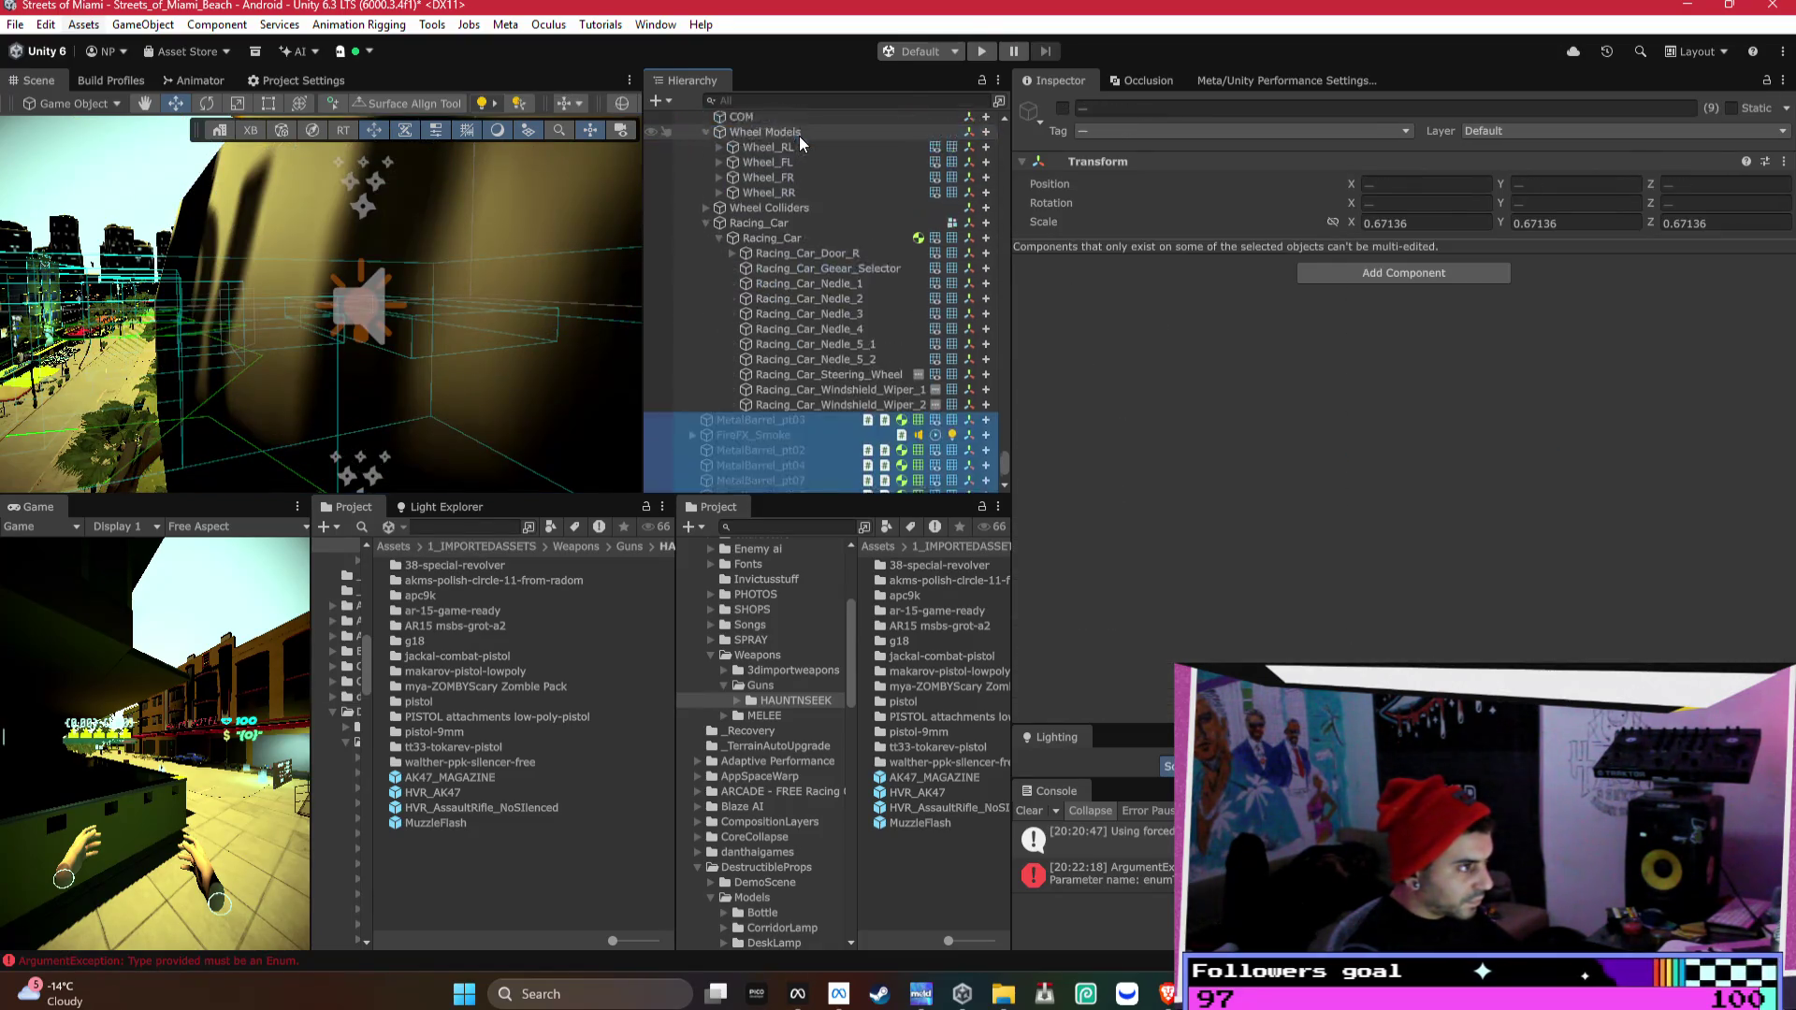
{"action": "scroll", "coordinate": [827, 335], "scroll_direction": "up", "scroll_amount": 3}
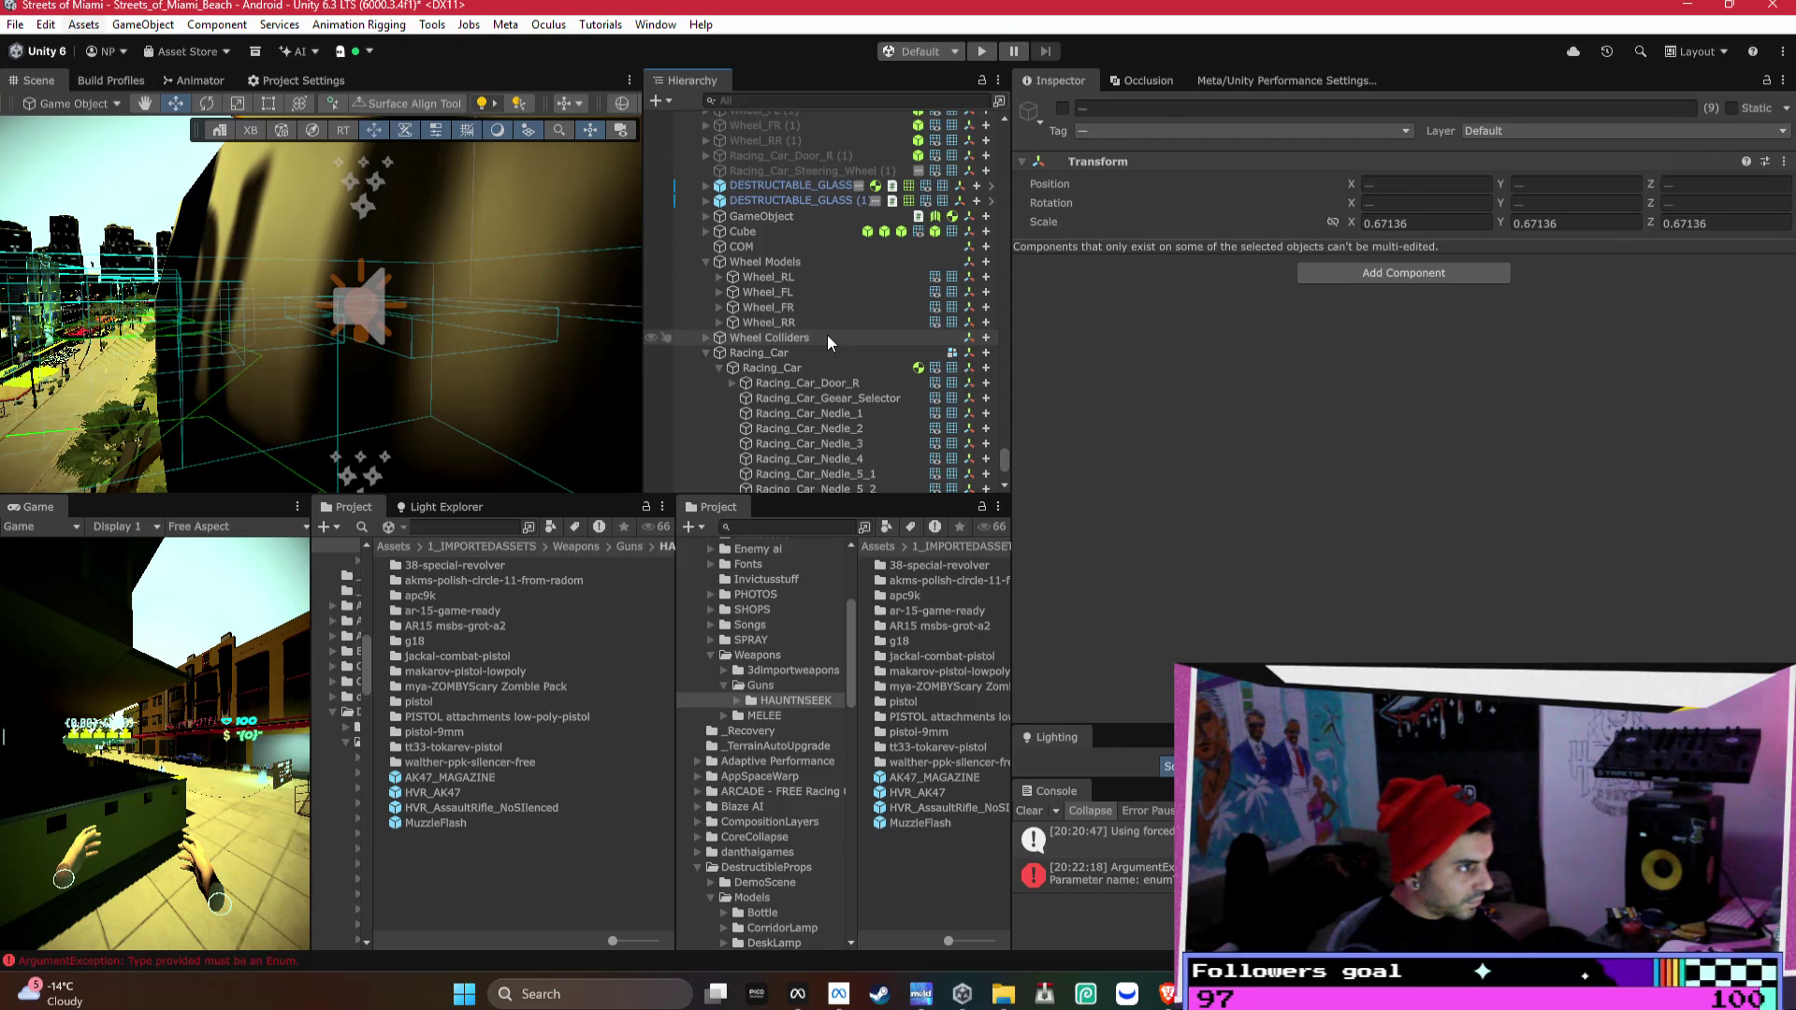
{"action": "scroll", "coordinate": [827, 335], "scroll_direction": "up", "scroll_amount": 4}
{"action": "left_click", "coordinate": [778, 247]}
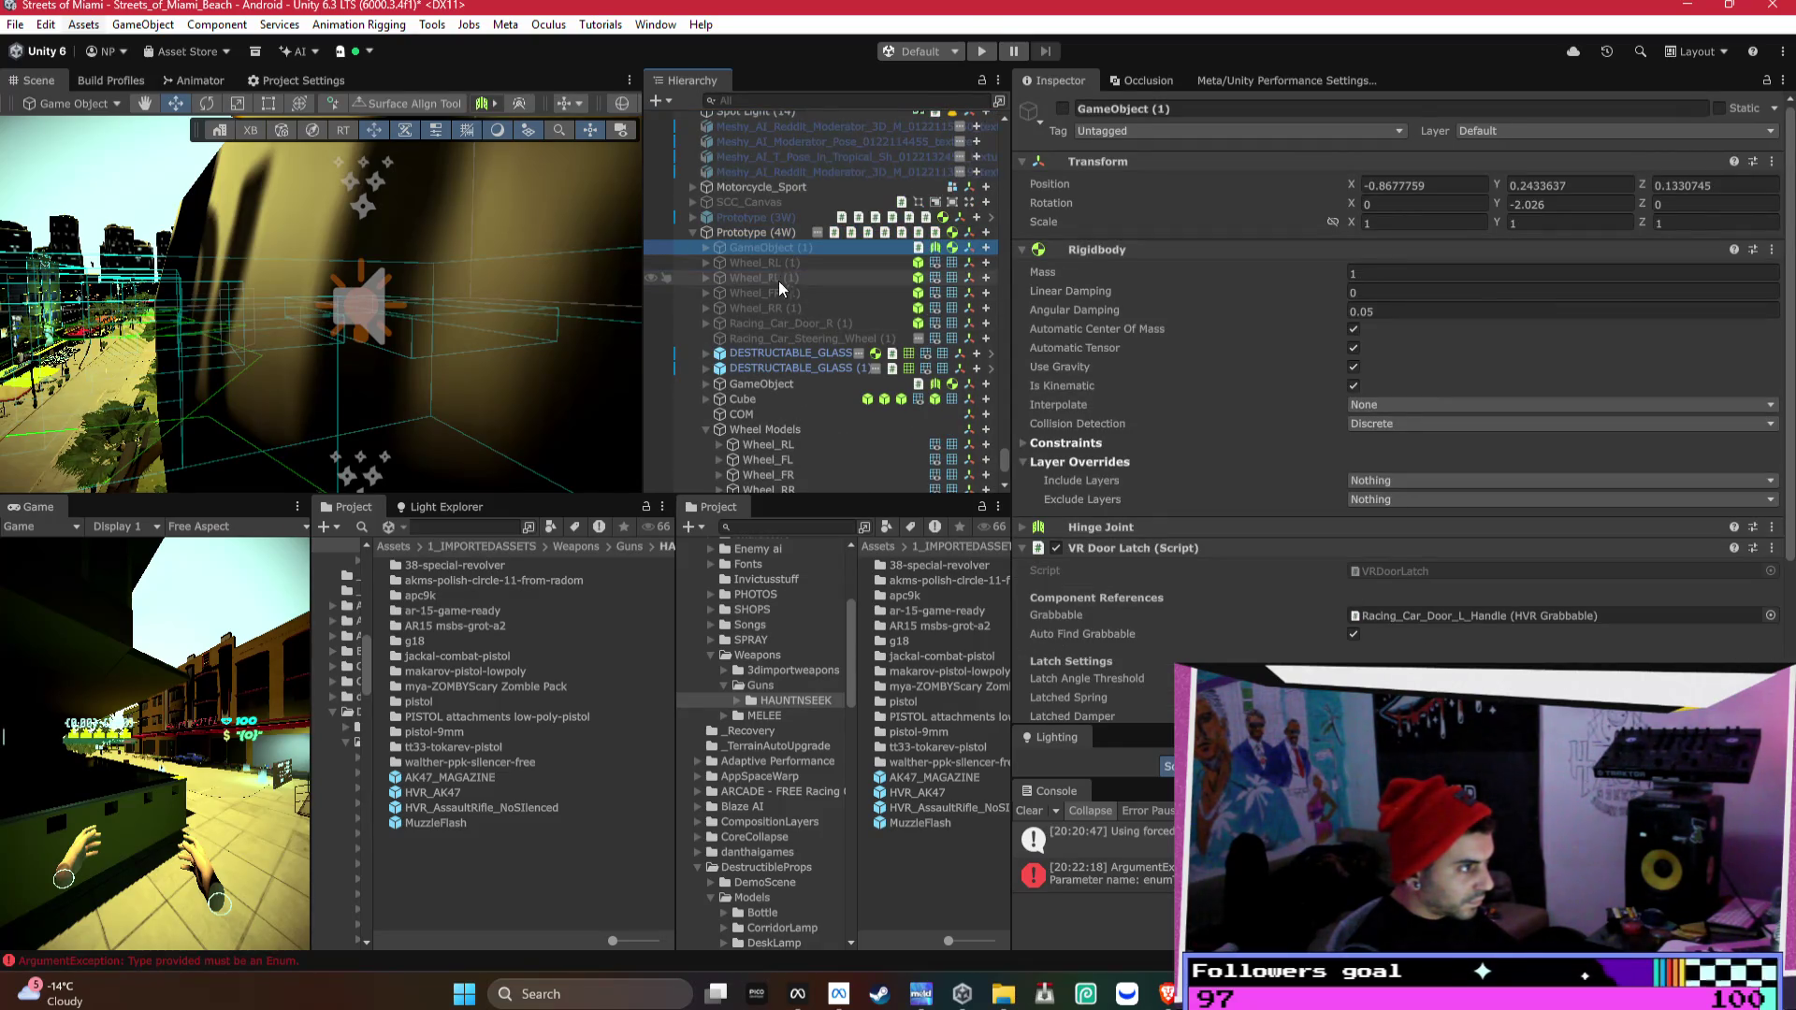
{"action": "left_click", "coordinate": [776, 336]}
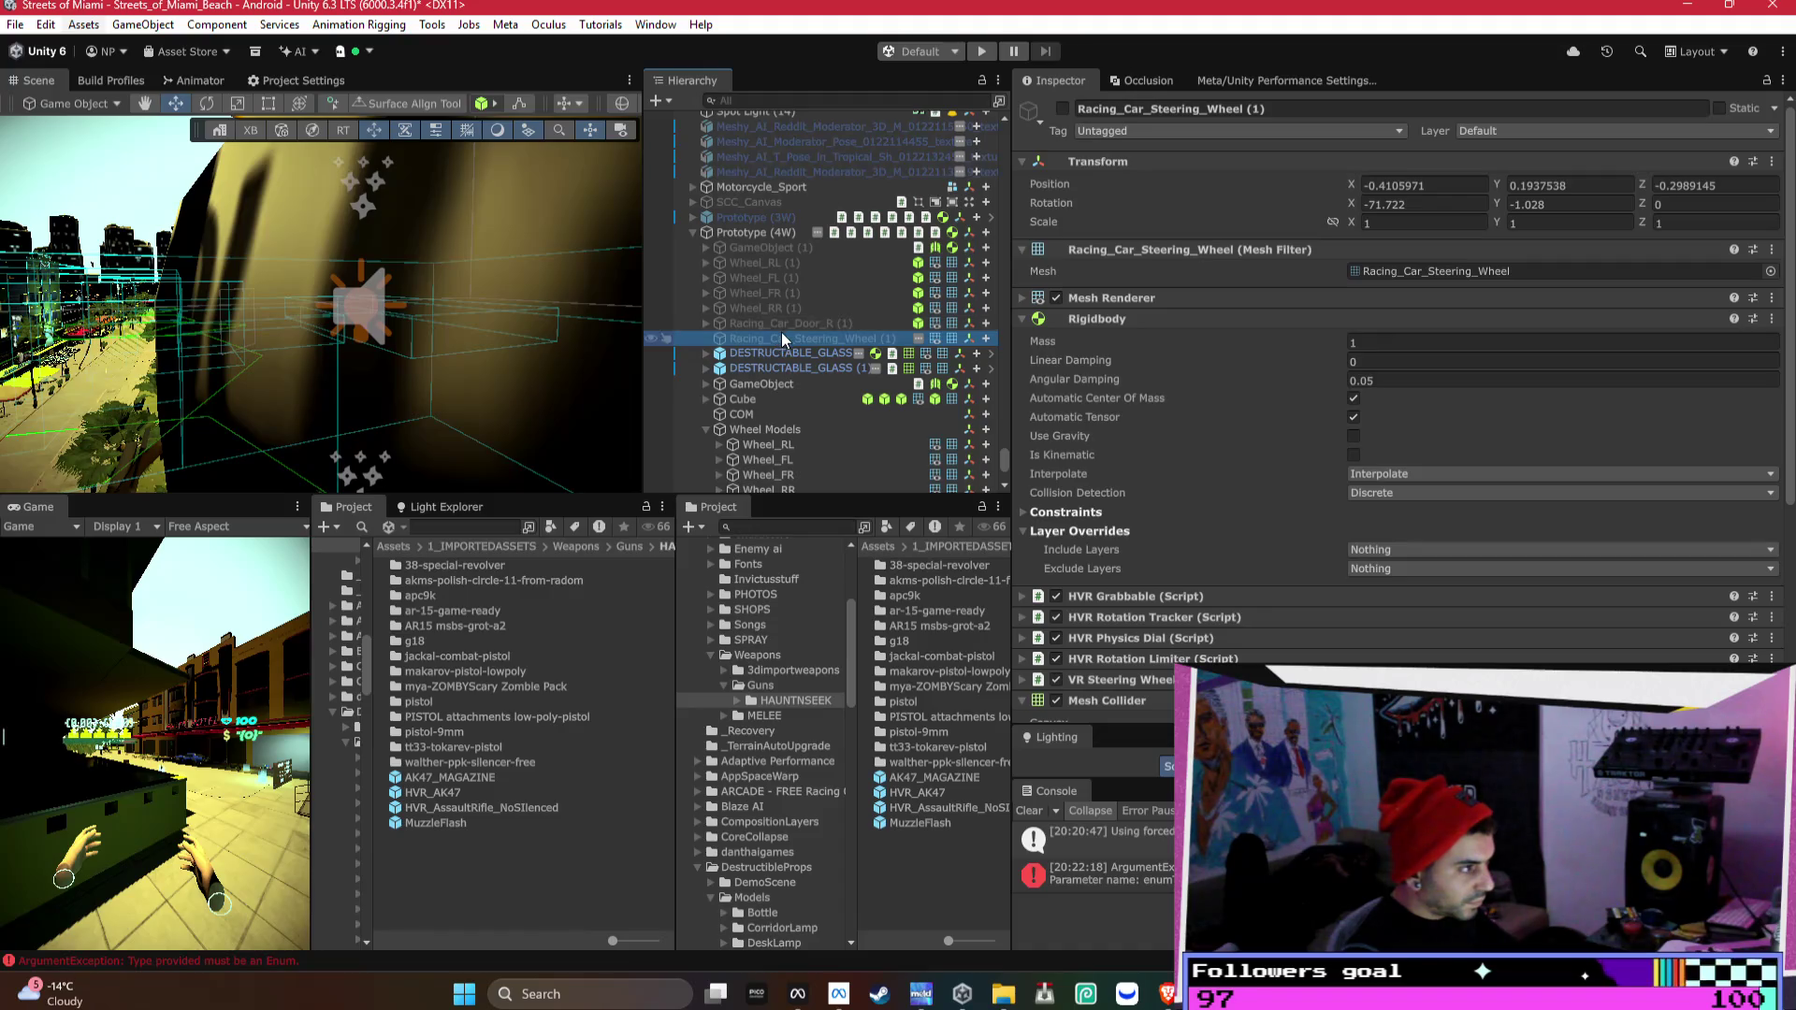
- Deactivate the nine MetalBarrel pieces through FireFX_Smoke and drop them under Prototype (4W)
{"action": "scroll", "coordinate": [799, 328], "scroll_direction": "down", "scroll_amount": 7}
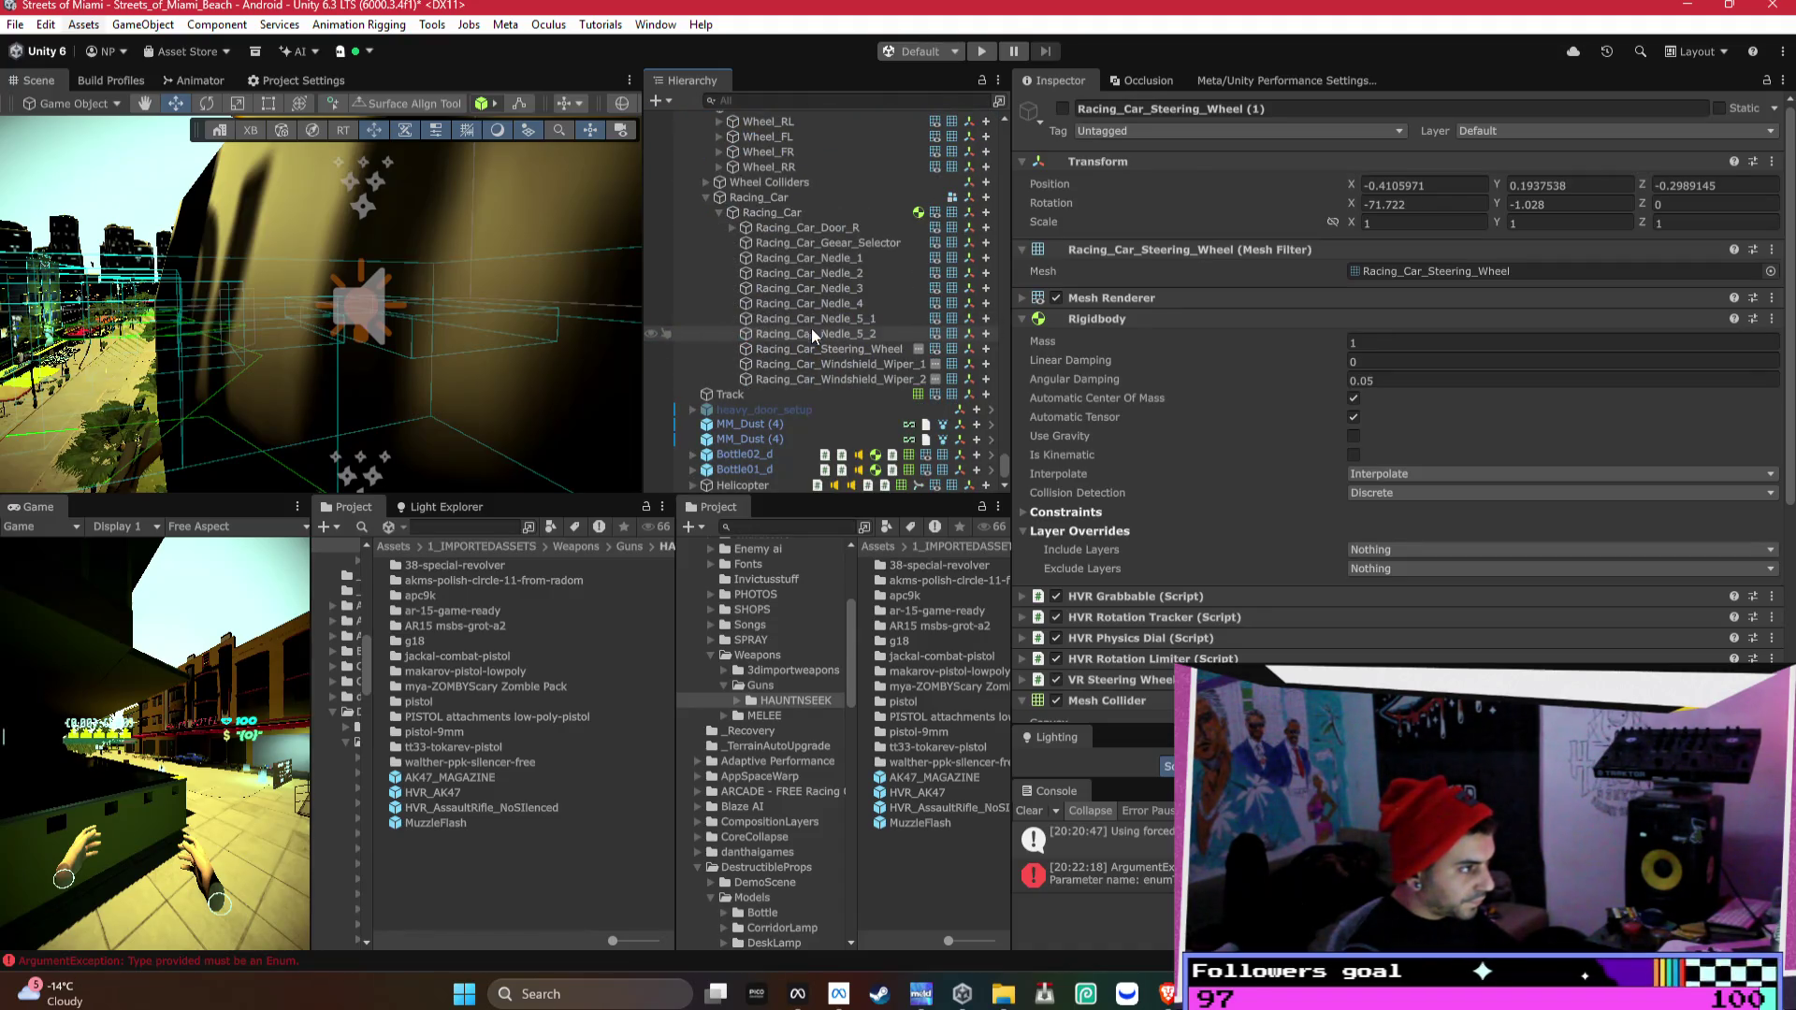
{"action": "scroll", "coordinate": [748, 449], "scroll_direction": "down", "scroll_amount": 5}
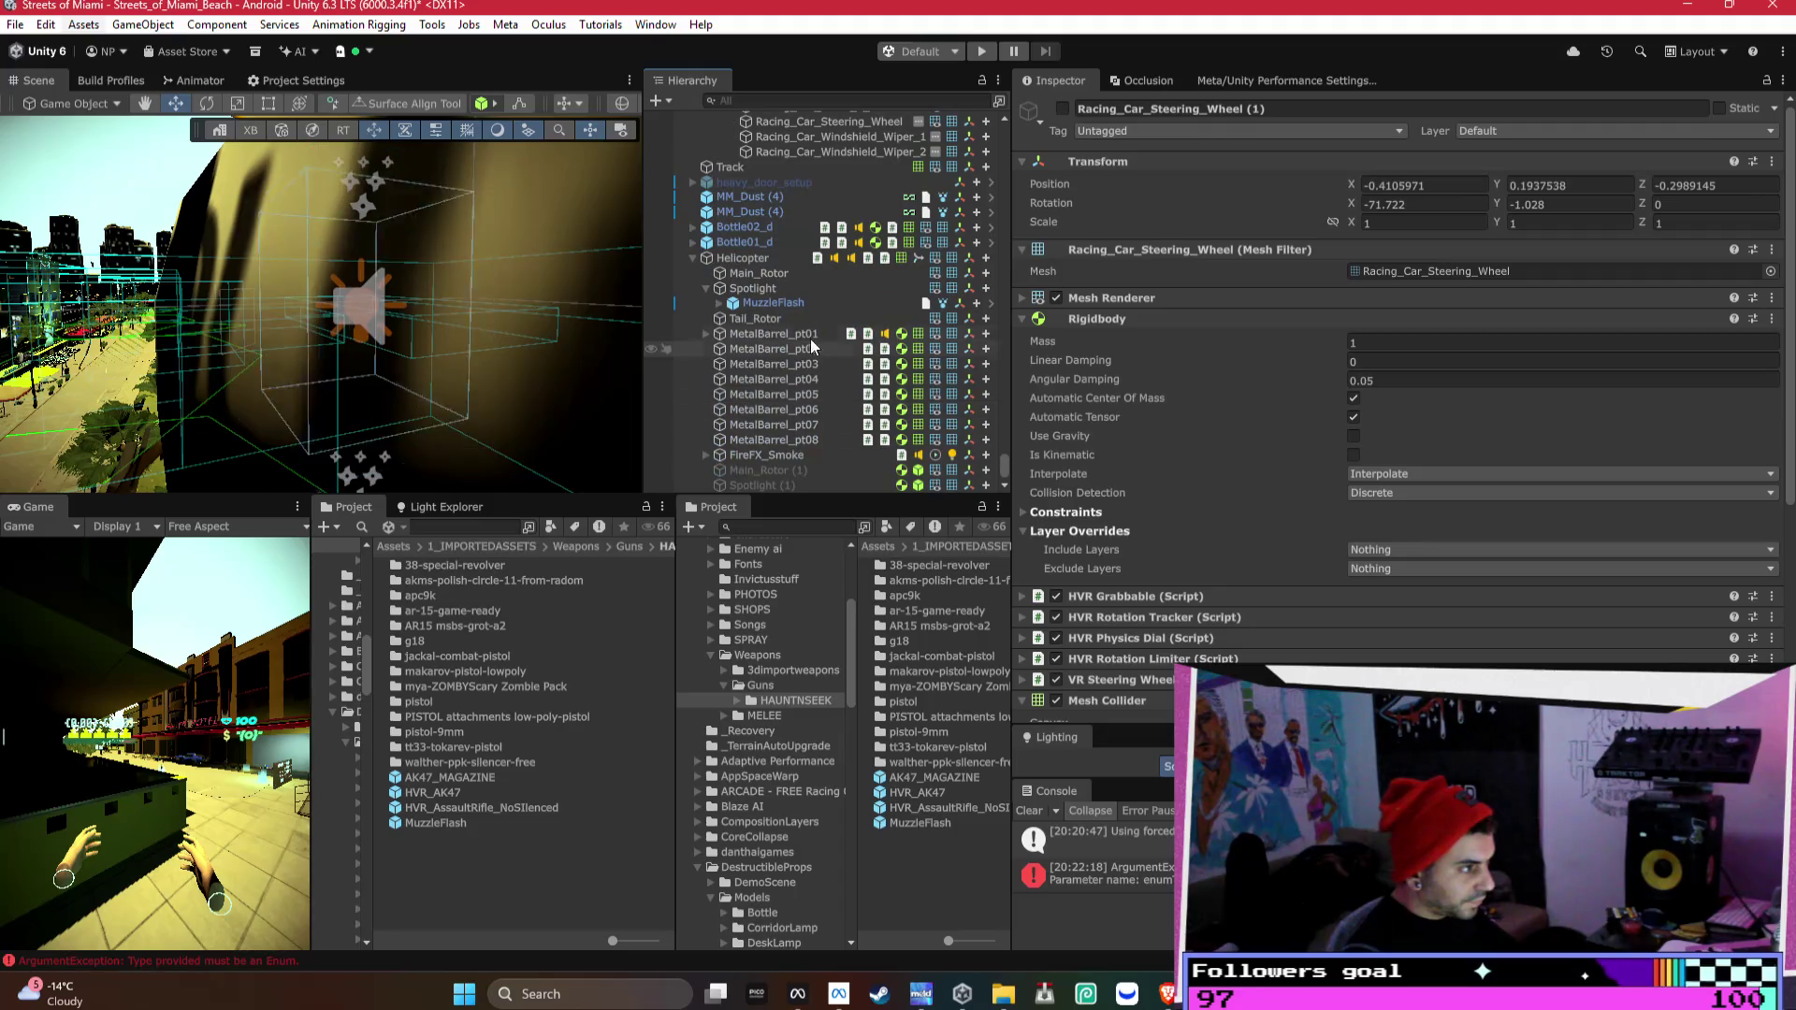
{"action": "left_click", "coordinate": [767, 454]}
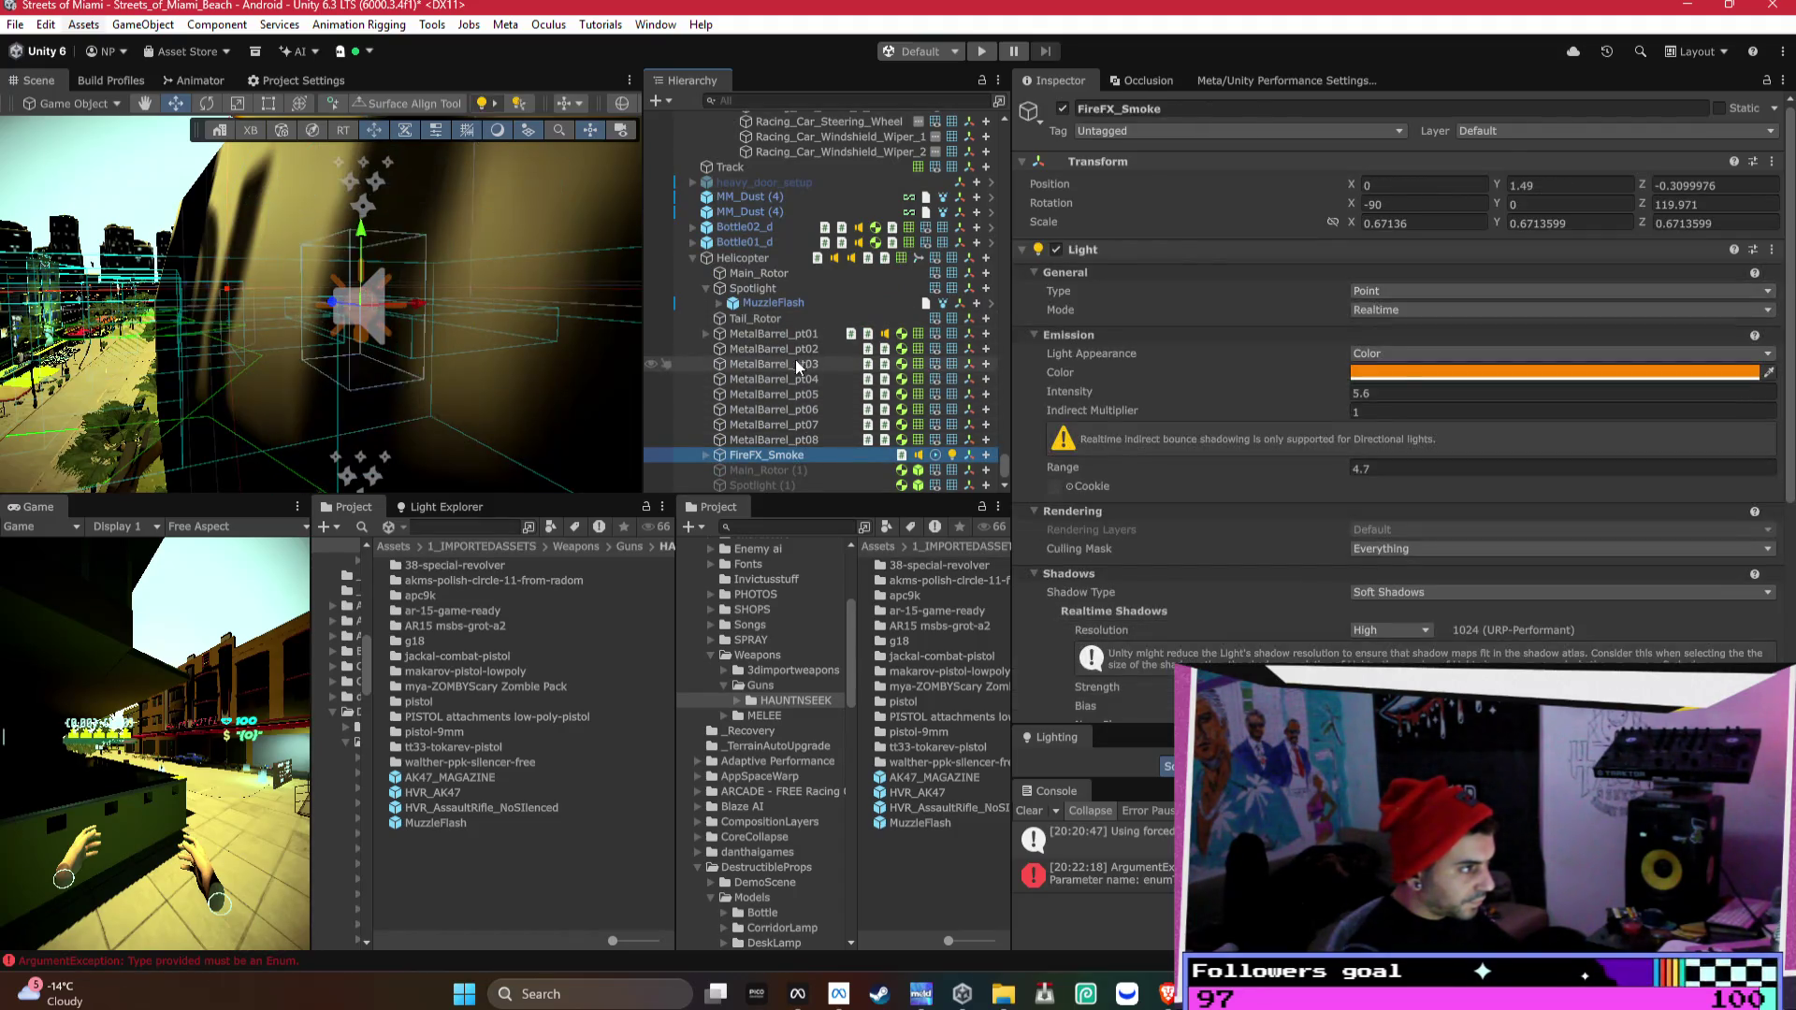
{"action": "left_click", "coordinate": [810, 334], "text": "shift"}
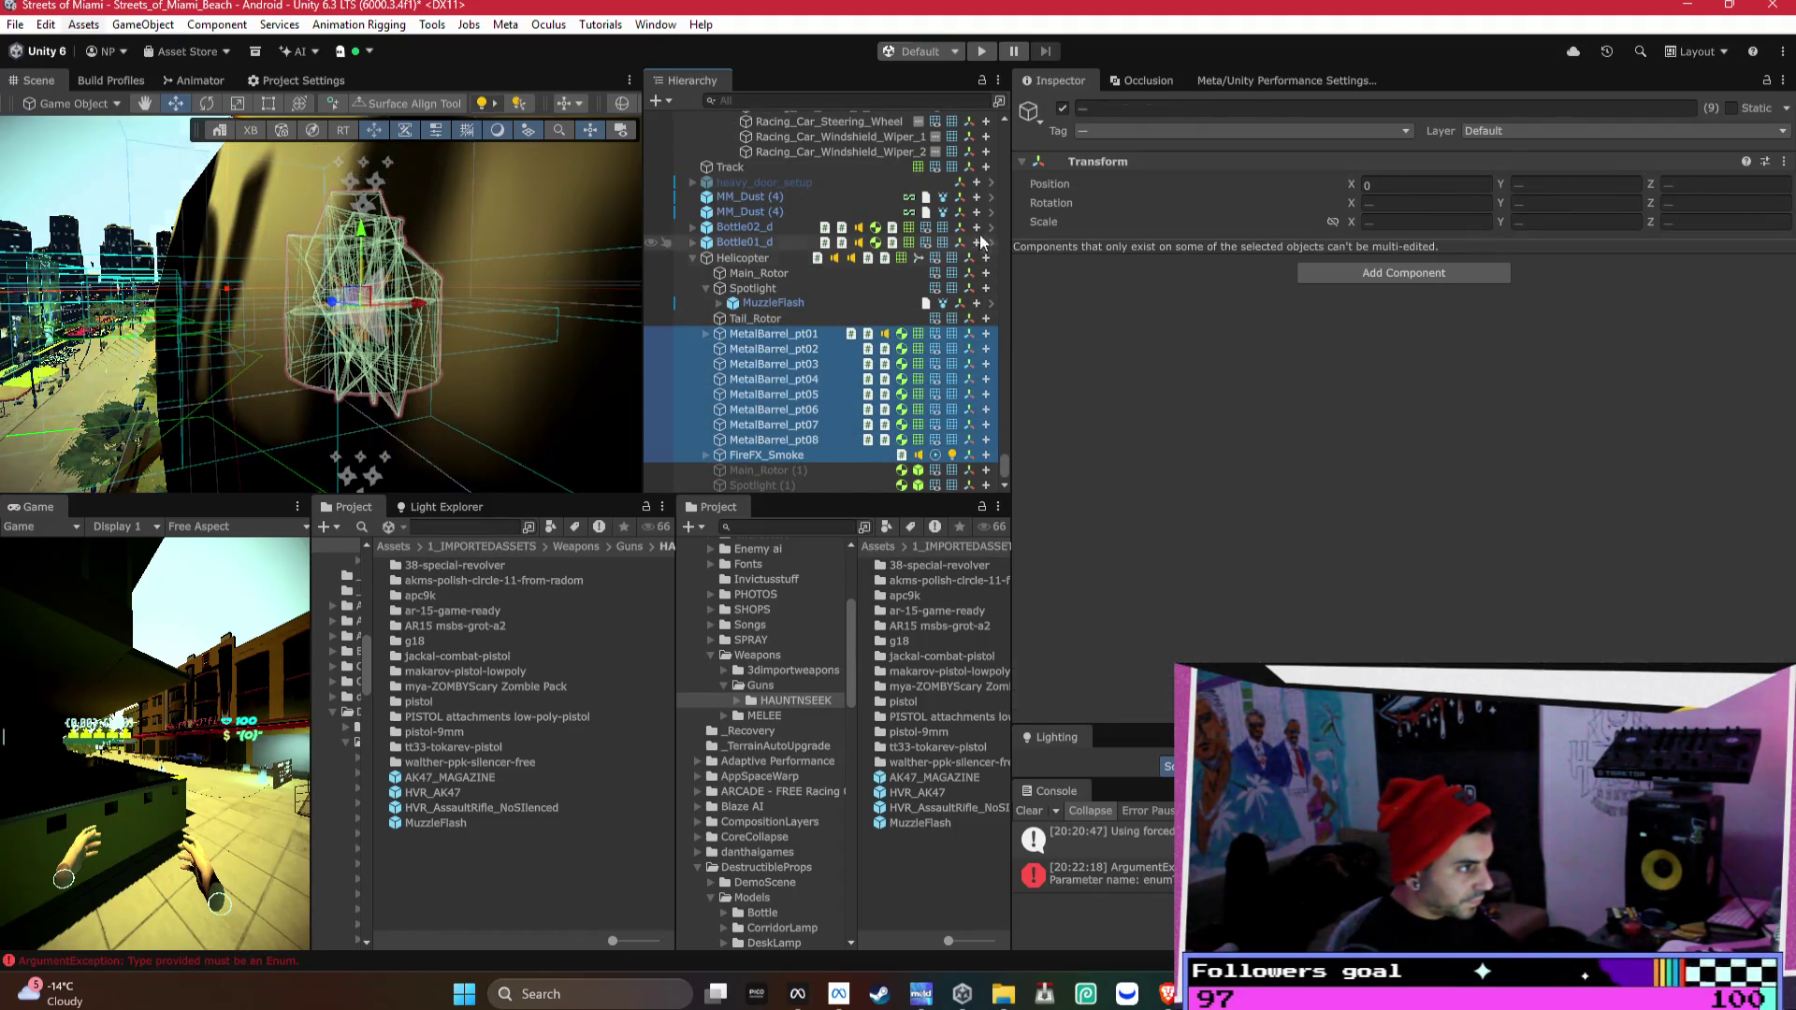
{"action": "left_click", "coordinate": [1062, 108]}
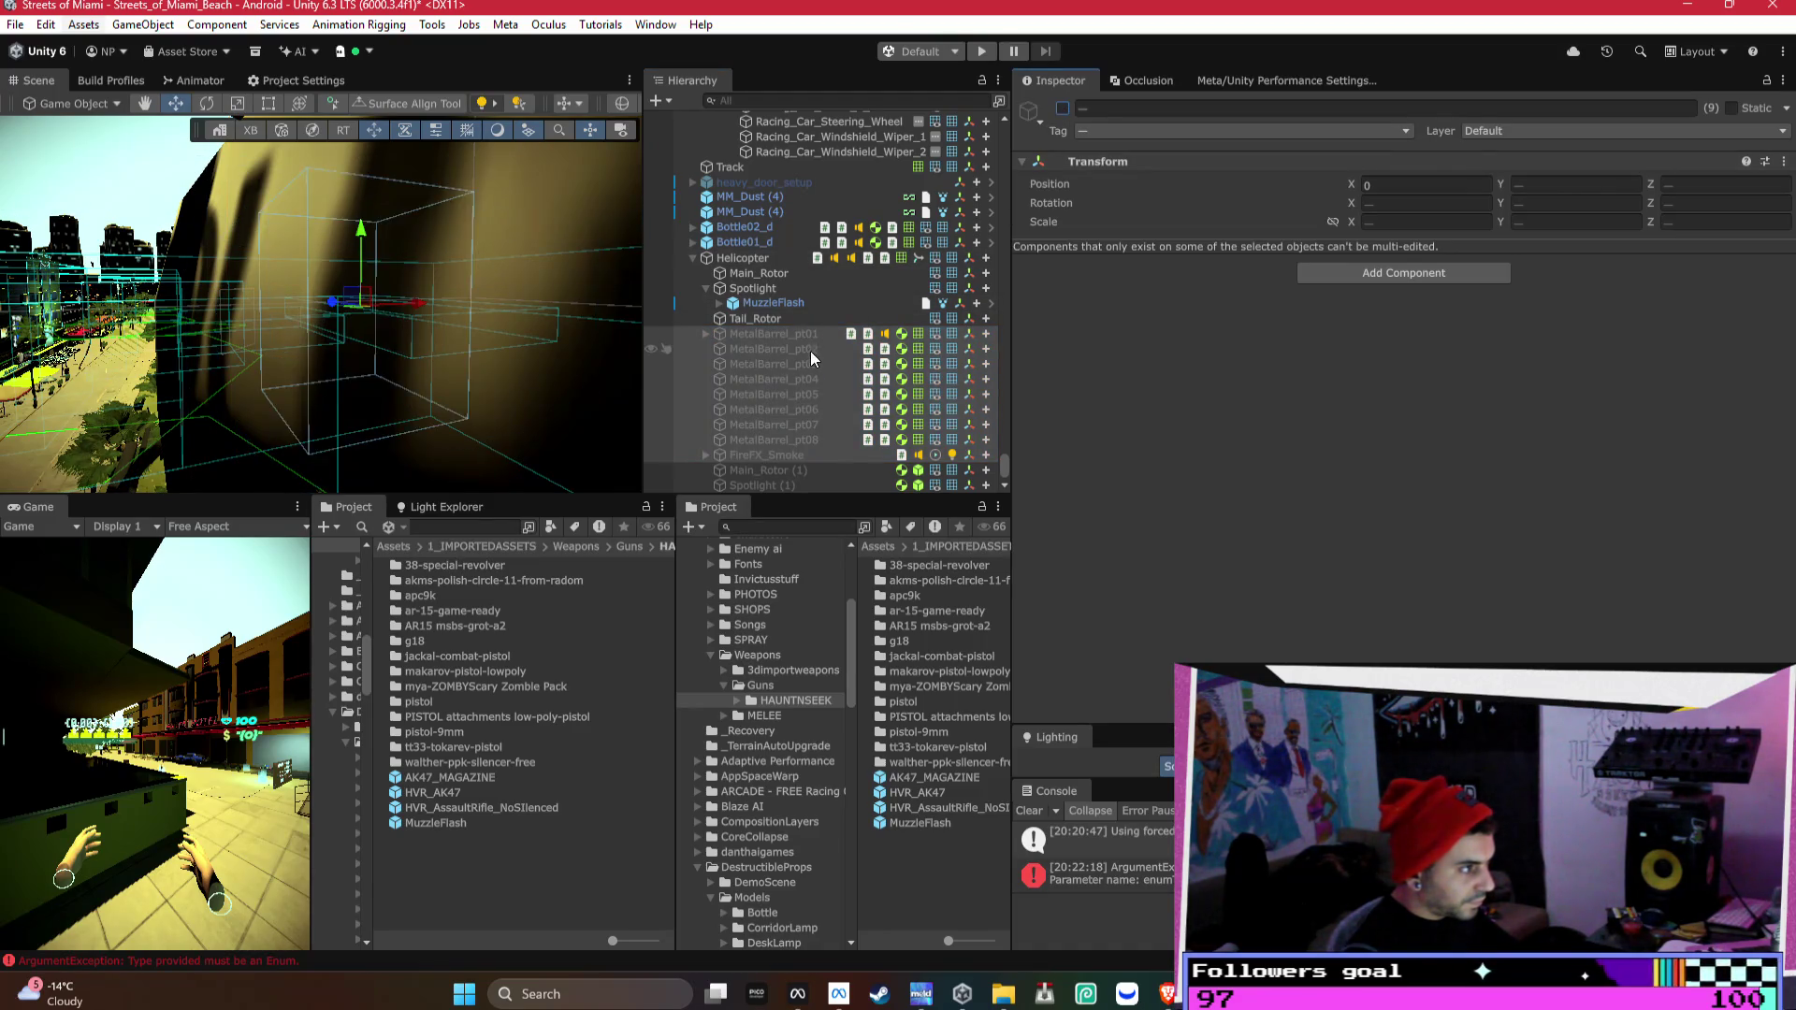
{"action": "scroll", "coordinate": [833, 319], "scroll_direction": "up", "scroll_amount": 5}
{"action": "left_click_drag", "start_coordinate": [833, 317], "coordinate": [811, 296]}
{"action": "scroll", "coordinate": [821, 317], "scroll_direction": "up", "scroll_amount": 3}
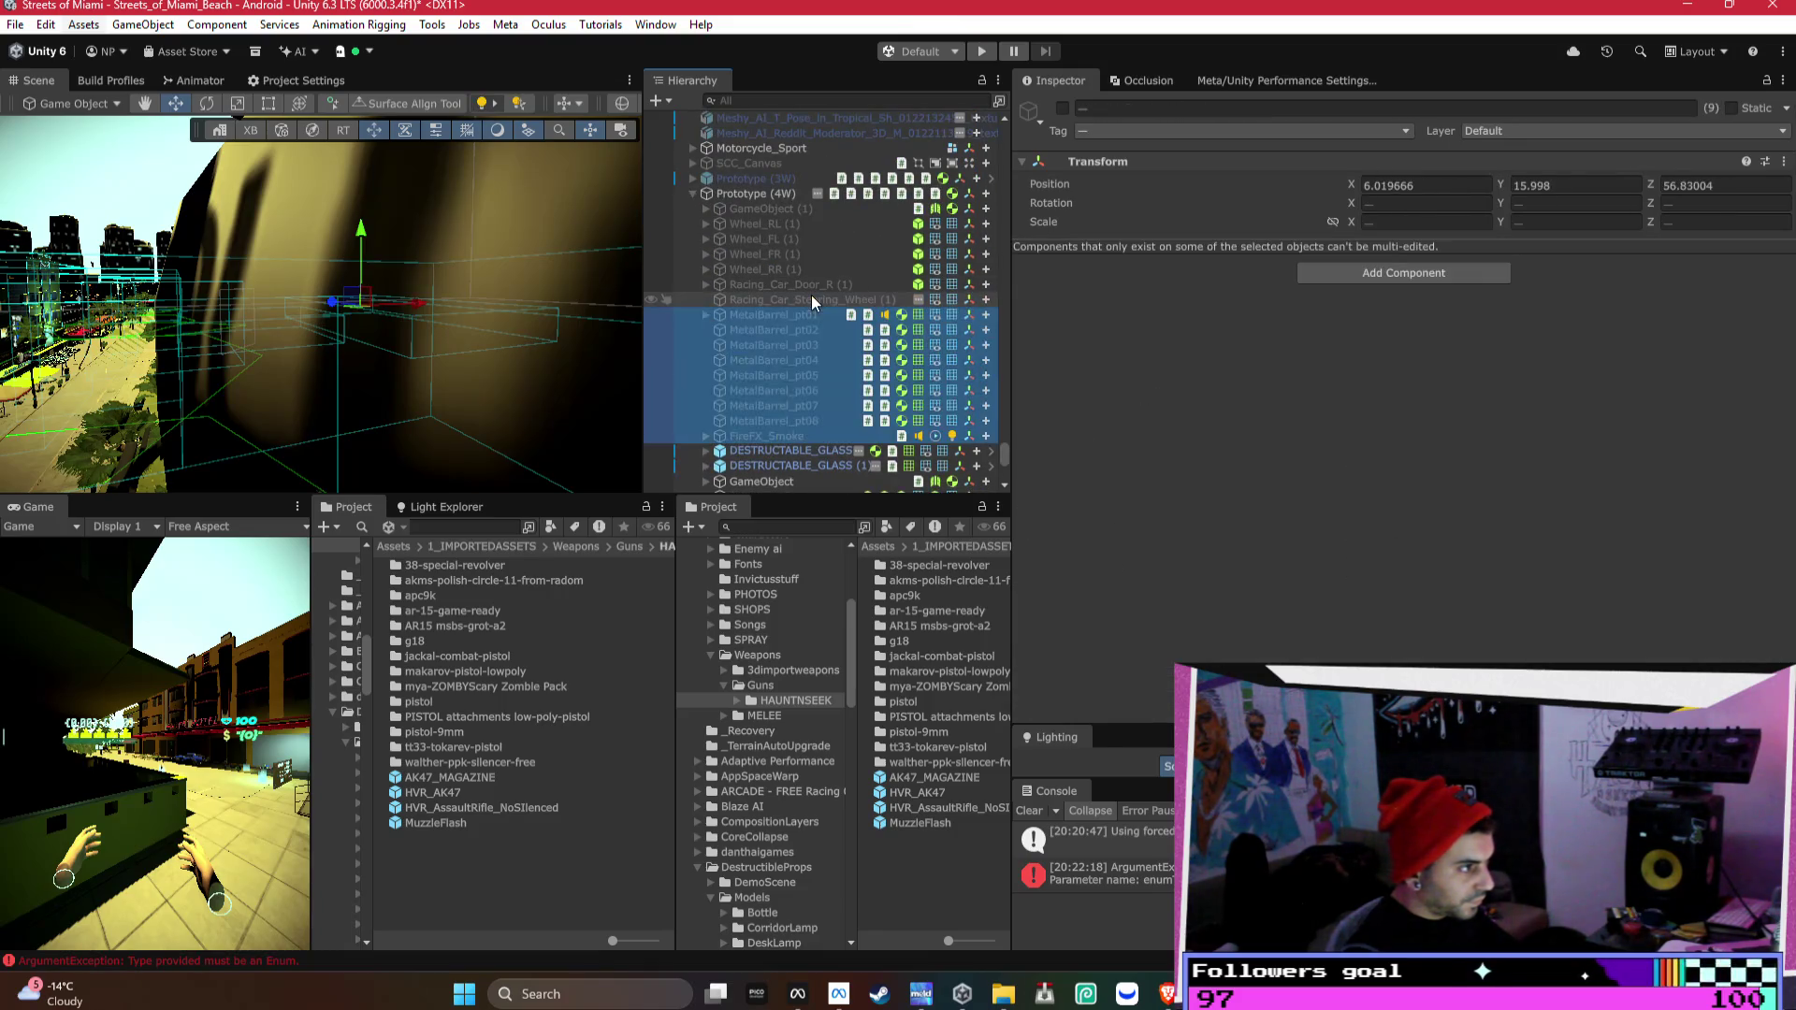
- Set the barrel objects' position to 0, 0, 0 and frame them in the scene
{"action": "left_click", "coordinate": [1438, 186]}
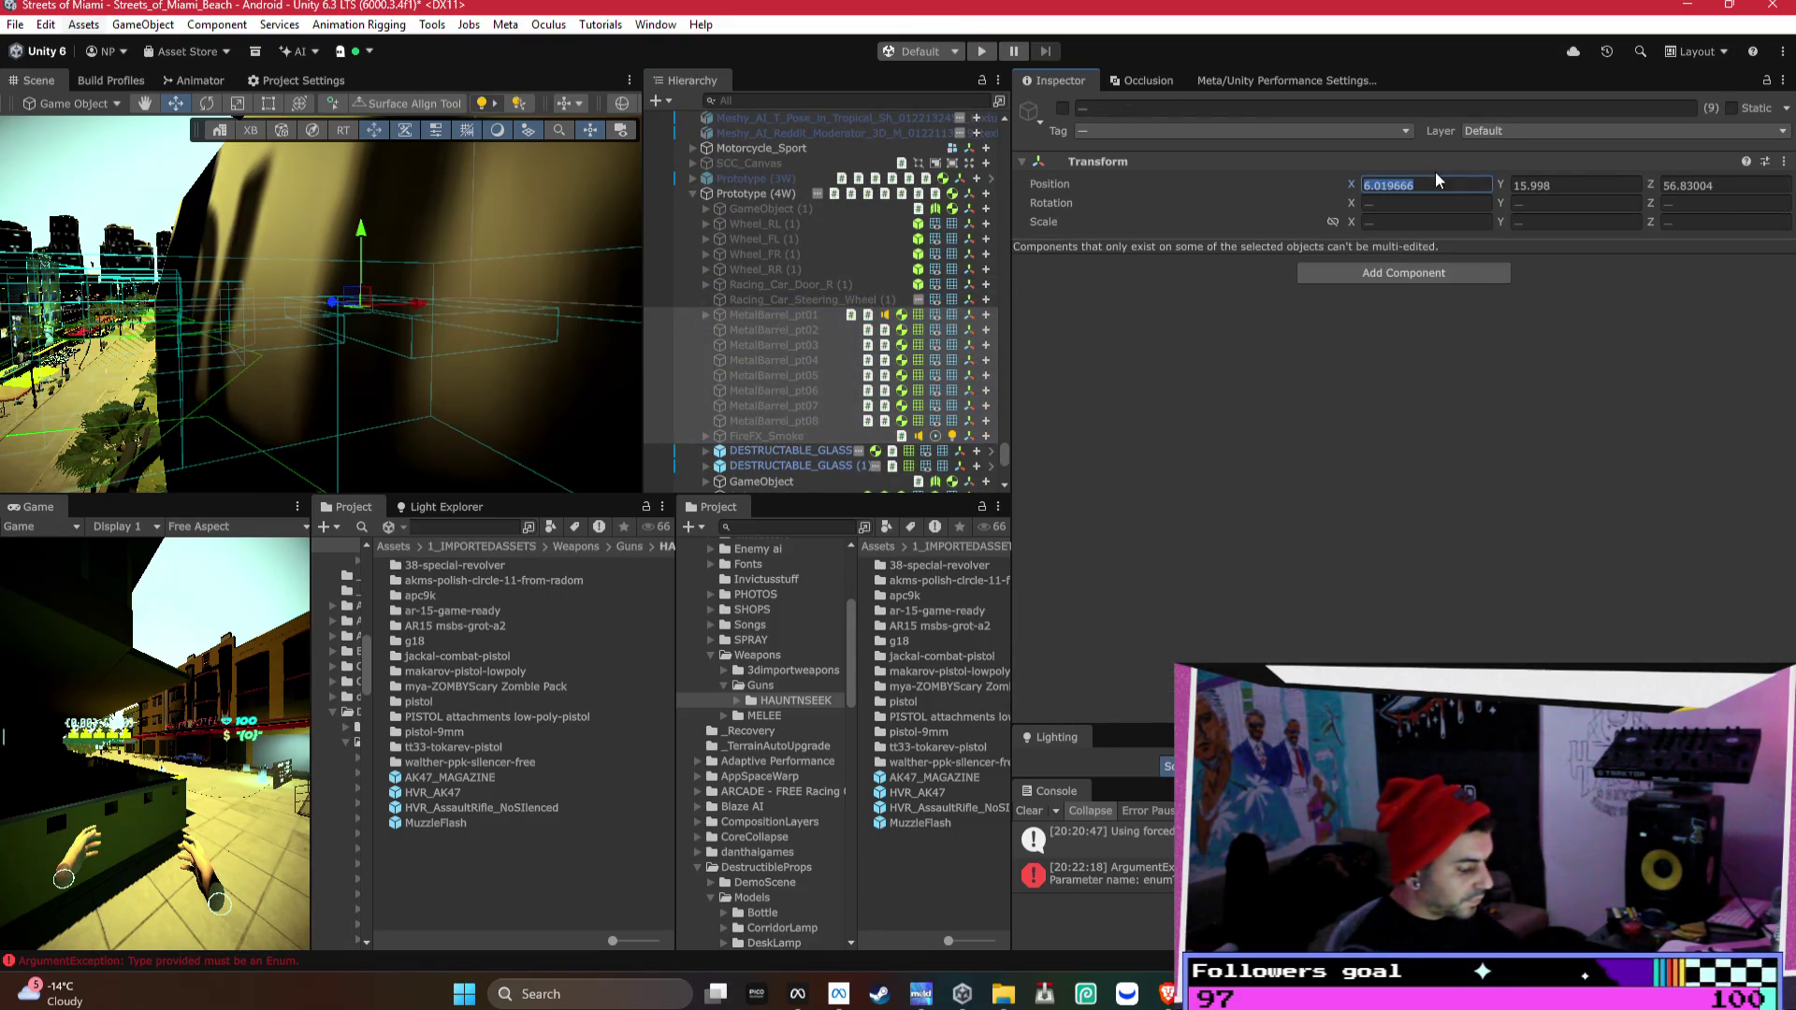
{"action": "type", "text": "0"}
{"action": "key", "text": "Tab"}
{"action": "type", "text": "0"}
{"action": "key", "text": "Tab"}
{"action": "type", "text": "0"}
{"action": "key", "text": "Tab"}
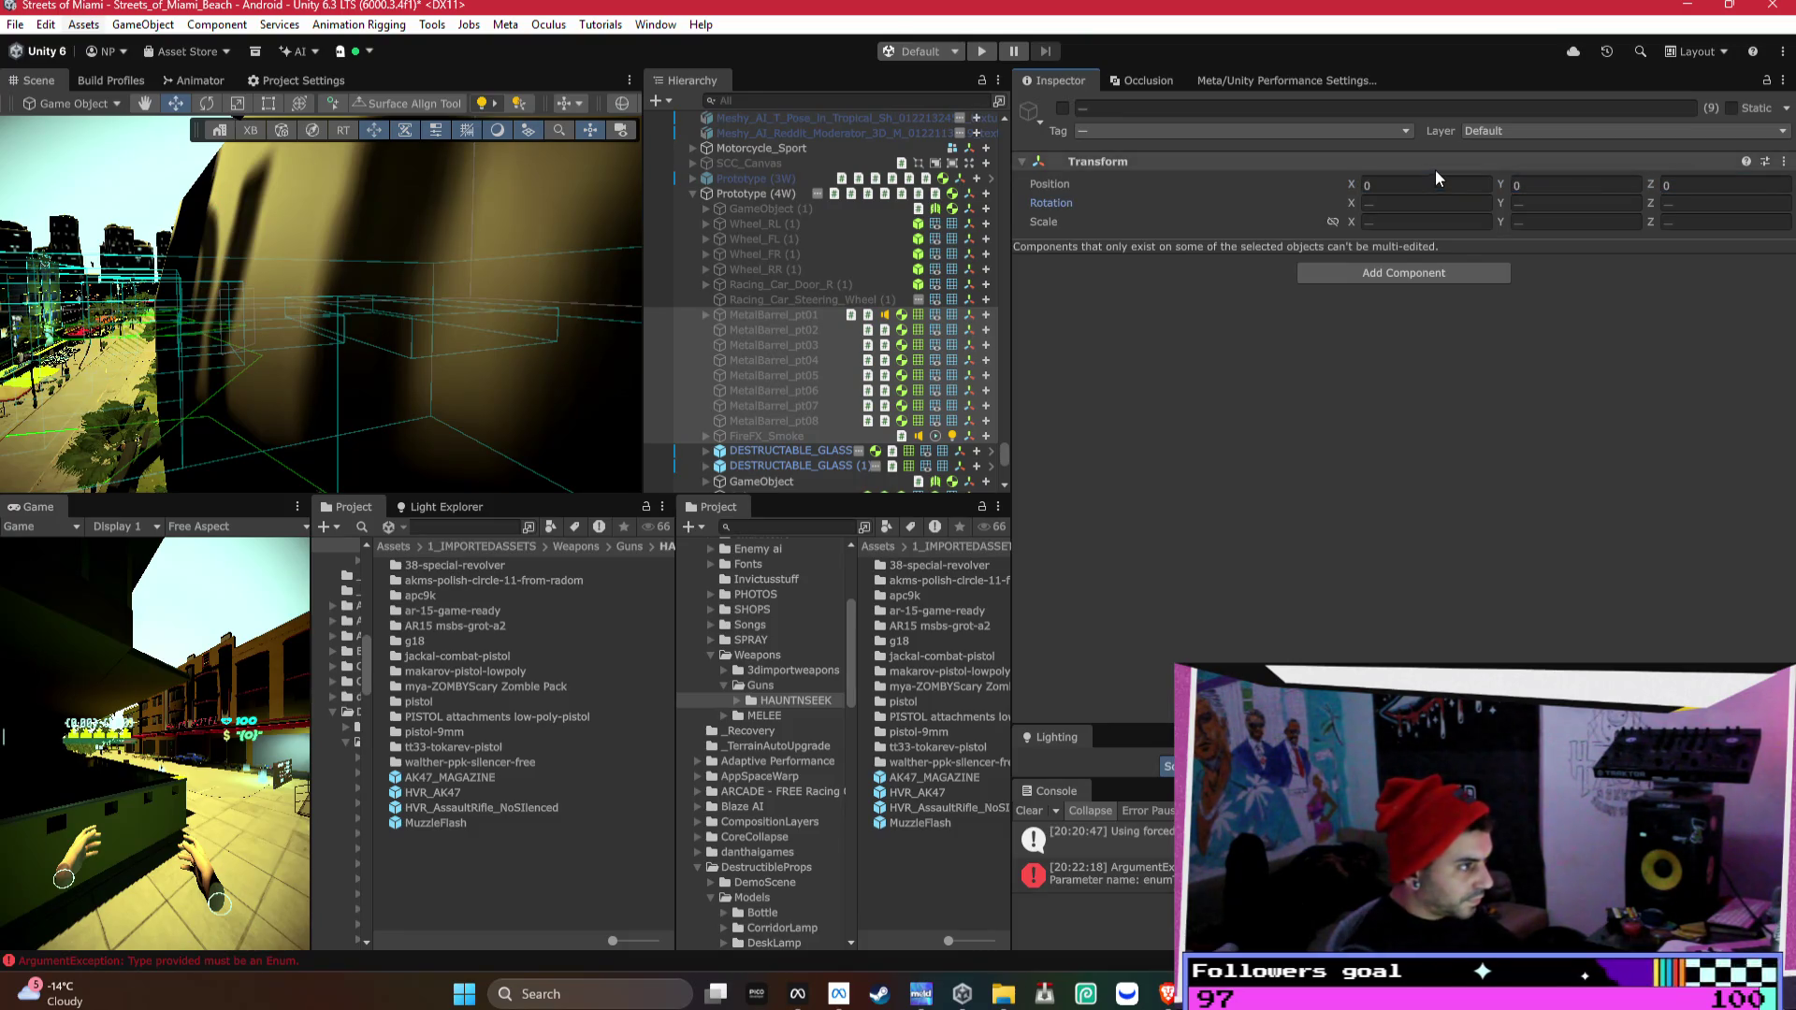
{"action": "key", "text": "f"}
{"action": "mouse_move", "coordinate": [494, 282]}
{"action": "left_mouse_down"}
{"action": "mouse_move", "coordinate": [694, 394]}
{"action": "mouse_move", "coordinate": [480, 441]}
{"action": "mouse_move", "coordinate": [513, 418]}
{"action": "left_mouse_up"}
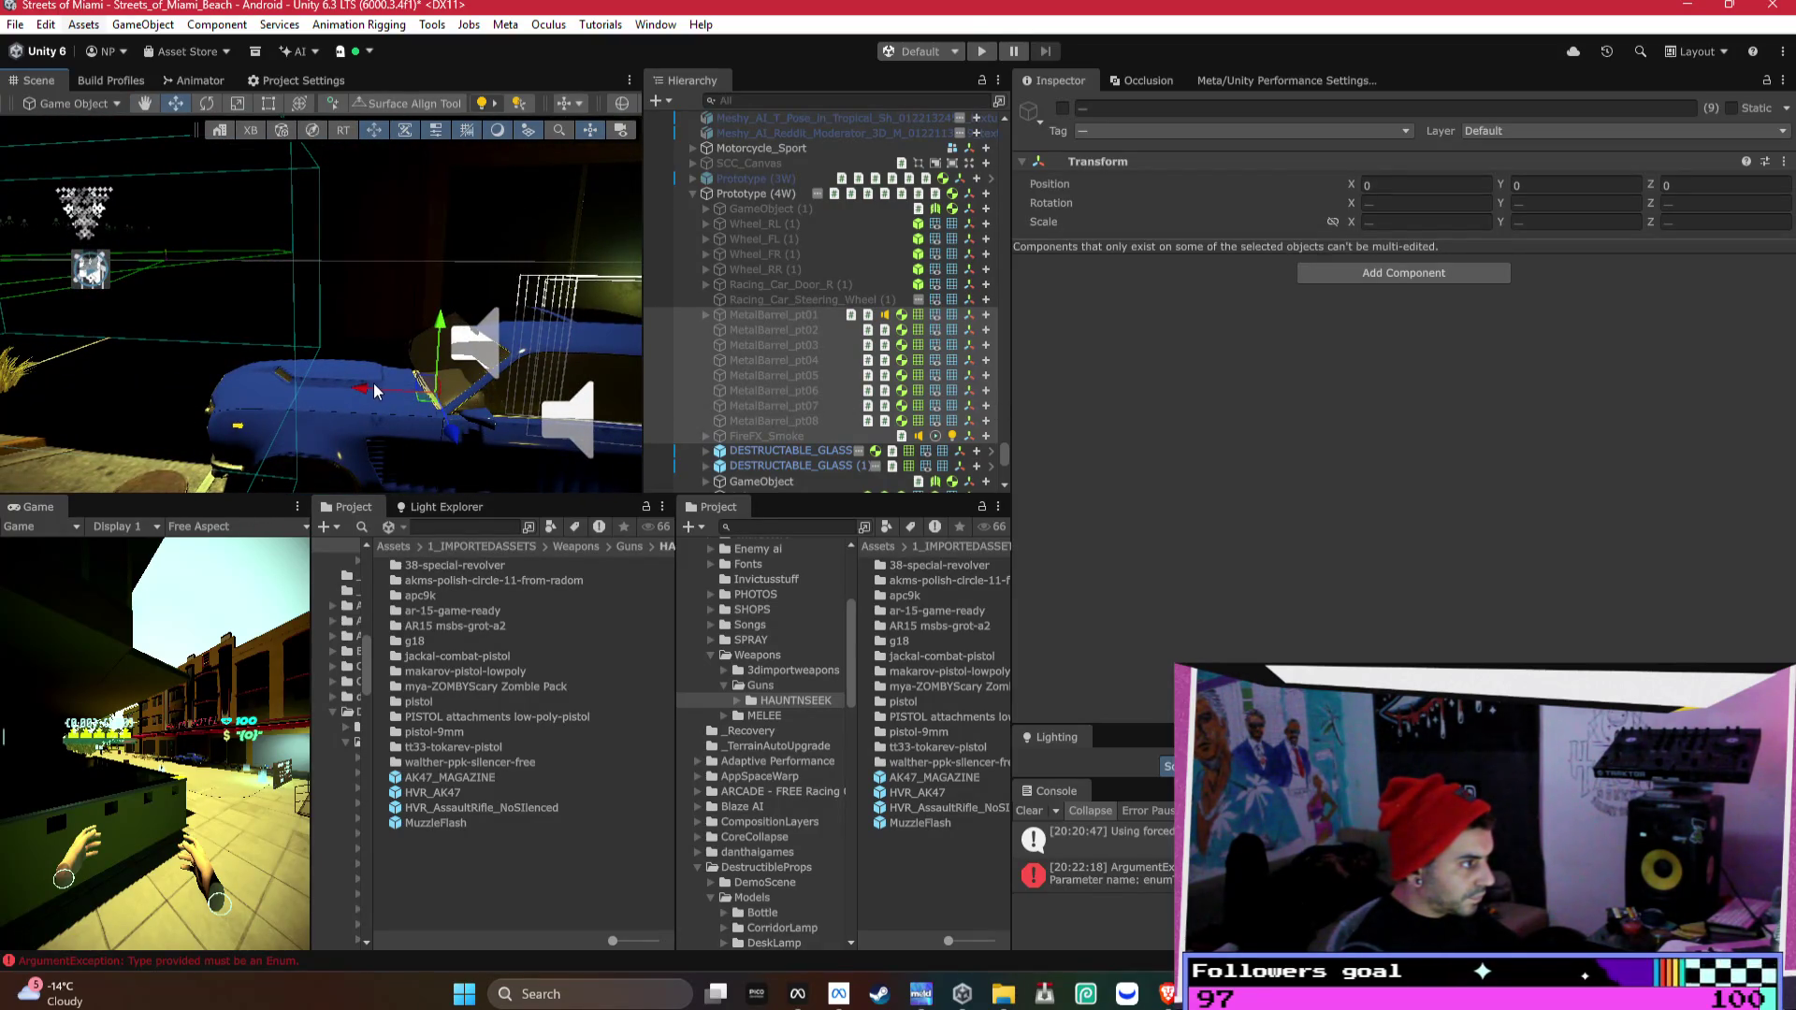
{"action": "left_click", "coordinate": [706, 315]}
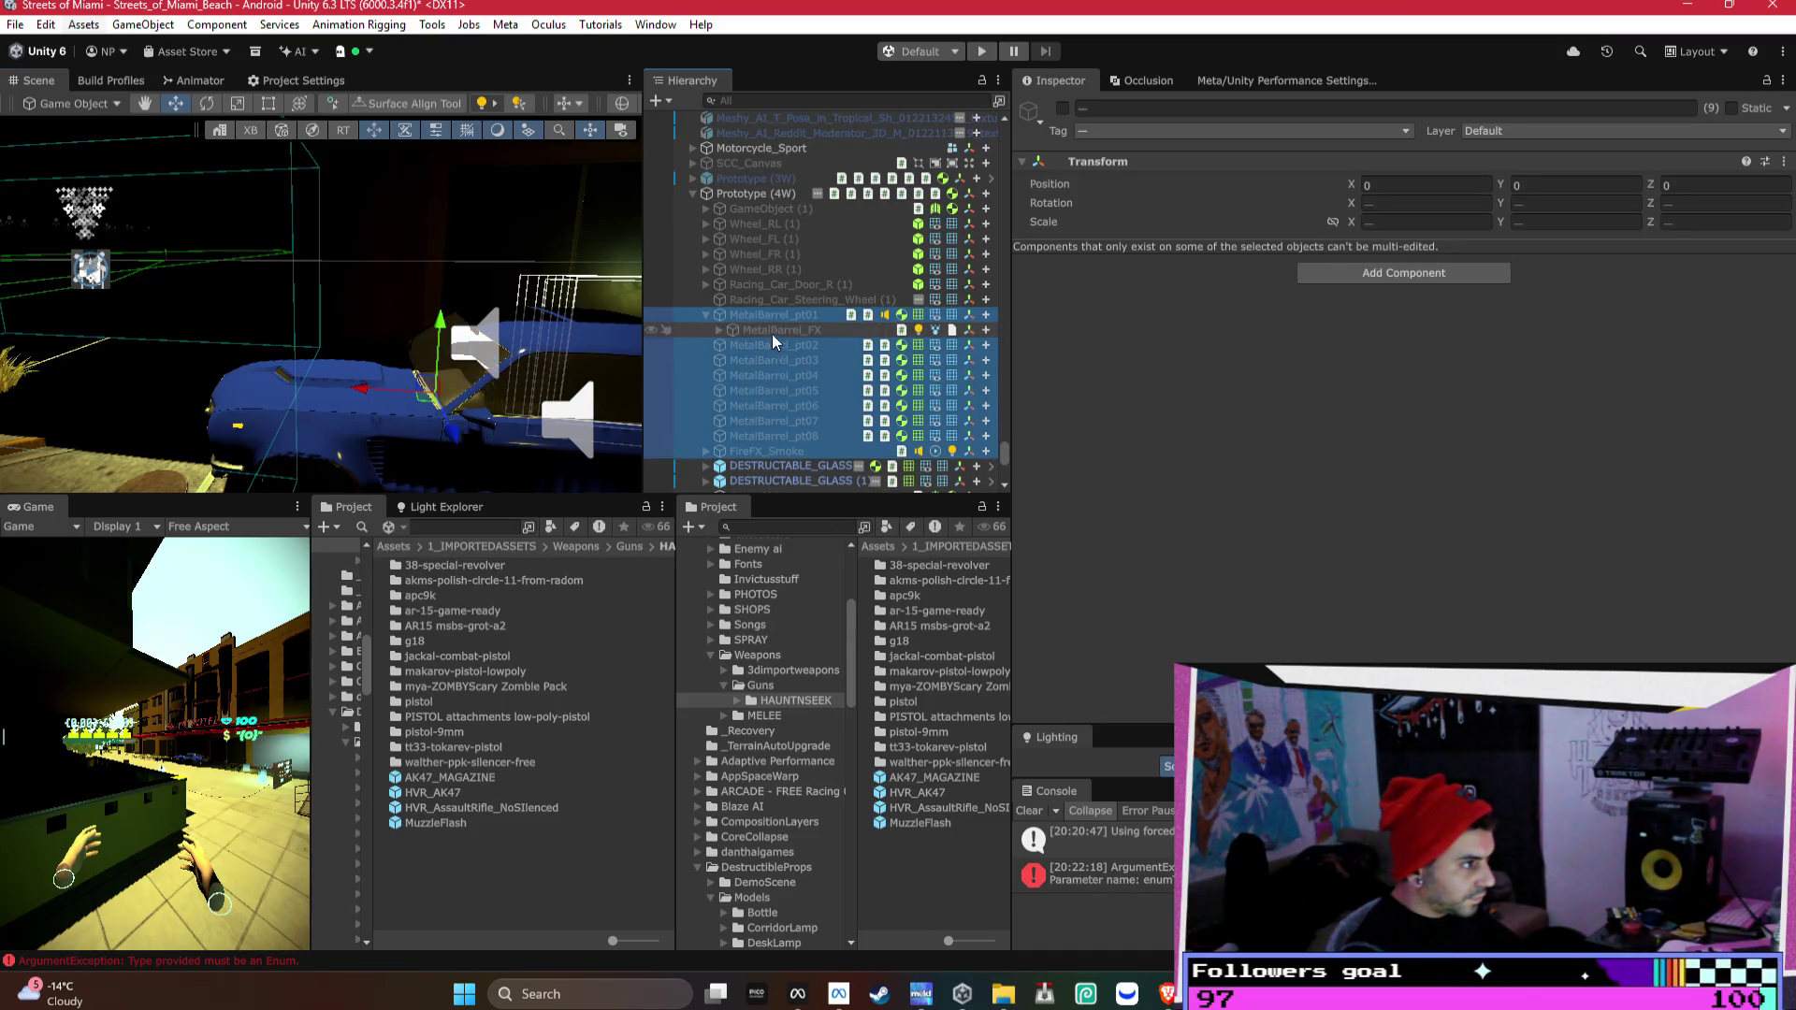
- Move MetalBarrel_FX onto the Prototype (4W) car body
{"action": "left_click", "coordinate": [773, 332]}
{"action": "mouse_move", "coordinate": [434, 346]}
{"action": "left_mouse_down"}
{"action": "mouse_move", "coordinate": [309, 342]}
{"action": "mouse_move", "coordinate": [788, 361]}
{"action": "left_mouse_up"}
{"action": "left_click", "coordinate": [718, 330]}
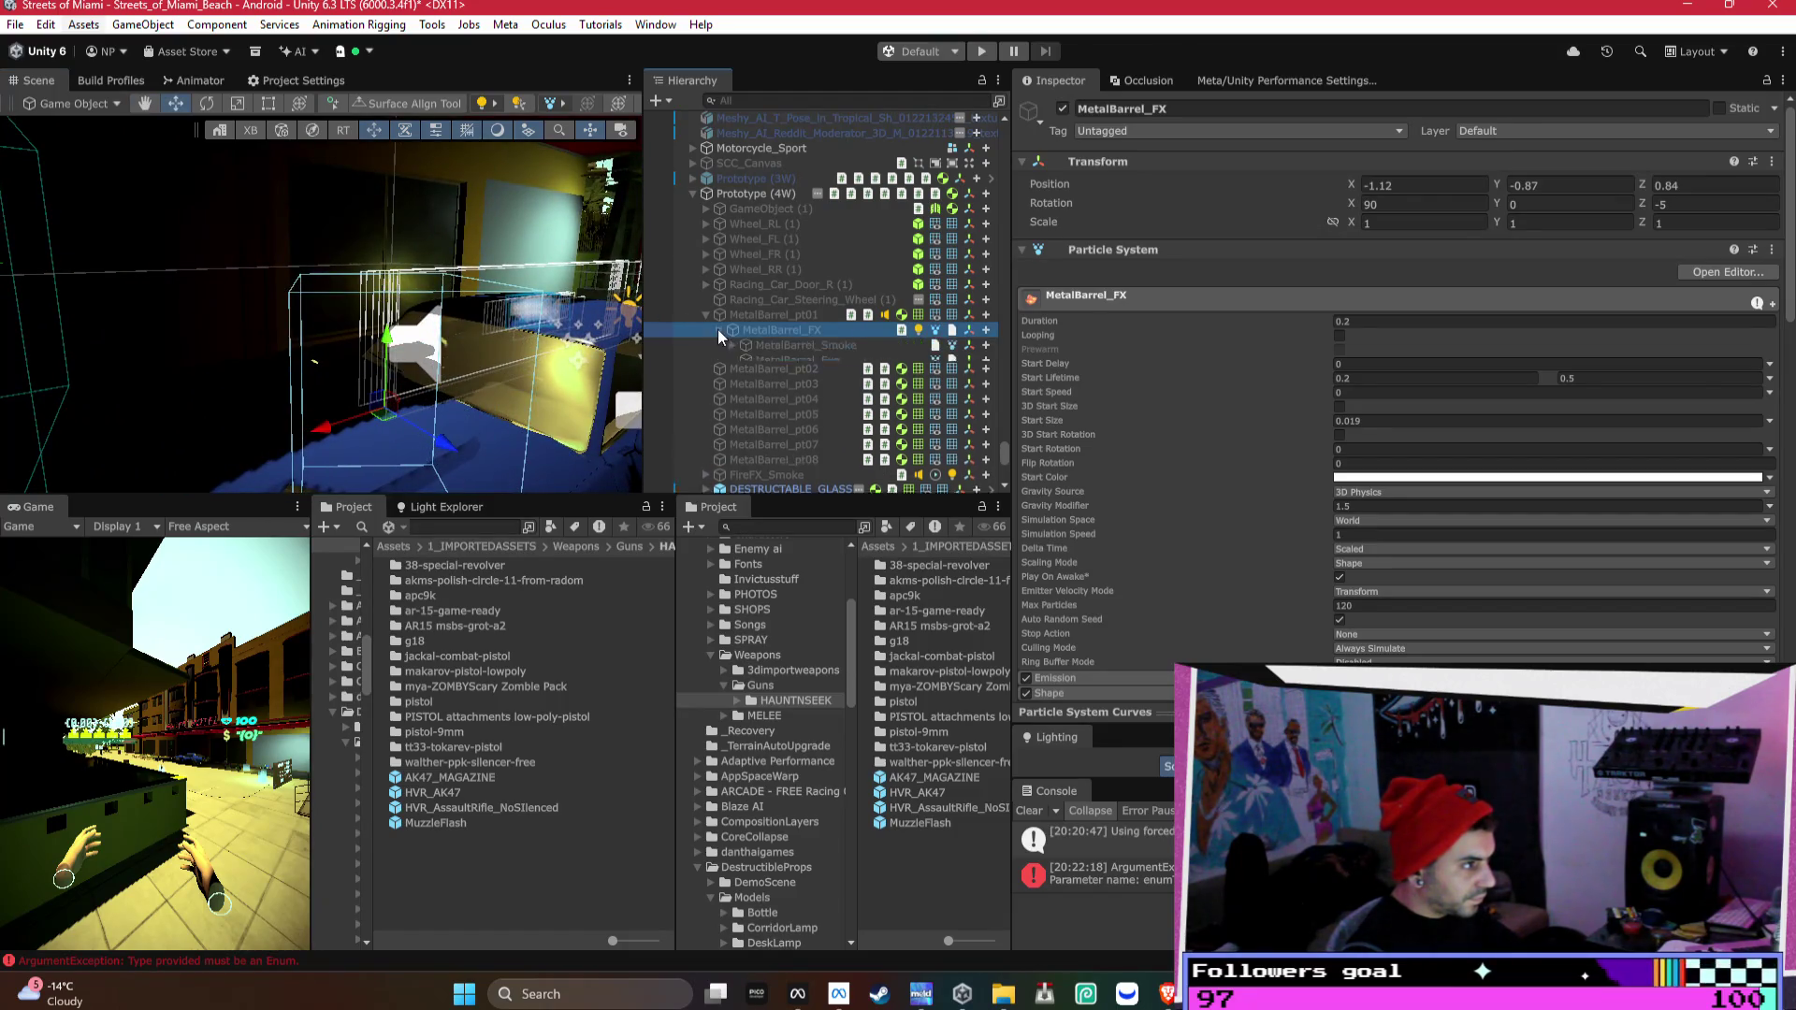
{"action": "left_click", "coordinate": [720, 329]}
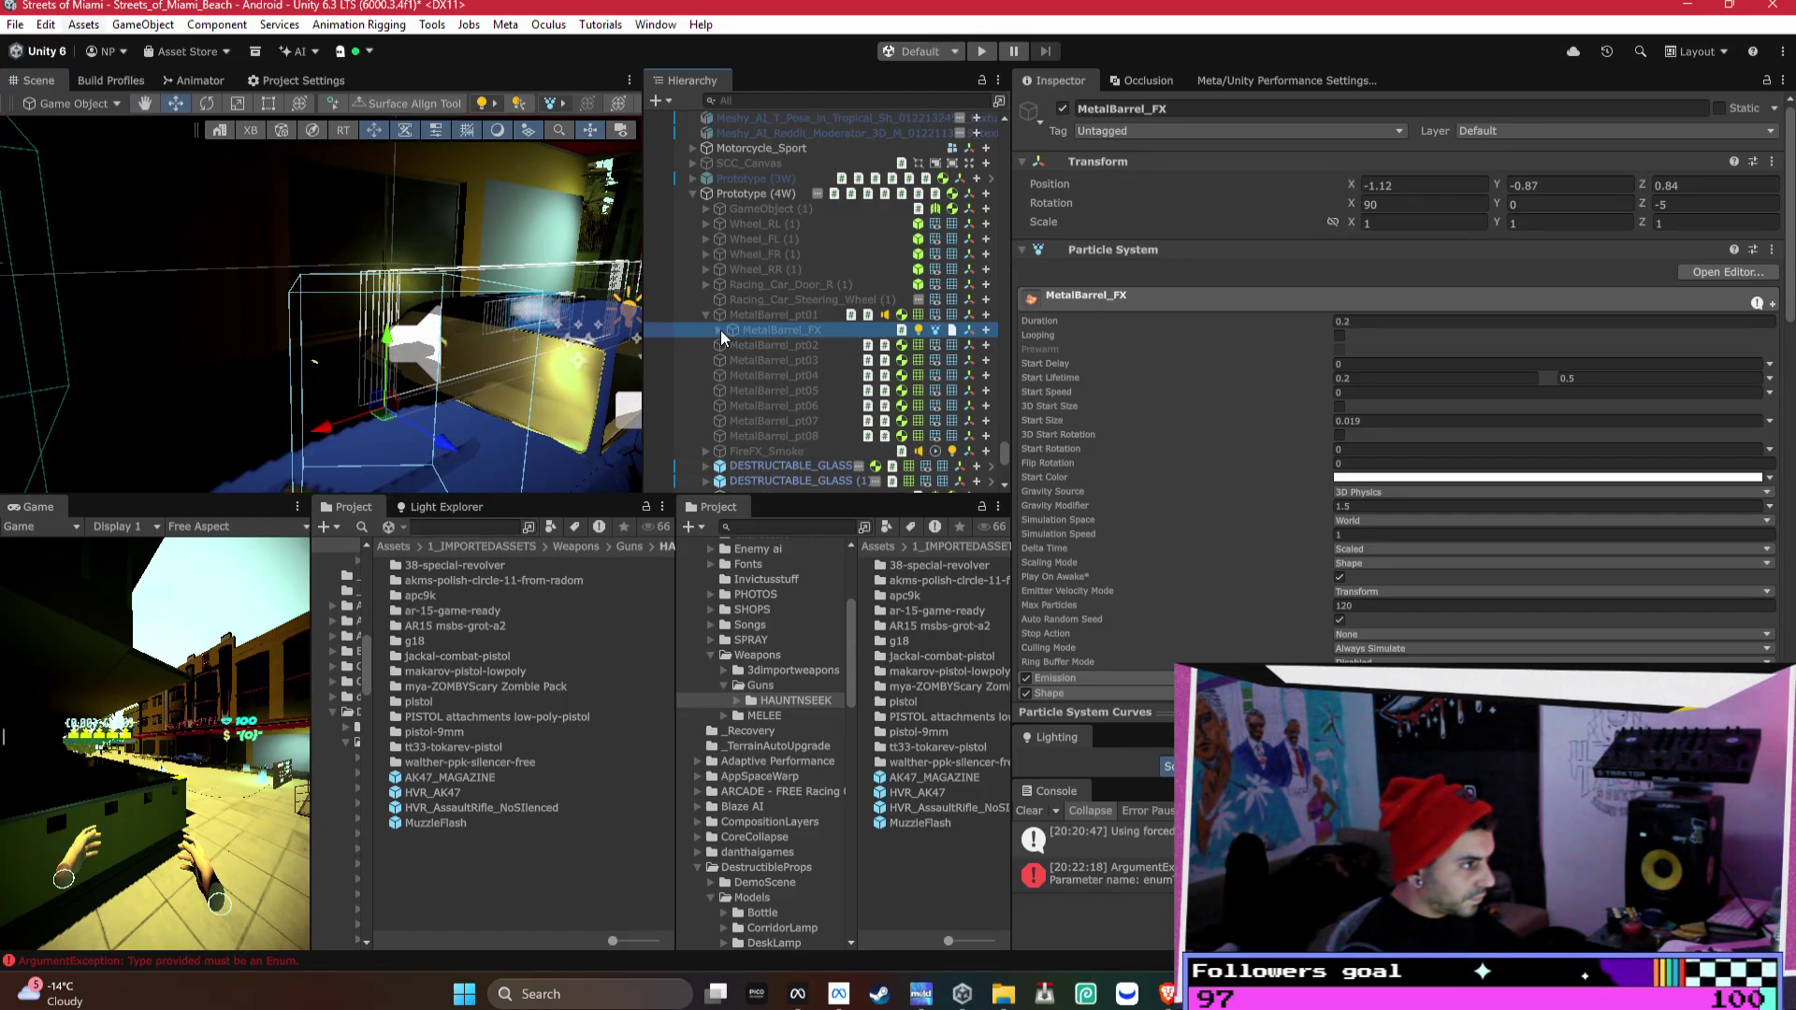
- Assign MetalBarrel_FX as Fire Effect and explosion light, and MetalBarrel_Exp as Explosion Effect
{"action": "left_click", "coordinate": [770, 191]}
{"action": "scroll", "coordinate": [1411, 363], "scroll_direction": "down", "scroll_amount": 15}
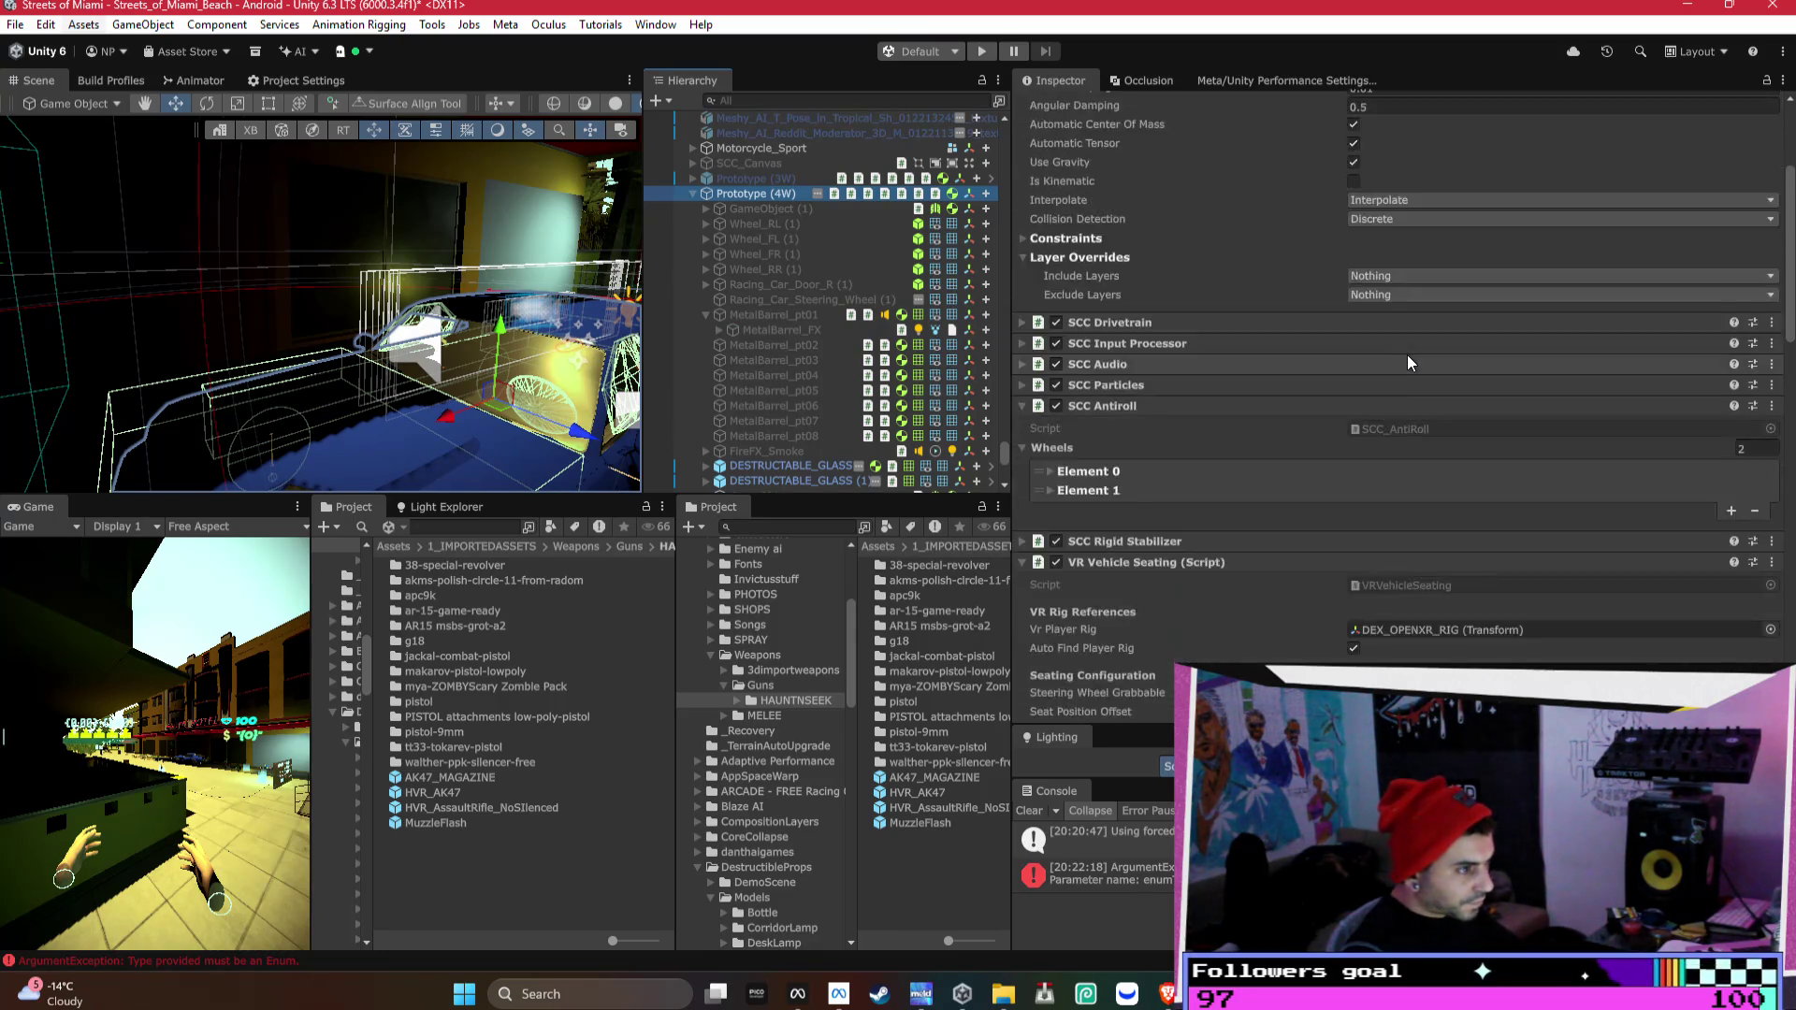
{"action": "scroll", "coordinate": [1417, 377], "scroll_direction": "down", "scroll_amount": 15}
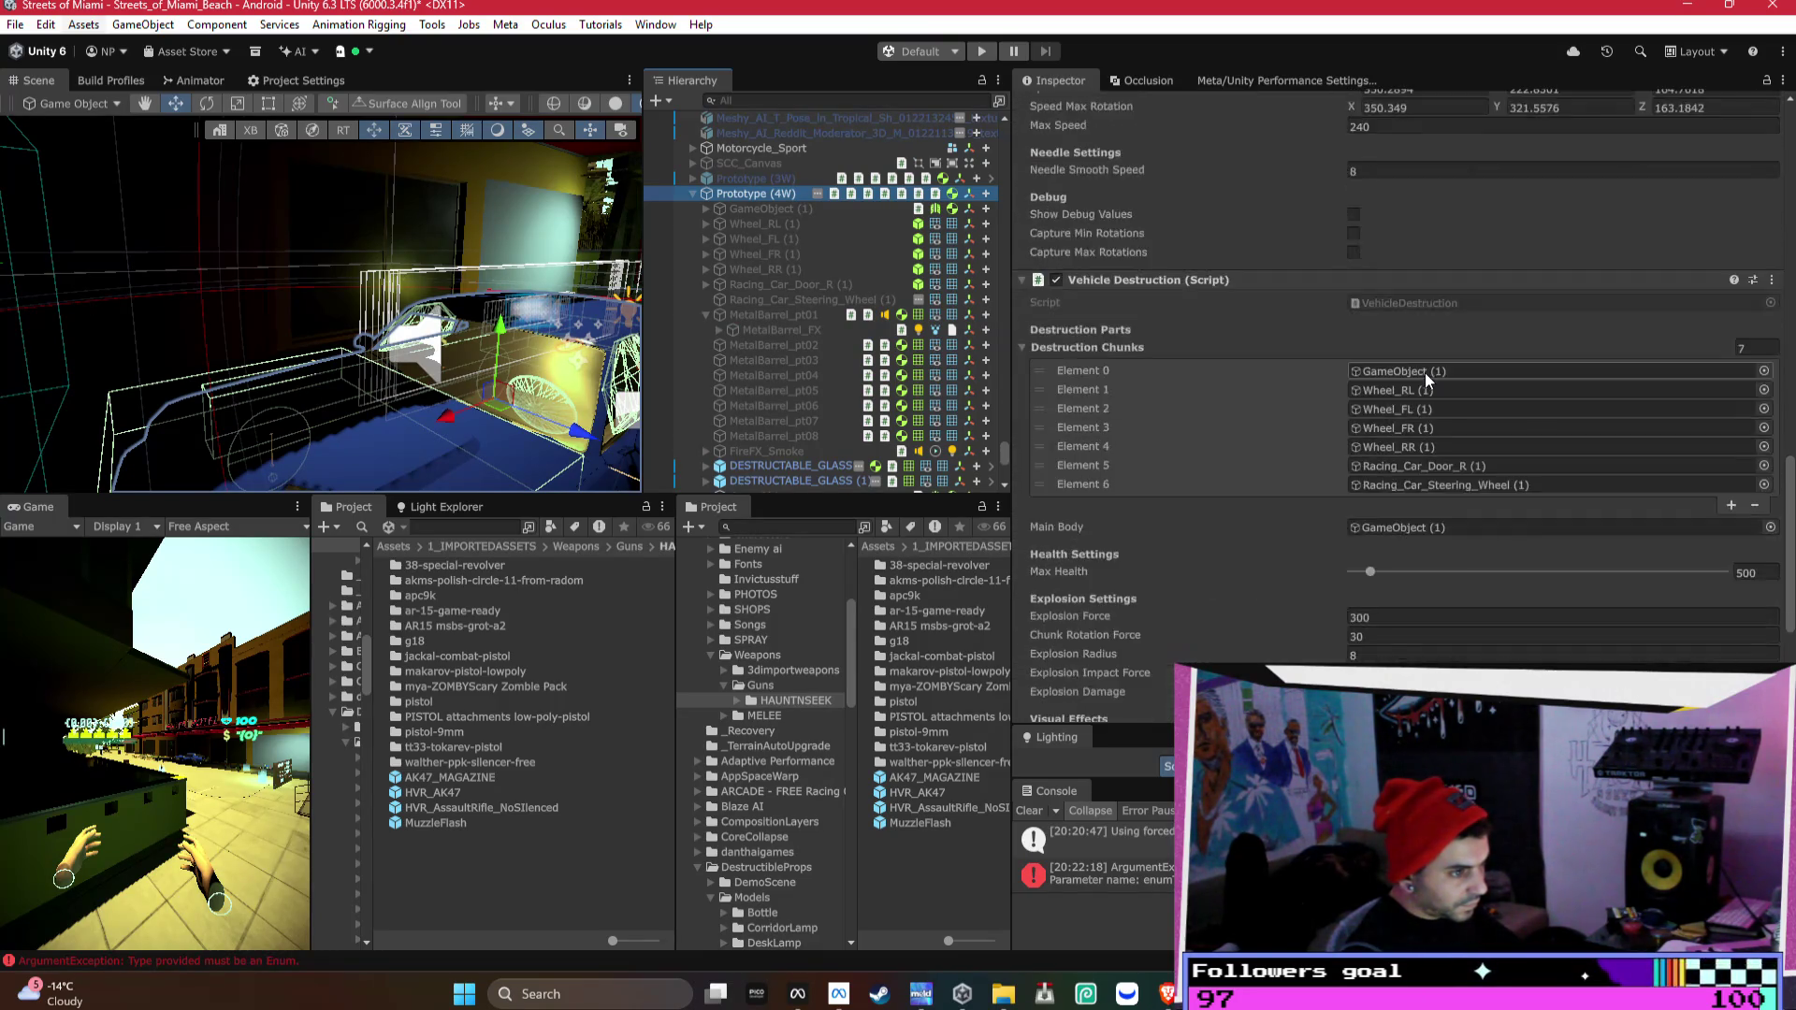
{"action": "left_click", "coordinate": [720, 331]}
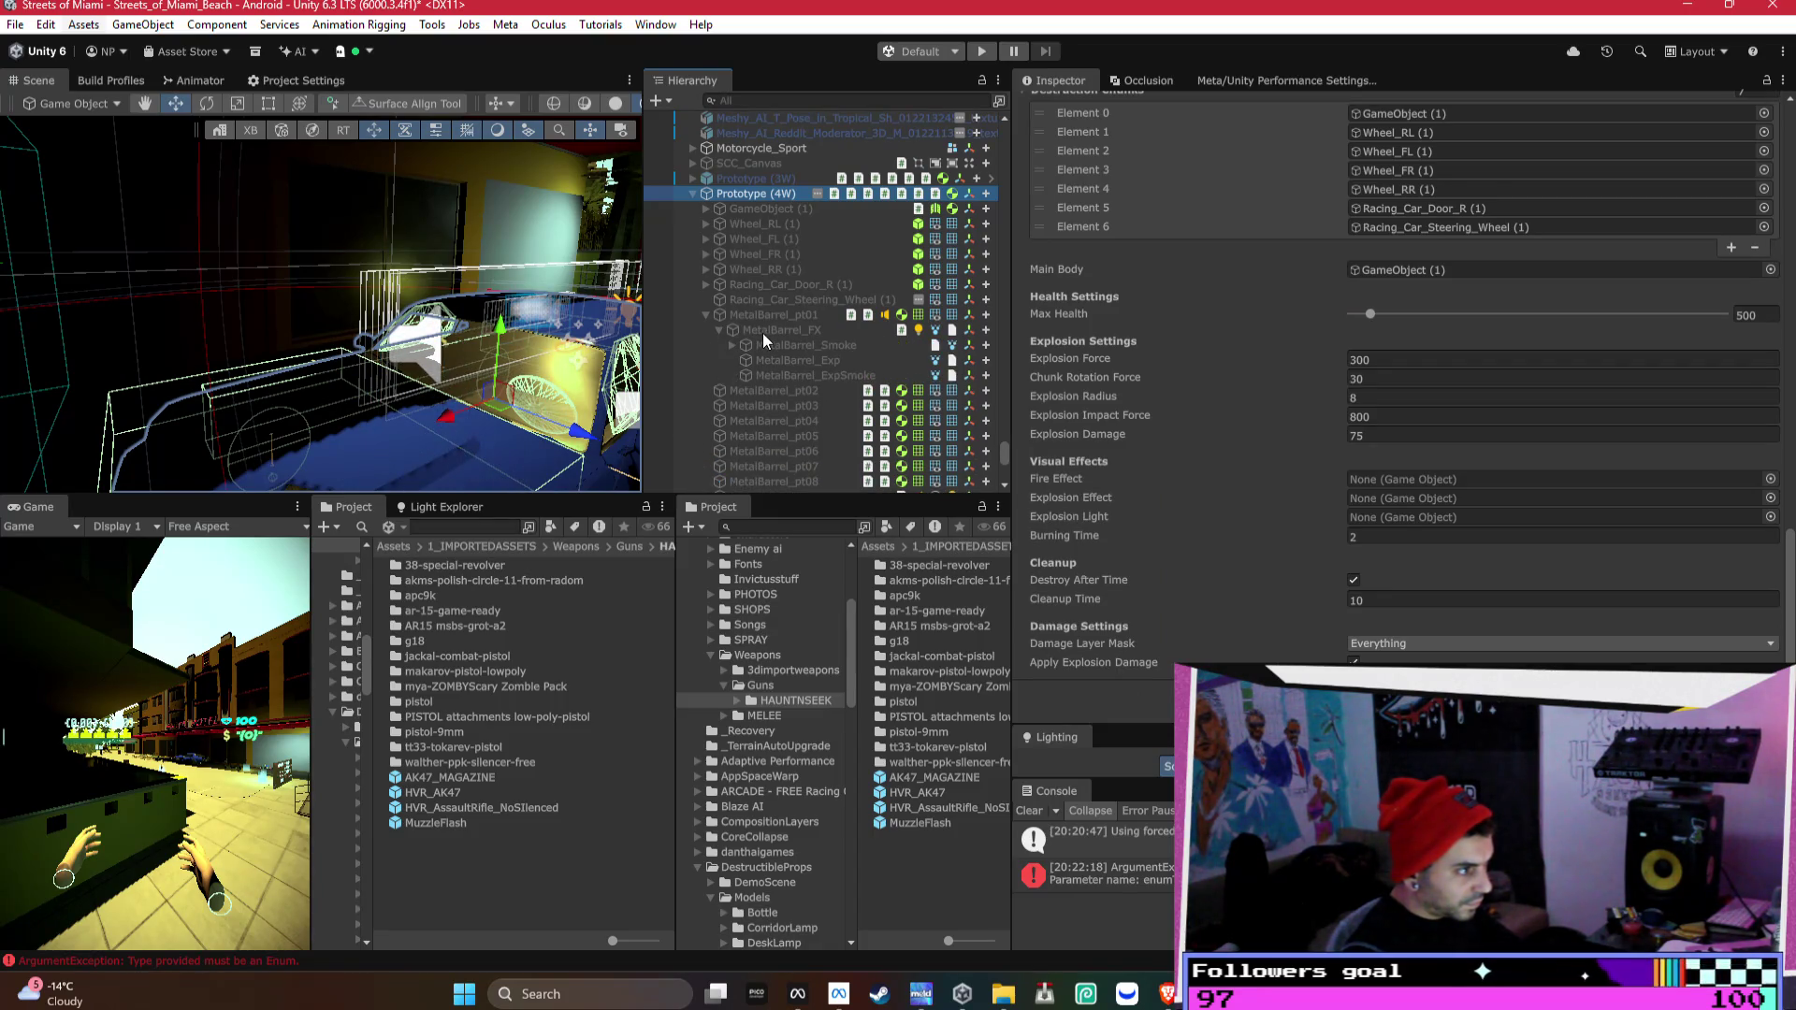
{"action": "mouse_move", "coordinate": [764, 335]}
{"action": "left_mouse_down"}
{"action": "mouse_move", "coordinate": [1422, 430]}
{"action": "mouse_move", "coordinate": [1422, 479]}
{"action": "left_mouse_up"}
{"action": "left_click_drag", "start_coordinate": [786, 362], "coordinate": [1423, 498]}
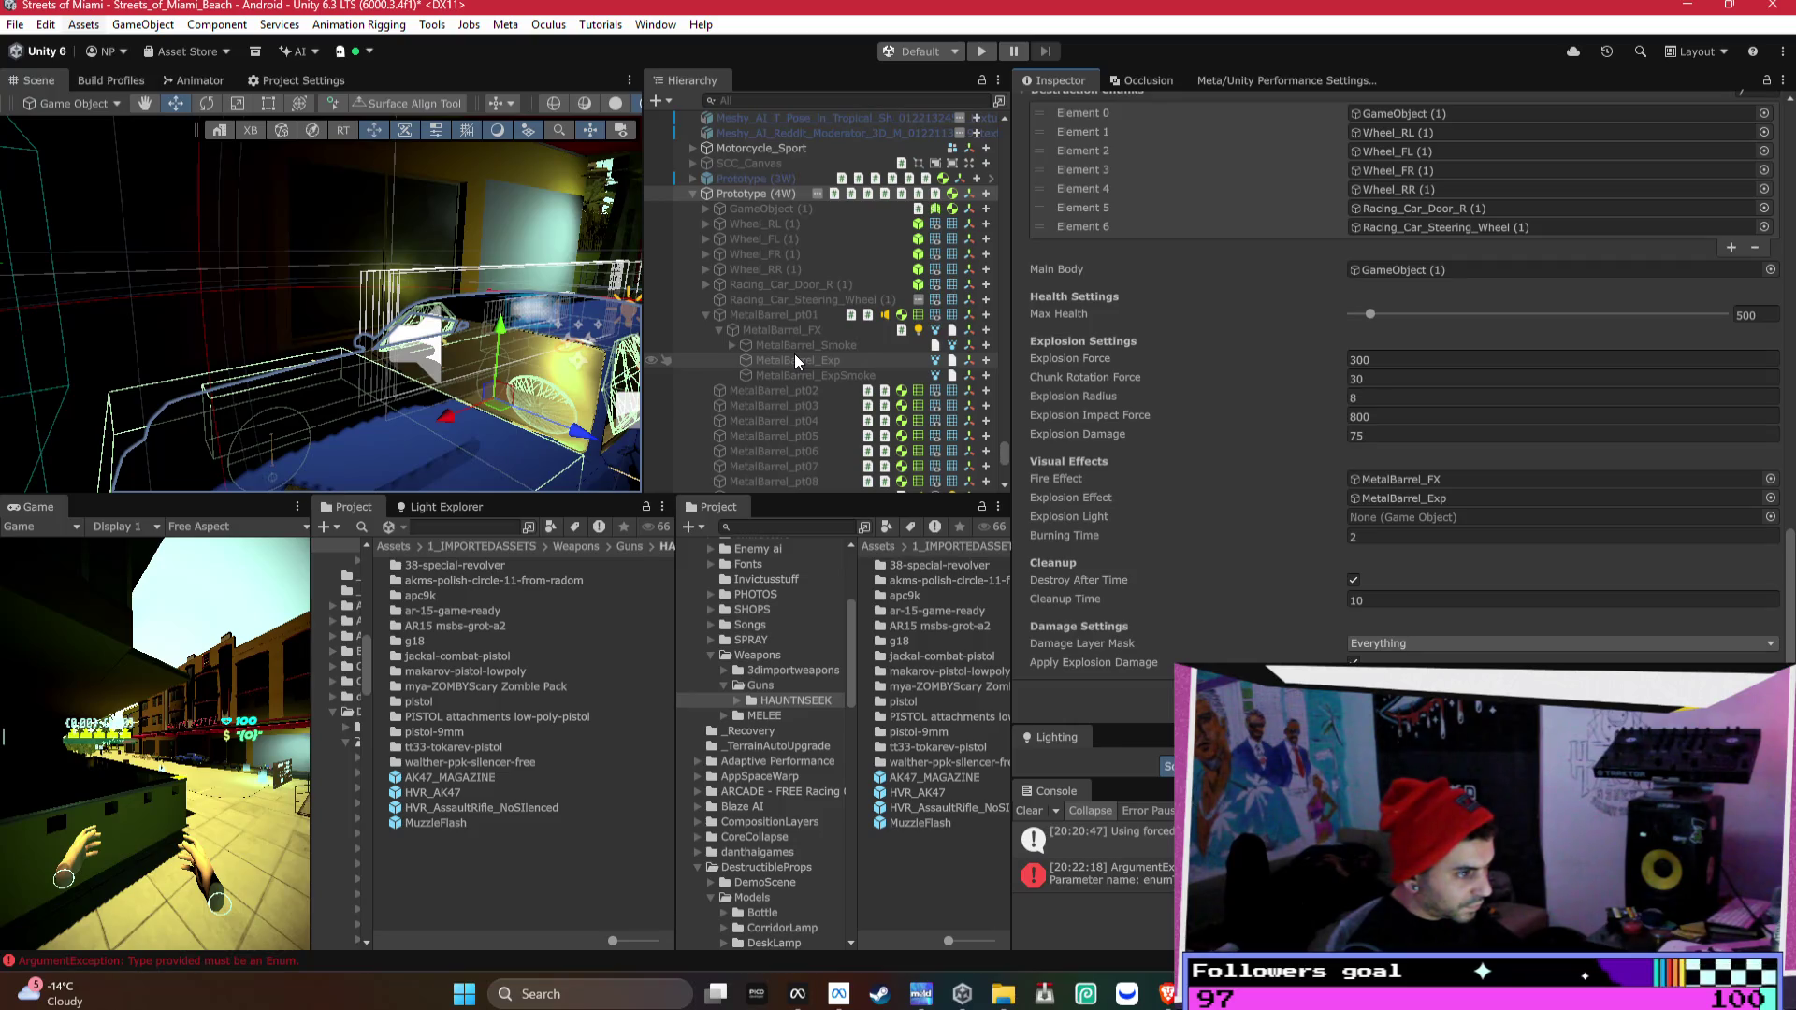
{"action": "left_click_drag", "start_coordinate": [806, 335], "coordinate": [1423, 519]}
{"action": "type", "text": "4"}
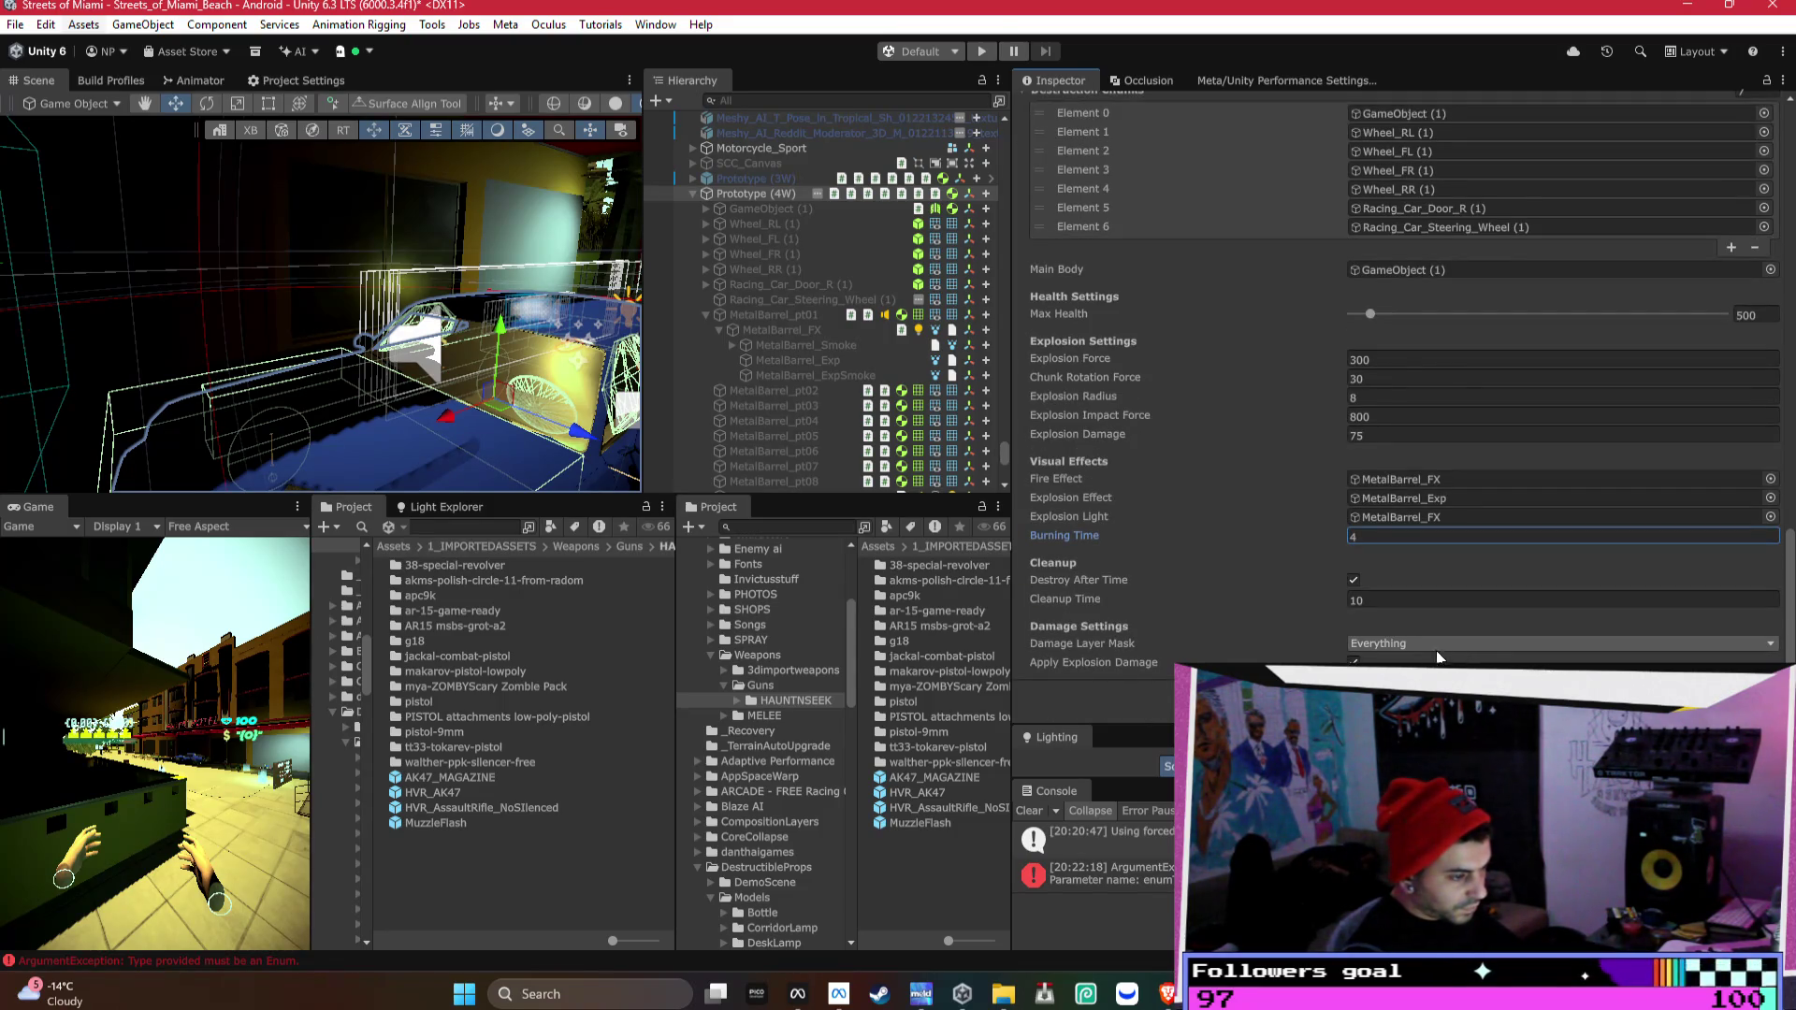
{"action": "left_click_drag", "start_coordinate": [431, 326], "coordinate": [495, 285]}
{"action": "scroll", "coordinate": [1231, 423], "scroll_direction": "up", "scroll_amount": 3}
{"action": "scroll", "coordinate": [1231, 422], "scroll_direction": "up", "scroll_amount": 2}
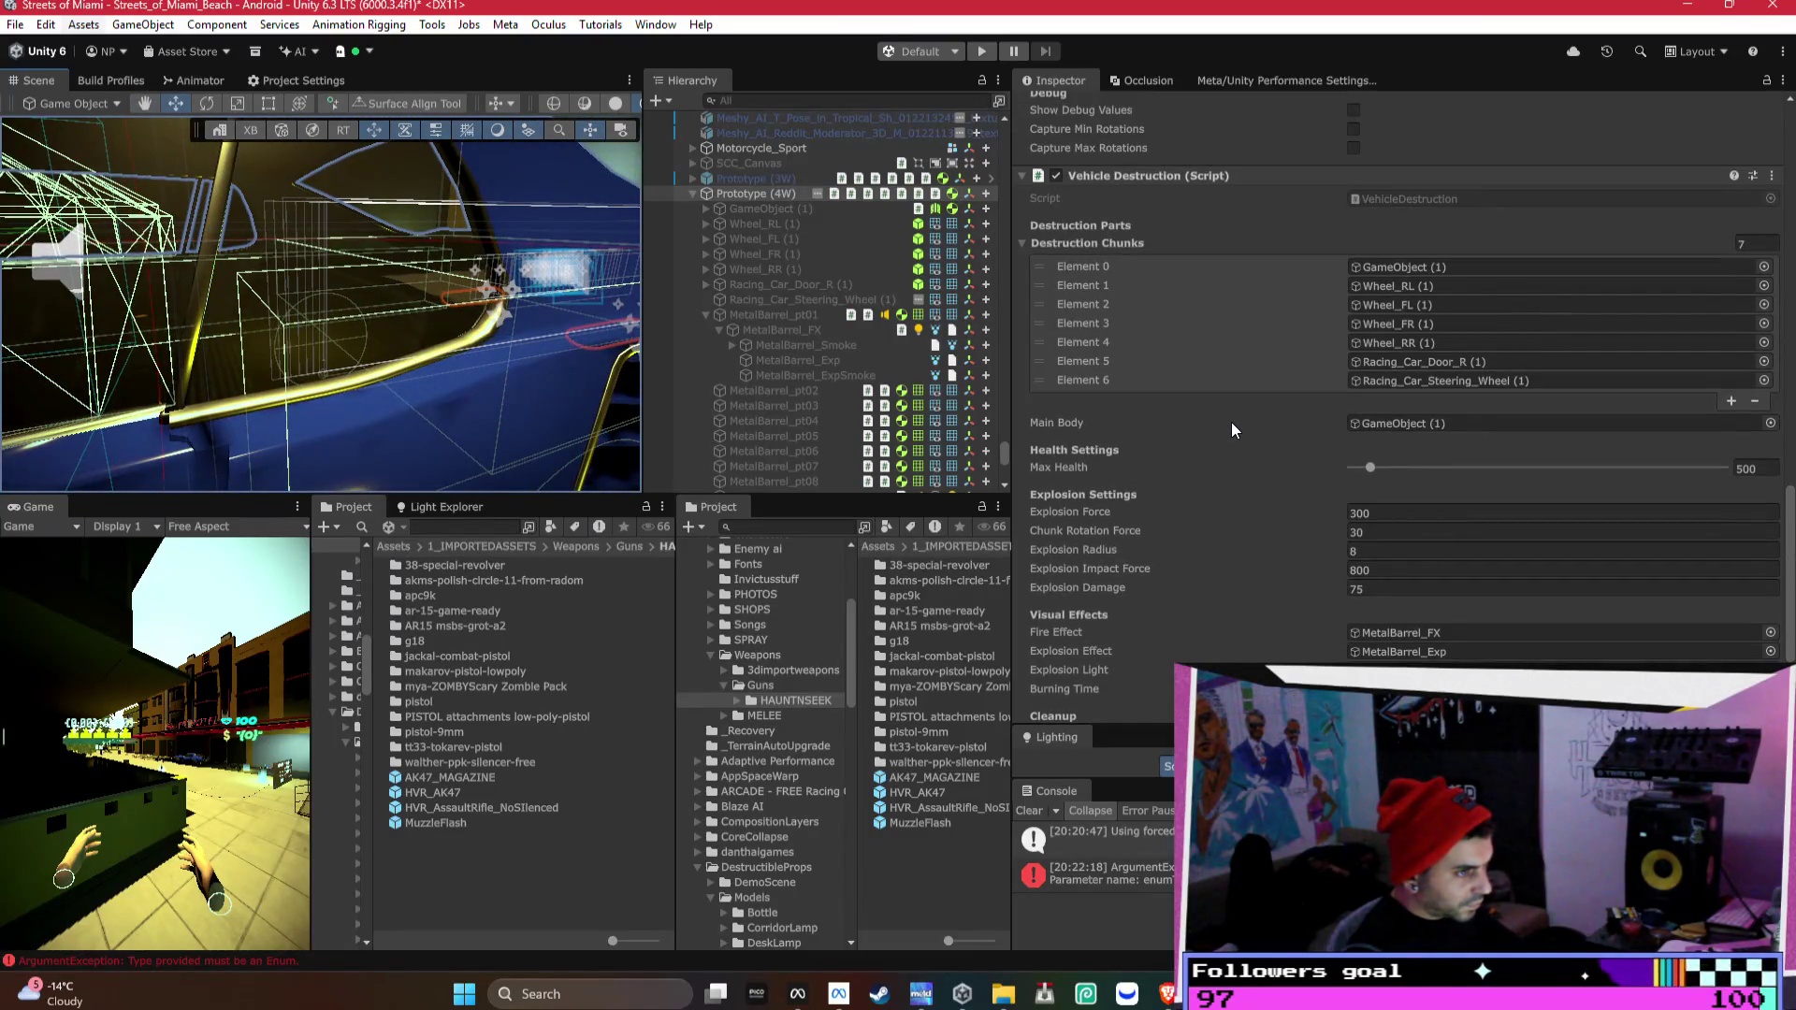
- Collapse Vehicle Destruction and rename the Prototype (4W) object to Mustang in the Inspector
{"action": "scroll", "coordinate": [1231, 423], "scroll_direction": "up", "scroll_amount": 2}
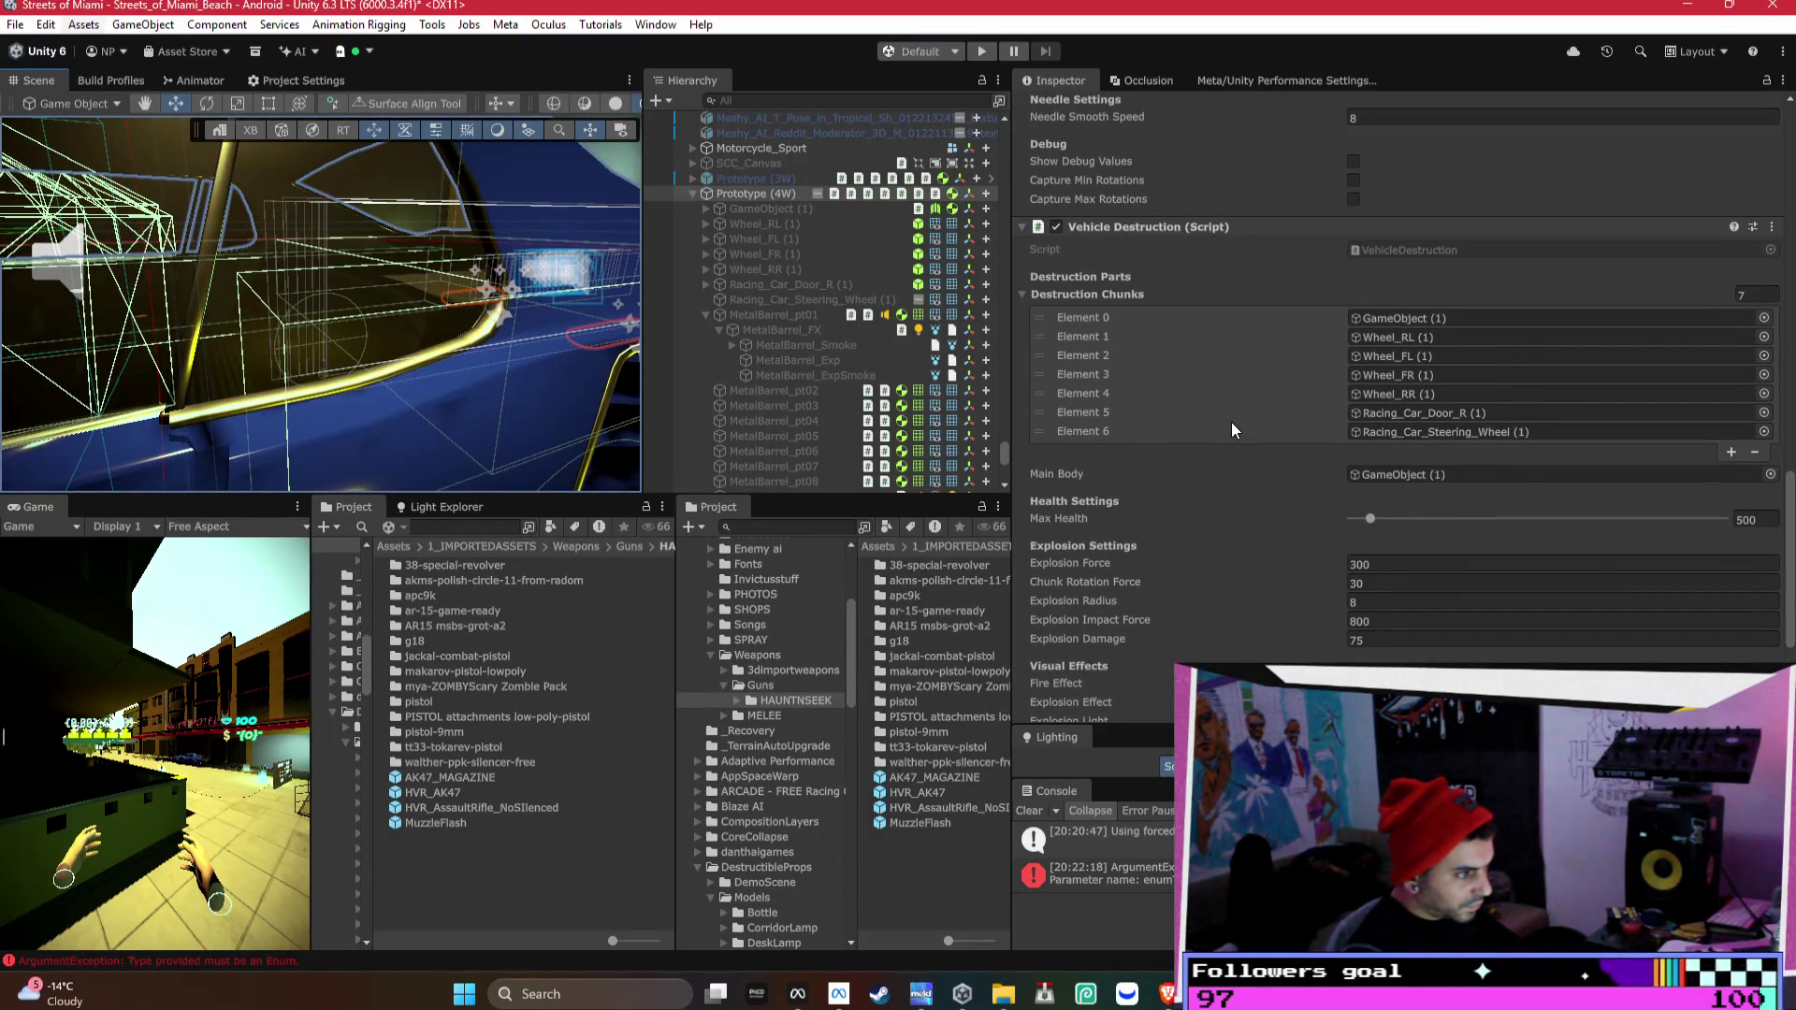
{"action": "scroll", "coordinate": [1231, 423], "scroll_direction": "up", "scroll_amount": 5}
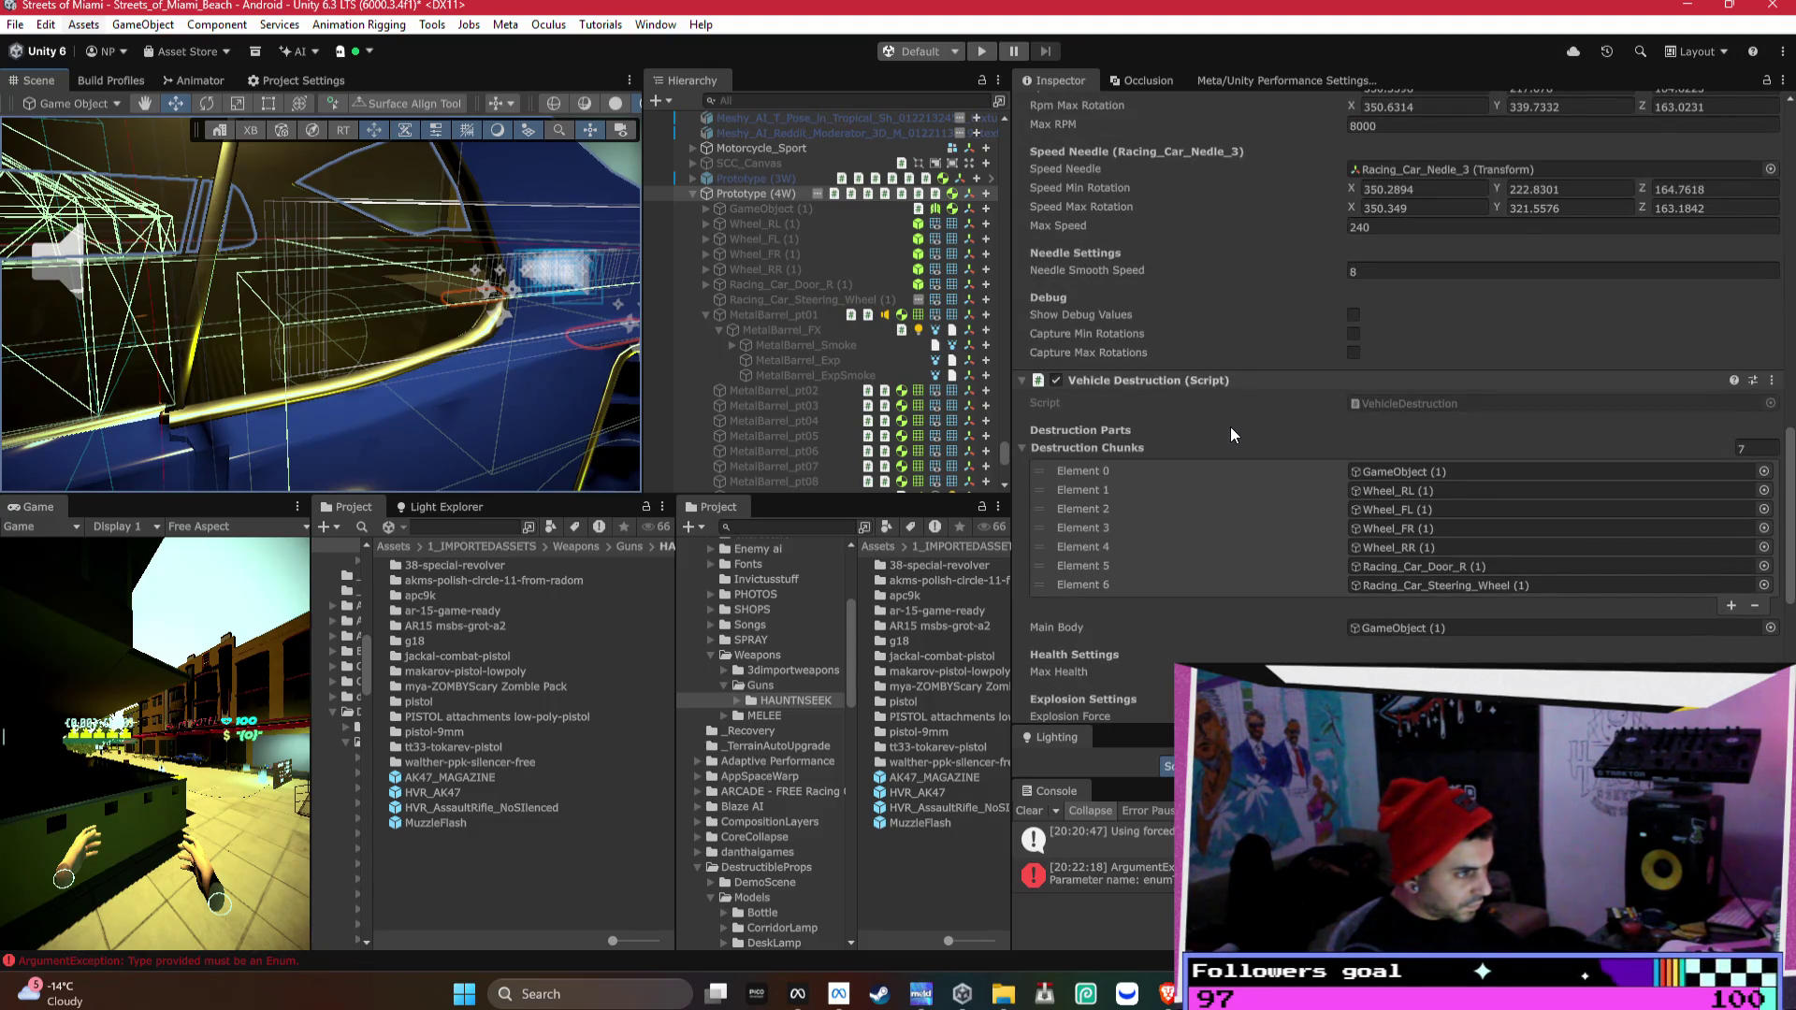
{"action": "right_click", "coordinate": [1154, 379]}
{"action": "left_click", "coordinate": [1097, 384]}
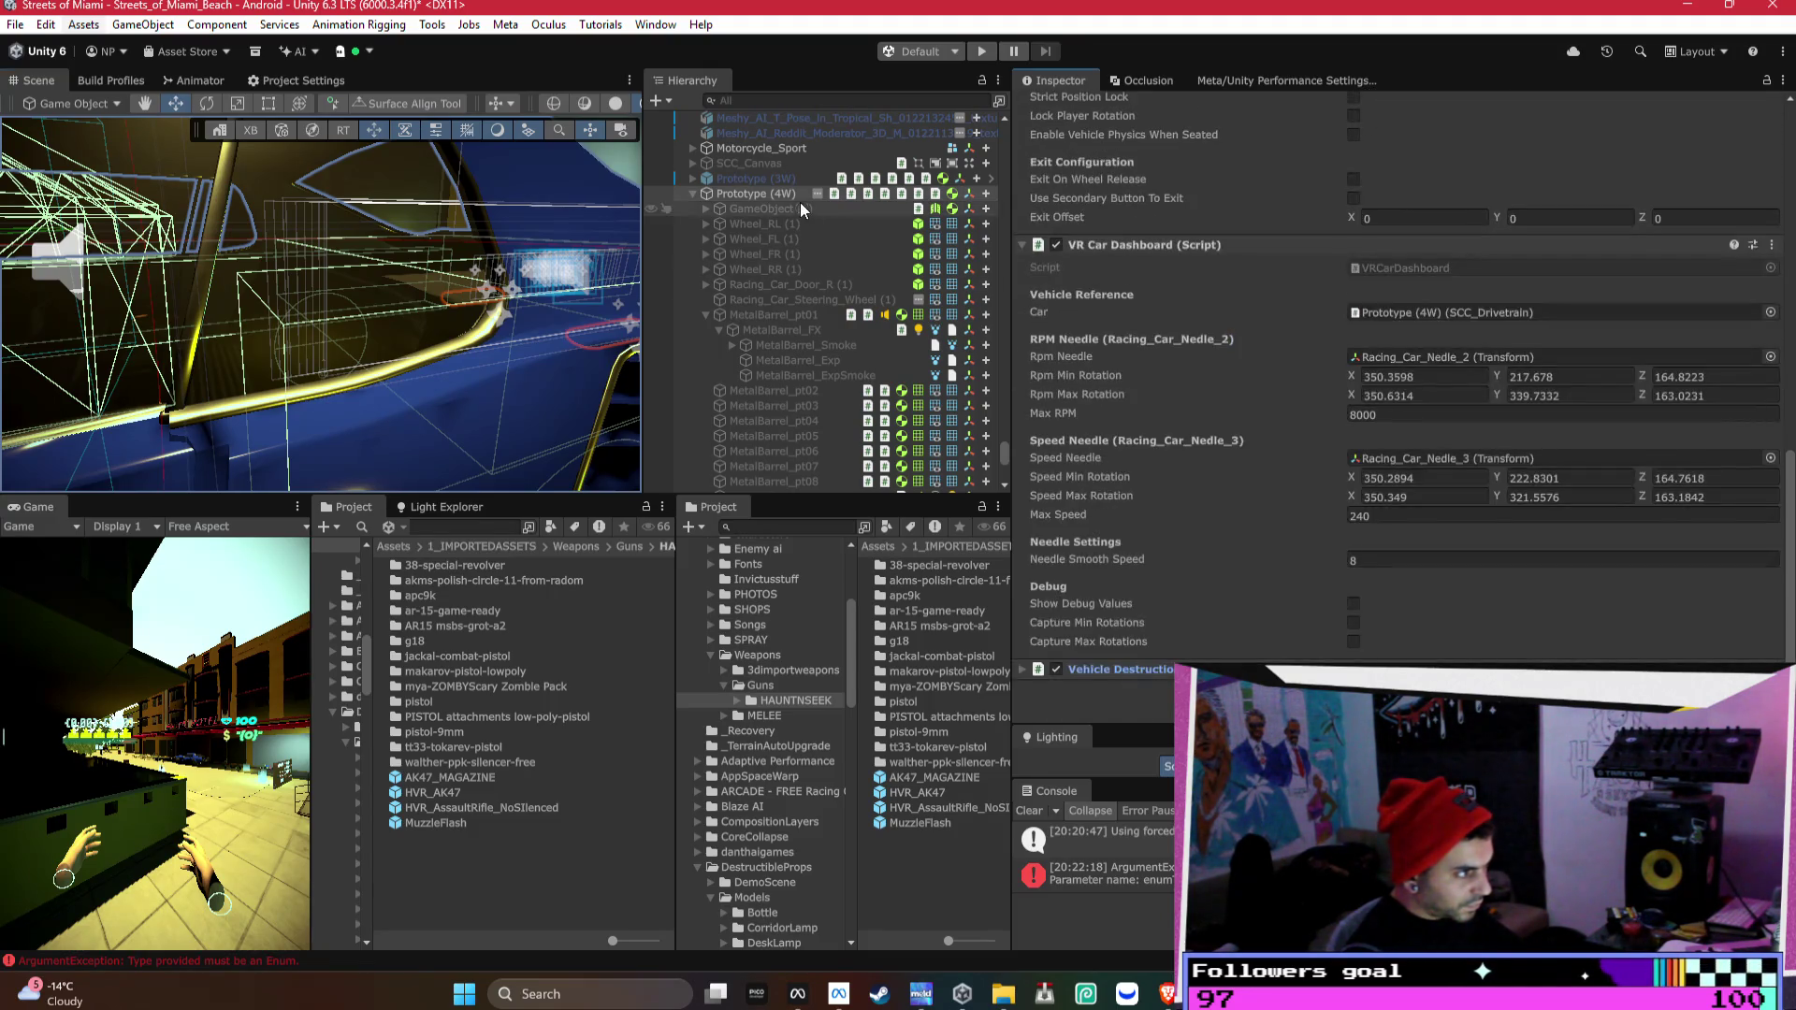
{"action": "left_click", "coordinate": [733, 192]}
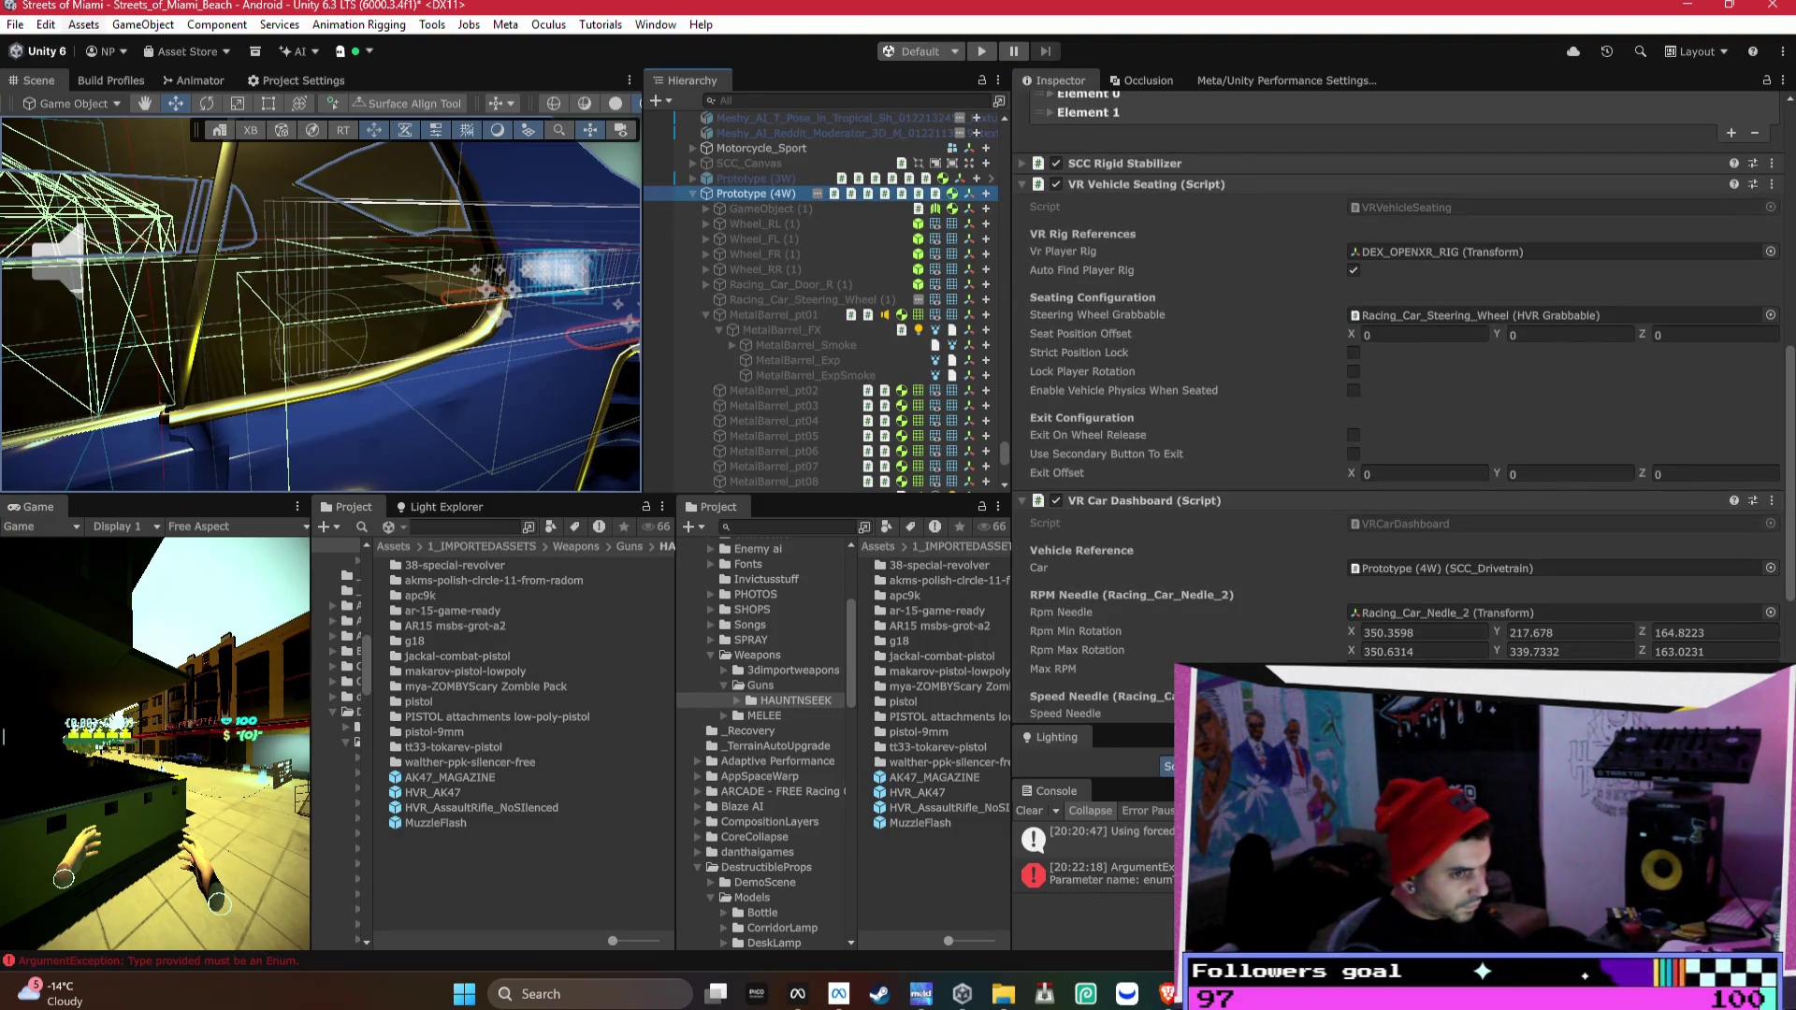
{"action": "left_click_drag", "start_coordinate": [1786, 359], "coordinate": [1456, 96]}
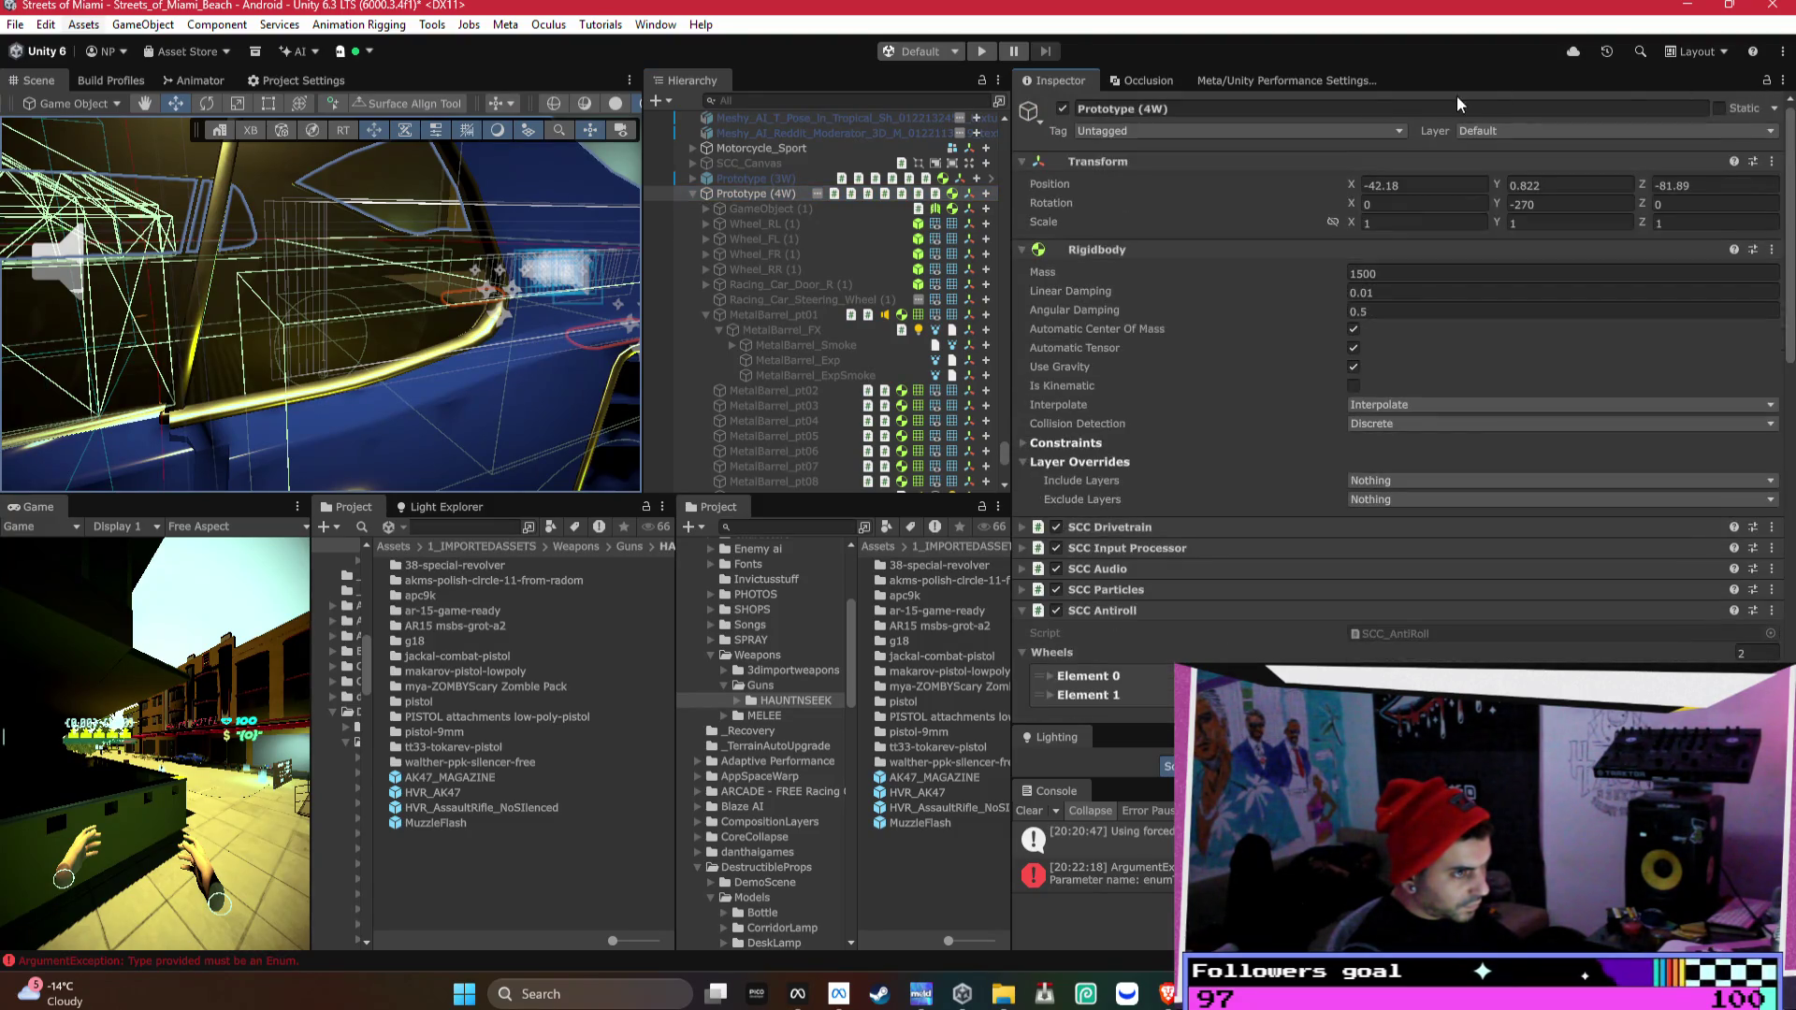
{"action": "left_click", "coordinate": [1274, 109]}
{"action": "type", "text": "Mustang"}
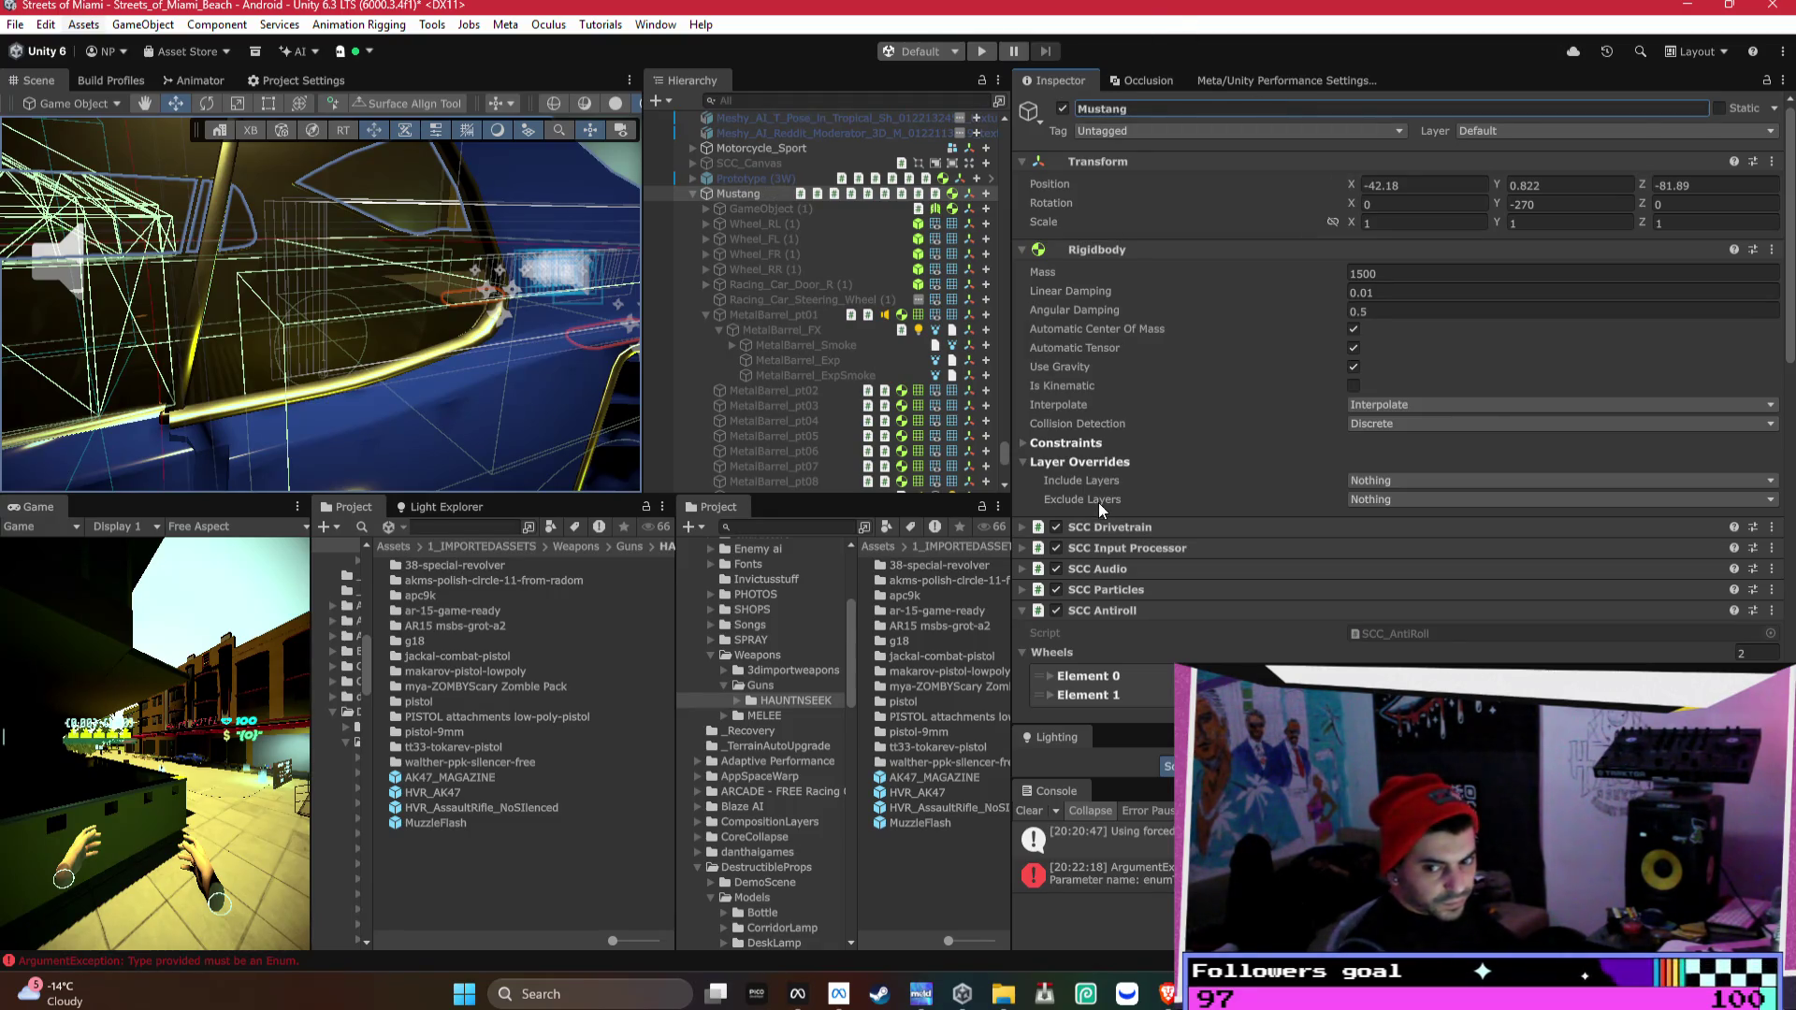
{"action": "left_click", "coordinate": [693, 194]}
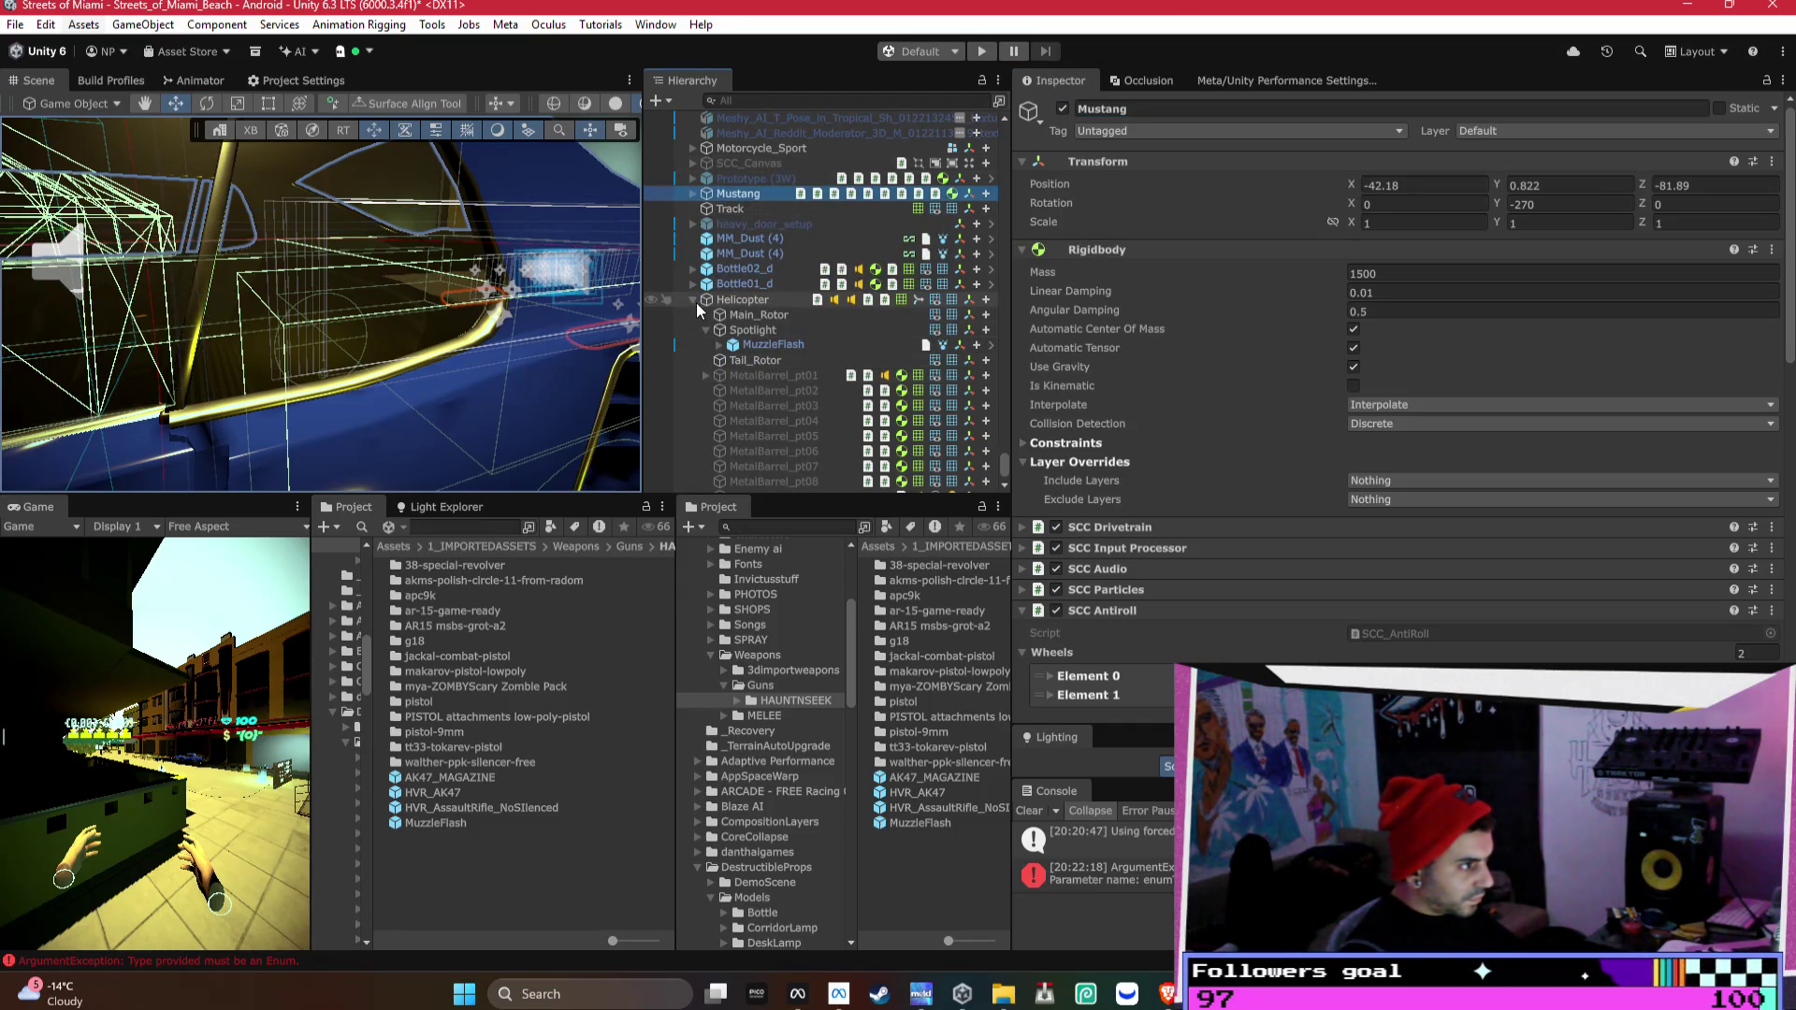
- Place Helicopter below Mustang and reactivate the four Meshy AI character objects
{"action": "scroll", "coordinate": [696, 301], "scroll_direction": "up", "scroll_amount": 5}
{"action": "left_click_drag", "start_coordinate": [744, 483], "coordinate": [754, 391]}
{"action": "left_click", "coordinate": [767, 363]}
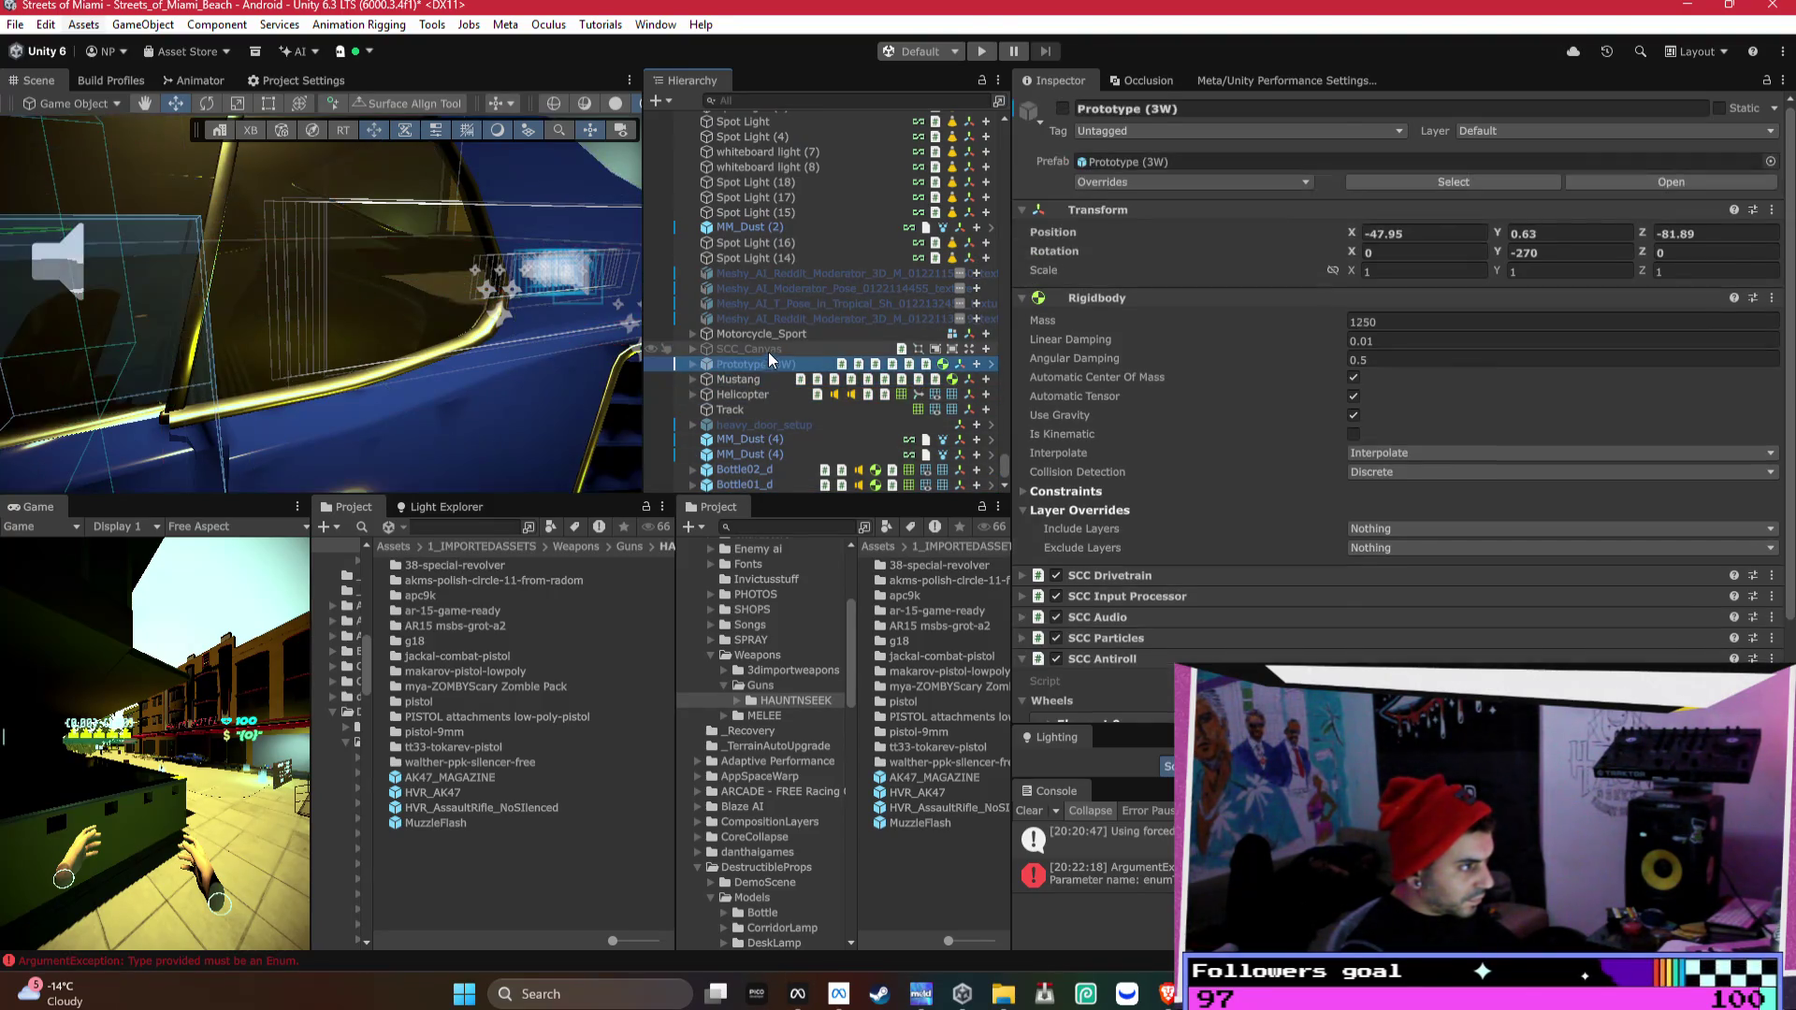
{"action": "left_click", "coordinate": [777, 334]}
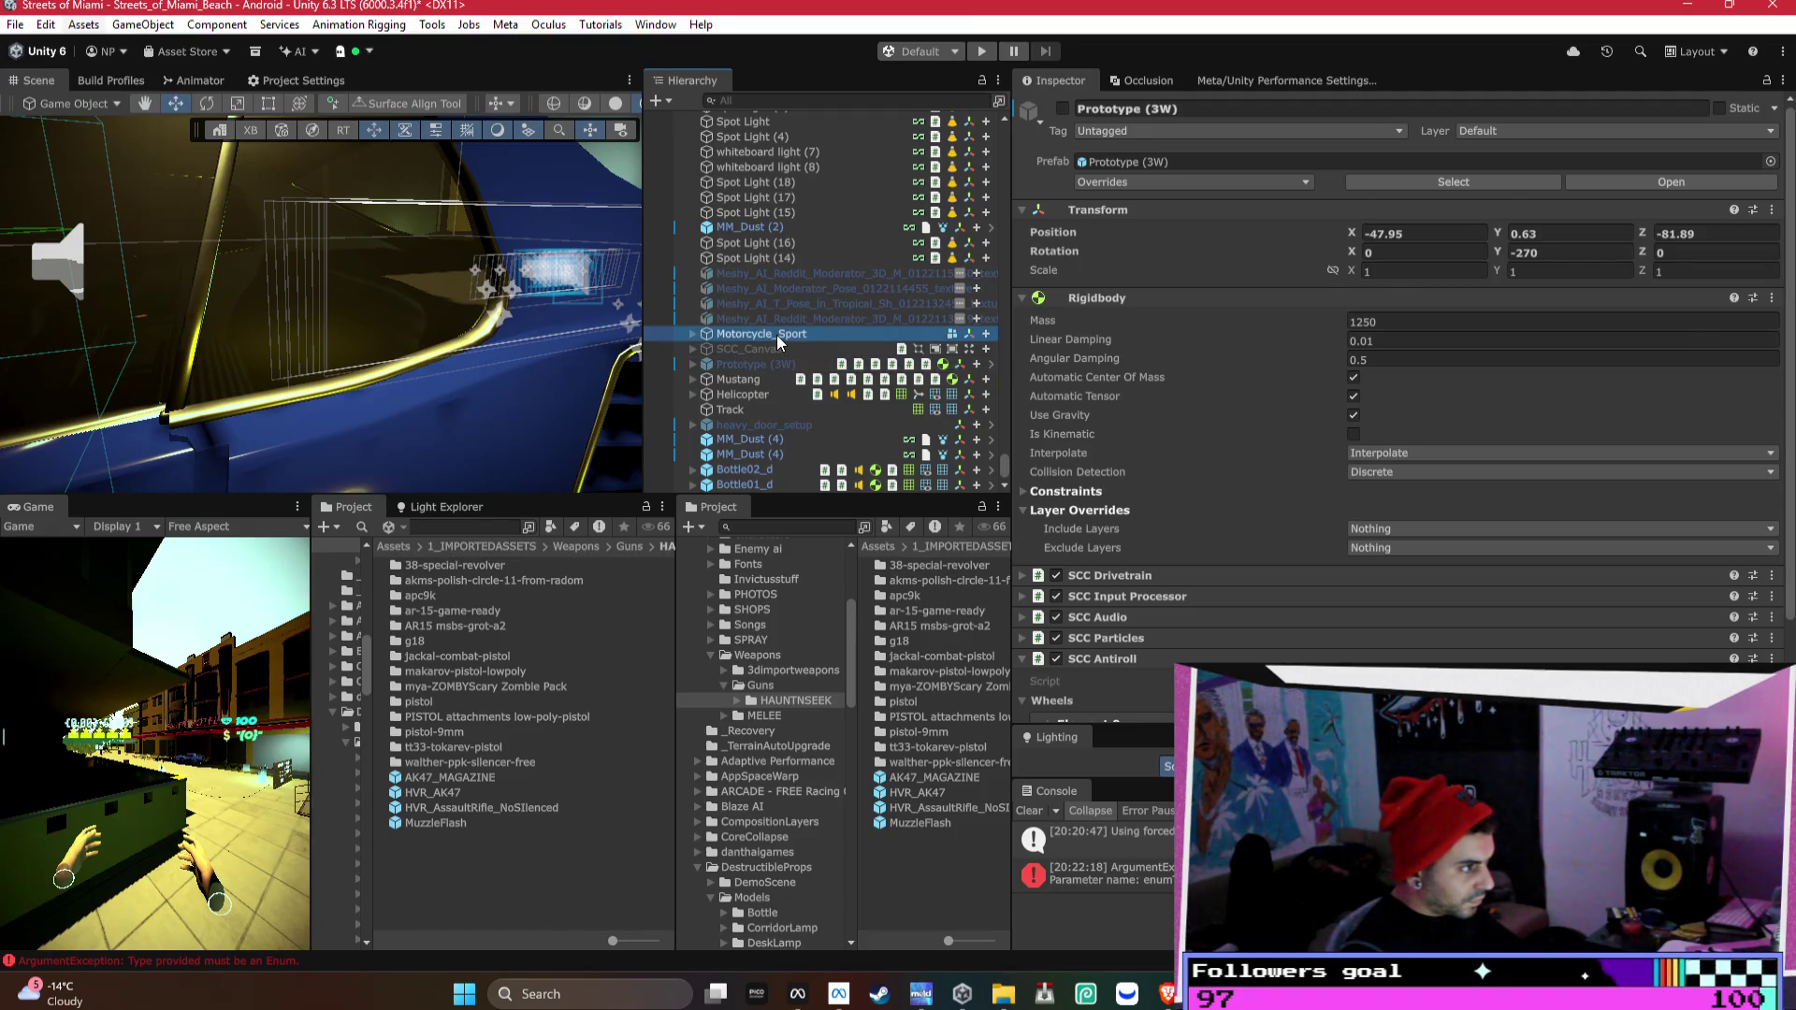
{"action": "left_click", "coordinate": [797, 319]}
{"action": "left_click", "coordinate": [849, 273], "text": "shift"}
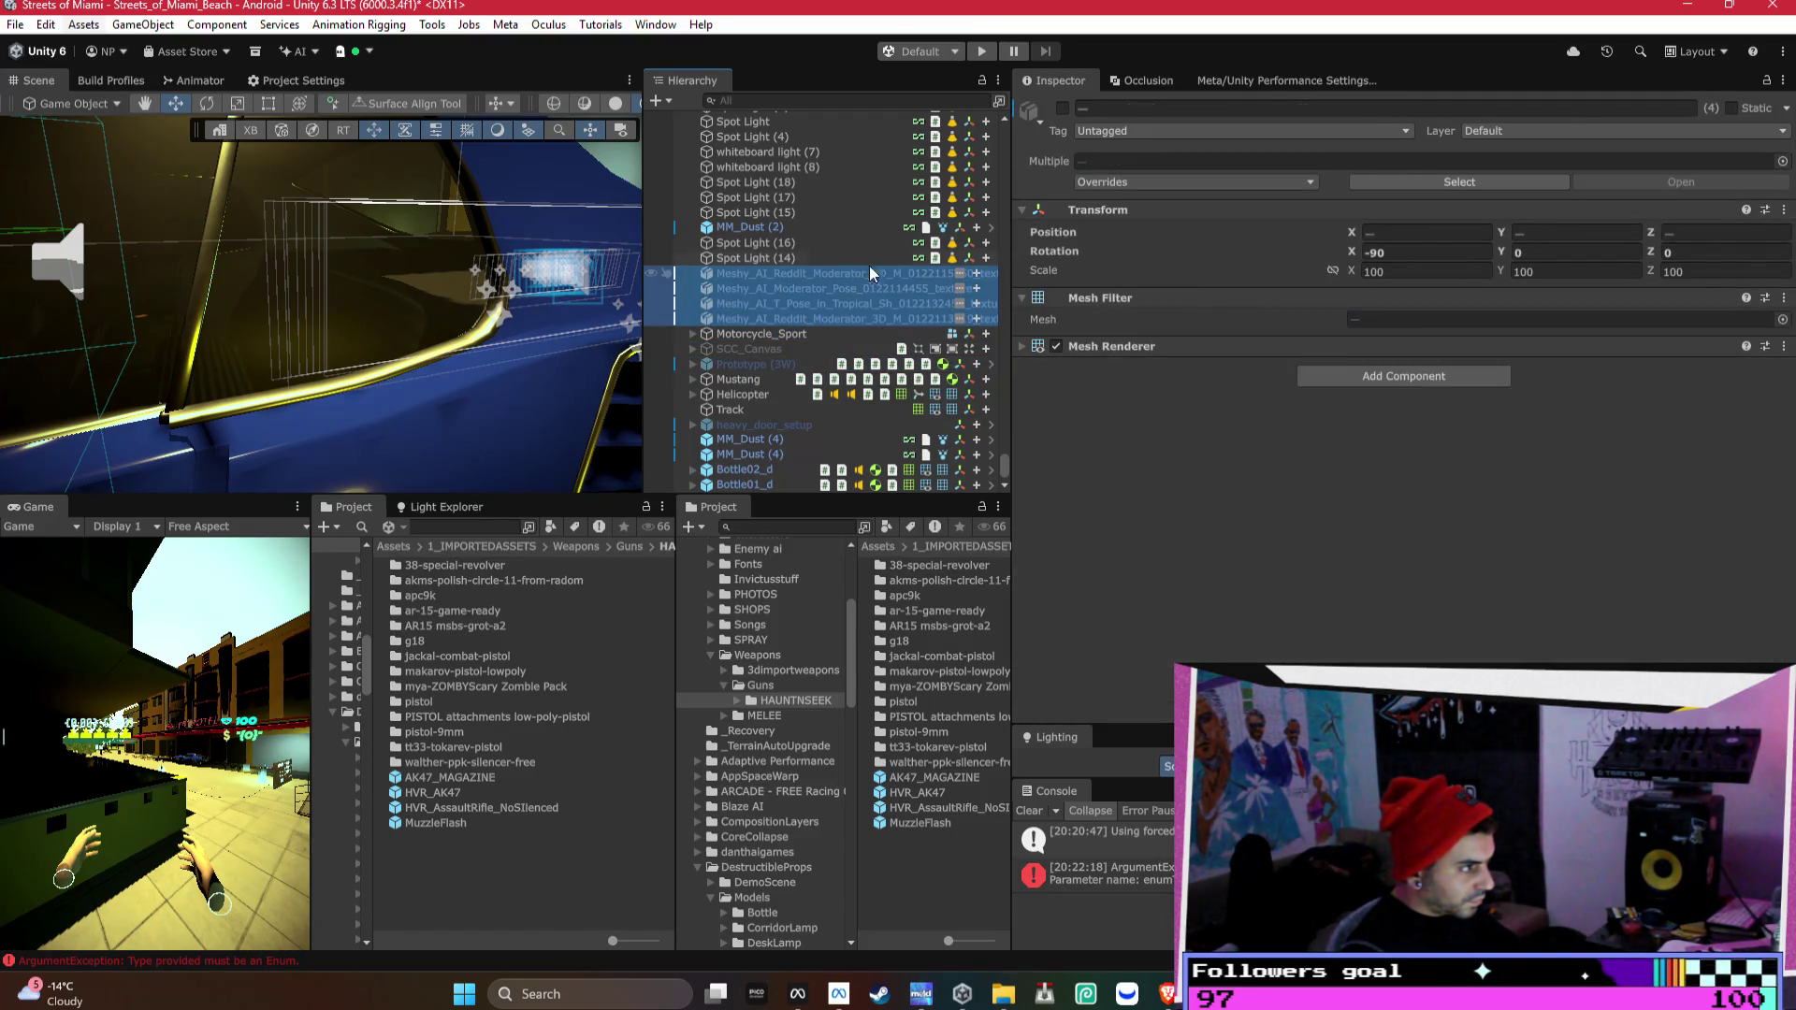
{"action": "key", "text": "f"}
{"action": "left_click", "coordinate": [1062, 108]}
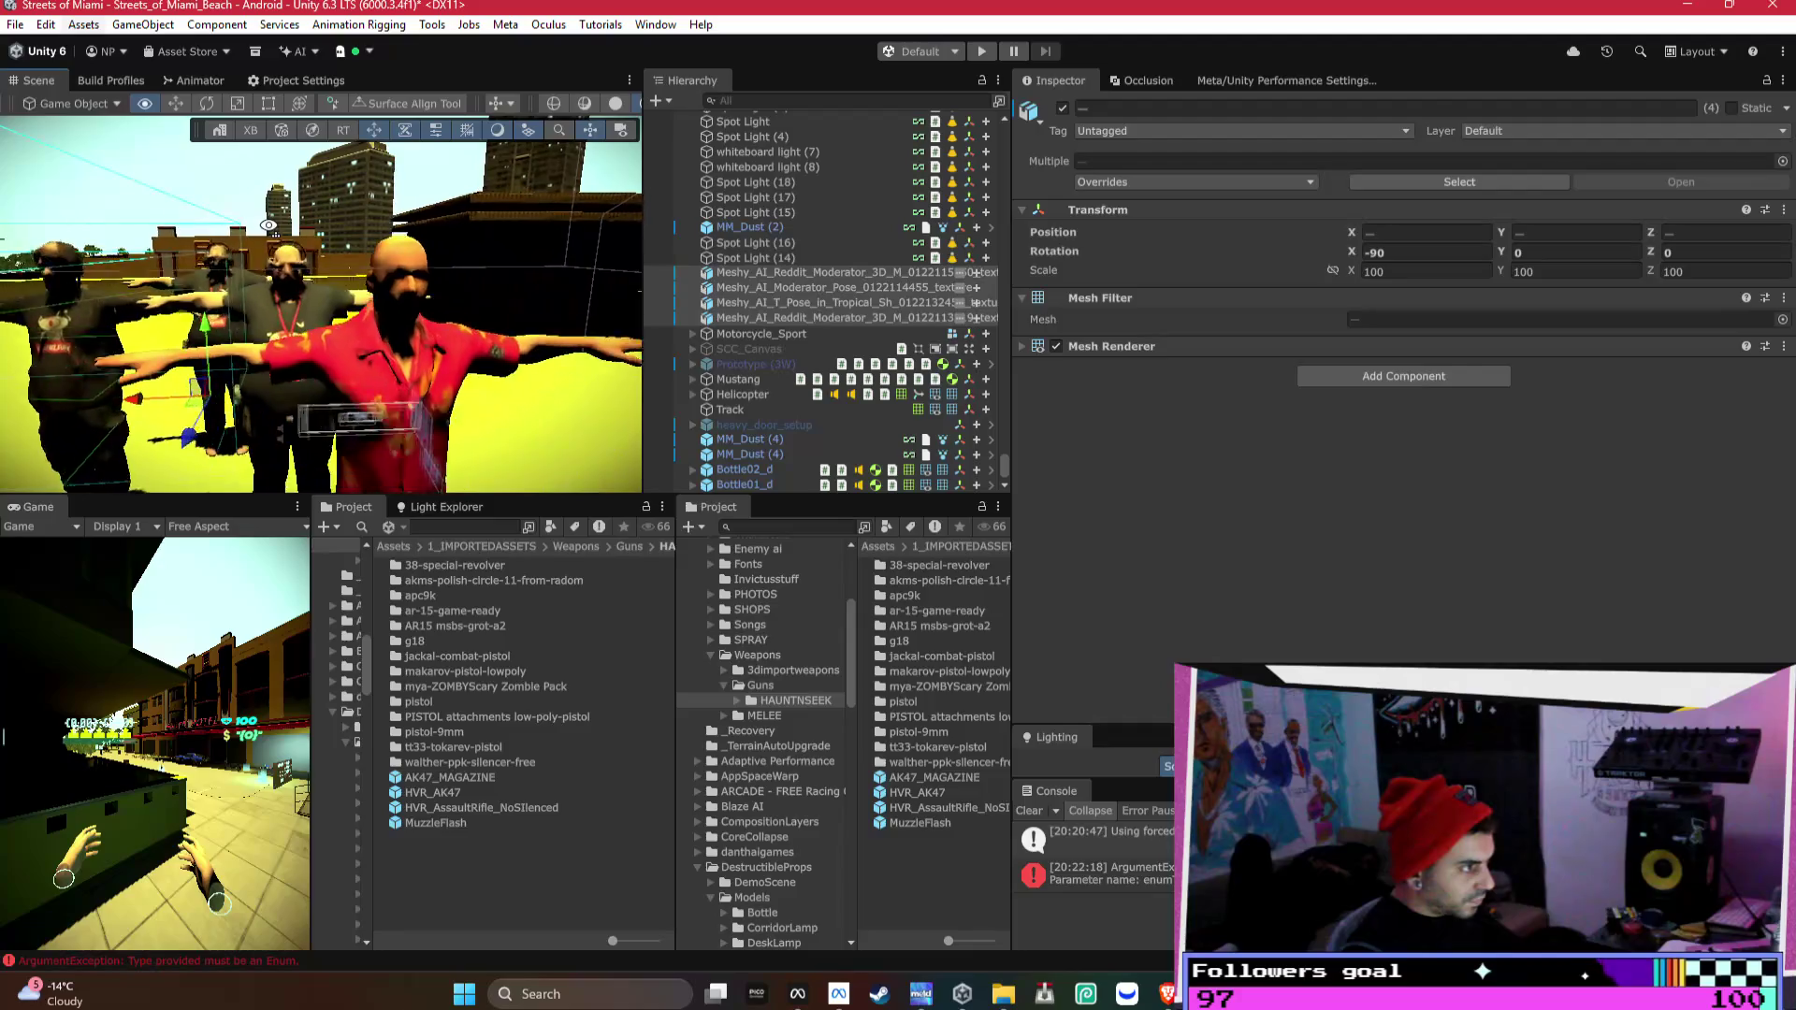
- Fly the Scene view past the Haven Hotel and down toward the blue car
{"action": "key", "text": "w"}
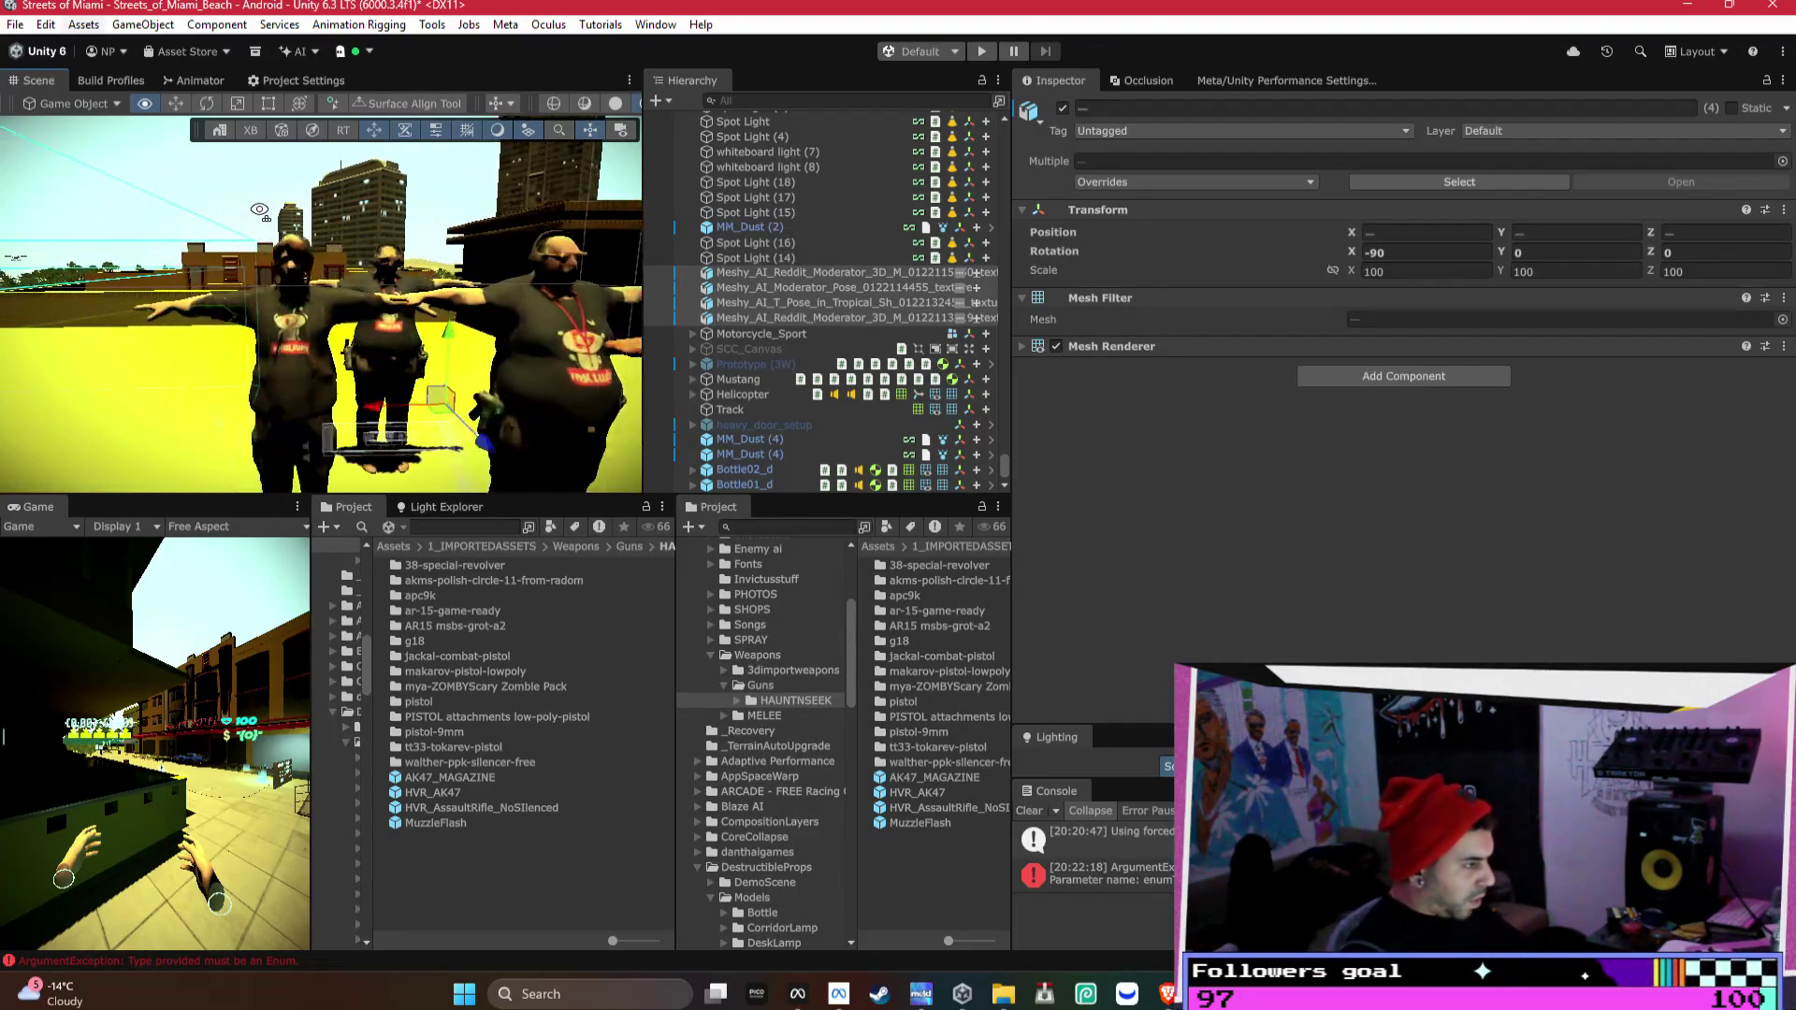
{"action": "key", "text": "w"}
{"action": "mouse_move", "coordinate": [262, 226]}
{"action": "left_mouse_down"}
{"action": "mouse_move", "coordinate": [288, 326]}
{"action": "mouse_move", "coordinate": [343, 300]}
{"action": "mouse_move", "coordinate": [475, 321]}
{"action": "mouse_move", "coordinate": [462, 341]}
{"action": "mouse_move", "coordinate": [378, 272]}
{"action": "mouse_move", "coordinate": [284, 444]}
{"action": "mouse_move", "coordinate": [353, 411]}
{"action": "left_mouse_up"}
{"action": "key", "text": "w"}
{"action": "key", "text": "w"}
- Temporarily enable Prototype (3W) to inspect it, then disable it again
{"action": "left_click", "coordinate": [391, 381]}
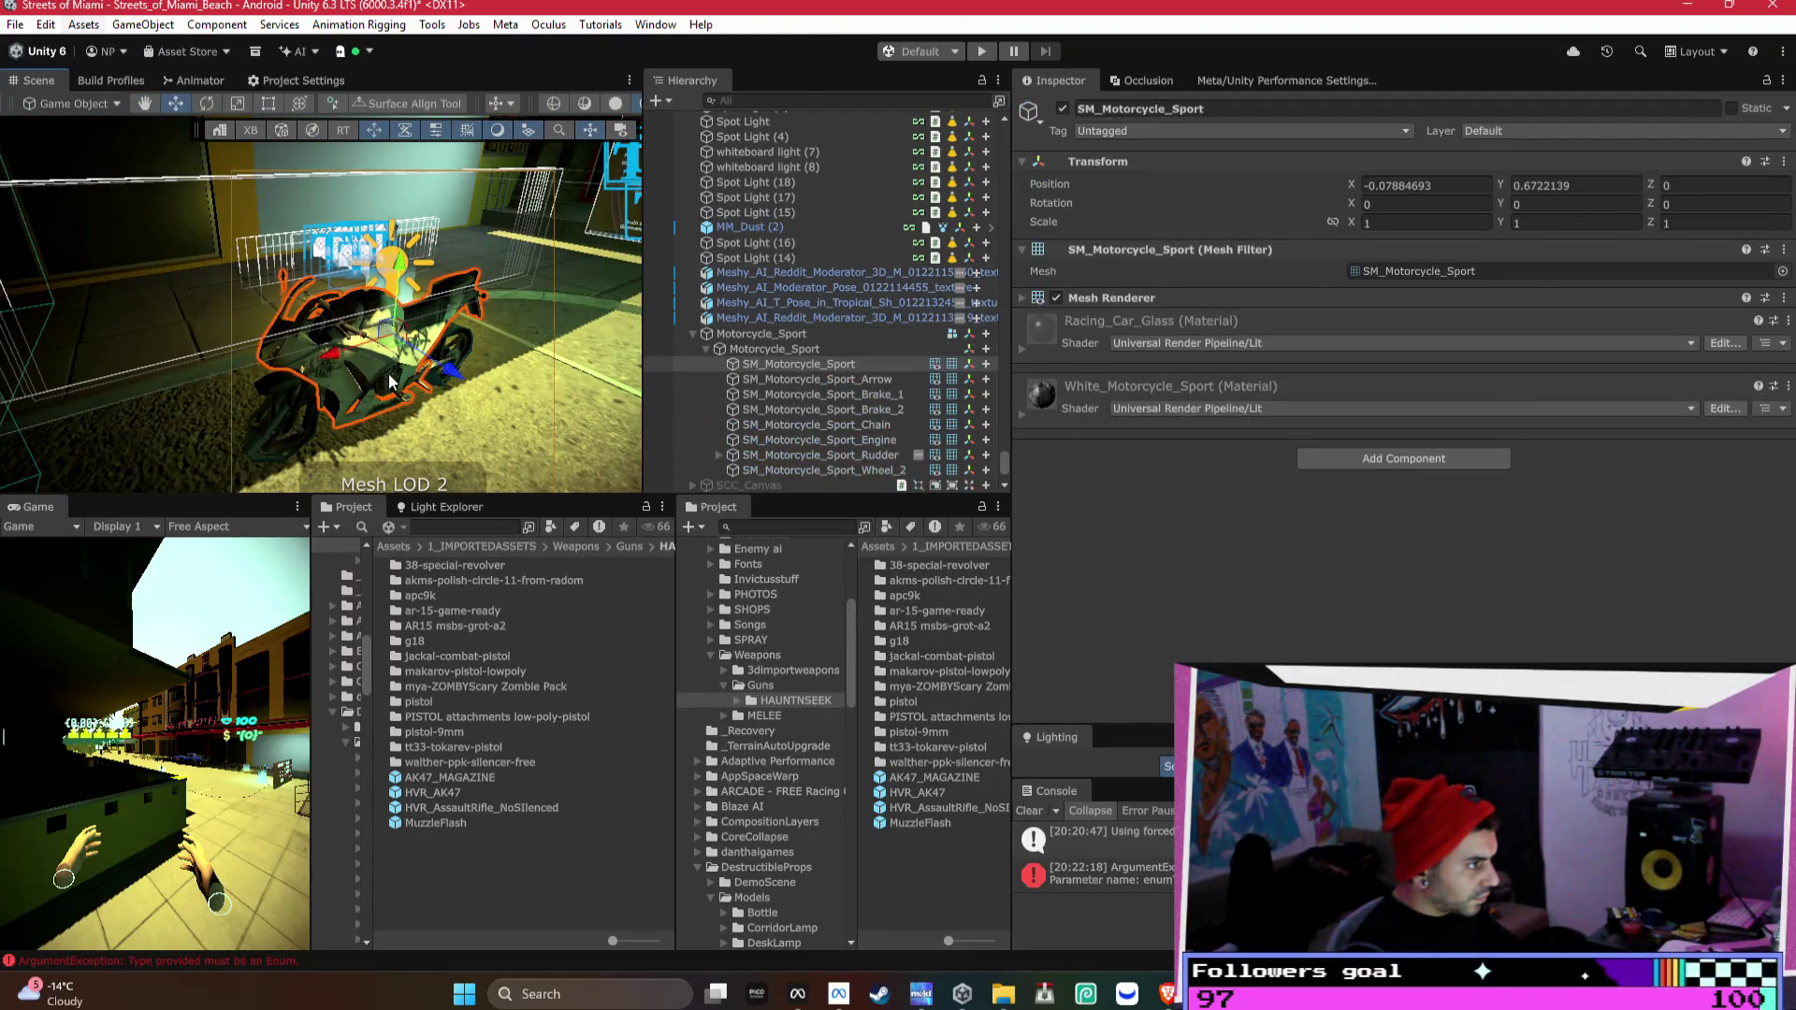
{"action": "left_click", "coordinate": [694, 334]}
{"action": "left_click", "coordinate": [789, 368]}
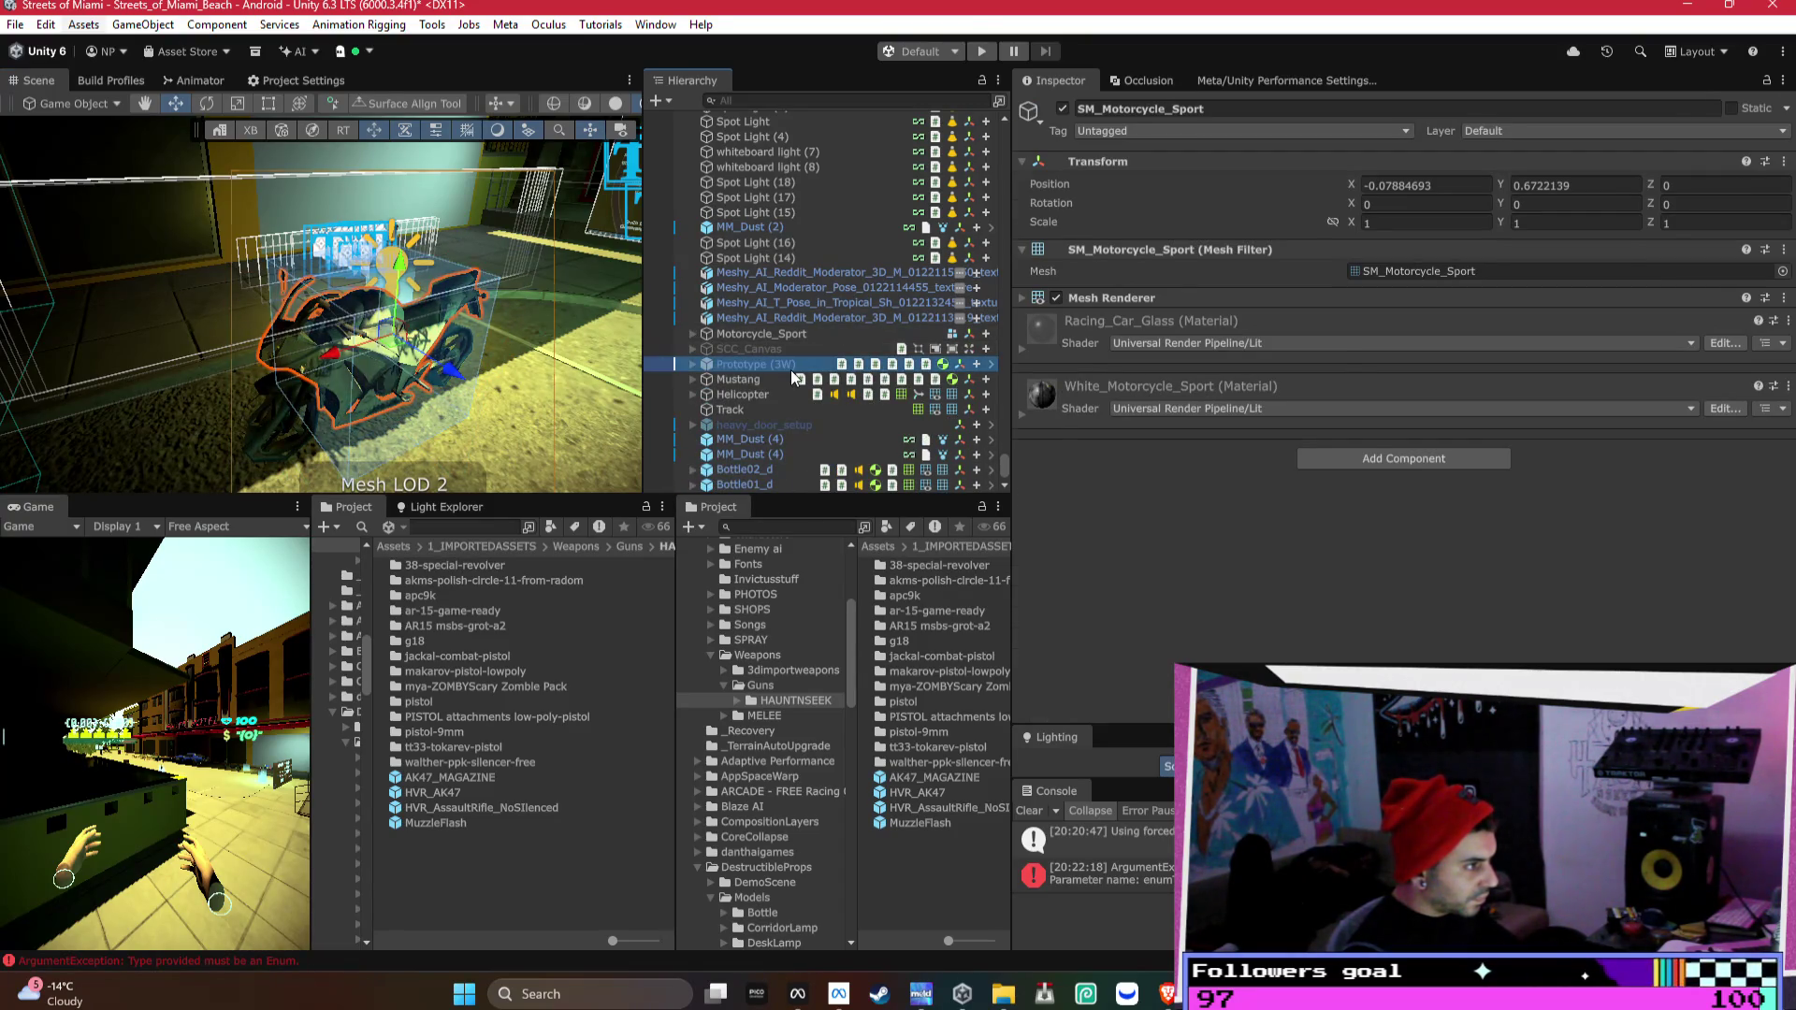
{"action": "left_click", "coordinate": [1064, 110]}
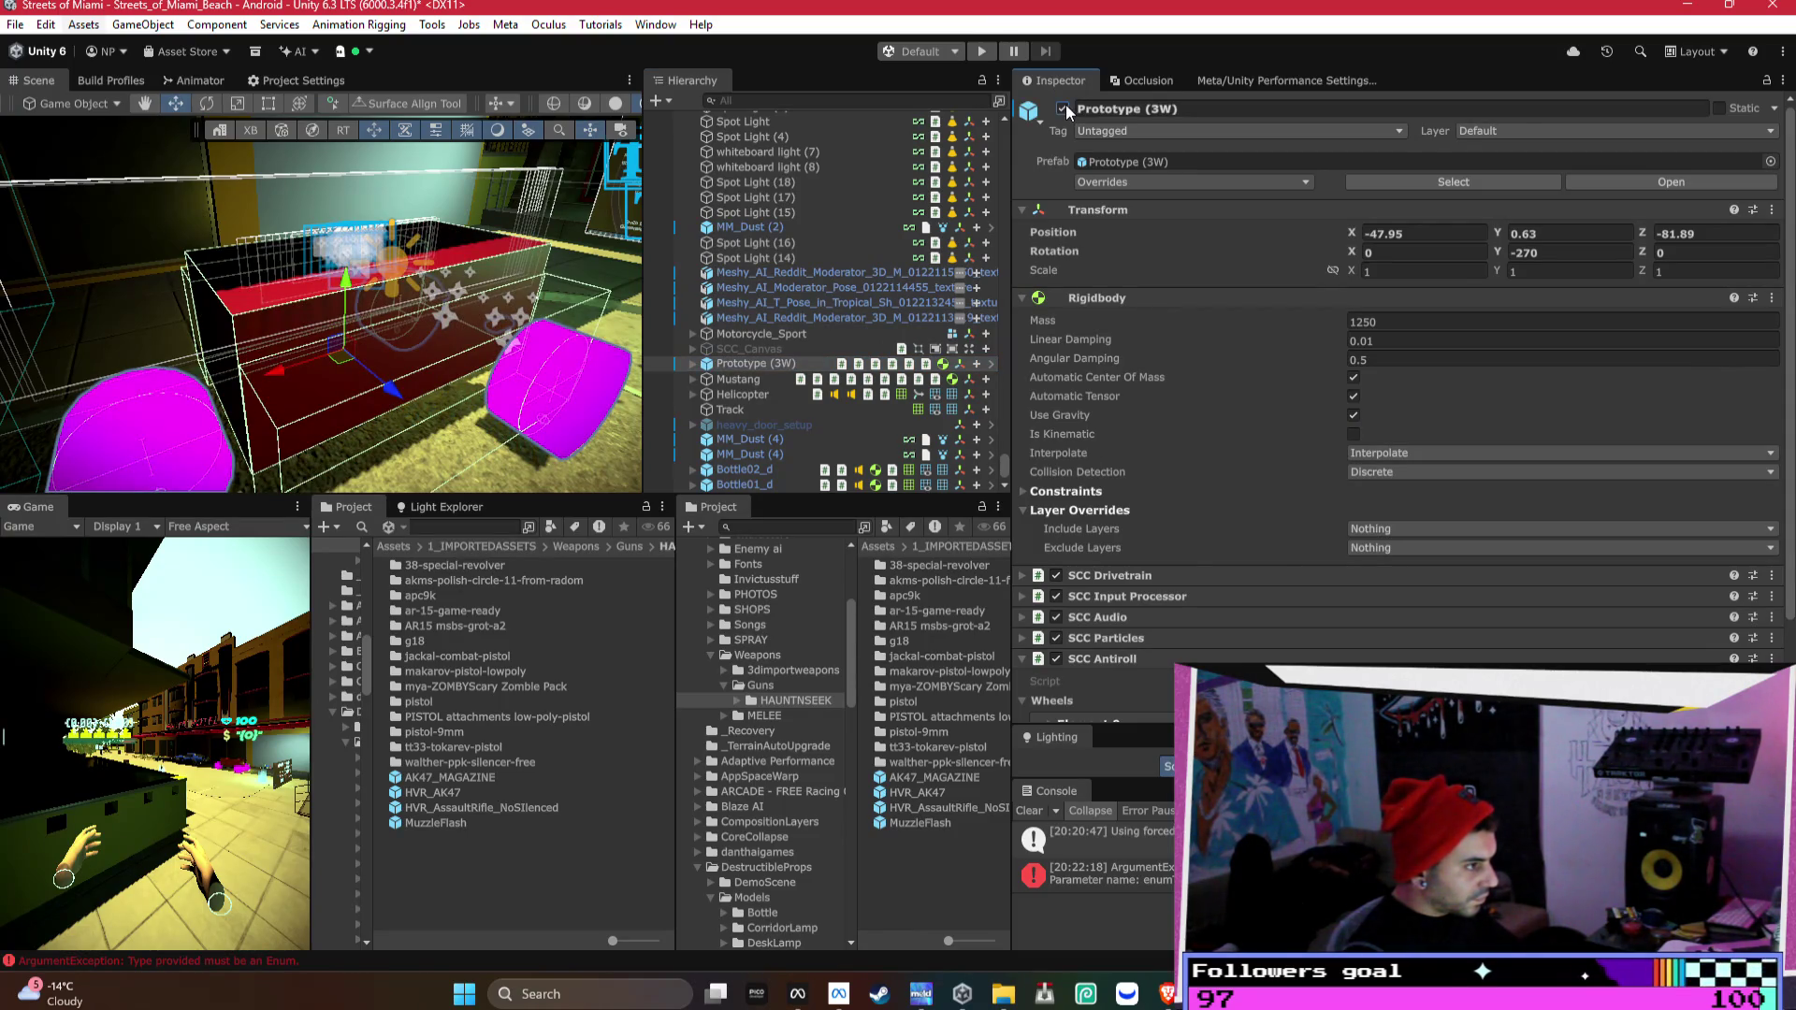
{"action": "mouse_move", "coordinate": [281, 224]}
{"action": "left_mouse_down"}
{"action": "mouse_move", "coordinate": [246, 213]}
{"action": "mouse_move", "coordinate": [196, 265]}
{"action": "left_mouse_up"}
{"action": "left_click_drag", "start_coordinate": [582, 346], "coordinate": [374, 378]}
{"action": "left_click", "coordinate": [1064, 108]}
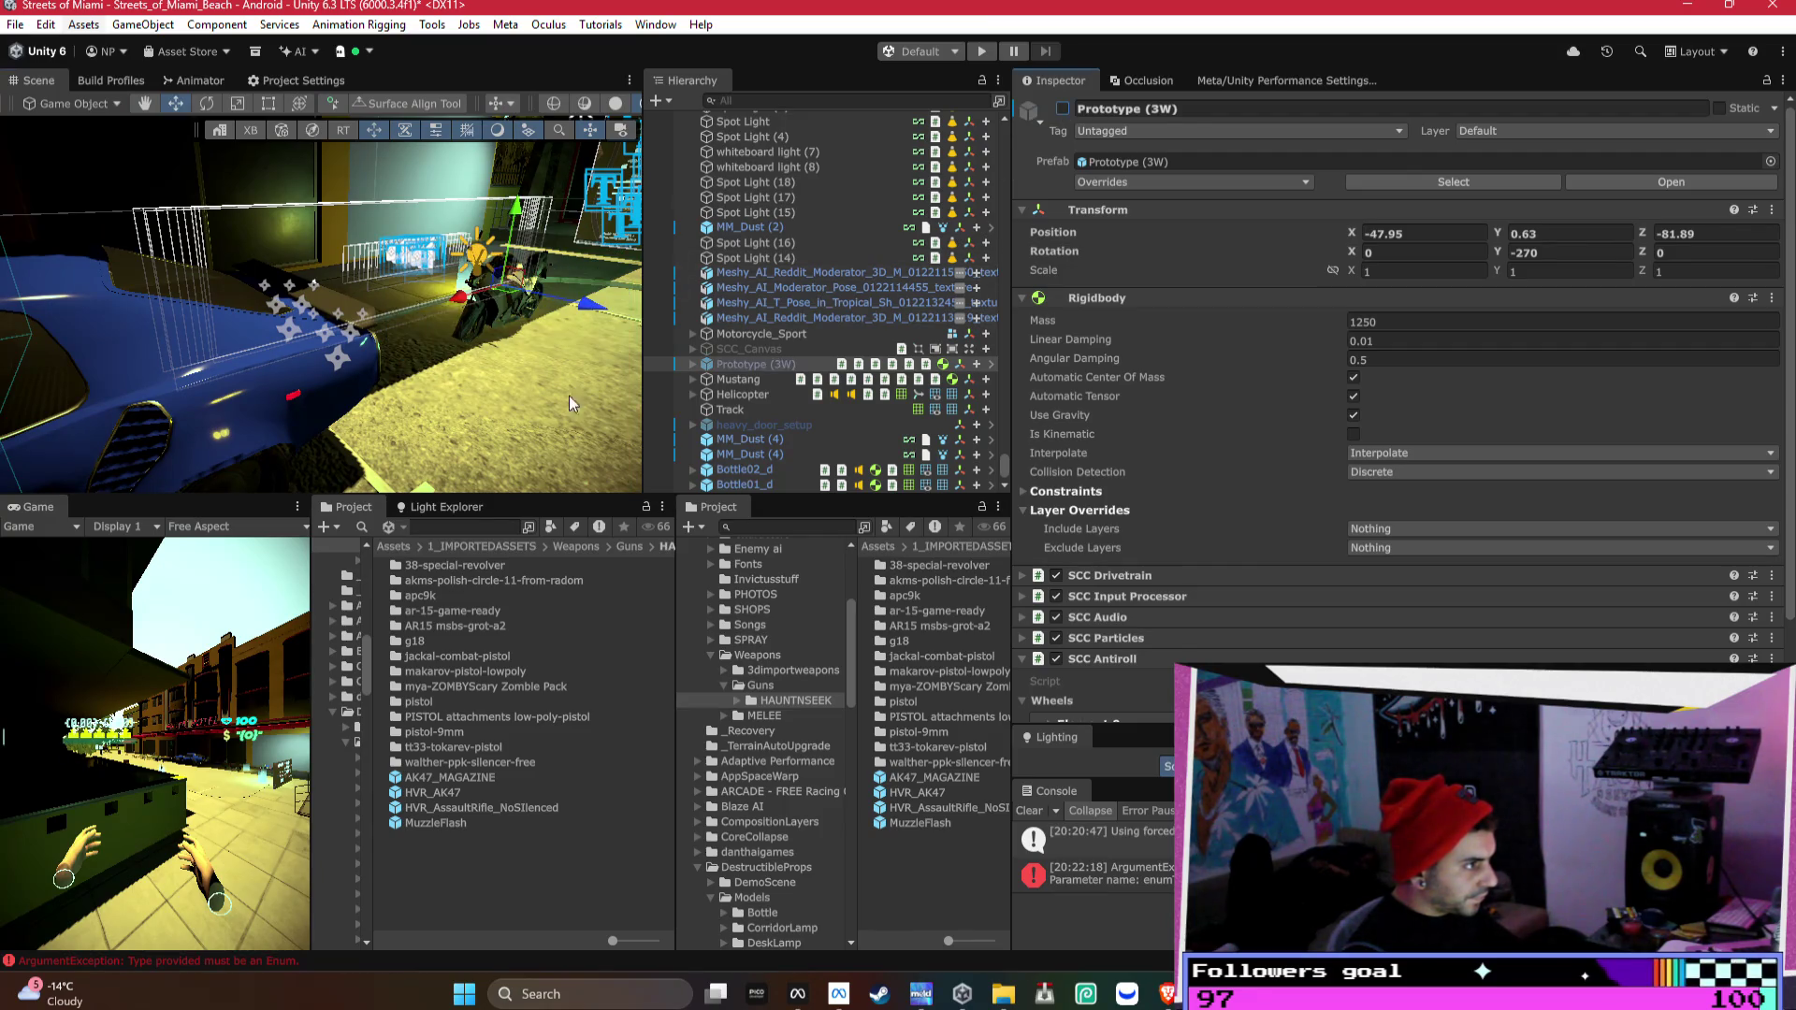
- Narrow the Inspector and enlarge the Scene view, looking down the sunlit street
{"action": "left_click_drag", "start_coordinate": [1011, 375], "coordinate": [1308, 374]}
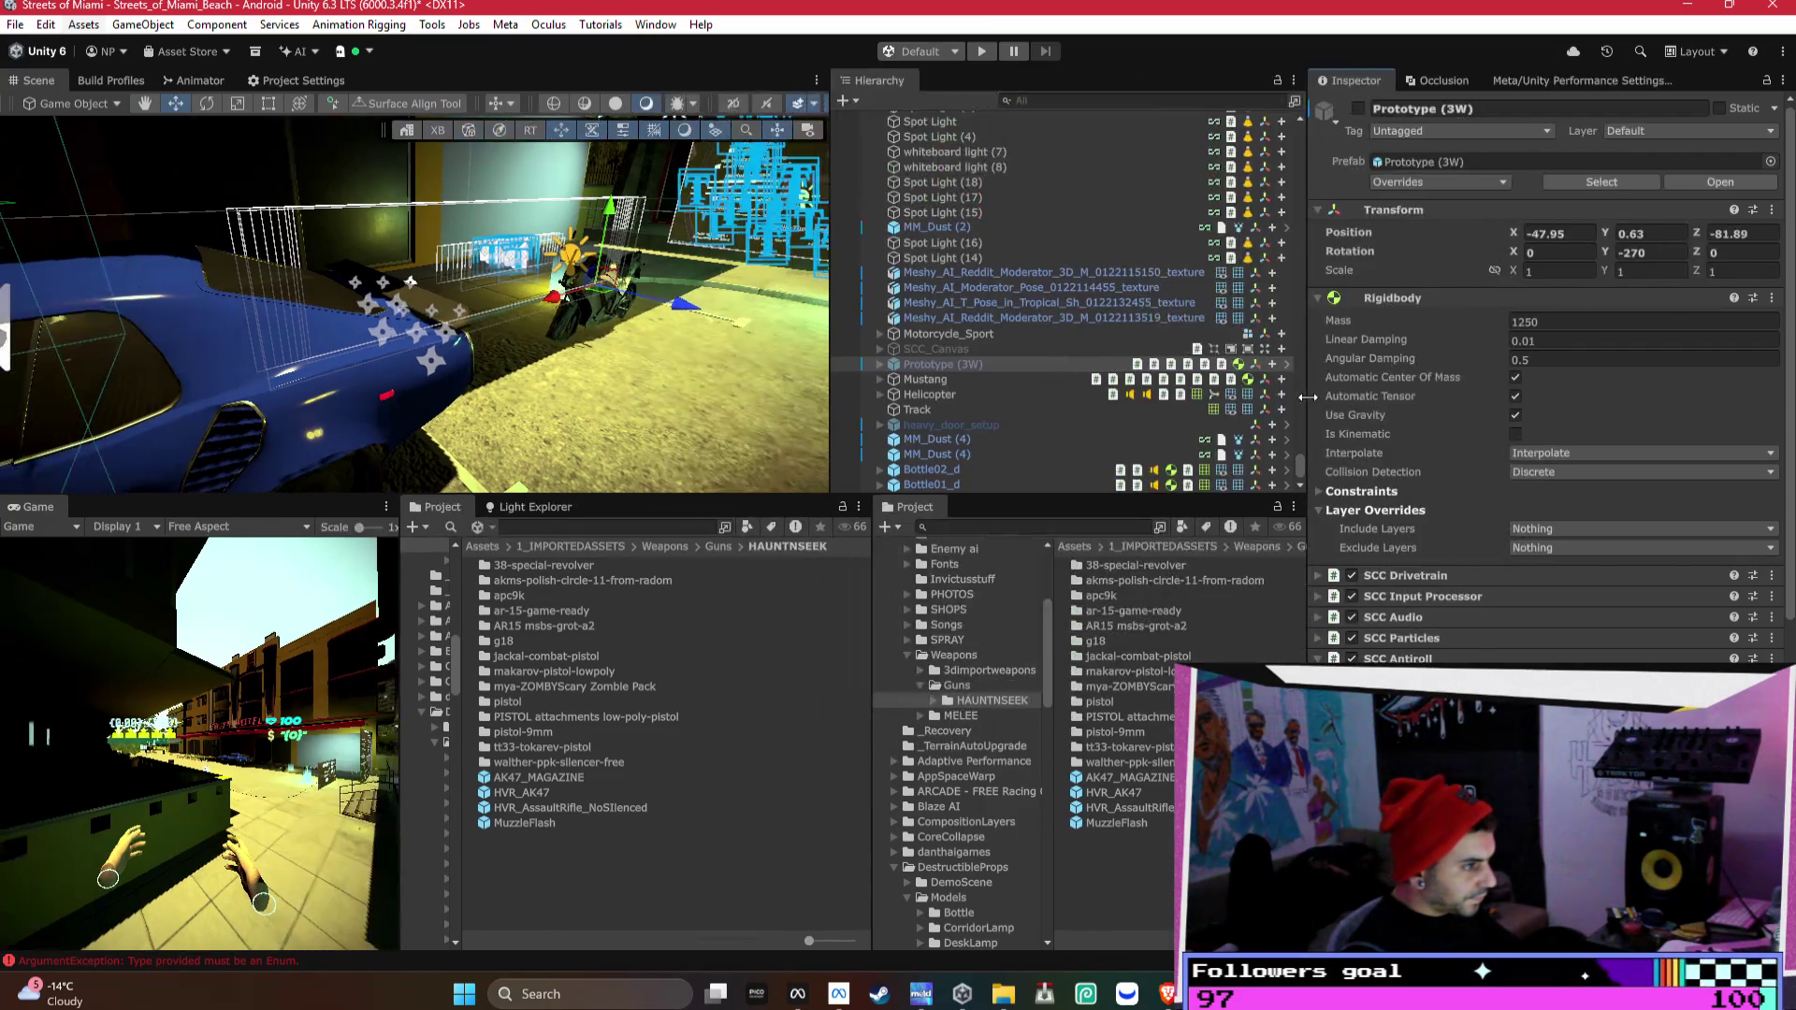
{"action": "left_click_drag", "start_coordinate": [824, 339], "coordinate": [1058, 334]}
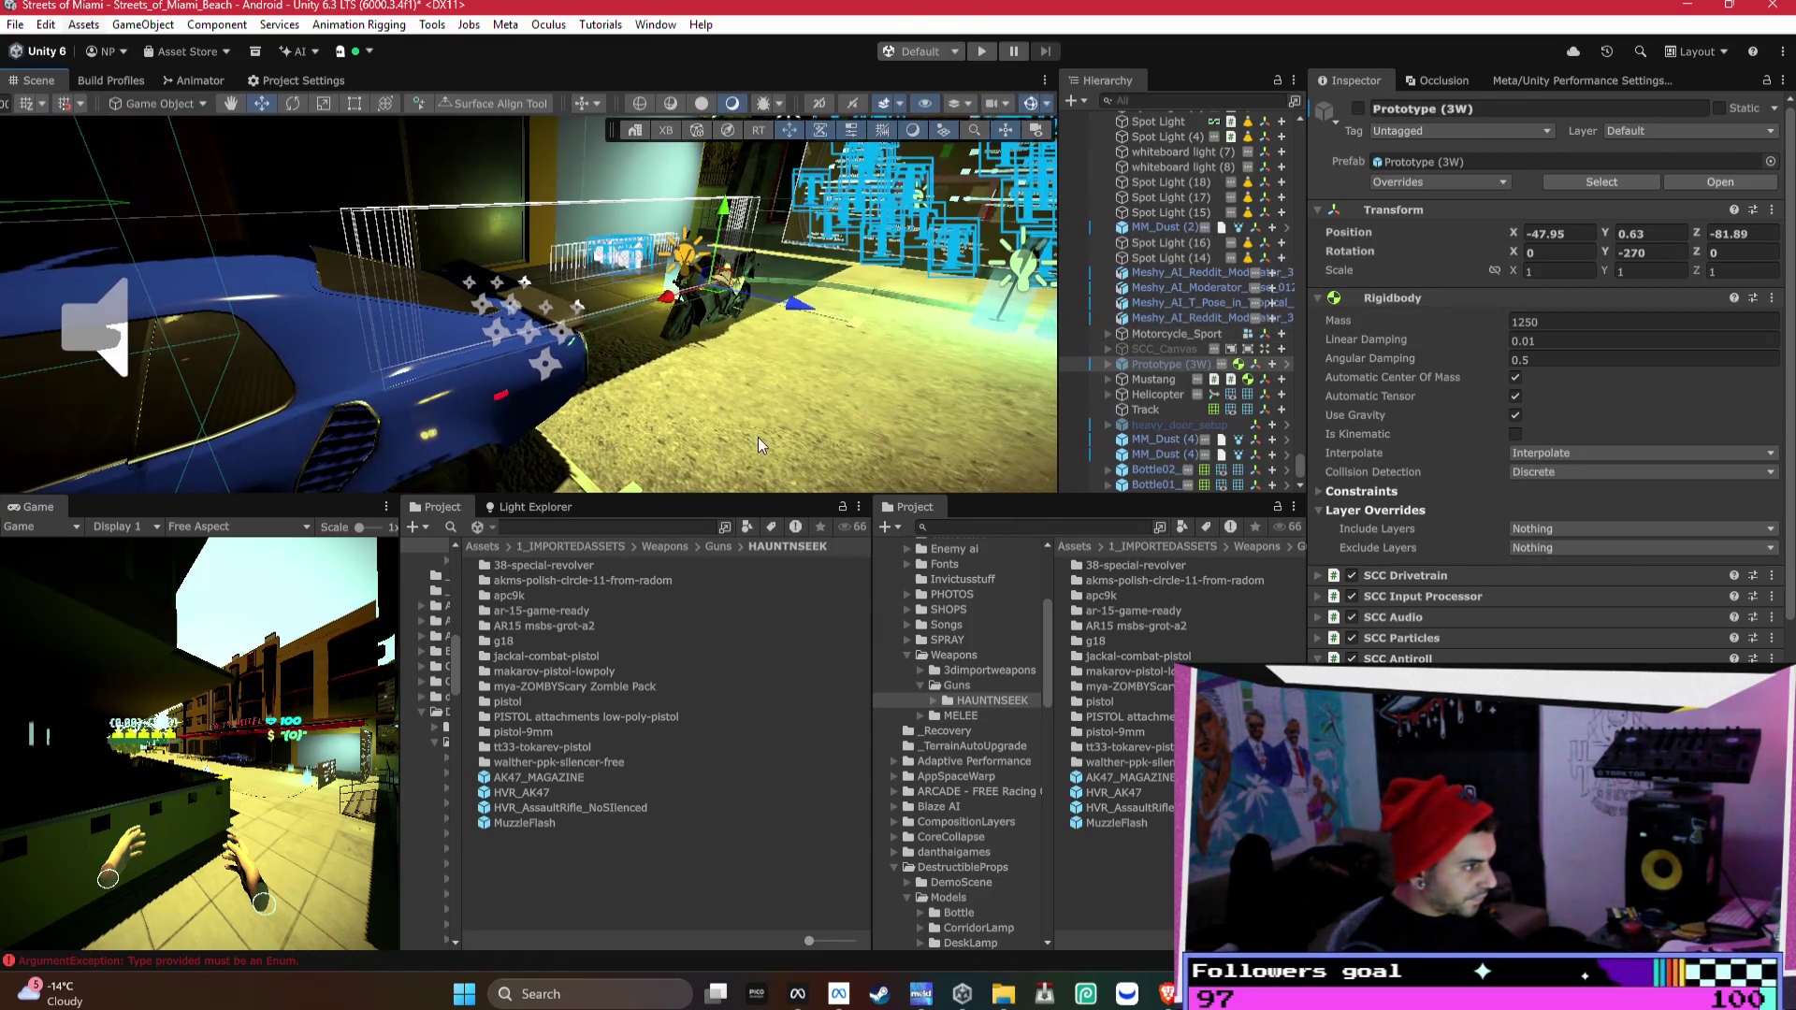
{"action": "left_click_drag", "start_coordinate": [763, 496], "coordinate": [763, 628]}
{"action": "mouse_move", "coordinate": [776, 449]}
{"action": "left_mouse_down"}
{"action": "mouse_move", "coordinate": [798, 379]}
{"action": "mouse_move", "coordinate": [374, 337]}
{"action": "mouse_move", "coordinate": [664, 397]}
{"action": "mouse_move", "coordinate": [543, 402]}
{"action": "mouse_move", "coordinate": [778, 400]}
{"action": "mouse_move", "coordinate": [692, 369]}
{"action": "left_mouse_up"}
{"action": "left_click_drag", "start_coordinate": [501, 304], "coordinate": [274, 137]}
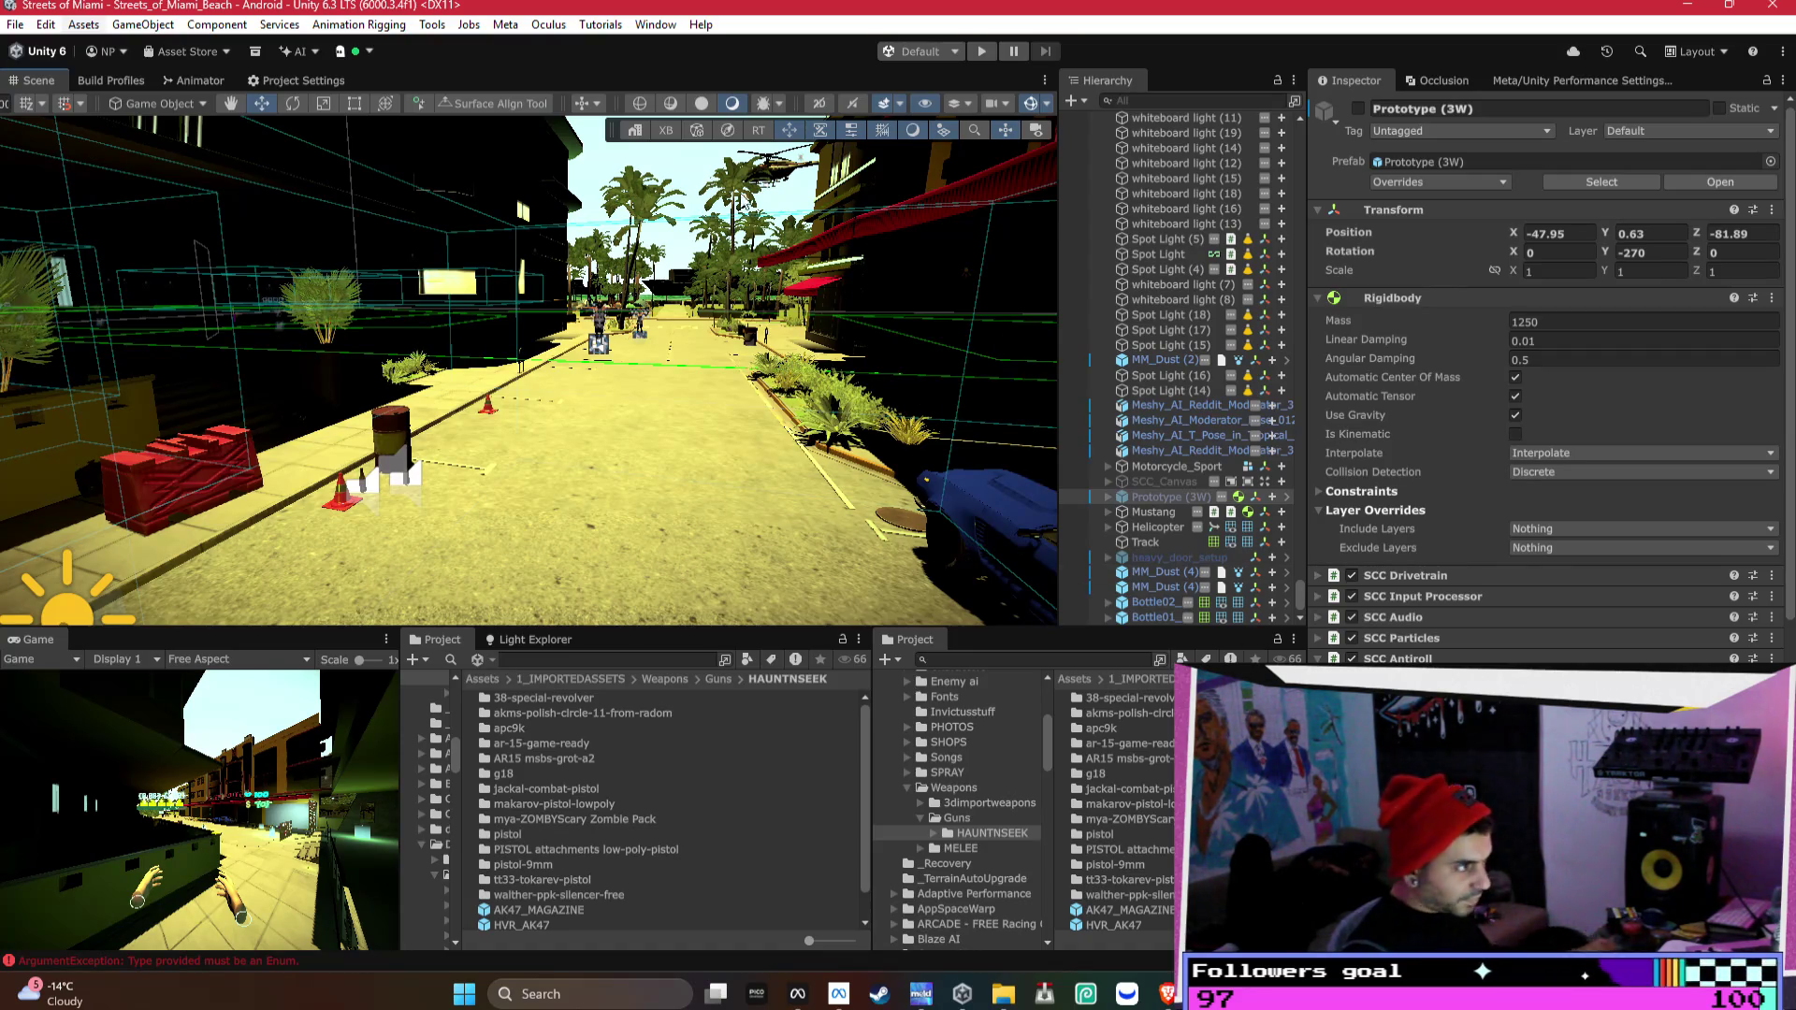
- Set the Mustang's Max Health and HVR Damage Handler Life both to 300
{"action": "key", "text": "f"}
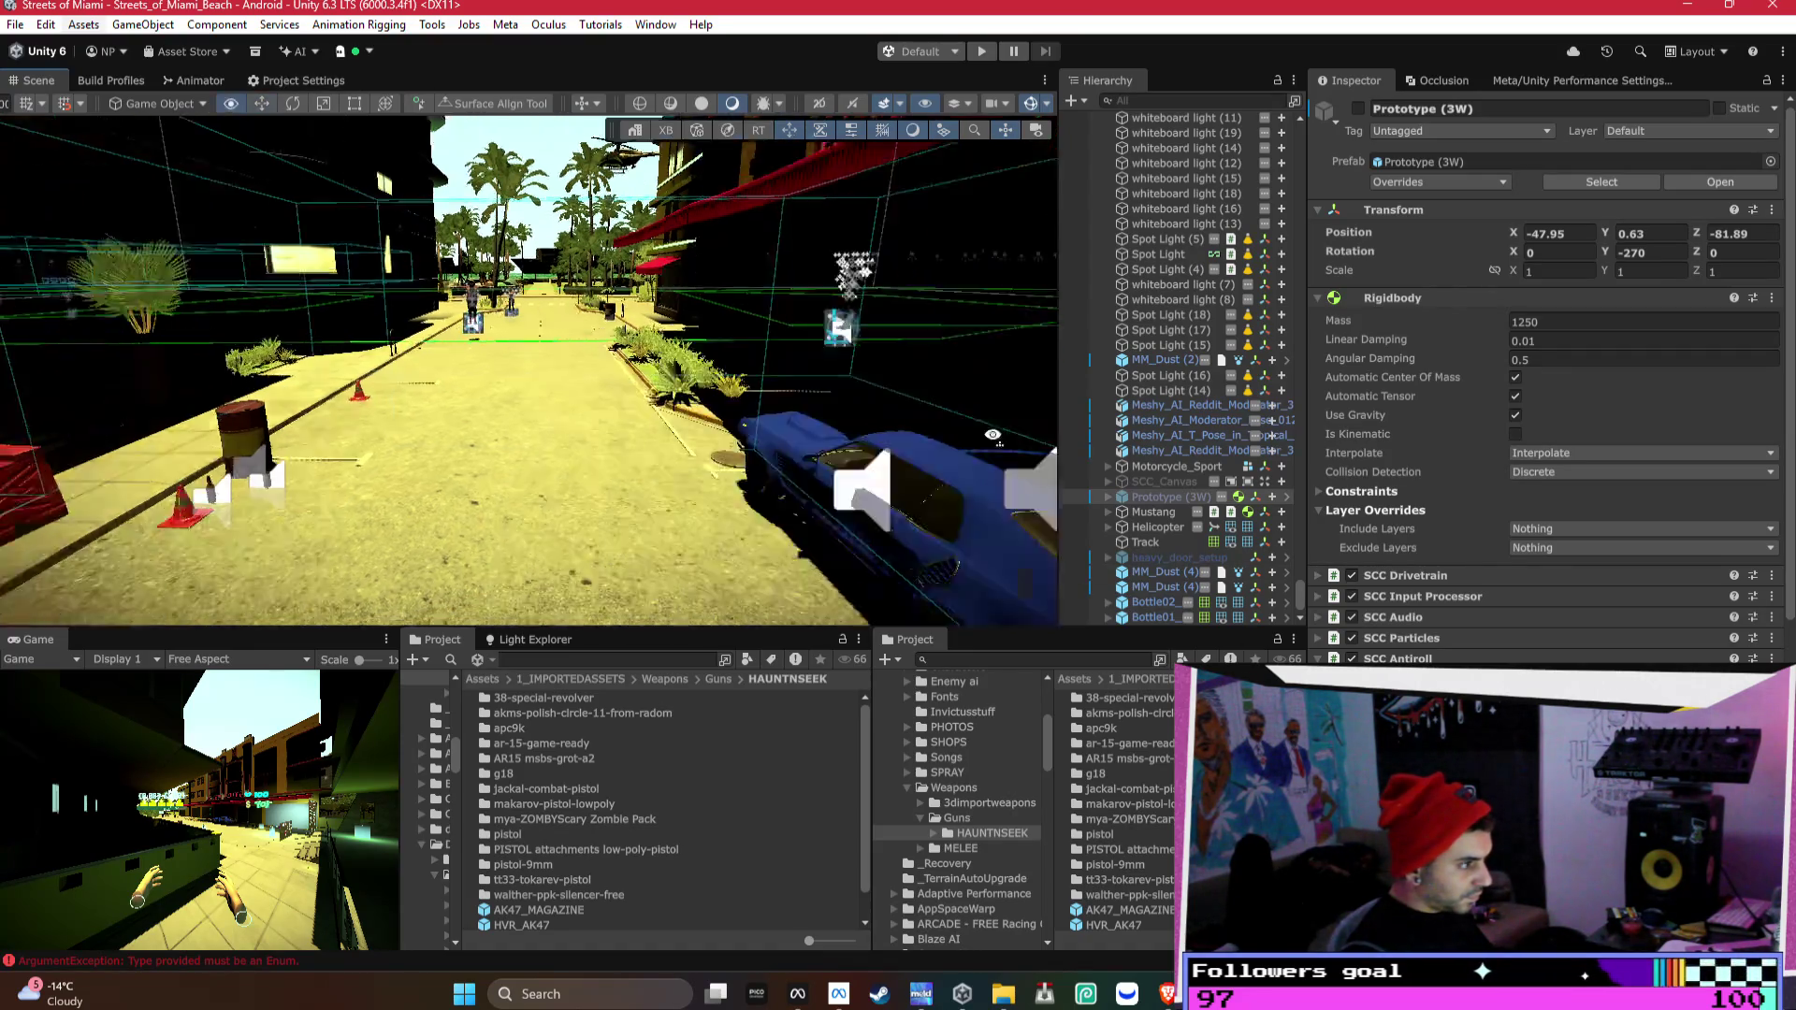
{"action": "left_click", "coordinate": [710, 456]}
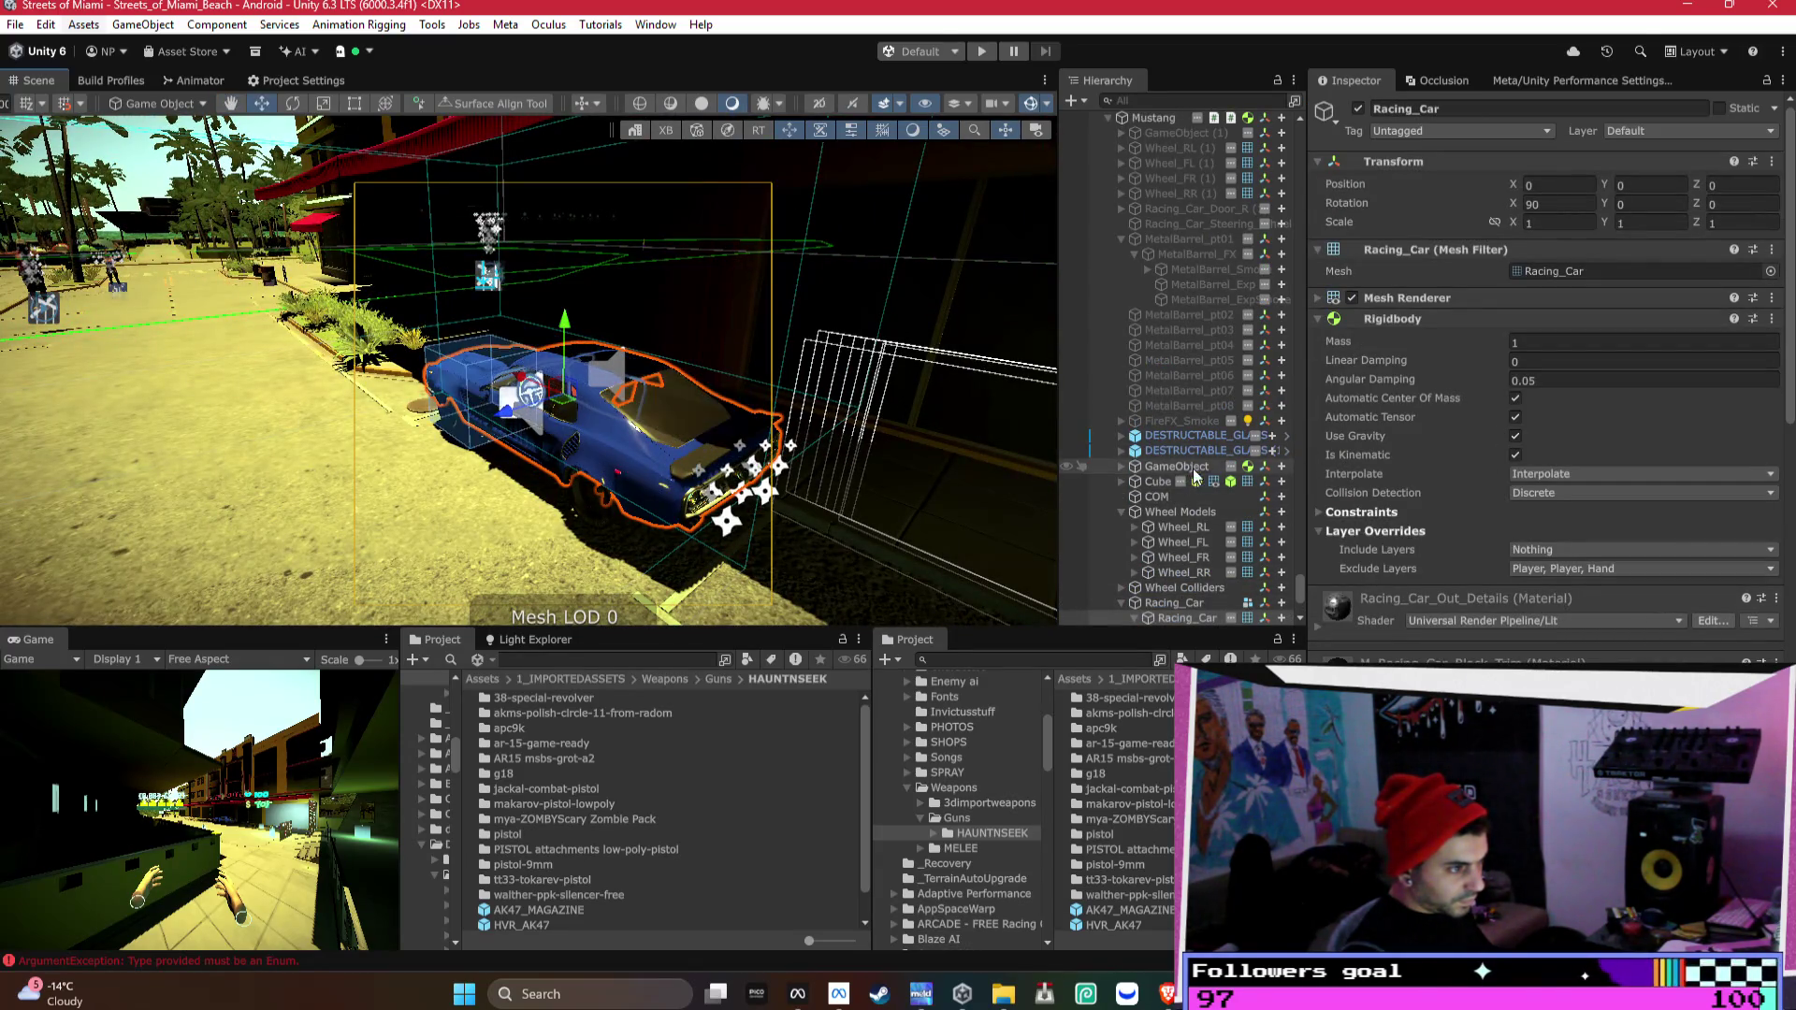
{"action": "left_click", "coordinate": [1182, 119]}
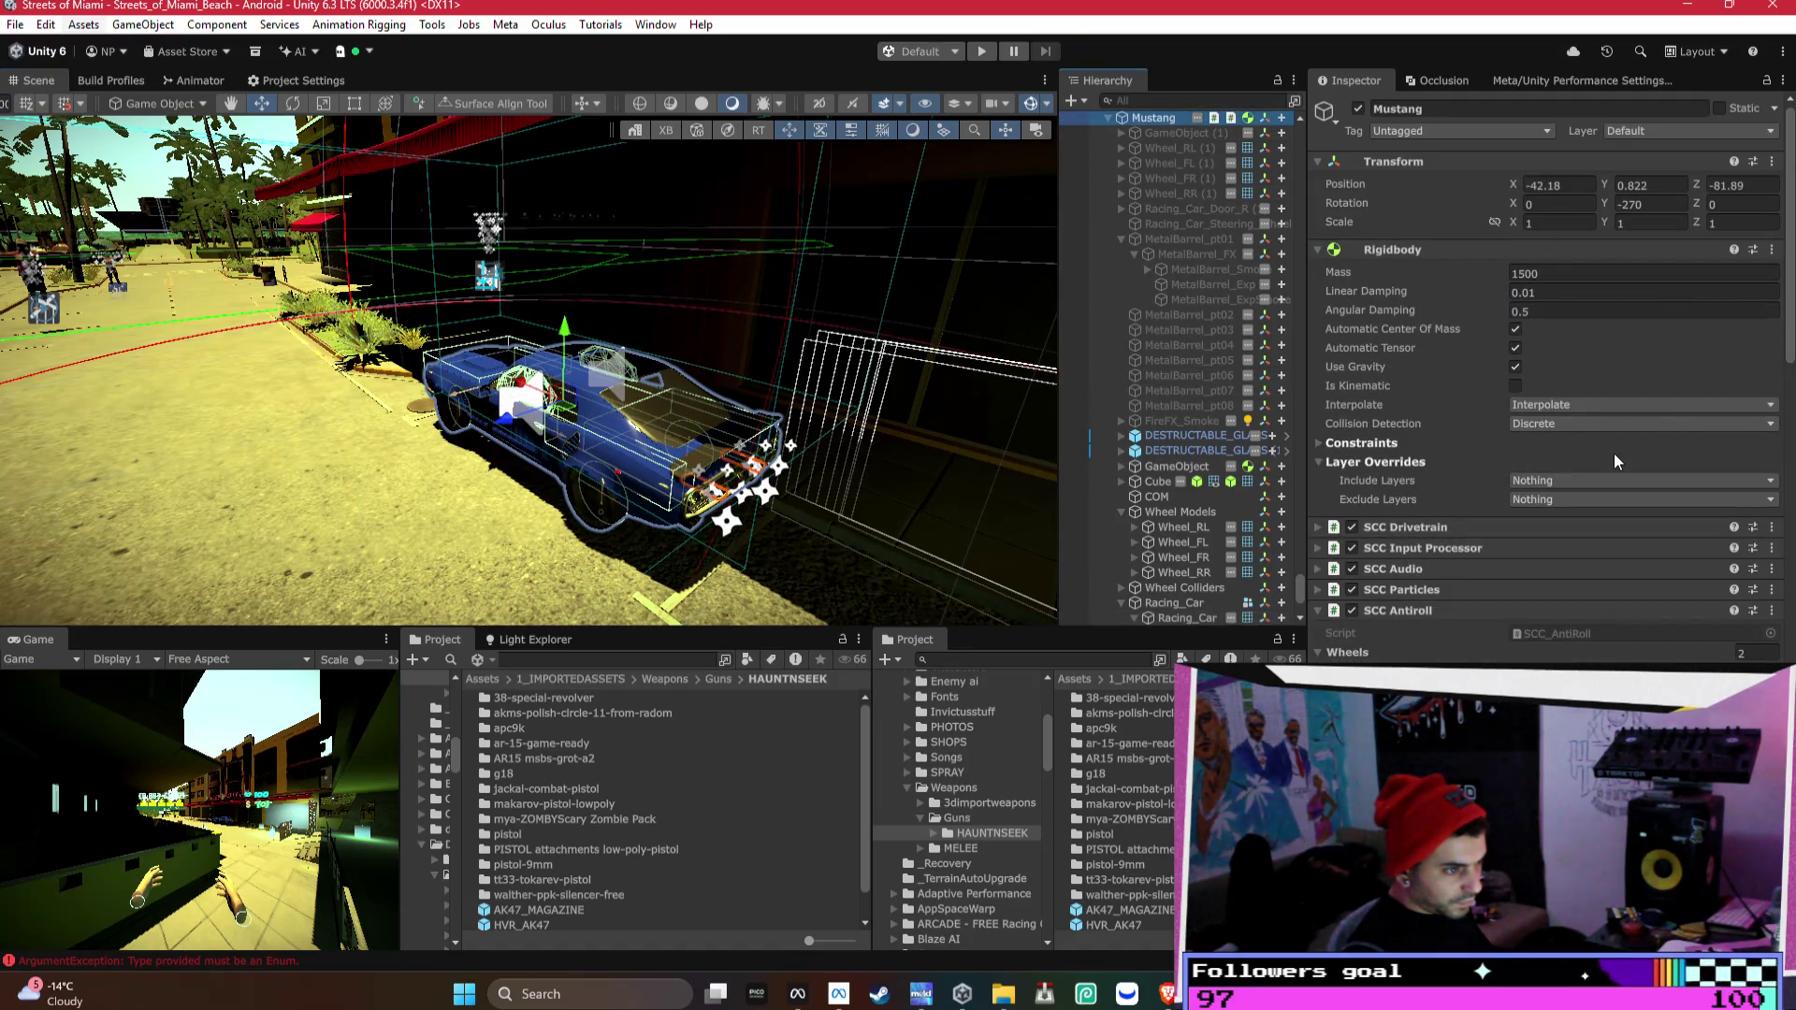
{"action": "scroll", "coordinate": [1613, 452], "scroll_direction": "down", "scroll_amount": 7}
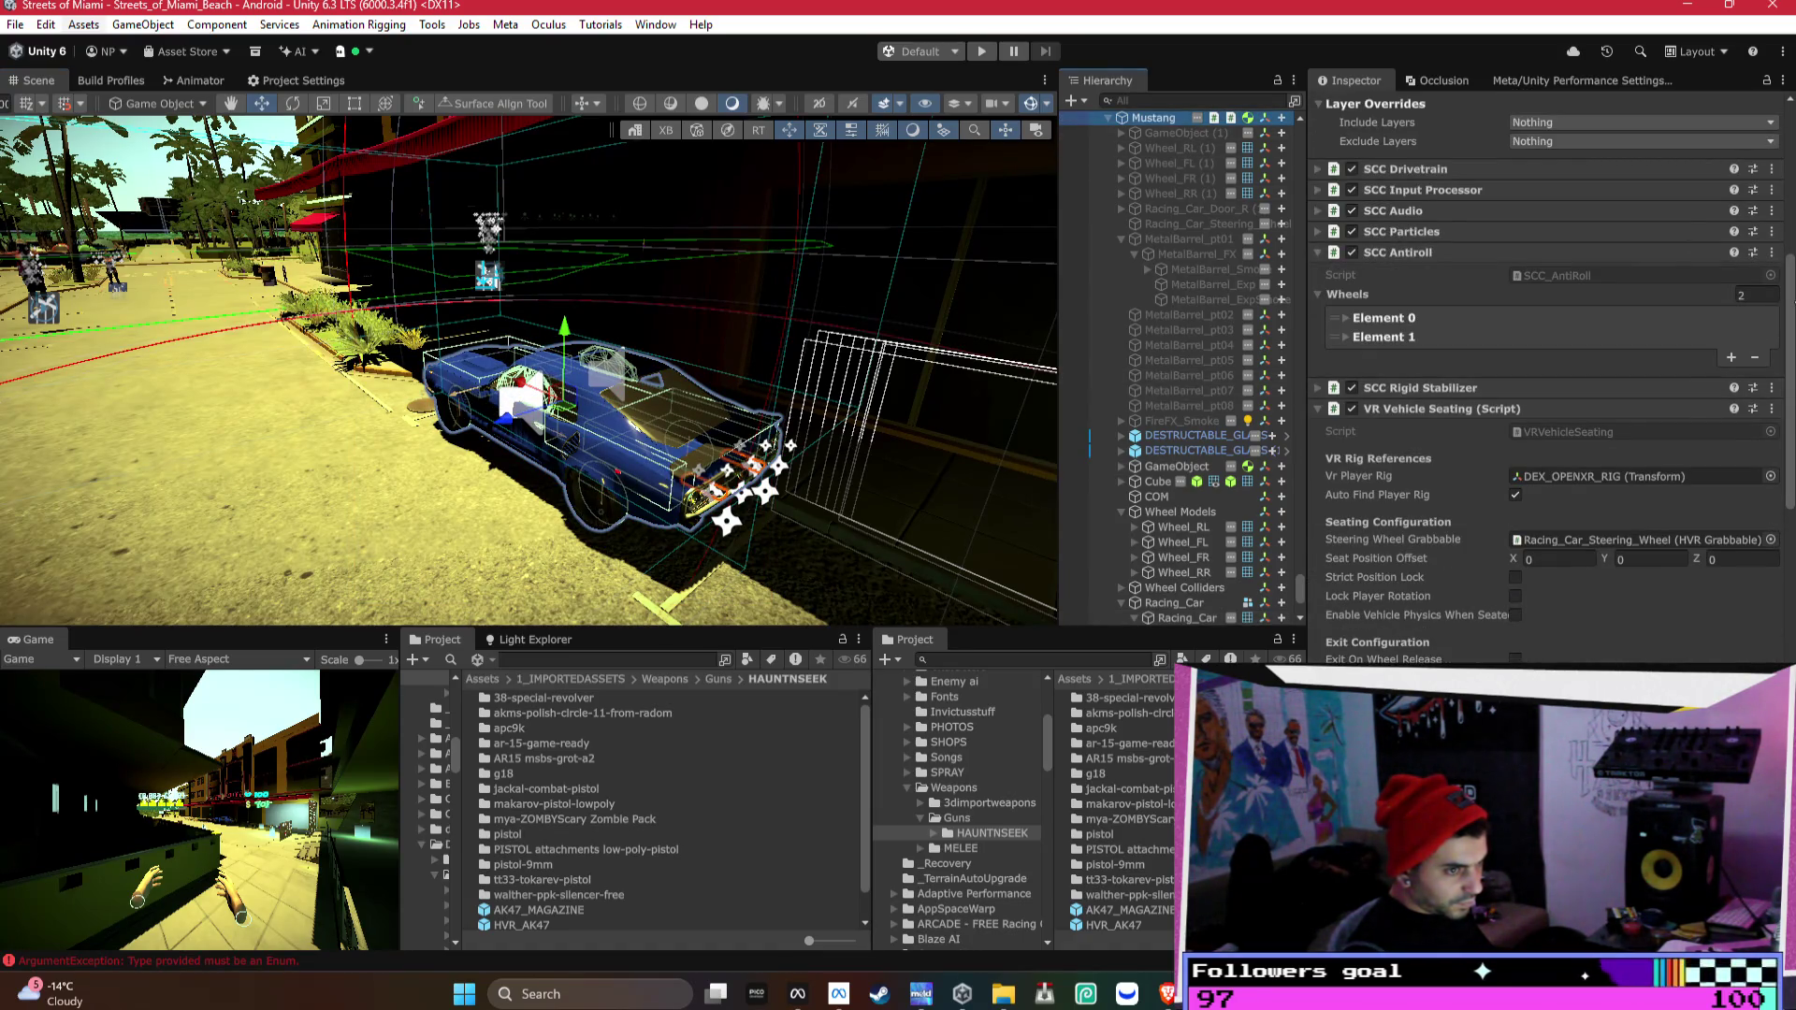
{"action": "left_click_drag", "start_coordinate": [1789, 309], "coordinate": [1756, 634]}
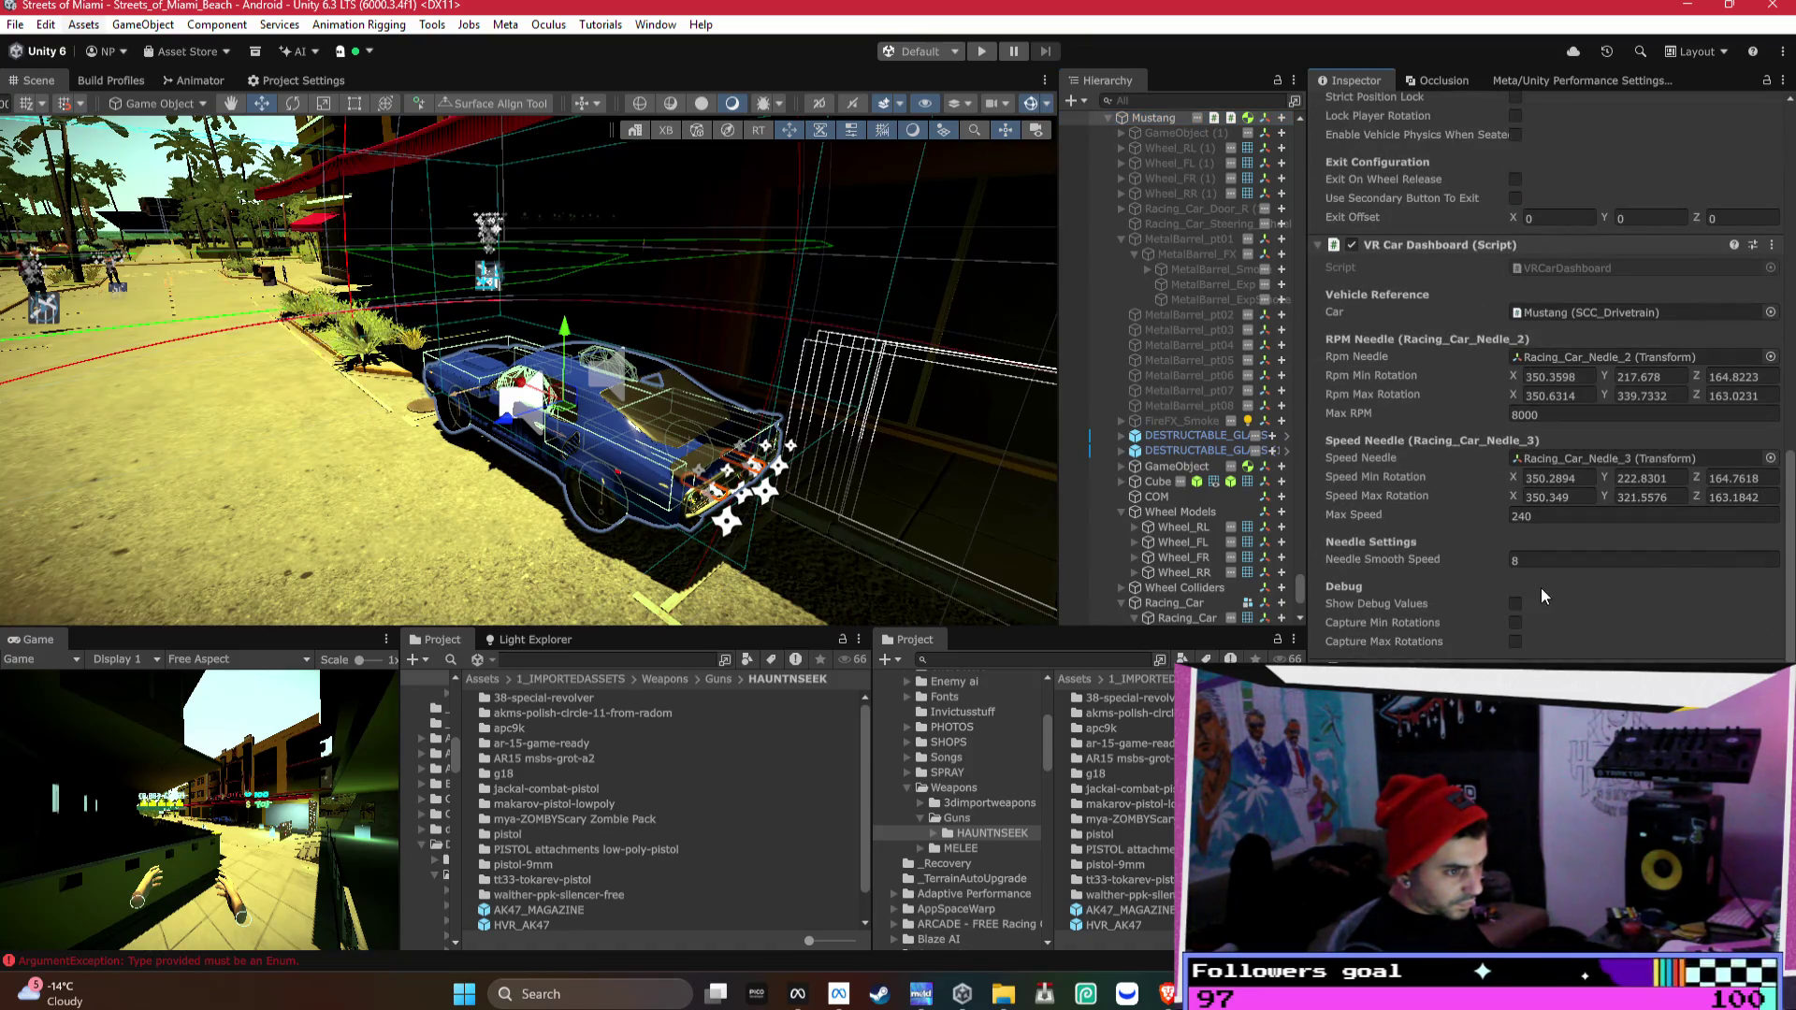
{"action": "scroll", "coordinate": [1529, 550], "scroll_direction": "down", "scroll_amount": 9}
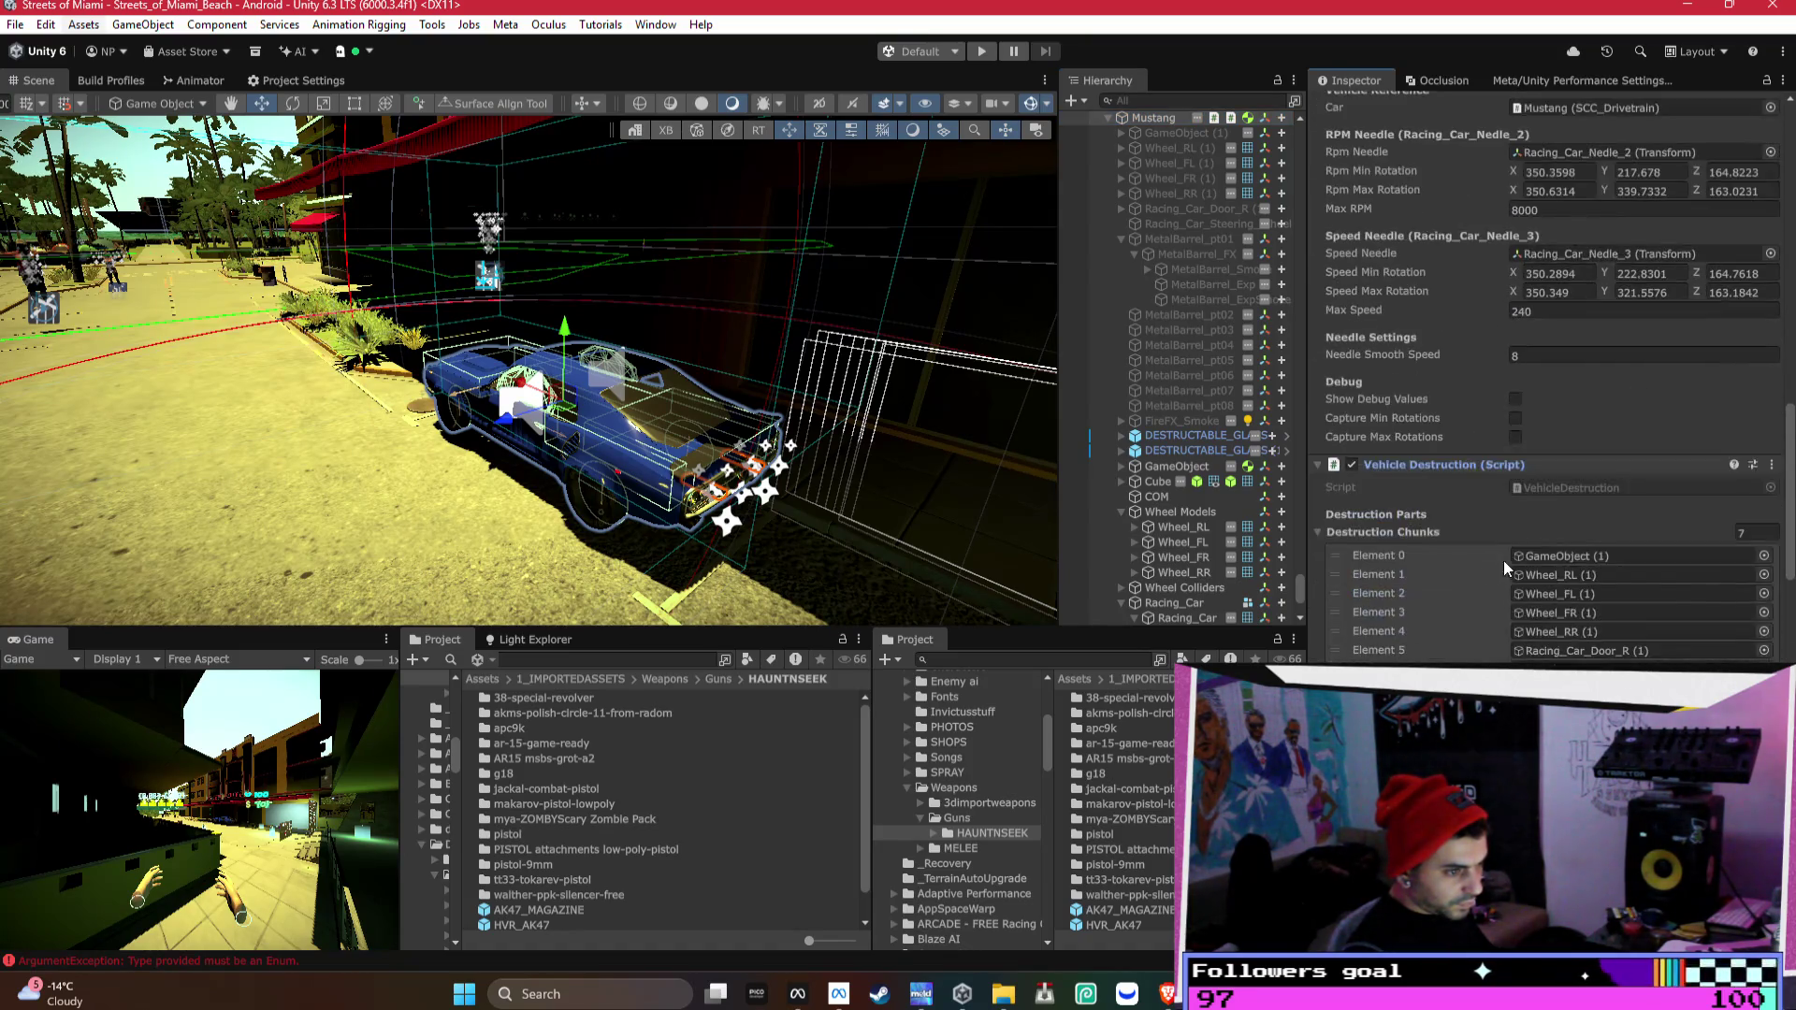
{"action": "left_click", "coordinate": [1759, 505]}
{"action": "type", "text": "30"}
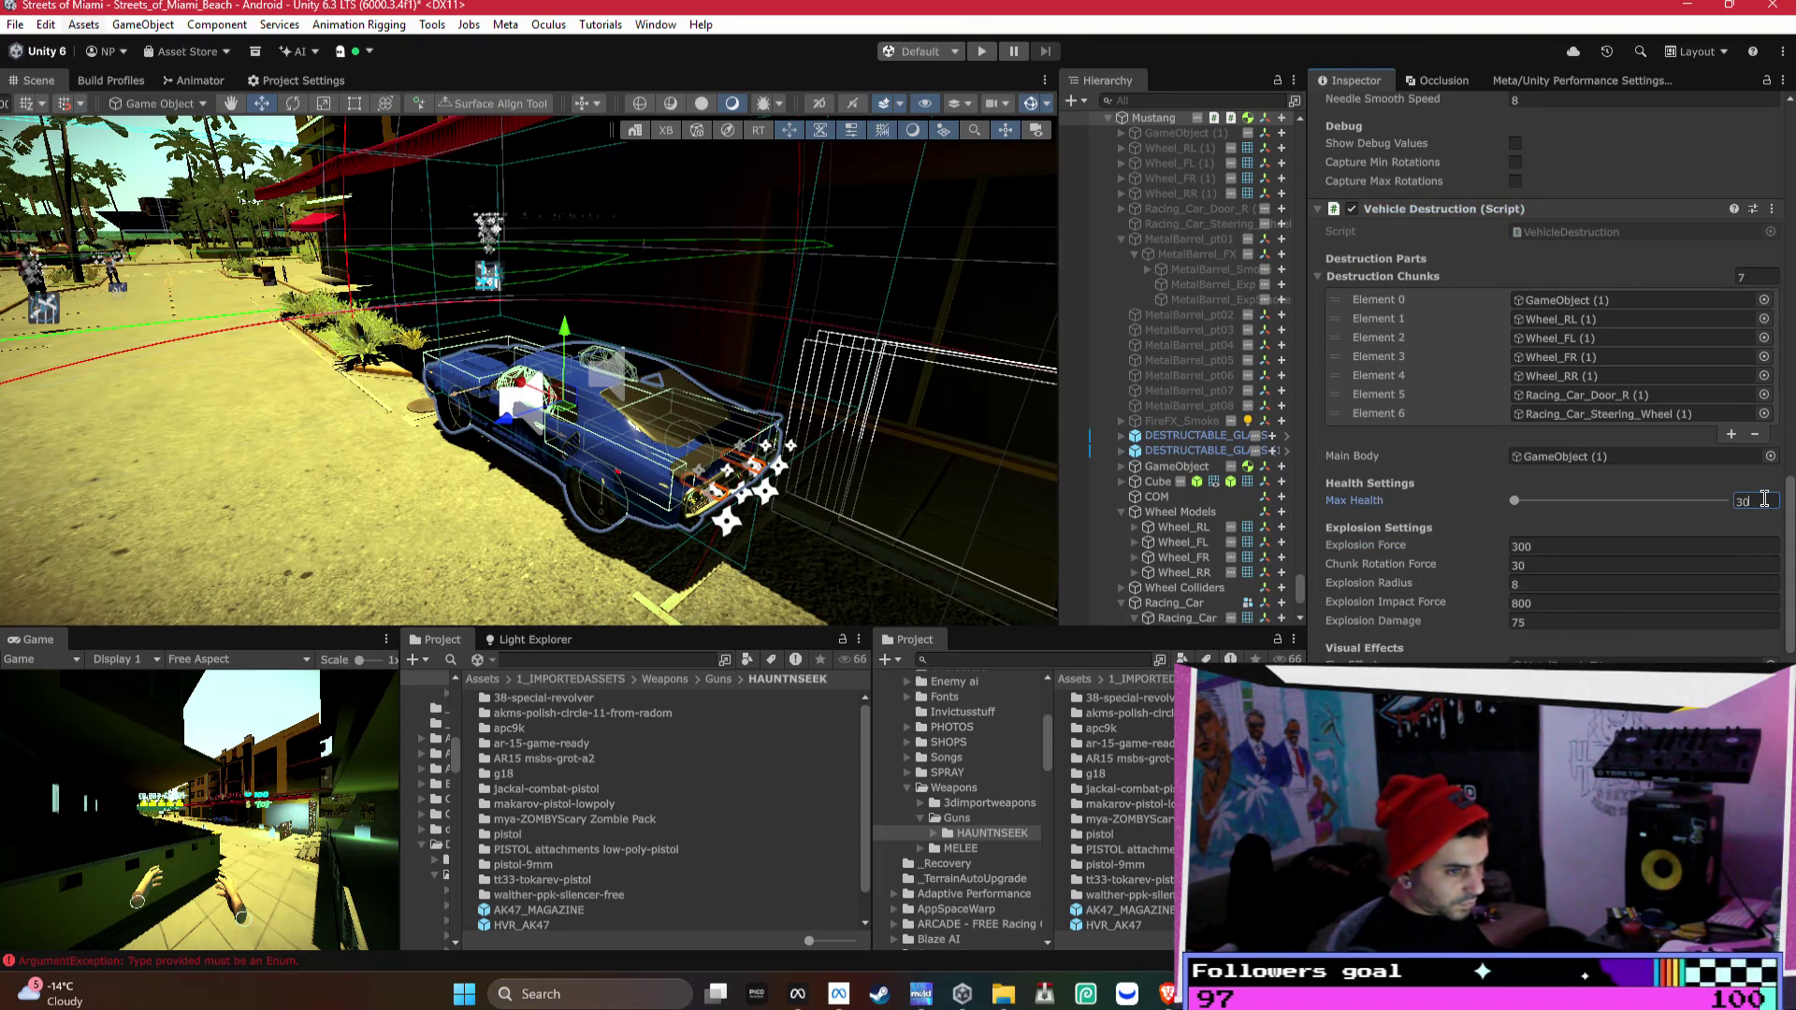
{"action": "scroll", "coordinate": [1764, 500], "scroll_direction": "down", "scroll_amount": 4}
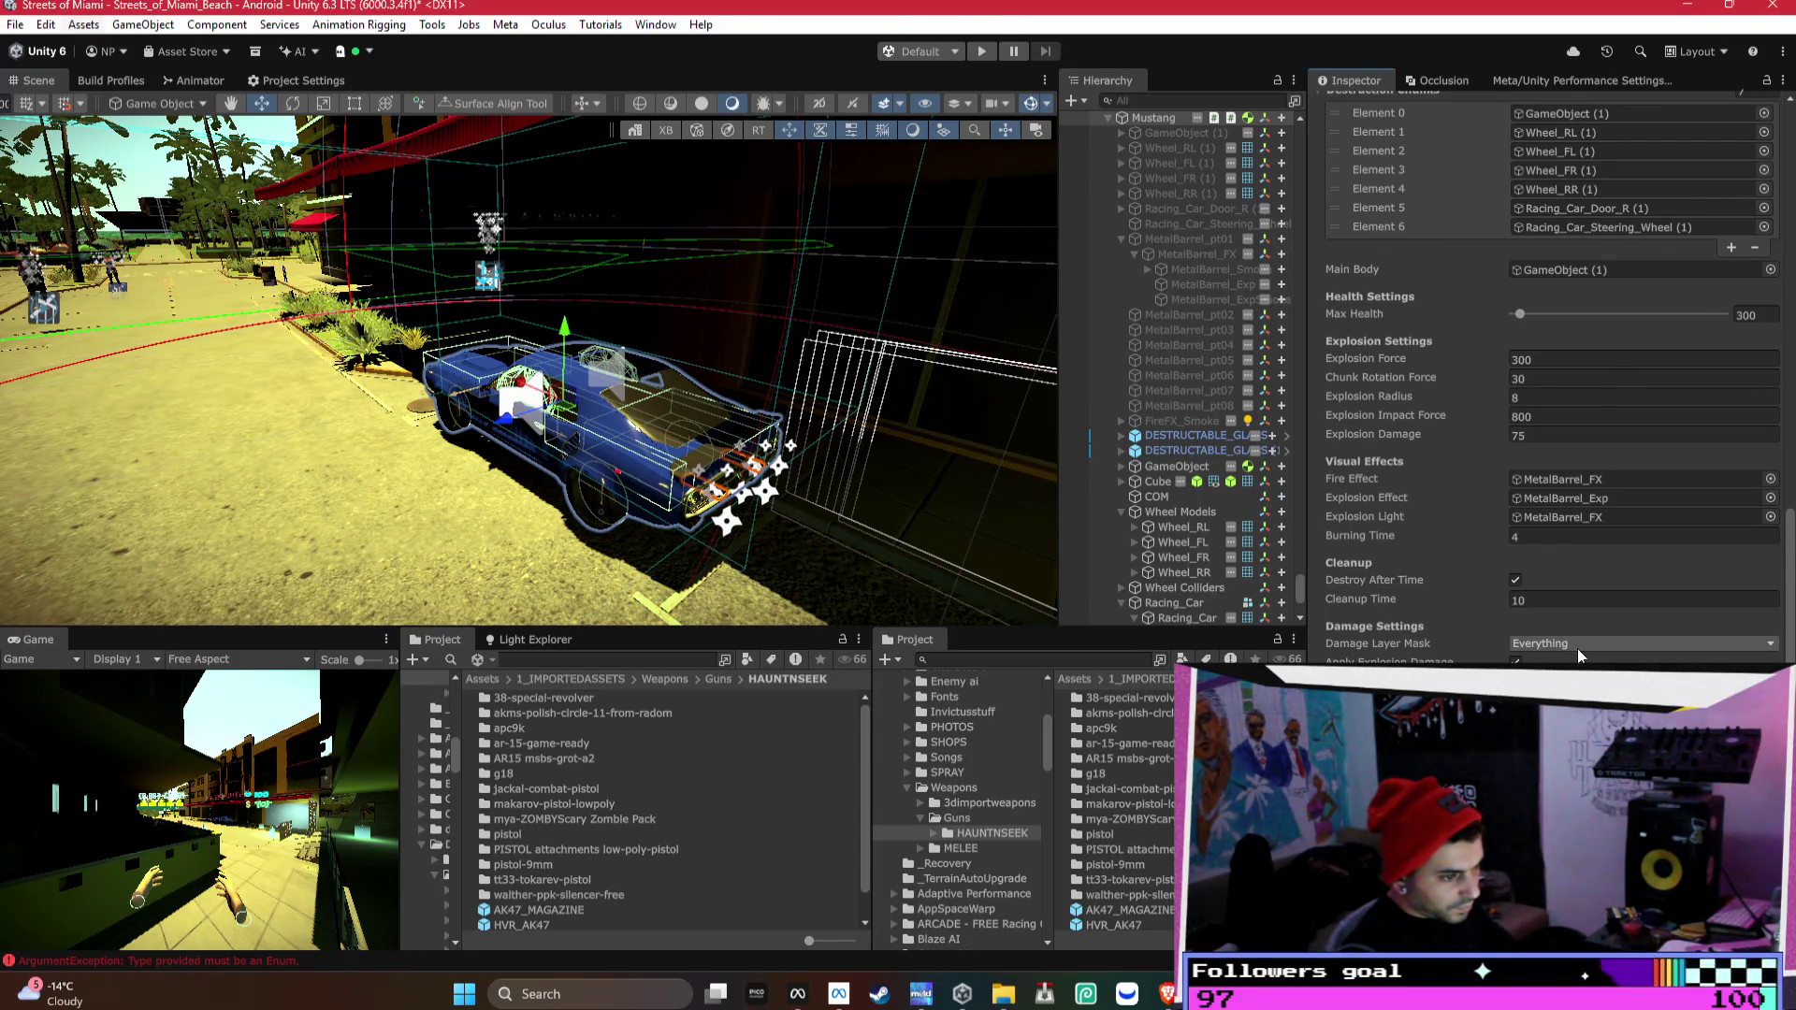
{"action": "scroll", "coordinate": [1580, 647], "scroll_direction": "down", "scroll_amount": 2}
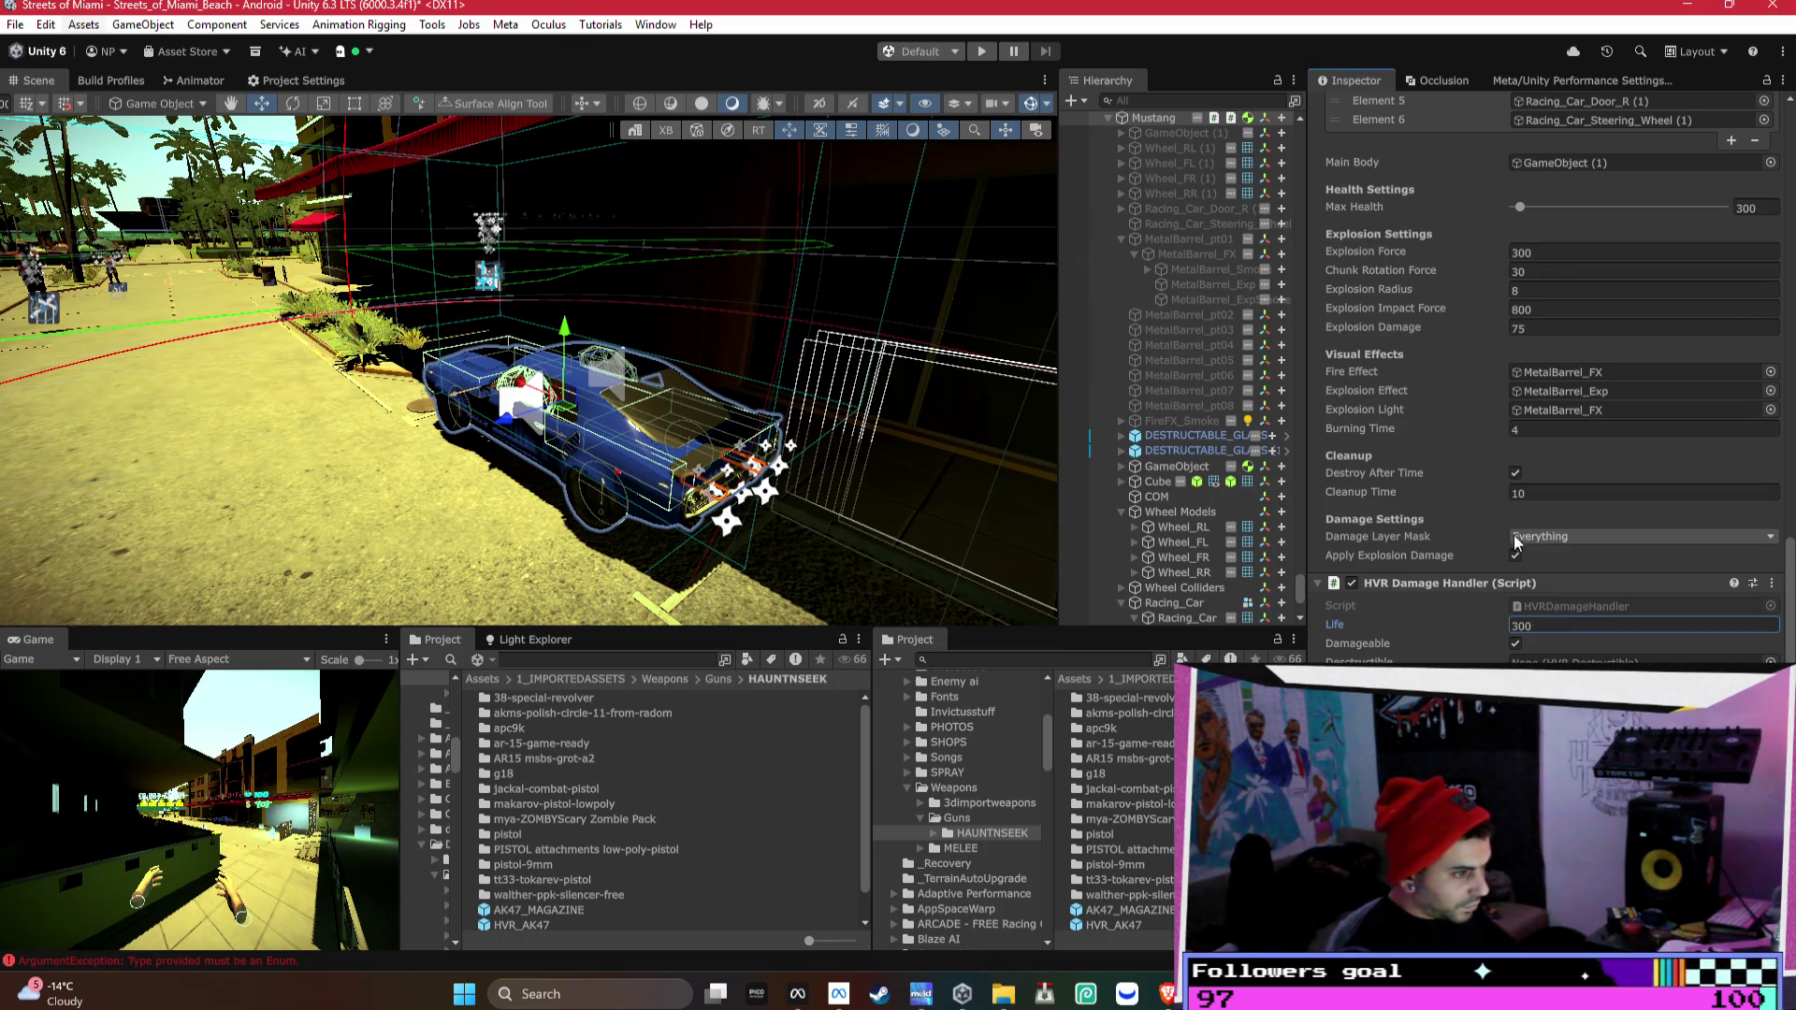
{"action": "scroll", "coordinate": [1110, 229], "scroll_direction": "up", "scroll_amount": 2}
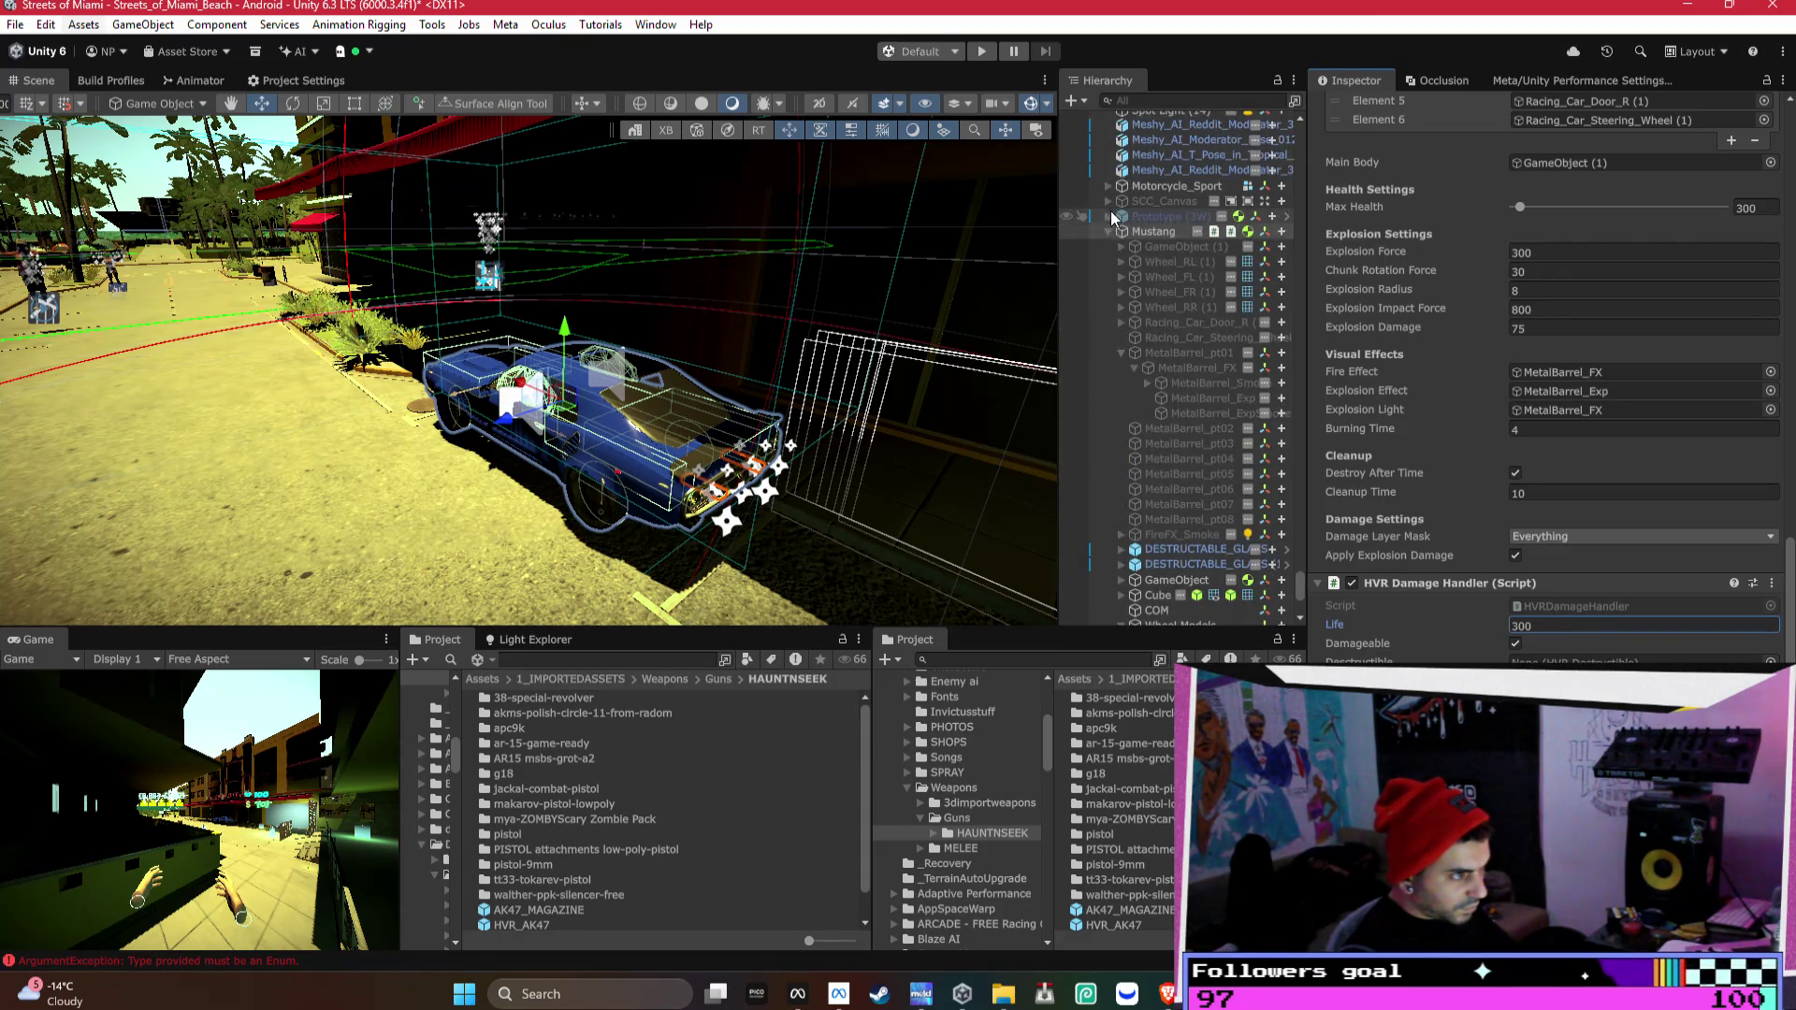
{"action": "left_click", "coordinate": [1108, 230]}
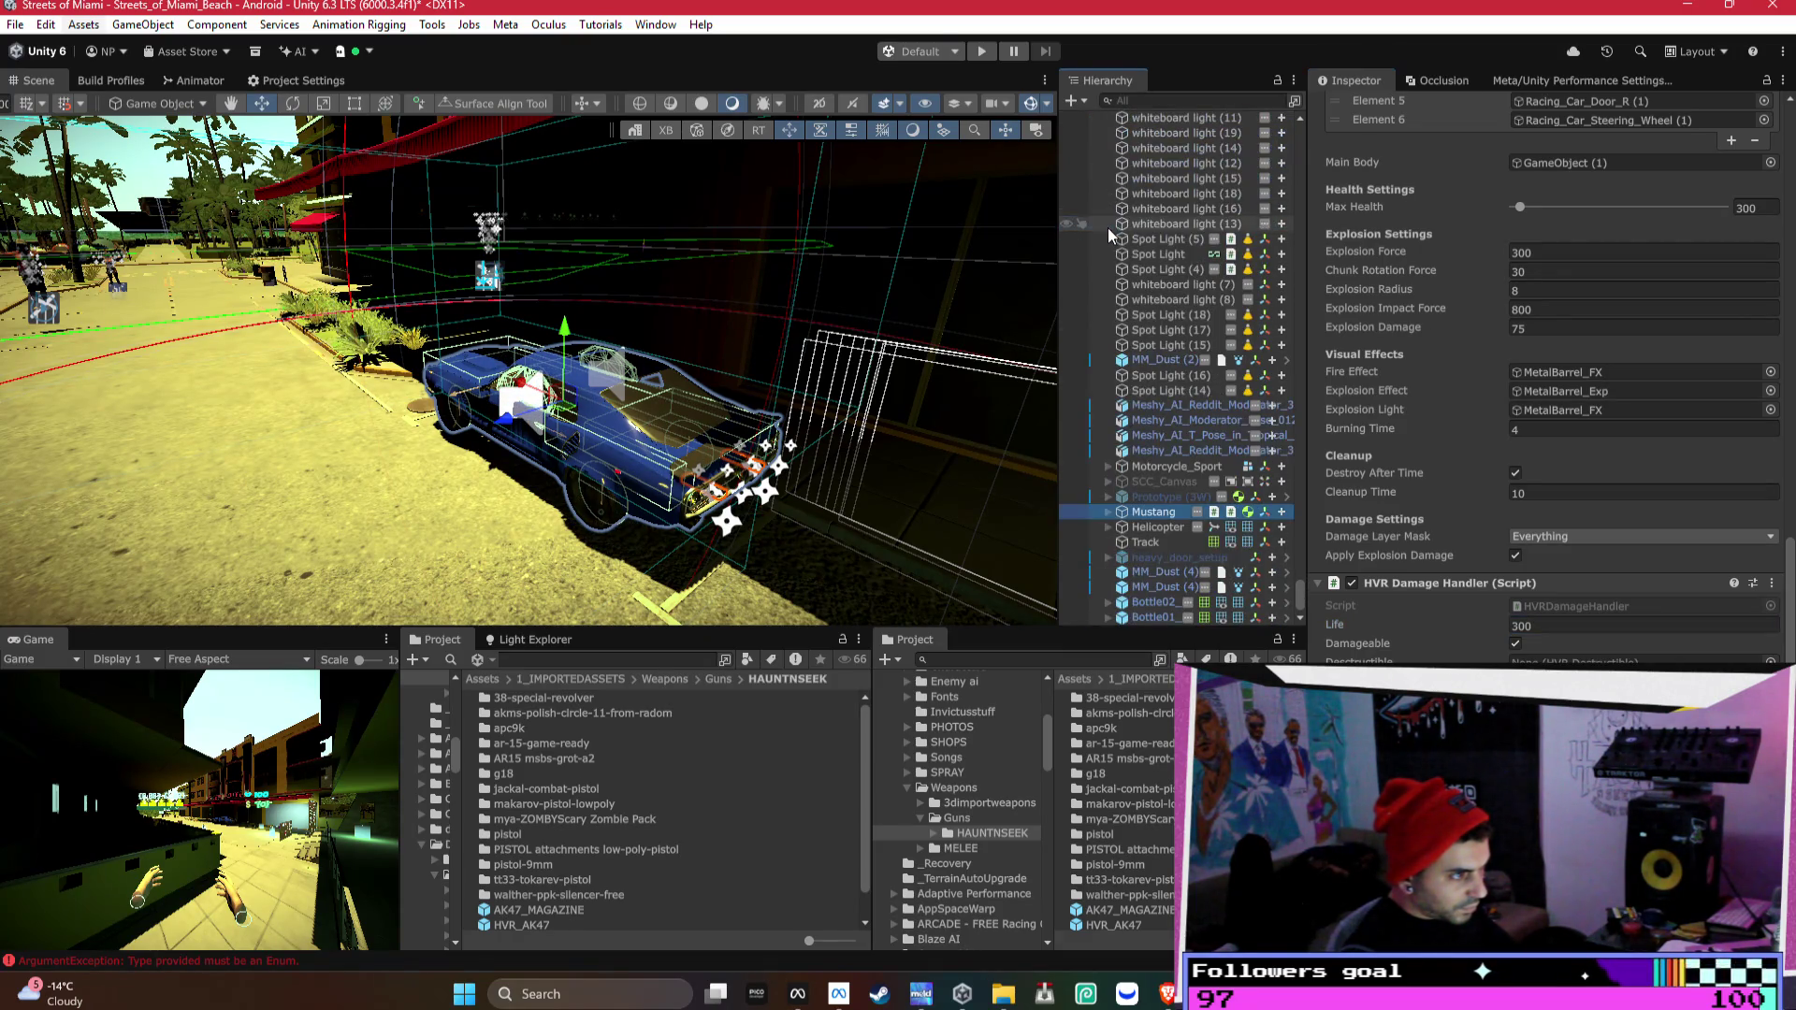
- Delete the four leftover Meshy_AI objects from the Hierarchy
{"action": "left_click", "coordinate": [1176, 529]}
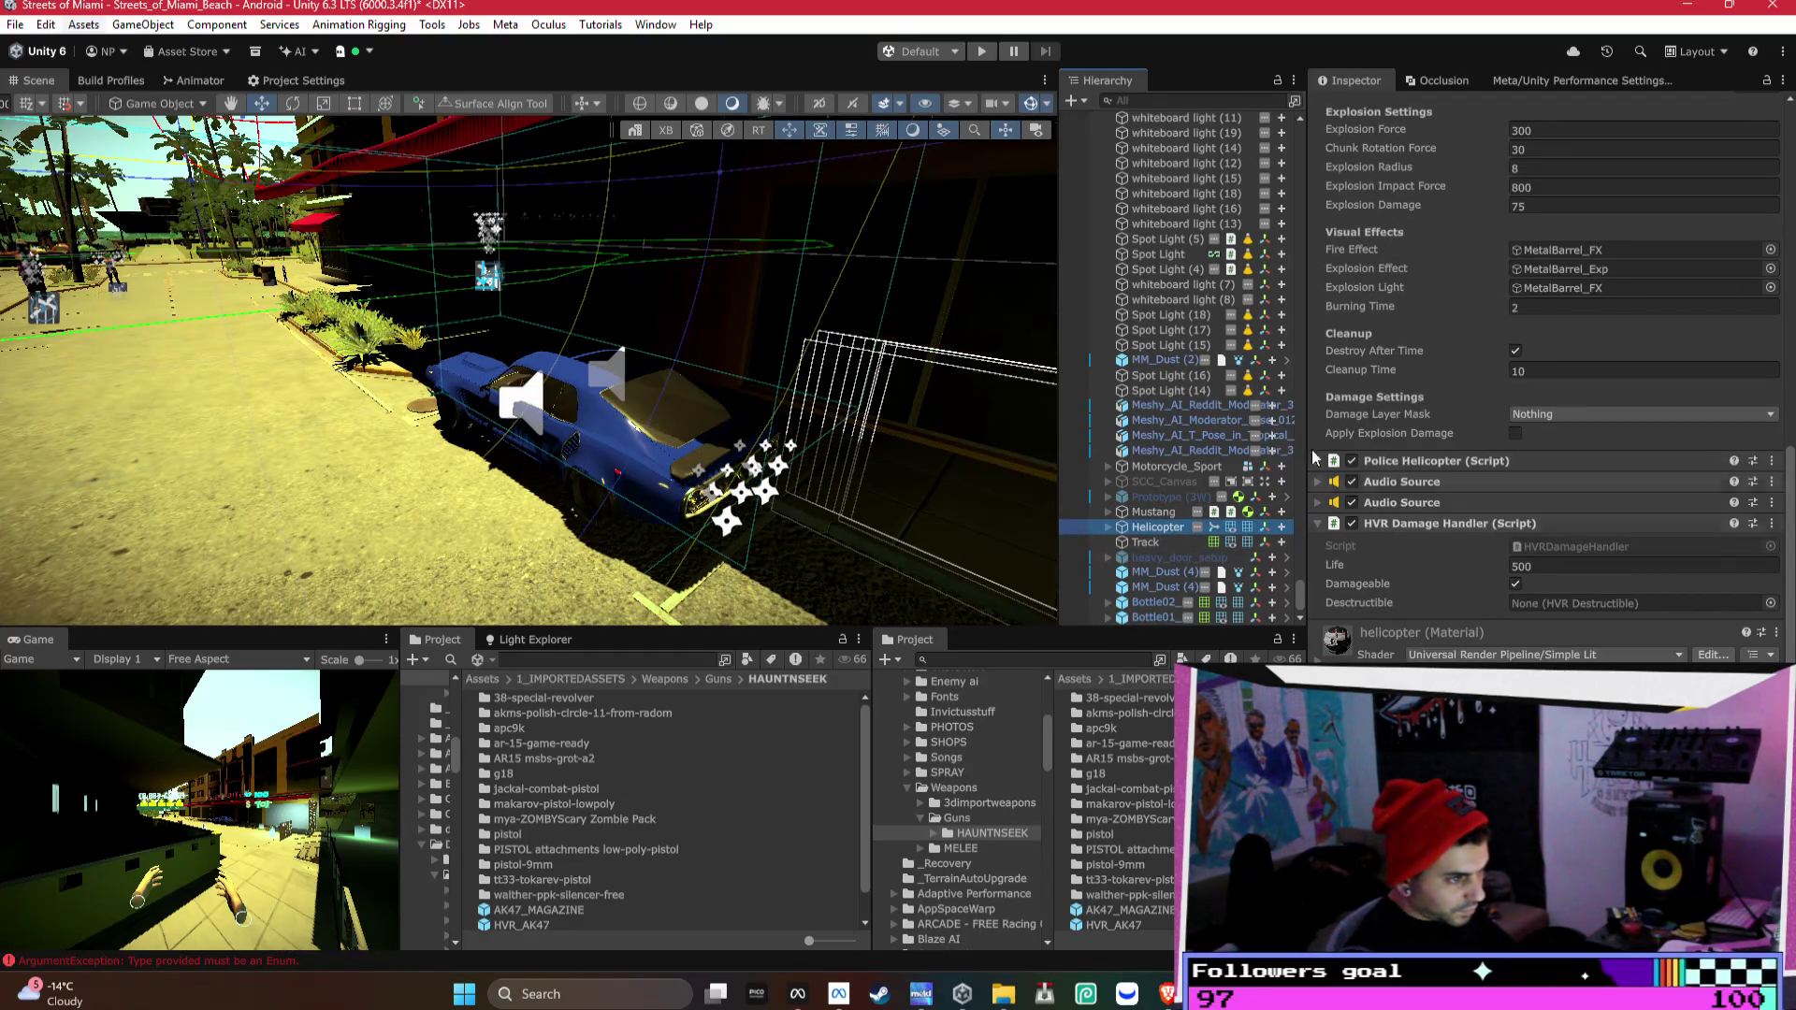
{"action": "scroll", "coordinate": [1216, 552], "scroll_direction": "up", "scroll_amount": 5}
{"action": "scroll", "coordinate": [1303, 593], "scroll_direction": "up", "scroll_amount": 6}
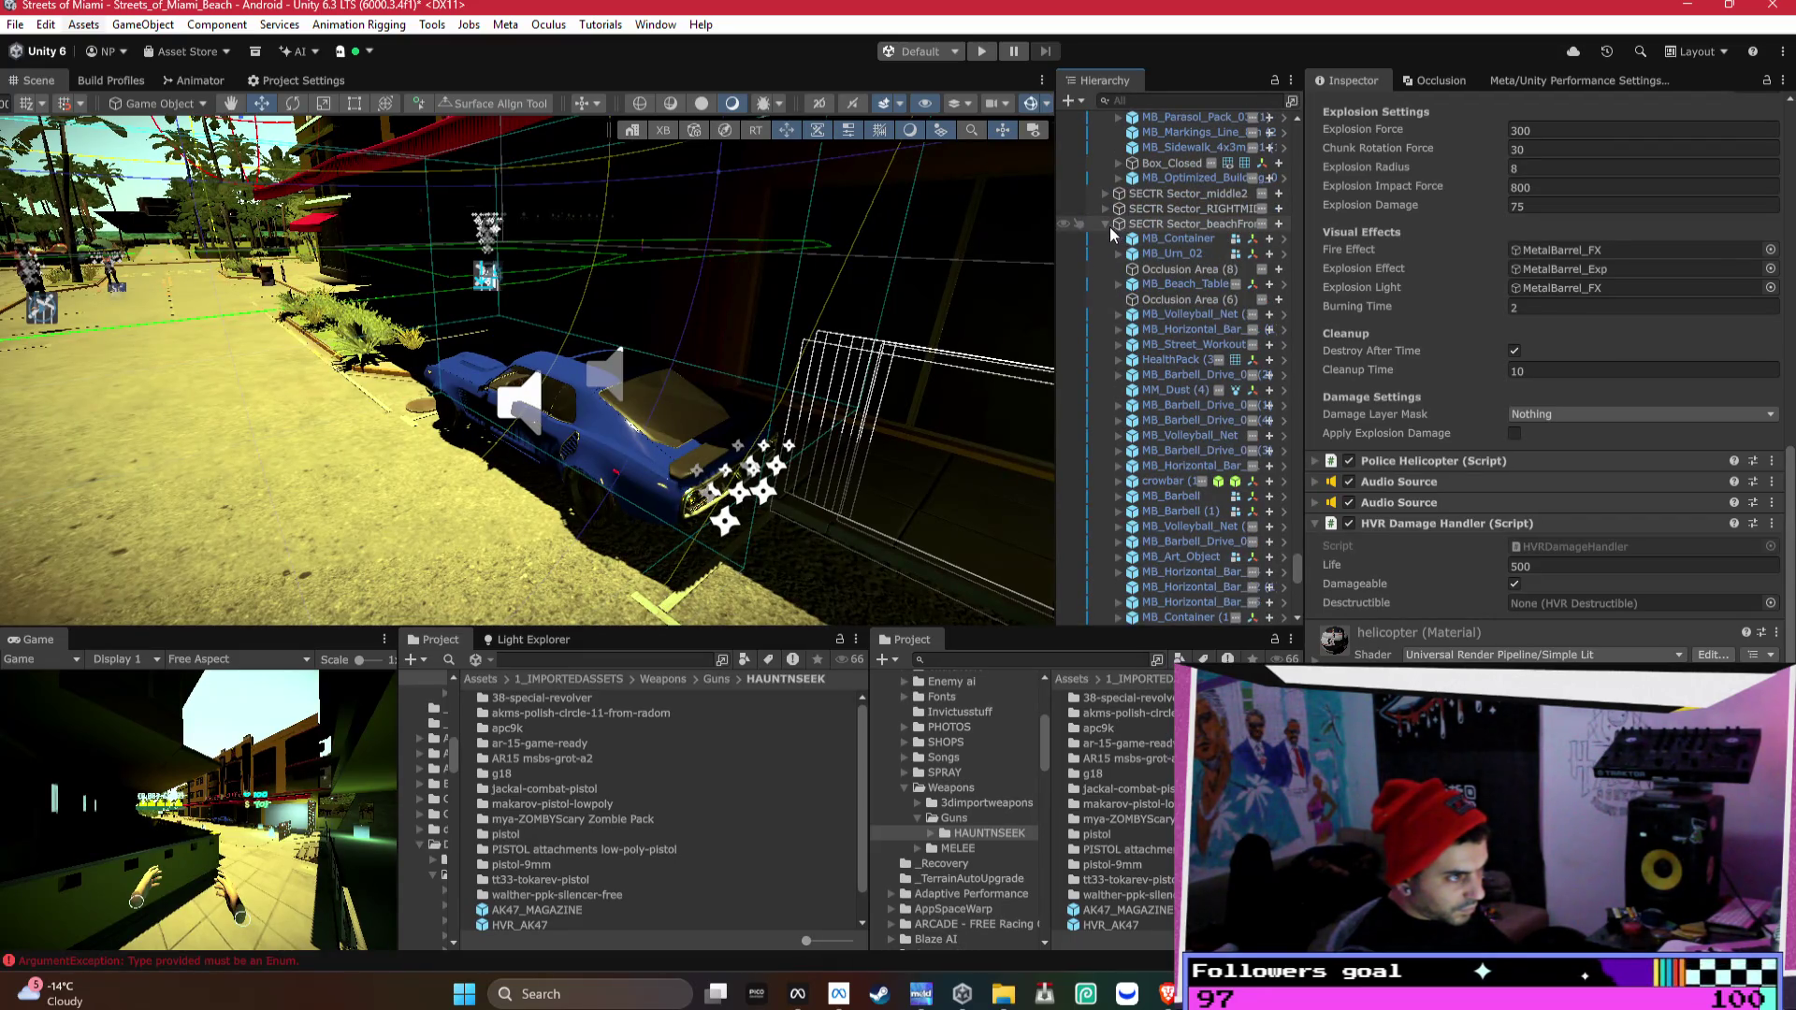
{"action": "left_click", "coordinate": [1107, 225]}
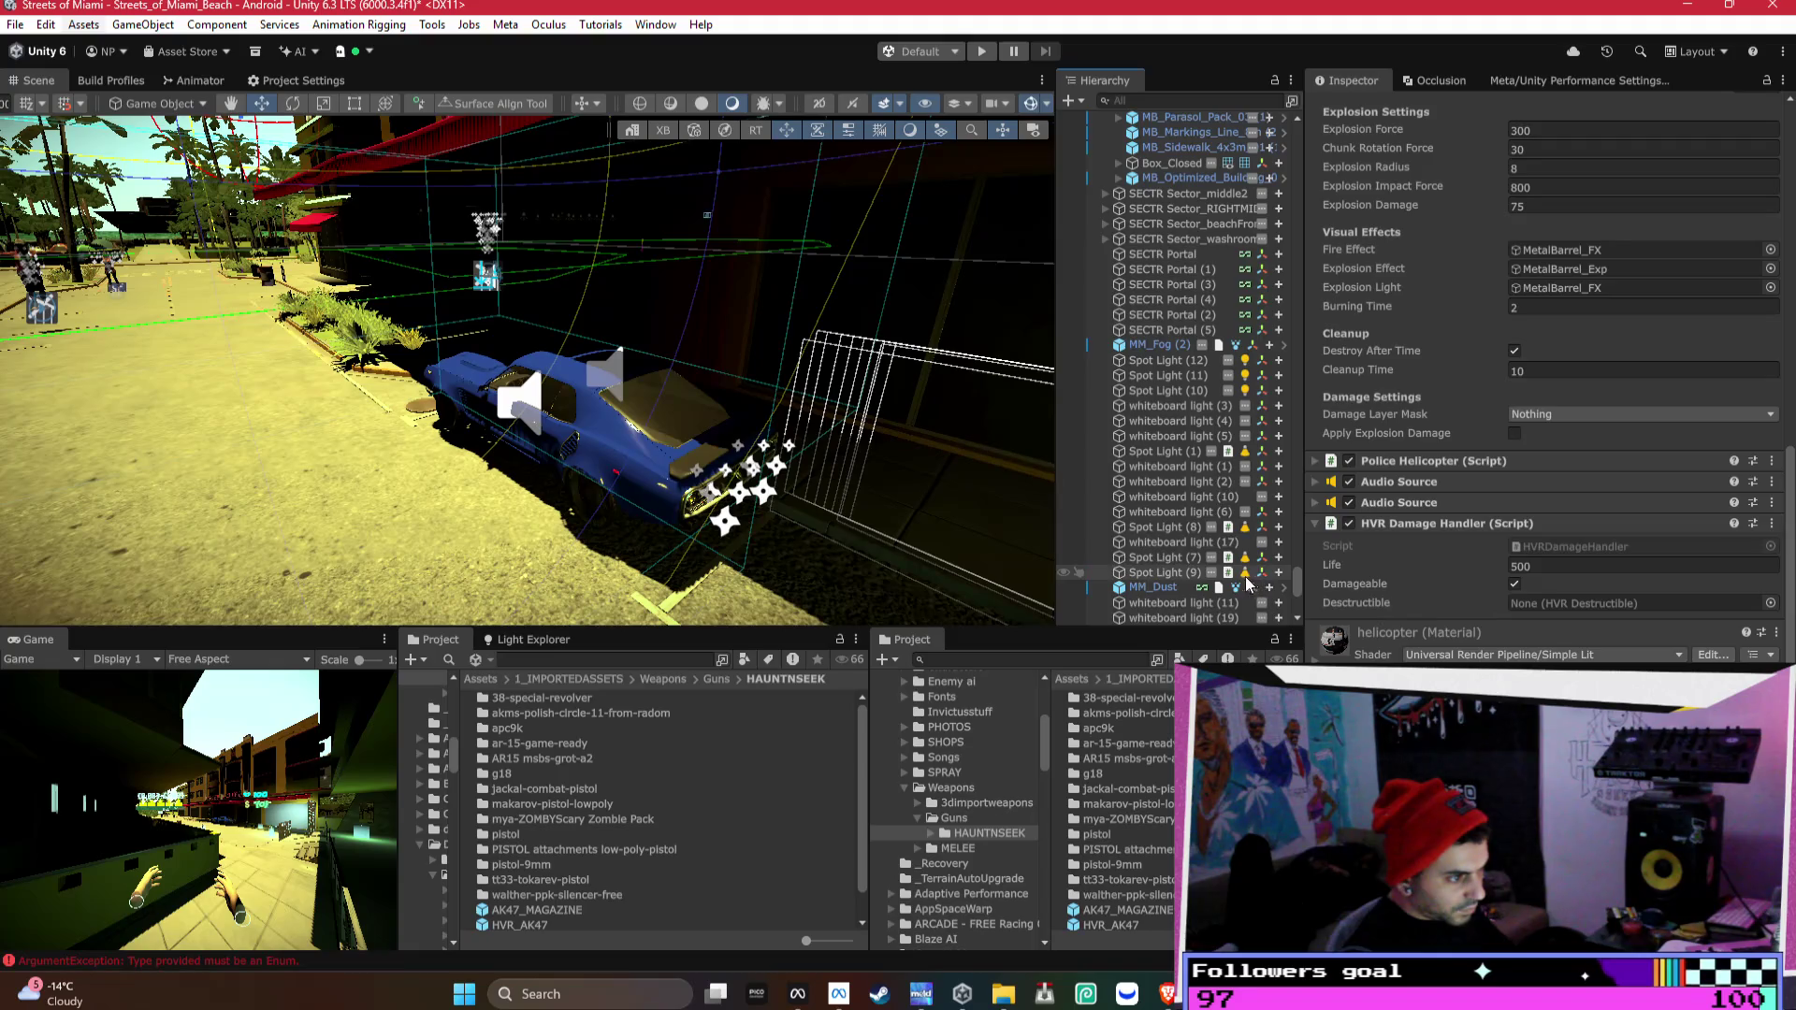
{"action": "scroll", "coordinate": [1227, 587], "scroll_direction": "down", "scroll_amount": 3}
{"action": "left_click", "coordinate": [1154, 419]}
{"action": "scroll", "coordinate": [1156, 424], "scroll_direction": "down", "scroll_amount": 2}
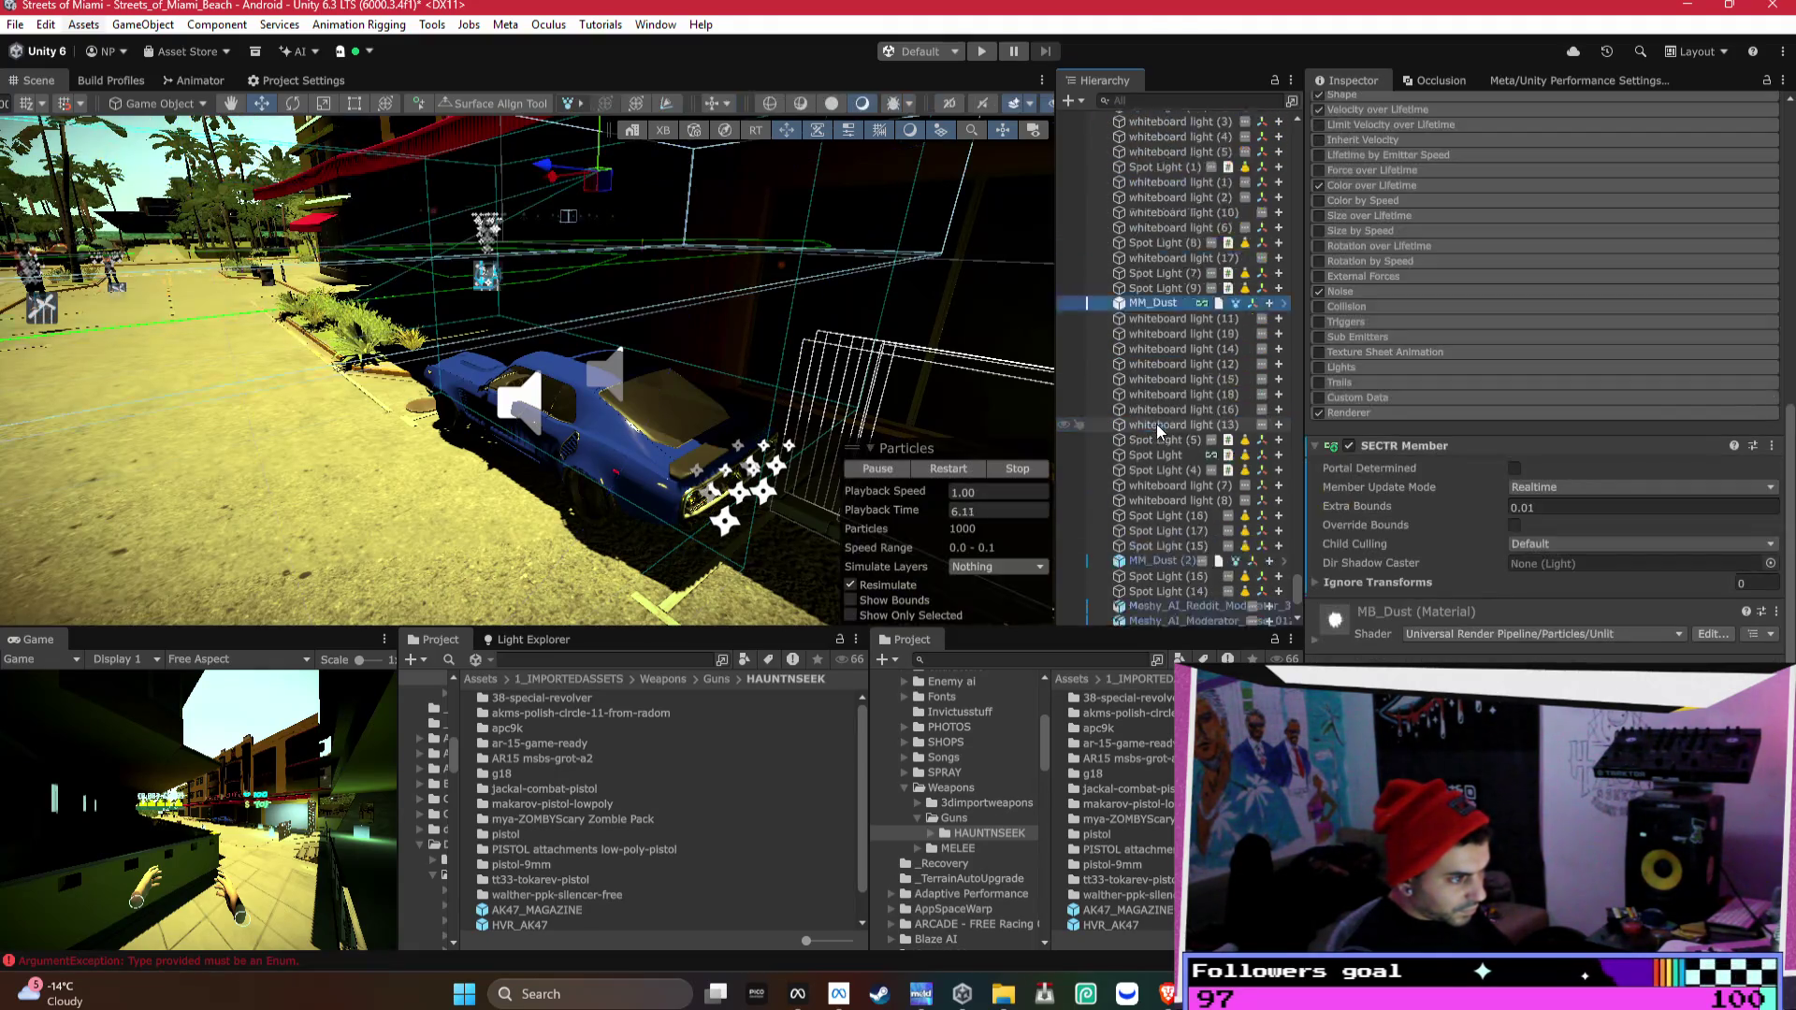
{"action": "scroll", "coordinate": [1156, 423], "scroll_direction": "down", "scroll_amount": 5}
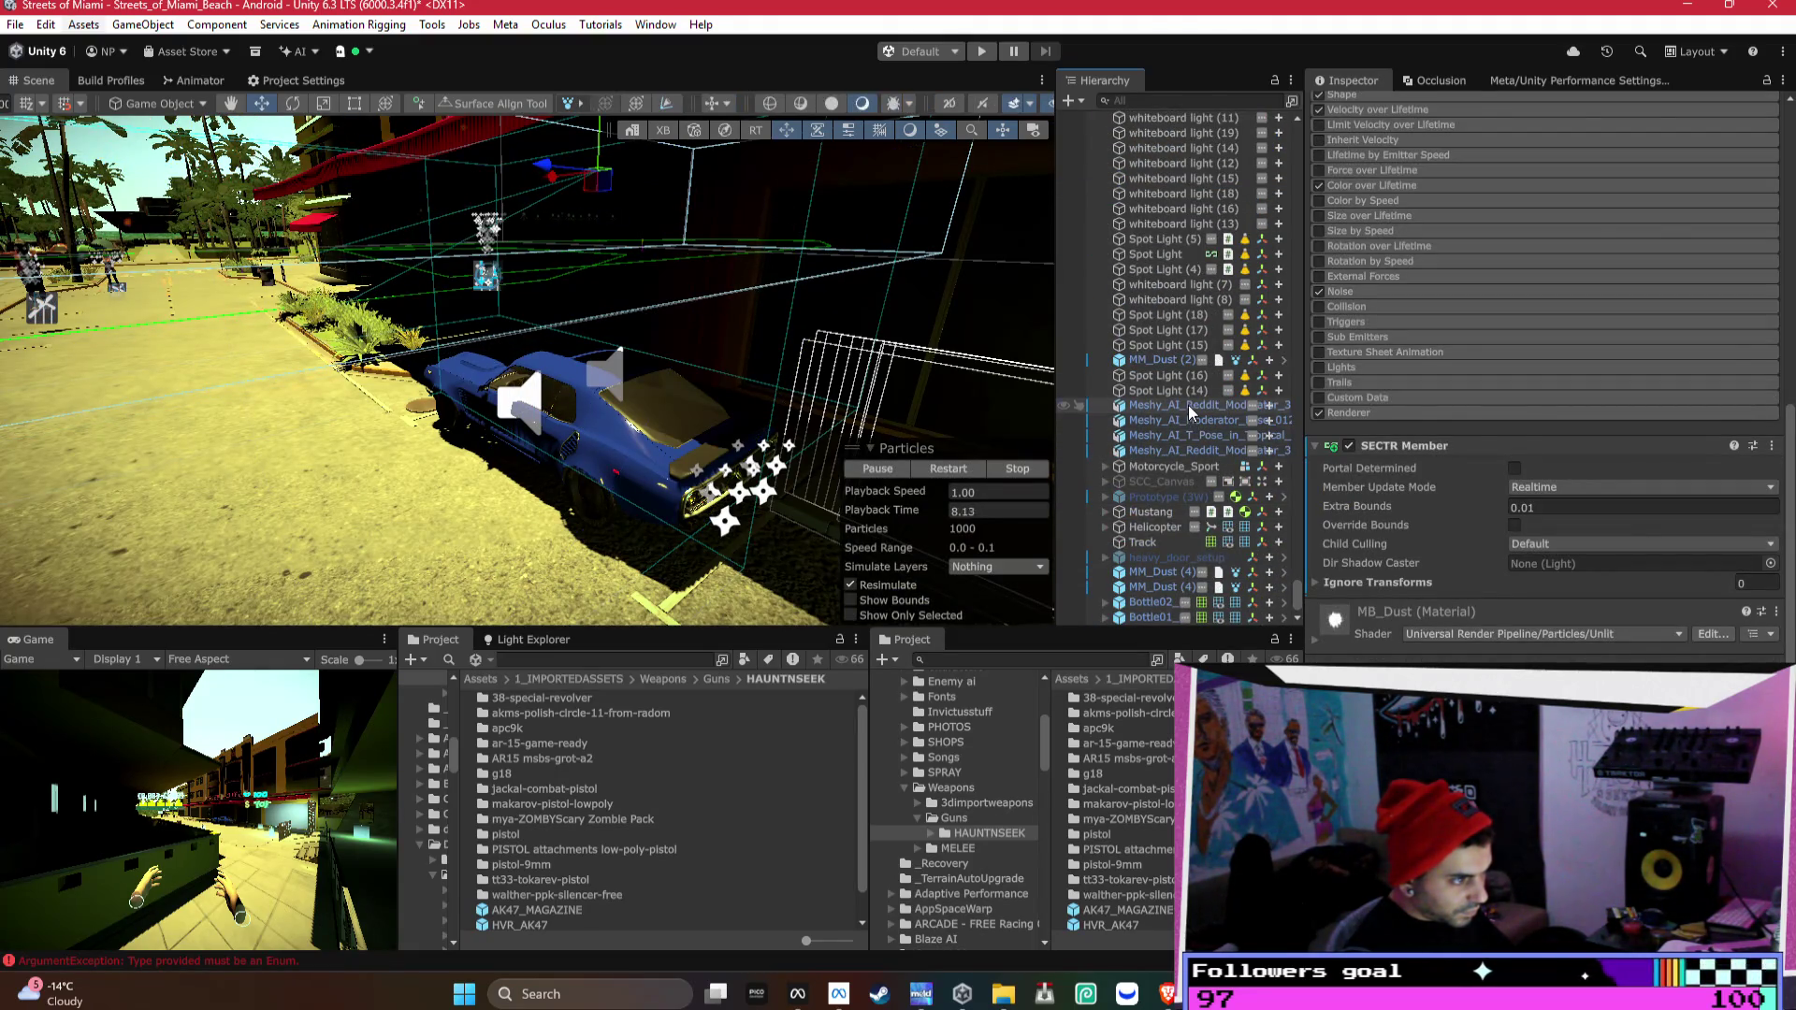
{"action": "left_click", "coordinate": [1188, 406]}
{"action": "left_click", "coordinate": [1182, 447], "text": "shift"}
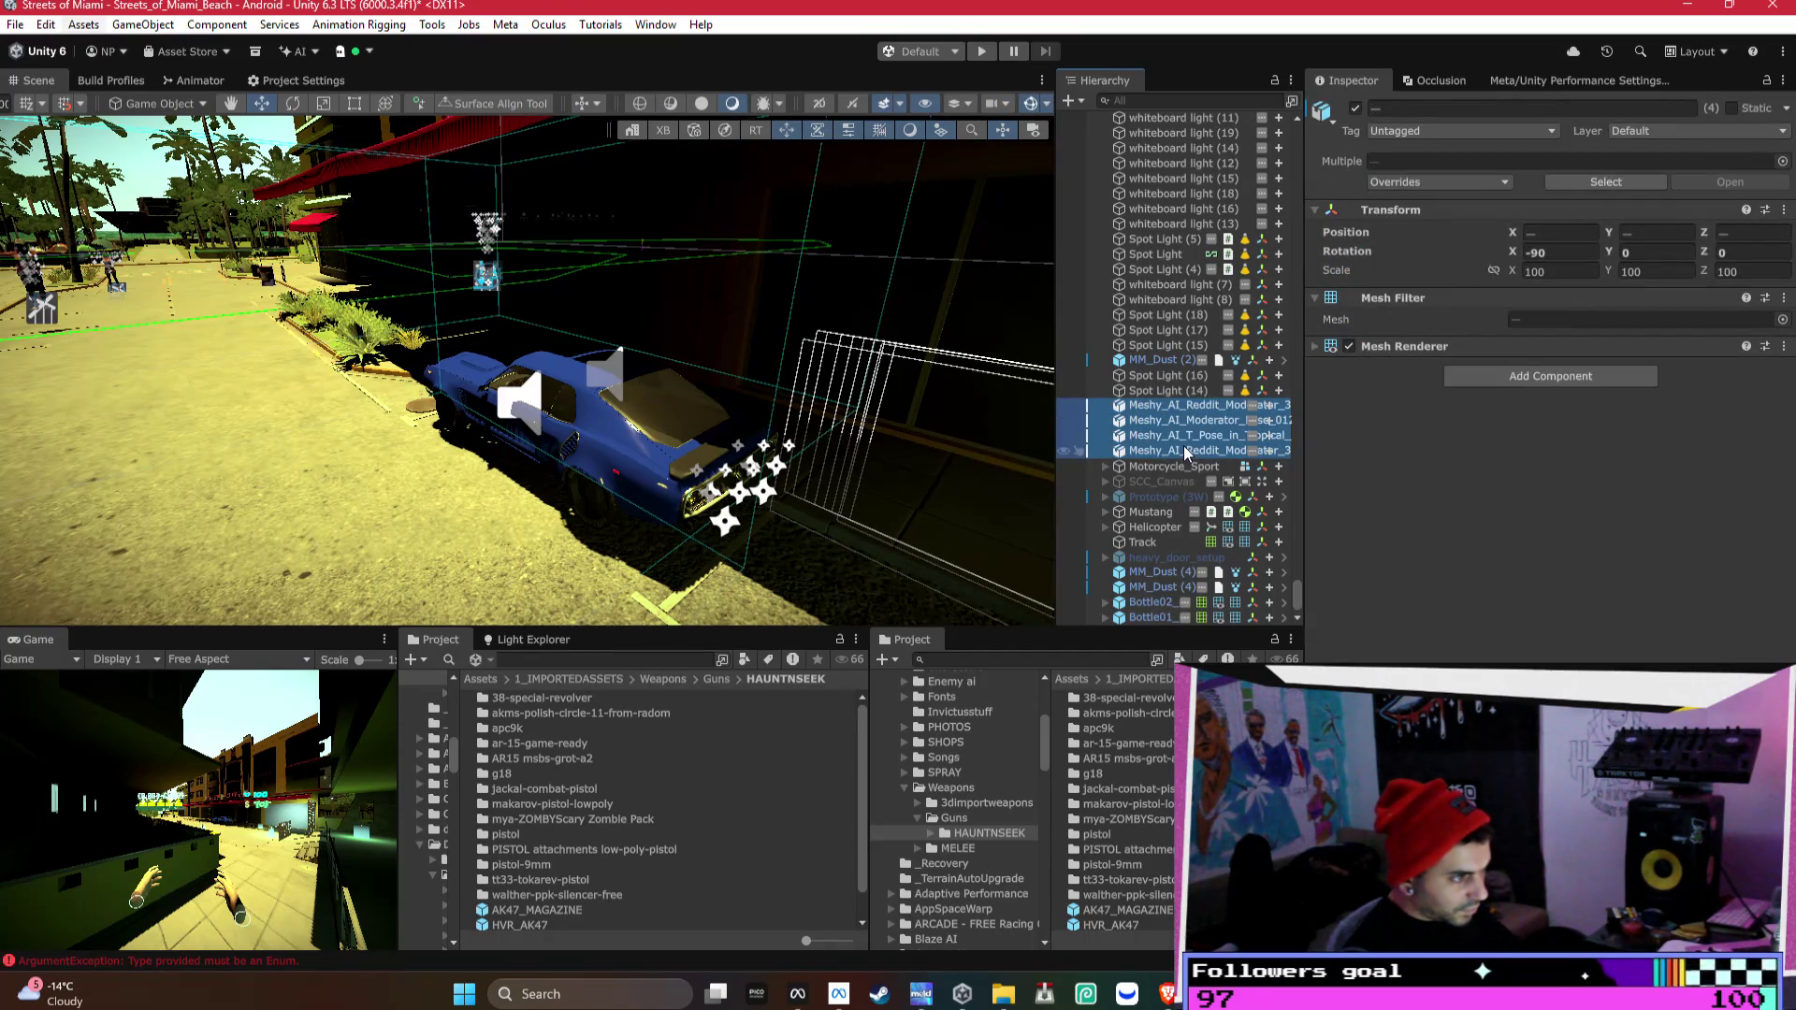
{"action": "key", "text": "Delete"}
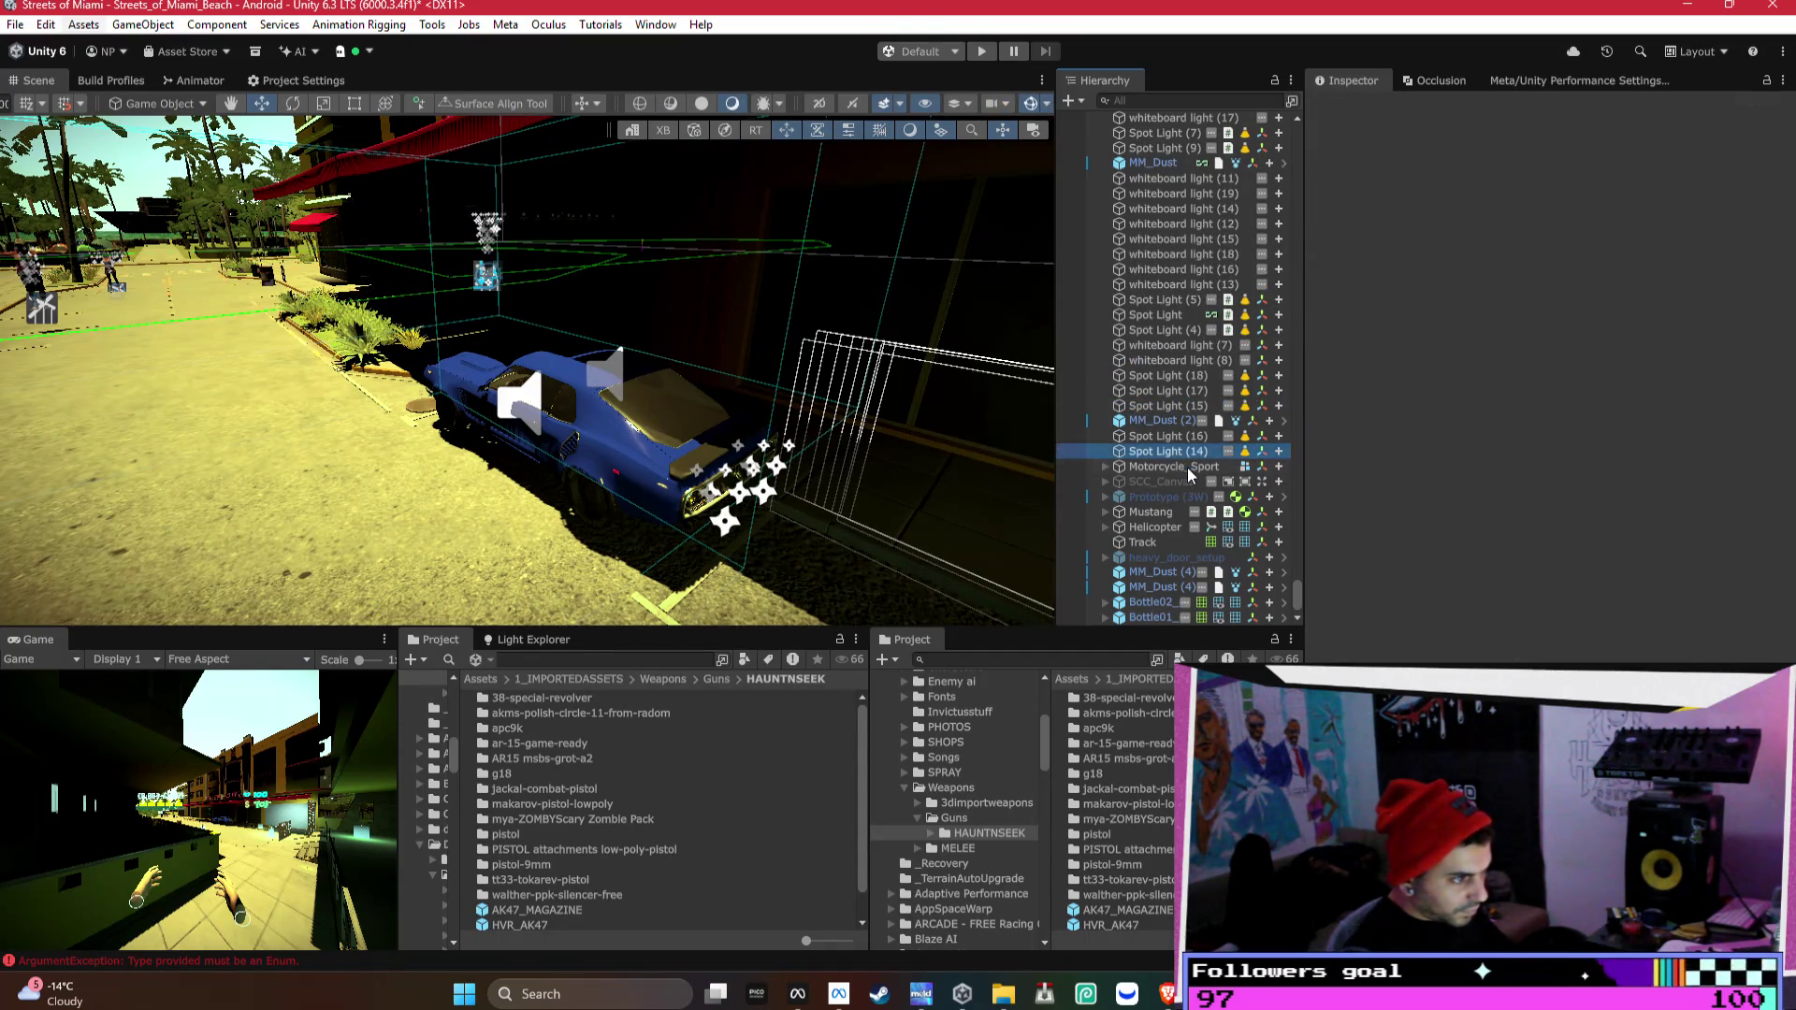
- Move Bottle02_d and Bottle01_d directly below Track
{"action": "left_click", "coordinate": [1186, 467]}
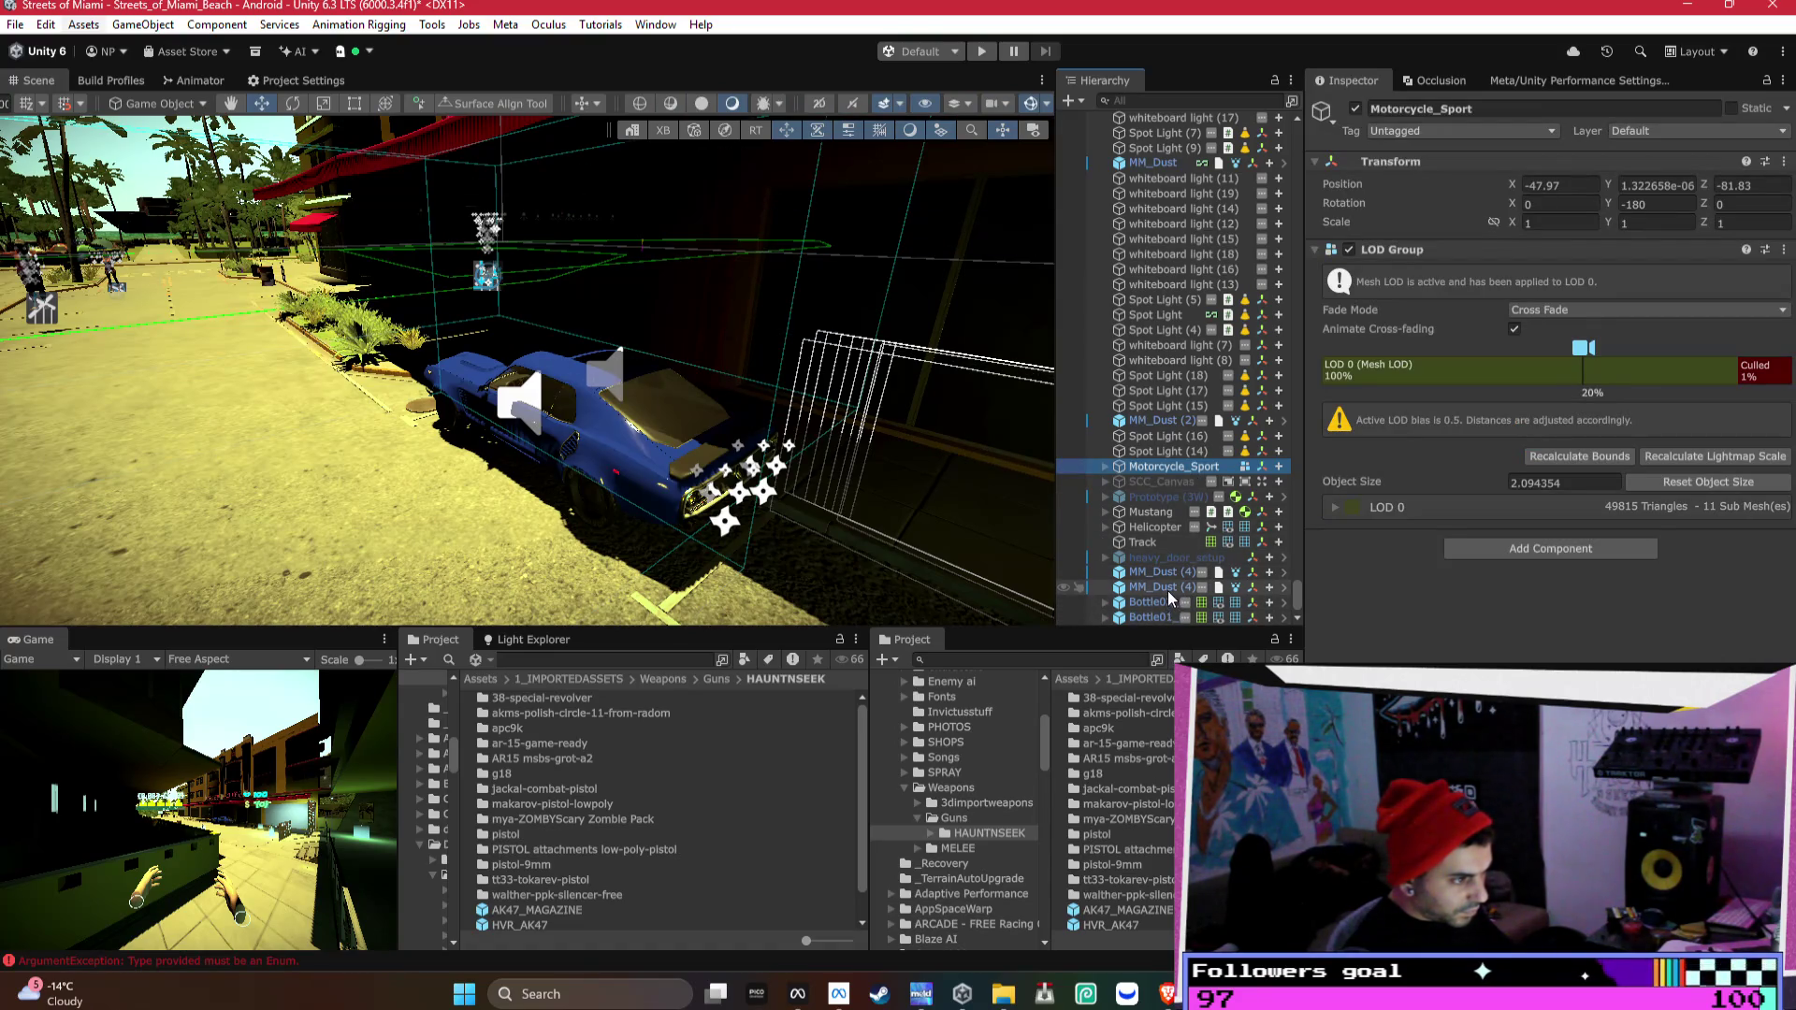
{"action": "double_click", "coordinate": [1154, 578]}
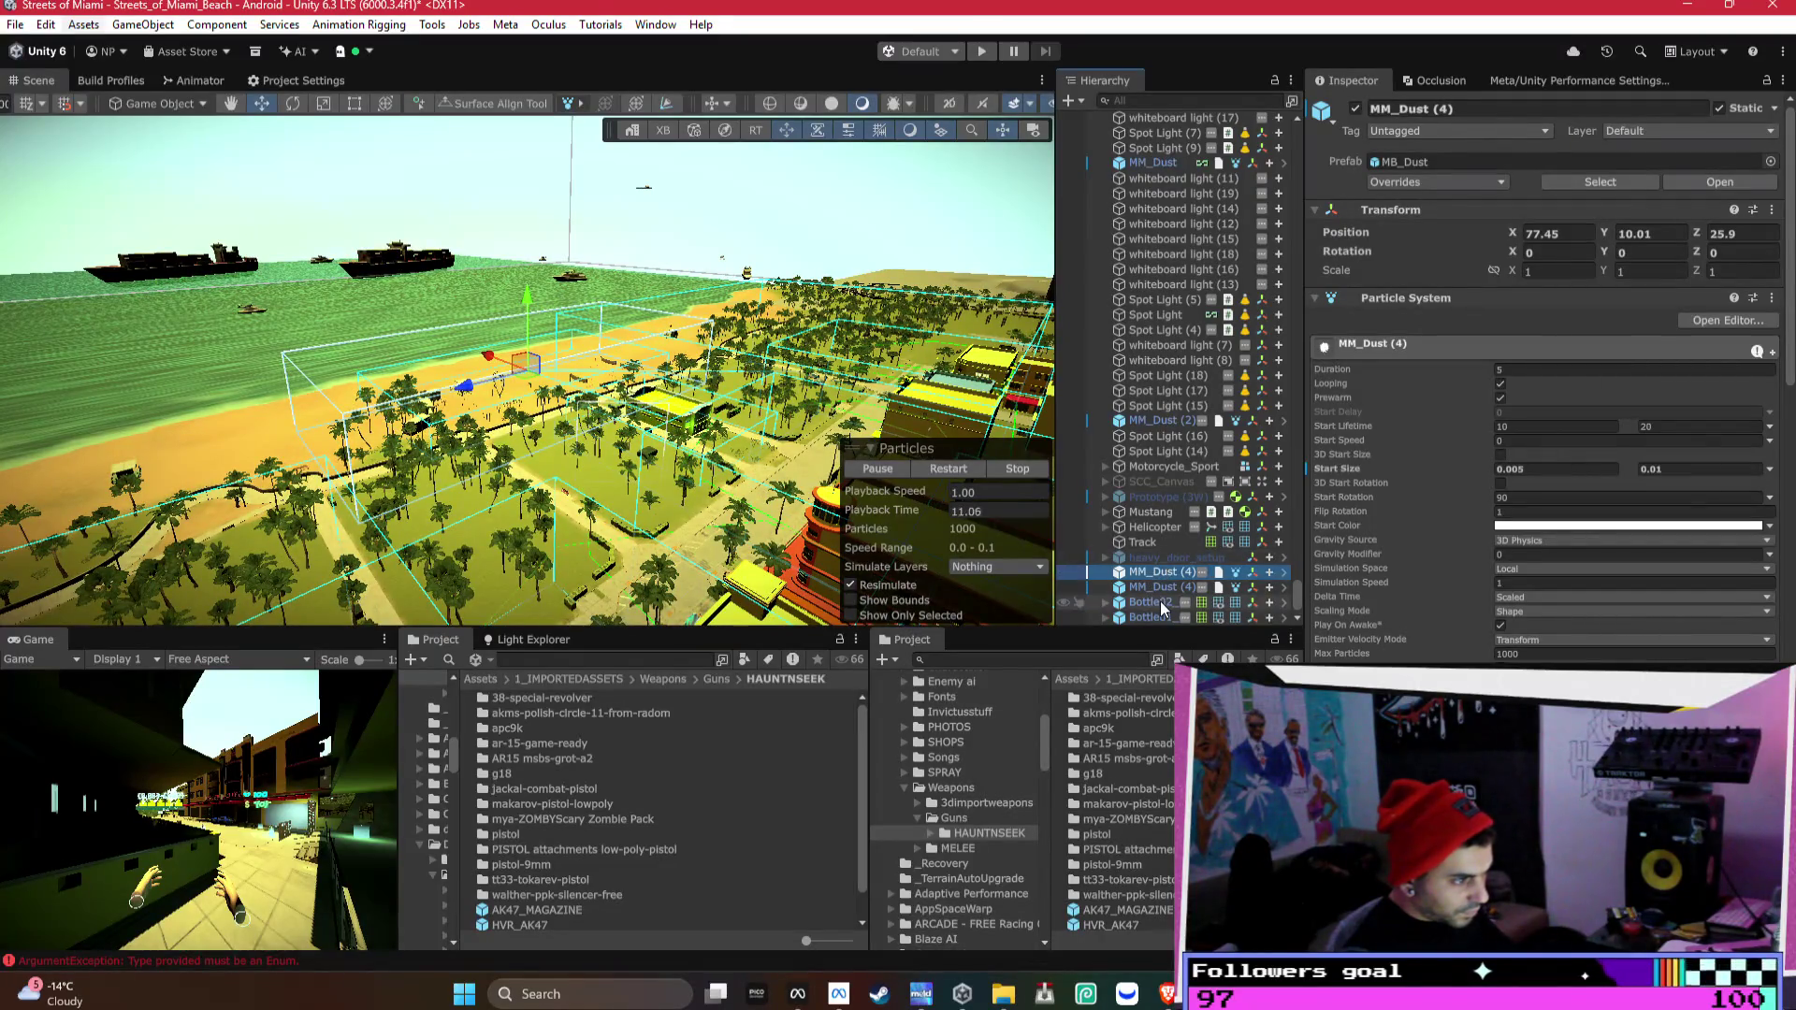
{"action": "left_click", "coordinate": [1159, 601]}
{"action": "left_click", "coordinate": [1156, 618], "text": "shift"}
{"action": "left_click_drag", "start_coordinate": [1164, 542], "coordinate": [1164, 548]}
{"action": "left_click", "coordinate": [1162, 541]}
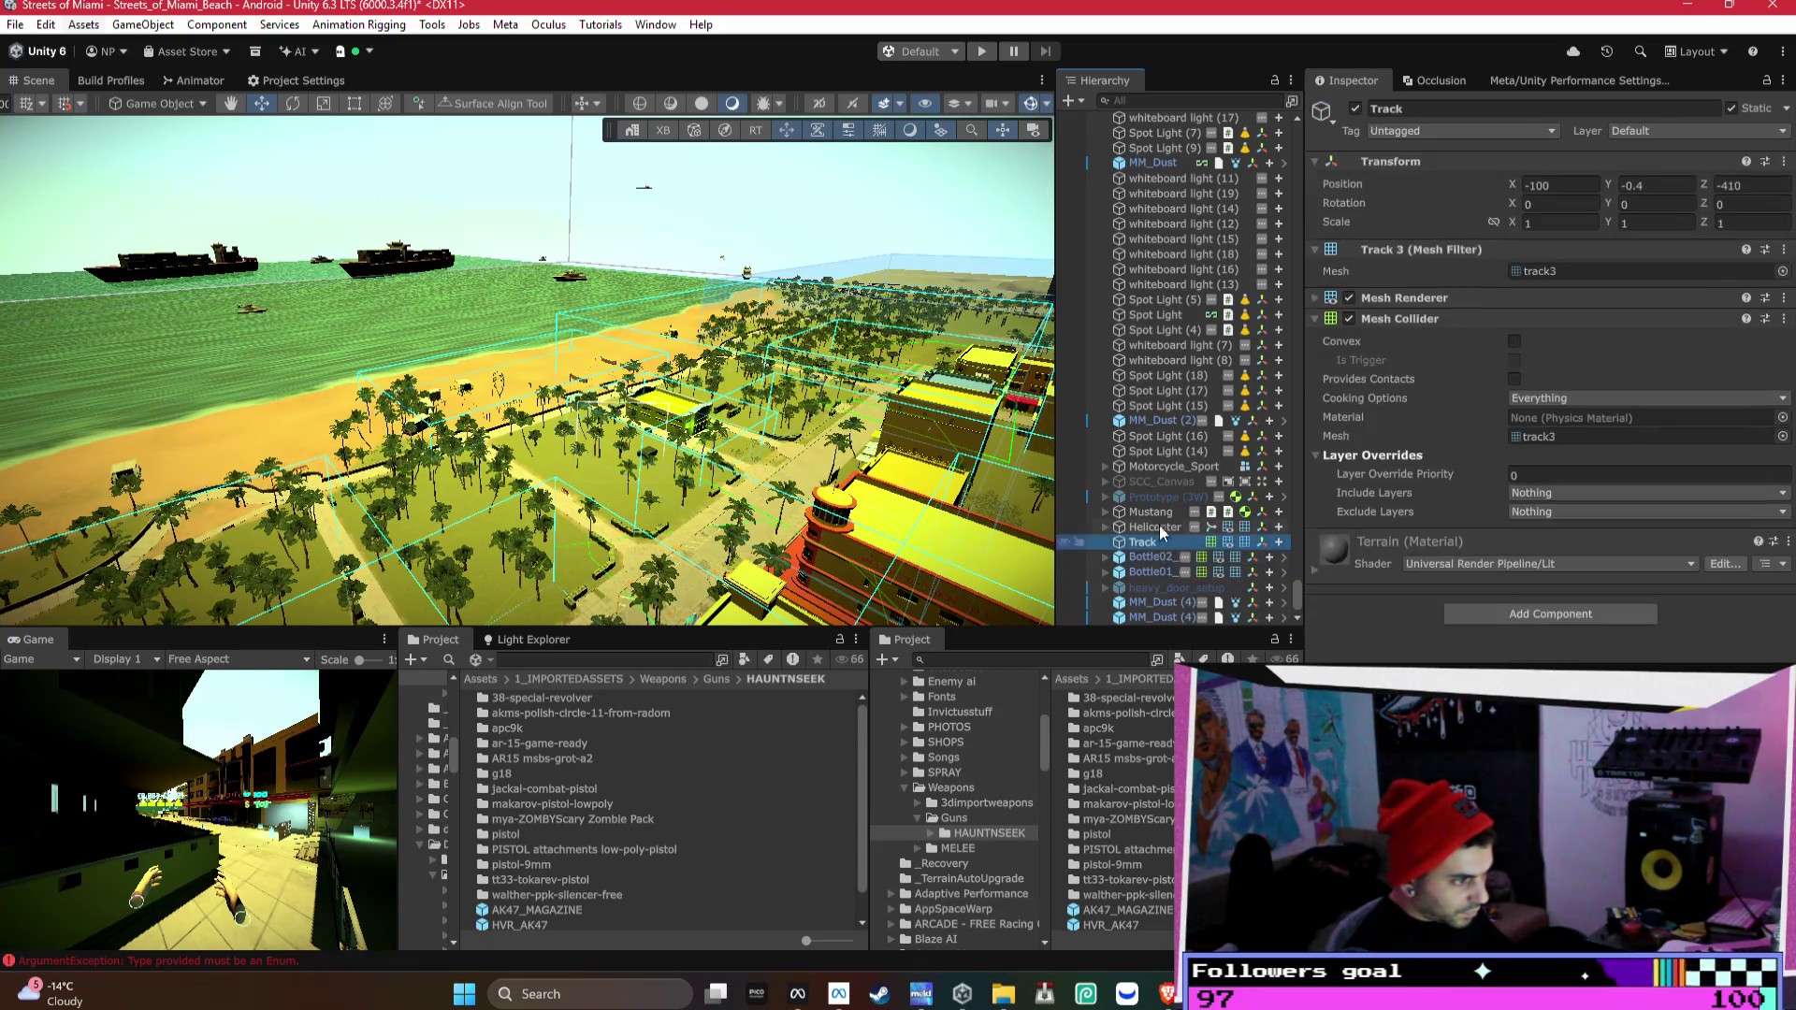
{"action": "left_click", "coordinate": [1164, 567]}
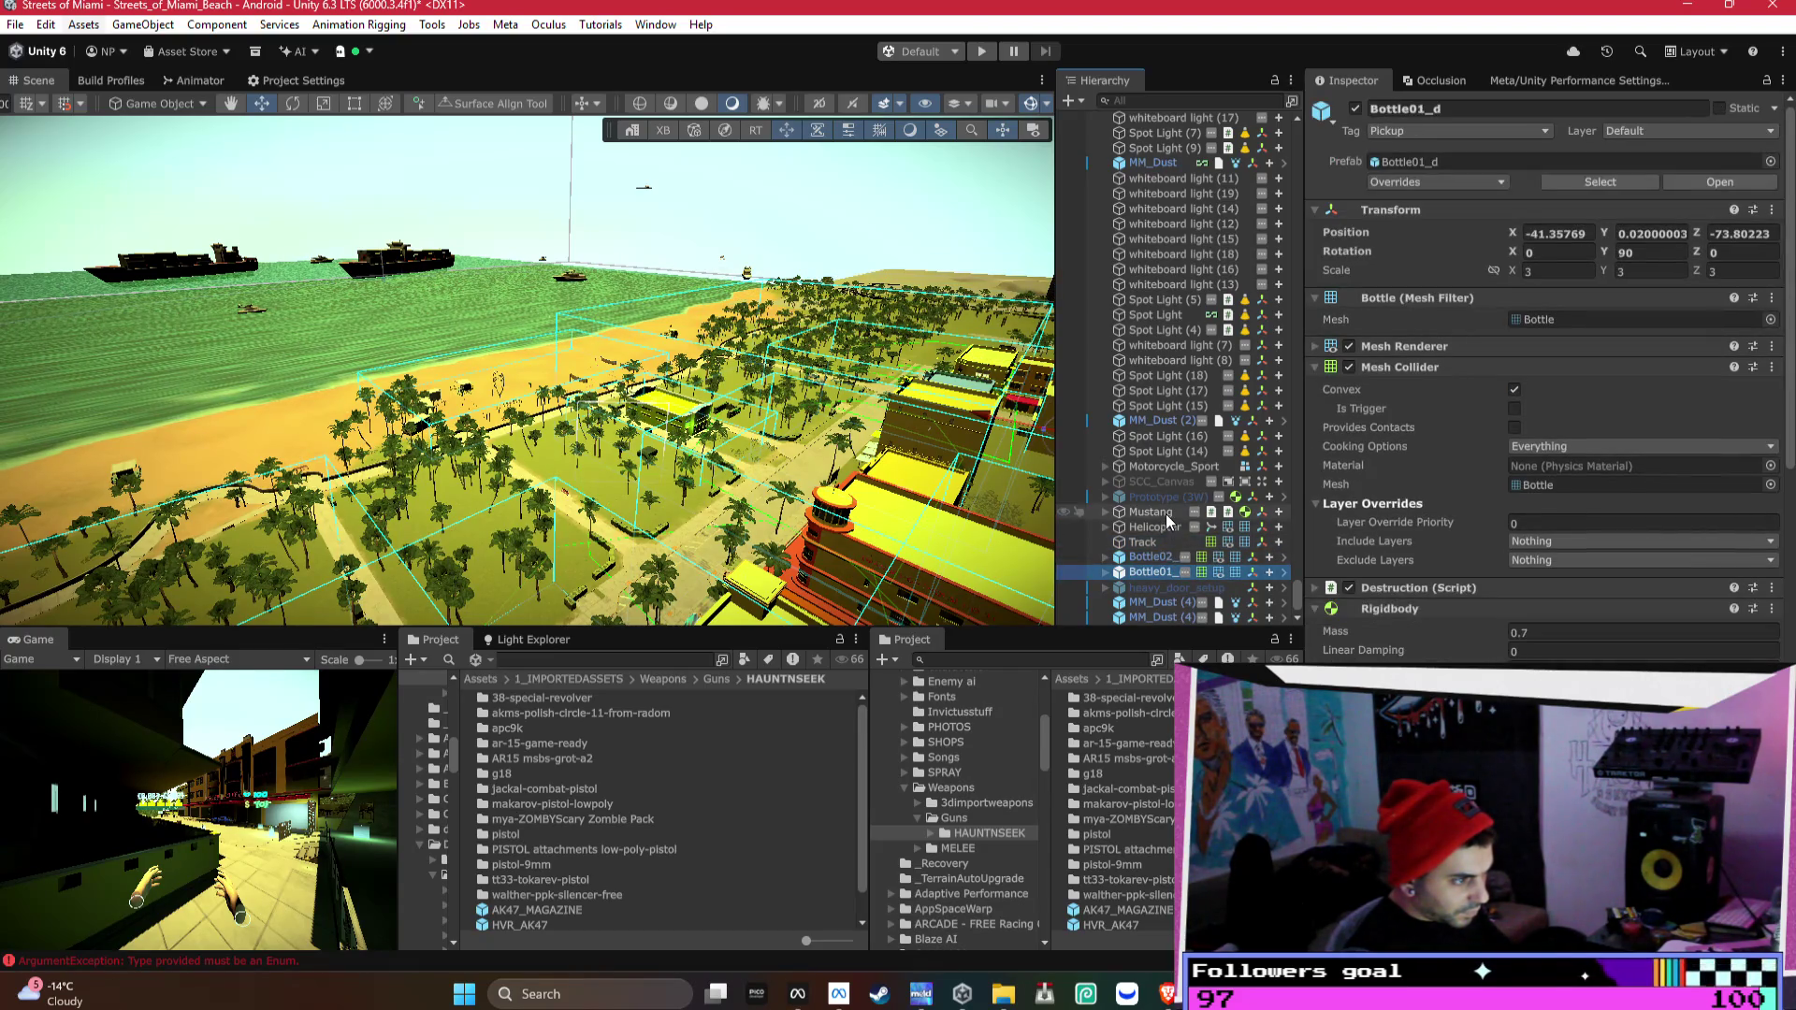
{"action": "left_click", "coordinate": [1165, 466], "text": "shift"}
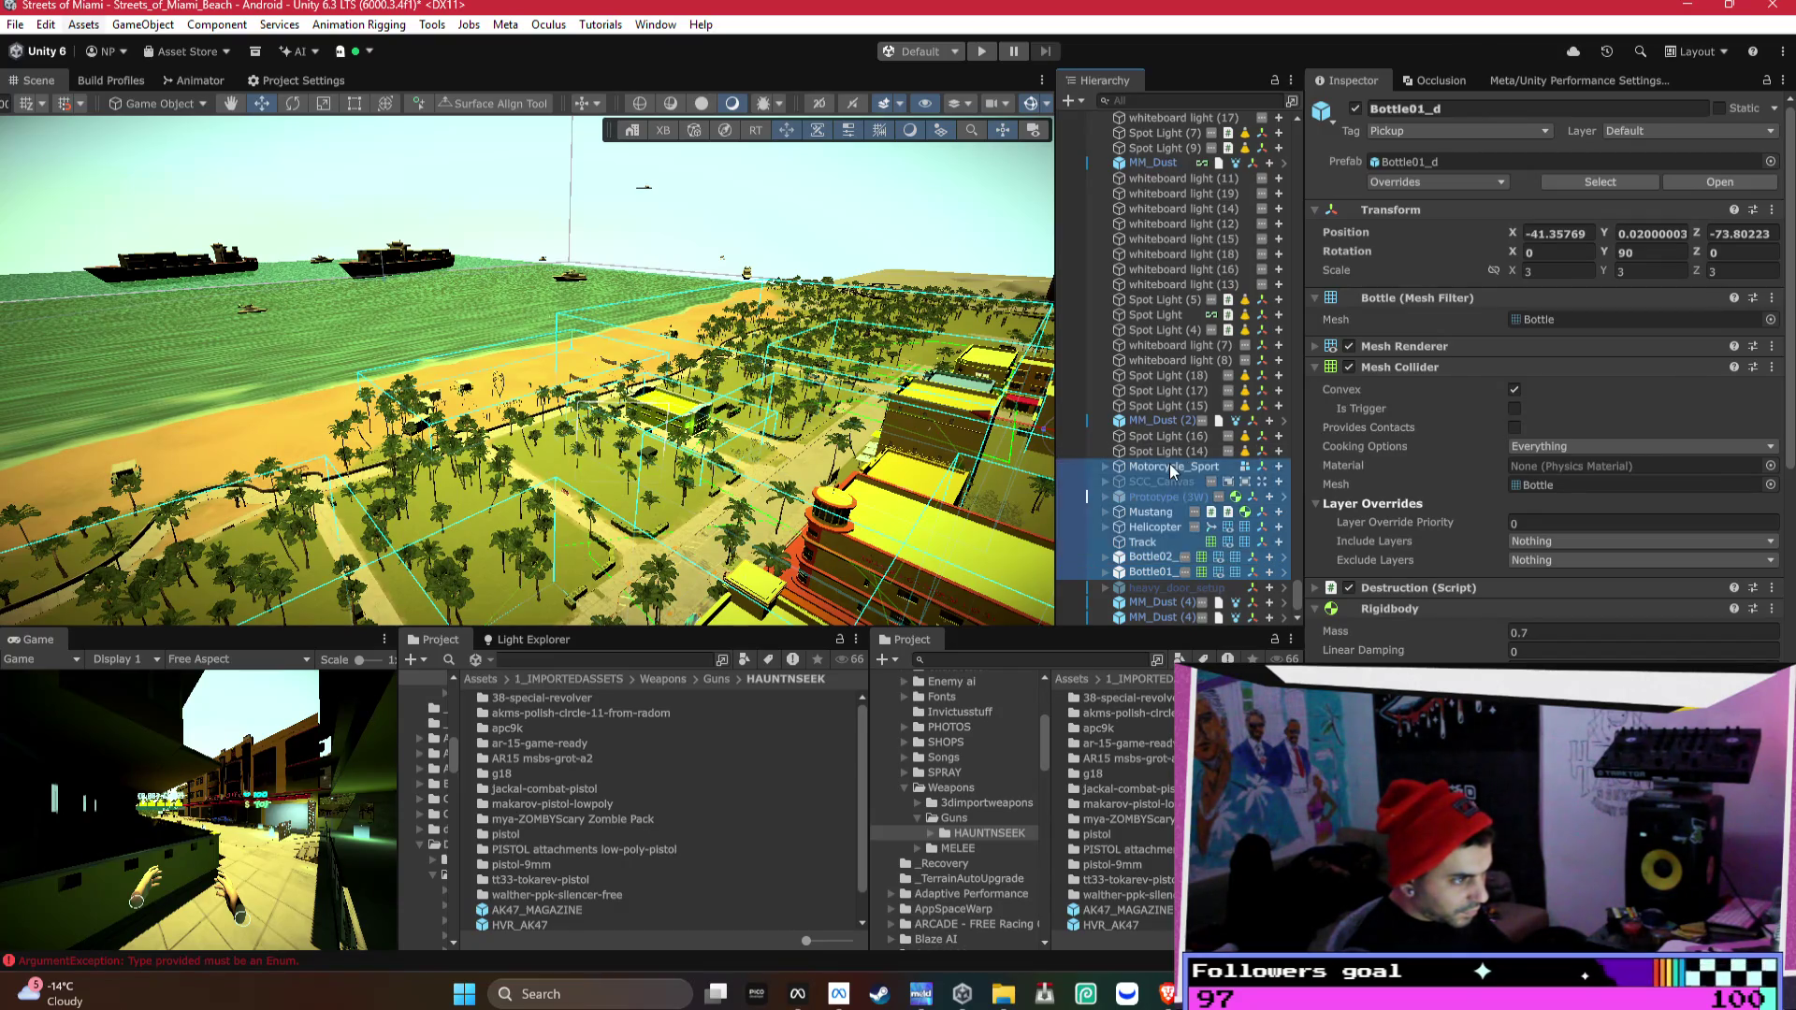
- Move the Motorcycle_Sport-to-Bottle01_d block below AlleySpray (1)
{"action": "scroll", "coordinate": [1150, 124], "scroll_direction": "up", "scroll_amount": 1}
{"action": "scroll", "coordinate": [1155, 122], "scroll_direction": "up", "scroll_amount": 14}
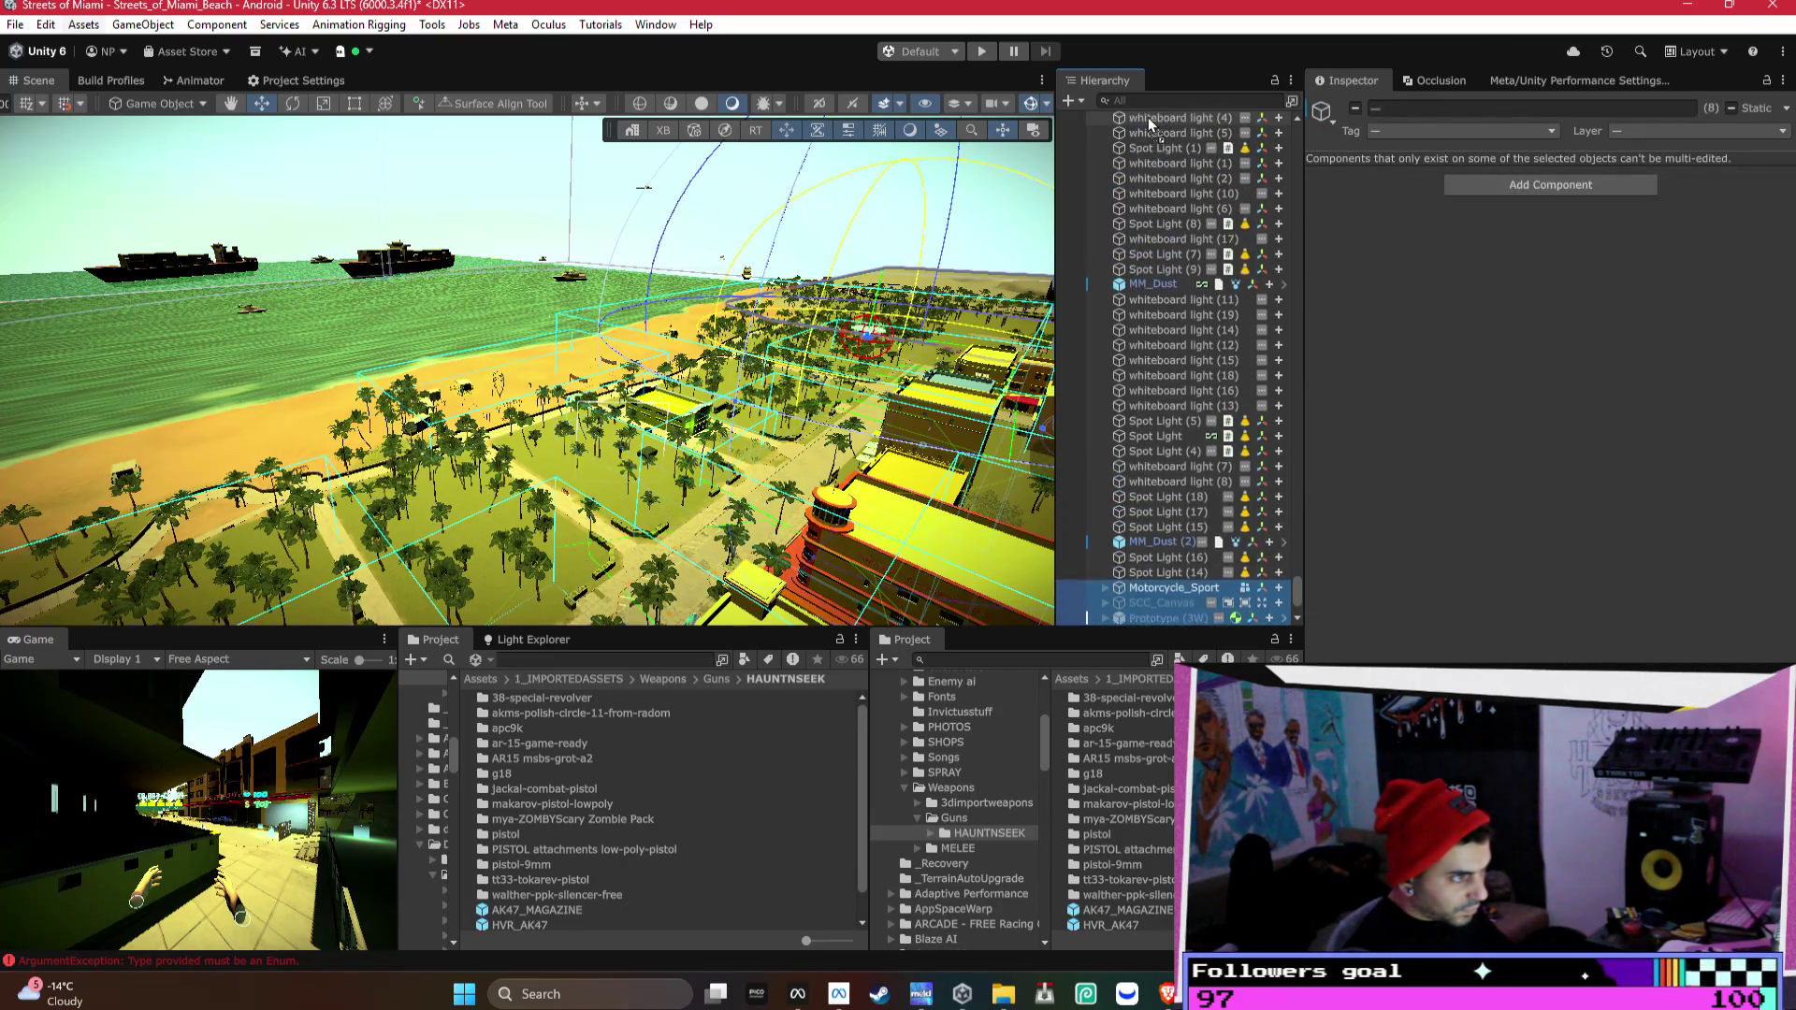
{"action": "scroll", "coordinate": [1160, 122], "scroll_direction": "up", "scroll_amount": 11}
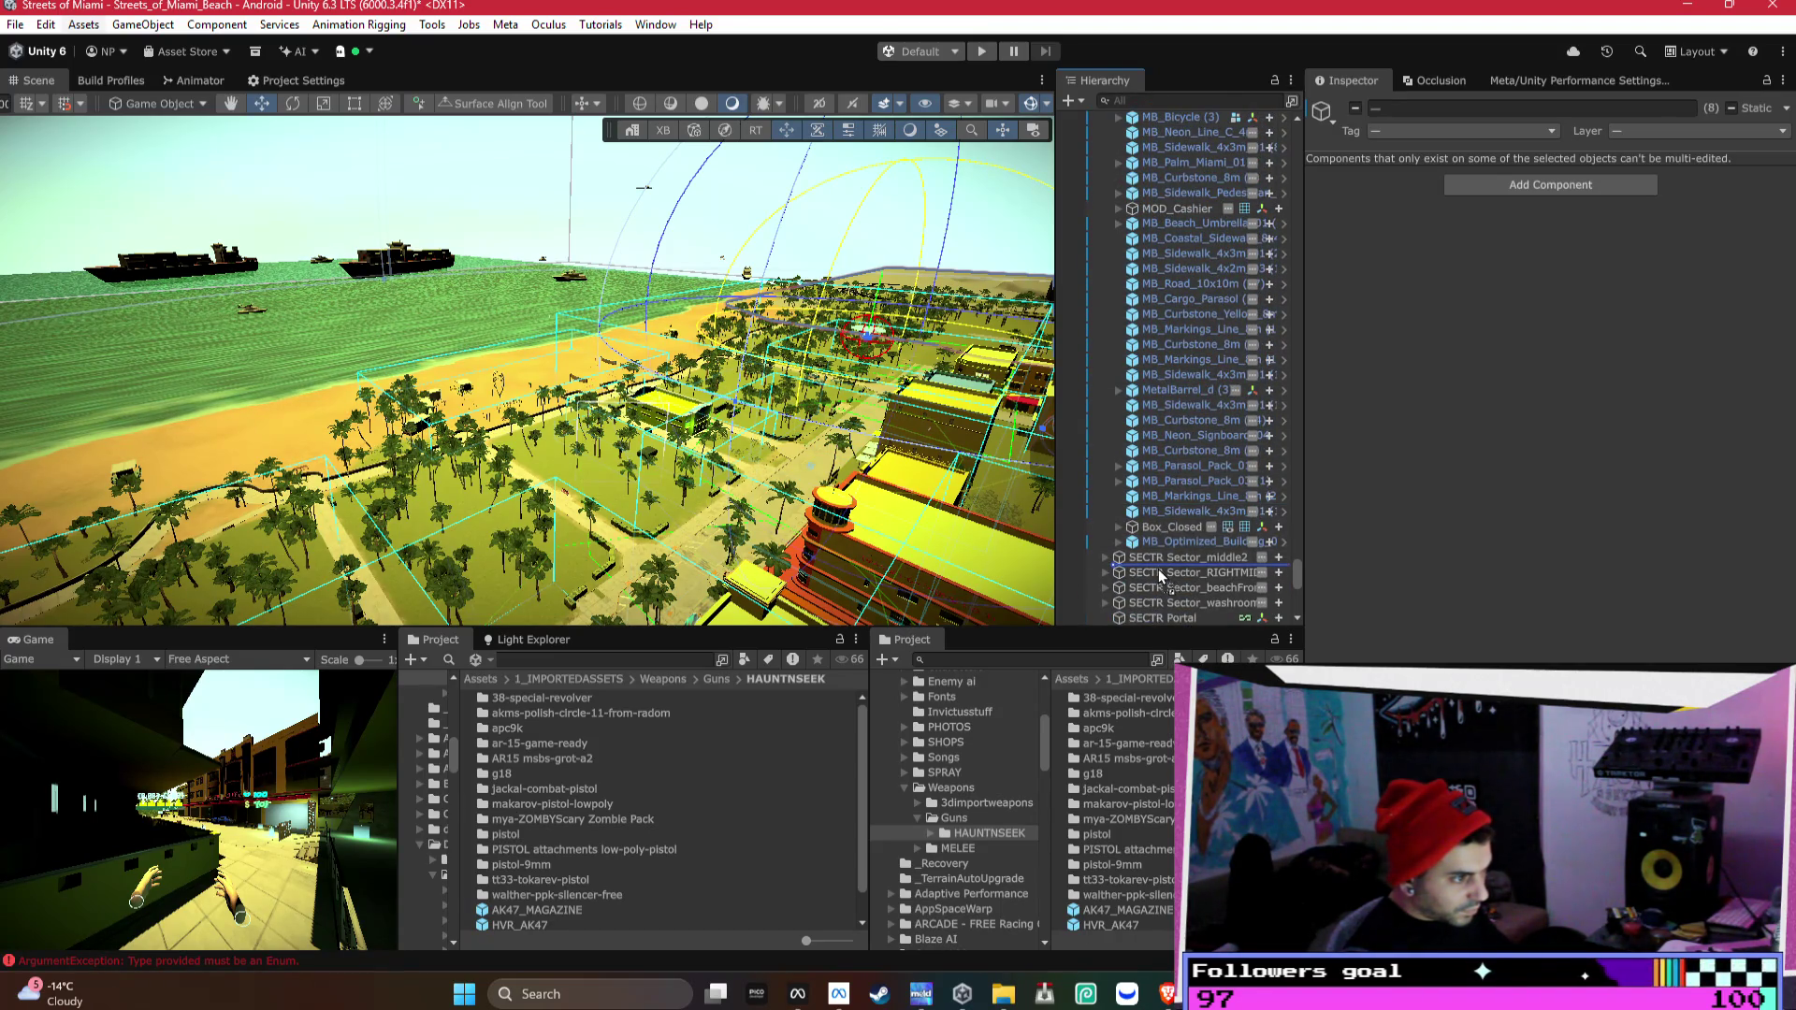
{"action": "left_click_drag", "start_coordinate": [1302, 580], "coordinate": [1284, 575]}
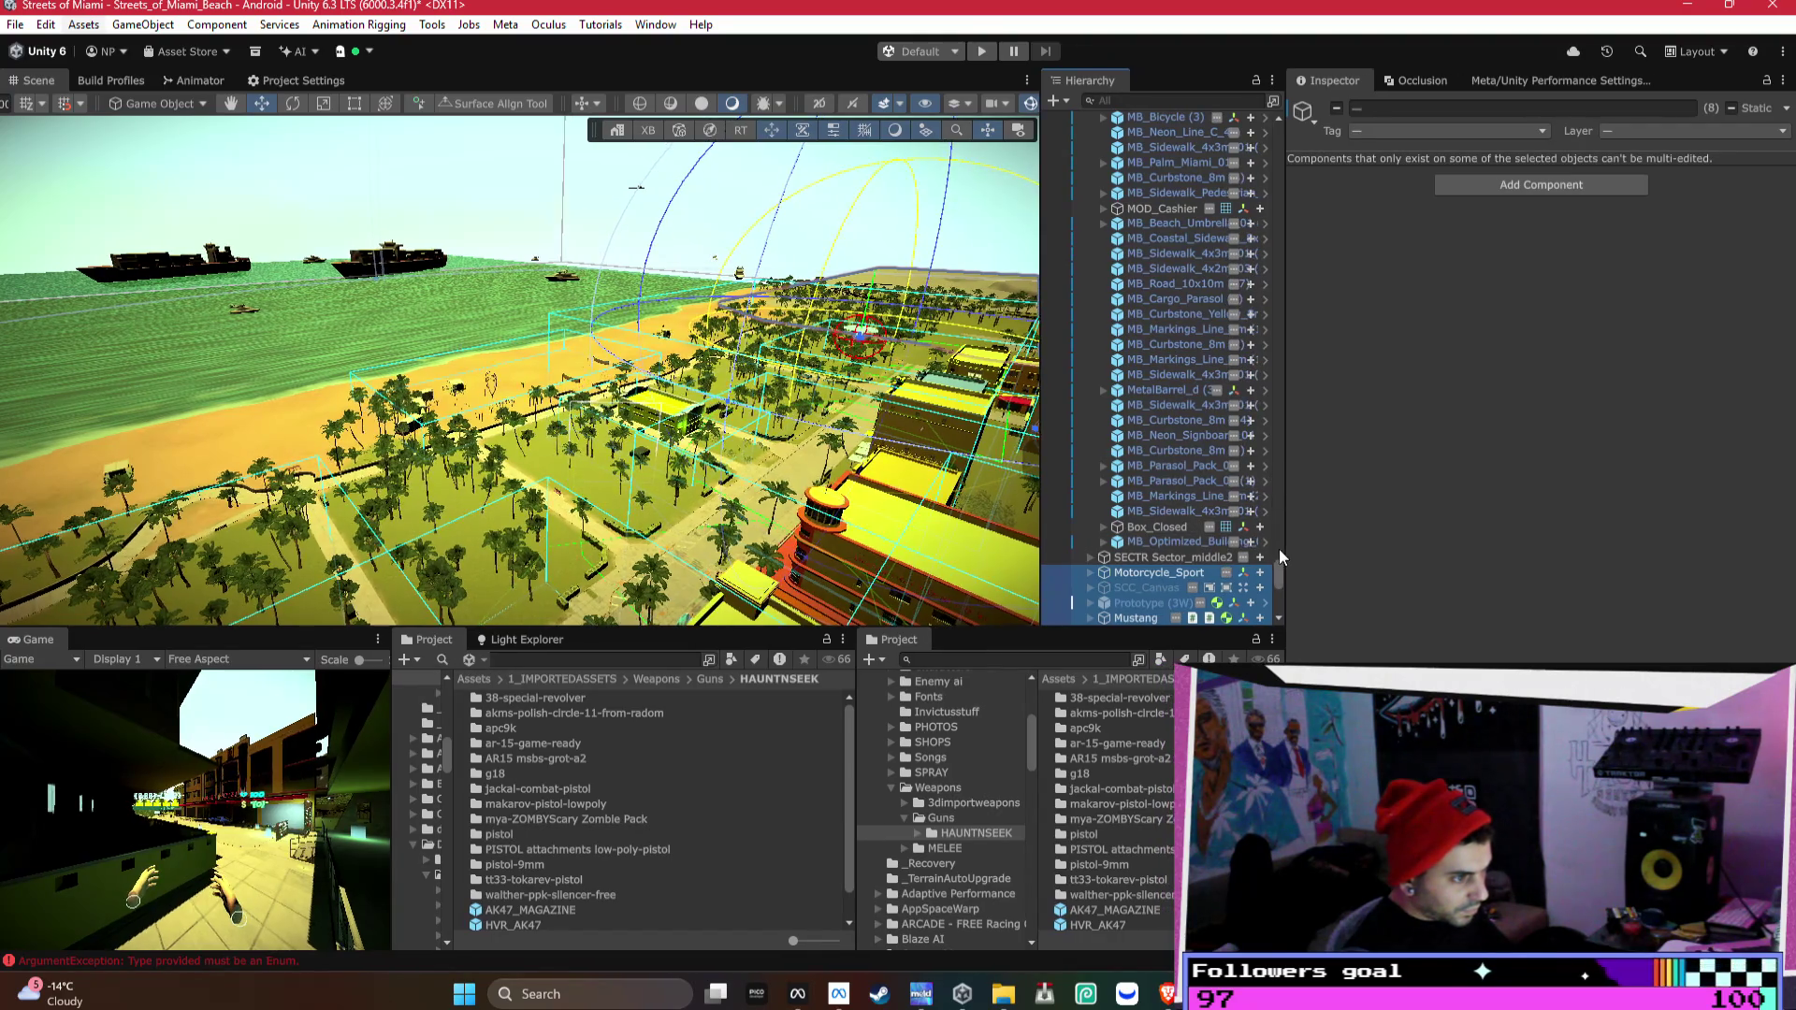
{"action": "scroll", "coordinate": [1258, 475], "scroll_direction": "up", "scroll_amount": 10}
{"action": "scroll", "coordinate": [1258, 475], "scroll_direction": "down", "scroll_amount": 5}
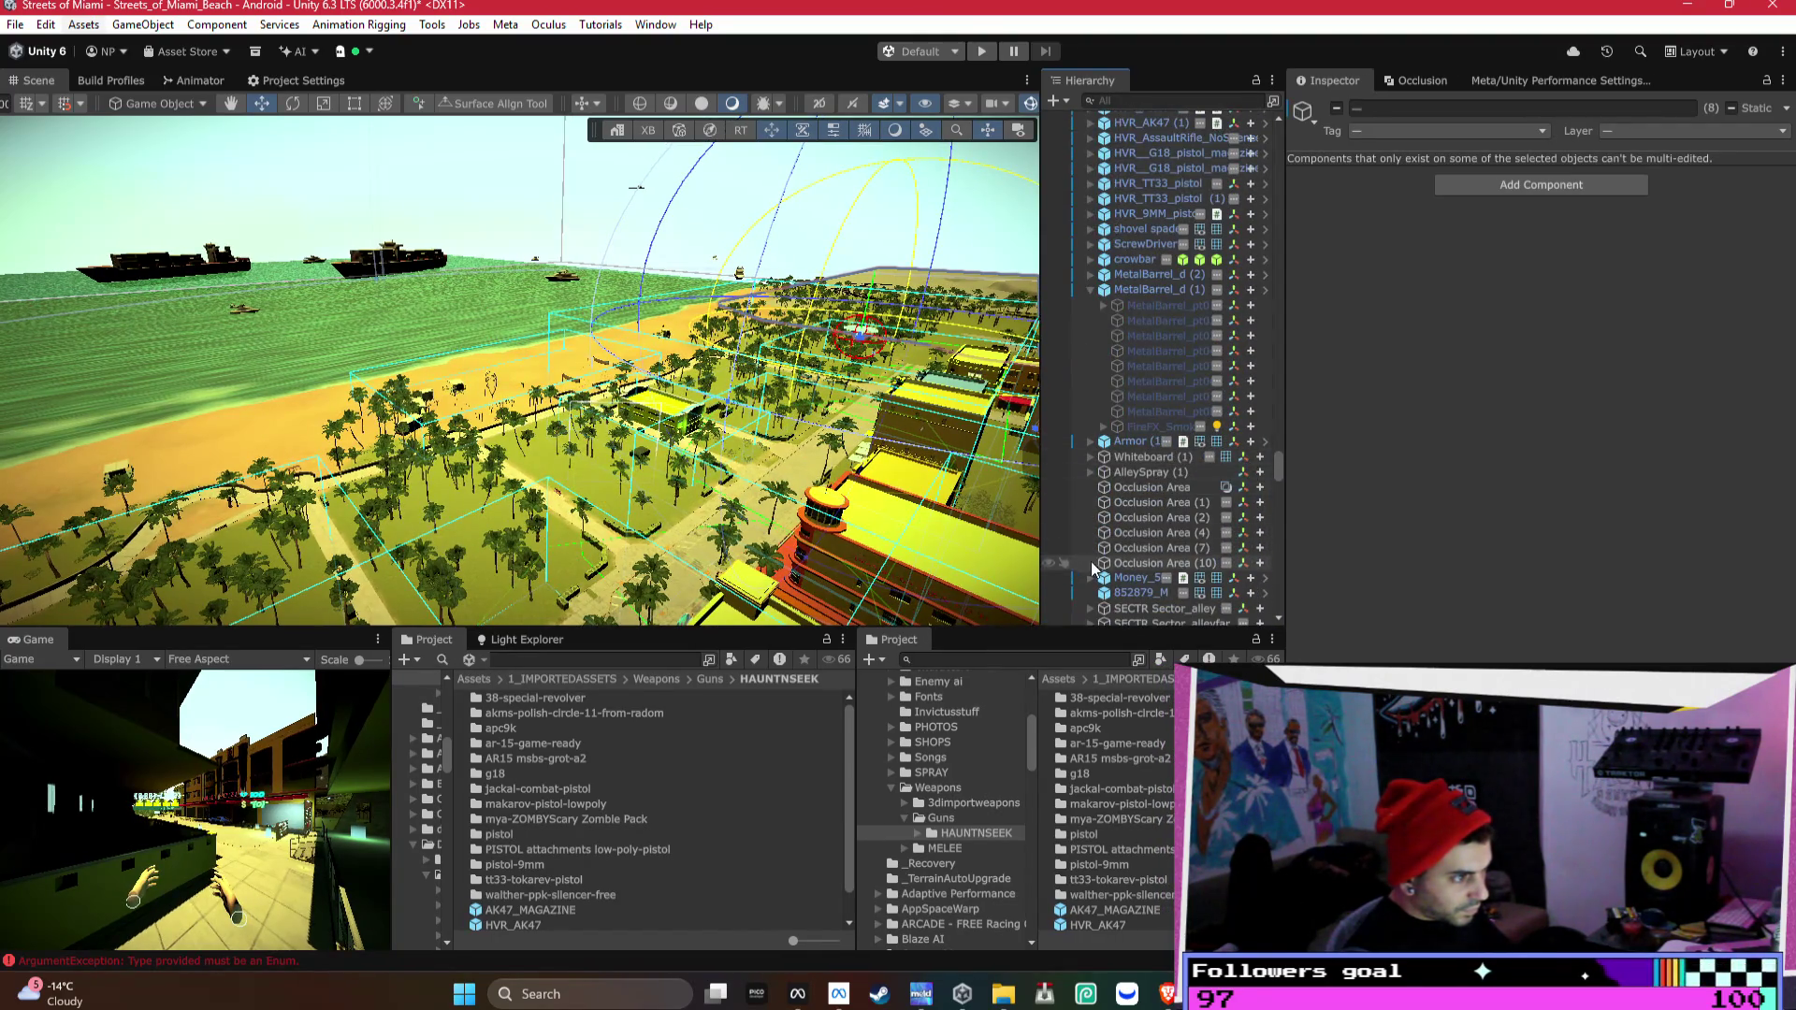
{"action": "scroll", "coordinate": [1216, 449], "scroll_direction": "down", "scroll_amount": 5}
{"action": "left_click", "coordinate": [1089, 387]}
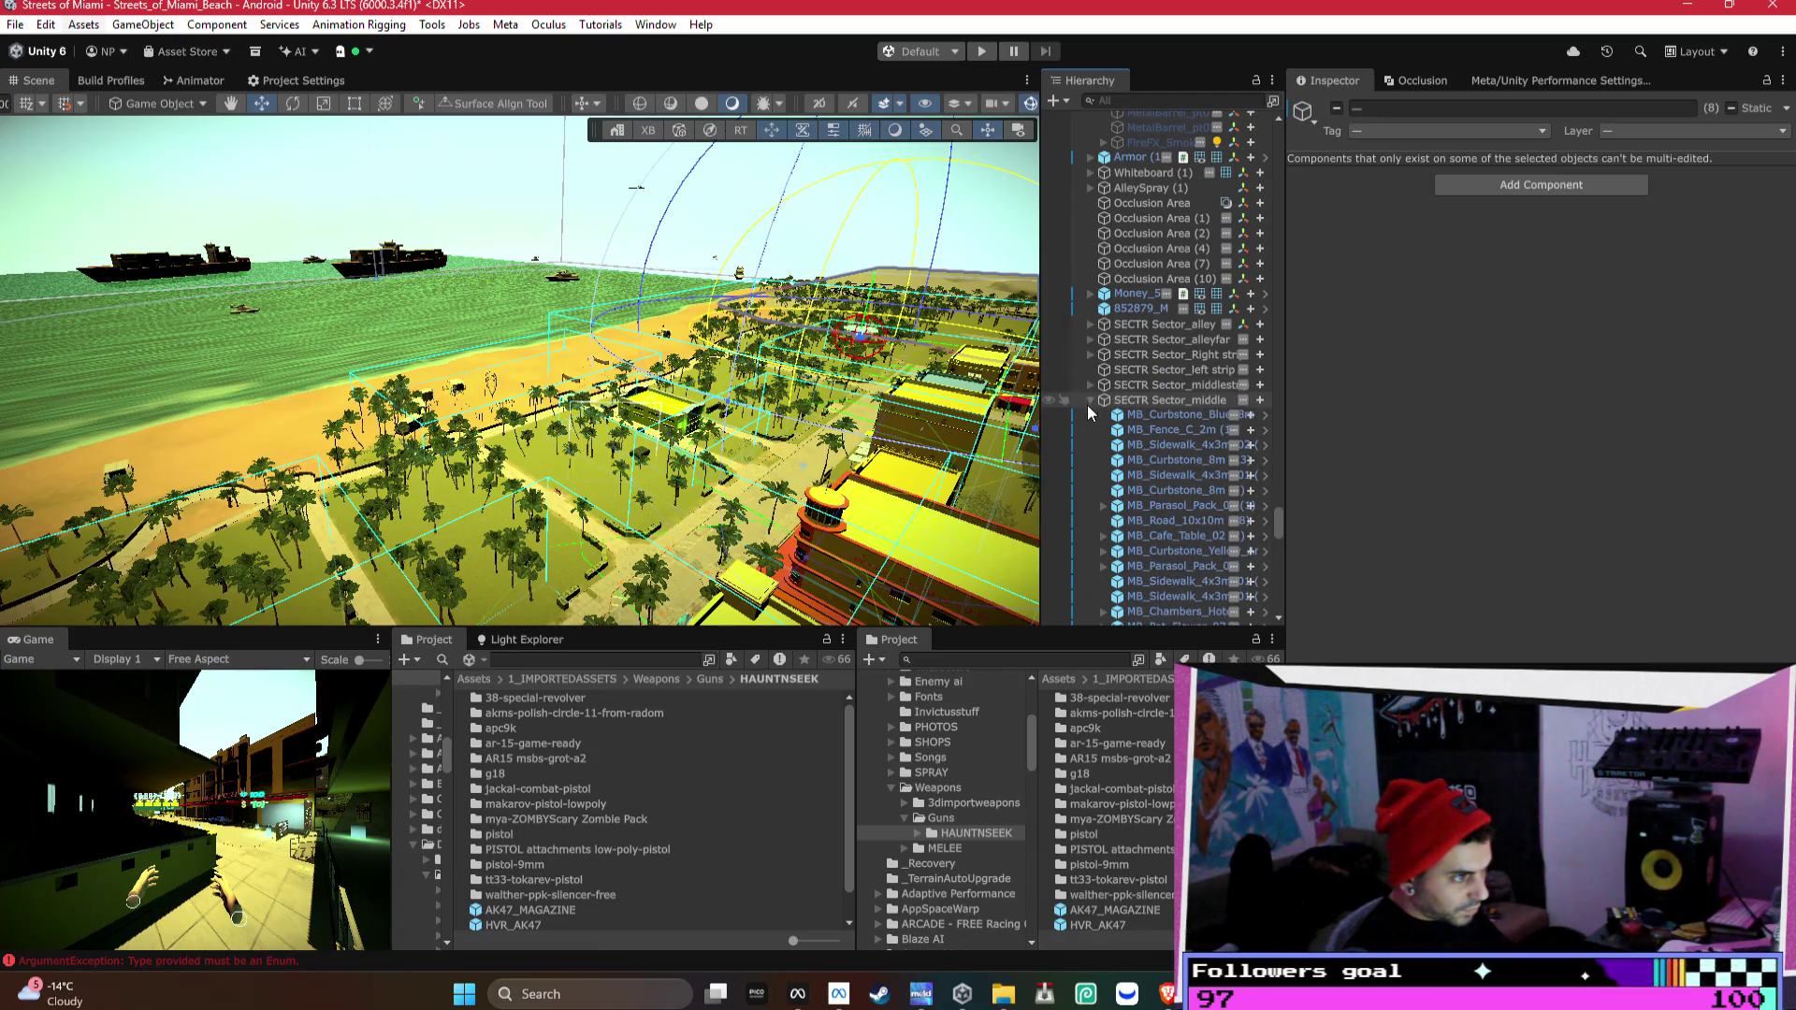
{"action": "scroll", "coordinate": [1169, 384], "scroll_direction": "up", "scroll_amount": 5}
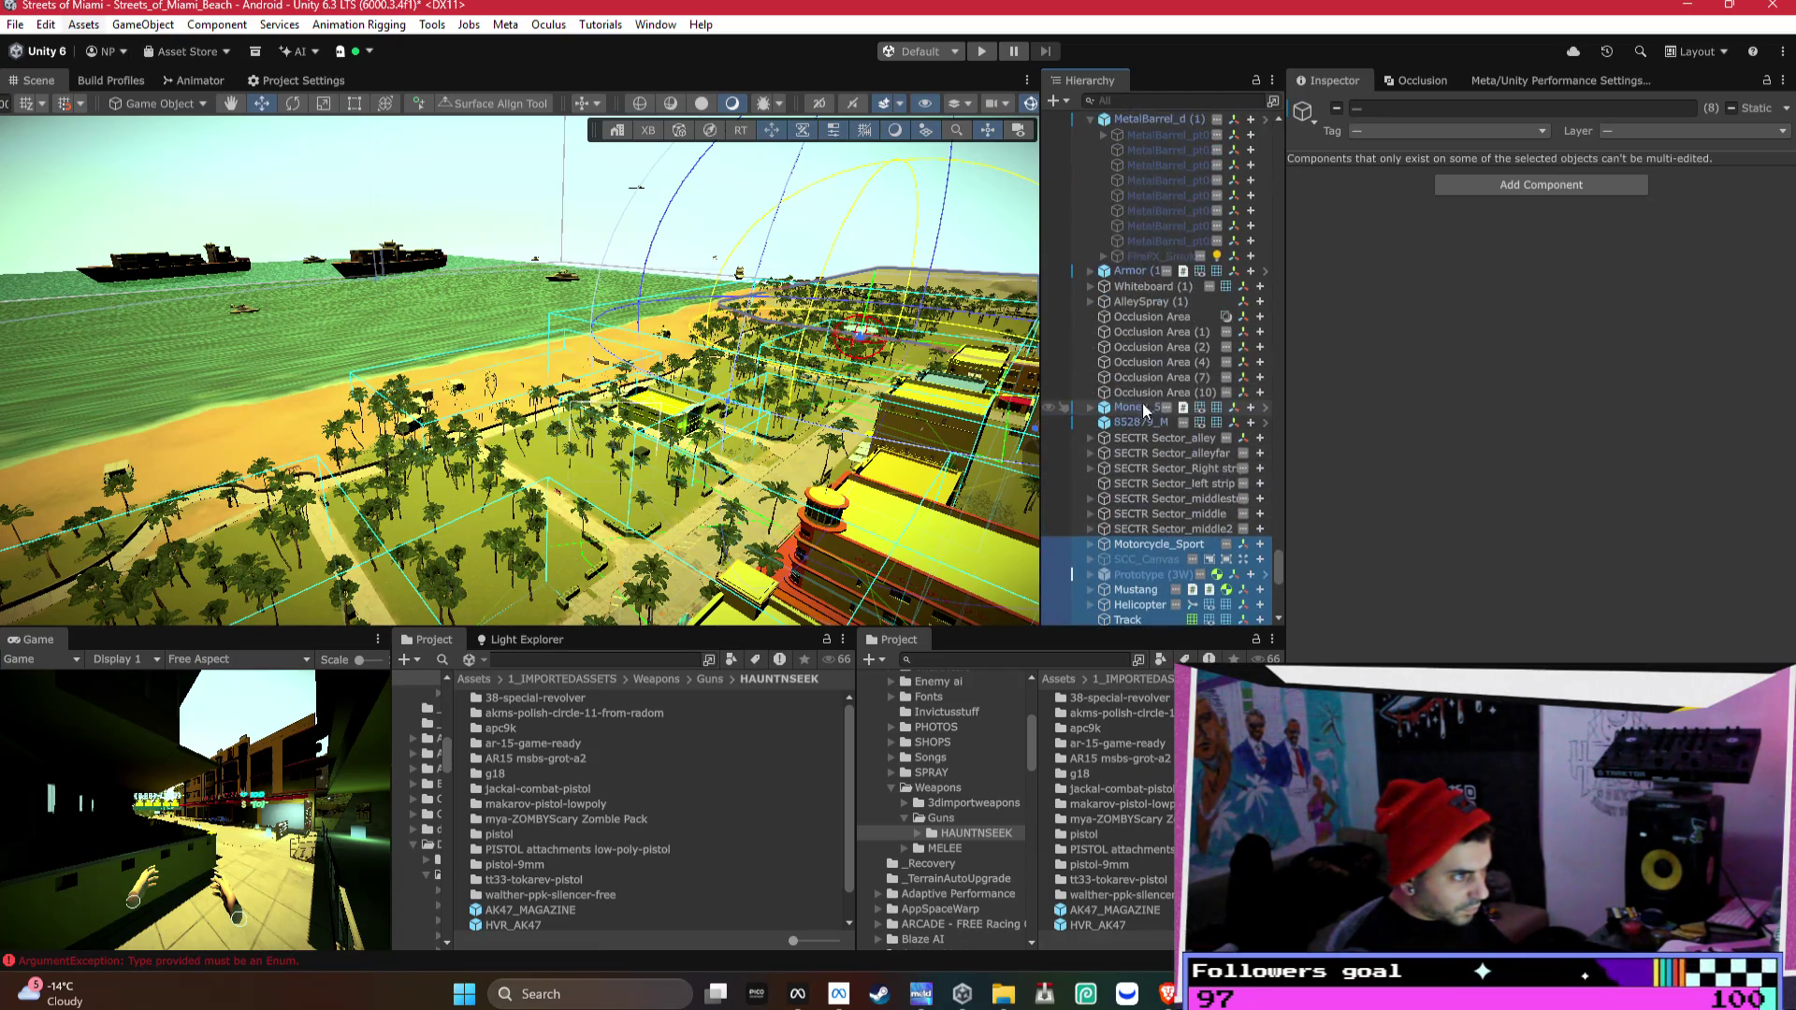
{"action": "left_click", "coordinate": [1090, 290]}
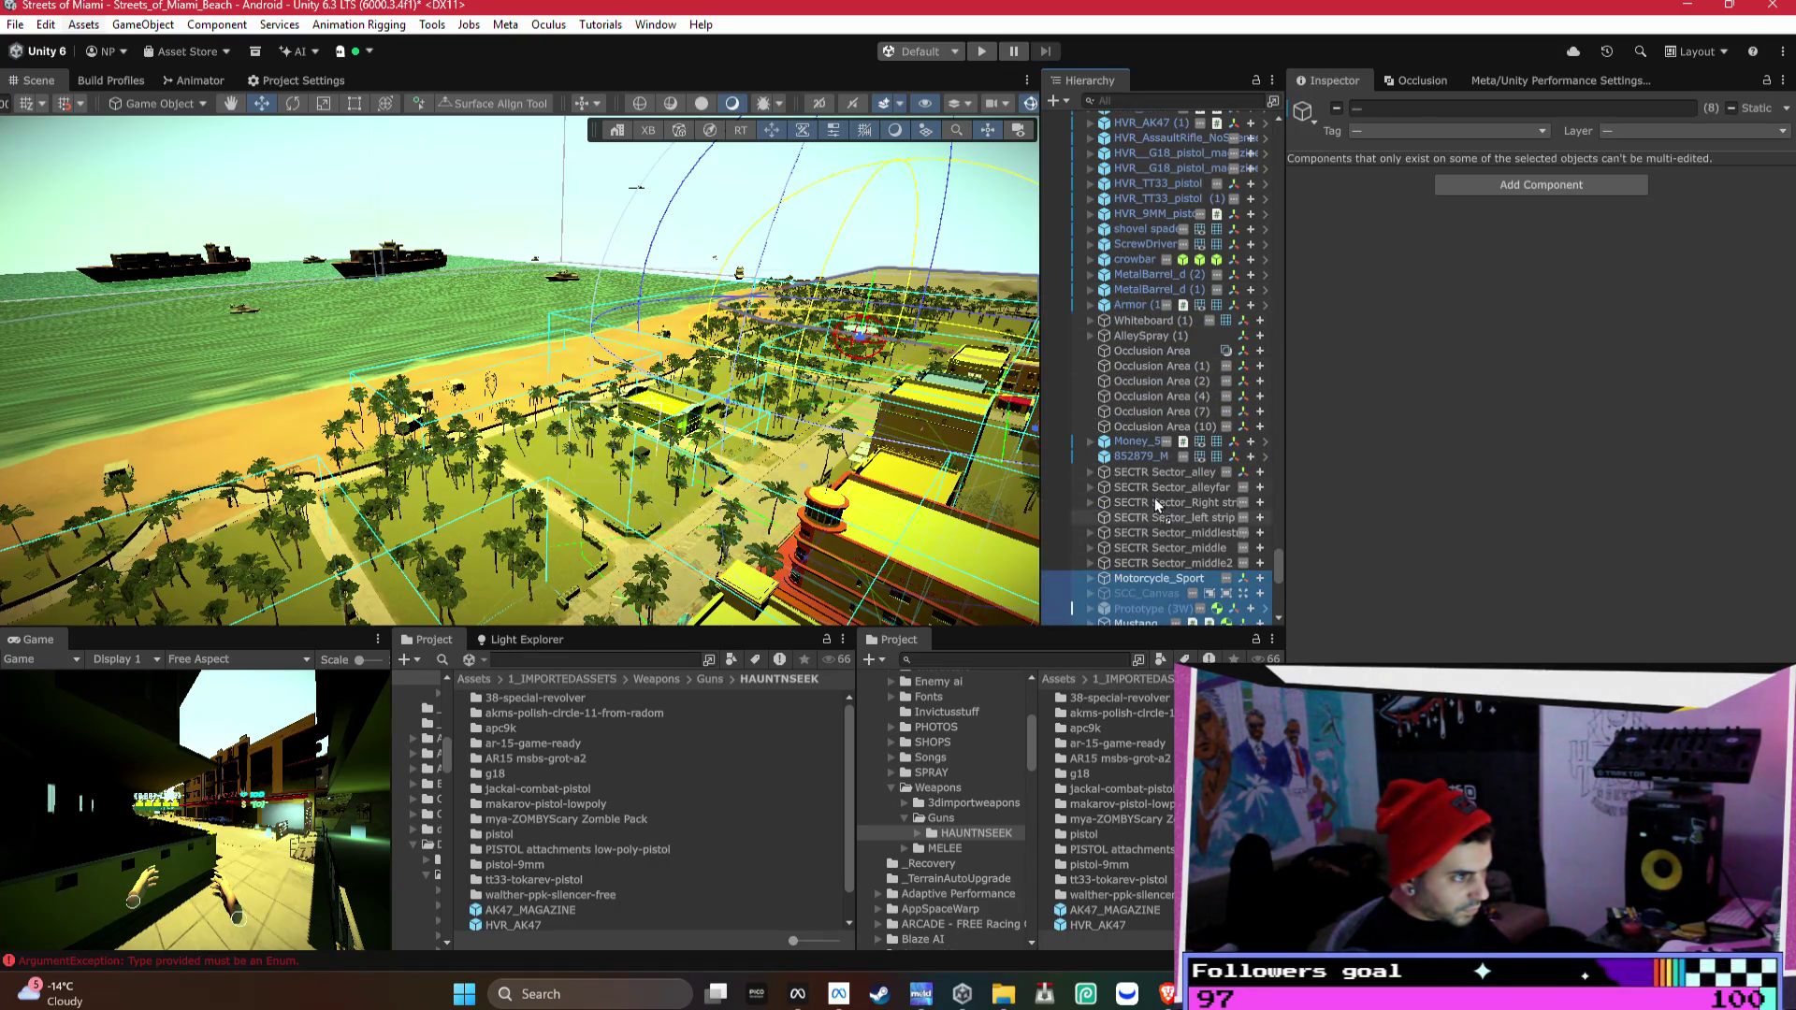
{"action": "left_click_drag", "start_coordinate": [1186, 351], "coordinate": [1186, 342]}
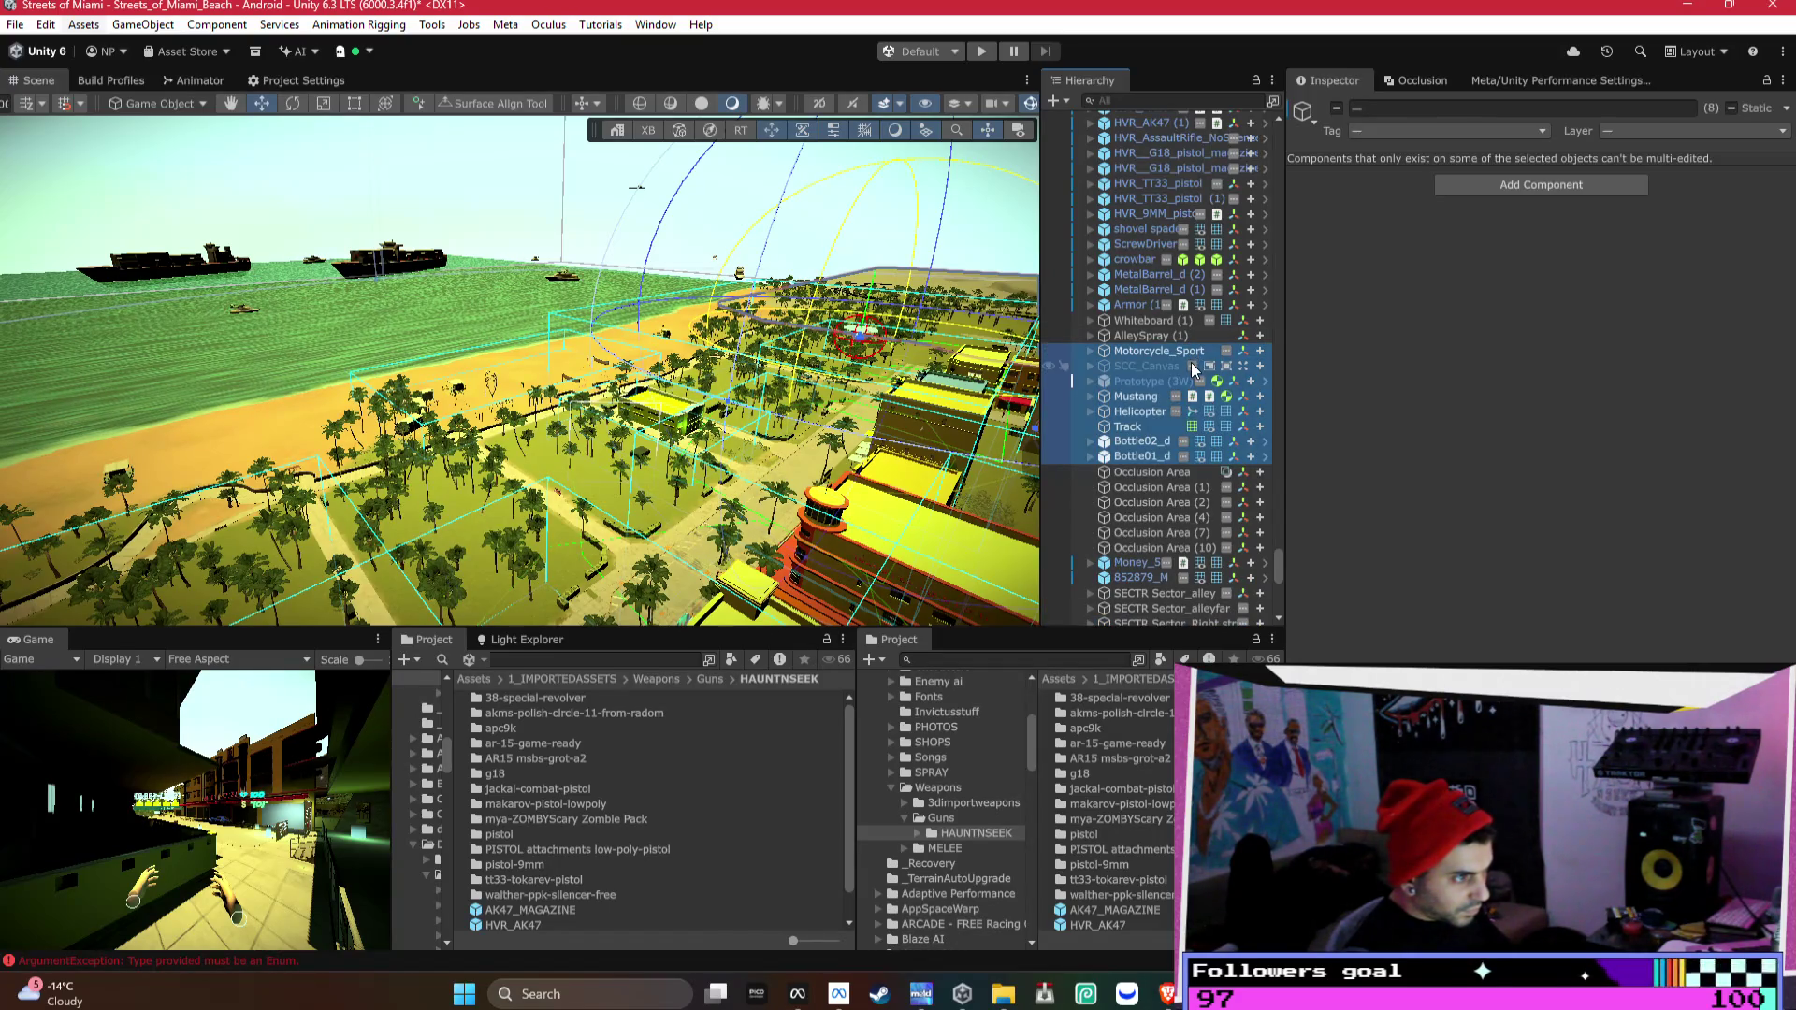
- Duplicate the ---weapons divider with Ctrl+D and edit the copy's name
{"action": "scroll", "coordinate": [1191, 356], "scroll_direction": "up", "scroll_amount": 3}
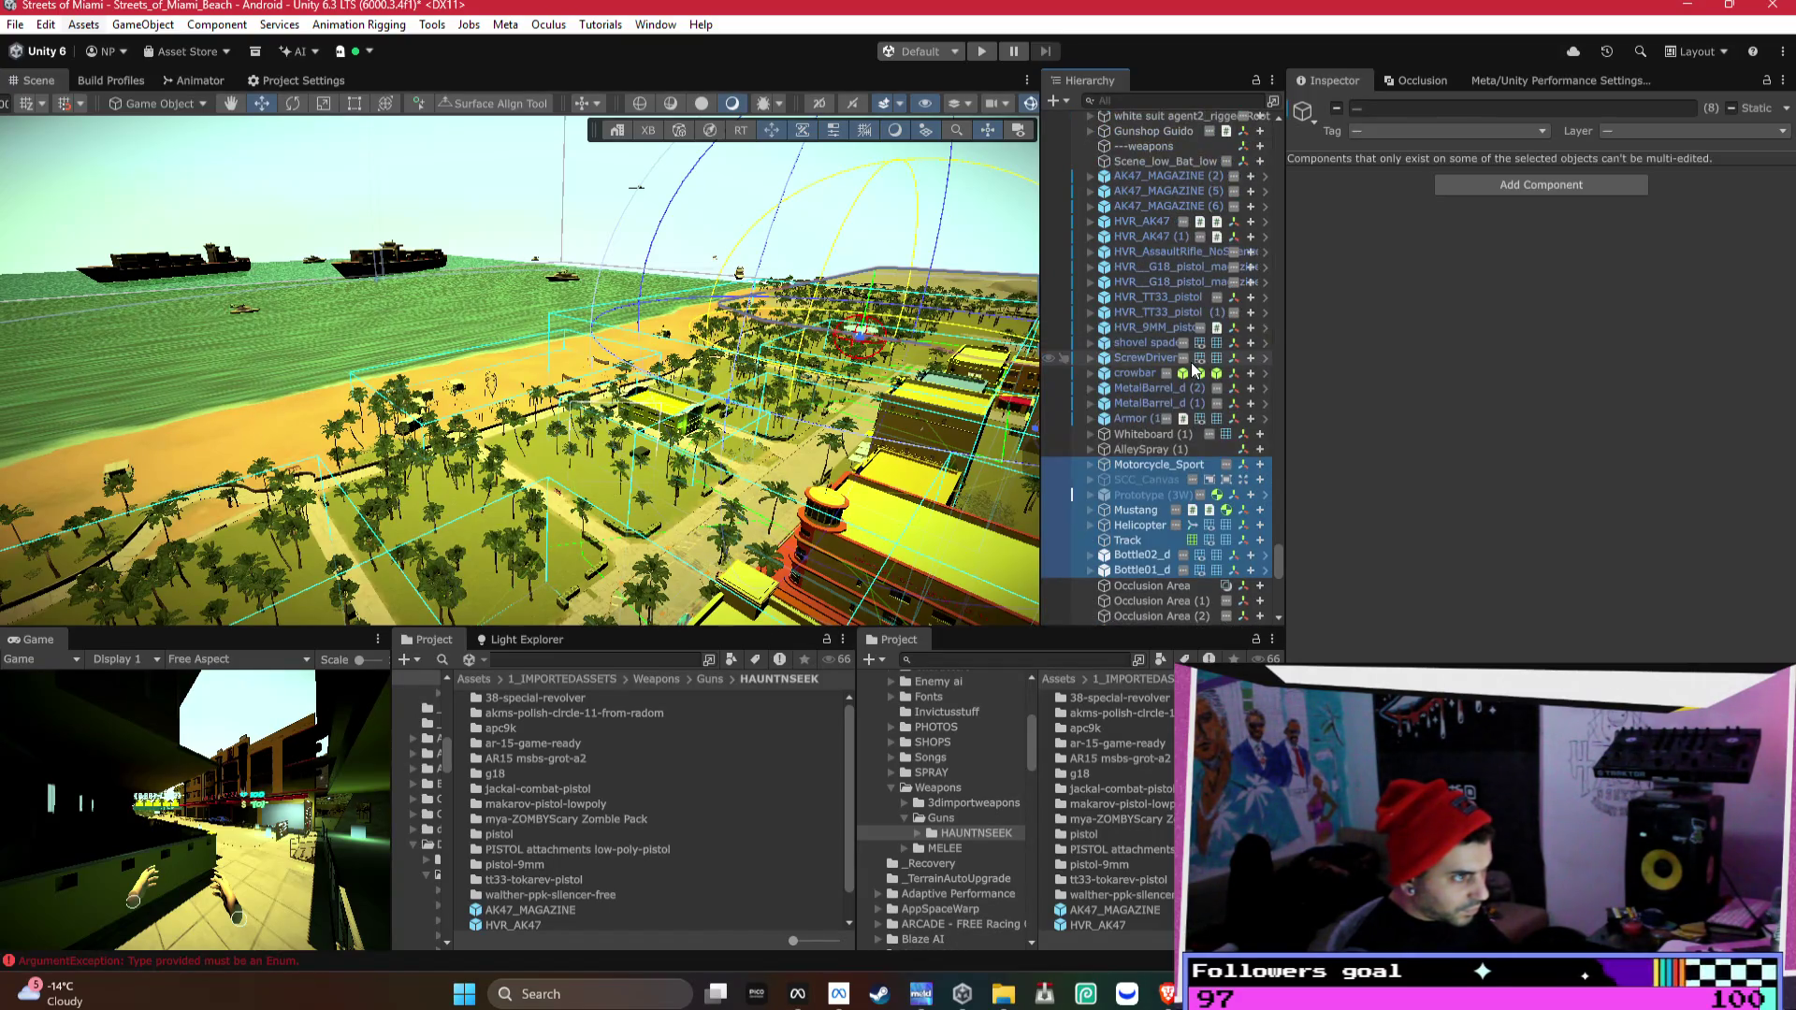
{"action": "left_click", "coordinate": [1168, 148]}
{"action": "left_click", "coordinate": [1168, 150]}
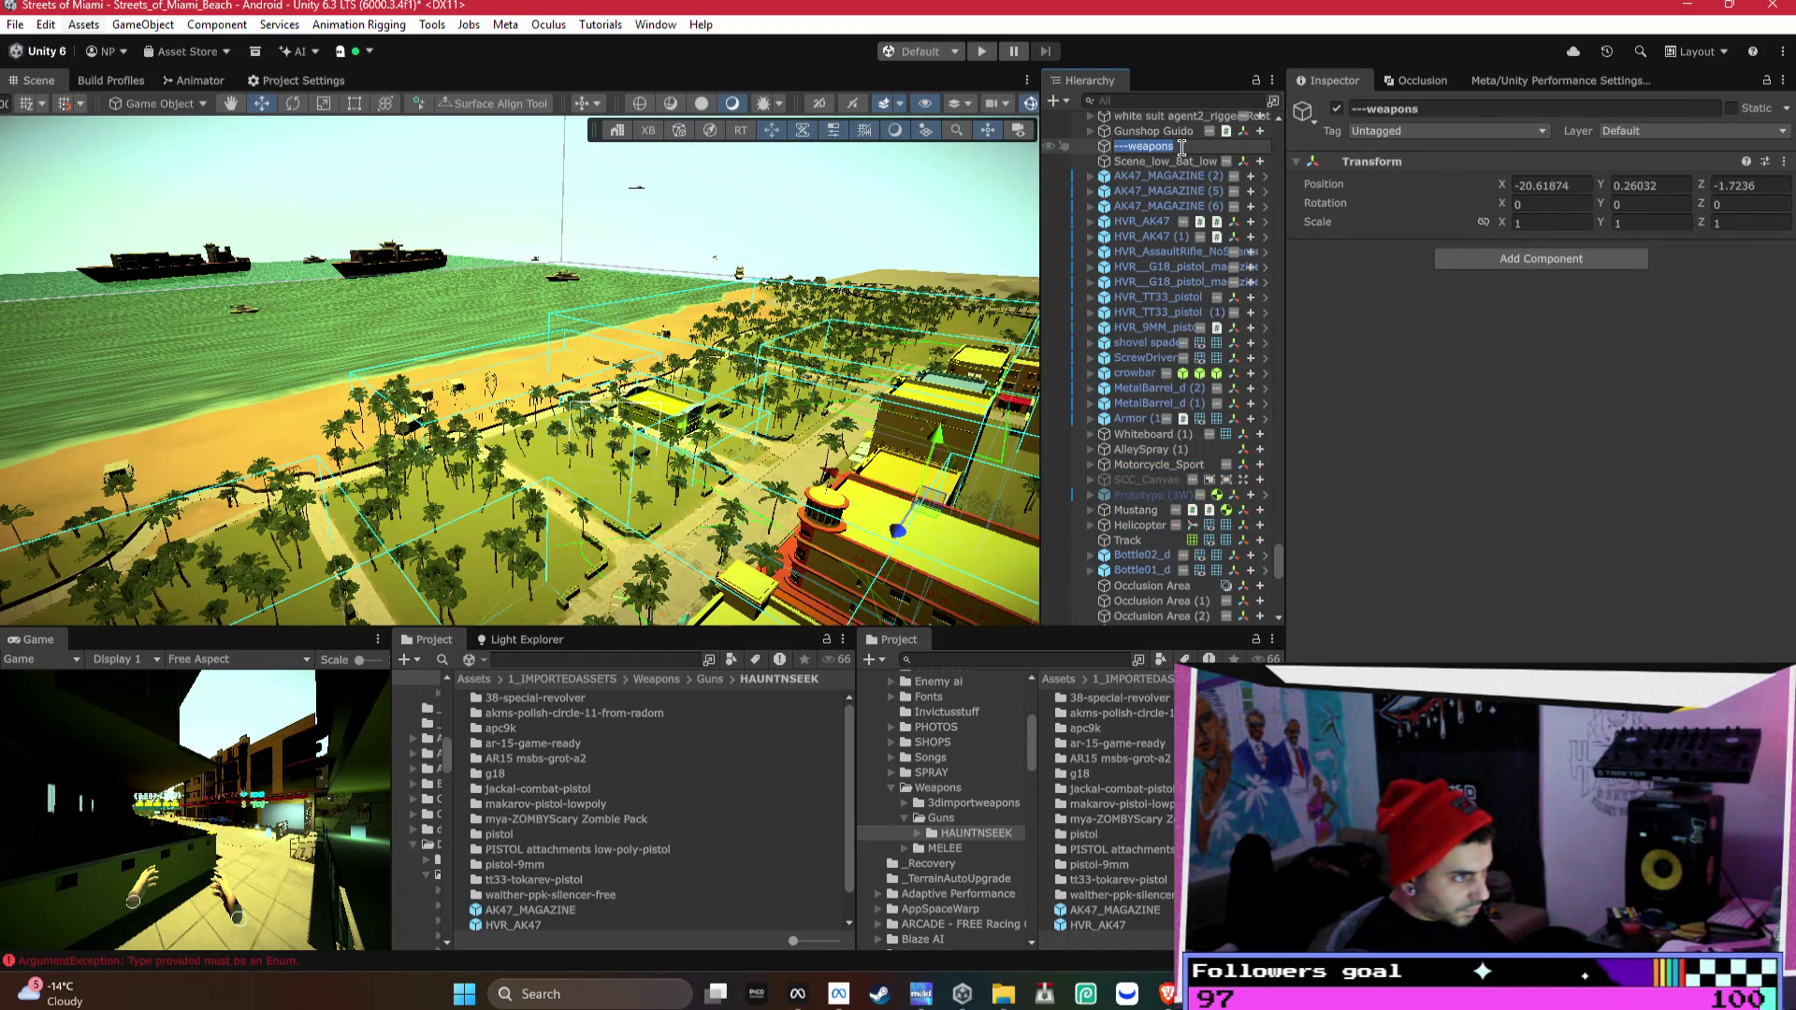
{"action": "key", "text": "Return"}
{"action": "key", "text": "ctrl+d"}
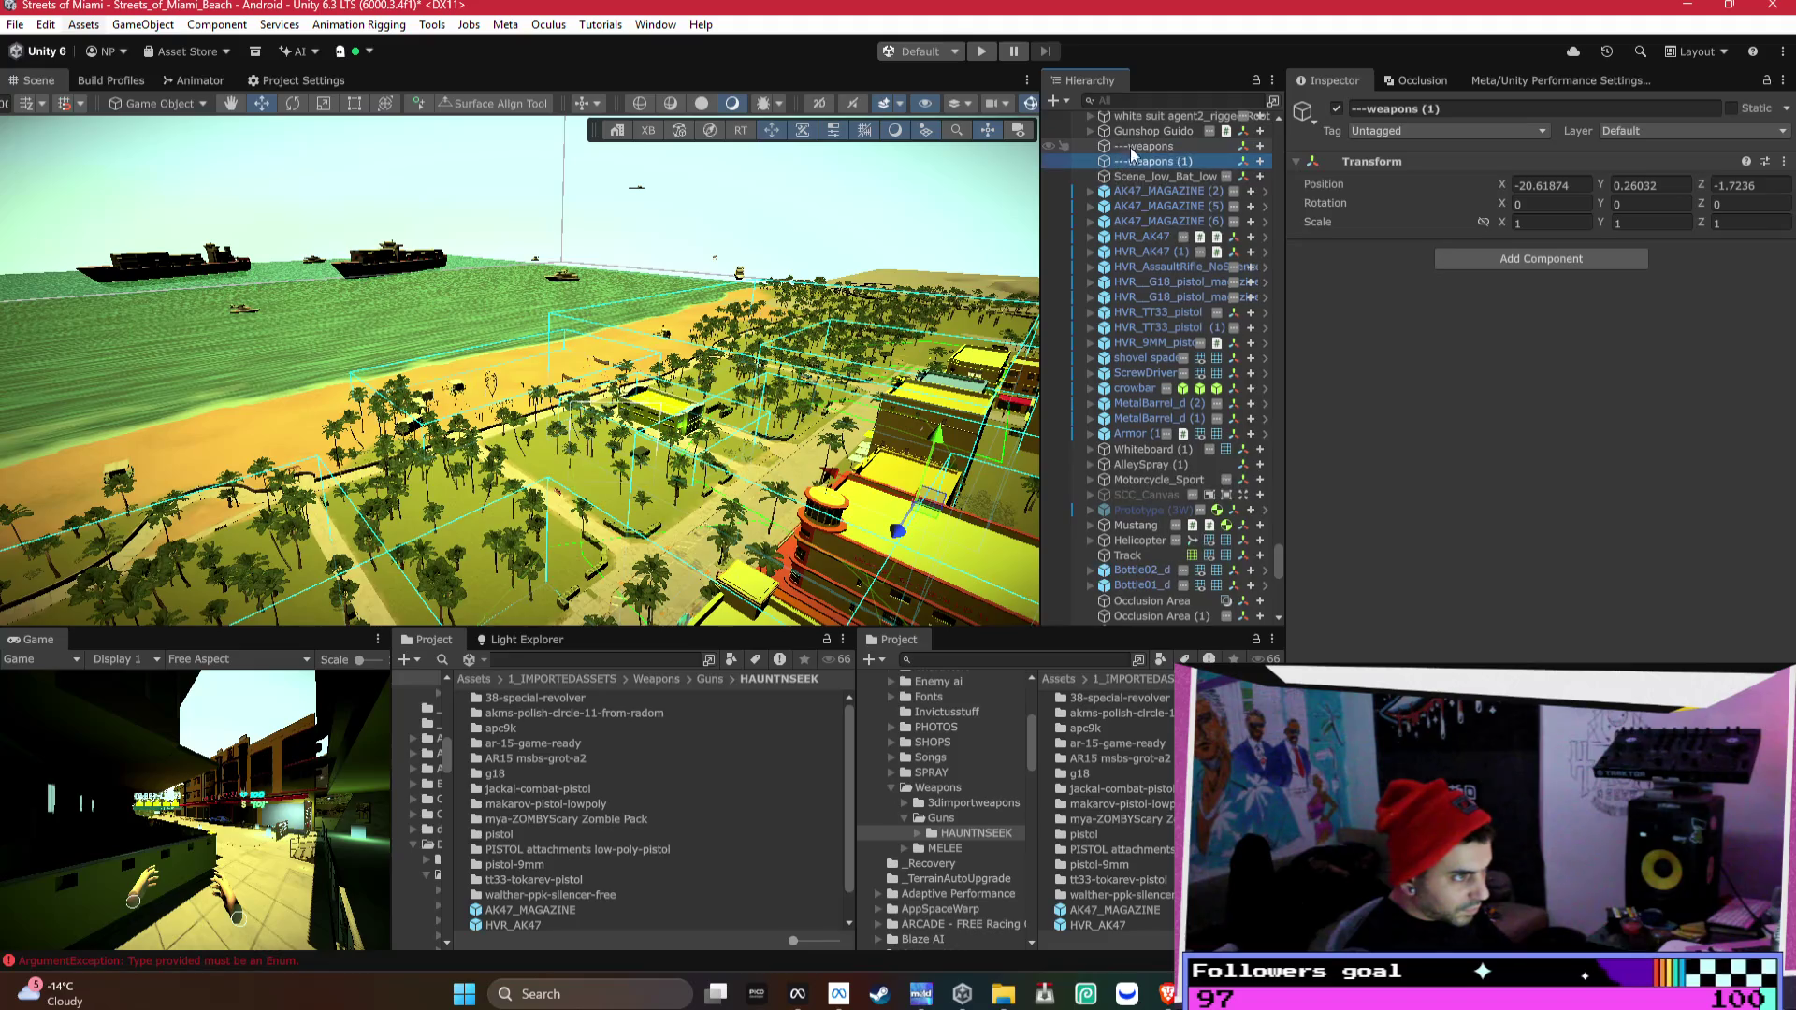
{"action": "left_click", "coordinate": [1192, 161]}
{"action": "key", "text": "BackSpace"}
{"action": "key", "text": "BackSpace"}
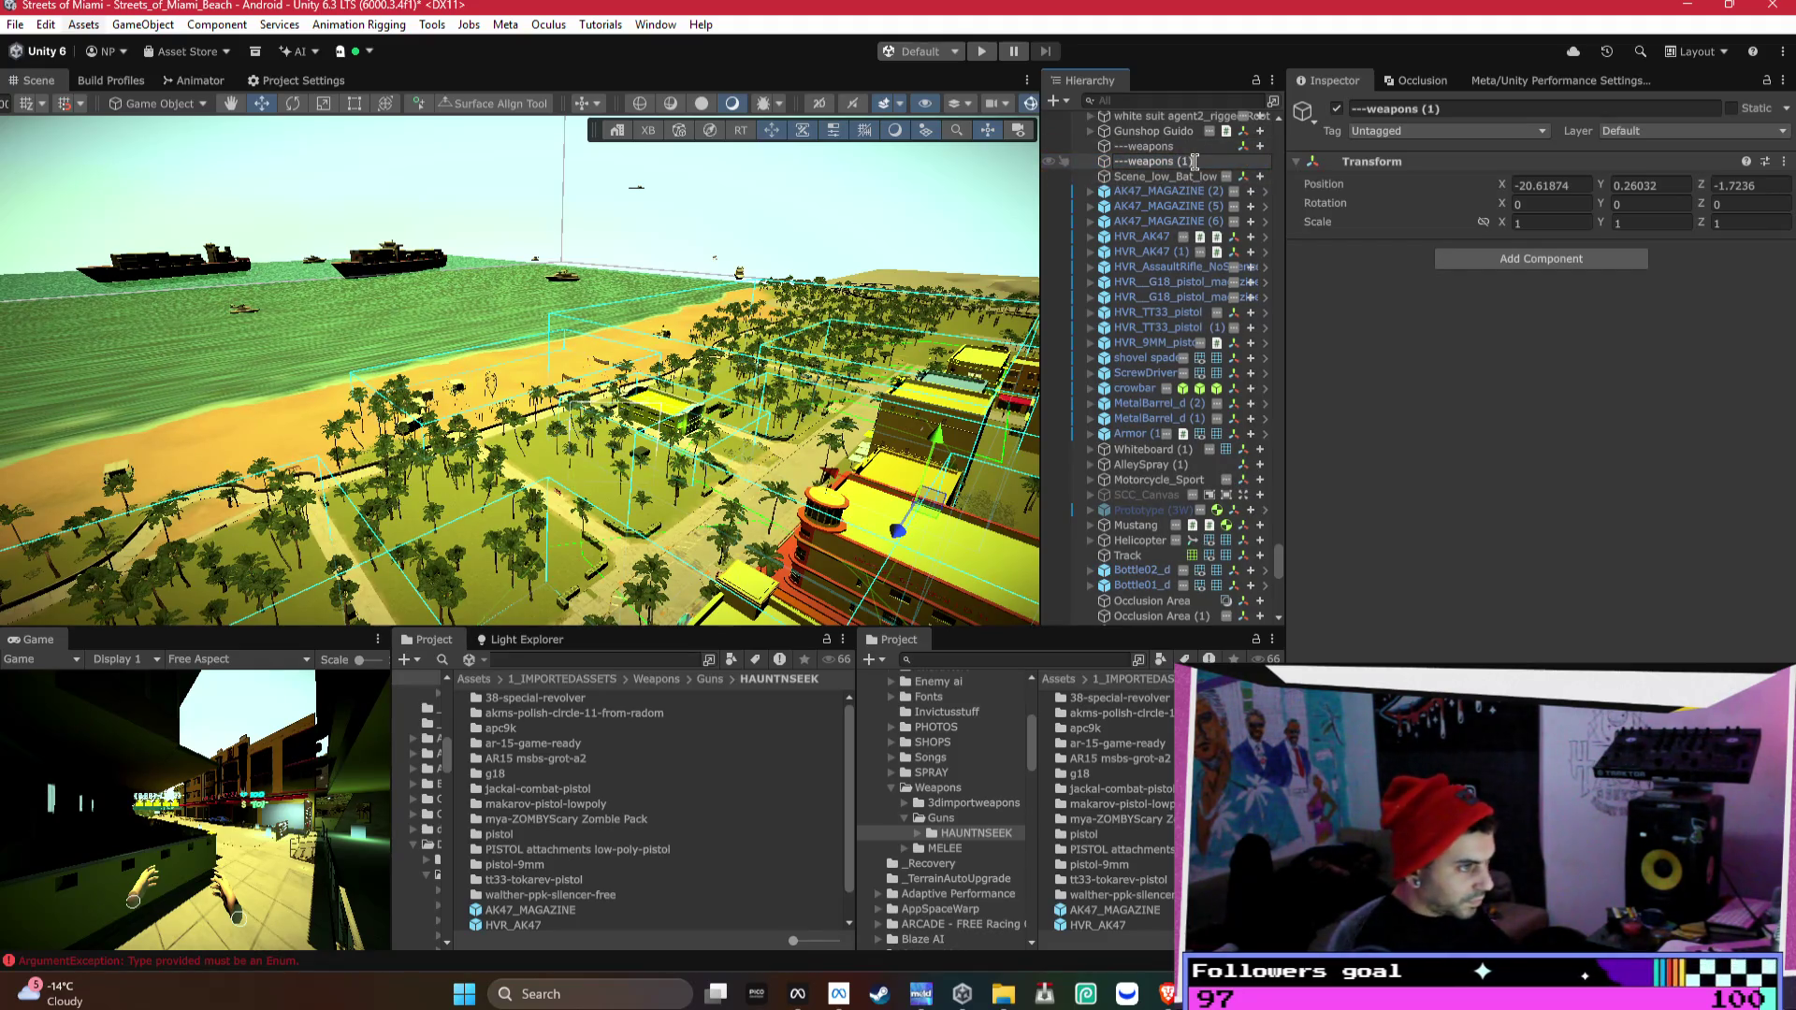
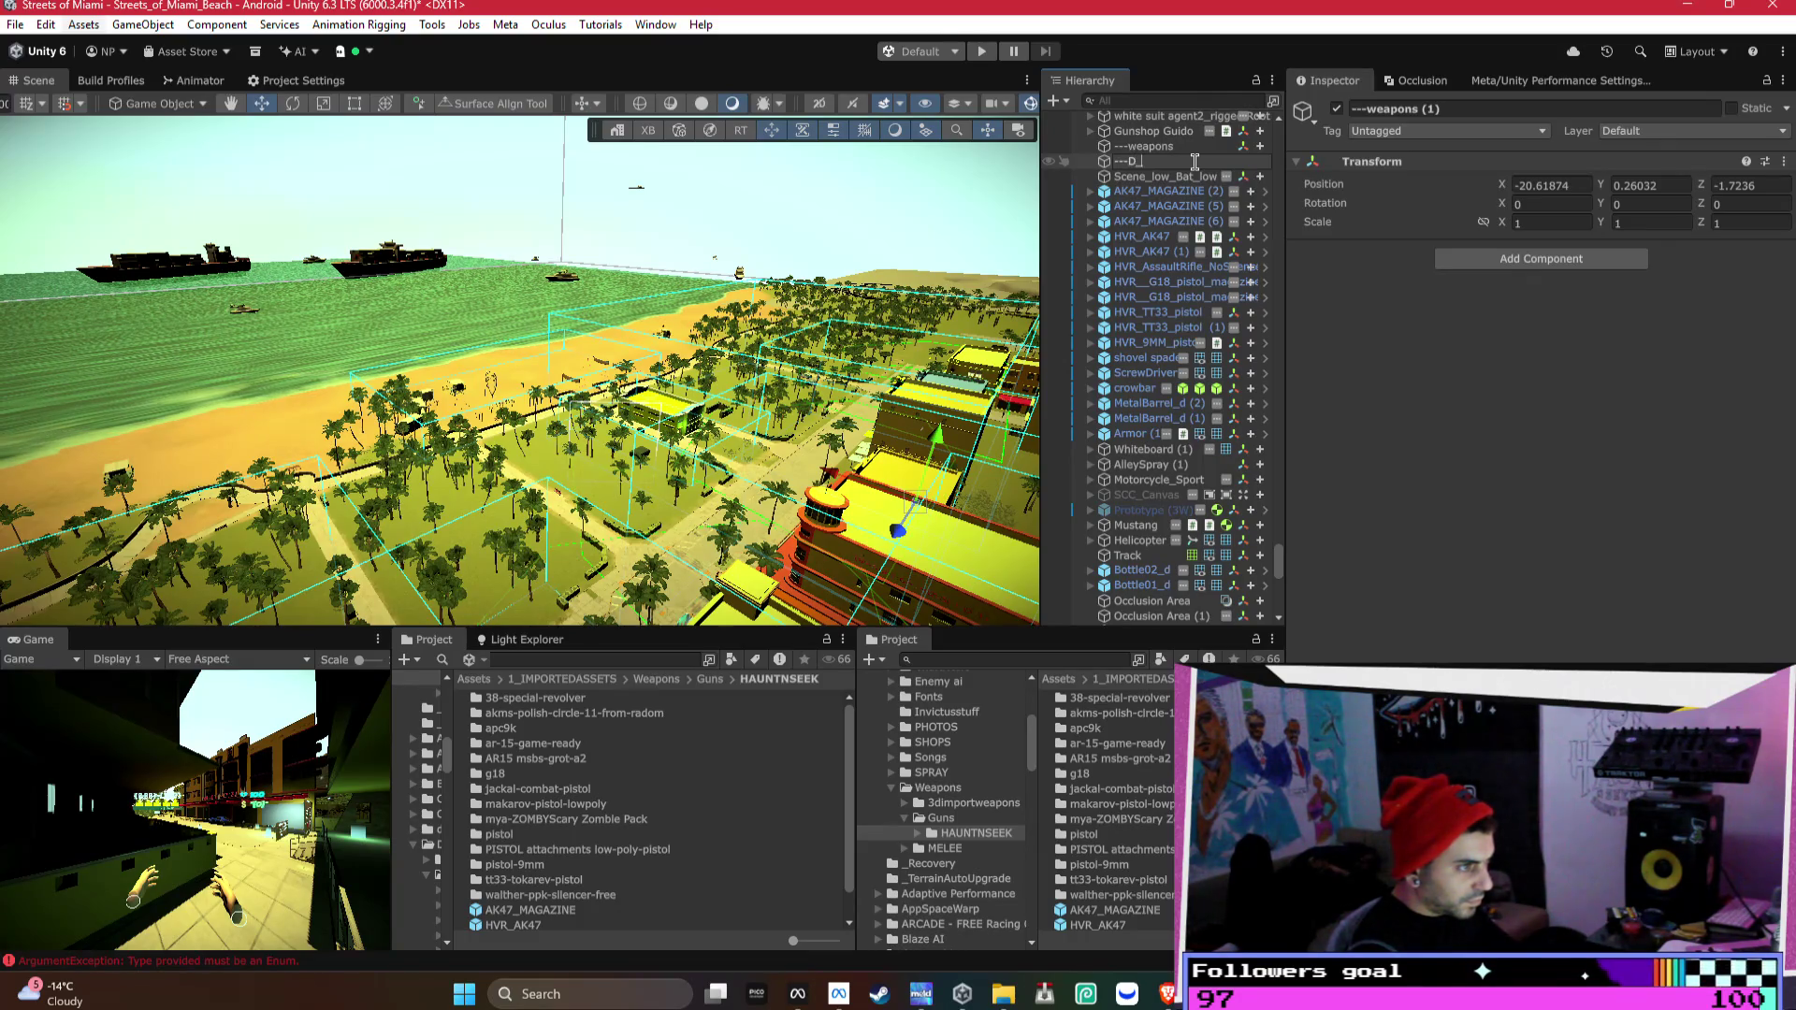
{"action": "type", "text": "props"}
- Confirm the ---D_props name and place it after shovel spade, with crowbar moved above it
{"action": "key", "text": "Return"}
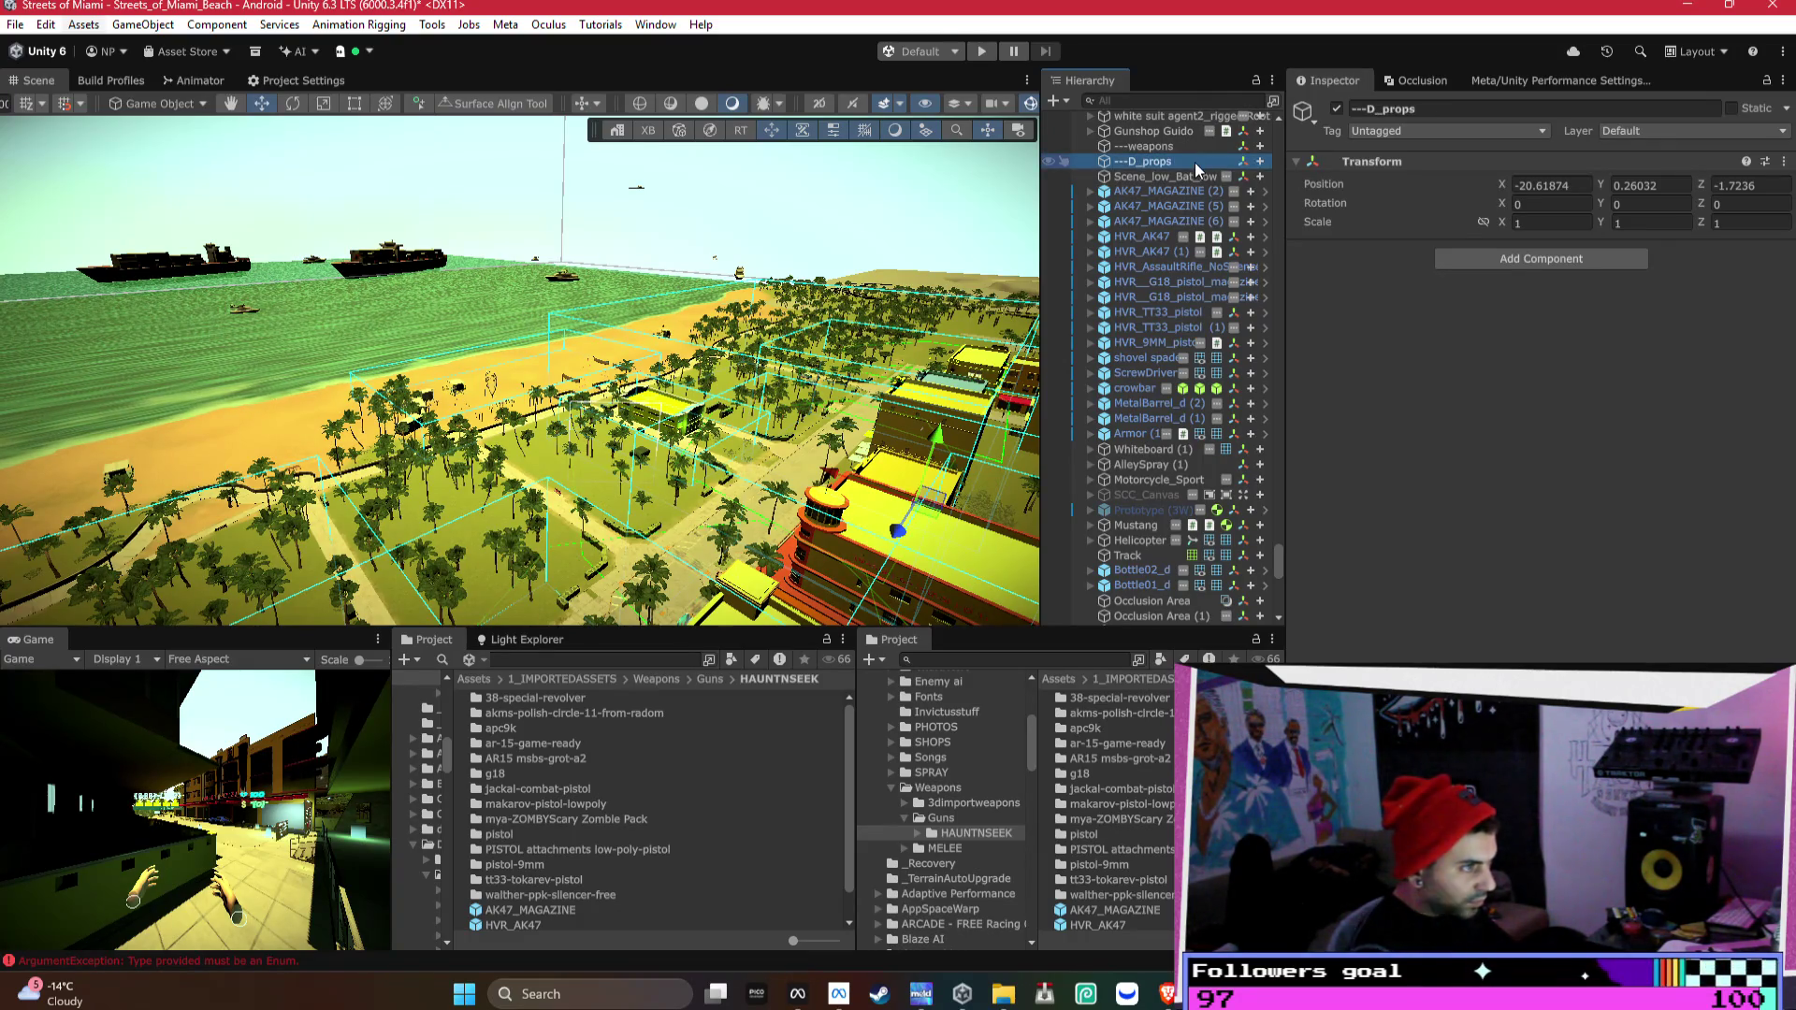
{"action": "mouse_move", "coordinate": [1197, 168]}
{"action": "left_mouse_down"}
{"action": "mouse_move", "coordinate": [1206, 342]}
{"action": "mouse_move", "coordinate": [1181, 432]}
{"action": "mouse_move", "coordinate": [1183, 377]}
{"action": "mouse_move", "coordinate": [1160, 387]}
{"action": "mouse_move", "coordinate": [1136, 336]}
{"action": "left_mouse_up"}
{"action": "left_click", "coordinate": [1090, 374]}
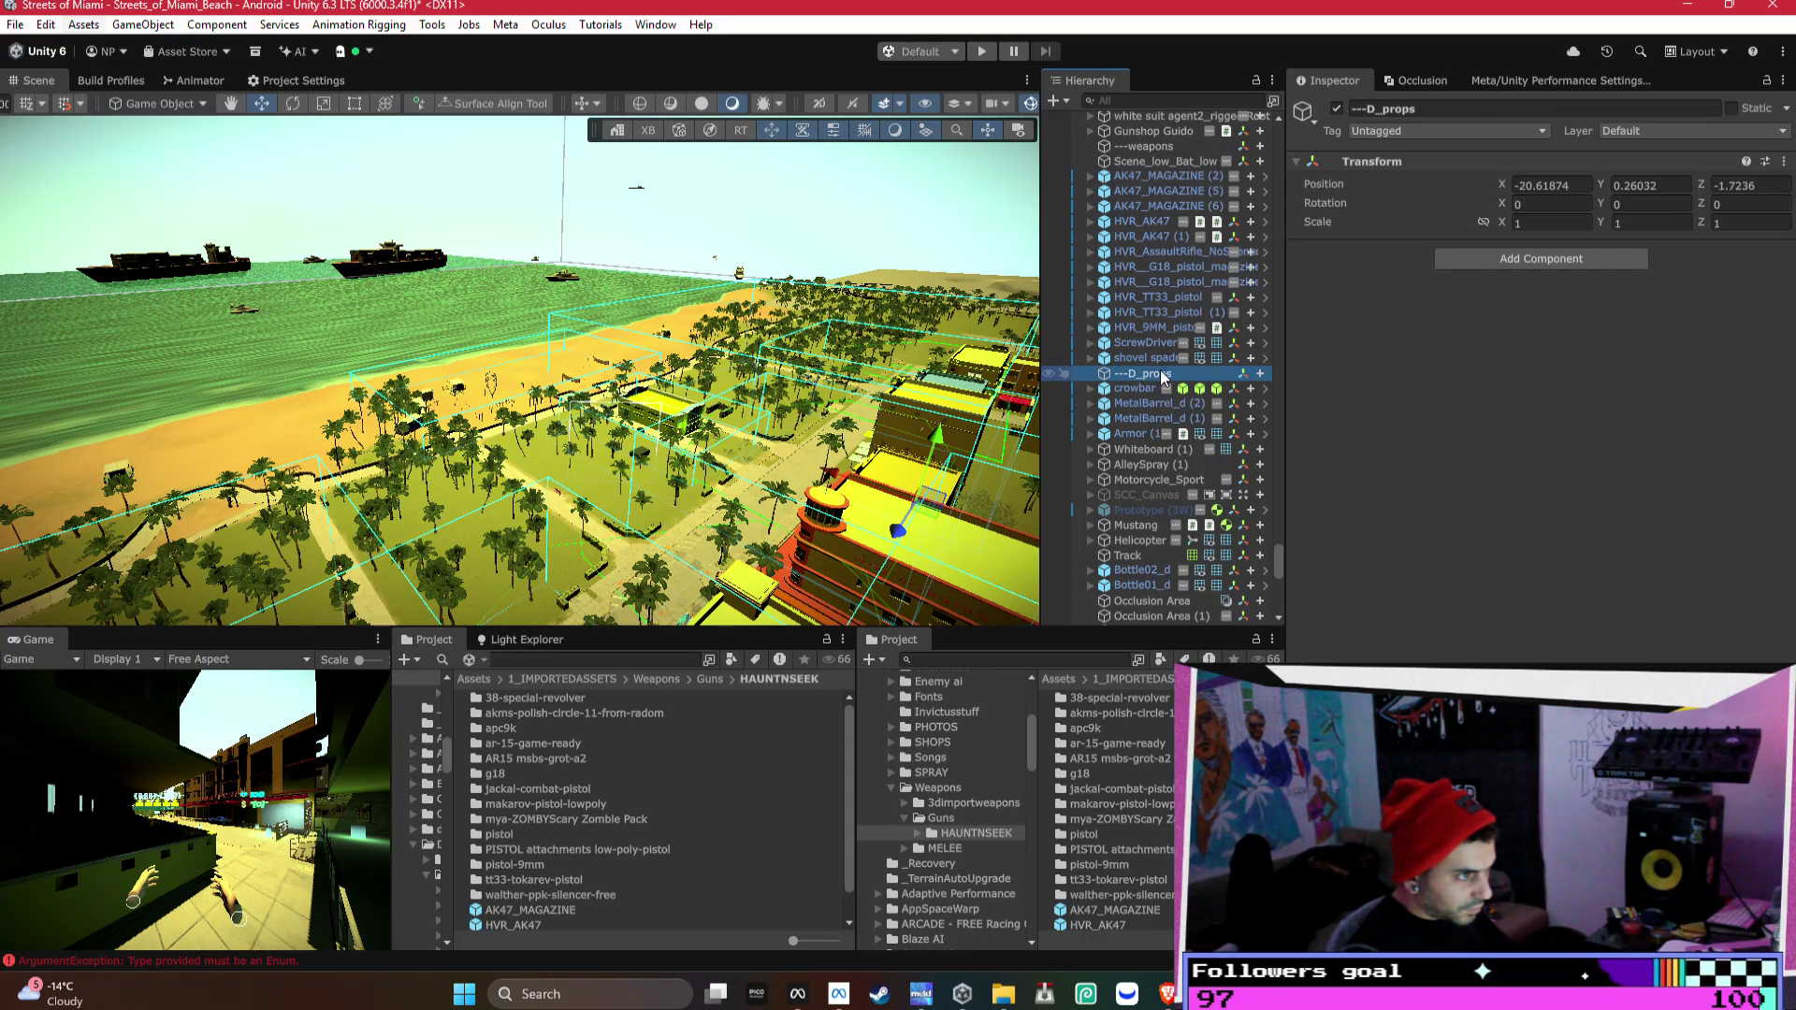
{"action": "left_click_drag", "start_coordinate": [1135, 378], "coordinate": [1137, 368]}
{"action": "left_click", "coordinate": [1141, 432]}
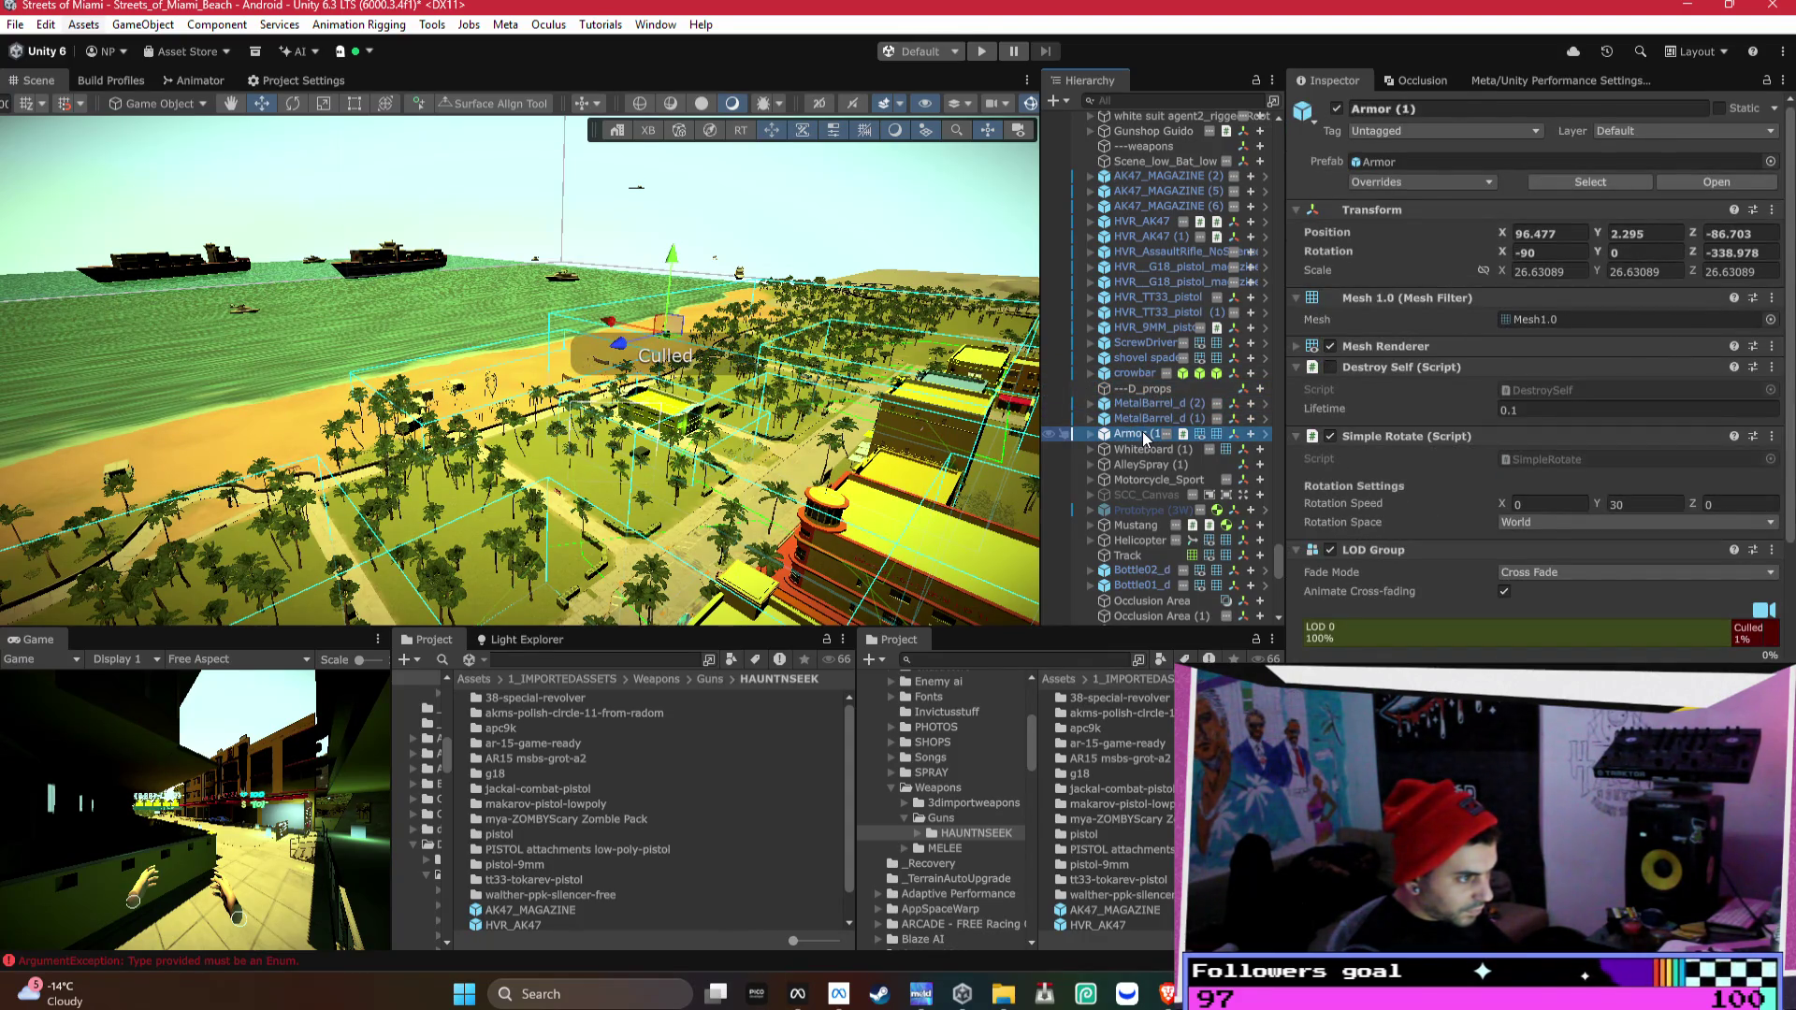
- Frame Armor (1) in the scene and select its Sphere child
{"action": "key", "text": "f"}
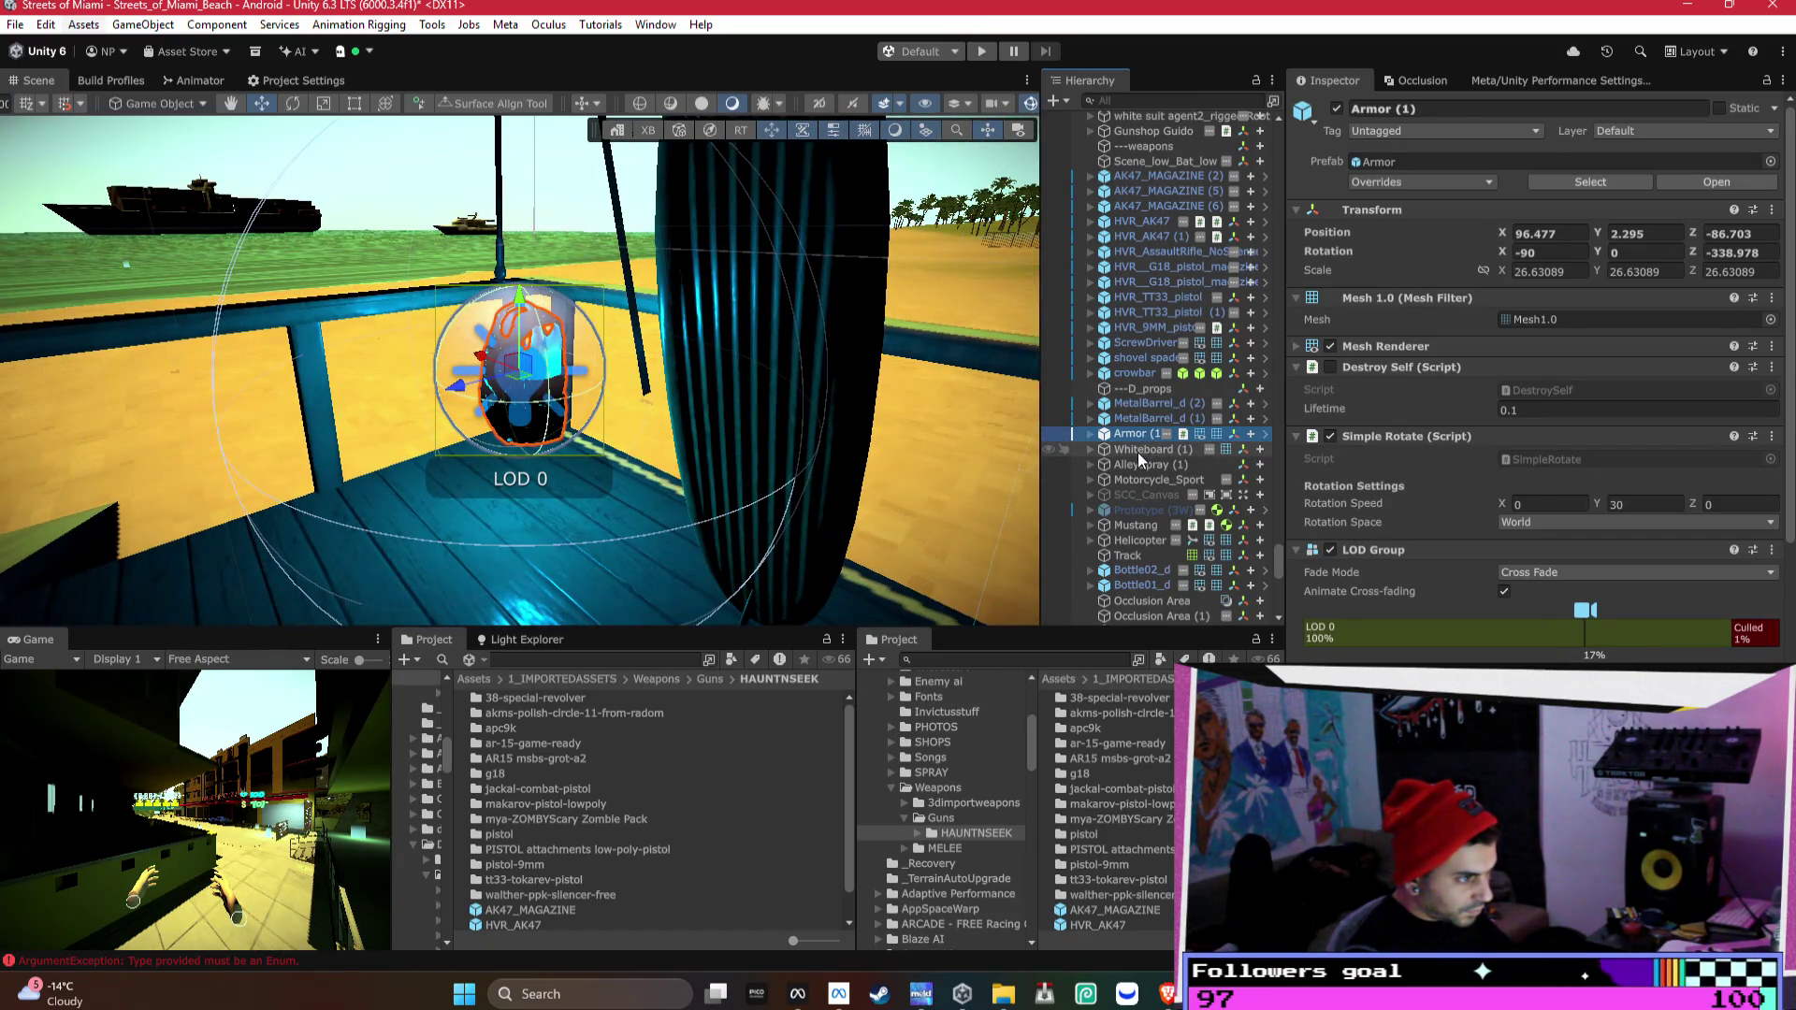
{"action": "left_click", "coordinate": [1137, 452]}
{"action": "left_click", "coordinate": [1136, 430]}
{"action": "scroll", "coordinate": [1579, 496], "scroll_direction": "down", "scroll_amount": 3}
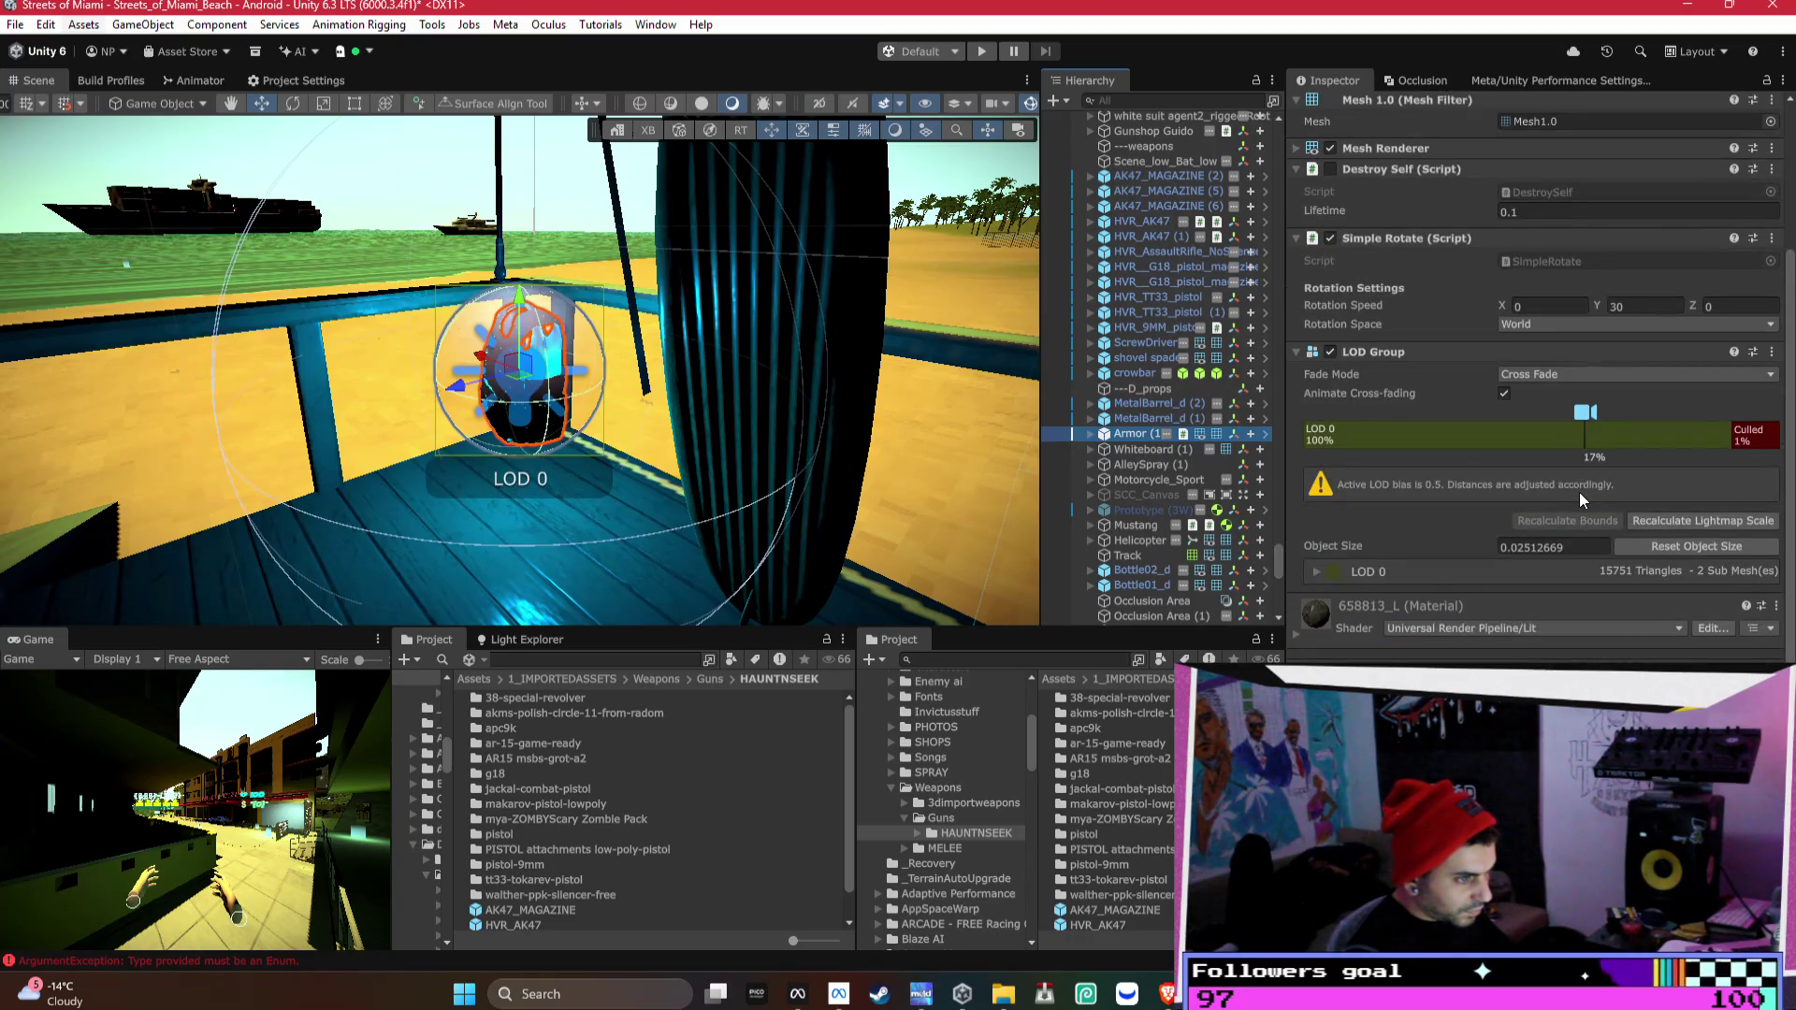
{"action": "scroll", "coordinate": [1541, 502], "scroll_direction": "up", "scroll_amount": 2}
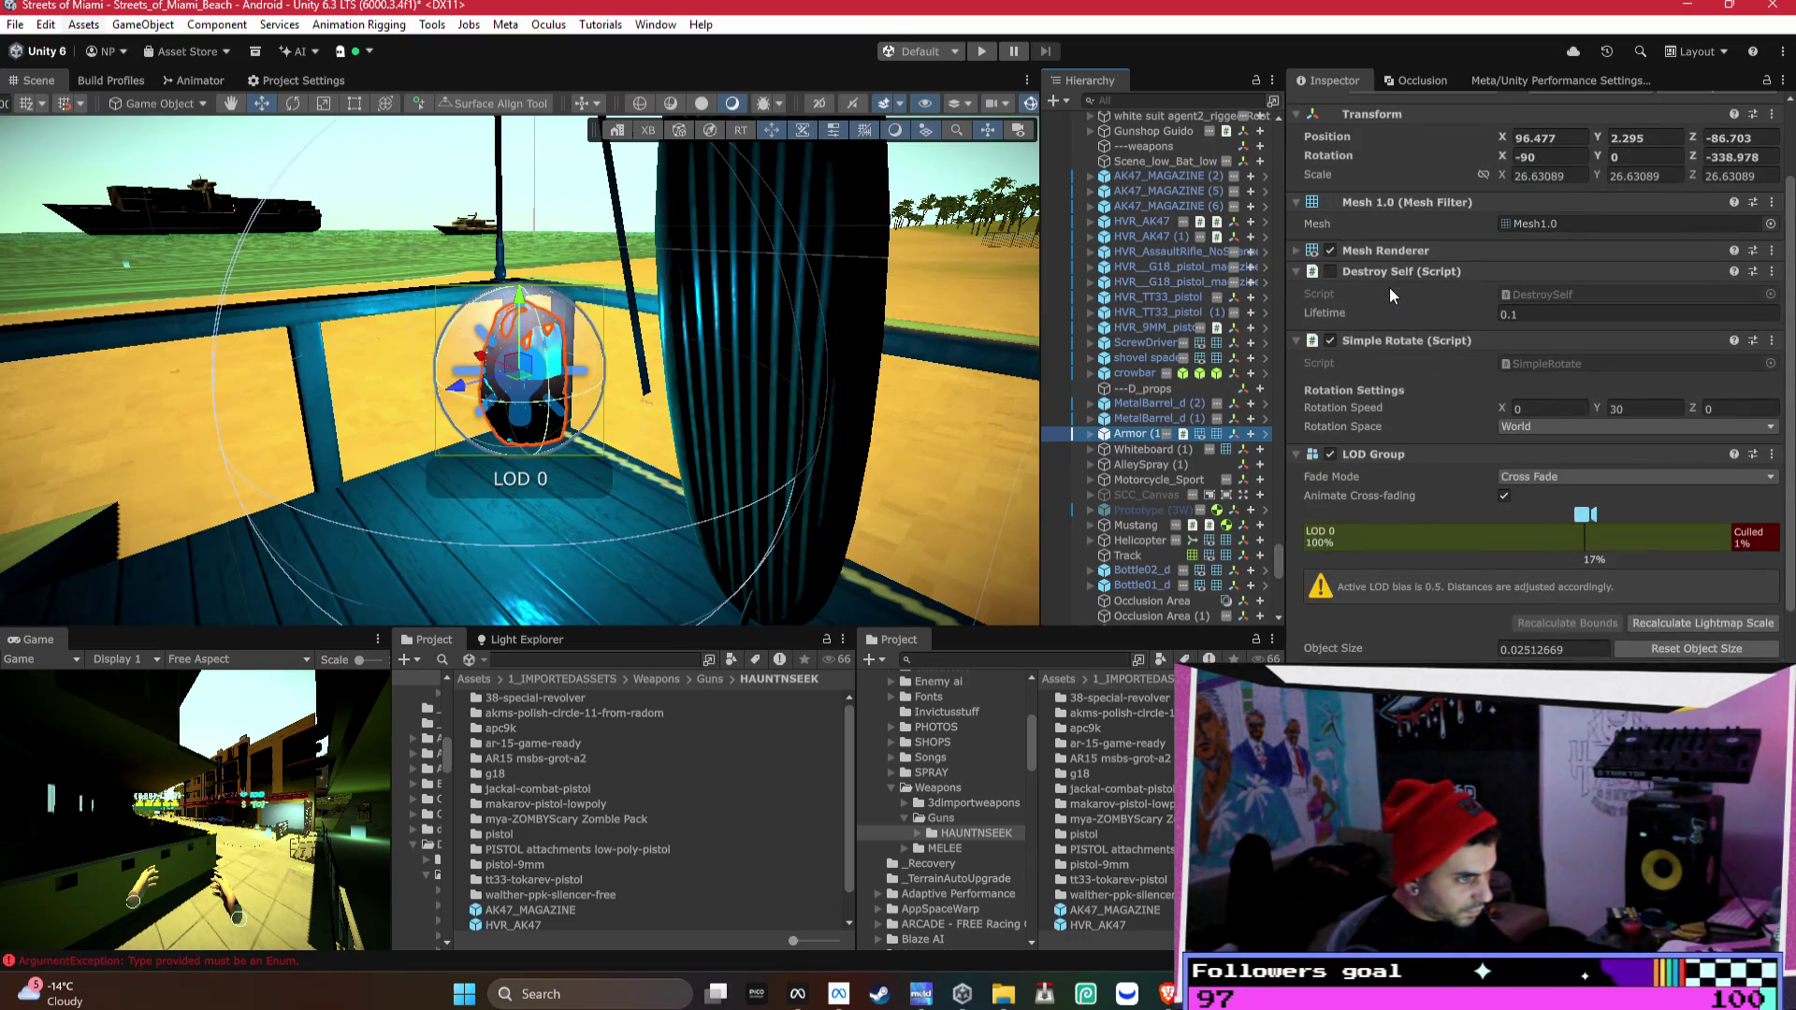
{"action": "left_click", "coordinate": [1091, 433]}
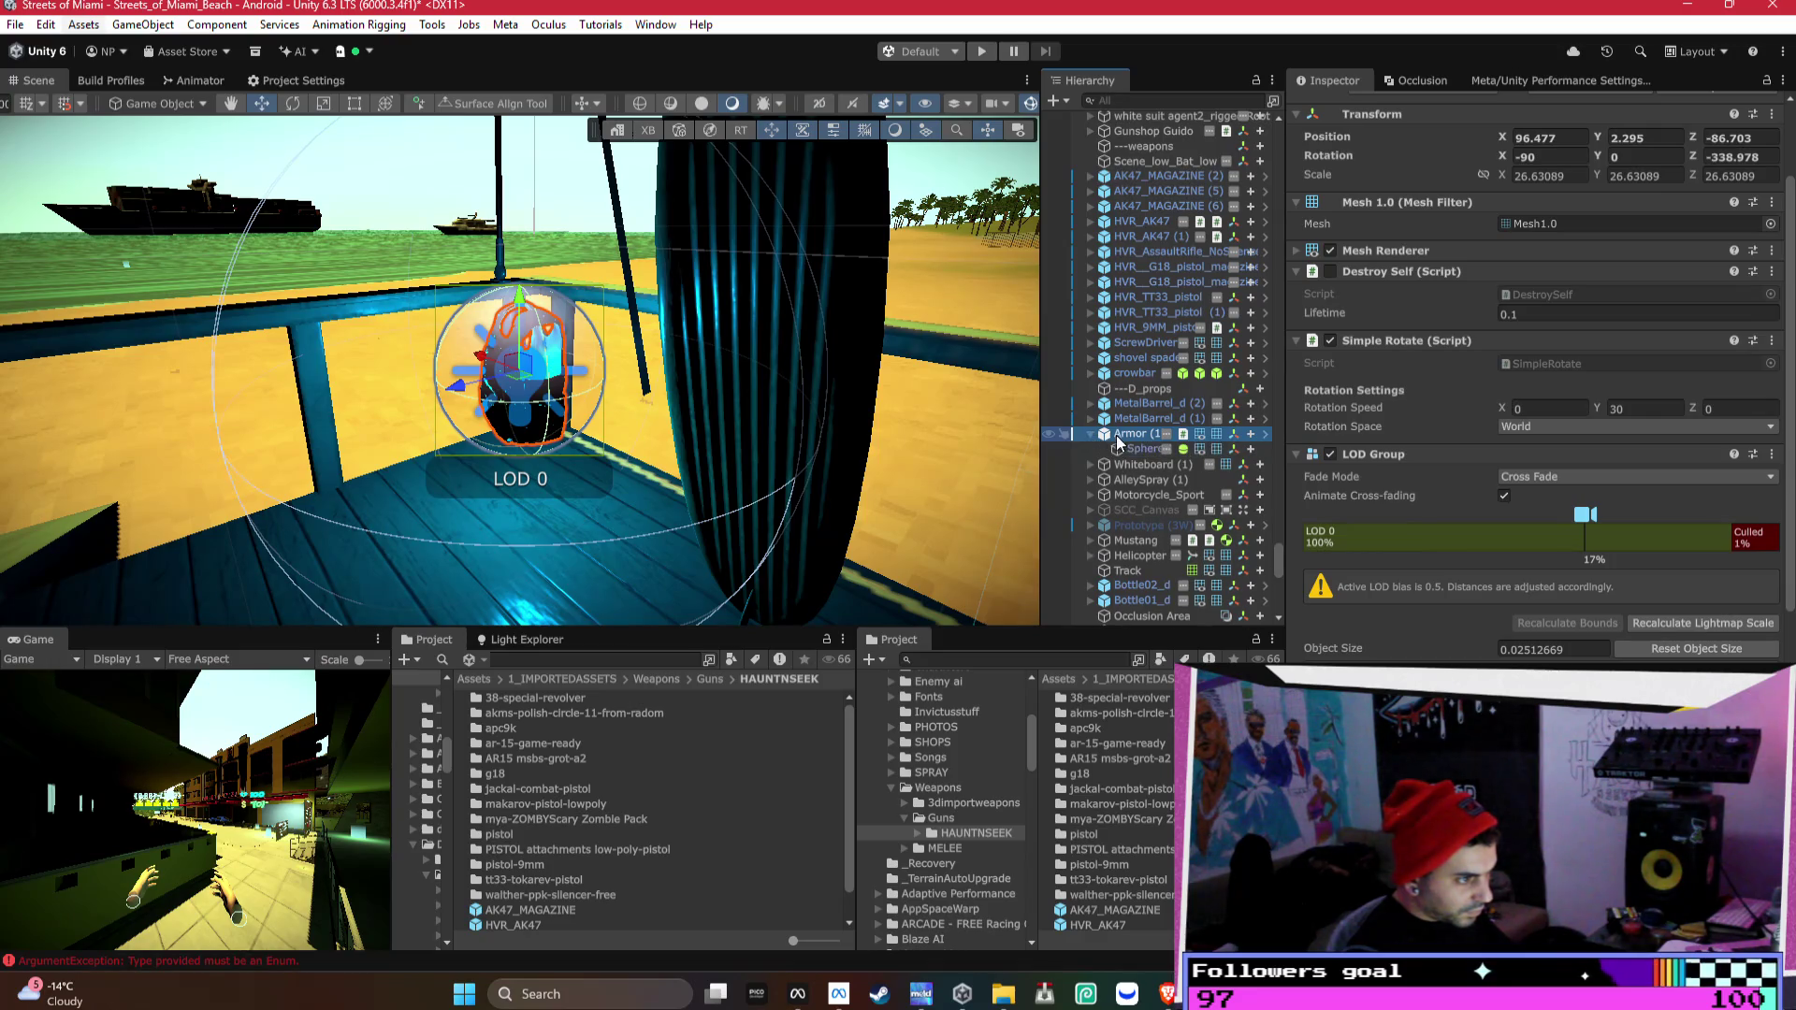
{"action": "left_click", "coordinate": [1139, 449]}
{"action": "scroll", "coordinate": [1470, 429], "scroll_direction": "down", "scroll_amount": 3}
{"action": "scroll", "coordinate": [1470, 429], "scroll_direction": "up", "scroll_amount": 4}
{"action": "scroll", "coordinate": [1478, 430], "scroll_direction": "down", "scroll_amount": 15}
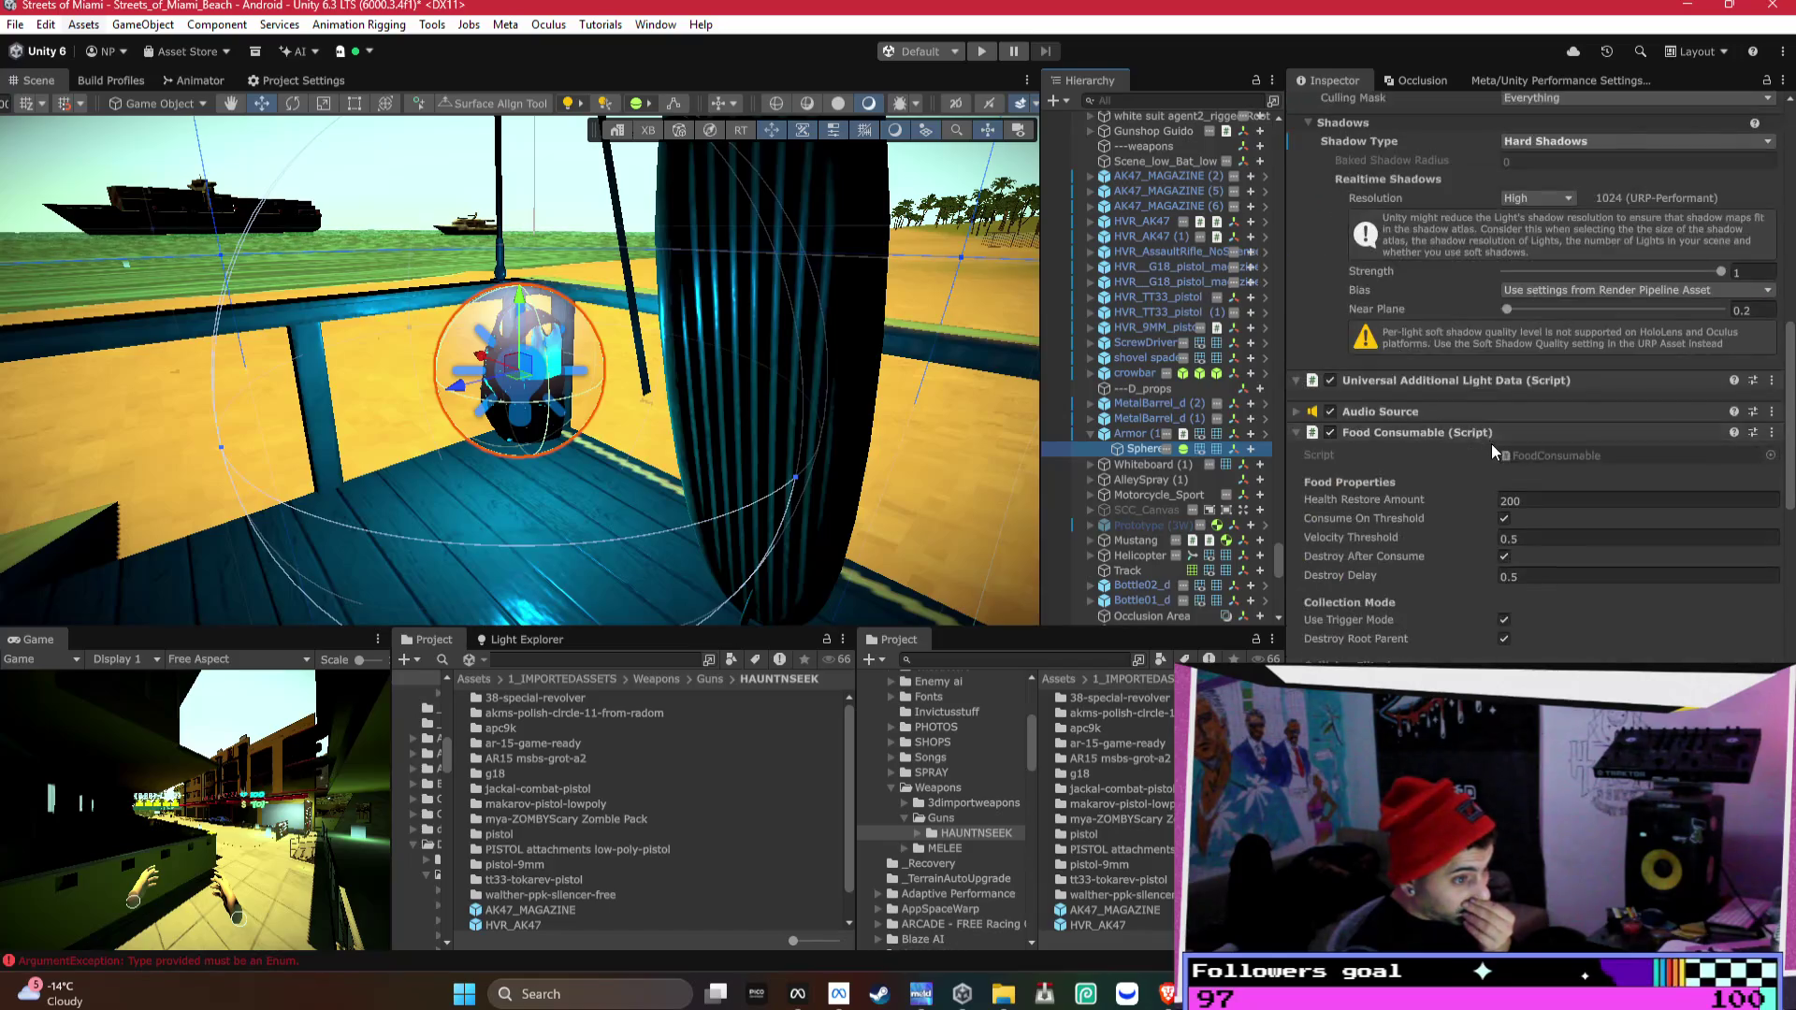
- Set the Sphere's Rigidbody Exclude Layers to Default and apply it to the Armor prefab
{"action": "left_click", "coordinate": [1574, 595]}
{"action": "left_click", "coordinate": [1573, 593]}
{"action": "left_click", "coordinate": [1573, 593]}
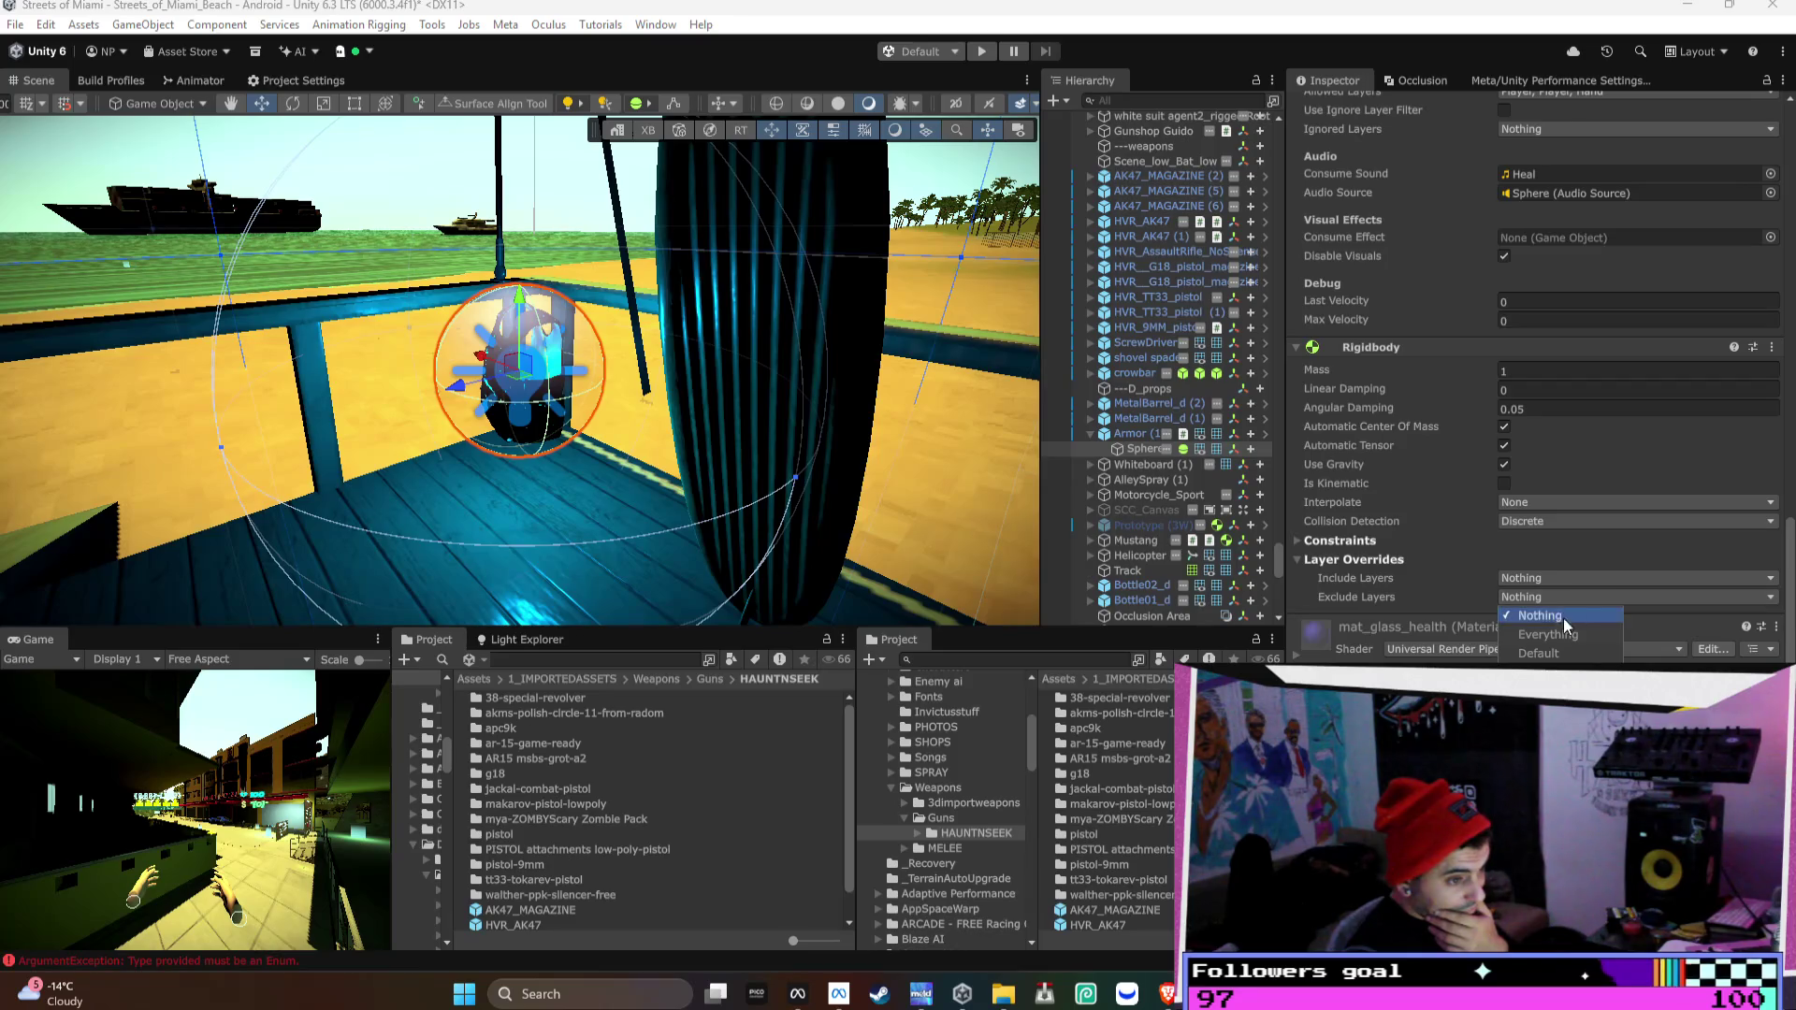
{"action": "left_click", "coordinate": [1553, 642]}
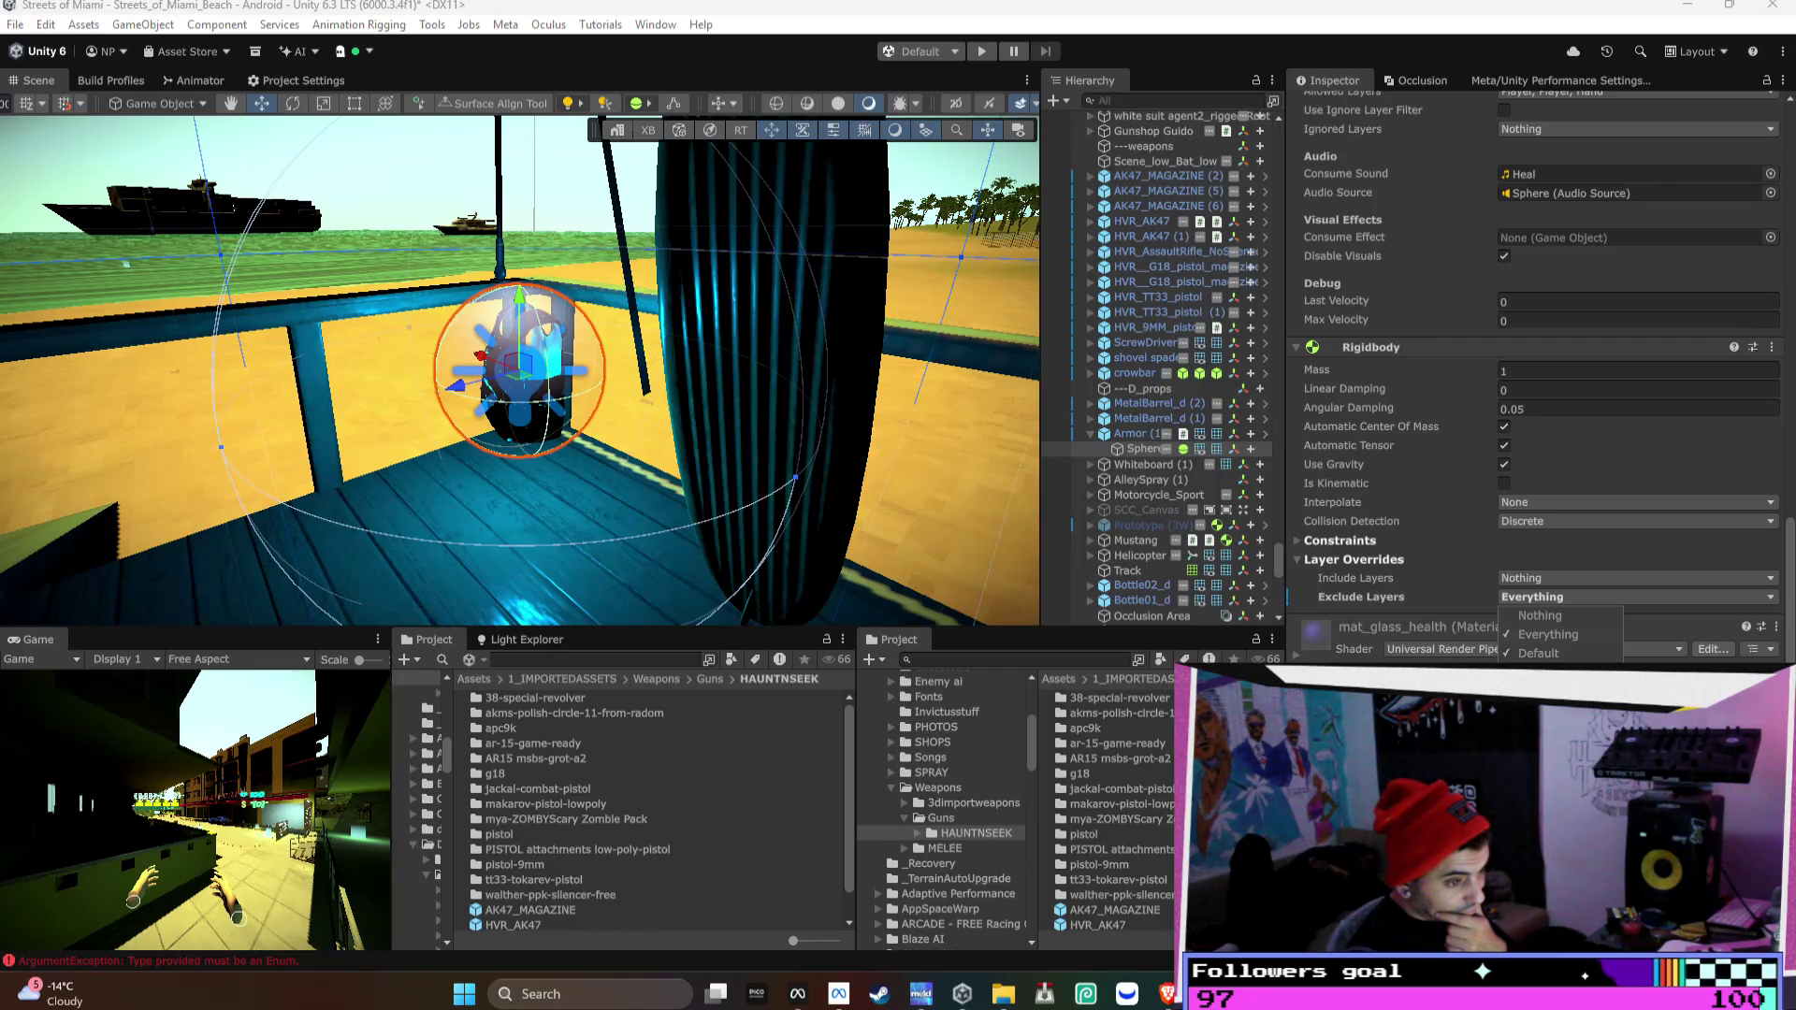
{"action": "left_click", "coordinate": [1548, 634]}
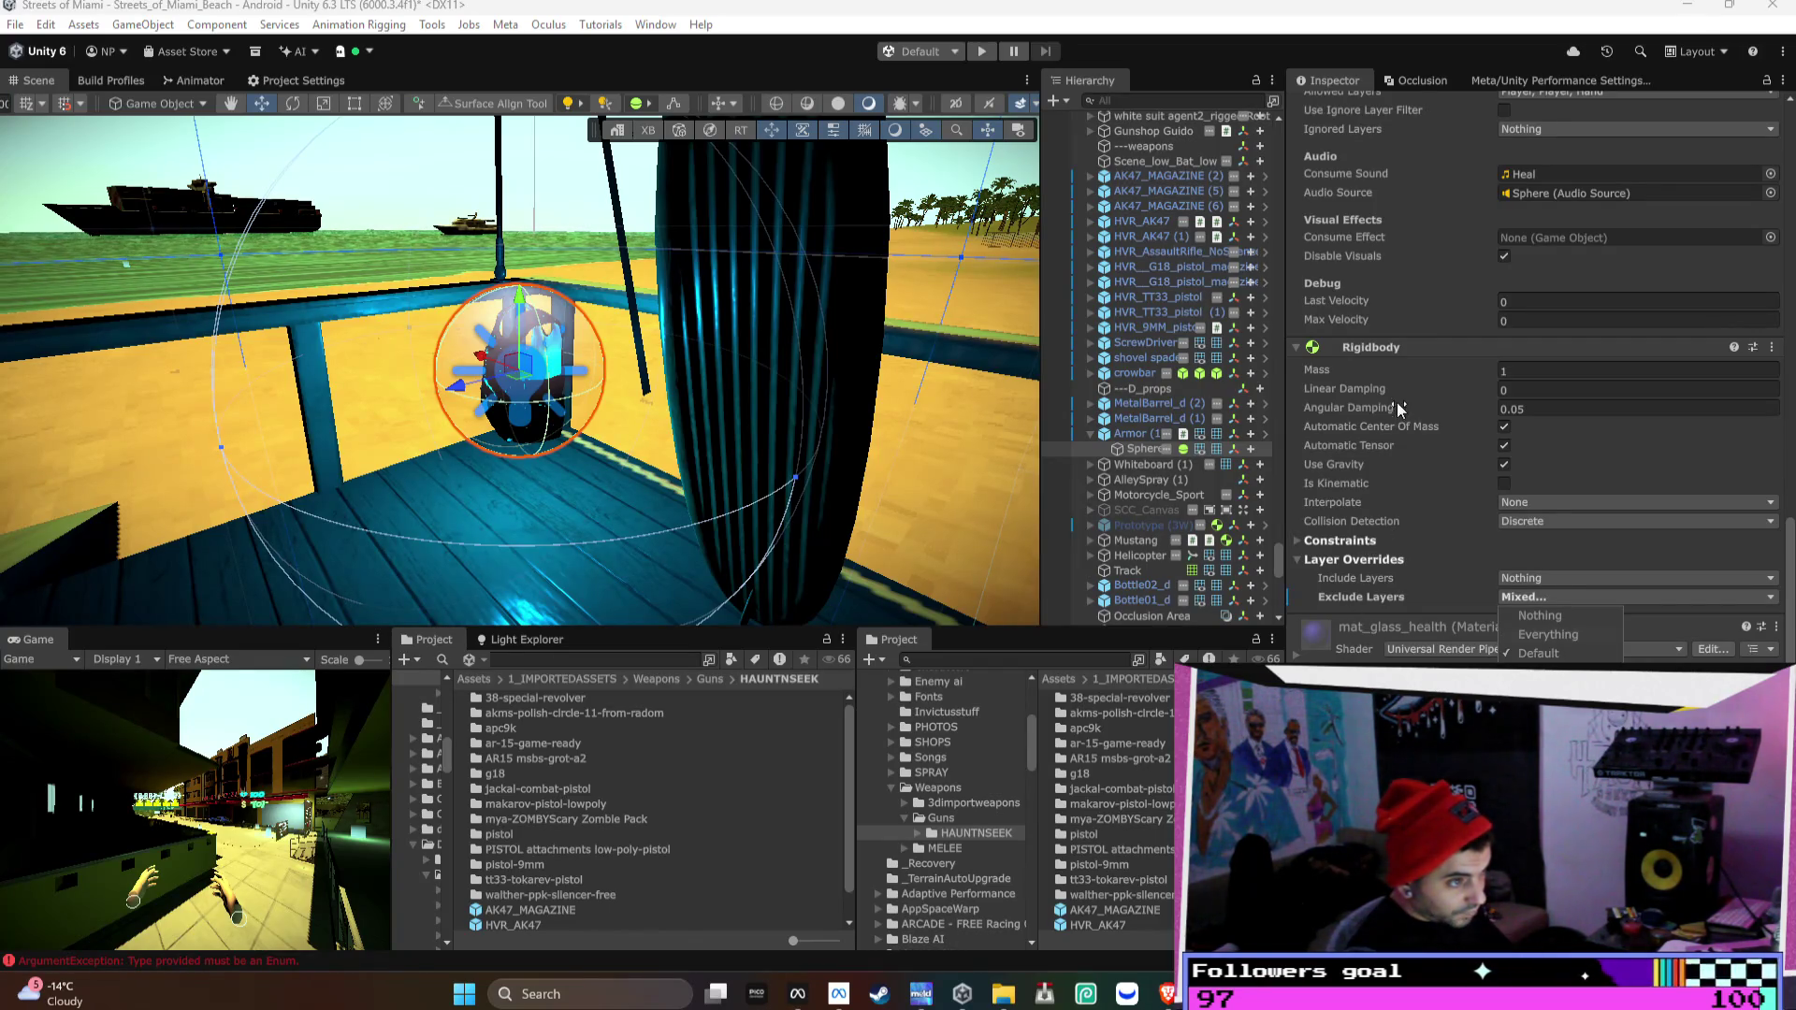
{"action": "right_click", "coordinate": [1390, 347]}
{"action": "mouse_move", "coordinate": [1486, 411]}
{"action": "left_click", "coordinate": [1323, 409]}
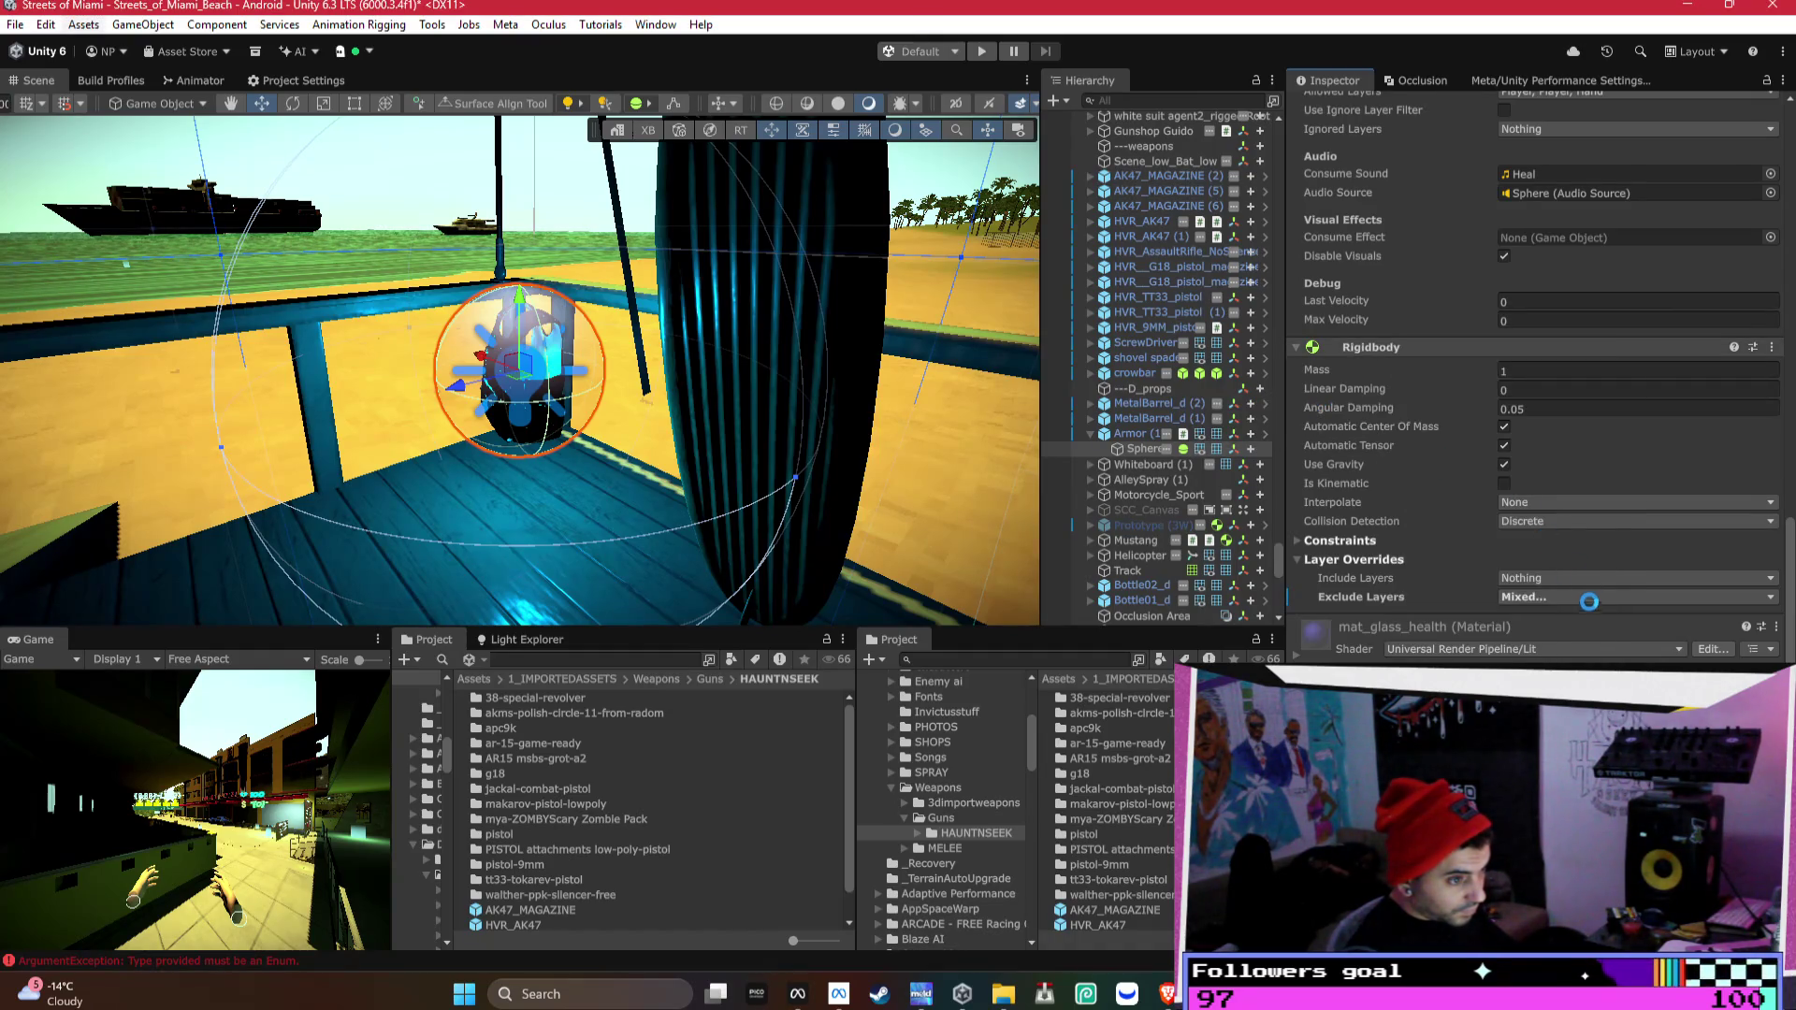
- Make the Sphere's Rigidbody kinematic and apply Is Kinematic to the Armor prefab
{"action": "left_click", "coordinate": [1536, 580]}
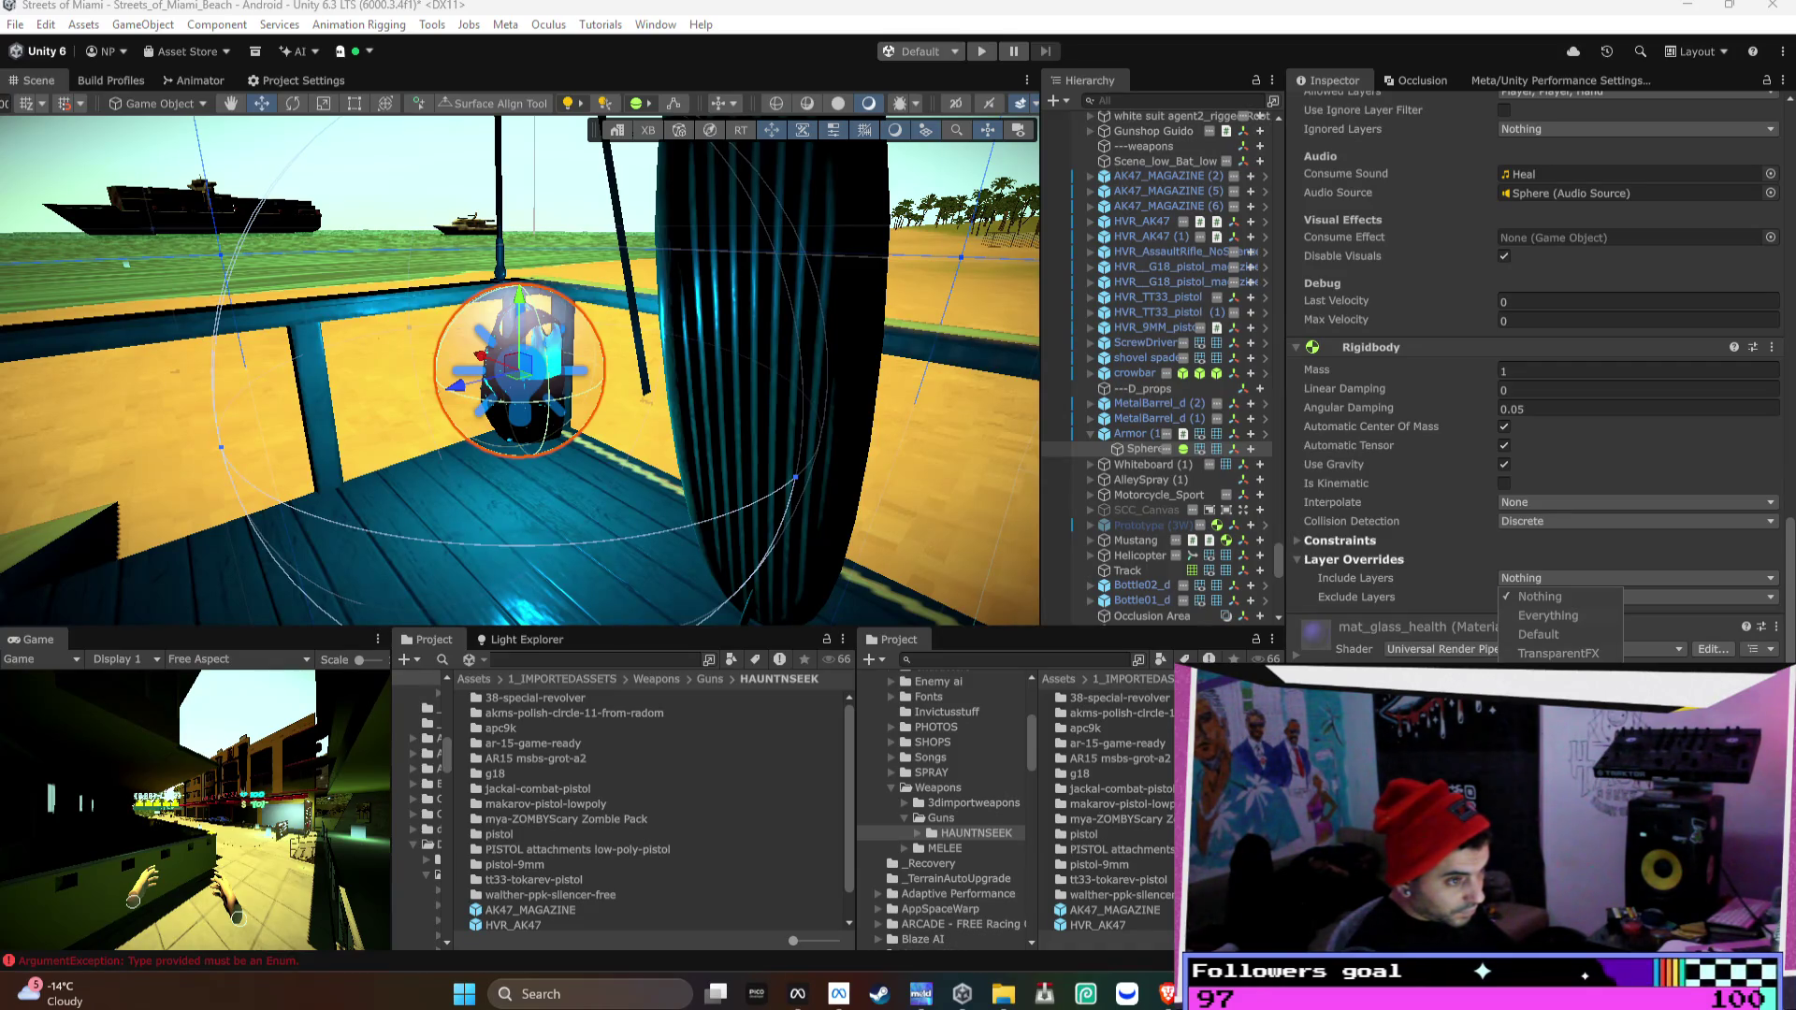
{"action": "left_click", "coordinate": [1500, 481]}
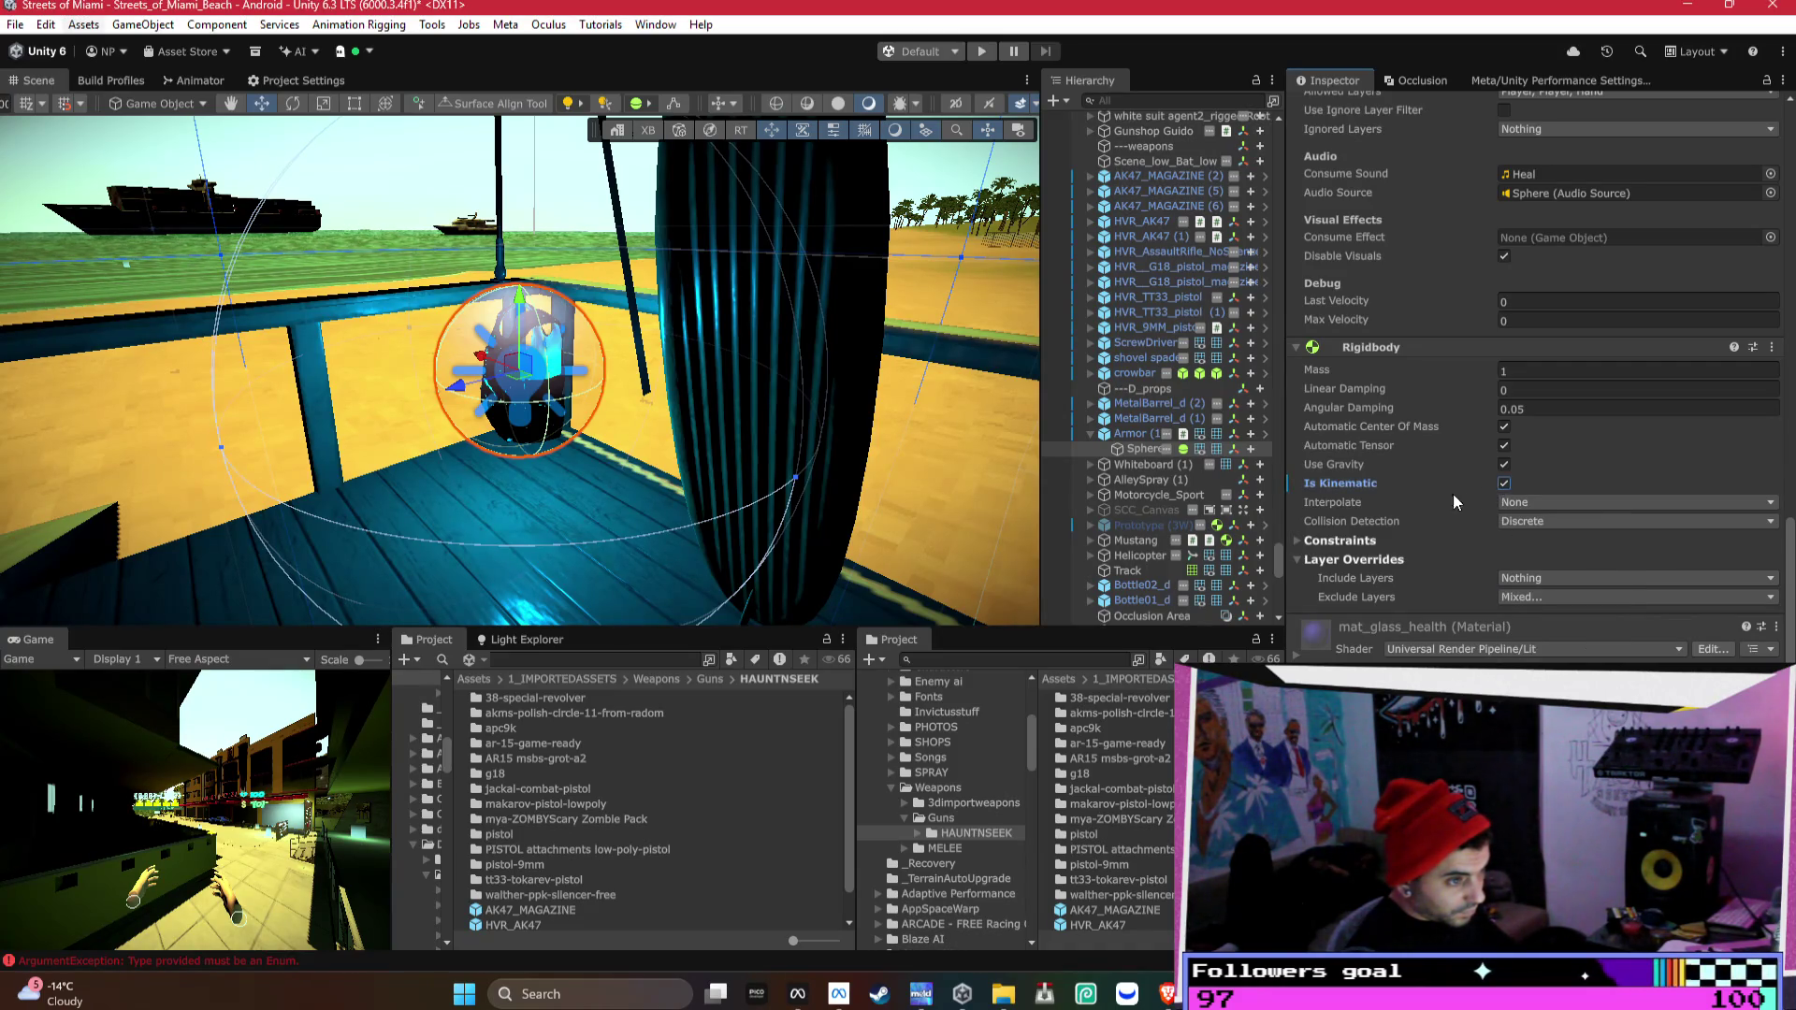
{"action": "right_click", "coordinate": [1327, 481]}
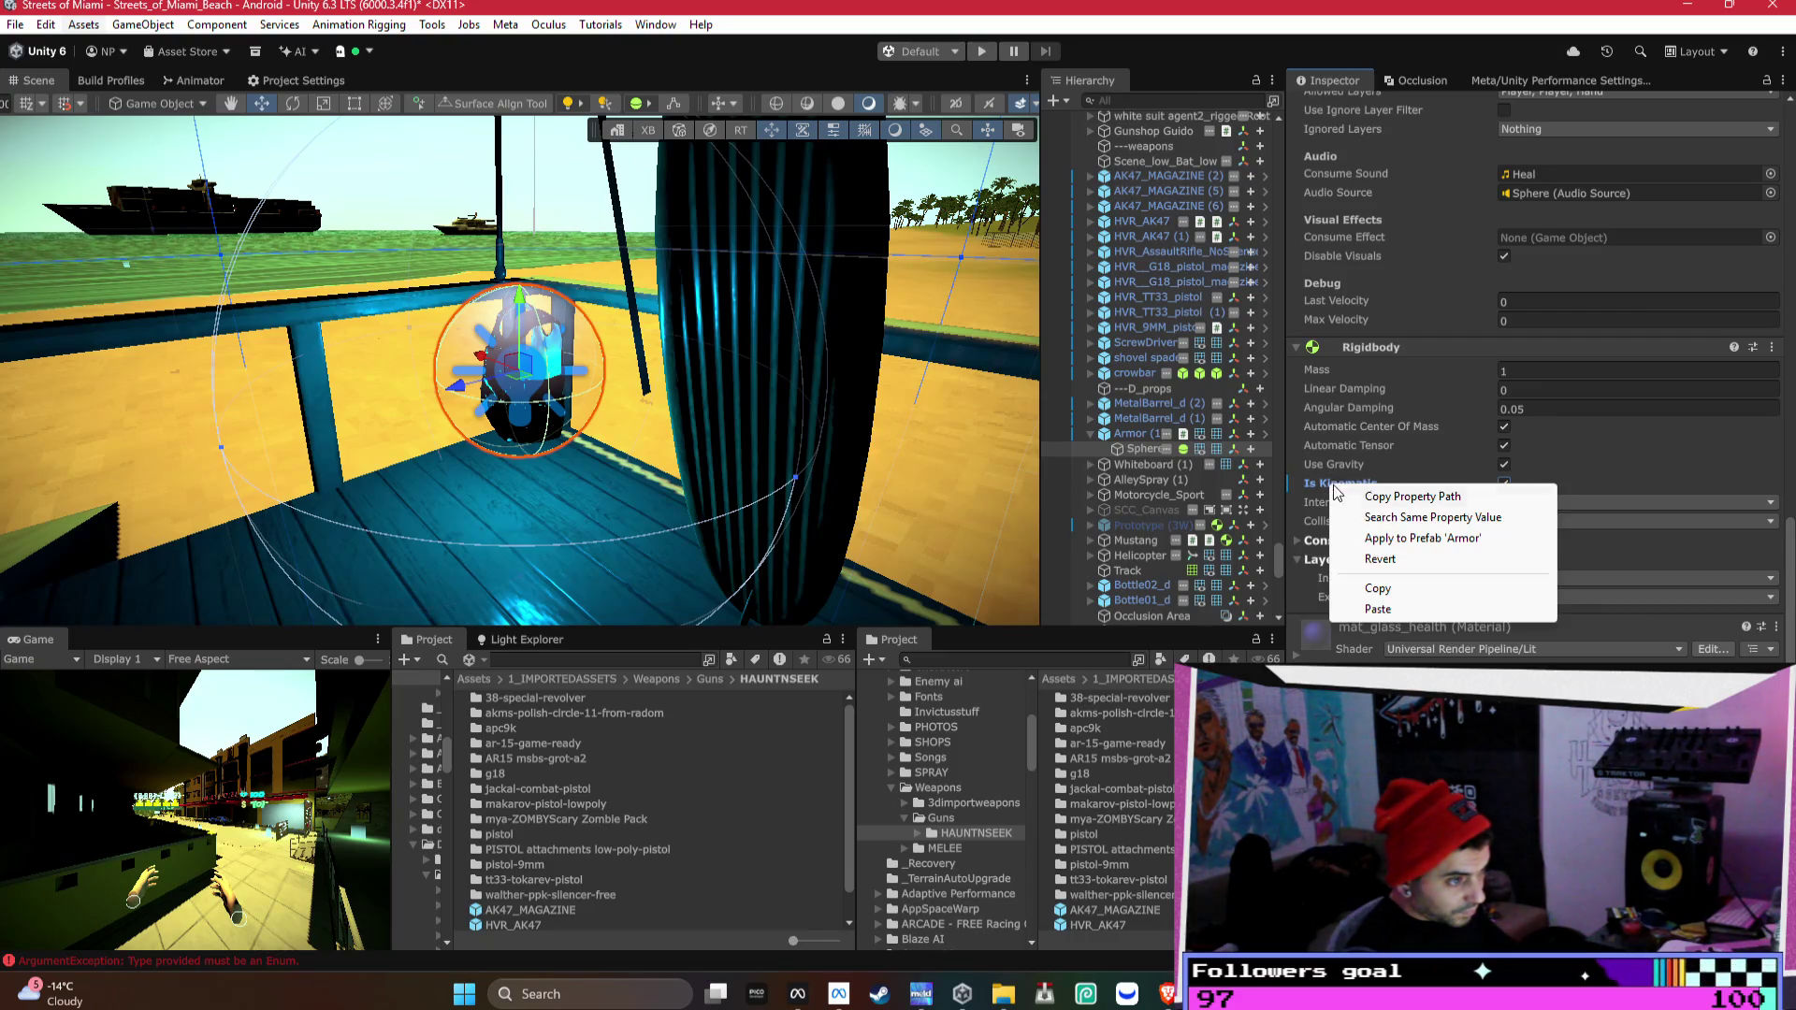
{"action": "left_click", "coordinate": [1410, 533]}
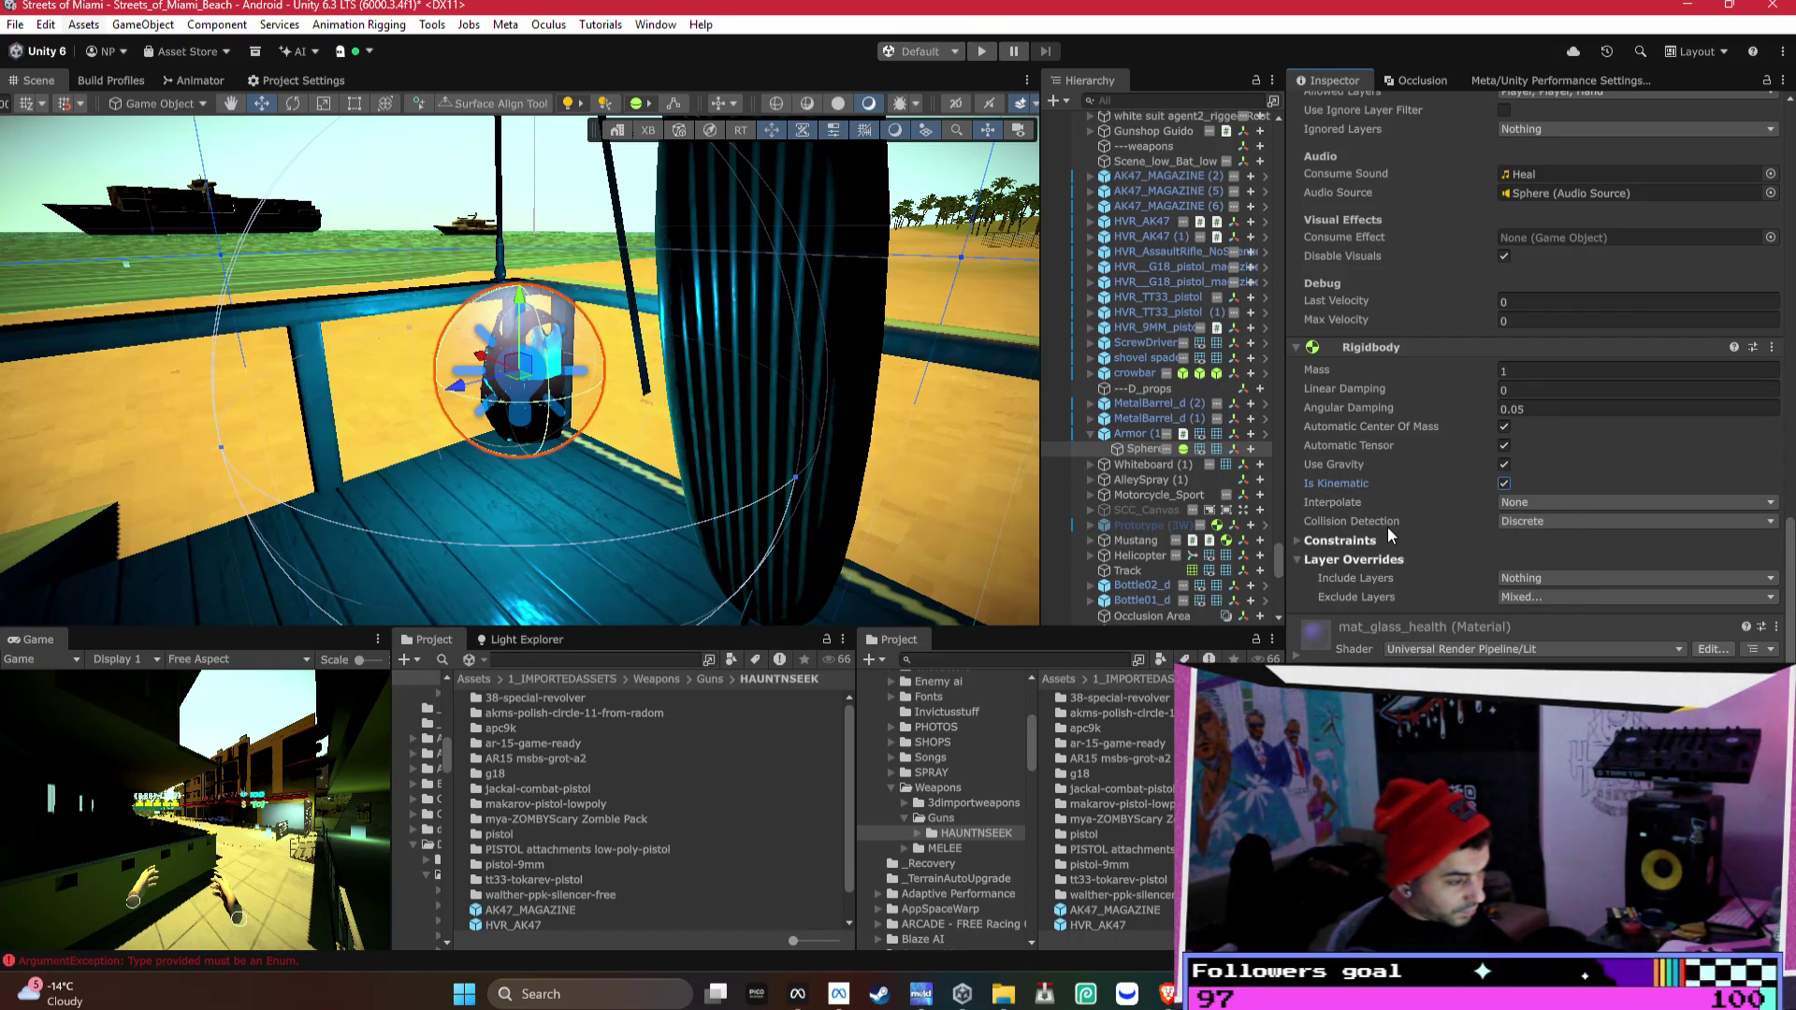
{"action": "left_click", "coordinate": [1118, 436]}
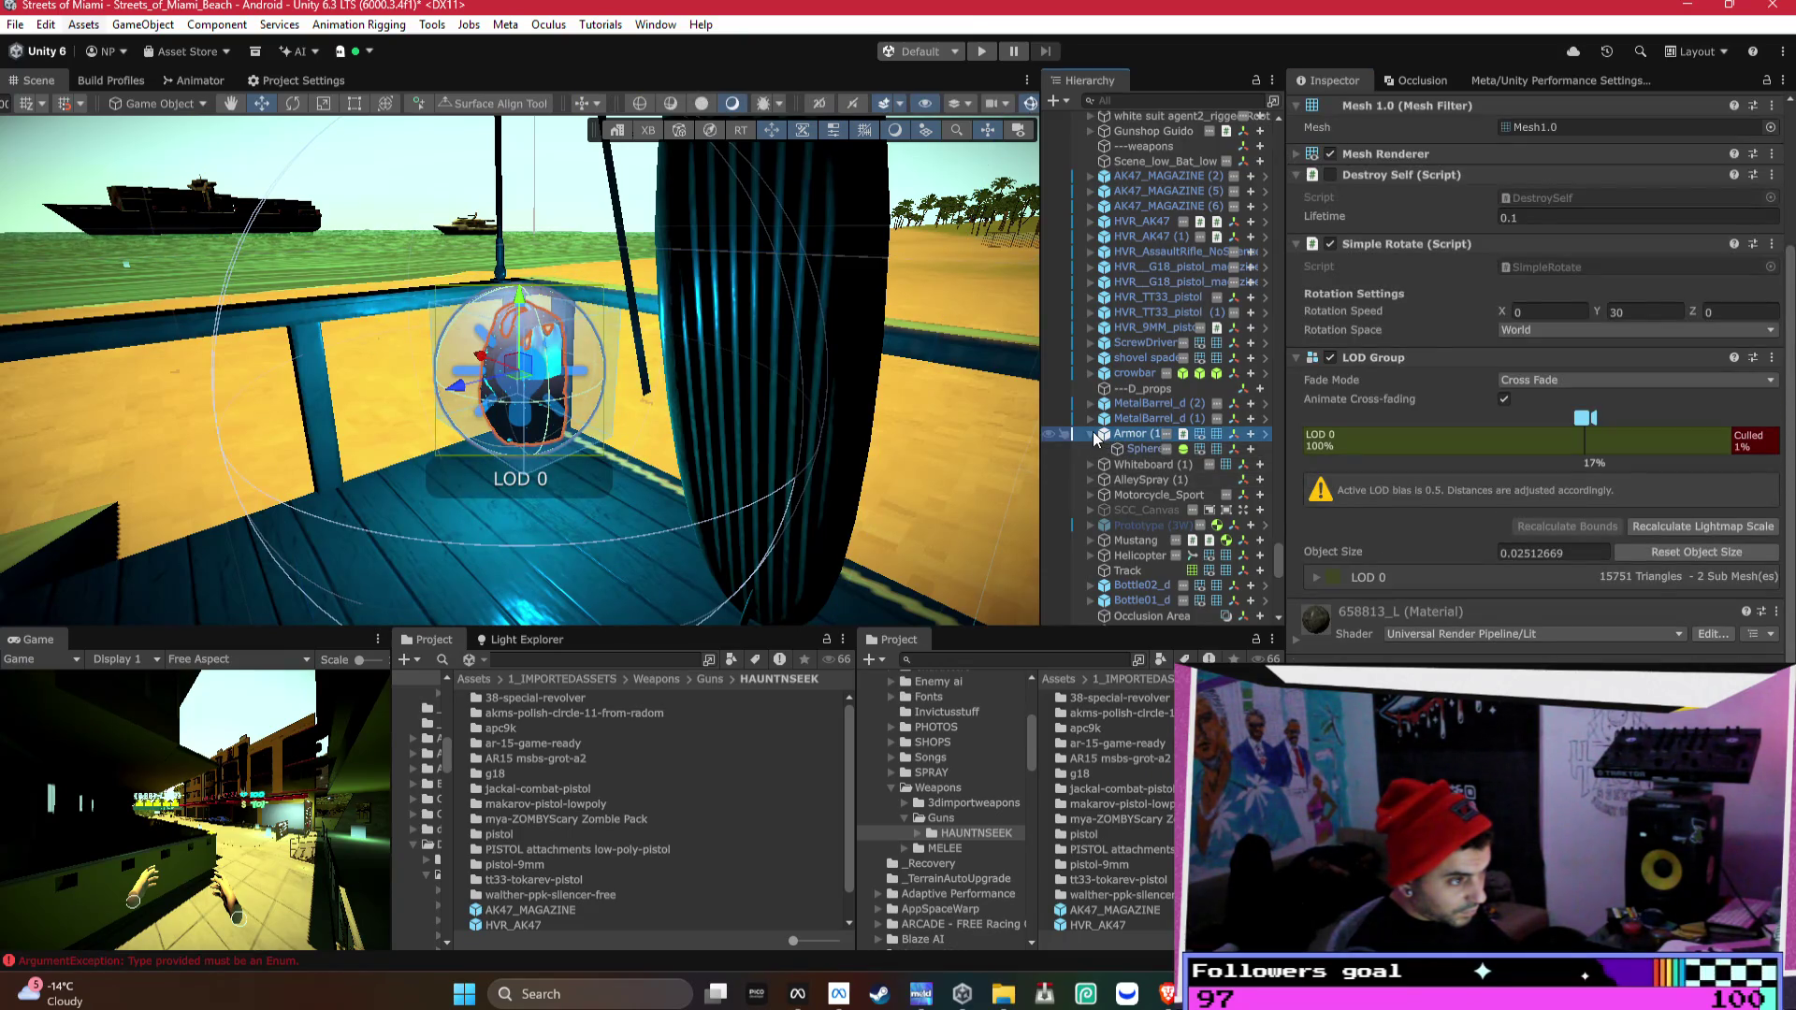
- Fly over the beach, select HealthPack (3), and undo its accidental deletion
{"action": "left_click", "coordinate": [1091, 432]}
{"action": "left_click_drag", "start_coordinate": [523, 393], "coordinate": [477, 373]}
{"action": "key", "text": "f"}
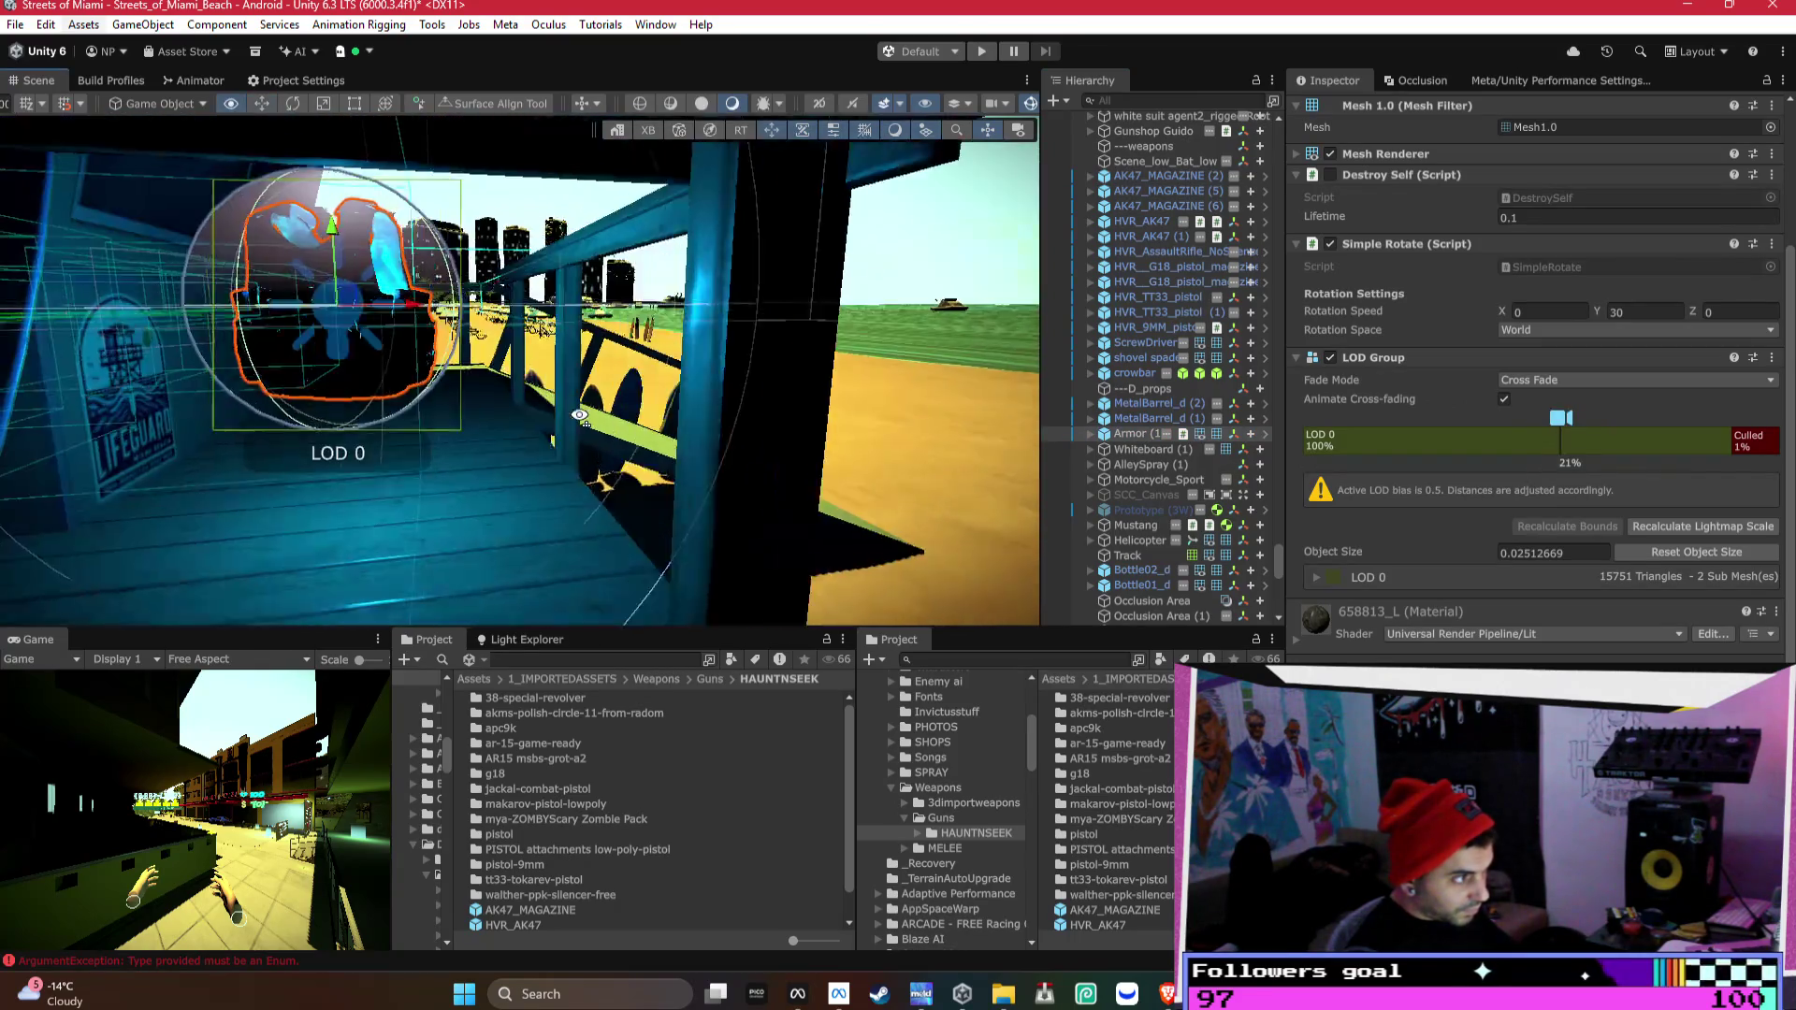
{"action": "scroll", "coordinate": [561, 417], "scroll_direction": "down", "scroll_amount": 5}
{"action": "key", "text": "w"}
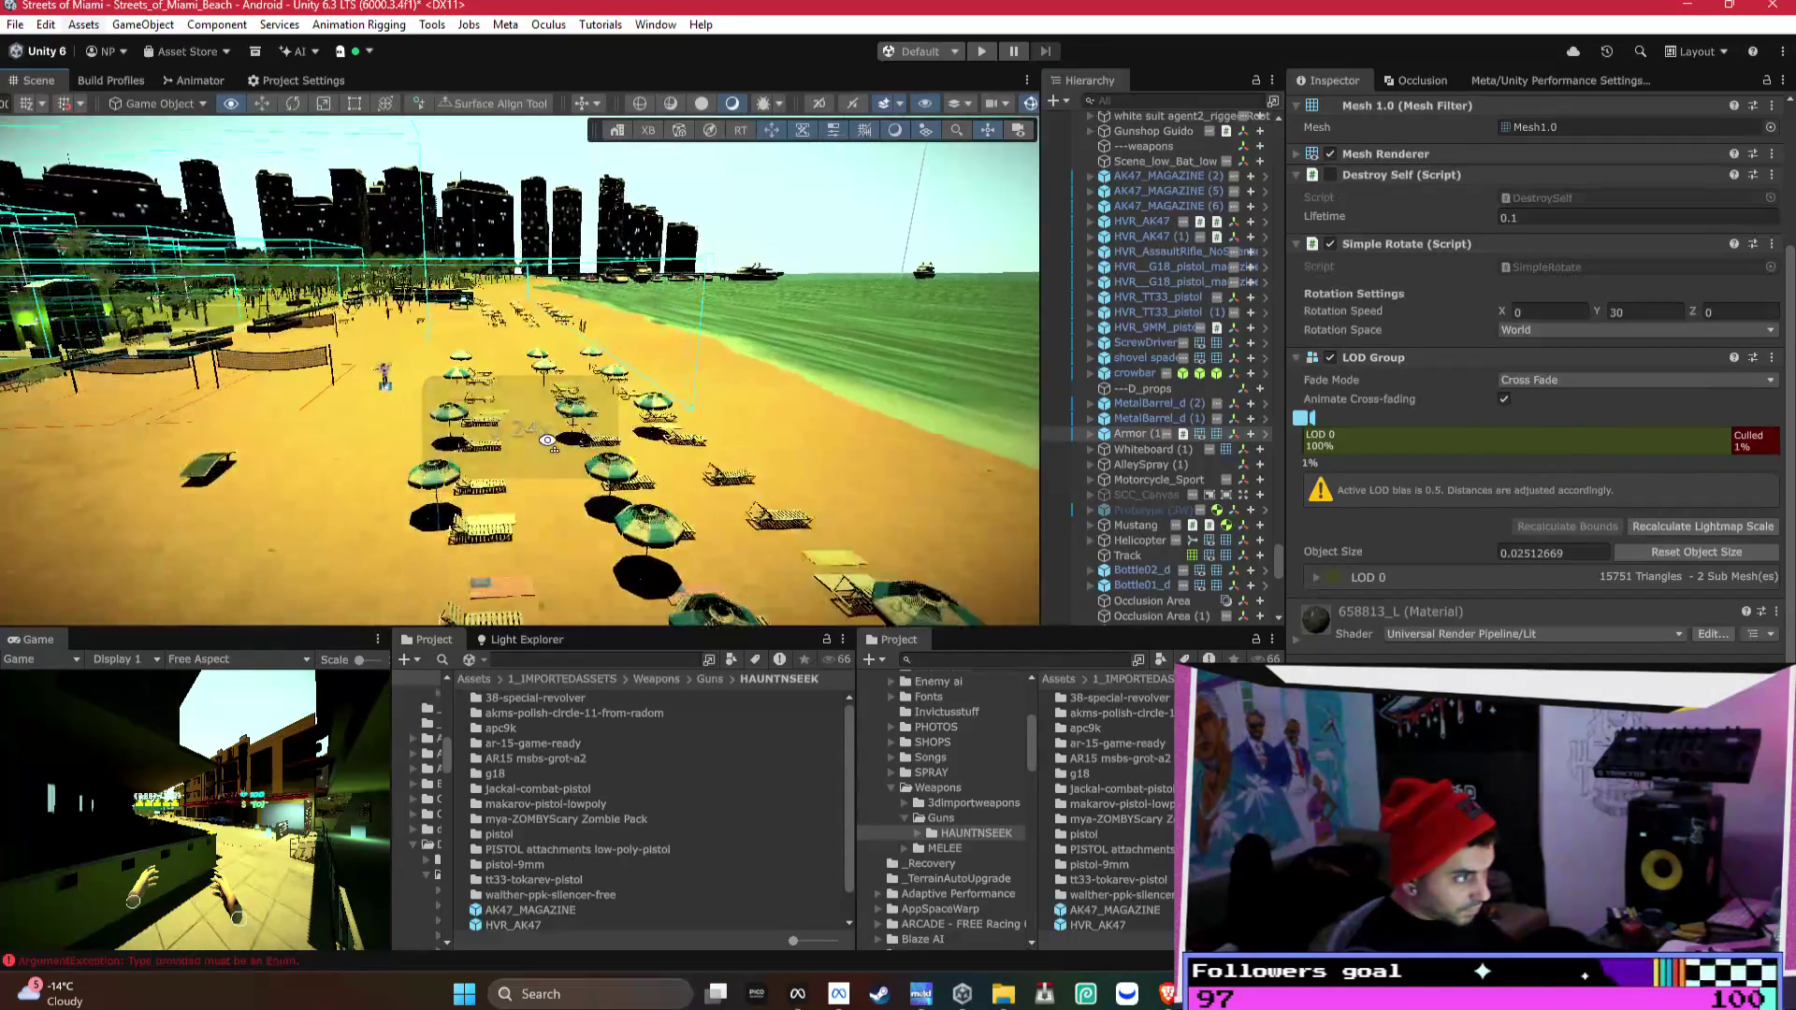
{"action": "key", "text": "w"}
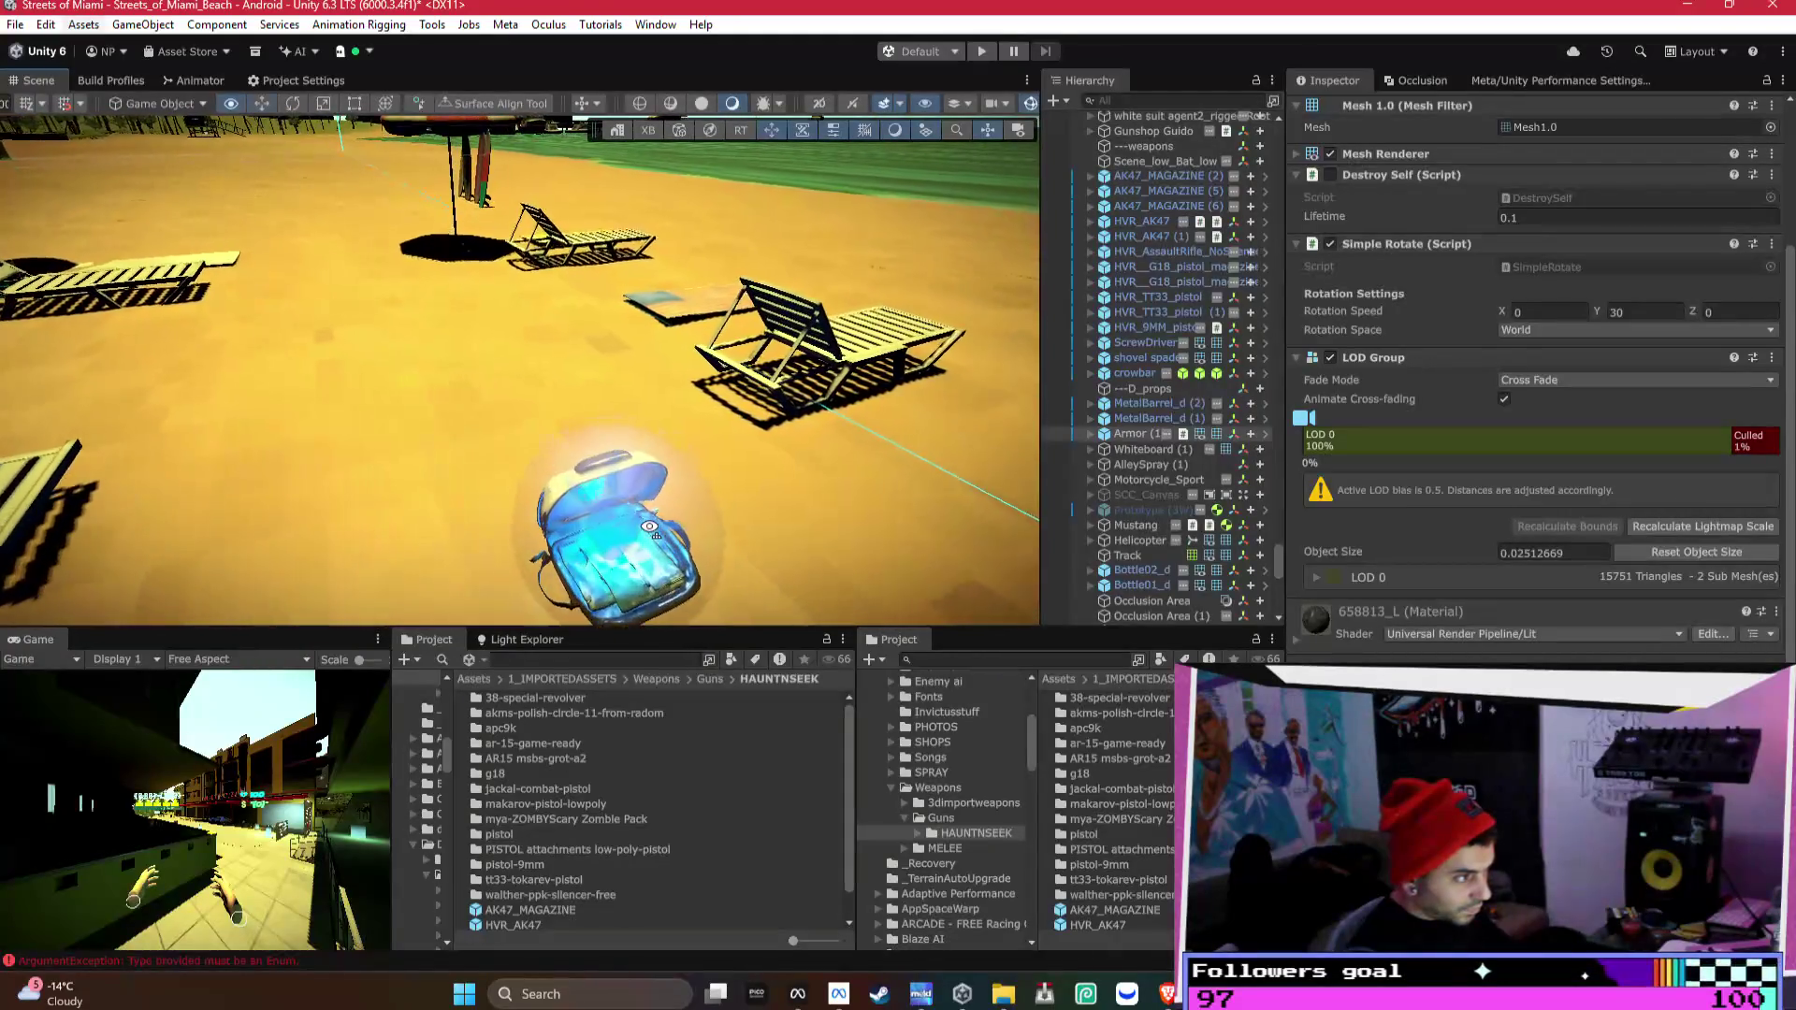
{"action": "left_click", "coordinate": [617, 523]}
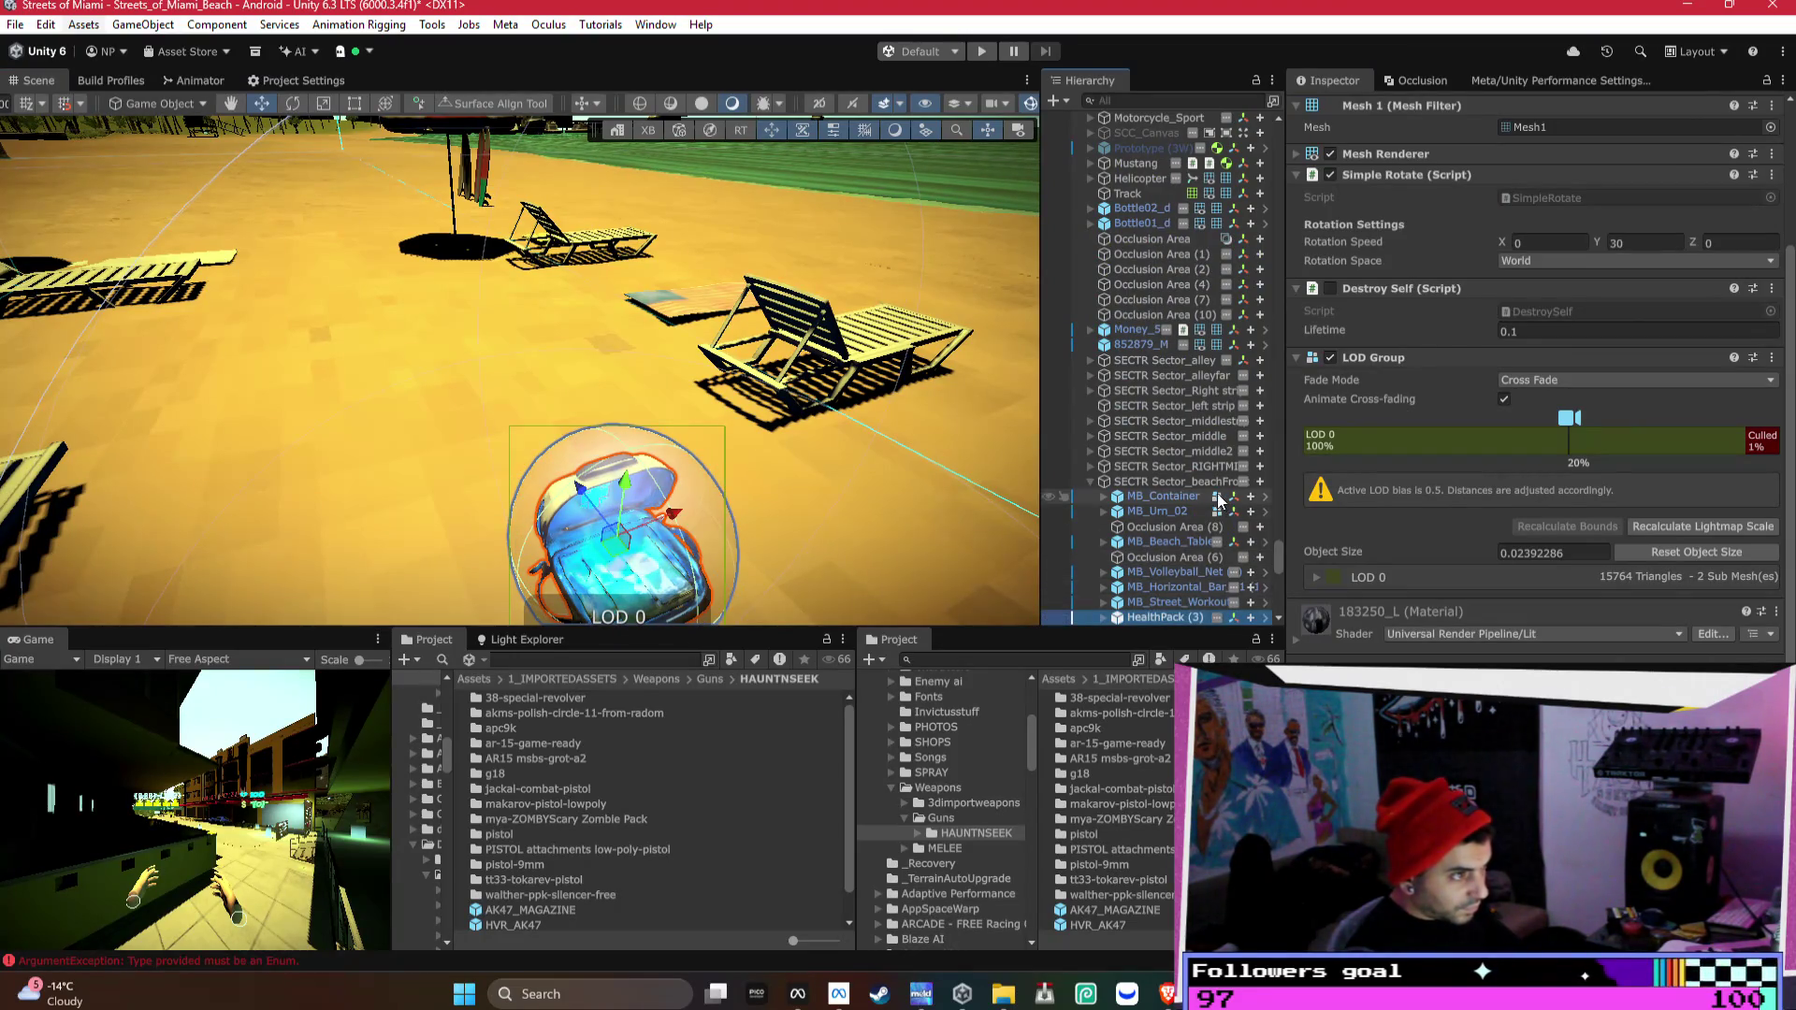
{"action": "key", "text": "Delete"}
{"action": "scroll", "coordinate": [1221, 458], "scroll_direction": "up", "scroll_amount": 3}
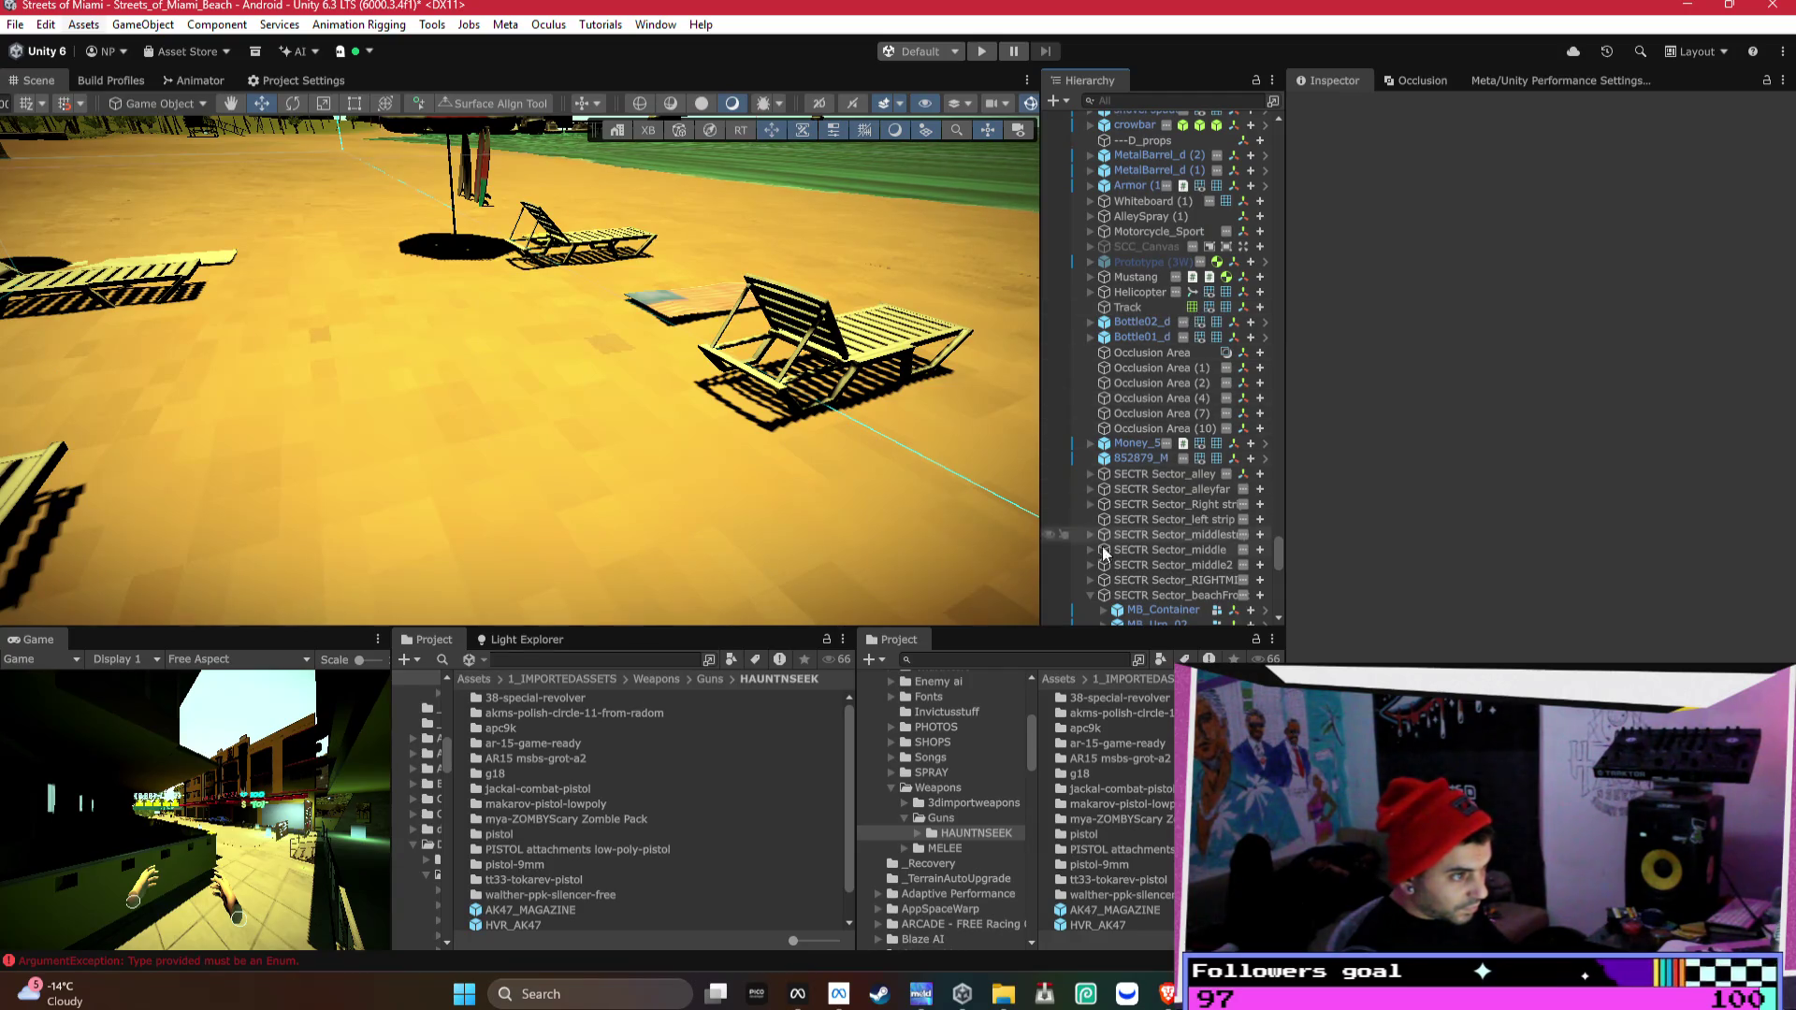
{"action": "key", "text": "ctrl+z"}
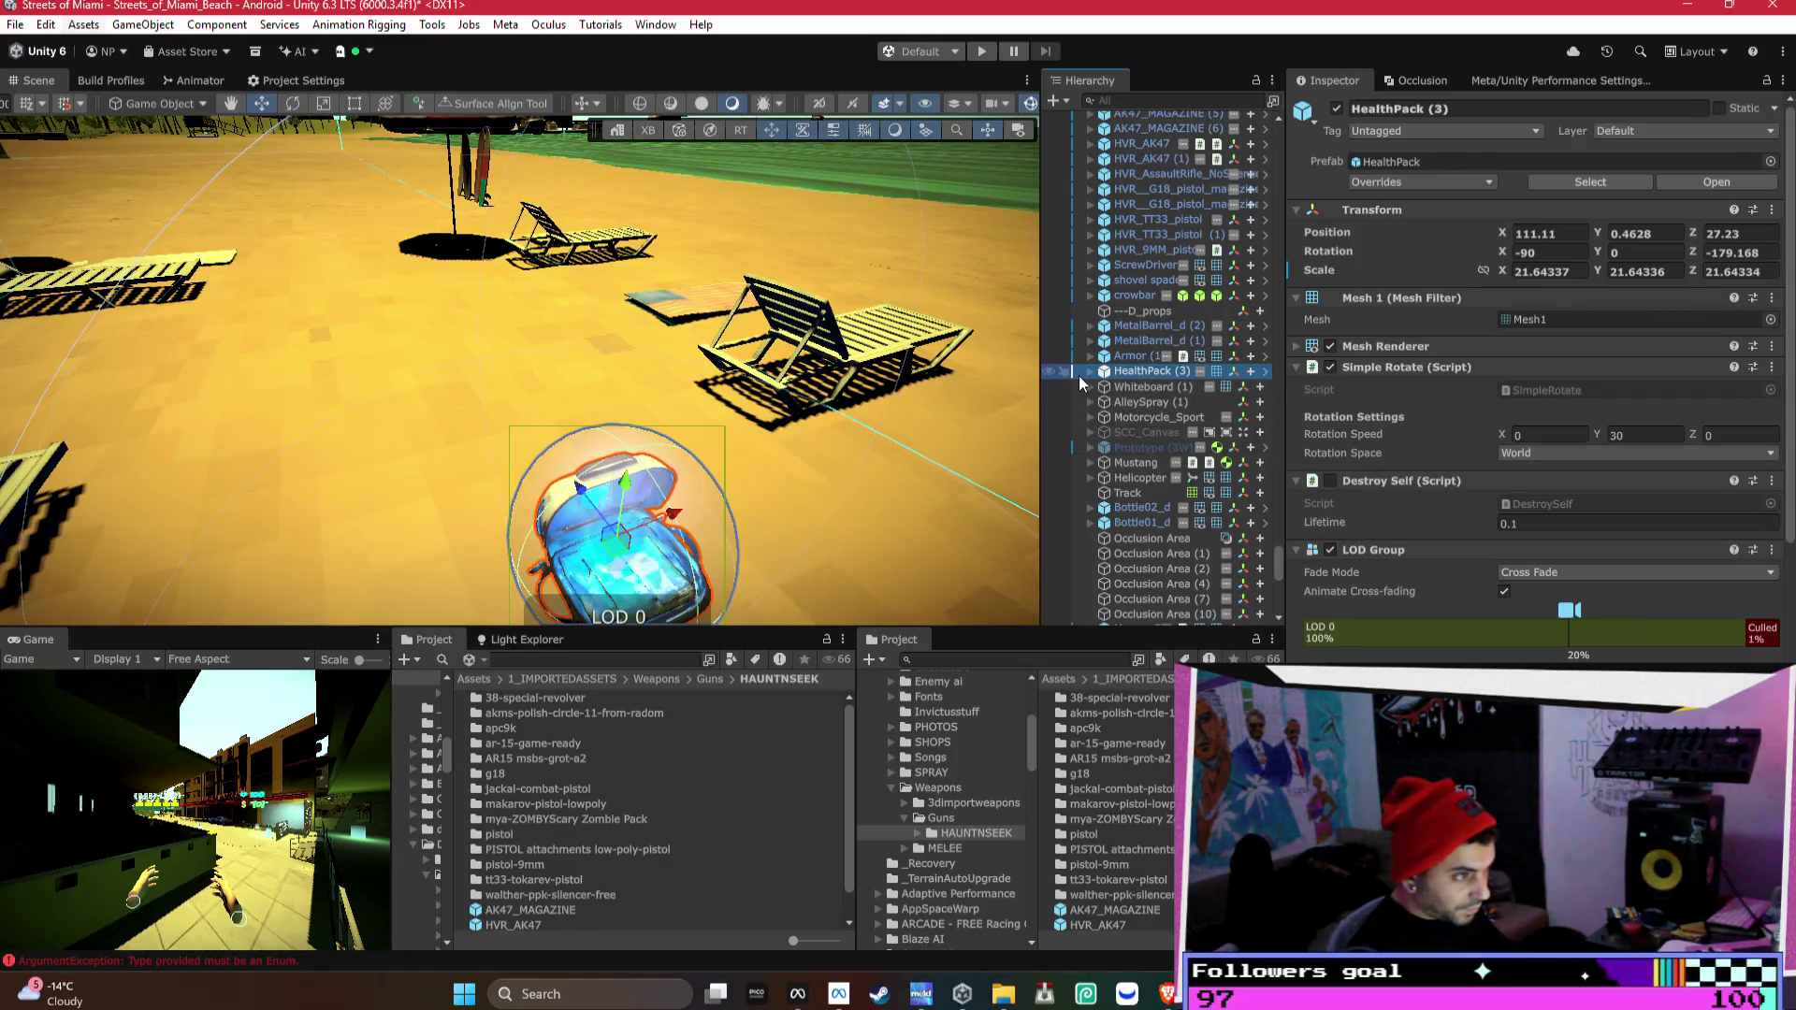
- Select the Sphere child of HealthPack (3) and collapse its Food Consumable script
{"action": "left_click", "coordinate": [1088, 372]}
{"action": "left_click", "coordinate": [1115, 385]}
{"action": "scroll", "coordinate": [1389, 470], "scroll_direction": "down", "scroll_amount": 5}
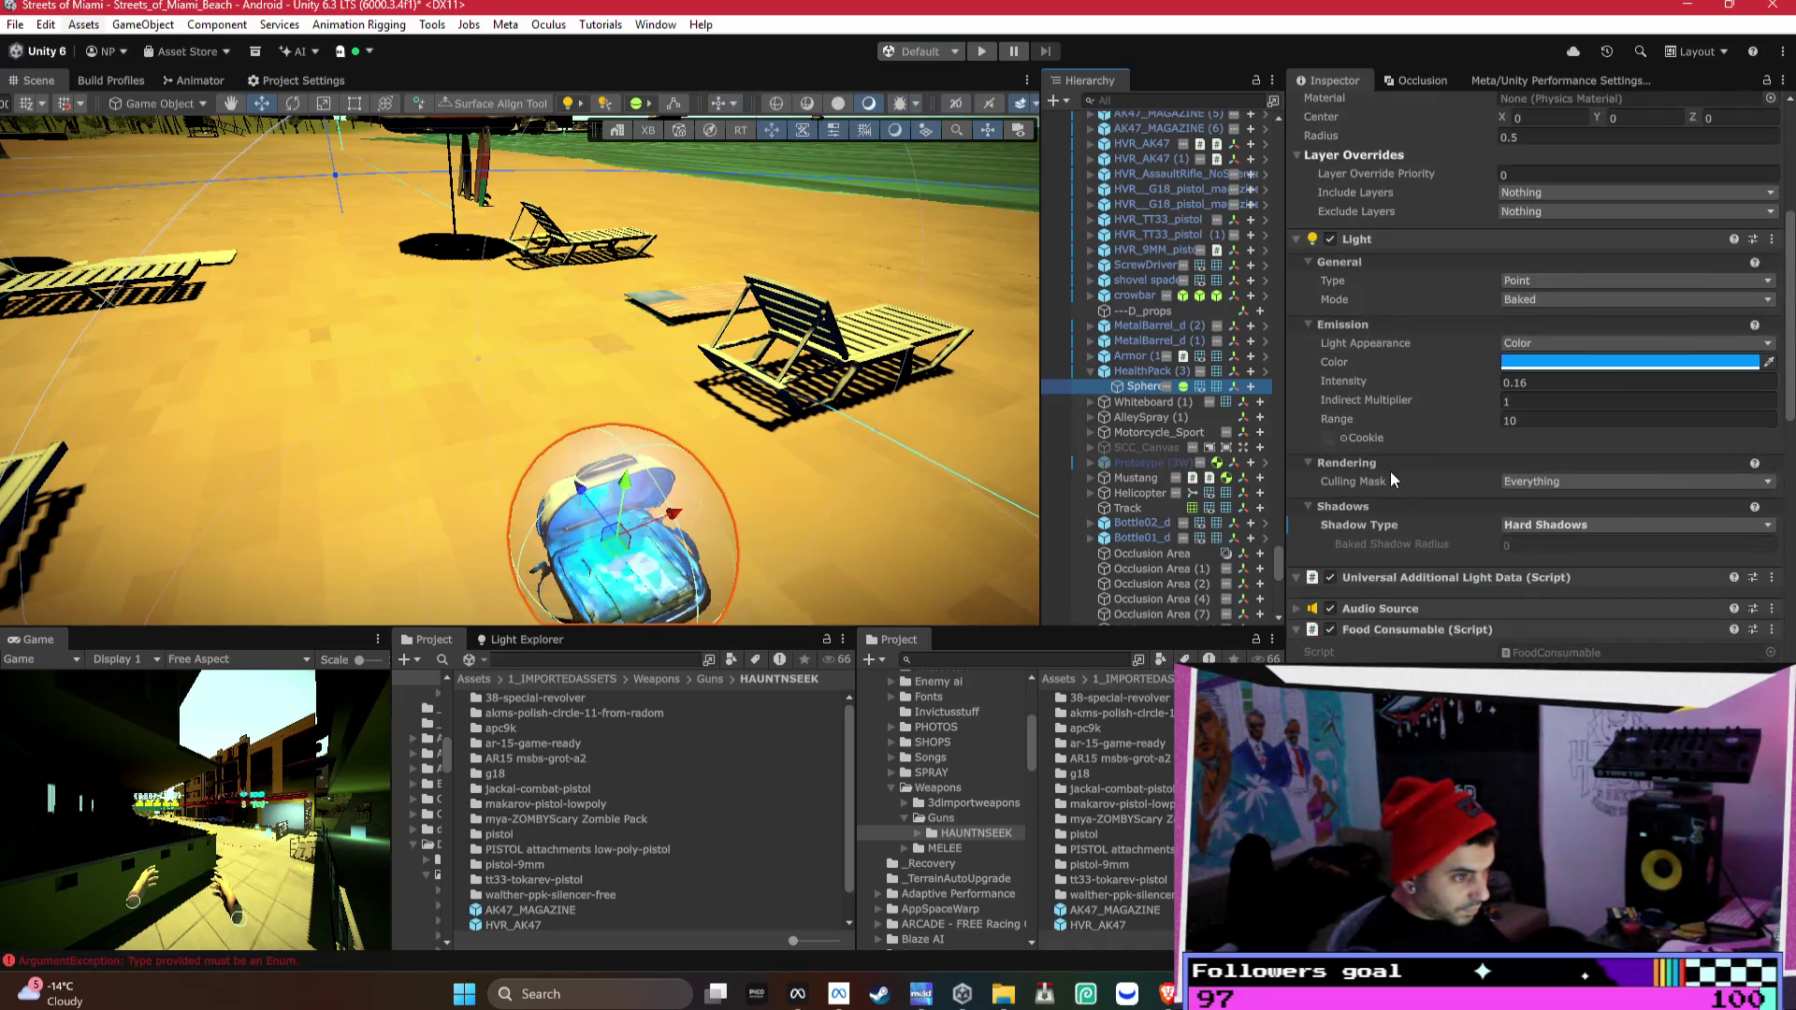
{"action": "scroll", "coordinate": [1389, 470], "scroll_direction": "up", "scroll_amount": 3}
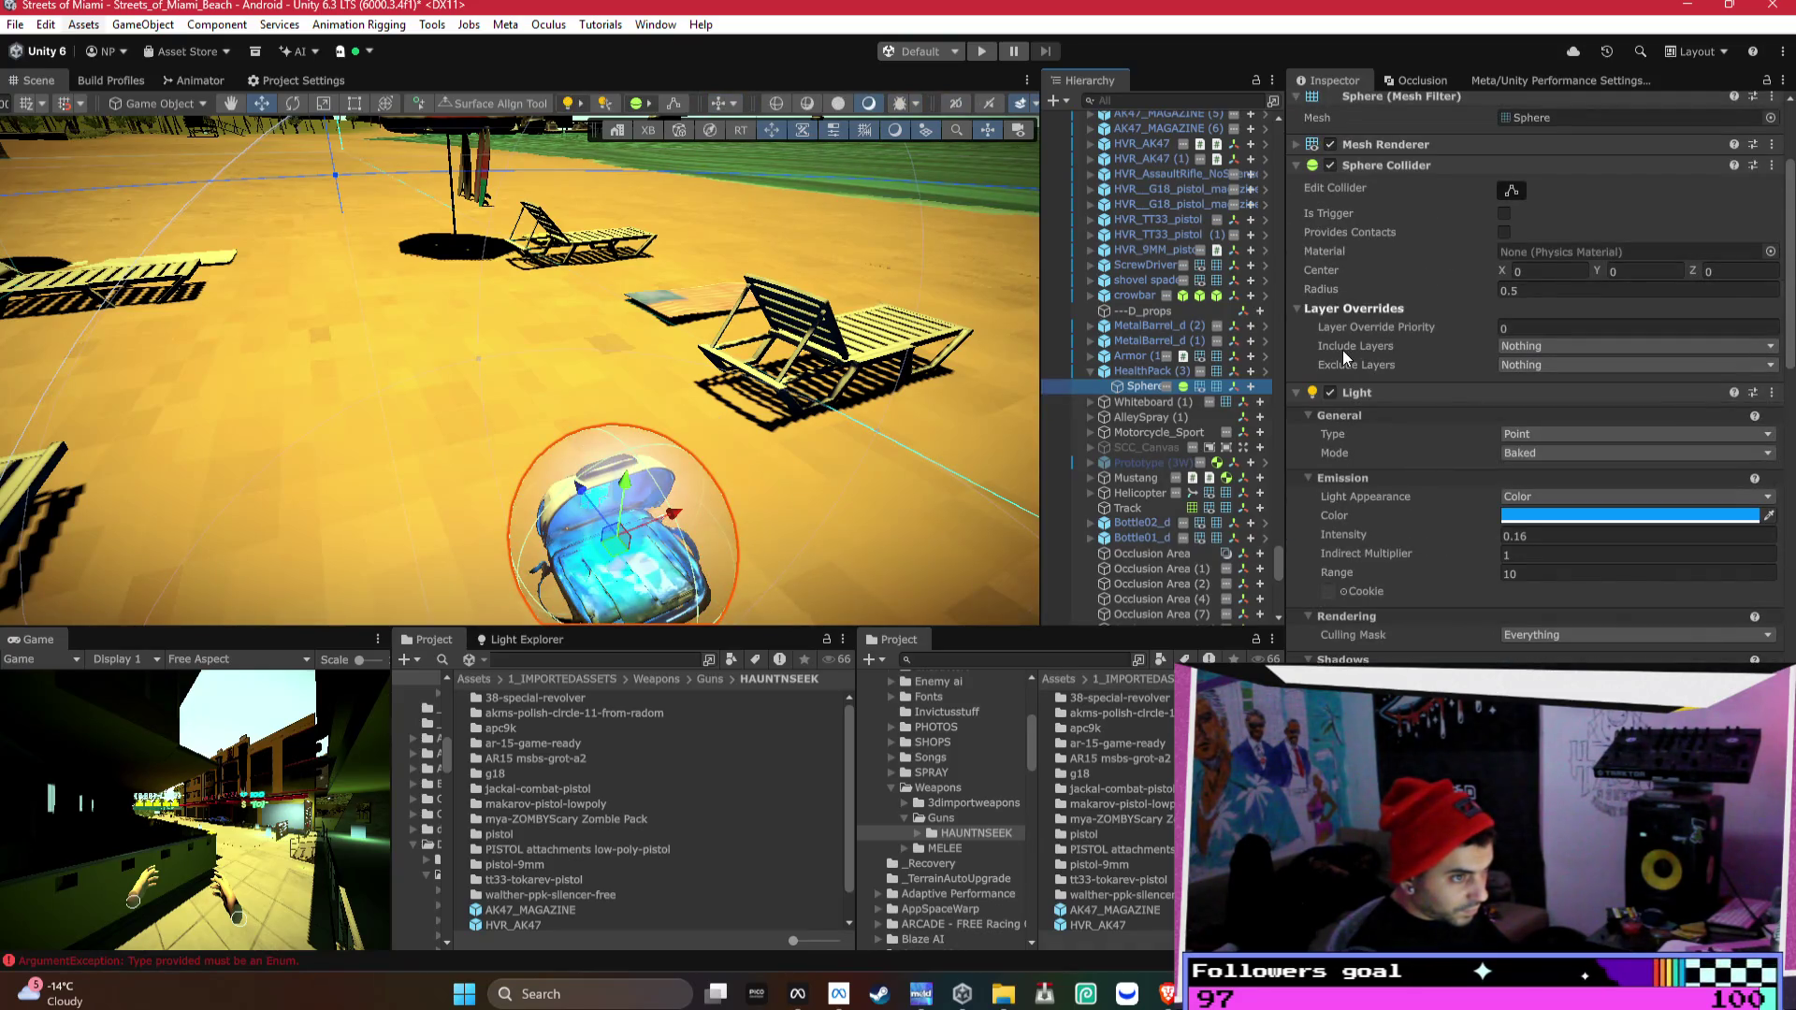
{"action": "scroll", "coordinate": [1343, 350], "scroll_direction": "down", "scroll_amount": 10}
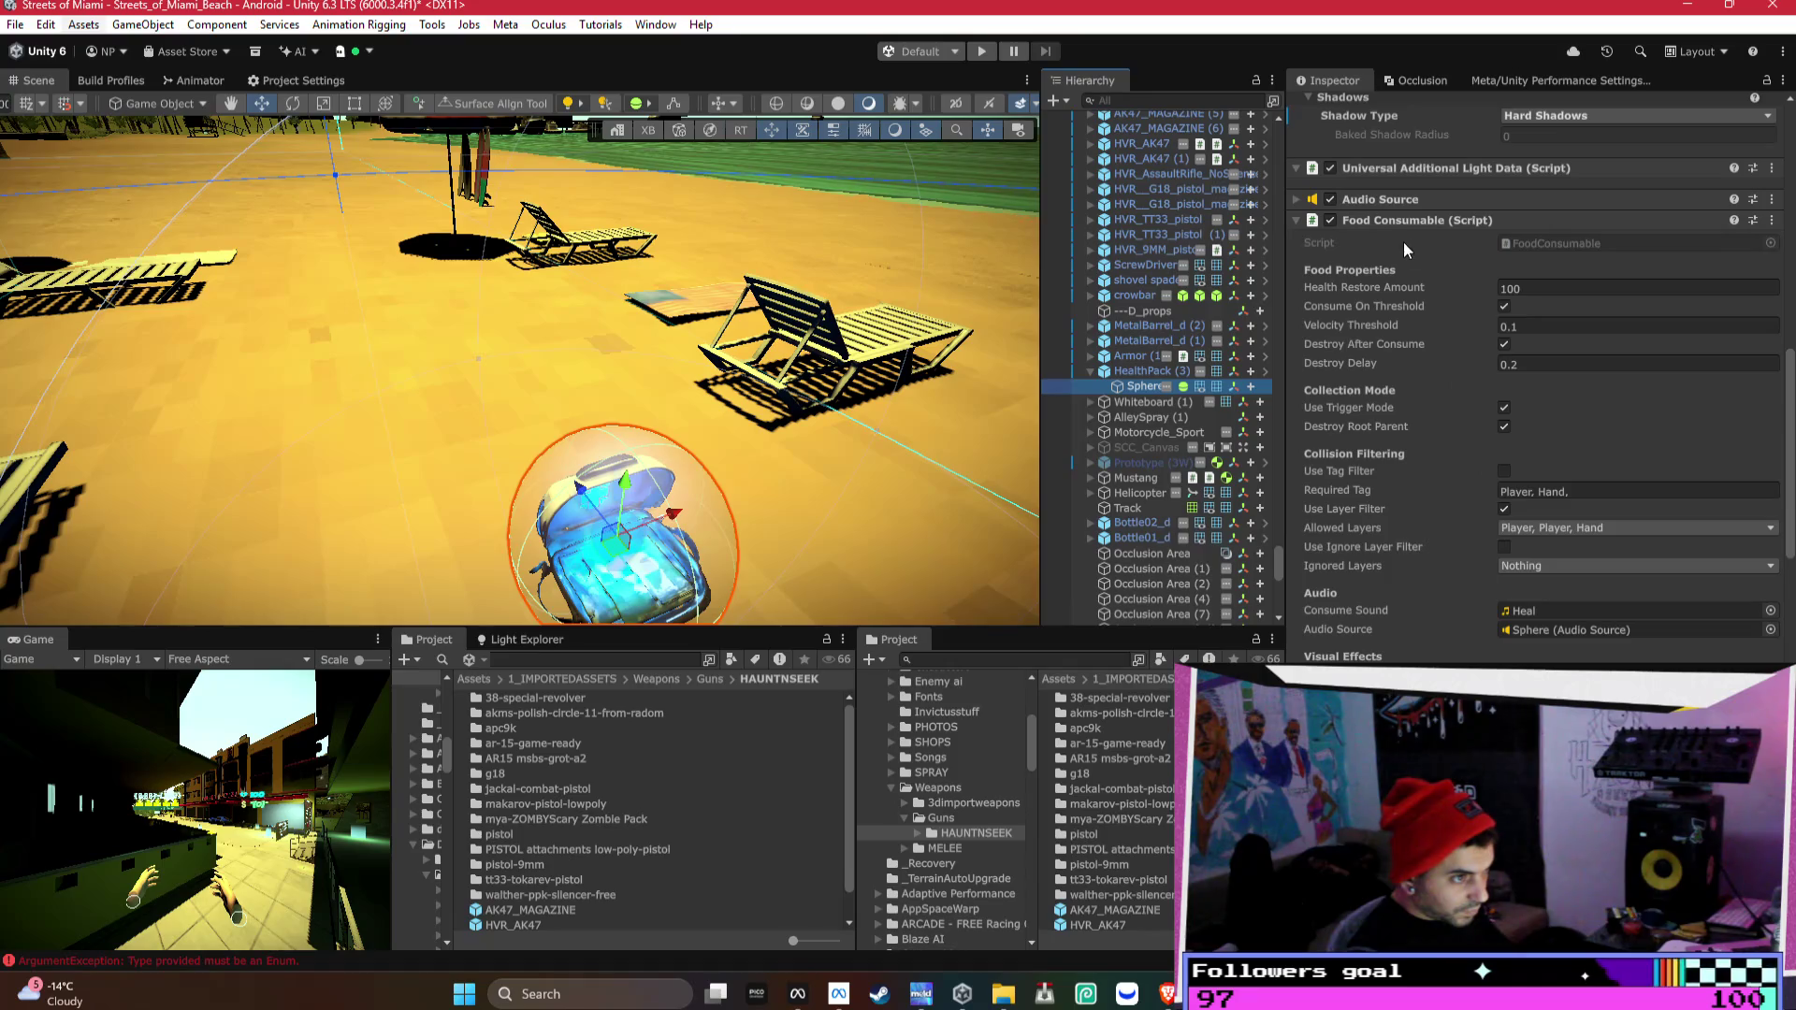
{"action": "left_click", "coordinate": [1404, 222]}
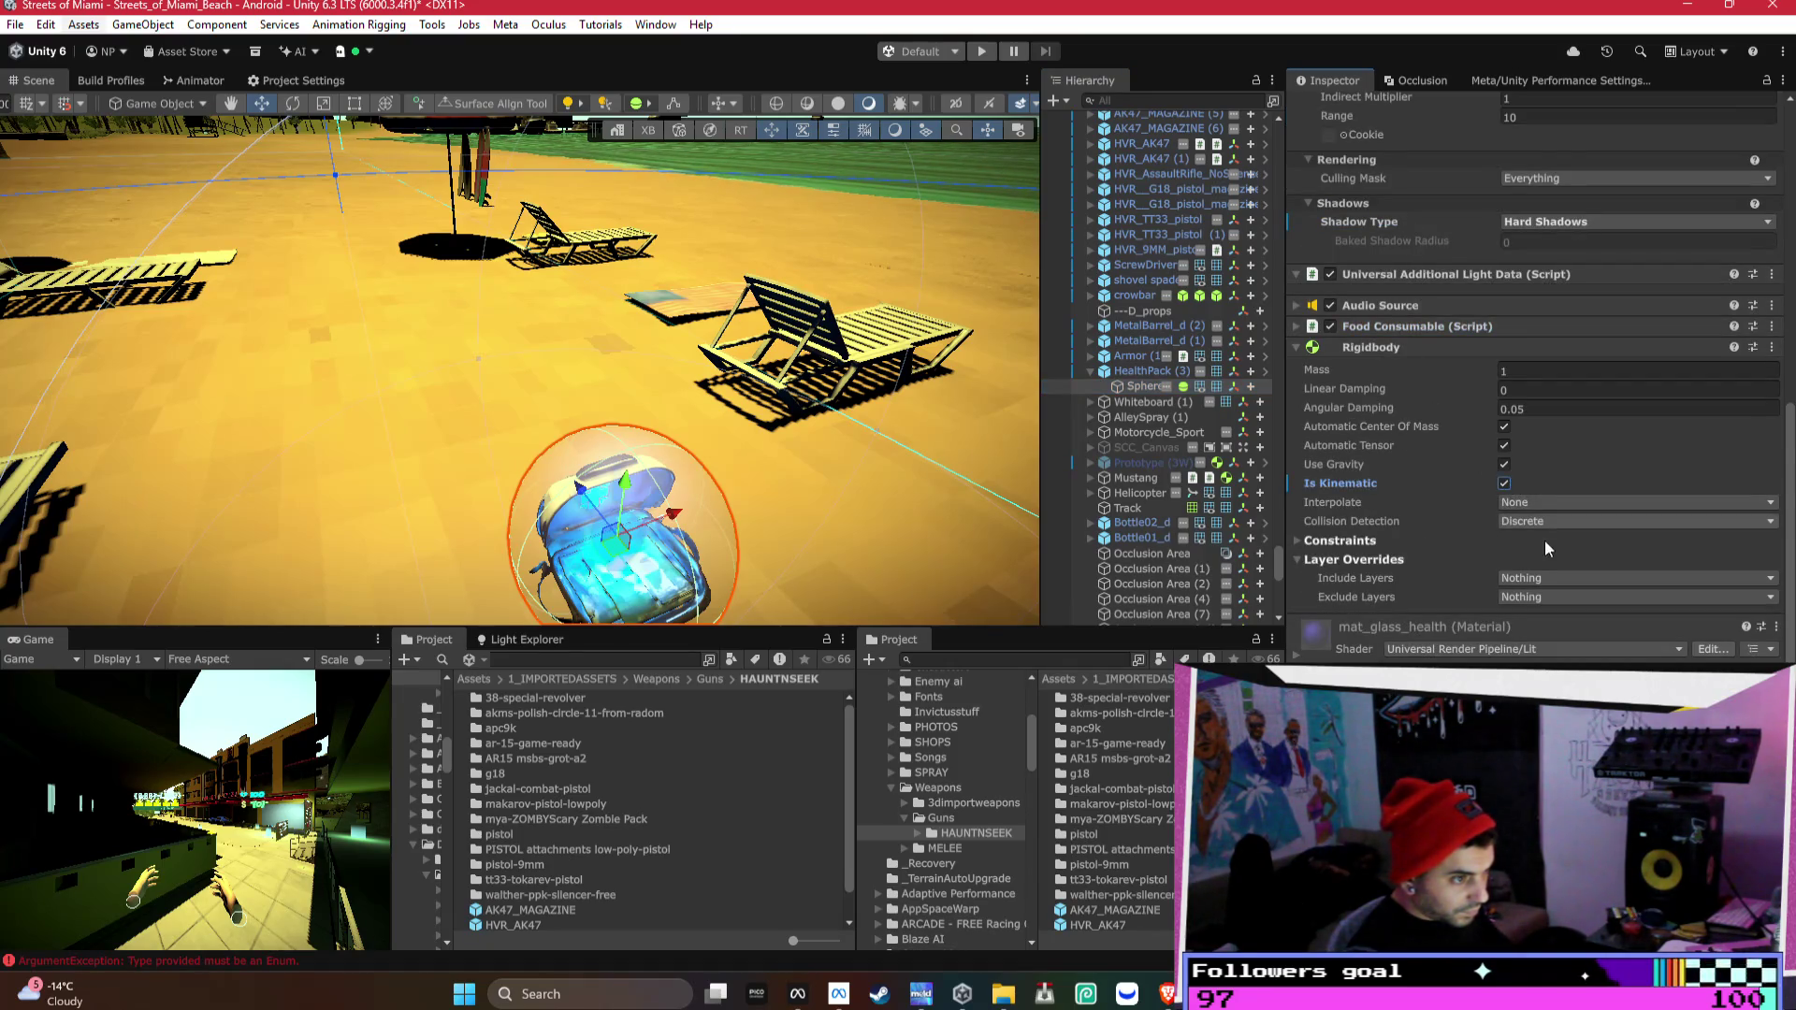
- Make the Rigidbody exclude Default and include Player and Hand, applied to the HealthPack prefab
{"action": "right_click", "coordinate": [1355, 486]}
{"action": "left_click", "coordinate": [1301, 531]}
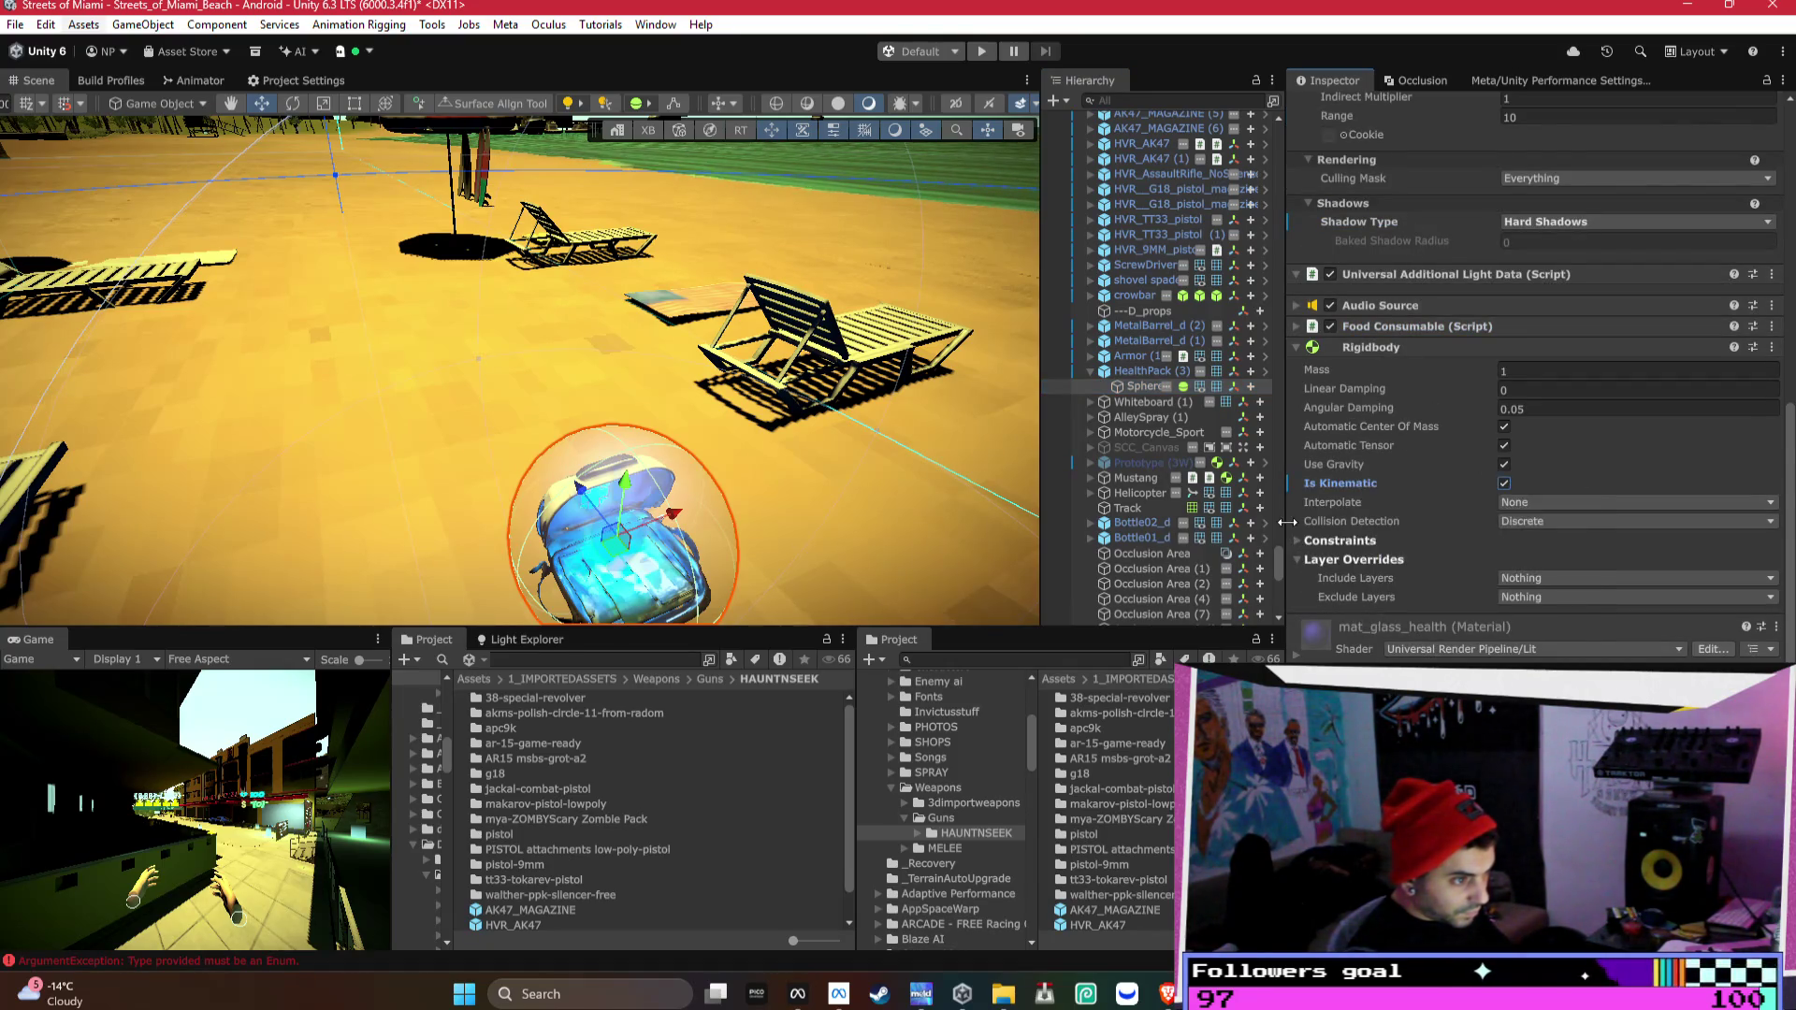
{"action": "left_click", "coordinate": [1535, 596]}
{"action": "left_click", "coordinate": [1557, 636]}
{"action": "left_click", "coordinate": [1553, 673]}
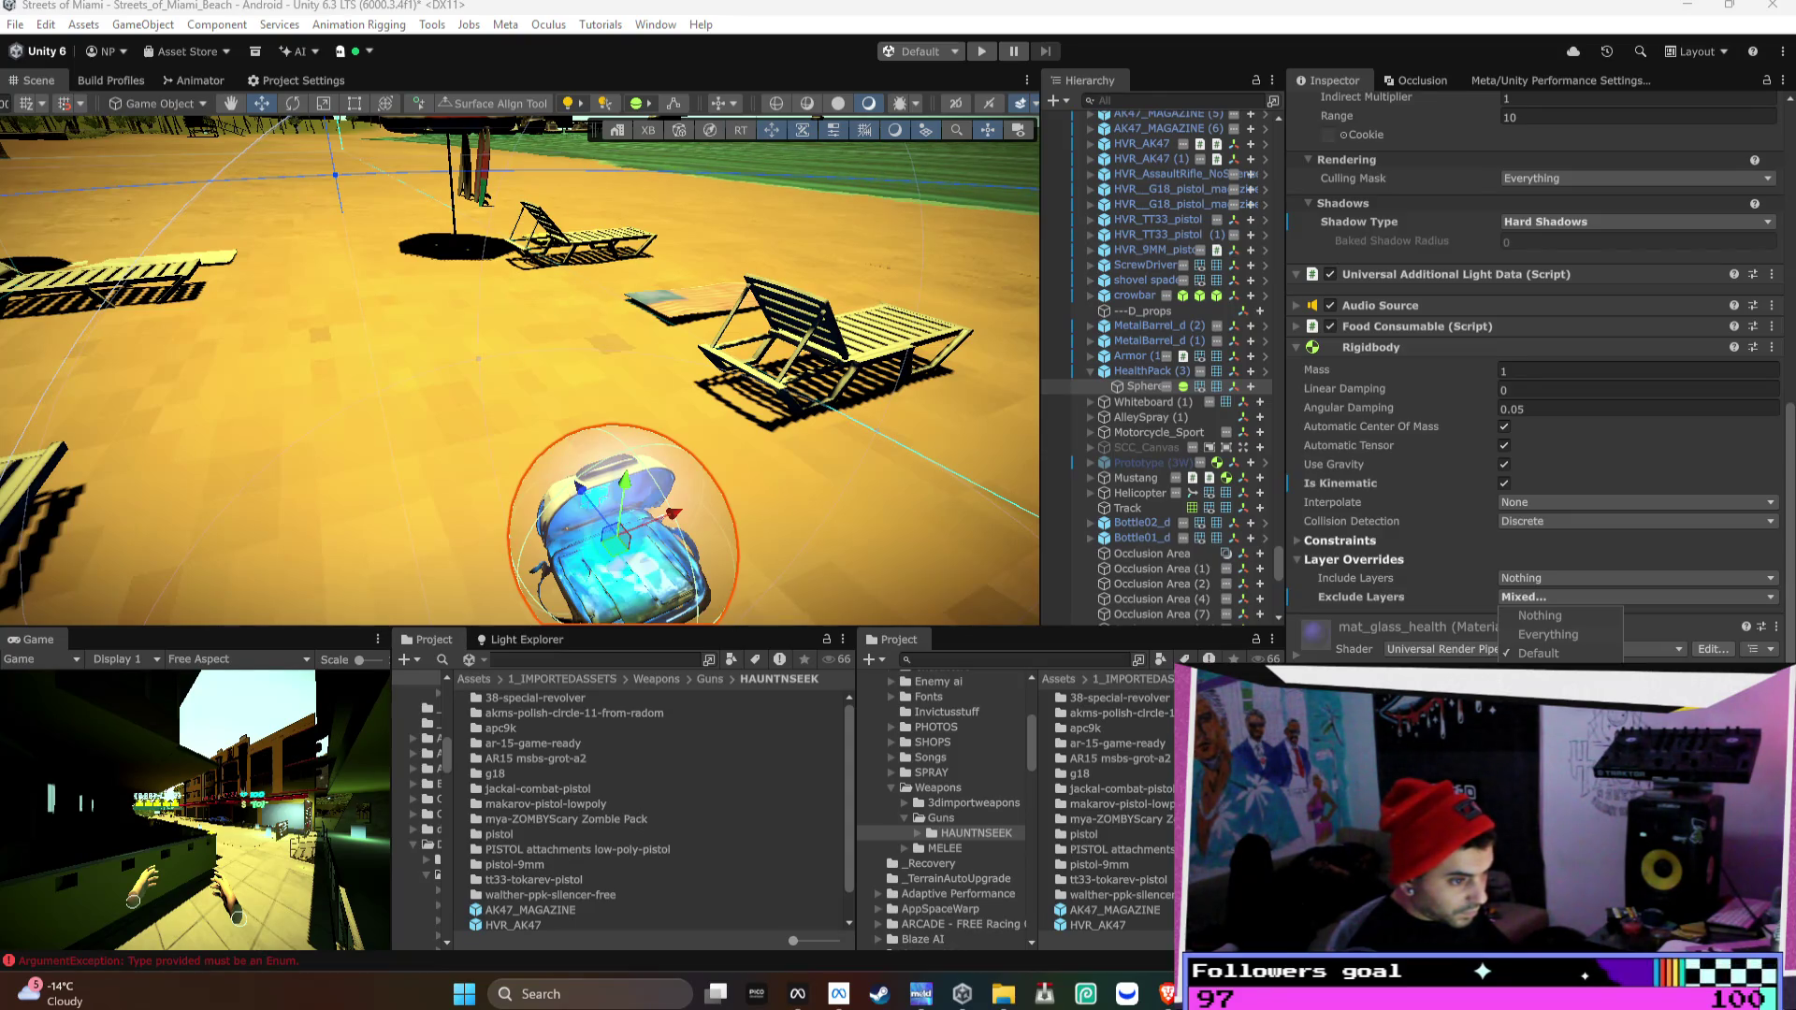
{"action": "left_click", "coordinate": [1367, 593]}
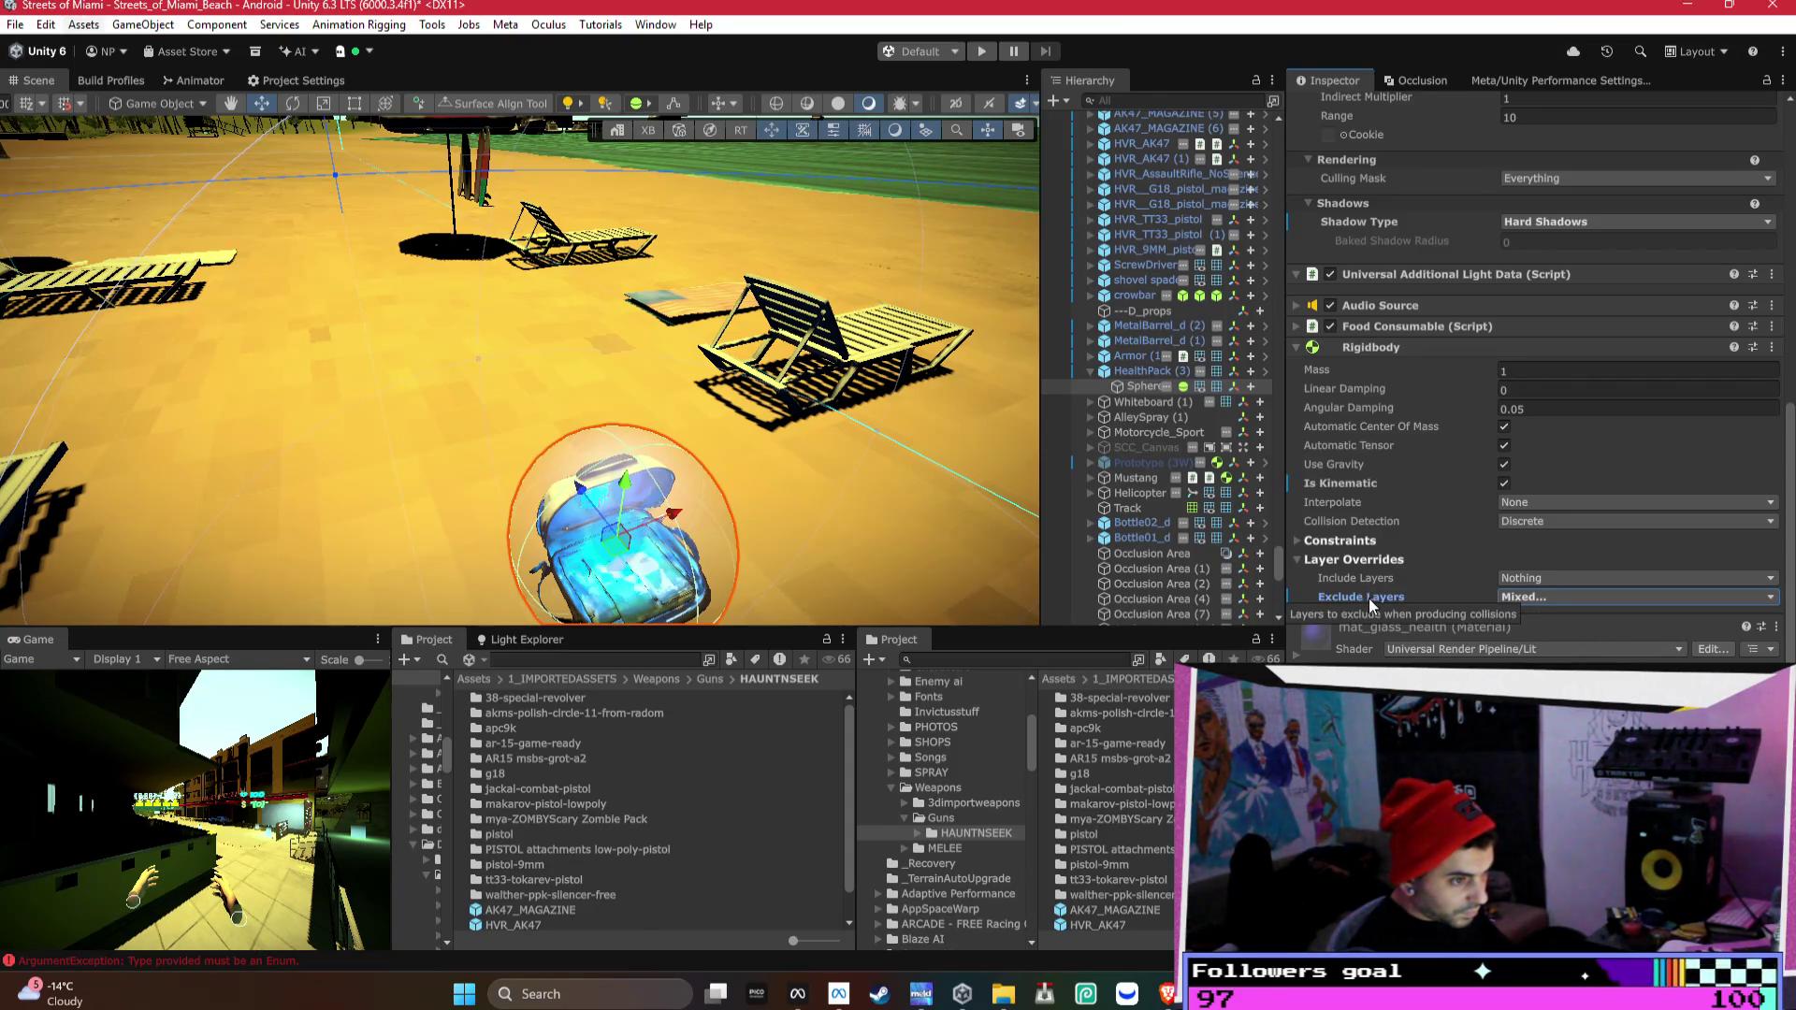
{"action": "left_click", "coordinate": [1569, 594]}
{"action": "left_click", "coordinate": [1543, 728]}
{"action": "left_click", "coordinate": [1543, 765]}
{"action": "right_click", "coordinate": [1361, 346]}
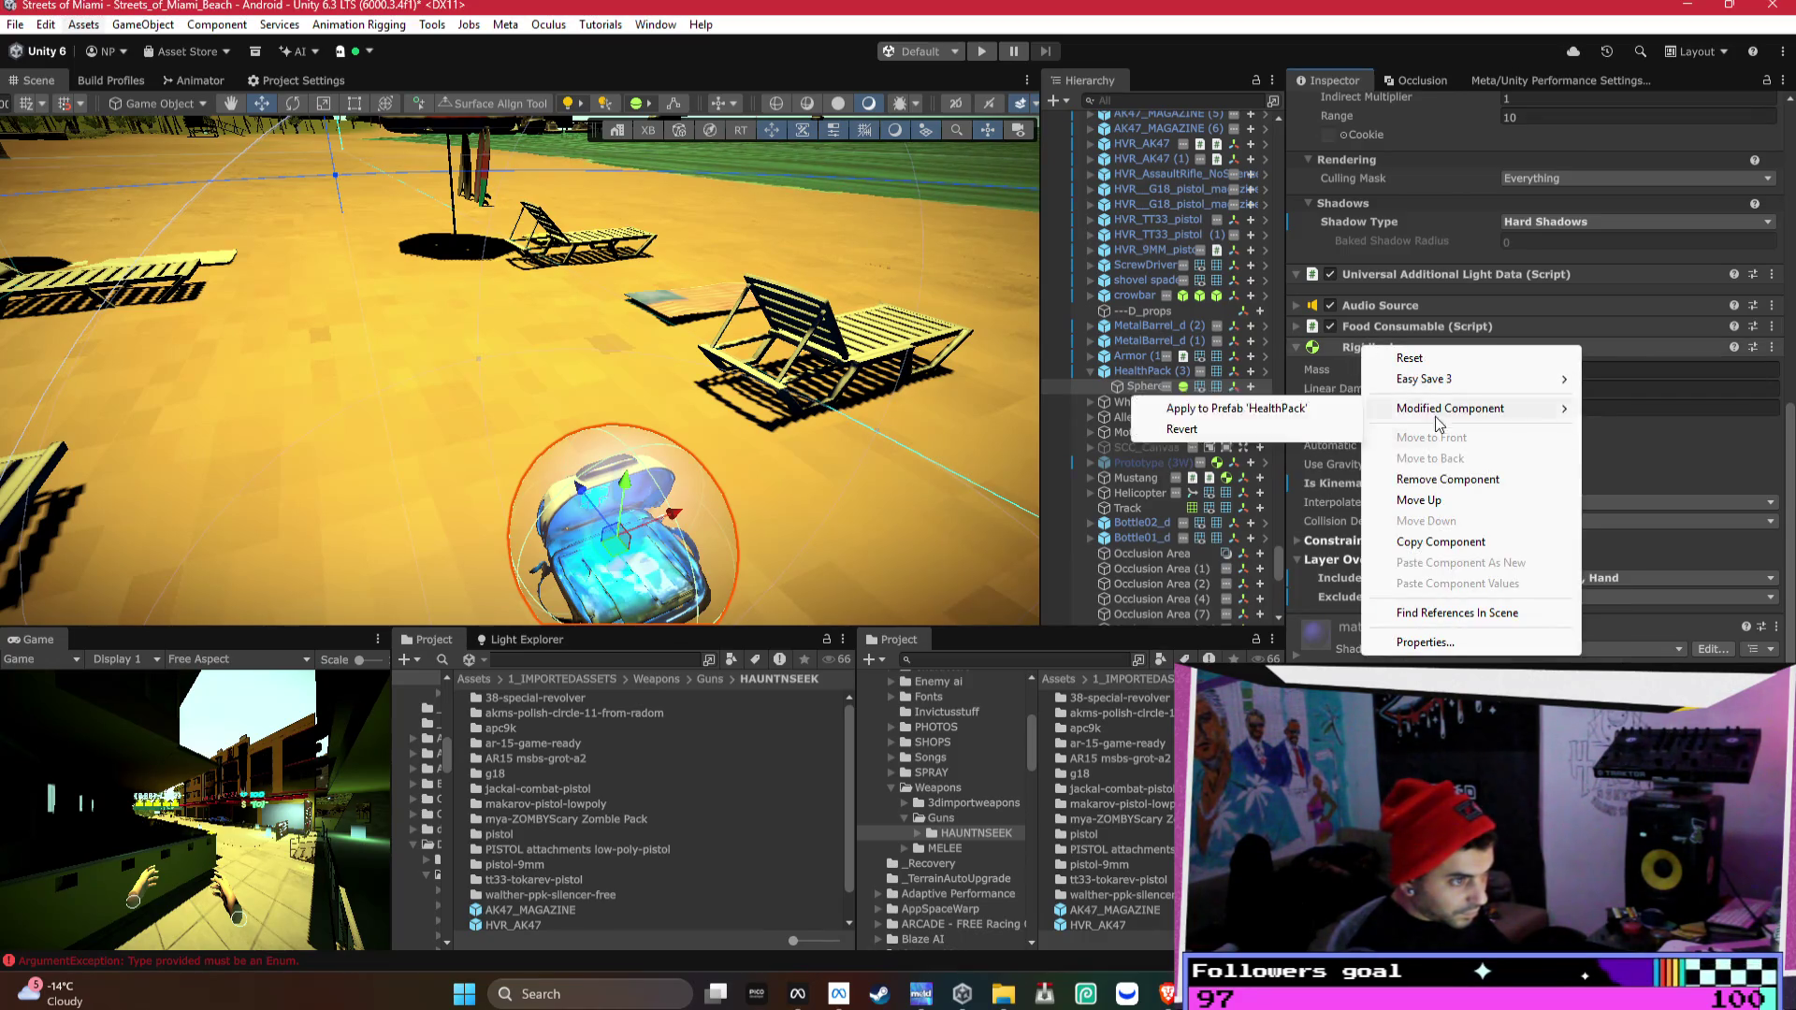
{"action": "mouse_move", "coordinate": [1445, 408]}
{"action": "left_click", "coordinate": [1239, 414]}
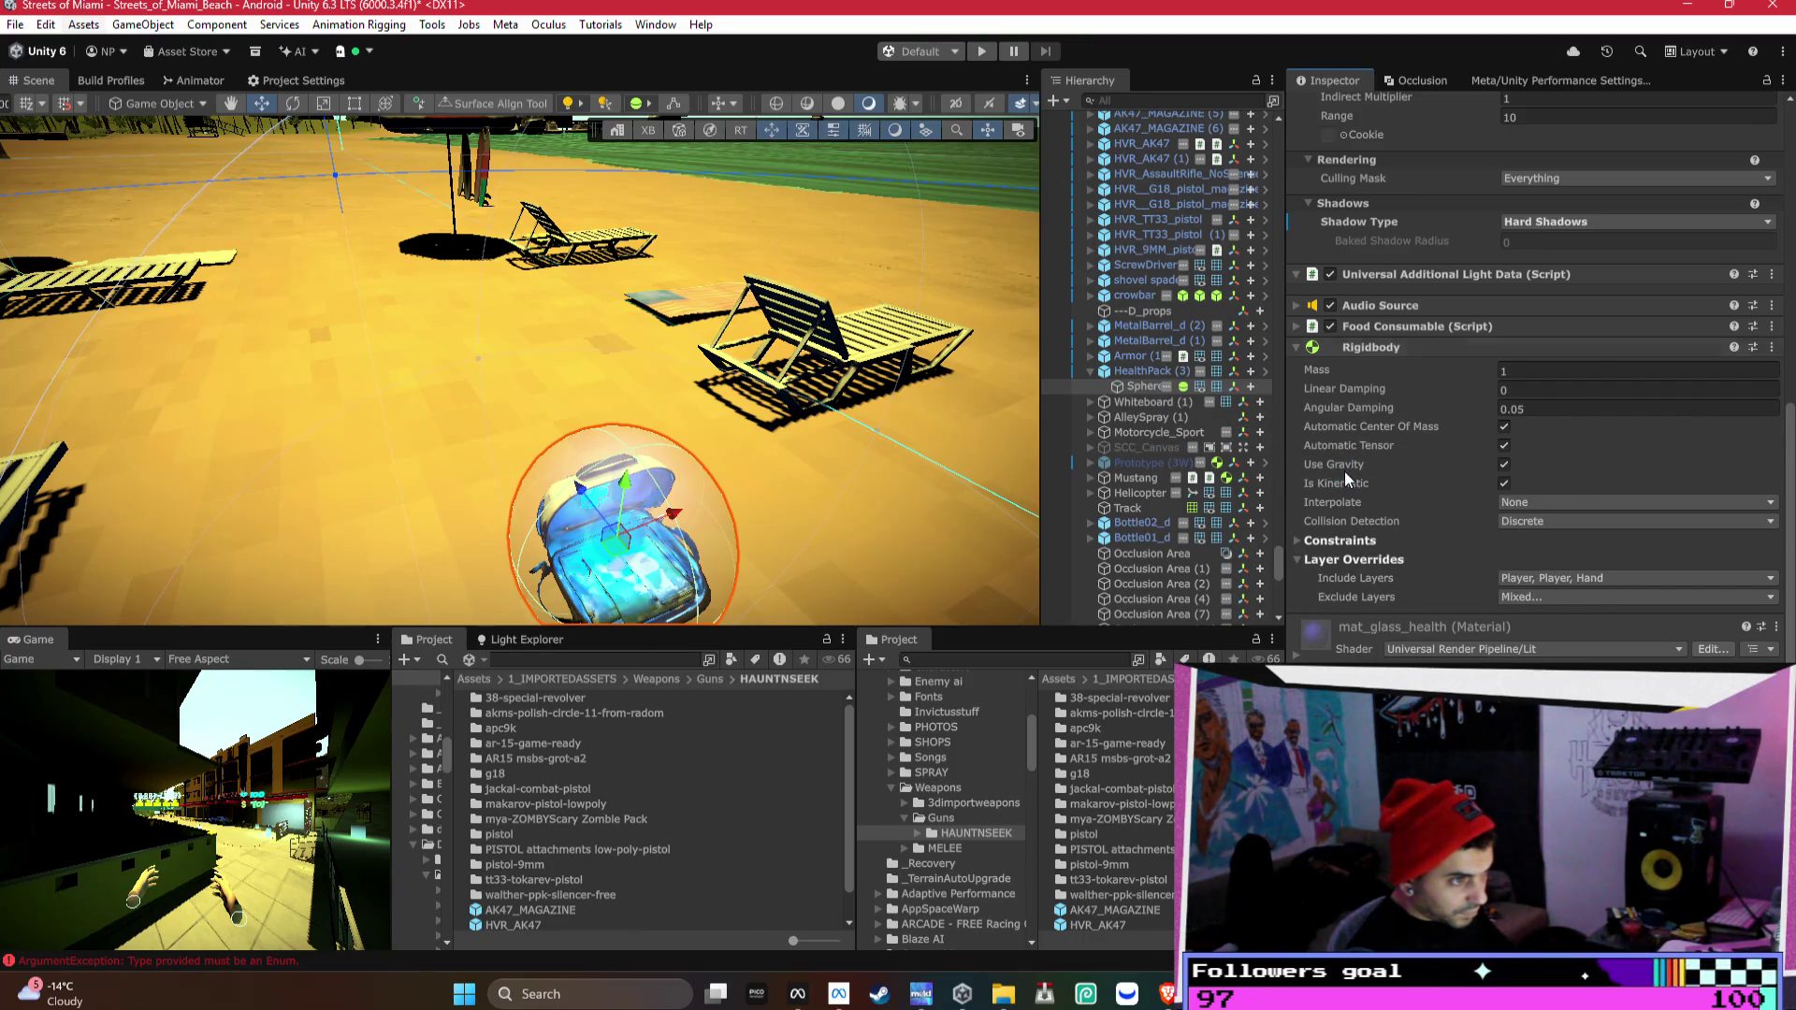
- Set the Sphere Collider's Include Layers to Player and Hand
{"action": "scroll", "coordinate": [1344, 471], "scroll_direction": "up", "scroll_amount": 10}
{"action": "left_click", "coordinate": [1530, 470]}
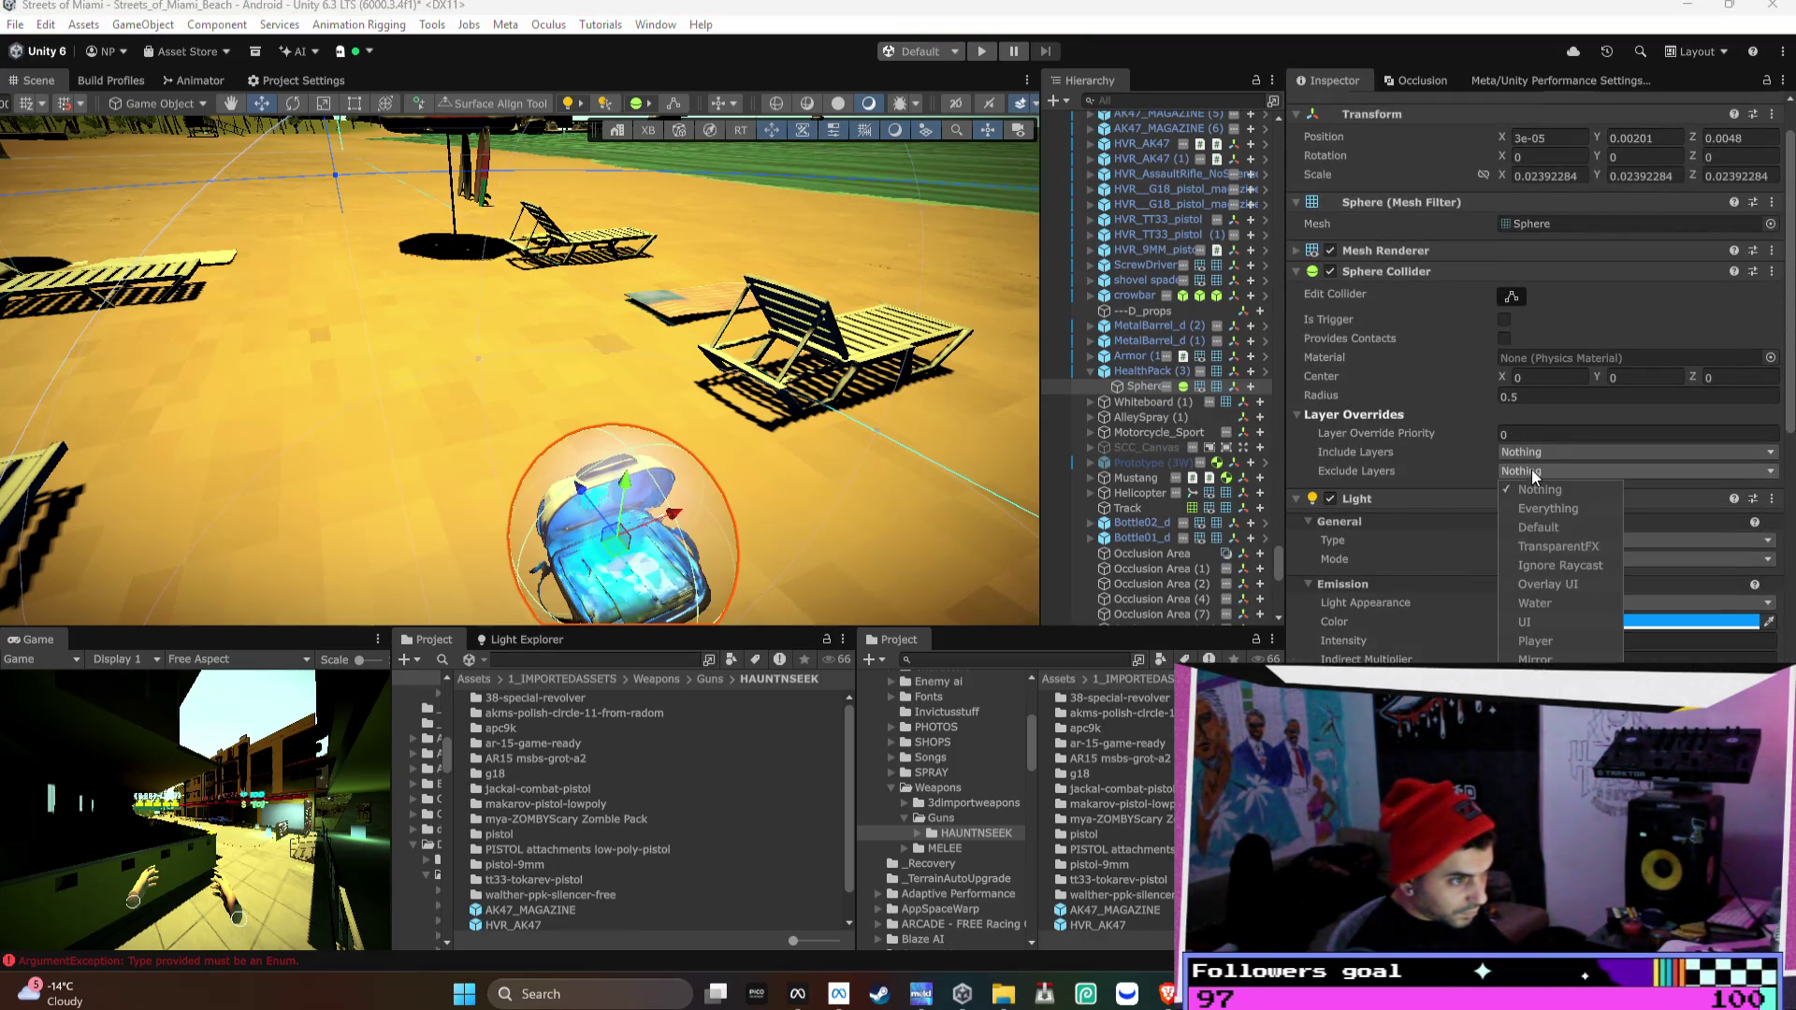
{"action": "left_click", "coordinate": [1550, 643]}
{"action": "left_click", "coordinate": [1519, 456]}
{"action": "left_click", "coordinate": [1595, 622]}
{"action": "left_click", "coordinate": [1582, 658]}
{"action": "left_click", "coordinate": [1377, 452]}
- Set the collider's Exclude Layers to everything except Player and apply it to the HealthPack prefab
{"action": "left_click", "coordinate": [1532, 471]}
{"action": "left_click", "coordinate": [1560, 510]}
{"action": "left_click", "coordinate": [1551, 641]}
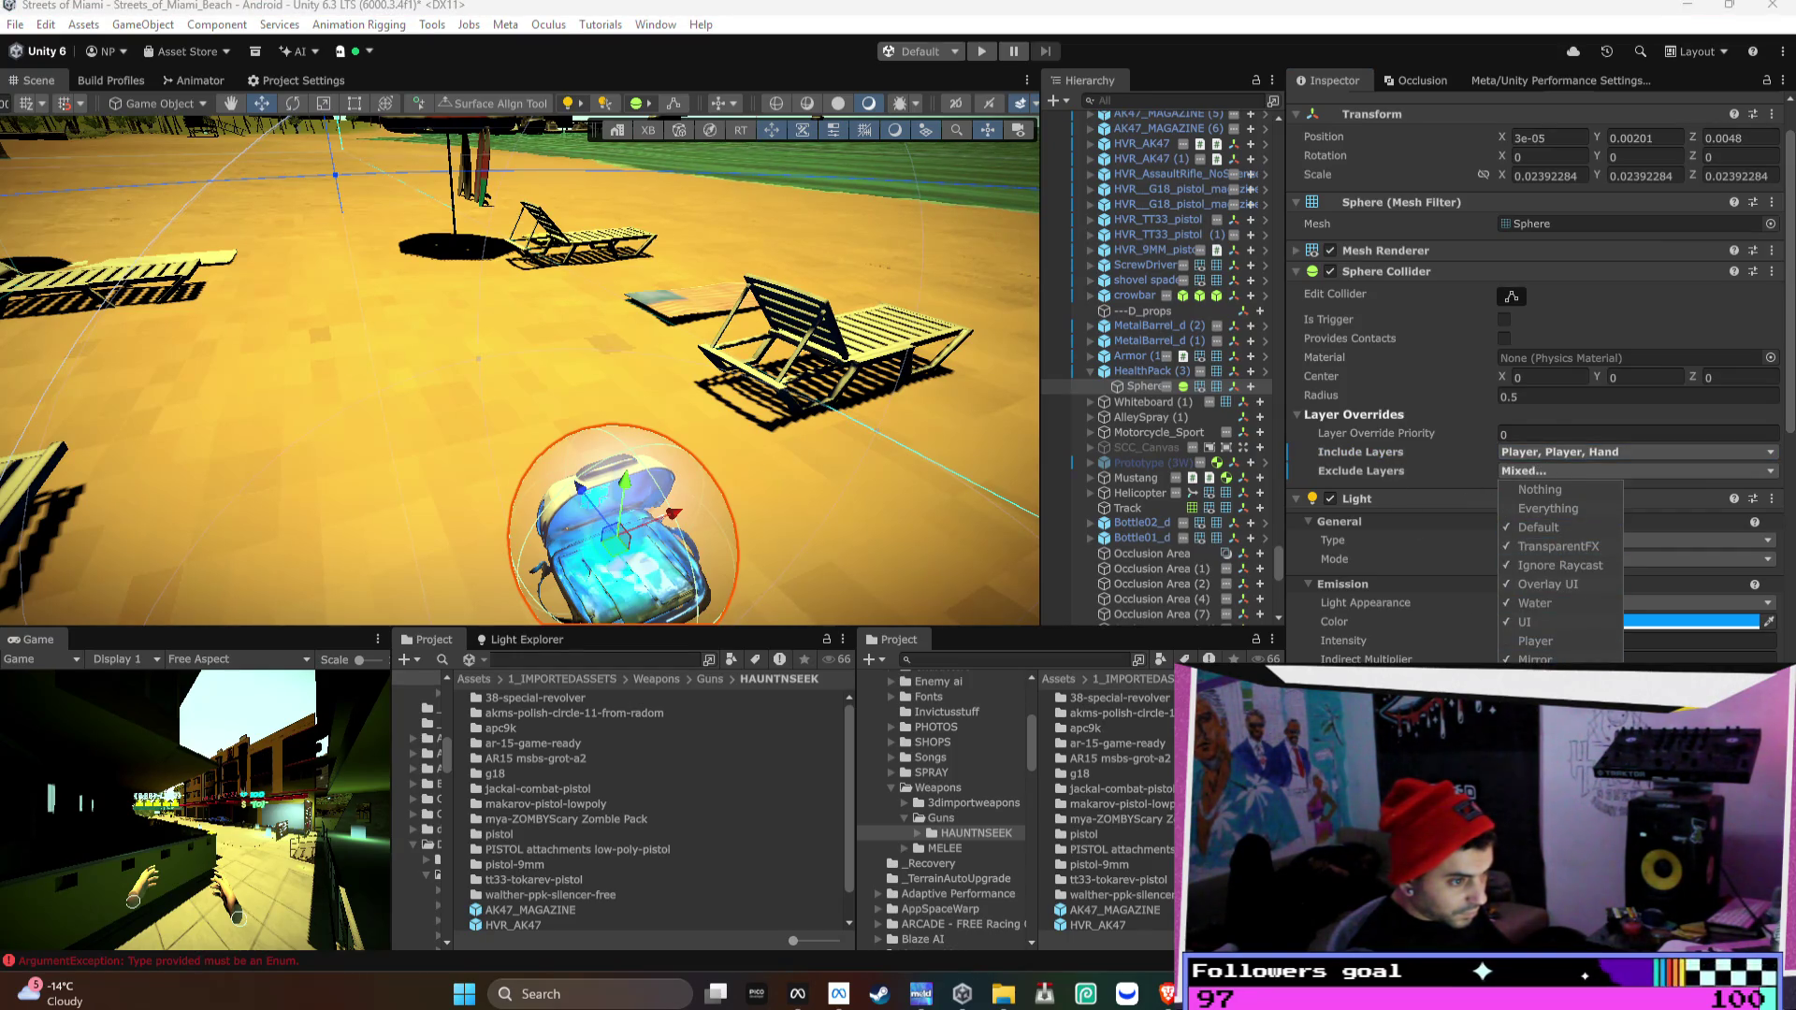
{"action": "left_click", "coordinate": [1367, 469]}
{"action": "right_click", "coordinate": [1384, 269]}
{"action": "mouse_move", "coordinate": [1473, 333]}
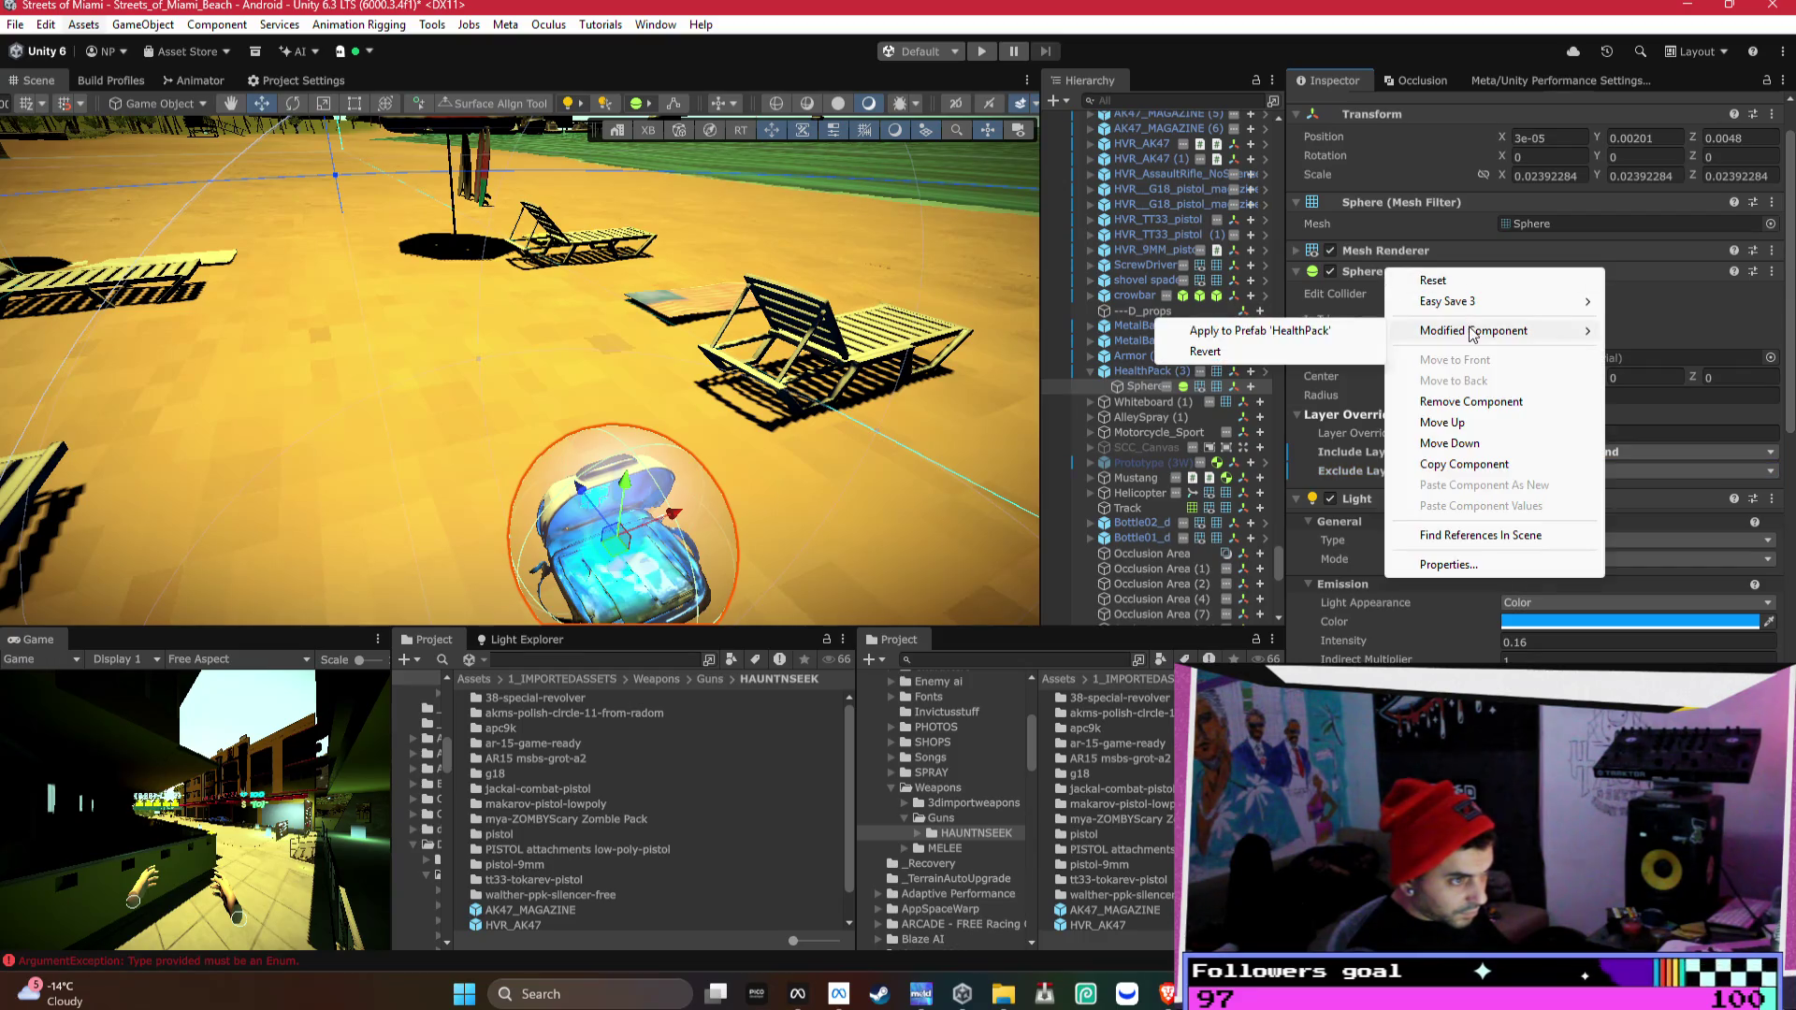
{"action": "left_click", "coordinate": [1361, 334]}
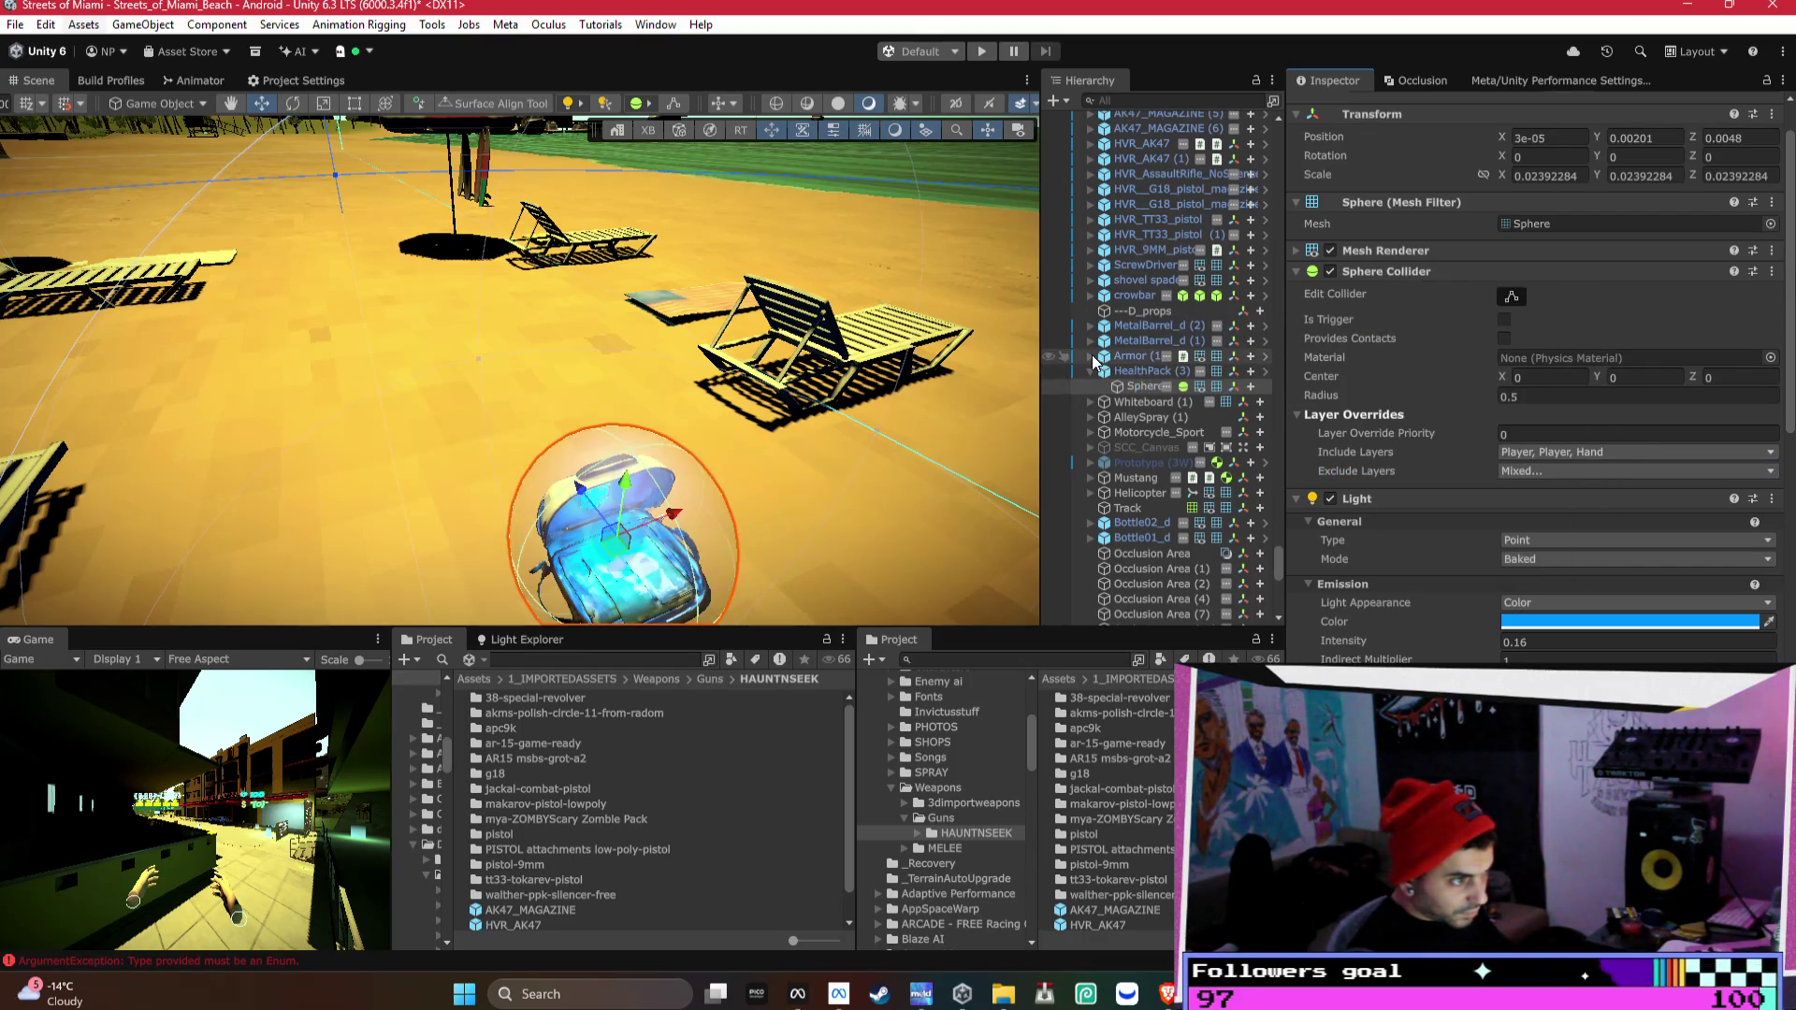
- Select Armor's Sphere child and set its collider Include Layers to Player and Hand
{"action": "left_click", "coordinate": [1085, 359]}
{"action": "left_click", "coordinate": [1088, 356]}
{"action": "left_click", "coordinate": [1120, 372]}
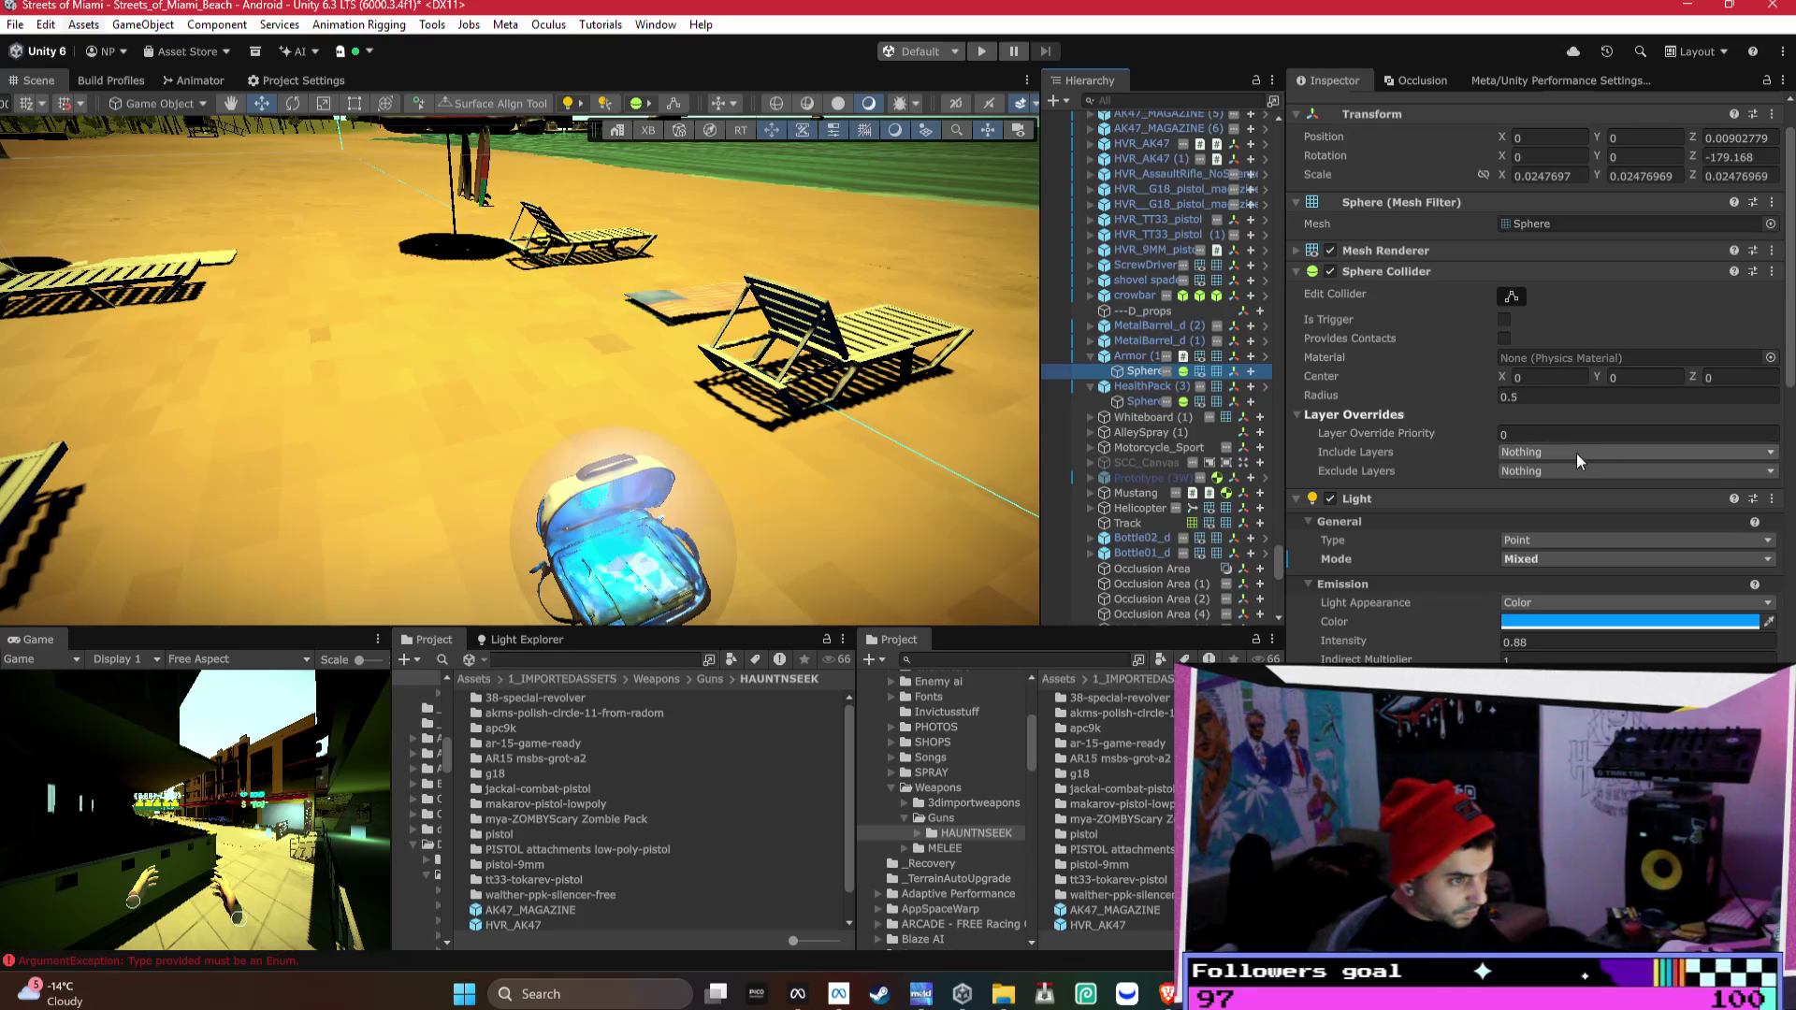
{"action": "left_click", "coordinate": [1524, 452]}
{"action": "left_click", "coordinate": [1553, 622]}
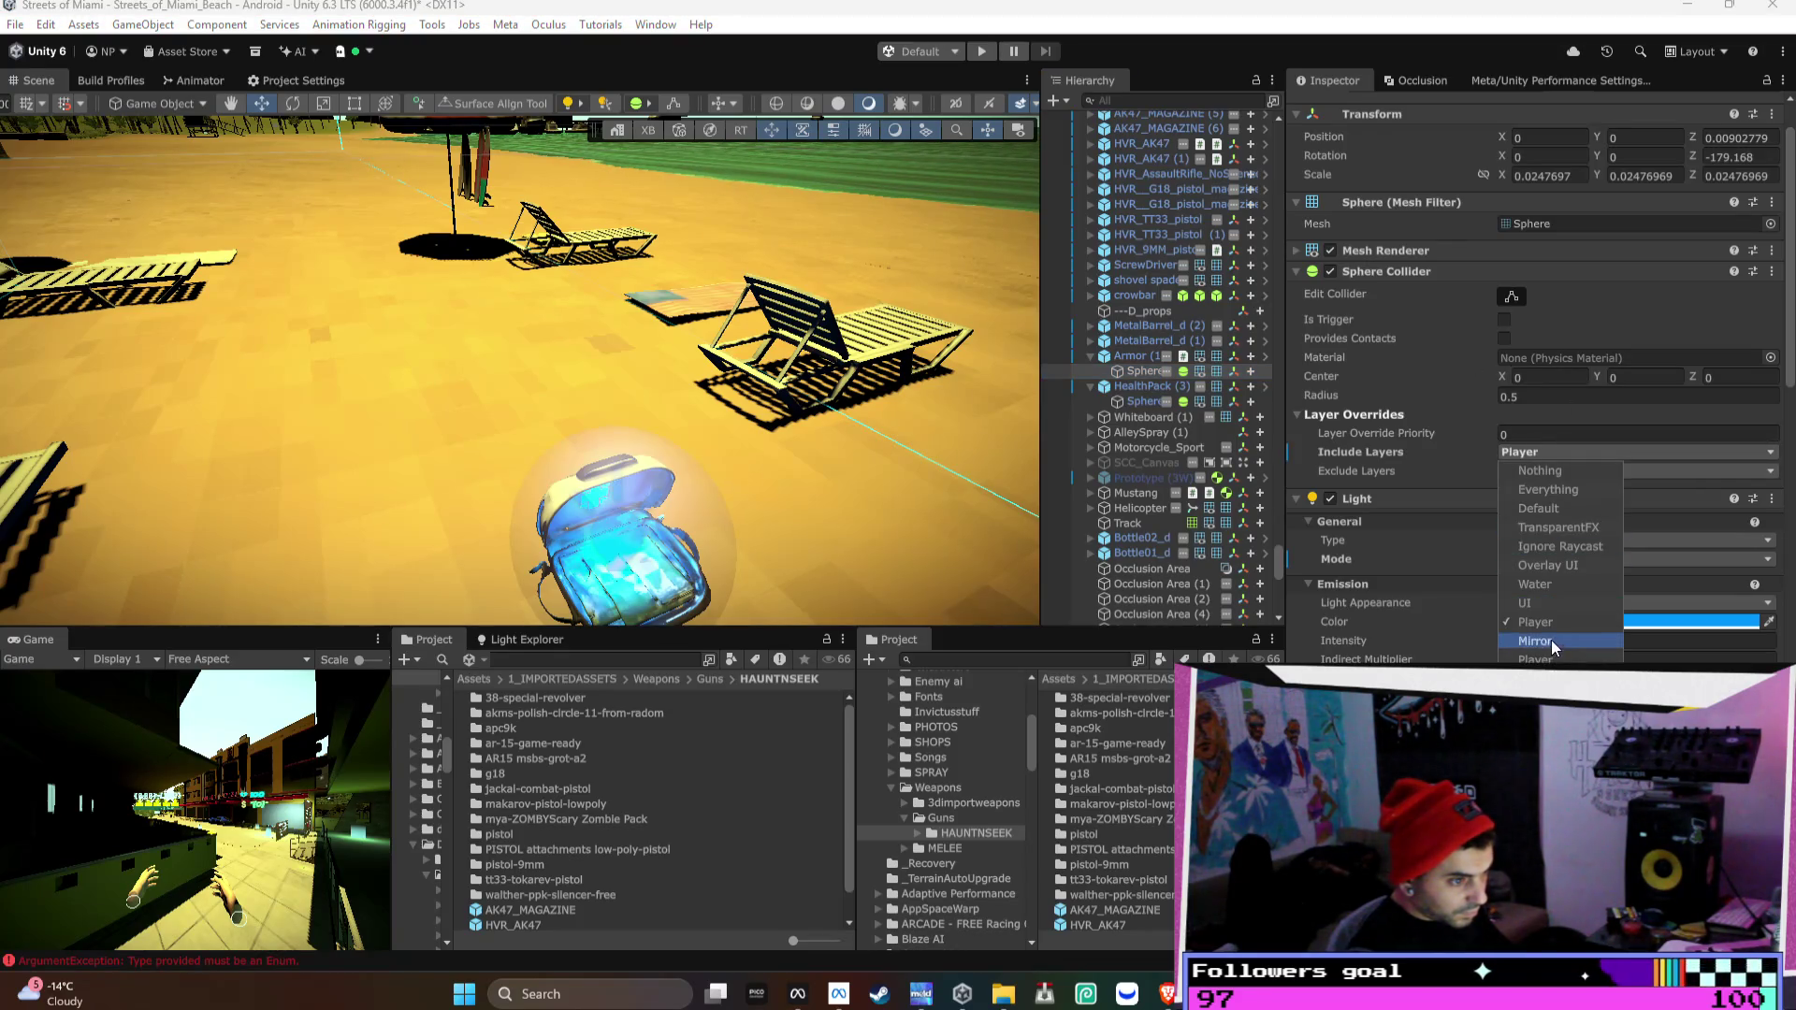
{"action": "left_click", "coordinate": [1543, 678]}
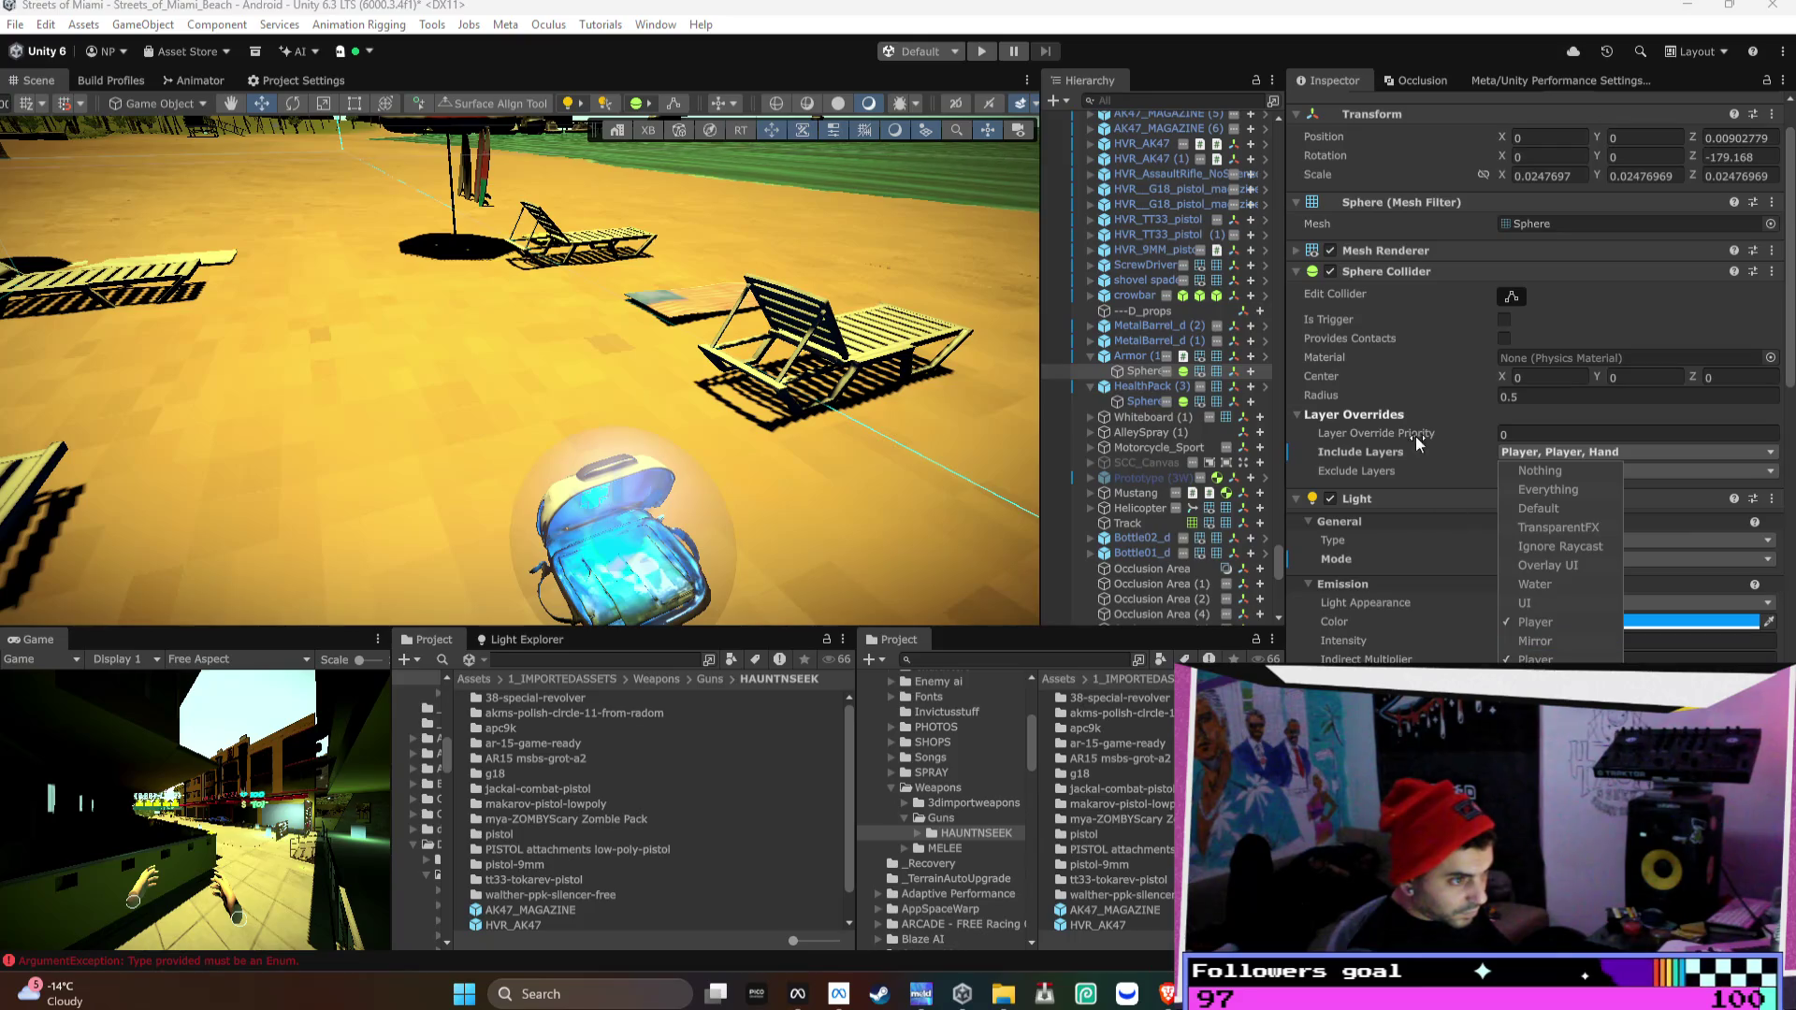
{"action": "left_click", "coordinate": [1416, 436]}
- Exclude every layer except Player on the collider and apply it to the Armor prefab
{"action": "left_click", "coordinate": [1517, 472]}
{"action": "left_click", "coordinate": [1548, 508]}
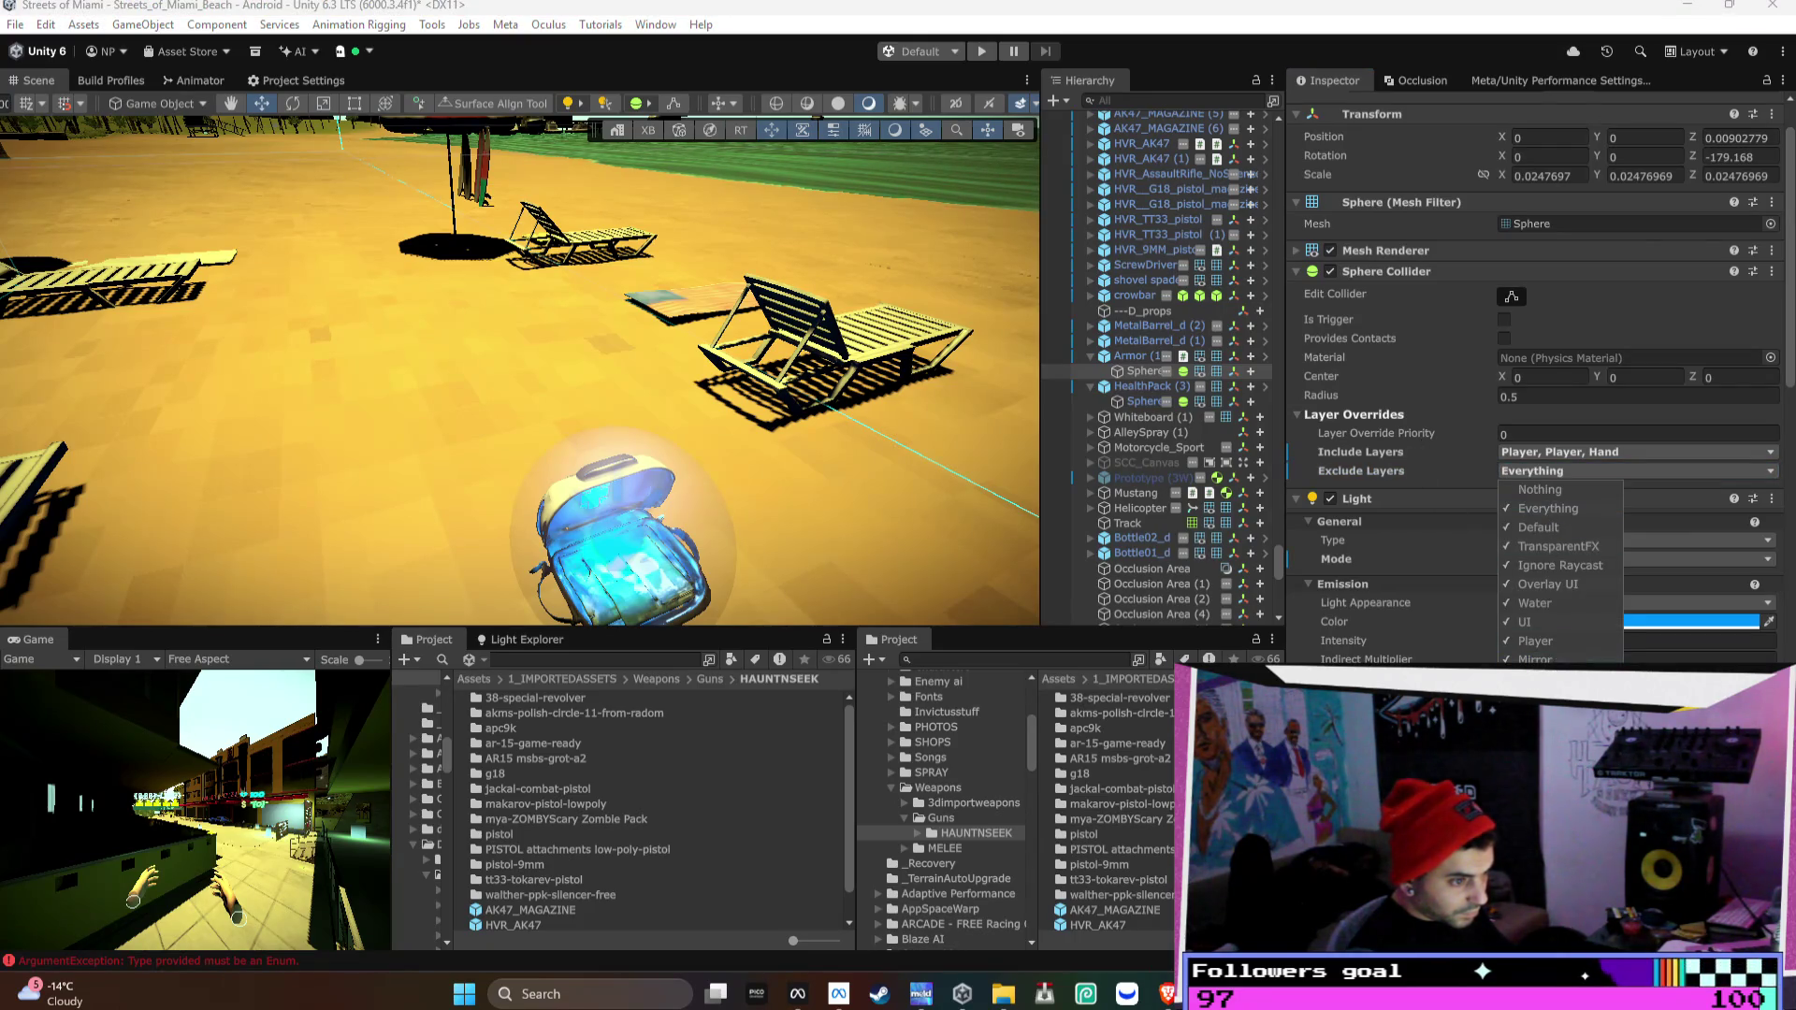
{"action": "left_click", "coordinate": [1547, 641]}
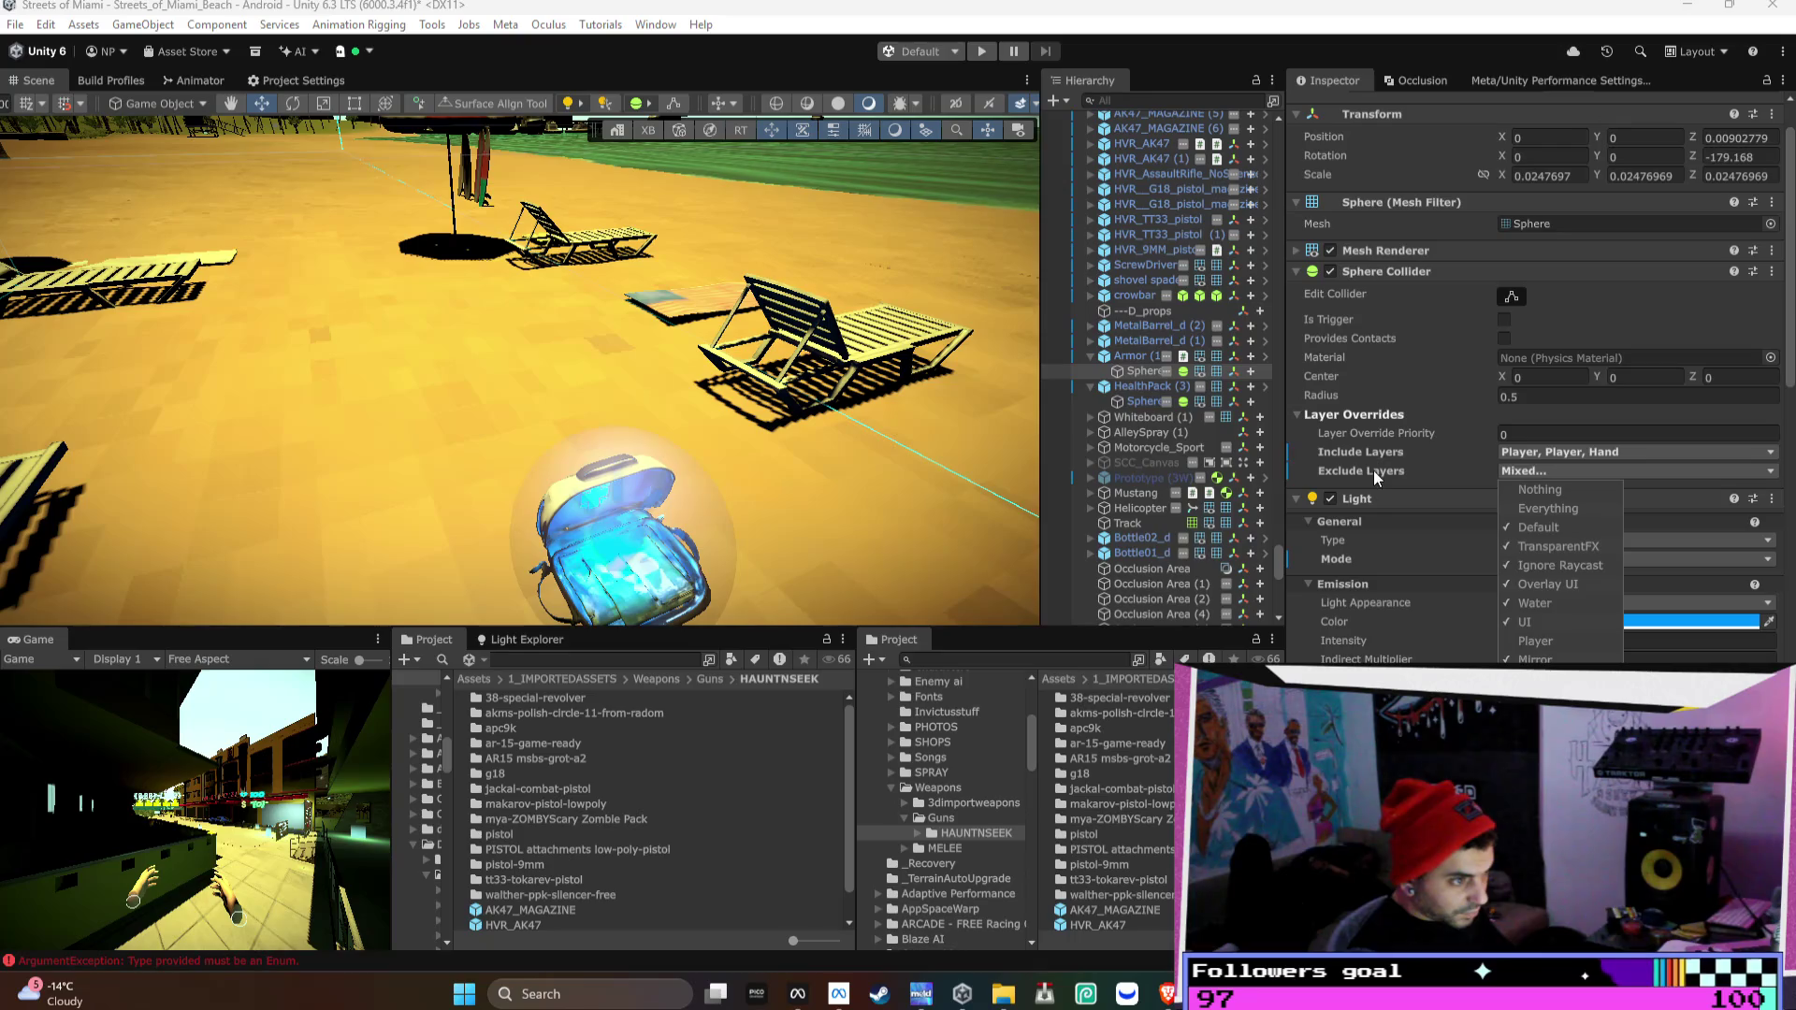
{"action": "right_click", "coordinate": [1375, 272]}
{"action": "mouse_move", "coordinate": [1459, 334]}
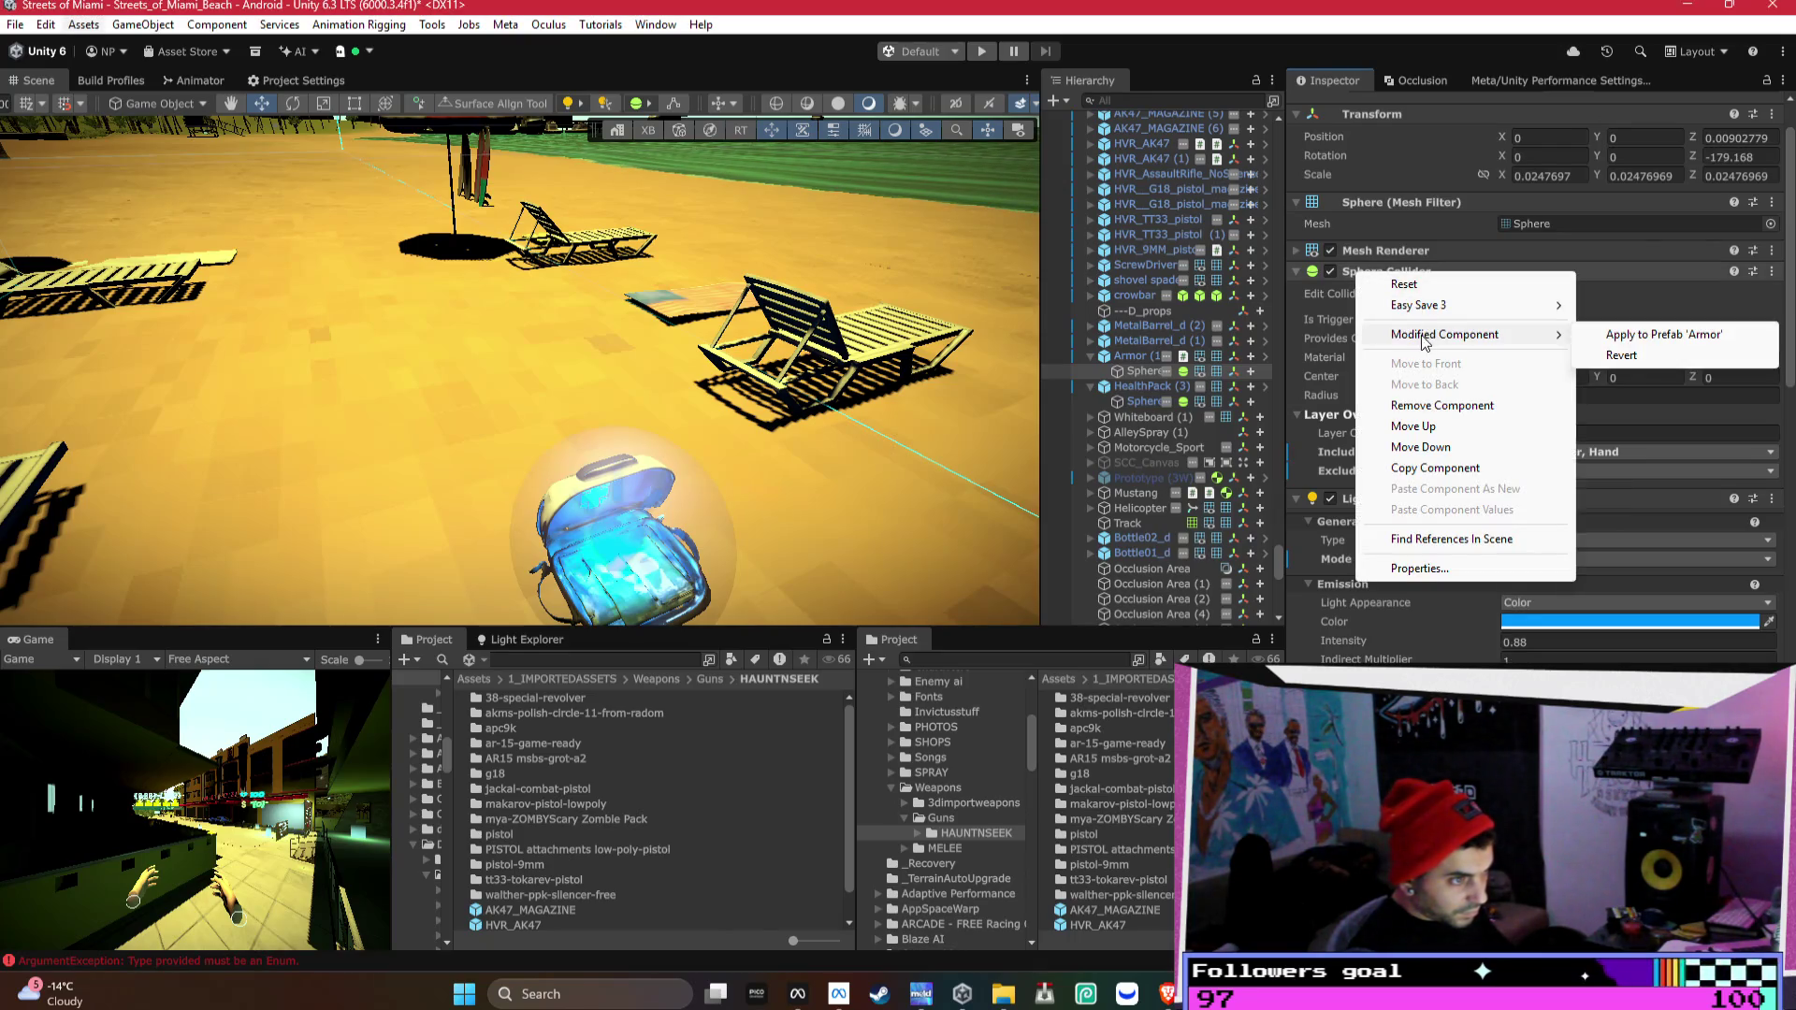
{"action": "left_click", "coordinate": [1636, 334]}
{"action": "mouse_move", "coordinate": [559, 373]}
{"action": "left_mouse_down"}
{"action": "mouse_move", "coordinate": [553, 344]}
{"action": "mouse_move", "coordinate": [315, 284]}
{"action": "mouse_move", "coordinate": [196, 325]}
{"action": "mouse_move", "coordinate": [209, 316]}
{"action": "left_mouse_up"}
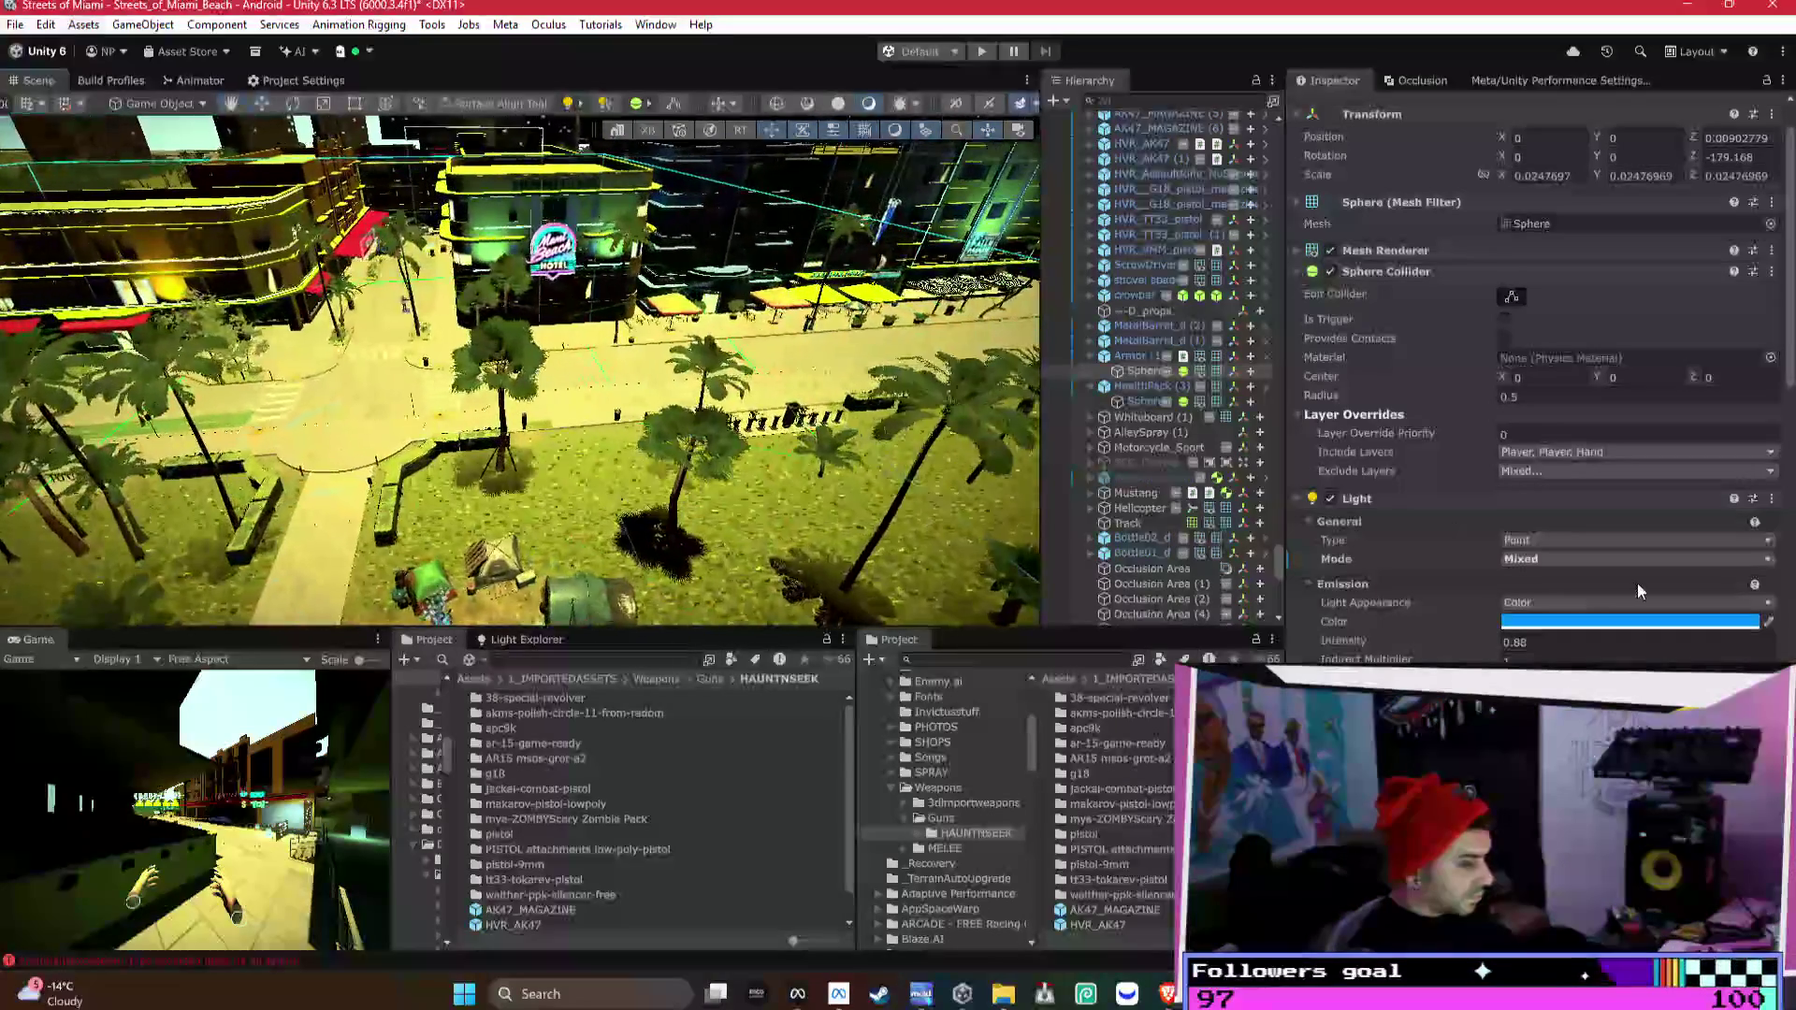
- On Armor's Food Consumable, ignore every layer, enable Use Ignore Layer Filter, and apply to the prefab
{"action": "scroll", "coordinate": [1638, 575], "scroll_direction": "down", "scroll_amount": 5}
{"action": "scroll", "coordinate": [1638, 569], "scroll_direction": "down", "scroll_amount": 10}
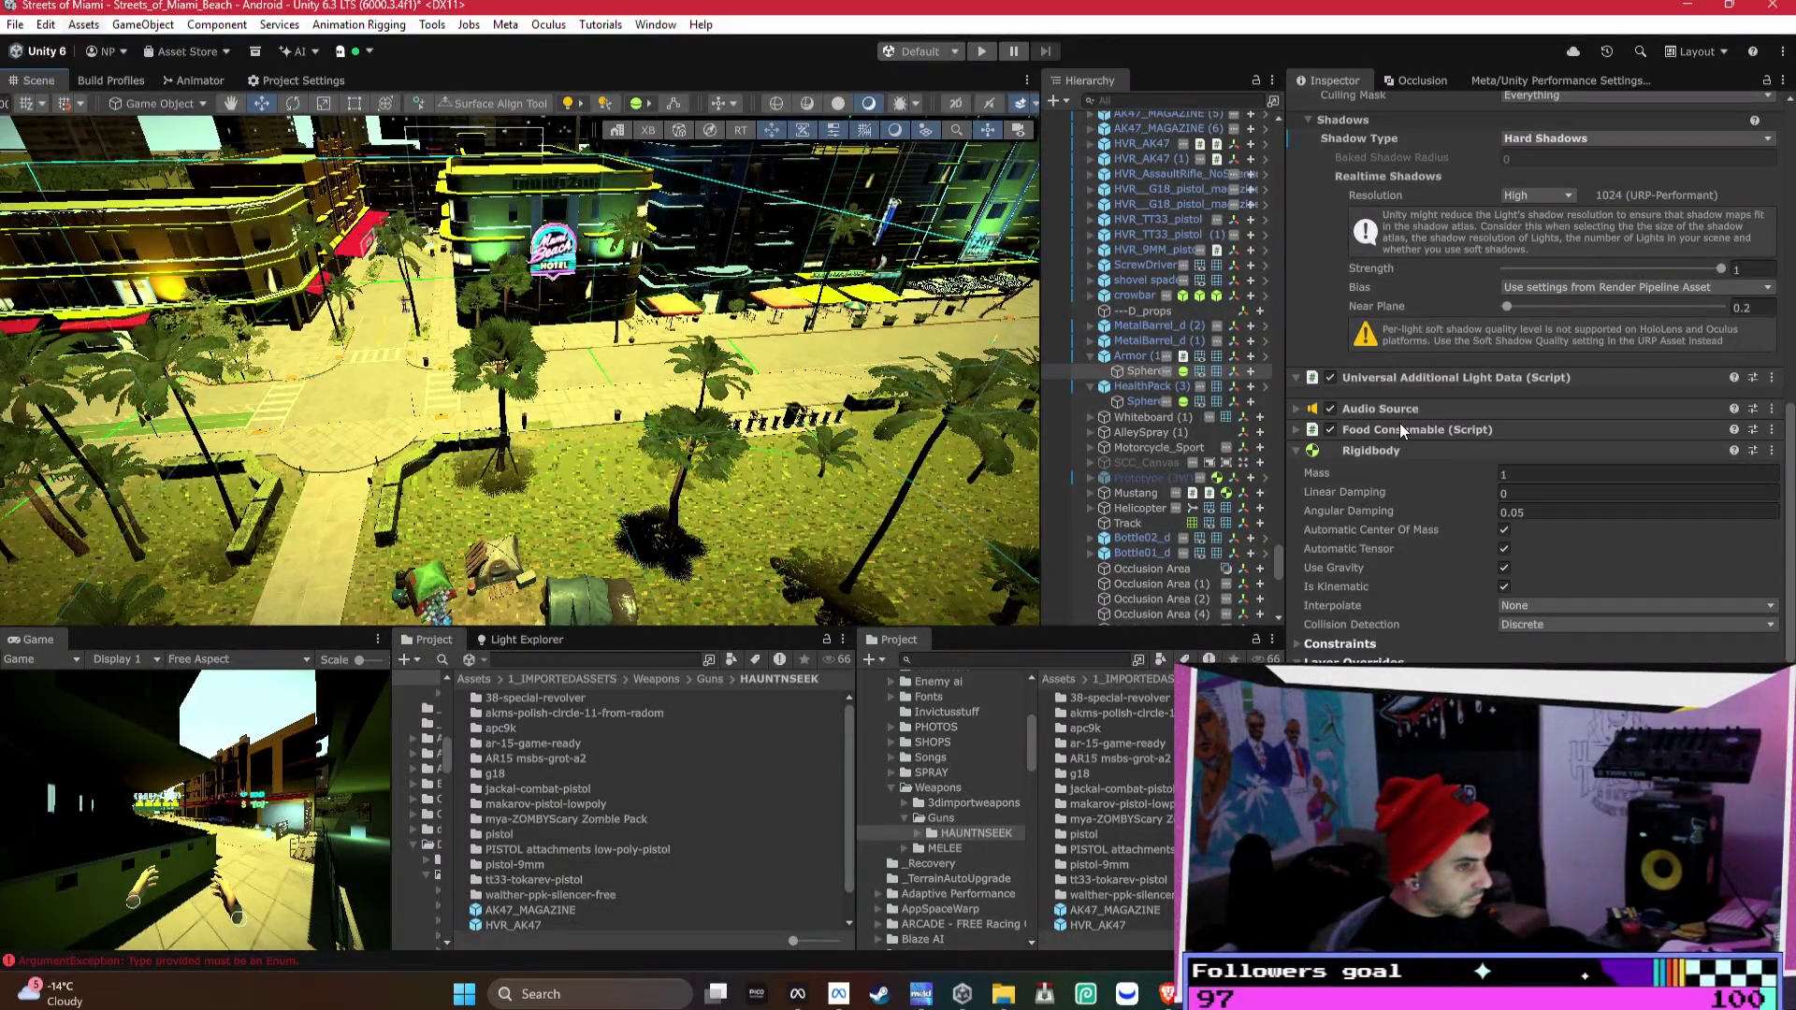
{"action": "scroll", "coordinate": [1399, 423], "scroll_direction": "down", "scroll_amount": 5}
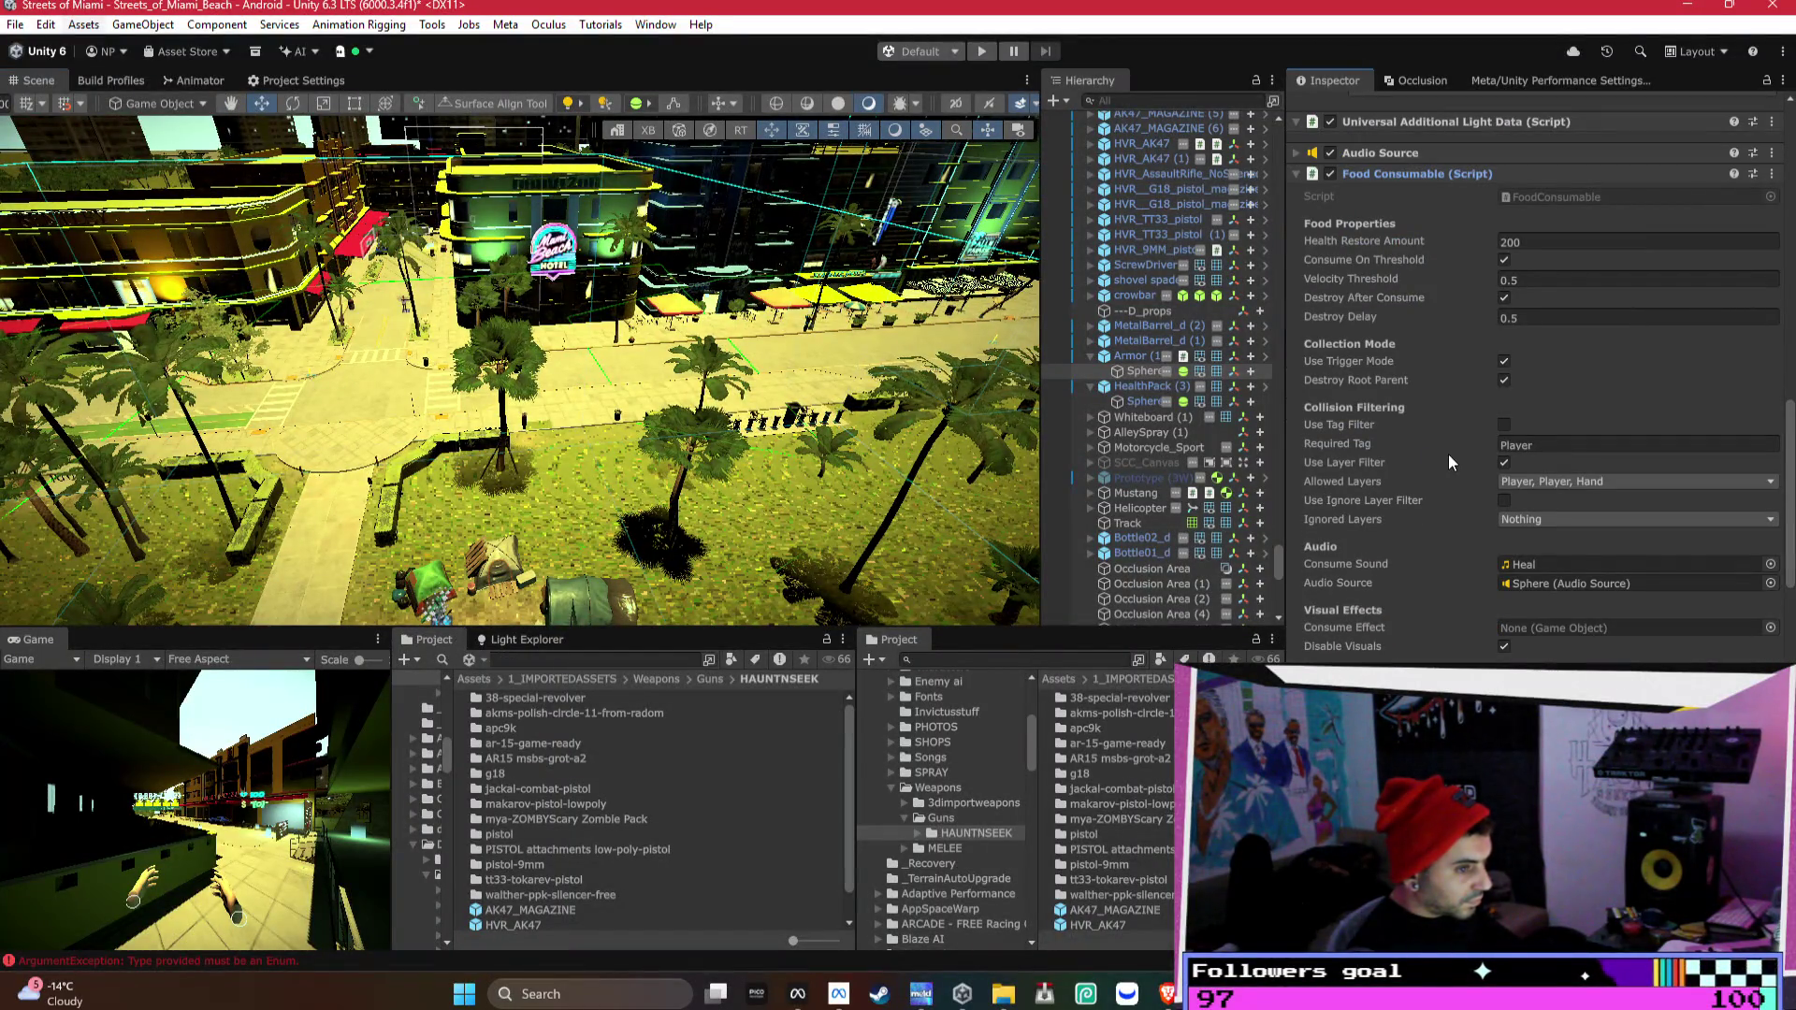
{"action": "left_click", "coordinate": [1568, 517]}
{"action": "left_click", "coordinate": [1571, 555]}
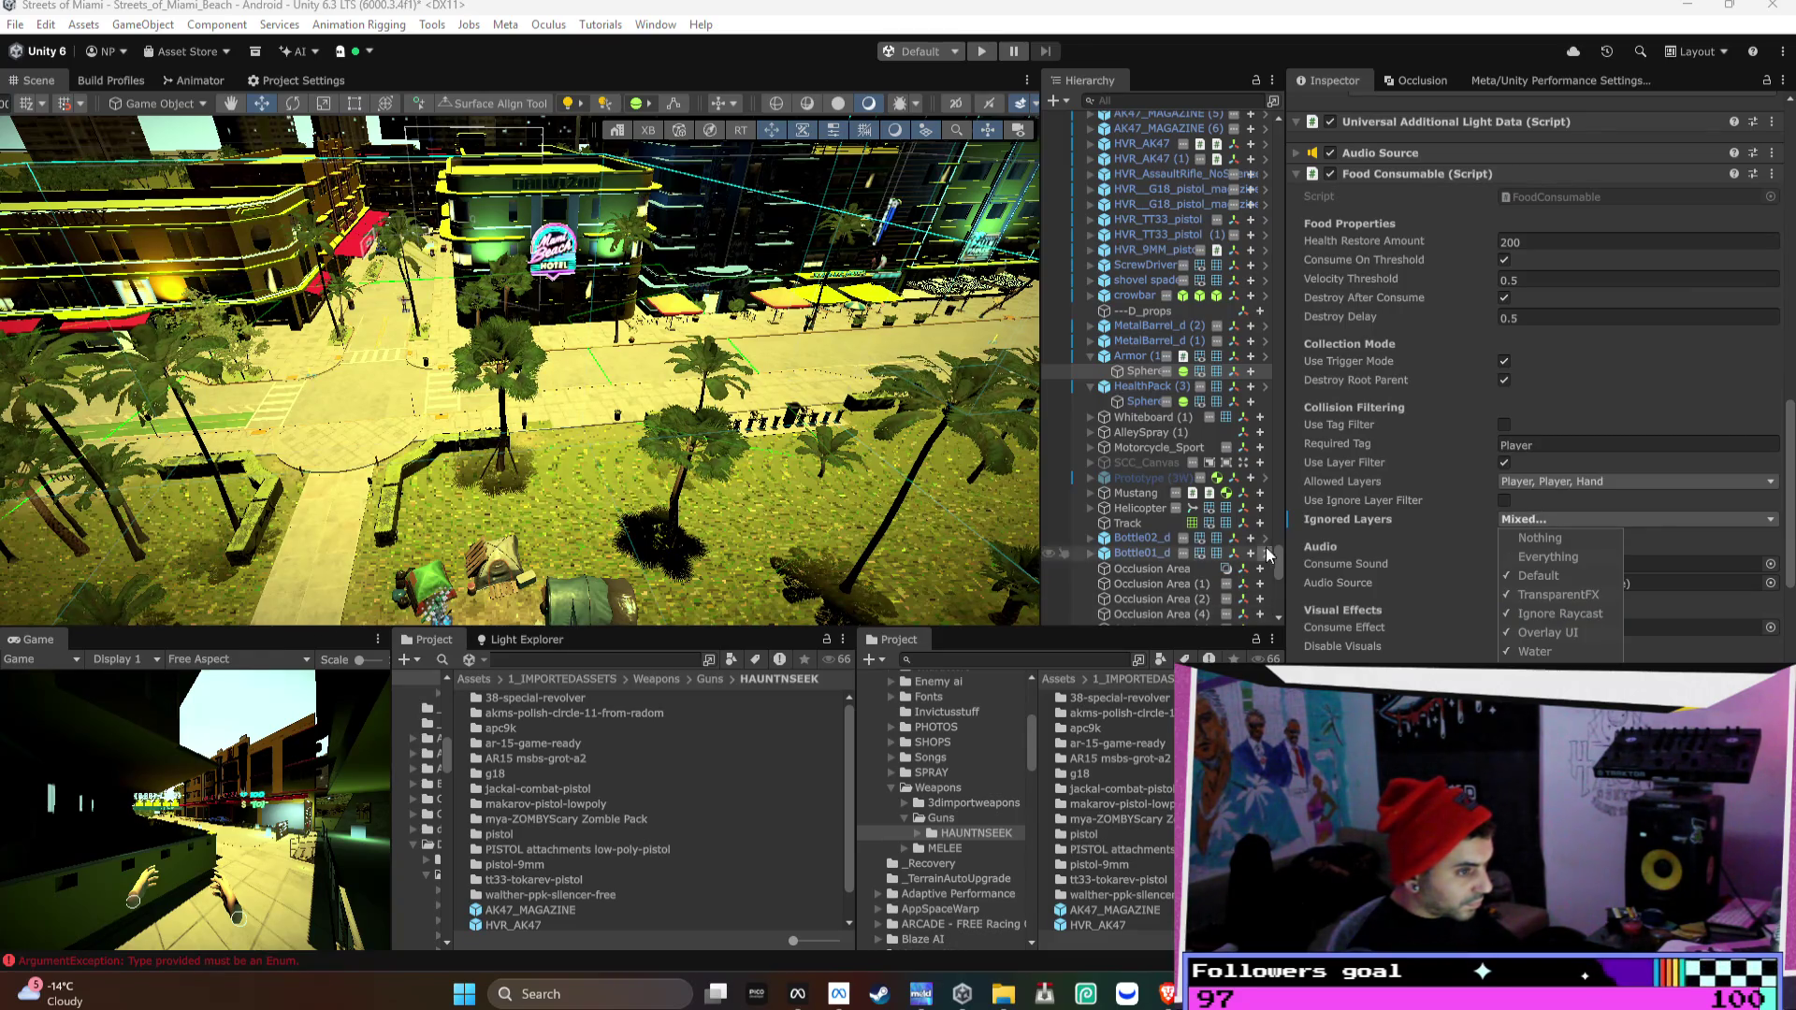
{"action": "scroll", "coordinate": [1350, 519], "scroll_direction": "up", "scroll_amount": 2}
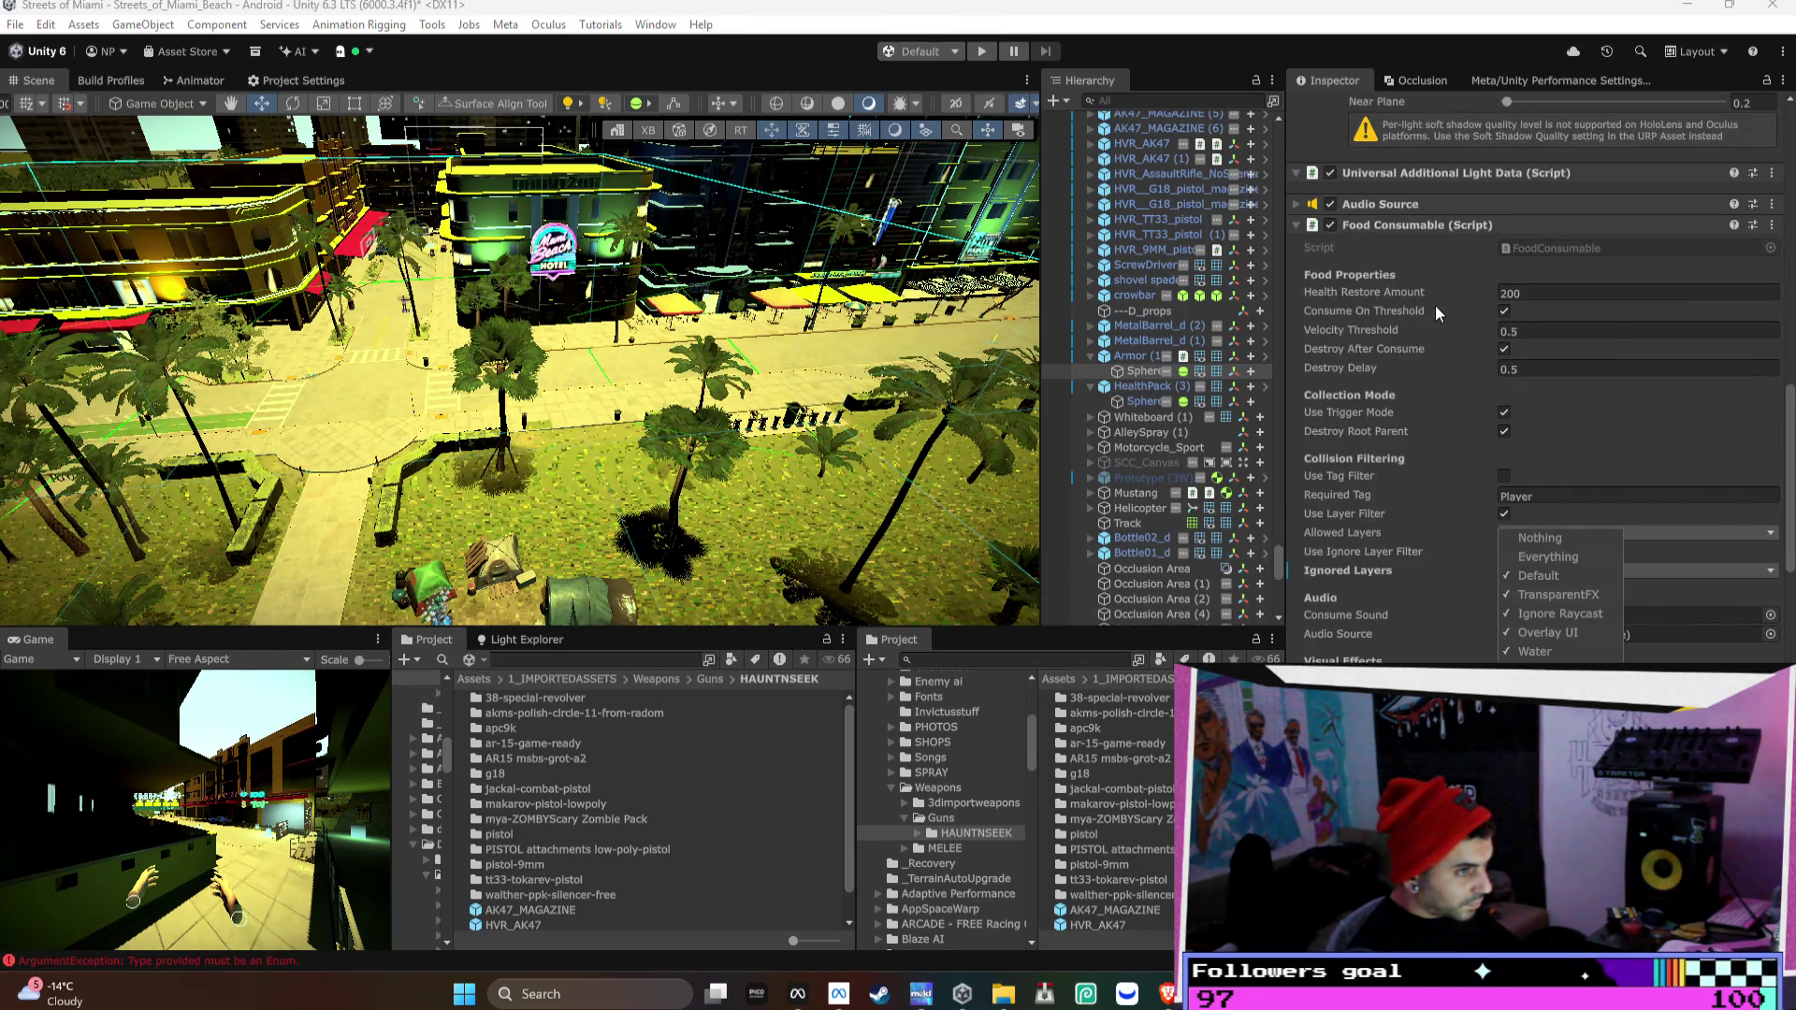
{"action": "right_click", "coordinate": [1410, 229]}
{"action": "mouse_move", "coordinate": [1431, 293]}
{"action": "left_click", "coordinate": [1346, 295]}
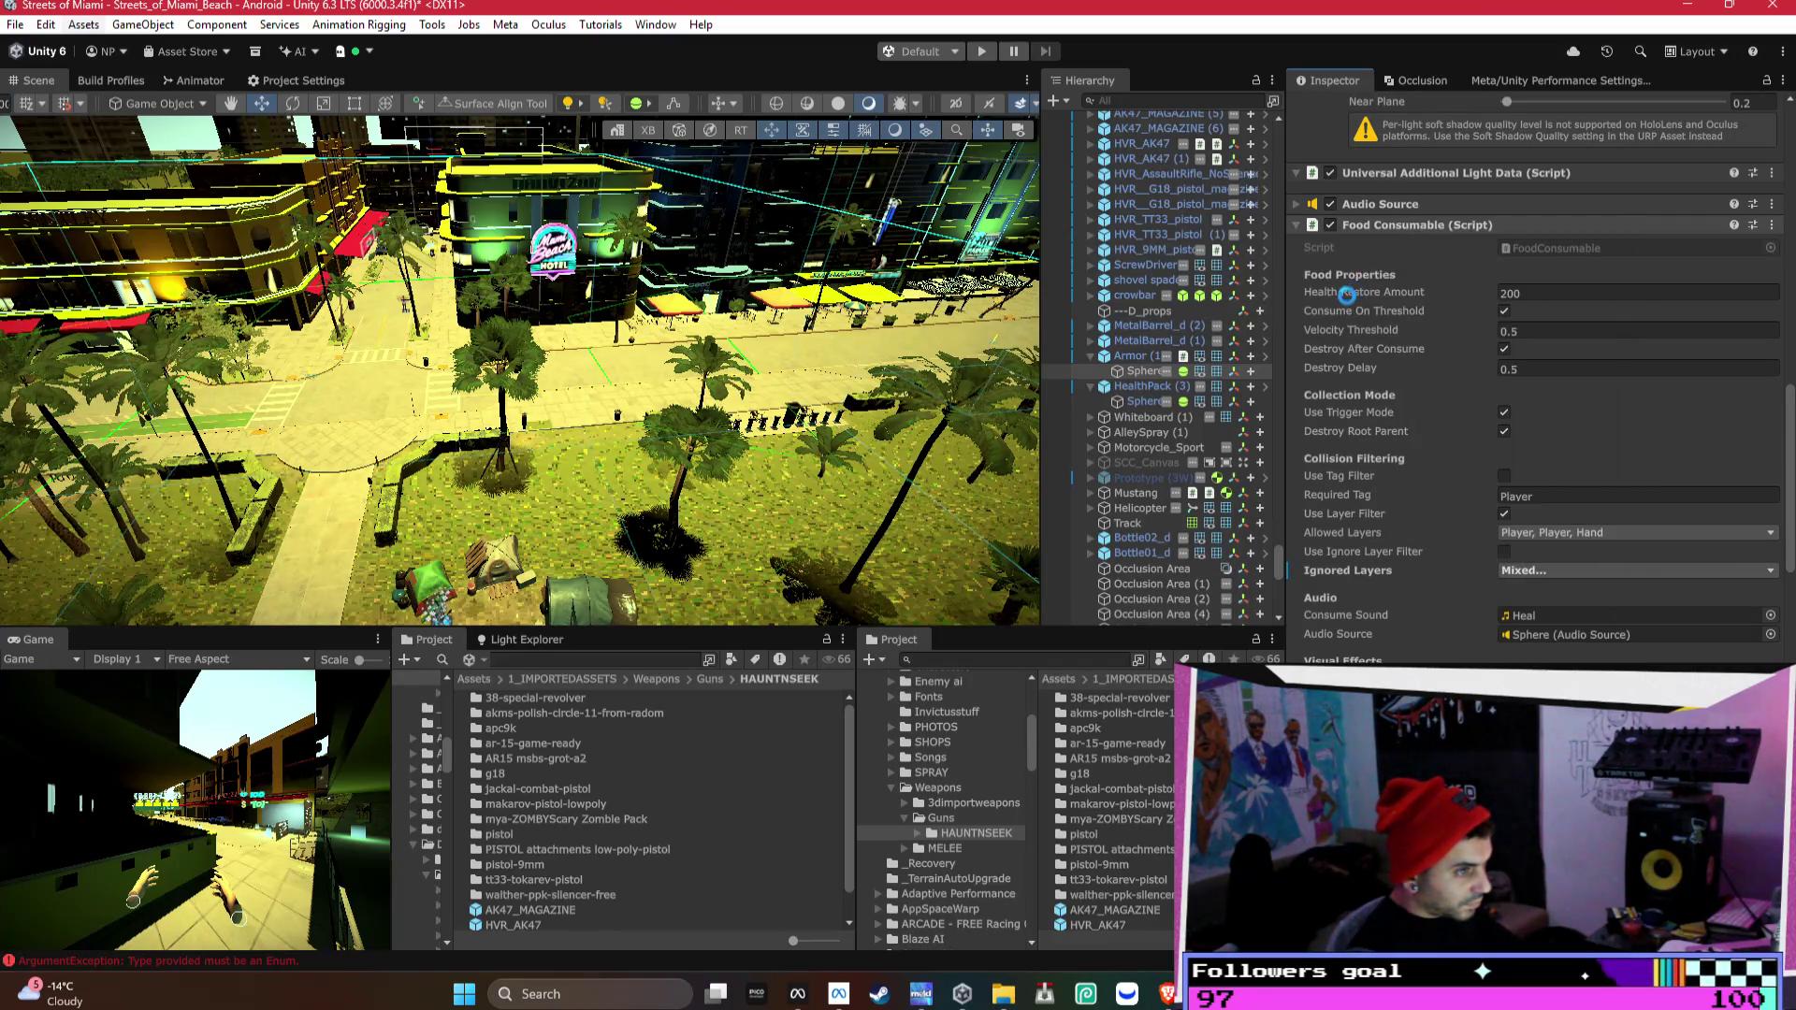
{"action": "left_click", "coordinate": [1506, 553]}
{"action": "right_click", "coordinate": [1349, 554]}
{"action": "left_click", "coordinate": [1399, 609]}
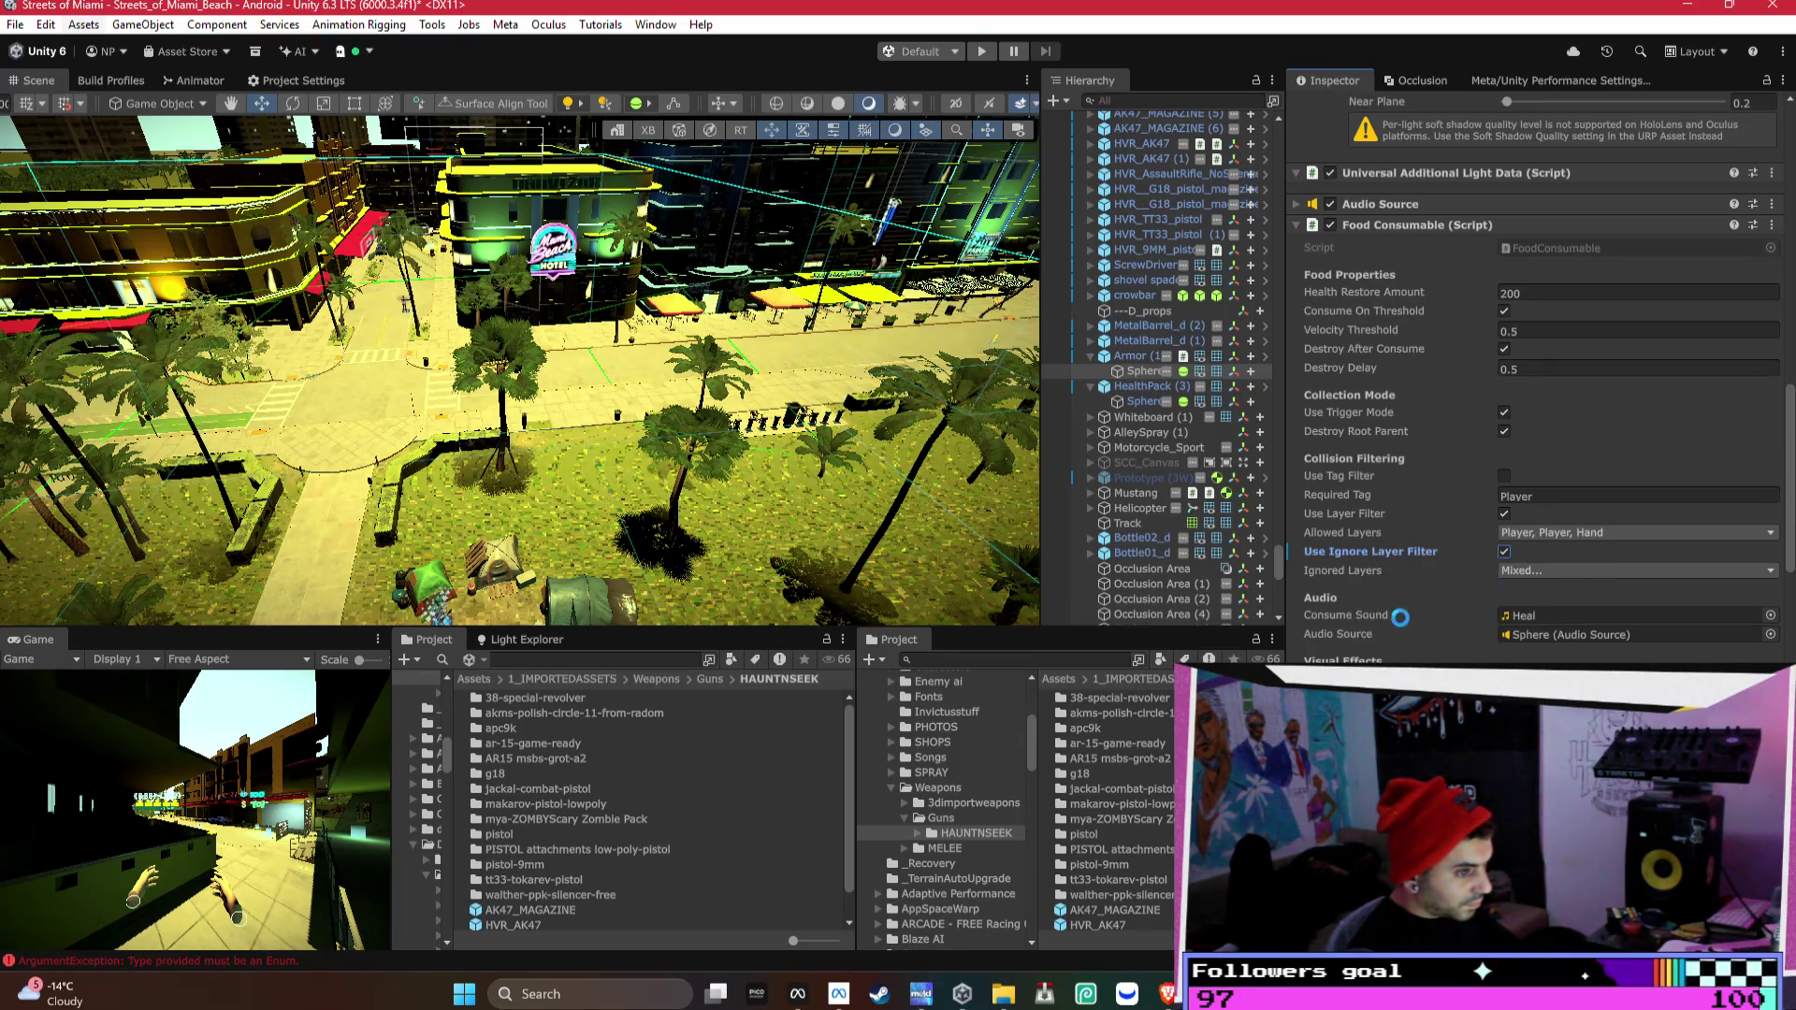
- On HealthPack's Sphere, enable the ignore-layer filter, ignore everything except Player, and apply to its prefab
{"action": "left_click", "coordinate": [1141, 400]}
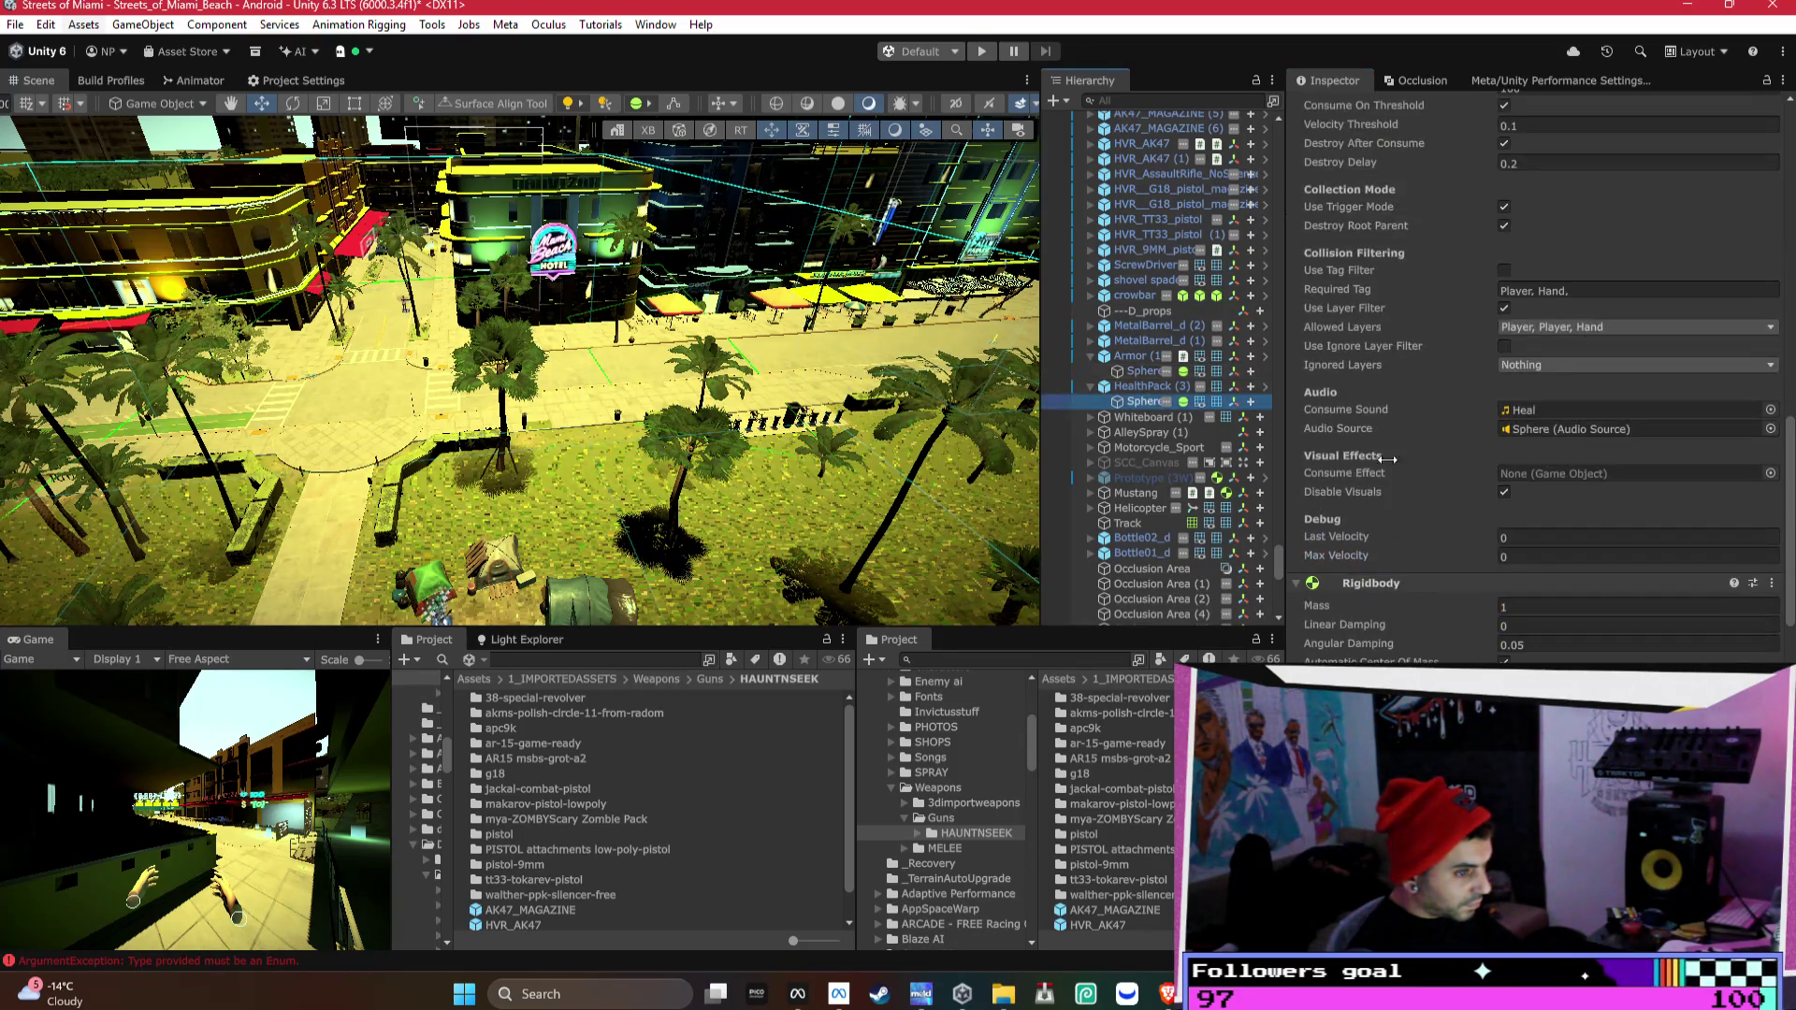
{"action": "scroll", "coordinate": [1490, 525], "scroll_direction": "down", "scroll_amount": 6}
{"action": "left_click", "coordinate": [1579, 262]}
{"action": "left_click", "coordinate": [1503, 243]}
{"action": "left_click", "coordinate": [1518, 264]}
{"action": "left_click", "coordinate": [1539, 301]}
{"action": "left_click", "coordinate": [1555, 433]}
{"action": "left_click", "coordinate": [1552, 471]}
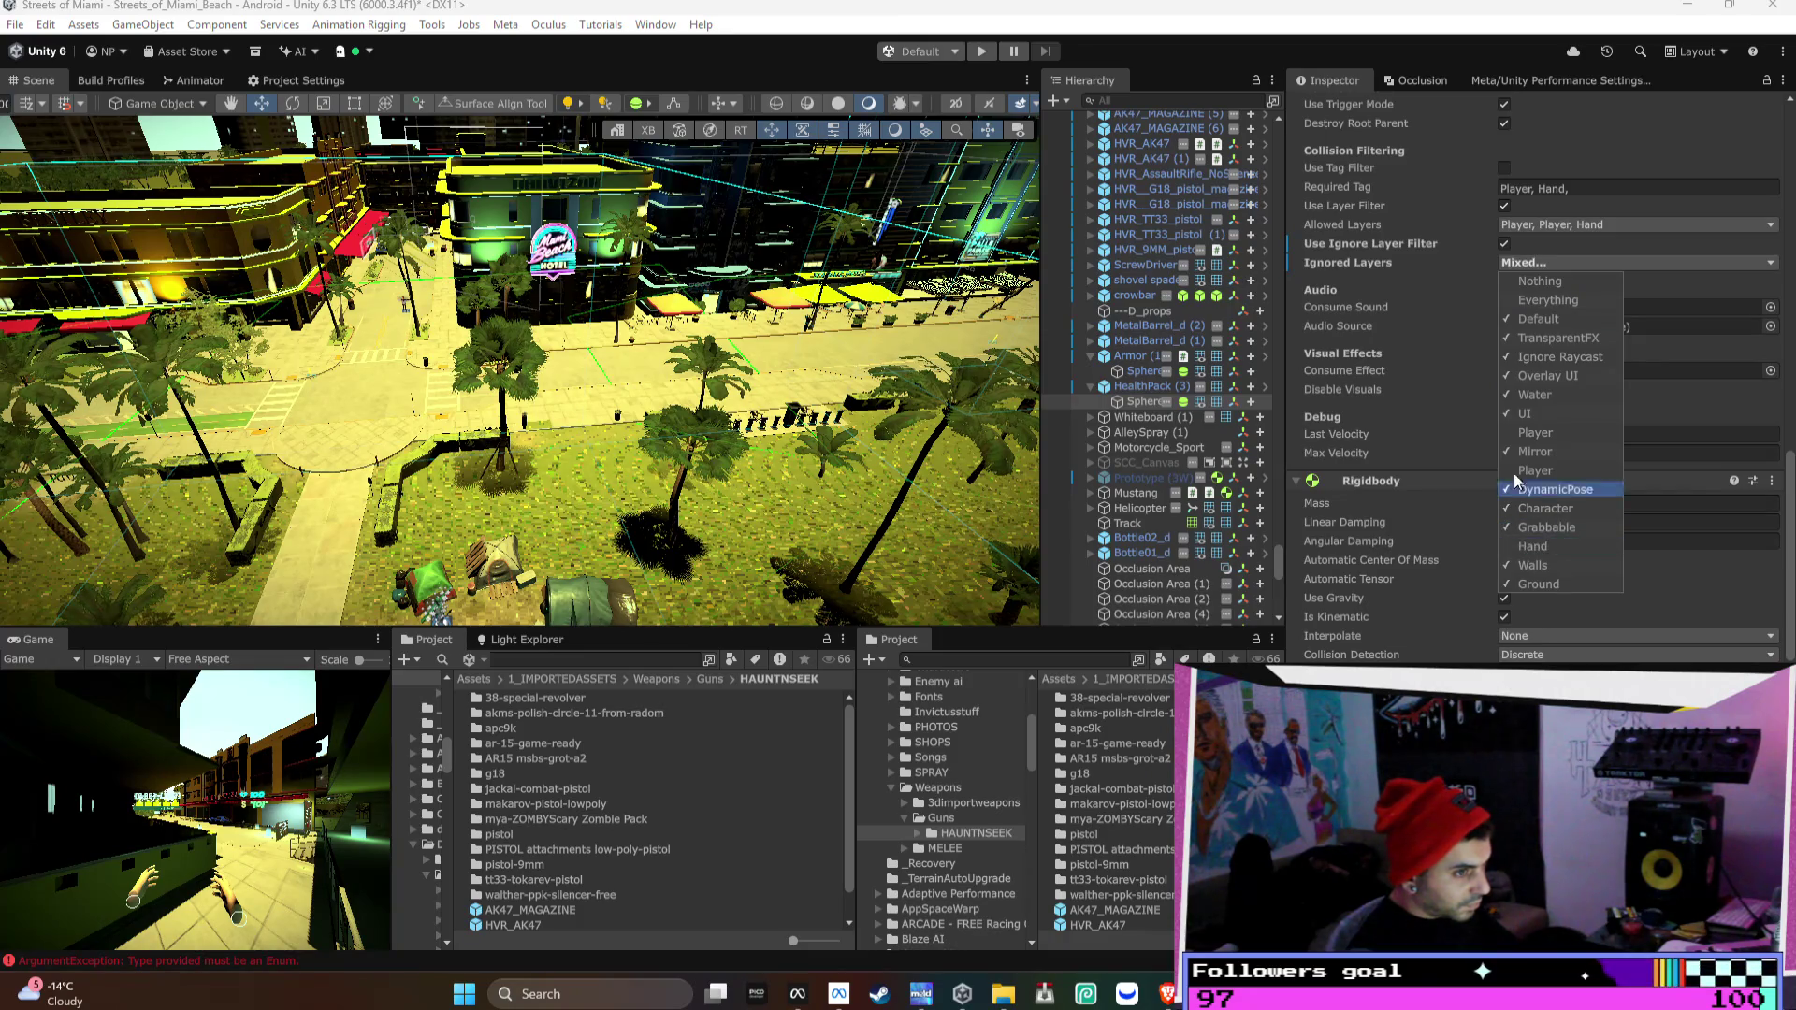
{"action": "right_click", "coordinate": [1358, 252]}
{"action": "left_click", "coordinate": [1391, 300]}
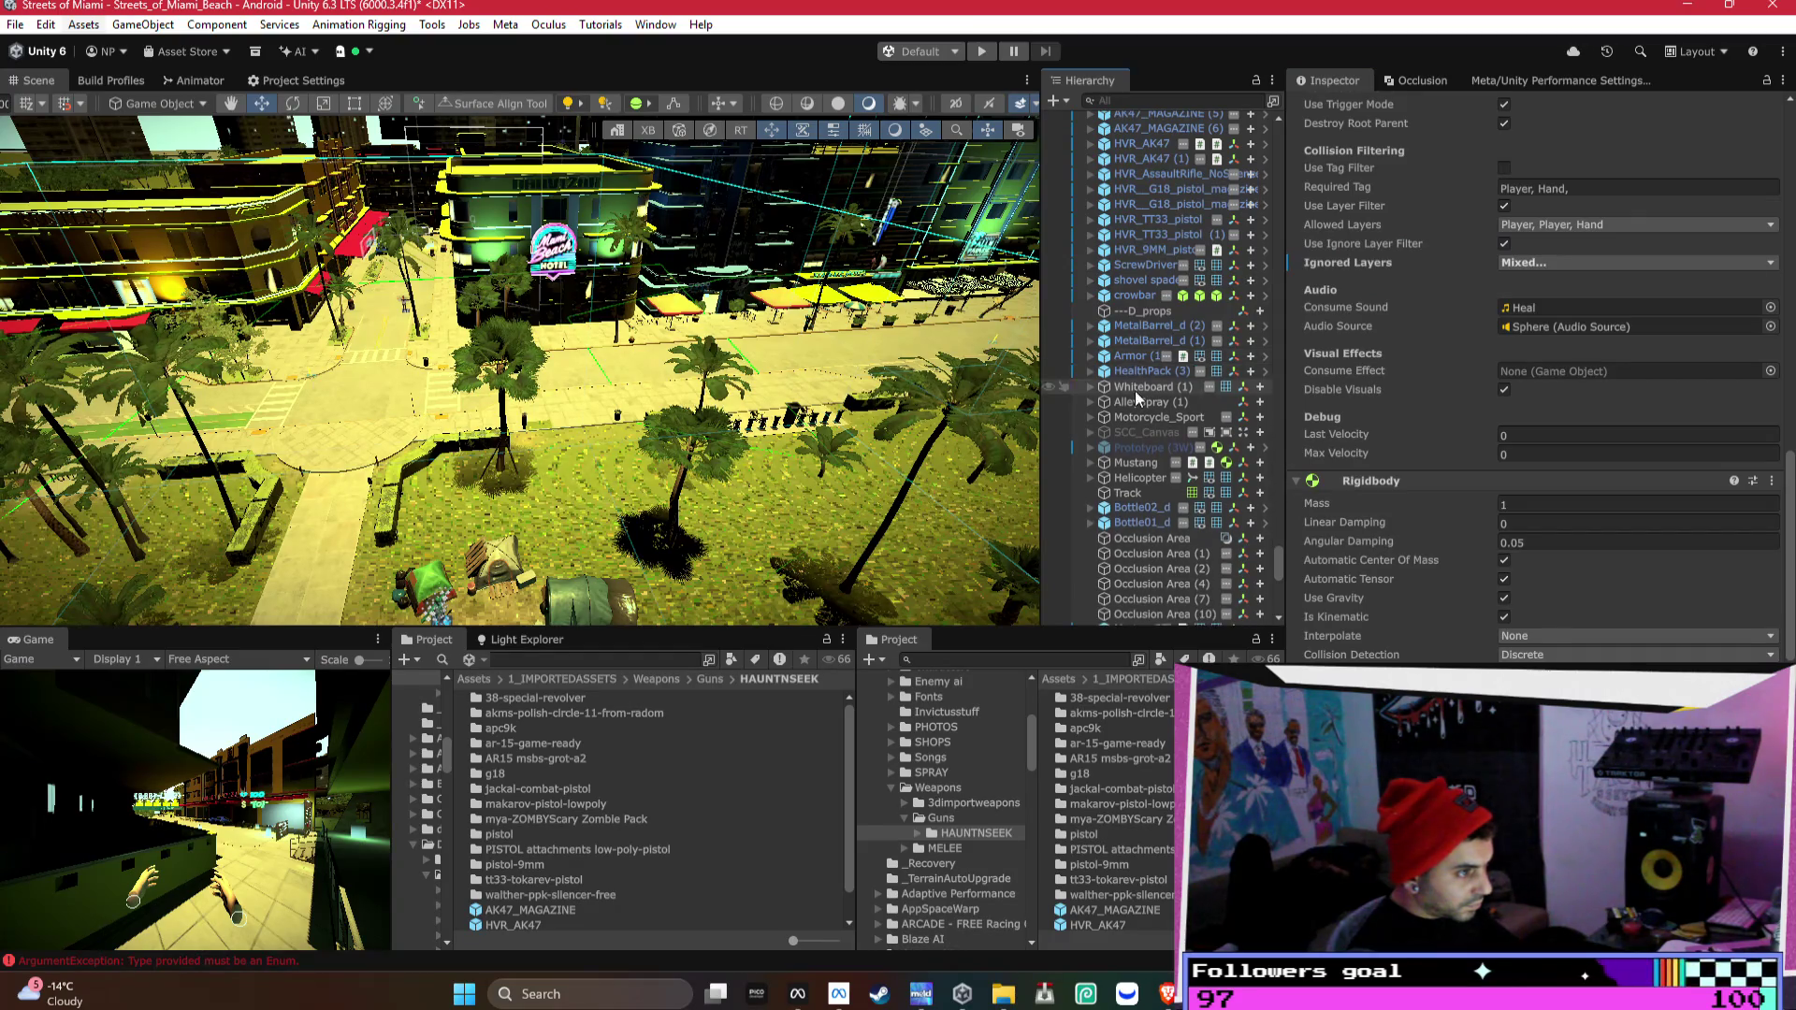
{"action": "mouse_move", "coordinate": [621, 322]}
{"action": "left_mouse_down"}
{"action": "mouse_move", "coordinate": [912, 393]}
{"action": "mouse_move", "coordinate": [1076, 356]}
{"action": "mouse_move", "coordinate": [565, 311]}
{"action": "mouse_move", "coordinate": [447, 365]}
{"action": "mouse_move", "coordinate": [378, 301]}
{"action": "mouse_move", "coordinate": [545, 357]}
{"action": "mouse_move", "coordinate": [297, 345]}
{"action": "mouse_move", "coordinate": [765, 424]}
{"action": "mouse_move", "coordinate": [903, 660]}
{"action": "mouse_move", "coordinate": [713, 458]}
{"action": "left_mouse_up"}
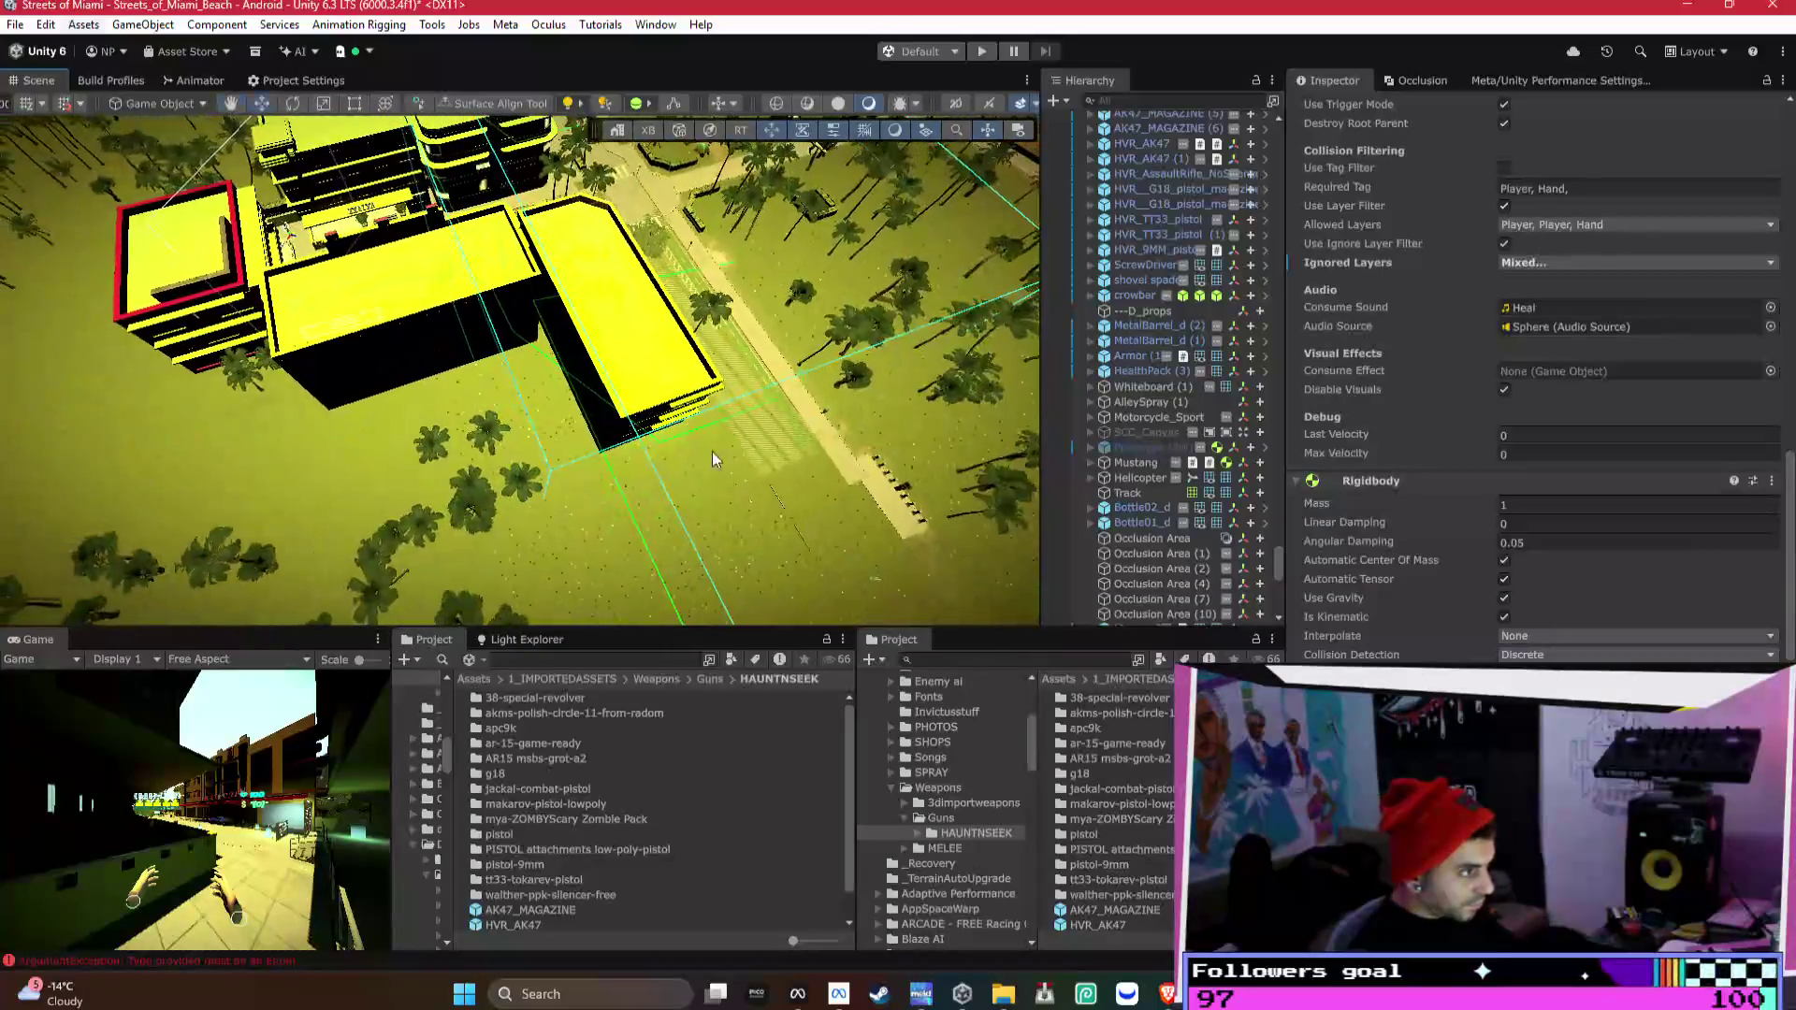
- Select the Terrain near the yellow-roofed buildings
{"action": "left_click", "coordinate": [559, 487]}
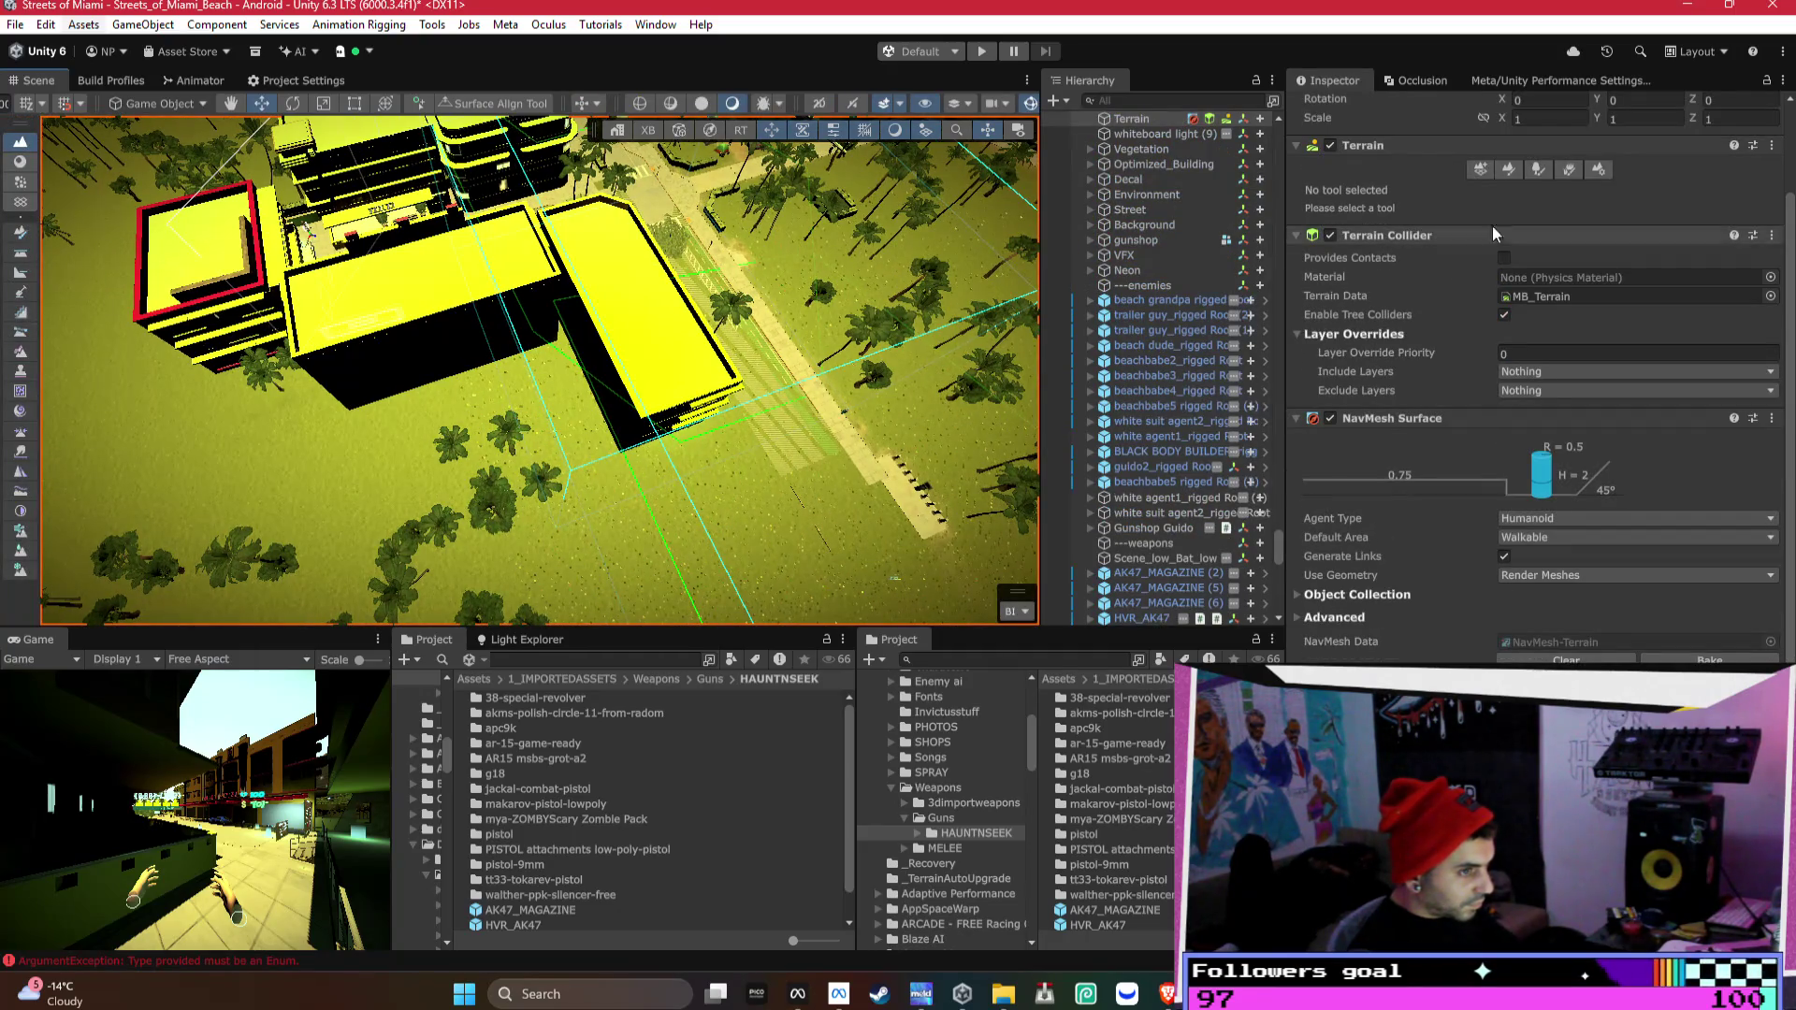
- Switch the Terrain tool to Paint Trees and view the palm-filled beach from above
{"action": "left_click", "coordinate": [1509, 170]}
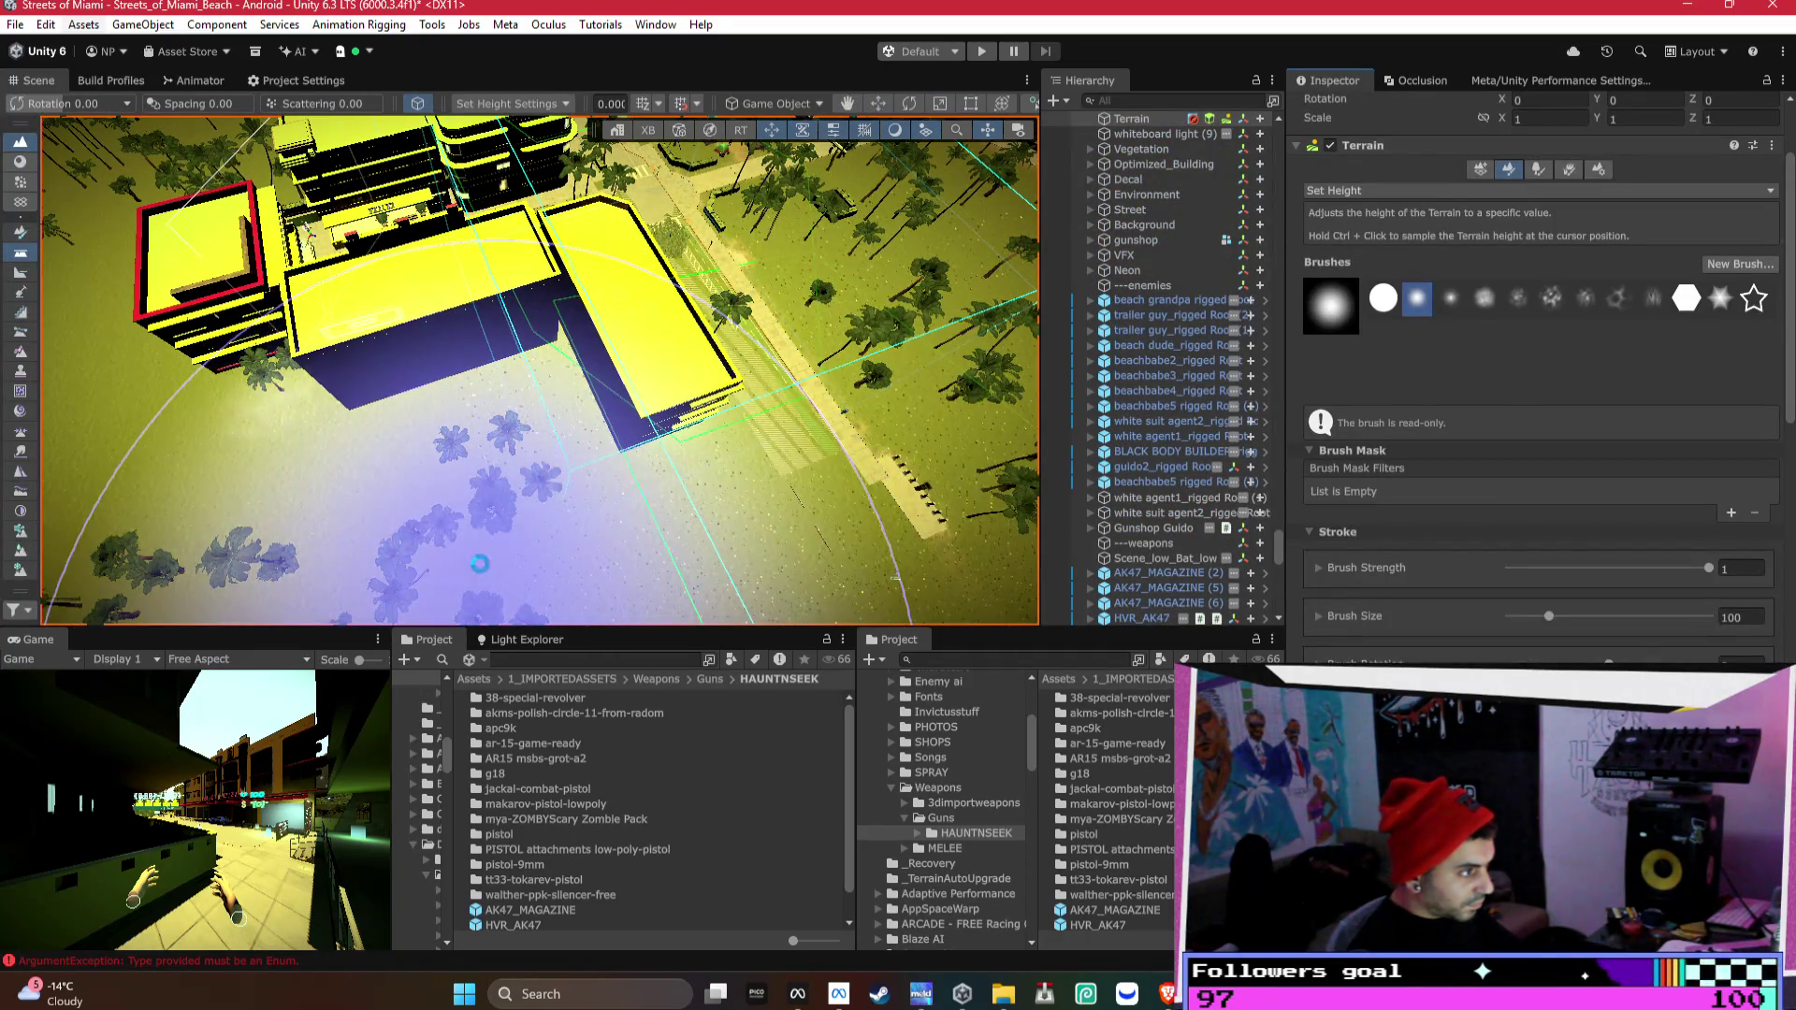
{"action": "left_click", "coordinate": [1534, 171]}
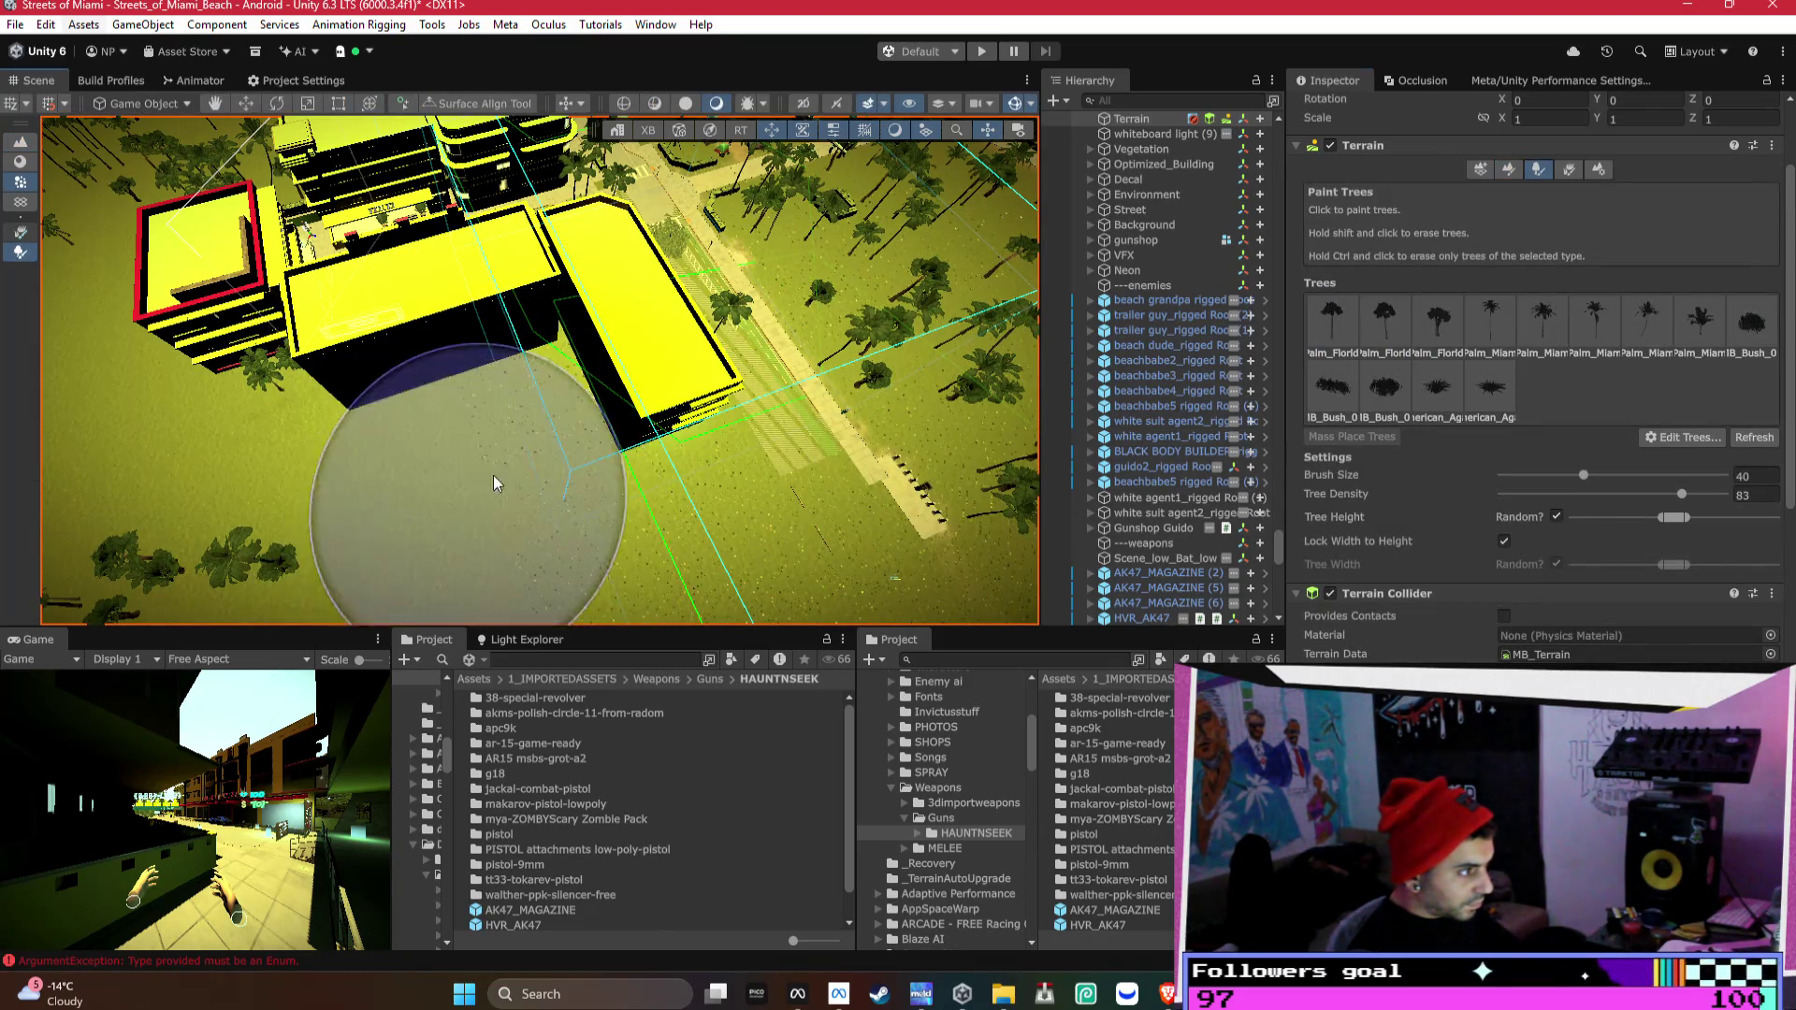
{"action": "mouse_move", "coordinate": [774, 474]}
{"action": "left_mouse_down"}
{"action": "mouse_move", "coordinate": [446, 552]}
{"action": "mouse_move", "coordinate": [400, 521]}
{"action": "mouse_move", "coordinate": [621, 372]}
{"action": "mouse_move", "coordinate": [341, 521]}
{"action": "mouse_move", "coordinate": [291, 453]}
{"action": "left_mouse_up"}
{"action": "mouse_move", "coordinate": [440, 433]}
{"action": "left_mouse_down"}
{"action": "mouse_move", "coordinate": [878, 389]}
{"action": "mouse_move", "coordinate": [748, 421]}
{"action": "left_mouse_up"}
{"action": "left_click_drag", "start_coordinate": [599, 393], "coordinate": [421, 301]}
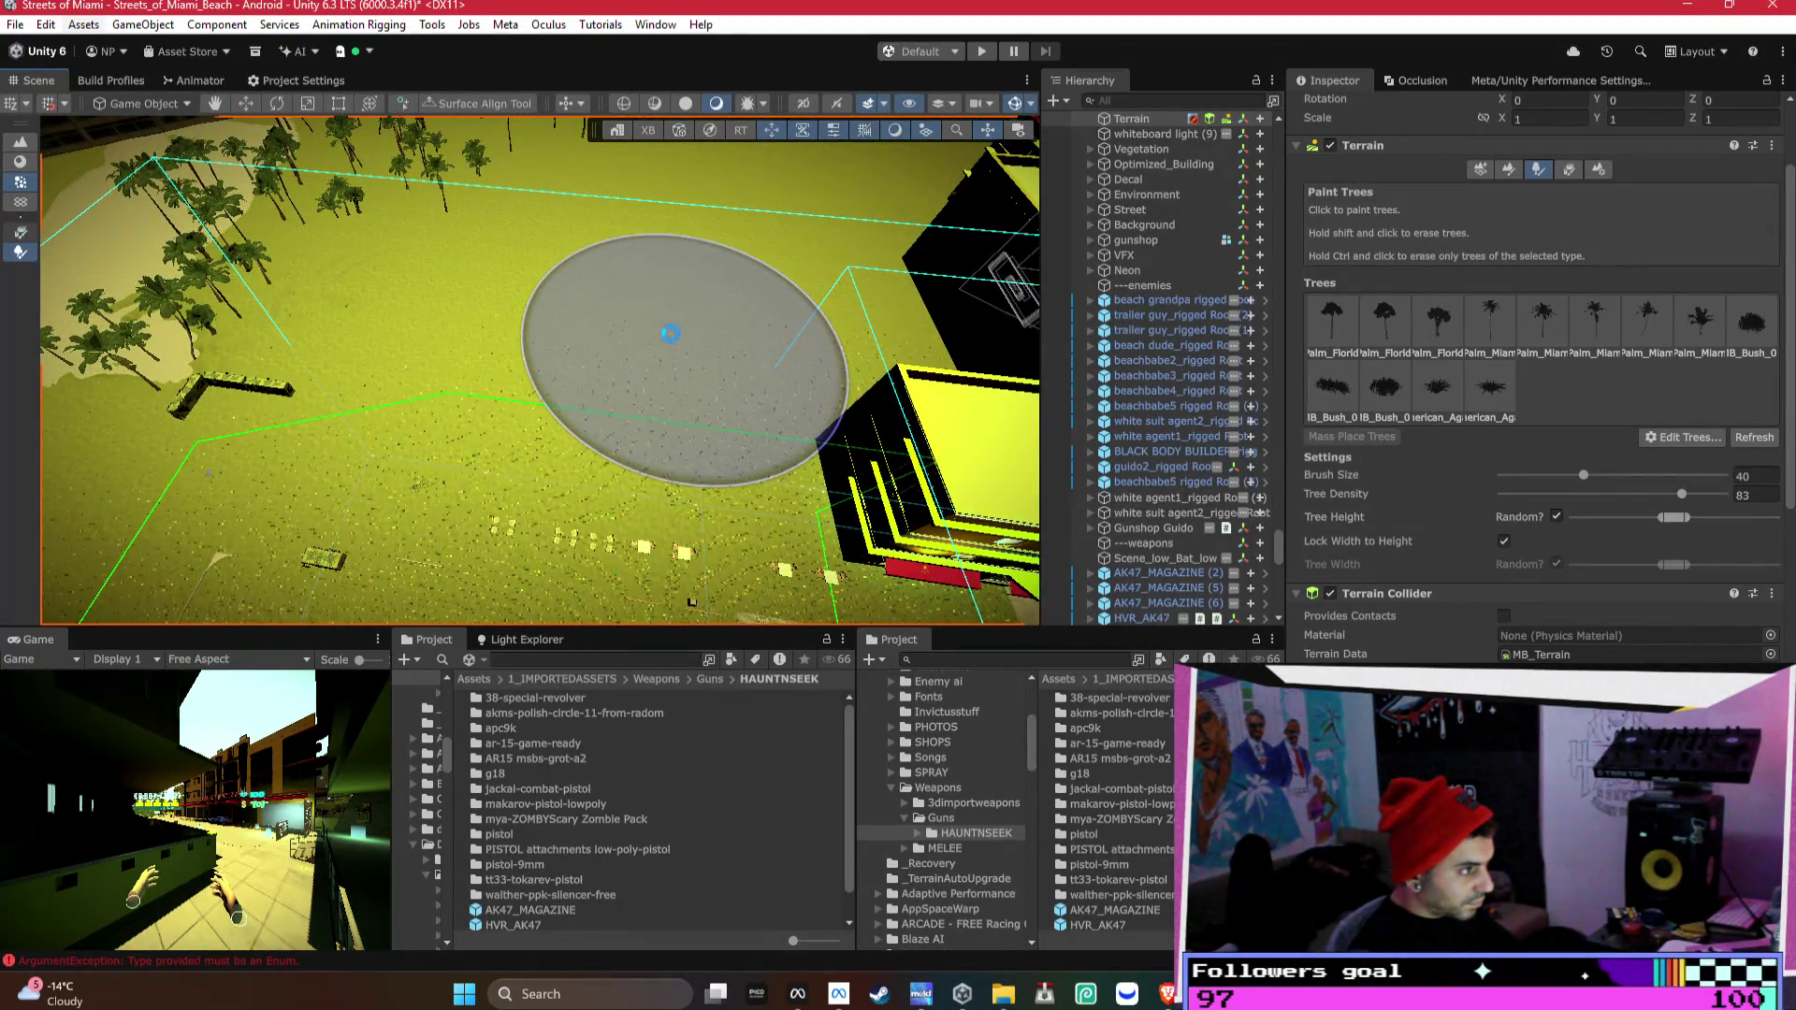
{"action": "mouse_move", "coordinate": [654, 342]}
{"action": "left_mouse_down"}
{"action": "mouse_move", "coordinate": [764, 342]}
{"action": "mouse_move", "coordinate": [561, 401]}
{"action": "mouse_move", "coordinate": [648, 400]}
{"action": "mouse_move", "coordinate": [541, 521]}
{"action": "left_mouse_up"}
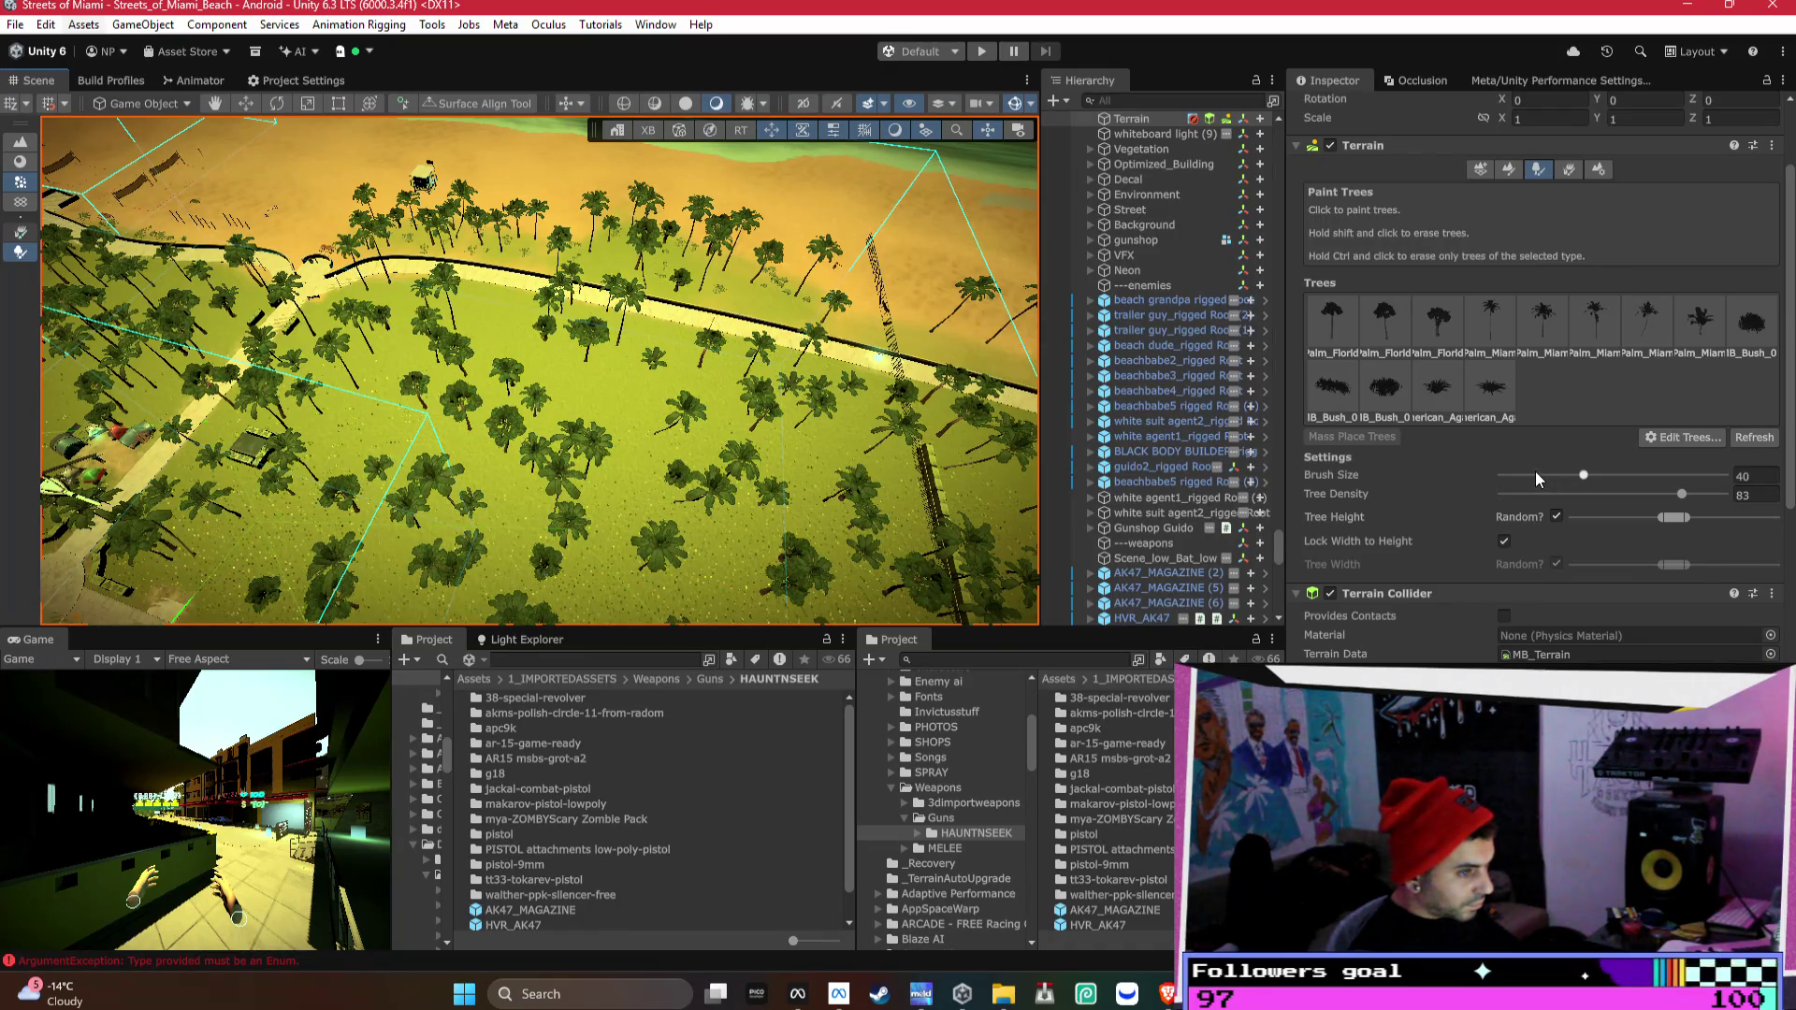
- Set the tree brush size to 108 and the tree density to 59
{"action": "left_click", "coordinate": [1517, 495]}
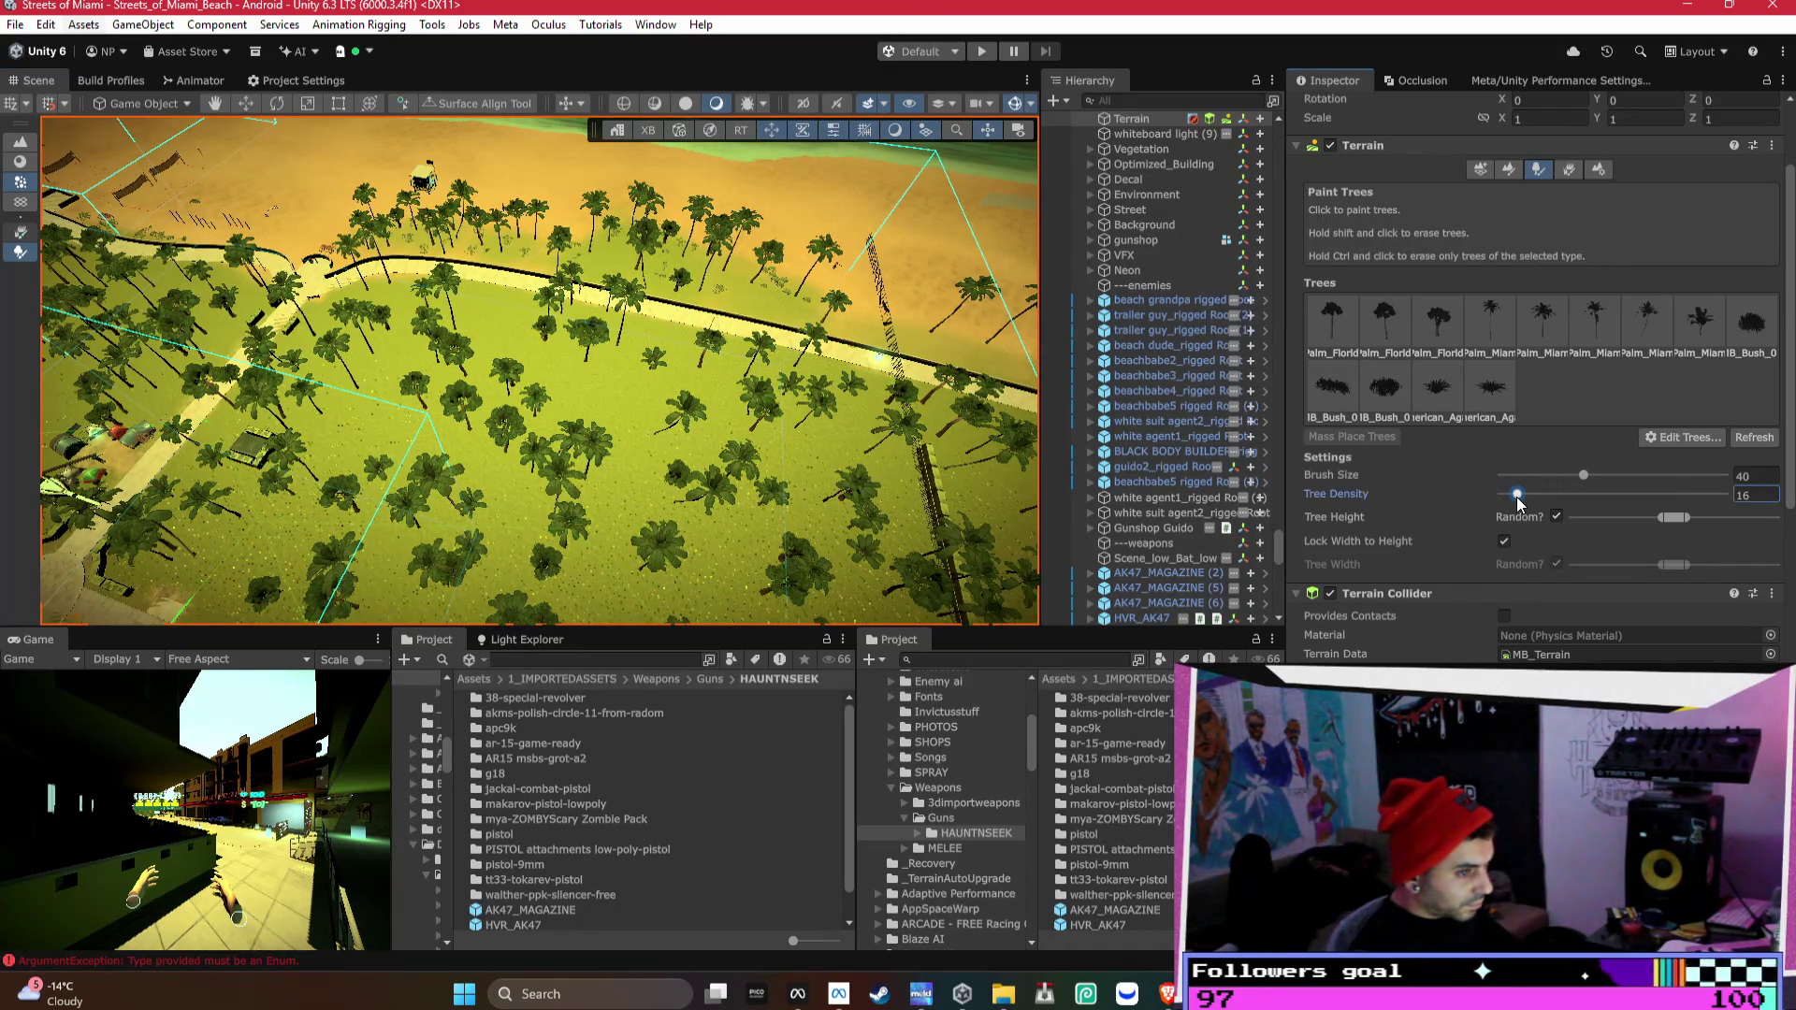
{"action": "left_click_drag", "start_coordinate": [1524, 473], "coordinate": [1512, 476]}
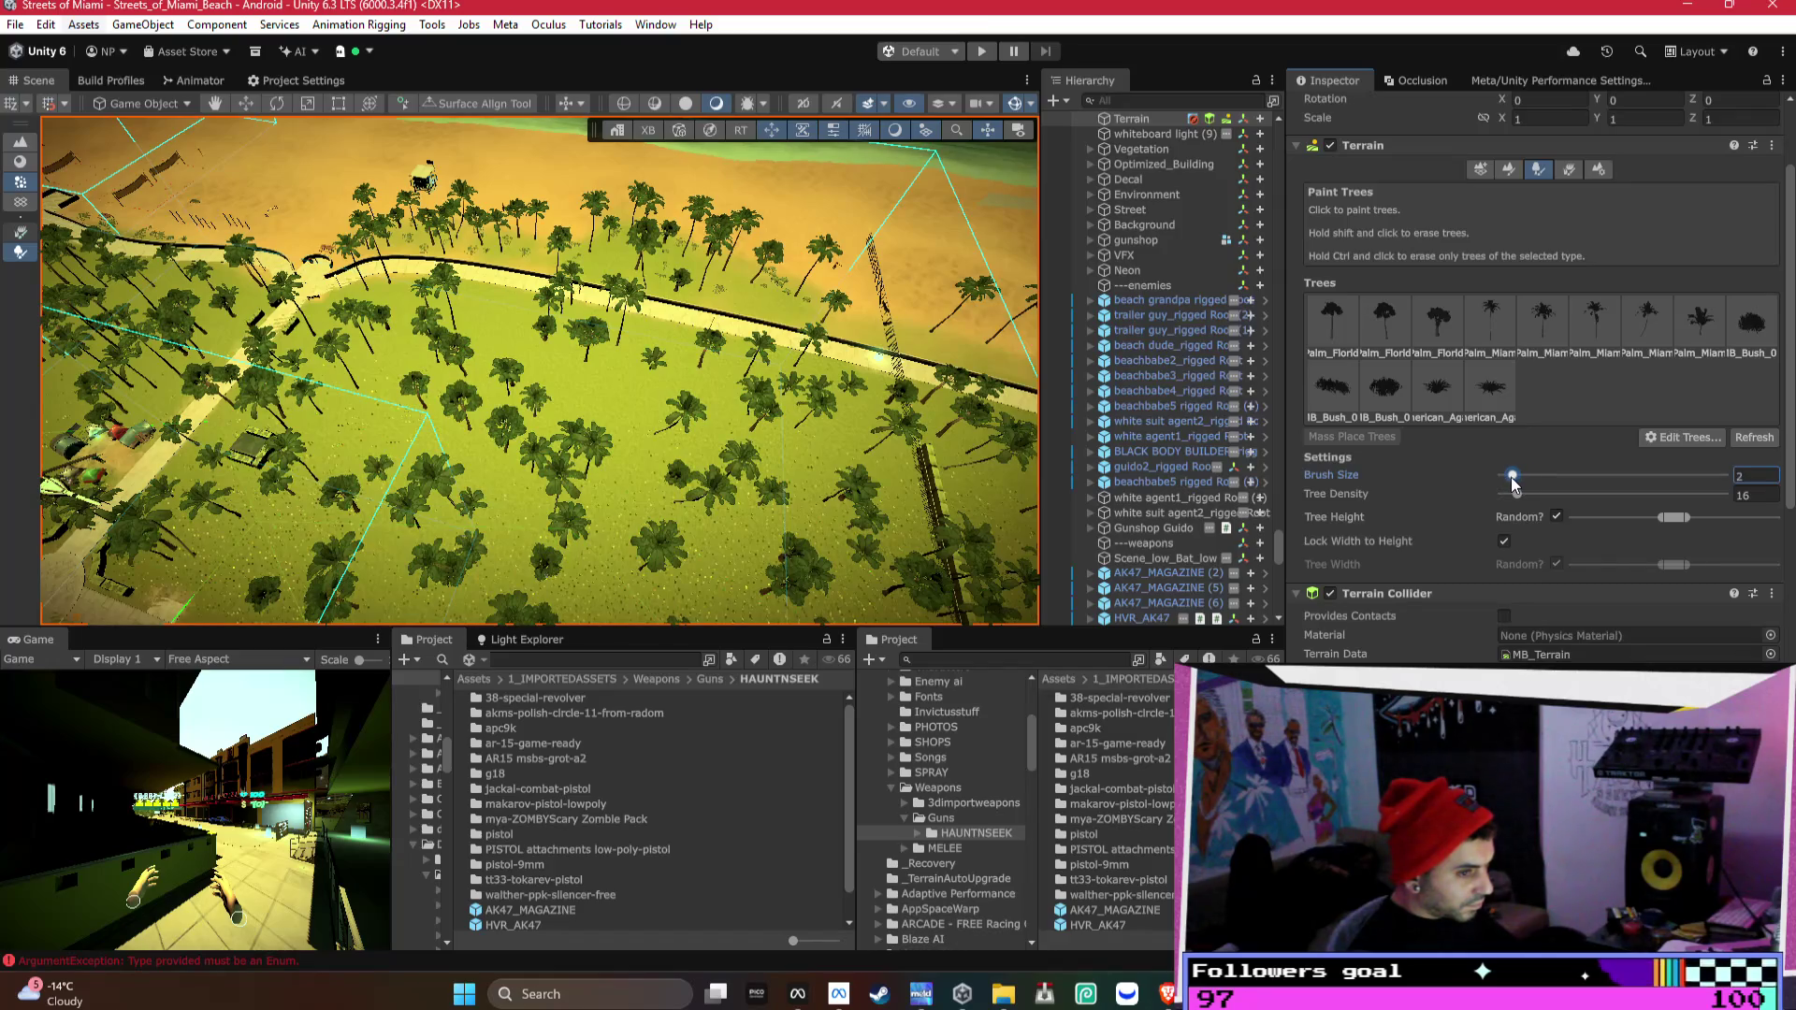
{"action": "type", "text": "108"}
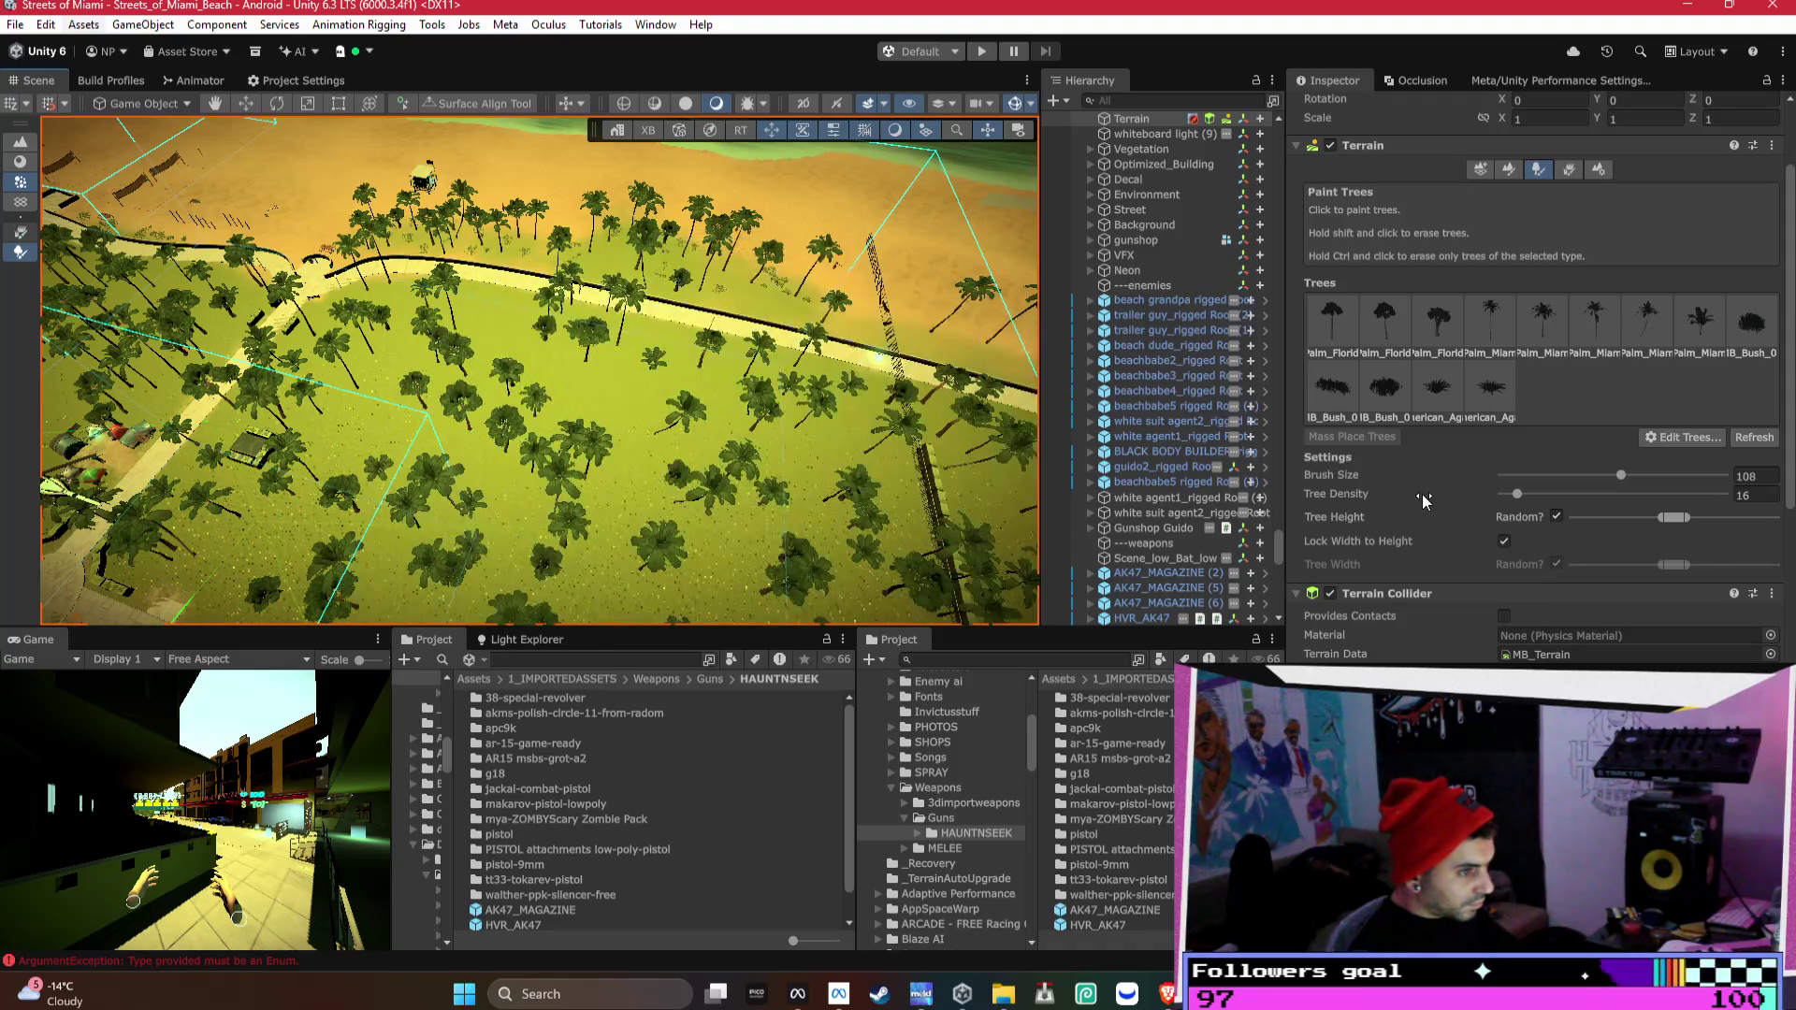
{"action": "scroll", "coordinate": [1567, 523], "scroll_direction": "down", "scroll_amount": 3}
{"action": "scroll", "coordinate": [1585, 510], "scroll_direction": "up", "scroll_amount": 3}
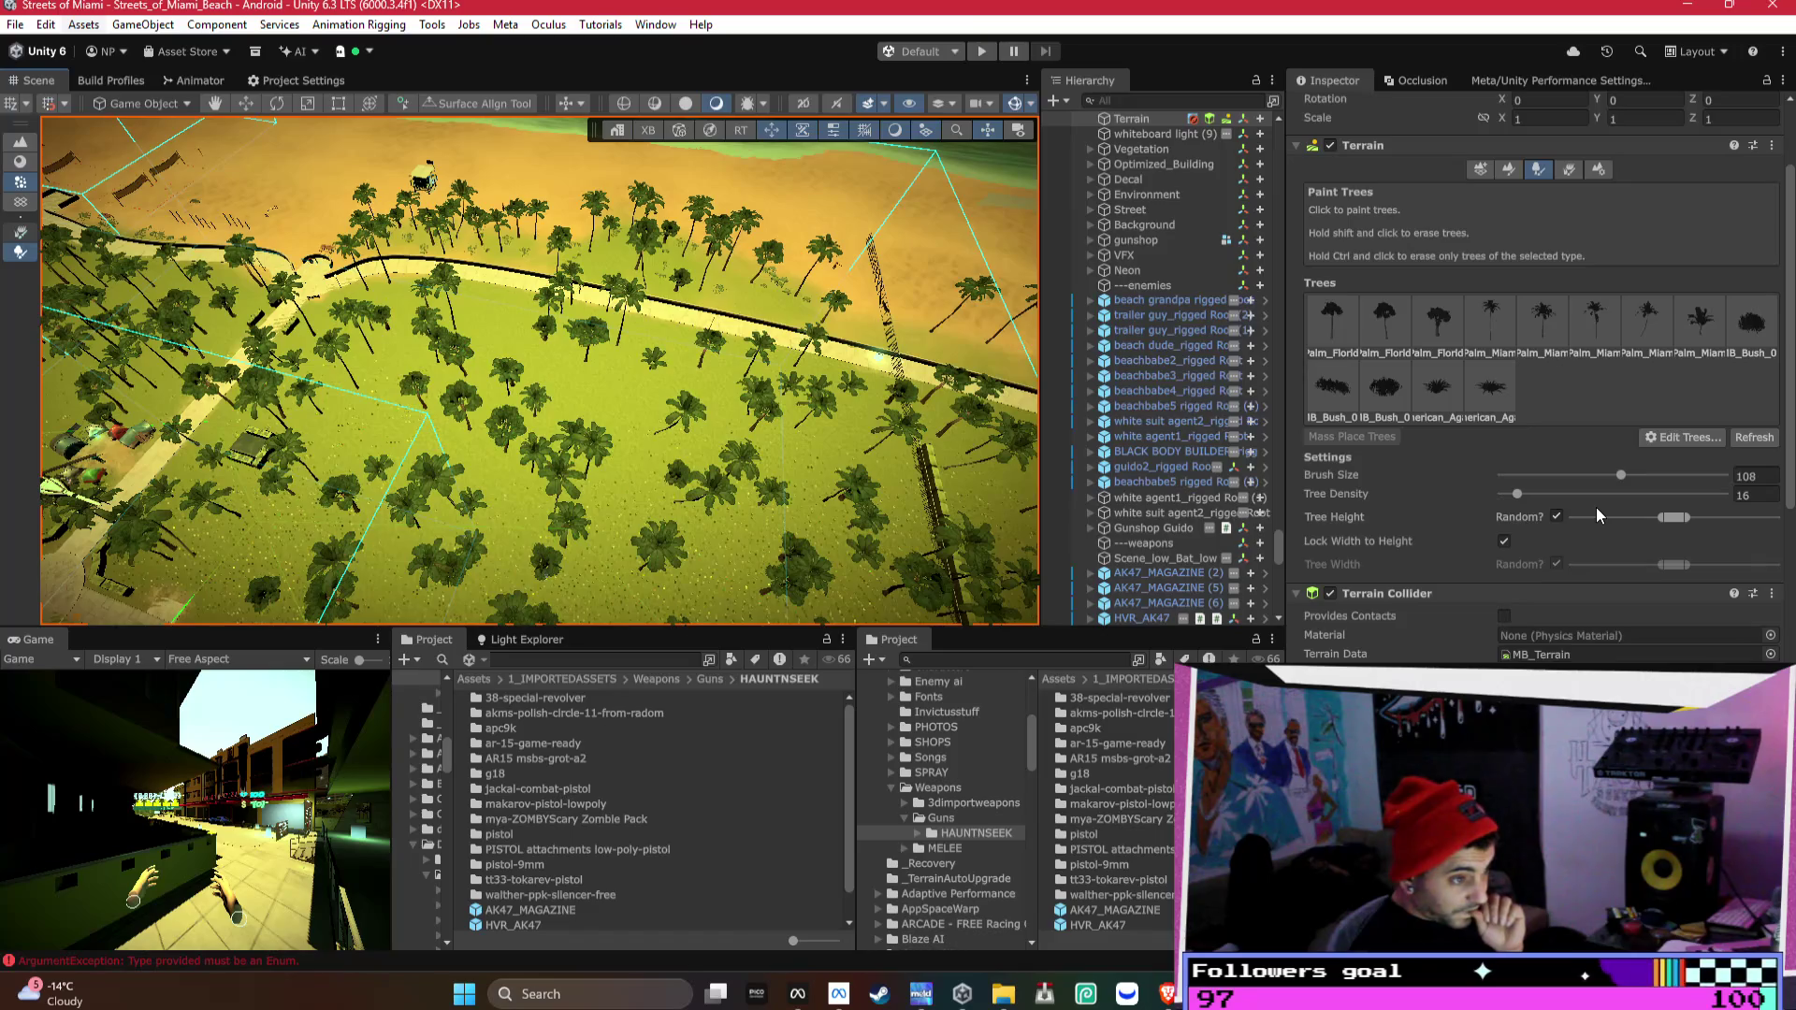
{"action": "left_click_drag", "start_coordinate": [1523, 492], "coordinate": [1502, 493]}
{"action": "mouse_move", "coordinate": [673, 440]}
{"action": "left_mouse_down", "text": "shift"}
{"action": "mouse_move", "coordinate": [641, 474]}
{"action": "mouse_move", "coordinate": [593, 461]}
{"action": "left_mouse_up", "text": "shift"}
{"action": "left_click", "coordinate": [1622, 493]}
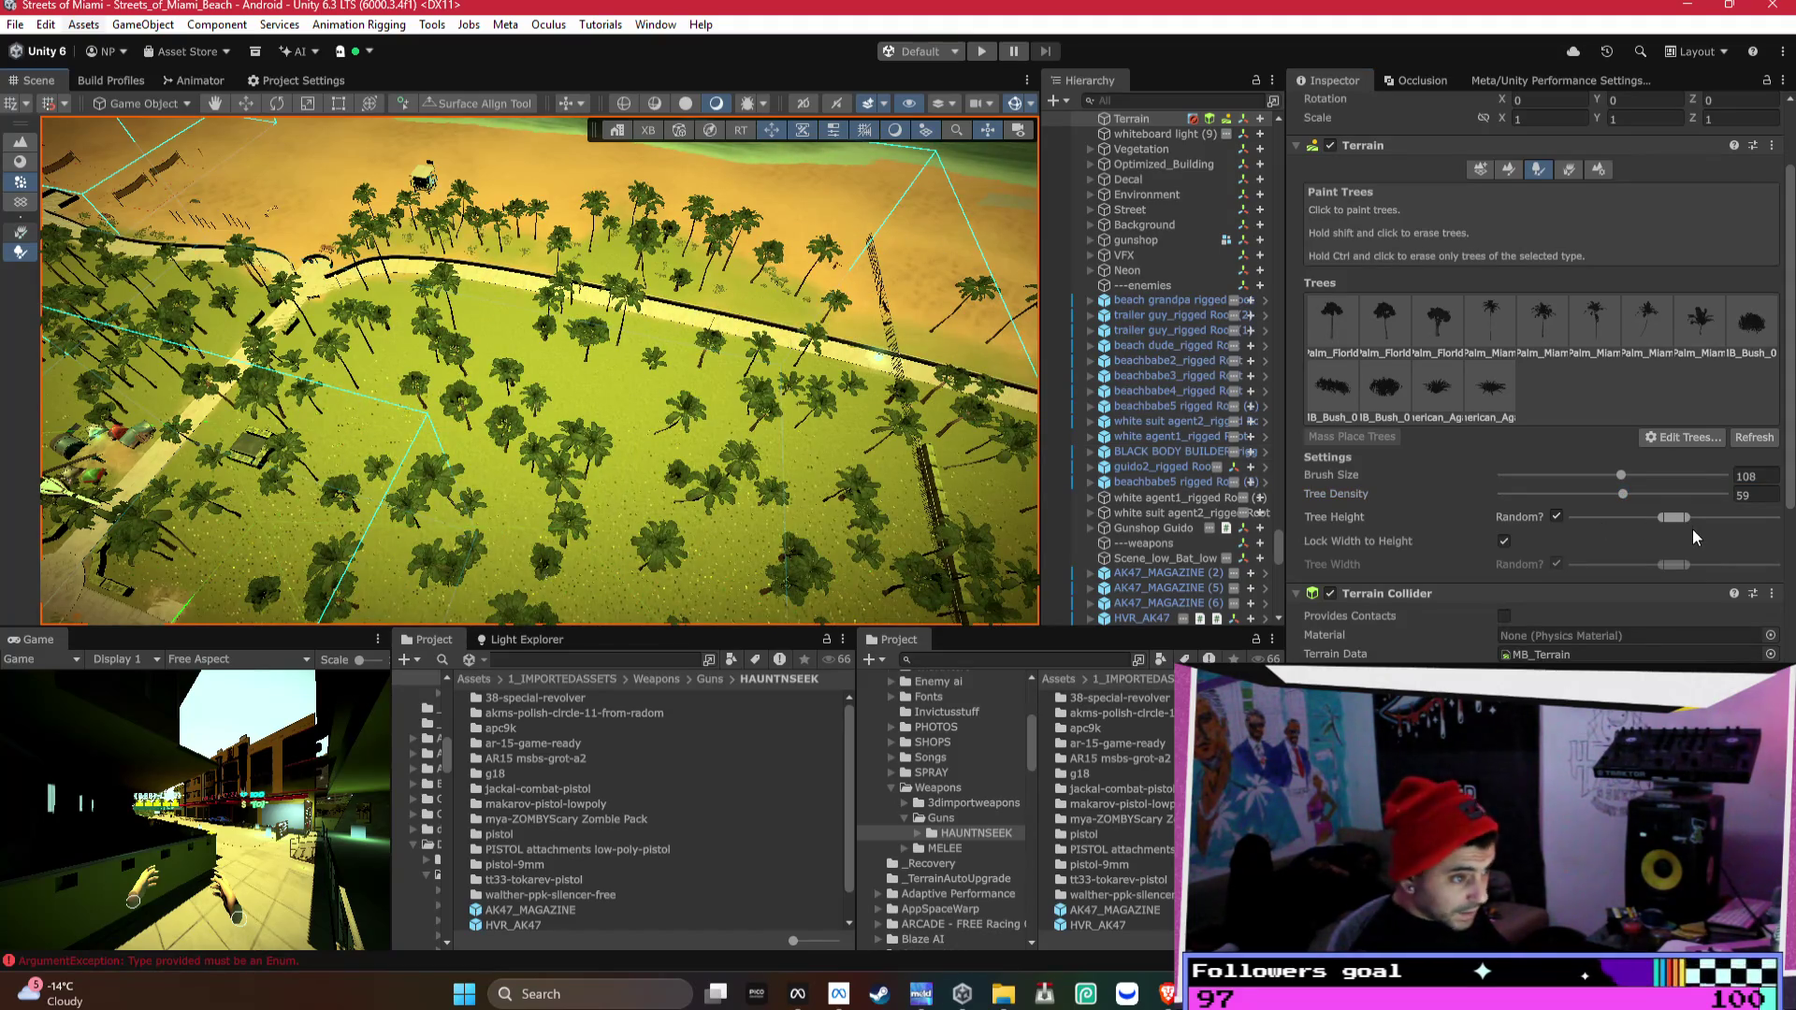
{"action": "scroll", "coordinate": [1692, 529], "scroll_direction": "down", "scroll_amount": 9}
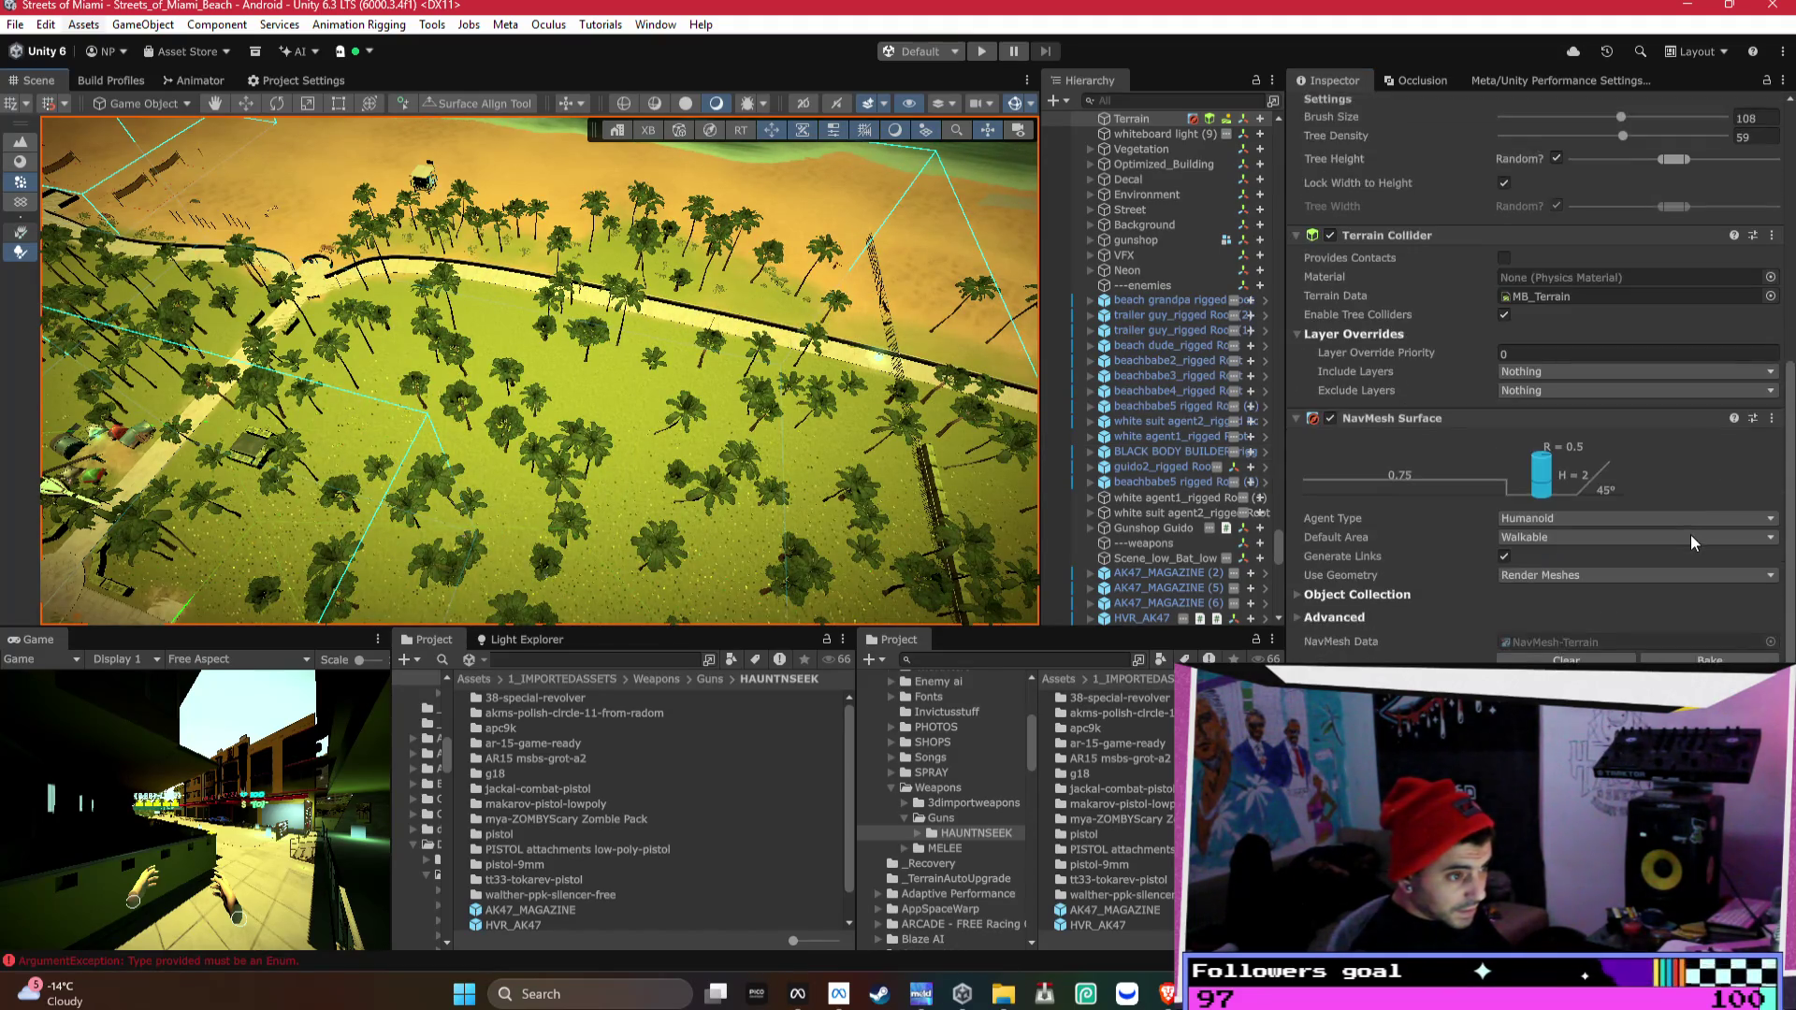
- Scroll the Inspector up and sweep the scene view down over the buildings and palm park
{"action": "scroll", "coordinate": [1691, 535], "scroll_direction": "up", "scroll_amount": 8}
{"action": "scroll", "coordinate": [1691, 535], "scroll_direction": "up", "scroll_amount": 3}
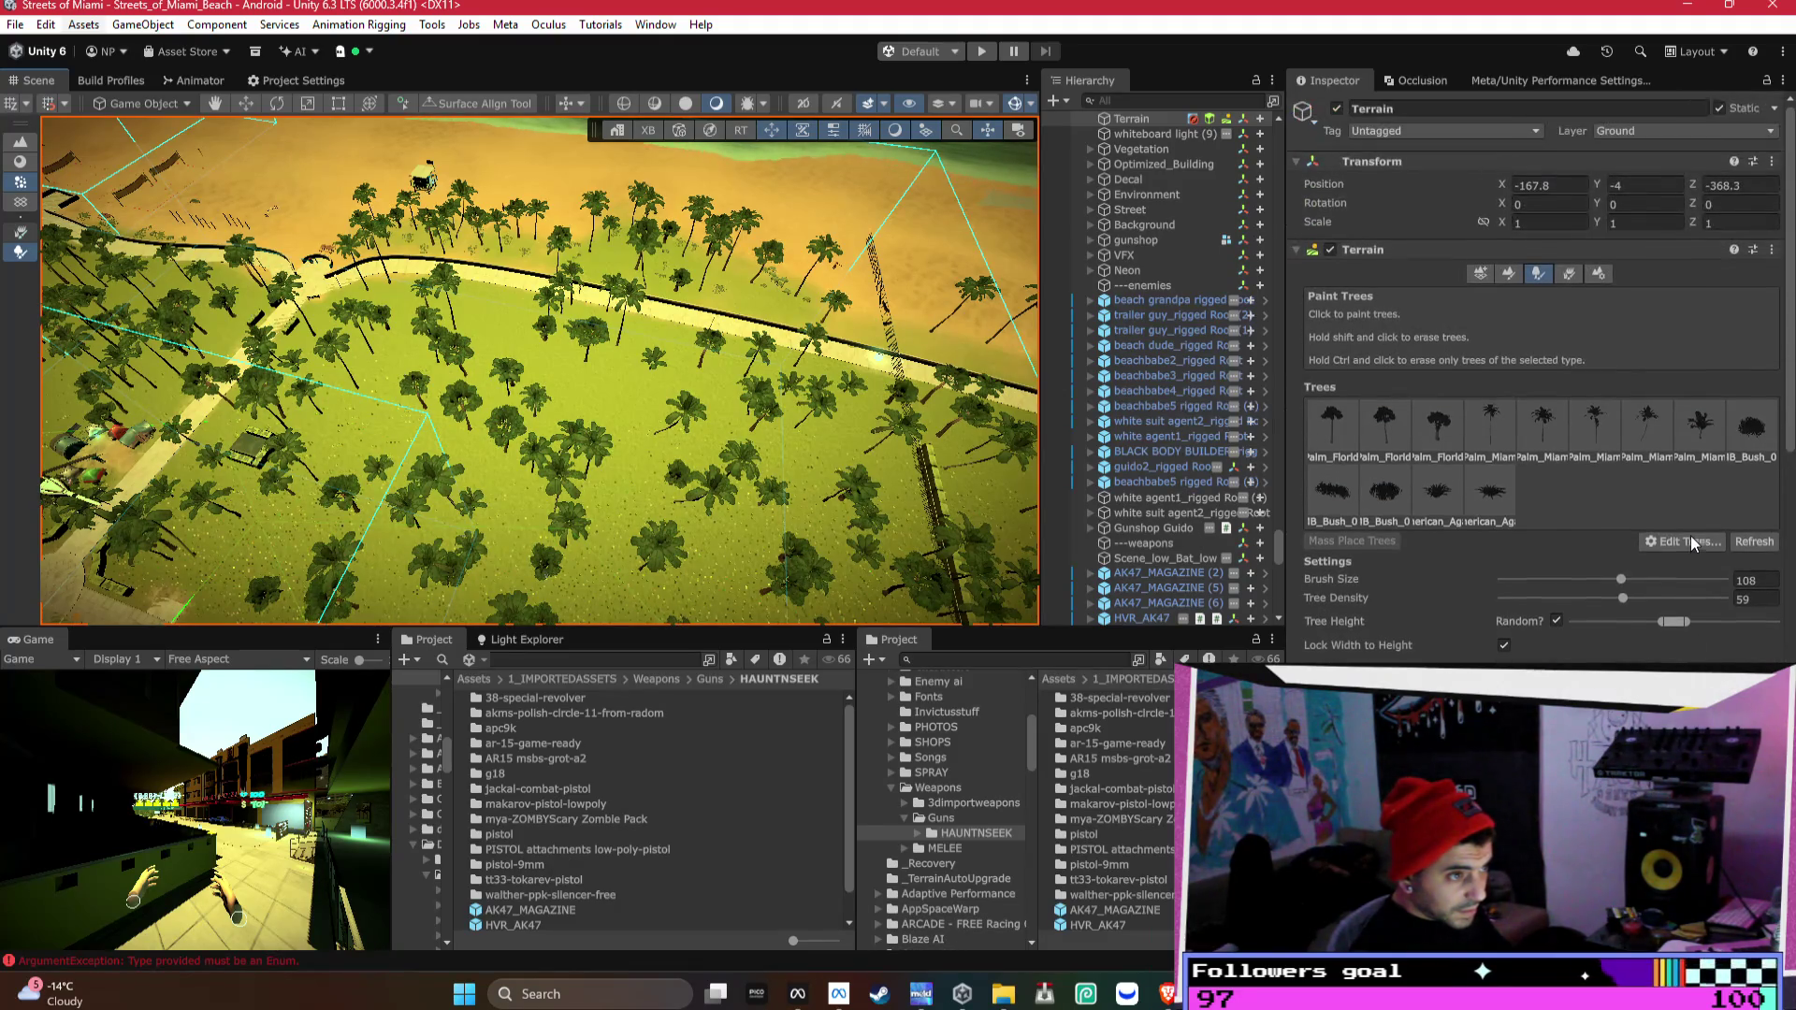
{"action": "mouse_move", "coordinate": [330, 318]}
{"action": "left_mouse_down"}
{"action": "mouse_move", "coordinate": [229, 323]}
{"action": "mouse_move", "coordinate": [794, 325]}
{"action": "mouse_move", "coordinate": [945, 388]}
{"action": "mouse_move", "coordinate": [642, 194]}
{"action": "mouse_move", "coordinate": [716, 245]}
{"action": "mouse_move", "coordinate": [250, 321]}
{"action": "mouse_move", "coordinate": [294, 357]}
{"action": "mouse_move", "coordinate": [503, 397]}
{"action": "mouse_move", "coordinate": [593, 389]}
{"action": "left_mouse_up"}
{"action": "scroll", "coordinate": [946, 387], "scroll_direction": "up", "scroll_amount": 5}
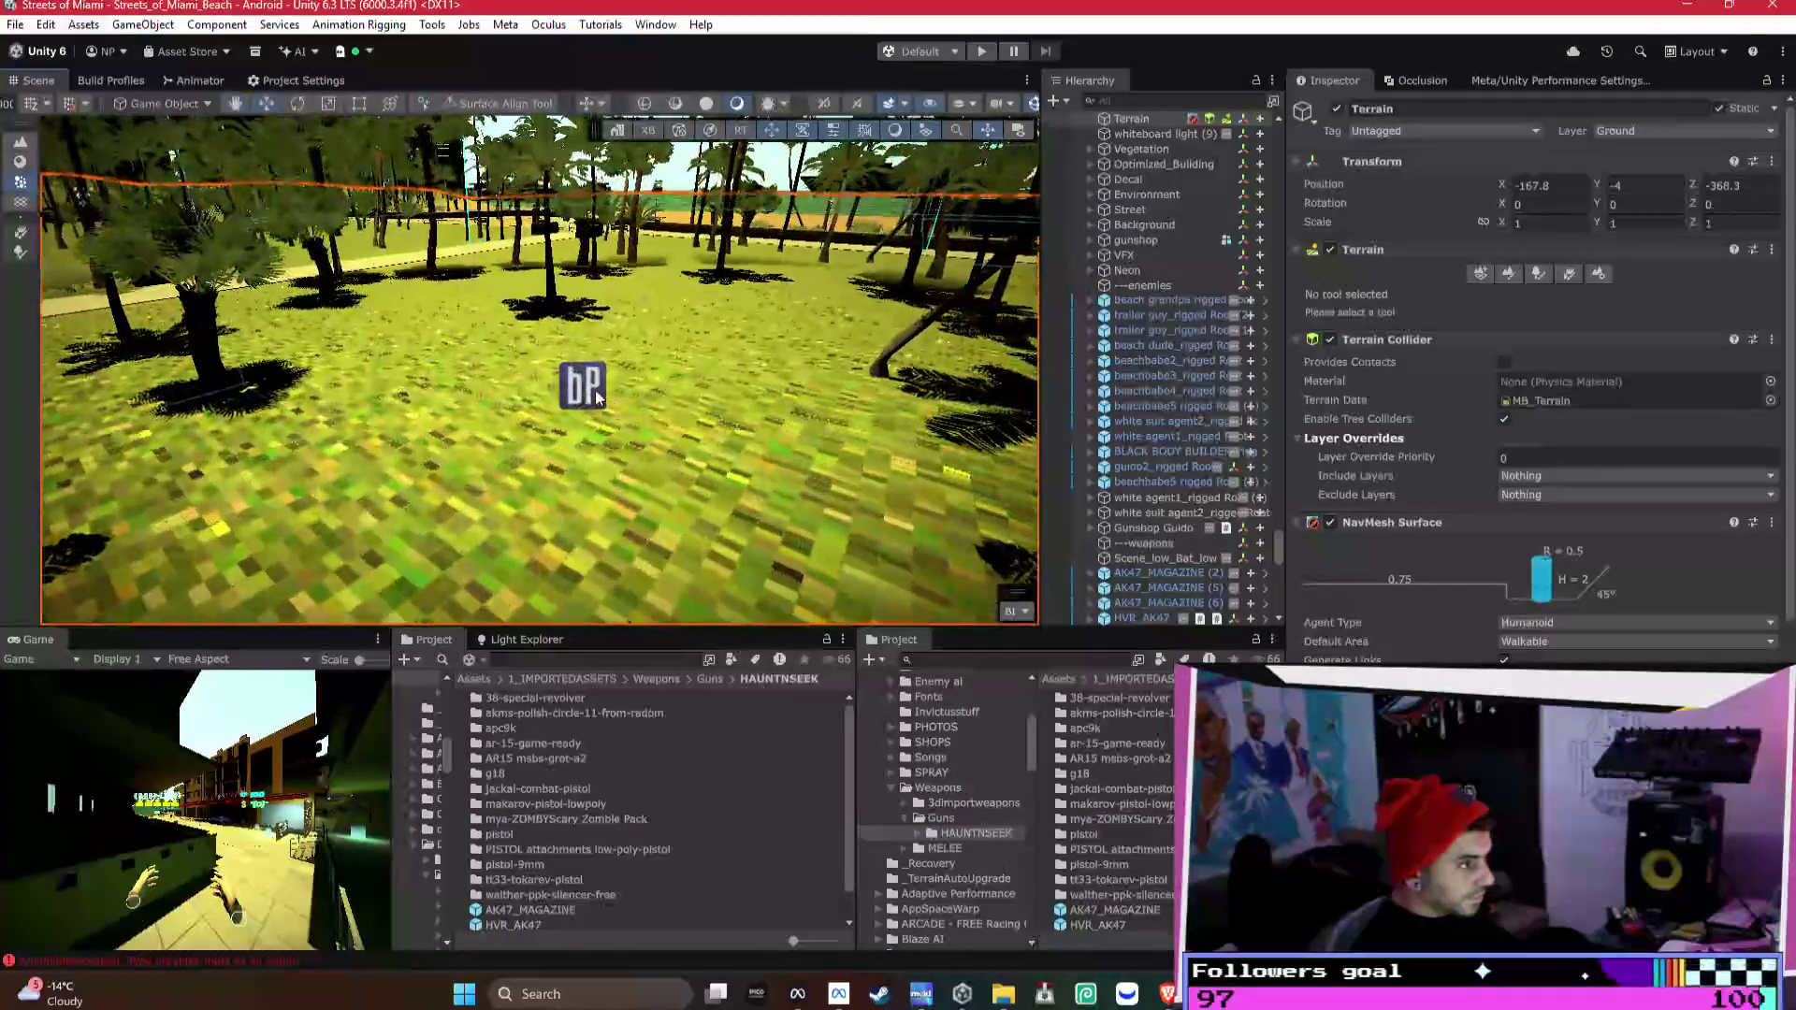
- Set the Puppet object's Position to 0 and apply its transform to the prefab
{"action": "left_click", "coordinate": [593, 389]}
{"action": "left_click", "coordinate": [559, 387]}
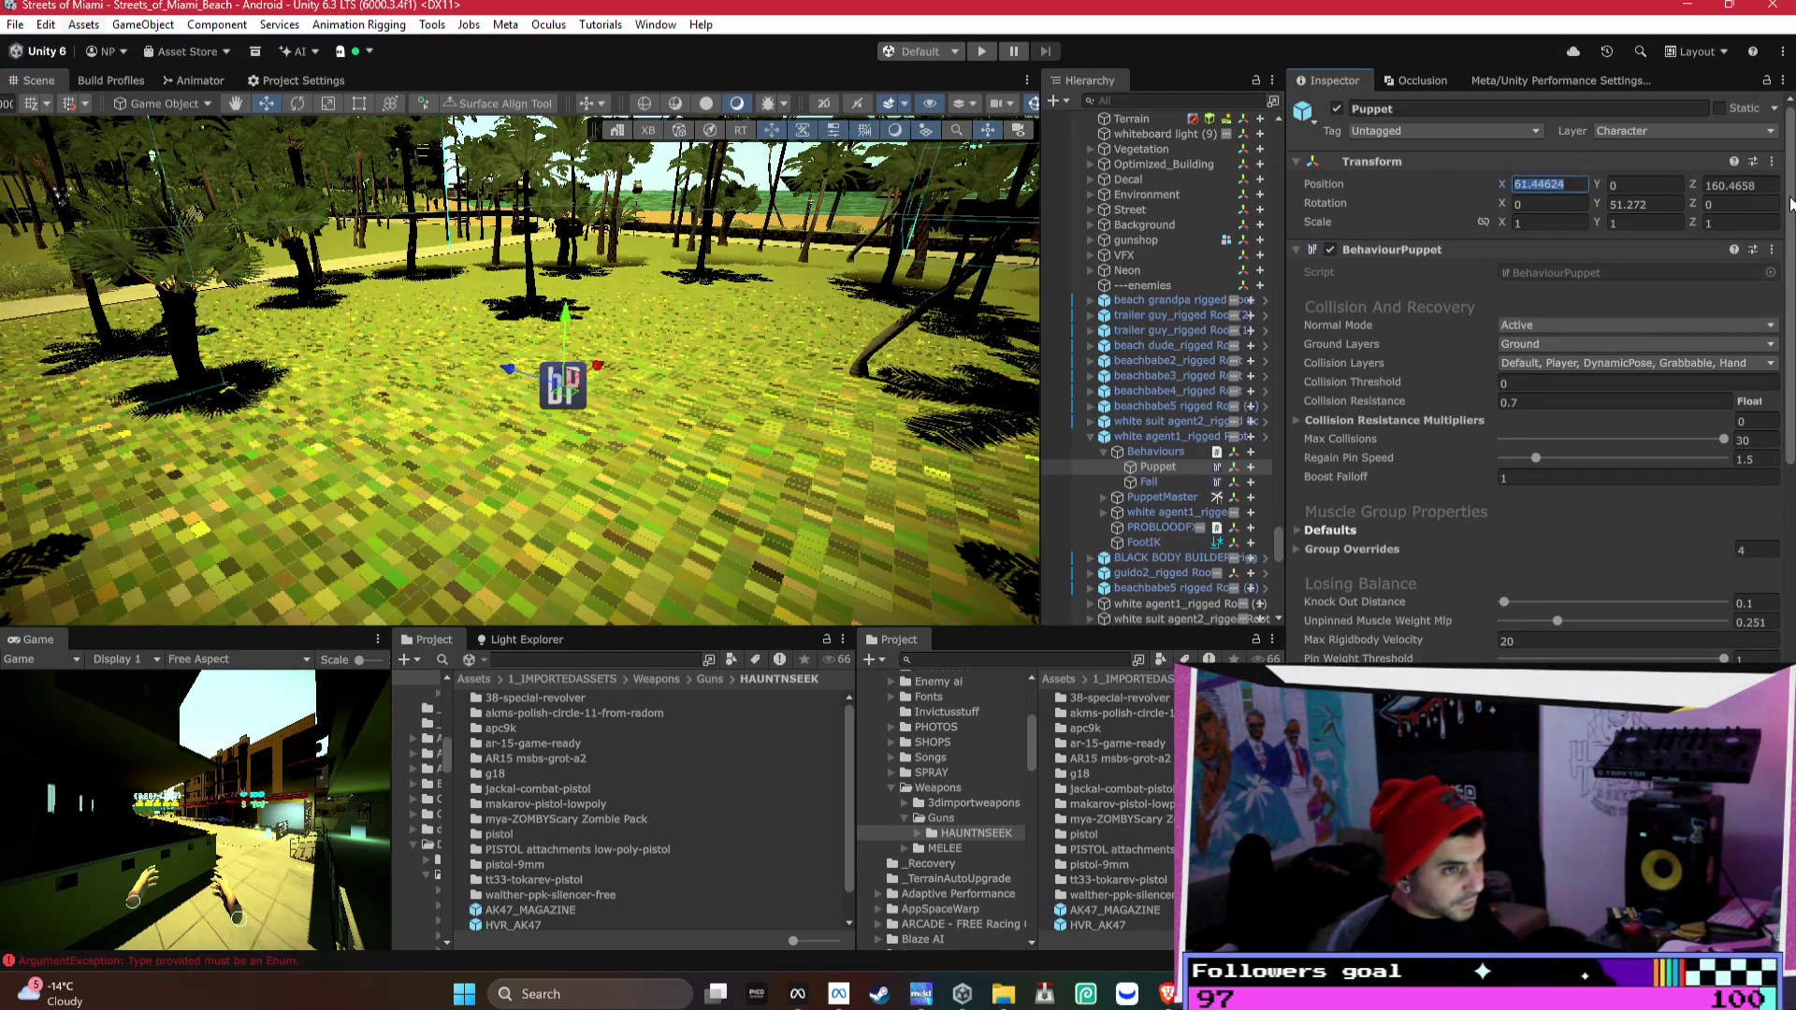
{"action": "type", "text": "0"}
{"action": "left_click", "coordinate": [1754, 185]}
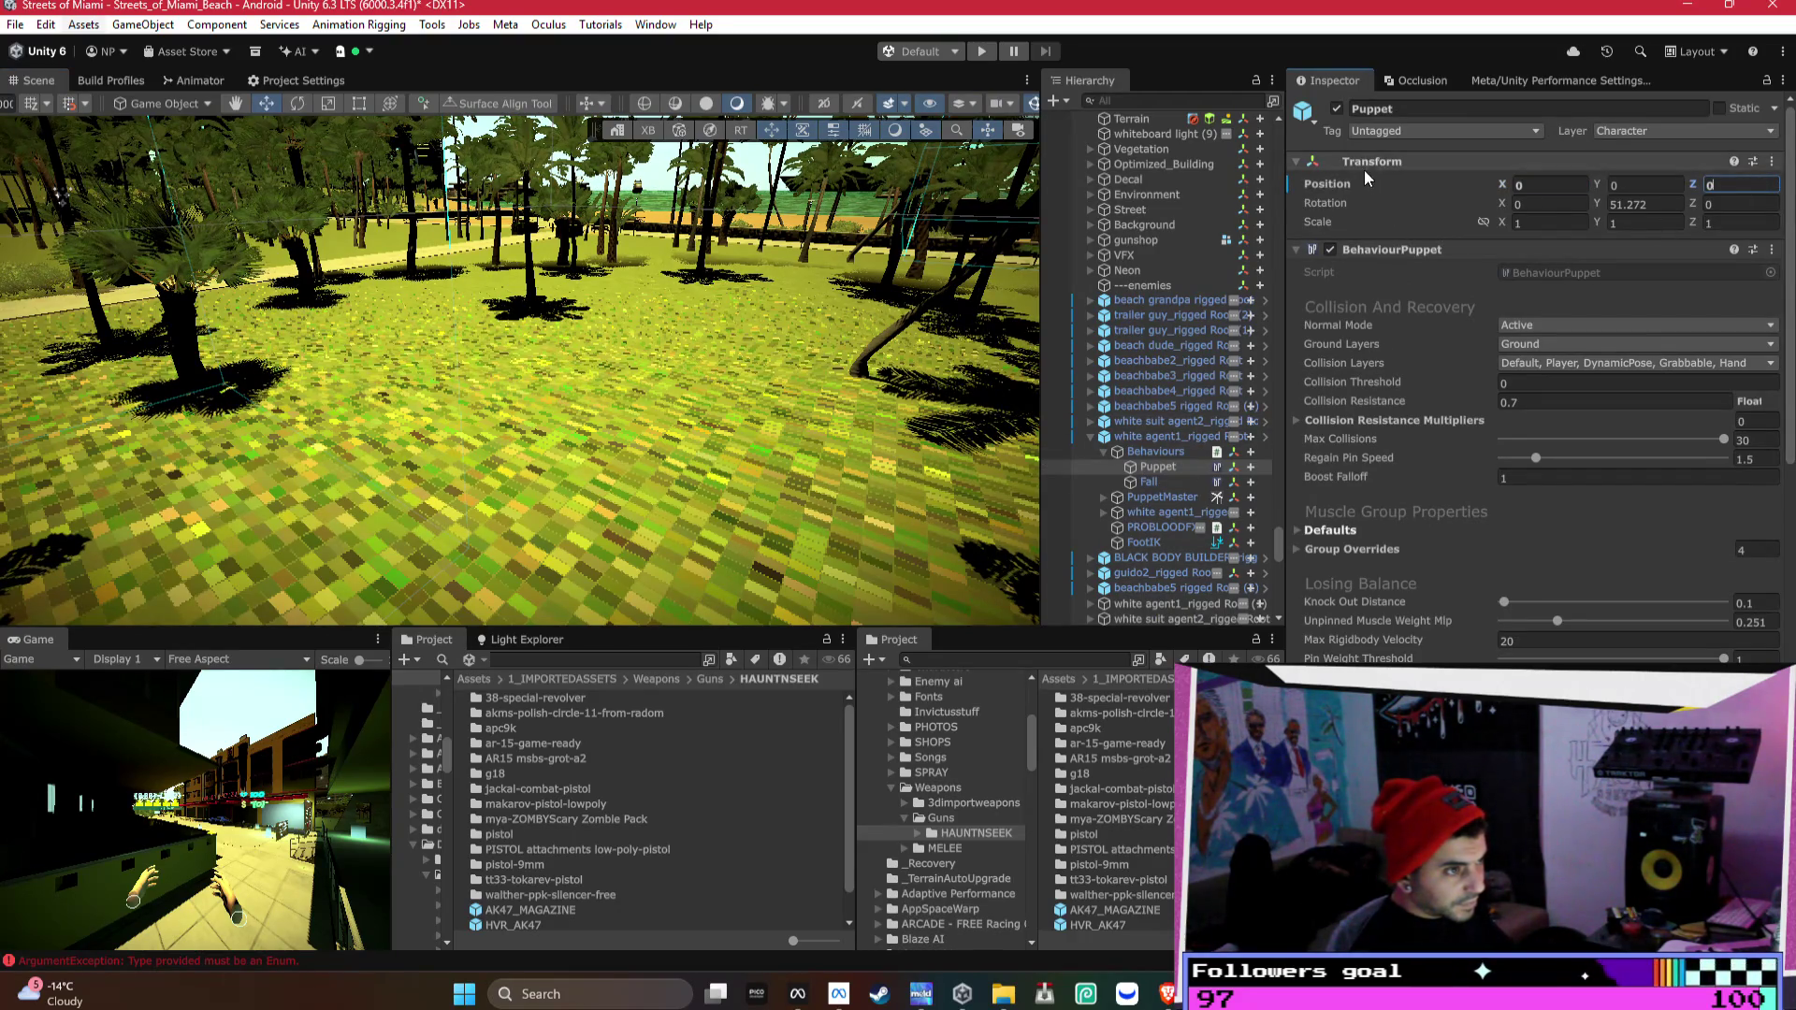
{"action": "right_click", "coordinate": [1420, 178]}
{"action": "mouse_move", "coordinate": [1497, 228]}
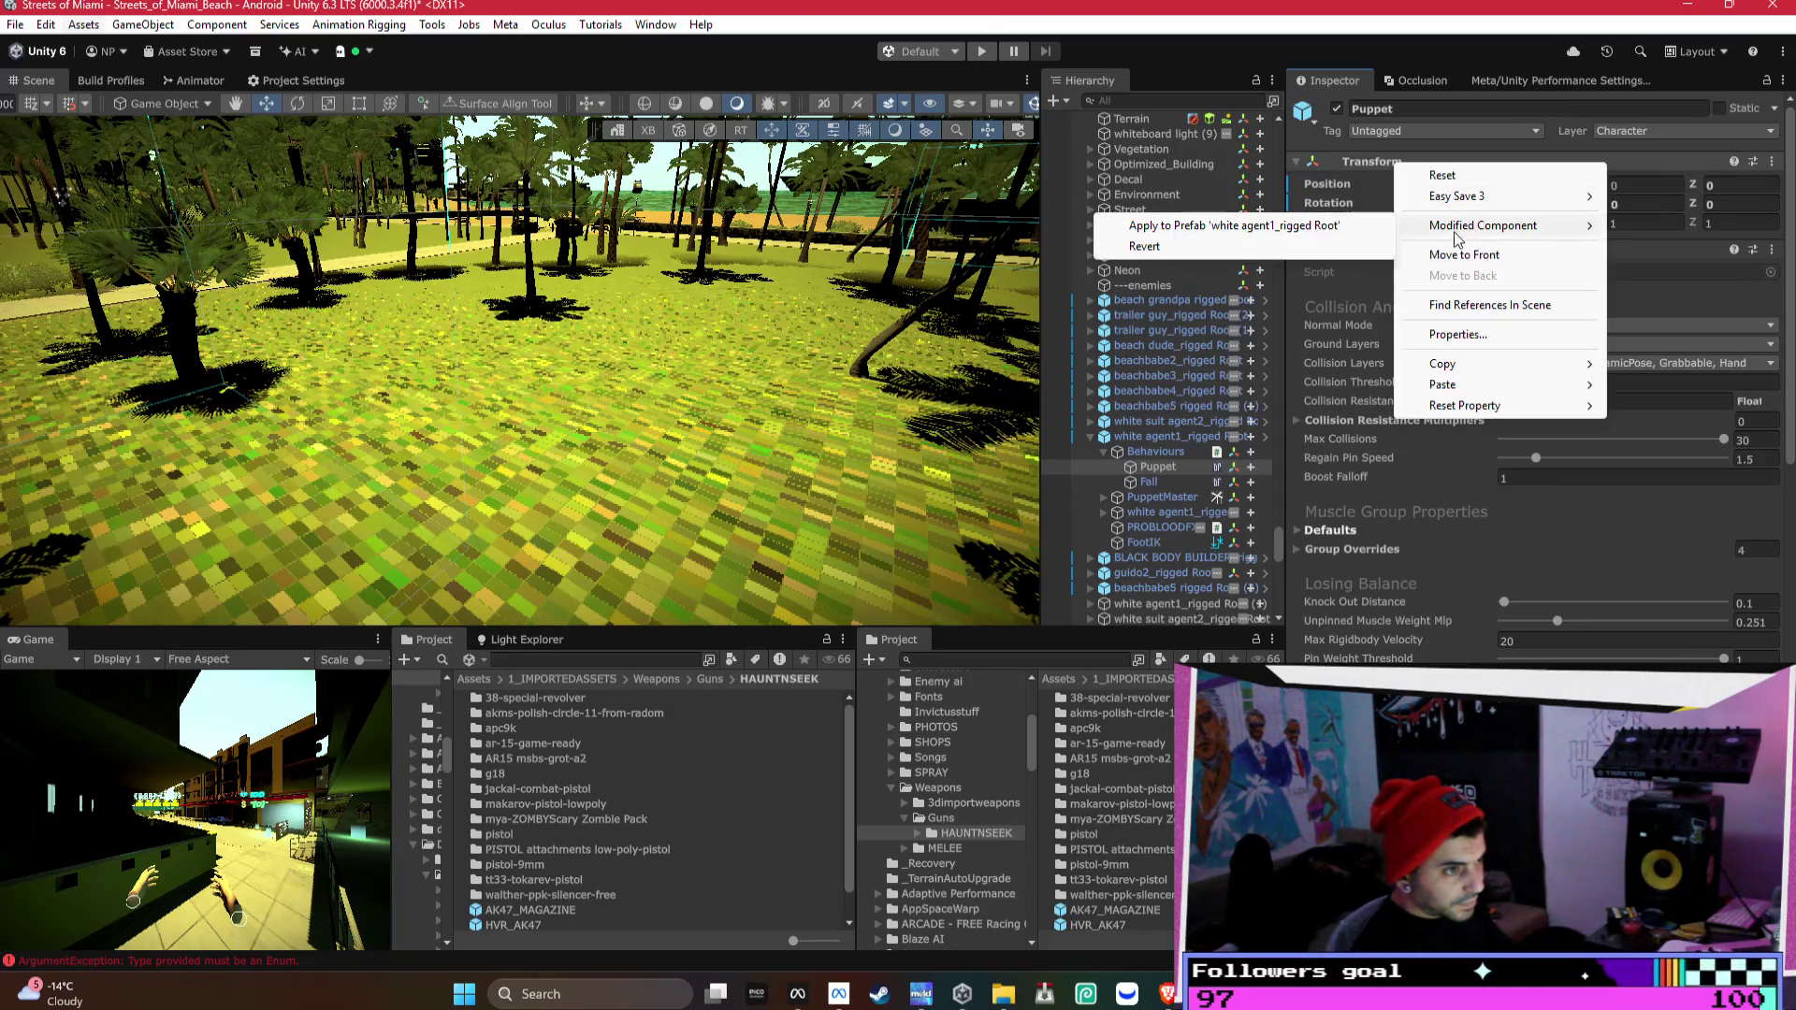
{"action": "left_click", "coordinate": [1305, 220]}
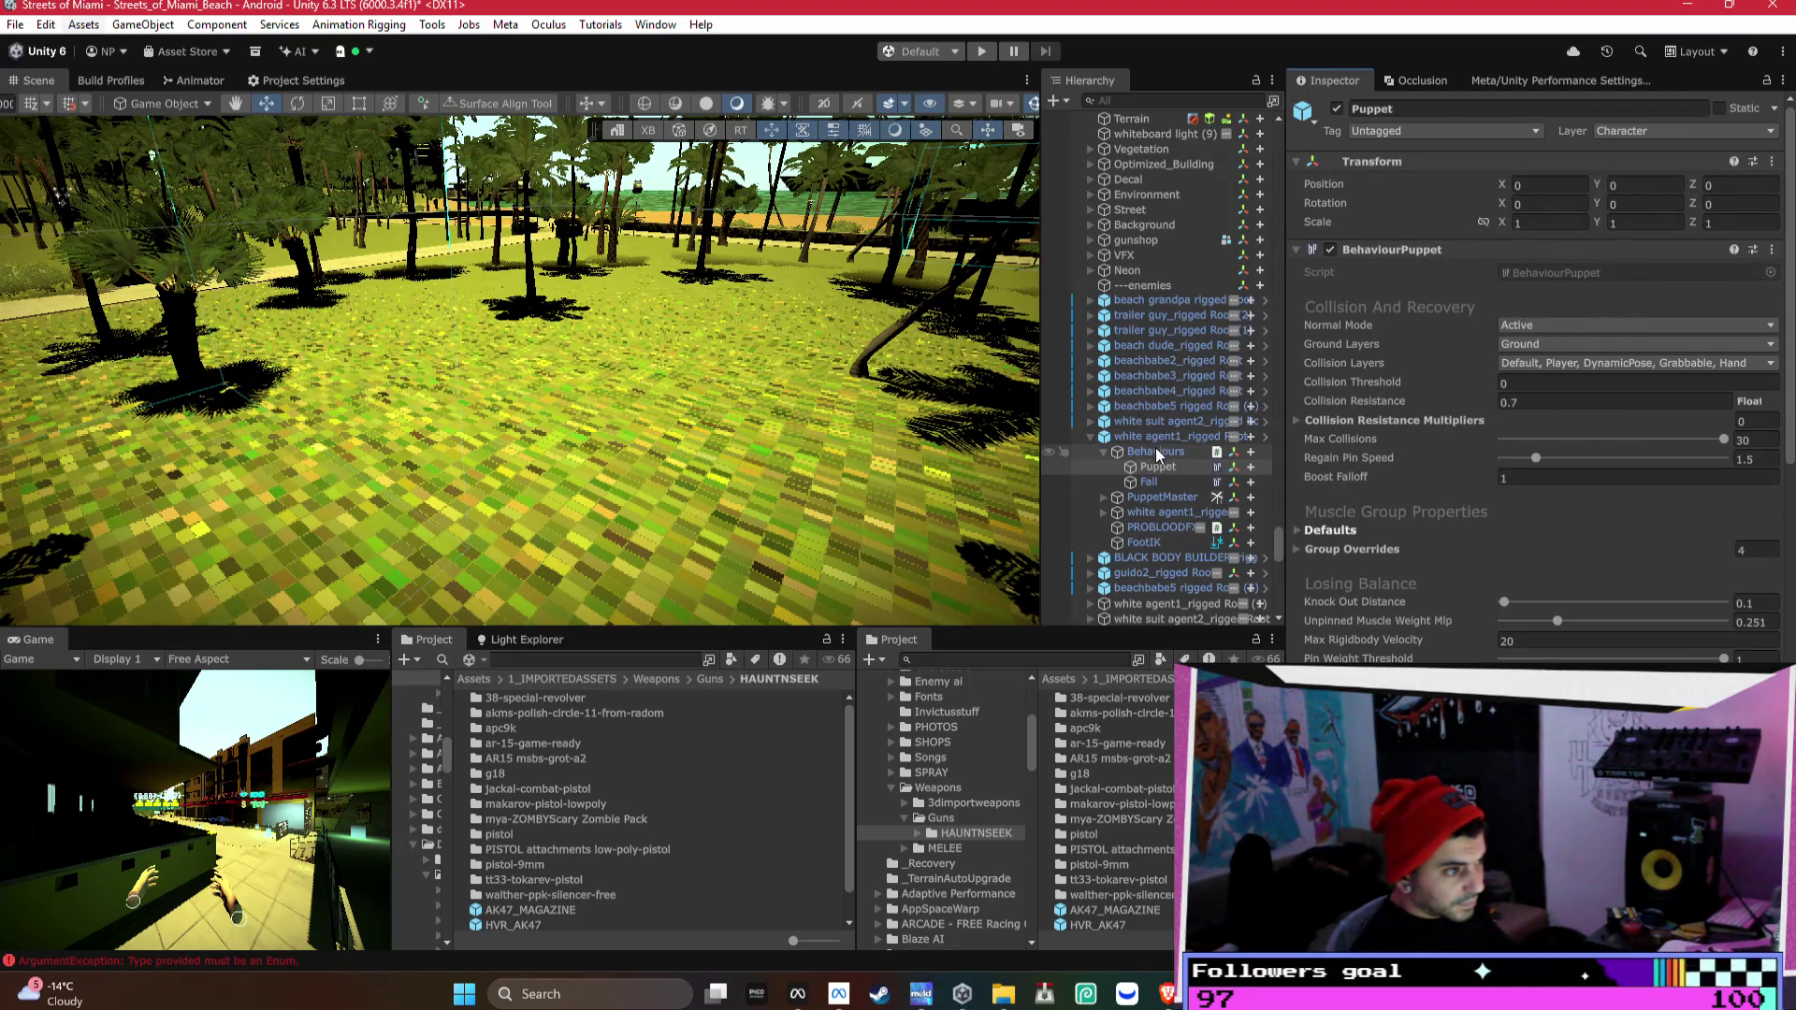
- Apply the Fall object's transform to the prefab, then select and frame white agent1_rigged
{"action": "left_click", "coordinate": [1143, 481]}
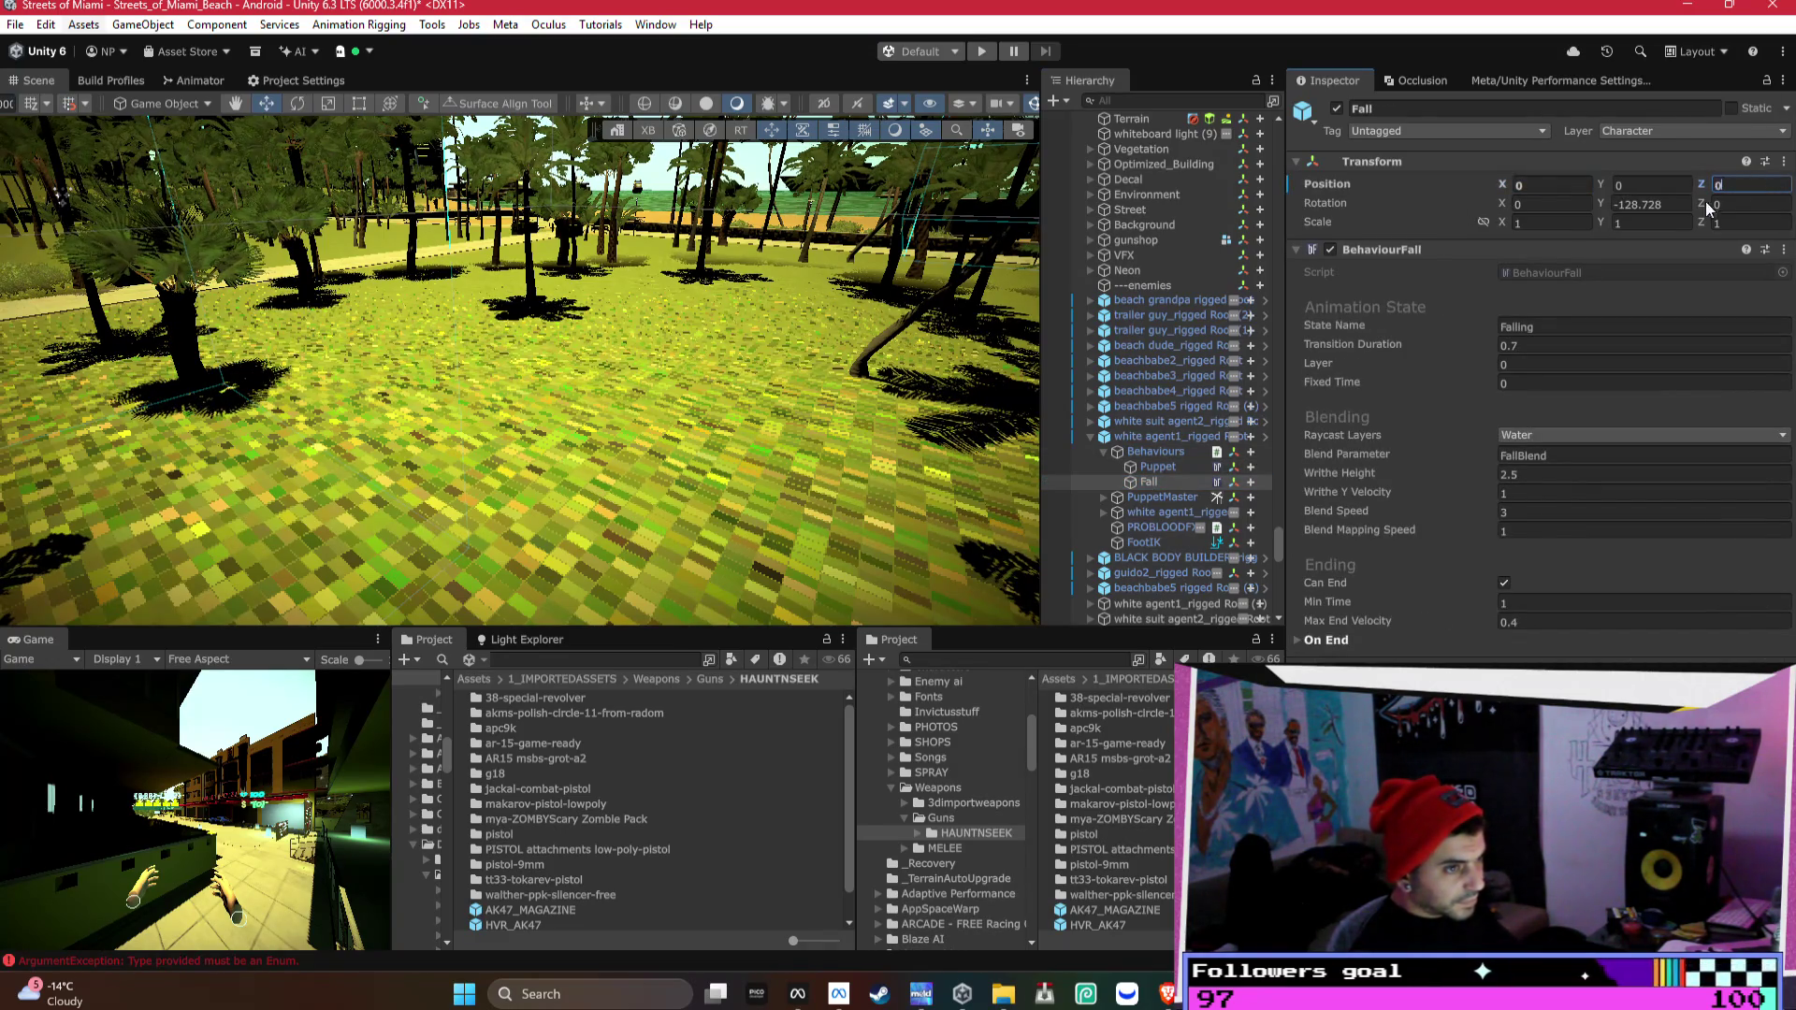
{"action": "right_click", "coordinate": [1361, 173]}
{"action": "mouse_move", "coordinate": [1408, 231]}
{"action": "left_click", "coordinate": [1309, 230]}
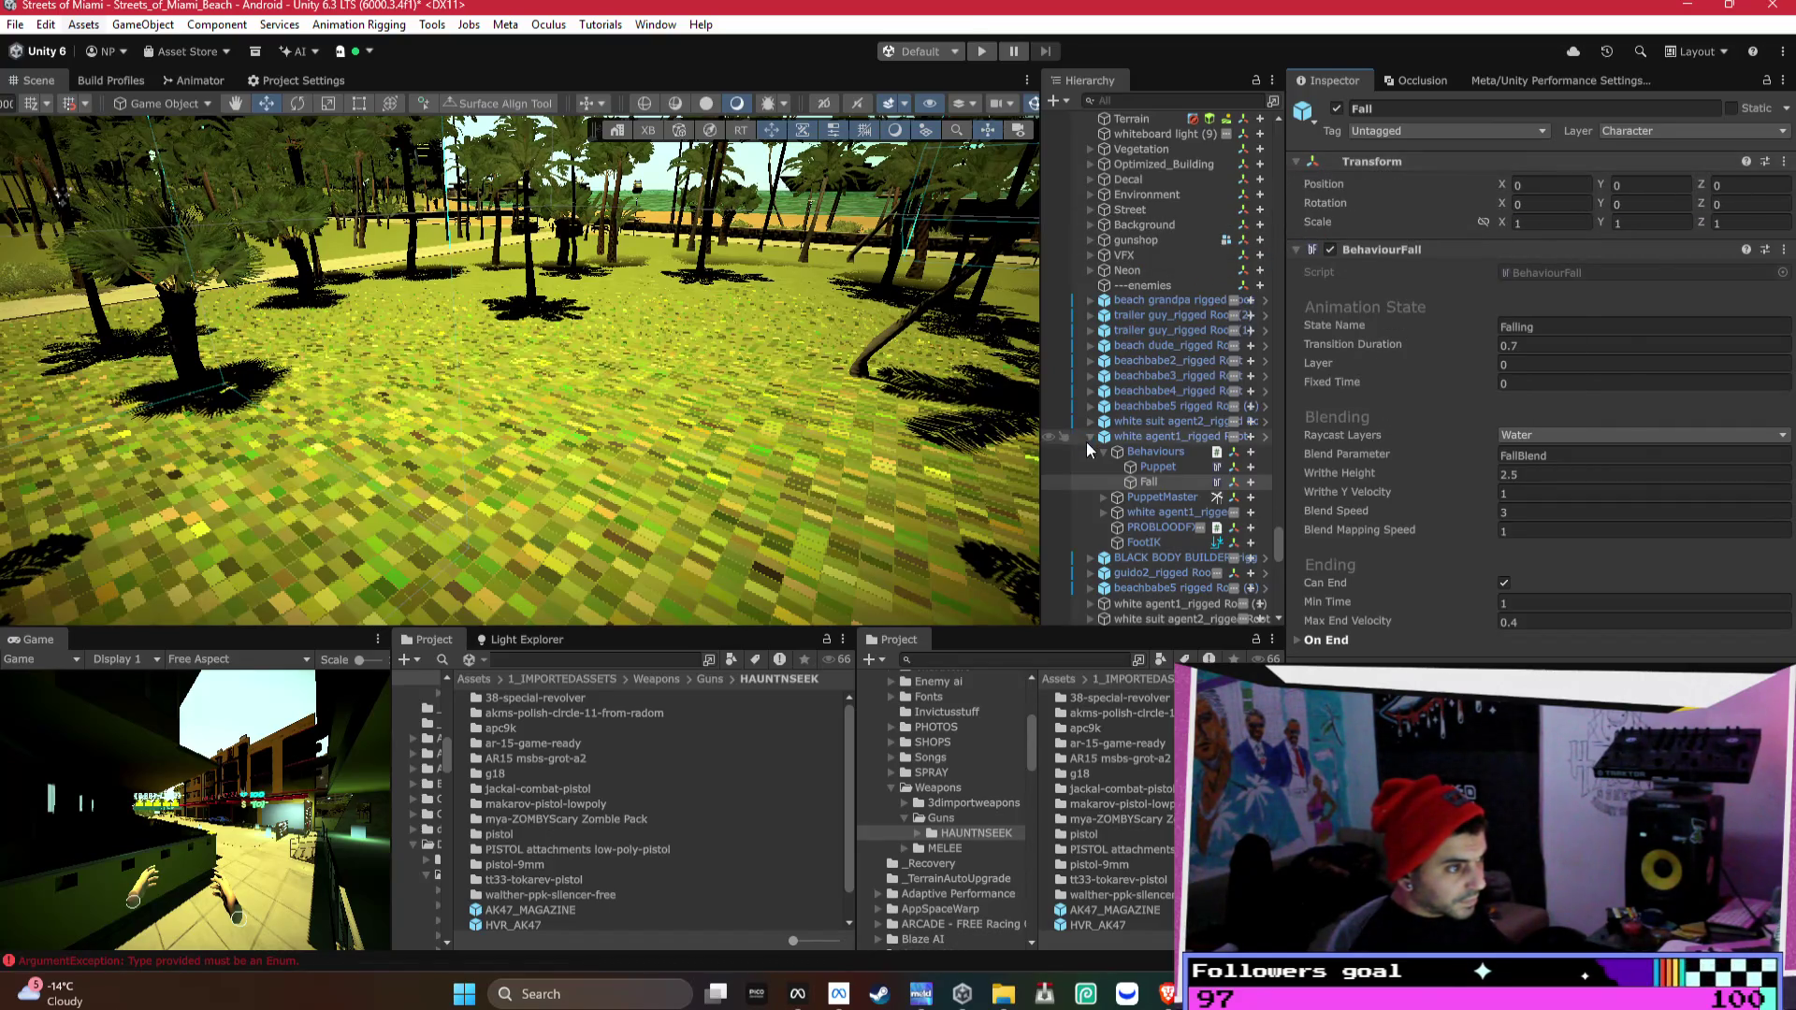
{"action": "left_click", "coordinate": [1088, 436]}
{"action": "double_click", "coordinate": [1104, 436]}
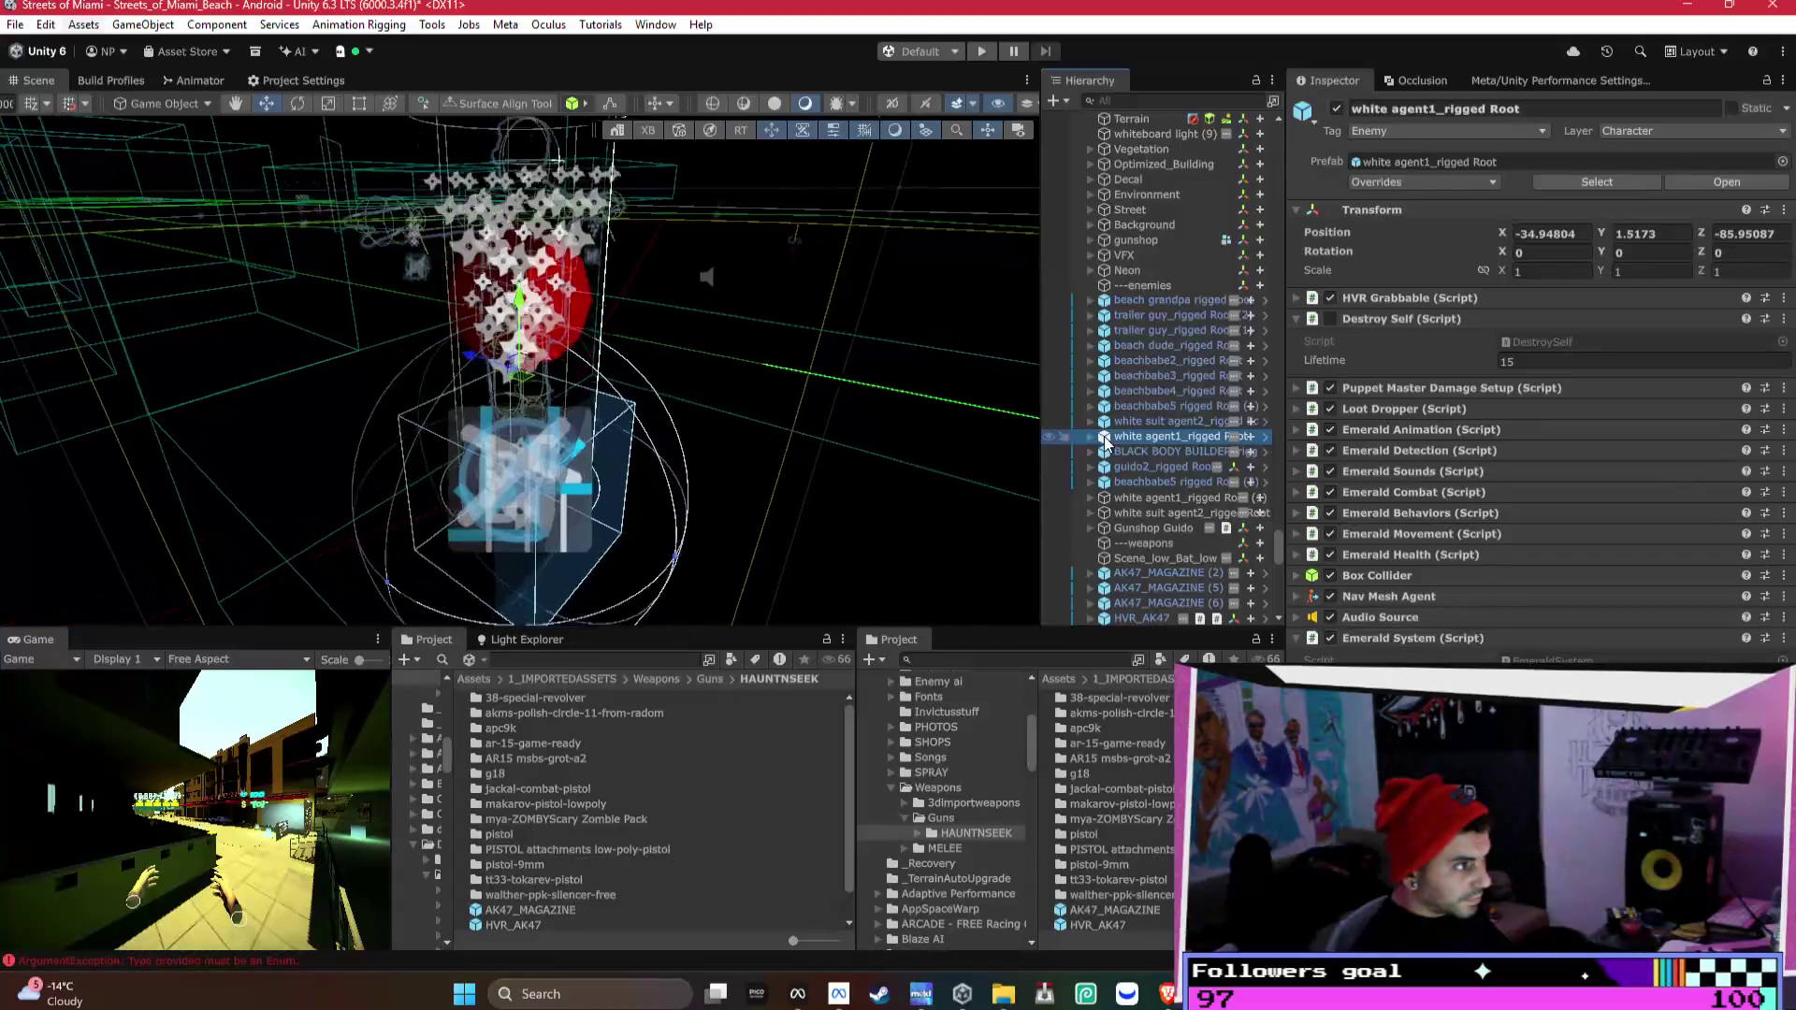
- Select the Fall object by the park bench and apply its Transform to the prefab
{"action": "double_click", "coordinate": [1171, 451]}
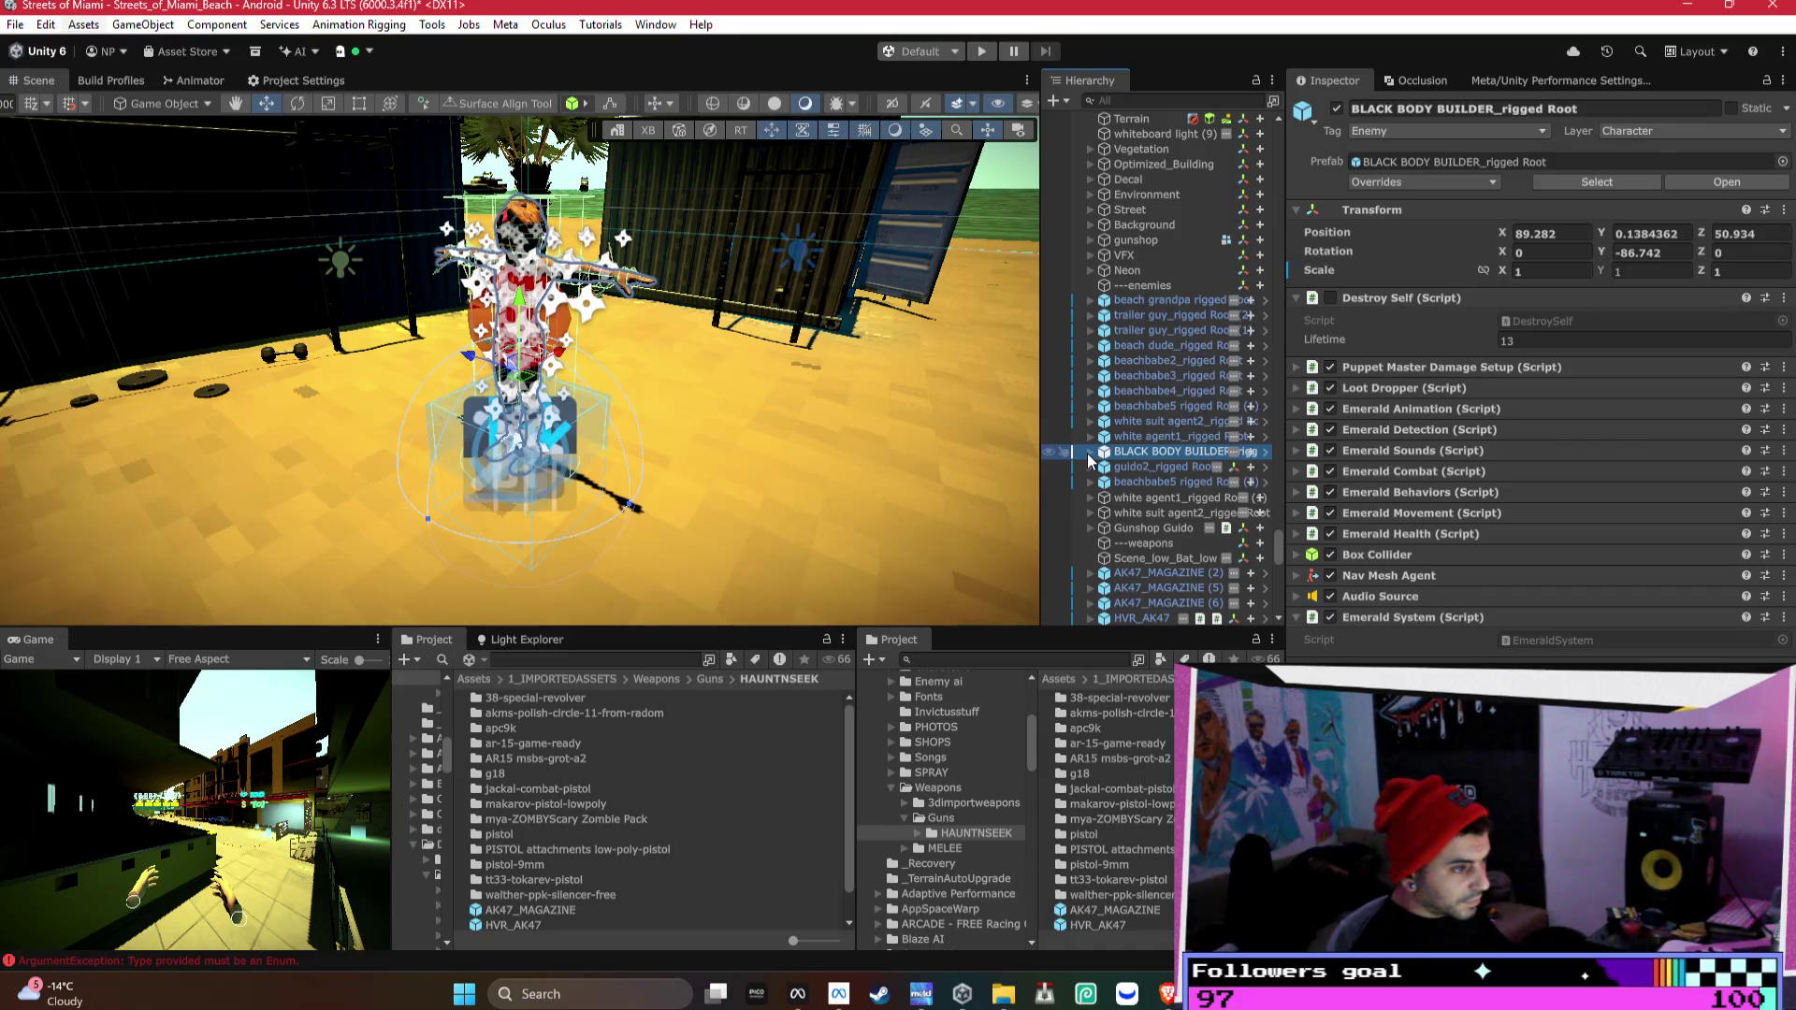
{"action": "mouse_move", "coordinate": [440, 398]}
{"action": "left_mouse_down"}
{"action": "mouse_move", "coordinate": [376, 361]}
{"action": "mouse_move", "coordinate": [627, 386]}
{"action": "left_mouse_up"}
{"action": "left_click", "coordinate": [589, 374]}
{"action": "left_click", "coordinate": [587, 374]}
{"action": "left_click", "coordinate": [588, 374]}
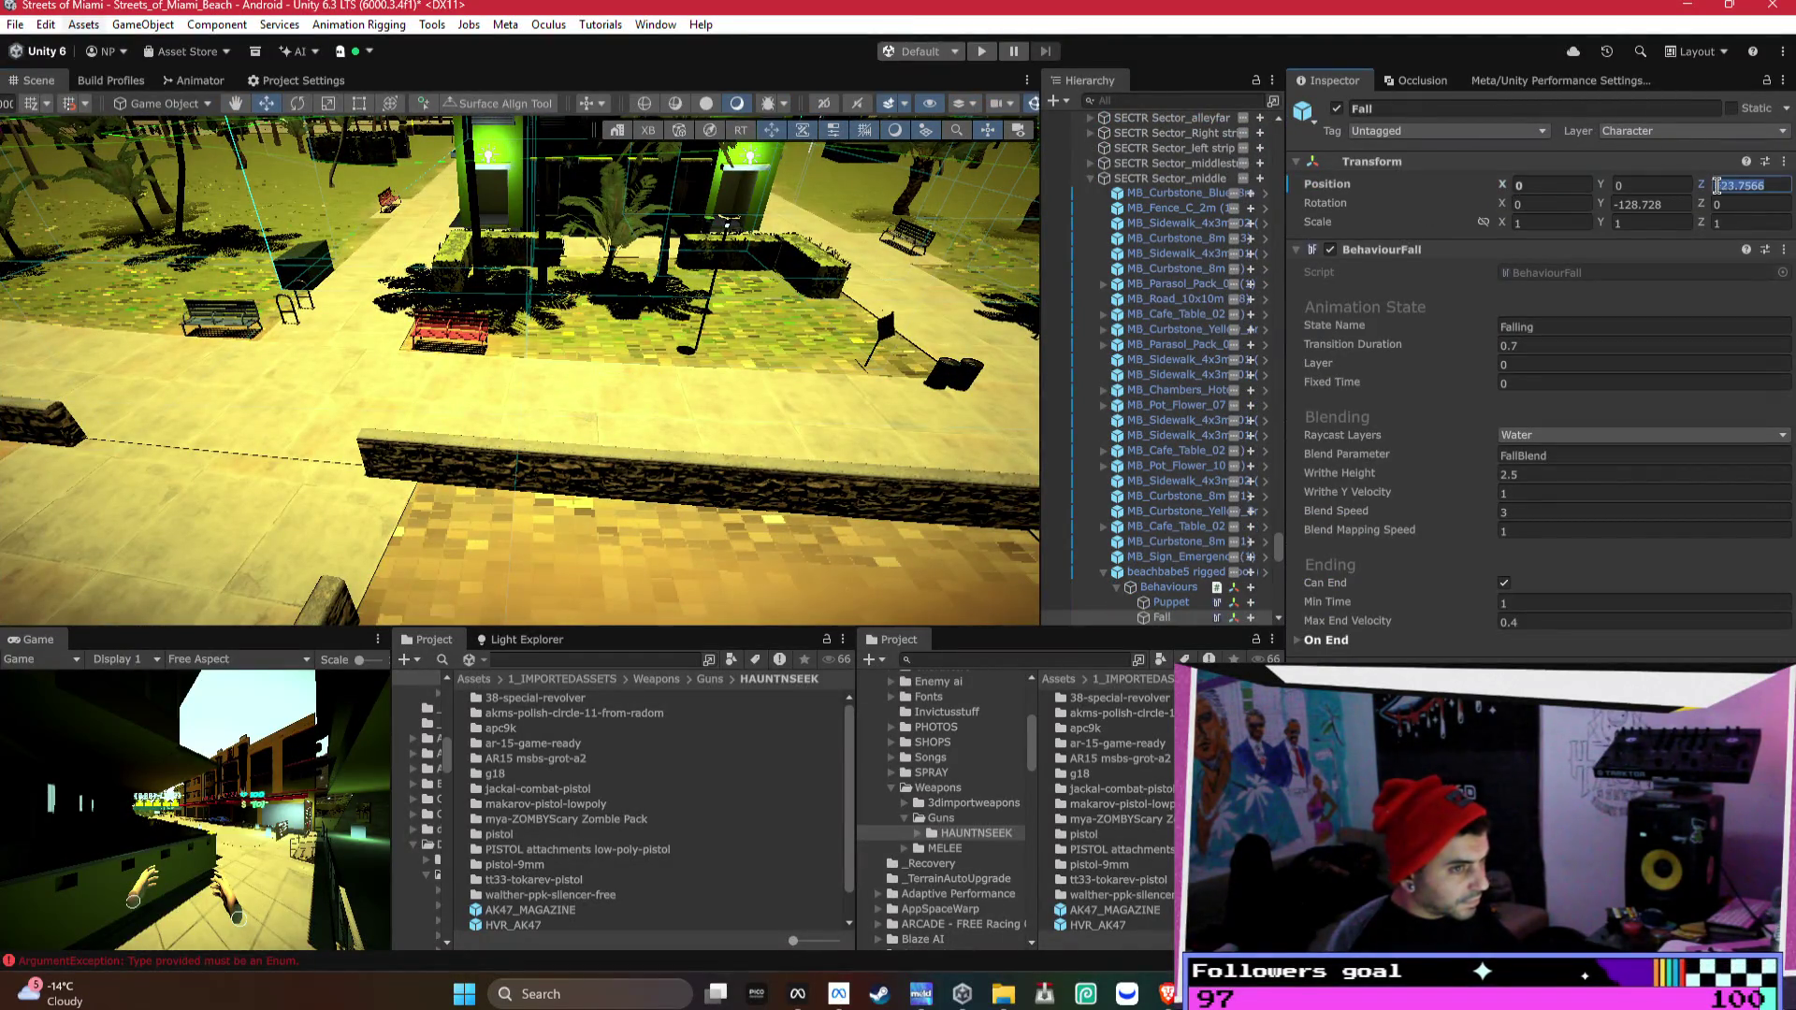
{"action": "type", "text": "0"}
{"action": "right_click", "coordinate": [1407, 161]}
{"action": "mouse_move", "coordinate": [1479, 225]}
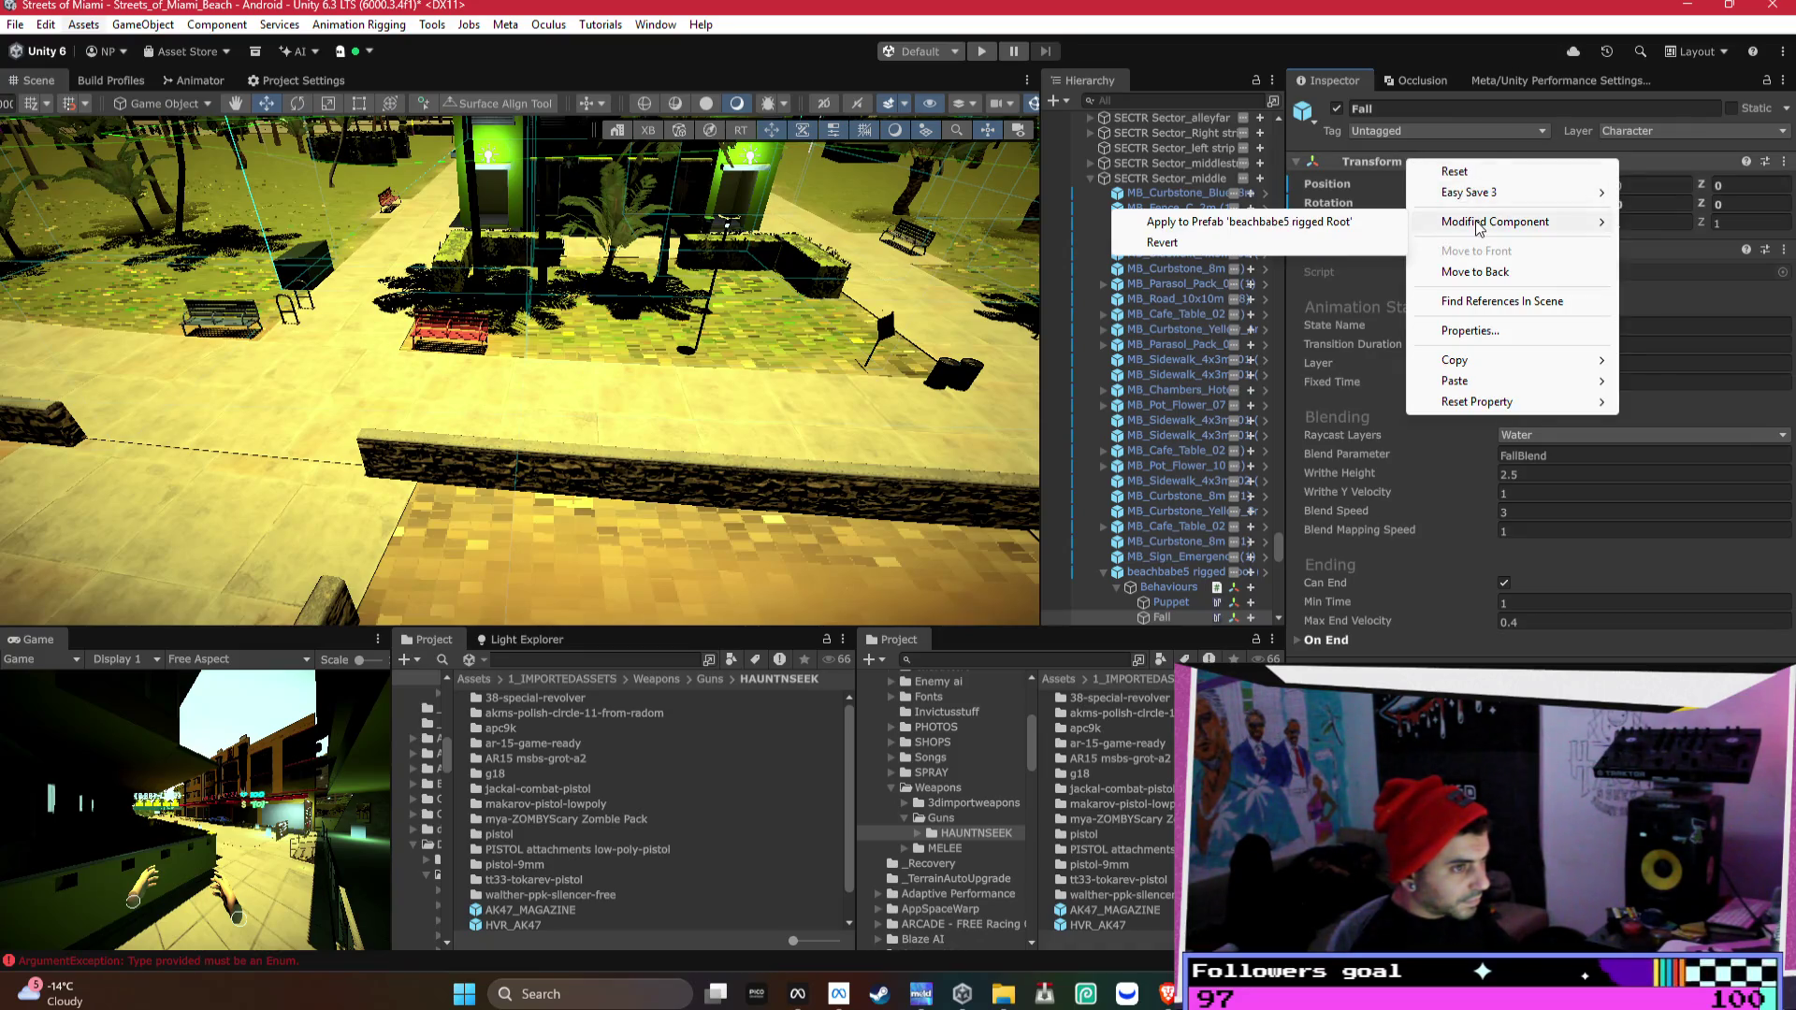
{"action": "left_click", "coordinate": [1260, 222]}
- Apply the Puppet Transform and the BehaviourPuppet settings to the prefab
{"action": "left_click", "coordinate": [1171, 602]}
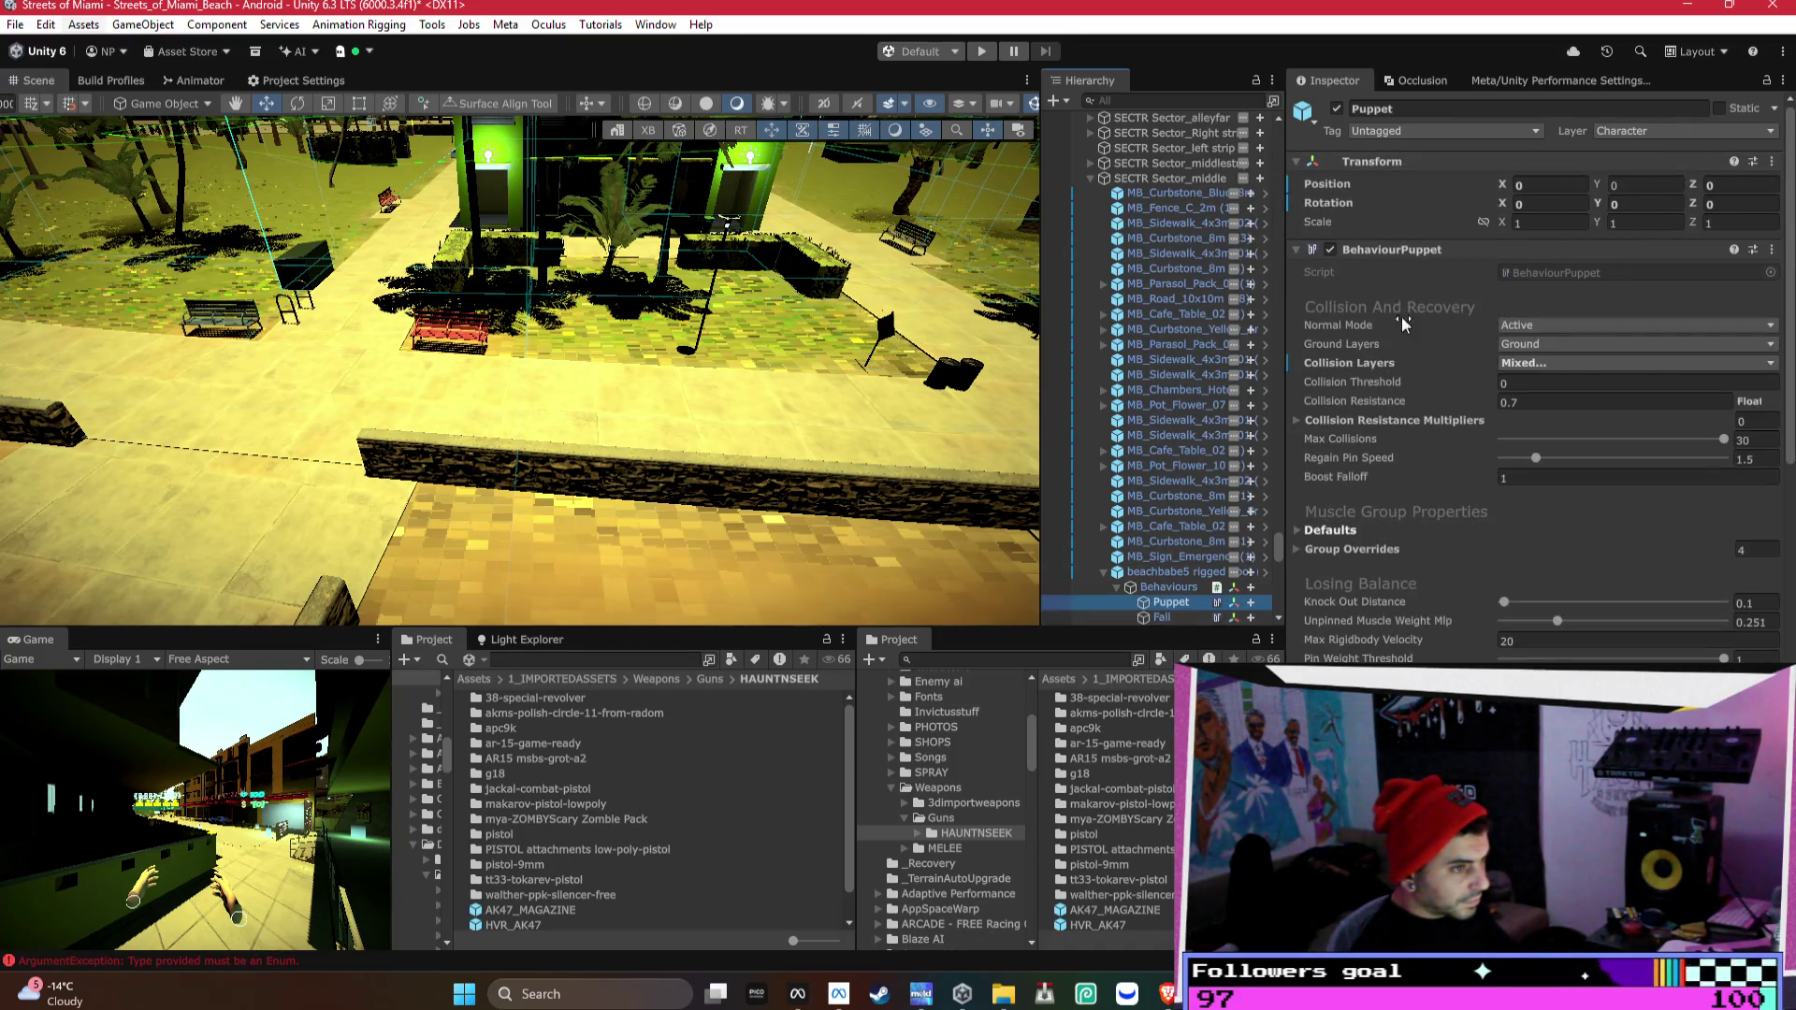
{"action": "right_click", "coordinate": [1389, 163]}
{"action": "mouse_move", "coordinate": [1422, 228]}
{"action": "left_click", "coordinate": [1309, 228]}
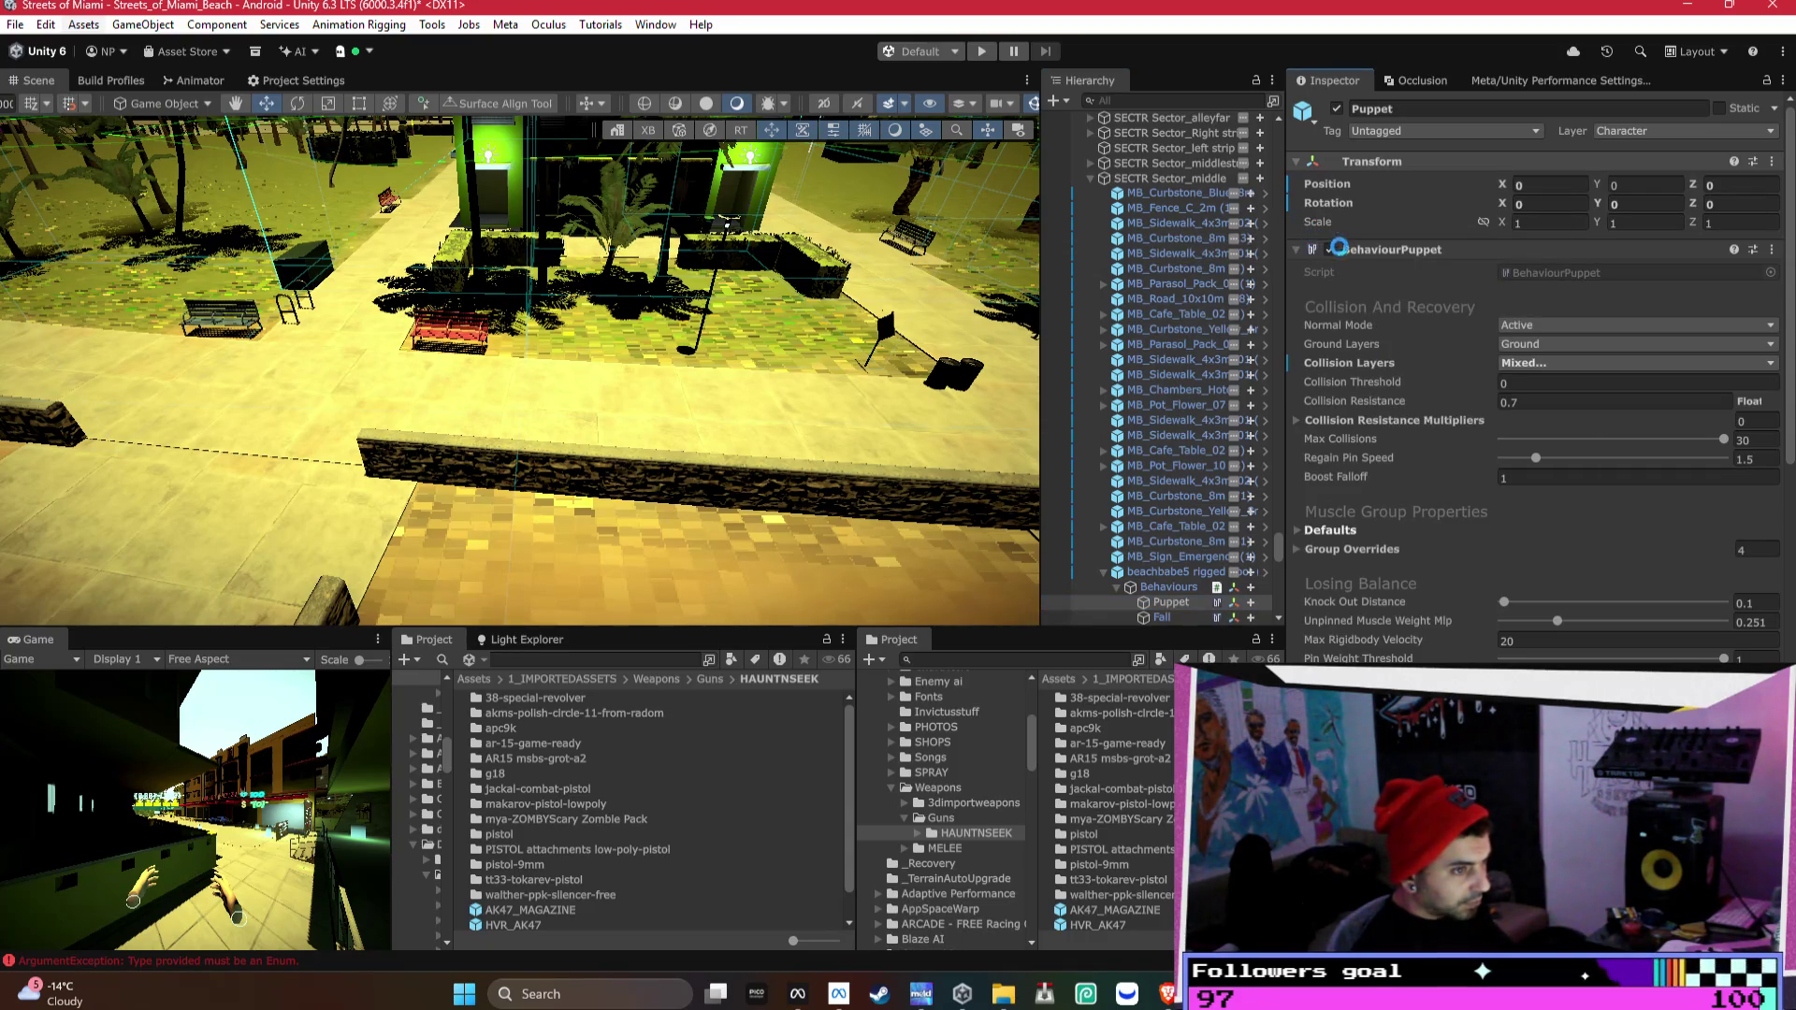
{"action": "right_click", "coordinate": [1405, 248]}
{"action": "mouse_move", "coordinate": [1416, 280]}
{"action": "left_click", "coordinate": [1335, 306]}
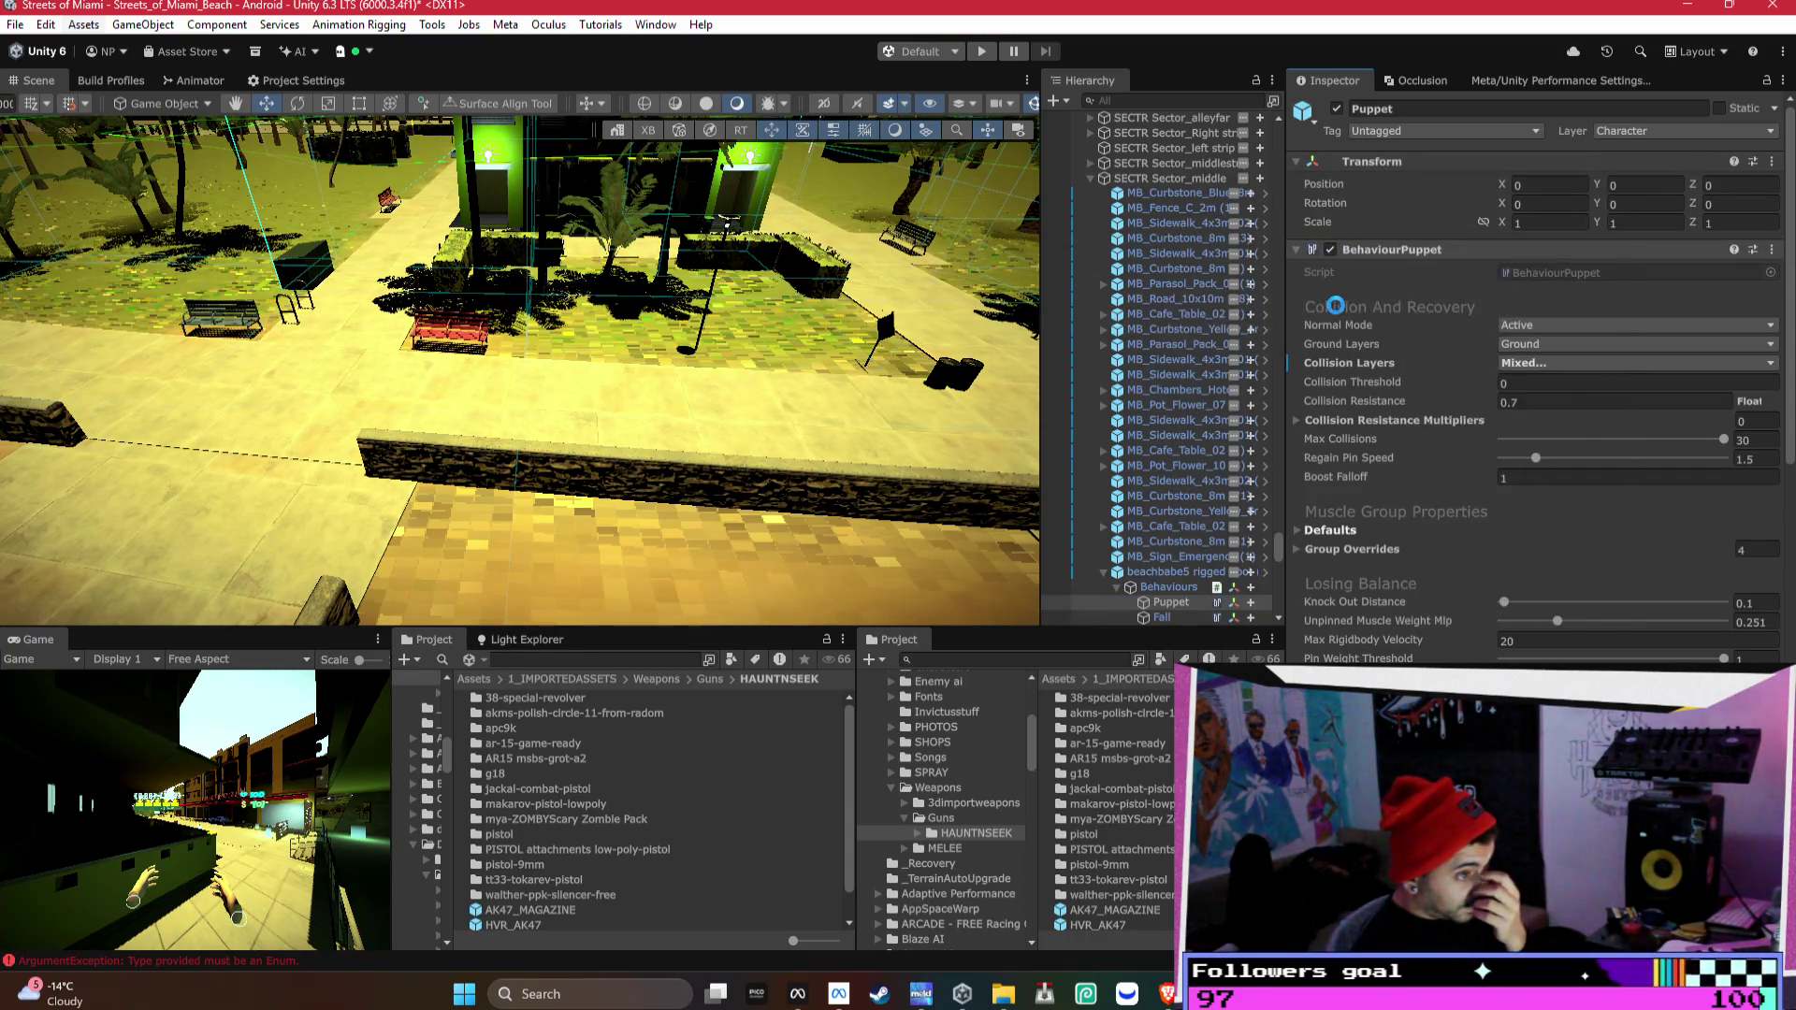
- Reframe the scene and select the beach grandpa rigged Root character
{"action": "mouse_move", "coordinate": [652, 352]}
{"action": "left_mouse_down"}
{"action": "mouse_move", "coordinate": [593, 334]}
{"action": "mouse_move", "coordinate": [412, 349]}
{"action": "left_mouse_up"}
{"action": "key", "text": "f"}
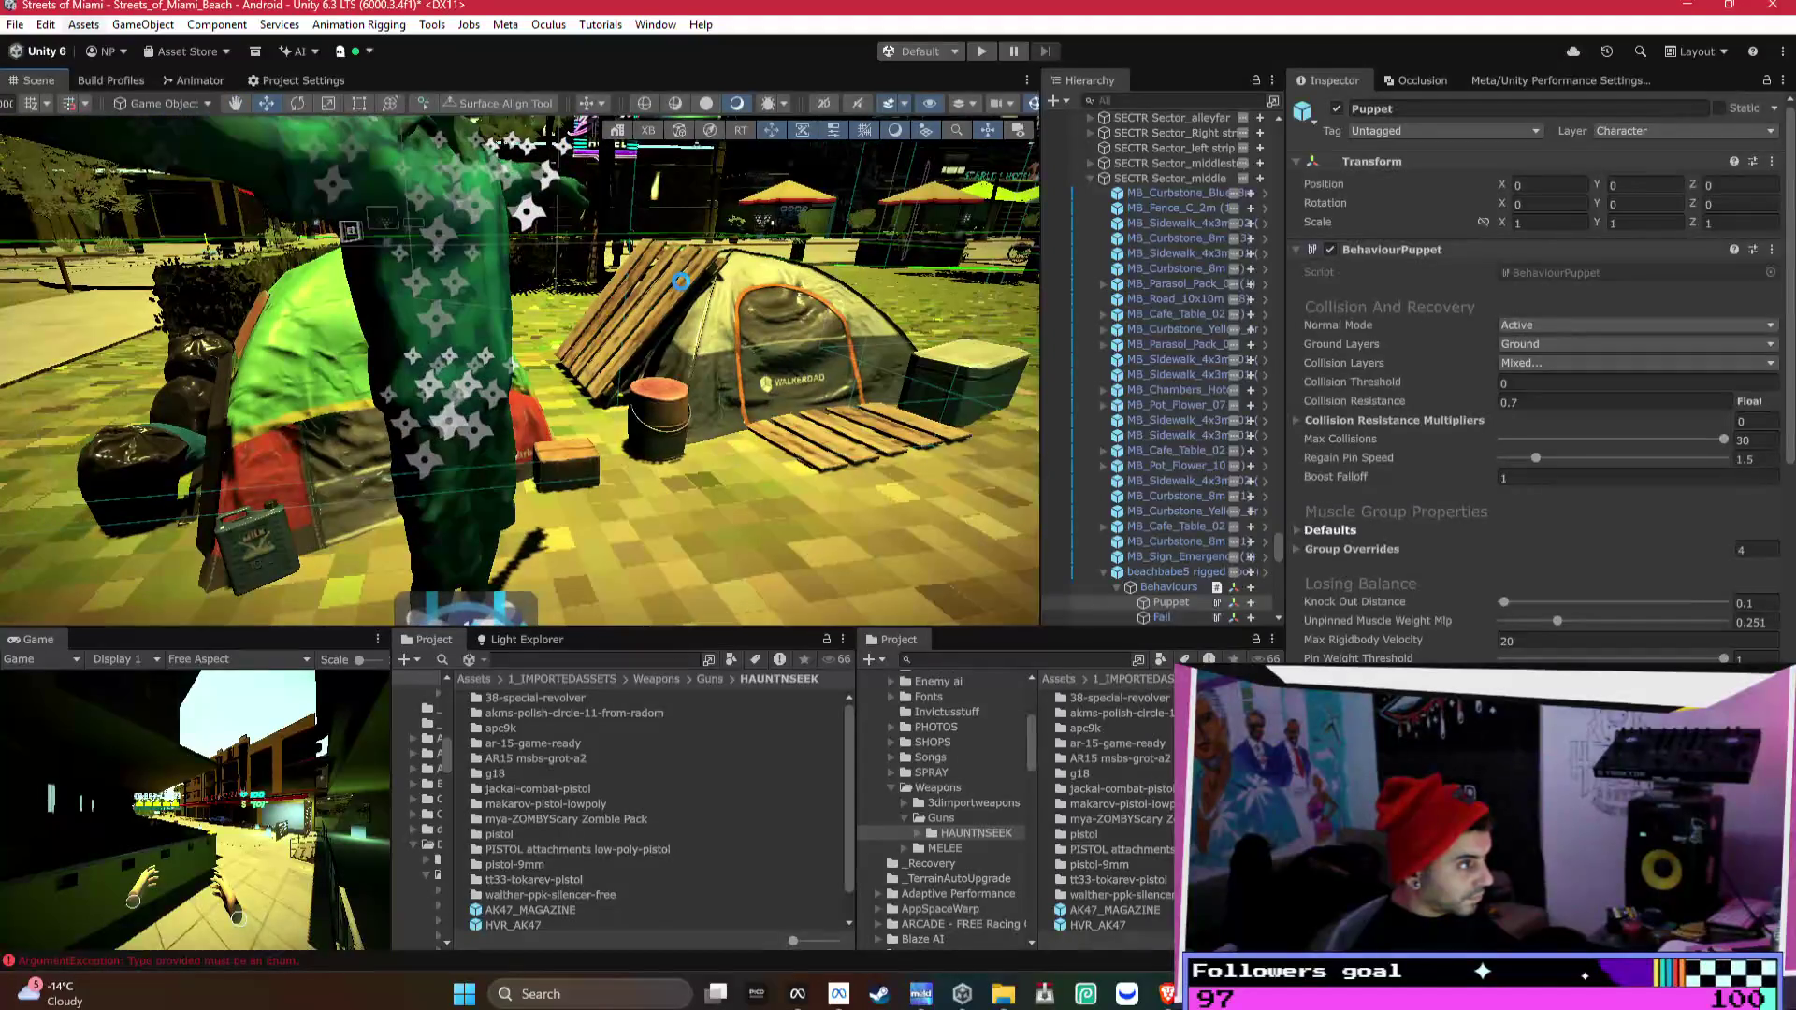
{"action": "mouse_move", "coordinate": [681, 280]}
{"action": "left_mouse_down"}
{"action": "mouse_move", "coordinate": [739, 346]}
{"action": "mouse_move", "coordinate": [703, 376]}
{"action": "mouse_move", "coordinate": [639, 358]}
{"action": "left_mouse_up"}
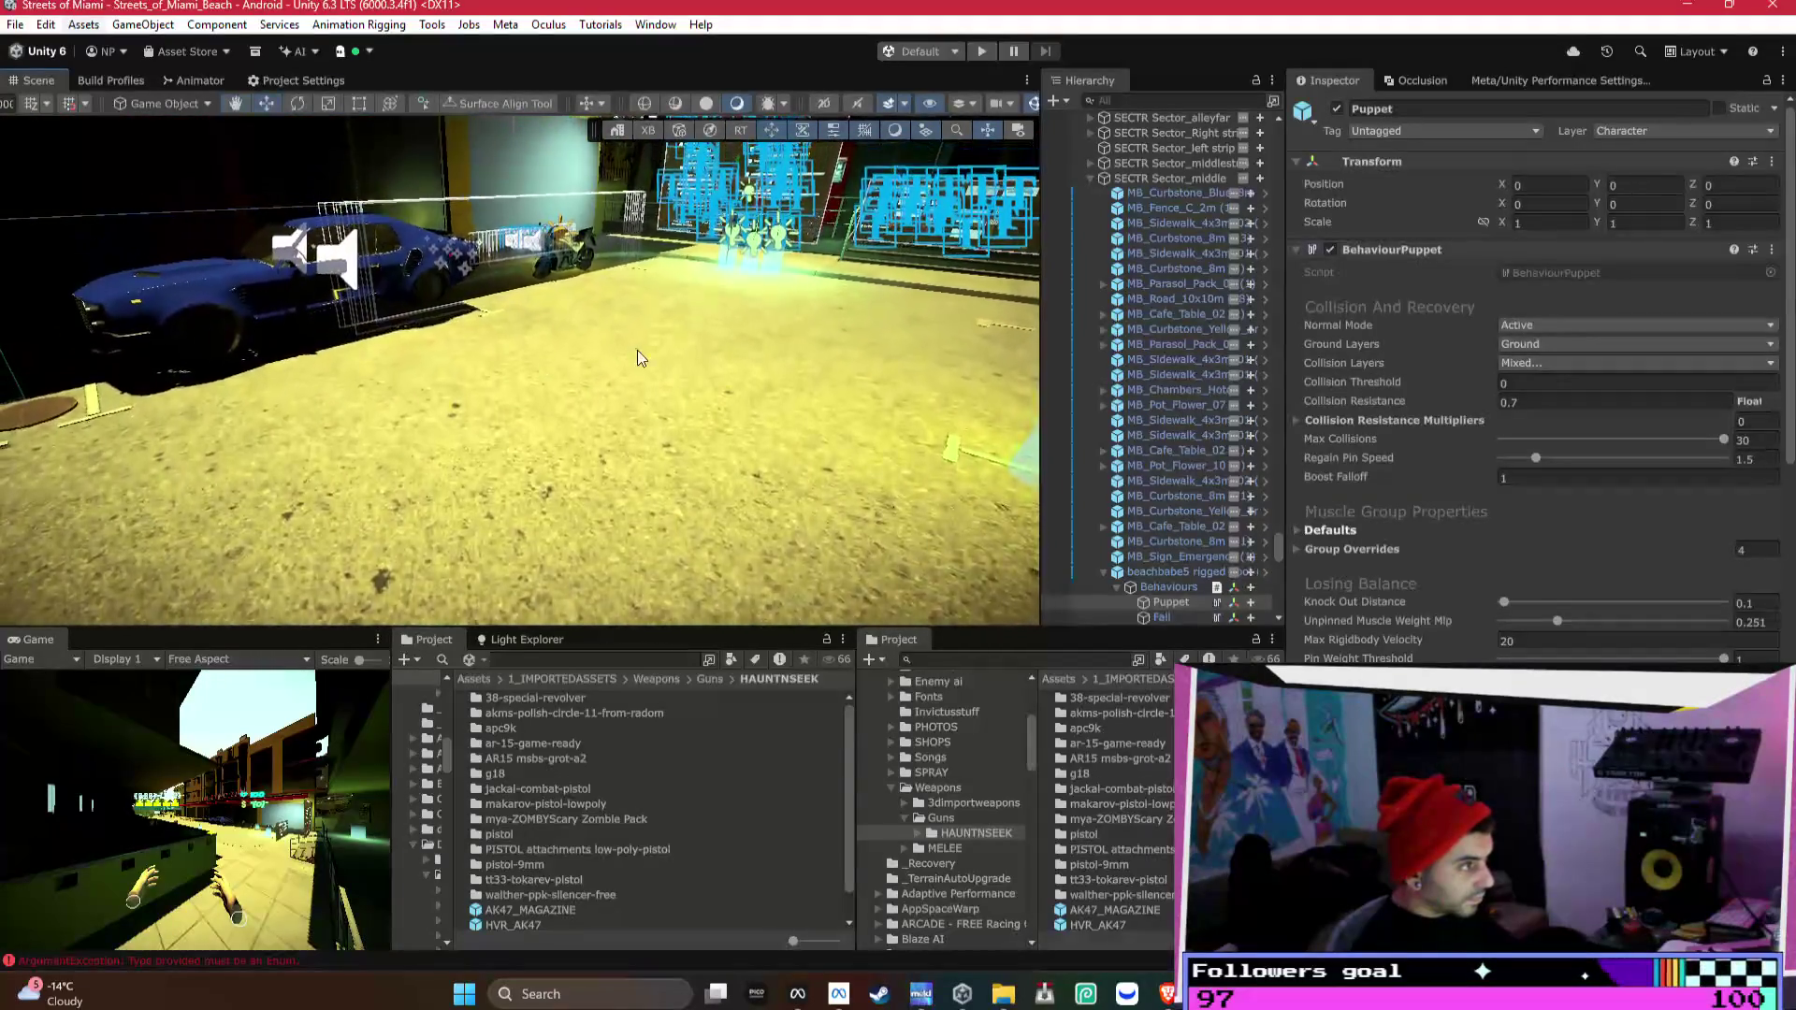
{"action": "left_click", "coordinate": [369, 374]}
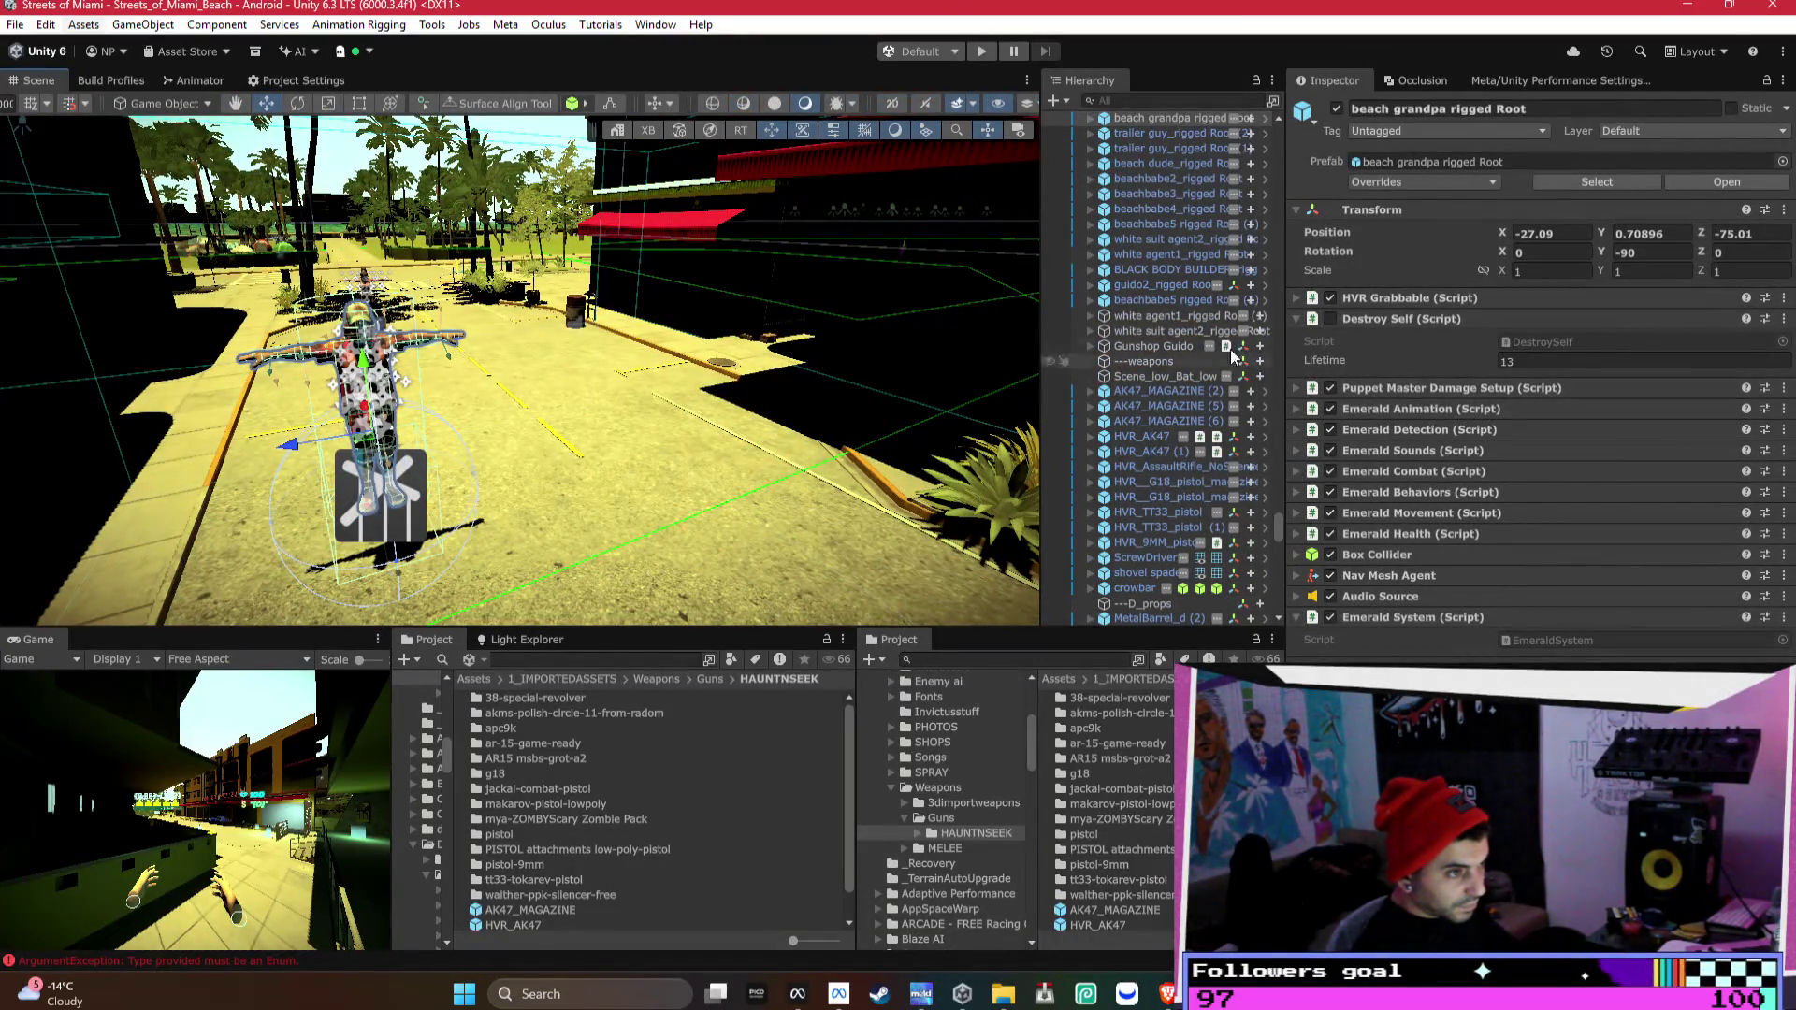
- Set the beach grandpa rigged child's Emerald behaviour type to Passive
{"action": "left_click", "coordinate": [1089, 118]}
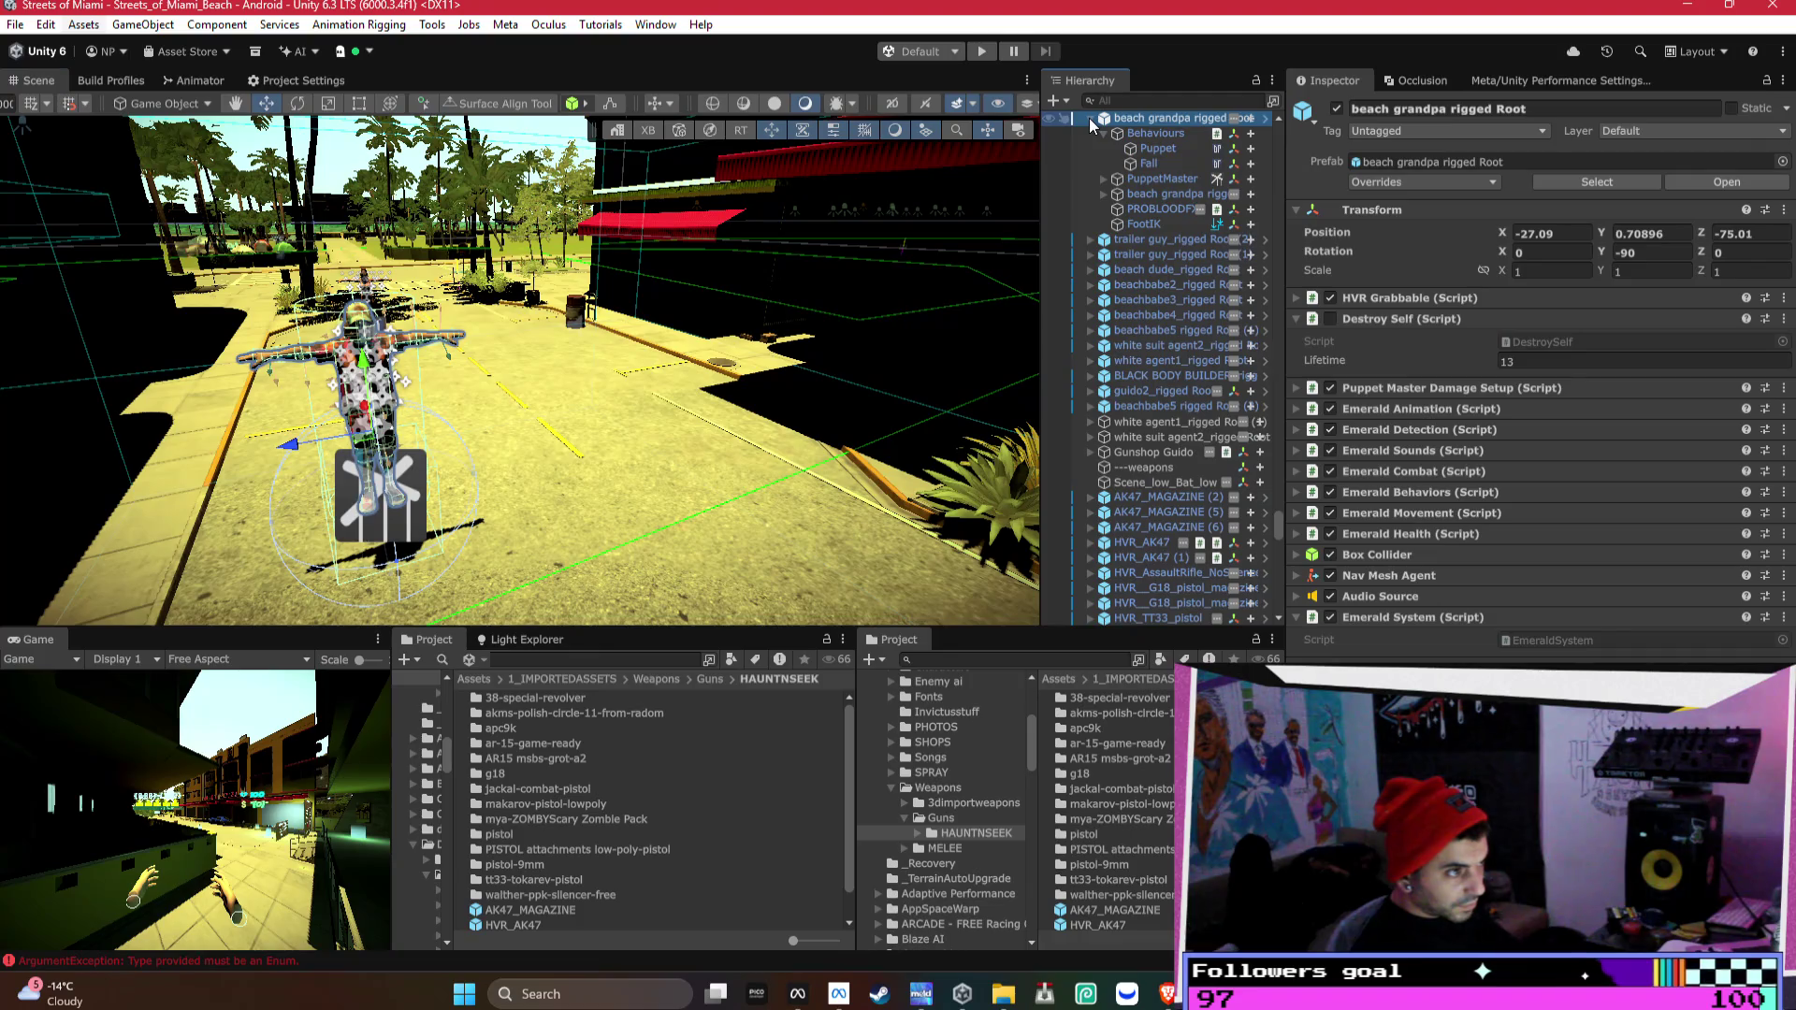
{"action": "left_click", "coordinate": [1135, 189]}
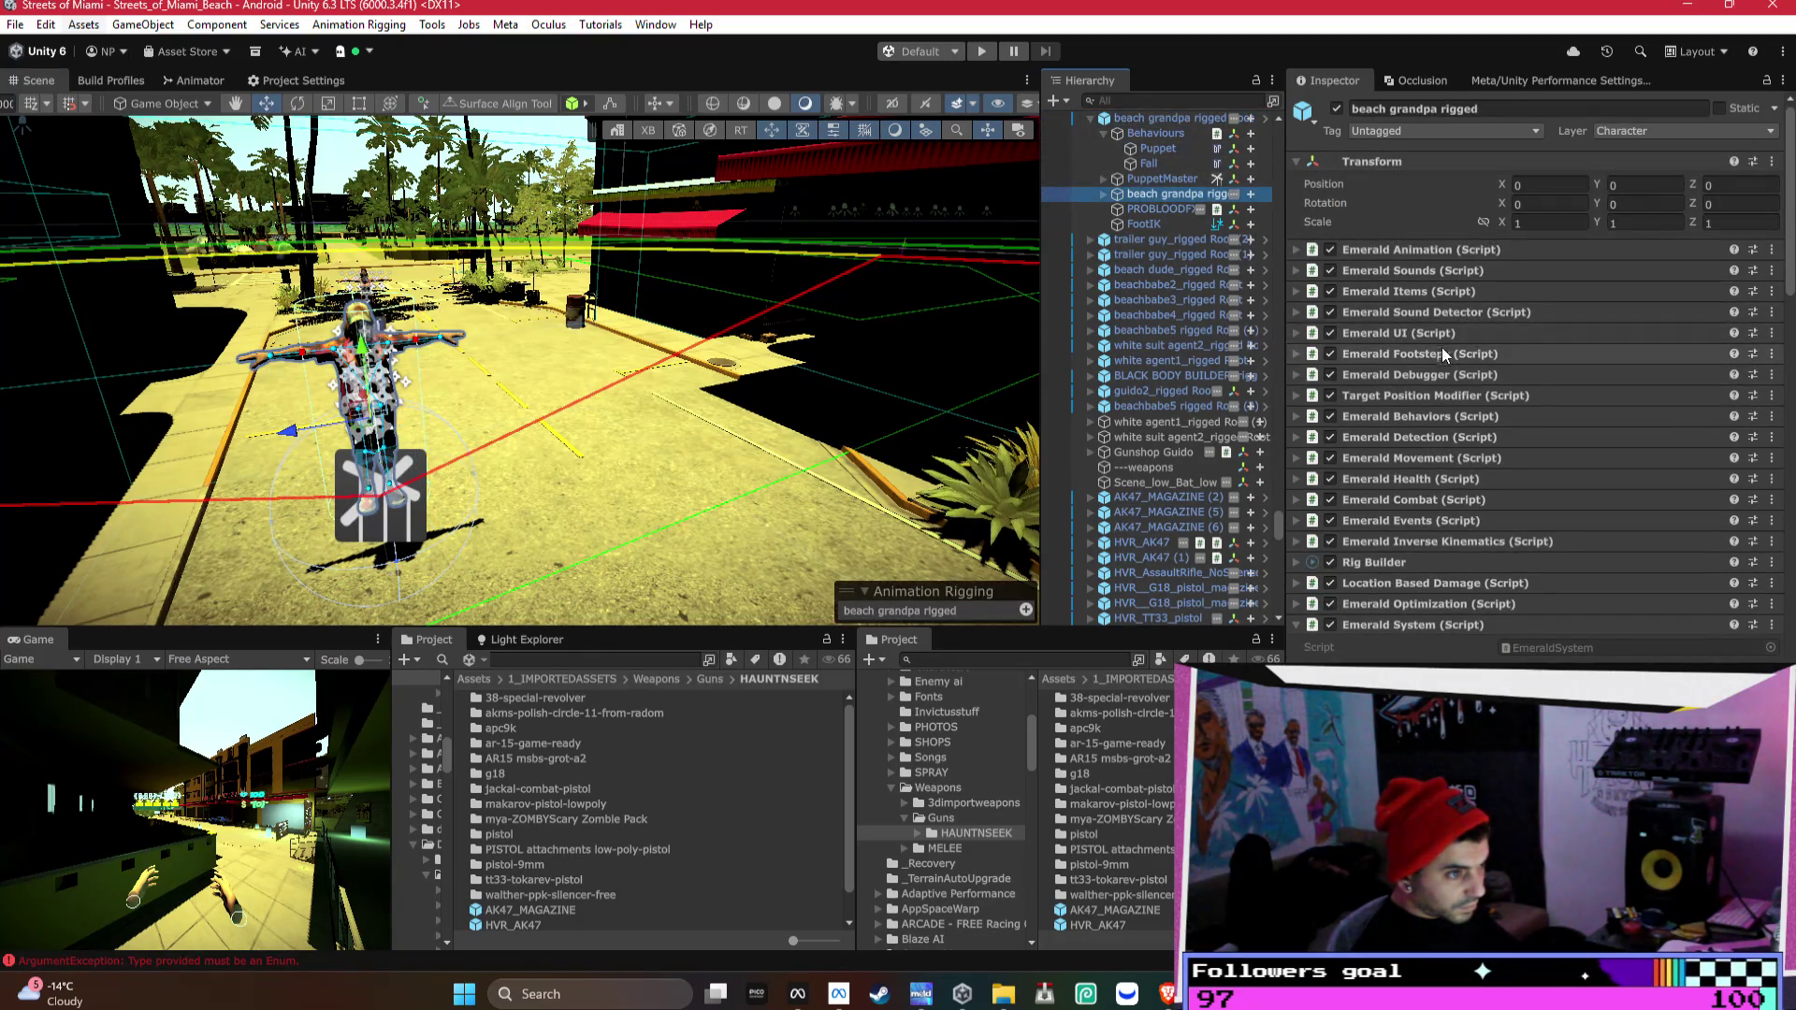
{"action": "left_click", "coordinate": [1420, 436]}
{"action": "left_click", "coordinate": [1421, 416]}
{"action": "scroll", "coordinate": [1478, 416], "scroll_direction": "down", "scroll_amount": 4}
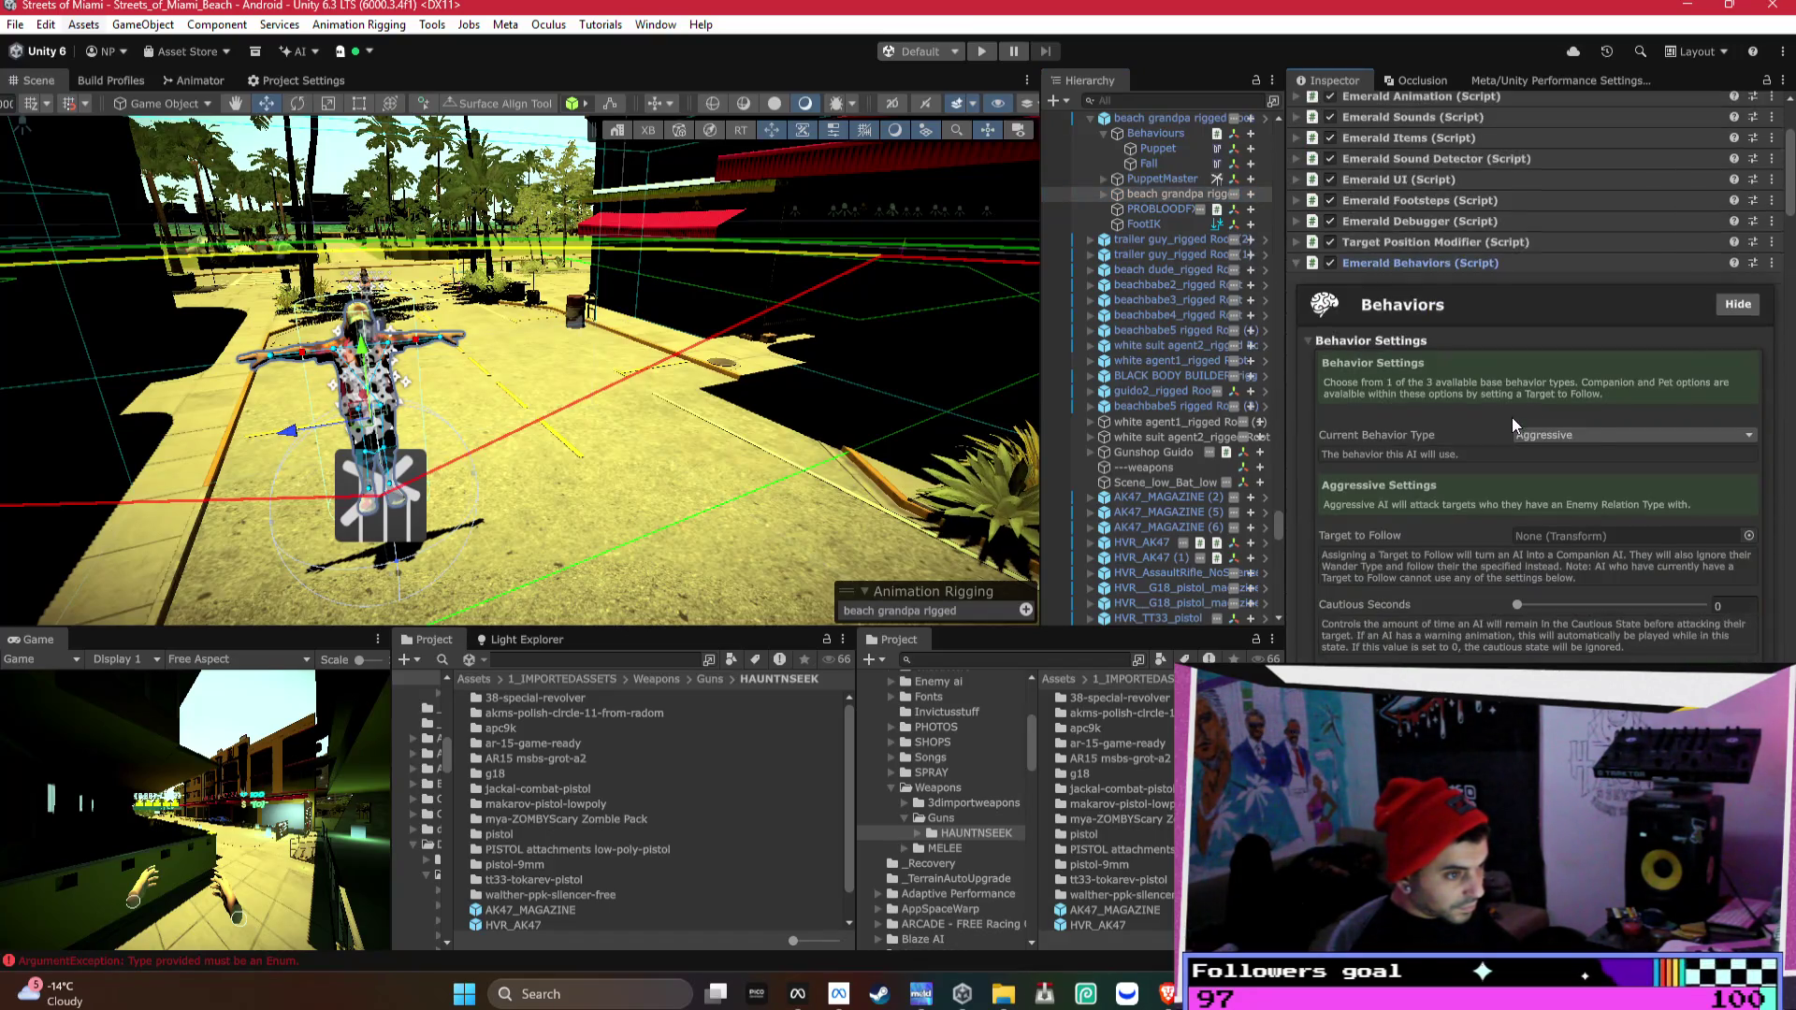
{"action": "left_click", "coordinate": [1599, 437]}
{"action": "left_click", "coordinate": [1581, 457]}
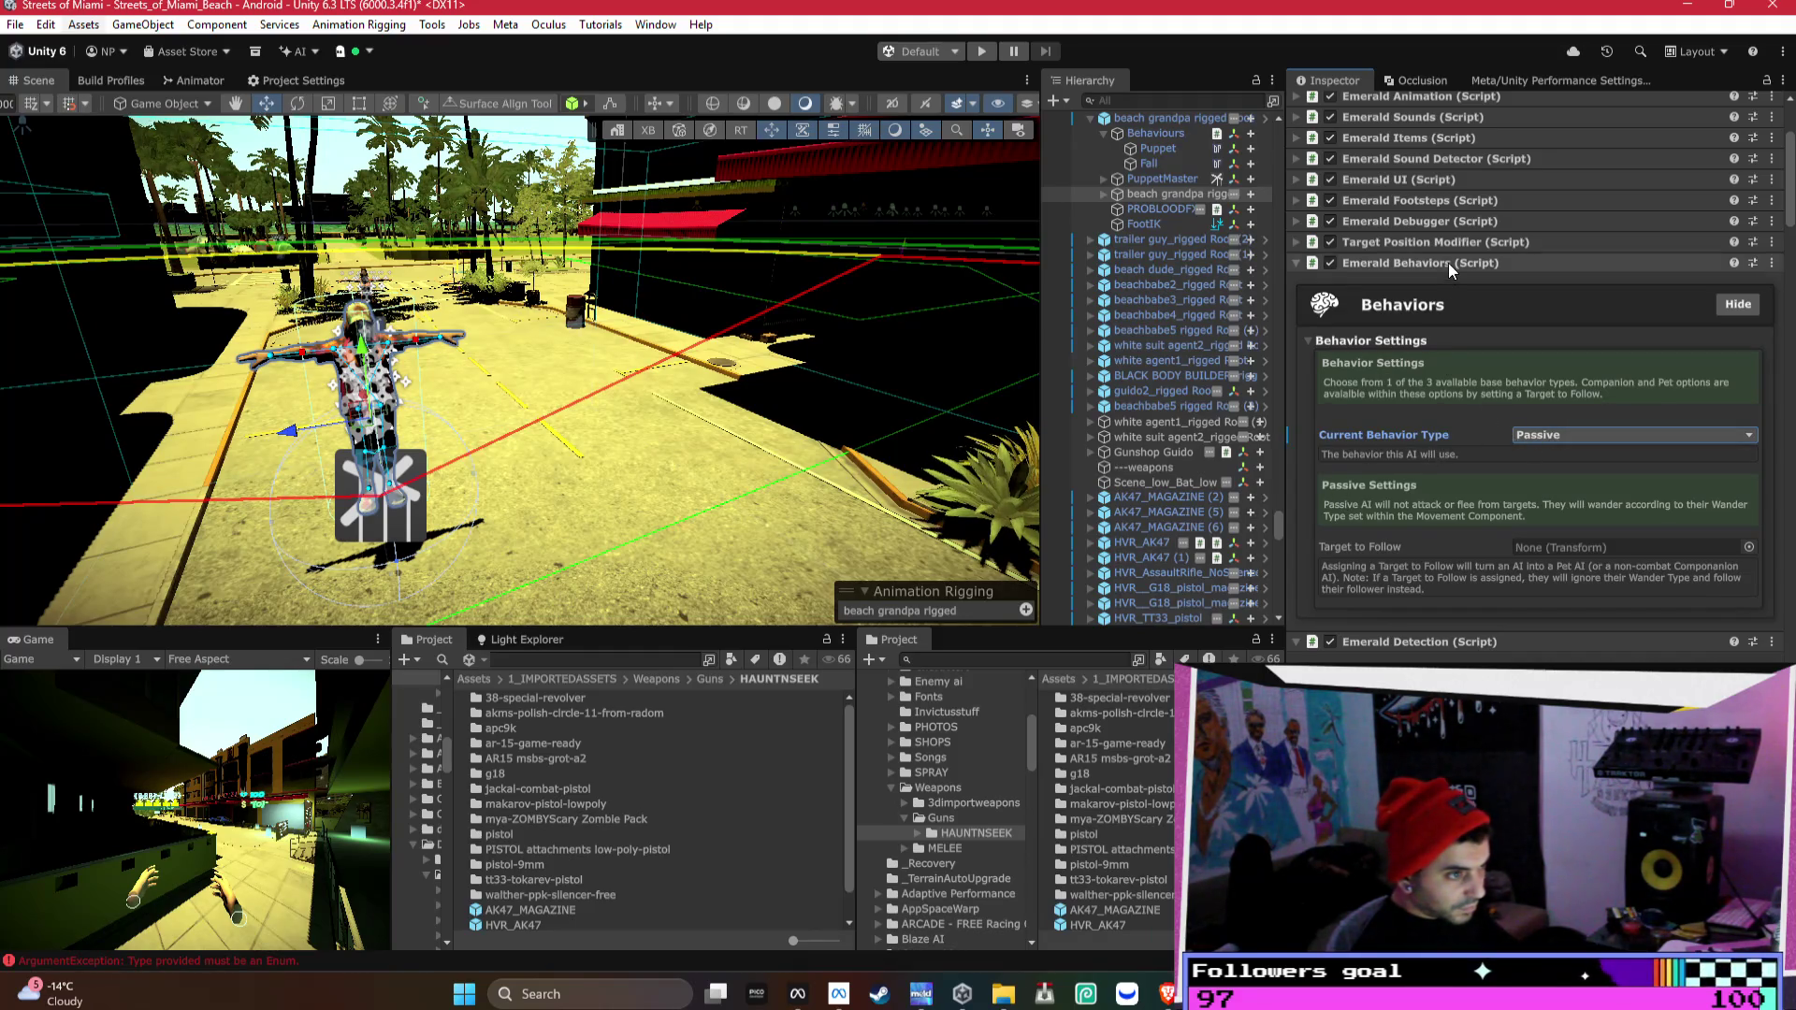
- Reposition and frame the beach grandpa character, then show the Android Build Profiles
{"action": "scroll", "coordinate": [1449, 266], "scroll_direction": "down", "scroll_amount": 1}
{"action": "scroll", "coordinate": [1450, 267], "scroll_direction": "down", "scroll_amount": 15}
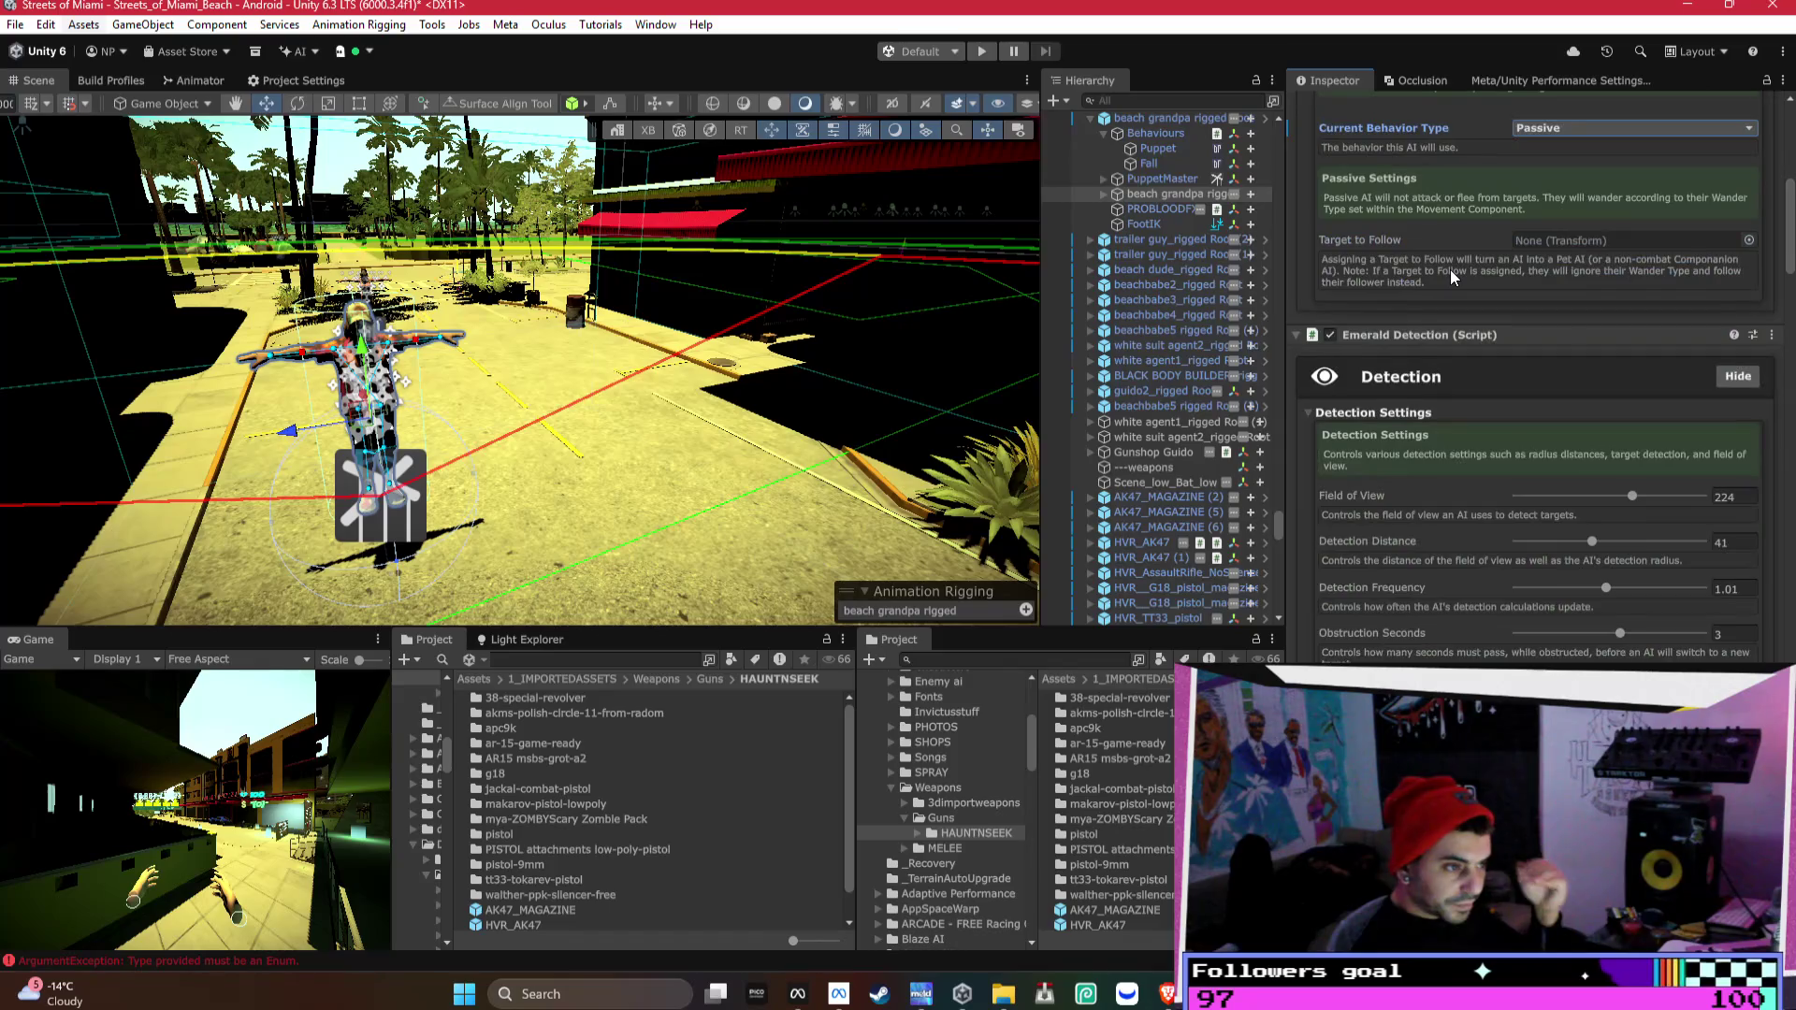
{"action": "scroll", "coordinate": [1453, 270], "scroll_direction": "down", "scroll_amount": 10}
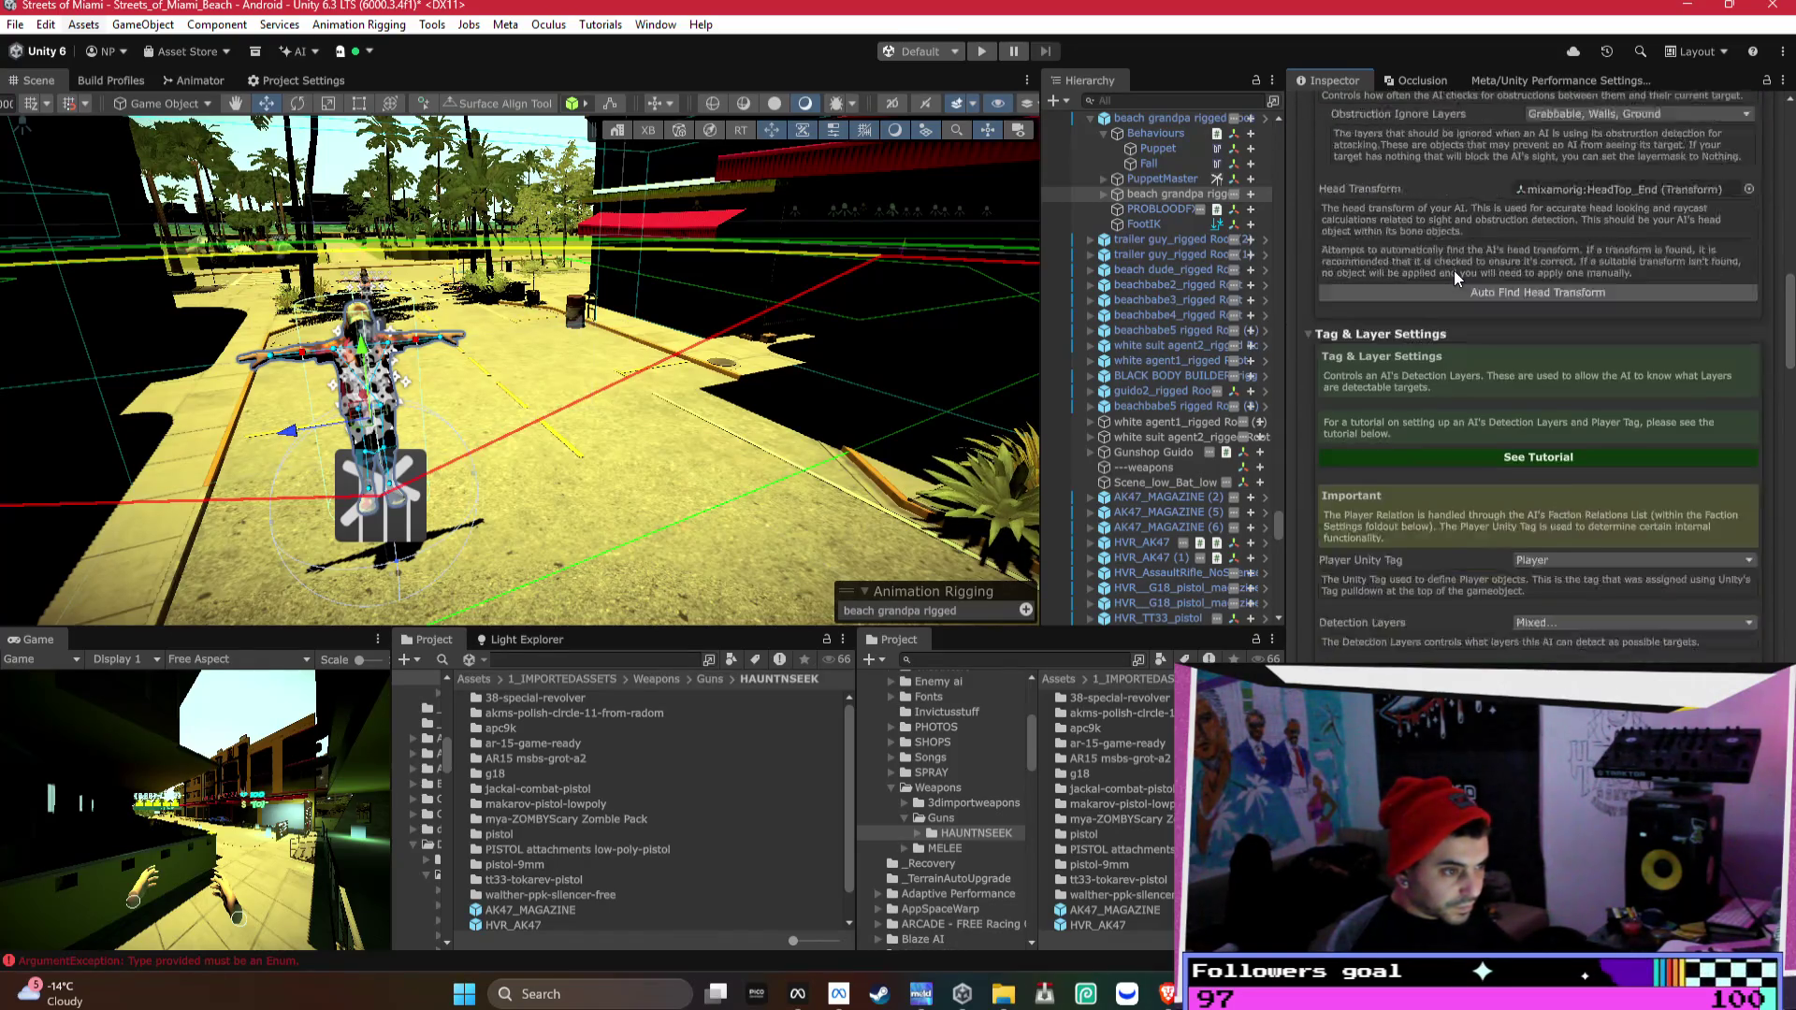
{"action": "scroll", "coordinate": [1455, 271], "scroll_direction": "down", "scroll_amount": 8}
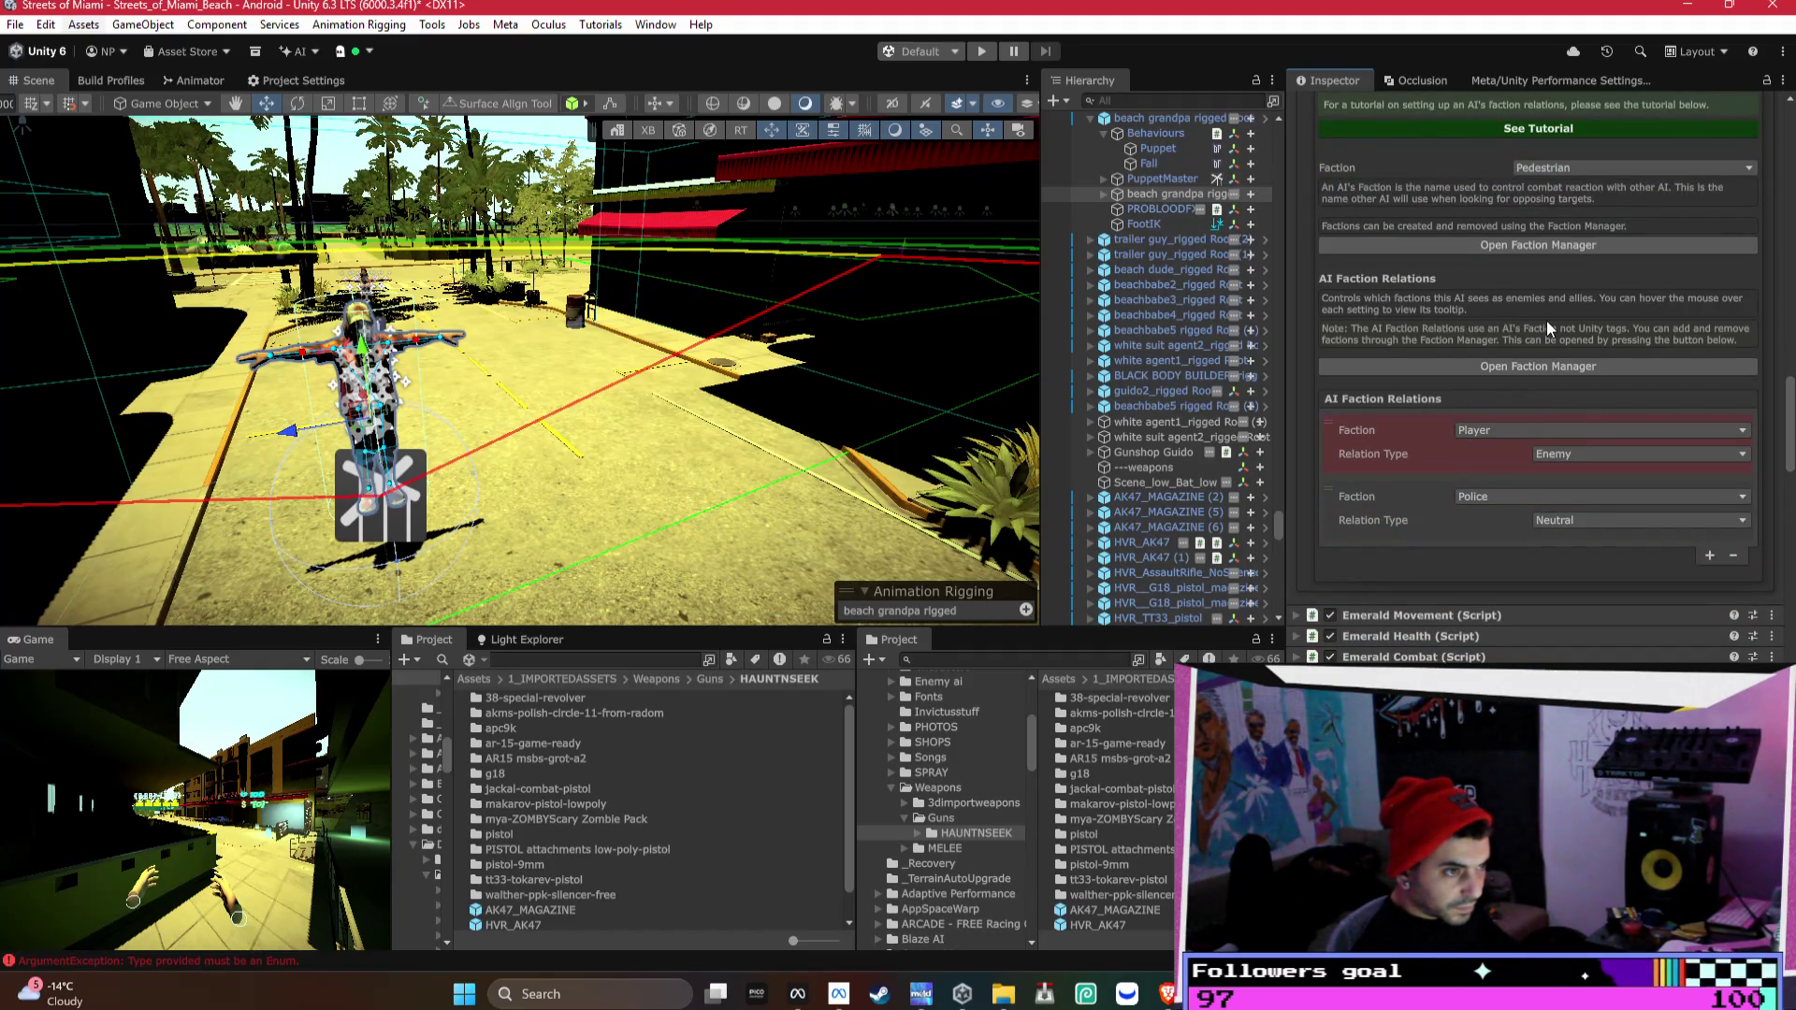
{"action": "mouse_move", "coordinate": [839, 309]}
{"action": "left_mouse_down"}
{"action": "mouse_move", "coordinate": [1164, 541]}
{"action": "mouse_move", "coordinate": [321, 305]}
{"action": "left_mouse_up"}
{"action": "mouse_move", "coordinate": [727, 387]}
{"action": "left_mouse_down"}
{"action": "mouse_move", "coordinate": [661, 361]}
{"action": "mouse_move", "coordinate": [563, 365]}
{"action": "mouse_move", "coordinate": [655, 269]}
{"action": "left_mouse_up"}
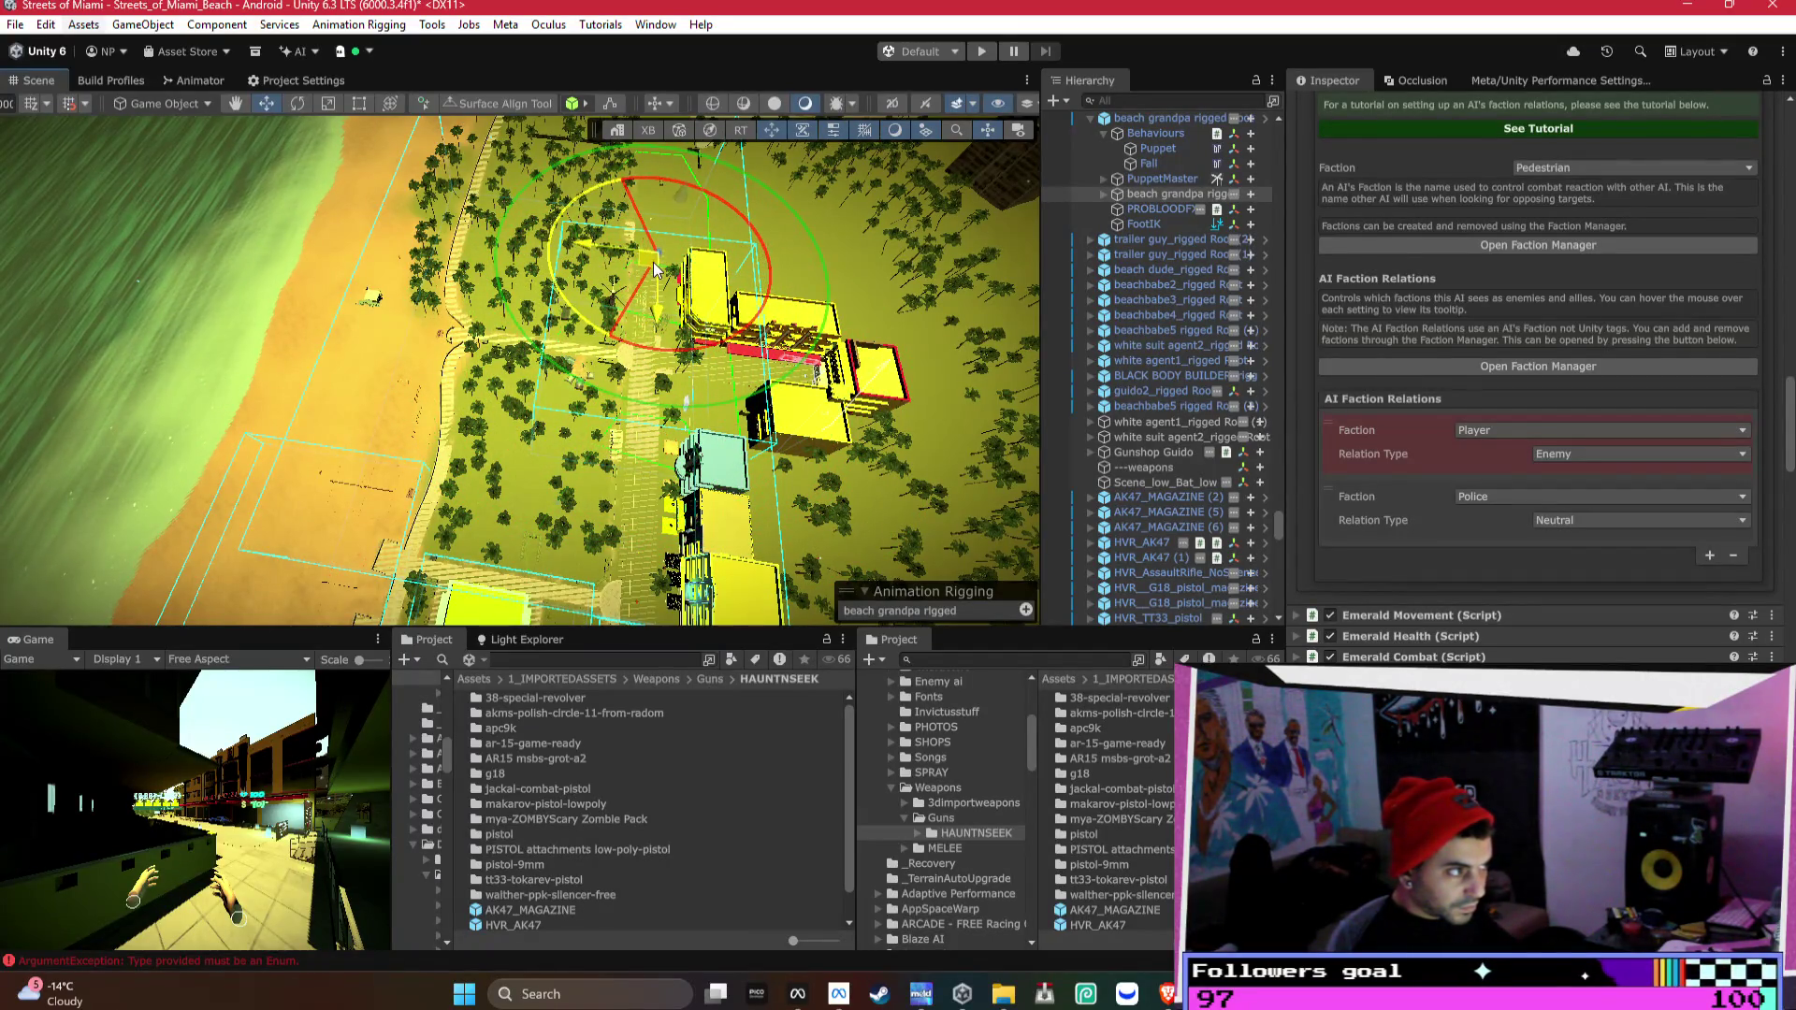
{"action": "key", "text": "f"}
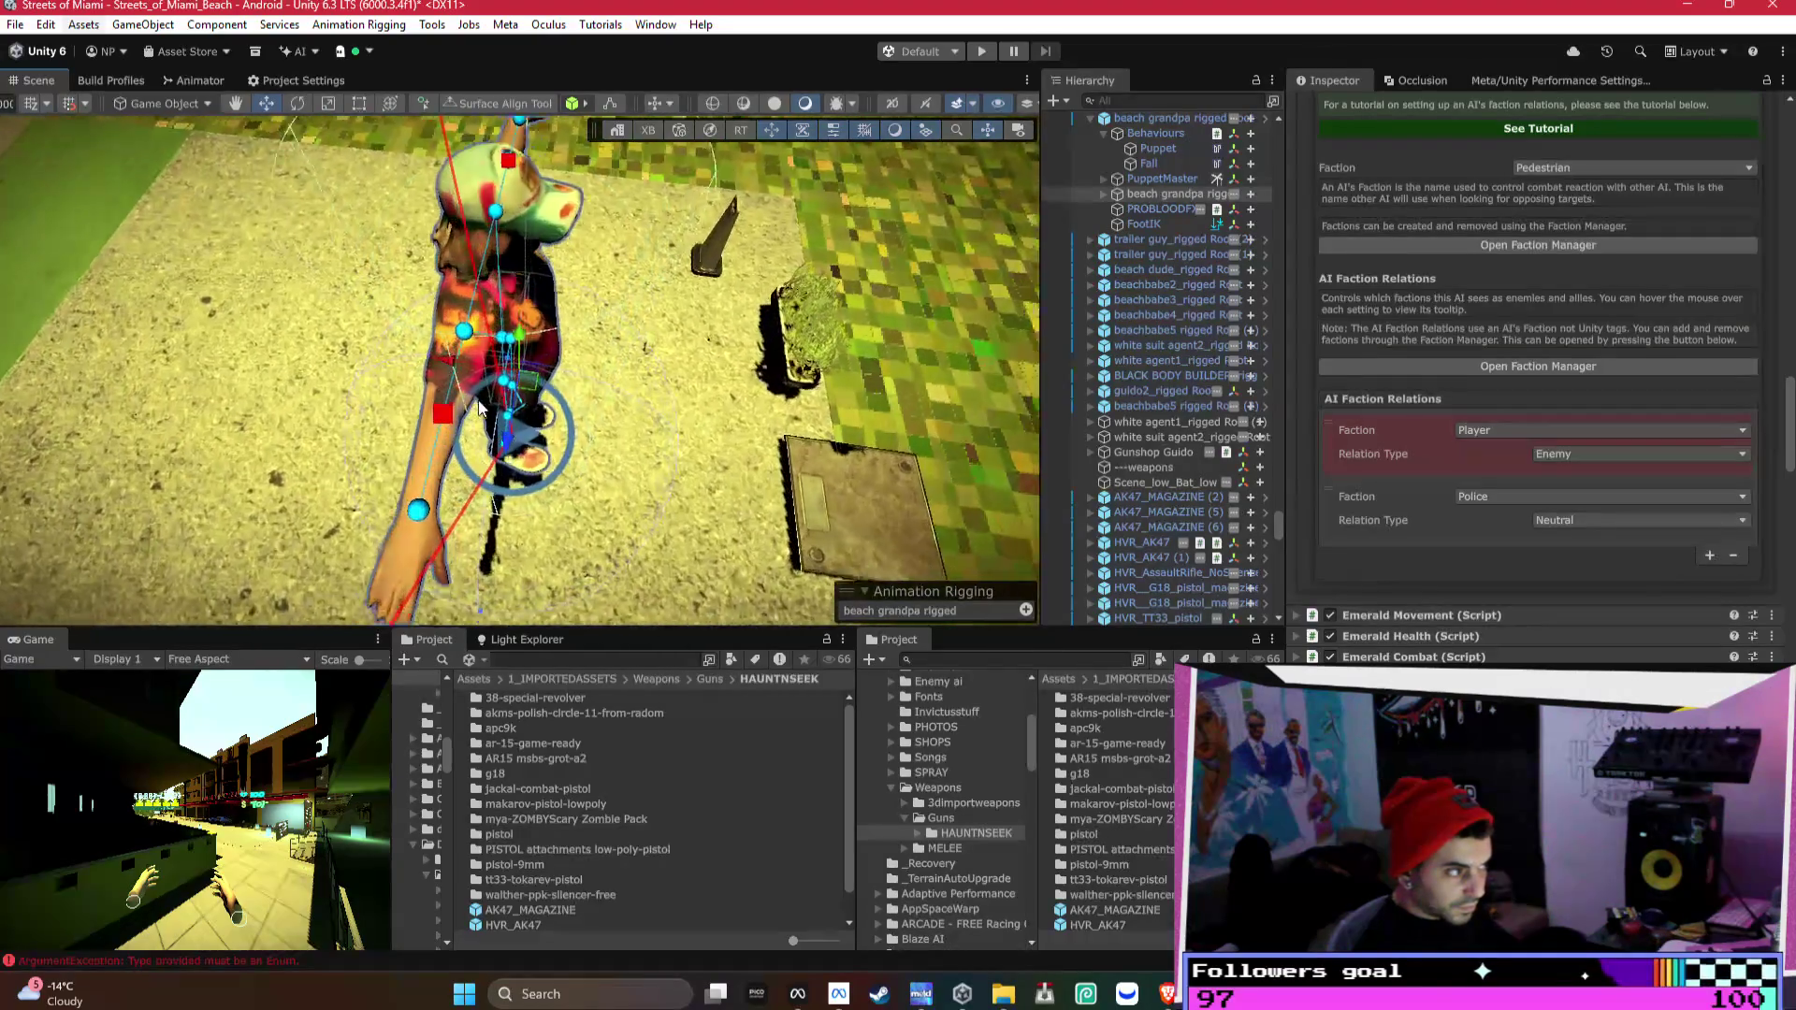
{"action": "mouse_move", "coordinate": [479, 408]}
{"action": "left_mouse_down"}
{"action": "mouse_move", "coordinate": [1192, 267]}
{"action": "mouse_move", "coordinate": [660, 268]}
{"action": "mouse_move", "coordinate": [676, 306]}
{"action": "mouse_move", "coordinate": [1202, 491]}
{"action": "left_mouse_up"}
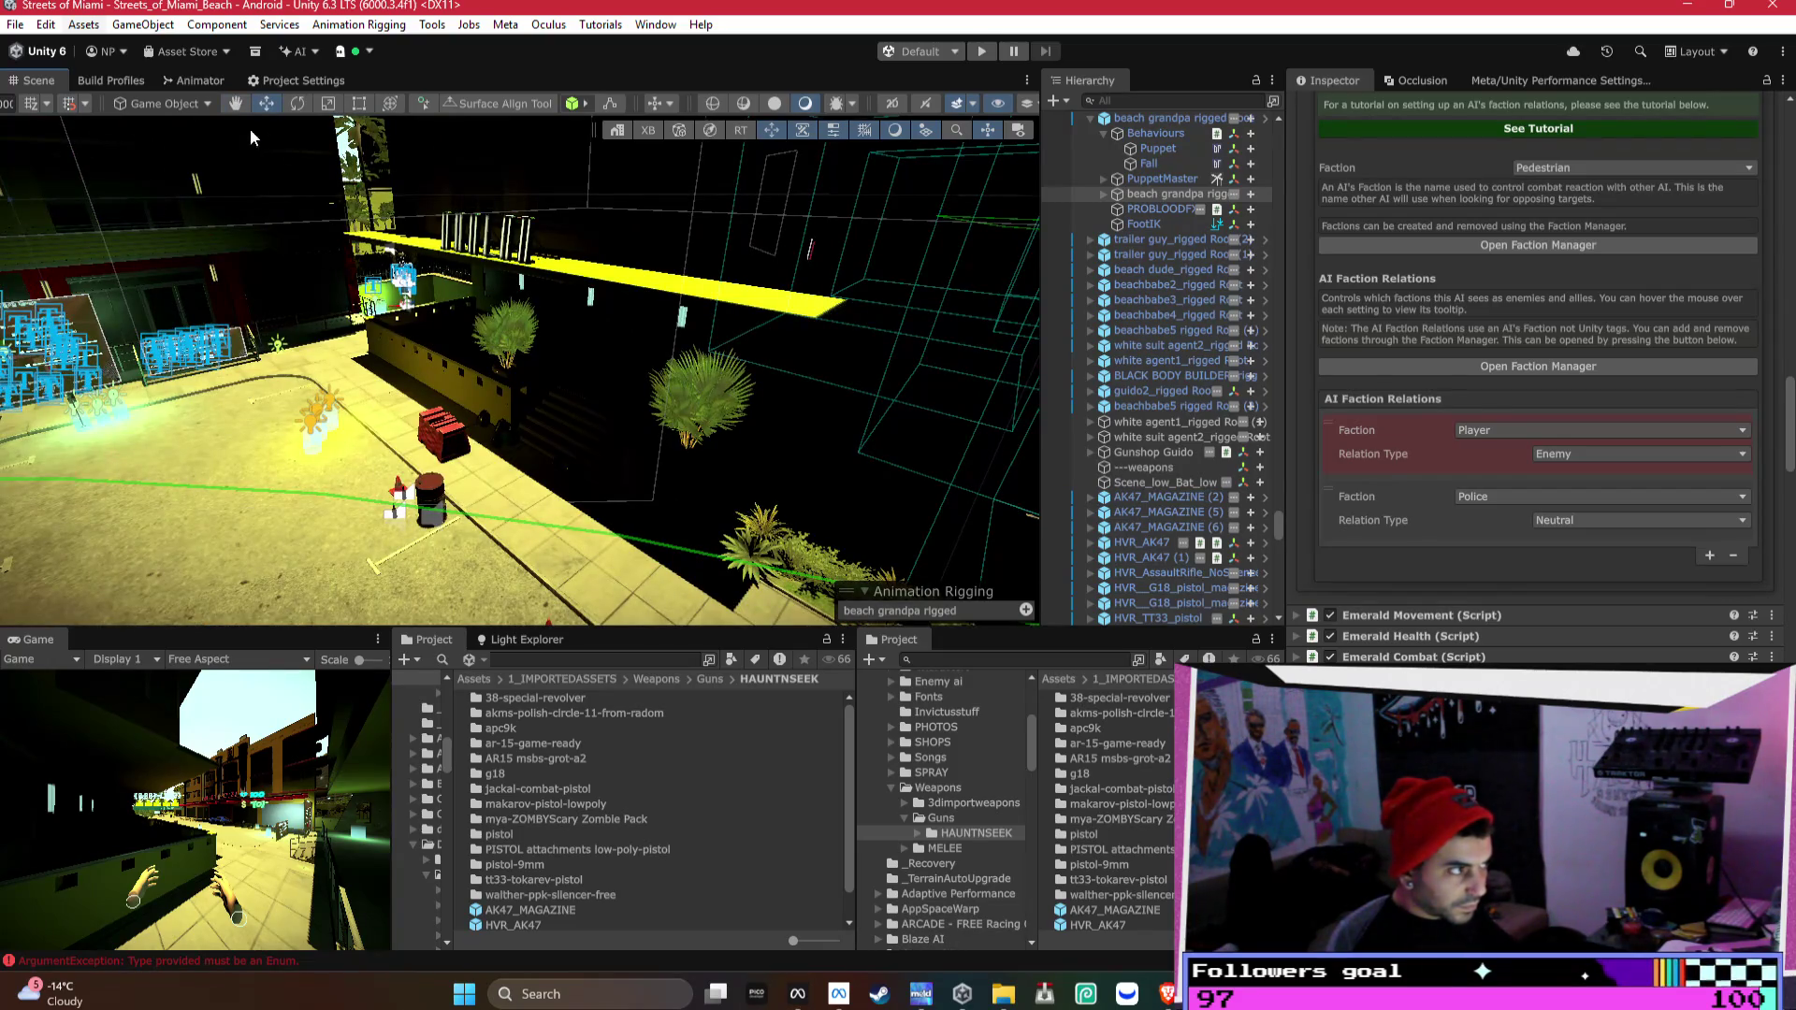
{"action": "left_click", "coordinate": [110, 81]}
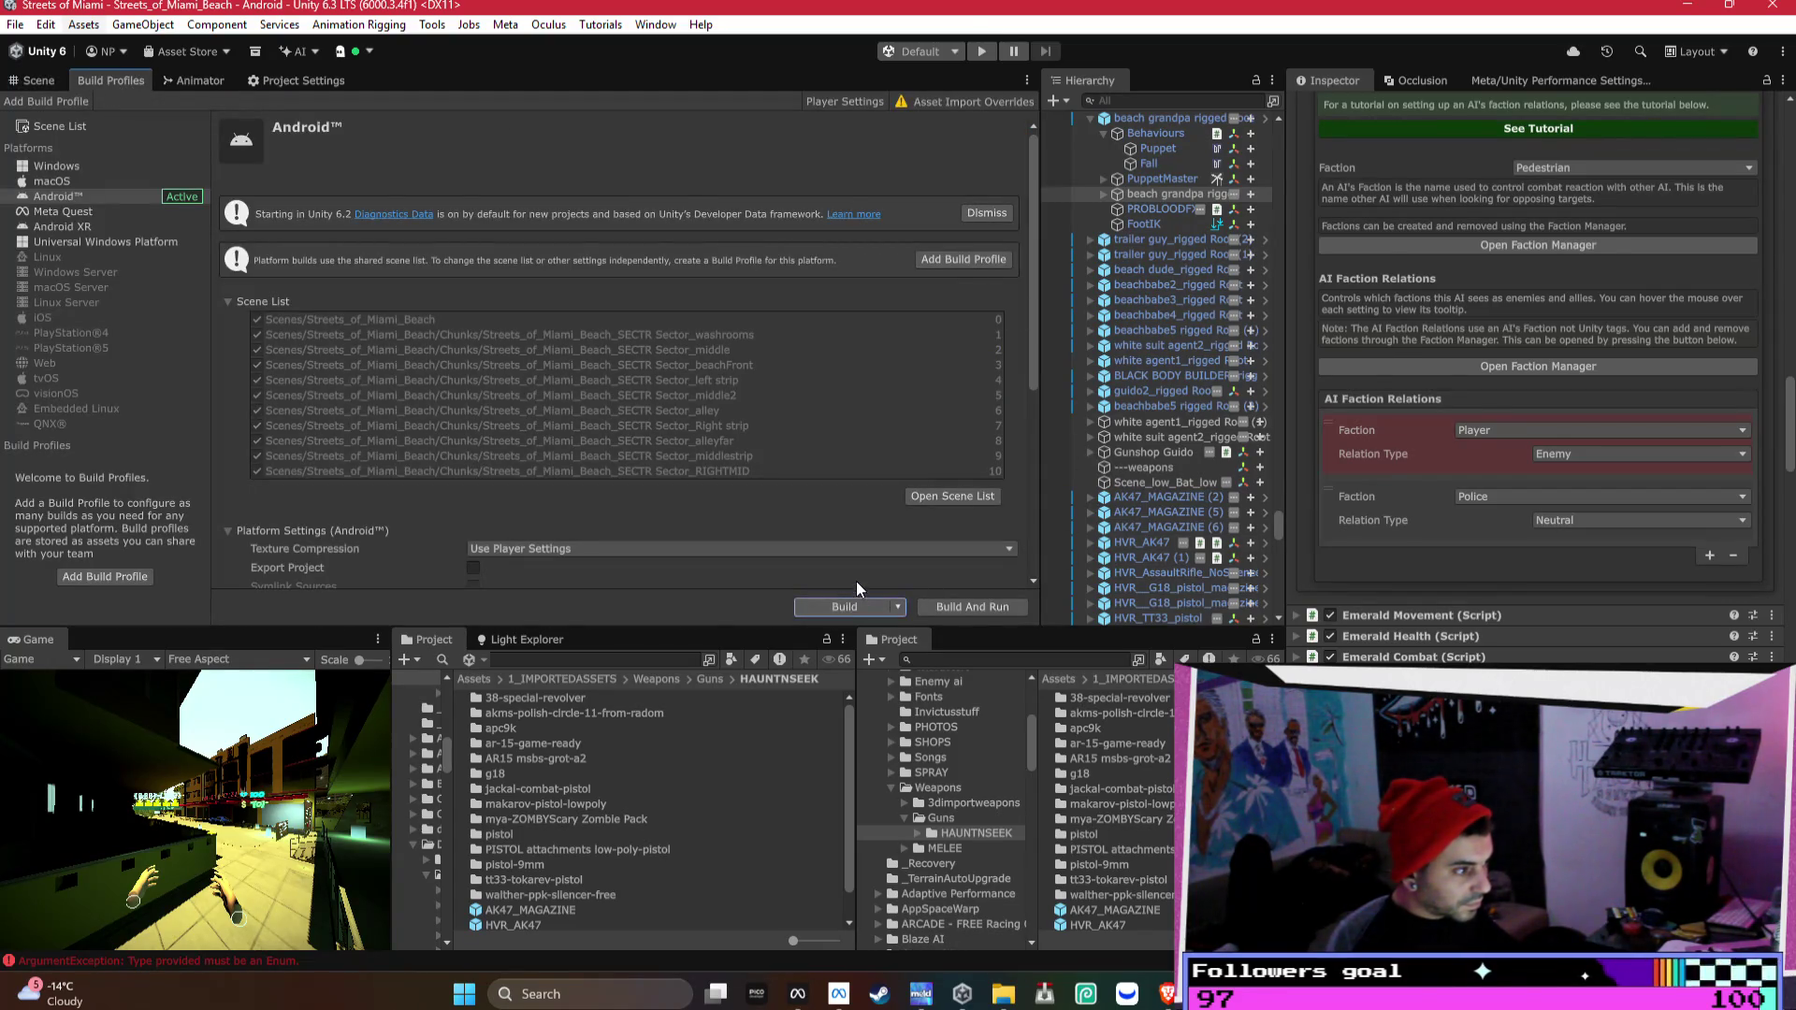
- Build the Android player to the Desktop, replacing the existing file, and switch to Trello
{"action": "left_click", "coordinate": [844, 606]}
{"action": "left_click", "coordinate": [952, 707]}
{"action": "left_click", "coordinate": [954, 502]}
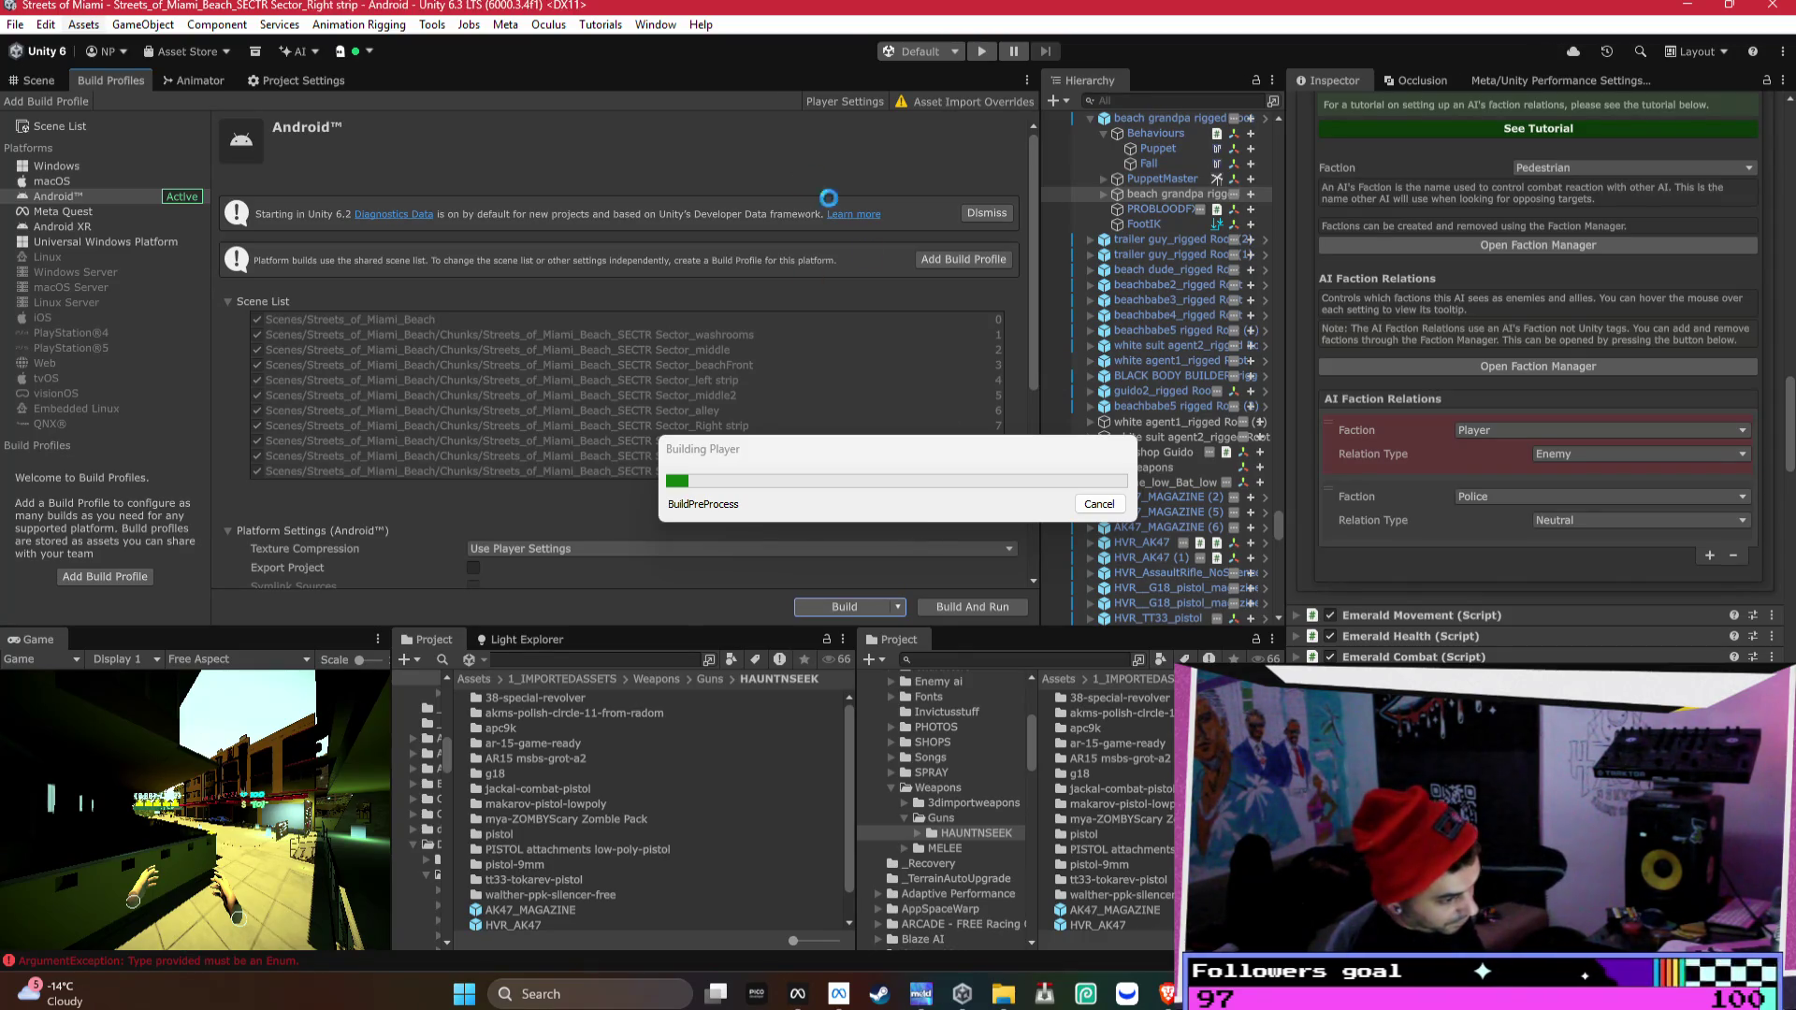
{"action": "left_click", "coordinate": [1167, 993]}
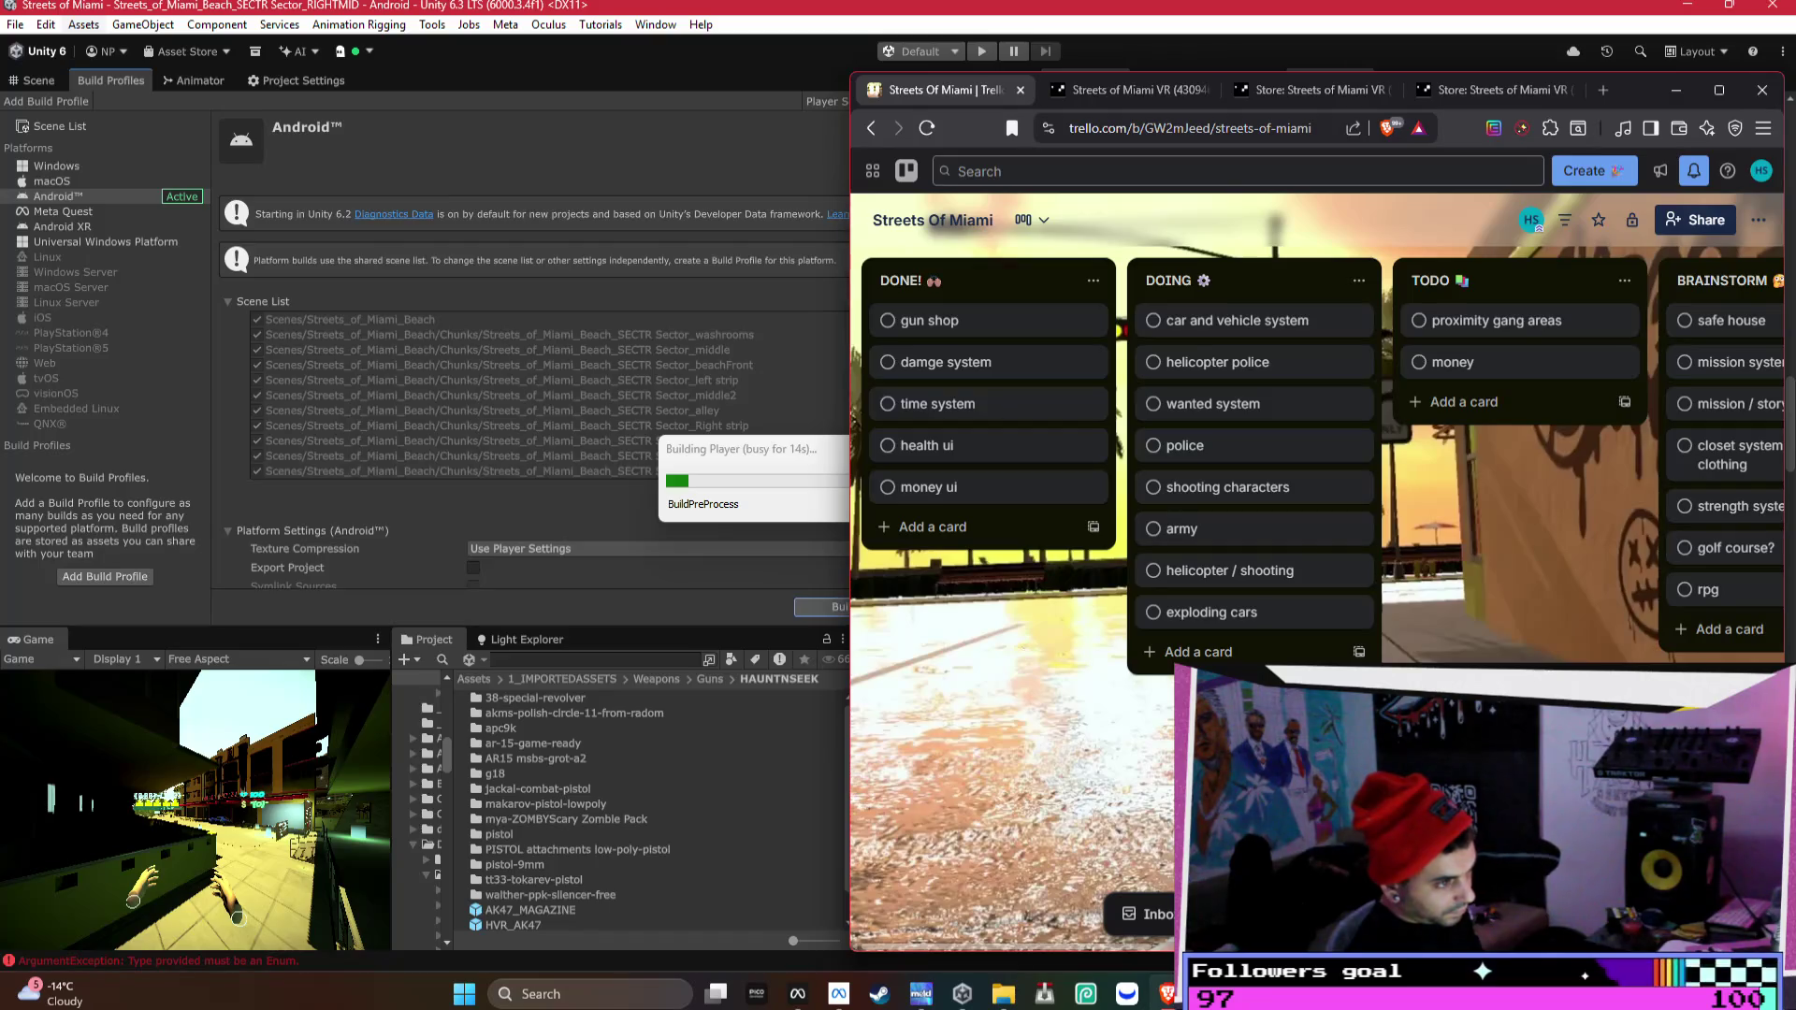
- Create a 'testing' list and move it to the start of the board
{"action": "scroll", "coordinate": [1309, 467], "scroll_direction": "right", "scroll_amount": 10}
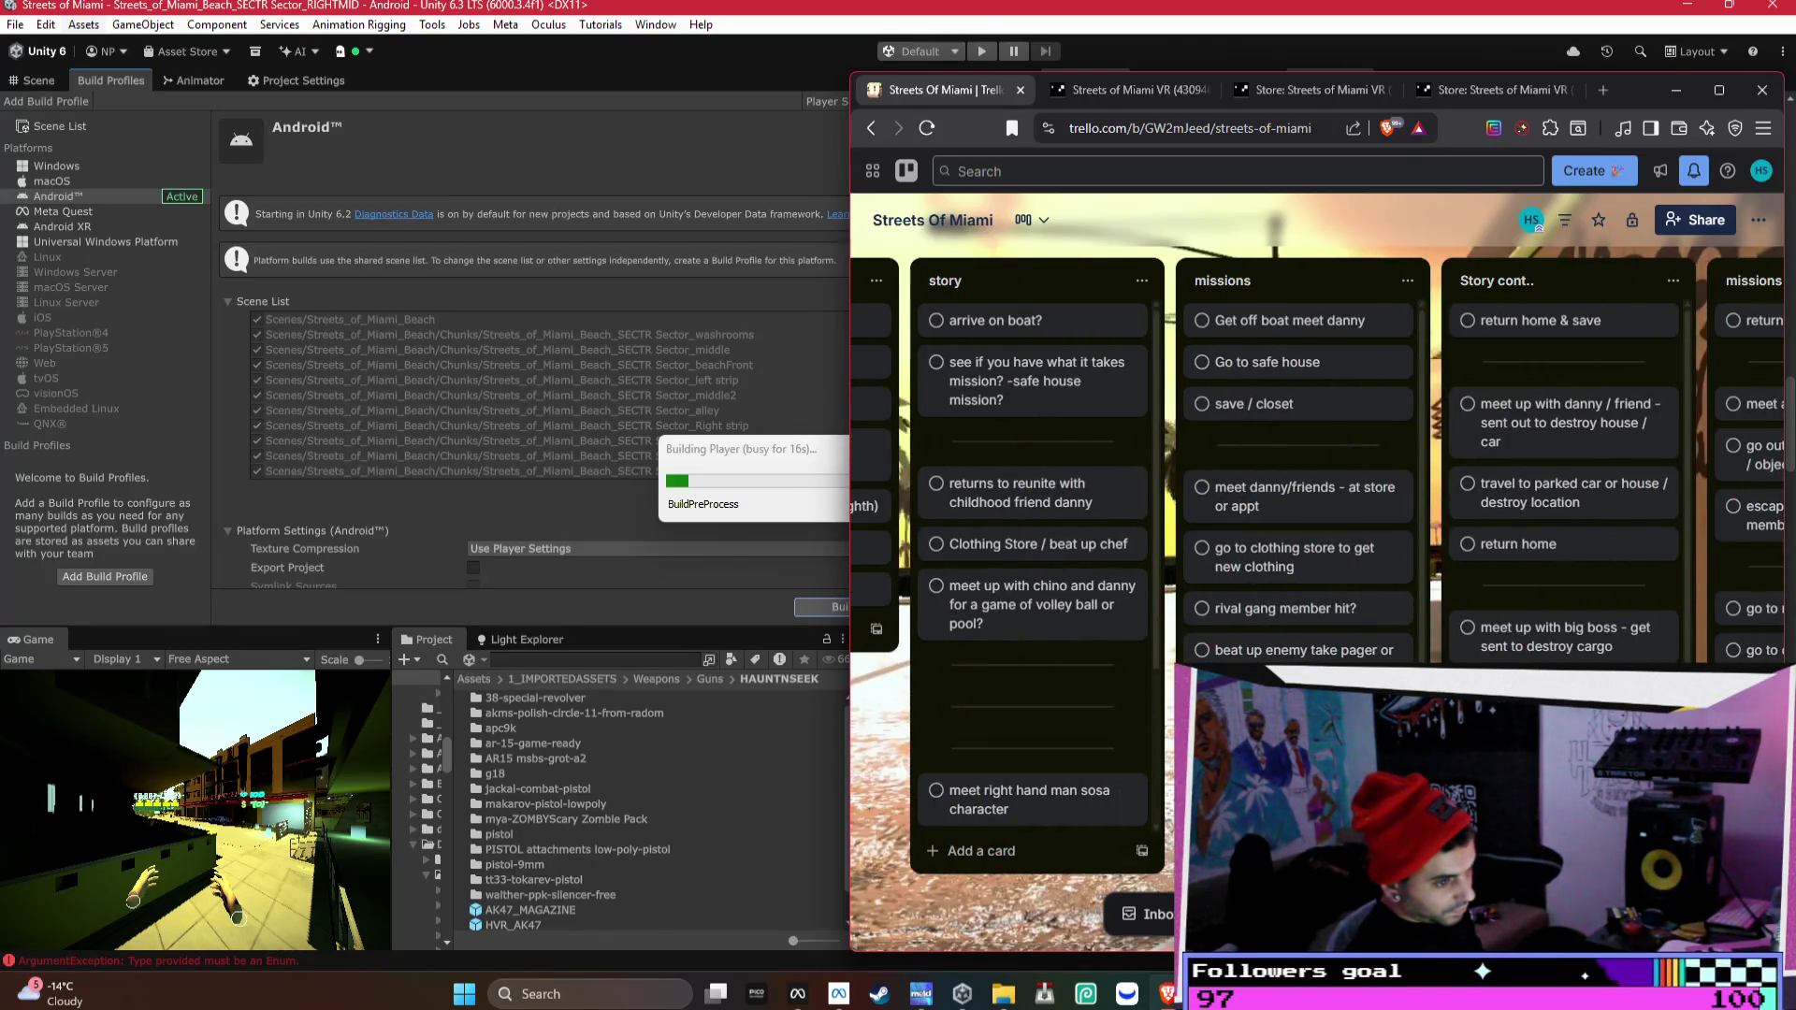
{"action": "scroll", "coordinate": [1656, 559], "scroll_direction": "right", "scroll_amount": 5}
{"action": "left_click", "coordinate": [1584, 262]}
{"action": "type", "text": "testing"}
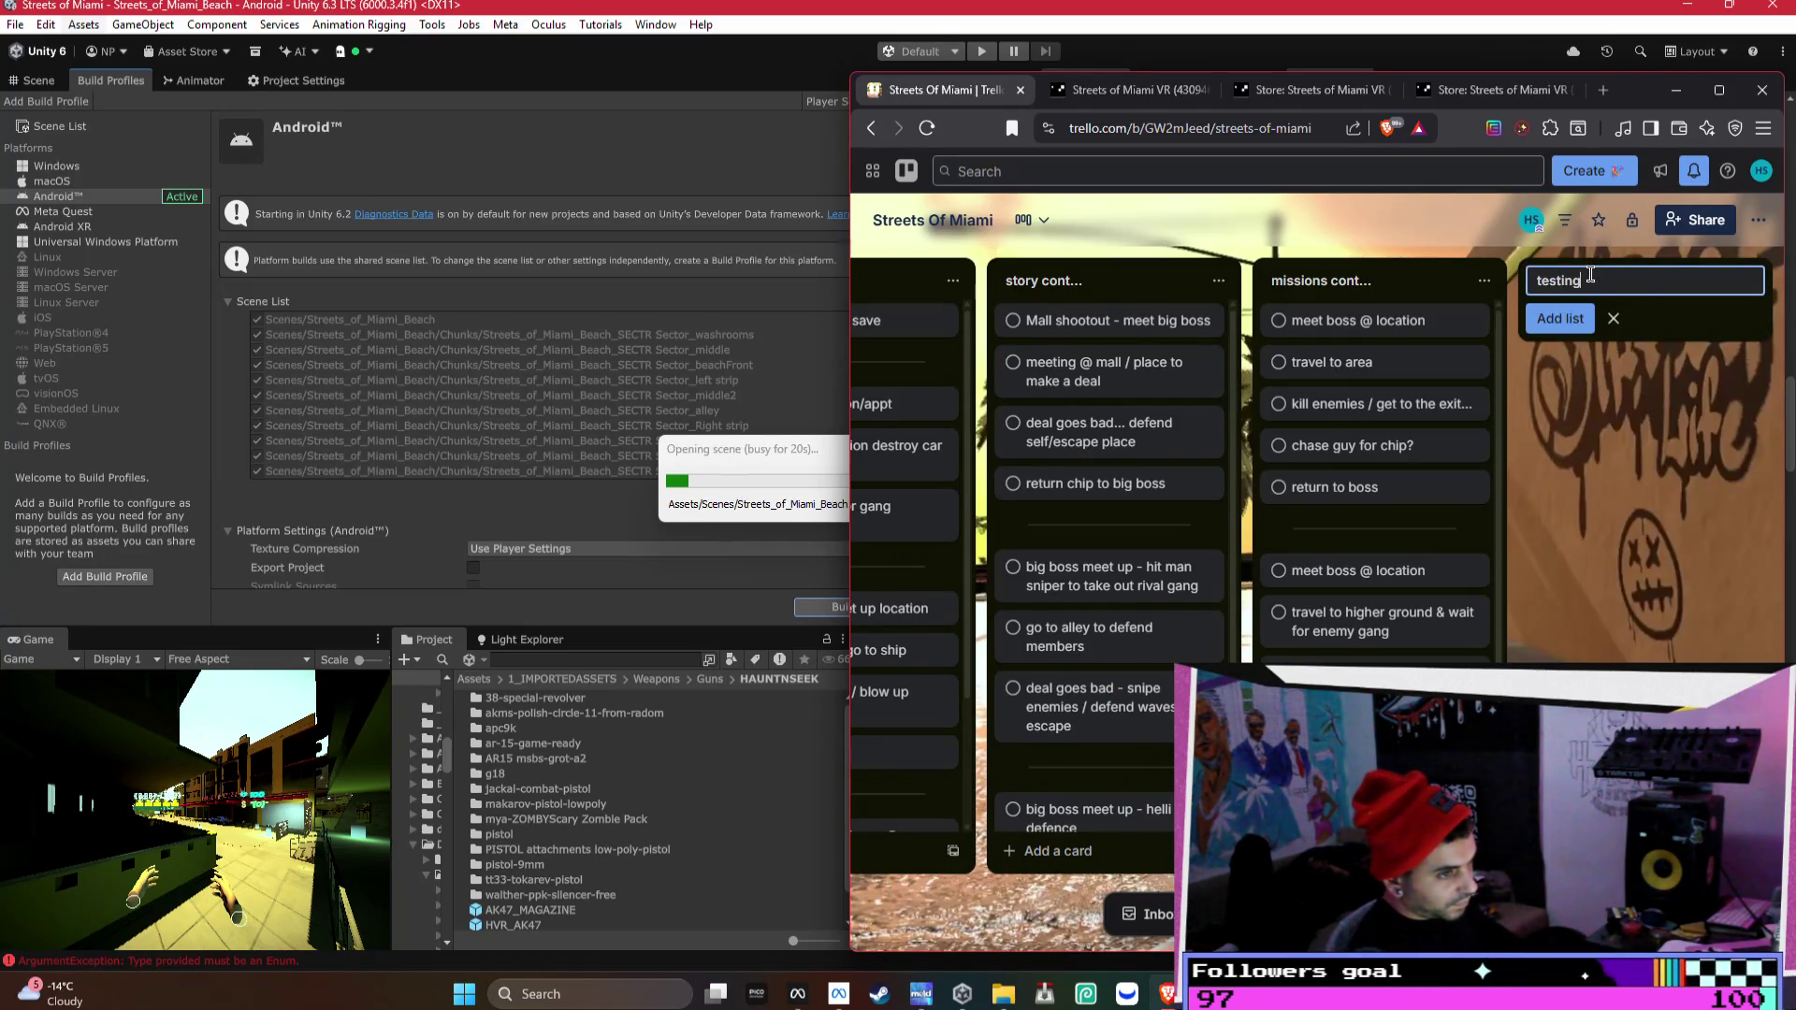
{"action": "key", "text": "Return"}
{"action": "left_click_drag", "start_coordinate": [1494, 292], "coordinate": [927, 318]}
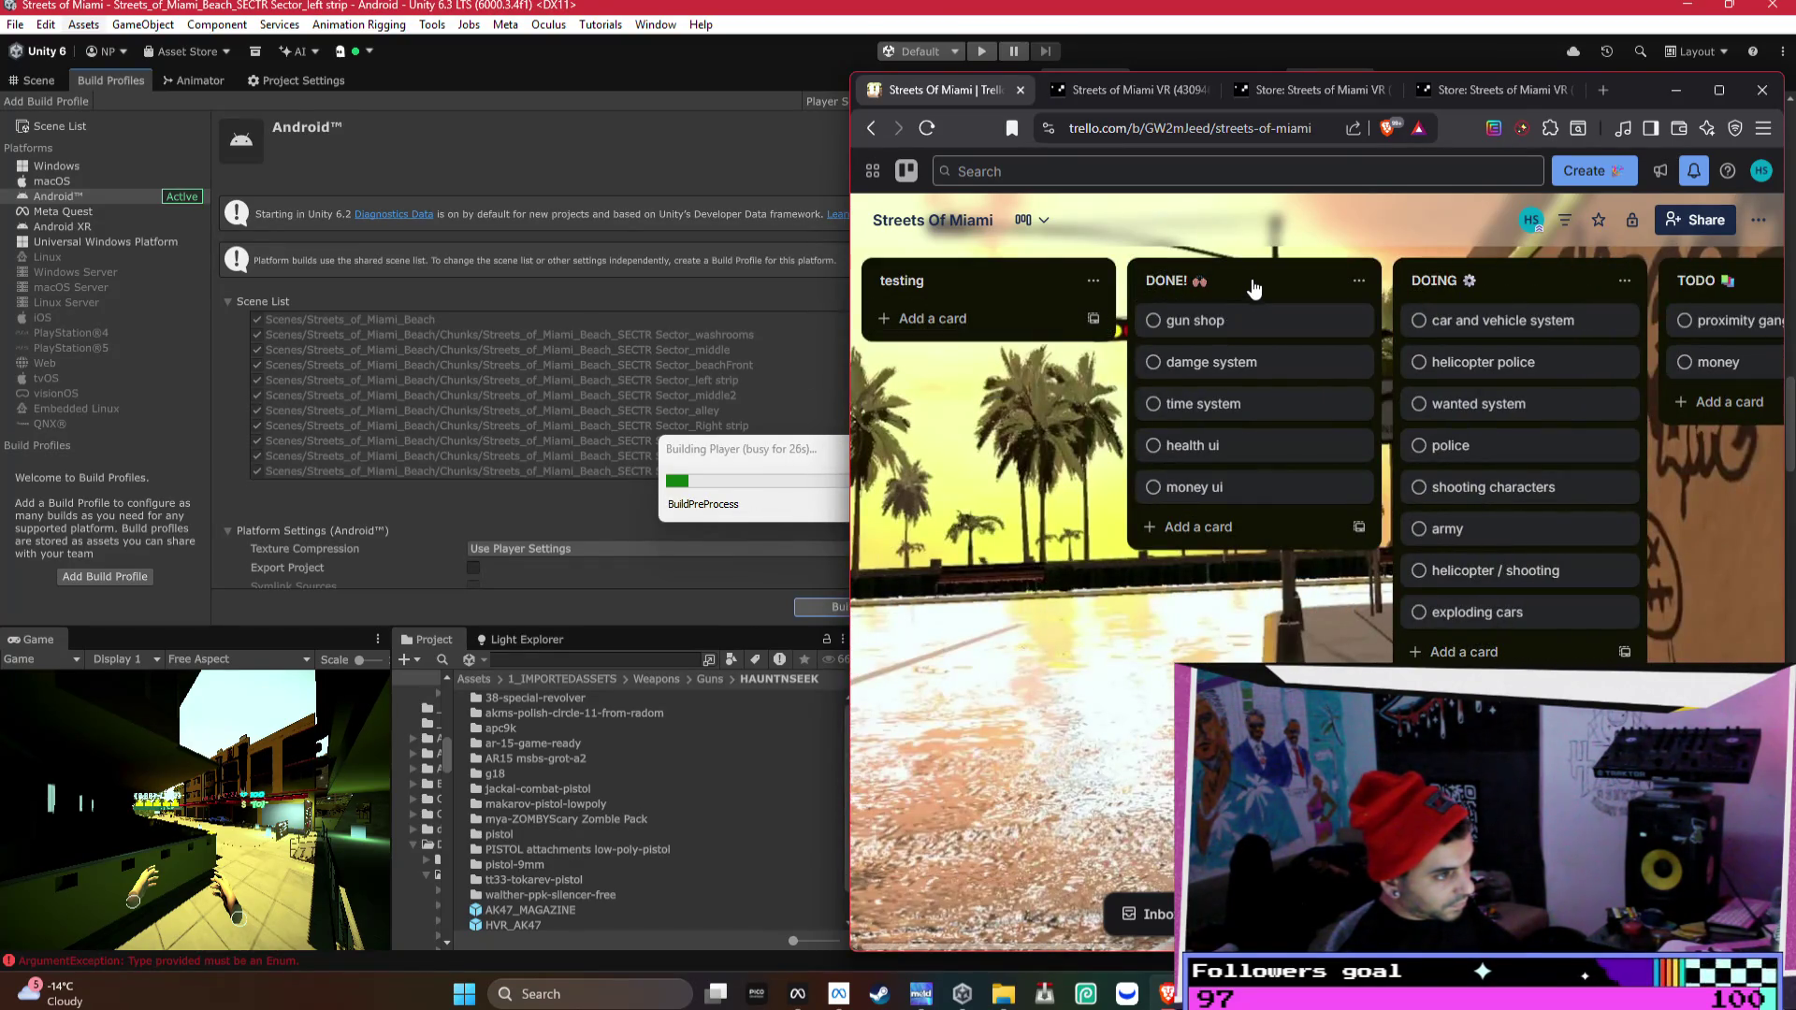
- Rearrange the lists so DONE! sits after BRAINSTORM
{"action": "left_click_drag", "start_coordinate": [1261, 283], "coordinate": [1592, 290]}
{"action": "left_click_drag", "start_coordinate": [1558, 623], "coordinate": [1029, 659]}
{"action": "mouse_move", "coordinate": [939, 260]}
{"action": "left_mouse_down"}
{"action": "mouse_move", "coordinate": [1431, 271]}
{"action": "mouse_move", "coordinate": [1491, 481]}
{"action": "left_mouse_up"}
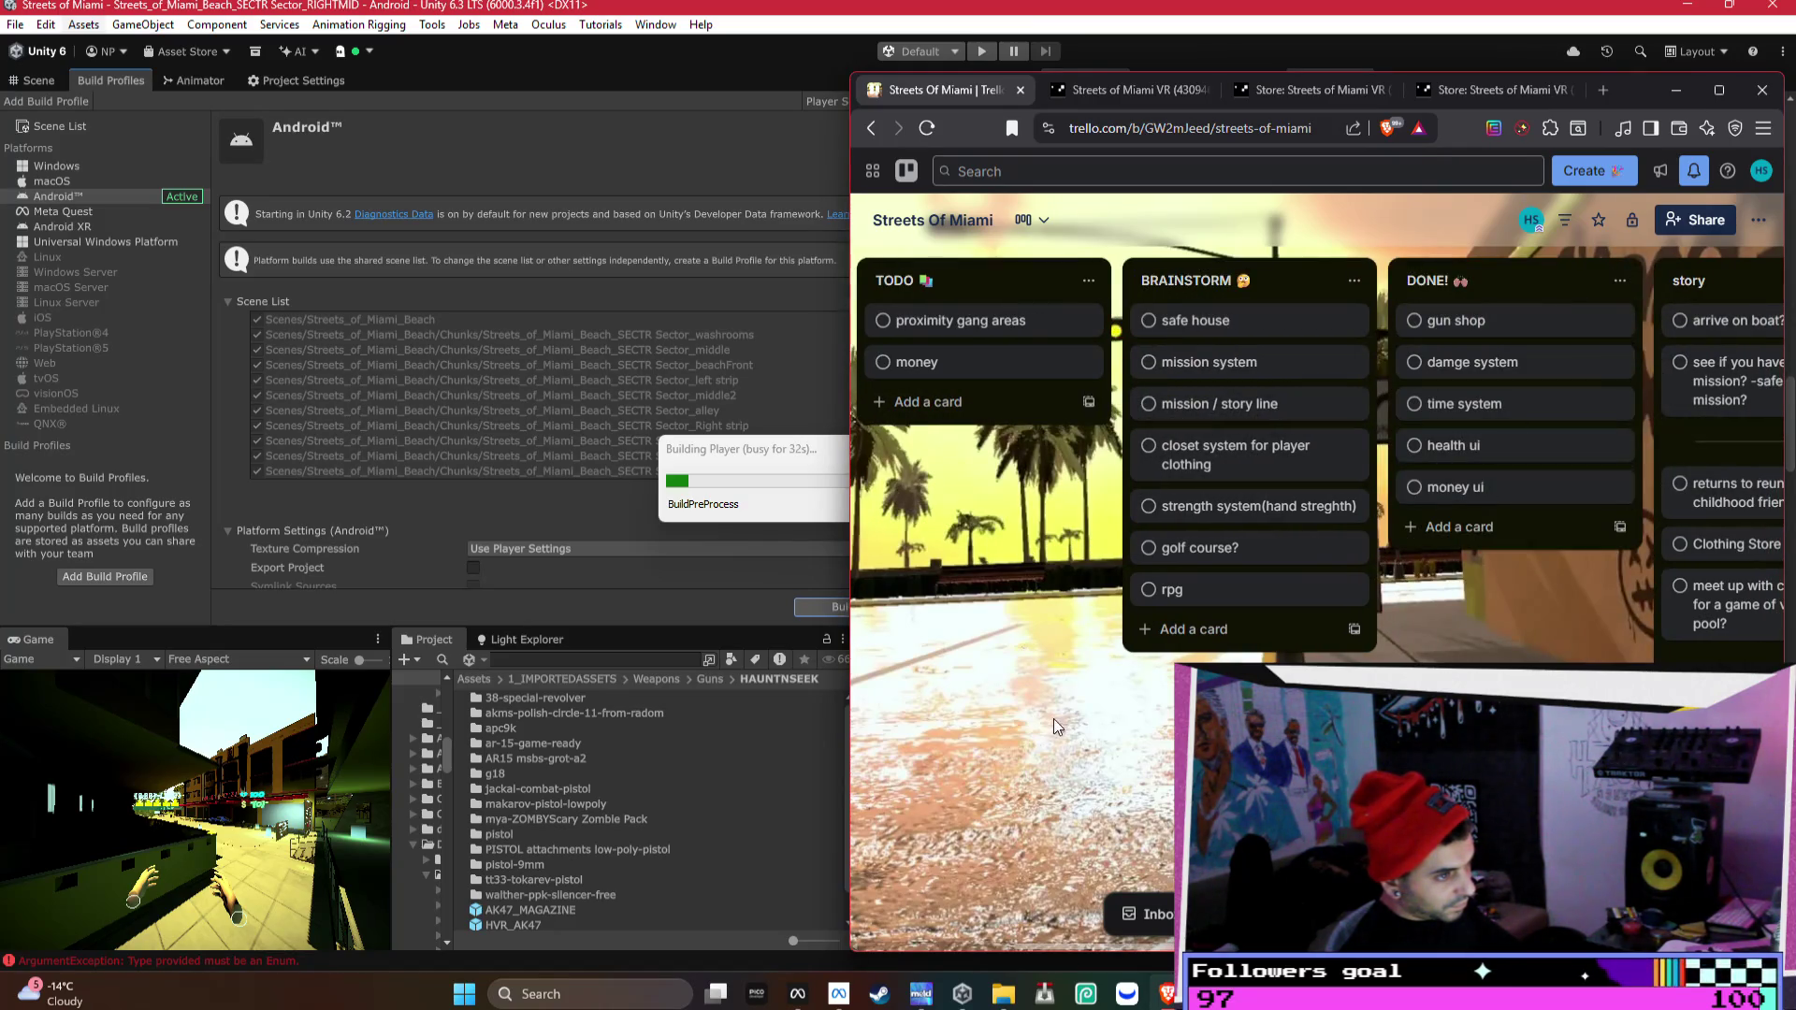
{"action": "left_click_drag", "start_coordinate": [1056, 726], "coordinate": [1592, 725]}
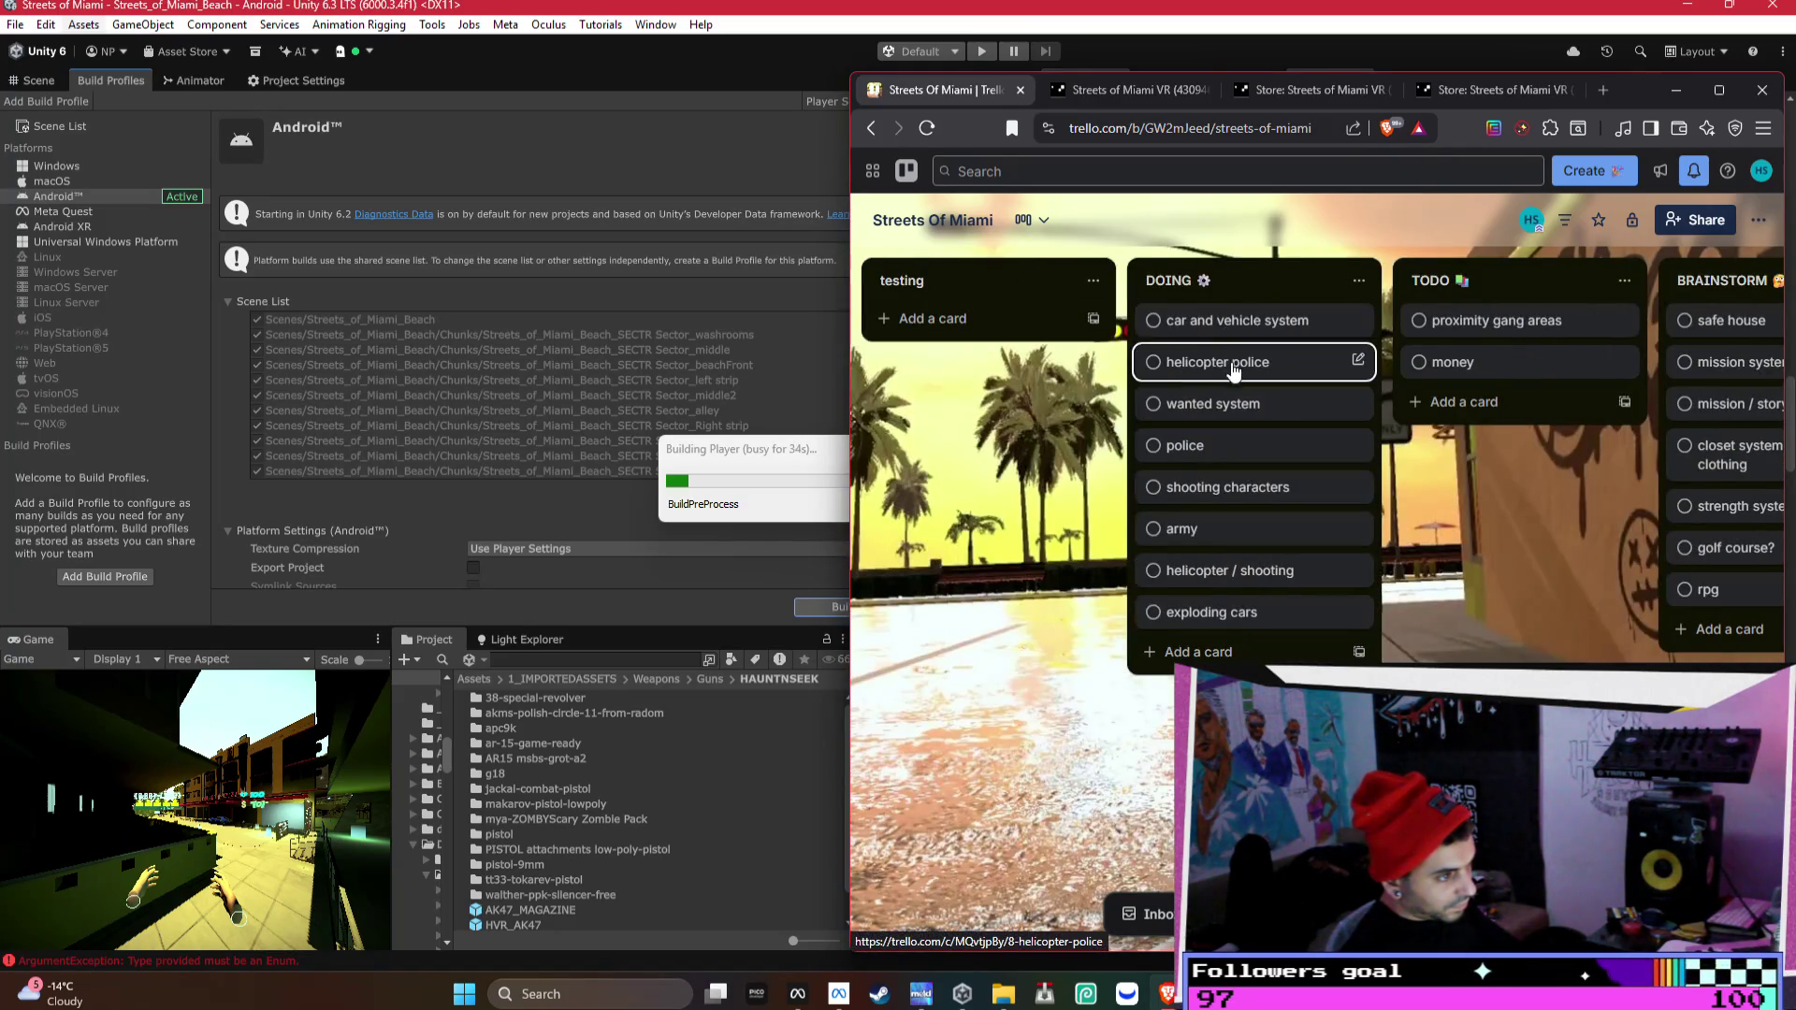
- Move the helicopter police, car and vehicle system, wanted system and helicopter / shooting cards into testing
{"action": "left_click_drag", "start_coordinate": [1244, 365], "coordinate": [921, 400]}
{"action": "left_click_drag", "start_coordinate": [1300, 323], "coordinate": [991, 320]}
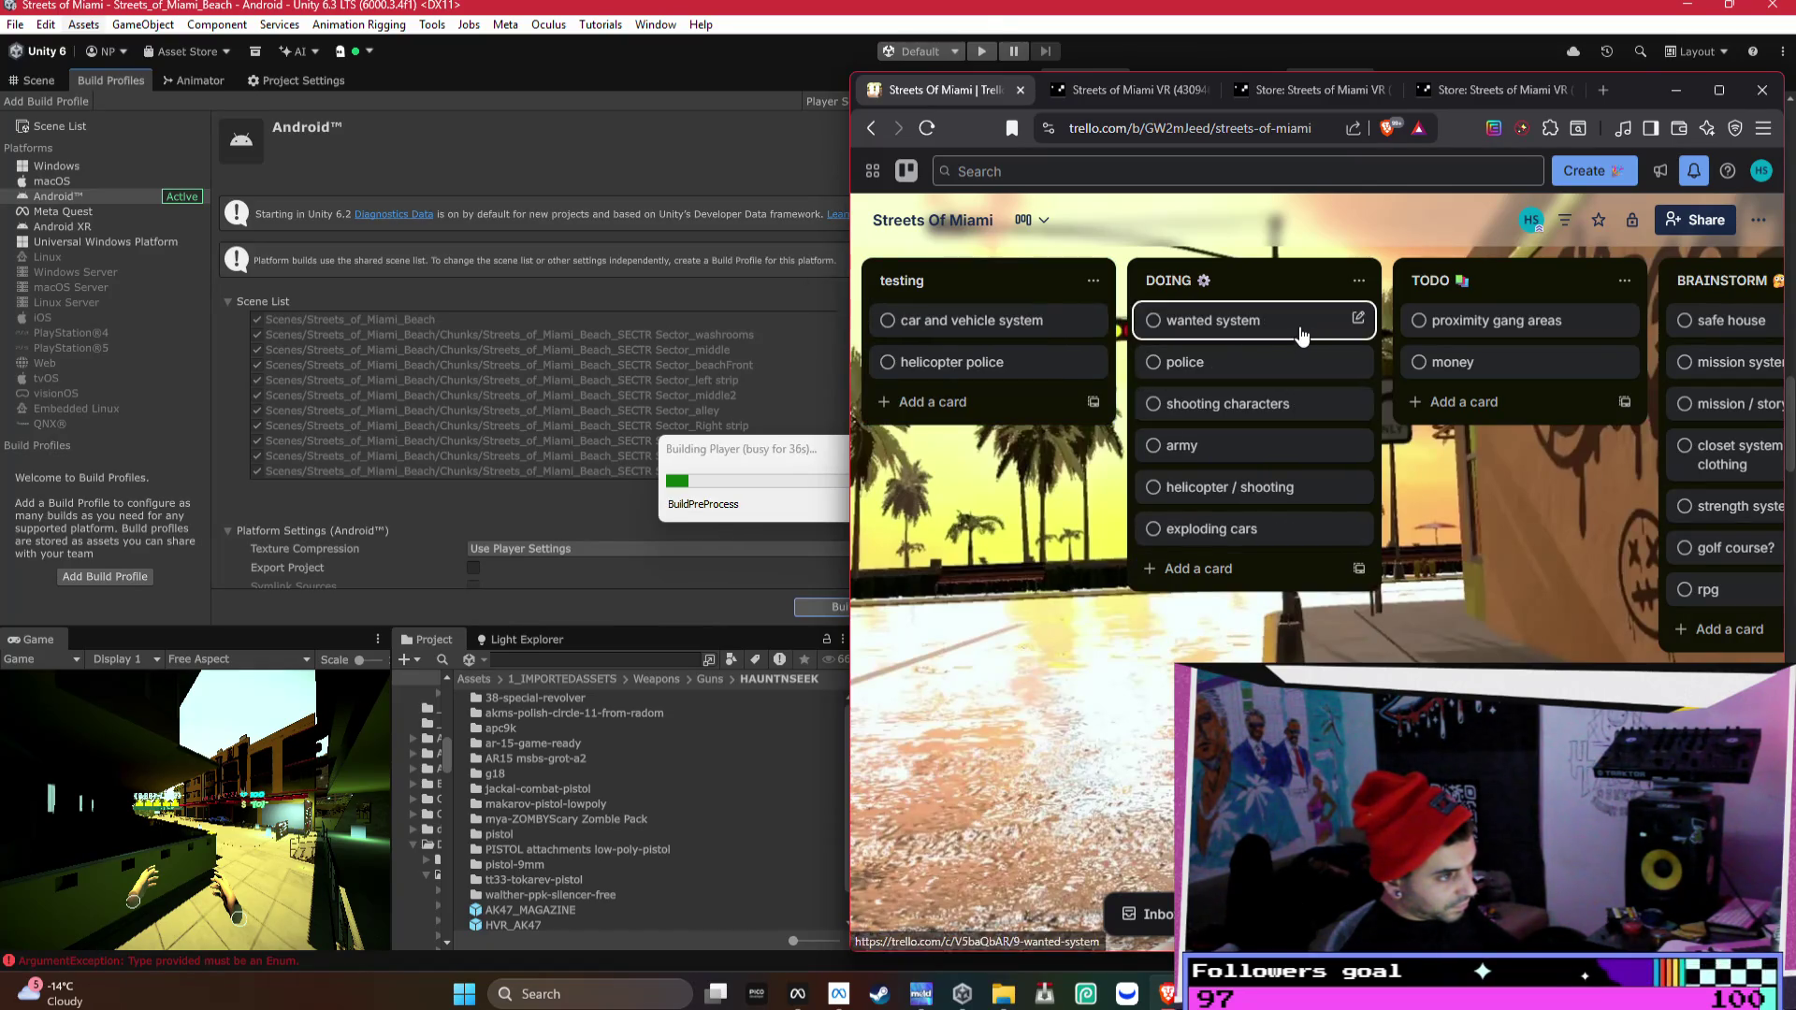
{"action": "left_click_drag", "start_coordinate": [1303, 328], "coordinate": [1019, 372]}
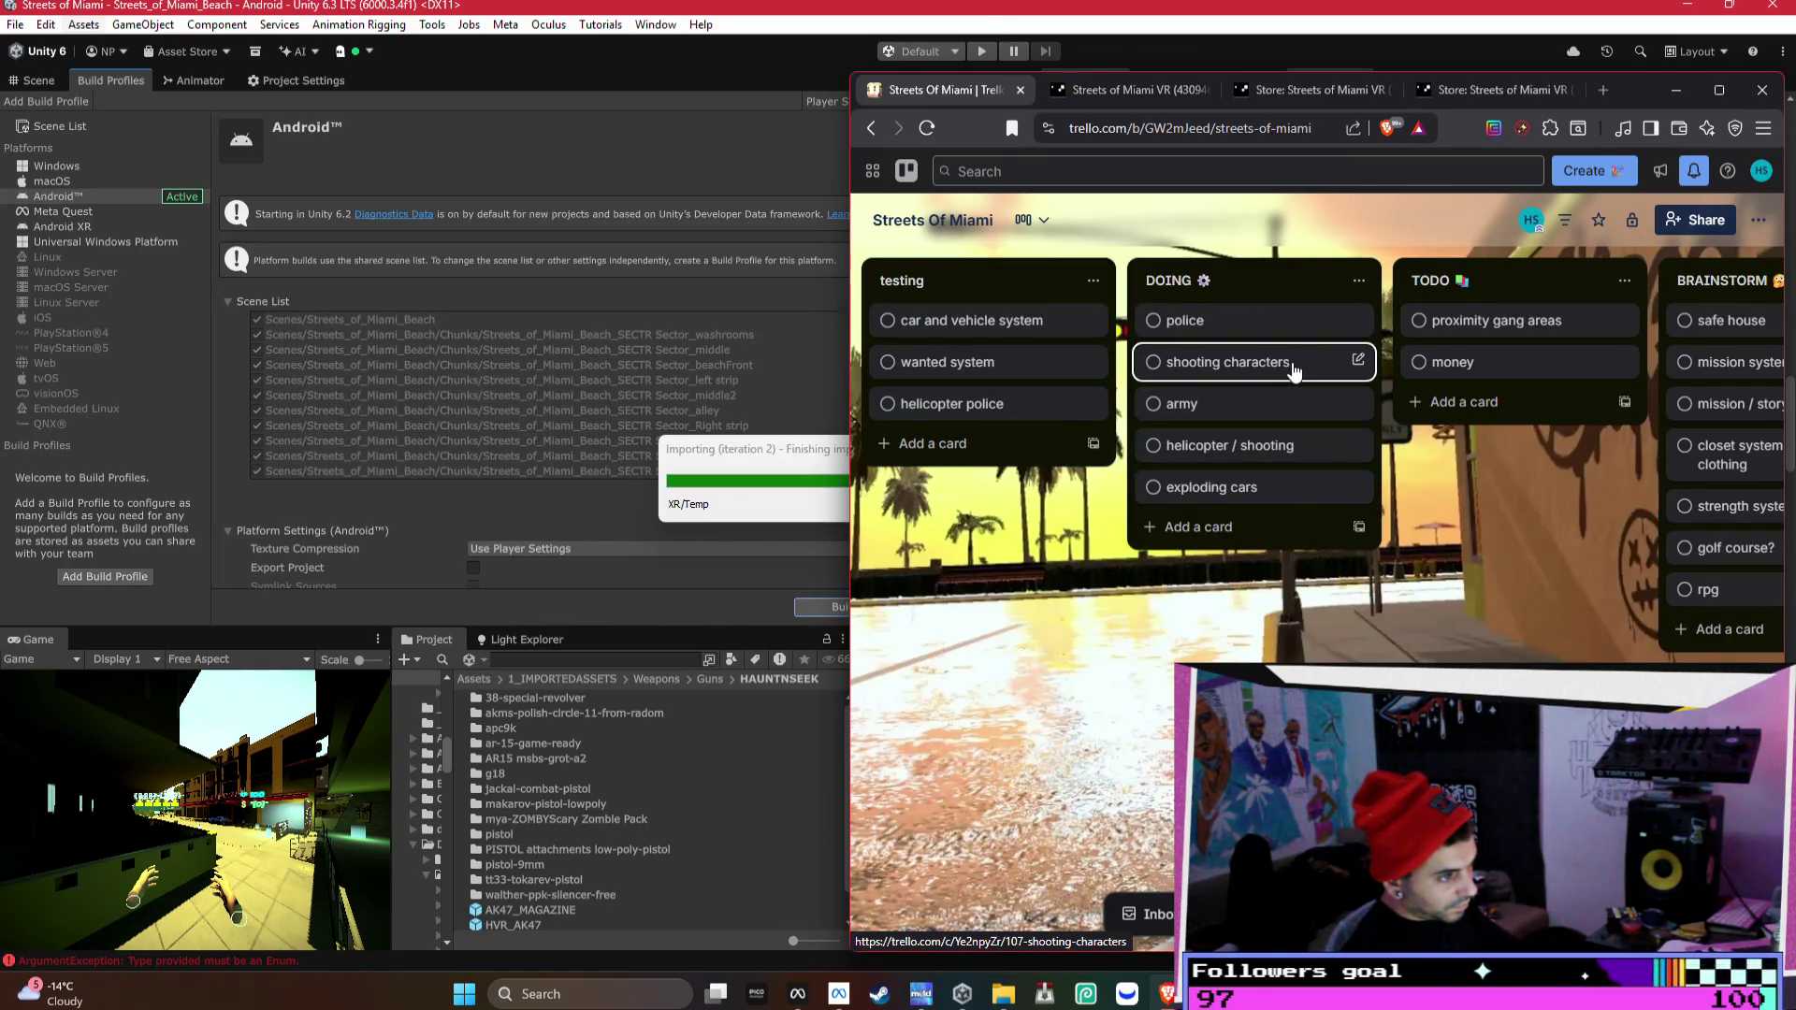
{"action": "mouse_move", "coordinate": [1254, 452]}
{"action": "left_mouse_down"}
{"action": "mouse_move", "coordinate": [1162, 452]}
{"action": "mouse_move", "coordinate": [1101, 517]}
{"action": "mouse_move", "coordinate": [1066, 481]}
{"action": "mouse_move", "coordinate": [991, 486]}
{"action": "left_mouse_up"}
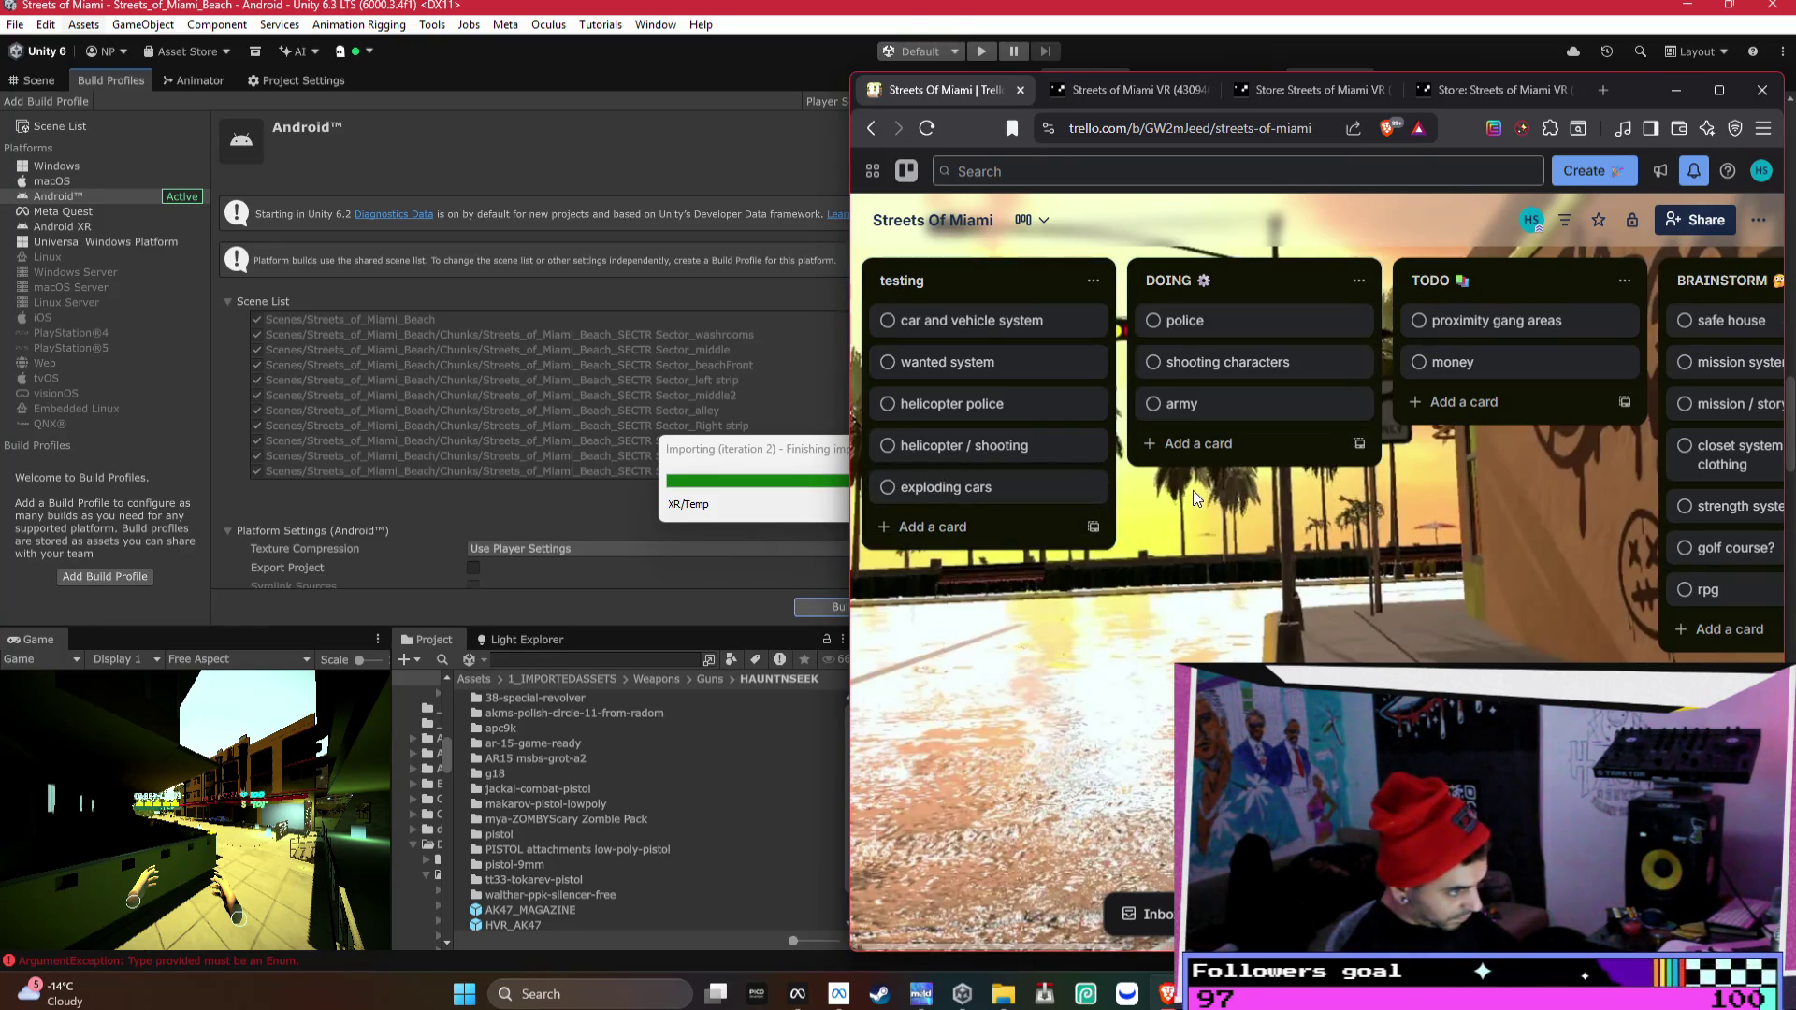
{"action": "left_click_drag", "start_coordinate": [1529, 528], "coordinate": [1287, 566]}
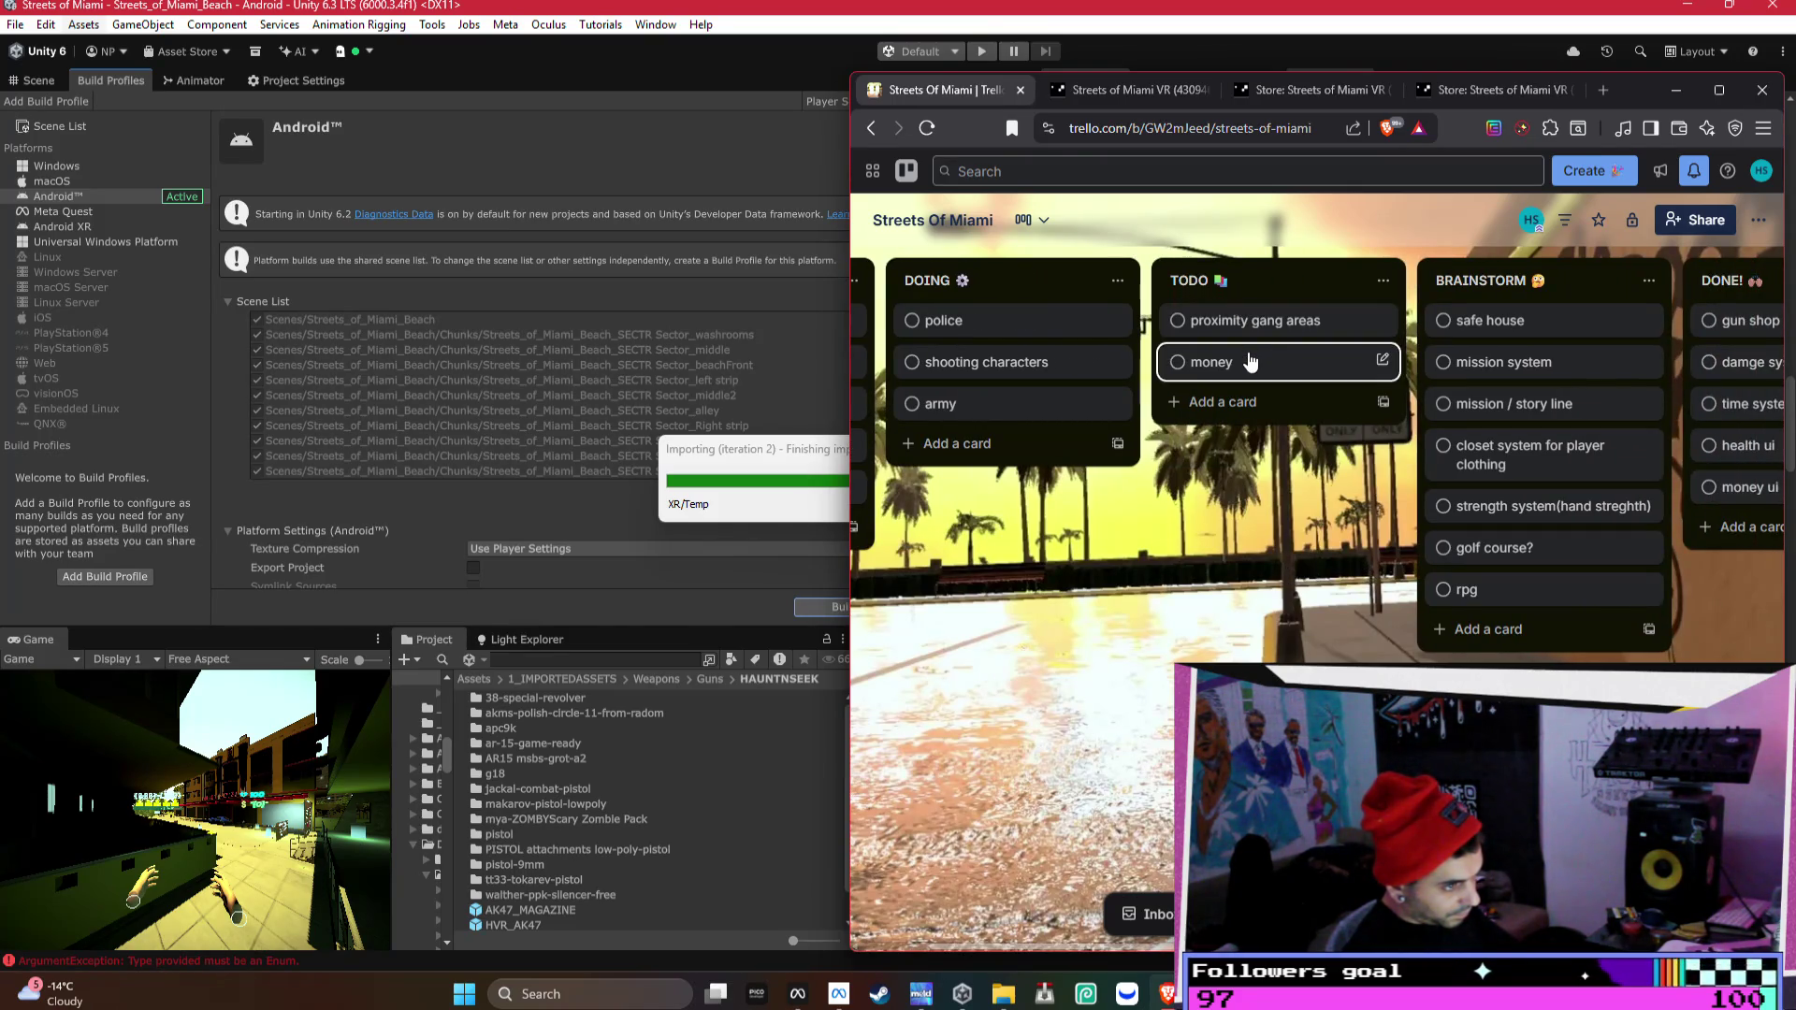
- Move safe house, mission system, mission / story line, closet system and strength system cards into TODO
{"action": "mouse_move", "coordinate": [1486, 320]}
{"action": "left_mouse_down"}
{"action": "mouse_move", "coordinate": [1334, 340]}
{"action": "mouse_move", "coordinate": [1291, 323]}
{"action": "left_mouse_up"}
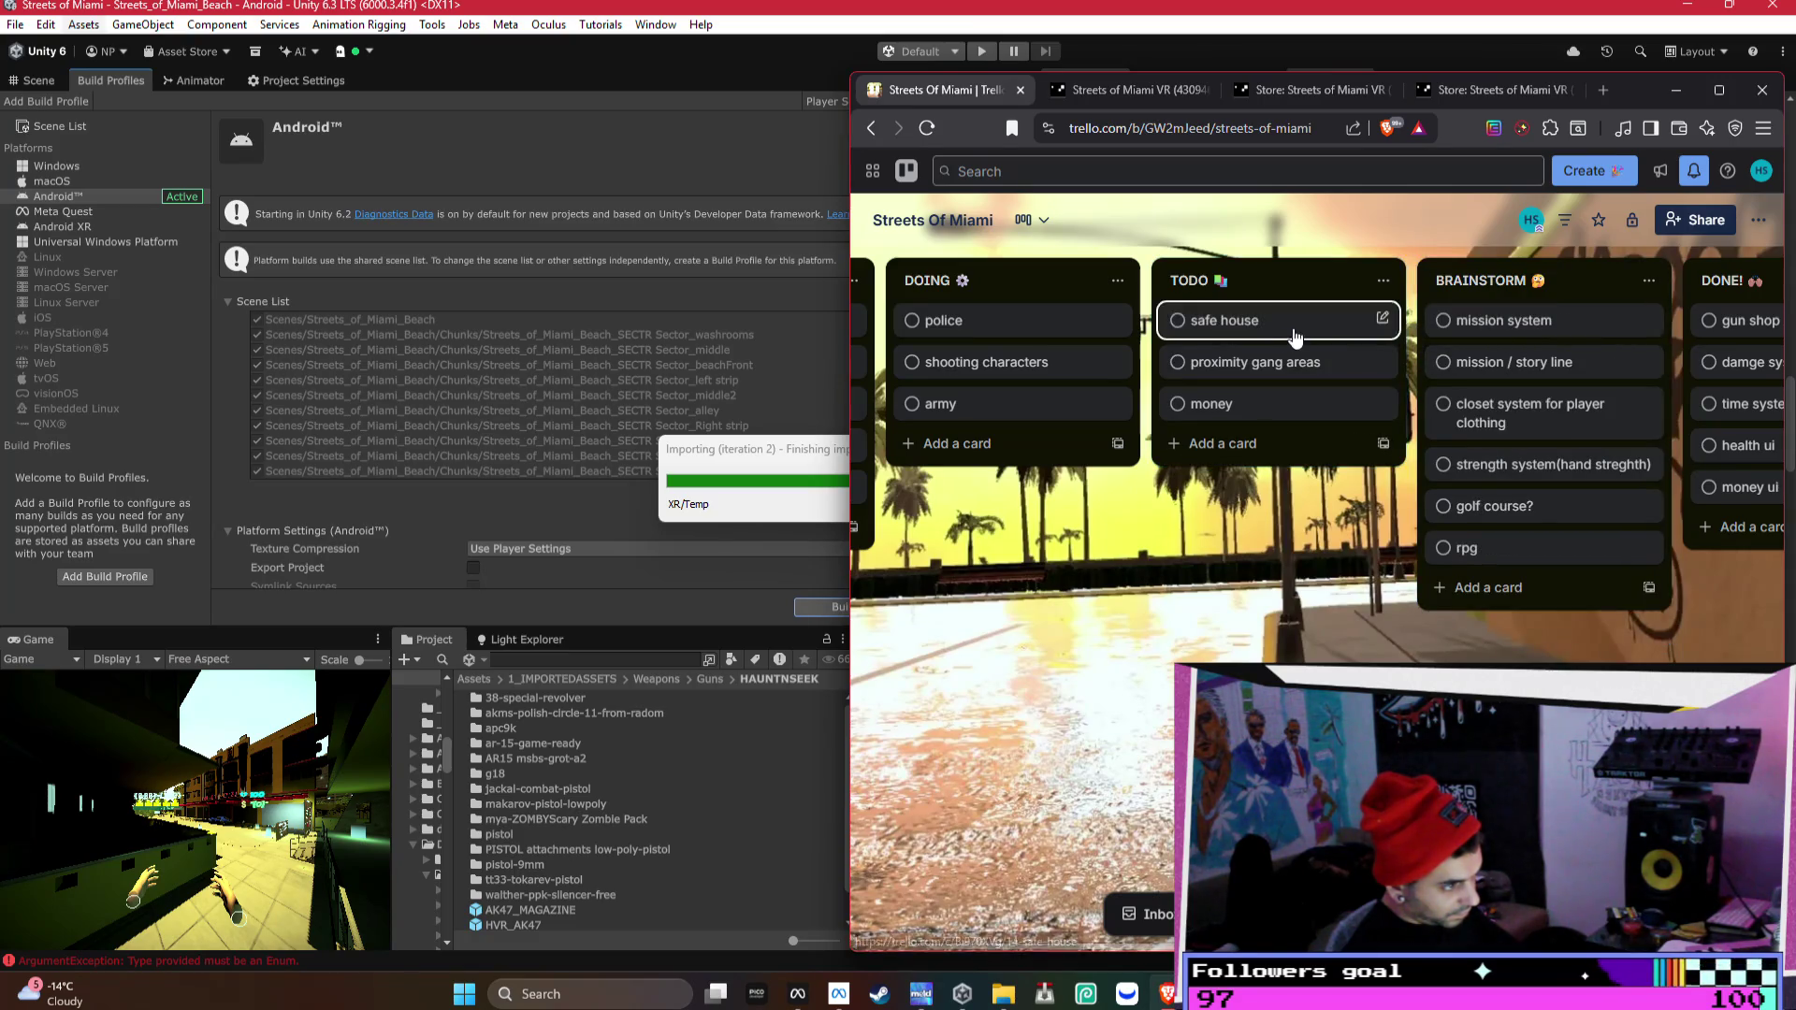
{"action": "left_click_drag", "start_coordinate": [1464, 334], "coordinate": [1274, 359]}
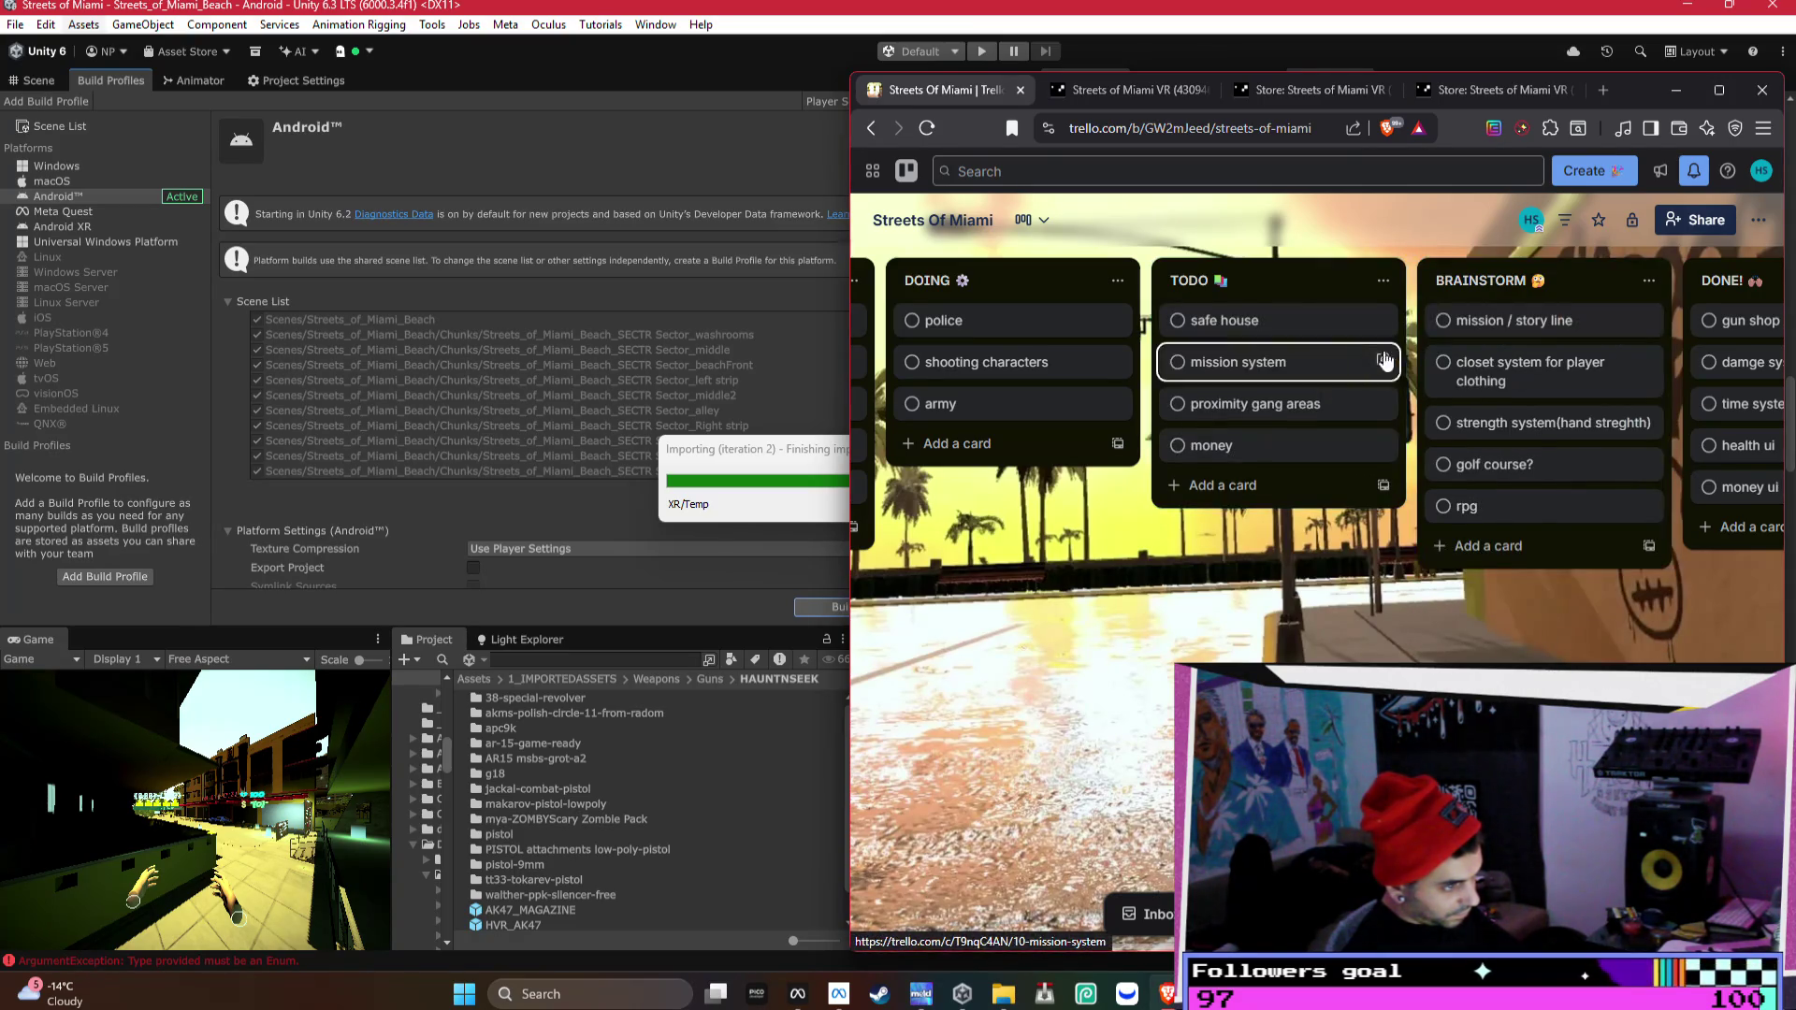
{"action": "left_click_drag", "start_coordinate": [1512, 330], "coordinate": [1388, 402]}
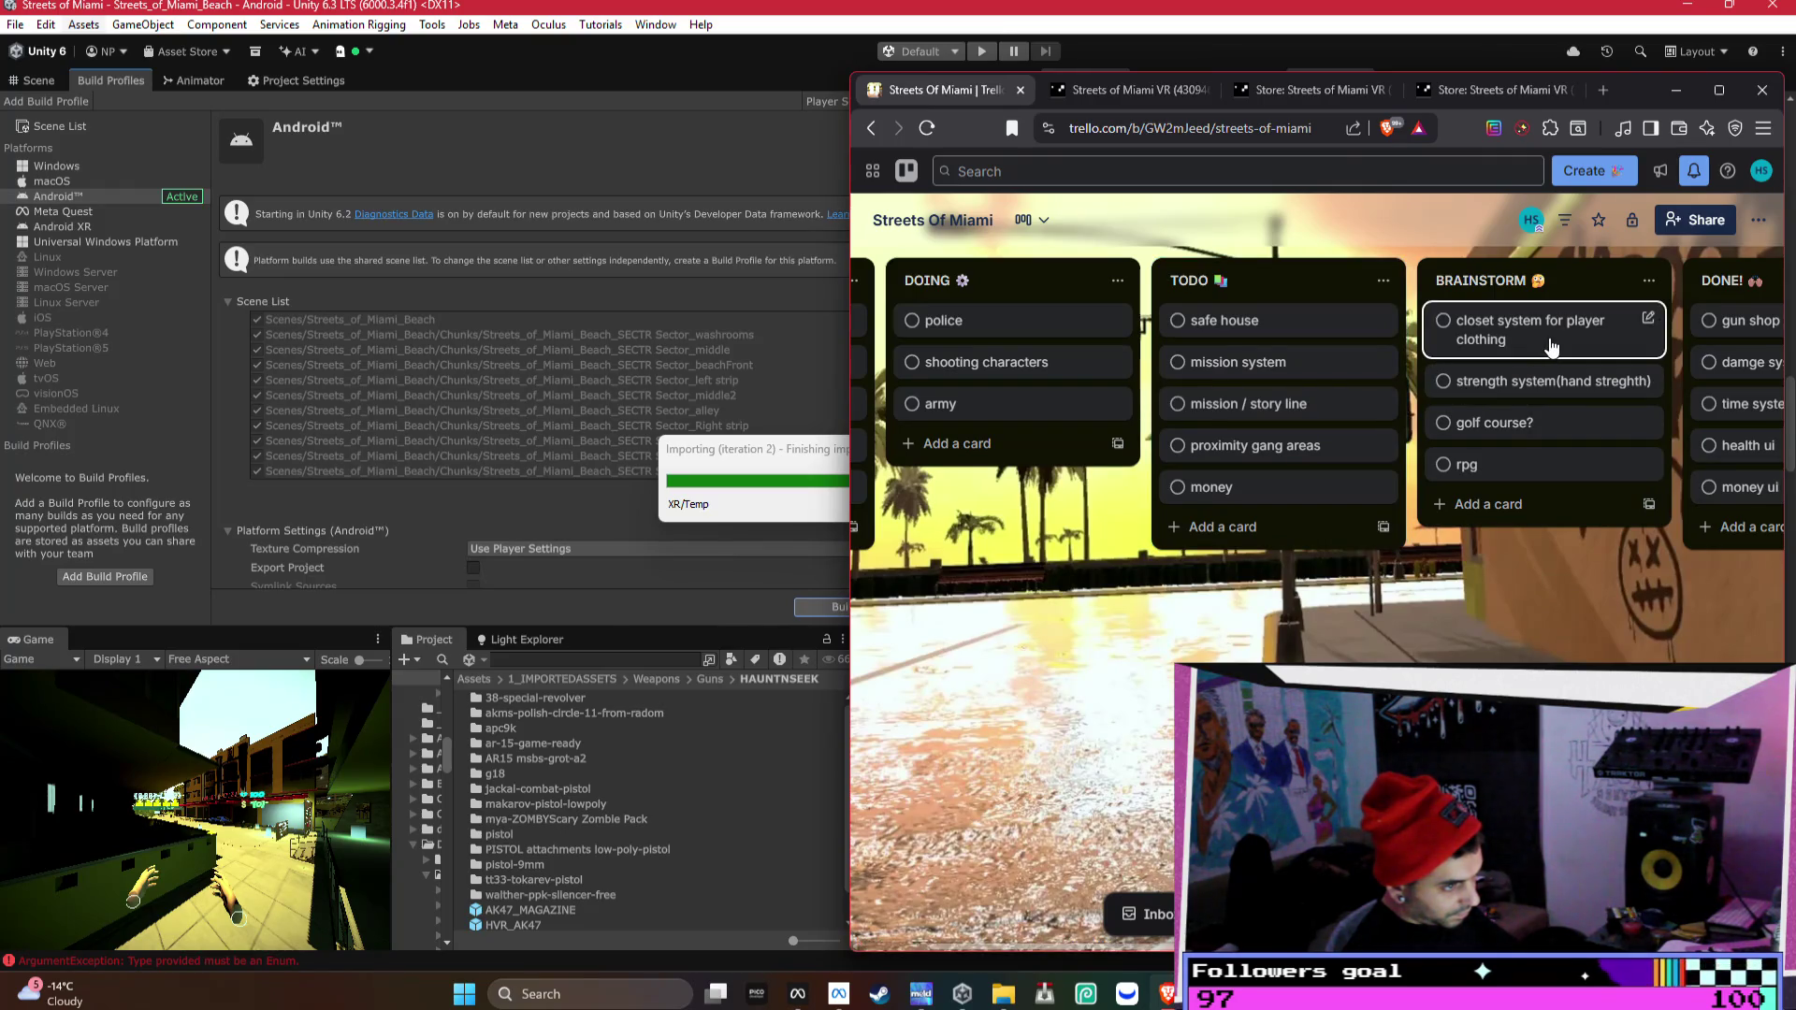
{"action": "left_click_drag", "start_coordinate": [1547, 342], "coordinate": [1390, 353]}
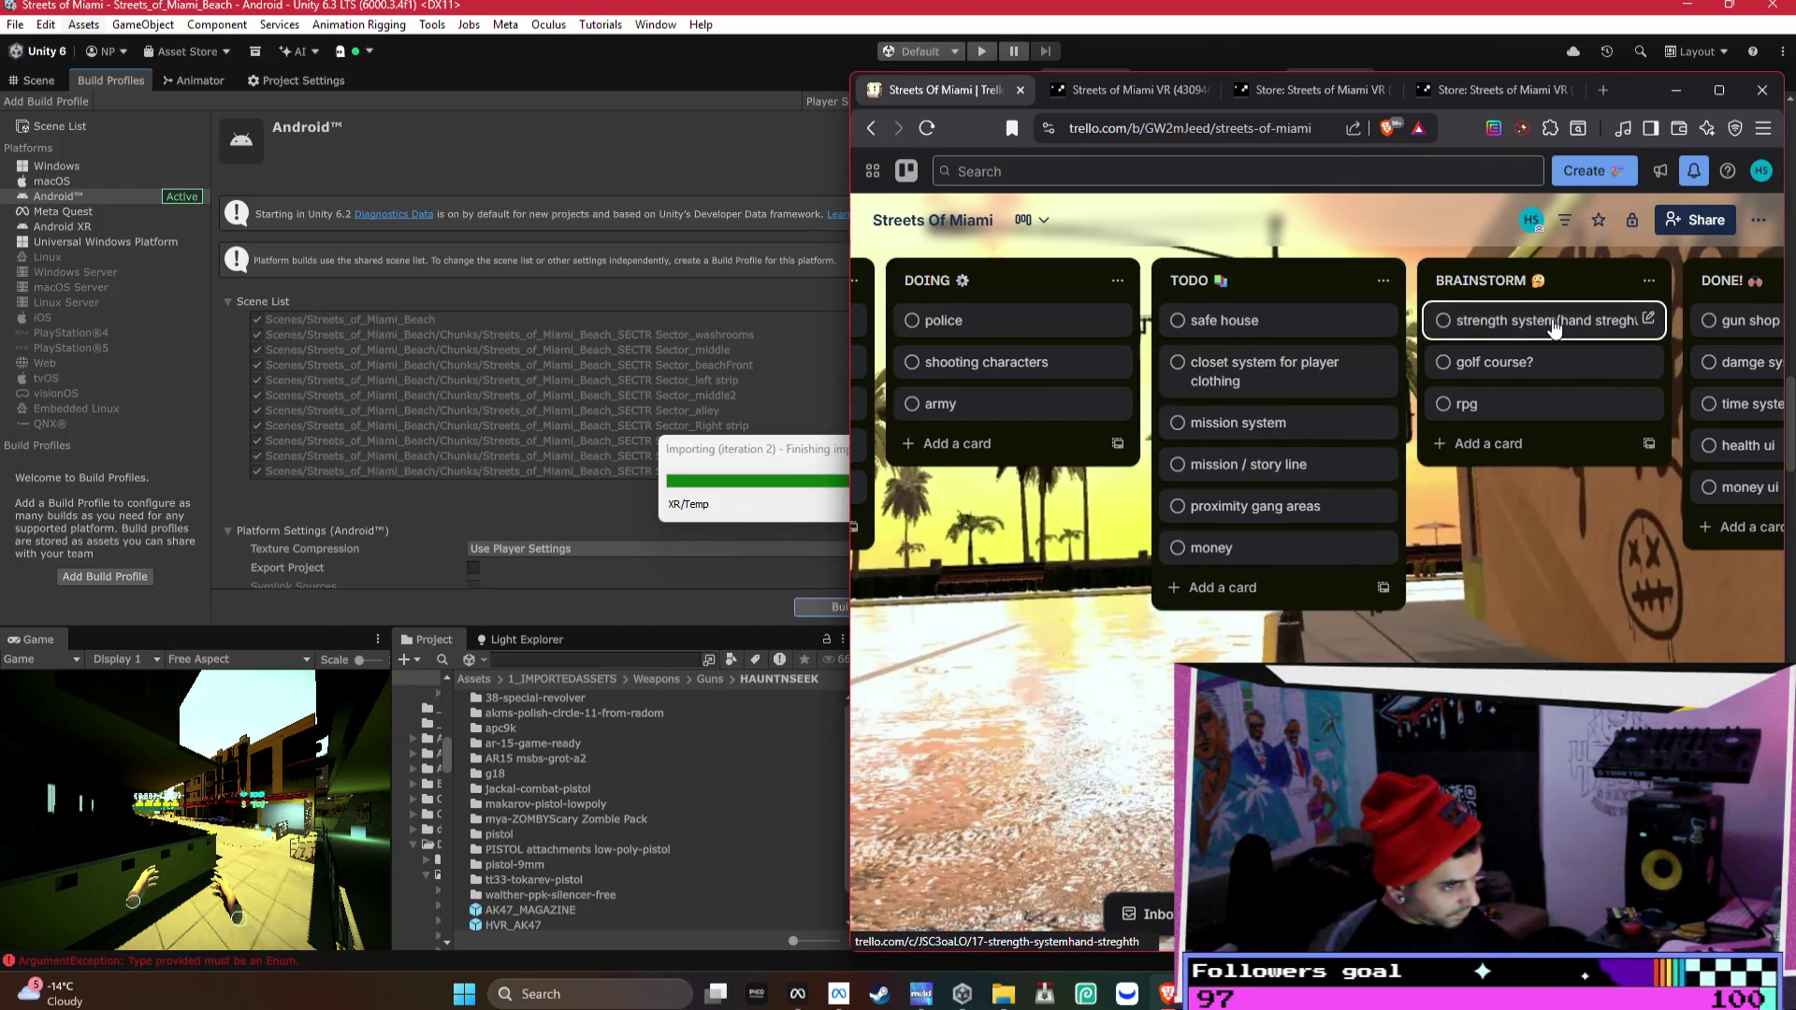
{"action": "mouse_move", "coordinate": [1547, 321]}
{"action": "left_mouse_down"}
{"action": "mouse_move", "coordinate": [1469, 483]}
{"action": "mouse_move", "coordinate": [1387, 547]}
{"action": "mouse_move", "coordinate": [1572, 335]}
{"action": "mouse_move", "coordinate": [1422, 604]}
{"action": "mouse_move", "coordinate": [1603, 363]}
{"action": "left_mouse_up"}
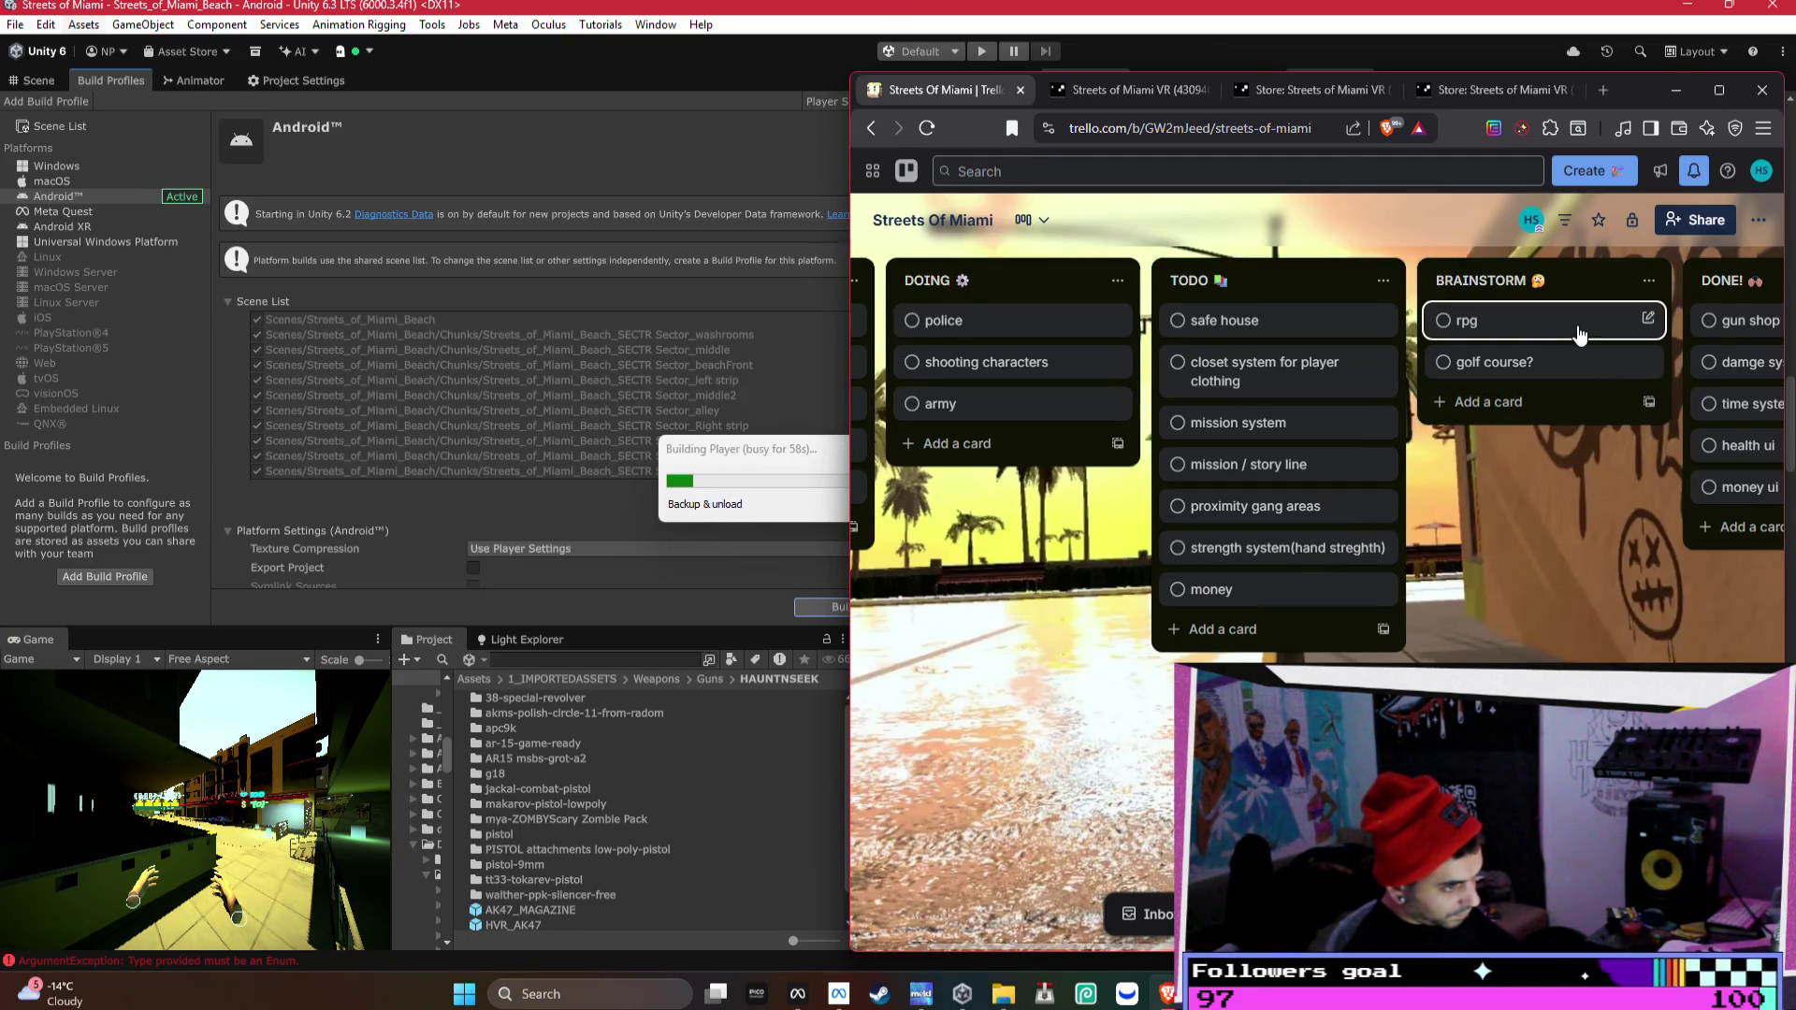
- Append '/rockets' to the rpg card title, then scroll across the board
{"action": "left_click", "coordinate": [1645, 320]}
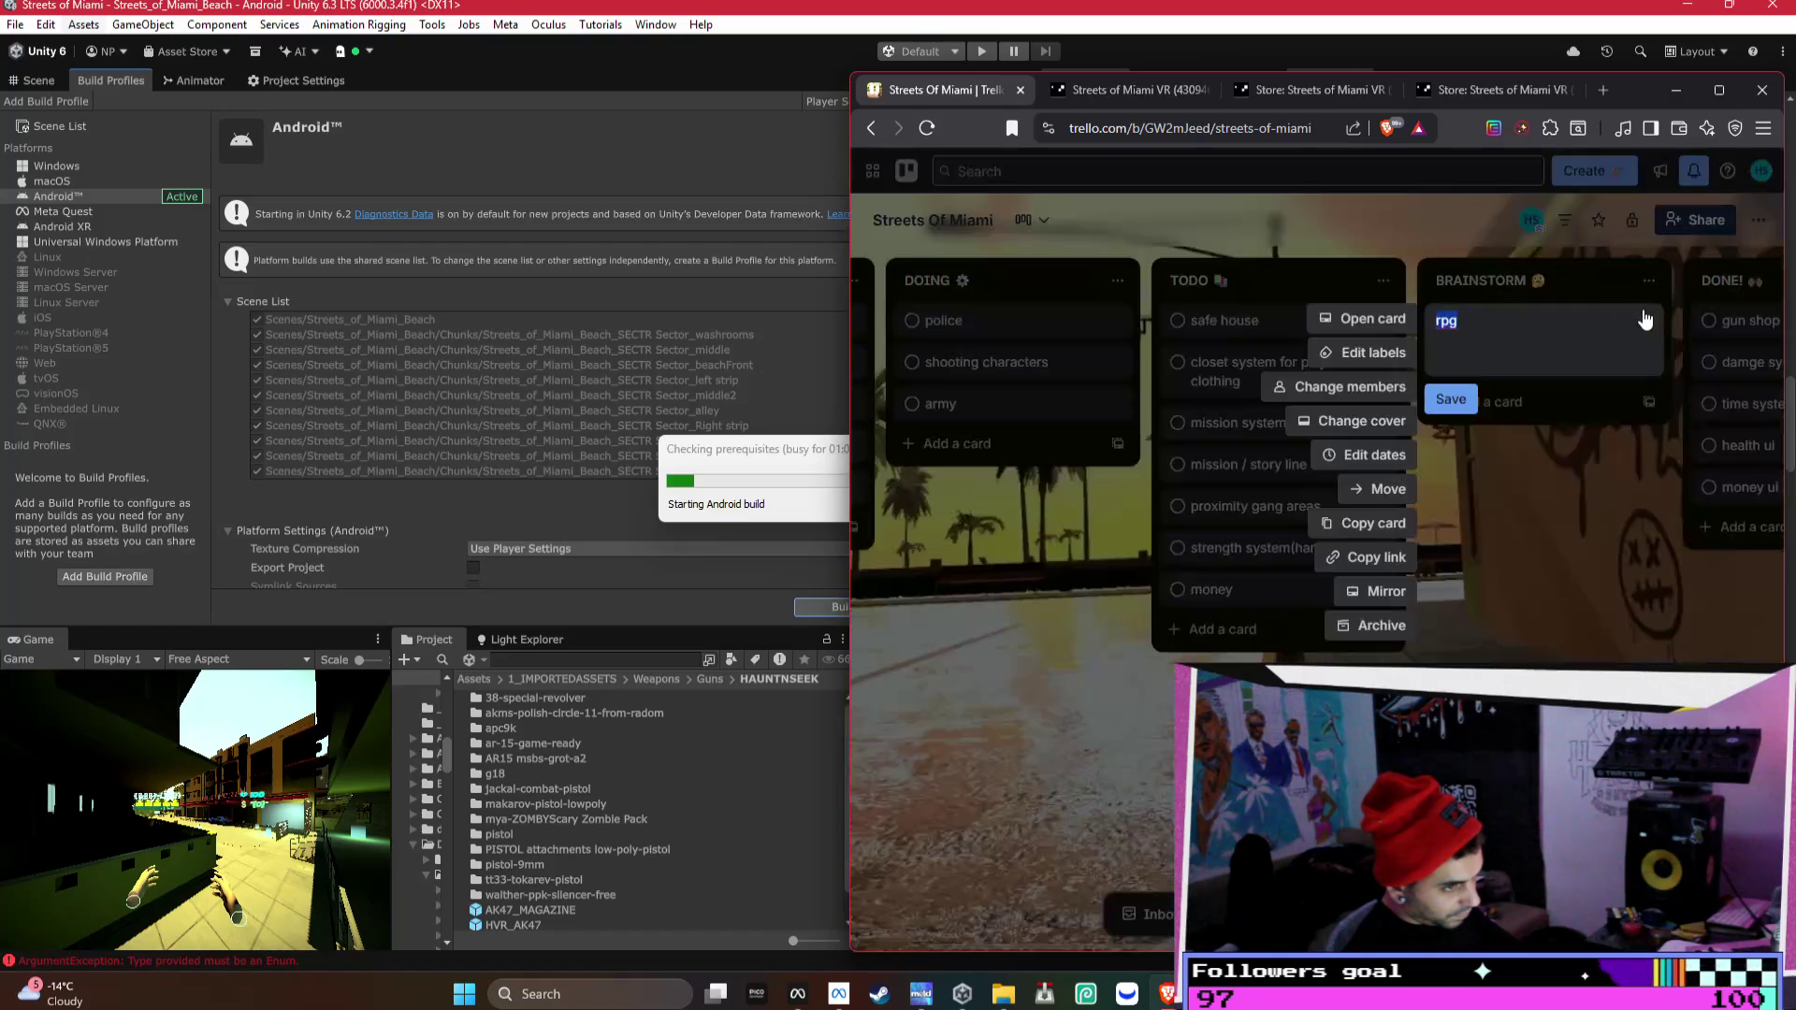
{"action": "type", "text": "/rockets"}
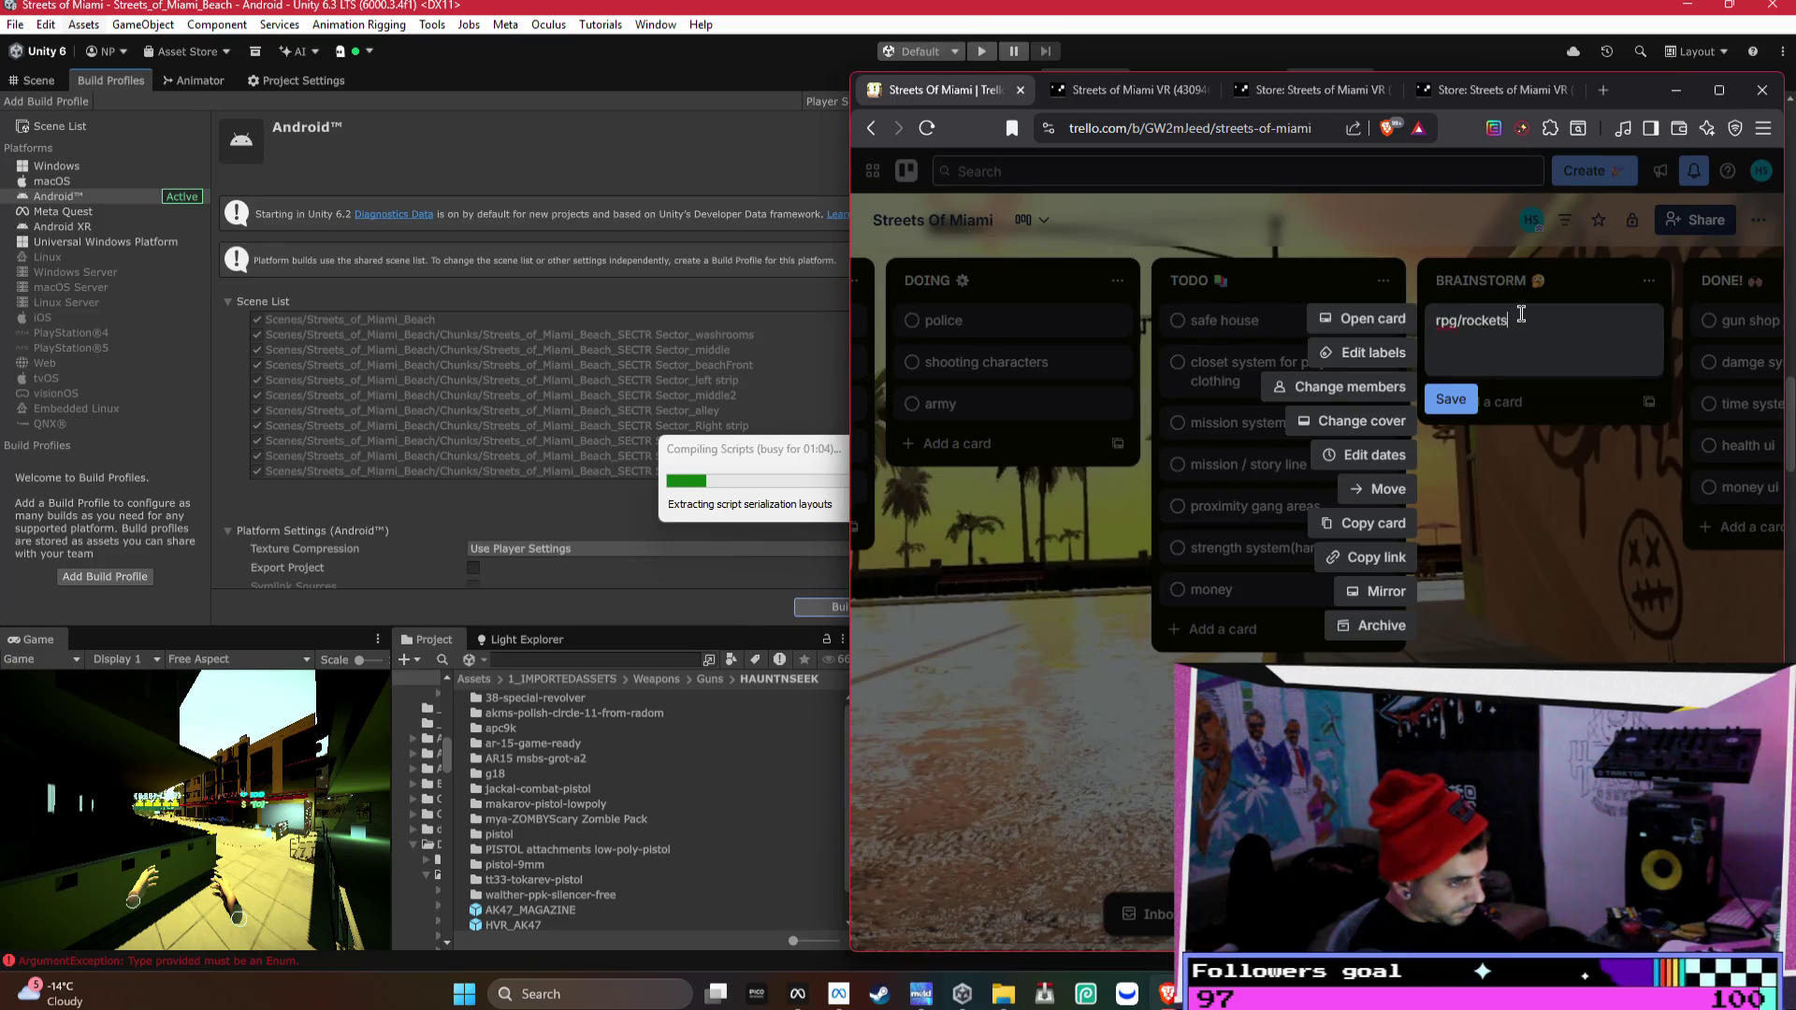
{"action": "key", "text": "Return"}
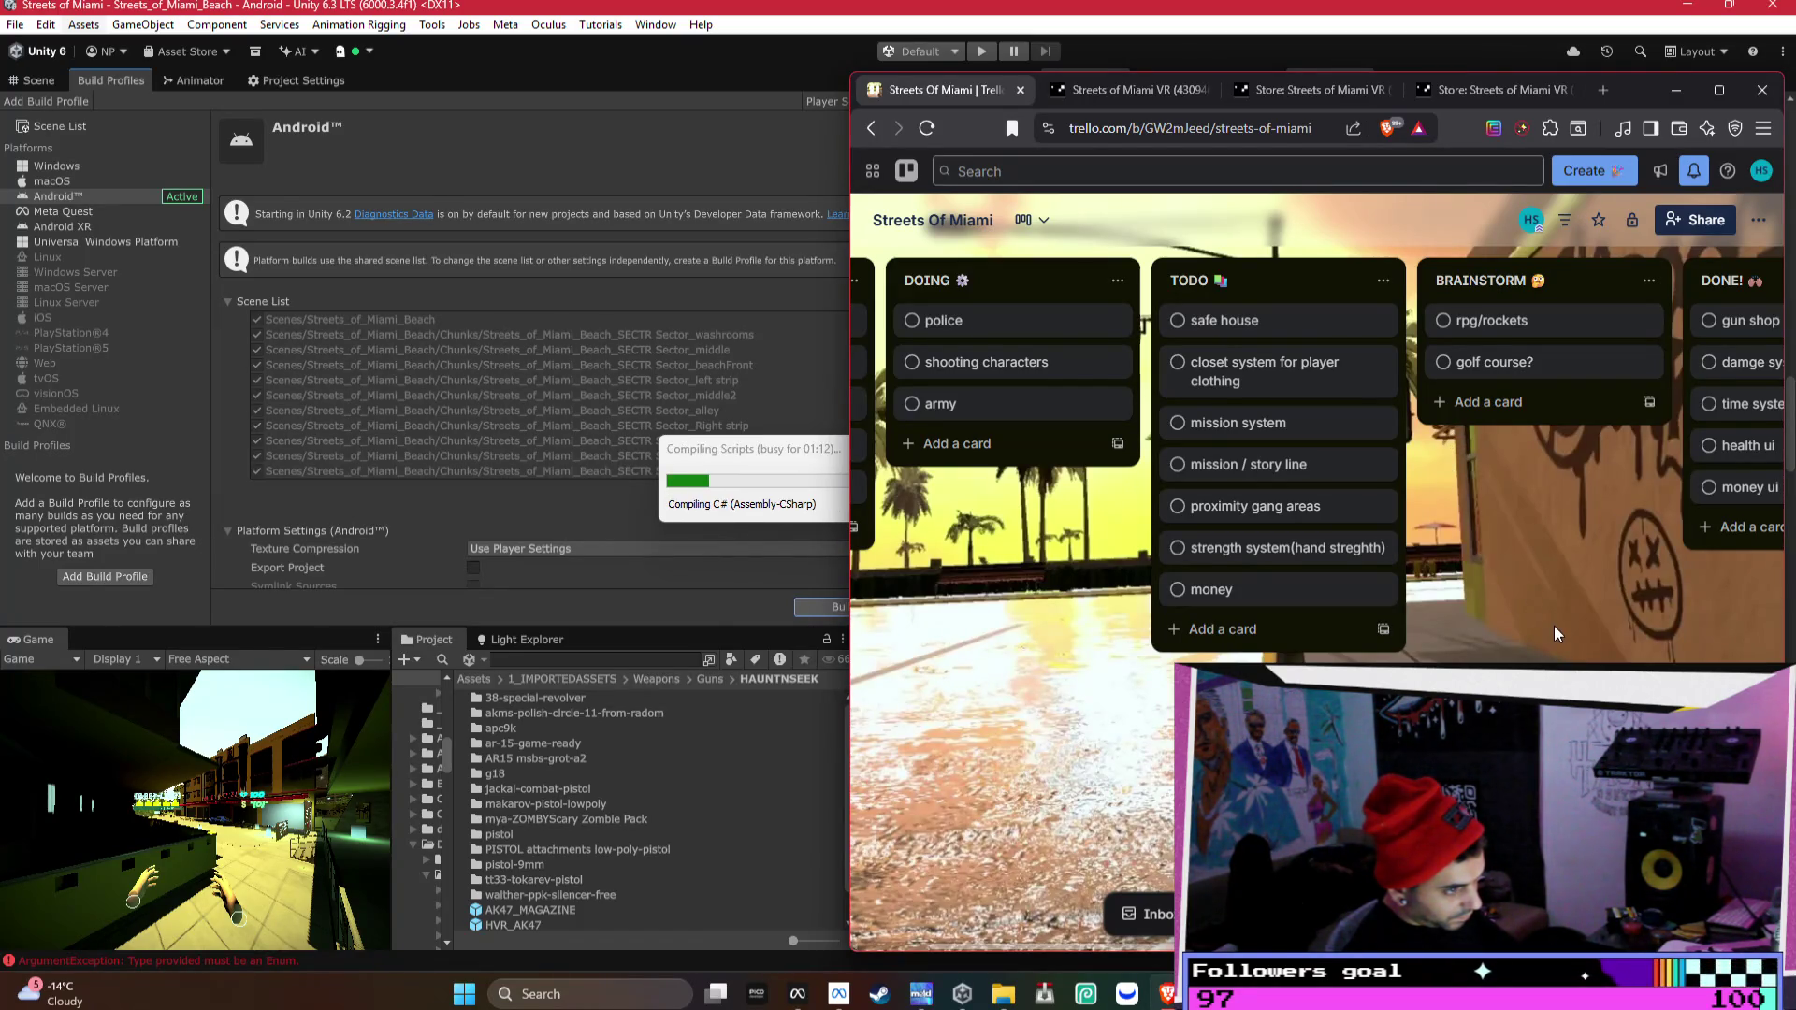
{"action": "scroll", "coordinate": [1317, 458], "scroll_direction": "right", "scroll_amount": 5}
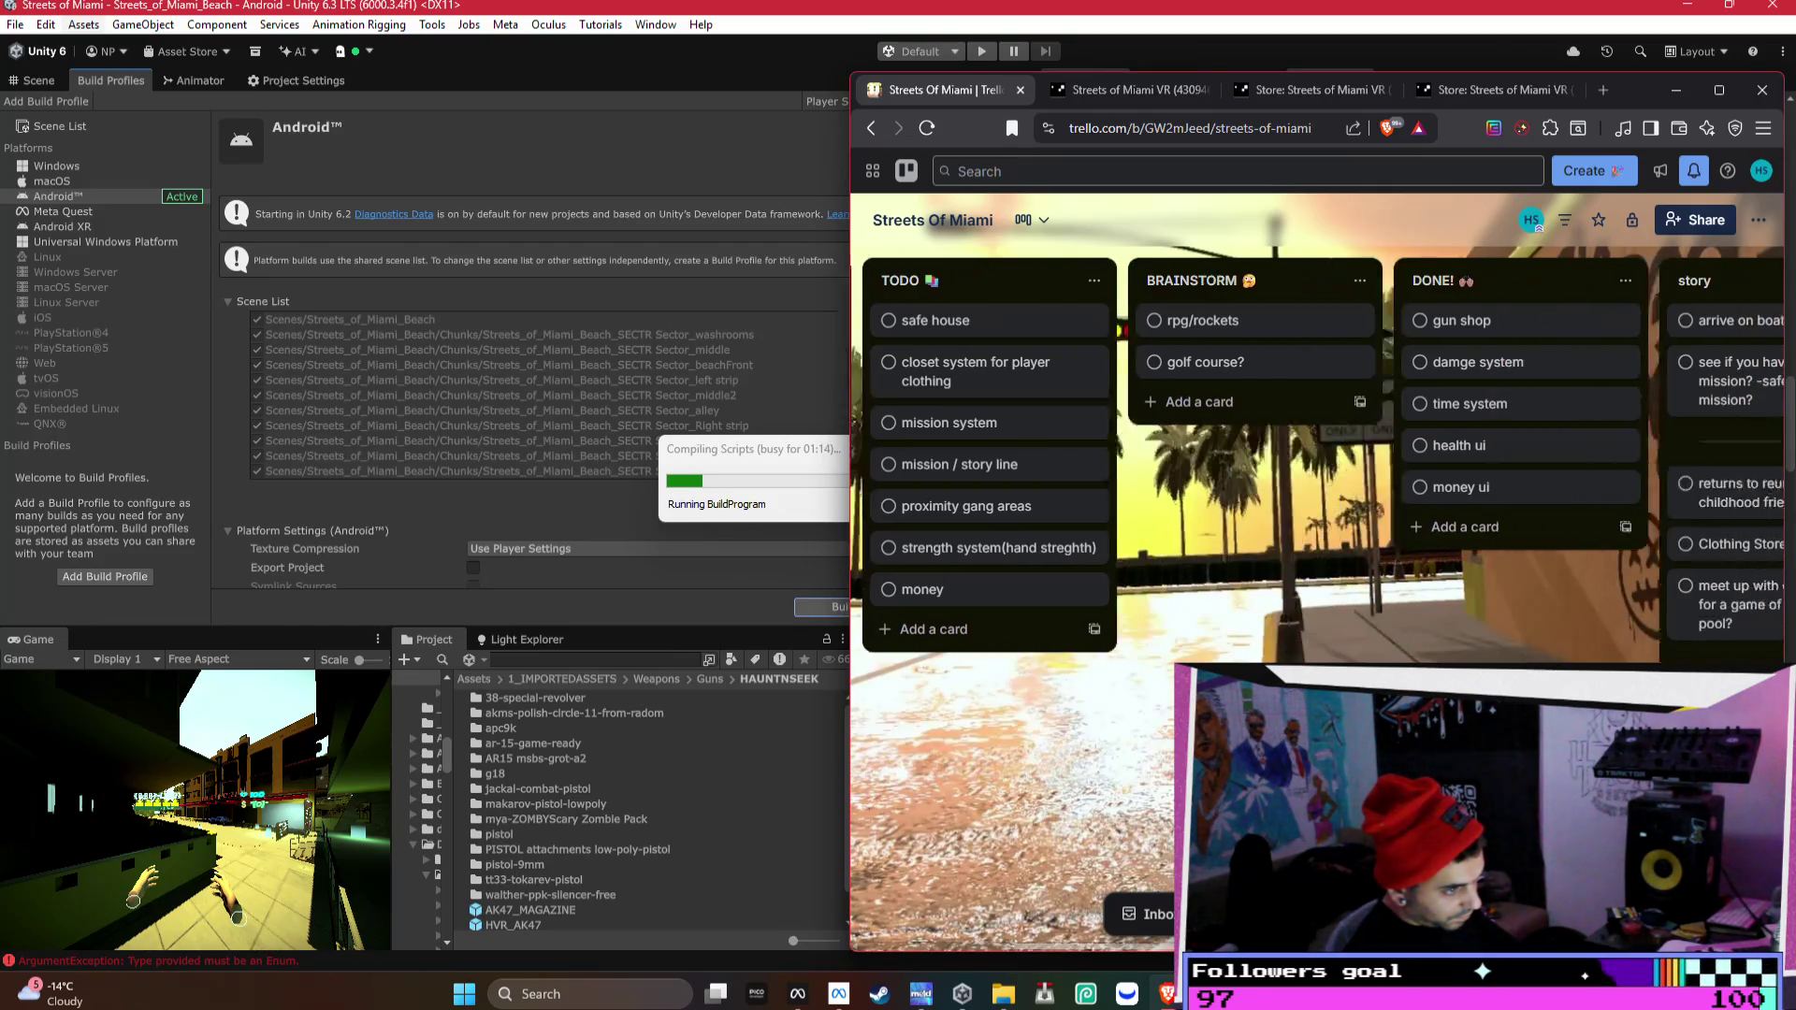
{"action": "scroll", "coordinate": [1316, 458], "scroll_direction": "left", "scroll_amount": 4}
{"action": "scroll", "coordinate": [1317, 459], "scroll_direction": "left", "scroll_amount": 5}
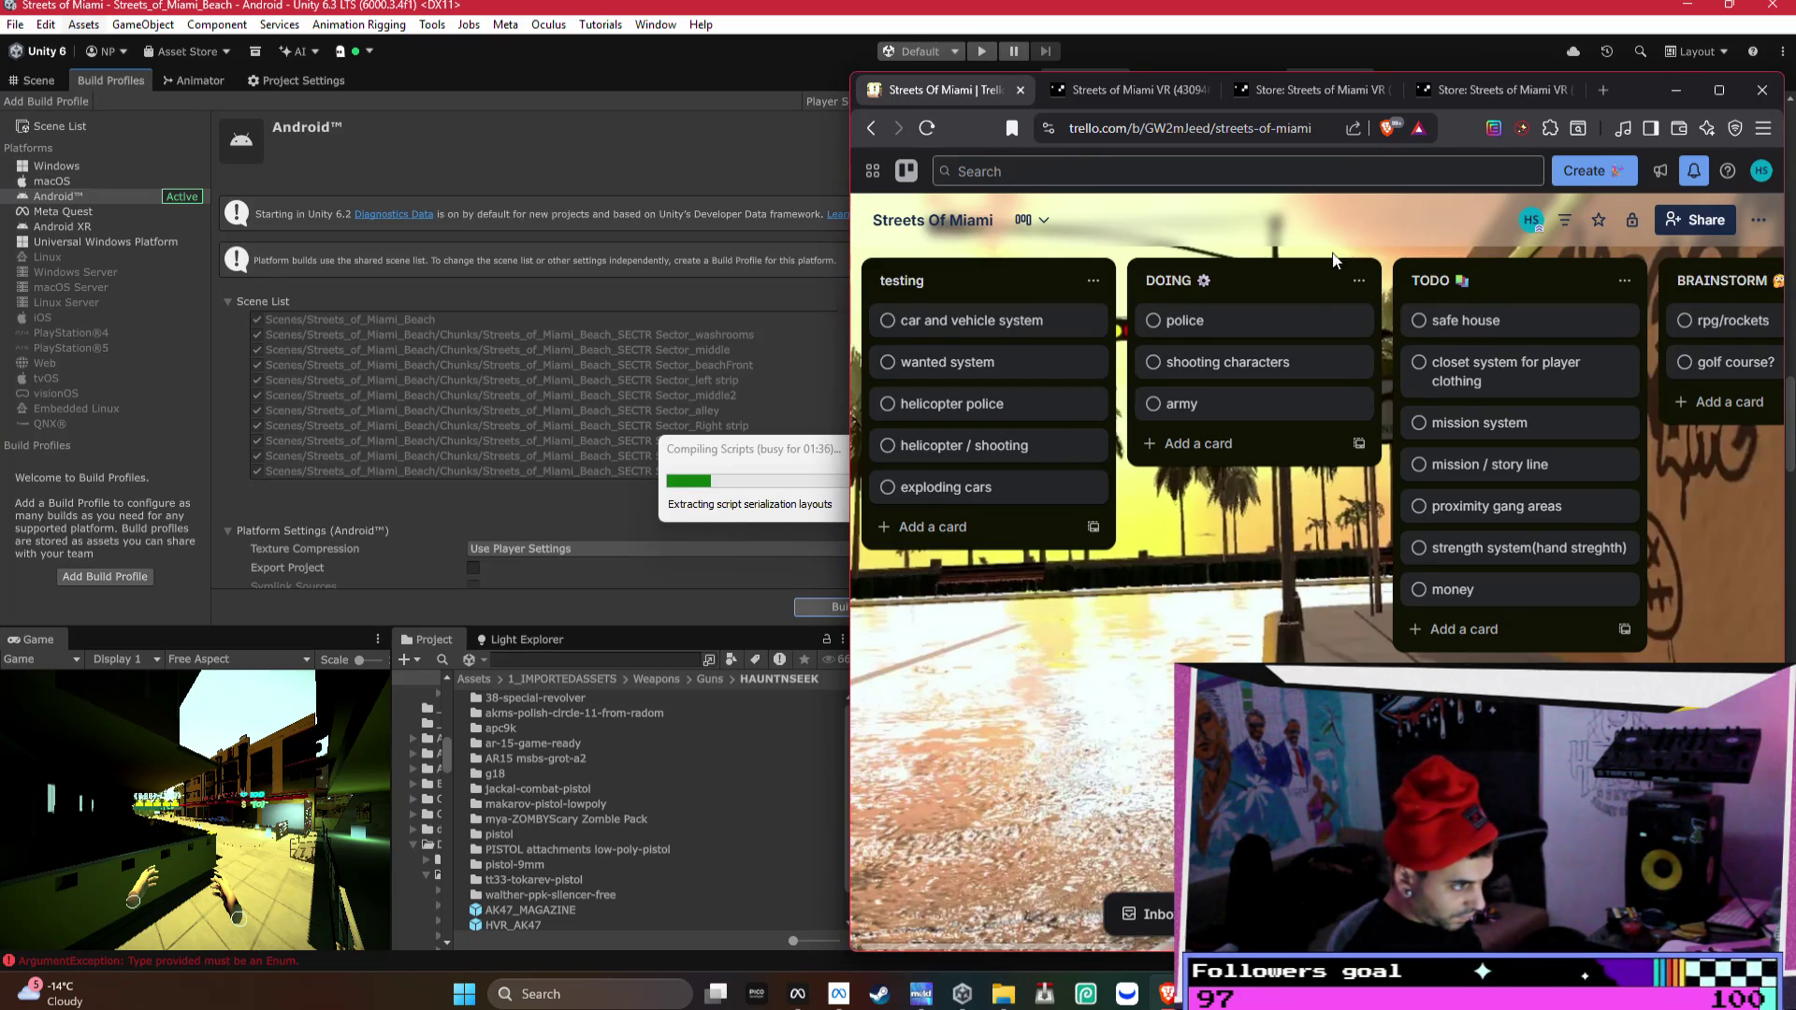
{"action": "scroll", "coordinate": [1316, 423], "scroll_direction": "right", "scroll_amount": 3}
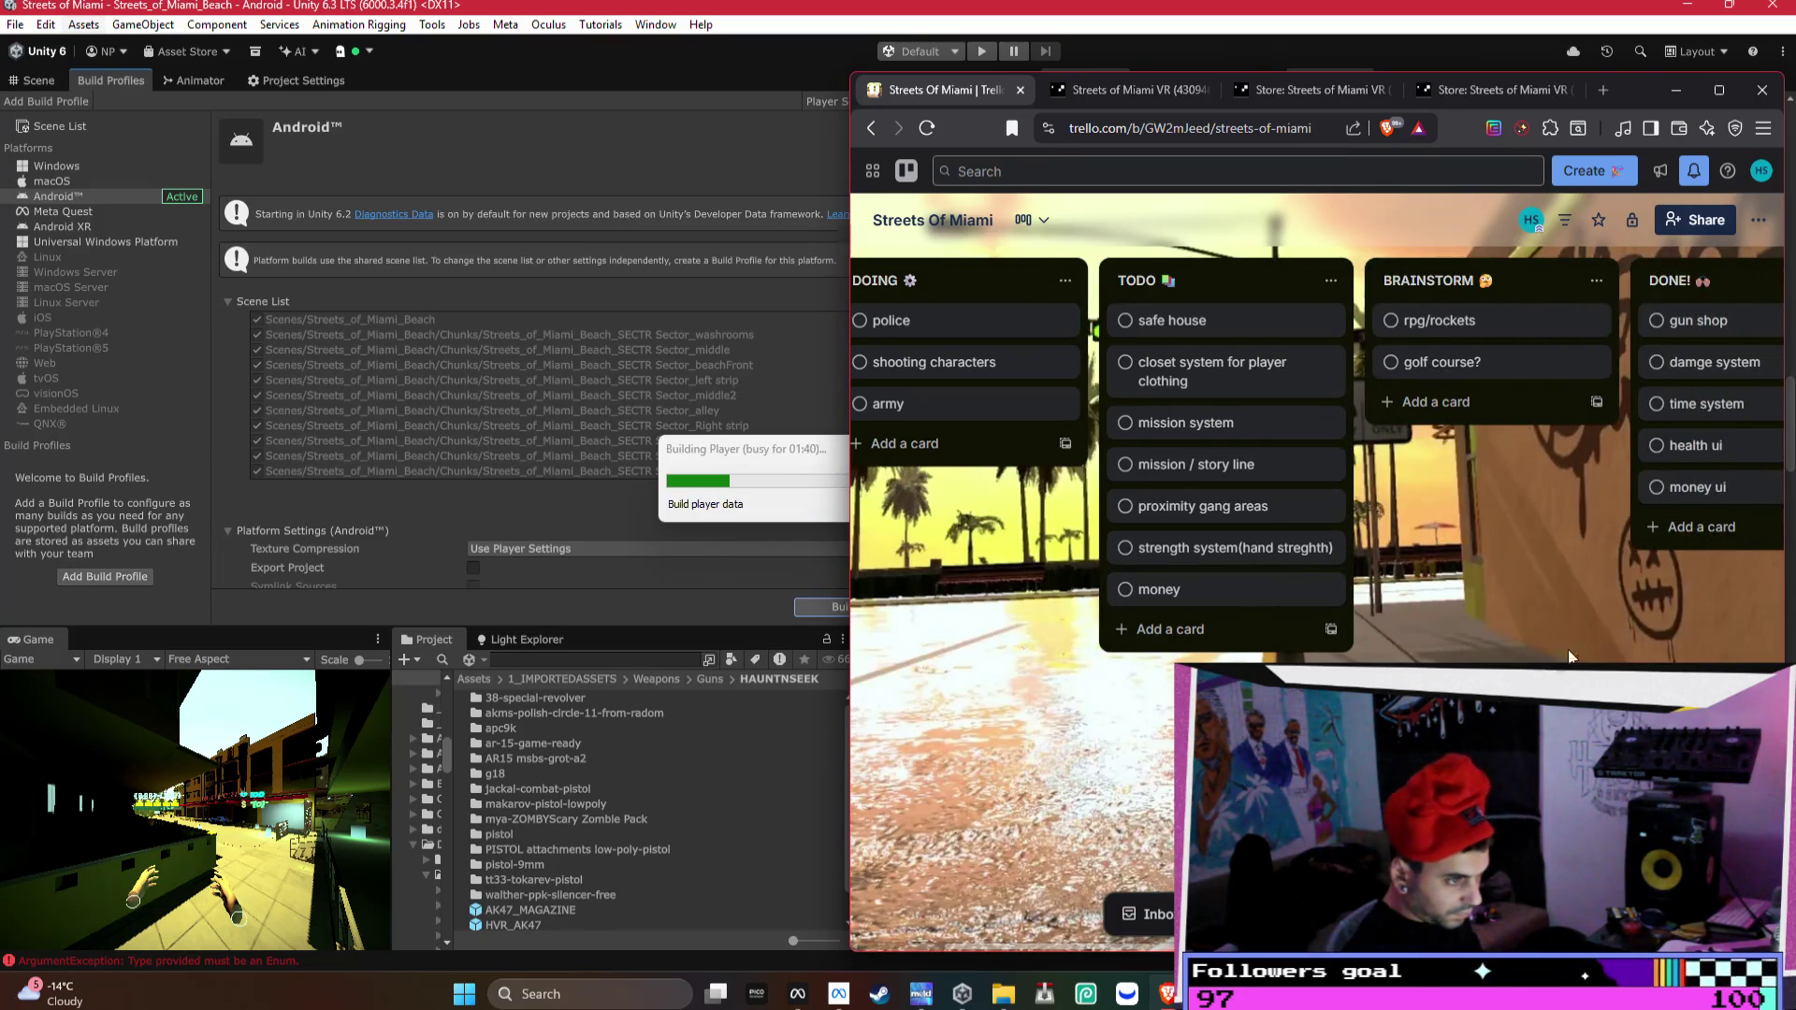
{"action": "scroll", "coordinate": [1573, 657], "scroll_direction": "right", "scroll_amount": 1}
{"action": "scroll", "coordinate": [1317, 459], "scroll_direction": "right", "scroll_amount": 1}
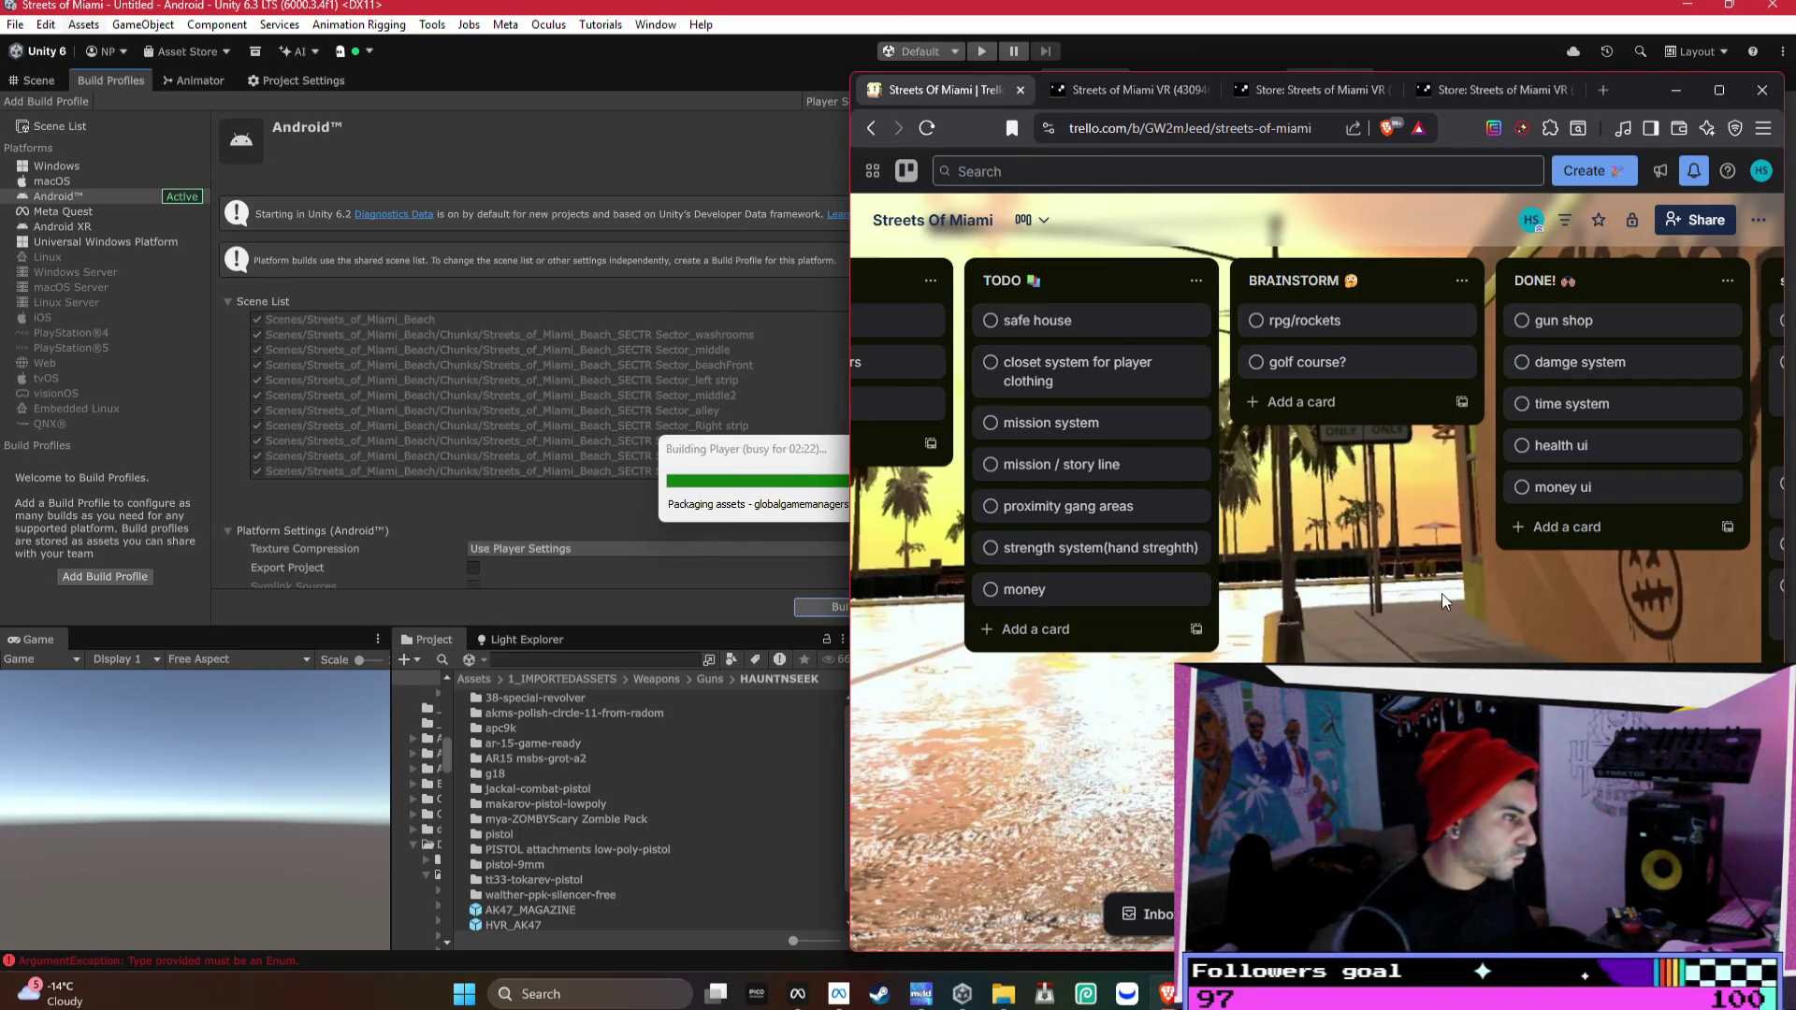
- Add a 'speech to text/ ui pop ups' card at the end of the TODO list
{"action": "left_click", "coordinate": [1036, 629]}
{"action": "type", "text": "speech to text/"}
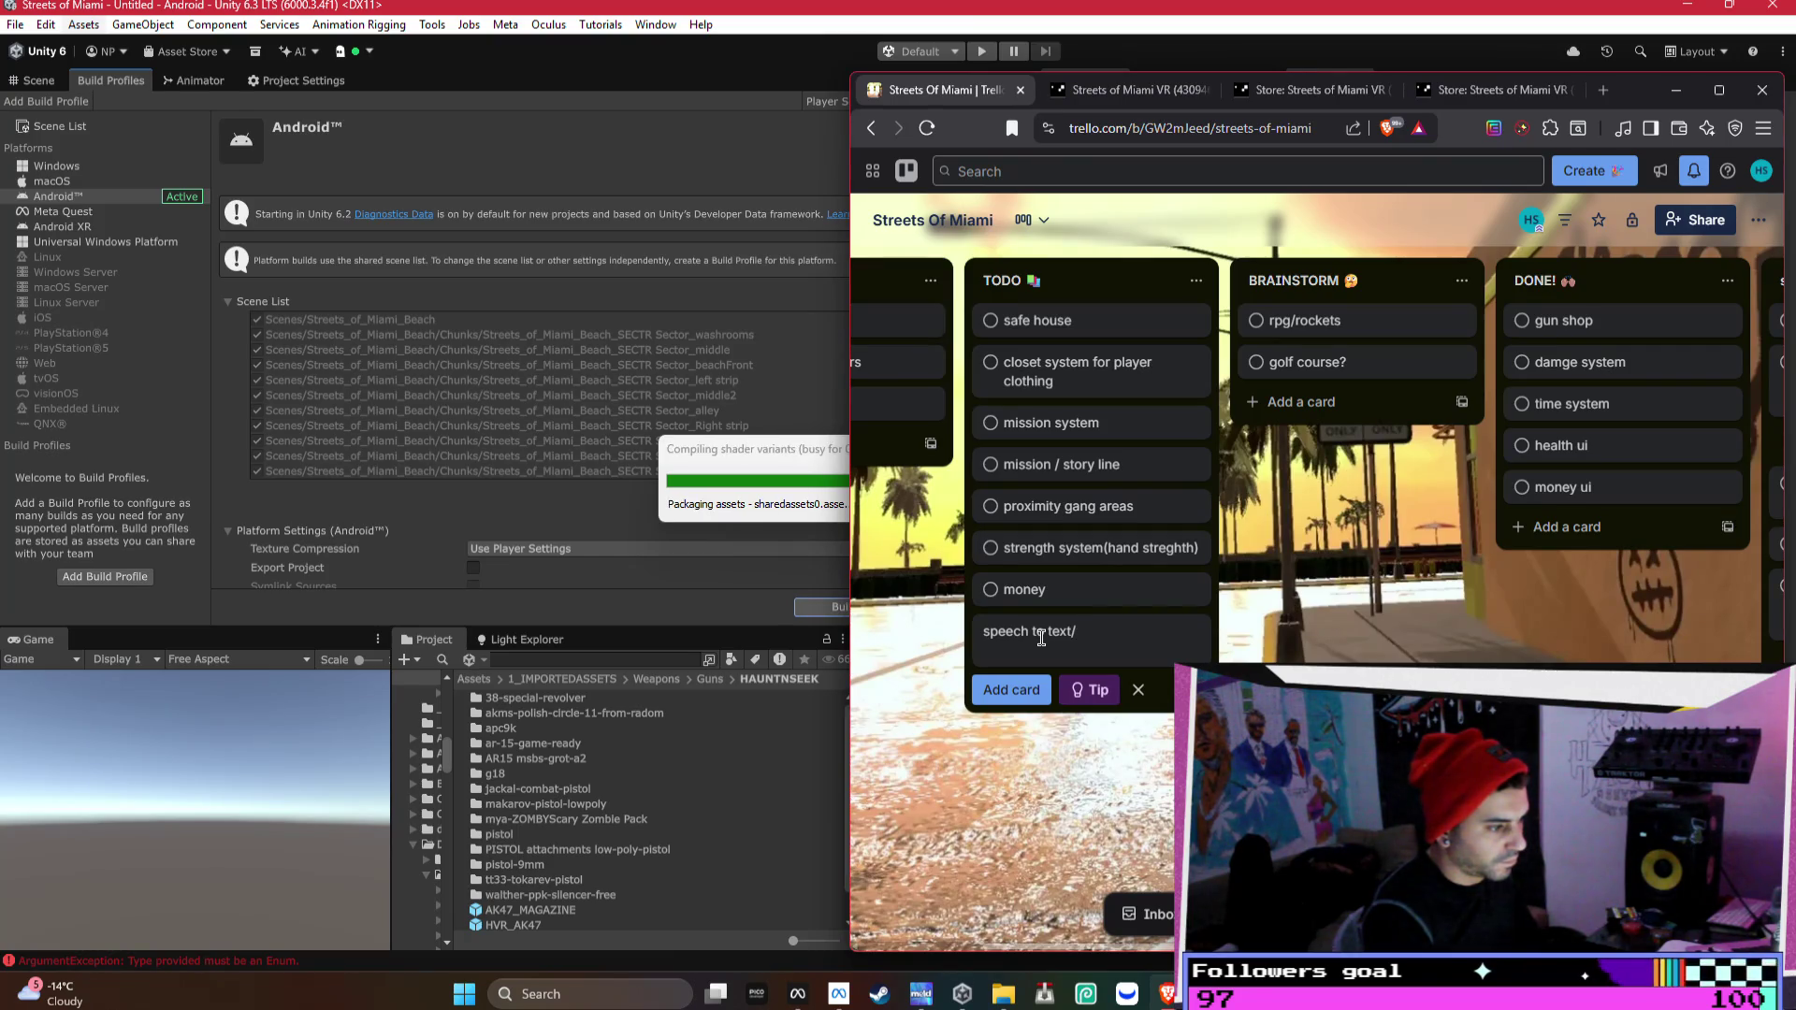
{"action": "type", "text": " ui pop up.."}
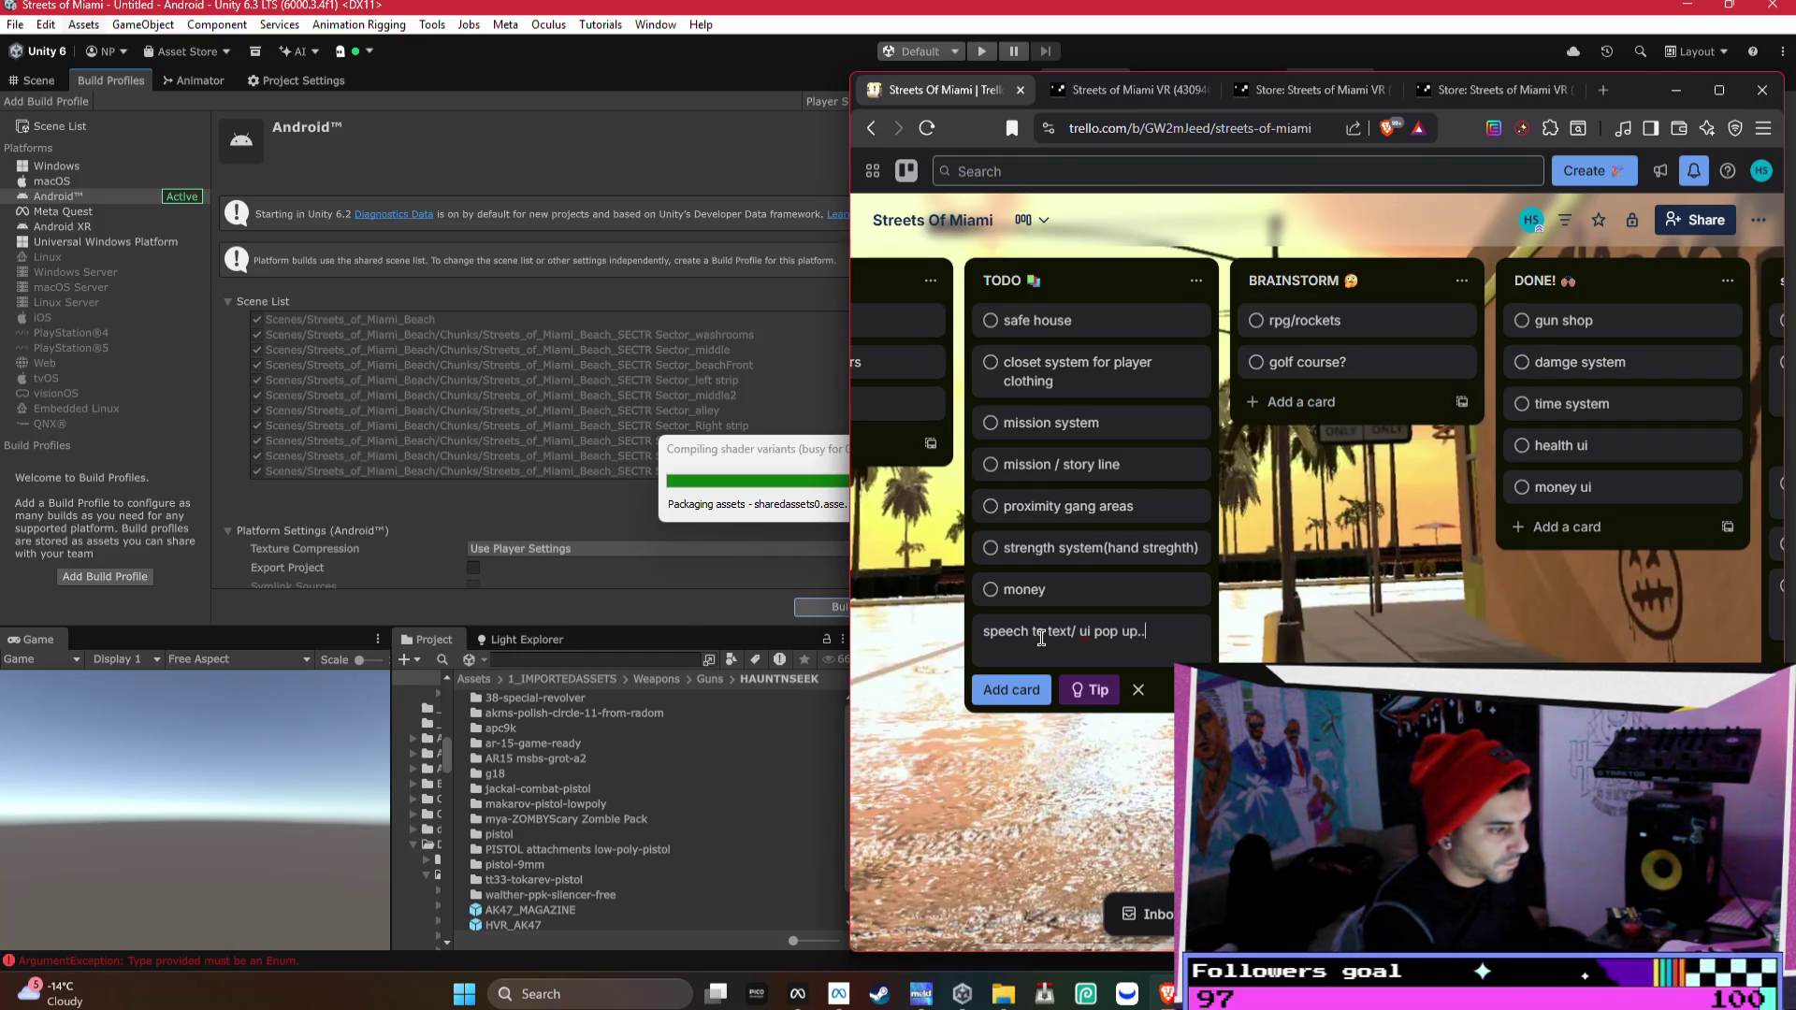
{"action": "key", "text": "Return"}
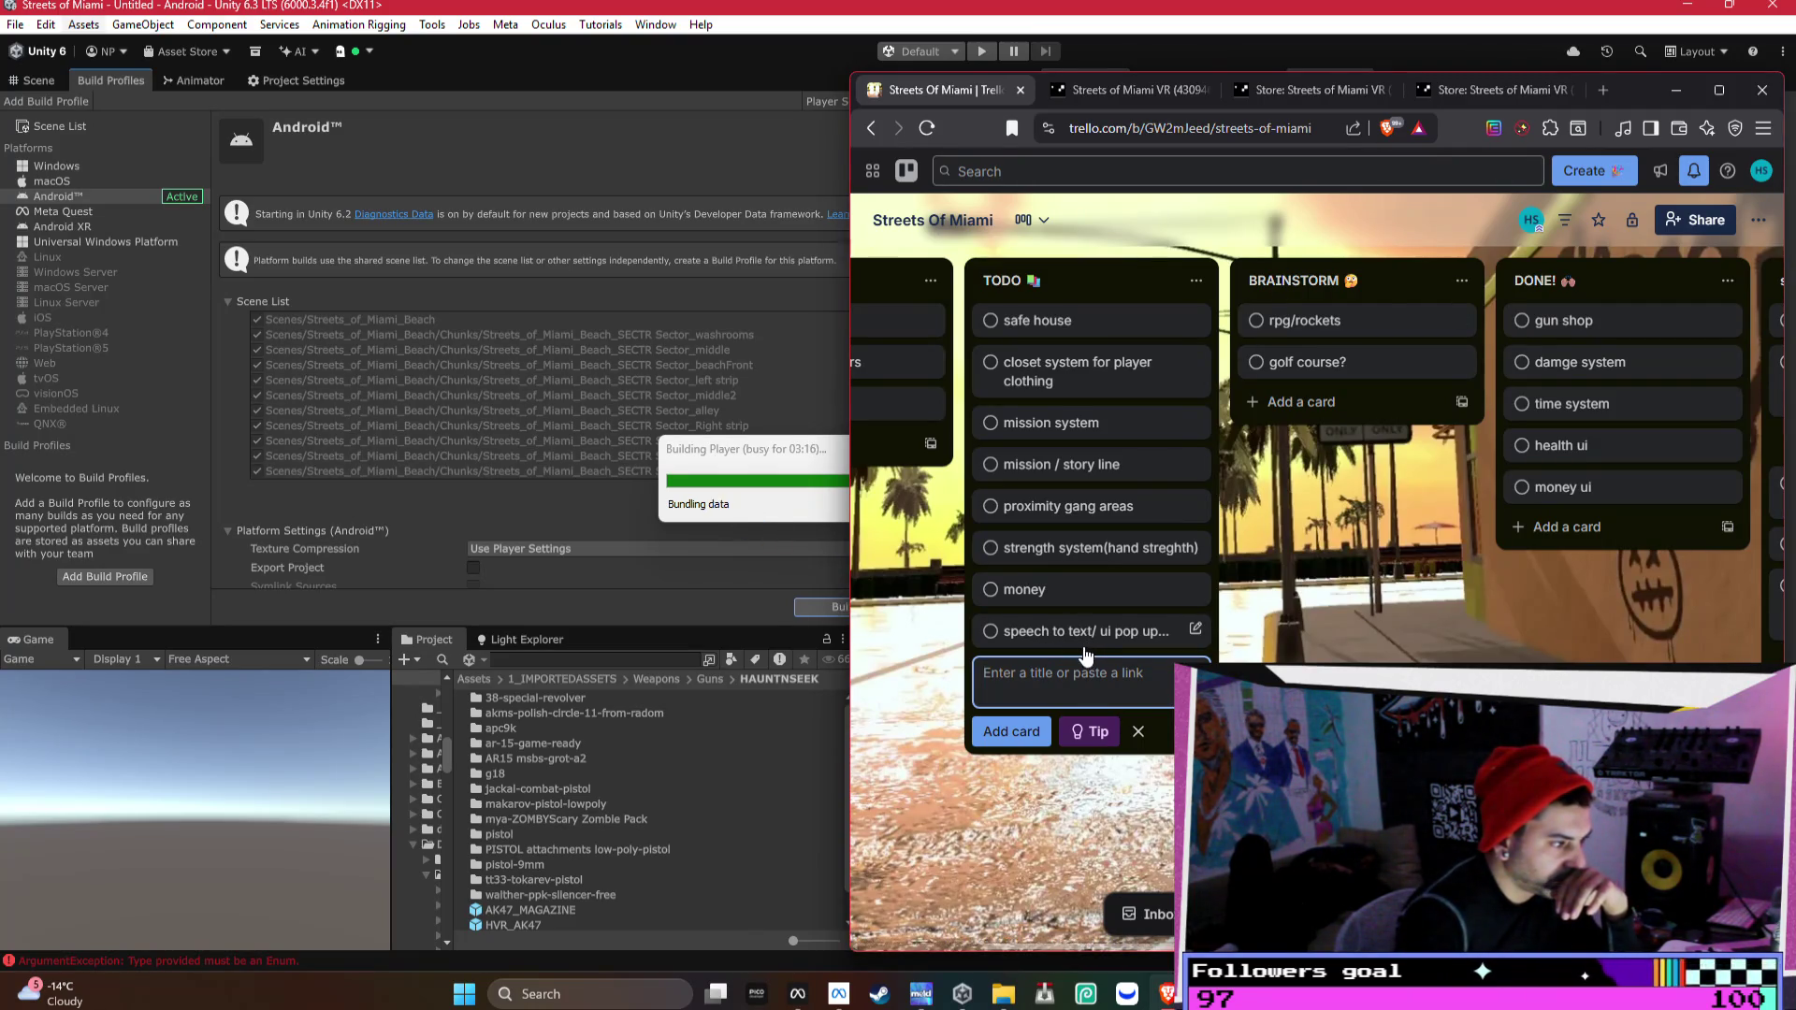
- Search Google for 'unity asset store' in a new tab and open the store homepage
{"action": "left_click", "coordinate": [1601, 91]}
{"action": "type", "text": "uni"}
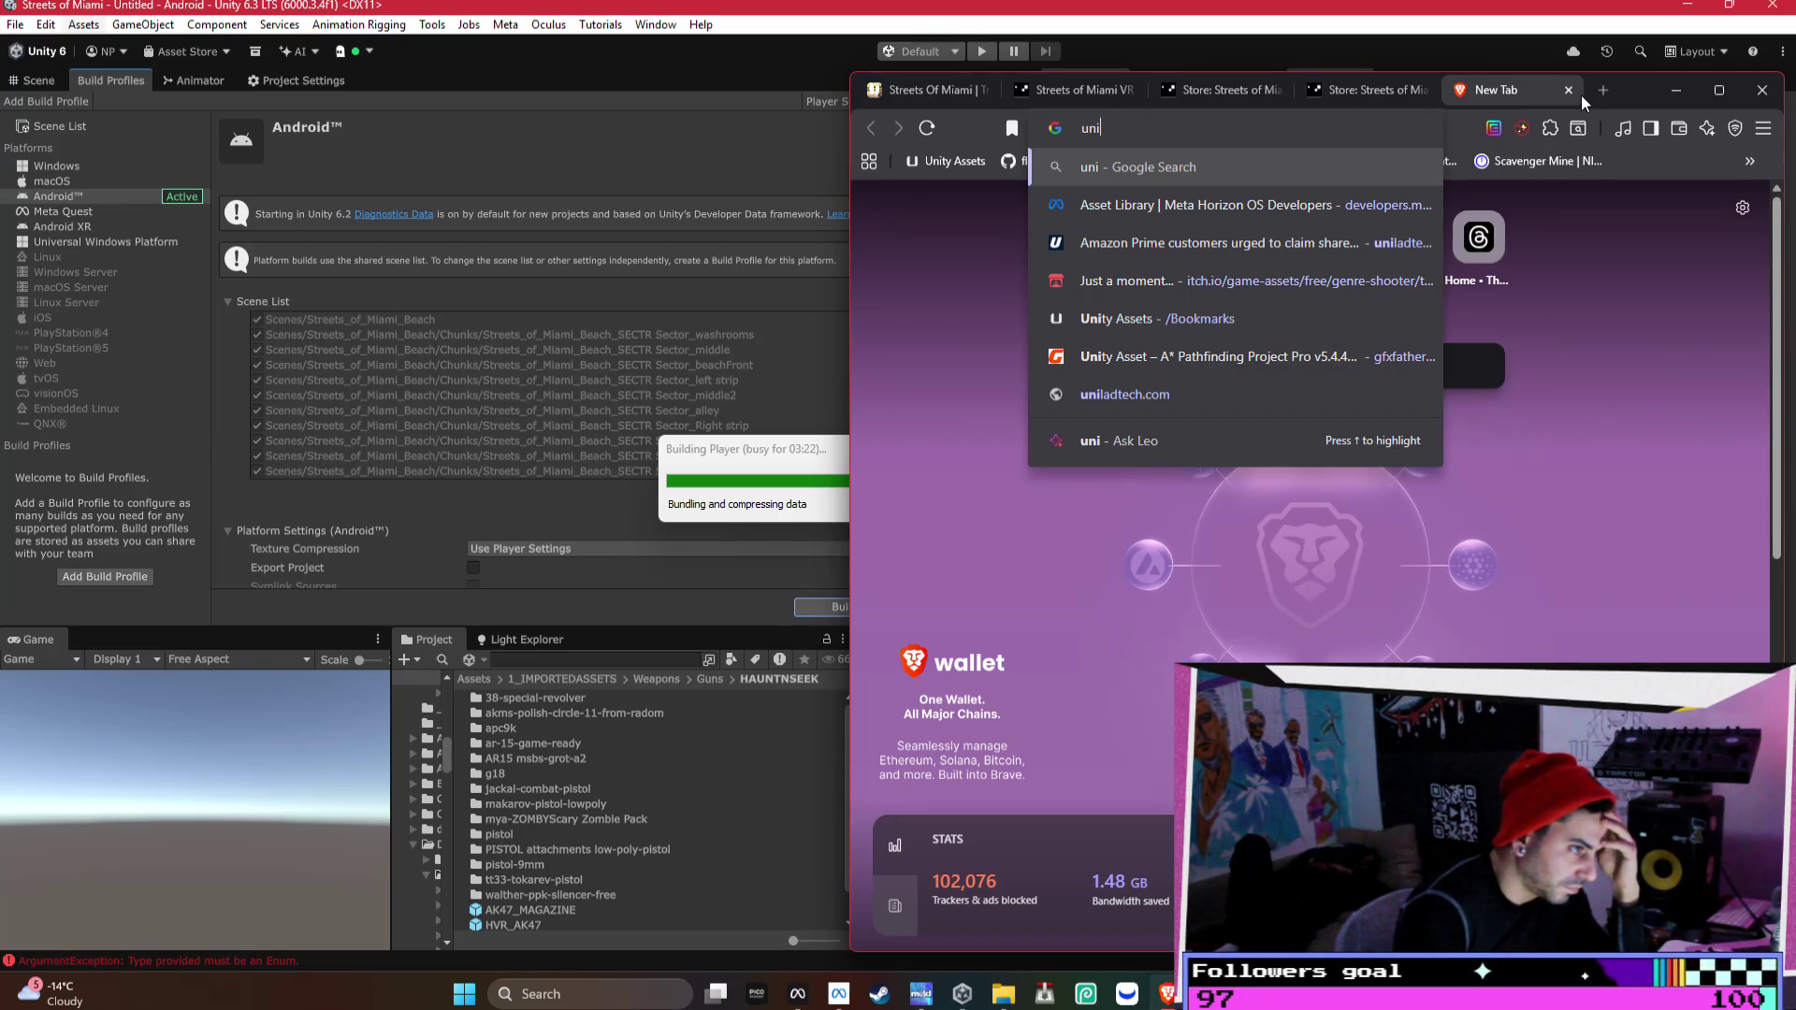
{"action": "type", "text": "ty ass"}
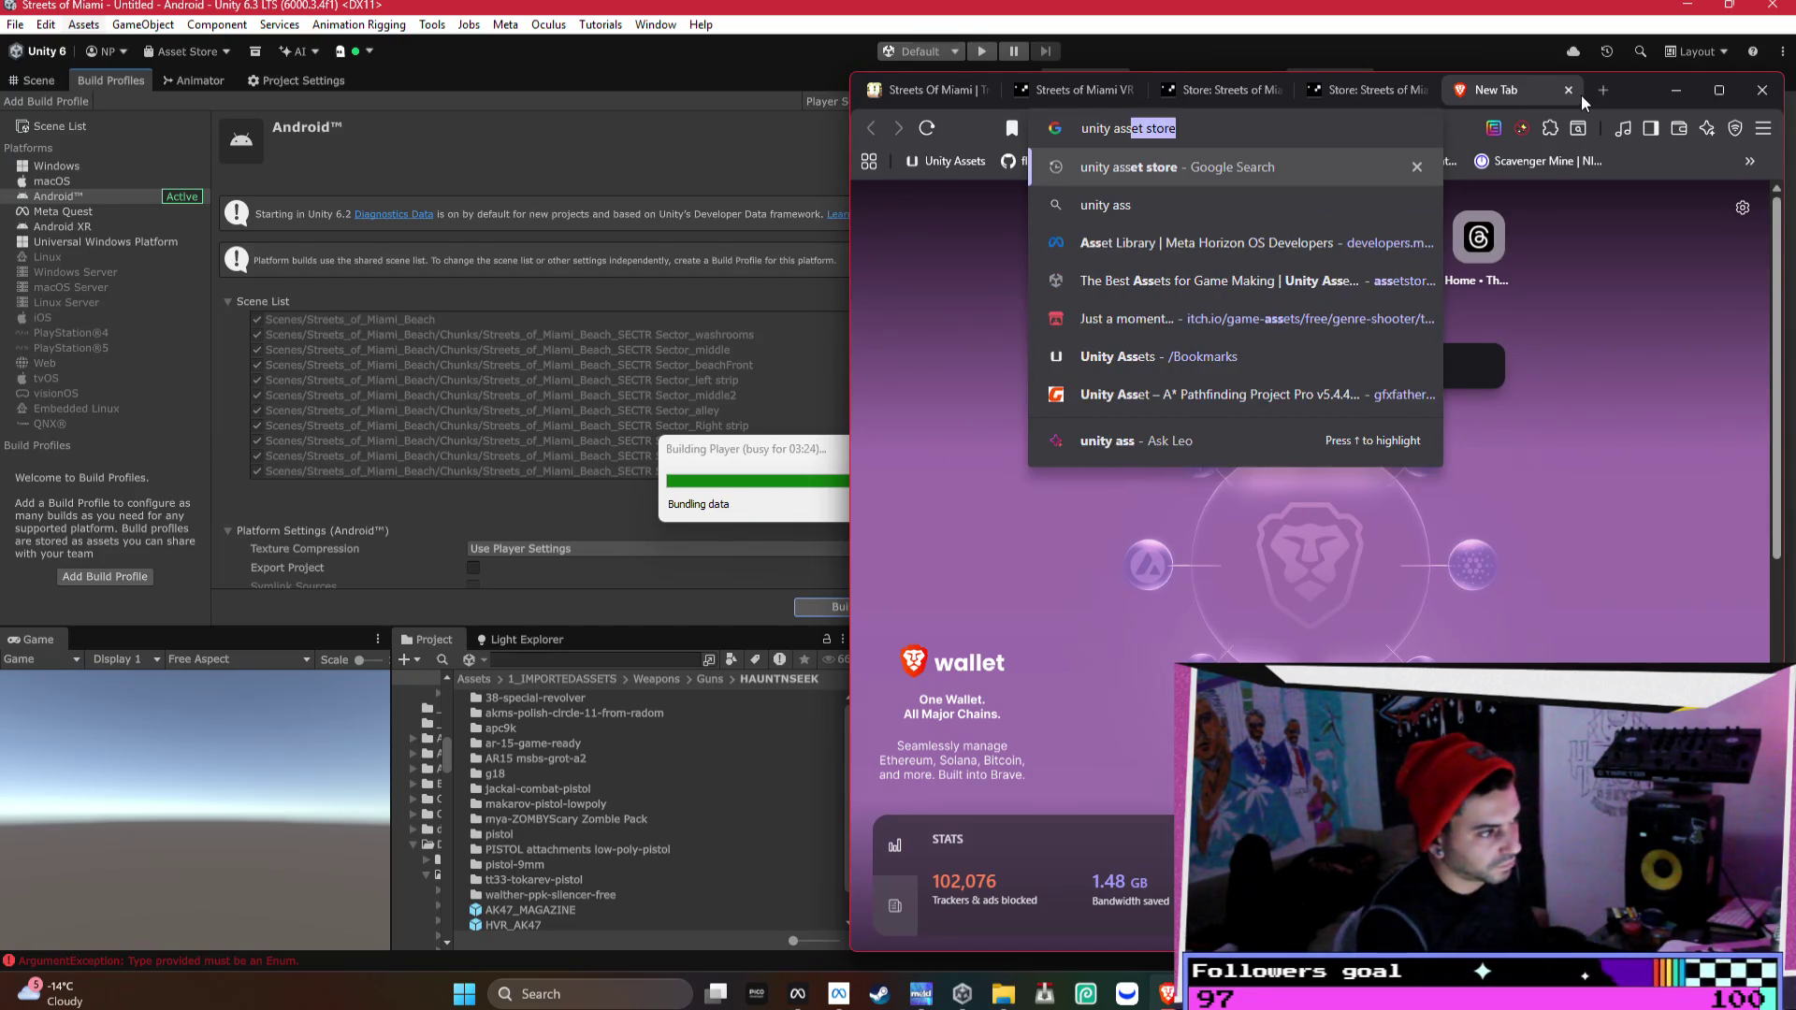
{"action": "key", "text": "Return"}
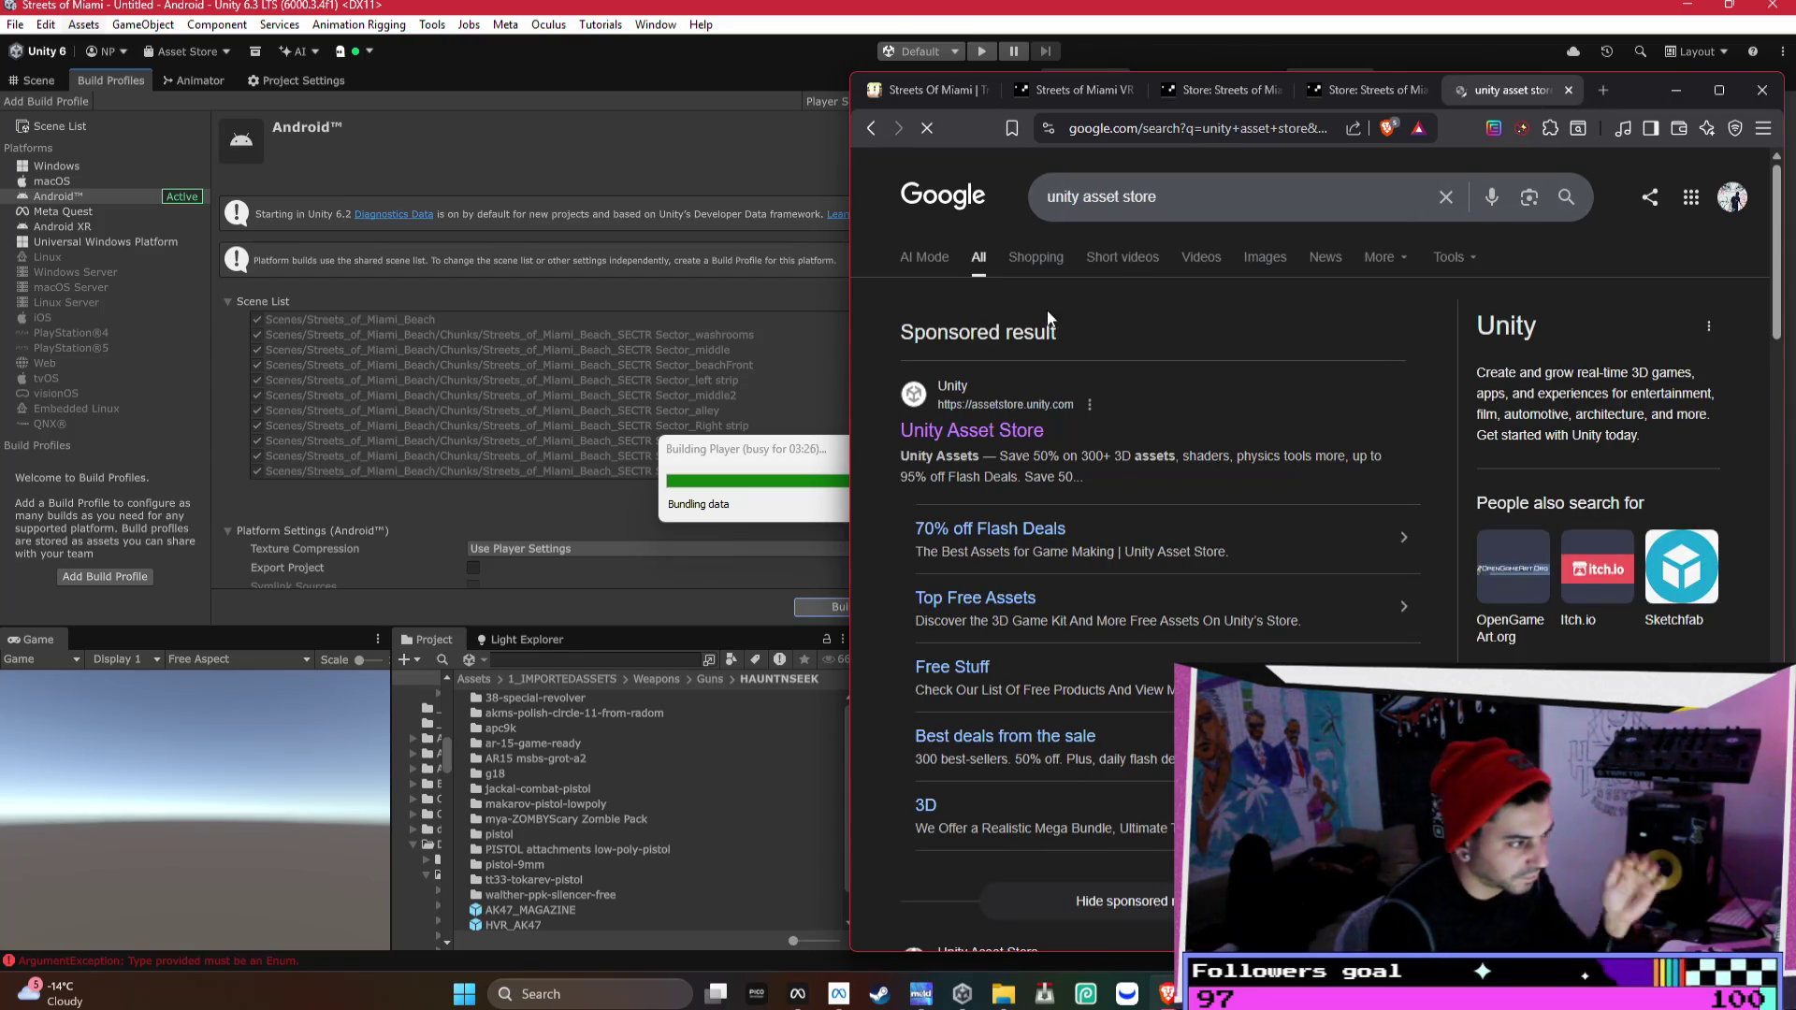
{"action": "left_click", "coordinate": [1008, 429]}
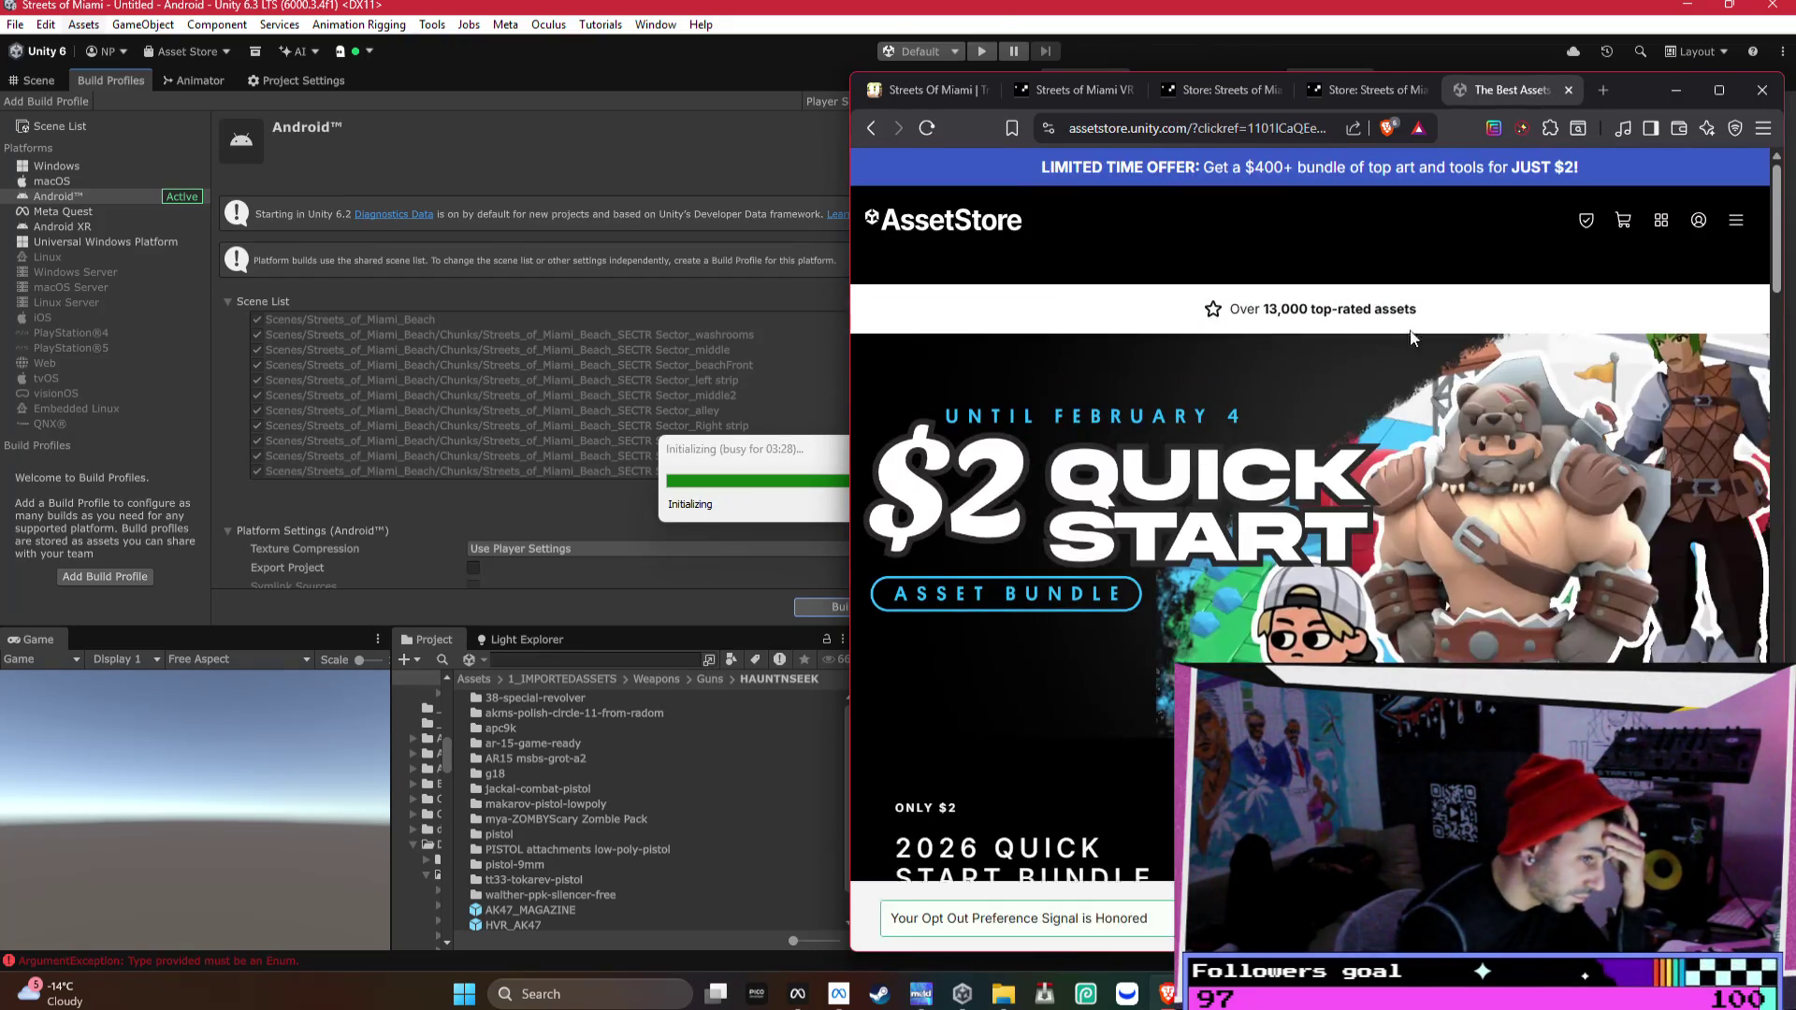
{"action": "scroll", "coordinate": [918, 357], "scroll_direction": "down", "scroll_amount": 3}
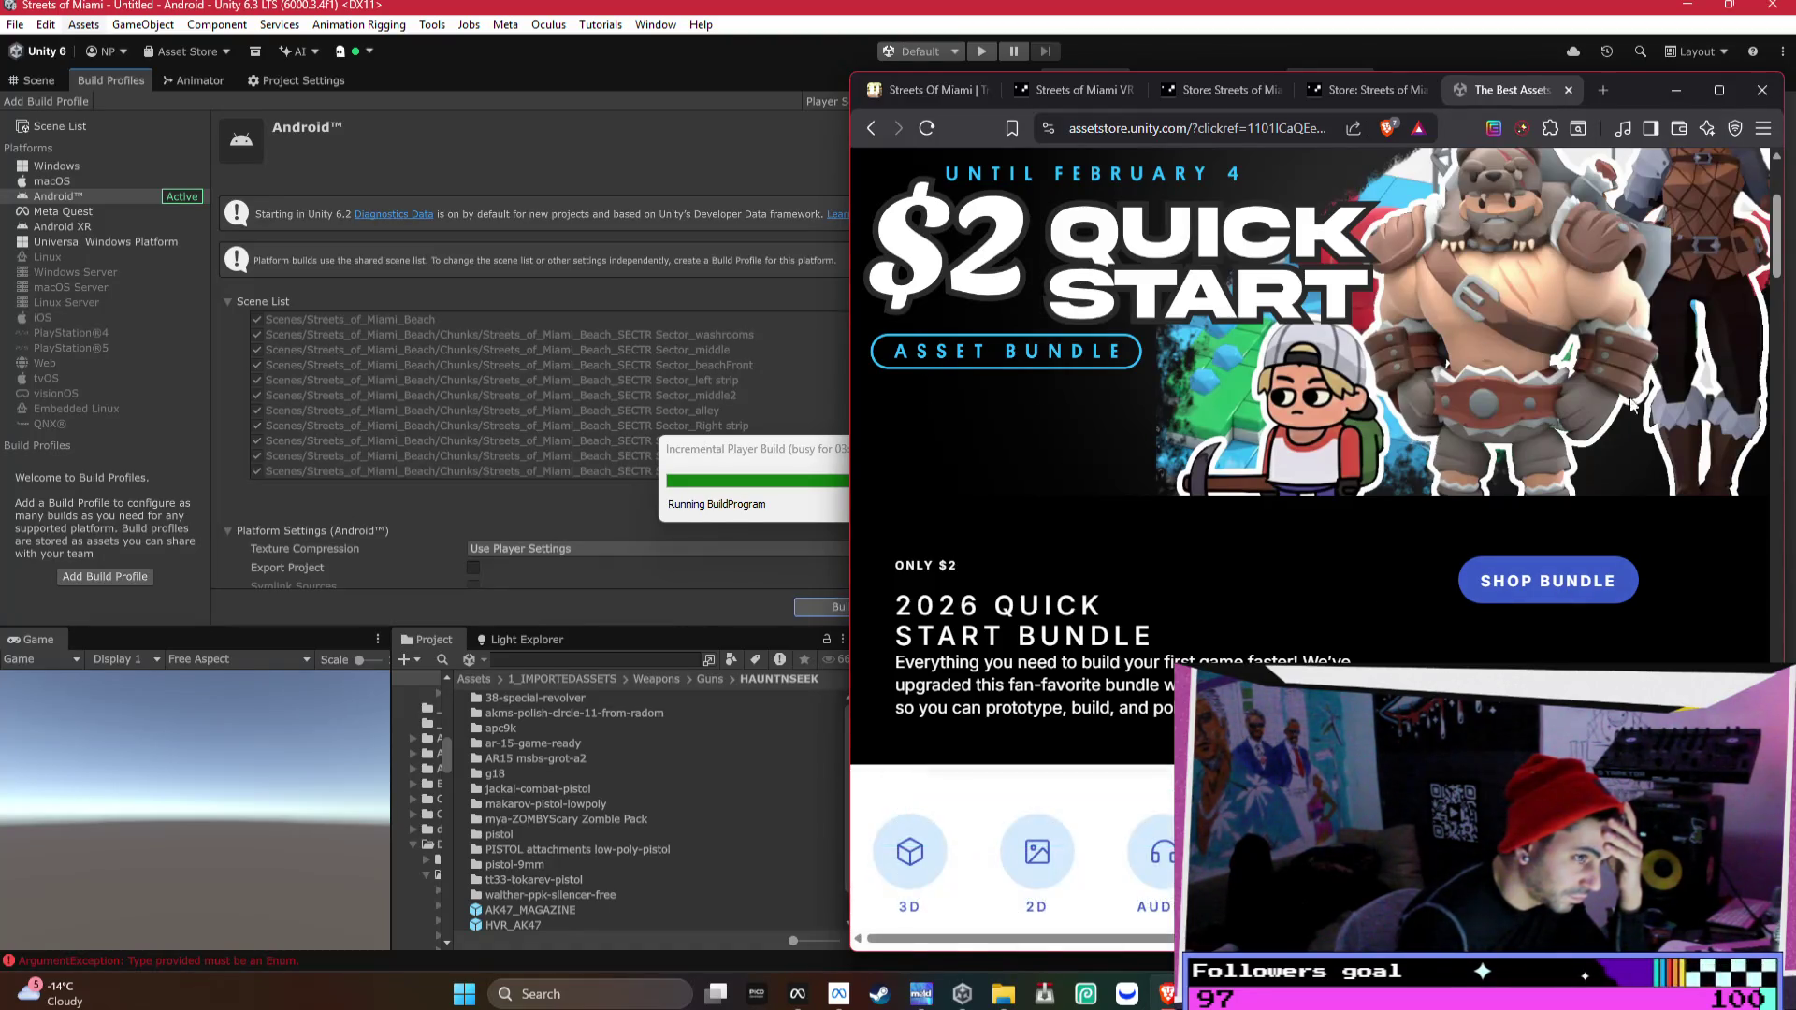
{"action": "scroll", "coordinate": [1632, 405], "scroll_direction": "up", "scroll_amount": 3}
- Start signing in to the Asset Store with a Google account
{"action": "left_click", "coordinate": [1692, 208]}
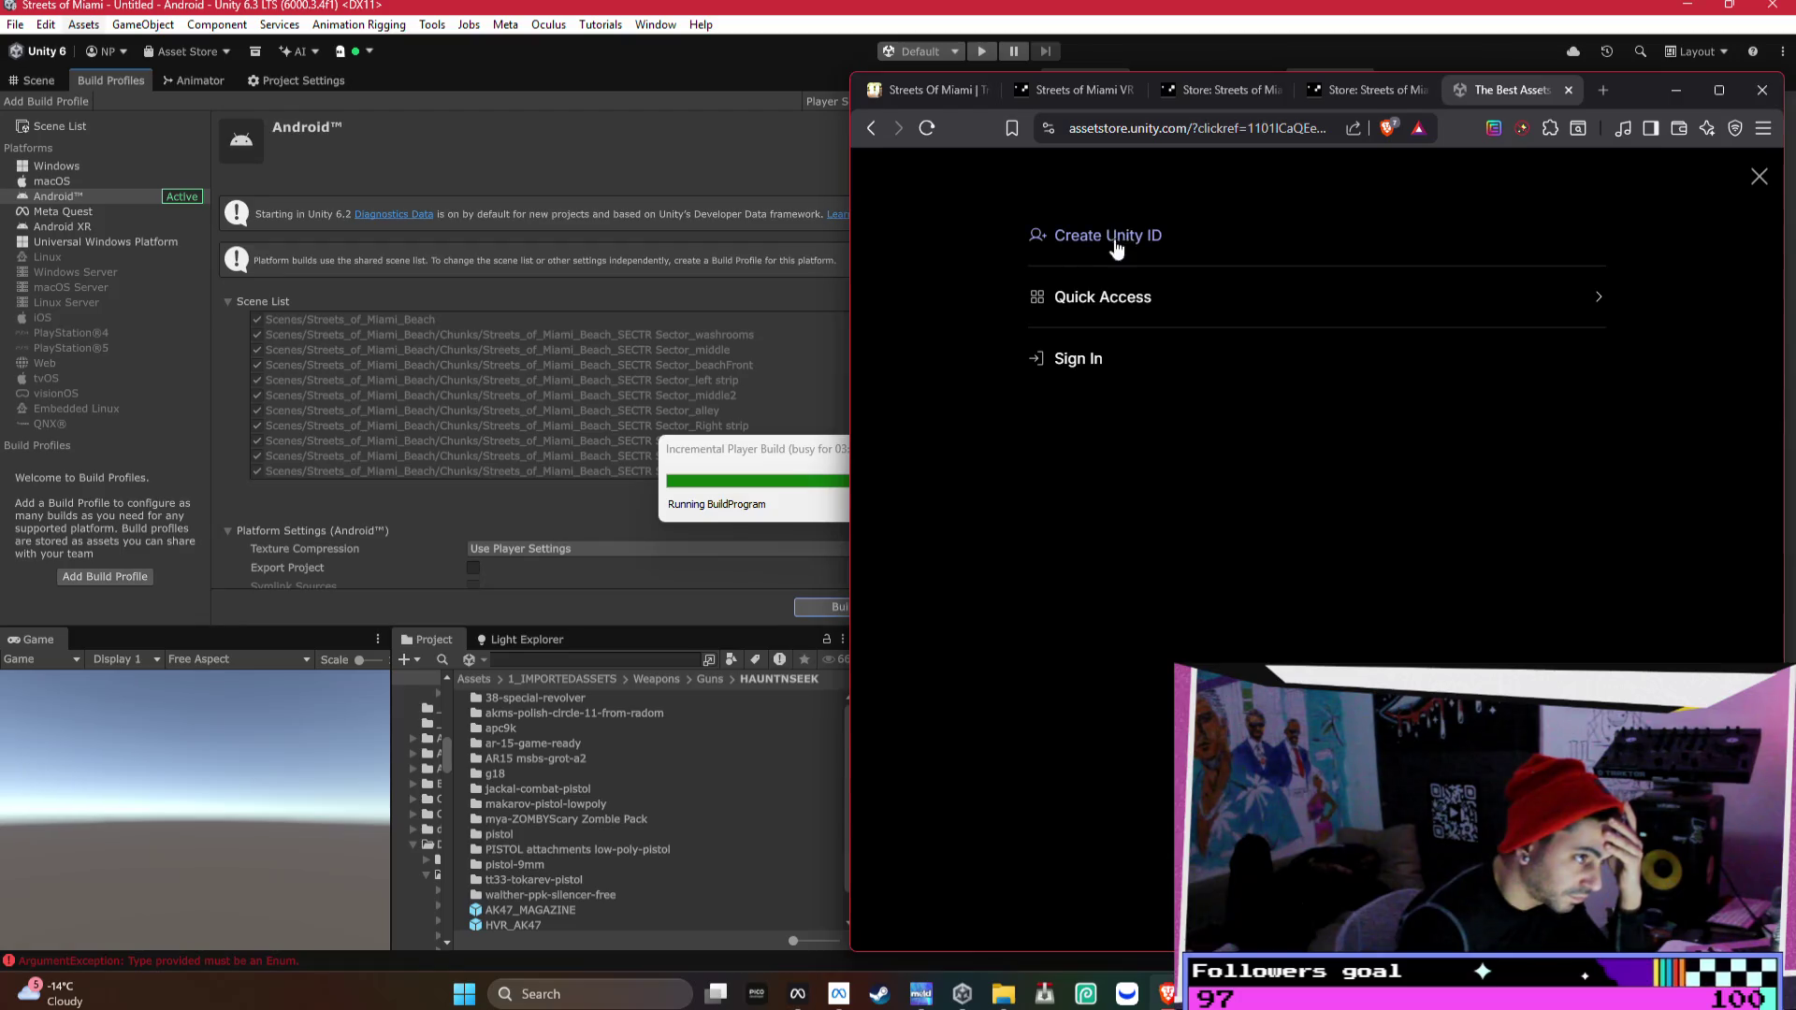
{"action": "left_click", "coordinate": [1108, 364]}
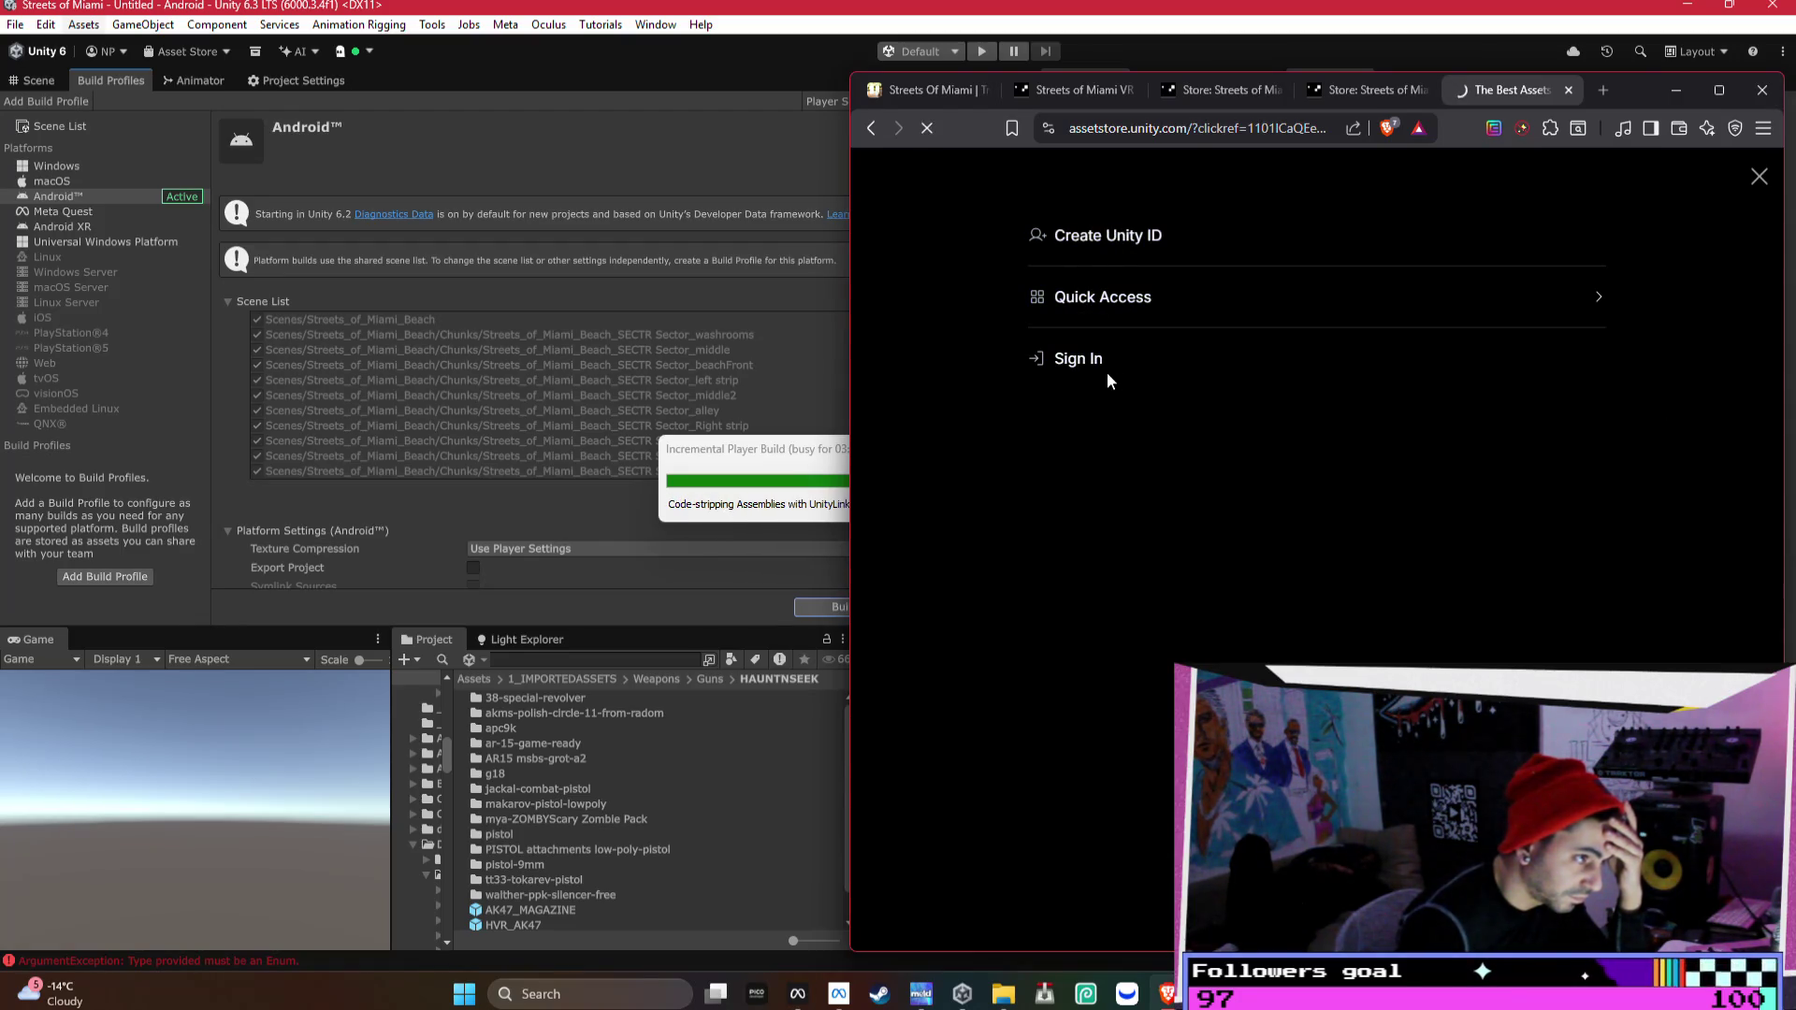
{"action": "left_click", "coordinate": [1541, 624]}
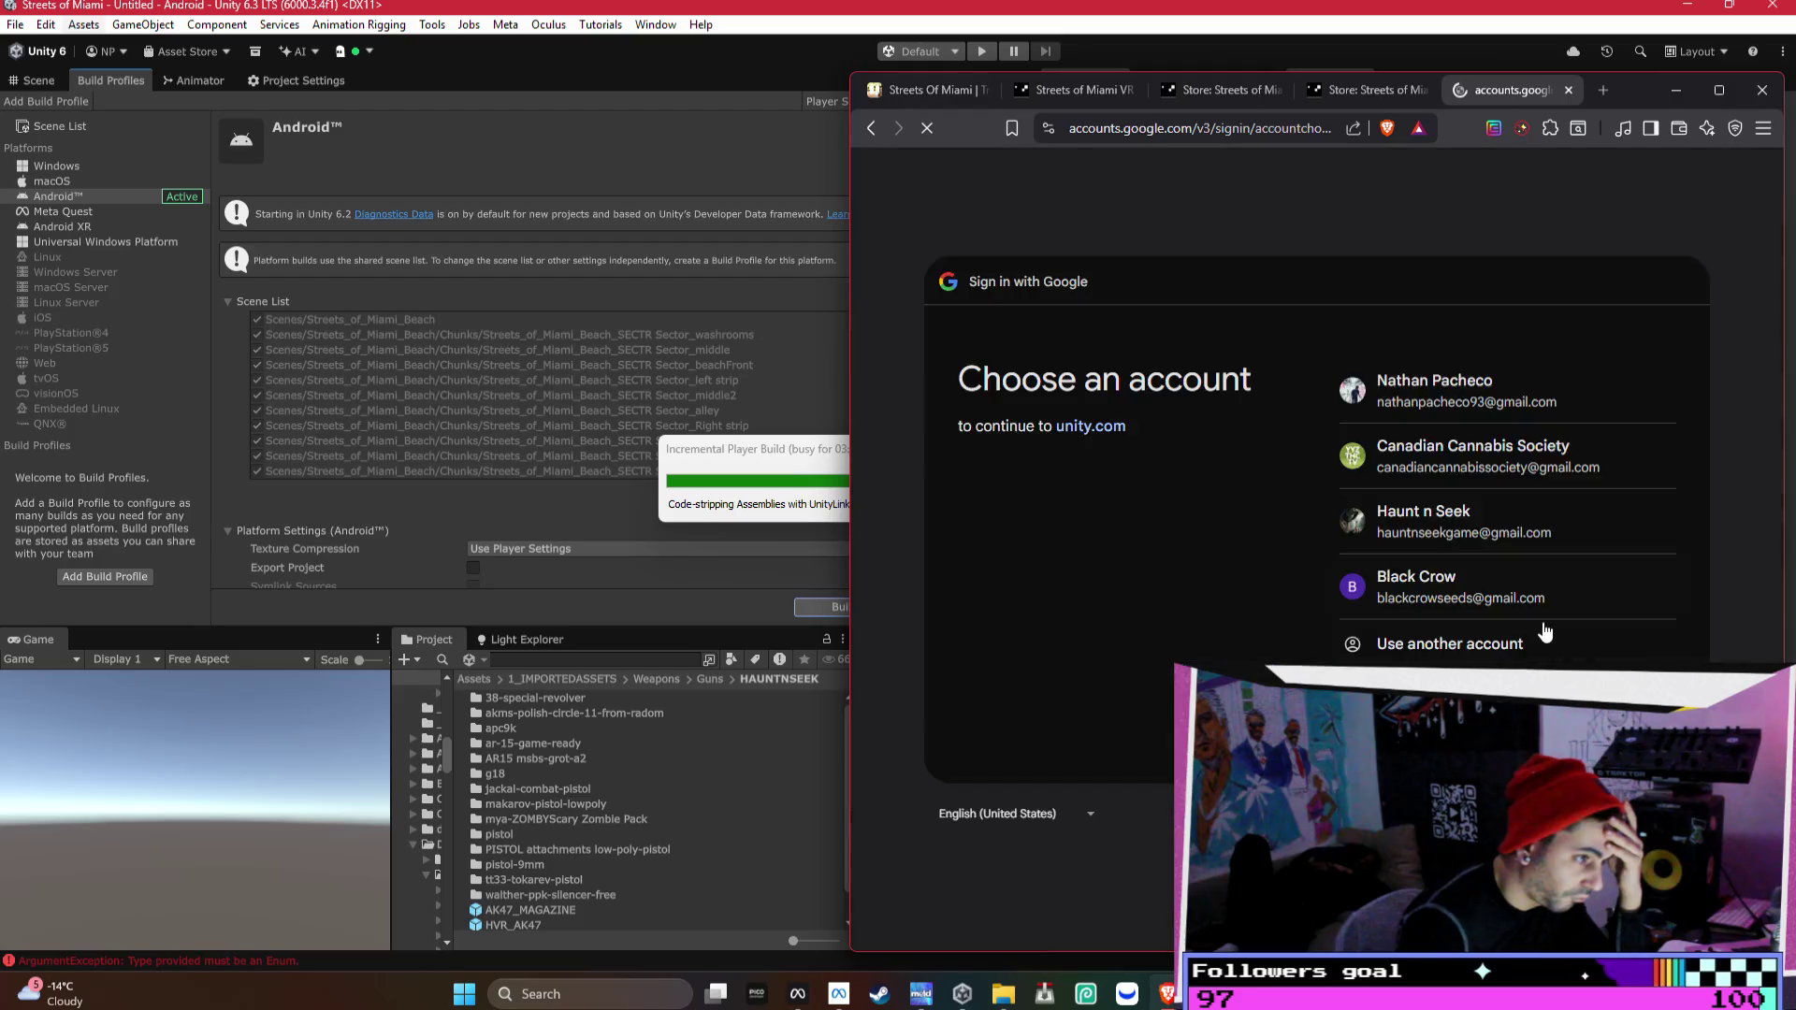
- Sign in with the Google account and browse the 2026 Quick Start Bundle page
{"action": "left_click", "coordinate": [1413, 460]}
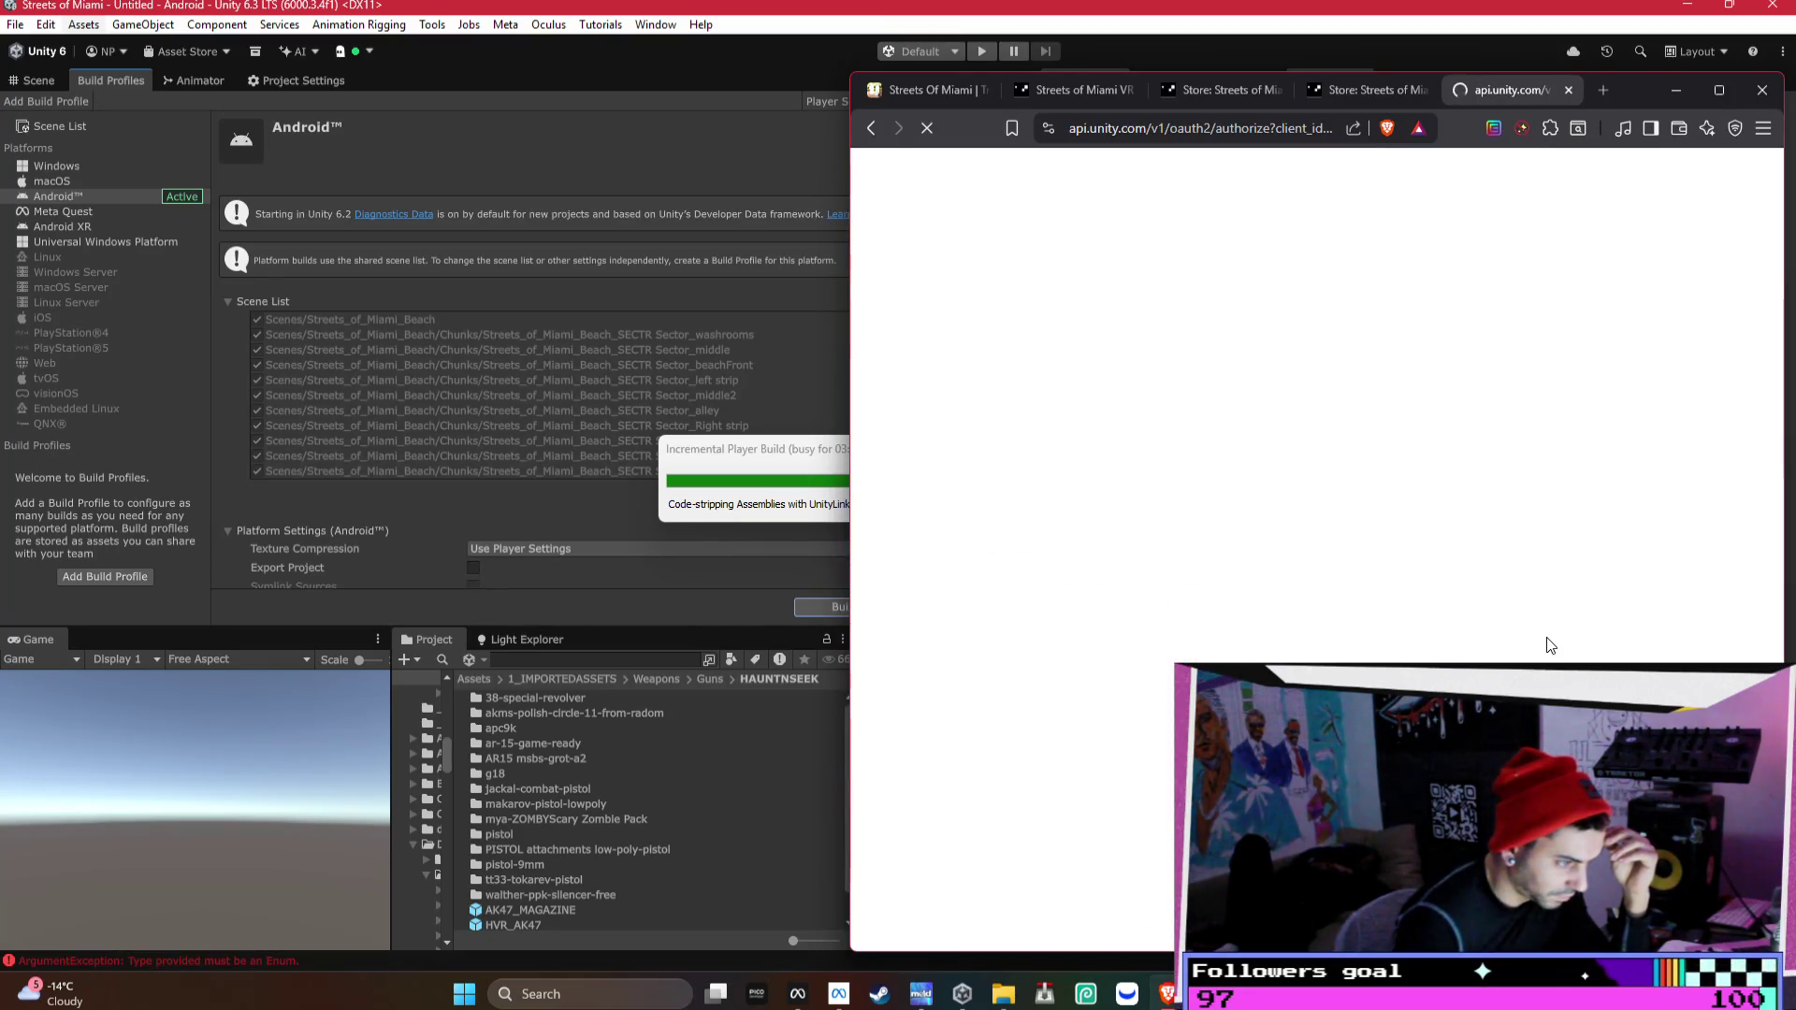
{"action": "scroll", "coordinate": [1416, 407], "scroll_direction": "down", "scroll_amount": 3}
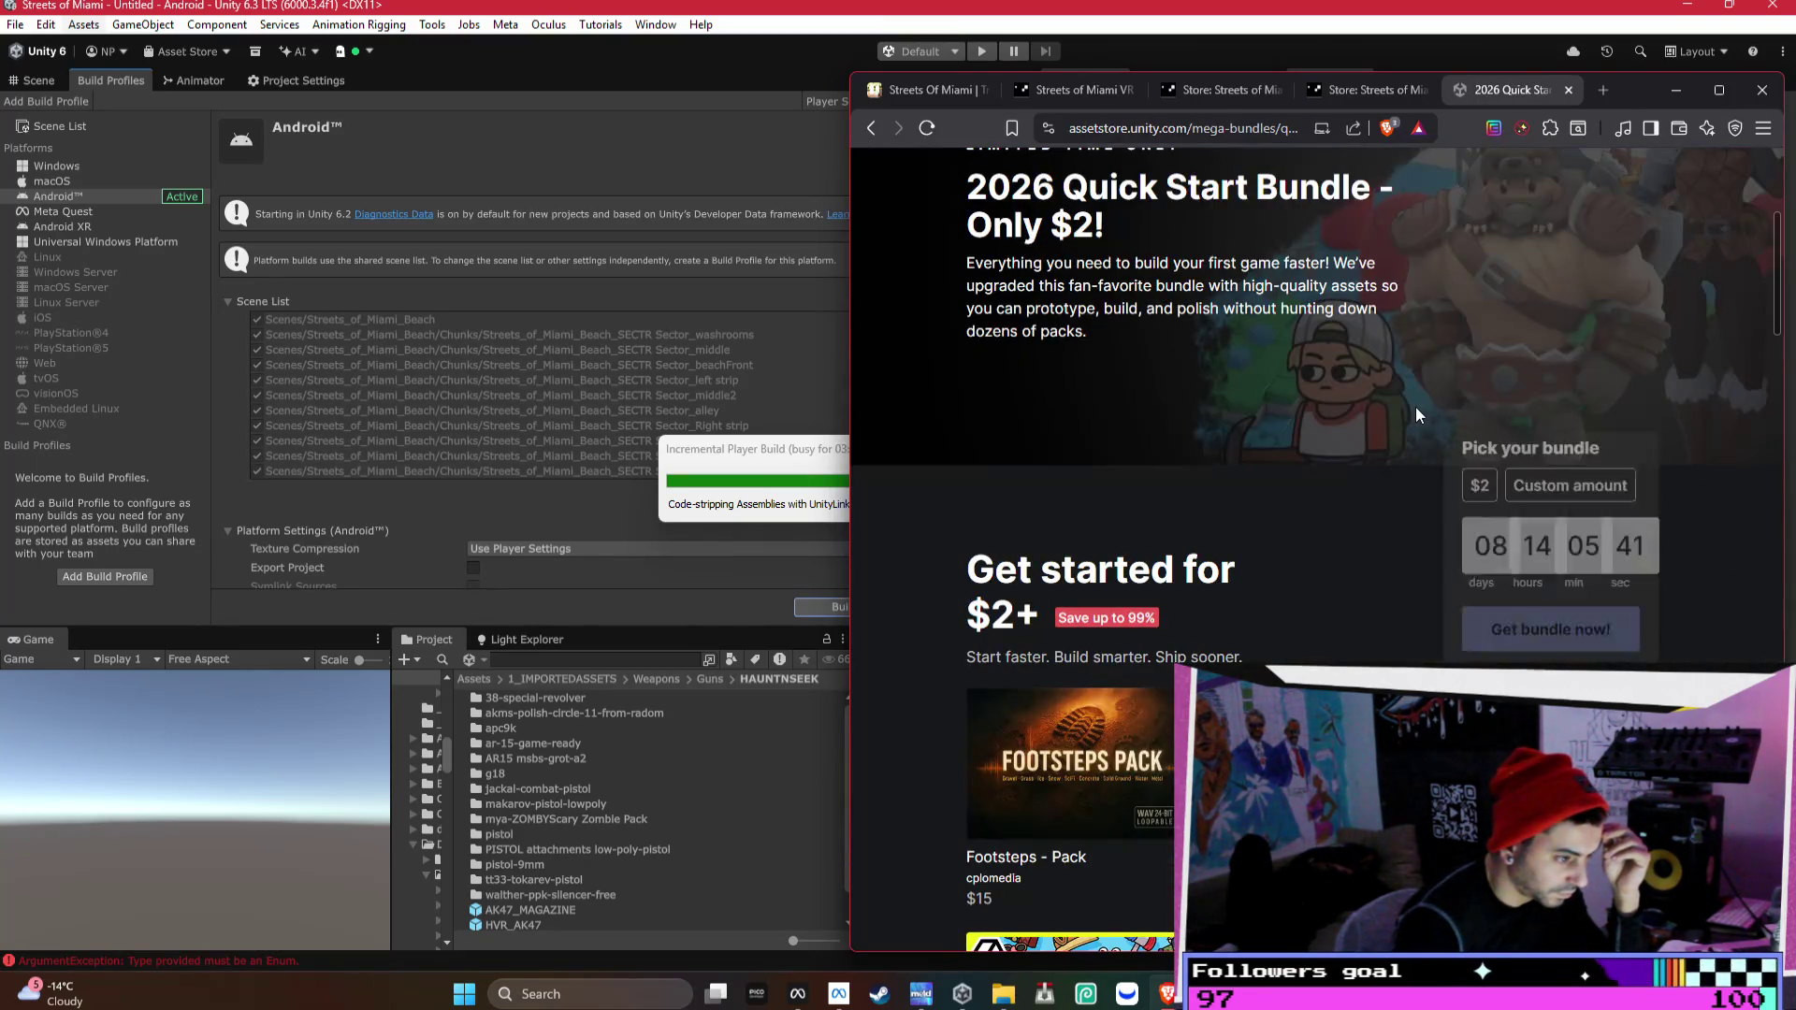
{"action": "scroll", "coordinate": [1416, 407], "scroll_direction": "down", "scroll_amount": 3}
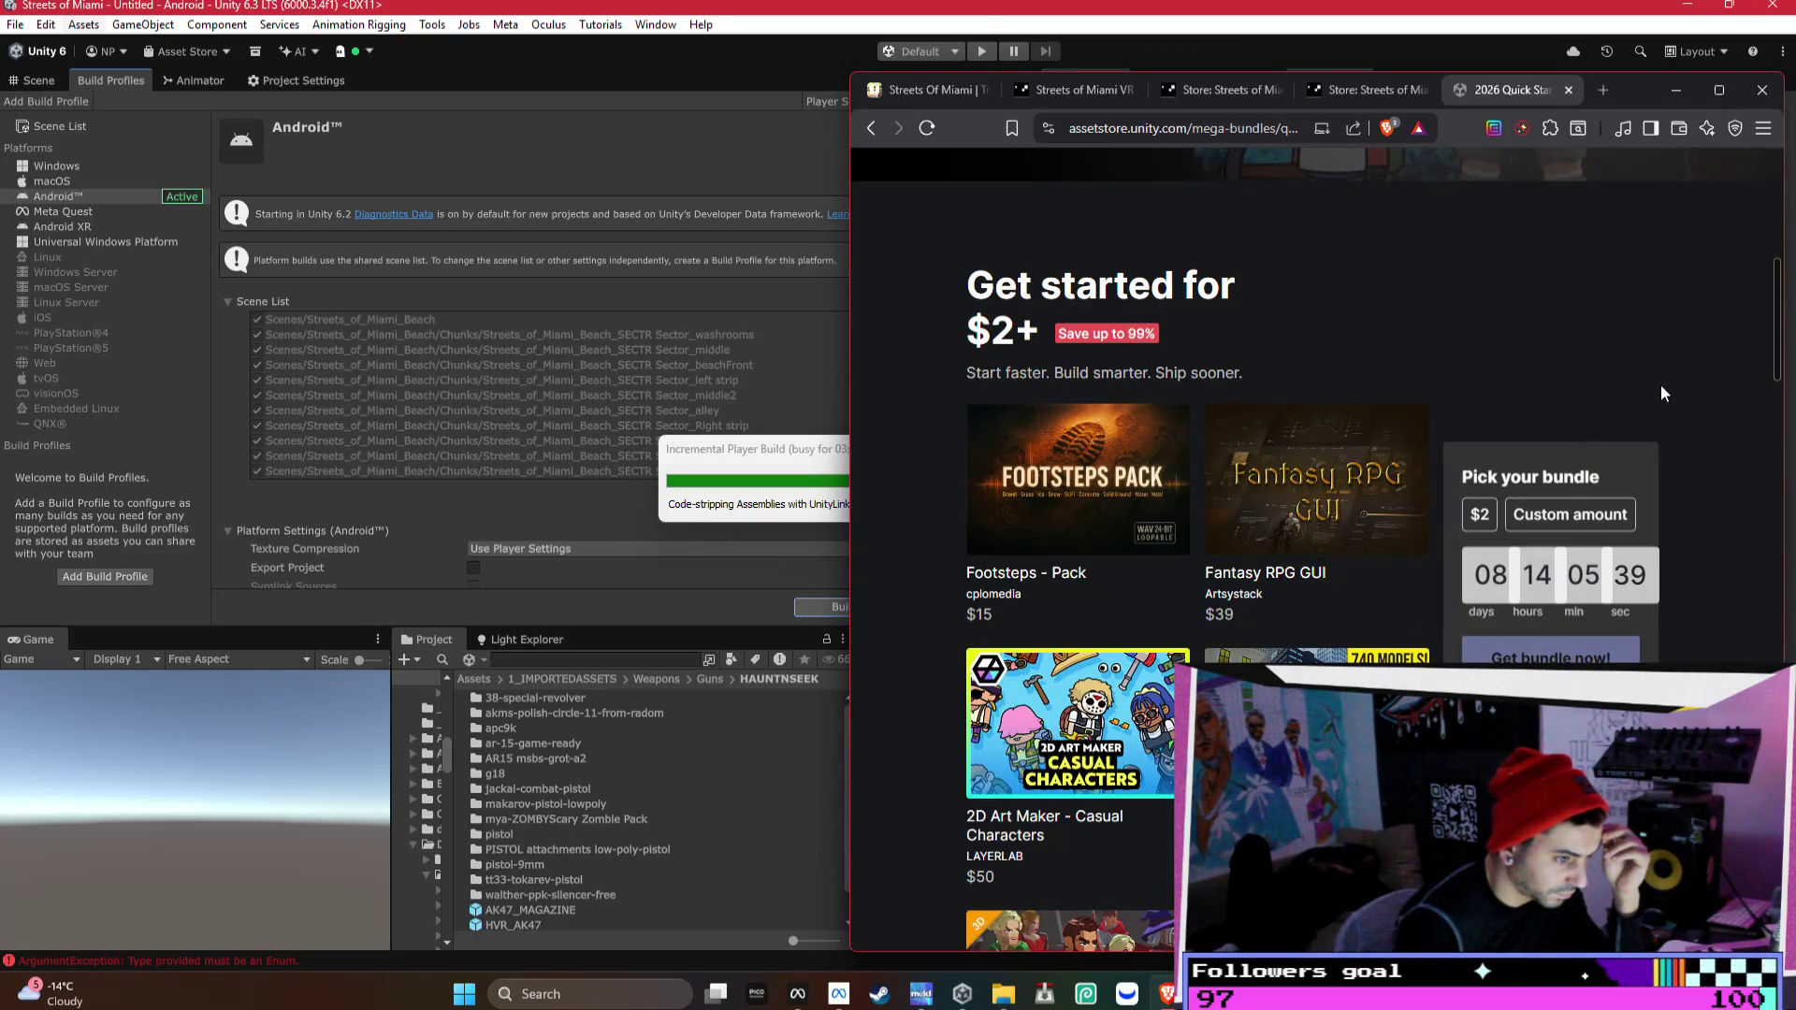
{"action": "scroll", "coordinate": [1659, 384], "scroll_direction": "down", "scroll_amount": 3}
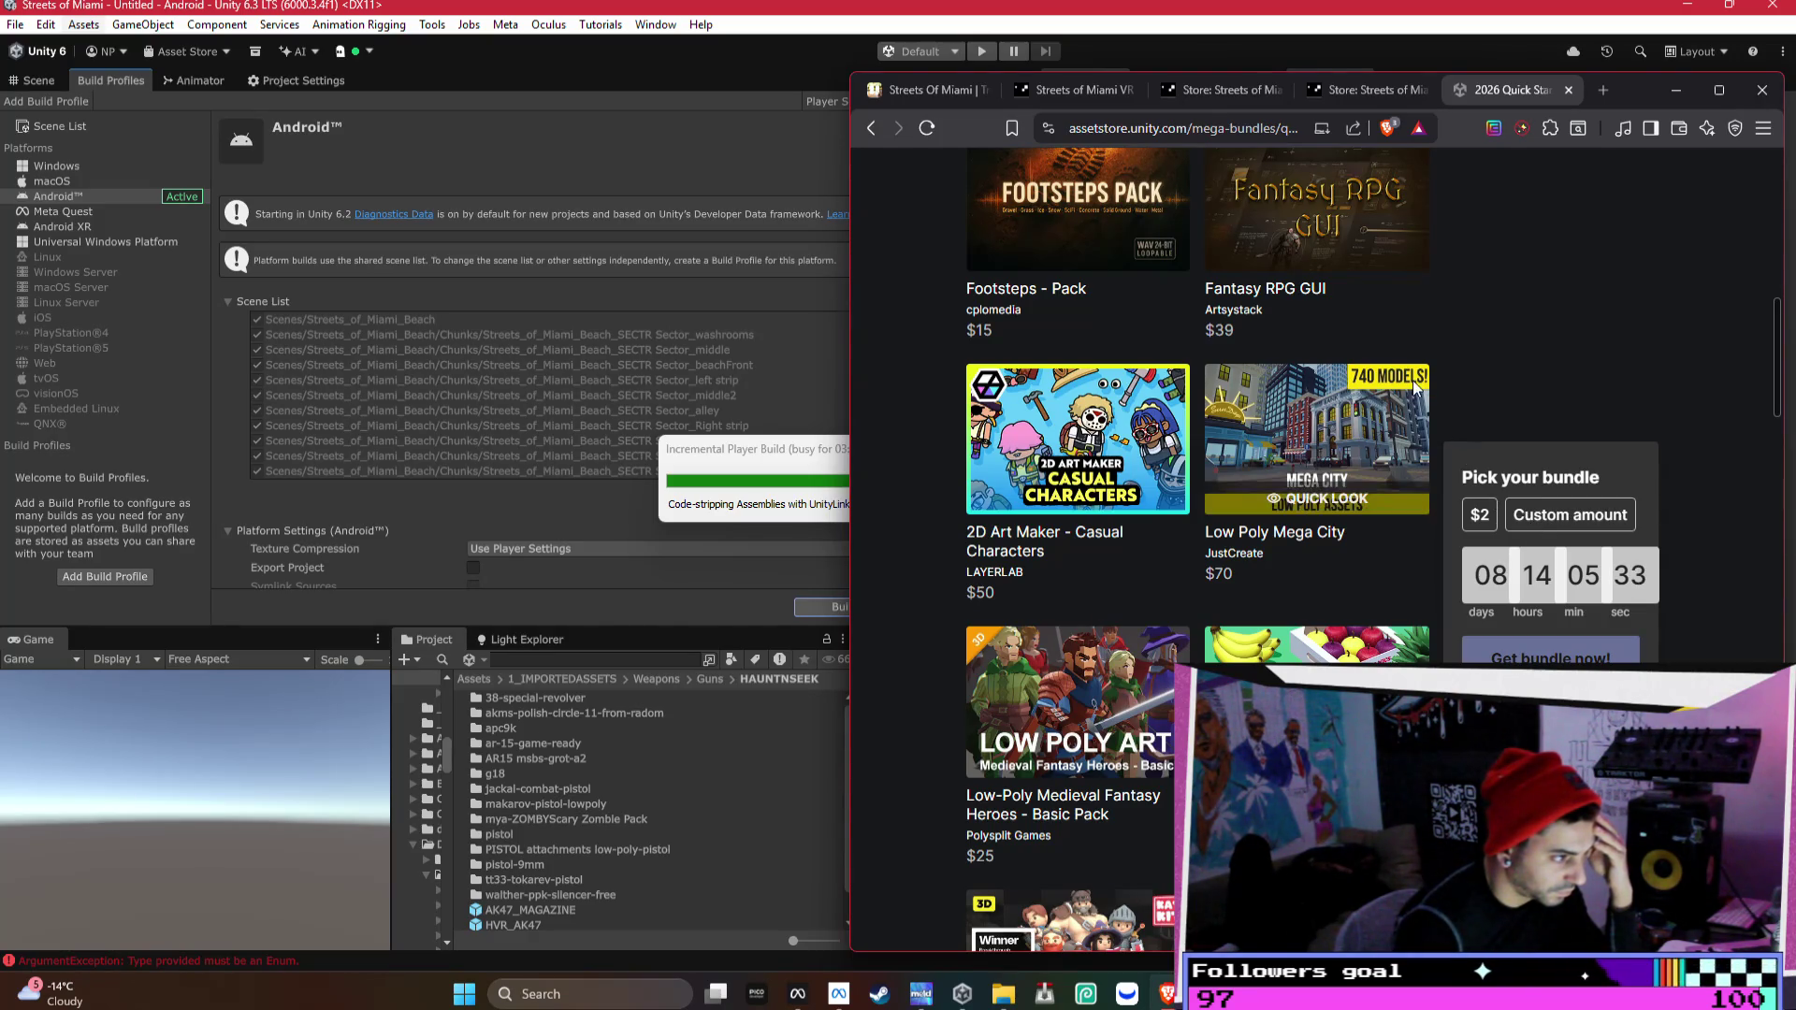
{"action": "mouse_move", "coordinate": [1028, 420]}
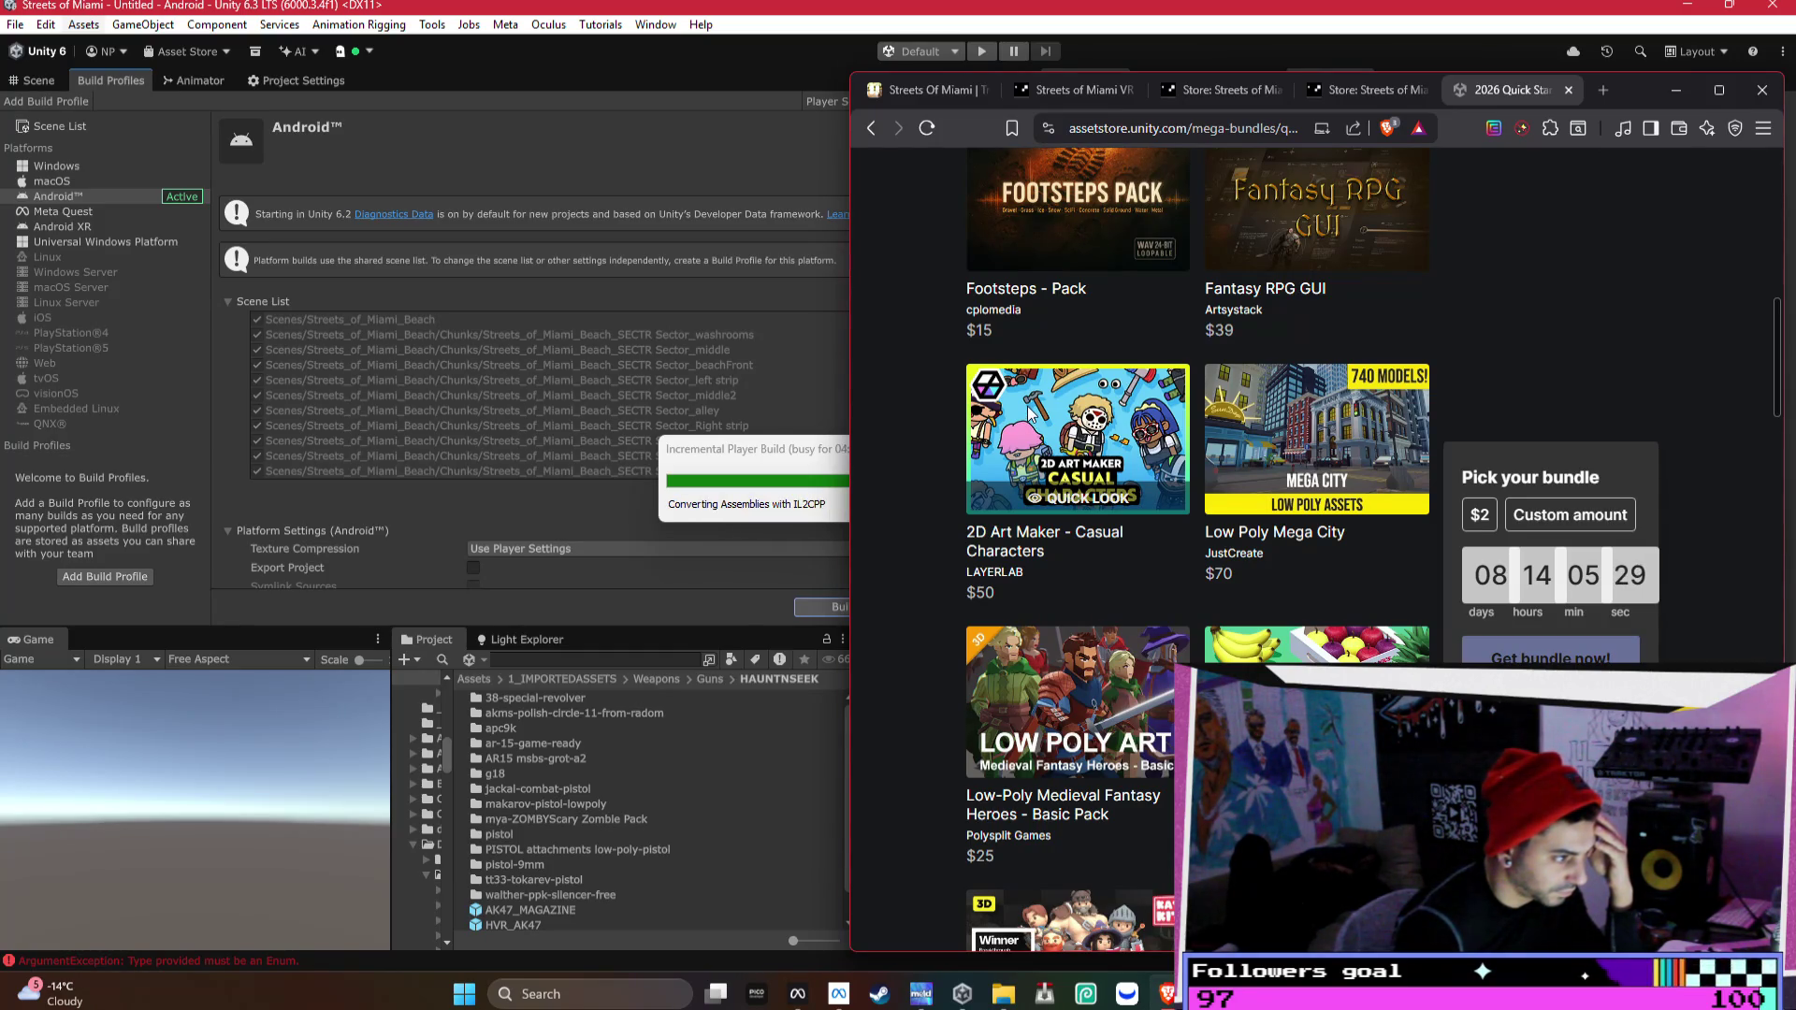
{"action": "right_click", "coordinate": [1050, 407]}
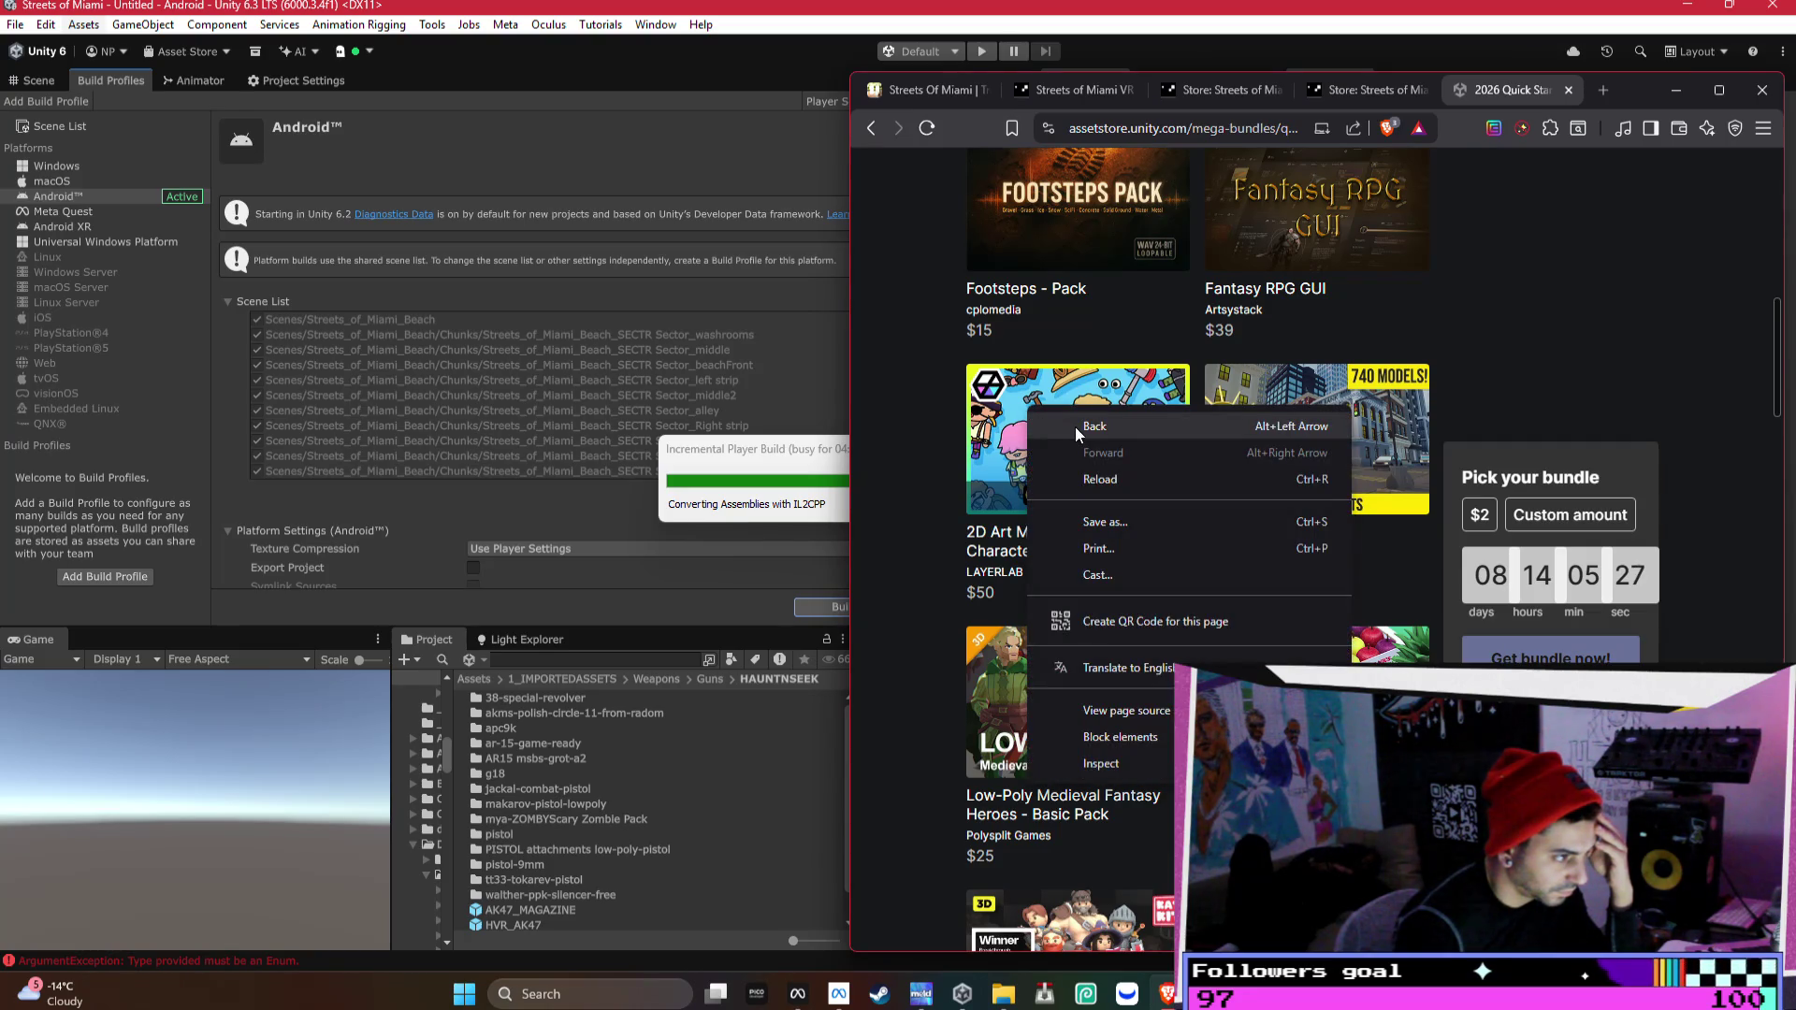
{"action": "left_click", "coordinate": [1031, 442]}
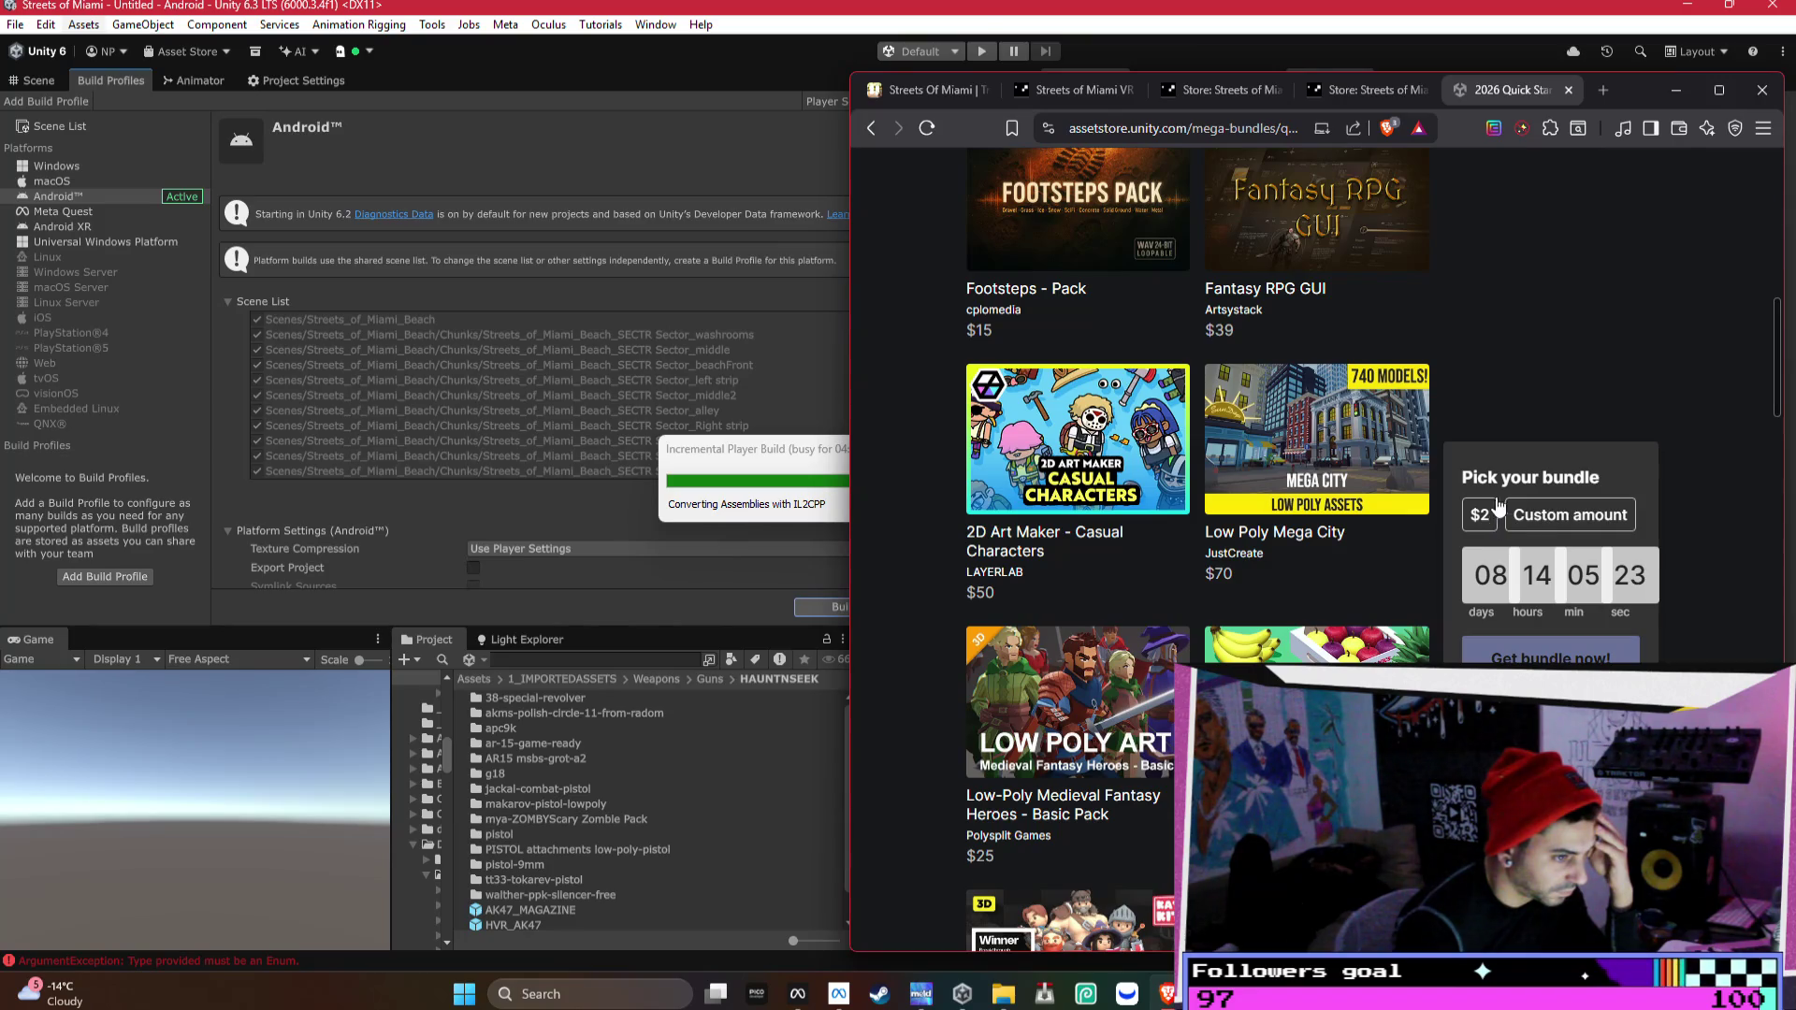
- Review the bundle's assets and set the bundle price to $2
{"action": "scroll", "coordinate": [1534, 519], "scroll_direction": "down", "scroll_amount": 5}
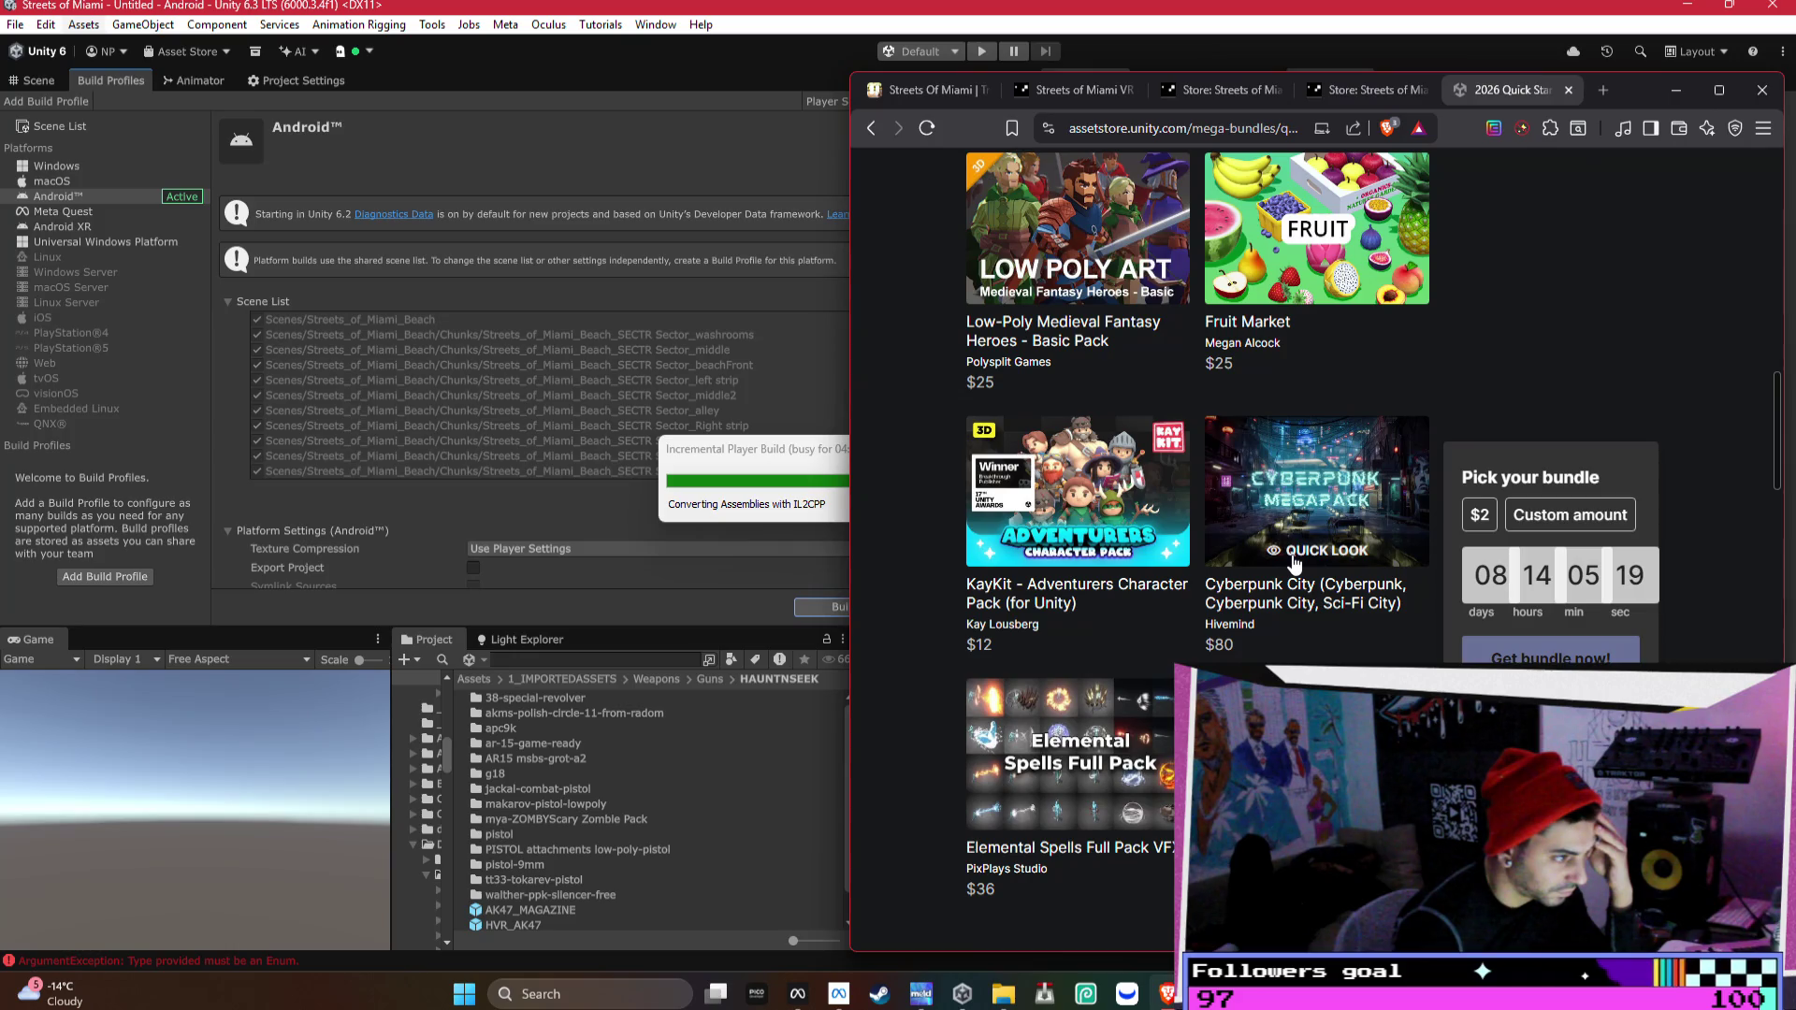
{"action": "scroll", "coordinate": [1334, 509], "scroll_direction": "down", "scroll_amount": 2}
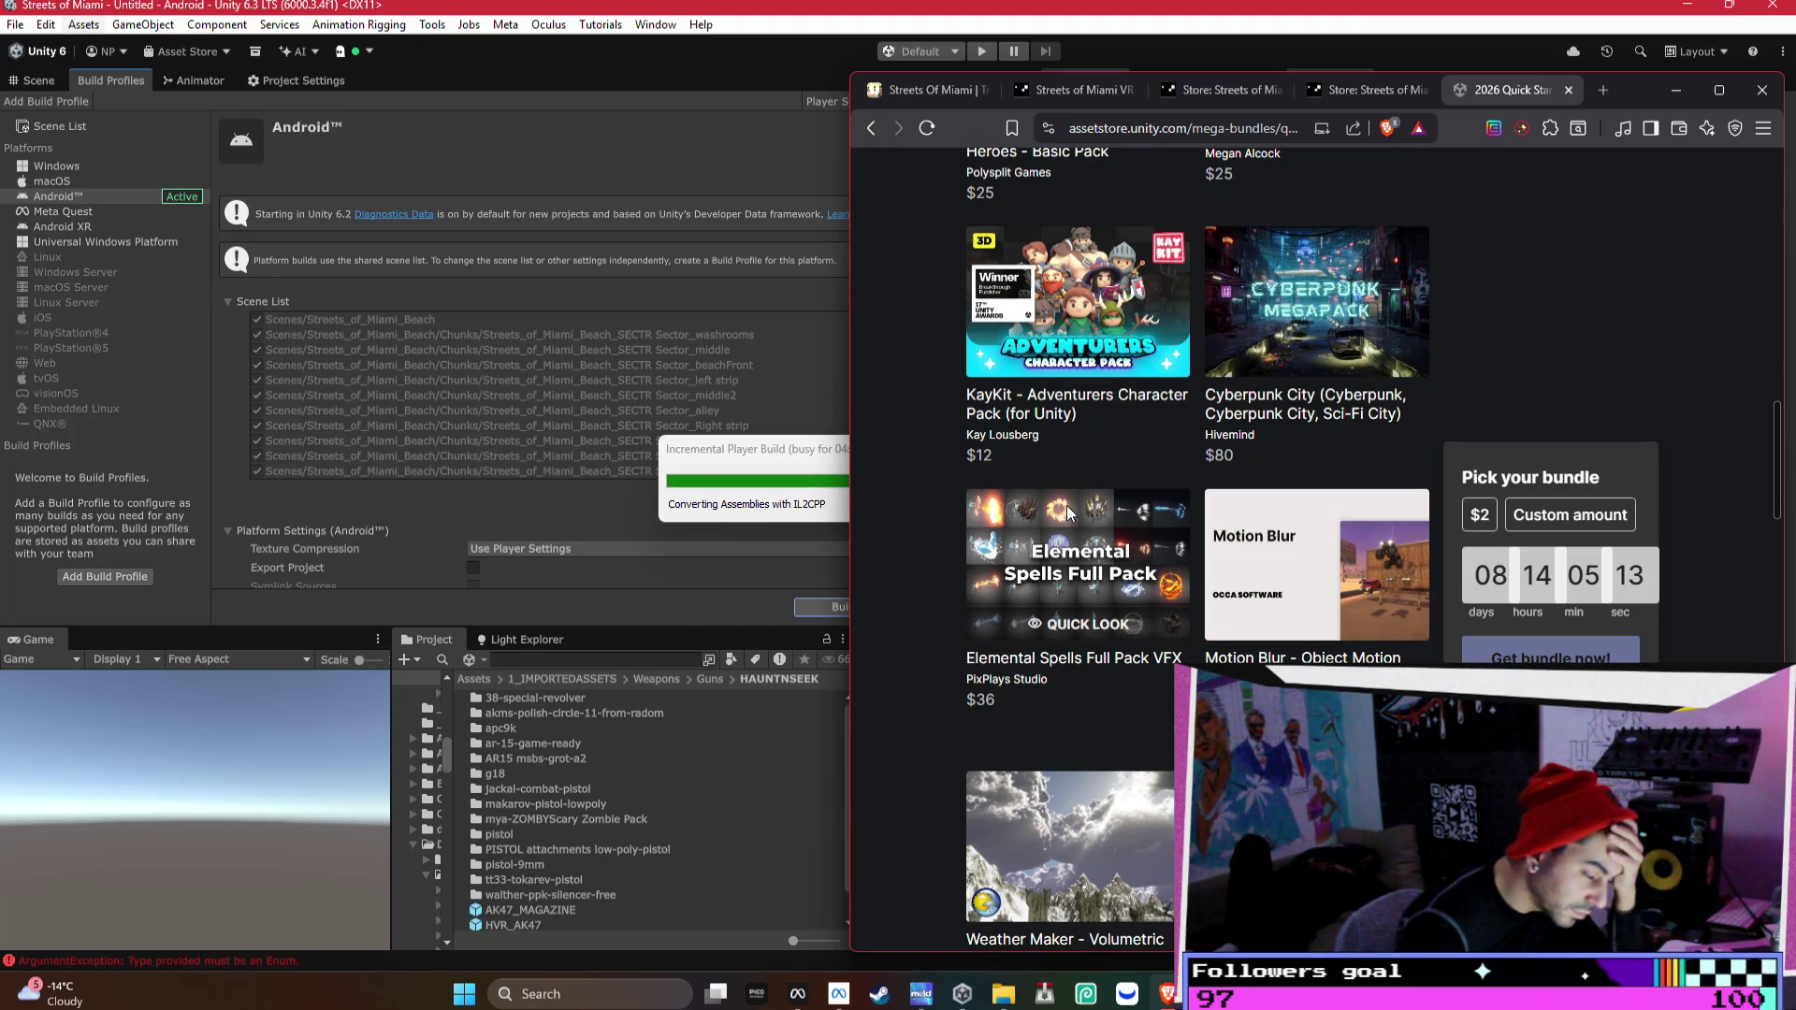
{"action": "scroll", "coordinate": [1068, 498], "scroll_direction": "down", "scroll_amount": 1}
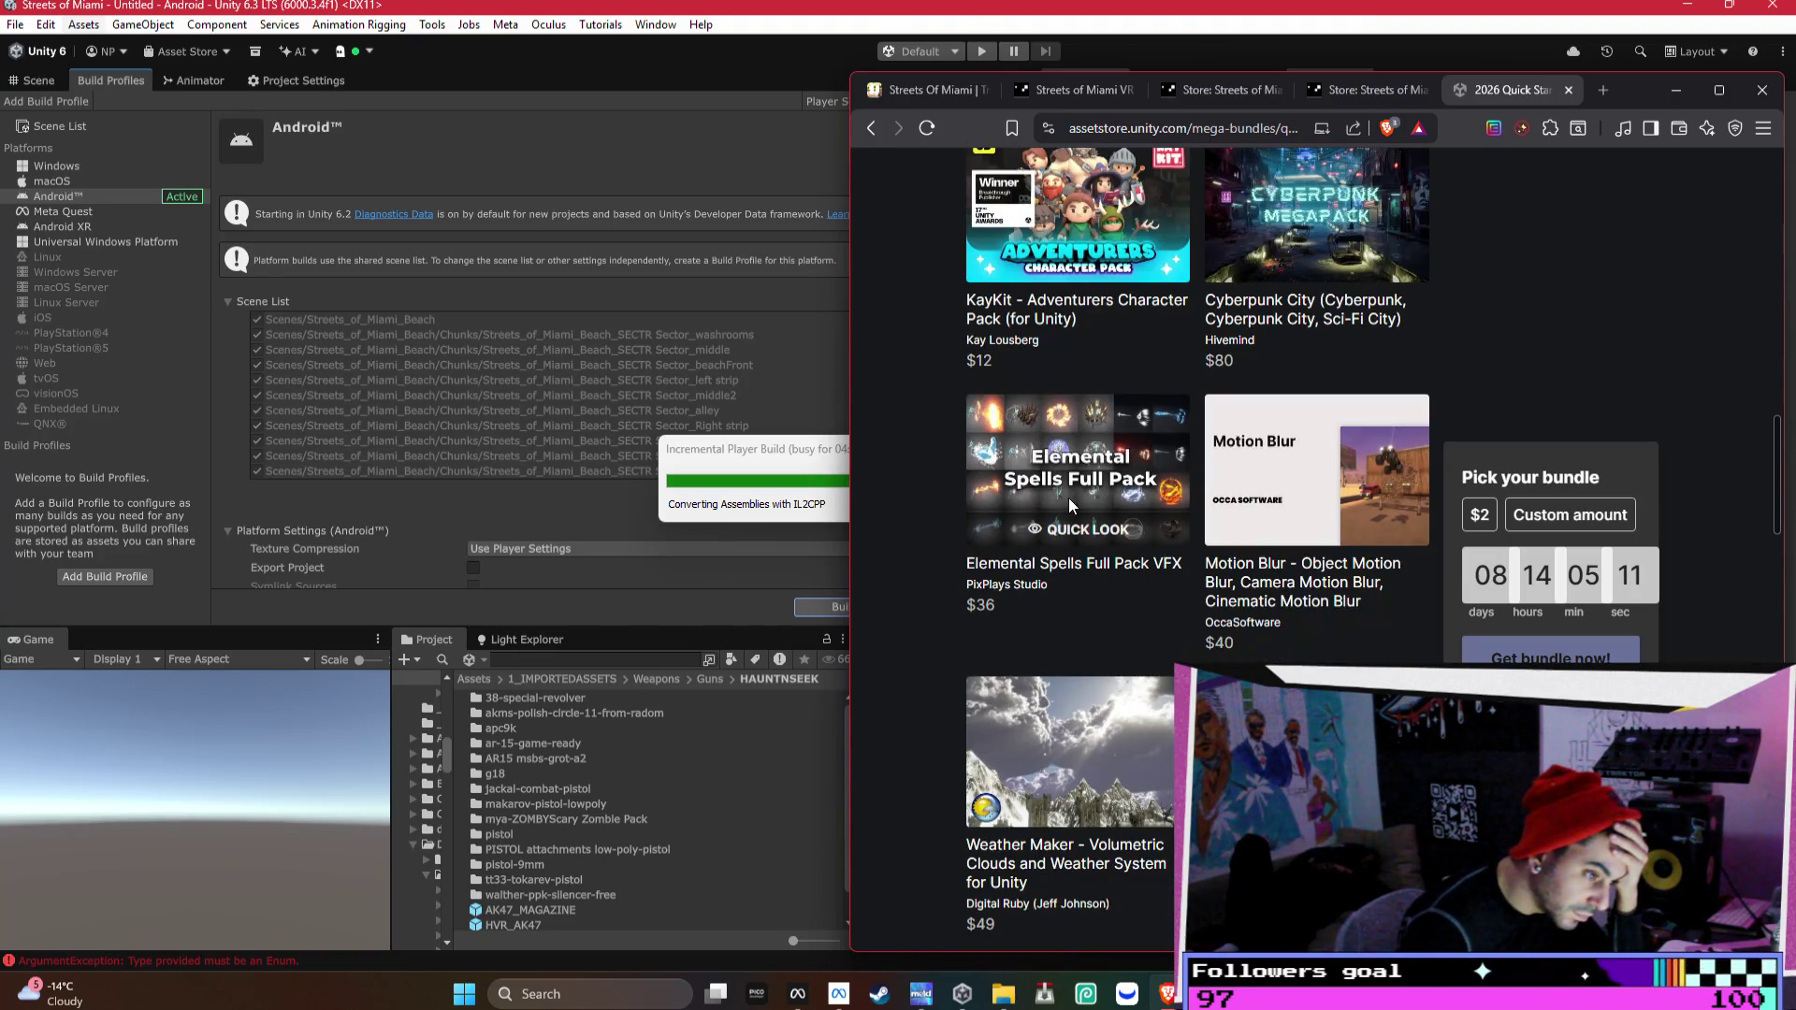
{"action": "scroll", "coordinate": [1197, 552], "scroll_direction": "down", "scroll_amount": 3}
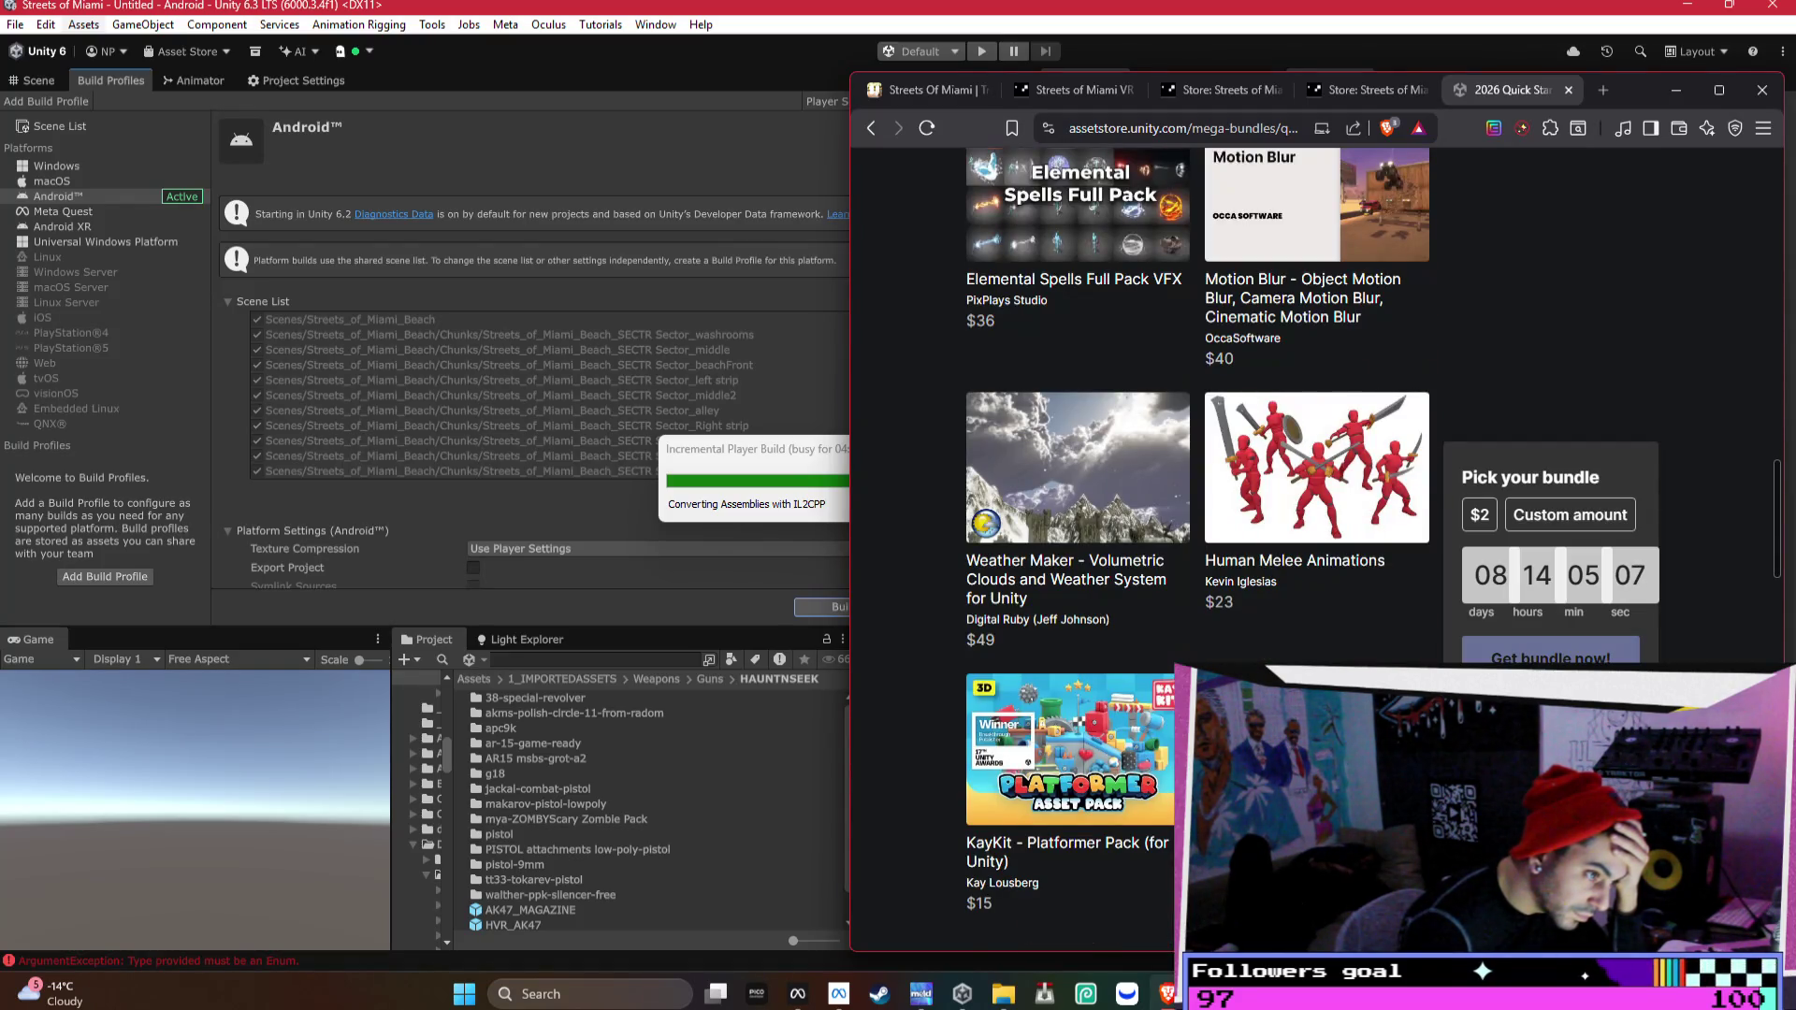
{"action": "mouse_move", "coordinate": [1412, 529]}
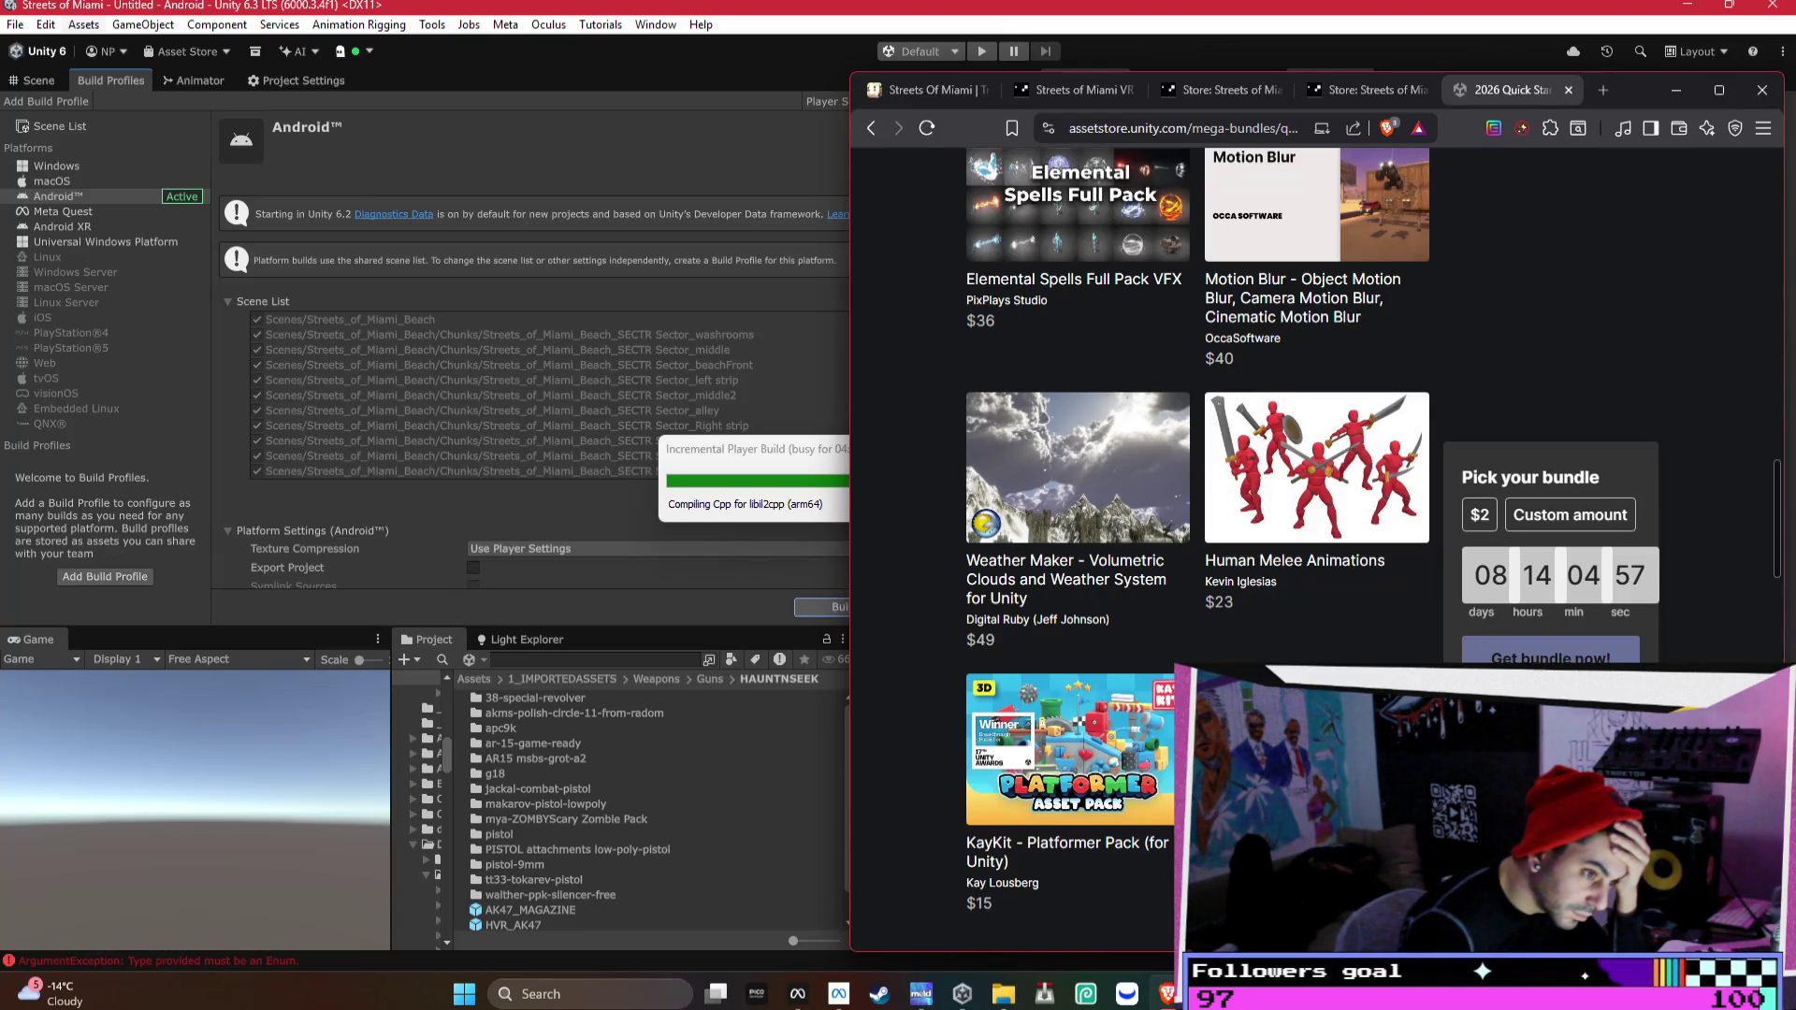
{"action": "scroll", "coordinate": [1485, 557], "scroll_direction": "up", "scroll_amount": 5}
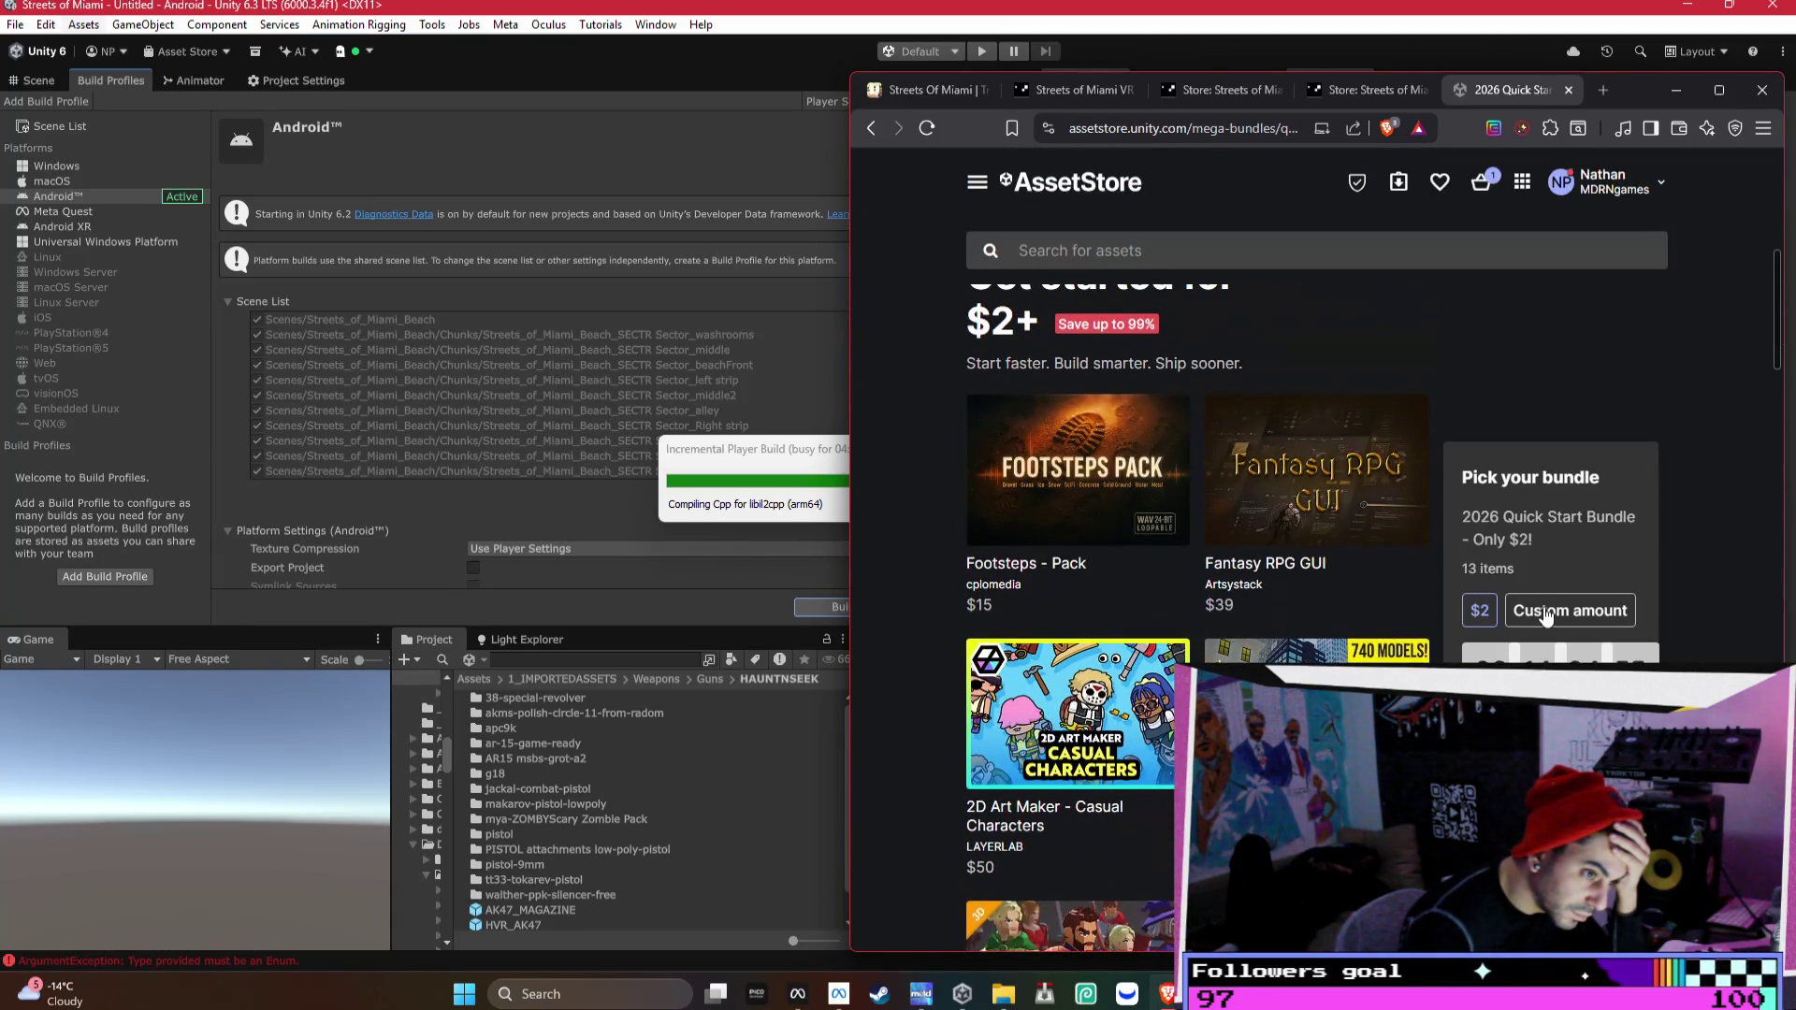
{"action": "left_click", "coordinate": [1545, 613]}
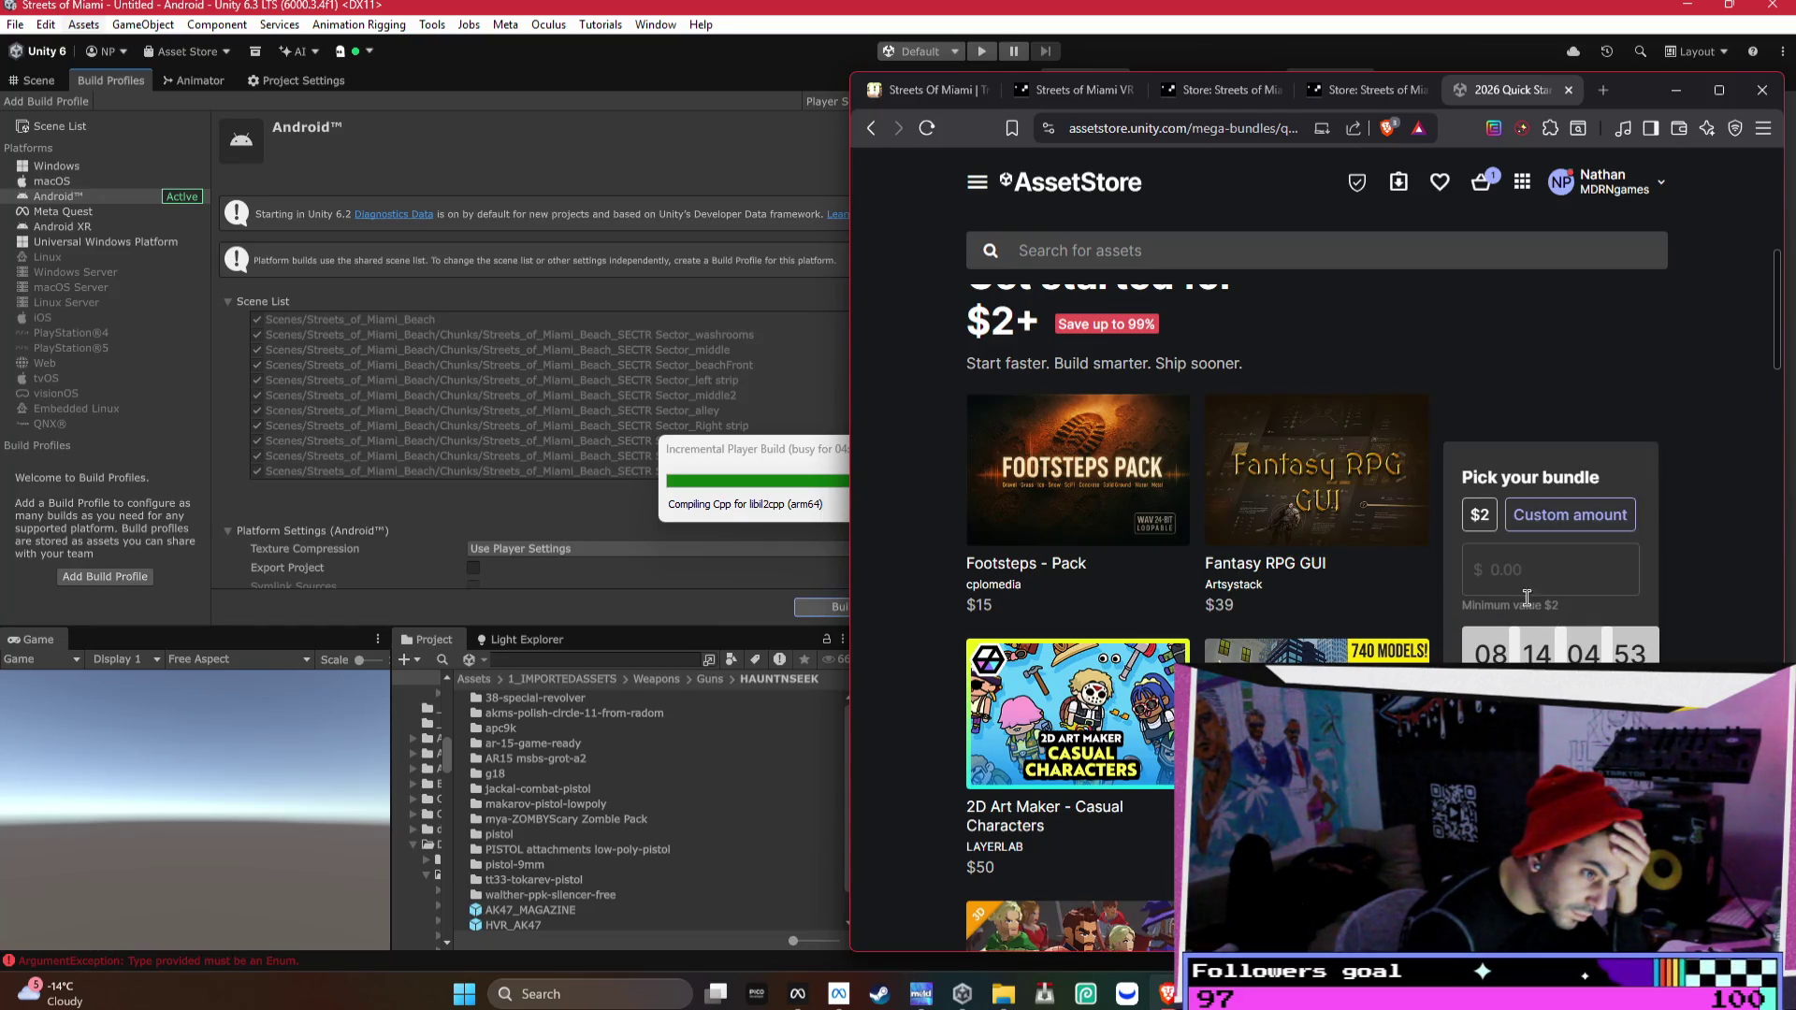
{"action": "left_click", "coordinate": [1479, 525]}
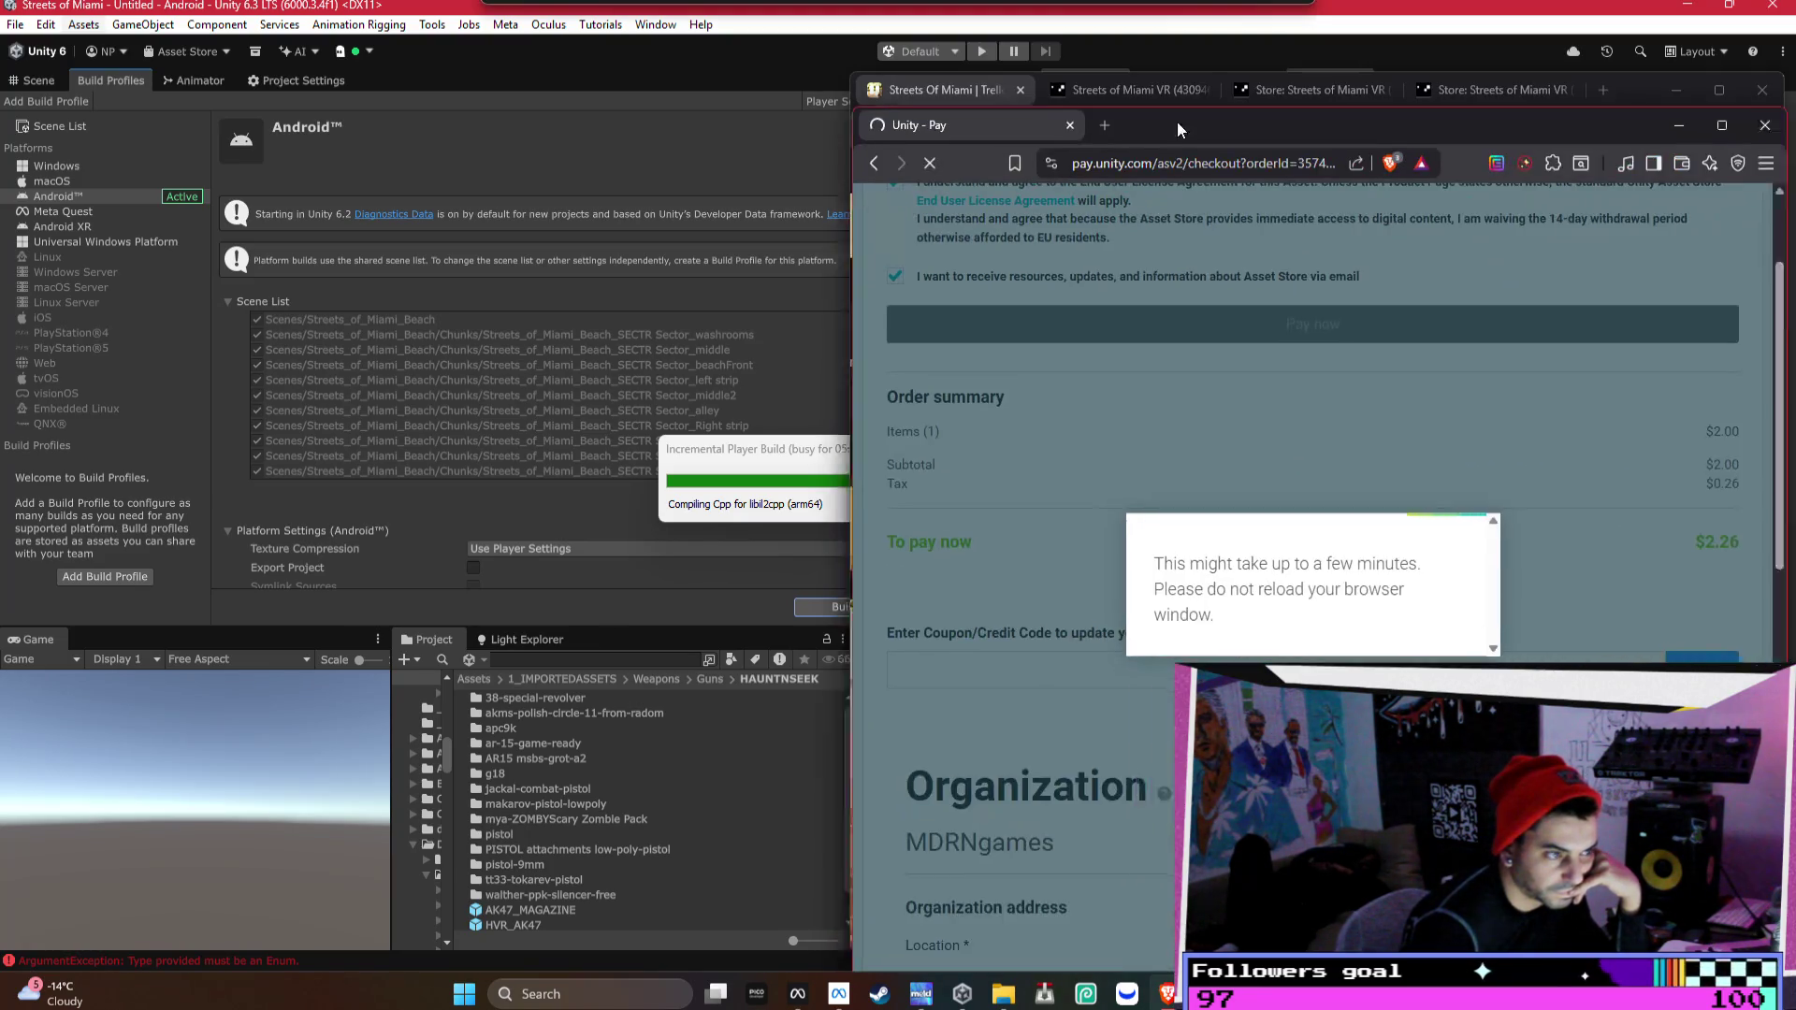
- Move the payment window aside and search 'unity asset store' in a new tab
{"action": "mouse_move", "coordinate": [1177, 121]}
{"action": "left_mouse_down"}
{"action": "mouse_move", "coordinate": [883, 98]}
{"action": "mouse_move", "coordinate": [959, 129]}
{"action": "mouse_move", "coordinate": [834, 119]}
{"action": "mouse_move", "coordinate": [817, 87]}
{"action": "mouse_move", "coordinate": [729, 80]}
{"action": "left_mouse_up"}
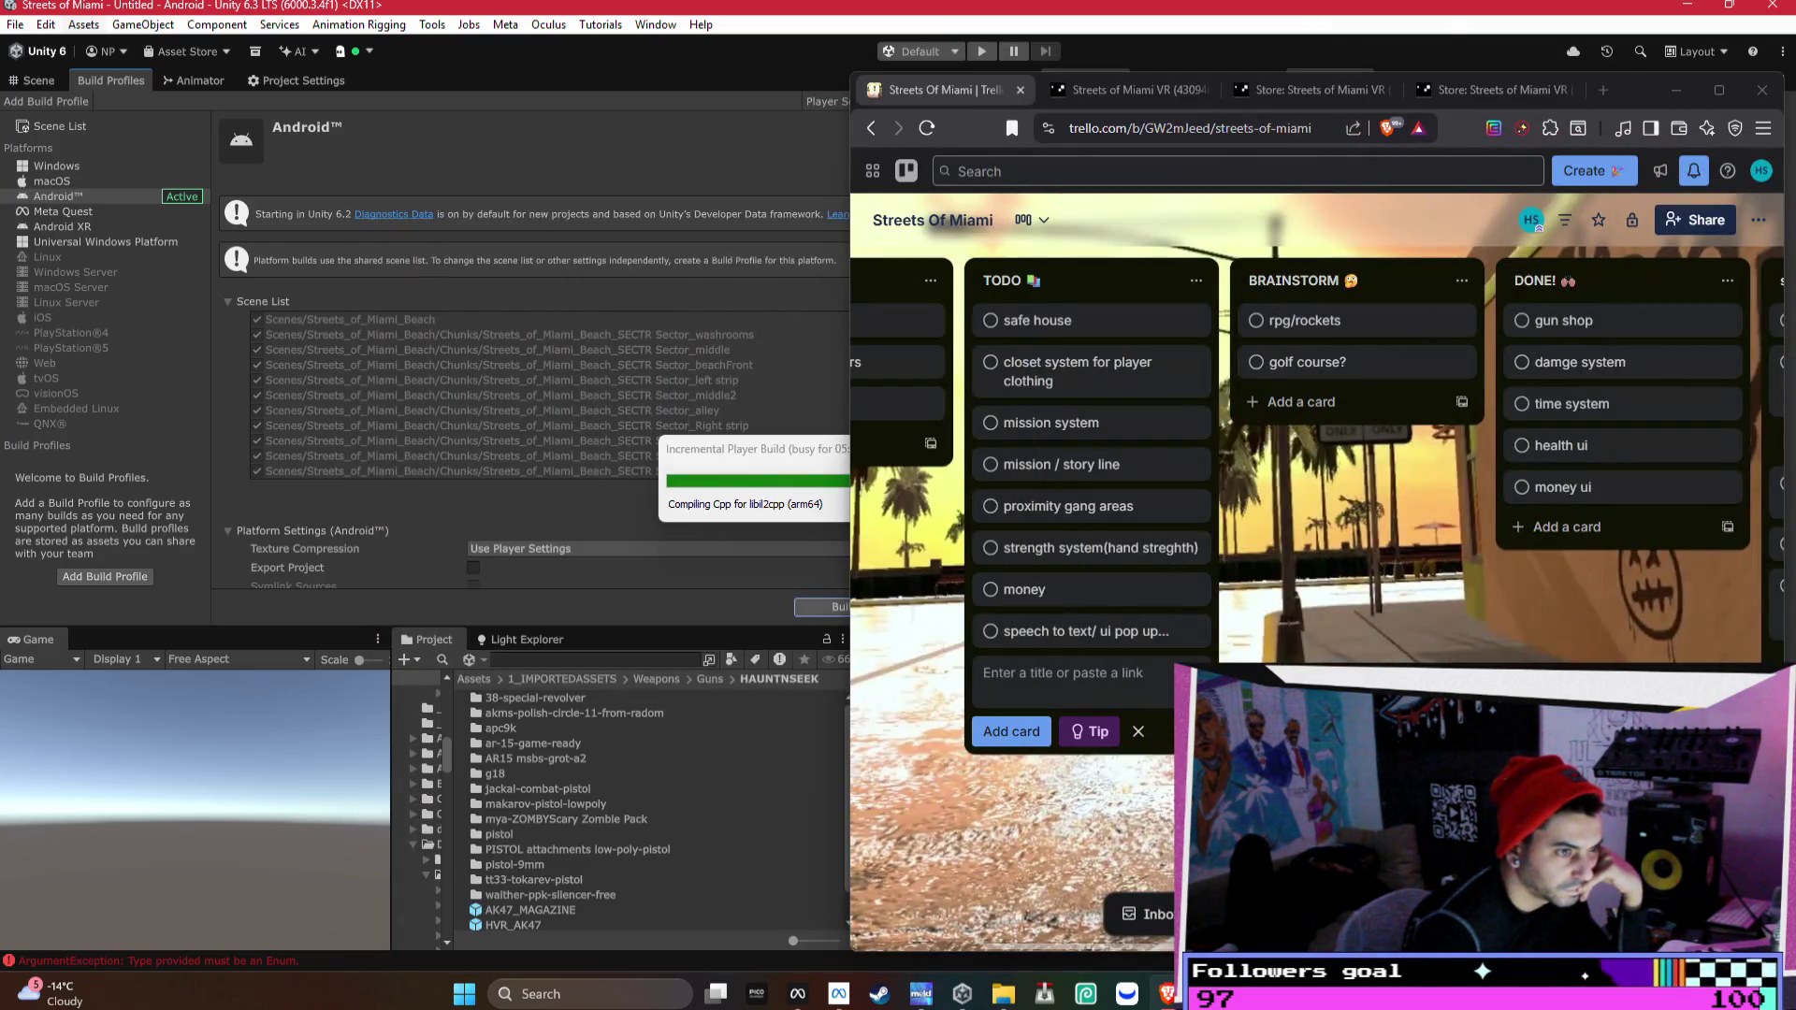
{"action": "left_click", "coordinate": [1601, 90]}
{"action": "type", "text": "unity+asset+store&..."}
{"action": "key", "text": "Return"}
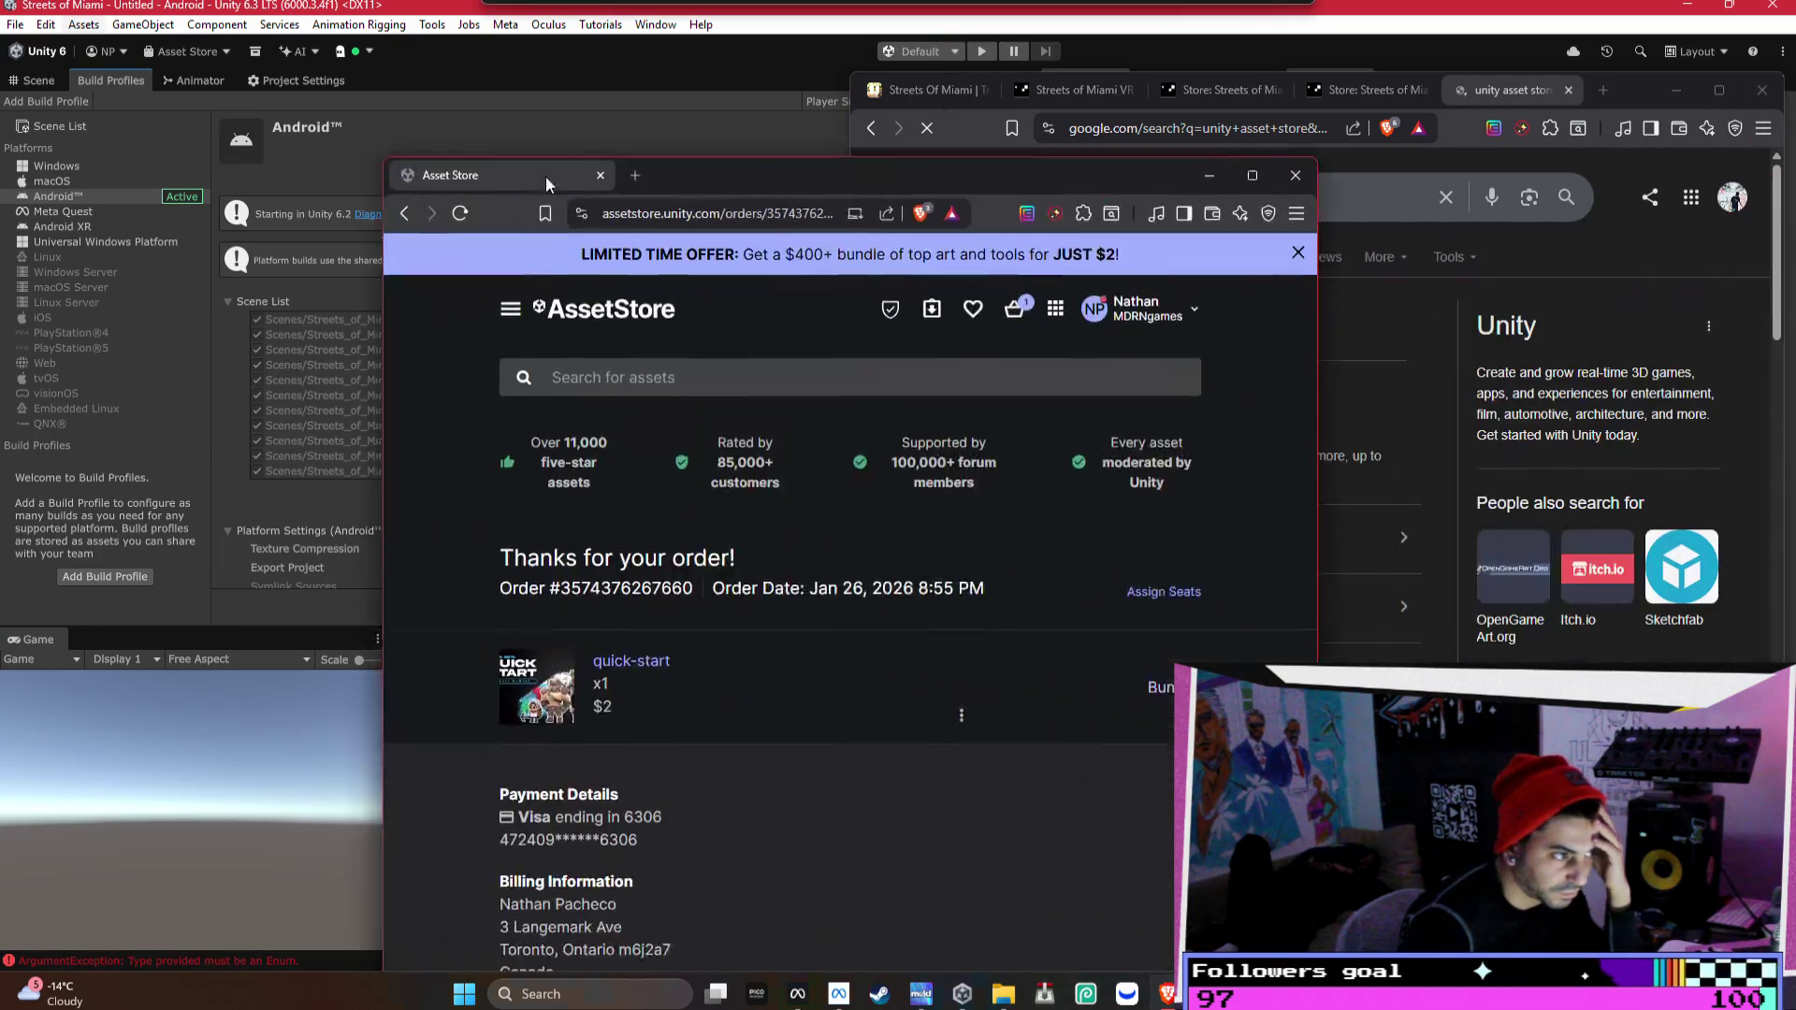
{"action": "mouse_move", "coordinate": [547, 176]}
{"action": "left_mouse_down"}
{"action": "mouse_move", "coordinate": [427, 64]}
{"action": "mouse_move", "coordinate": [464, 81]}
{"action": "left_mouse_up"}
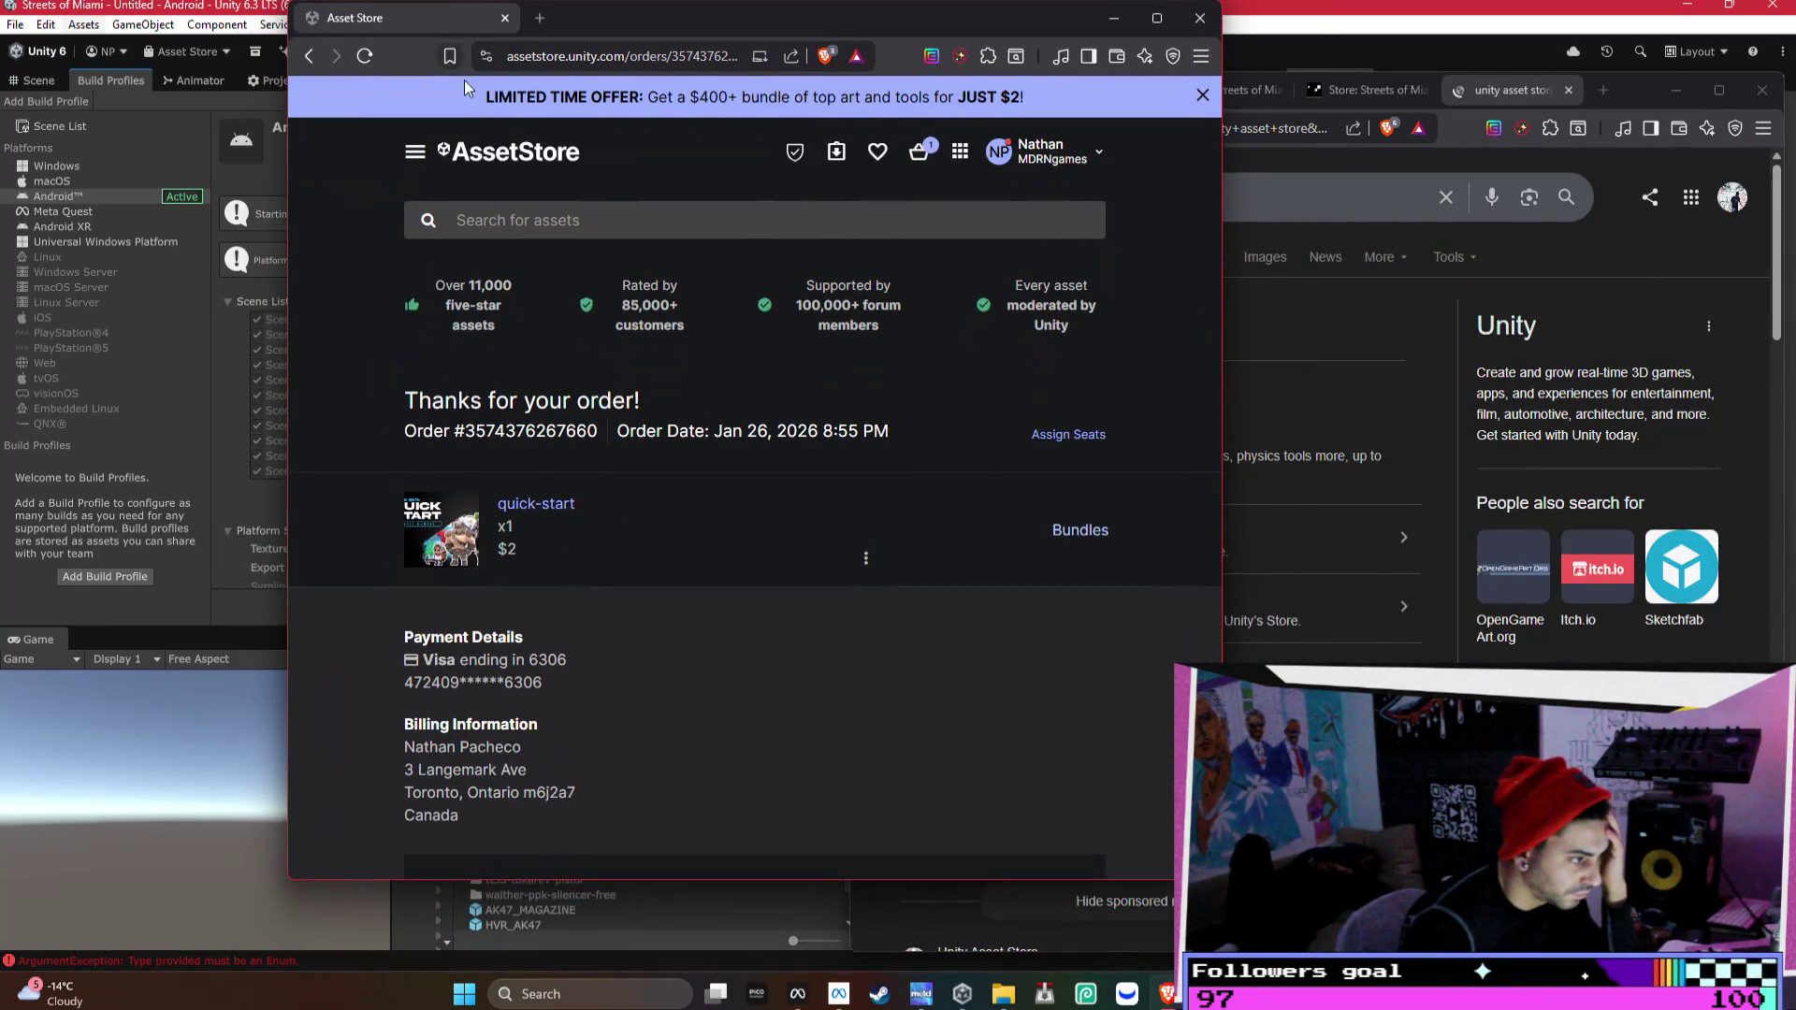
{"action": "left_click", "coordinate": [1083, 532]}
{"action": "scroll", "coordinate": [995, 758], "scroll_direction": "down", "scroll_amount": 5}
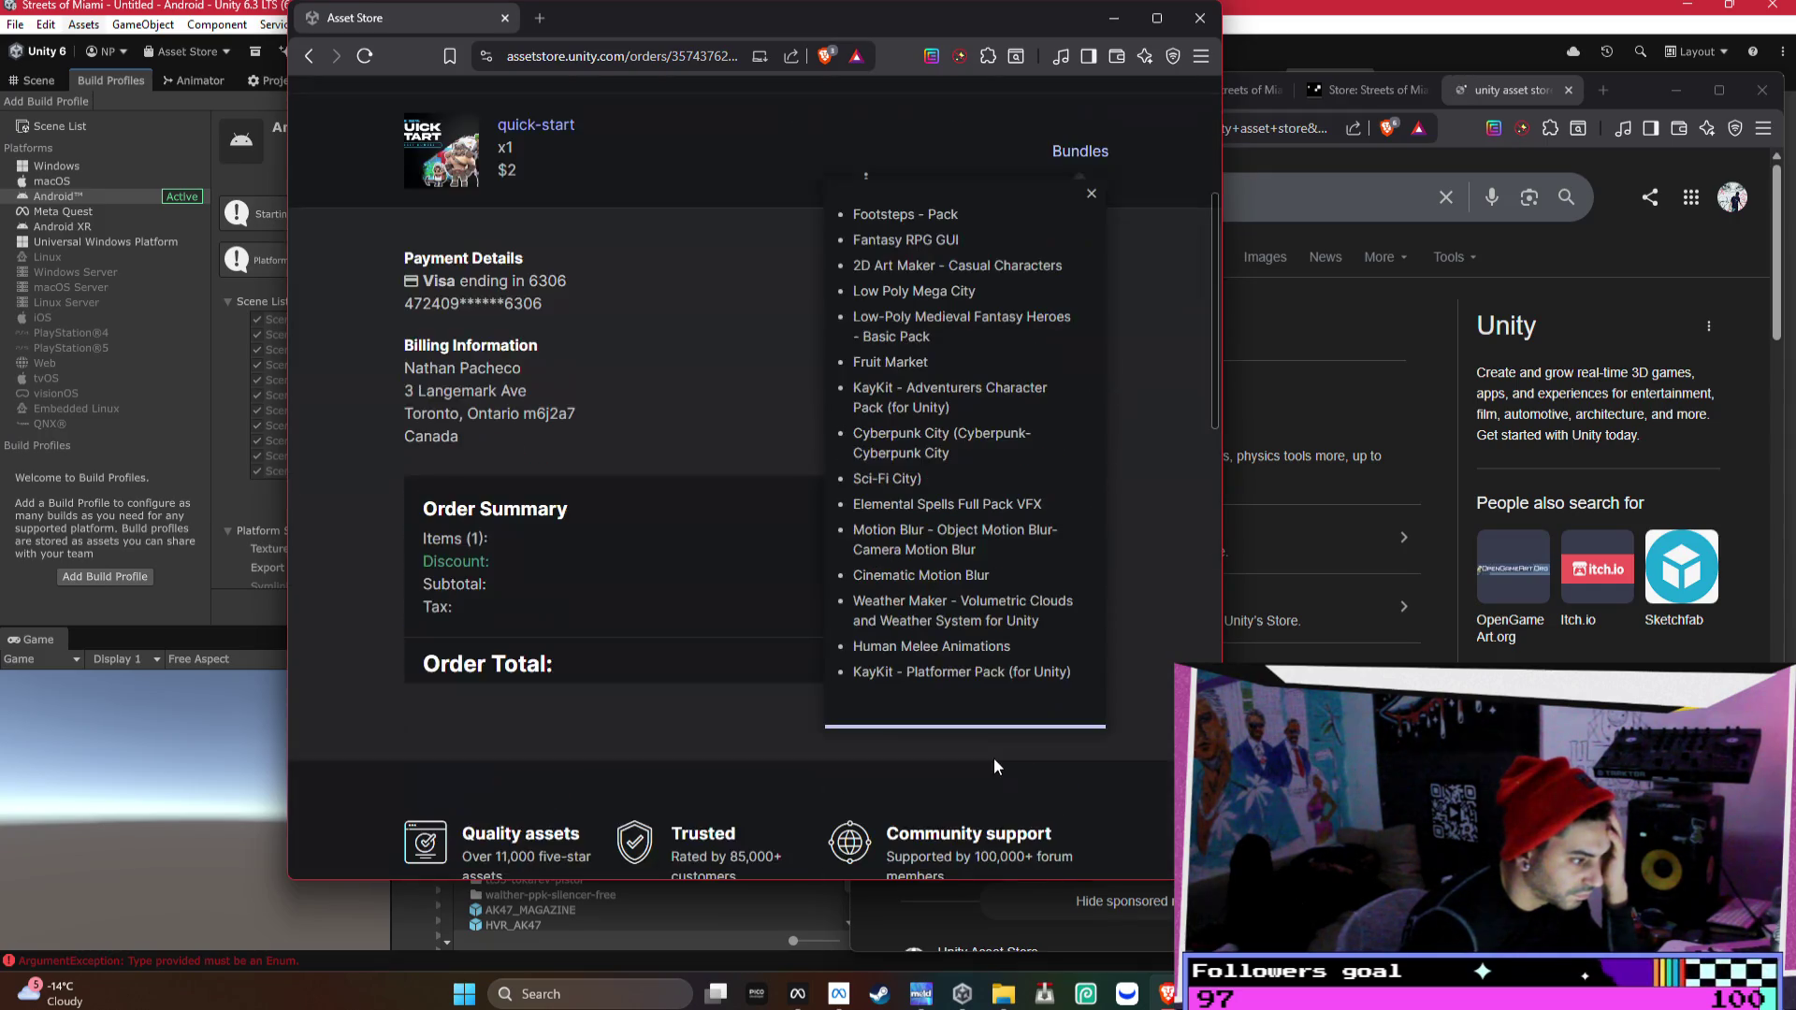
{"action": "scroll", "coordinate": [995, 758], "scroll_direction": "up", "scroll_amount": 4}
{"action": "scroll", "coordinate": [995, 758], "scroll_direction": "up", "scroll_amount": 2}
{"action": "left_click", "coordinate": [568, 506]}
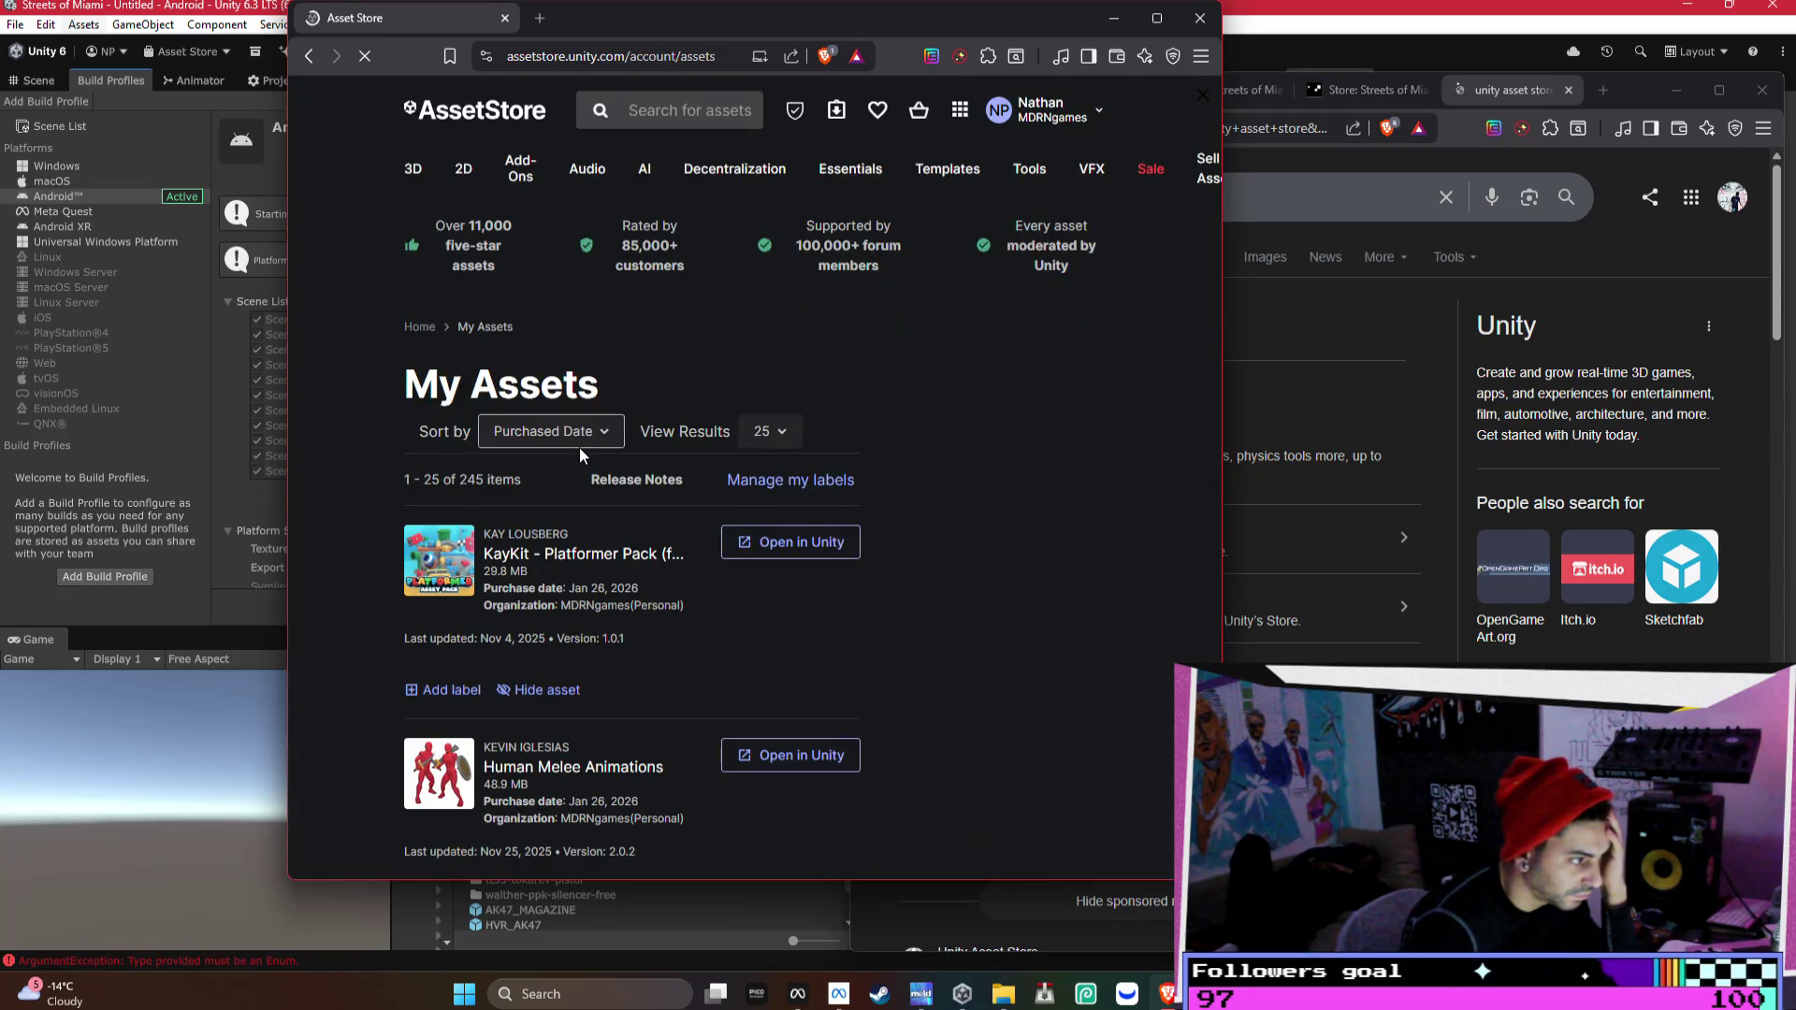
{"action": "scroll", "coordinate": [1054, 484], "scroll_direction": "down", "scroll_amount": 3}
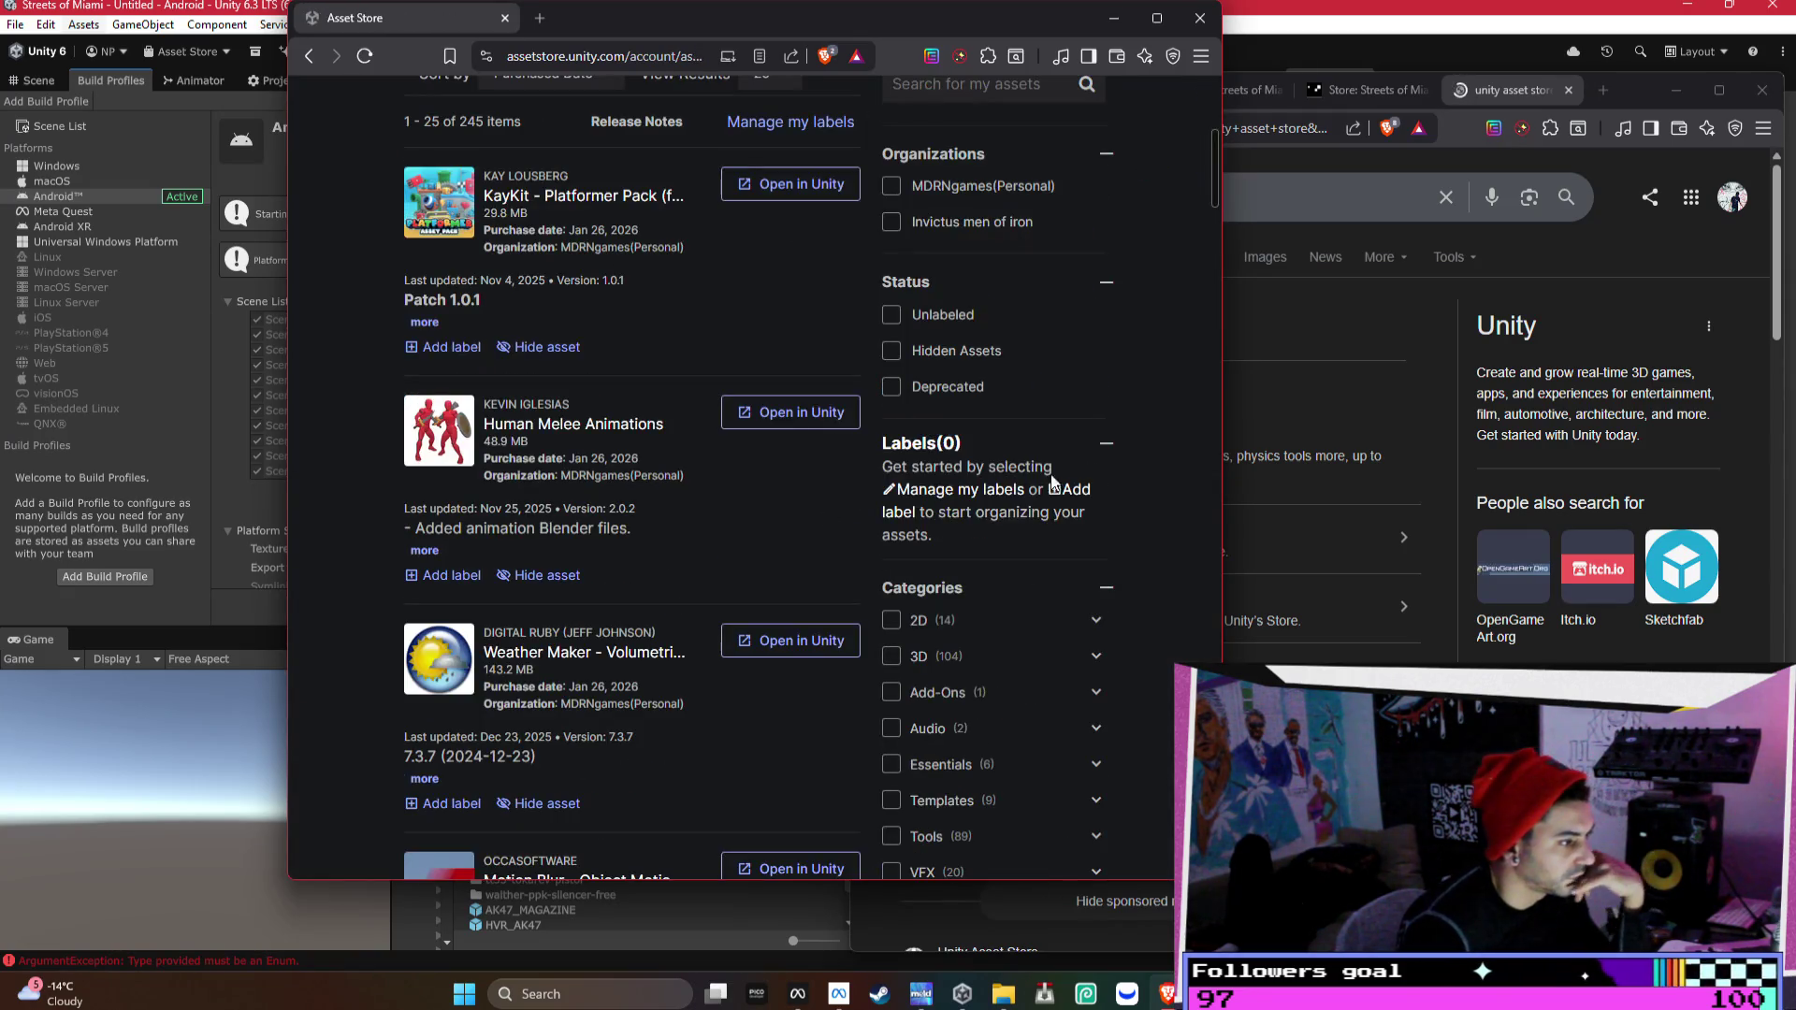
{"action": "scroll", "coordinate": [730, 412], "scroll_direction": "down", "scroll_amount": 1}
{"action": "scroll", "coordinate": [721, 397], "scroll_direction": "down", "scroll_amount": 3}
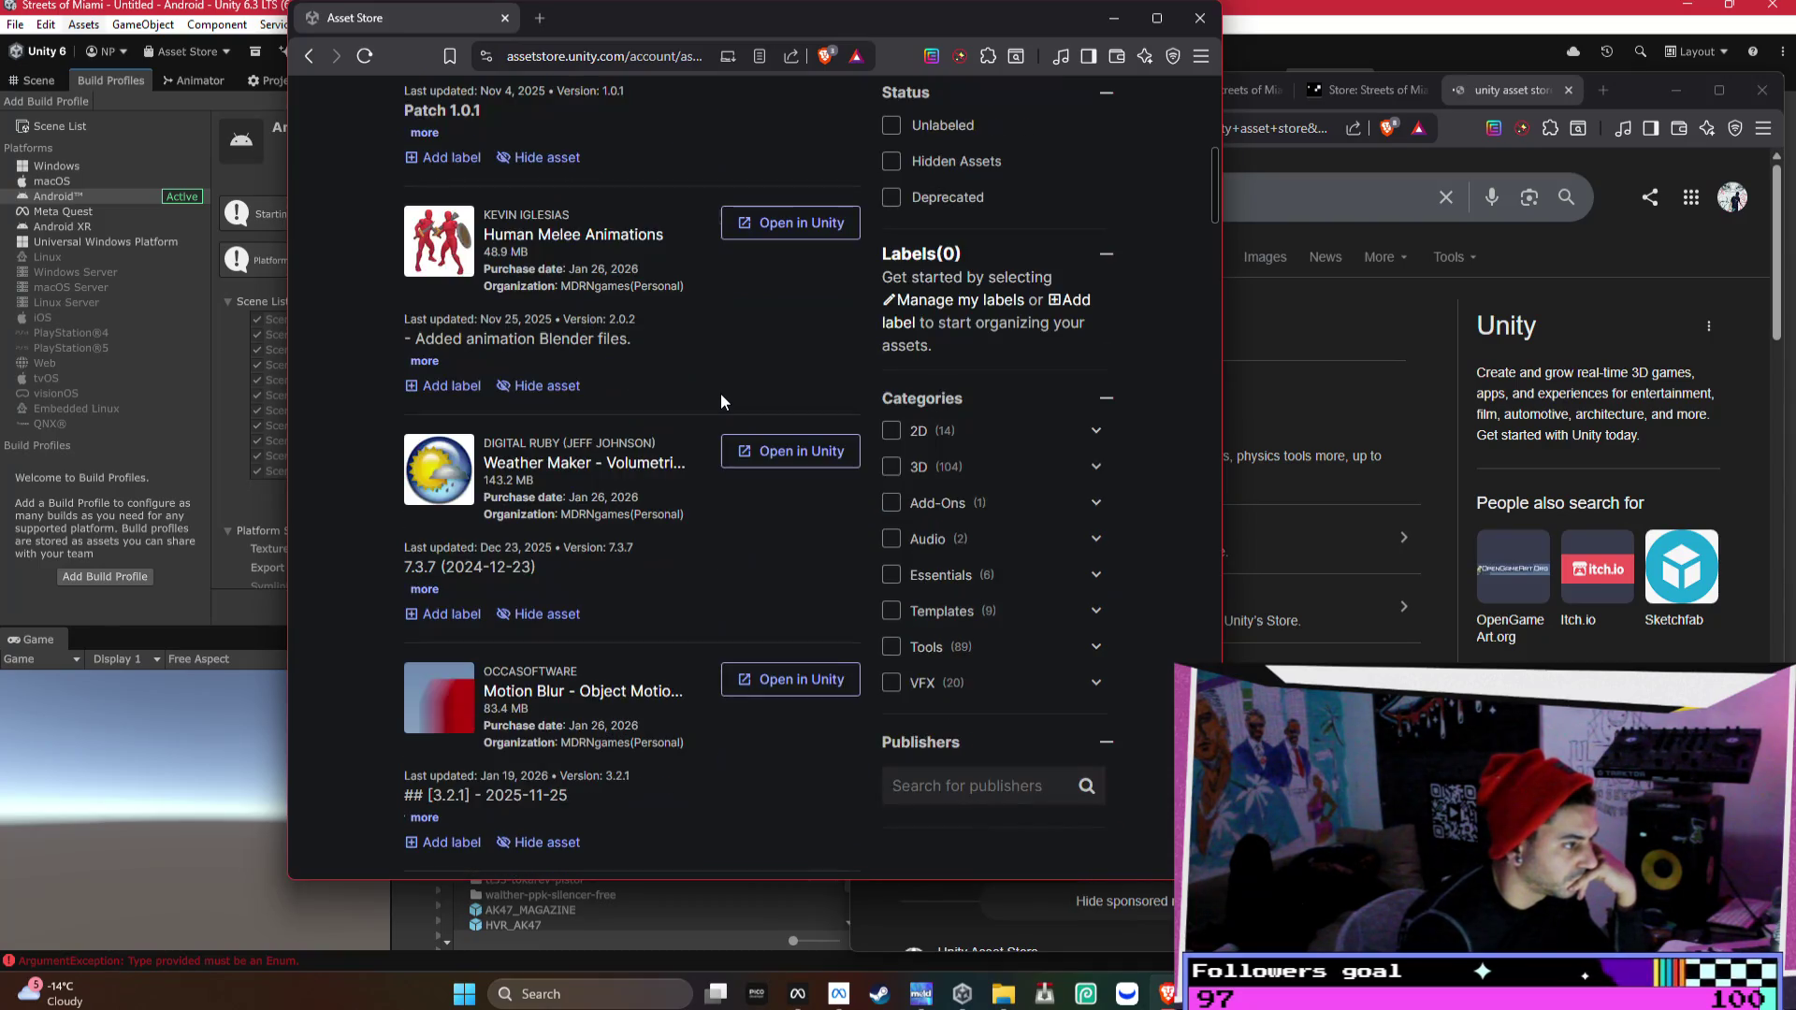
{"action": "scroll", "coordinate": [721, 398], "scroll_direction": "down", "scroll_amount": 3}
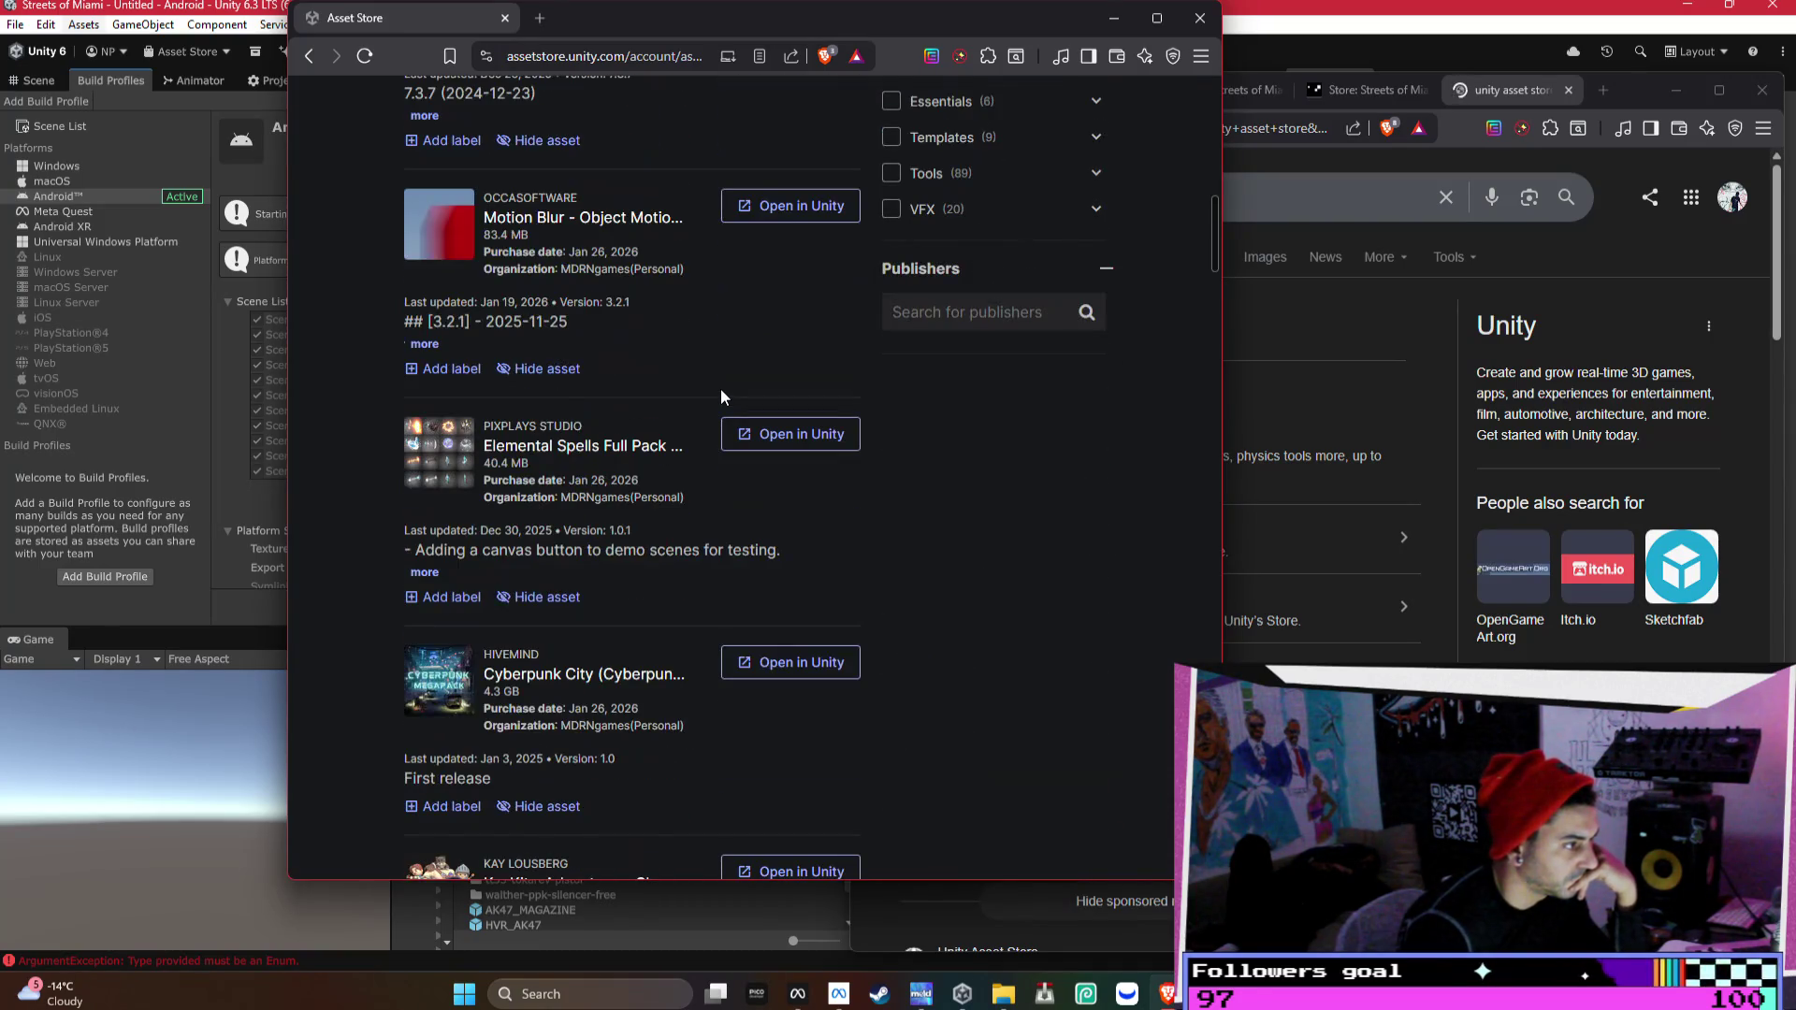
{"action": "scroll", "coordinate": [721, 391], "scroll_direction": "down", "scroll_amount": 4}
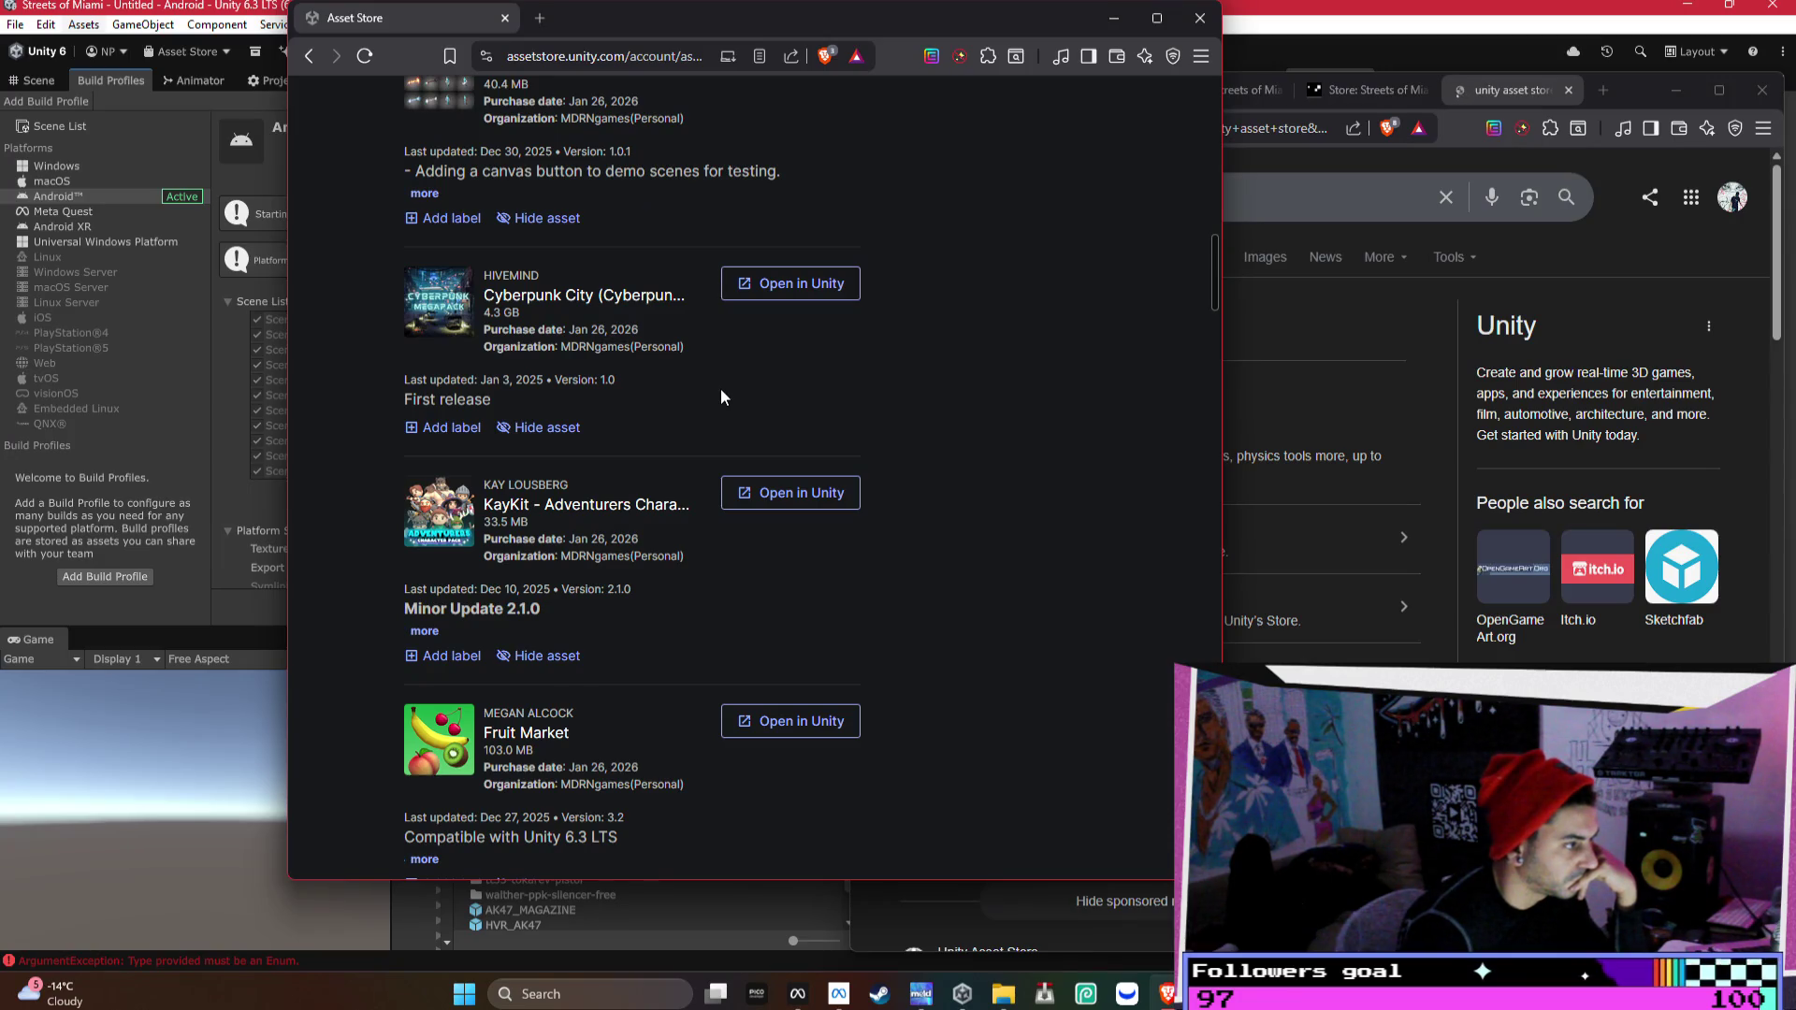
{"action": "scroll", "coordinate": [720, 396], "scroll_direction": "down", "scroll_amount": 3}
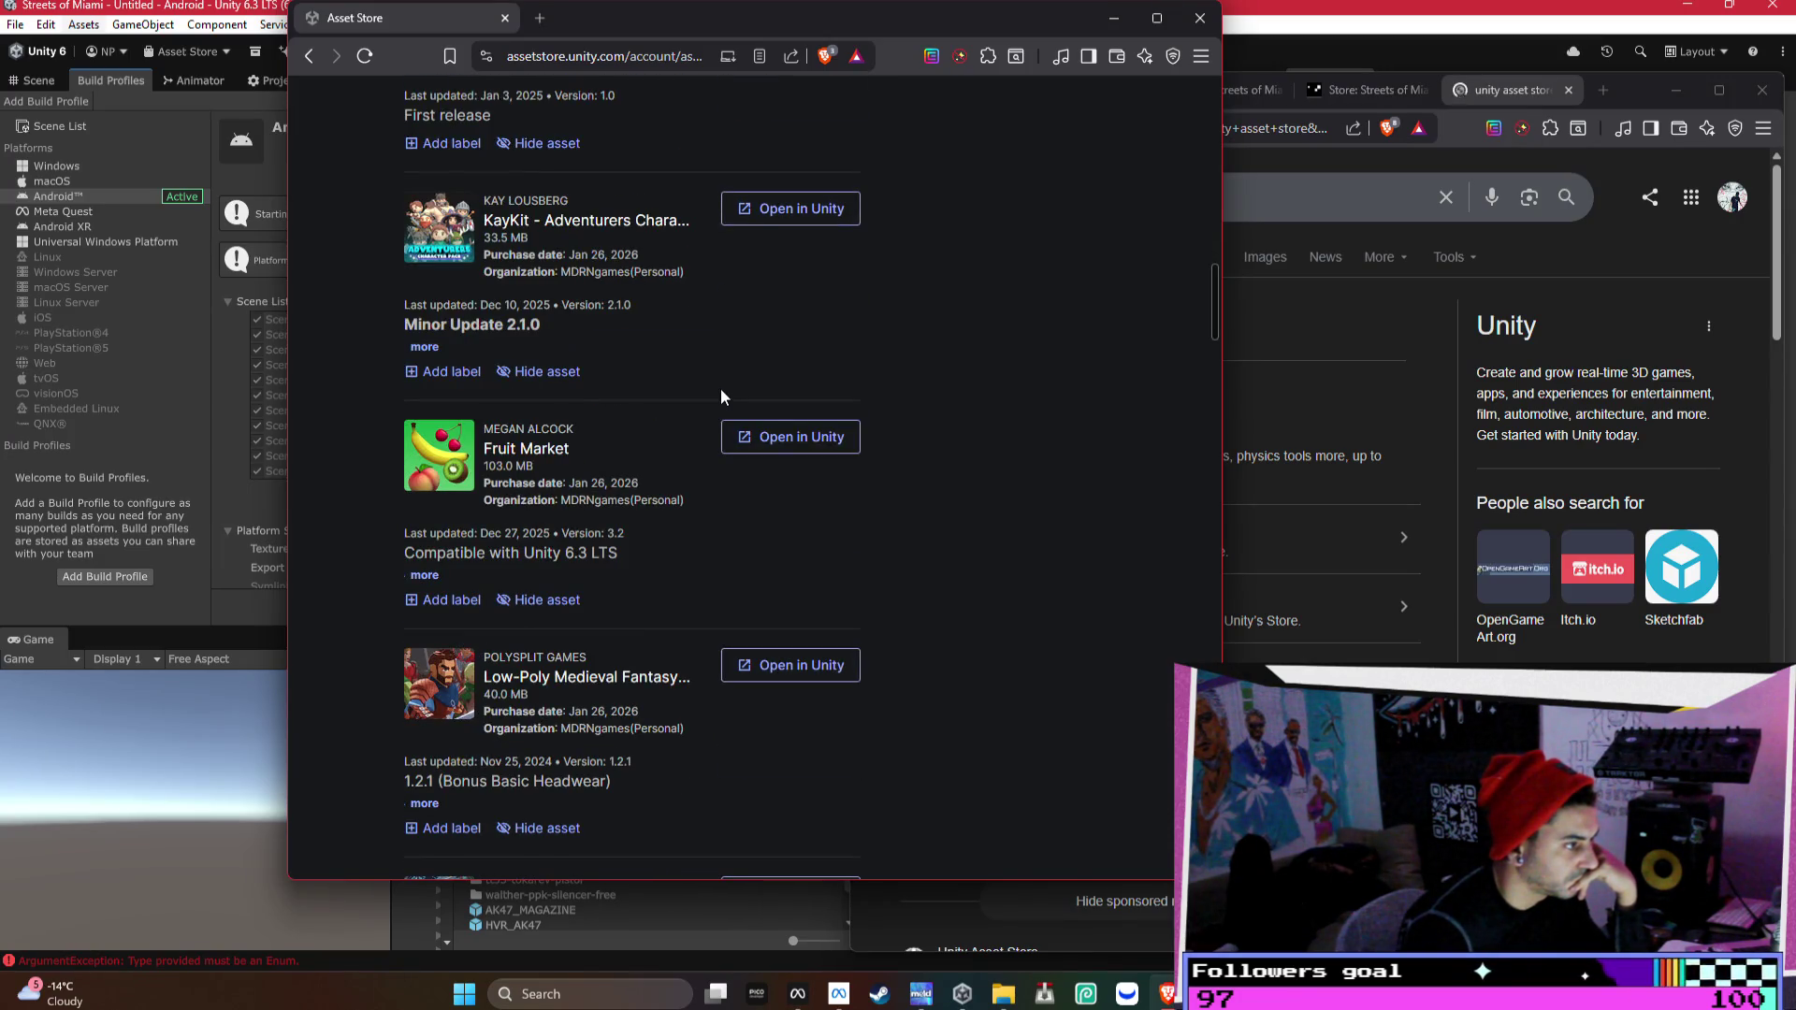
{"action": "scroll", "coordinate": [720, 389], "scroll_direction": "down", "scroll_amount": 4}
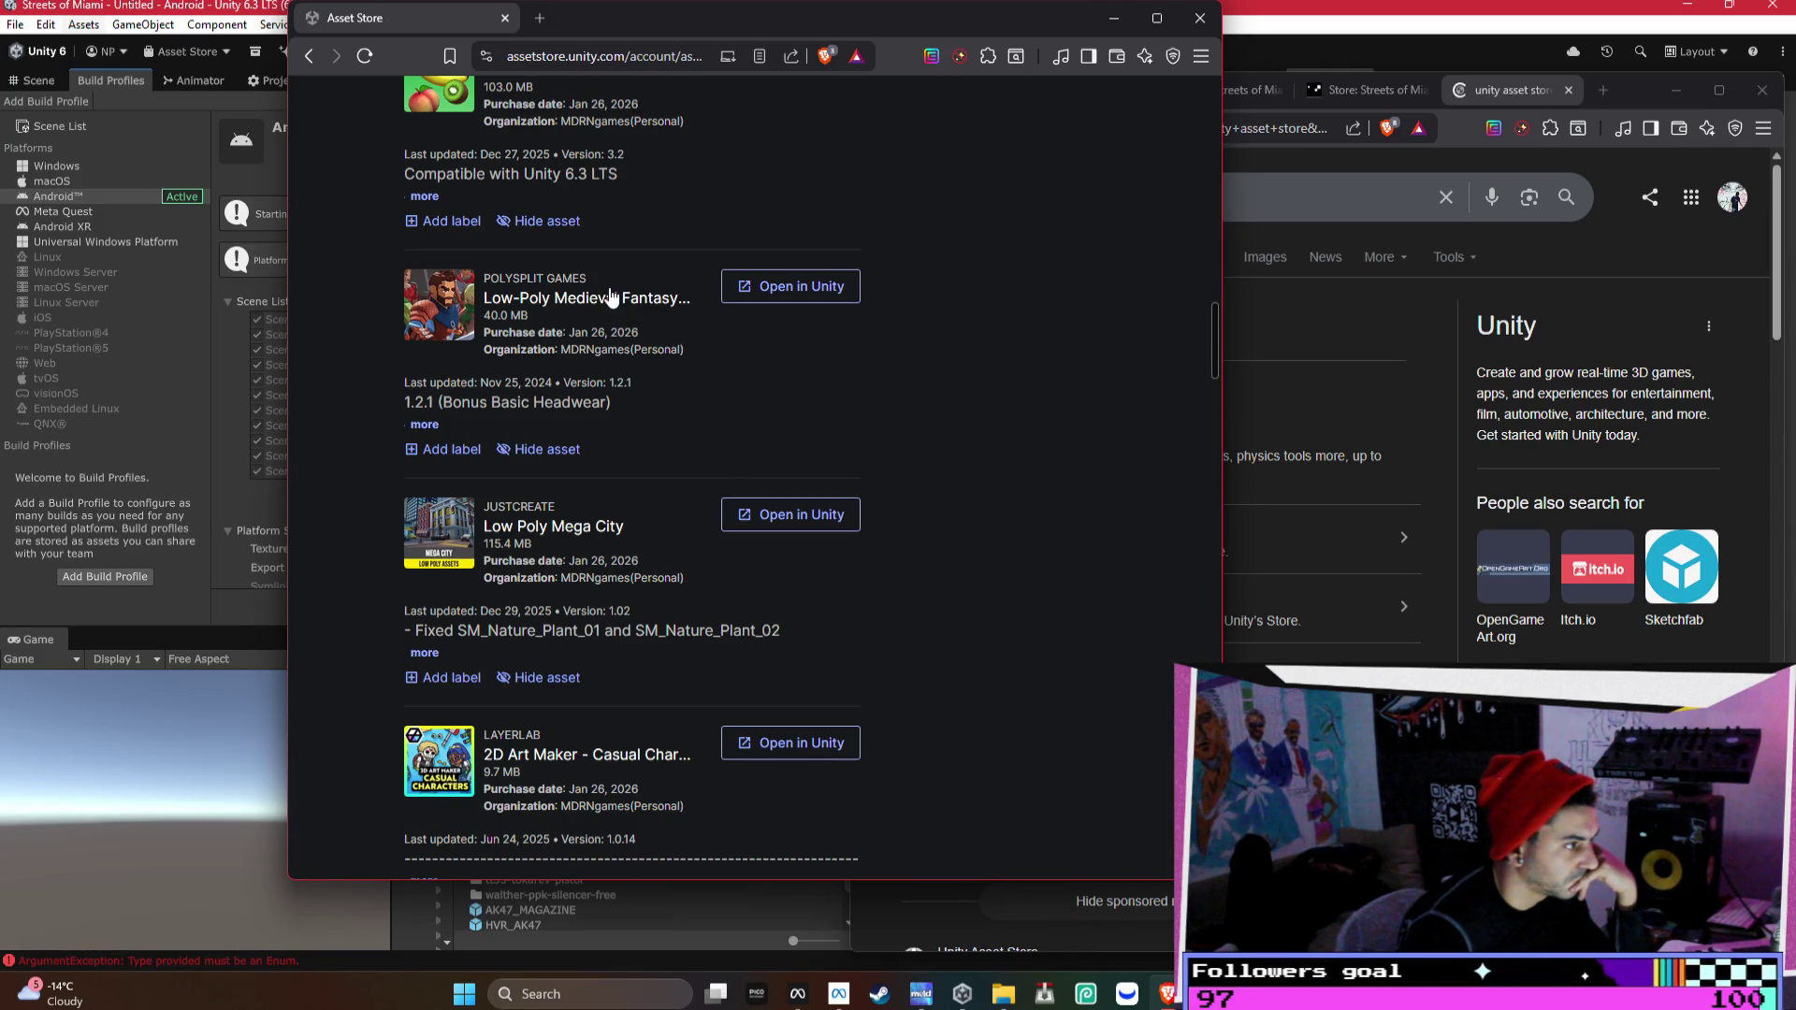
{"action": "scroll", "coordinate": [611, 297], "scroll_direction": "down", "scroll_amount": 3}
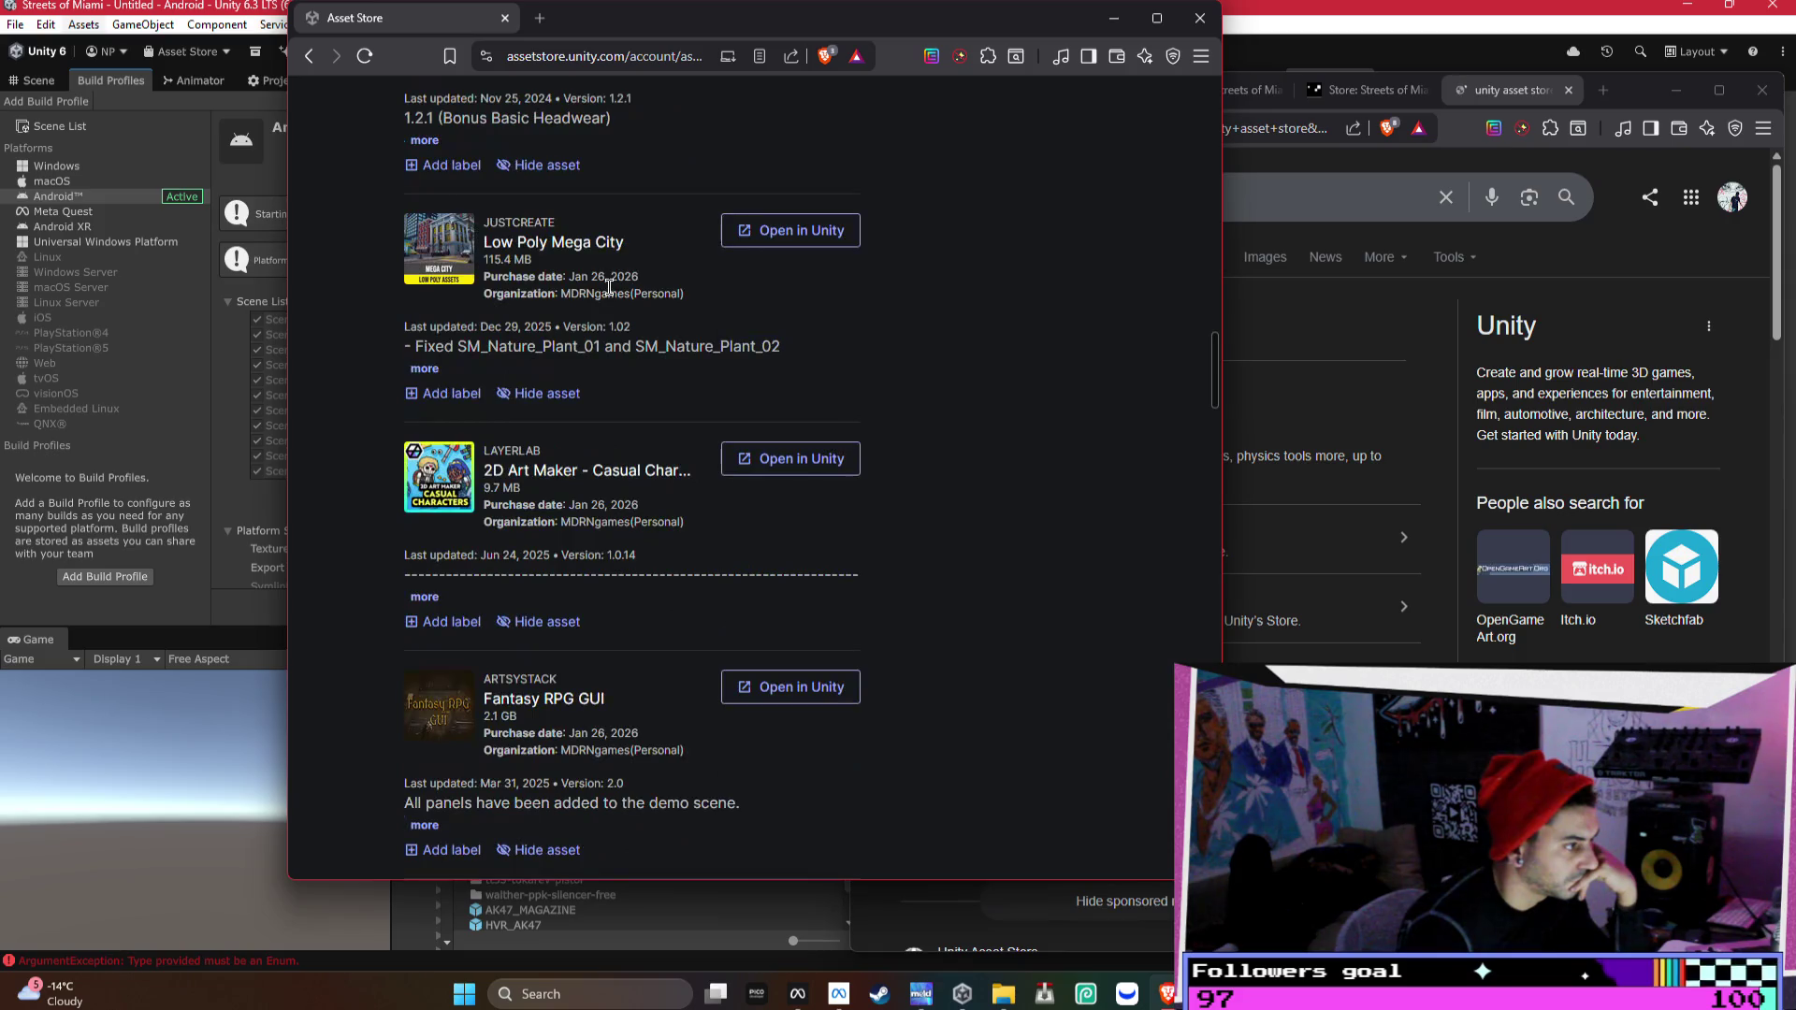
{"action": "mouse_move", "coordinate": [962, 993]}
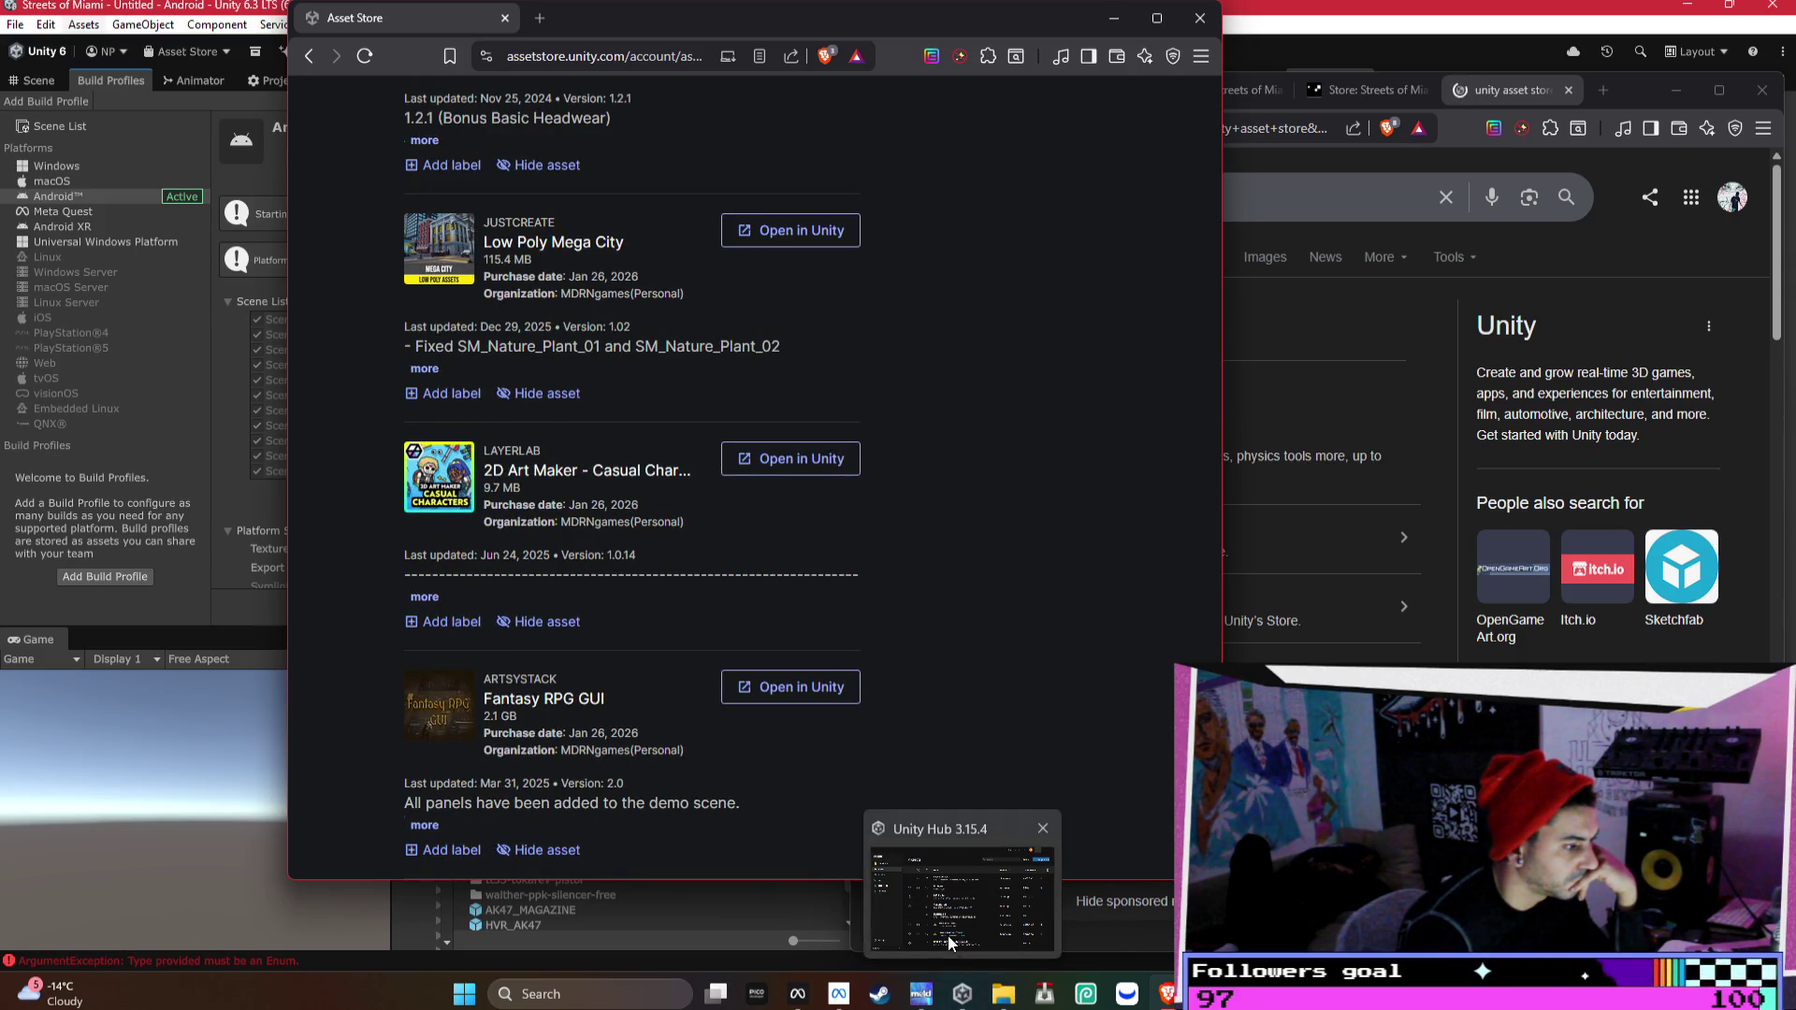
- Place Unity Hub's Projects window beside the store and view Low-Poly Medieval Fantasy Heroes details
{"action": "left_click", "coordinate": [962, 897]}
{"action": "mouse_move", "coordinate": [962, 169]}
{"action": "left_mouse_down"}
{"action": "mouse_move", "coordinate": [1490, 245]}
{"action": "mouse_move", "coordinate": [1421, 241]}
{"action": "left_mouse_up"}
{"action": "scroll", "coordinate": [664, 322], "scroll_direction": "up", "scroll_amount": 4}
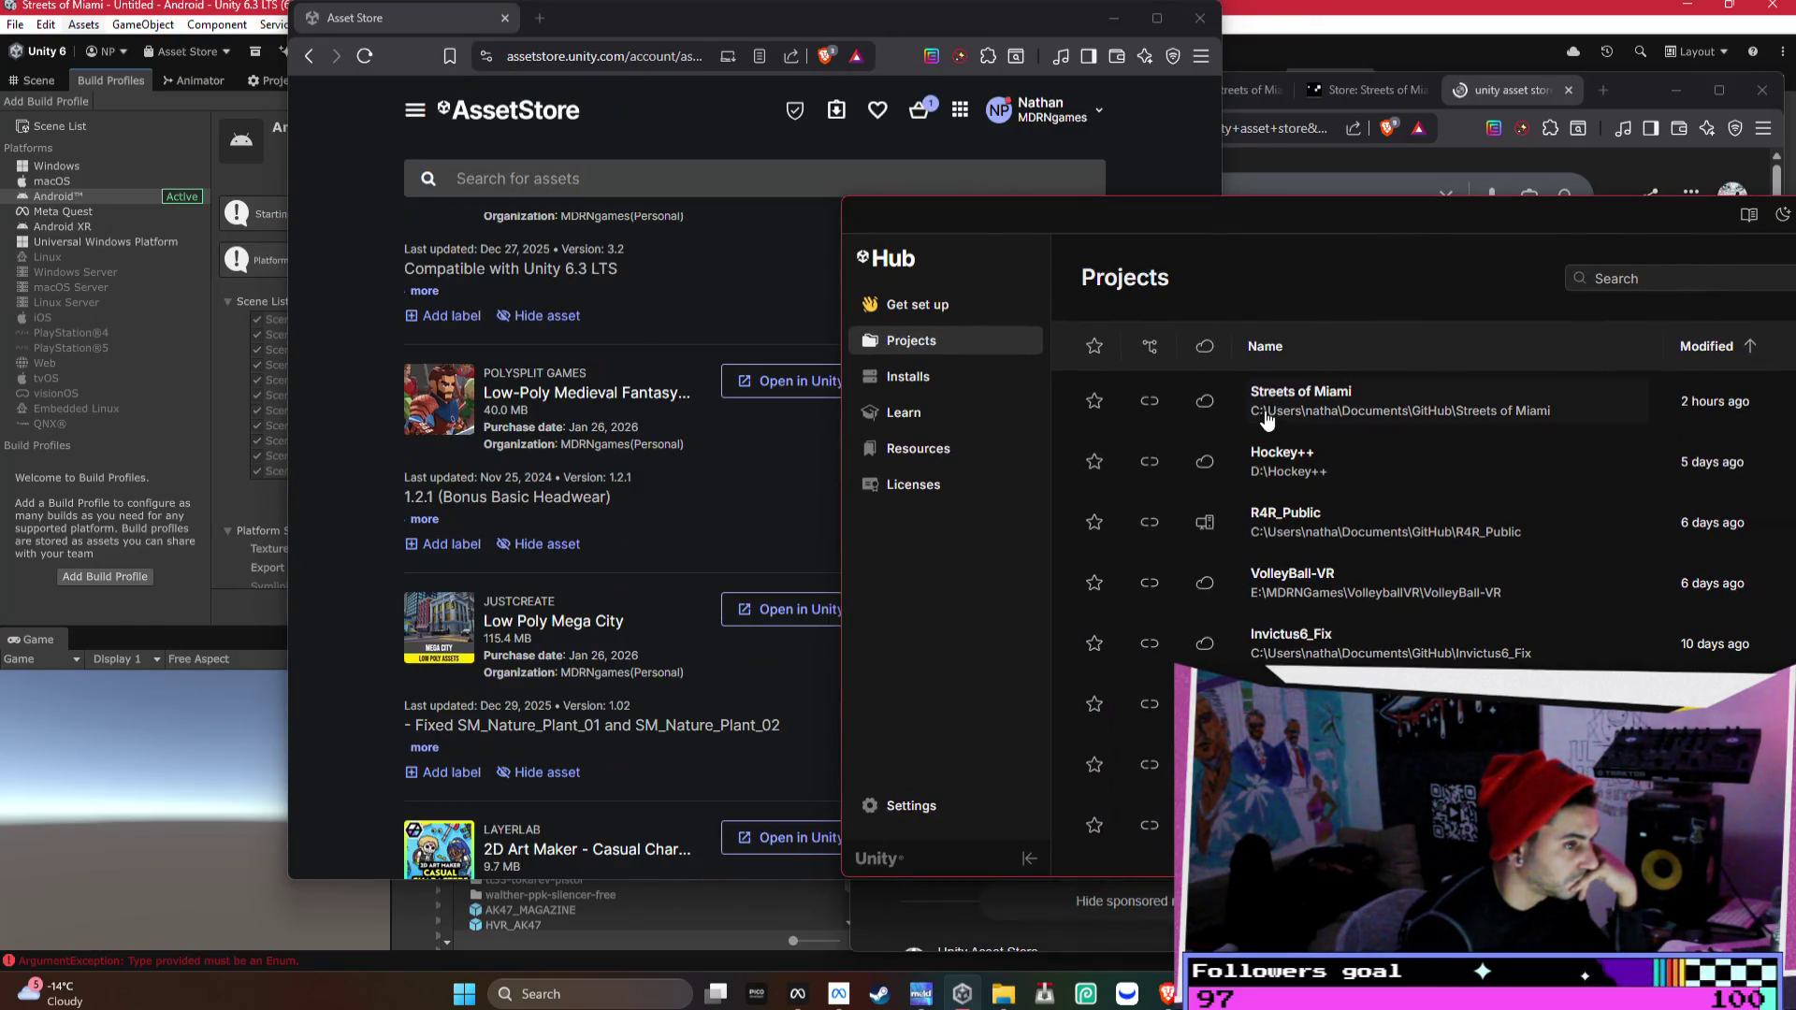
{"action": "right_click", "coordinate": [589, 398]}
{"action": "left_click", "coordinate": [654, 415]}
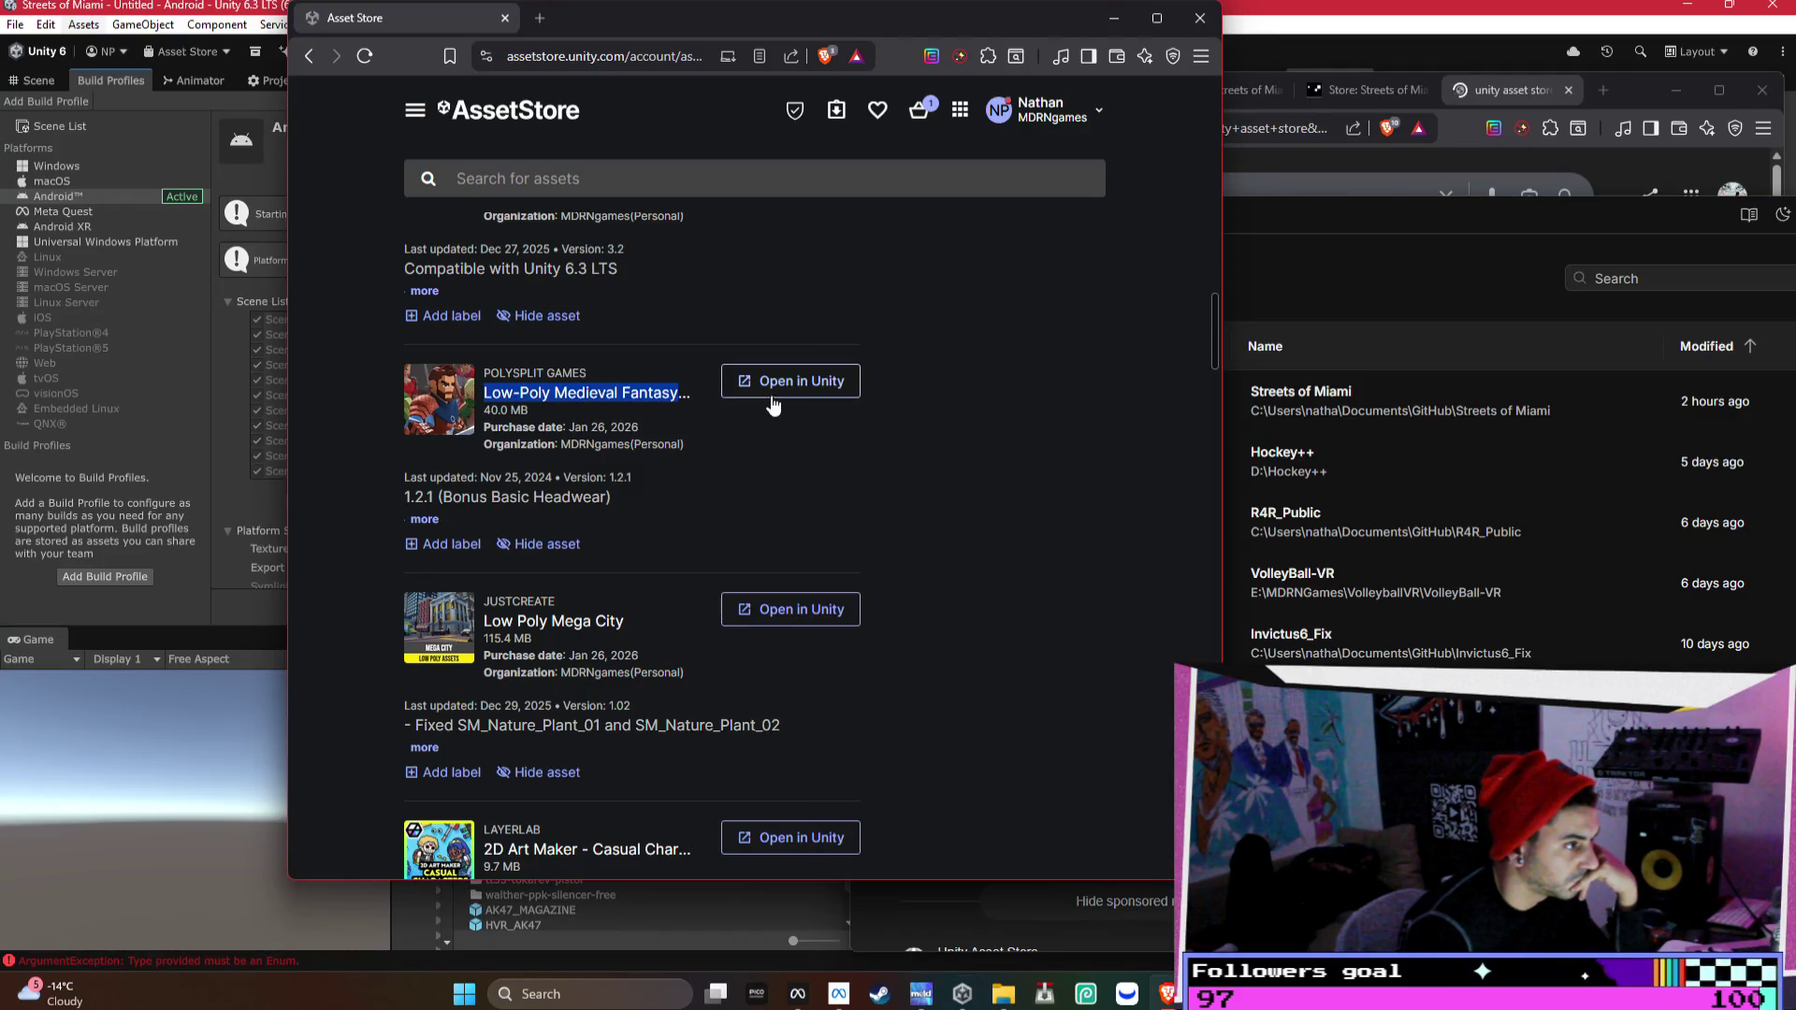
{"action": "left_click", "coordinate": [676, 391]}
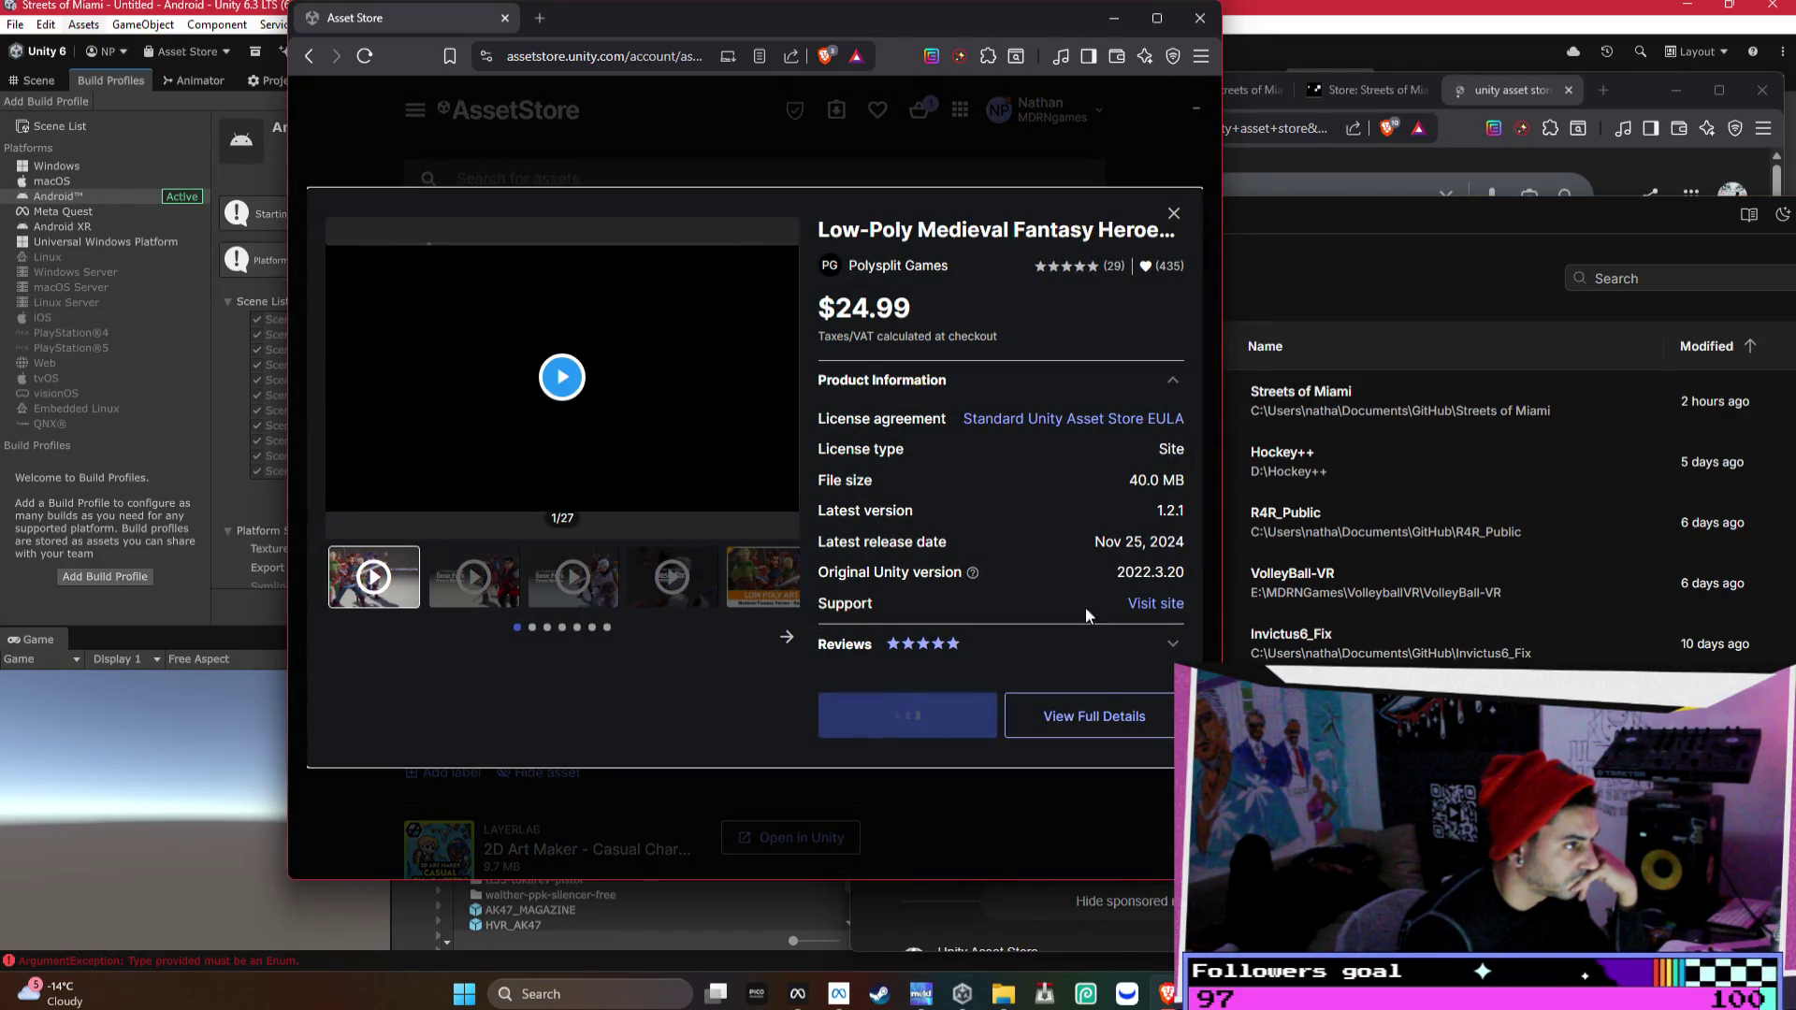
- Open the full Low-Poly Medieval Fantasy Heroes page in a new tab and close its details
{"action": "right_click", "coordinate": [1097, 704]}
{"action": "left_click", "coordinate": [1224, 413]}
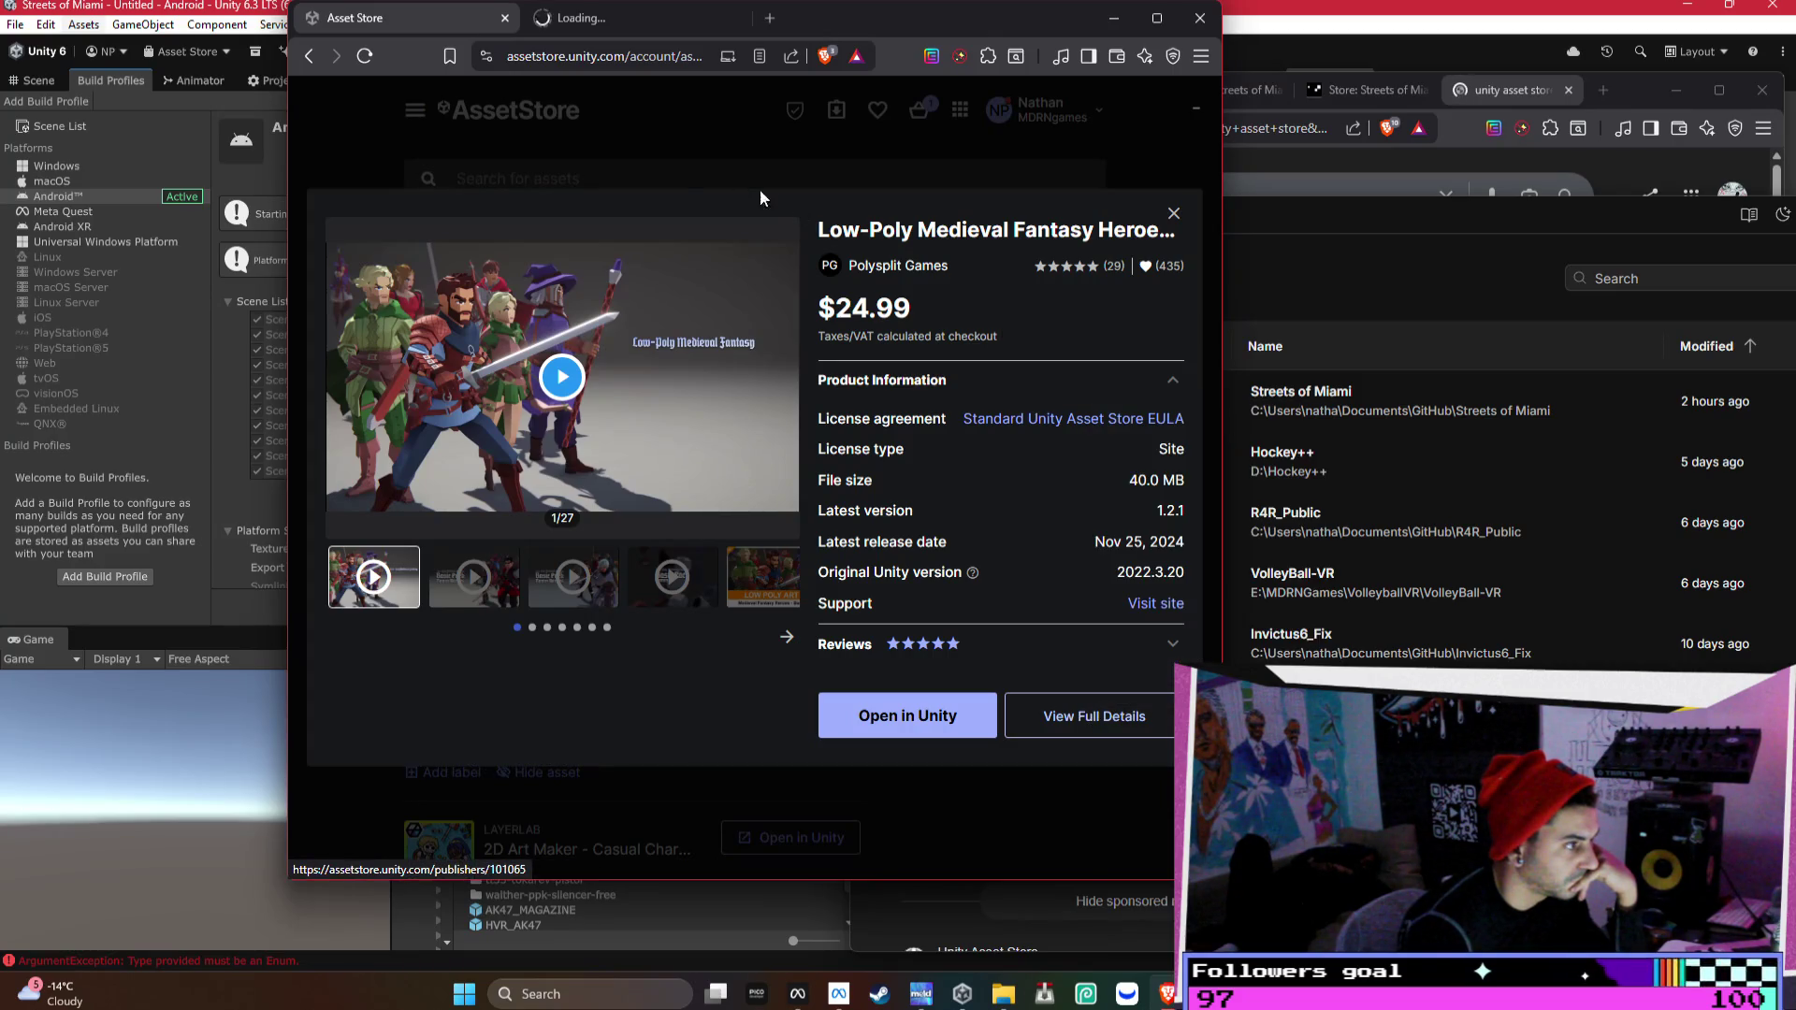
{"action": "left_click", "coordinate": [672, 171]}
{"action": "scroll", "coordinate": [736, 348], "scroll_direction": "down", "scroll_amount": 4}
{"action": "scroll", "coordinate": [737, 348], "scroll_direction": "down", "scroll_amount": 5}
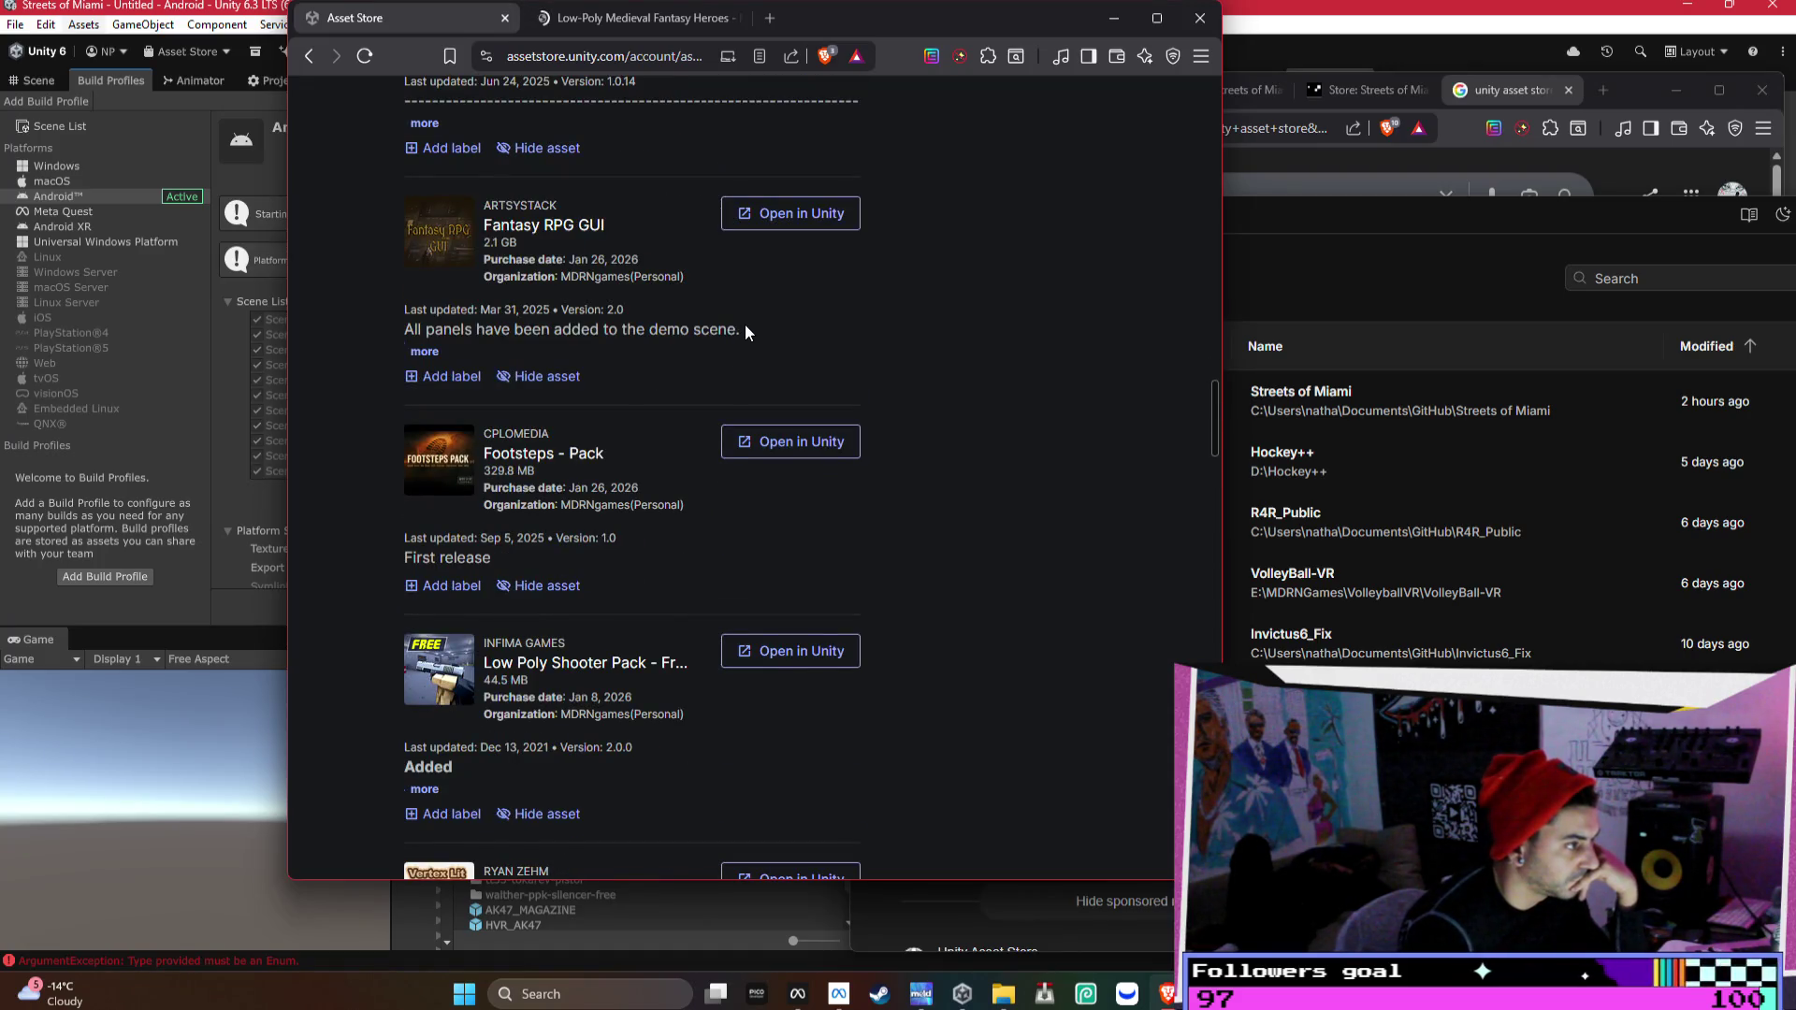
{"action": "scroll", "coordinate": [746, 331], "scroll_direction": "down", "scroll_amount": 2}
{"action": "scroll", "coordinate": [745, 332], "scroll_direction": "up", "scroll_amount": 8}
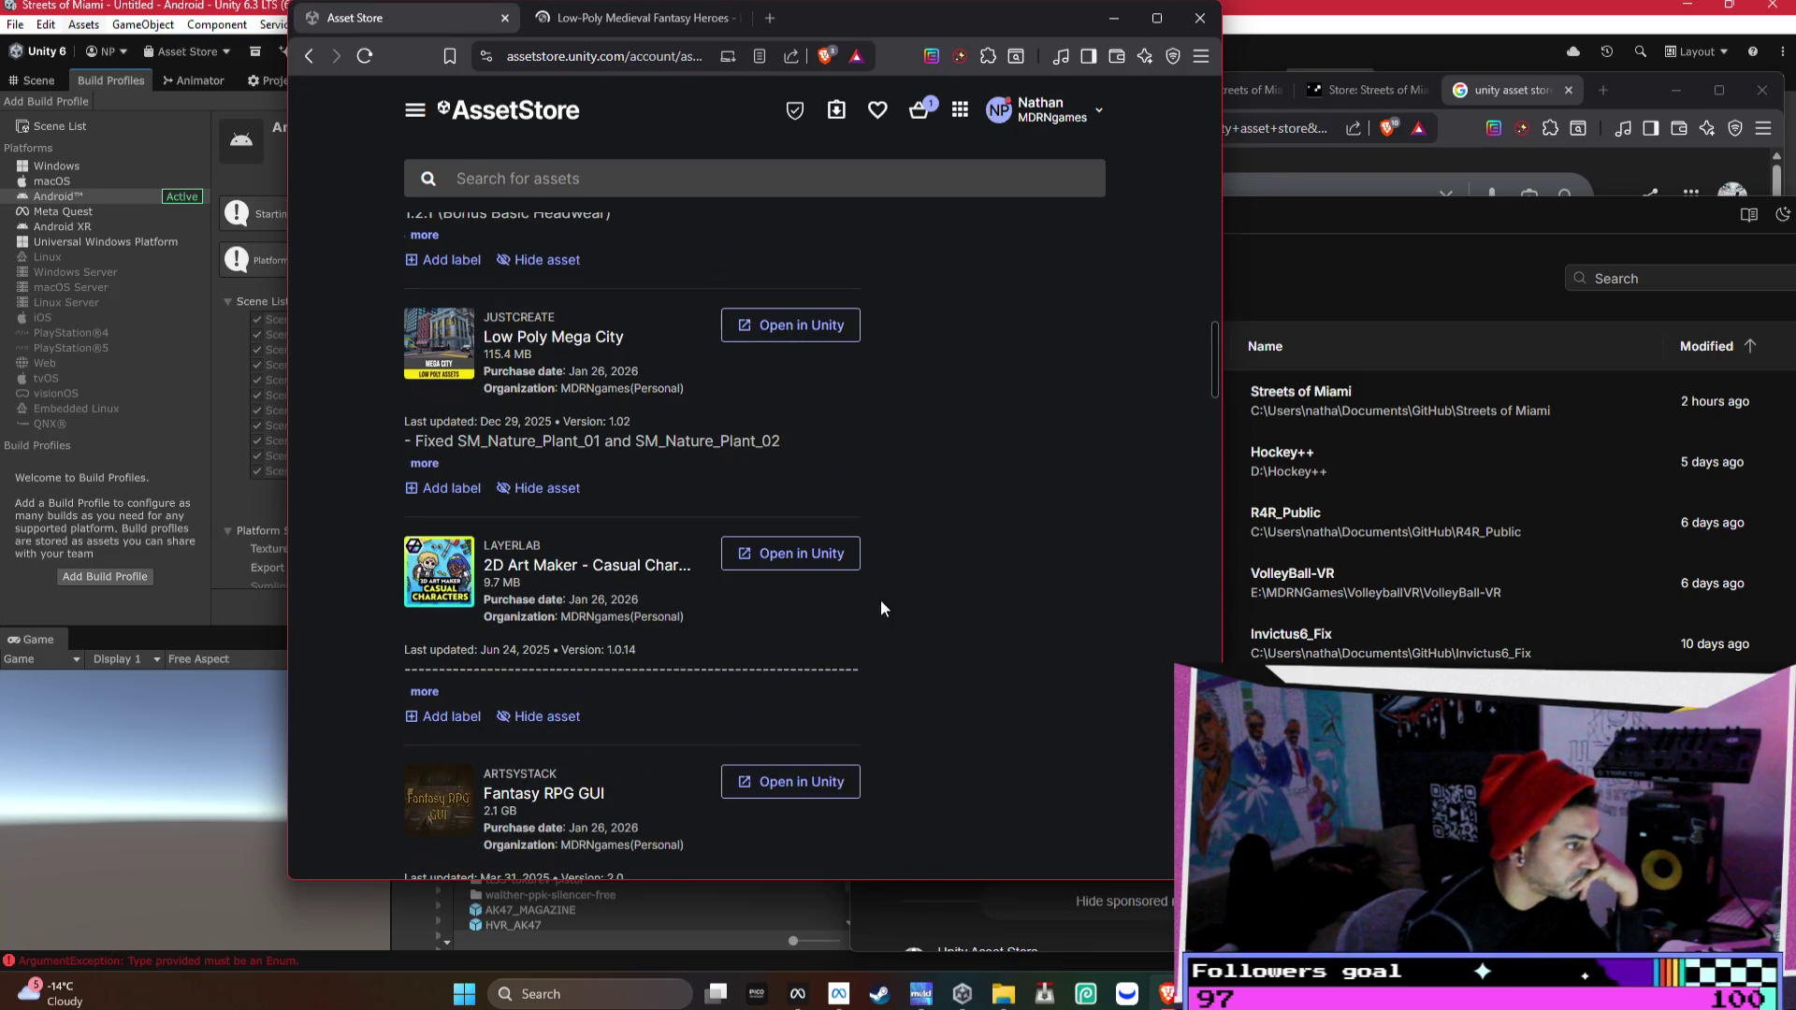
- Open the full 2D Art Maker page in a new tab, skipping the Unity editor prompt
{"action": "left_click", "coordinate": [804, 557]}
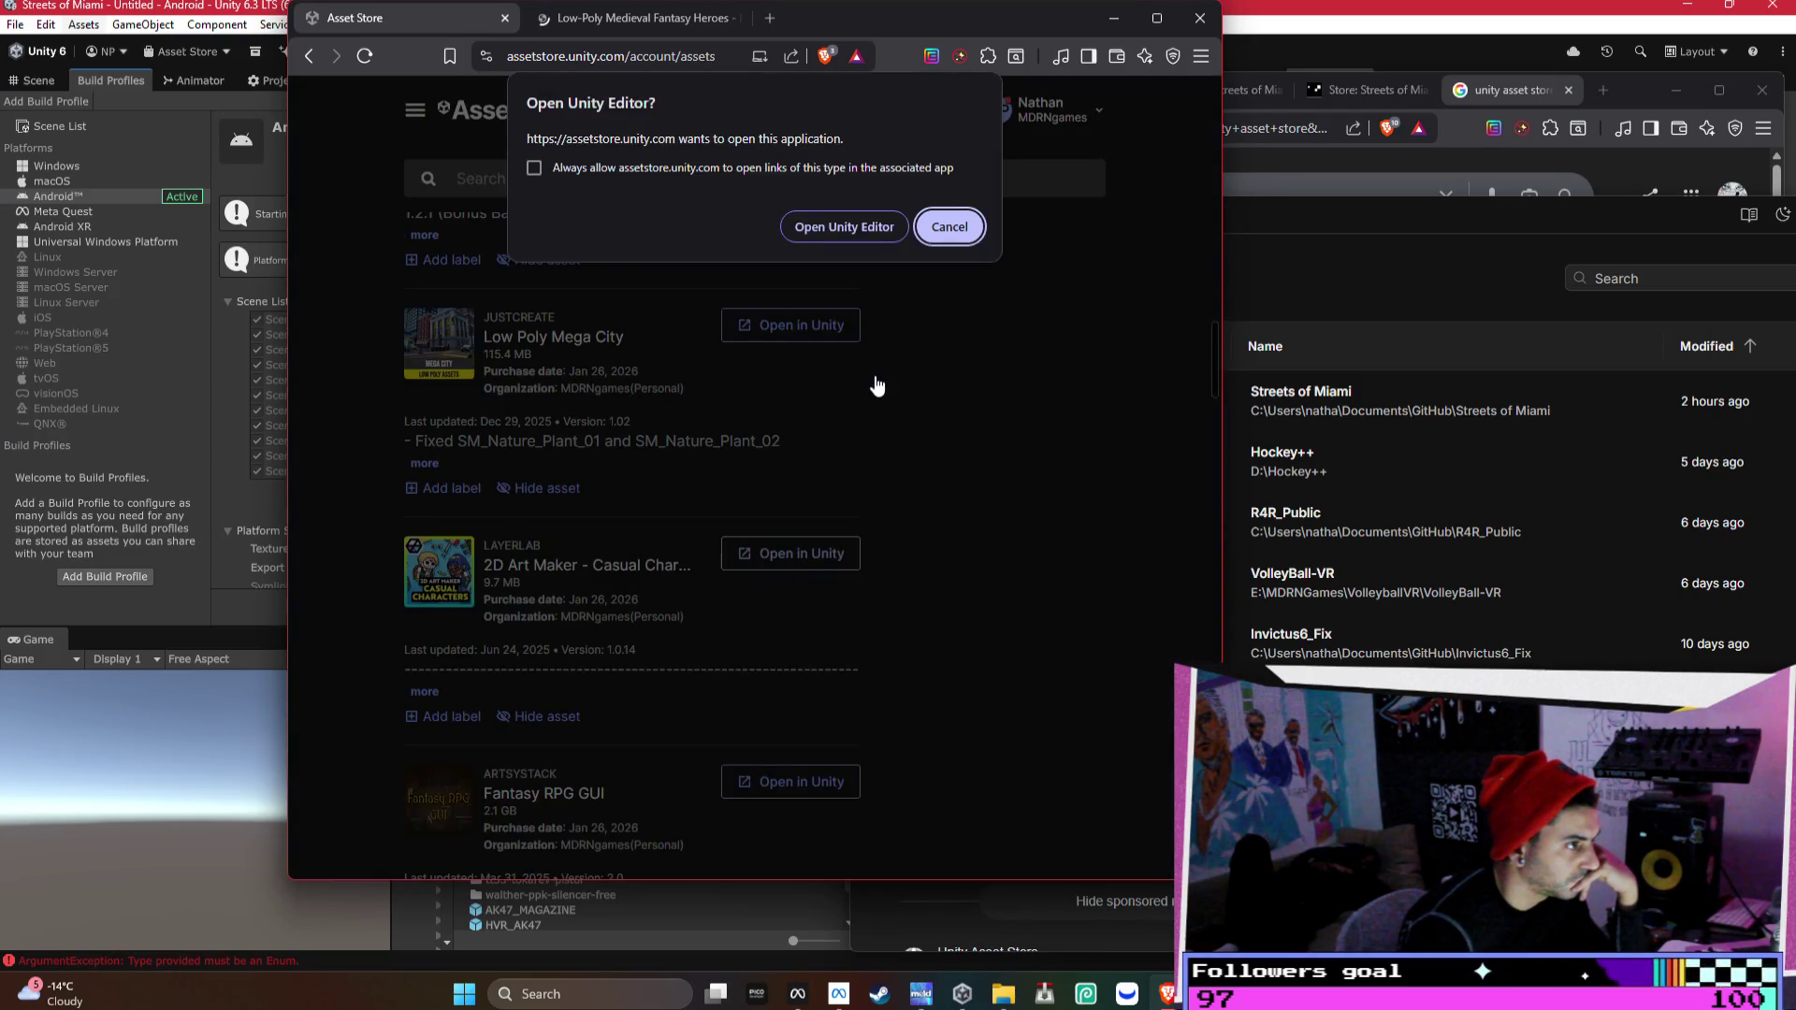
{"action": "left_click", "coordinate": [962, 215]}
{"action": "left_click", "coordinate": [571, 567]}
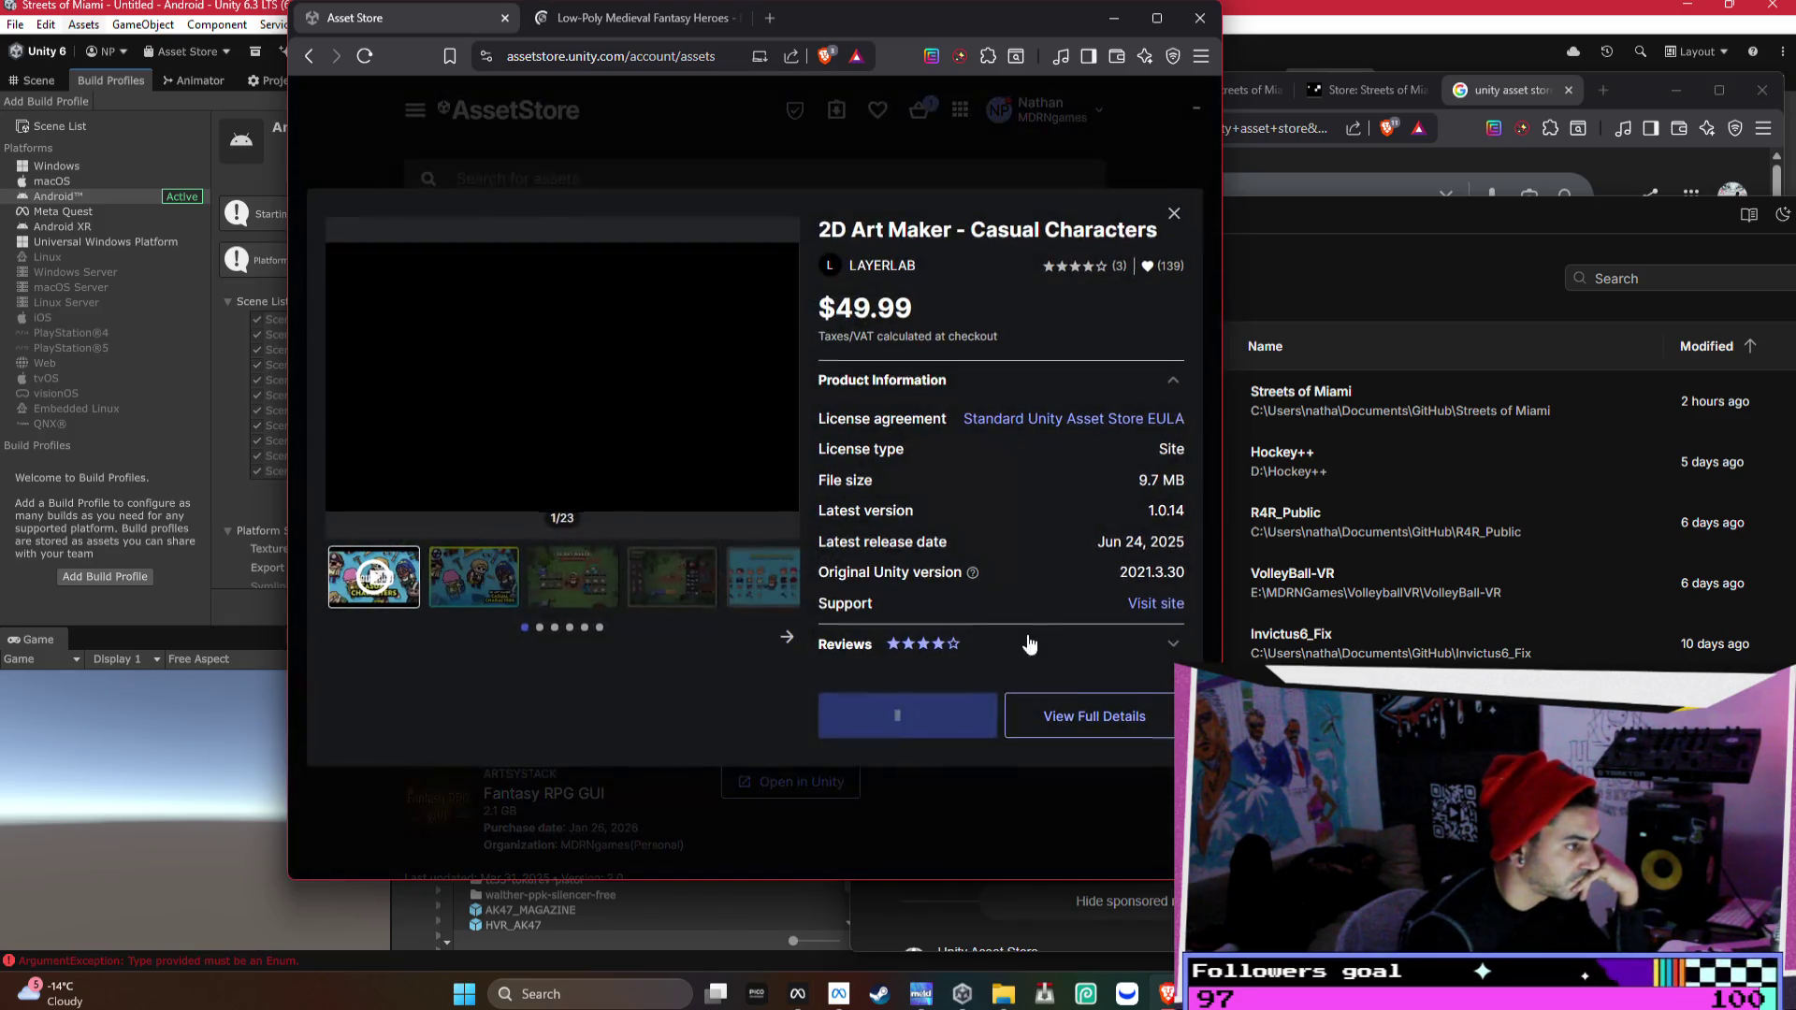
{"action": "right_click", "coordinate": [1096, 721]}
{"action": "left_click", "coordinate": [1194, 429]}
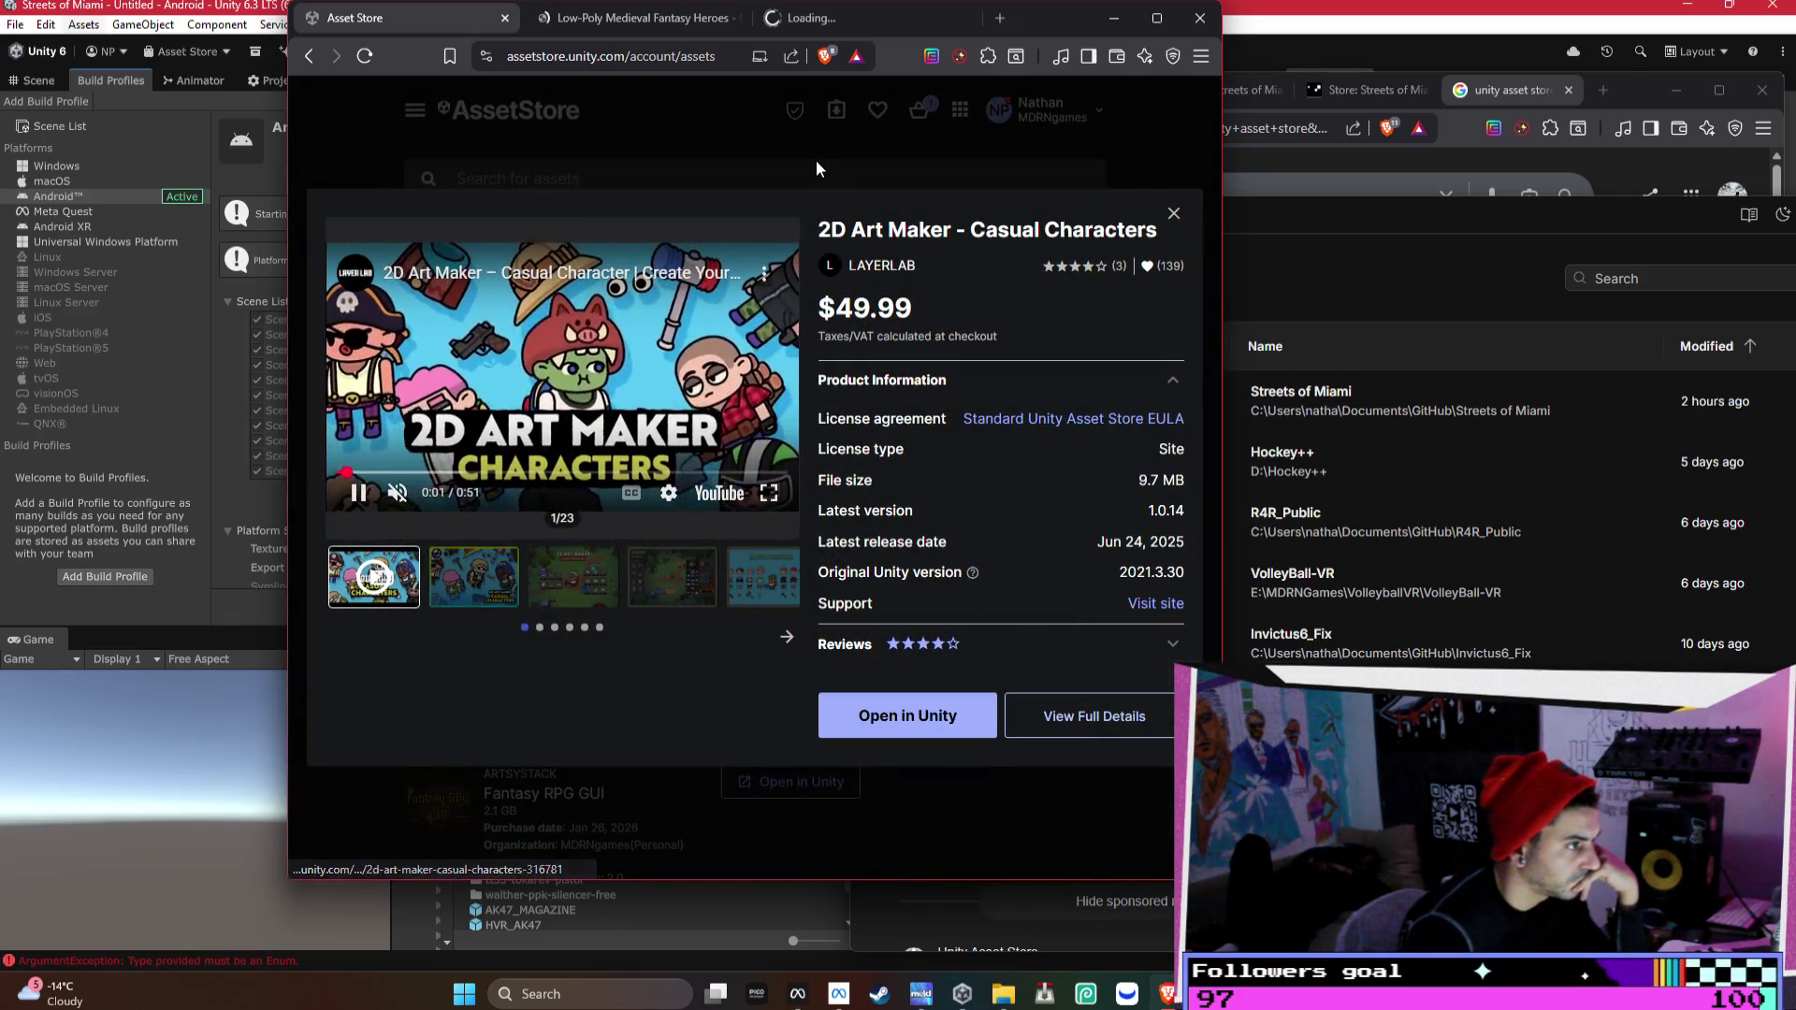
{"action": "left_click", "coordinate": [810, 150]}
{"action": "scroll", "coordinate": [794, 344], "scroll_direction": "up", "scroll_amount": 3}
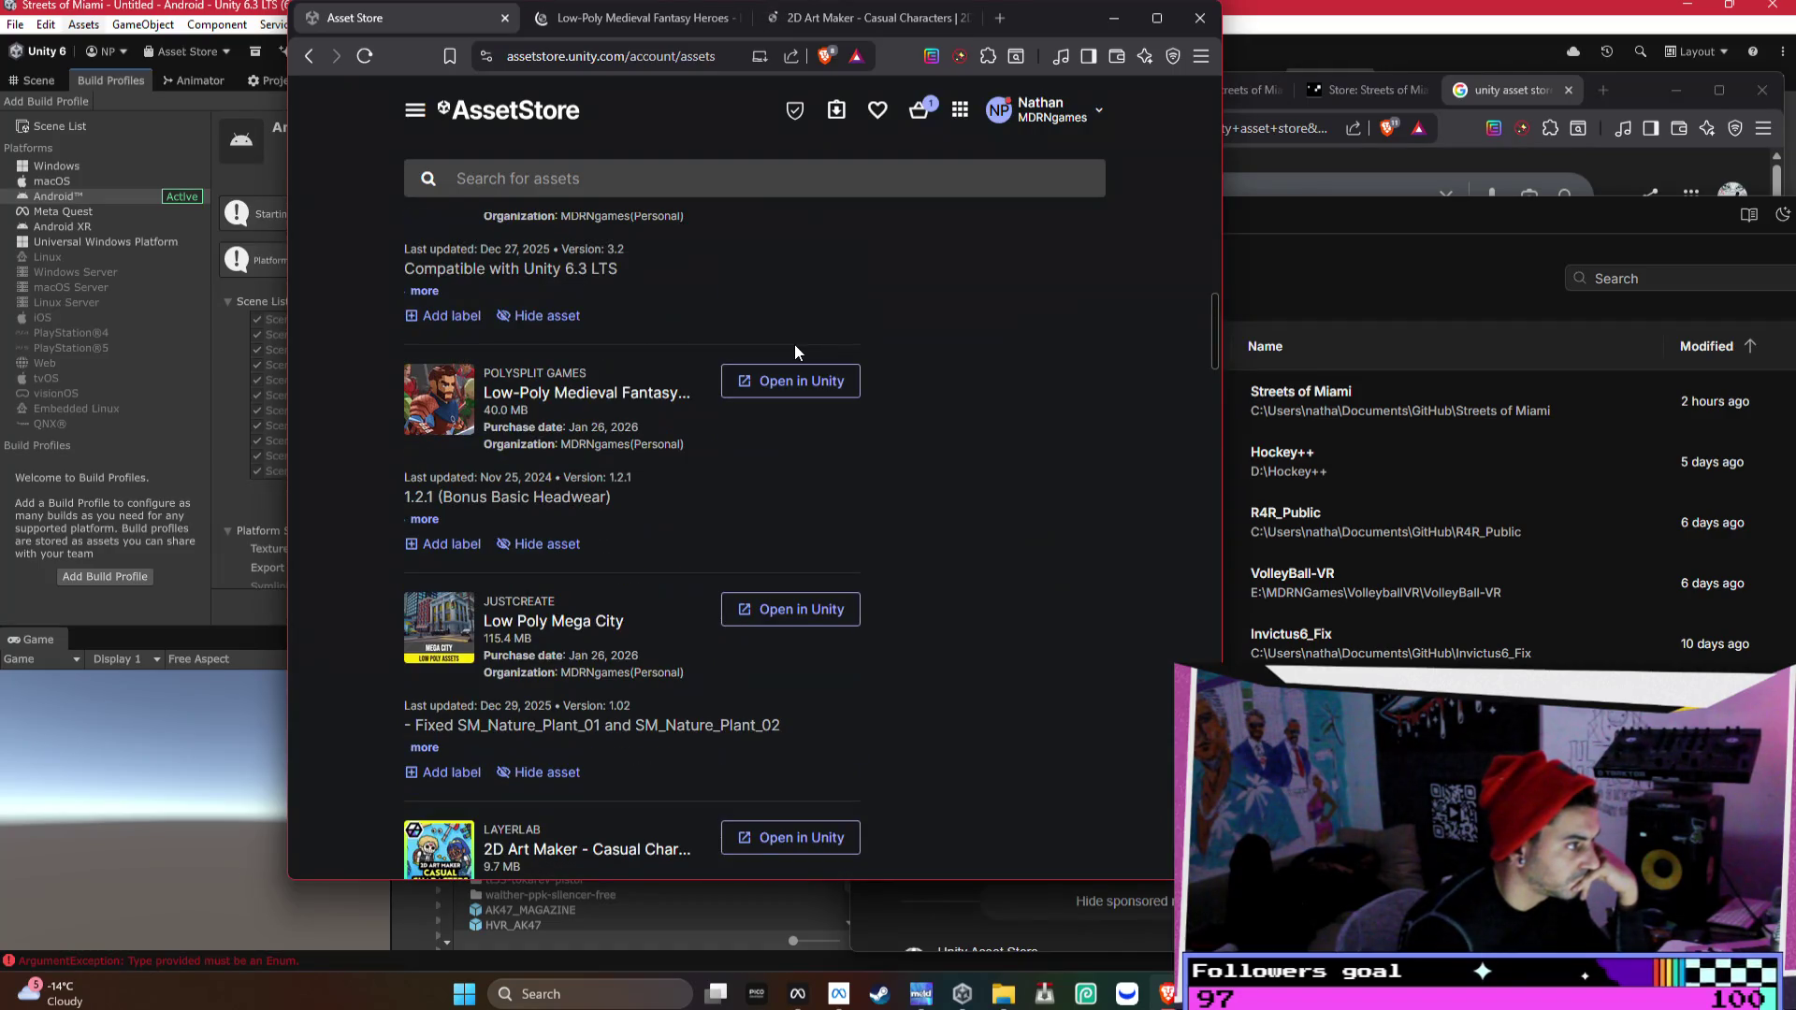
{"action": "scroll", "coordinate": [794, 344], "scroll_direction": "up", "scroll_amount": 2}
{"action": "scroll", "coordinate": [796, 352], "scroll_direction": "up", "scroll_amount": 2}
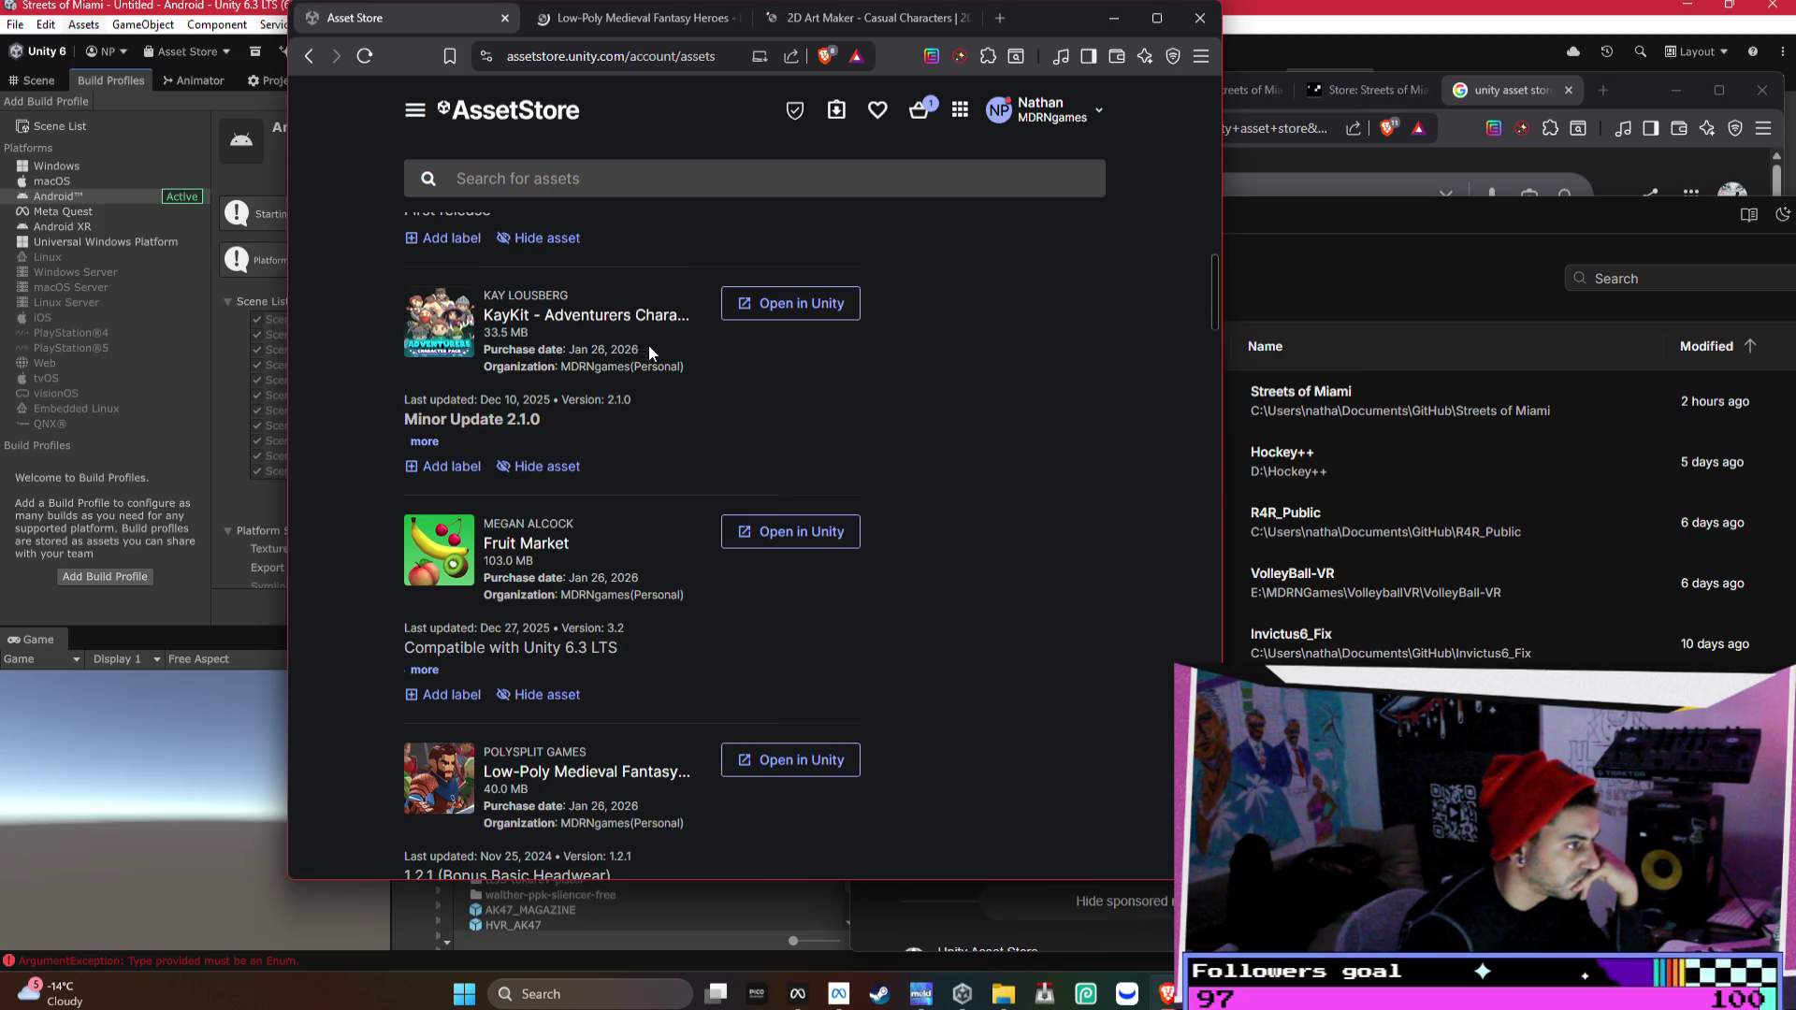
{"action": "scroll", "coordinate": [643, 422], "scroll_direction": "up", "scroll_amount": 1}
- Open the full KayKit Adventurers page in a new tab and close its details
{"action": "left_click", "coordinate": [606, 419]}
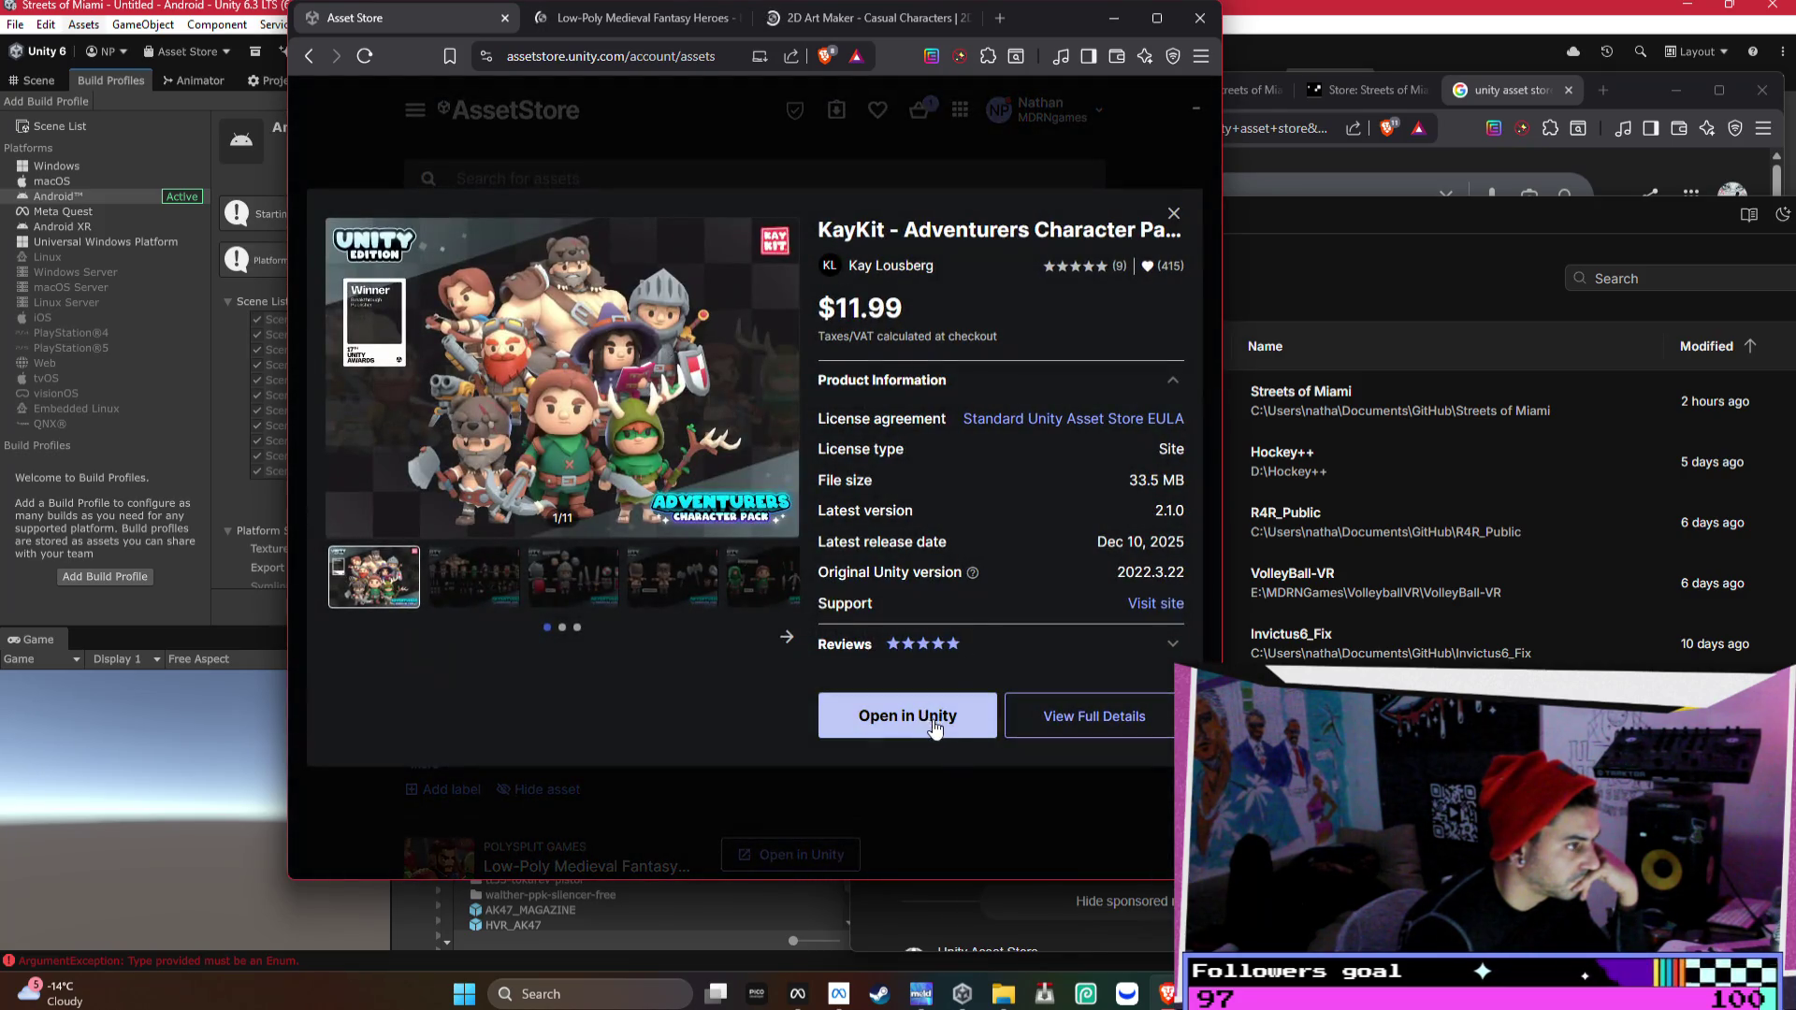
{"action": "right_click", "coordinate": [1123, 717]}
{"action": "left_click", "coordinate": [1197, 408]}
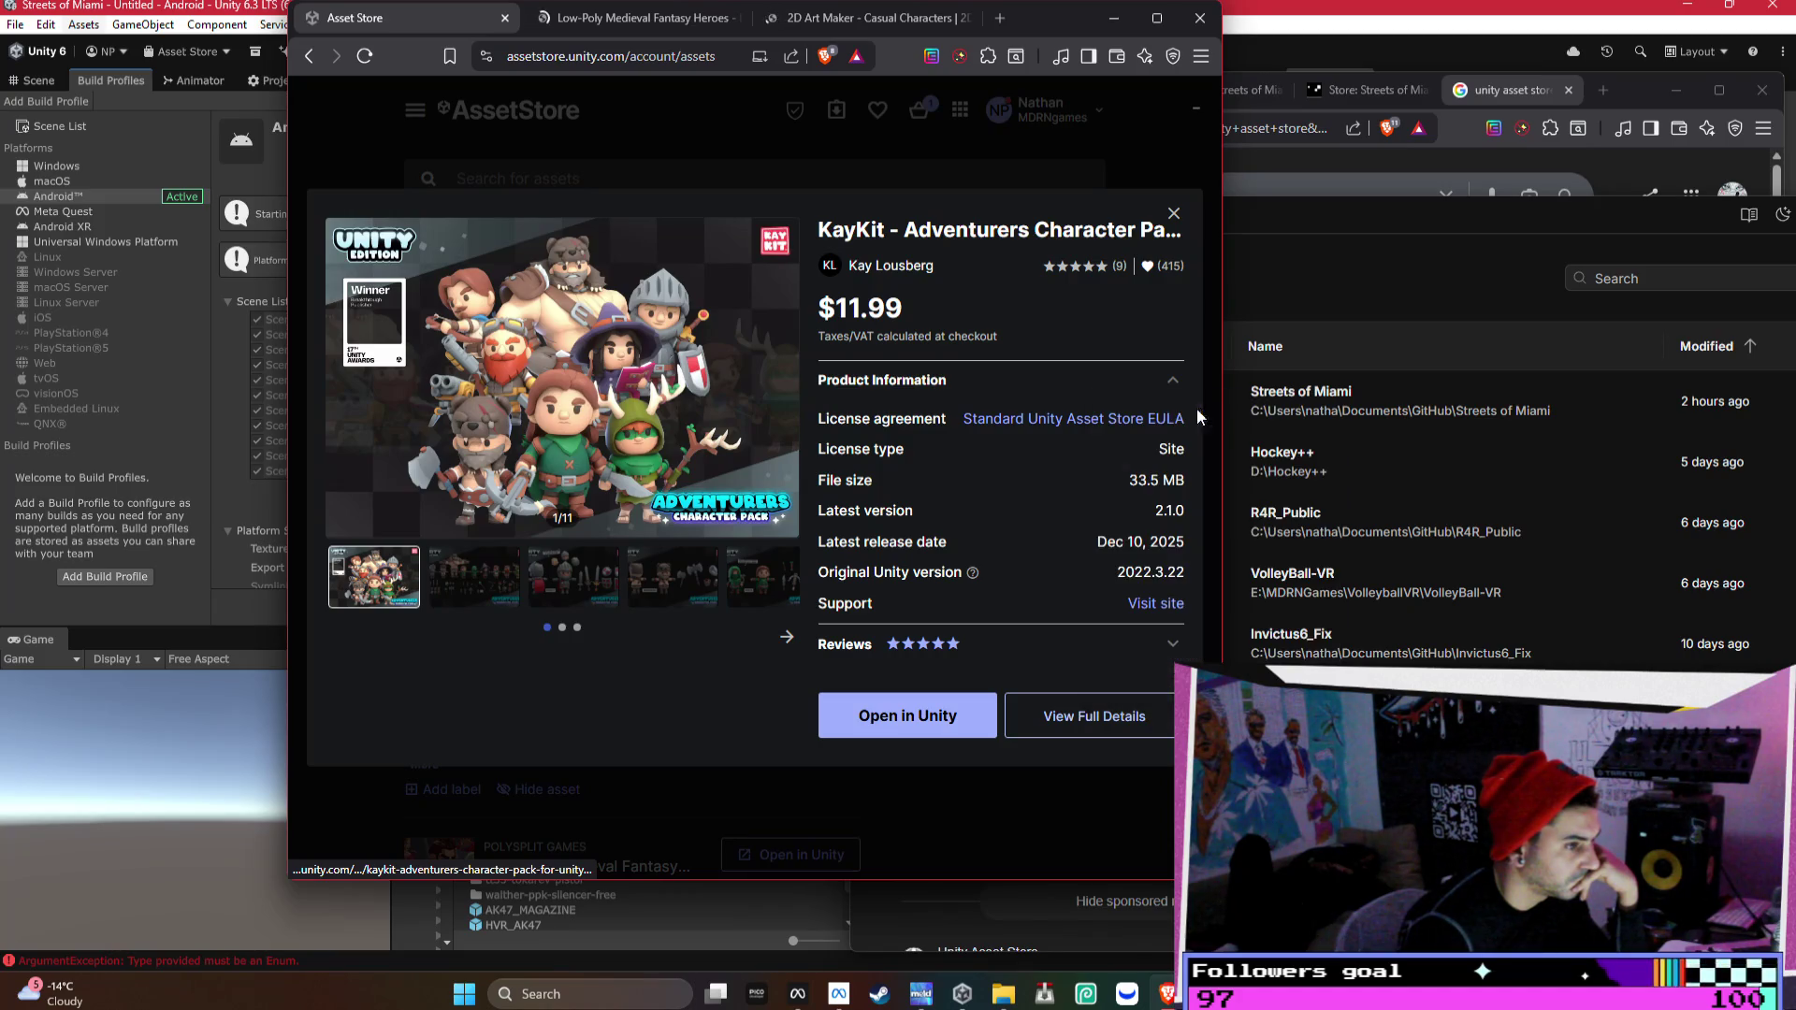
{"action": "left_click", "coordinate": [649, 155]}
{"action": "scroll", "coordinate": [756, 418], "scroll_direction": "up", "scroll_amount": 1}
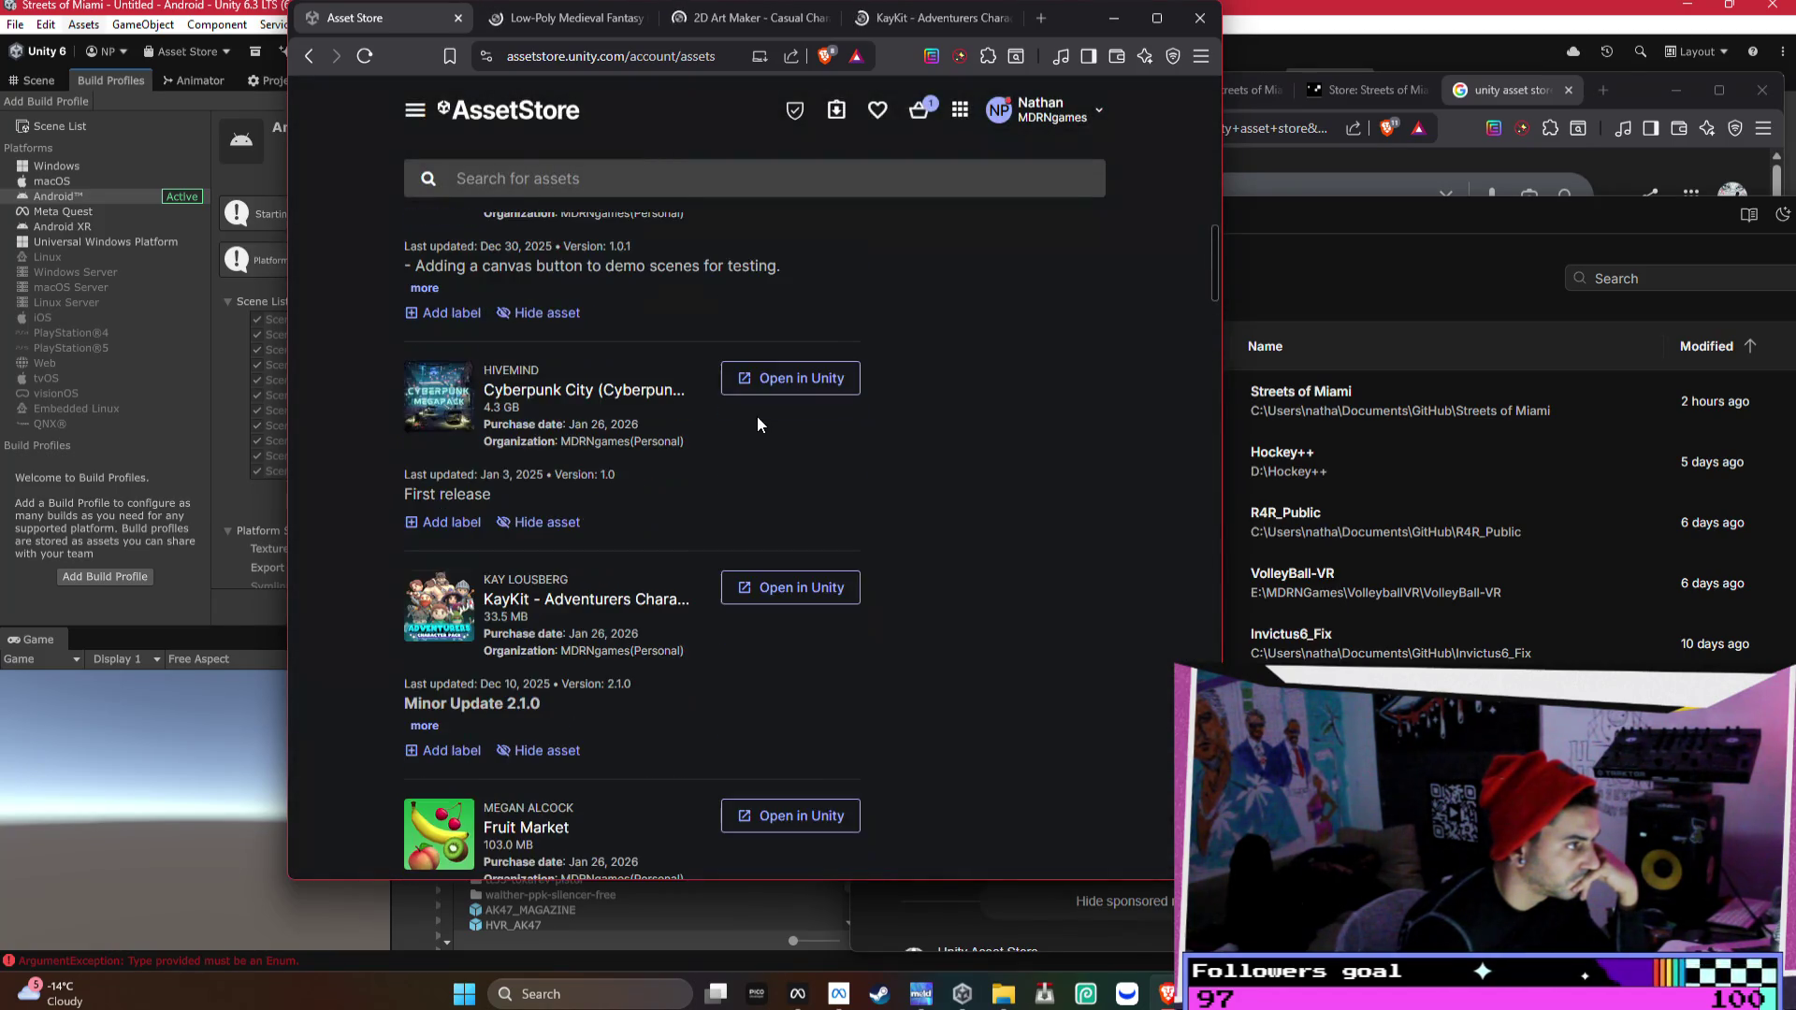
{"action": "scroll", "coordinate": [757, 422], "scroll_direction": "up", "scroll_amount": 5}
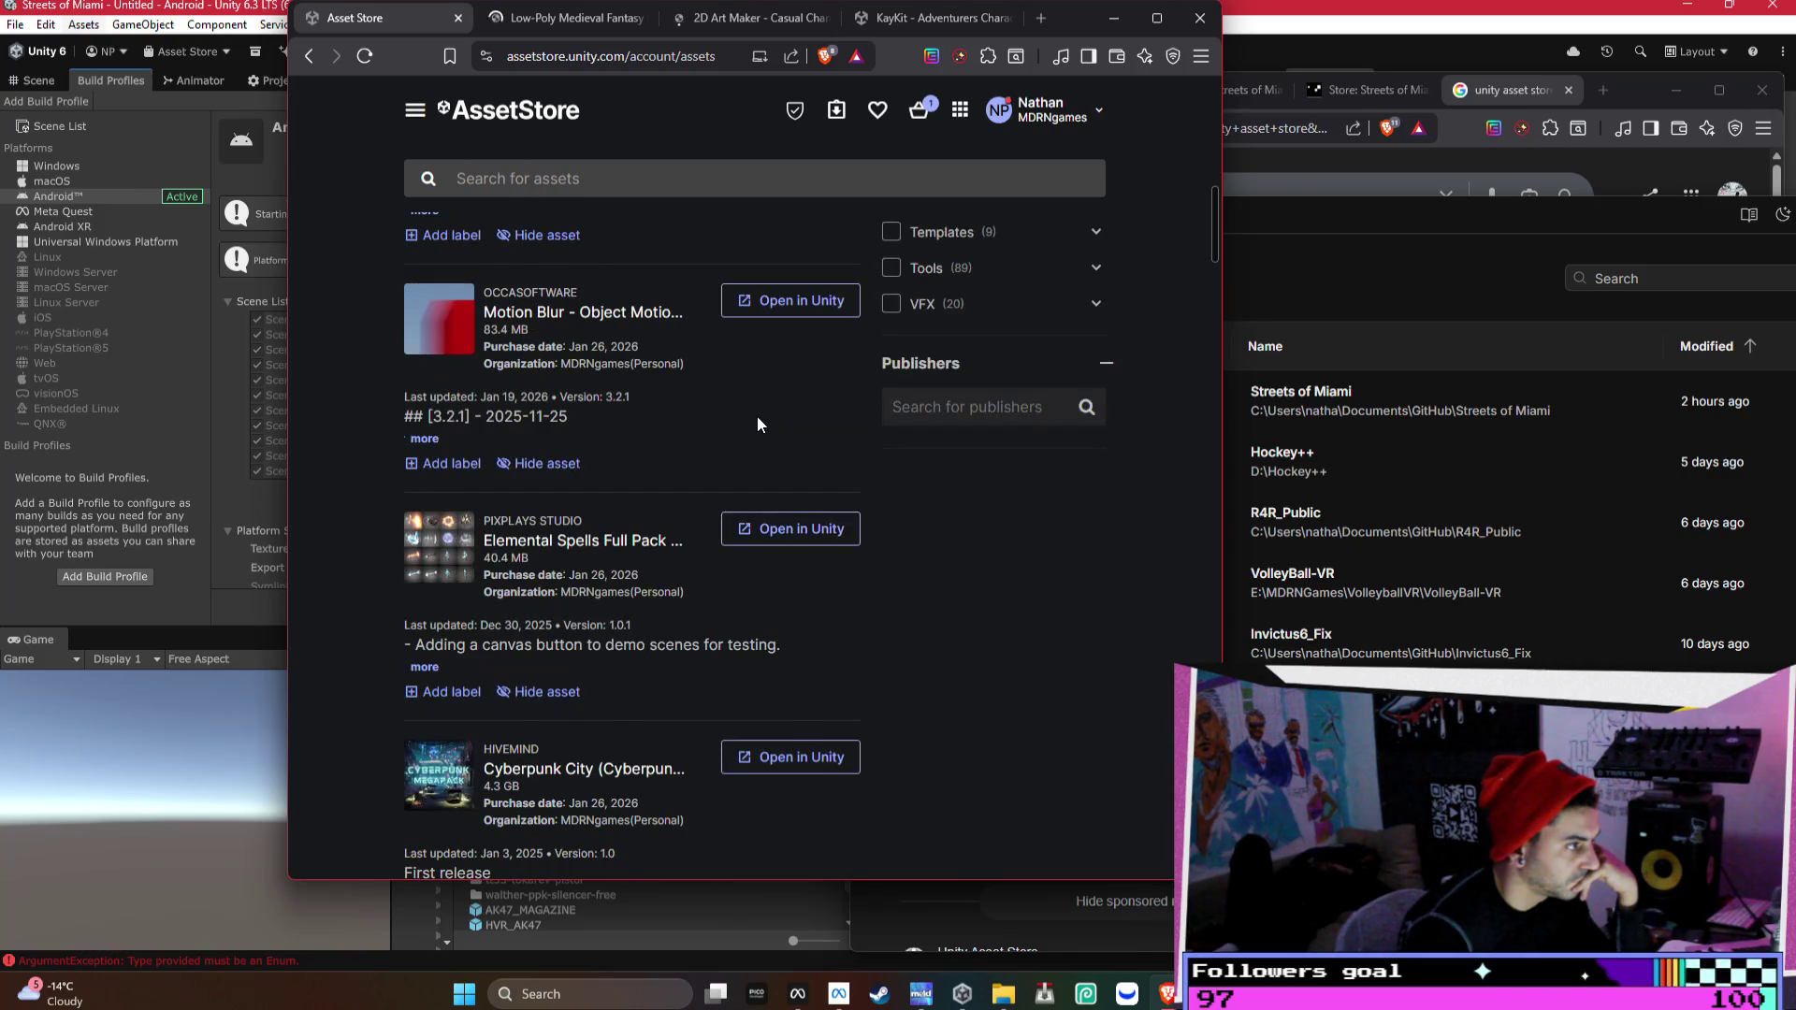
{"action": "scroll", "coordinate": [756, 415], "scroll_direction": "up", "scroll_amount": 2}
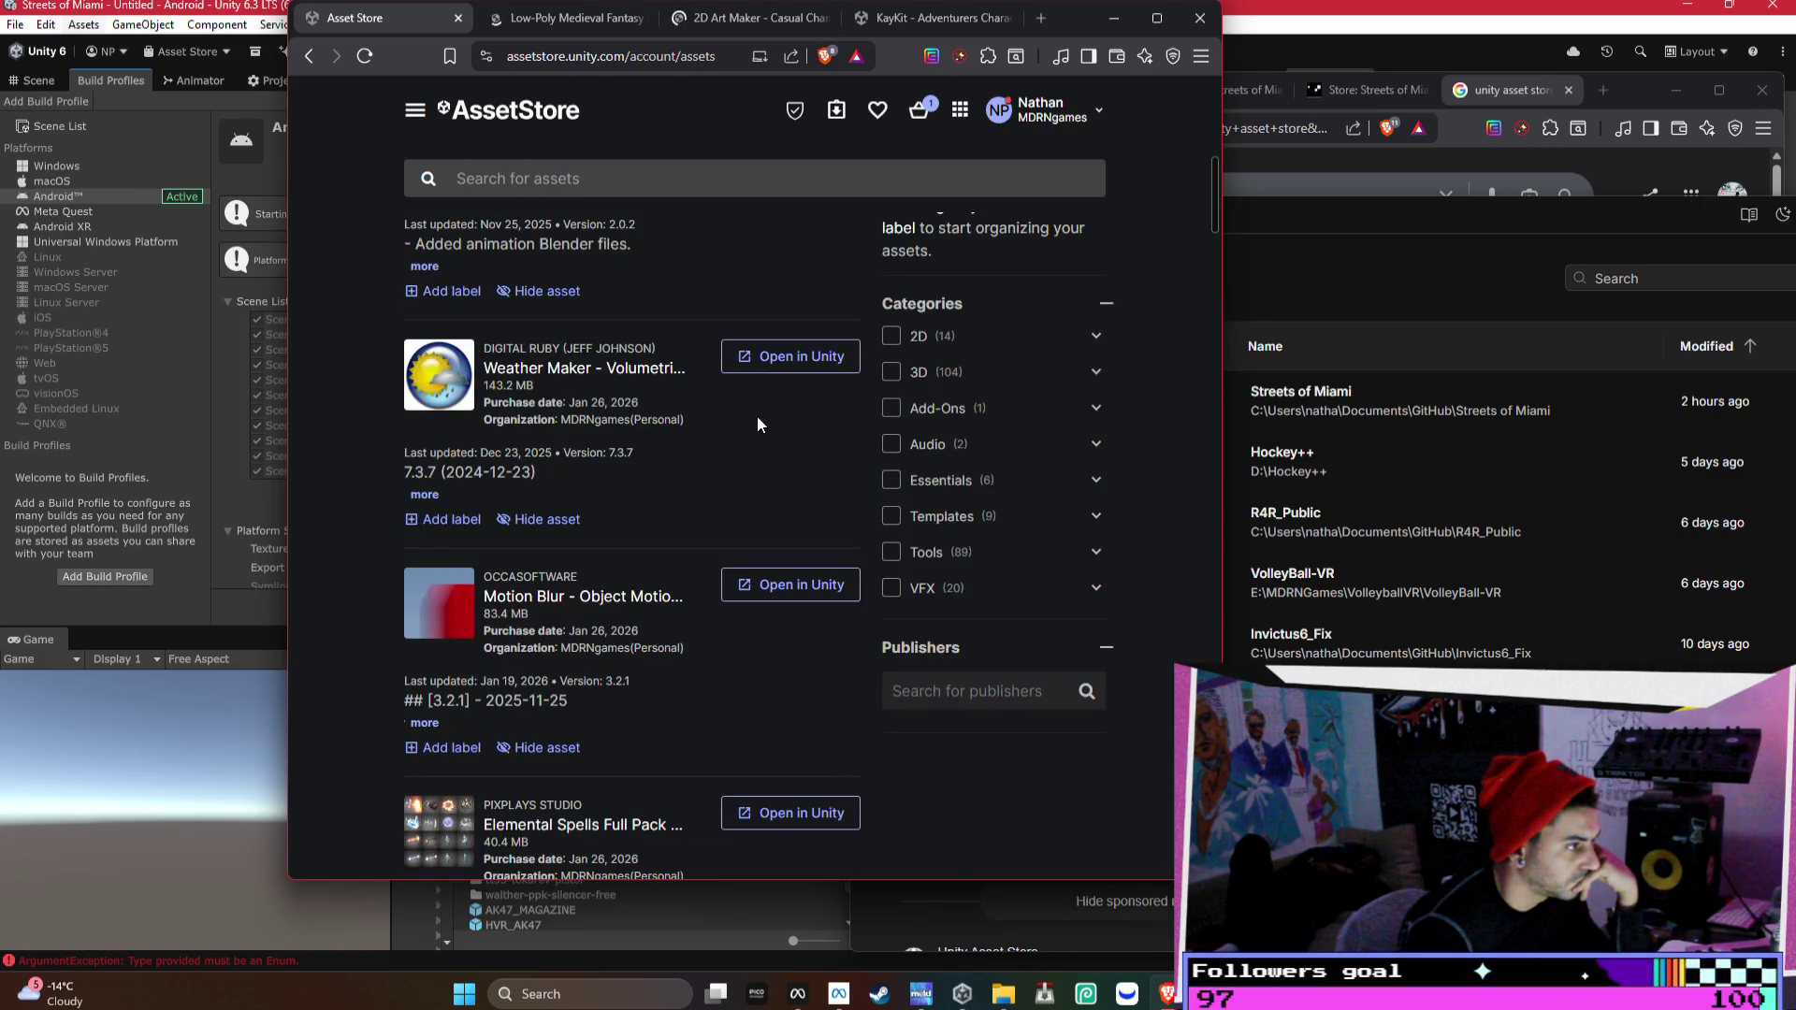
{"action": "scroll", "coordinate": [756, 416], "scroll_direction": "up", "scroll_amount": 2}
- Open the full Weather Maker page in a new tab and close its details
{"action": "right_click", "coordinate": [598, 560]}
{"action": "key", "text": "Escape"}
{"action": "left_click", "coordinate": [597, 559]}
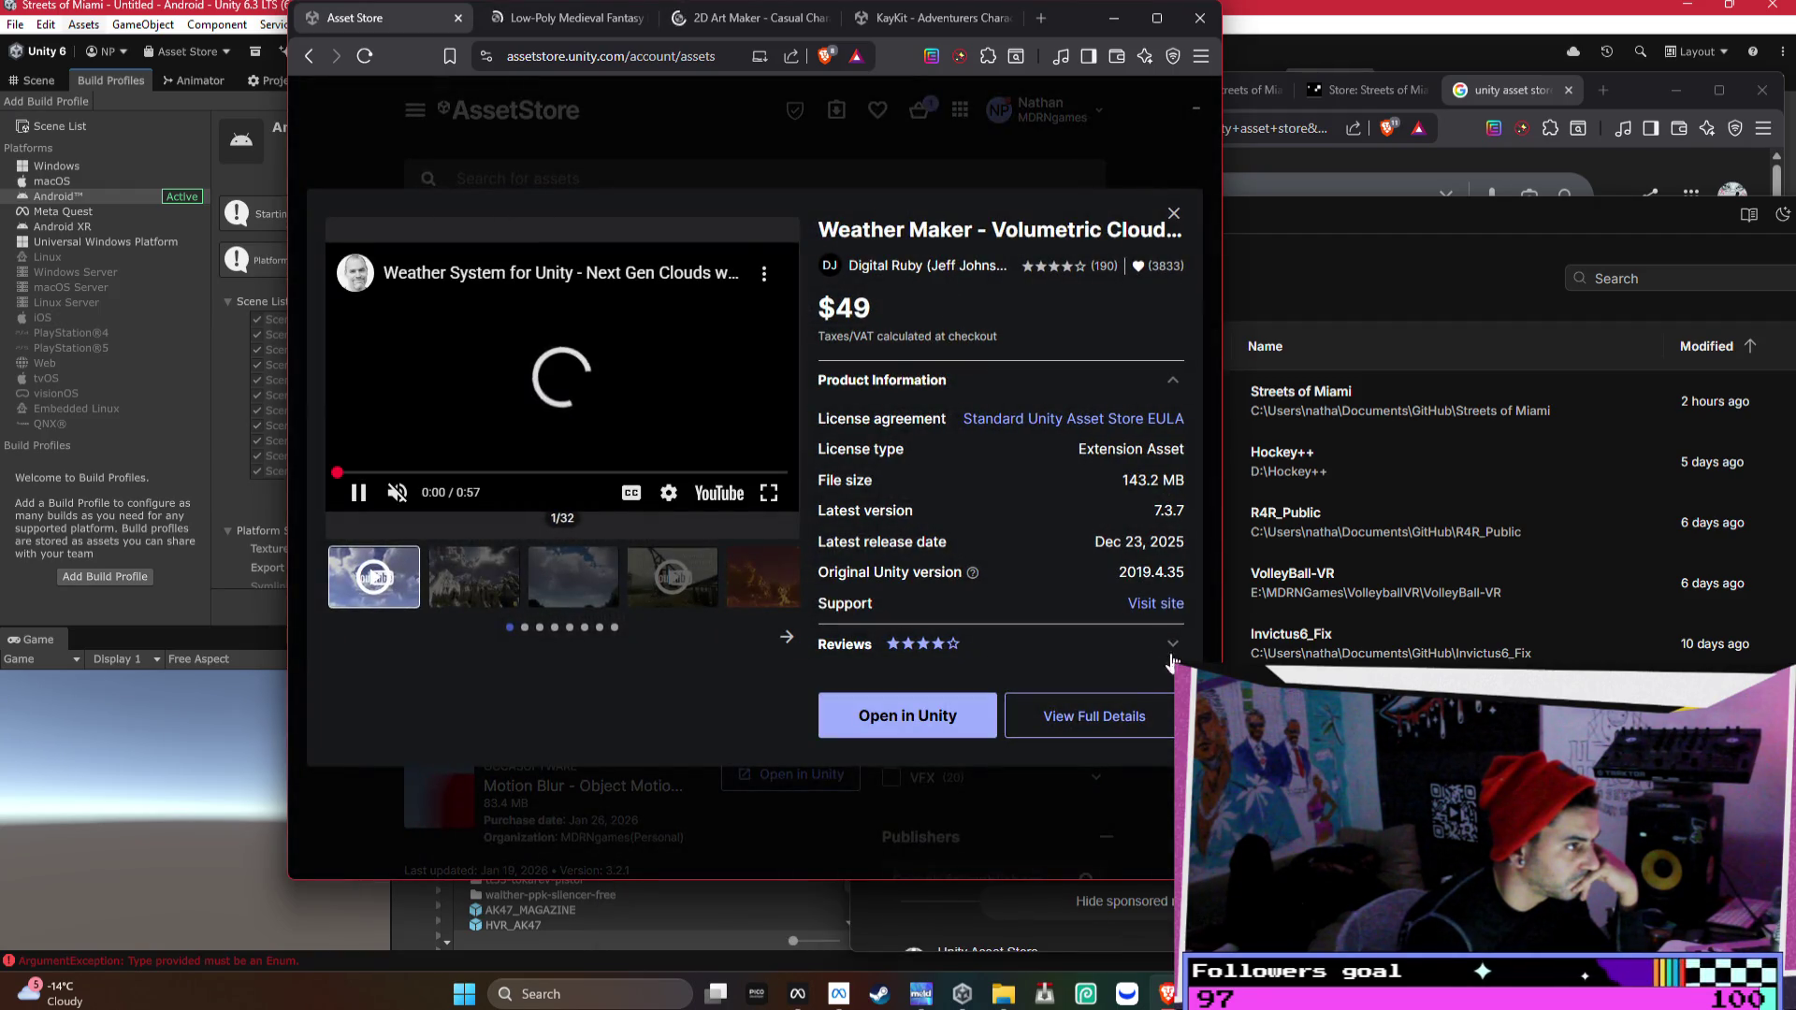
{"action": "right_click", "coordinate": [1096, 417]}
{"action": "left_click", "coordinate": [1186, 426]}
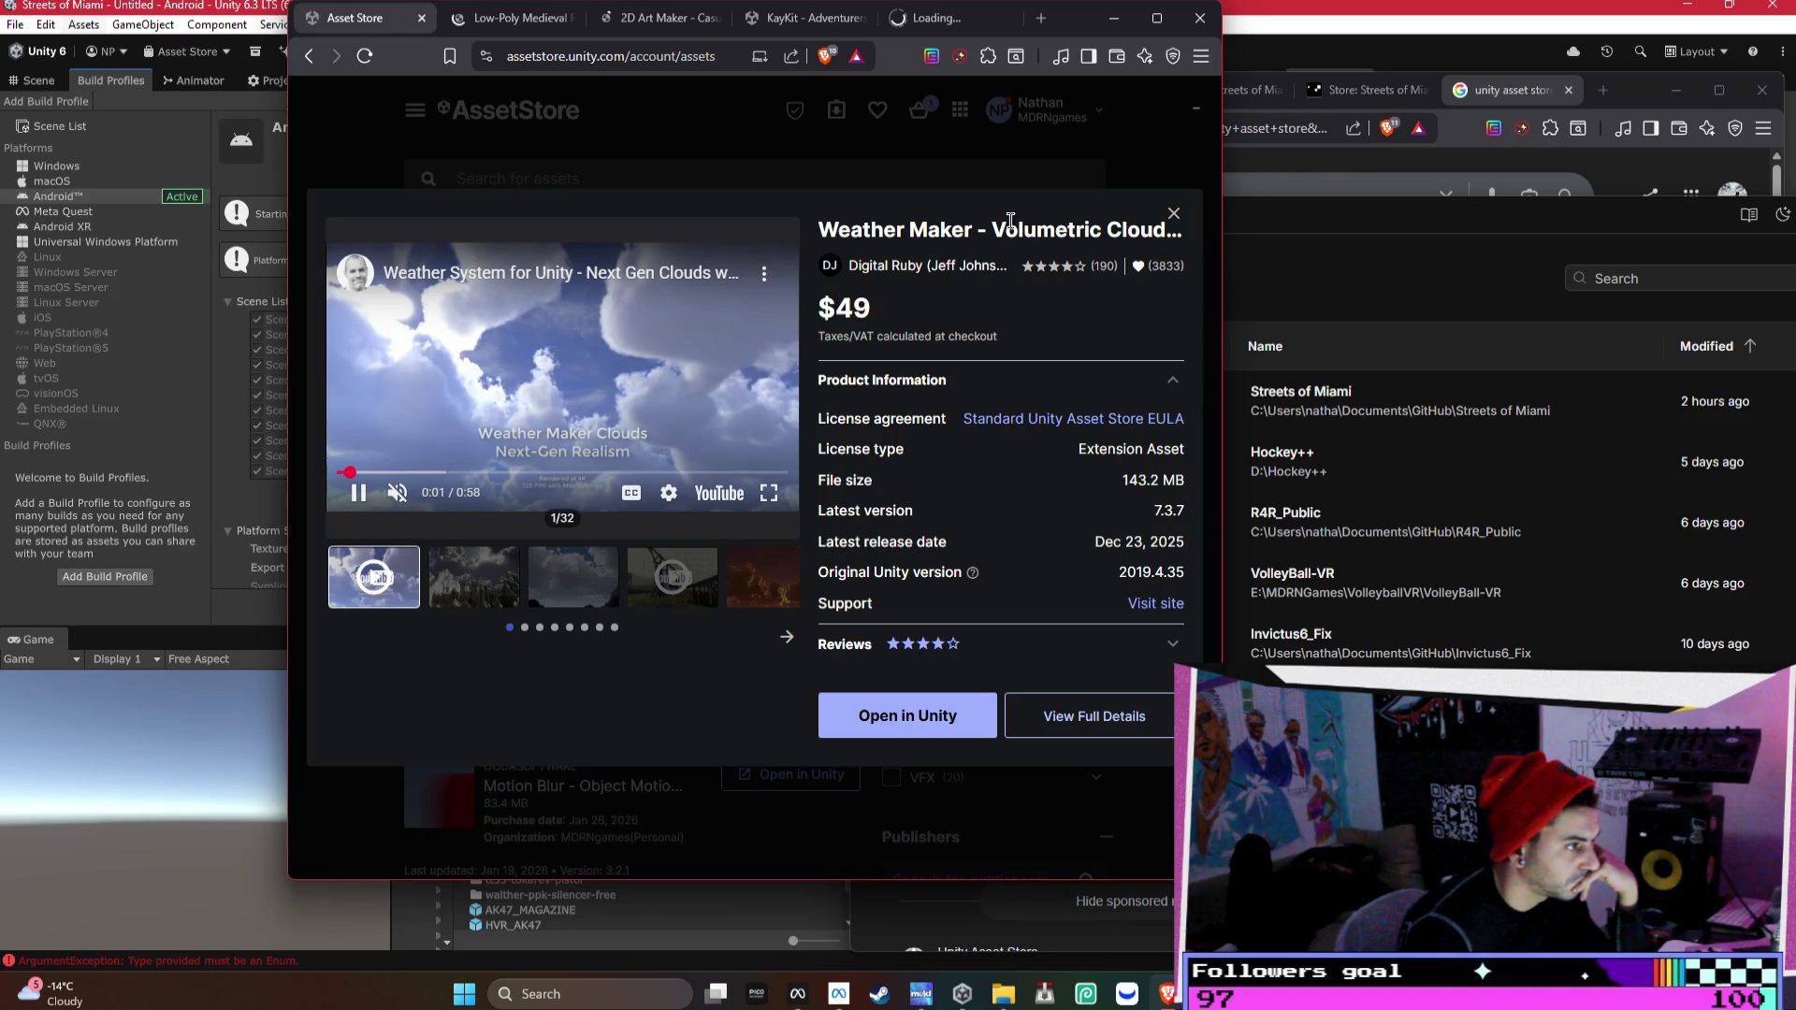
{"action": "left_click", "coordinate": [835, 165]}
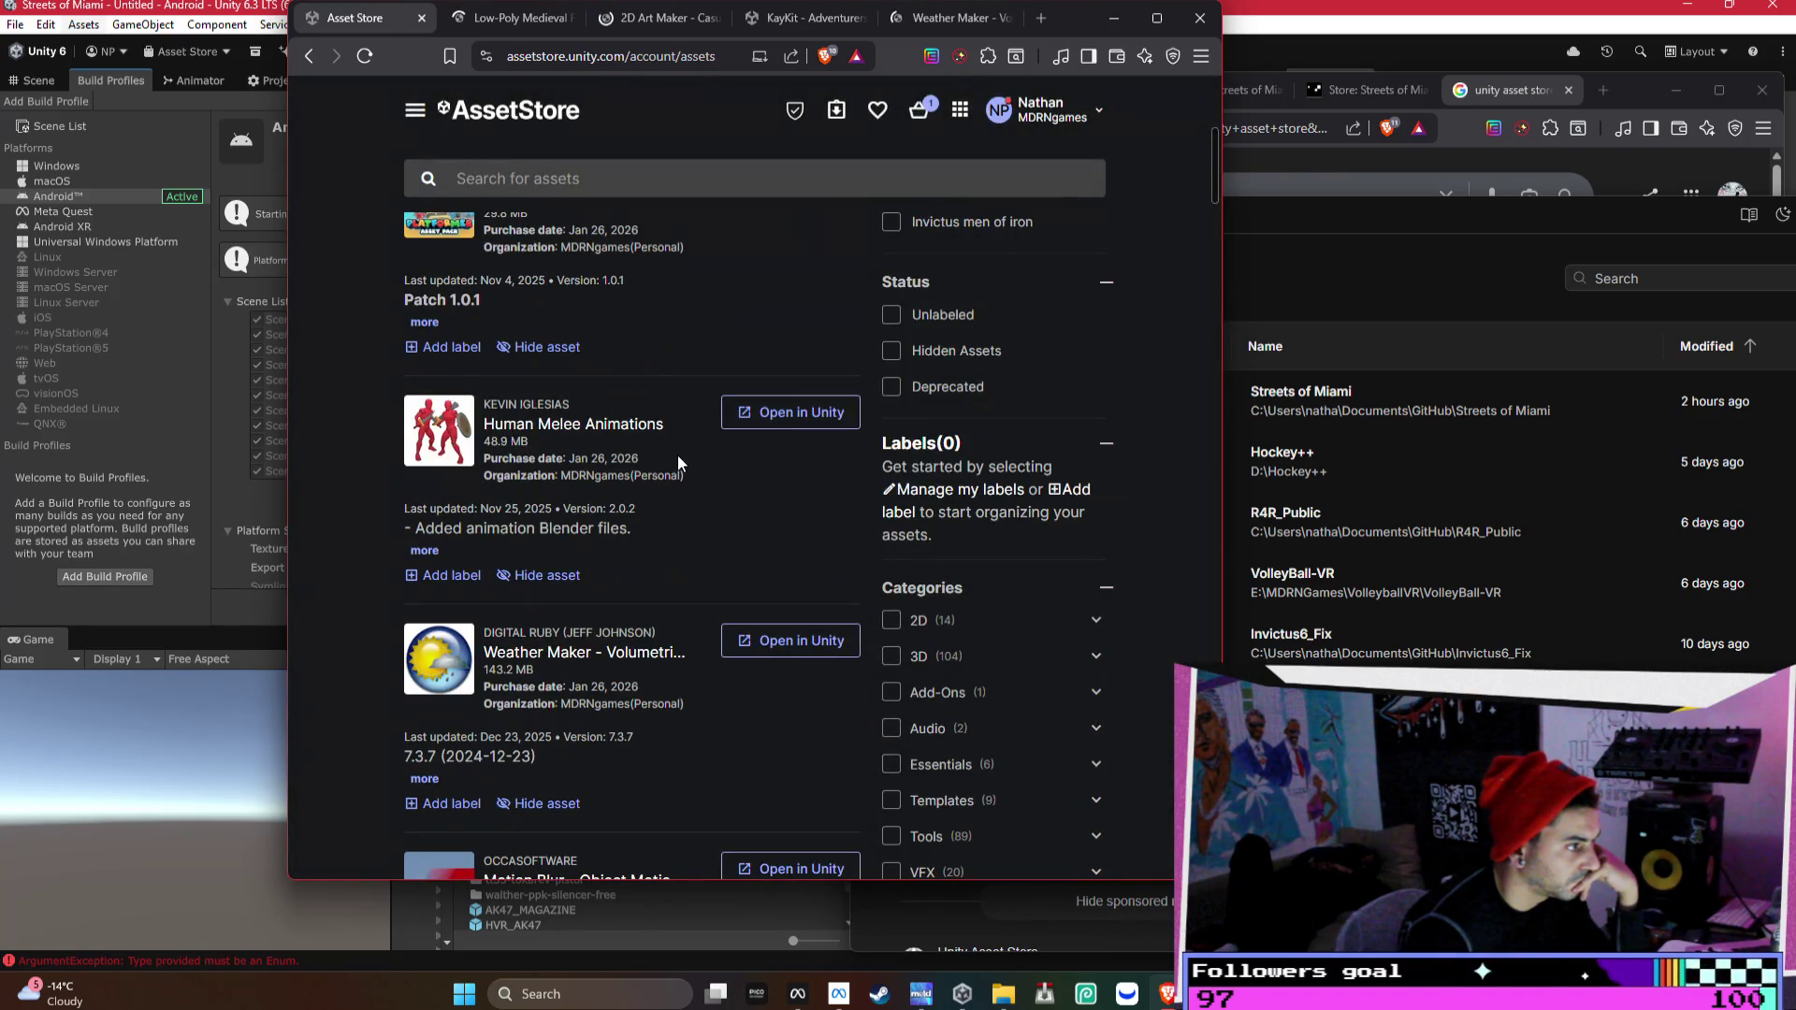
{"action": "scroll", "coordinate": [677, 452], "scroll_direction": "up", "scroll_amount": 1}
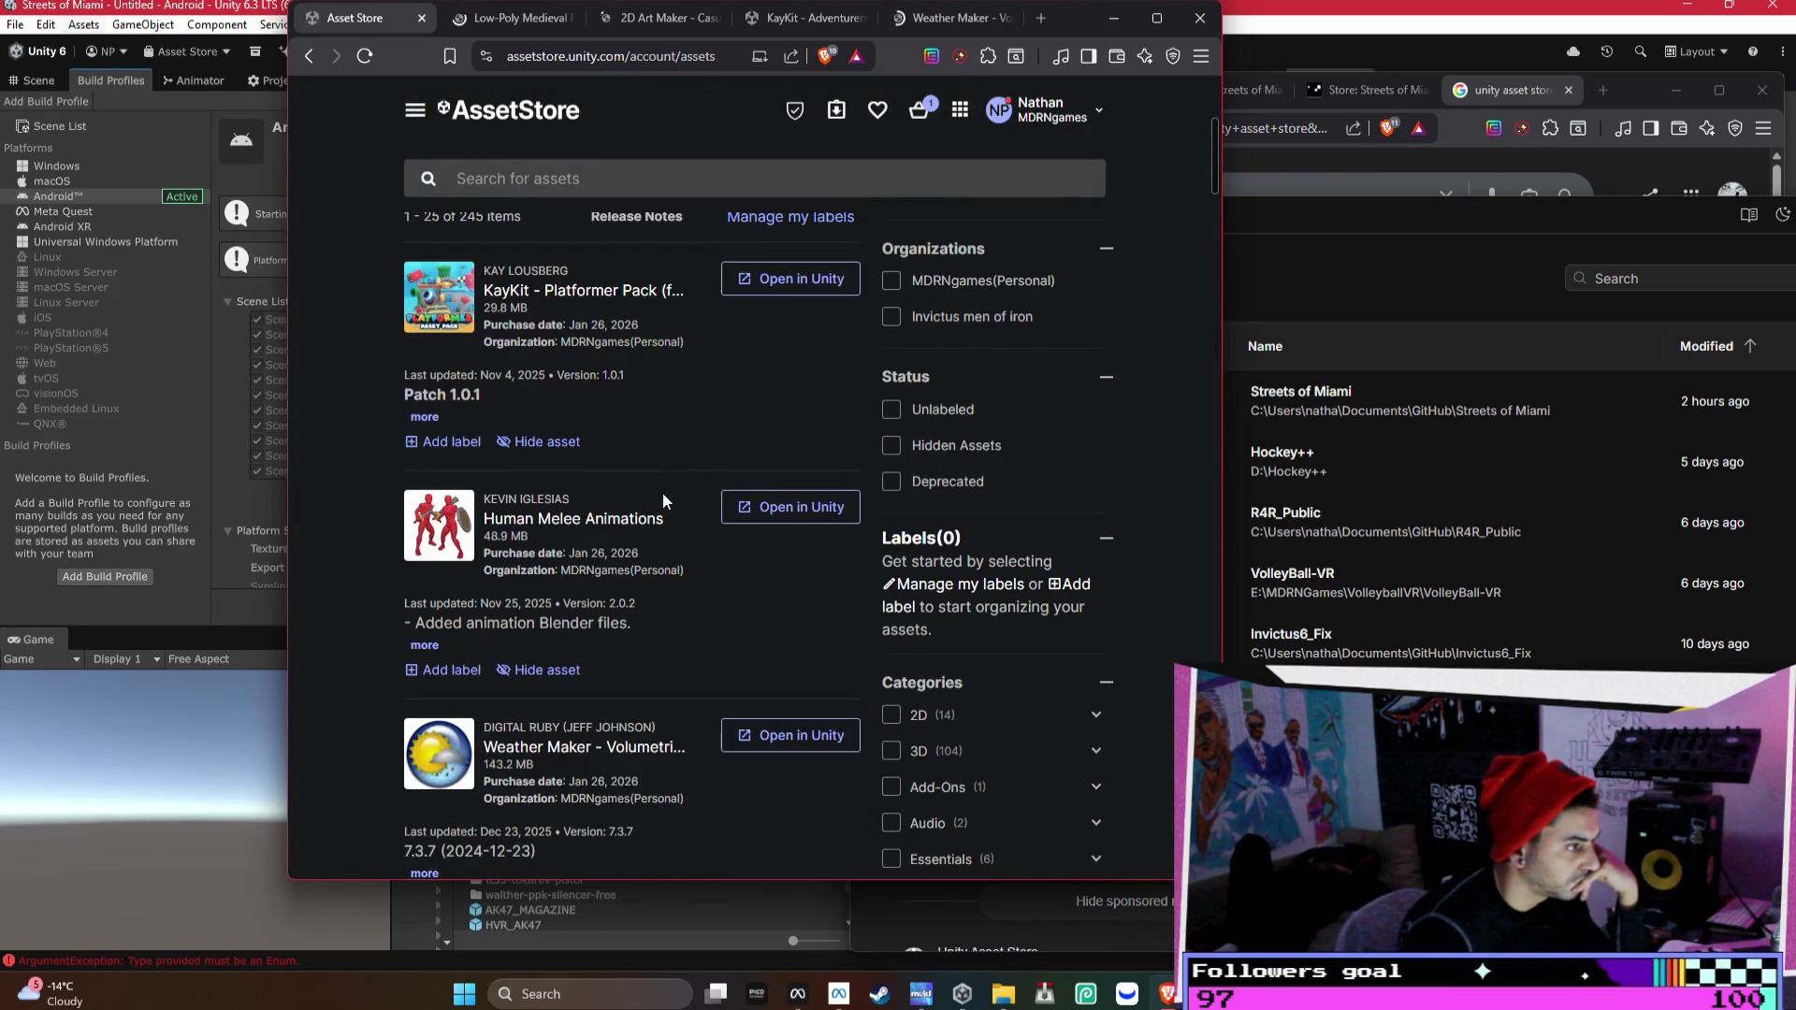
- Open the full Human Melee Animations page in a new tab
{"action": "left_click", "coordinate": [601, 521]}
{"action": "right_click", "coordinate": [1076, 230]}
{"action": "left_click", "coordinate": [1072, 708]}
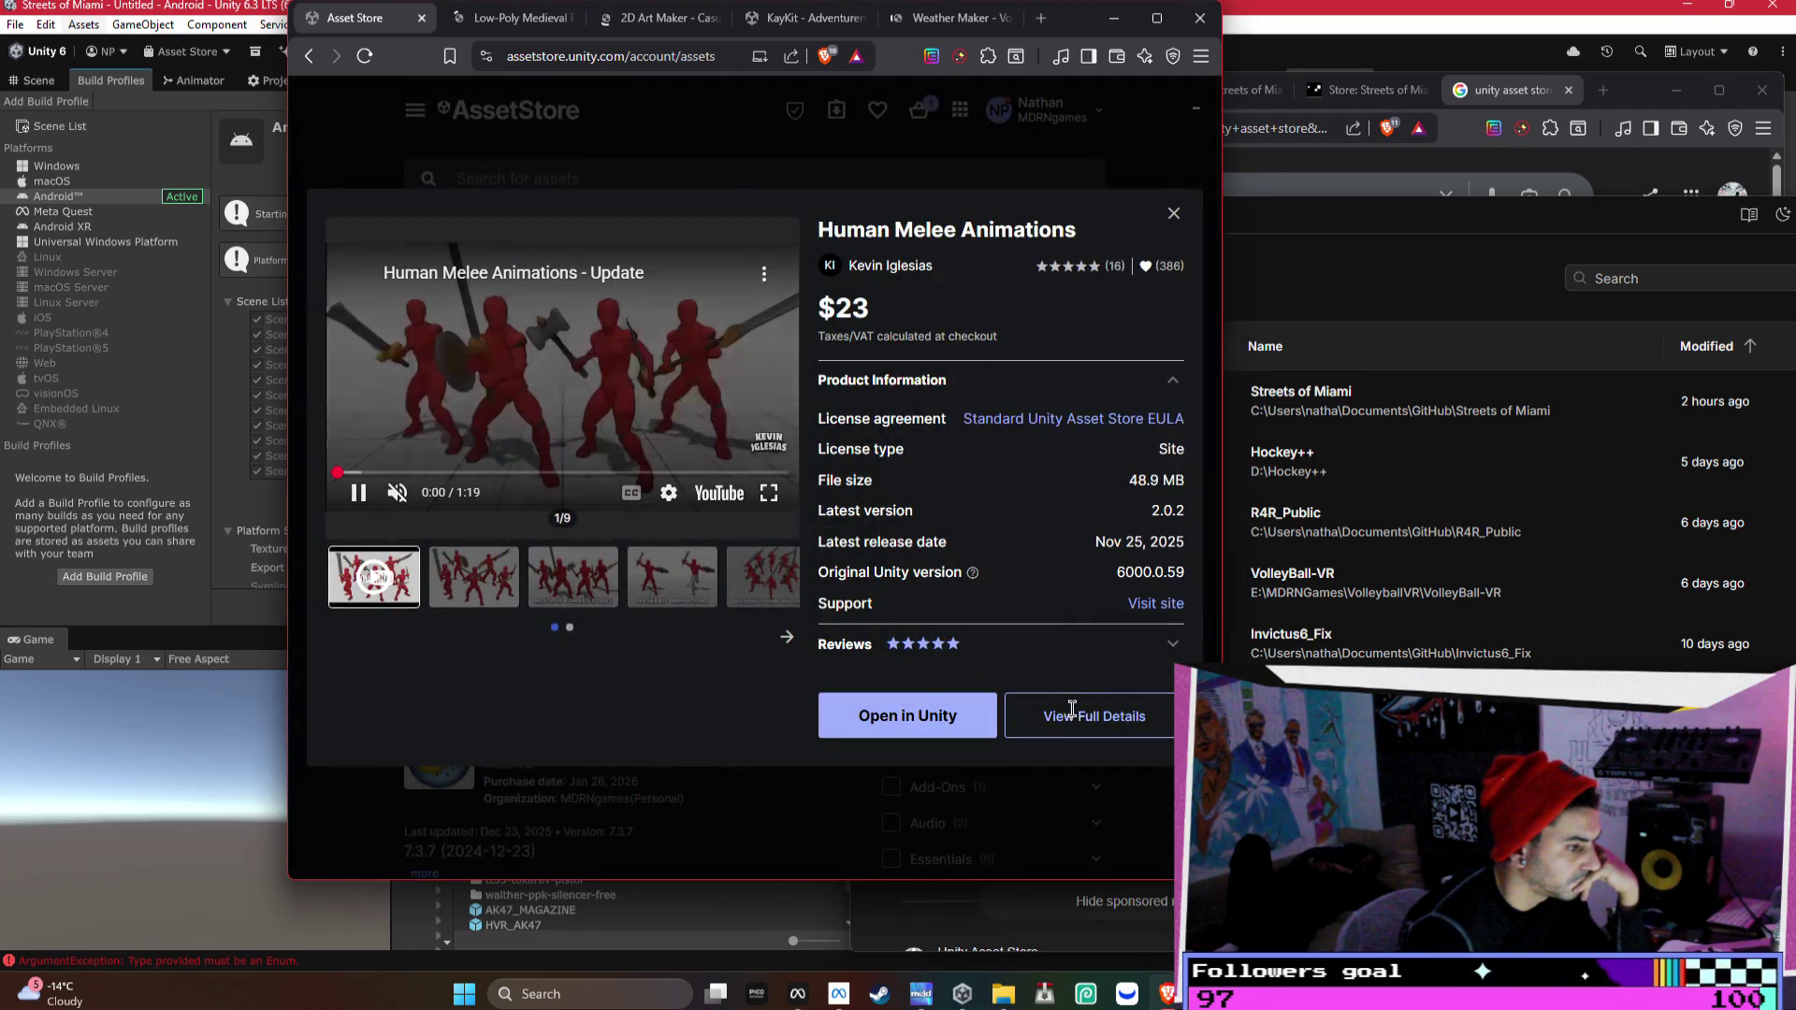
{"action": "right_click", "coordinate": [1071, 709]}
{"action": "left_click", "coordinate": [1150, 497]}
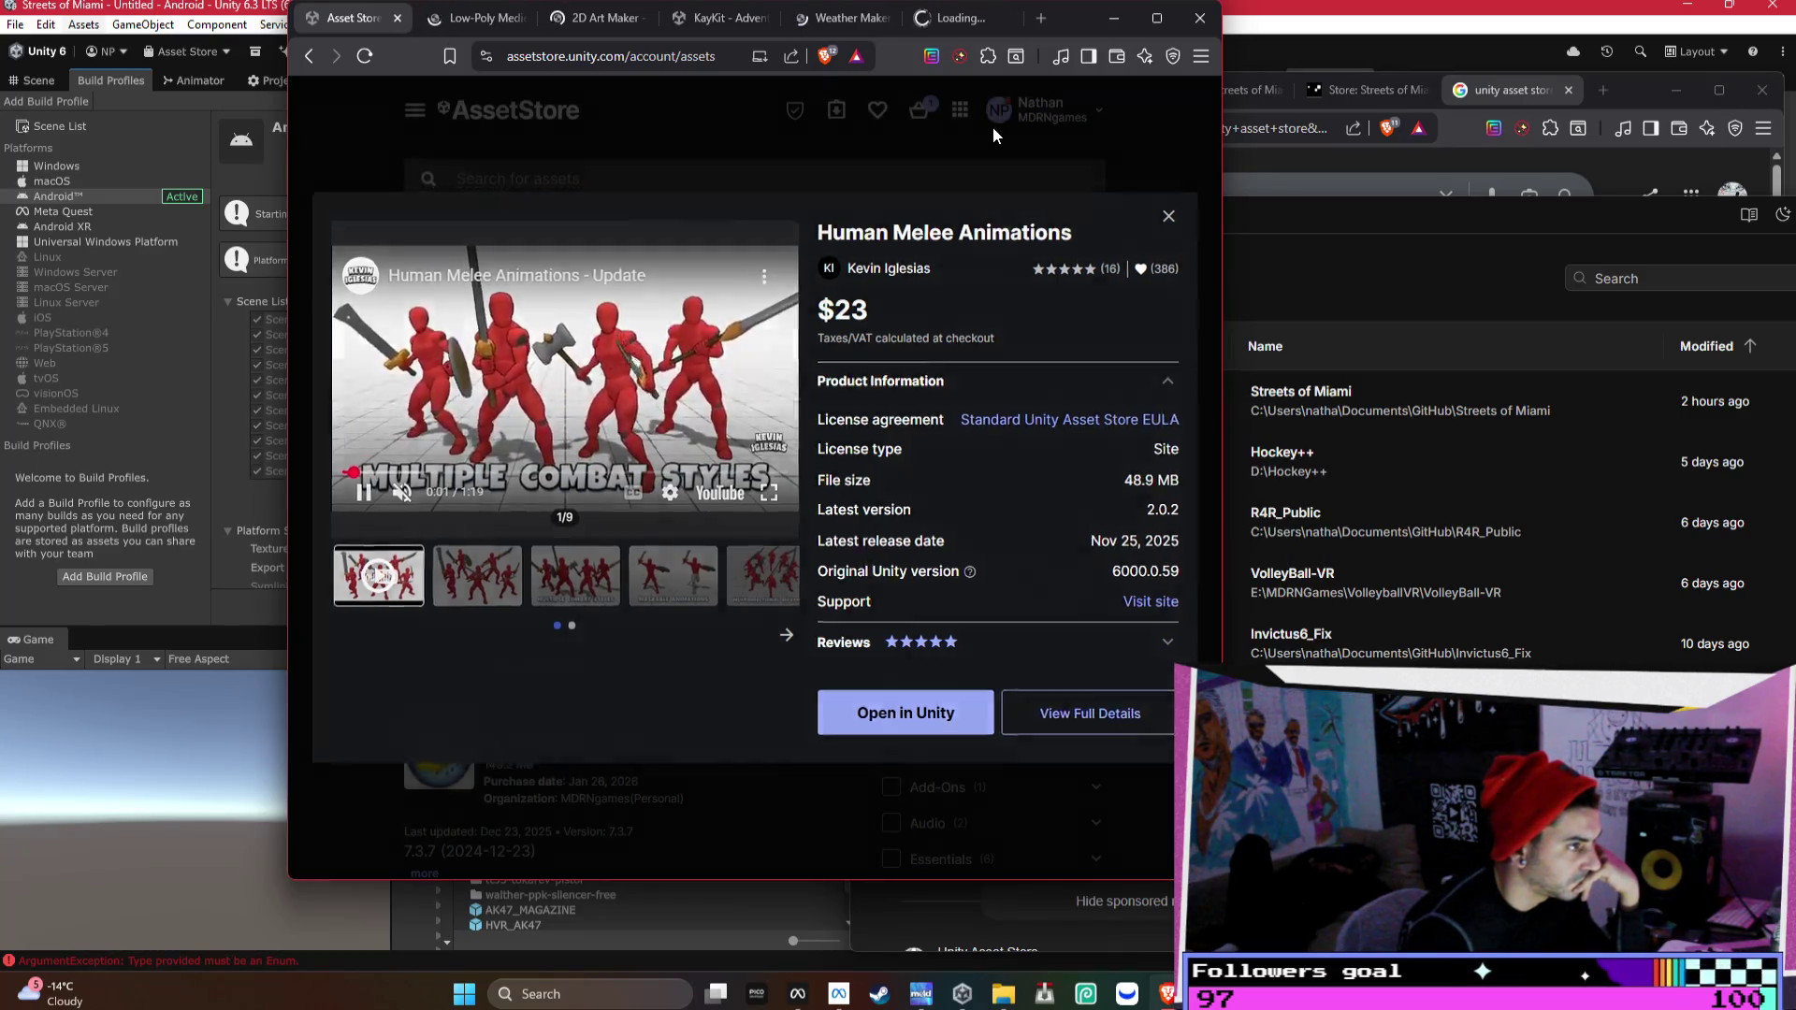
{"action": "left_click", "coordinate": [991, 127]}
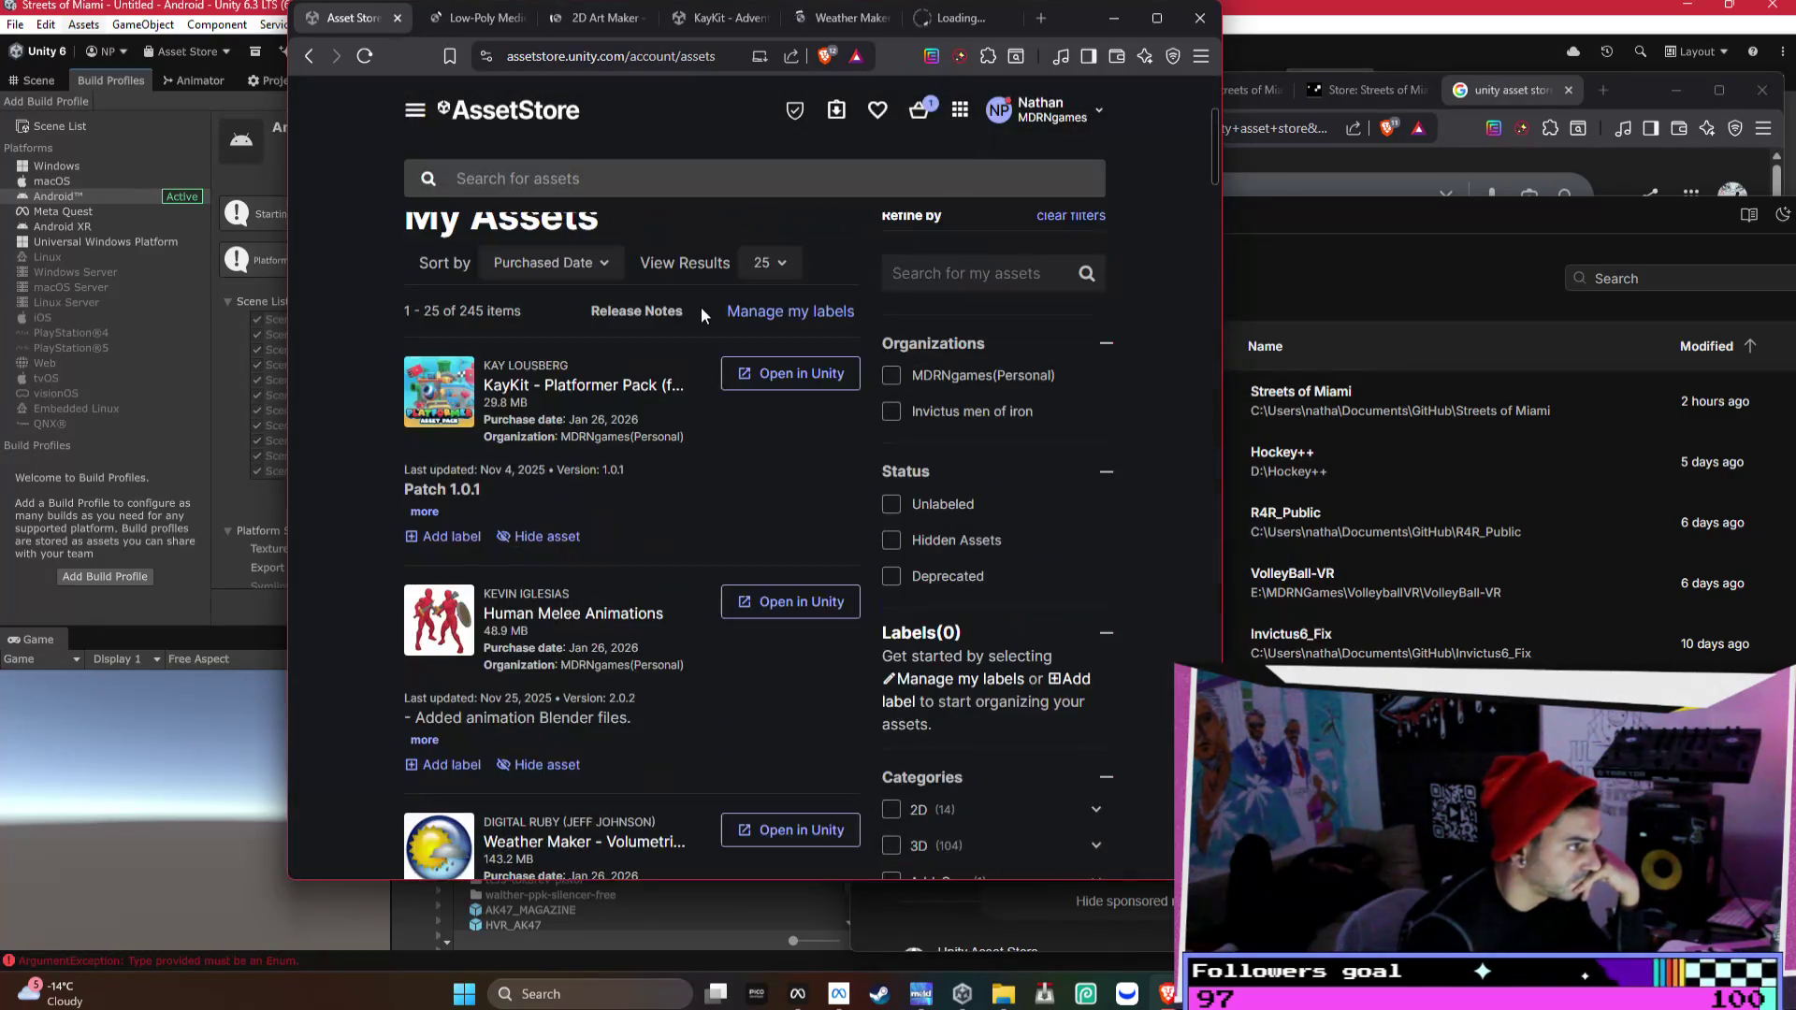
- Browse all eight KayKit Platformer Pack preview images, then open the $2 Quick Start Bundle offer
{"action": "left_click", "coordinate": [601, 395]}
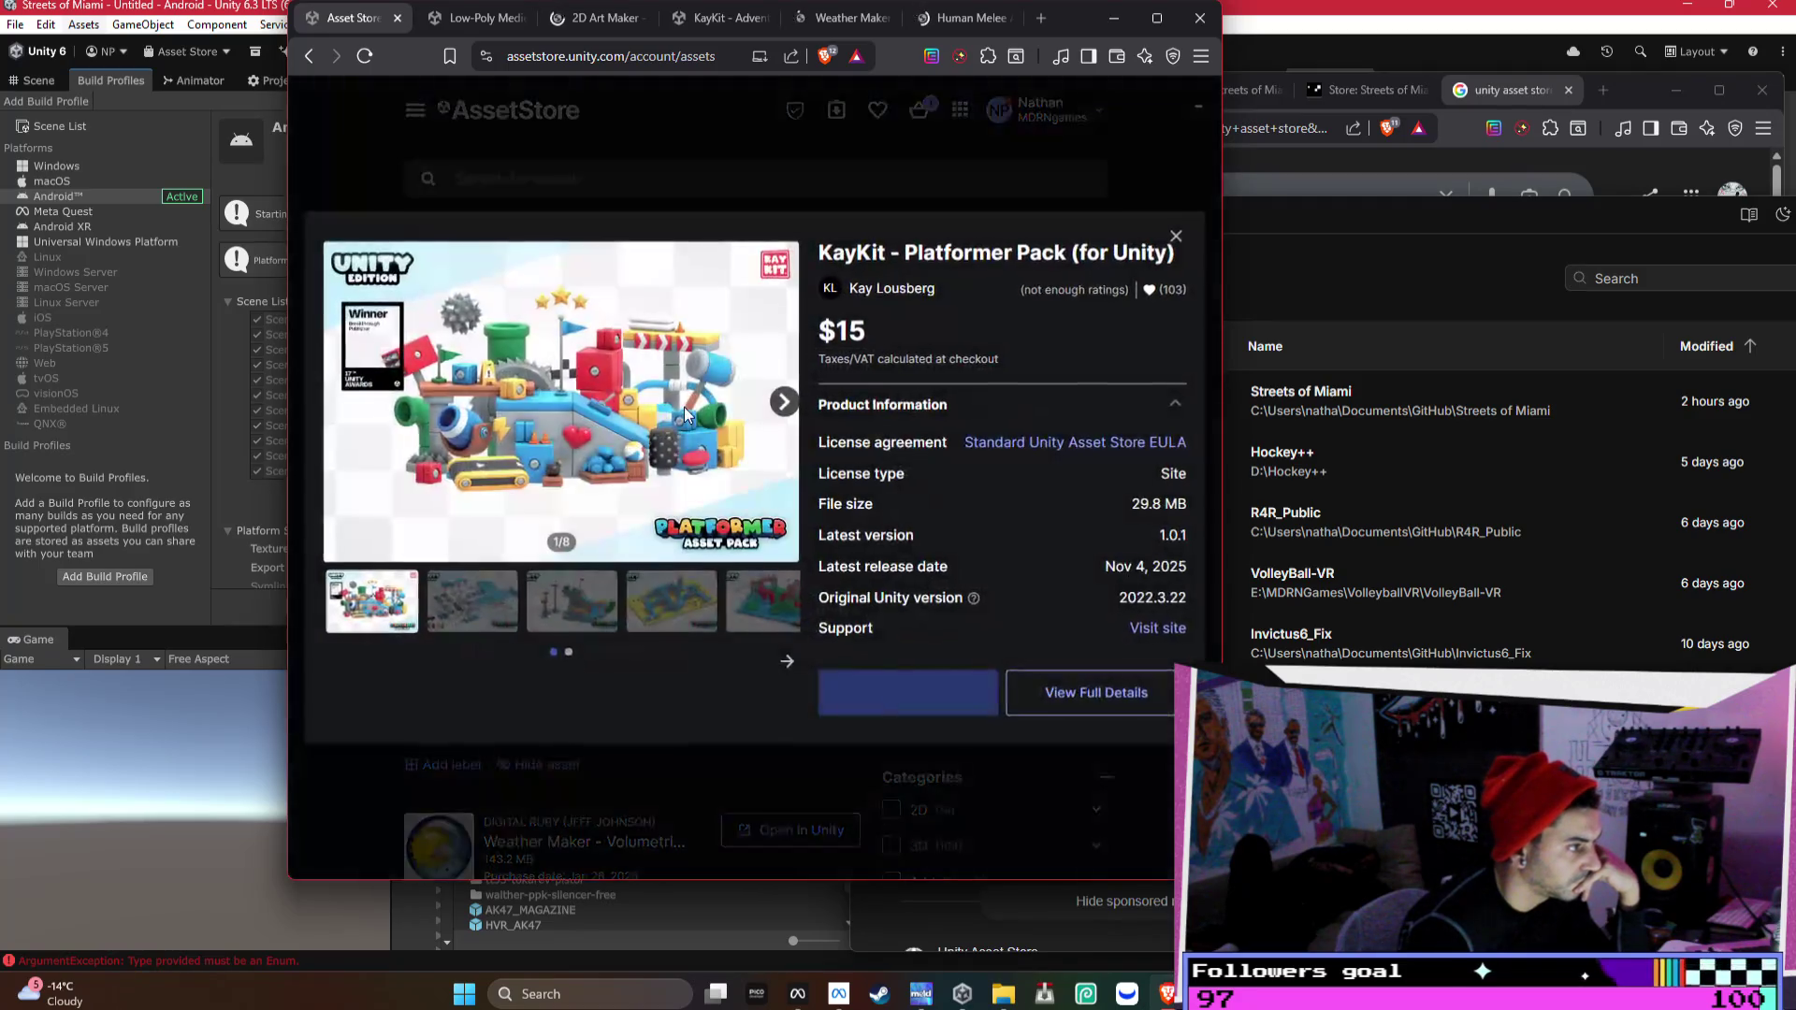
{"action": "left_click", "coordinate": [781, 415]}
{"action": "left_click", "coordinate": [782, 417]}
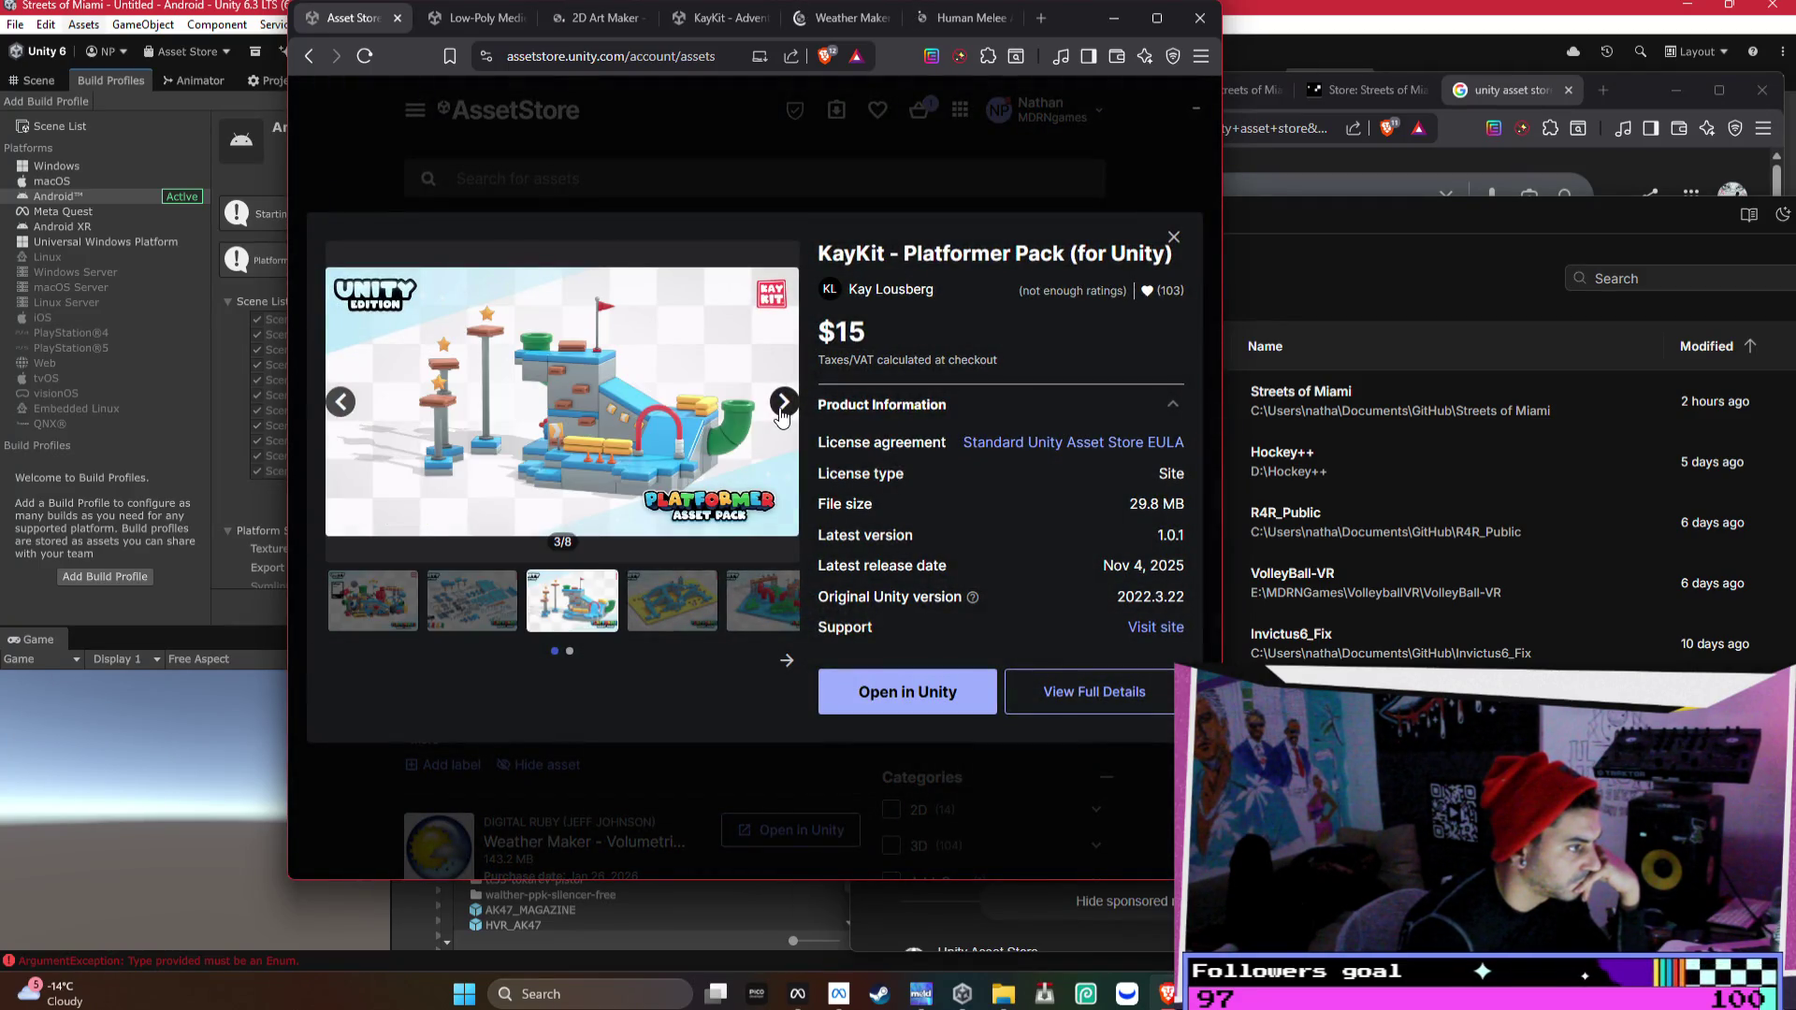
{"action": "left_click", "coordinate": [782, 417]}
{"action": "left_click", "coordinate": [783, 404]}
{"action": "left_click", "coordinate": [783, 404]}
{"action": "left_click", "coordinate": [783, 404]}
{"action": "left_click", "coordinate": [784, 404]}
{"action": "left_click", "coordinate": [1174, 236]}
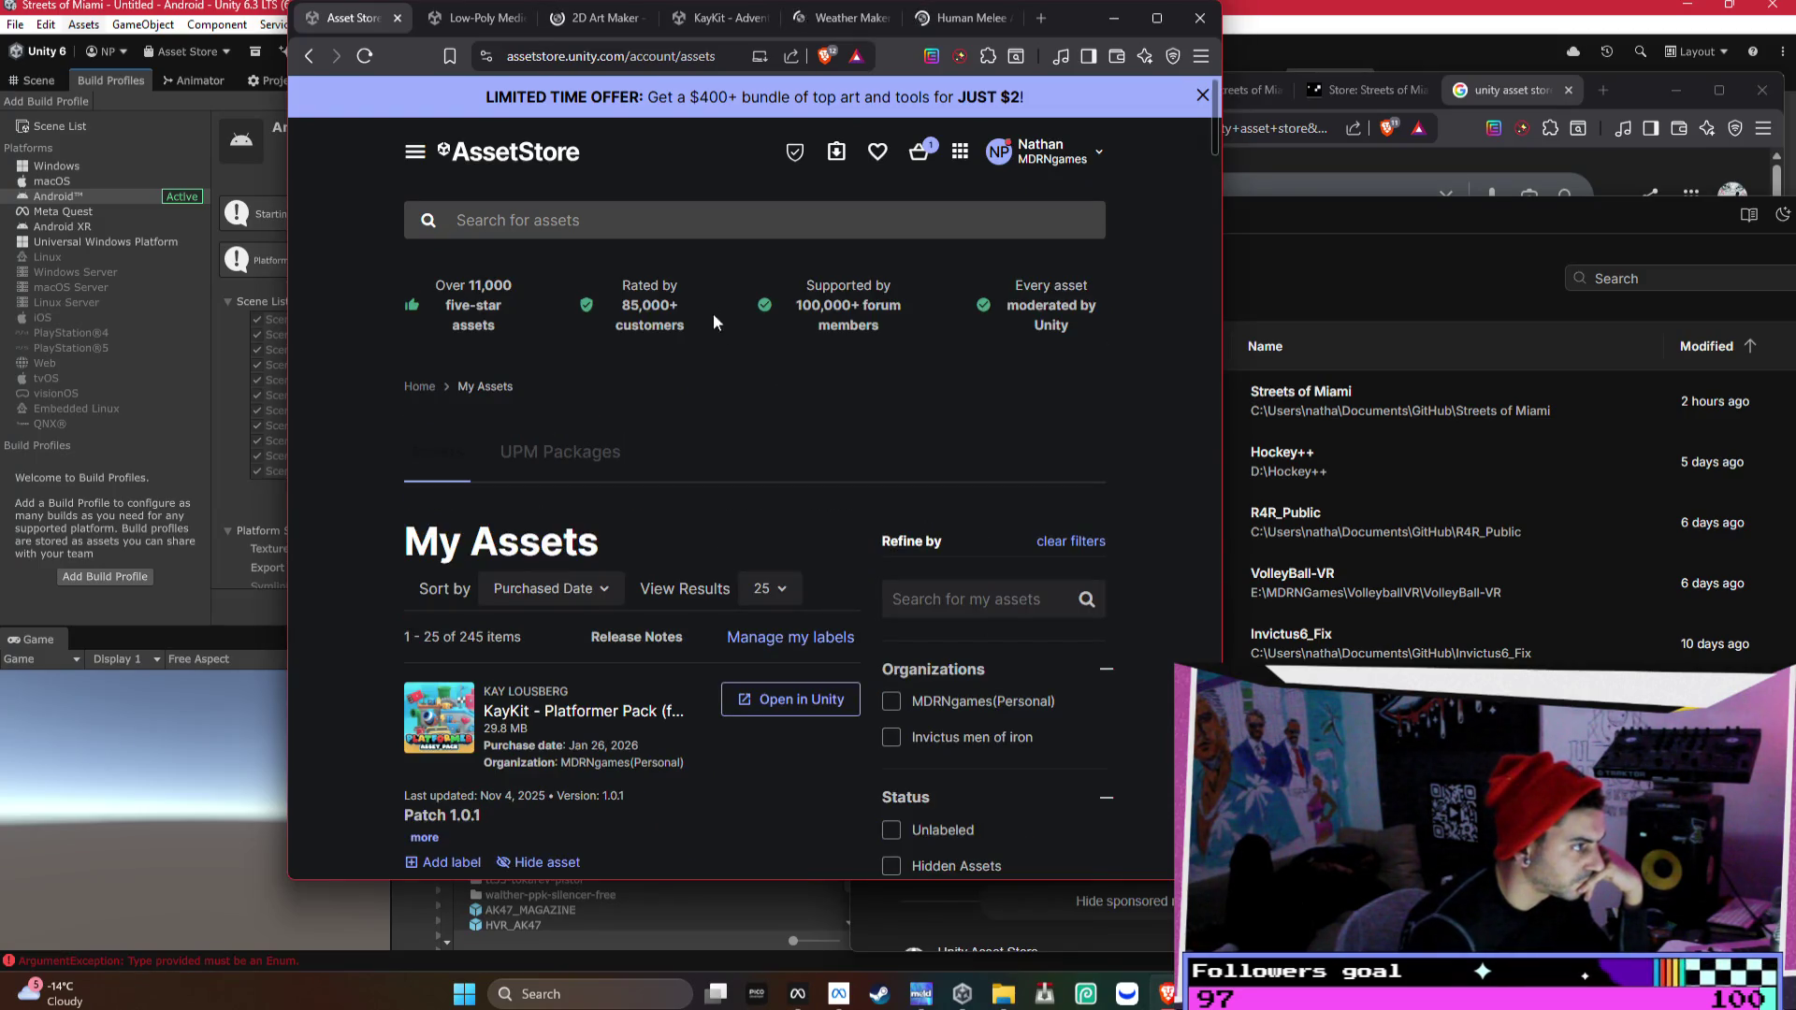
{"action": "left_click", "coordinate": [834, 101]}
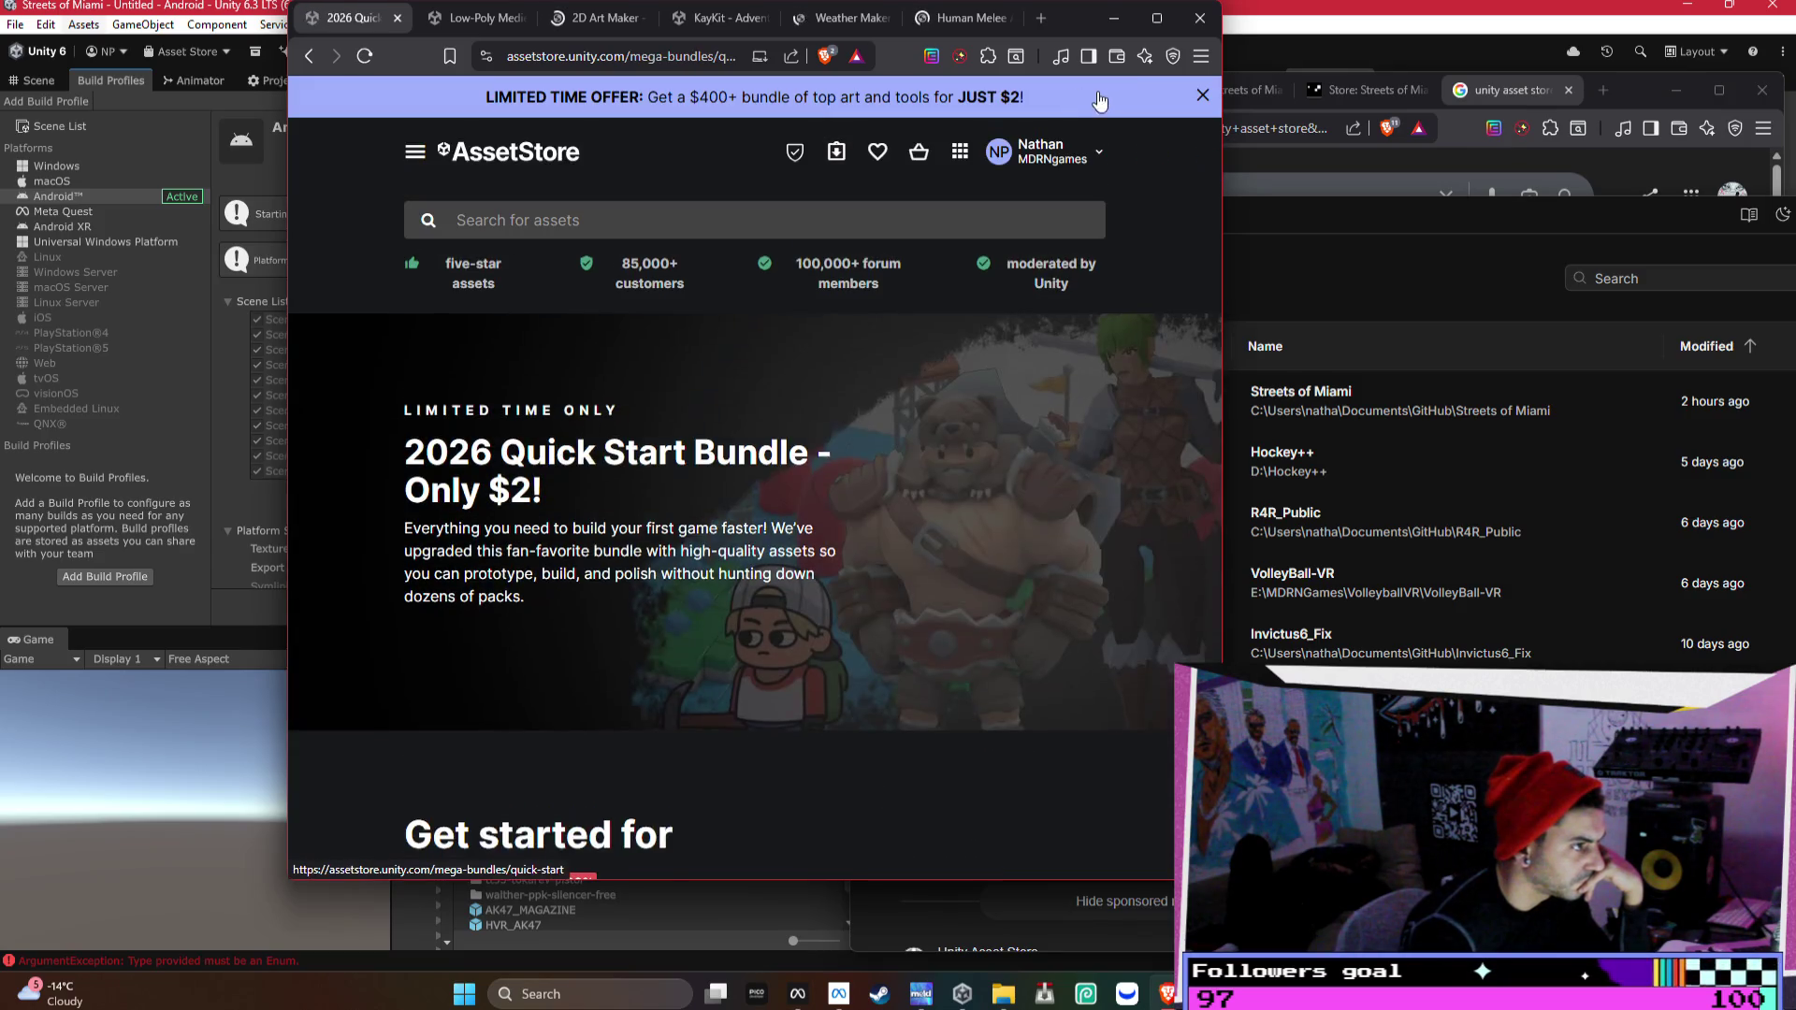
- Glance at the $2 Quick Start Bundle offer, go back to My Assets, then to the store home page
{"action": "scroll", "coordinate": [1005, 389], "scroll_direction": "down", "scroll_amount": 4}
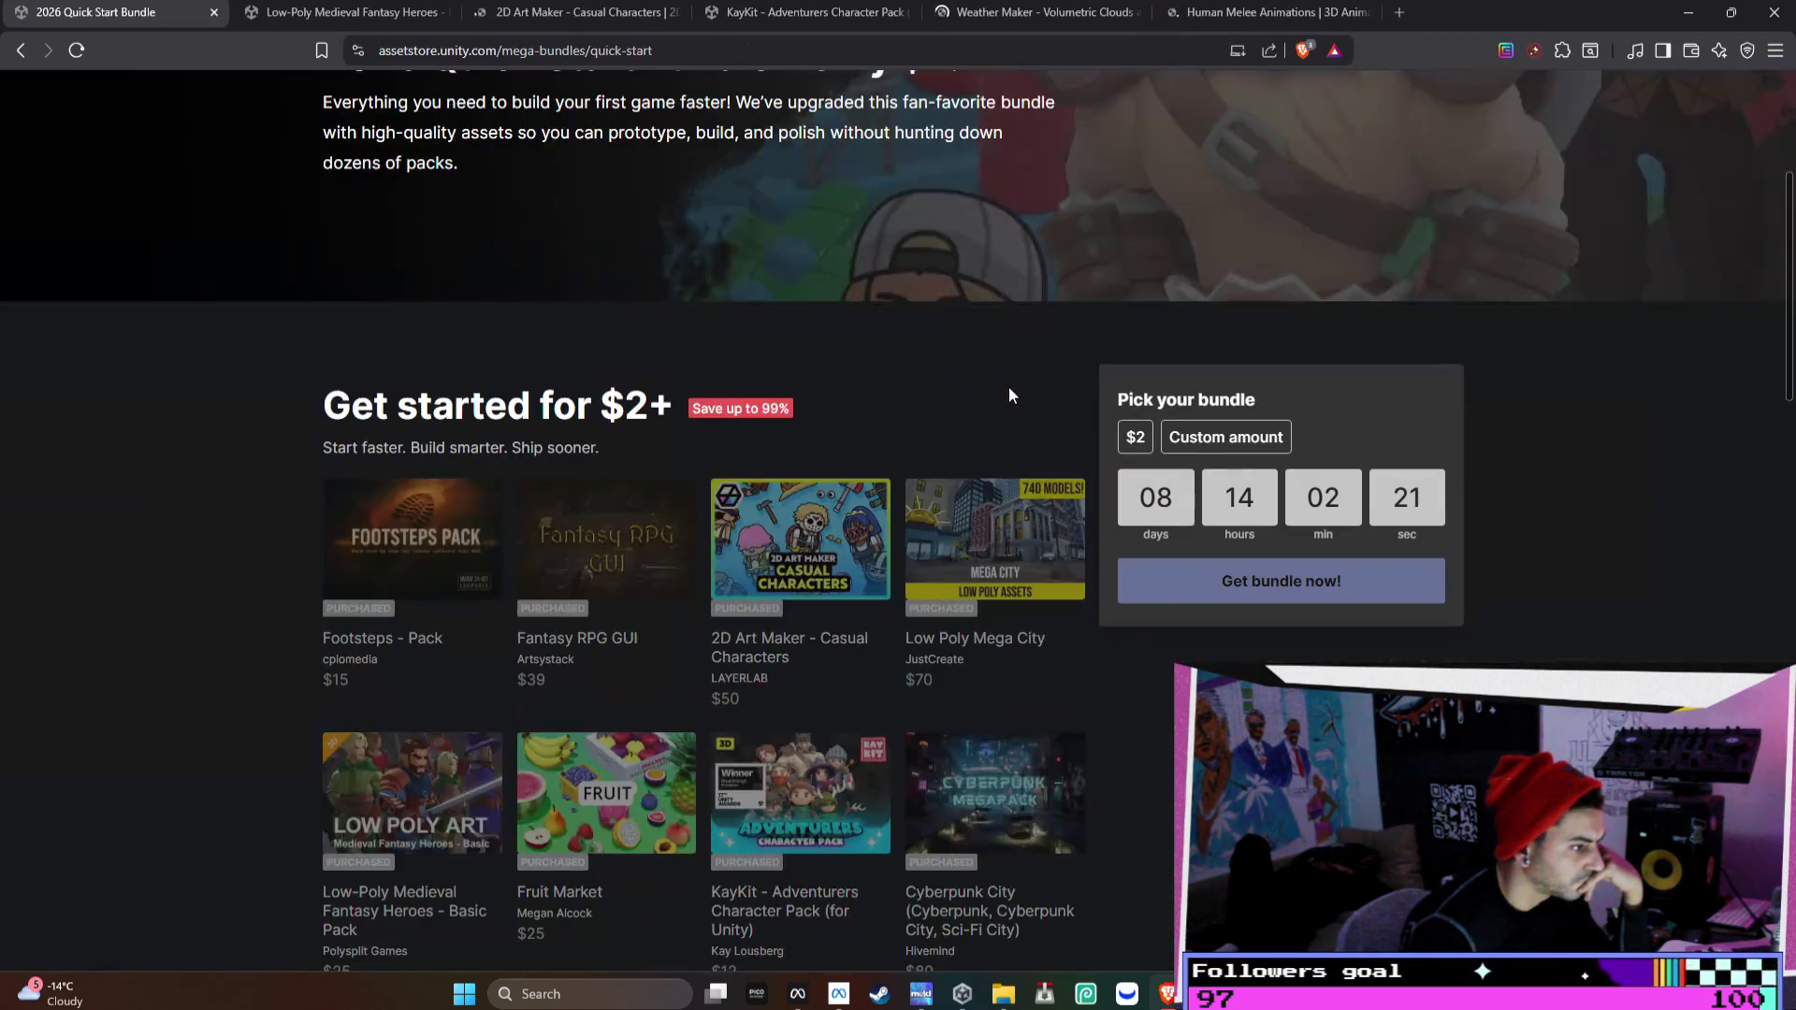
{"action": "scroll", "coordinate": [1010, 374], "scroll_direction": "up", "scroll_amount": 4}
{"action": "left_click", "coordinate": [20, 49]}
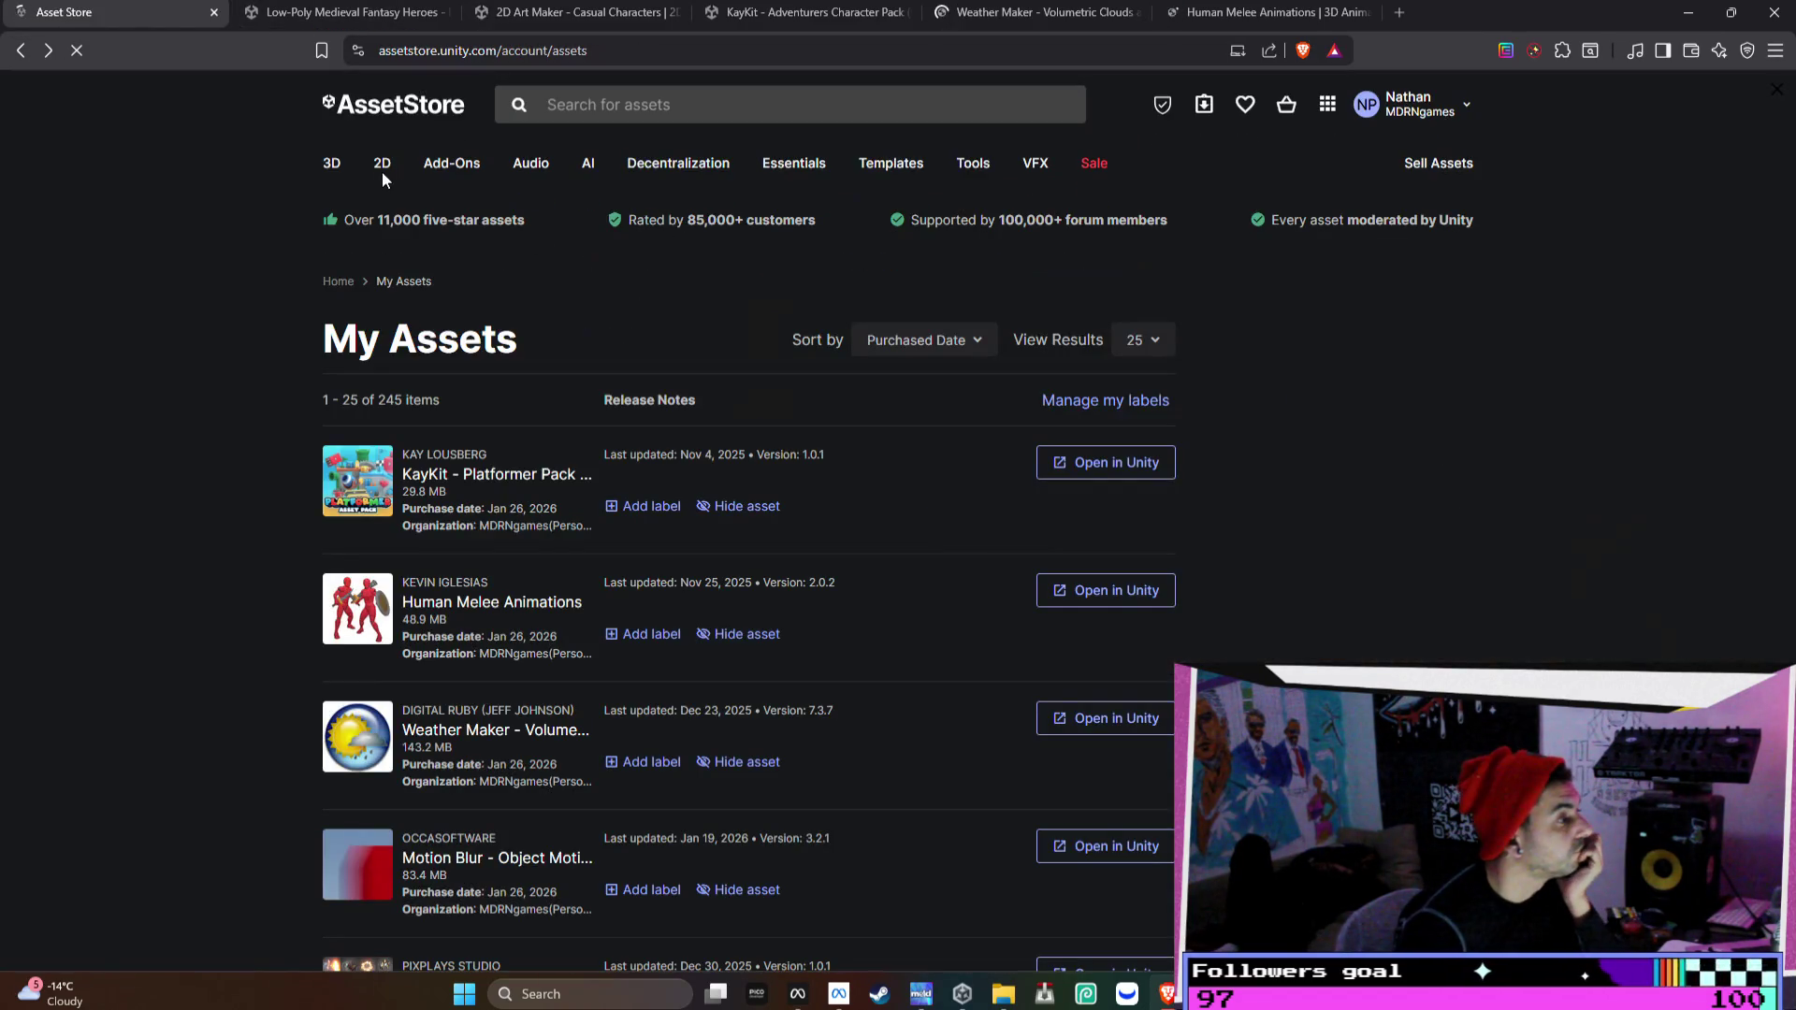
{"action": "left_click", "coordinate": [409, 111]}
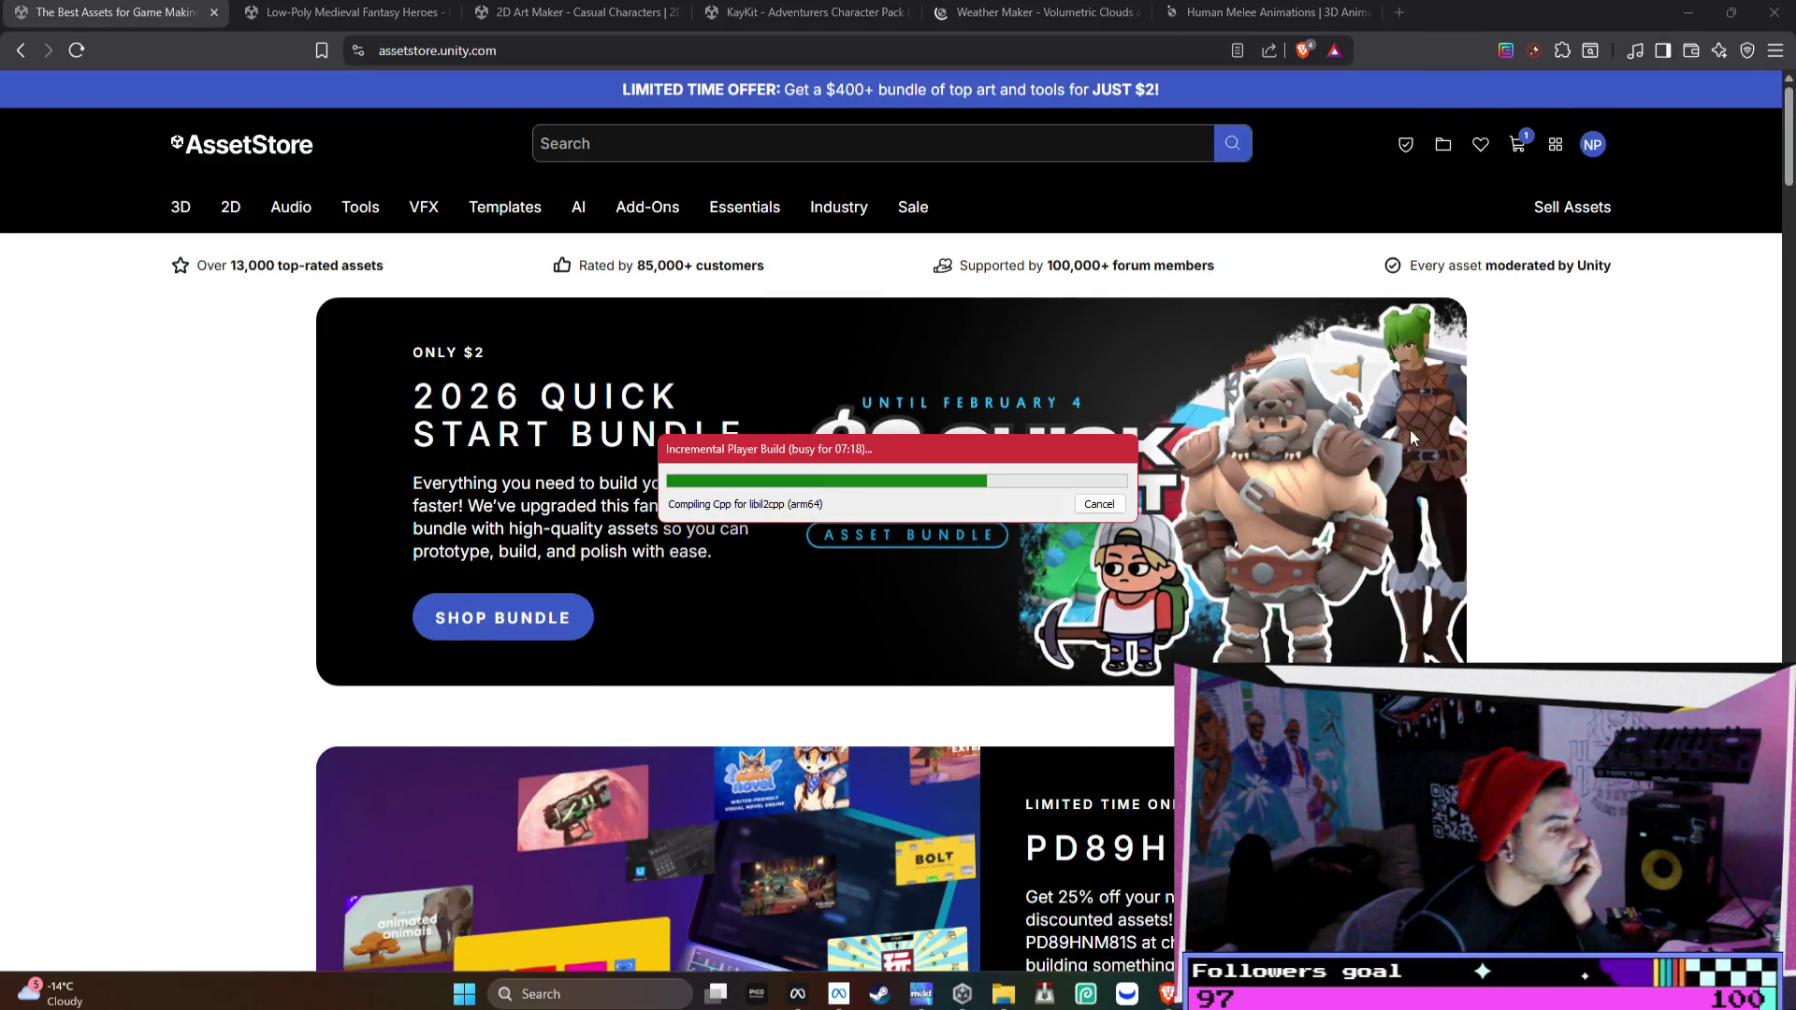
- Select and copy the 25%-off promo code from the home page banner
{"action": "scroll", "coordinate": [1595, 379], "scroll_direction": "down", "scroll_amount": 4}
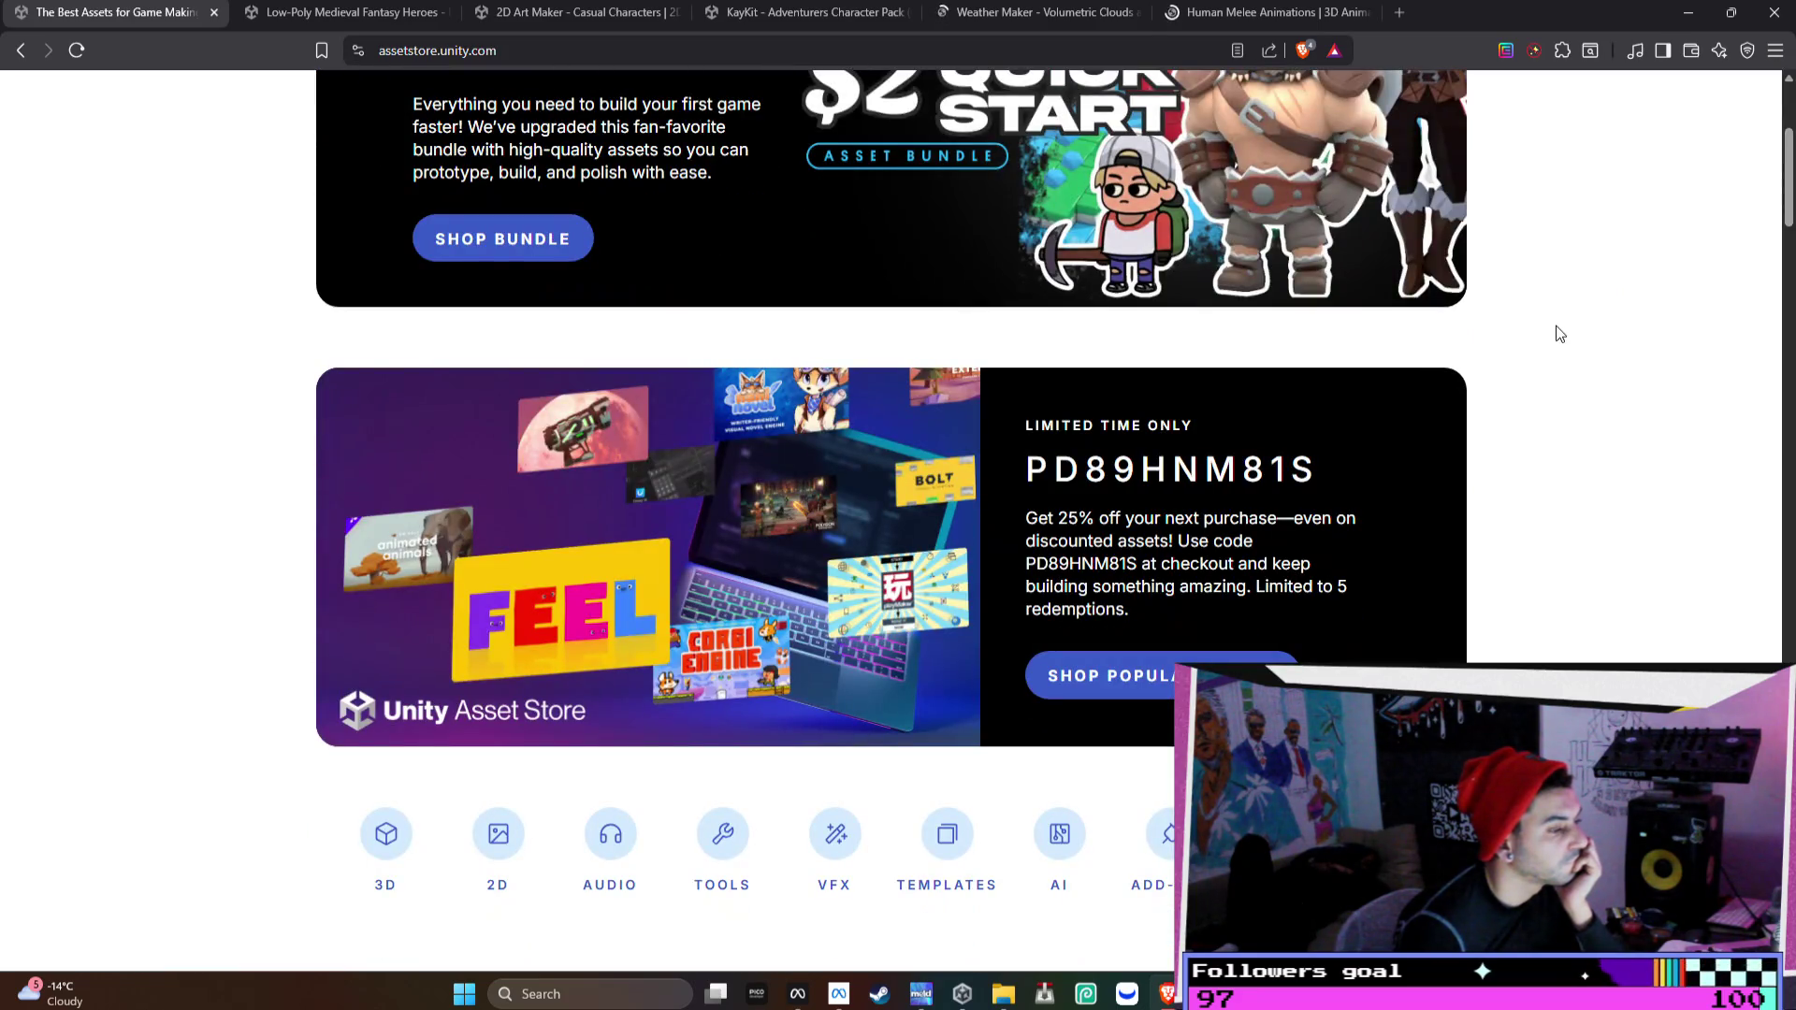
{"action": "scroll", "coordinate": [1411, 499], "scroll_direction": "down", "scroll_amount": 2}
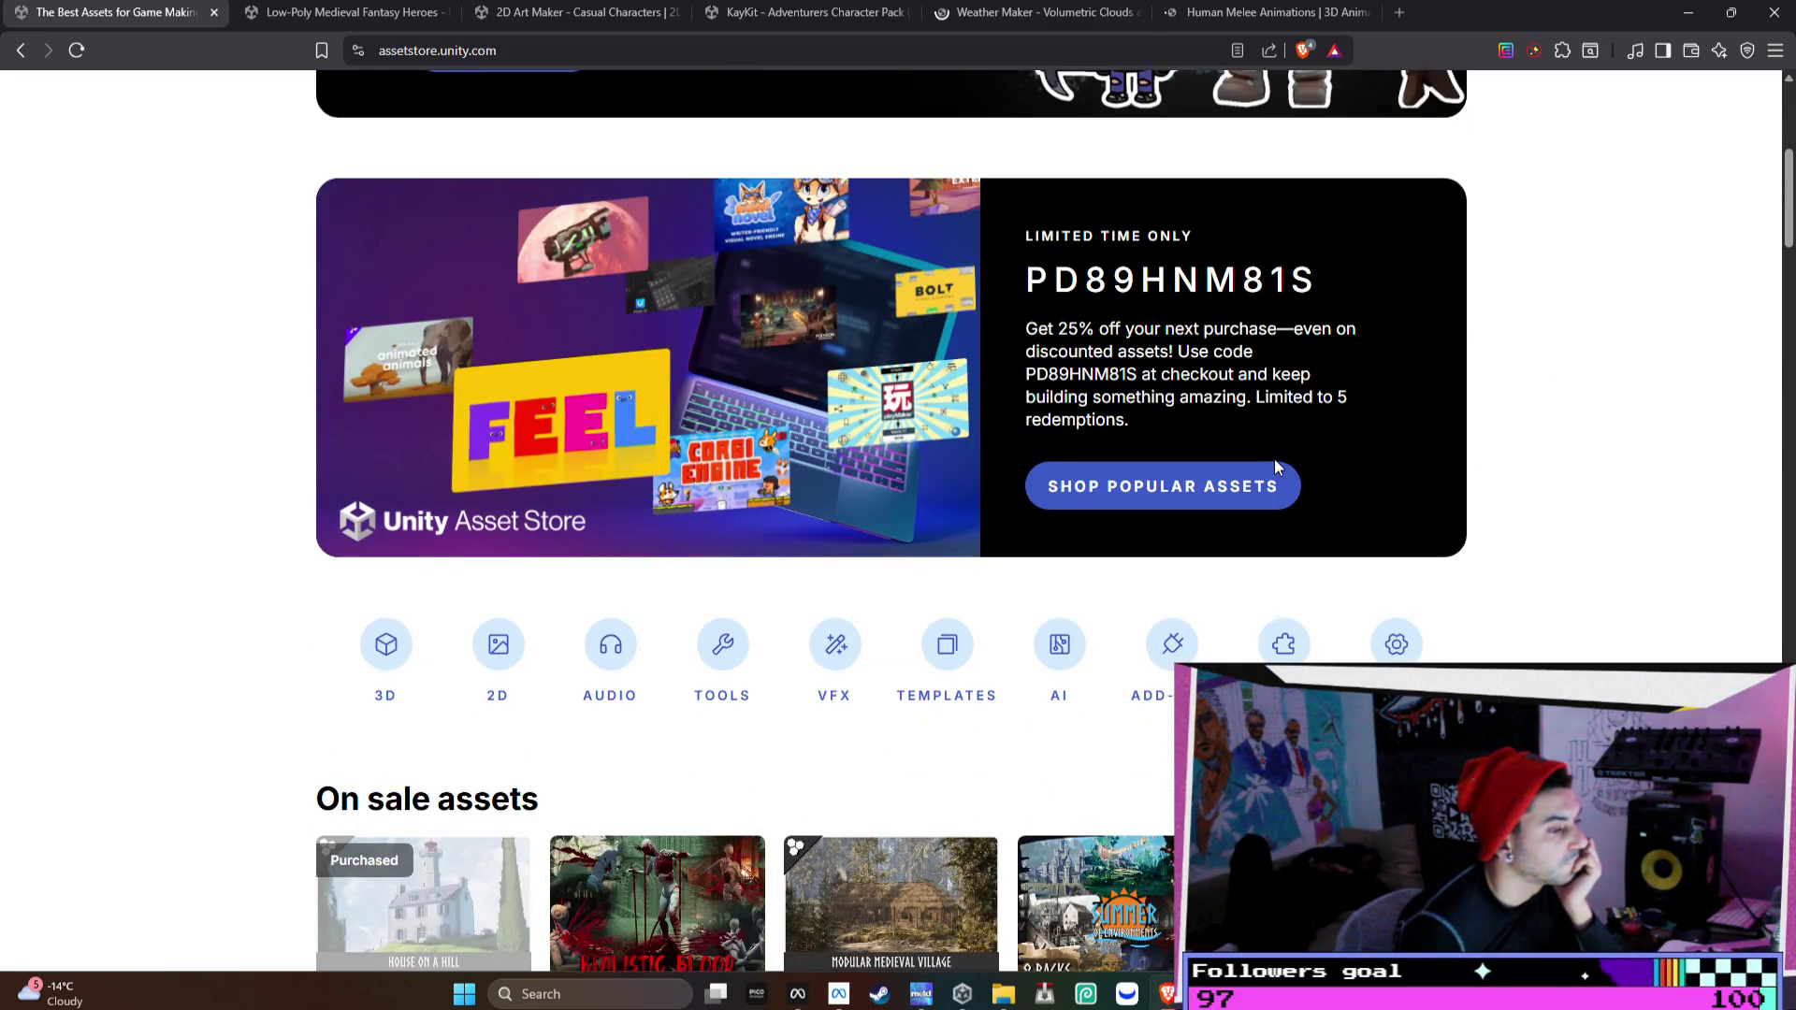
{"action": "left_click_drag", "start_coordinate": [1059, 350], "coordinate": [1215, 354]}
{"action": "left_click", "coordinate": [1319, 419]}
{"action": "left_click_drag", "start_coordinate": [1349, 260], "coordinate": [991, 288]}
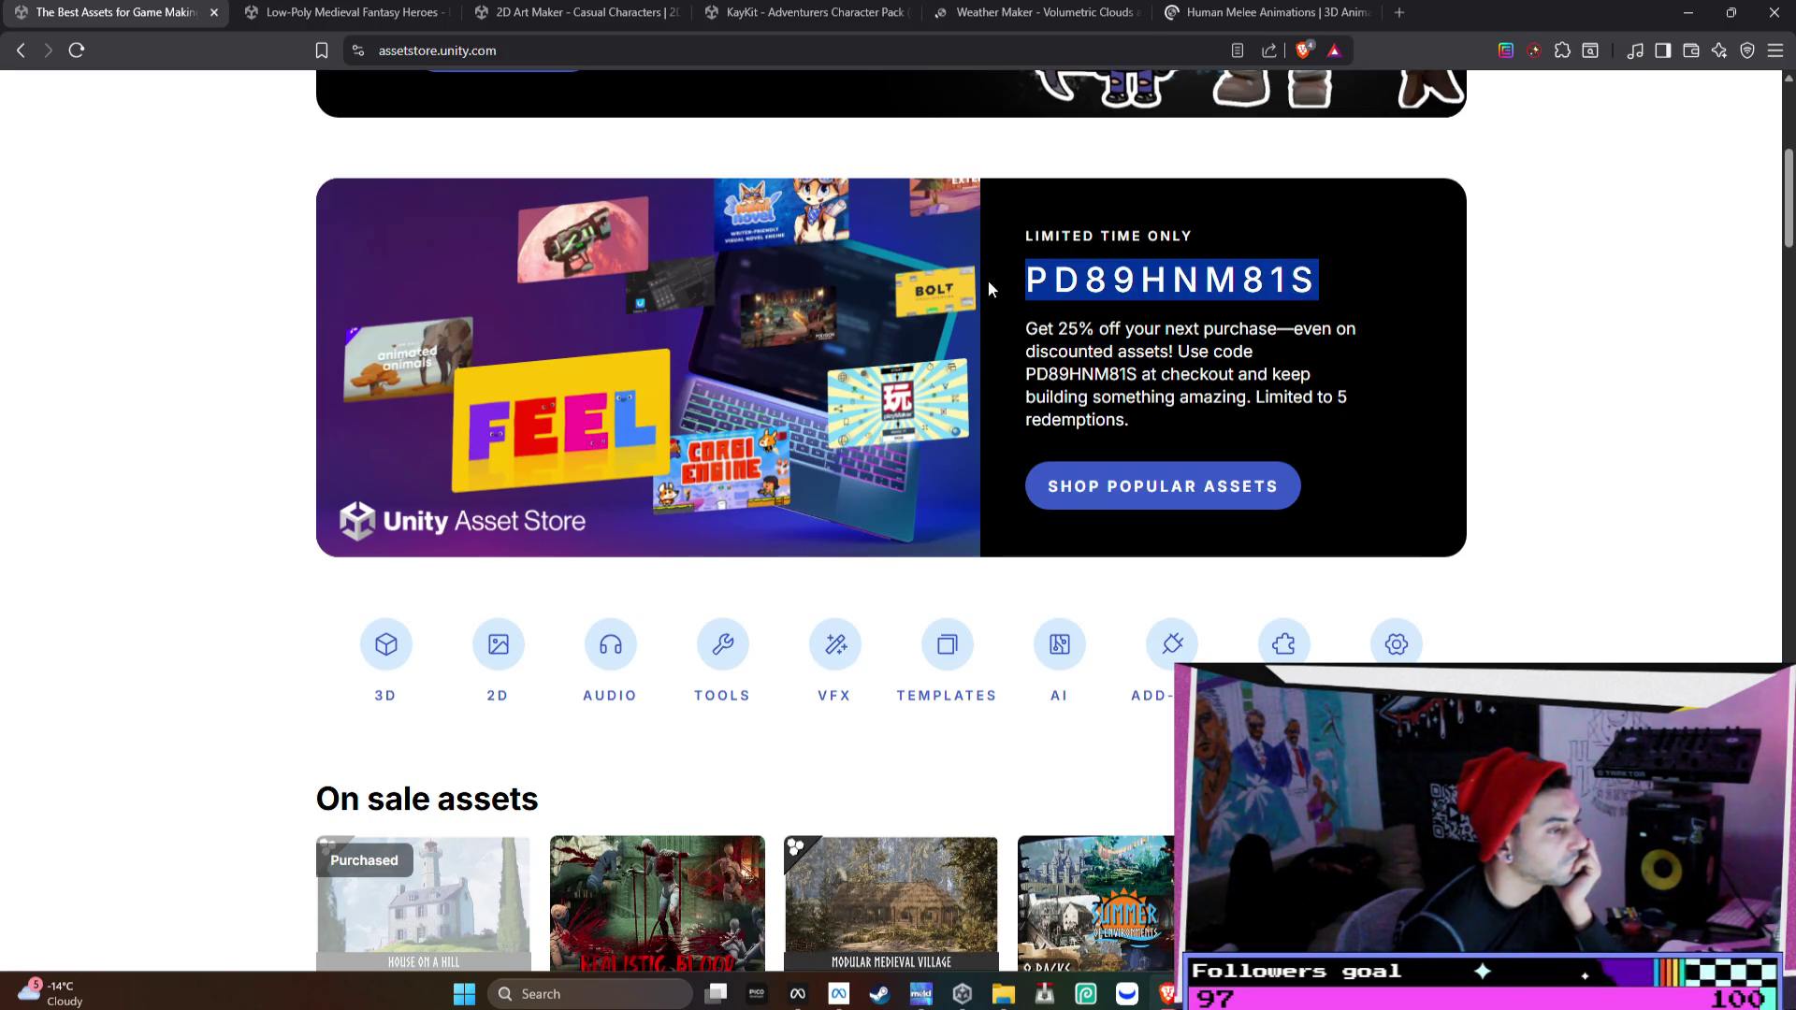
{"action": "right_click", "coordinate": [1080, 283]}
{"action": "left_click", "coordinate": [1143, 293]}
- Browse the popular assets listing filtered to 4-star ratings
{"action": "left_click", "coordinate": [1206, 484]}
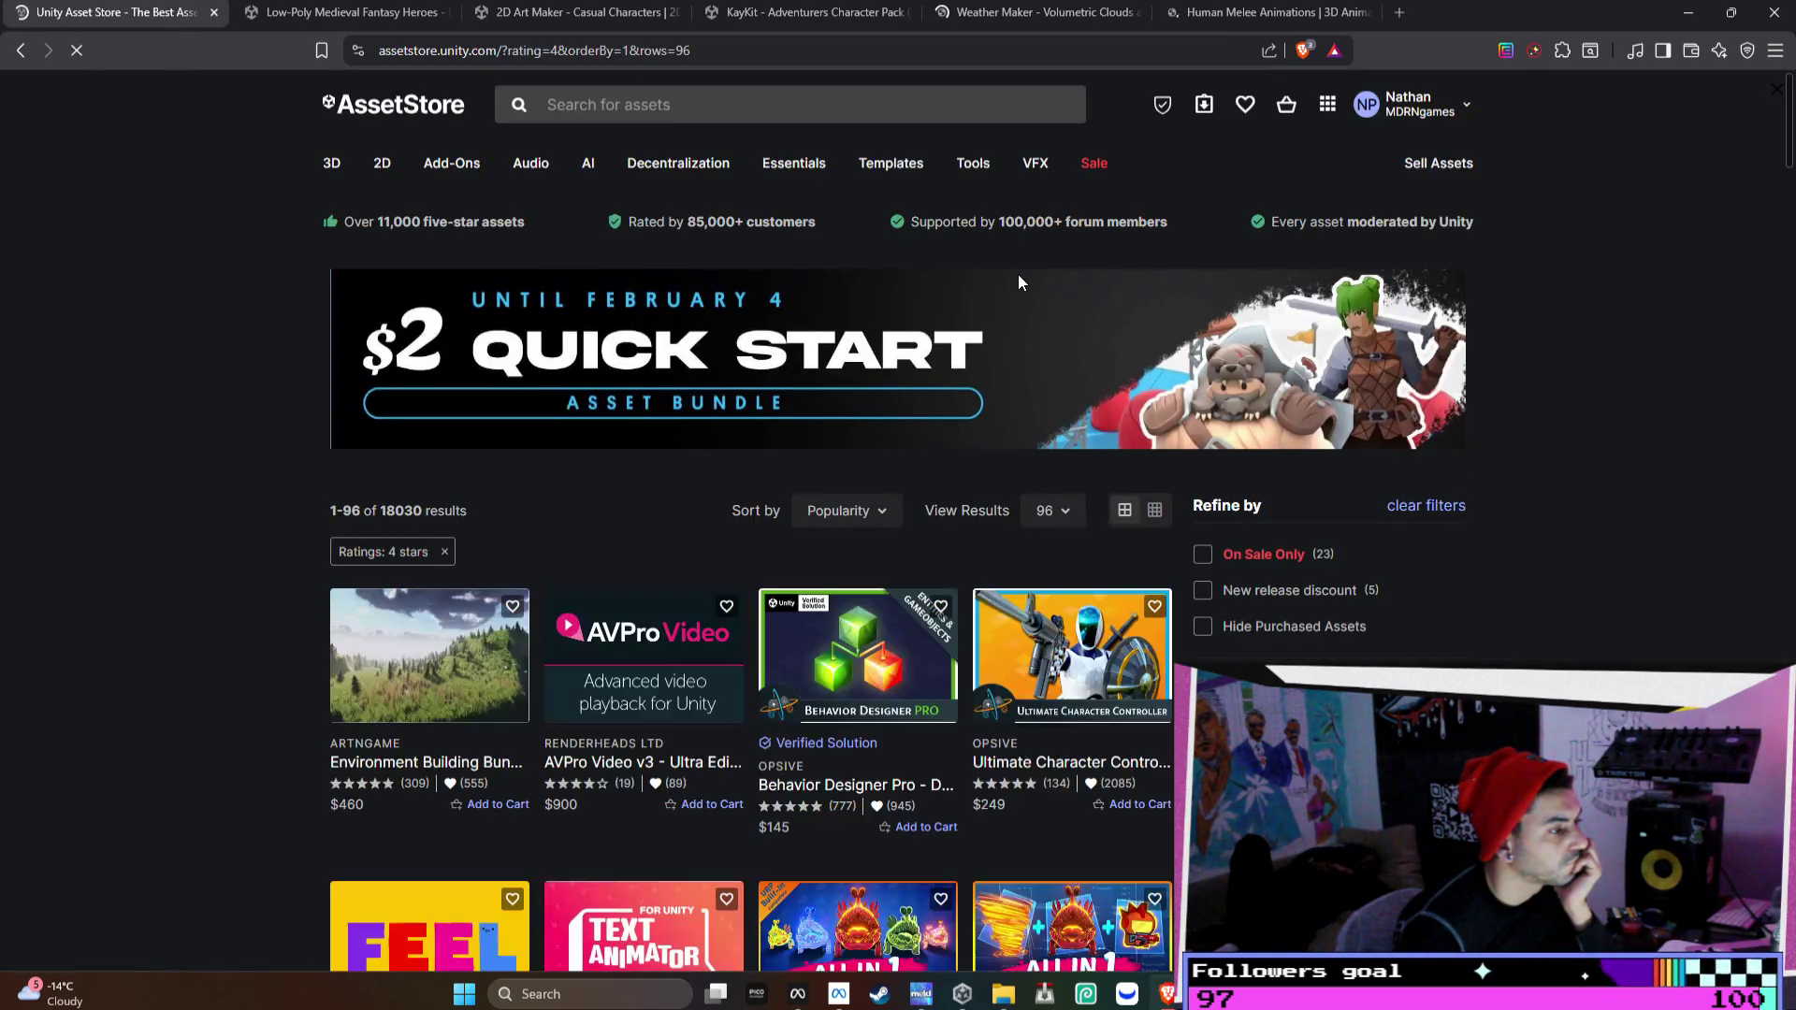
{"action": "scroll", "coordinate": [1017, 274], "scroll_direction": "down", "scroll_amount": 3}
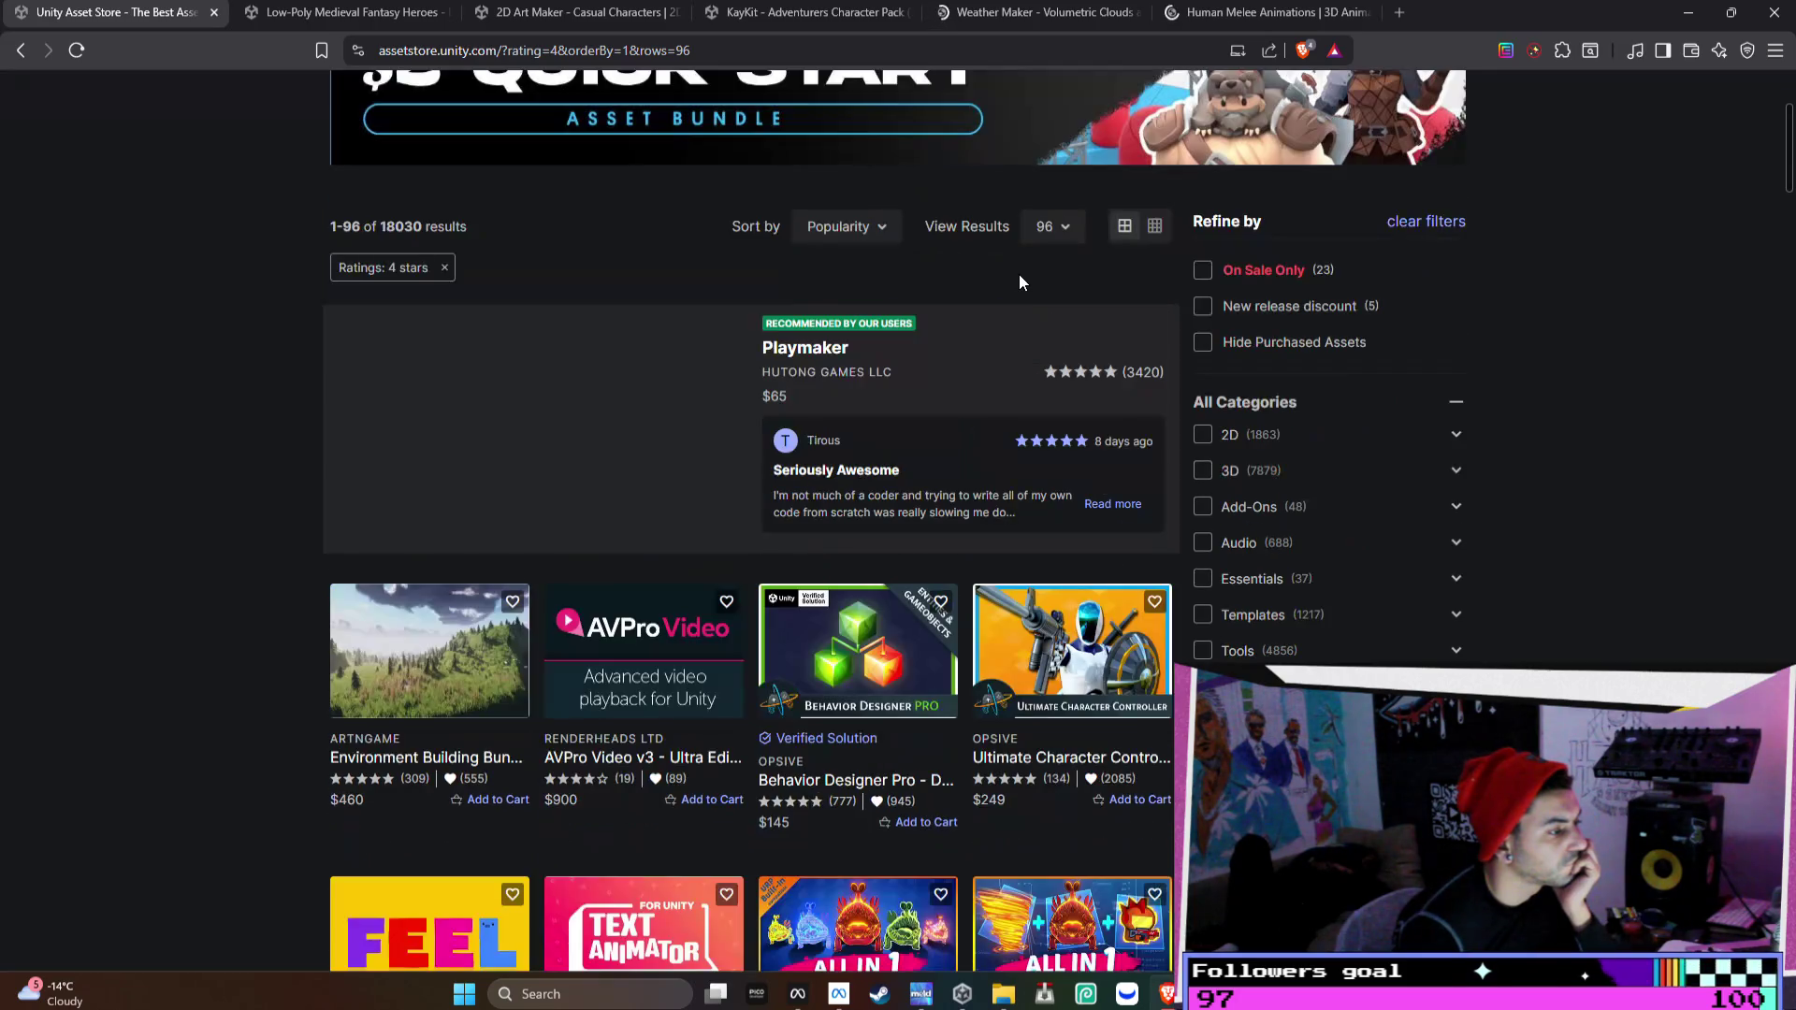
{"action": "scroll", "coordinate": [1457, 591], "scroll_direction": "down", "scroll_amount": 3}
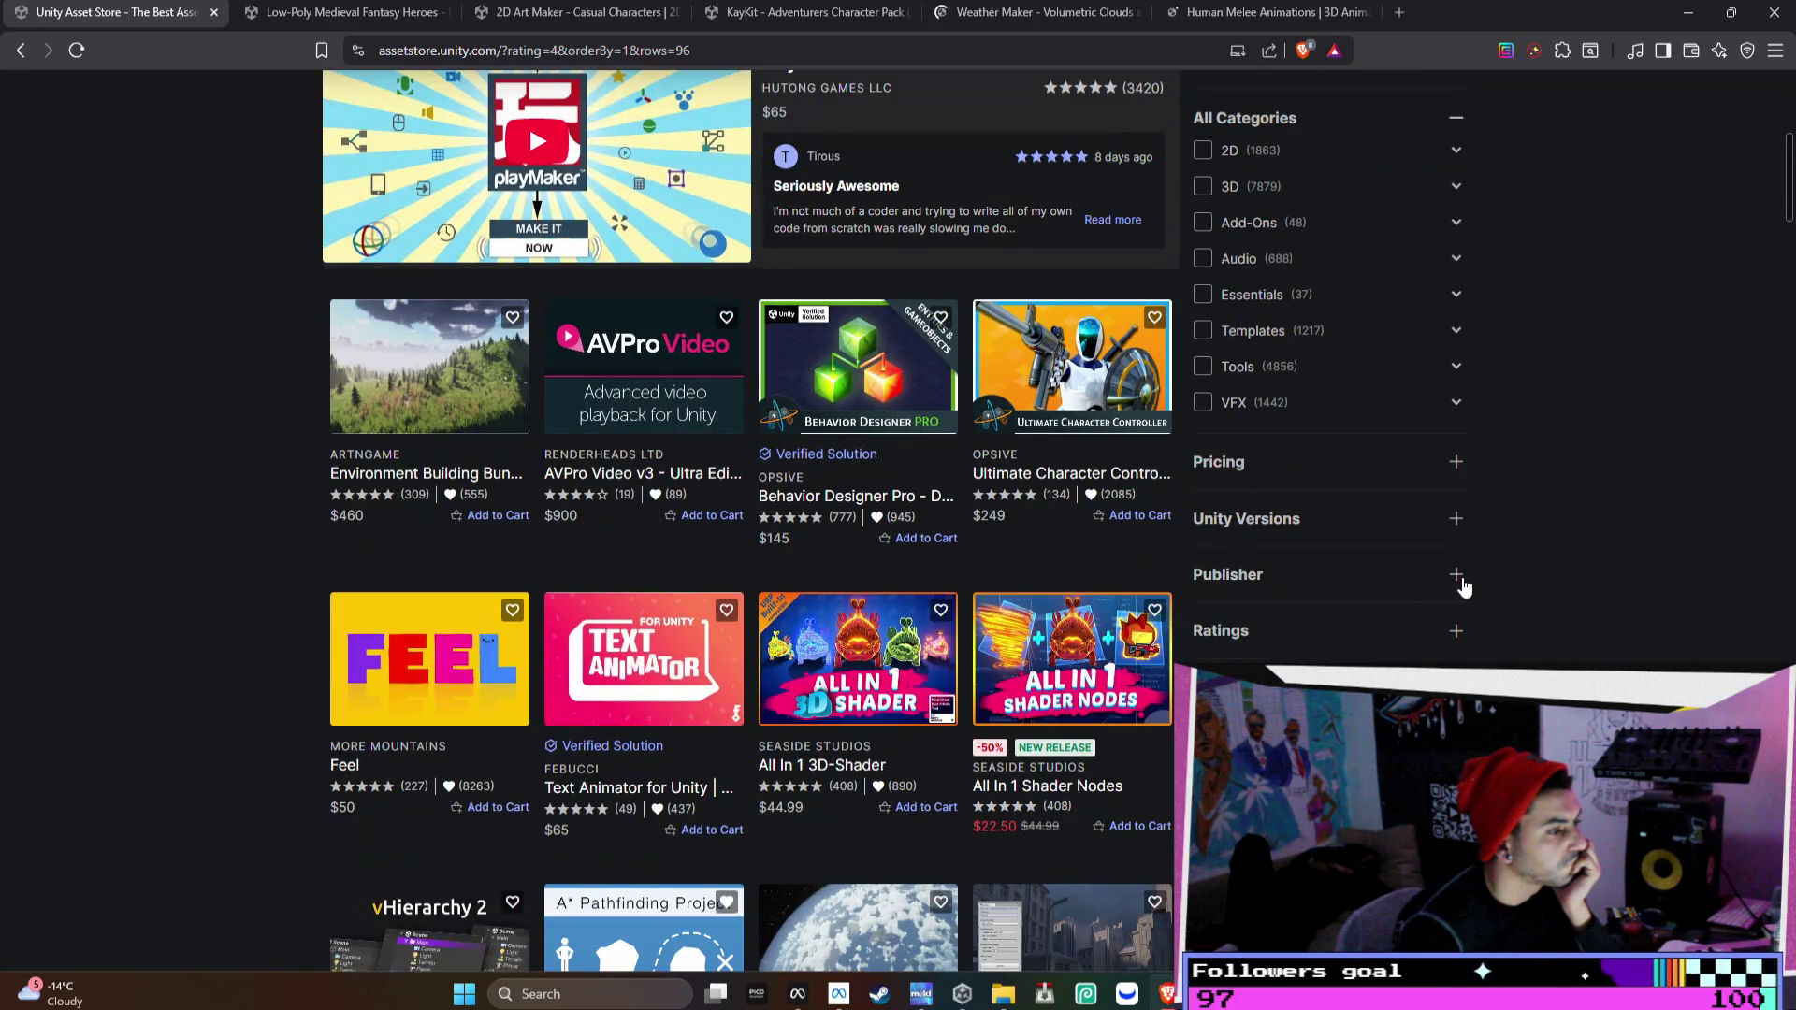
{"action": "scroll", "coordinate": [1463, 581], "scroll_direction": "down", "scroll_amount": 2}
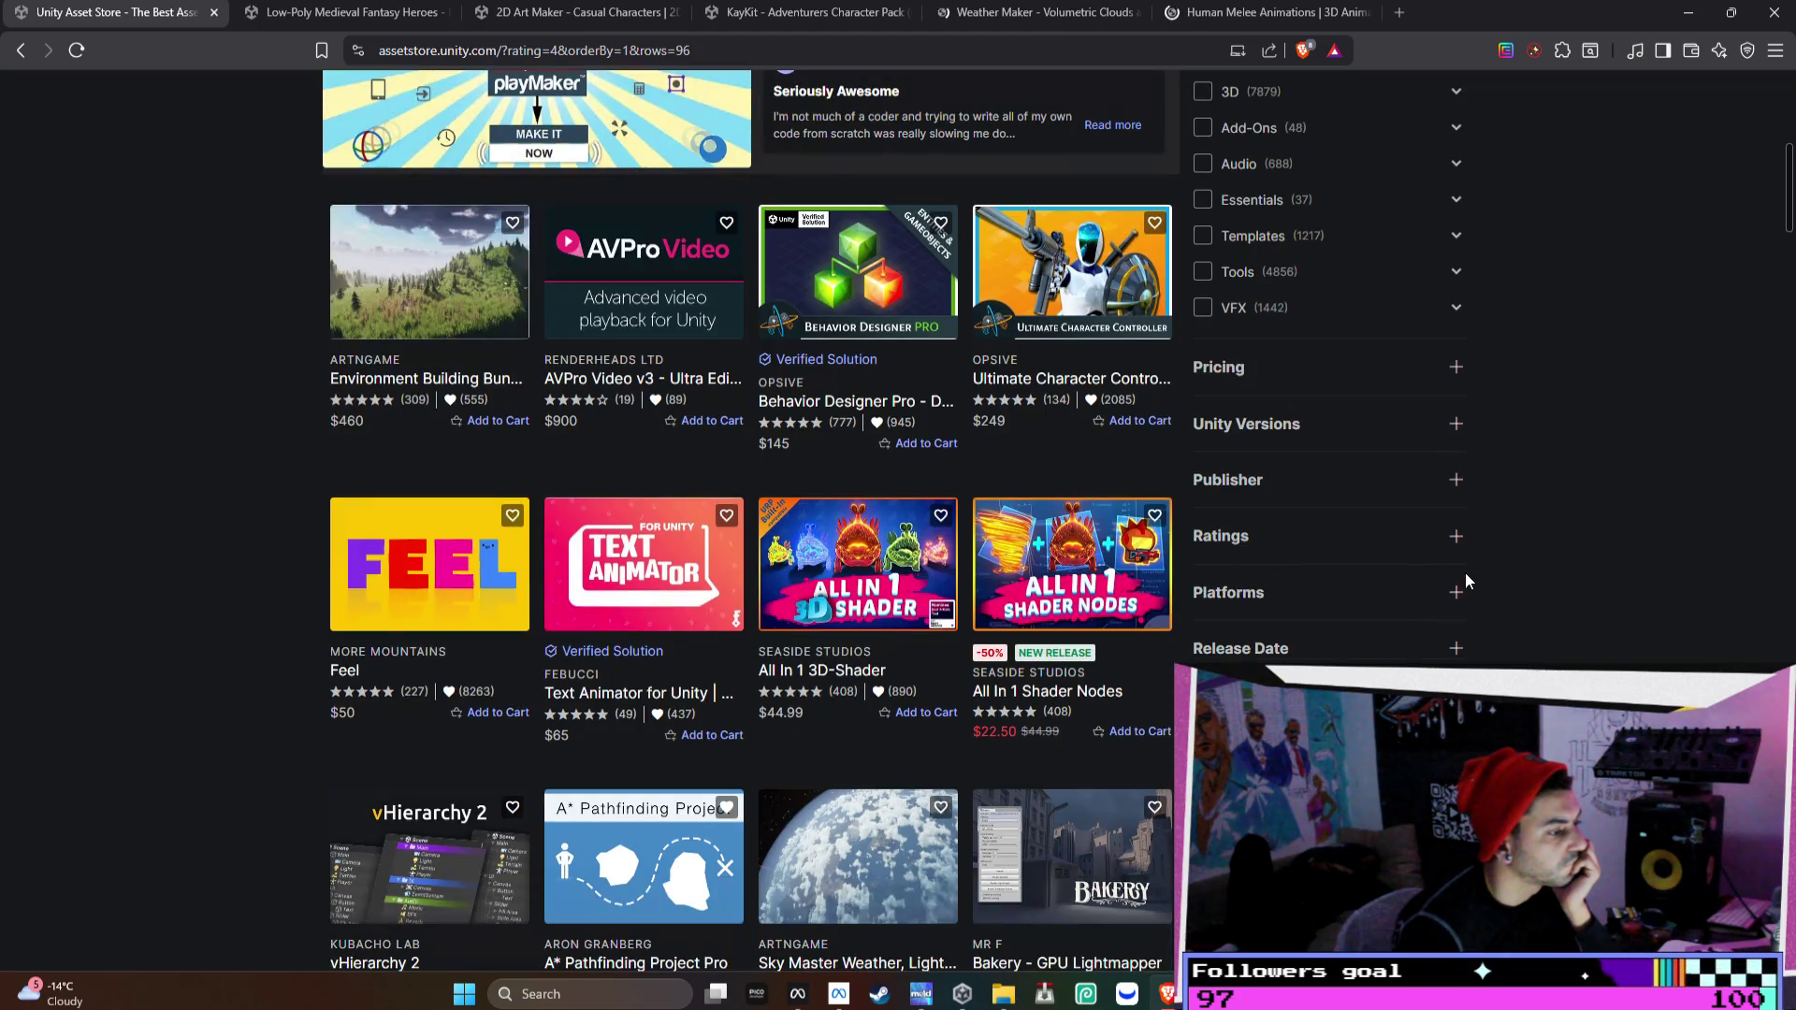
{"action": "scroll", "coordinate": [1467, 572], "scroll_direction": "down", "scroll_amount": 1}
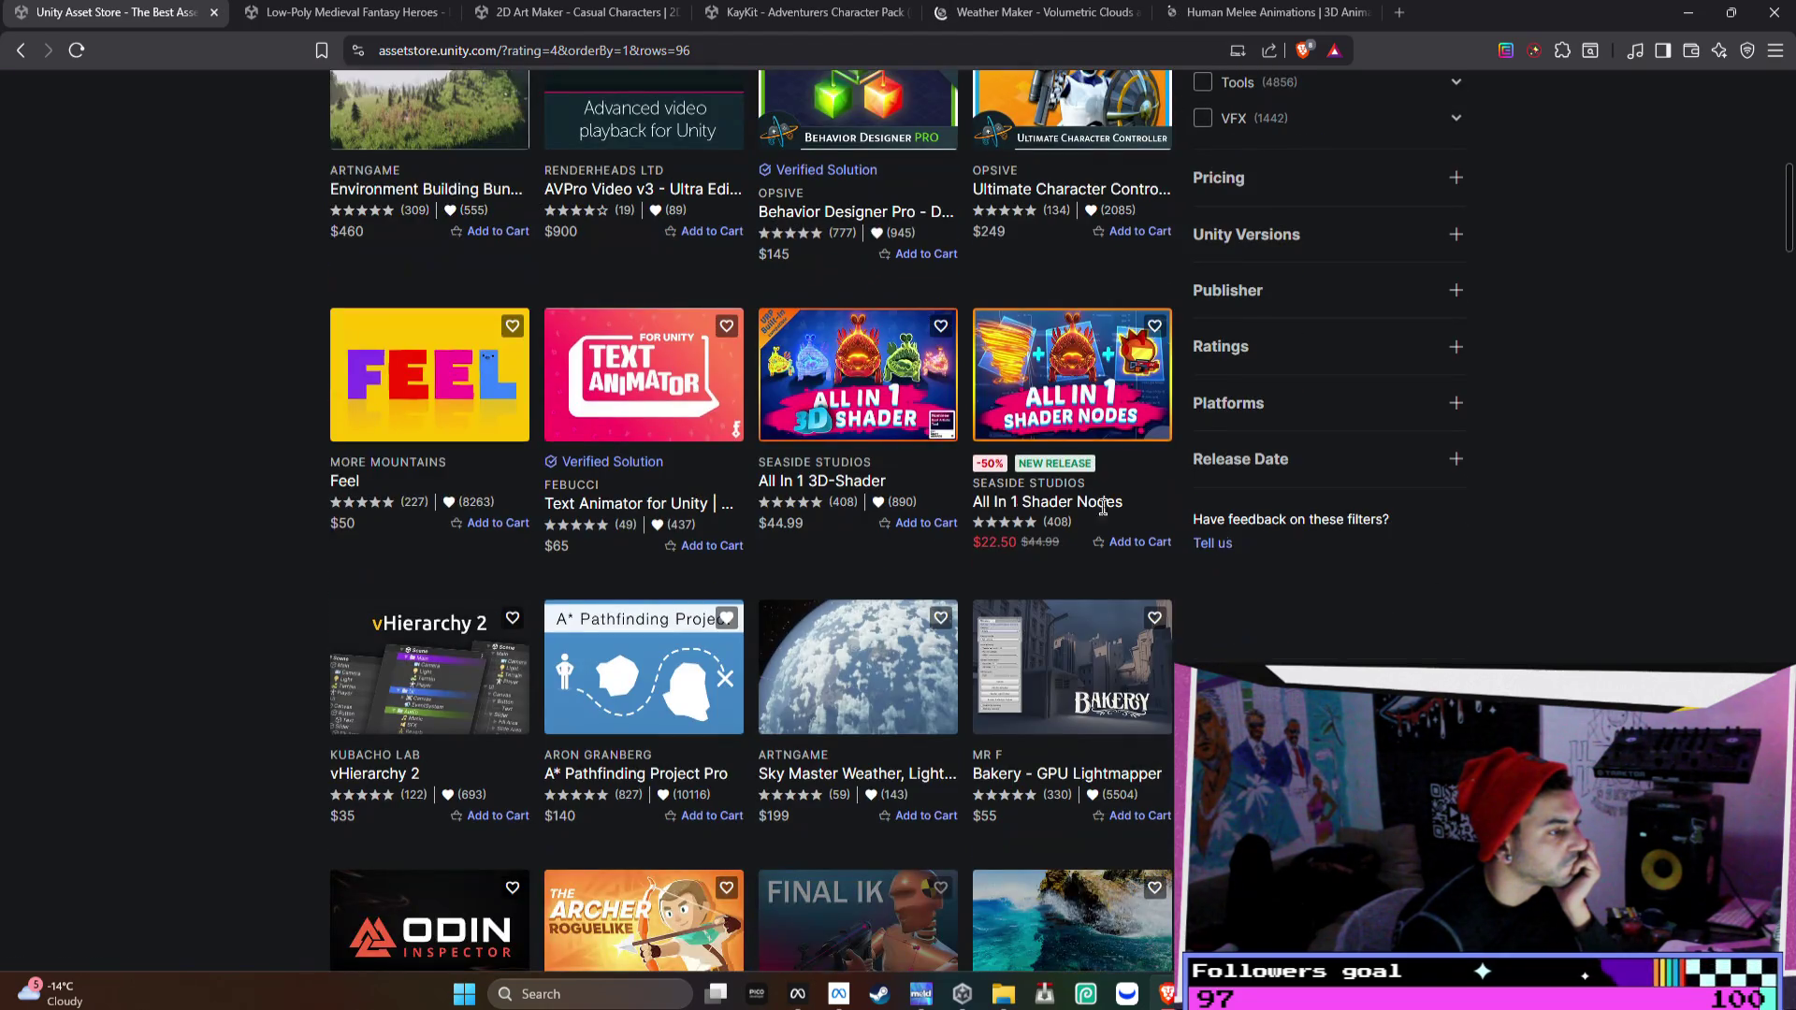
- Open the Text Animator for Unity card in a new tab and switch to its $65 page
{"action": "right_click", "coordinate": [660, 368]}
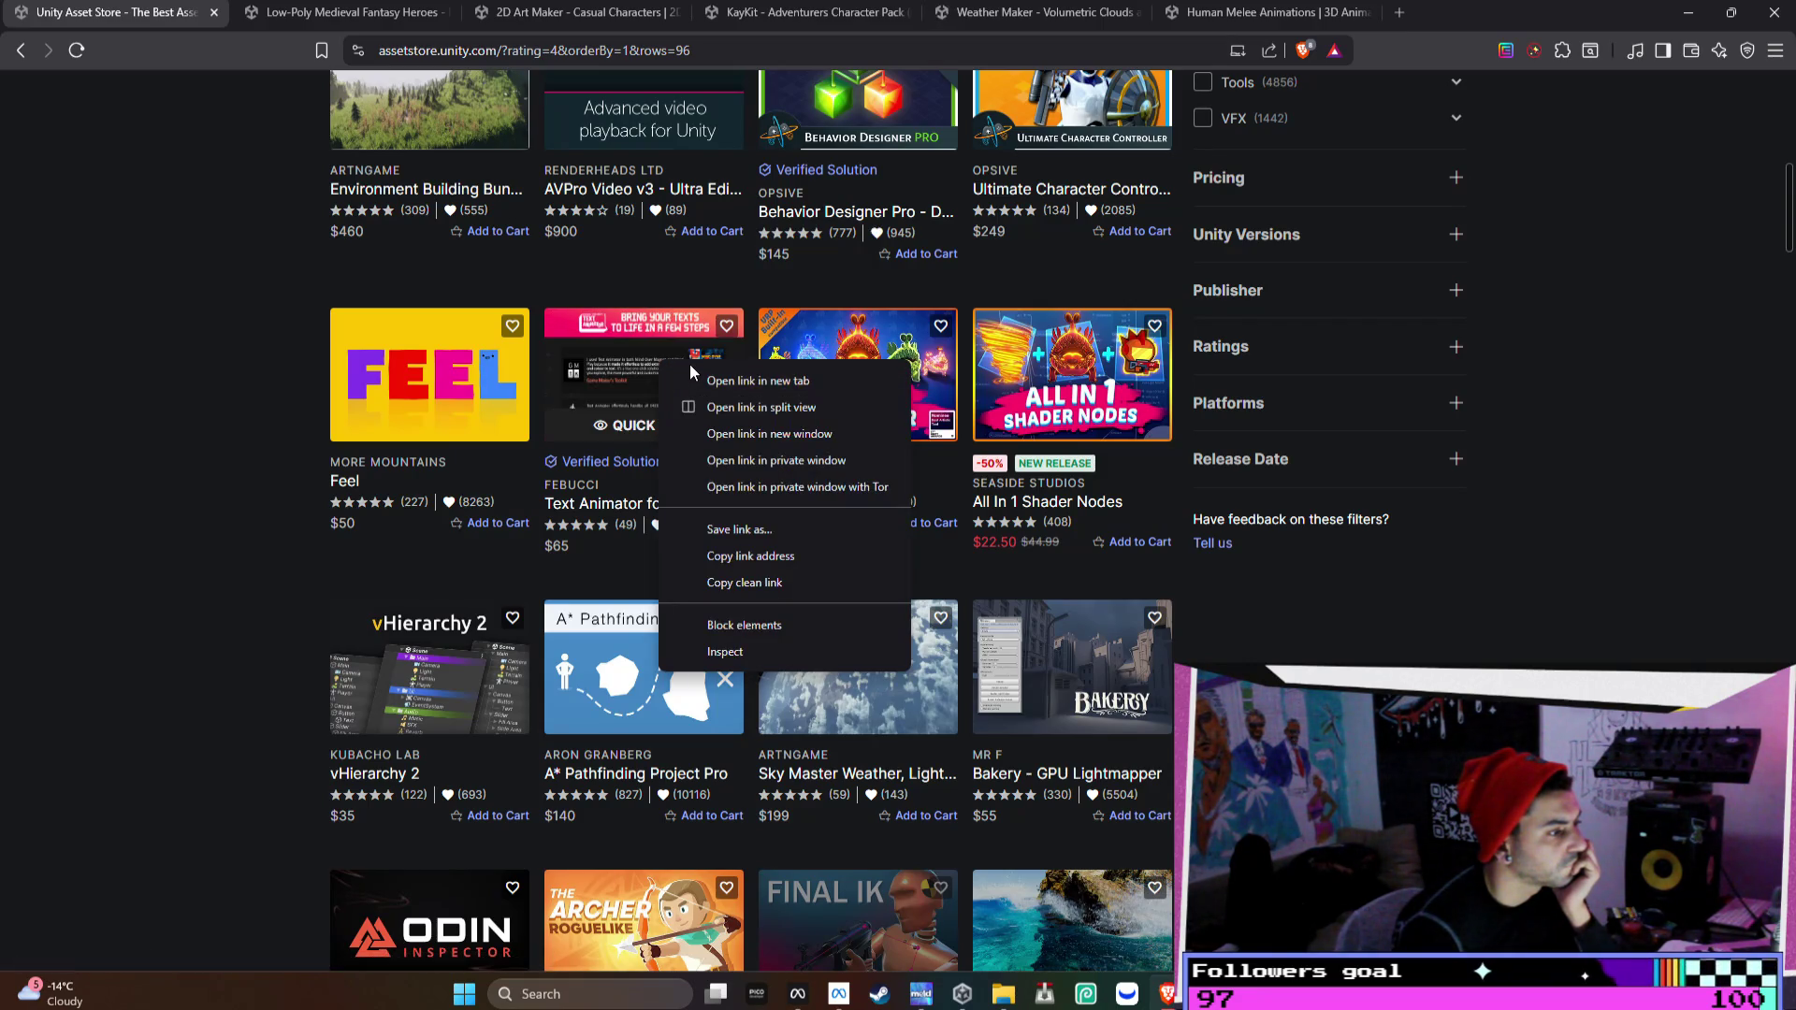
{"action": "left_click", "coordinate": [689, 363]}
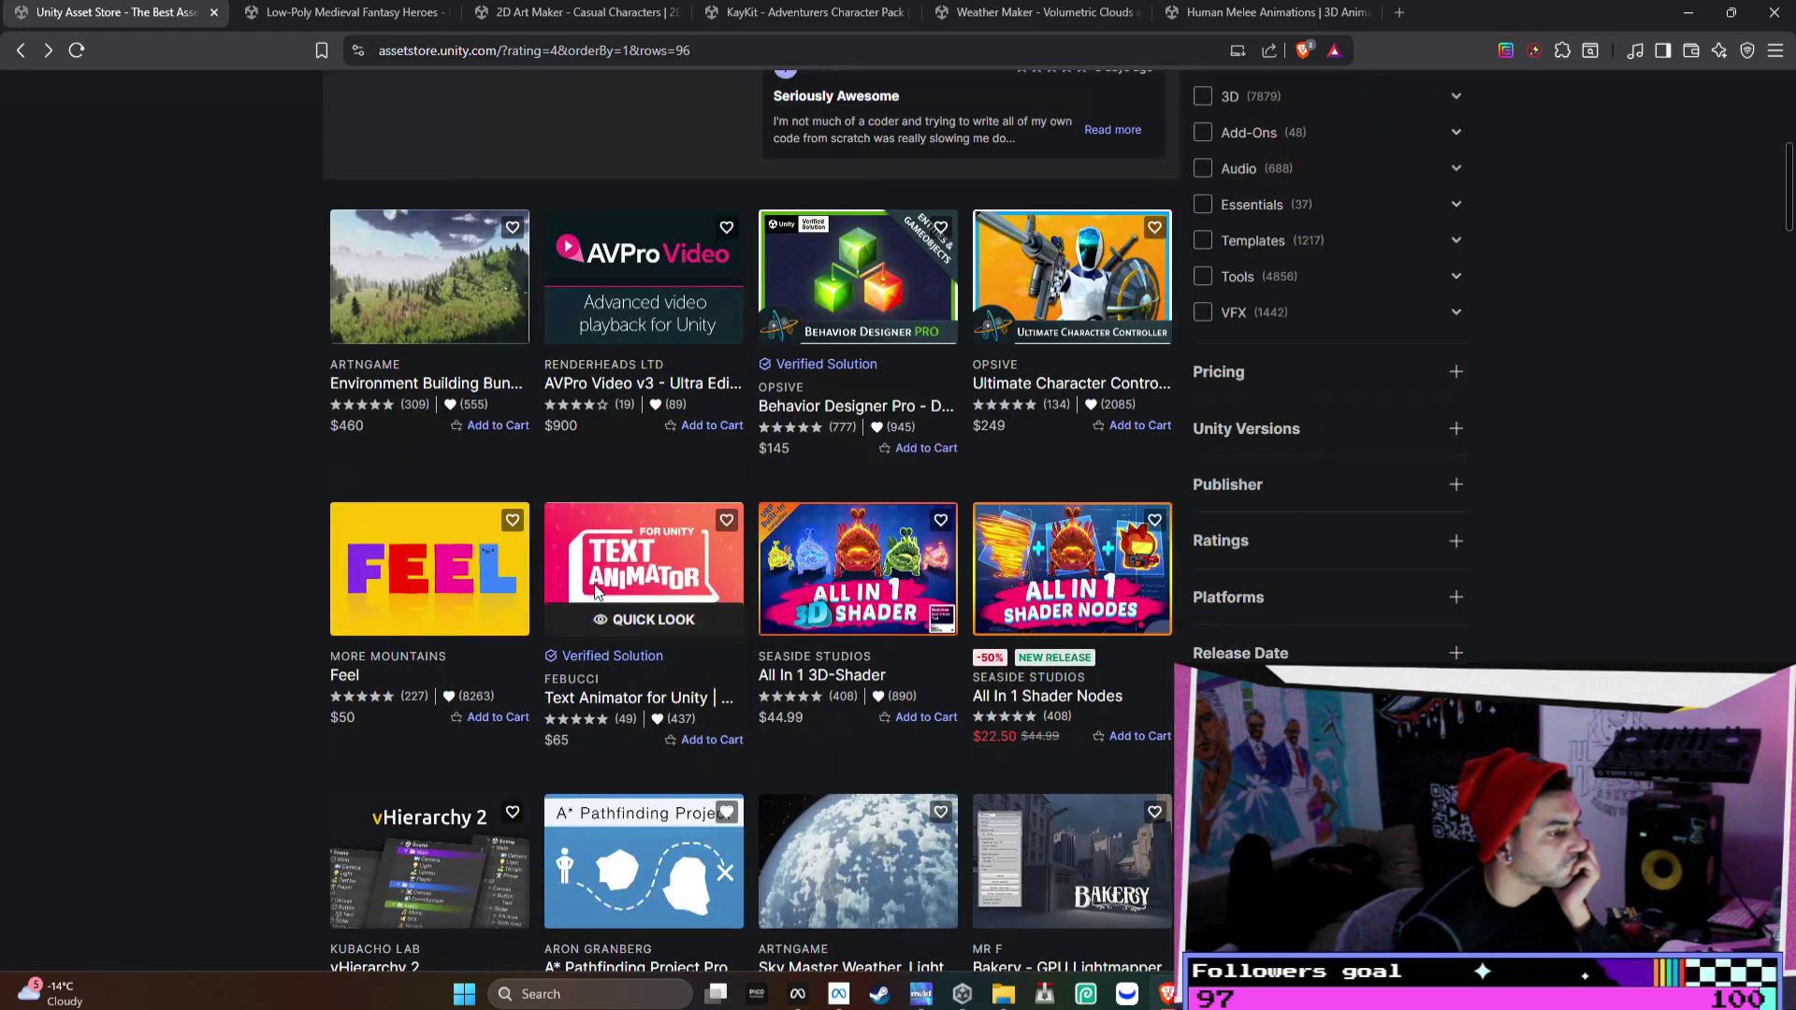
{"action": "right_click", "coordinate": [593, 584]}
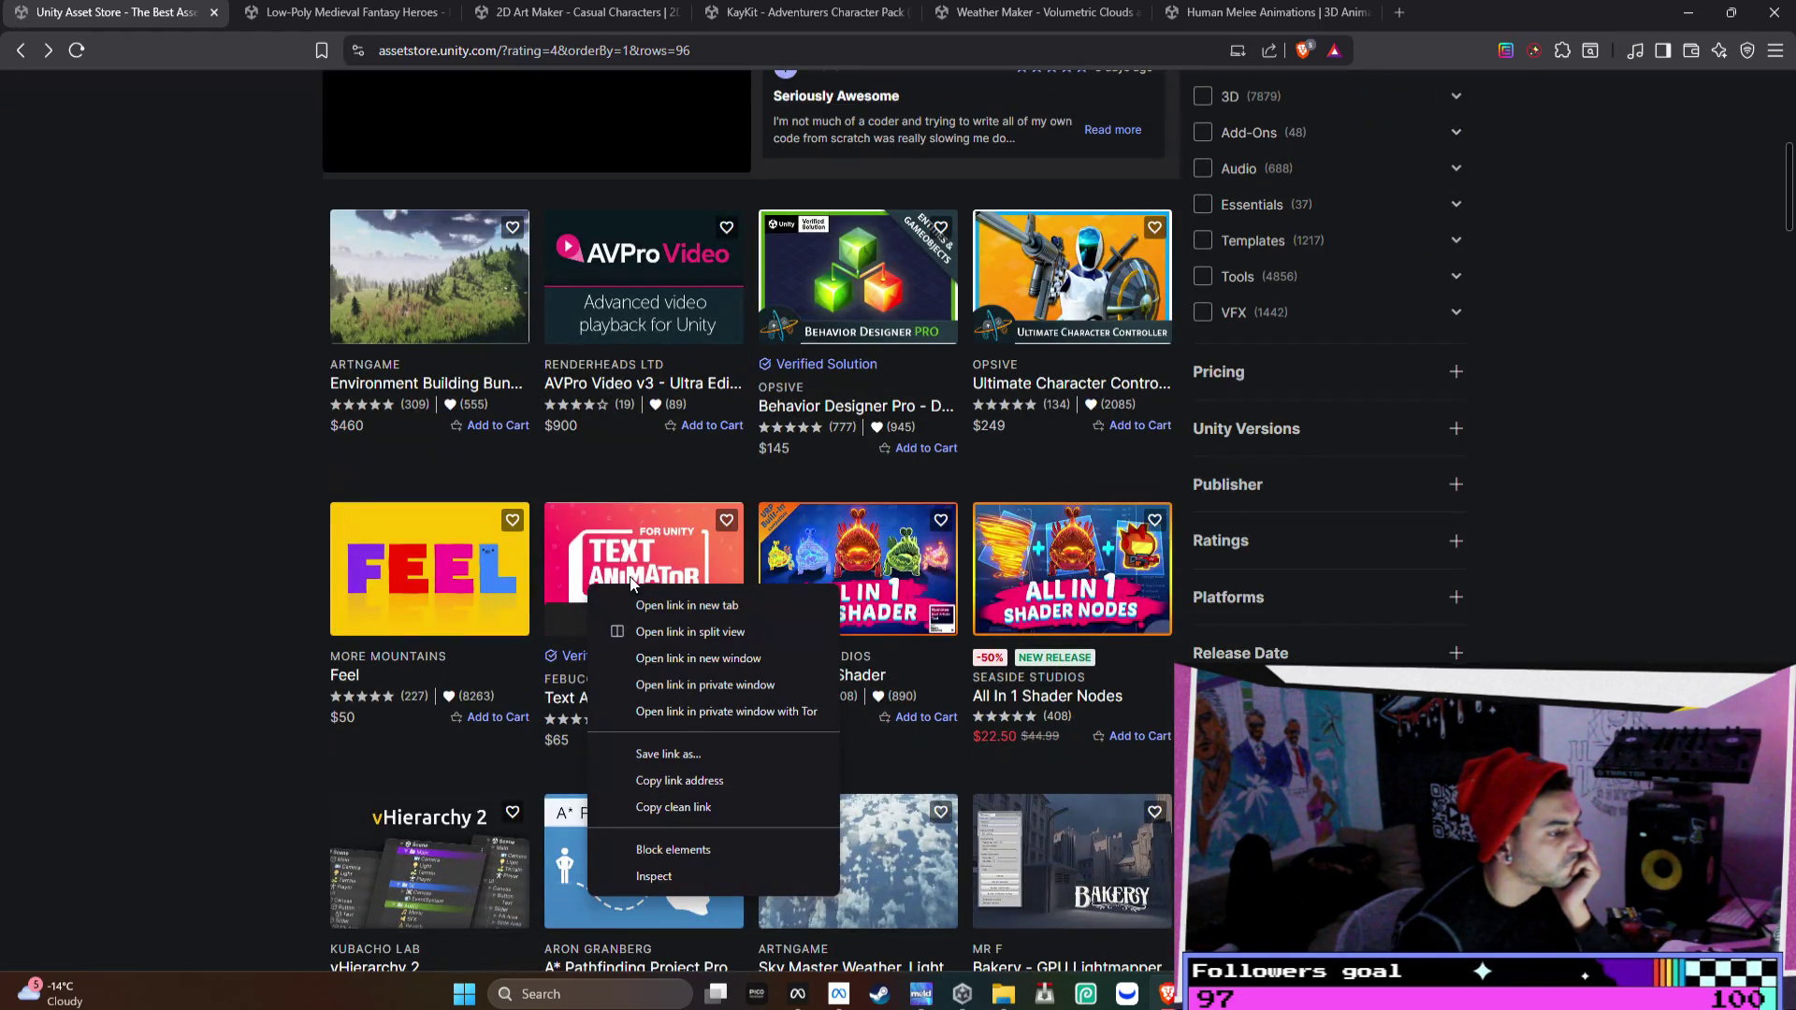
{"action": "left_click", "coordinate": [647, 610]}
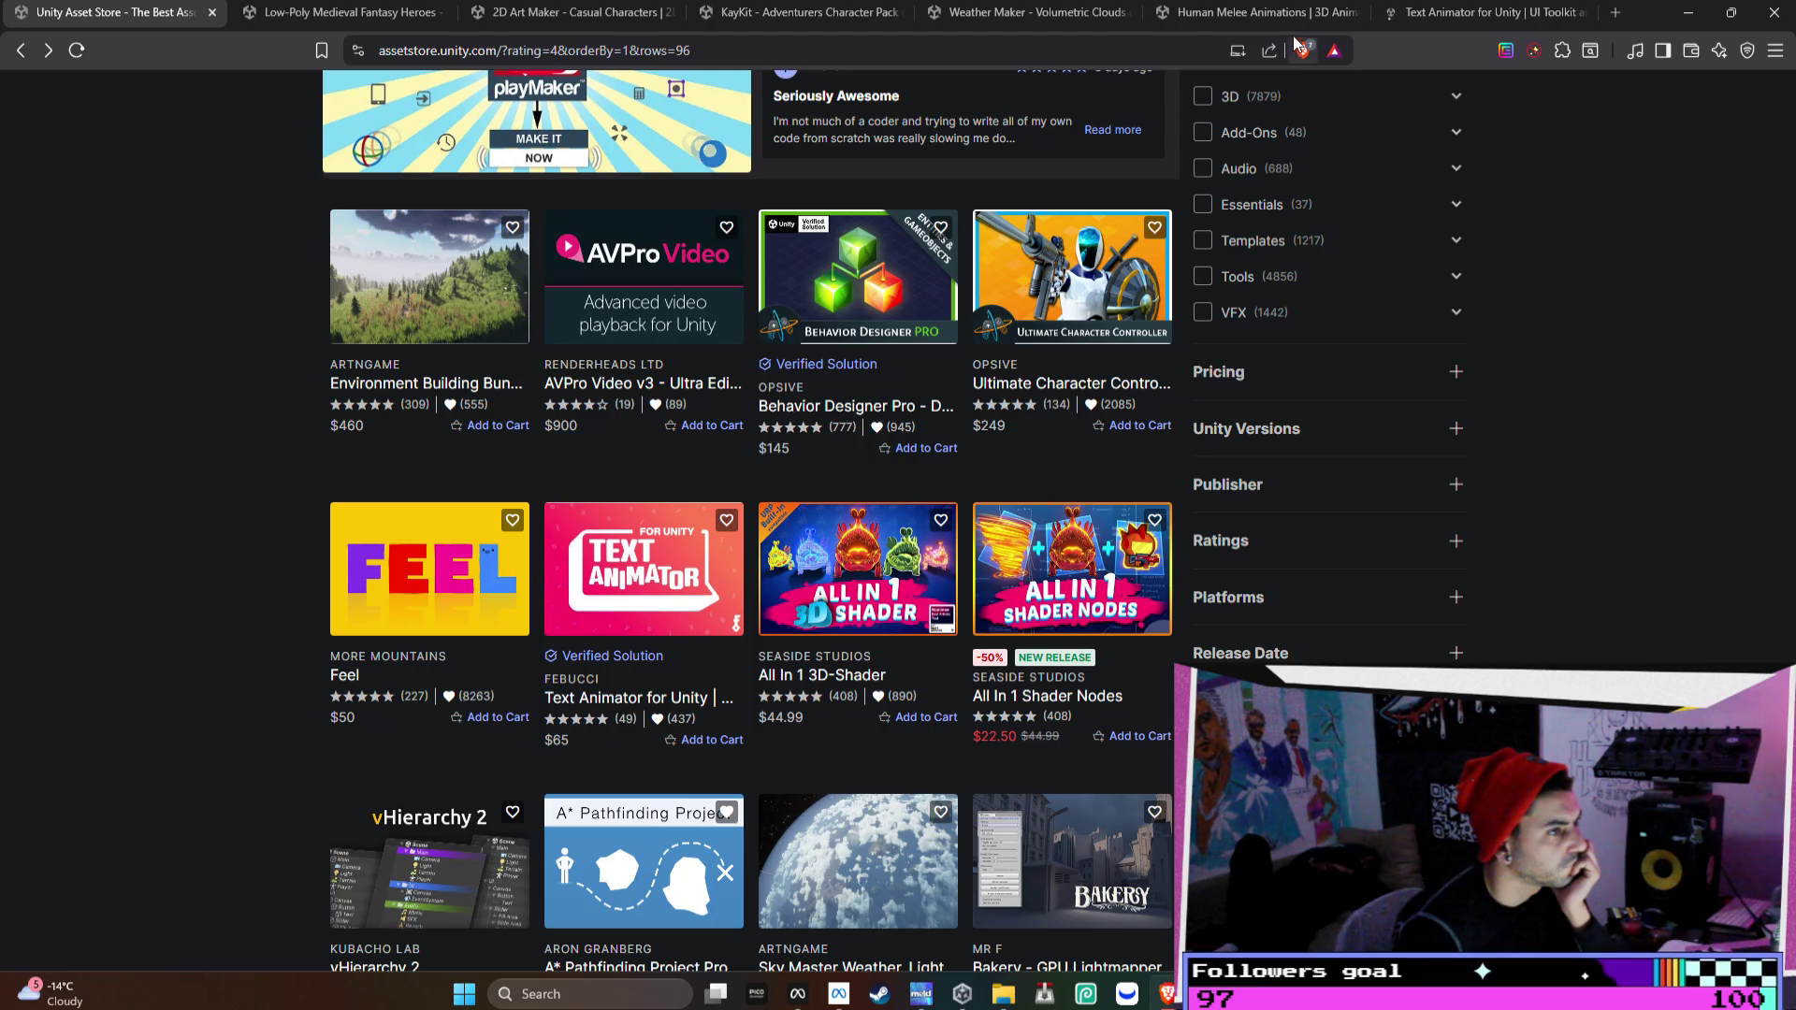
{"action": "scroll", "coordinate": [1225, 454], "scroll_direction": "down", "scroll_amount": 3}
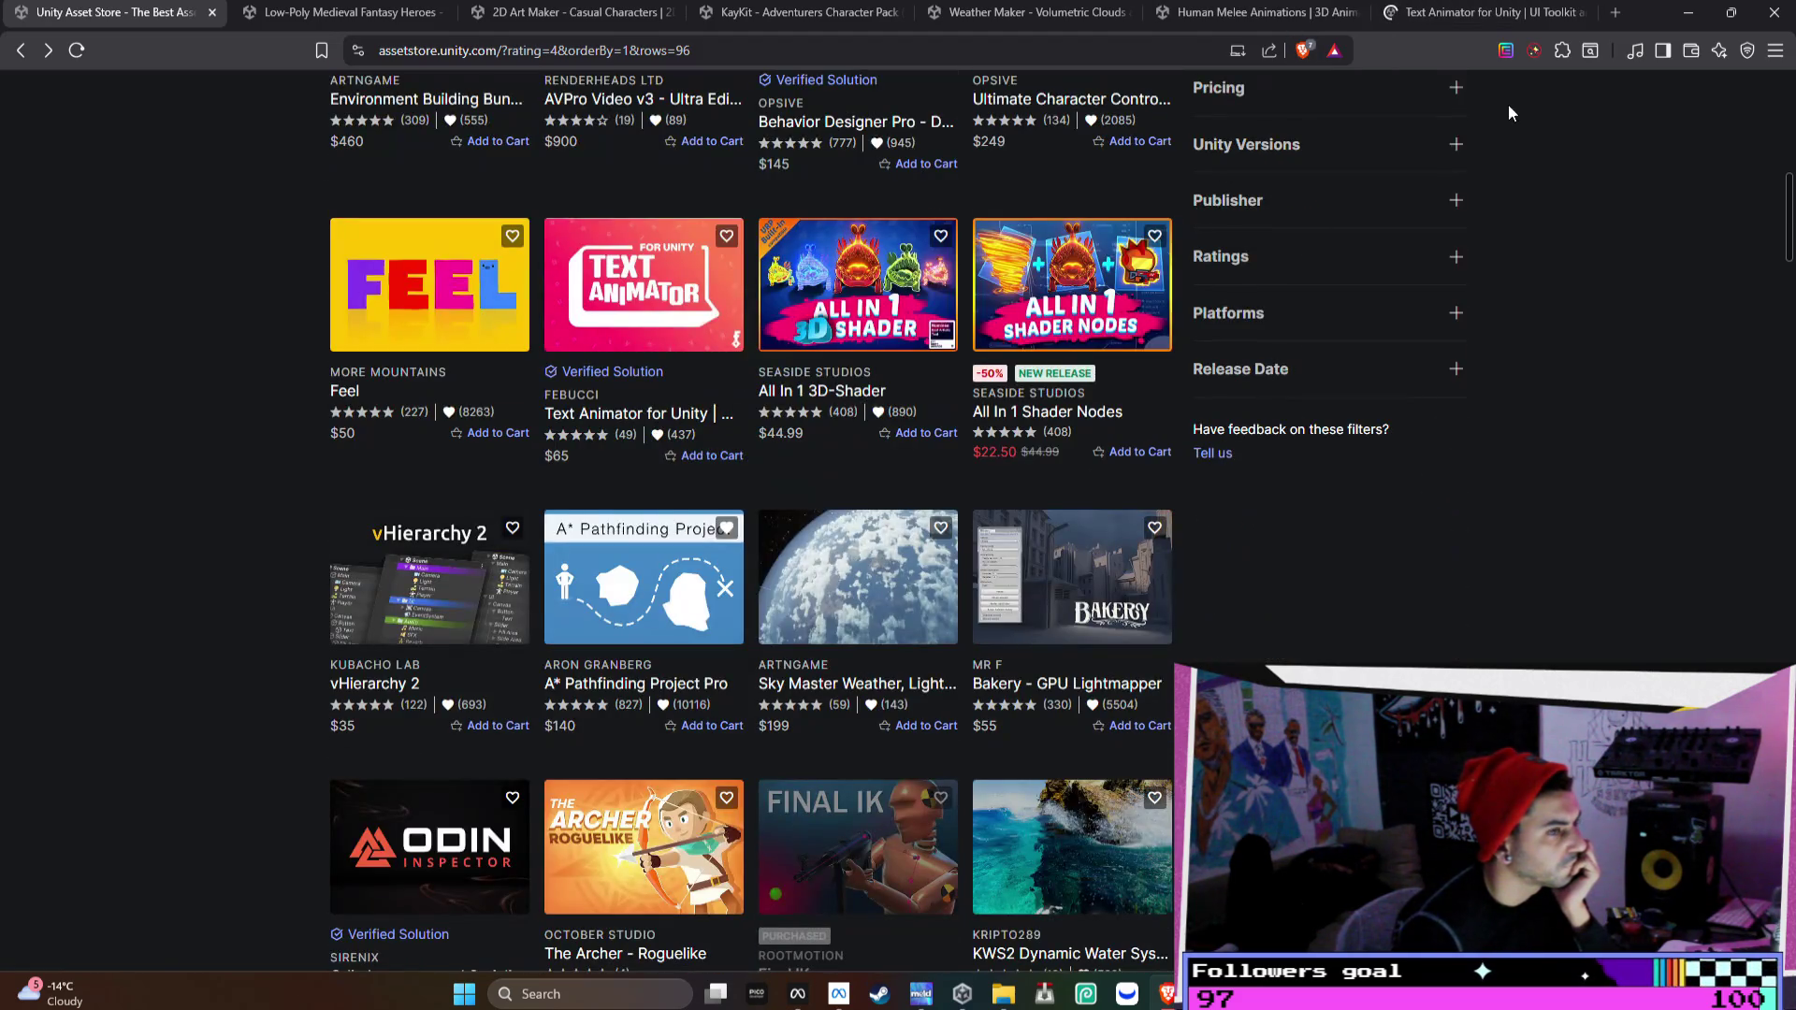
{"action": "left_click", "coordinate": [1525, 21]}
{"action": "scroll", "coordinate": [1012, 356], "scroll_direction": "down", "scroll_amount": 3}
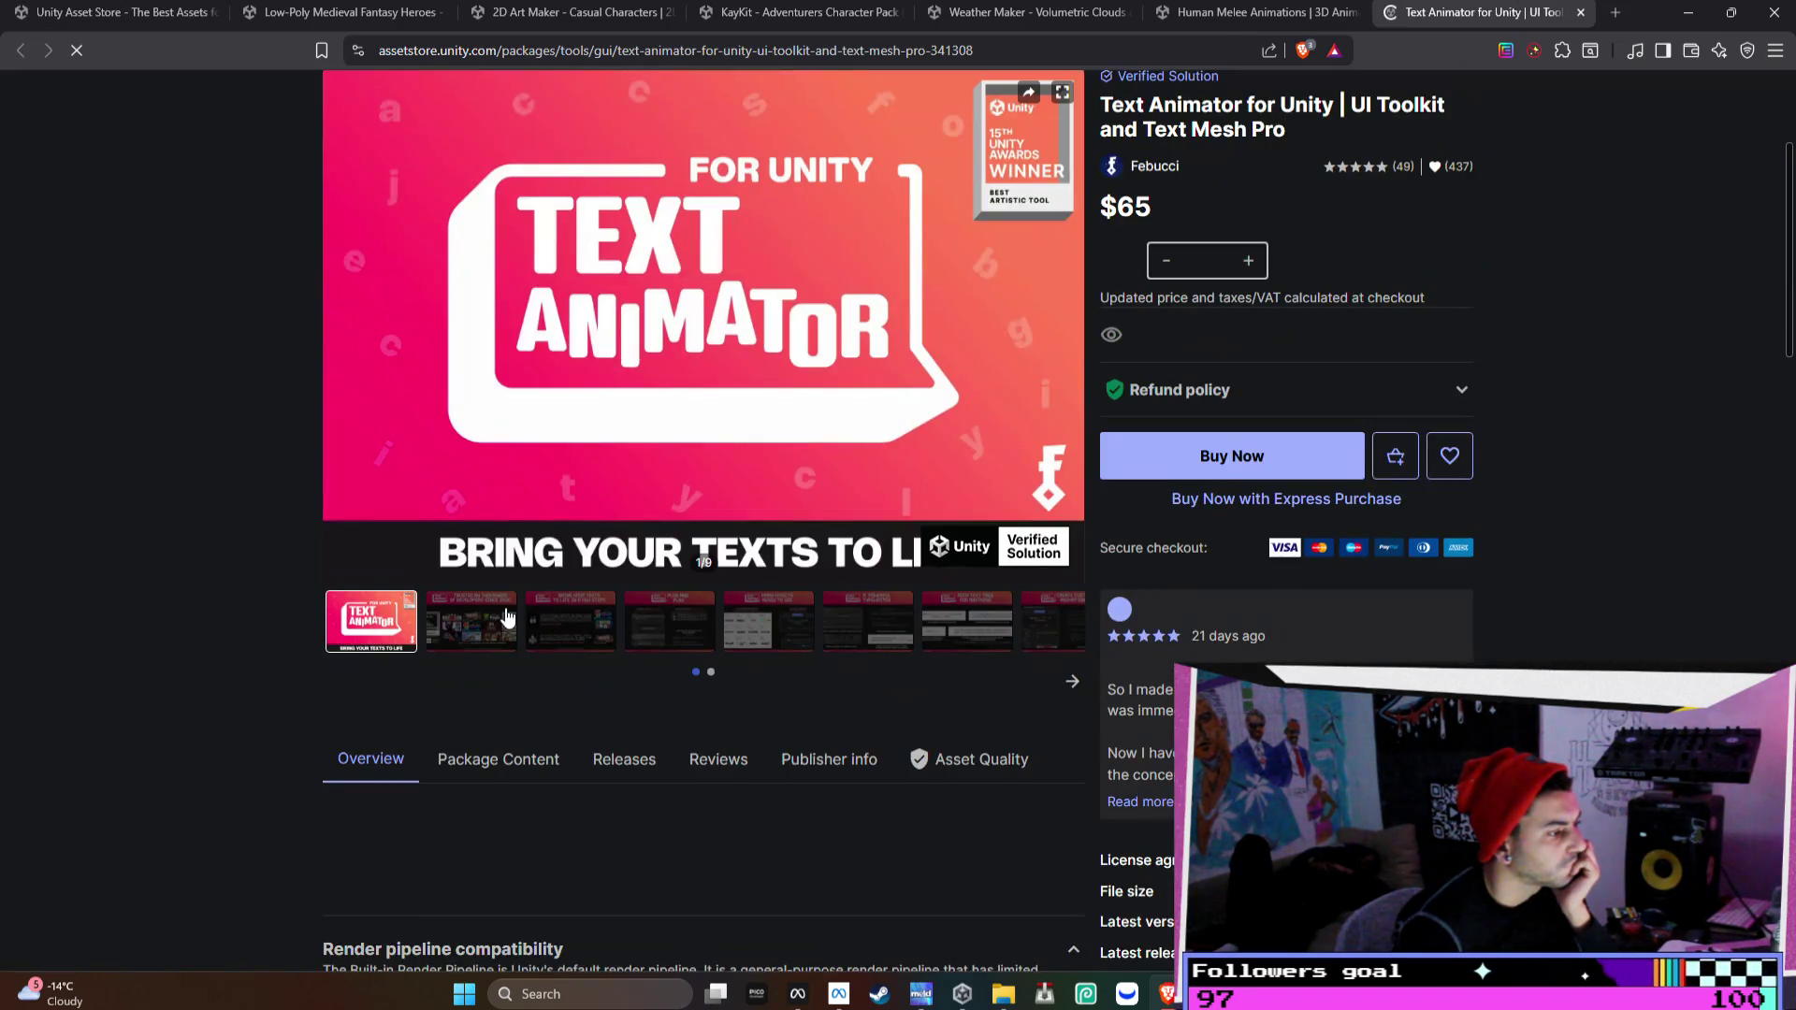
- Advance the Text Animator gallery to the fourth image and snip it
{"action": "left_click", "coordinate": [505, 613]}
{"action": "scroll", "coordinate": [634, 572], "scroll_direction": "up", "scroll_amount": 1}
{"action": "left_click", "coordinate": [580, 729]}
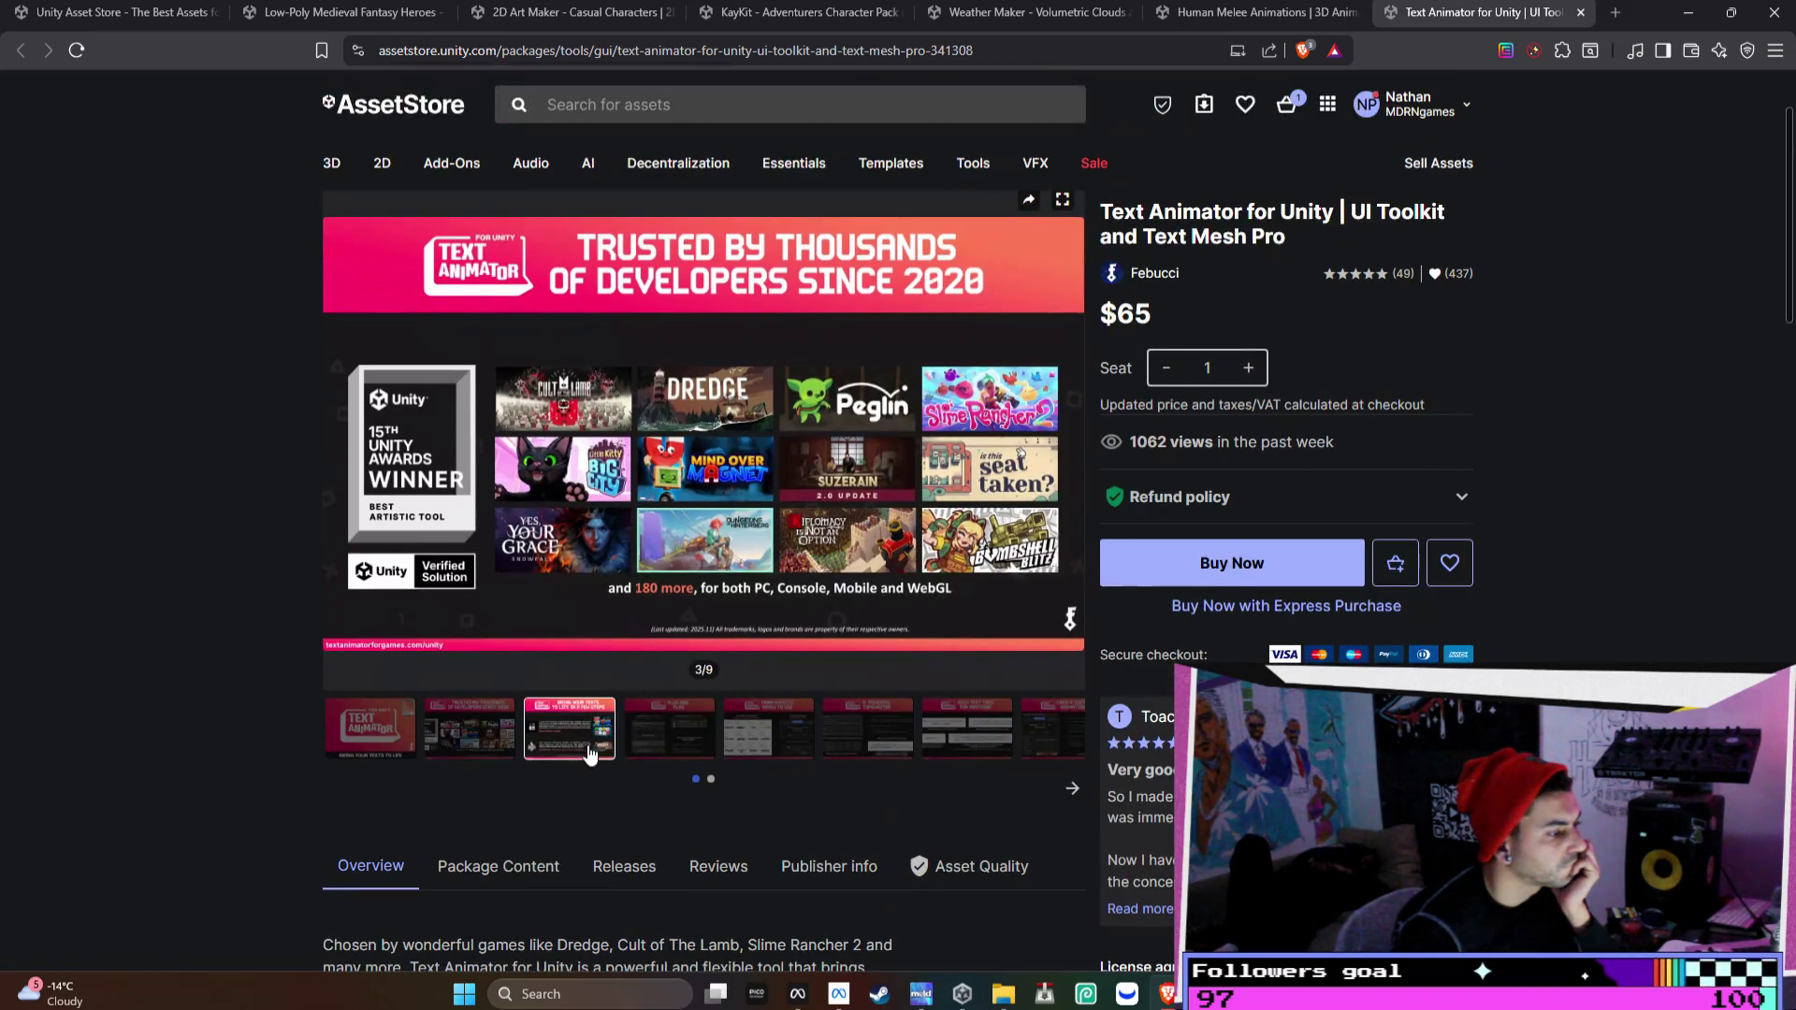
{"action": "left_click", "coordinate": [682, 730]}
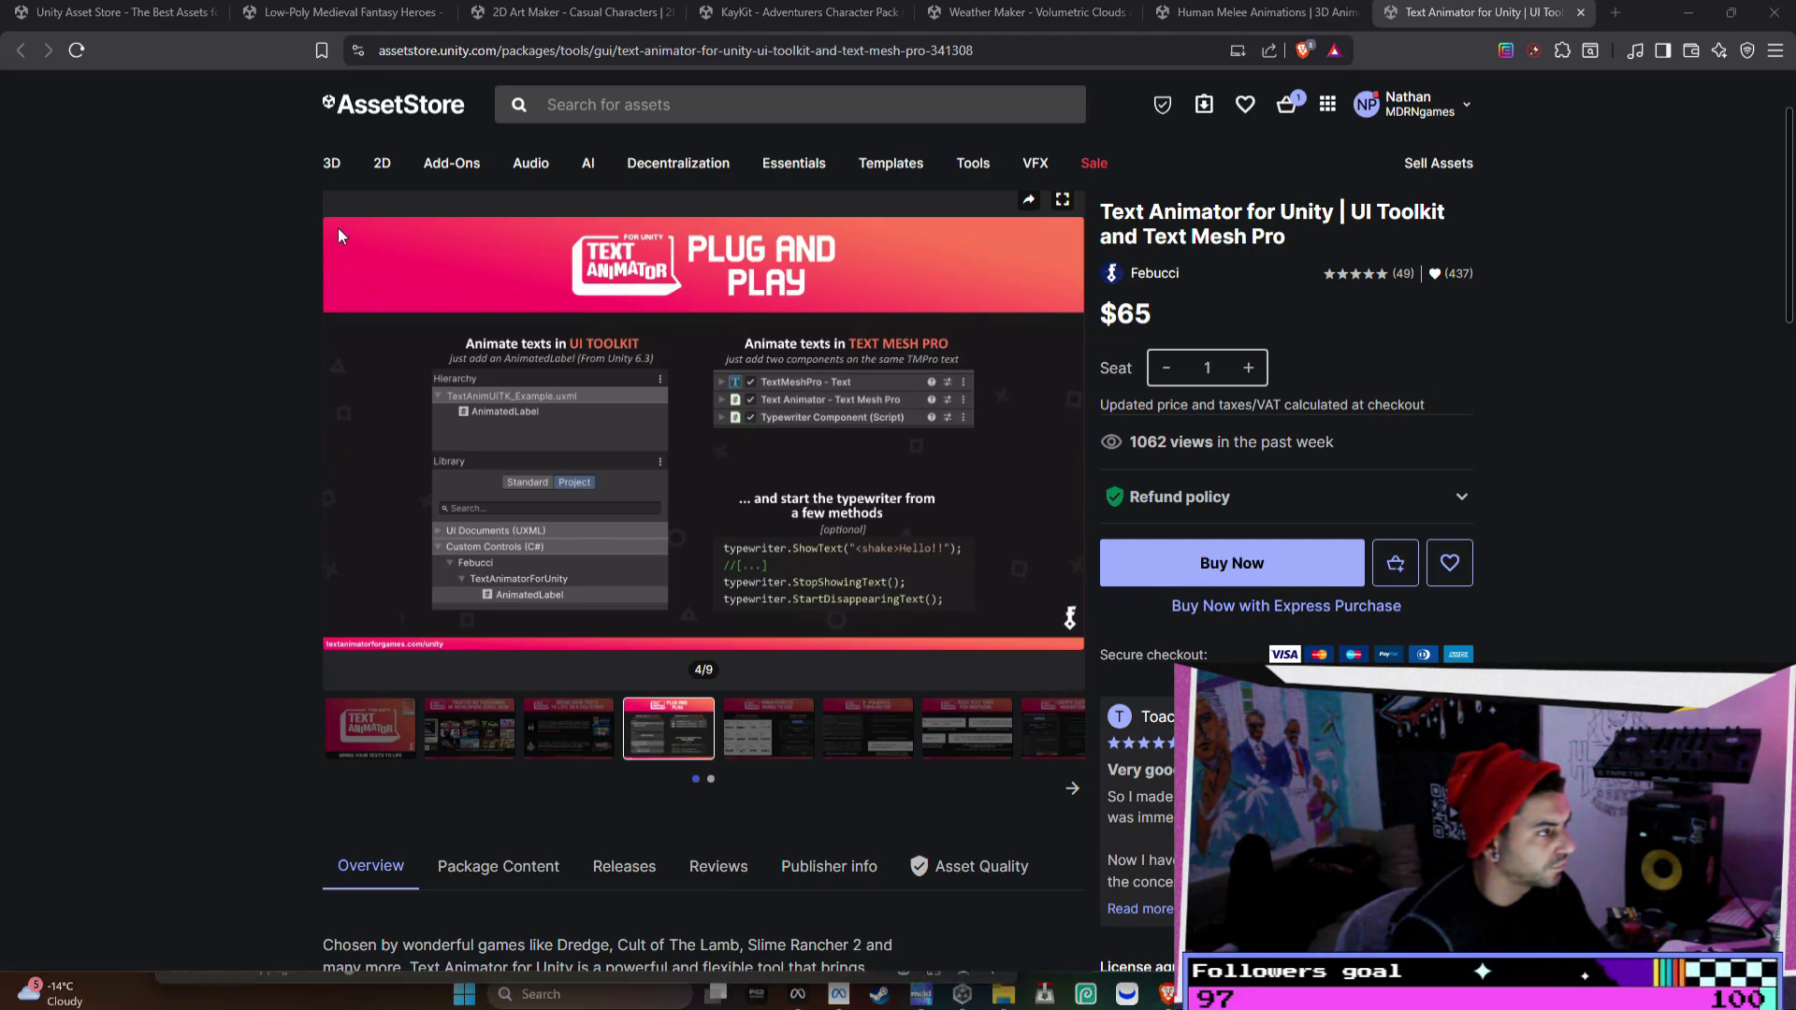
{"action": "key", "text": "super+shift+s"}
{"action": "mouse_move", "coordinate": [321, 190]}
{"action": "left_mouse_down"}
{"action": "mouse_move", "coordinate": [530, 432]}
{"action": "mouse_move", "coordinate": [1063, 720]}
{"action": "mouse_move", "coordinate": [1087, 756]}
{"action": "left_mouse_up"}
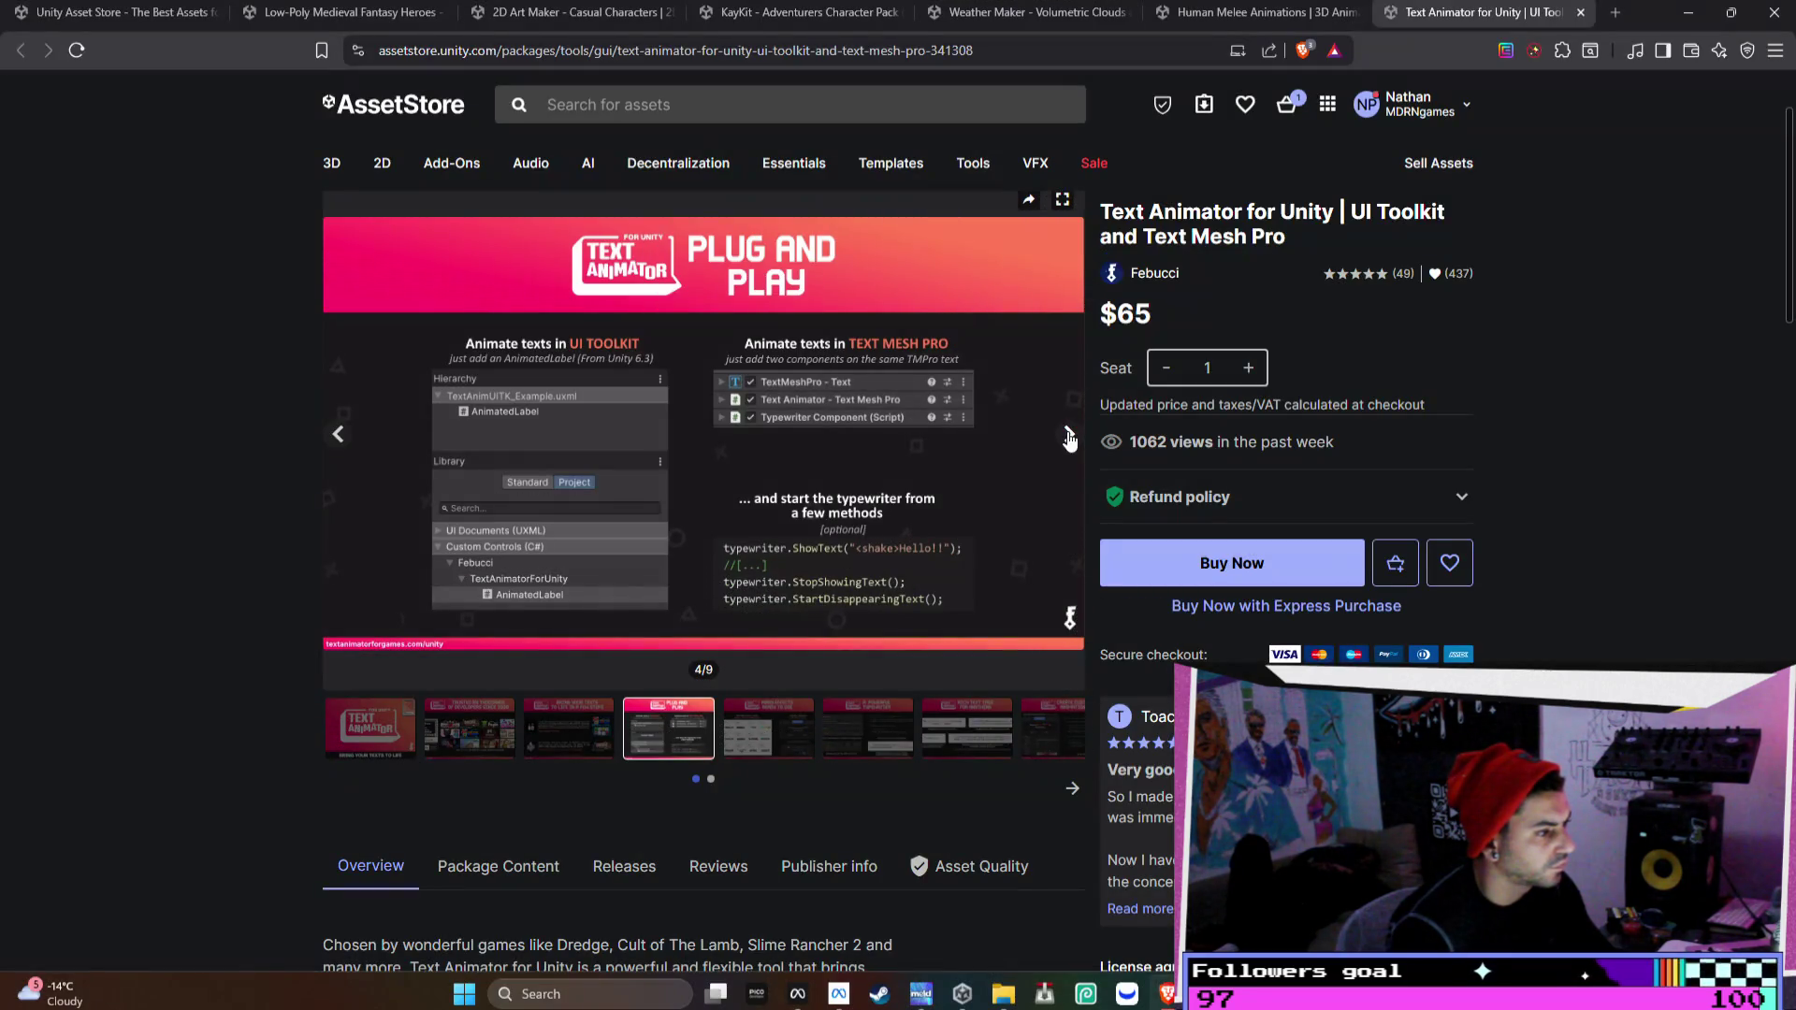
- Snip the Many Effects Ready to Use and A Powerful Typewriter gallery images
{"action": "left_click", "coordinate": [1069, 436]}
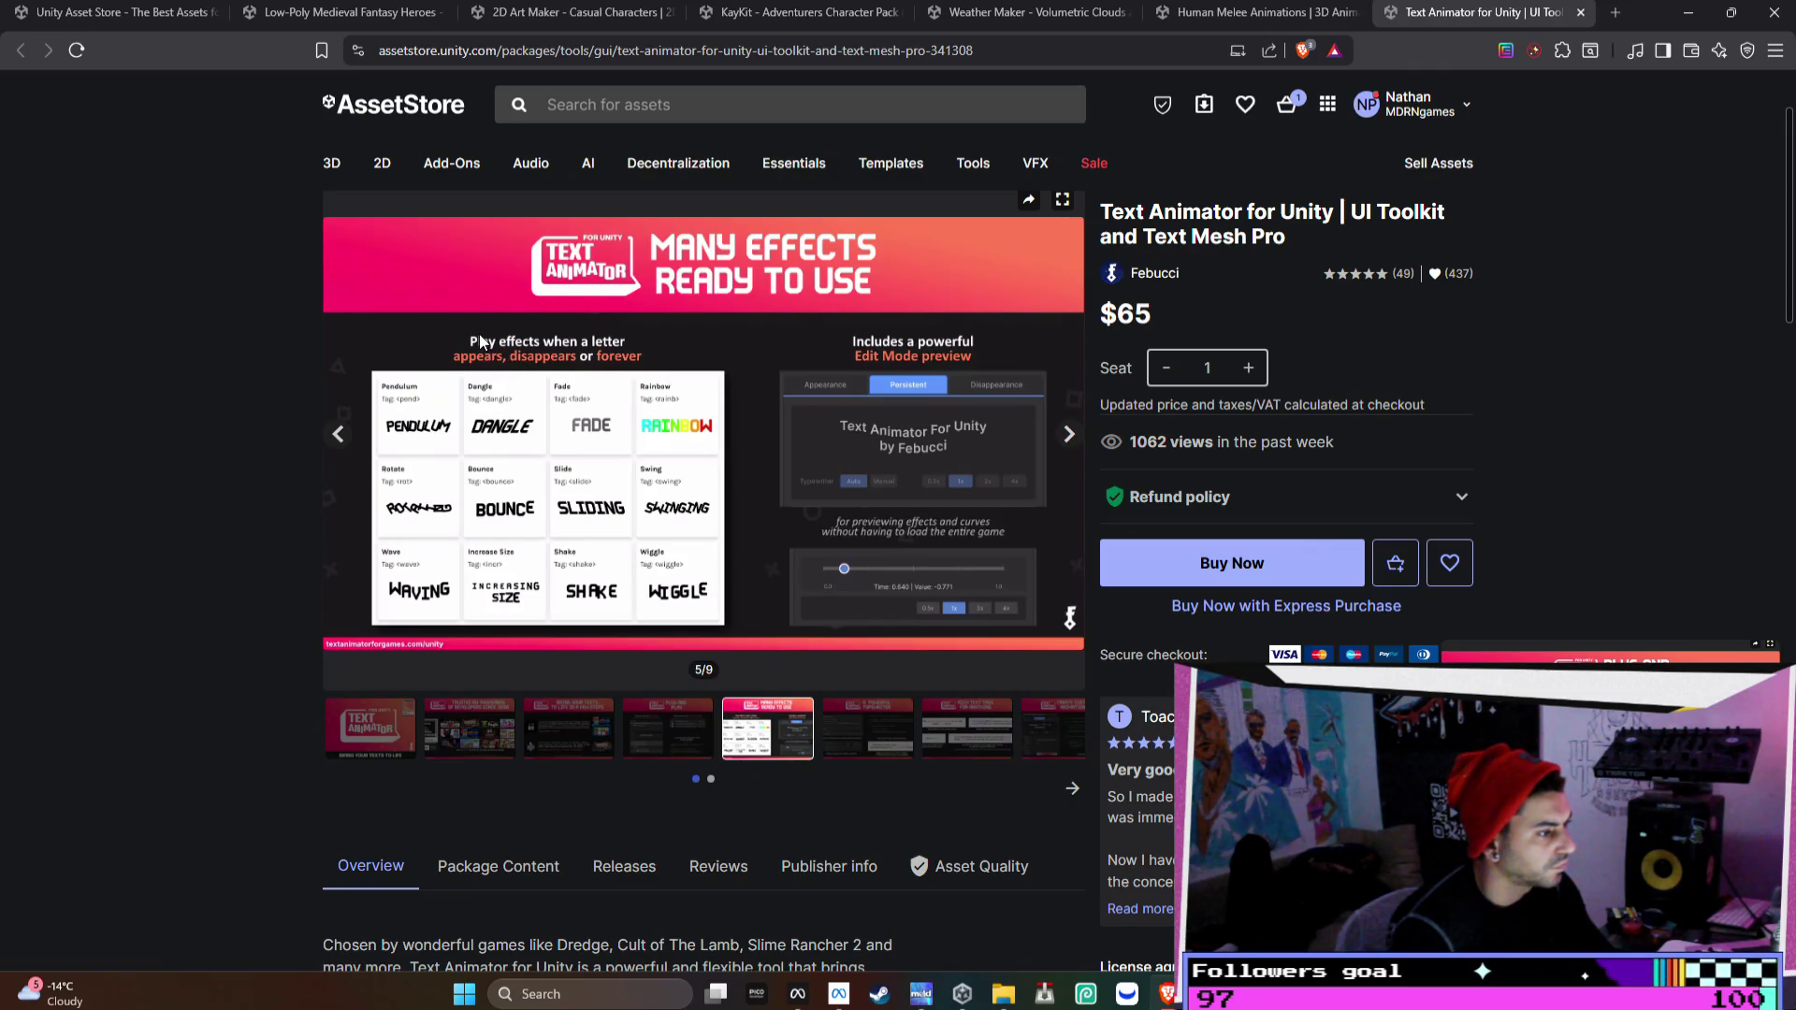
{"action": "key", "text": "super+shift+s"}
{"action": "mouse_move", "coordinate": [312, 195]}
{"action": "left_mouse_down"}
{"action": "mouse_move", "coordinate": [941, 660]}
{"action": "mouse_move", "coordinate": [1058, 720]}
{"action": "mouse_move", "coordinate": [1081, 690]}
{"action": "left_mouse_up"}
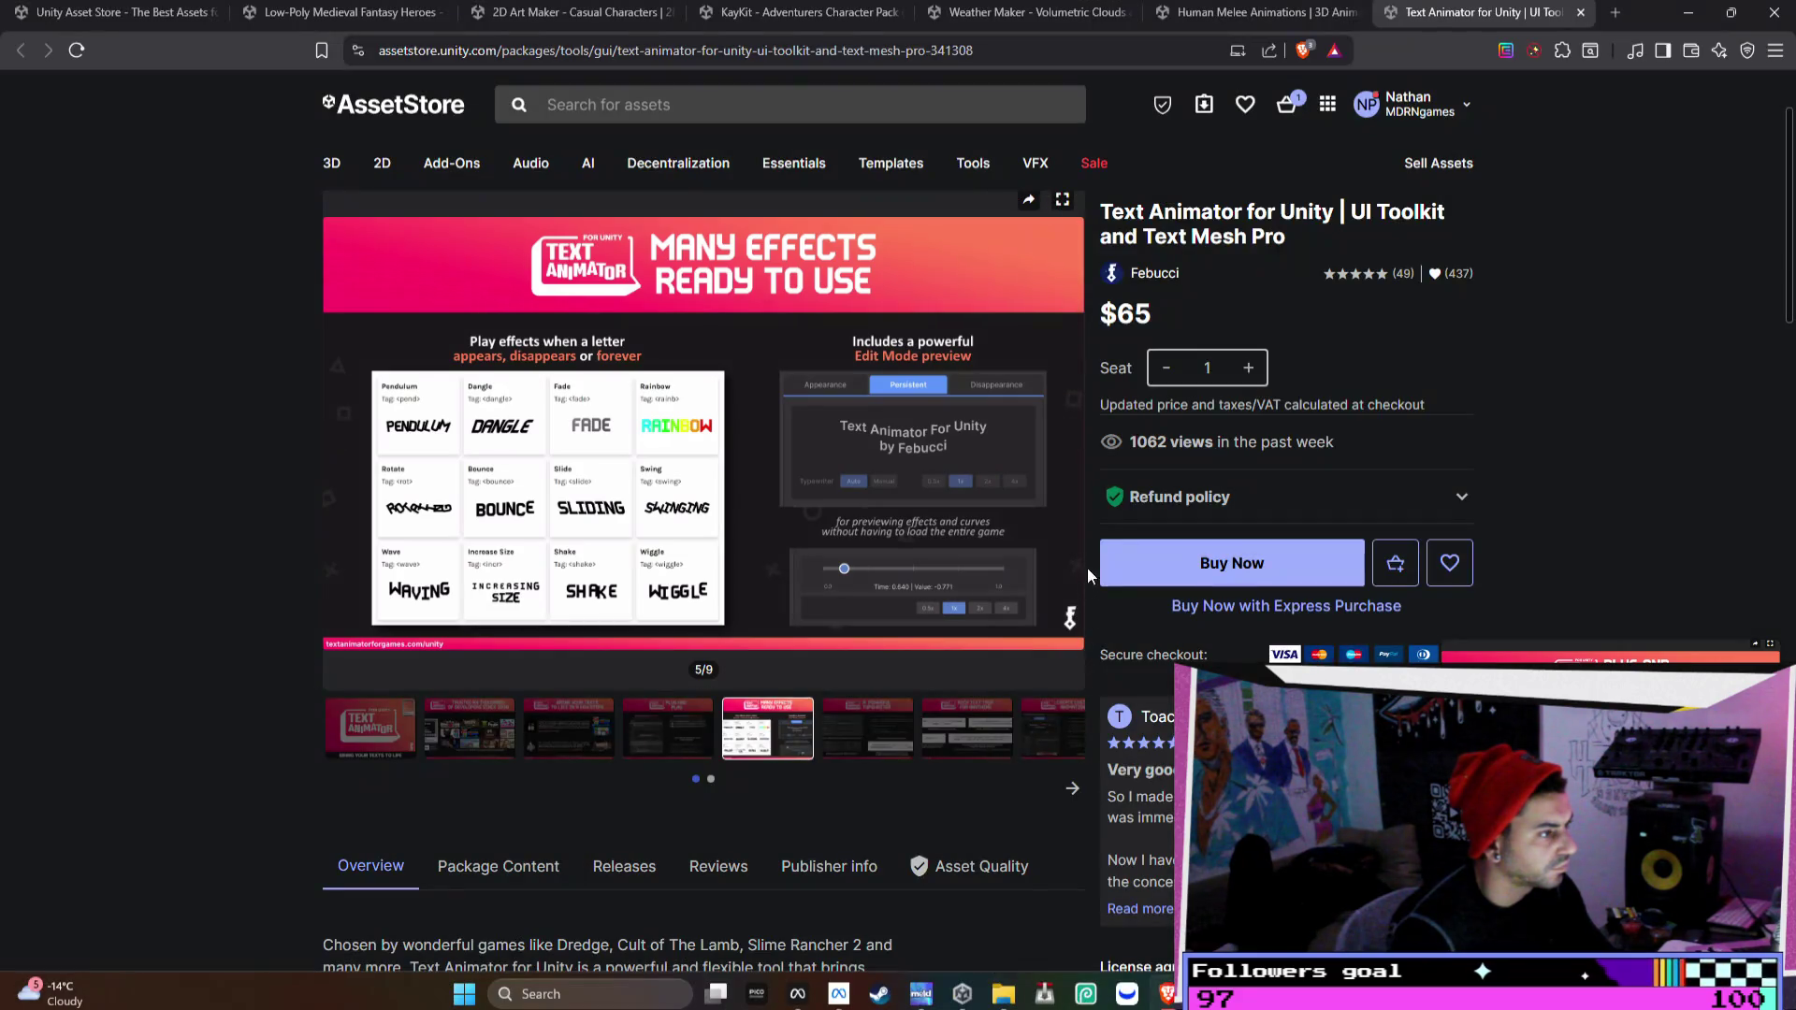
{"action": "left_click", "coordinate": [1074, 435]}
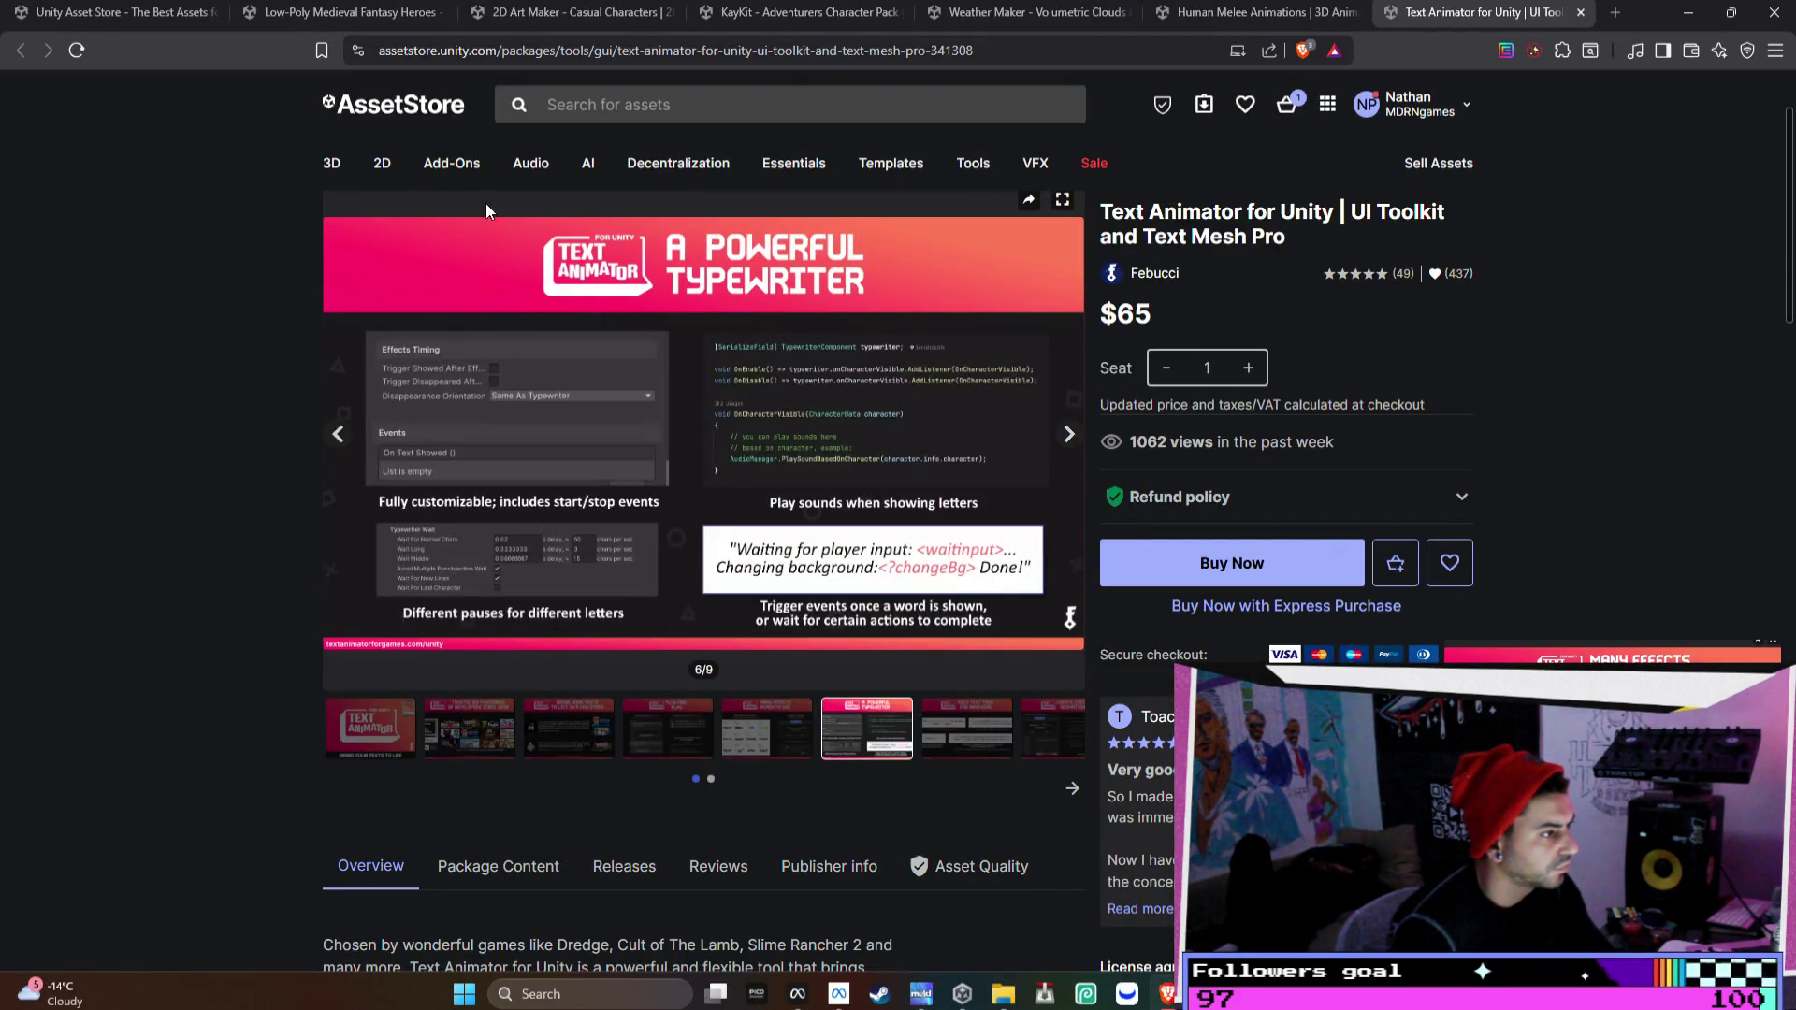
{"action": "mouse_move", "coordinate": [382, 163]}
{"action": "key", "text": "super+shift+s"}
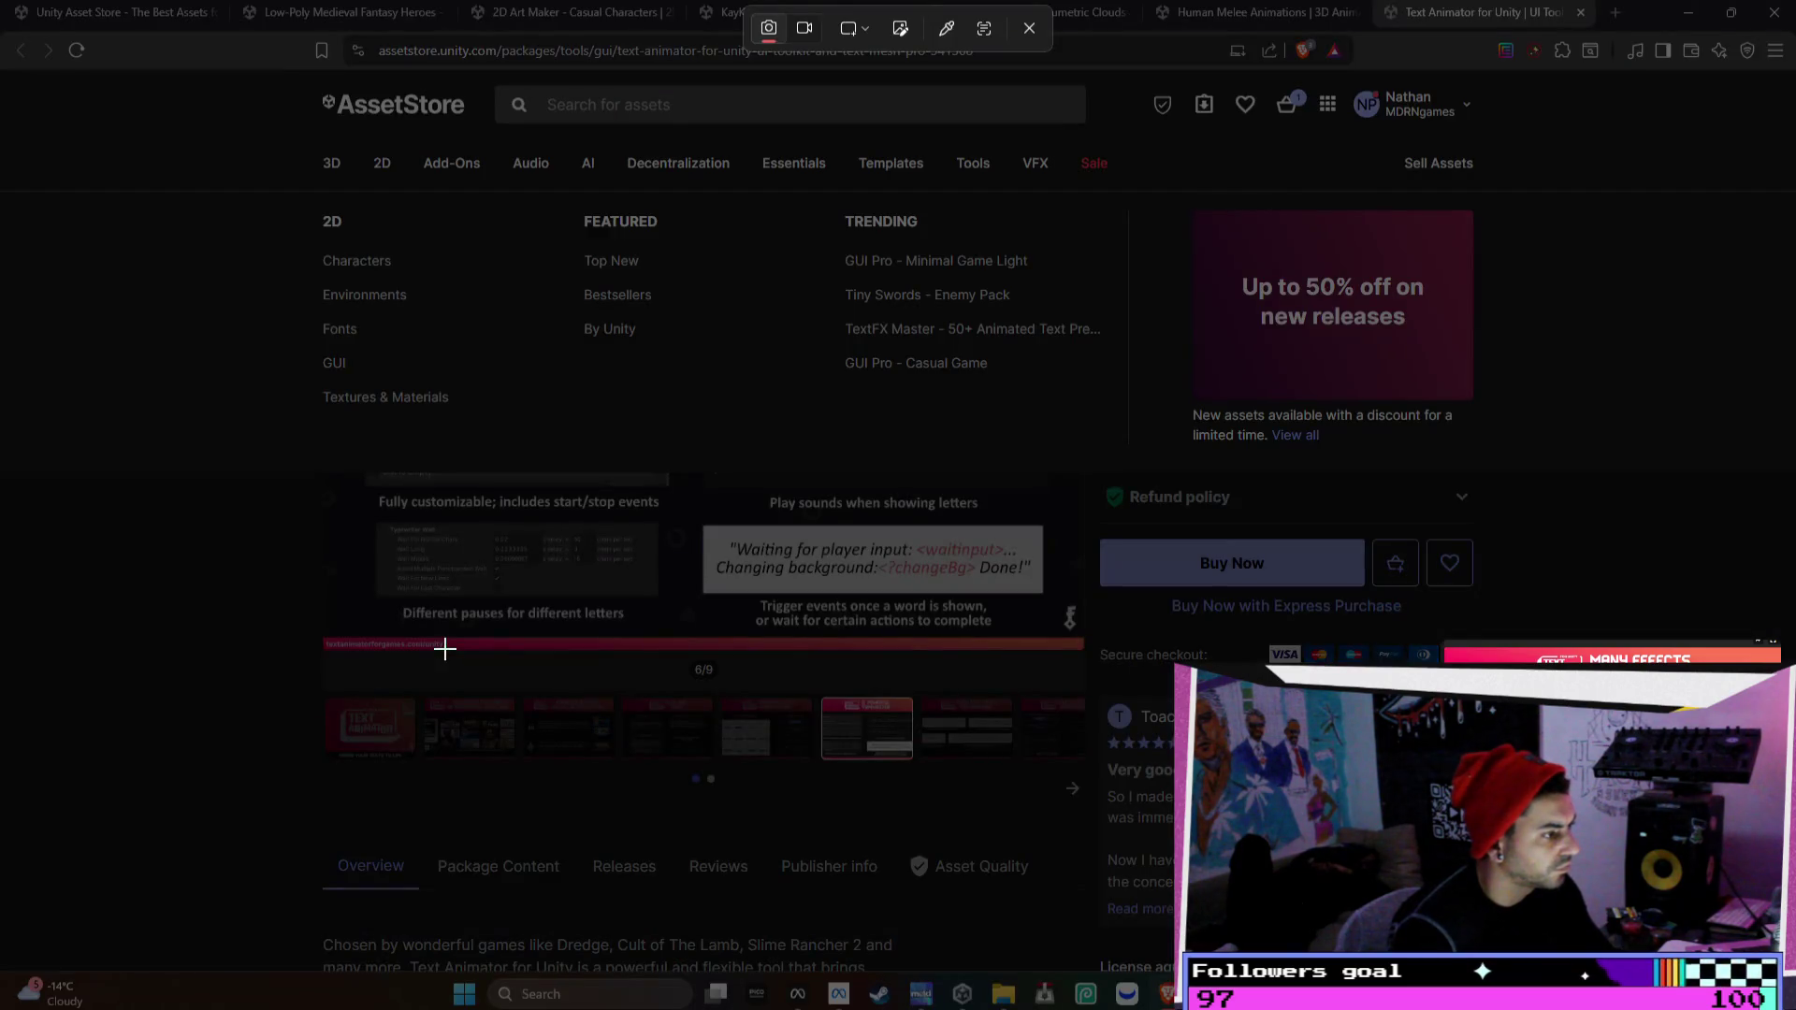
{"action": "left_click", "coordinate": [1028, 28]}
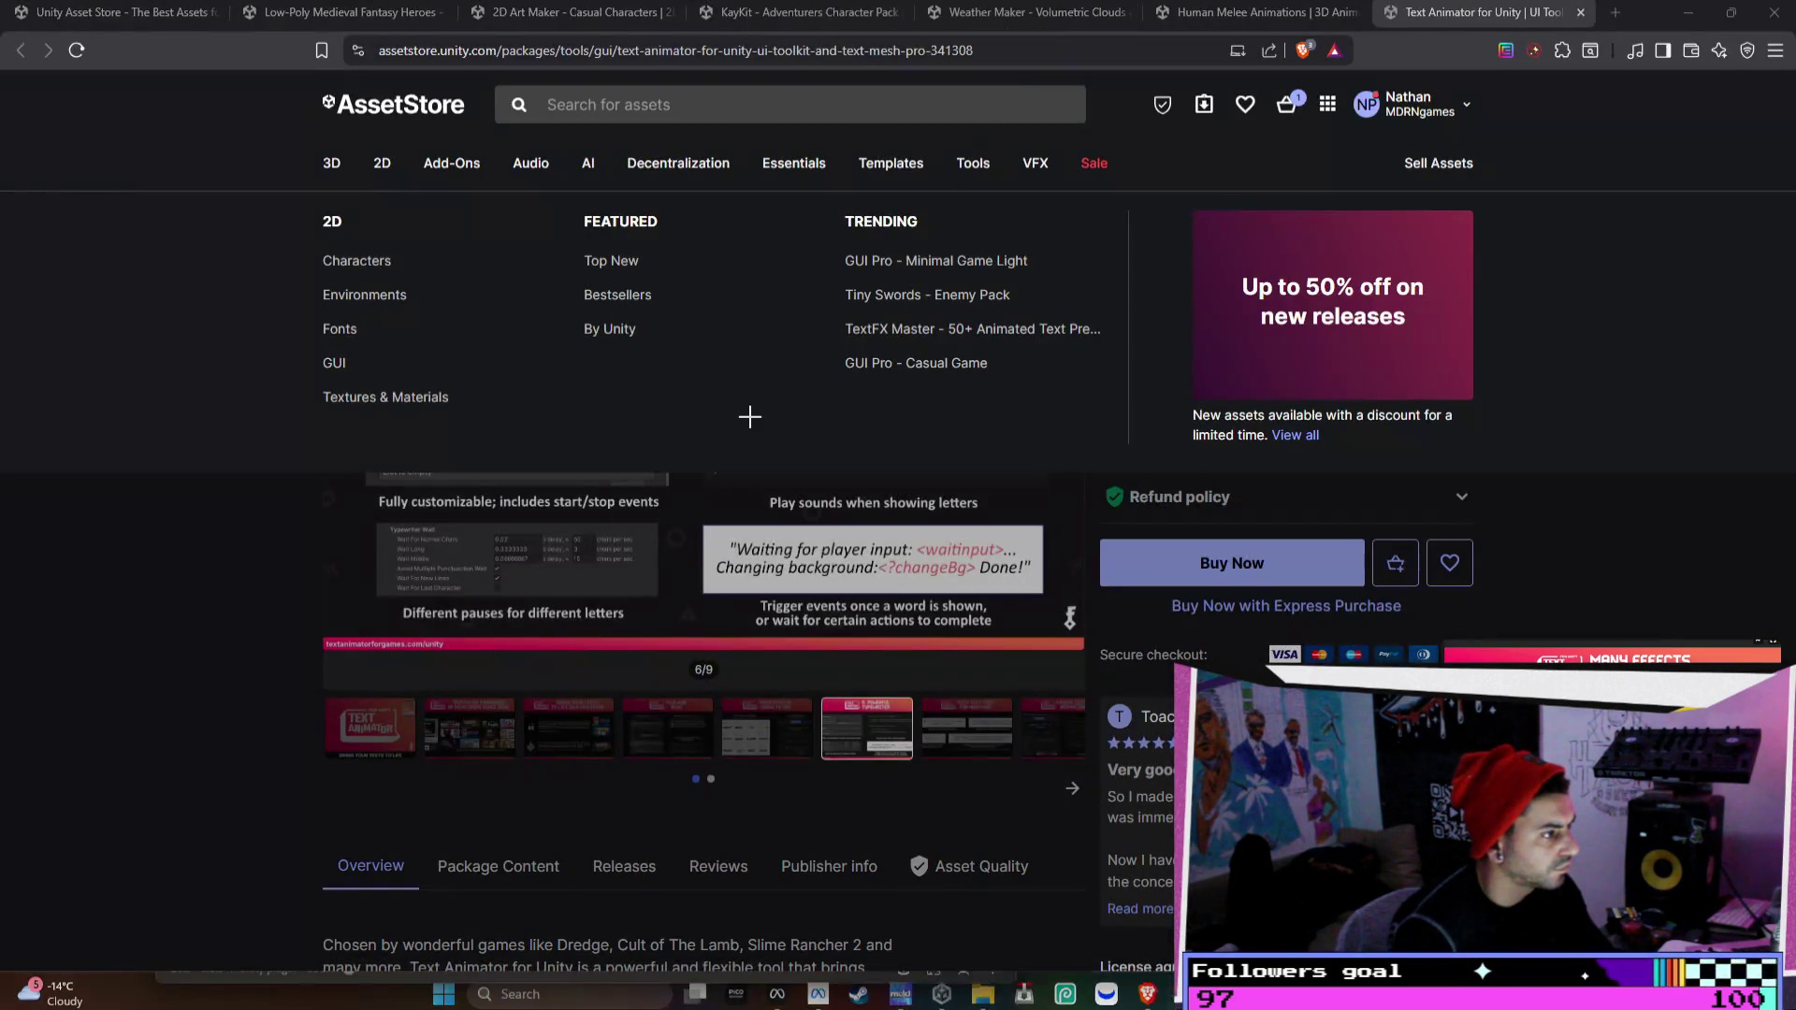
{"action": "key", "text": "super+shift+s"}
{"action": "mouse_move", "coordinate": [303, 197]}
{"action": "left_mouse_down"}
{"action": "mouse_move", "coordinate": [577, 505]}
{"action": "mouse_move", "coordinate": [1098, 731]}
{"action": "mouse_move", "coordinate": [1083, 688]}
{"action": "left_mouse_up"}
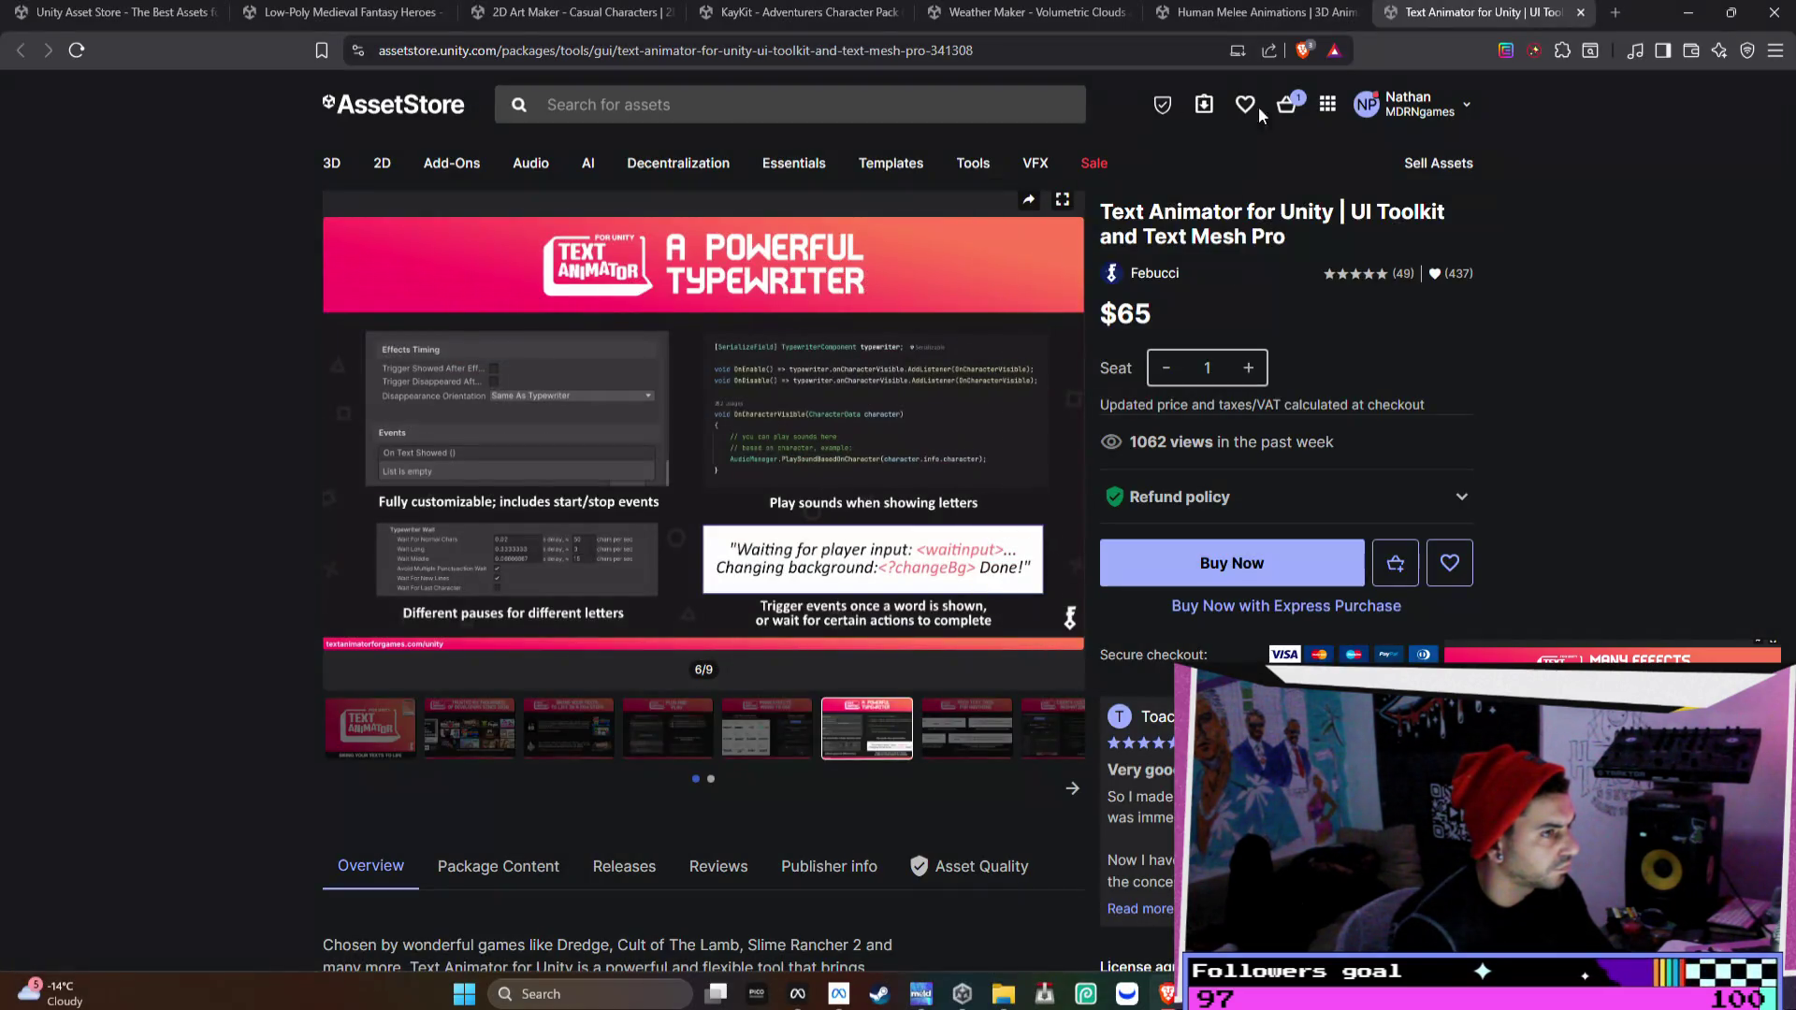
- Snip the Rich Text Tags and Create Custom Animations gallery images
{"action": "left_click", "coordinate": [1064, 445]}
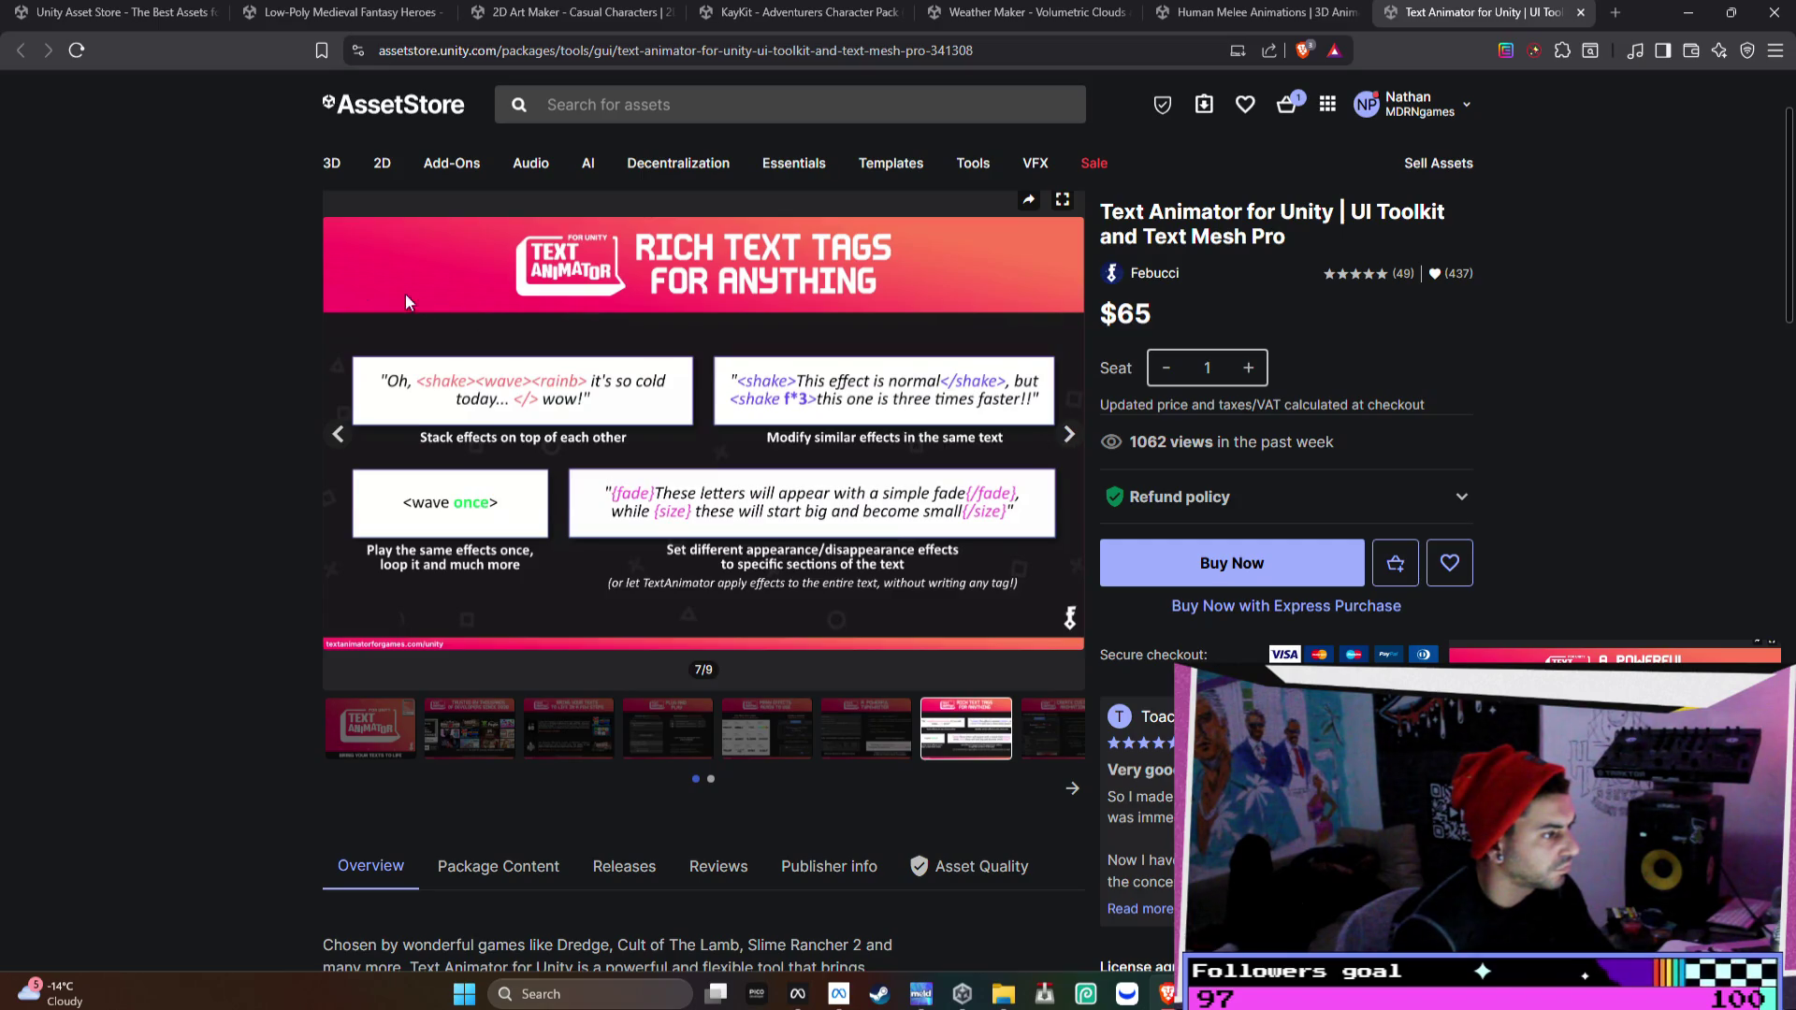
{"action": "key", "text": "super+shift+s"}
{"action": "left_click_drag", "start_coordinate": [316, 179], "coordinate": [1083, 694]}
{"action": "left_click", "coordinate": [1069, 435]}
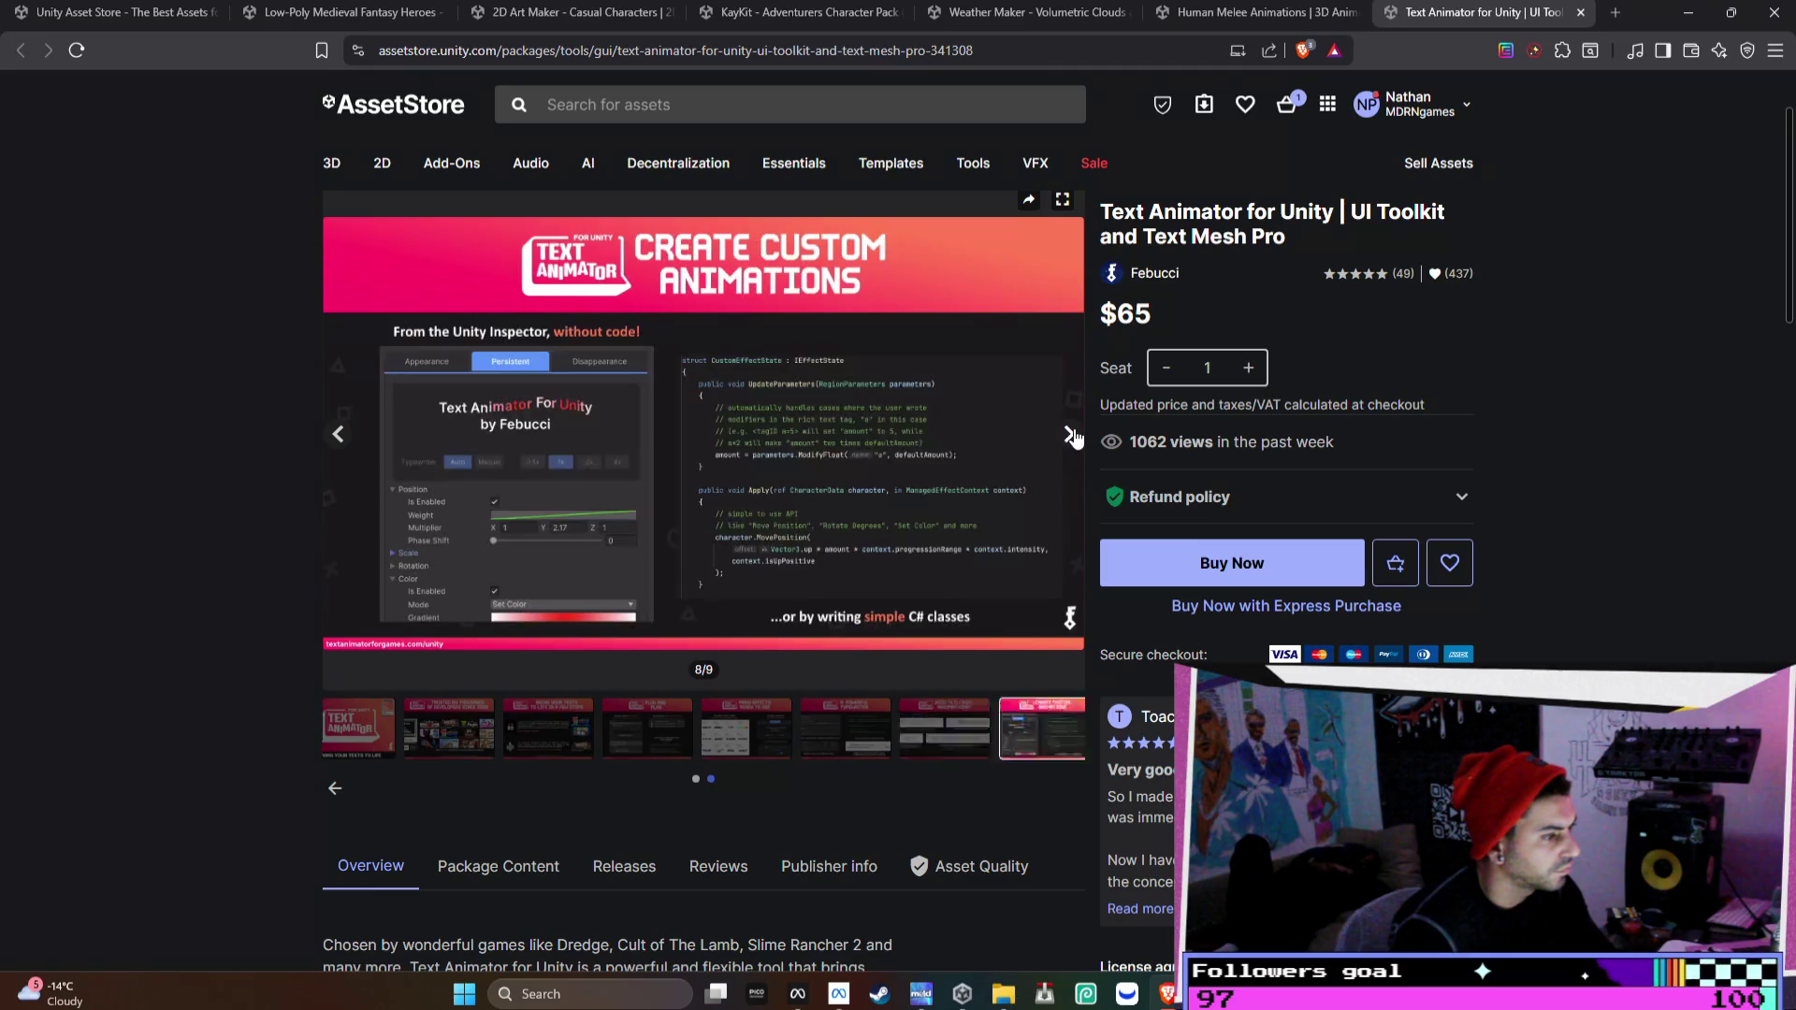
{"action": "key", "text": "super+shift+s"}
{"action": "left_click_drag", "start_coordinate": [314, 193], "coordinate": [1086, 645]}
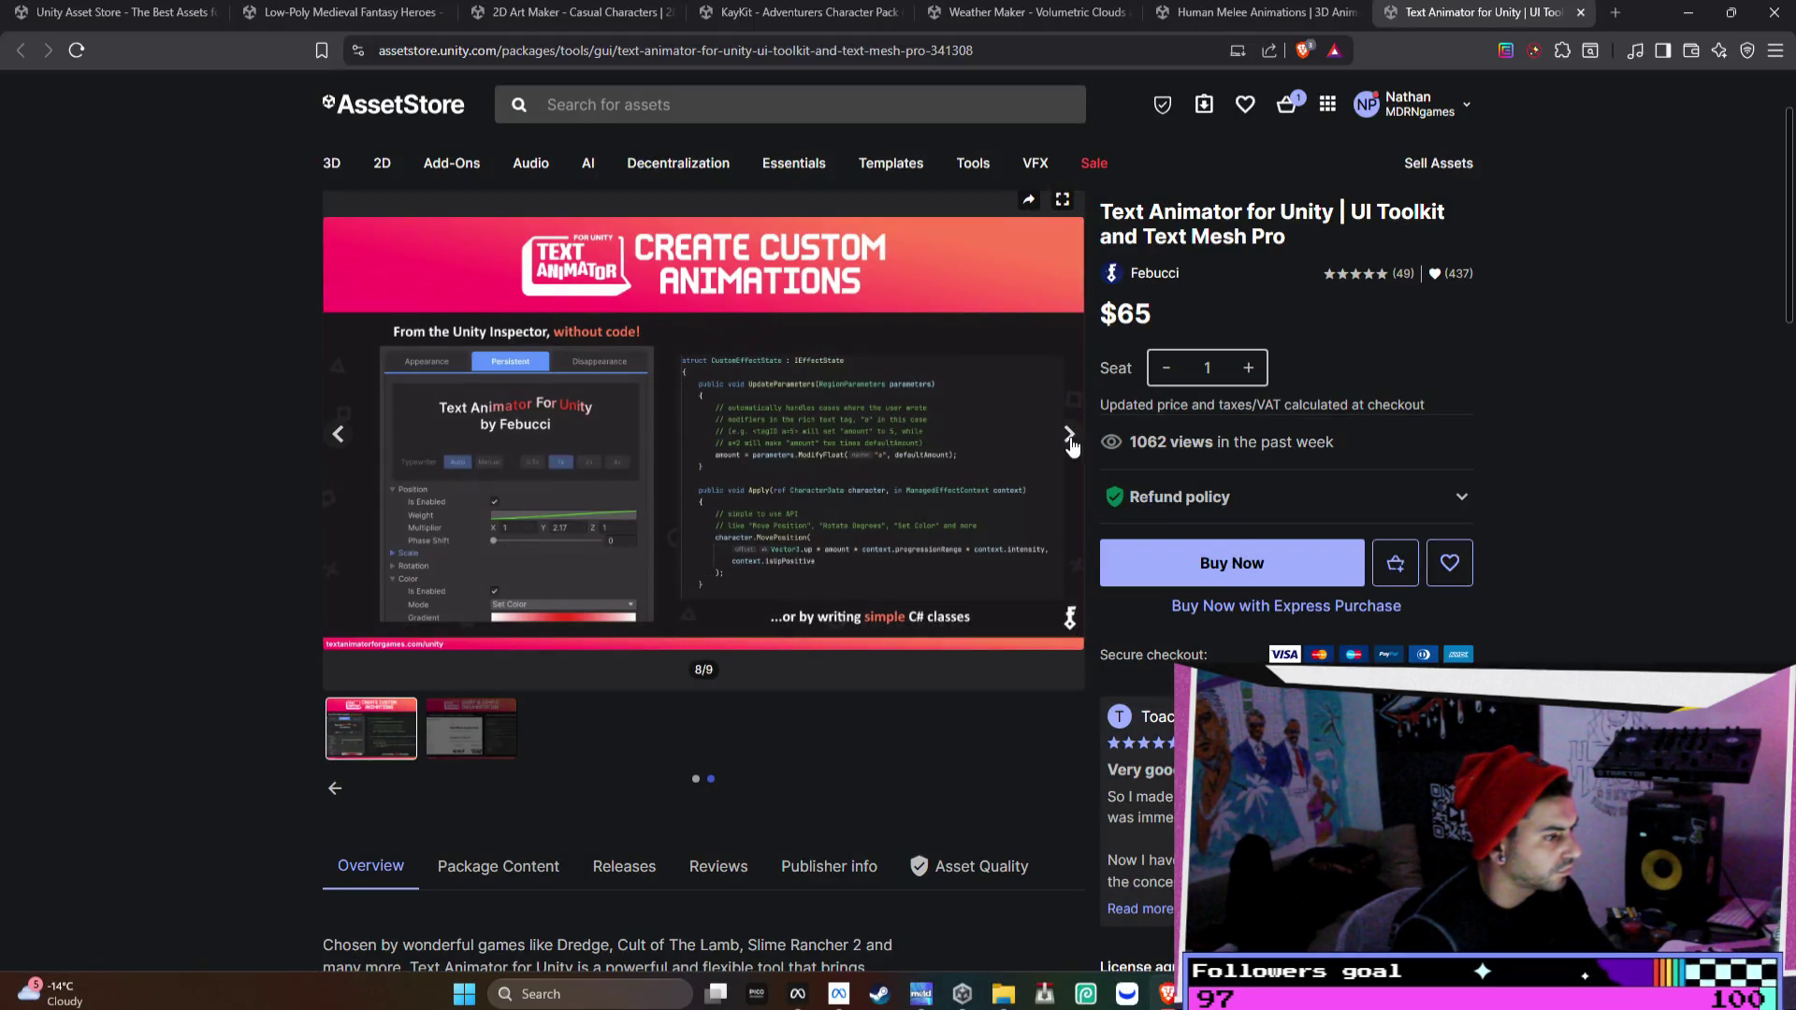
- Advance to the final documentation slide, cancelling the screen capture
{"action": "left_click", "coordinate": [1070, 435]}
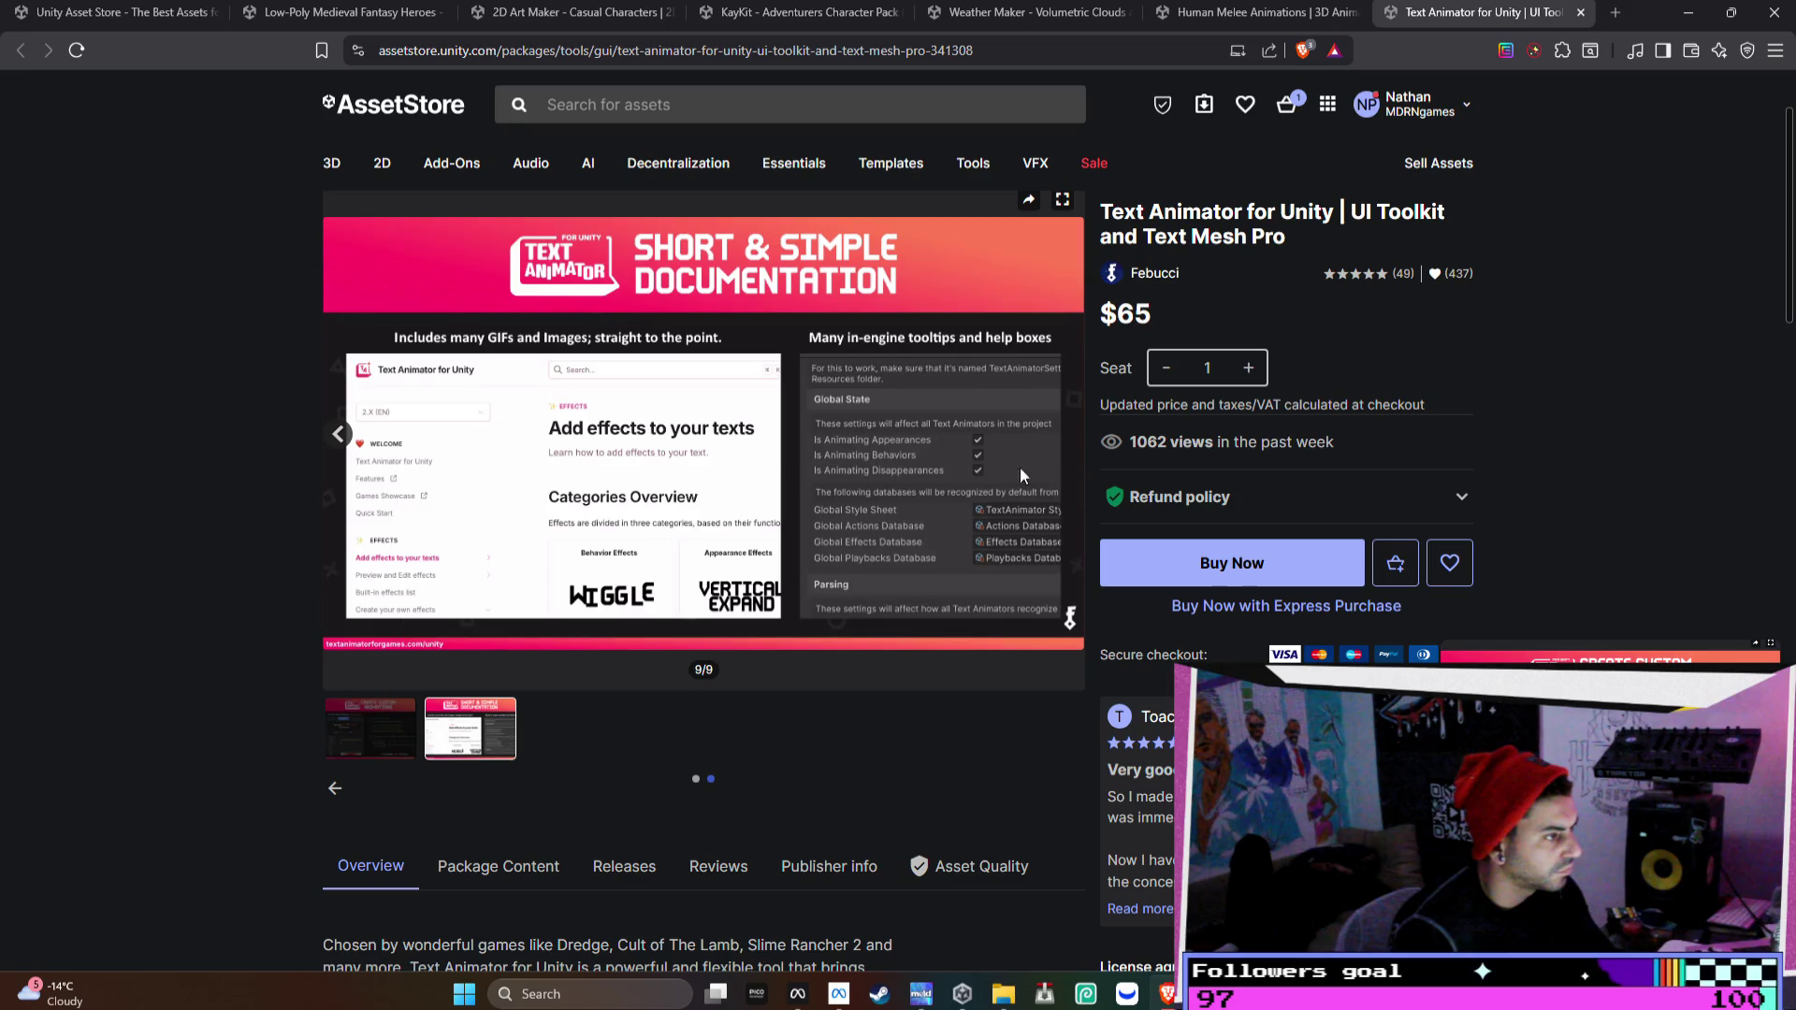
{"action": "key", "text": "super+shift+s"}
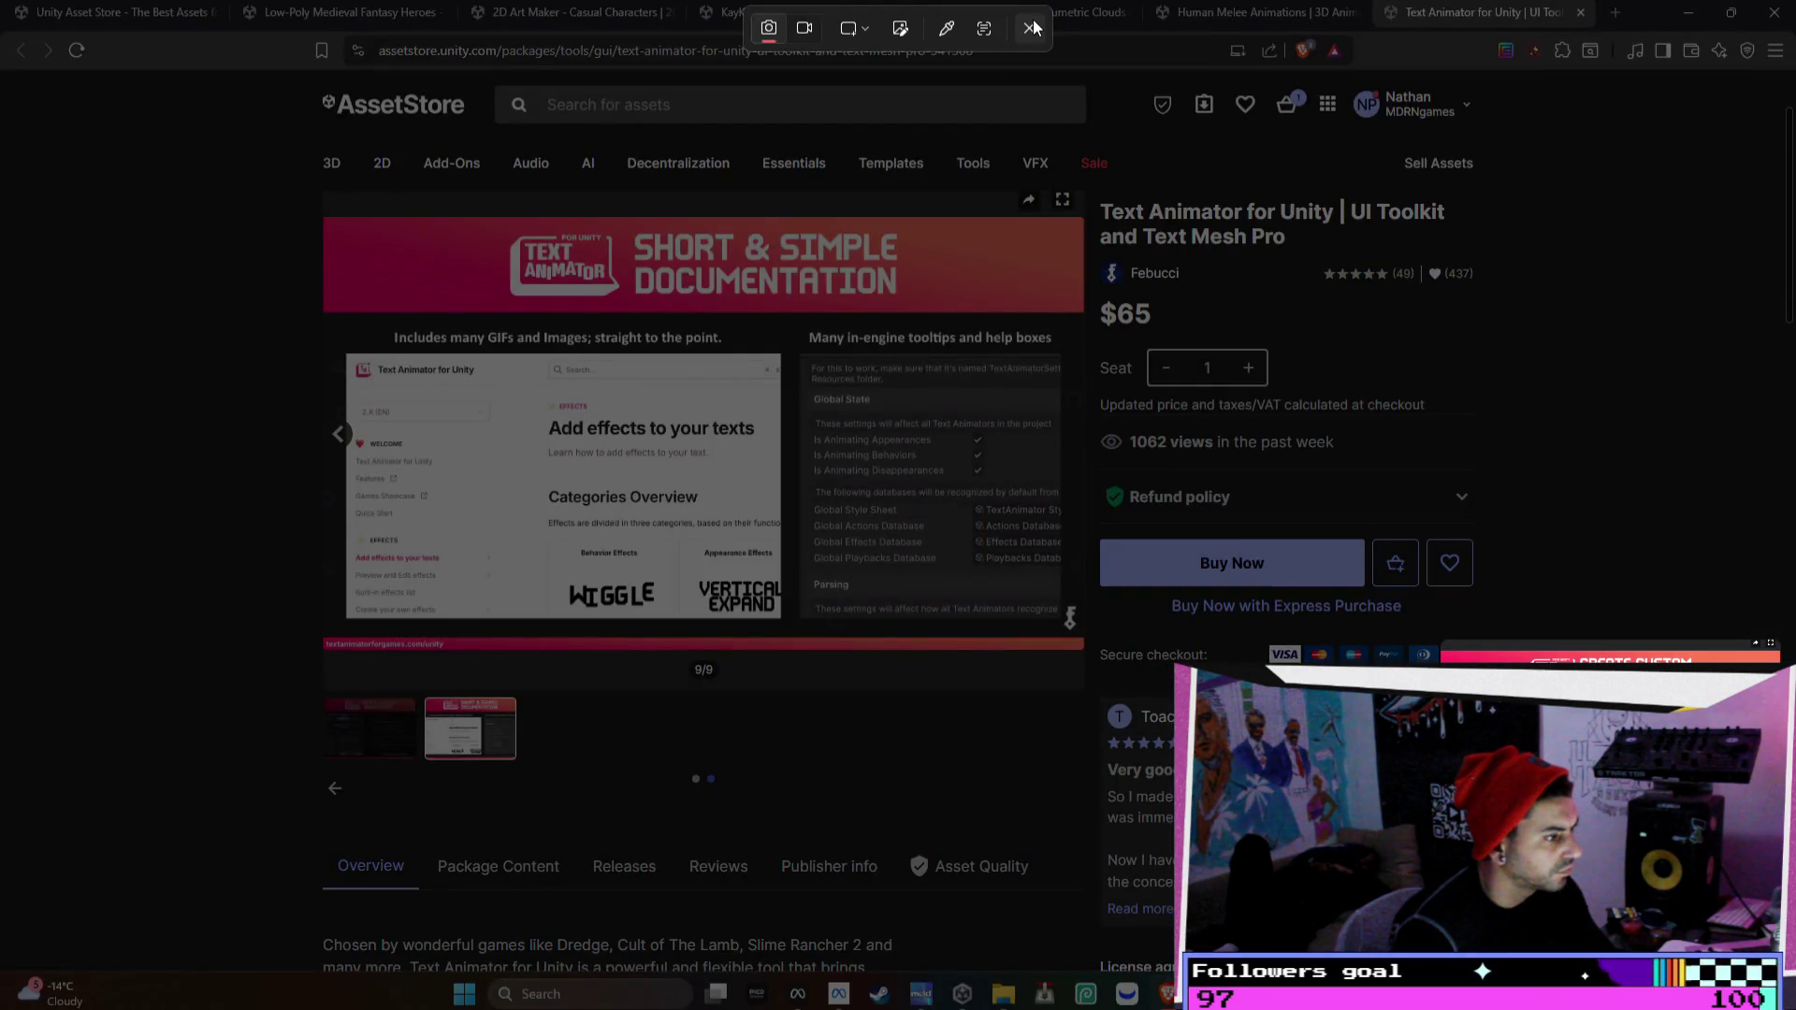
{"action": "key", "text": "Escape"}
{"action": "scroll", "coordinate": [813, 479], "scroll_direction": "down", "scroll_amount": 7}
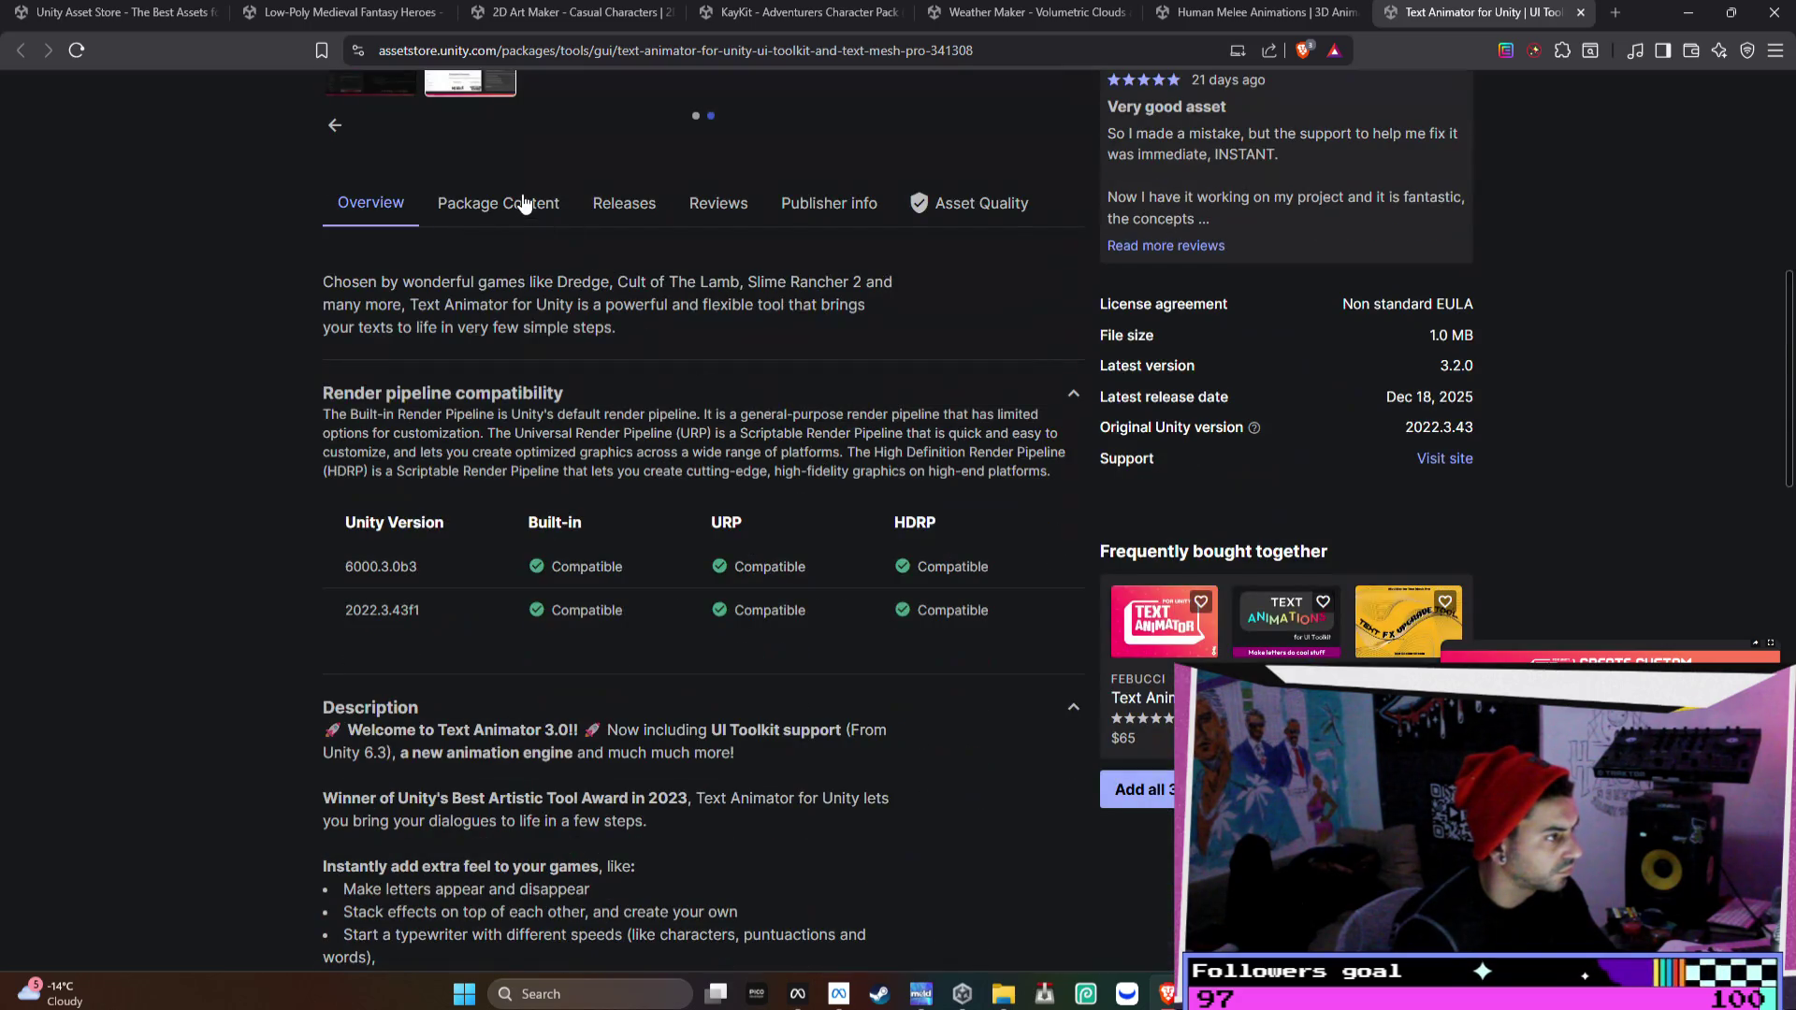
- In Package Content, expand Febucci, Text Animator for Unity, and the Scripts Runtime and Editor folders
{"action": "left_click", "coordinate": [525, 204]}
{"action": "left_click", "coordinate": [619, 210]}
{"action": "left_click", "coordinate": [528, 208]}
{"action": "left_click", "coordinate": [732, 364]}
{"action": "left_click", "coordinate": [756, 390]}
{"action": "left_click", "coordinate": [770, 556]}
{"action": "left_click", "coordinate": [788, 606]}
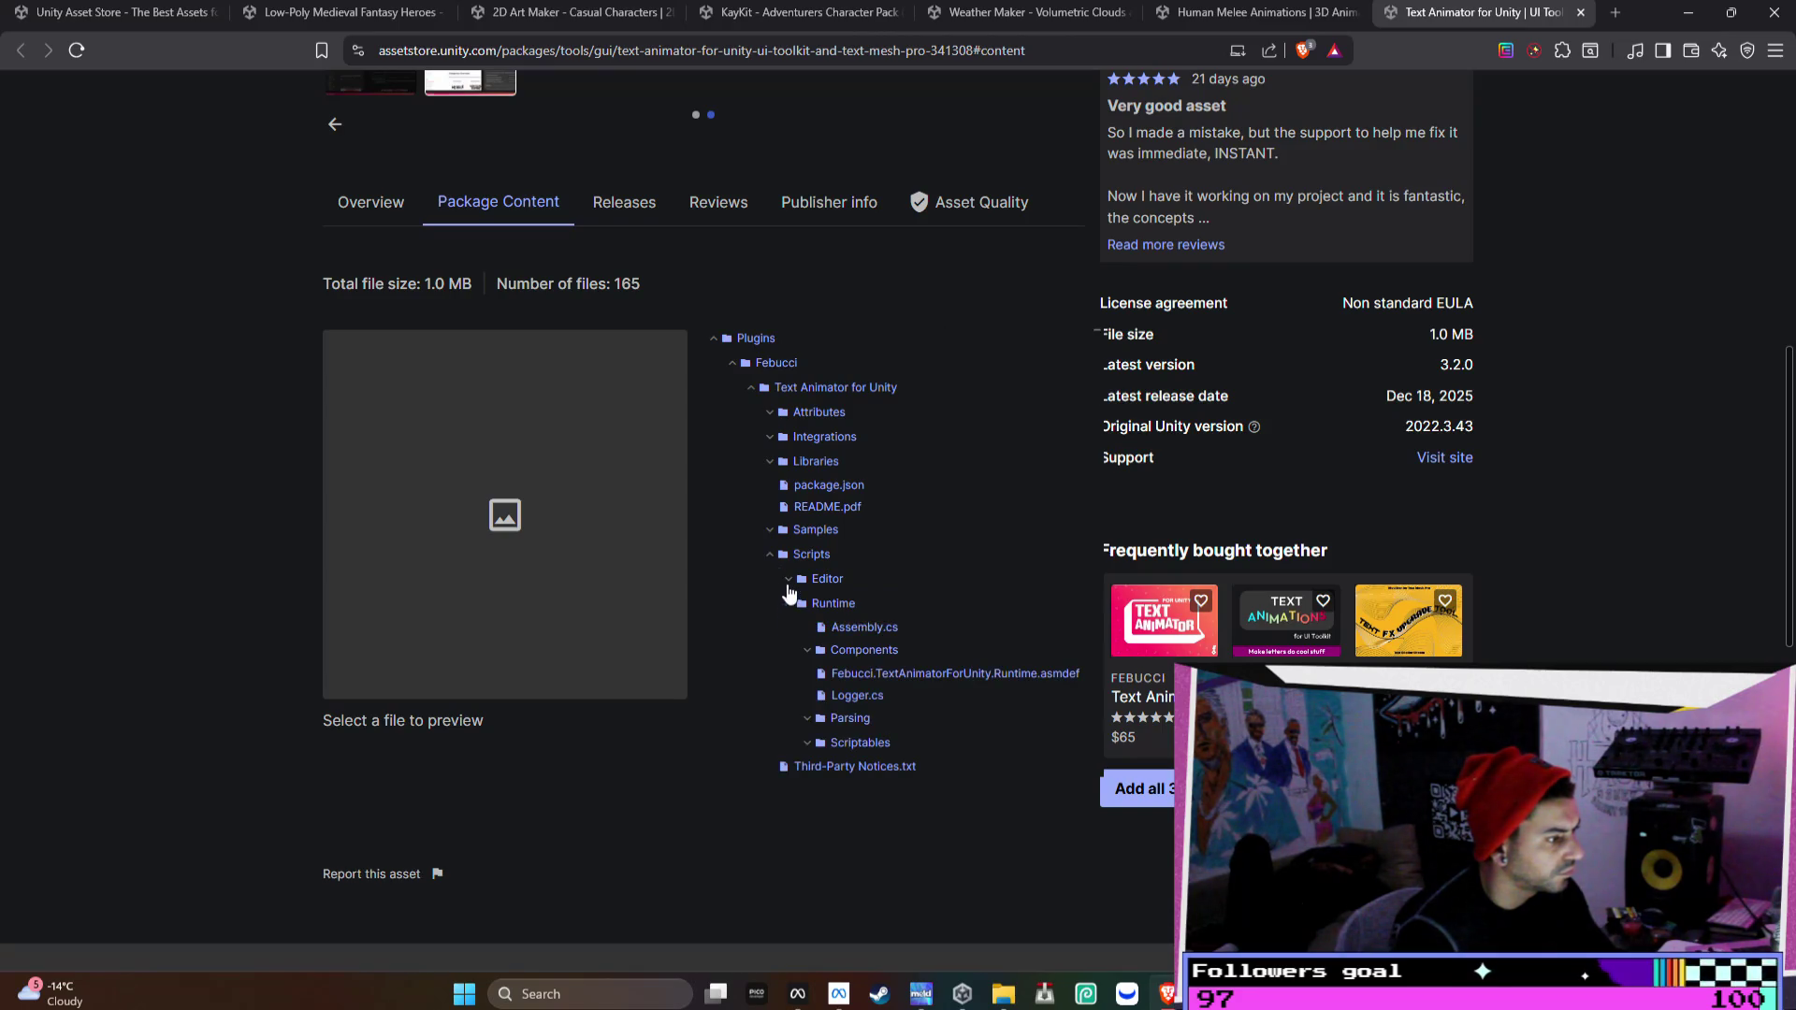
{"action": "left_click", "coordinate": [790, 579]}
- Expand the Libraries, Integrations, Attributes and InputSystem folders and their Runtime and Editor subfolders
{"action": "left_click", "coordinate": [769, 462]}
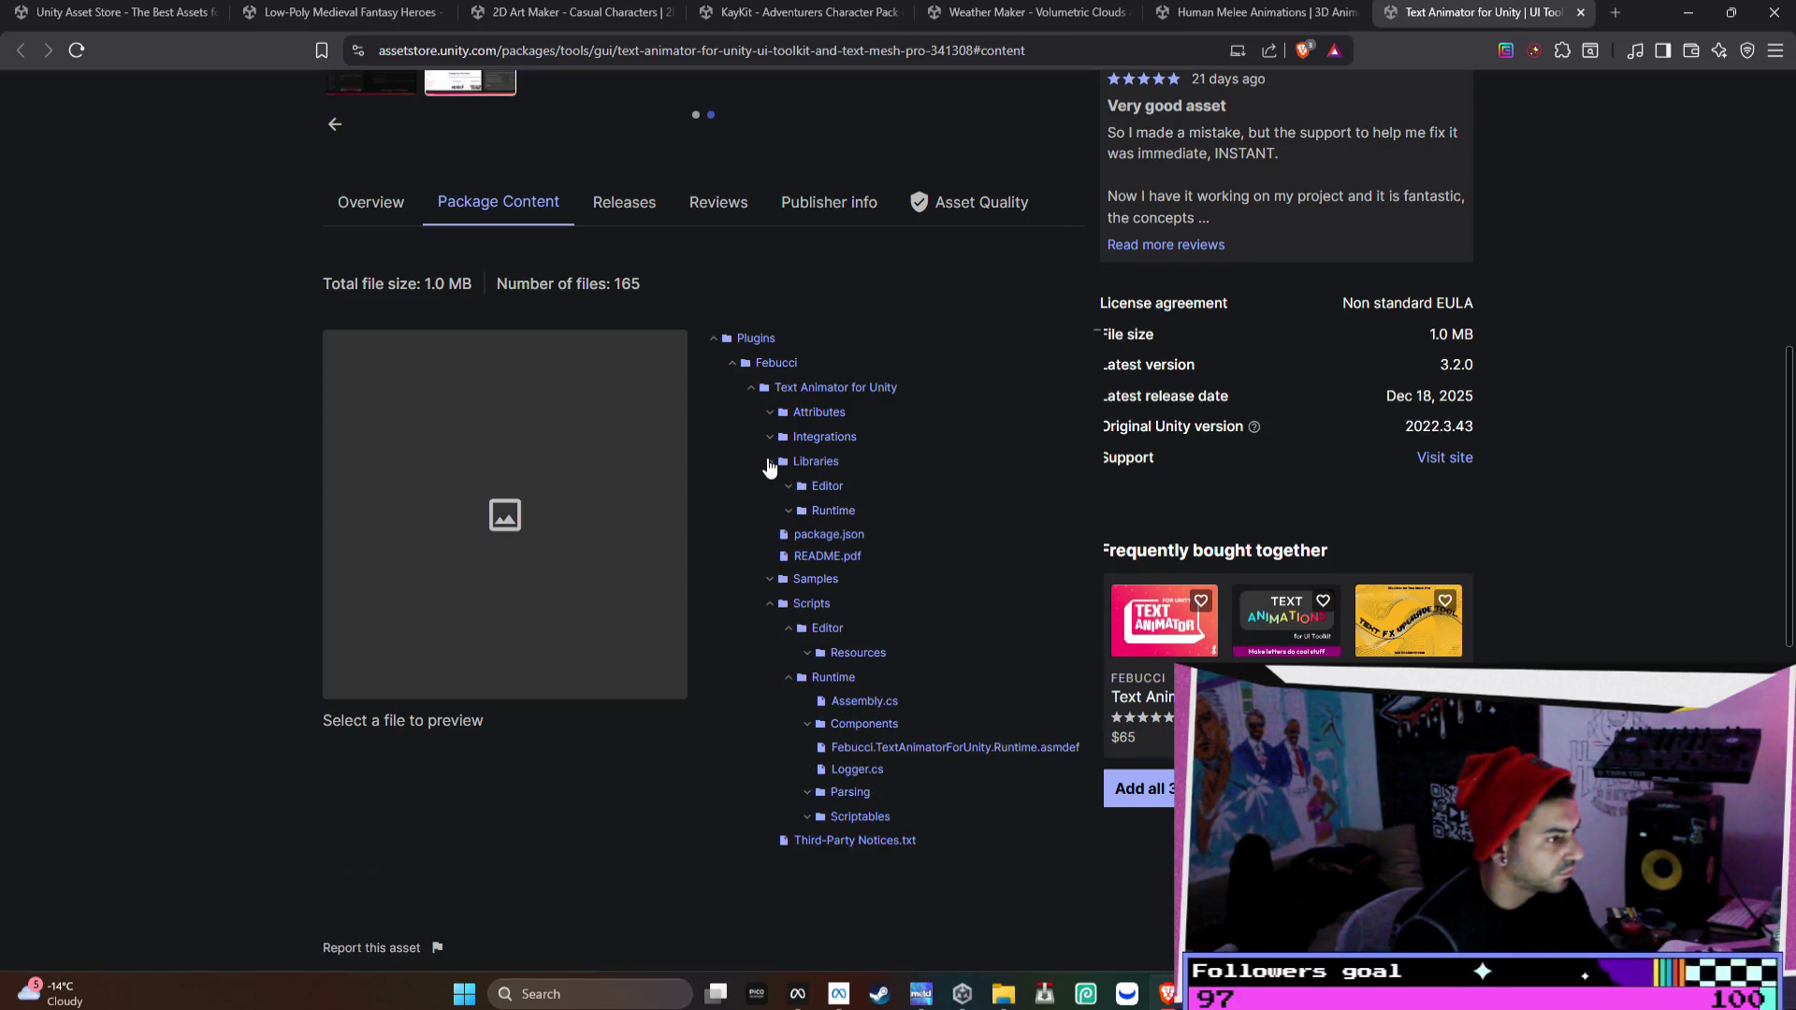
{"action": "left_click", "coordinate": [790, 511]}
{"action": "left_click", "coordinate": [786, 487]}
{"action": "left_click", "coordinate": [771, 437]}
{"action": "left_click", "coordinate": [773, 414]}
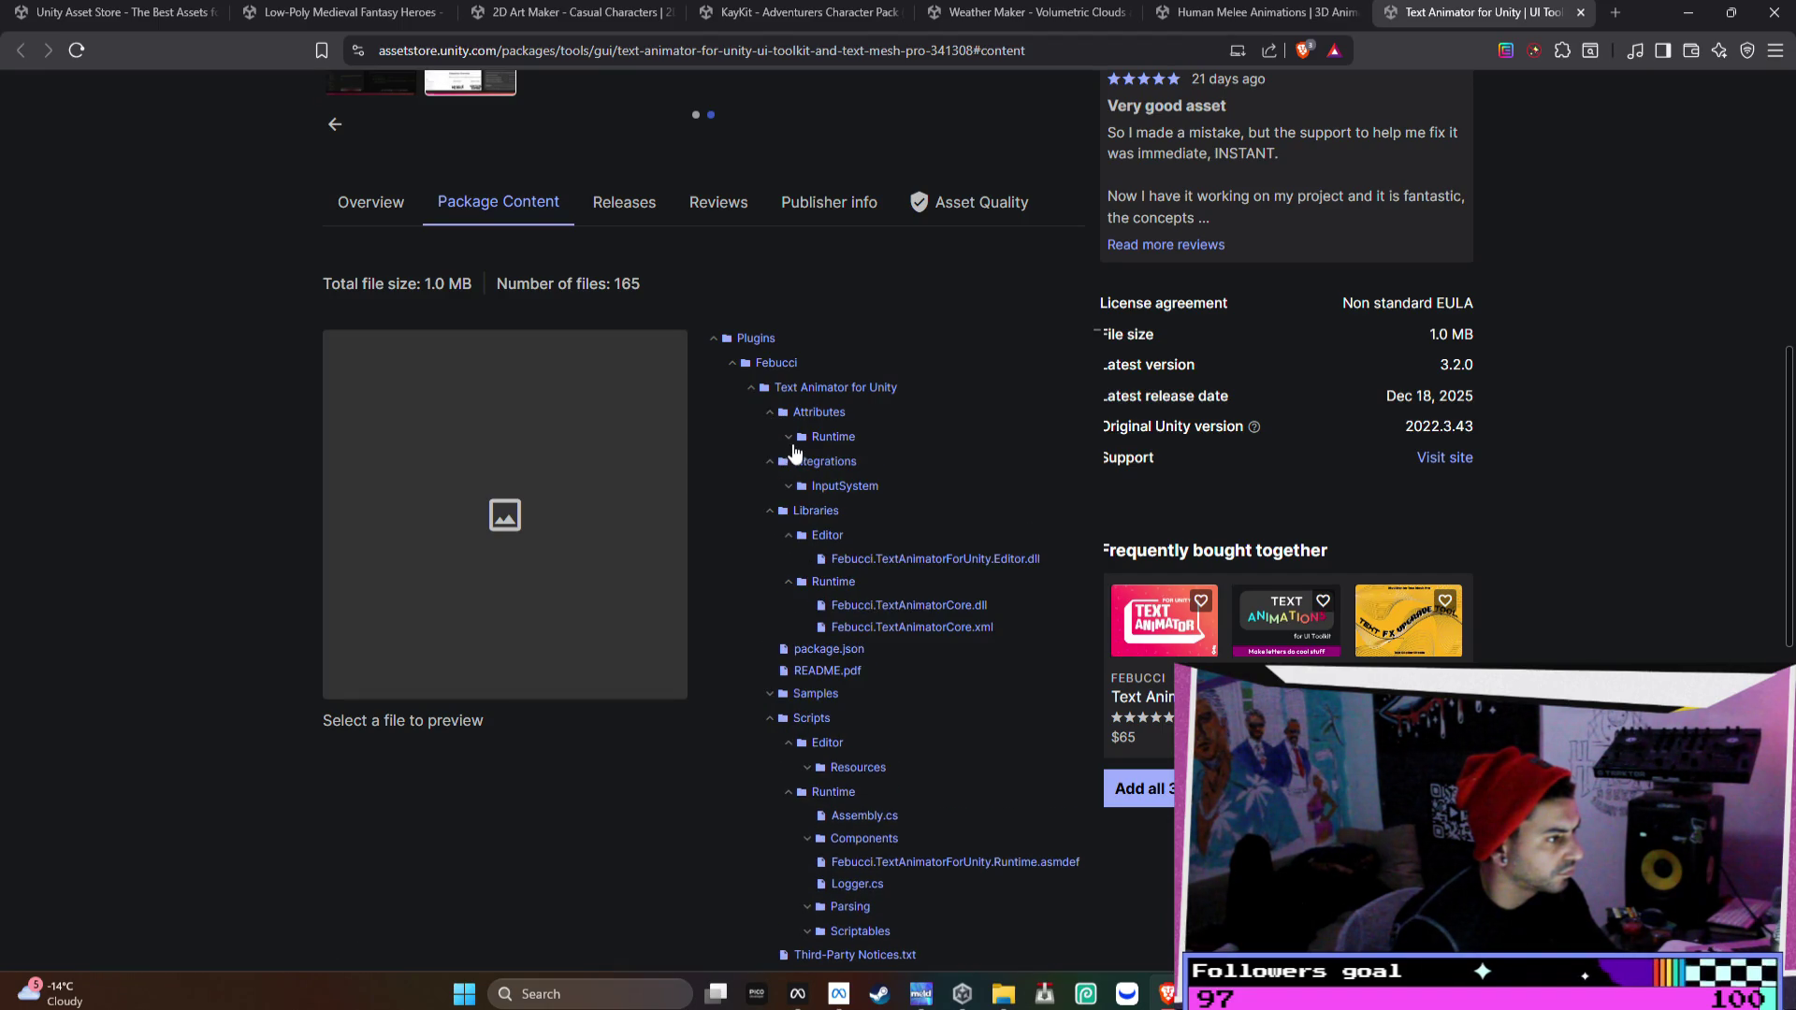
{"action": "left_click", "coordinate": [790, 488]}
{"action": "left_click", "coordinate": [787, 439]}
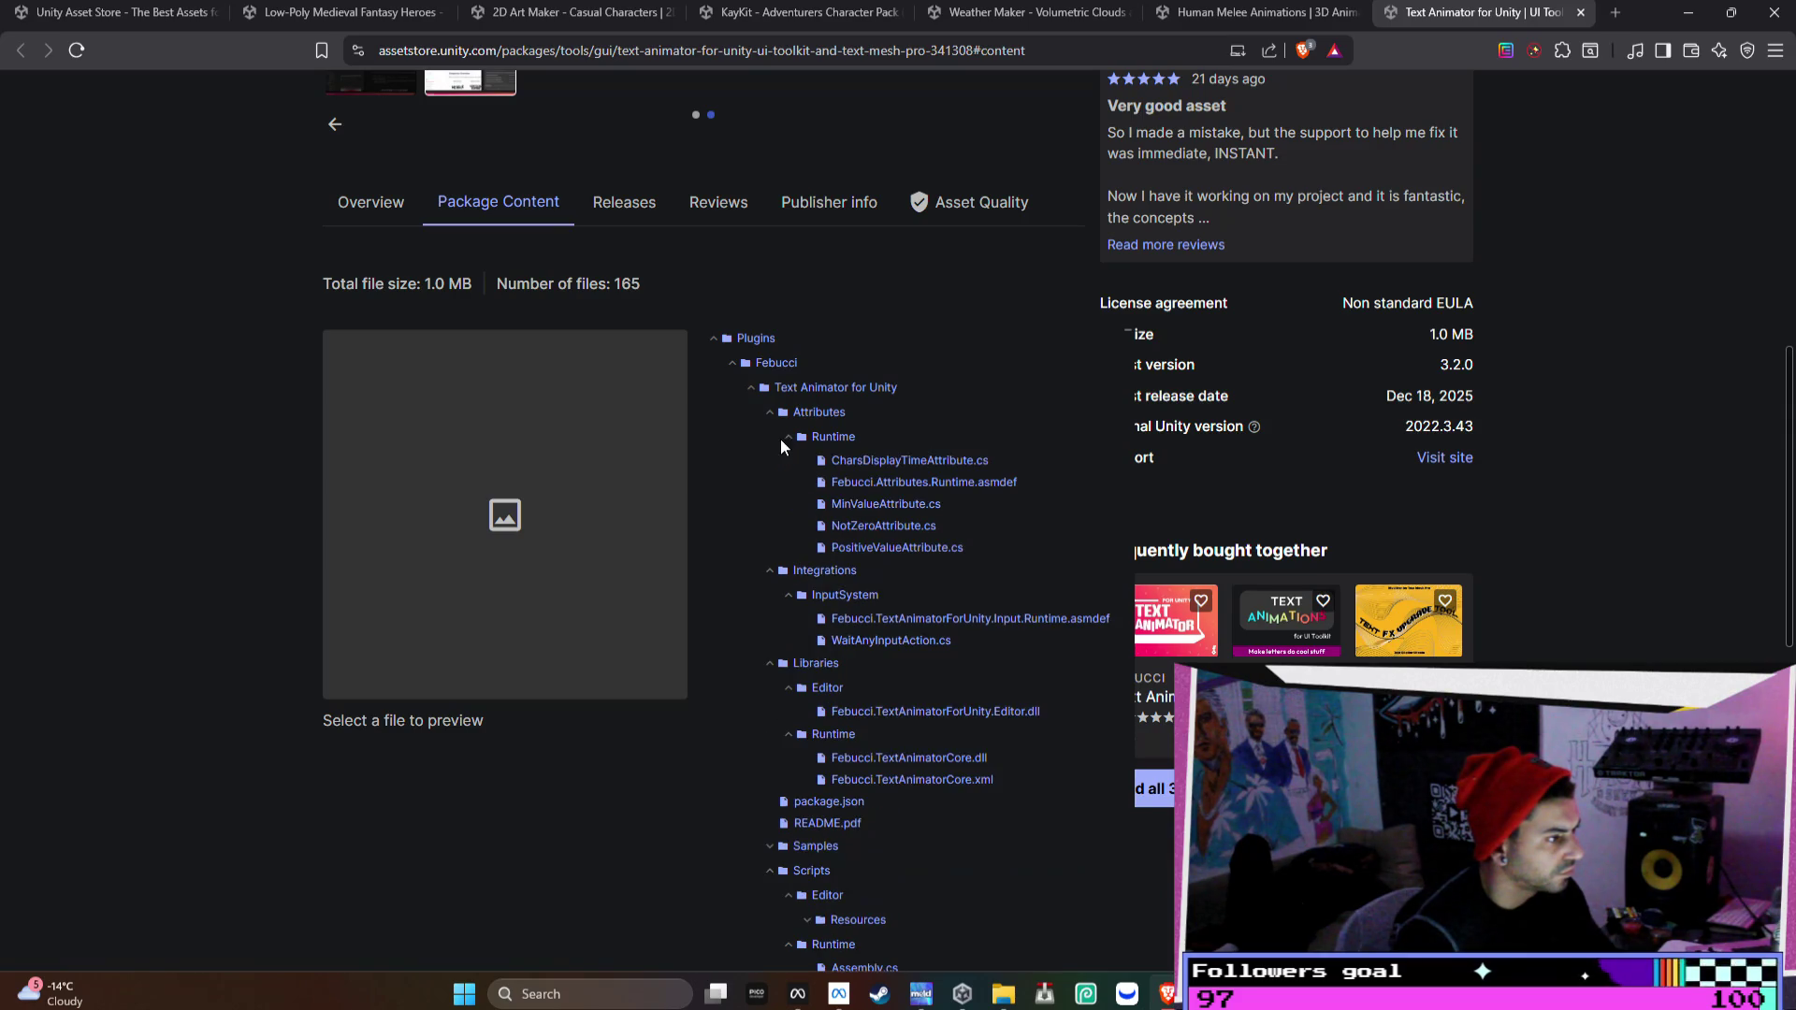
- Zoom the page to 90% and snip the full expanded file tree
{"action": "scroll", "coordinate": [985, 524], "scroll_direction": "down", "scroll_amount": 2}
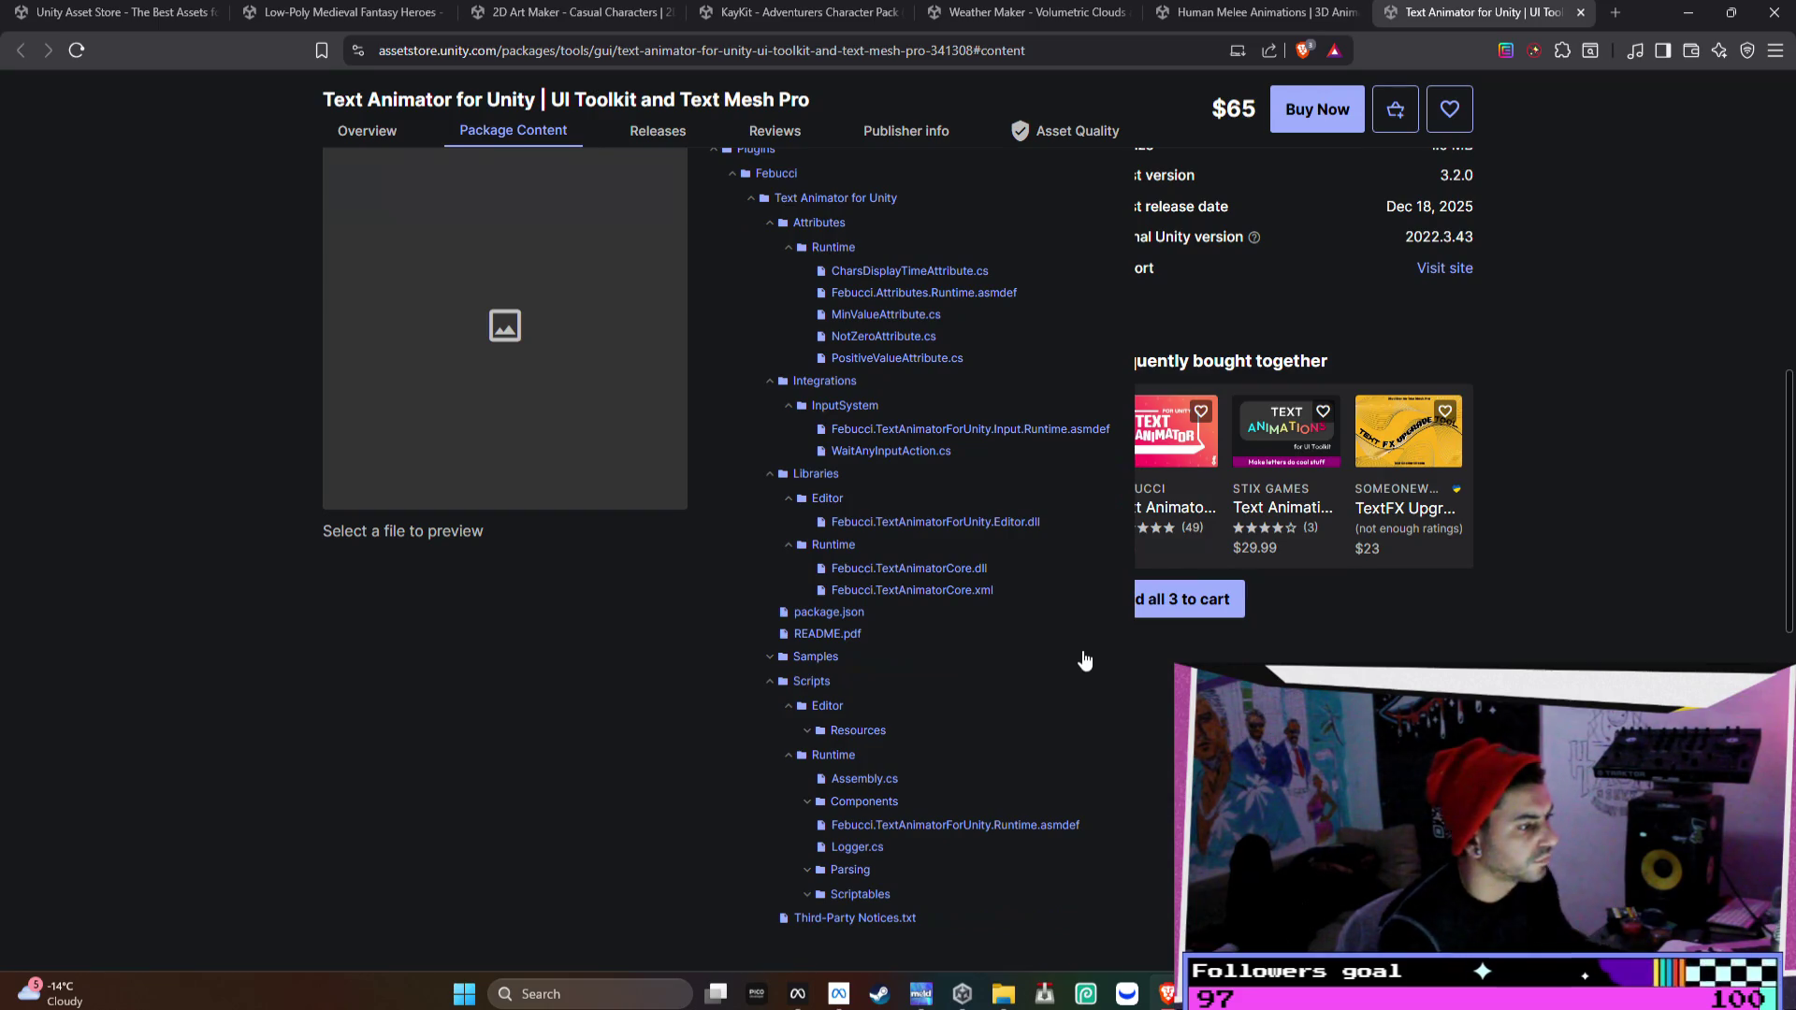
{"action": "key", "text": "ctrl+minus"}
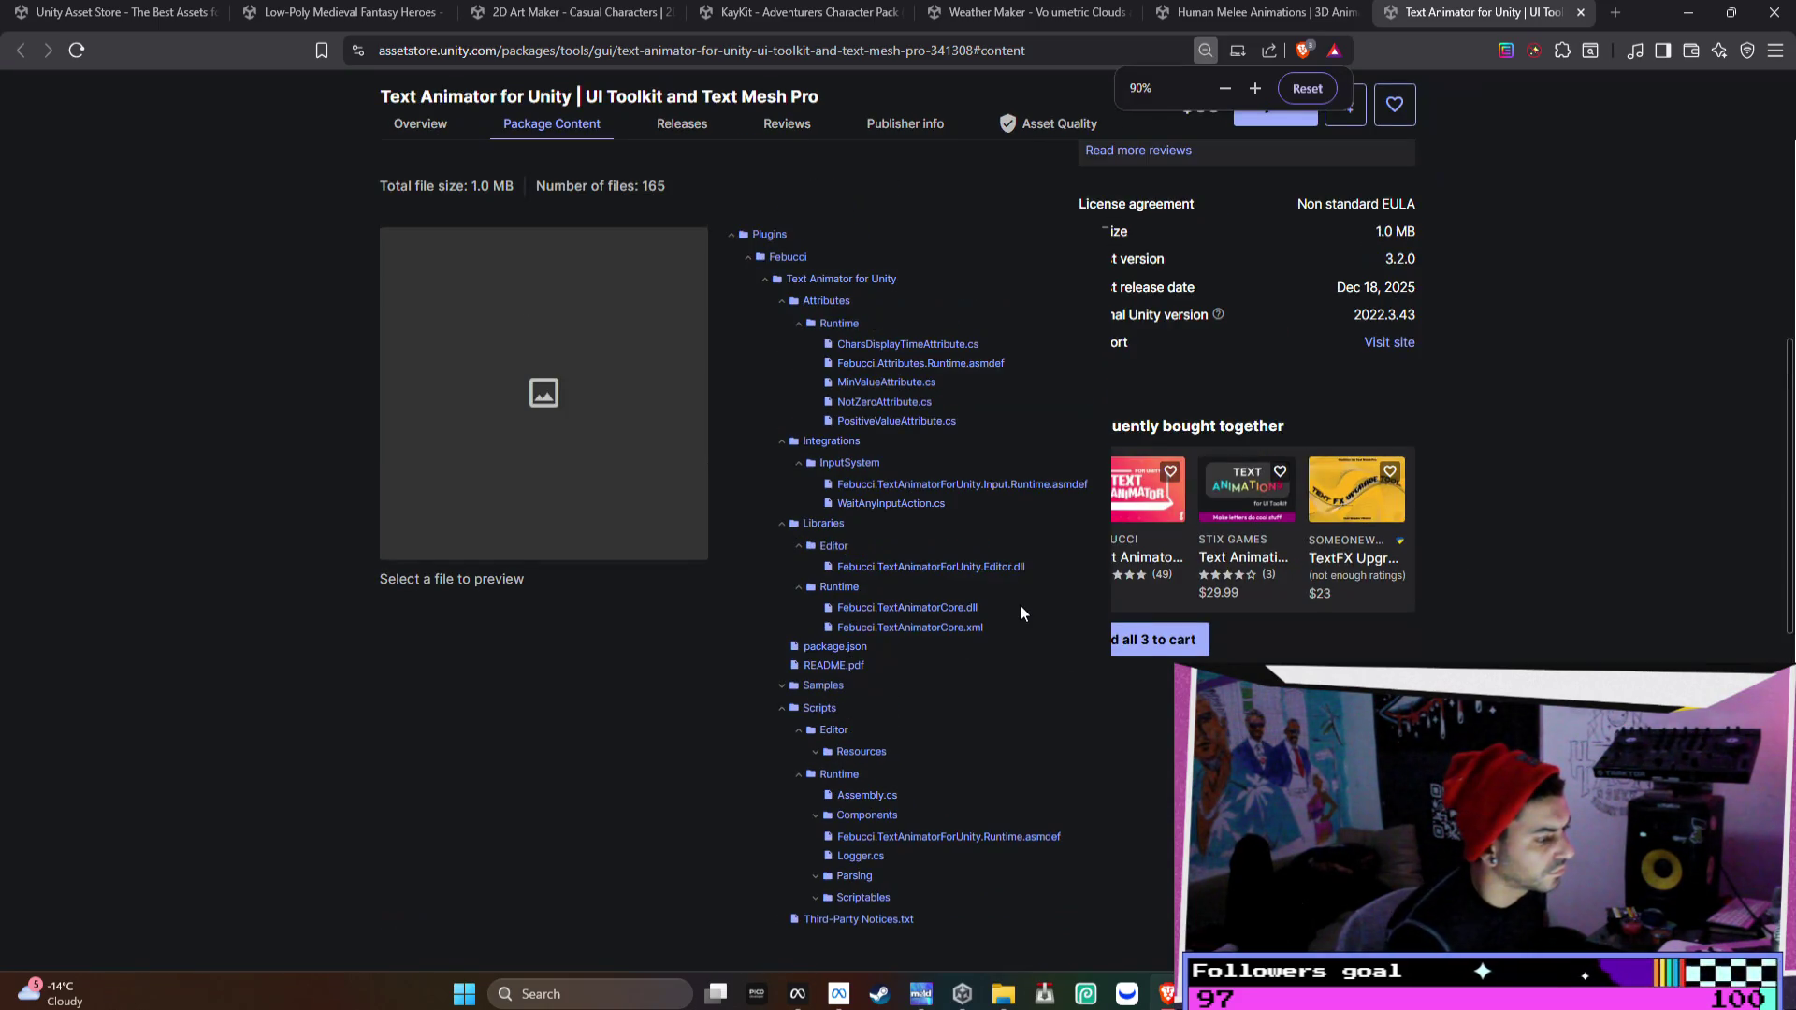
{"action": "key", "text": "super+shift+s"}
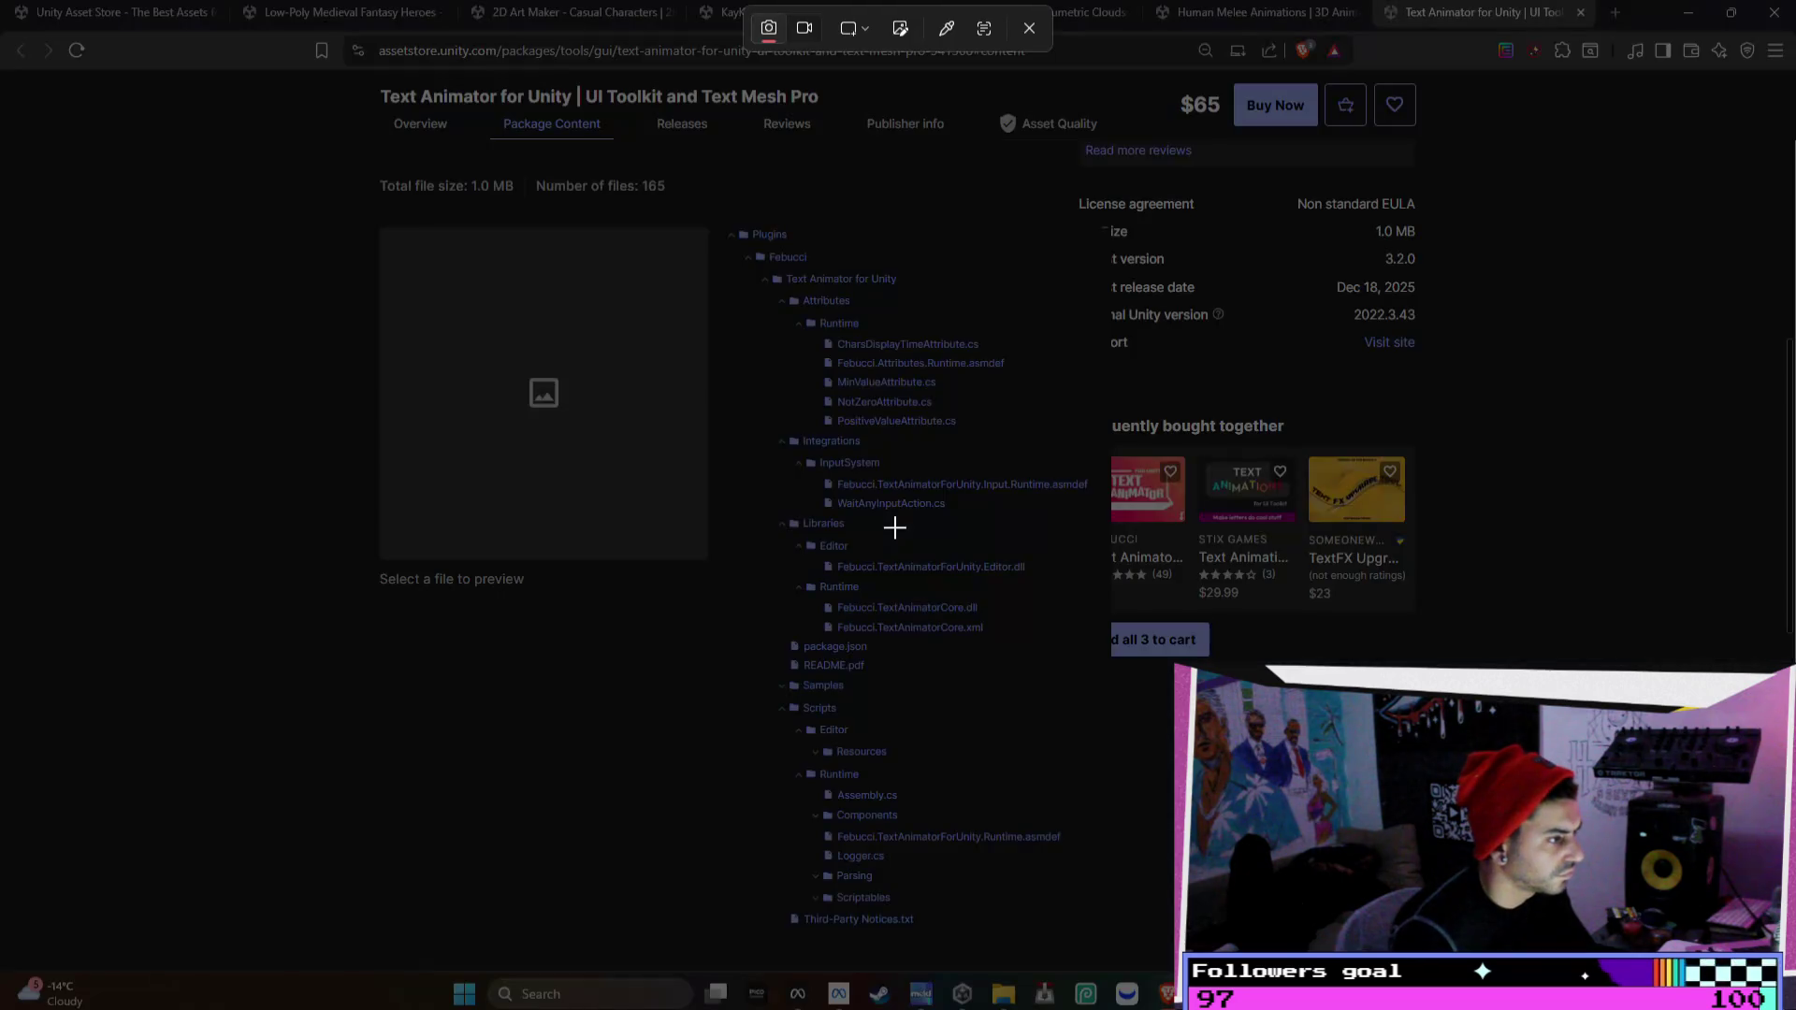
{"action": "left_click_drag", "start_coordinate": [148, 180], "coordinate": [1067, 858]}
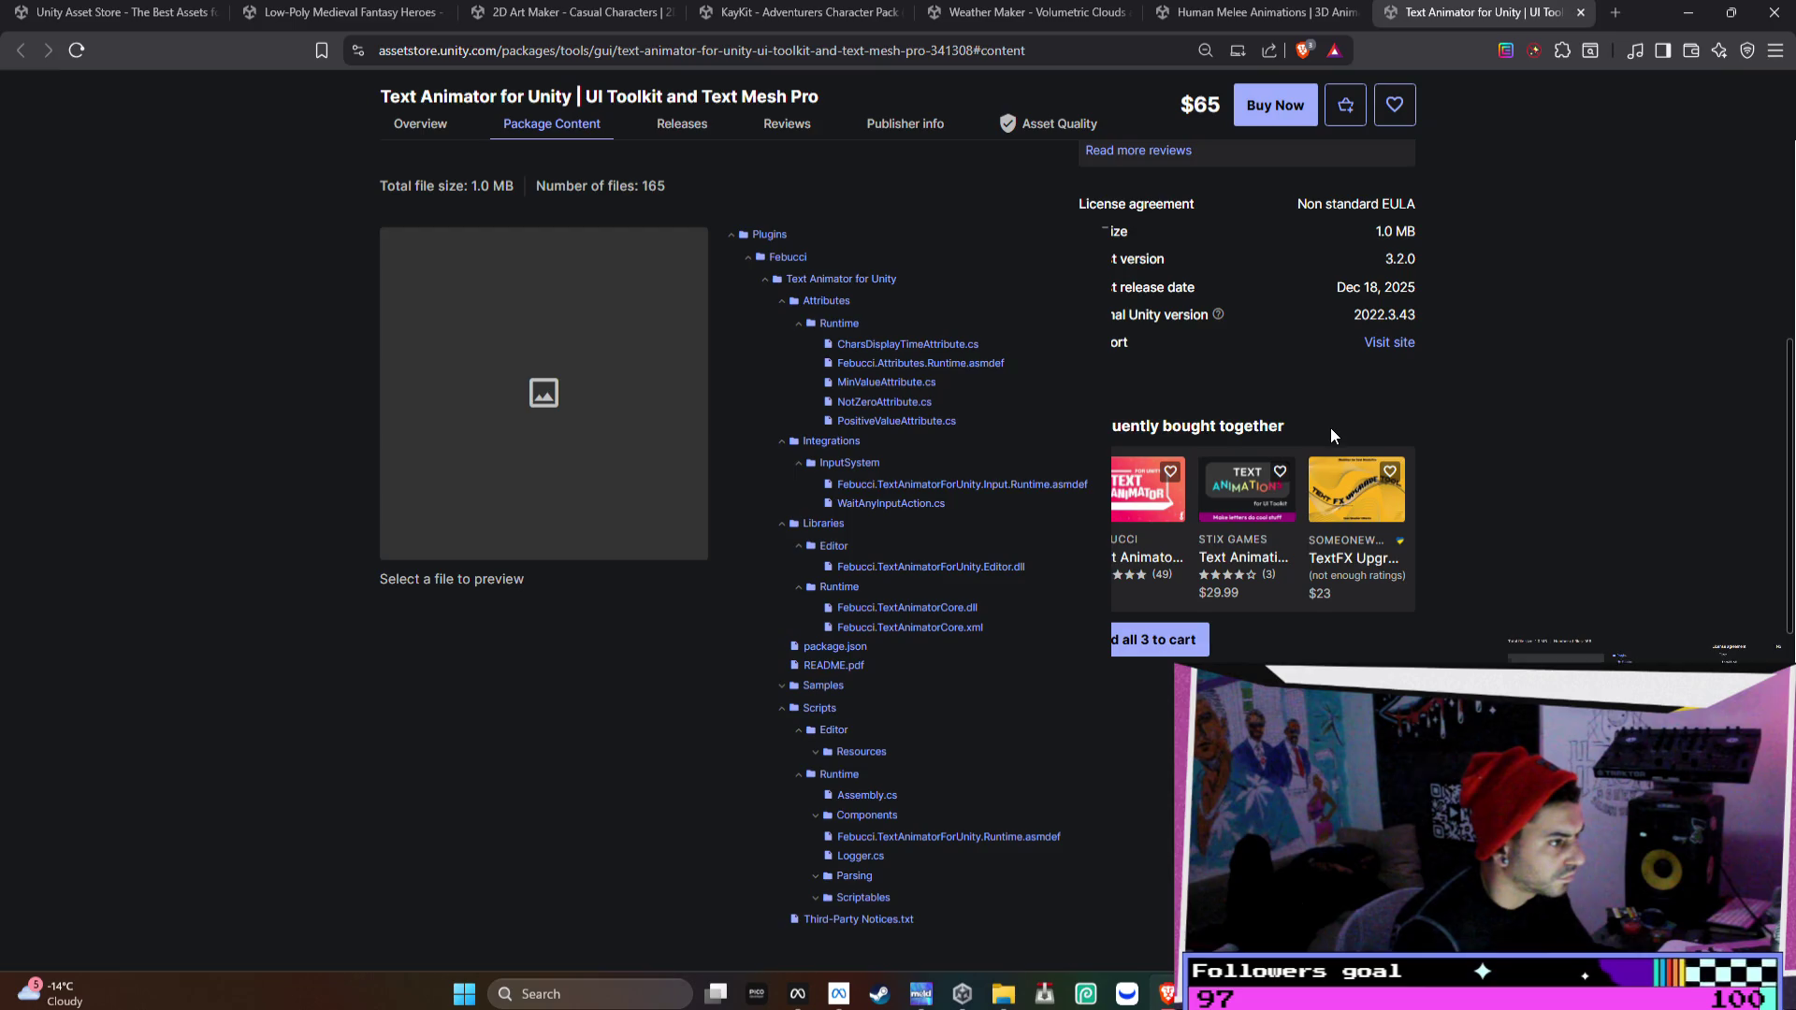
- Review the Releases, Reviews, Package Content, Overview and Publisher info tabs
{"action": "scroll", "coordinate": [1330, 428], "scroll_direction": "up", "scroll_amount": 3}
{"action": "left_click", "coordinate": [651, 402]}
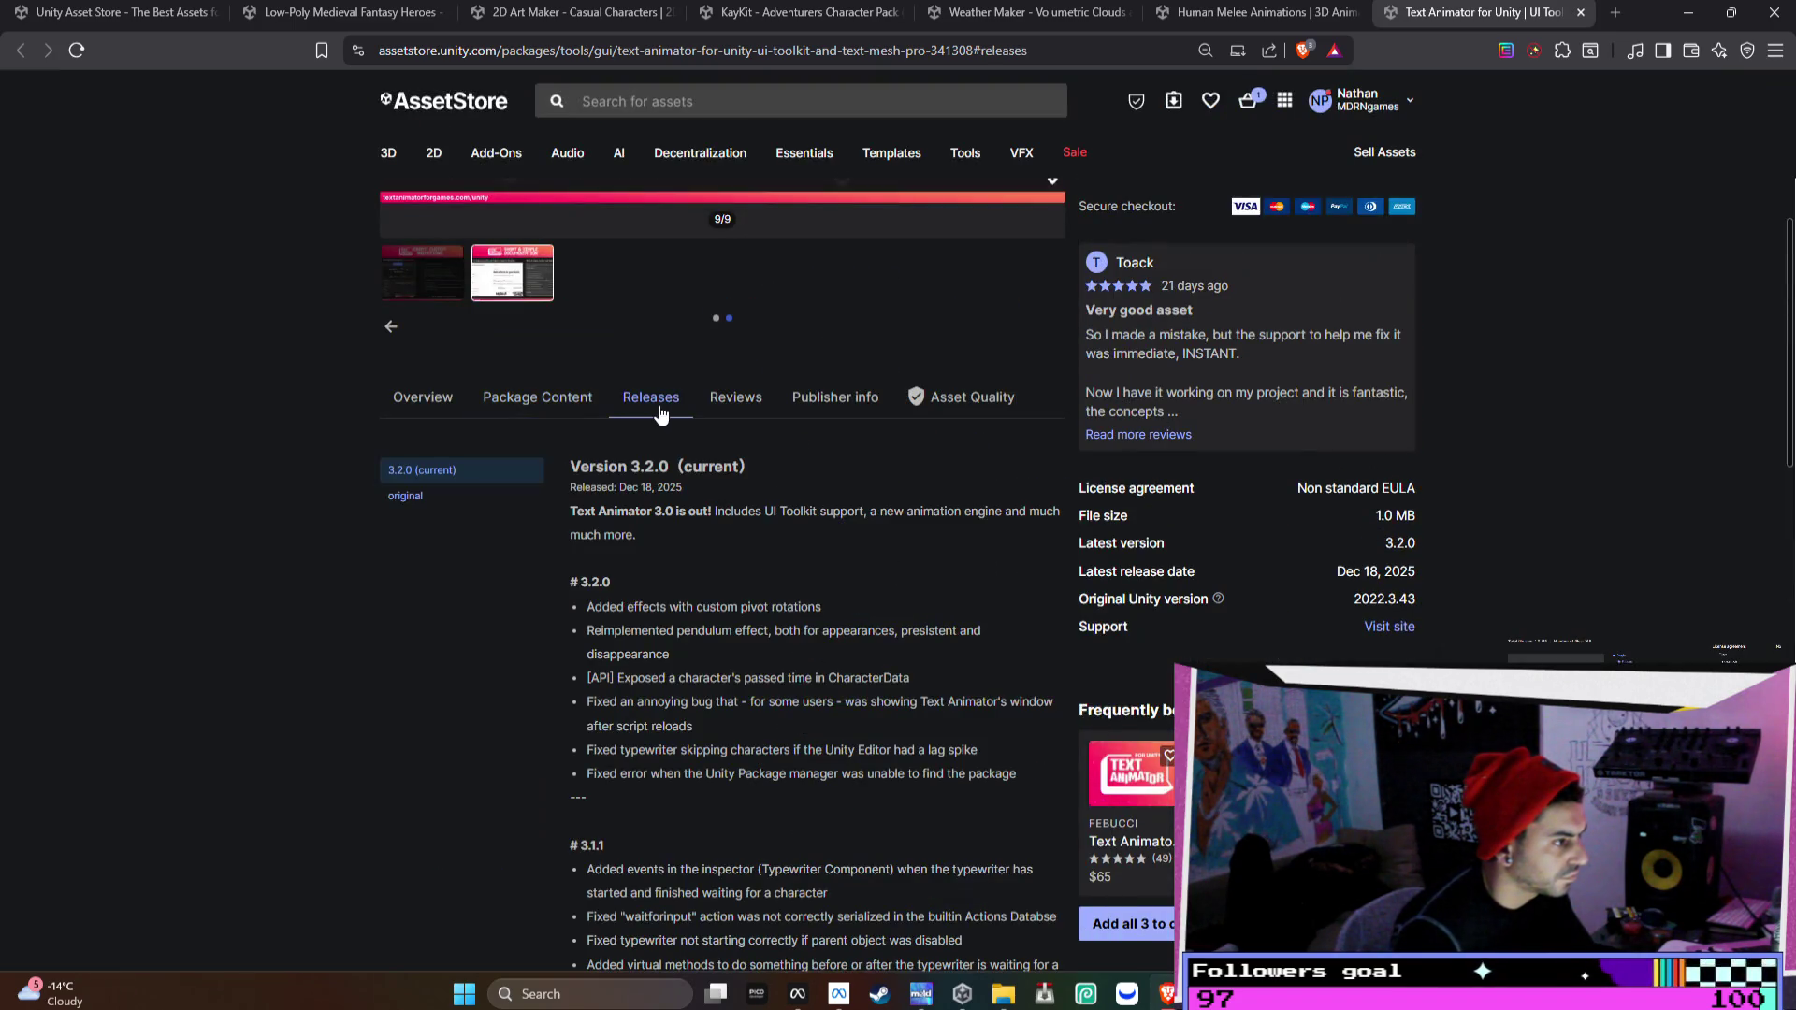
{"action": "left_click", "coordinate": [731, 402]}
{"action": "left_click", "coordinate": [592, 400]}
{"action": "left_click", "coordinate": [427, 411]}
{"action": "left_click", "coordinate": [540, 402]}
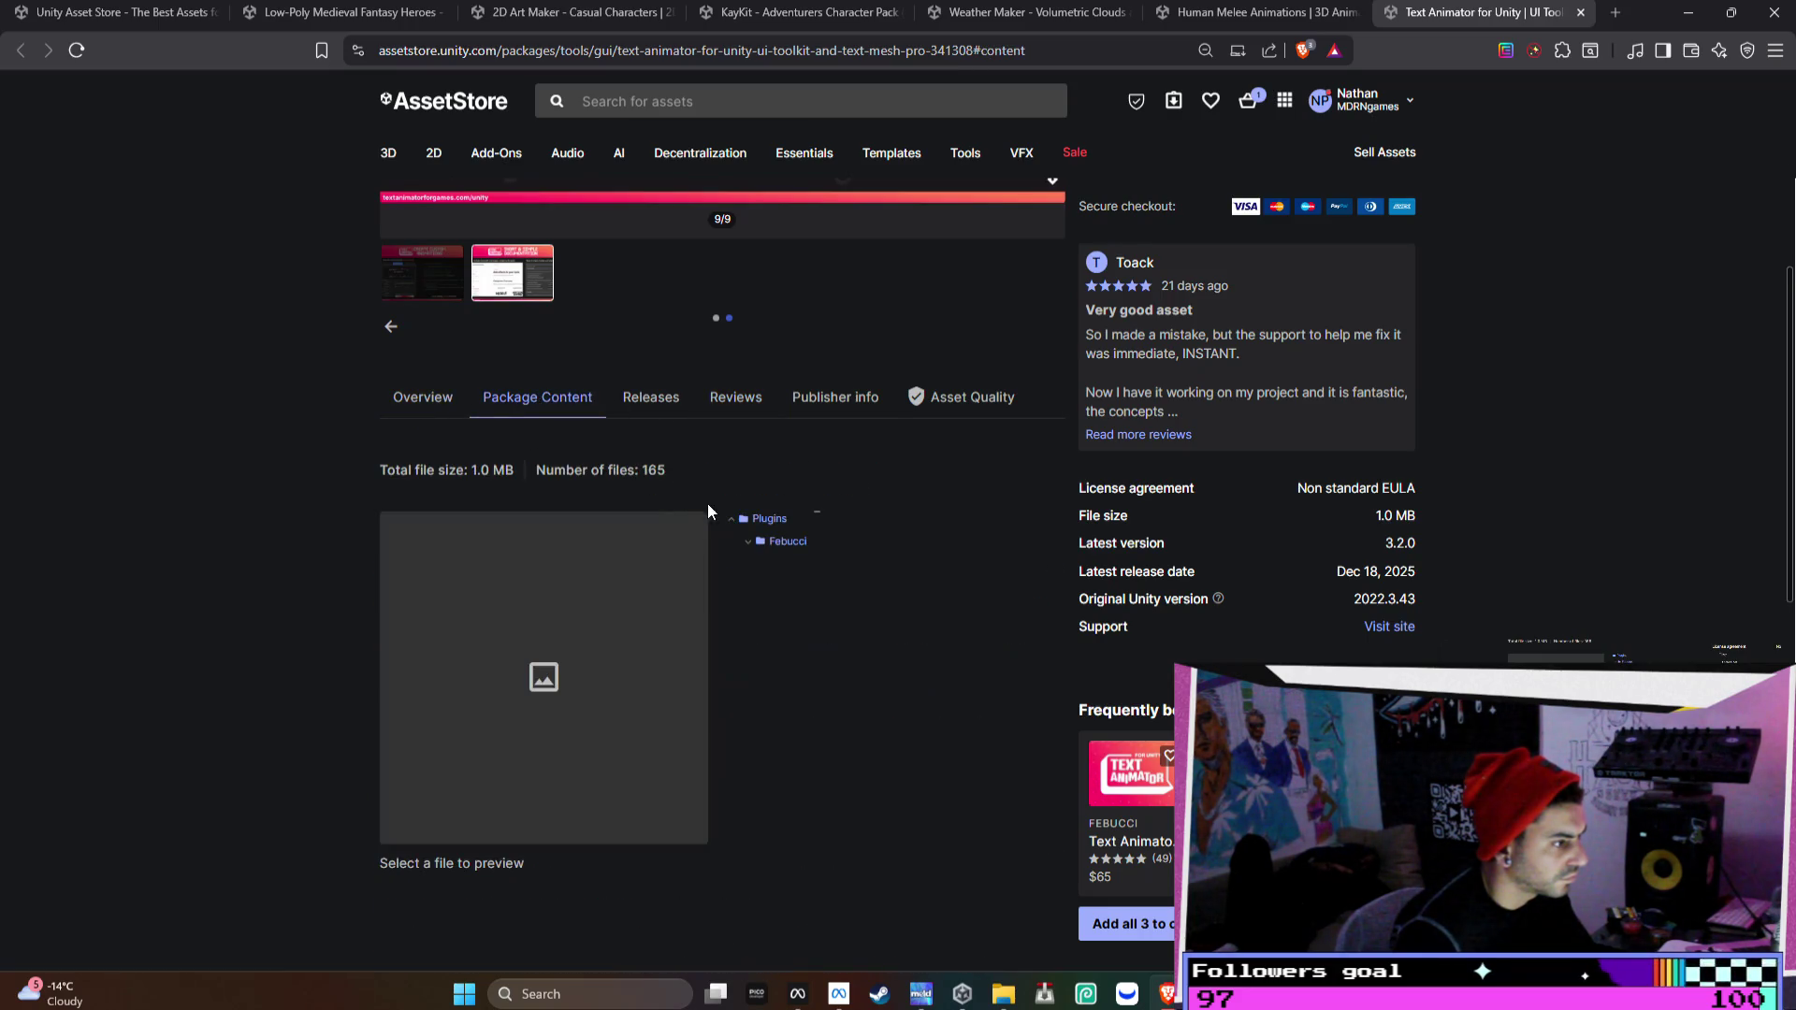
{"action": "left_click", "coordinate": [830, 401]}
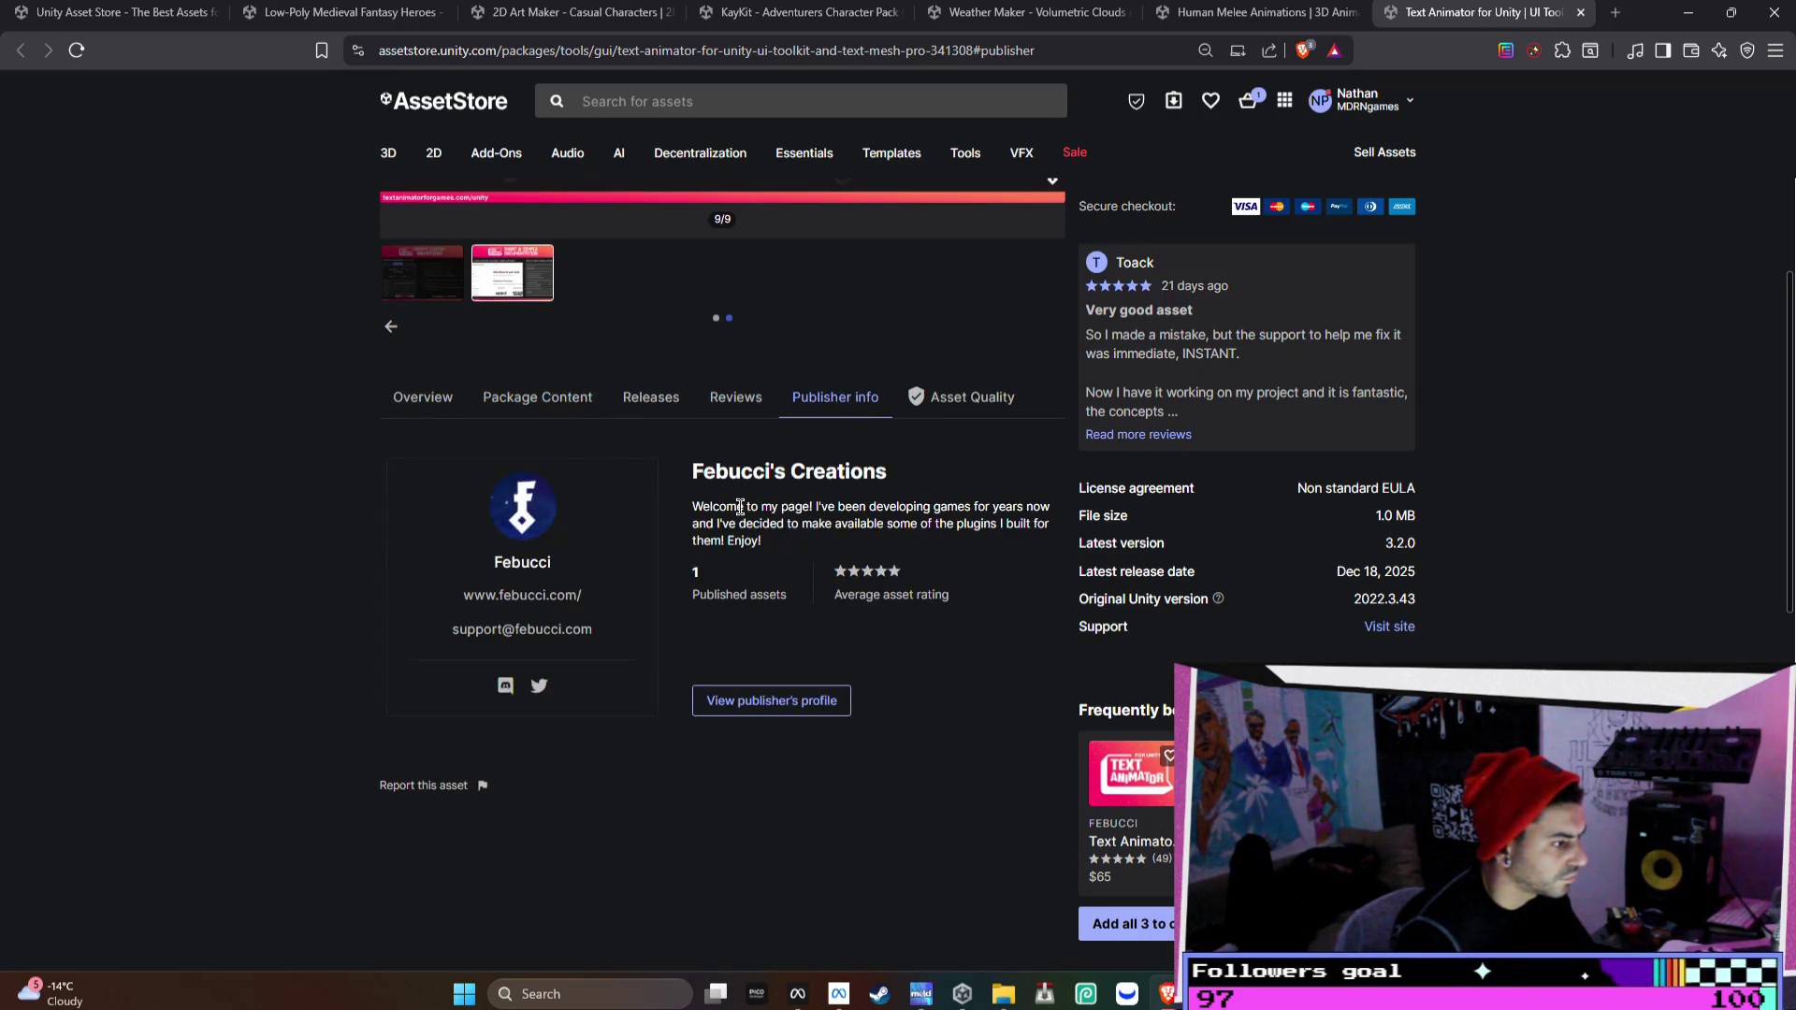
{"action": "scroll", "coordinate": [739, 505], "scroll_direction": "up", "scroll_amount": 6}
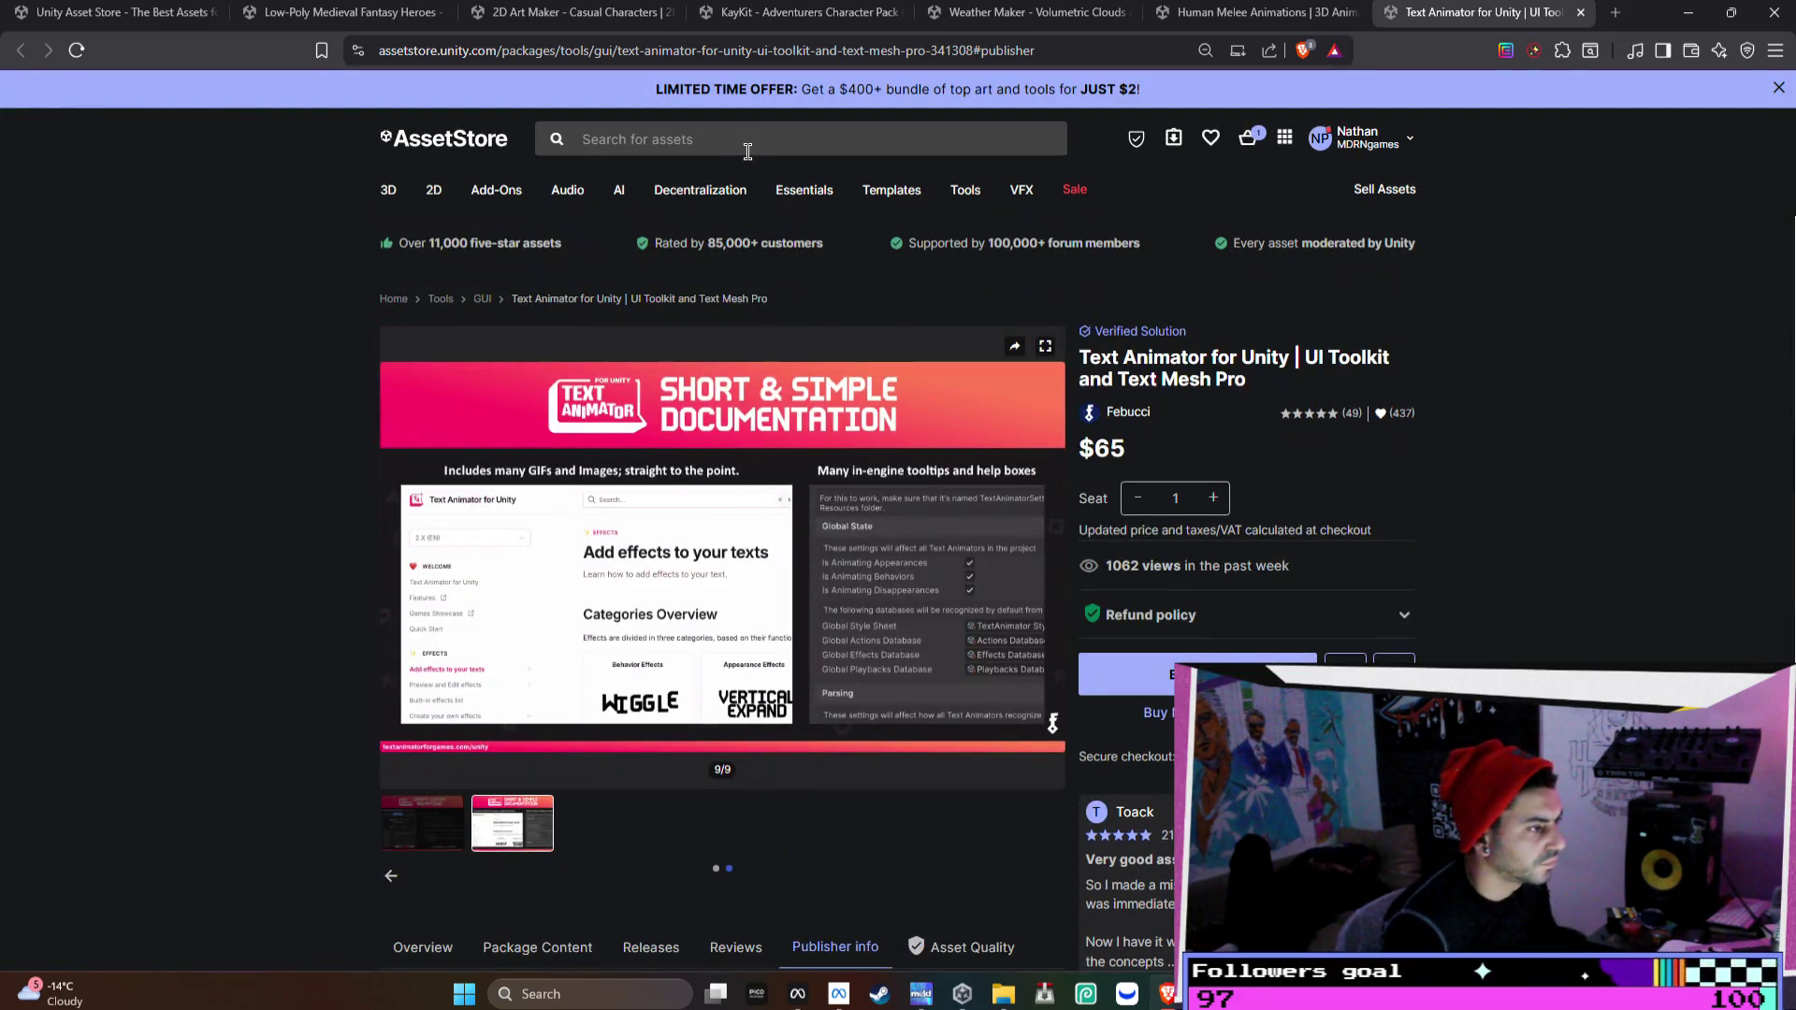
{"action": "scroll", "coordinate": [693, 550], "scroll_direction": "down", "scroll_amount": 4}
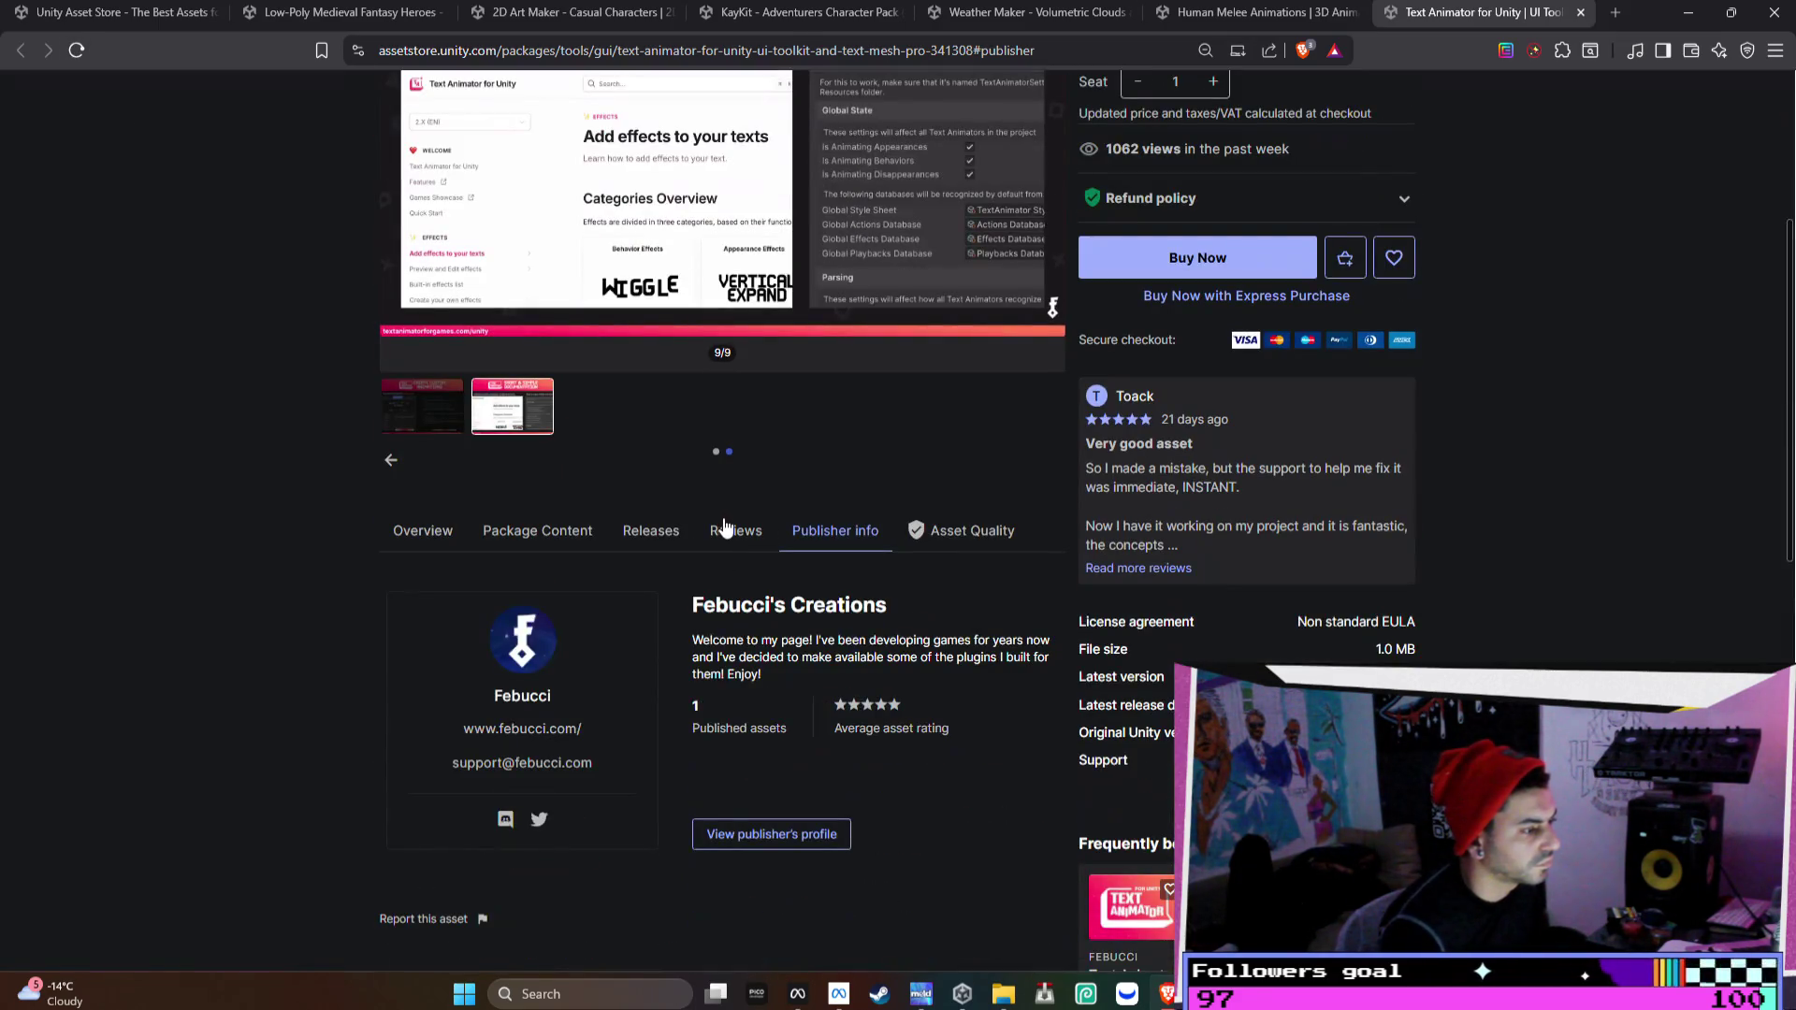
- Revisit the Reviews and Releases tabs and re-expand the Febucci folder in Package Content
{"action": "left_click", "coordinate": [725, 529]}
{"action": "left_click", "coordinate": [663, 542]}
{"action": "left_click", "coordinate": [572, 533]}
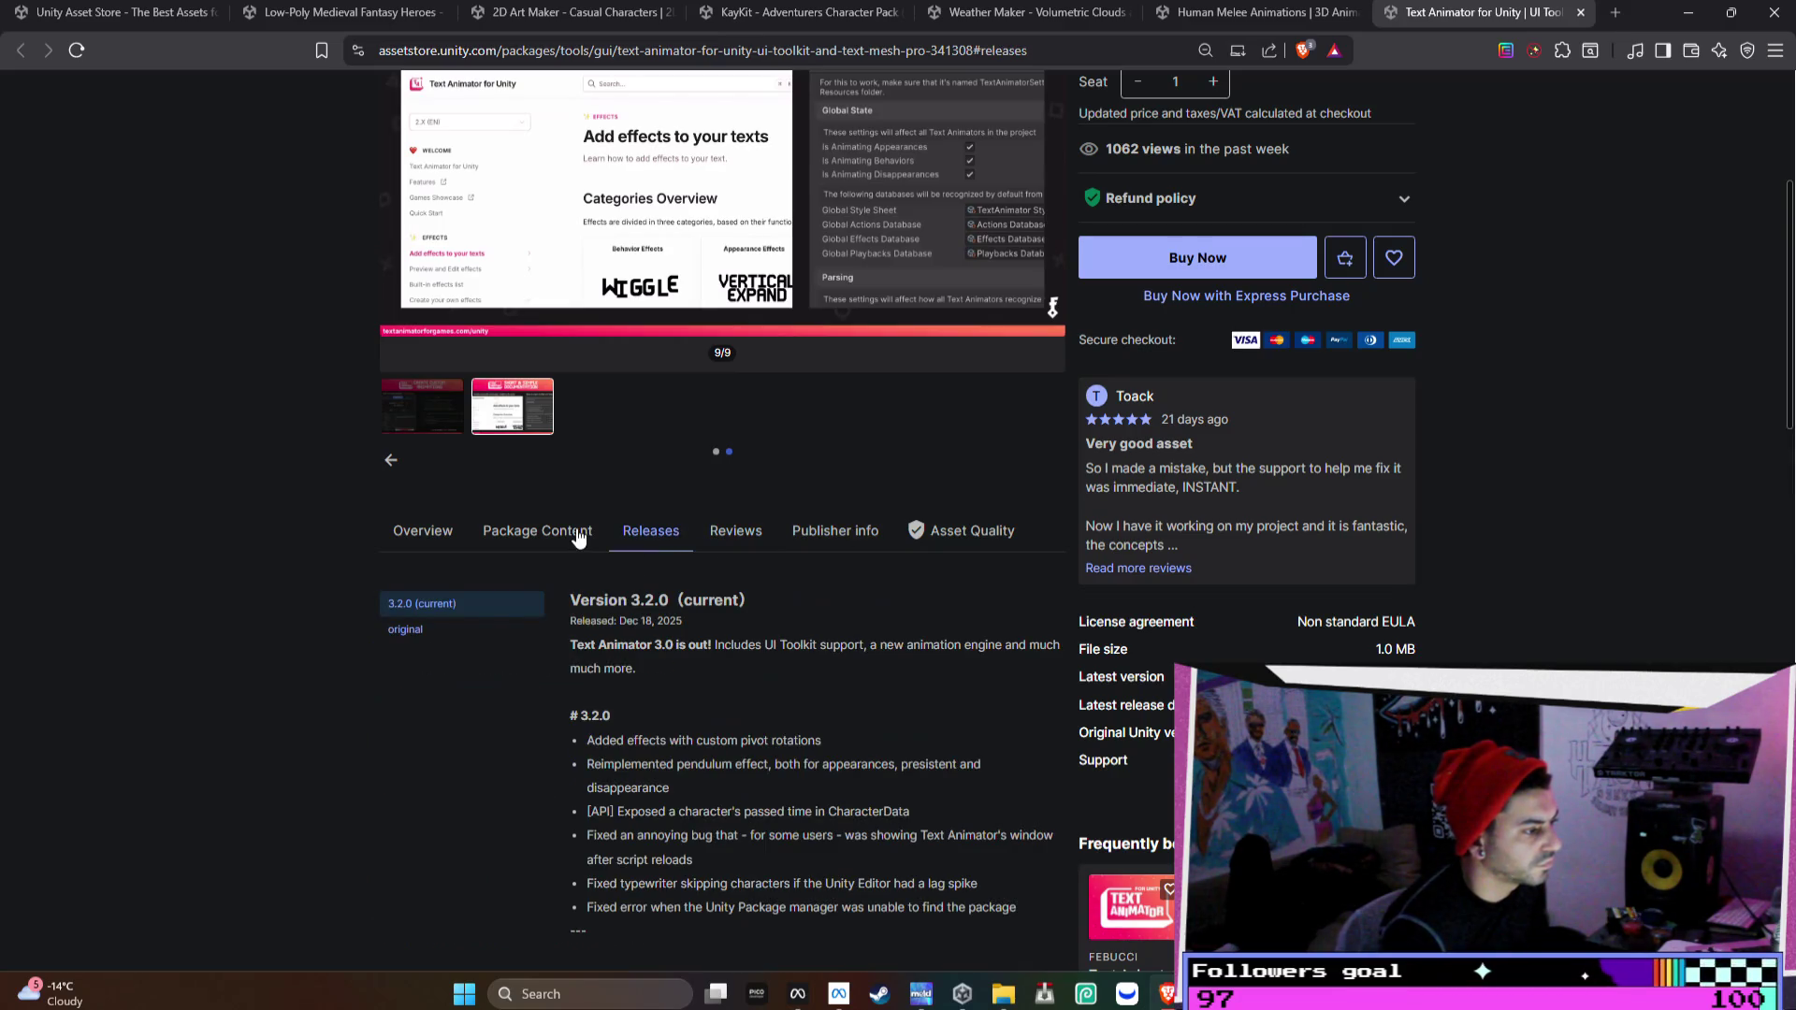
{"action": "left_click", "coordinate": [749, 677]}
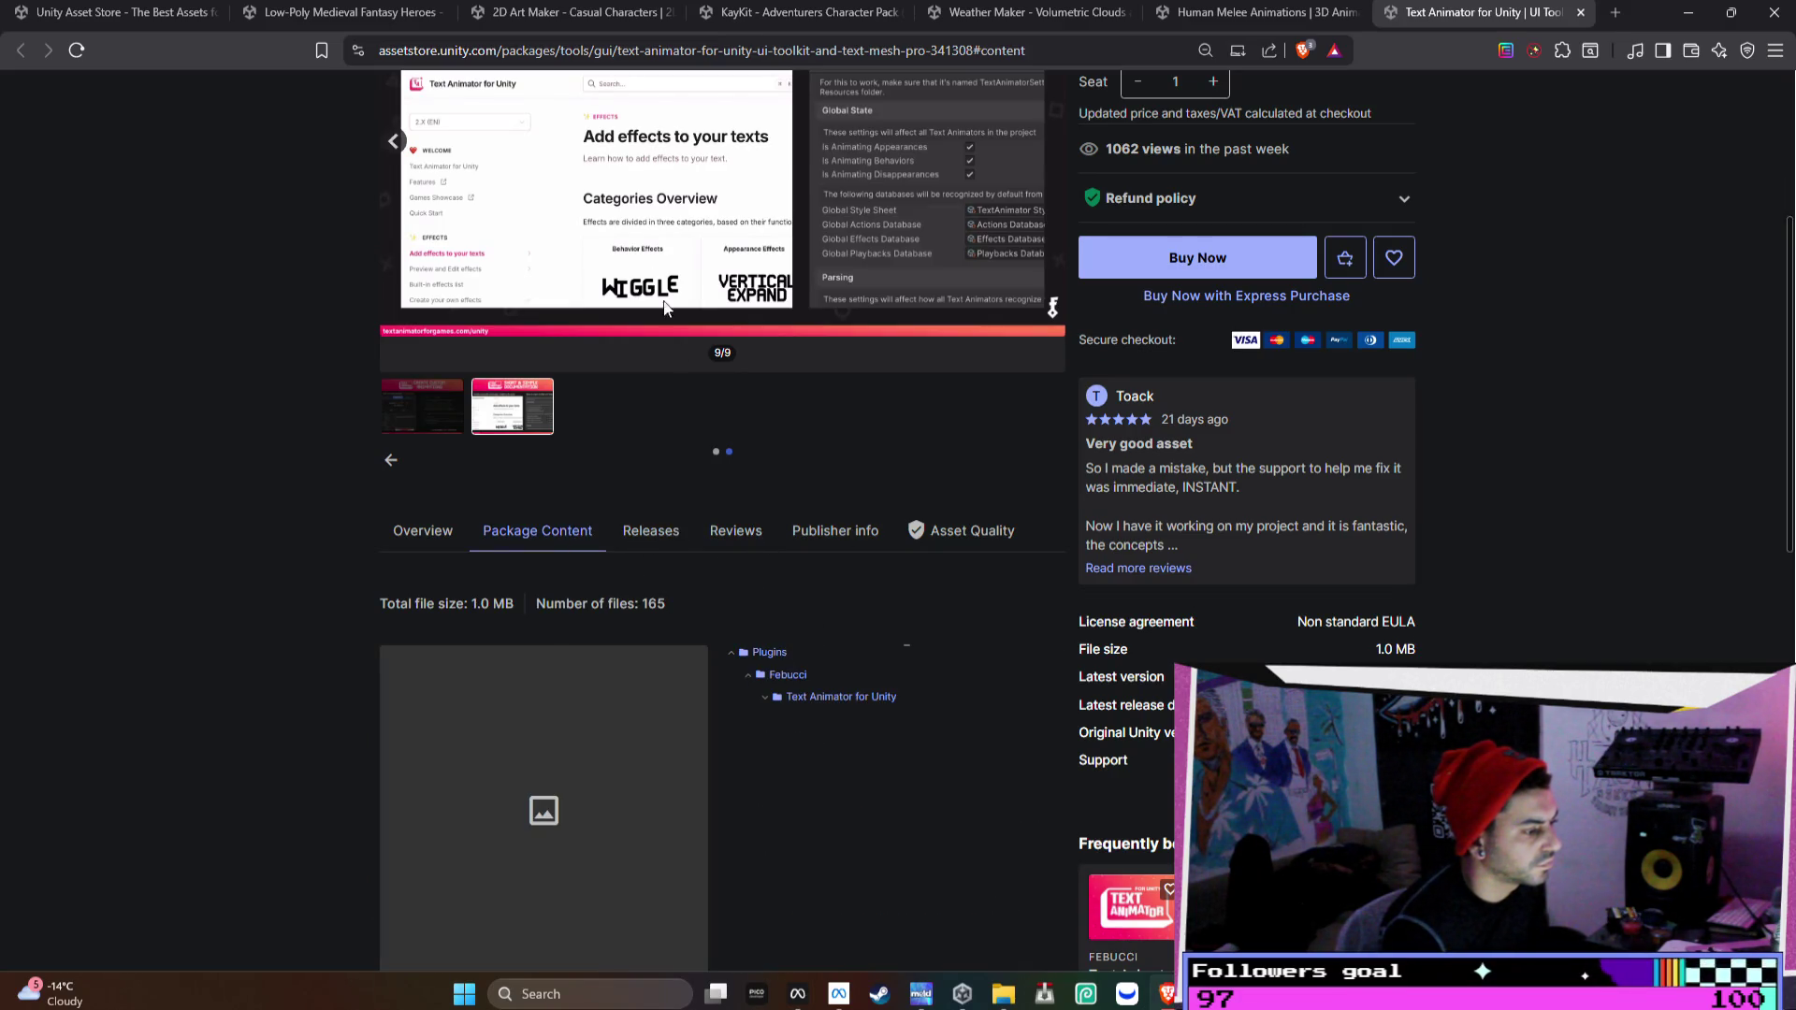
{"action": "scroll", "coordinate": [664, 308], "scroll_direction": "up", "scroll_amount": 5}
{"action": "left_click", "coordinate": [654, 140]}
- Search the store for 'text' and scroll through the matching assets
{"action": "type", "text": "text"}
{"action": "key", "text": "Return"}
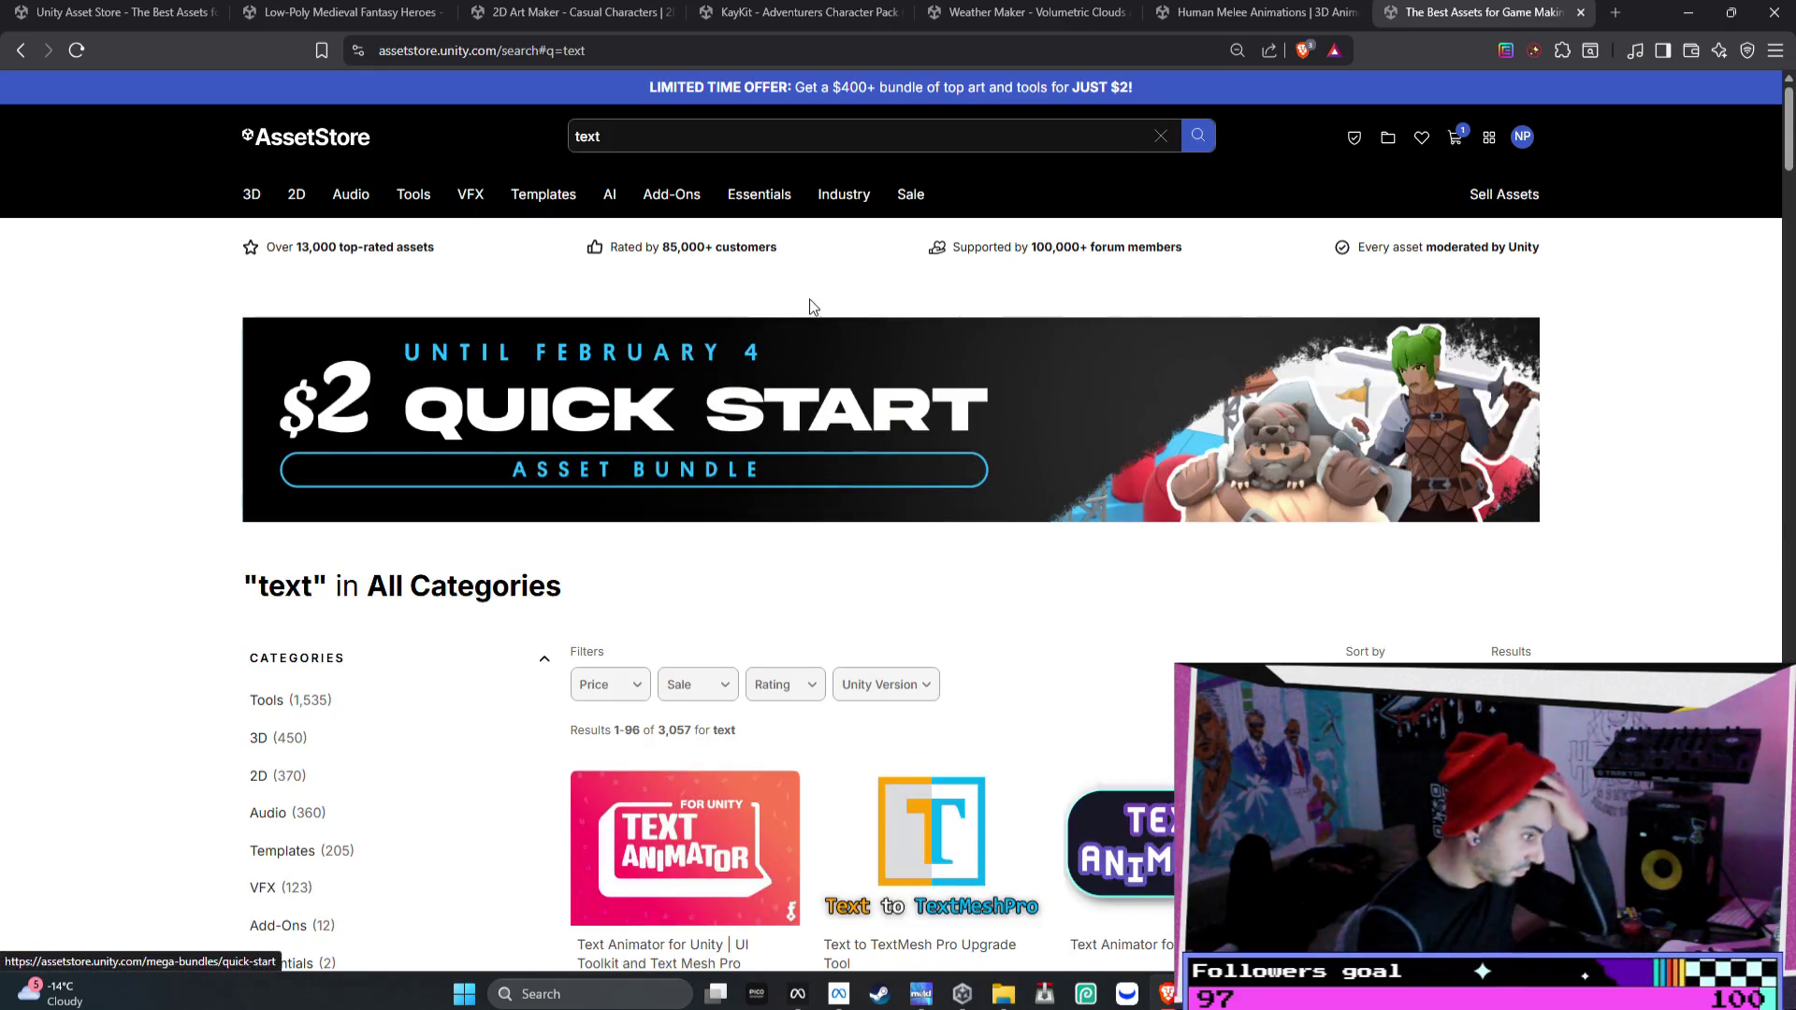
{"action": "mouse_move", "coordinate": [782, 207]}
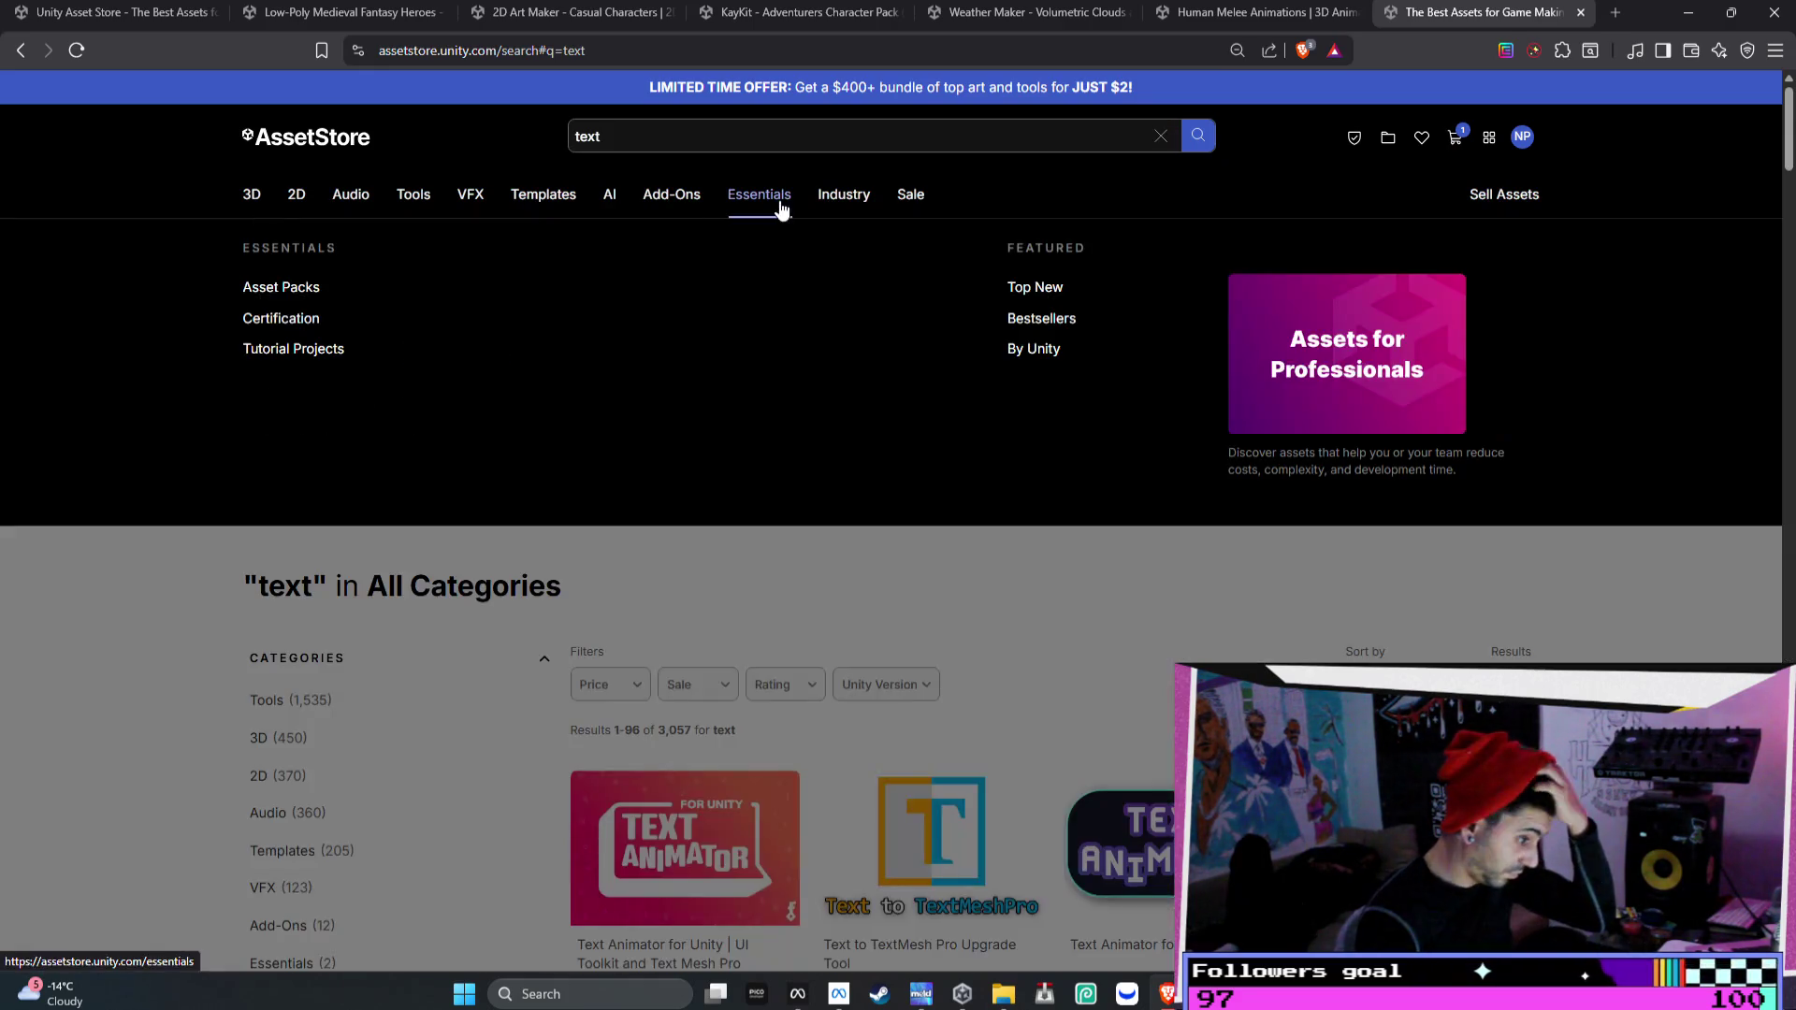
{"action": "scroll", "coordinate": [683, 795], "scroll_direction": "down", "scroll_amount": 1}
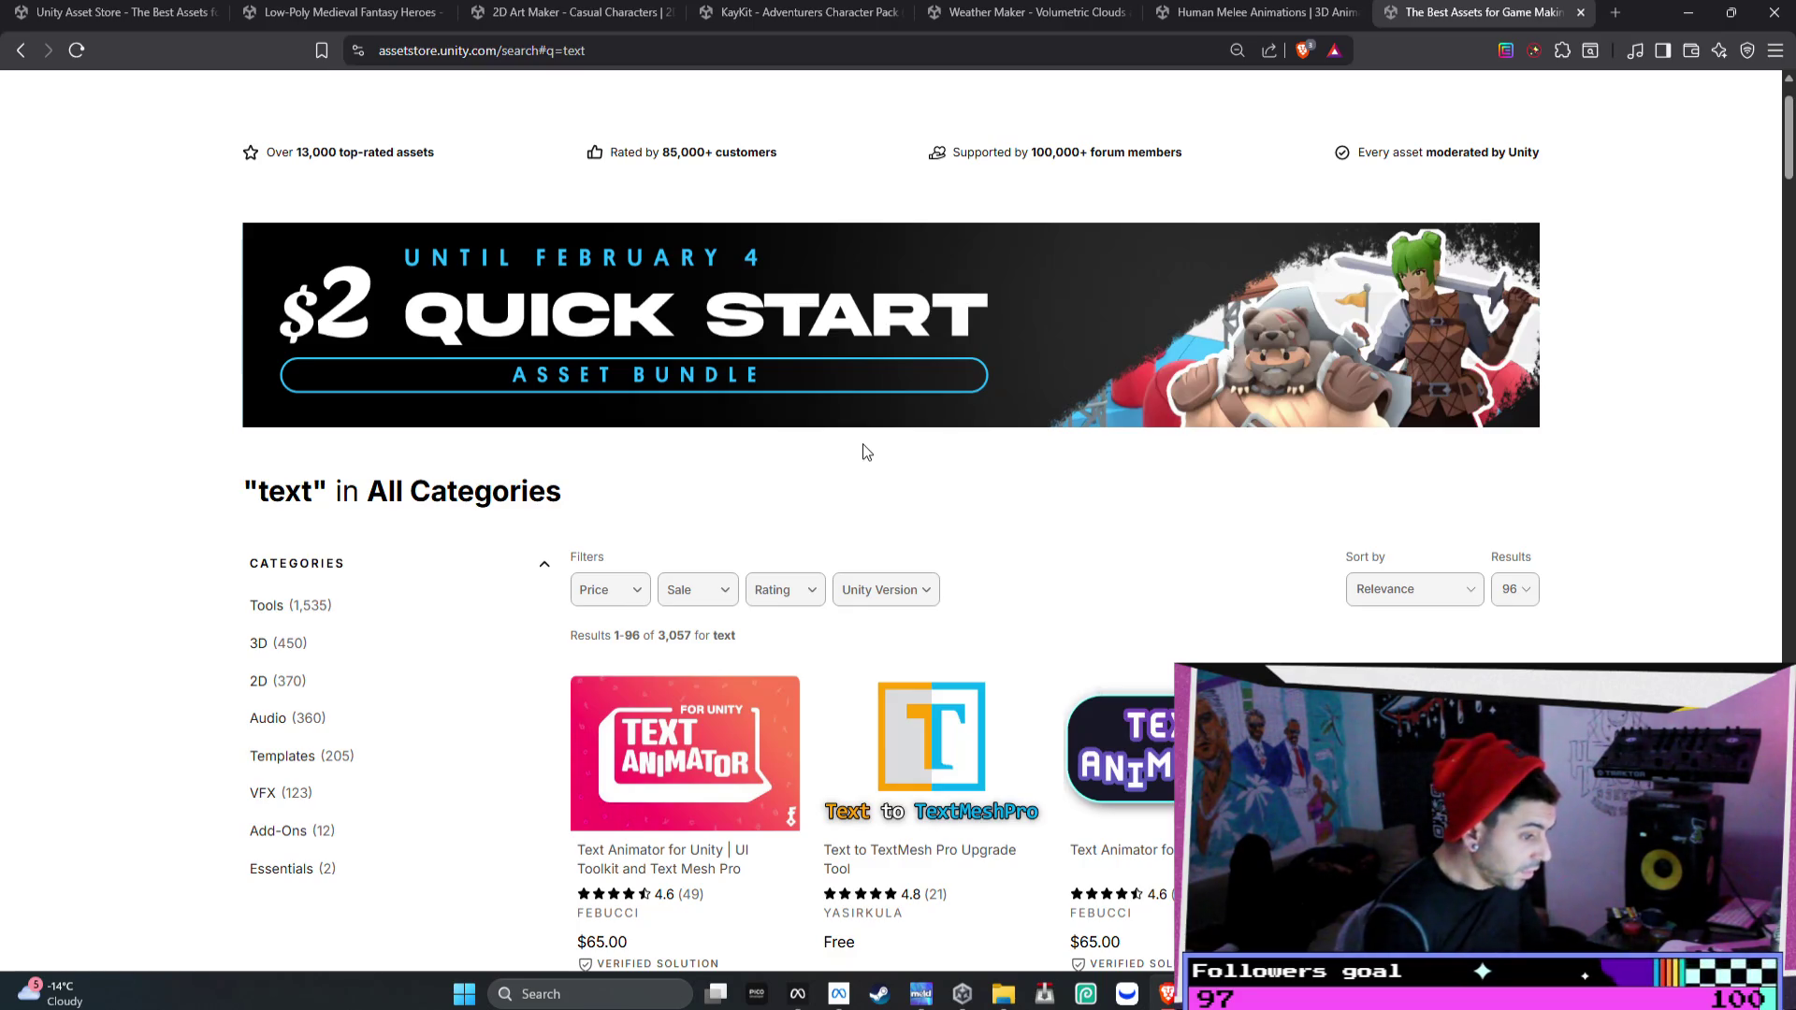
{"action": "scroll", "coordinate": [862, 447], "scroll_direction": "down", "scroll_amount": 2}
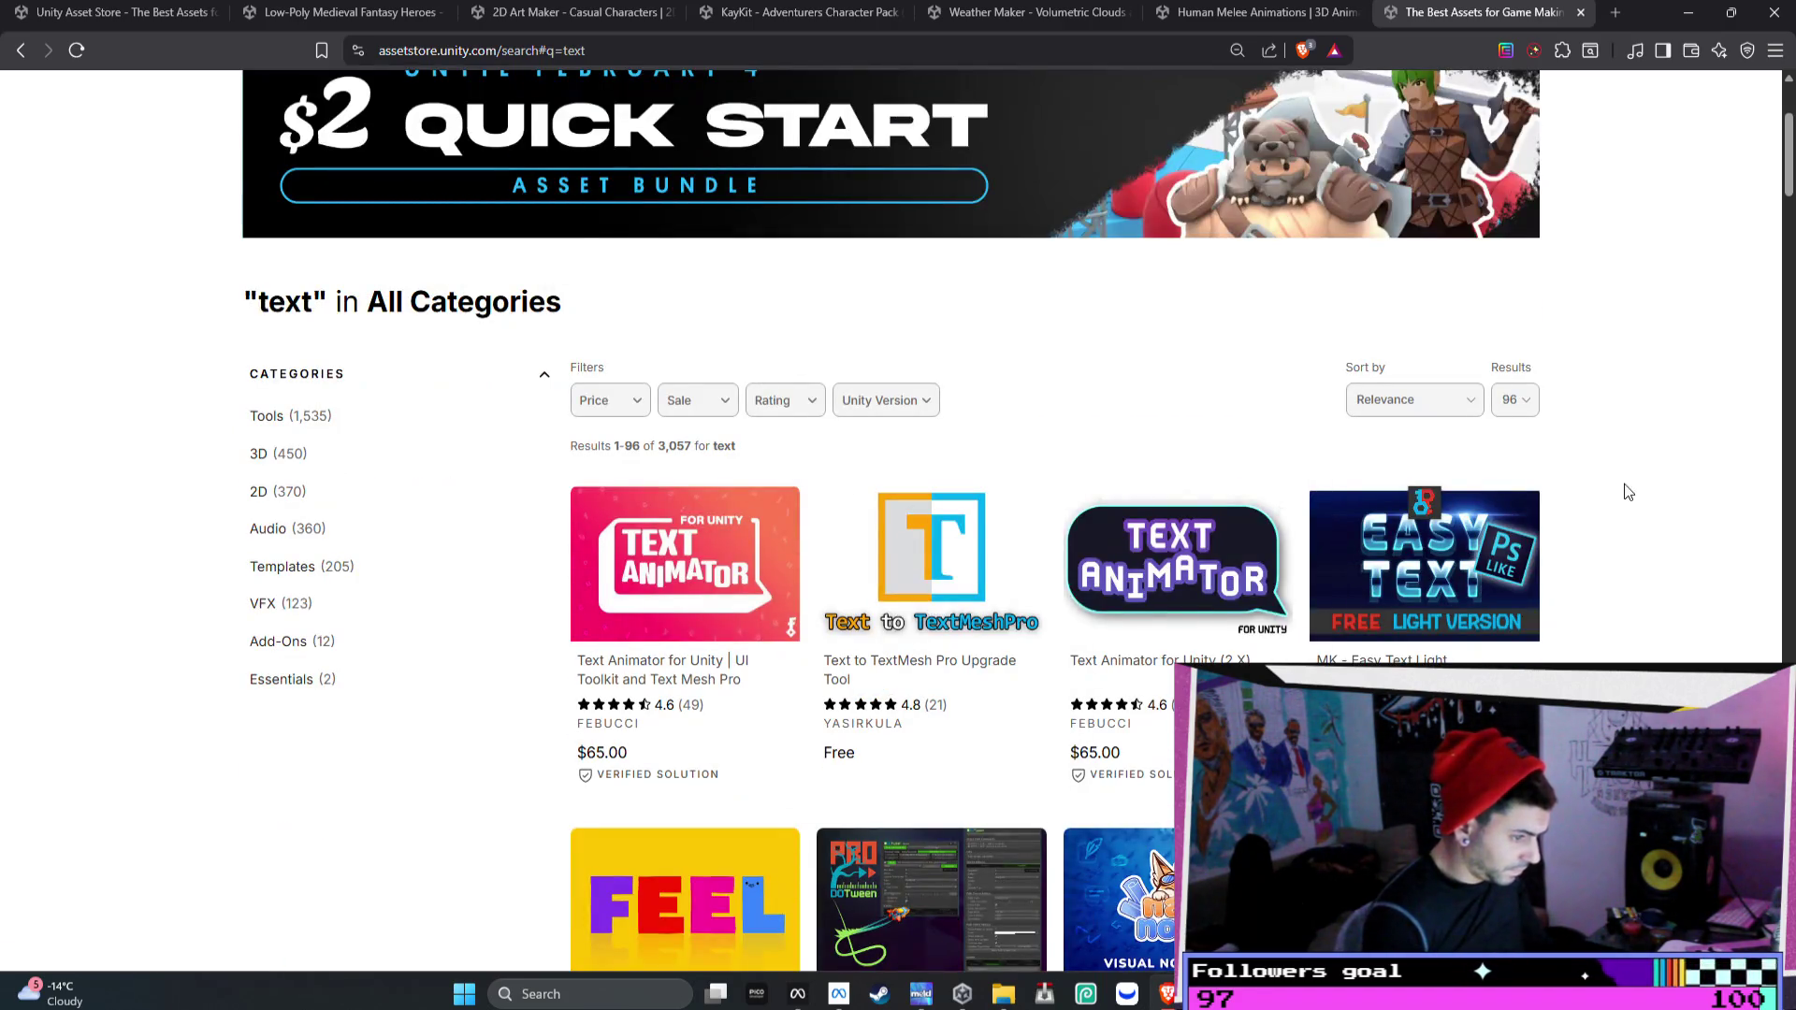
{"action": "scroll", "coordinate": [729, 281], "scroll_direction": "up", "scroll_amount": 3}
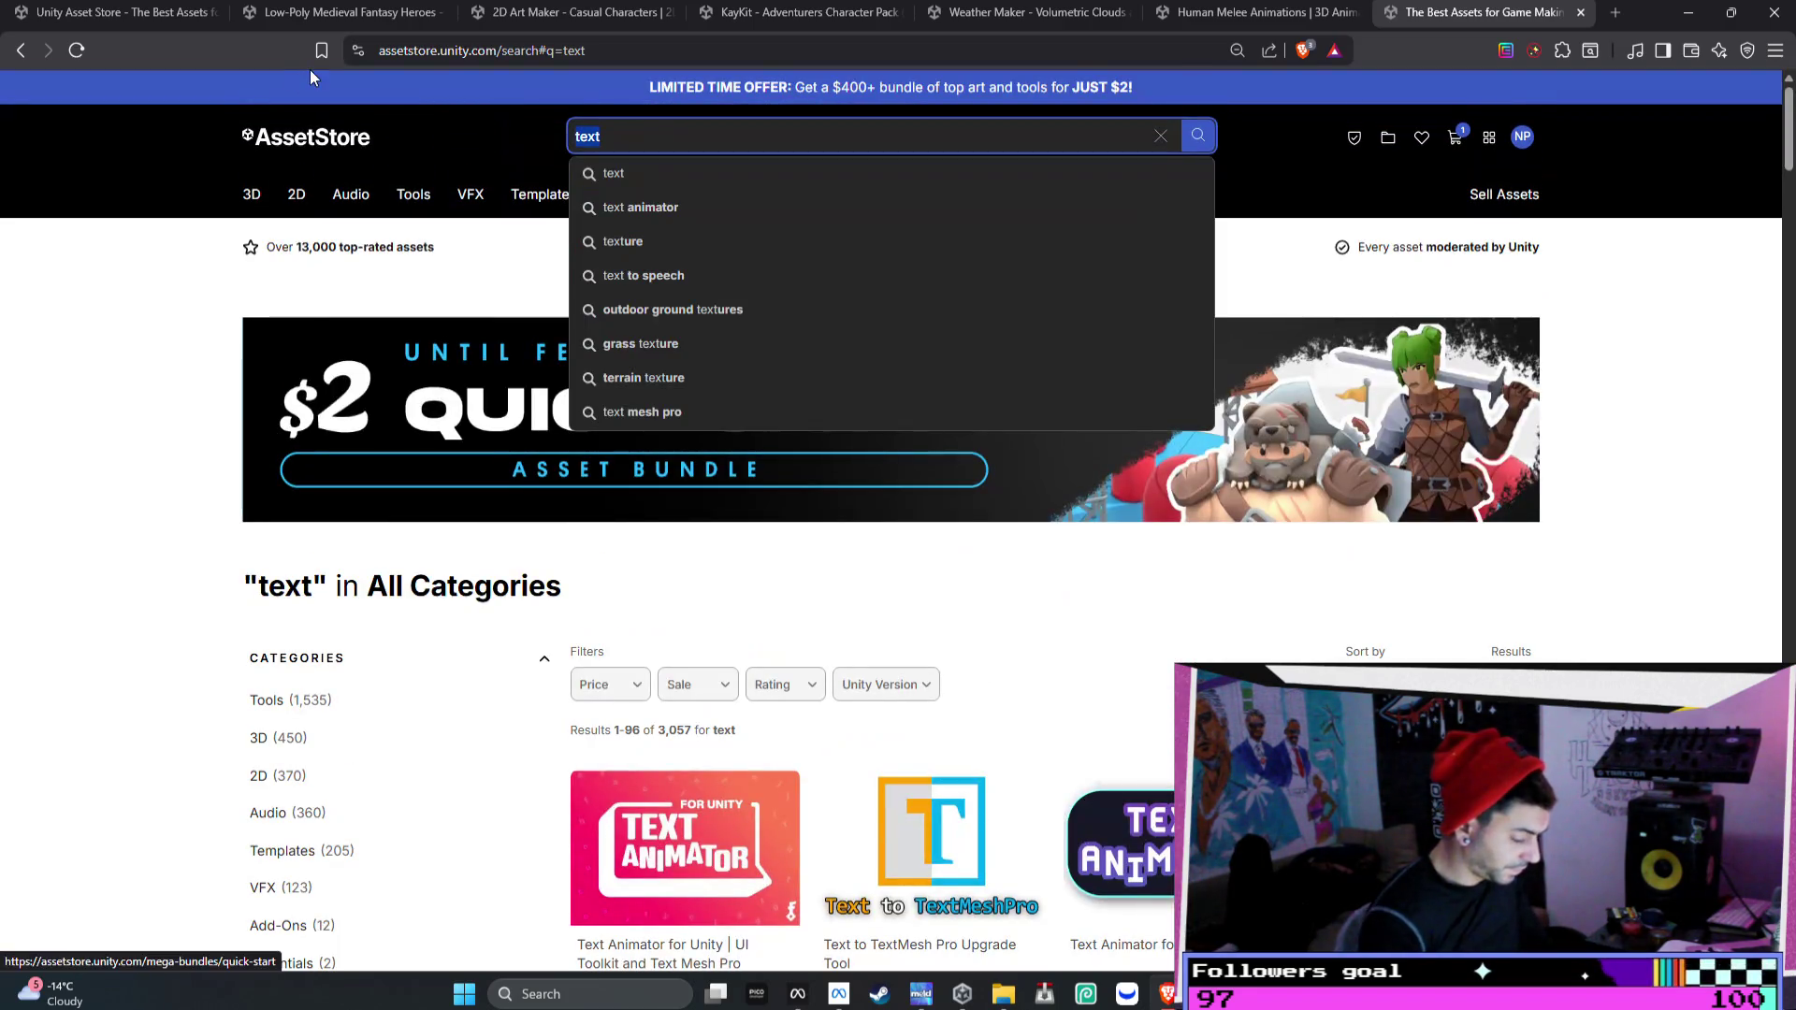
- Search for 'font' instead and scroll down the 1,491 font results
{"action": "type", "text": "fon"}
{"action": "key", "text": "BackSpace"}
{"action": "key", "text": "BackSpace"}
{"action": "key", "text": "BackSpace"}
{"action": "type", "text": "font"}
{"action": "key", "text": "Return"}
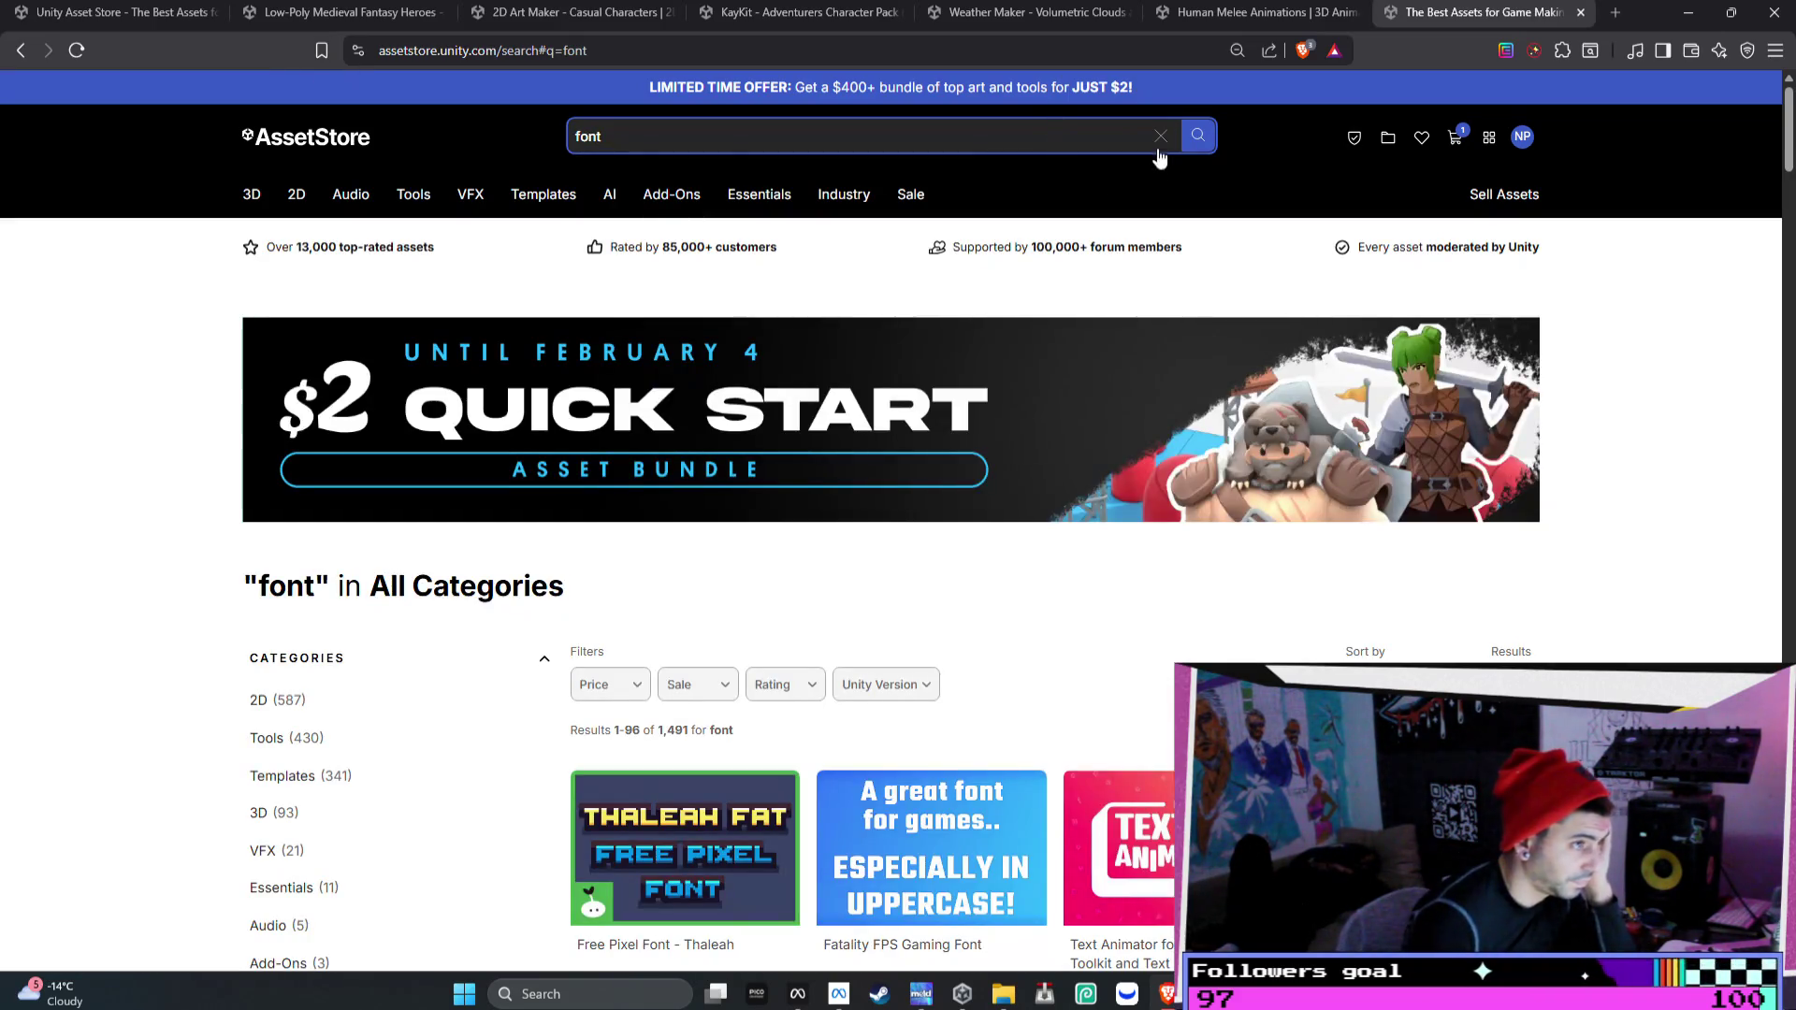
{"action": "scroll", "coordinate": [1032, 529], "scroll_direction": "down", "scroll_amount": 3}
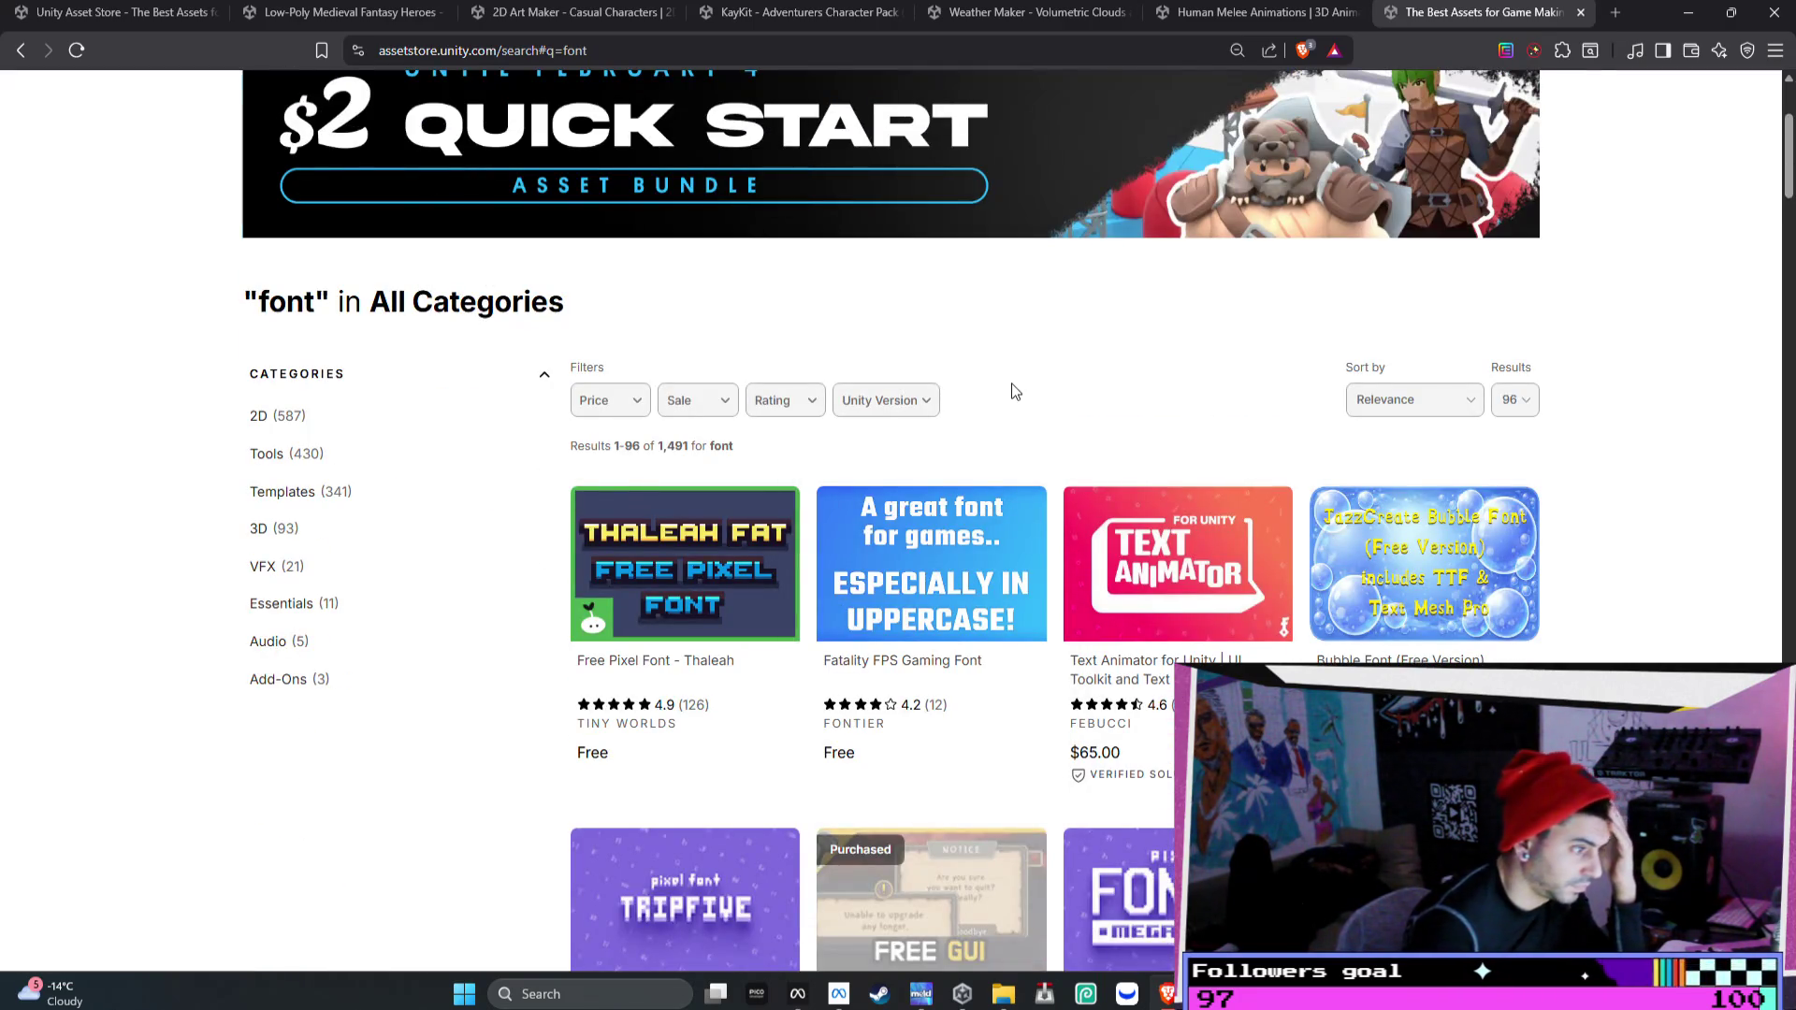
{"action": "scroll", "coordinate": [1017, 391], "scroll_direction": "down", "scroll_amount": 2}
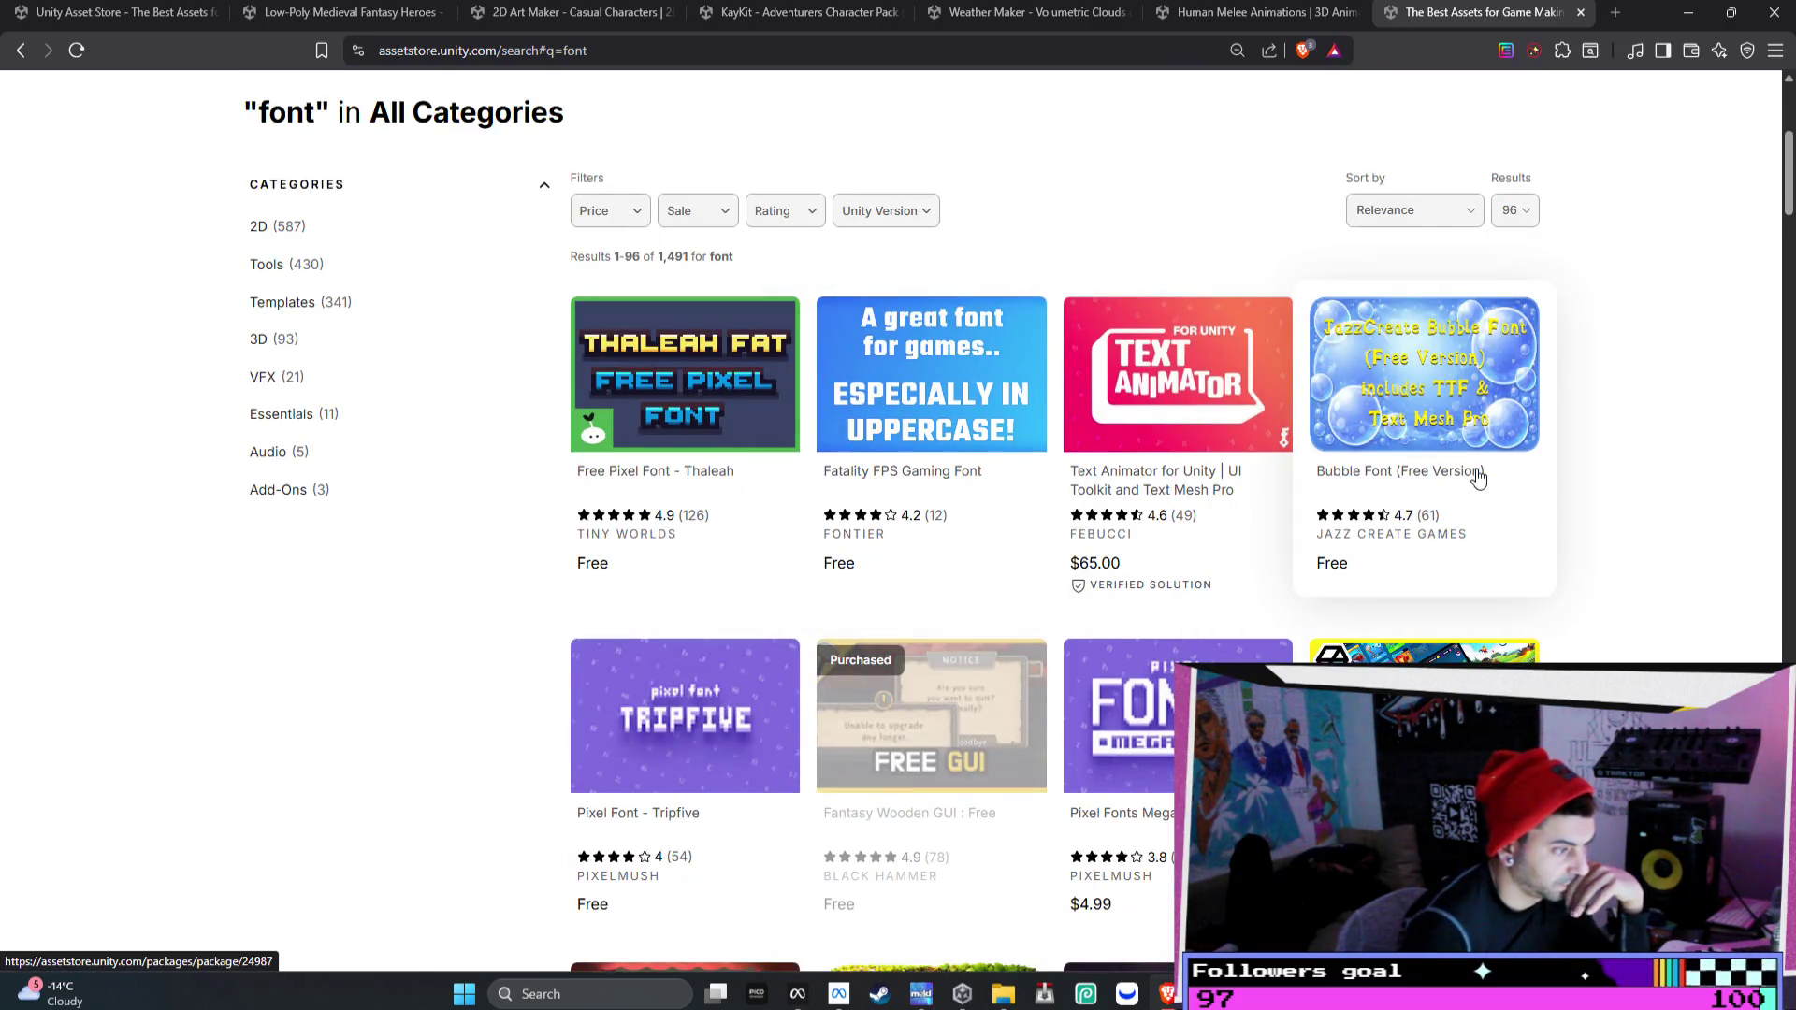
{"action": "scroll", "coordinate": [1477, 476], "scroll_direction": "down", "scroll_amount": 2}
{"action": "scroll", "coordinate": [1480, 478], "scroll_direction": "down", "scroll_amount": 1}
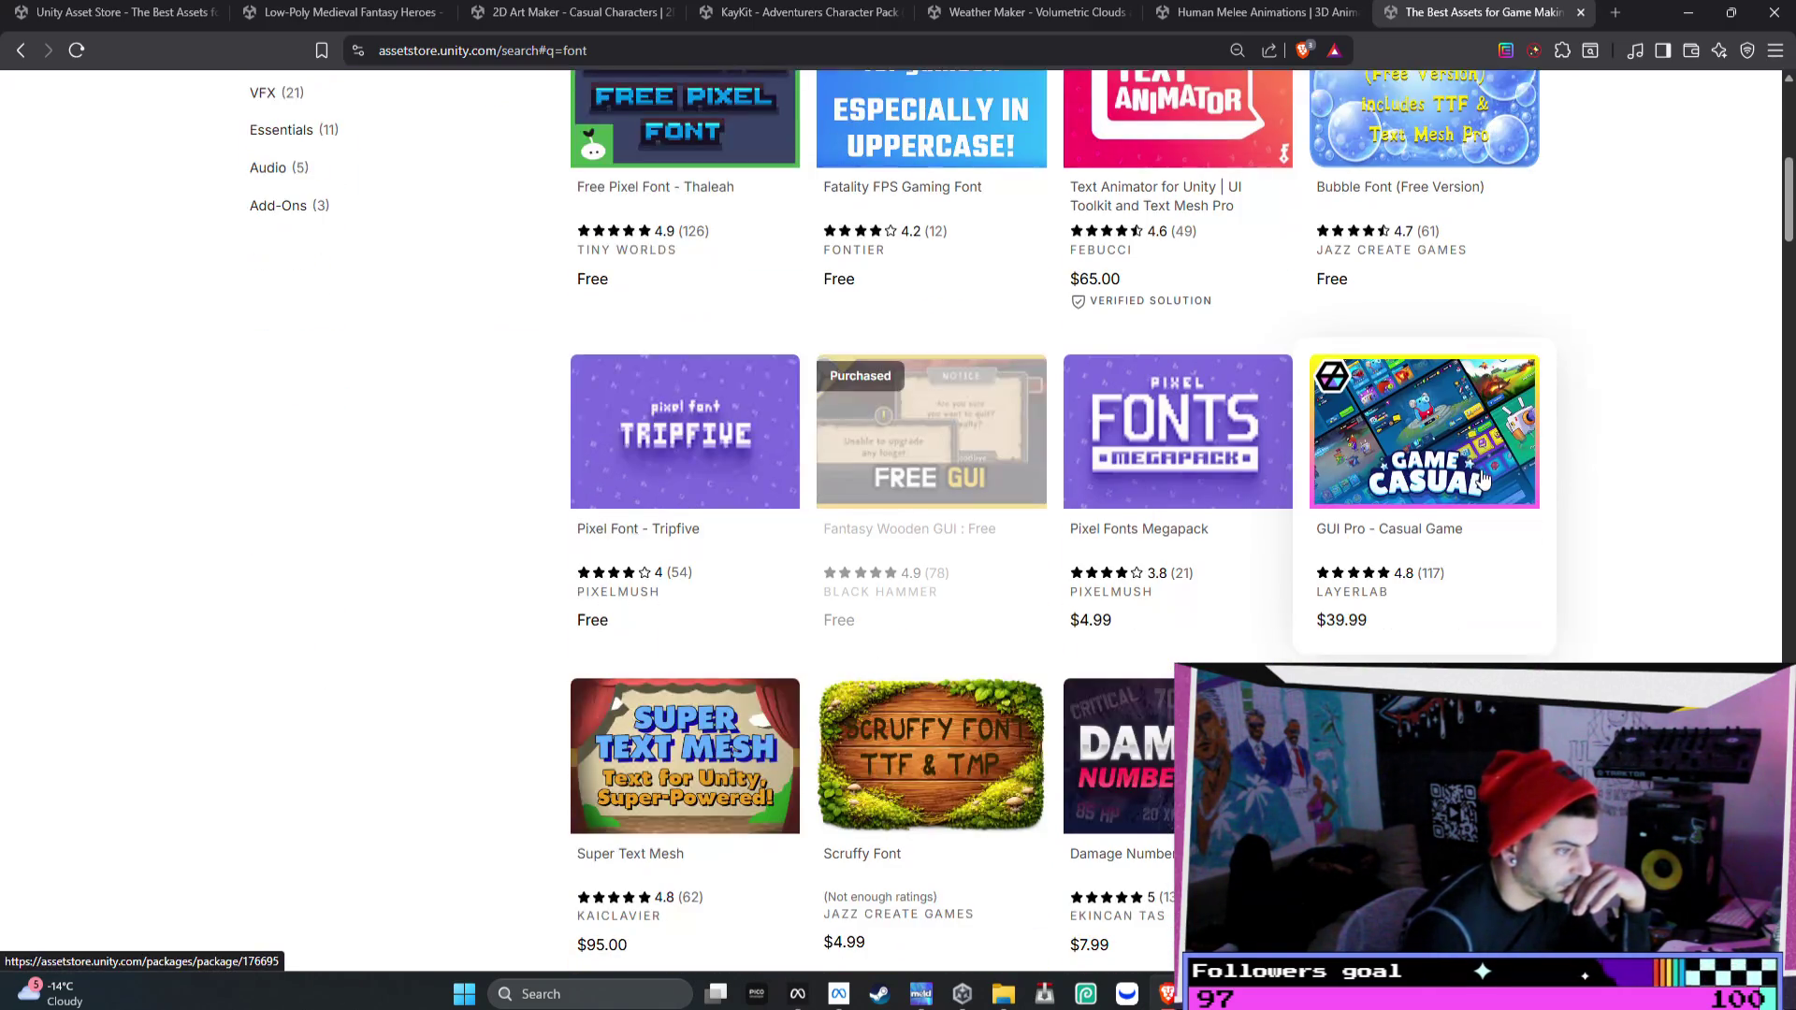
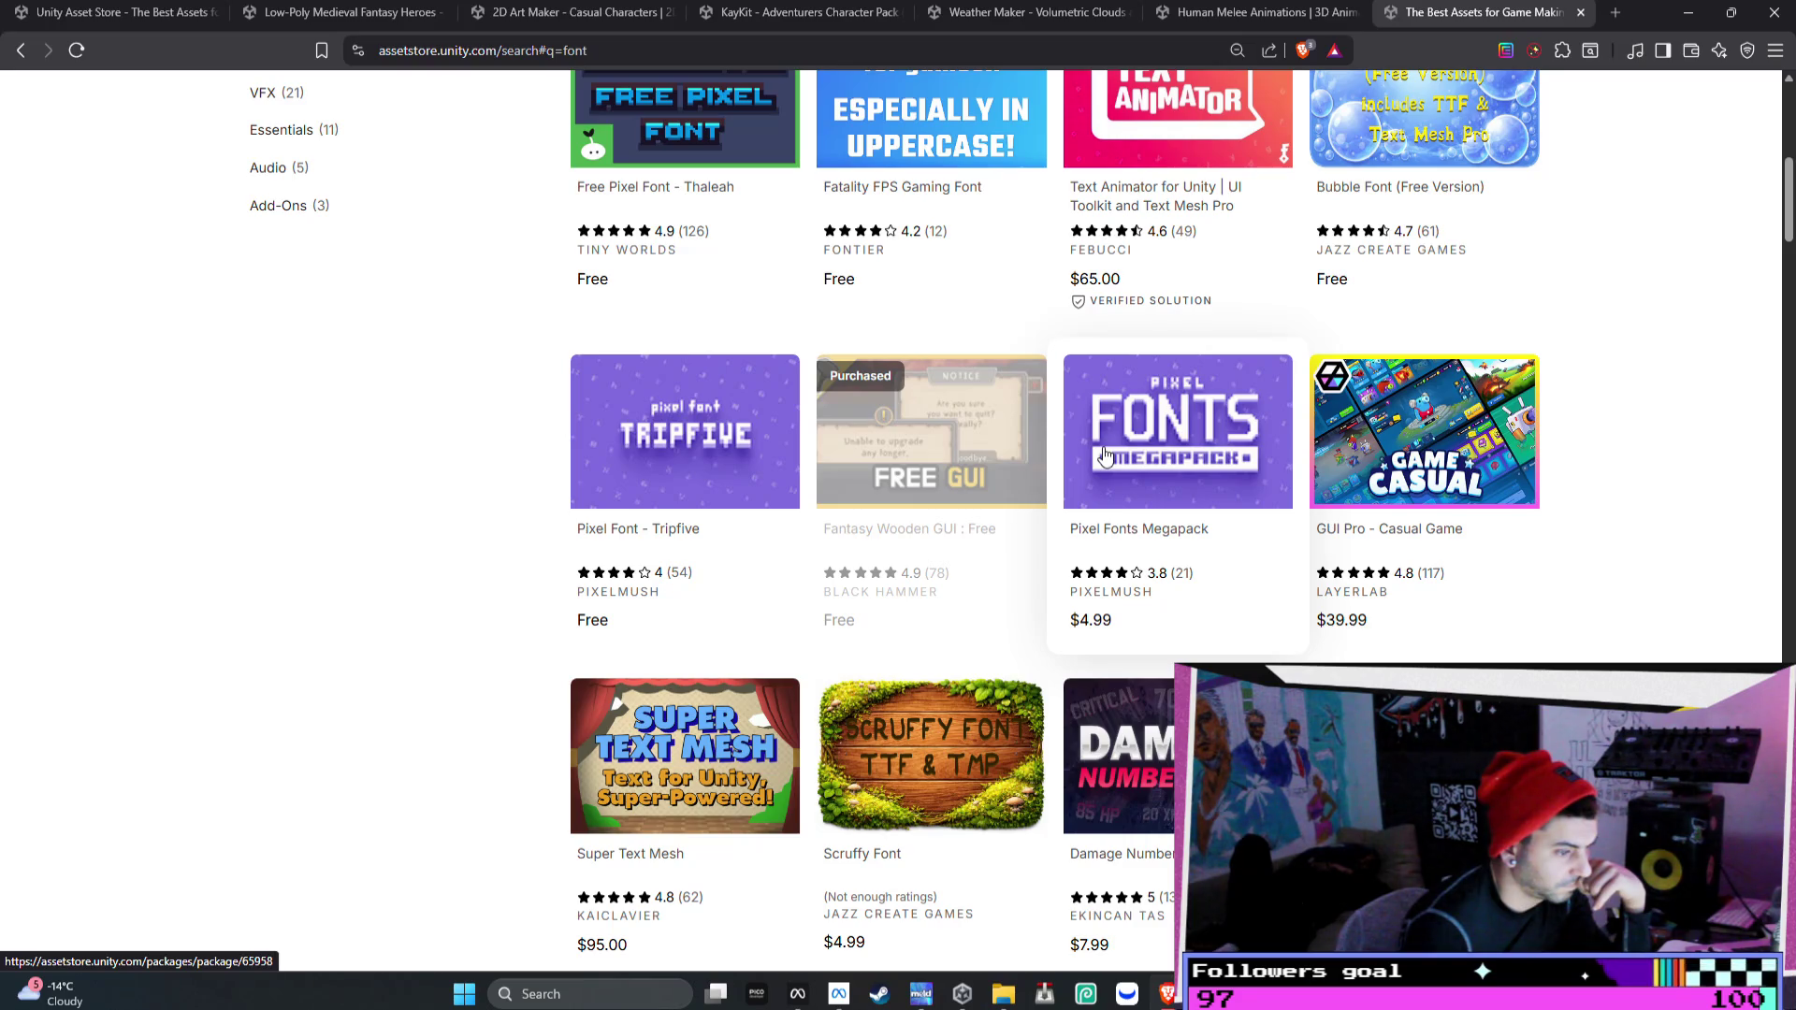
- Extend the Asset Store search query to 'font bundle' and run it
{"action": "scroll", "coordinate": [1103, 453], "scroll_direction": "up", "scroll_amount": 7}
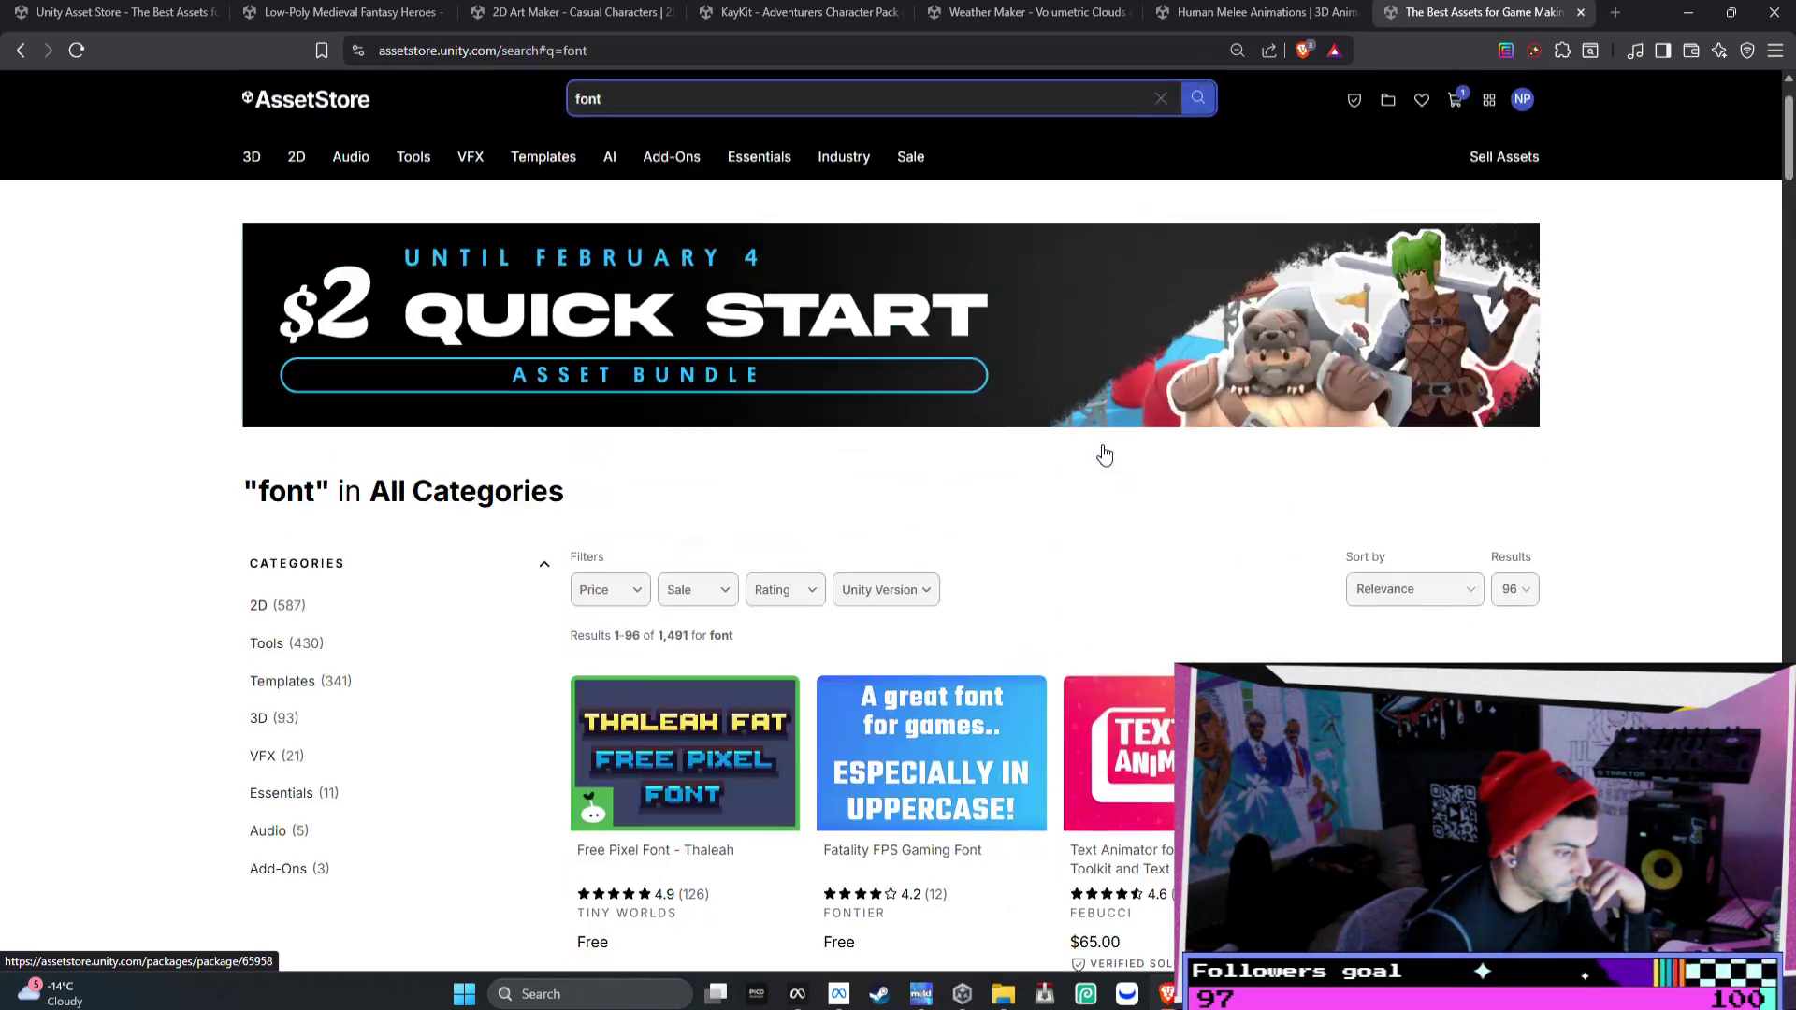
{"action": "left_click", "coordinate": [739, 109]}
{"action": "type", "text": "bundle"}
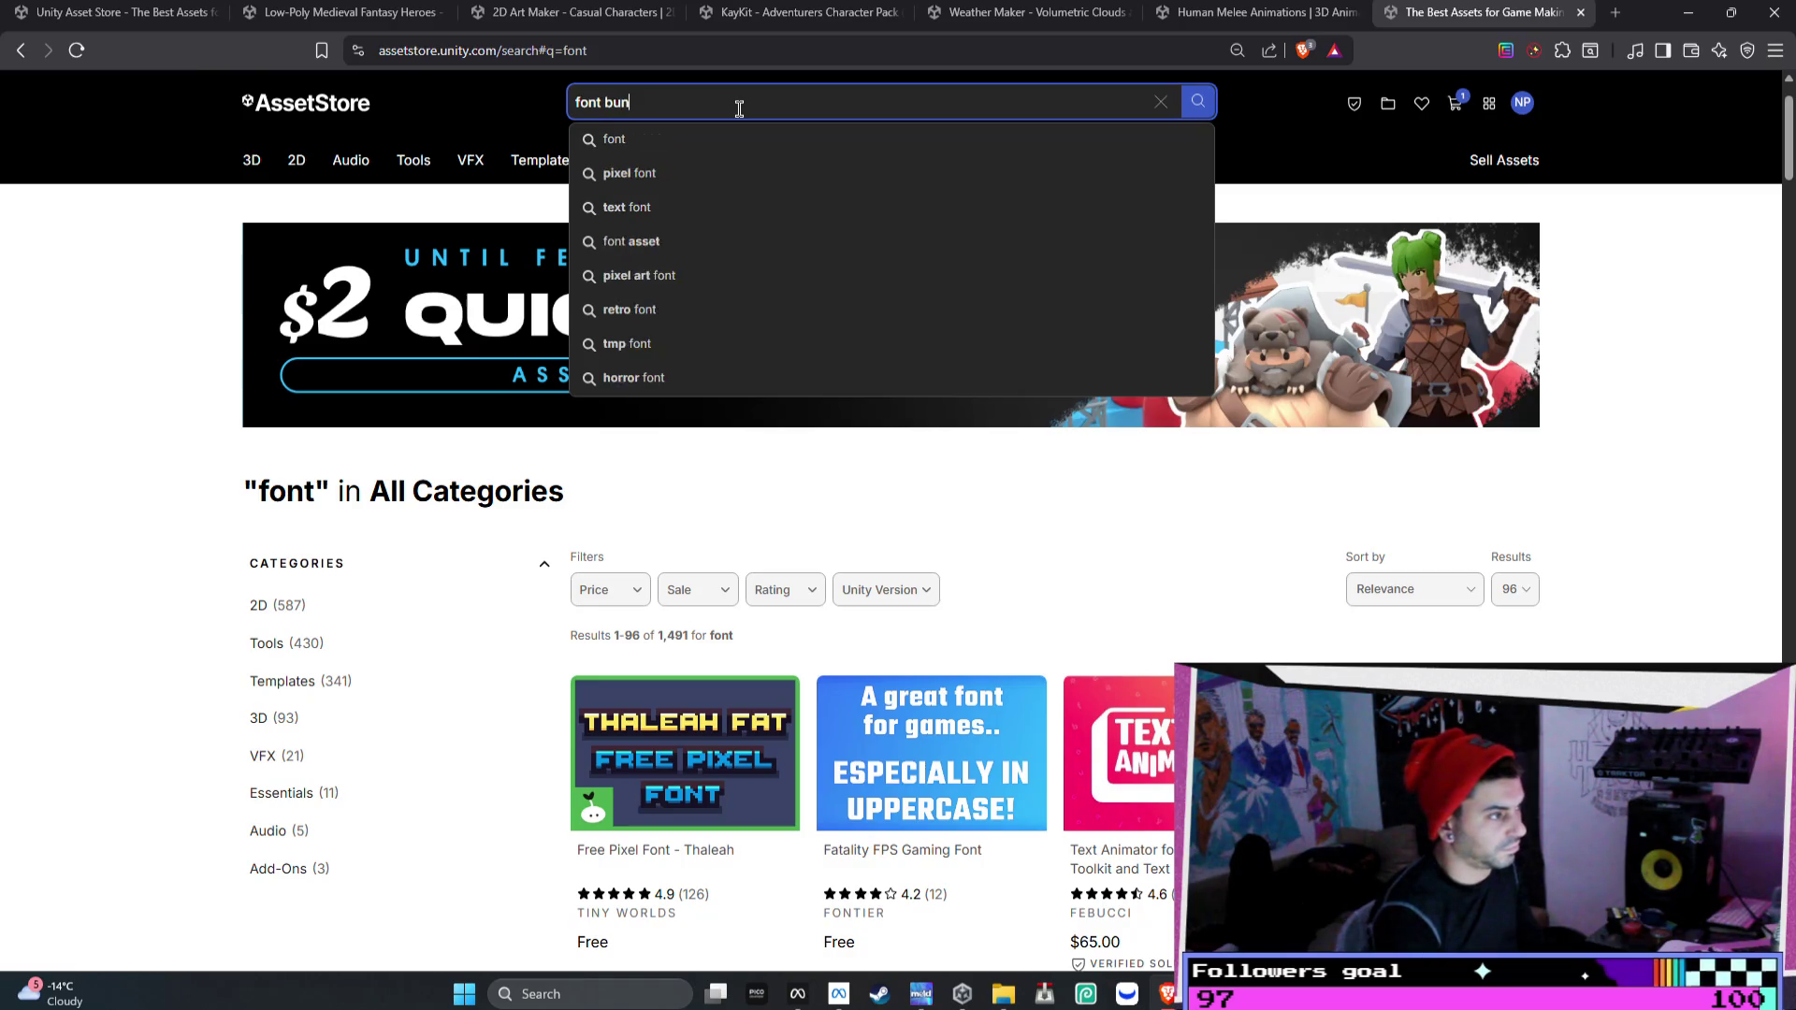
{"action": "key", "text": "Return"}
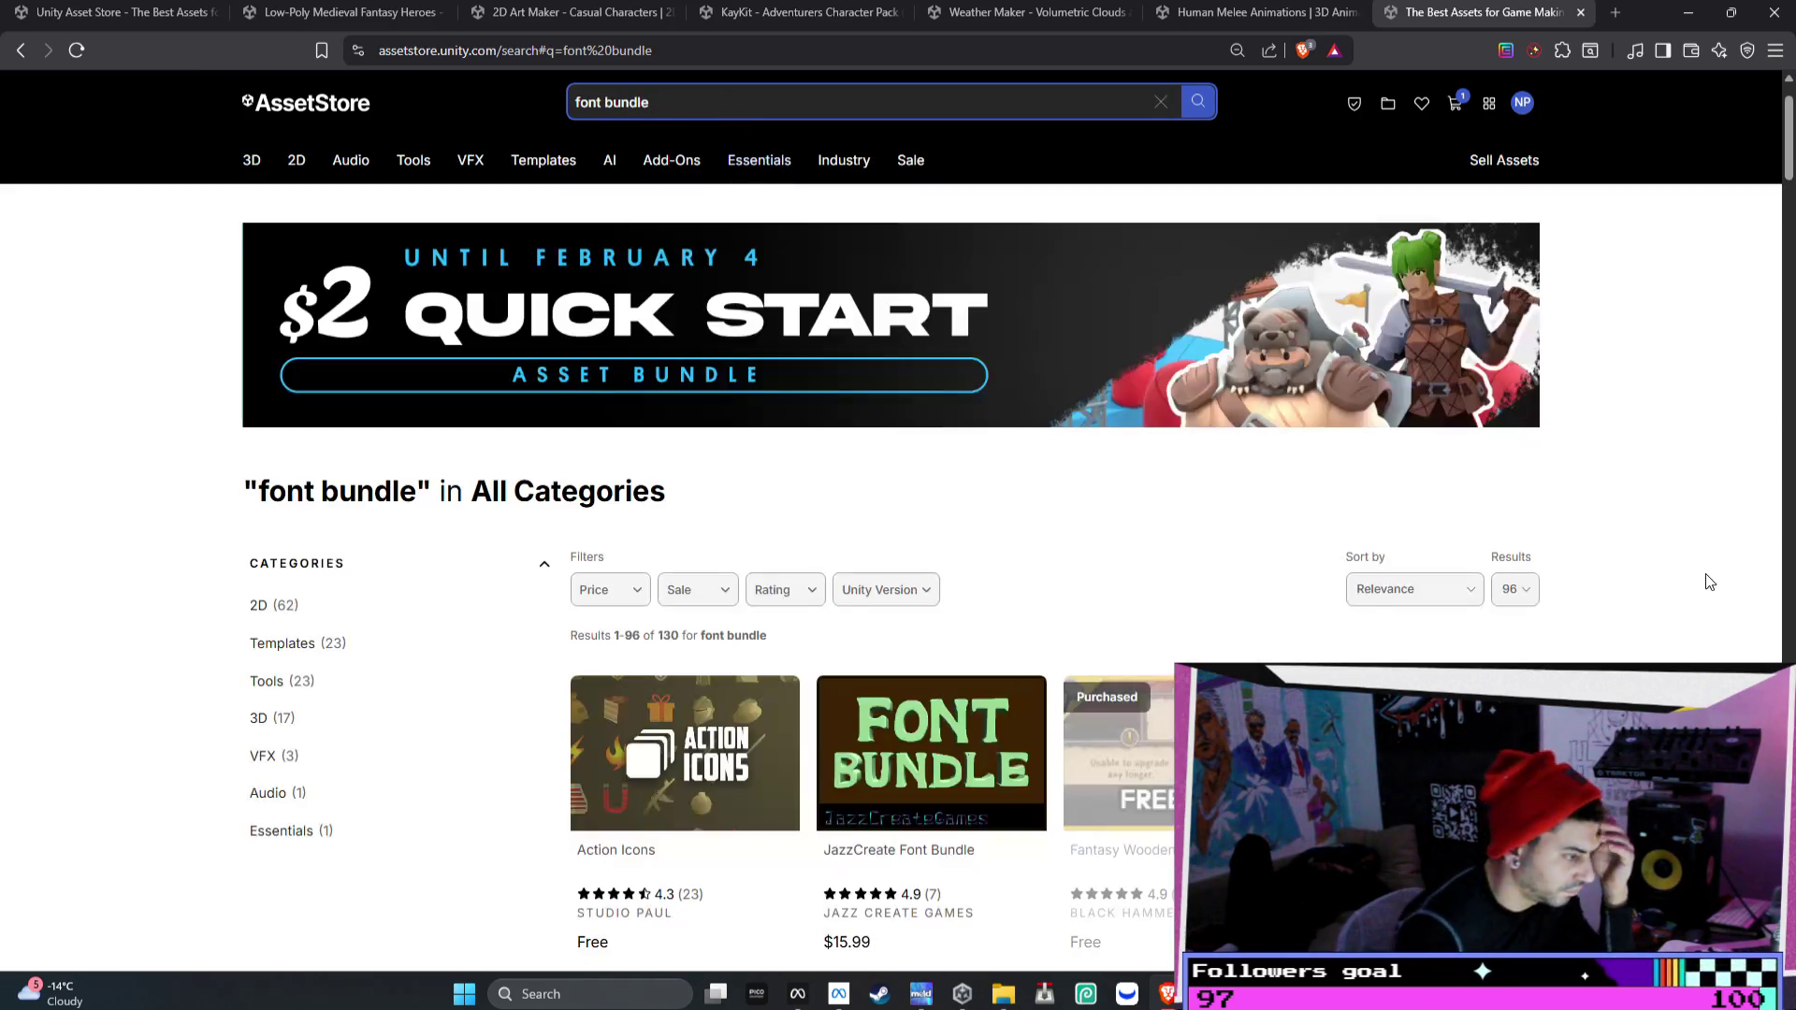
- Open Action Icons, Free Pixel Font - Thaleah and All Packages Demo in background tabs
{"action": "scroll", "coordinate": [1697, 570], "scroll_direction": "down", "scroll_amount": 2}
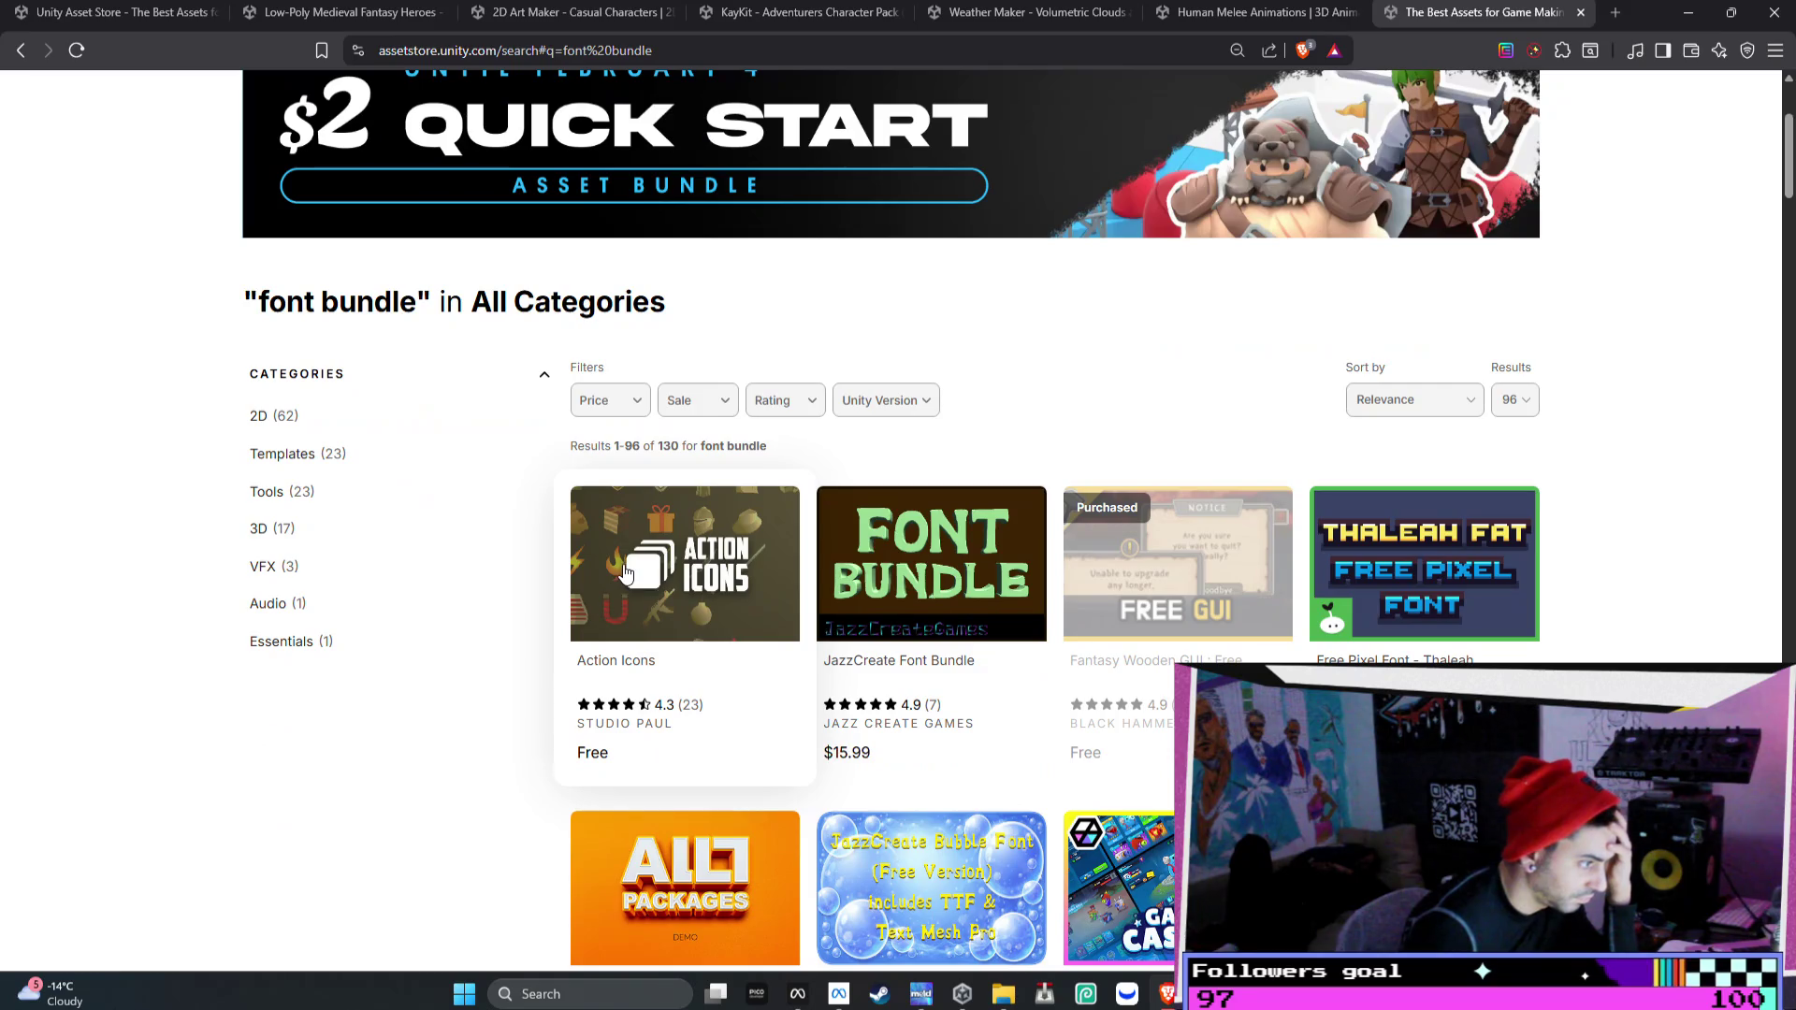
{"action": "right_click", "coordinate": [693, 564]}
{"action": "left_click", "coordinate": [777, 585]}
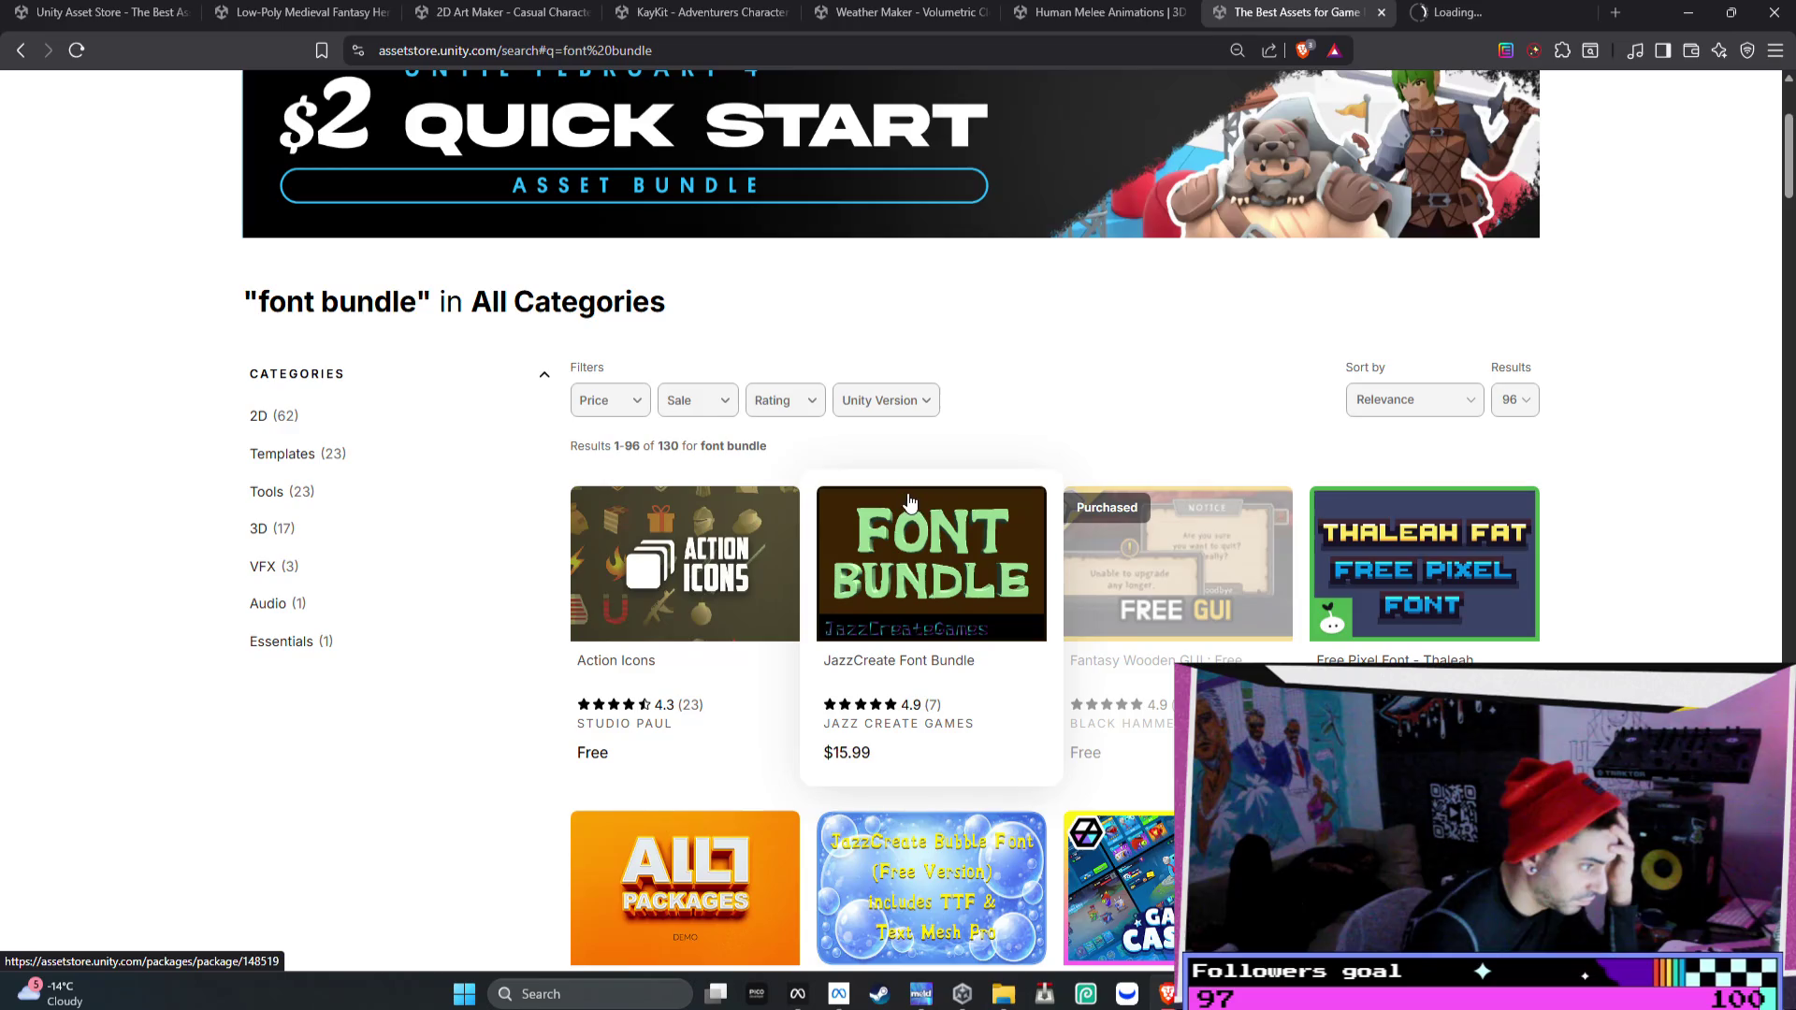
{"action": "scroll", "coordinate": [1179, 547], "scroll_direction": "down", "scroll_amount": 1}
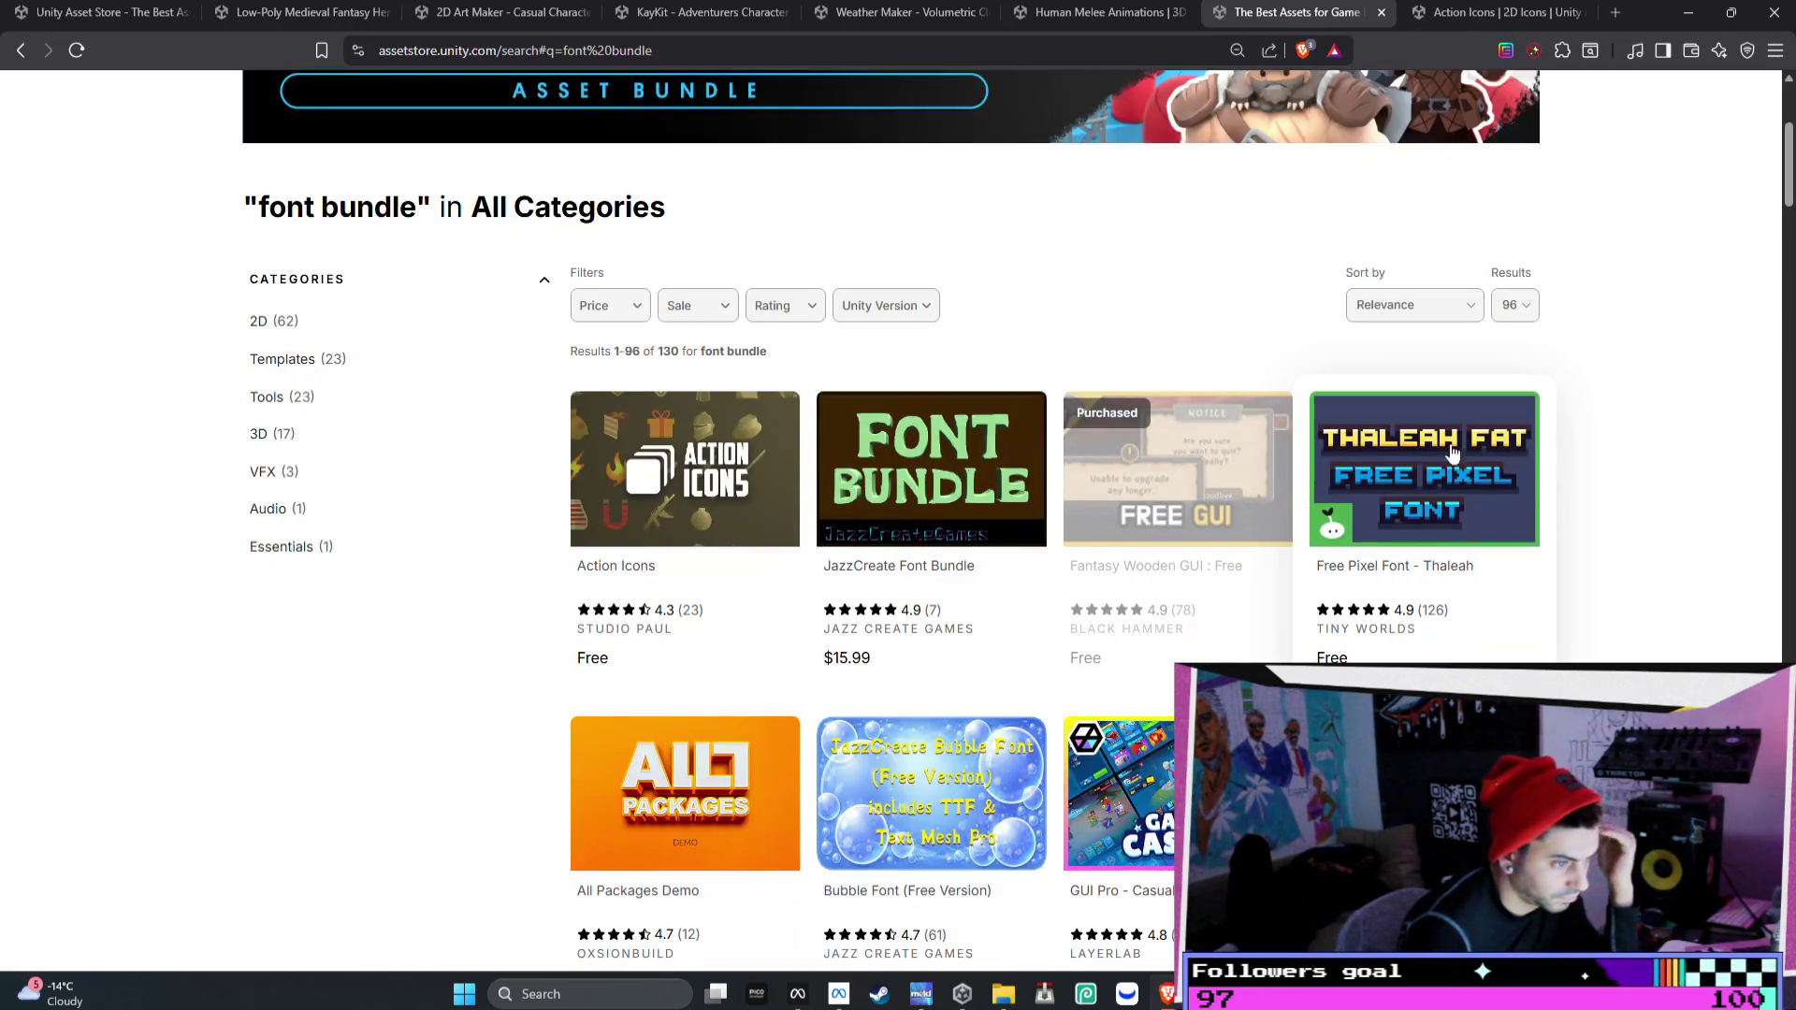
{"action": "right_click", "coordinate": [1422, 487]}
{"action": "left_click", "coordinate": [1462, 497]}
{"action": "scroll", "coordinate": [1653, 507], "scroll_direction": "down", "scroll_amount": 2}
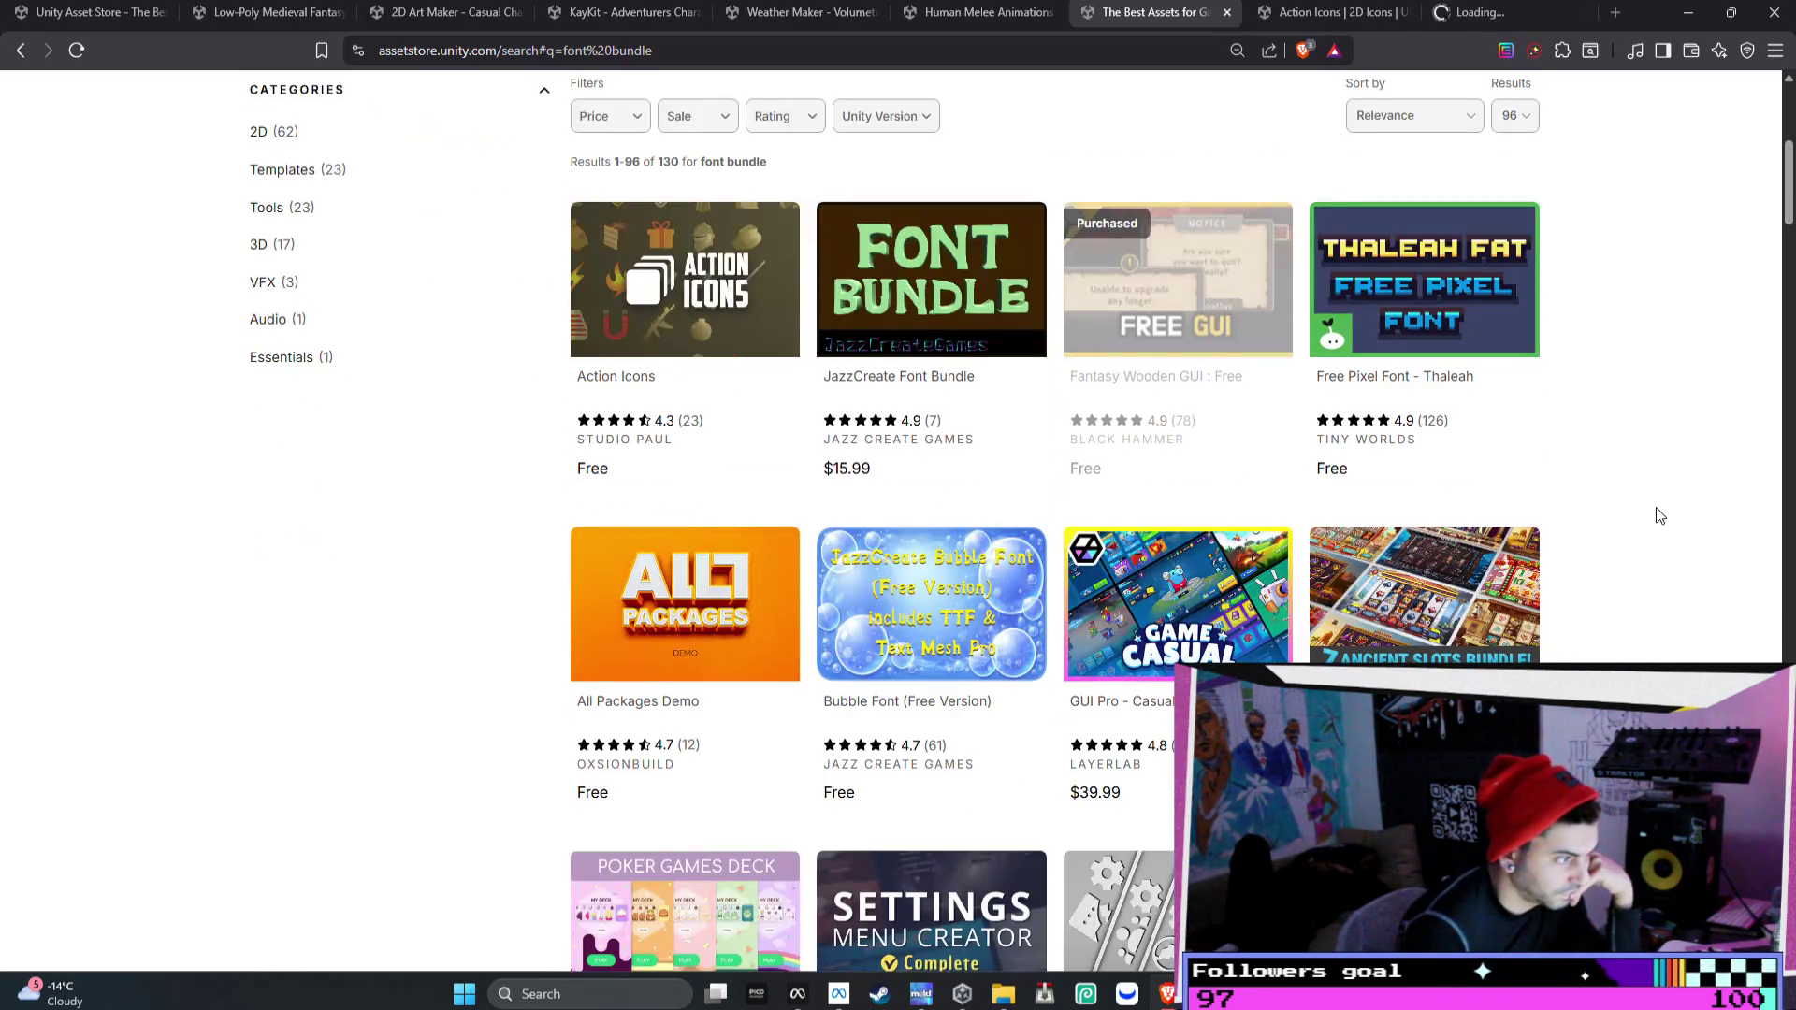
{"action": "scroll", "coordinate": [1651, 509], "scroll_direction": "down", "scroll_amount": 2}
{"action": "right_click", "coordinate": [736, 440]}
{"action": "left_click", "coordinate": [776, 453]}
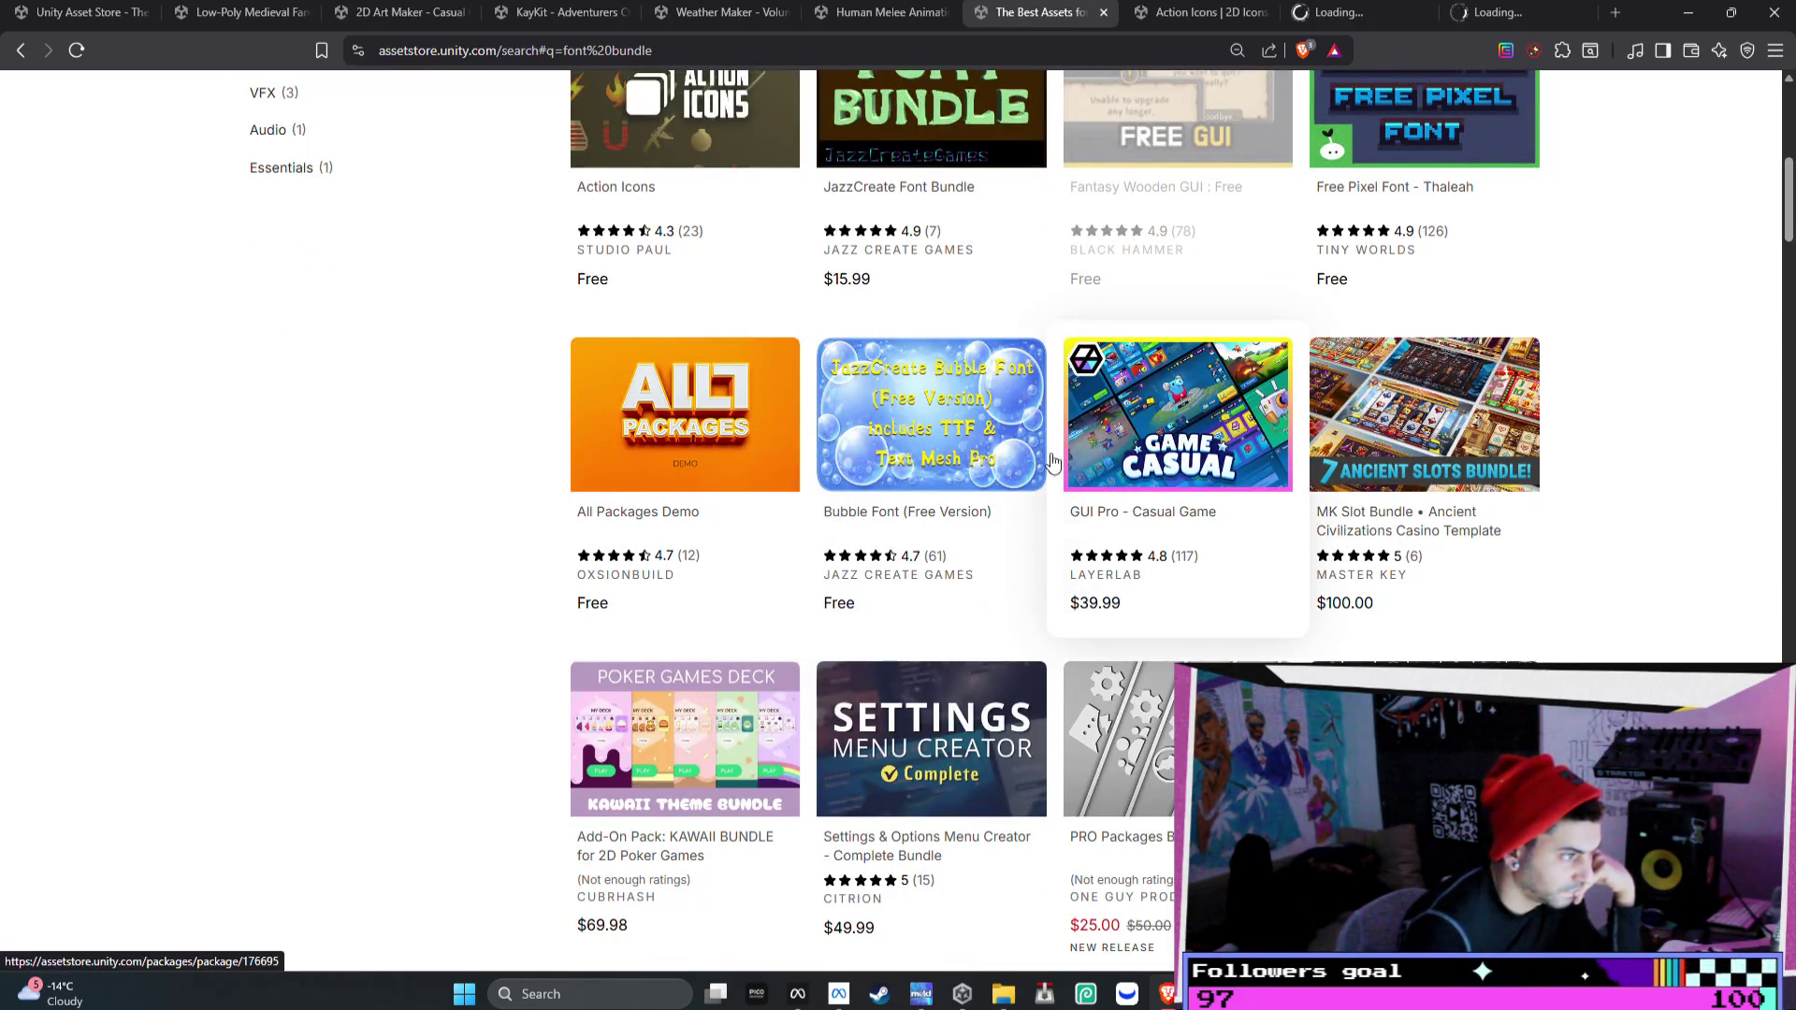
{"action": "scroll", "coordinate": [1502, 440], "scroll_direction": "down", "scroll_amount": 5}
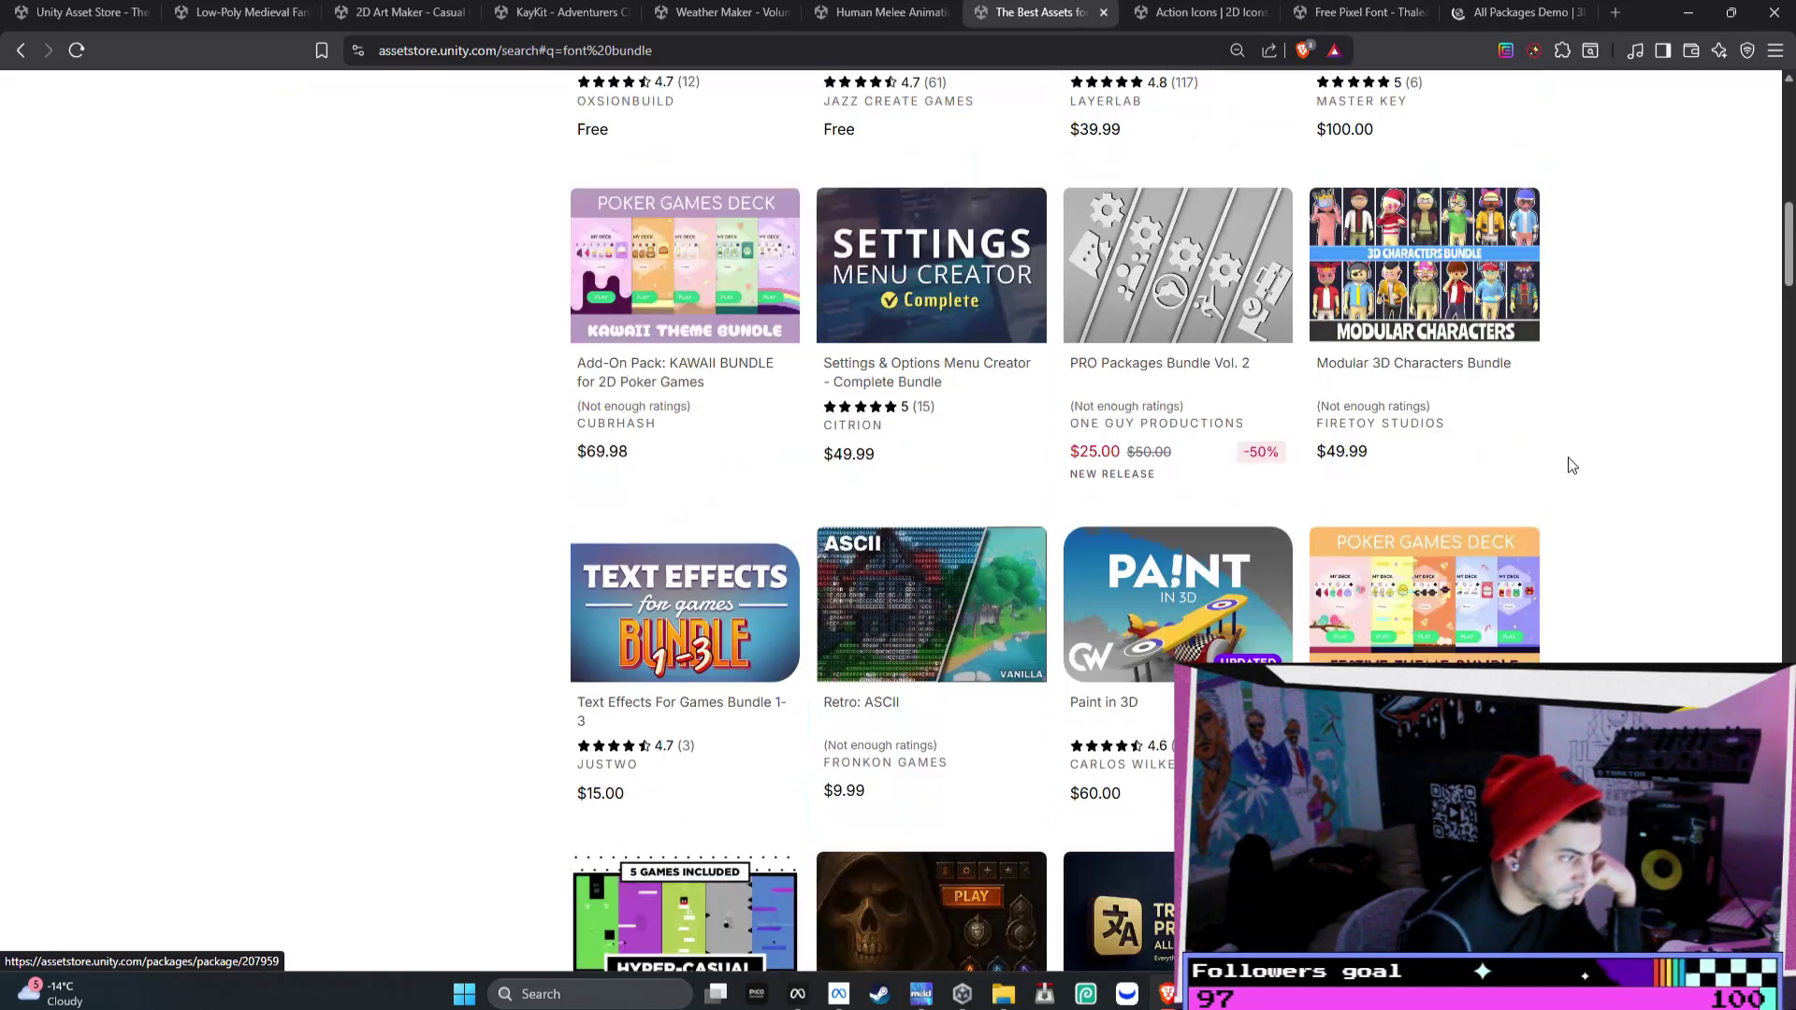
{"action": "scroll", "coordinate": [1571, 464], "scroll_direction": "down", "scroll_amount": 8}
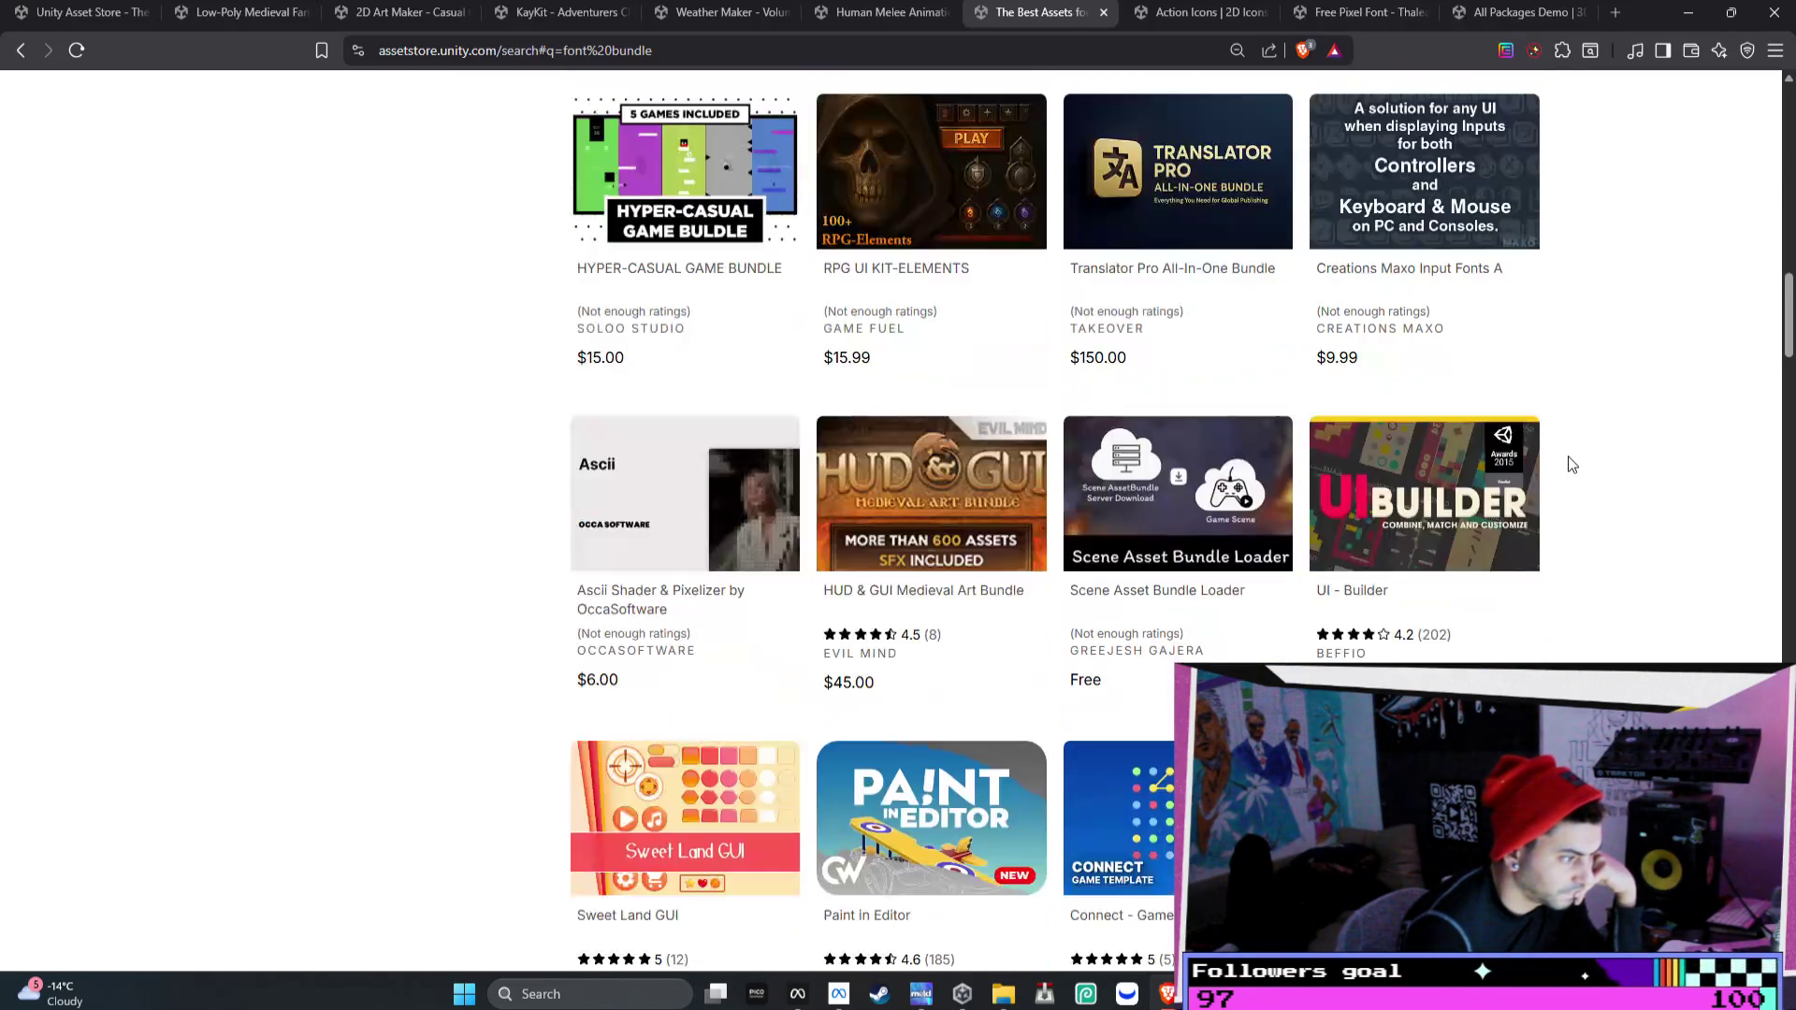
{"action": "scroll", "coordinate": [1571, 465], "scroll_direction": "down", "scroll_amount": 3}
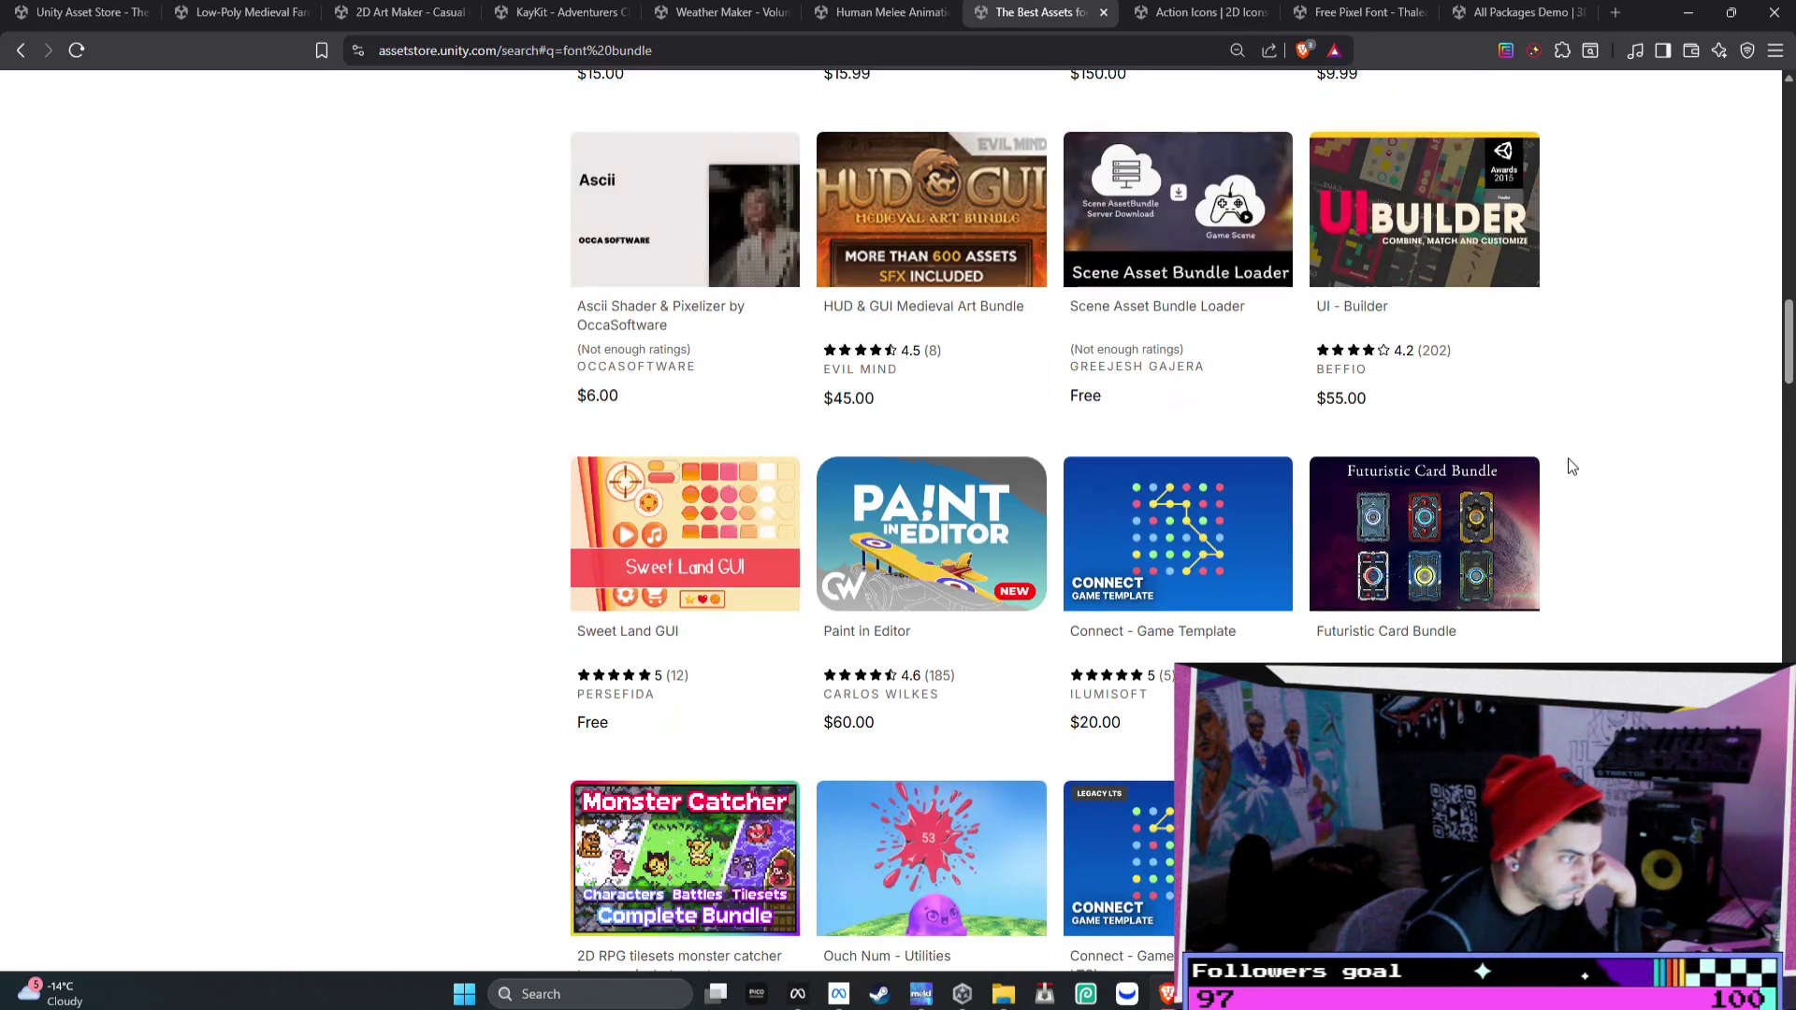
{"action": "scroll", "coordinate": [1571, 465], "scroll_direction": "up", "scroll_amount": 20}
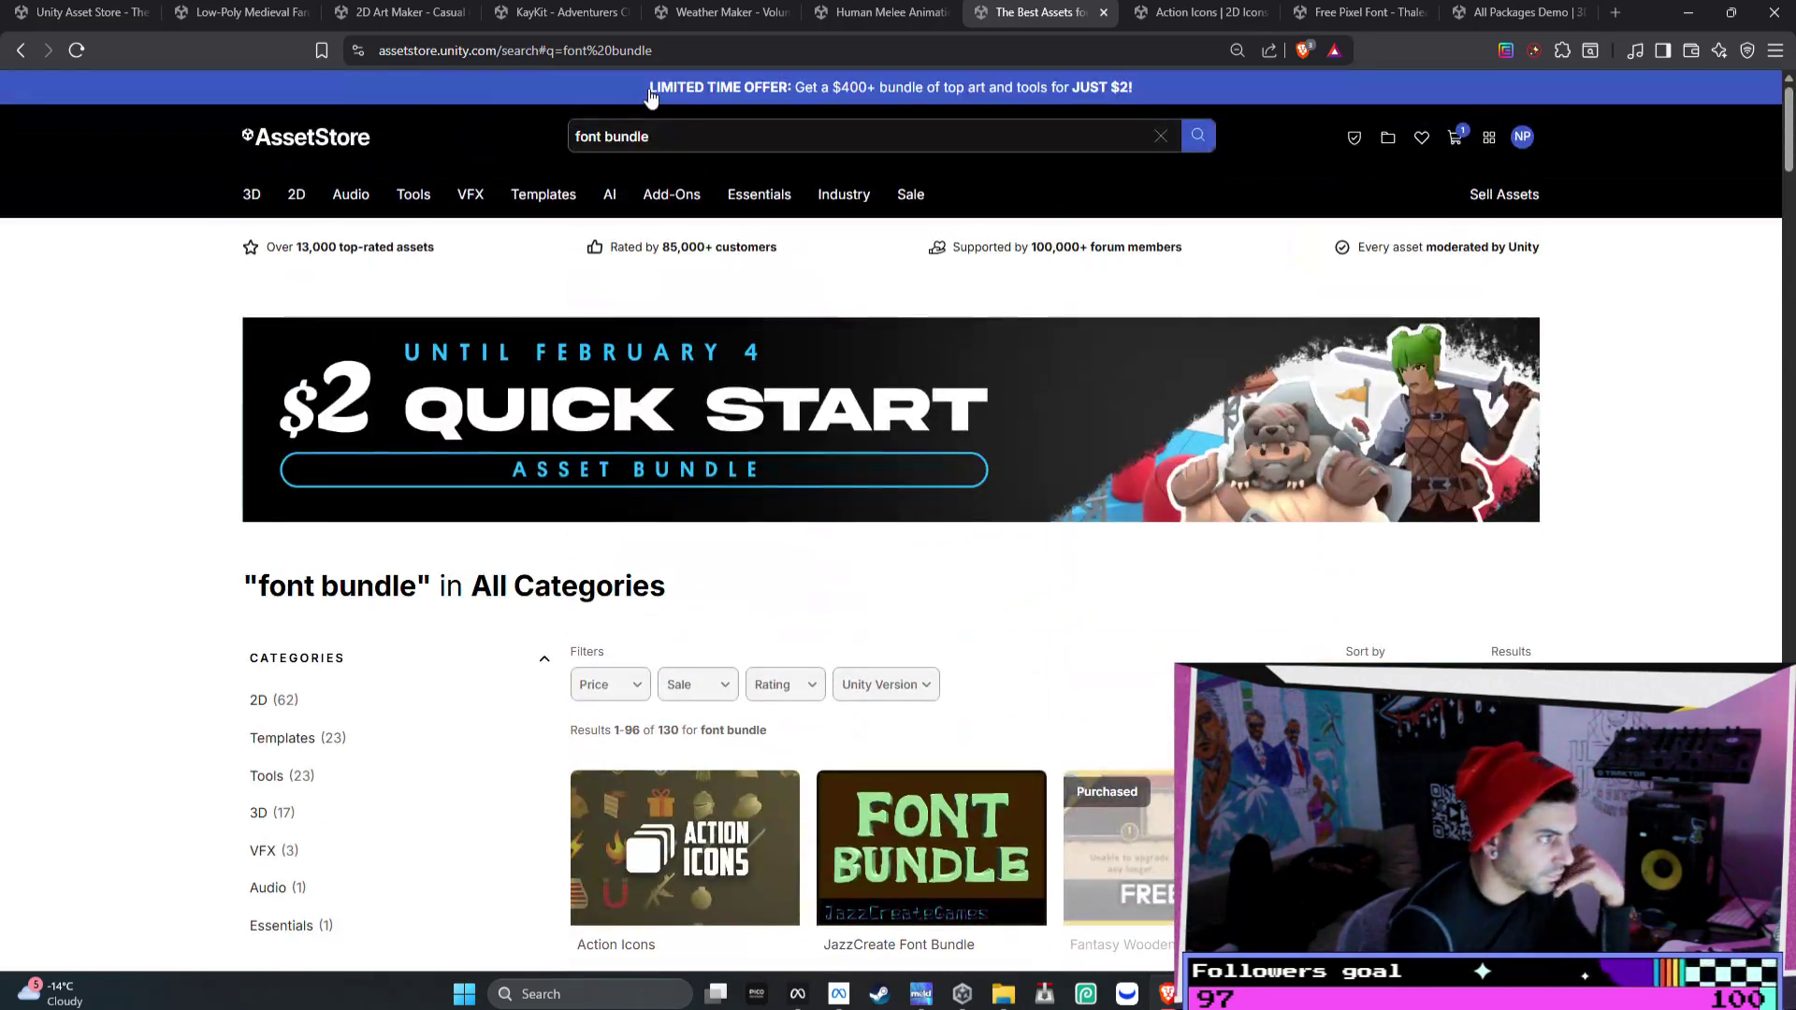
{"action": "left_click", "coordinate": [648, 131]}
- Search just 'font', open the 2D Fonts category and sort it by Rating
{"action": "double_click", "coordinate": [648, 130]}
{"action": "key", "text": "BackSpace"}
{"action": "key", "text": "Return"}
{"action": "mouse_move", "coordinate": [304, 199]}
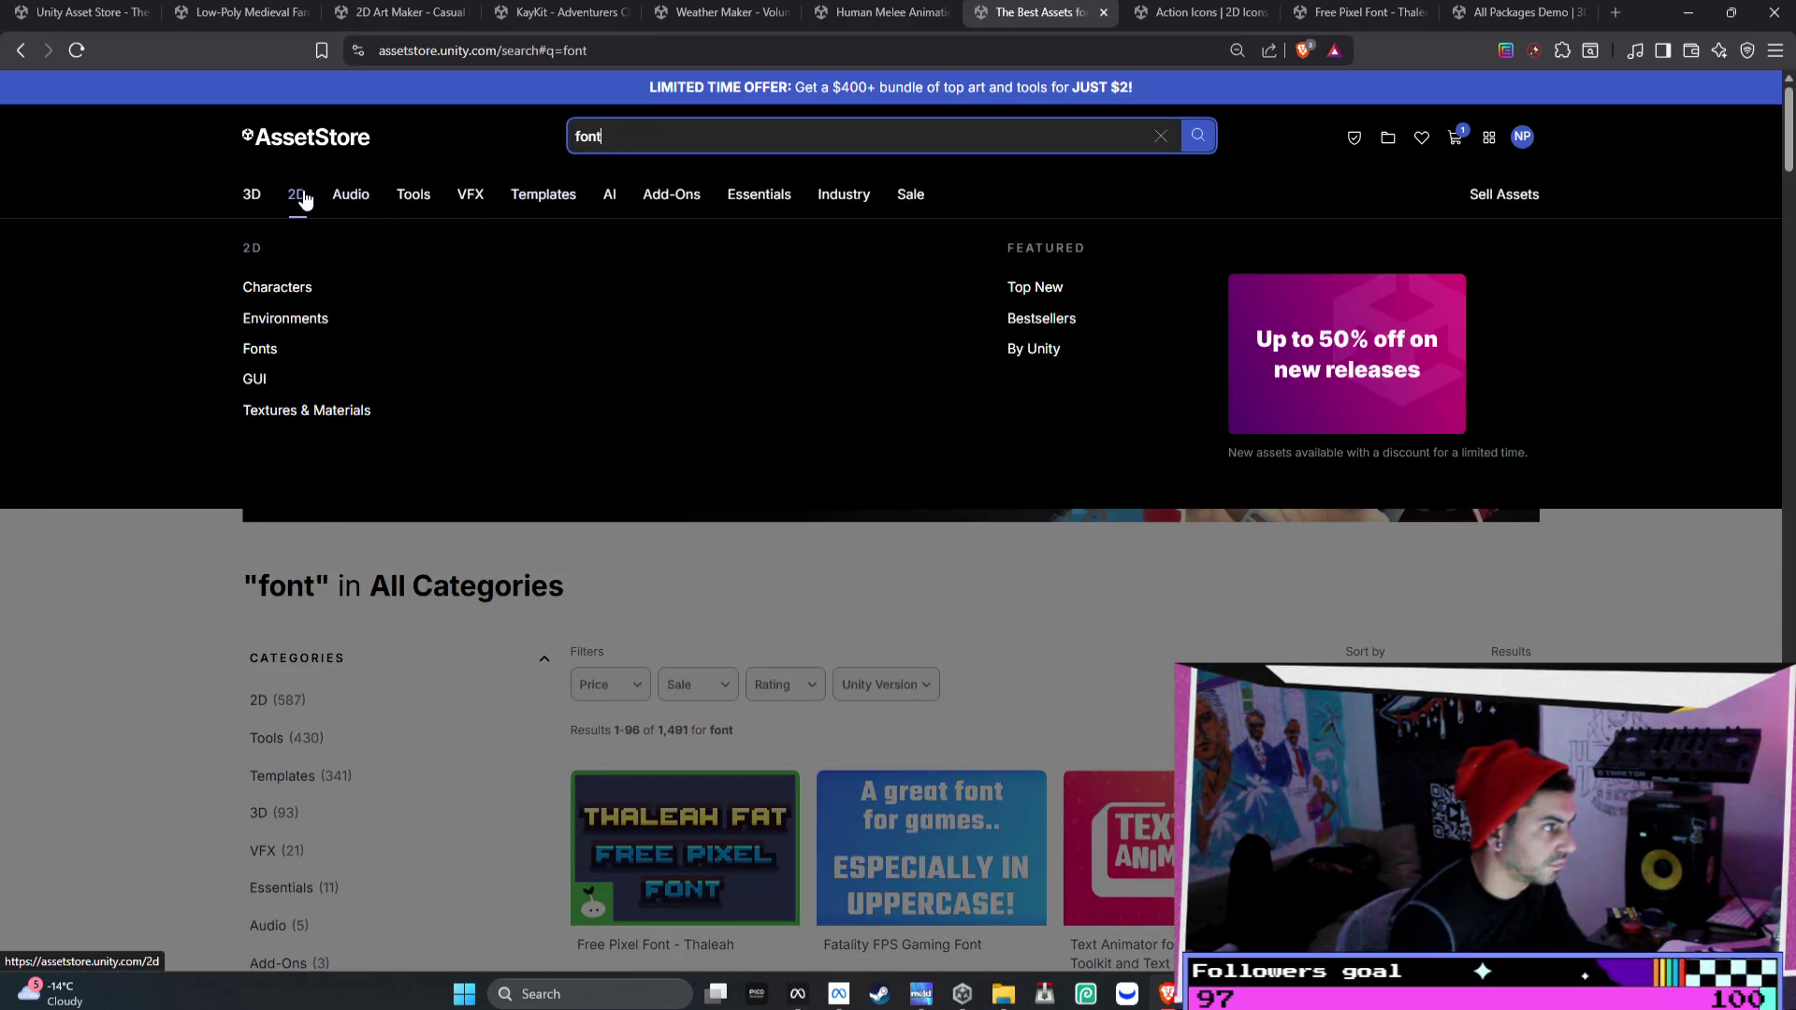
{"action": "left_click", "coordinate": [262, 351]}
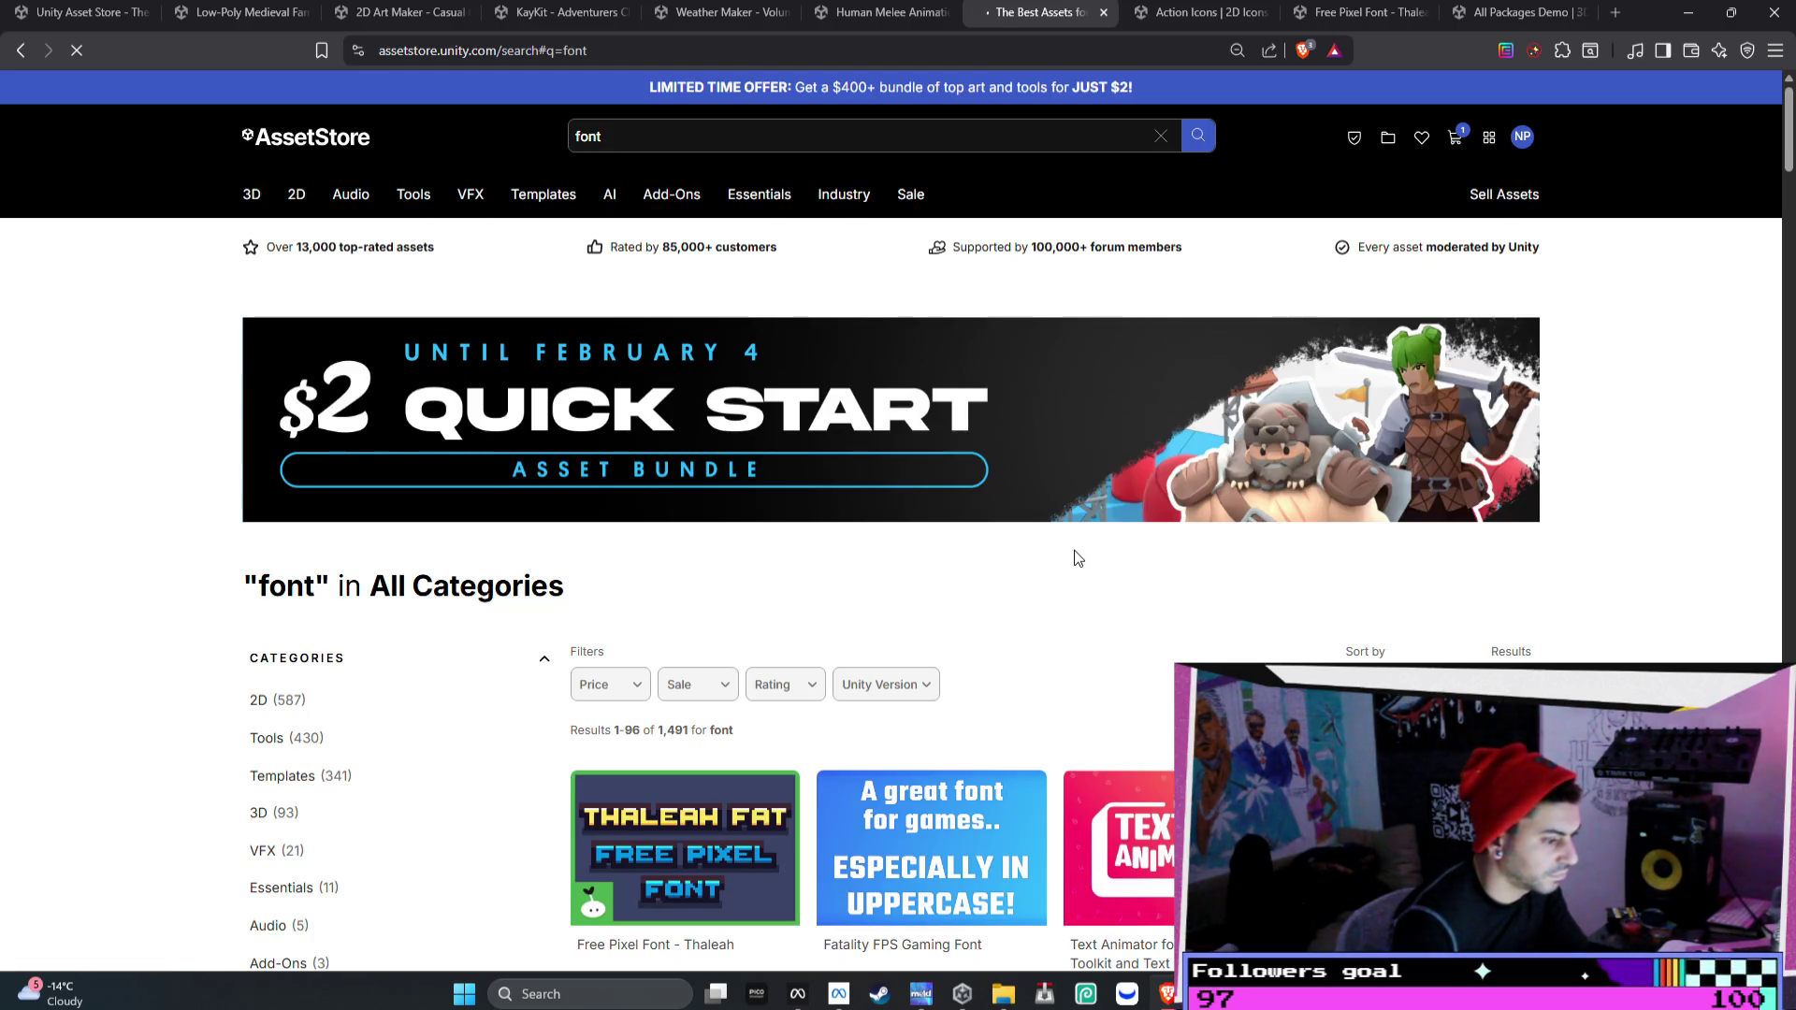
{"action": "left_click", "coordinate": [290, 141]}
{"action": "mouse_move", "coordinate": [296, 199]}
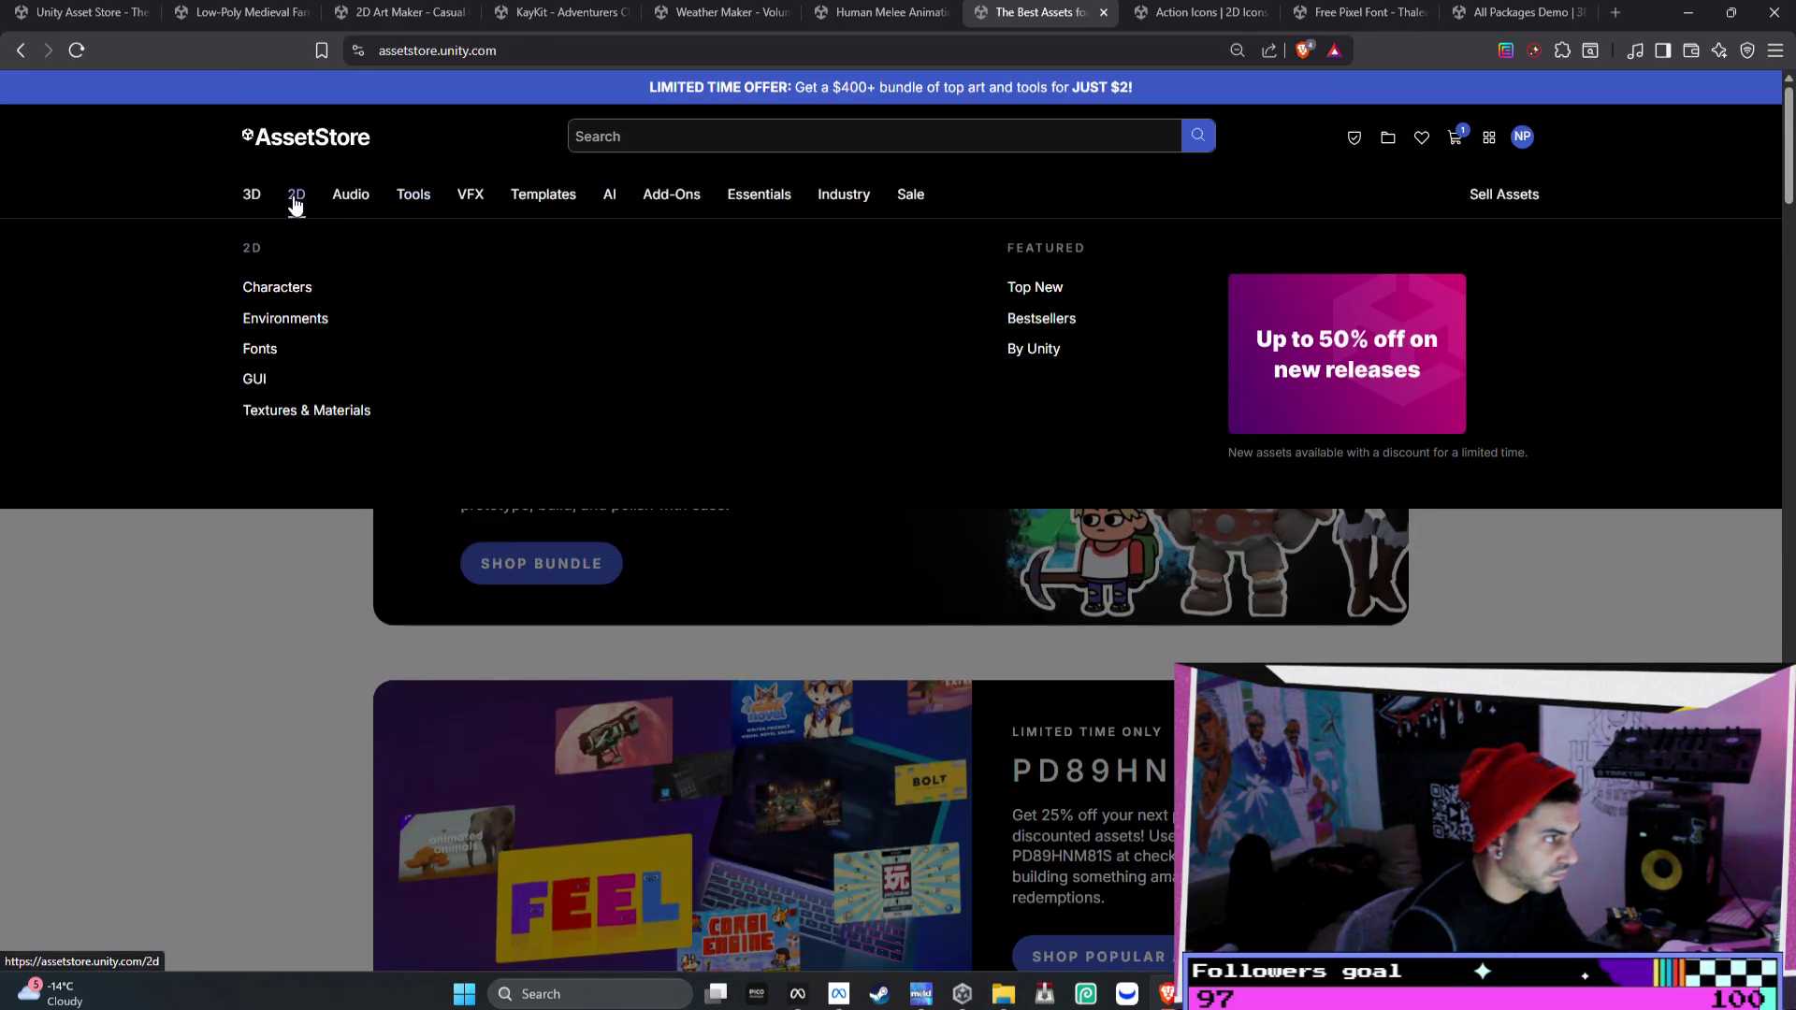
{"action": "left_click", "coordinate": [259, 349]}
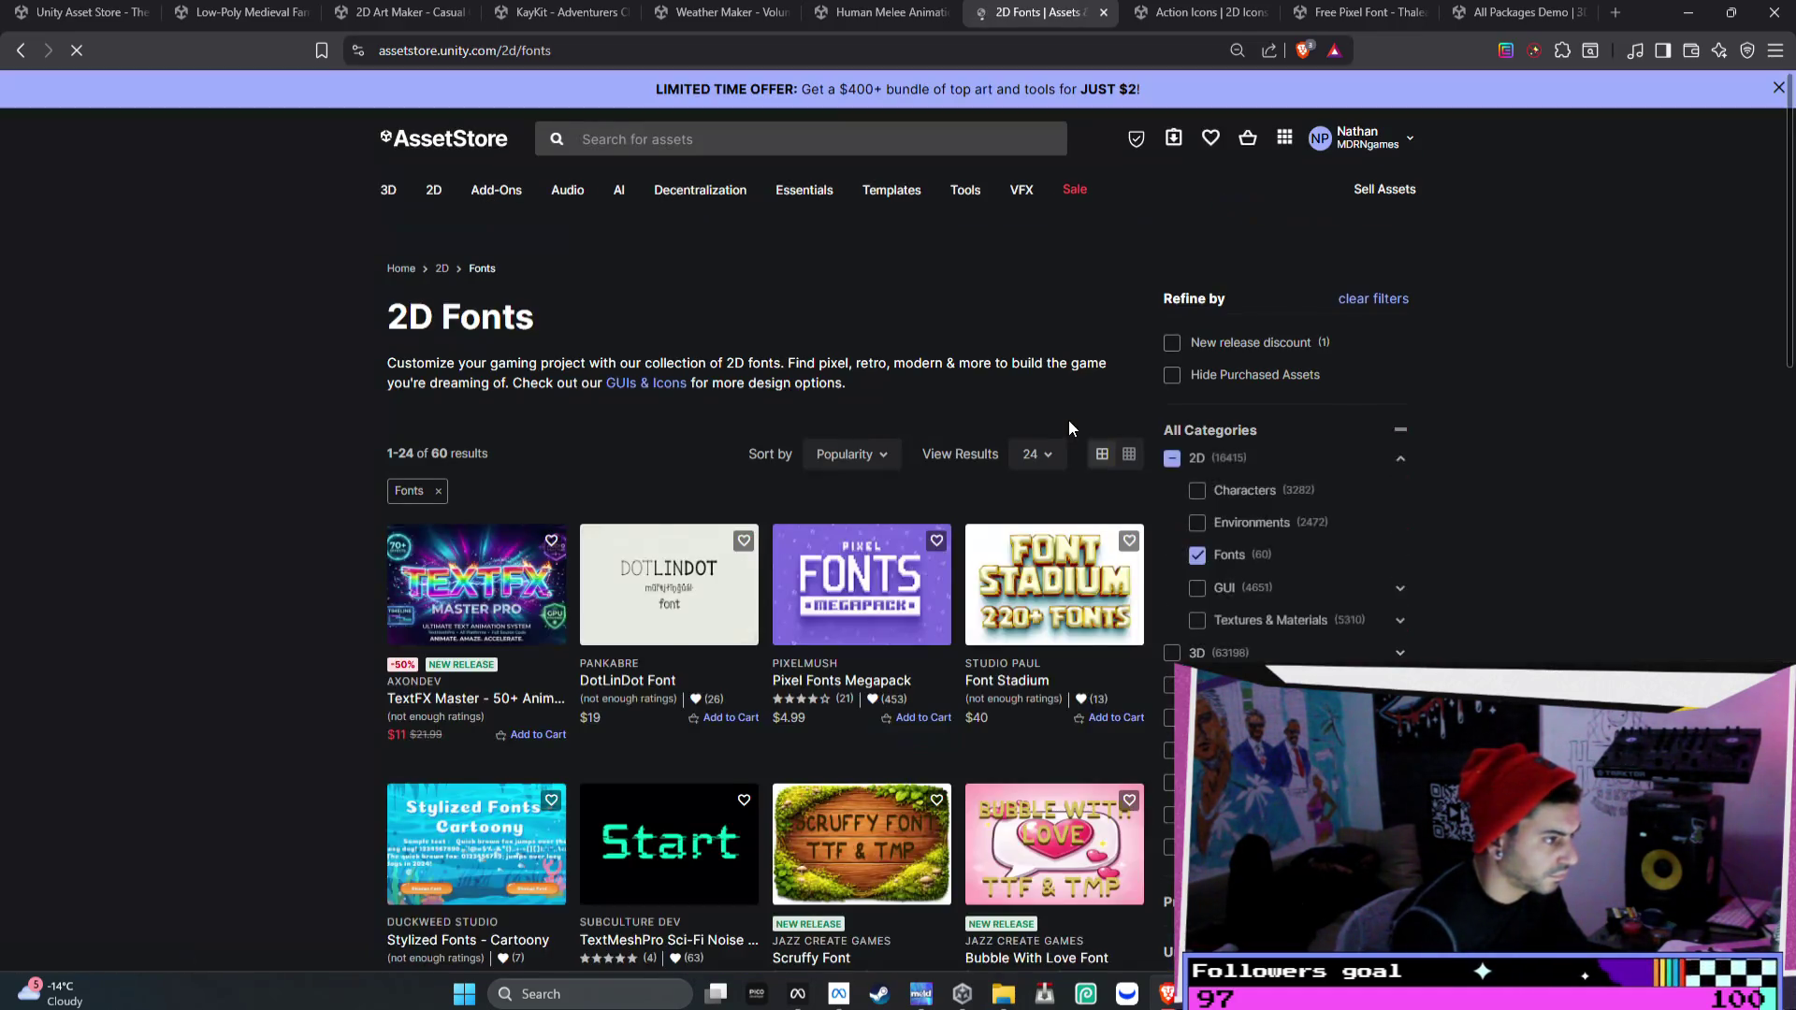
{"action": "scroll", "coordinate": [870, 299], "scroll_direction": "down", "scroll_amount": 3}
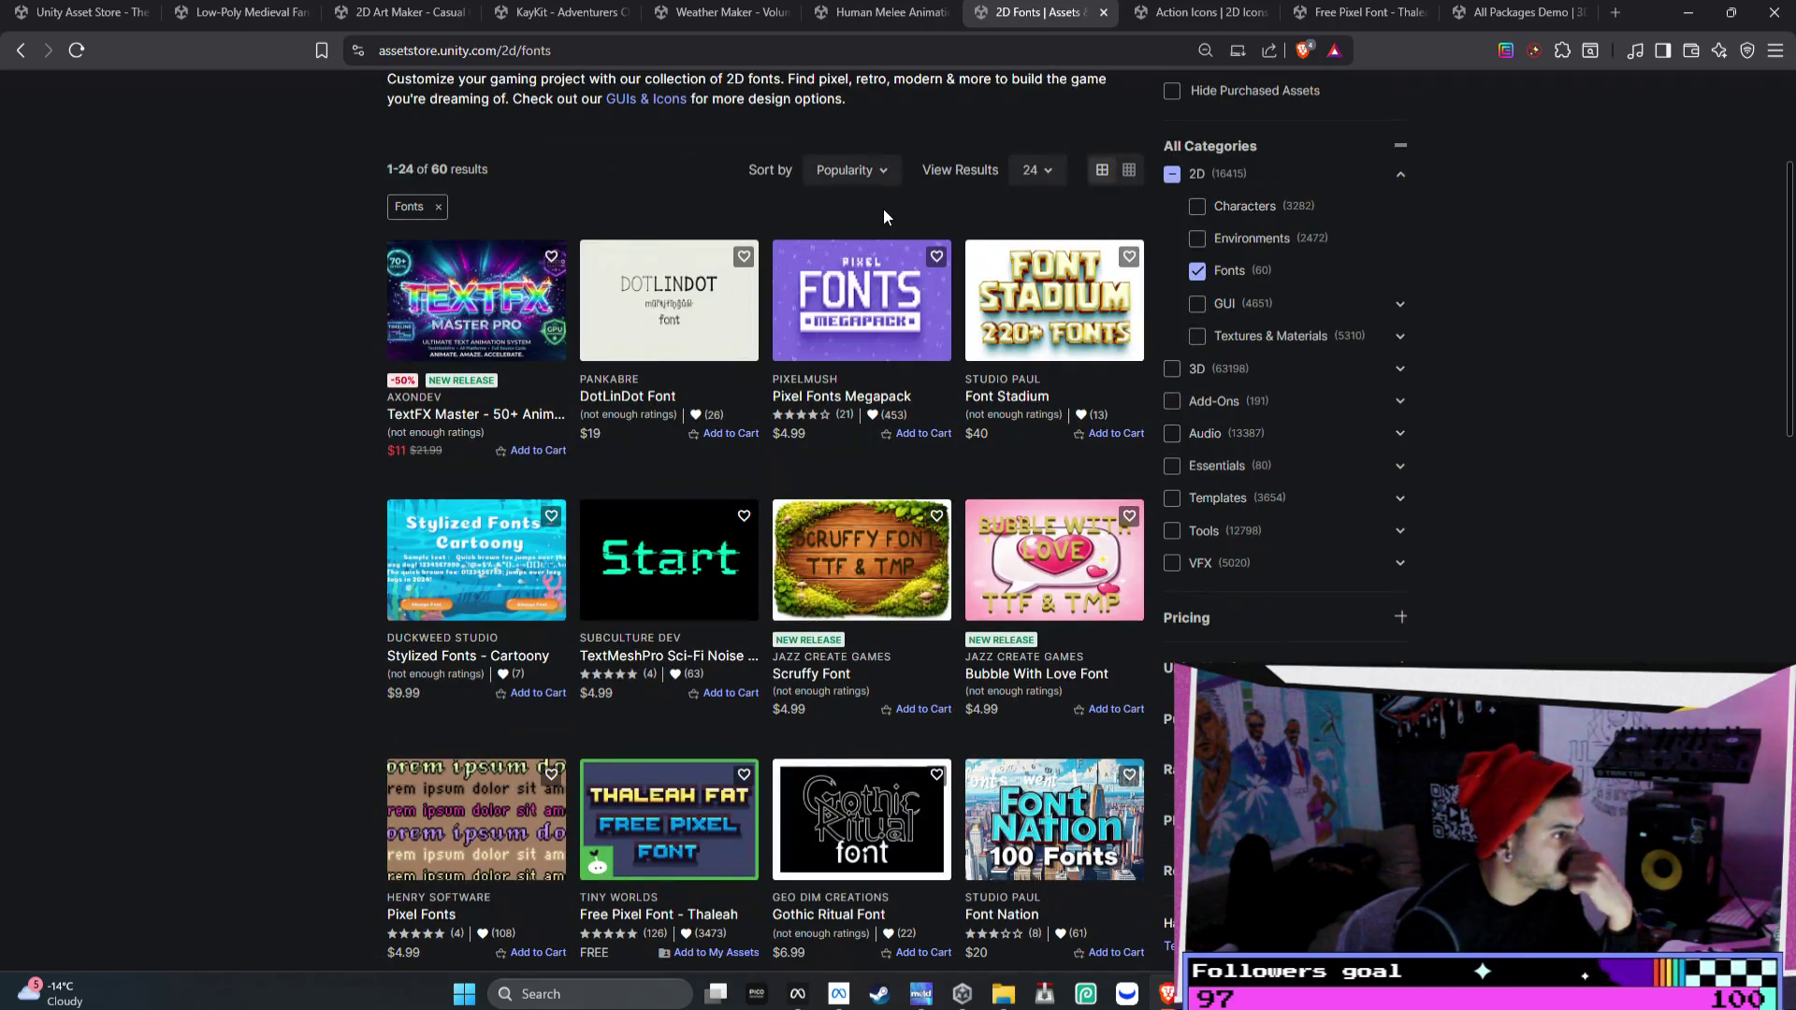
{"action": "left_click", "coordinate": [870, 173]}
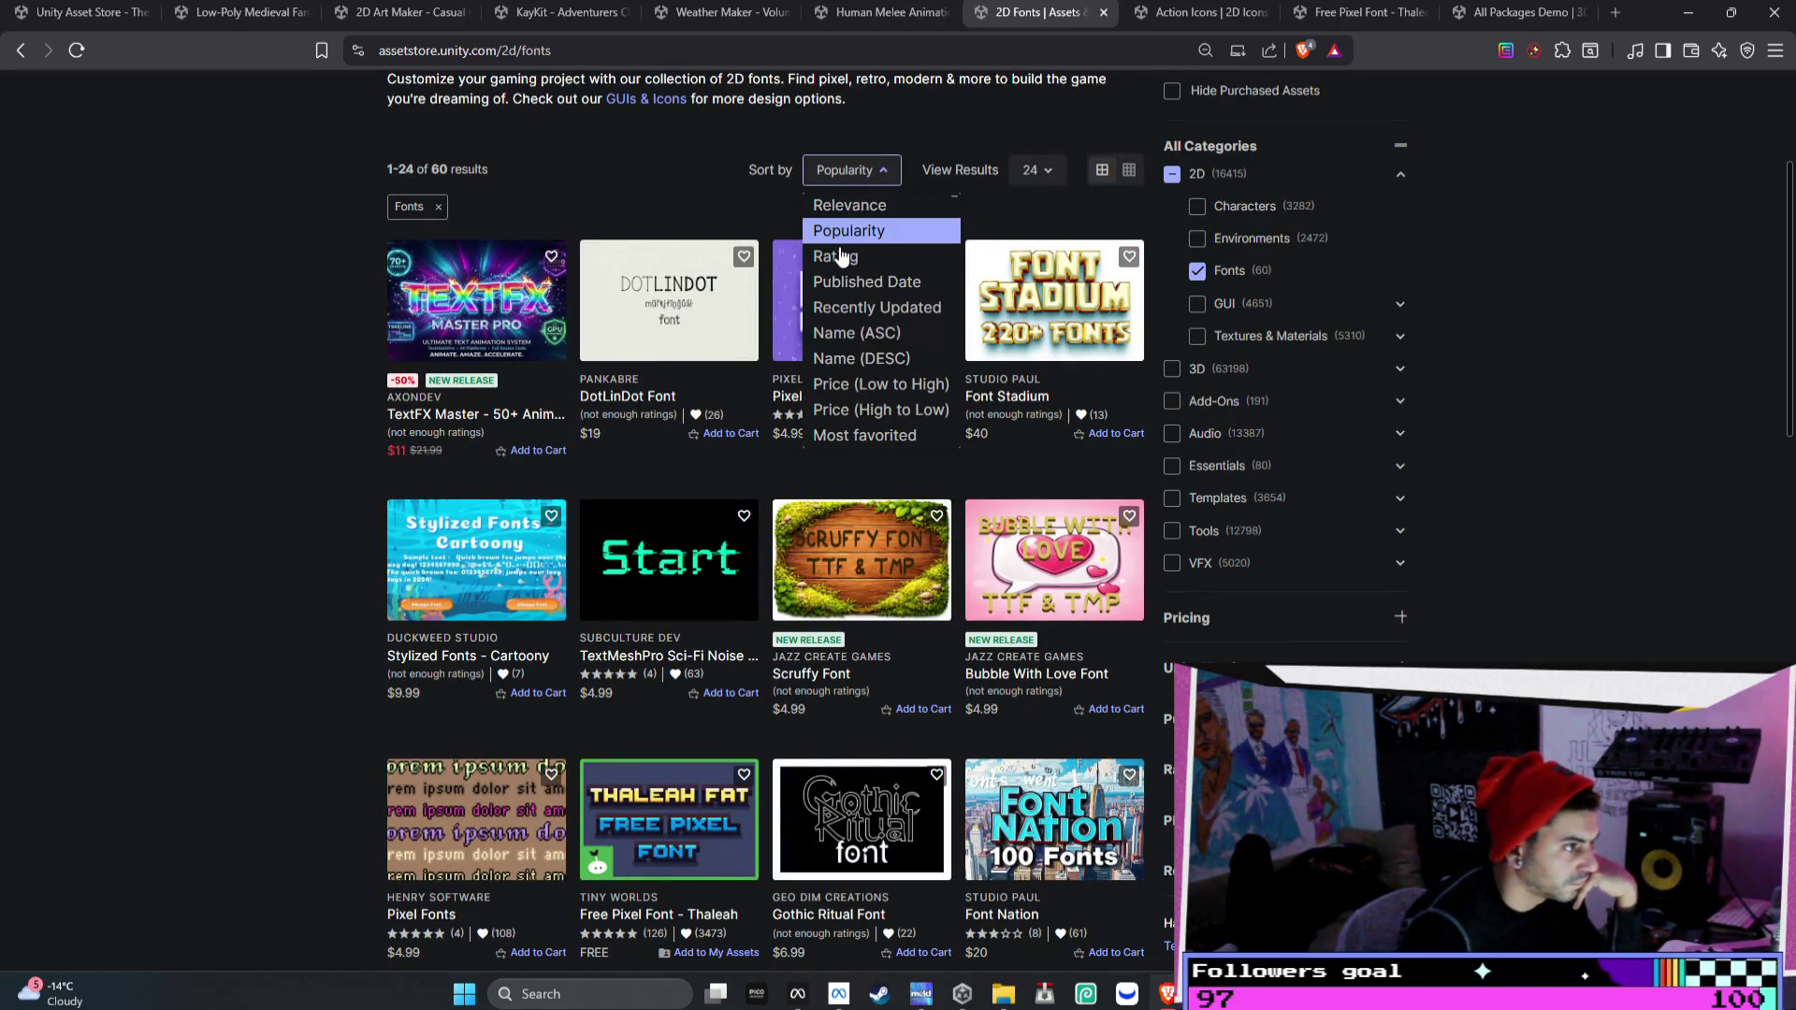
{"action": "left_click", "coordinate": [840, 256]}
- Open the Selected U3D Japanese Font in a background tab
{"action": "scroll", "coordinate": [838, 239], "scroll_direction": "down", "scroll_amount": 3}
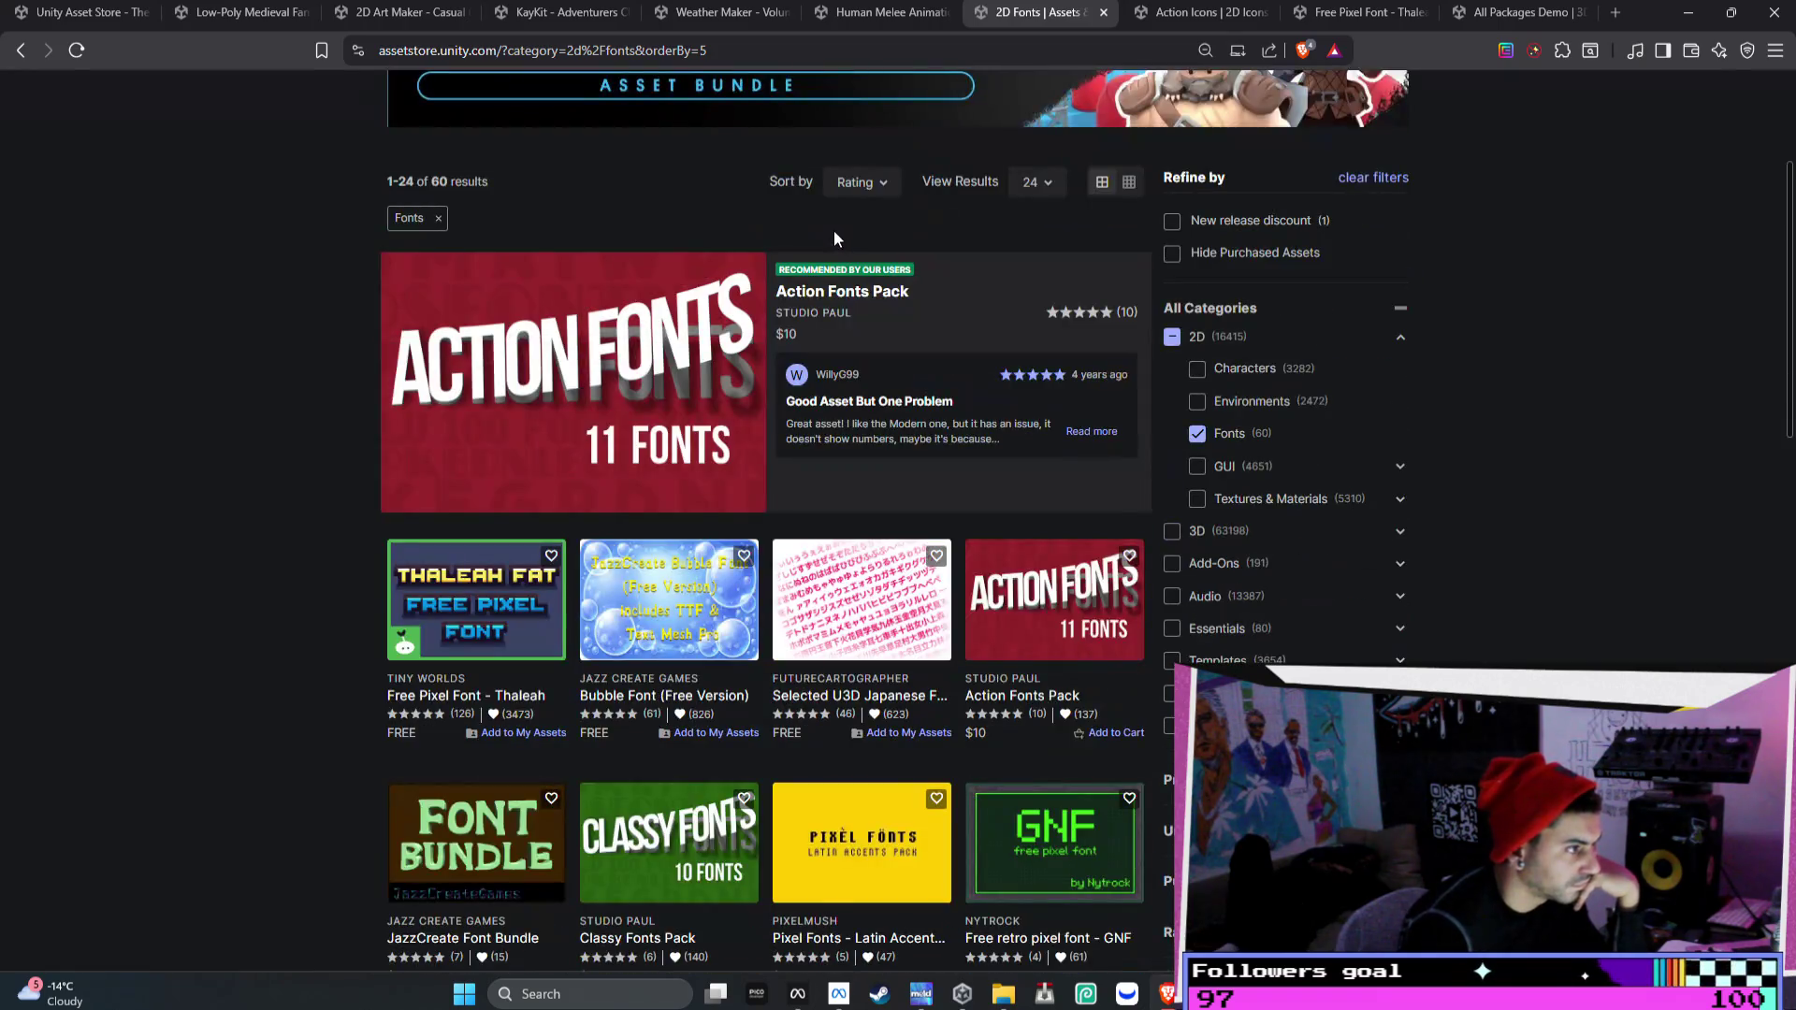
{"action": "scroll", "coordinate": [834, 232], "scroll_direction": "down", "scroll_amount": 3}
{"action": "scroll", "coordinate": [835, 240], "scroll_direction": "down", "scroll_amount": 1}
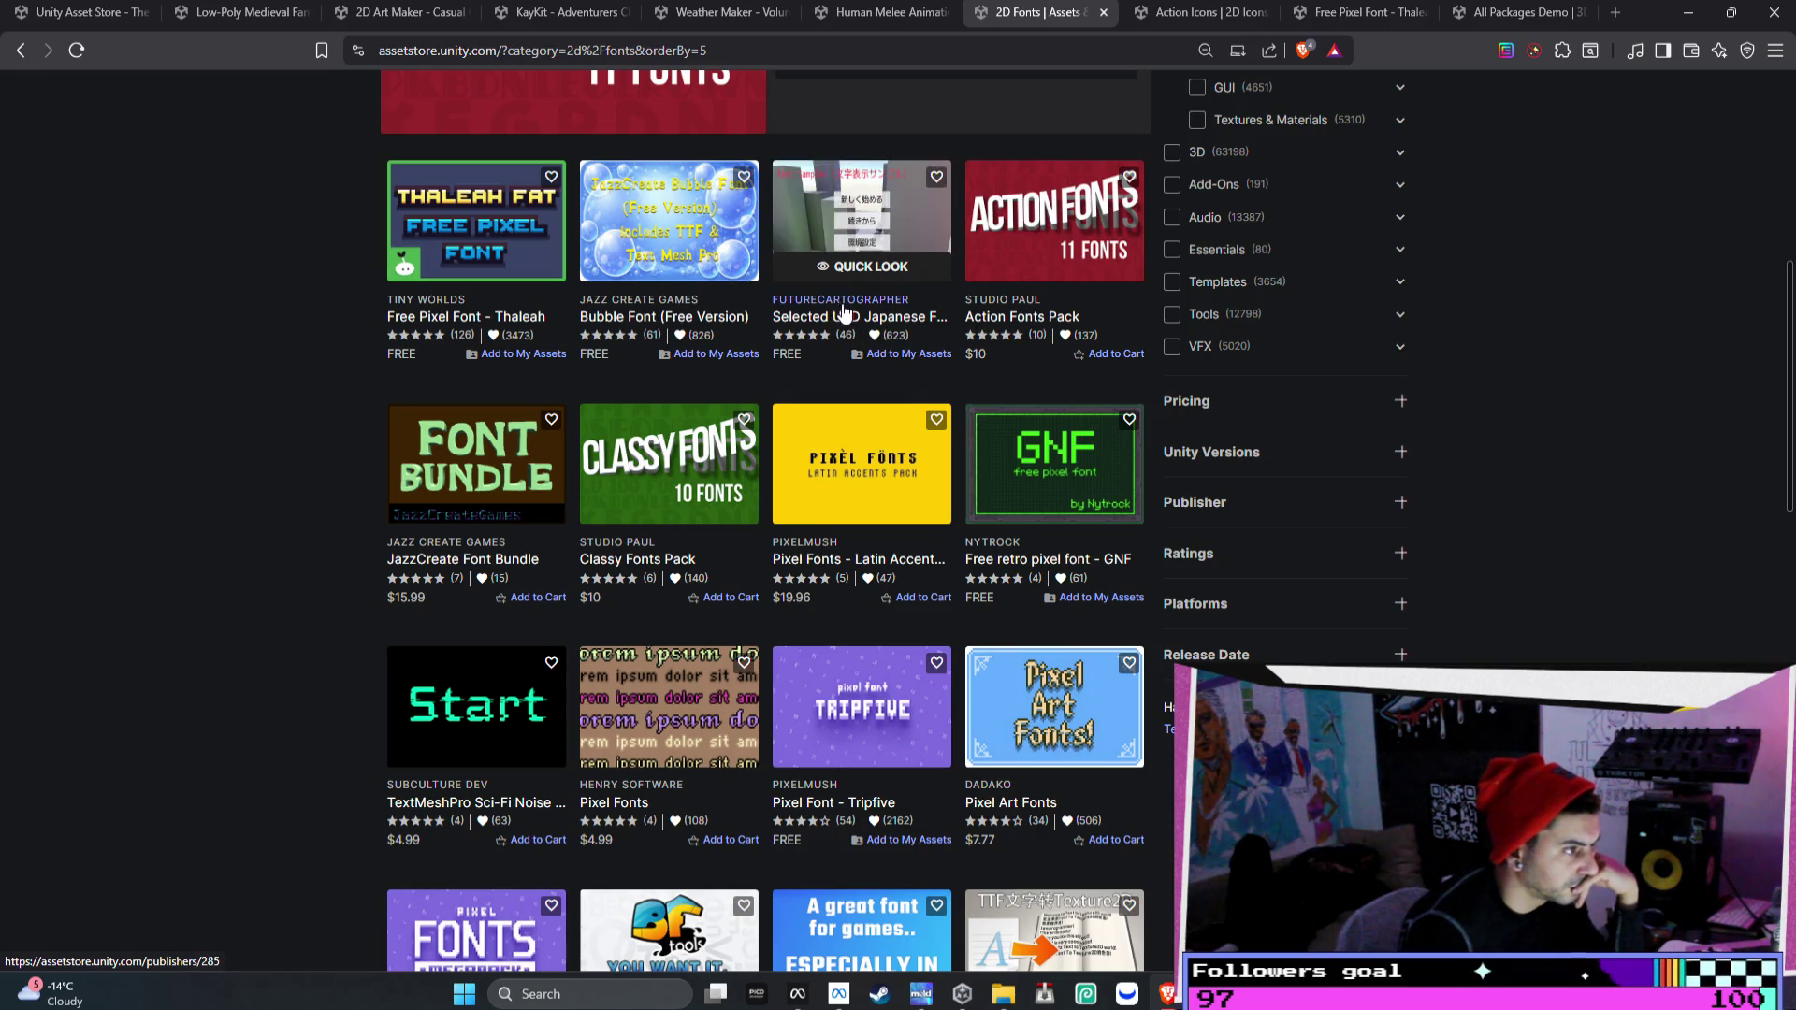
{"action": "right_click", "coordinate": [853, 190]}
{"action": "left_click", "coordinate": [874, 210]}
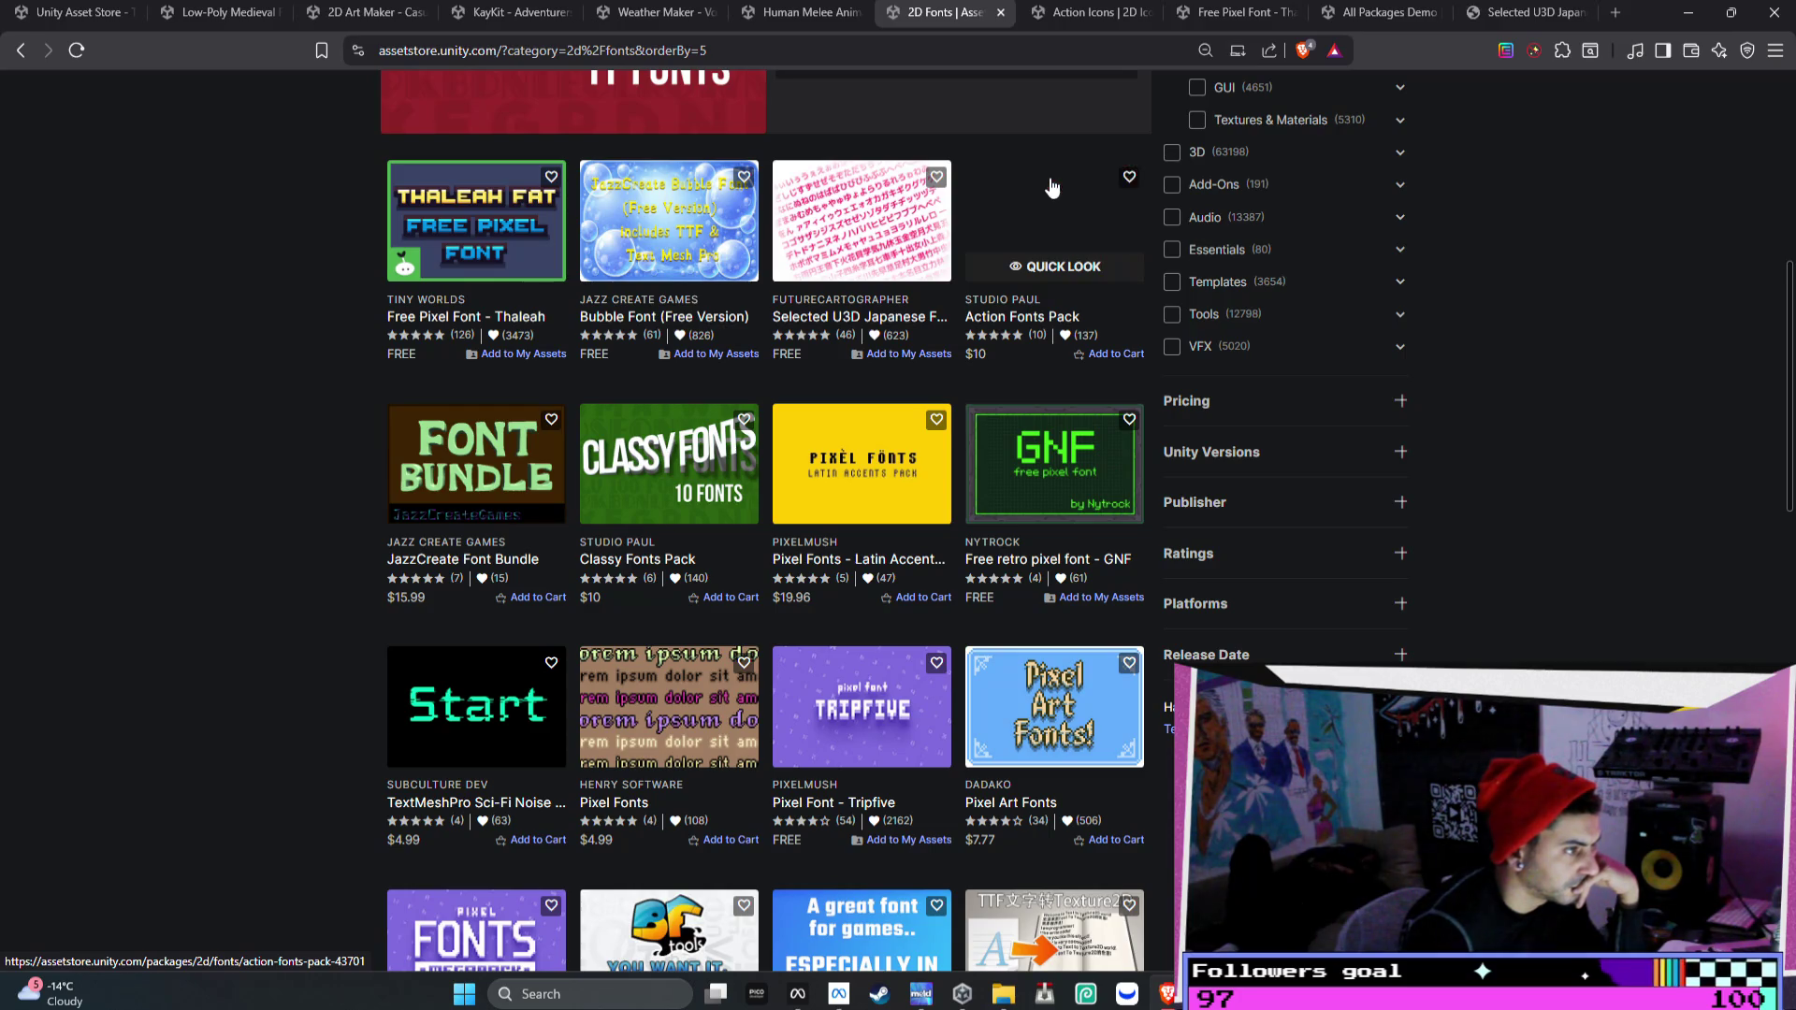
- Scroll to the bottom of the listing and go to results page 2
{"action": "scroll", "coordinate": [1057, 197], "scroll_direction": "down", "scroll_amount": 1}
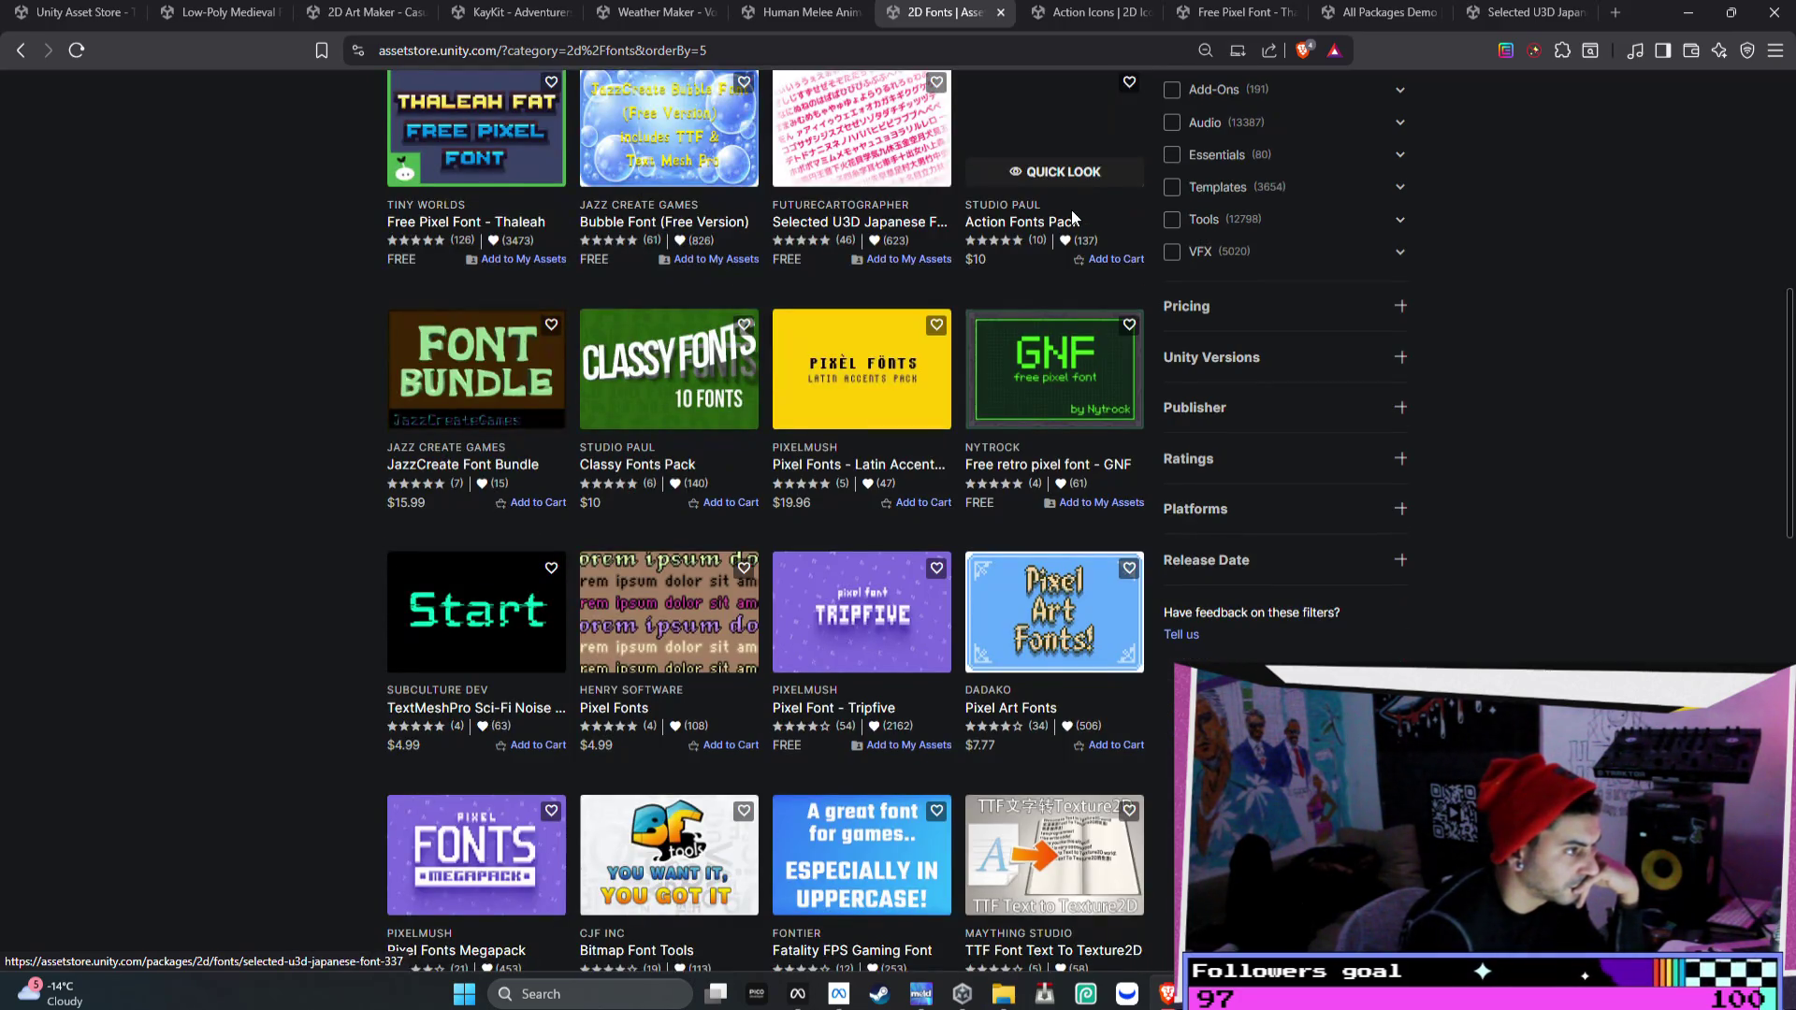
{"action": "scroll", "coordinate": [1071, 213], "scroll_direction": "down", "scroll_amount": 1}
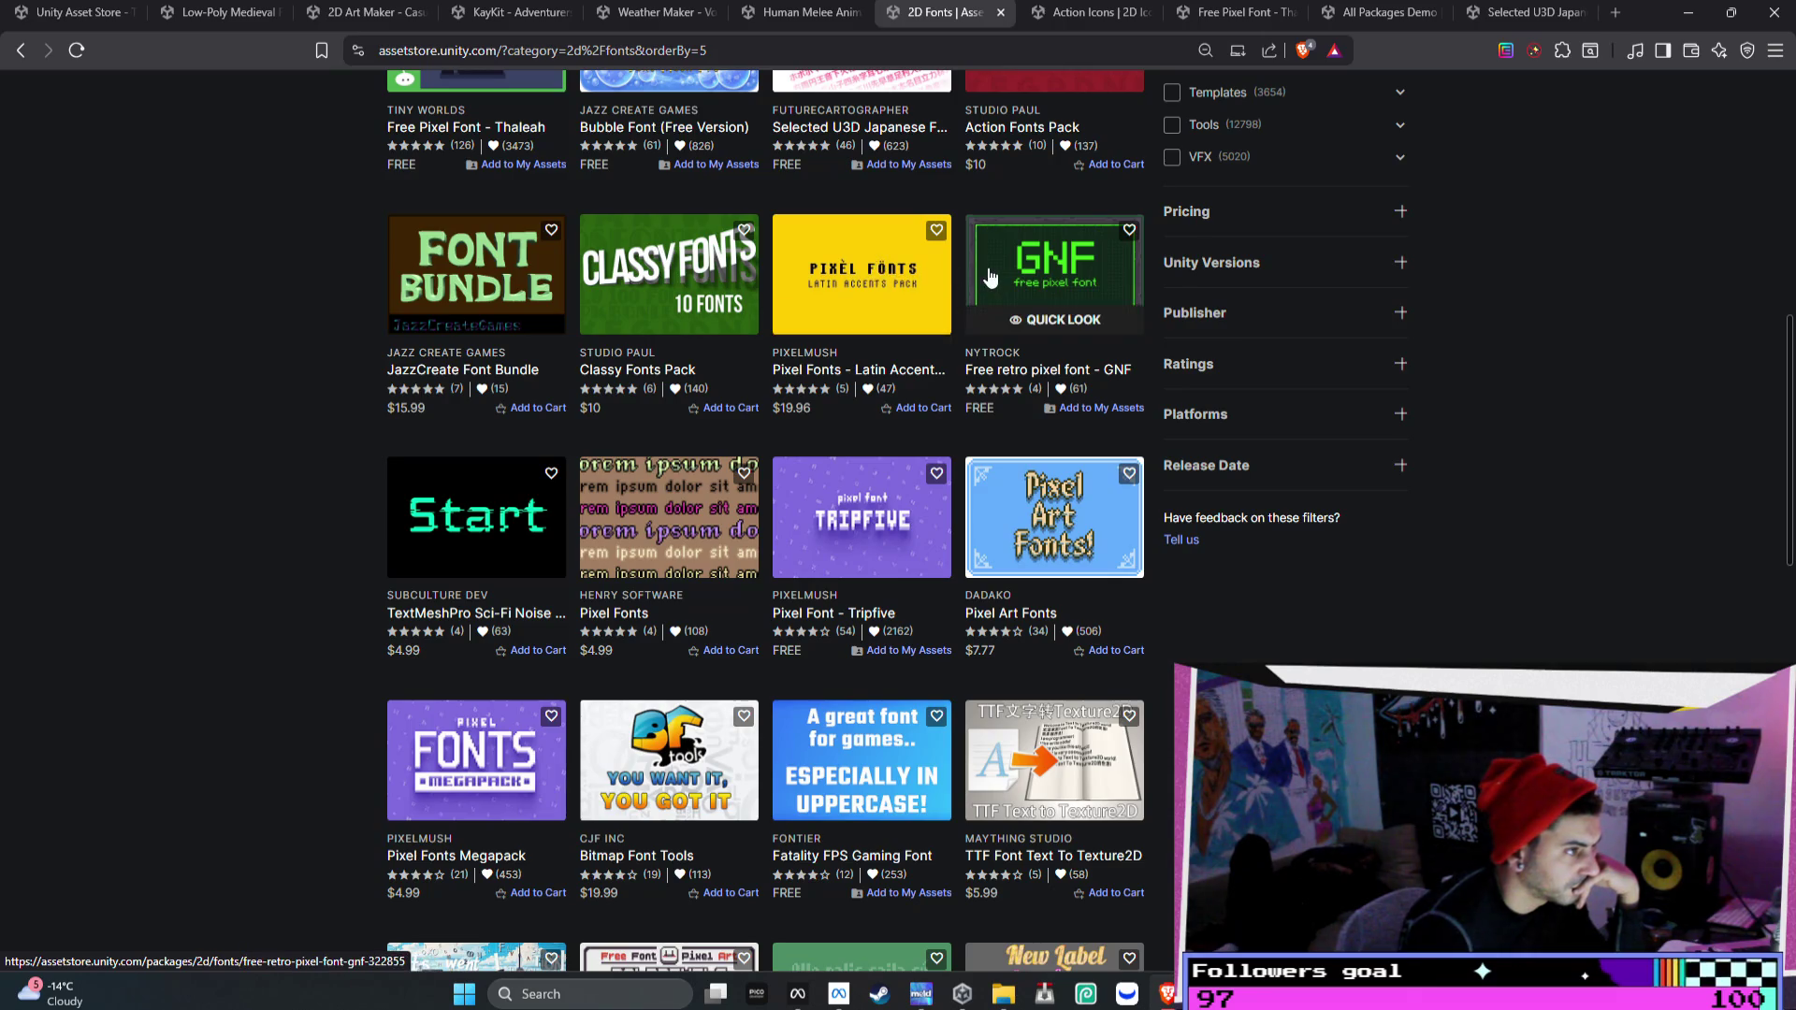
{"action": "scroll", "coordinate": [1110, 315], "scroll_direction": "down", "scroll_amount": 1}
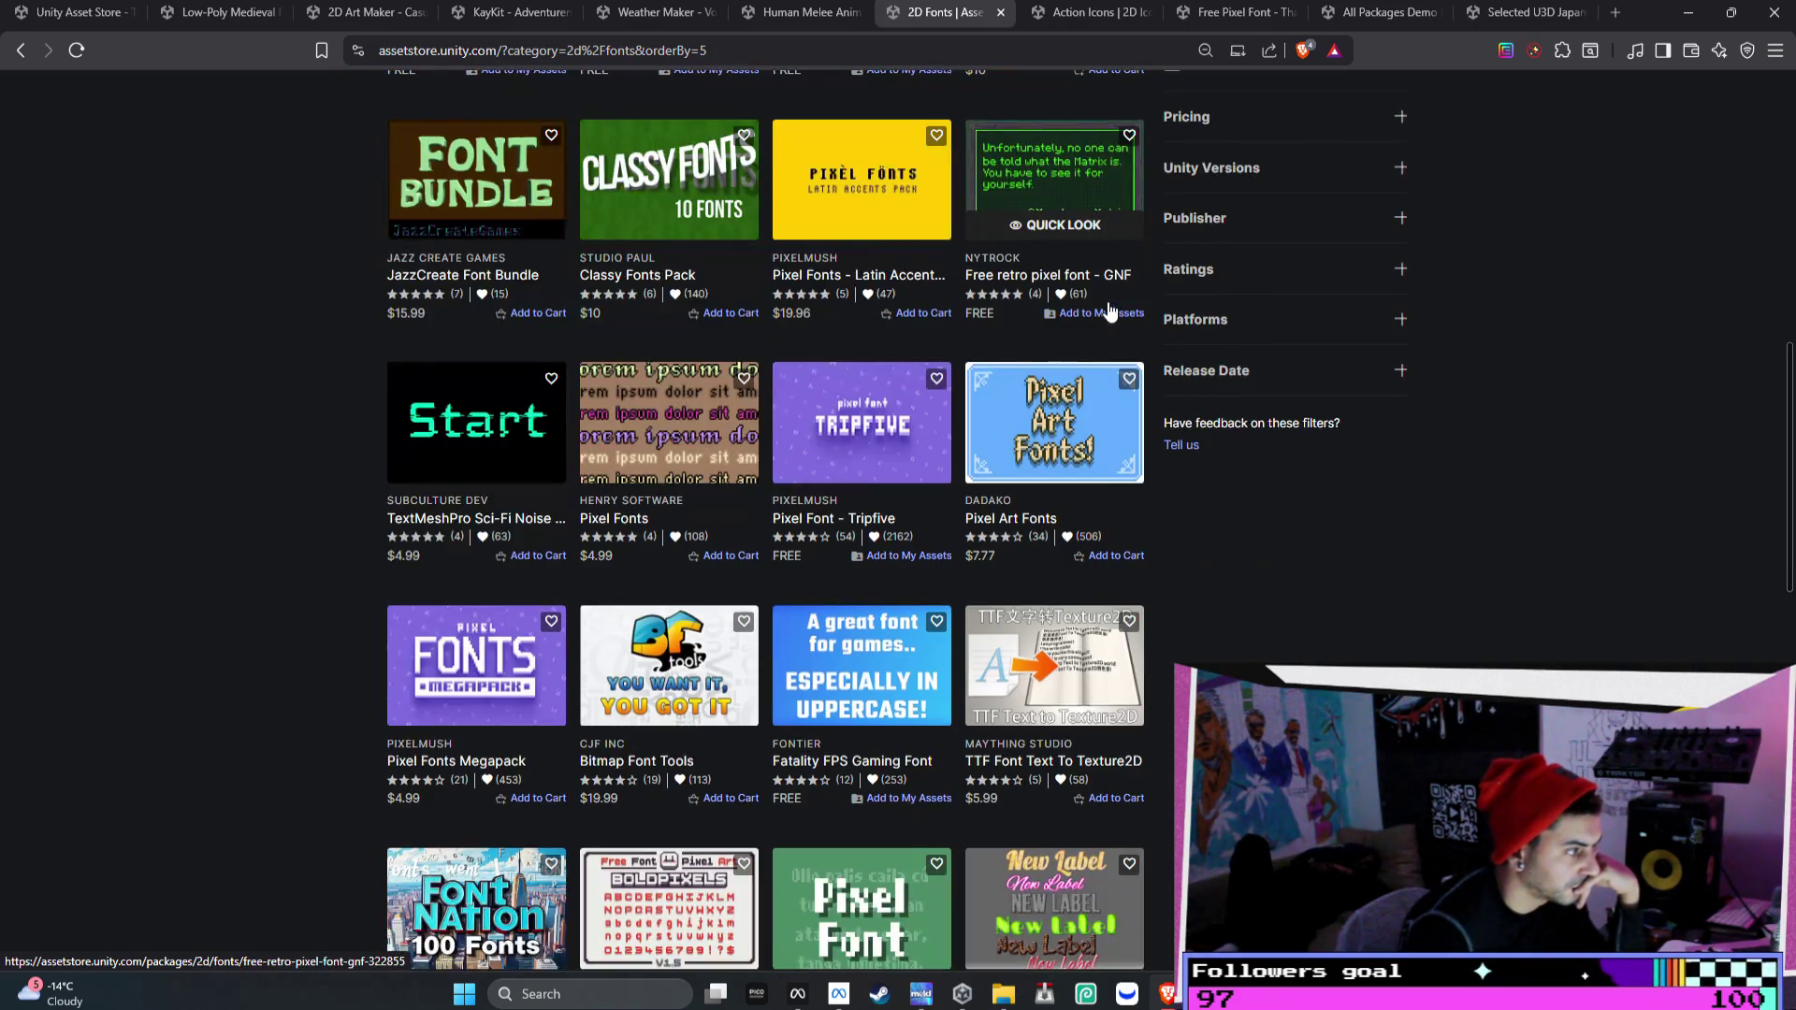
{"action": "scroll", "coordinate": [1110, 311], "scroll_direction": "down", "scroll_amount": 1}
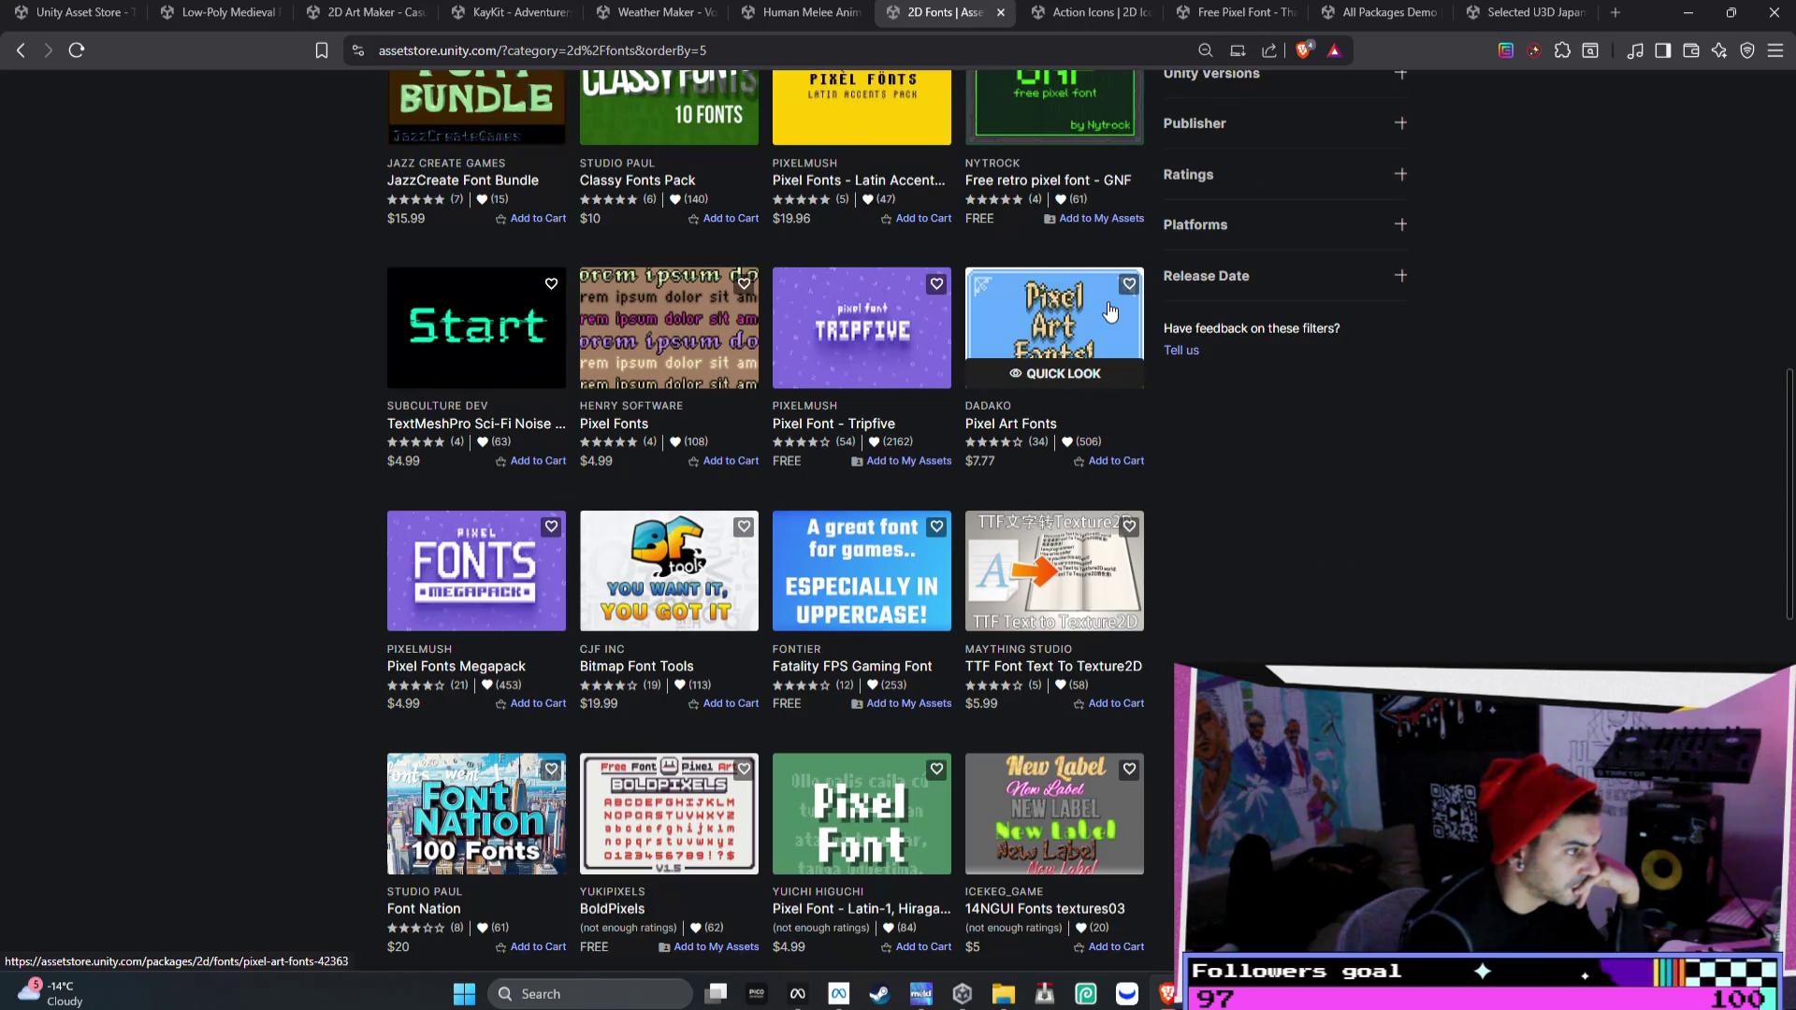
{"action": "scroll", "coordinate": [1110, 311], "scroll_direction": "down", "scroll_amount": 1}
{"action": "scroll", "coordinate": [1110, 308], "scroll_direction": "down", "scroll_amount": 1}
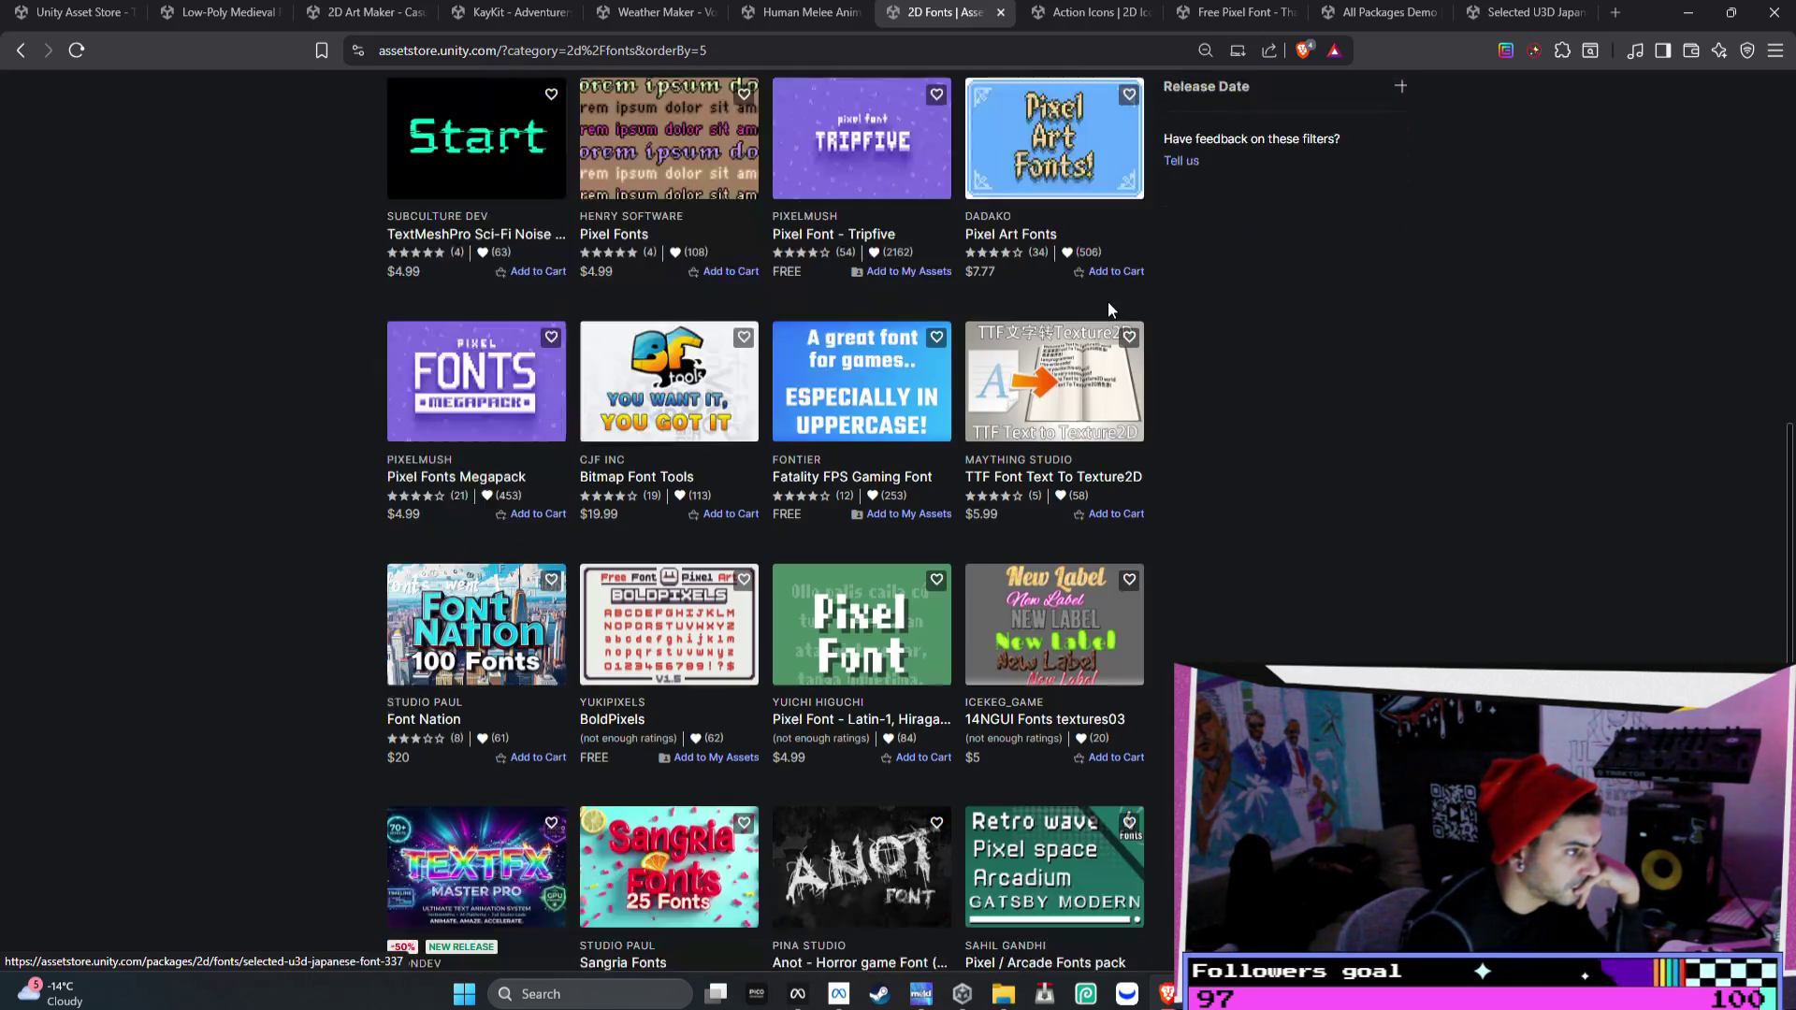
{"action": "scroll", "coordinate": [1110, 309], "scroll_direction": "down", "scroll_amount": 1}
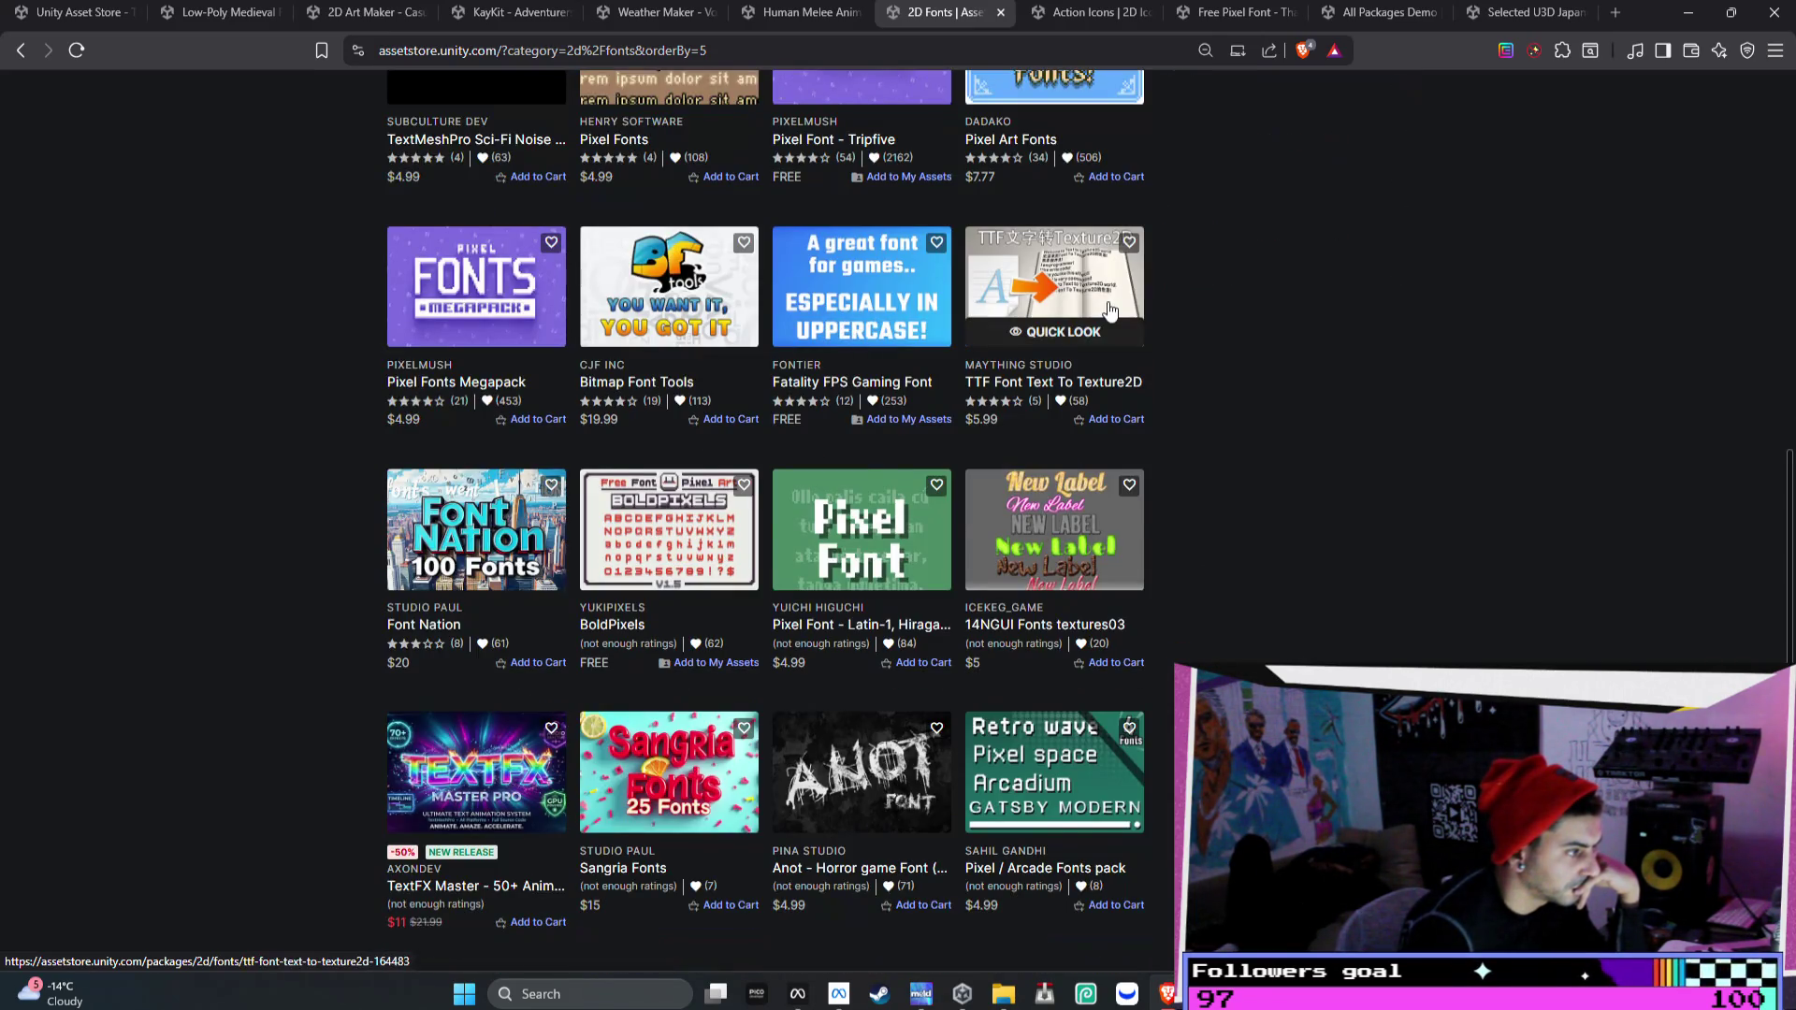
{"action": "scroll", "coordinate": [1111, 312], "scroll_direction": "down", "scroll_amount": 2}
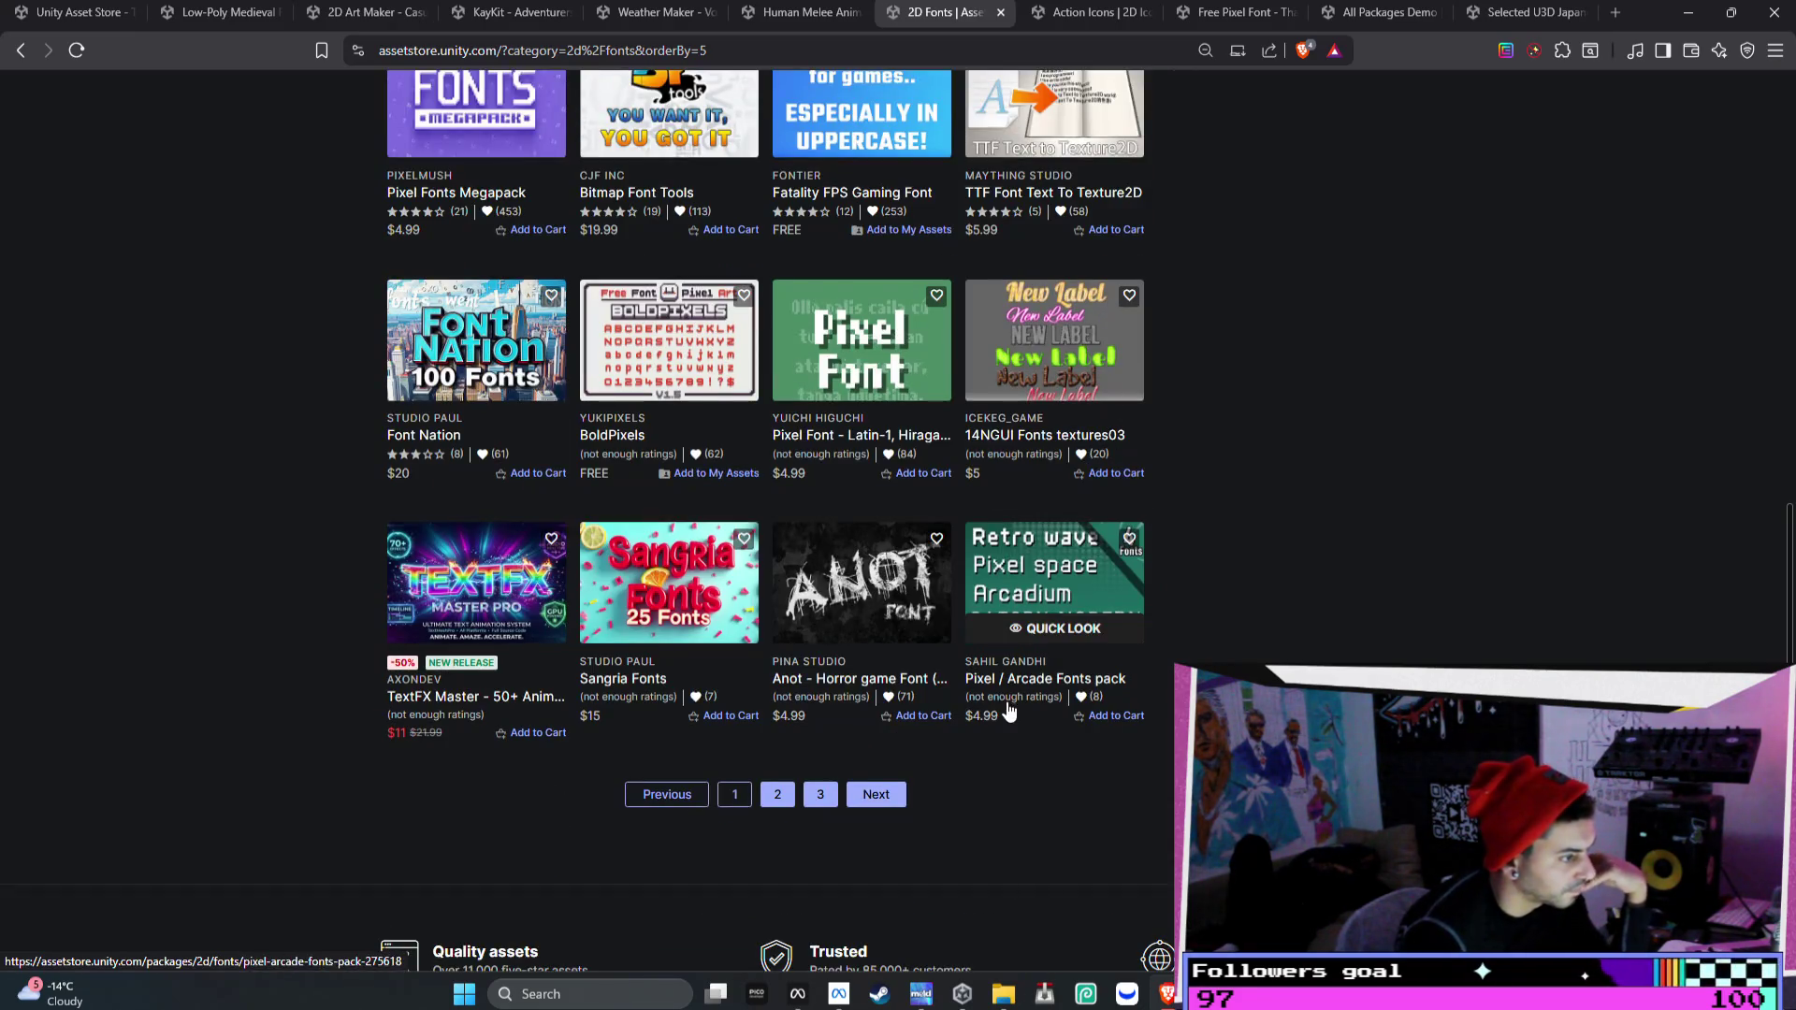
{"action": "left_click", "coordinate": [774, 797]}
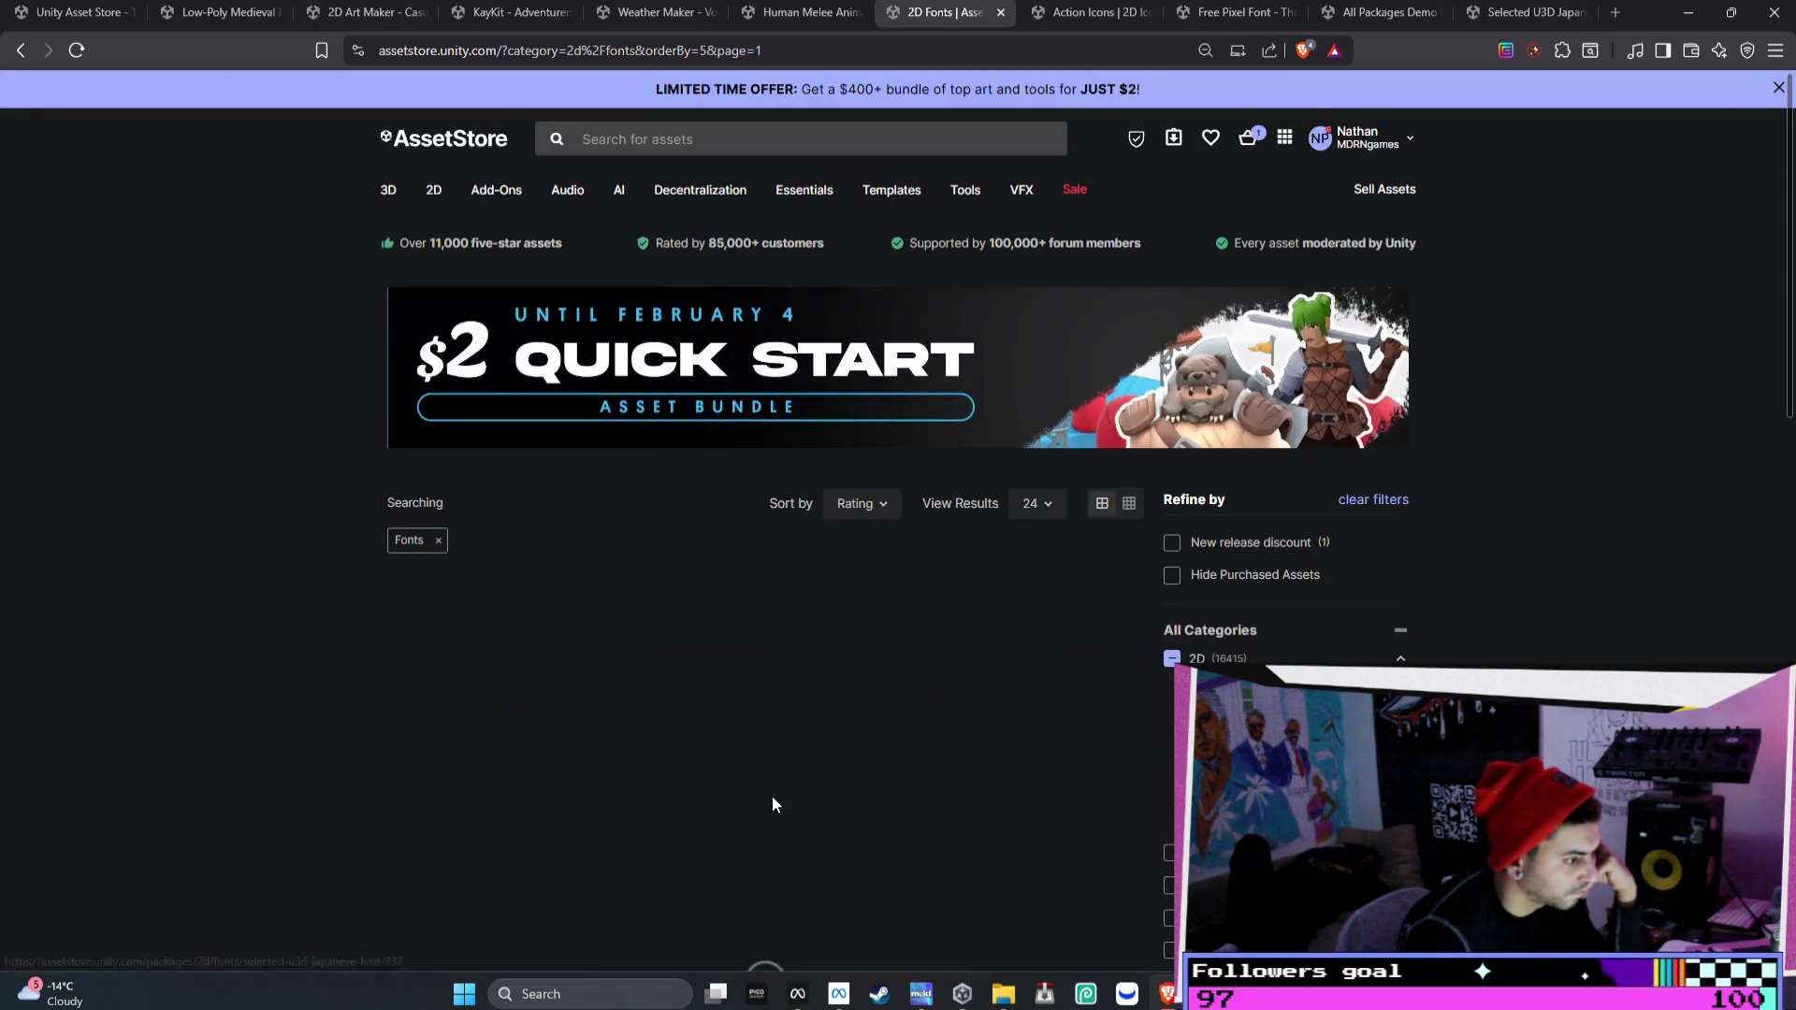
- Sort the 2D Fonts results by Recently Updated
{"action": "scroll", "coordinate": [788, 745], "scroll_direction": "down", "scroll_amount": 2}
{"action": "scroll", "coordinate": [789, 745], "scroll_direction": "down", "scroll_amount": 2}
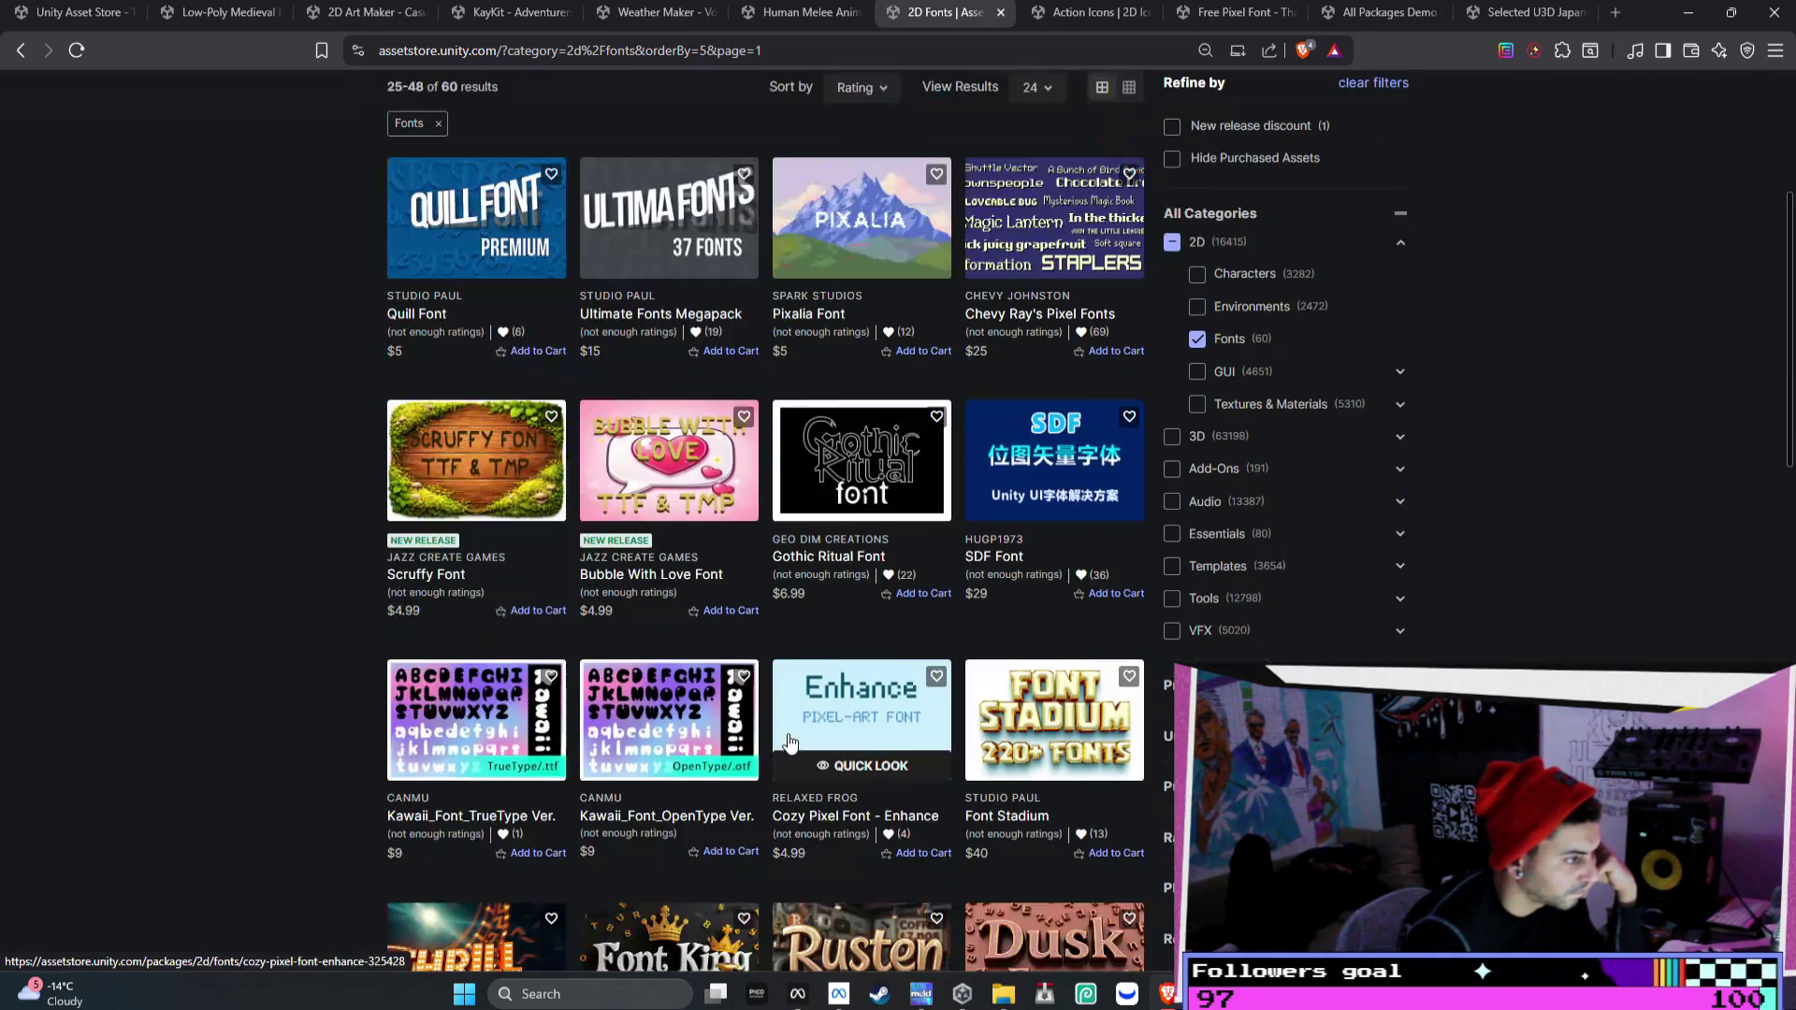
{"action": "scroll", "coordinate": [788, 741], "scroll_direction": "down", "scroll_amount": 2}
{"action": "scroll", "coordinate": [788, 741], "scroll_direction": "down", "scroll_amount": 3}
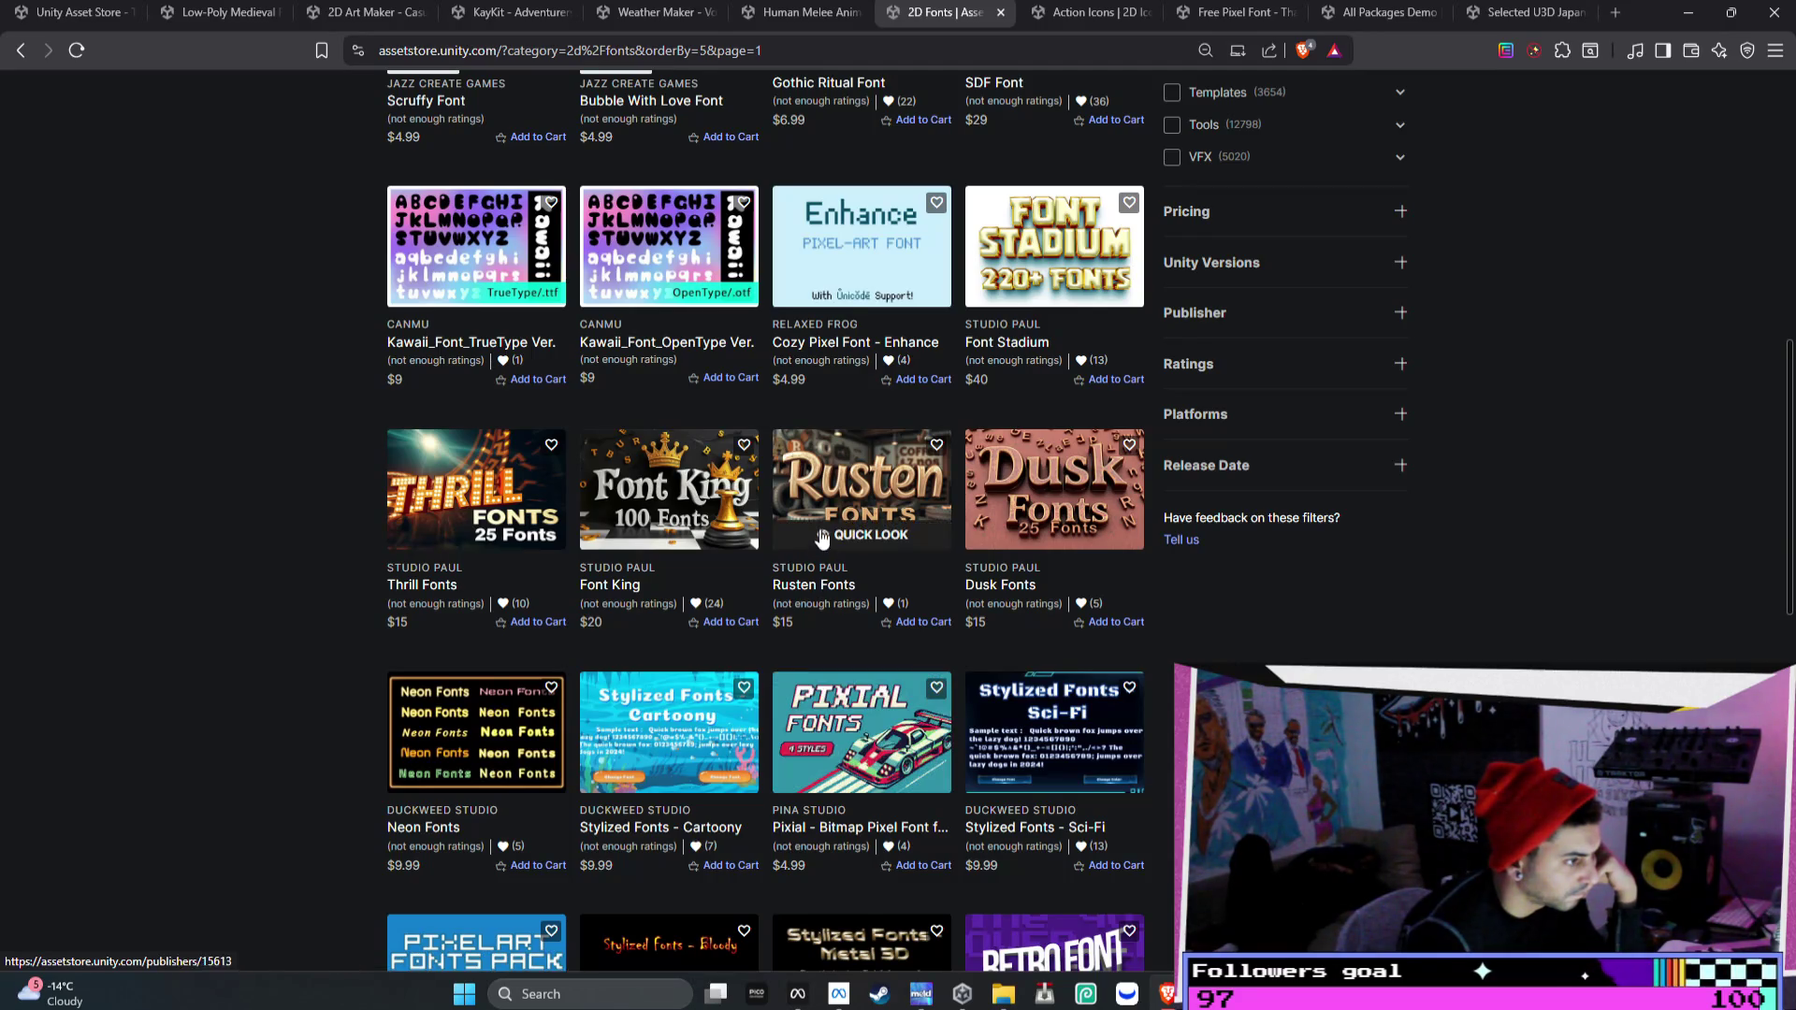
{"action": "scroll", "coordinate": [697, 472], "scroll_direction": "down", "scroll_amount": 2}
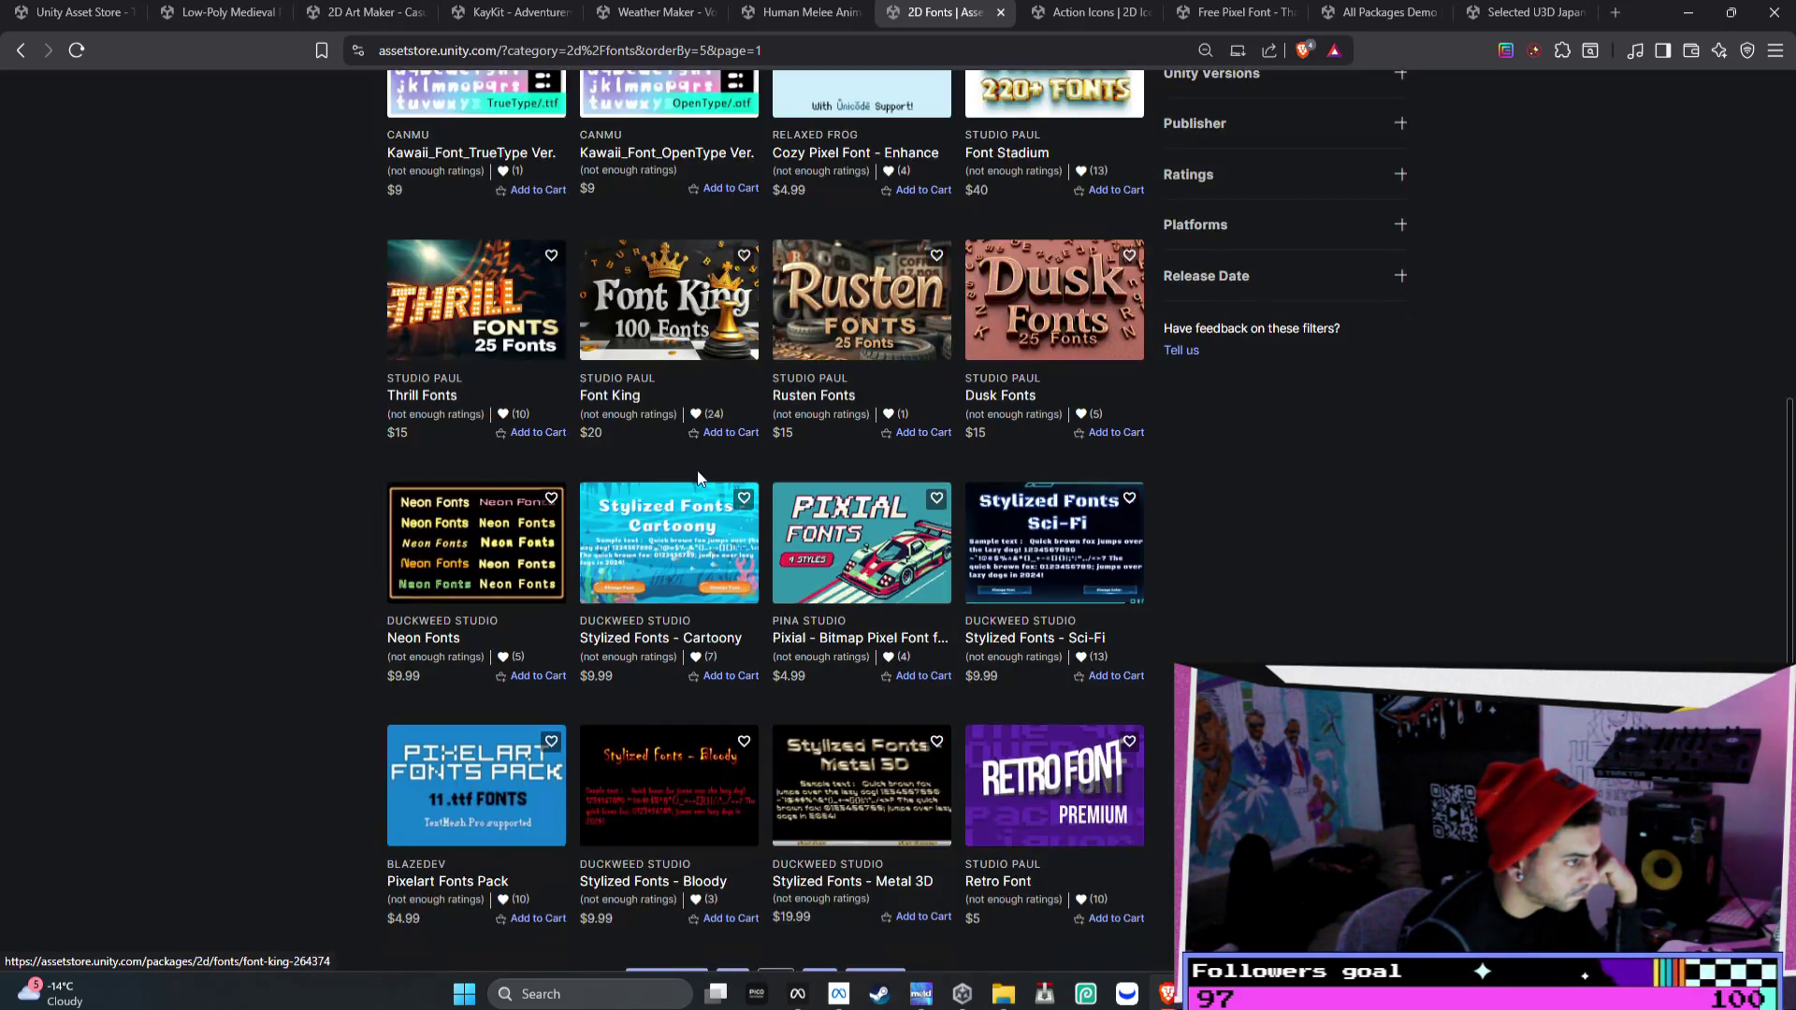
{"action": "scroll", "coordinate": [697, 471], "scroll_direction": "up", "scroll_amount": 9}
{"action": "scroll", "coordinate": [698, 475], "scroll_direction": "up", "scroll_amount": 2}
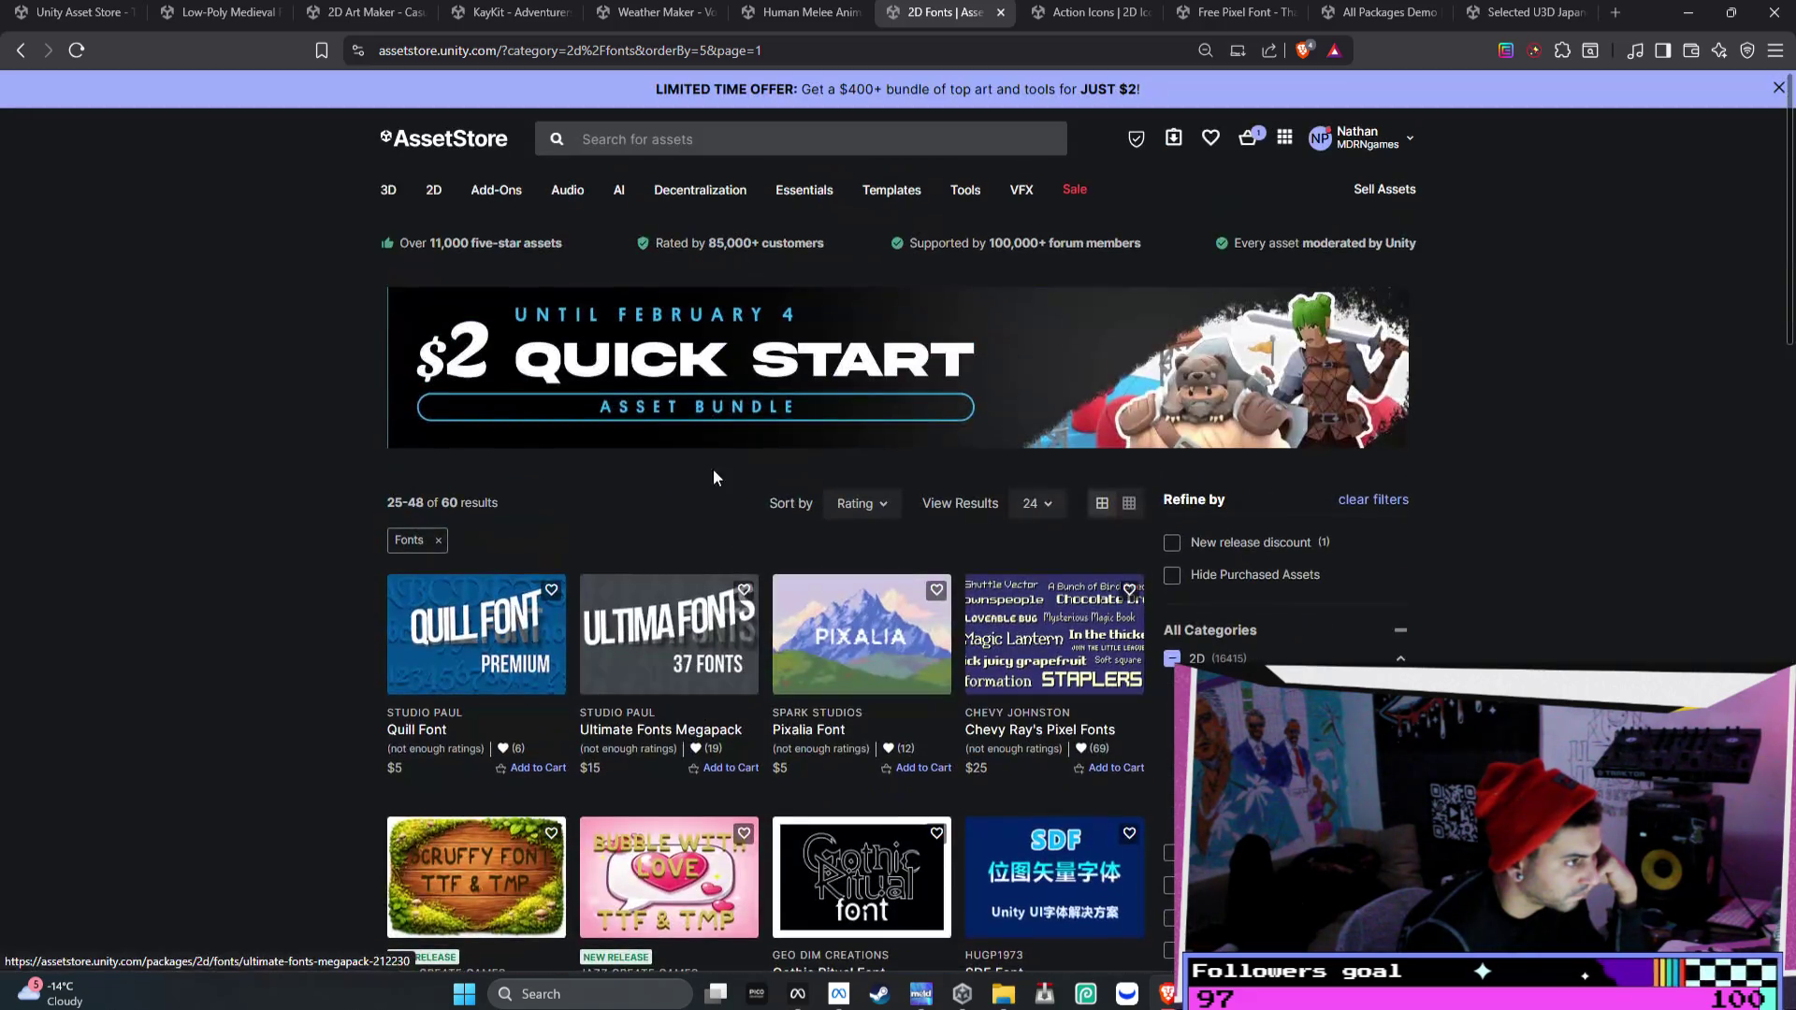
{"action": "left_click", "coordinate": [1036, 503]}
{"action": "left_click", "coordinate": [875, 511]}
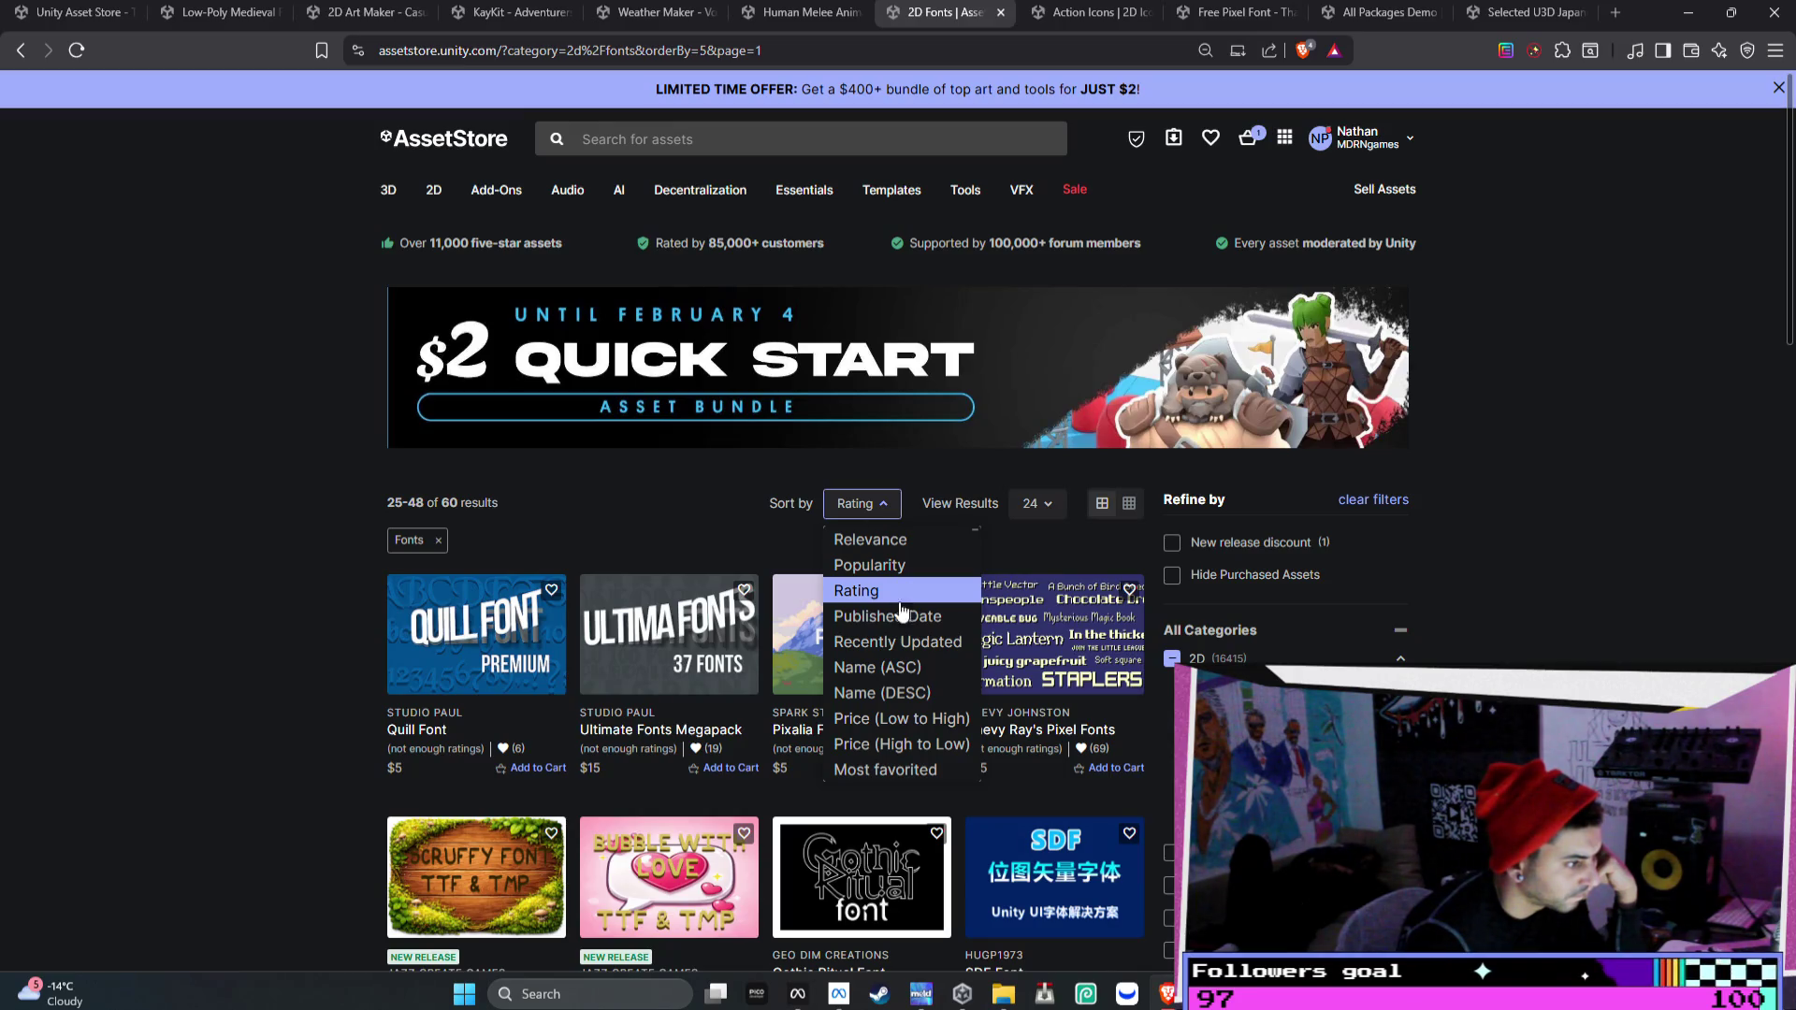
{"action": "left_click", "coordinate": [901, 645]}
- Open the JazzCreate Font Bundle in a new tab and switch to its page
{"action": "scroll", "coordinate": [900, 654], "scroll_direction": "down", "scroll_amount": 2}
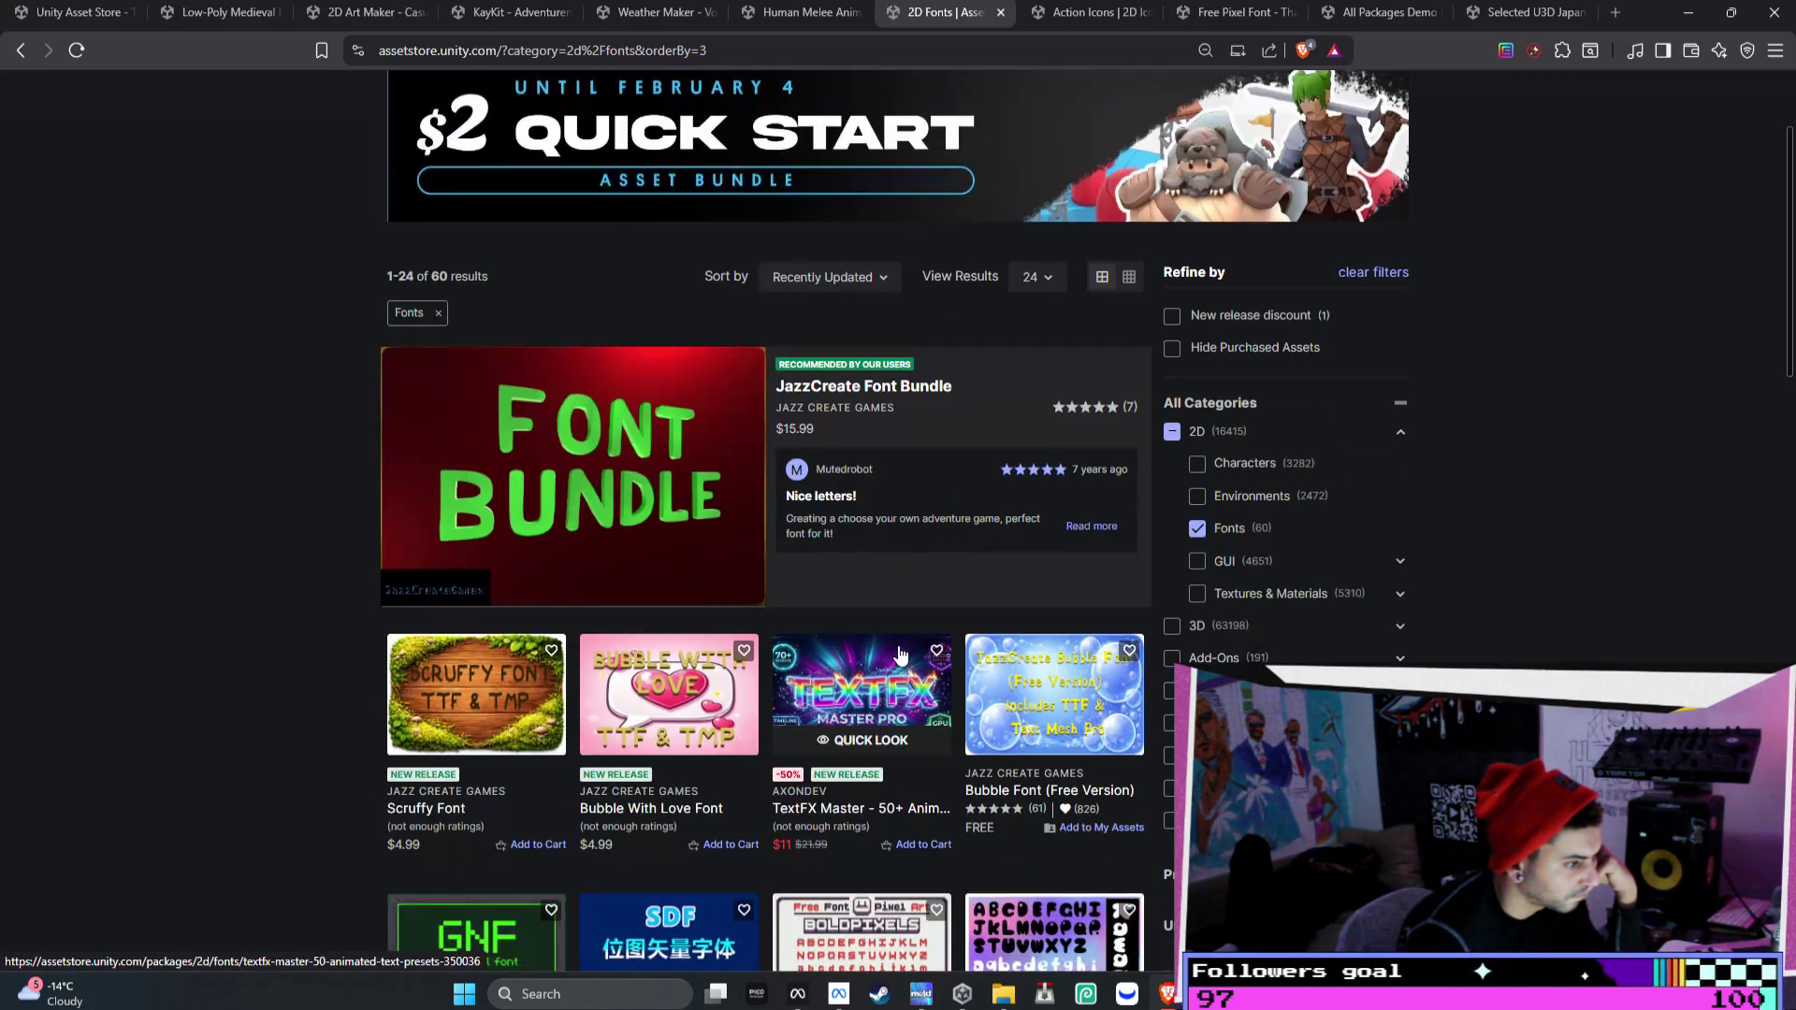
{"action": "right_click", "coordinate": [603, 454]}
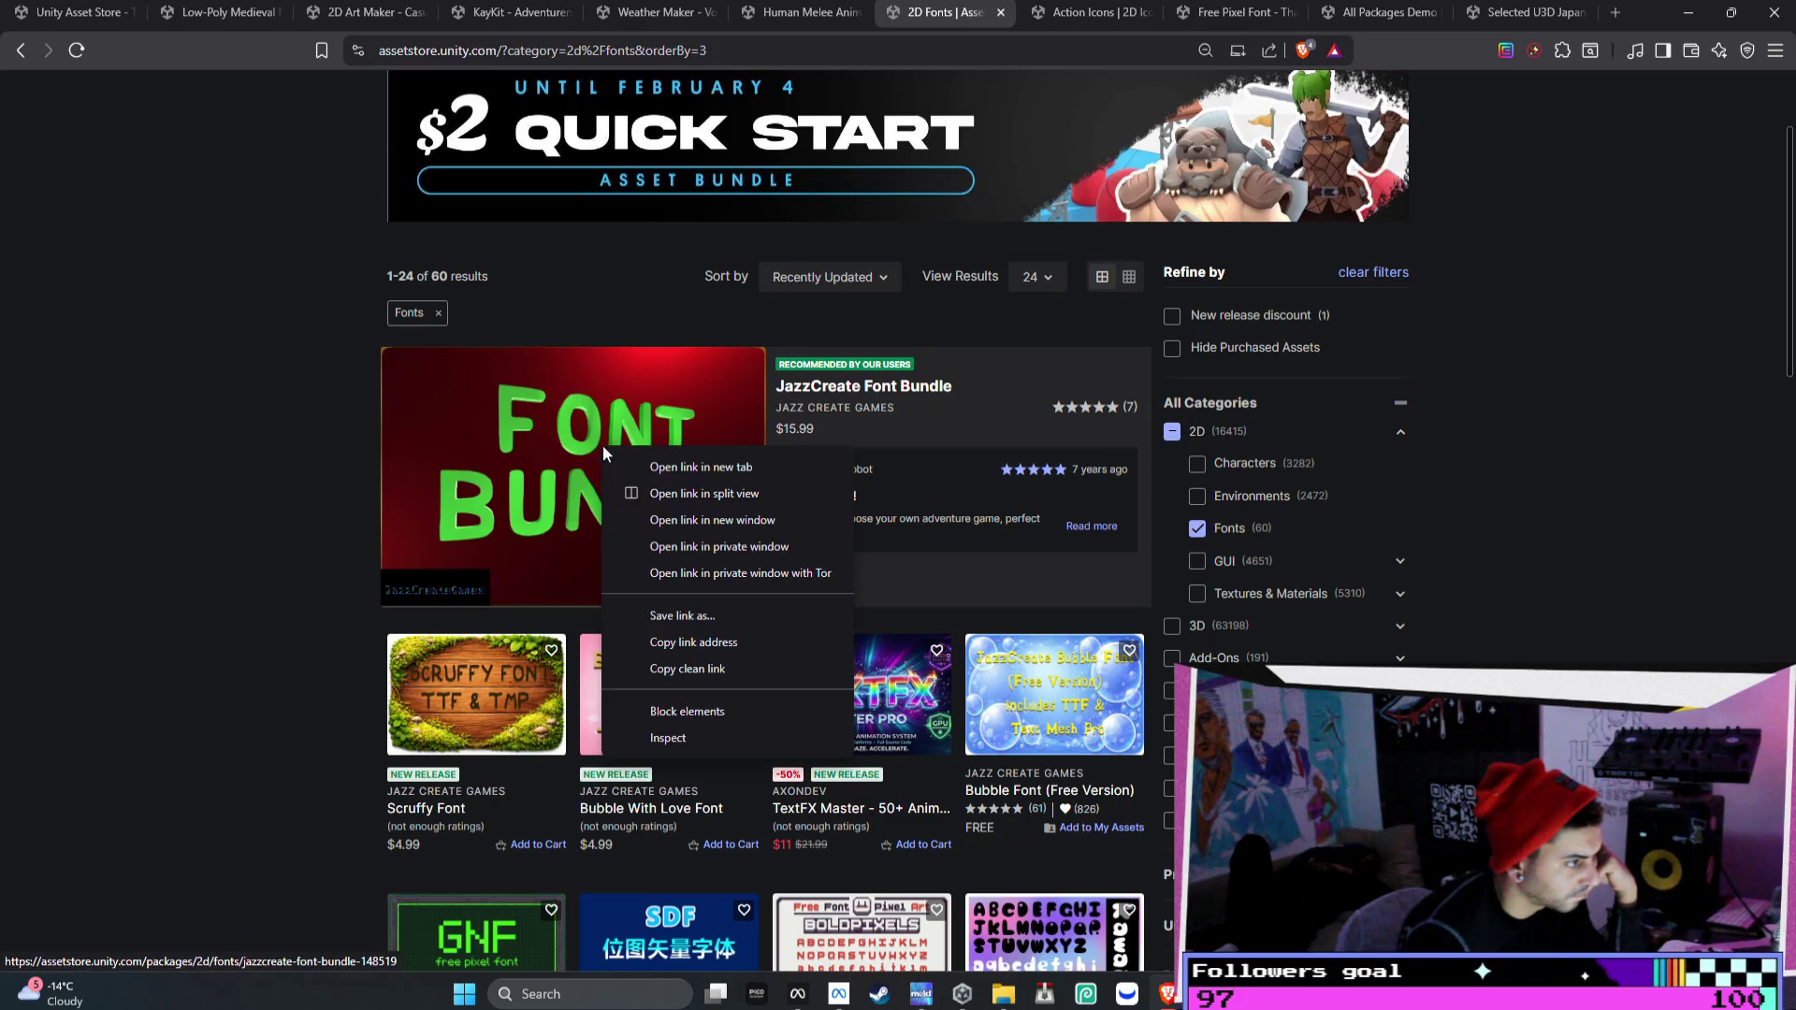
{"action": "left_click", "coordinate": [748, 467]}
{"action": "scroll", "coordinate": [703, 243], "scroll_direction": "down", "scroll_amount": 2}
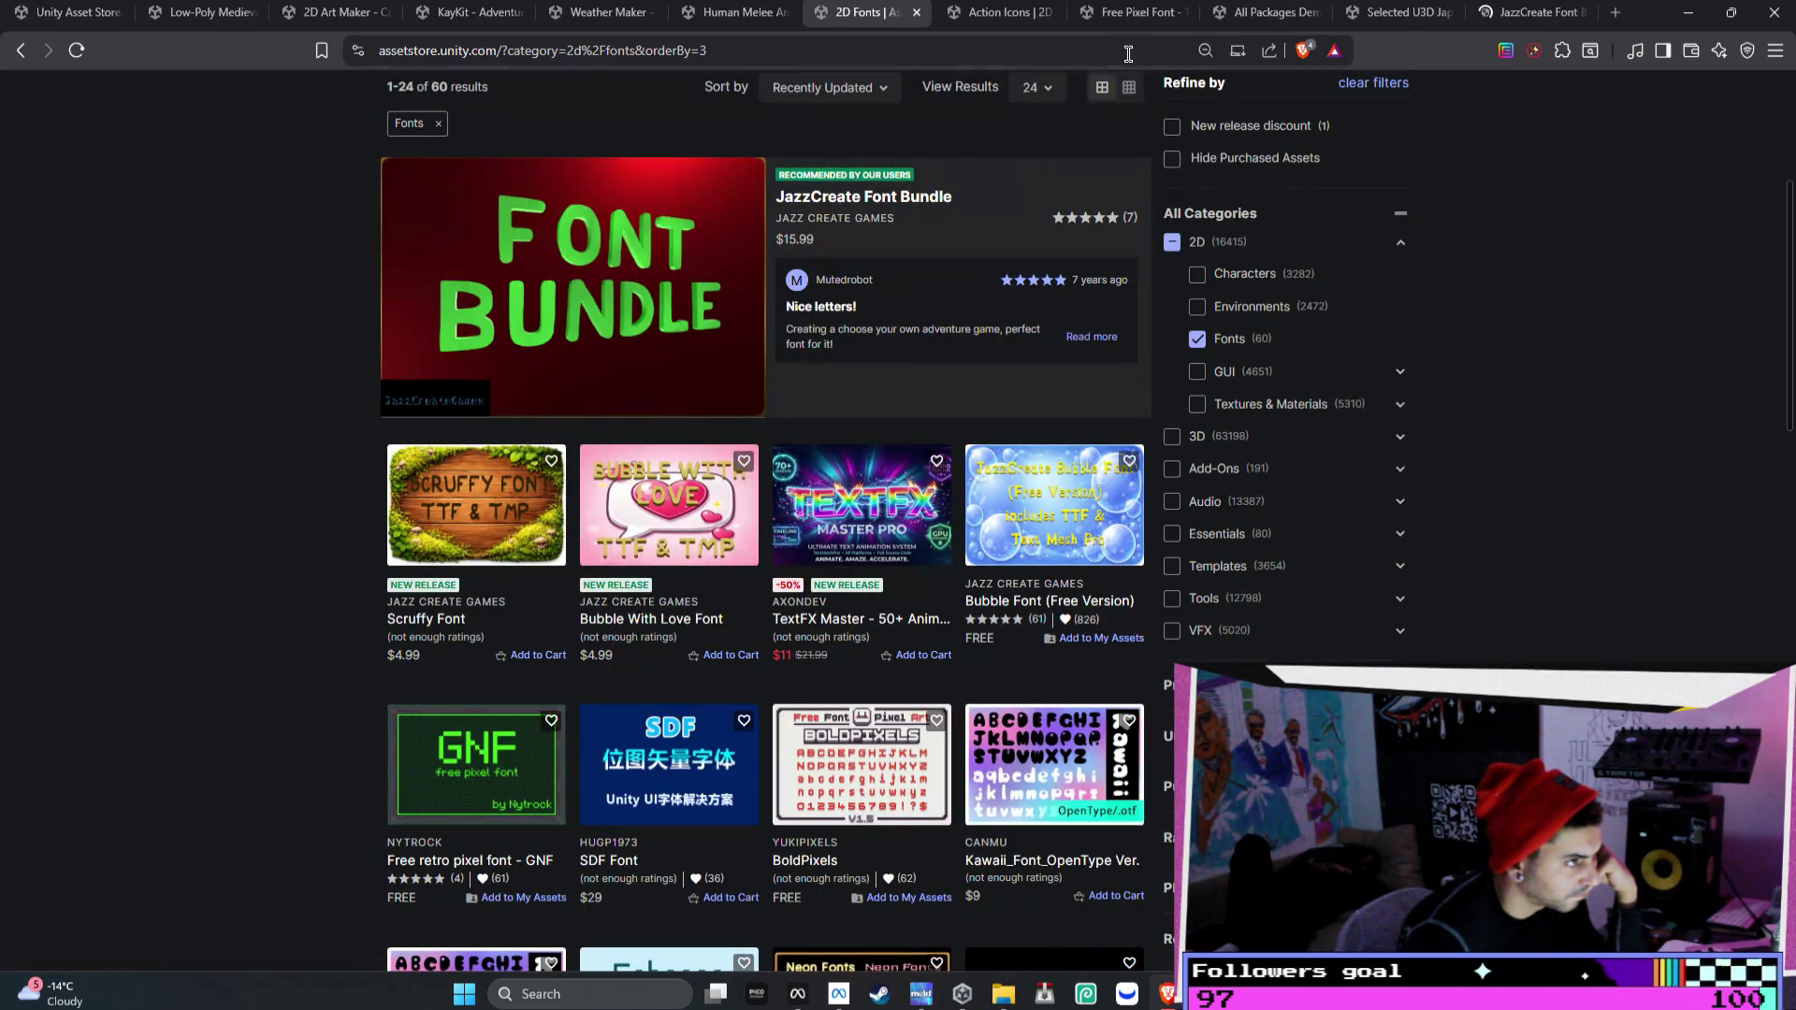
{"action": "left_click", "coordinate": [1530, 20]}
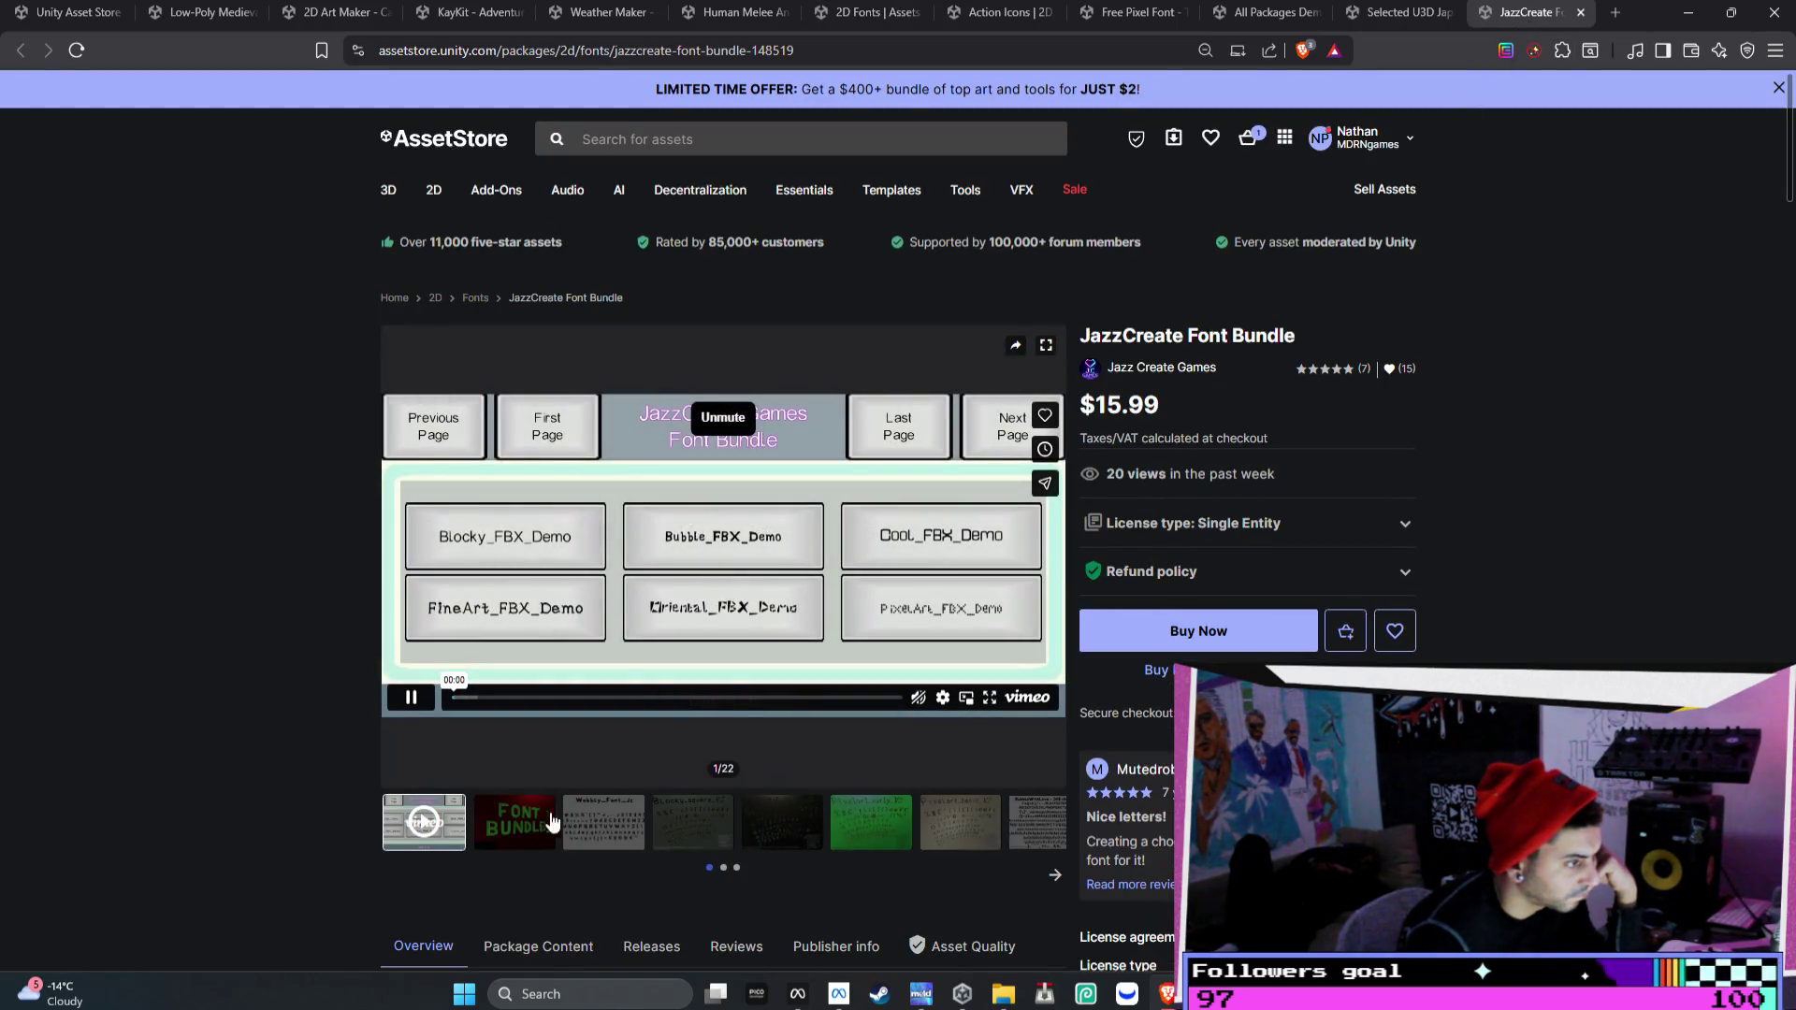
- Browse the JazzCreate gallery previews, from Wobbly_Font through Pixelart_basic_V2 to BubbleWithLove
{"action": "left_click", "coordinate": [550, 823]}
{"action": "left_click", "coordinate": [603, 840]}
{"action": "left_click", "coordinate": [680, 830]}
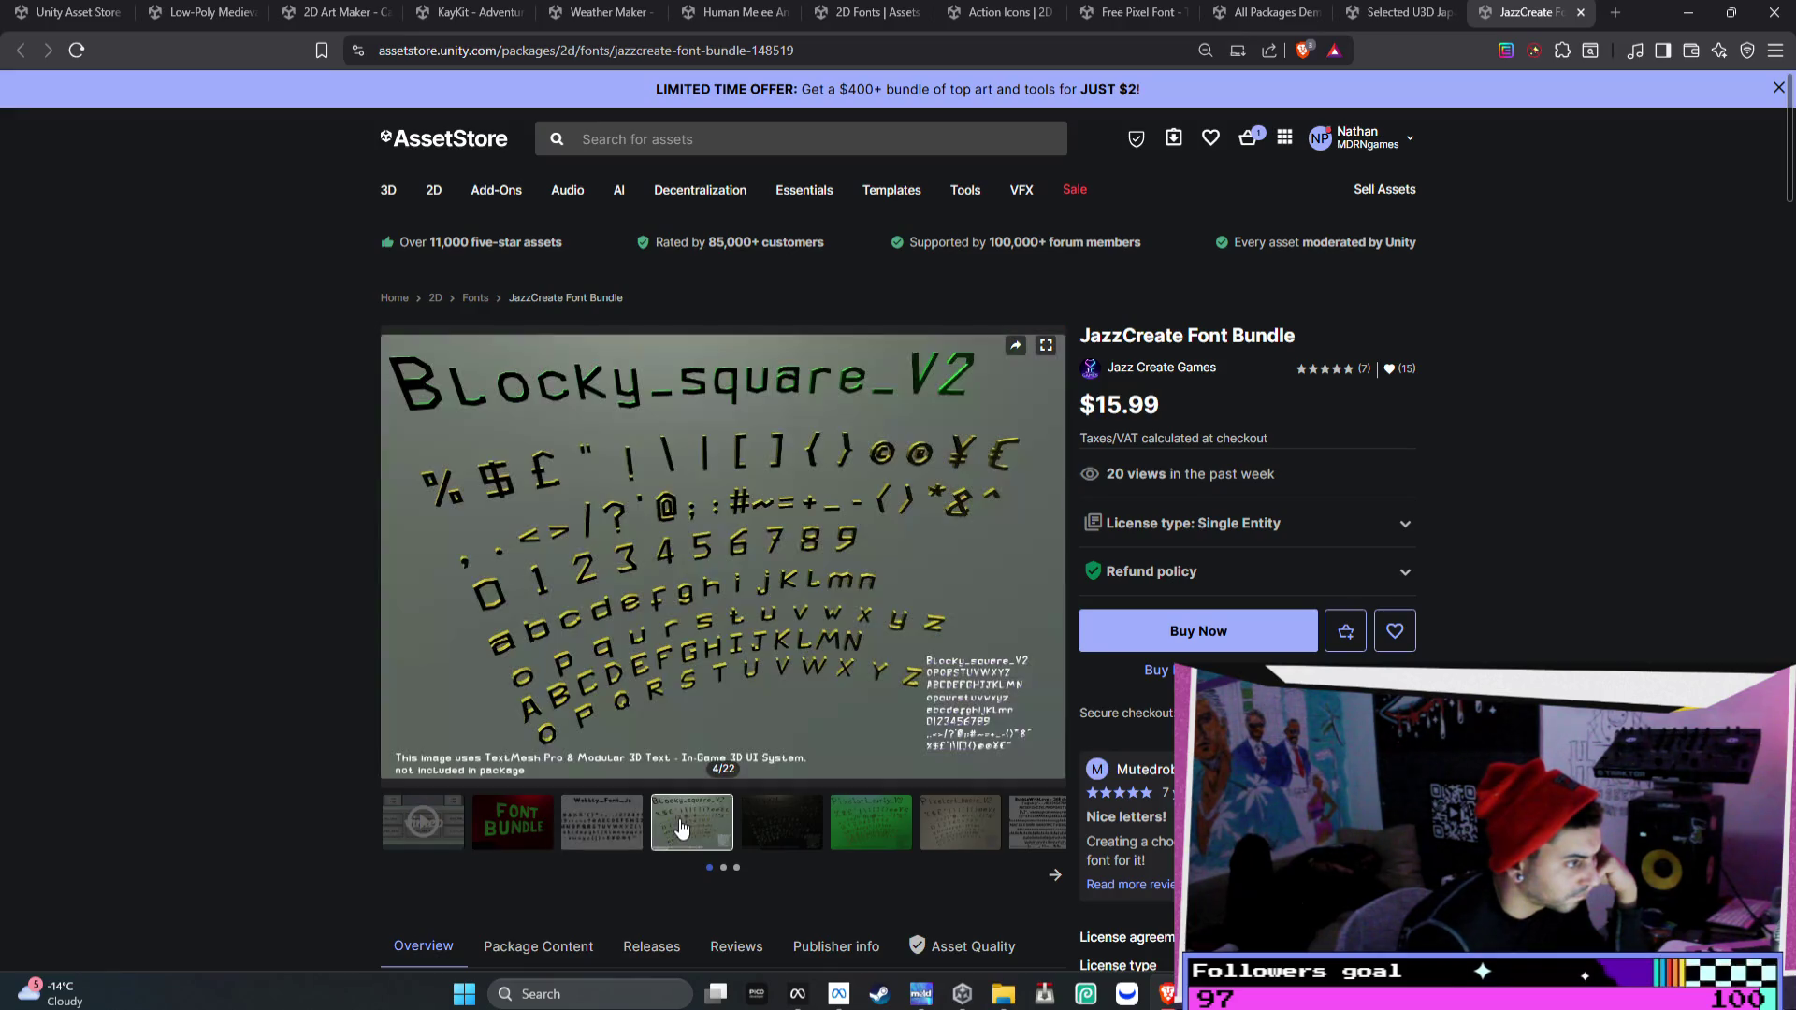
{"action": "left_click", "coordinate": [786, 843]}
{"action": "left_click", "coordinate": [886, 823]}
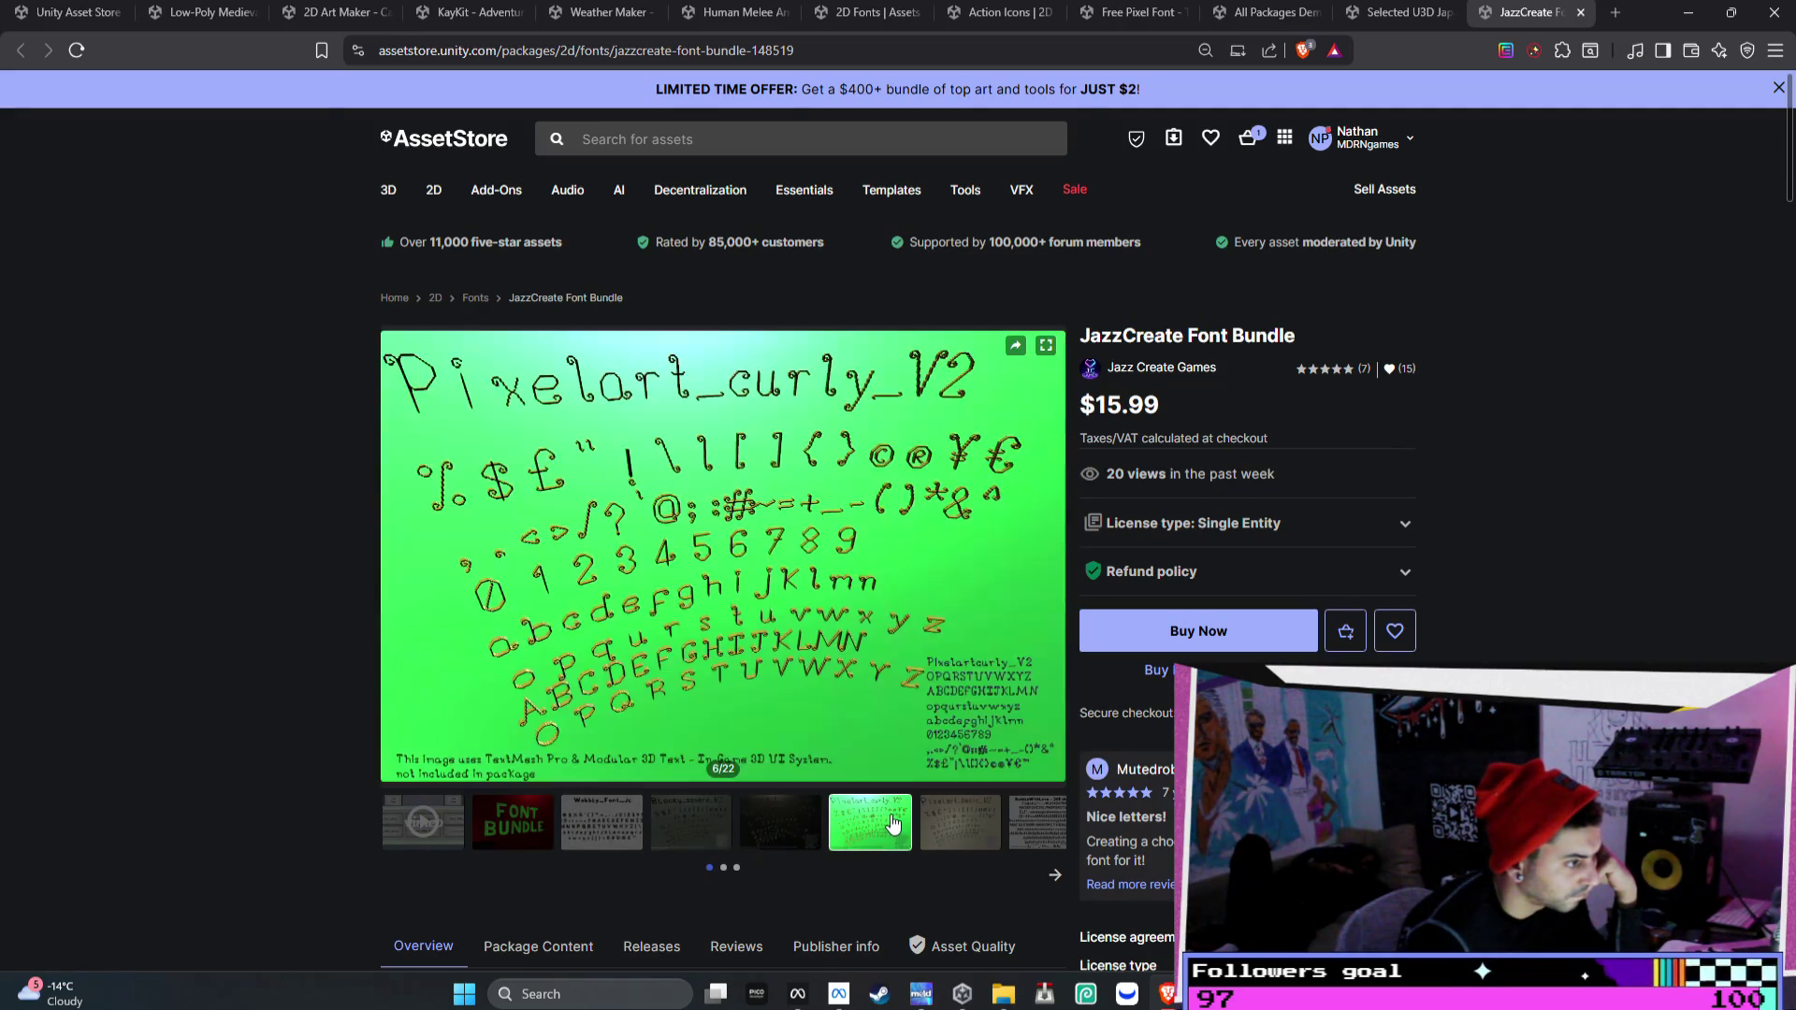
{"action": "left_click", "coordinate": [930, 830]}
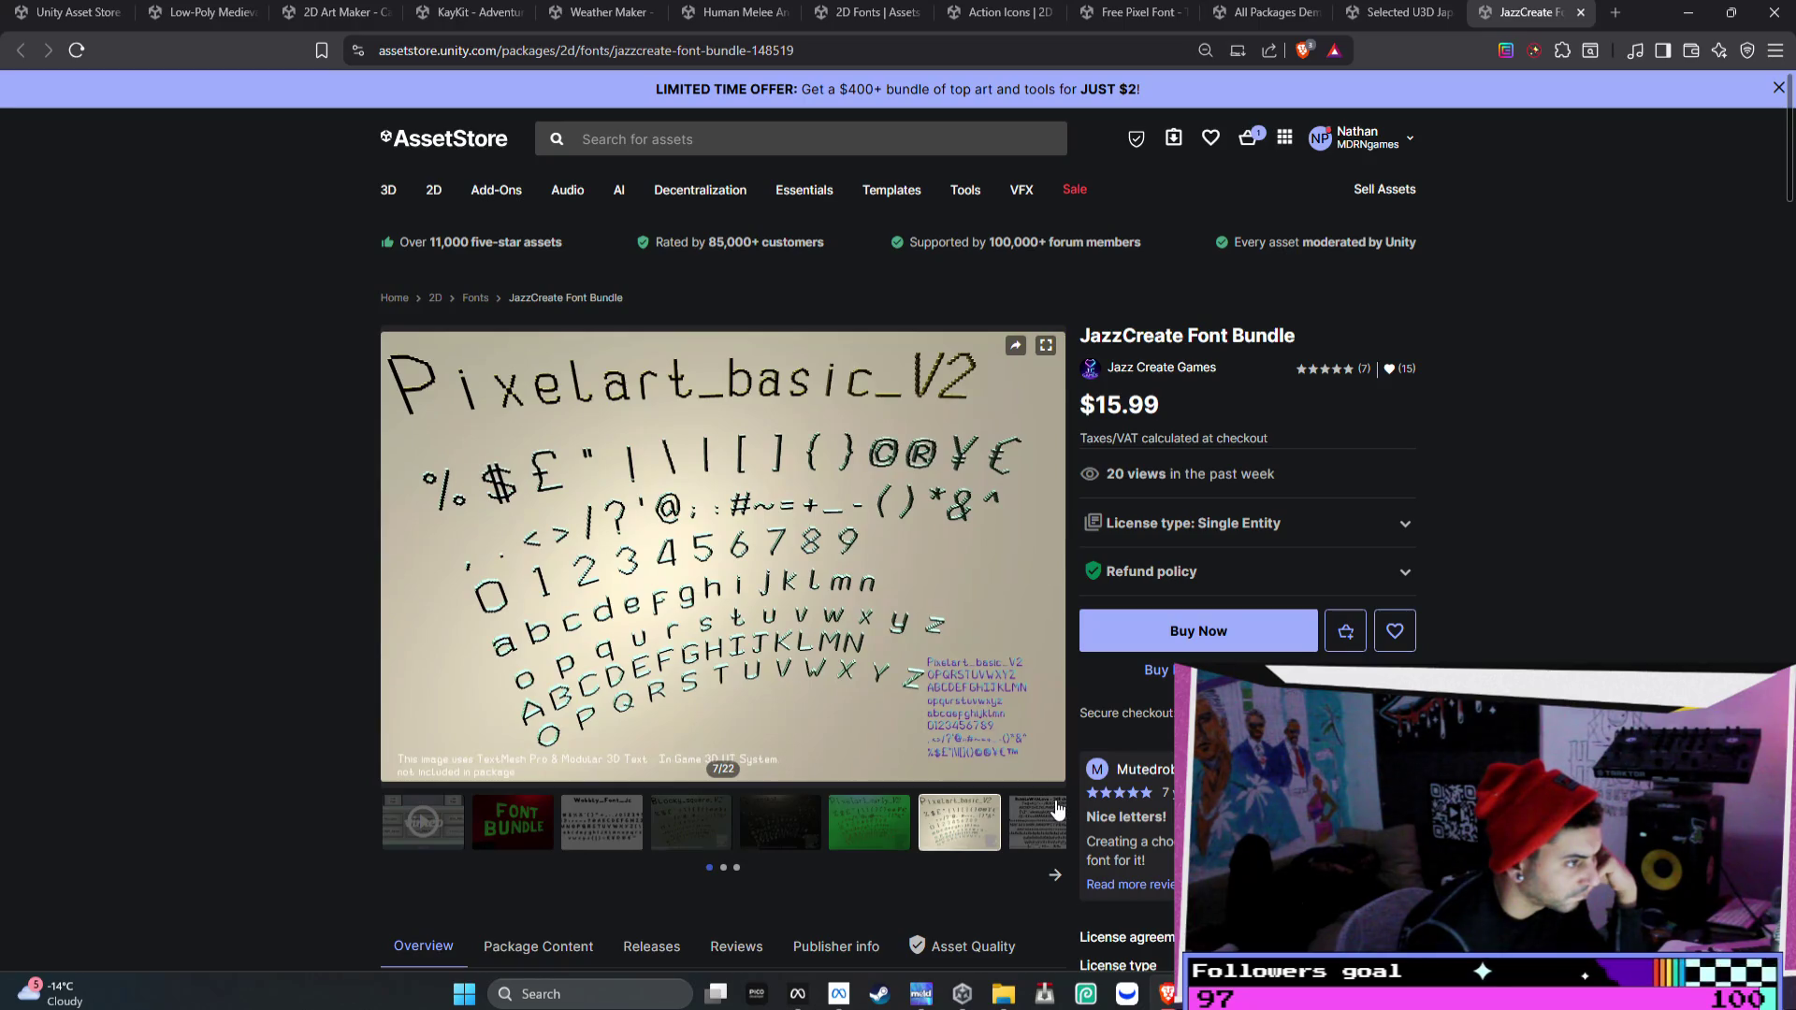
{"action": "left_click", "coordinate": [1064, 813]}
- Read the bundle's 33-font list, then switch to the Selected U3D Japanese Font page
{"action": "scroll", "coordinate": [1018, 561], "scroll_direction": "down", "scroll_amount": 4}
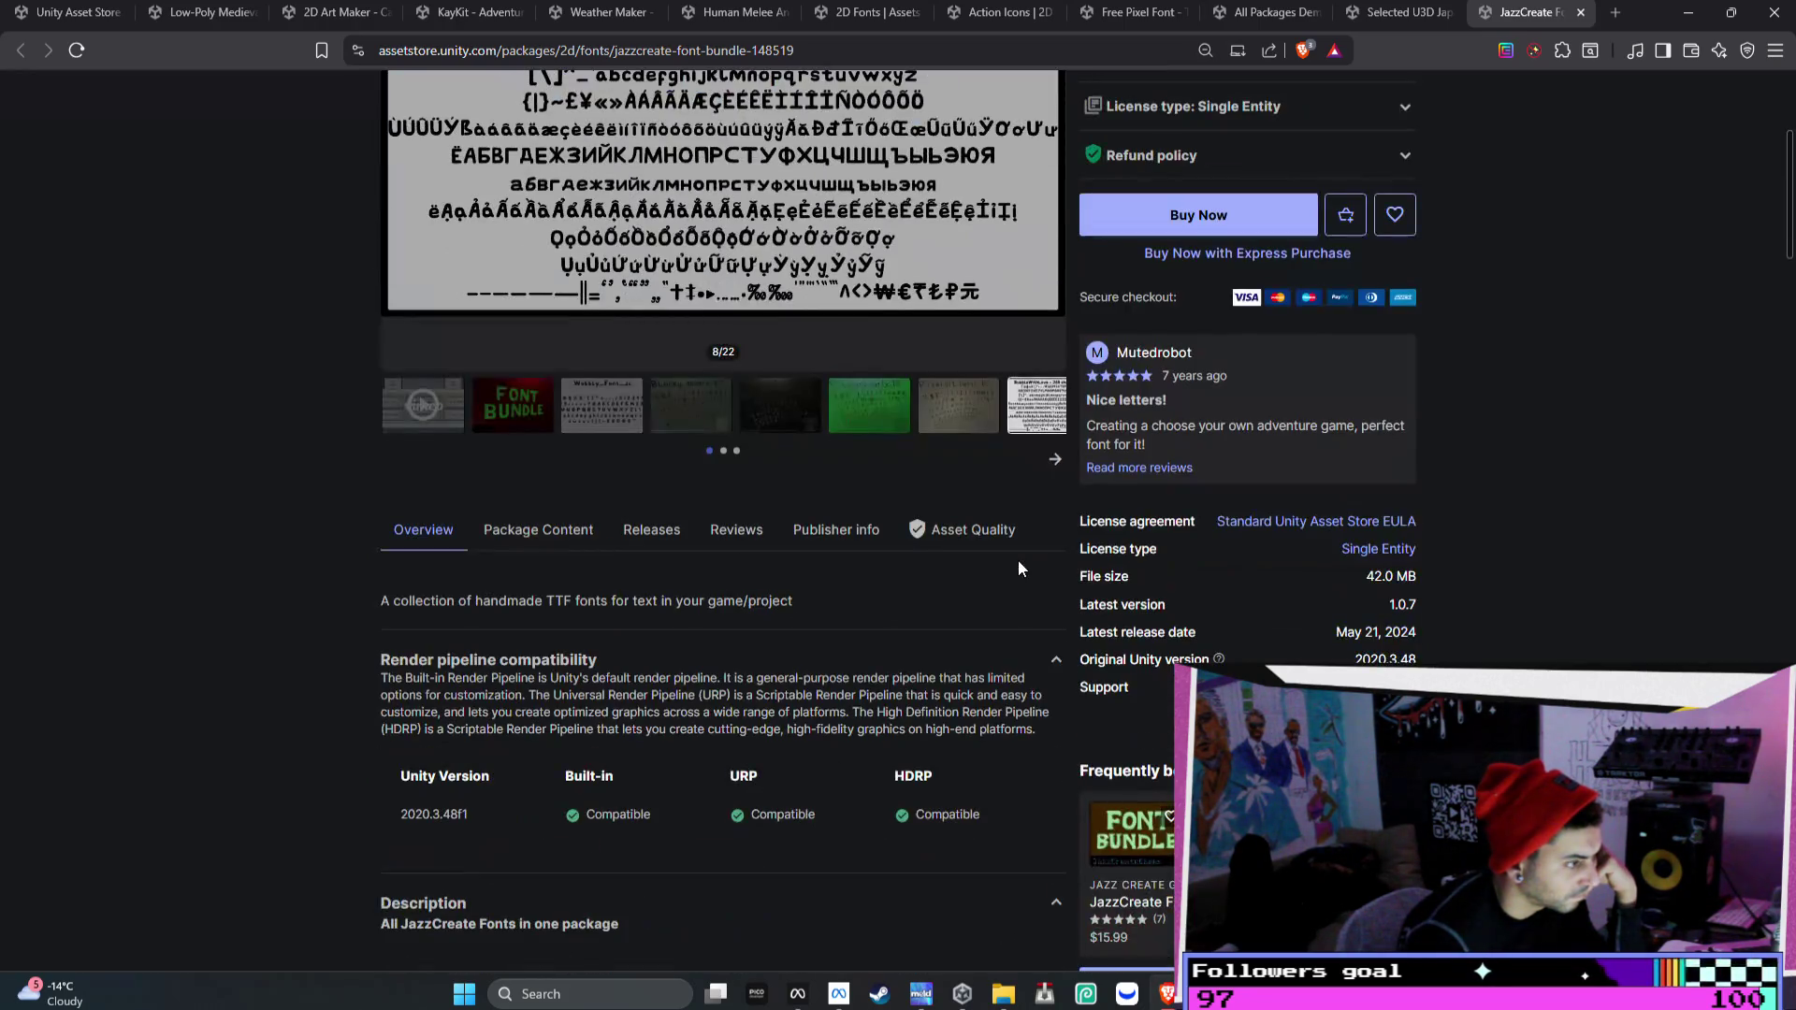
{"action": "scroll", "coordinate": [589, 531], "scroll_direction": "down", "scroll_amount": 5}
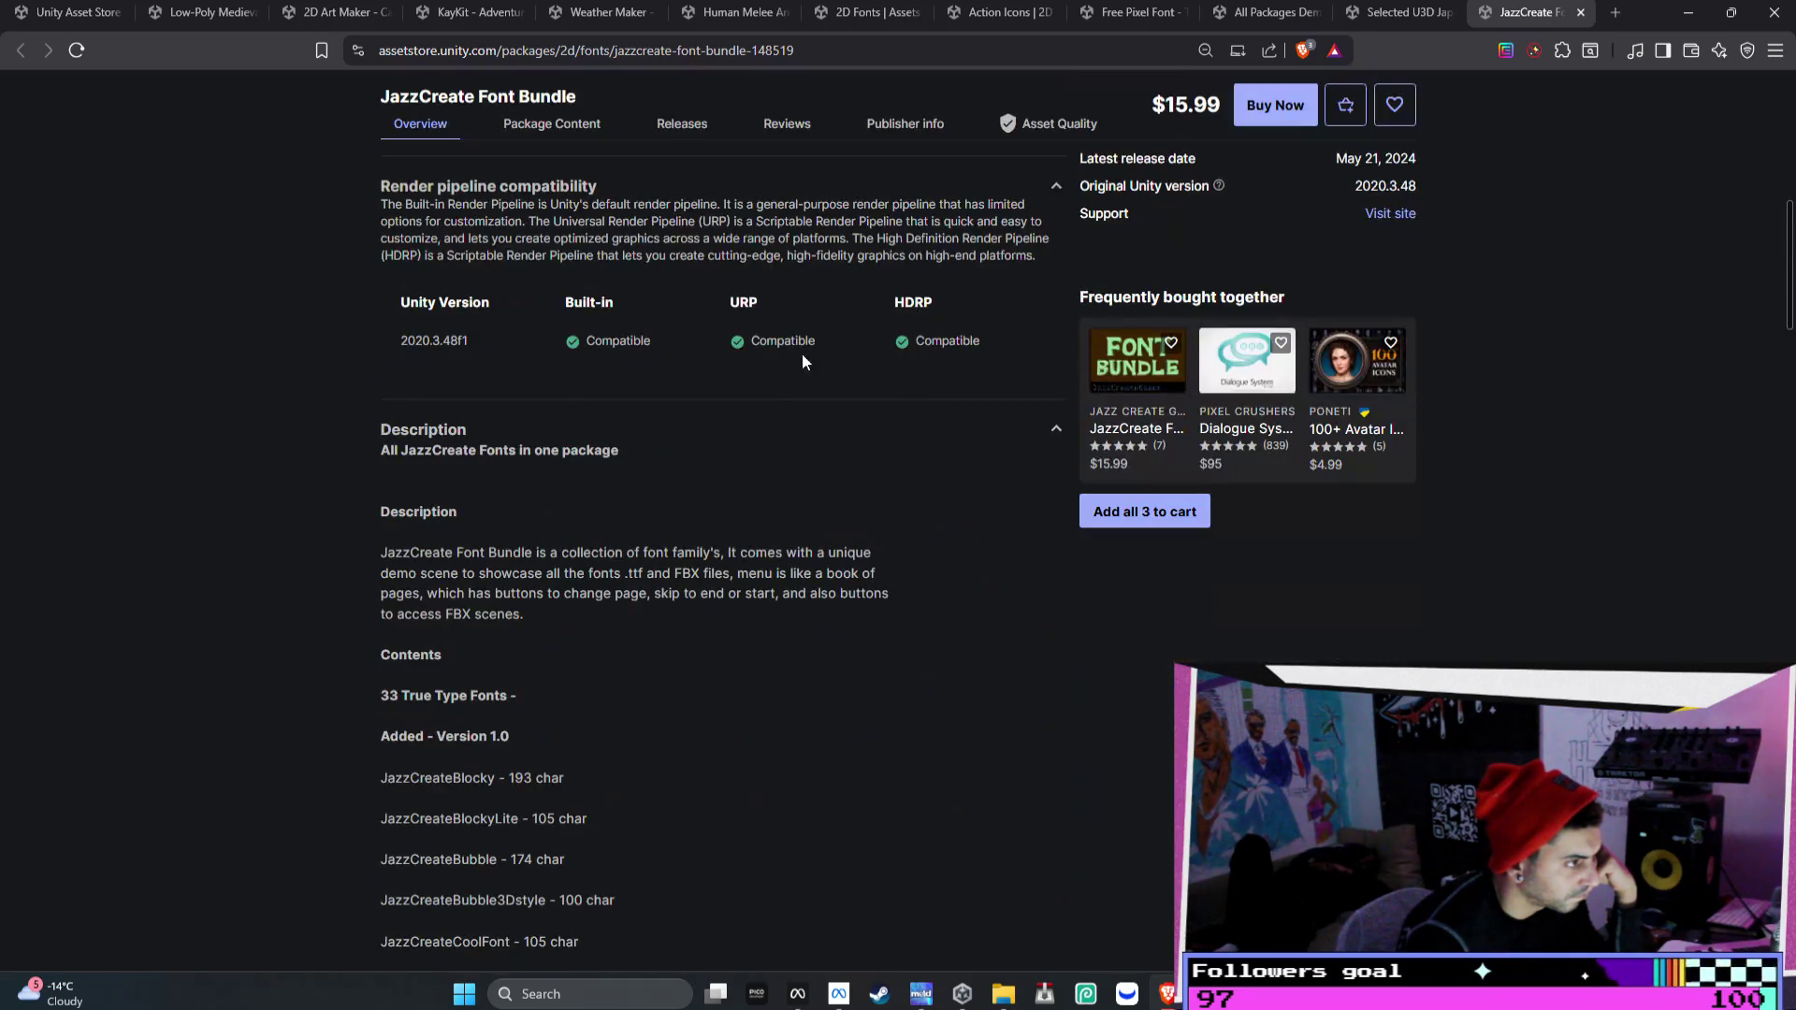
{"action": "scroll", "coordinate": [627, 469], "scroll_direction": "down", "scroll_amount": 20}
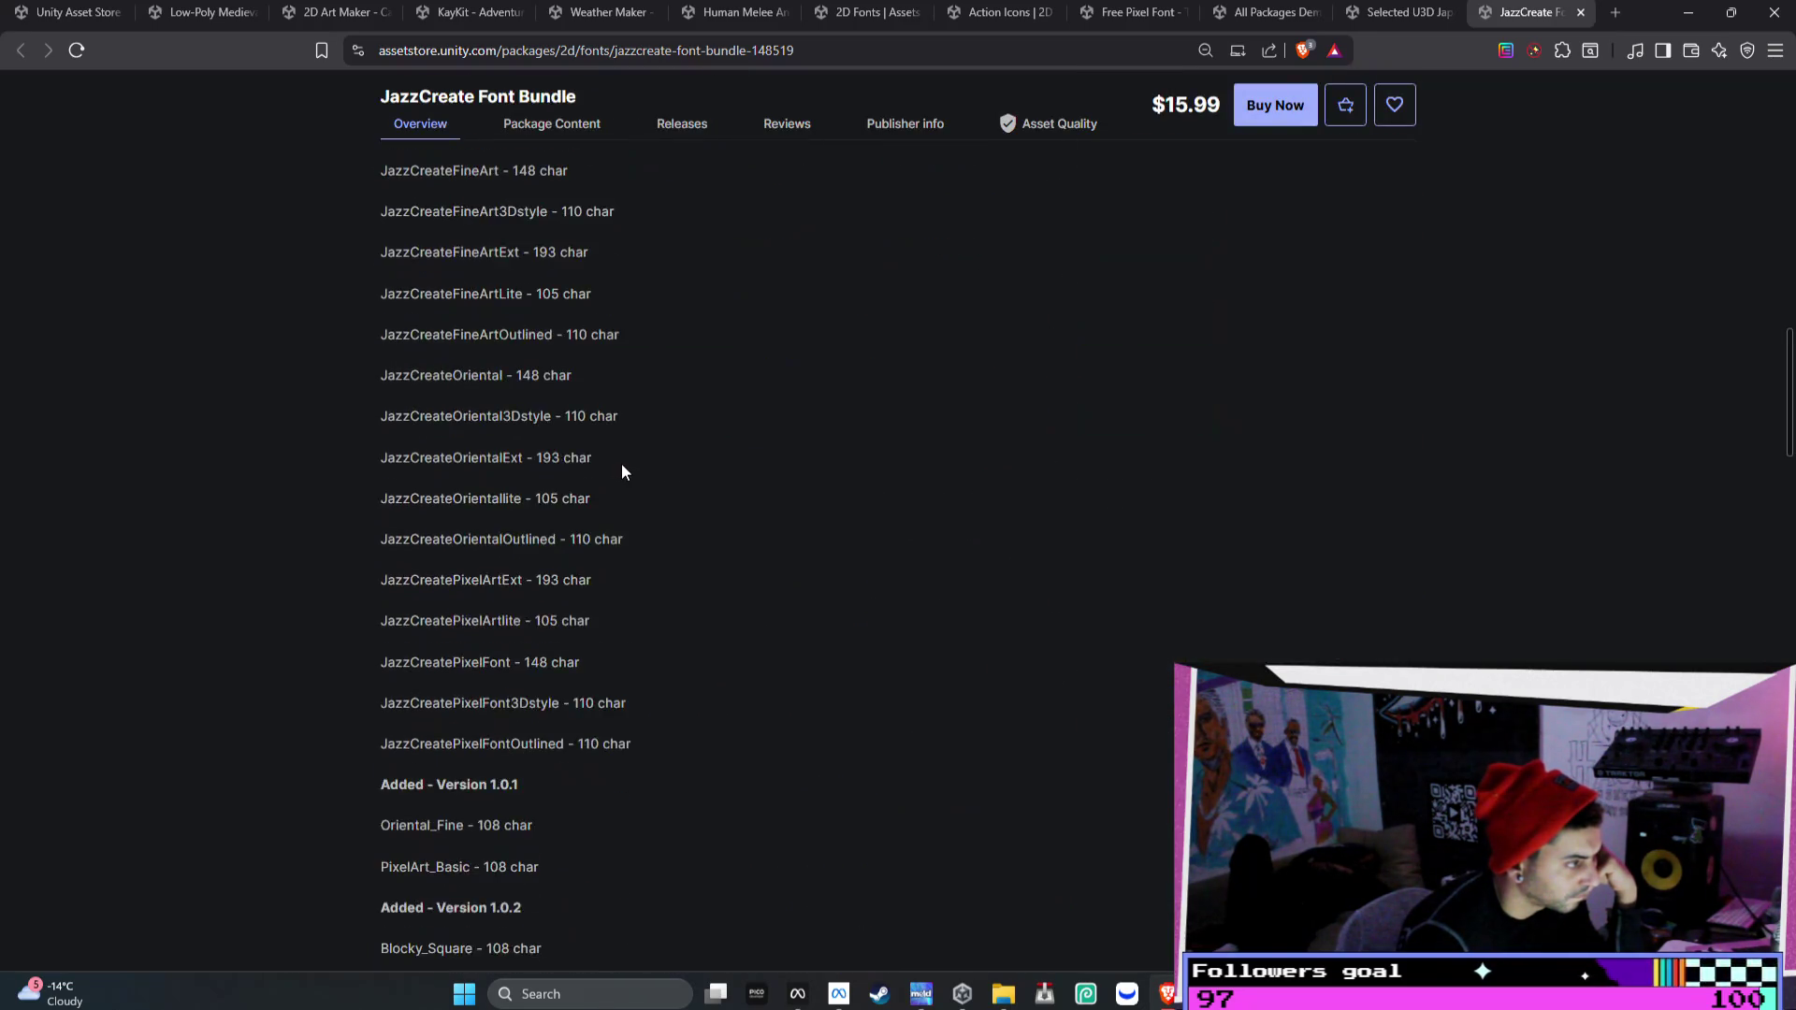
{"action": "scroll", "coordinate": [632, 452], "scroll_direction": "down", "scroll_amount": 3}
{"action": "scroll", "coordinate": [628, 452], "scroll_direction": "up", "scroll_amount": 20}
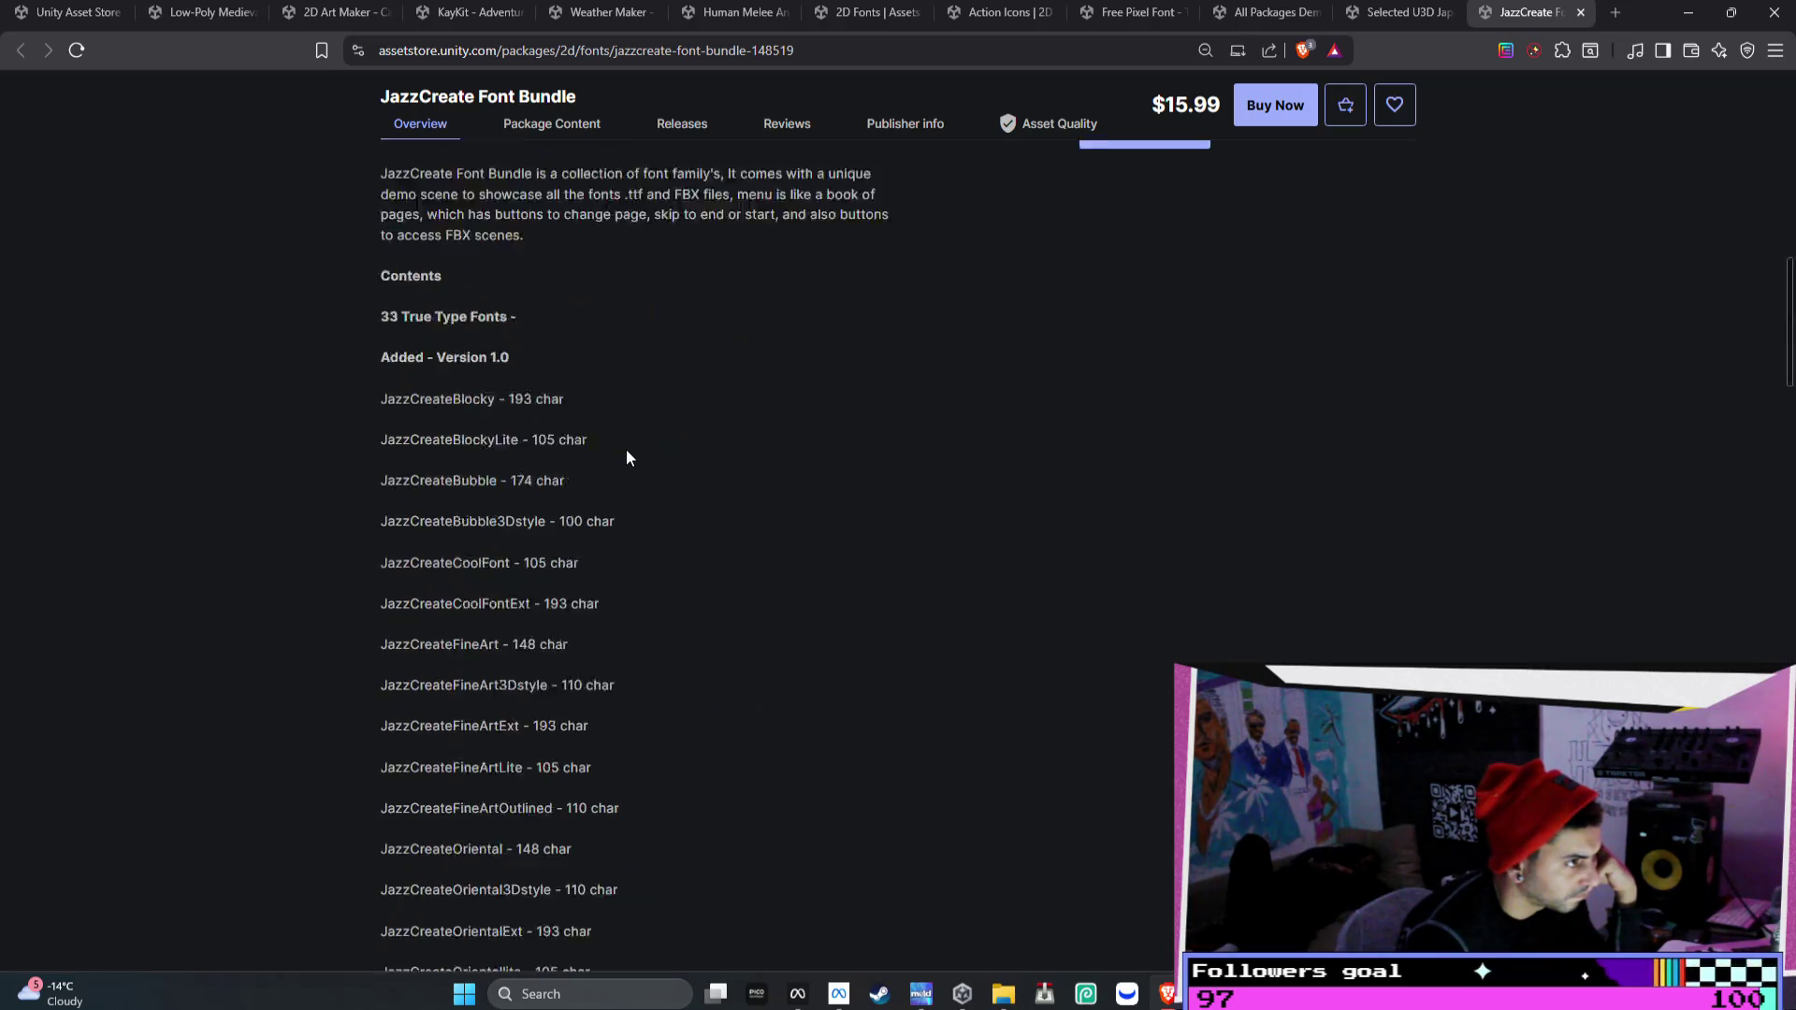
{"action": "left_click", "coordinate": [1351, 20]}
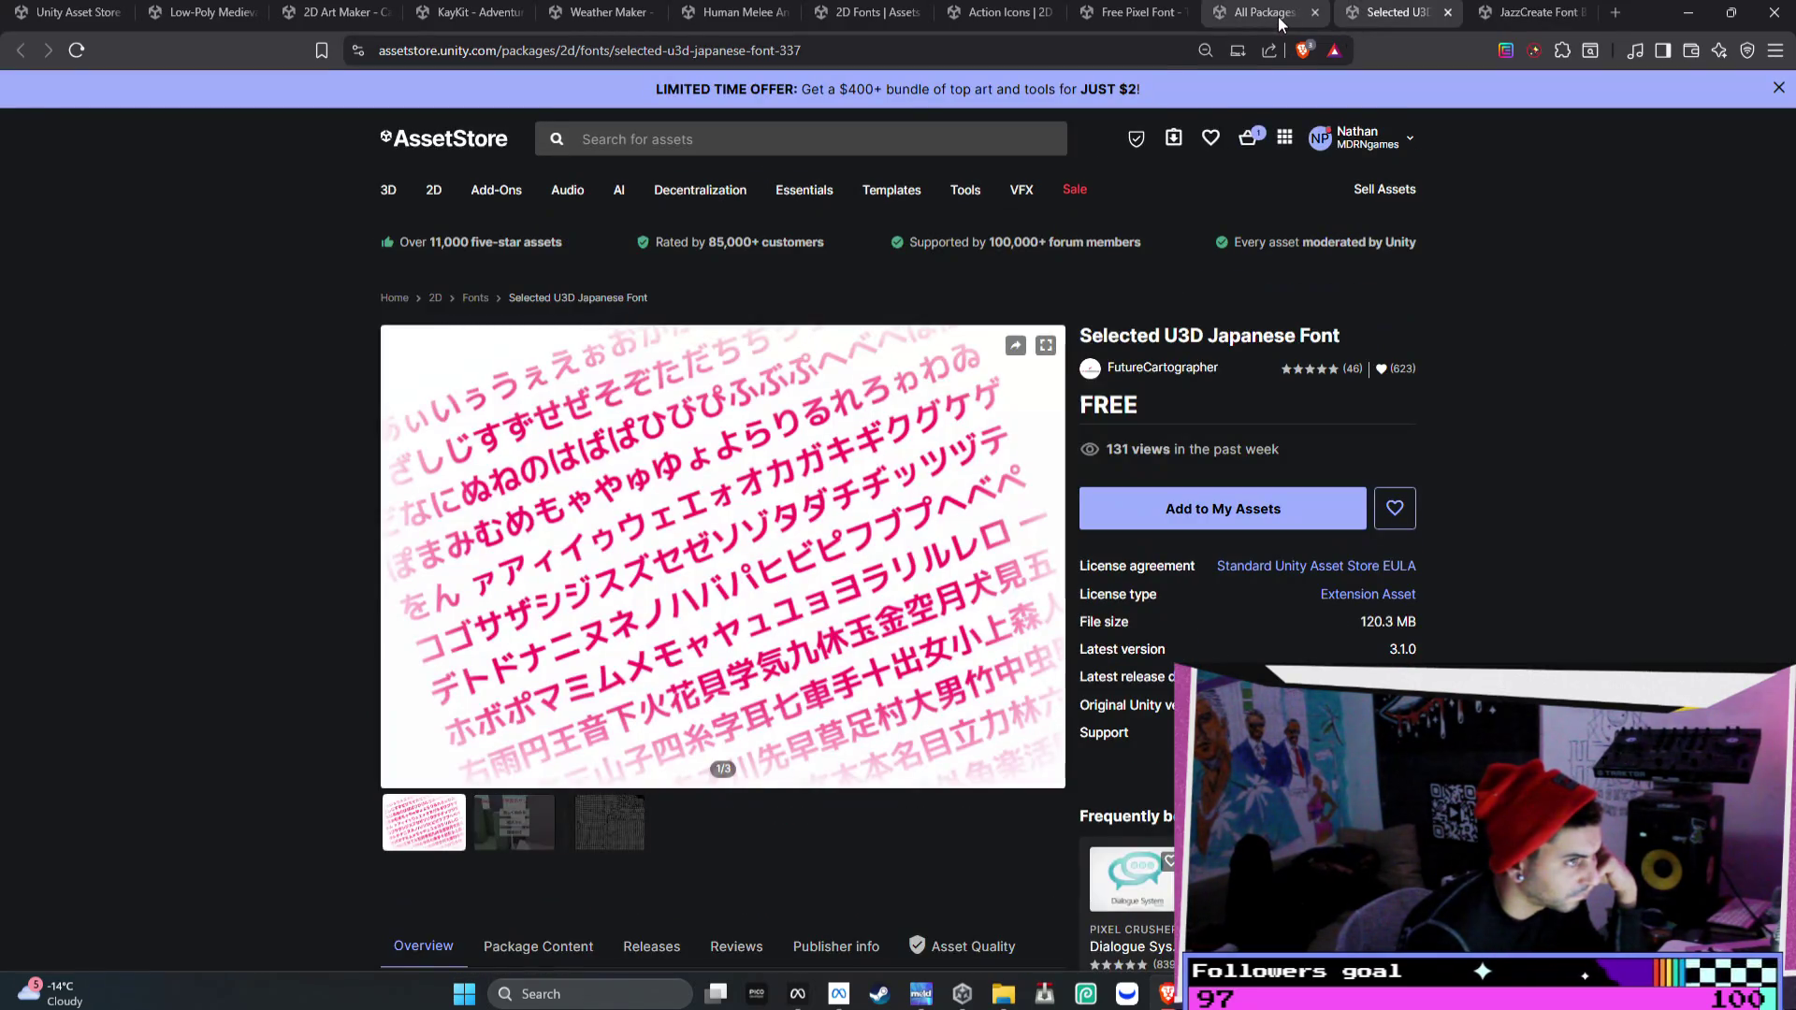
- Review the Action Icons previews and close its page
{"action": "left_click", "coordinate": [1277, 15]}
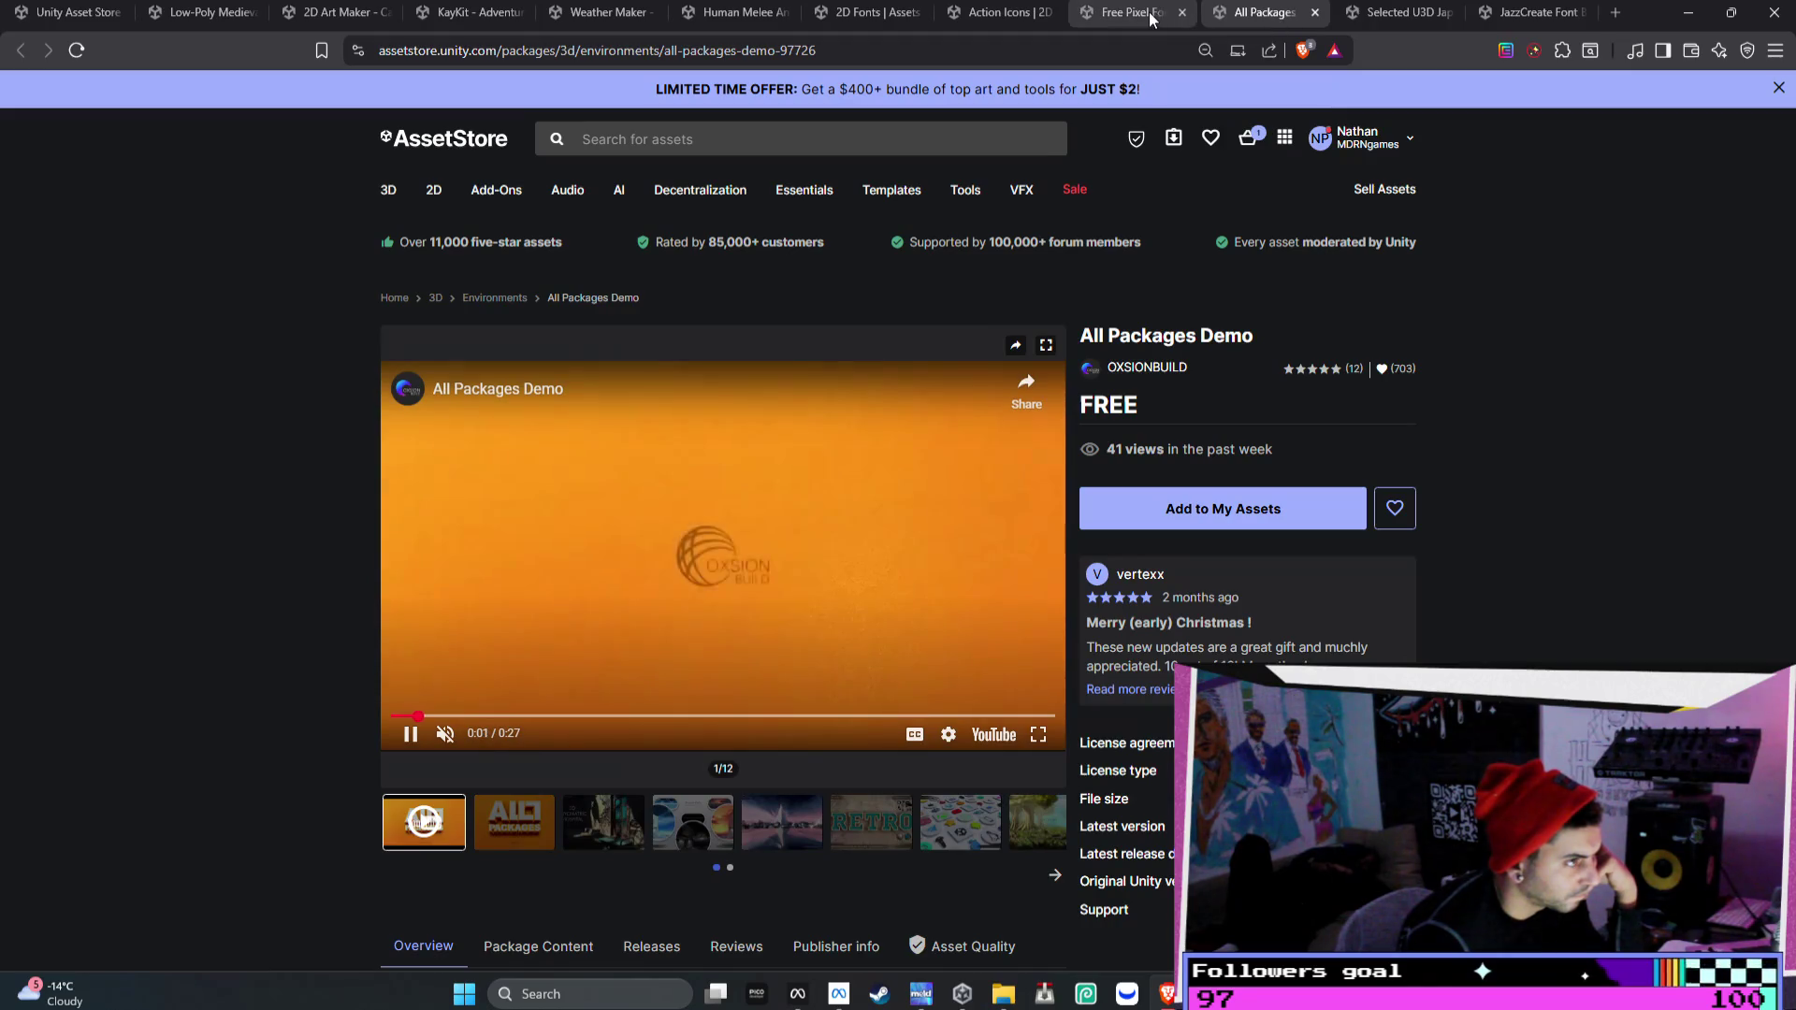
{"action": "left_click", "coordinate": [1136, 13]}
{"action": "left_click", "coordinate": [991, 15]}
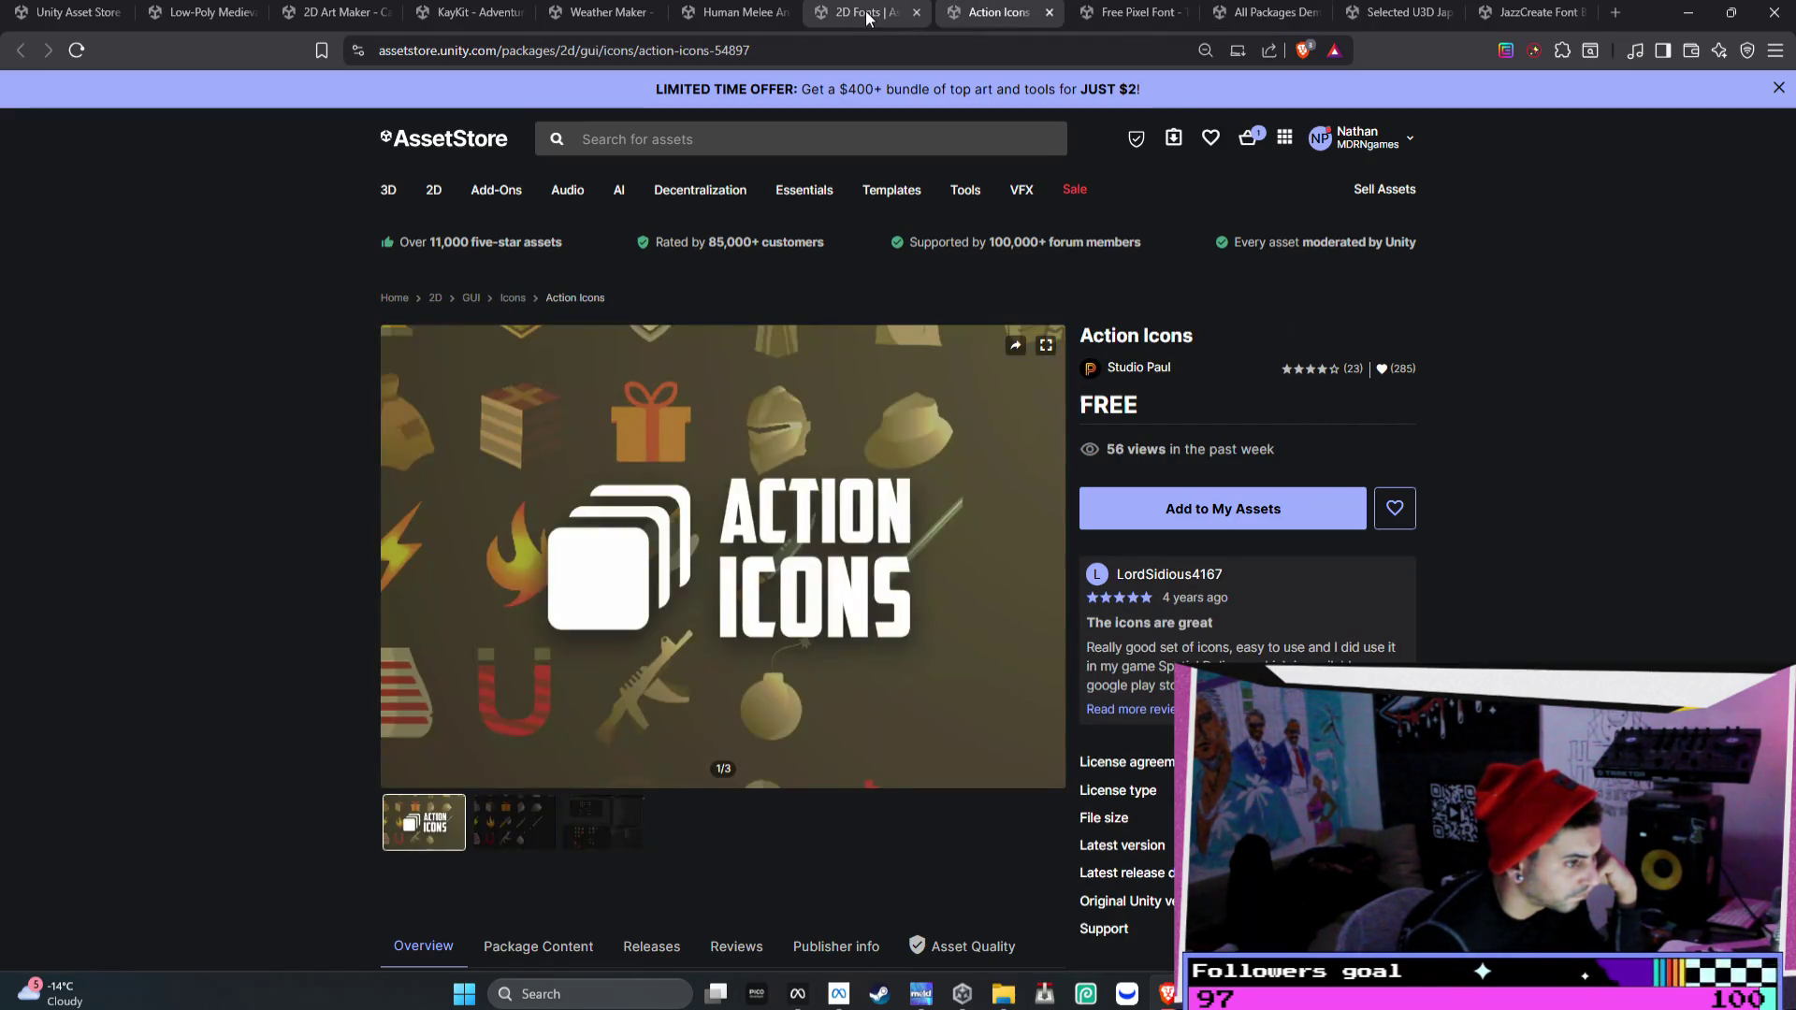
{"action": "double_click", "coordinate": [1044, 559]}
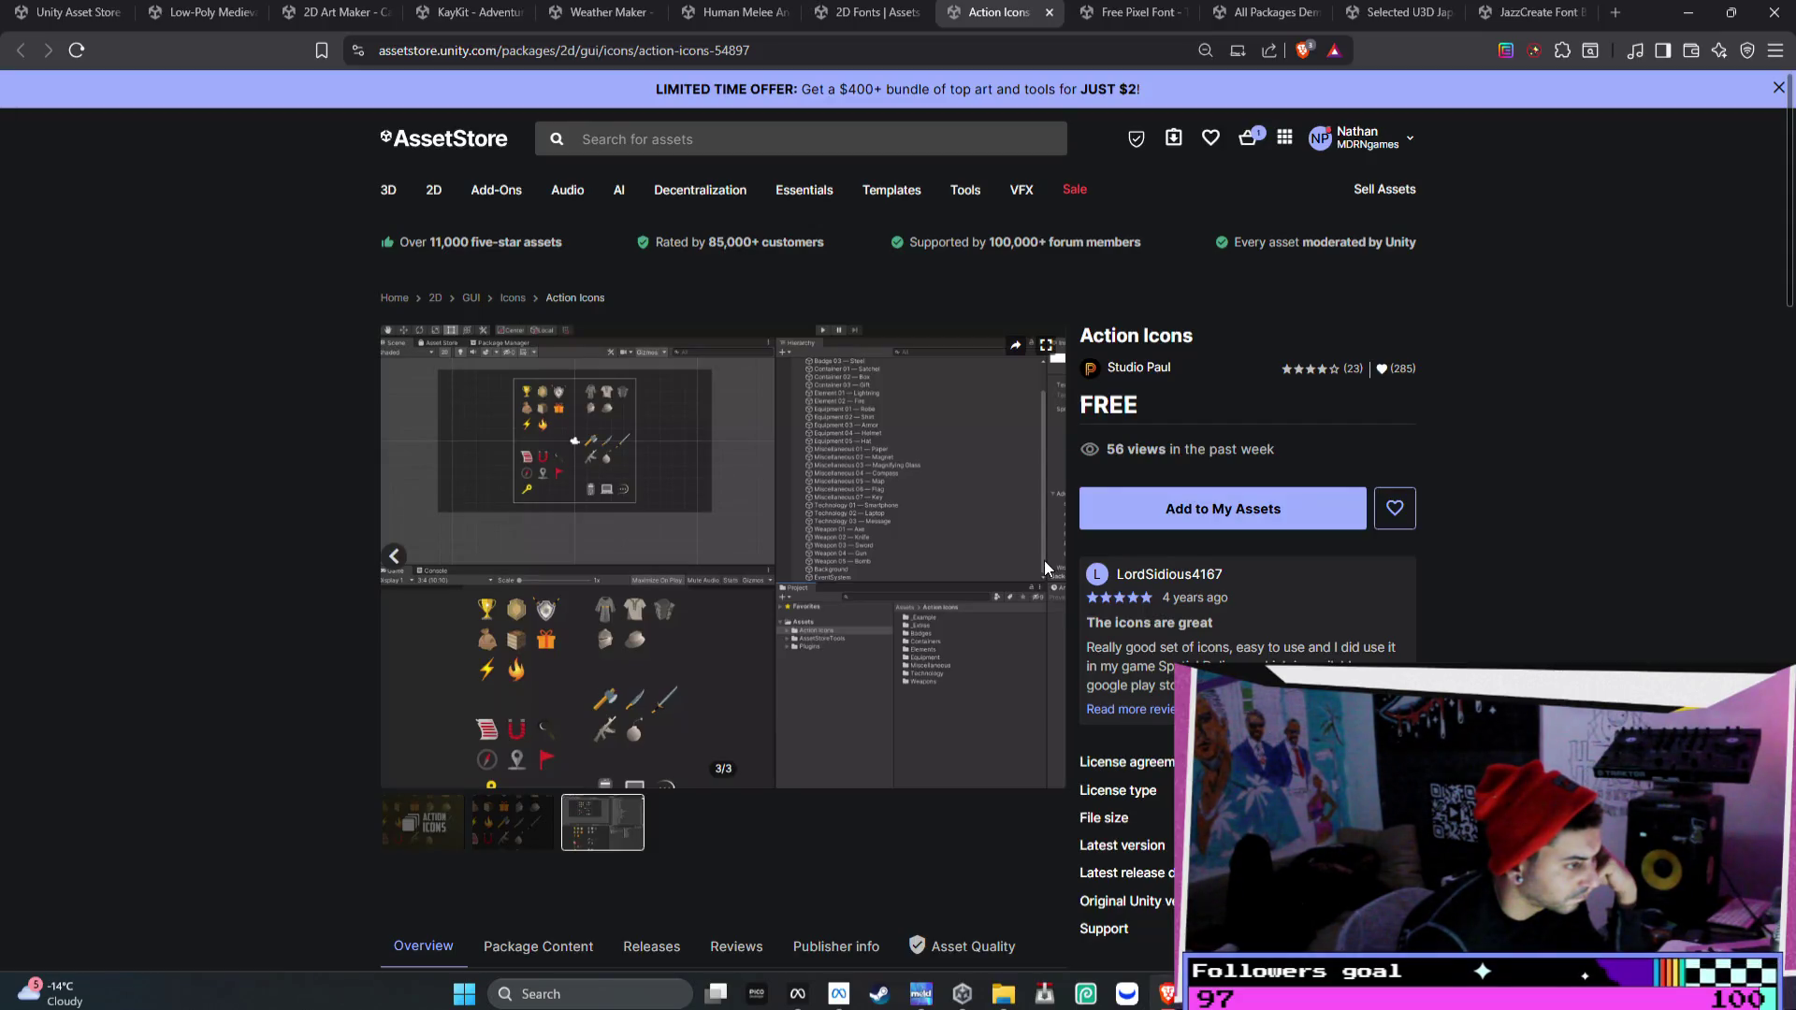
{"action": "scroll", "coordinate": [711, 710], "scroll_direction": "down", "scroll_amount": 2}
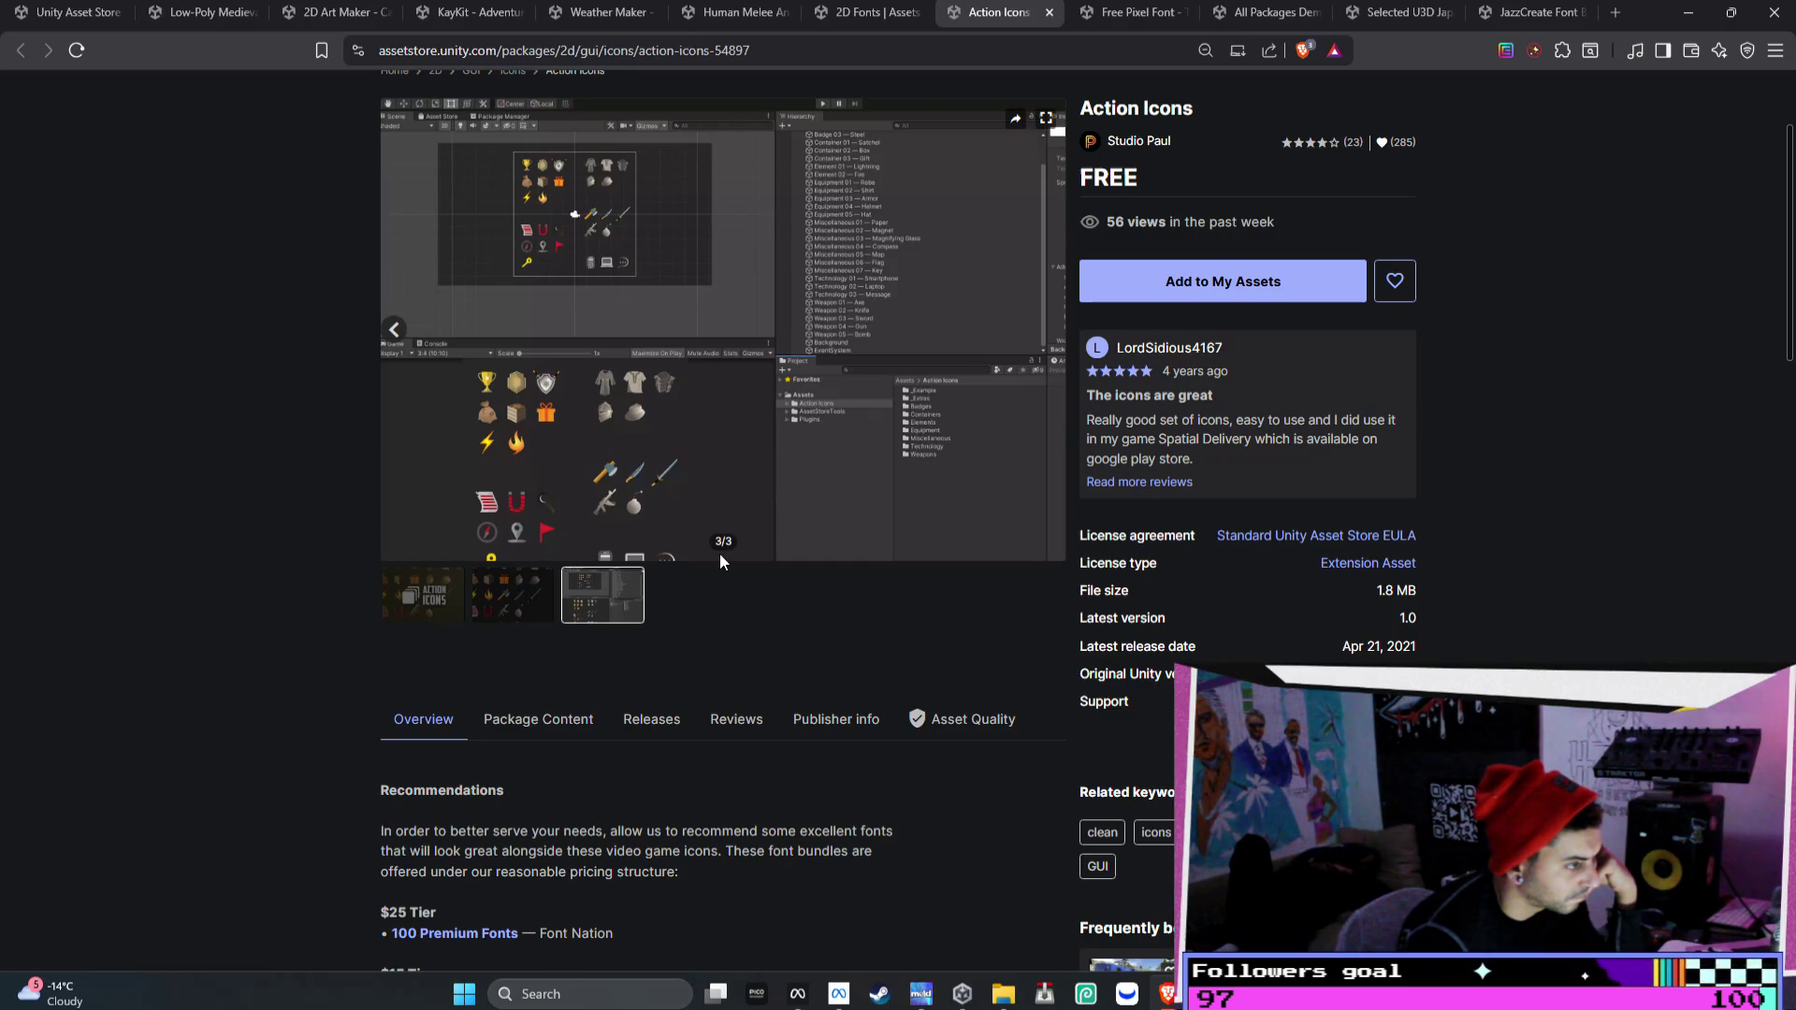
{"action": "scroll", "coordinate": [739, 557], "scroll_direction": "up", "scroll_amount": 2}
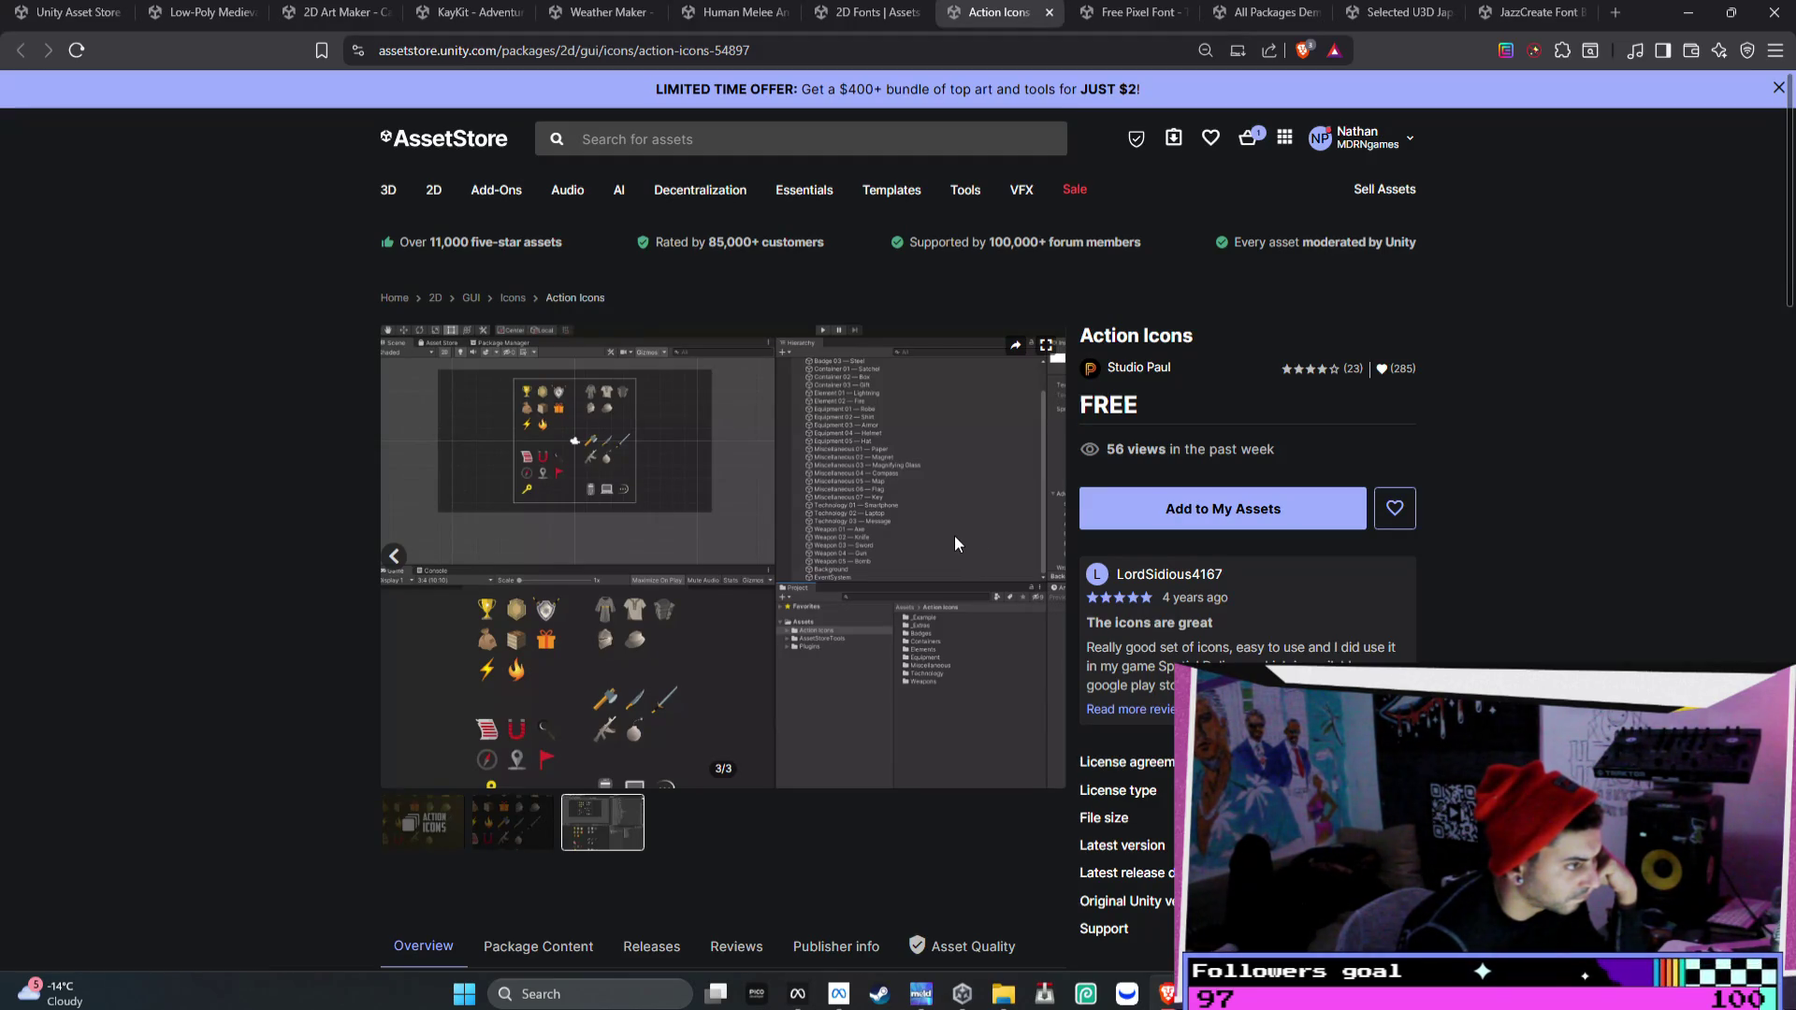
{"action": "left_click", "coordinate": [1050, 11]}
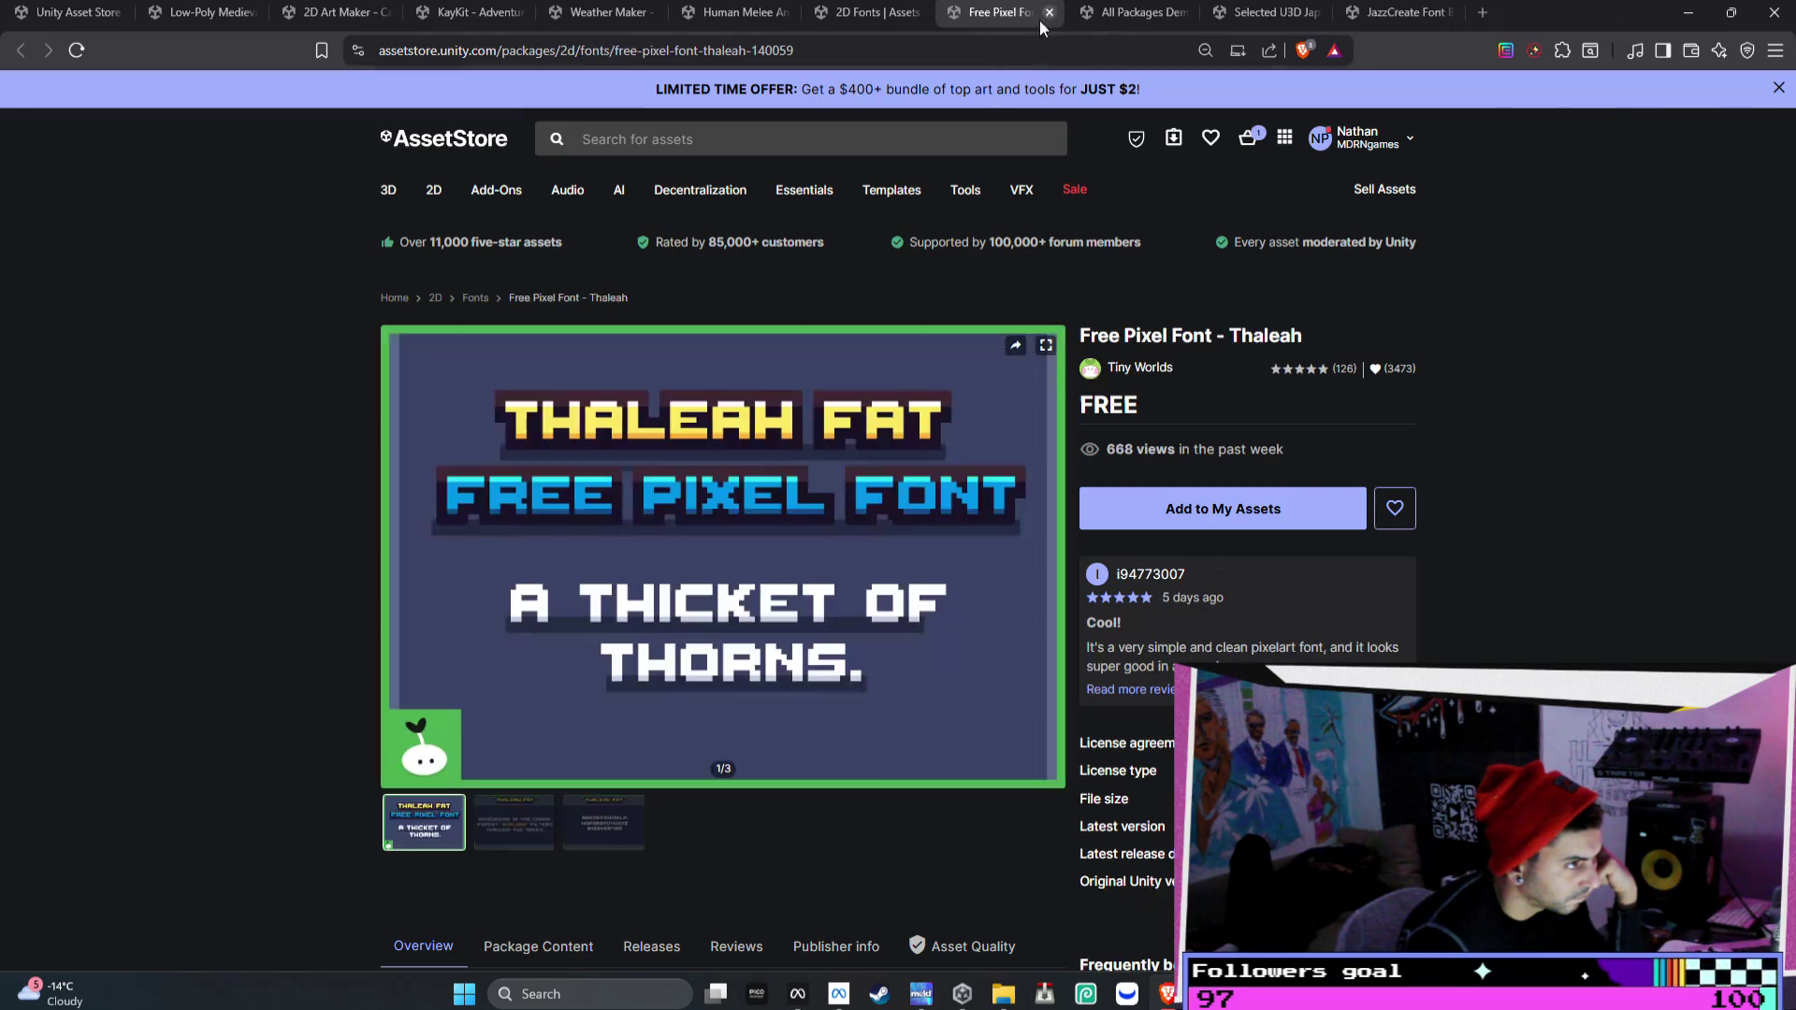
- Add Free Pixel Font - Thaleah to My Assets, accepting the terms, and close its page
{"action": "left_click", "coordinate": [1054, 559]}
{"action": "left_click", "coordinate": [1054, 558]}
{"action": "left_click", "coordinate": [1118, 516]}
{"action": "left_click", "coordinate": [1029, 619]}
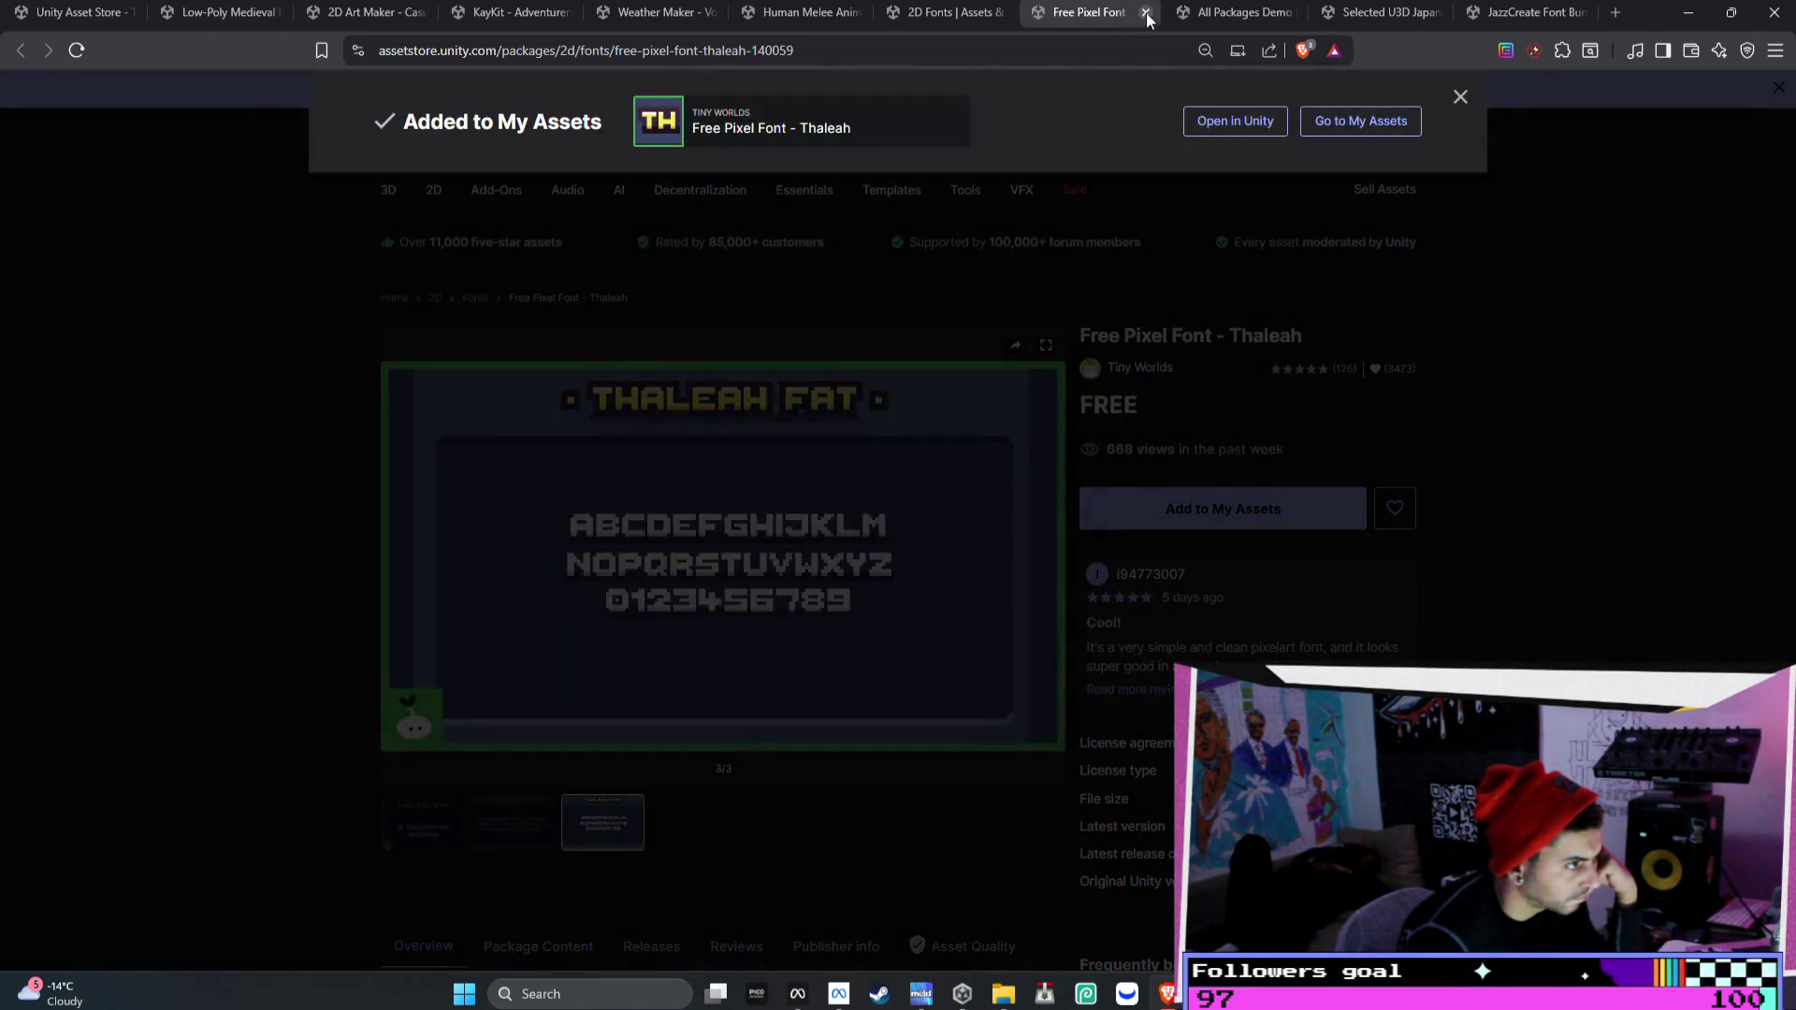
{"action": "left_click", "coordinate": [1147, 13]}
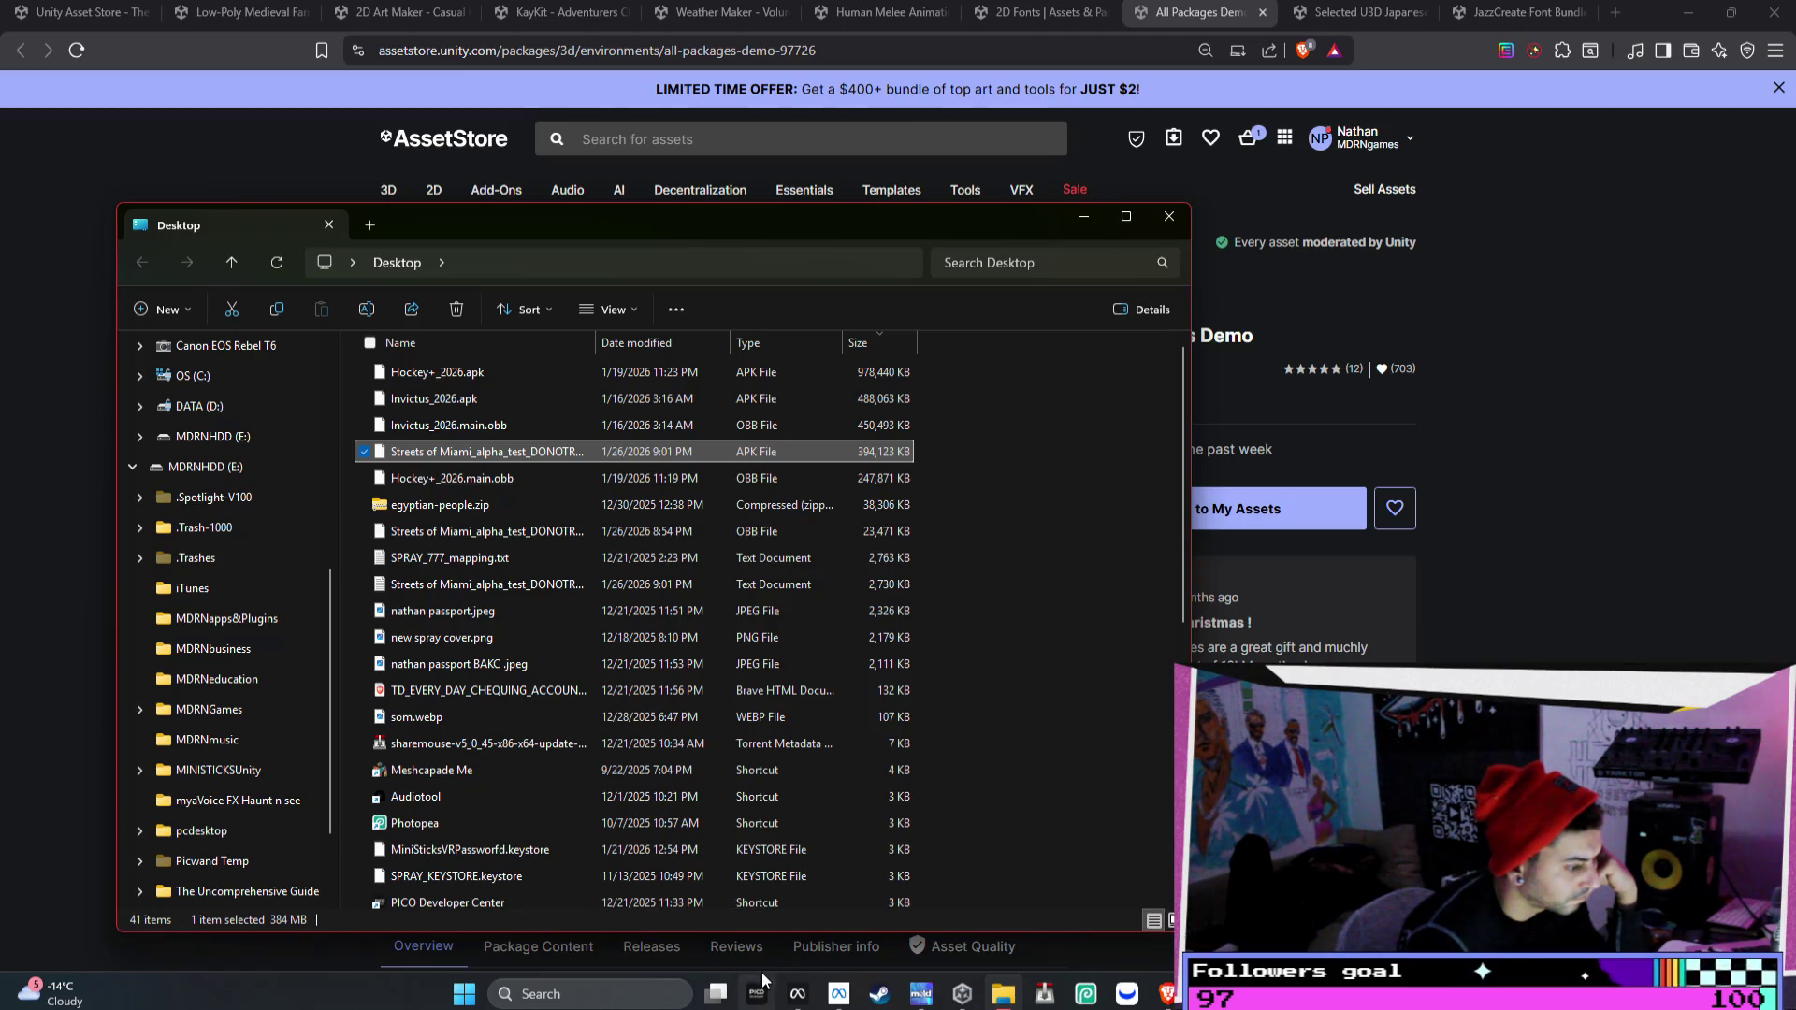
- Continue past the Meta Quest Developer Hub upload checklist and return to the Asset Store
{"action": "mouse_move", "coordinate": [798, 993]}
{"action": "left_click", "coordinate": [845, 823]}
{"action": "left_click", "coordinate": [1219, 645]}
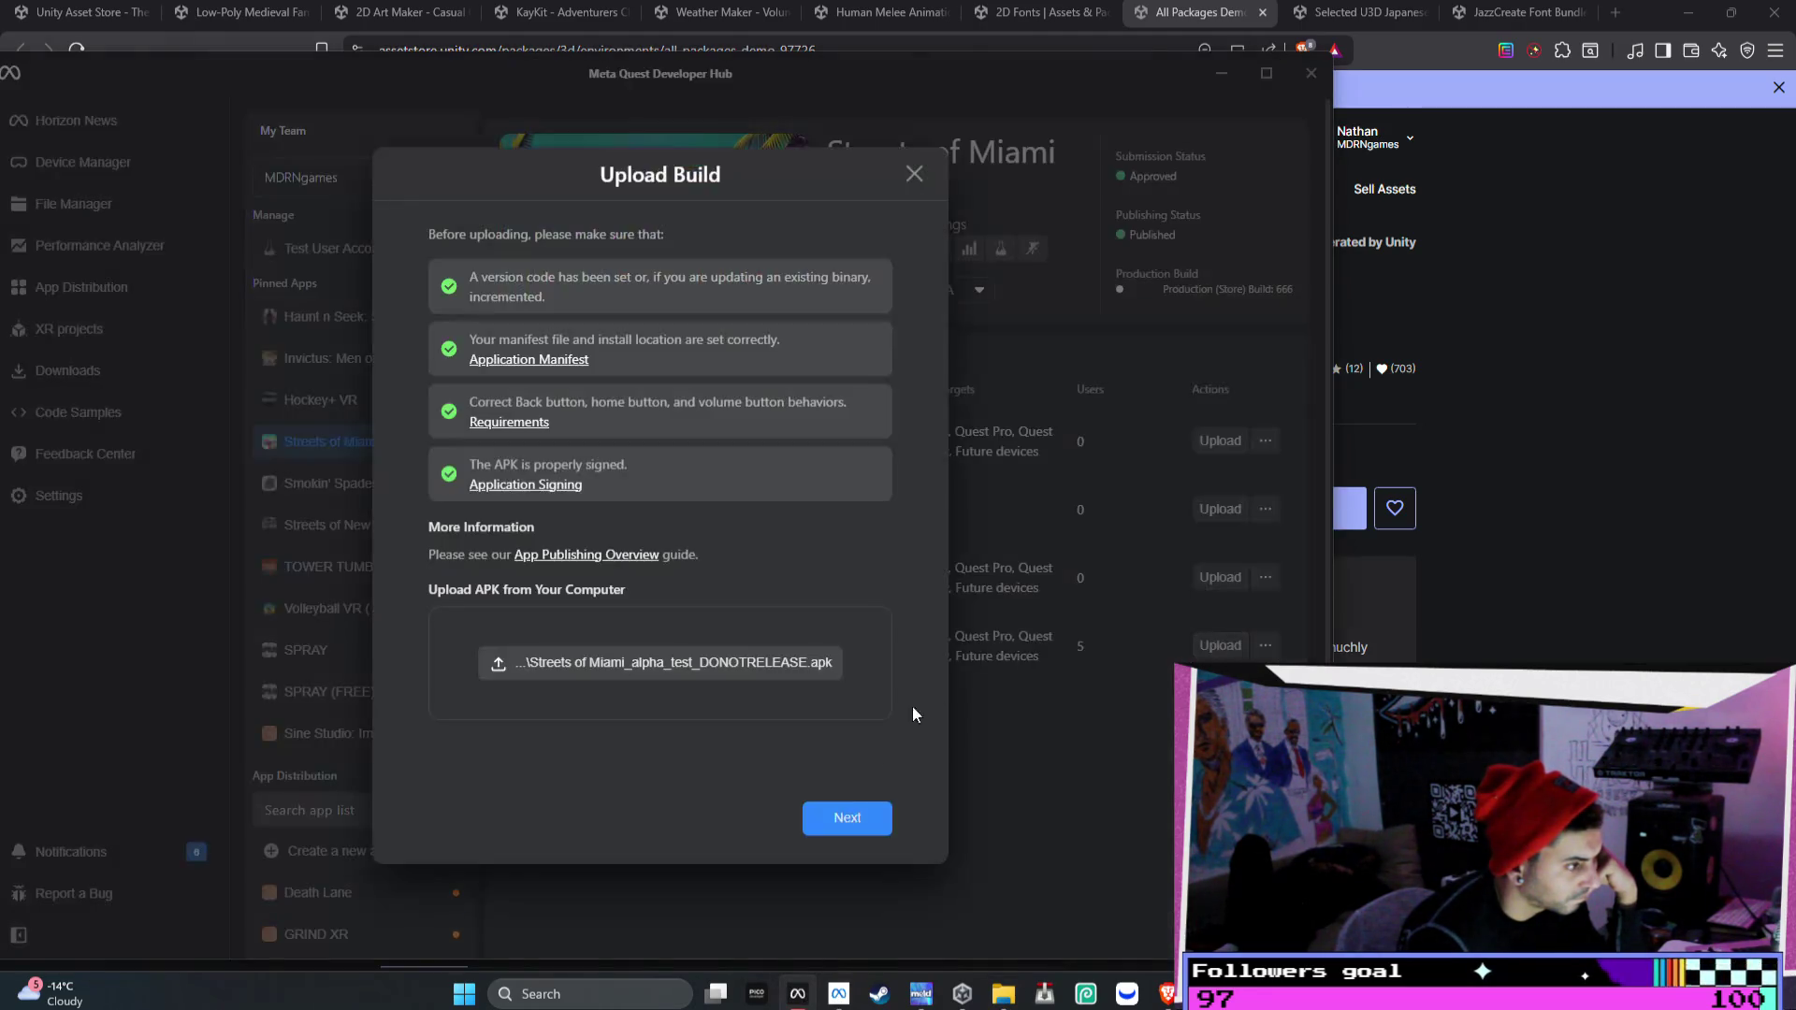
{"action": "left_click", "coordinate": [844, 819]}
{"action": "left_click", "coordinate": [1456, 613]}
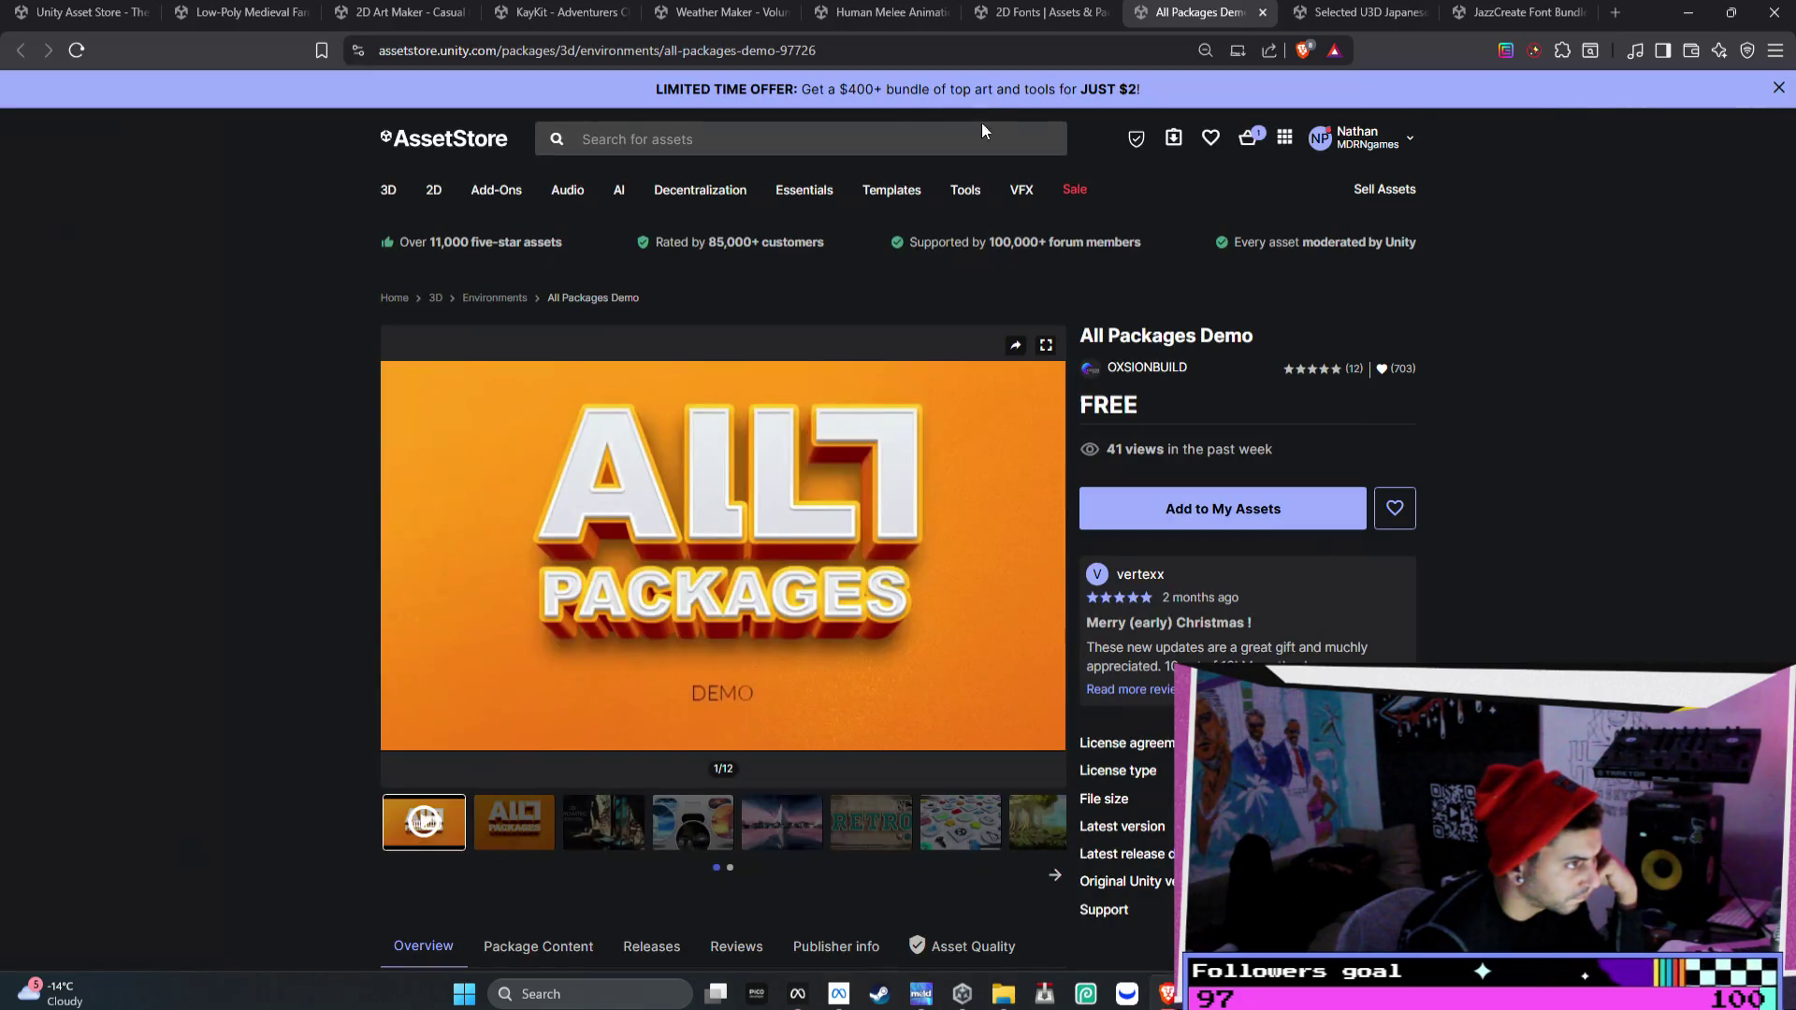
- Browse the All Packages Demo previews plus its package contents and release history
{"action": "left_click", "coordinate": [1052, 557]}
{"action": "left_click", "coordinate": [1055, 557]}
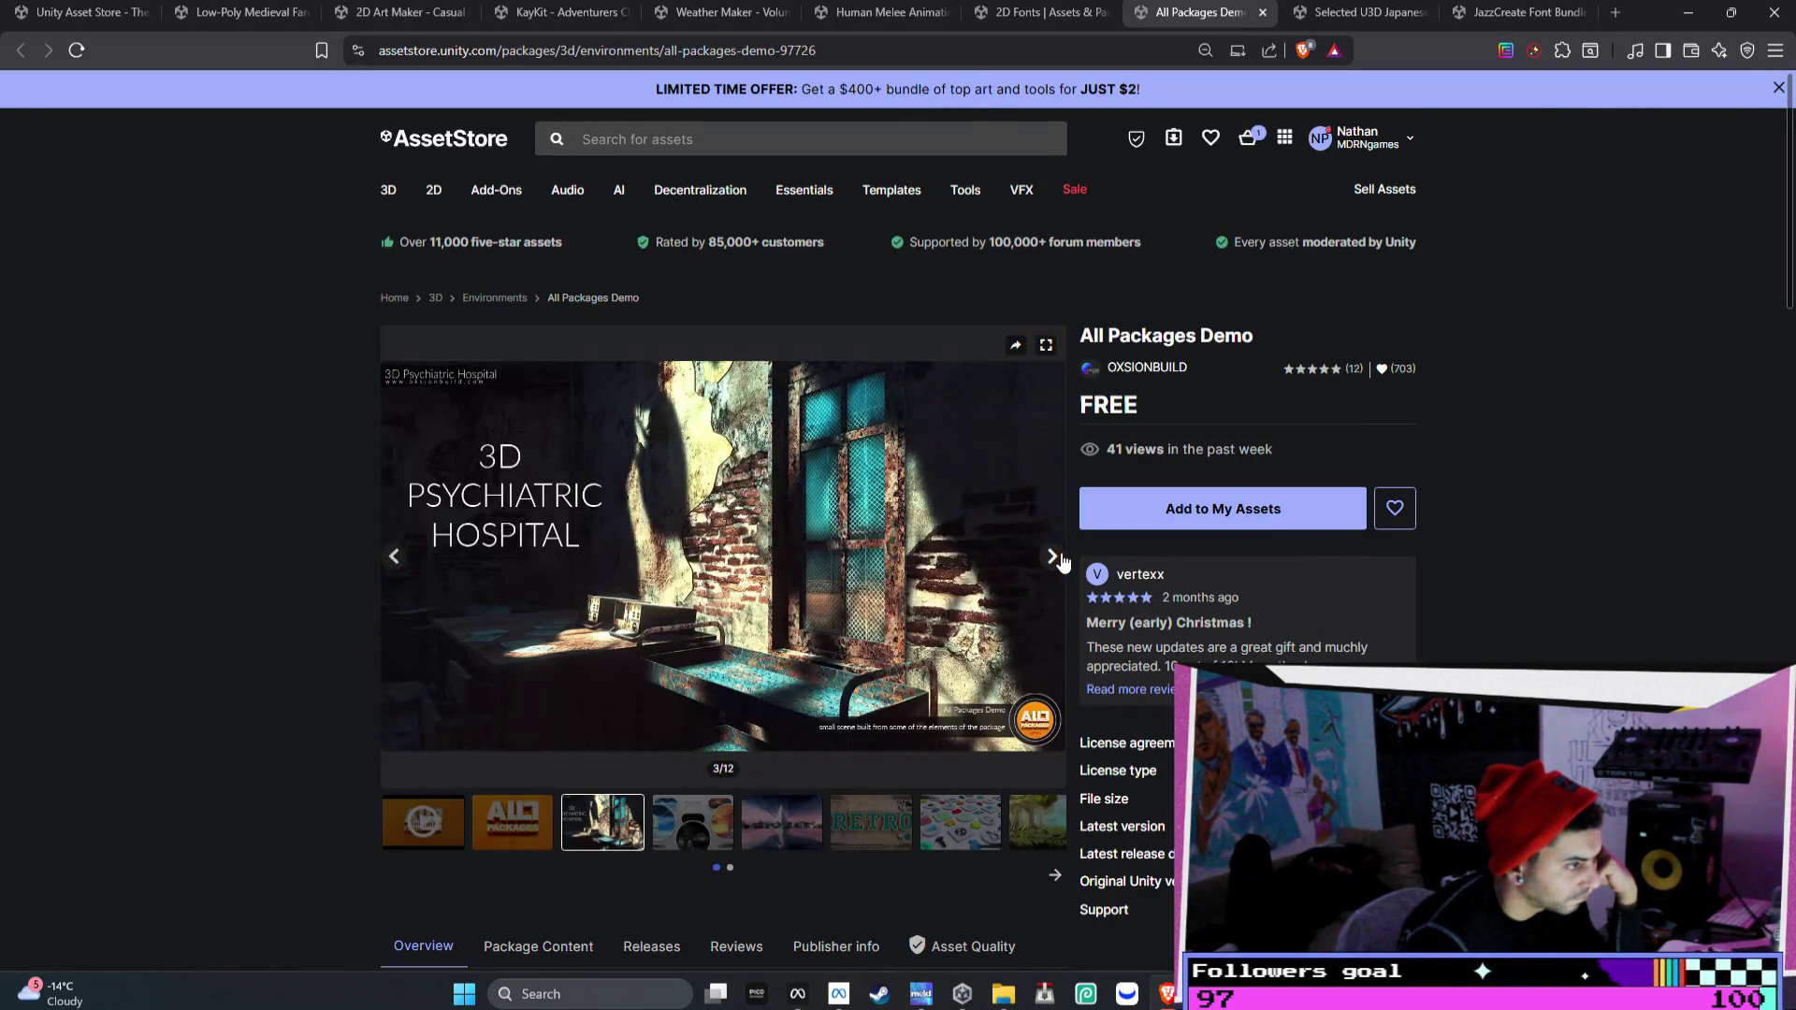
{"action": "left_click", "coordinate": [1054, 557]}
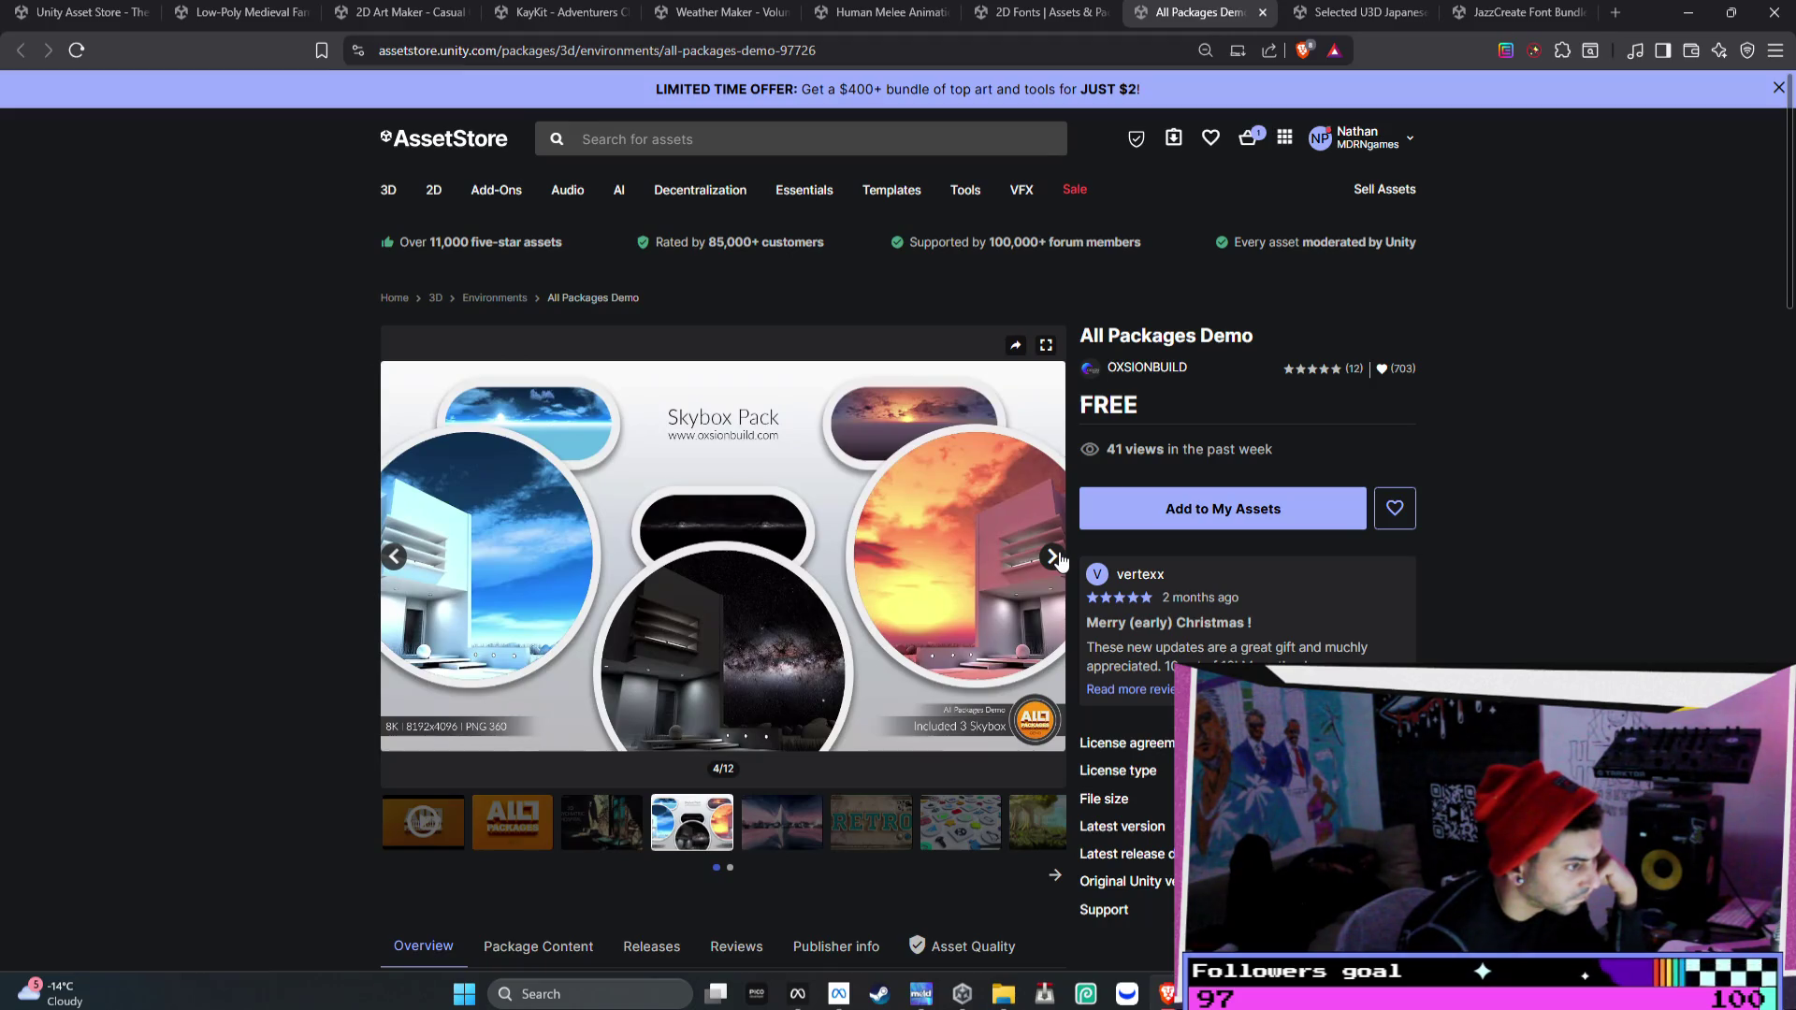
{"action": "left_click", "coordinate": [1053, 557]}
{"action": "left_click", "coordinate": [1053, 557]}
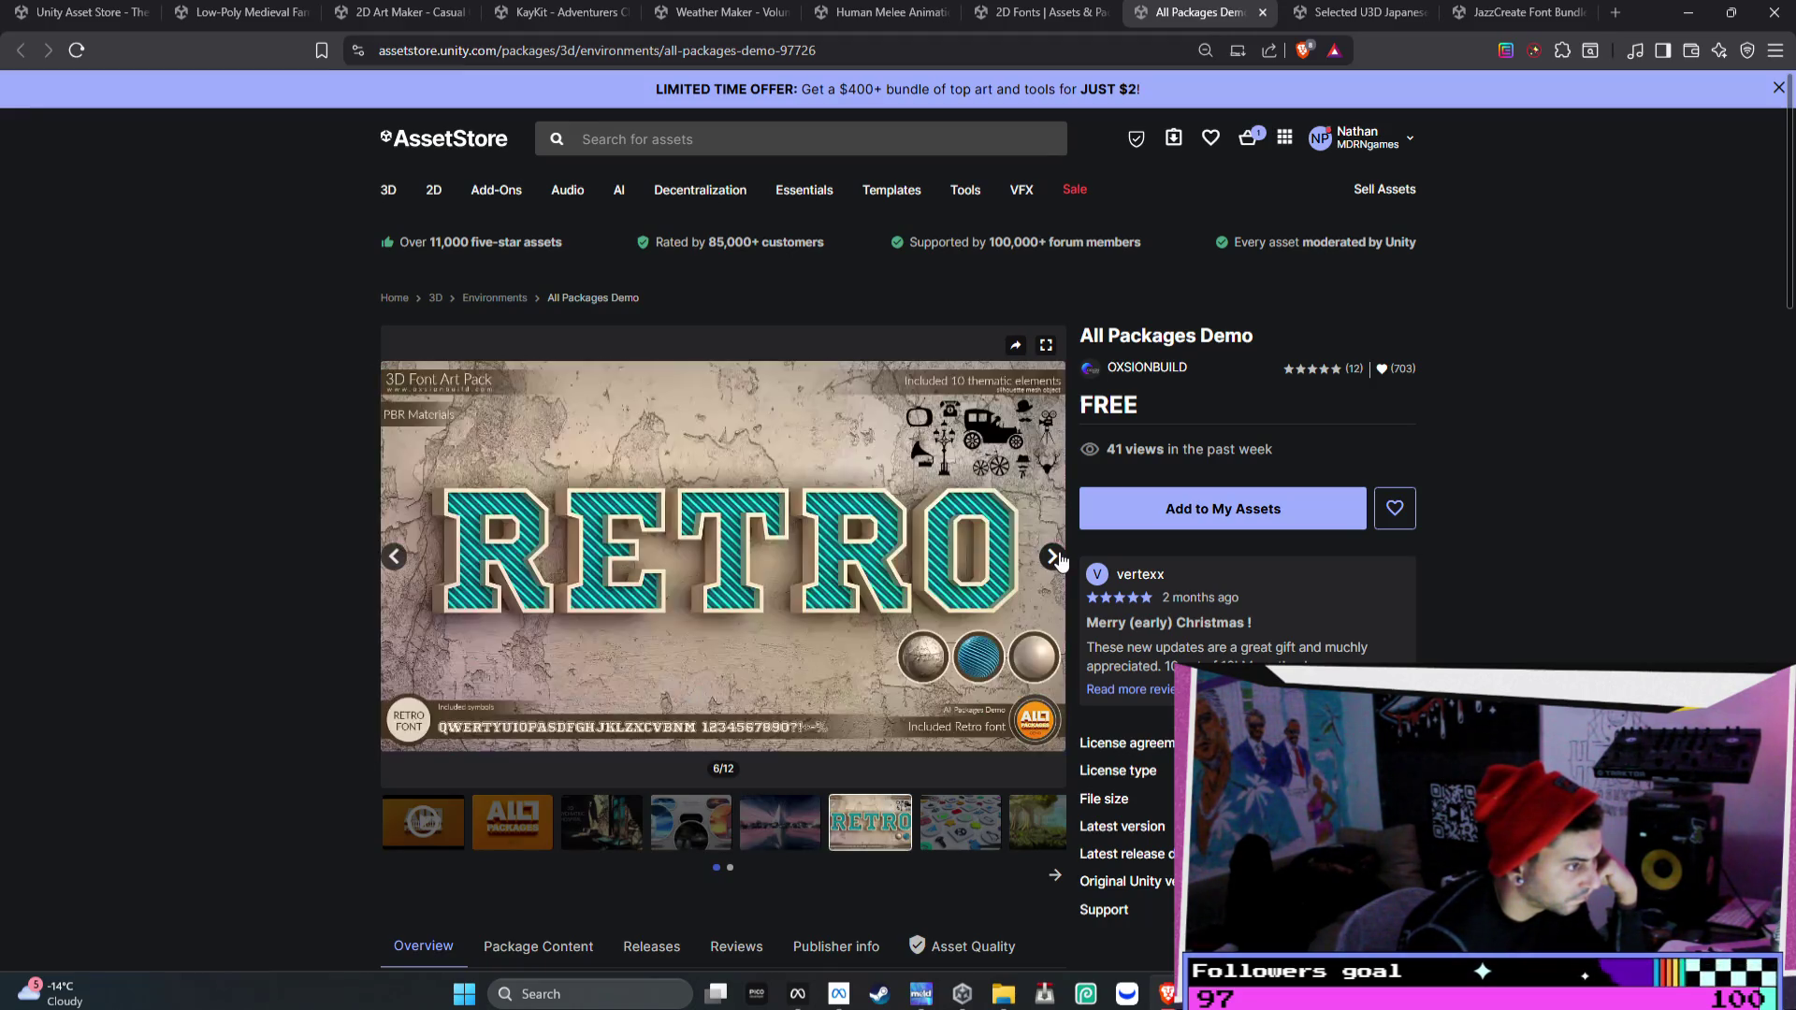
{"action": "left_click", "coordinate": [1053, 558]}
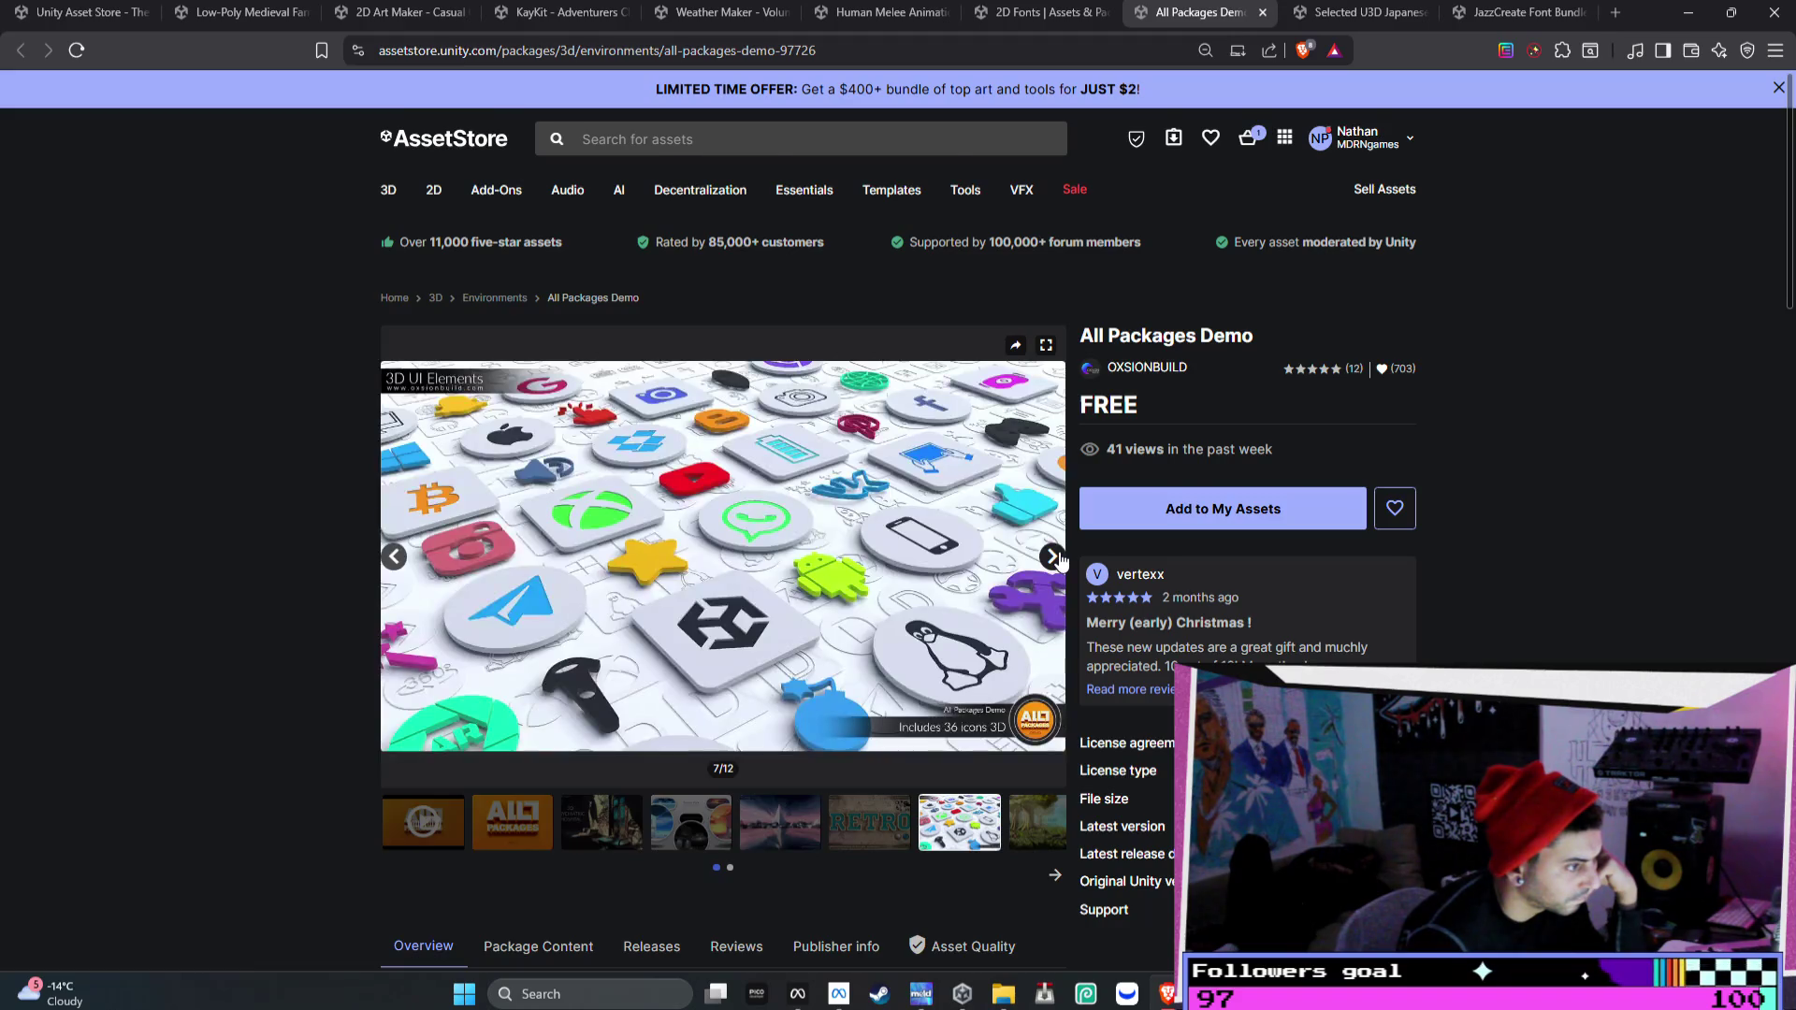
{"action": "scroll", "coordinate": [1059, 554], "scroll_direction": "down", "scroll_amount": 5}
{"action": "left_click", "coordinate": [547, 447]}
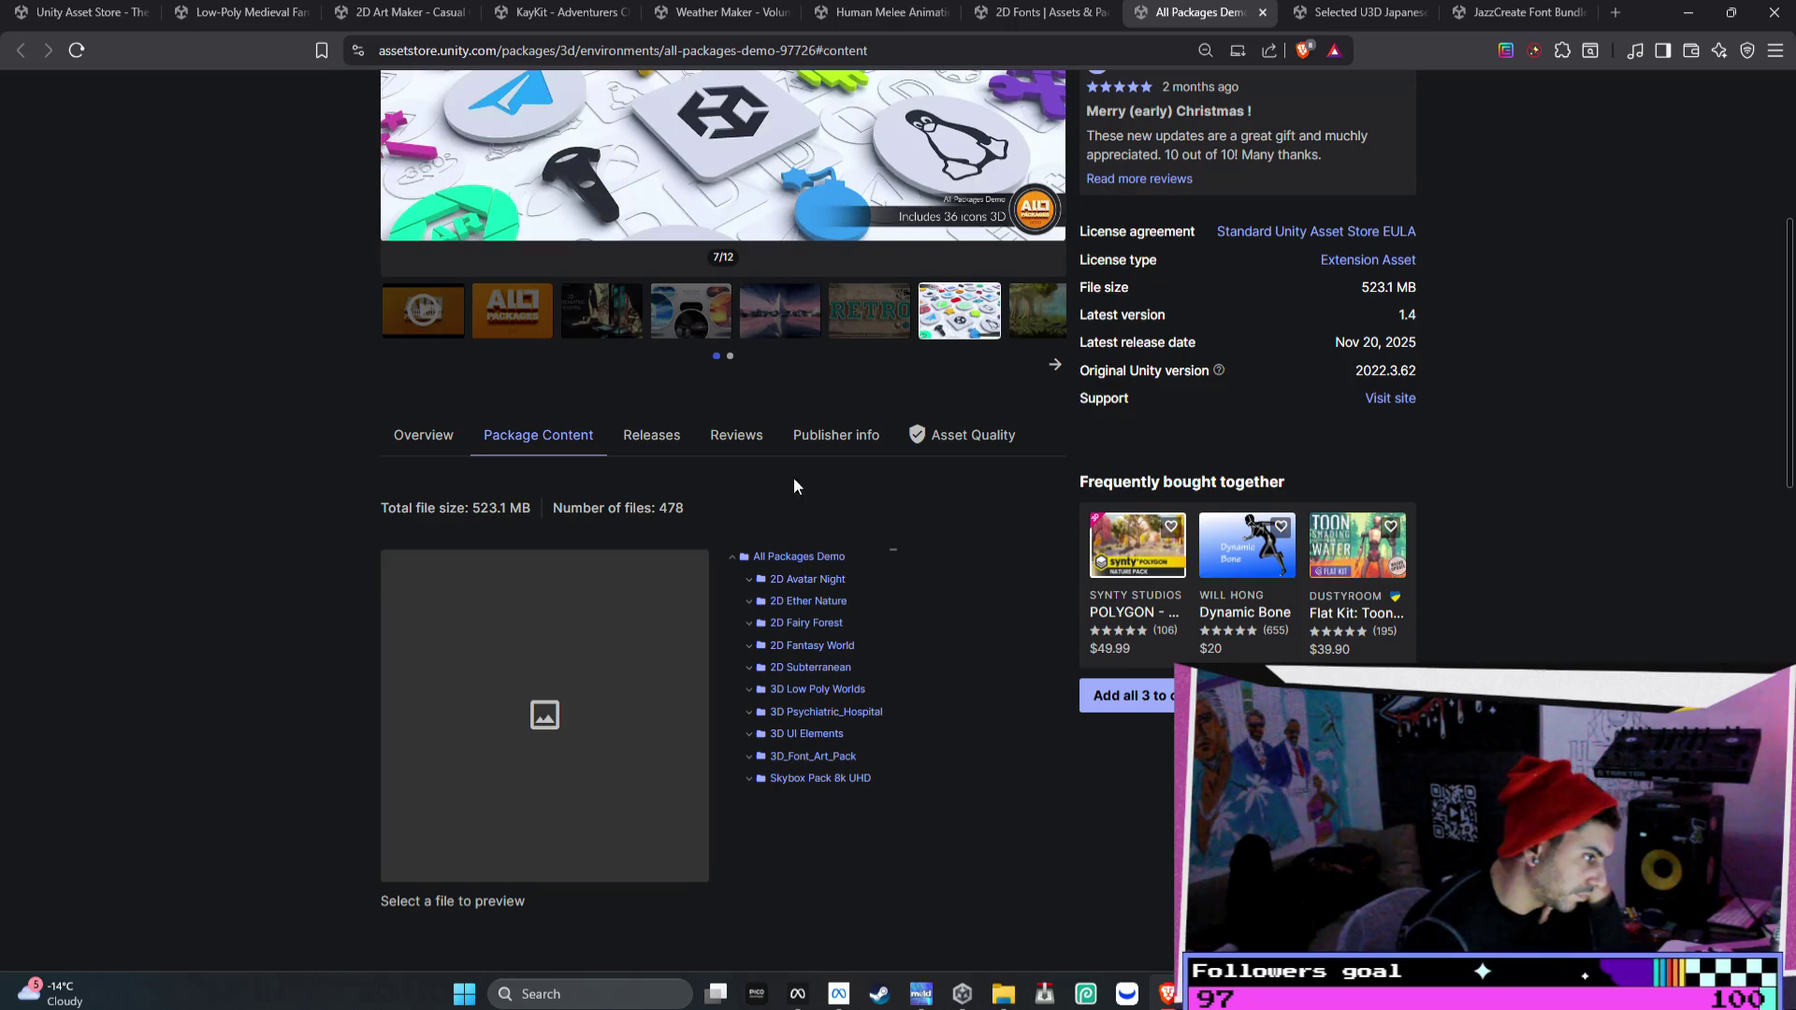
{"action": "left_click", "coordinate": [653, 451]}
{"action": "left_click", "coordinate": [425, 434]}
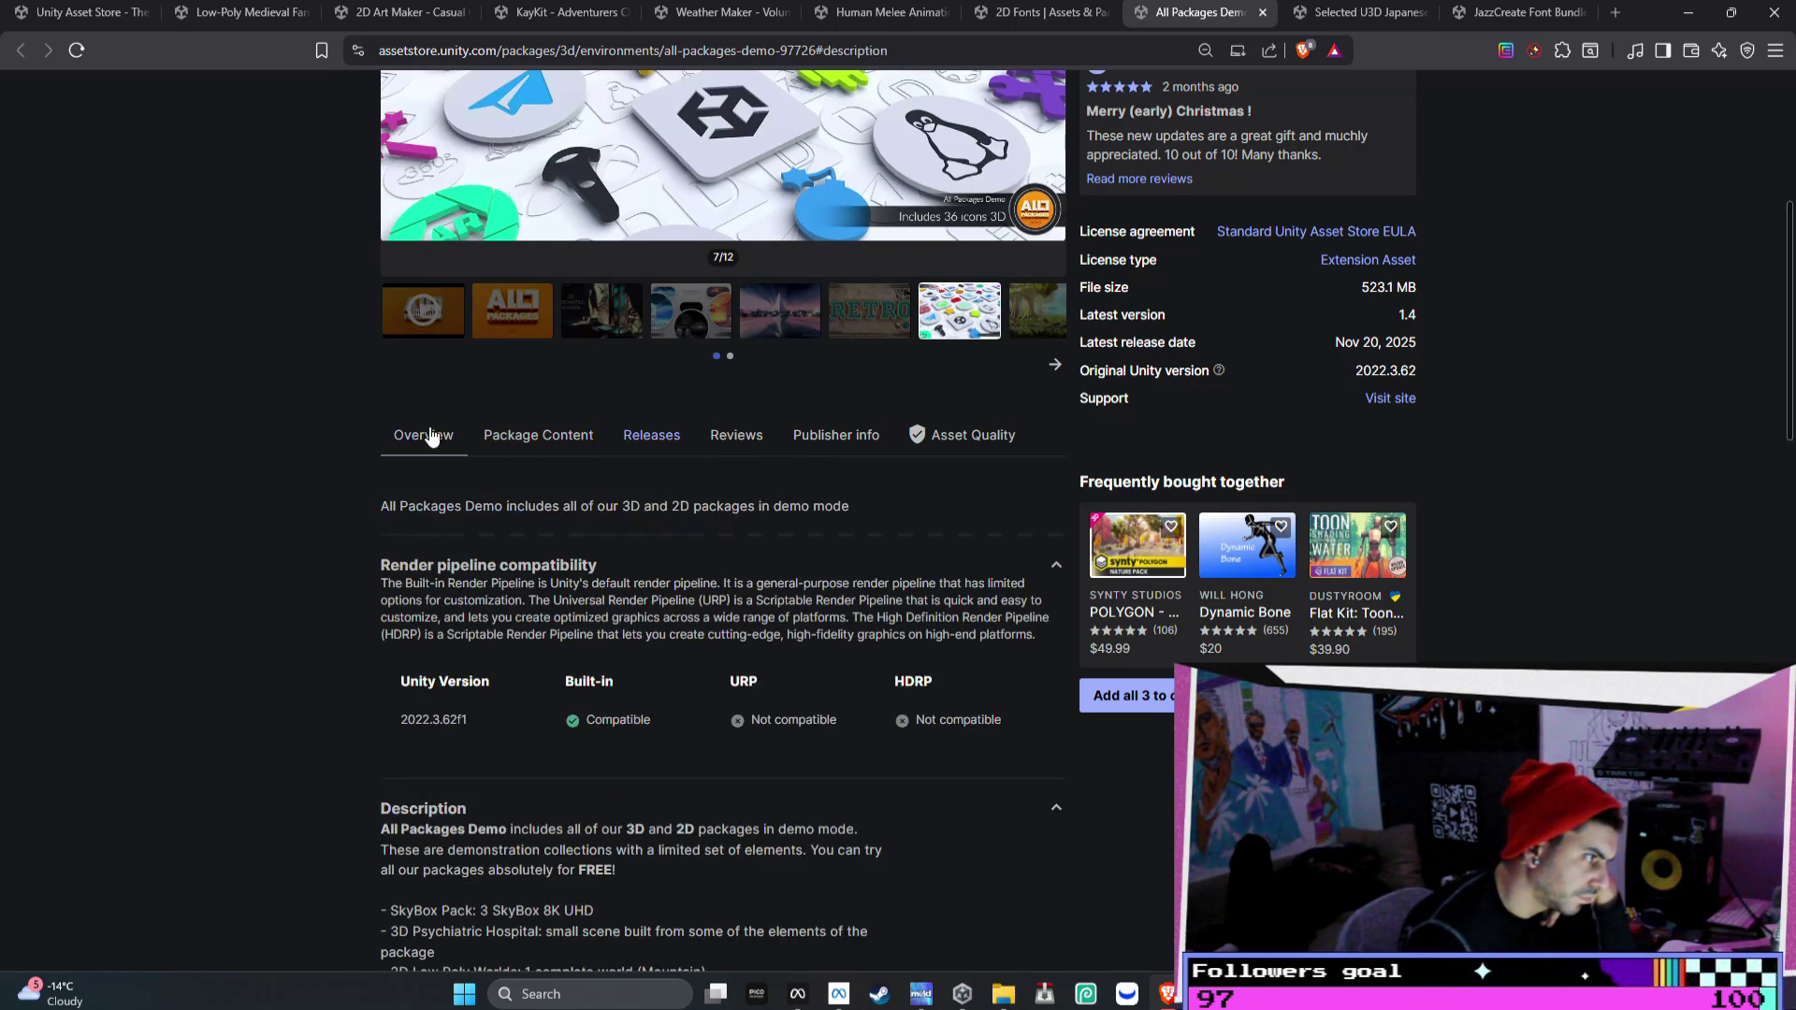
{"action": "scroll", "coordinate": [910, 384], "scroll_direction": "up", "scroll_amount": 5}
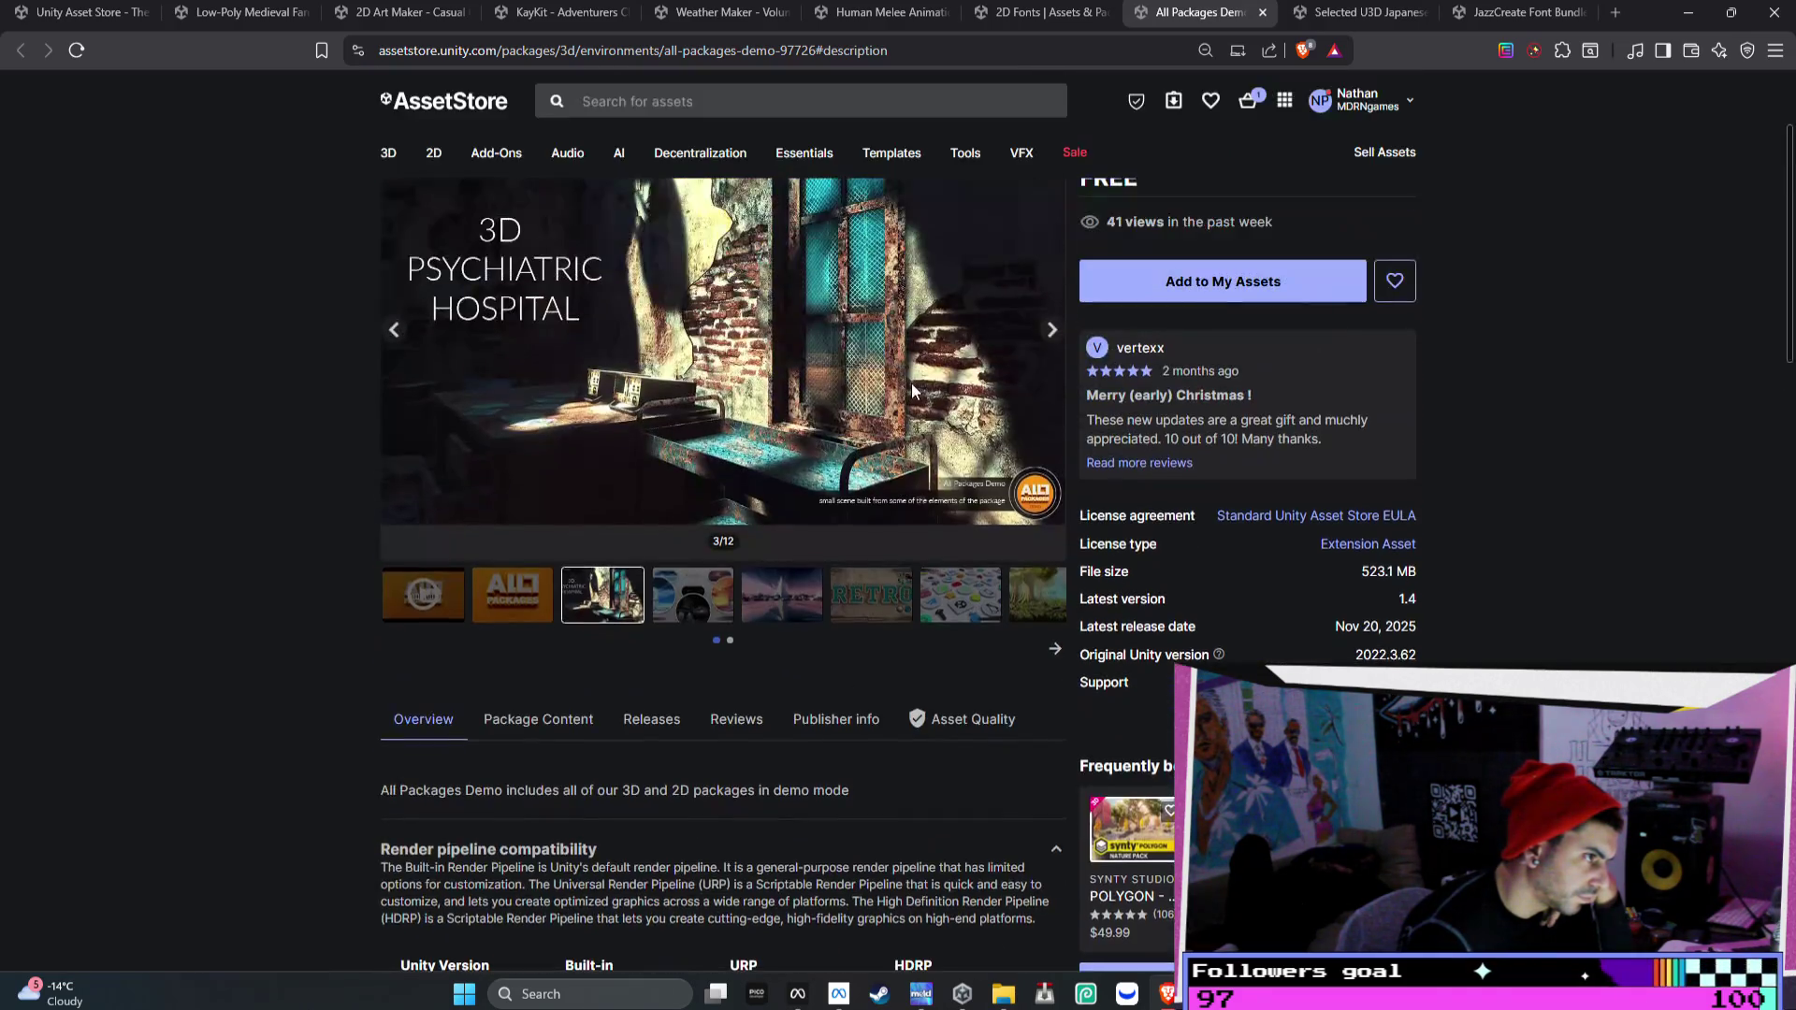
- Add the free All Packages Demo to My Assets and accept the terms
{"action": "left_click", "coordinate": [1053, 558]}
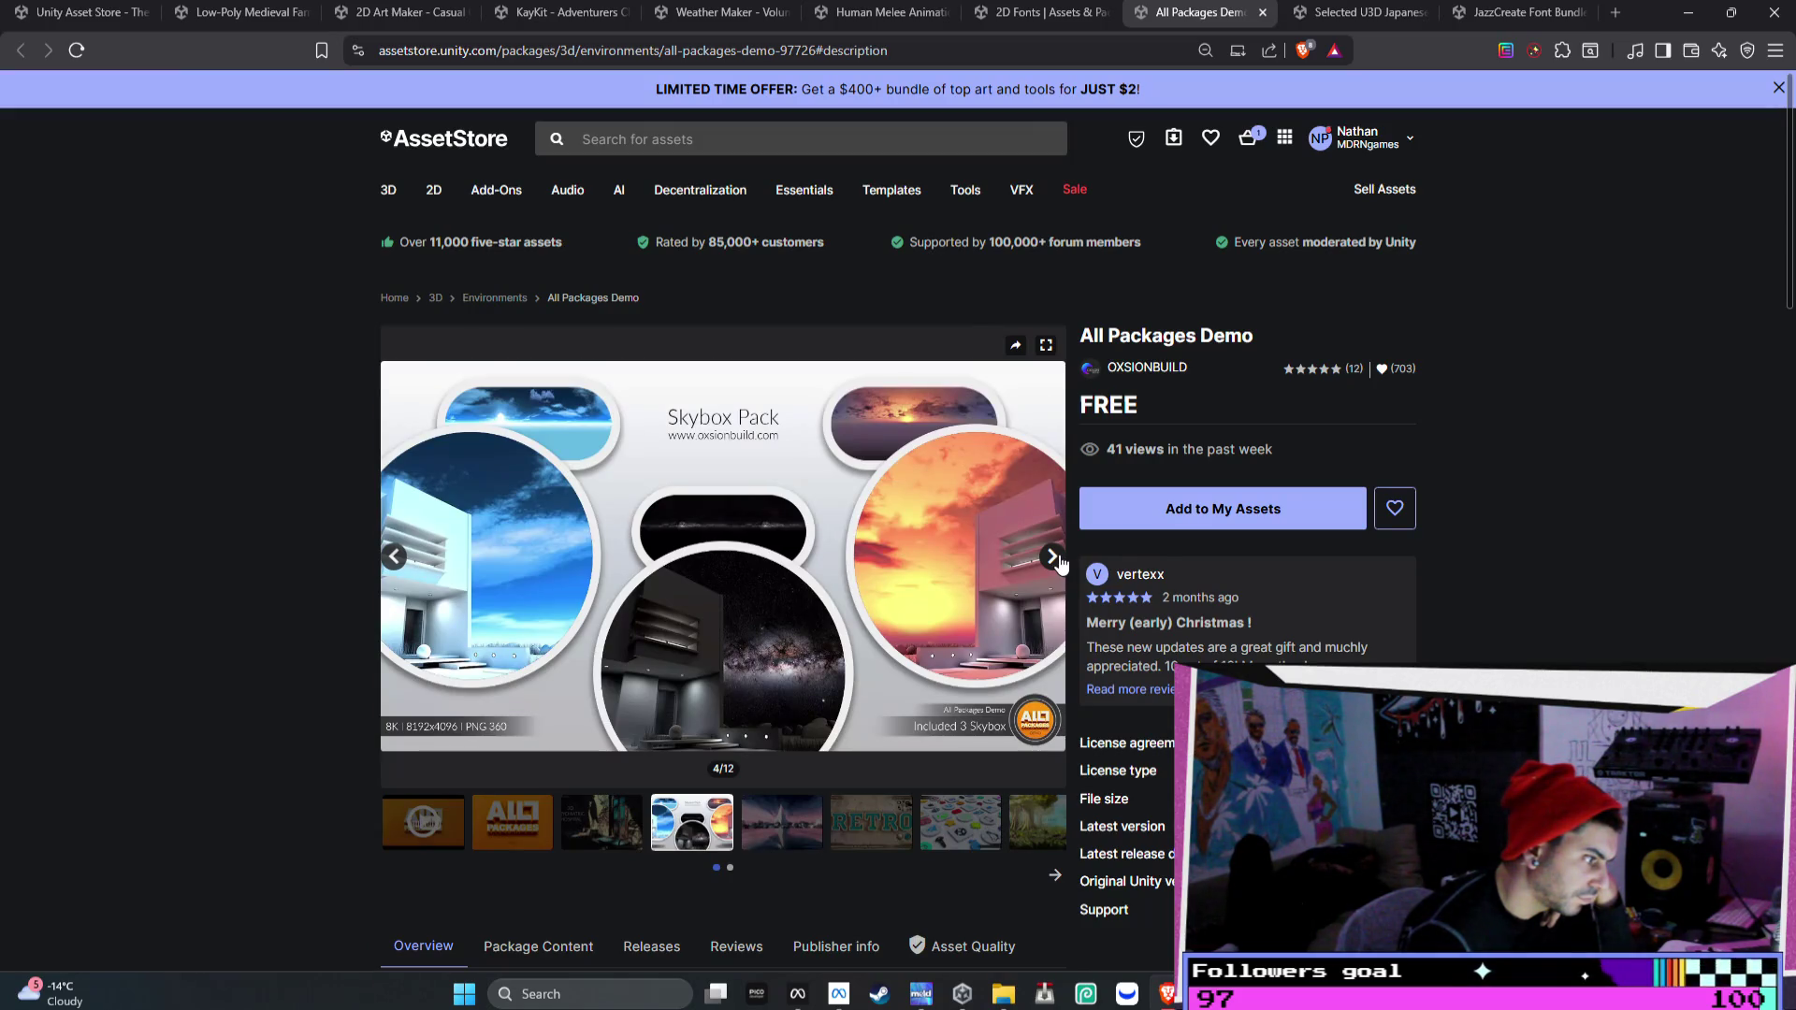
{"action": "left_click", "coordinate": [1054, 557]}
{"action": "left_click", "coordinate": [1054, 557]}
{"action": "left_click", "coordinate": [1054, 557]}
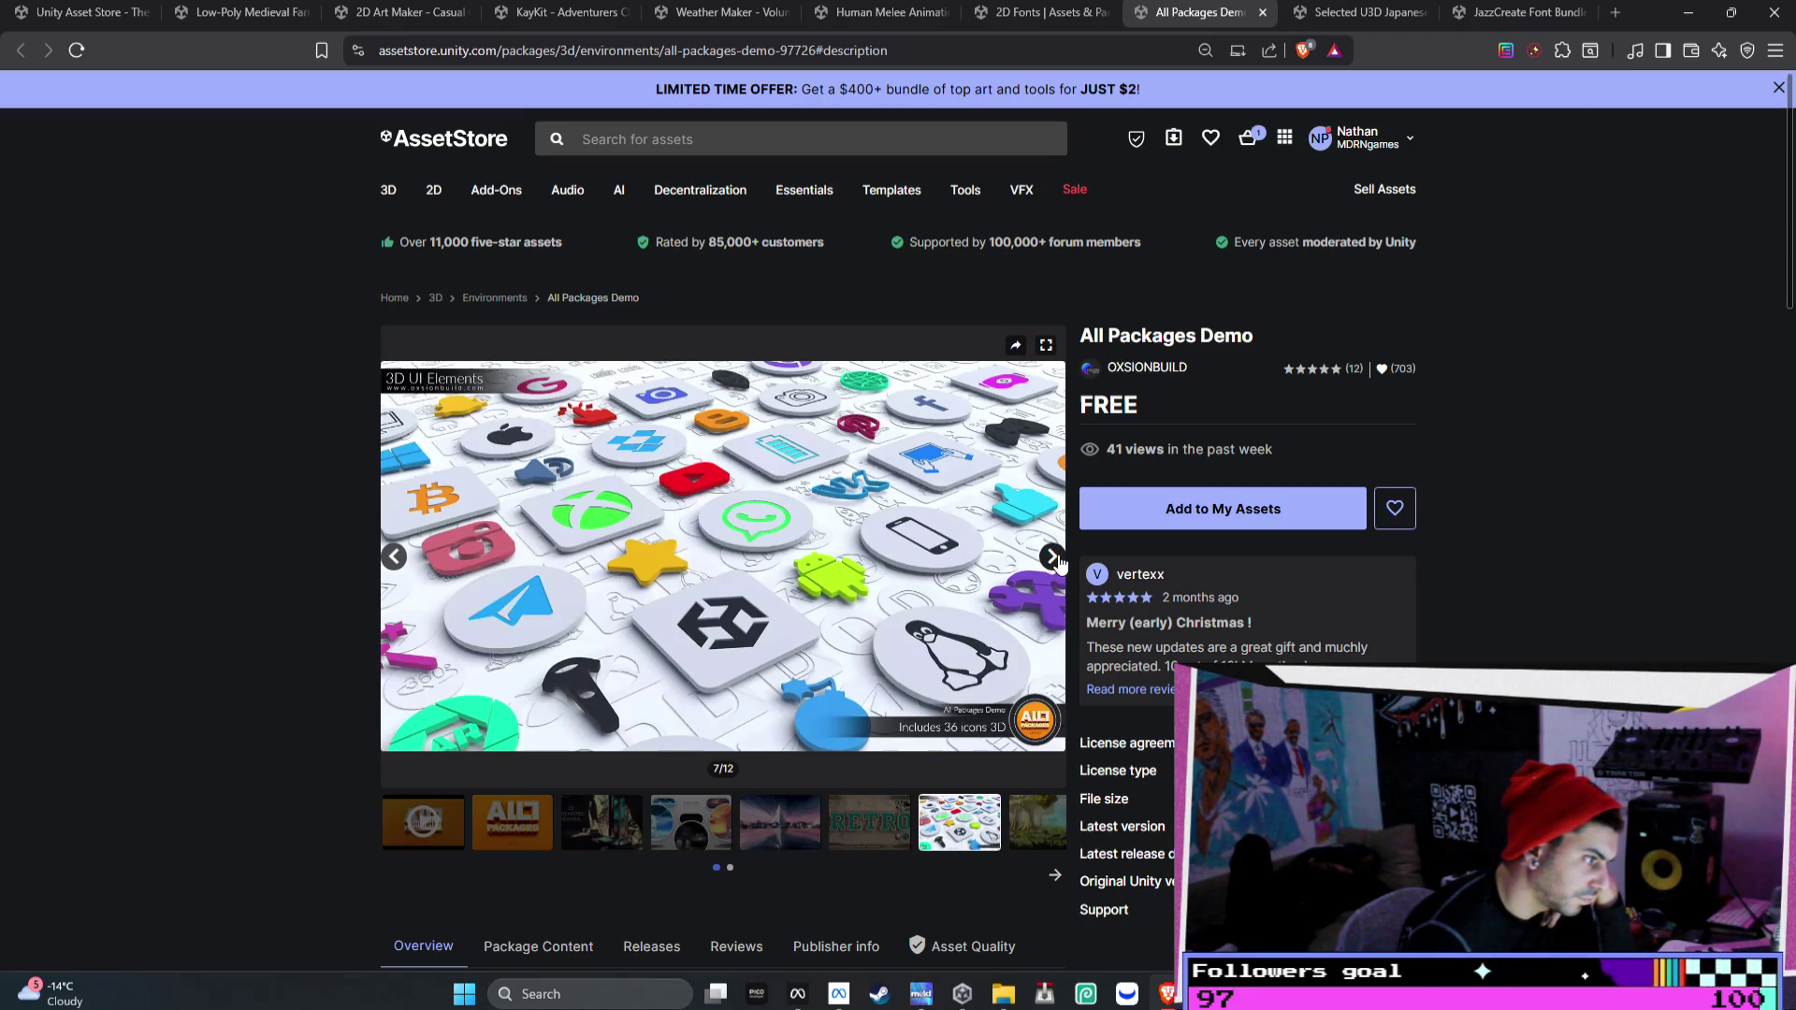
{"action": "left_click", "coordinate": [1054, 557]}
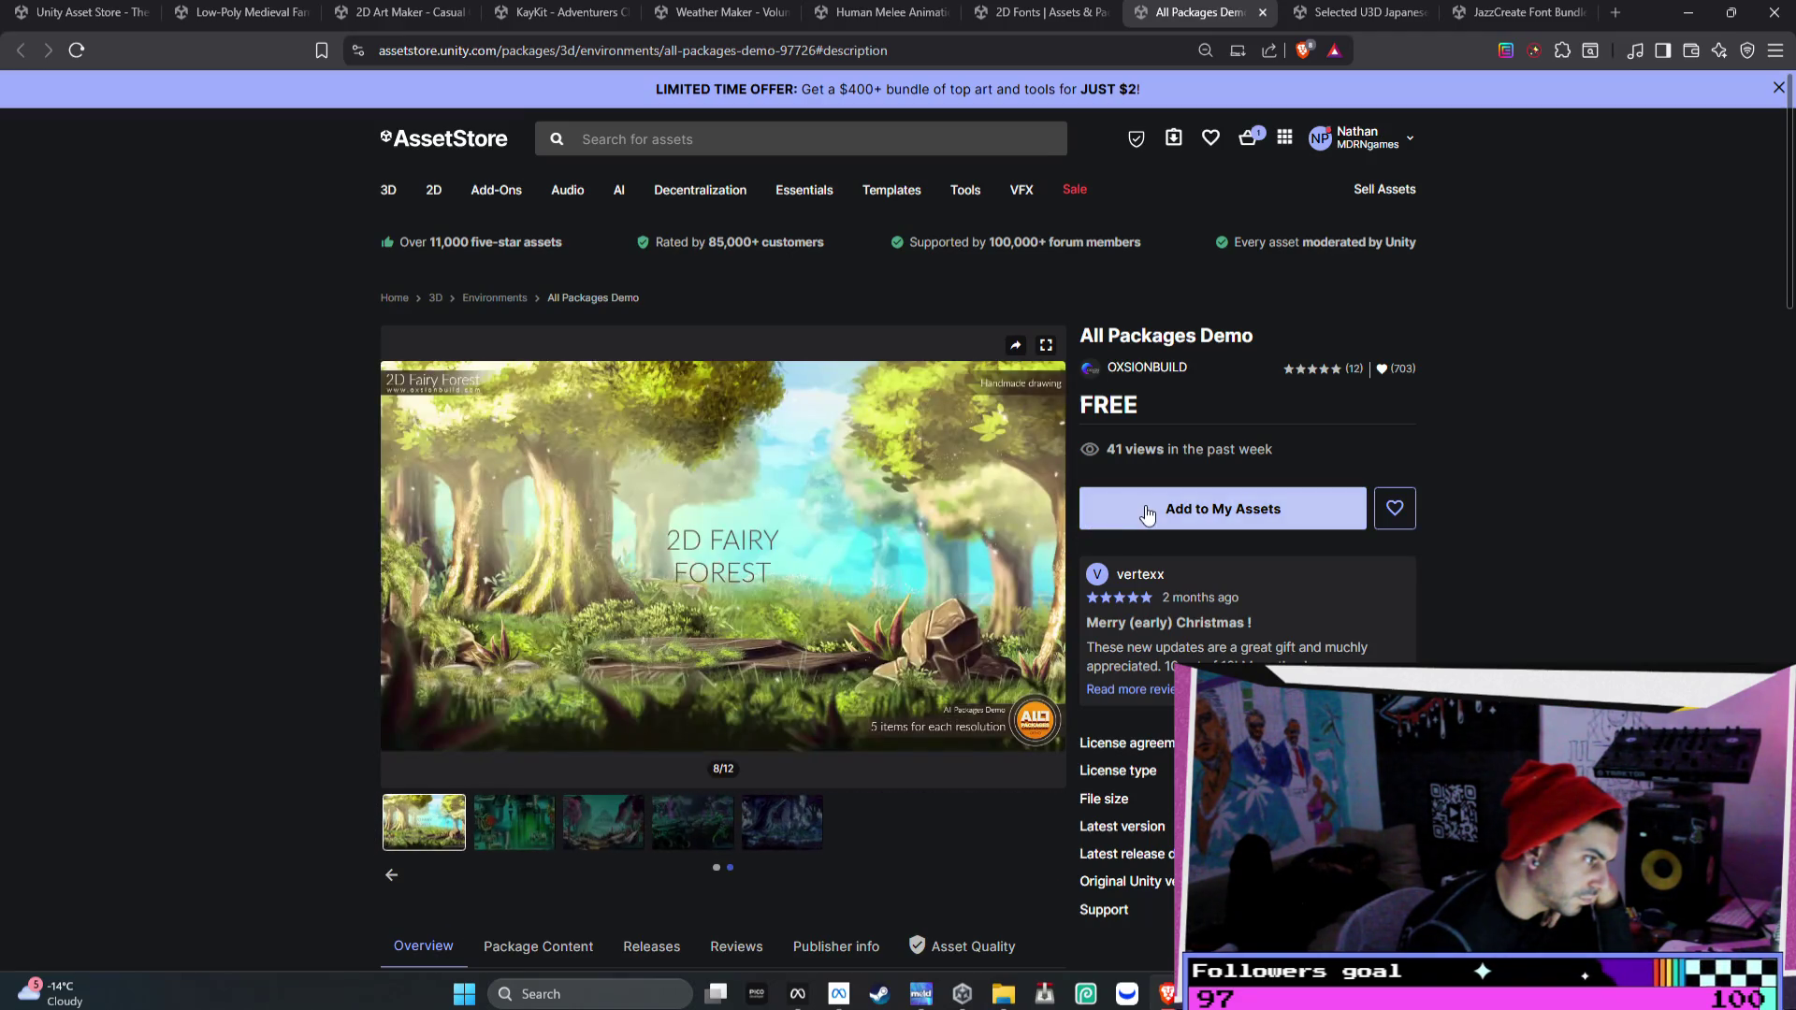
{"action": "left_click", "coordinate": [1169, 514]}
{"action": "left_click", "coordinate": [995, 617]}
{"action": "left_click", "coordinate": [1051, 550]}
{"action": "left_click", "coordinate": [1455, 105]}
- Step through the remaining gallery images and close the All Packages Demo page
{"action": "left_click", "coordinate": [1053, 559]}
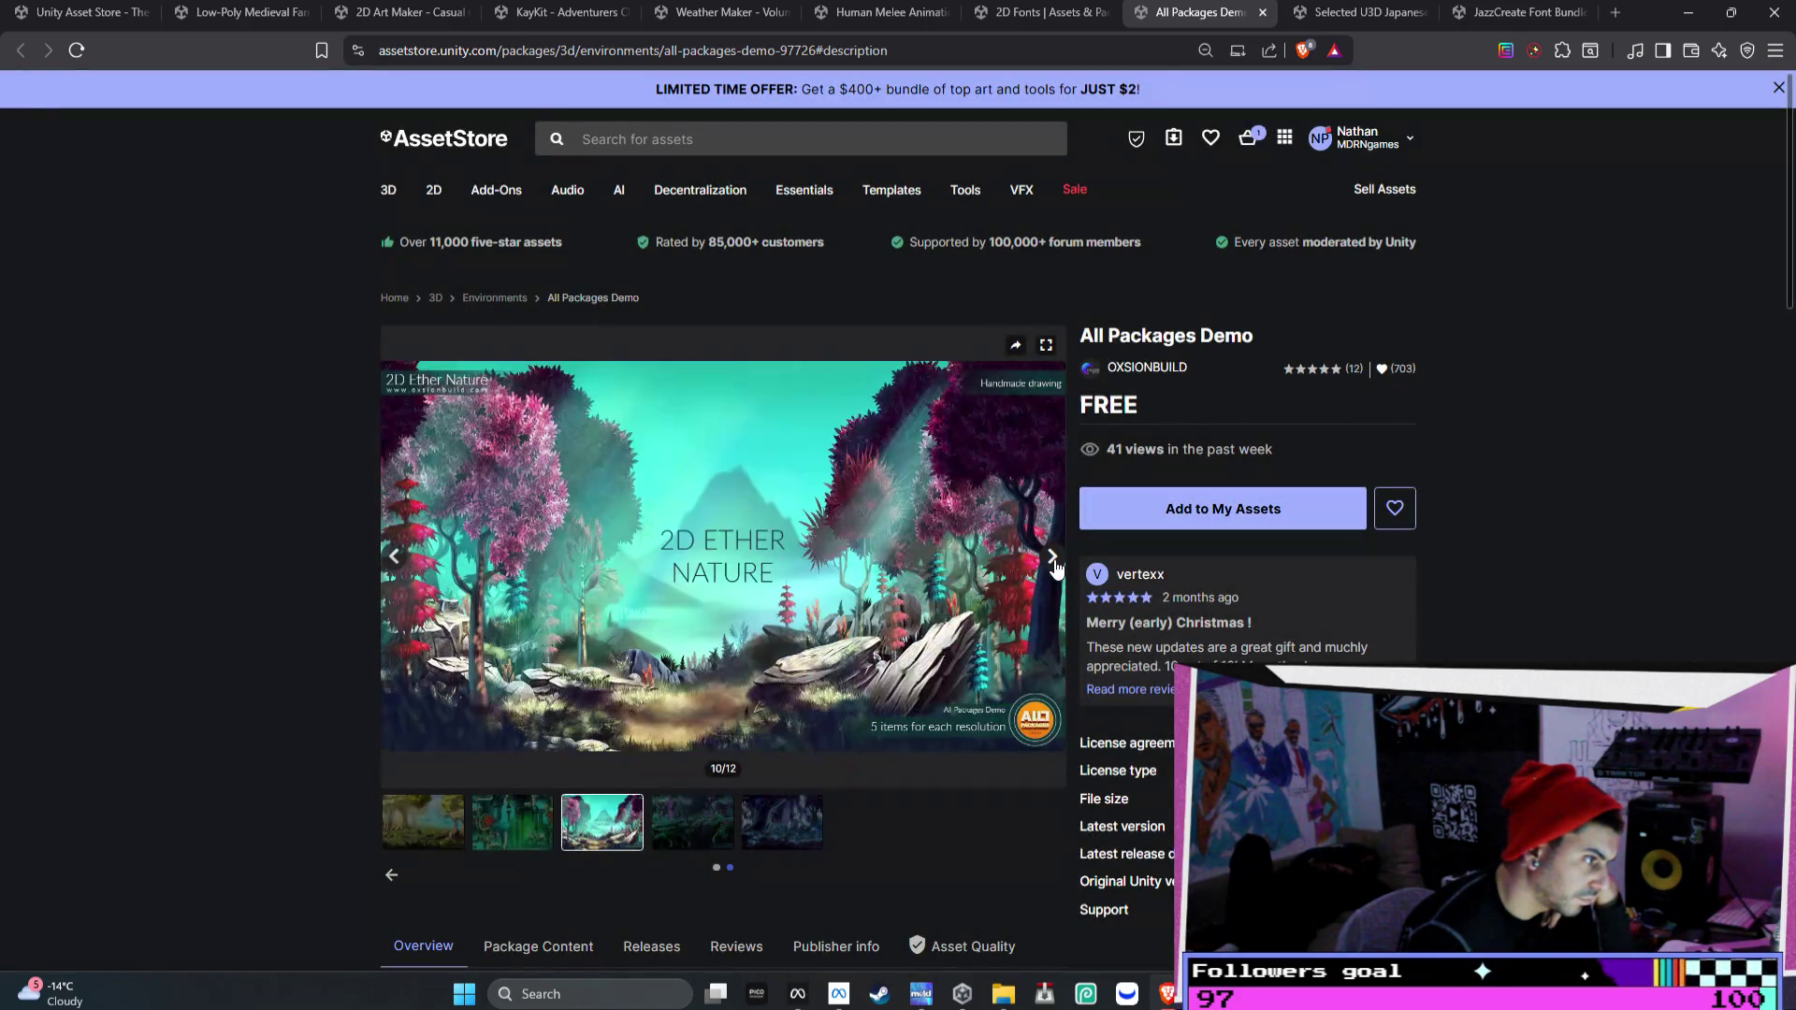
{"action": "left_click", "coordinate": [1052, 558]}
{"action": "left_click", "coordinate": [1052, 559]}
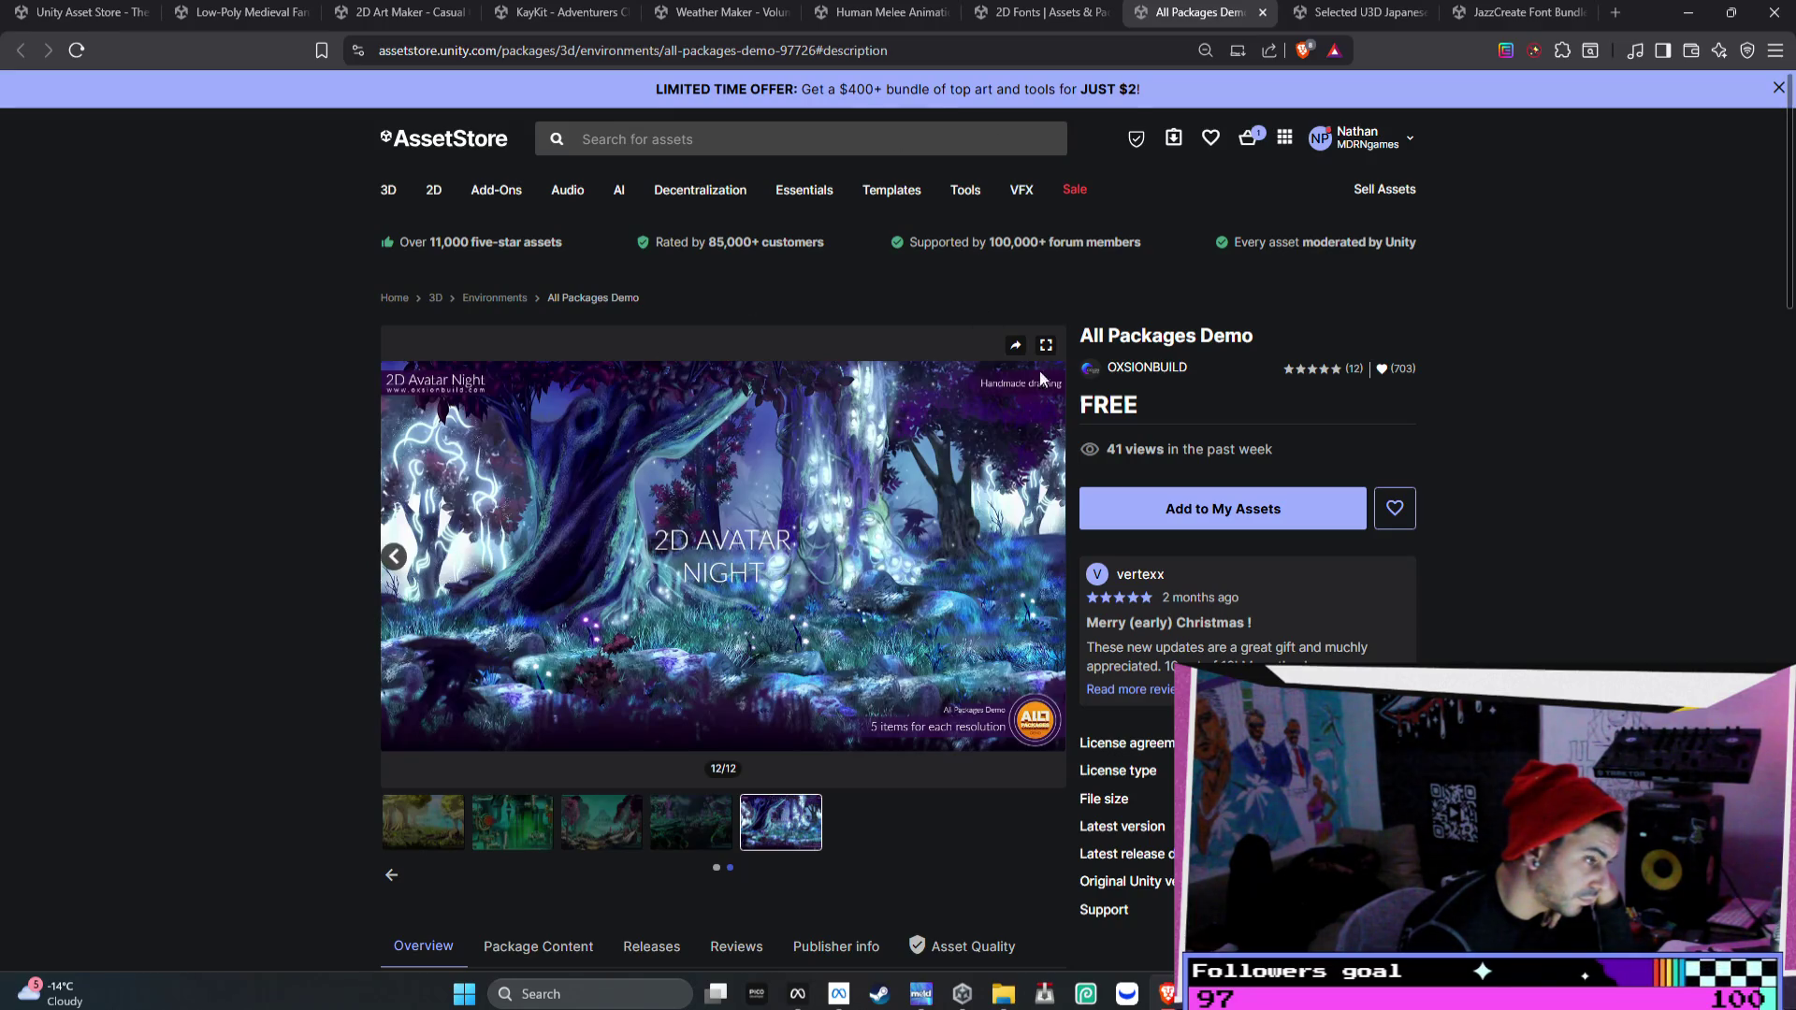
{"action": "scroll", "coordinate": [1079, 435], "scroll_direction": "down", "scroll_amount": 4}
{"action": "scroll", "coordinate": [1080, 441], "scroll_direction": "up", "scroll_amount": 1}
{"action": "scroll", "coordinate": [1079, 436], "scroll_direction": "up", "scroll_amount": 5}
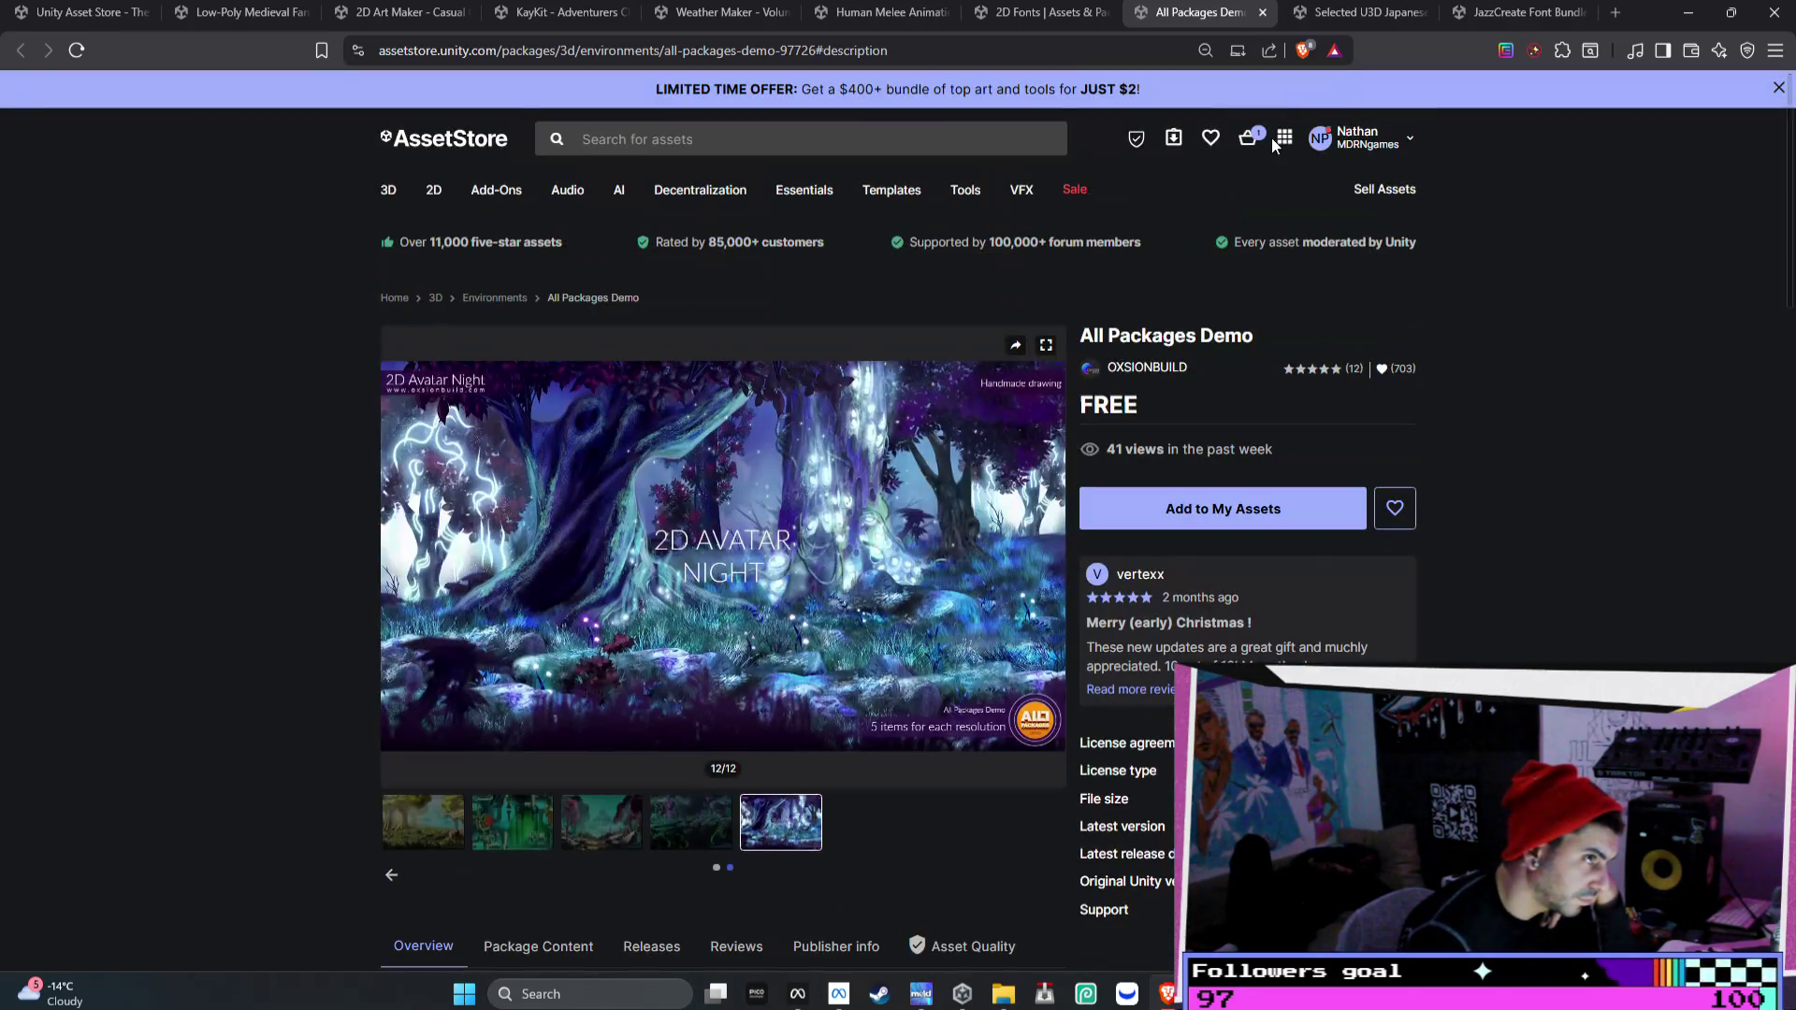
{"action": "left_click", "coordinate": [1261, 12]}
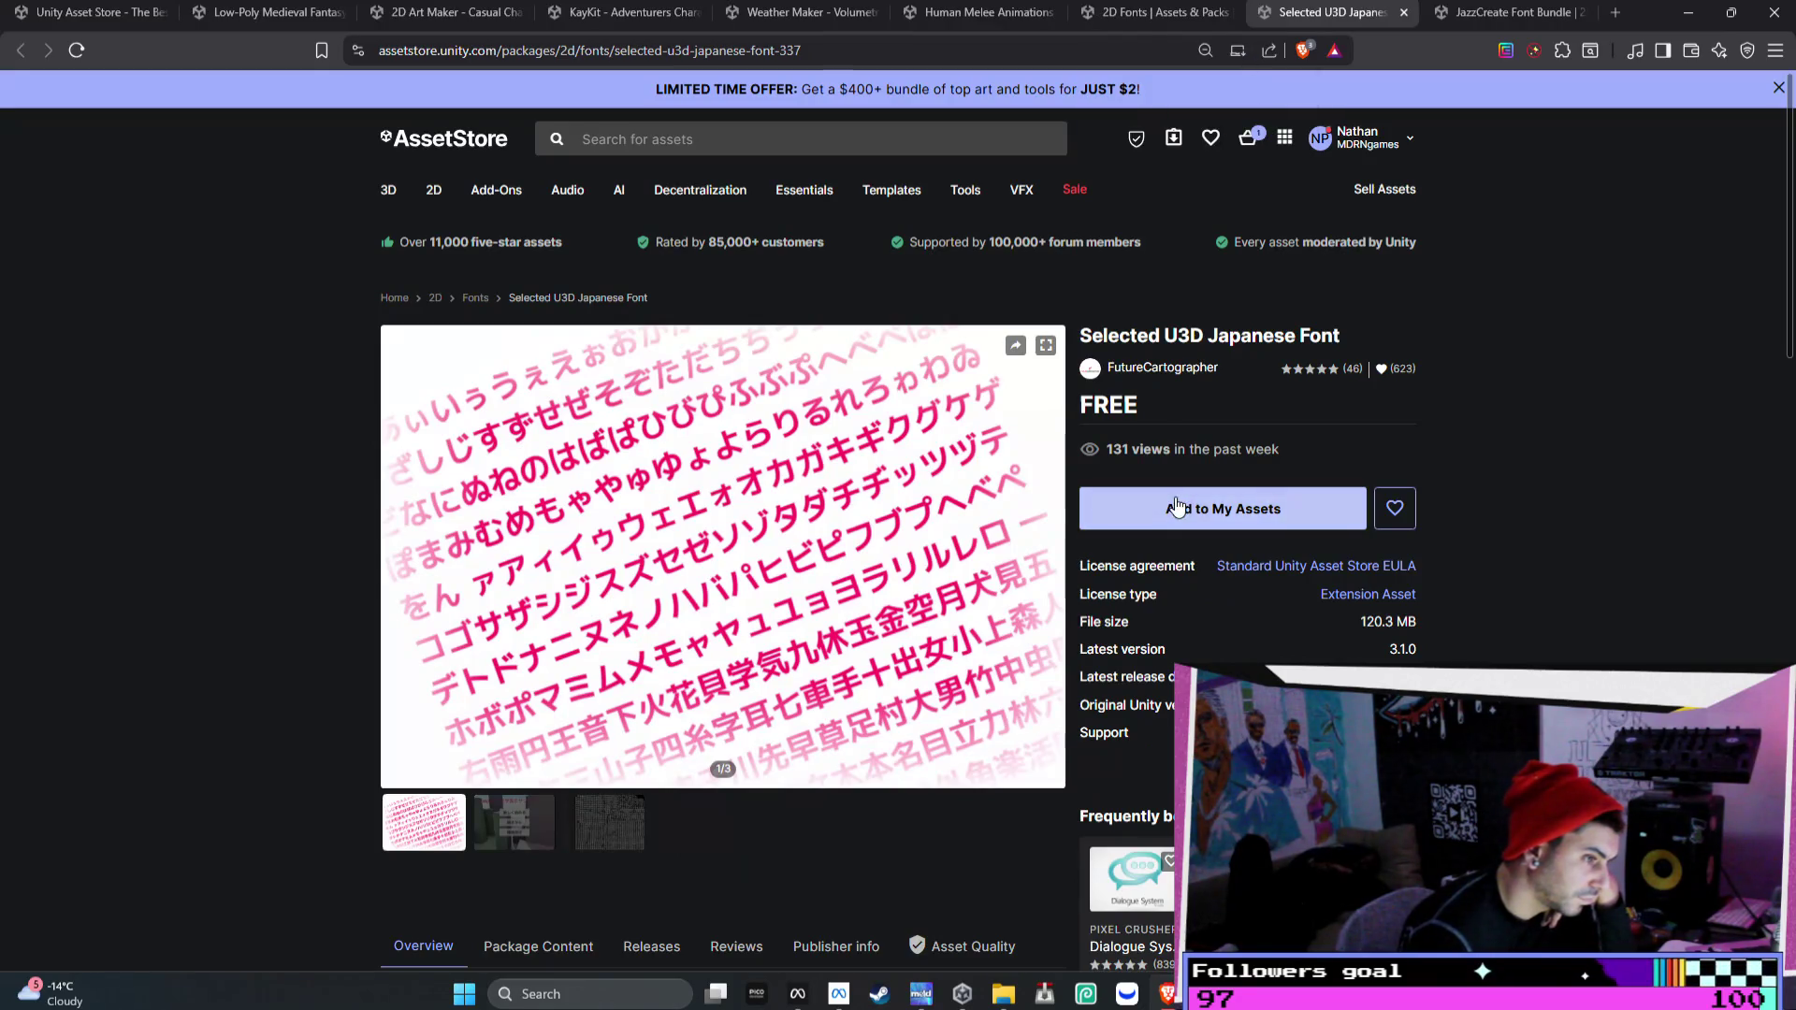
- Claim the free Selected U3D Japanese Font, close its page, and open a blank tab
{"action": "left_click", "coordinate": [1156, 516]}
{"action": "left_click", "coordinate": [1040, 624]}
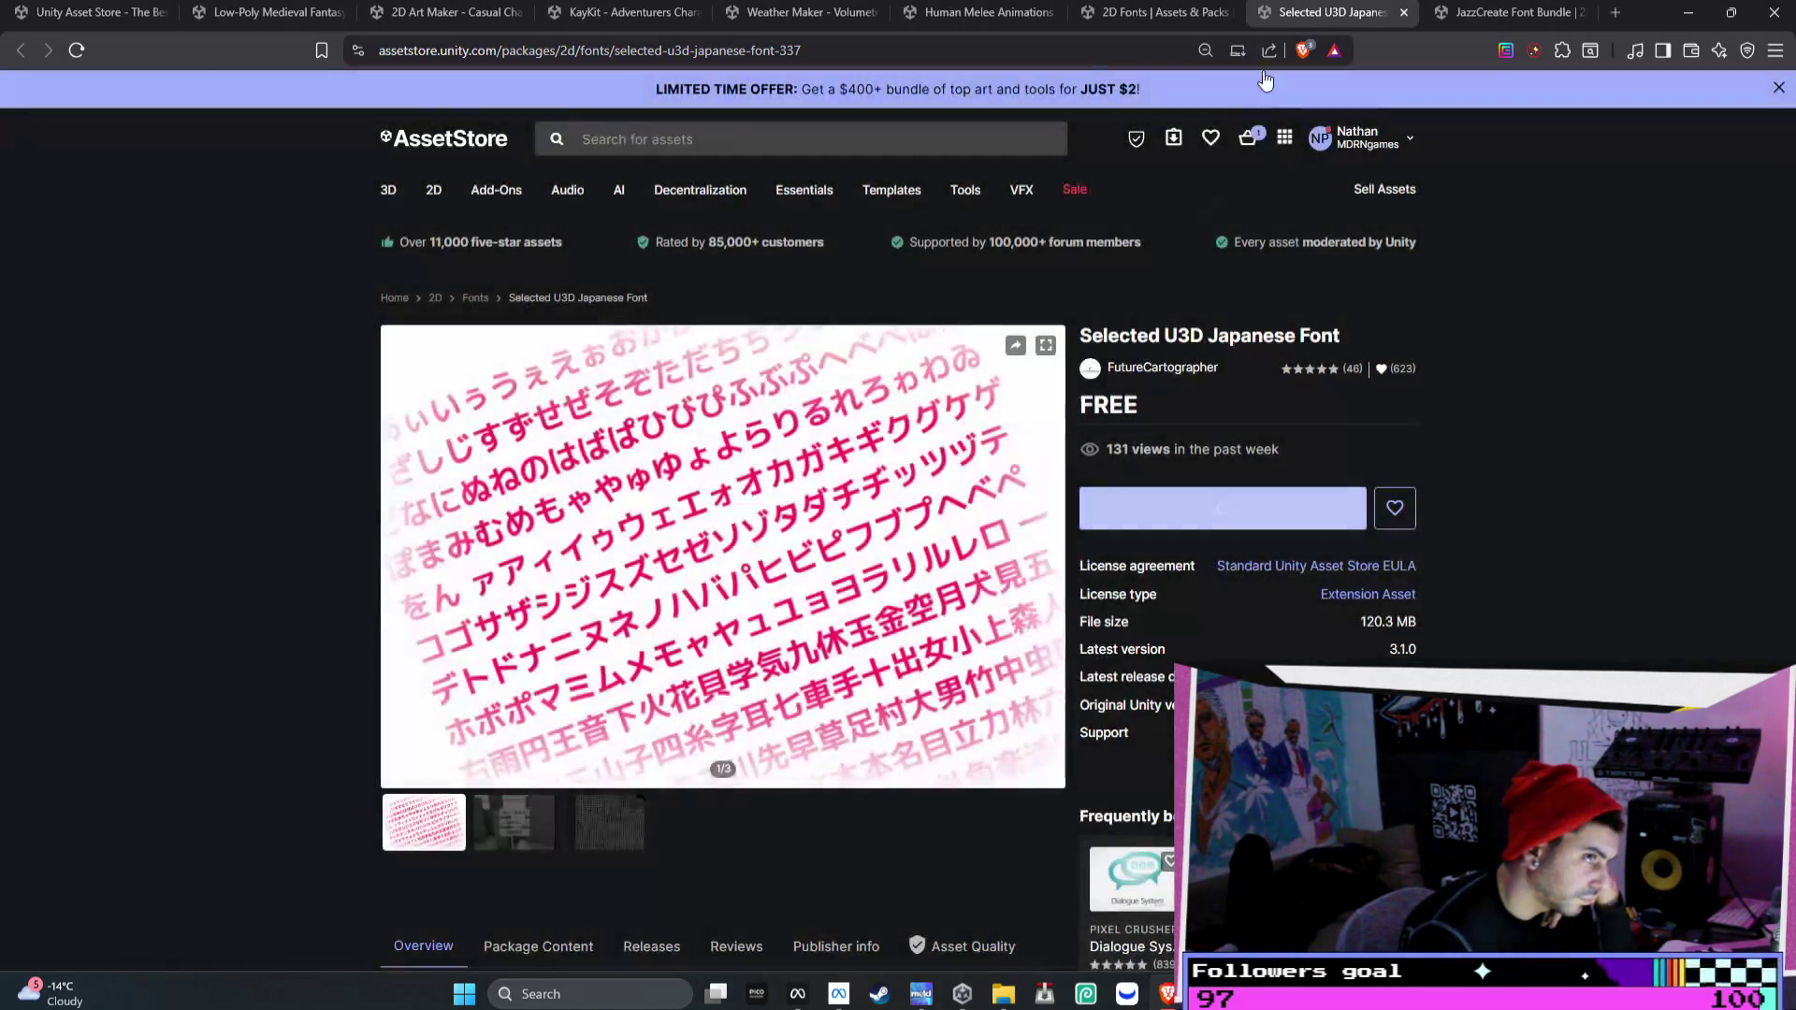
{"action": "left_click", "coordinate": [1403, 12]}
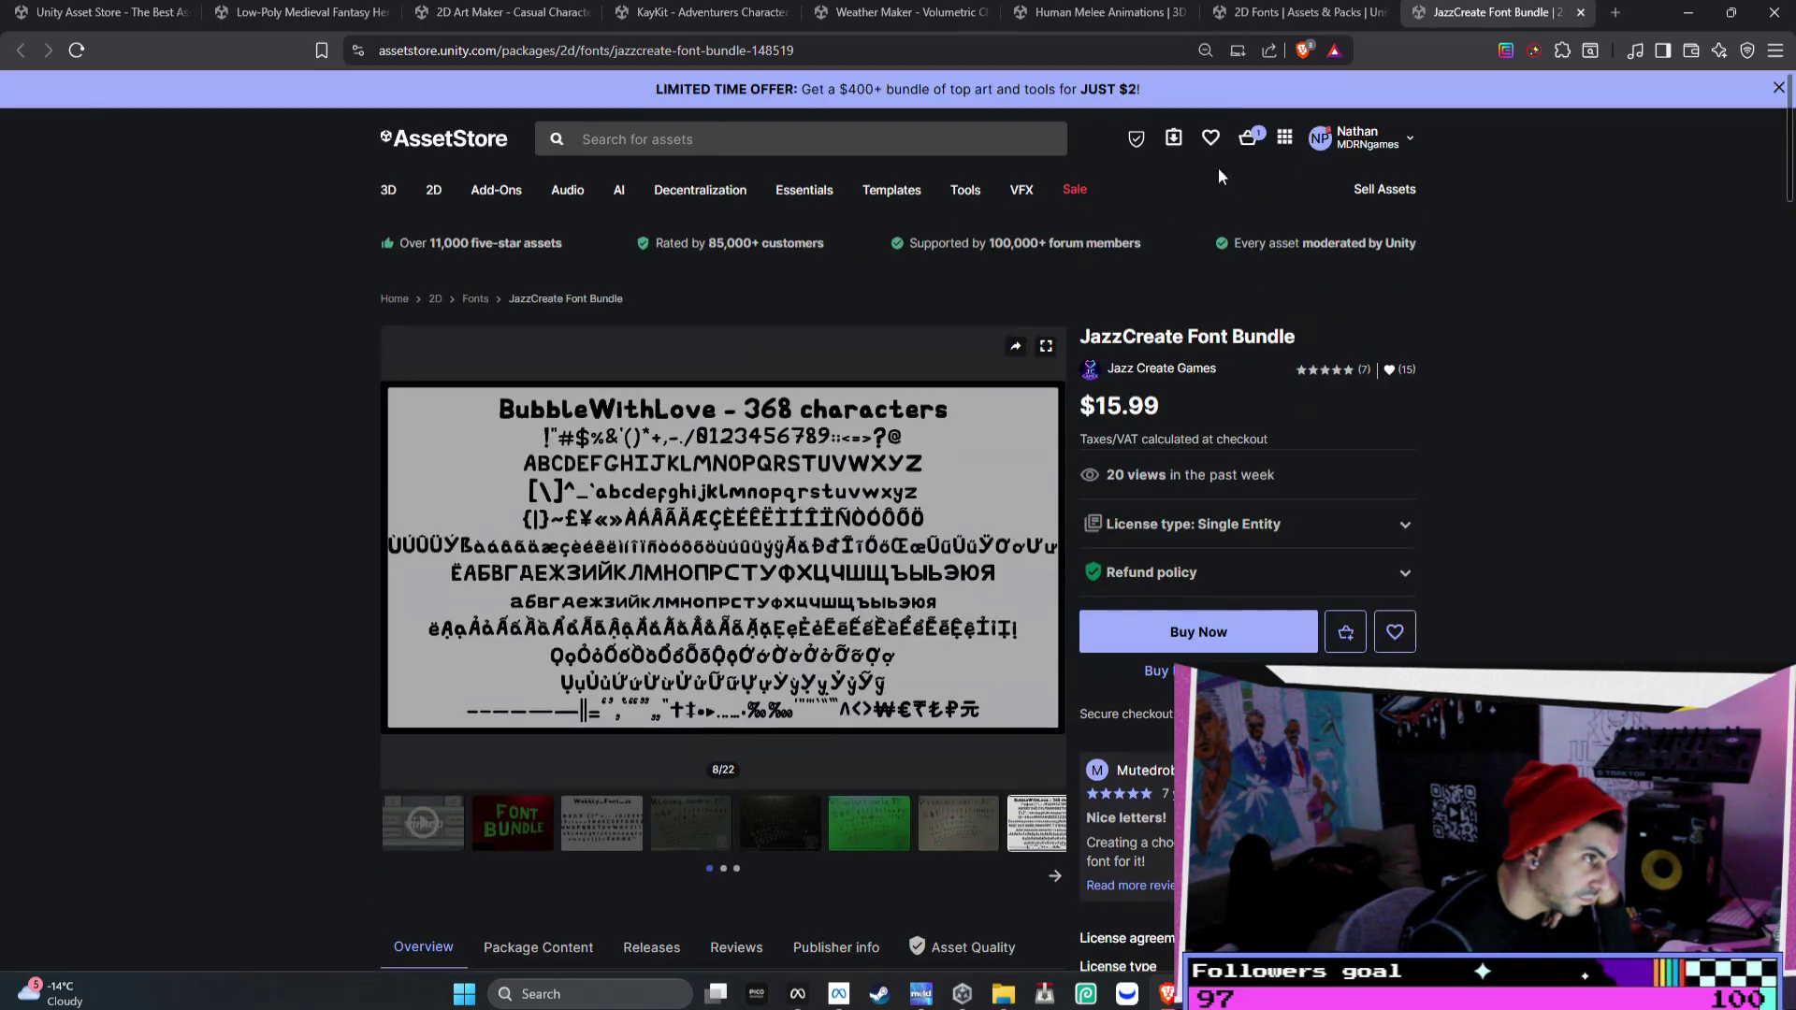
{"action": "left_click", "coordinate": [1274, 18]}
{"action": "scroll", "coordinate": [1070, 446], "scroll_direction": "down", "scroll_amount": 4}
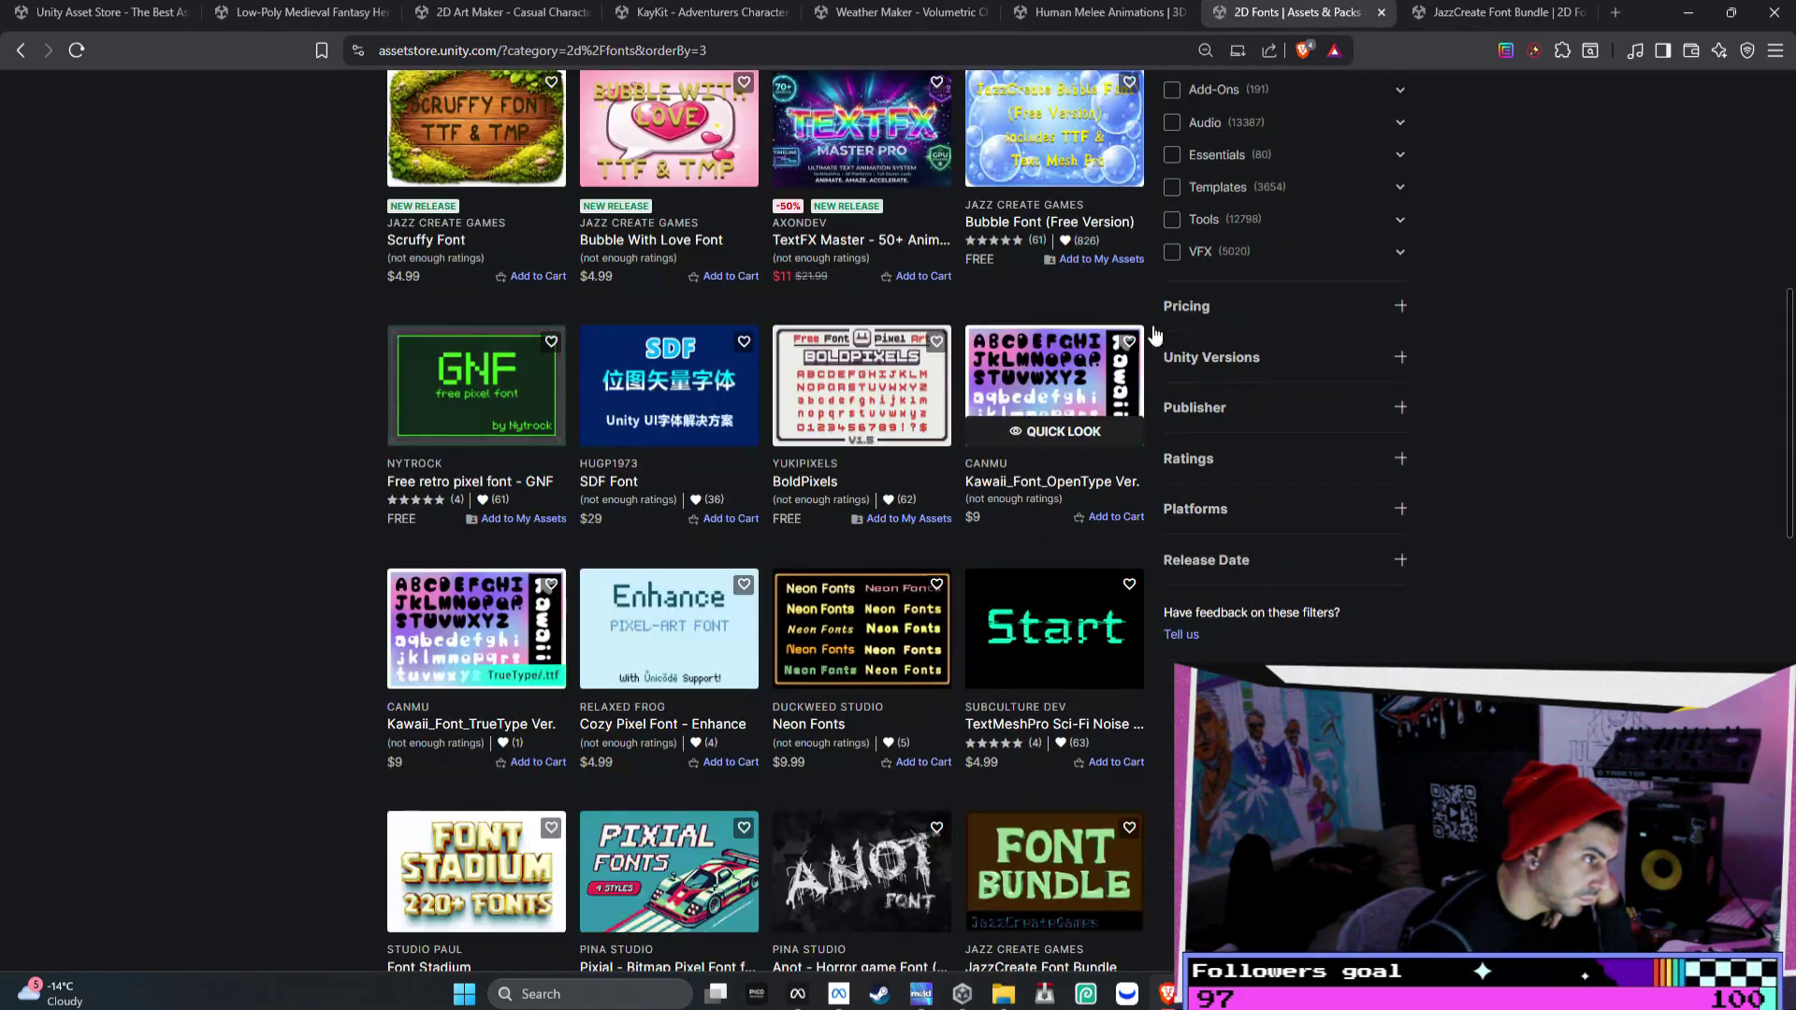
{"action": "left_click", "coordinate": [1616, 12]}
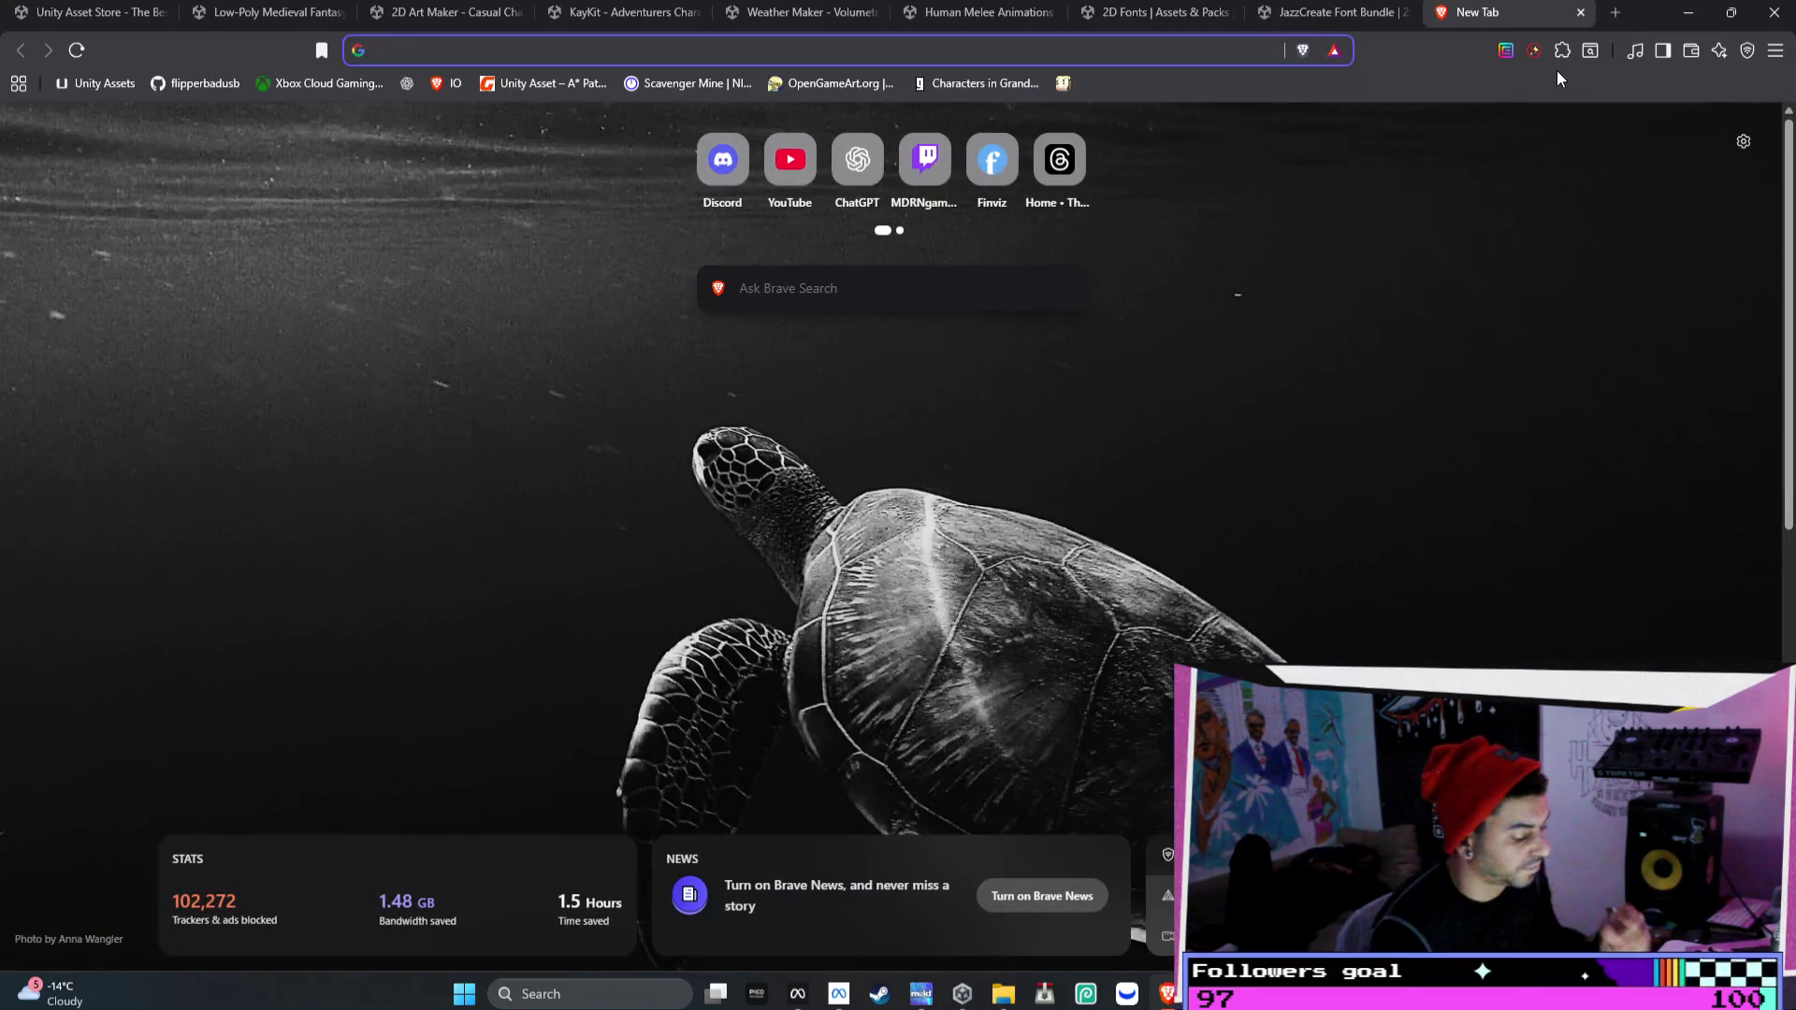
- Open chatgpt.com and ask about easy ways to import large font libraries, like your own fonts
{"action": "type", "text": "chat"}
{"action": "key", "text": "Return"}
{"action": "type", "text": "are th"}
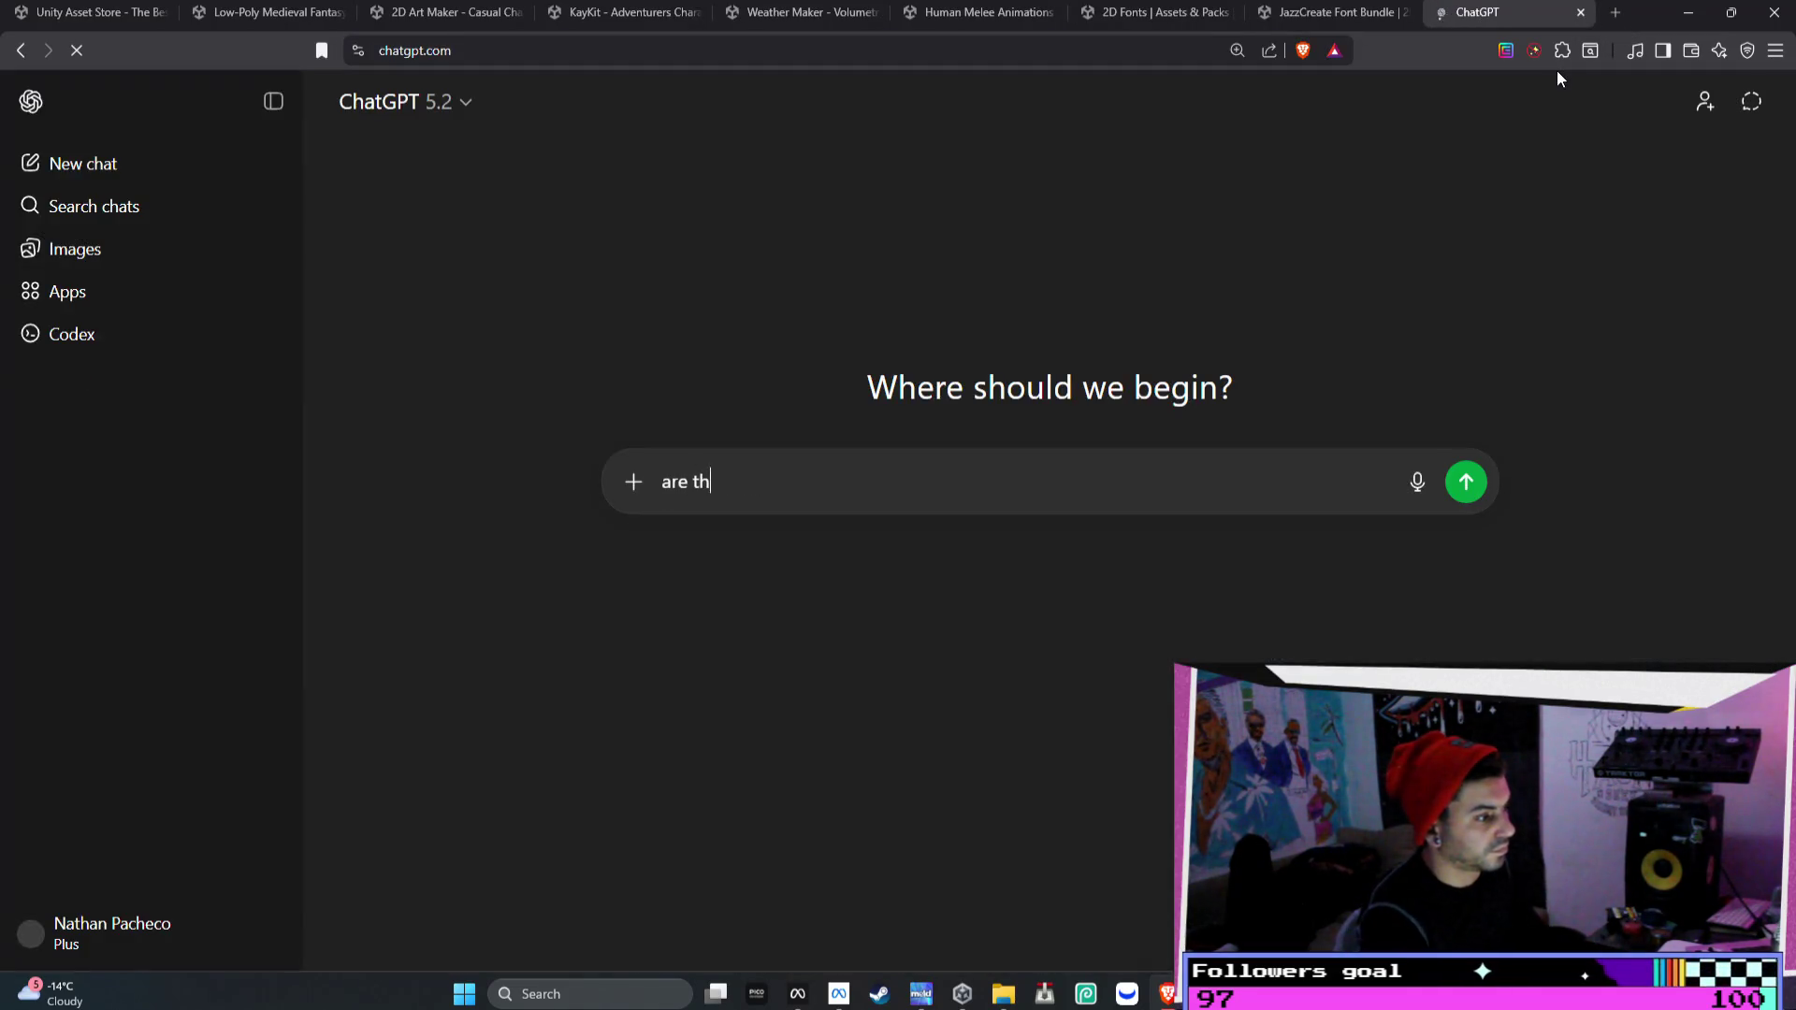
{"action": "type", "text": "ere easy ways "}
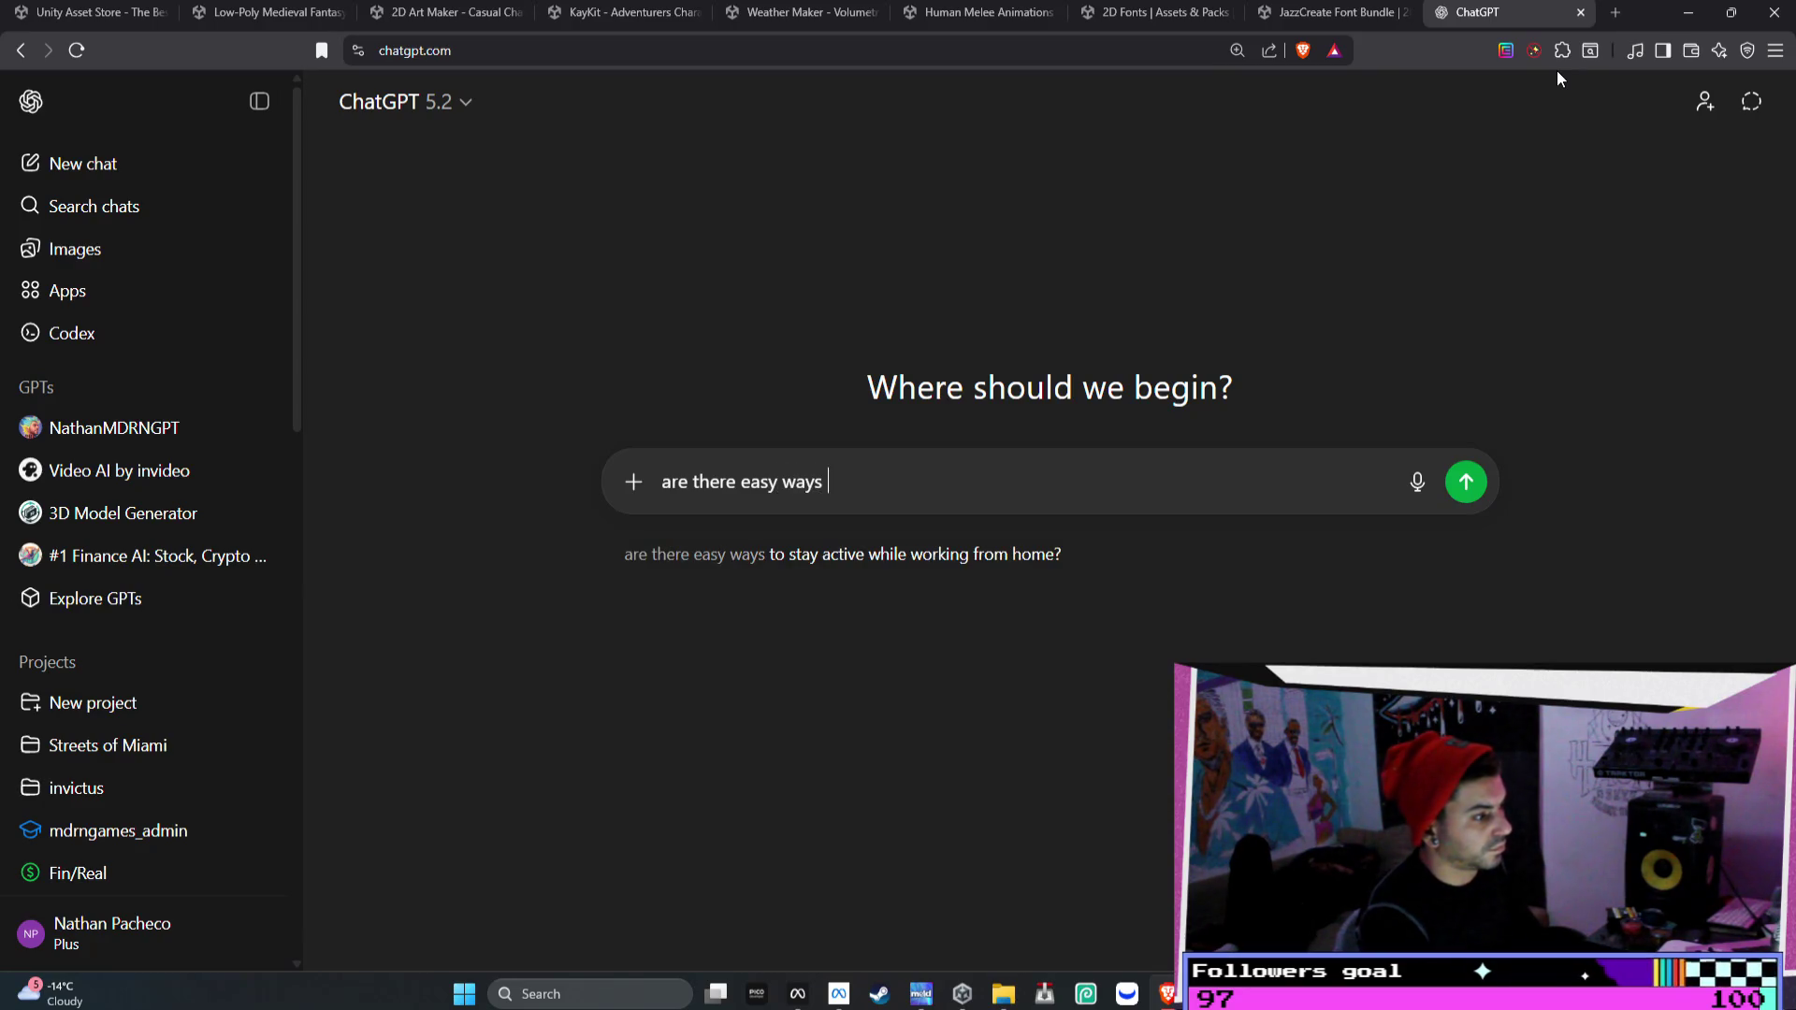
{"action": "type", "text": "to import large library"}
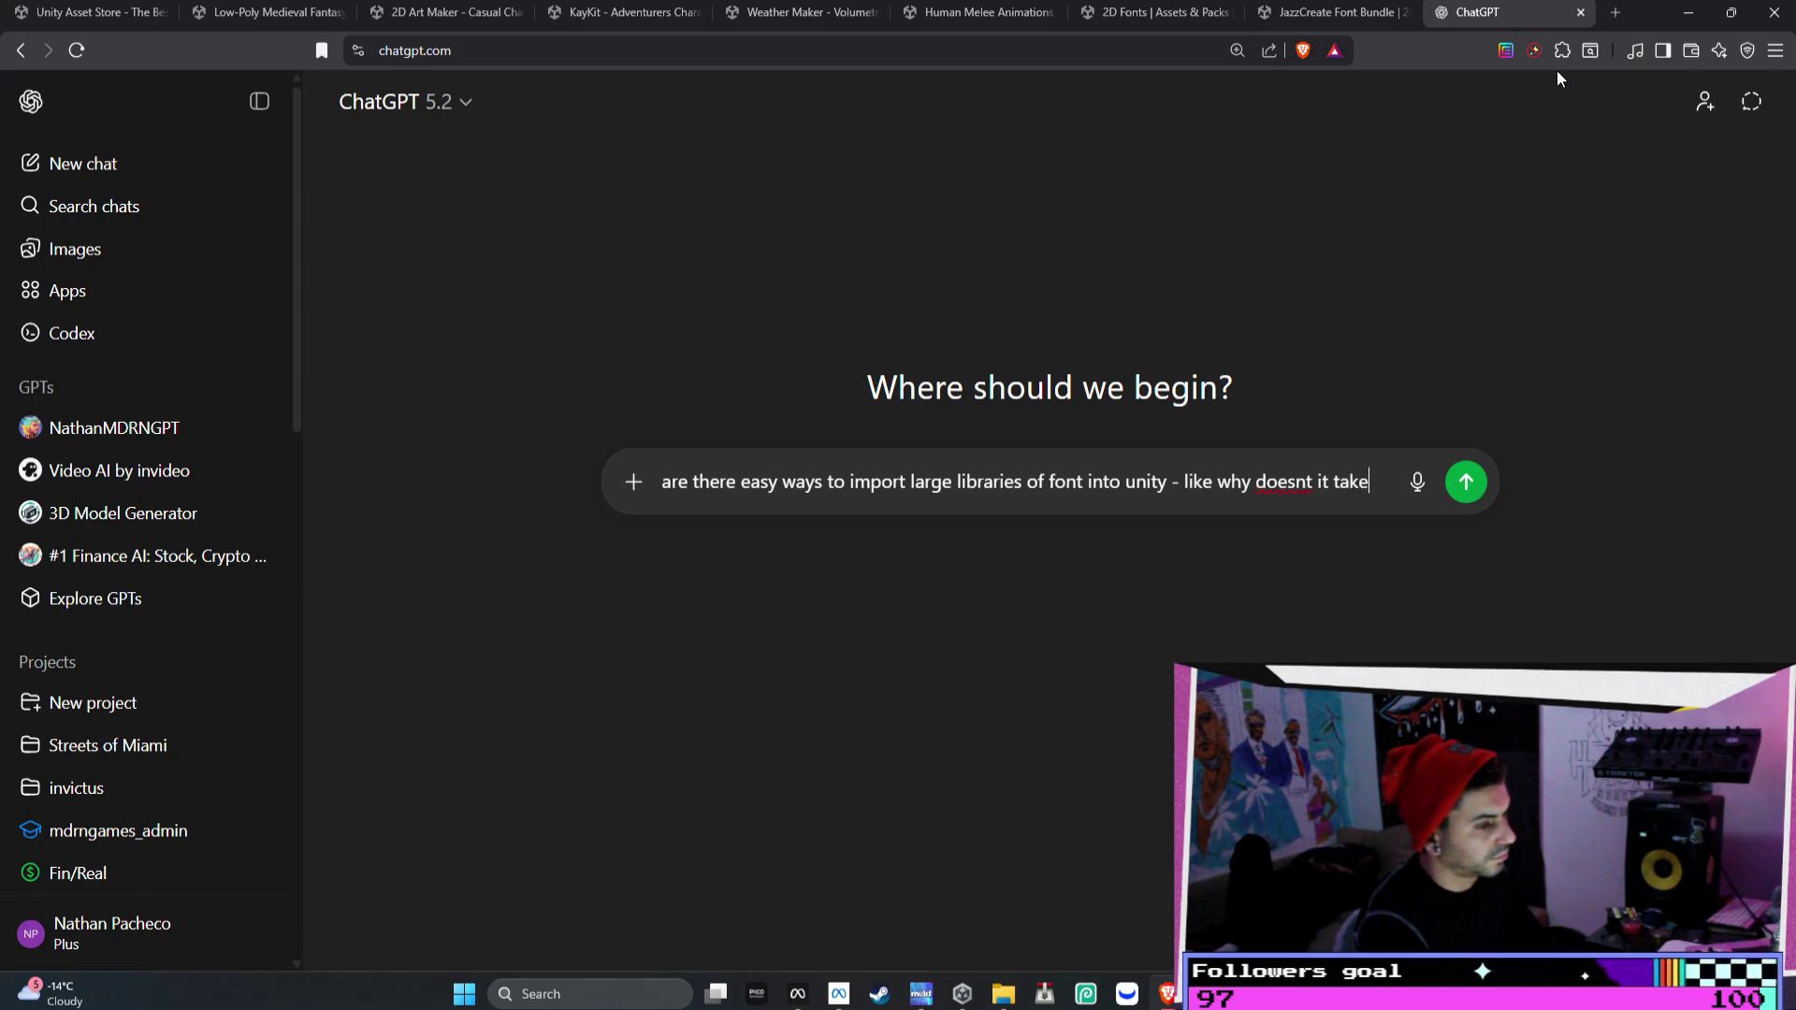
{"action": "type", "text": "my comput"}
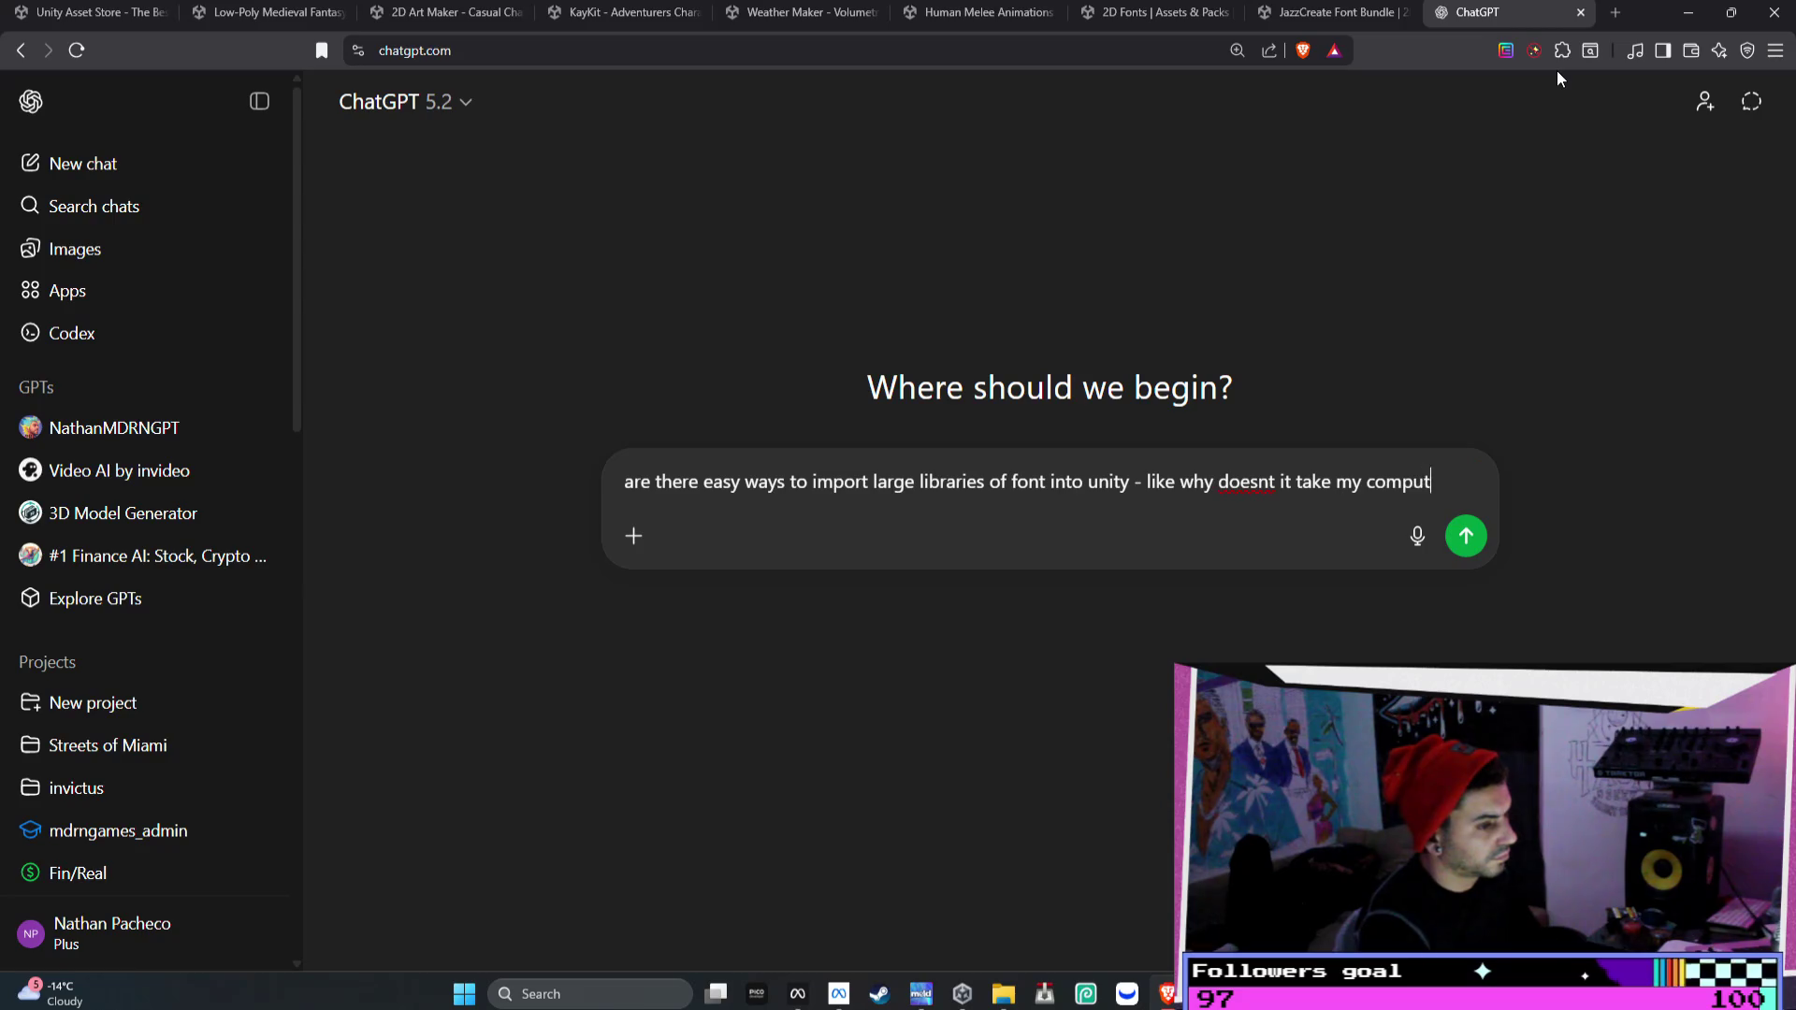
{"action": "type", "text": "ers font library"}
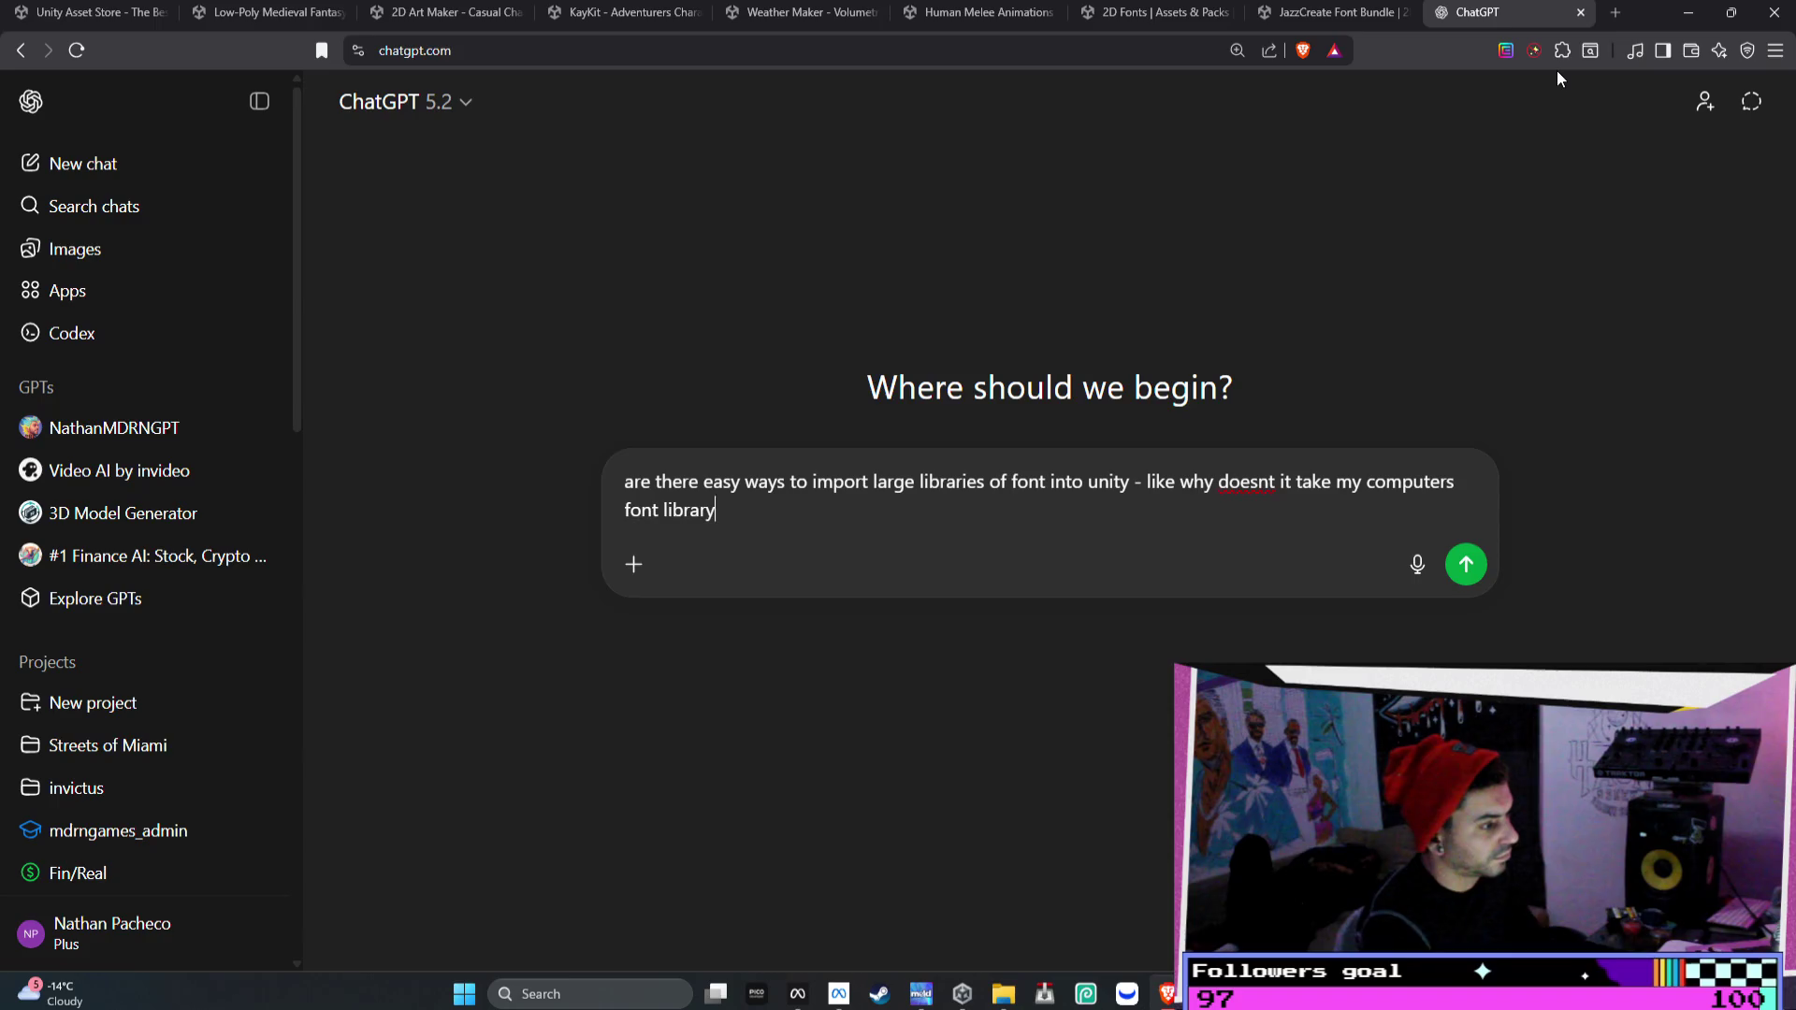
{"action": "type", "text": "?"}
{"action": "key", "text": "Return"}
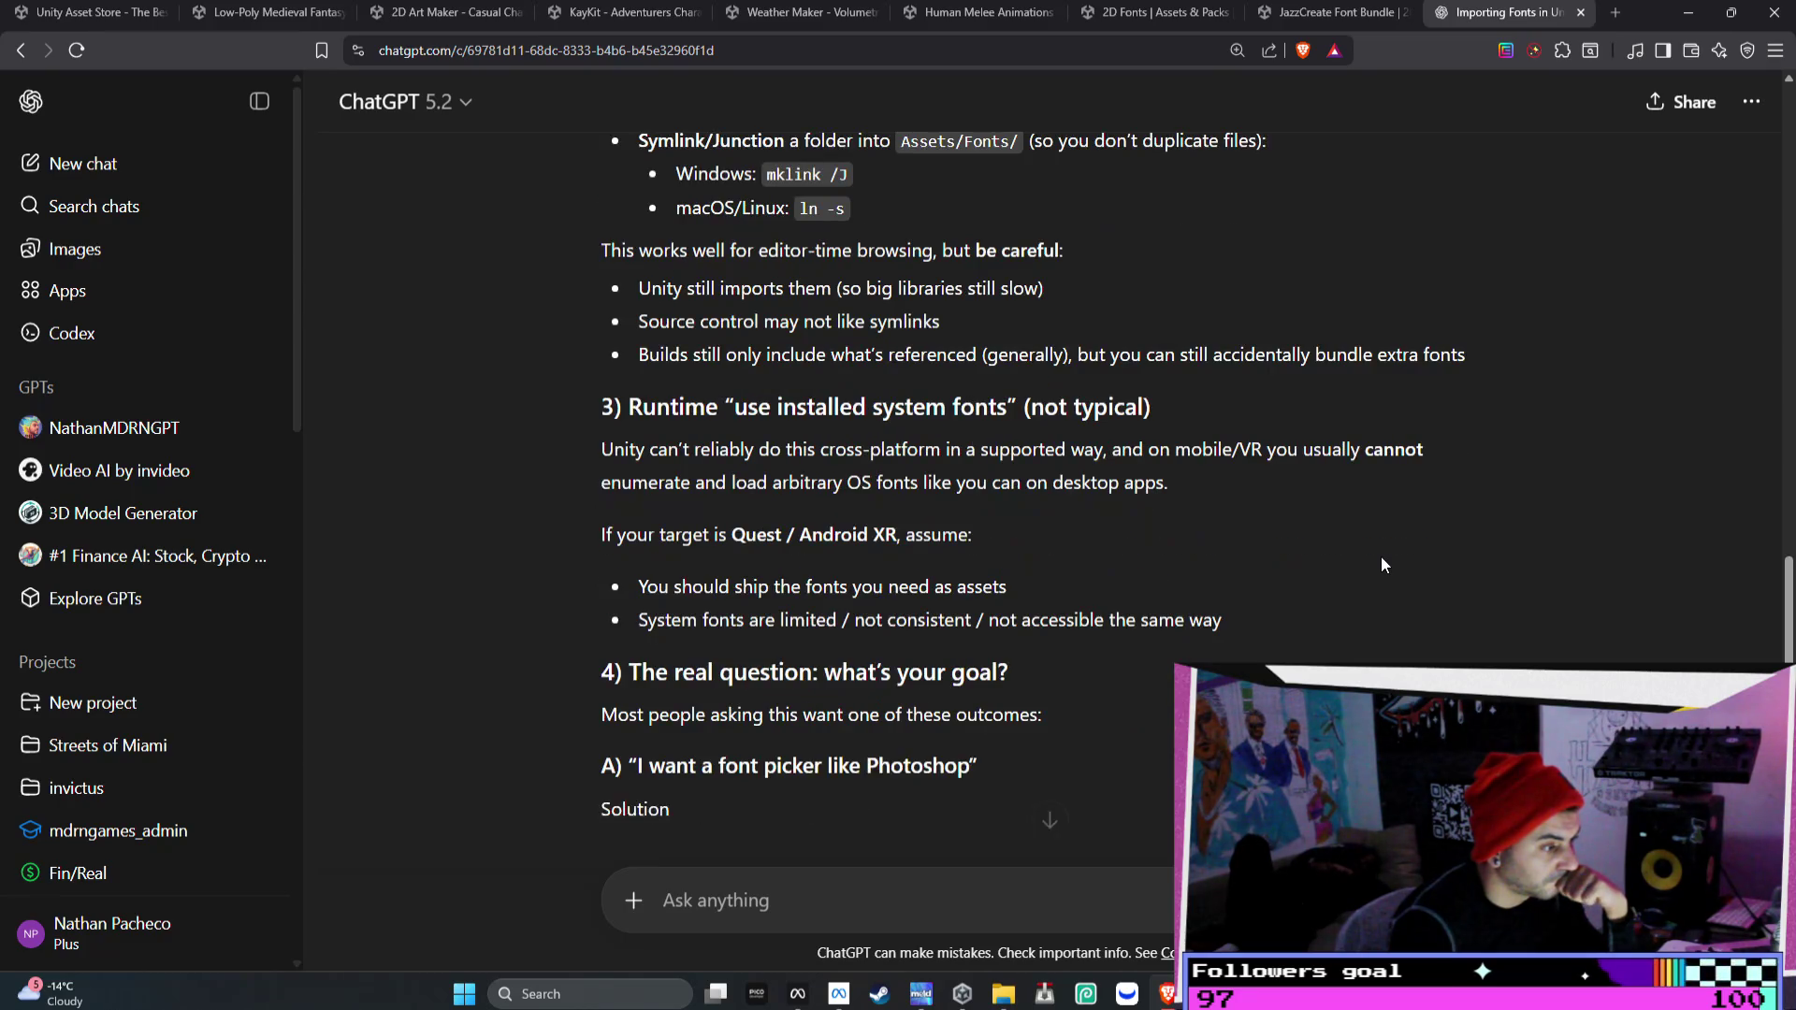
- Send a follow-up asking ChatGPT to search online for a GitHub library of Unity fonts
{"action": "type", "text": "can you search online"}
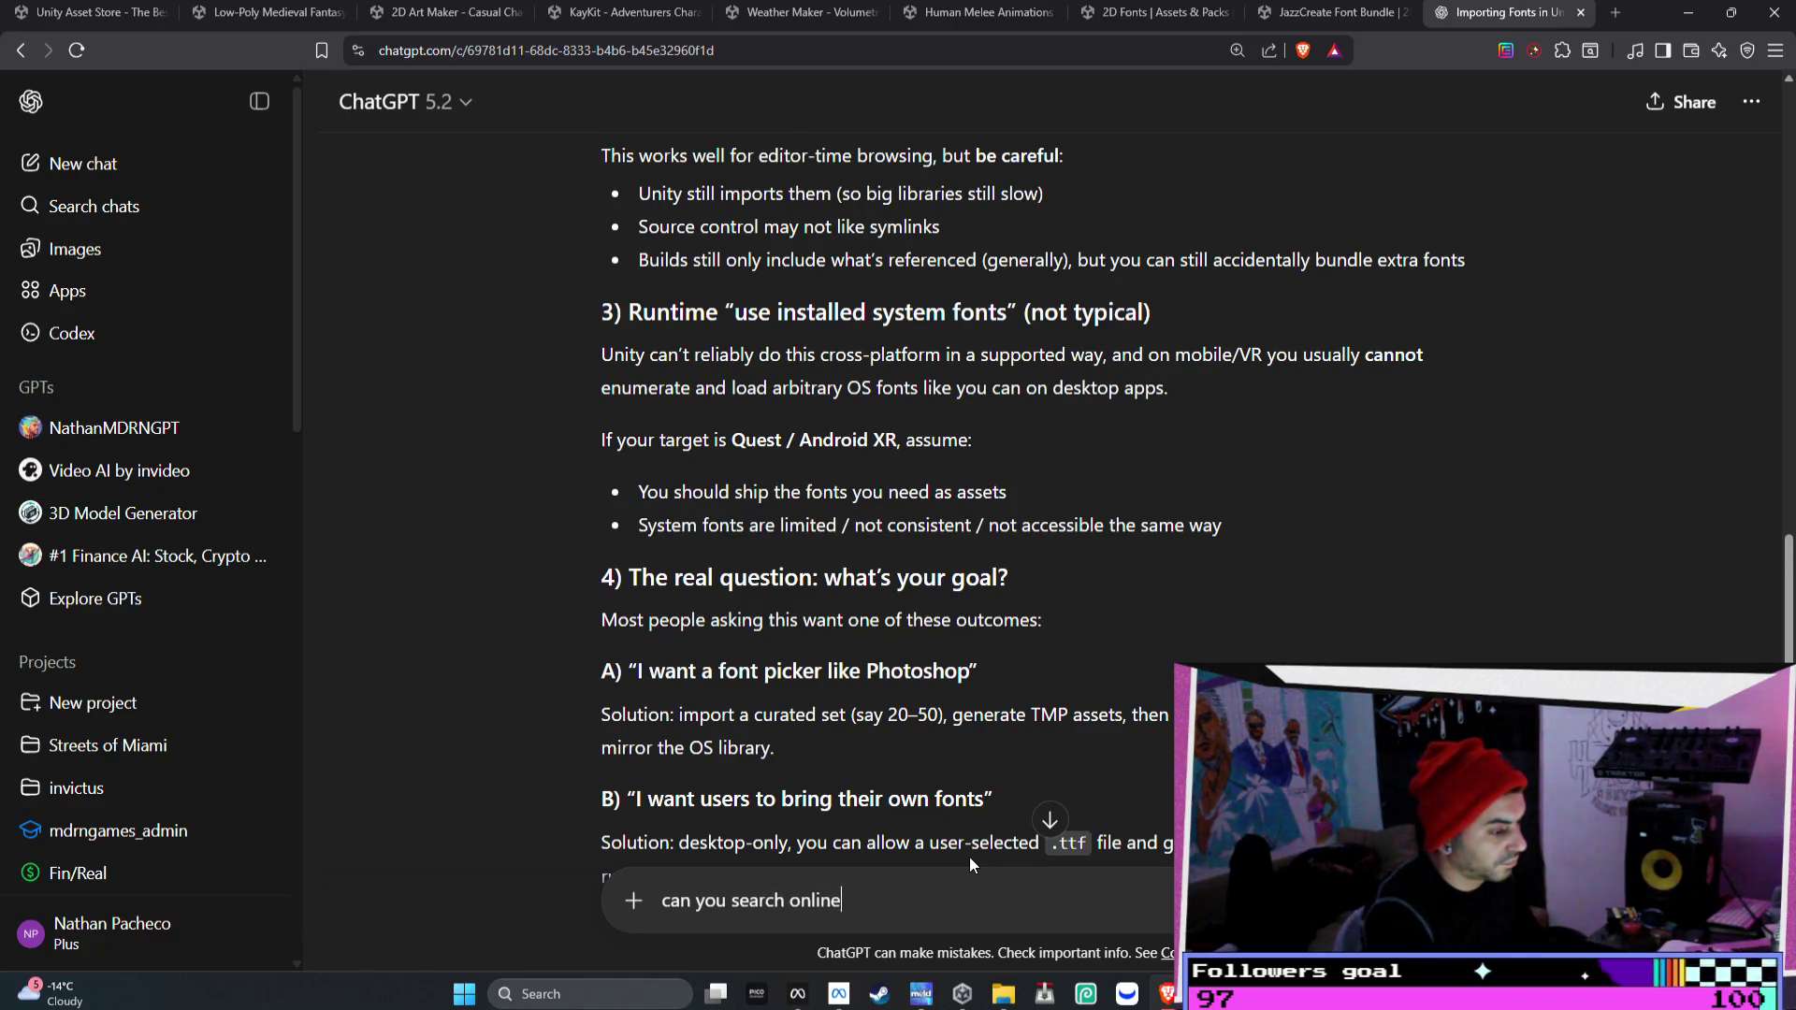
{"action": "type", "text": " for a github libr"}
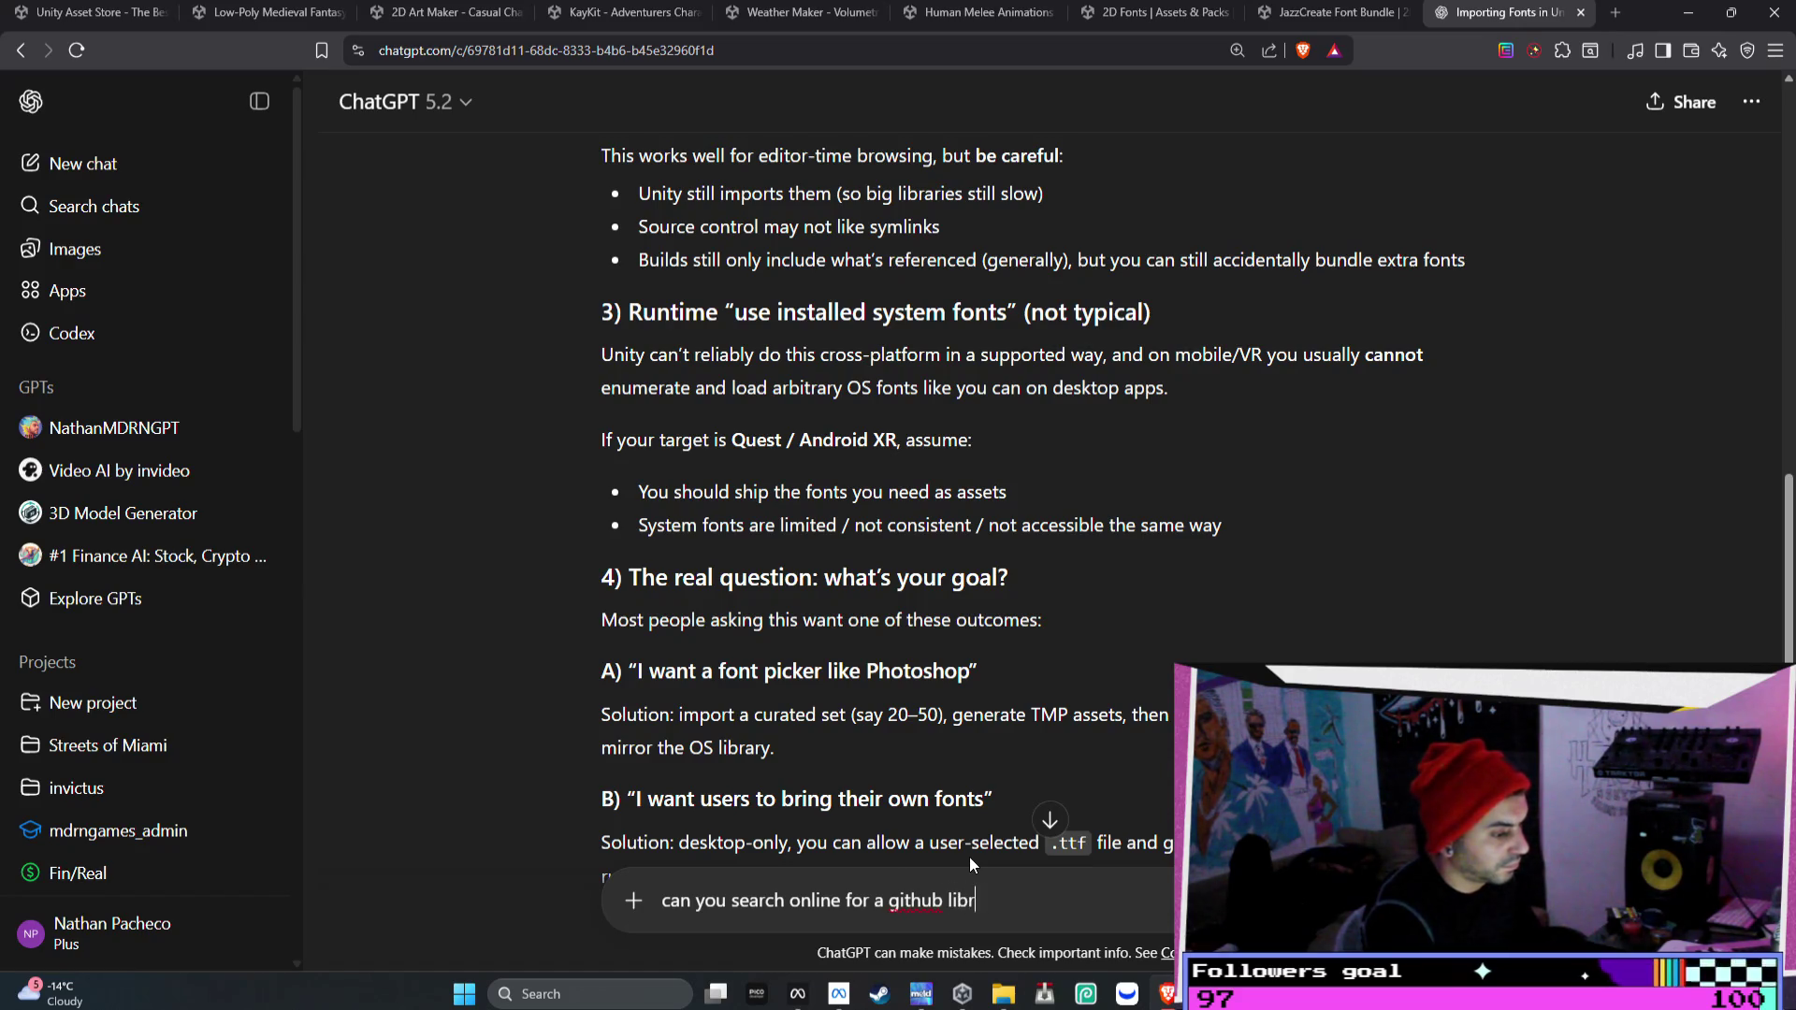
{"action": "key", "text": "BackSpace"}
{"action": "key", "text": "BackSpace"}
{"action": "key", "text": "BackSpace"}
{"action": "type", "text": "fo"}
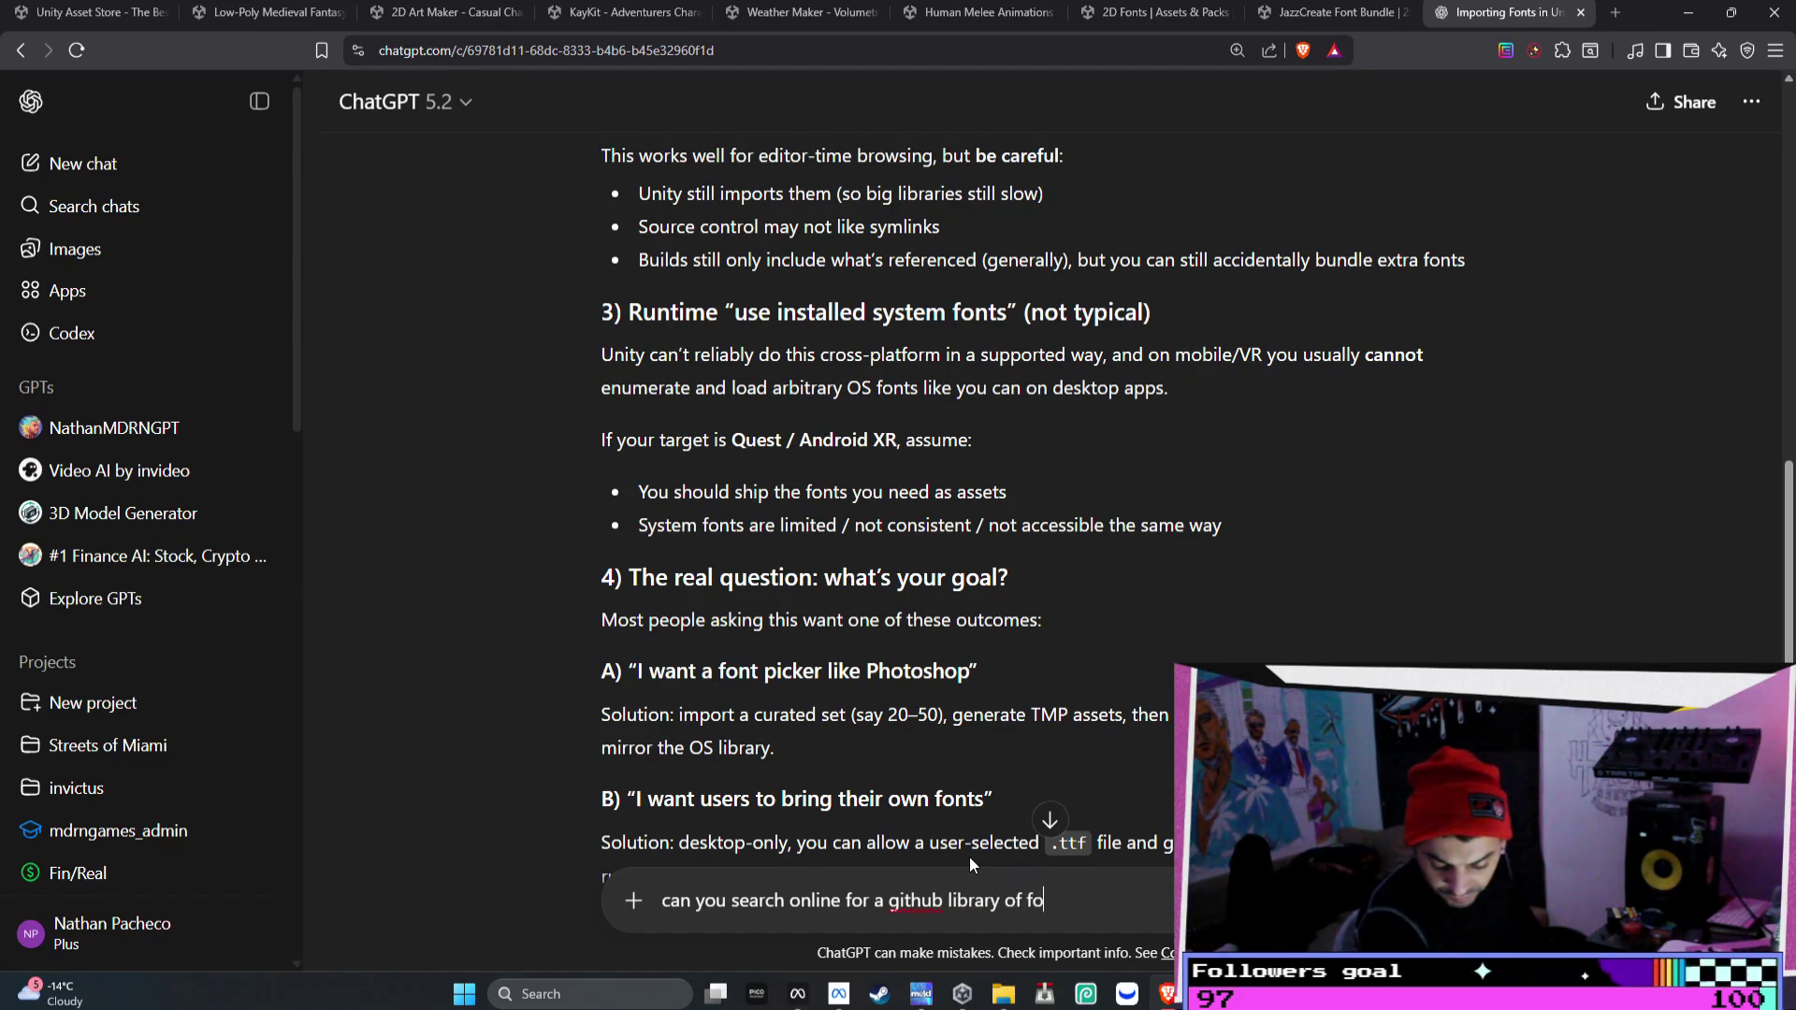
{"action": "type", "text": "nts for unity>?"}
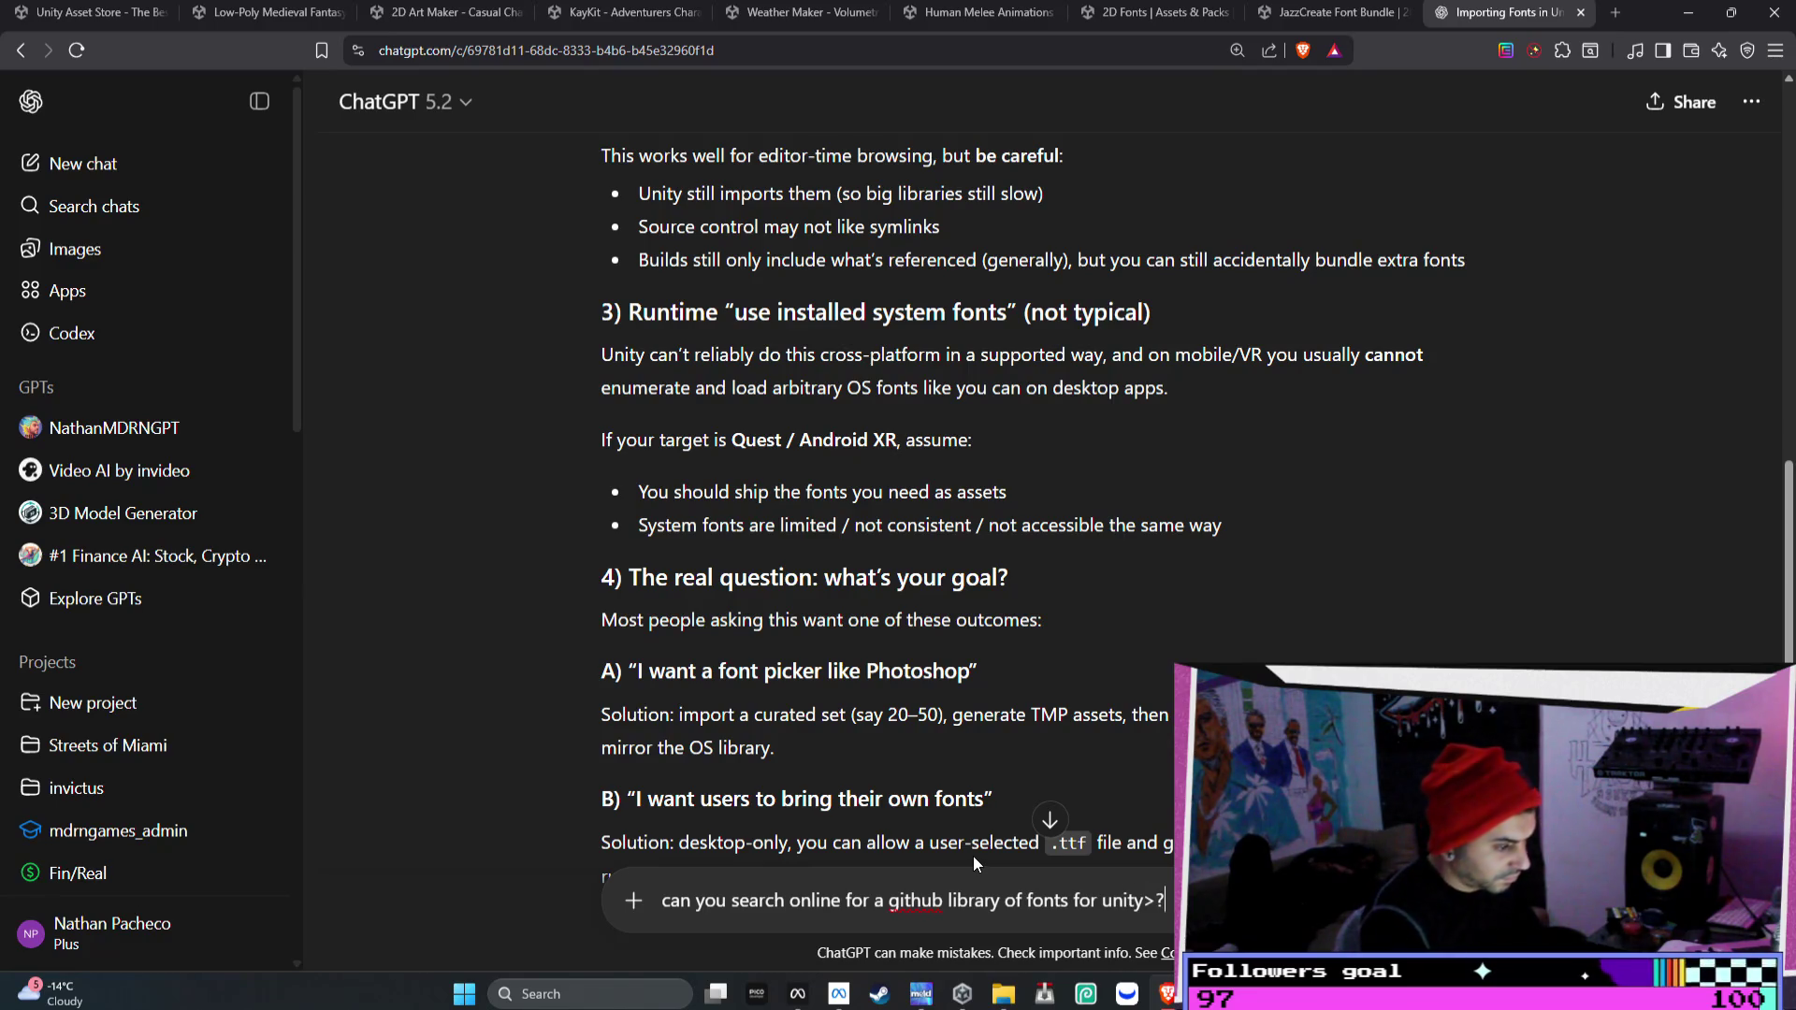
{"action": "key", "text": "Return"}
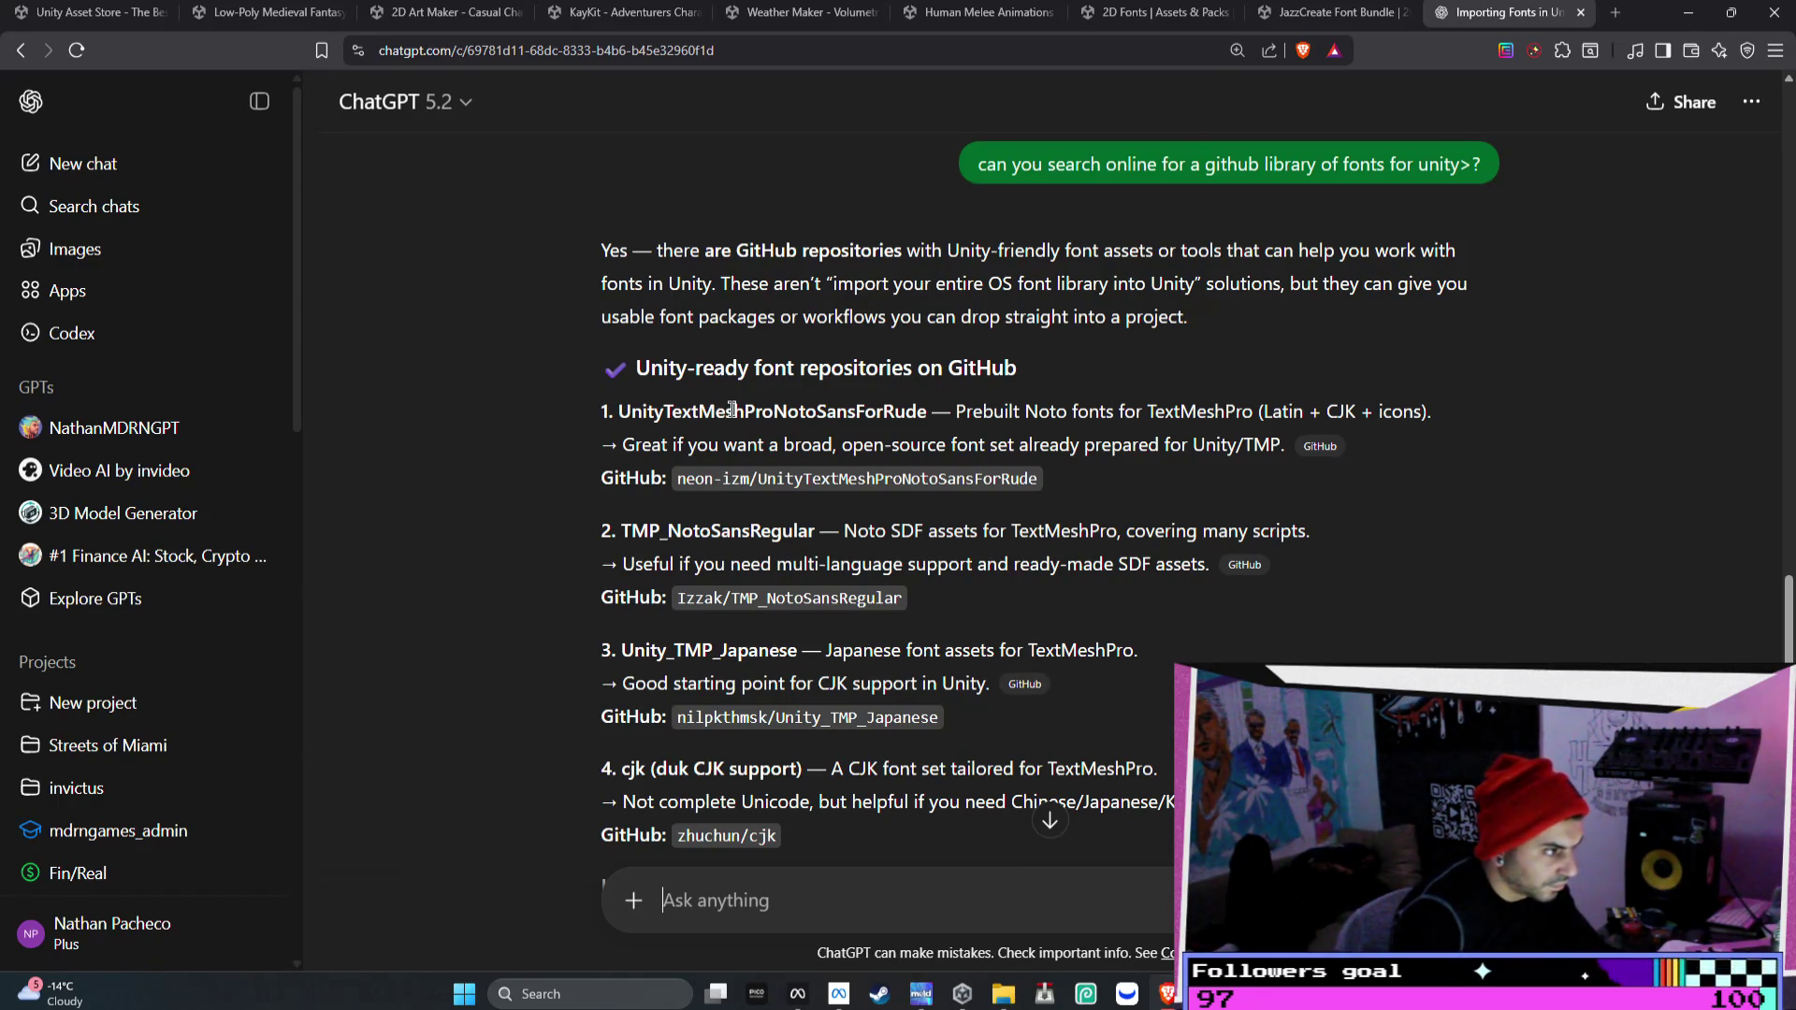
- Read ChatGPT's Unity-ready GitHub font repository list, highlighting the Noto fonts for TextMeshPro entry
{"action": "left_click_drag", "start_coordinate": [956, 416], "coordinate": [1335, 418]}
{"action": "scroll", "coordinate": [1311, 447], "scroll_direction": "down", "scroll_amount": 2}
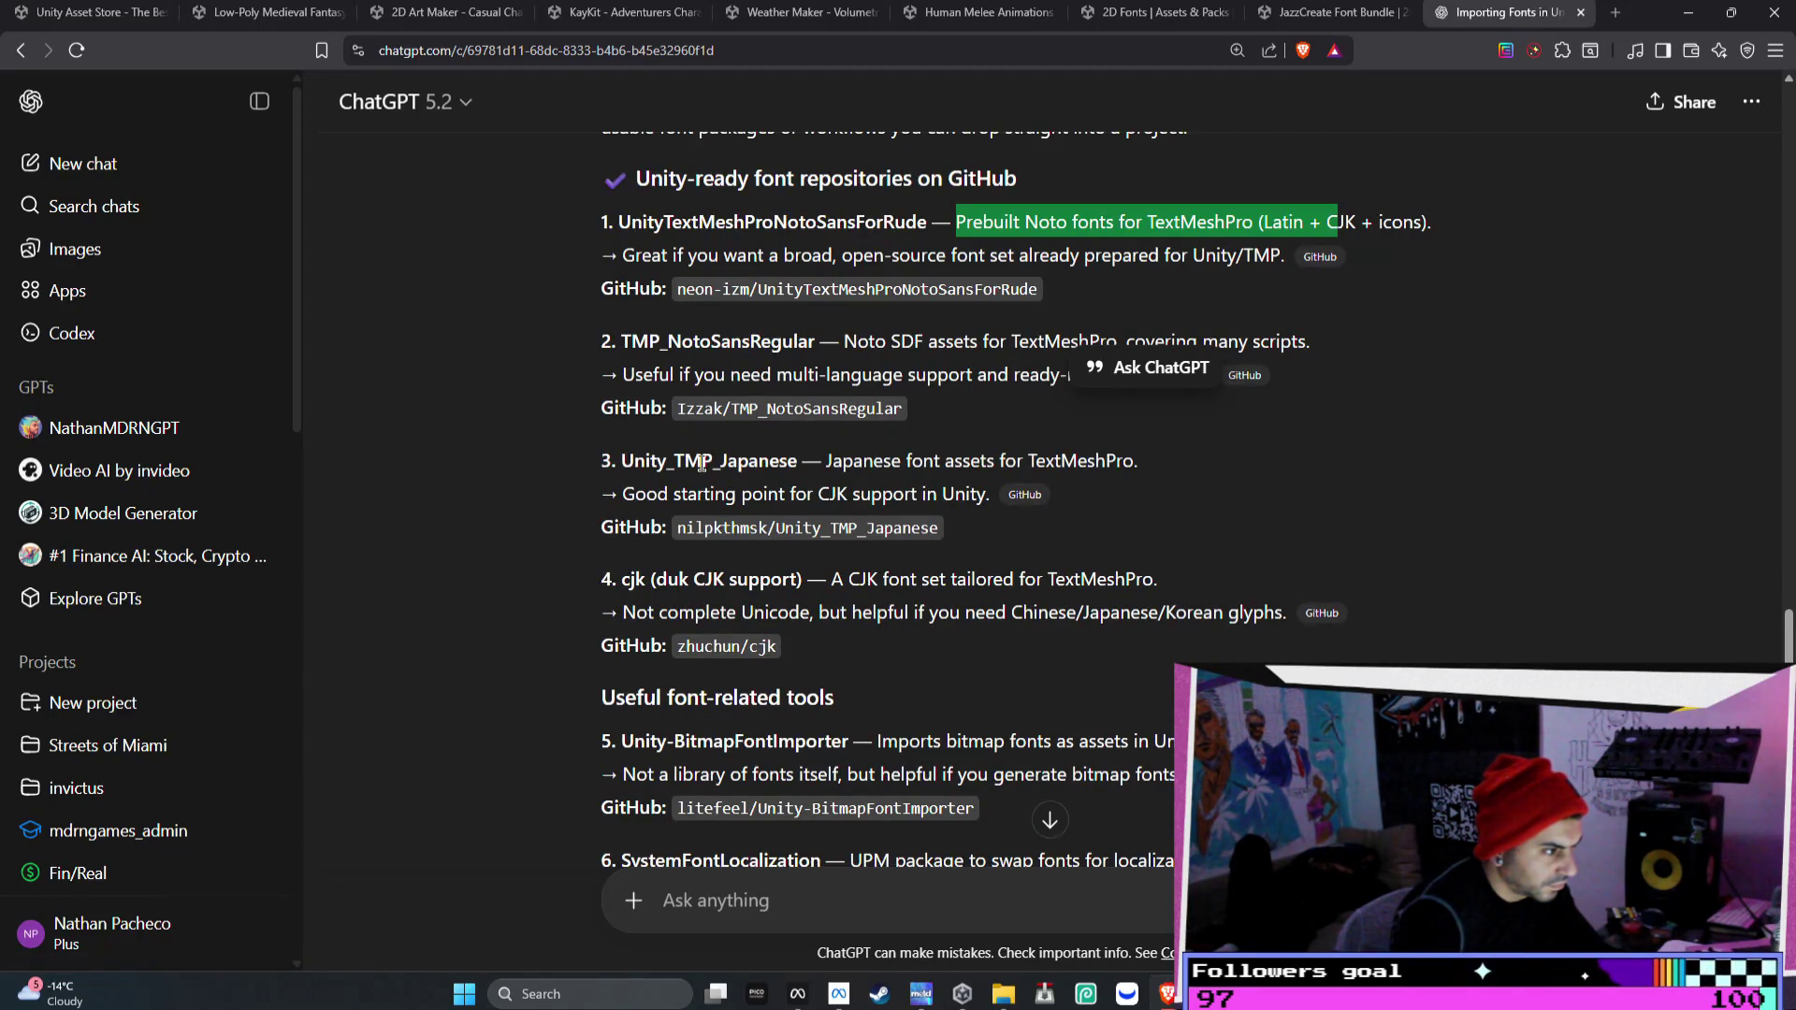
{"action": "scroll", "coordinate": [834, 667], "scroll_direction": "down", "scroll_amount": 1}
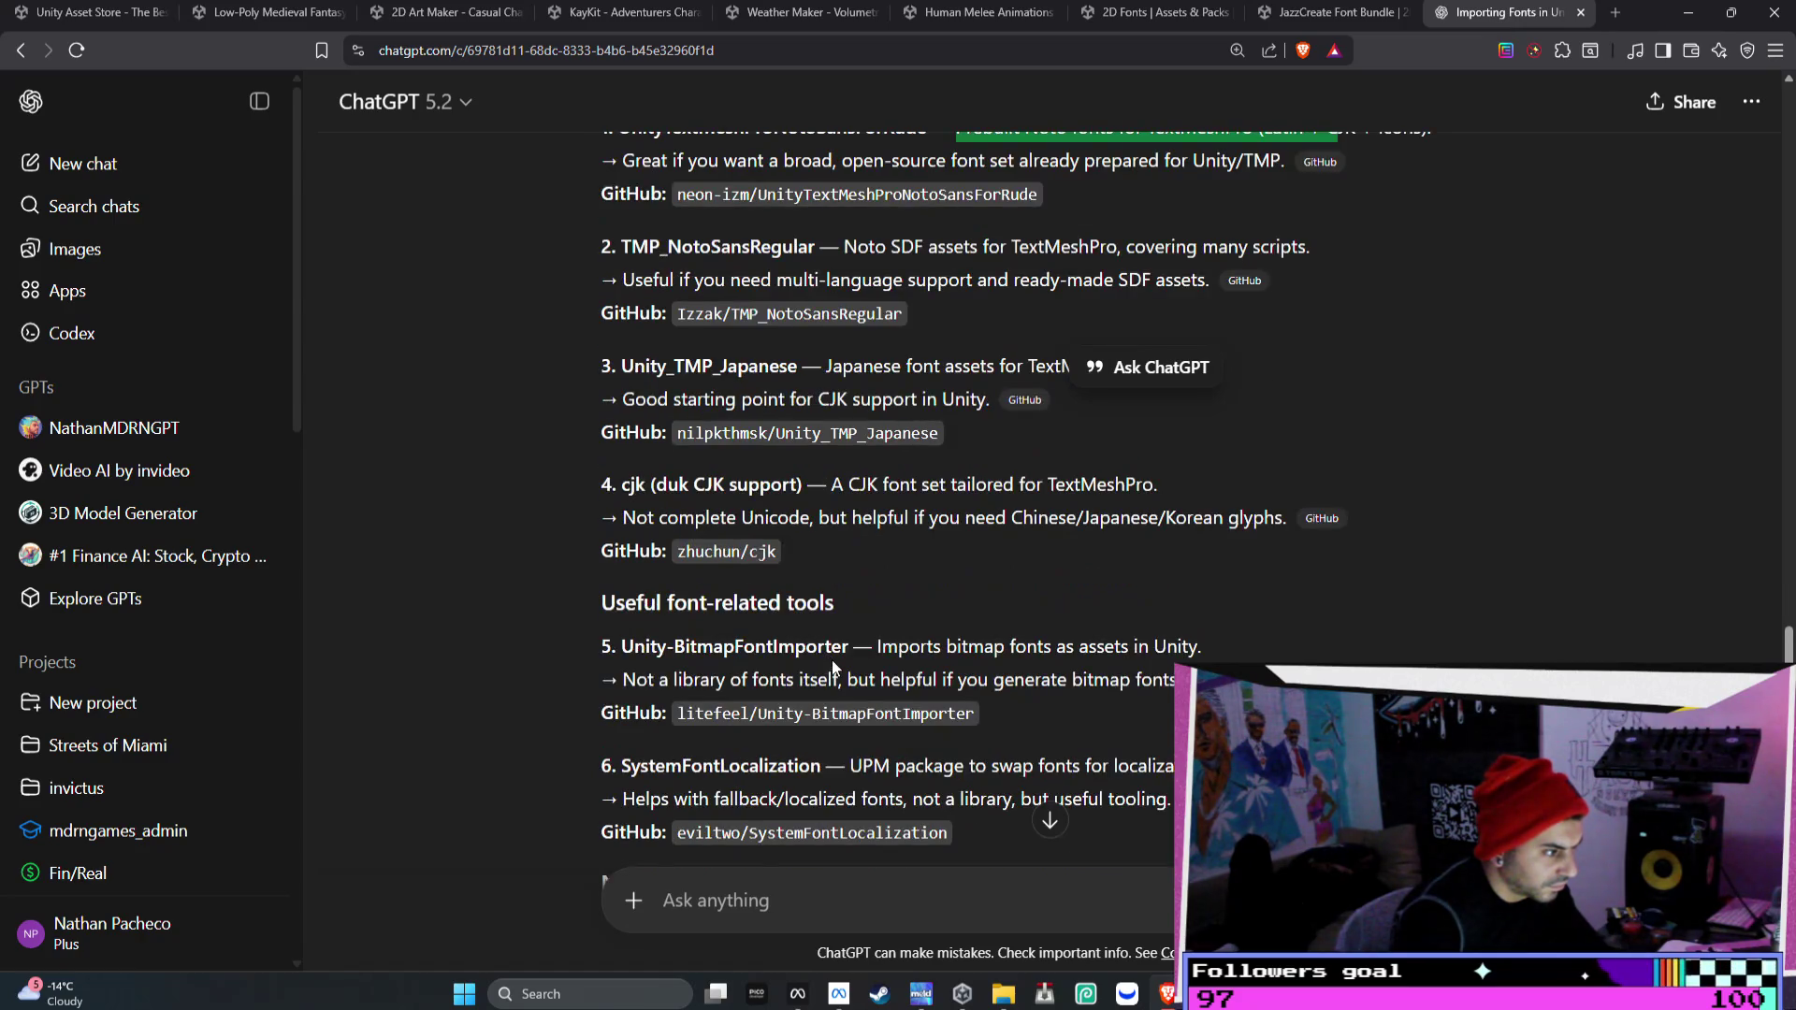
{"action": "scroll", "coordinate": [833, 636], "scroll_direction": "down", "scroll_amount": 1}
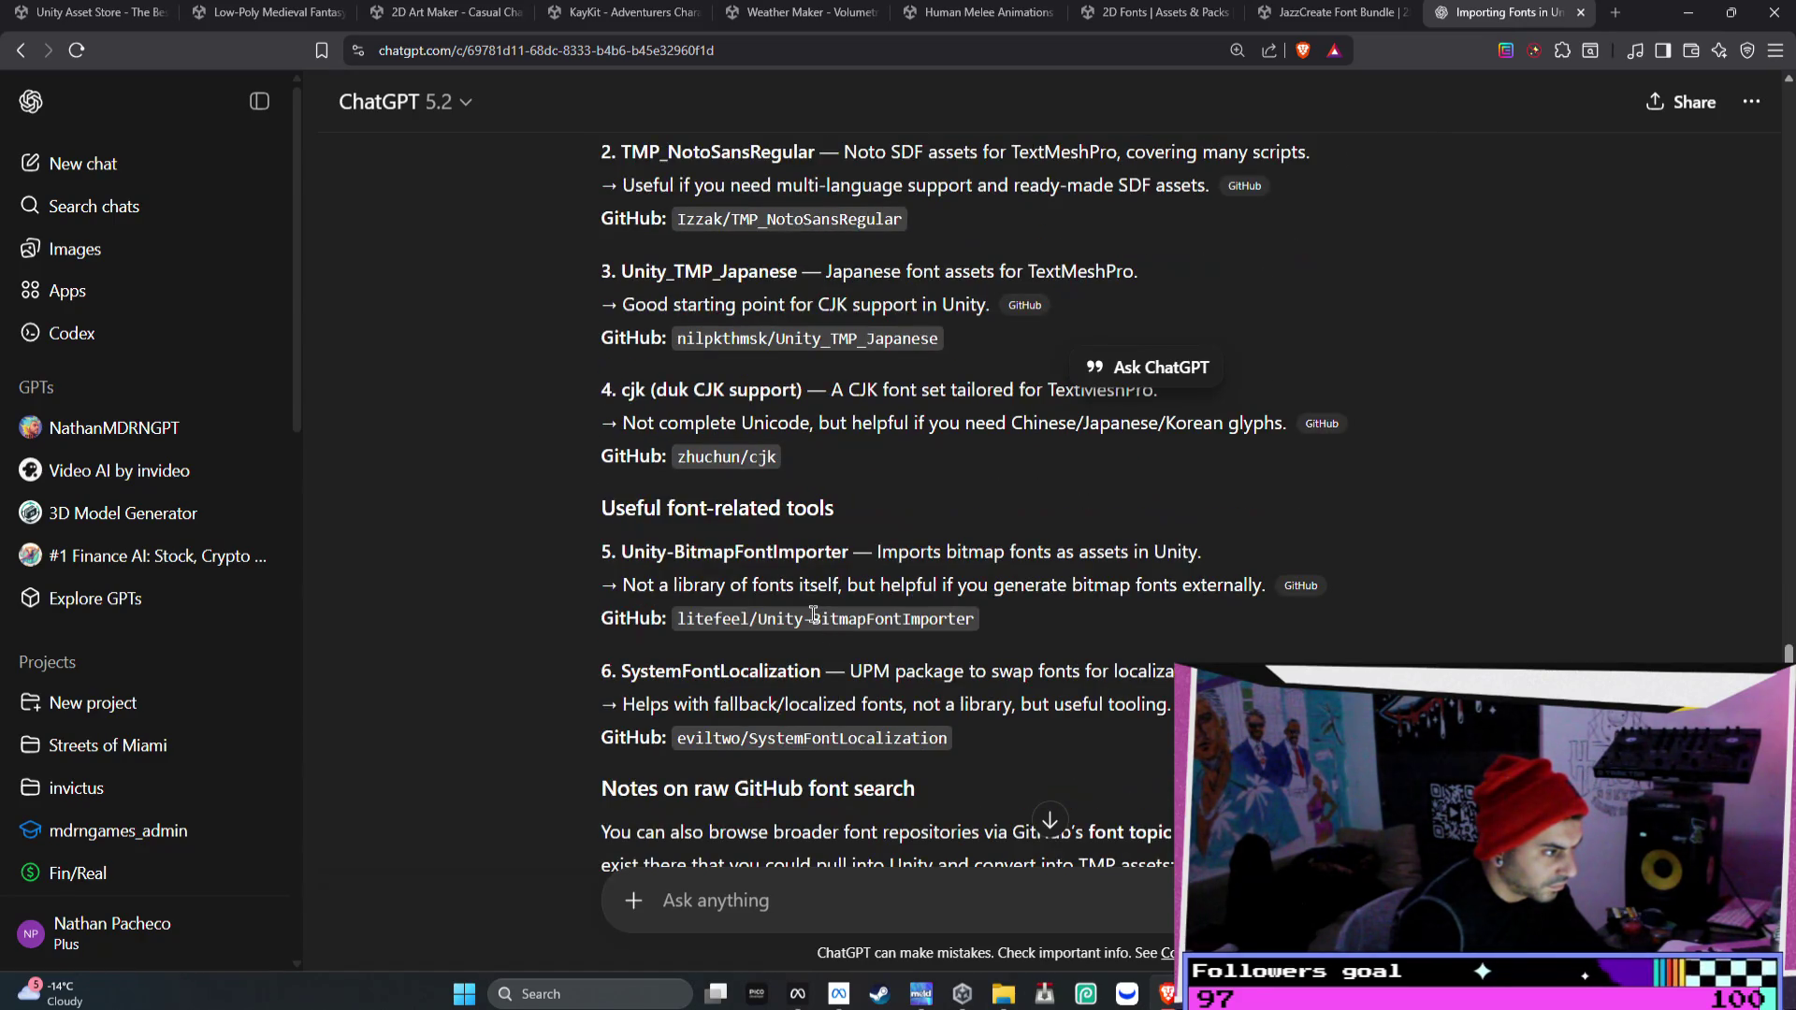
{"action": "scroll", "coordinate": [852, 570], "scroll_direction": "down", "scroll_amount": 1}
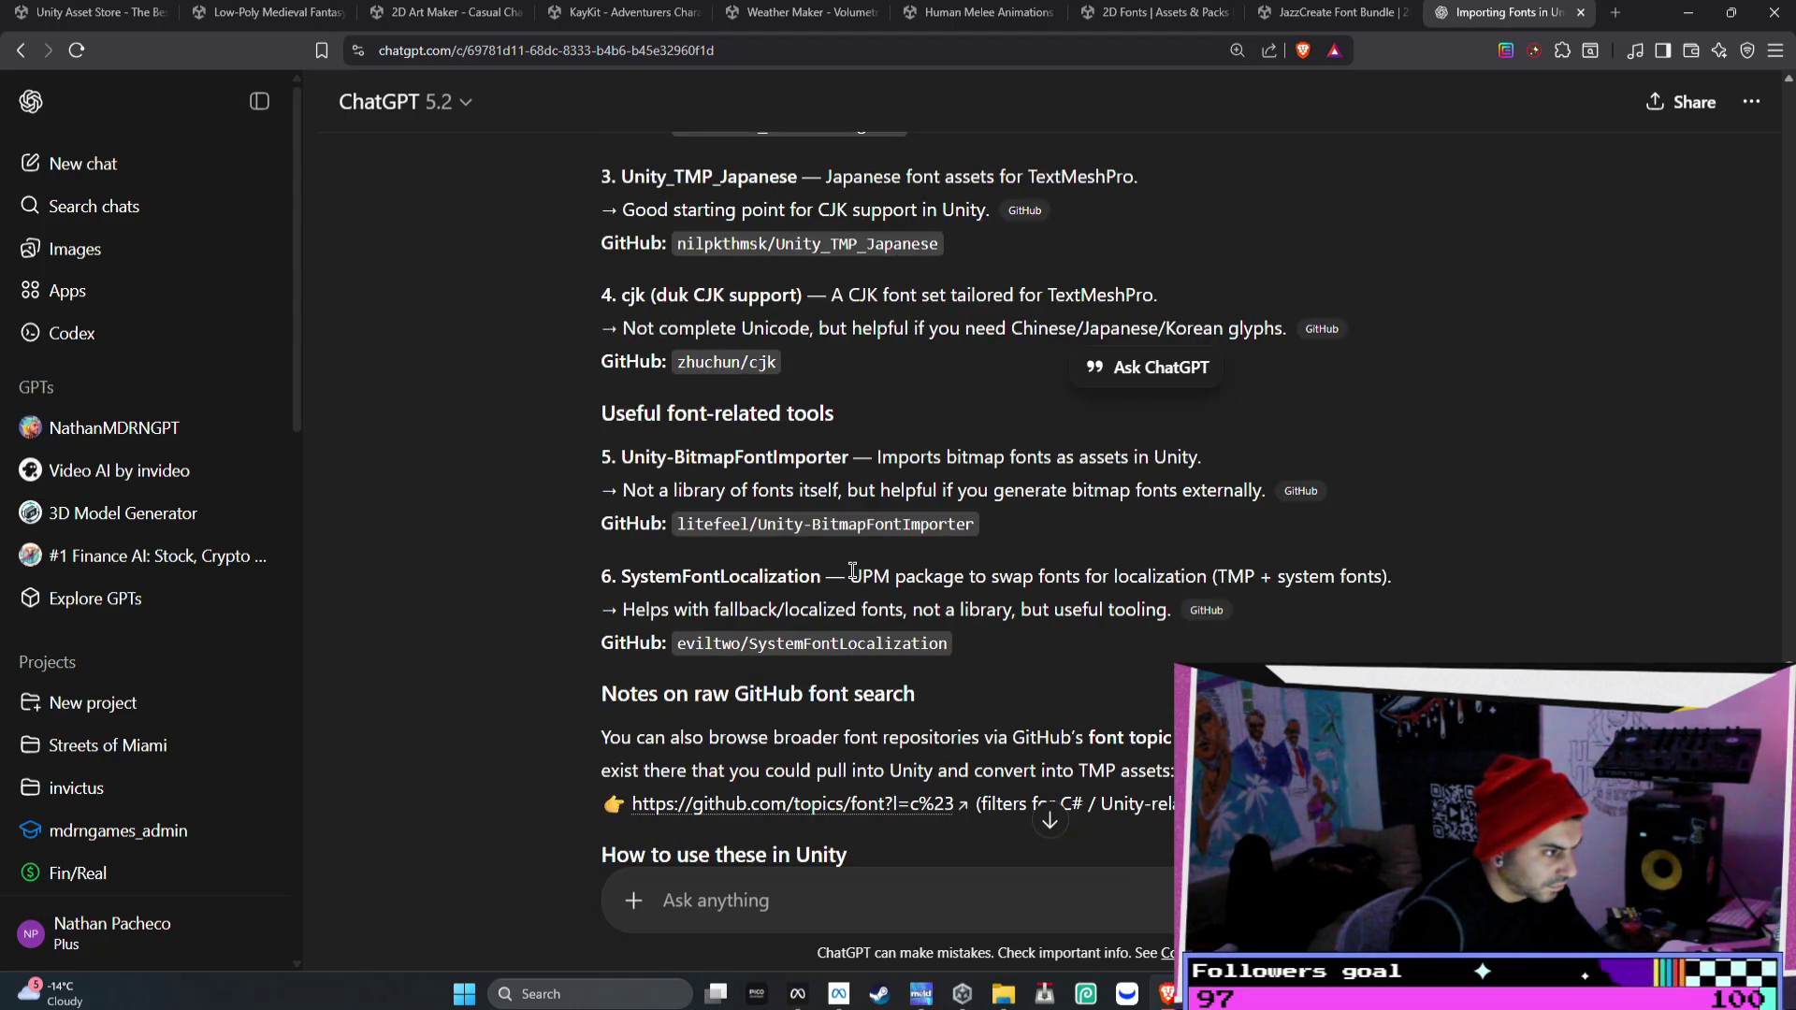
{"action": "scroll", "coordinate": [847, 598], "scroll_direction": "down", "scroll_amount": 1}
{"action": "scroll", "coordinate": [839, 639], "scroll_direction": "down", "scroll_amount": 1}
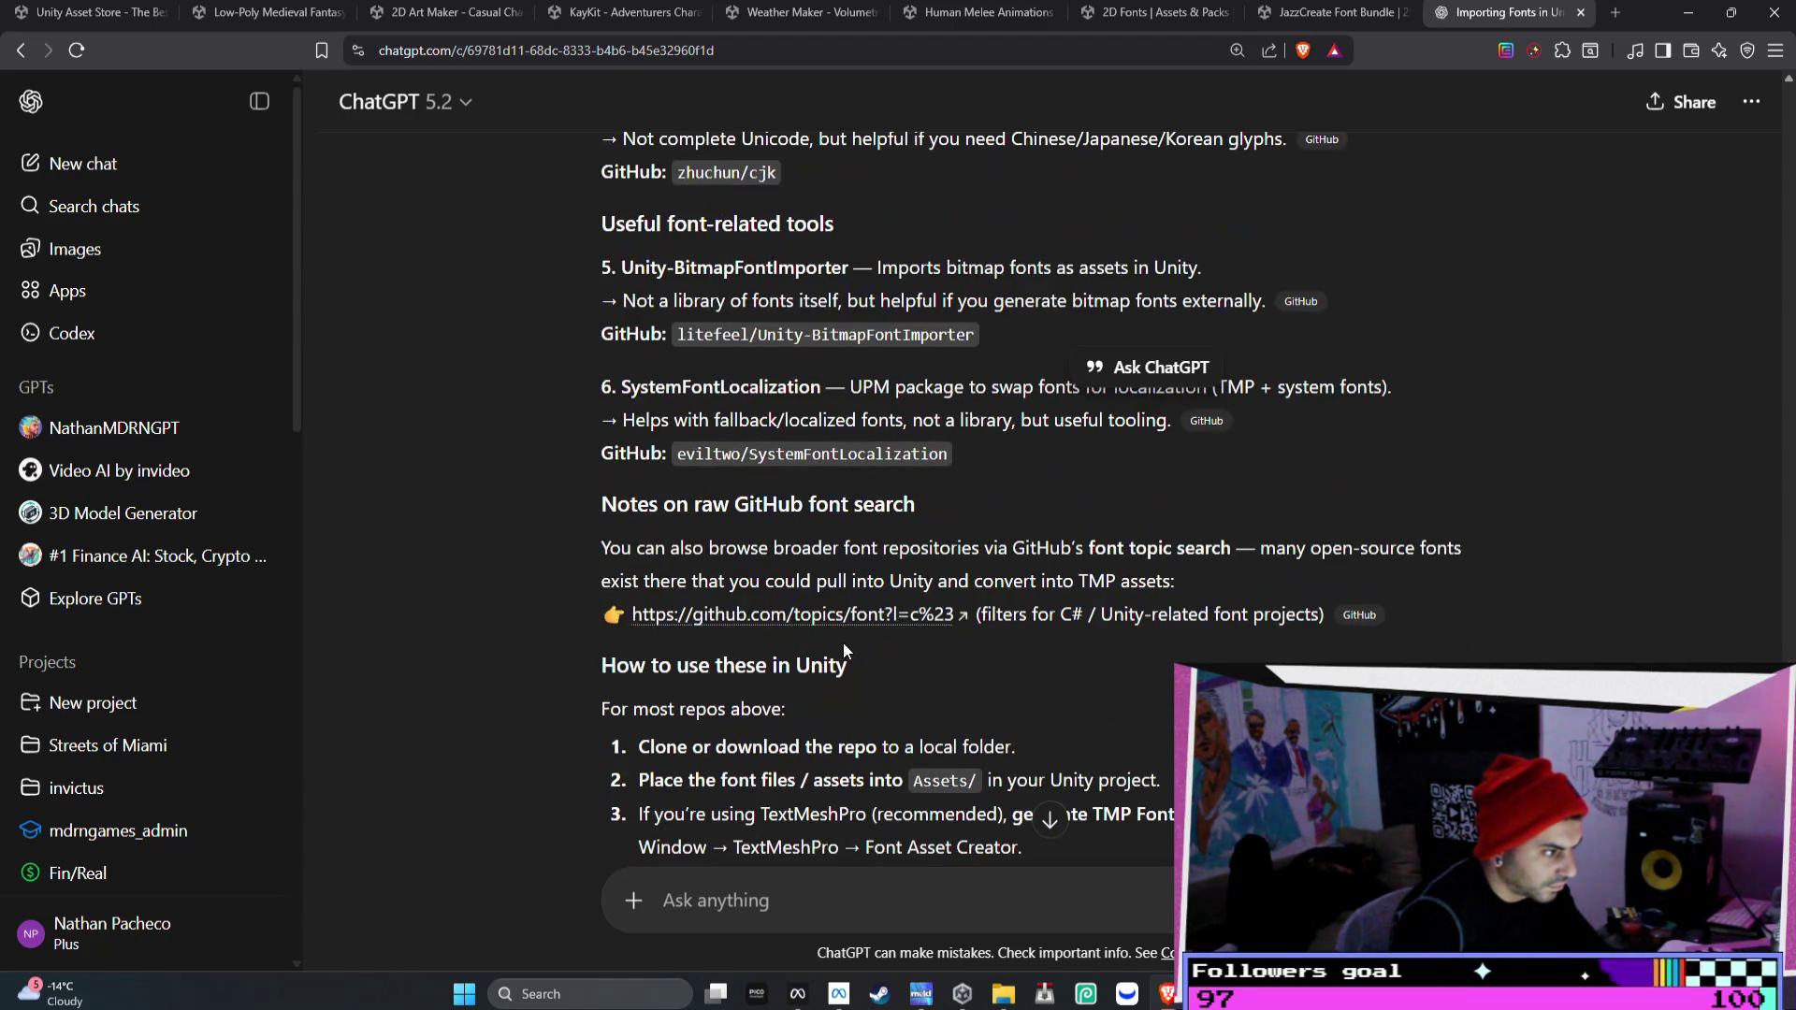
{"action": "scroll", "coordinate": [842, 641], "scroll_direction": "down", "scroll_amount": 2}
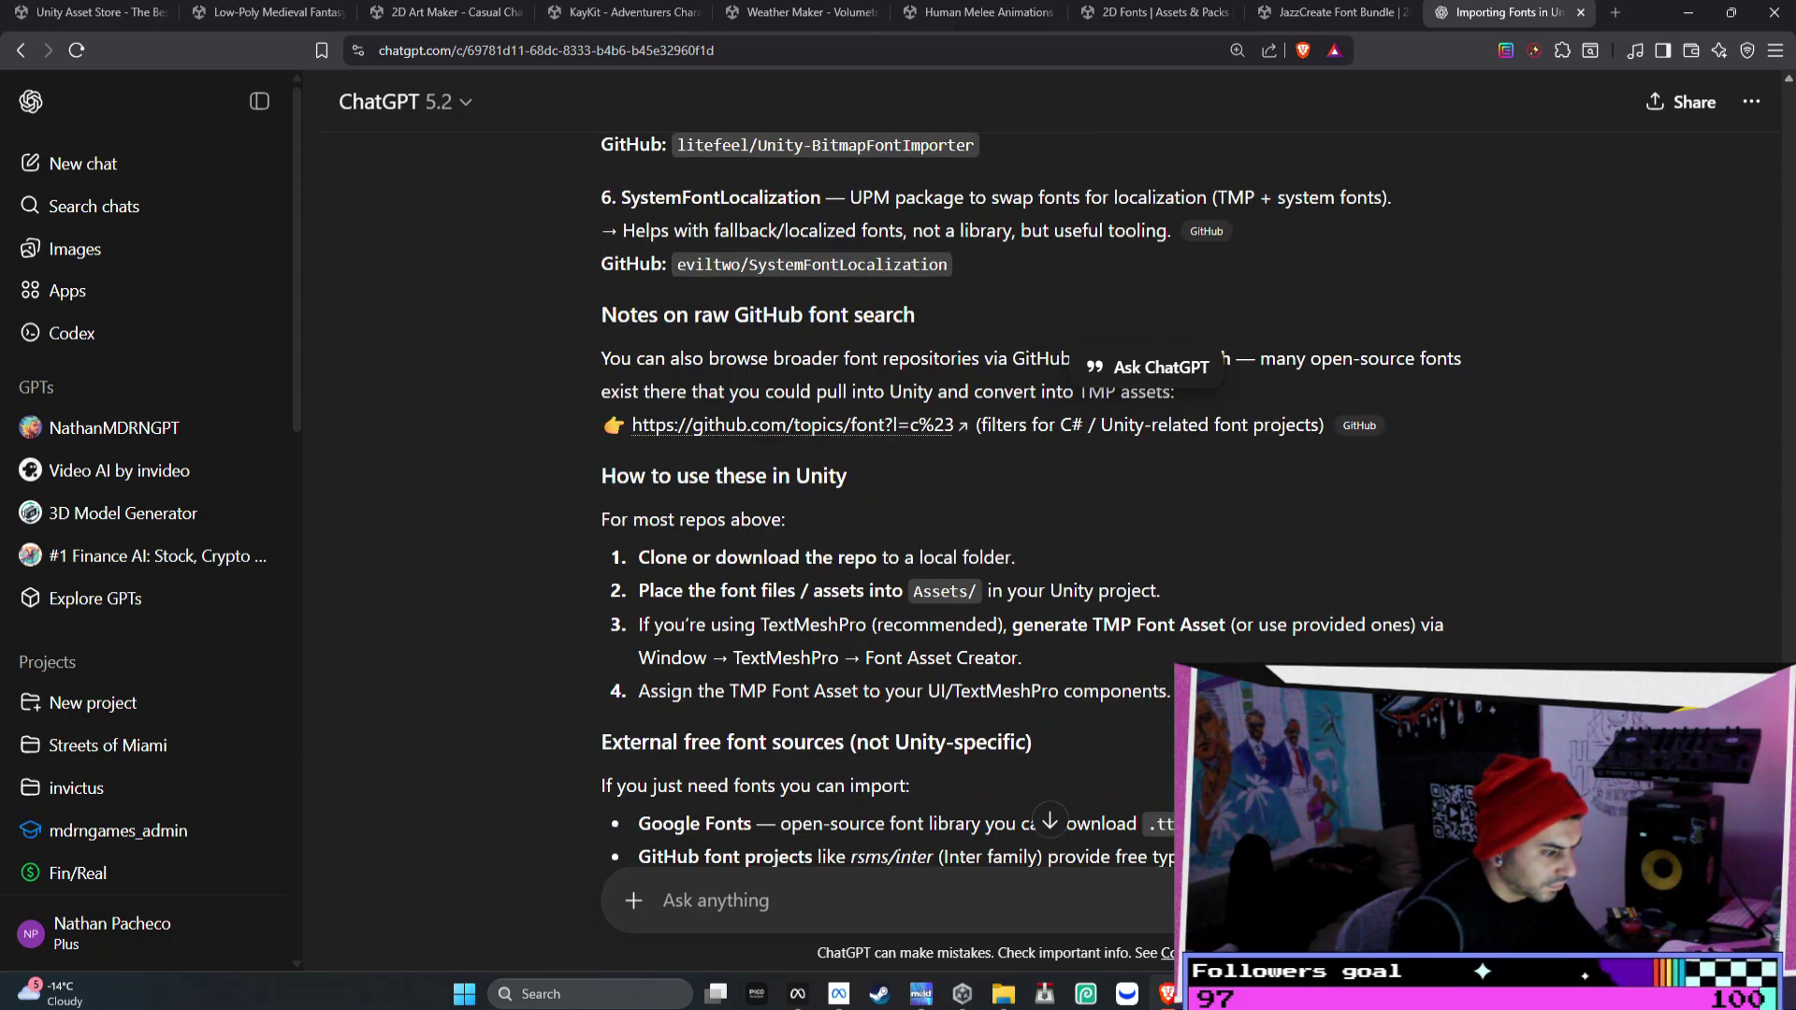
{"action": "key", "text": "alt+Tab"}
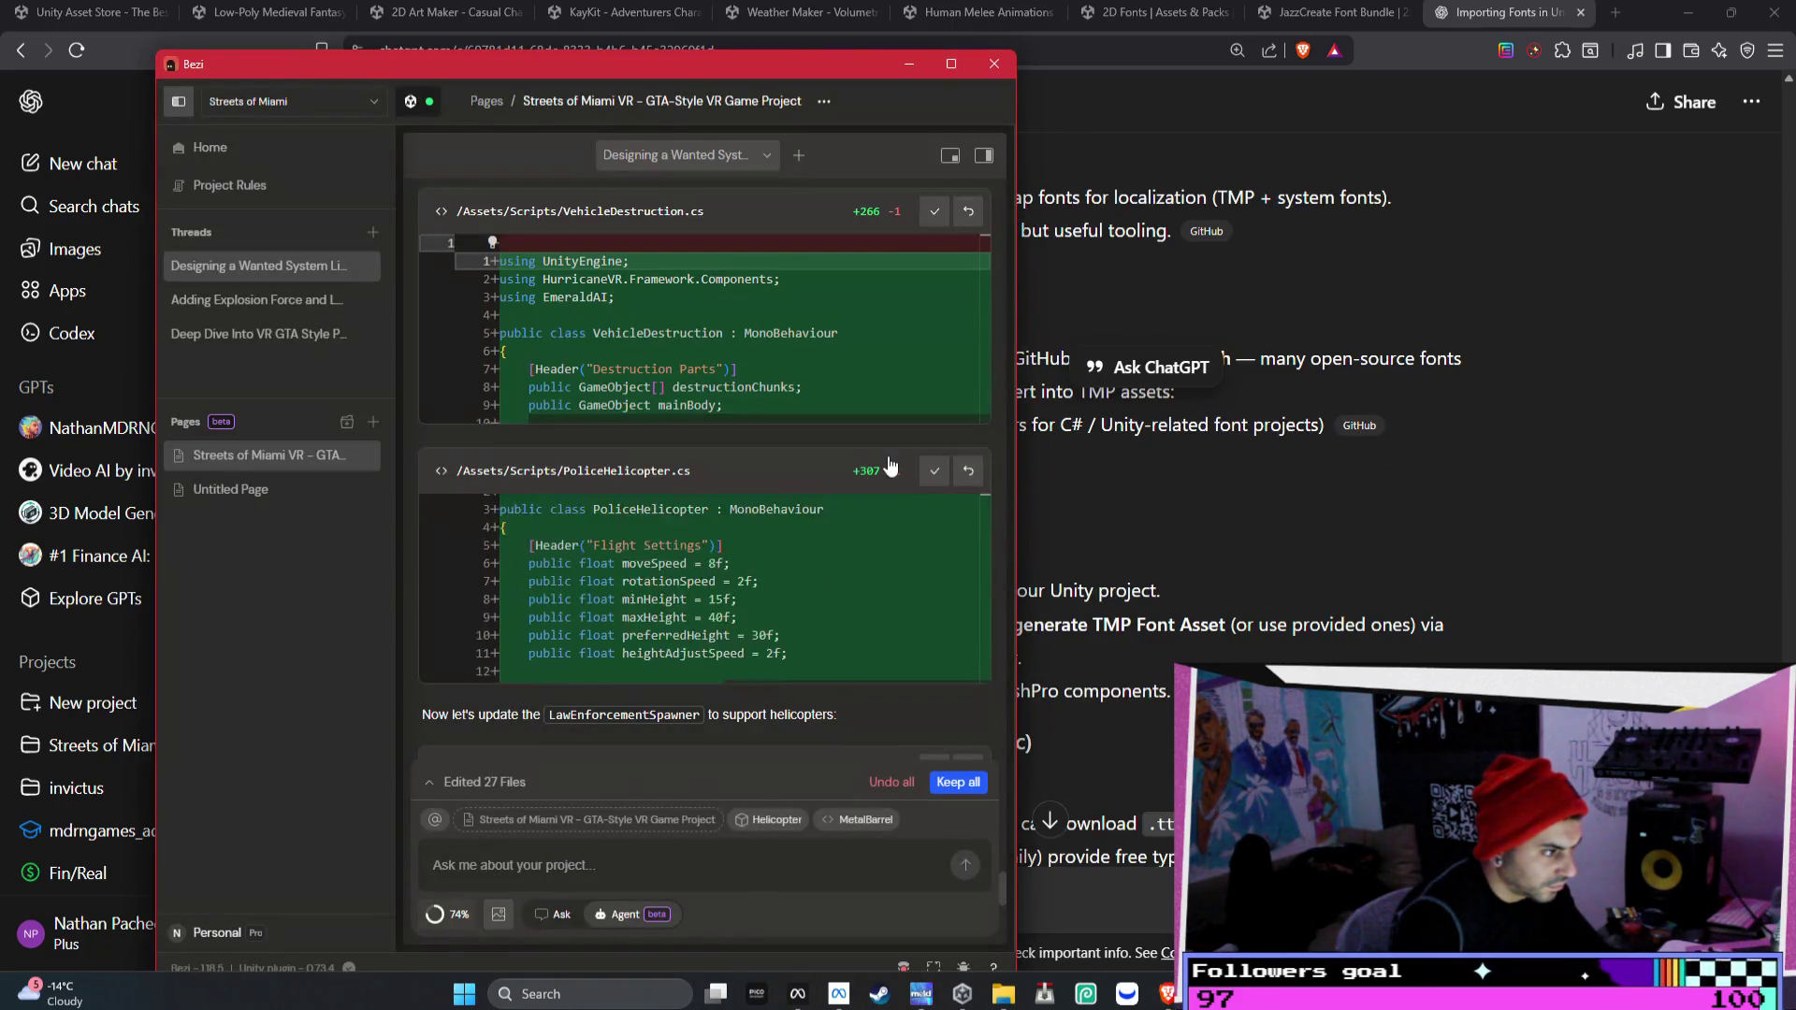
- Scroll through Bezi's thread to review the helicopter code changes and error messages
{"action": "scroll", "coordinate": [972, 514], "scroll_direction": "down", "scroll_amount": 3}
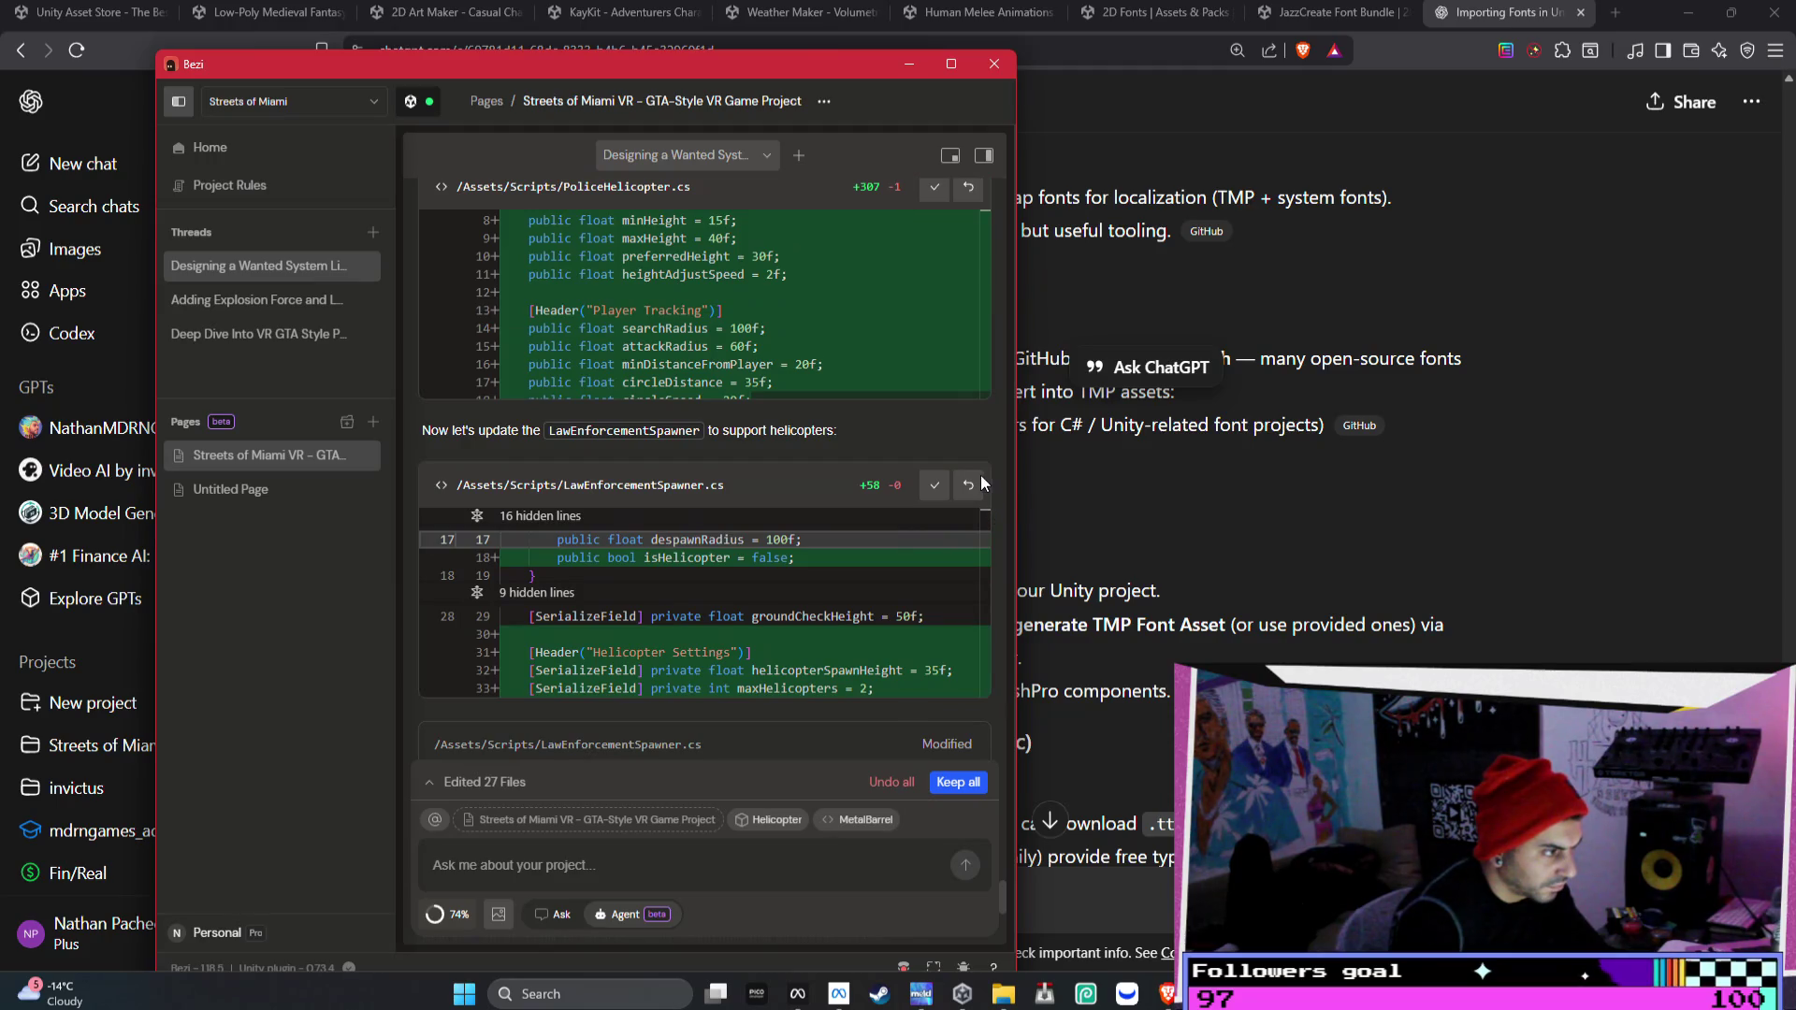
{"action": "scroll", "coordinate": [973, 453], "scroll_direction": "down", "scroll_amount": 5}
{"action": "scroll", "coordinate": [973, 451], "scroll_direction": "down", "scroll_amount": 5}
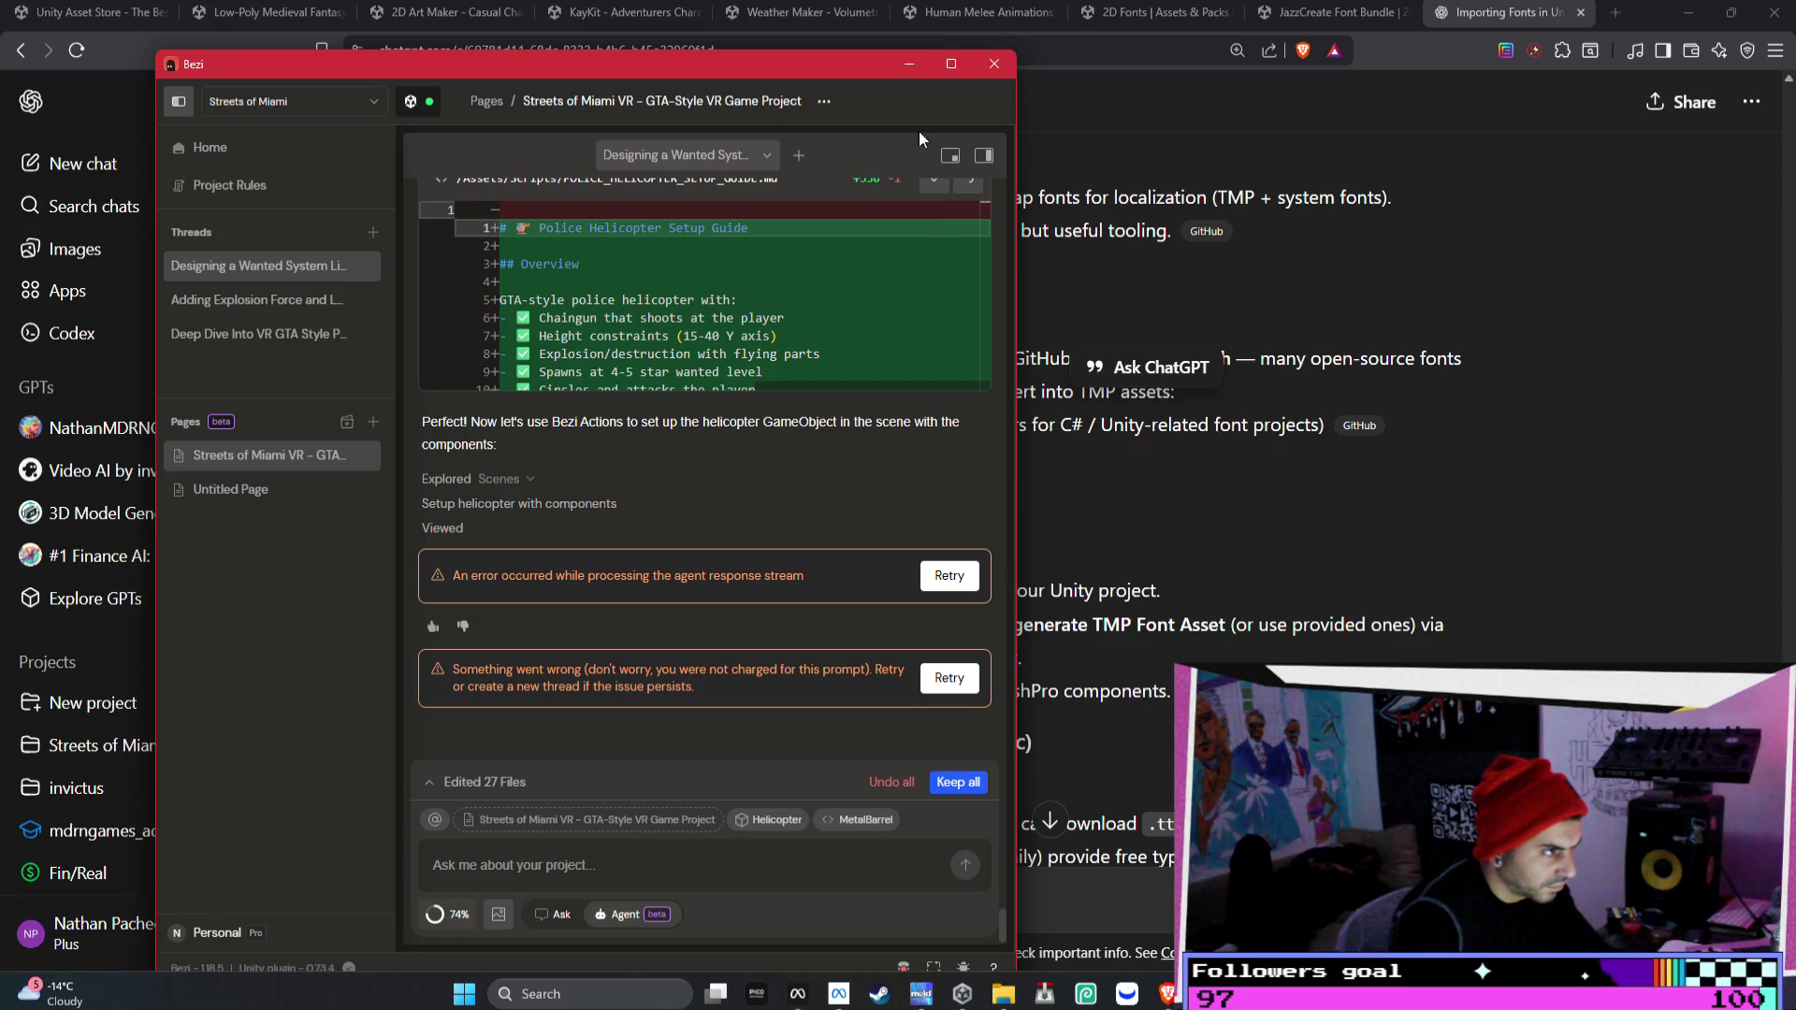
- Minimize Bezi, the browser and Meta Quest Developer Hub, and close File Explorer
{"action": "left_click", "coordinate": [908, 64]}
{"action": "left_click", "coordinate": [1688, 12]}
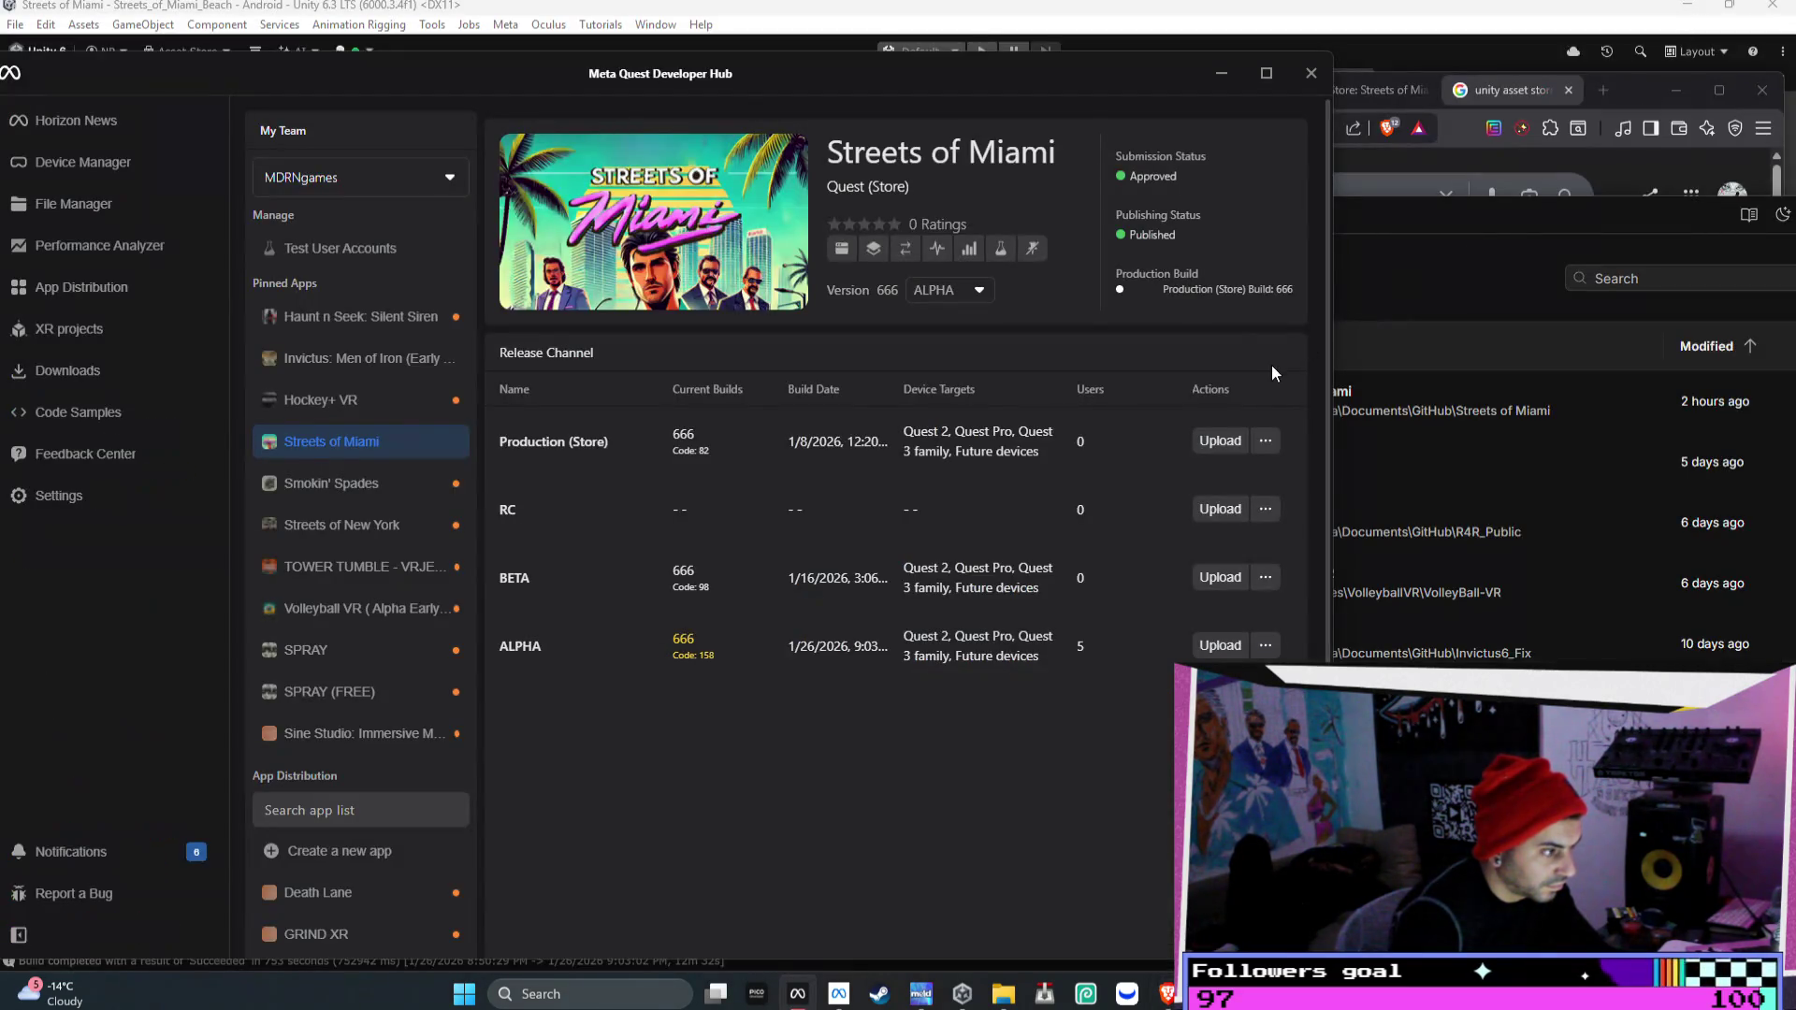
{"action": "left_click", "coordinate": [1235, 75]}
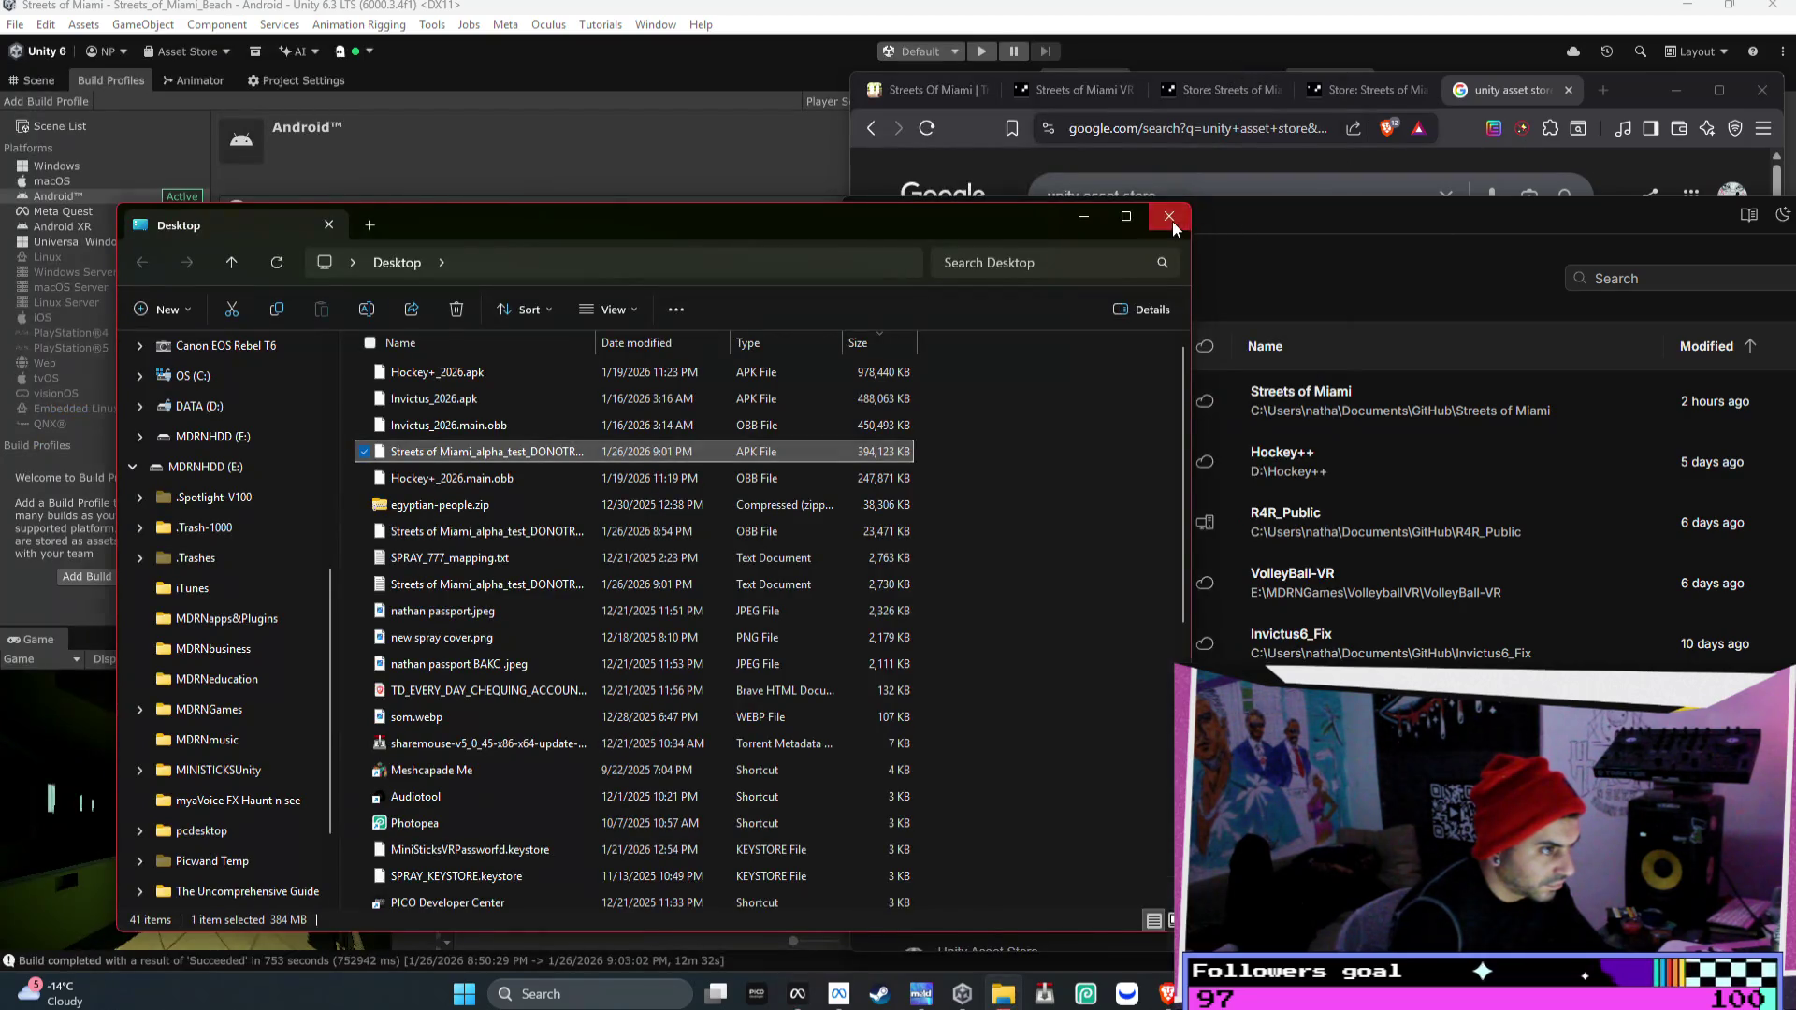
{"action": "left_click", "coordinate": [1263, 245]}
{"action": "left_click", "coordinate": [1314, 241]}
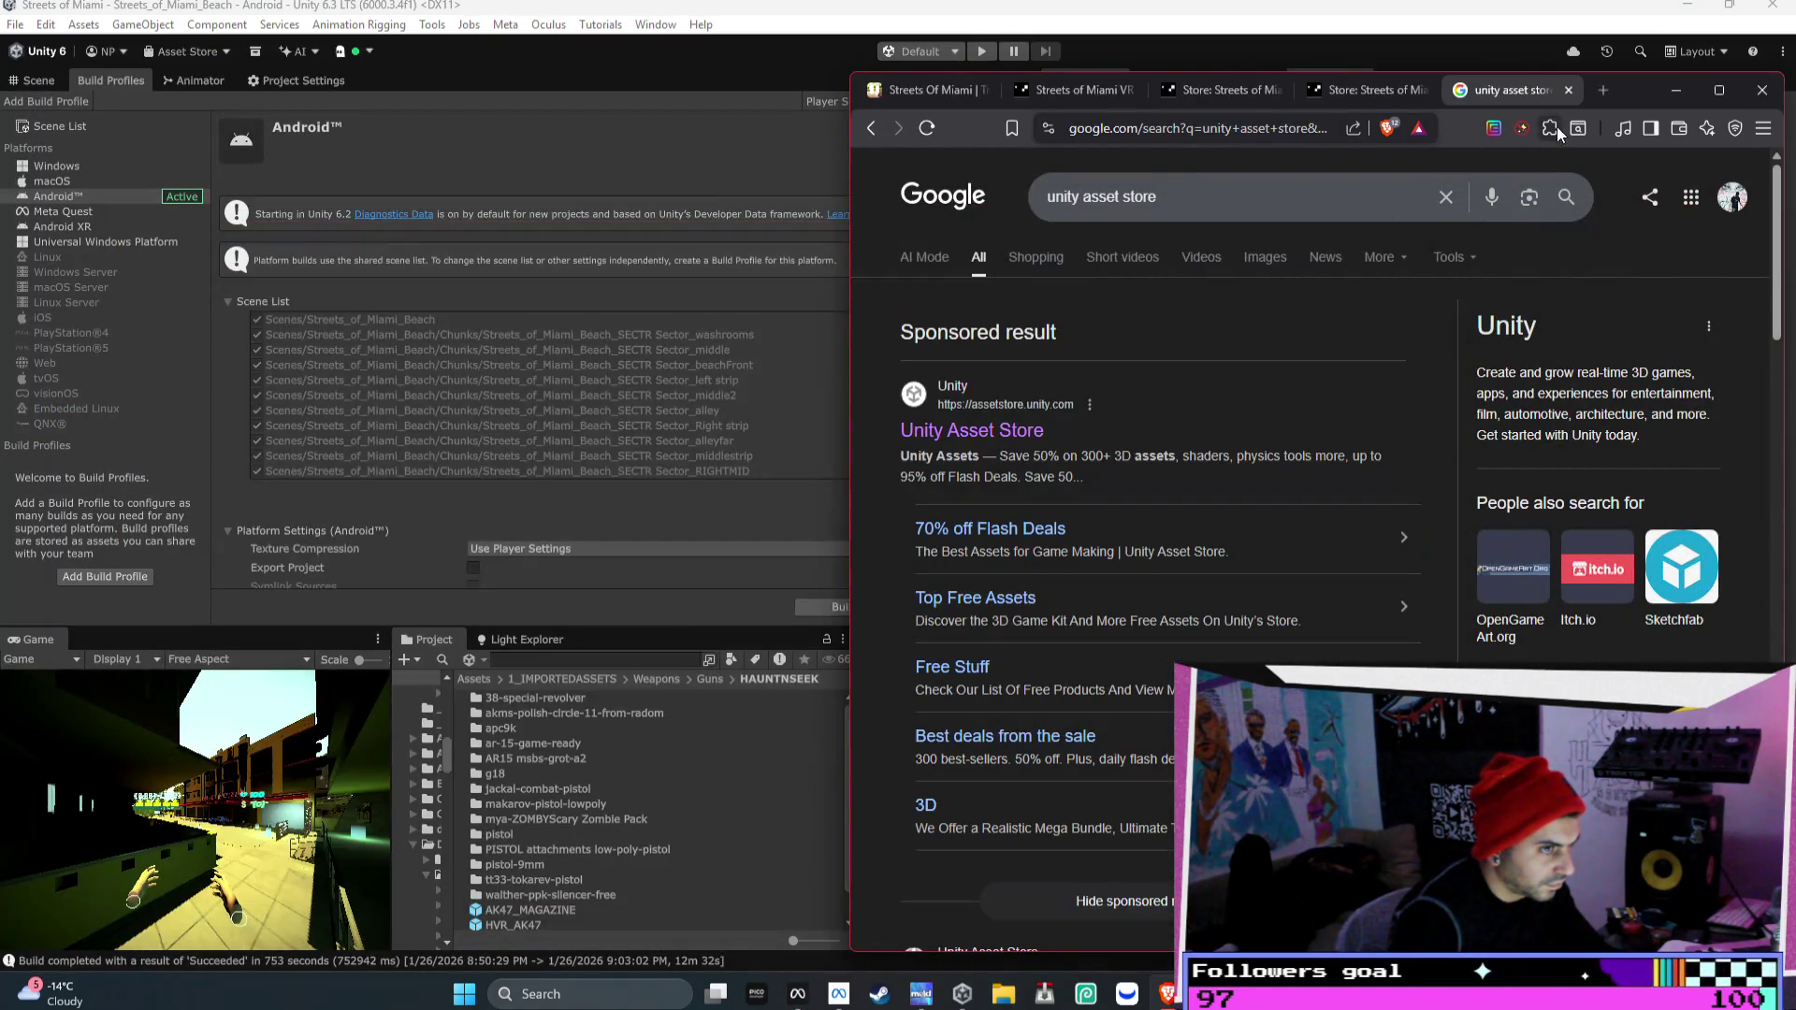
- Move the browser aside and open Window > Package Management > Package Manager in Unity
{"action": "left_click_drag", "start_coordinate": [1646, 90], "coordinate": [1207, 189]}
{"action": "left_click", "coordinate": [1246, 200]}
{"action": "left_click", "coordinate": [654, 24]}
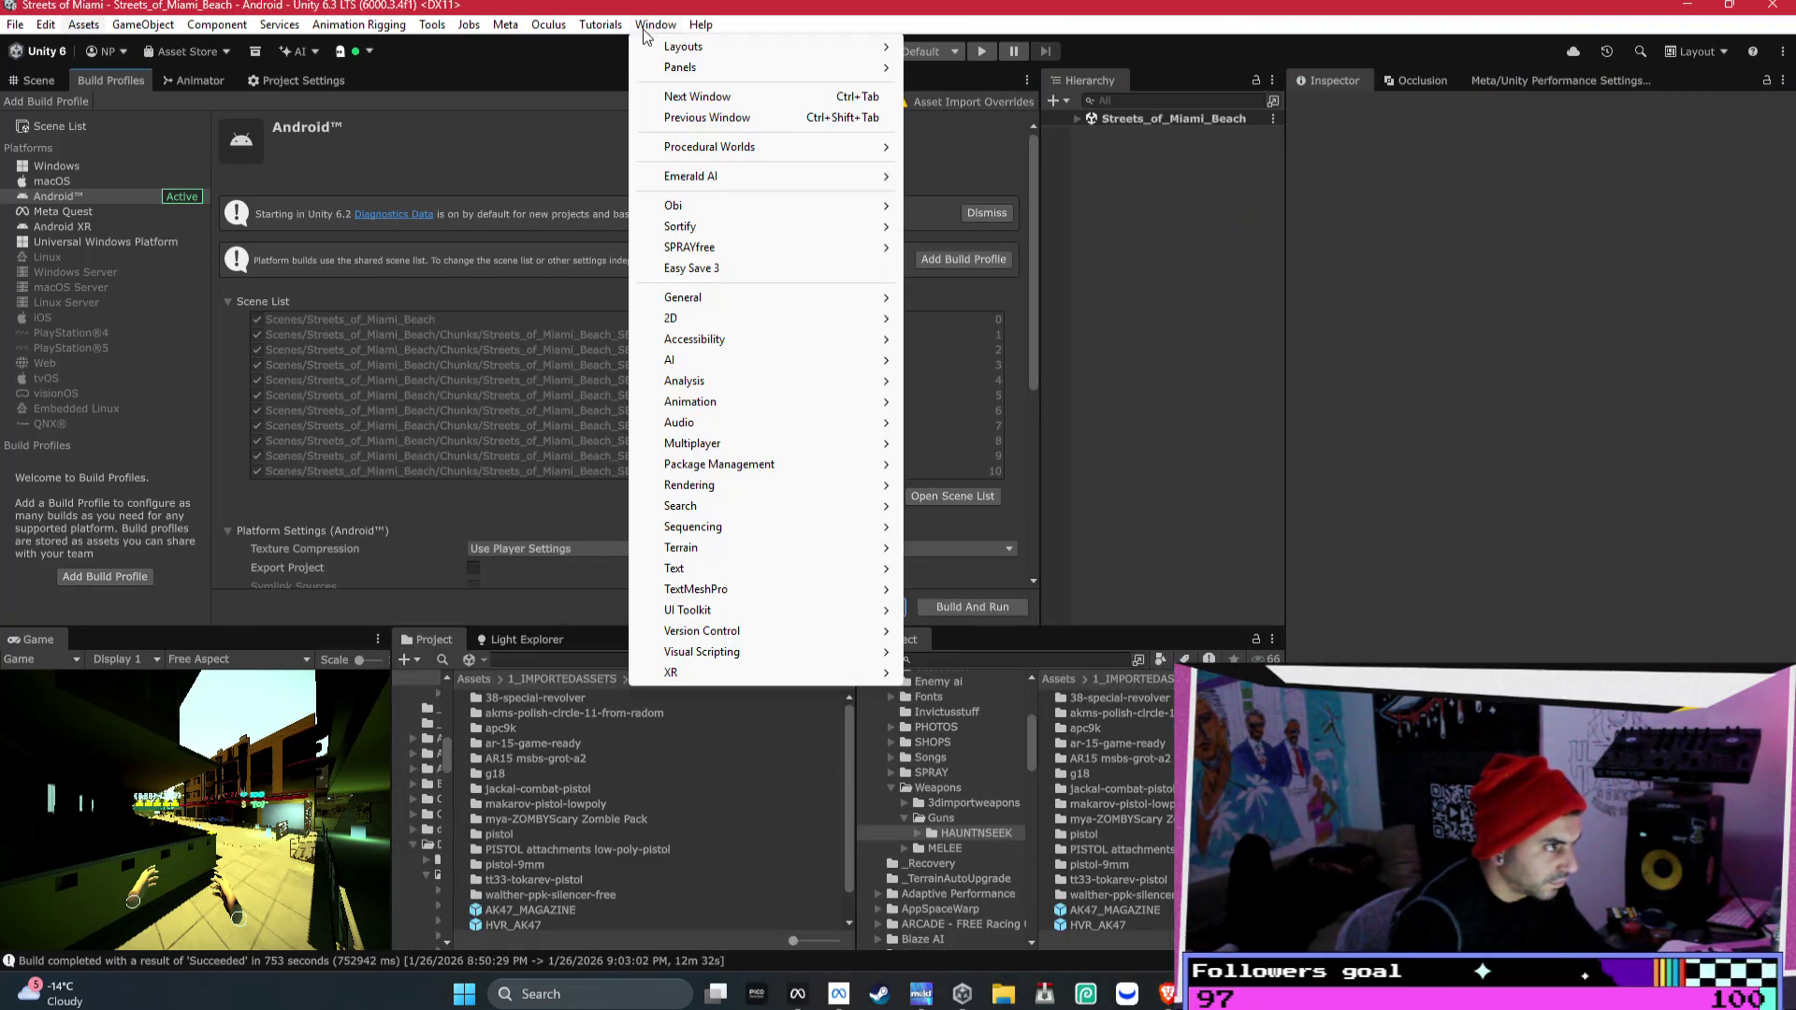
{"action": "mouse_move", "coordinate": [765, 154]}
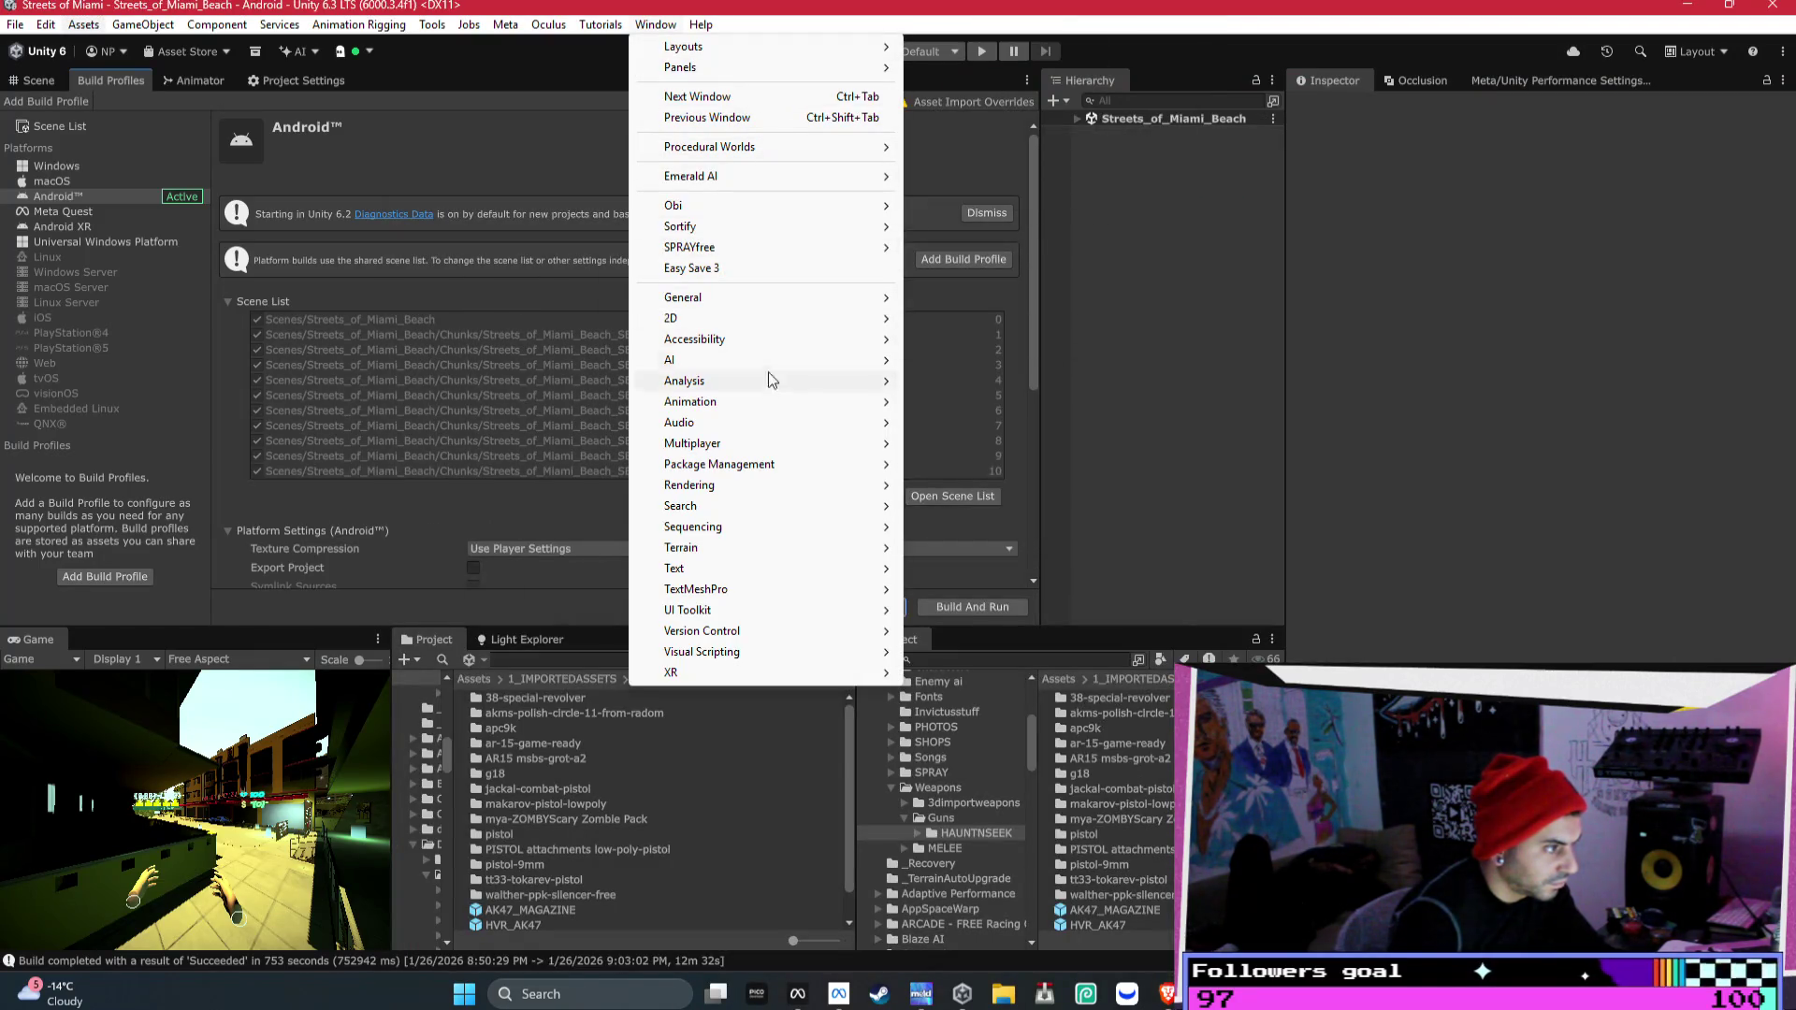
{"action": "mouse_move", "coordinate": [893, 479]}
{"action": "left_click", "coordinate": [962, 455]}
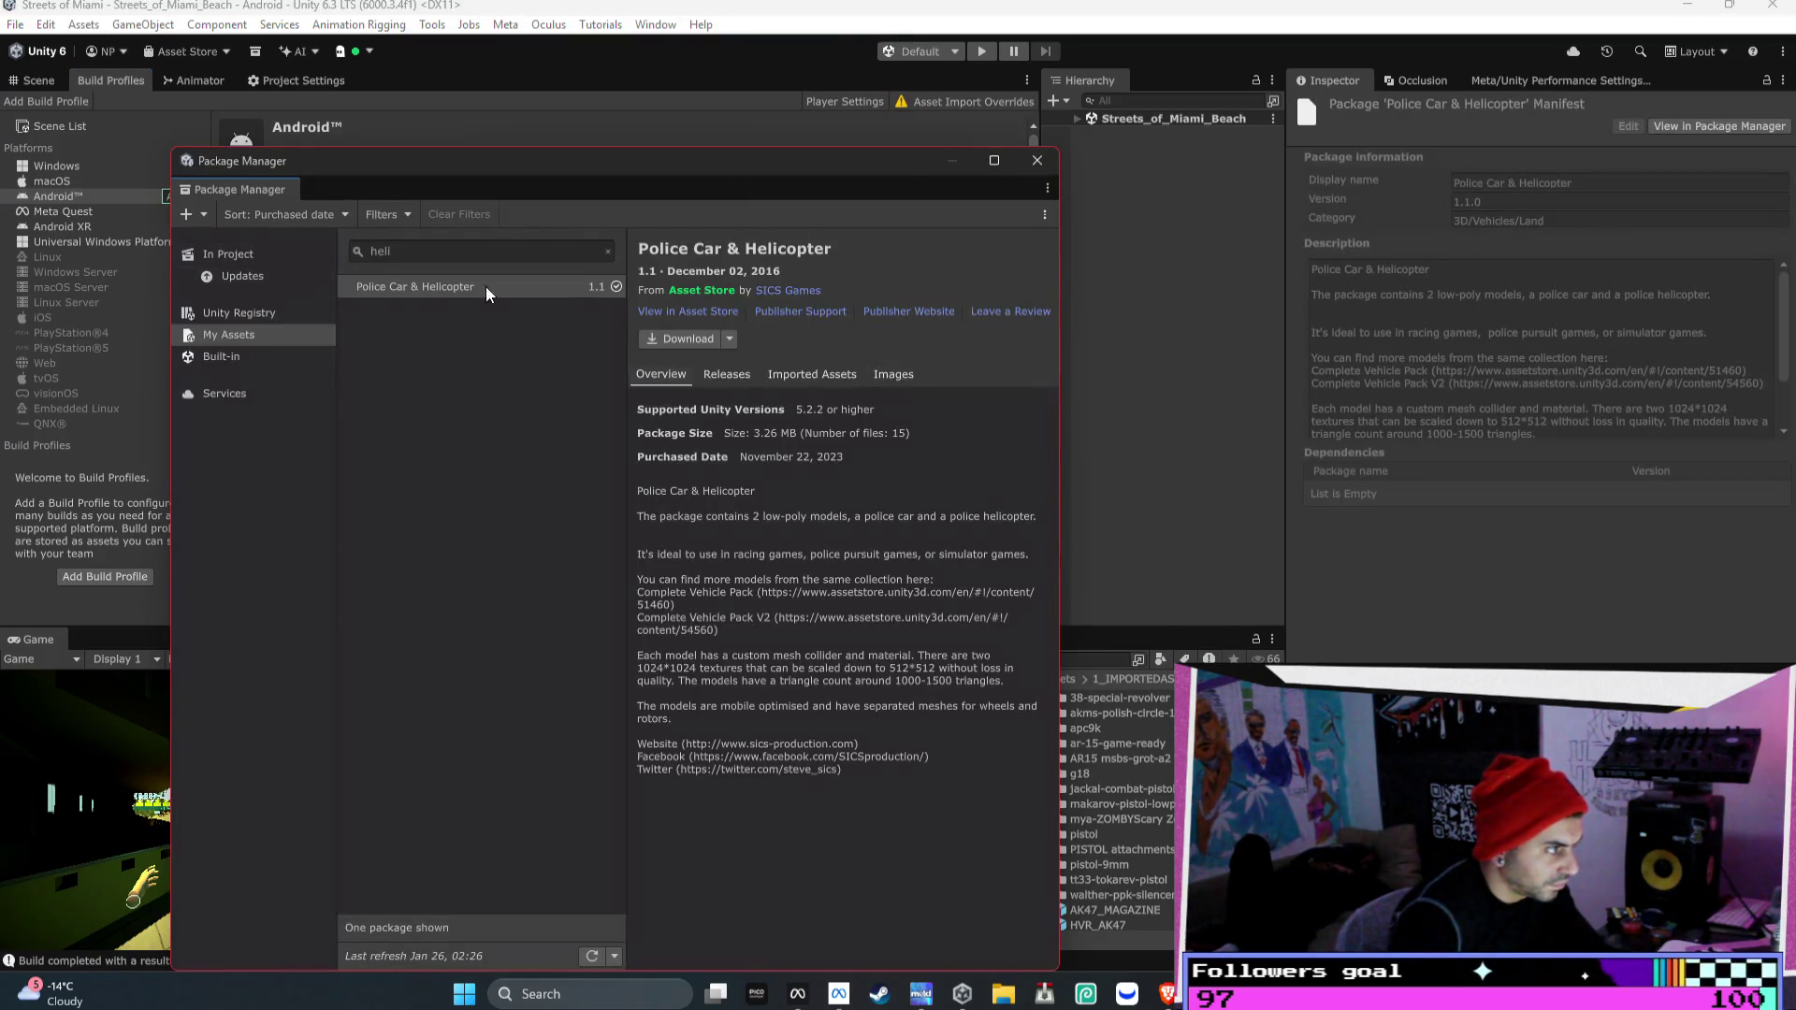
- Select Weather Maker in My Assets, check its history and screenshots, and import version 7.3.7
{"action": "left_click", "coordinate": [486, 286]}
{"action": "left_click", "coordinate": [605, 251]}
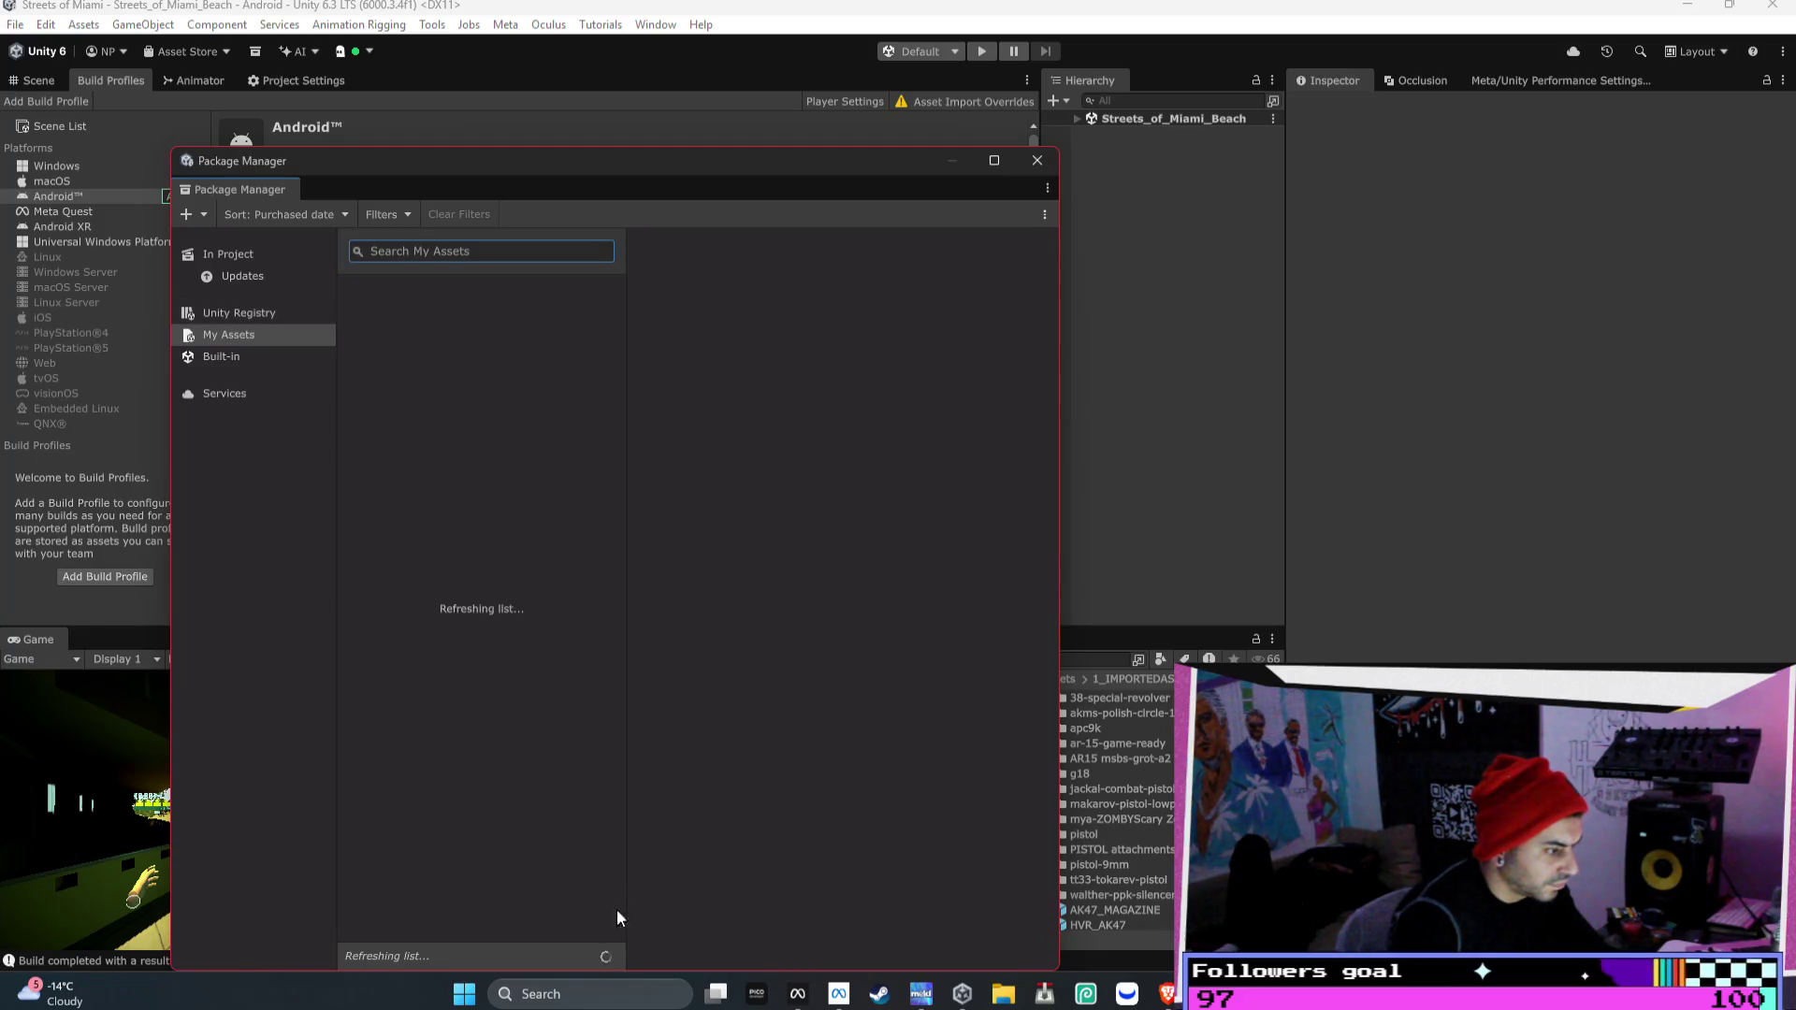
{"action": "left_click", "coordinate": [491, 379]}
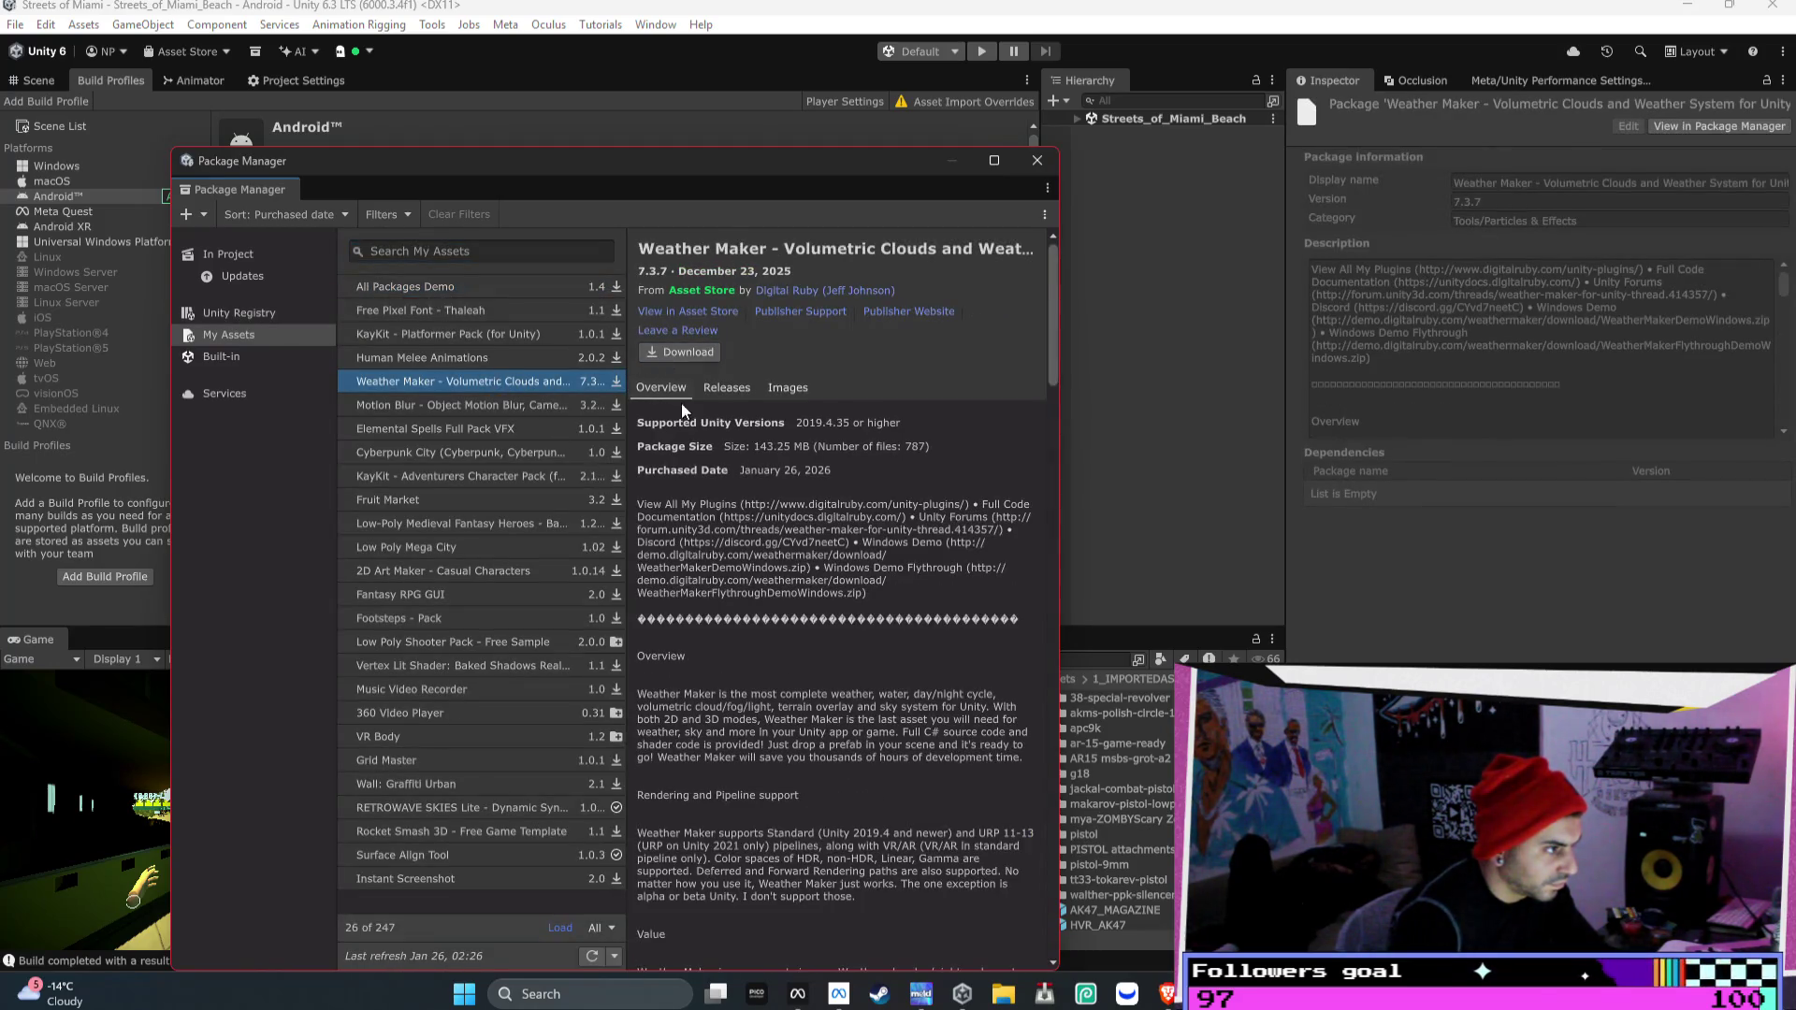
{"action": "left_click", "coordinate": [727, 387]}
{"action": "left_click", "coordinate": [795, 378]}
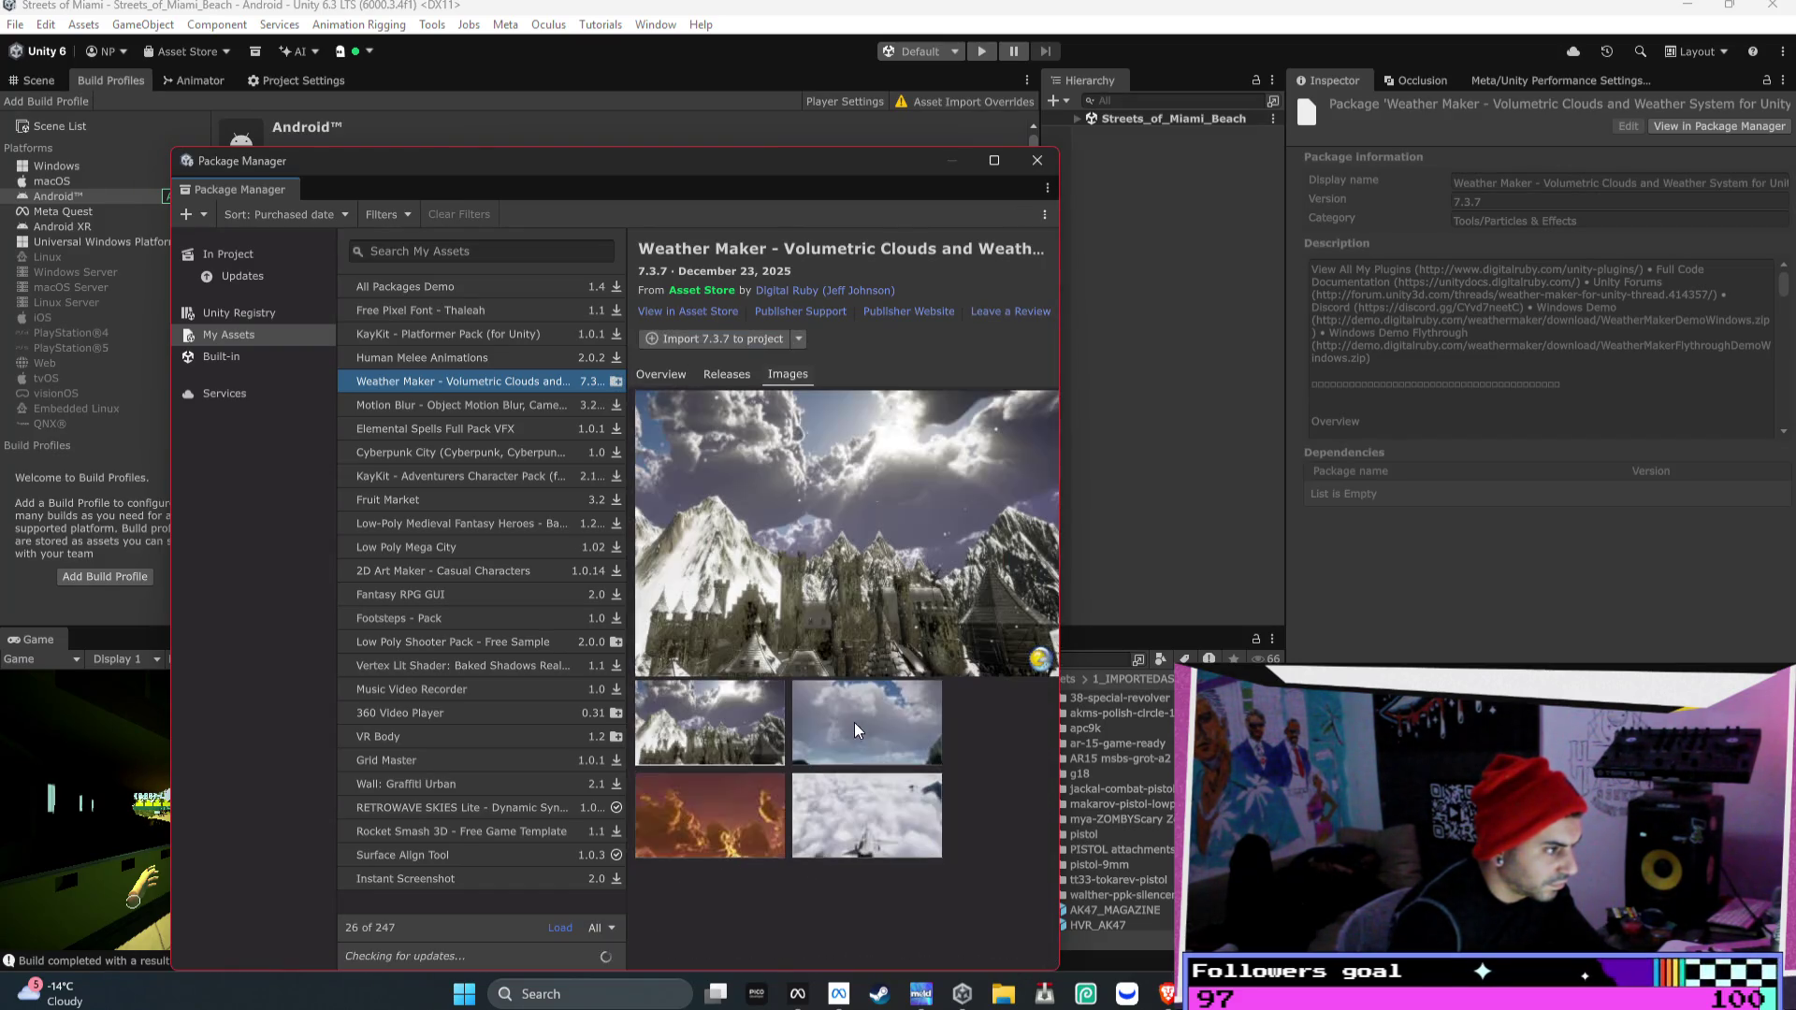
{"action": "left_click", "coordinate": [662, 338]}
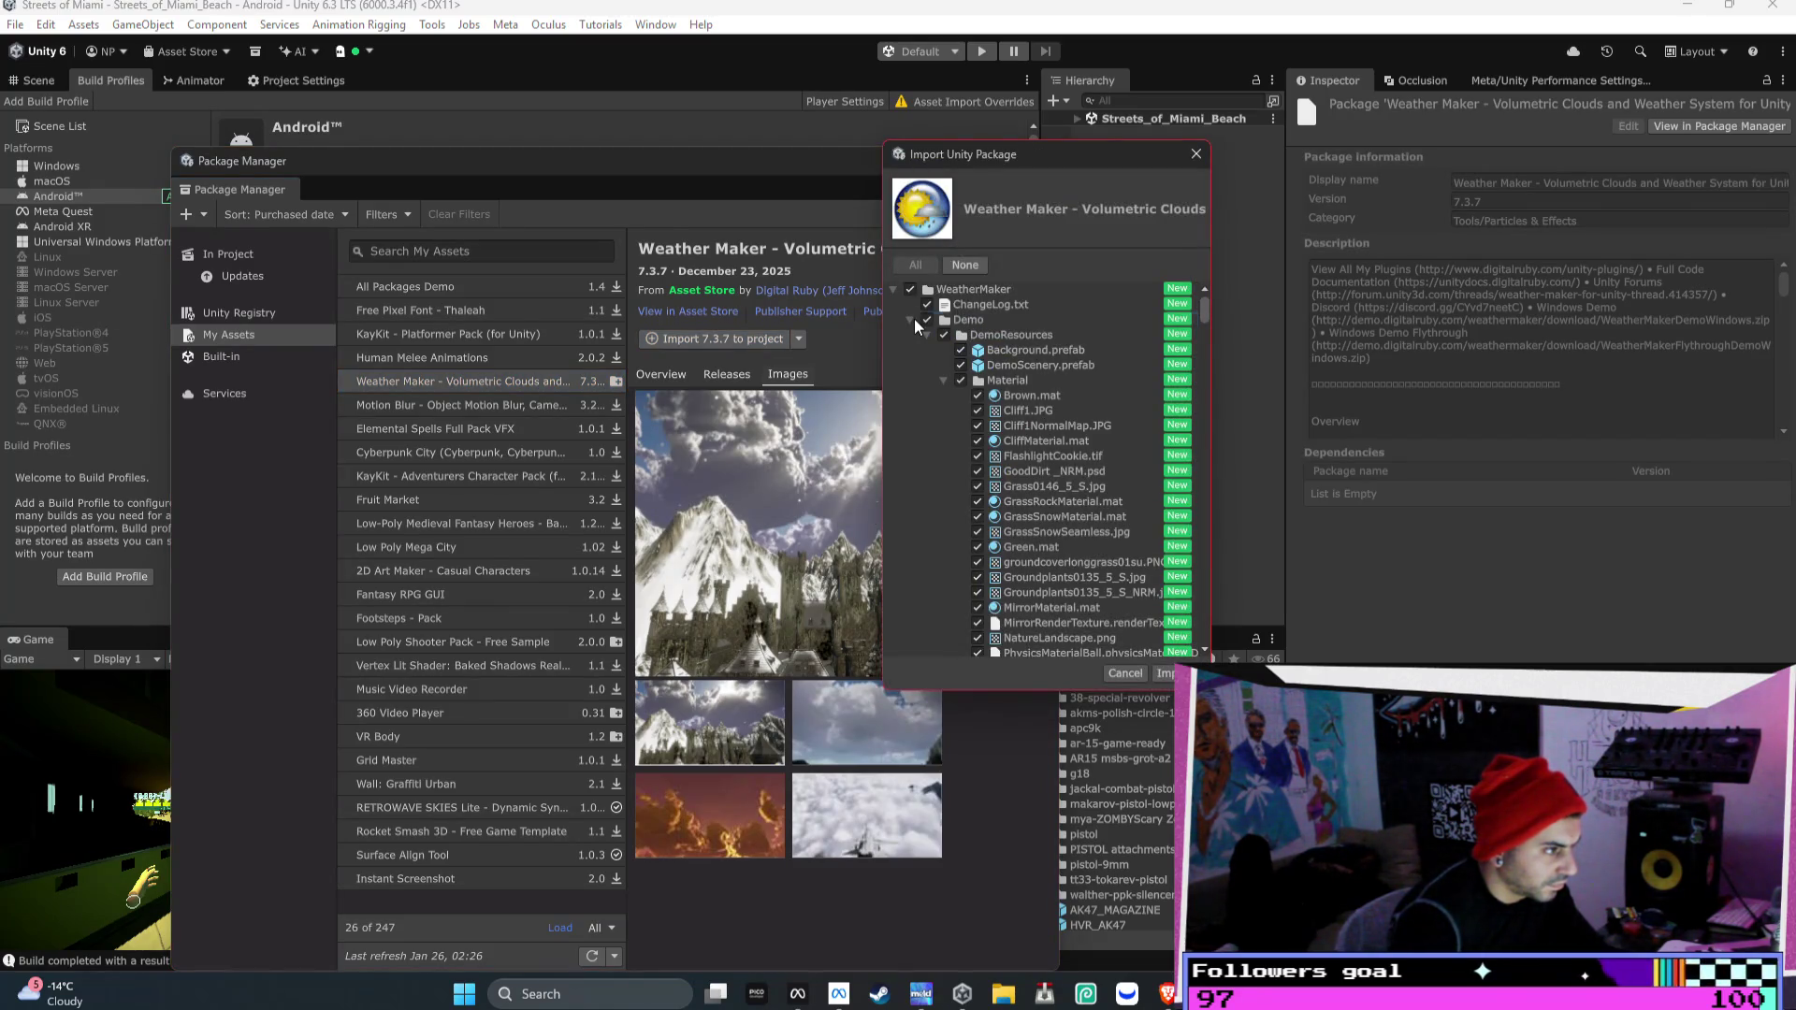
- Collapse the Demo folder, import the Weather Maker files, and restore the Brave browser
{"action": "left_click", "coordinate": [910, 320]}
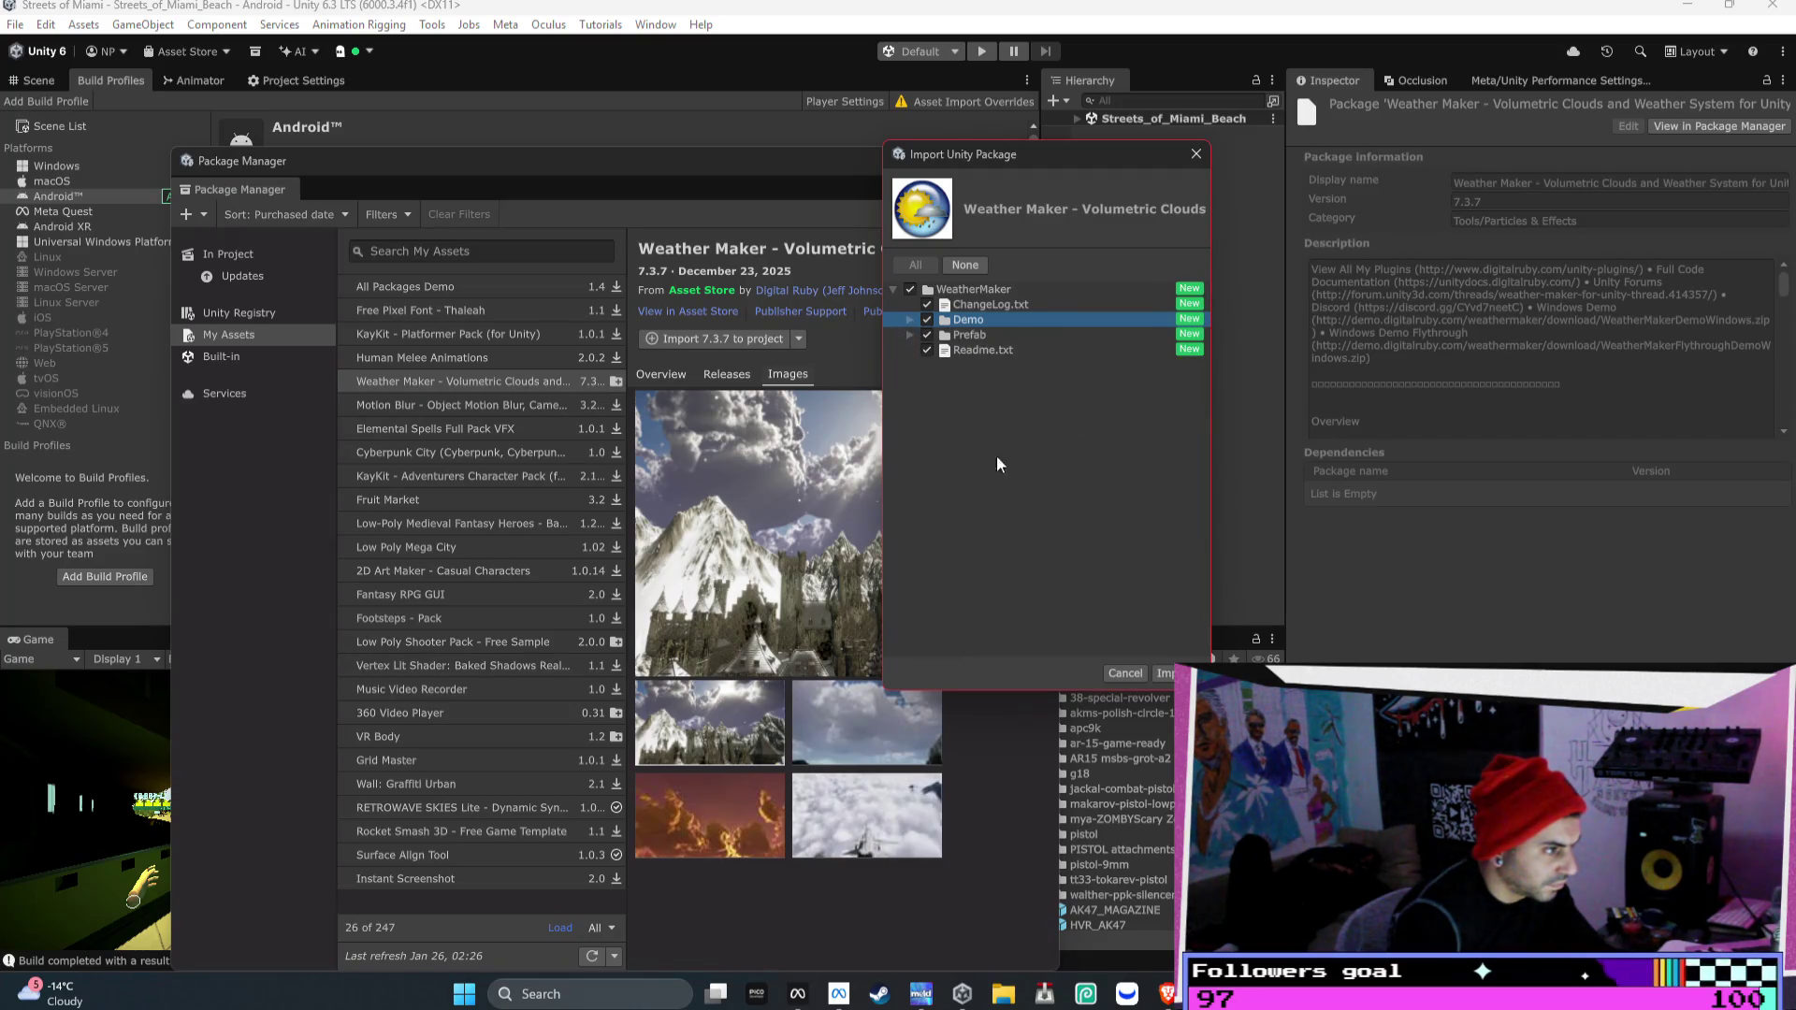
{"action": "left_click", "coordinate": [1162, 673]}
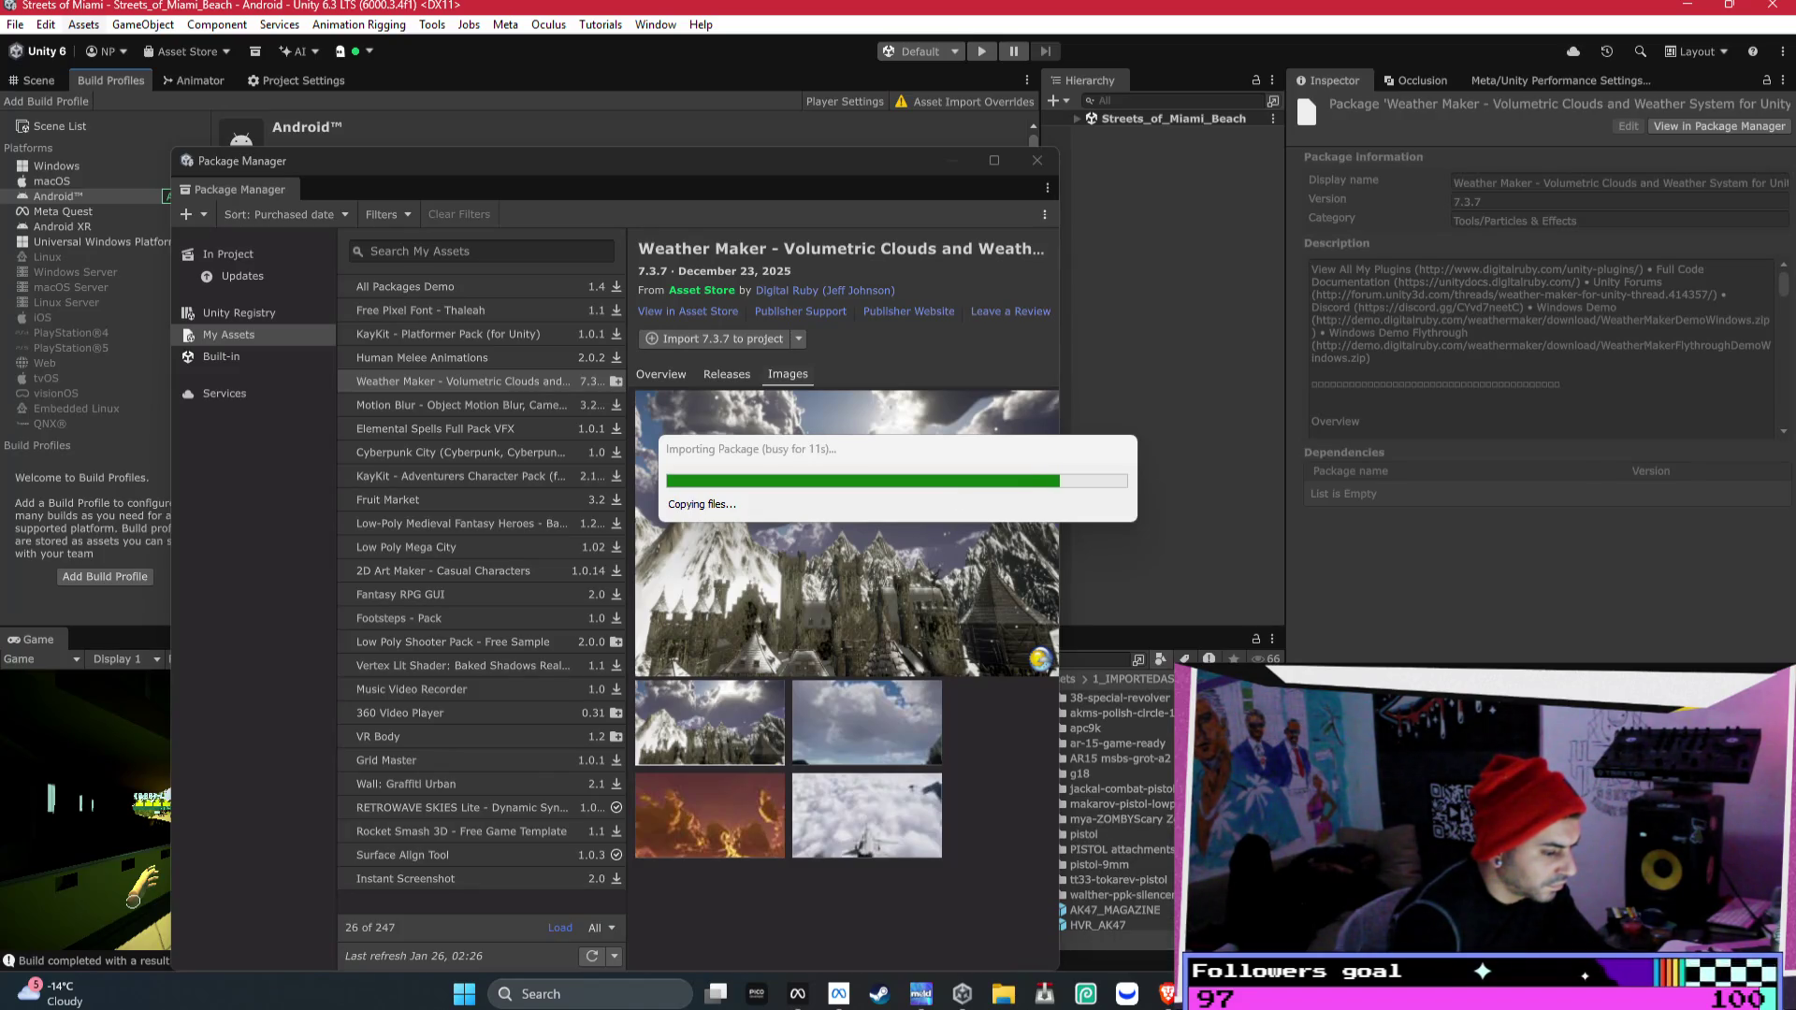
{"action": "mouse_move", "coordinate": [1164, 993]}
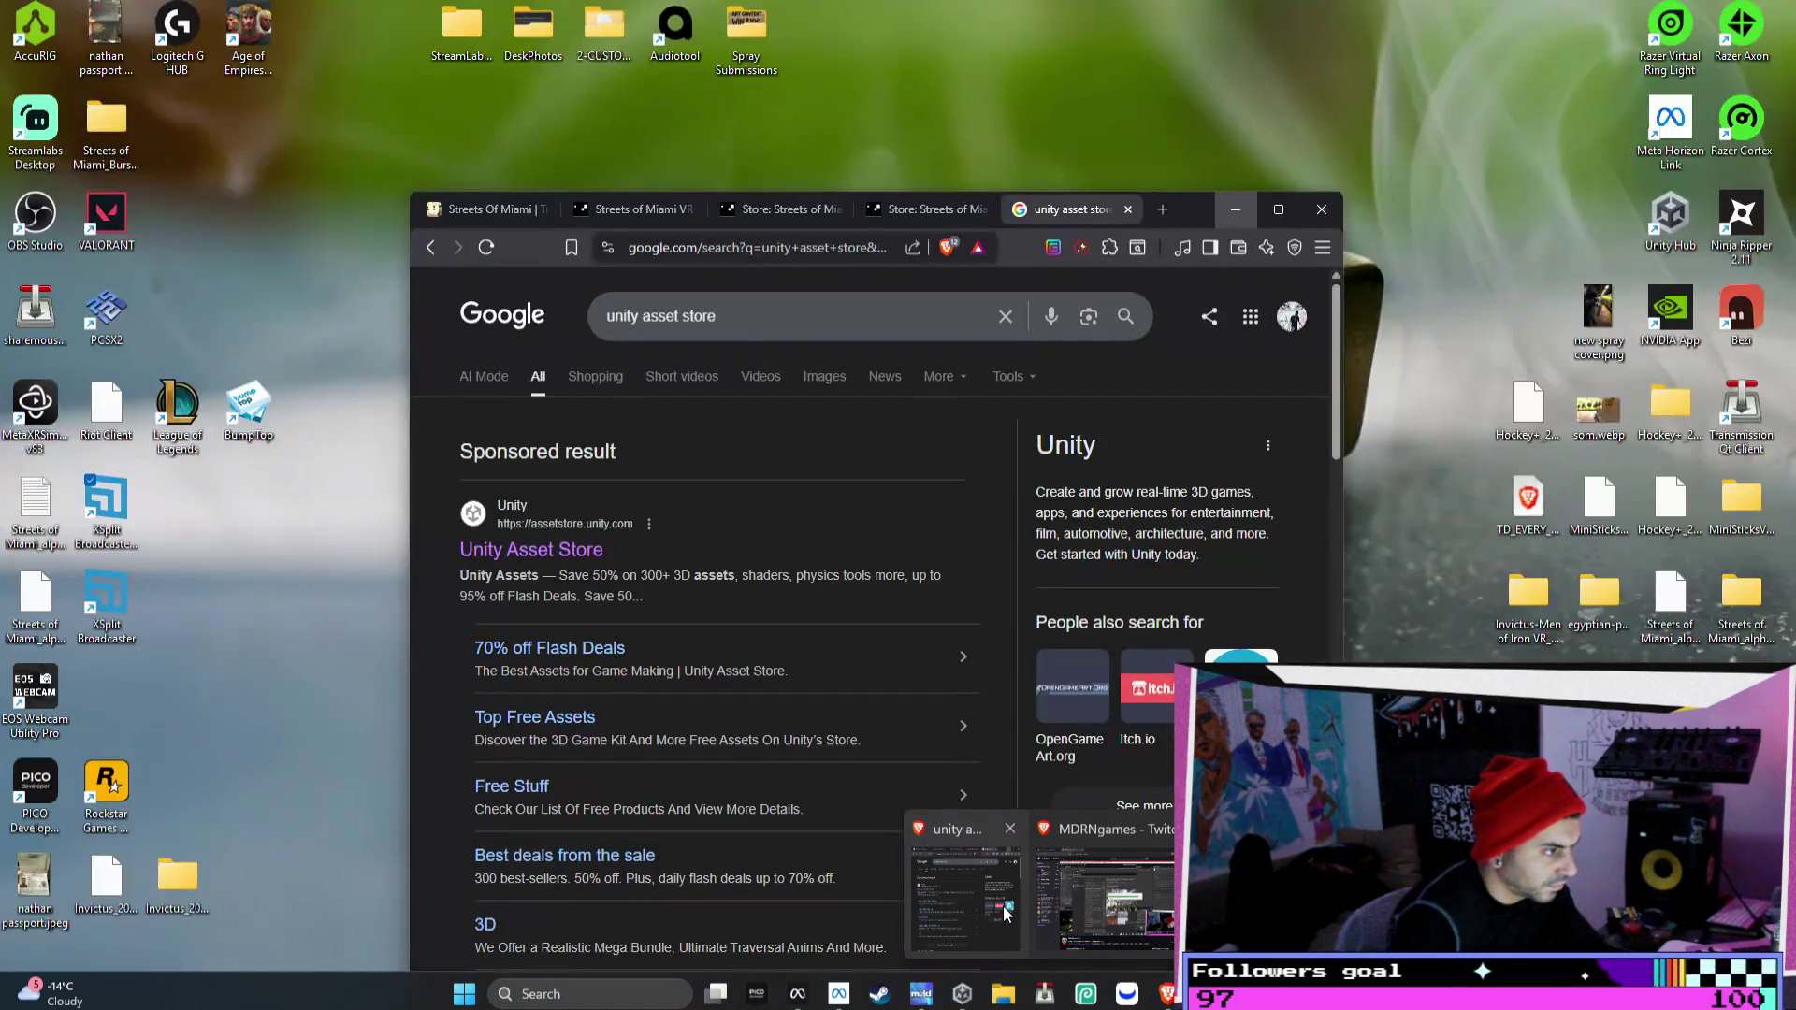
{"action": "left_click", "coordinate": [1005, 912]}
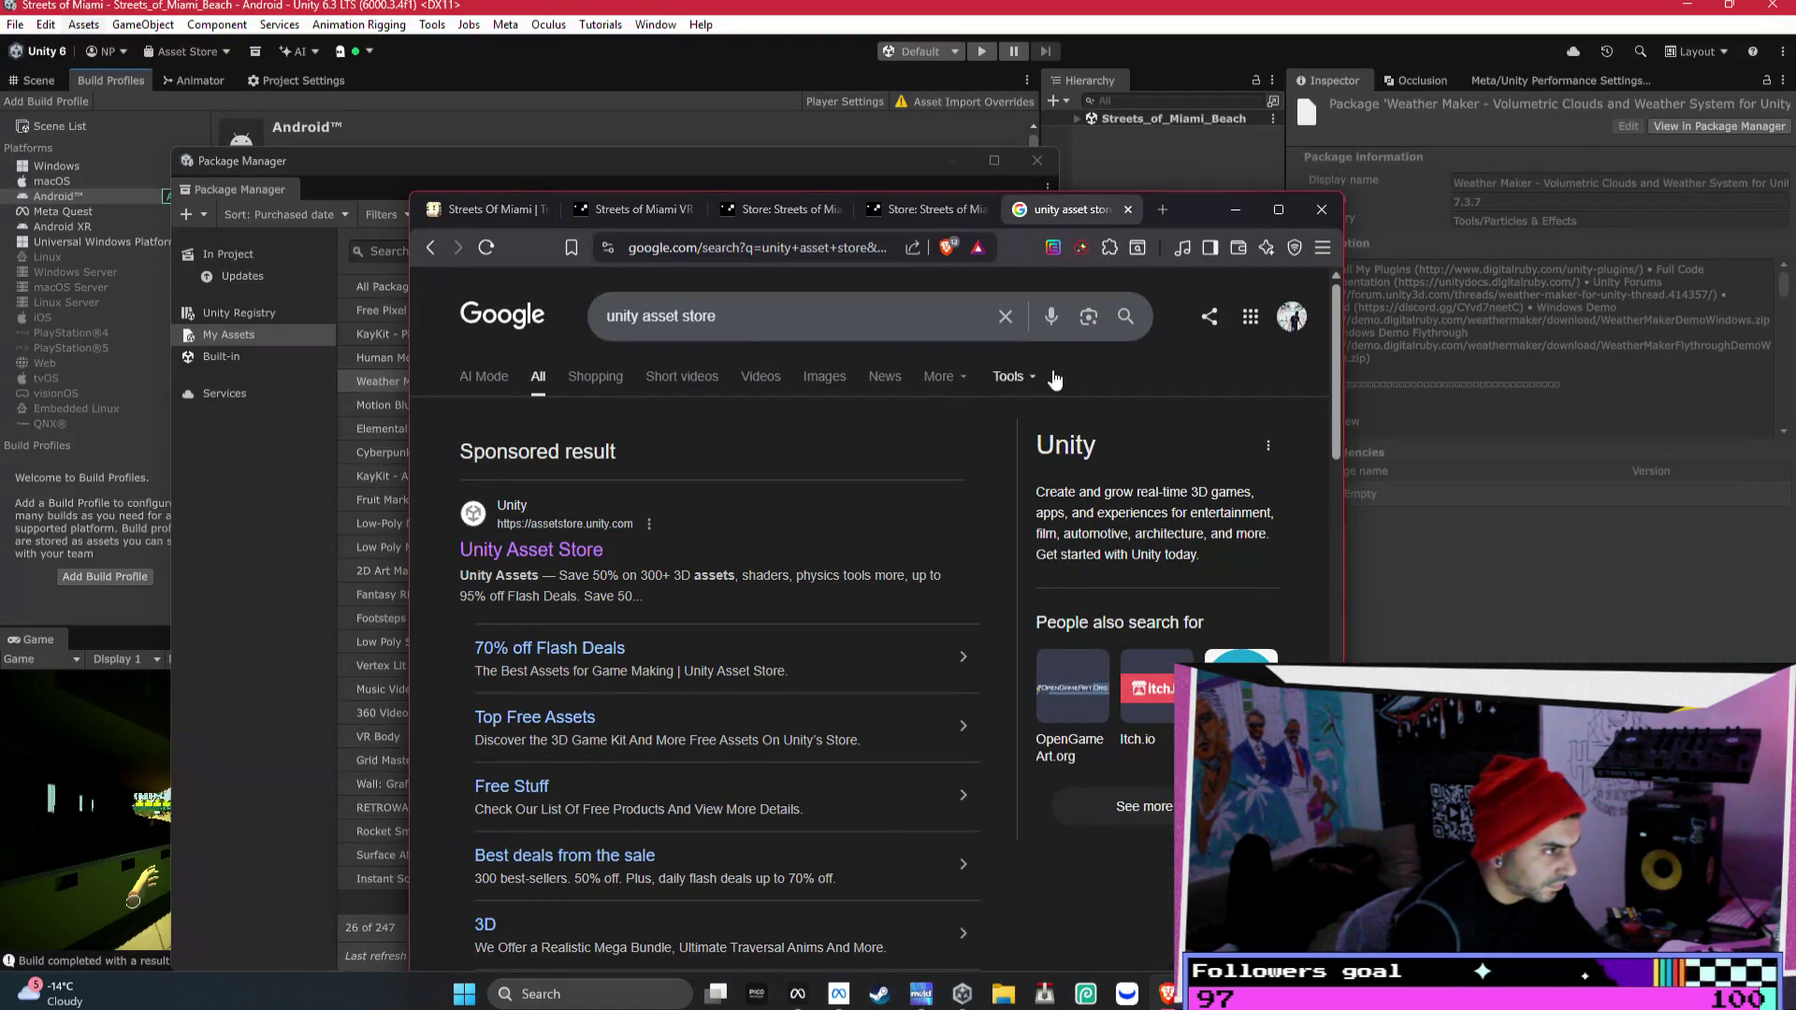
- Close the 'unity asset store' Google search tab and bring up the other Brave window
{"action": "left_click_drag", "start_coordinate": [1187, 218], "coordinate": [1295, 119]}
{"action": "left_click", "coordinate": [991, 112]}
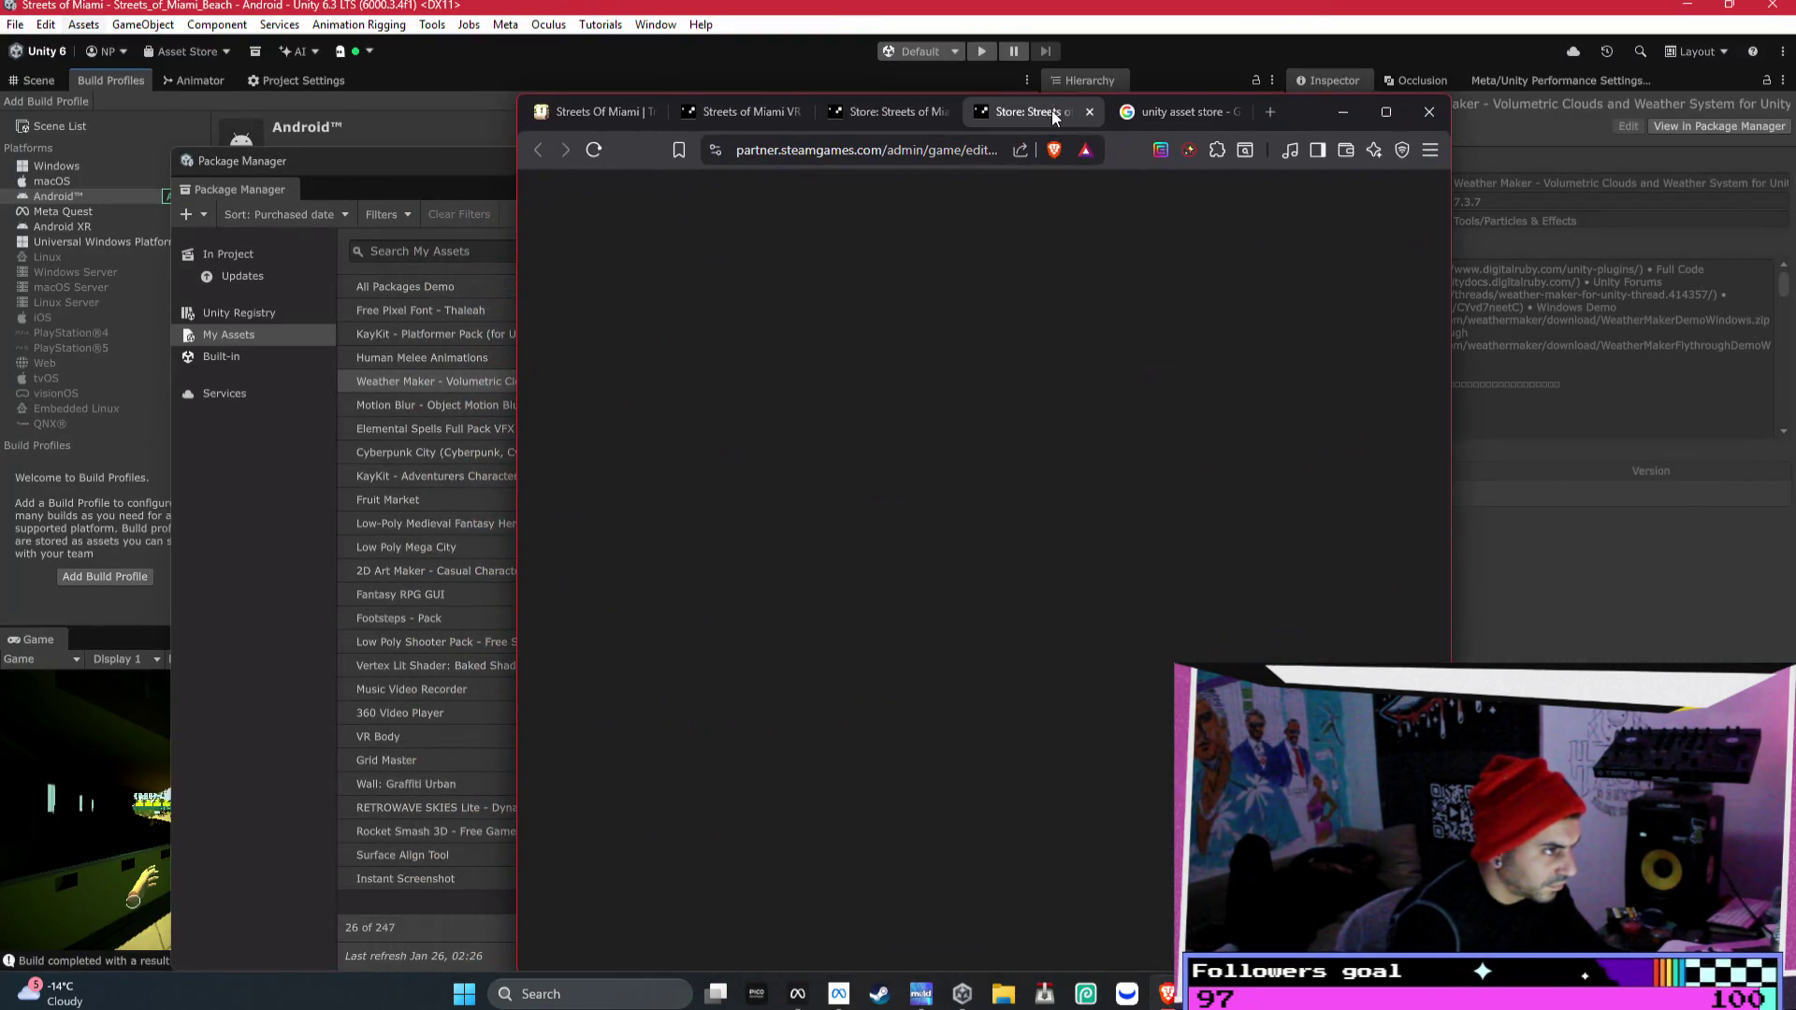
{"action": "left_click", "coordinate": [1175, 116]}
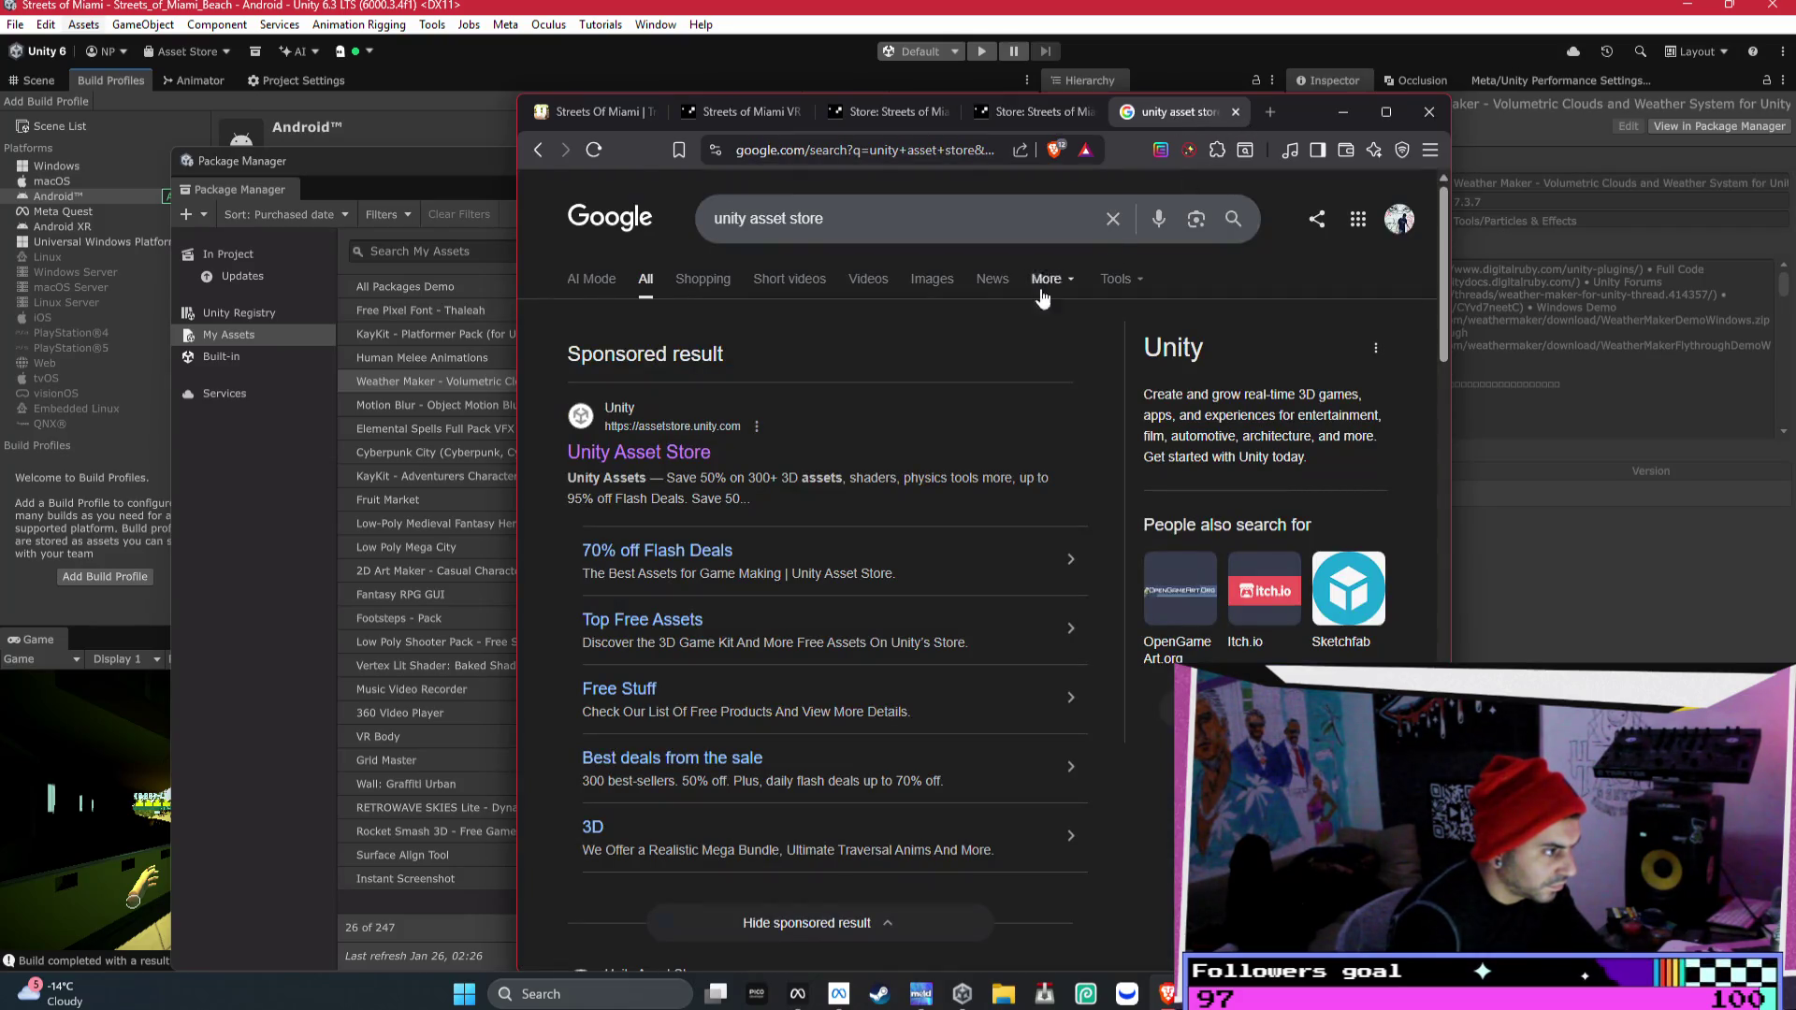
{"action": "left_click", "coordinate": [1235, 112]}
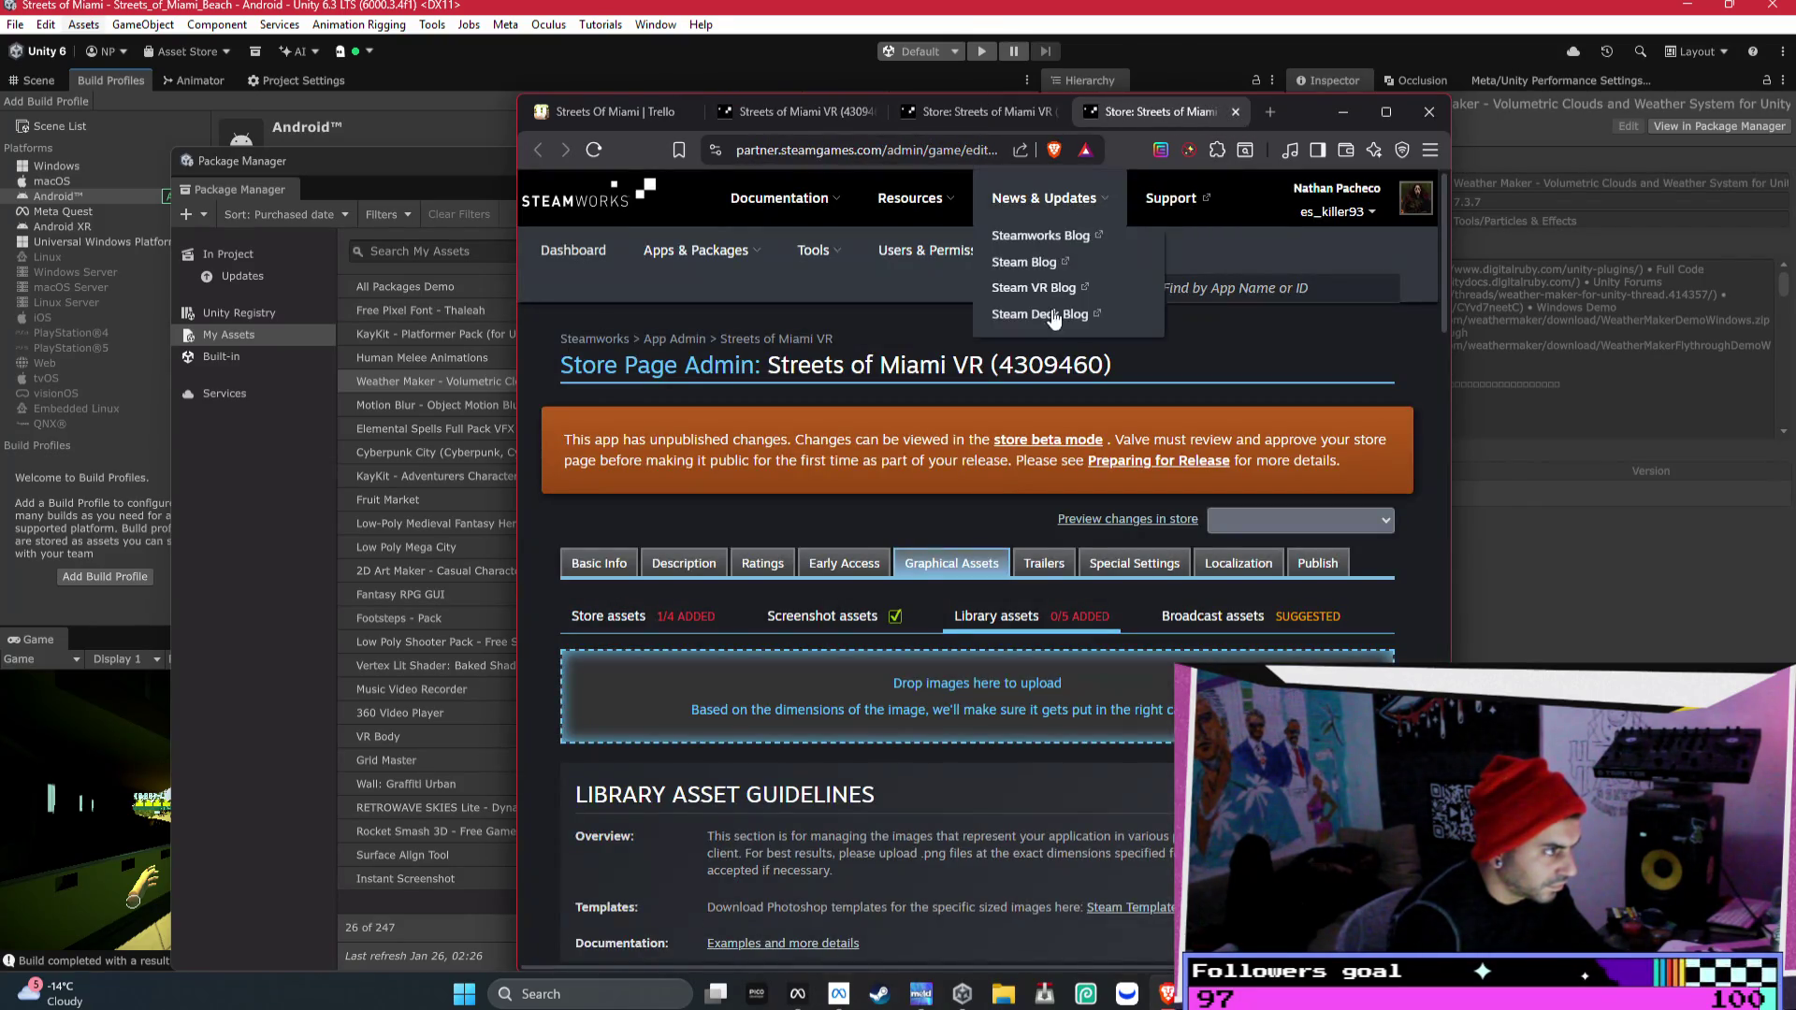
{"action": "mouse_move", "coordinate": [1167, 993]}
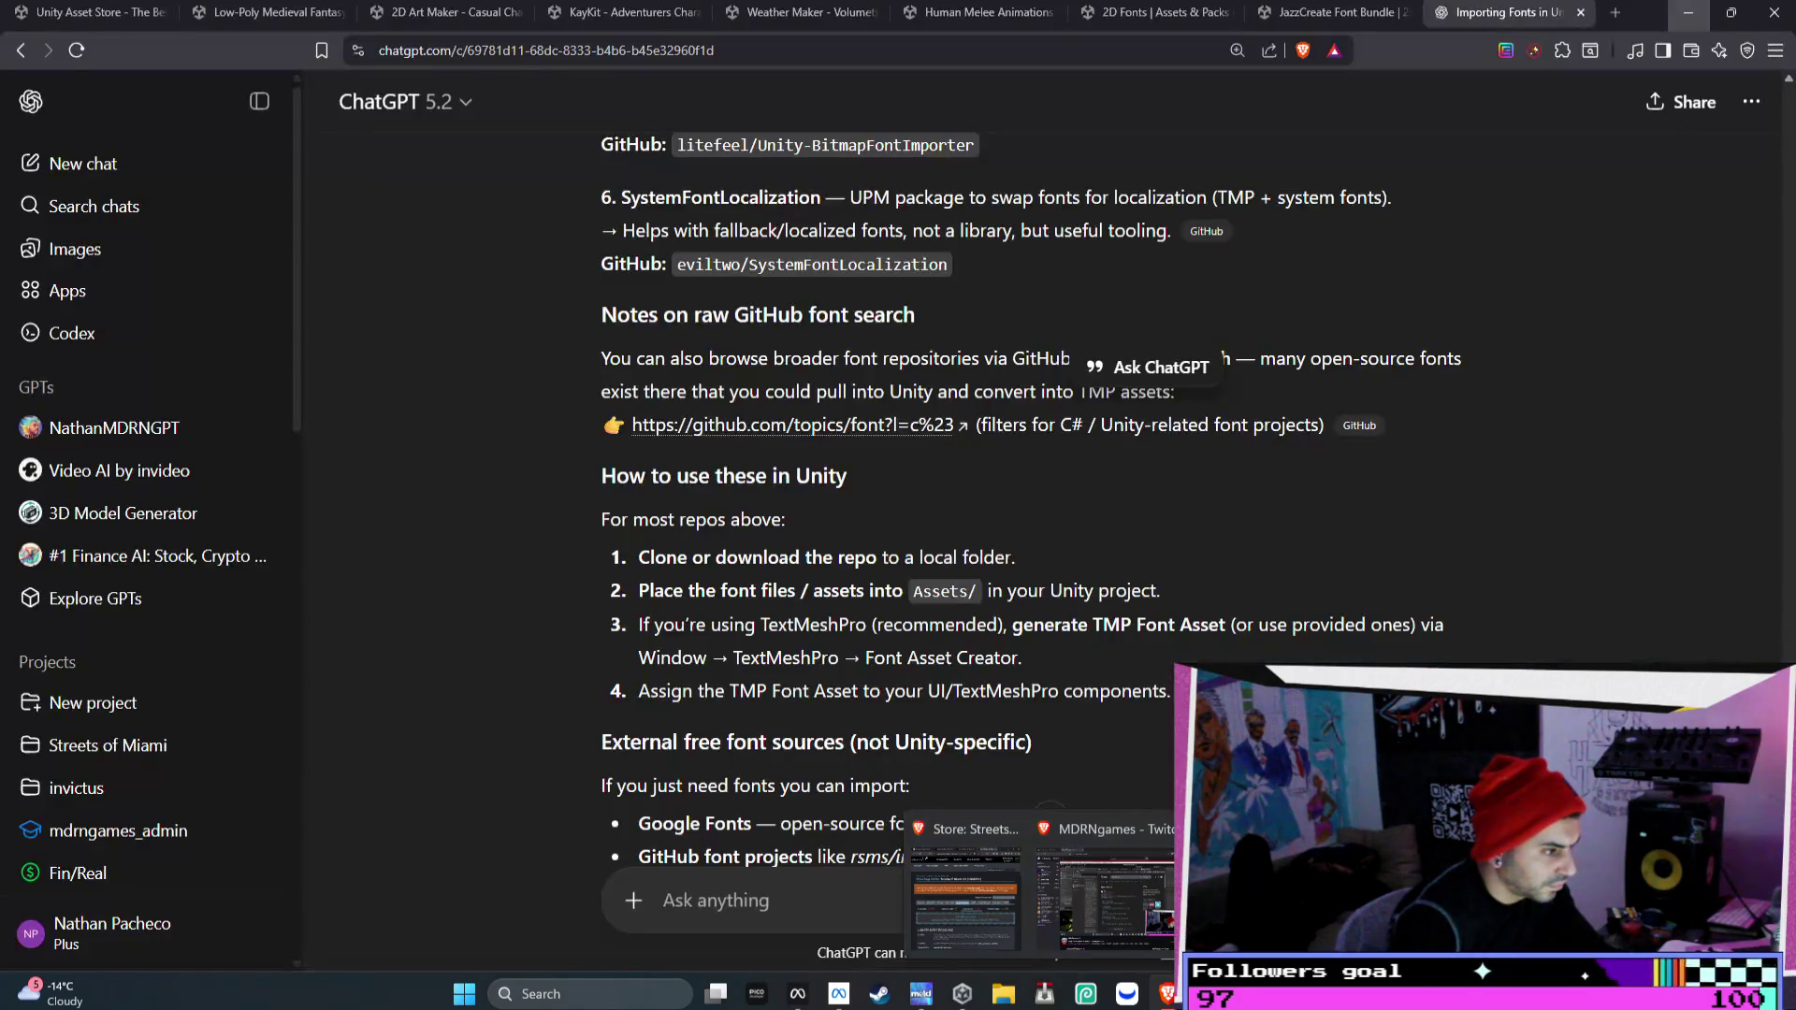
{"action": "left_click", "coordinate": [1150, 914]}
- Close the JazzCreate Font Bundle, 2D Fonts and Human Melee Animations tabs
{"action": "left_click", "coordinate": [1319, 13]}
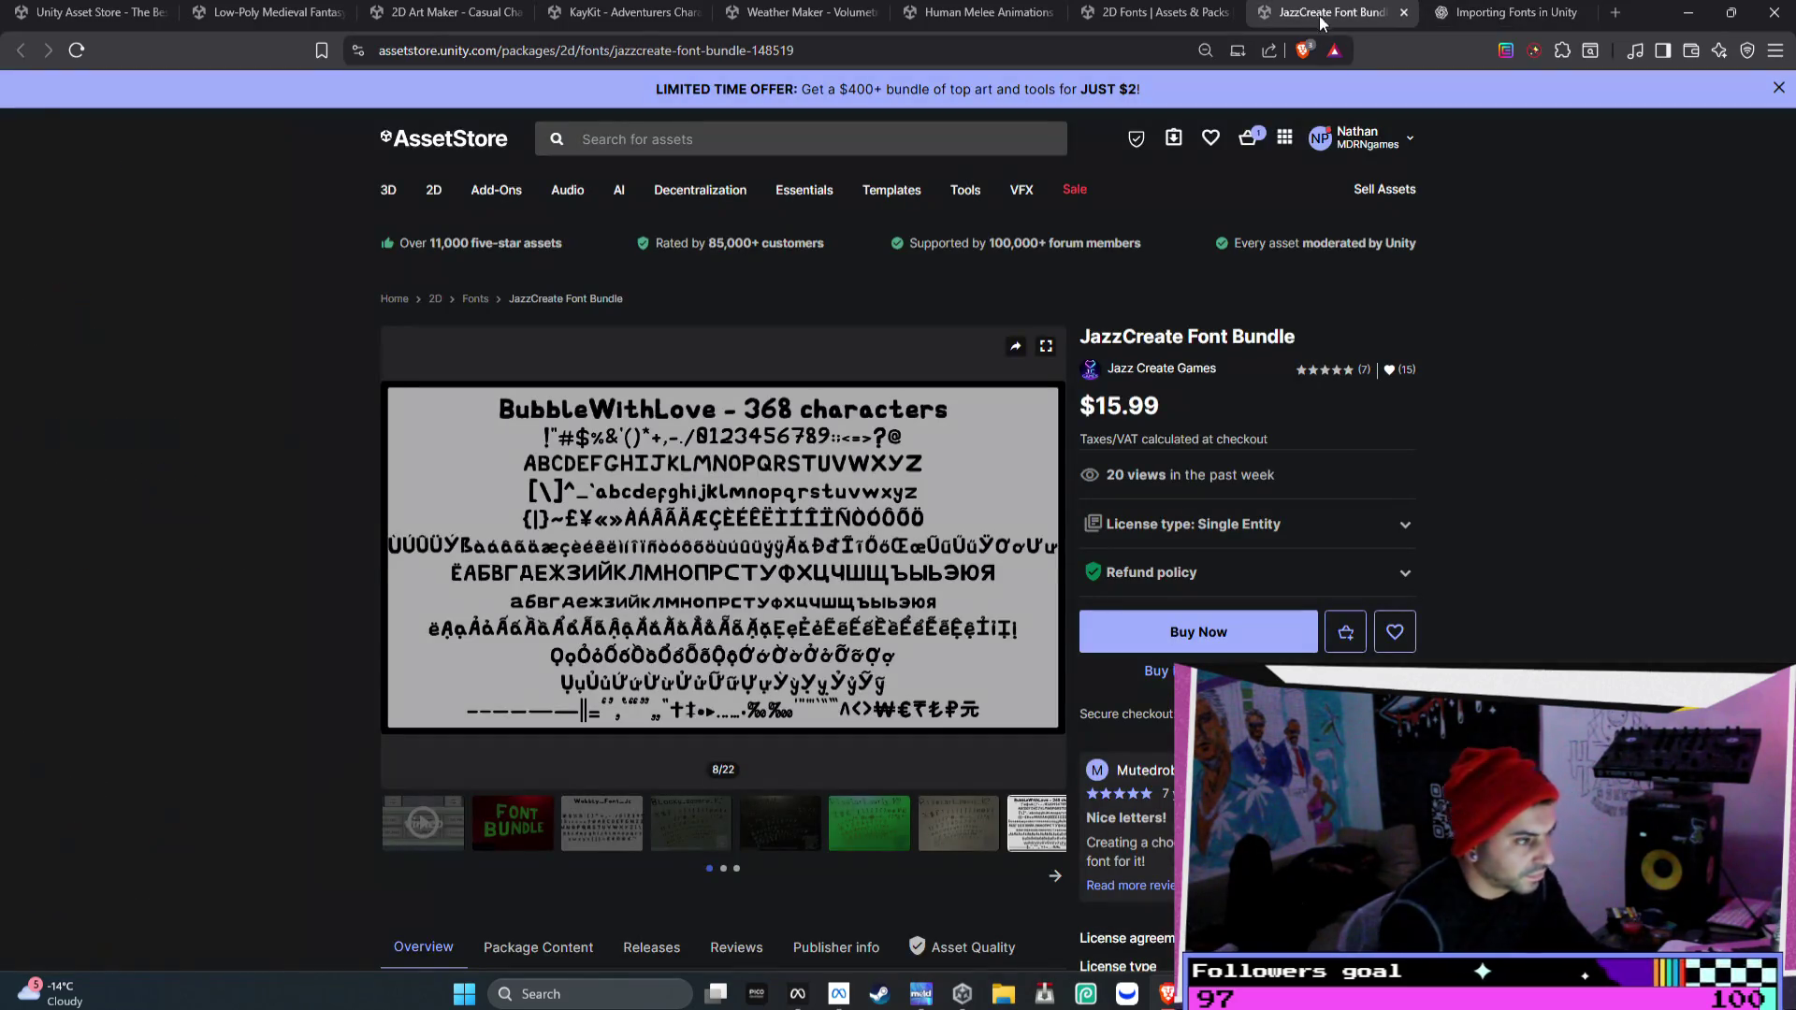
{"action": "key", "text": "ctrl+w"}
{"action": "left_click", "coordinate": [1215, 13]}
{"action": "key", "text": "ctrl+w"}
{"action": "left_click", "coordinate": [1210, 13]}
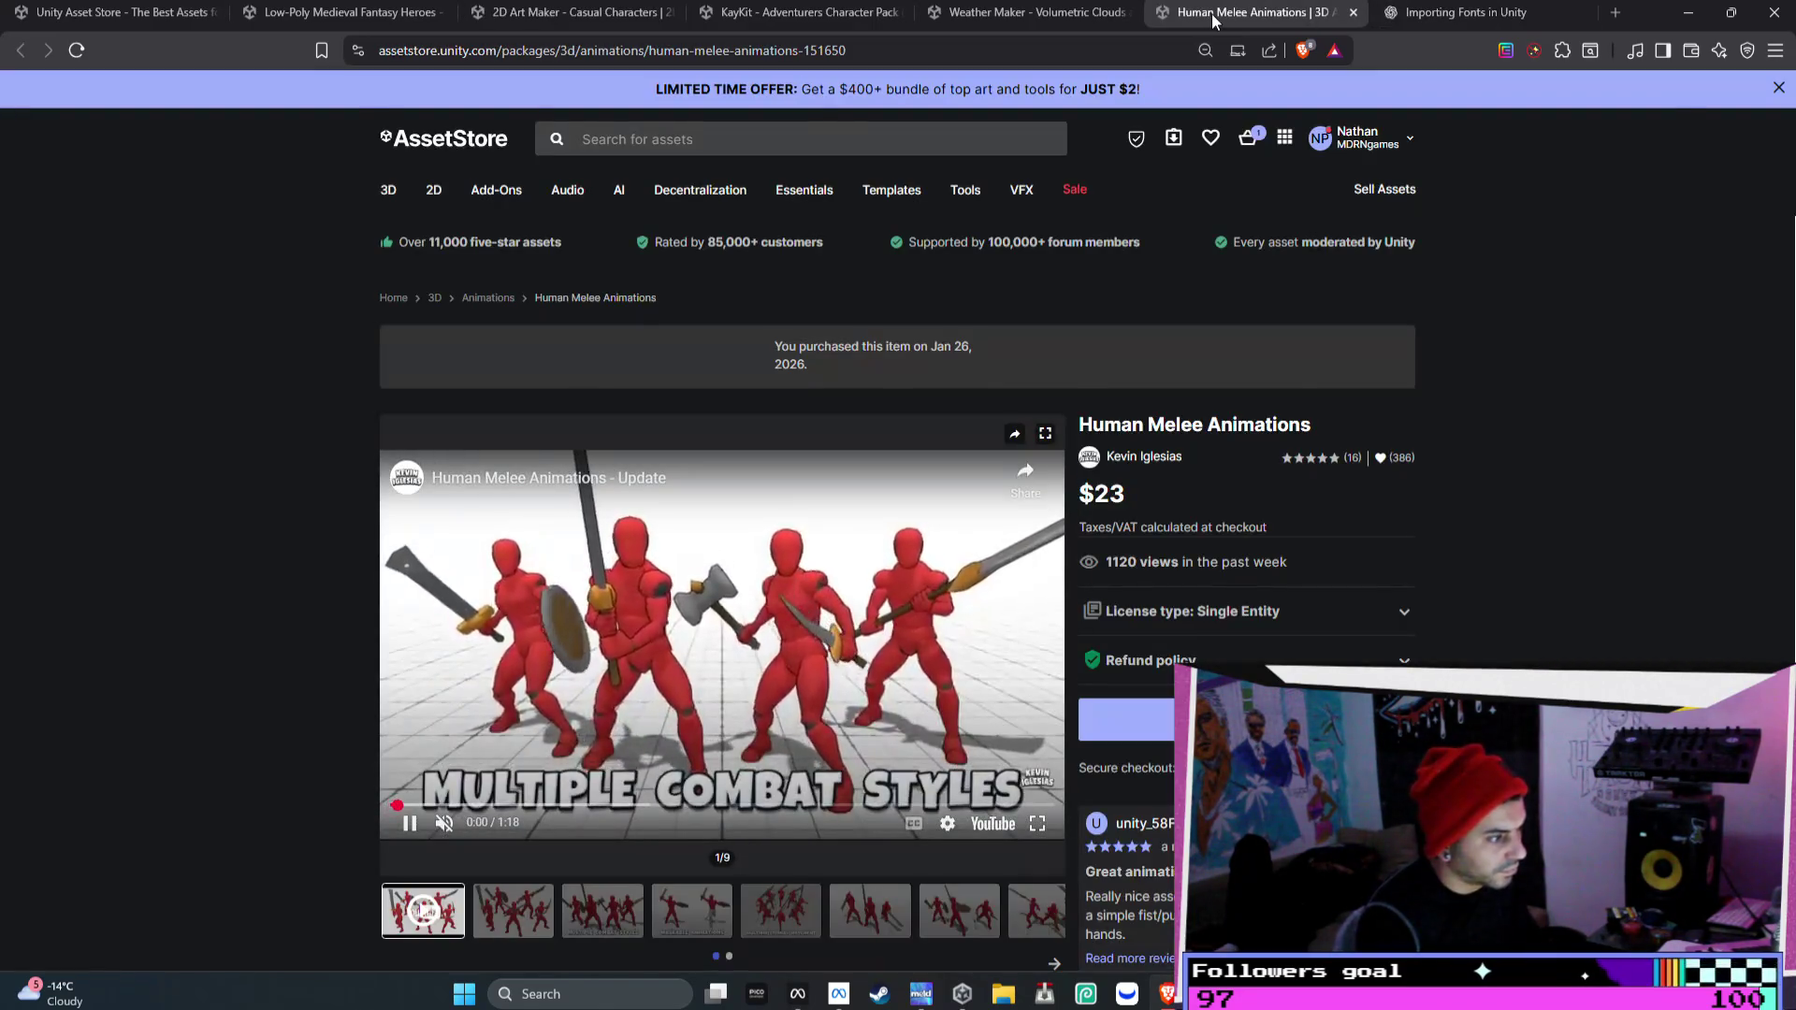
{"action": "key", "text": "ctrl+w"}
- Glance through the Weather Maker and KayKit product images, then close both tabs
{"action": "left_click", "coordinate": [1058, 18]}
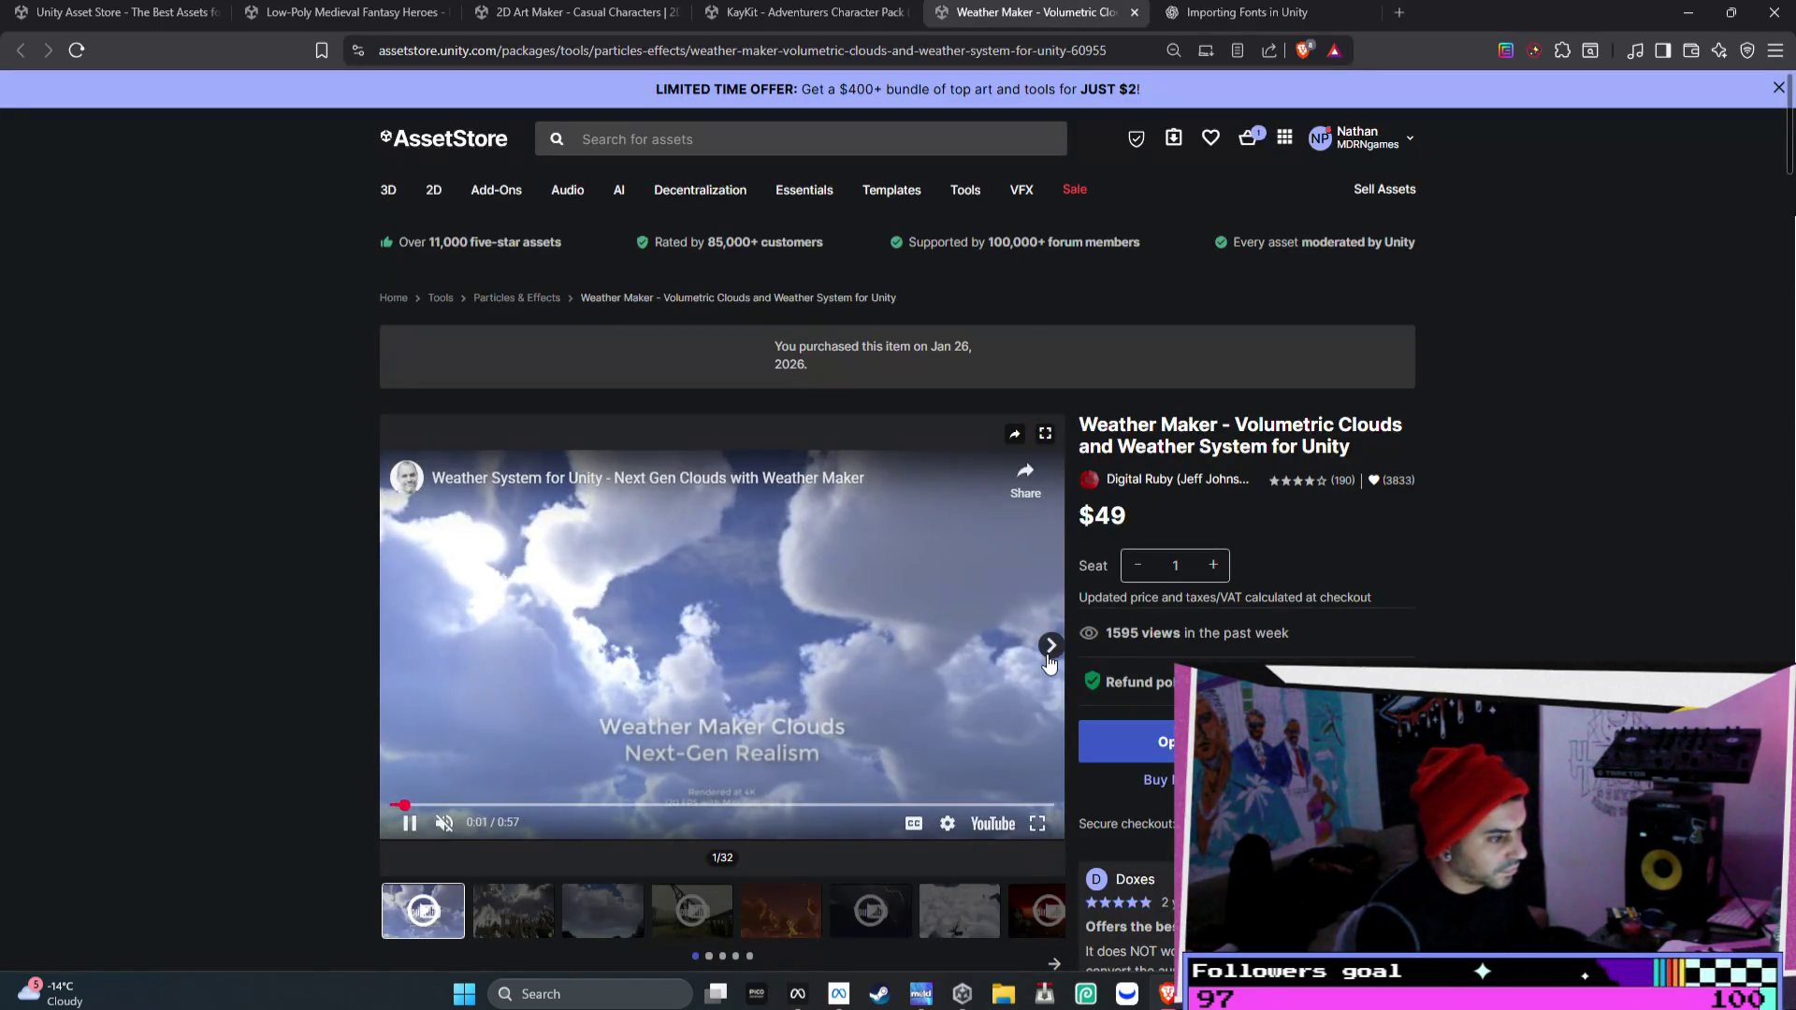
{"action": "left_click", "coordinate": [1050, 650]}
{"action": "left_click", "coordinate": [1050, 650]}
{"action": "left_click", "coordinate": [1050, 650]}
{"action": "left_click", "coordinate": [1050, 650]}
{"action": "left_click", "coordinate": [1050, 650]}
{"action": "key", "text": "ctrl+w"}
{"action": "left_click", "coordinate": [804, 12]}
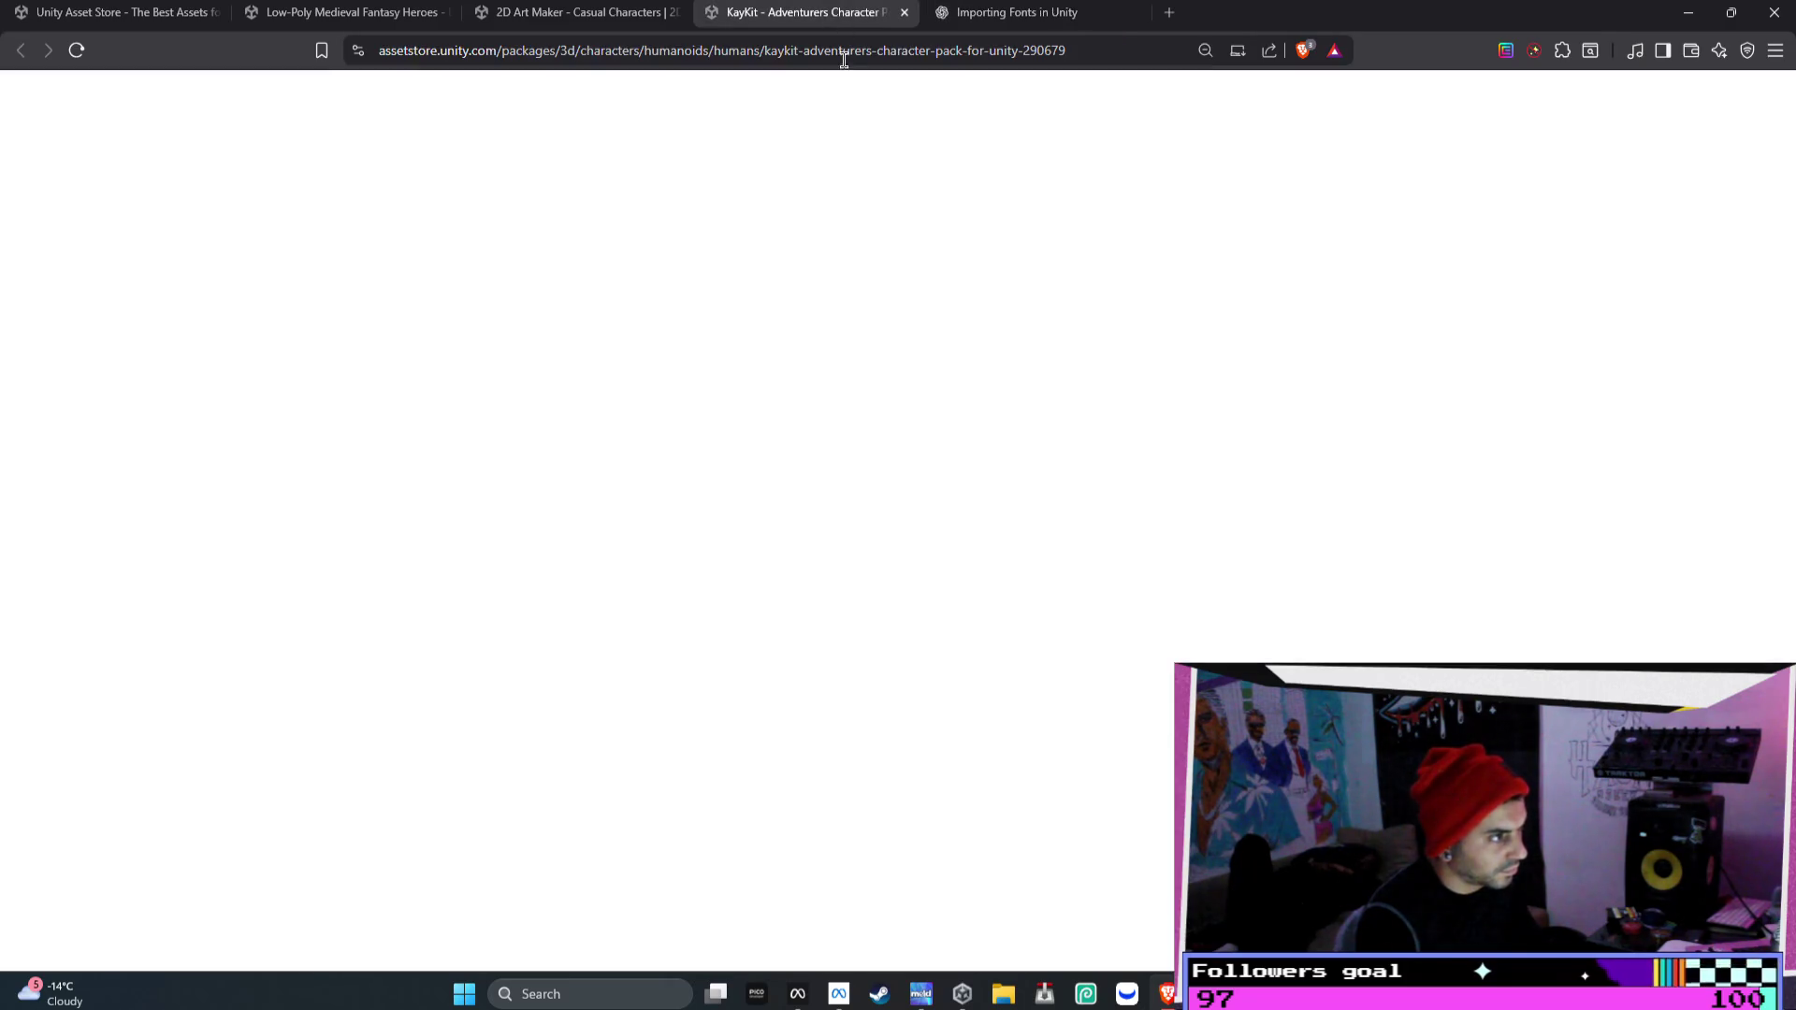
{"action": "left_click", "coordinate": [1050, 647]}
{"action": "left_click", "coordinate": [1051, 647]}
{"action": "left_click", "coordinate": [1050, 647]}
{"action": "left_click", "coordinate": [1050, 648]}
{"action": "left_click", "coordinate": [1050, 647]}
{"action": "left_click", "coordinate": [1051, 647]}
{"action": "left_click", "coordinate": [1047, 645]}
{"action": "left_click", "coordinate": [1047, 645]}
{"action": "key", "text": "ctrl+w"}
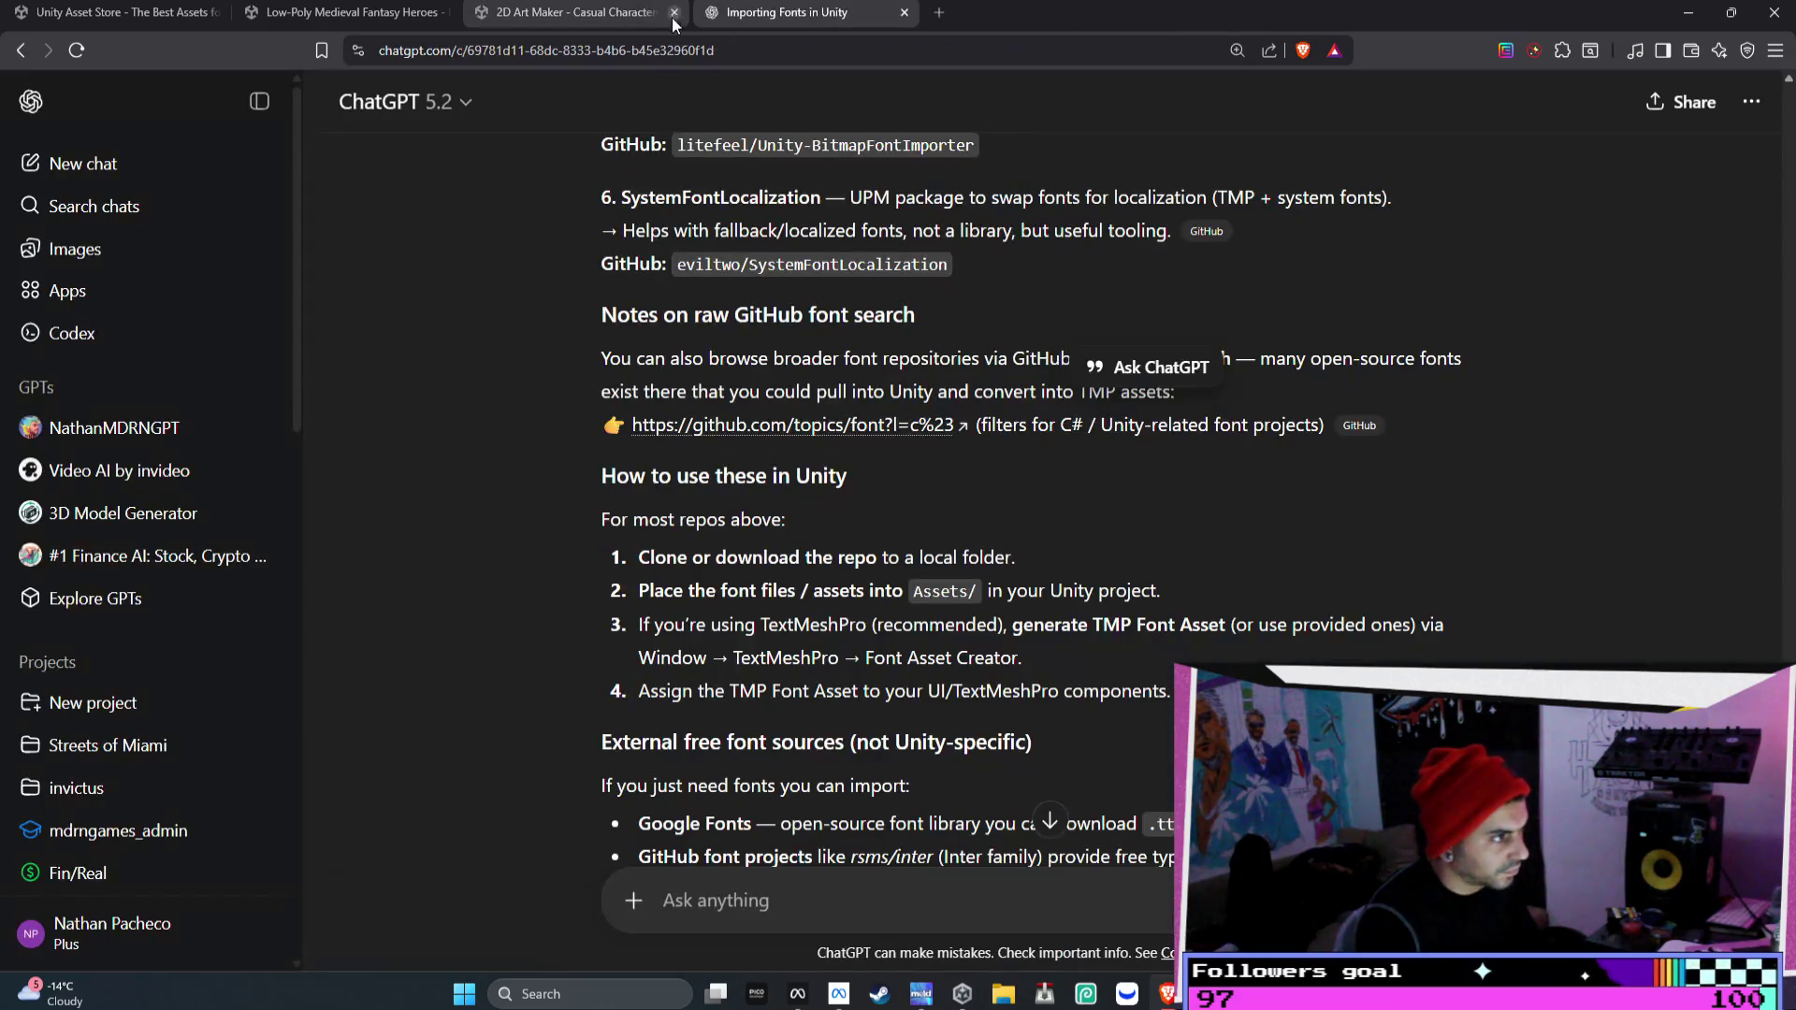
- Page through the 2D Art Maker - Casual Characters product images
{"action": "left_click", "coordinate": [671, 16]}
{"action": "left_click", "coordinate": [1048, 645]}
{"action": "left_click", "coordinate": [1050, 645]}
{"action": "left_click", "coordinate": [1049, 646]}
{"action": "left_click", "coordinate": [1051, 647]}
{"action": "left_click", "coordinate": [1051, 647]}
{"action": "left_click", "coordinate": [1052, 648]}
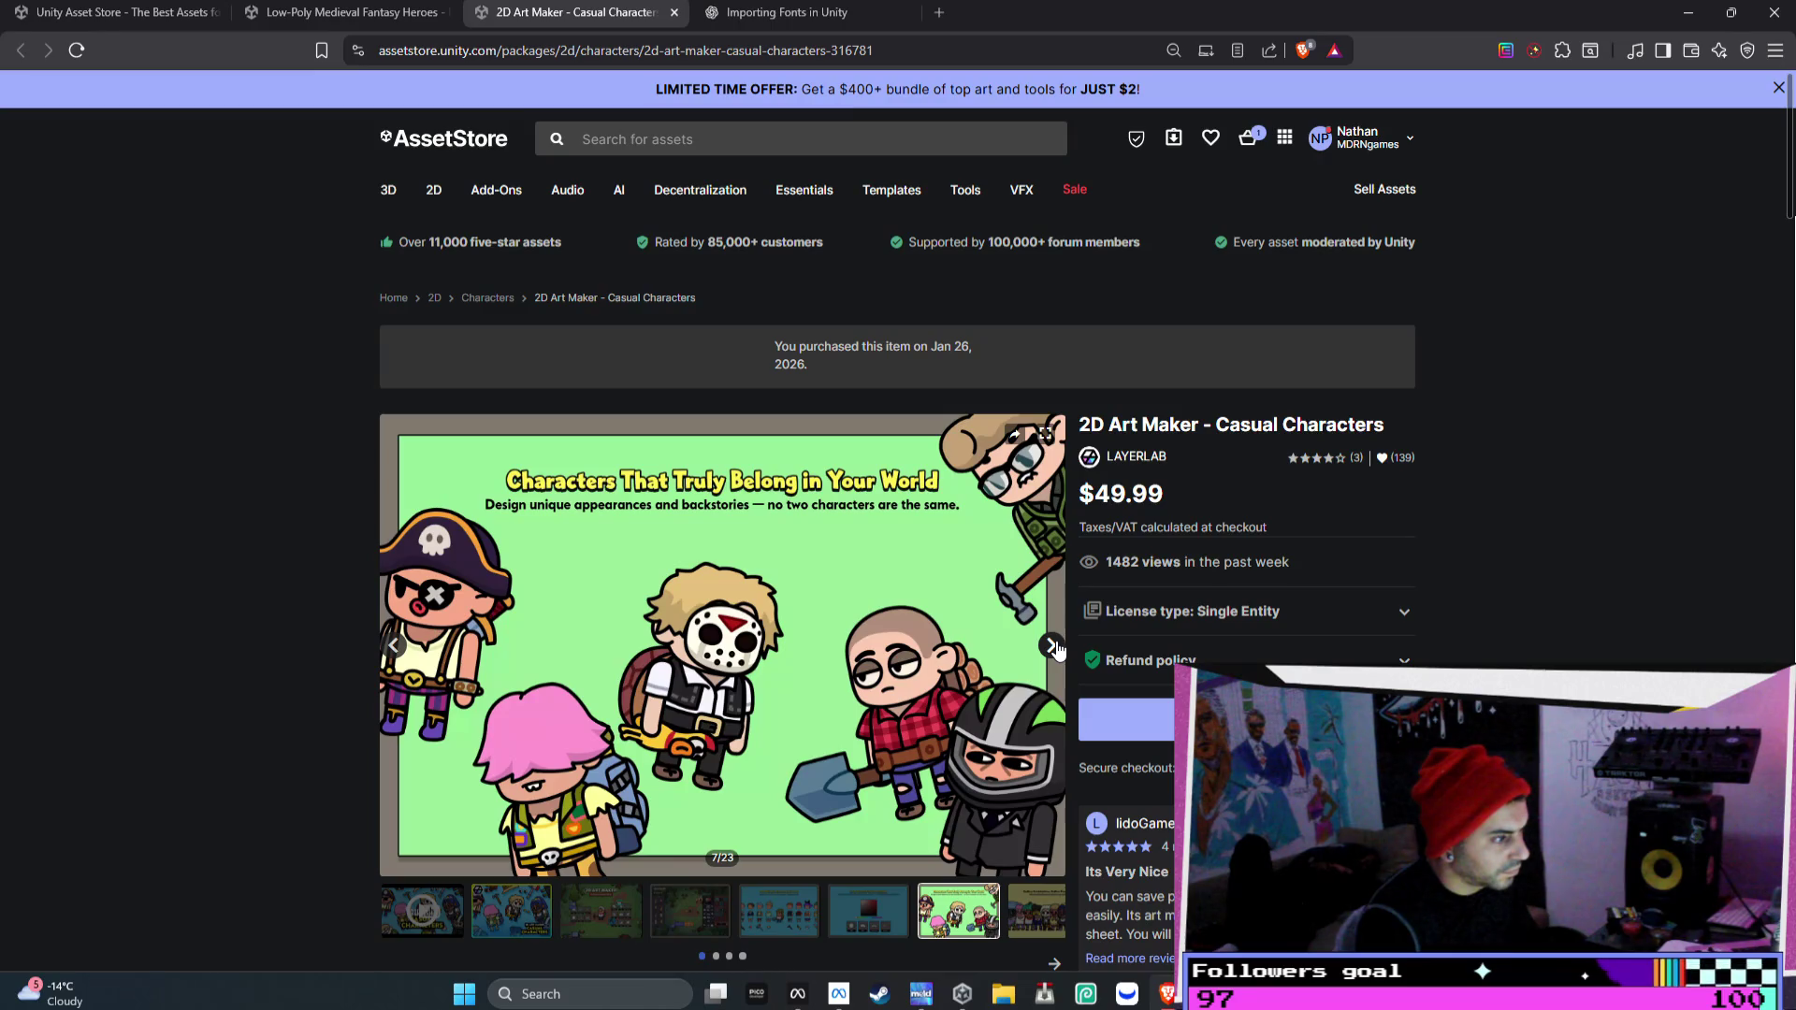
- Advance the 2D Art Maker gallery through the Eyewear image to the Helmet image
{"action": "left_click", "coordinate": [1051, 645]}
{"action": "left_click", "coordinate": [1051, 645]}
{"action": "left_click", "coordinate": [1051, 645]}
{"action": "left_click", "coordinate": [1051, 645]}
{"action": "left_click", "coordinate": [1051, 645]}
{"action": "left_click", "coordinate": [1051, 646]}
{"action": "left_click", "coordinate": [1051, 645]}
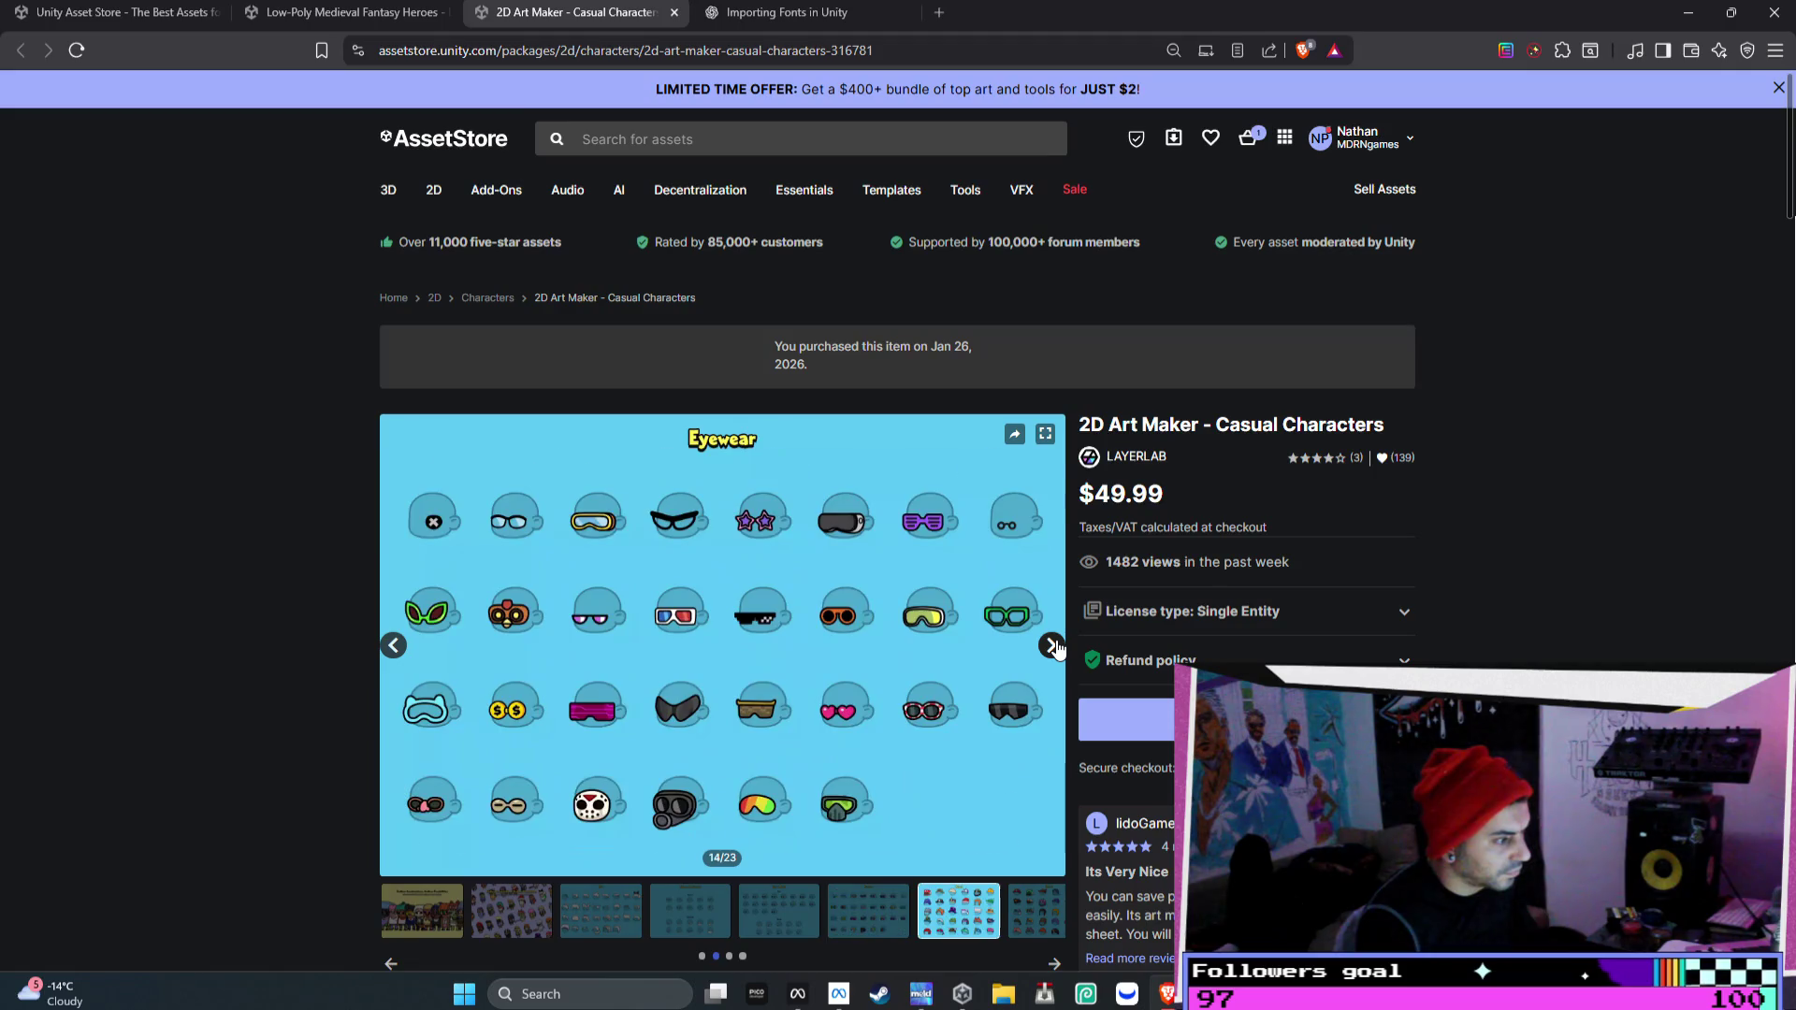
{"action": "left_click", "coordinate": [1051, 645]}
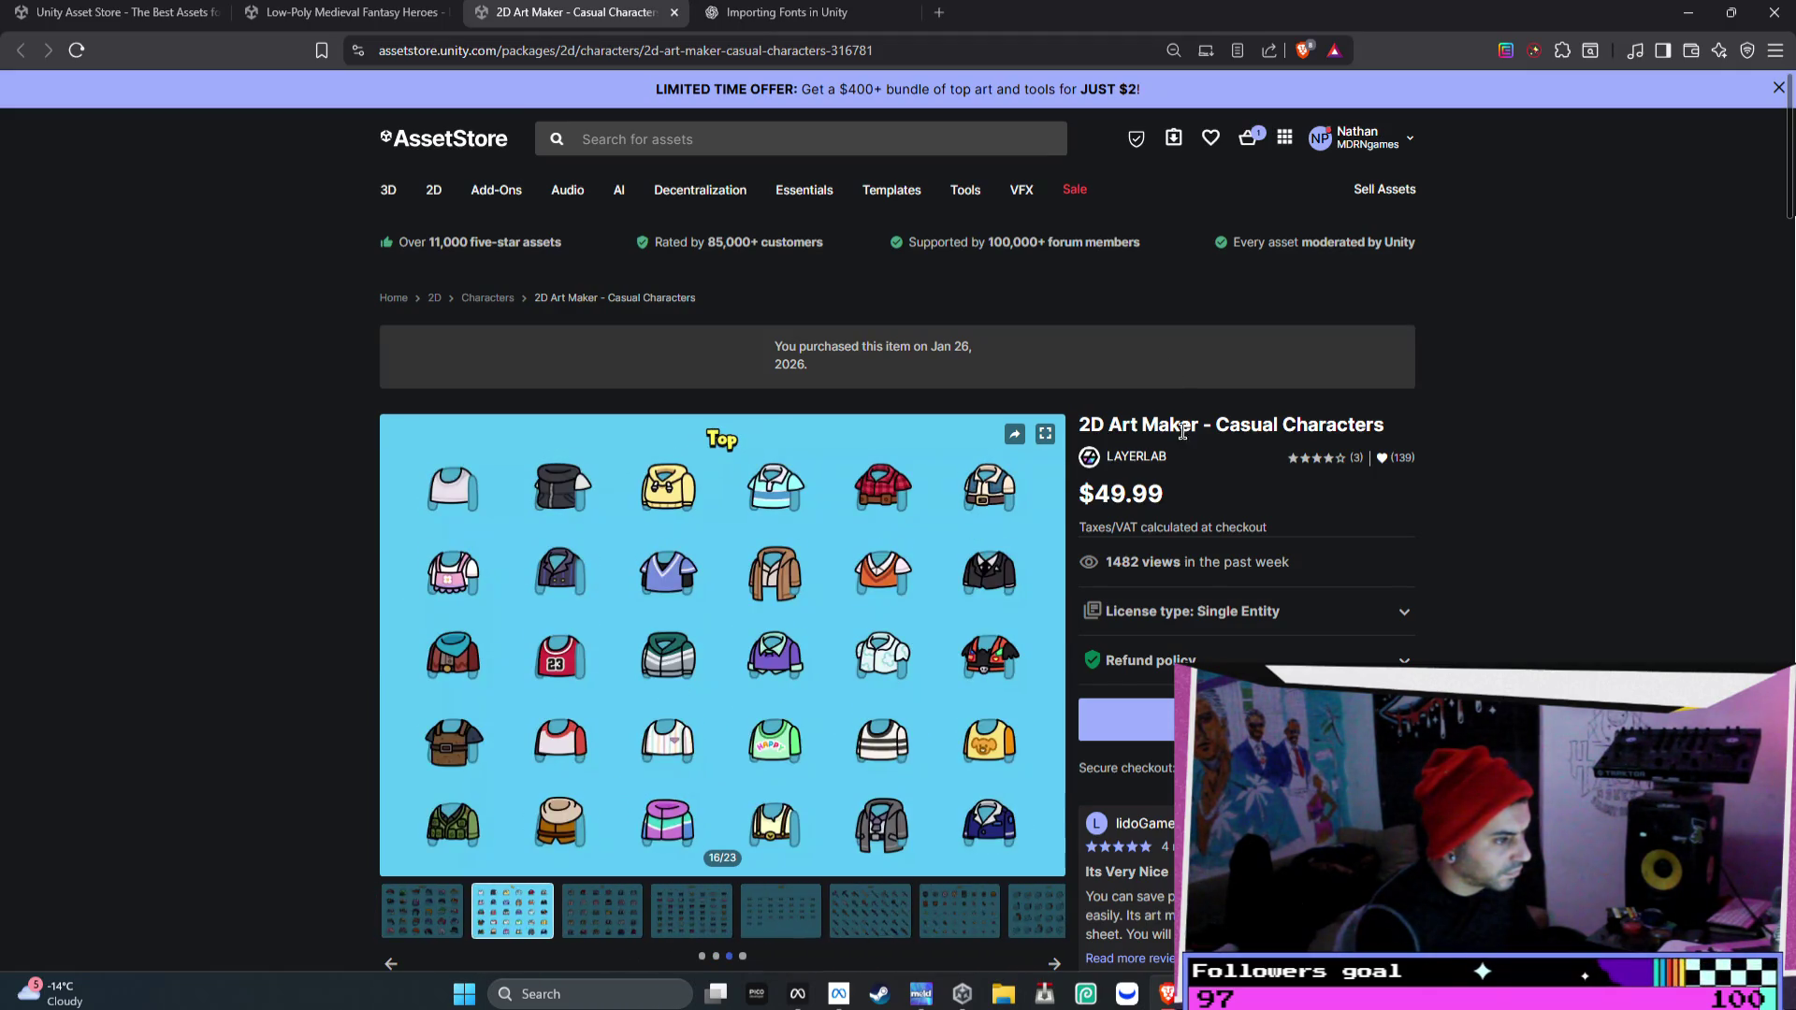
- Open the LAYERLAB publisher page in a new tab and close the 2D Art Maker tab
{"action": "left_click", "coordinate": [1144, 460]}
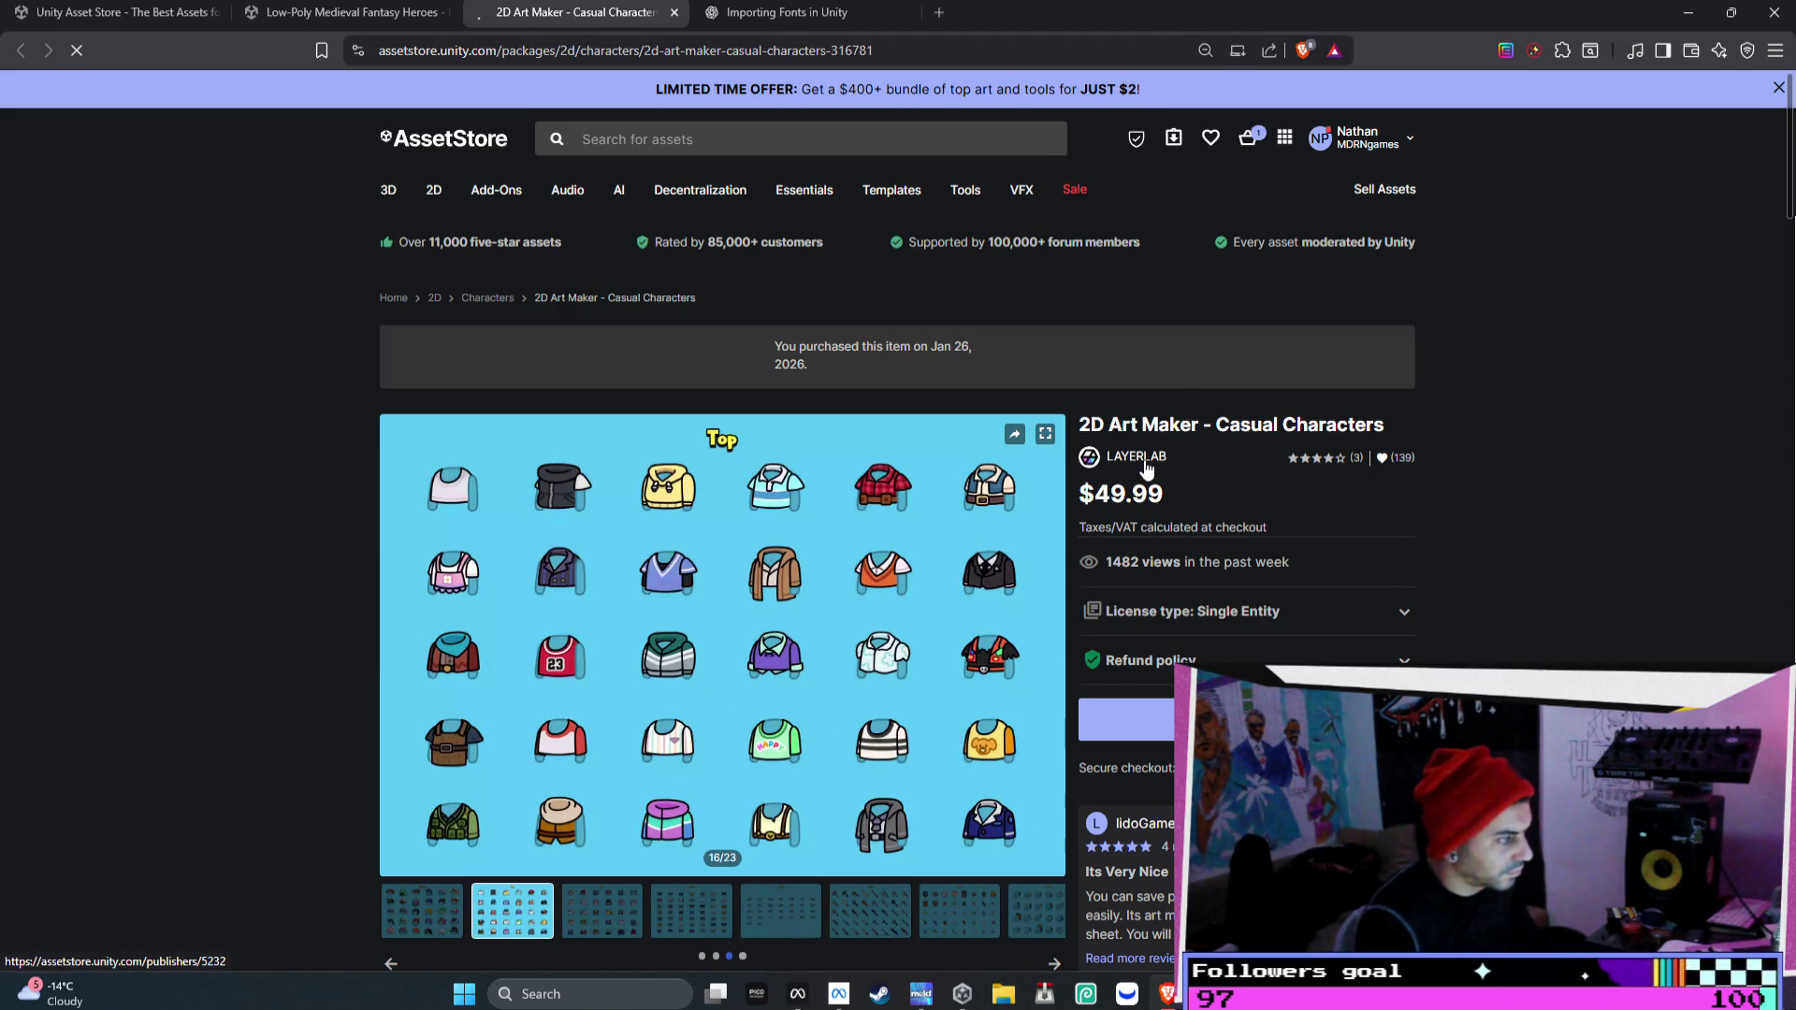
{"action": "right_click", "coordinate": [1147, 465]}
{"action": "left_click", "coordinate": [1206, 477]}
{"action": "left_click", "coordinate": [827, 15]}
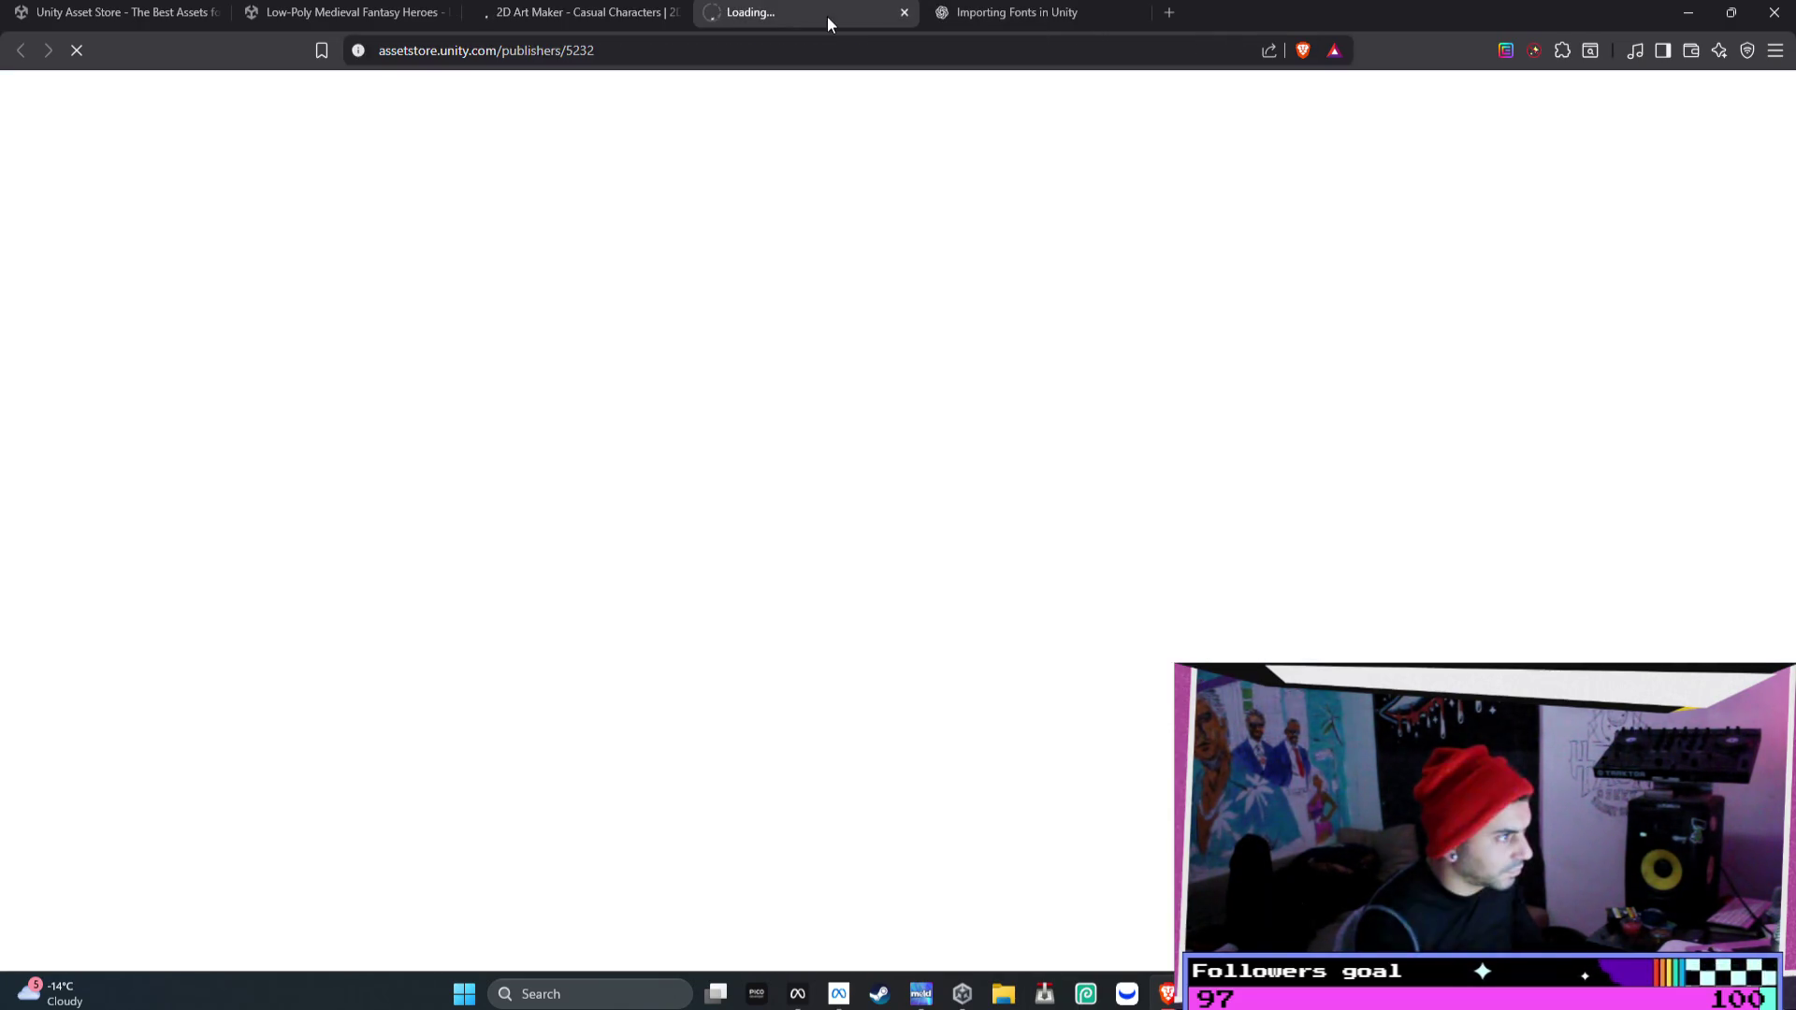
{"action": "left_click", "coordinate": [562, 13]}
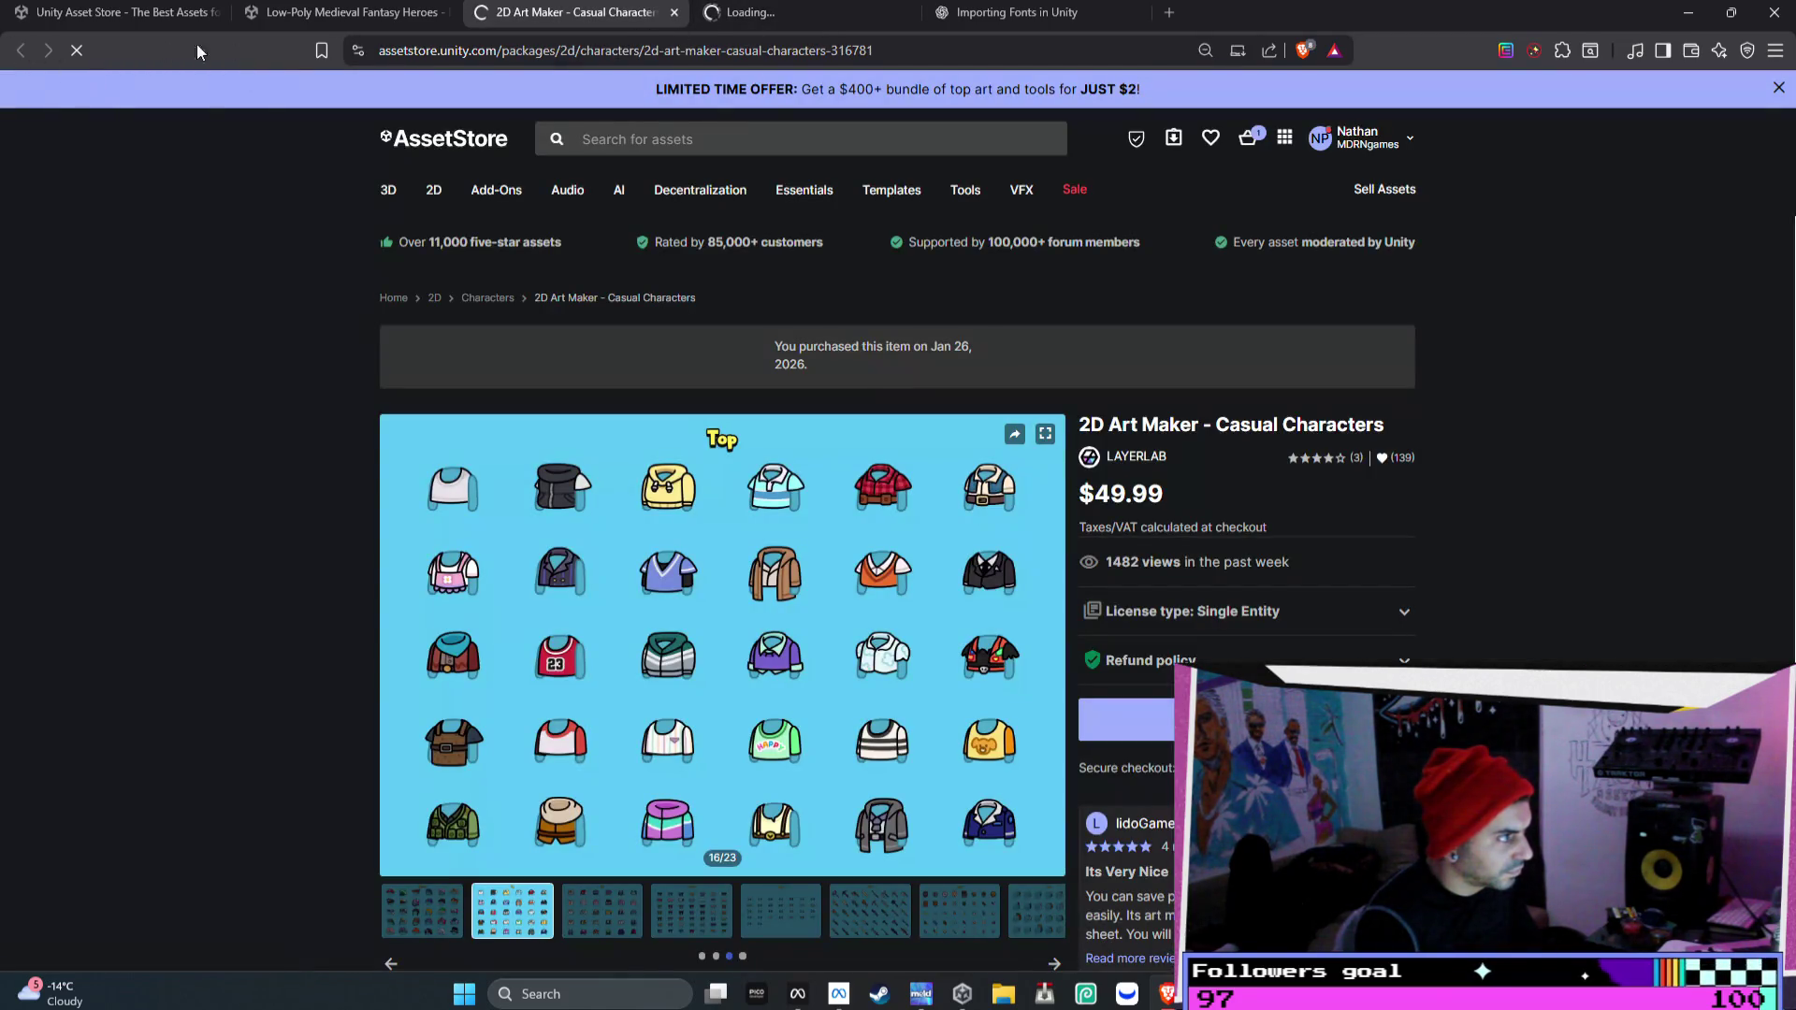
{"action": "left_click", "coordinate": [674, 12]}
- Page through the Low-Poly Medieval Fantasy Heroes images up to the campfire scene
{"action": "left_click", "coordinate": [364, 15]}
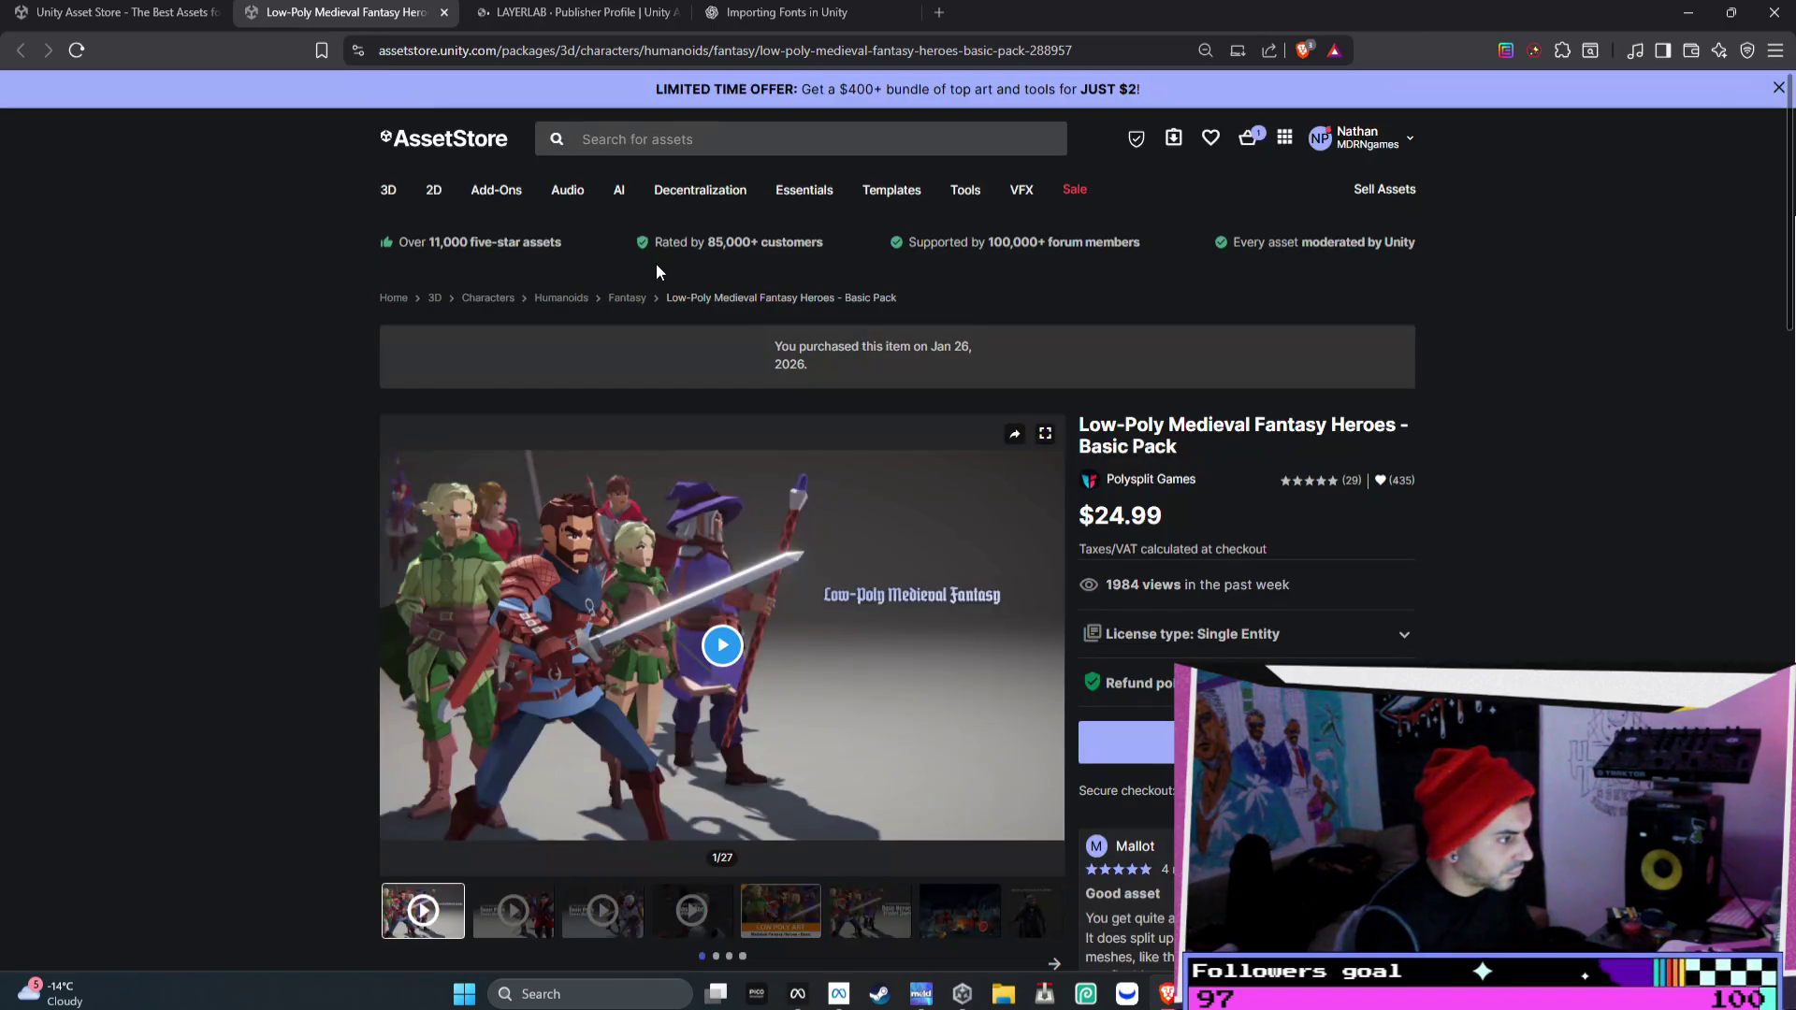
{"action": "left_click", "coordinate": [1051, 645]}
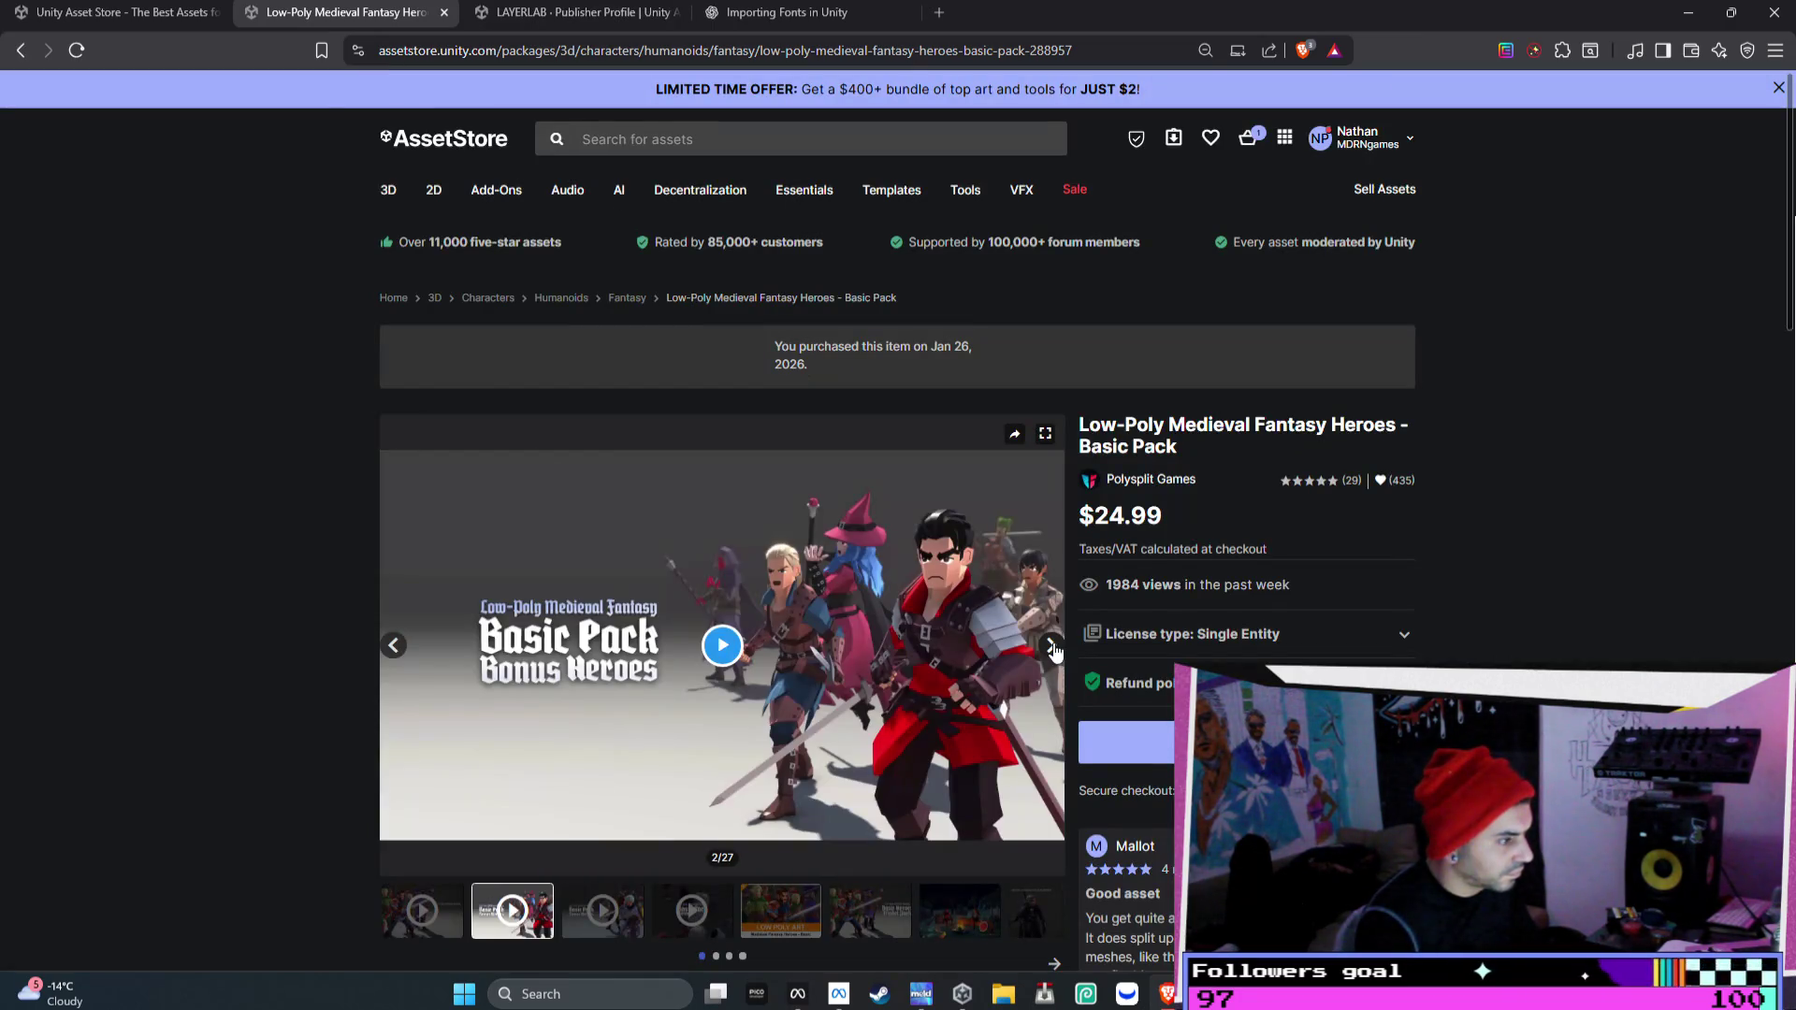
{"action": "left_click", "coordinate": [1051, 645]}
{"action": "left_click", "coordinate": [1052, 646]}
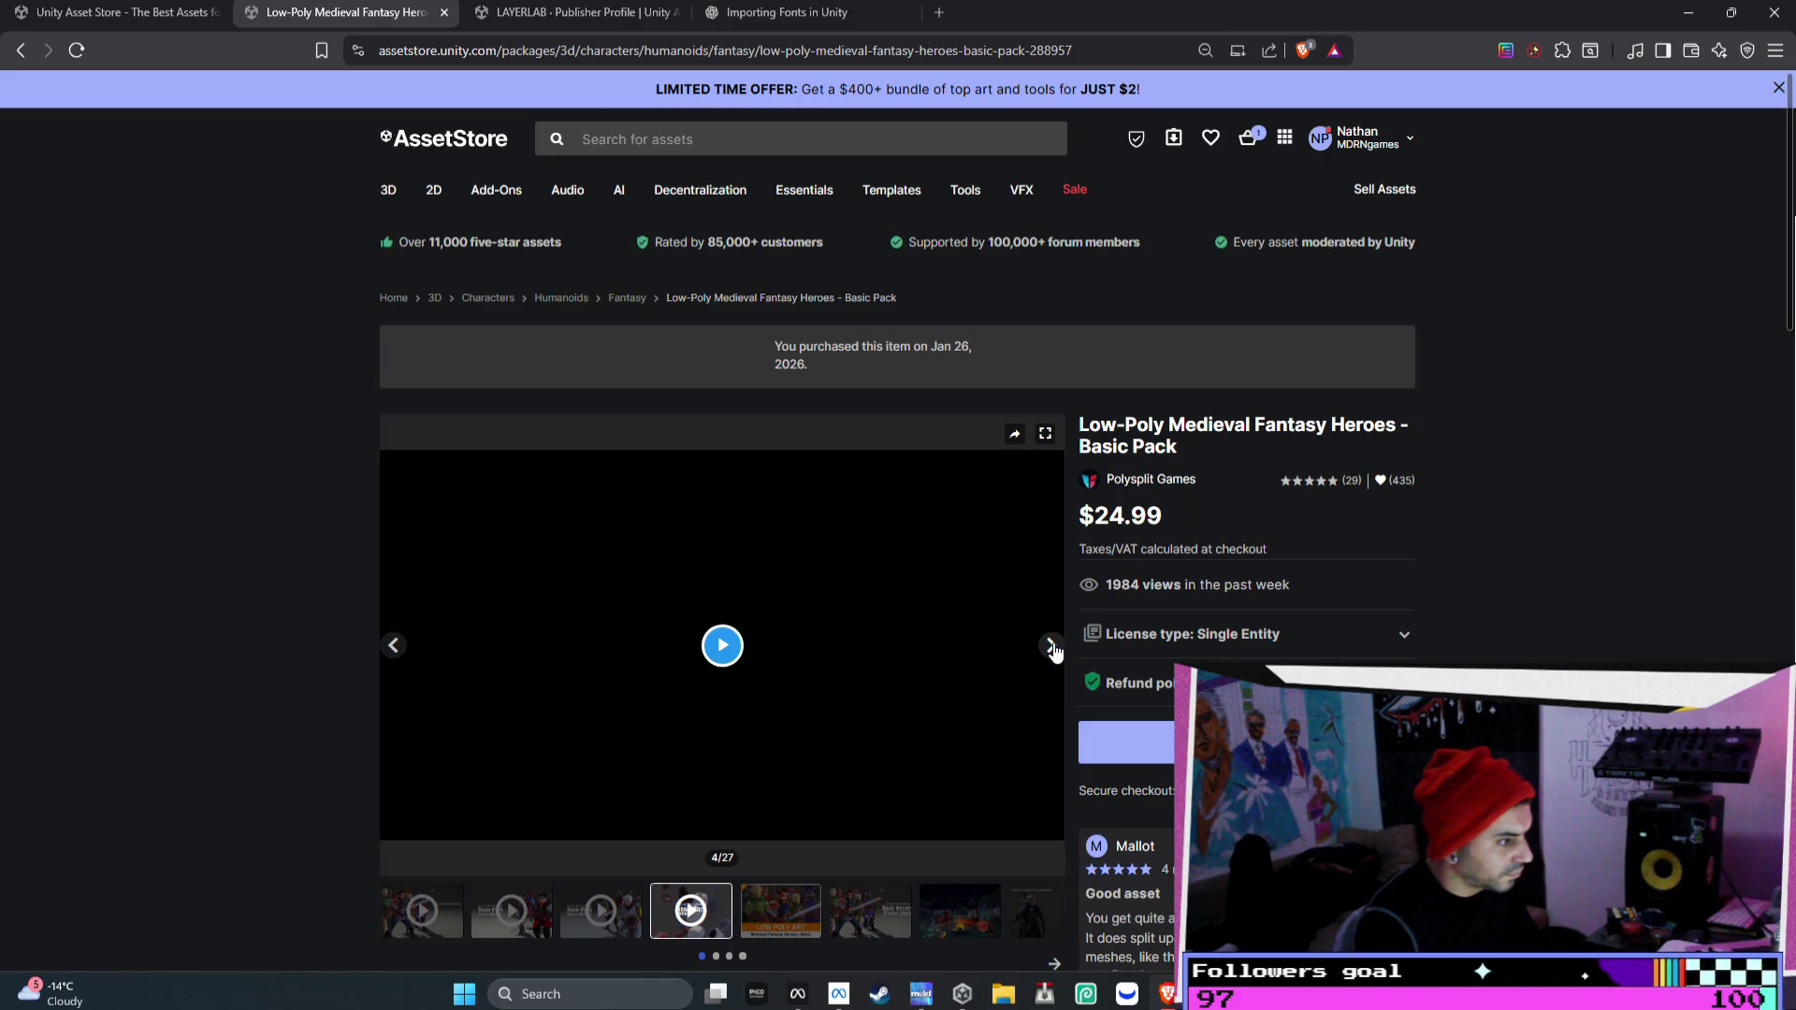
{"action": "left_click", "coordinate": [1051, 645]}
{"action": "left_click", "coordinate": [1051, 646]}
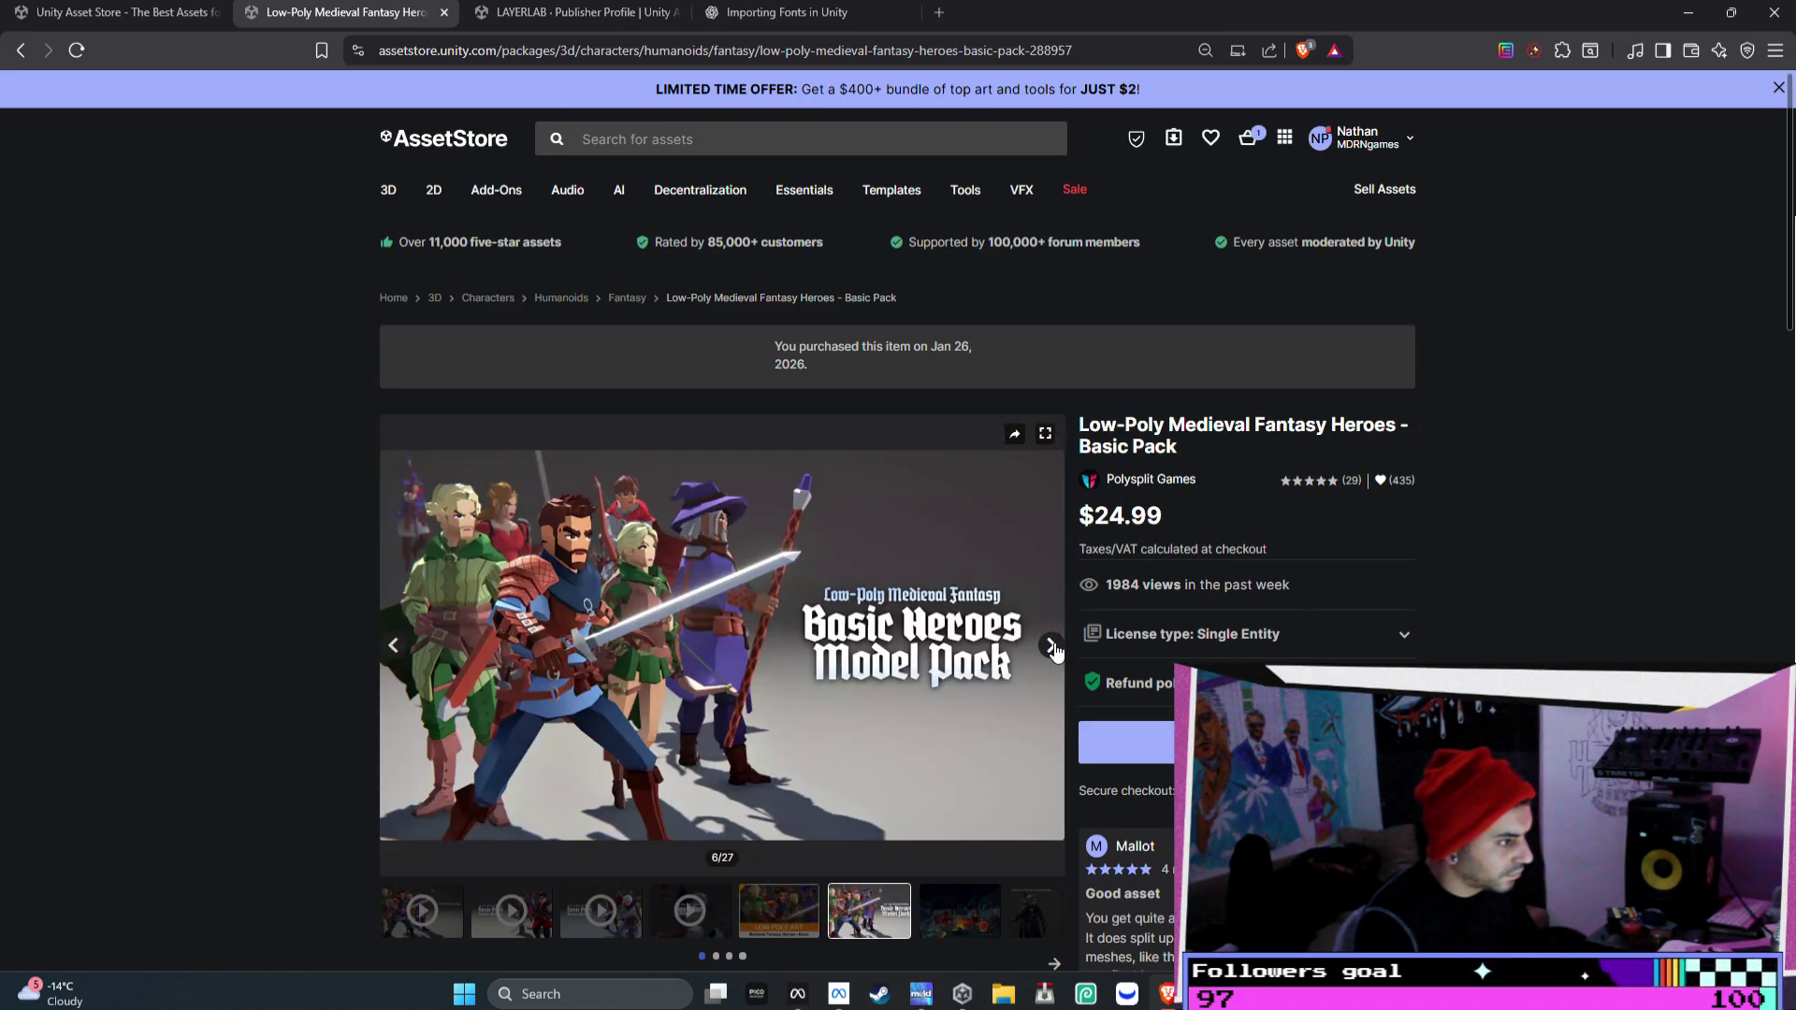
{"action": "left_click", "coordinate": [1051, 646]}
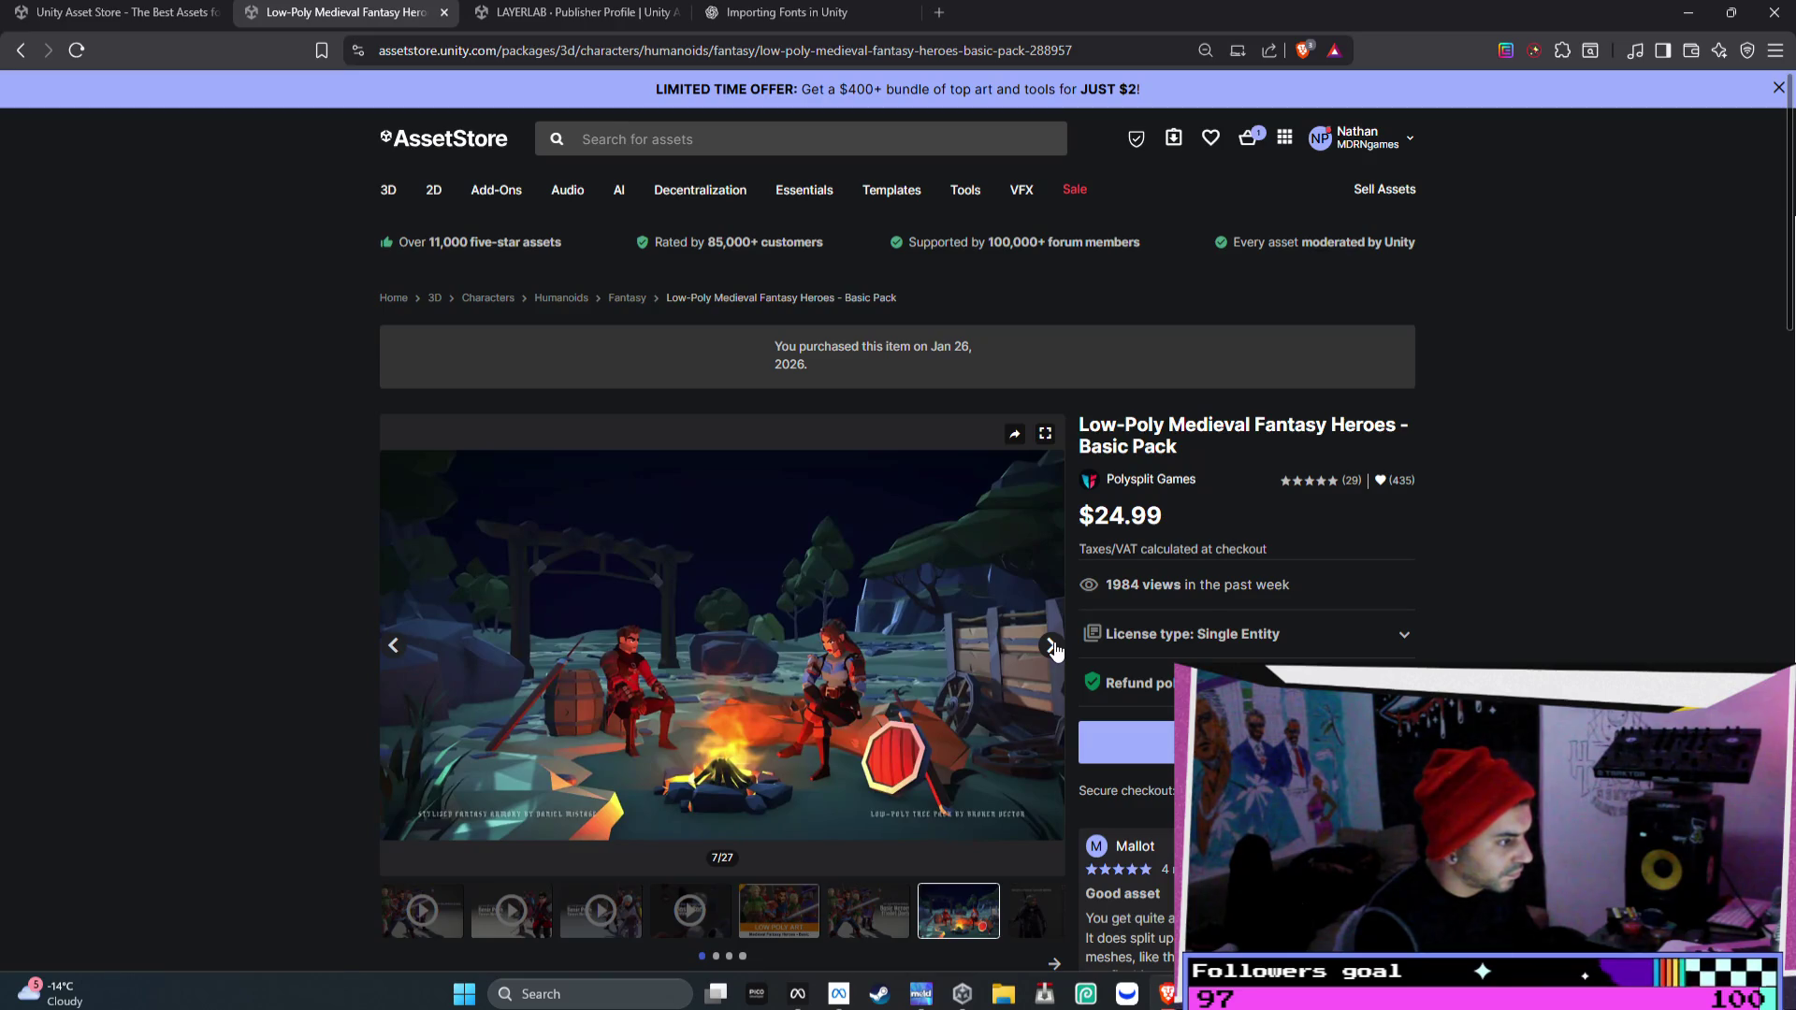
- Flip through the remaining heroes pack images and close the Low-Poly pack tab
{"action": "left_click", "coordinate": [1051, 645]}
{"action": "left_click", "coordinate": [1051, 645]}
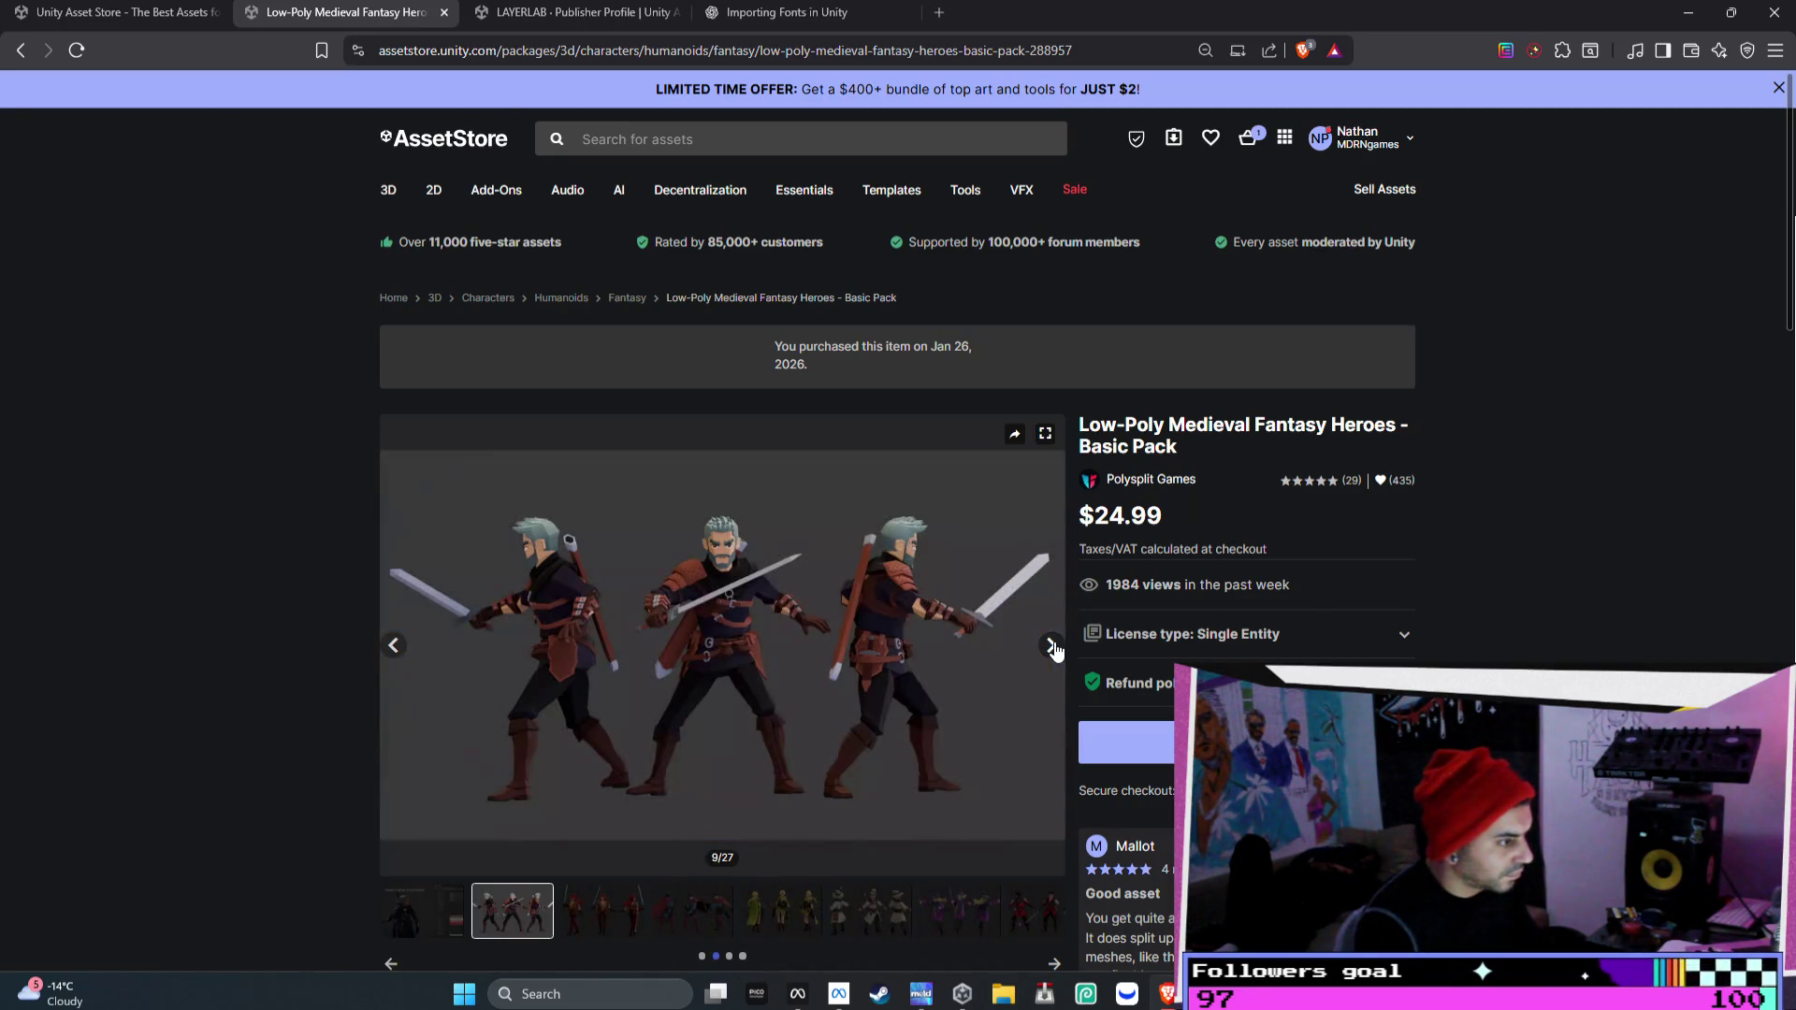
{"action": "left_click", "coordinate": [1051, 645]}
{"action": "left_click", "coordinate": [1051, 645]}
{"action": "left_click", "coordinate": [1051, 646]}
{"action": "left_click", "coordinate": [1051, 645]}
{"action": "left_click", "coordinate": [1052, 645]}
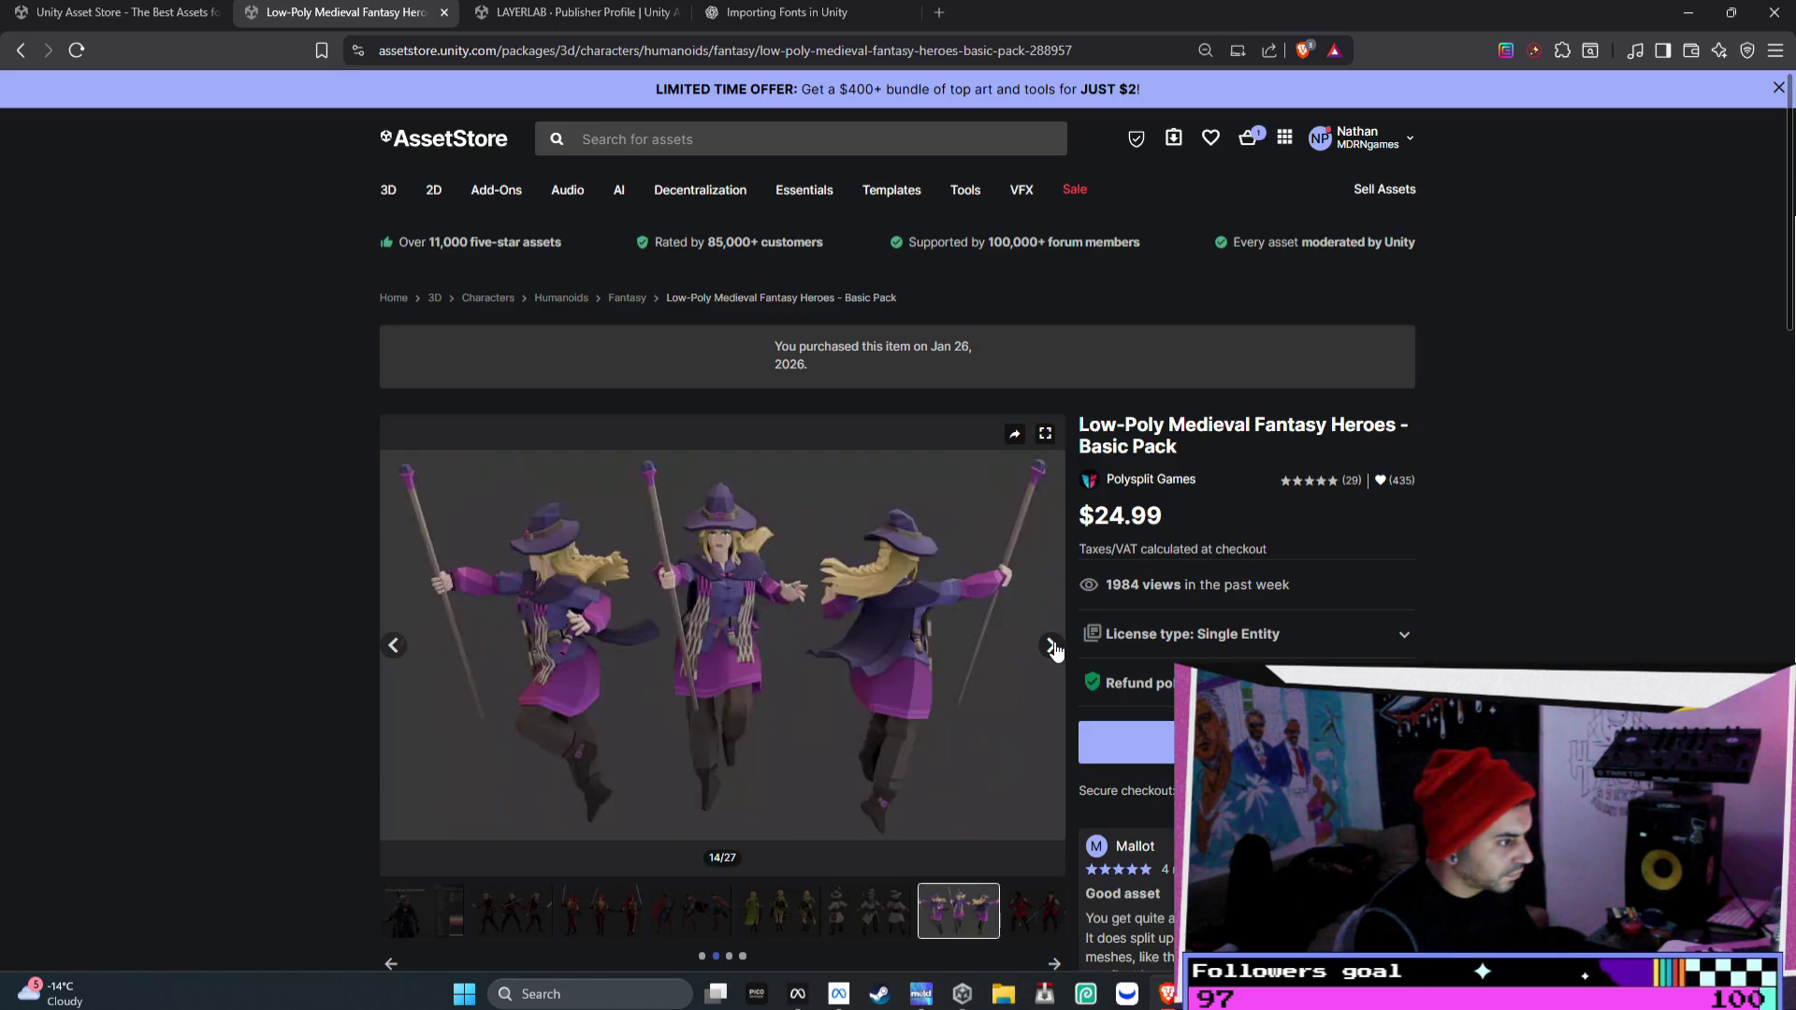
{"action": "key", "text": "ctrl+w"}
{"action": "scroll", "coordinate": [1276, 660], "scroll_direction": "down", "scroll_amount": 13}
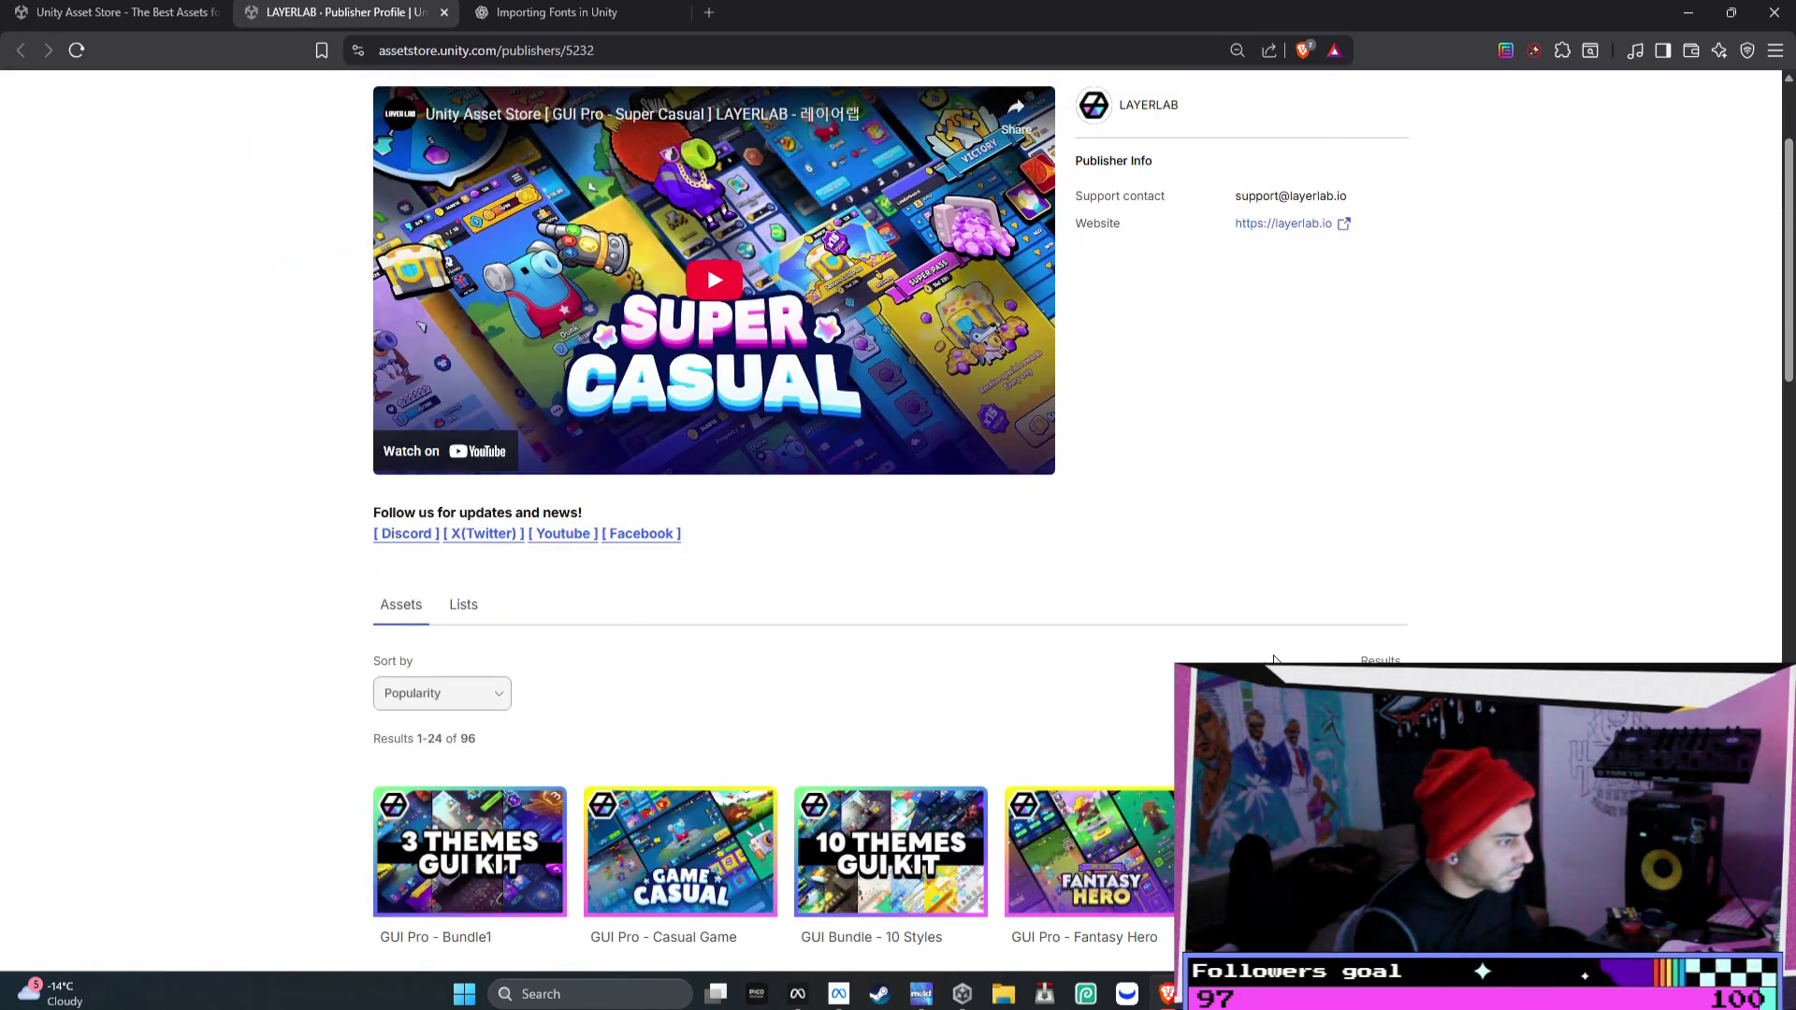
- Open the 2D > GUI asset category from the top navigation
{"action": "scroll", "coordinate": [1277, 660], "scroll_direction": "down", "scroll_amount": 5}
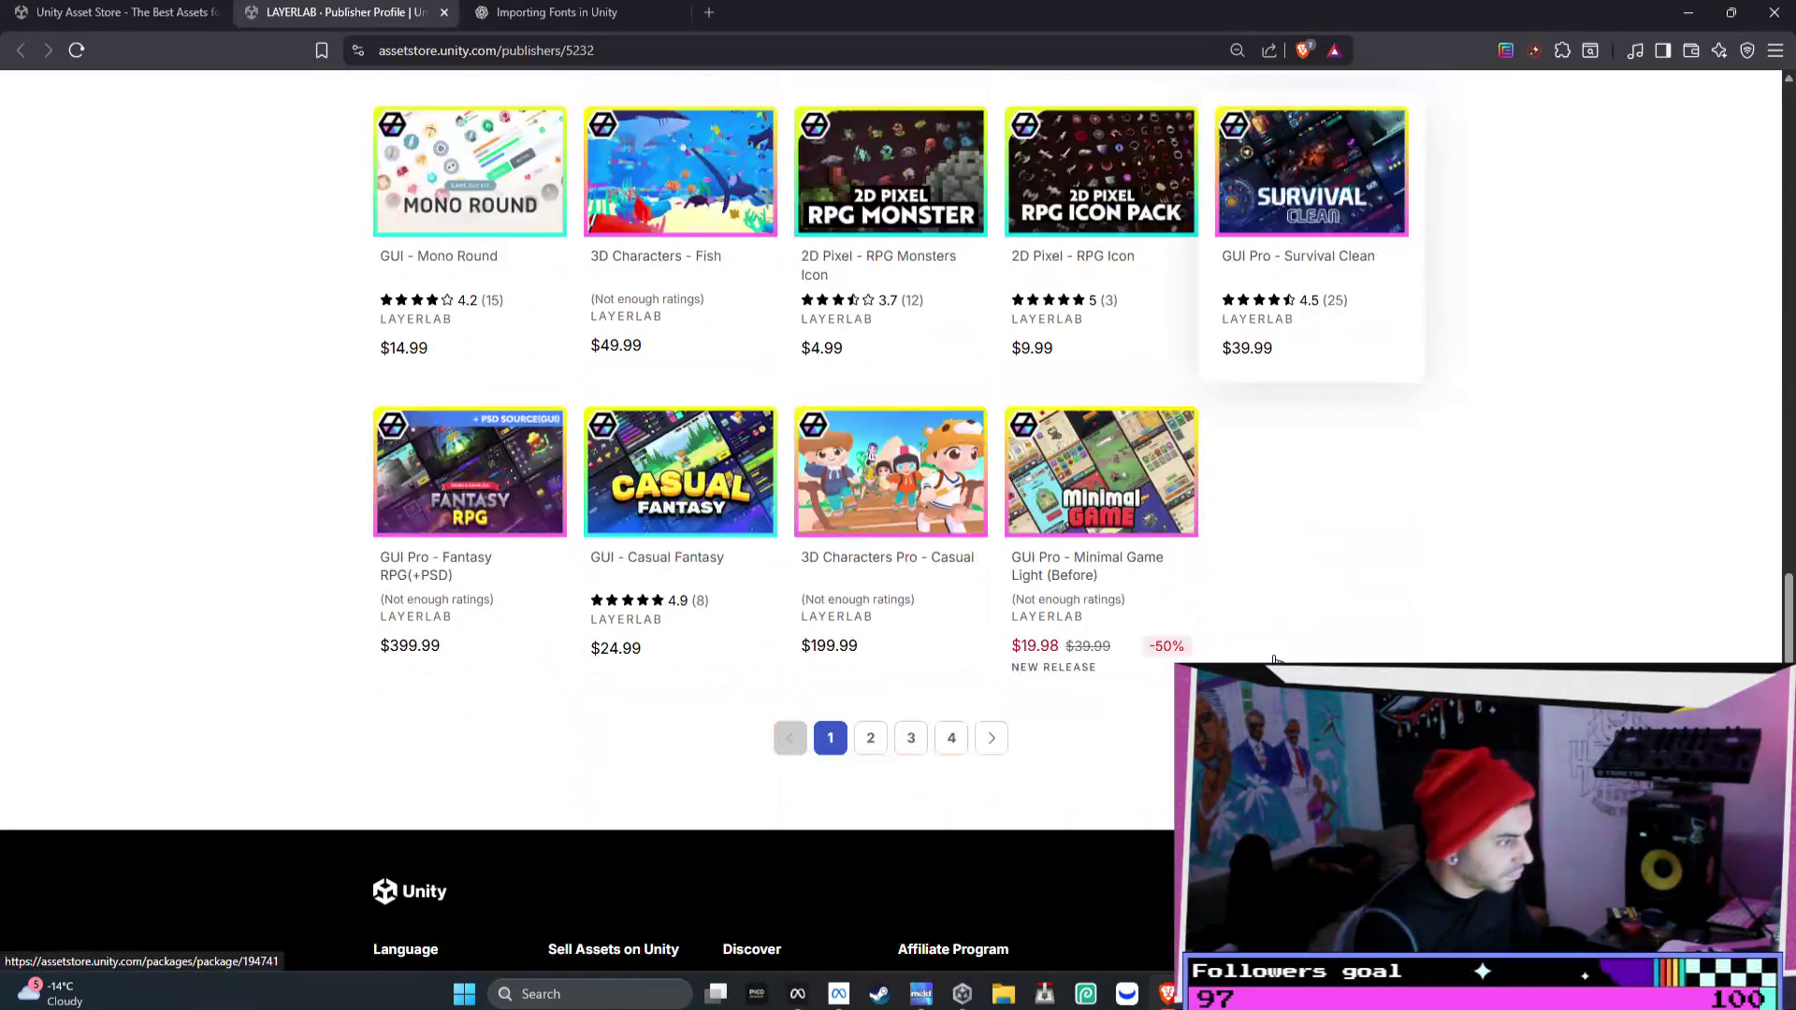
{"action": "scroll", "coordinate": [1276, 660], "scroll_direction": "up", "scroll_amount": 10}
{"action": "scroll", "coordinate": [1277, 660], "scroll_direction": "up", "scroll_amount": 7}
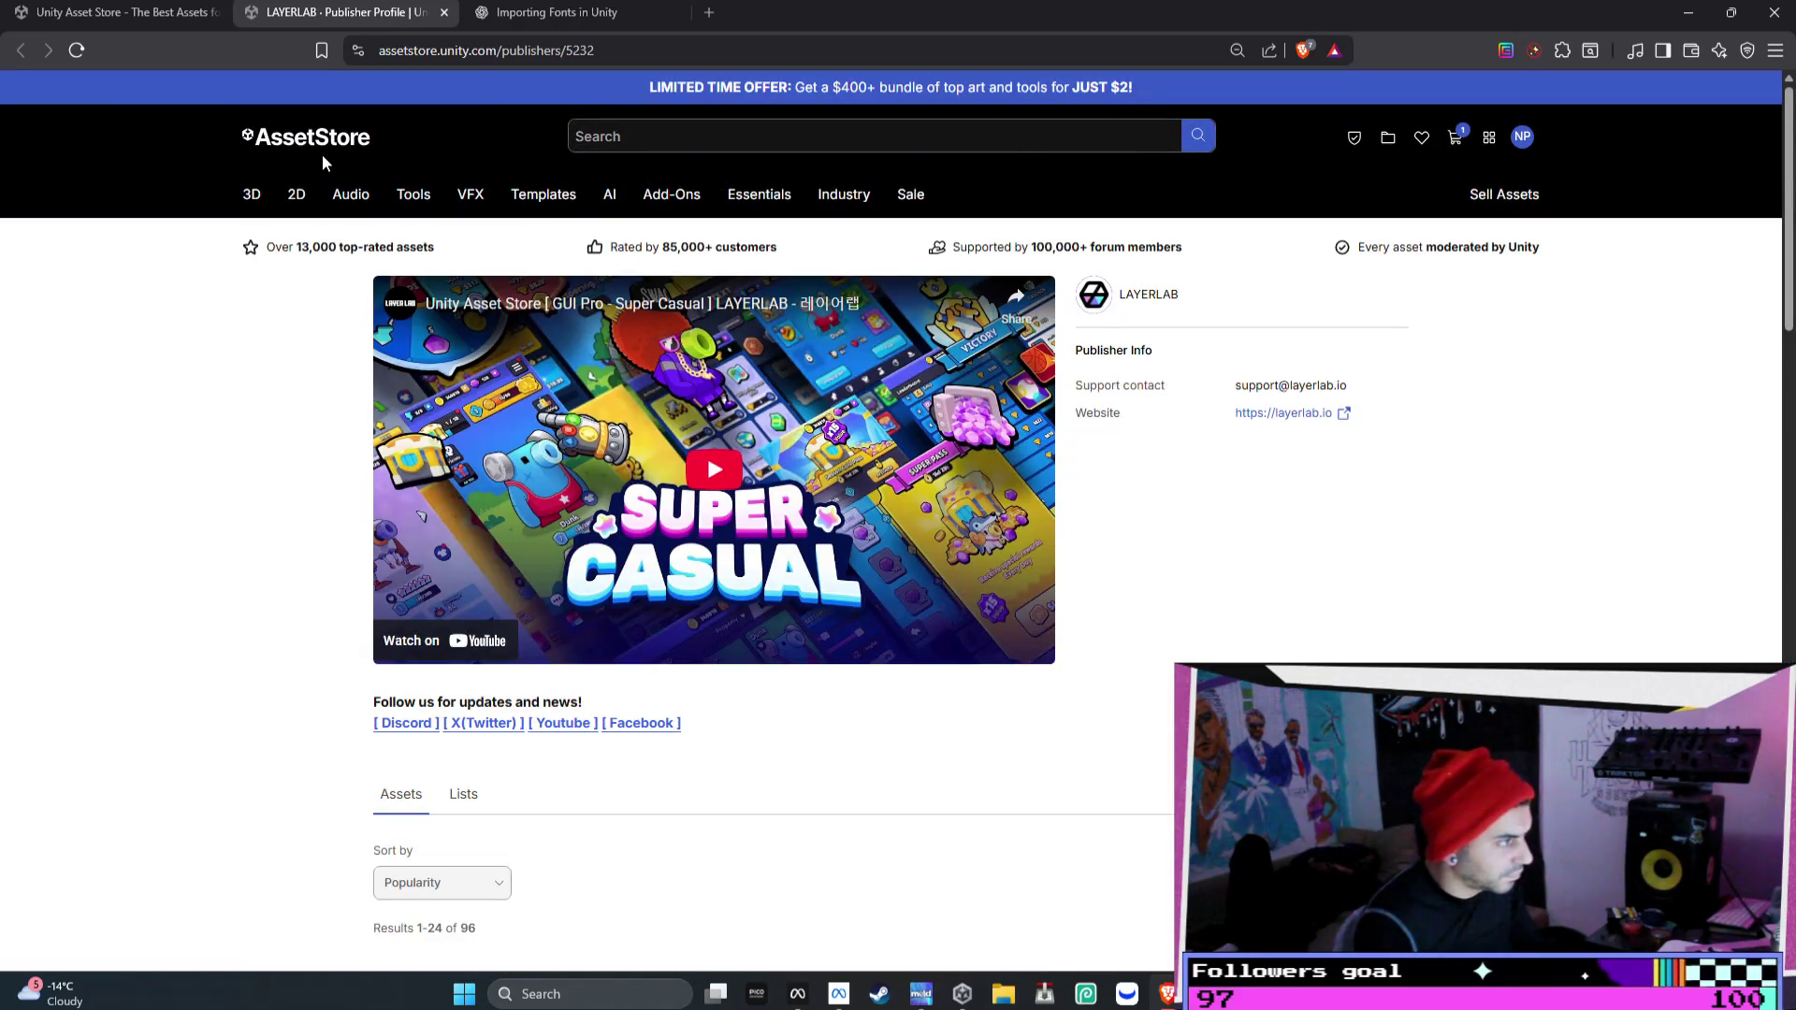
{"action": "mouse_move", "coordinate": [301, 197]}
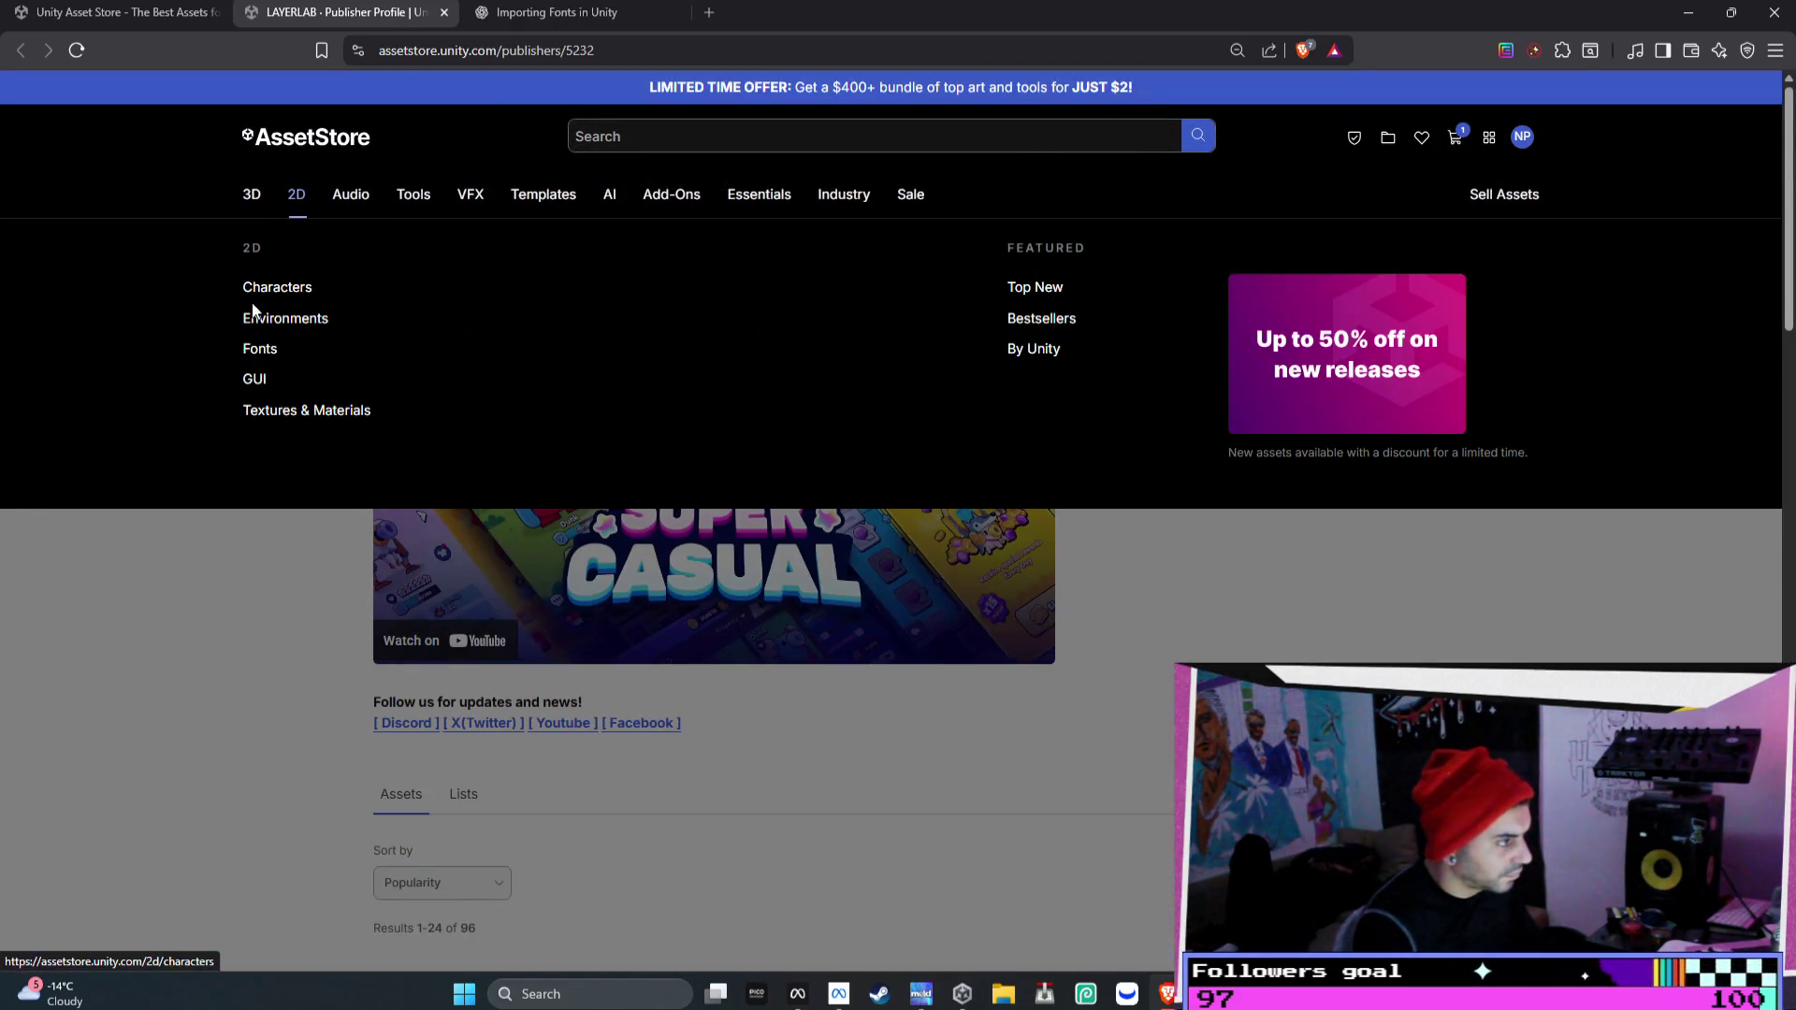
{"action": "left_click", "coordinate": [256, 382]}
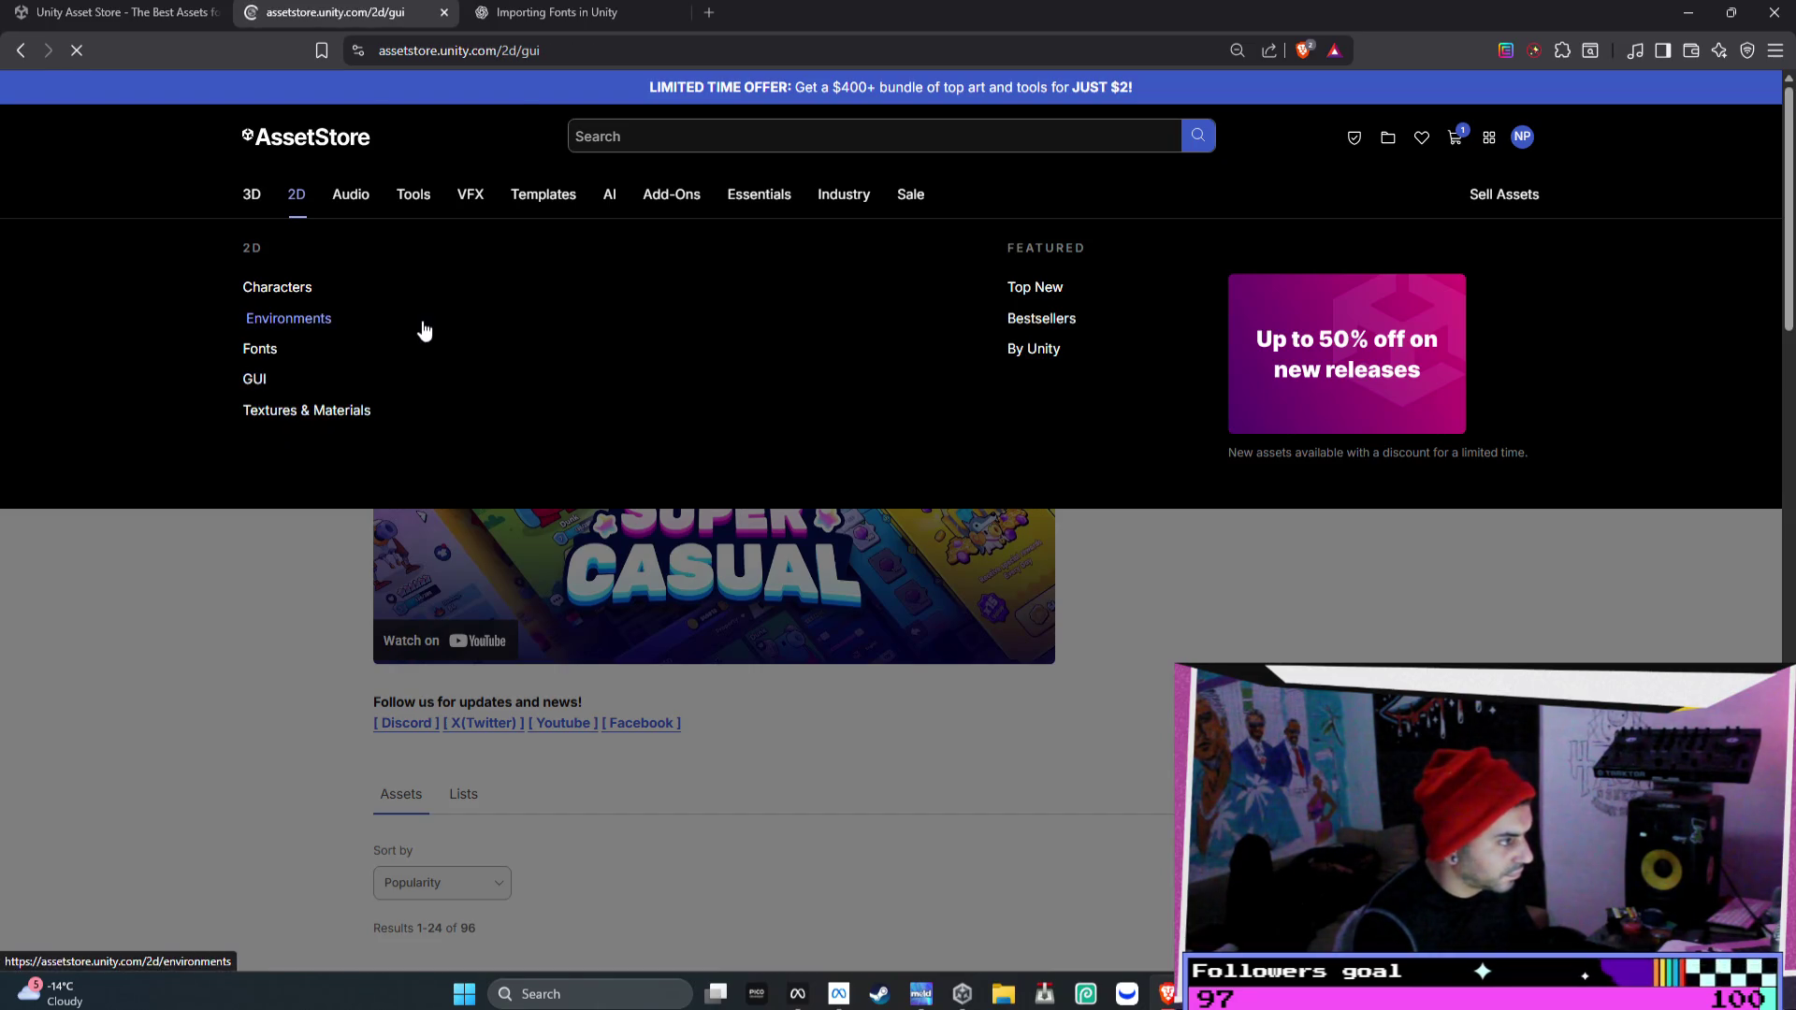
- Focus the asset search bar, then start a new question in the ChatGPT fonts chat
{"action": "scroll", "coordinate": [969, 396], "scroll_direction": "down", "scroll_amount": 4}
{"action": "scroll", "coordinate": [917, 411], "scroll_direction": "up", "scroll_amount": 4}
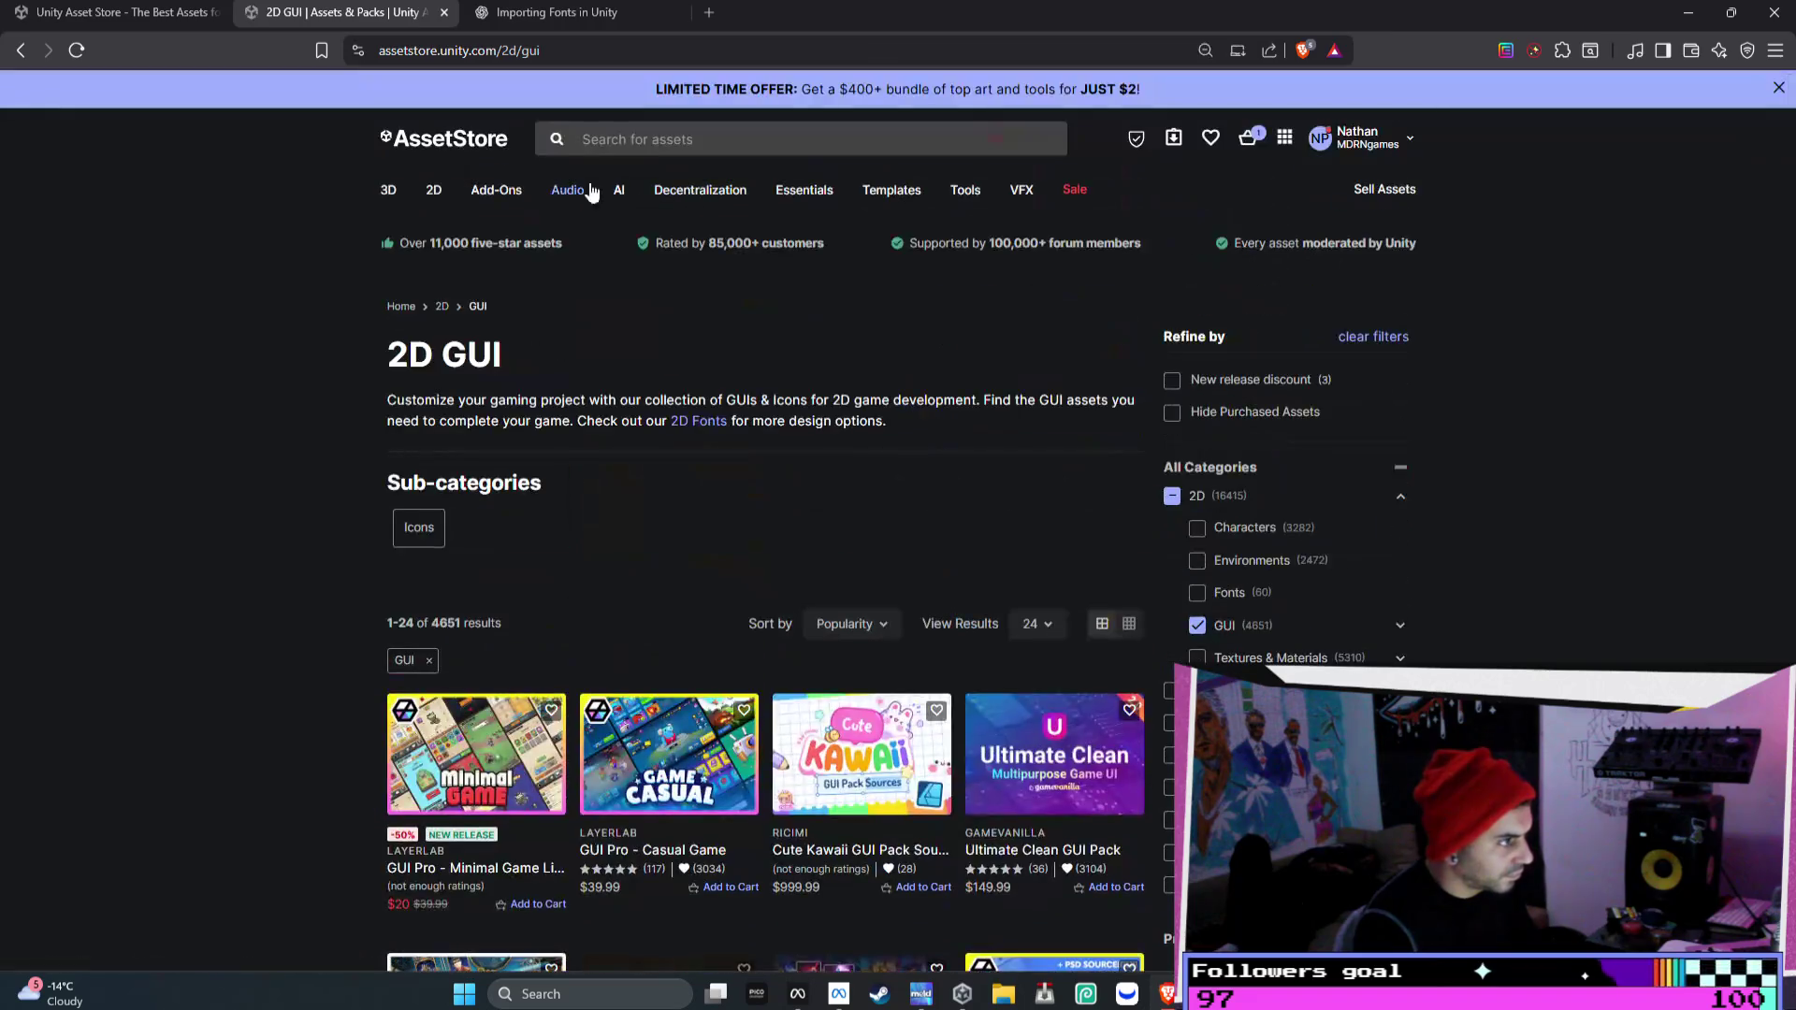
{"action": "mouse_move", "coordinate": [435, 192]}
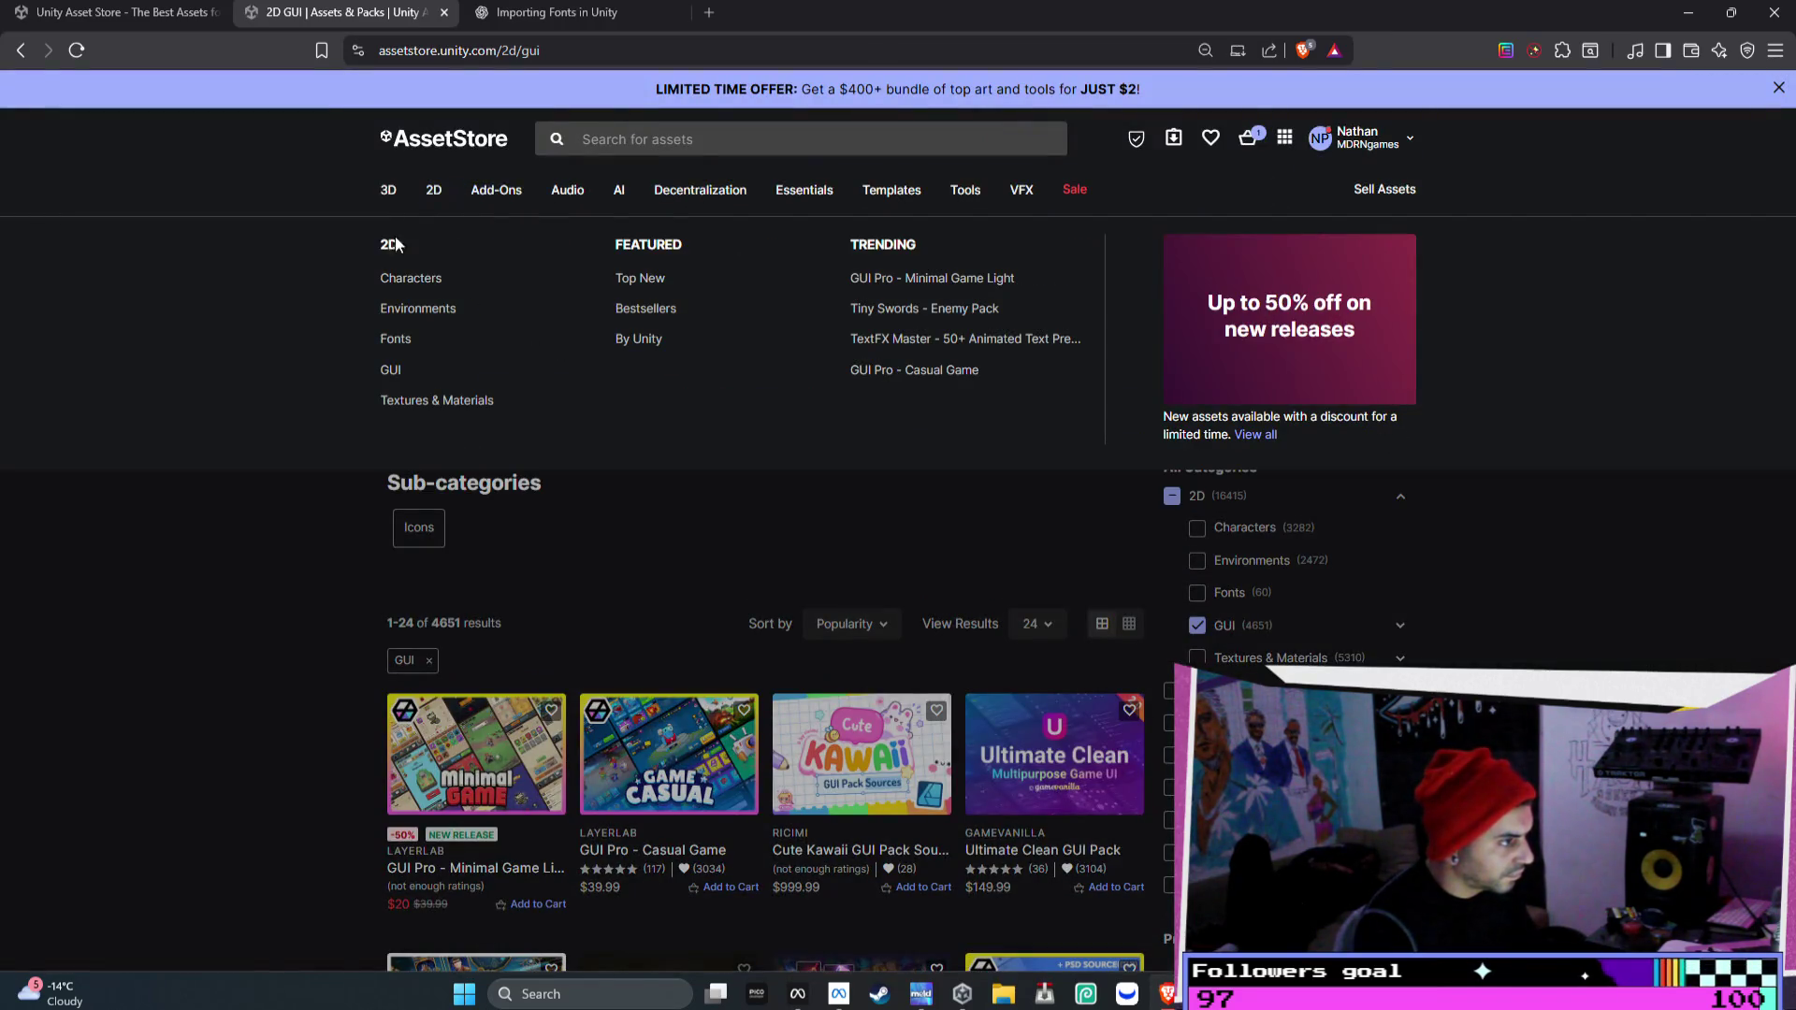
{"action": "mouse_move", "coordinate": [561, 195]}
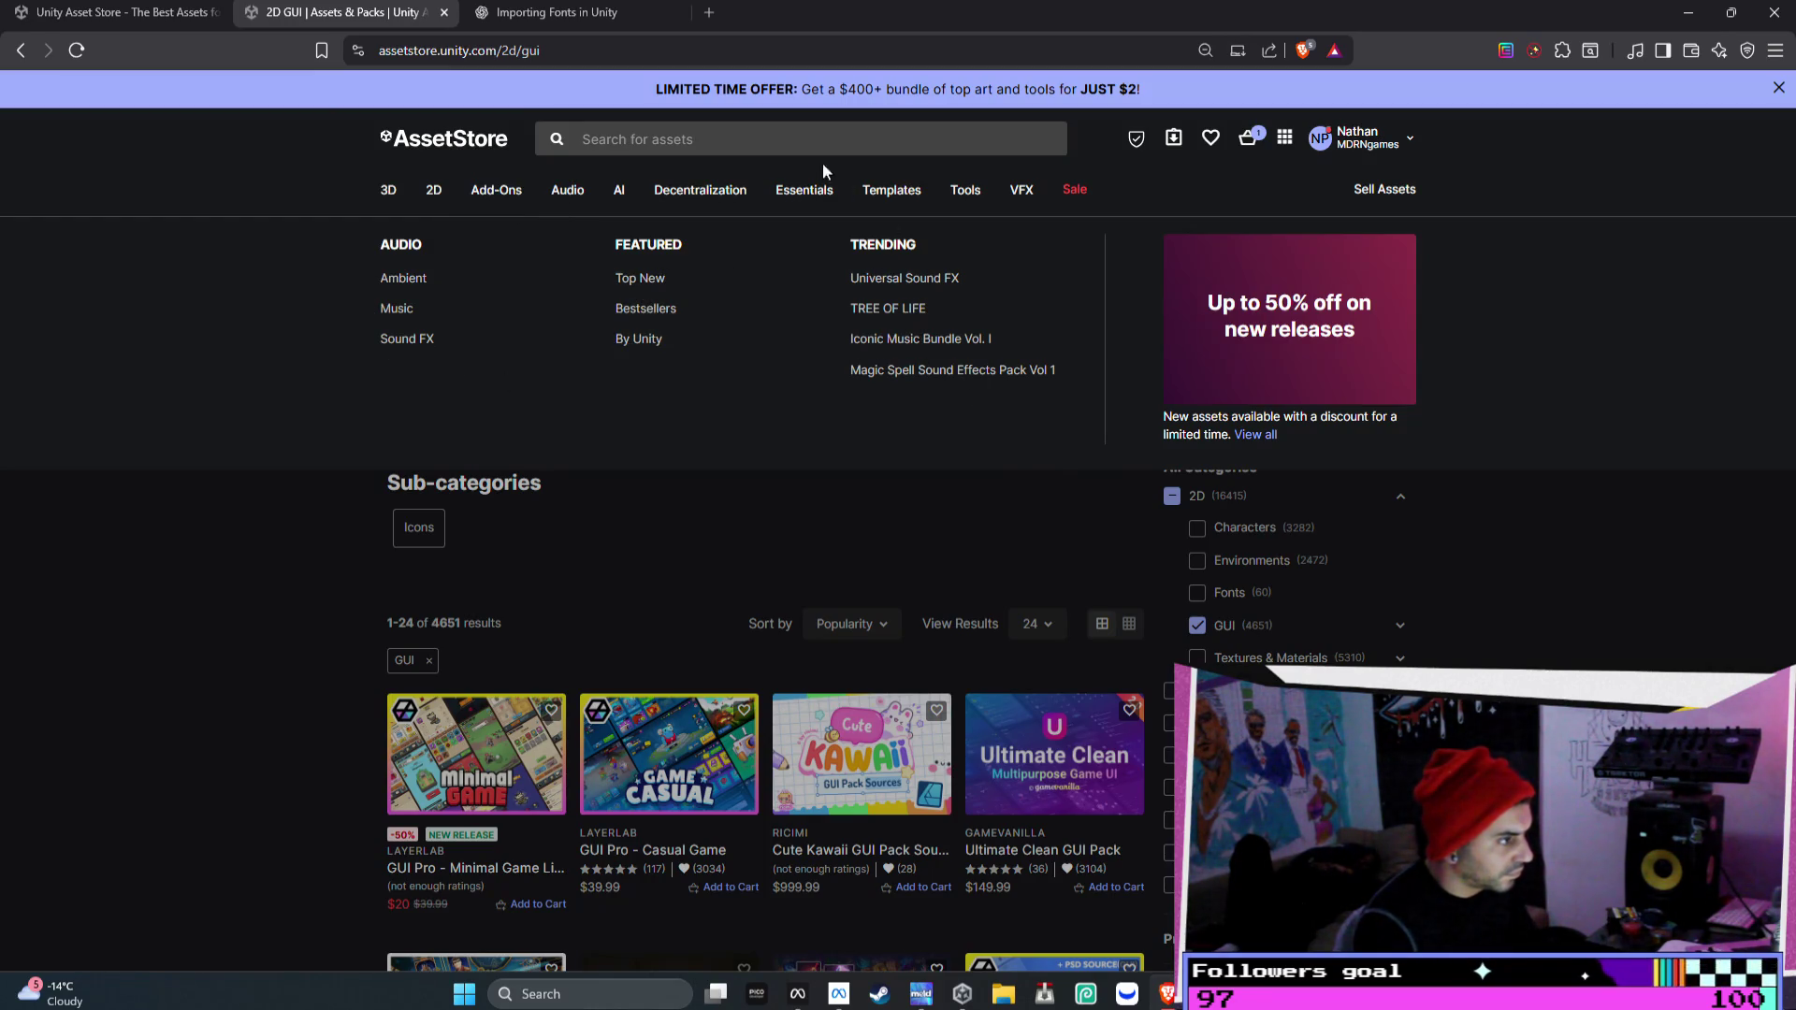
{"action": "left_click", "coordinate": [772, 140]}
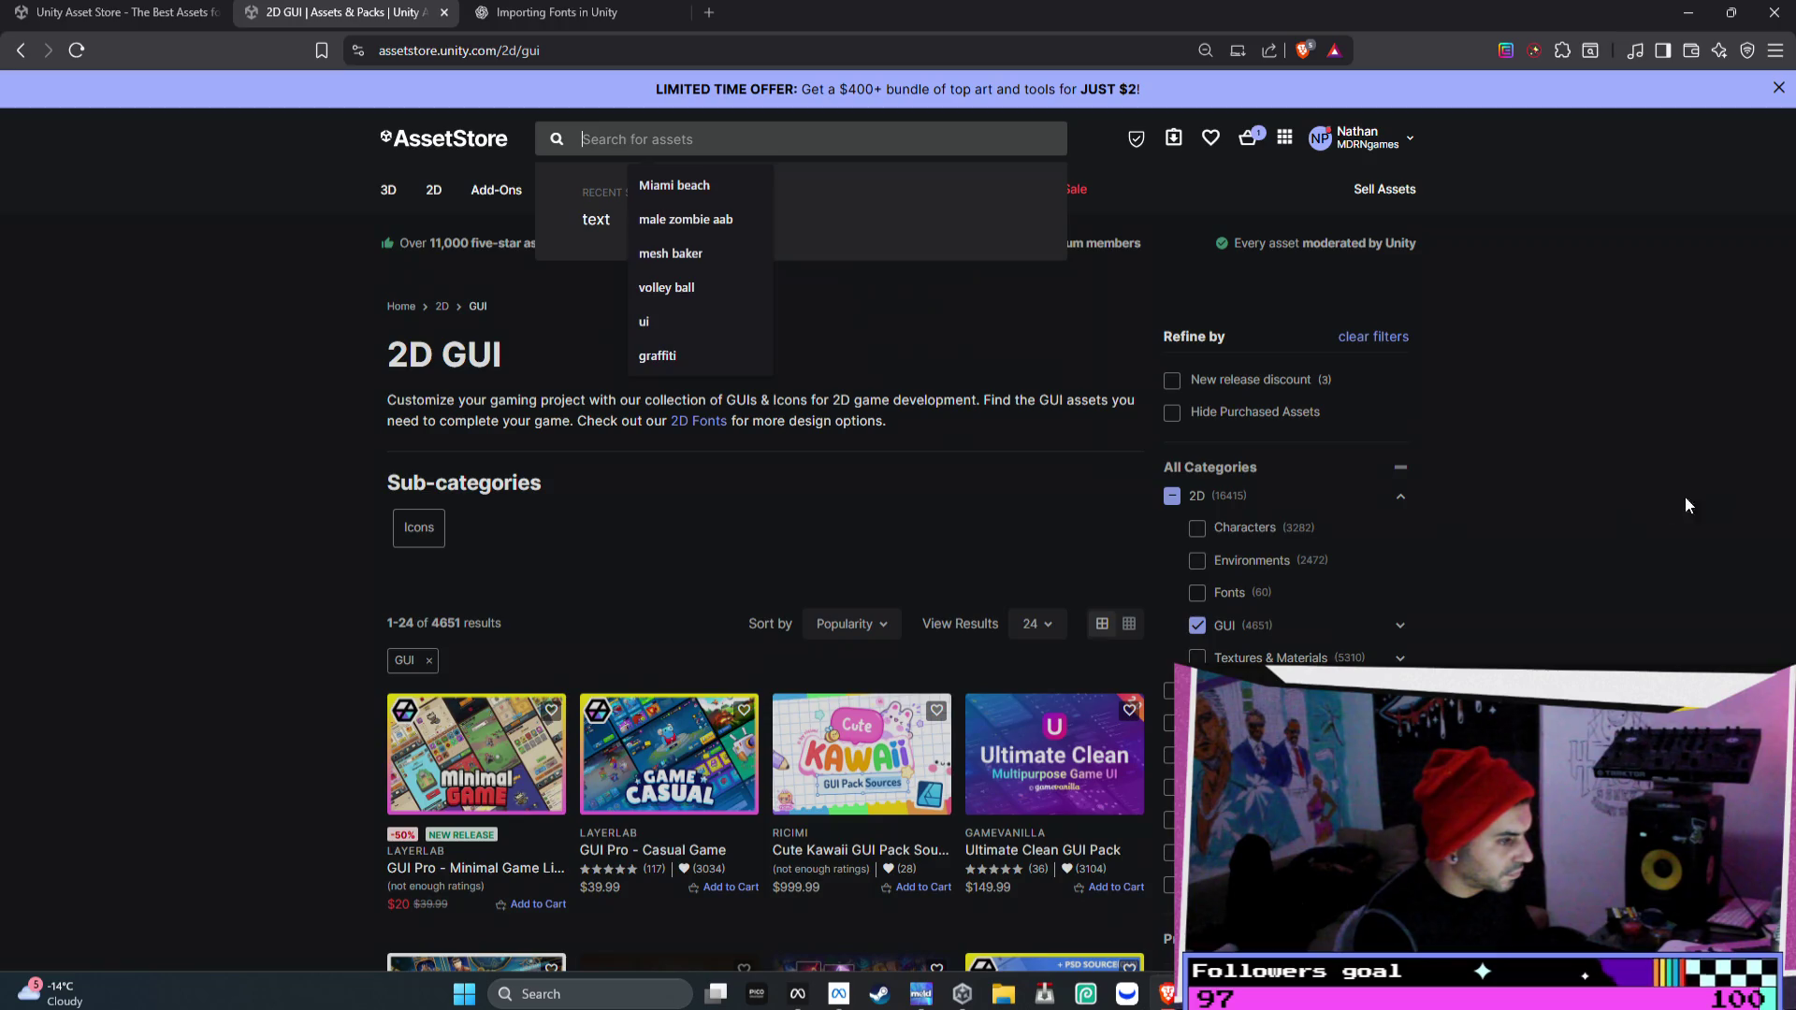
{"action": "left_click", "coordinate": [798, 129]}
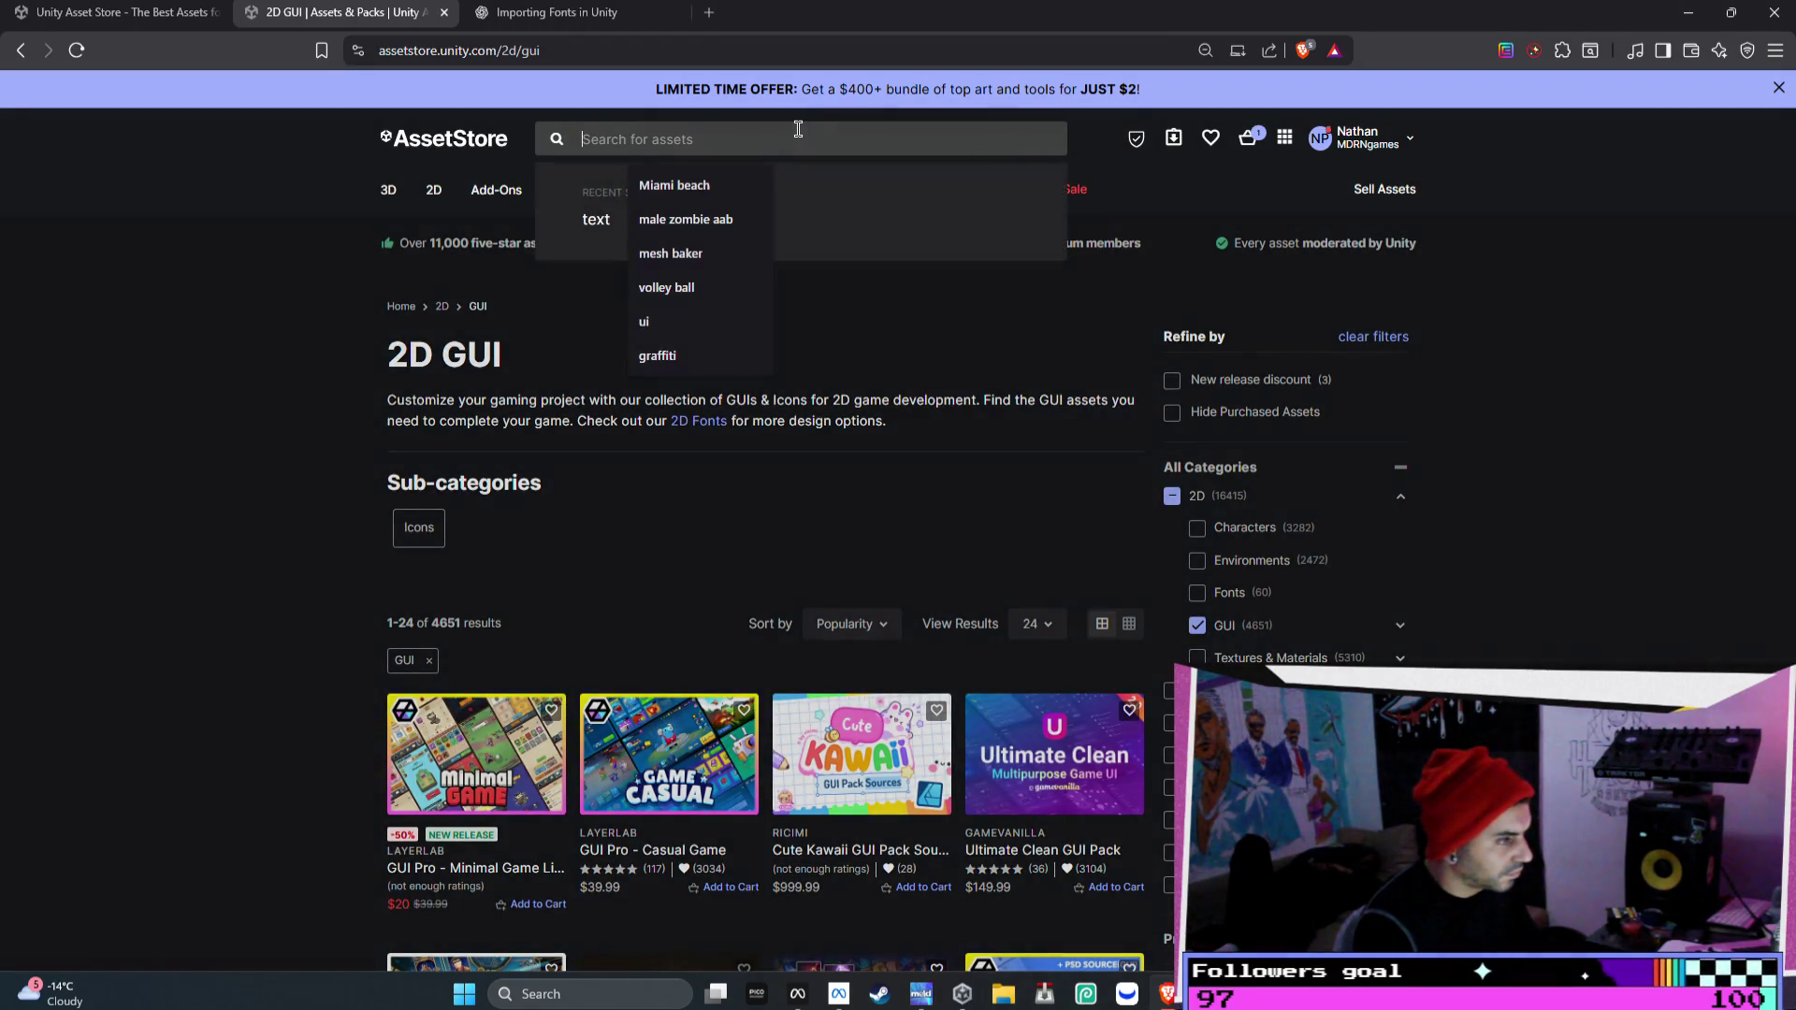
{"action": "left_click", "coordinate": [561, 12]}
{"action": "left_click", "coordinate": [744, 899]}
- Ask ChatGPT 'what do you call the ai that pops up when a character is talk' and select 'Dialogue UI' from the reply
{"action": "type", "text": "what do you call the ai "}
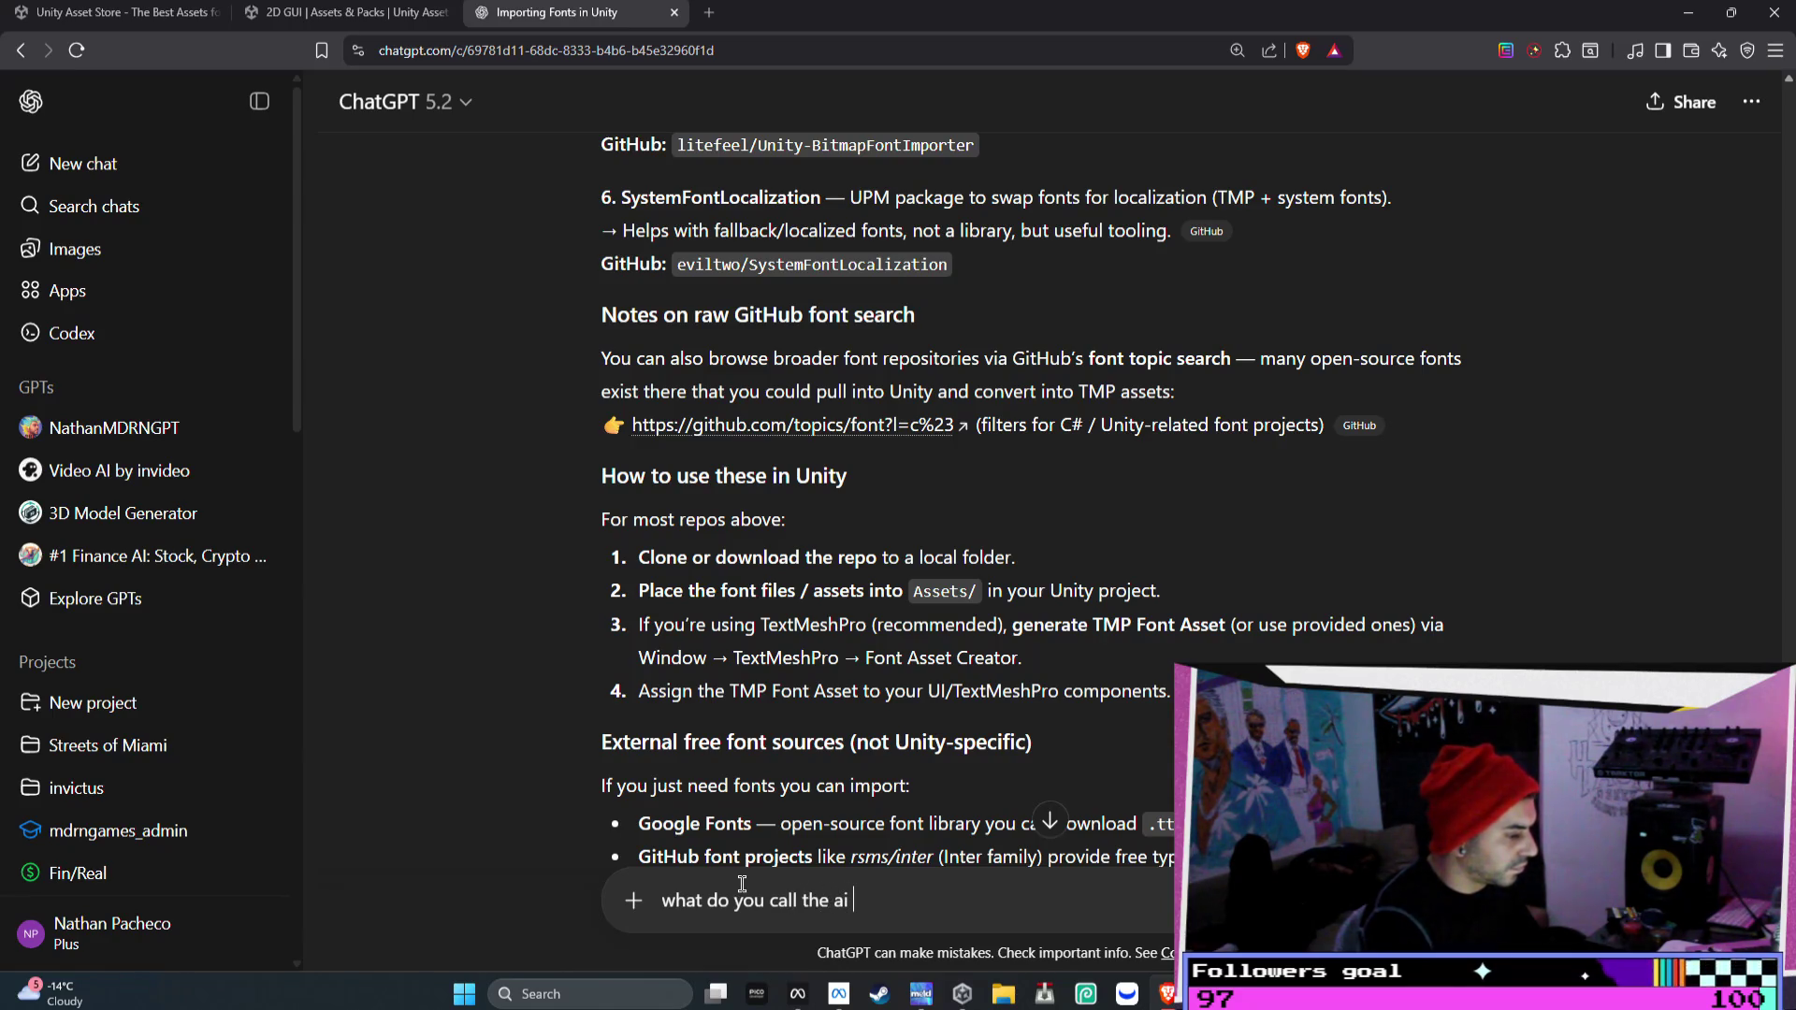
{"action": "type", "text": "wit"}
{"action": "key", "text": "BackSpace"}
{"action": "type", "text": "that pops up w"}
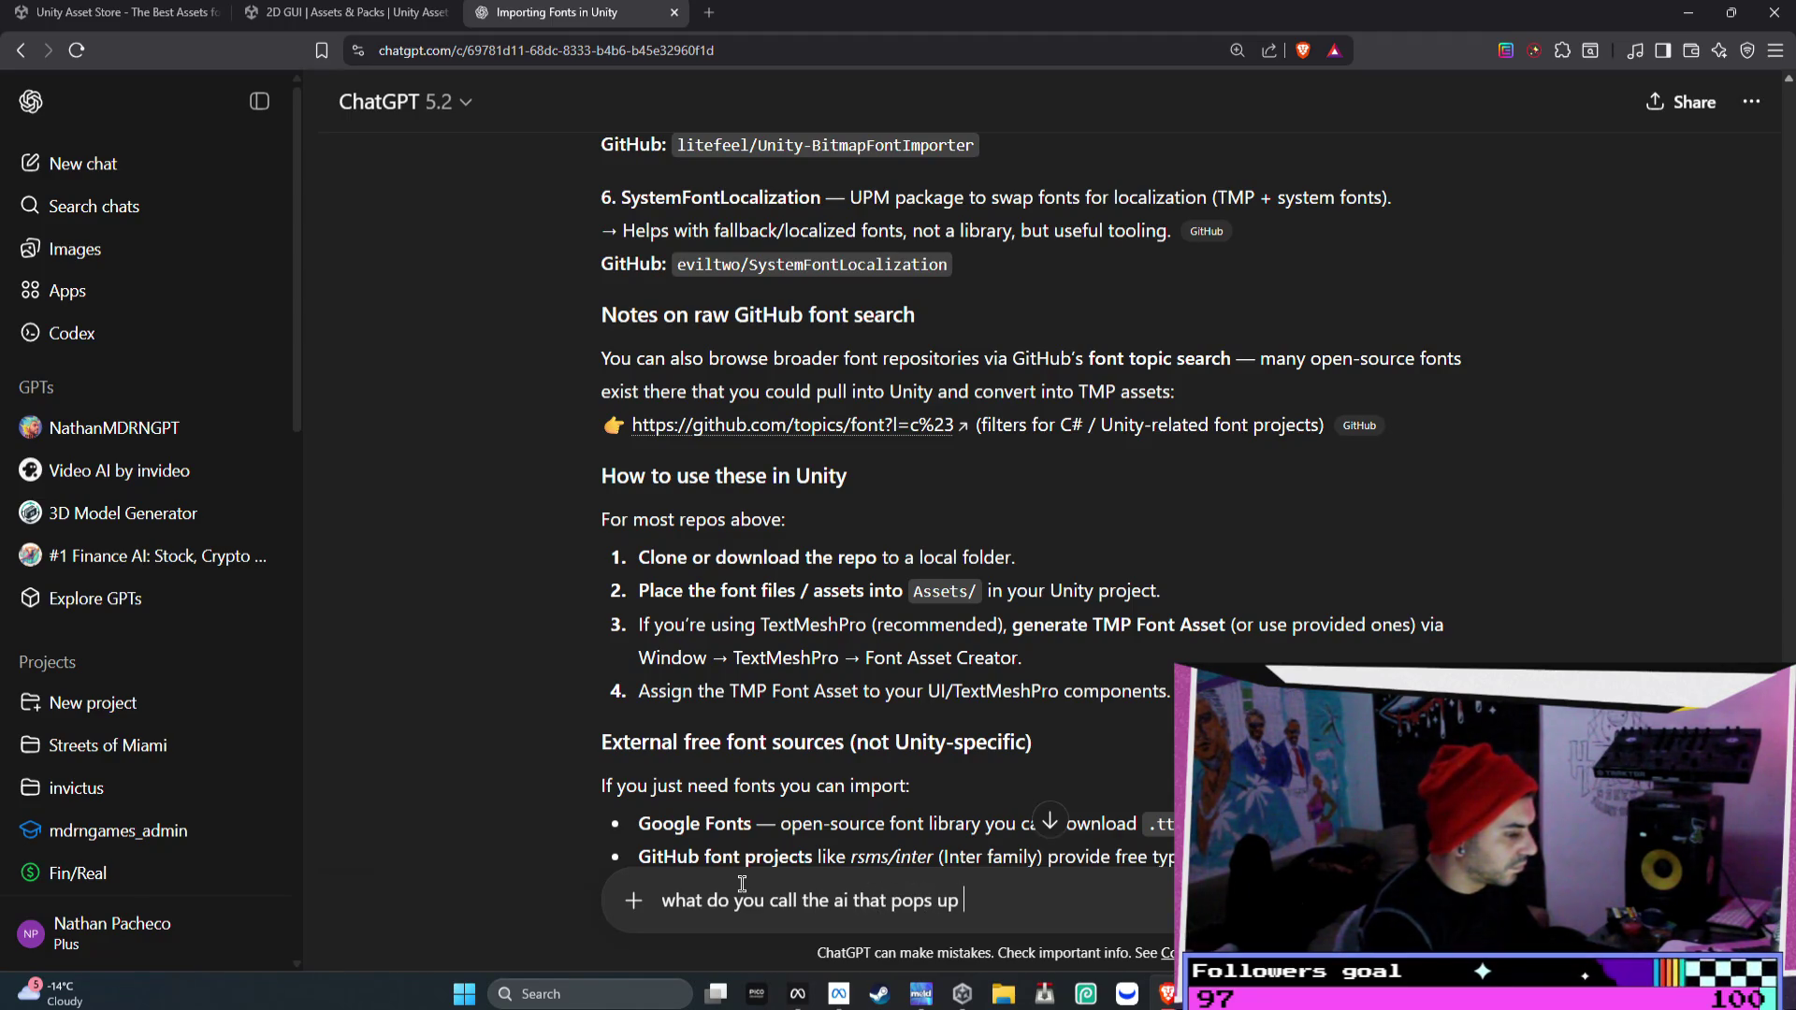
{"action": "type", "text": "hen a "}
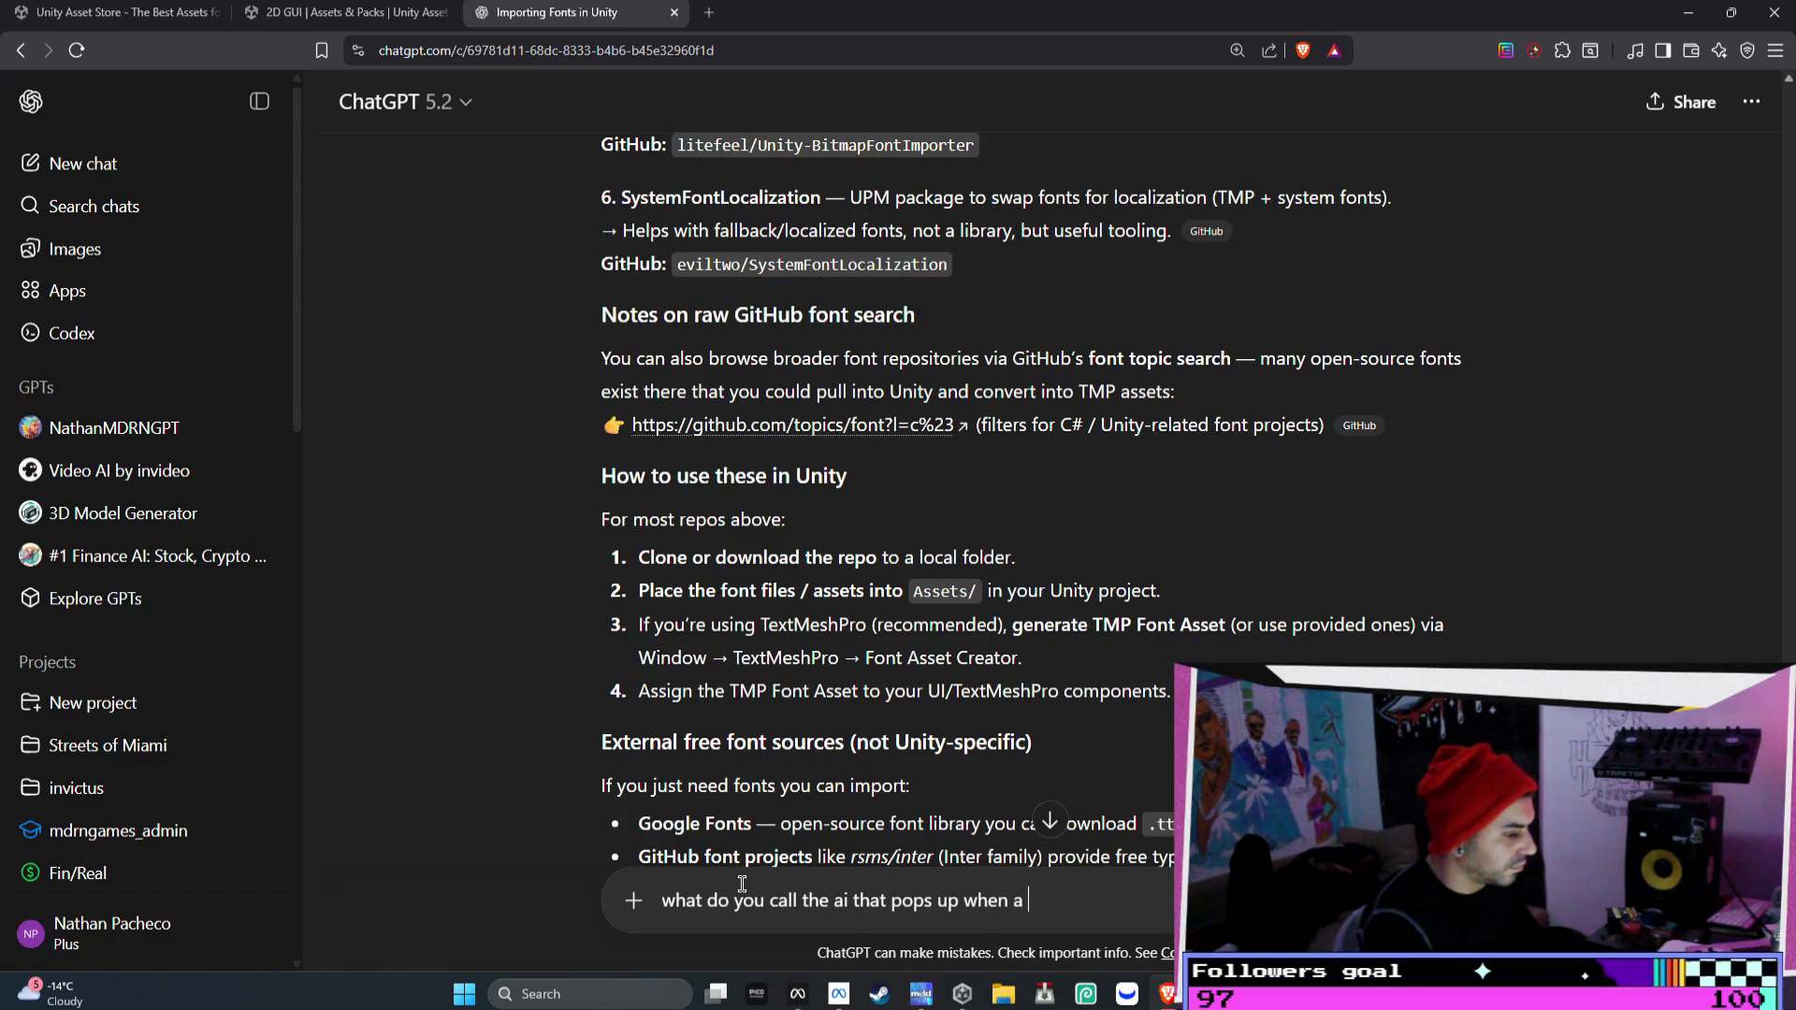
{"action": "type", "text": "character is talk"}
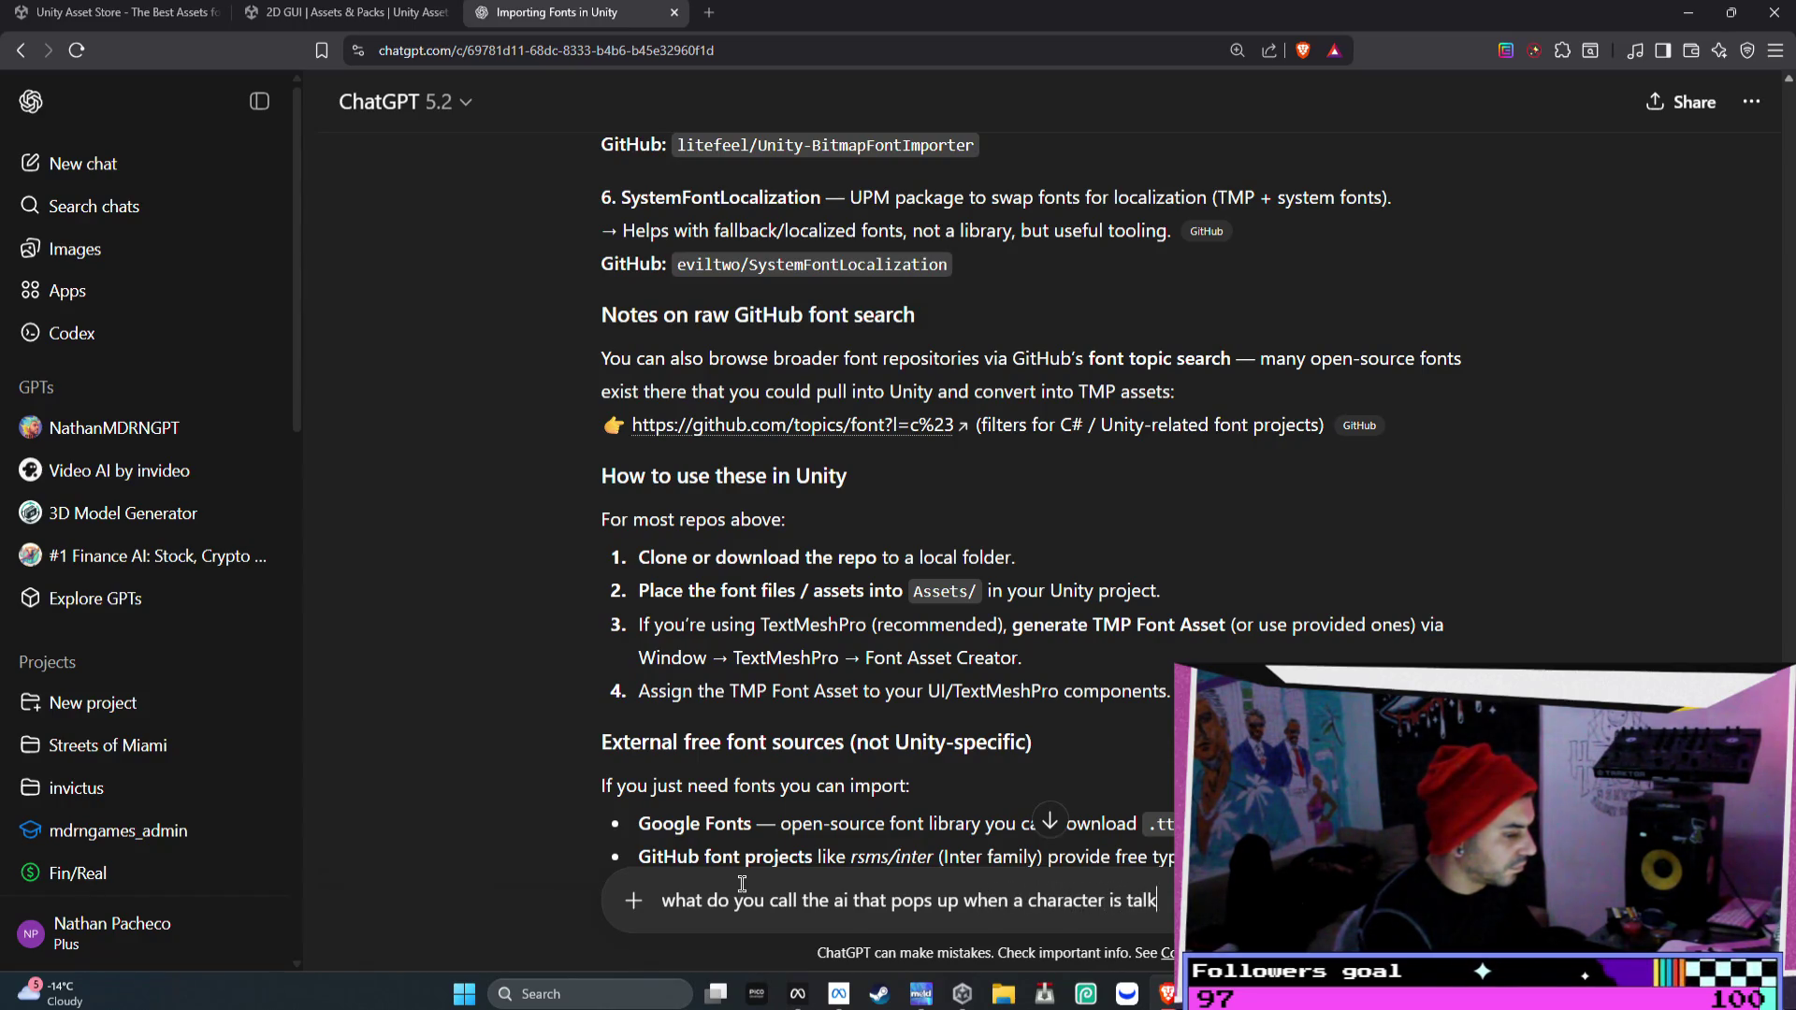
{"action": "key", "text": "Return"}
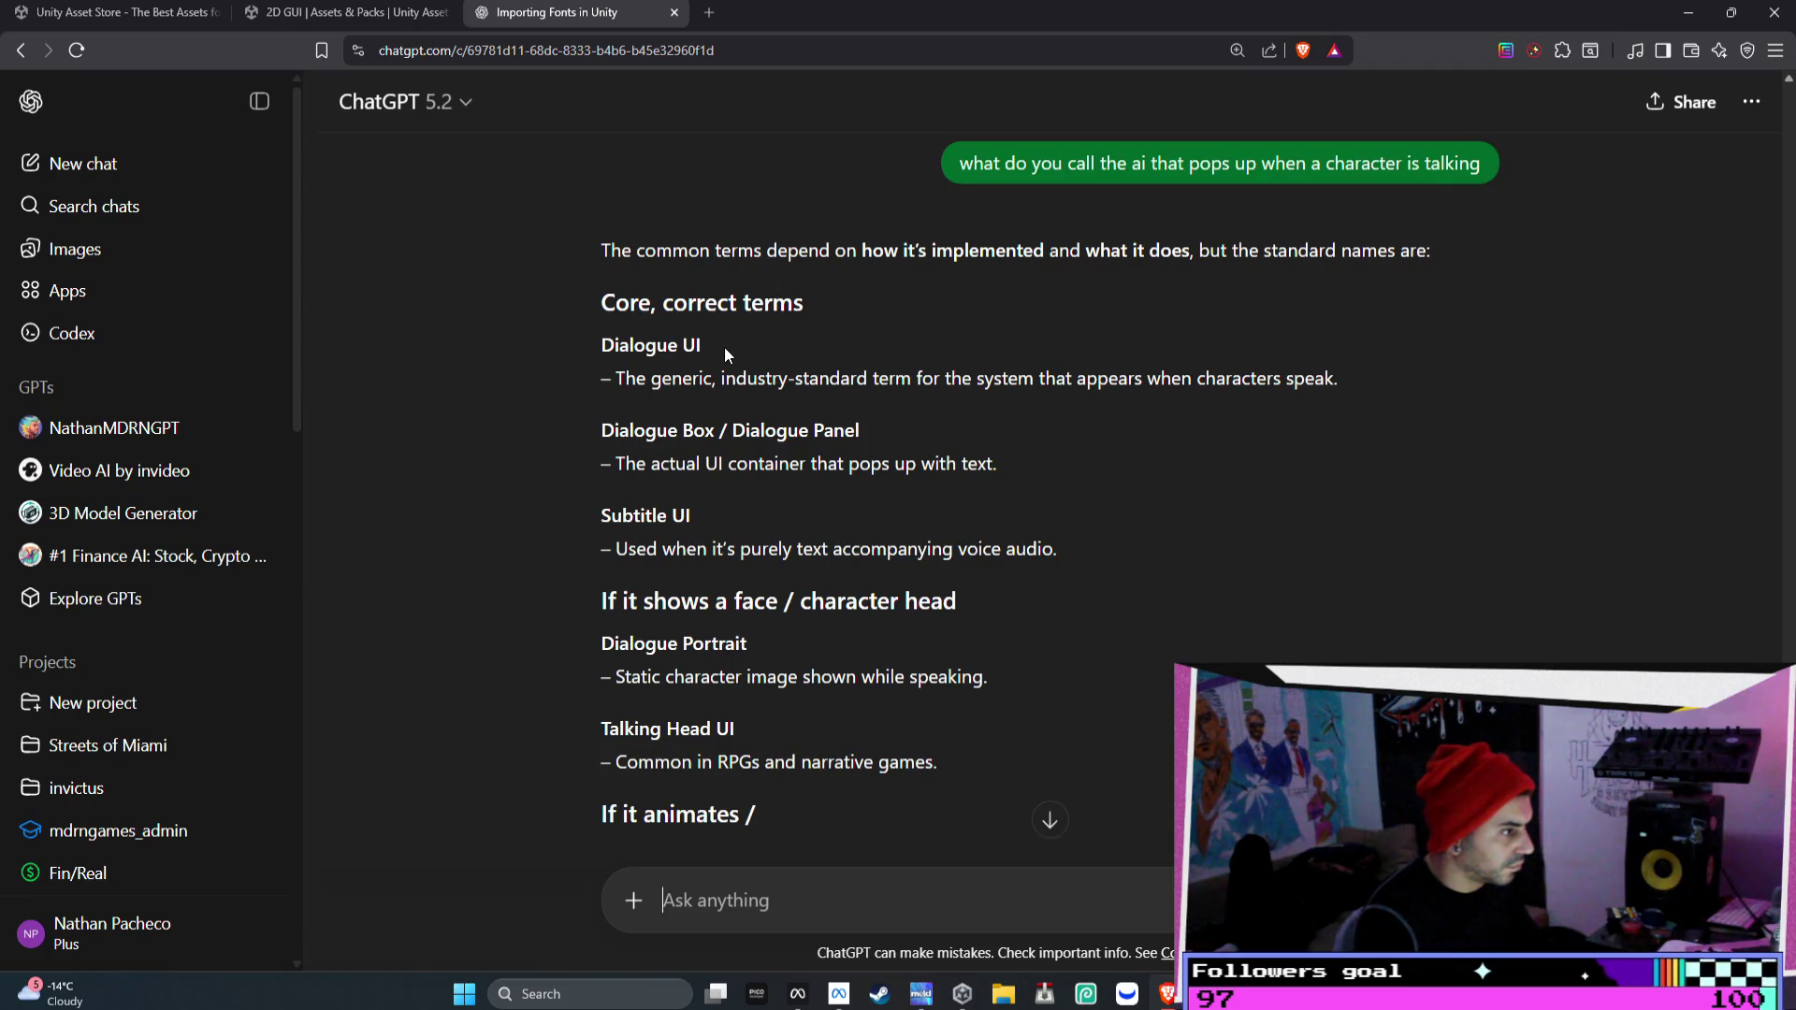
{"action": "left_click_drag", "start_coordinate": [721, 344], "coordinate": [645, 343]}
{"action": "left_click", "coordinate": [346, 12]}
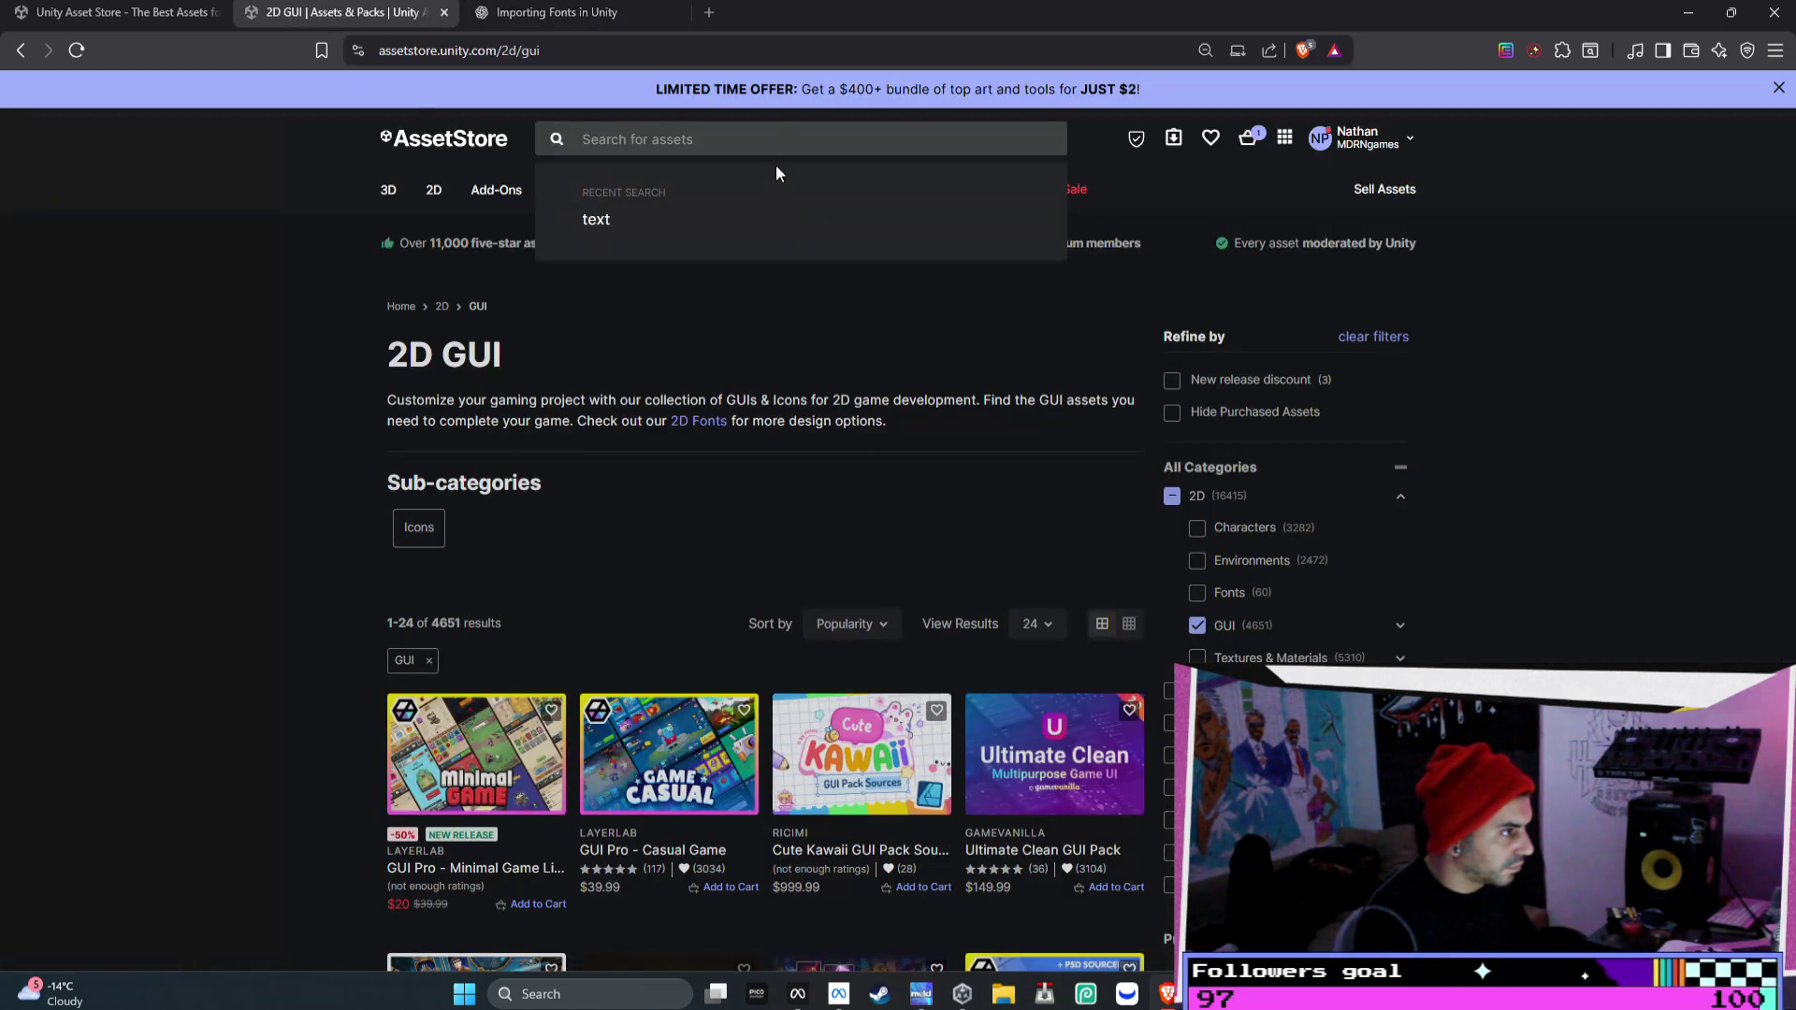
- Search the Asset Store for 'Dialogue UI' and browse the NPC AI Engine - Convai preview slides
{"action": "type", "text": "Dialogue UI"}
{"action": "key", "text": "Return"}
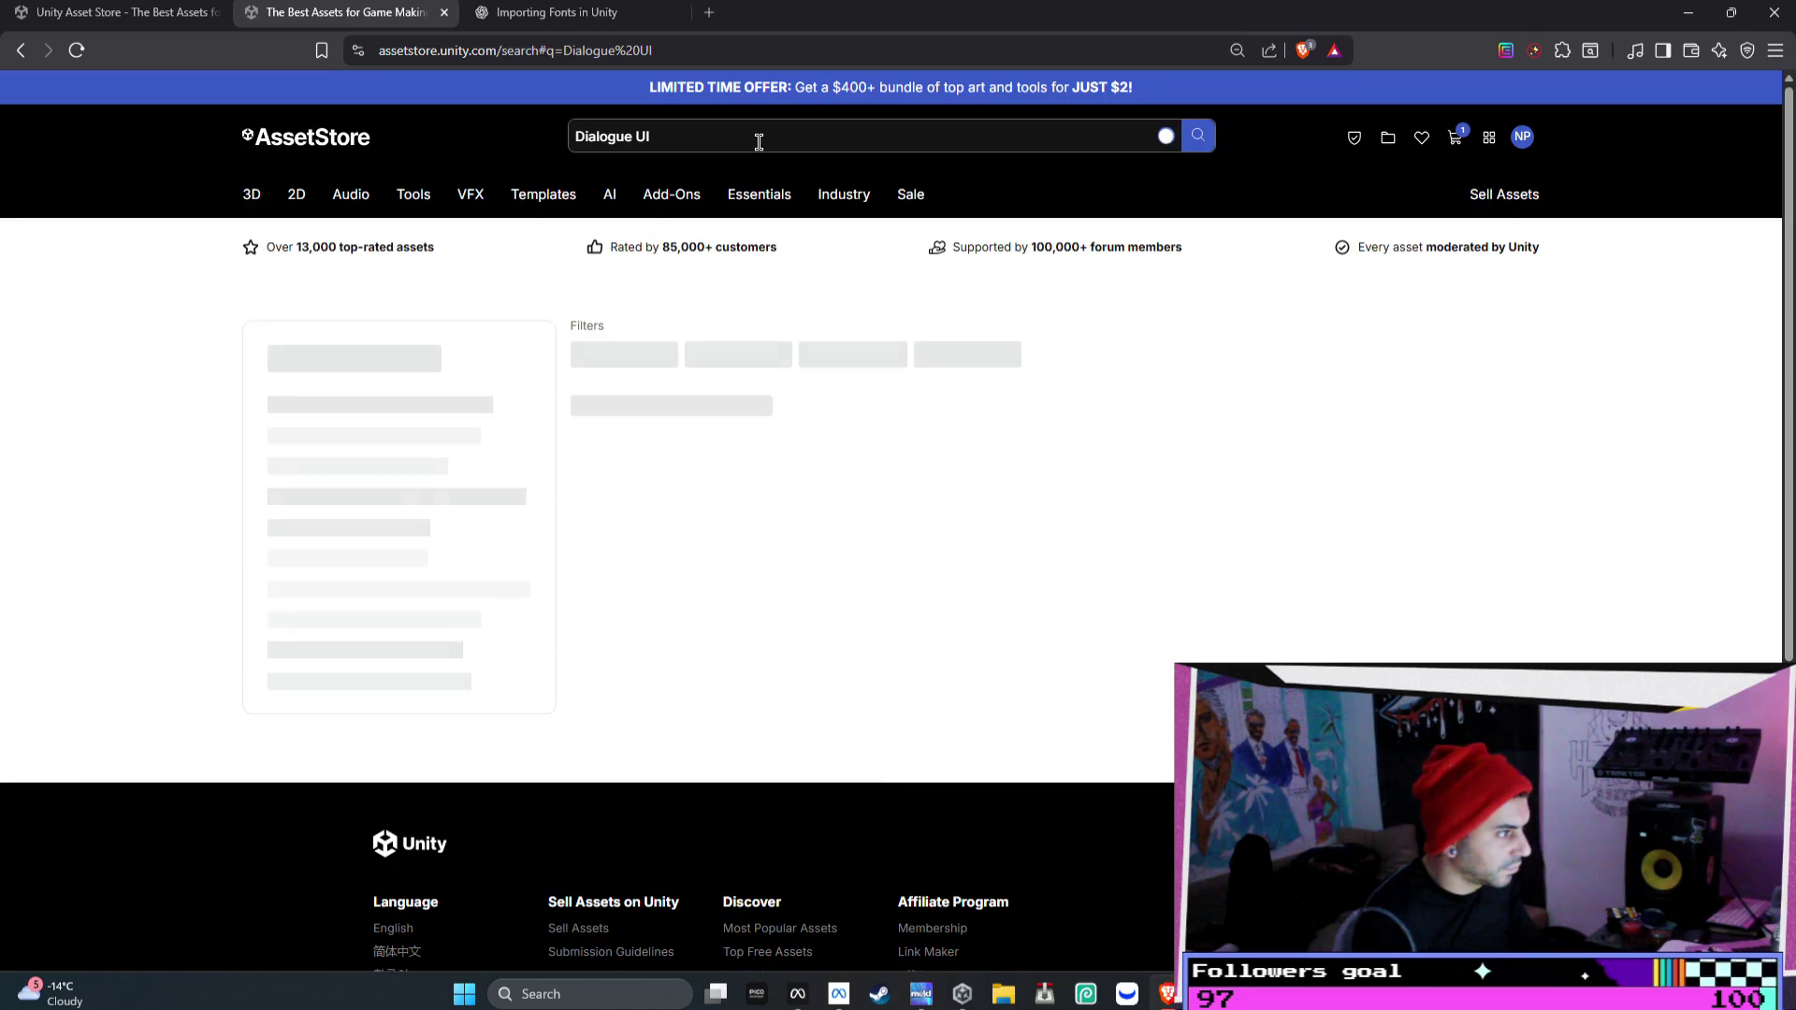
{"action": "scroll", "coordinate": [1140, 543], "scroll_direction": "down", "scroll_amount": 4}
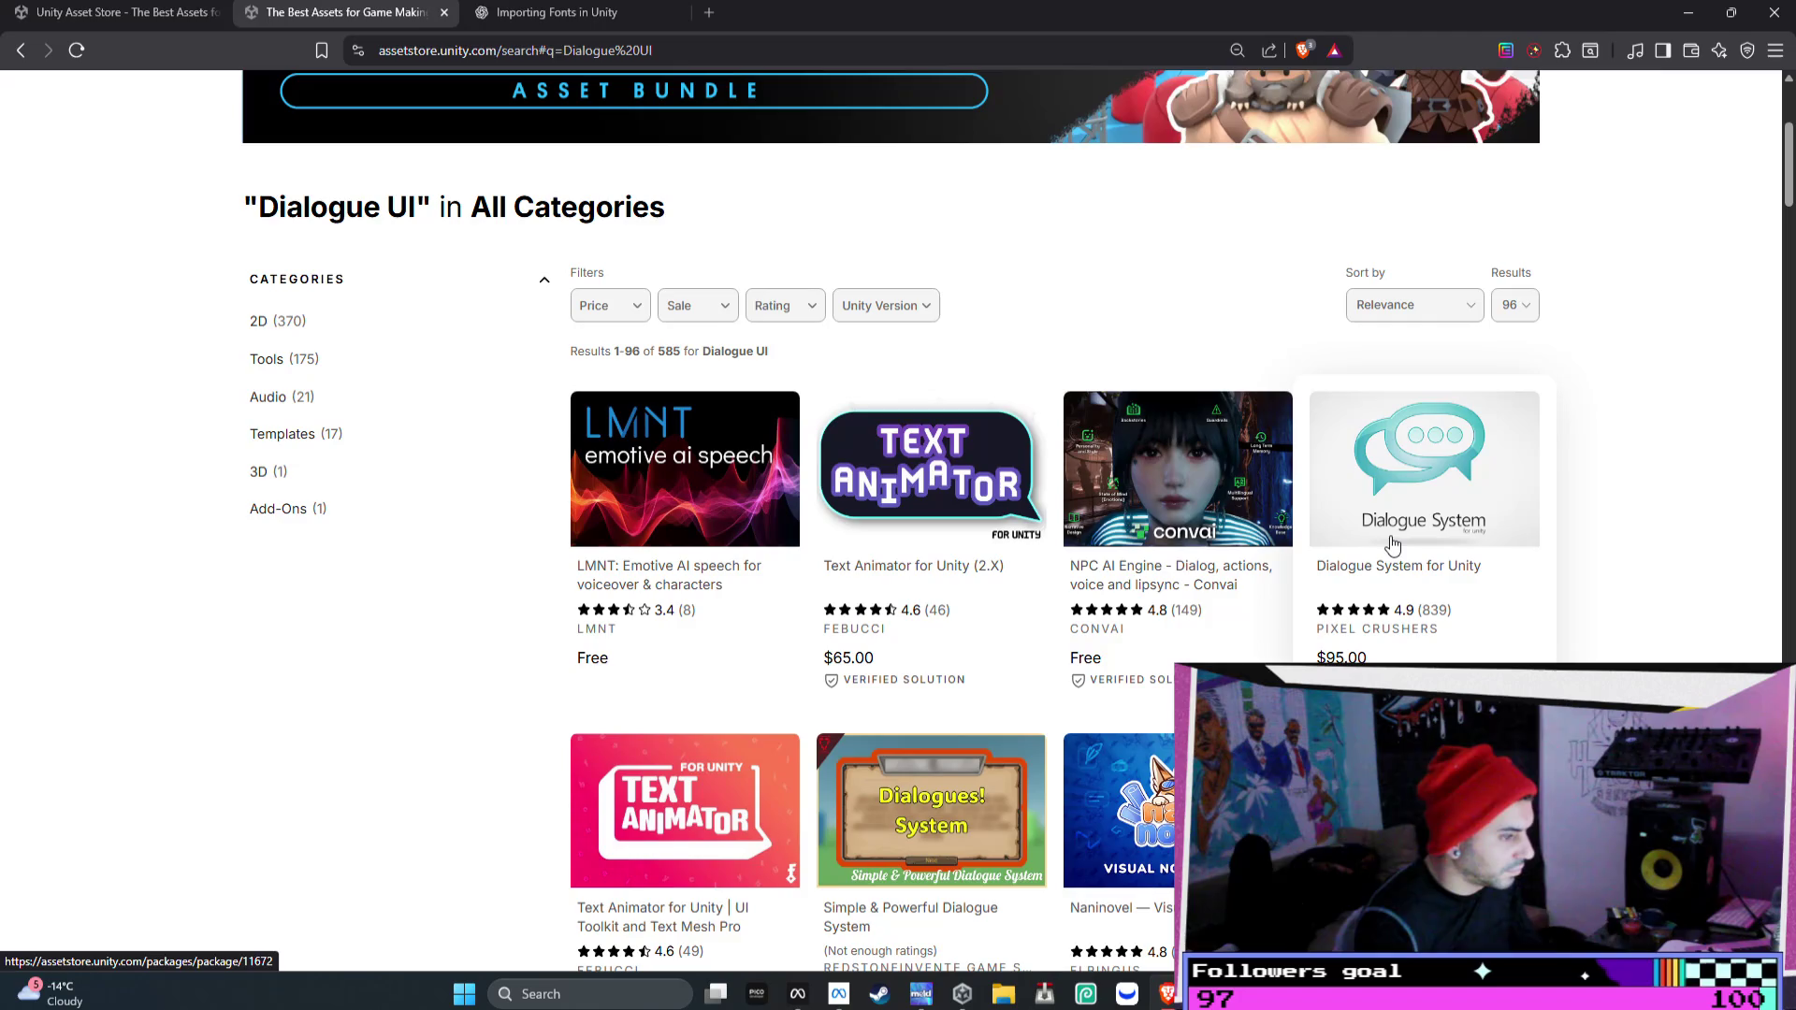
{"action": "left_click", "coordinate": [1166, 487]}
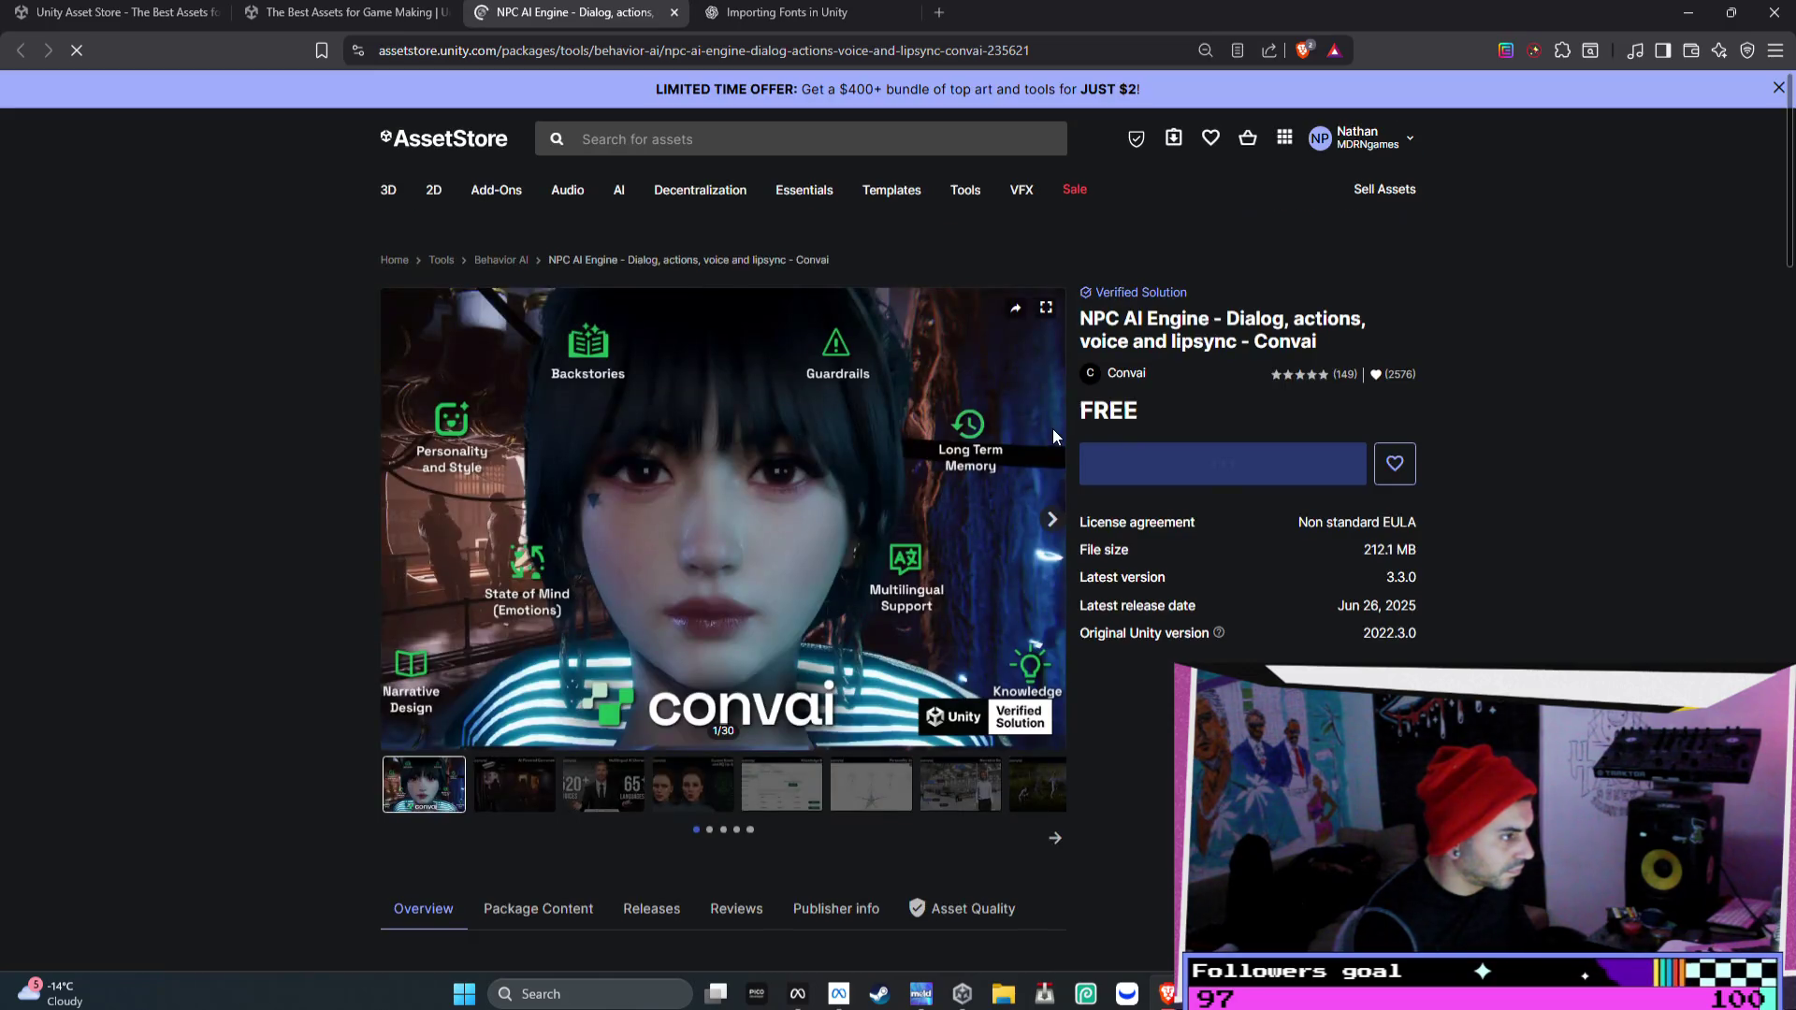
{"action": "left_click", "coordinate": [1048, 562]}
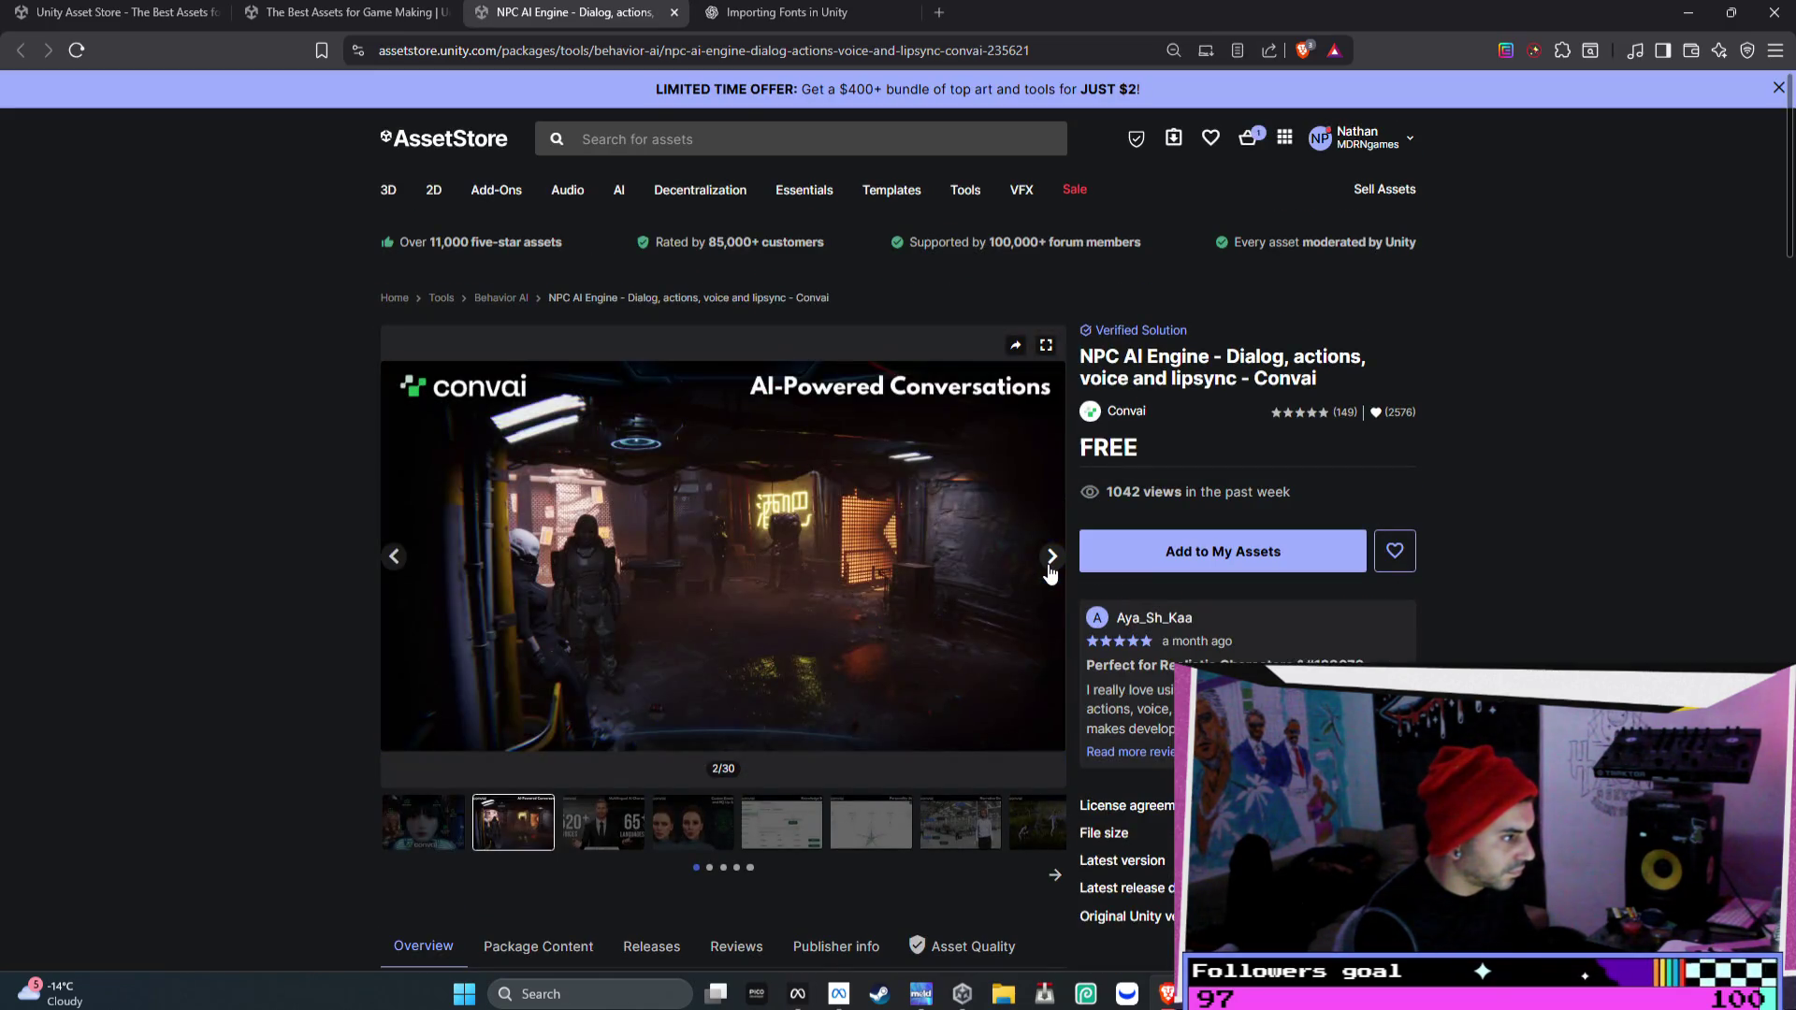
{"action": "left_click", "coordinate": [1051, 561]}
{"action": "left_click", "coordinate": [1051, 561]}
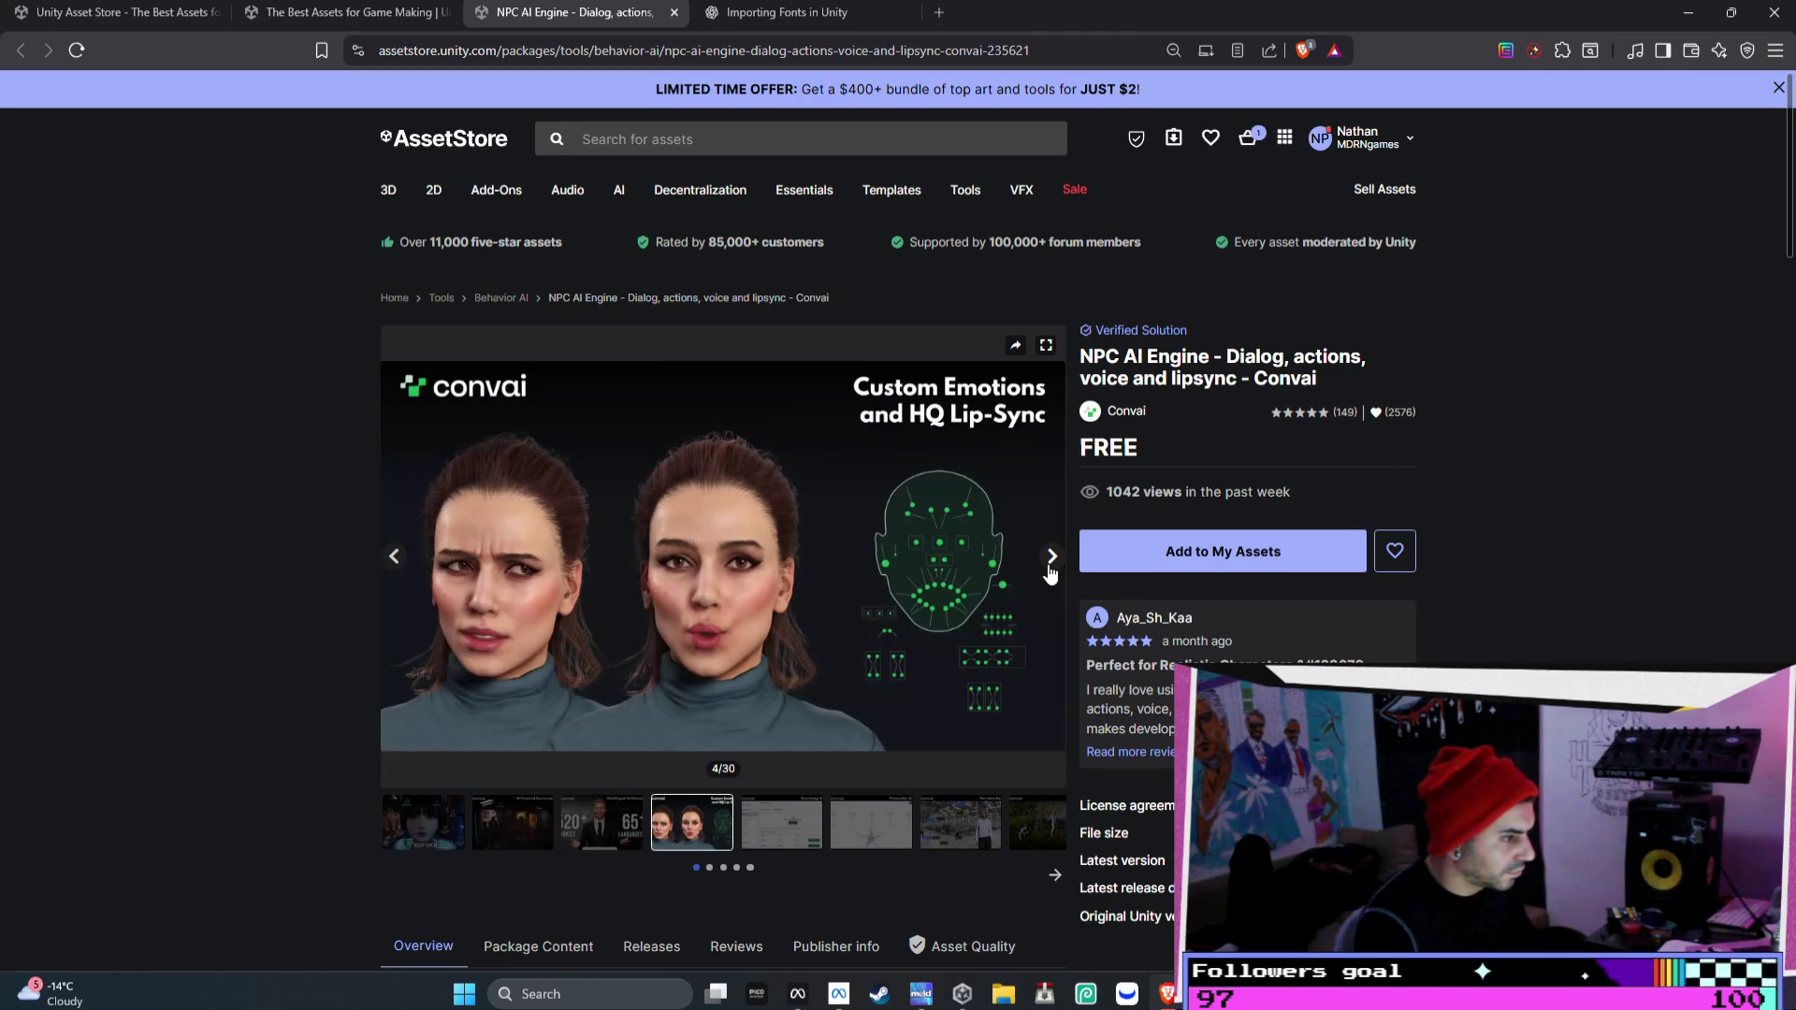
{"action": "left_click", "coordinate": [1050, 561]}
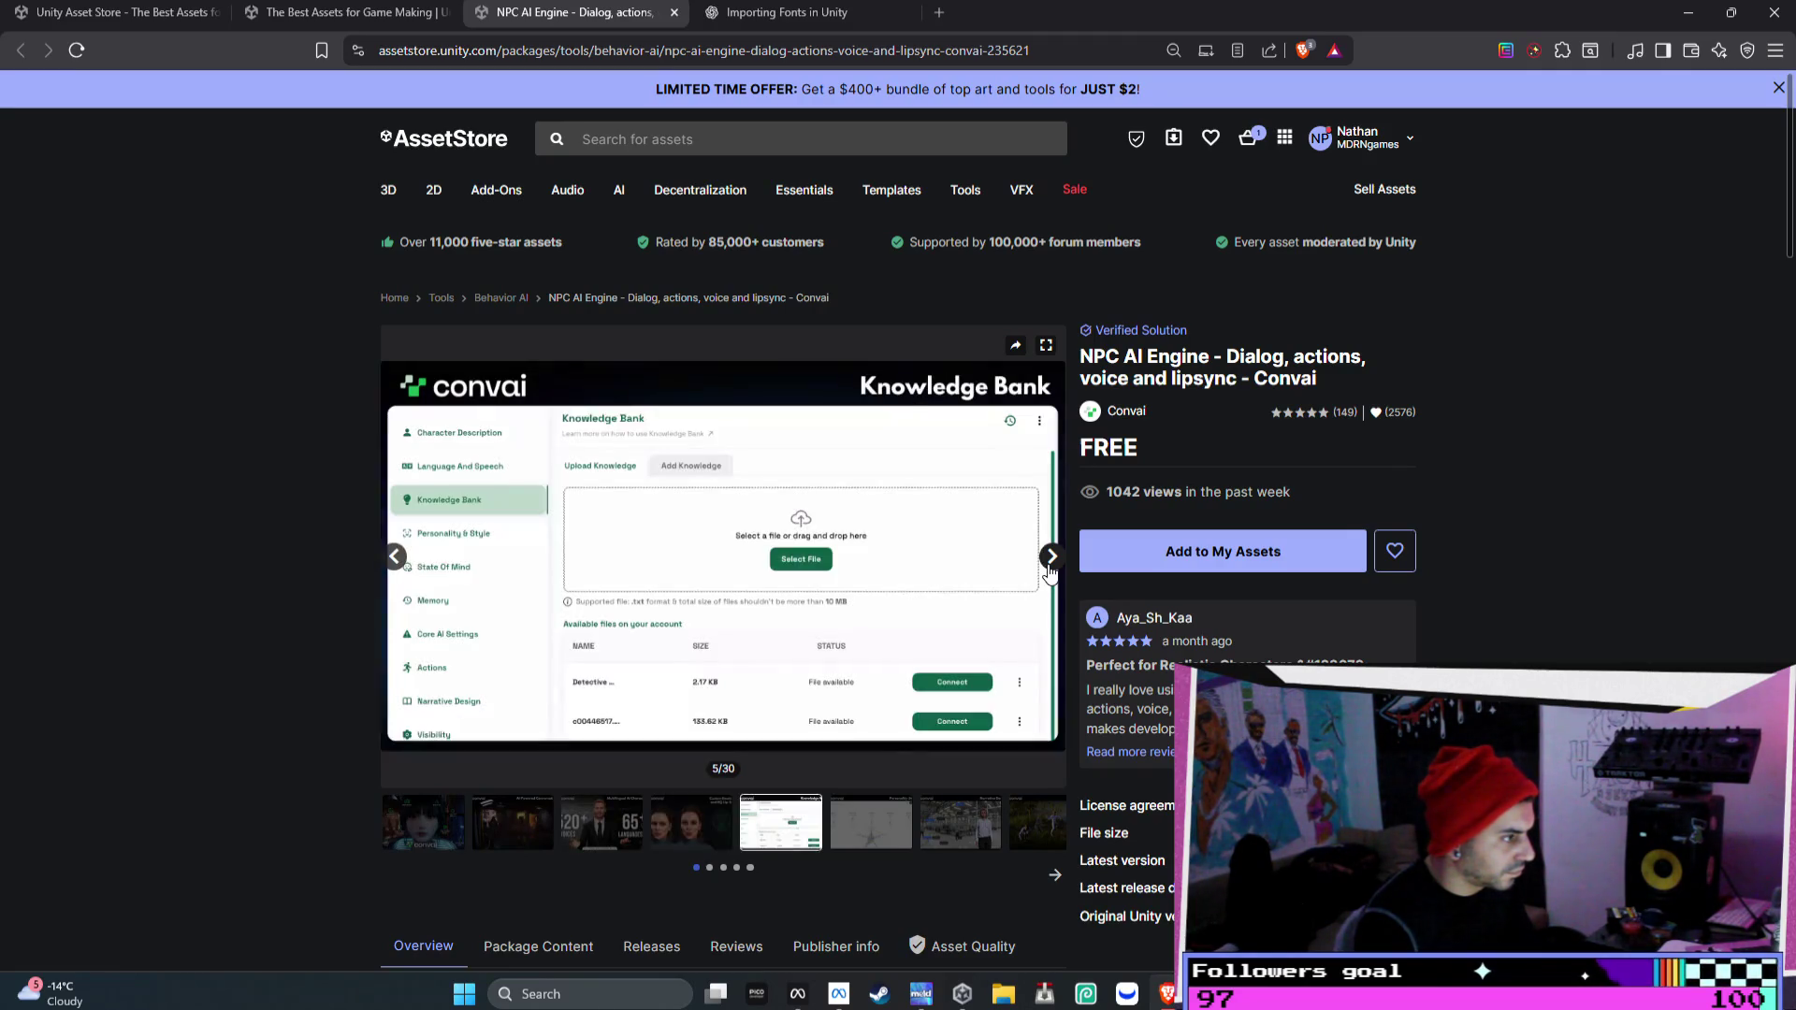
{"action": "left_click", "coordinate": [1050, 561]}
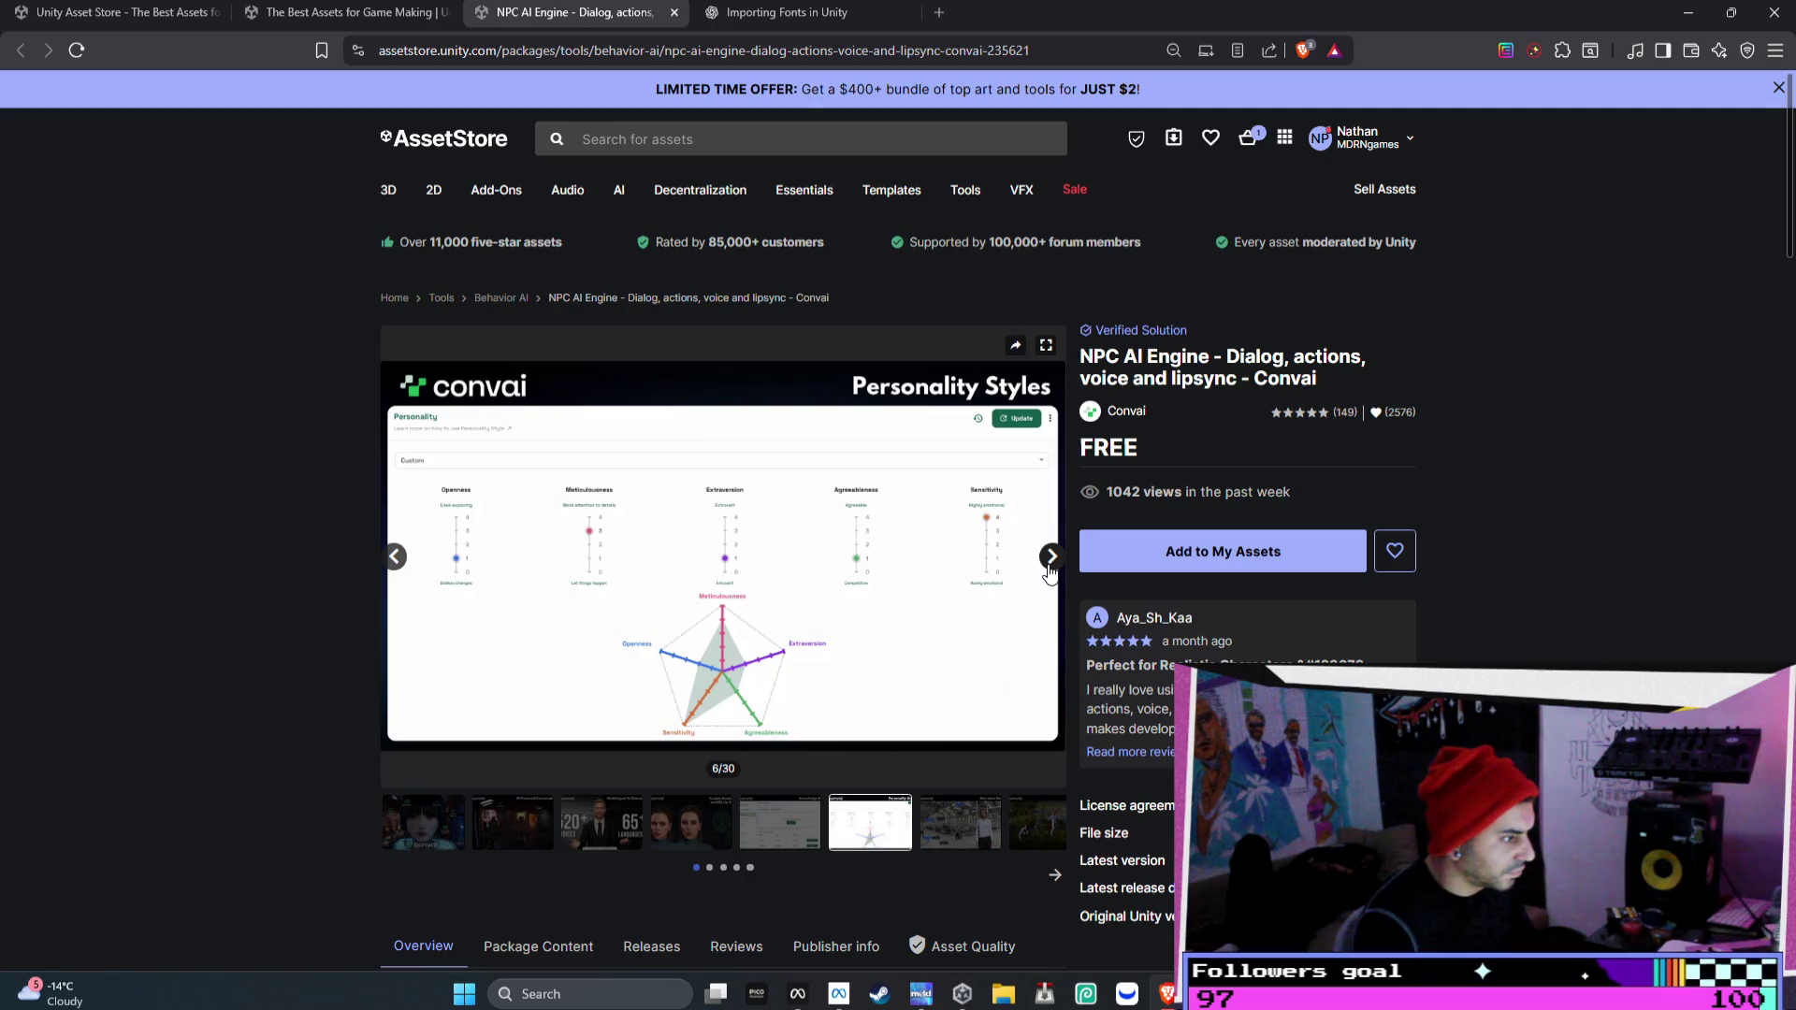
{"action": "left_click", "coordinate": [1050, 561]}
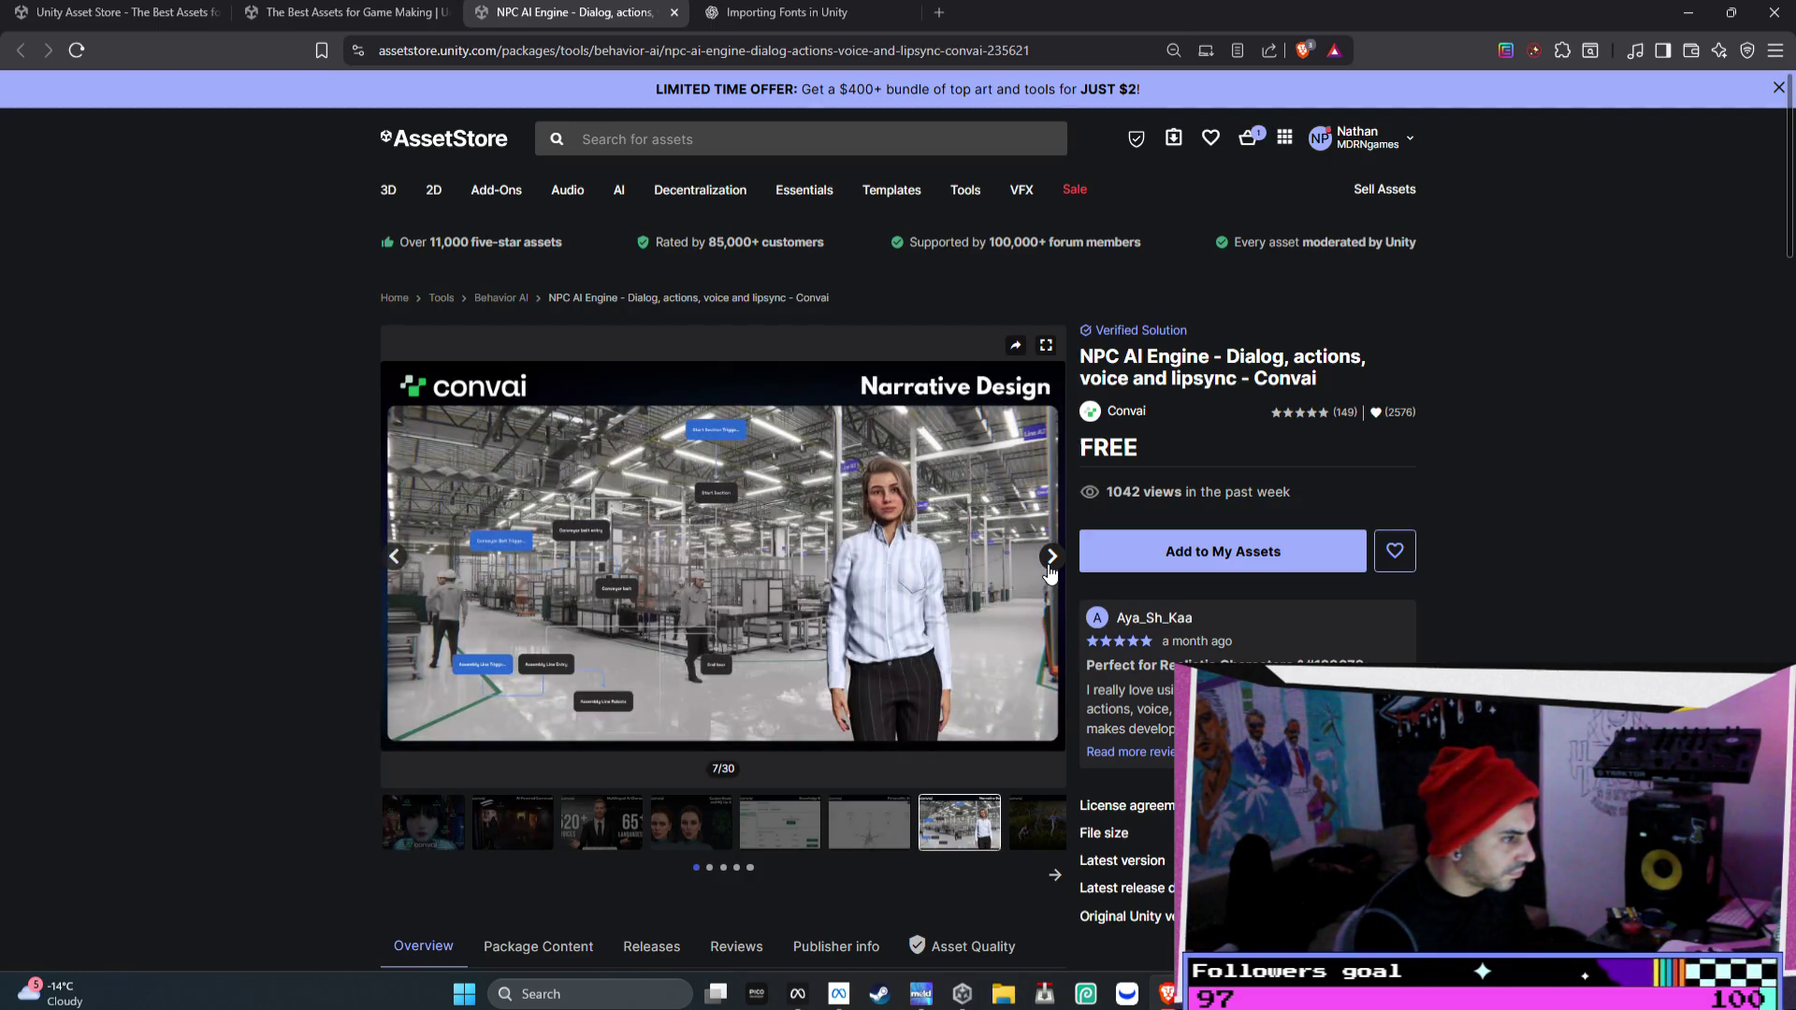
- Highlight the Convai description about conversing NPCs and view more gallery images
{"action": "scroll", "coordinate": [1050, 566], "scroll_direction": "down", "scroll_amount": 5}
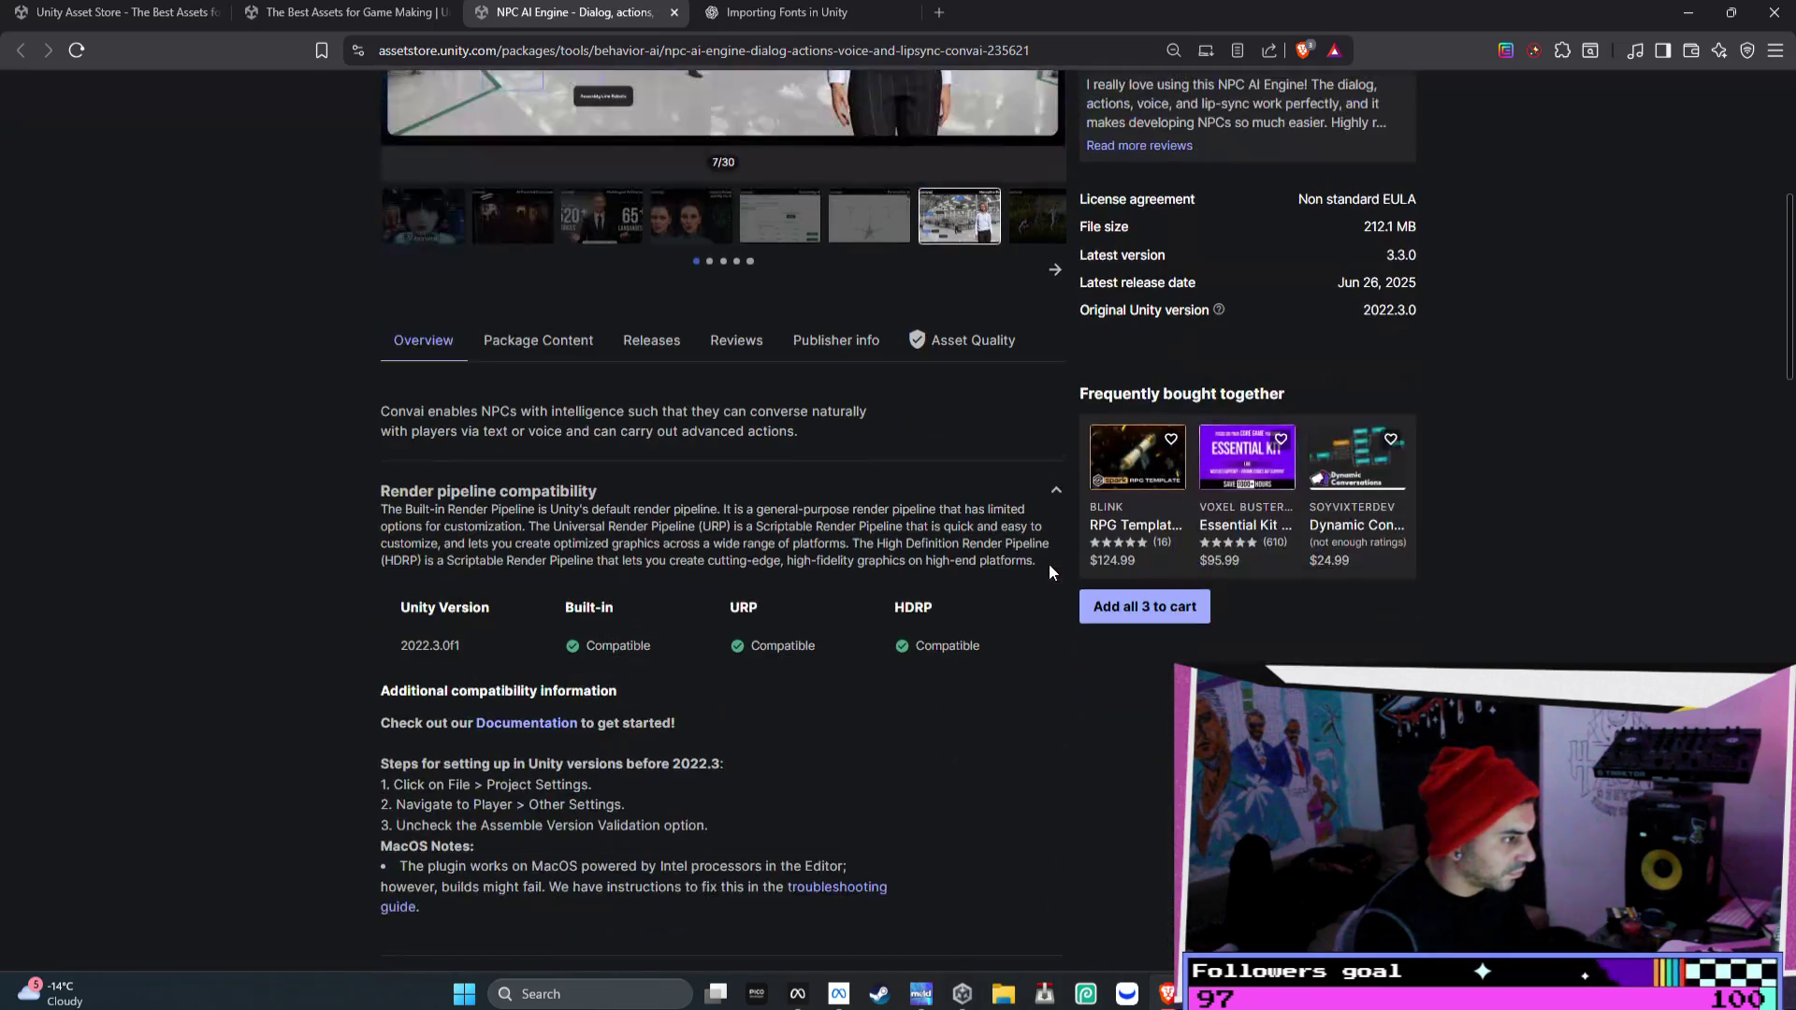
{"action": "scroll", "coordinate": [402, 419], "scroll_direction": "up", "scroll_amount": 2}
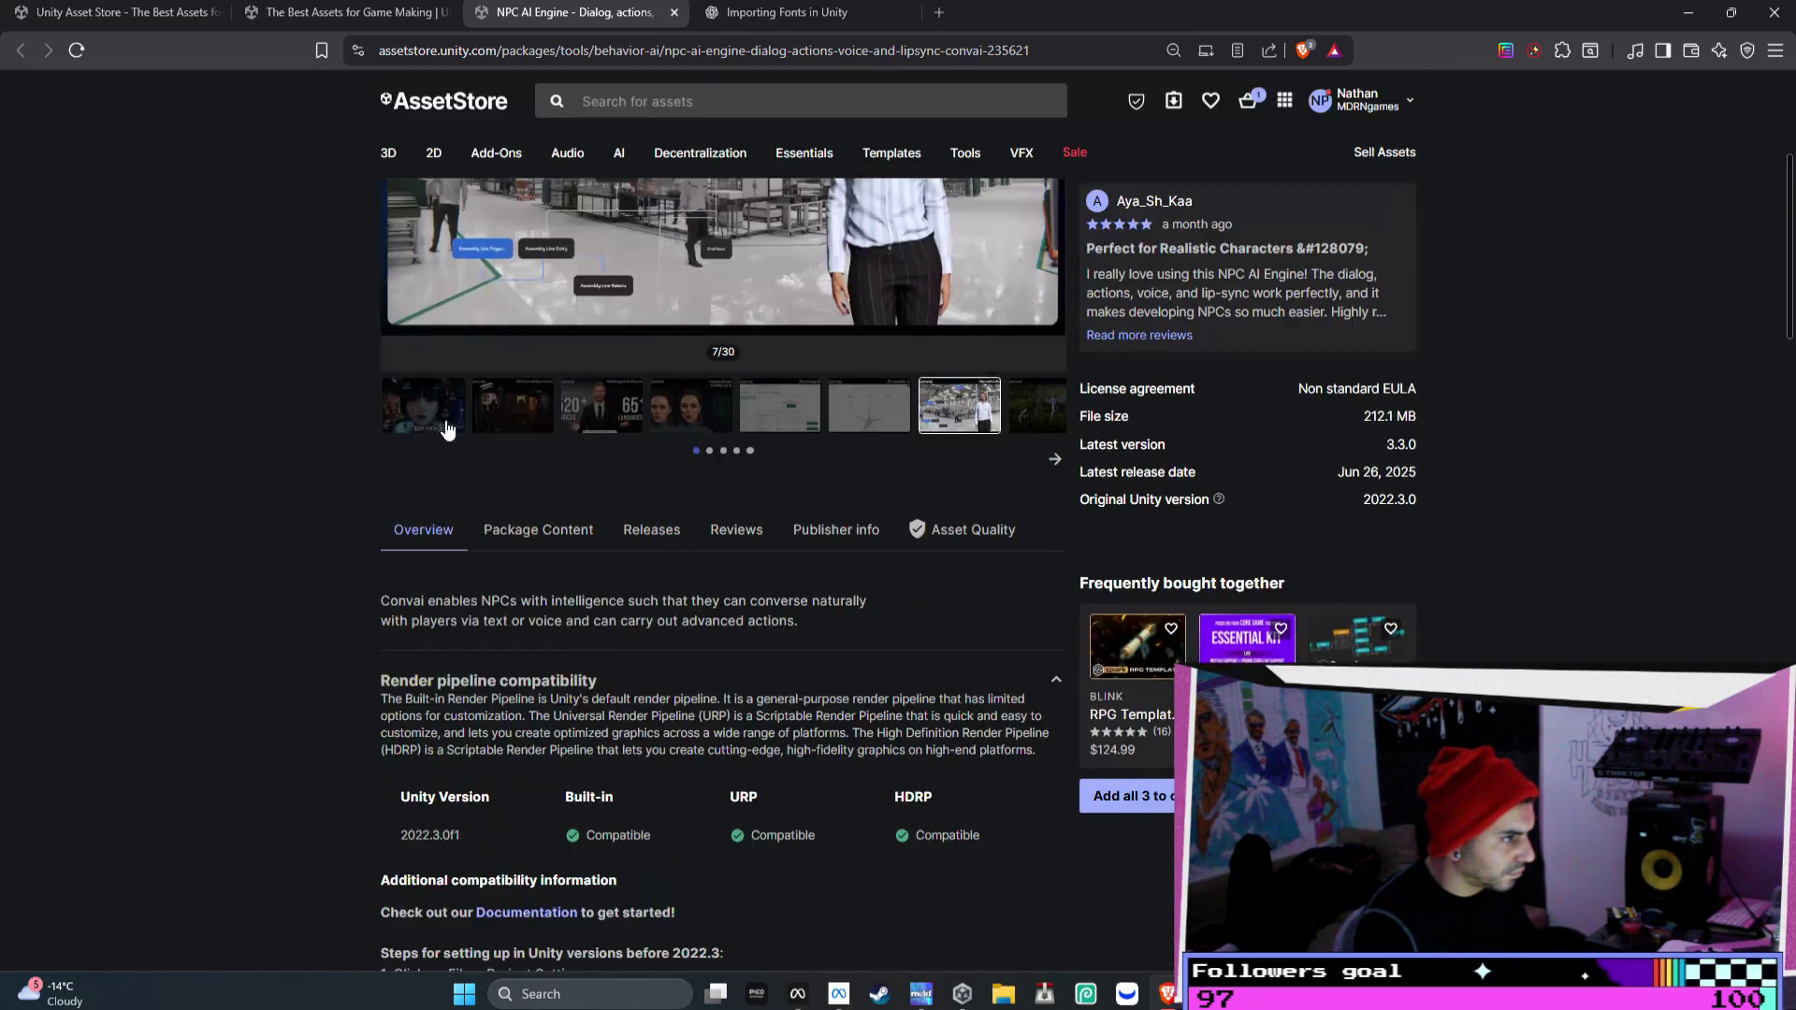
{"action": "mouse_move", "coordinate": [463, 600]}
{"action": "left_mouse_down"}
{"action": "mouse_move", "coordinate": [461, 620]}
{"action": "mouse_move", "coordinate": [813, 595]}
{"action": "left_mouse_up"}
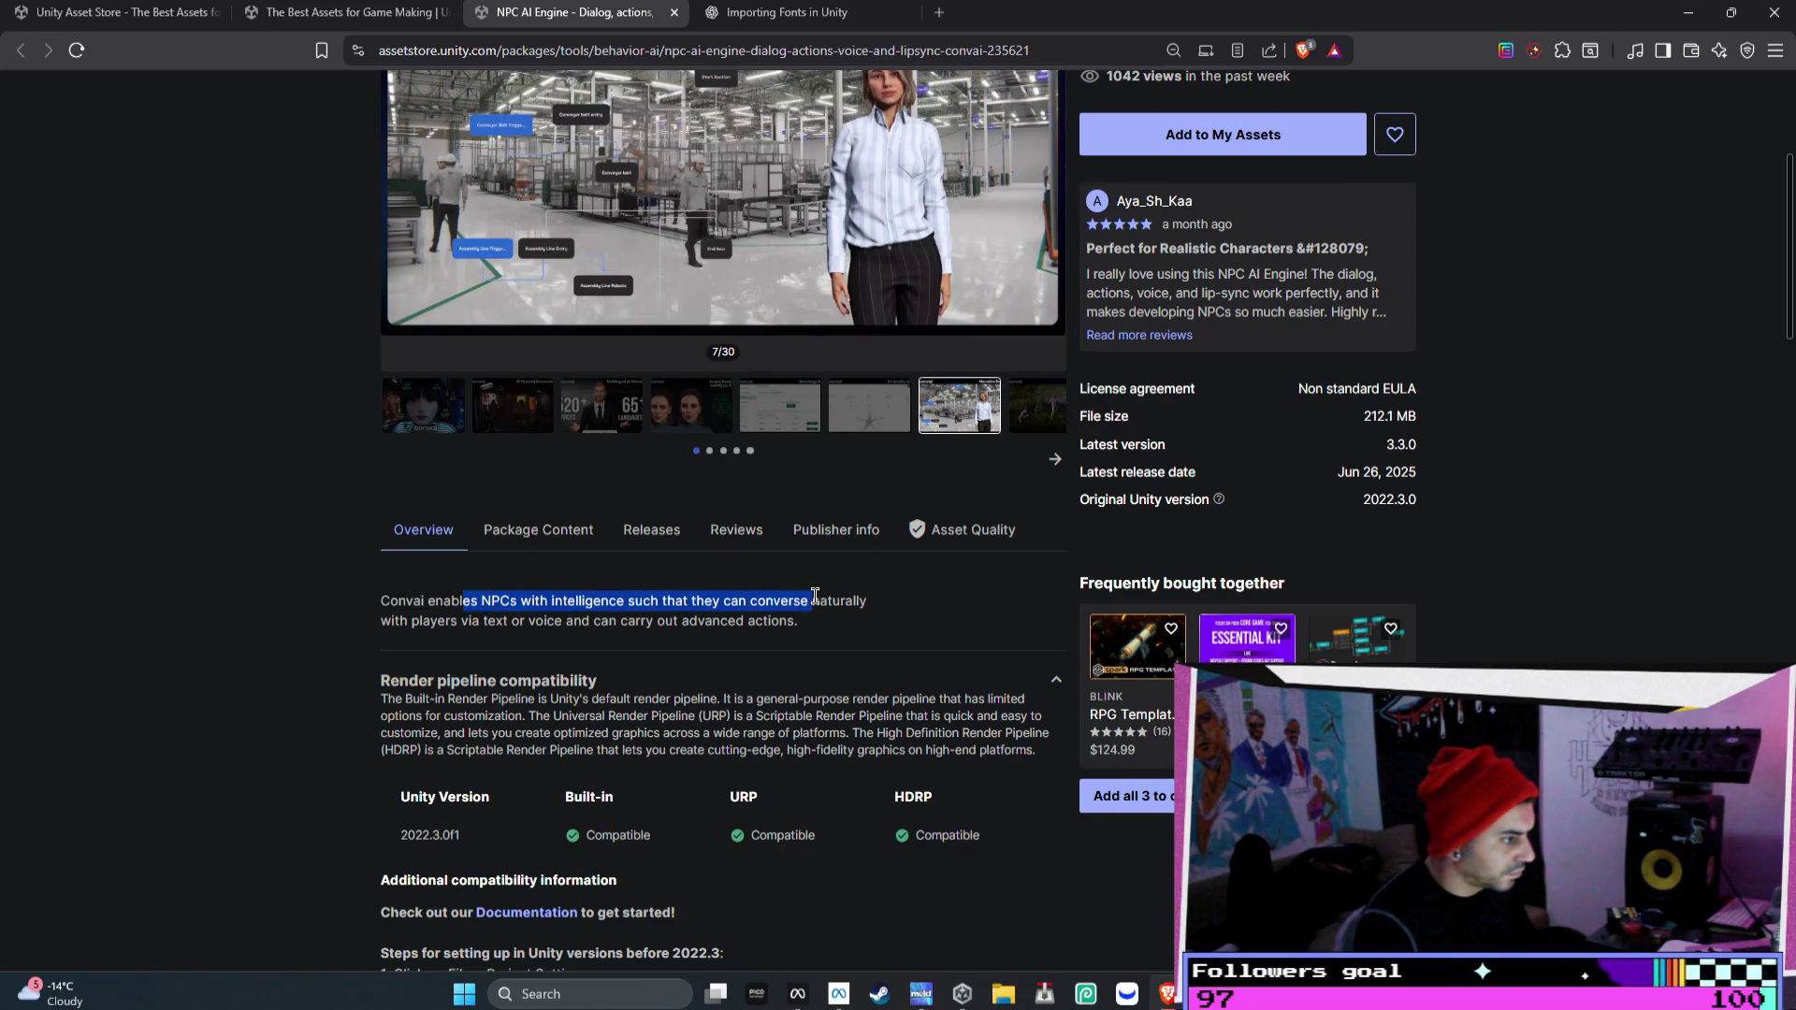
{"action": "scroll", "coordinate": [701, 542], "scroll_direction": "up", "scroll_amount": 2}
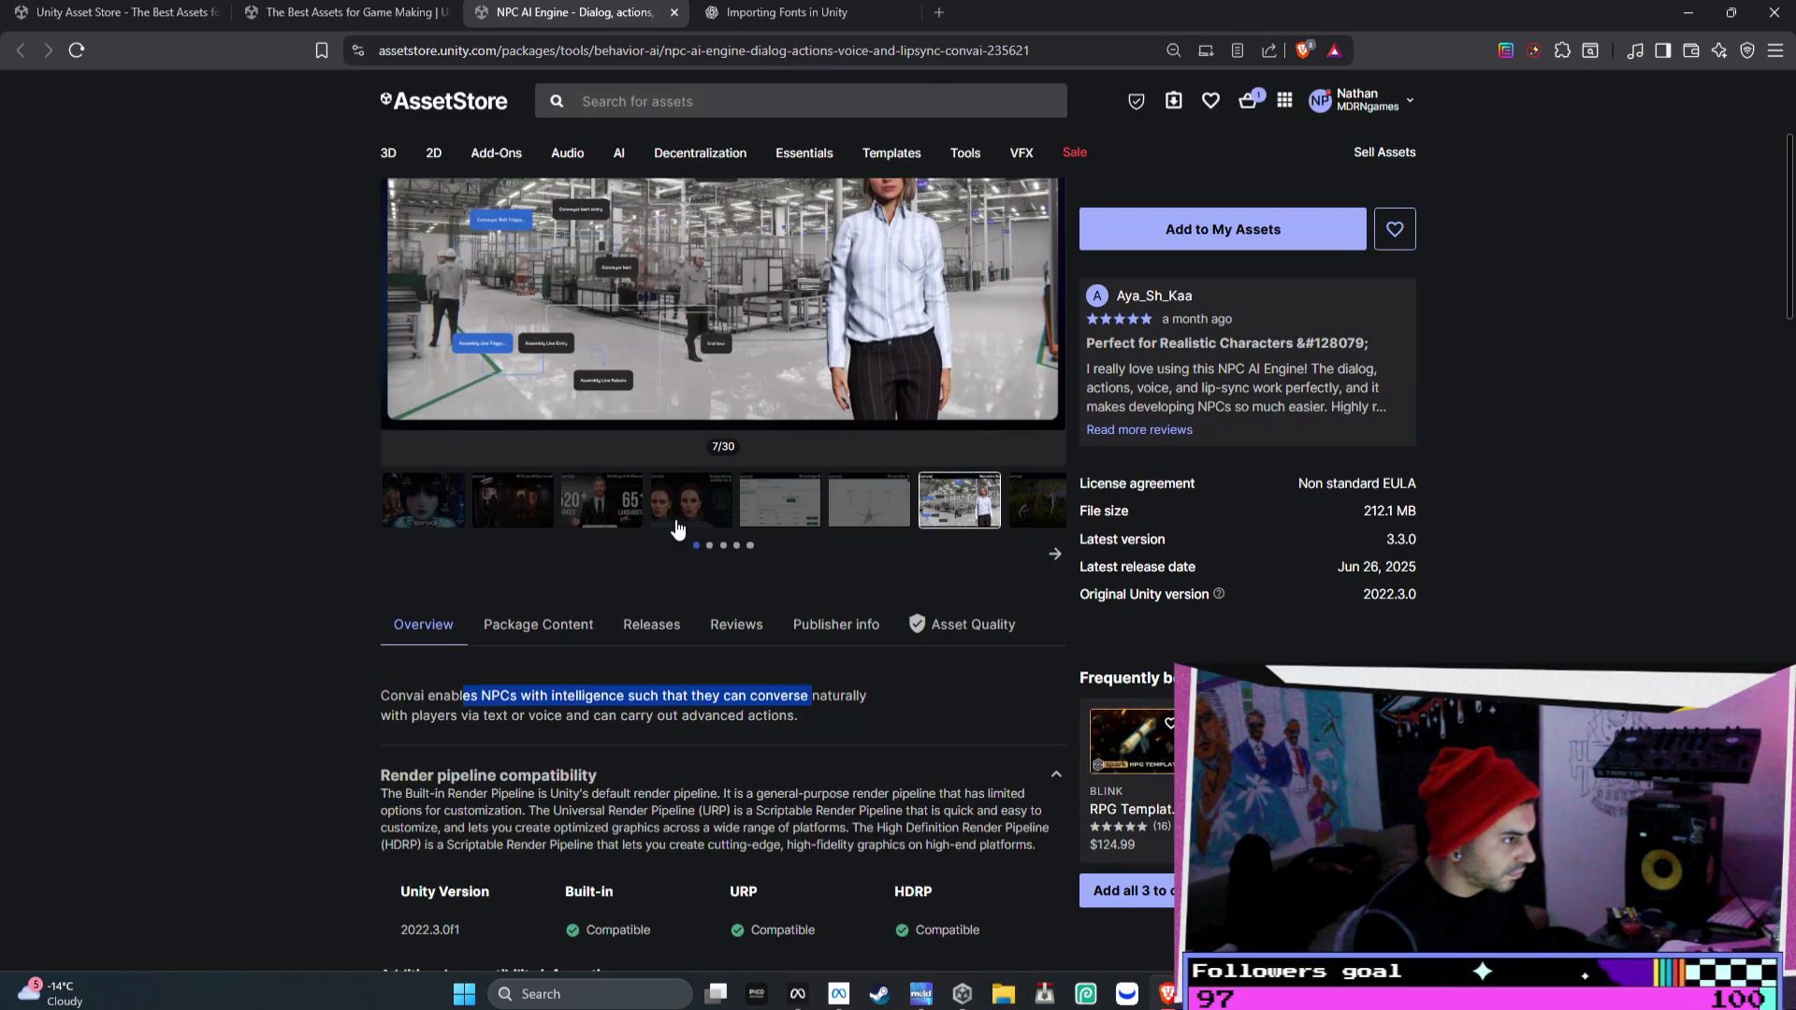
{"action": "scroll", "coordinate": [1035, 516], "scroll_direction": "up", "scroll_amount": 1}
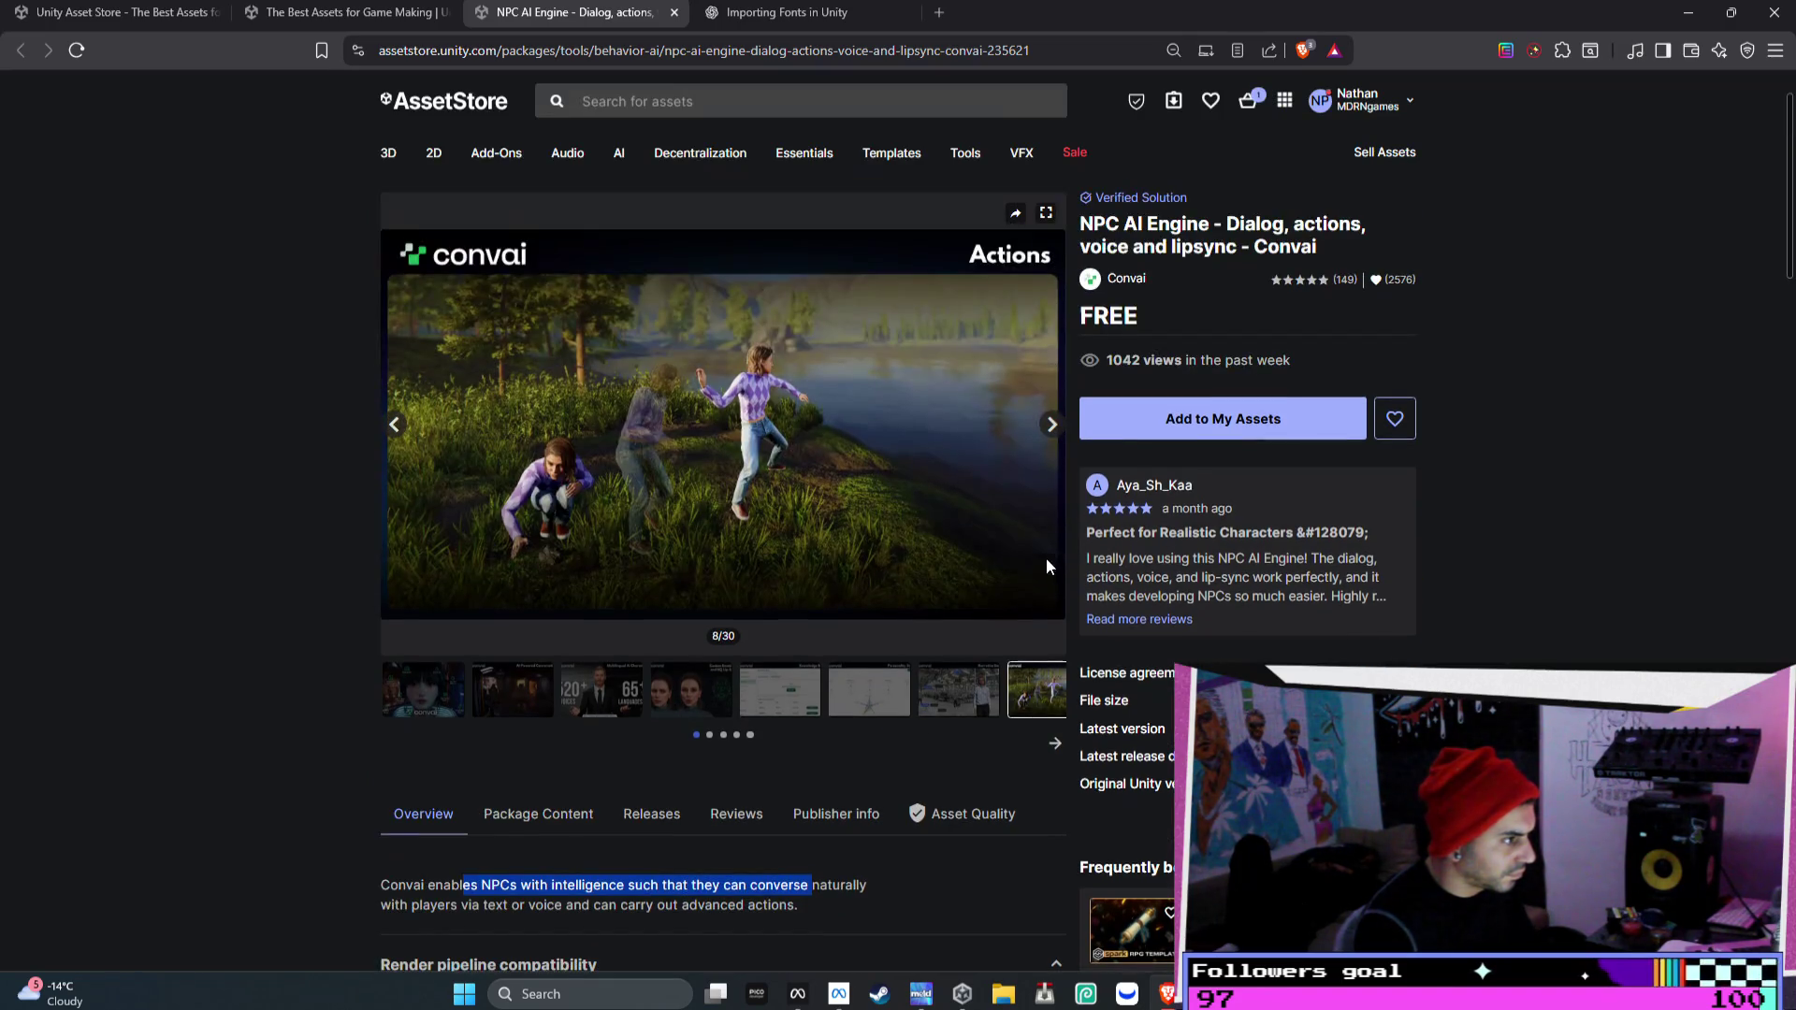
{"action": "left_click", "coordinate": [1051, 424]}
{"action": "left_click", "coordinate": [1051, 425]}
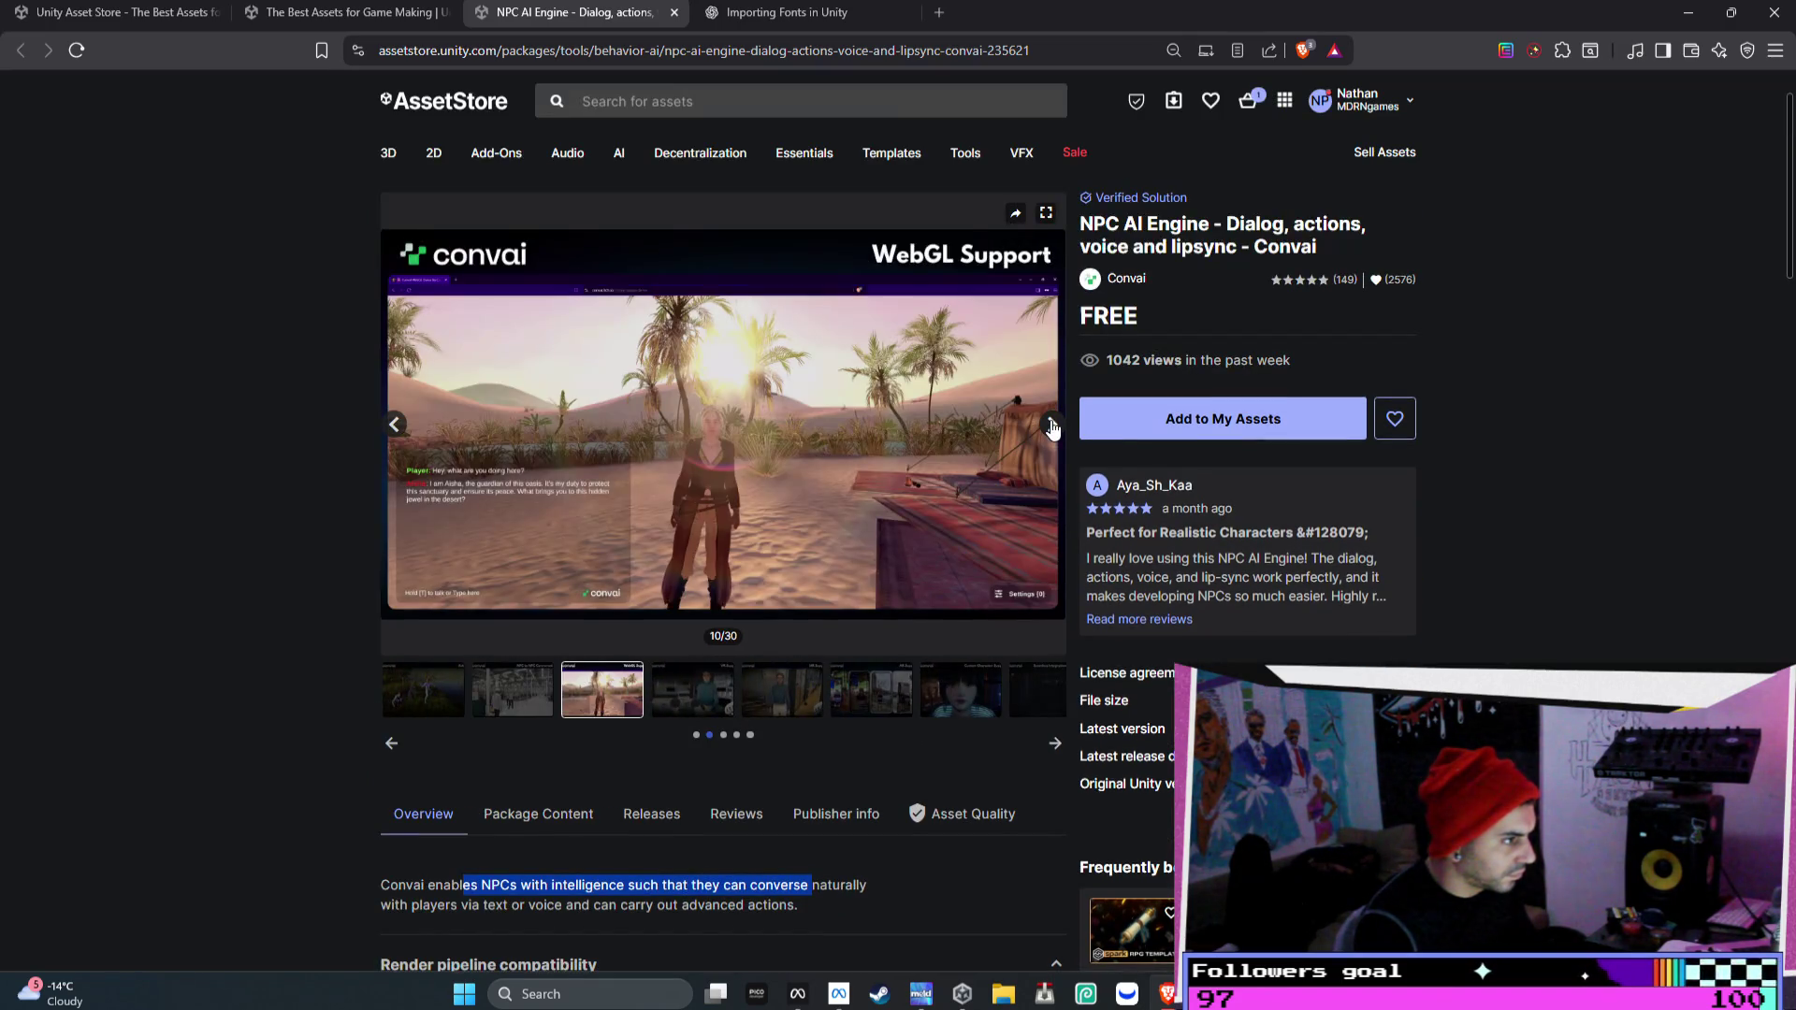
{"action": "left_click", "coordinate": [1051, 424]}
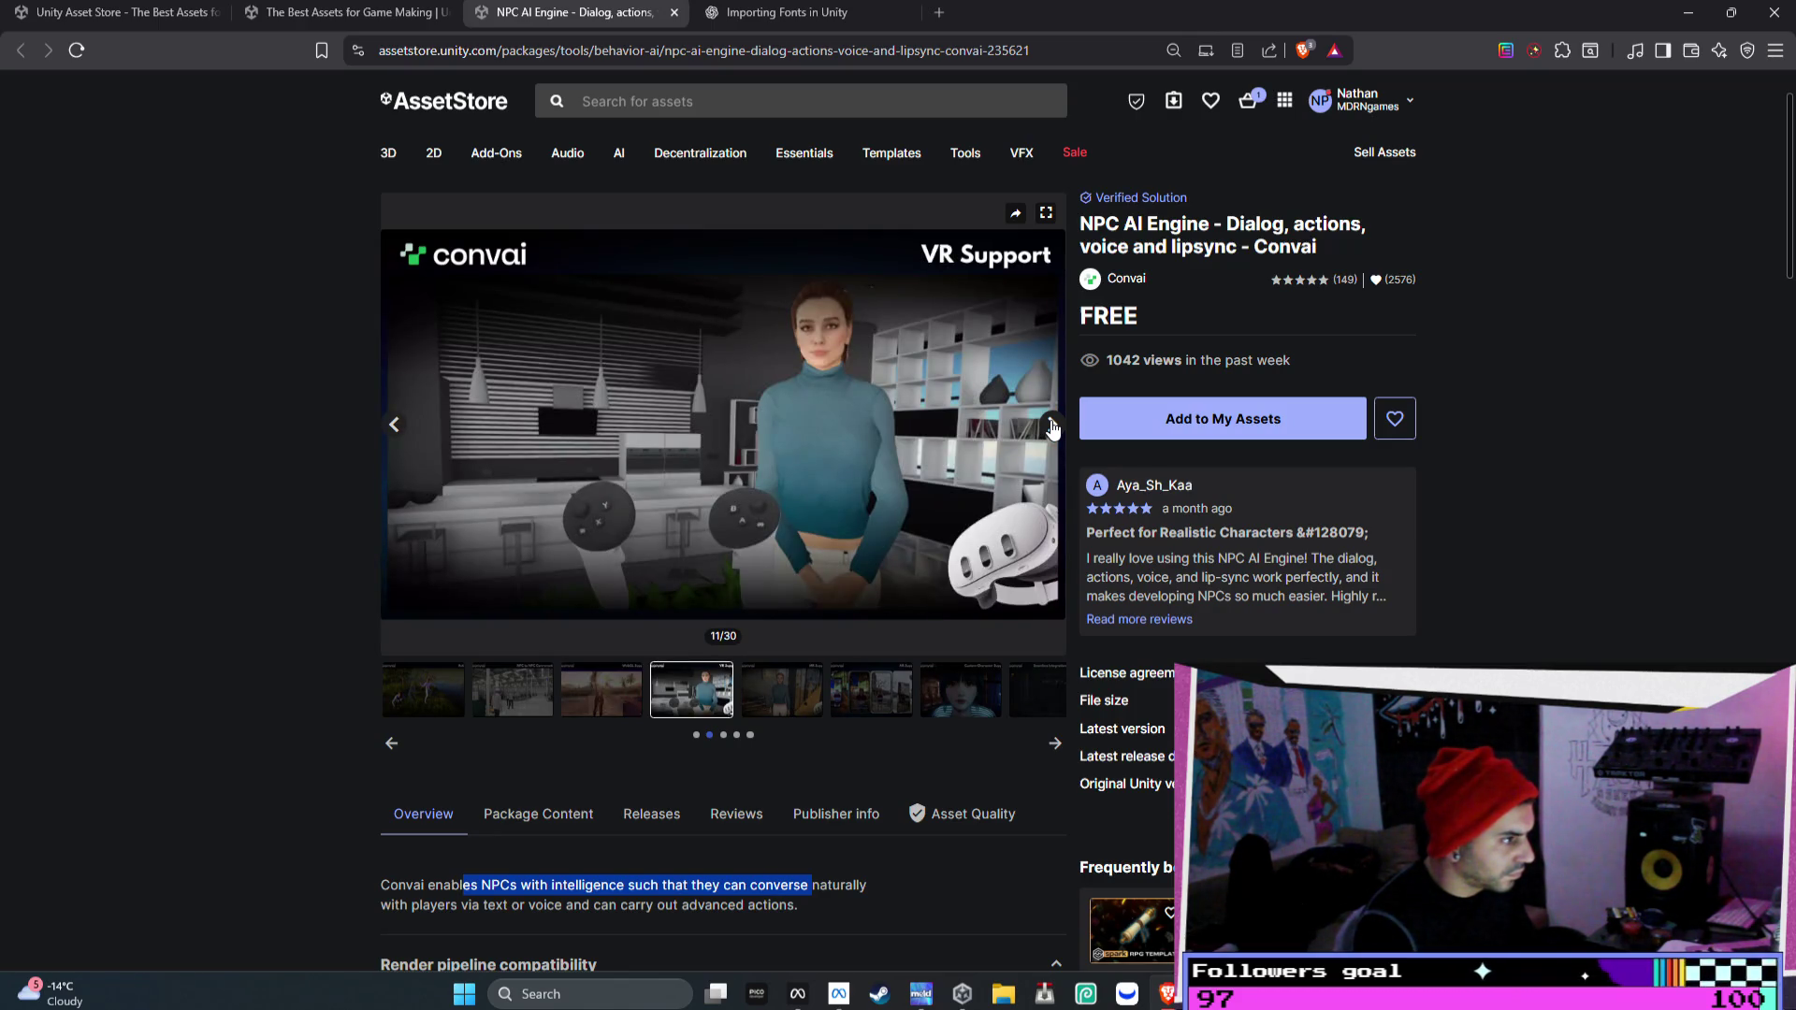
{"action": "left_click", "coordinate": [1051, 425]}
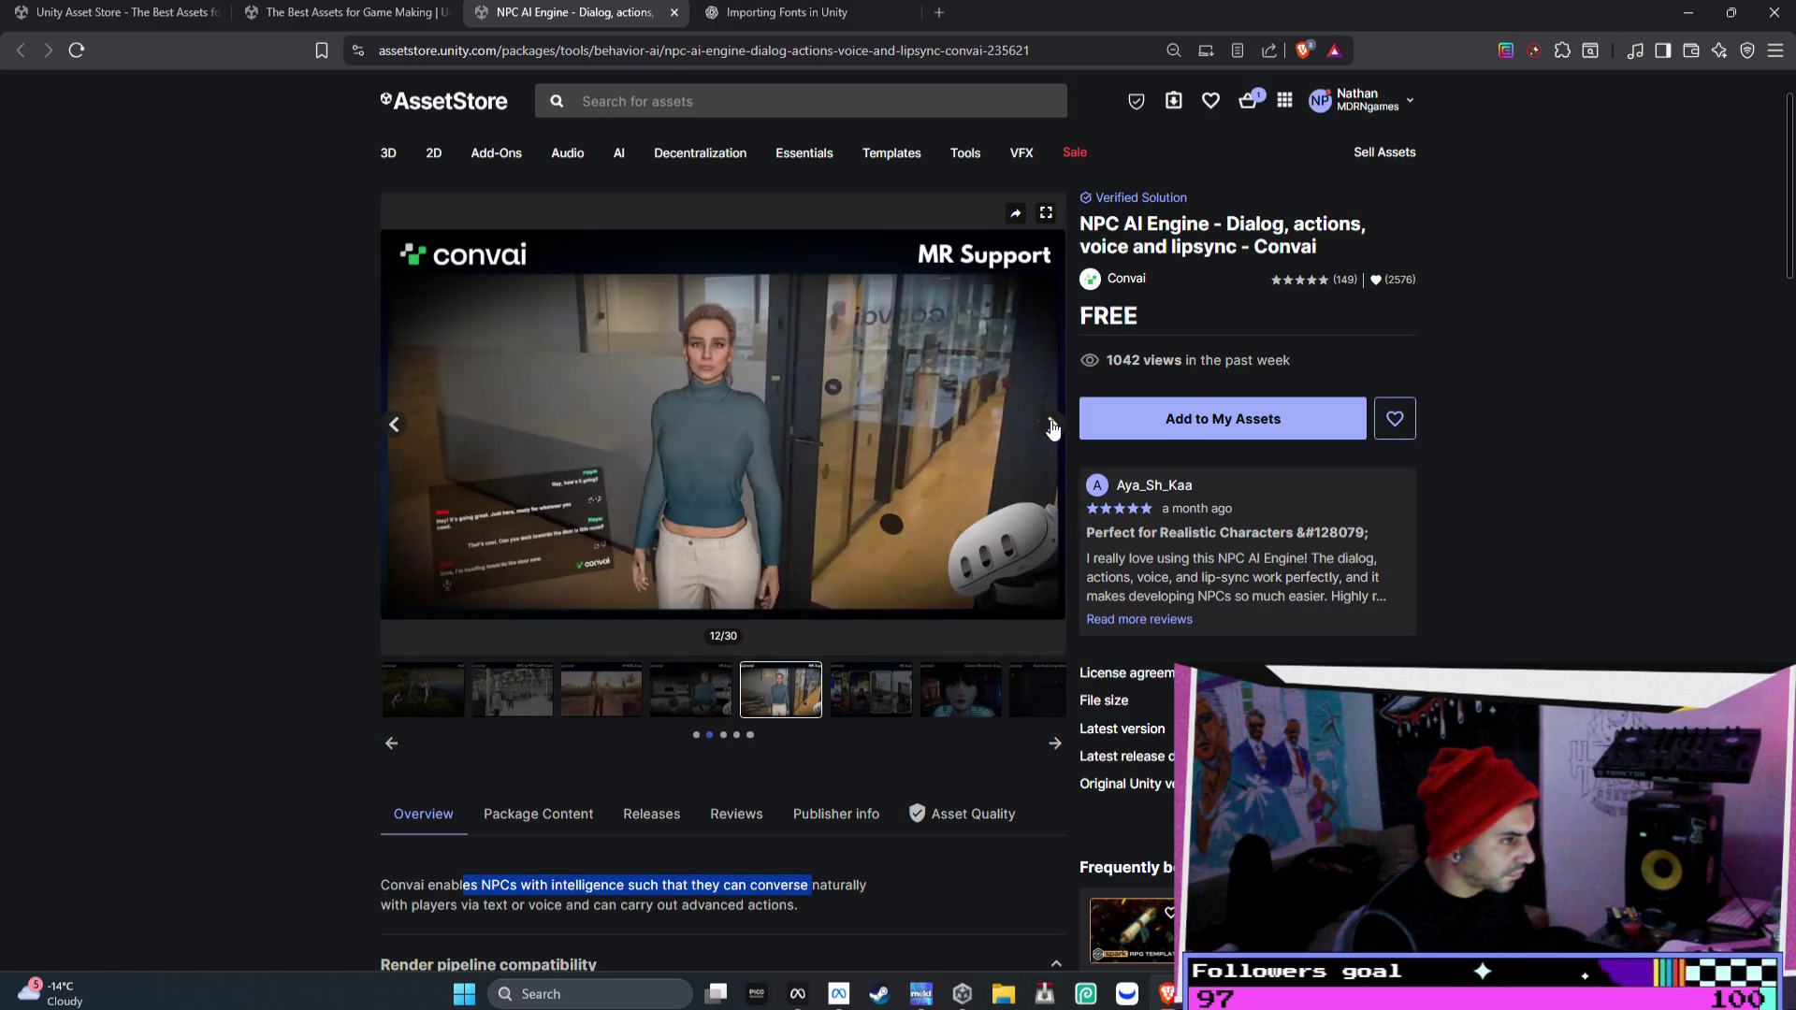
{"action": "left_click", "coordinate": [1051, 425]}
- Read further down the Convai description, then add the free package to My Assets
{"action": "scroll", "coordinate": [1147, 515], "scroll_direction": "down", "scroll_amount": 7}
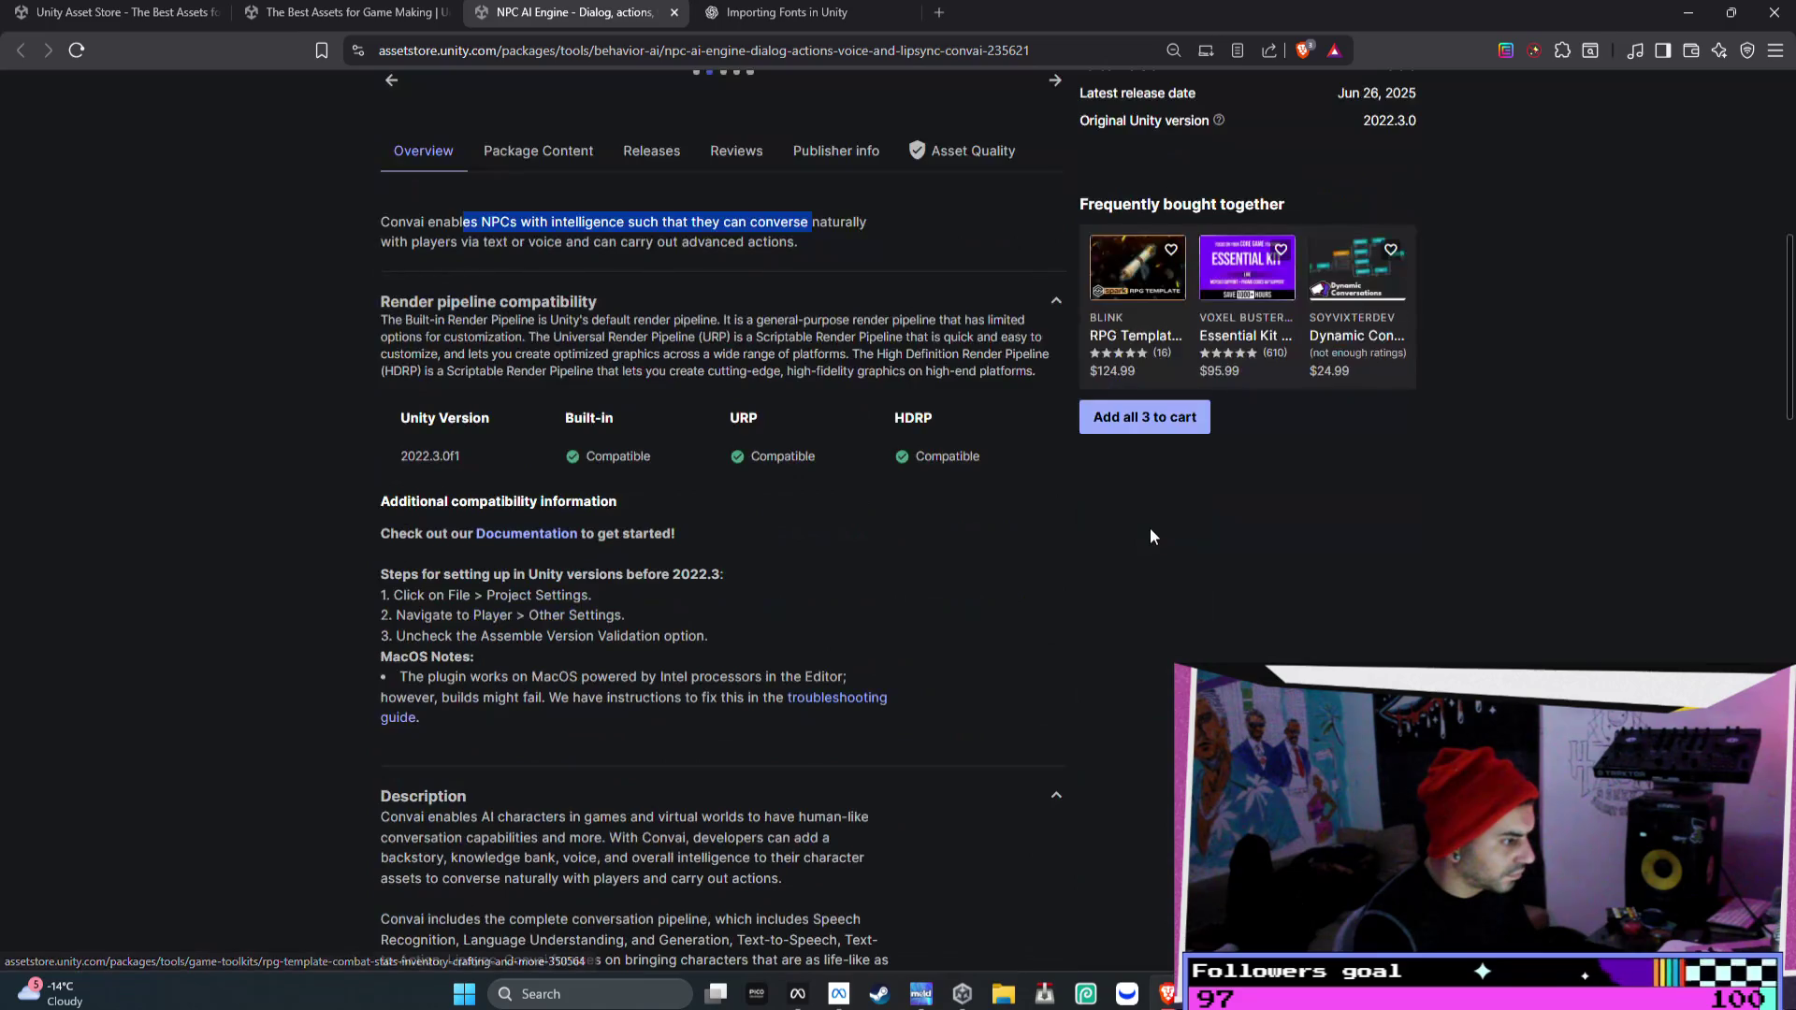
{"action": "scroll", "coordinate": [643, 506], "scroll_direction": "down", "scroll_amount": 3}
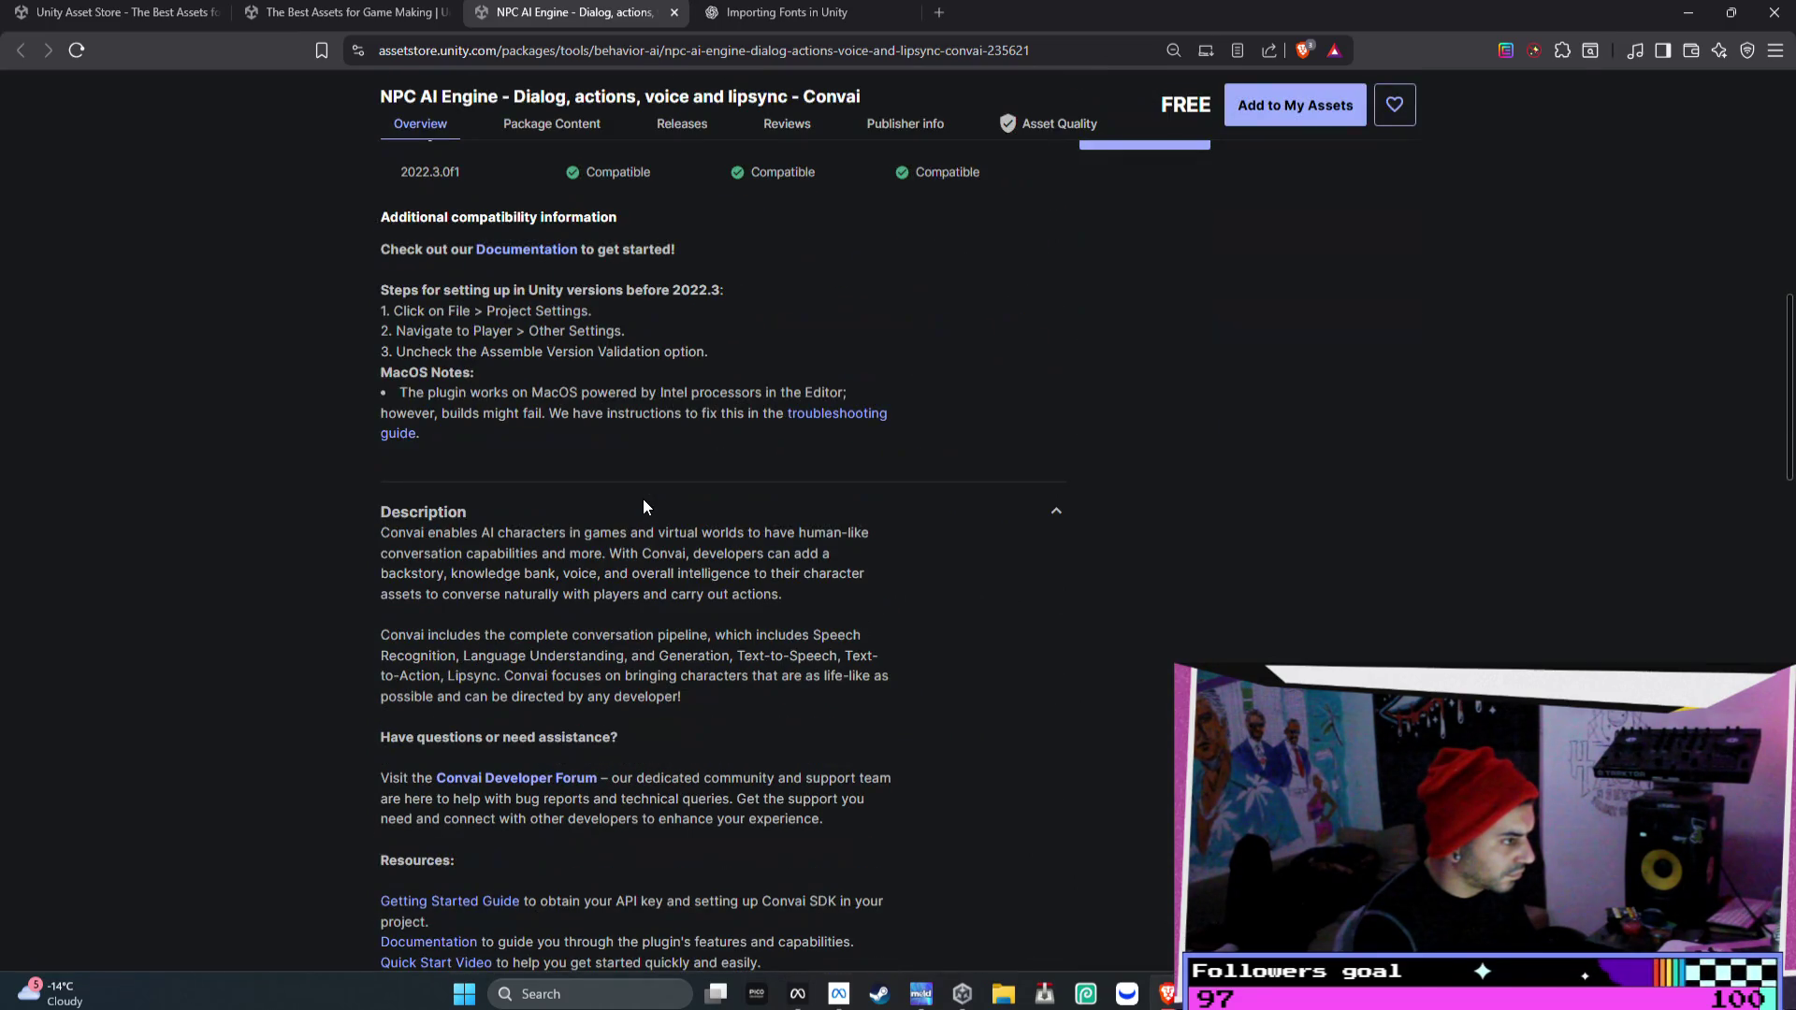
{"action": "scroll", "coordinate": [643, 506], "scroll_direction": "down", "scroll_amount": 2}
{"action": "scroll", "coordinate": [642, 503], "scroll_direction": "down", "scroll_amount": 5}
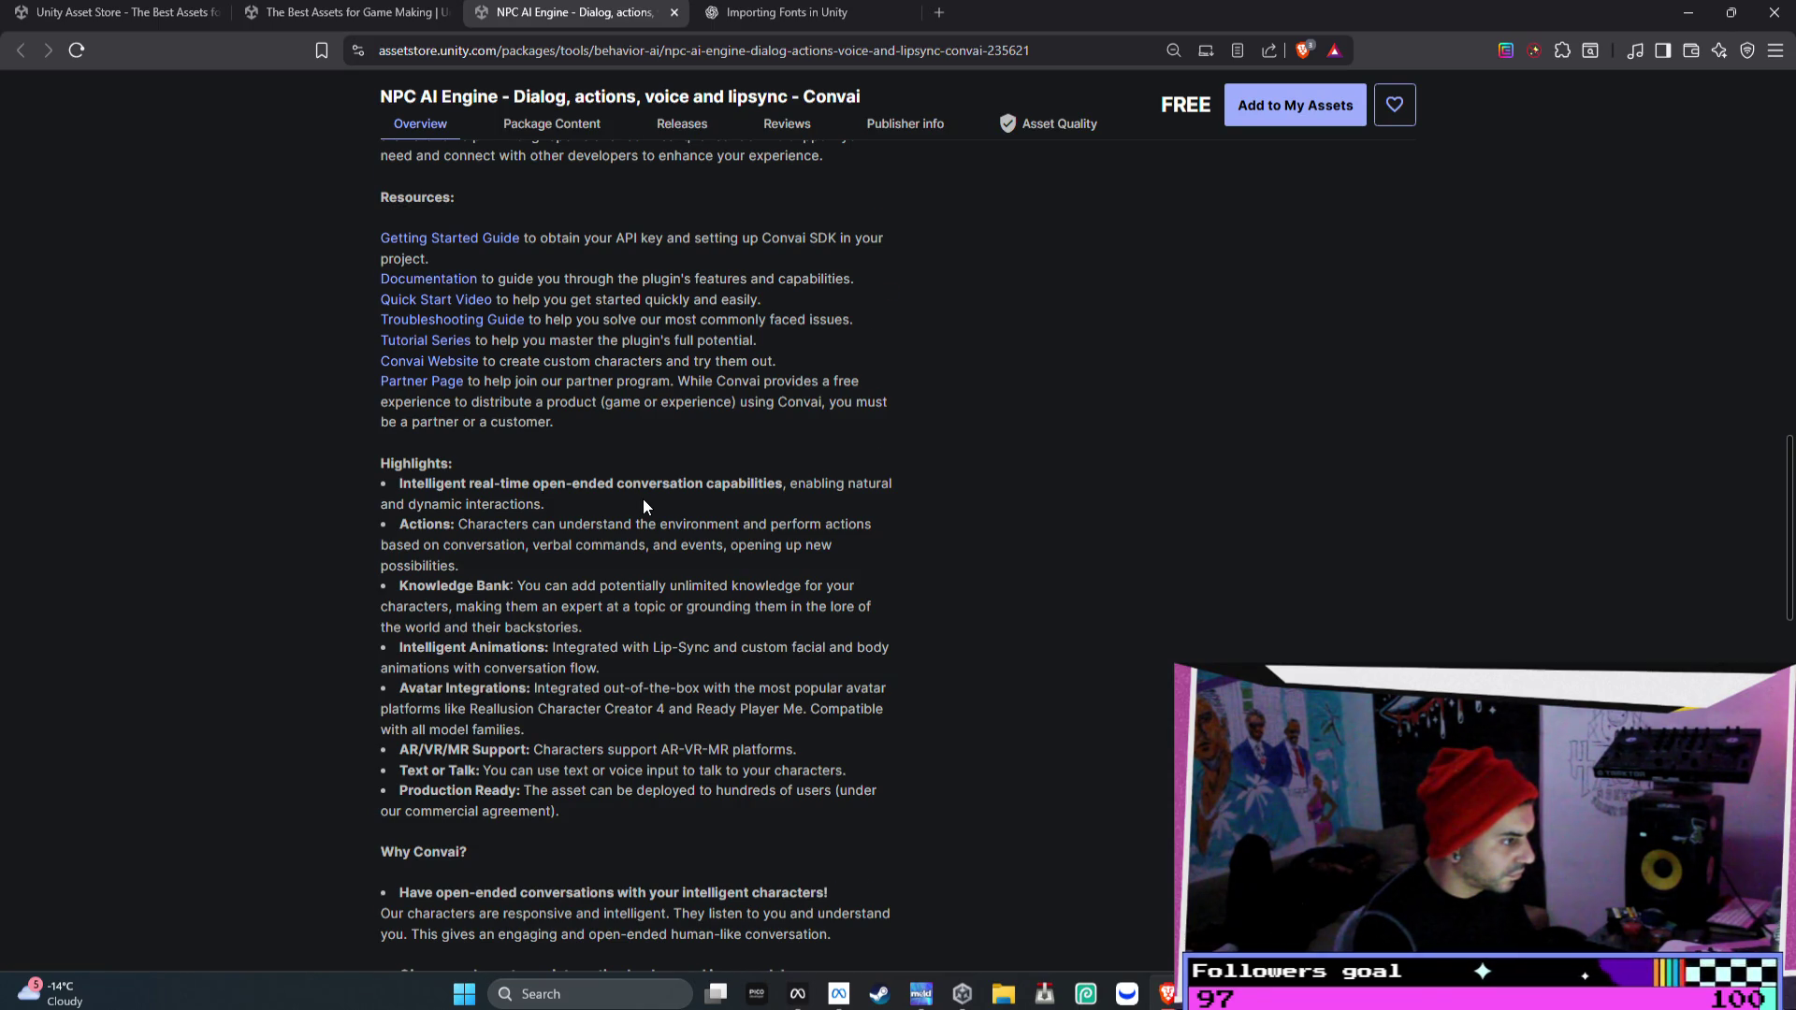
{"action": "scroll", "coordinate": [643, 498], "scroll_direction": "down", "scroll_amount": 2}
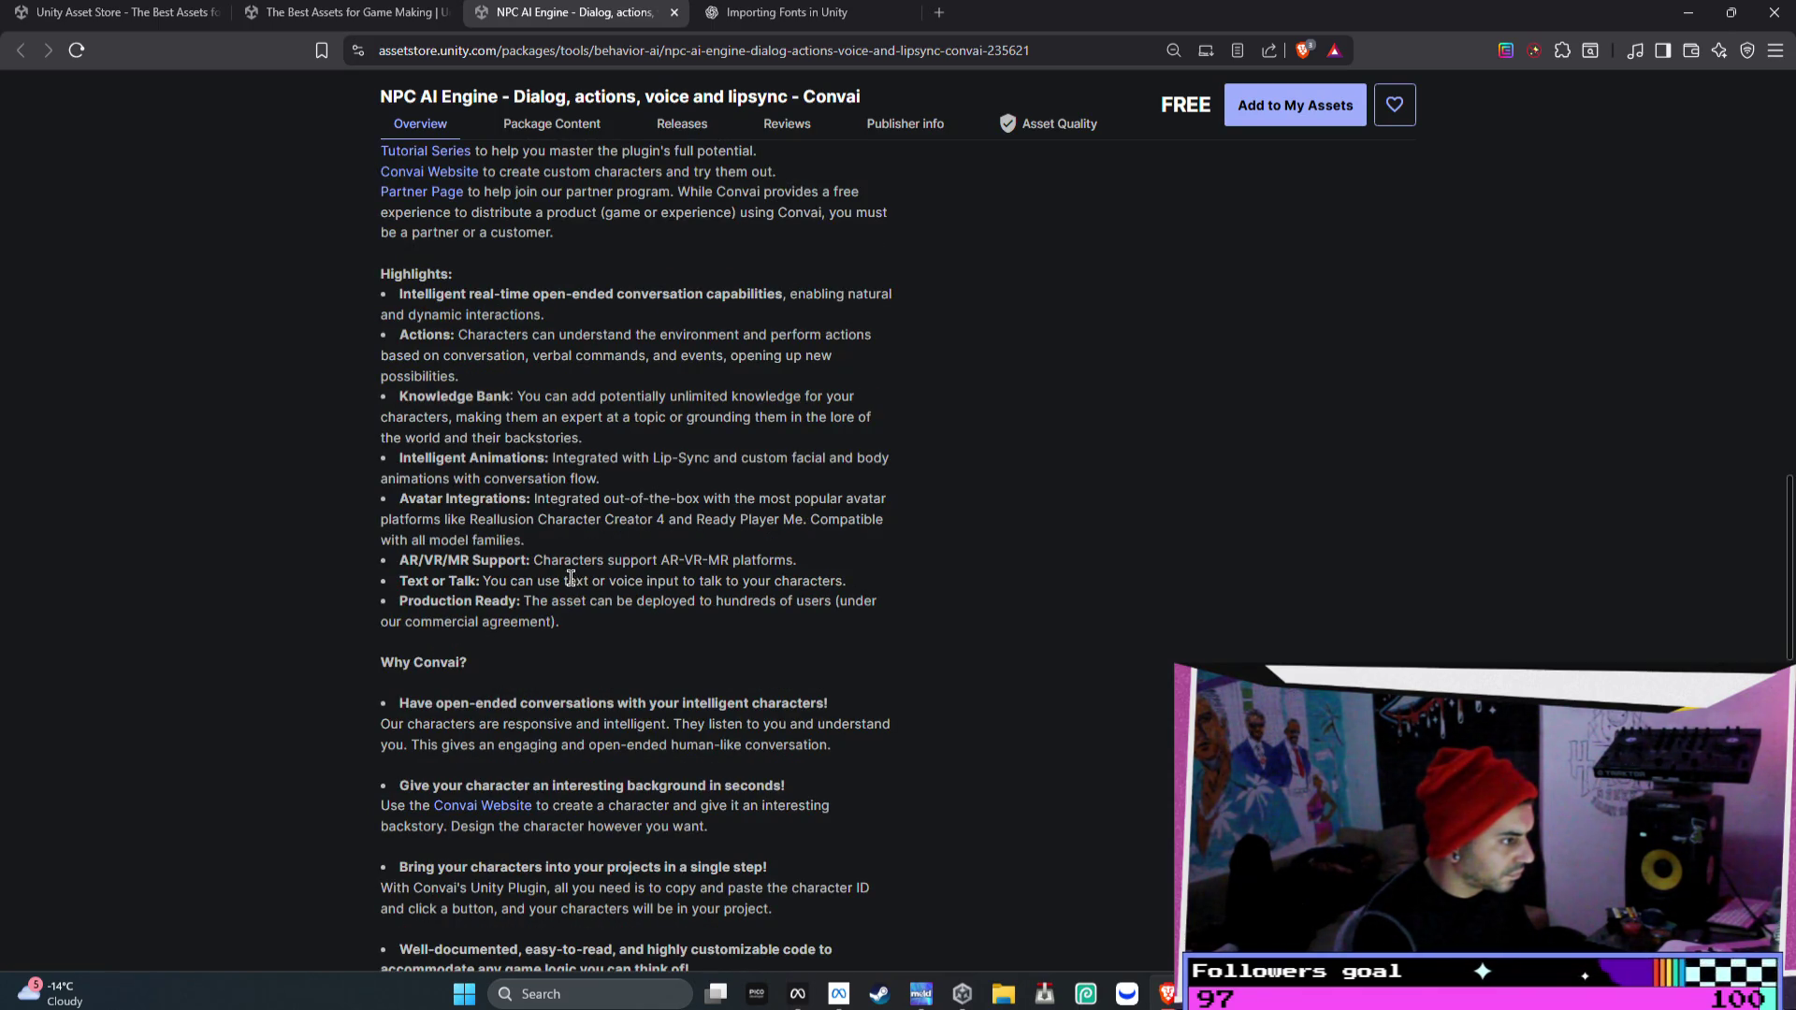
{"action": "mouse_move", "coordinate": [531, 560]}
{"action": "left_mouse_down"}
{"action": "mouse_move", "coordinate": [711, 580]}
{"action": "mouse_move", "coordinate": [807, 558]}
{"action": "left_mouse_up"}
{"action": "scroll", "coordinate": [840, 559], "scroll_direction": "up", "scroll_amount": 10}
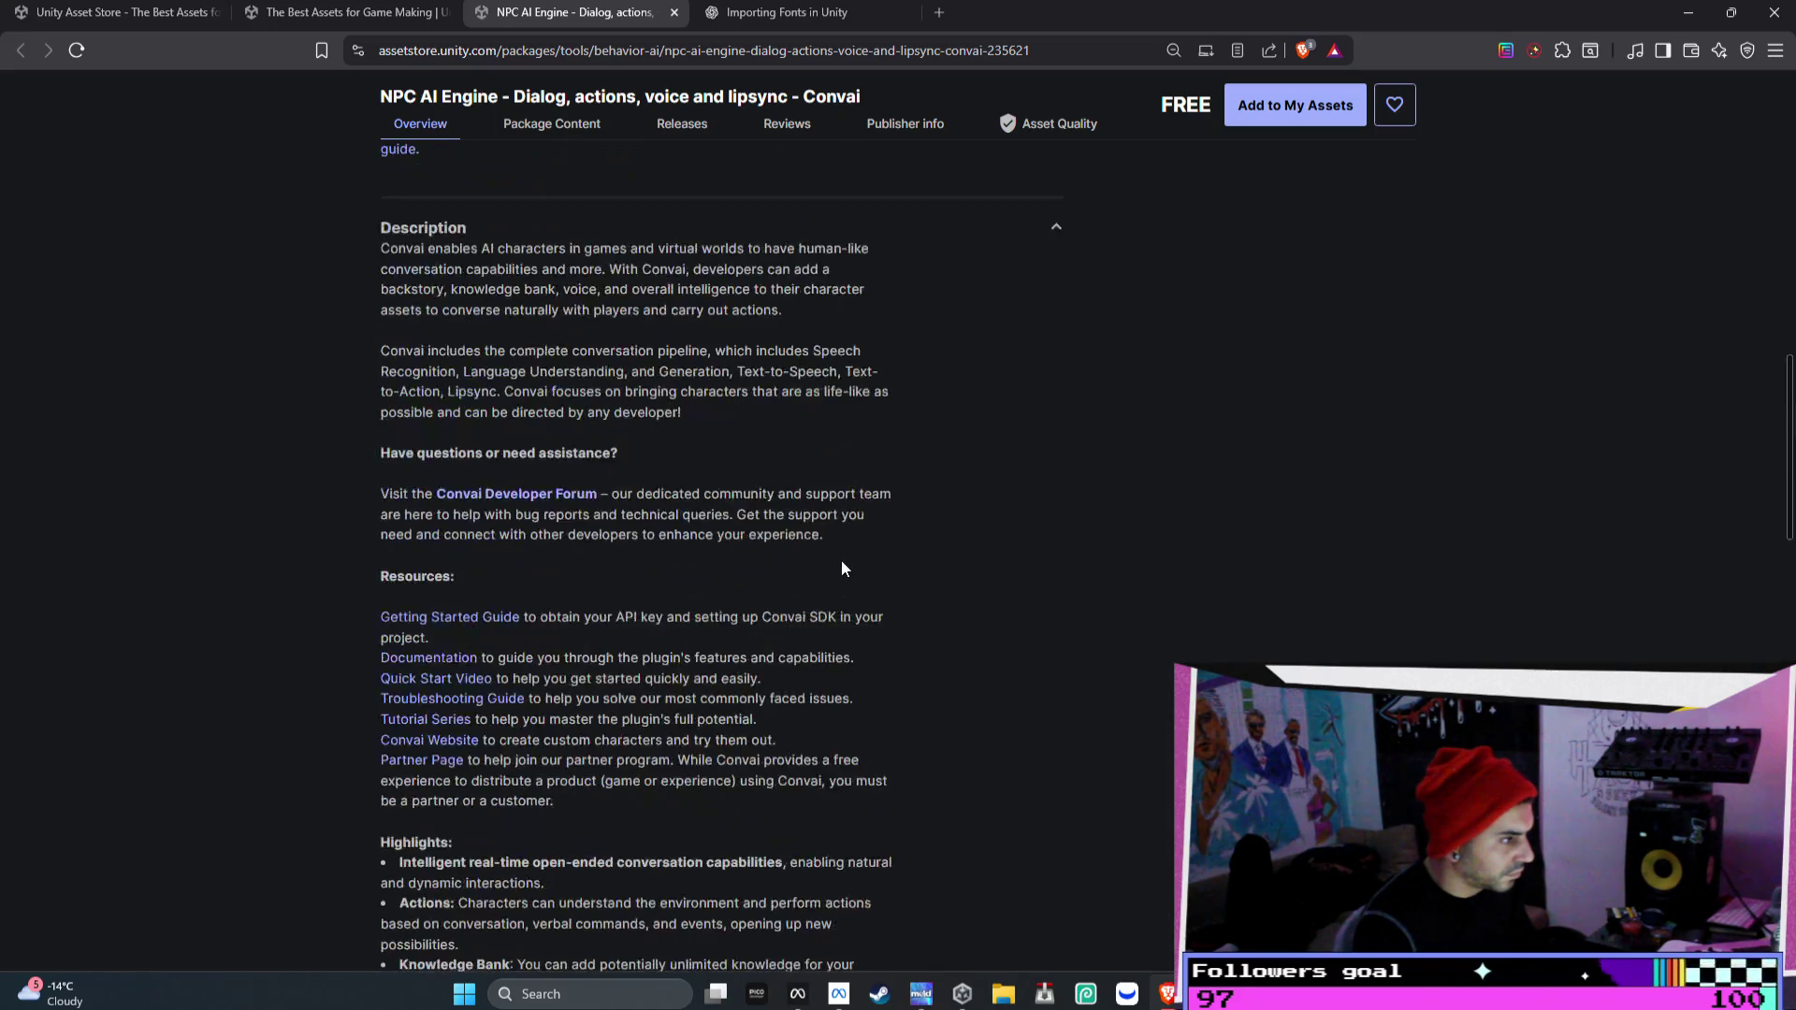
{"action": "scroll", "coordinate": [1263, 561], "scroll_direction": "up", "scroll_amount": 2}
{"action": "left_click", "coordinate": [1103, 327]}
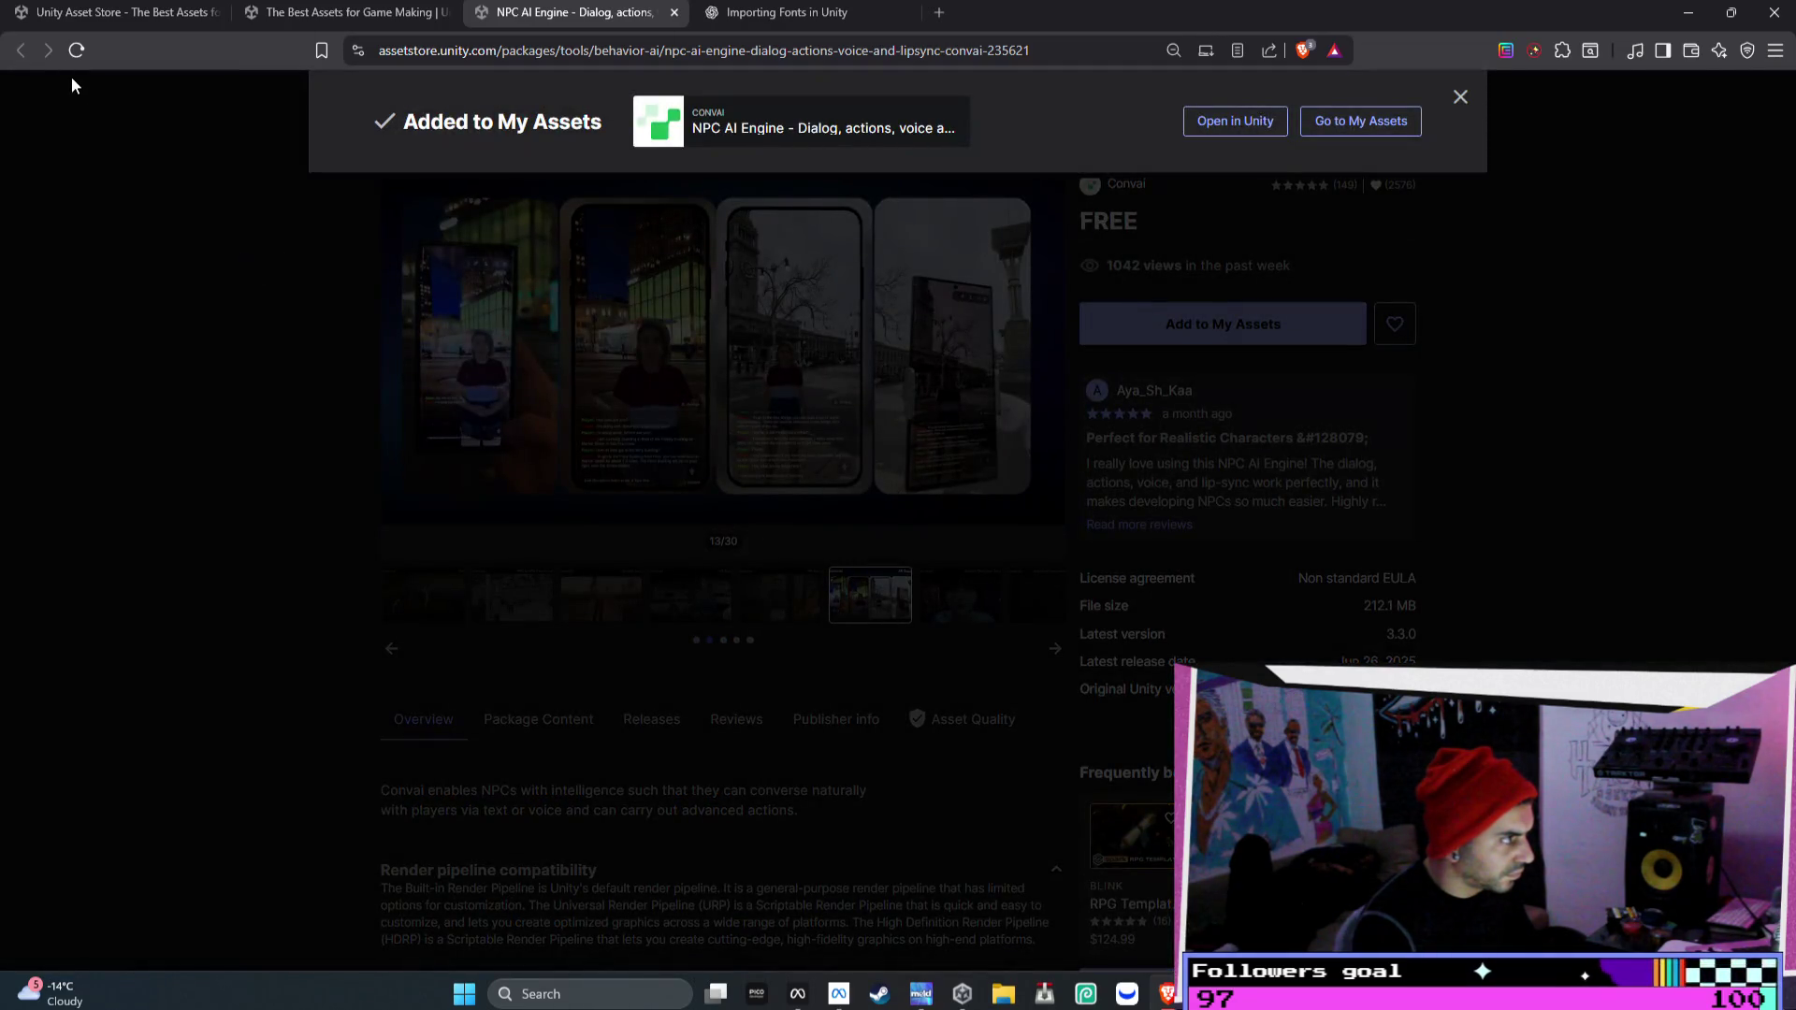
{"action": "left_click", "coordinate": [154, 110]}
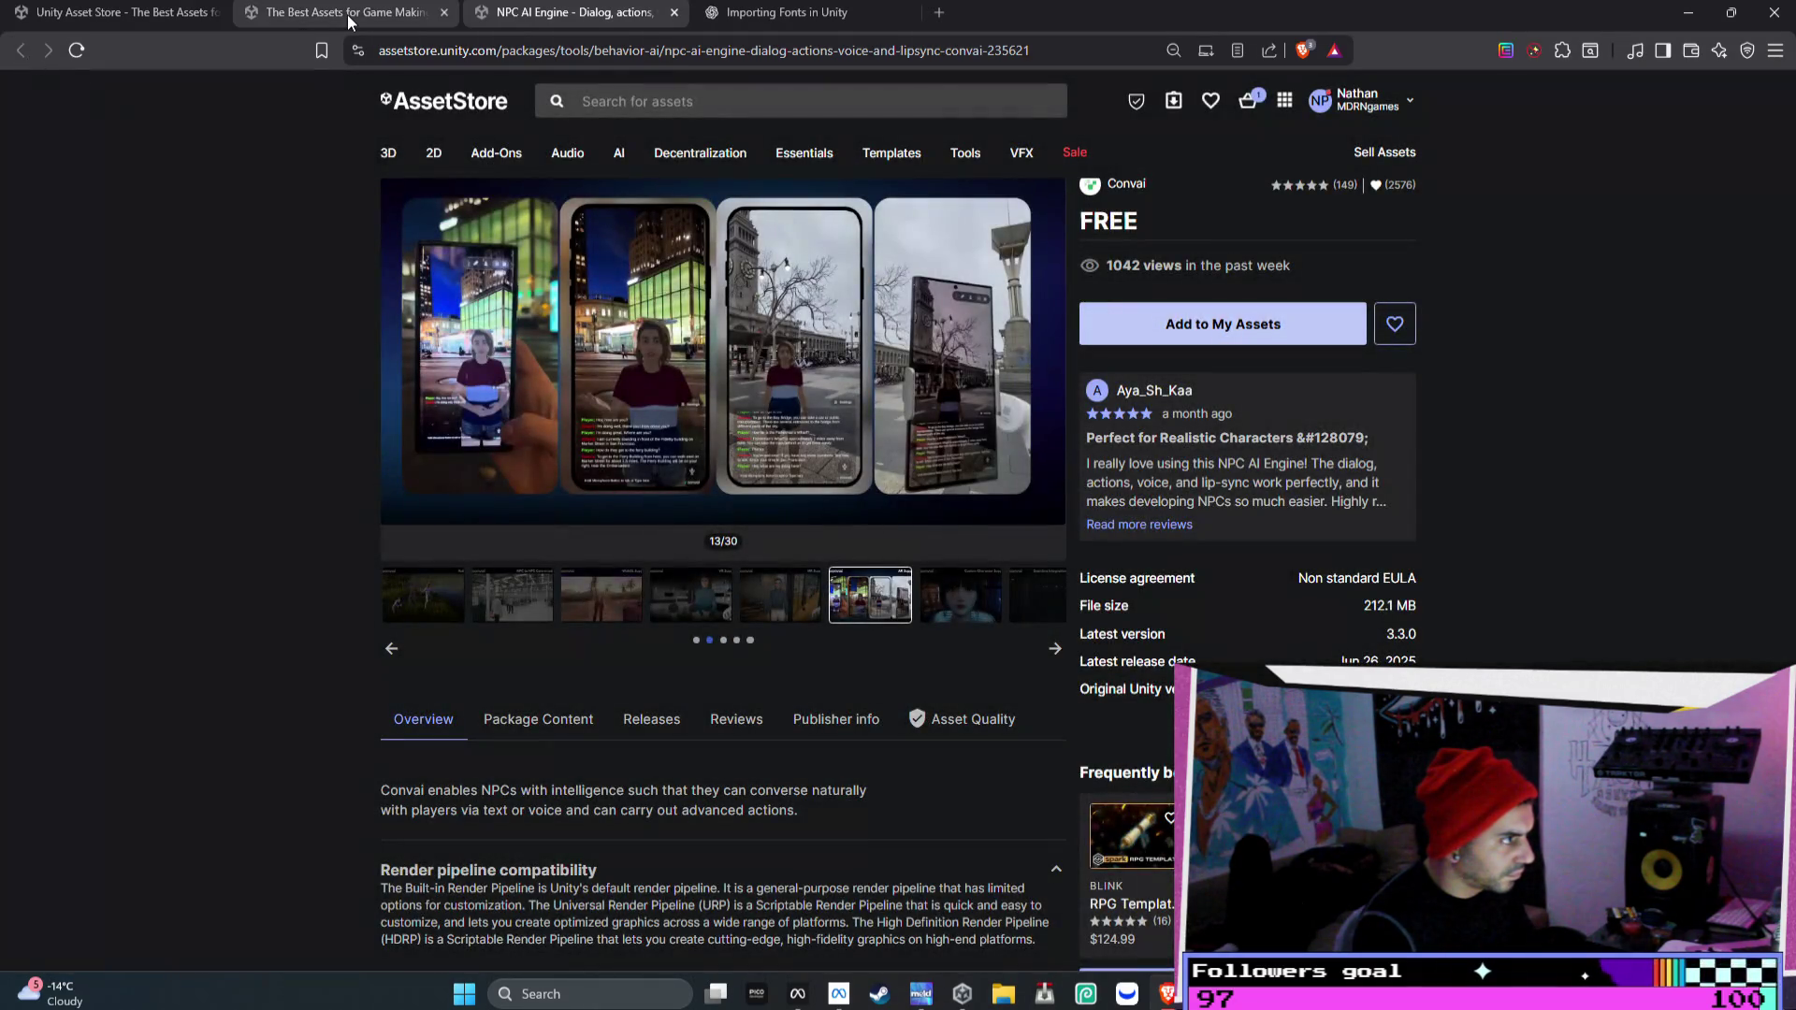
{"action": "left_click", "coordinate": [346, 13]}
- Open the Dialogue System for Unity ($95) listing and page through its whole screenshot gallery
{"action": "scroll", "coordinate": [1487, 417], "scroll_direction": "down", "scroll_amount": 1}
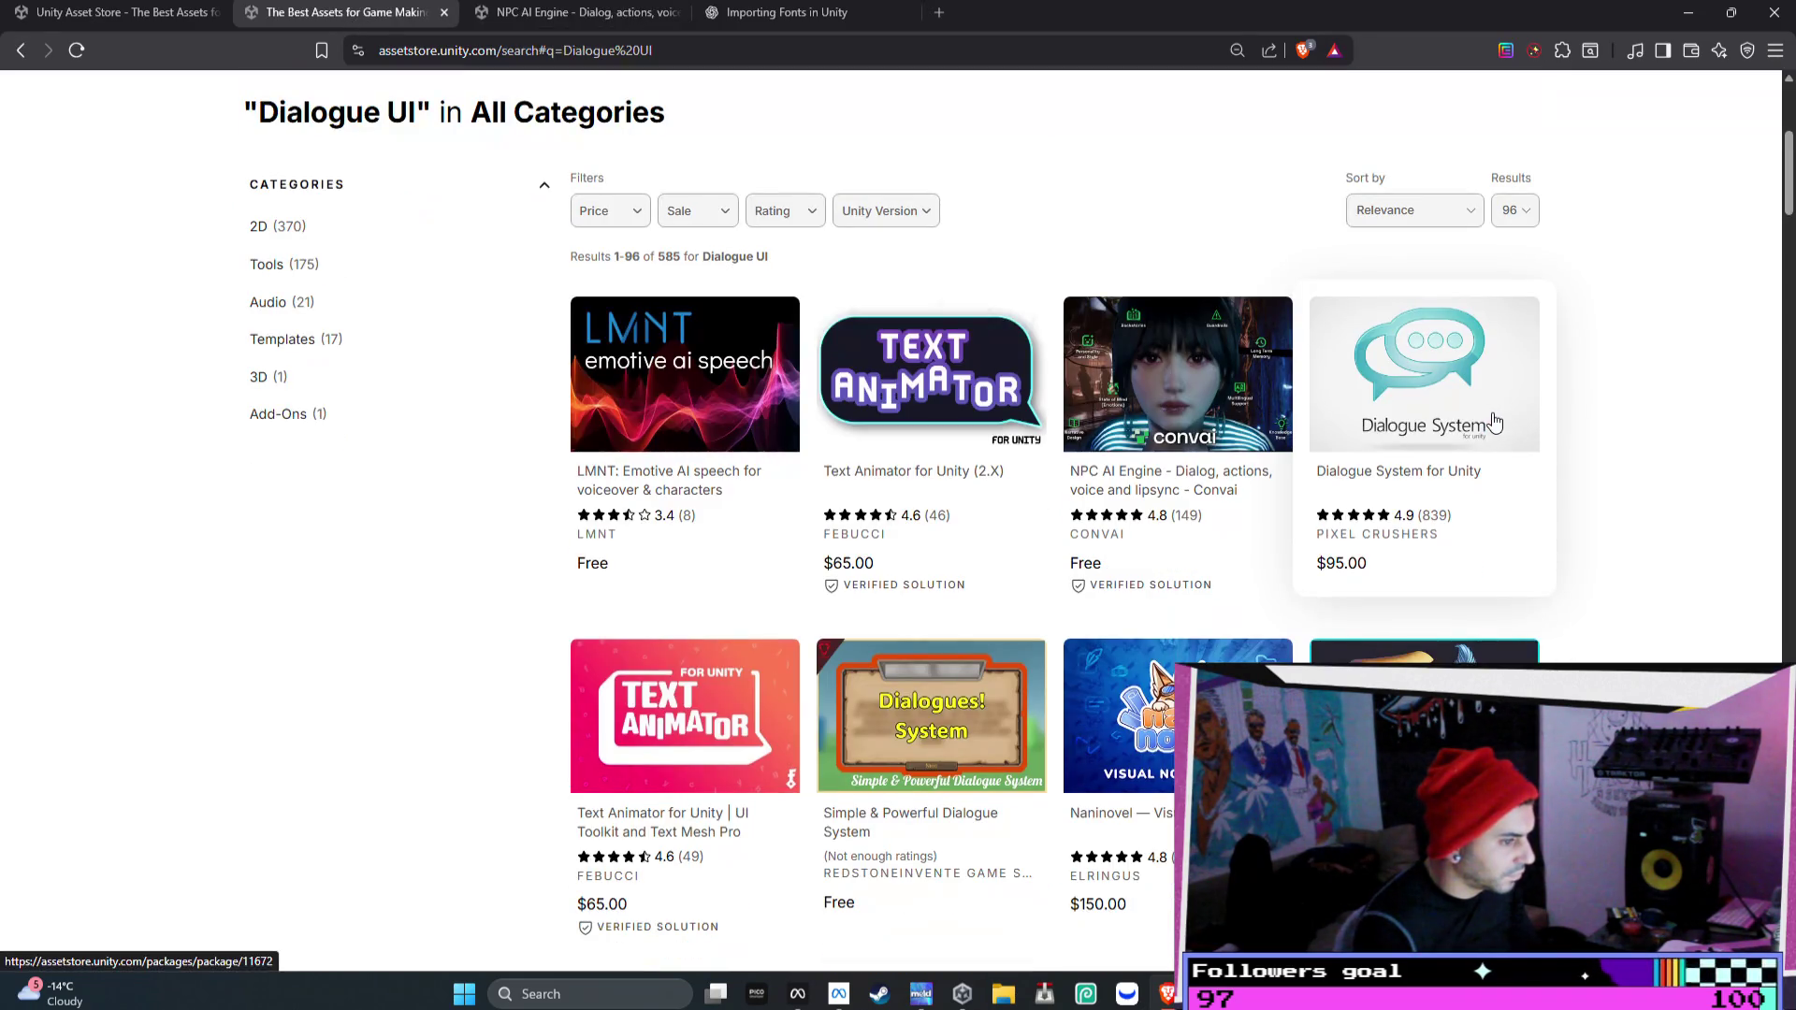
{"action": "scroll", "coordinate": [1524, 417], "scroll_direction": "down", "scroll_amount": 2}
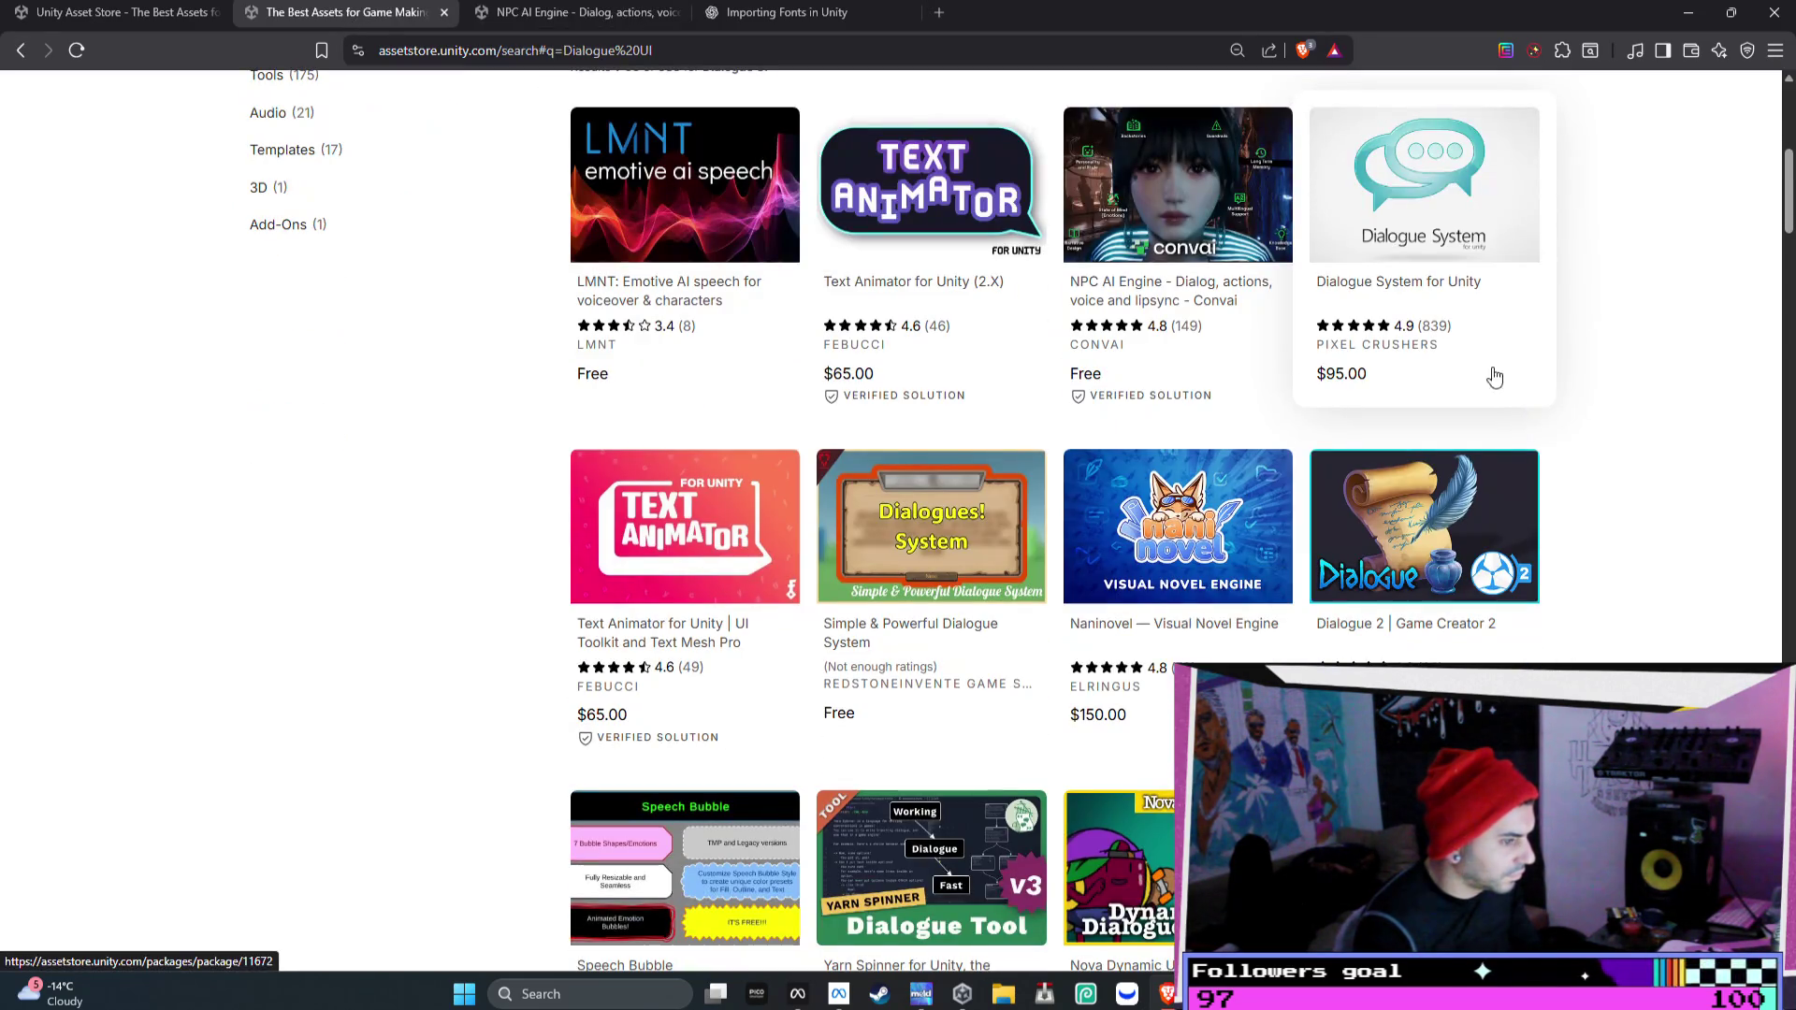
{"action": "left_click", "coordinate": [1438, 320]}
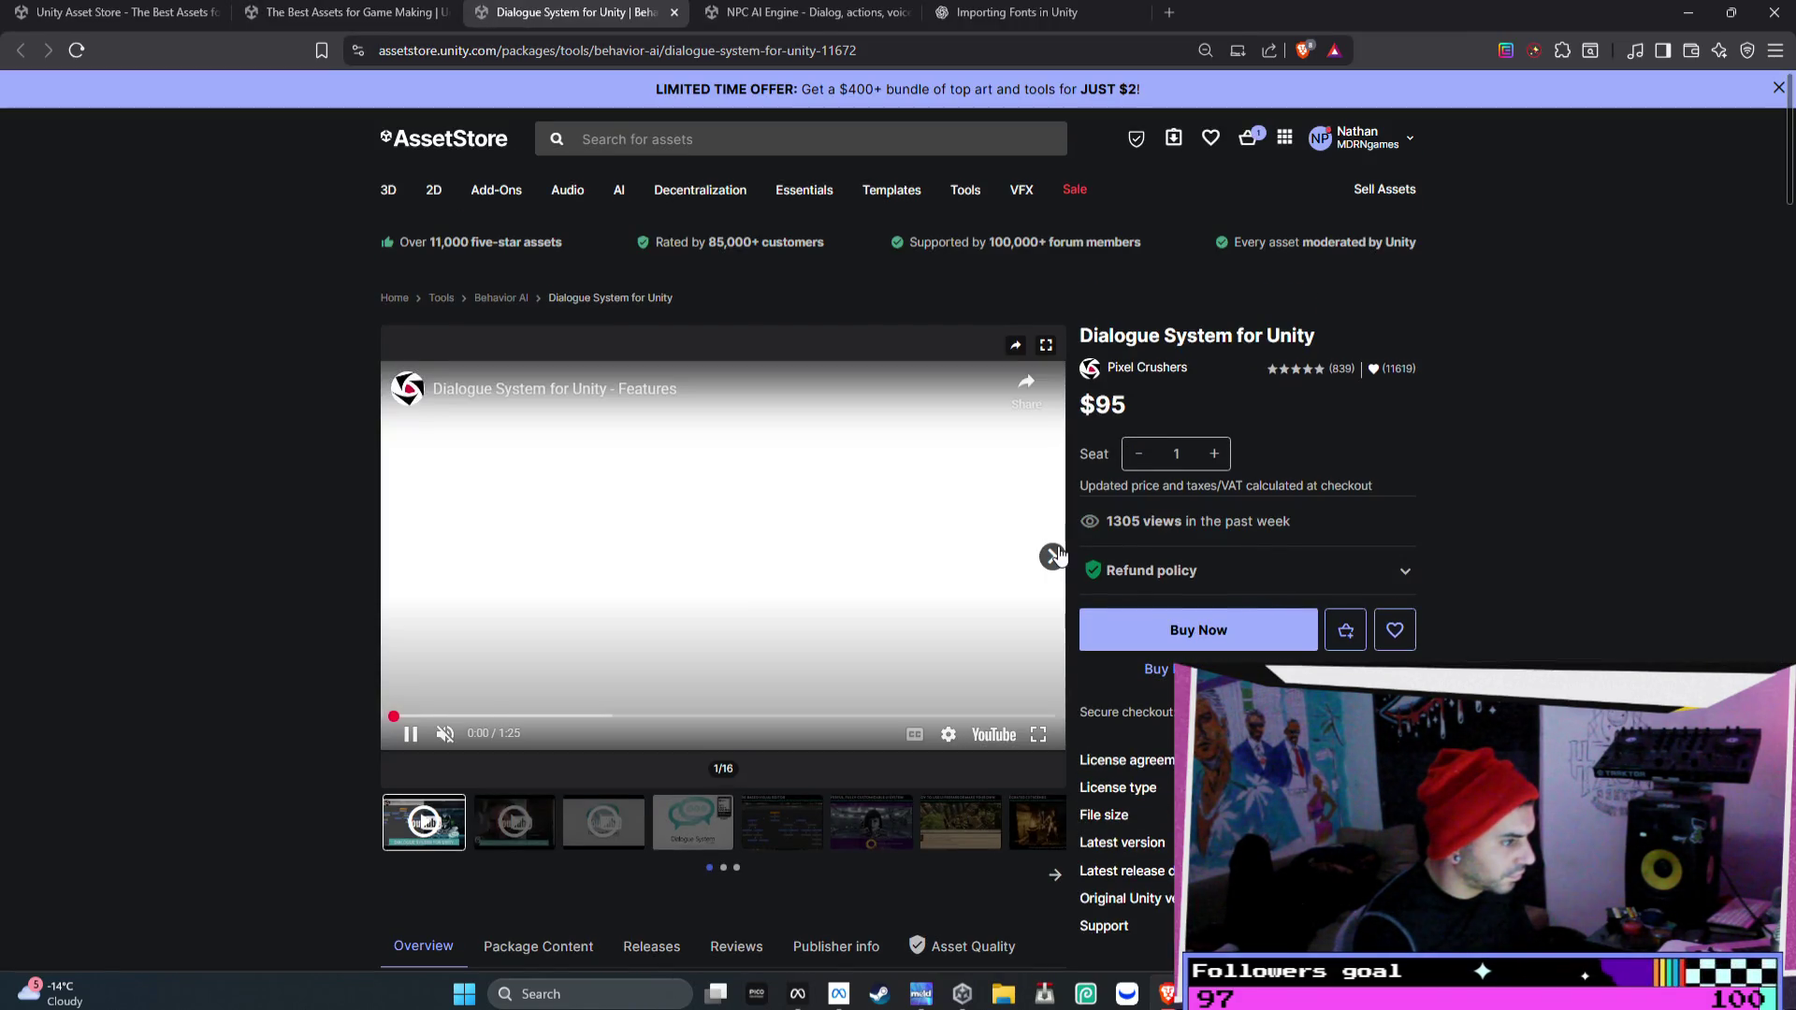
{"action": "left_click", "coordinate": [1052, 556]}
{"action": "left_click", "coordinate": [1055, 555]}
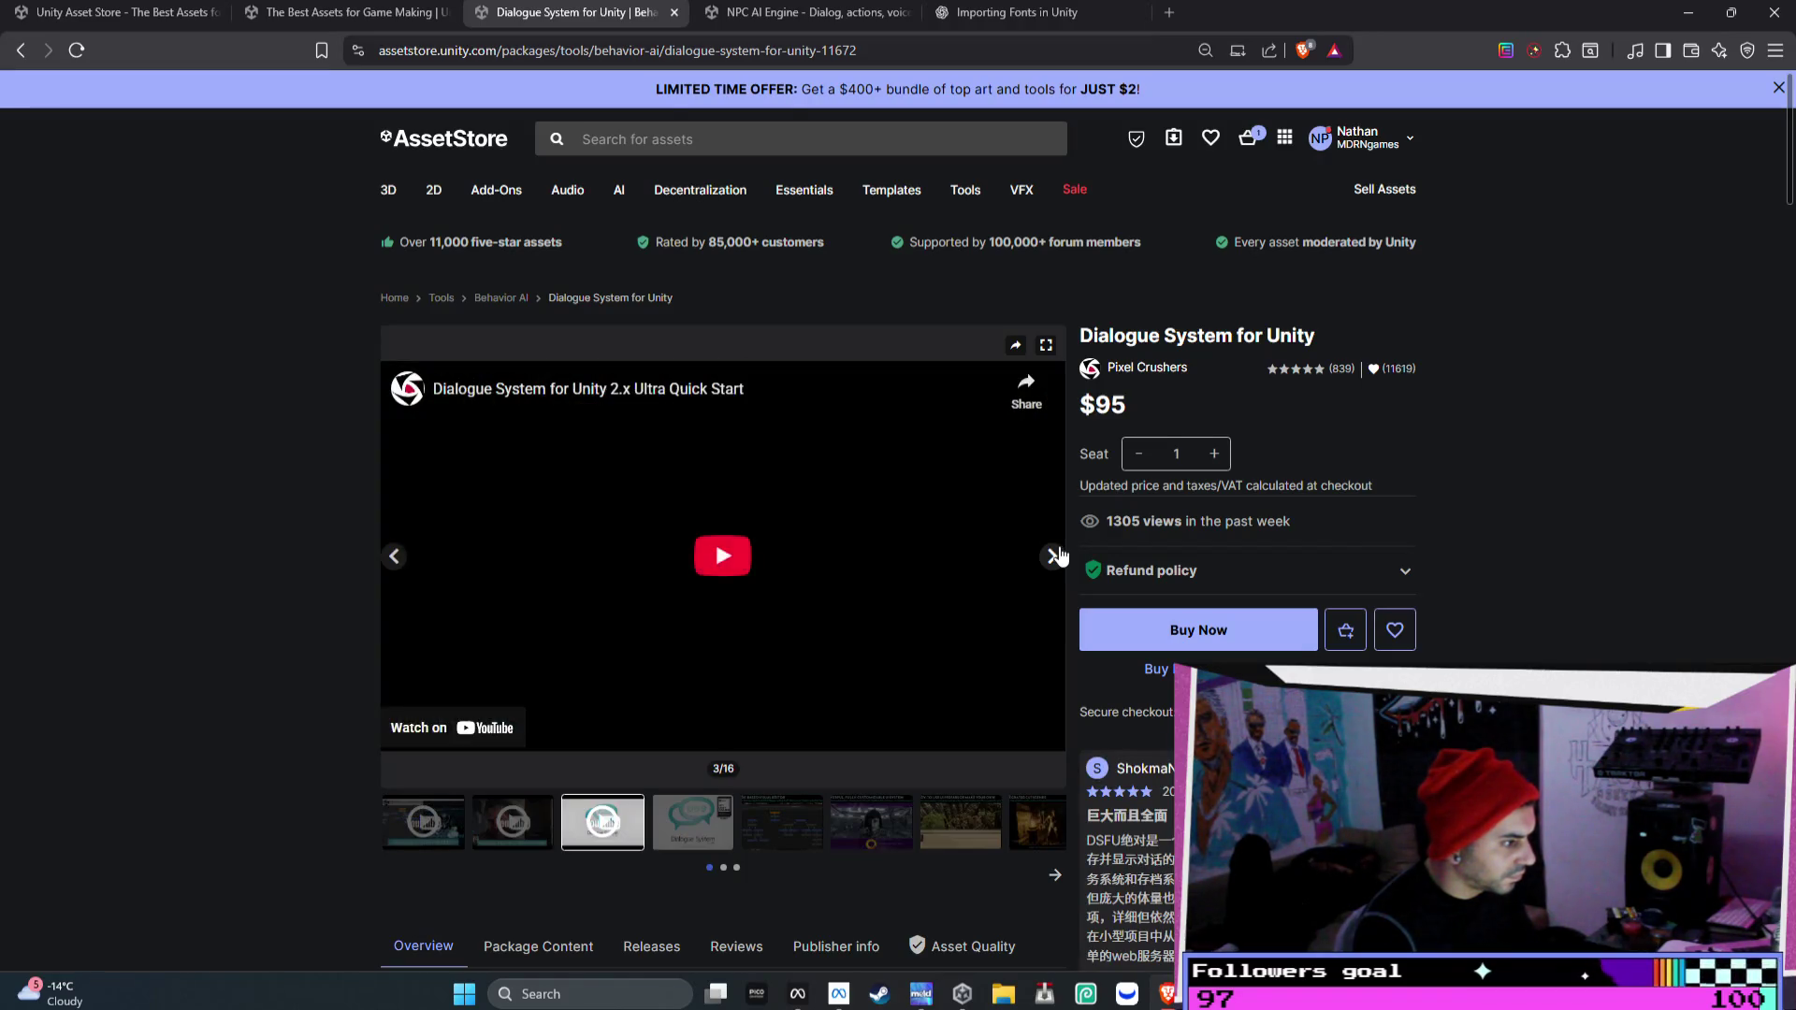
{"action": "left_click", "coordinate": [1054, 556]}
{"action": "left_click", "coordinate": [1054, 555]}
{"action": "left_click", "coordinate": [1054, 556]}
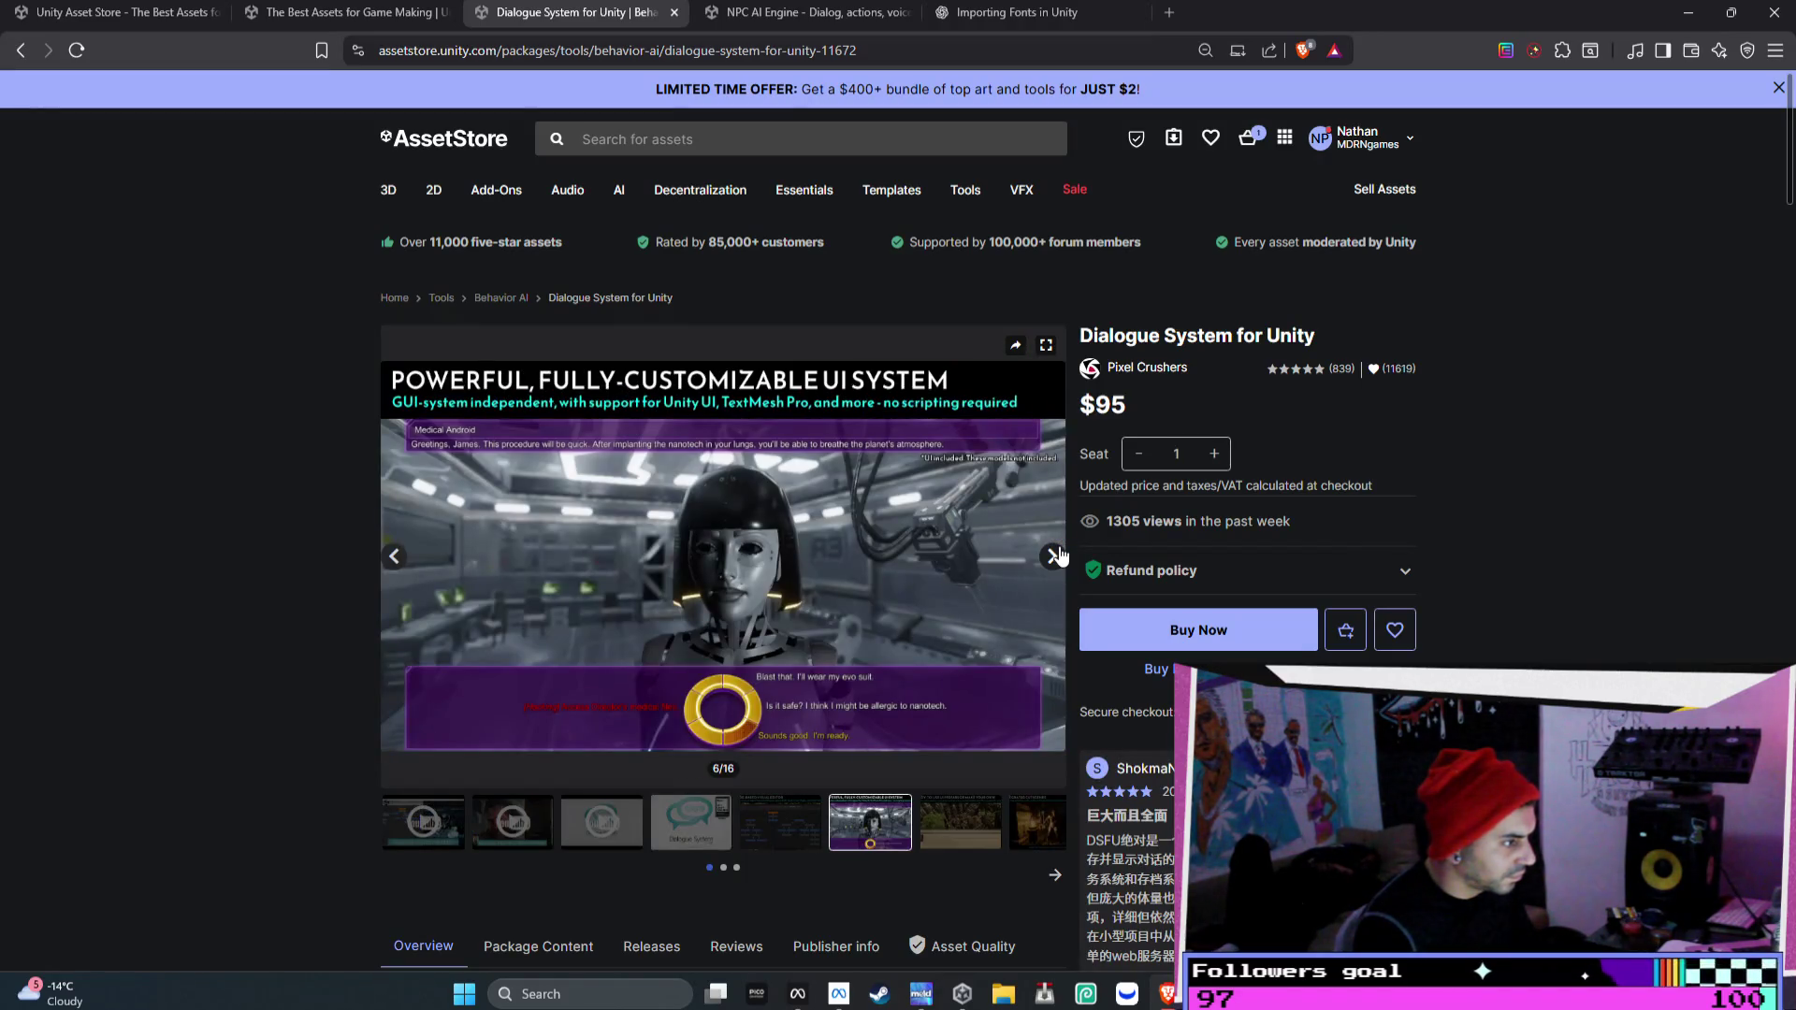
{"action": "left_click", "coordinate": [1054, 555]}
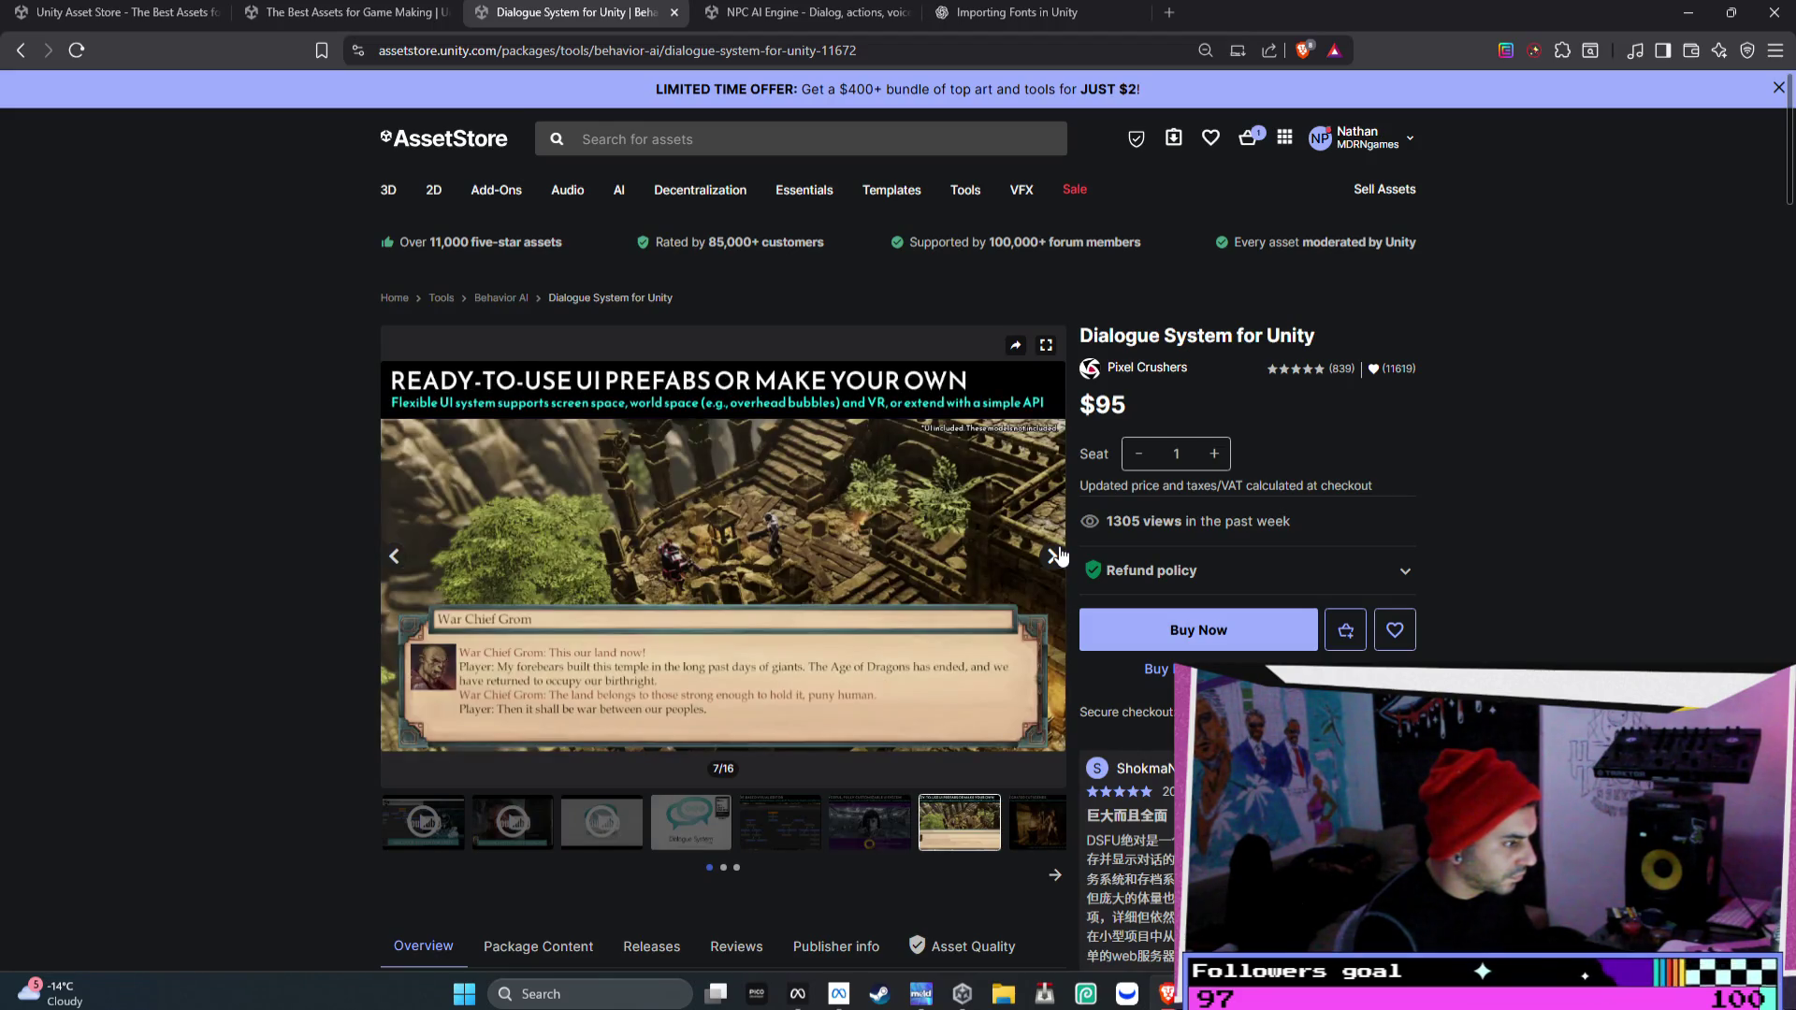
{"action": "left_click", "coordinate": [1054, 555]}
{"action": "left_click", "coordinate": [1054, 556]}
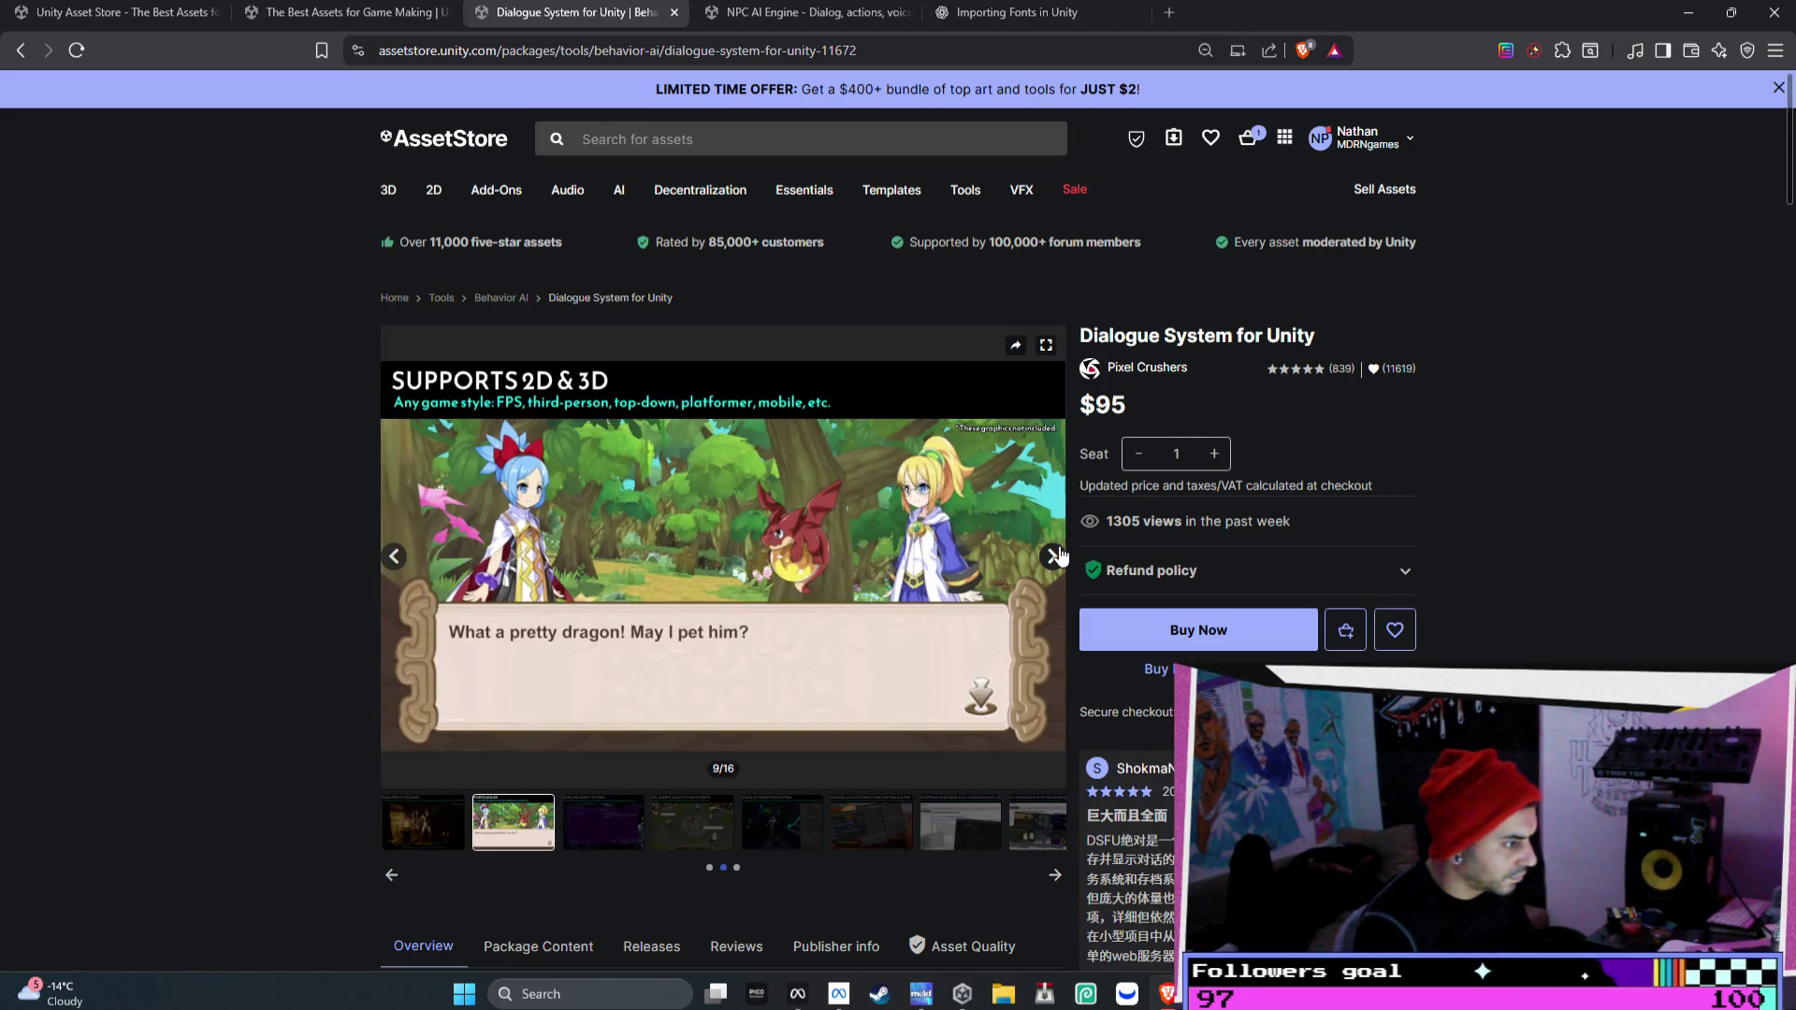
{"action": "left_click", "coordinate": [1057, 553]}
{"action": "left_click", "coordinate": [1058, 553]}
{"action": "left_click", "coordinate": [1057, 554]}
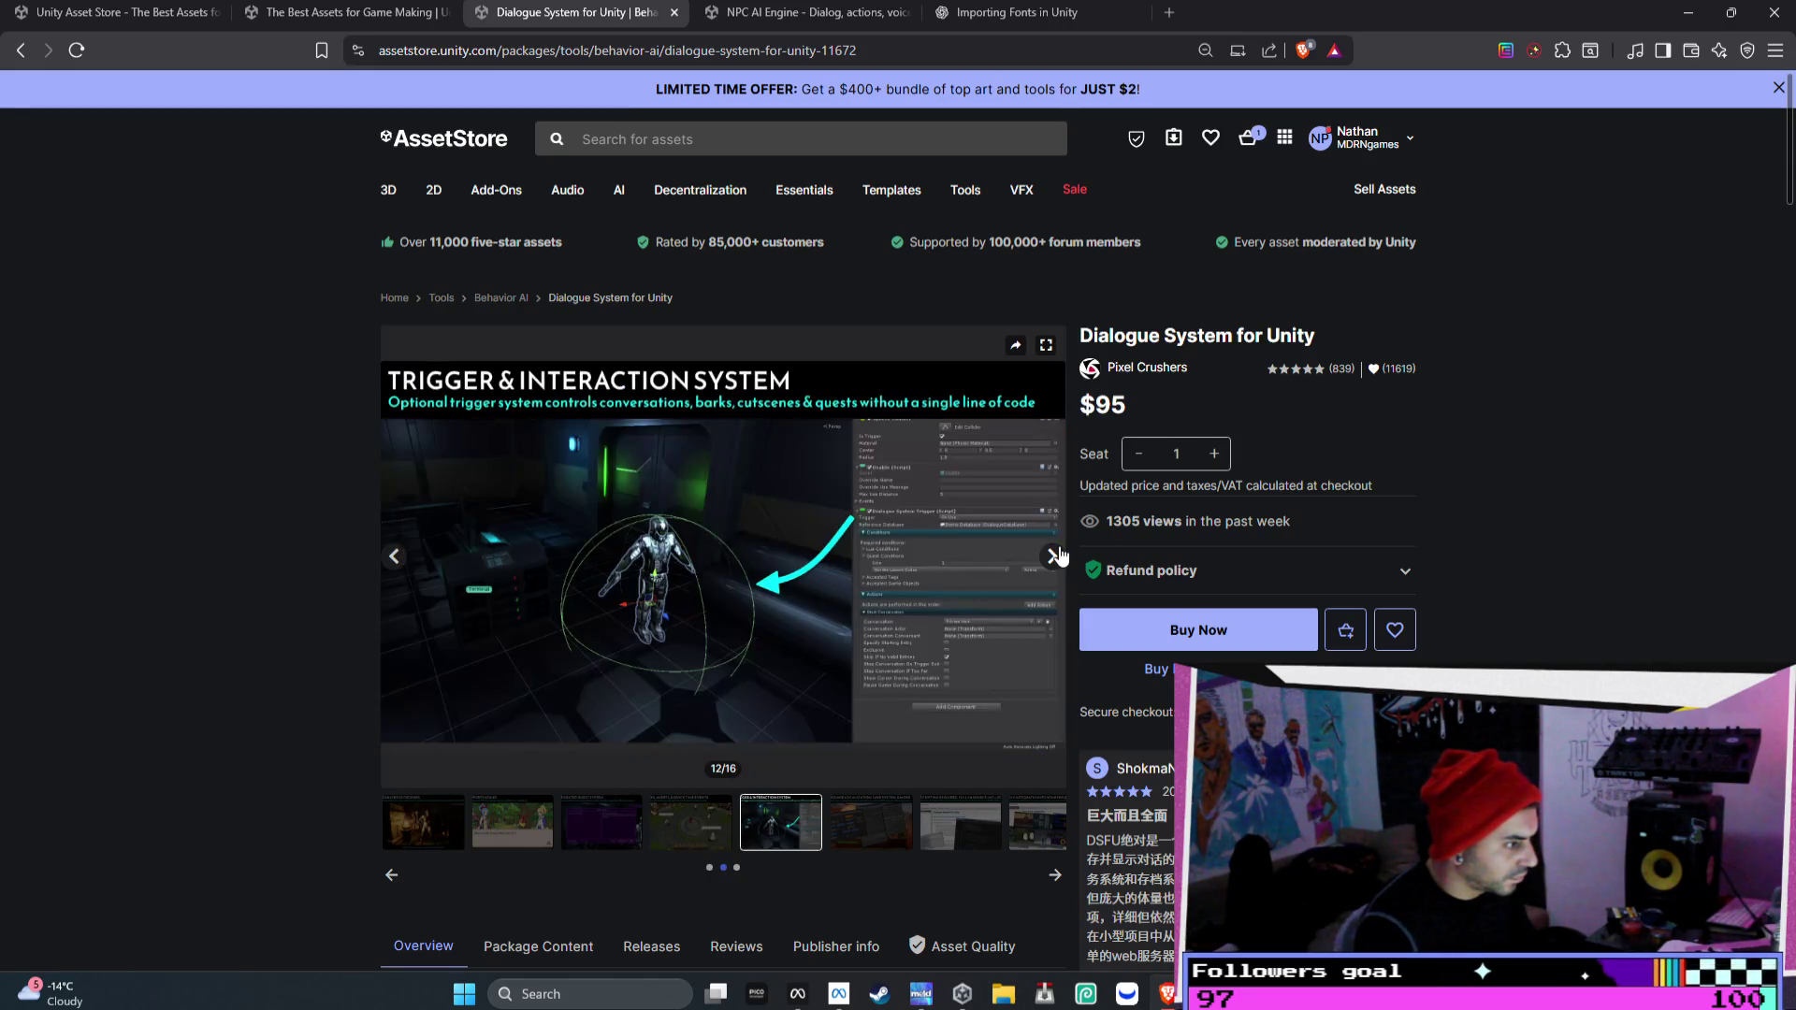
{"action": "left_click", "coordinate": [1058, 553]}
{"action": "left_click", "coordinate": [1058, 554]}
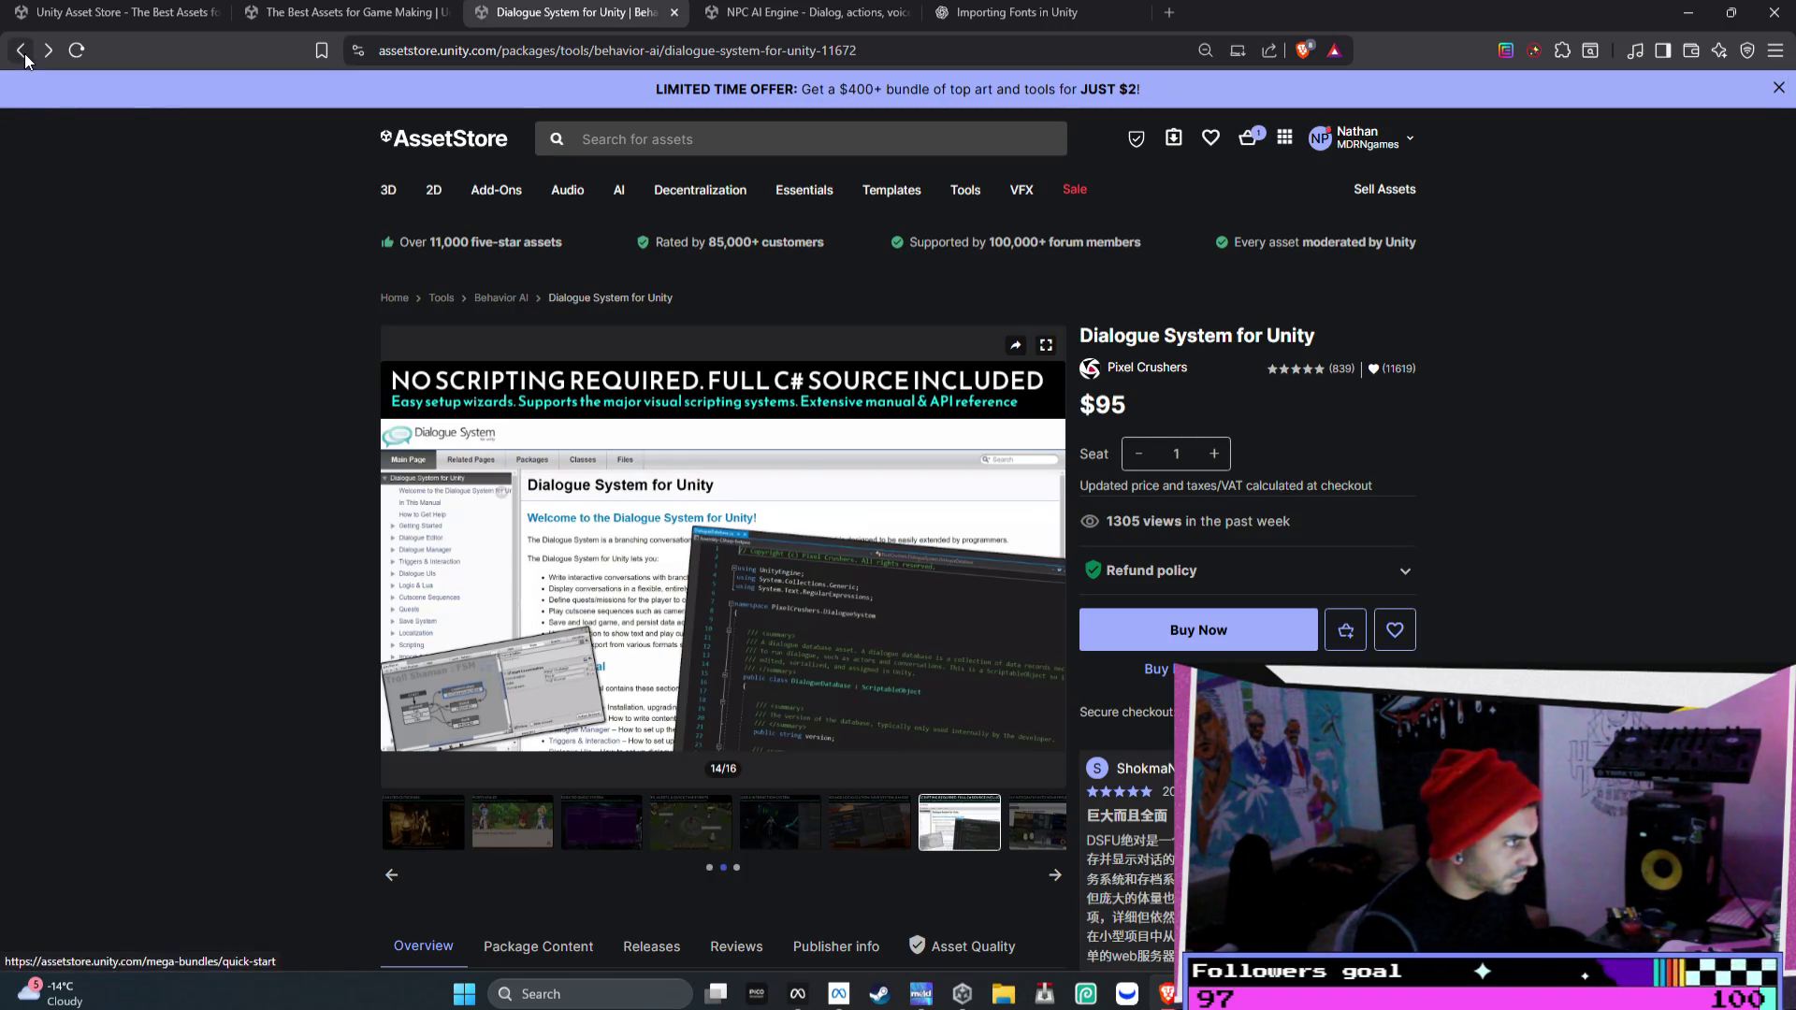
- Return to the Dialogue UI search results, browse further down, and open a blank new tab
{"action": "left_click", "coordinate": [357, 15]}
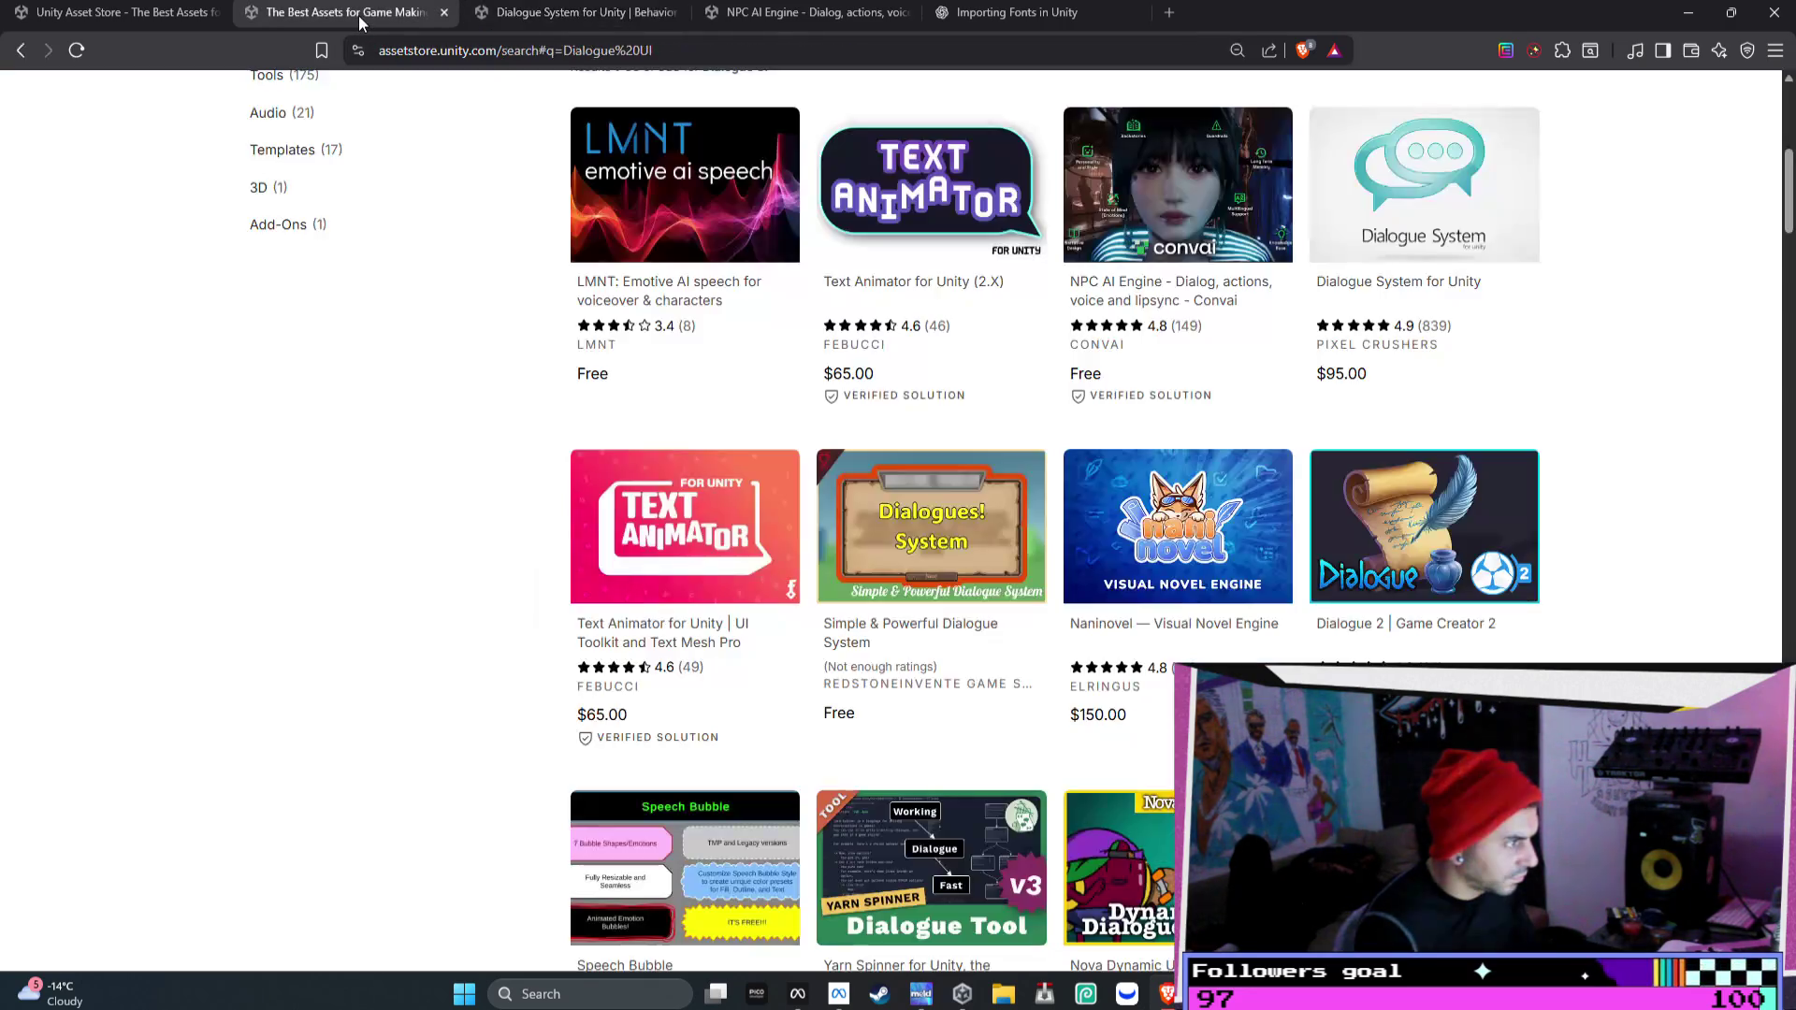
{"action": "scroll", "coordinate": [1102, 328], "scroll_direction": "down", "scroll_amount": 2}
{"action": "scroll", "coordinate": [1102, 328], "scroll_direction": "down", "scroll_amount": 1}
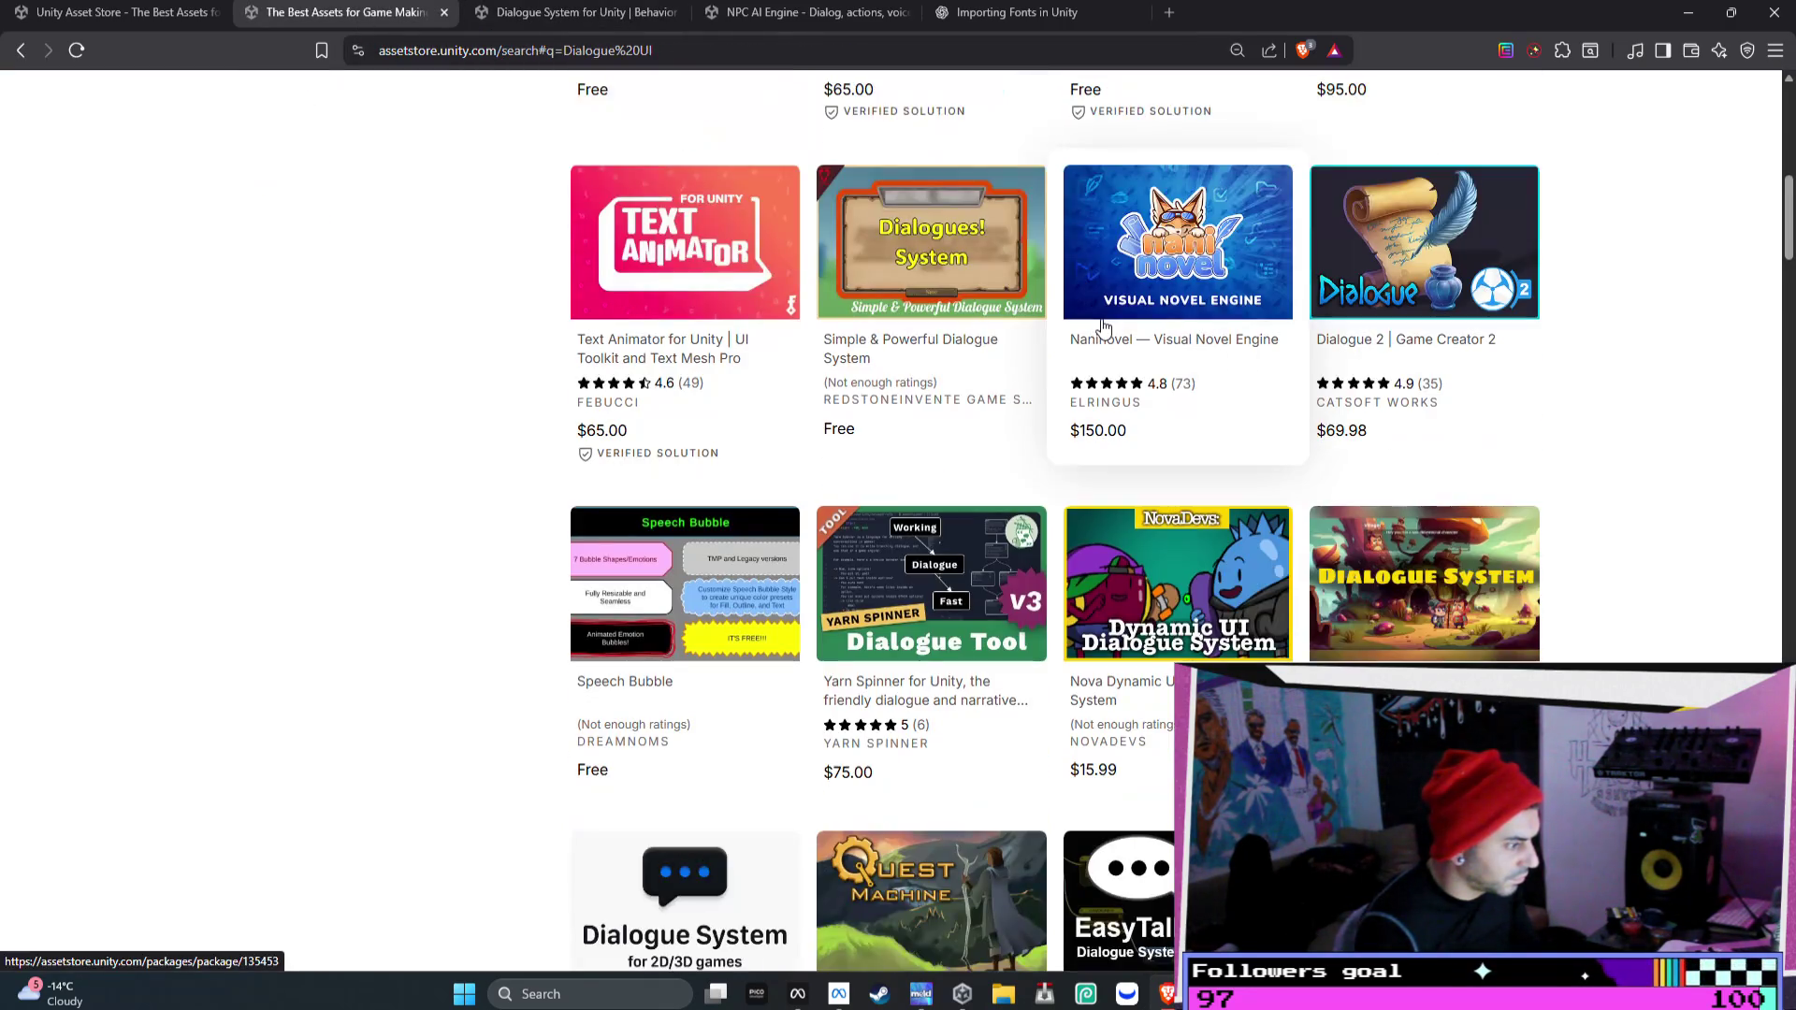
{"action": "scroll", "coordinate": [1102, 328], "scroll_direction": "down", "scroll_amount": 2}
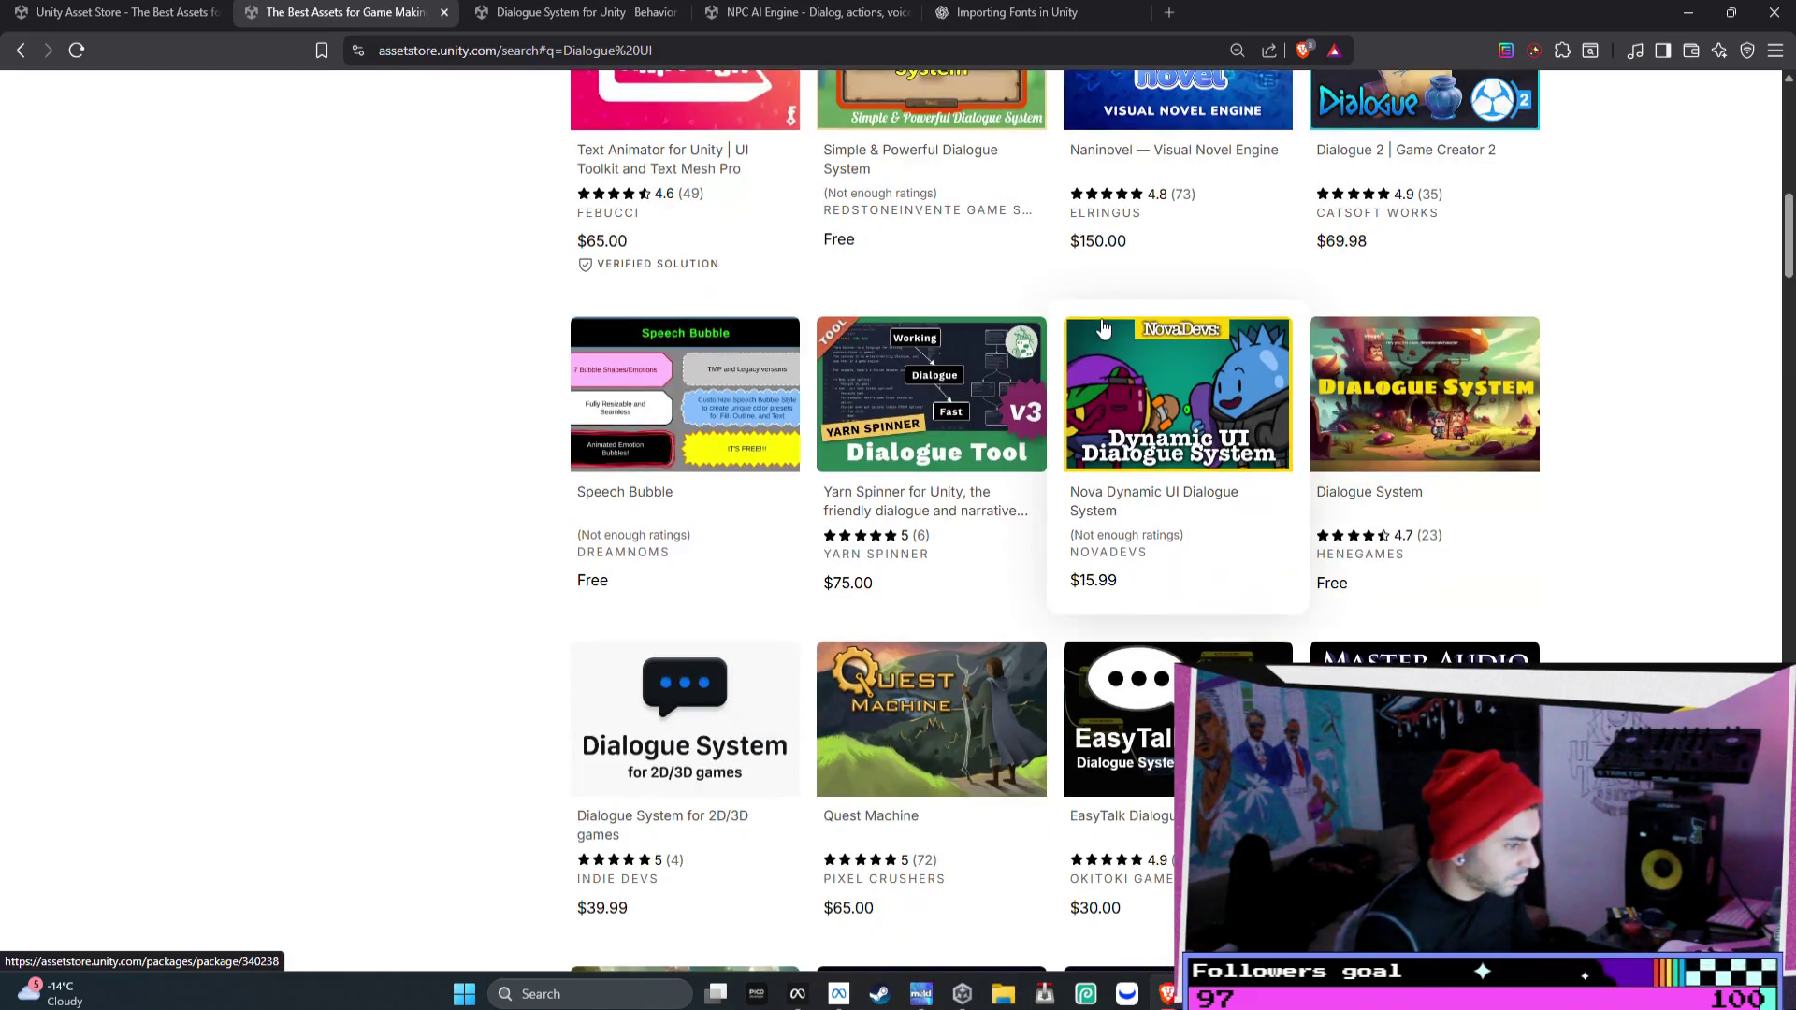
{"action": "scroll", "coordinate": [1101, 327], "scroll_direction": "down", "scroll_amount": 2}
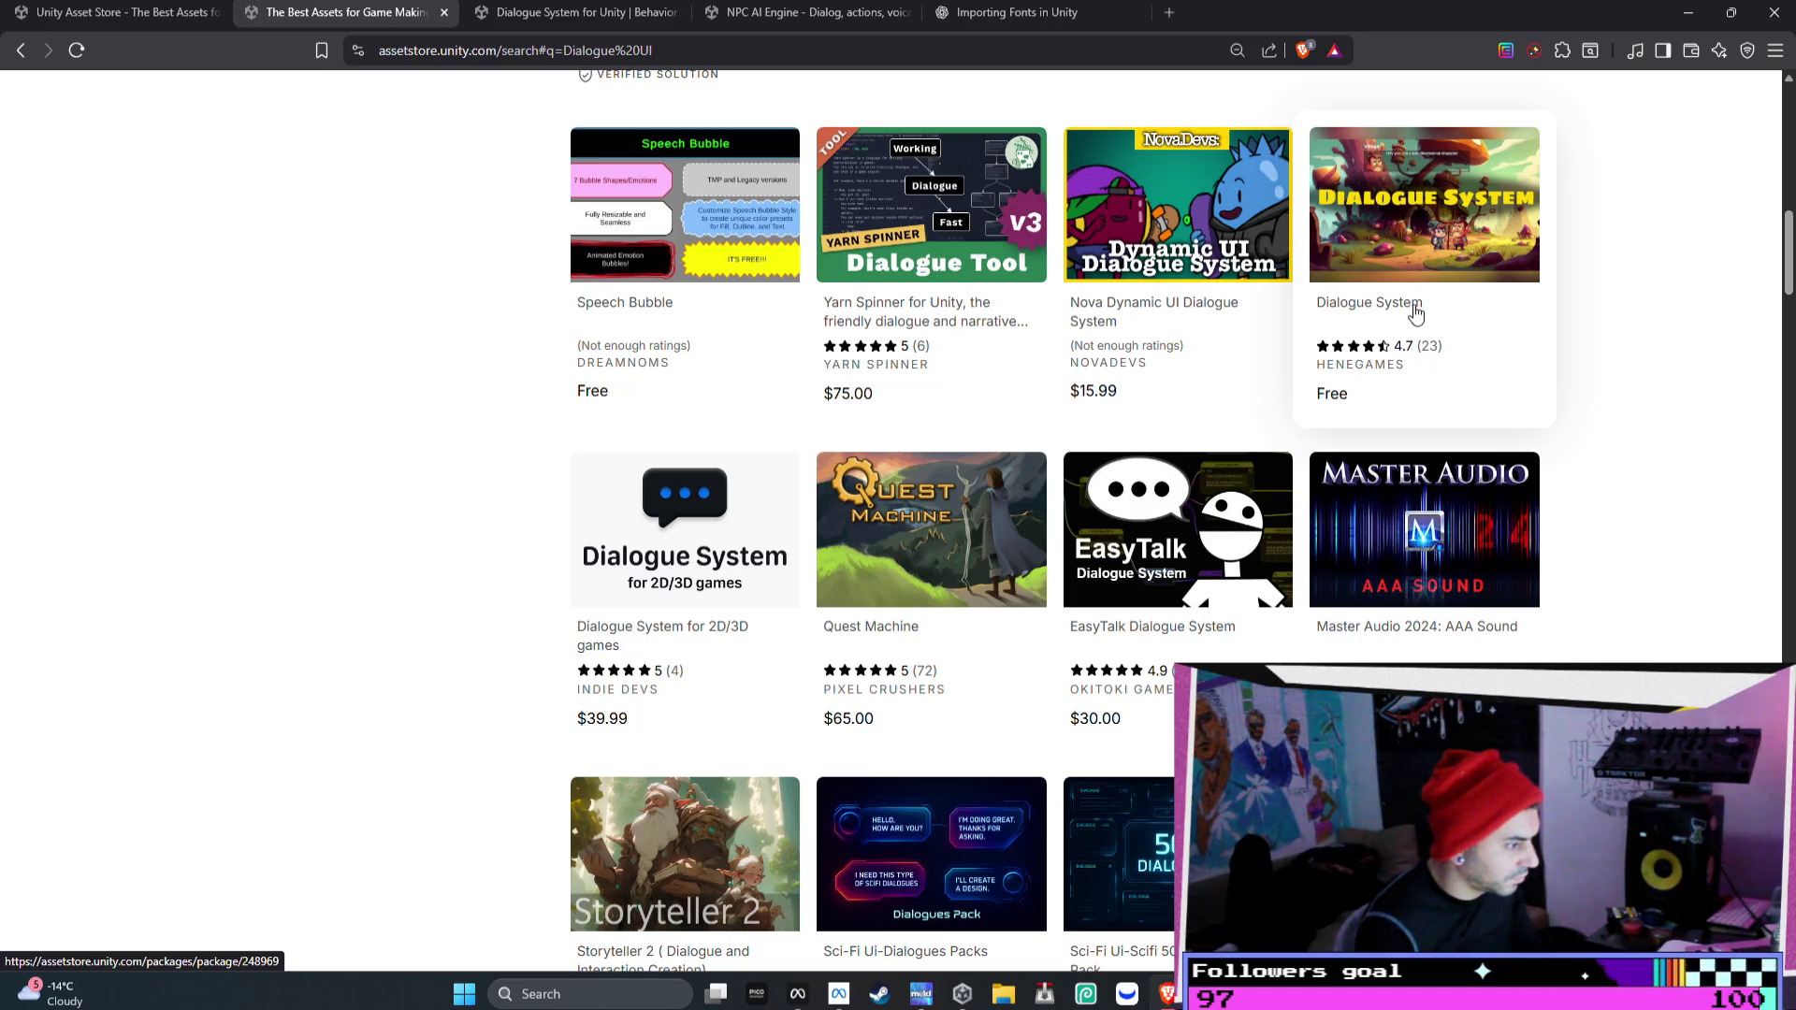
{"action": "scroll", "coordinate": [1416, 314], "scroll_direction": "down", "scroll_amount": 2}
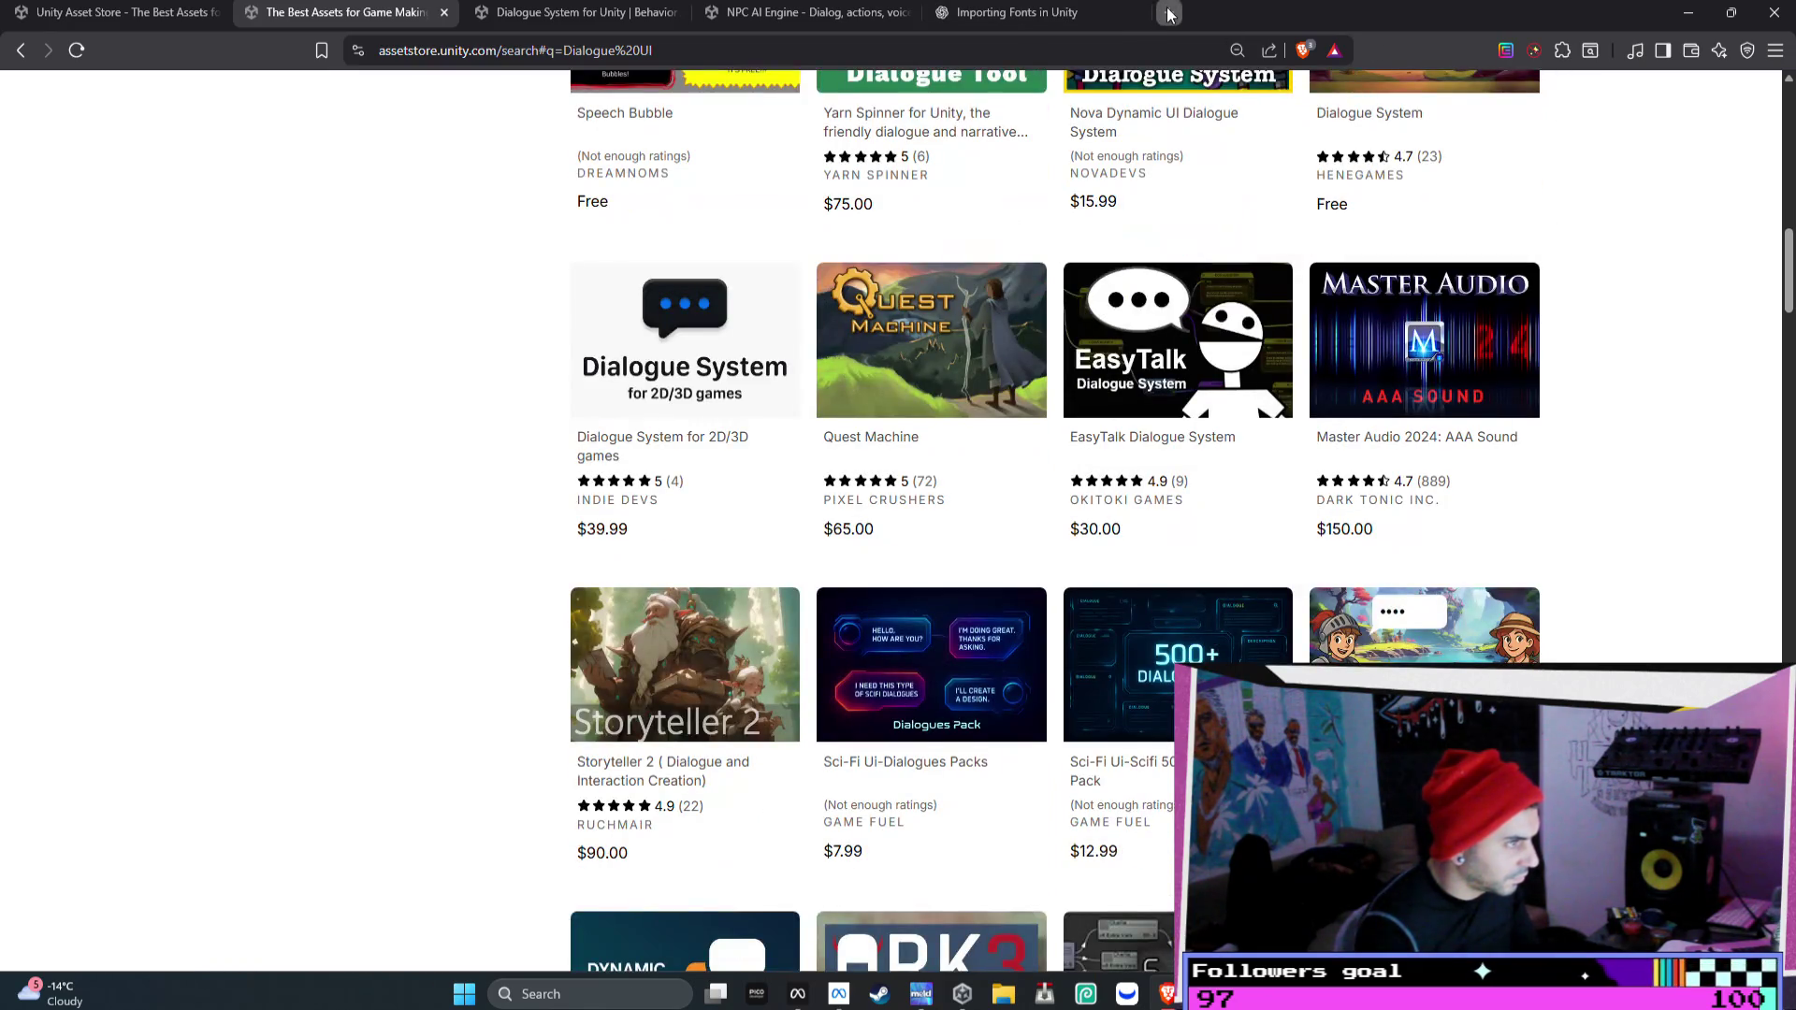
{"action": "left_click", "coordinate": [1169, 13]}
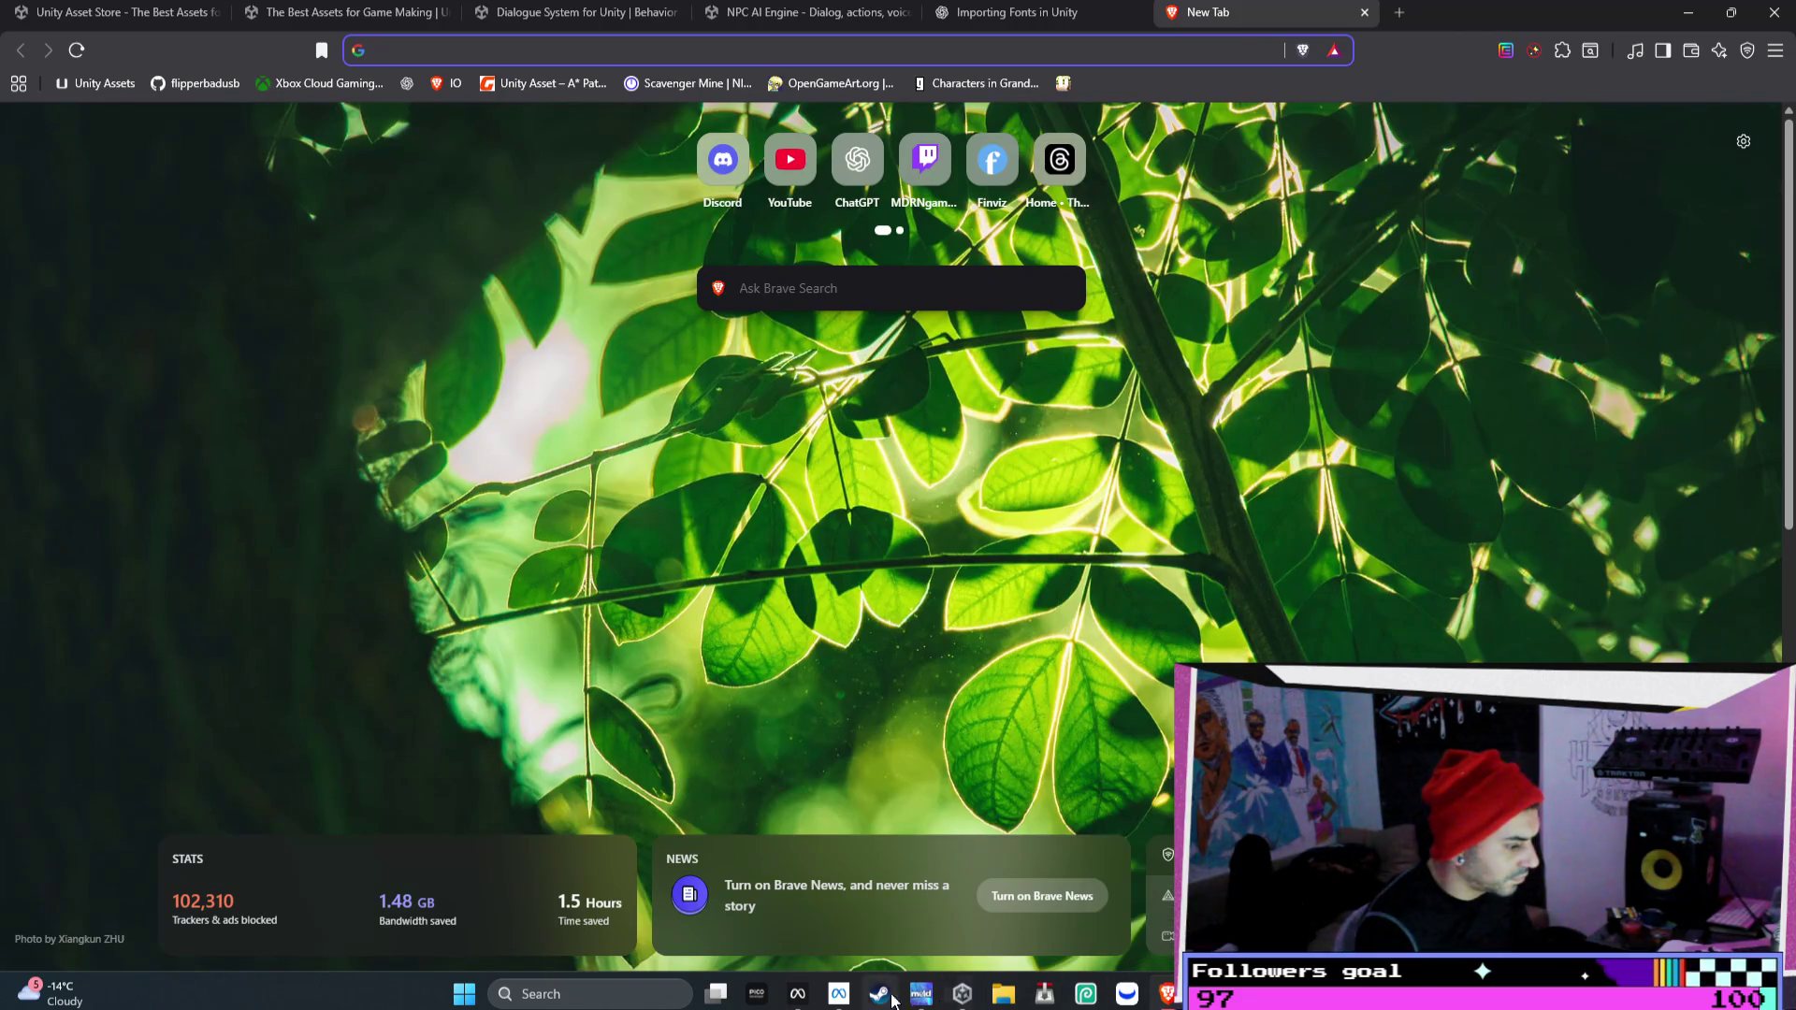
- Bring Meta Quest Developer Hub forward and filter its Code Samples list to Unity
{"action": "mouse_move", "coordinate": [797, 993]}
{"action": "left_click", "coordinate": [823, 897]}
{"action": "left_click_drag", "start_coordinate": [1025, 69], "coordinate": [1090, 64]}
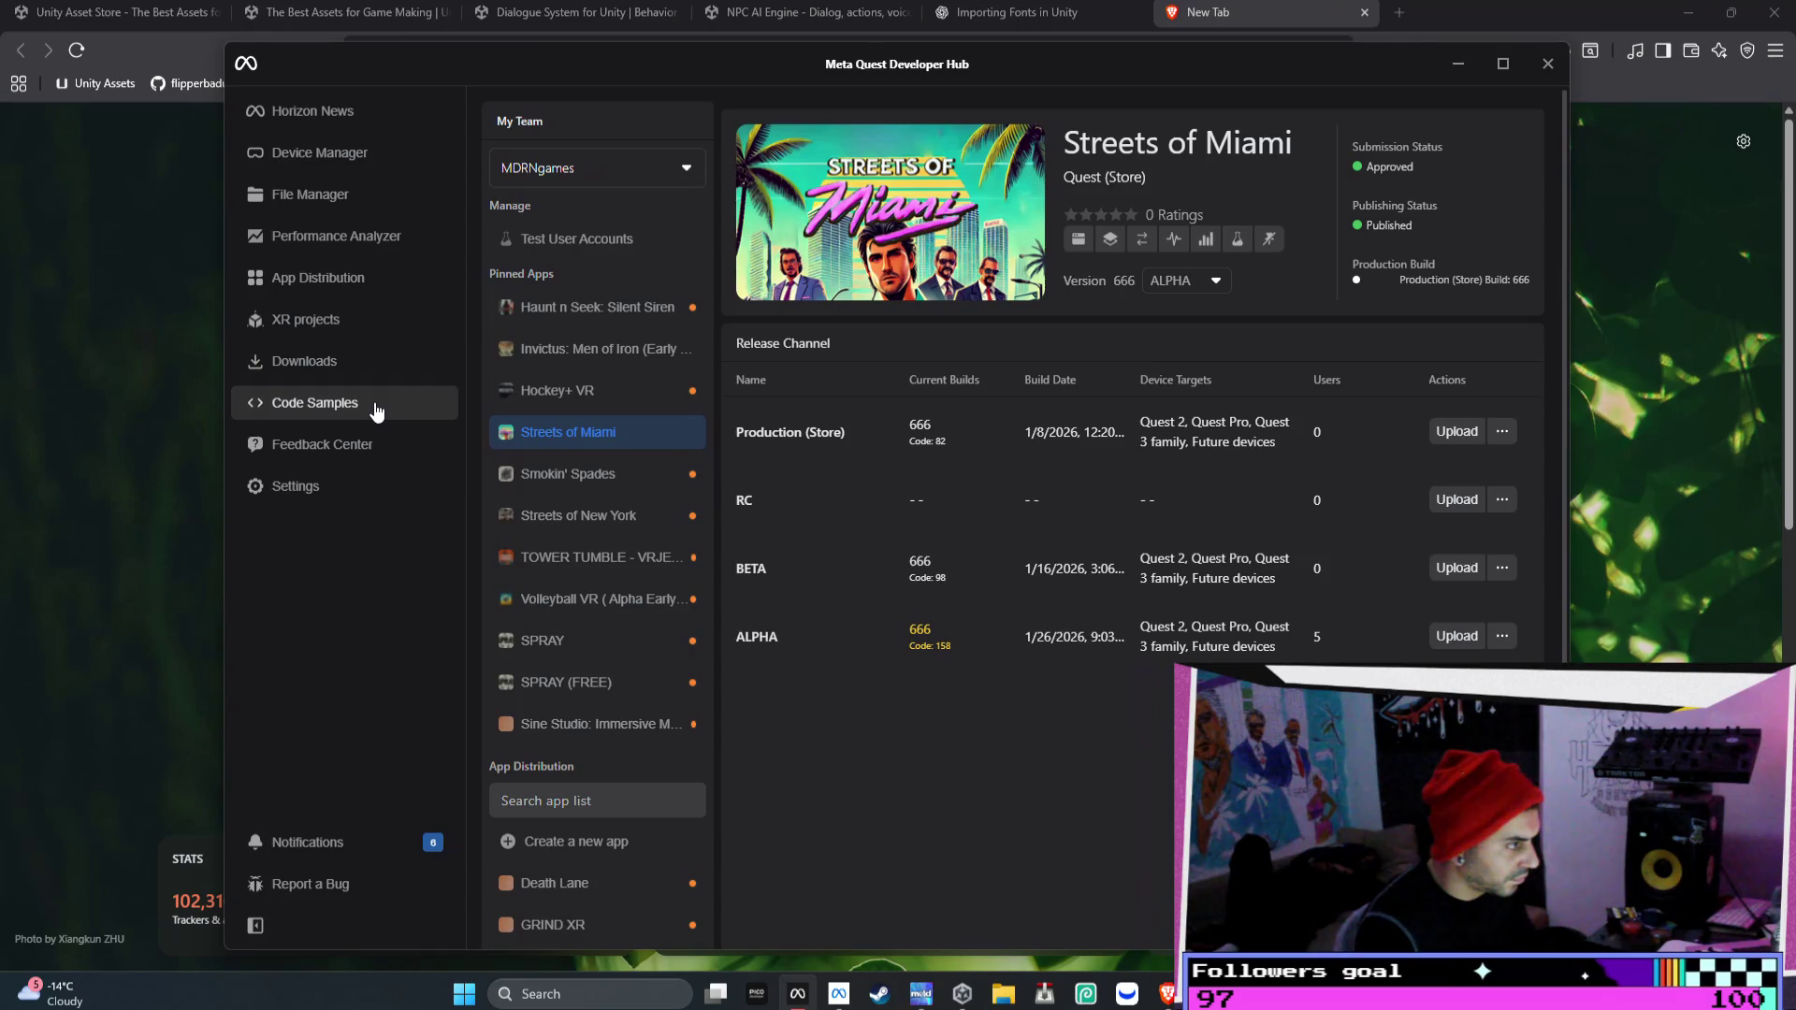
{"action": "left_click", "coordinate": [377, 409]}
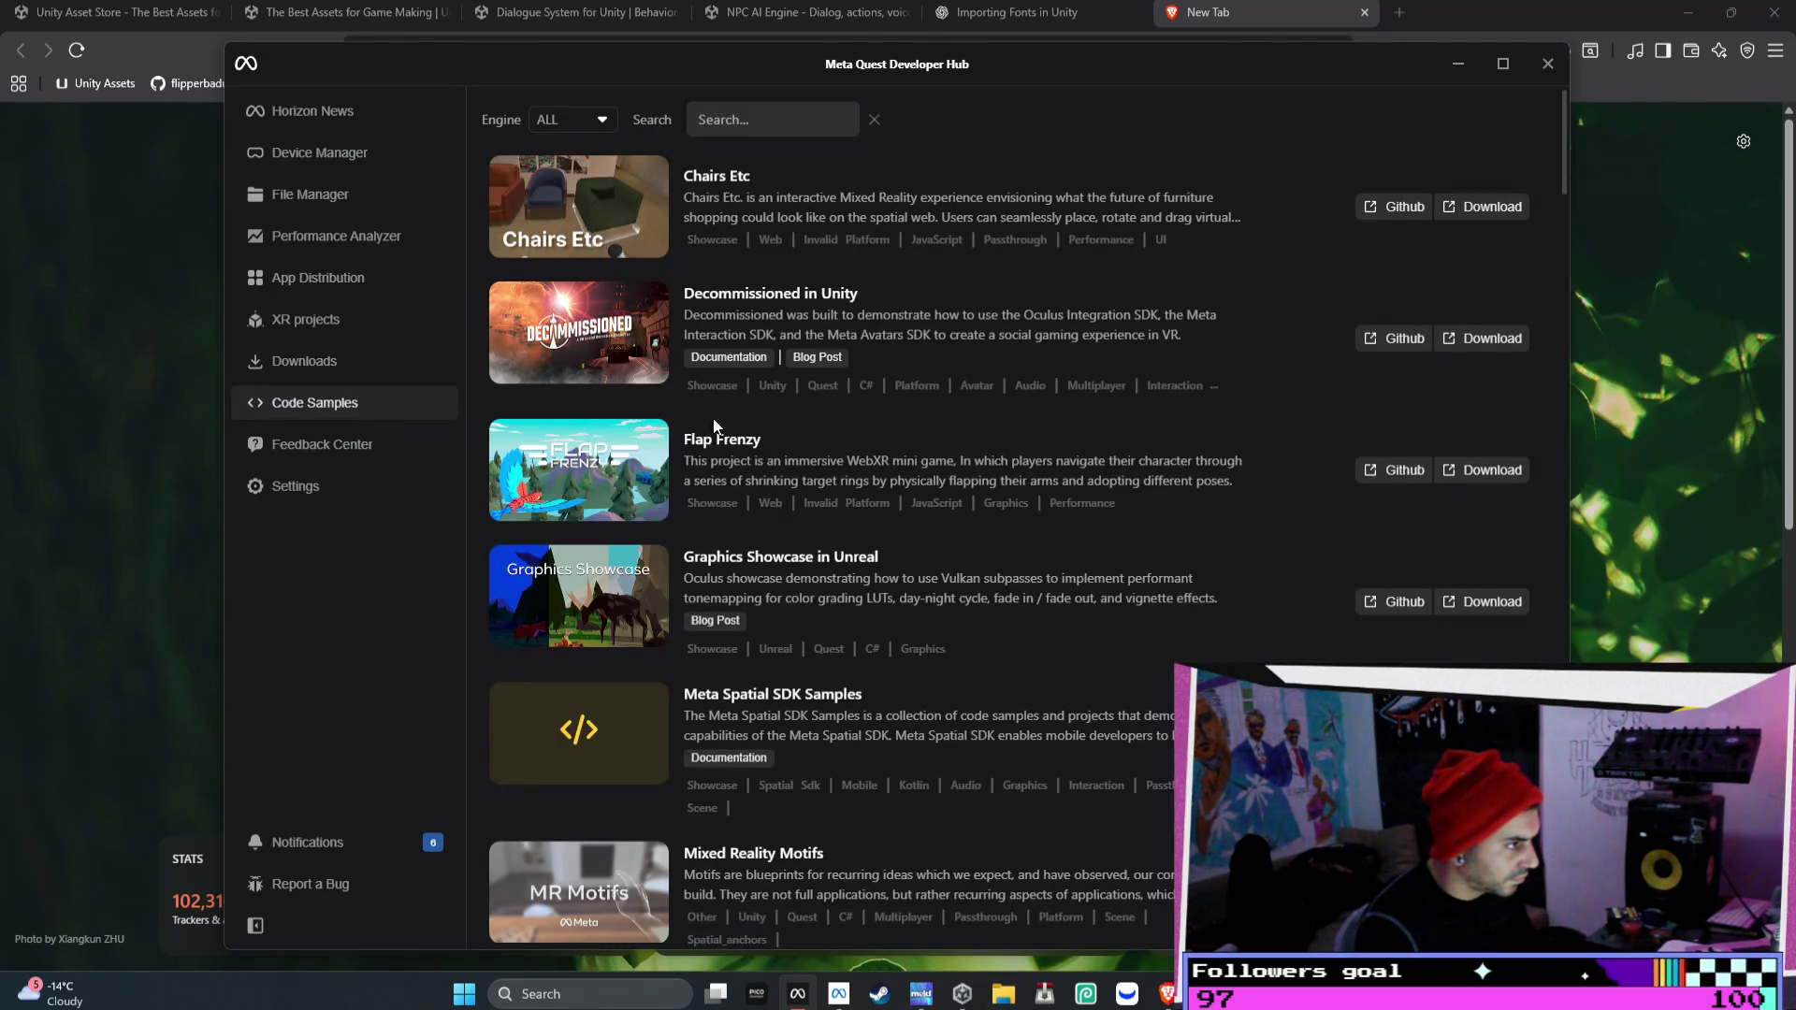
{"action": "scroll", "coordinate": [586, 292], "scroll_direction": "down", "scroll_amount": 3}
{"action": "scroll", "coordinate": [586, 291], "scroll_direction": "up", "scroll_amount": 3}
{"action": "left_click", "coordinate": [555, 123]}
{"action": "left_click", "coordinate": [576, 209]}
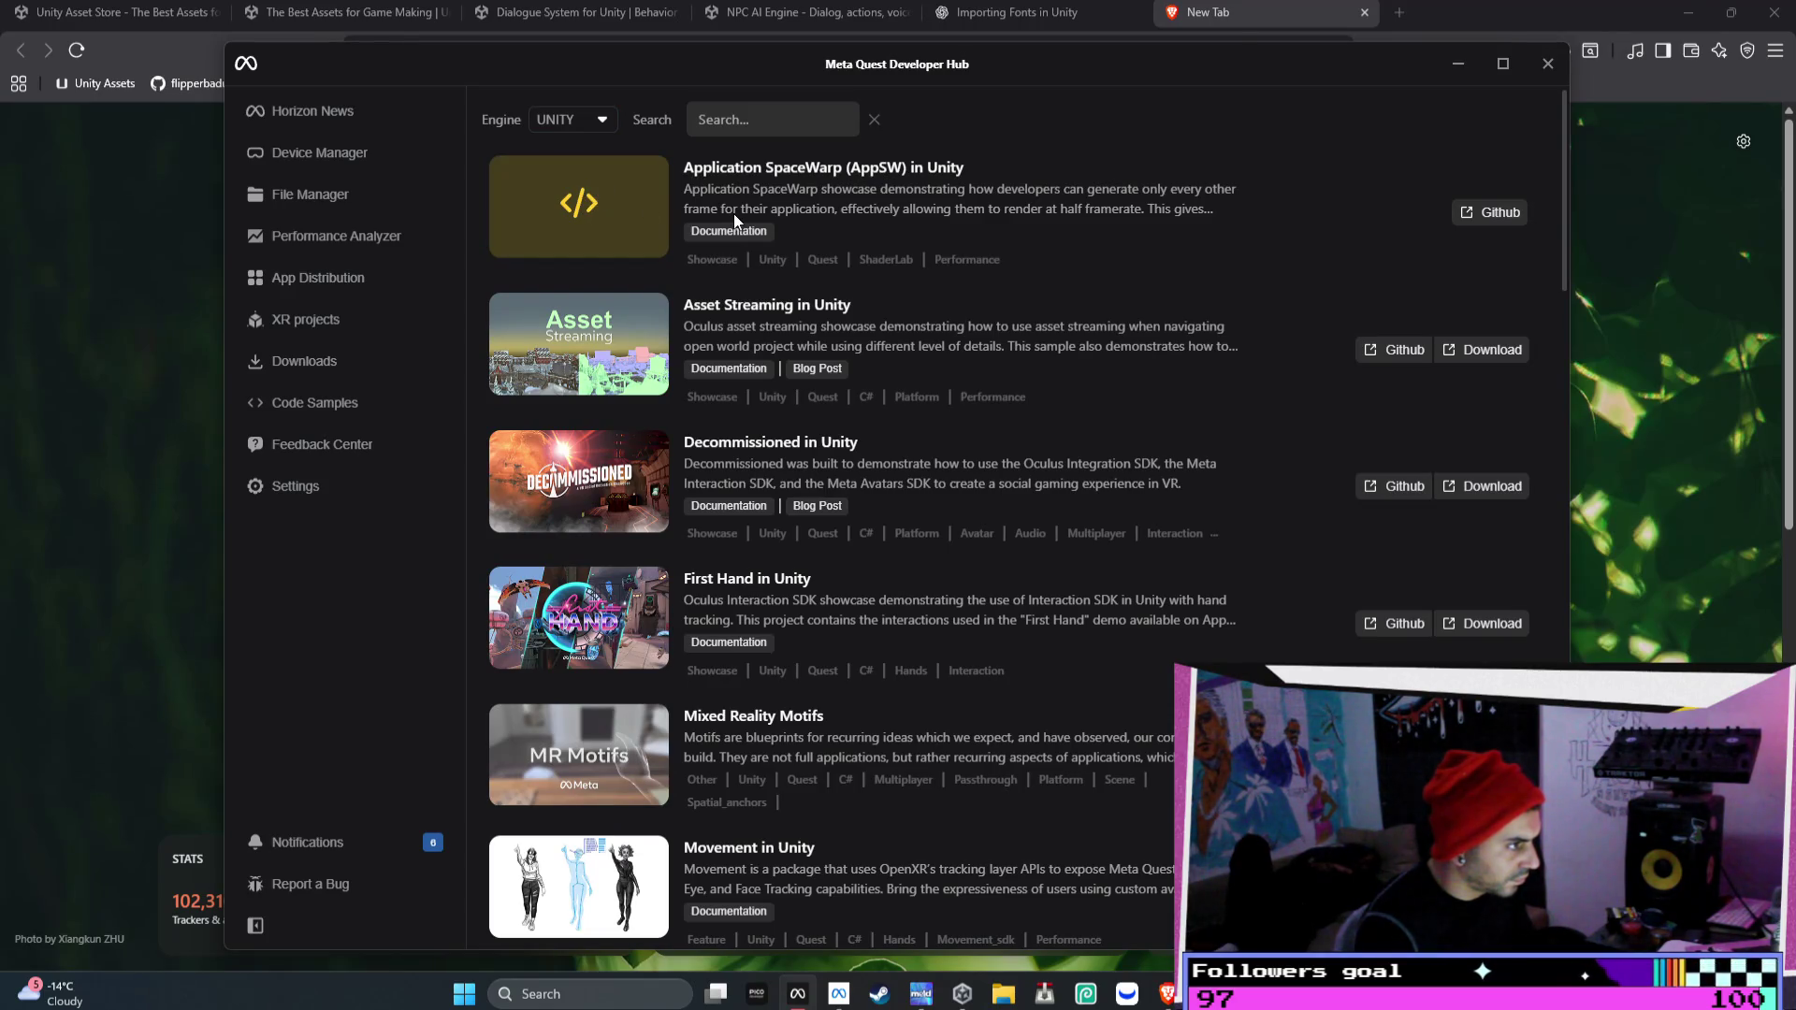
- Open the Asset Streaming sample's GitHub repo and close the leftover empty tab
{"action": "left_click", "coordinate": [1387, 363]}
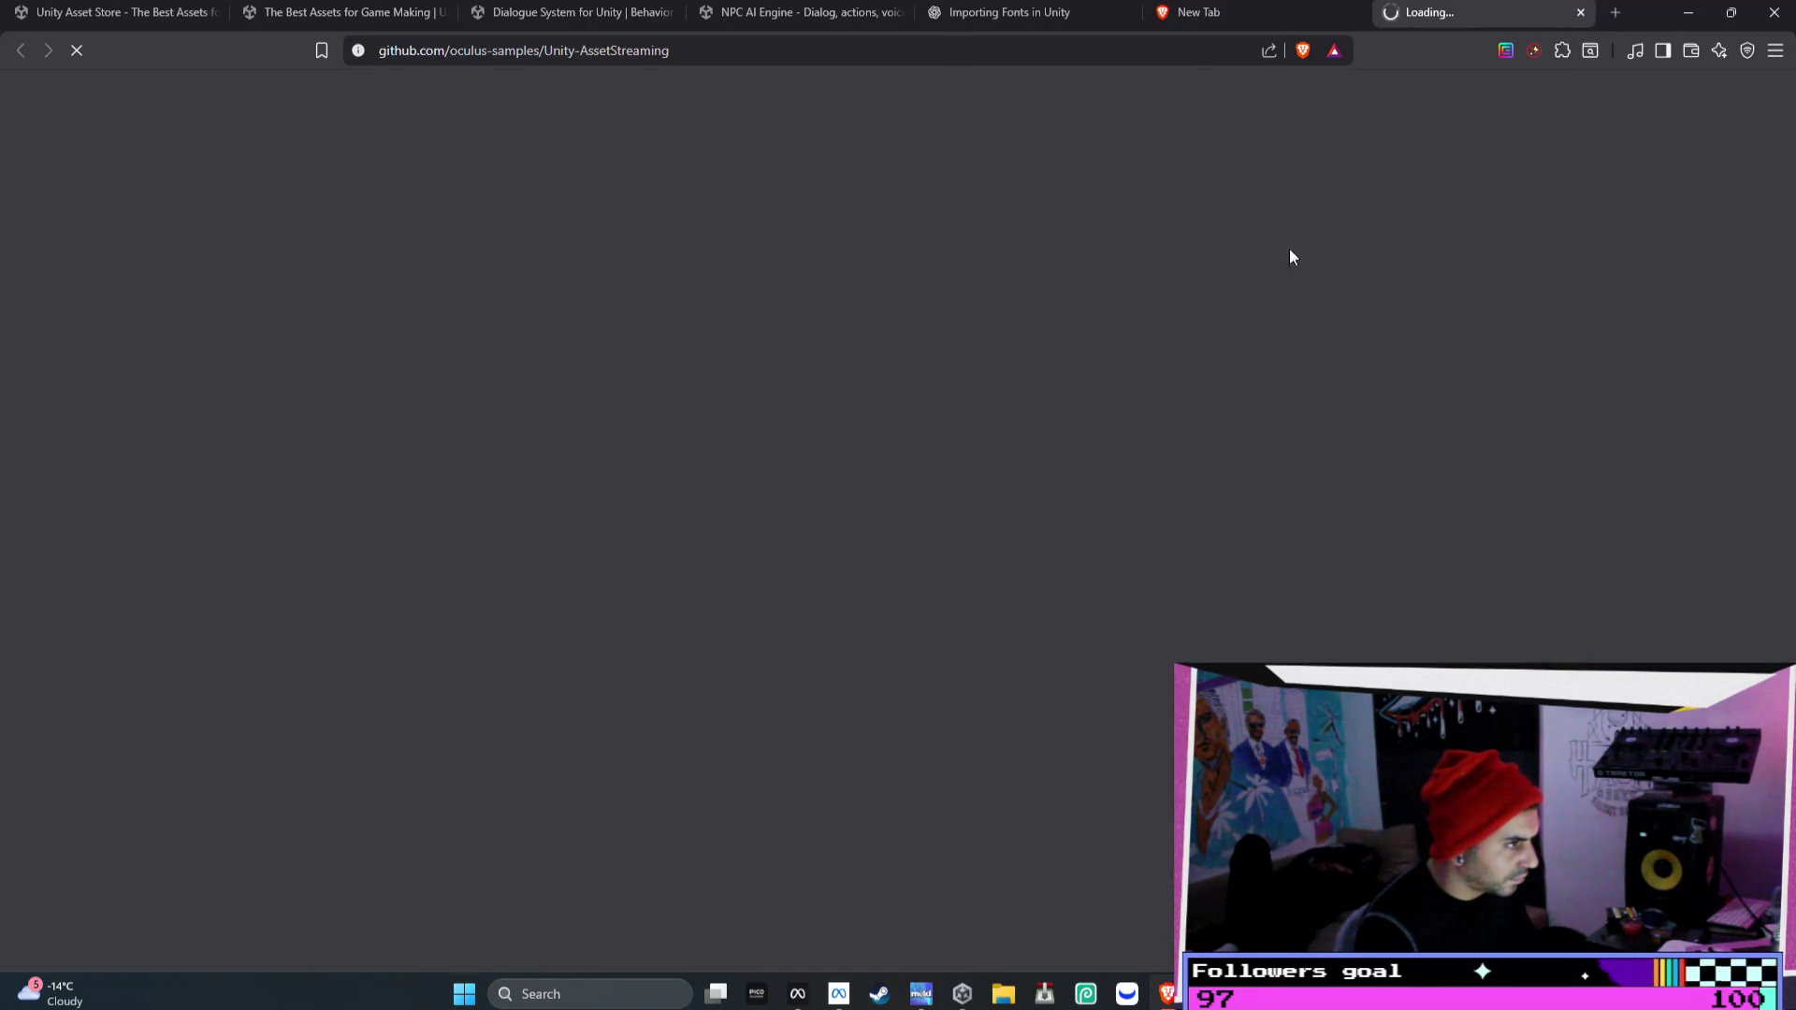
{"action": "left_click", "coordinate": [1226, 14]}
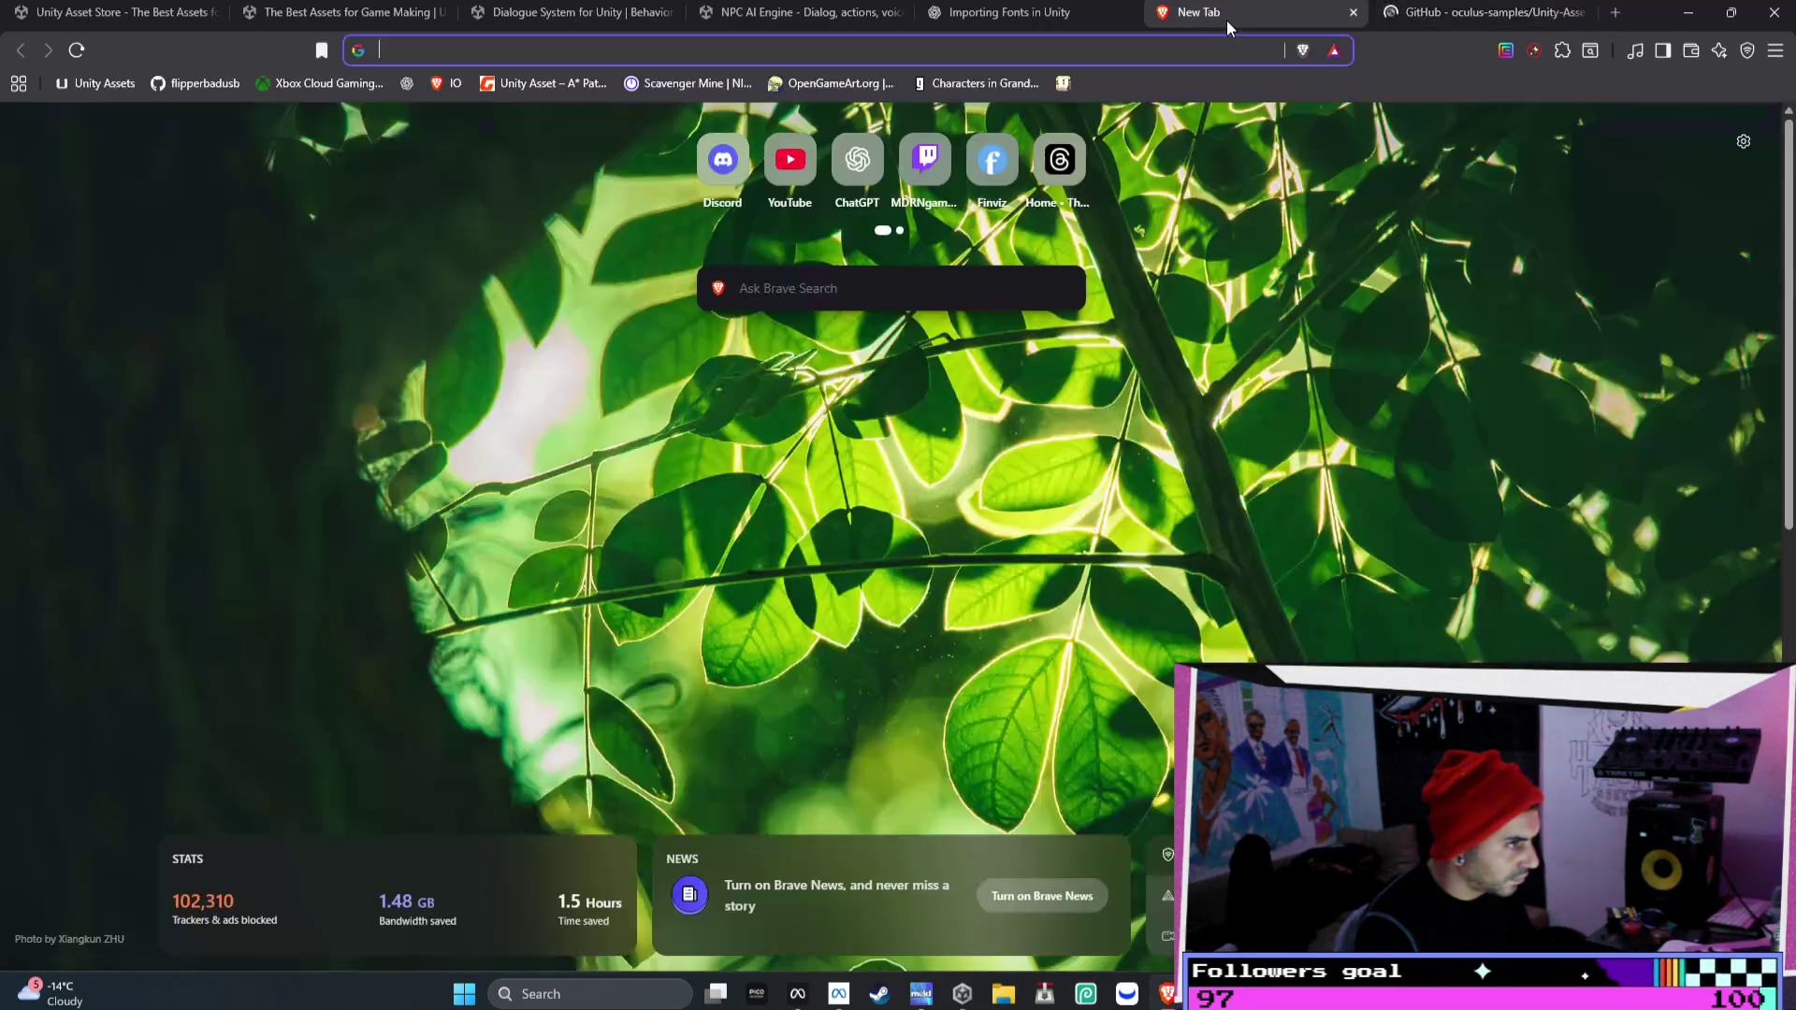
{"action": "key", "text": "ctrl+w"}
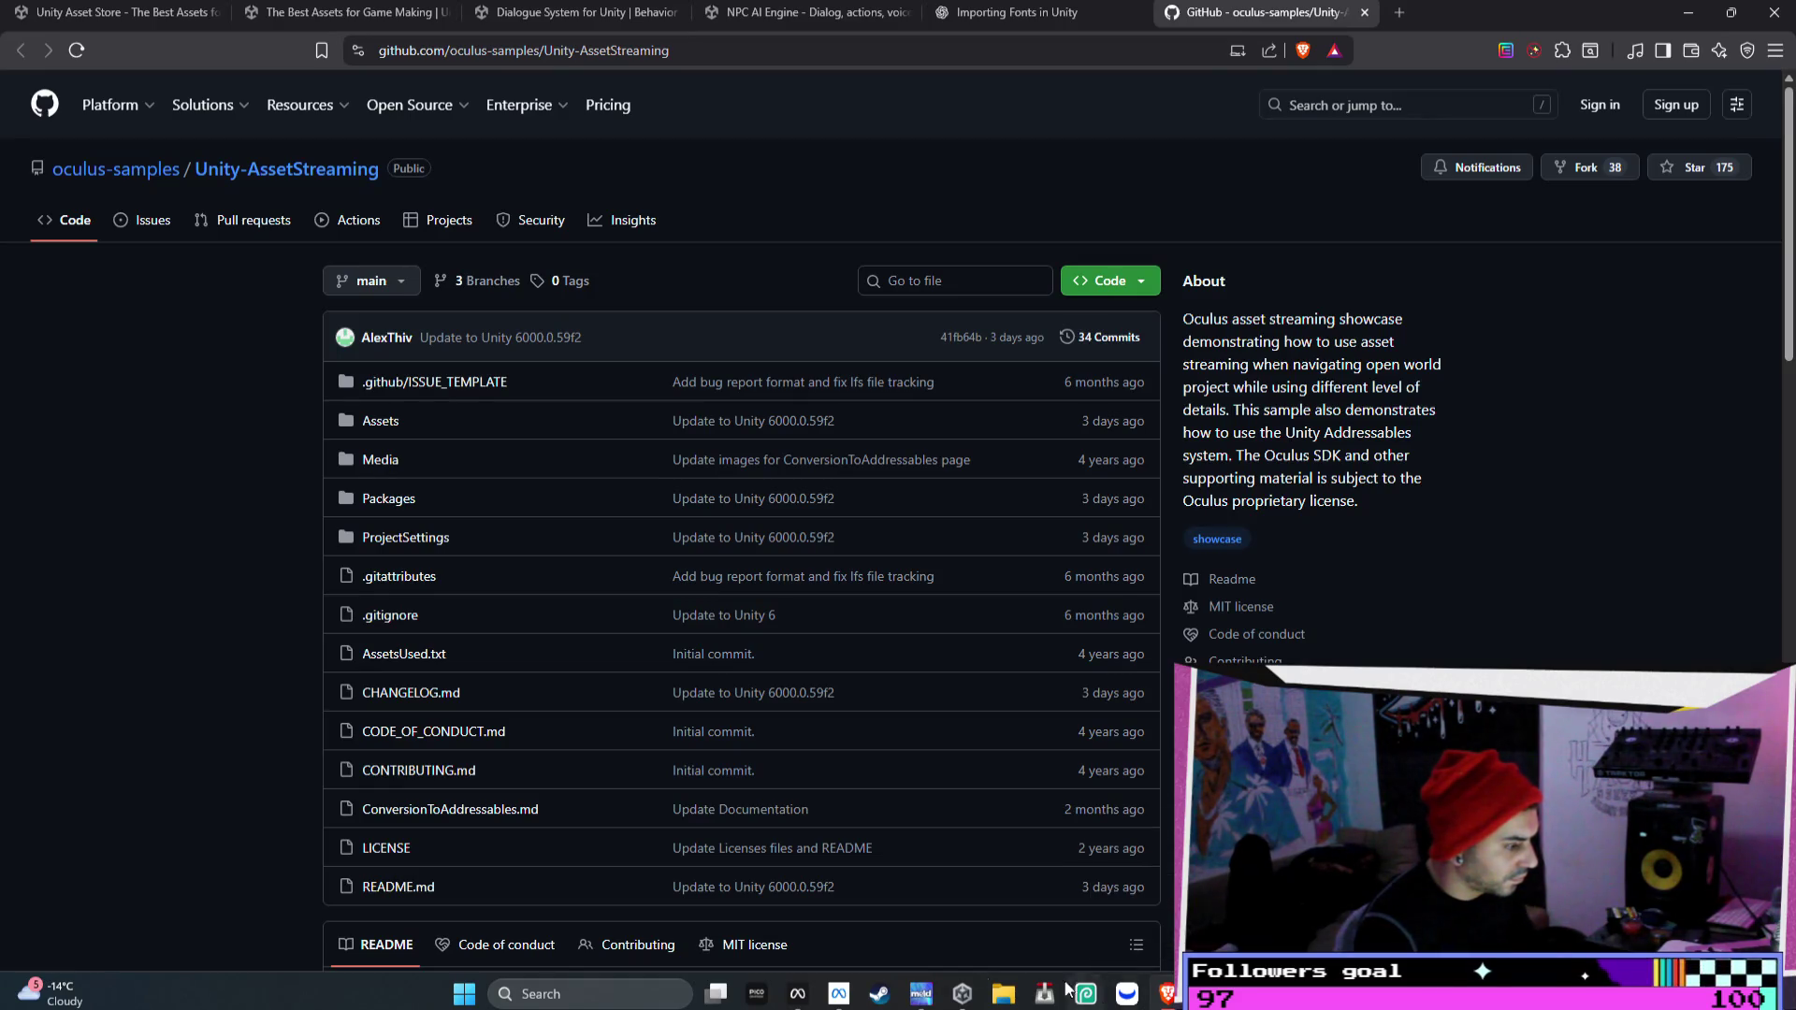
- Scroll down the Unity code samples and open the Unity NorthStar repository
{"action": "left_click", "coordinate": [810, 989]}
{"action": "scroll", "coordinate": [846, 356], "scroll_direction": "down", "scroll_amount": 1}
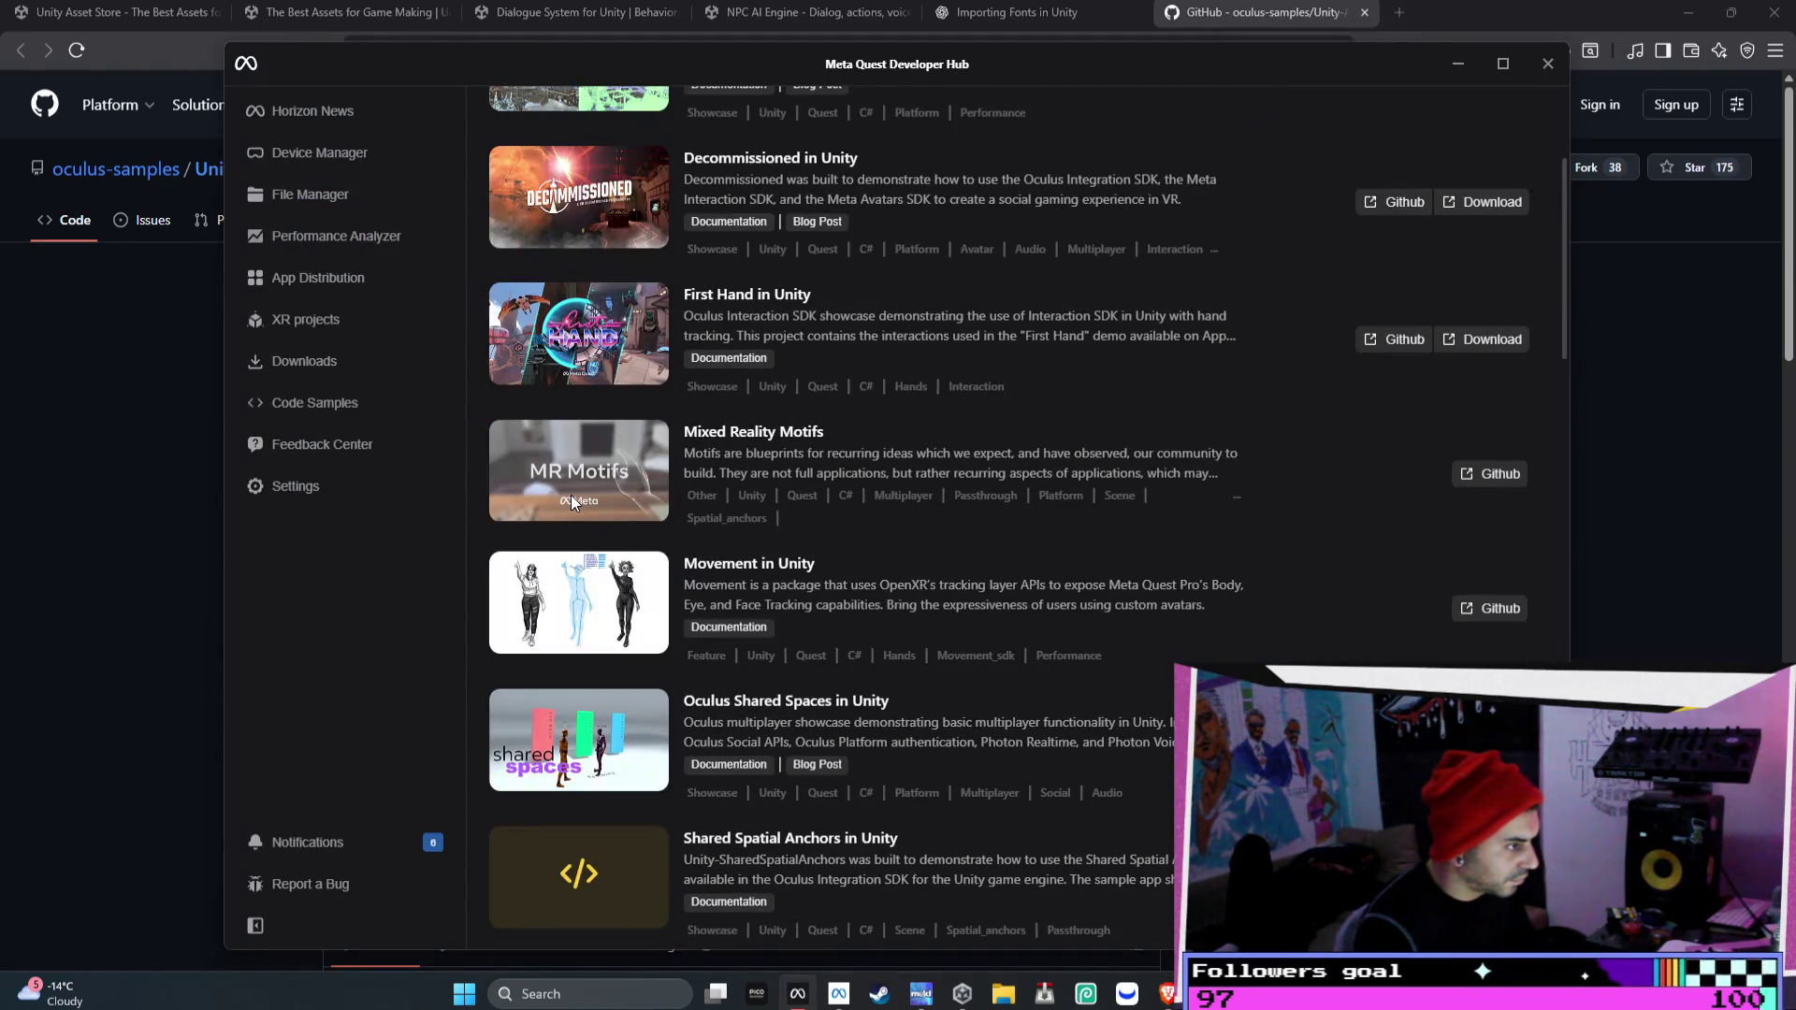
{"action": "scroll", "coordinate": [569, 500], "scroll_direction": "down", "scroll_amount": 2}
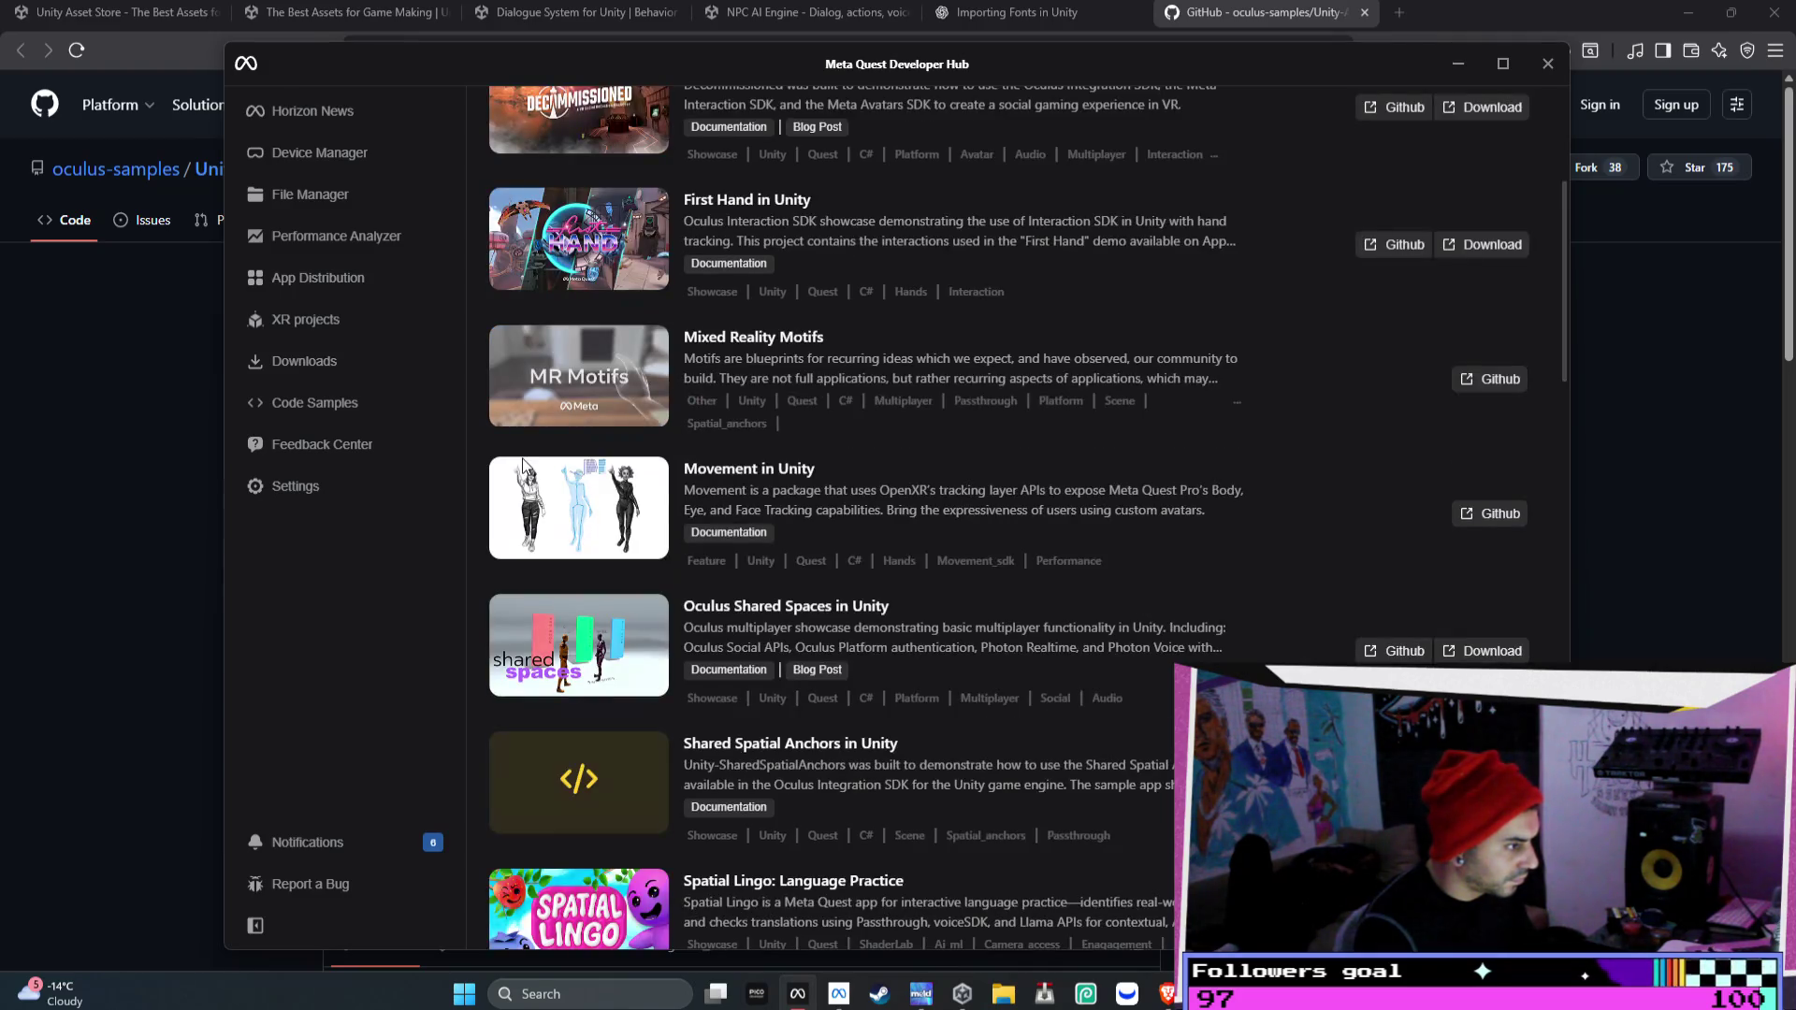
{"action": "scroll", "coordinate": [520, 507], "scroll_direction": "down", "scroll_amount": 1}
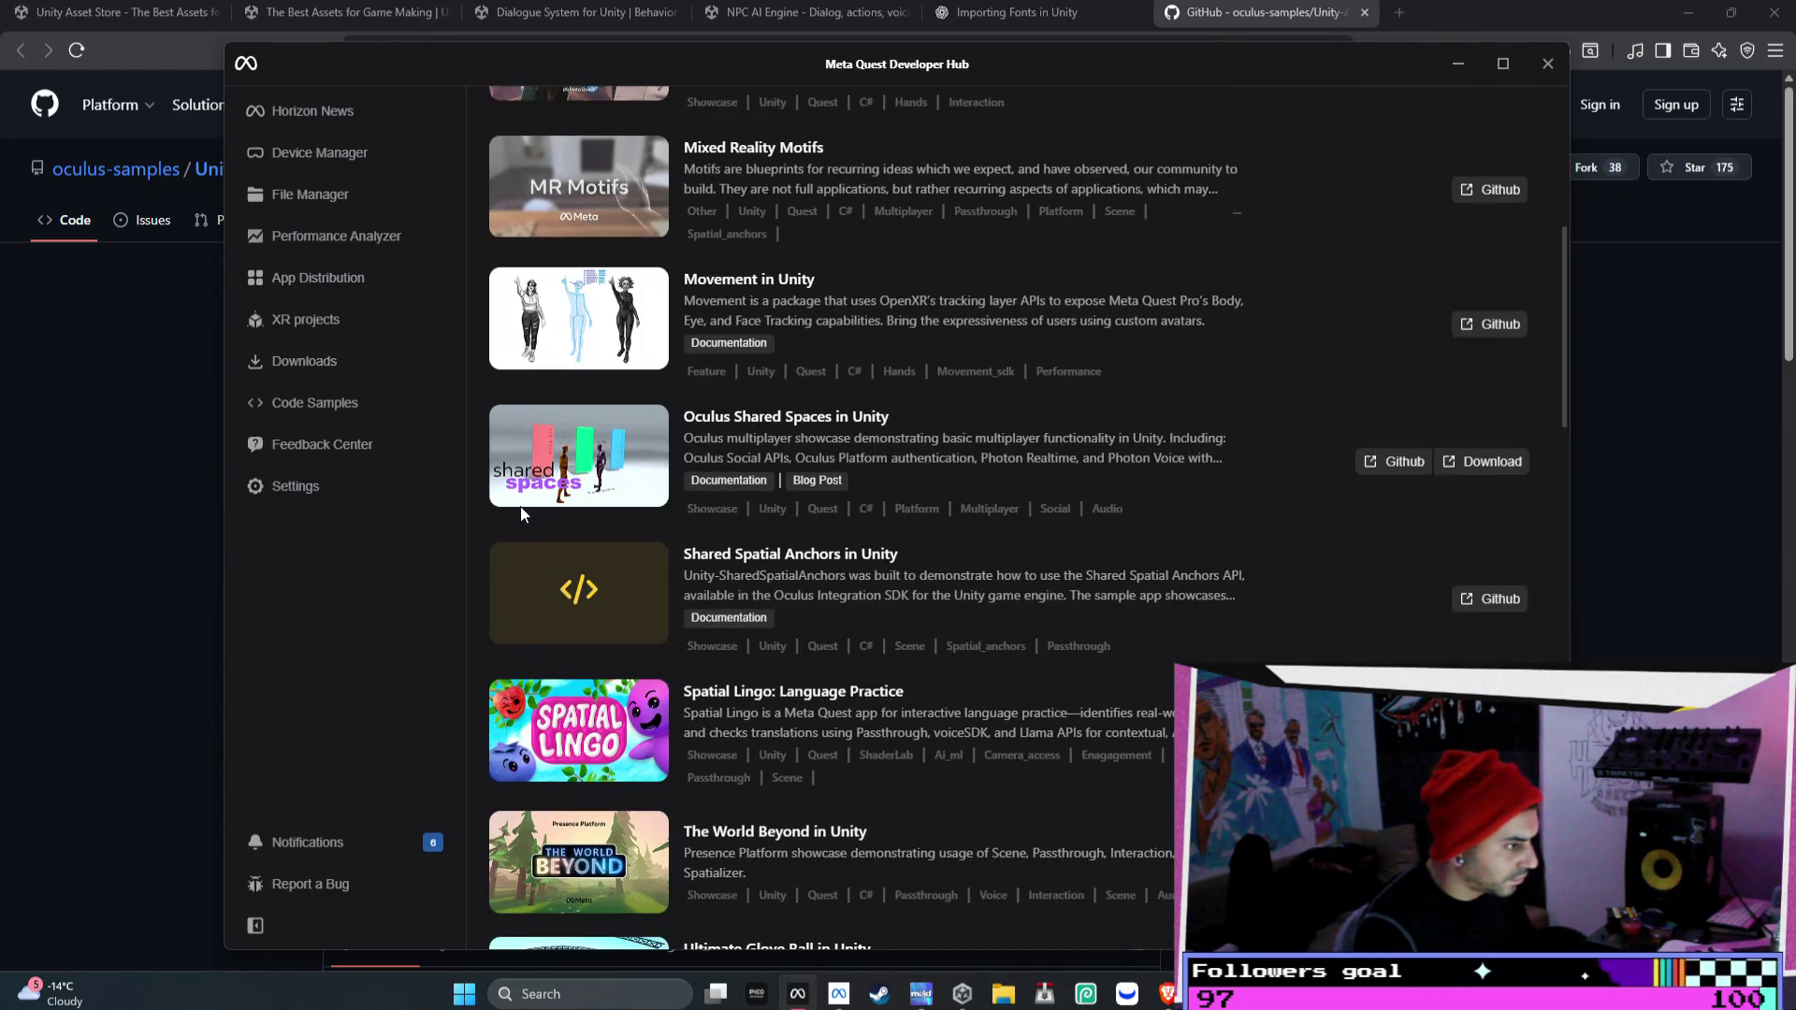
{"action": "scroll", "coordinate": [520, 507], "scroll_direction": "down", "scroll_amount": 1}
{"action": "scroll", "coordinate": [520, 507], "scroll_direction": "down", "scroll_amount": 6}
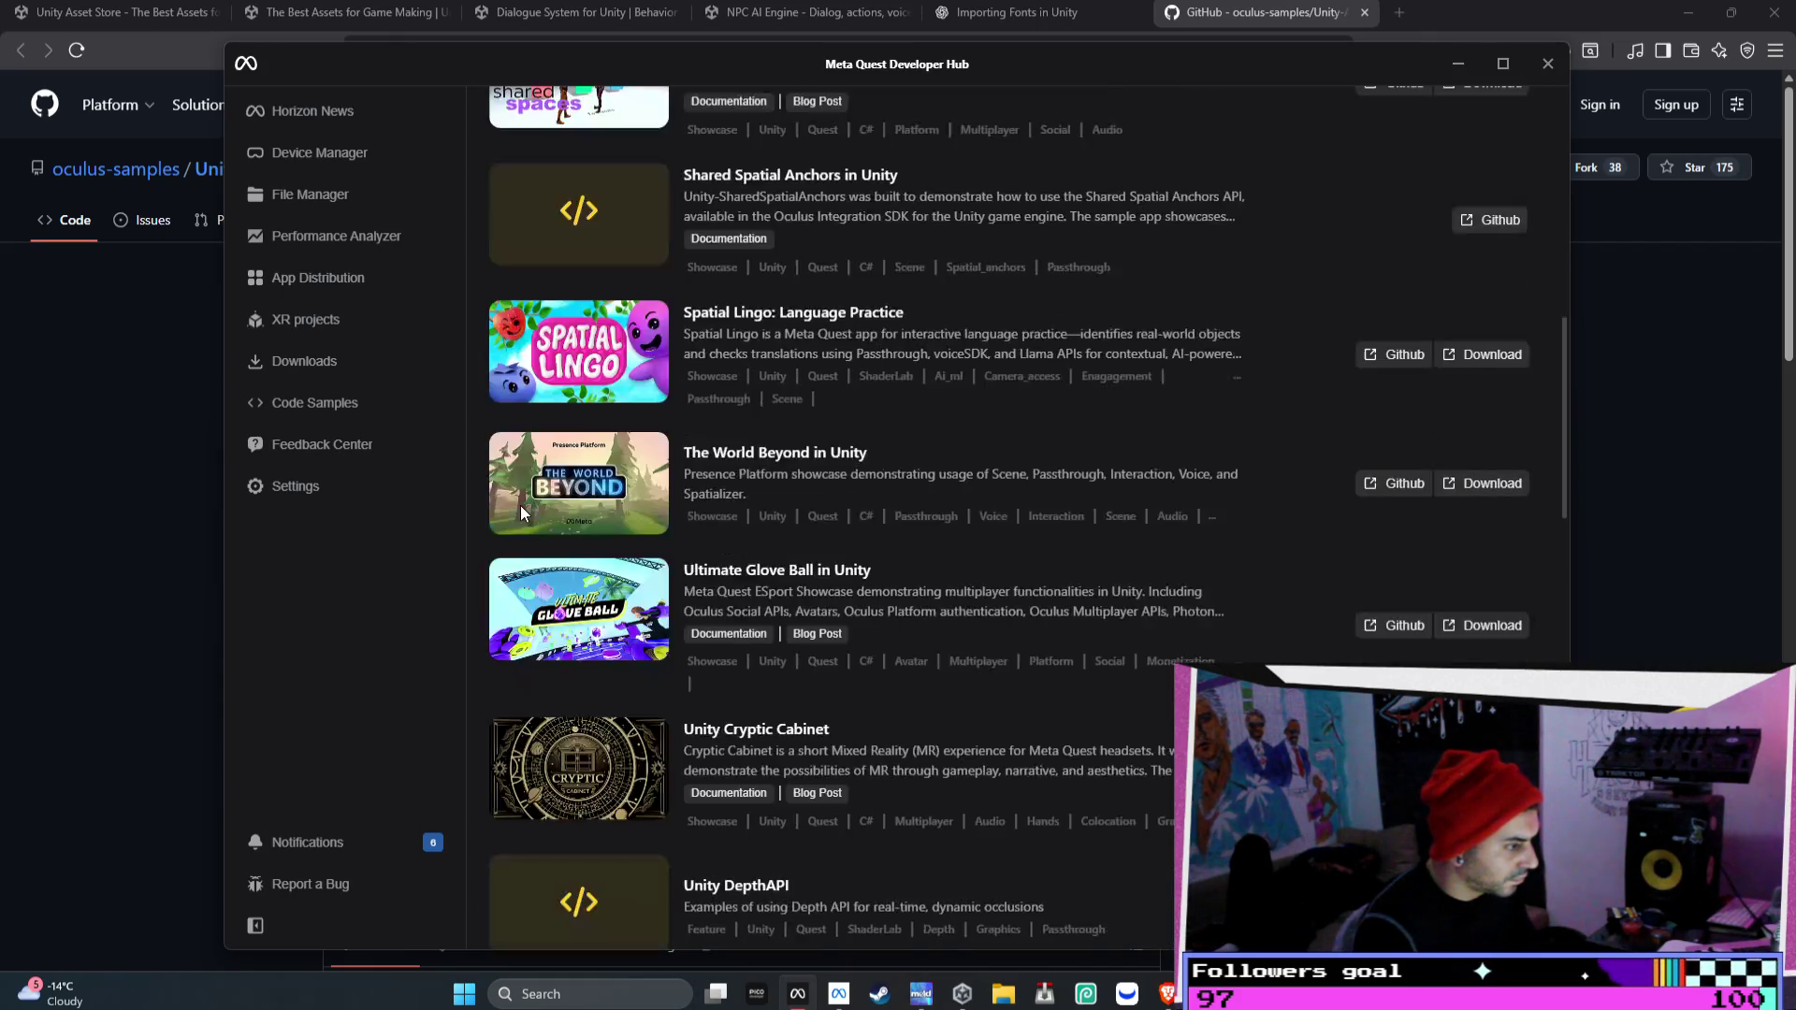
{"action": "scroll", "coordinate": [524, 505], "scroll_direction": "down", "scroll_amount": 12}
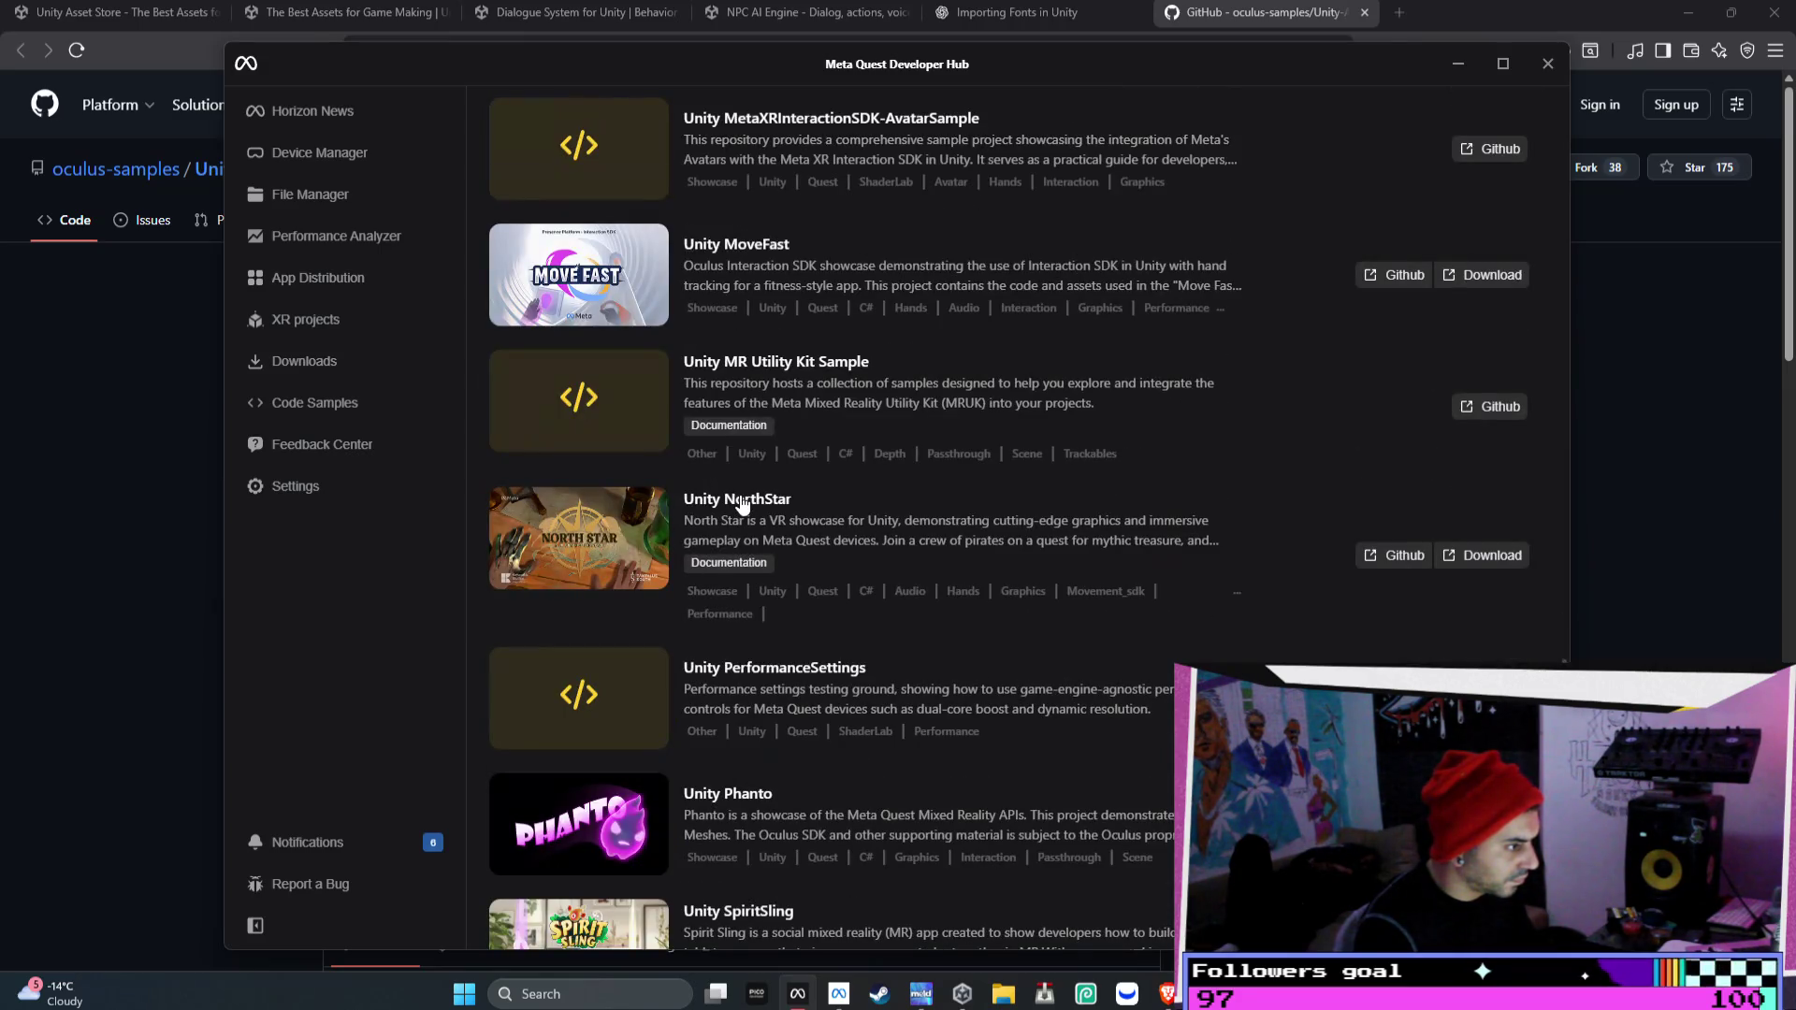
{"action": "left_click", "coordinate": [742, 502]}
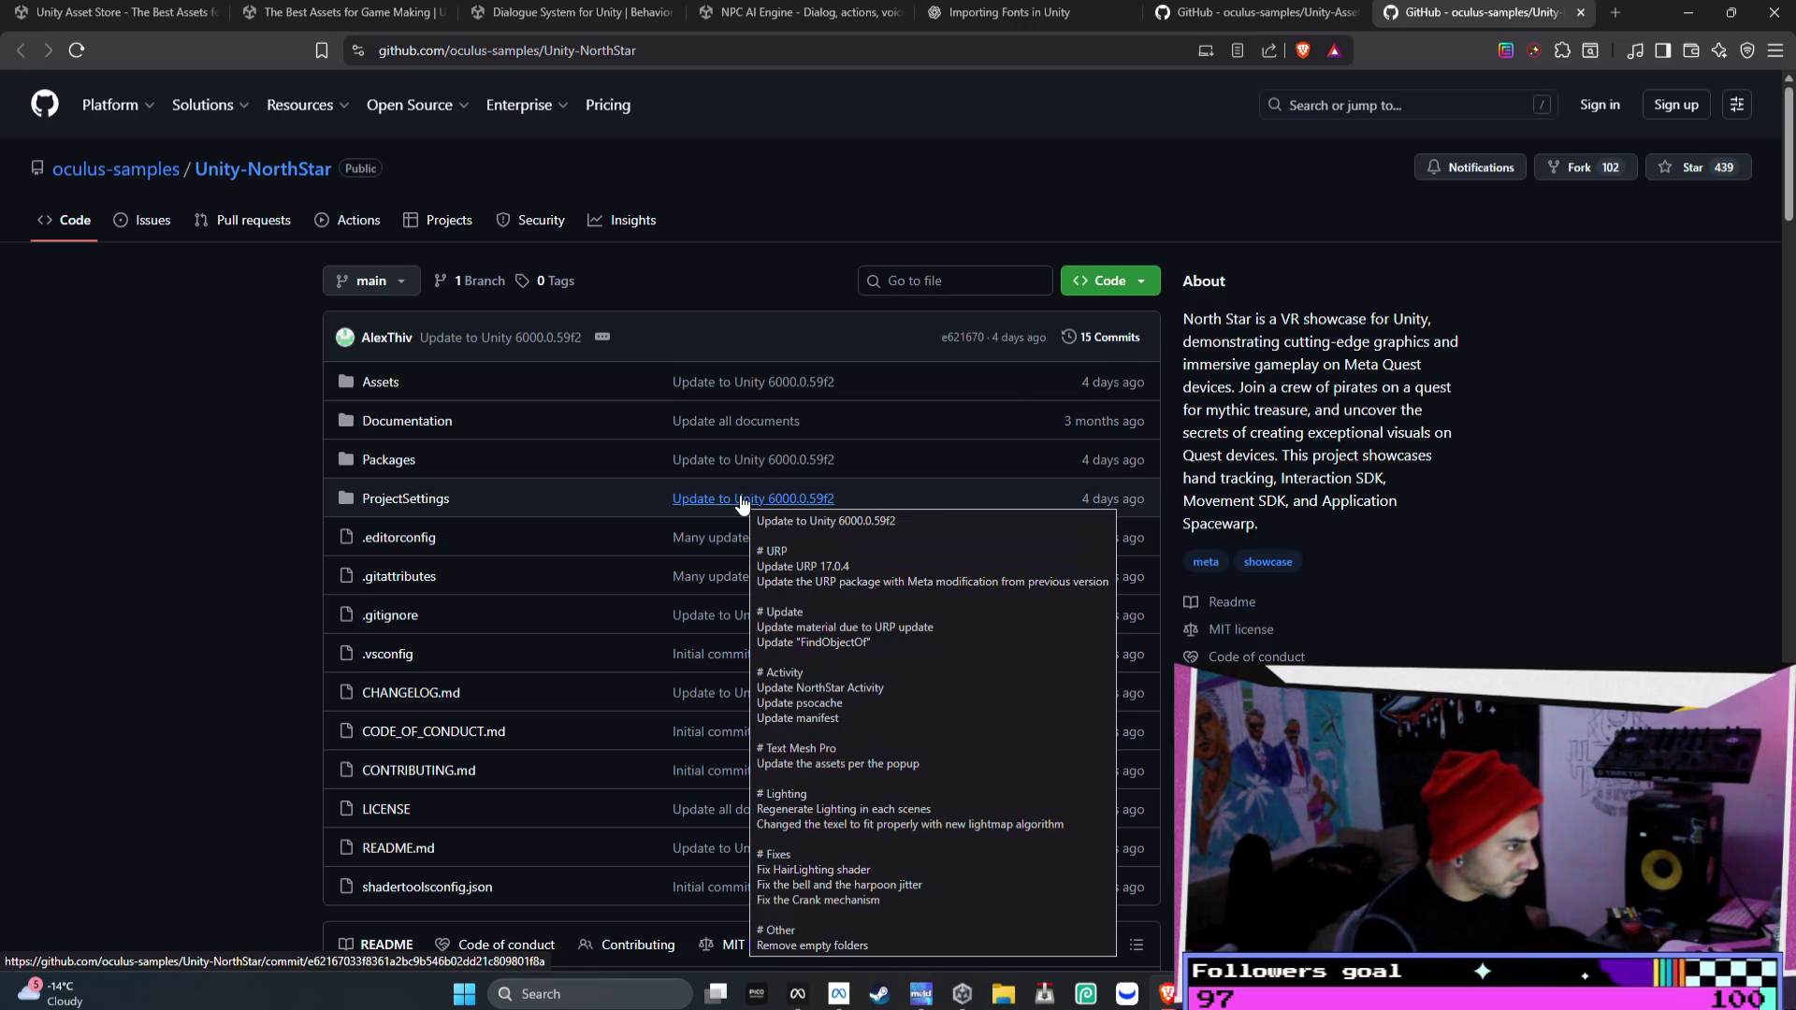
- Scroll to the README's Getting the Code section and select the Git LFS note, then the git clone command
{"action": "scroll", "coordinate": [743, 502], "scroll_direction": "down", "scroll_amount": 13}
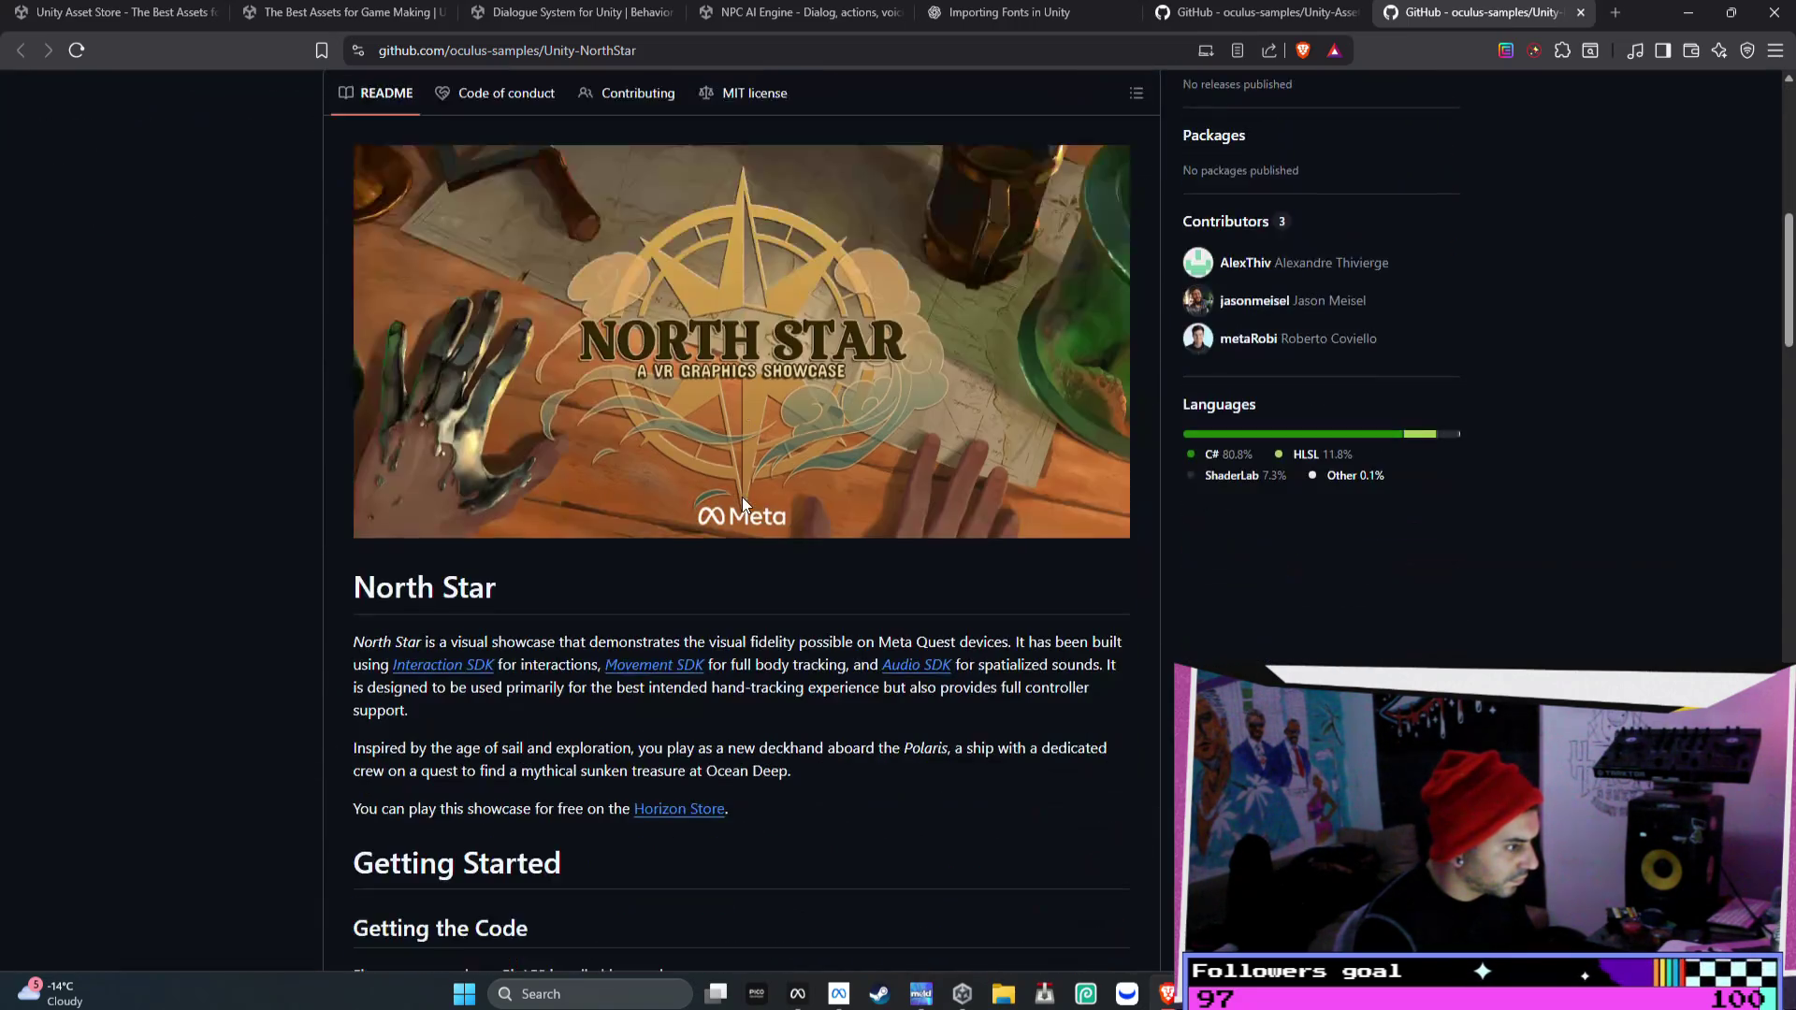
{"action": "scroll", "coordinate": [743, 505], "scroll_direction": "down", "scroll_amount": 2}
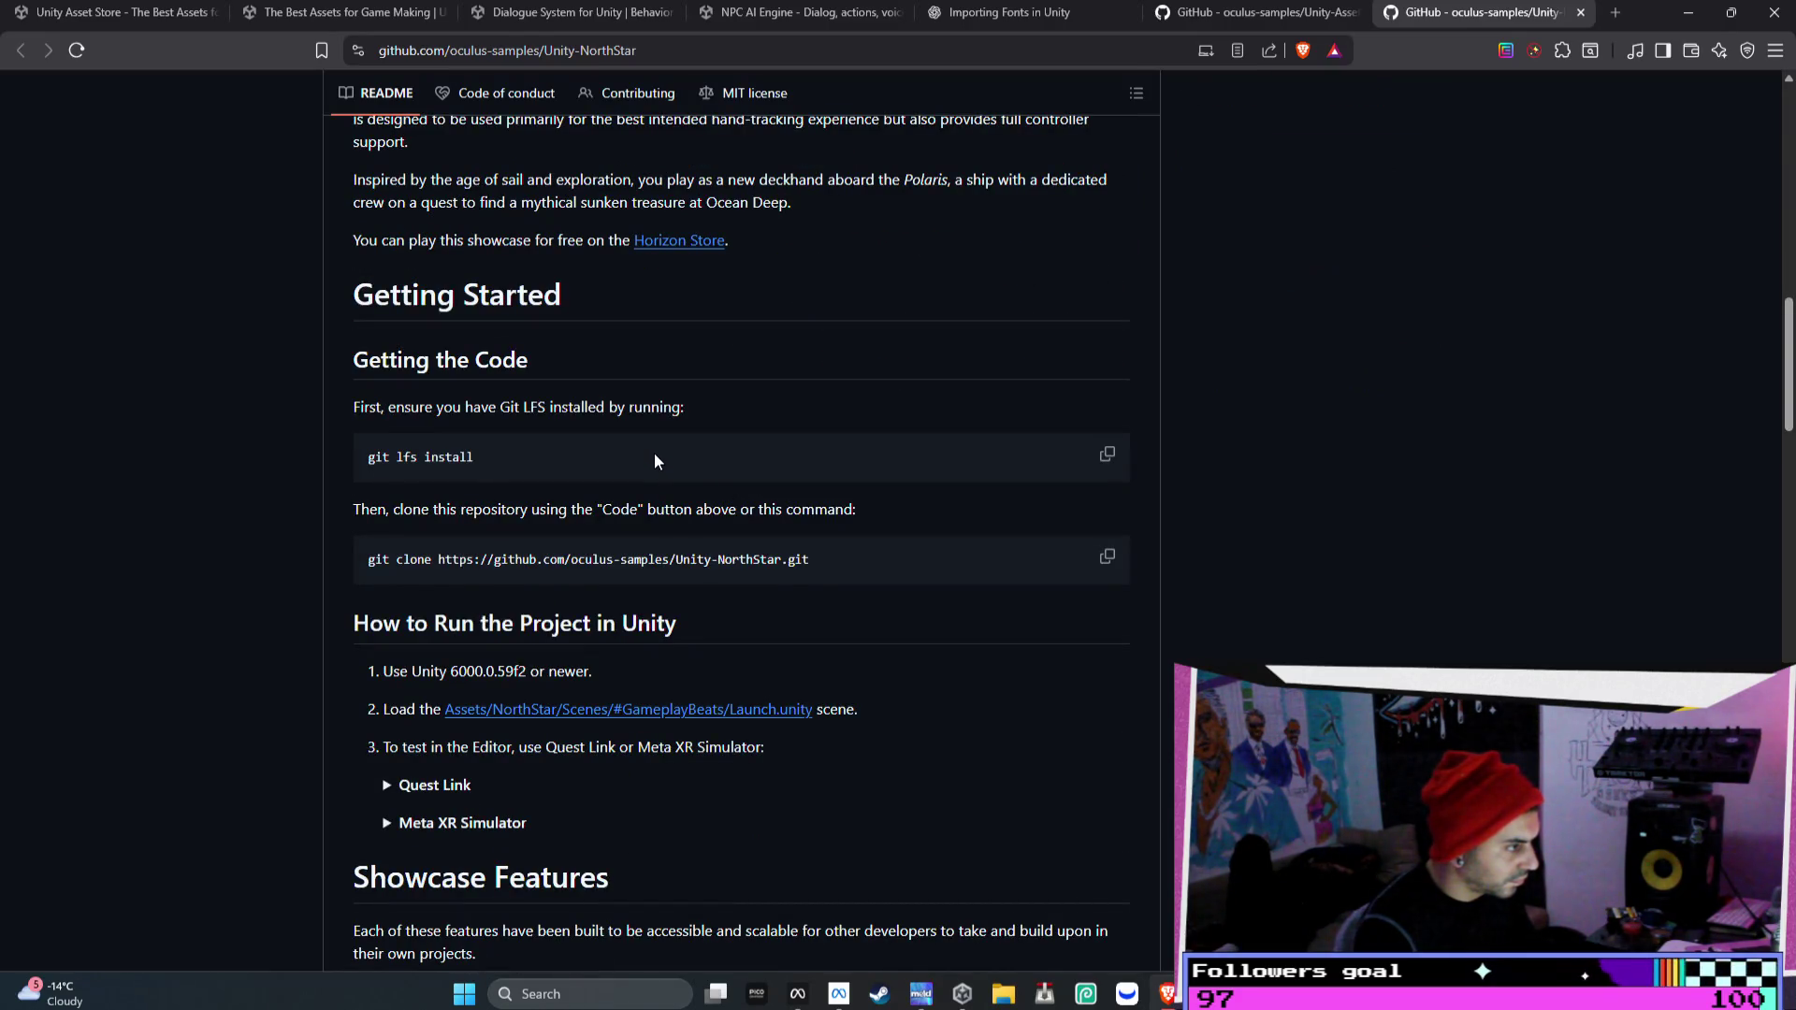
{"action": "scroll", "coordinate": [653, 453], "scroll_direction": "down", "scroll_amount": 2}
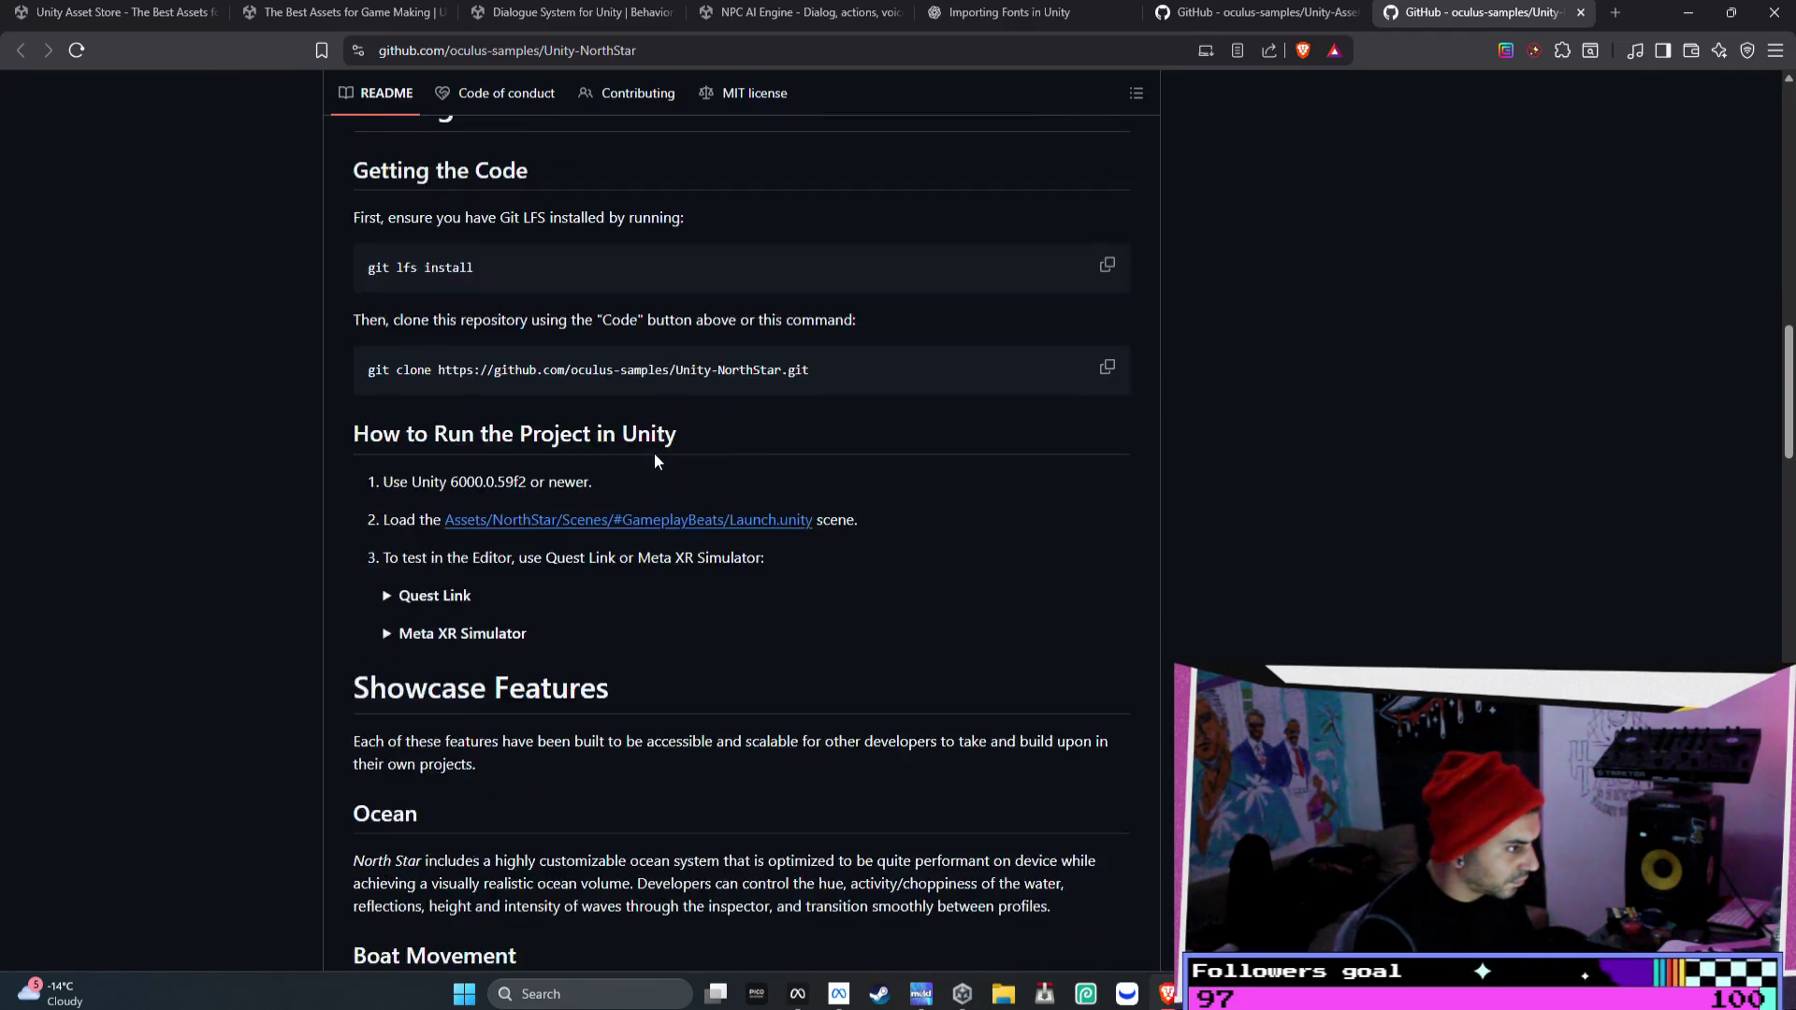
{"action": "scroll", "coordinate": [654, 453], "scroll_direction": "down", "scroll_amount": 1}
{"action": "scroll", "coordinate": [653, 453], "scroll_direction": "up", "scroll_amount": 1}
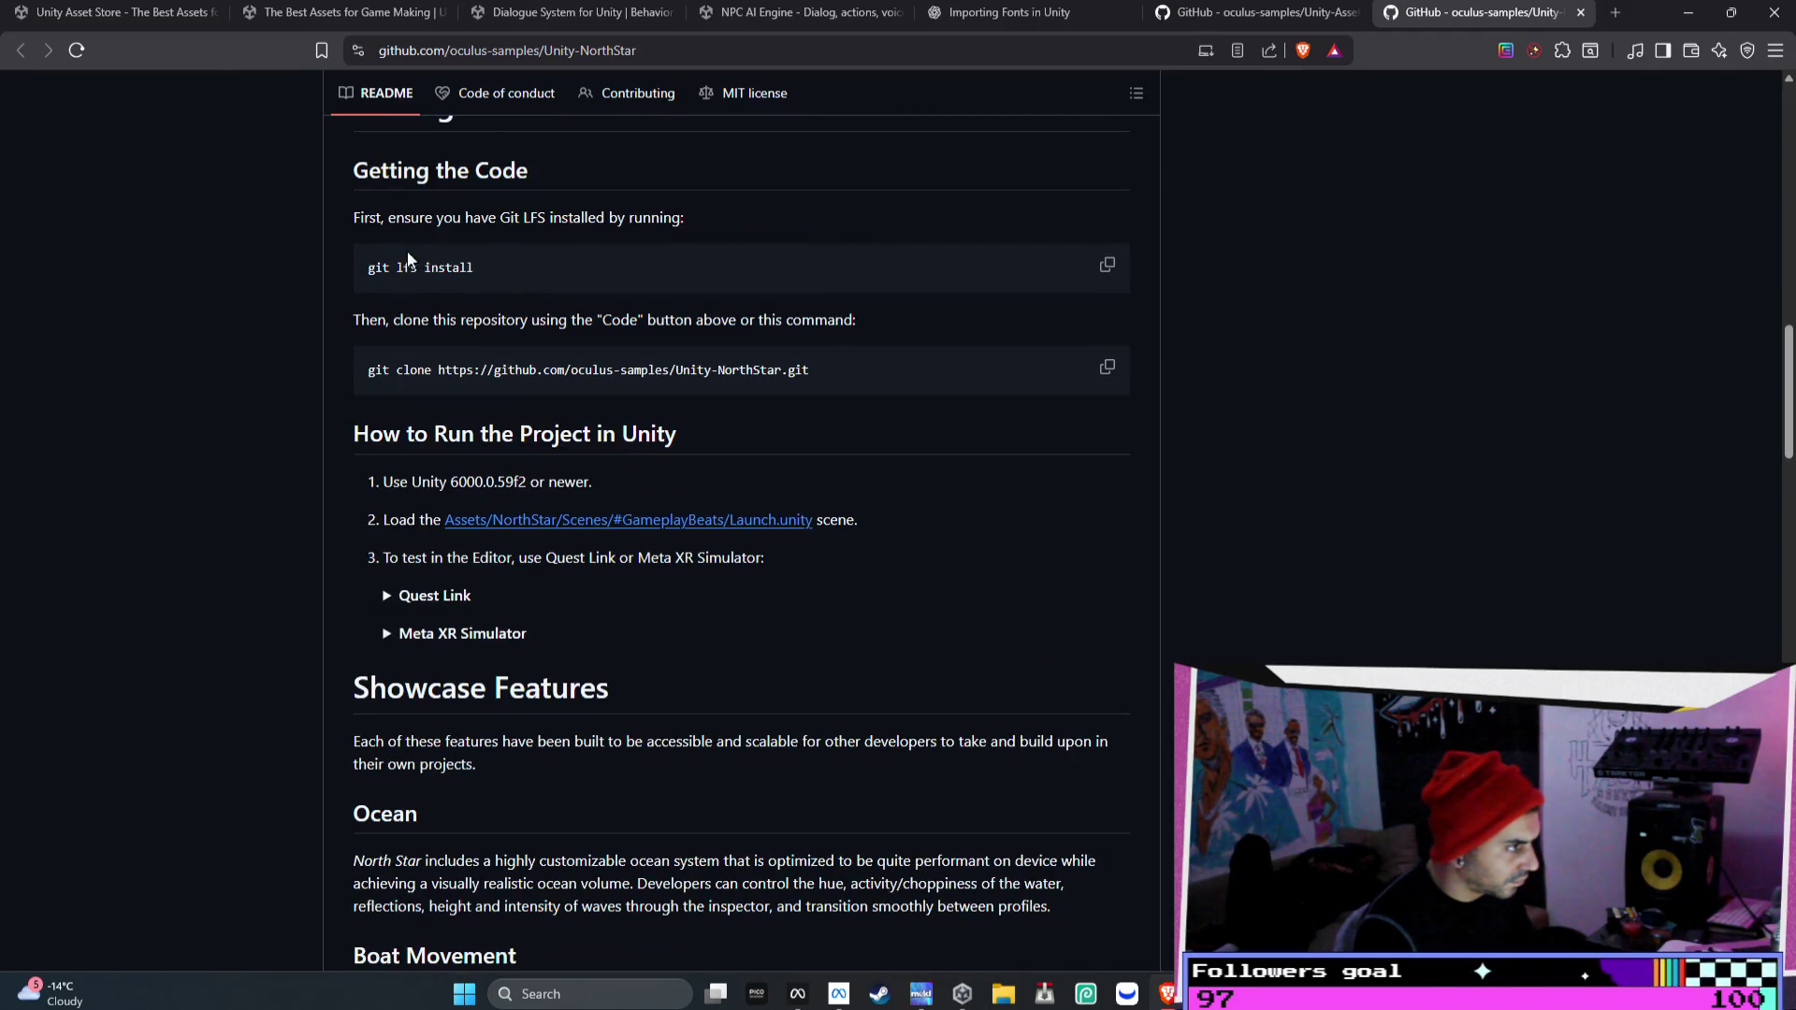
{"action": "left_click_drag", "start_coordinate": [348, 223], "coordinate": [676, 221]}
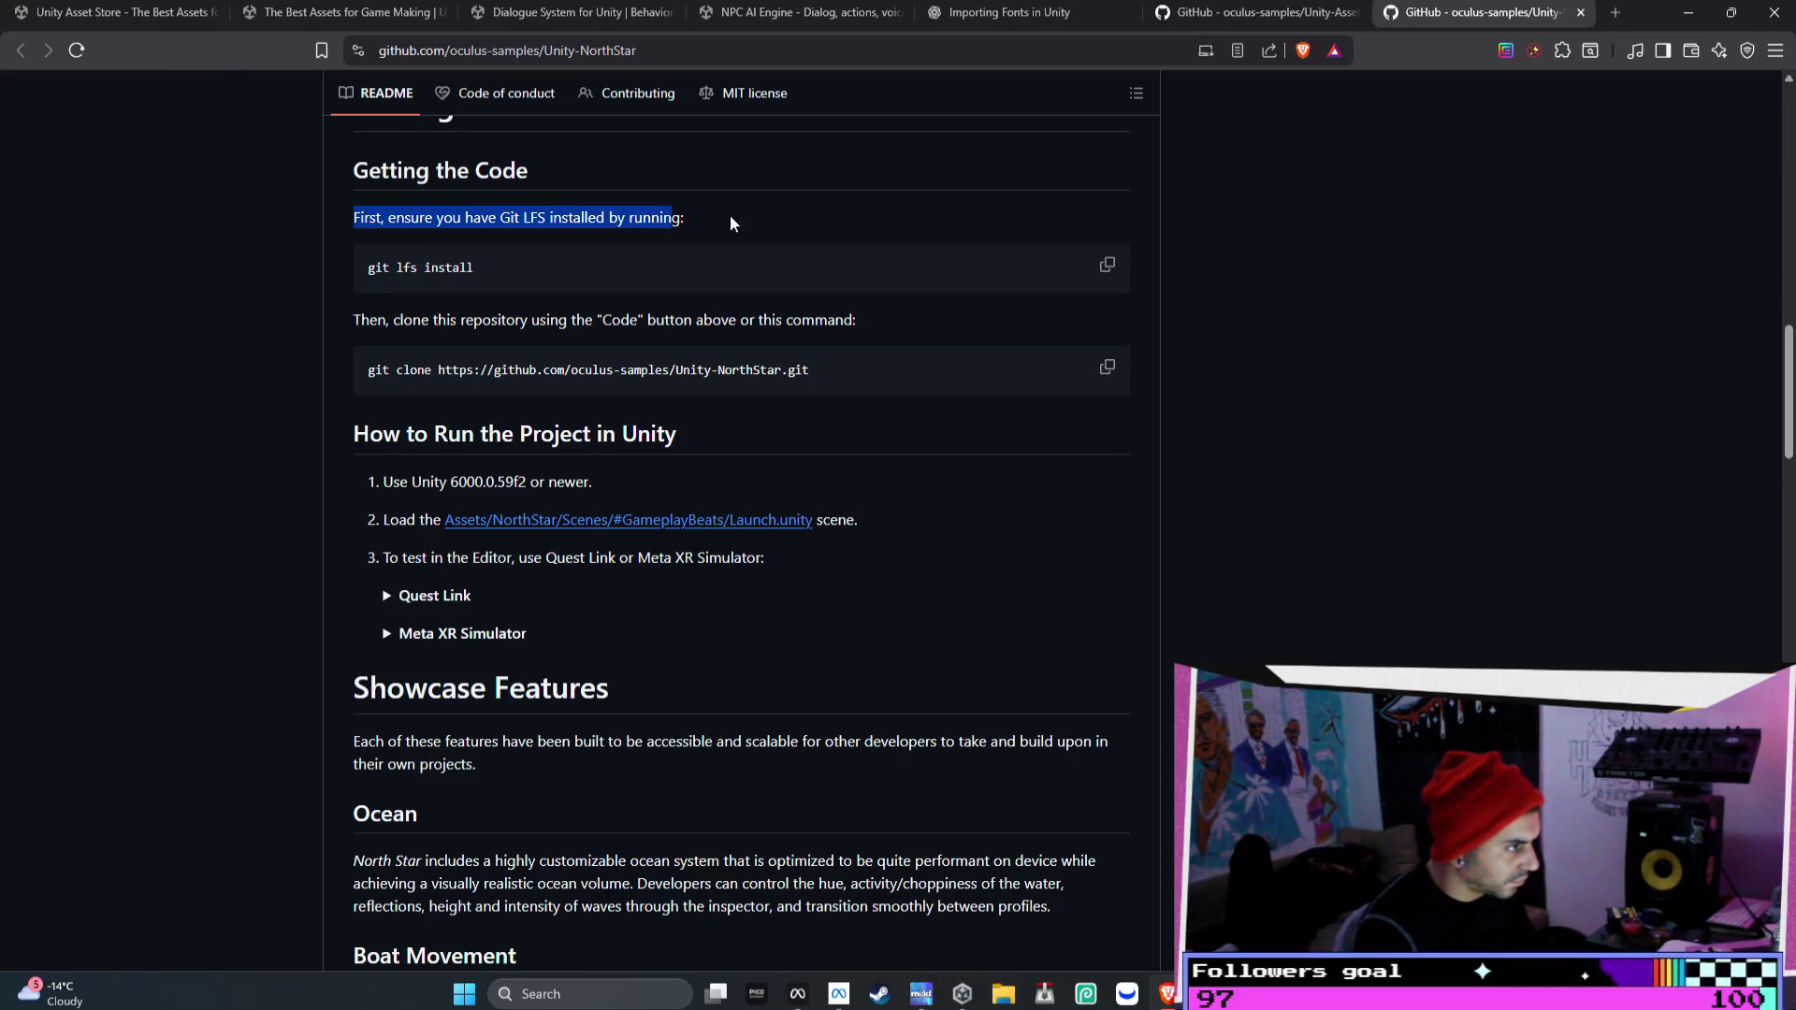
{"action": "left_click", "coordinate": [487, 323]}
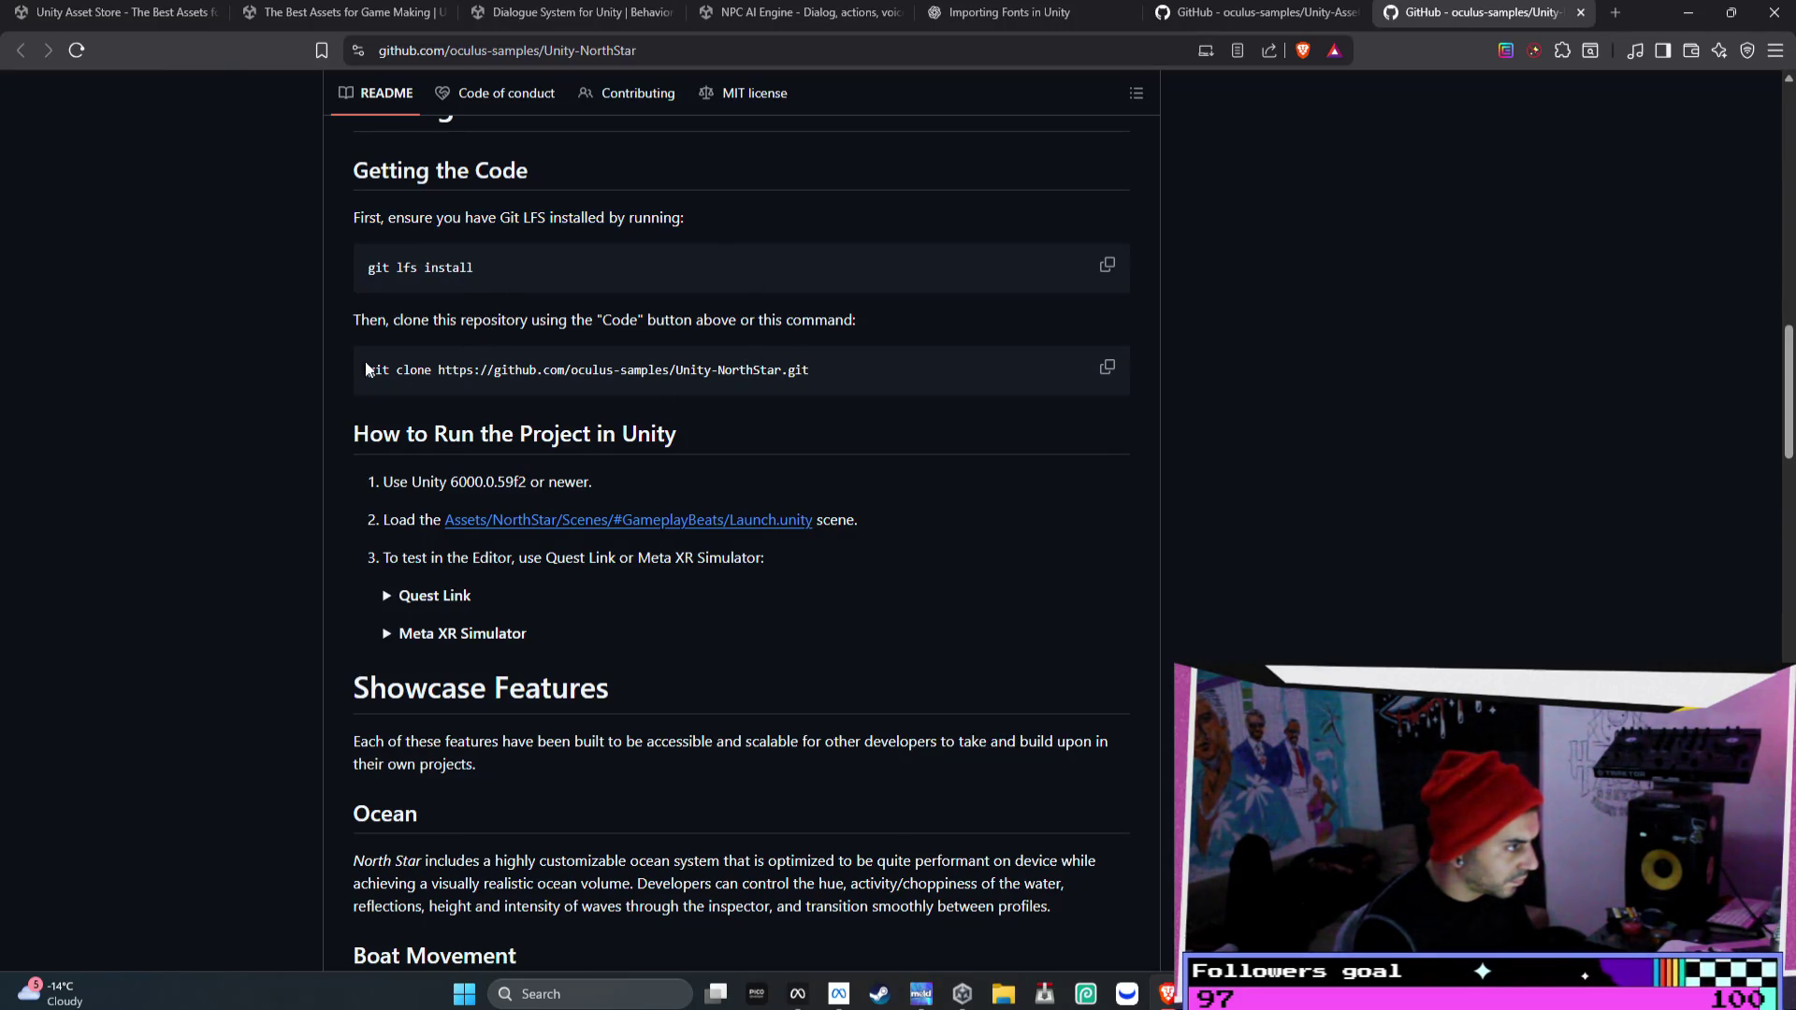
{"action": "left_click_drag", "start_coordinate": [354, 374], "coordinate": [828, 364]}
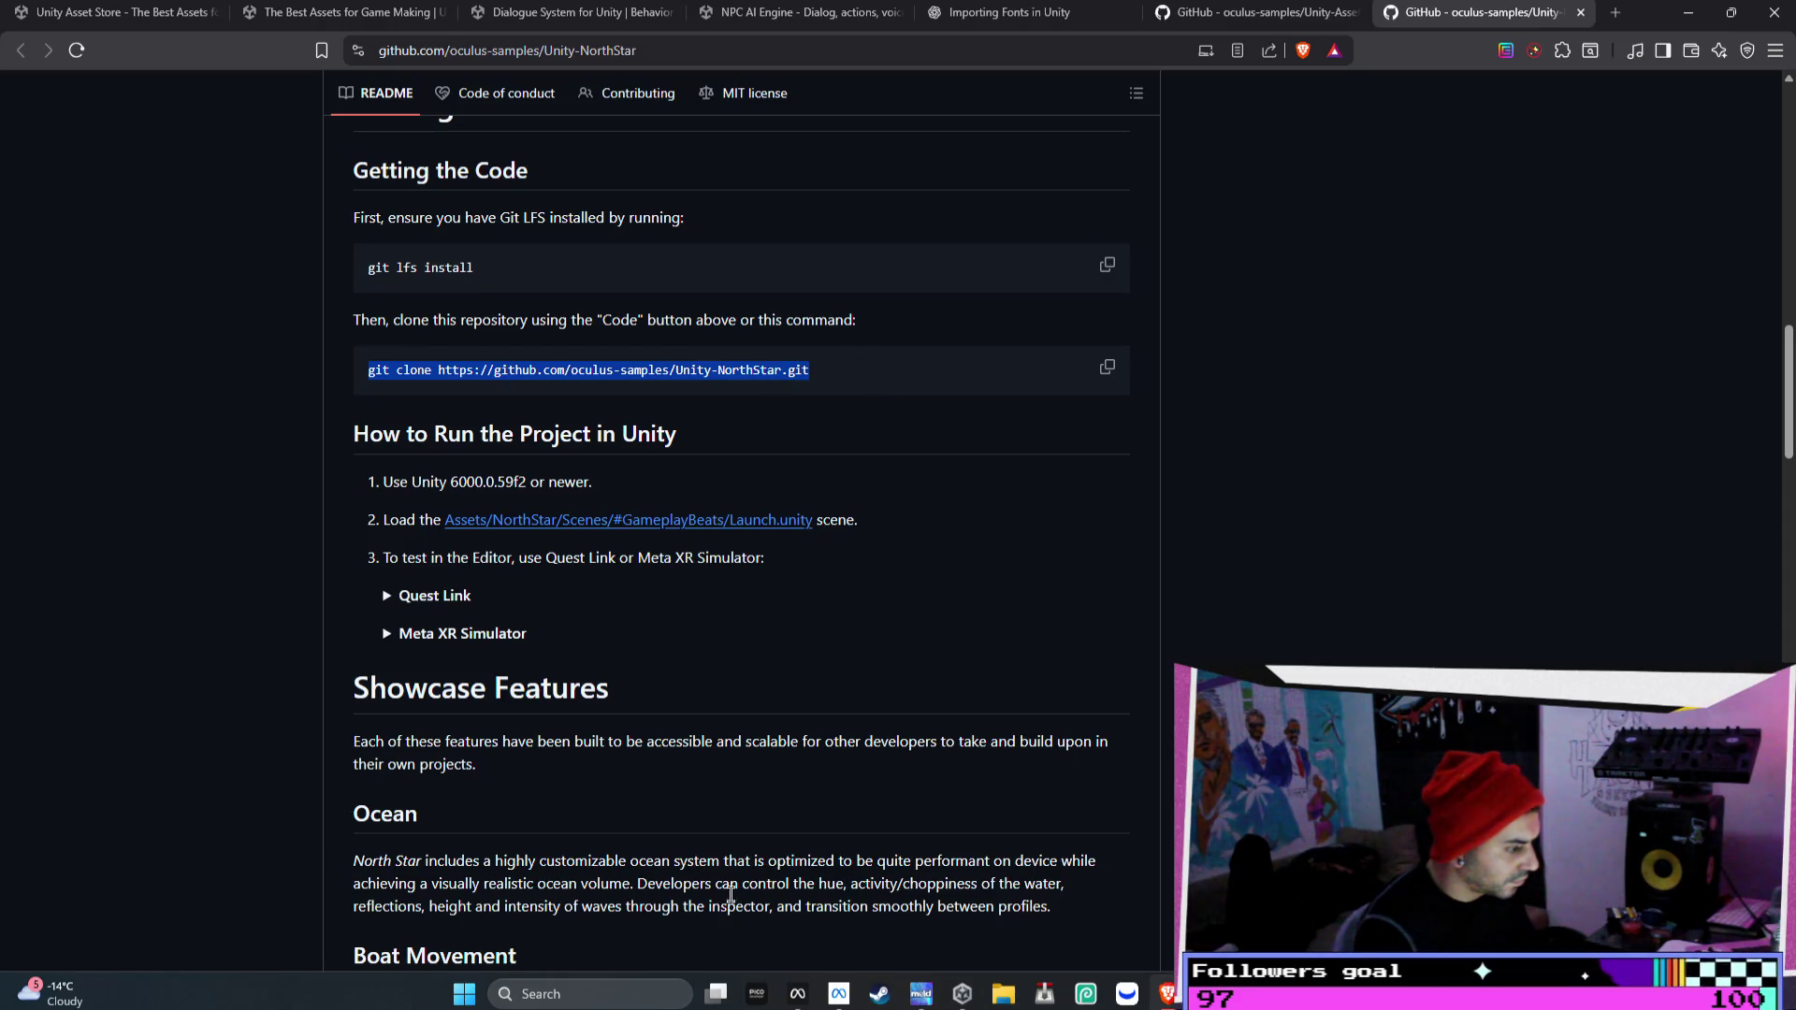
{"action": "left_click", "coordinate": [1012, 999]}
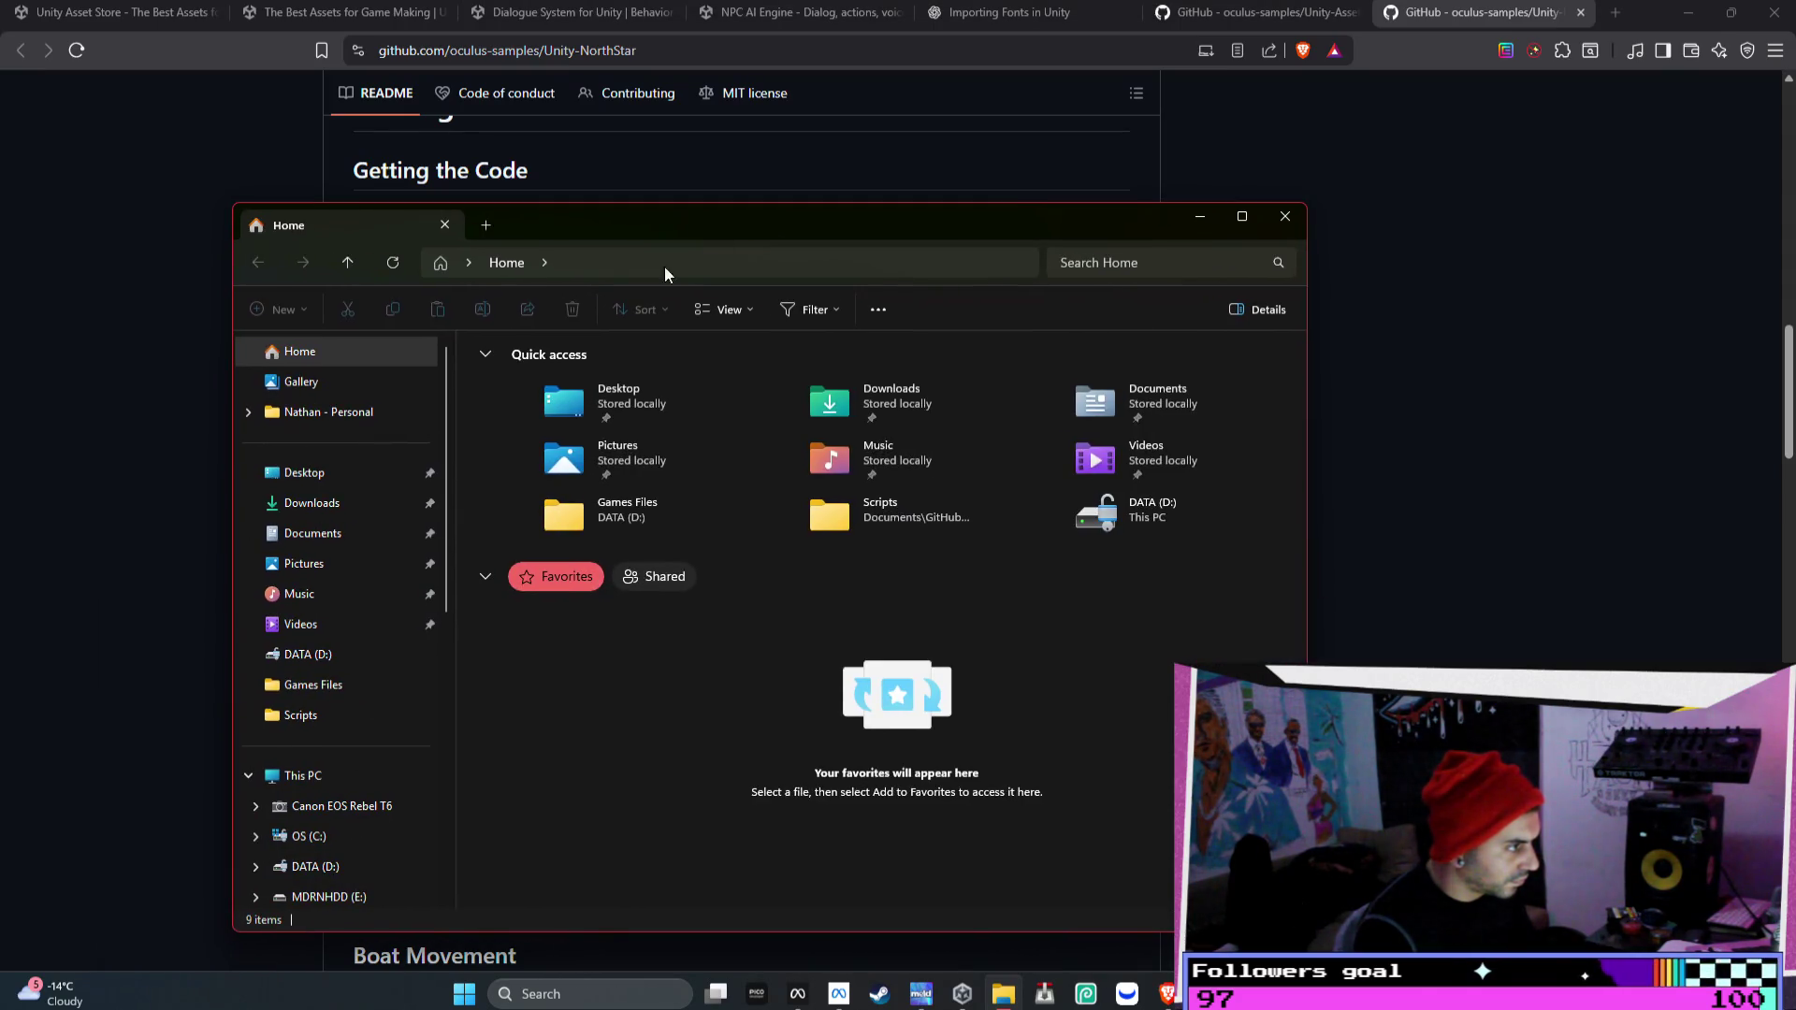
- Show the Desktop folder in File Explorer, then switch back to the NorthStar README
{"action": "left_click", "coordinate": [327, 473]}
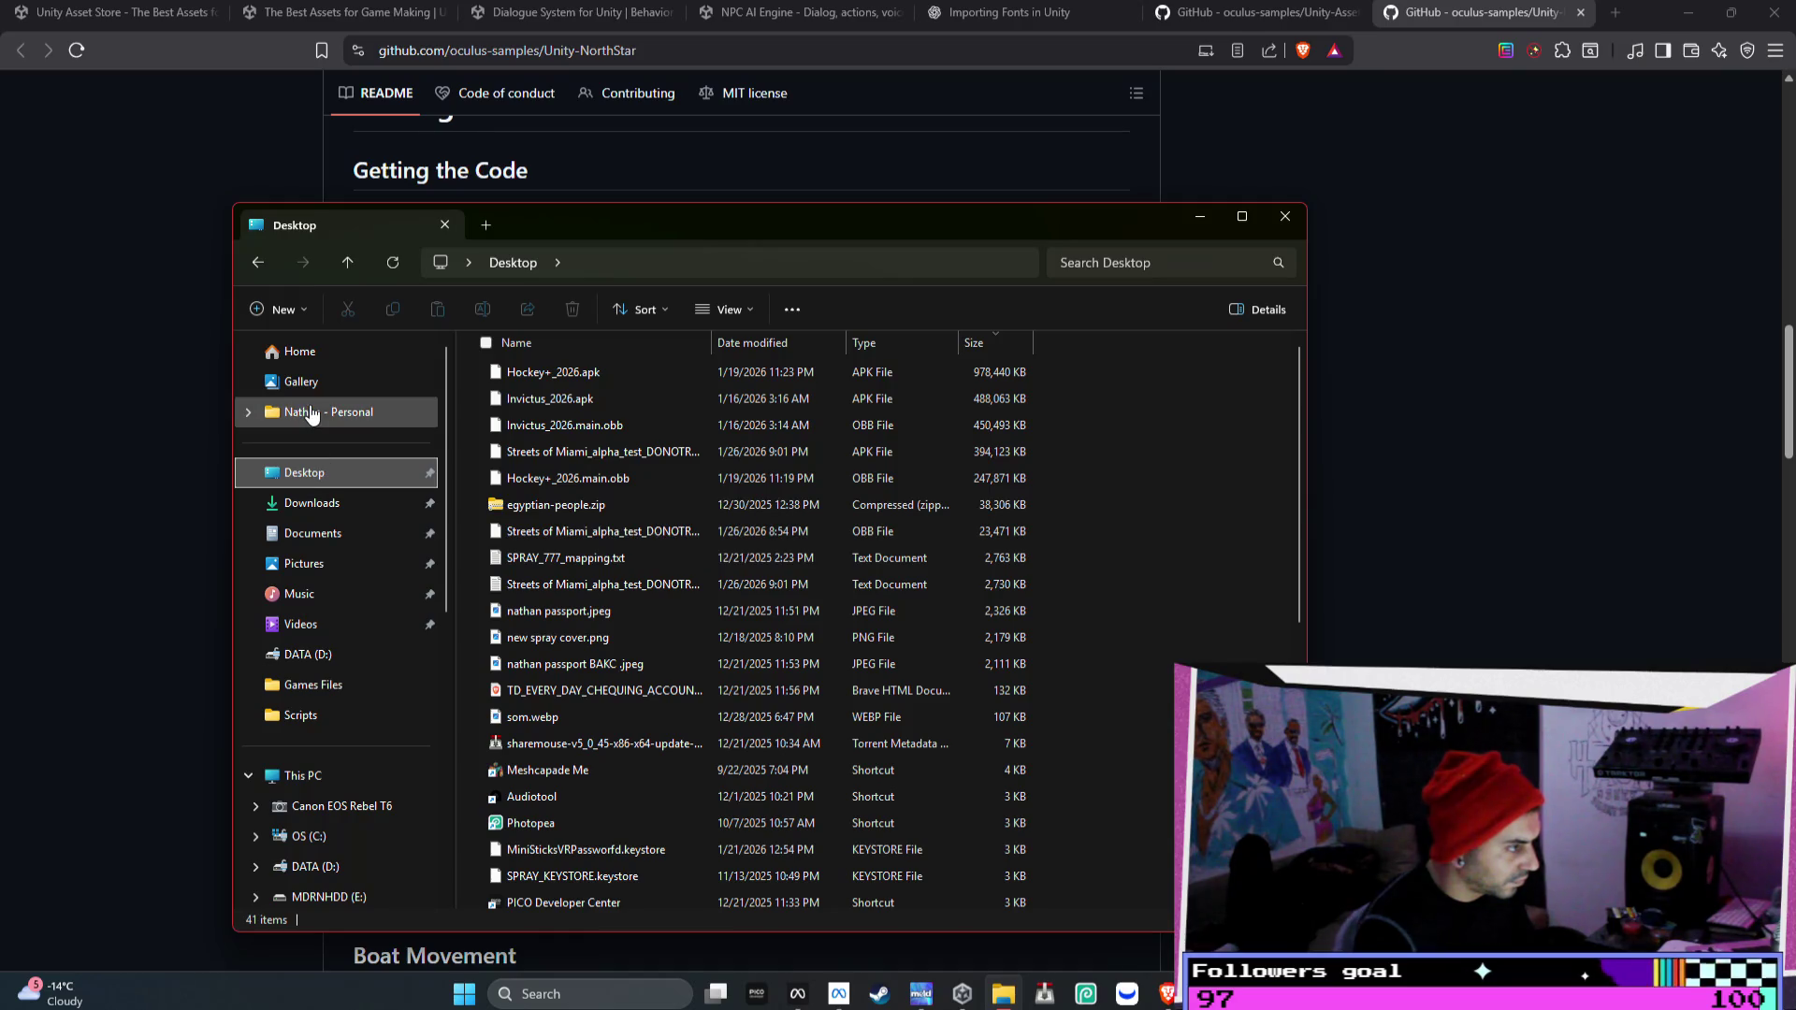
{"action": "key", "text": "alt+Tab"}
- Expand the Meta XR Simulator and Quest Link instructions and search the README for 'Dialogue'
{"action": "scroll", "coordinate": [821, 433], "scroll_direction": "down", "scroll_amount": 3}
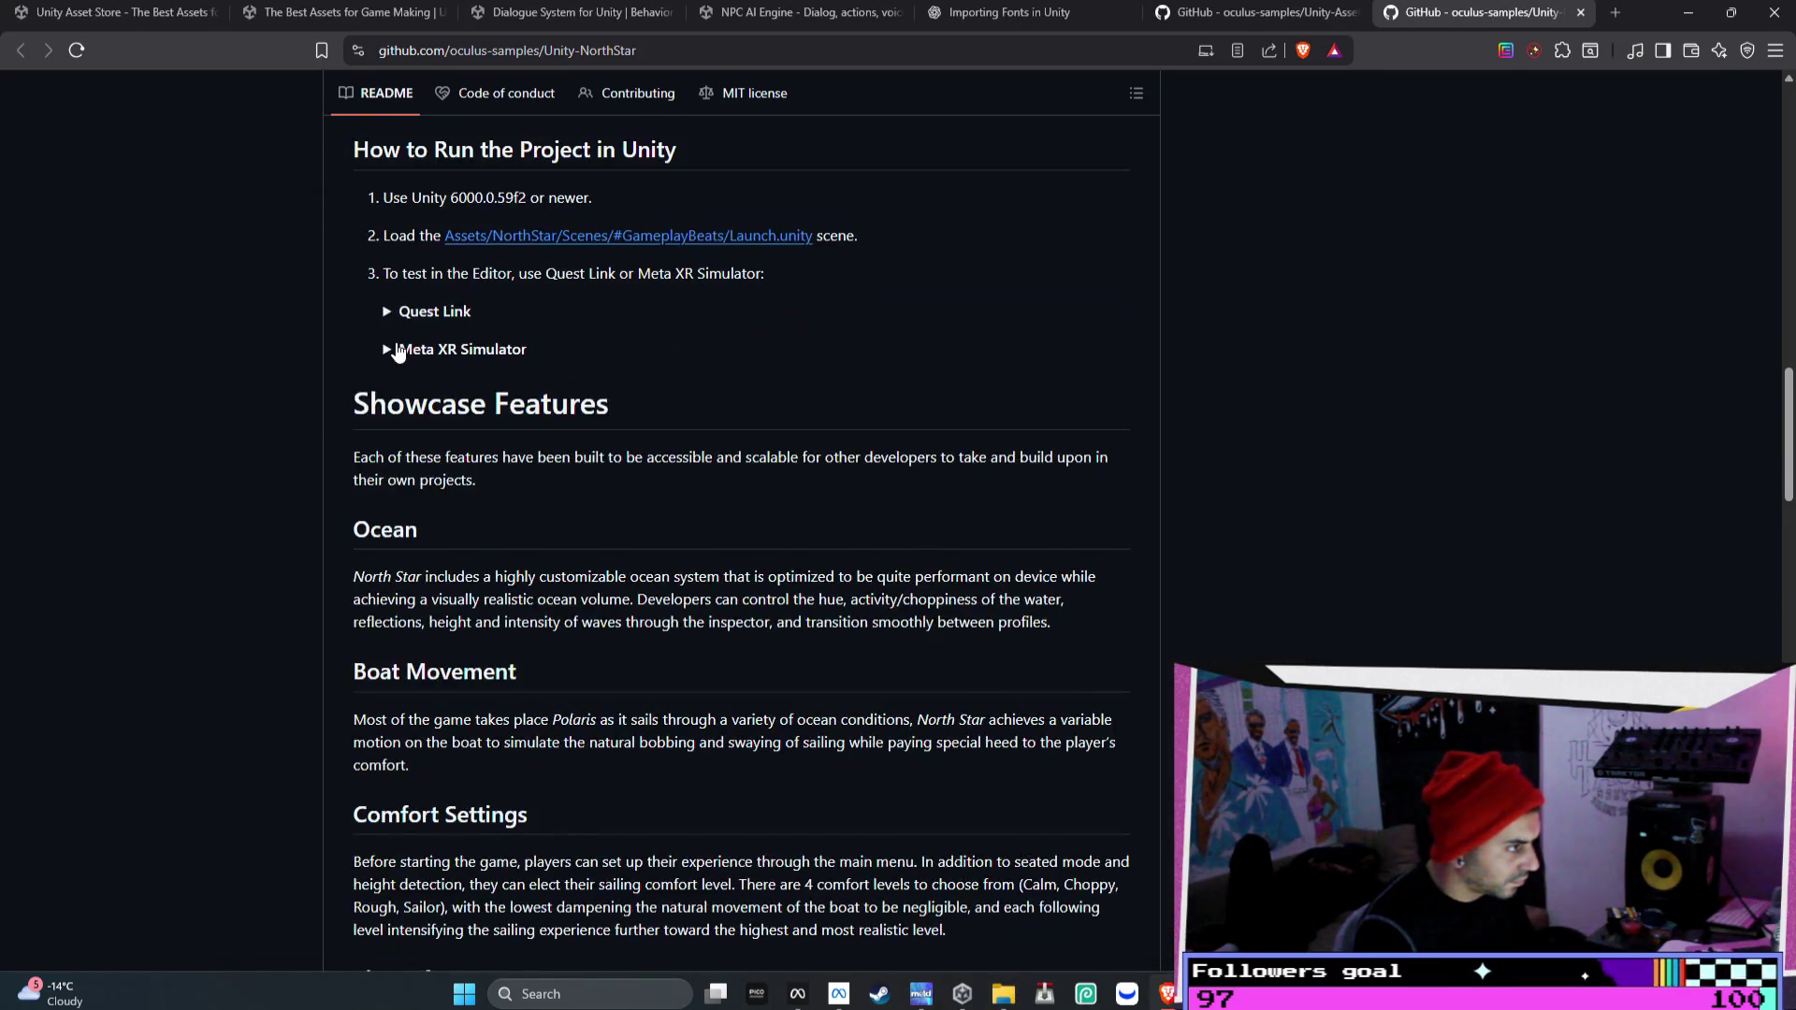
{"action": "left_click", "coordinate": [393, 351]}
{"action": "left_click", "coordinate": [398, 323]}
{"action": "scroll", "coordinate": [485, 331], "scroll_direction": "down", "scroll_amount": 12}
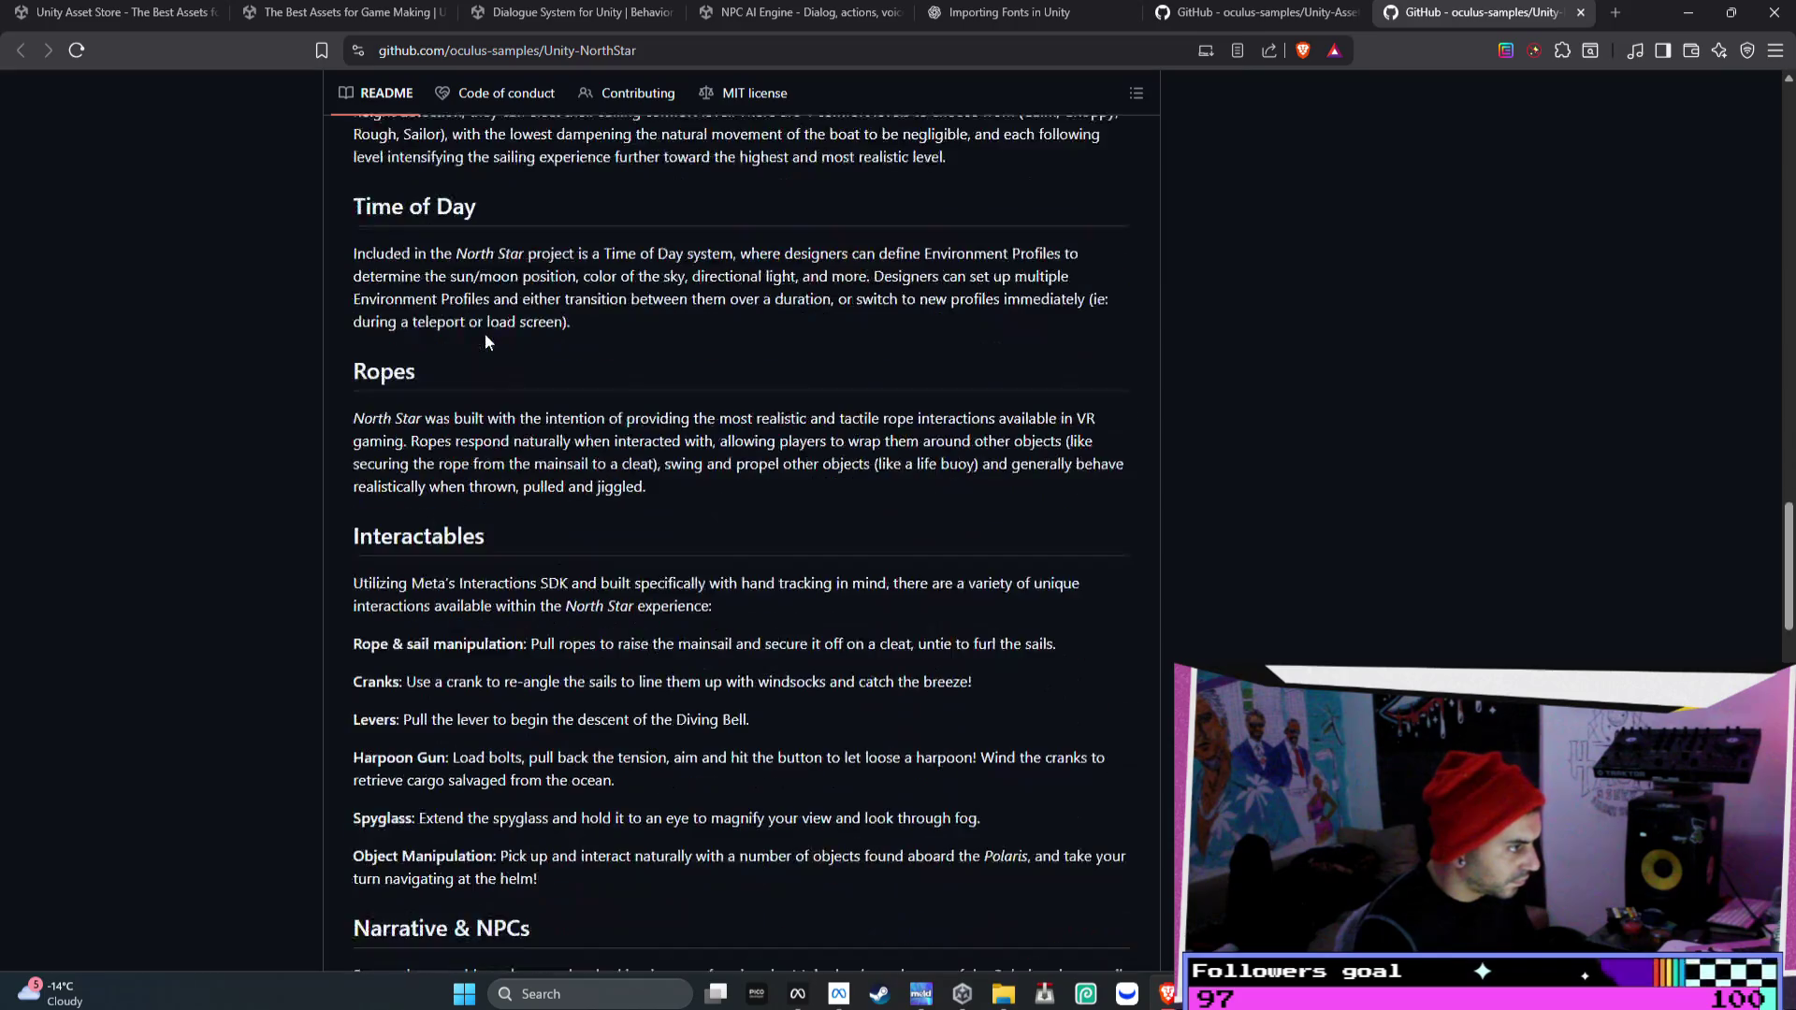
{"action": "scroll", "coordinate": [485, 333], "scroll_direction": "up", "scroll_amount": 1}
{"action": "key", "text": "ctrl+f"}
{"action": "type", "text": "d"}
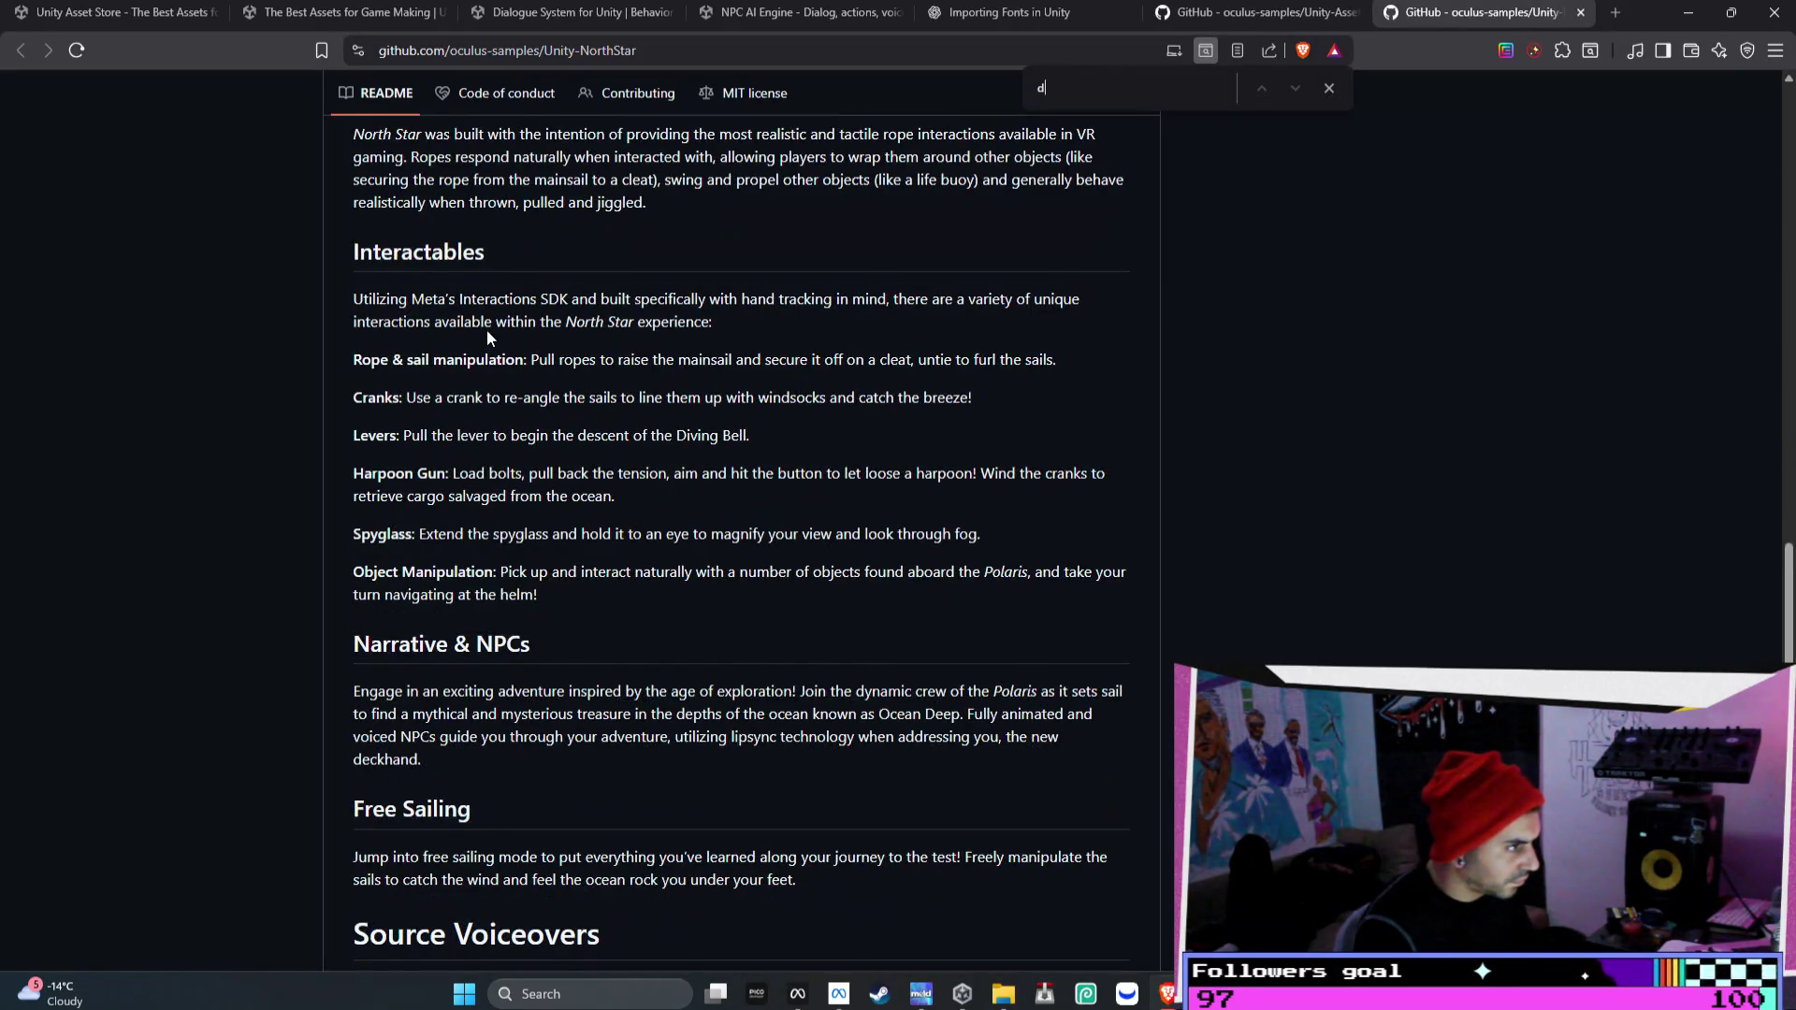
{"action": "key", "text": "BackSpace"}
{"action": "type", "text": "Dialogue U"}
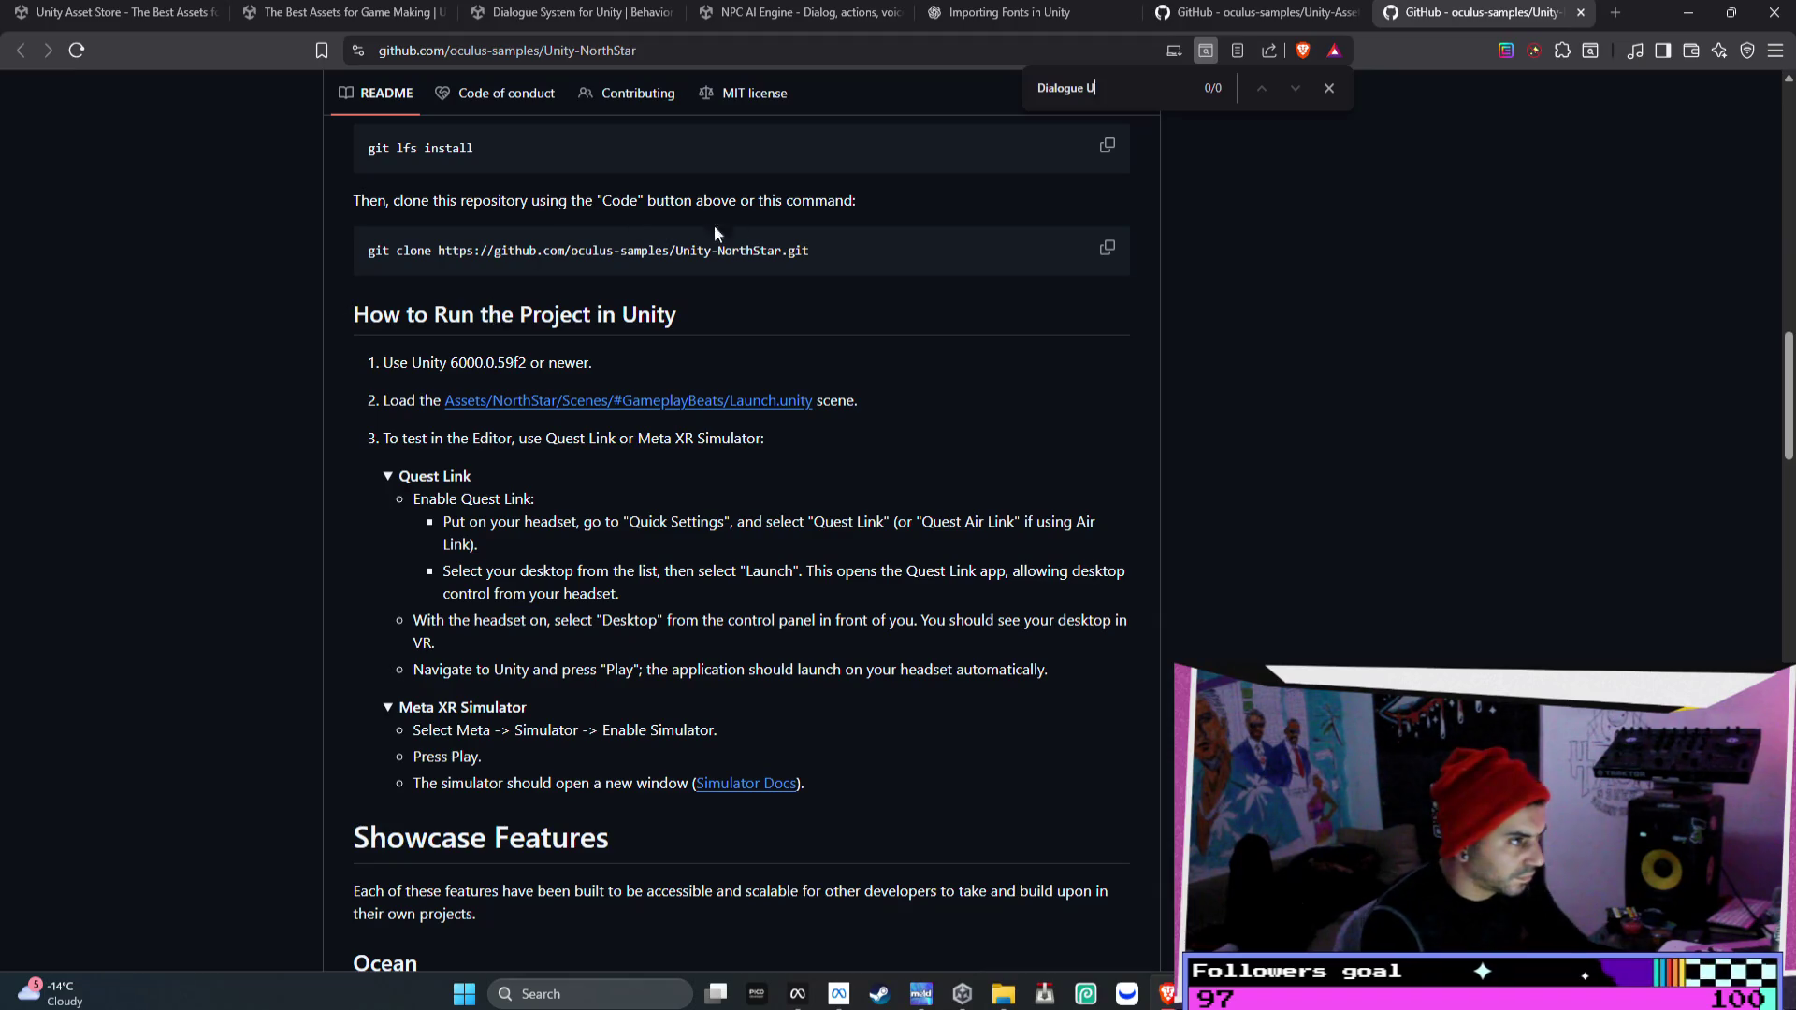
{"action": "key", "text": "BackSpace"}
{"action": "key", "text": "BackSpace"}
{"action": "key", "text": "BackSpace"}
{"action": "key", "text": "BackSpace"}
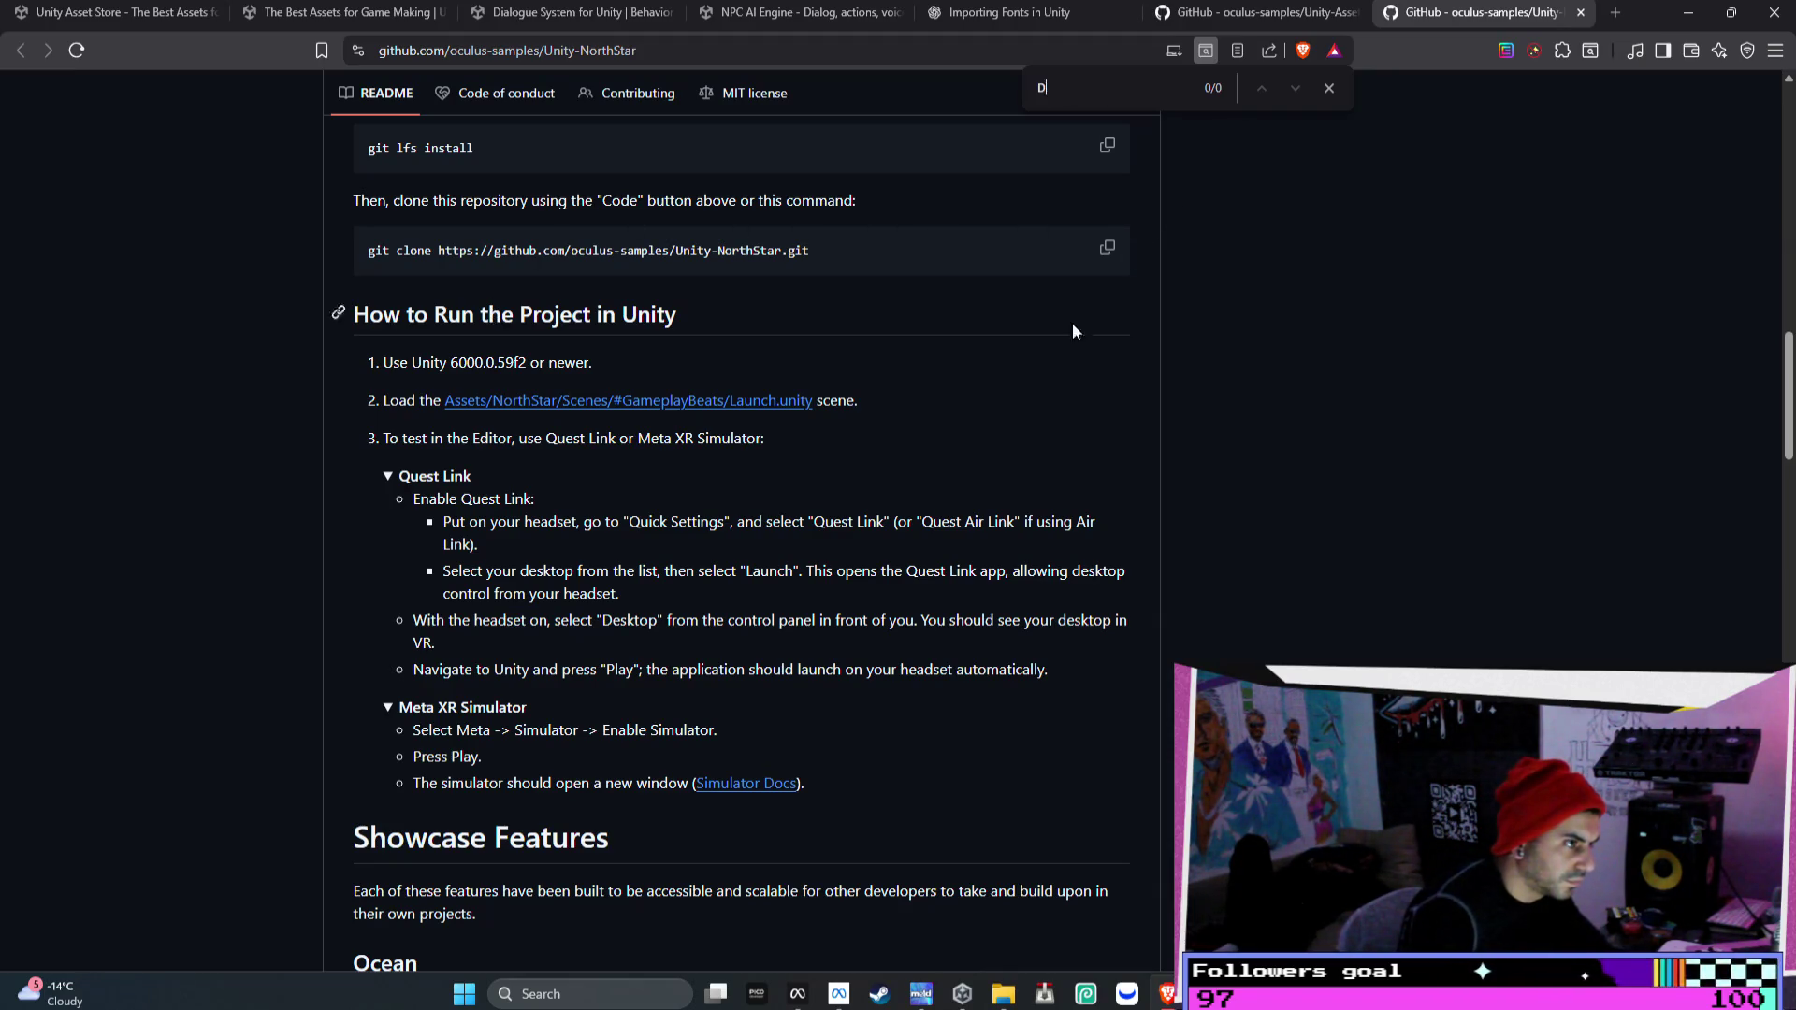
- Read through the feature descriptions and open the Narrative System documentation in a new tab
{"action": "scroll", "coordinate": [1150, 430], "scroll_direction": "down", "scroll_amount": 8}
{"action": "scroll", "coordinate": [1150, 426], "scroll_direction": "down", "scroll_amount": 9}
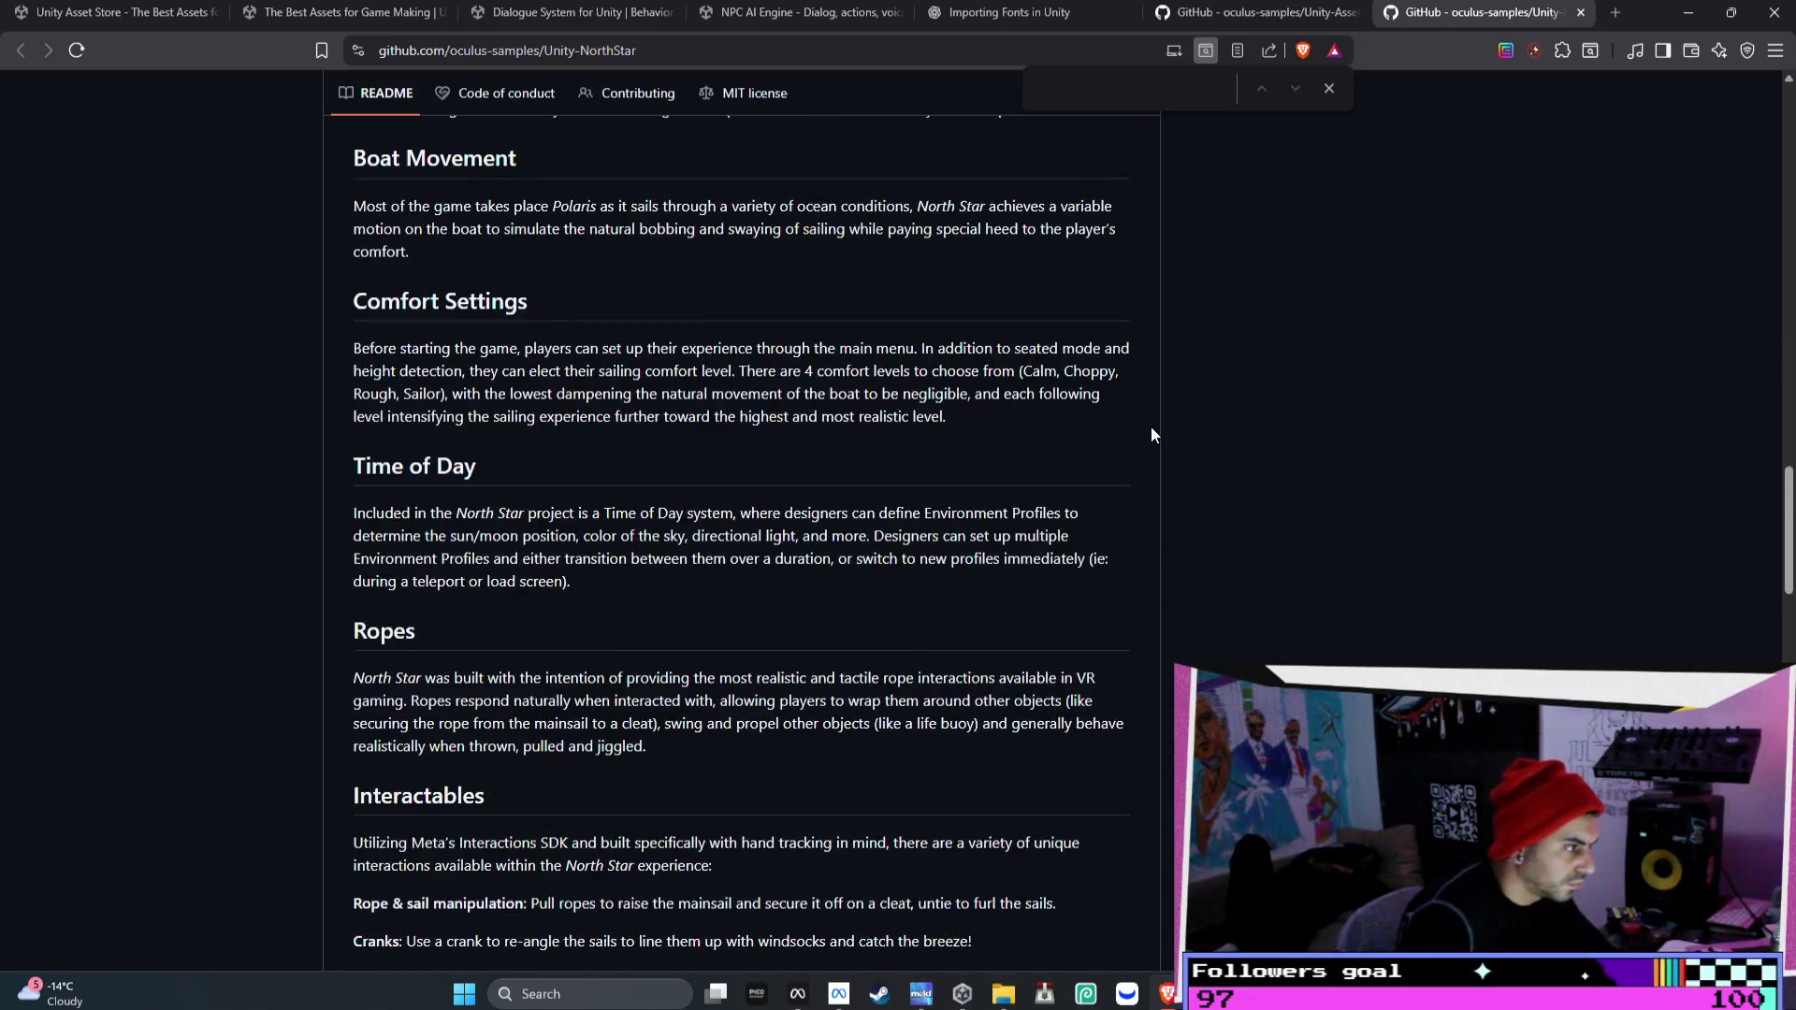
{"action": "left_click_drag", "start_coordinate": [538, 475], "coordinate": [355, 353]}
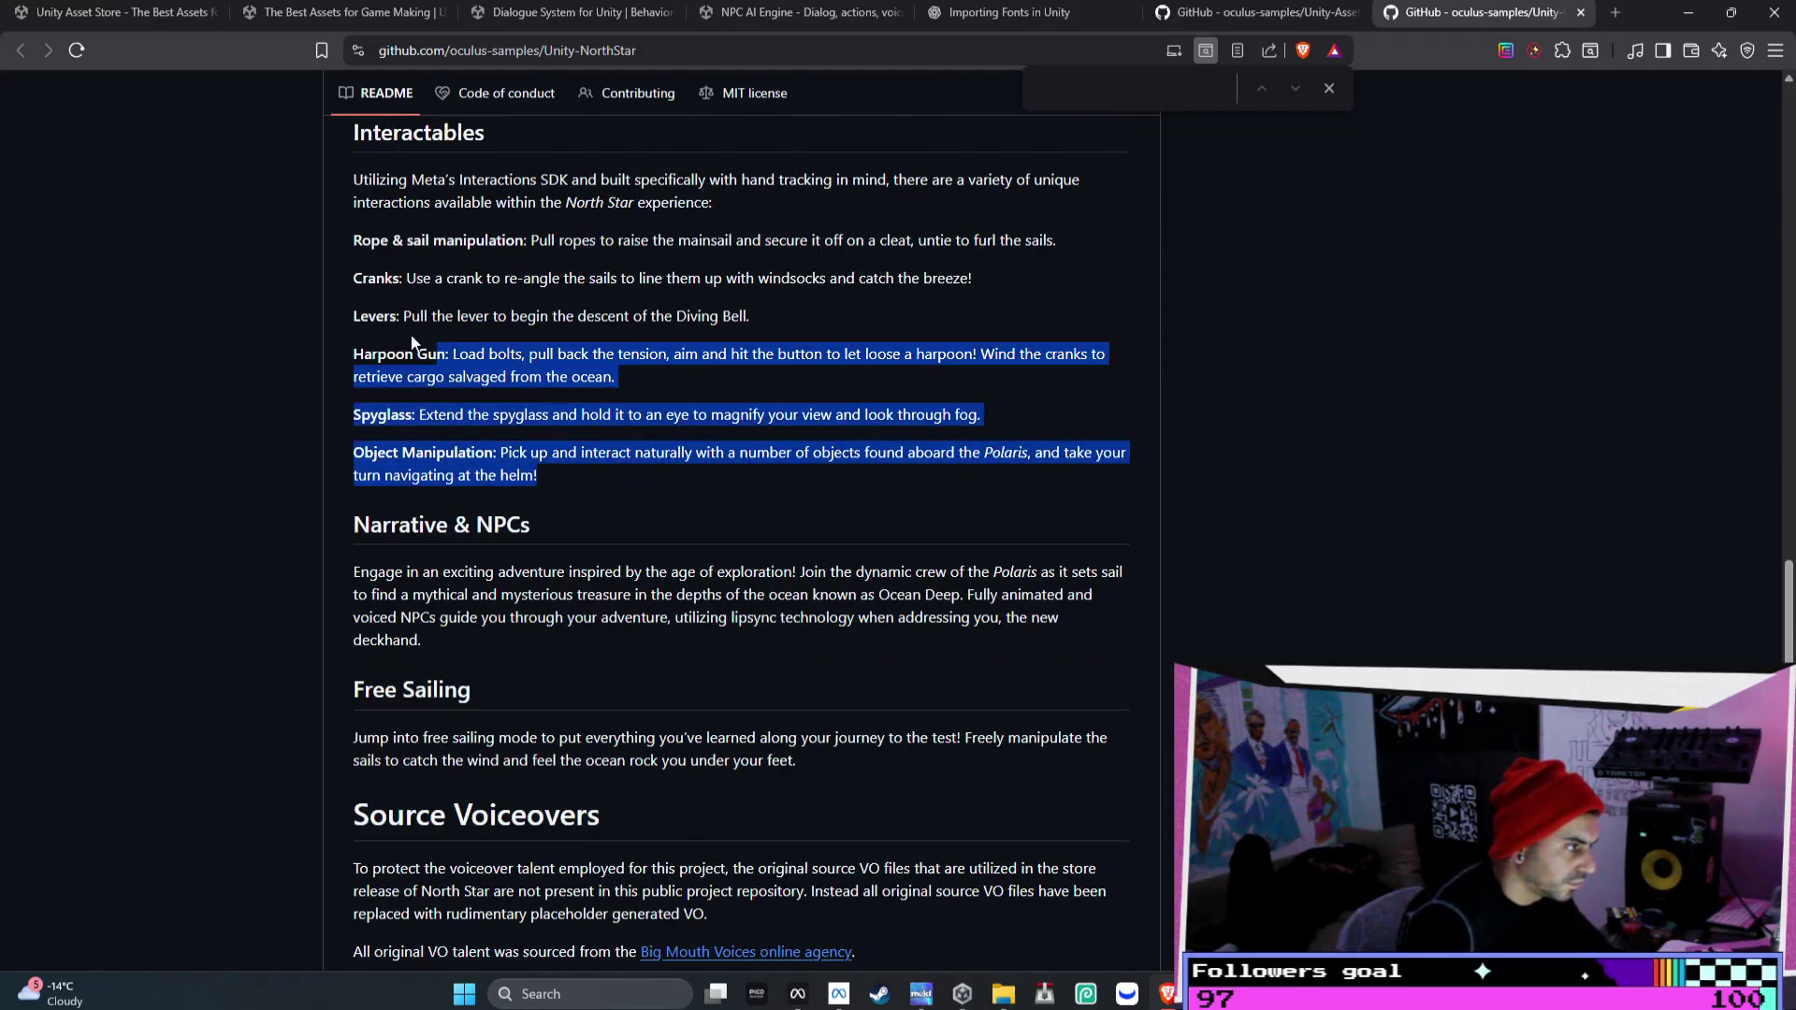
{"action": "scroll", "coordinate": [264, 342], "scroll_direction": "down", "scroll_amount": 1}
{"action": "left_click_drag", "start_coordinate": [360, 477], "coordinate": [727, 482]}
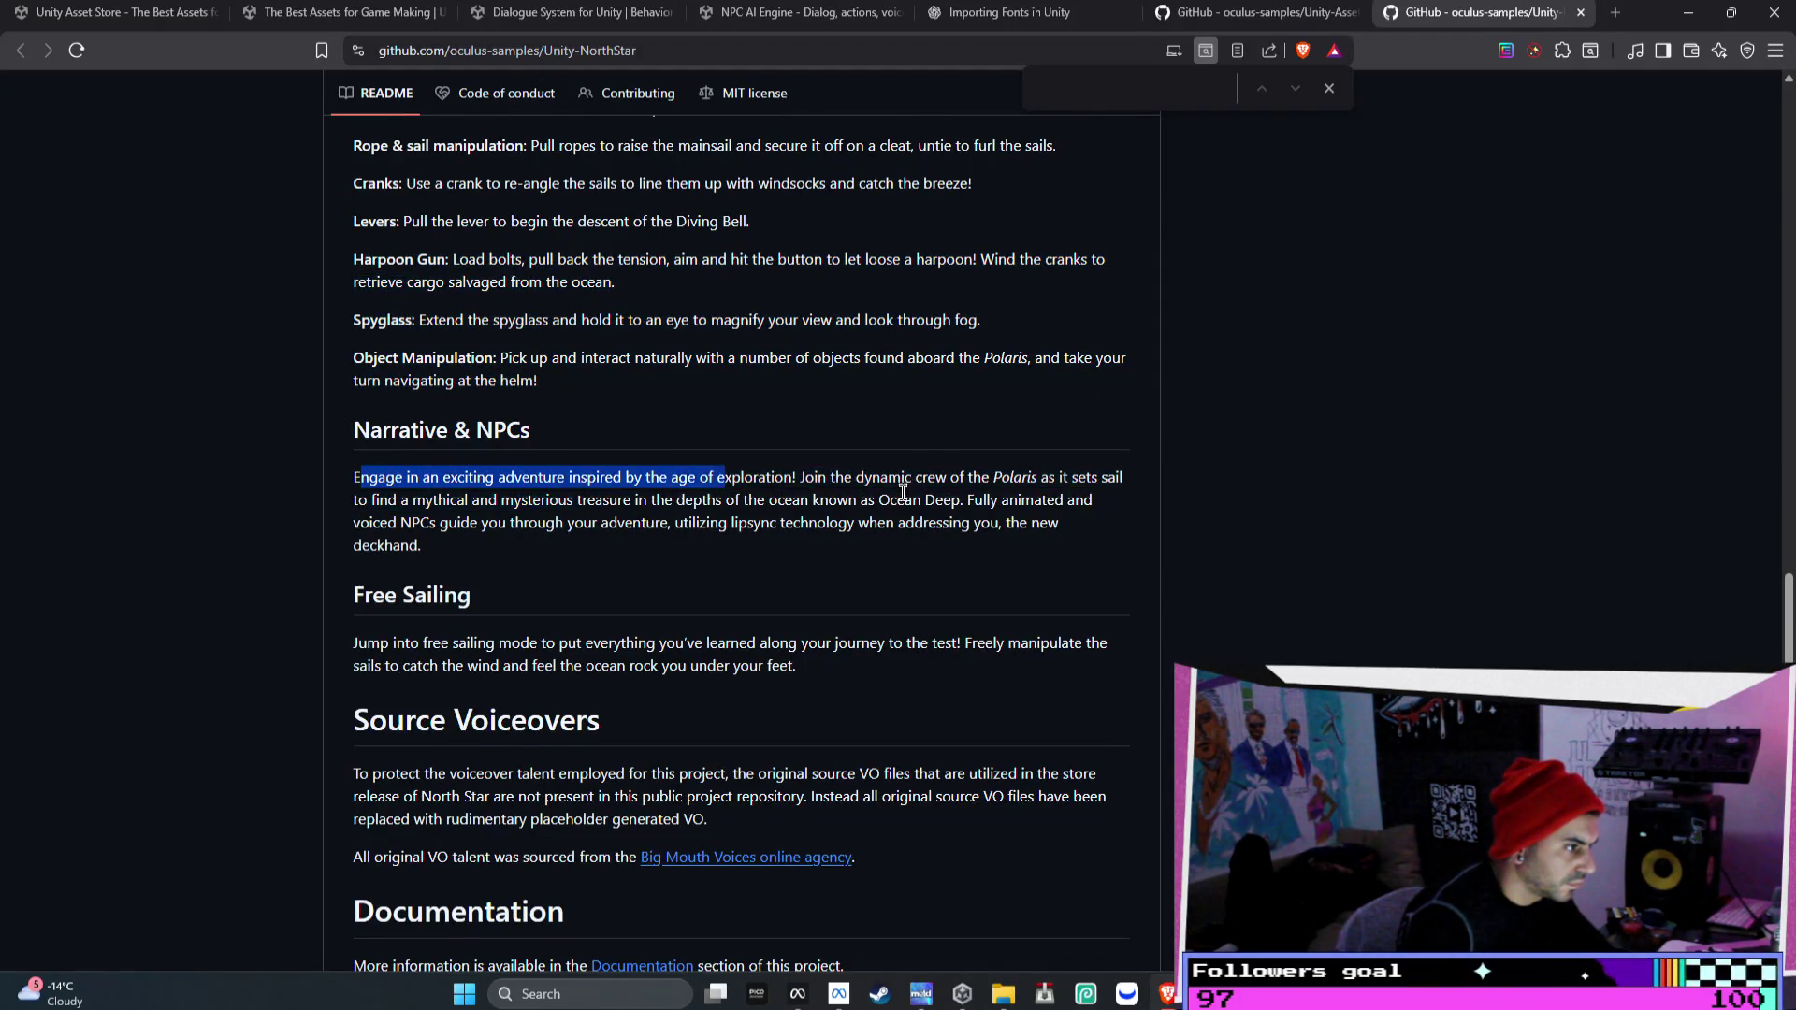
{"action": "scroll", "coordinate": [905, 498], "scroll_direction": "down", "scroll_amount": 7}
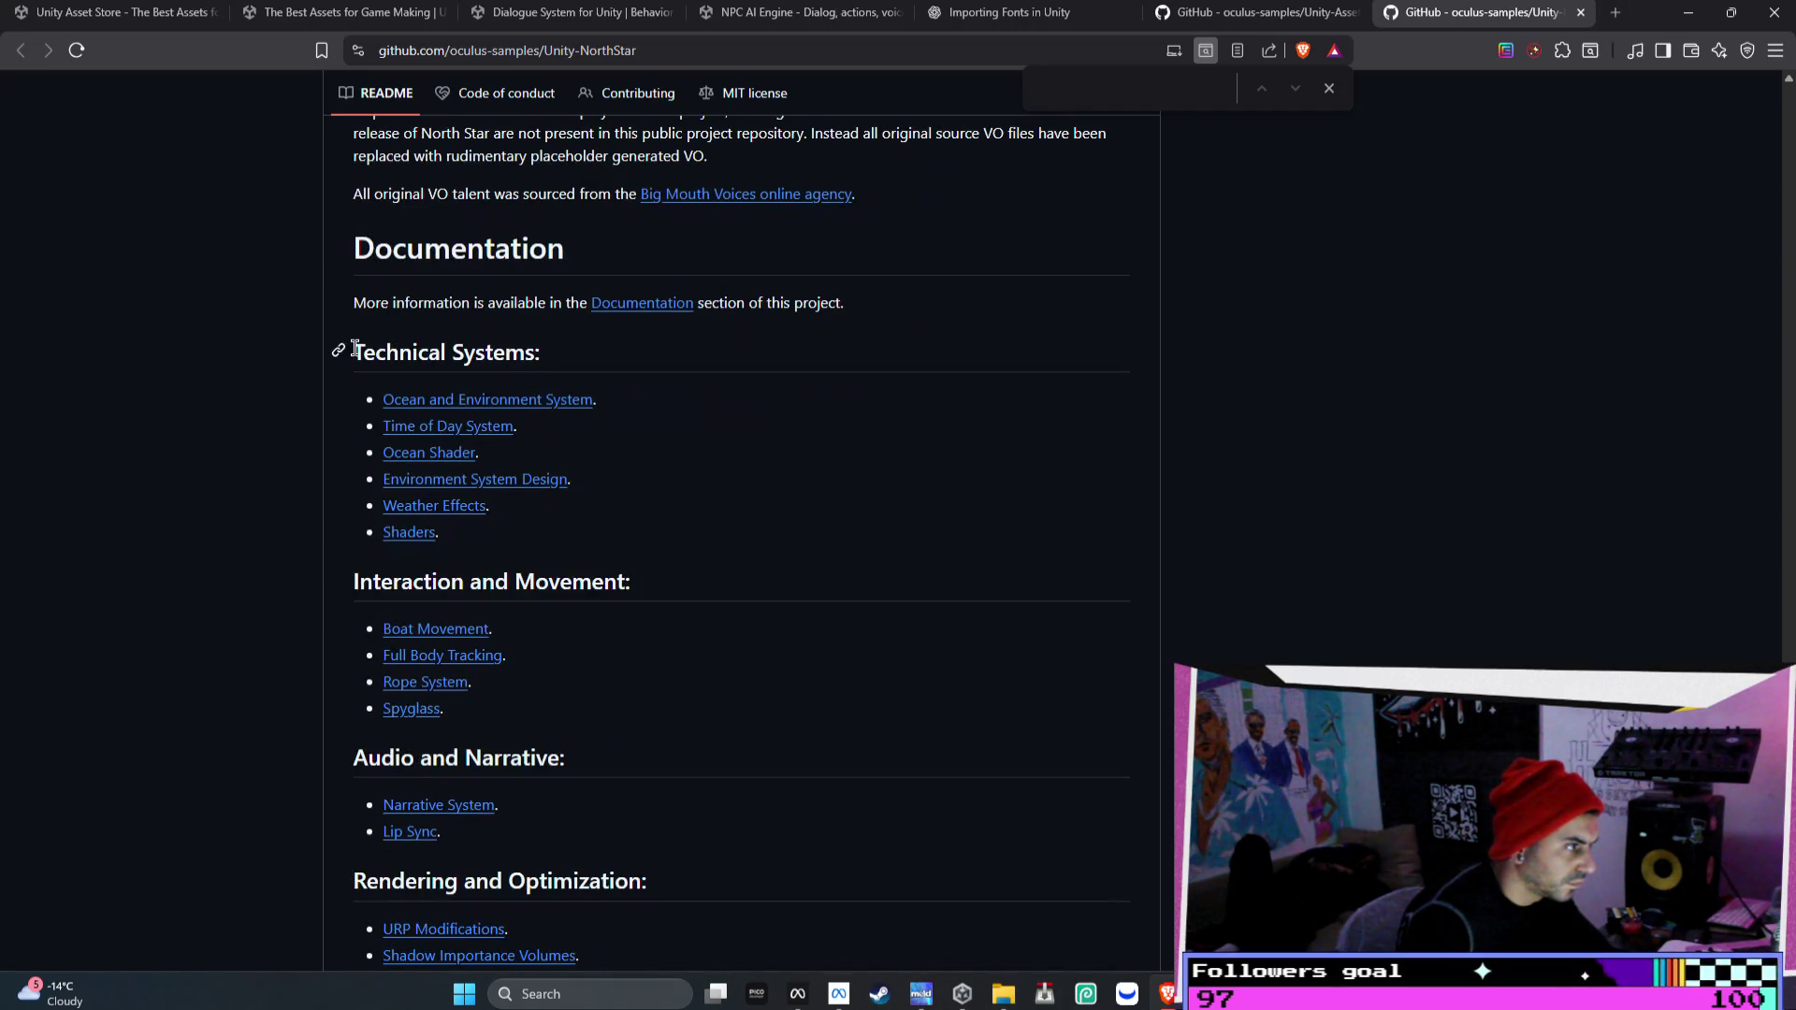
{"action": "mouse_move", "coordinate": [349, 387]}
{"action": "left_mouse_down"}
{"action": "mouse_move", "coordinate": [546, 419]}
{"action": "mouse_move", "coordinate": [550, 508]}
{"action": "left_mouse_up"}
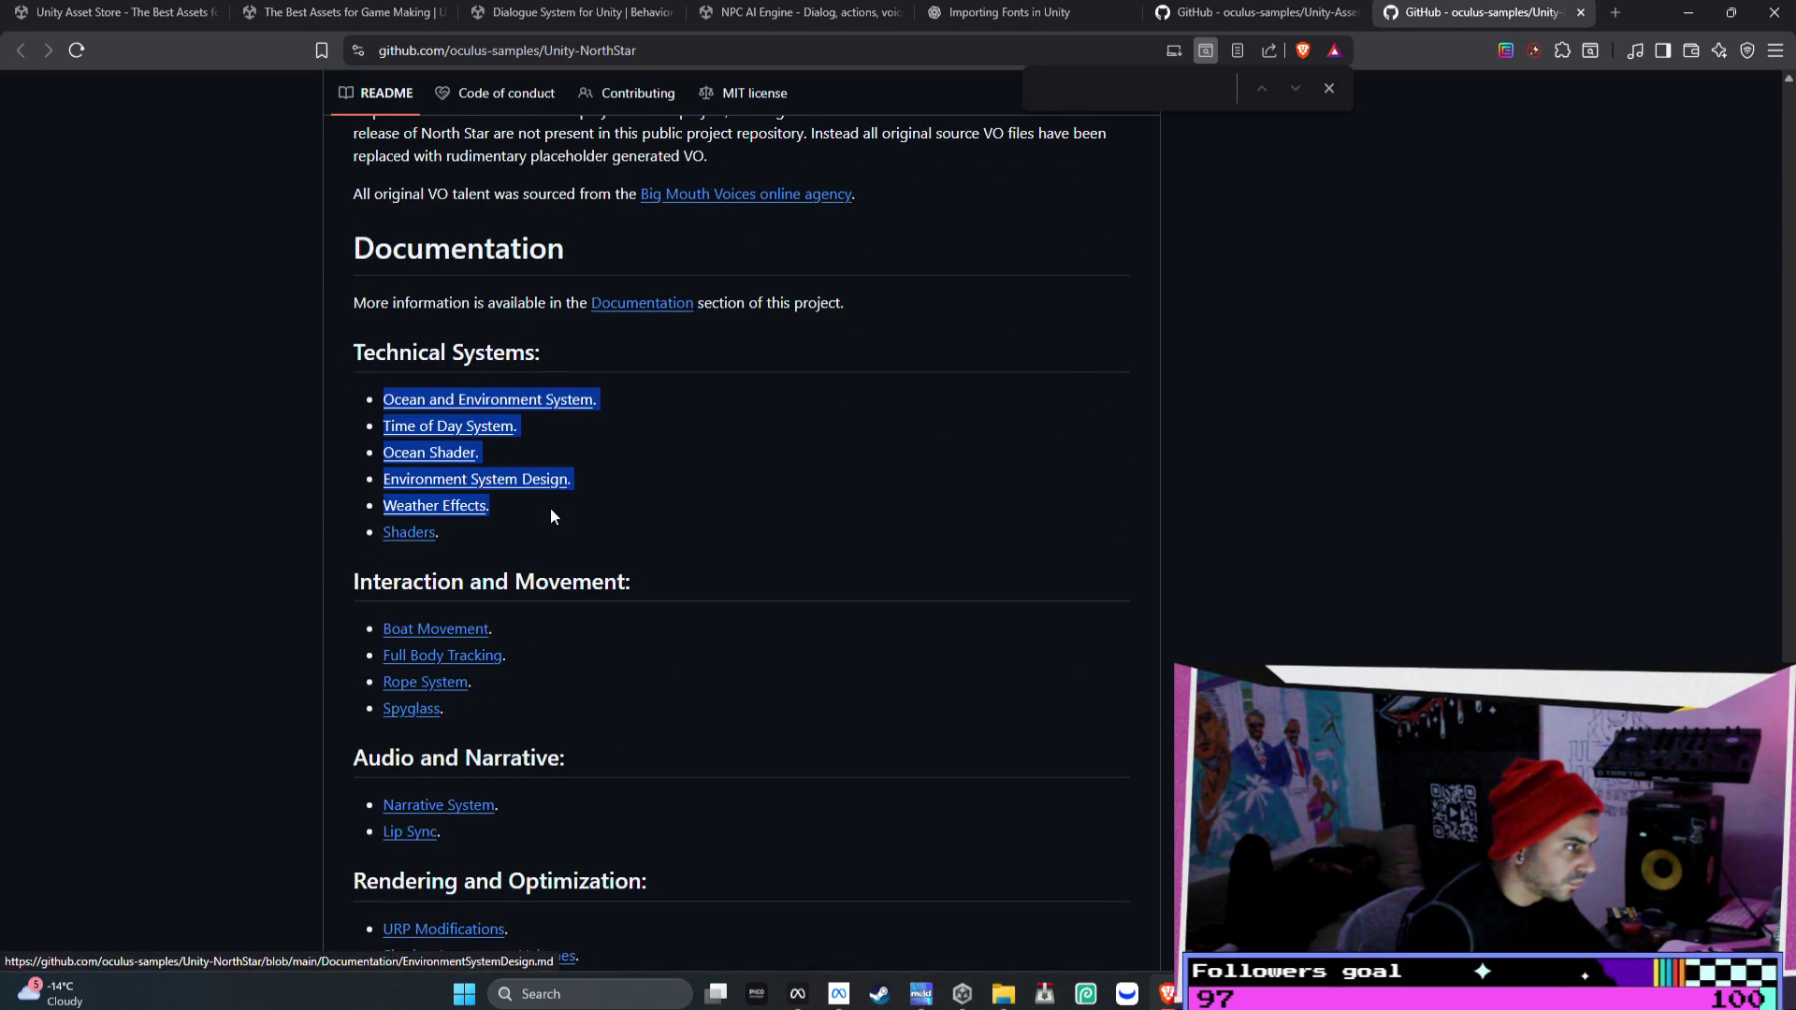
{"action": "scroll", "coordinate": [553, 507], "scroll_direction": "down", "scroll_amount": 3}
{"action": "left_click", "coordinate": [507, 440]}
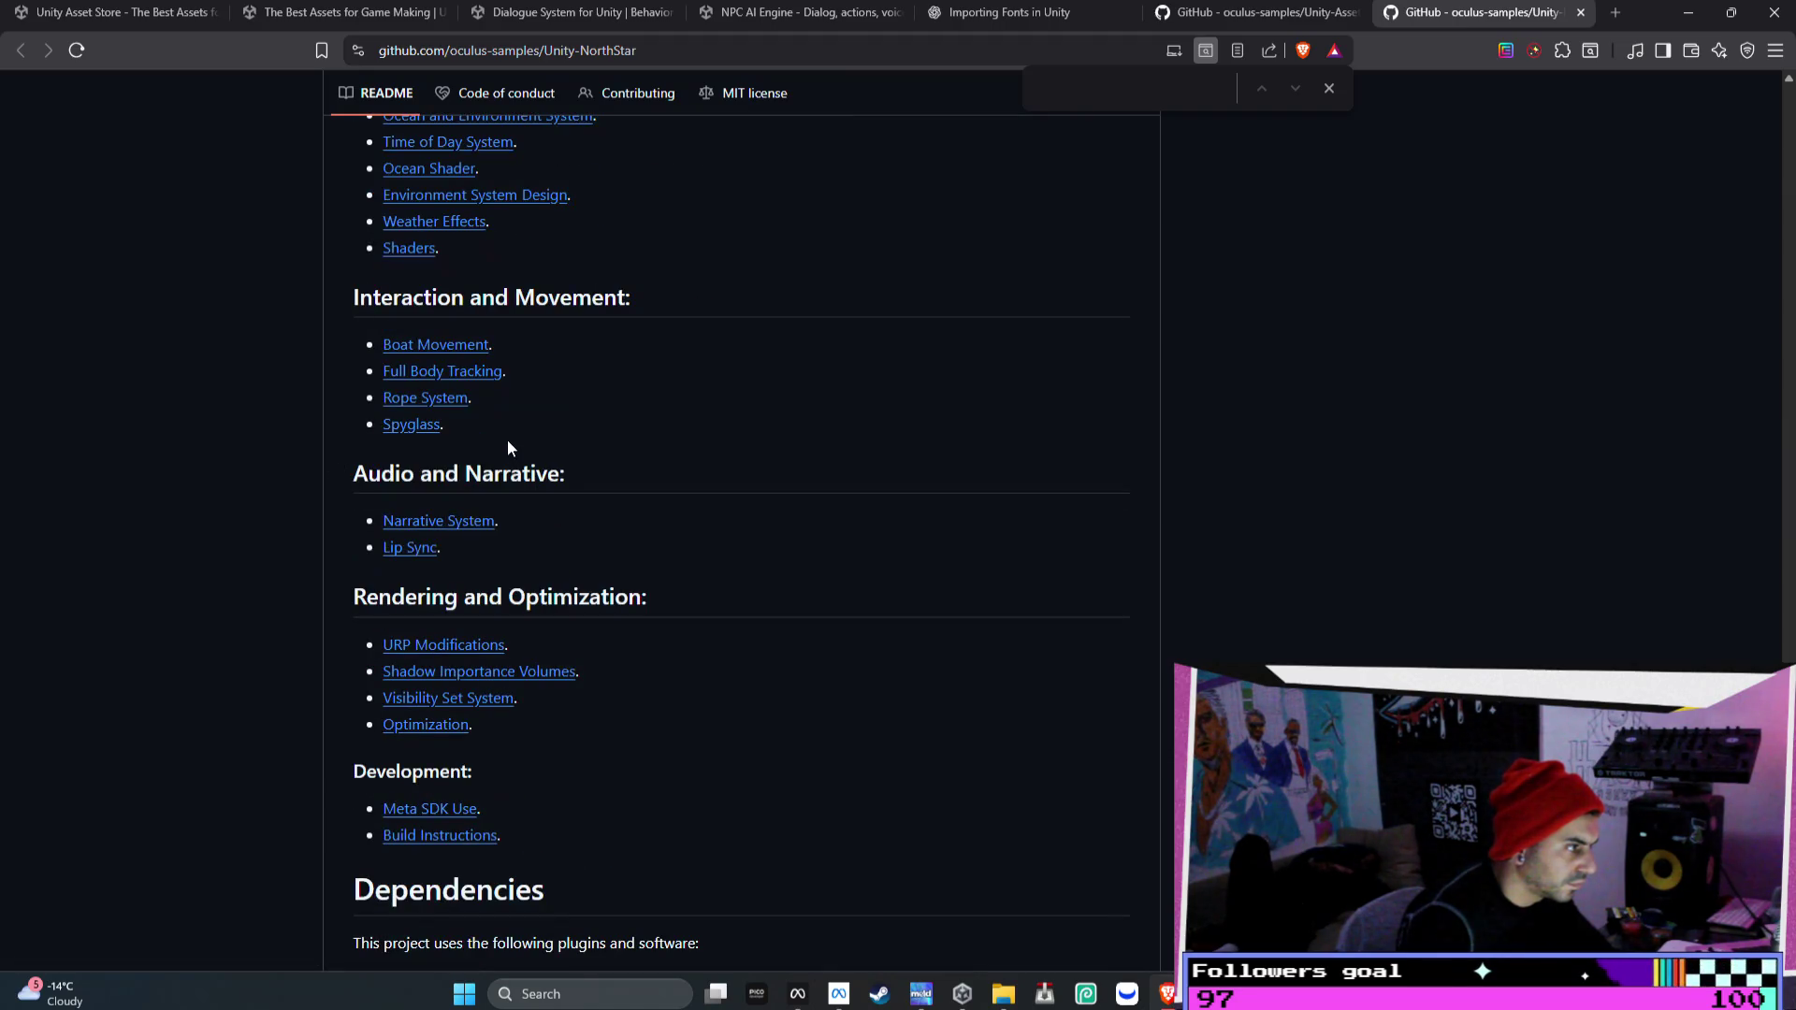
{"action": "right_click", "coordinate": [442, 526]}
{"action": "left_click", "coordinate": [493, 539]}
- Open the Lip Sync documentation in a new tab and switch to NarrativeSystem.md
{"action": "right_click", "coordinate": [411, 549]}
{"action": "left_click", "coordinate": [490, 567]}
{"action": "left_click", "coordinate": [1300, 14]}
- Read down the Narrative Sequencing guide, highlighting the task completion conditions sentence
{"action": "scroll", "coordinate": [913, 341], "scroll_direction": "down", "scroll_amount": 3}
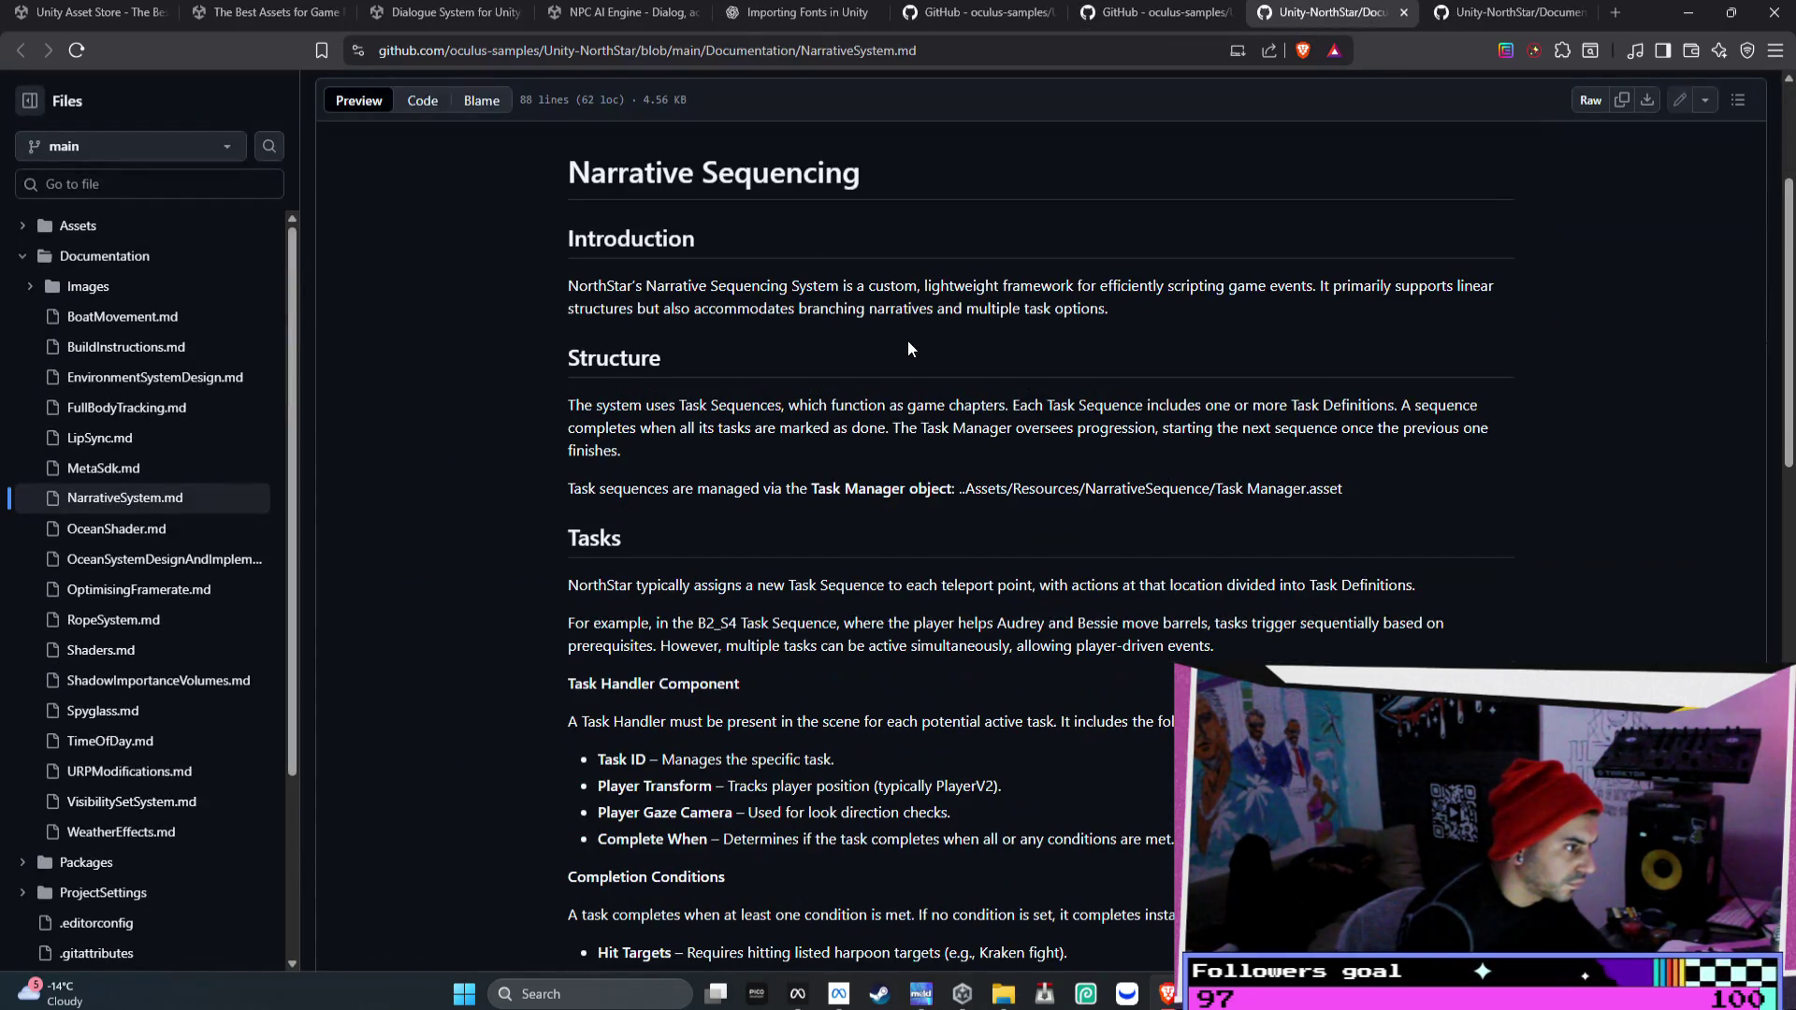
{"action": "scroll", "coordinate": [907, 339], "scroll_direction": "down", "scroll_amount": 1}
{"action": "scroll", "coordinate": [944, 412], "scroll_direction": "down", "scroll_amount": 1}
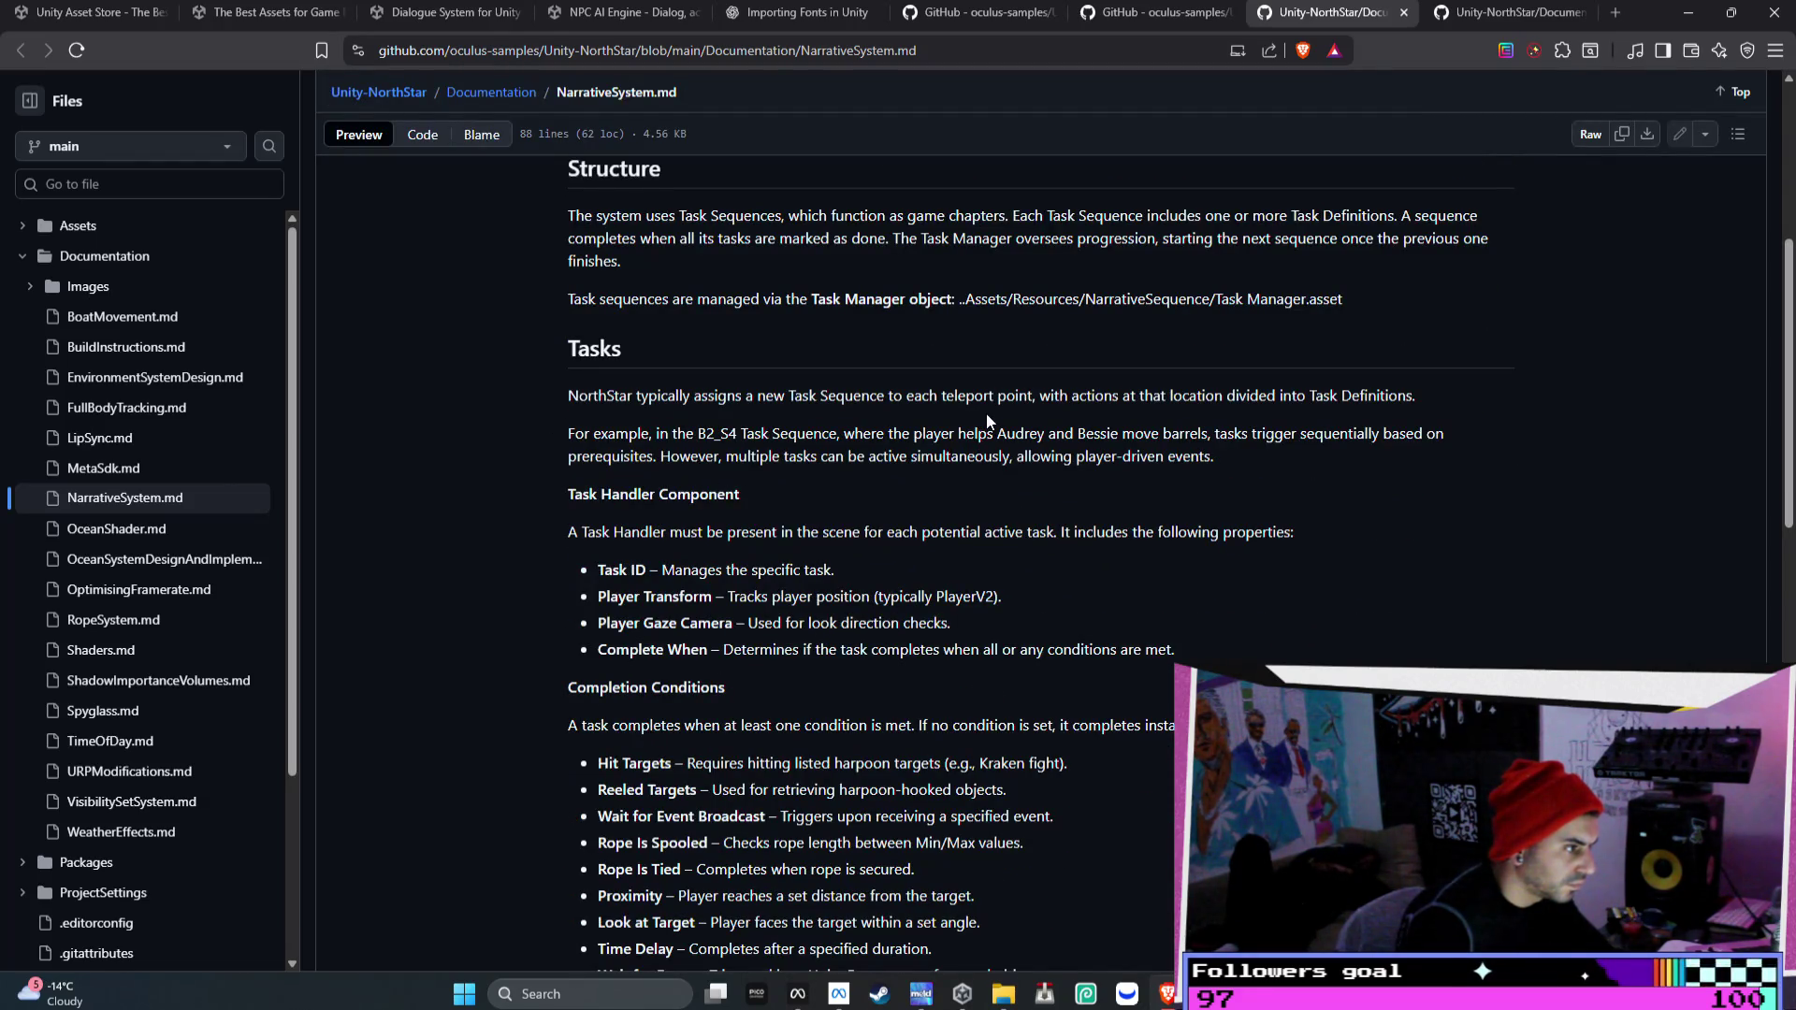
{"action": "scroll", "coordinate": [986, 411], "scroll_direction": "down", "scroll_amount": 1}
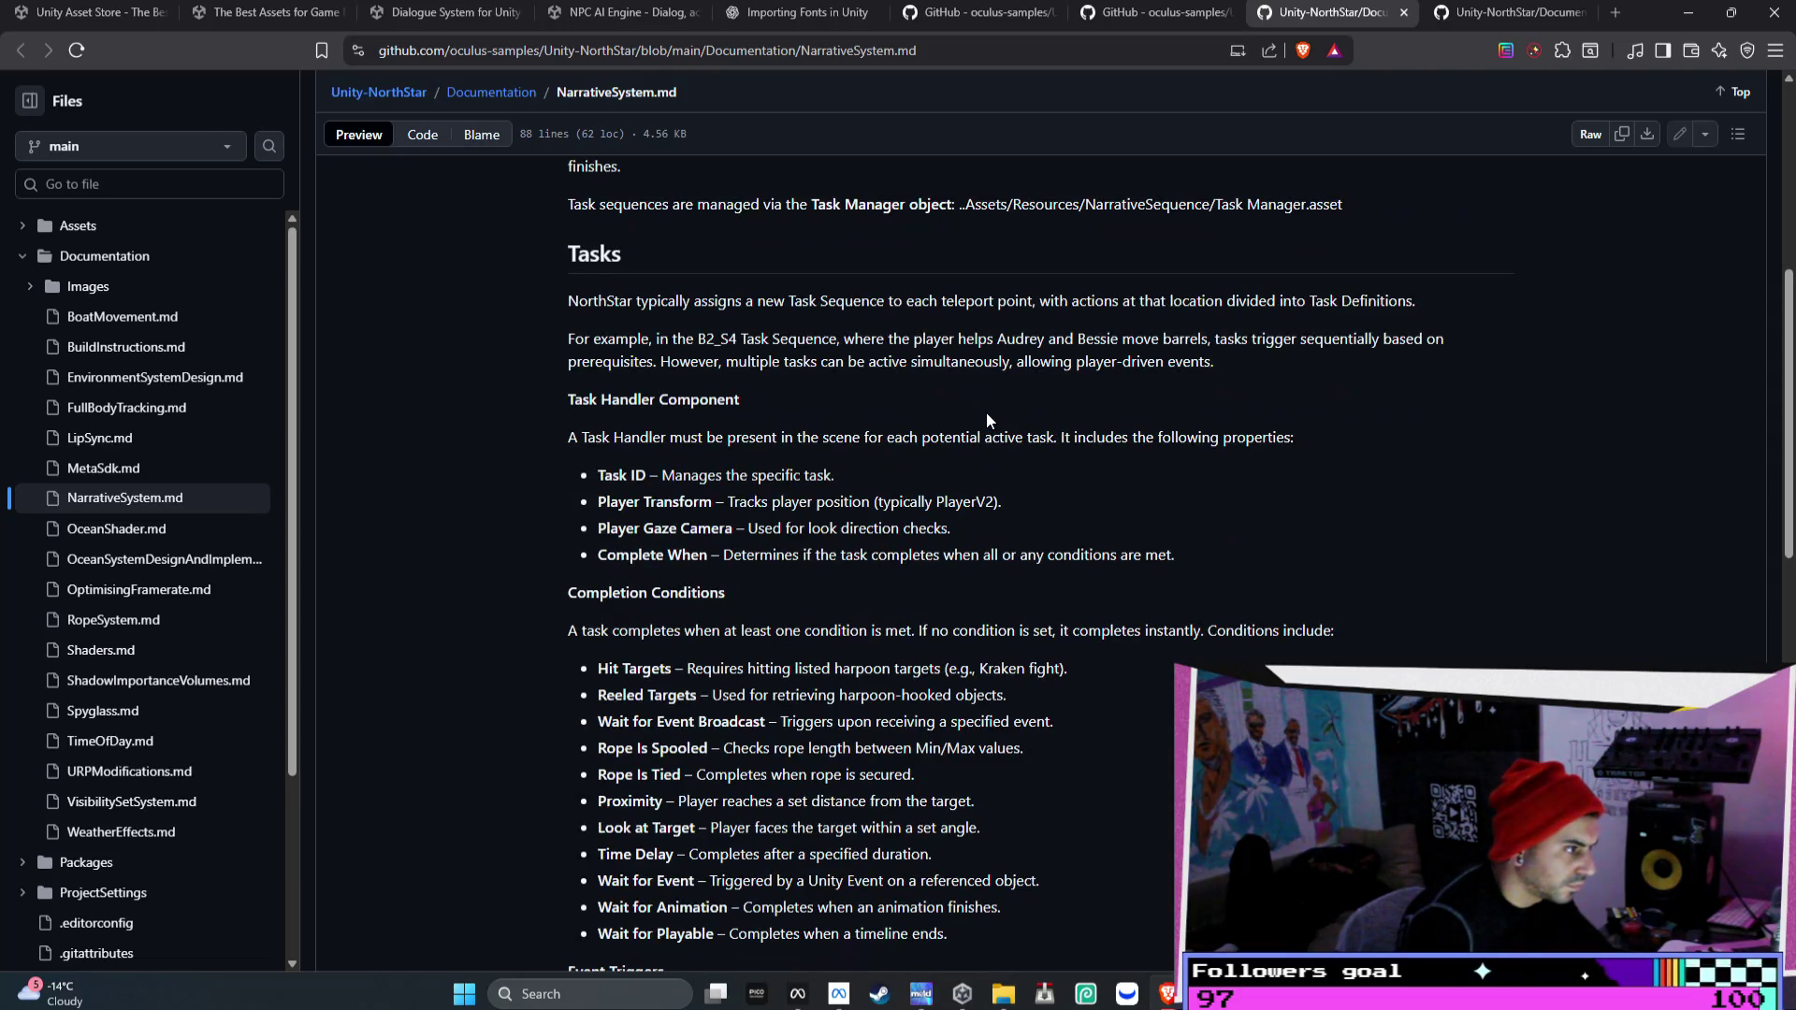
{"action": "scroll", "coordinate": [986, 412], "scroll_direction": "down", "scroll_amount": 1}
{"action": "scroll", "coordinate": [987, 409], "scroll_direction": "down", "scroll_amount": 1}
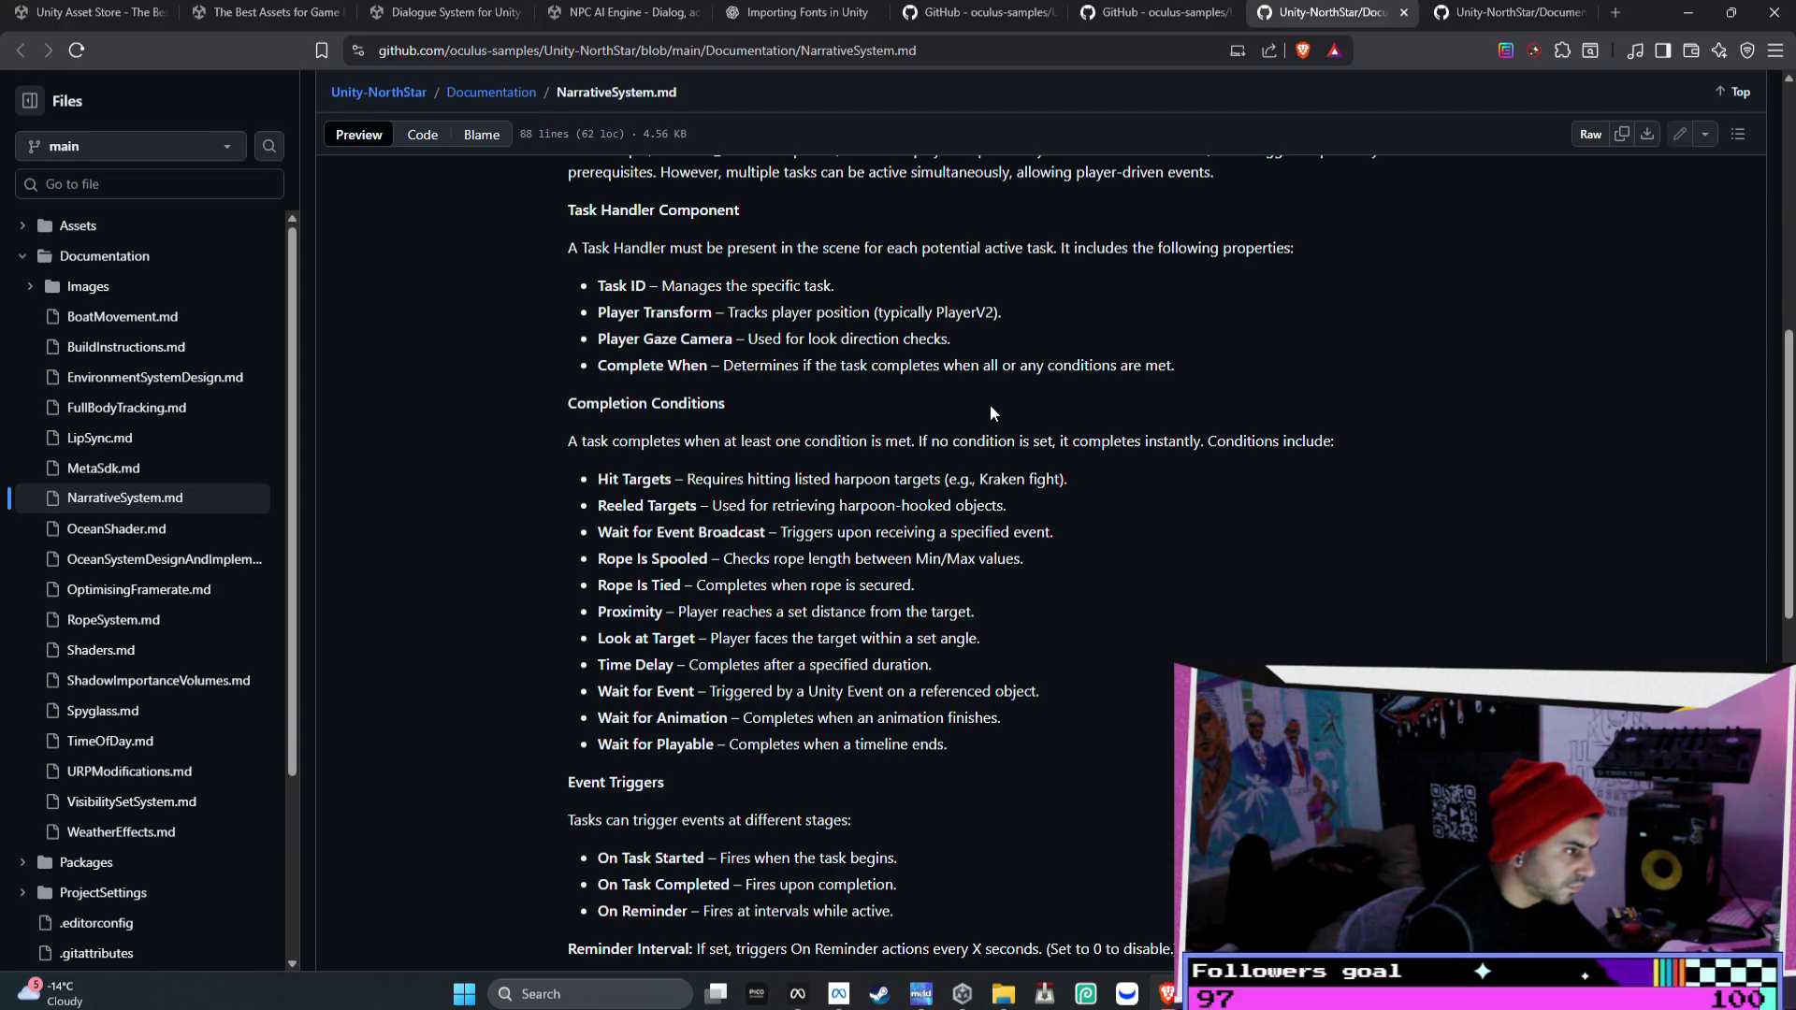
{"action": "mouse_move", "coordinate": [601, 440]}
{"action": "left_mouse_down"}
{"action": "mouse_move", "coordinate": [1034, 468]}
{"action": "mouse_move", "coordinate": [1182, 446]}
{"action": "left_mouse_up"}
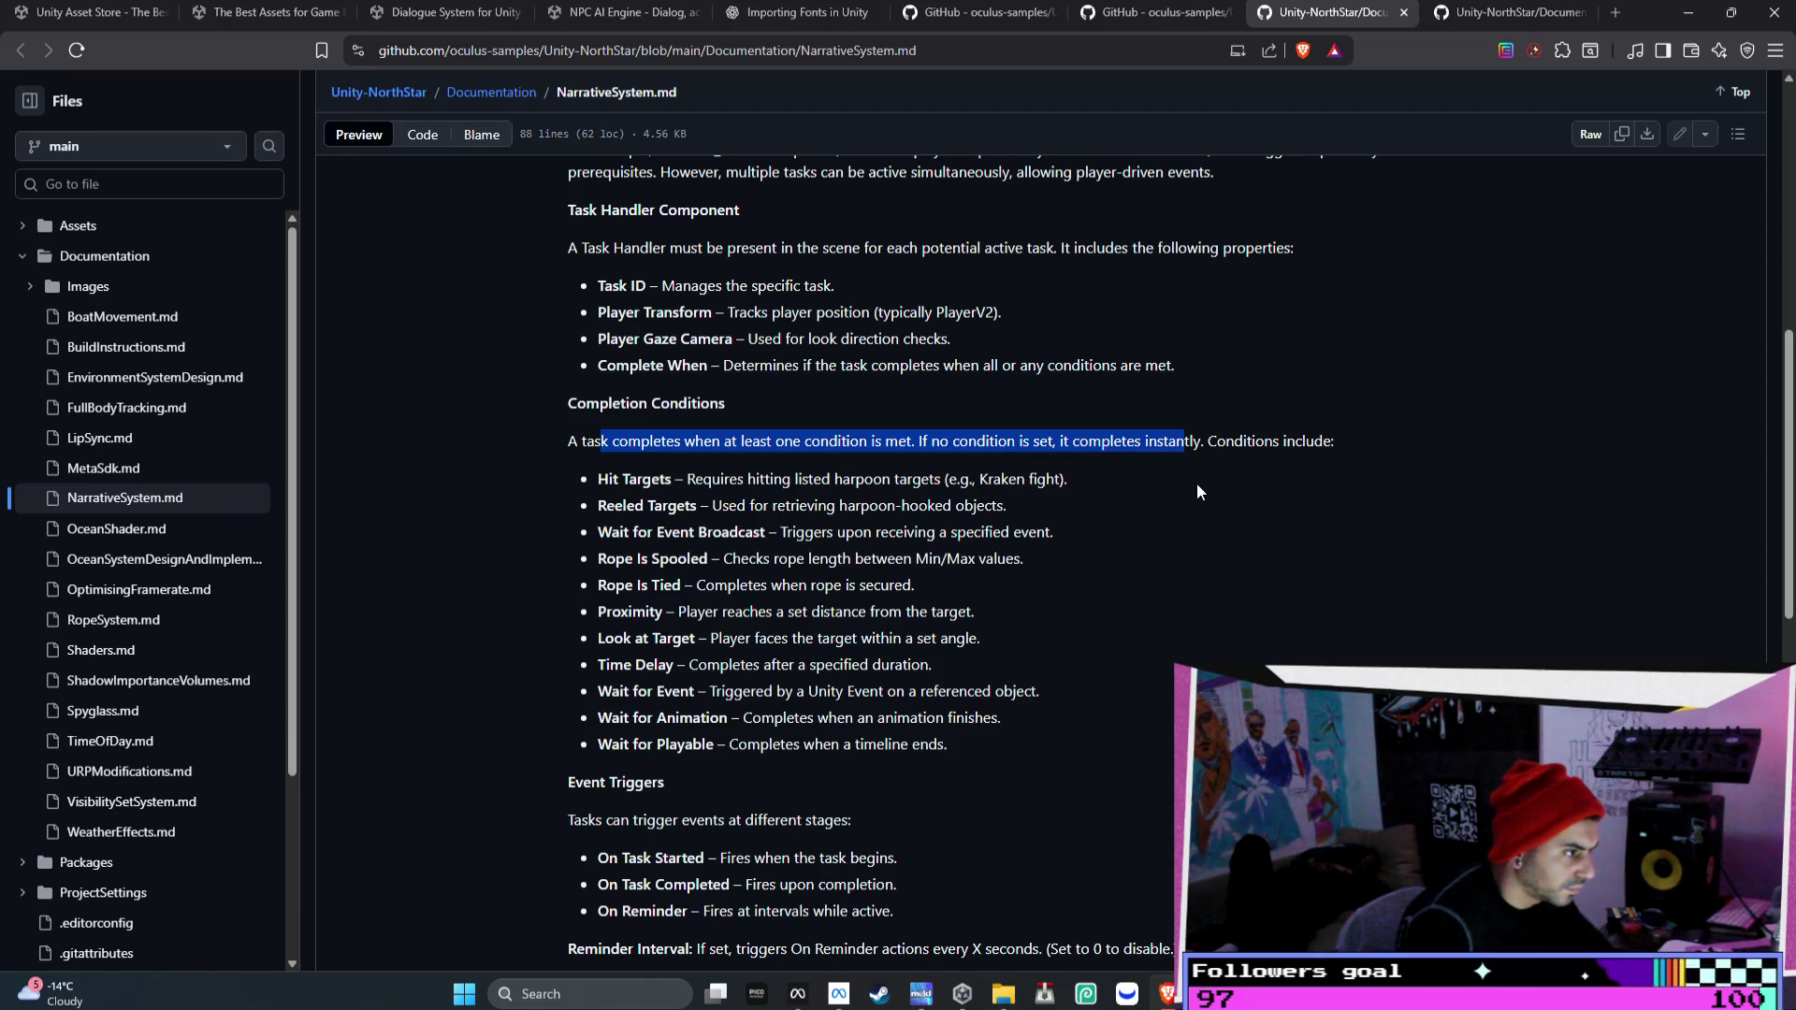
{"action": "left_click", "coordinate": [1197, 482]}
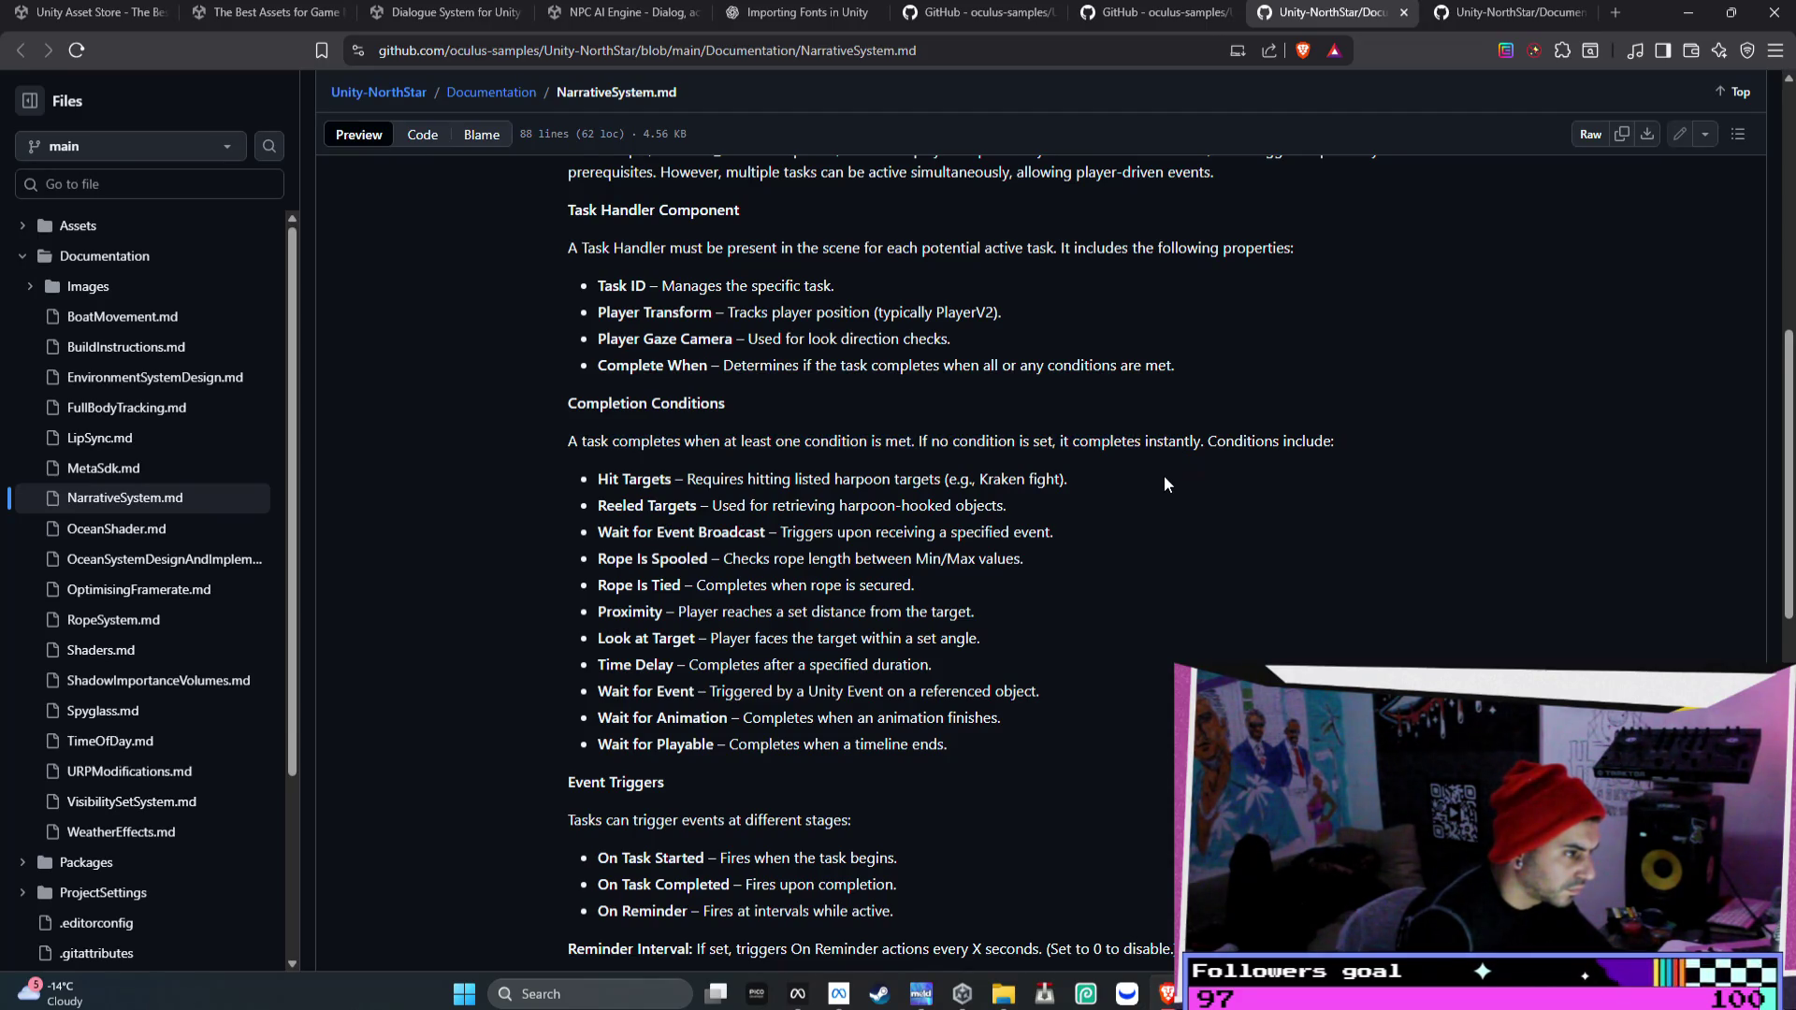
- Highlight the first Task Sequence step, then drag-select the doc text up to the Narrative Sequencing heading
{"action": "scroll", "coordinate": [1164, 477], "scroll_direction": "down", "scroll_amount": 1}
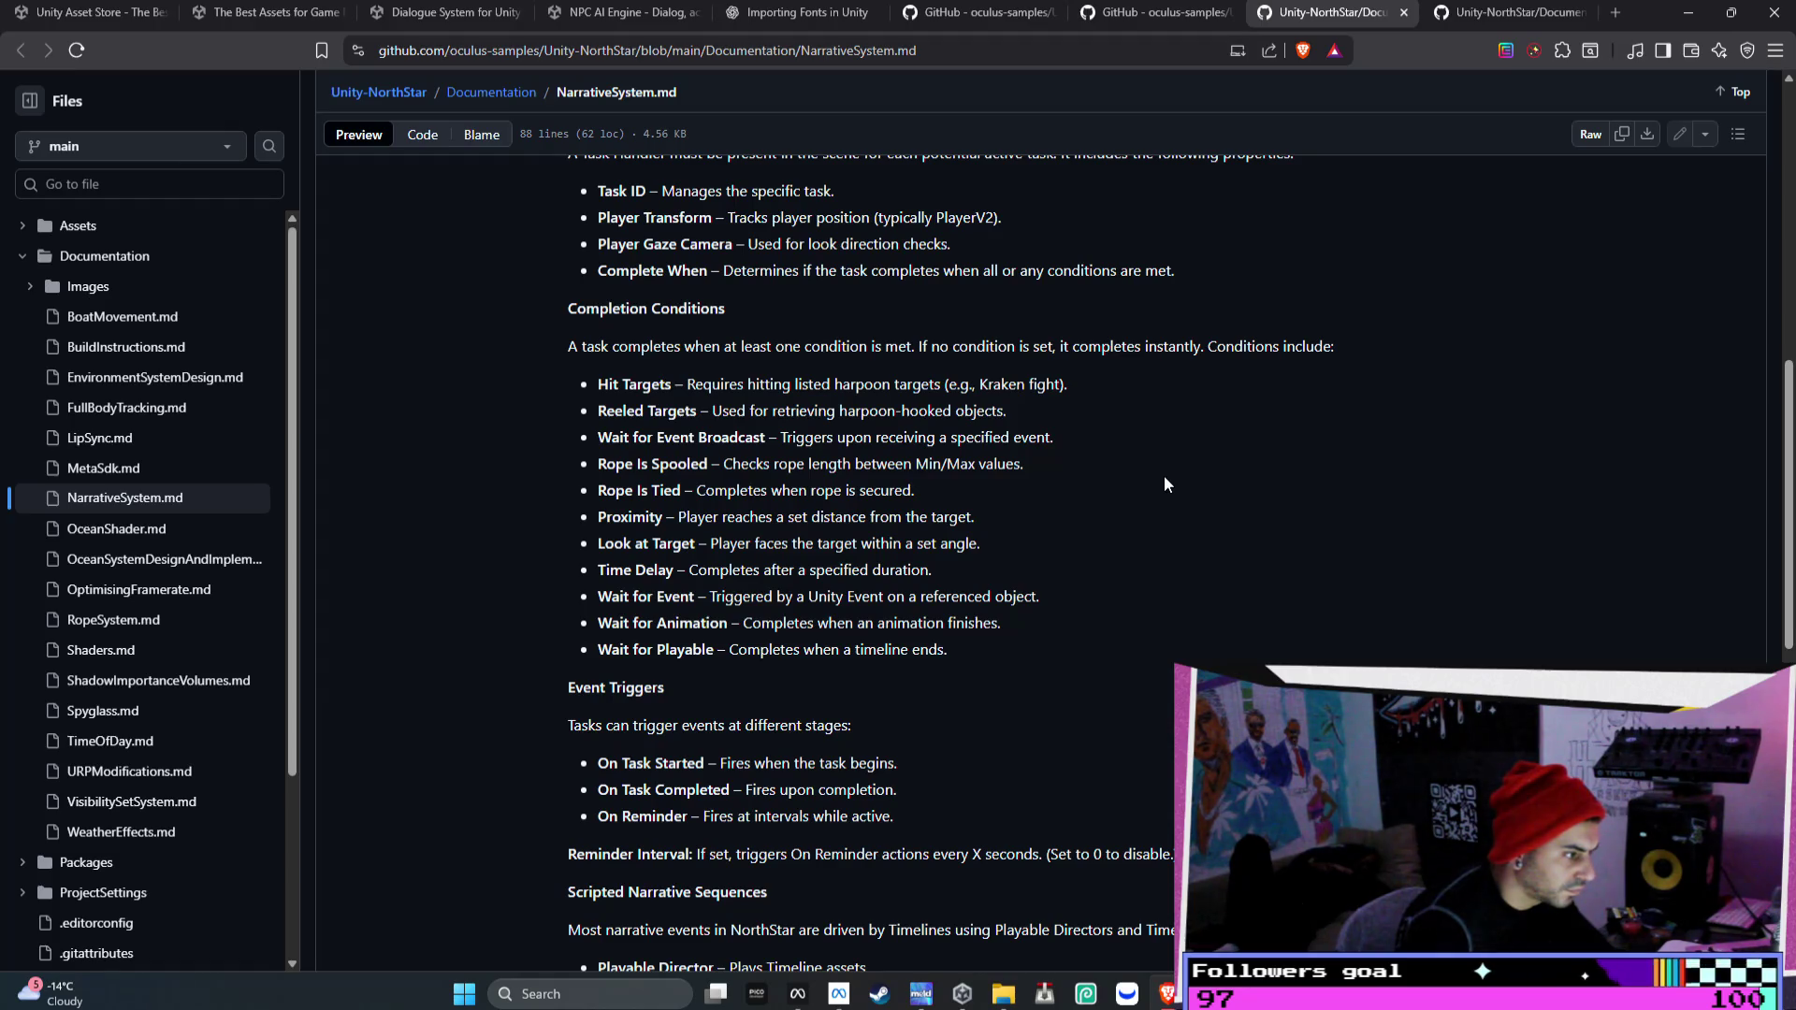
{"action": "scroll", "coordinate": [1164, 477], "scroll_direction": "up", "scroll_amount": 9}
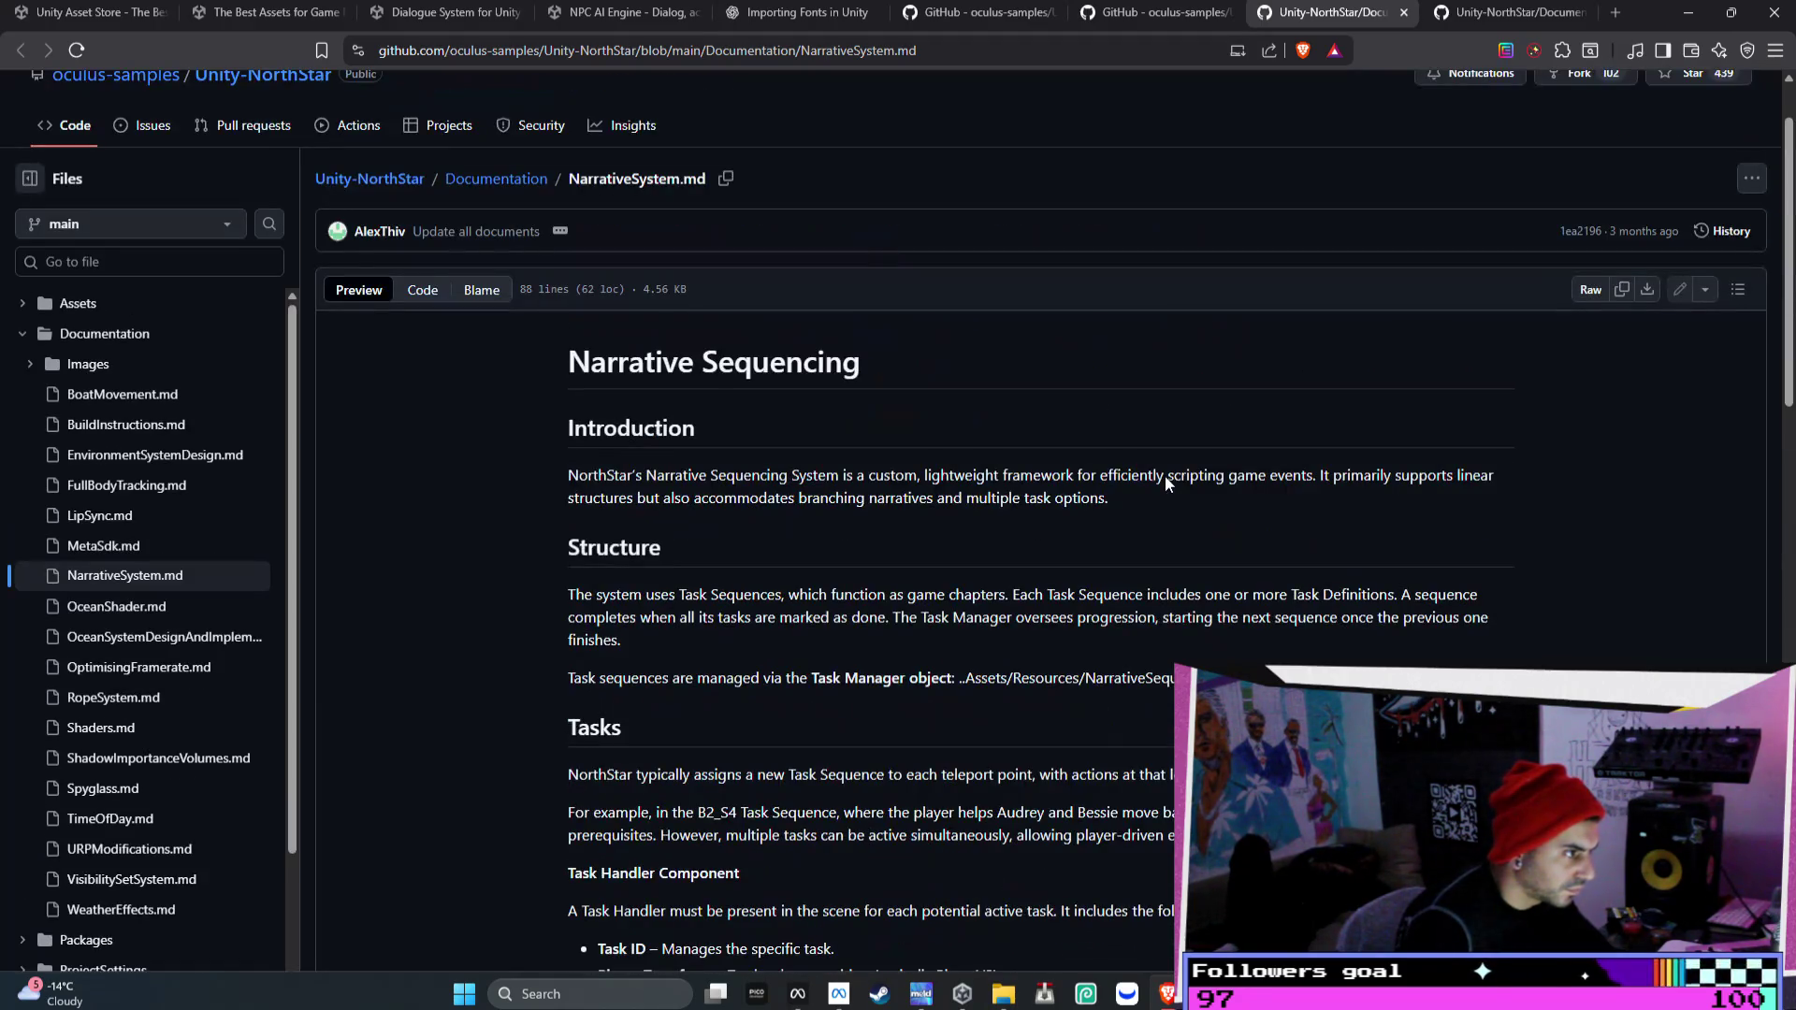
{"action": "scroll", "coordinate": [1164, 475], "scroll_direction": "down", "scroll_amount": 12}
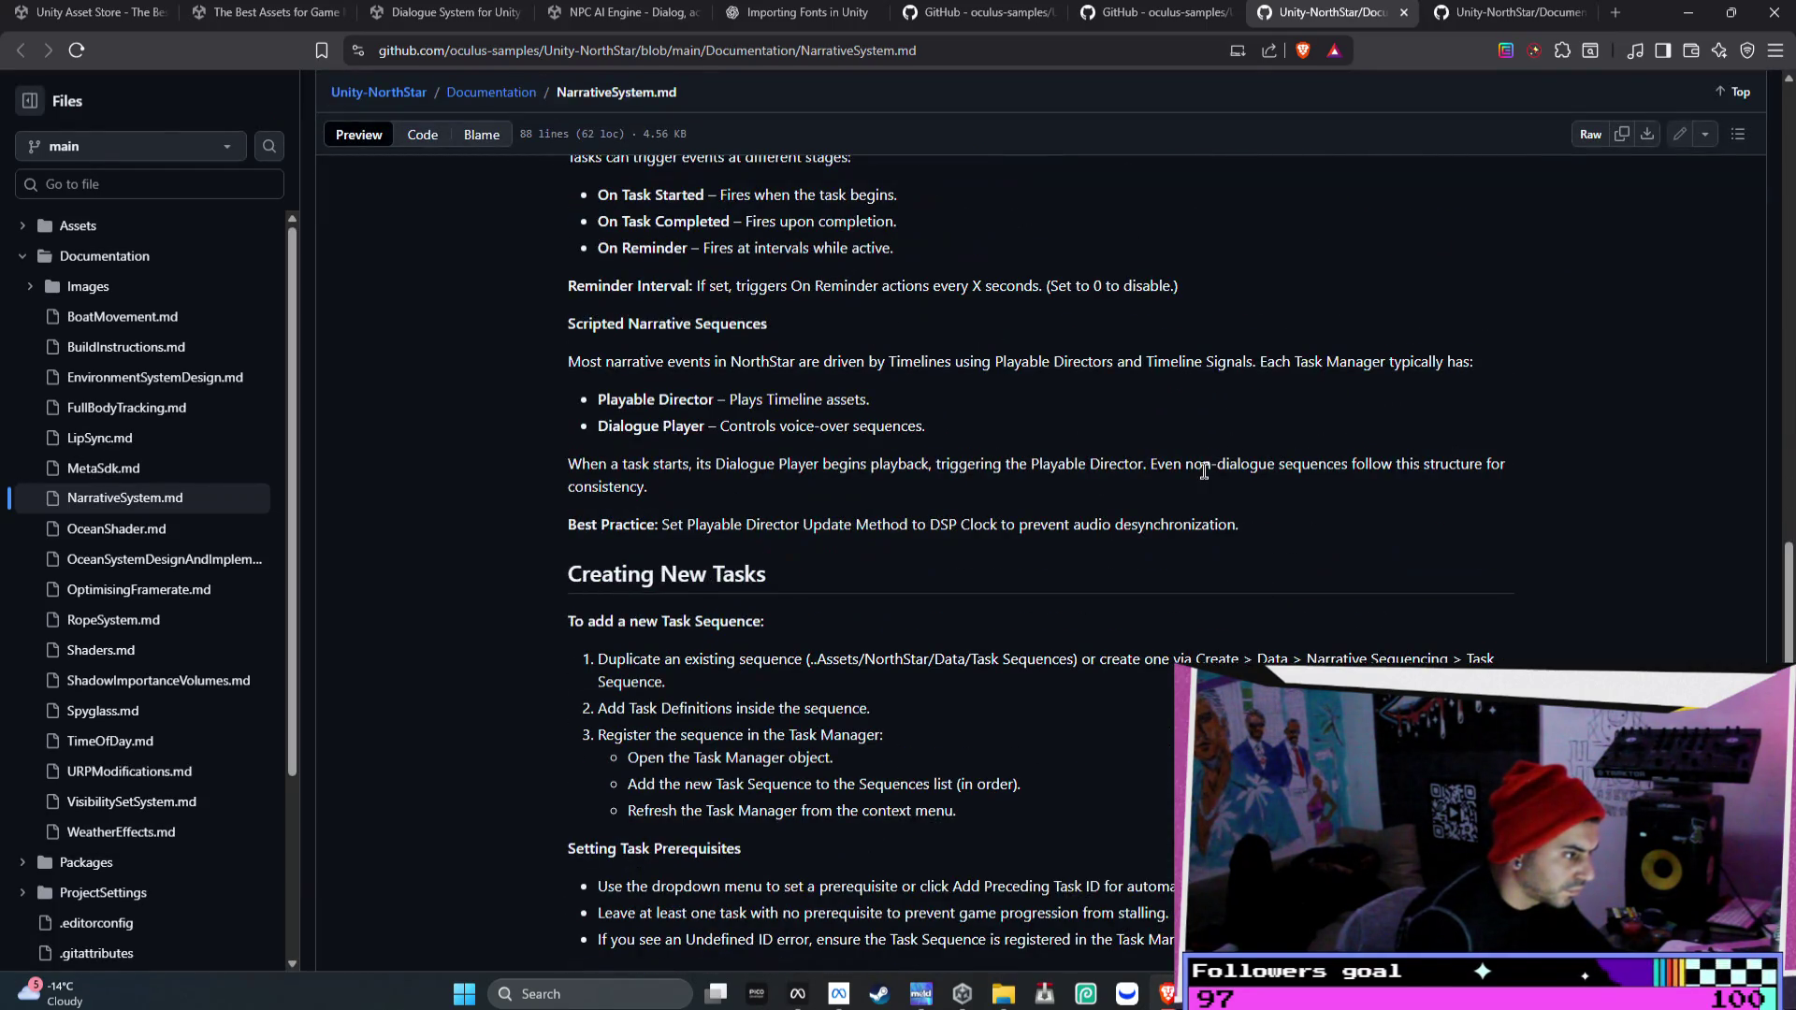
{"action": "scroll", "coordinate": [1204, 472], "scroll_direction": "down", "scroll_amount": 4}
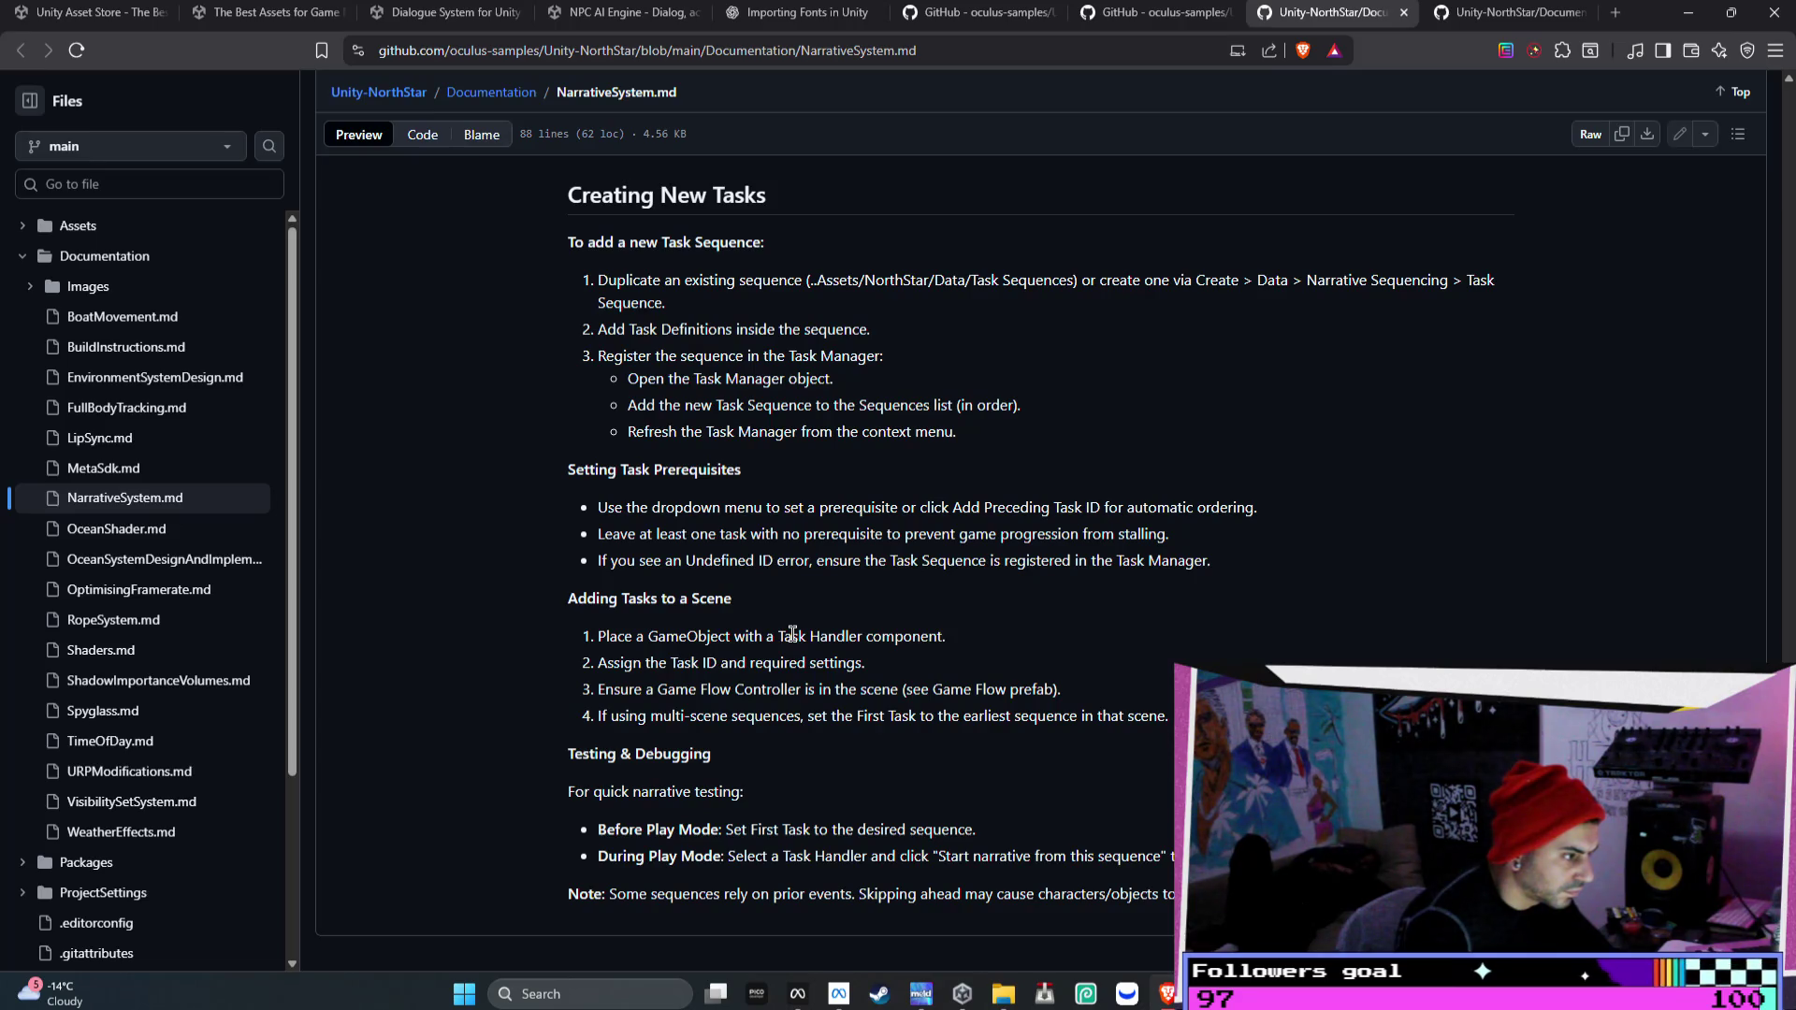
{"action": "left_click_drag", "start_coordinate": [602, 677], "coordinate": [850, 669]}
{"action": "left_click", "coordinate": [850, 668]}
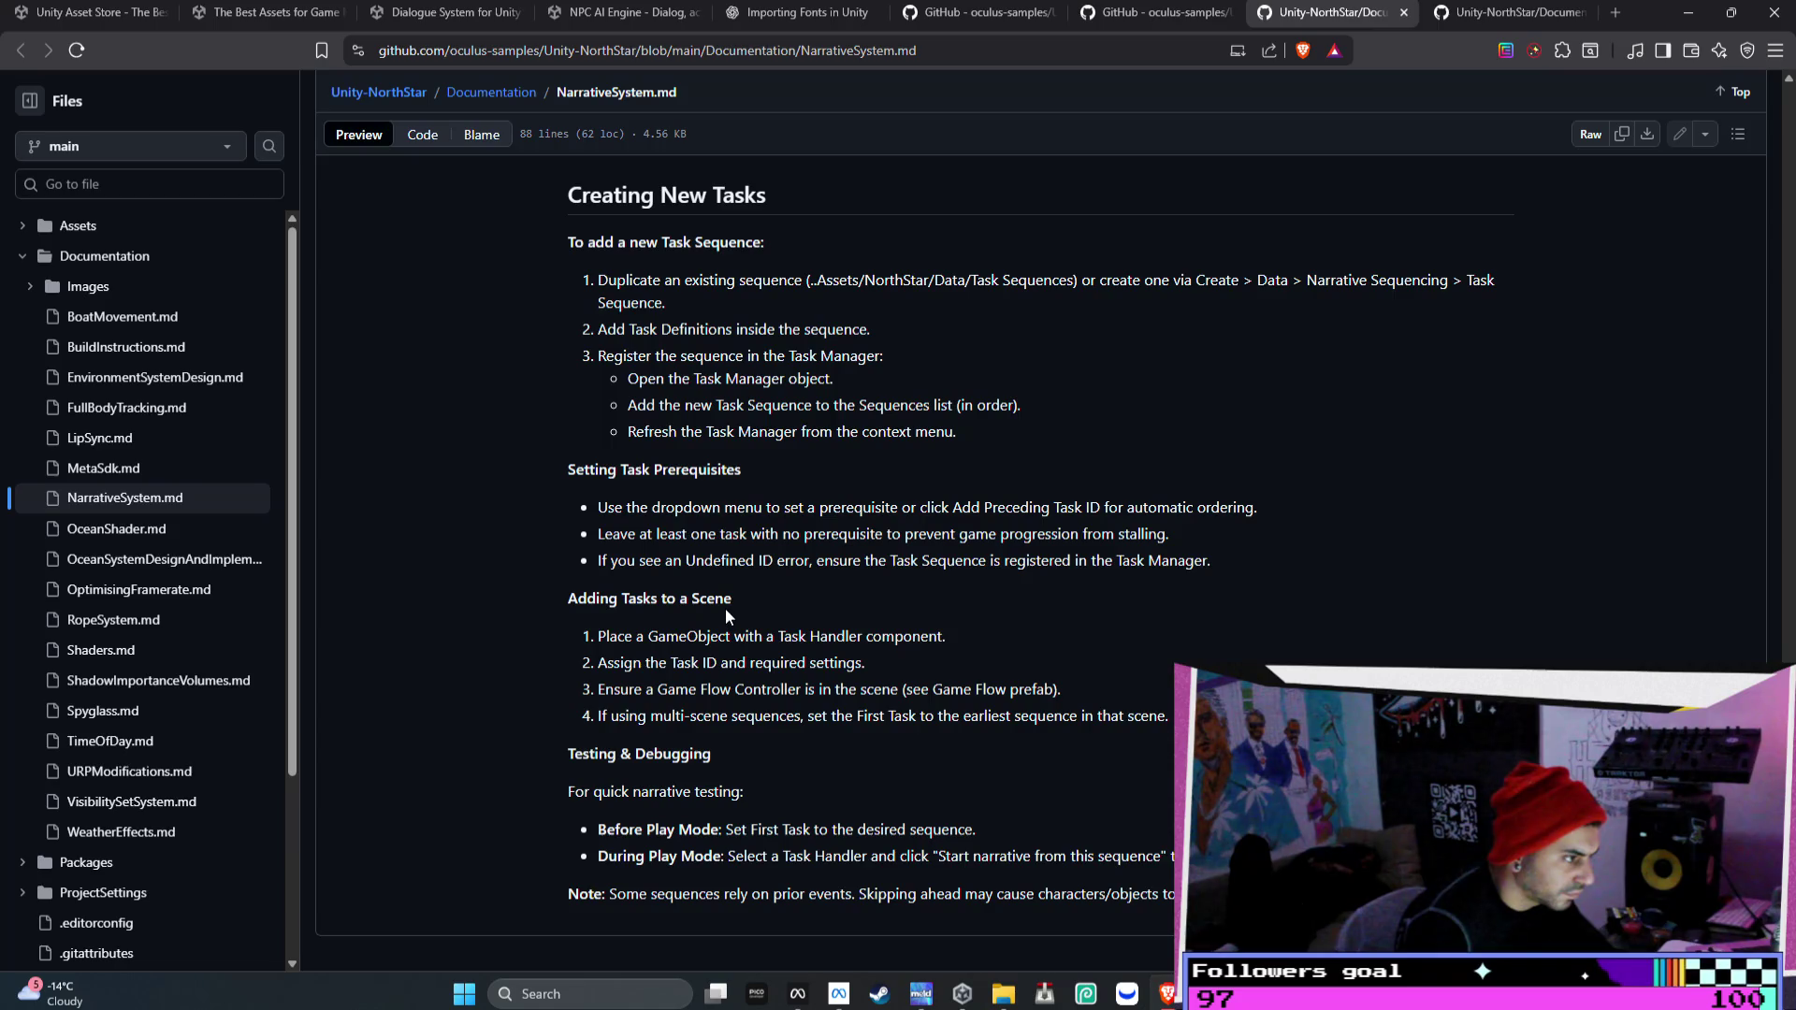
{"action": "scroll", "coordinate": [720, 589], "scroll_direction": "up", "scroll_amount": 1}
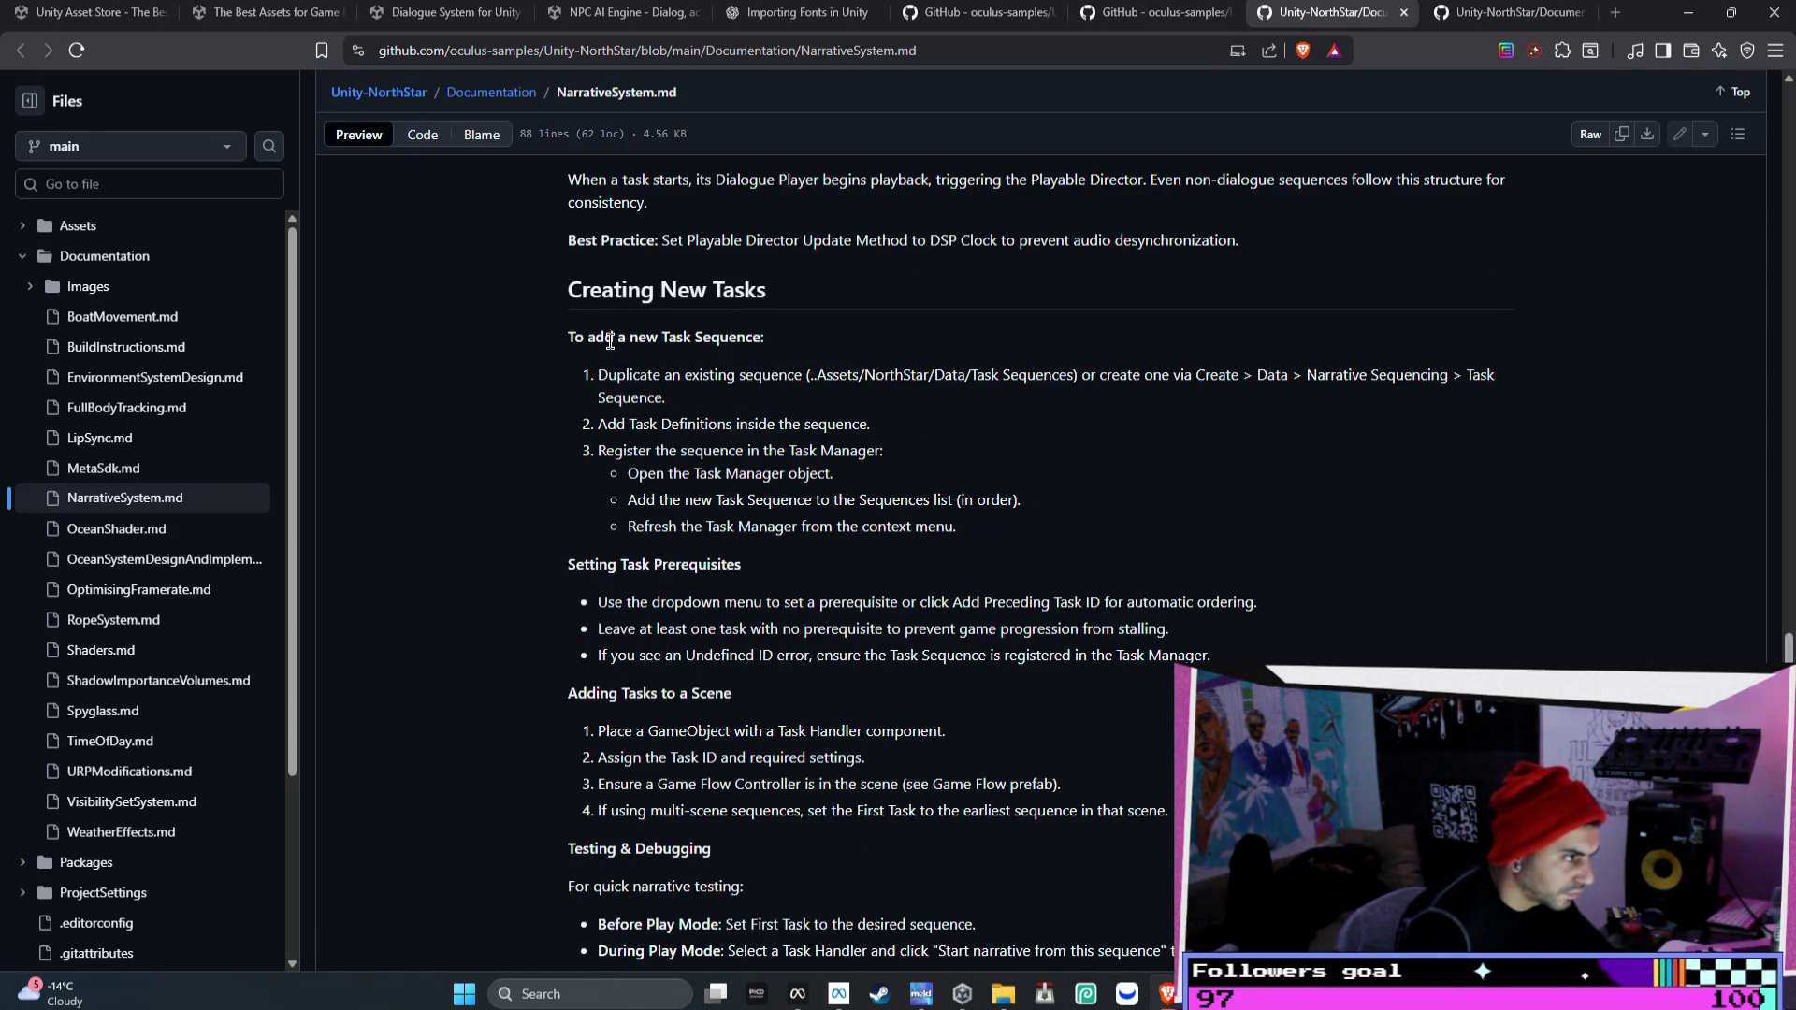
{"action": "mouse_move", "coordinate": [597, 381]}
{"action": "left_mouse_down"}
{"action": "mouse_move", "coordinate": [1469, 376]}
{"action": "mouse_move", "coordinate": [1477, 401]}
{"action": "left_mouse_up"}
{"action": "left_click", "coordinate": [1146, 414]}
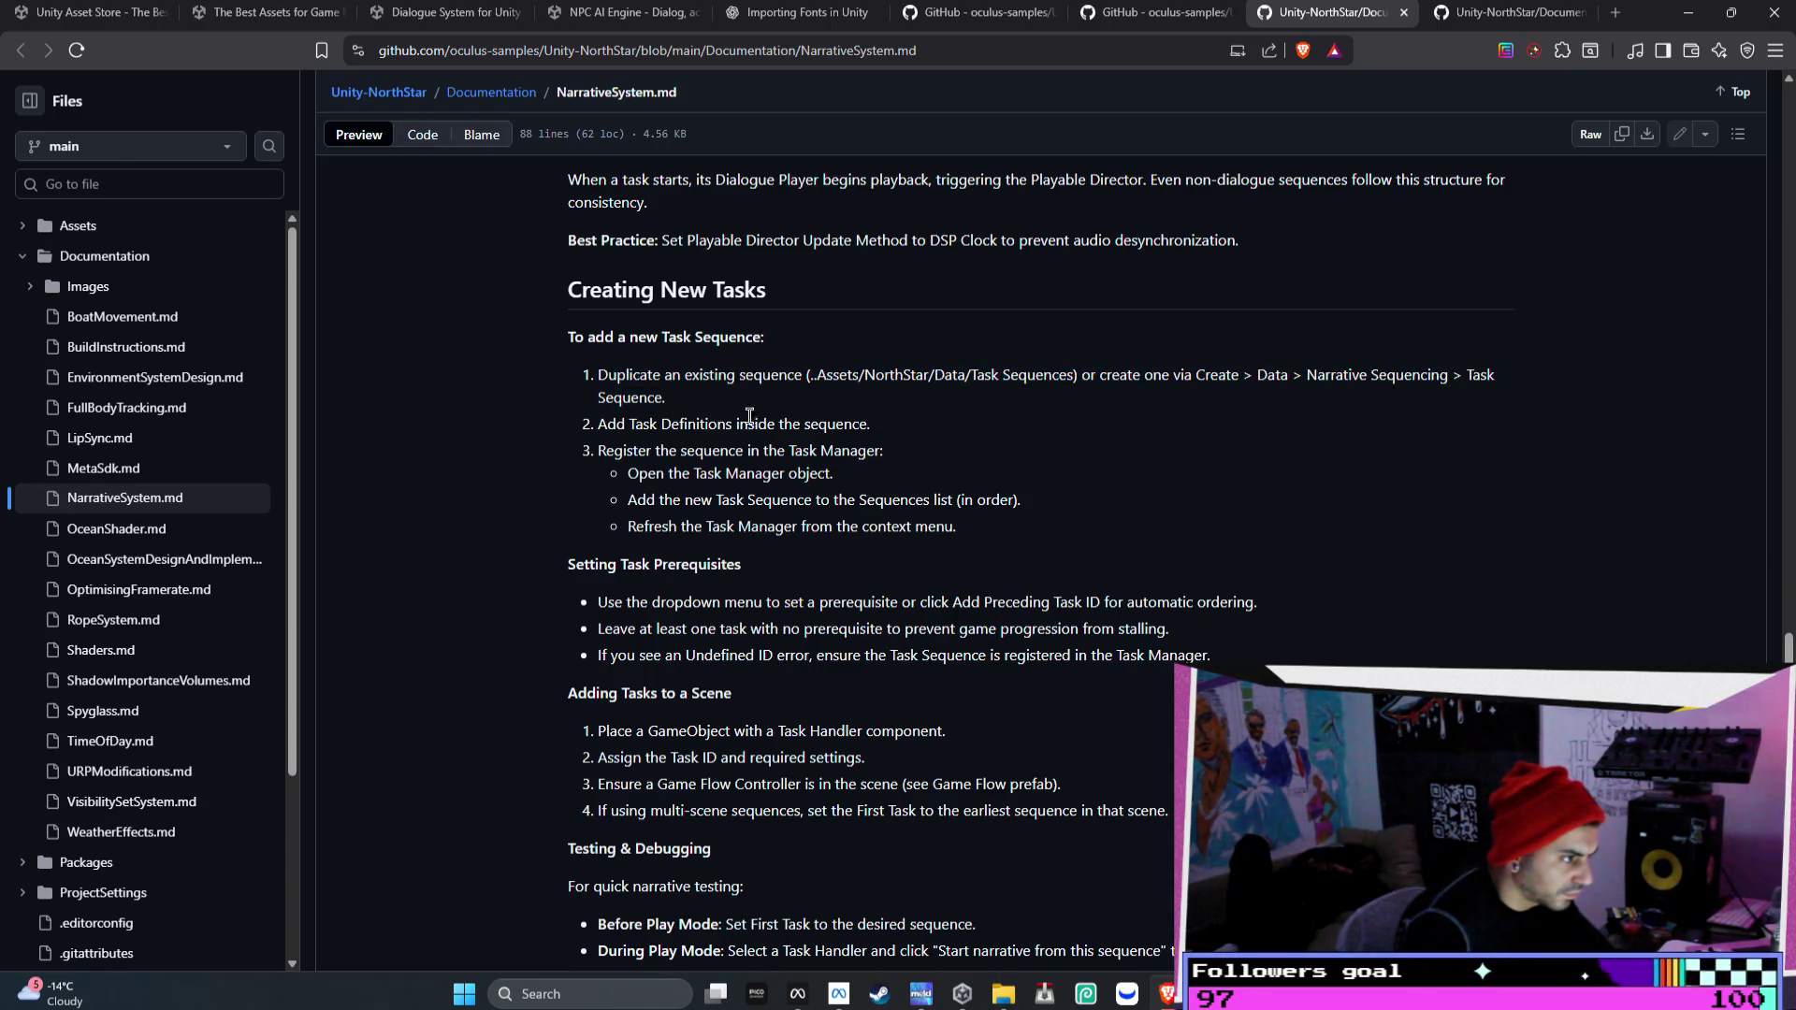
{"action": "scroll", "coordinate": [678, 406], "scroll_direction": "down", "scroll_amount": 1}
{"action": "mouse_move", "coordinate": [1156, 851]}
{"action": "left_mouse_down"}
{"action": "mouse_move", "coordinate": [970, 599]}
{"action": "mouse_move", "coordinate": [1014, 582]}
{"action": "mouse_move", "coordinate": [594, 344]}
{"action": "mouse_move", "coordinate": [555, 279]}
{"action": "left_mouse_up"}
{"action": "scroll", "coordinate": [972, 585], "scroll_direction": "up", "scroll_amount": 15}
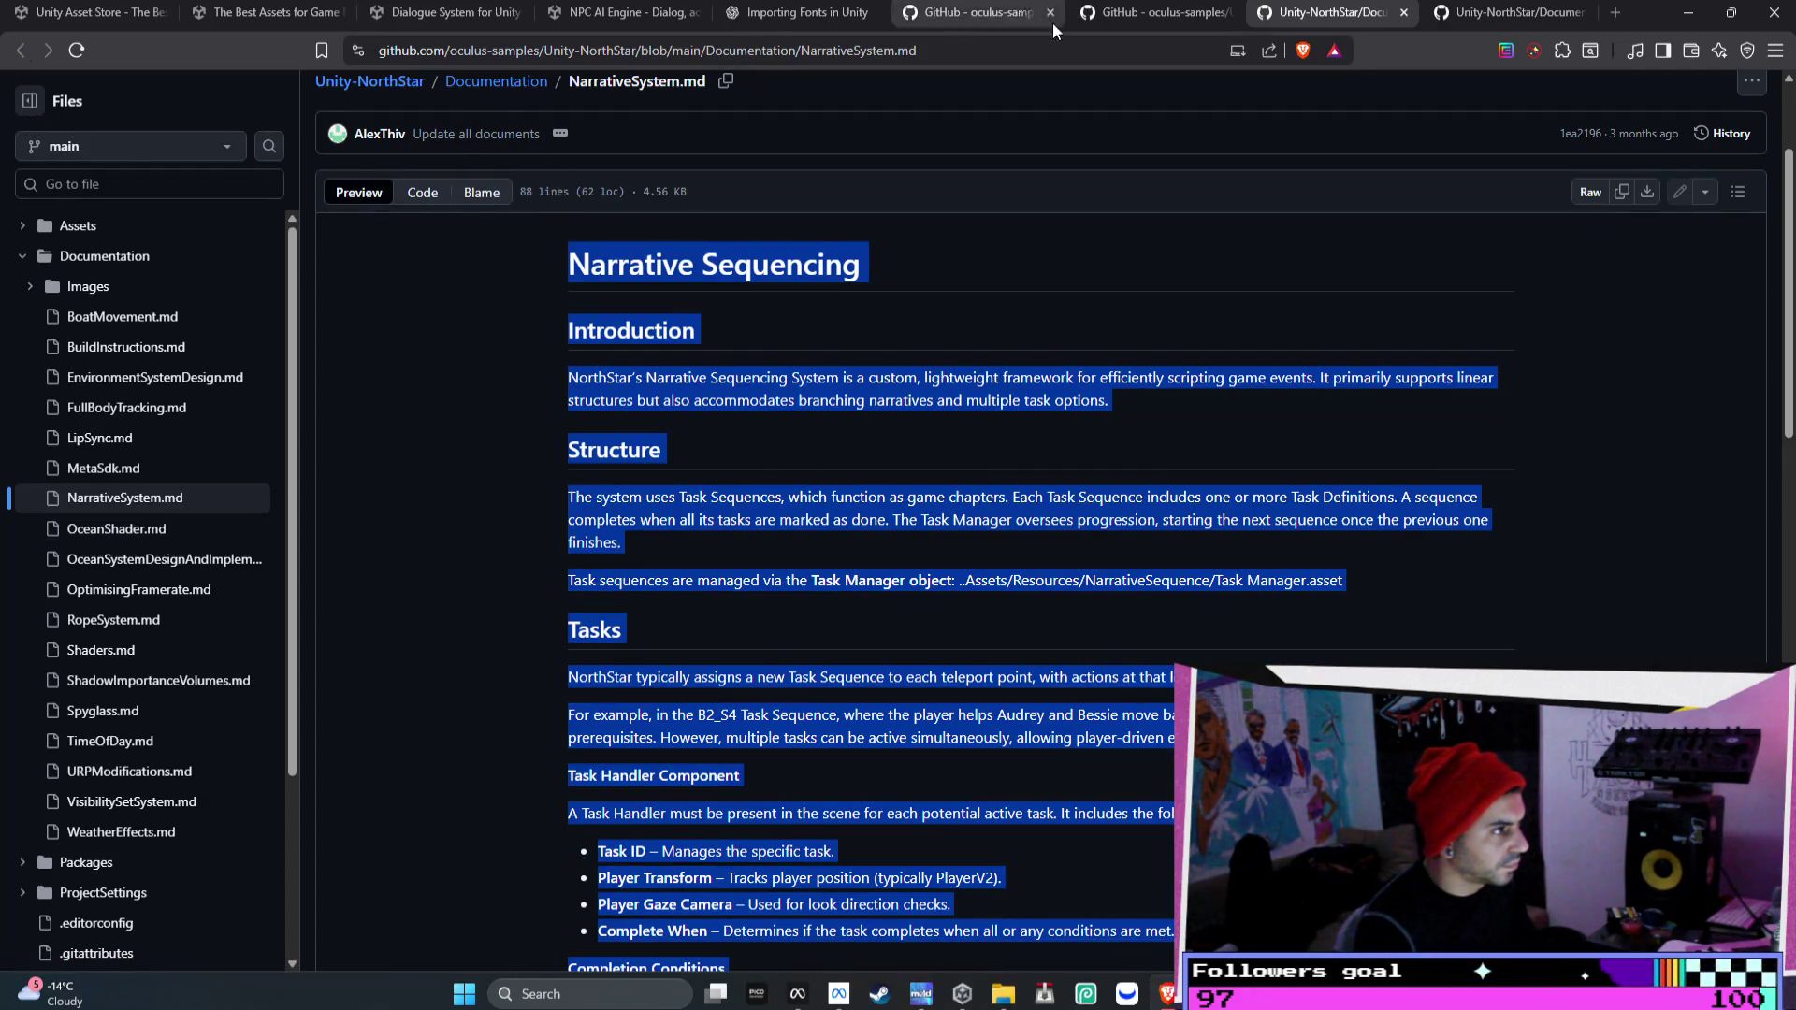
{"action": "left_click", "coordinate": [1464, 19]}
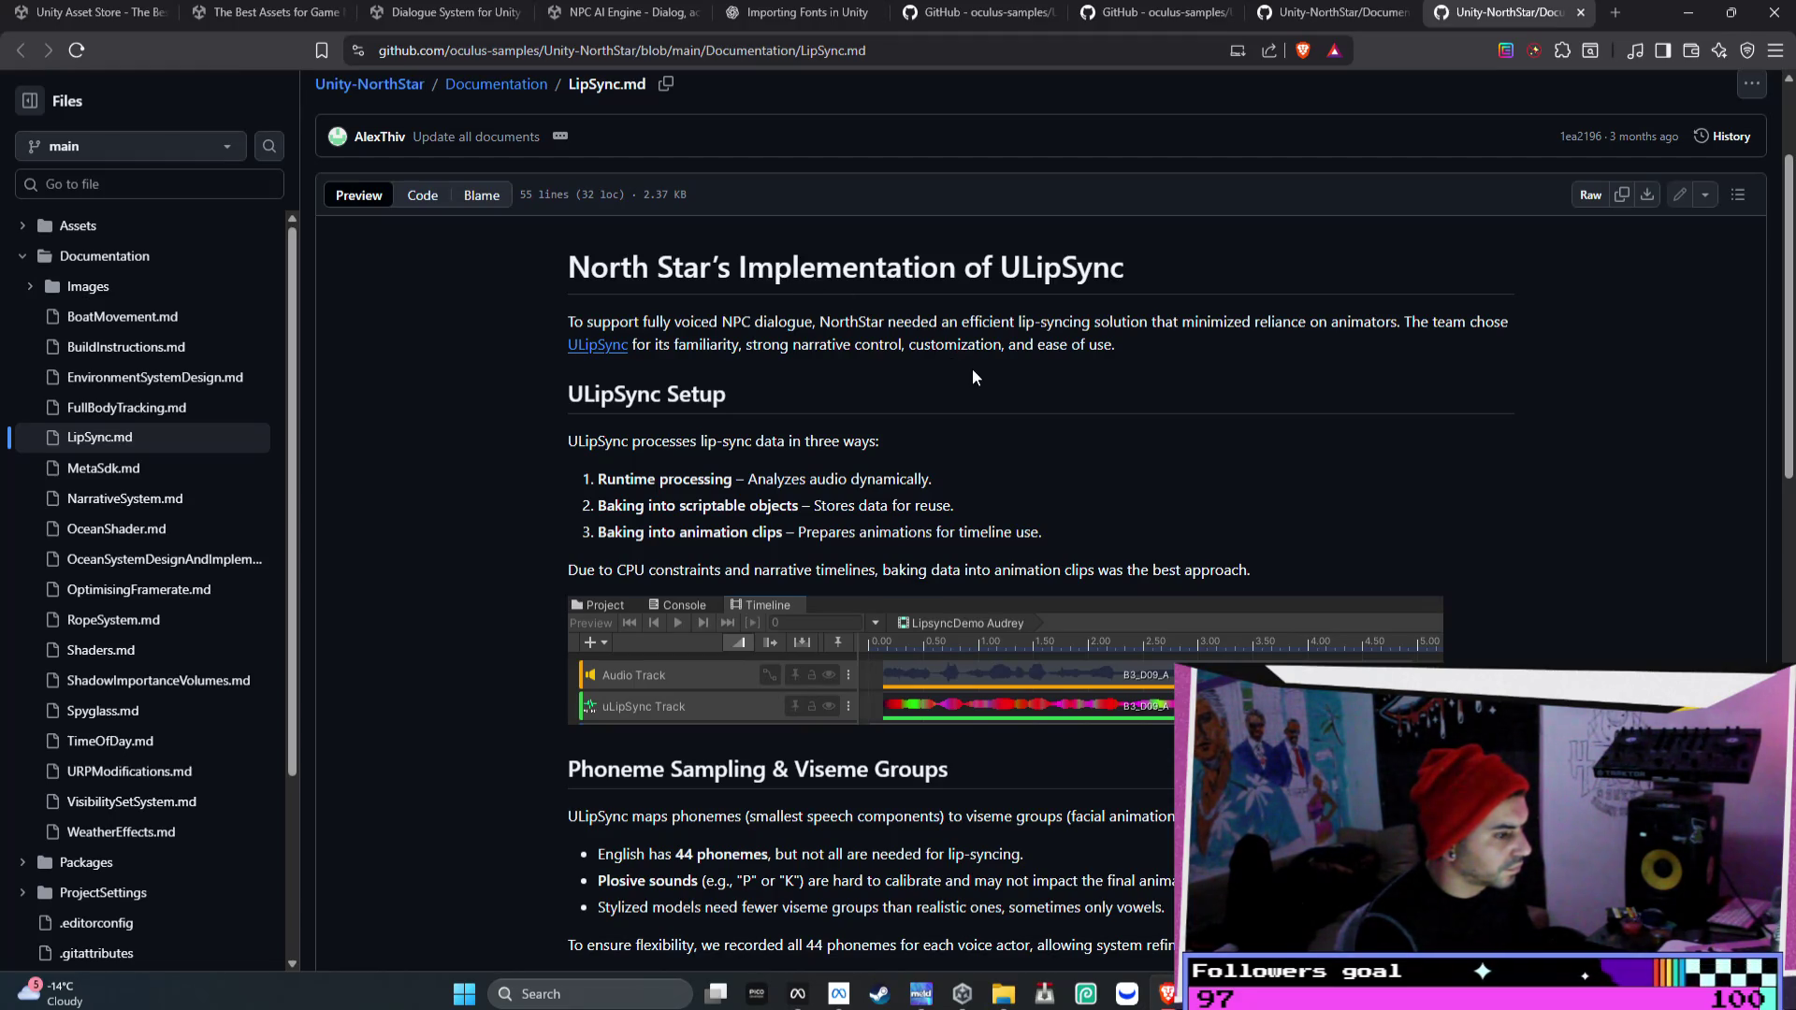
- Read LipSync.md through its Phoneme Sampling & Viseme Groups section
{"action": "scroll", "coordinate": [972, 371], "scroll_direction": "down", "scroll_amount": 4}
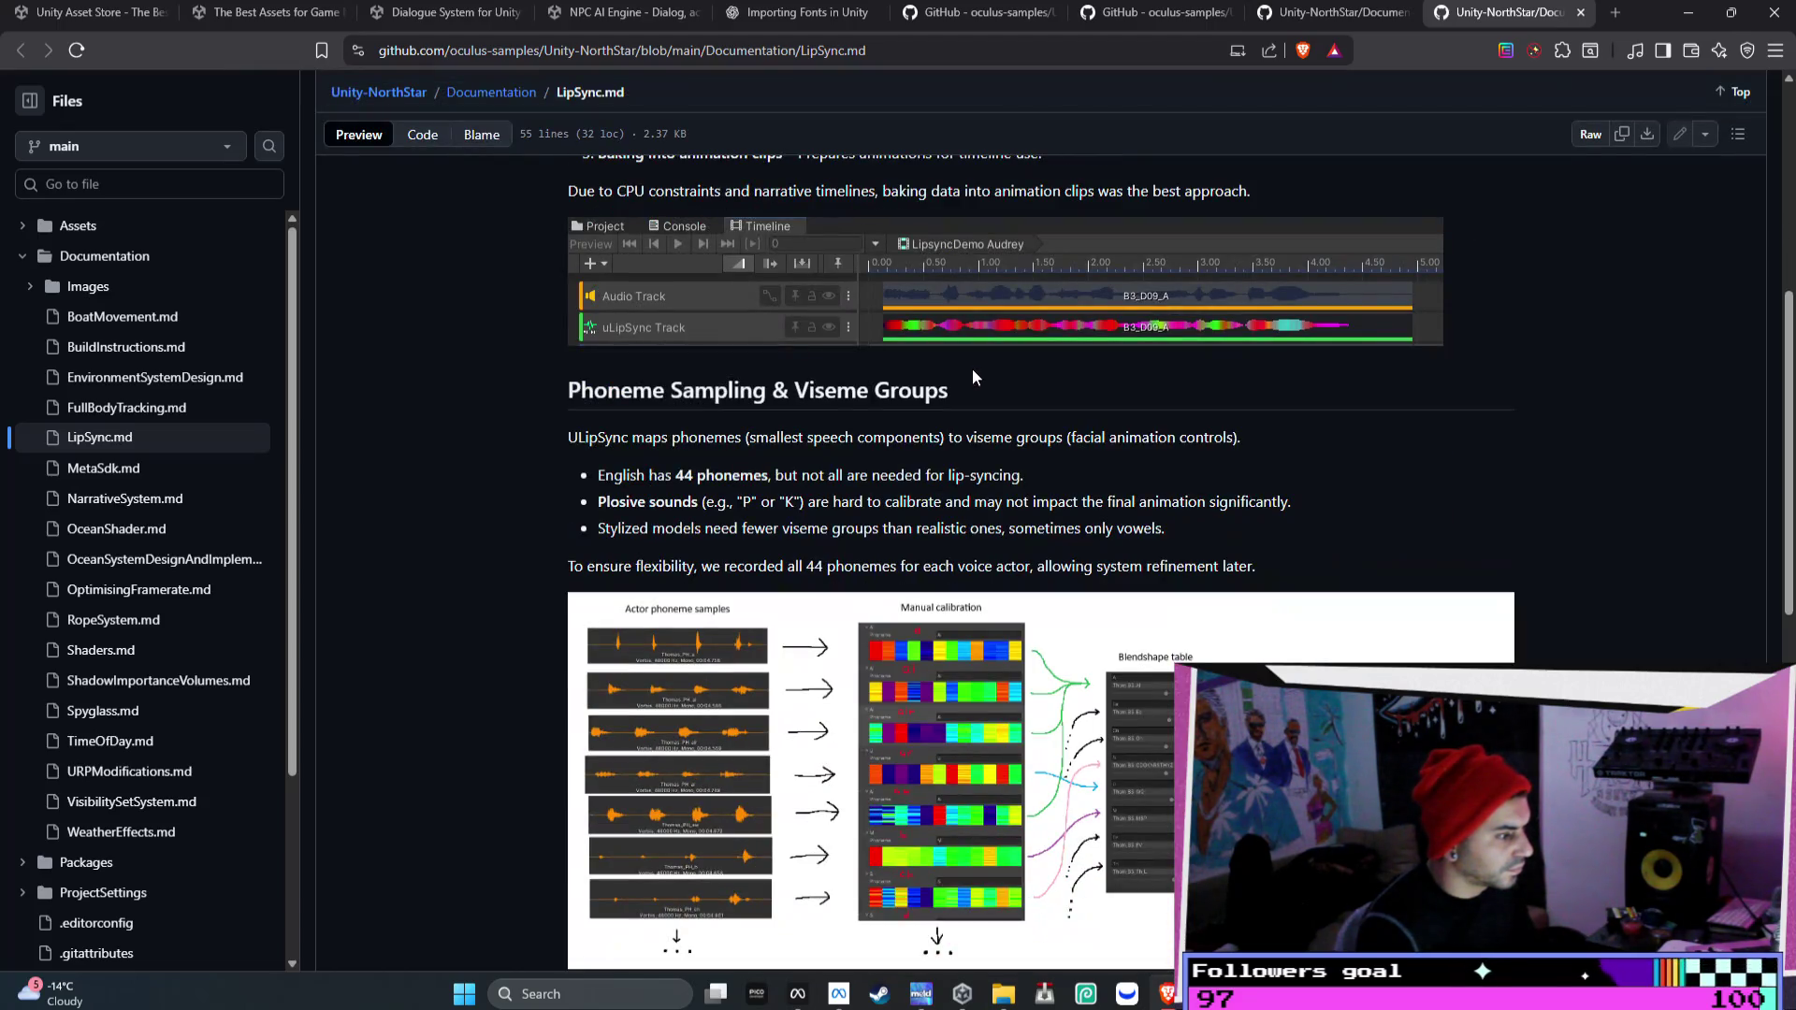
{"action": "scroll", "coordinate": [973, 370], "scroll_direction": "down", "scroll_amount": 8}
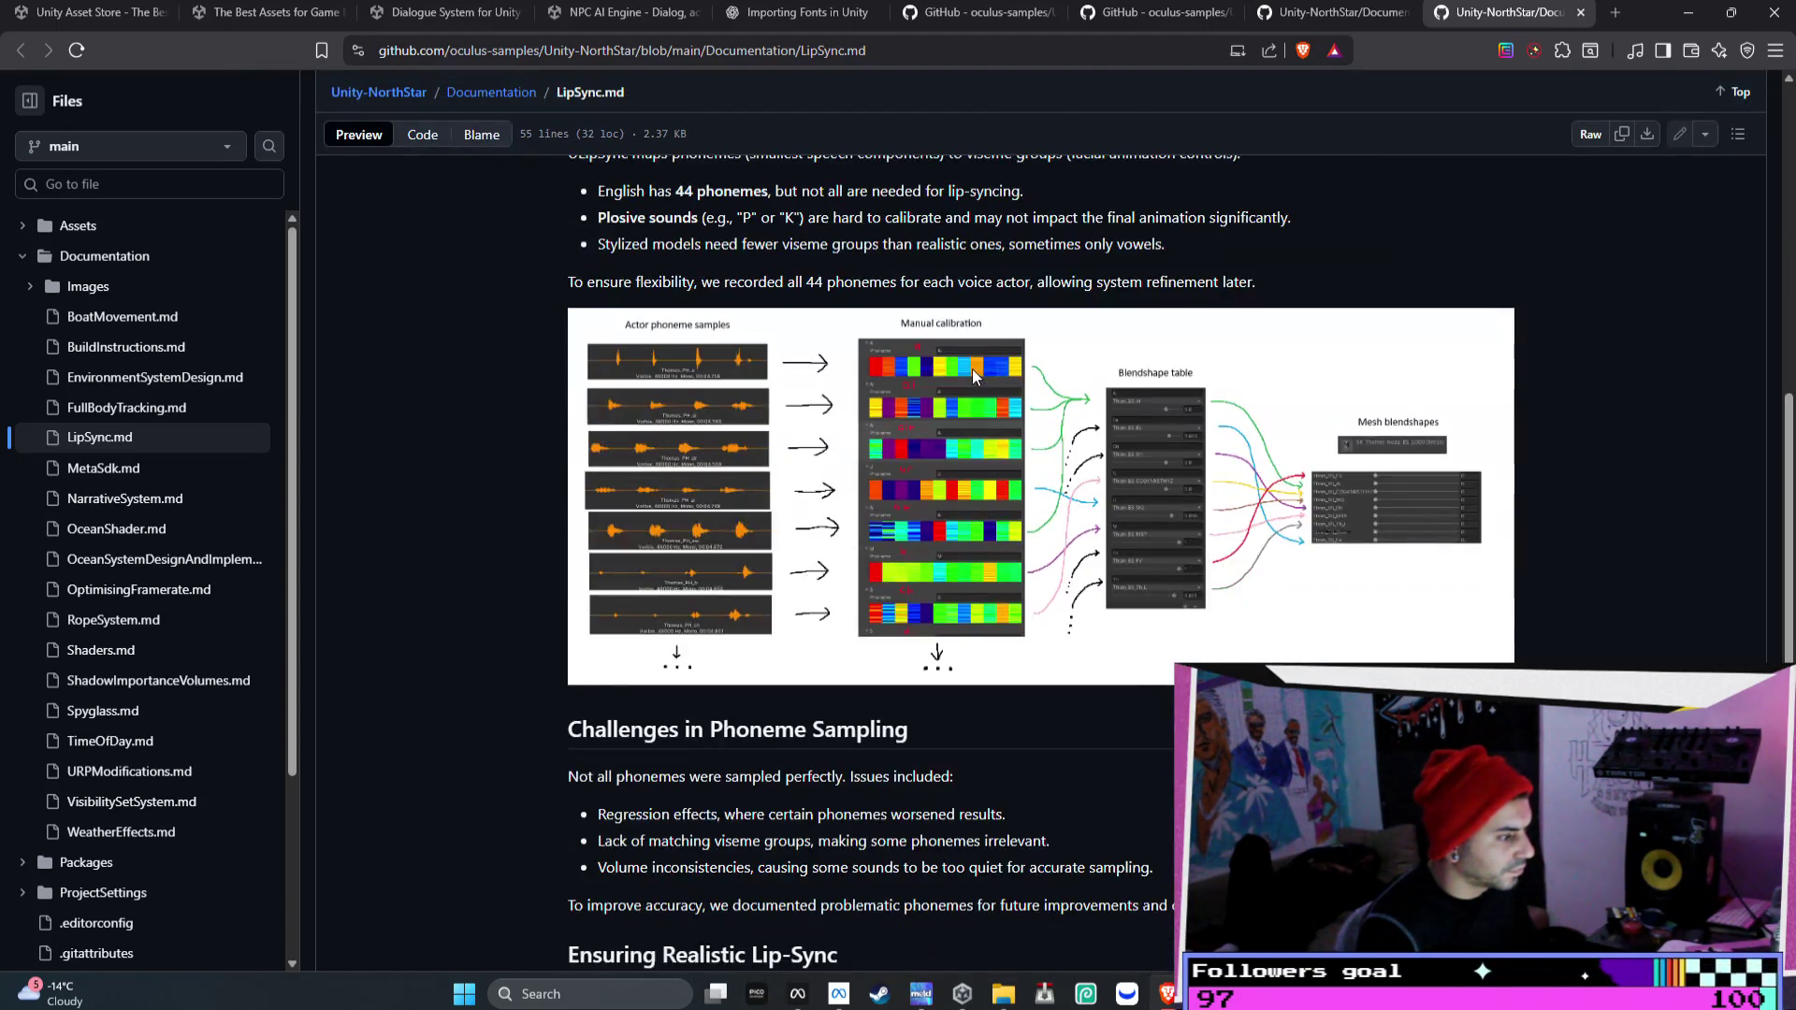
{"action": "scroll", "coordinate": [975, 377], "scroll_direction": "down", "scroll_amount": 2}
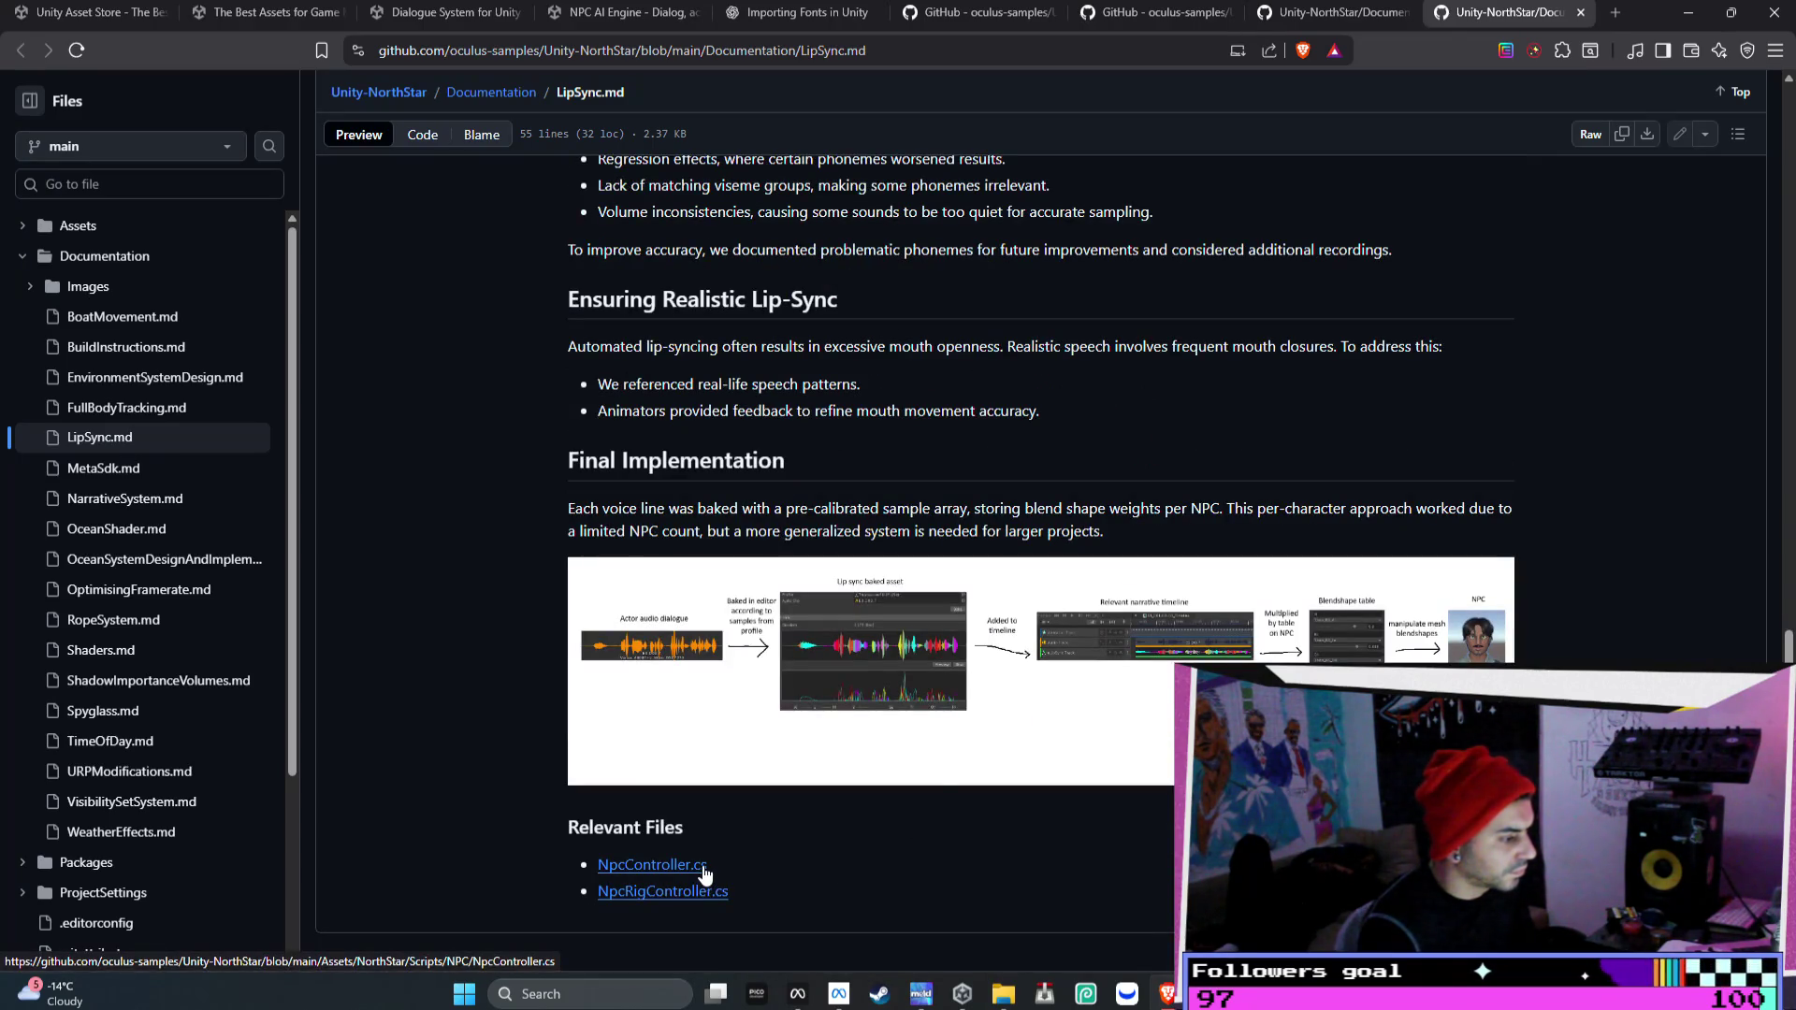
{"action": "scroll", "coordinate": [705, 874], "scroll_direction": "up", "scroll_amount": 1}
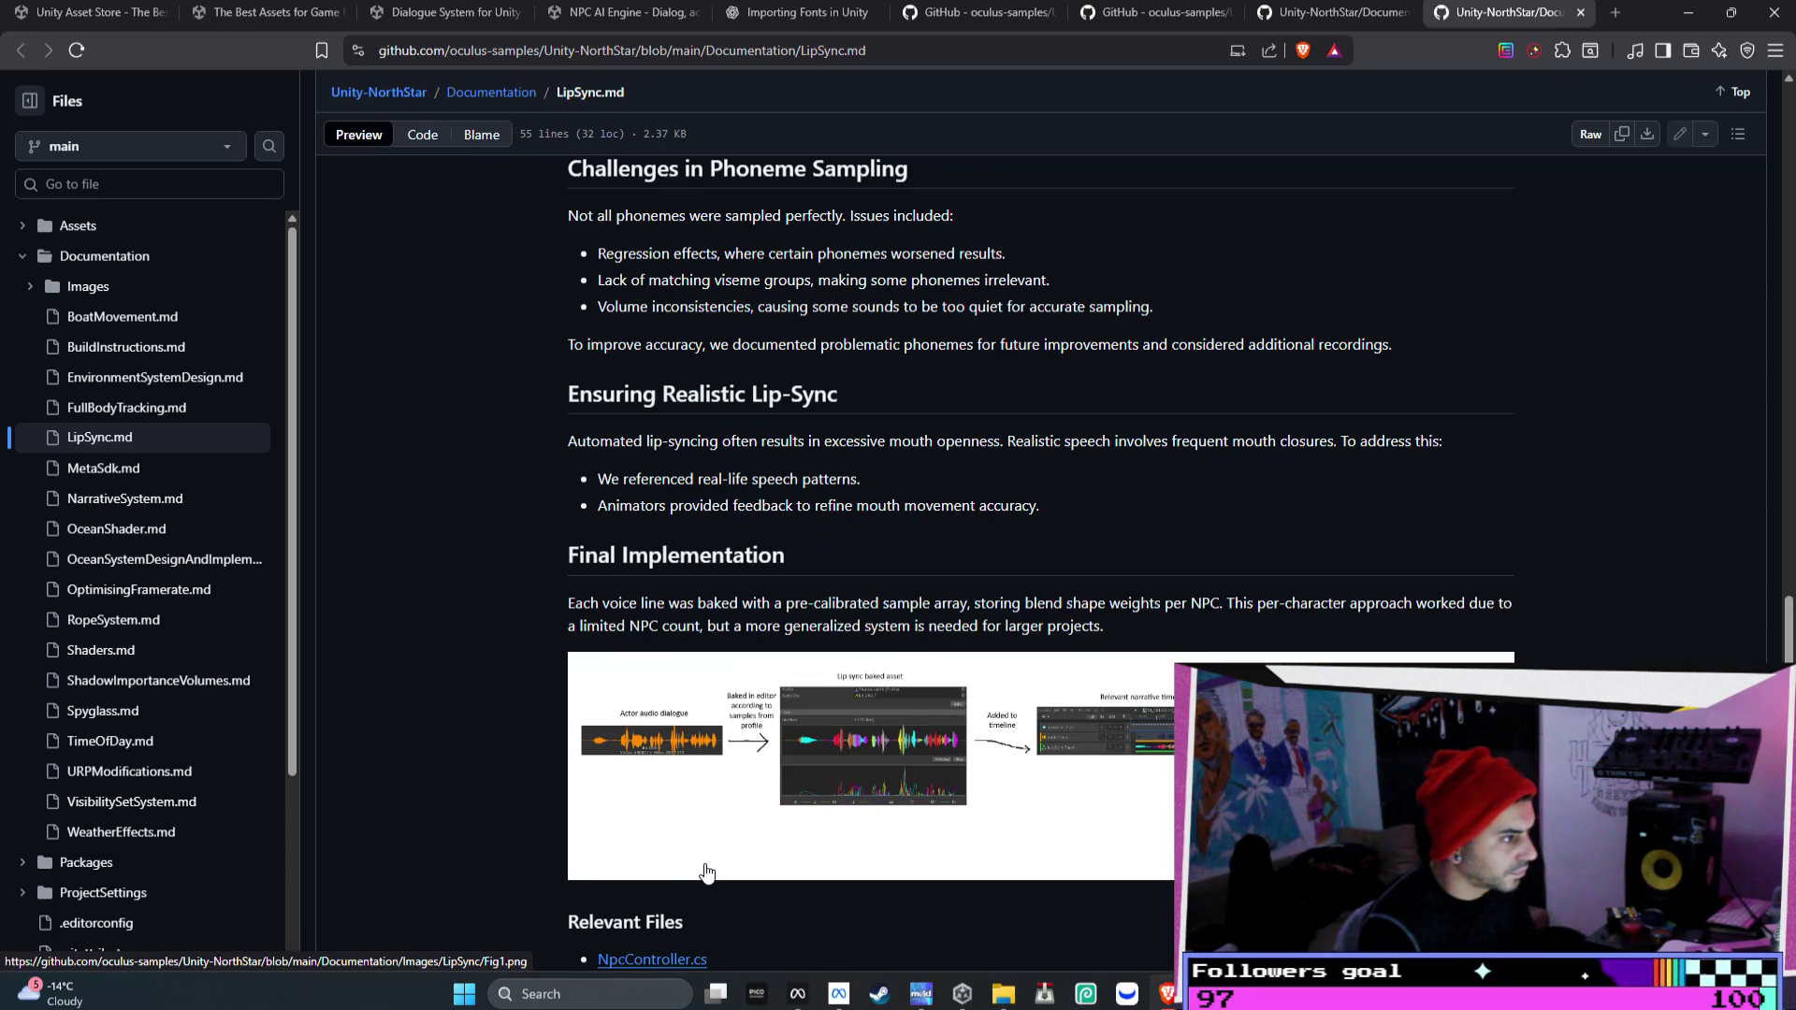
{"action": "scroll", "coordinate": [706, 872], "scroll_direction": "up", "scroll_amount": 3}
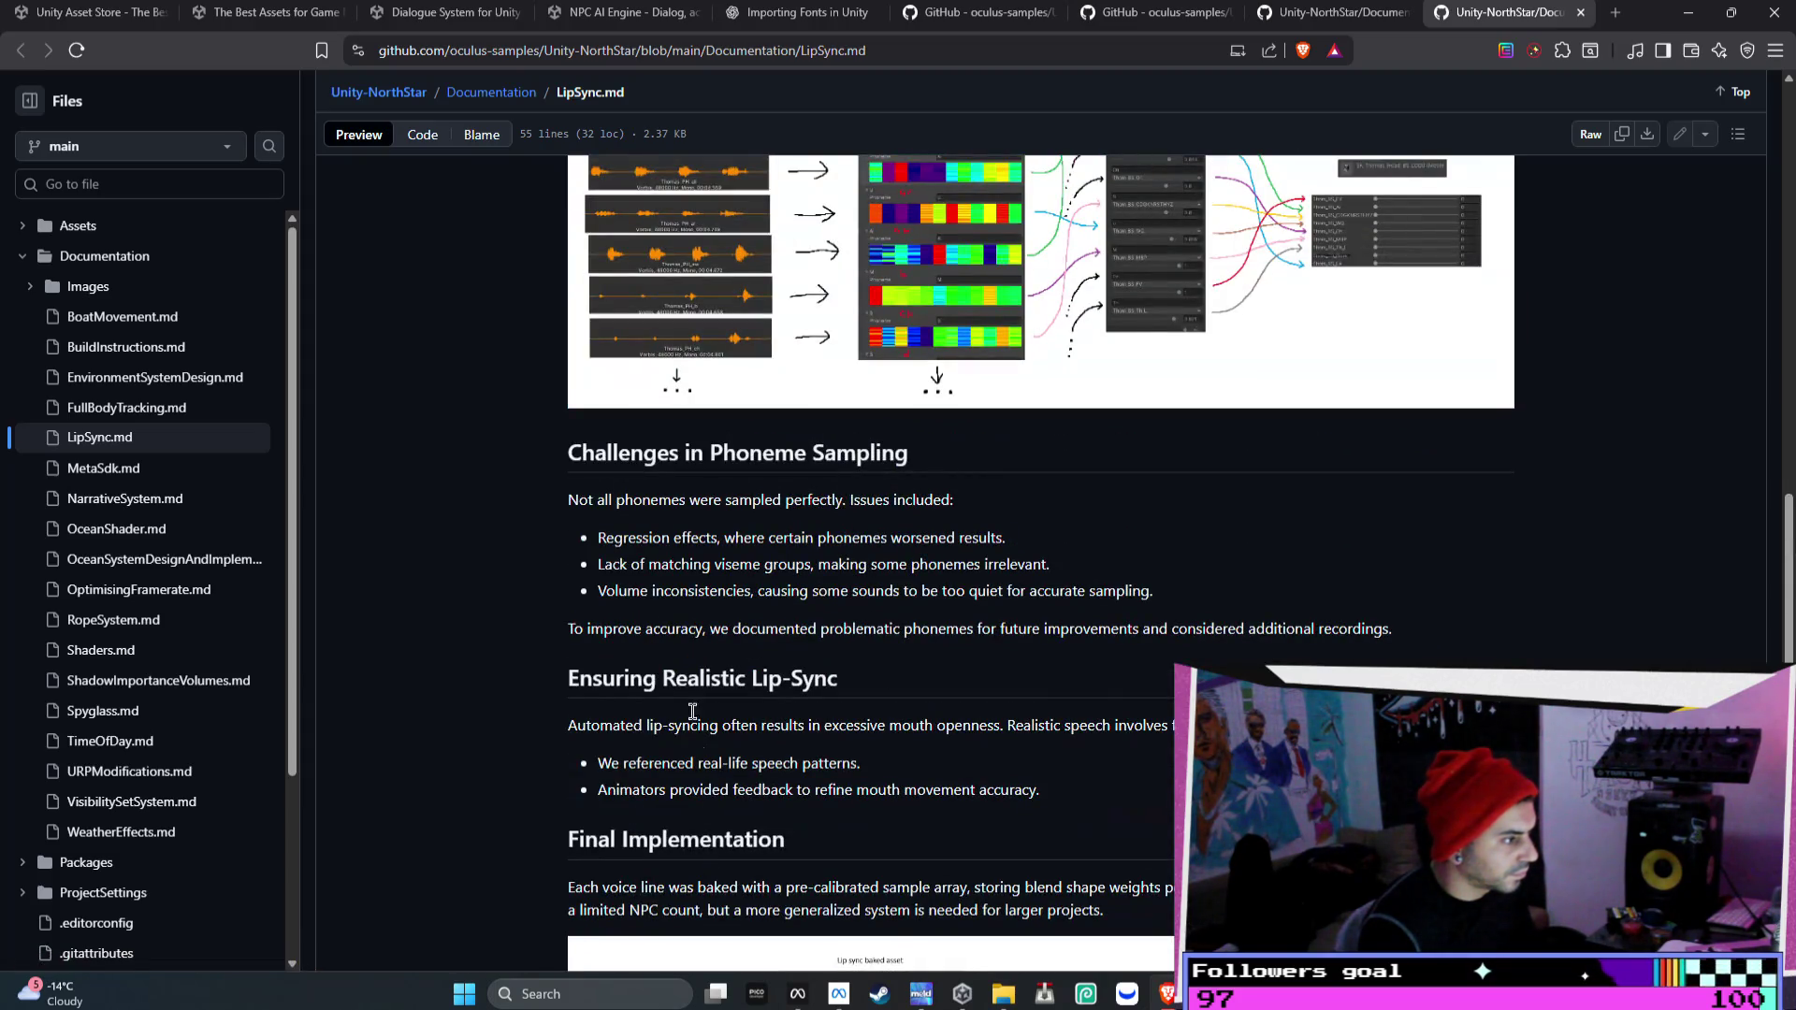
{"action": "scroll", "coordinate": [671, 621], "scroll_direction": "up", "scroll_amount": 5}
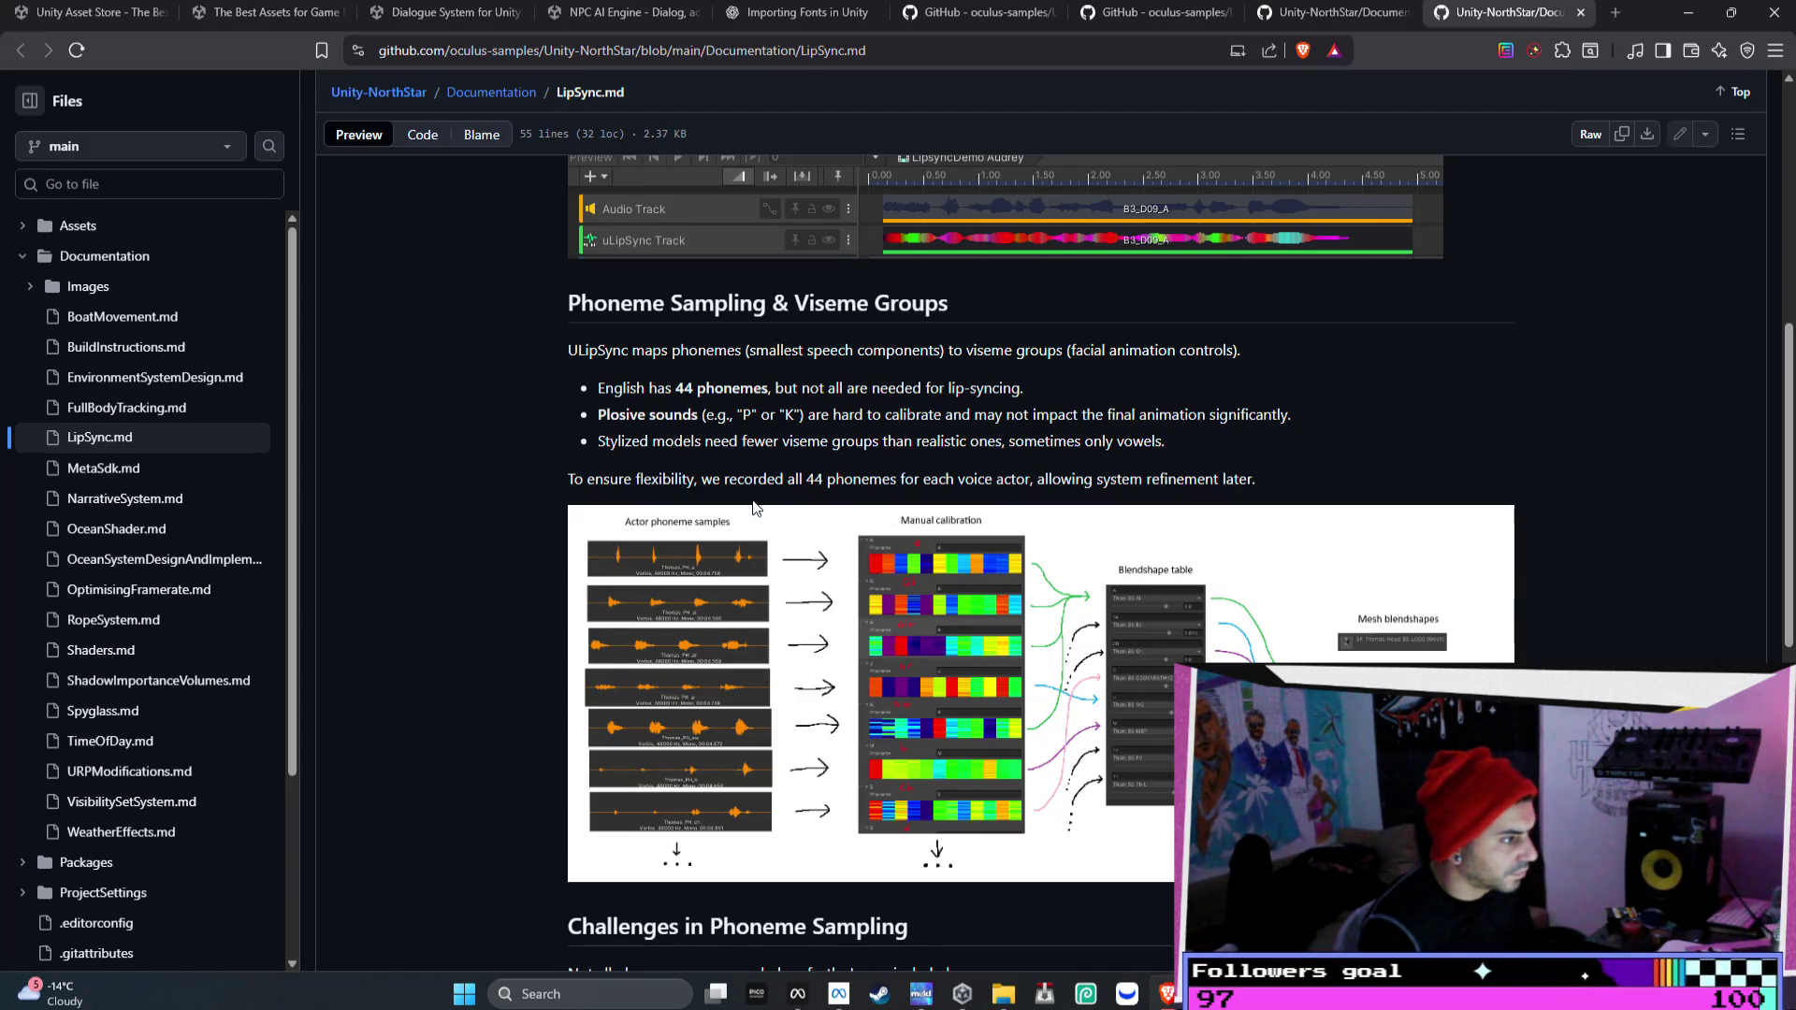
{"action": "scroll", "coordinate": [1319, 479], "scroll_direction": "up", "scroll_amount": 4}
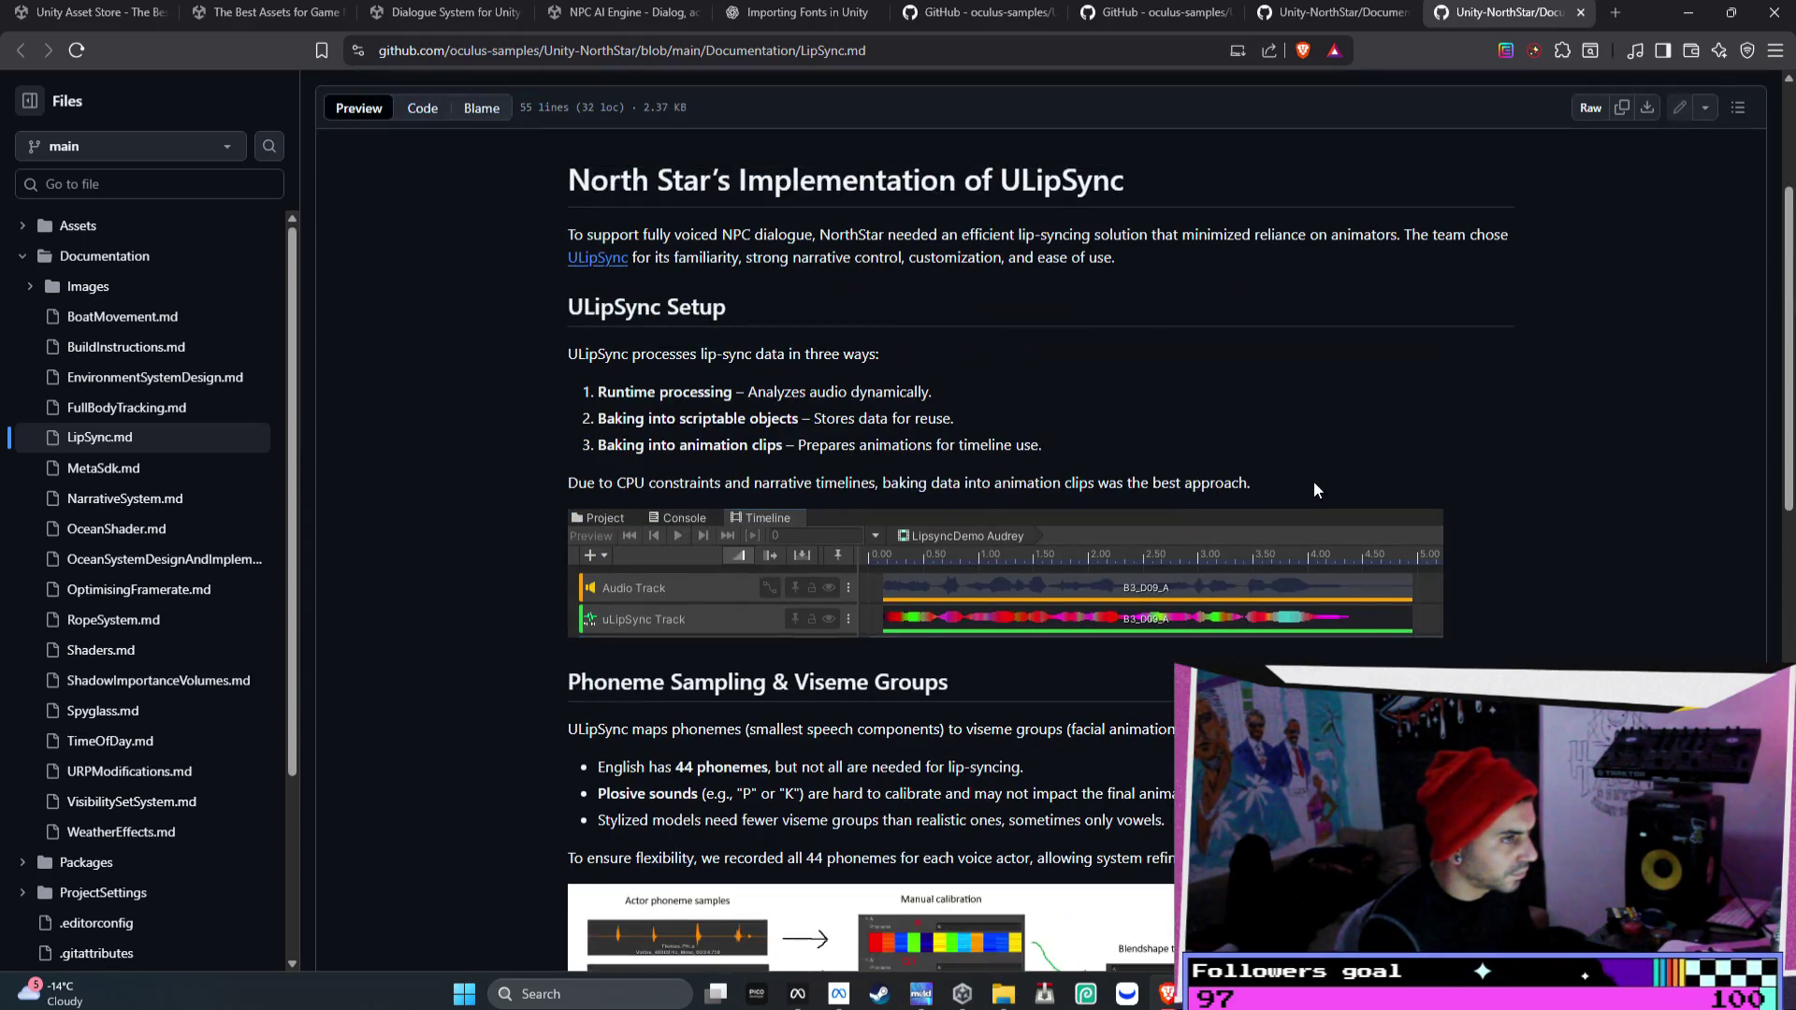
- Check the README's Narrative System entry, then return to LipSync.md
{"action": "left_click", "coordinate": [1320, 20]}
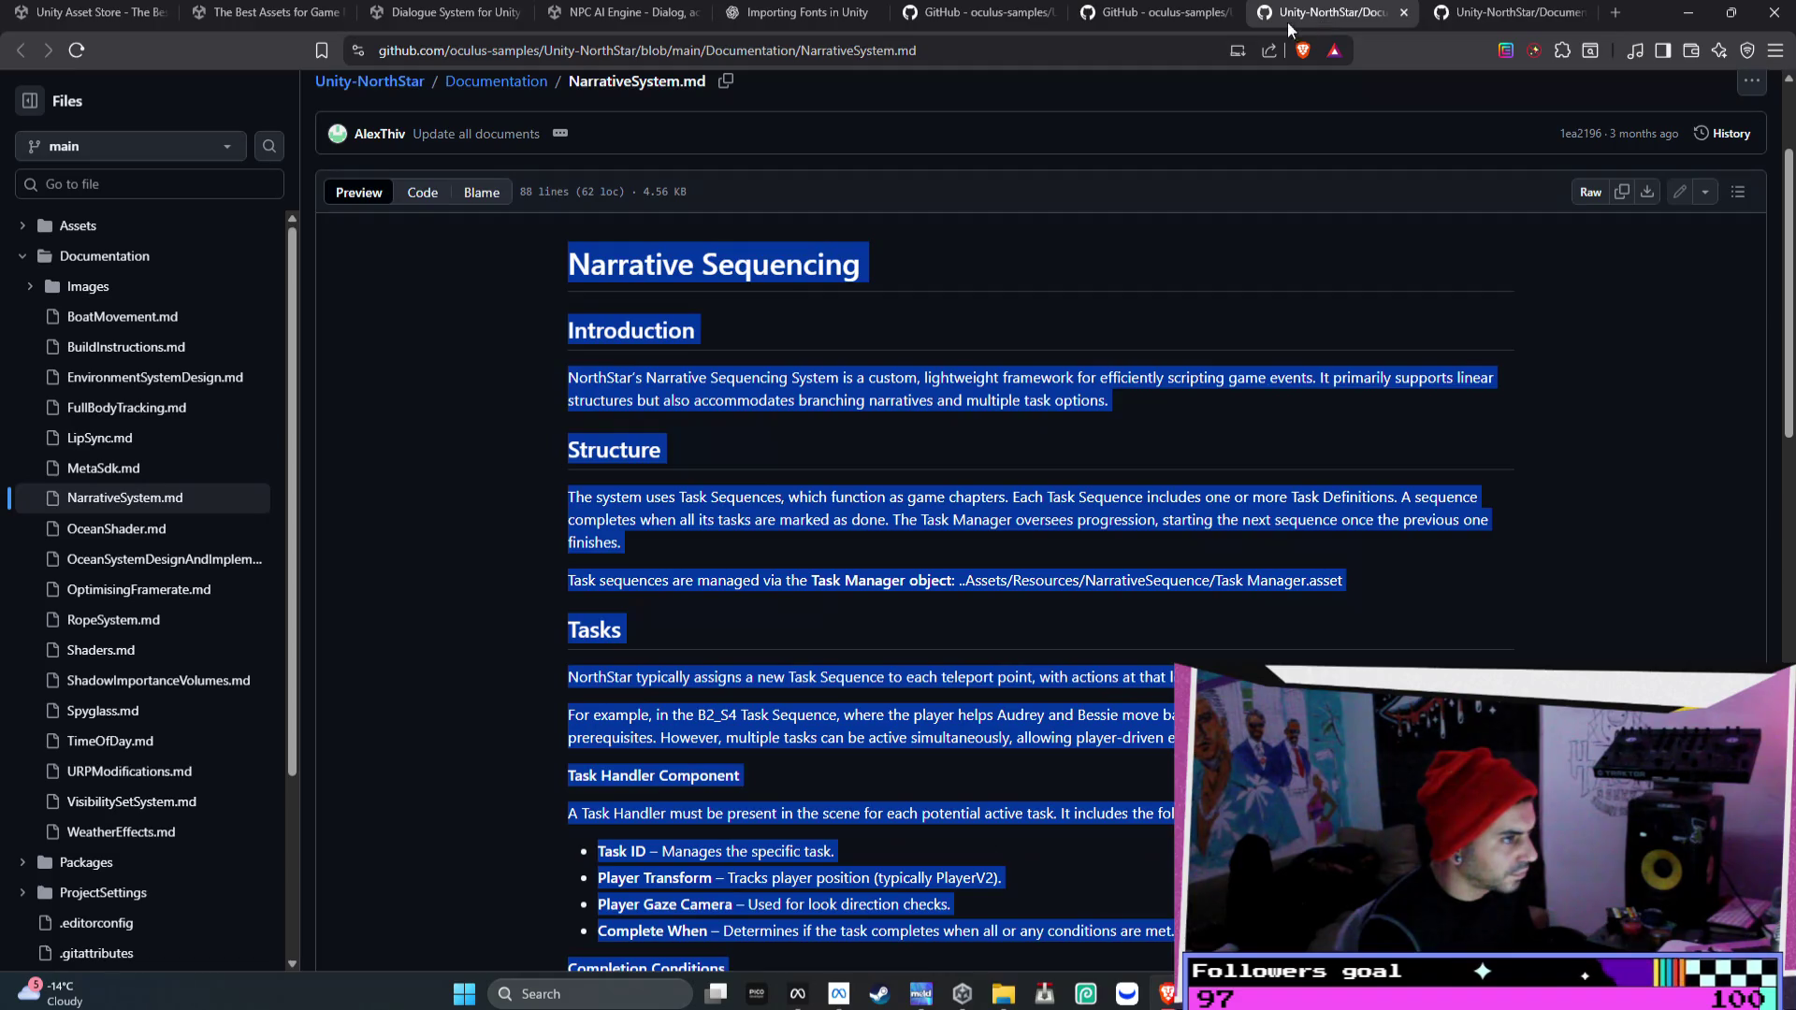
{"action": "left_click", "coordinate": [1138, 13]}
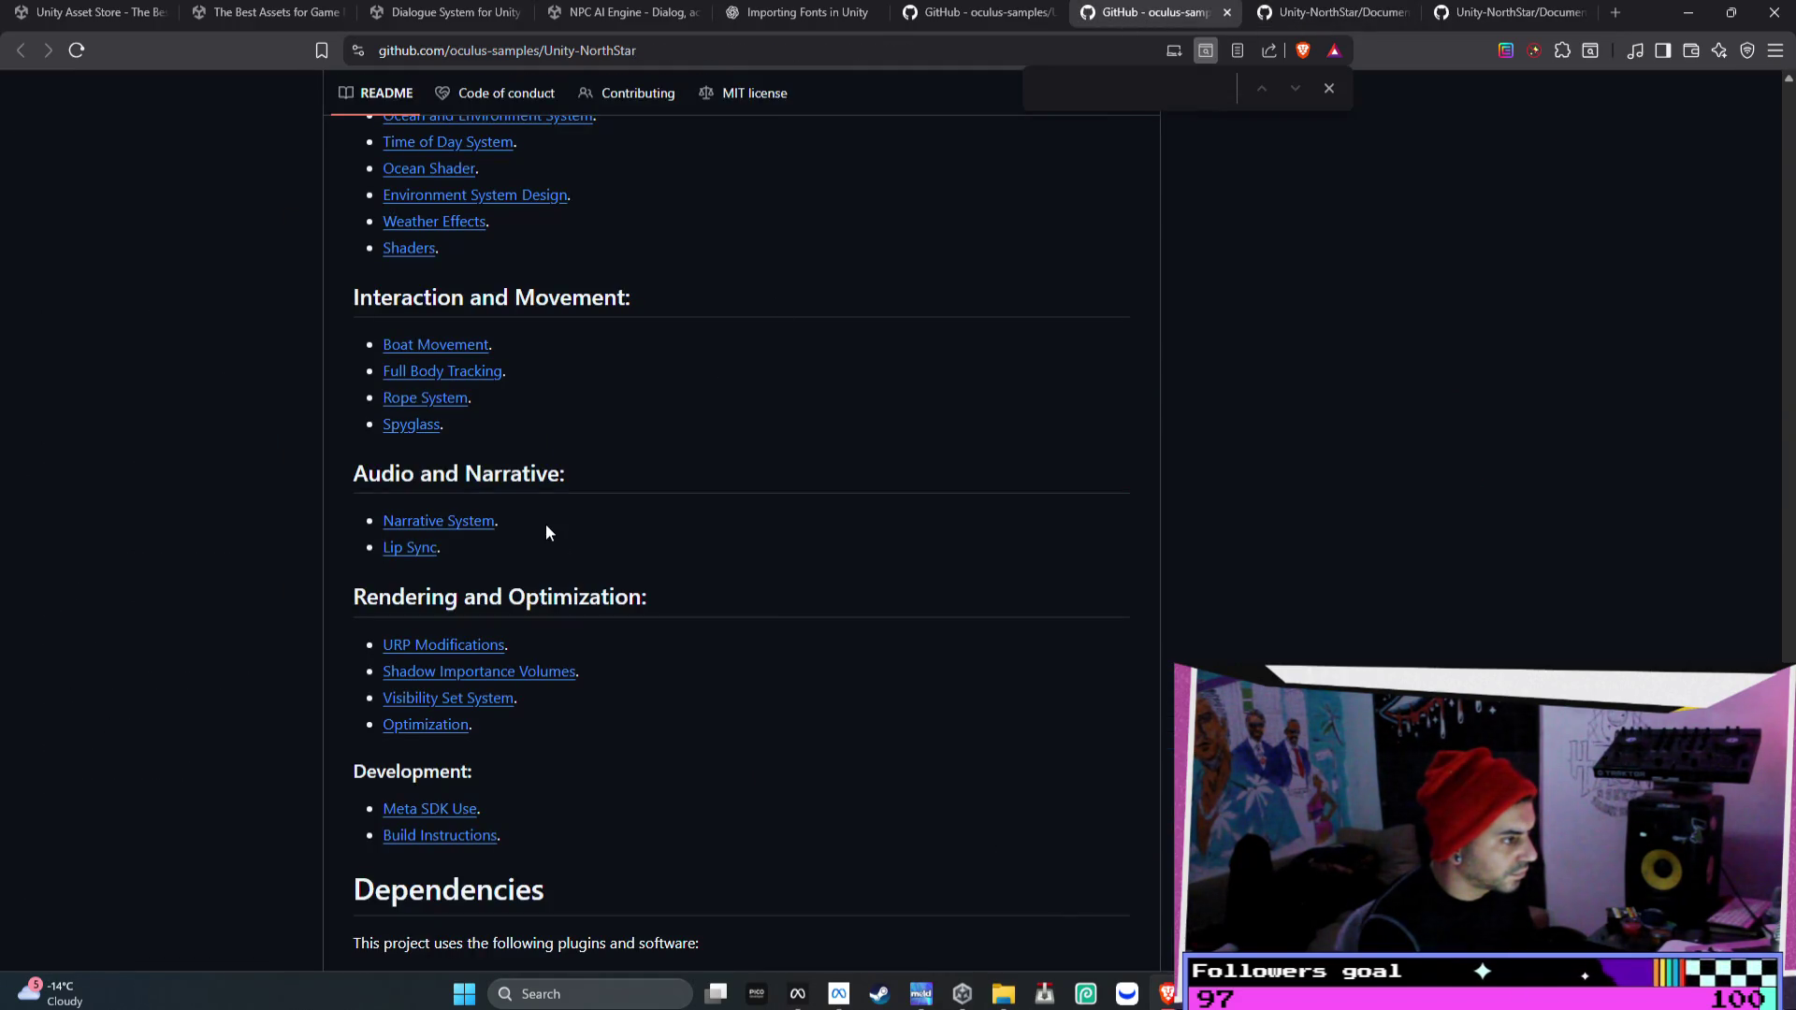
{"action": "left_click_drag", "start_coordinate": [485, 525], "coordinate": [382, 521]}
{"action": "left_click", "coordinate": [1511, 13]}
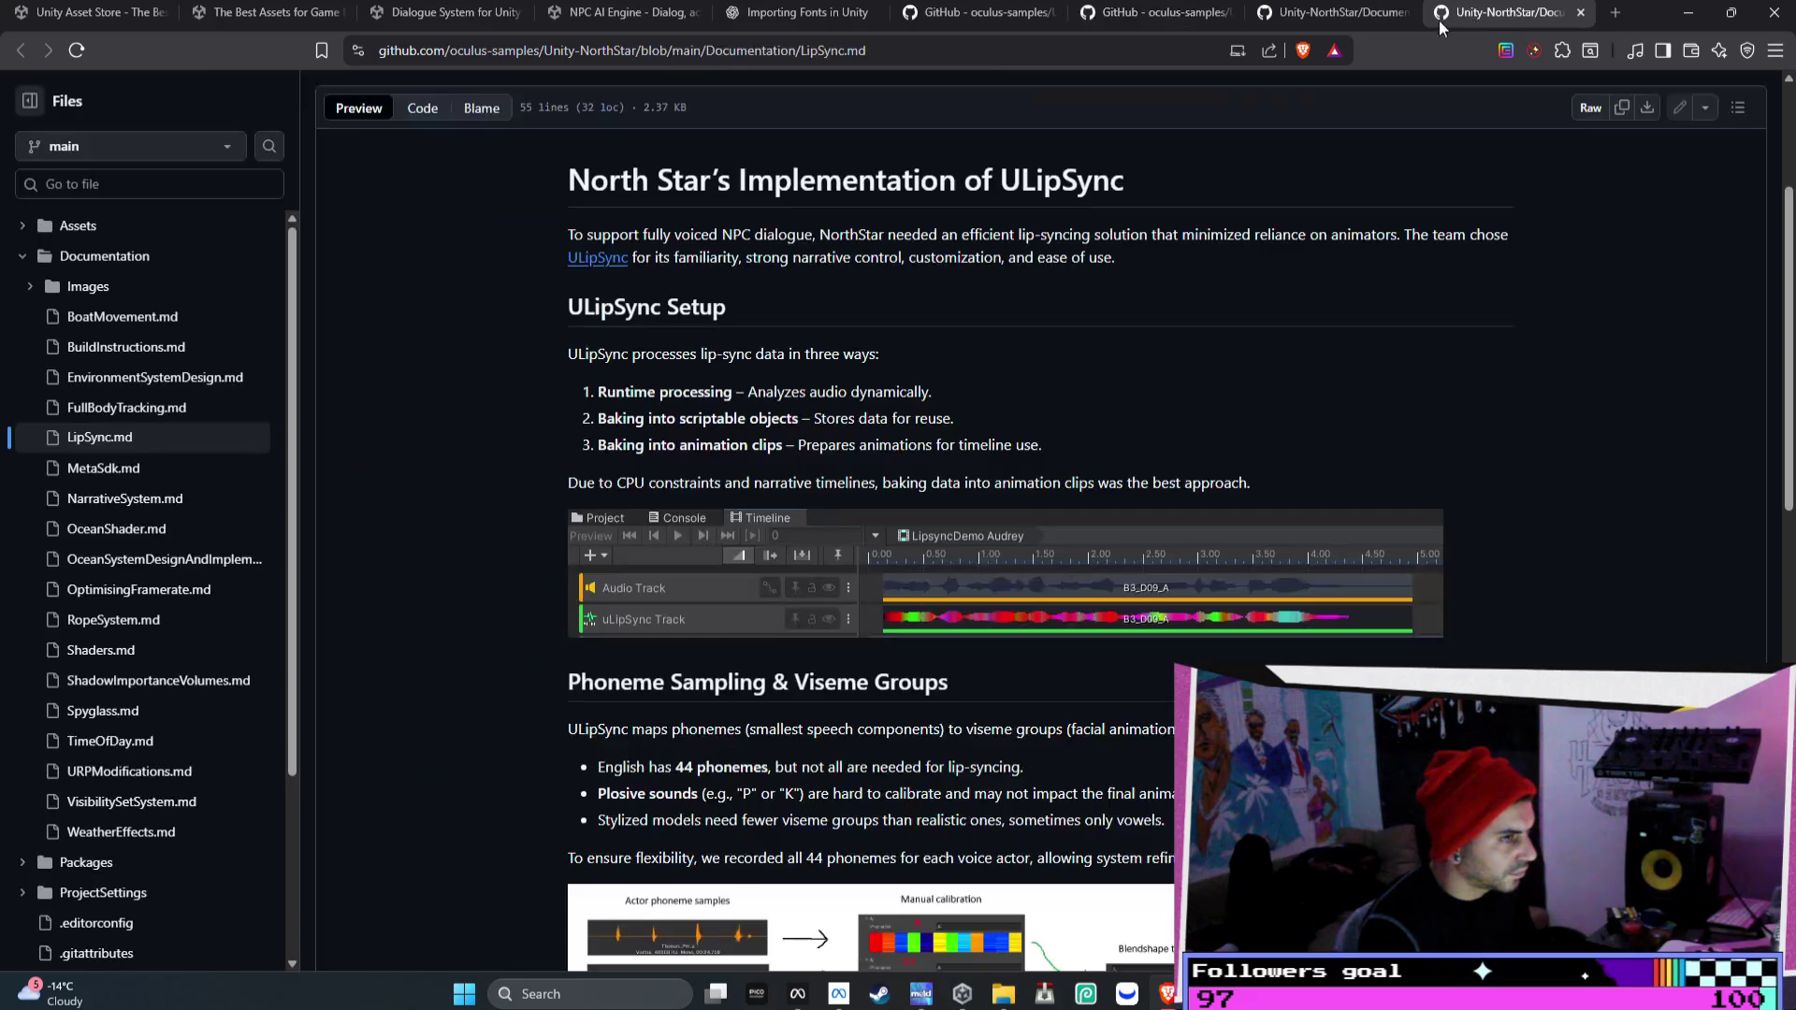
- Add Convai's free NPC AI Engine to My Assets from its Asset Store page
{"action": "left_click", "coordinate": [1328, 13]}
{"action": "left_click", "coordinate": [982, 13]}
{"action": "left_click", "coordinate": [617, 13]}
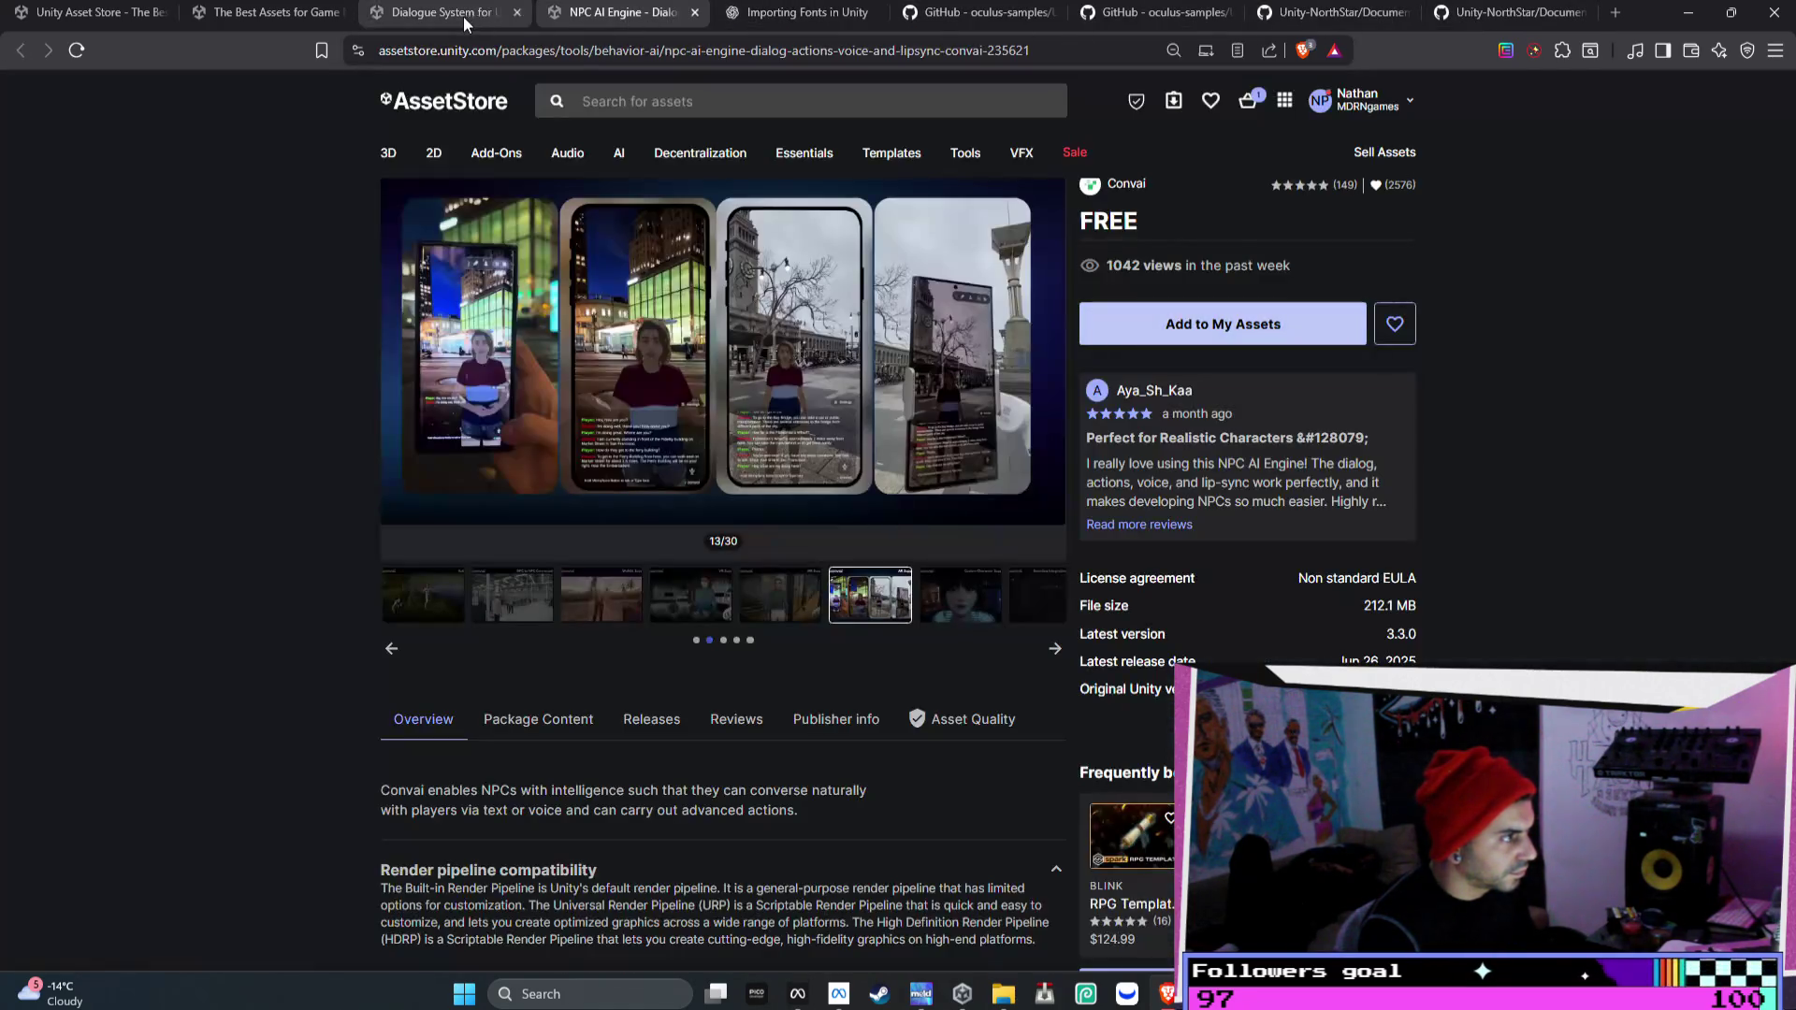
{"action": "left_click", "coordinate": [685, 100]}
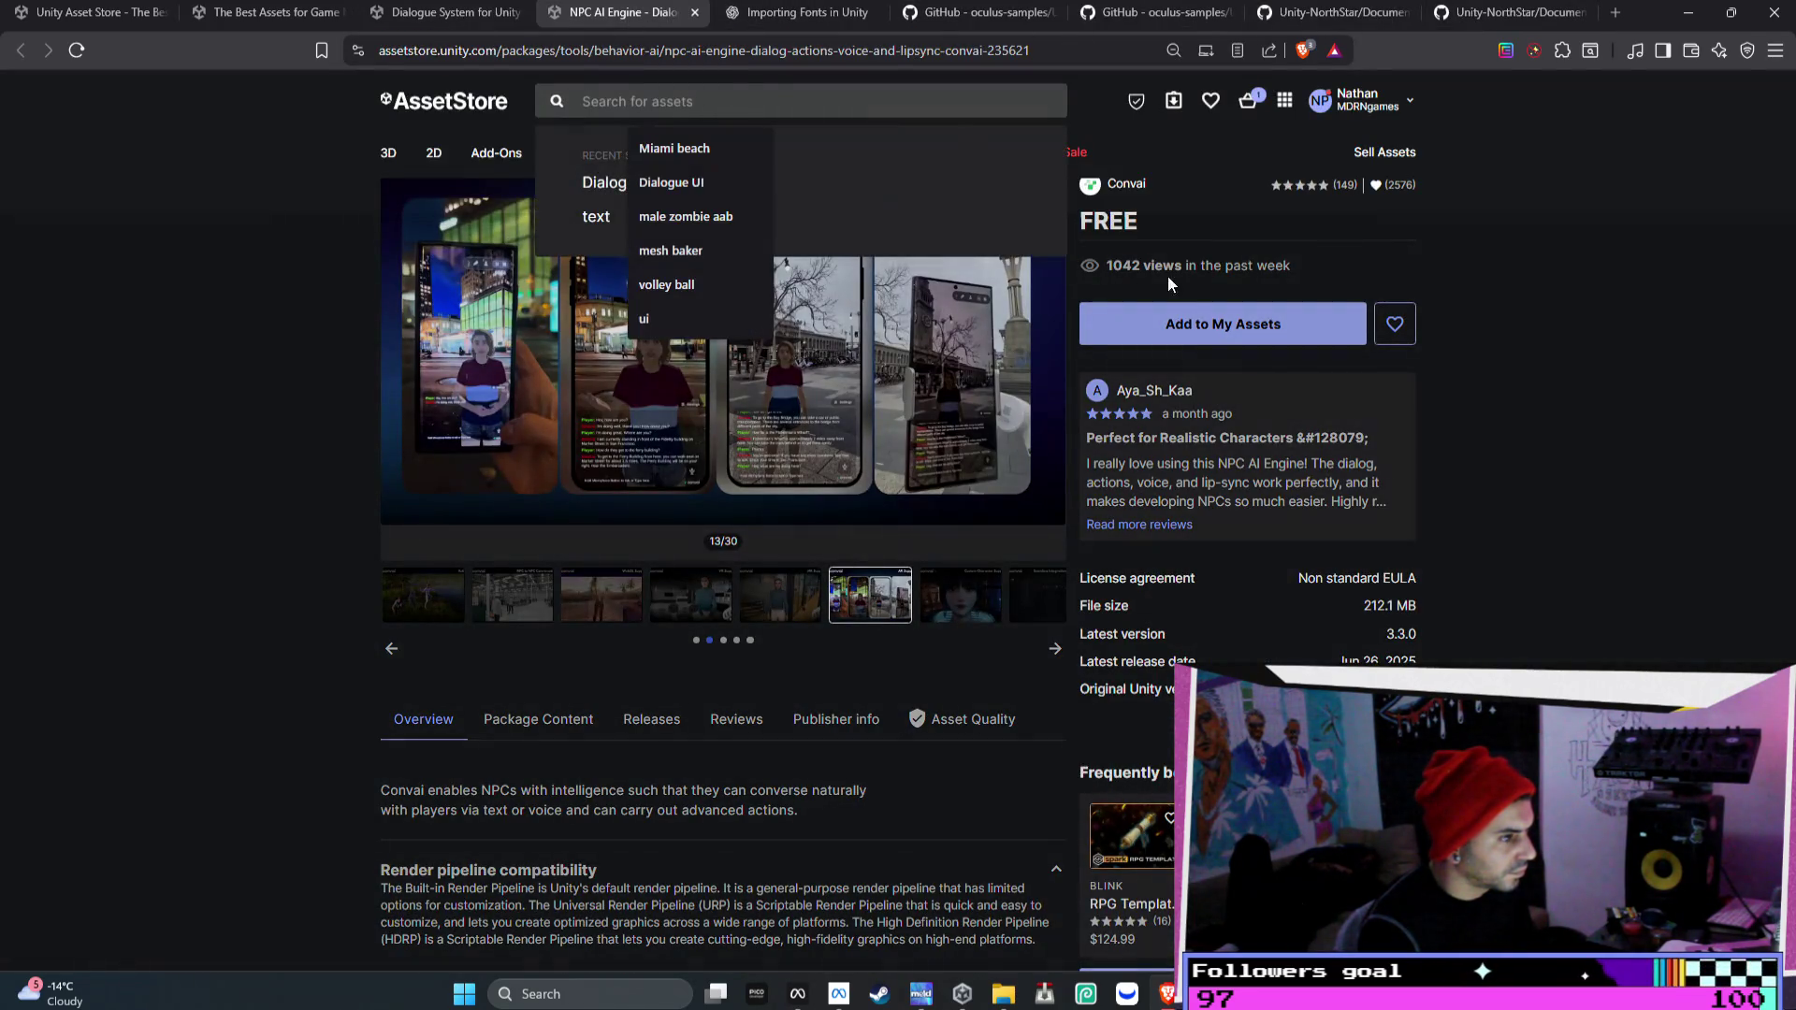
{"action": "left_click", "coordinate": [1204, 329]}
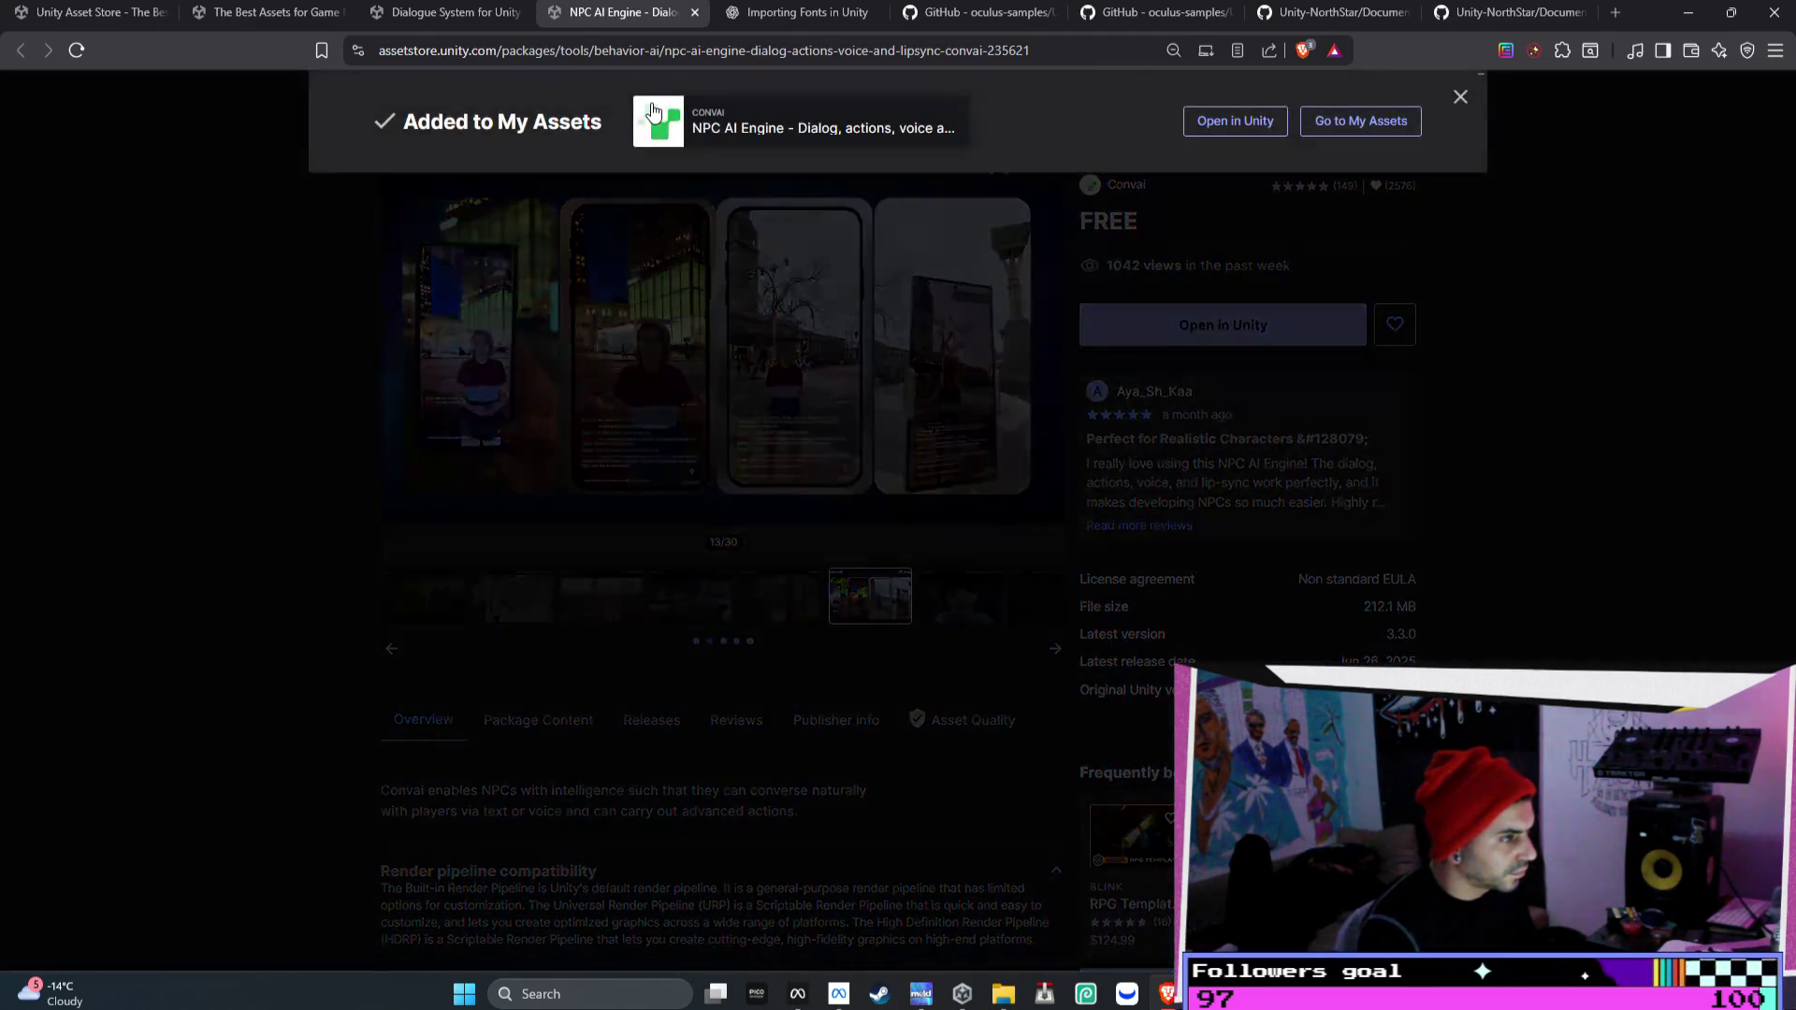
{"action": "left_click", "coordinate": [1460, 96]}
{"action": "scroll", "coordinate": [752, 93], "scroll_direction": "up", "scroll_amount": 3}
{"action": "left_click", "coordinate": [700, 138]}
- Search the Asset Store for 'Narrative System', removing the trailing period from the query
{"action": "type", "text": "Narrative System"}
{"action": "key", "text": "Return"}
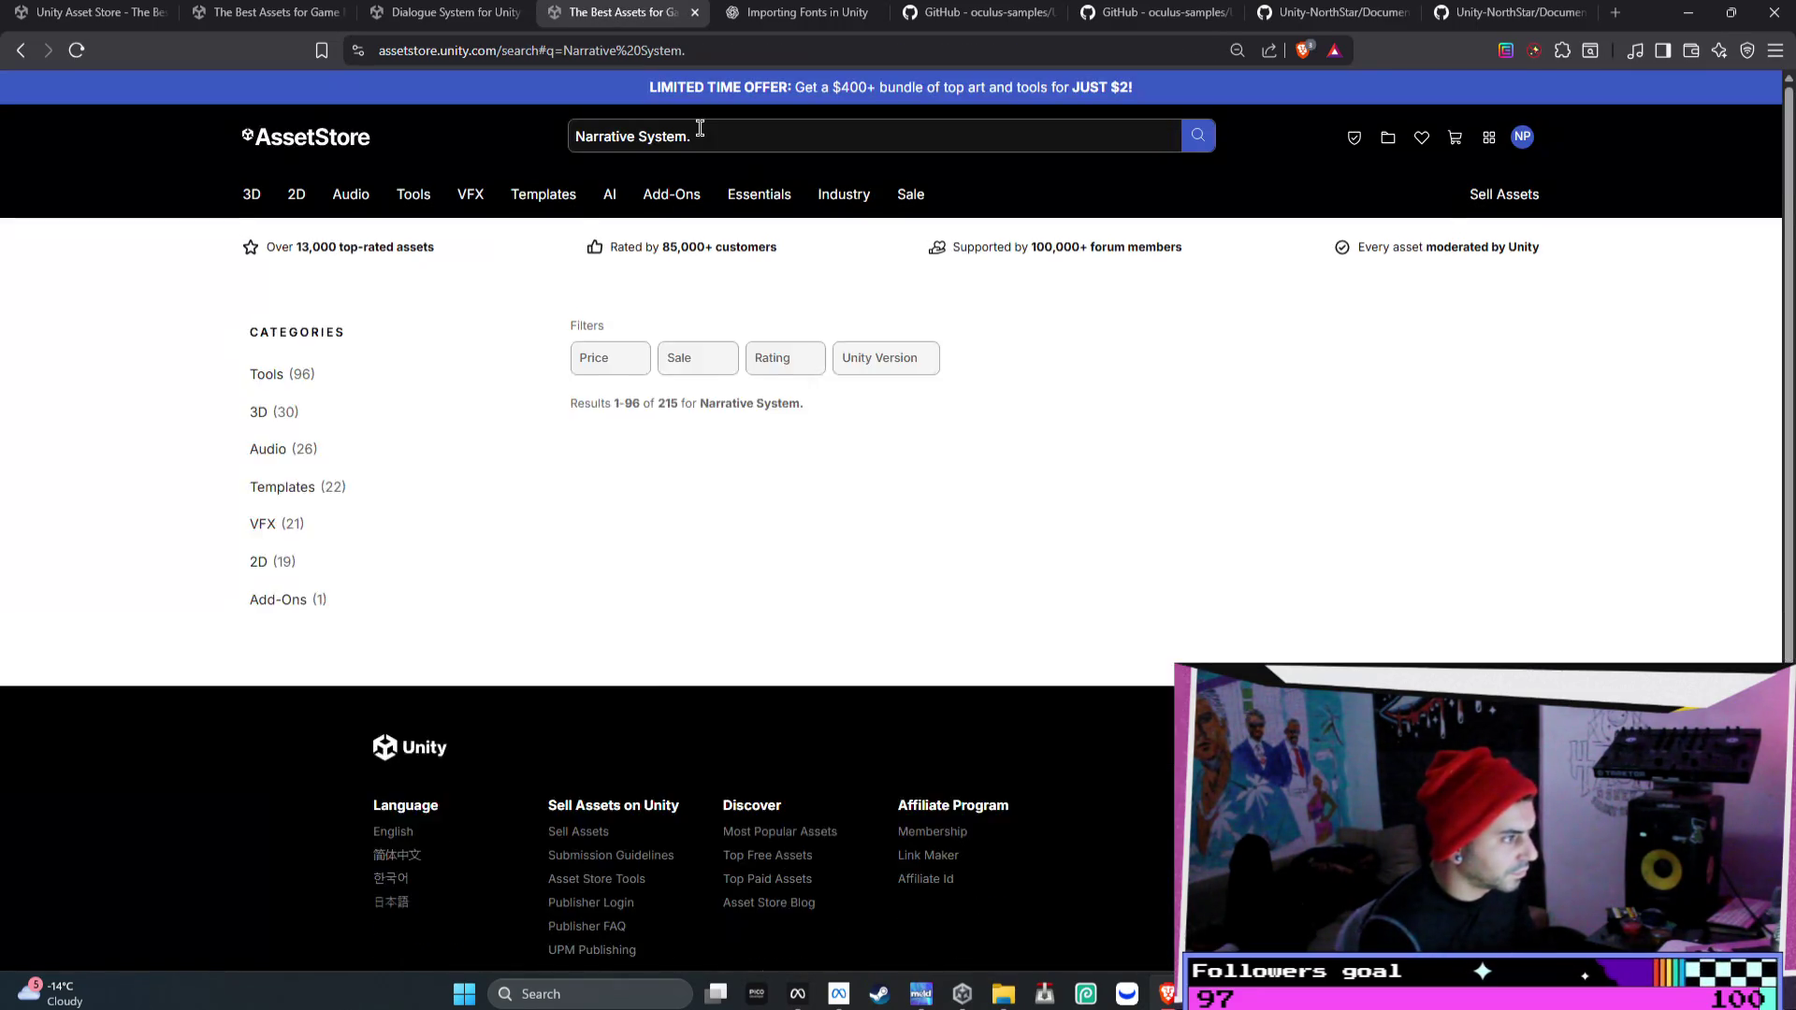
{"action": "left_click", "coordinate": [699, 127]}
{"action": "key", "text": "BackSpace"}
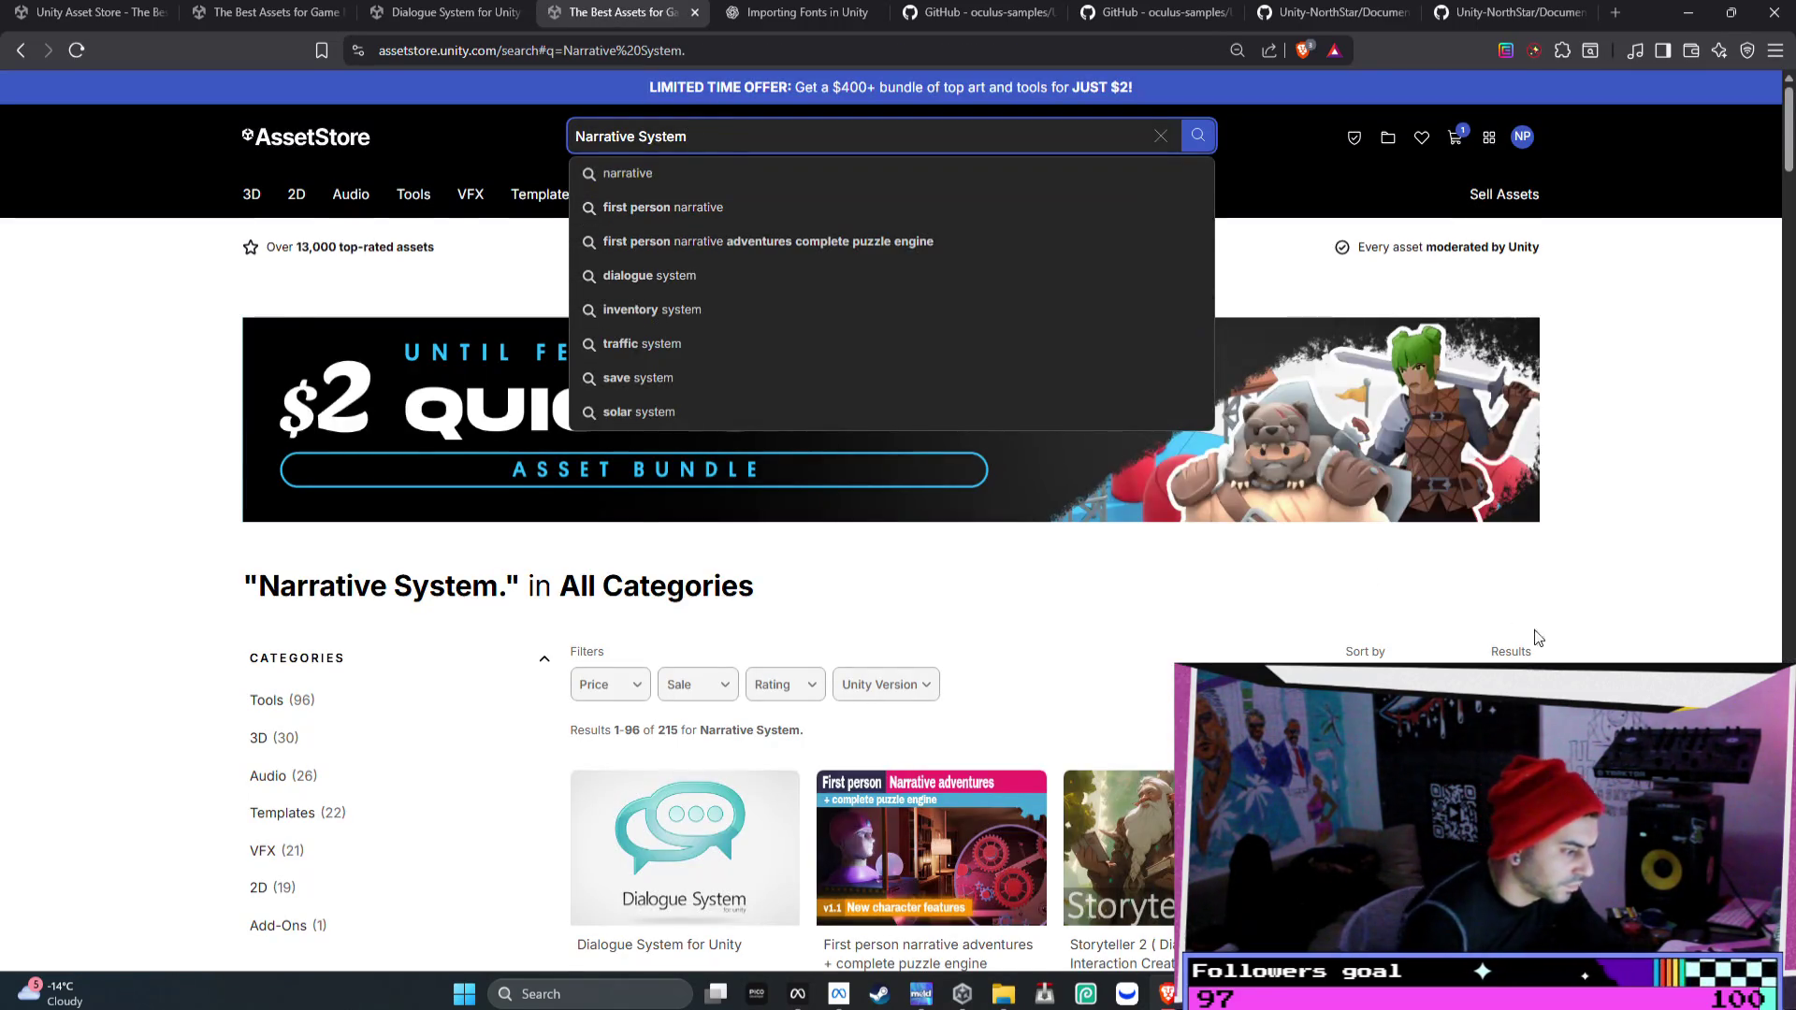
- Open 'First person narrative adventures' and 'Storyteller 2' from the results in new tabs
{"action": "scroll", "coordinate": [1537, 637], "scroll_direction": "down", "scroll_amount": 2}
{"action": "scroll", "coordinate": [1581, 622], "scroll_direction": "down", "scroll_amount": 1}
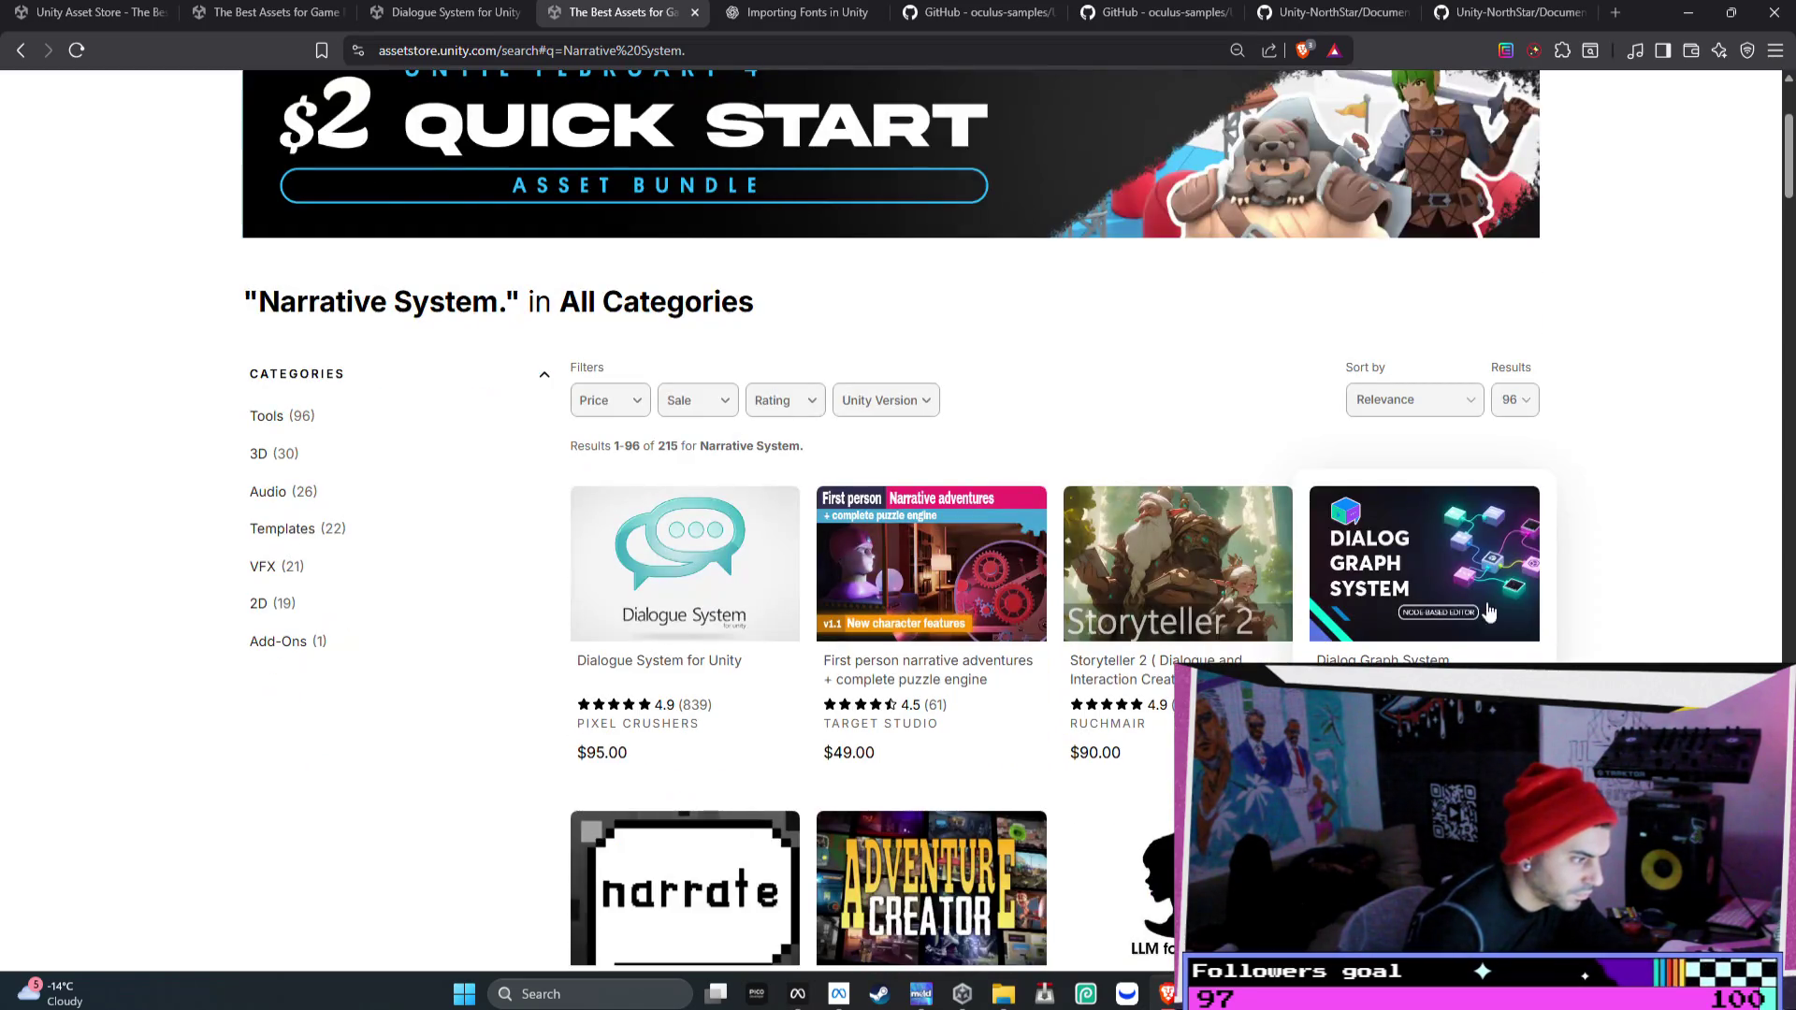
{"action": "right_click", "coordinate": [933, 563]}
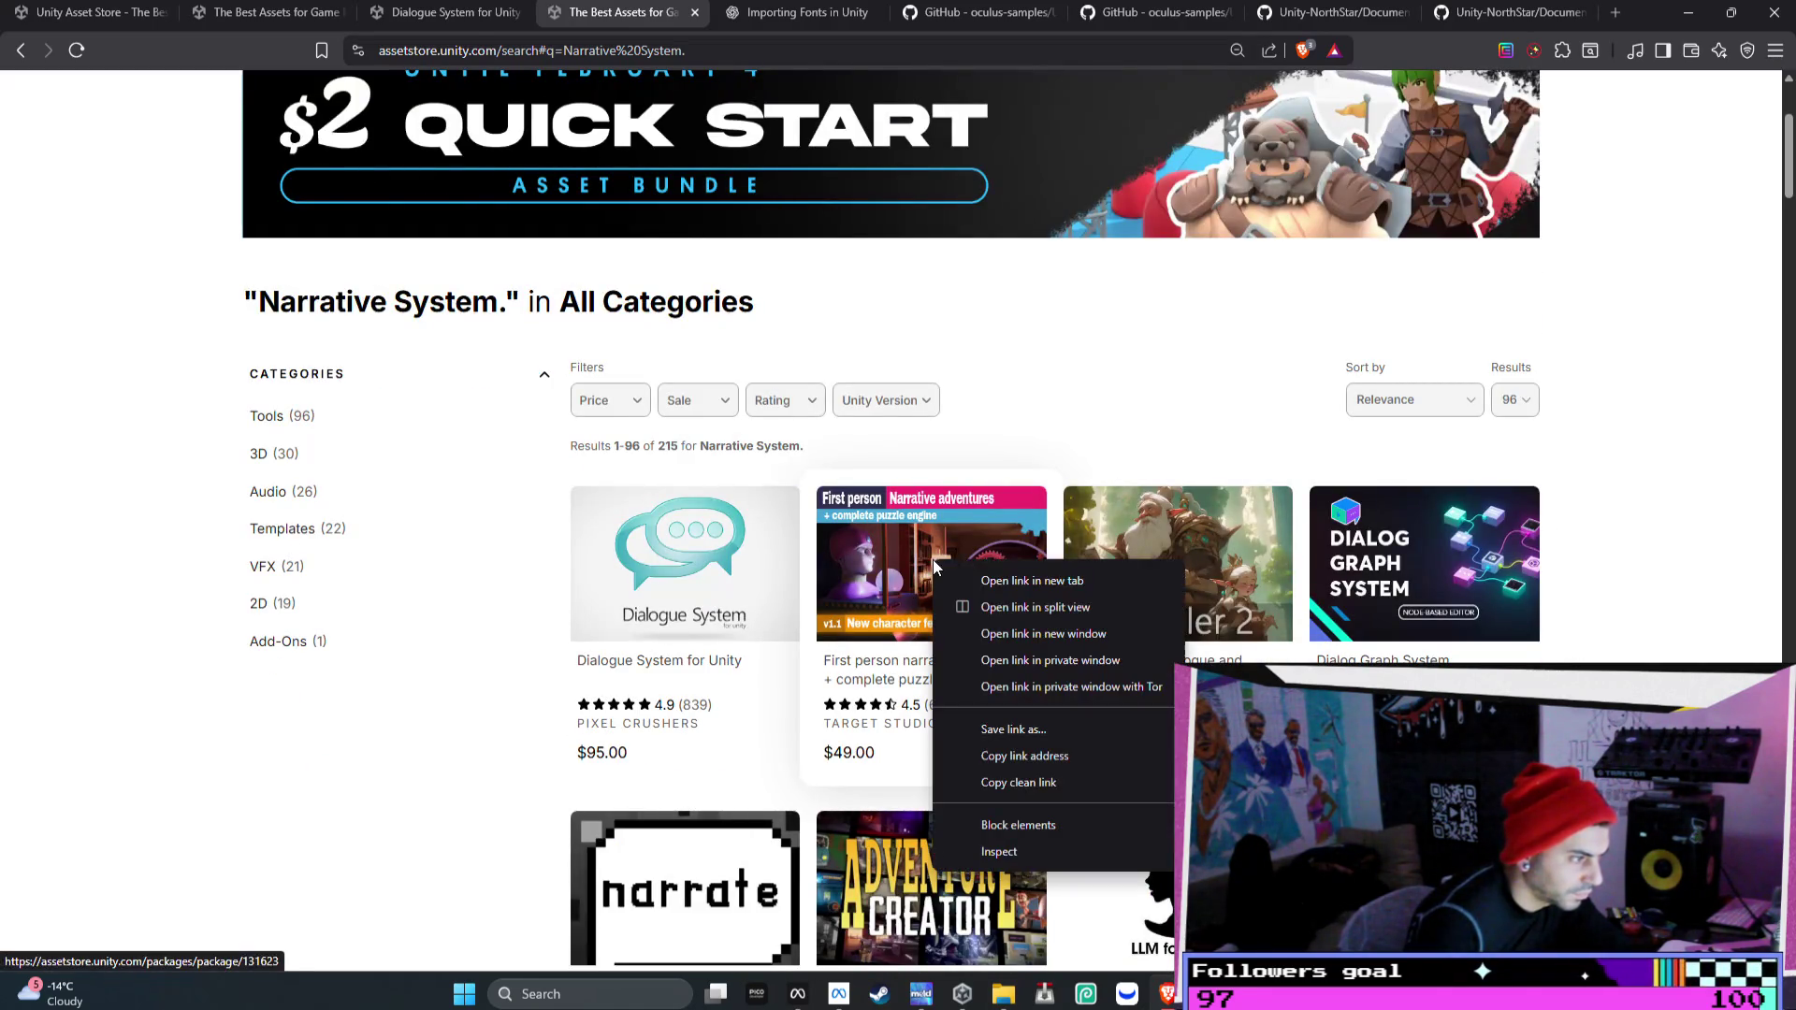
{"action": "left_click", "coordinate": [1019, 580]}
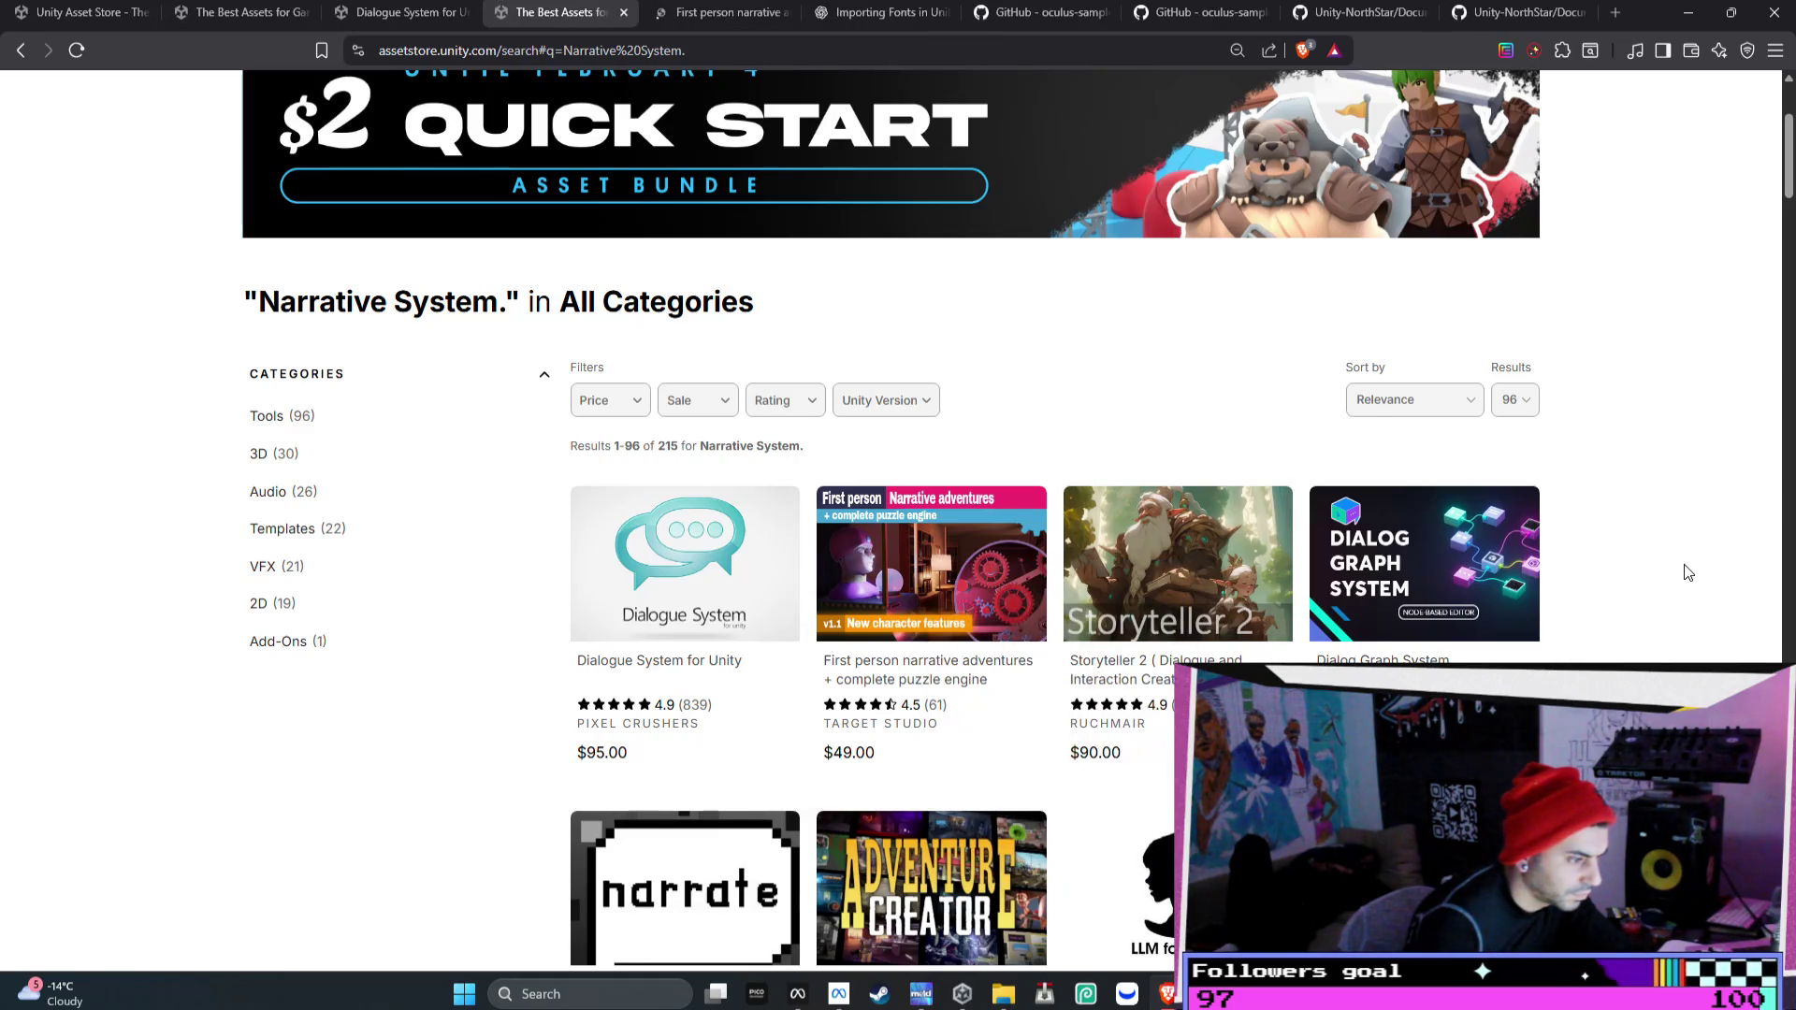
{"action": "right_click", "coordinate": [1160, 542]}
{"action": "left_click", "coordinate": [1244, 564]}
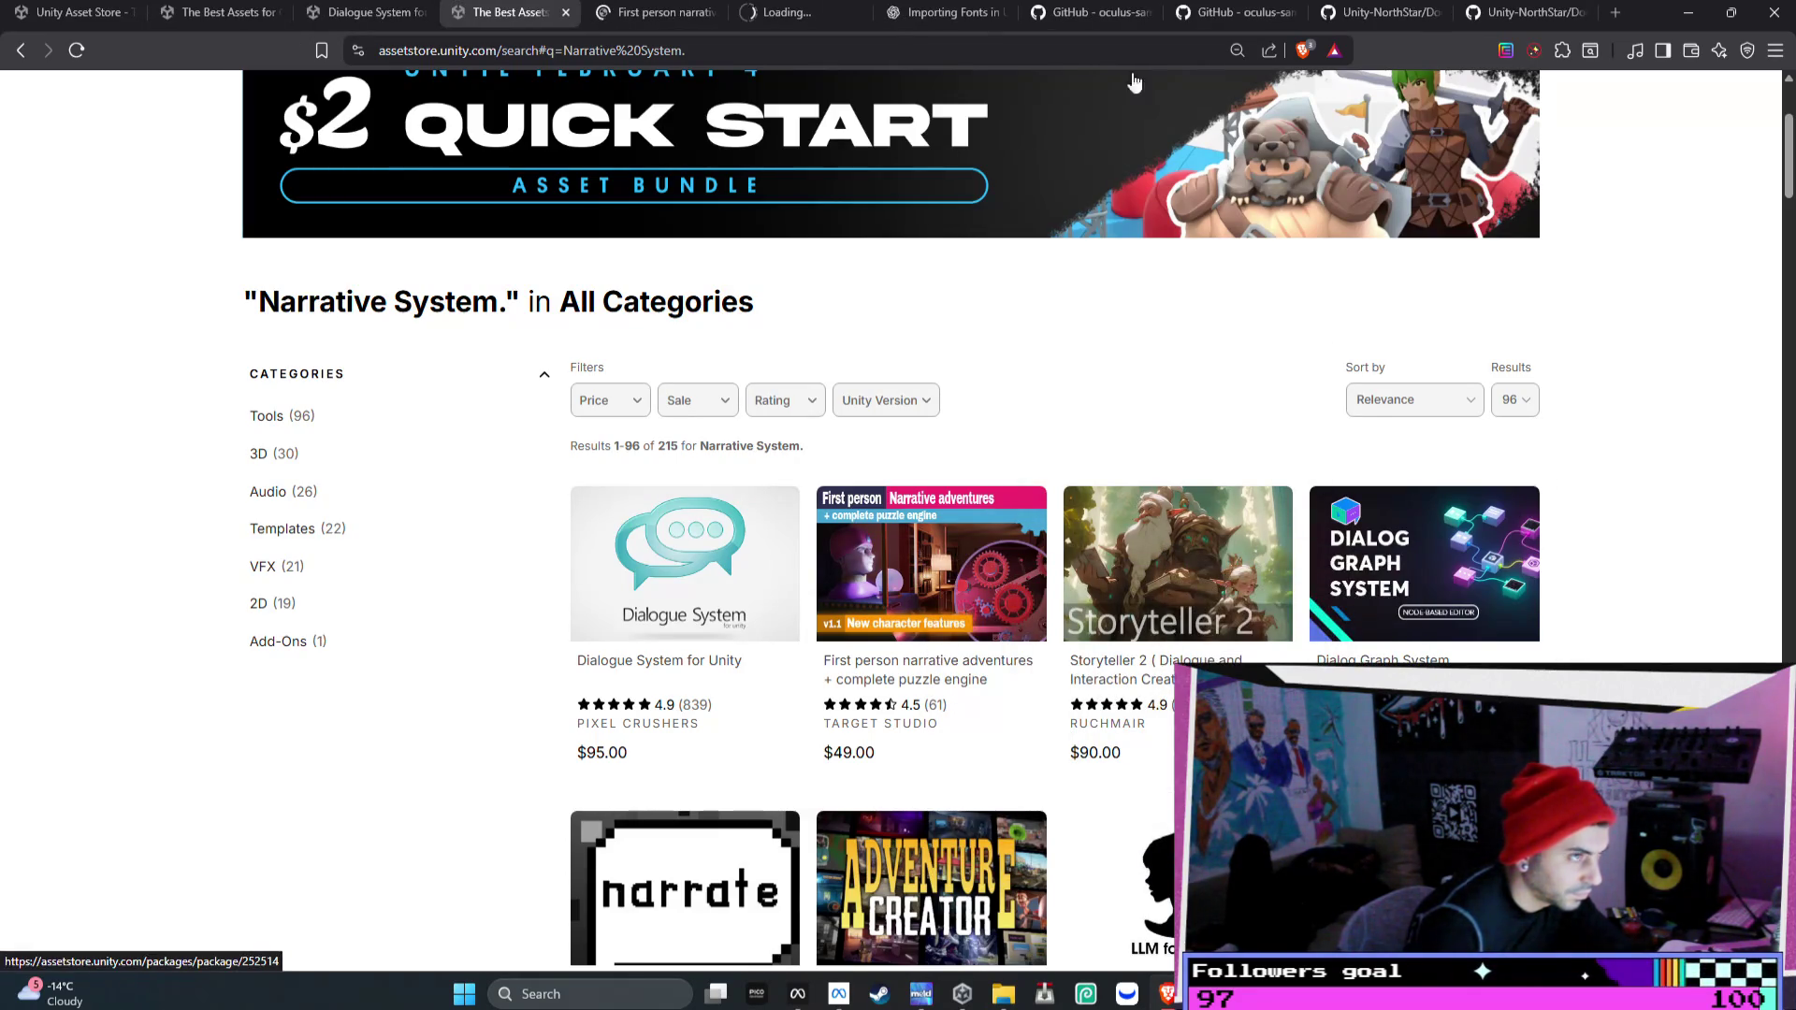
- Open 'LLM for Unity' and 'Naninovel' from further down the results in new tabs
{"action": "scroll", "coordinate": [1519, 549], "scroll_direction": "down", "scroll_amount": 2}
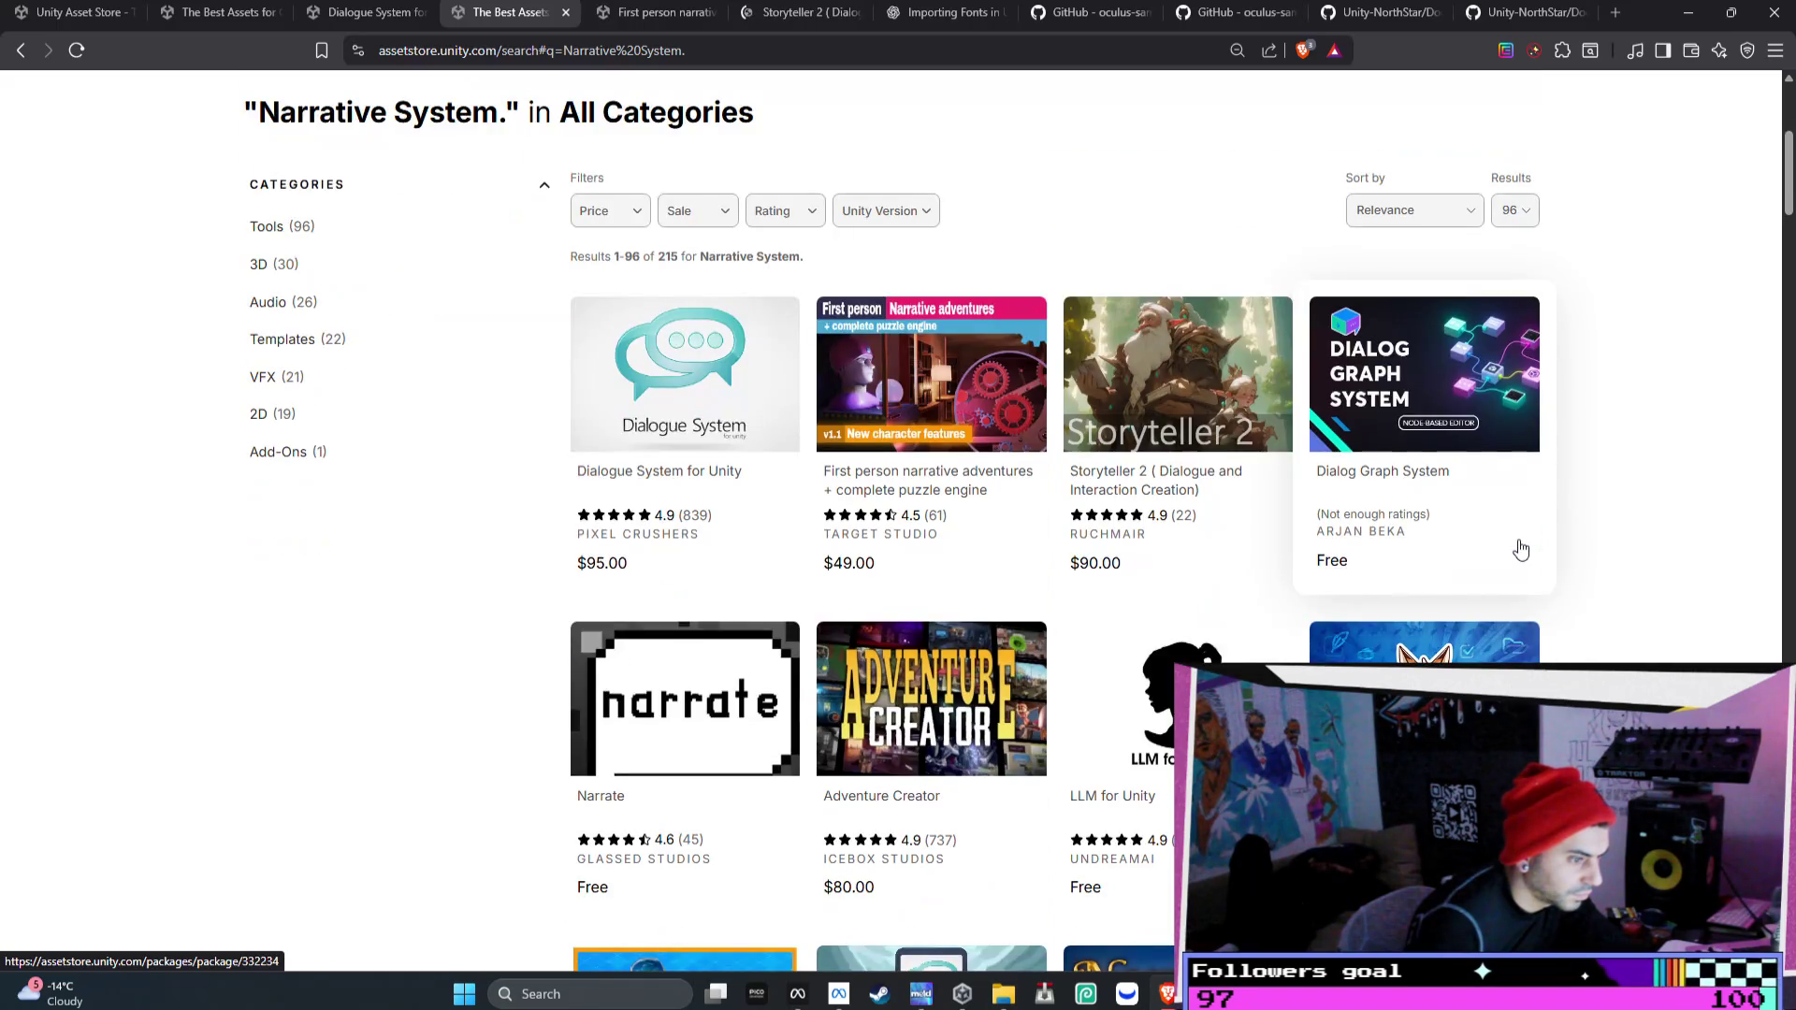
{"action": "scroll", "coordinate": [1517, 538], "scroll_direction": "down", "scroll_amount": 1}
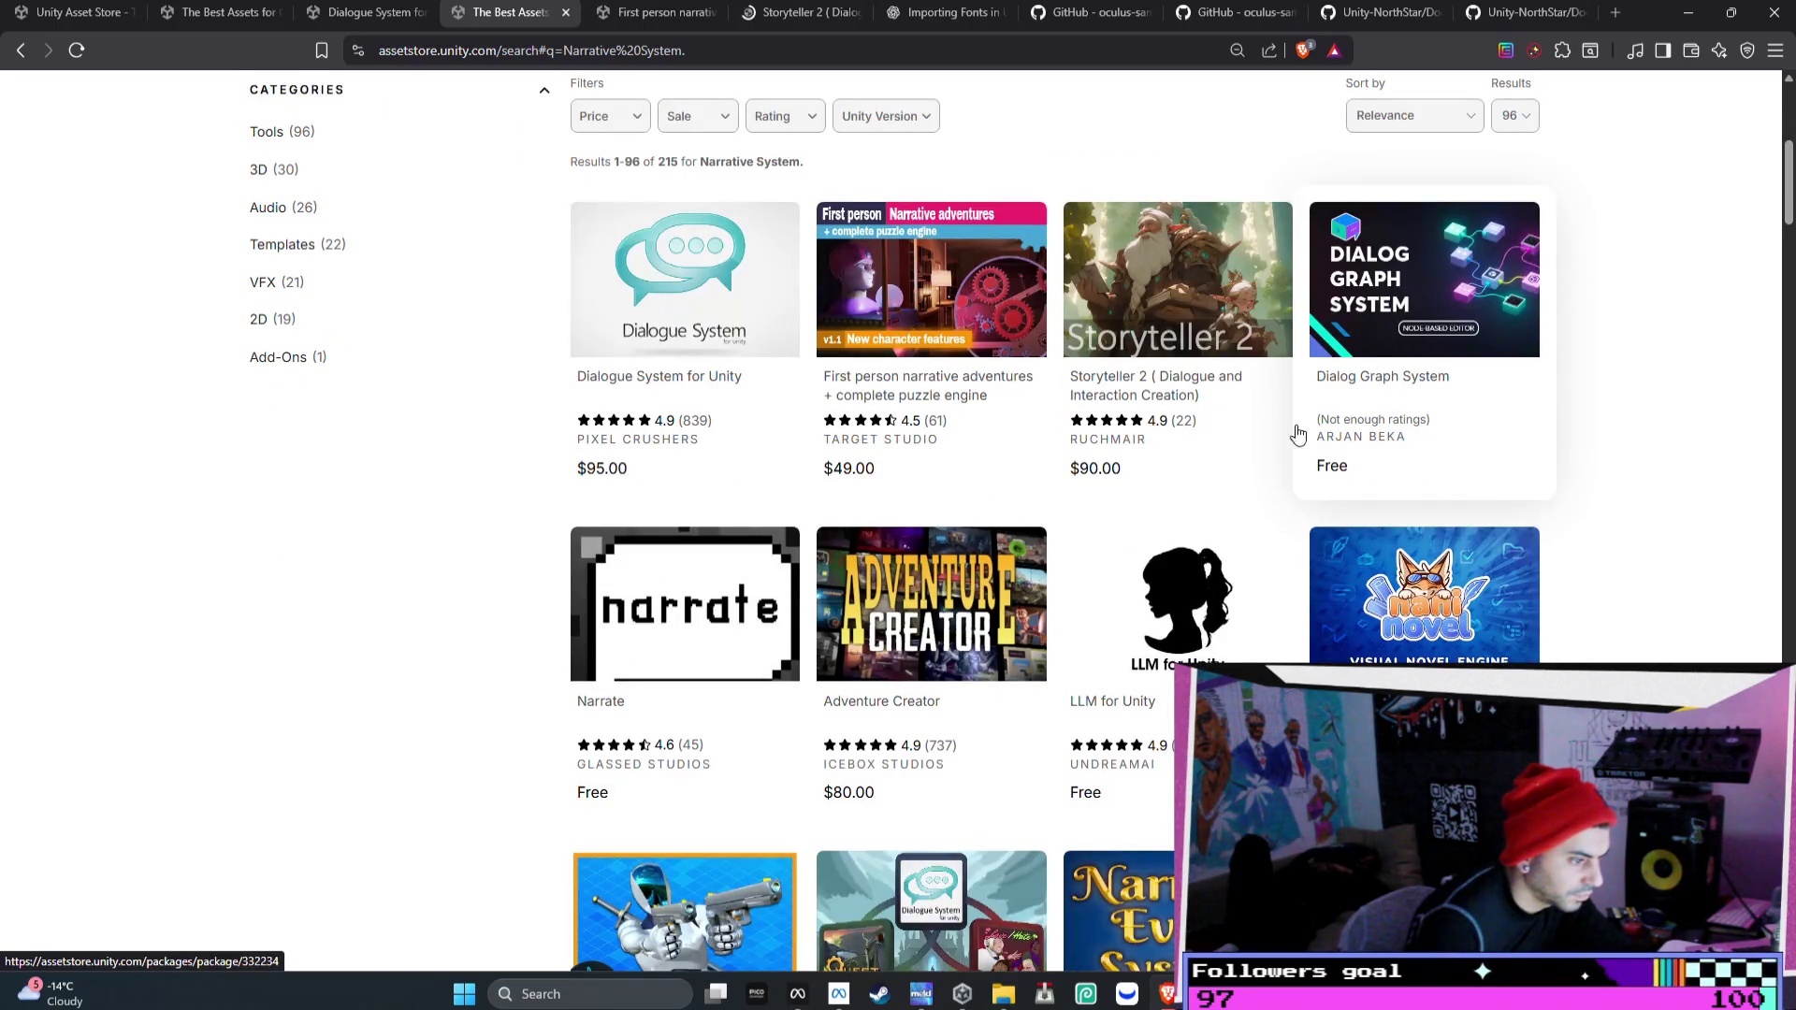
{"action": "right_click", "coordinate": [1169, 598]}
{"action": "left_click", "coordinate": [1220, 622]}
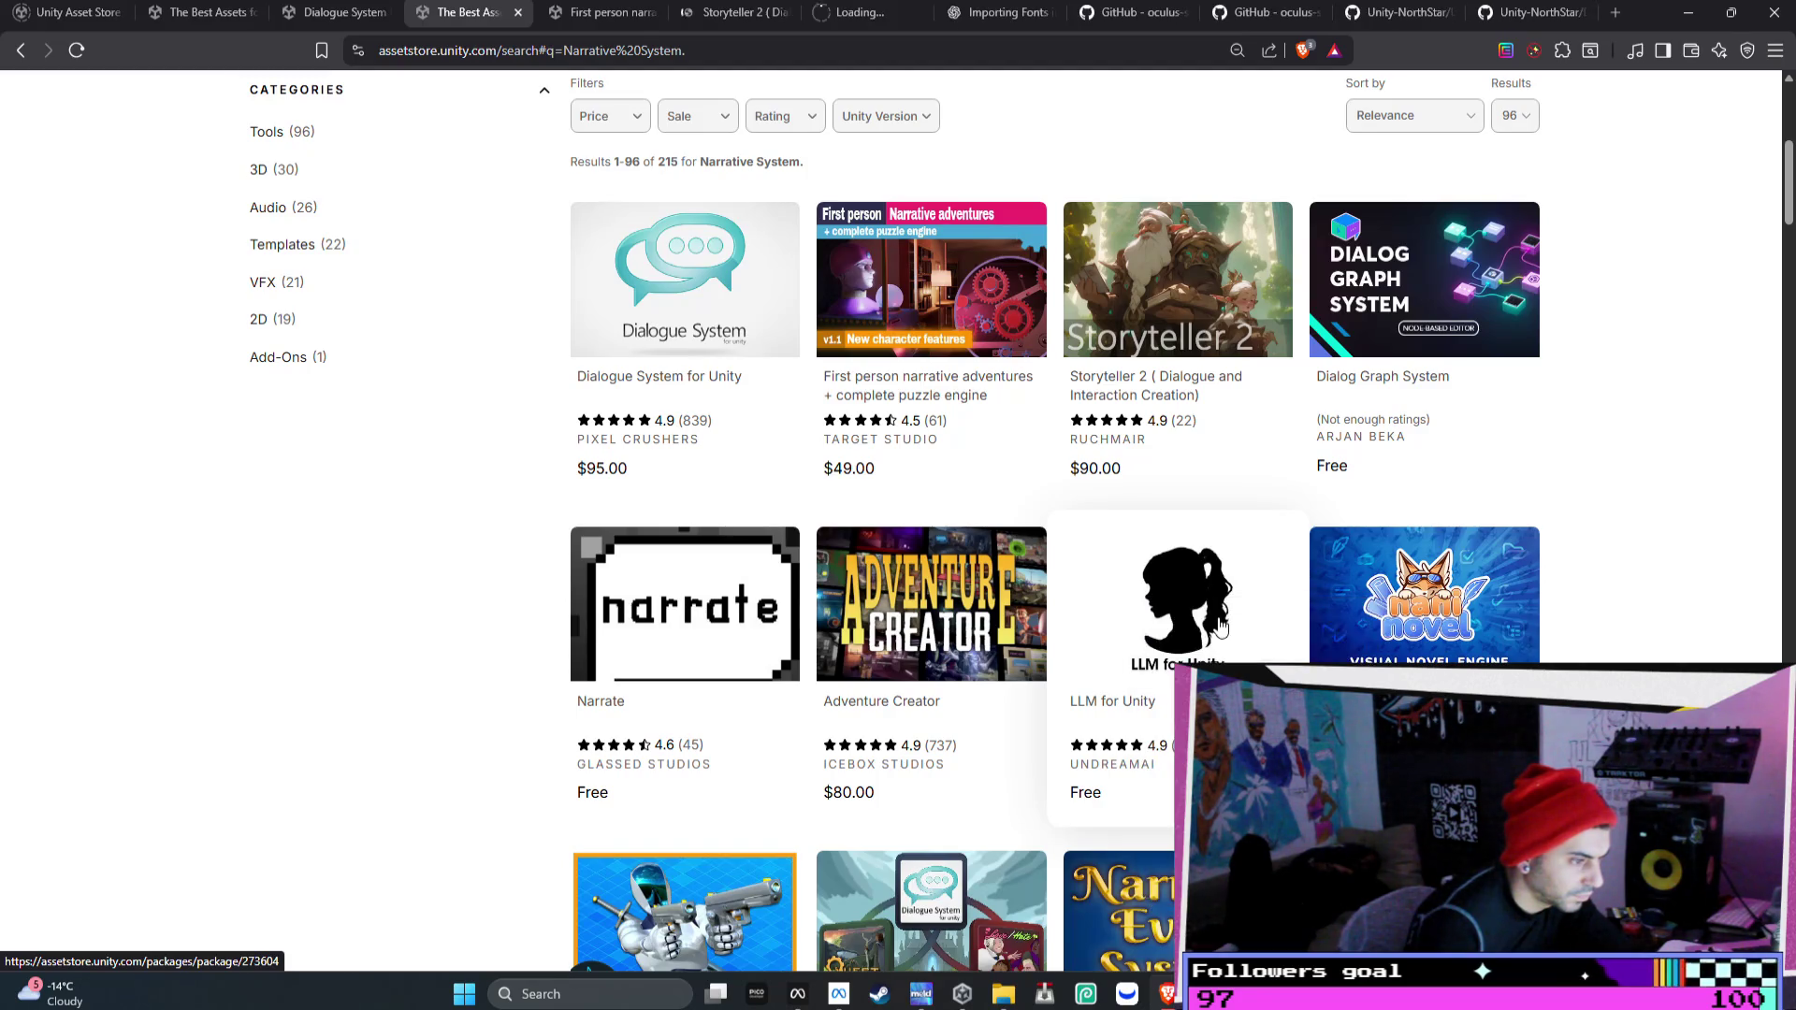
{"action": "scroll", "coordinate": [1029, 636], "scroll_direction": "down", "scroll_amount": 2}
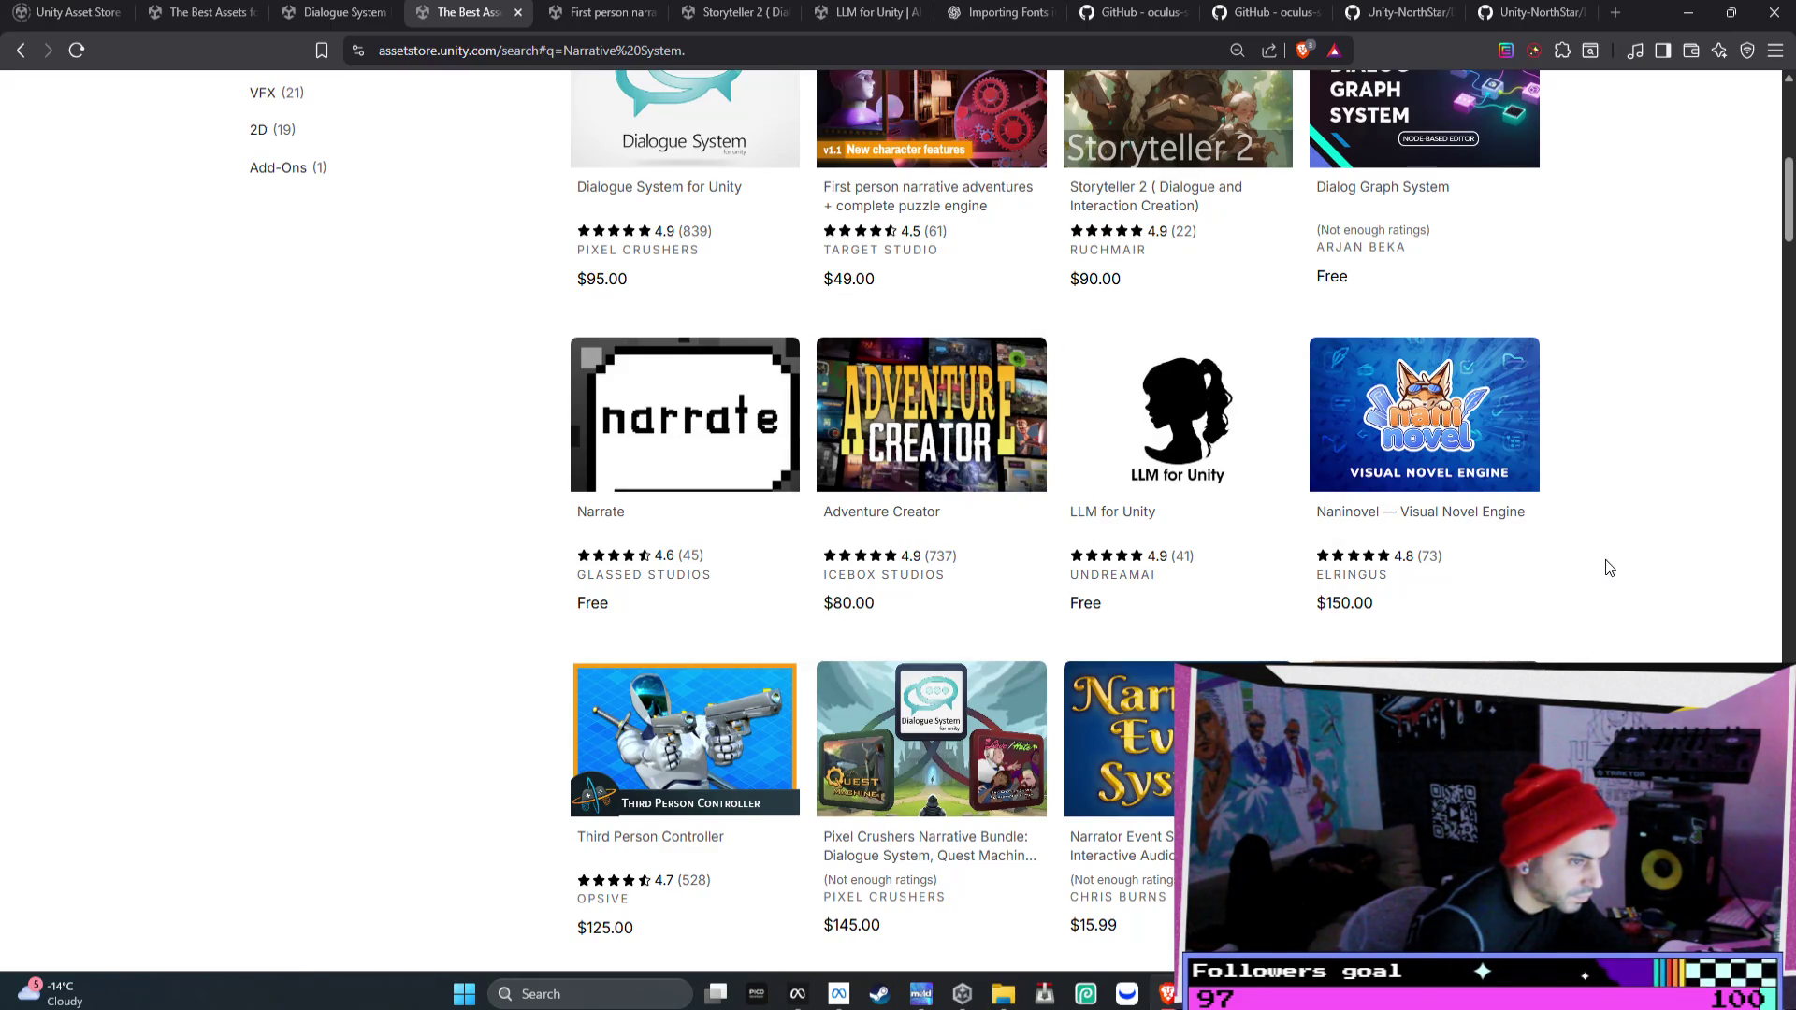
{"action": "right_click", "coordinate": [1405, 418]}
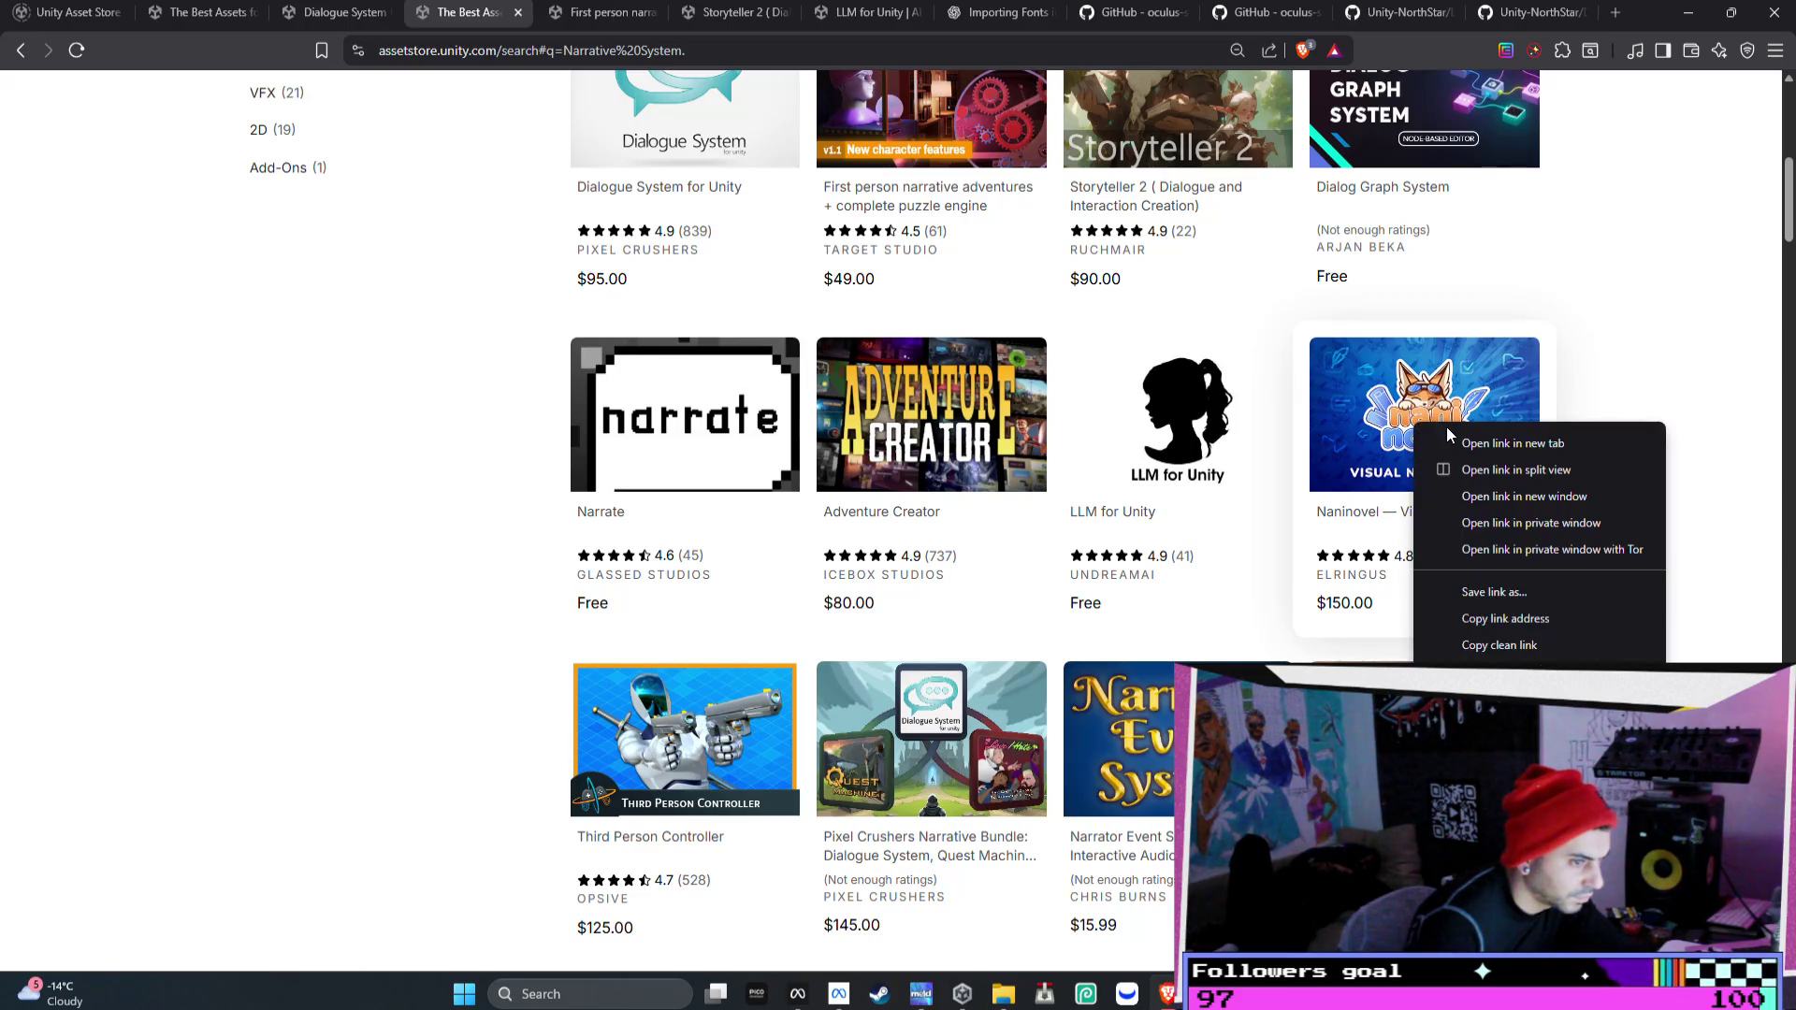
{"action": "left_click", "coordinate": [1448, 427]}
- Review the remaining Narrative System results, then return to the GitHub repository pages
{"action": "scroll", "coordinate": [1575, 472], "scroll_direction": "down", "scroll_amount": 1}
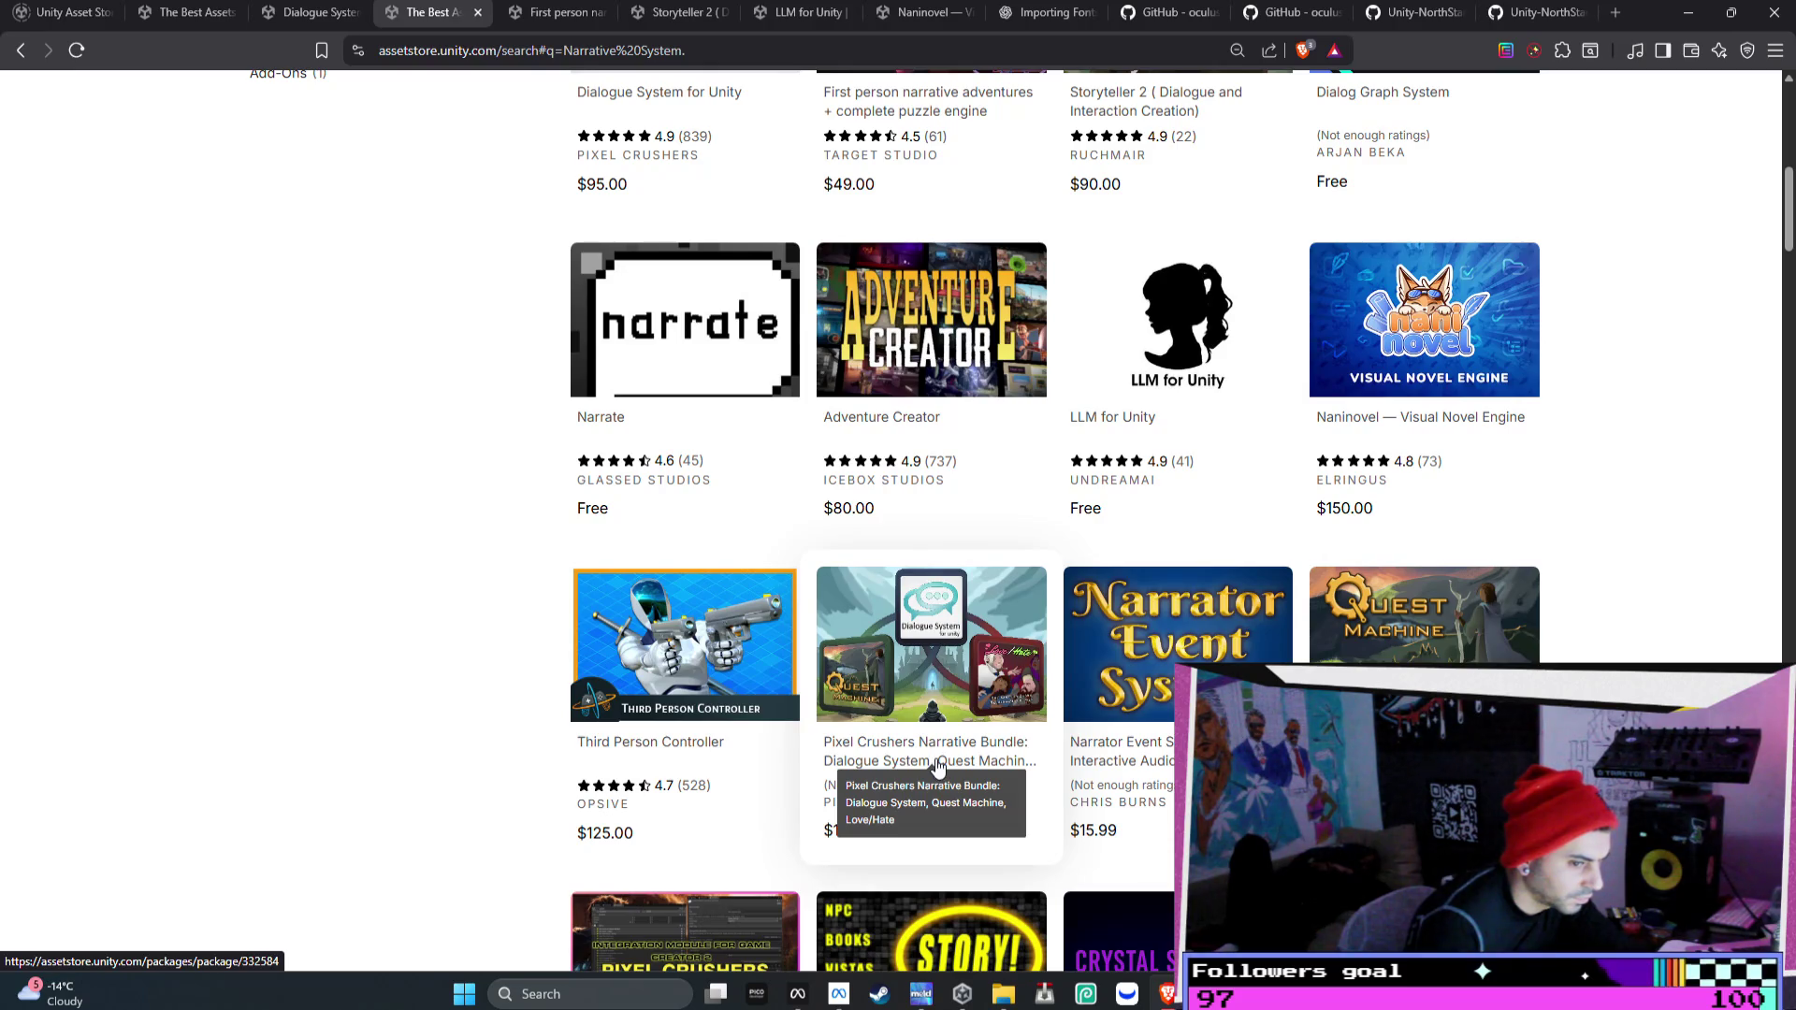
{"action": "scroll", "coordinate": [1117, 703], "scroll_direction": "down", "scroll_amount": 2}
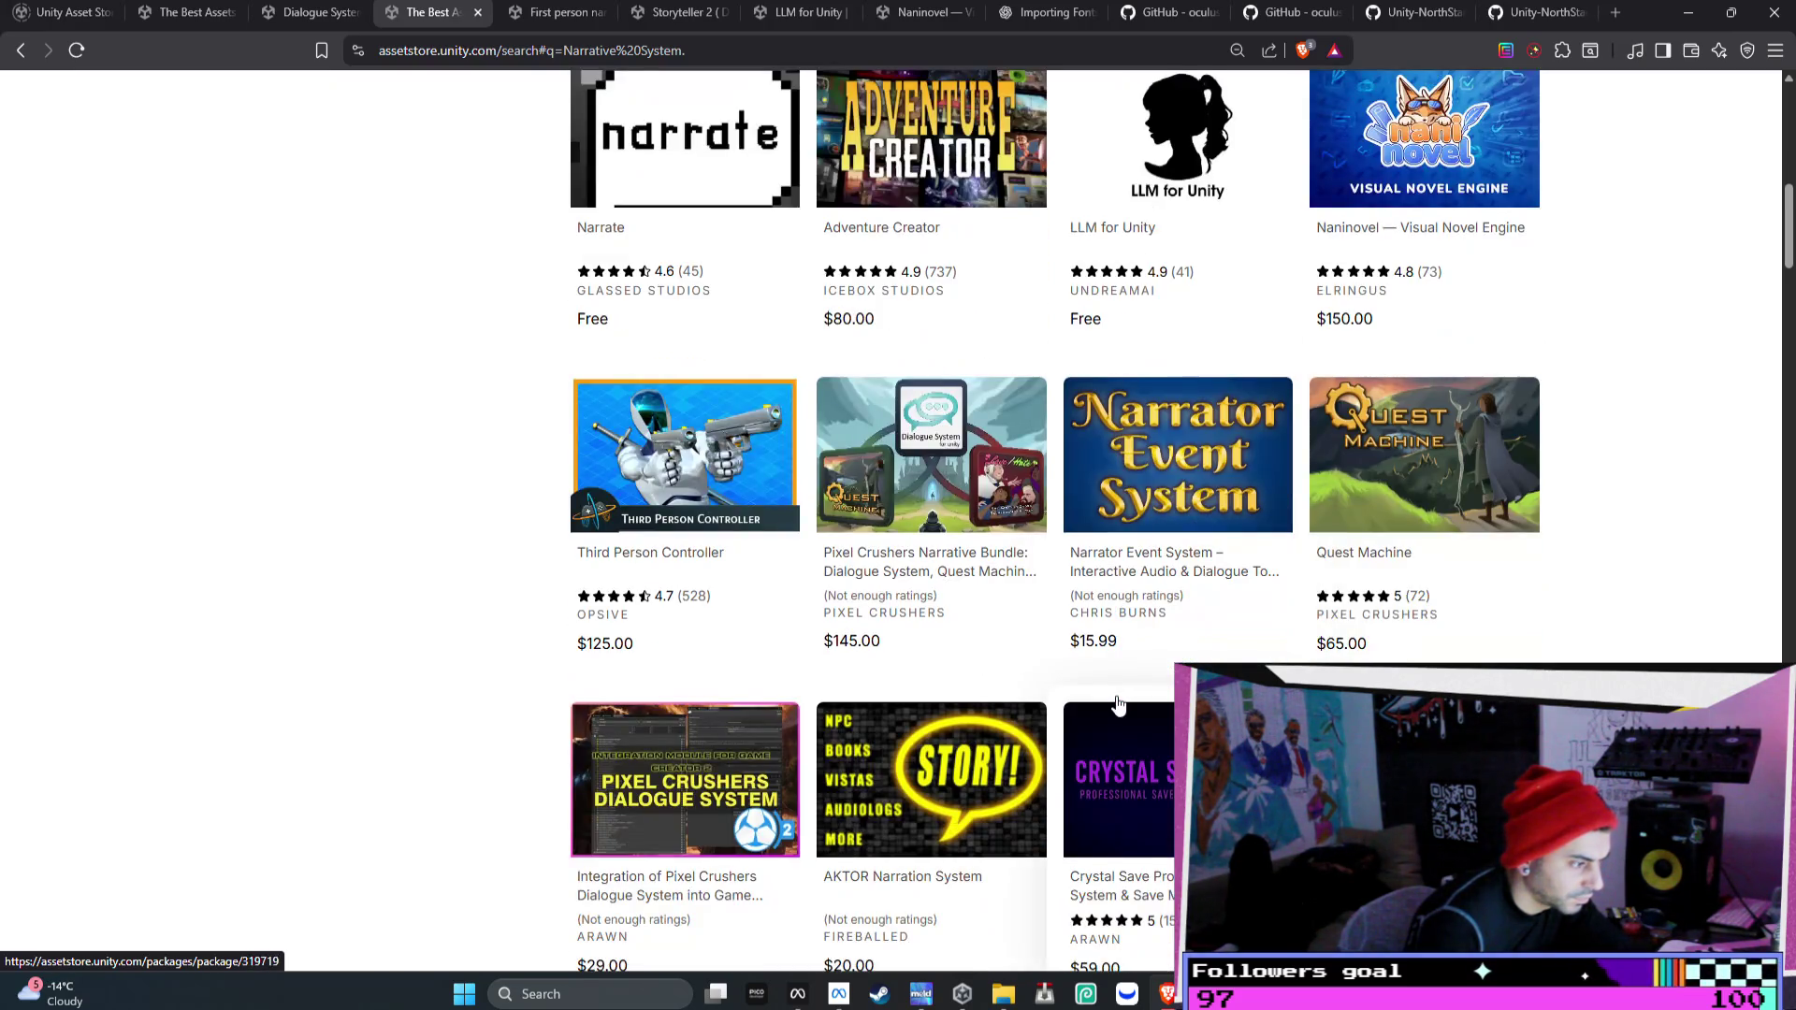
{"action": "scroll", "coordinate": [1117, 703], "scroll_direction": "down", "scroll_amount": 1}
{"action": "scroll", "coordinate": [1118, 704], "scroll_direction": "down", "scroll_amount": 2}
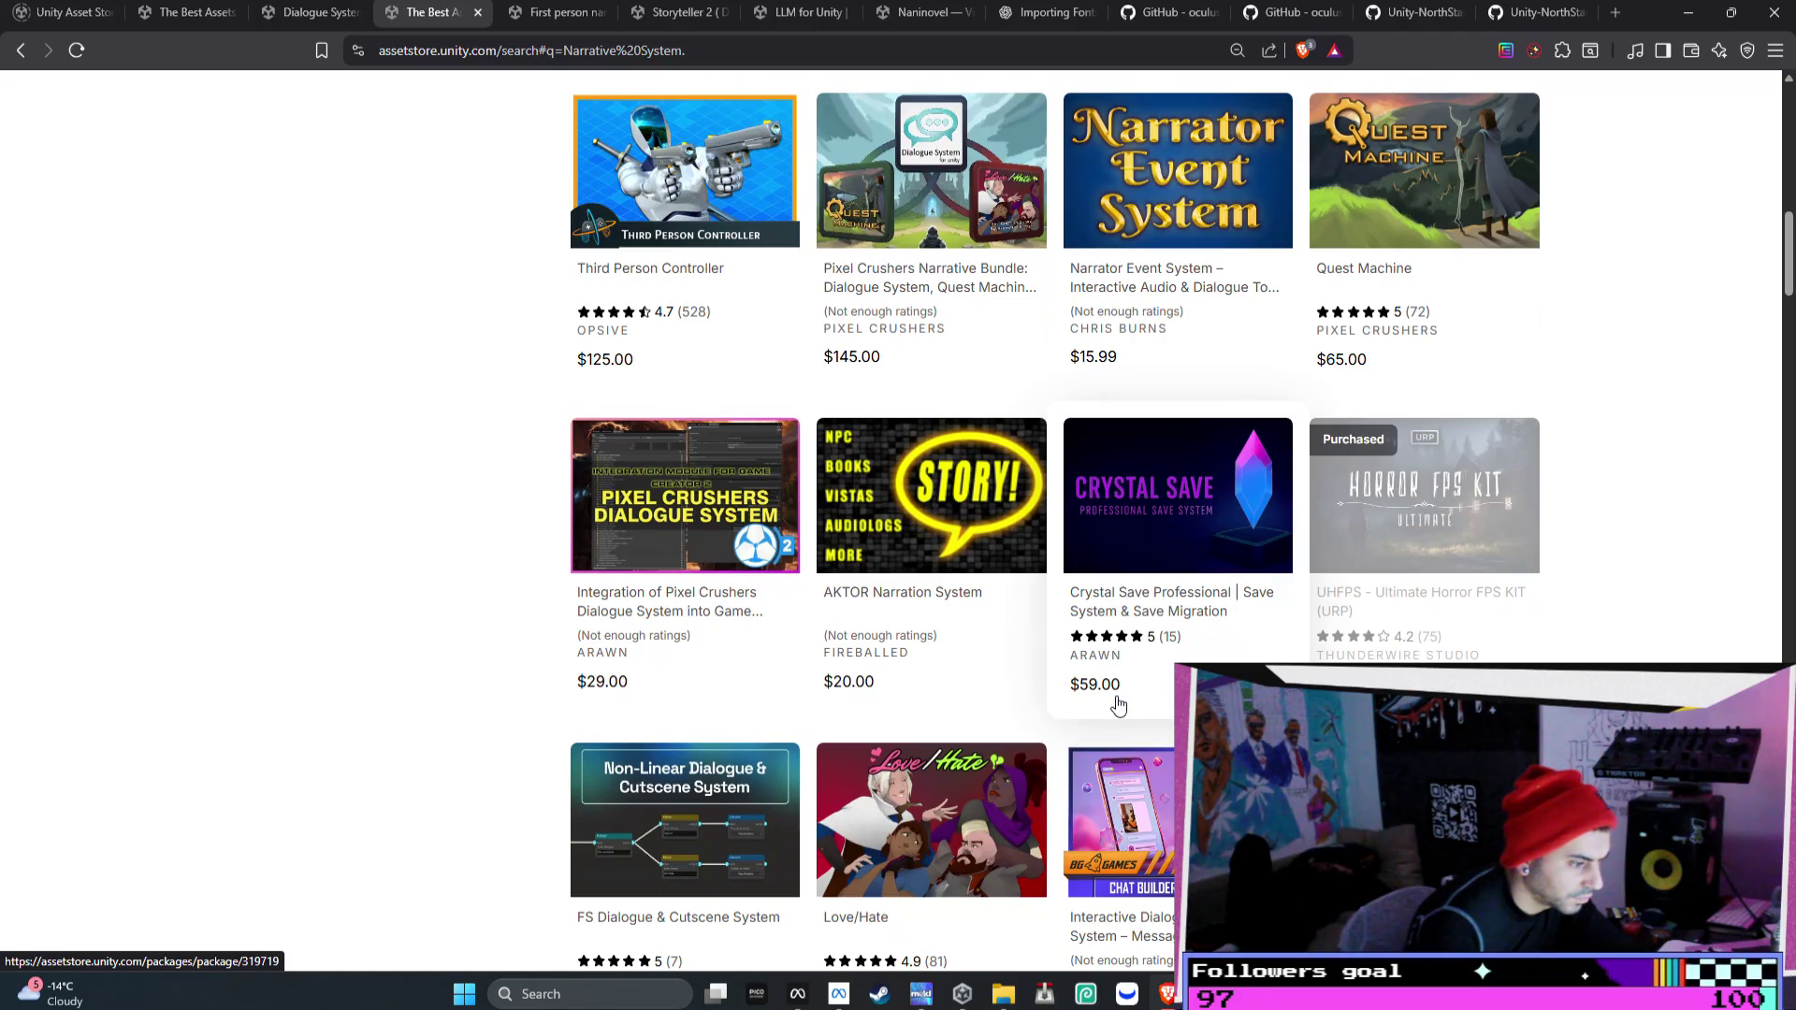
{"action": "scroll", "coordinate": [1118, 703], "scroll_direction": "down", "scroll_amount": 1}
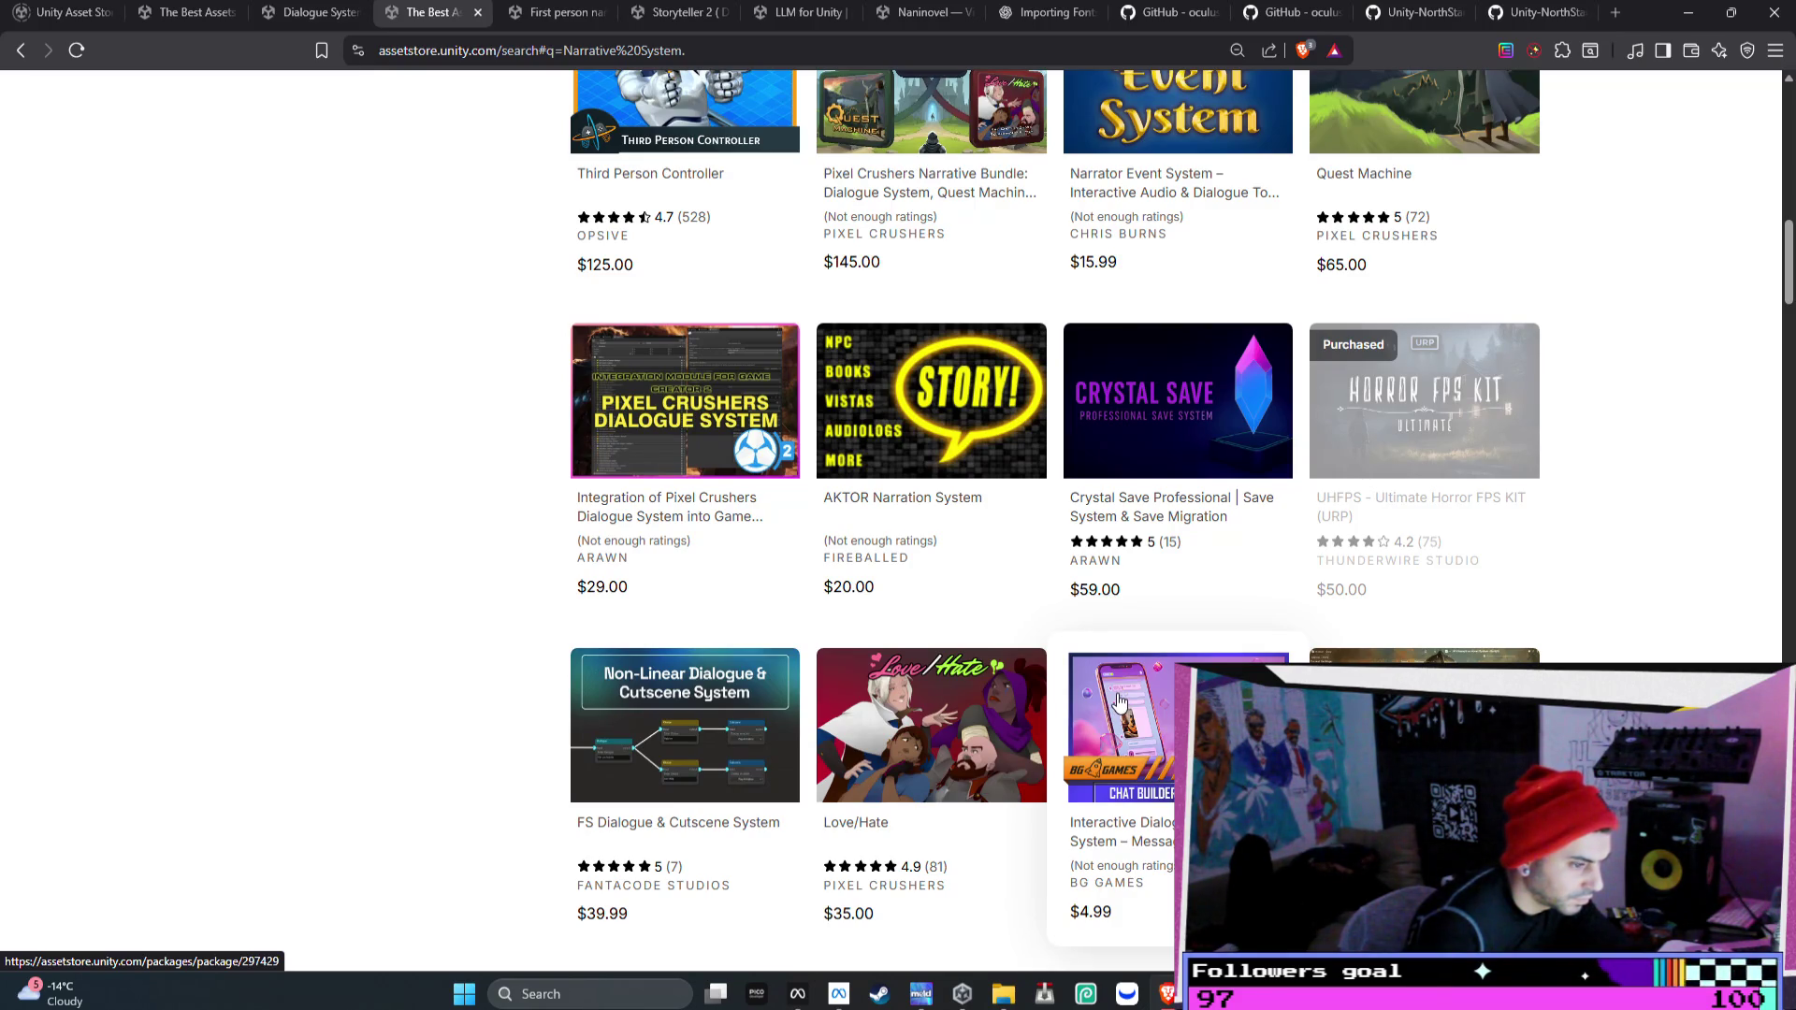
{"action": "scroll", "coordinate": [1120, 701], "scroll_direction": "down", "scroll_amount": 3}
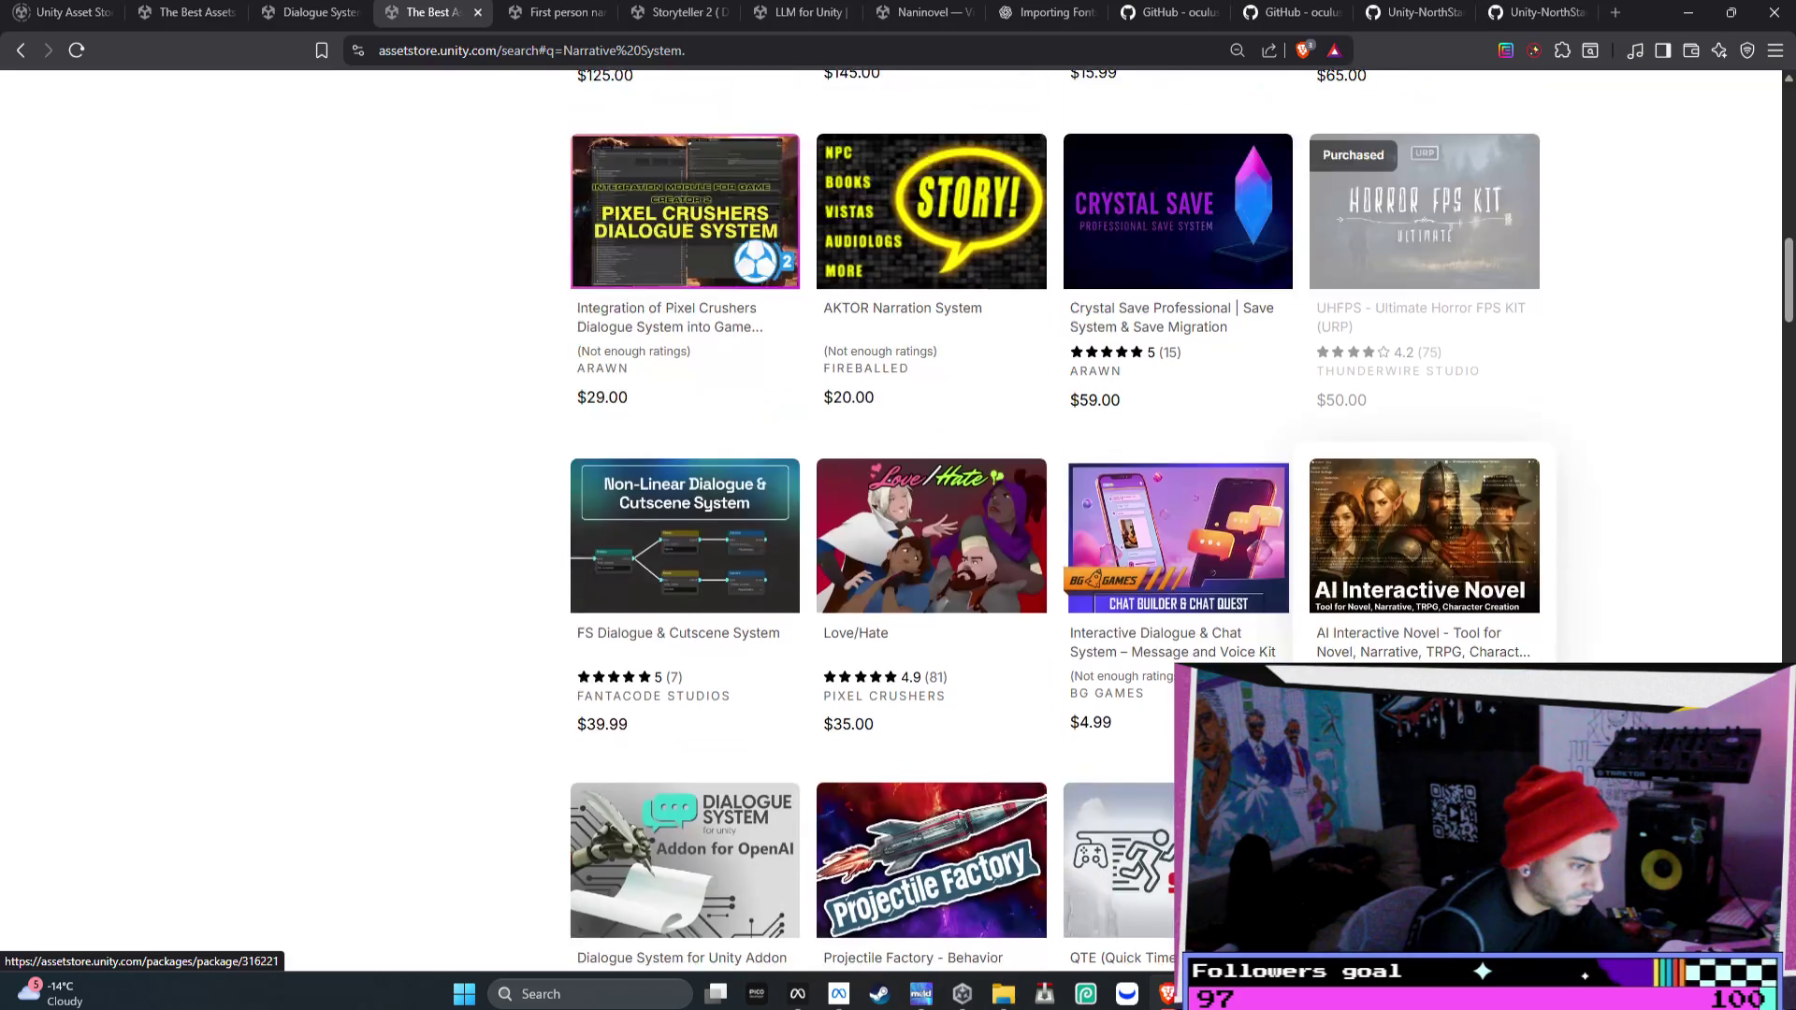
{"action": "scroll", "coordinate": [790, 734], "scroll_direction": "down", "scroll_amount": 1}
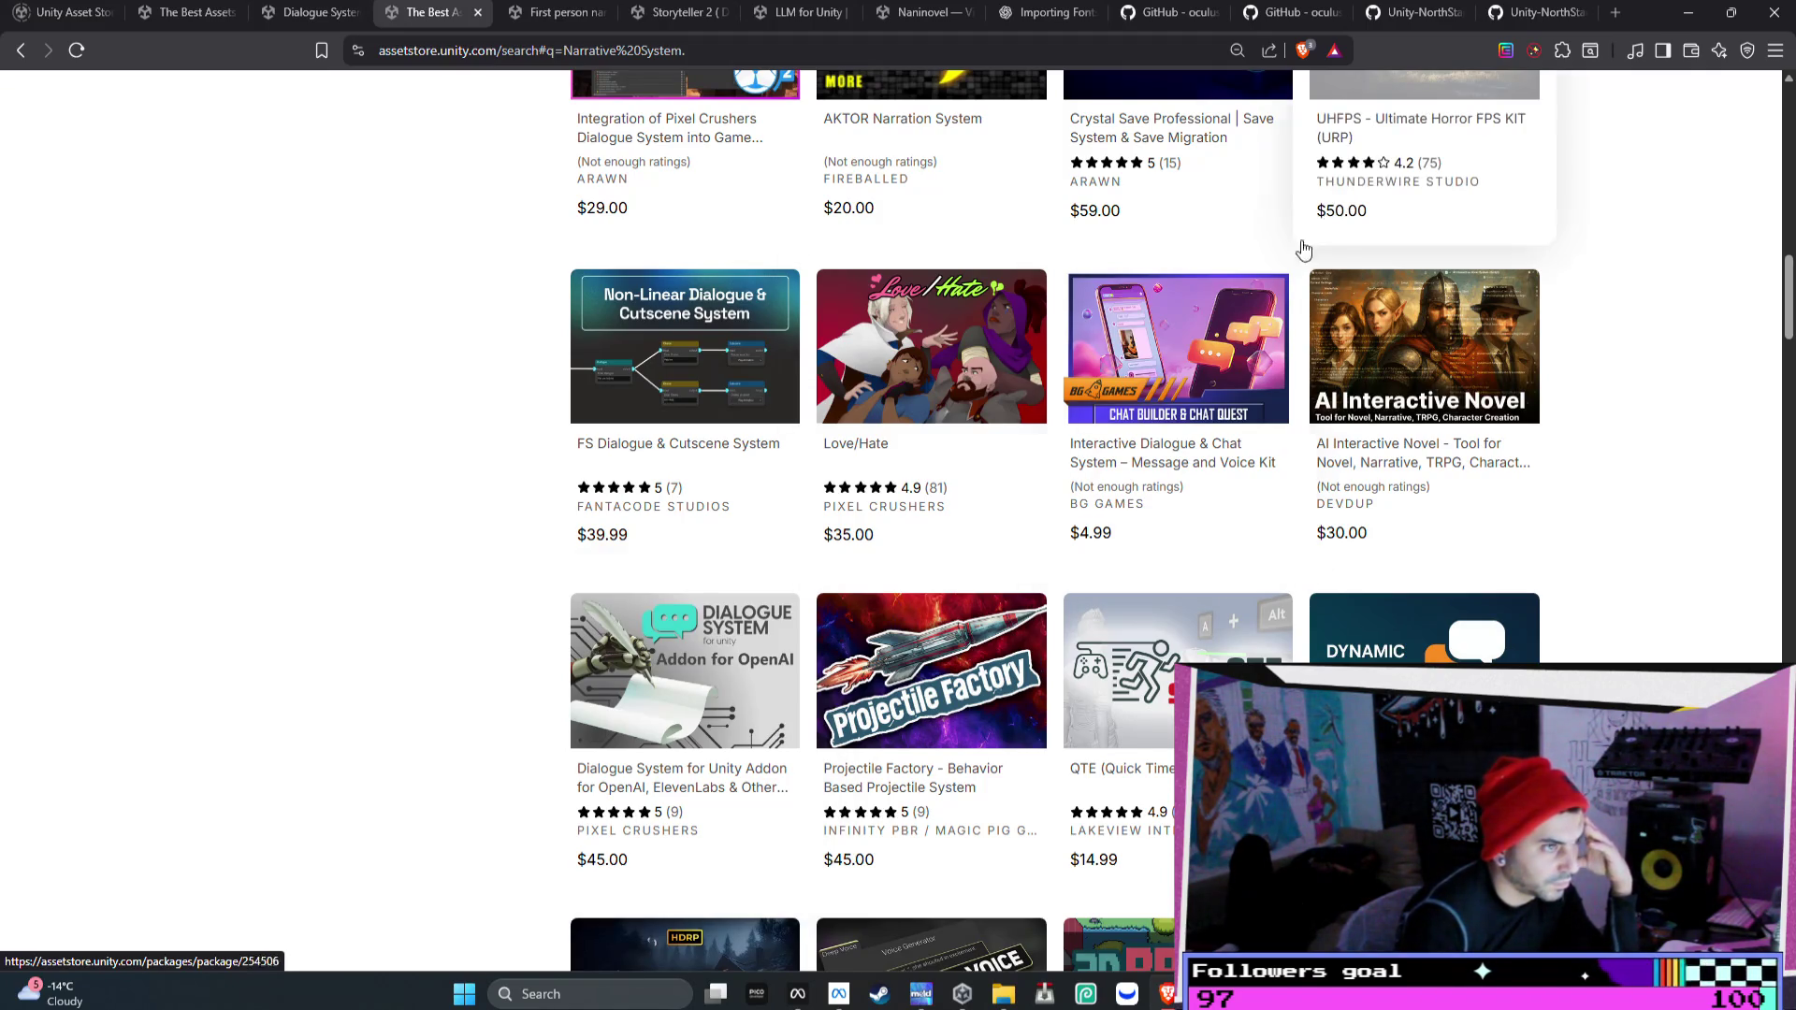
{"action": "left_click", "coordinate": [1169, 14]}
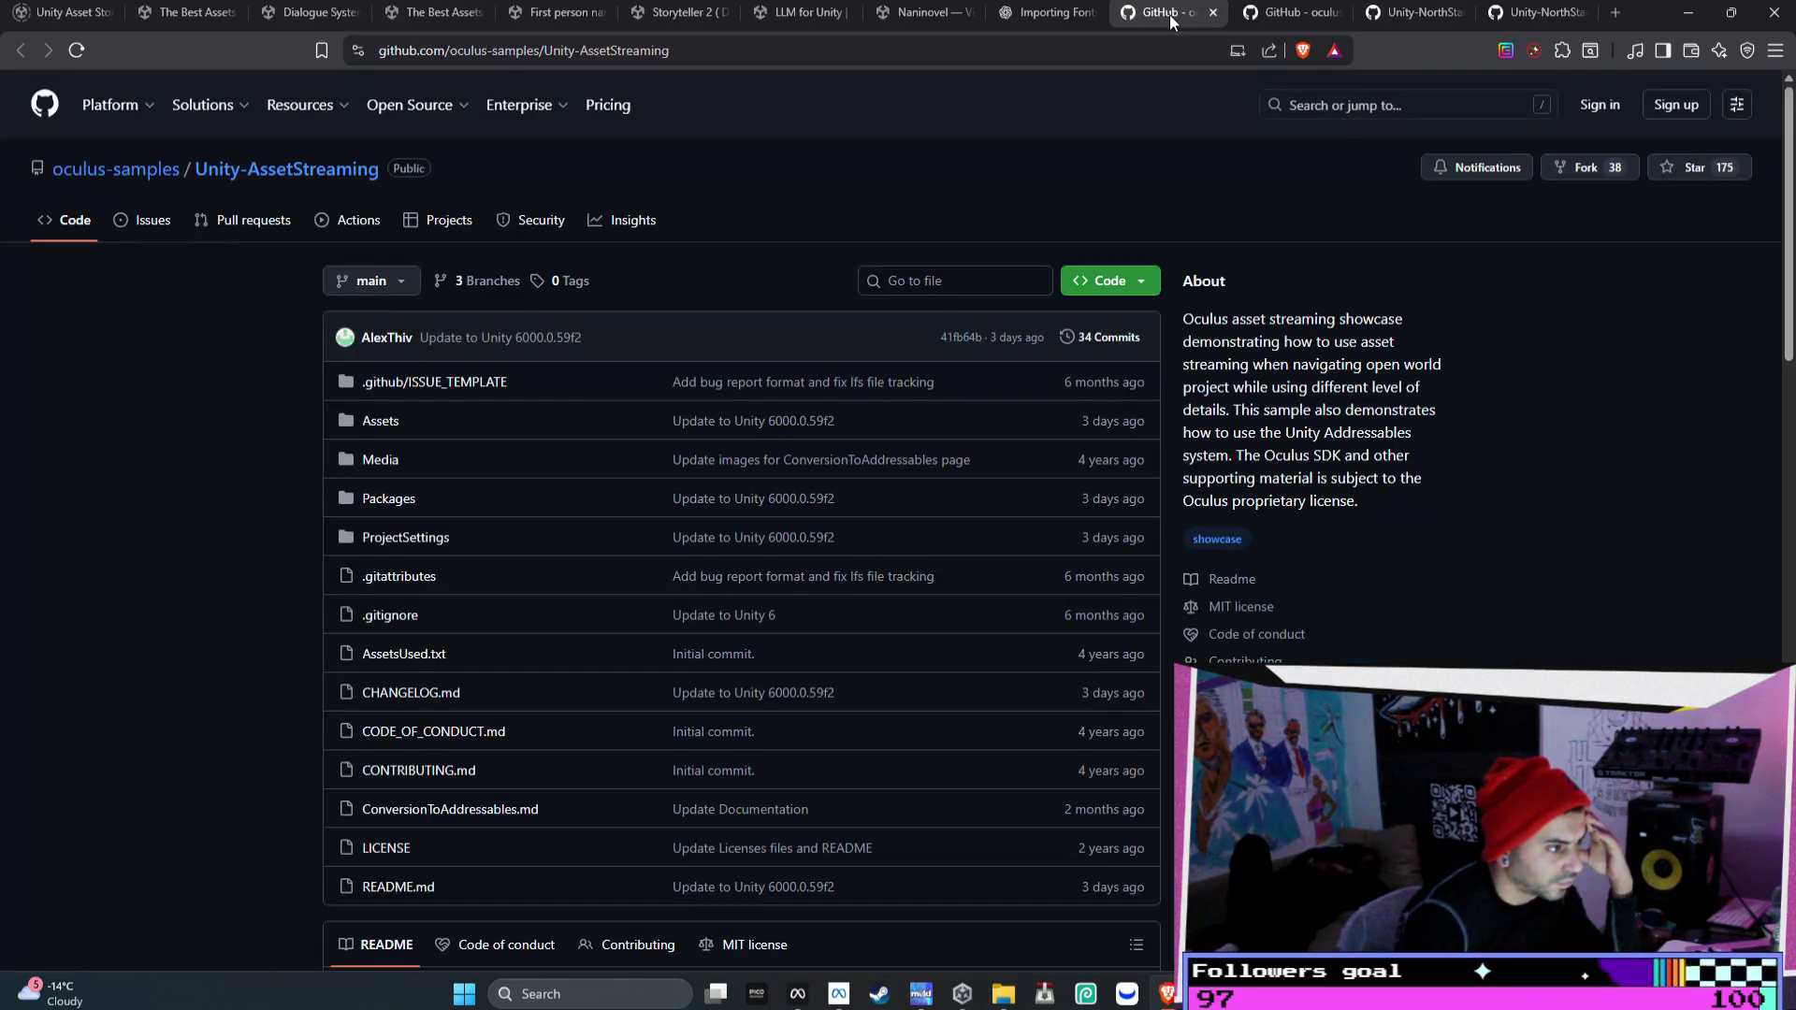
- Close the Unity-NorthStar README, NarrativeSystem.md and LipSync.md documentation tabs
{"action": "left_click", "coordinate": [1256, 26]}
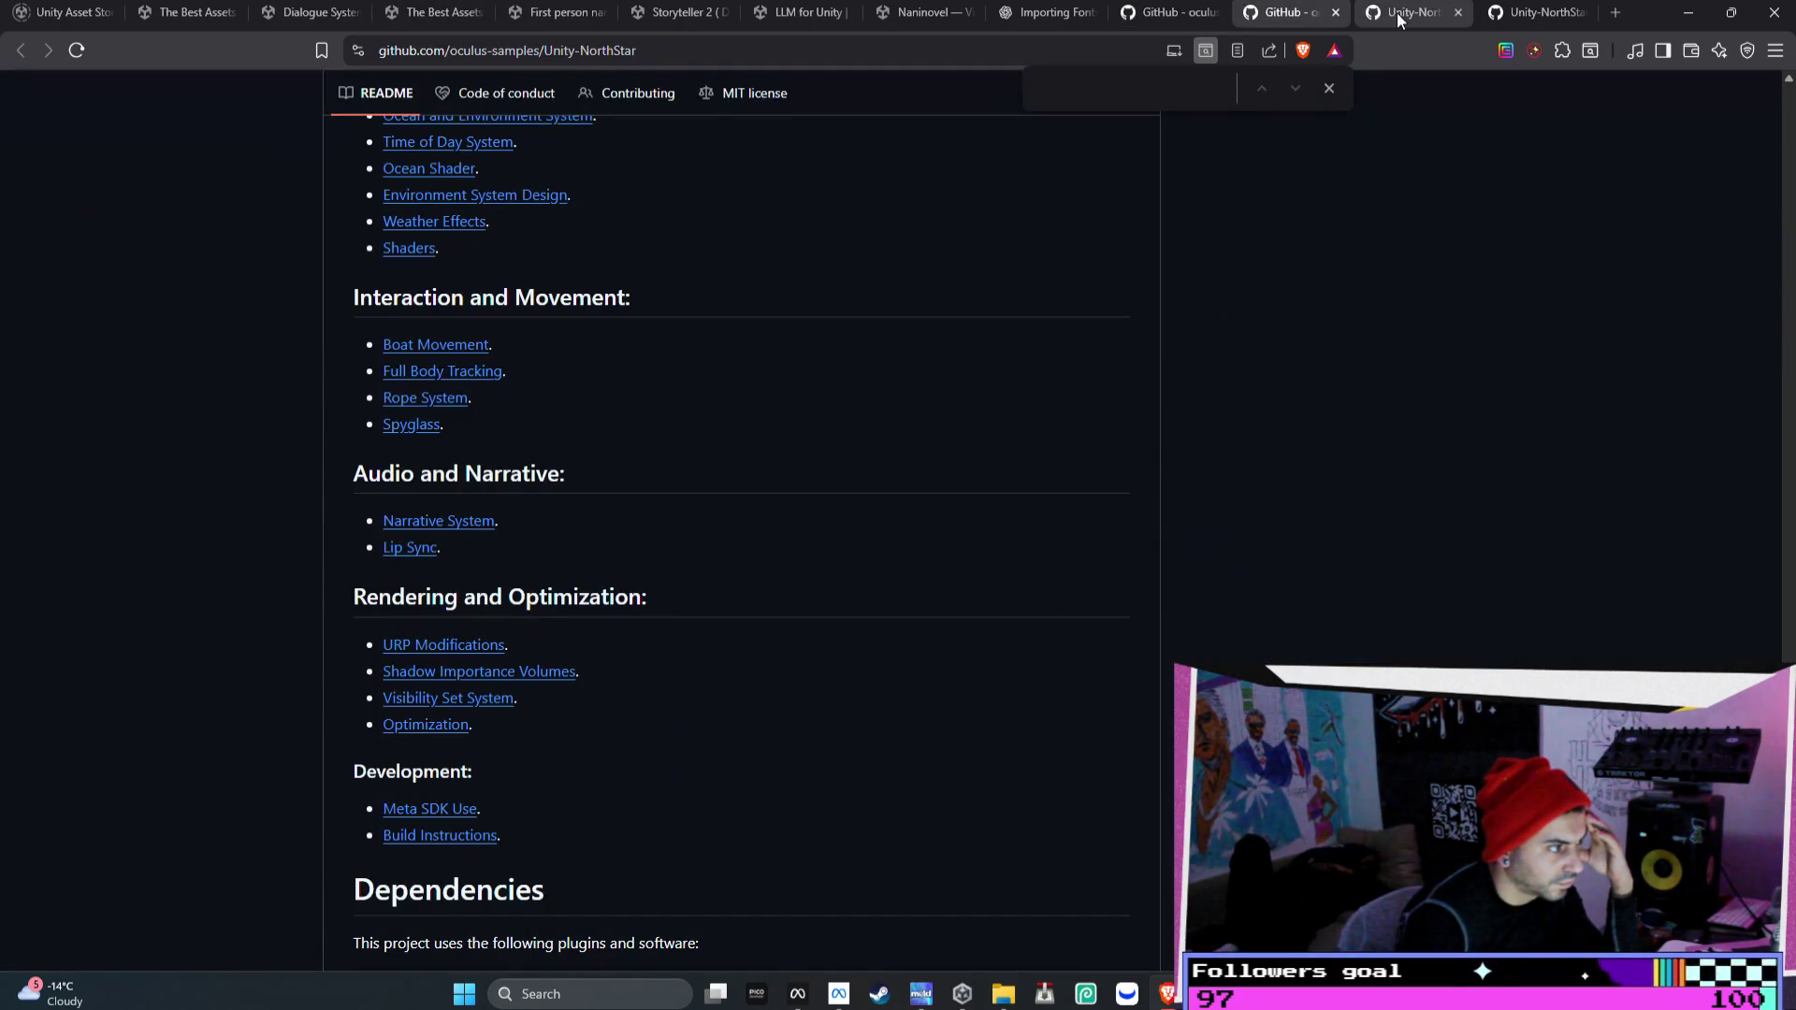
{"action": "scroll", "coordinate": [987, 308], "scroll_direction": "down", "scroll_amount": 1}
{"action": "scroll", "coordinate": [987, 309], "scroll_direction": "down", "scroll_amount": 2}
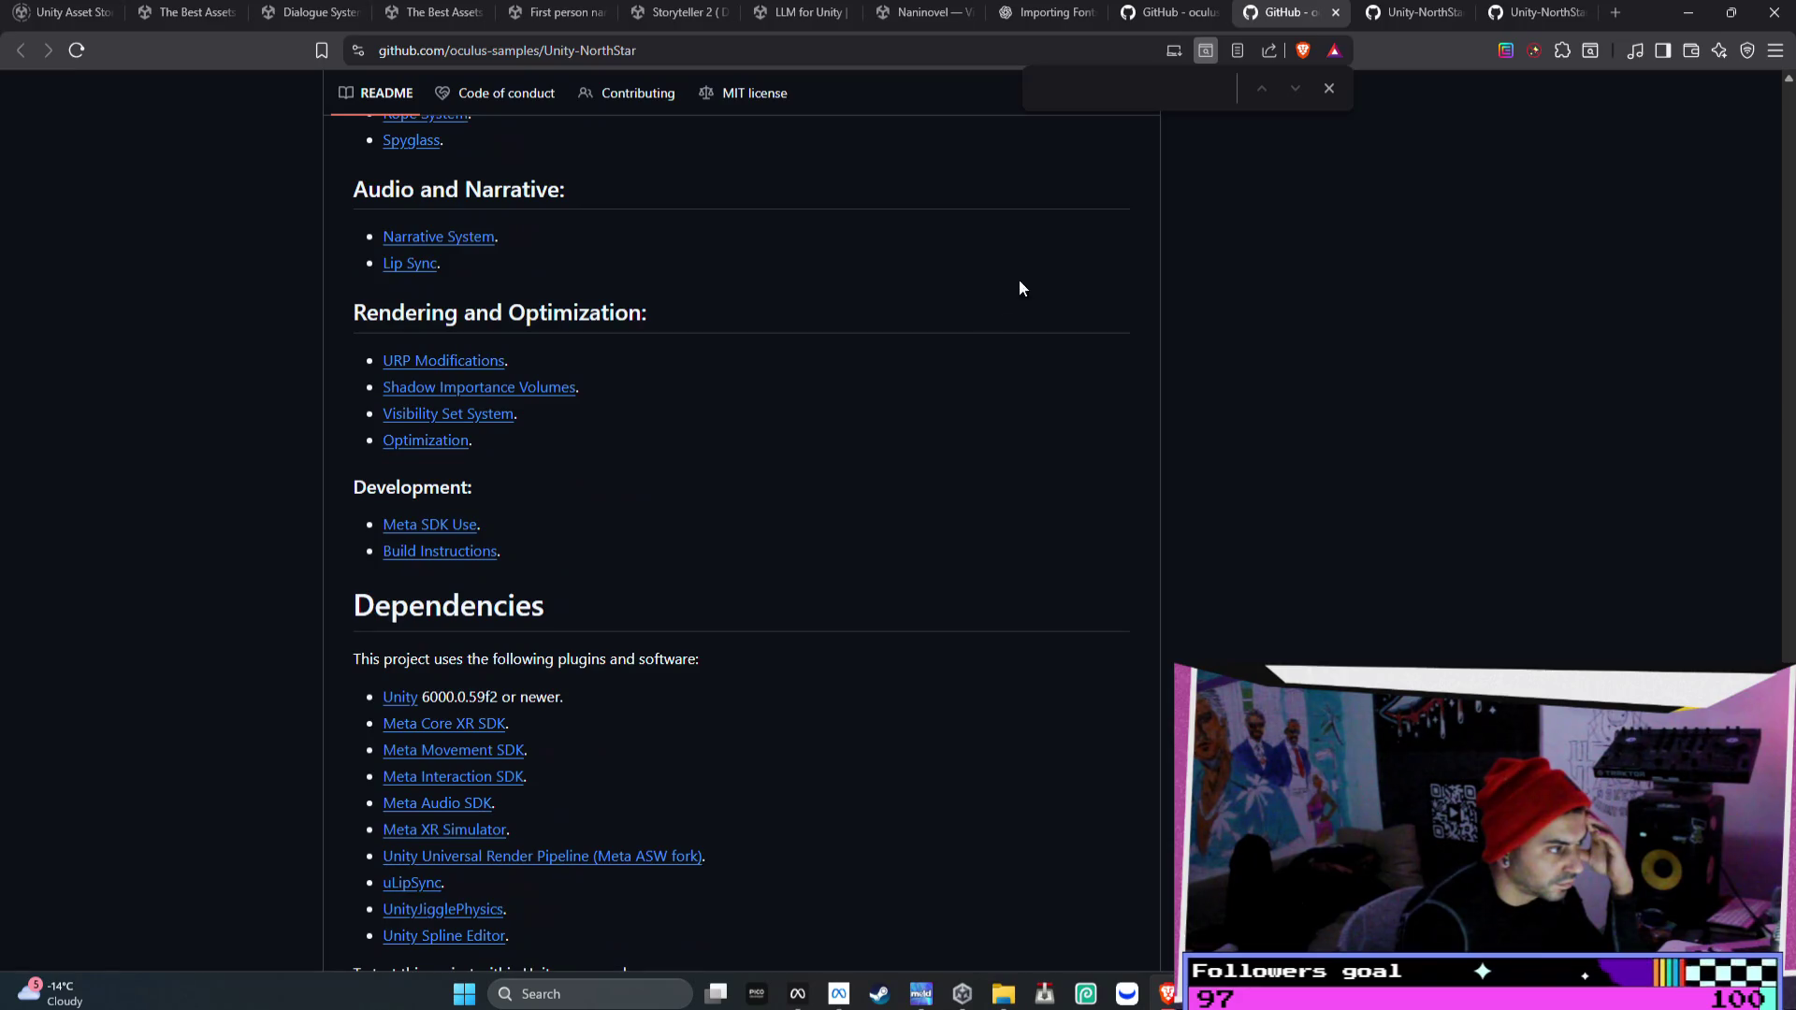
{"action": "left_click", "coordinate": [1335, 12]}
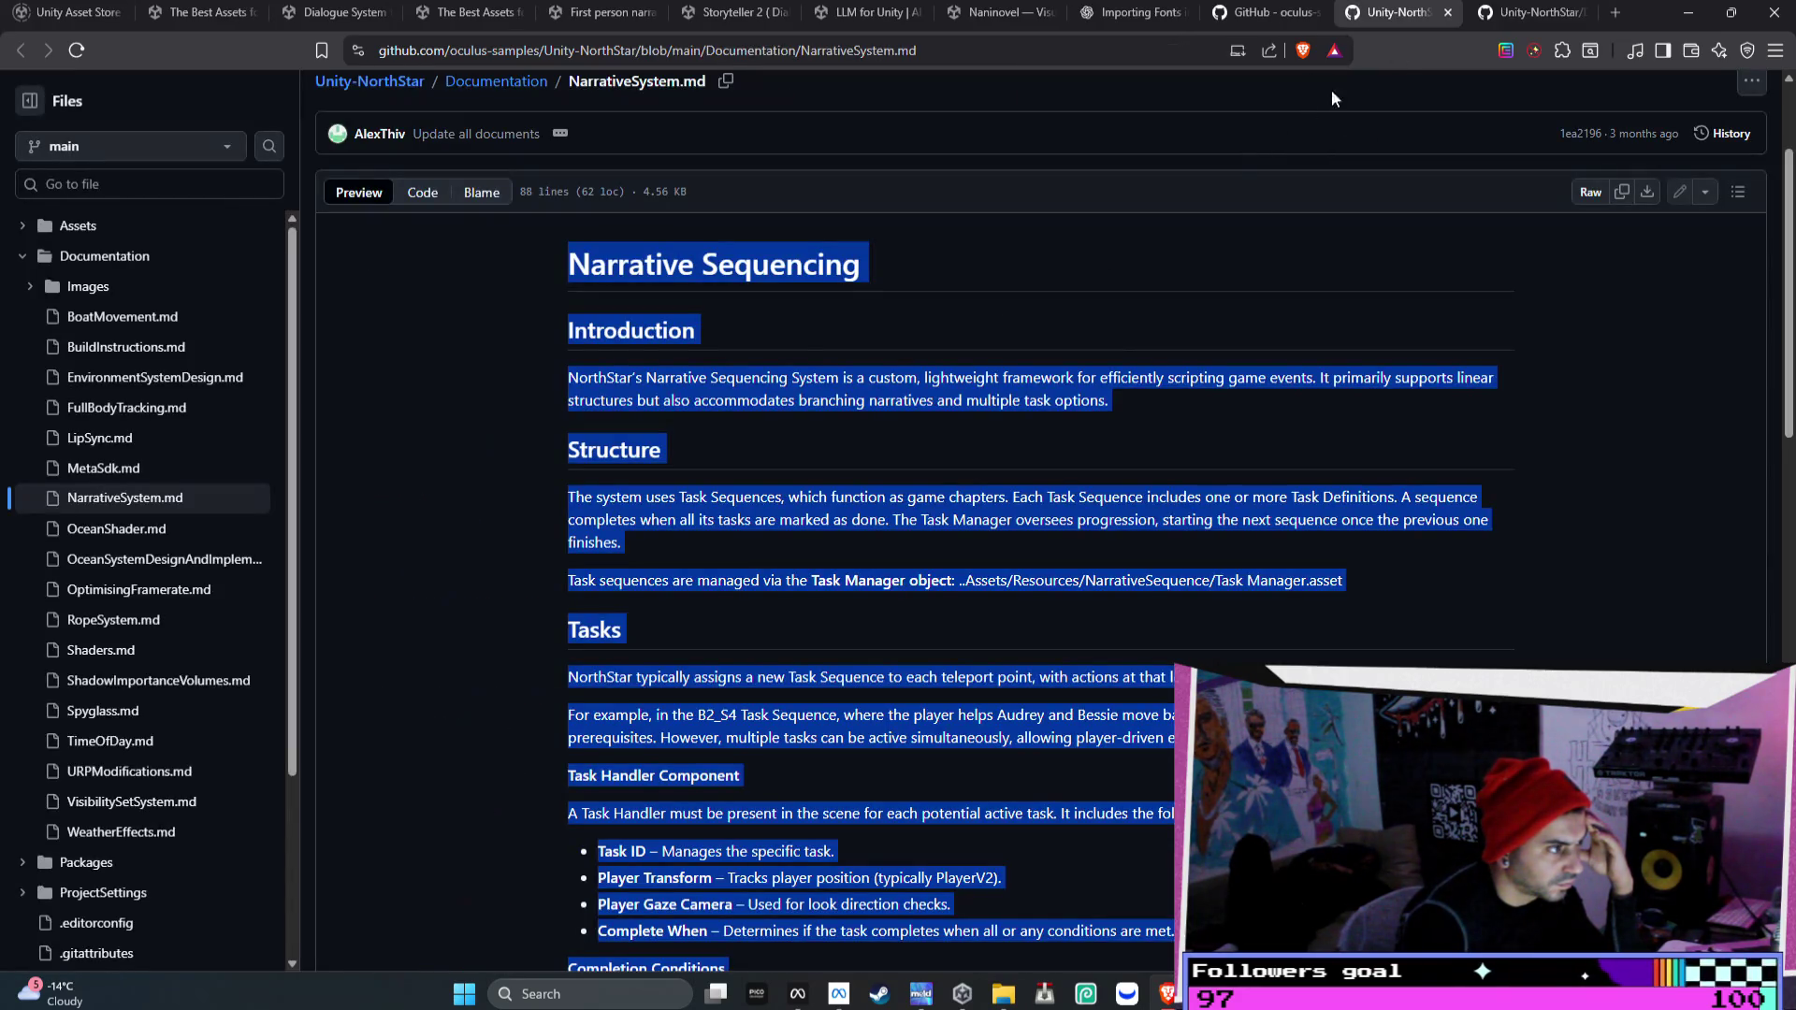
{"action": "left_click", "coordinate": [1448, 13]}
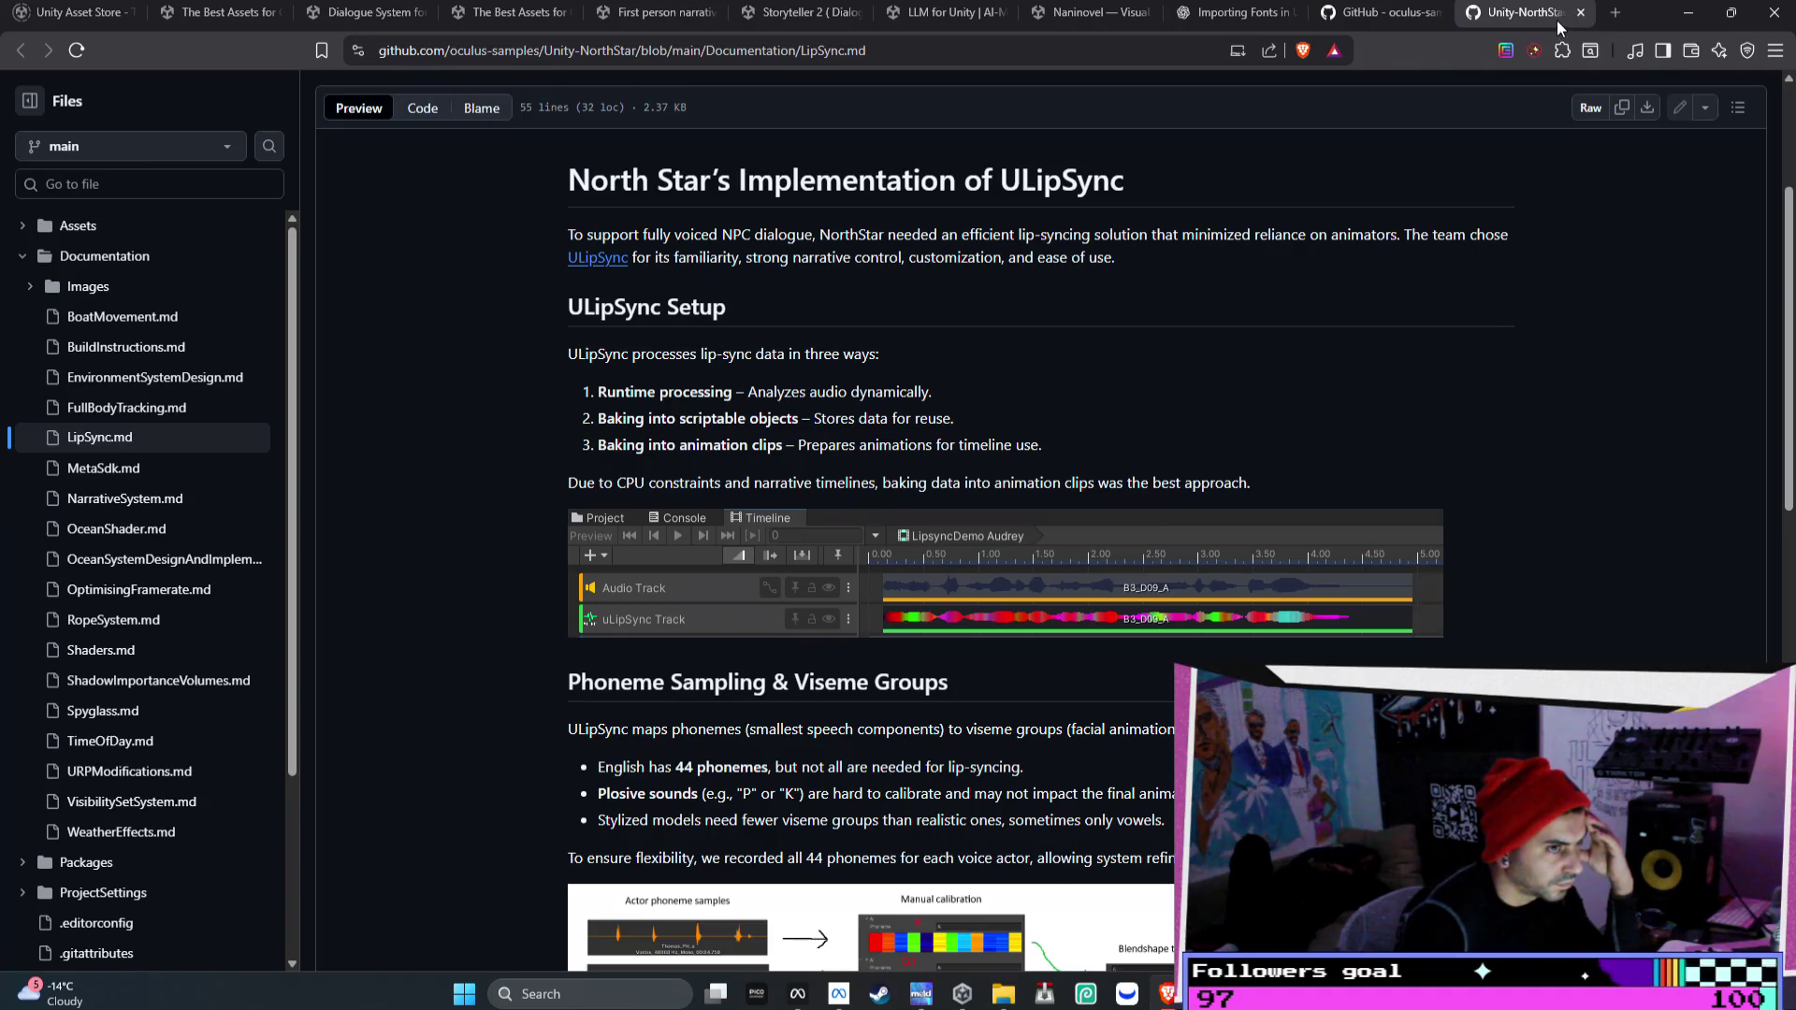
{"action": "left_click", "coordinate": [1580, 12]}
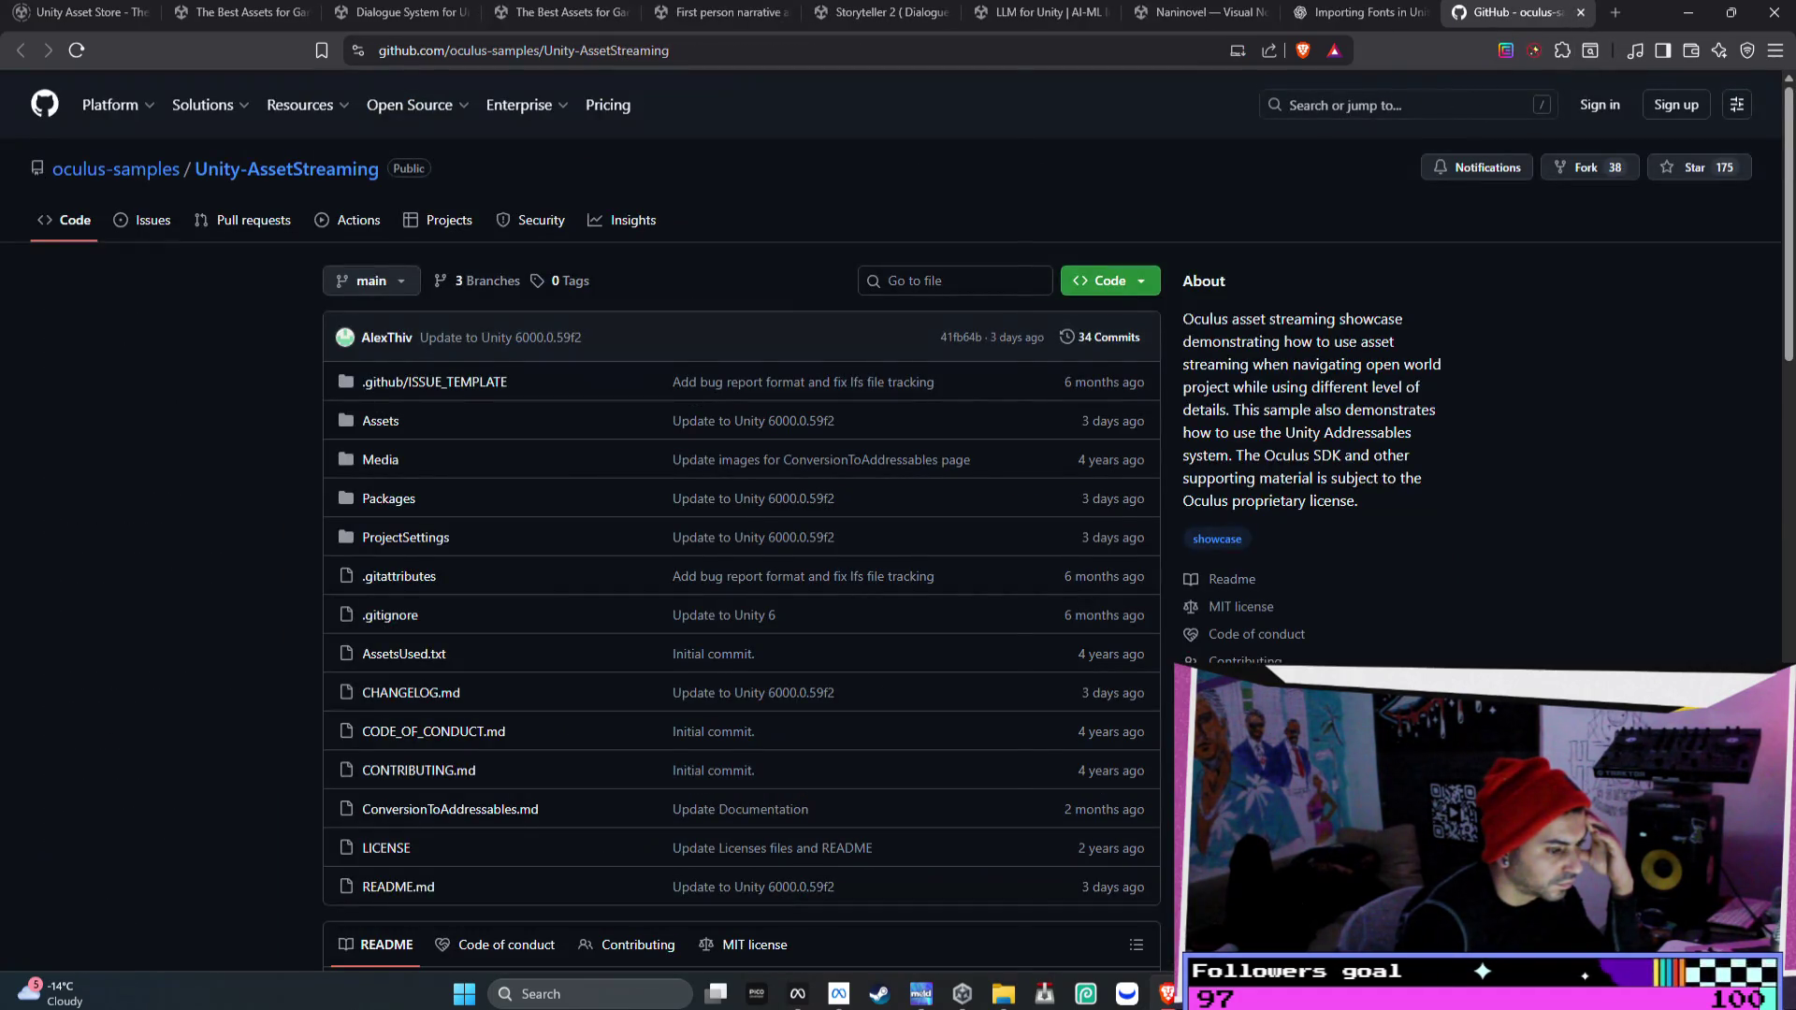
- Start a new Bezi chat thread, keeping all pending changes
{"action": "key", "text": "alt+Tab"}
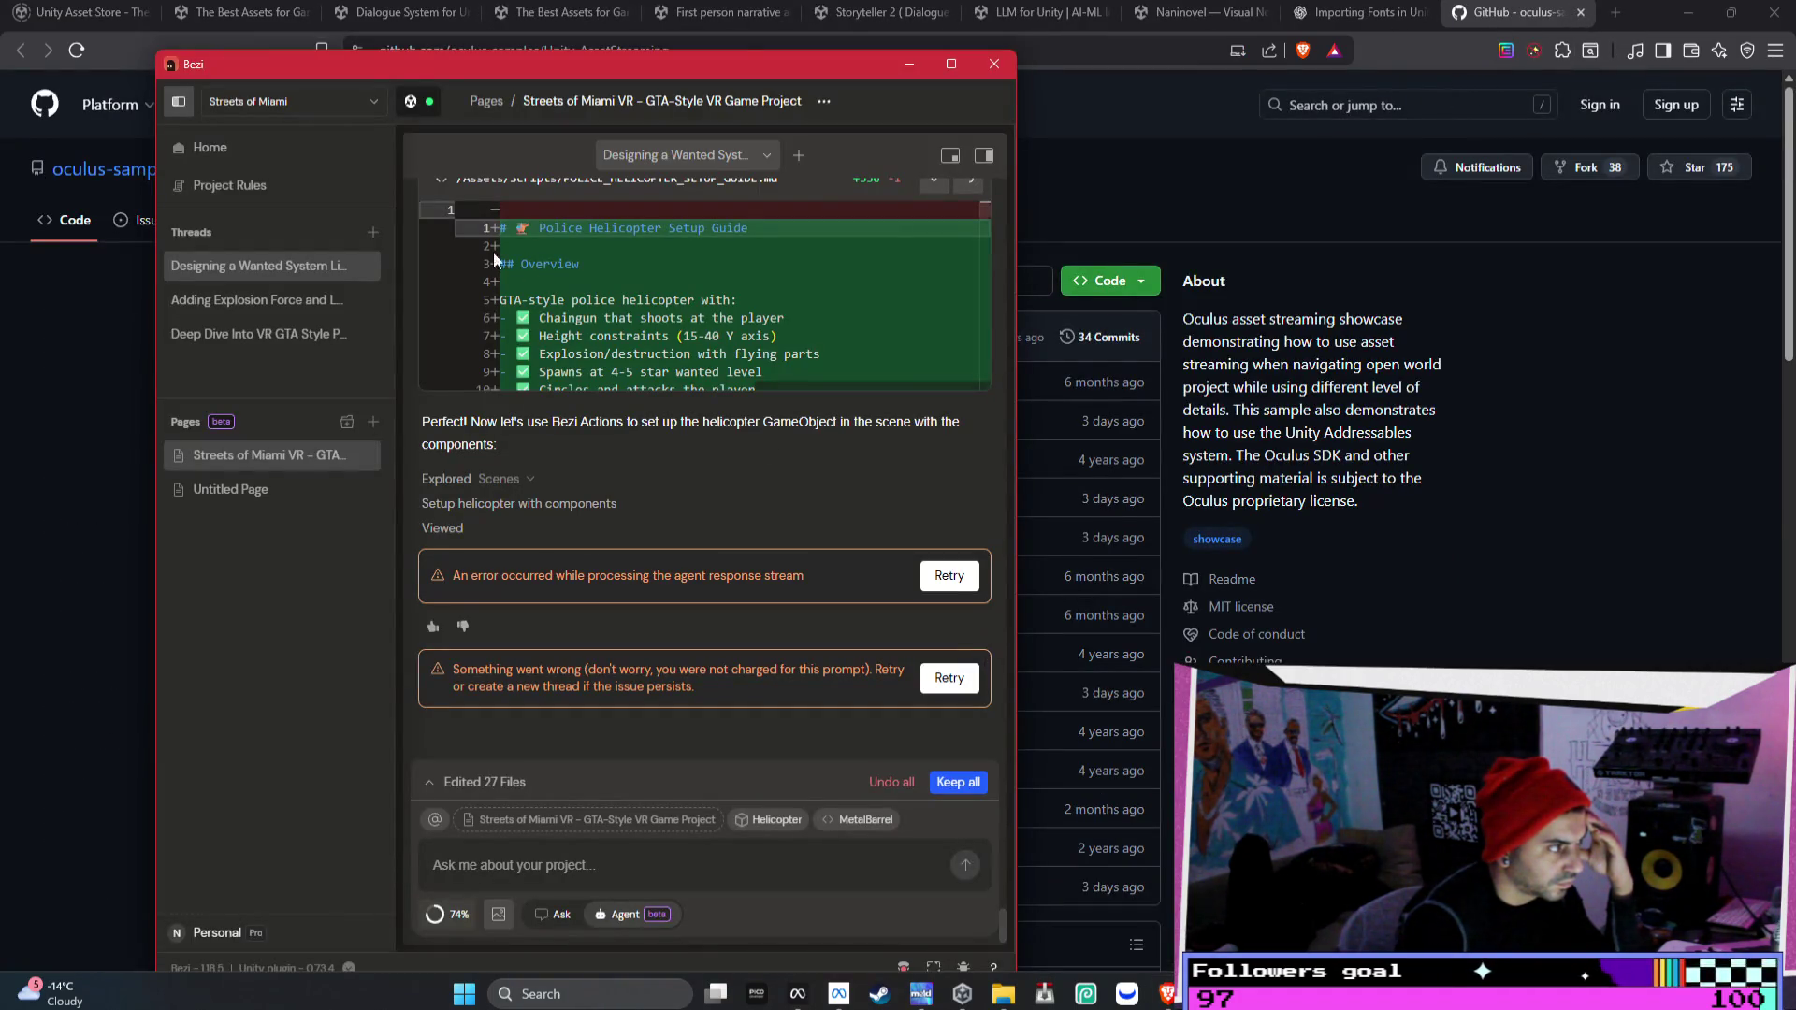
{"action": "left_click", "coordinate": [374, 232]}
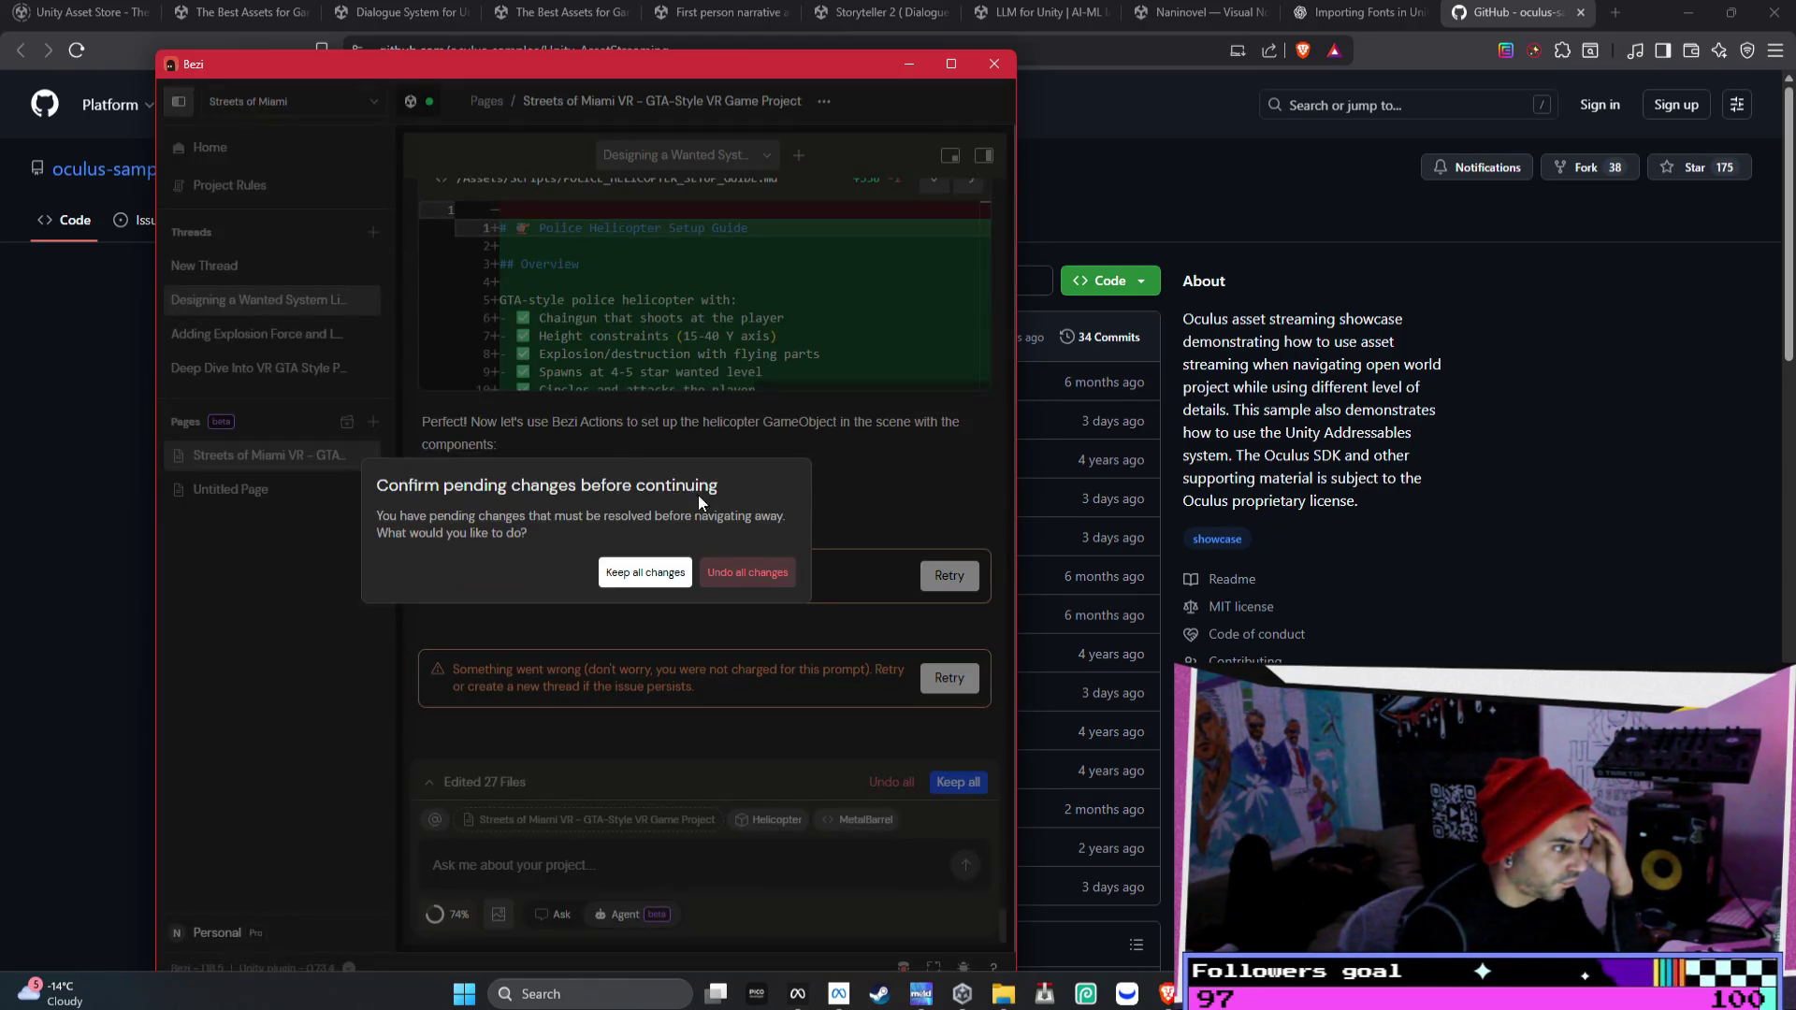
{"action": "left_click", "coordinate": [681, 574]}
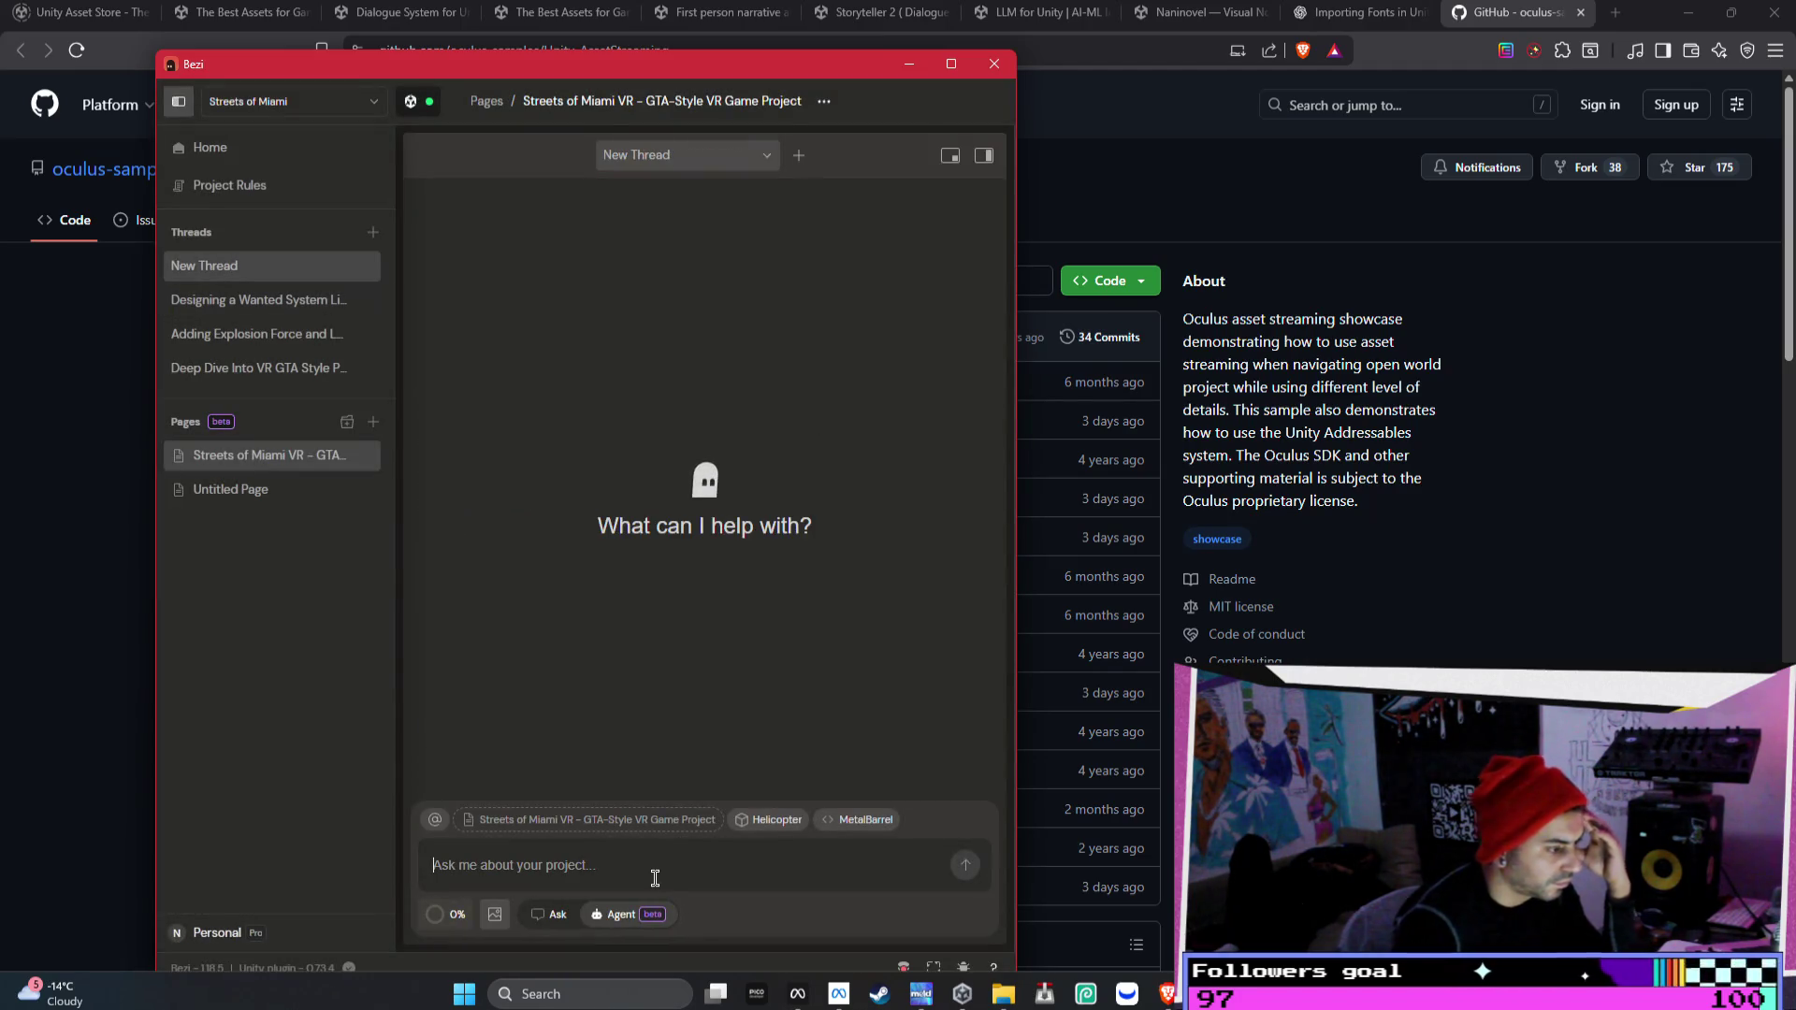
- Begin the prompt with 'I want you' and remove the Helicopter and MetalBarrel context chips
{"action": "type", "text": "d"}
{"action": "key", "text": "BackSpace"}
{"action": "type", "text": "I want you"}
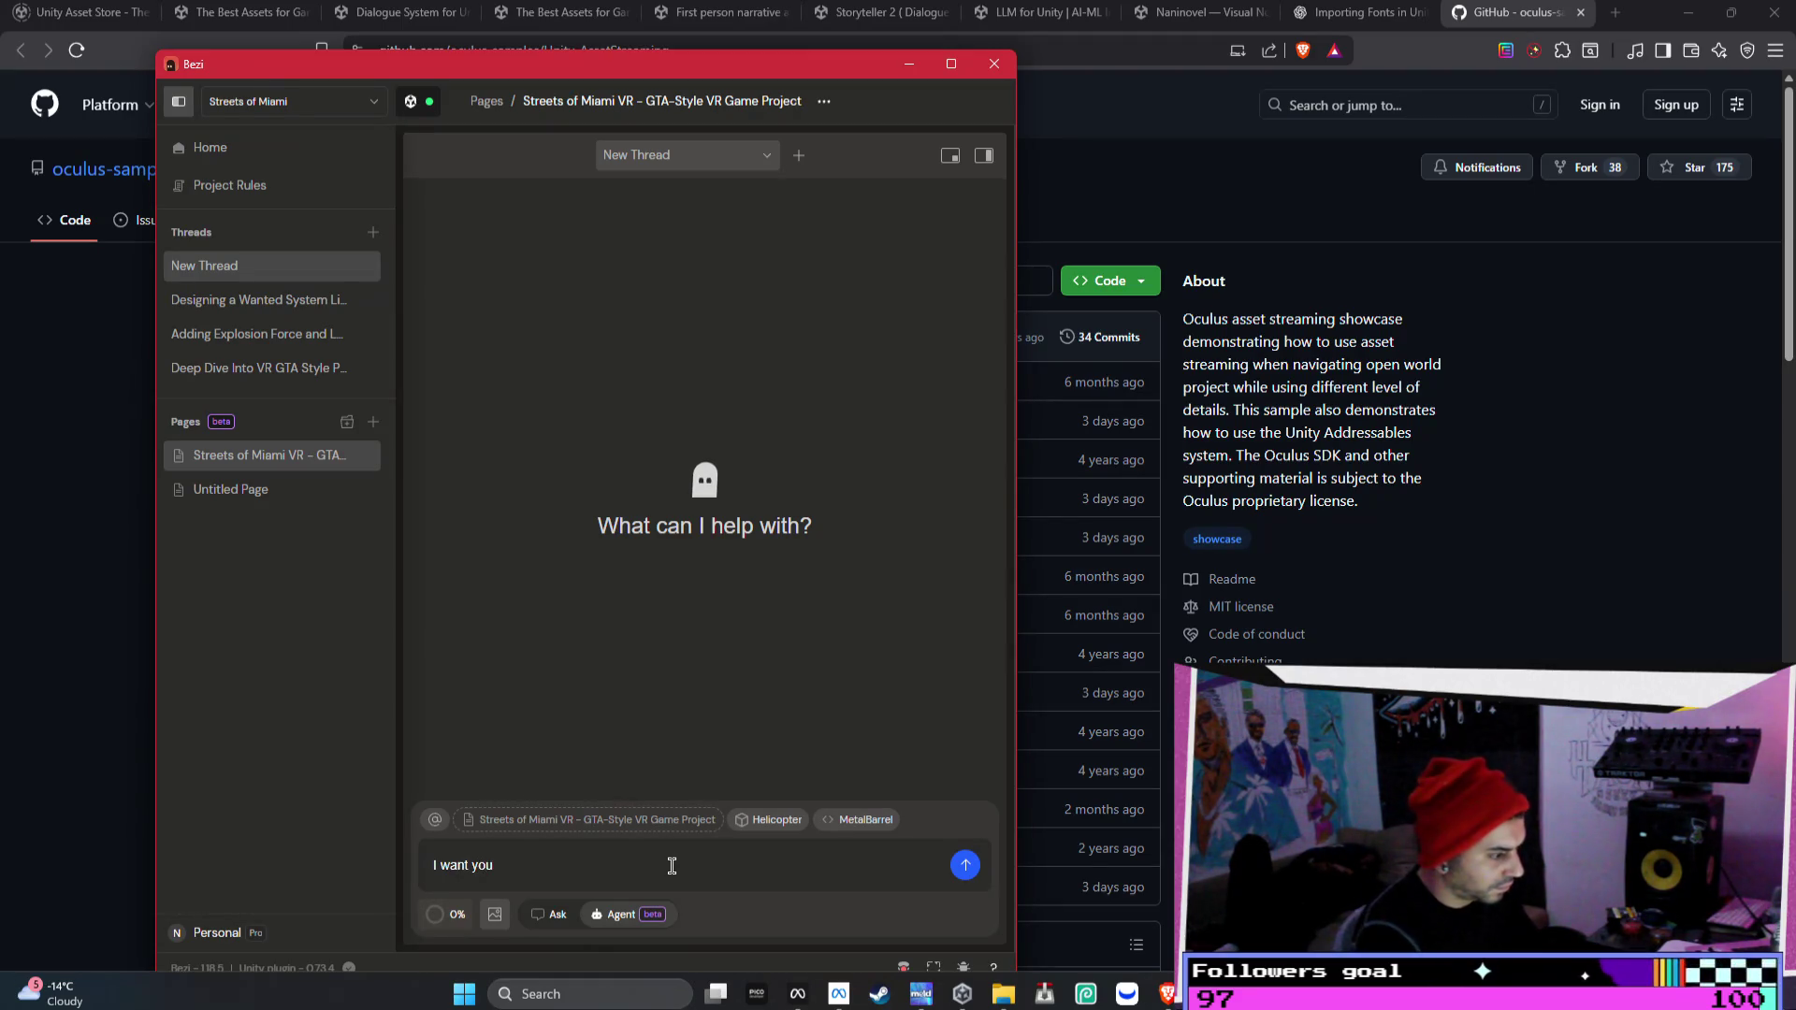
{"action": "left_click", "coordinate": [743, 820]}
{"action": "left_click", "coordinate": [743, 820]}
- Write the request for an easy-to-use, full-scale dialogue system simpler than the copied comprehensive one
{"action": "type", "text": "to make a narration"}
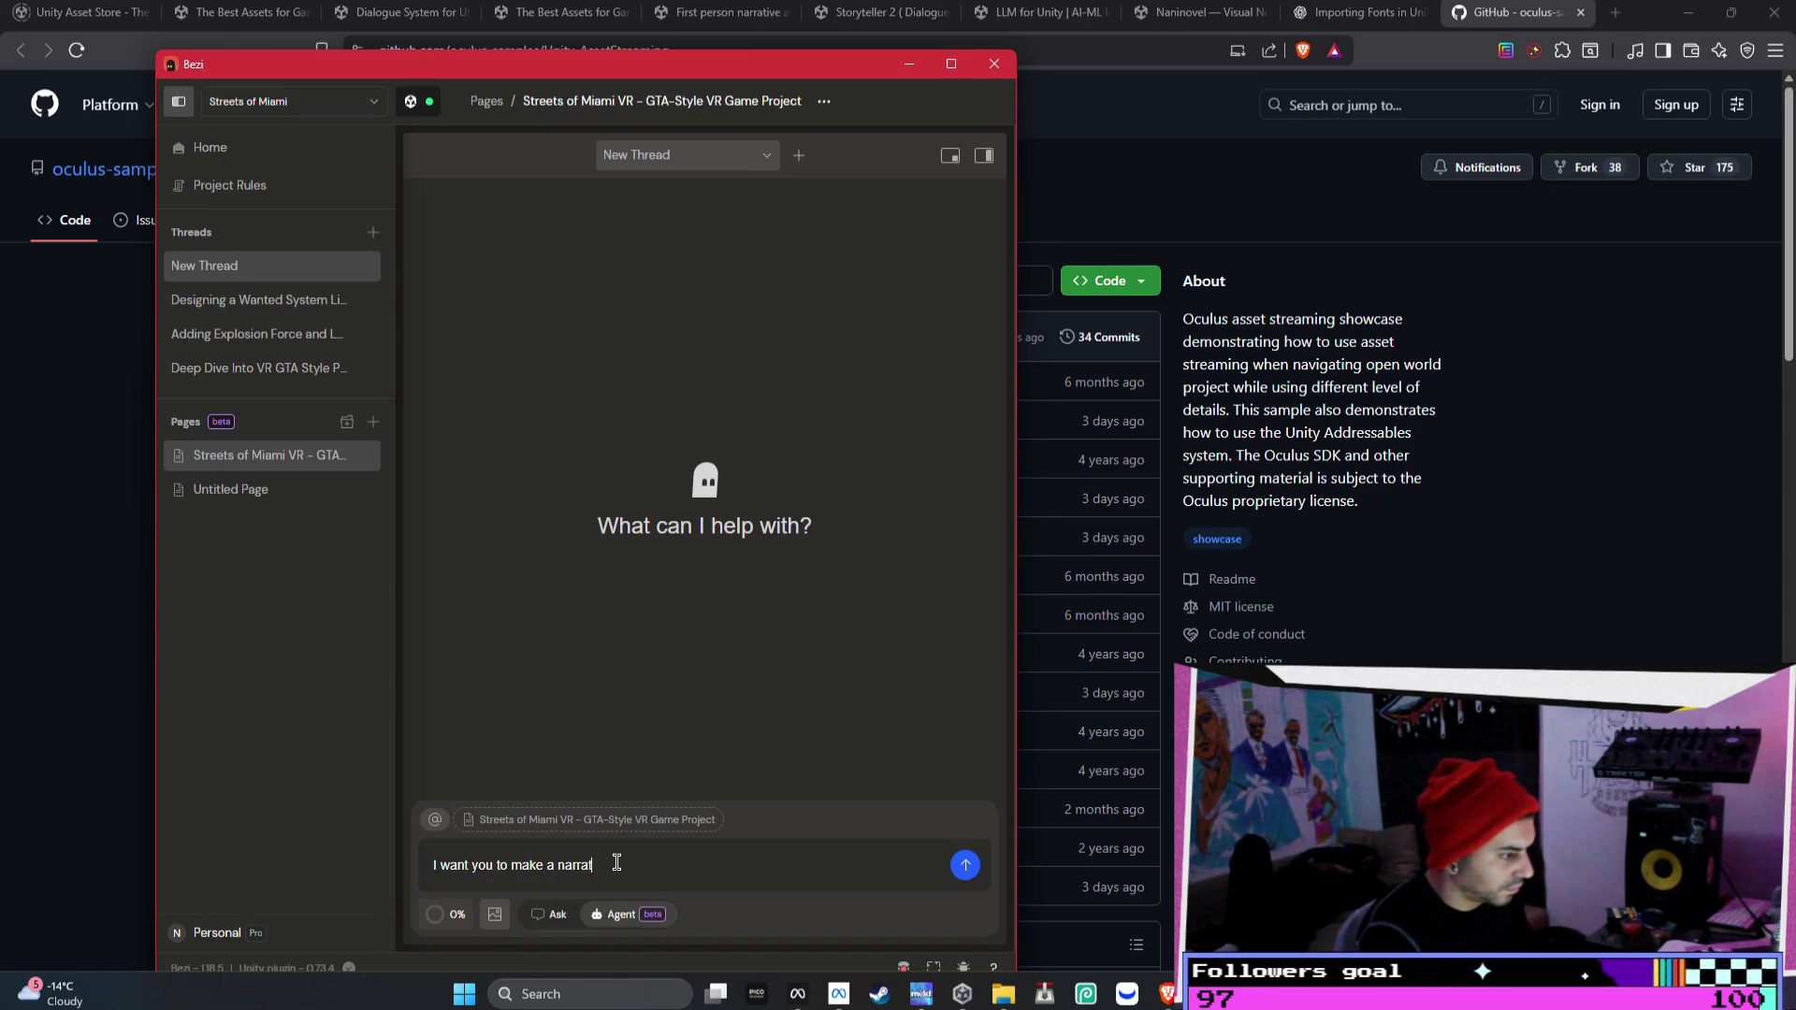
{"action": "type", "text": " system / dui"}
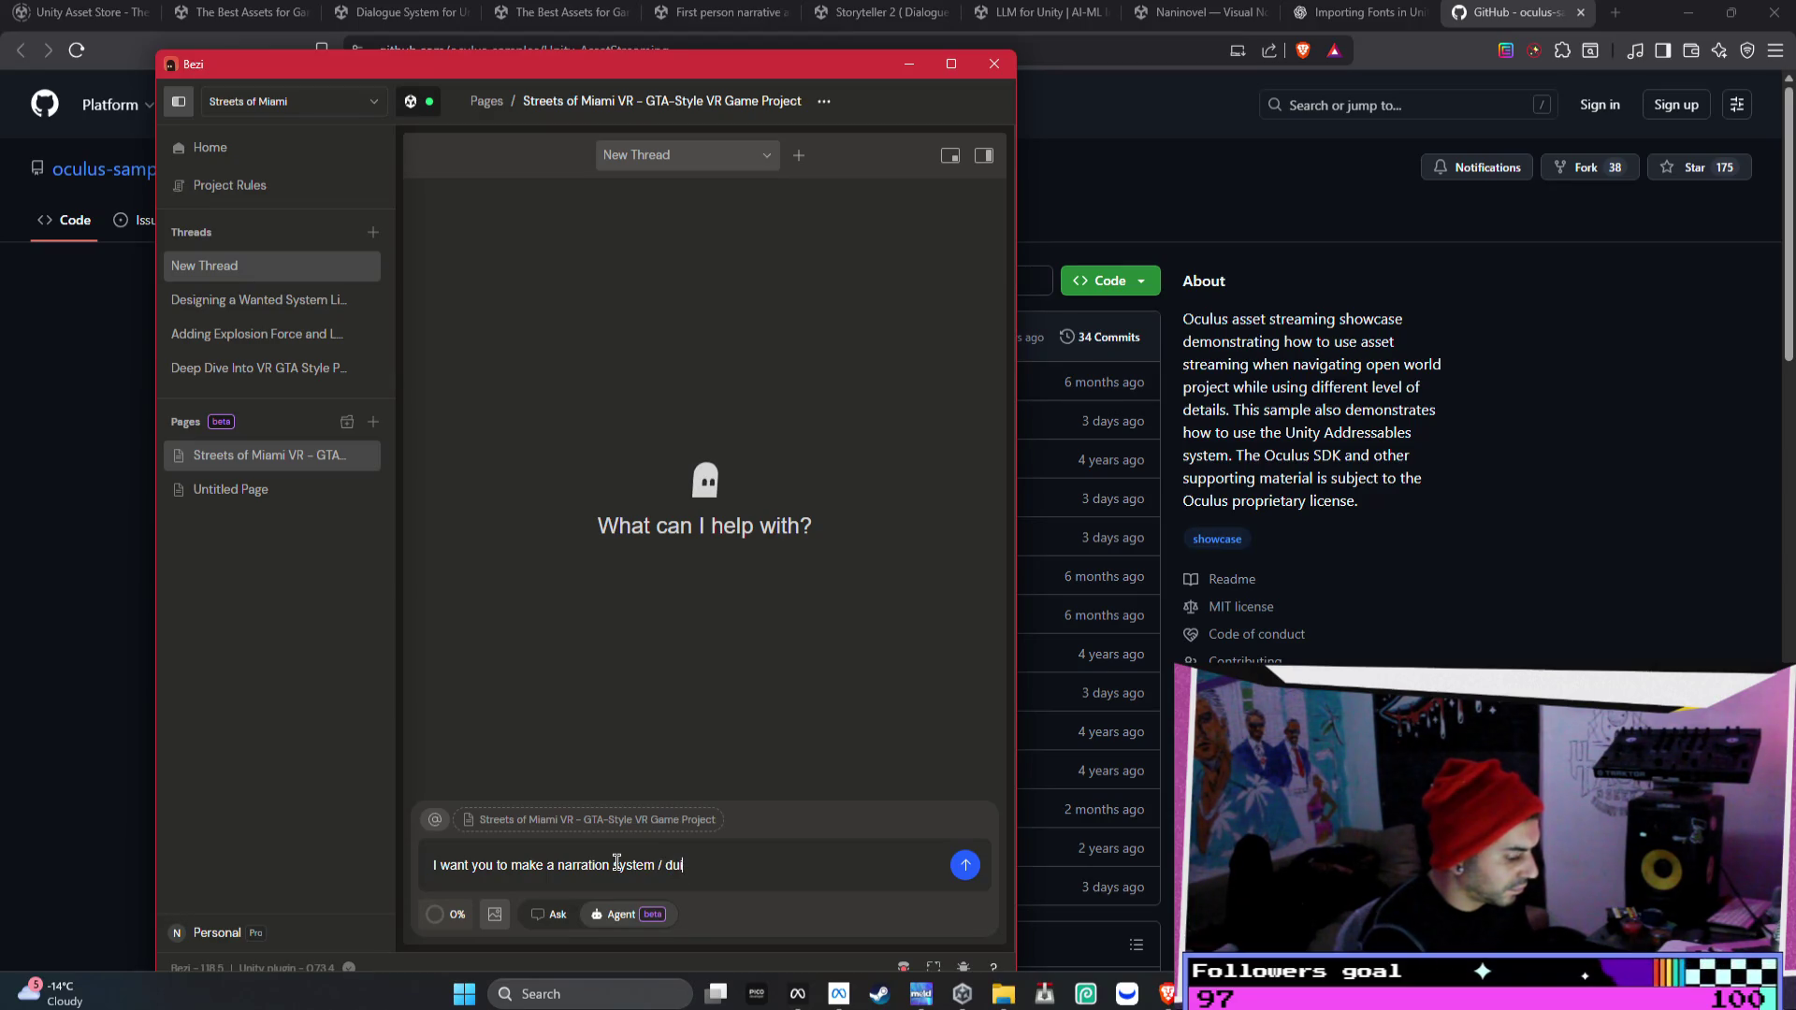
{"action": "key", "text": "BackSpace"}
{"action": "key", "text": "BackSpace"}
{"action": "key", "text": "BackSpace"}
{"action": "type", "text": "to ma"}
{"action": "key", "text": "BackSpace"}
{"action": "type", "text": "ke an e"}
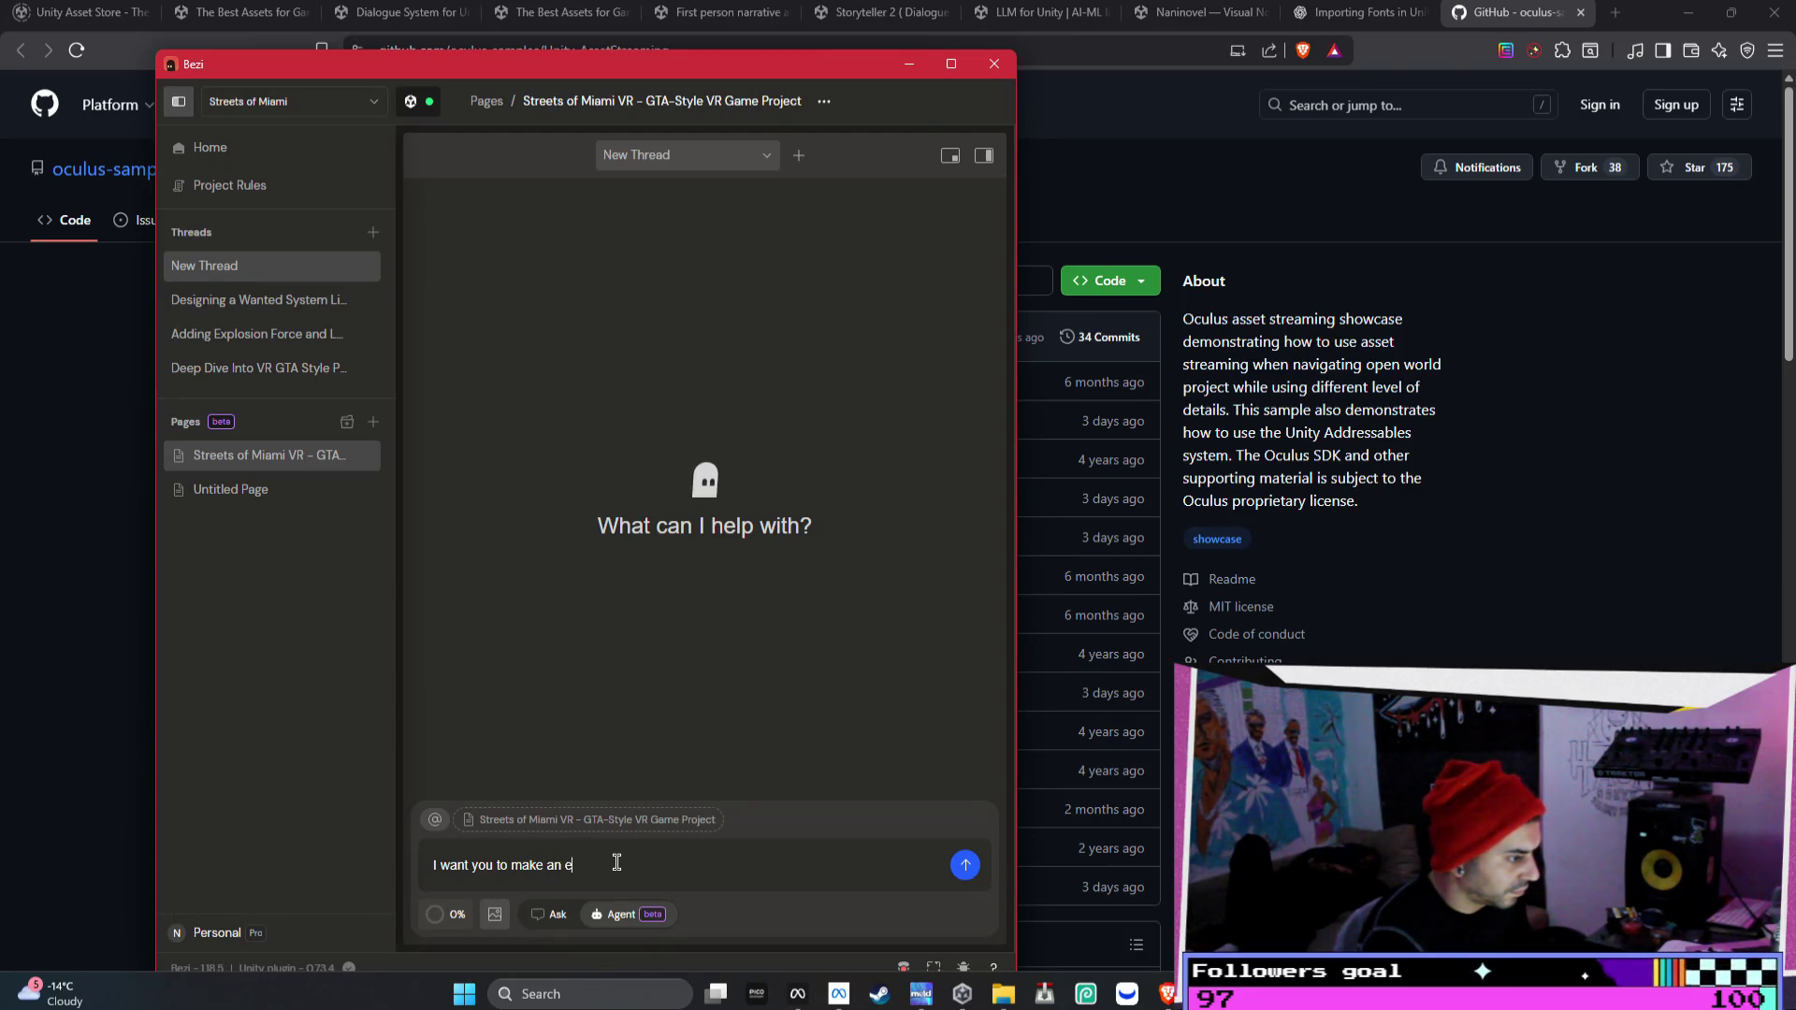
{"action": "type", "text": "asy to use / full scale dialo"}
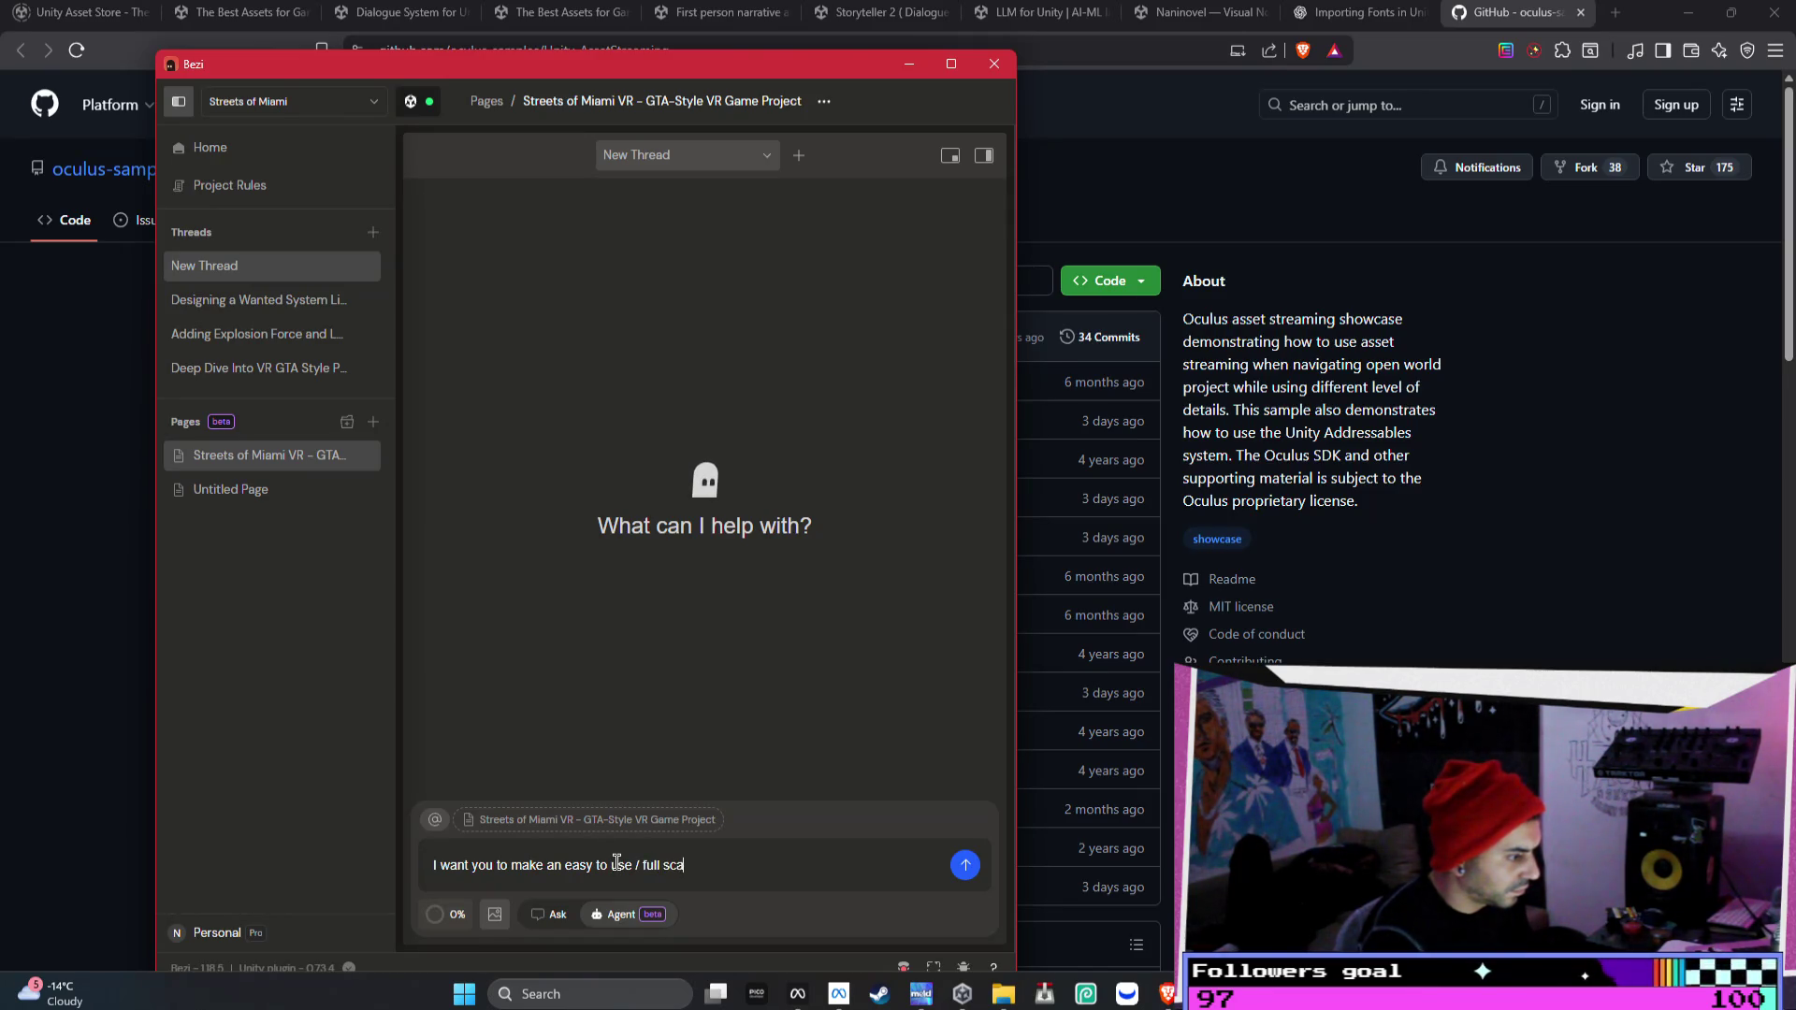
{"action": "type", "text": "gue system"}
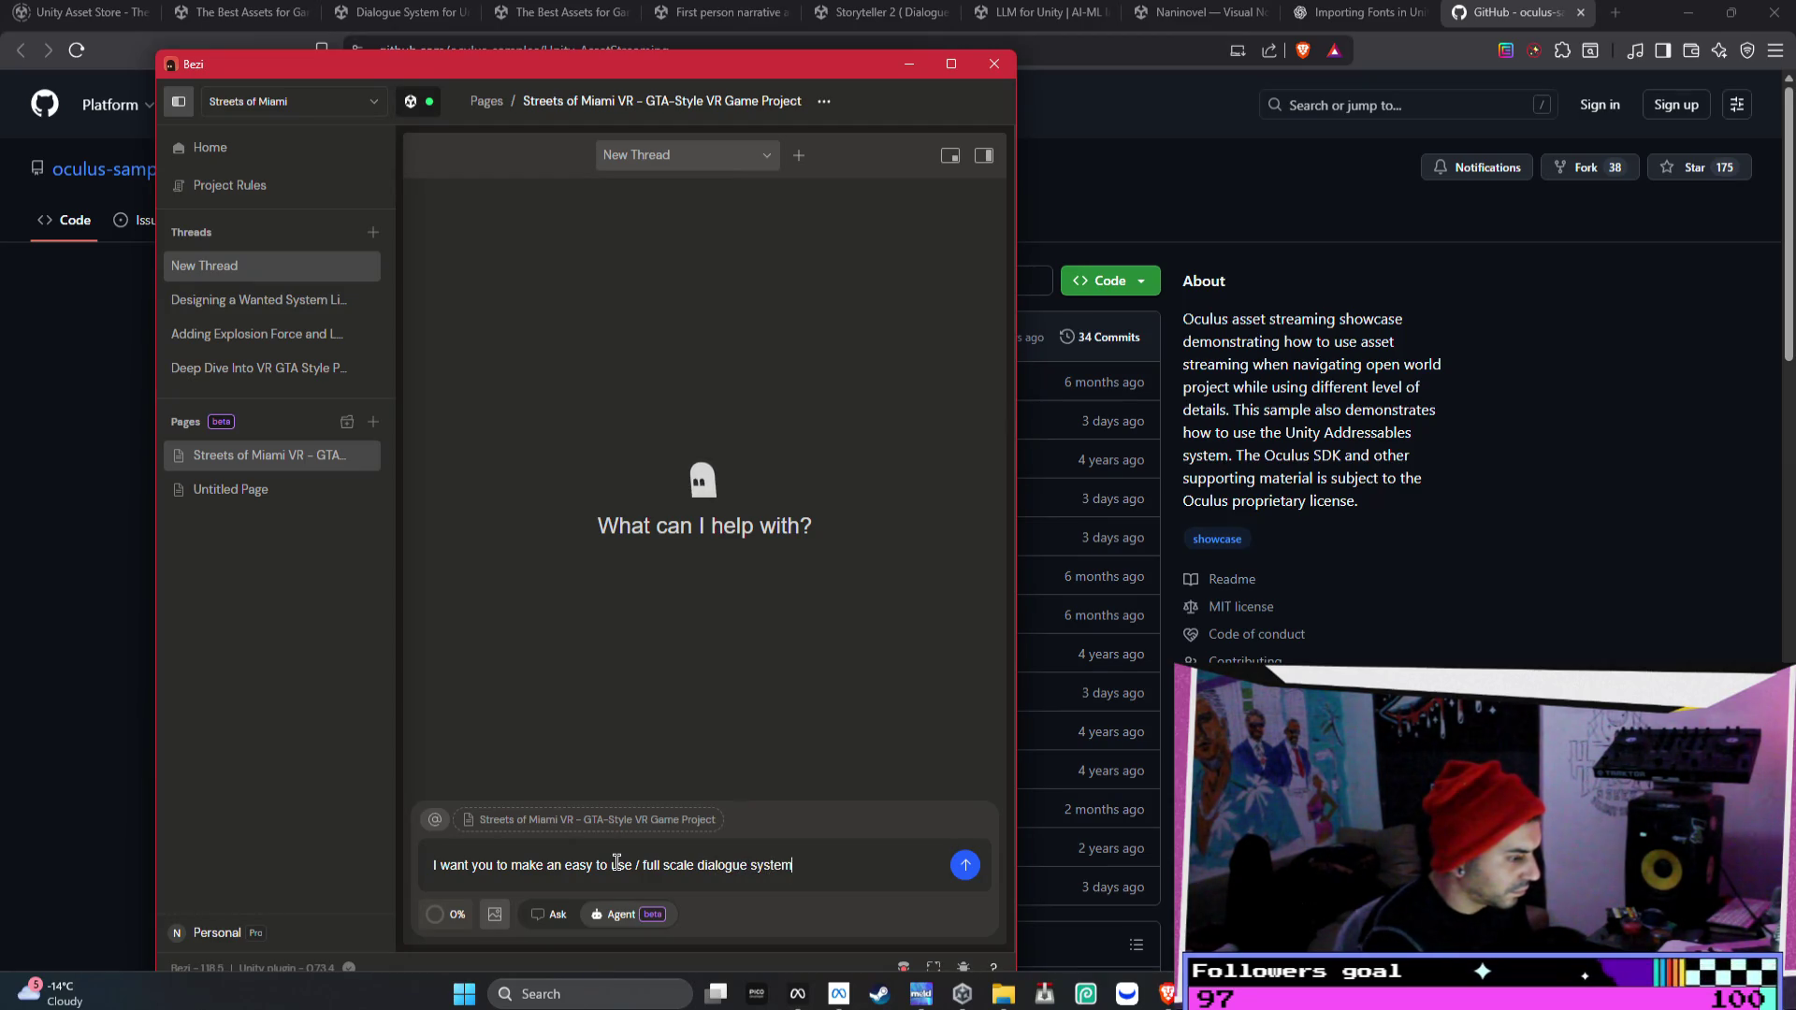
{"action": "type", "text": " ive copied this com"}
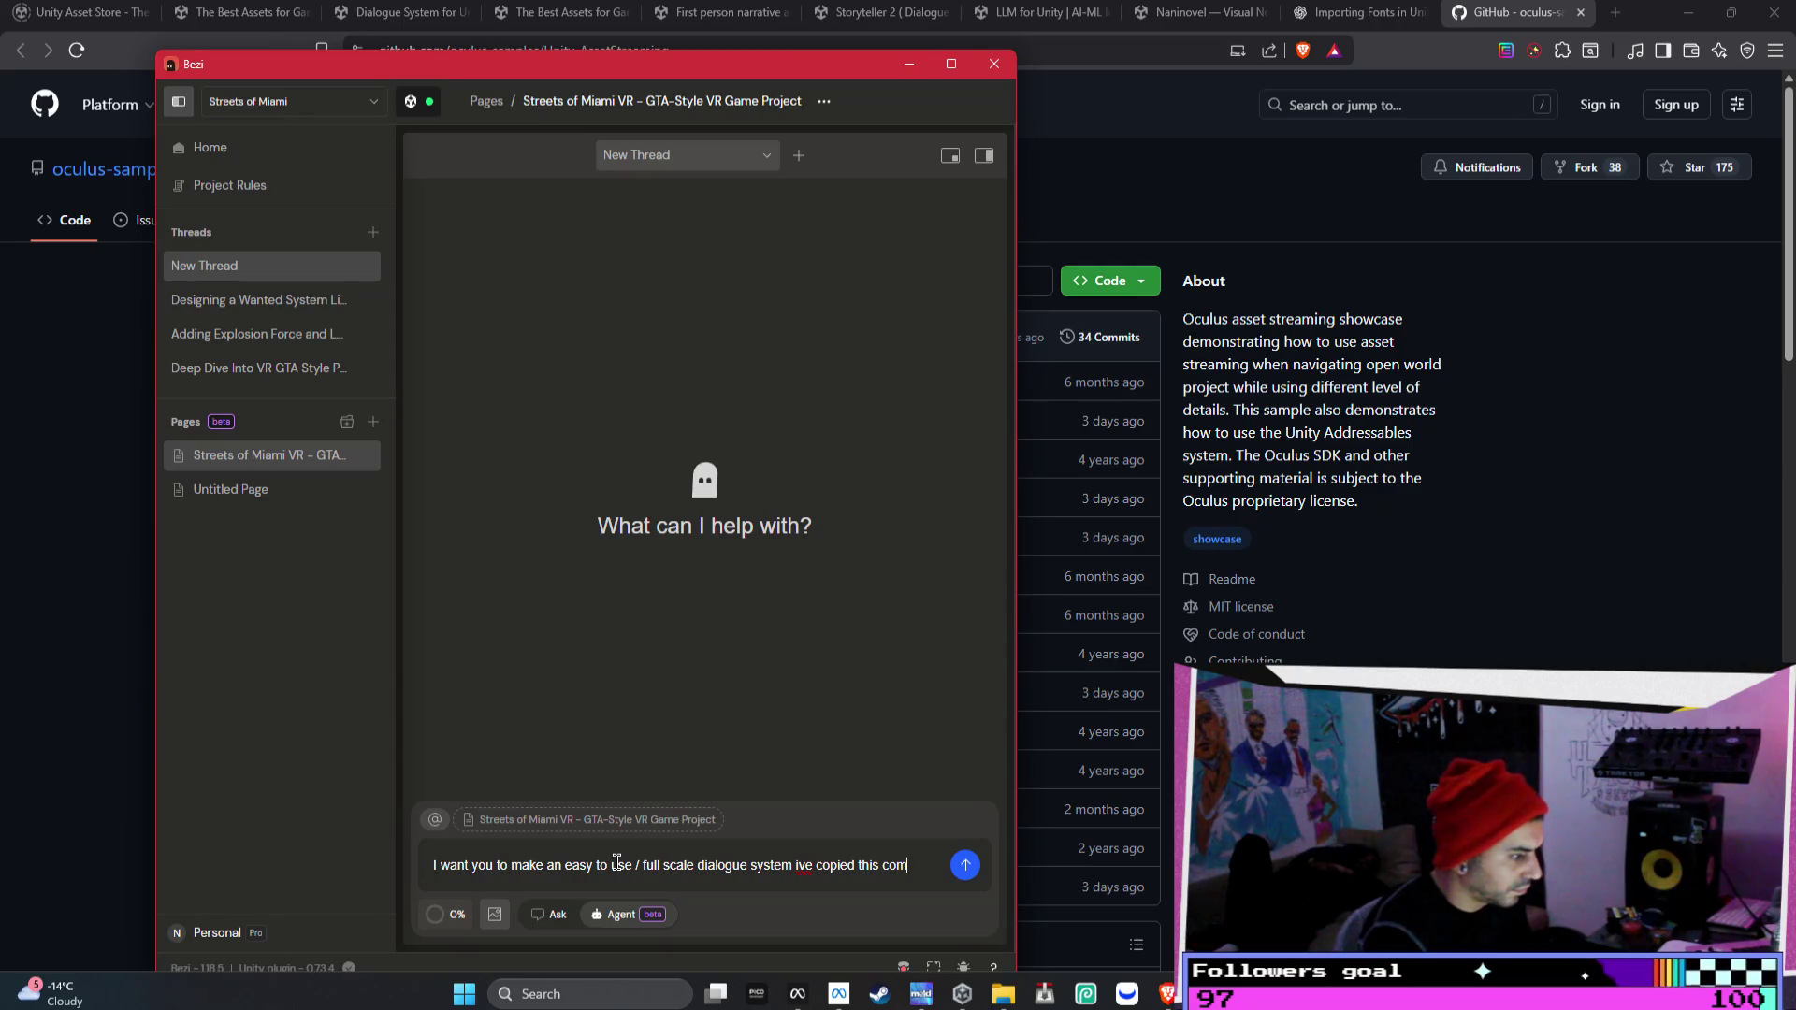
{"action": "type", "text": "pehinsive one"}
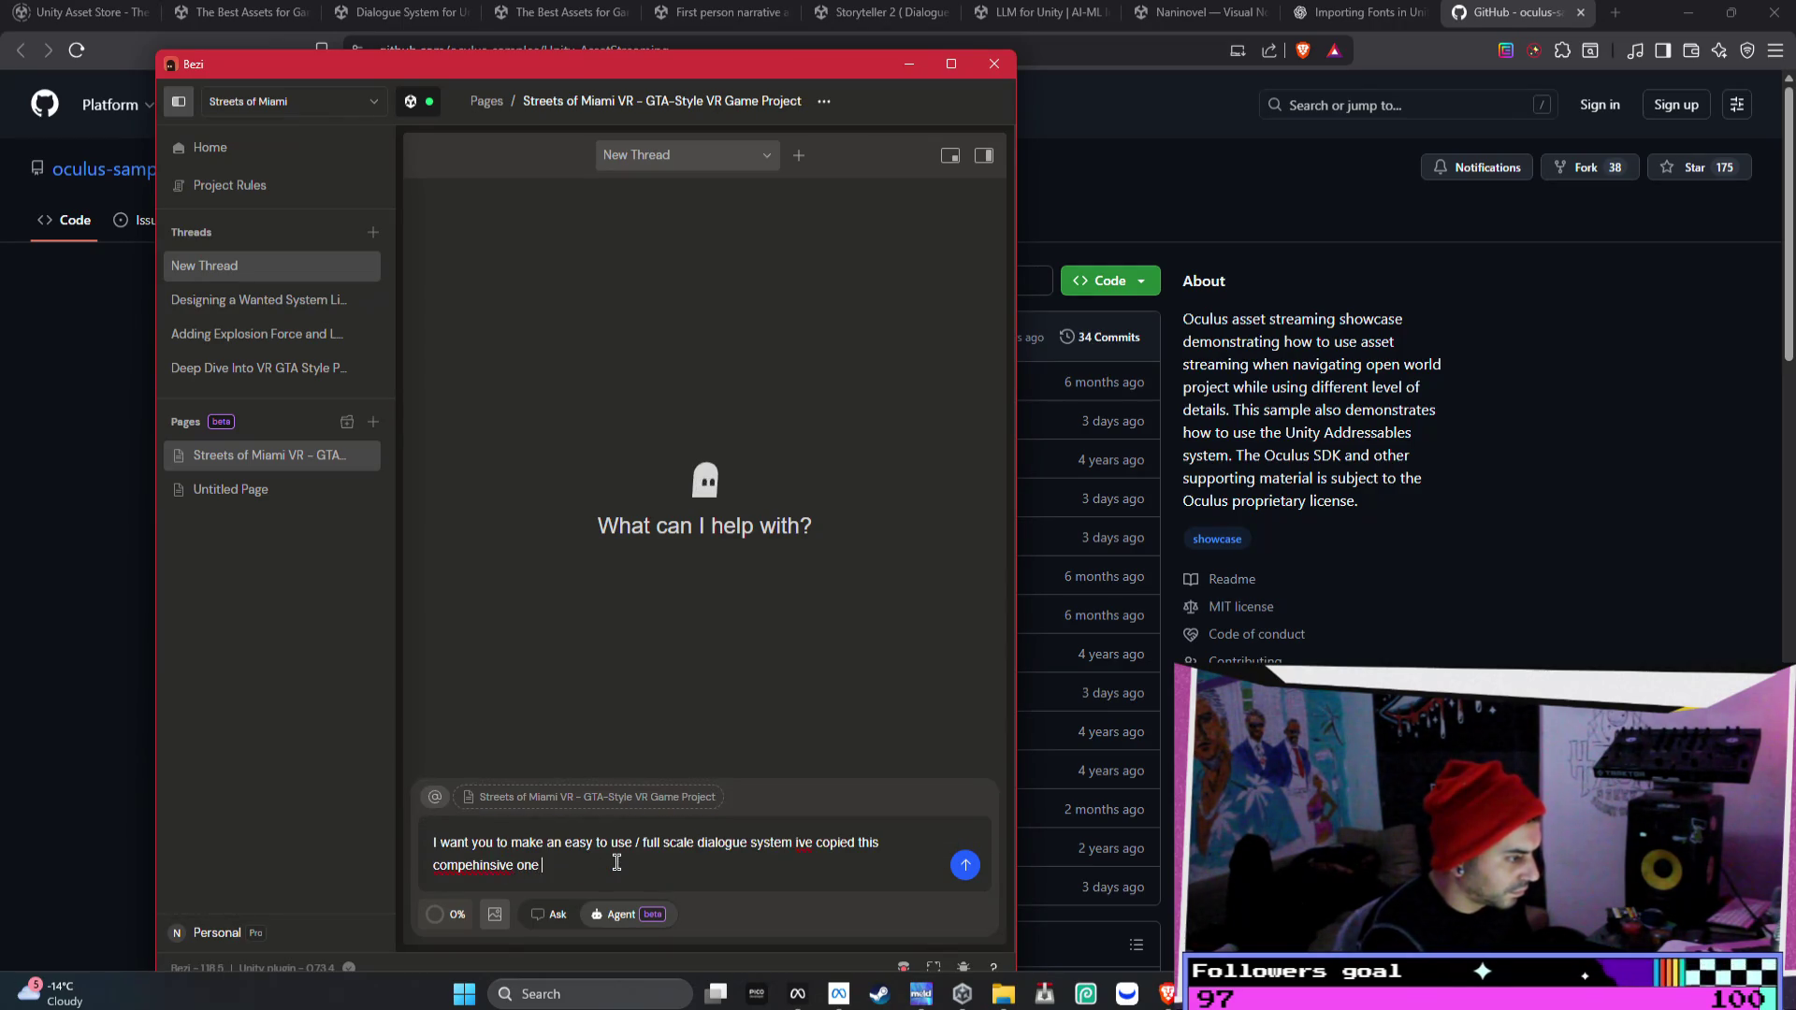
{"action": "type", "text": " to follow a lo"}
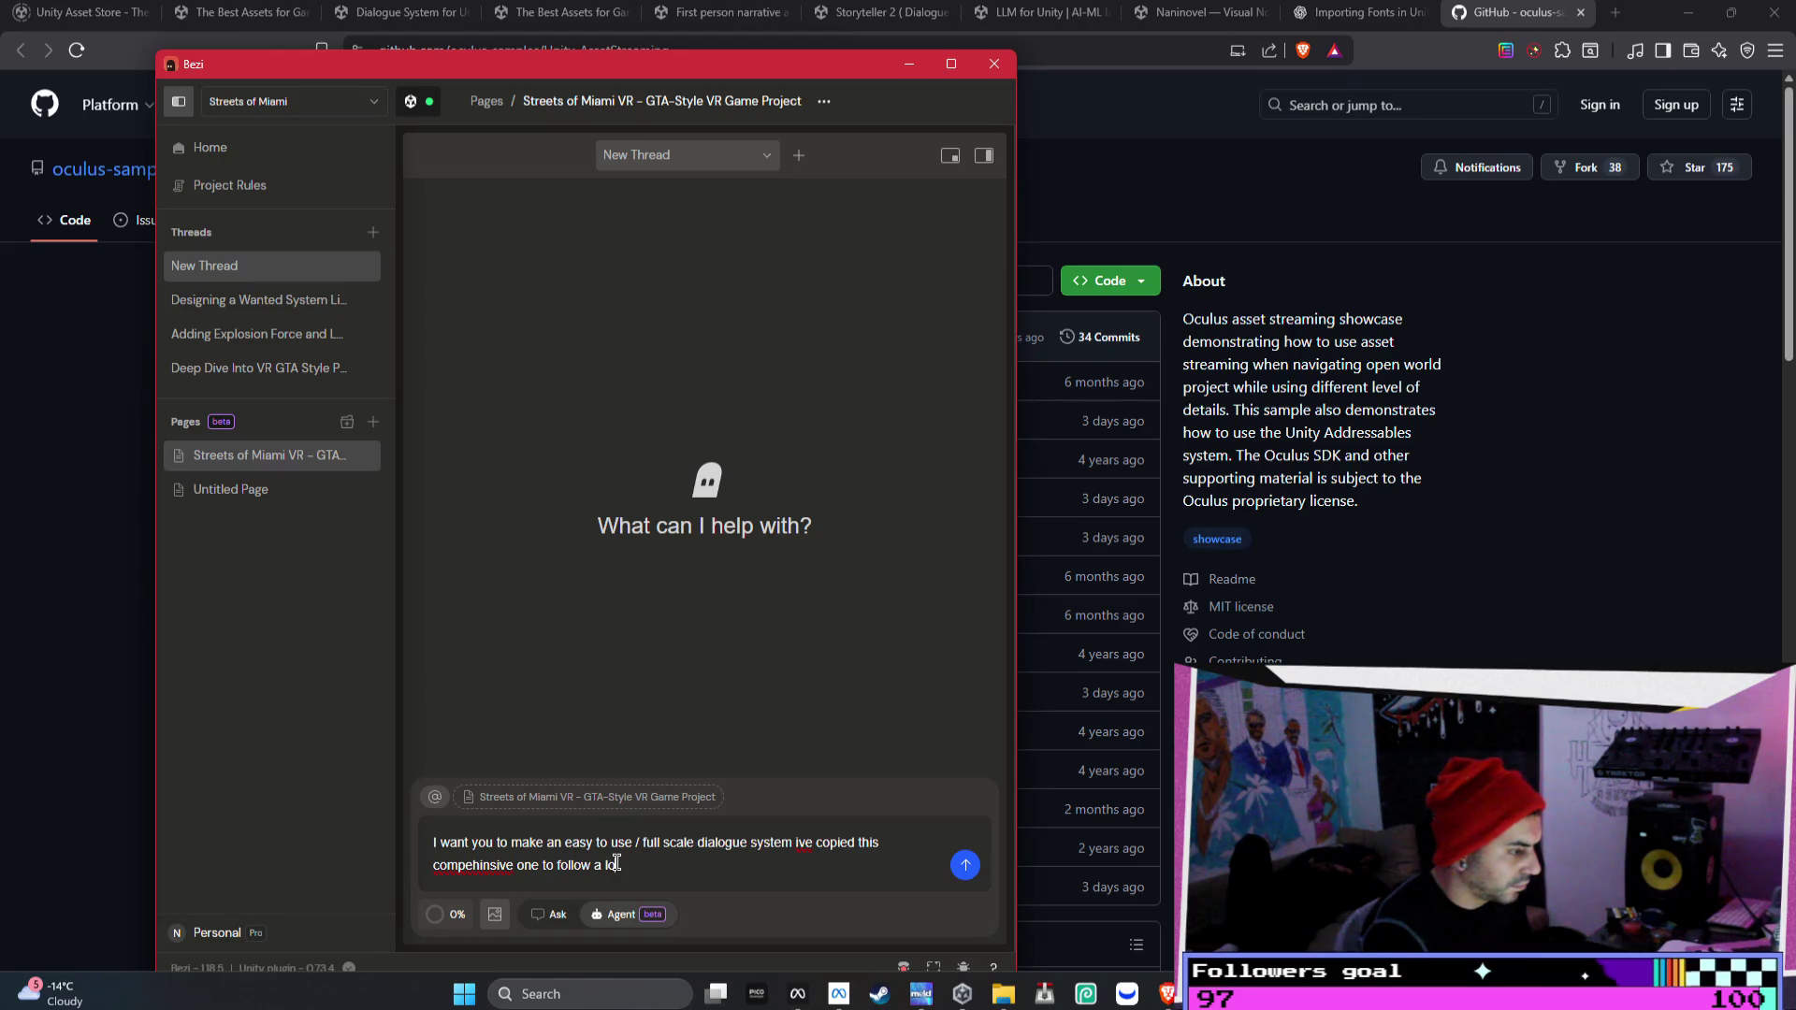
{"action": "key", "text": "BackSpace"}
{"action": "key", "text": "BackSpace"}
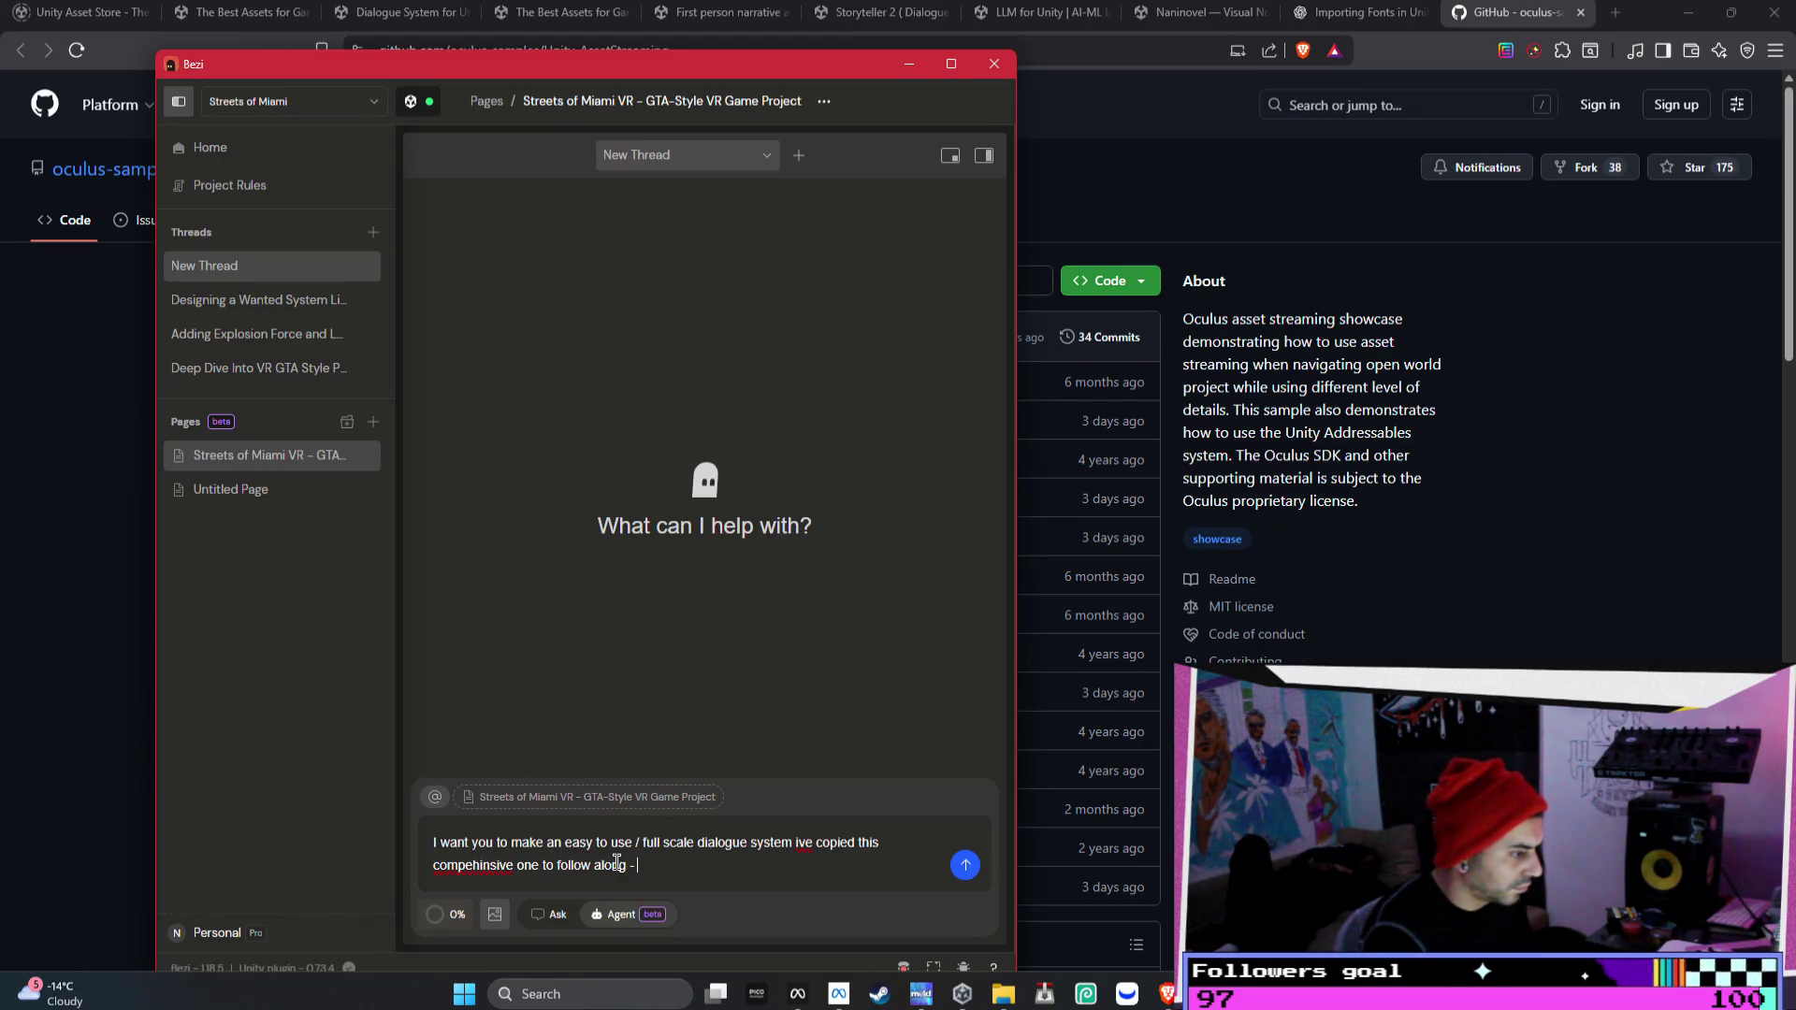
{"action": "type", "text": "but it see"}
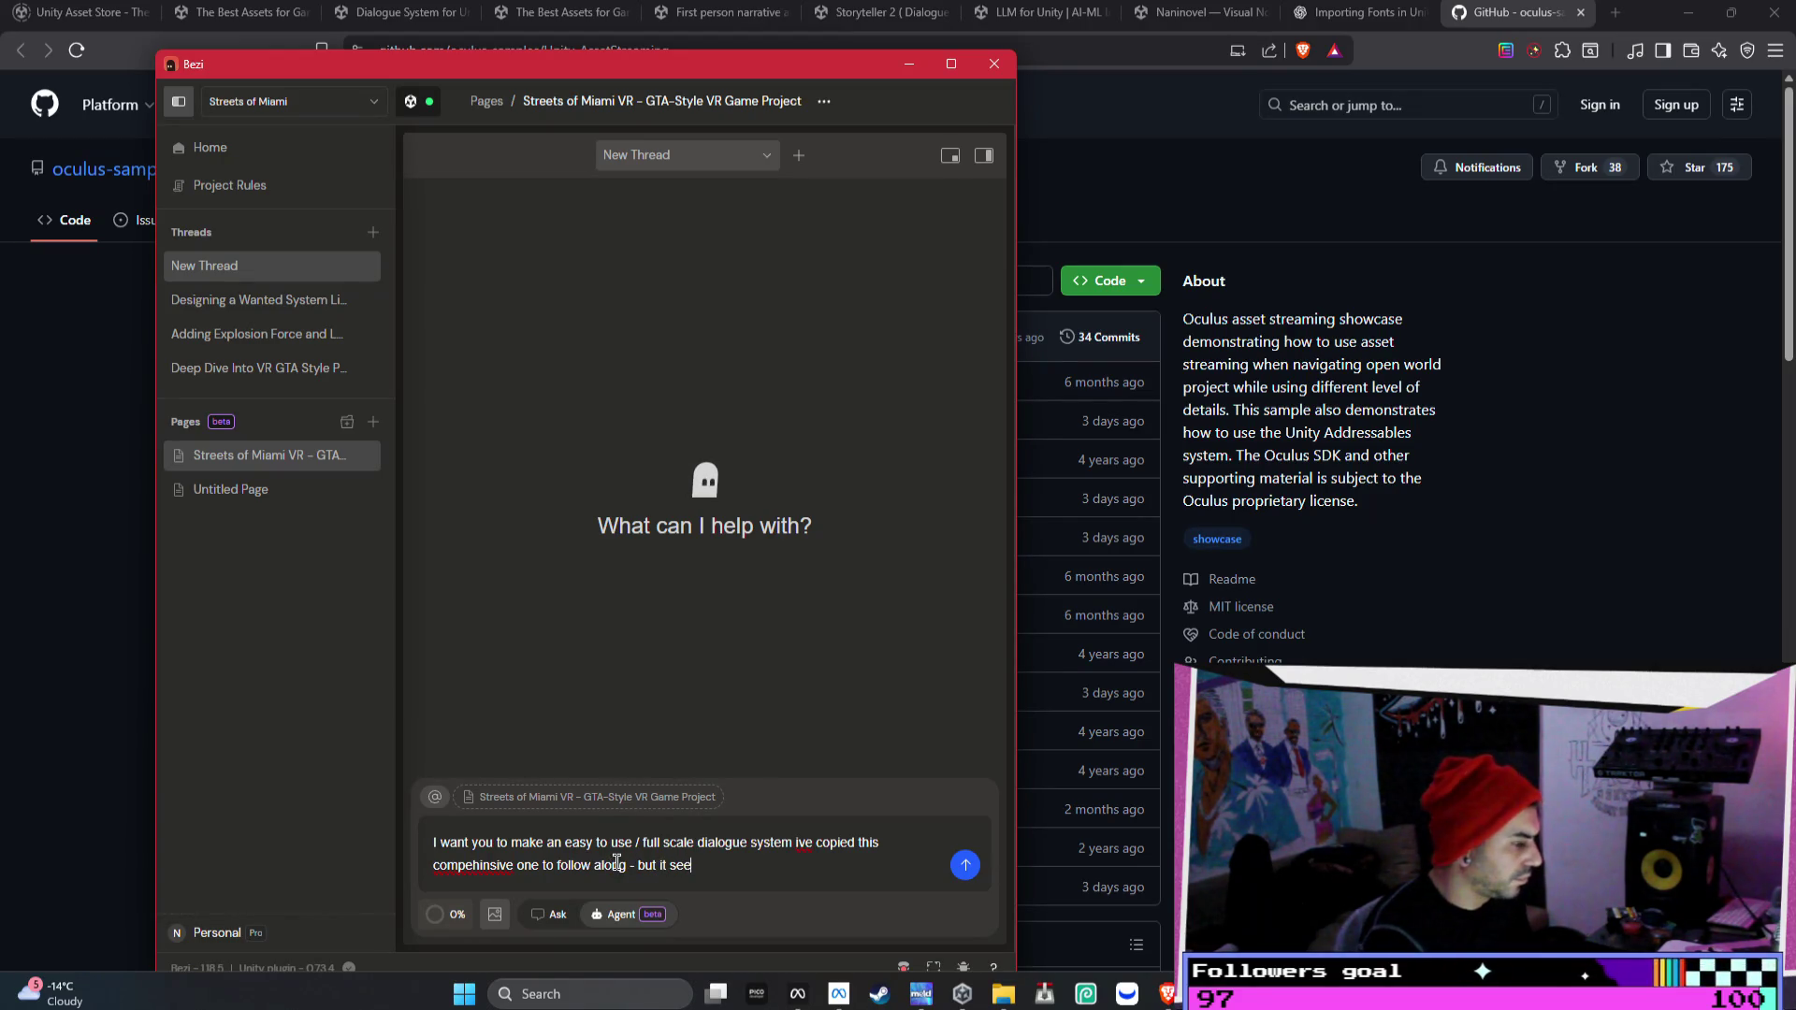
{"action": "type", "text": "ms a bit convoluted w"}
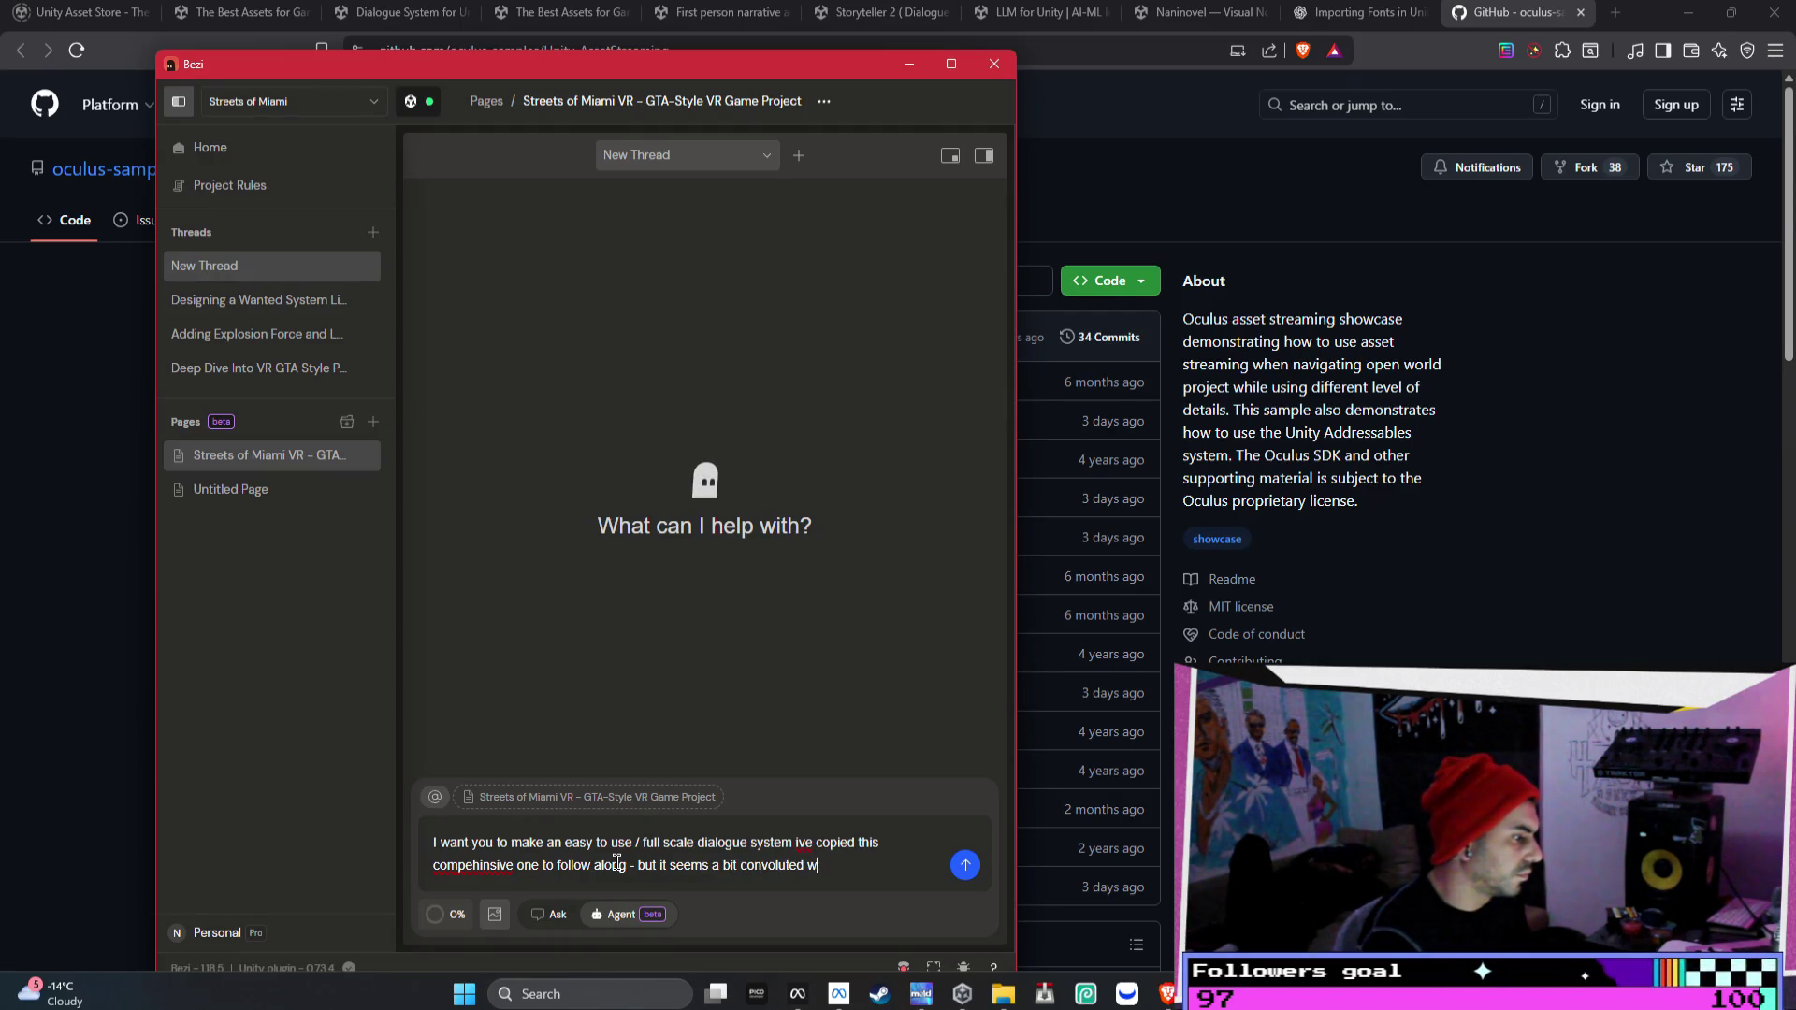
{"action": "type", "text": "e it"}
{"action": "type", "text": "more "}
{"action": "type", "text": "licate  th"}
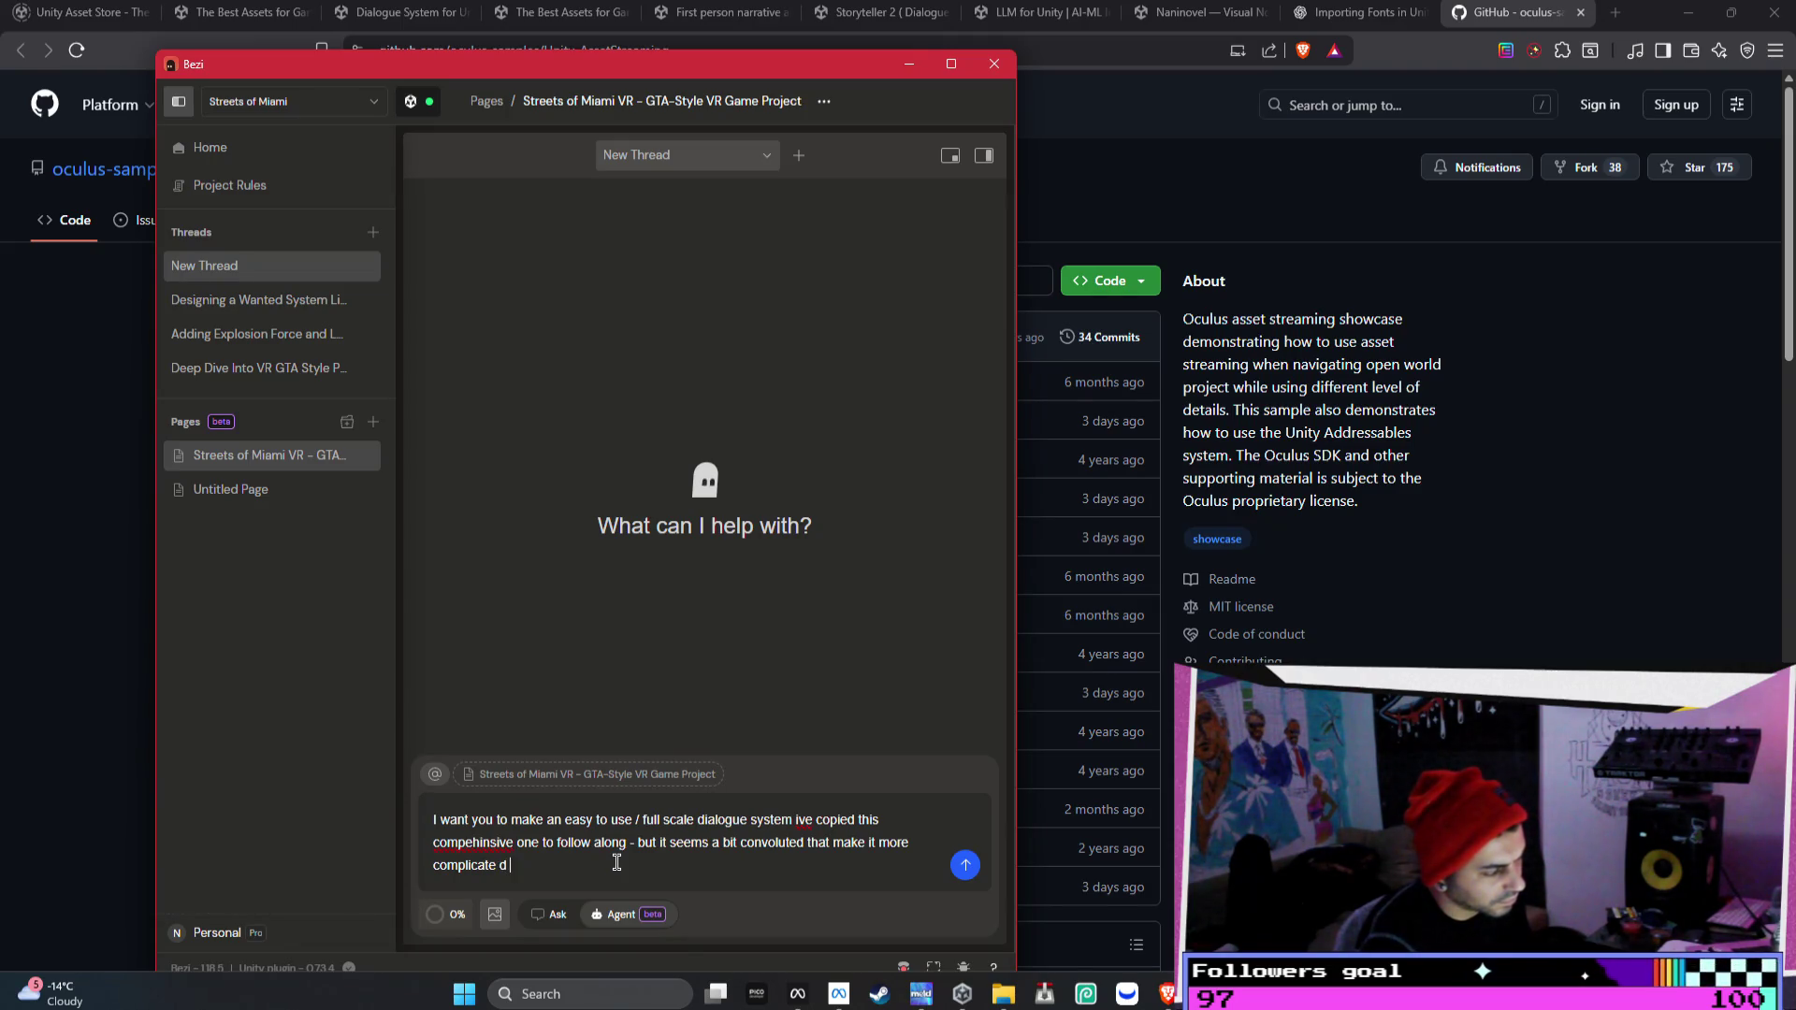
{"action": "type", "text": " it ne"}
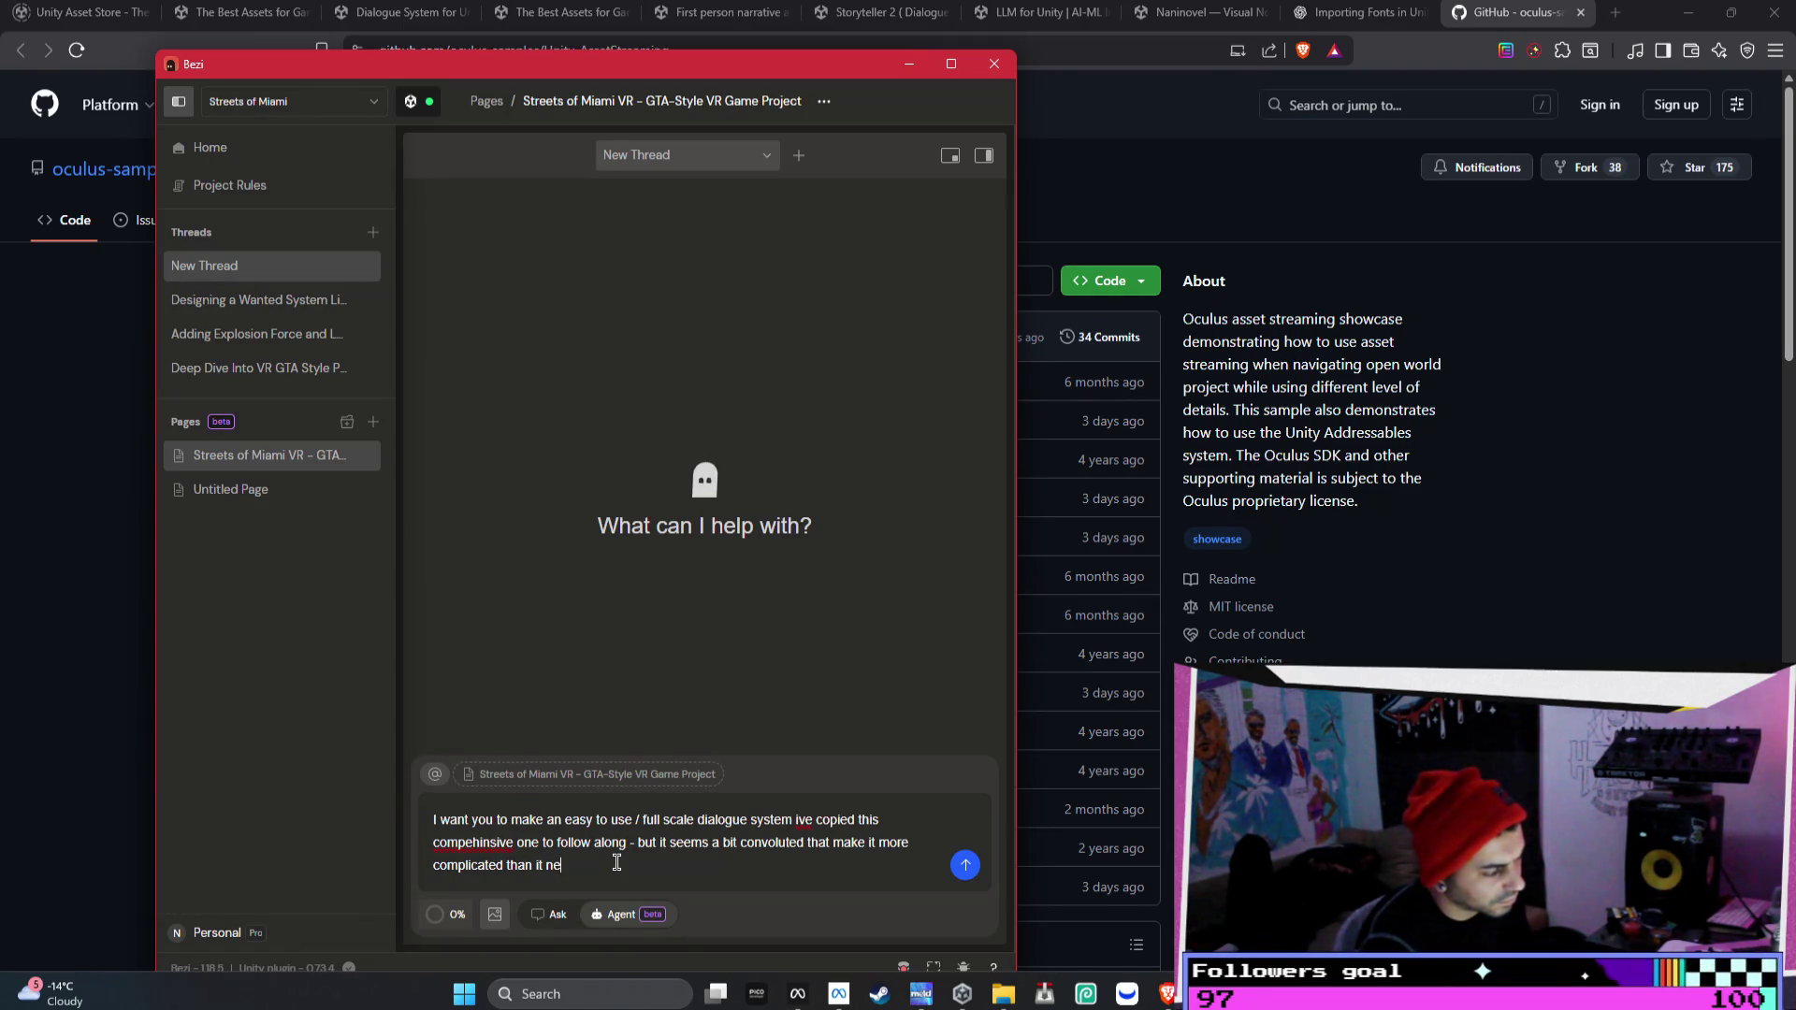
{"action": "type", "text": "eds to be"}
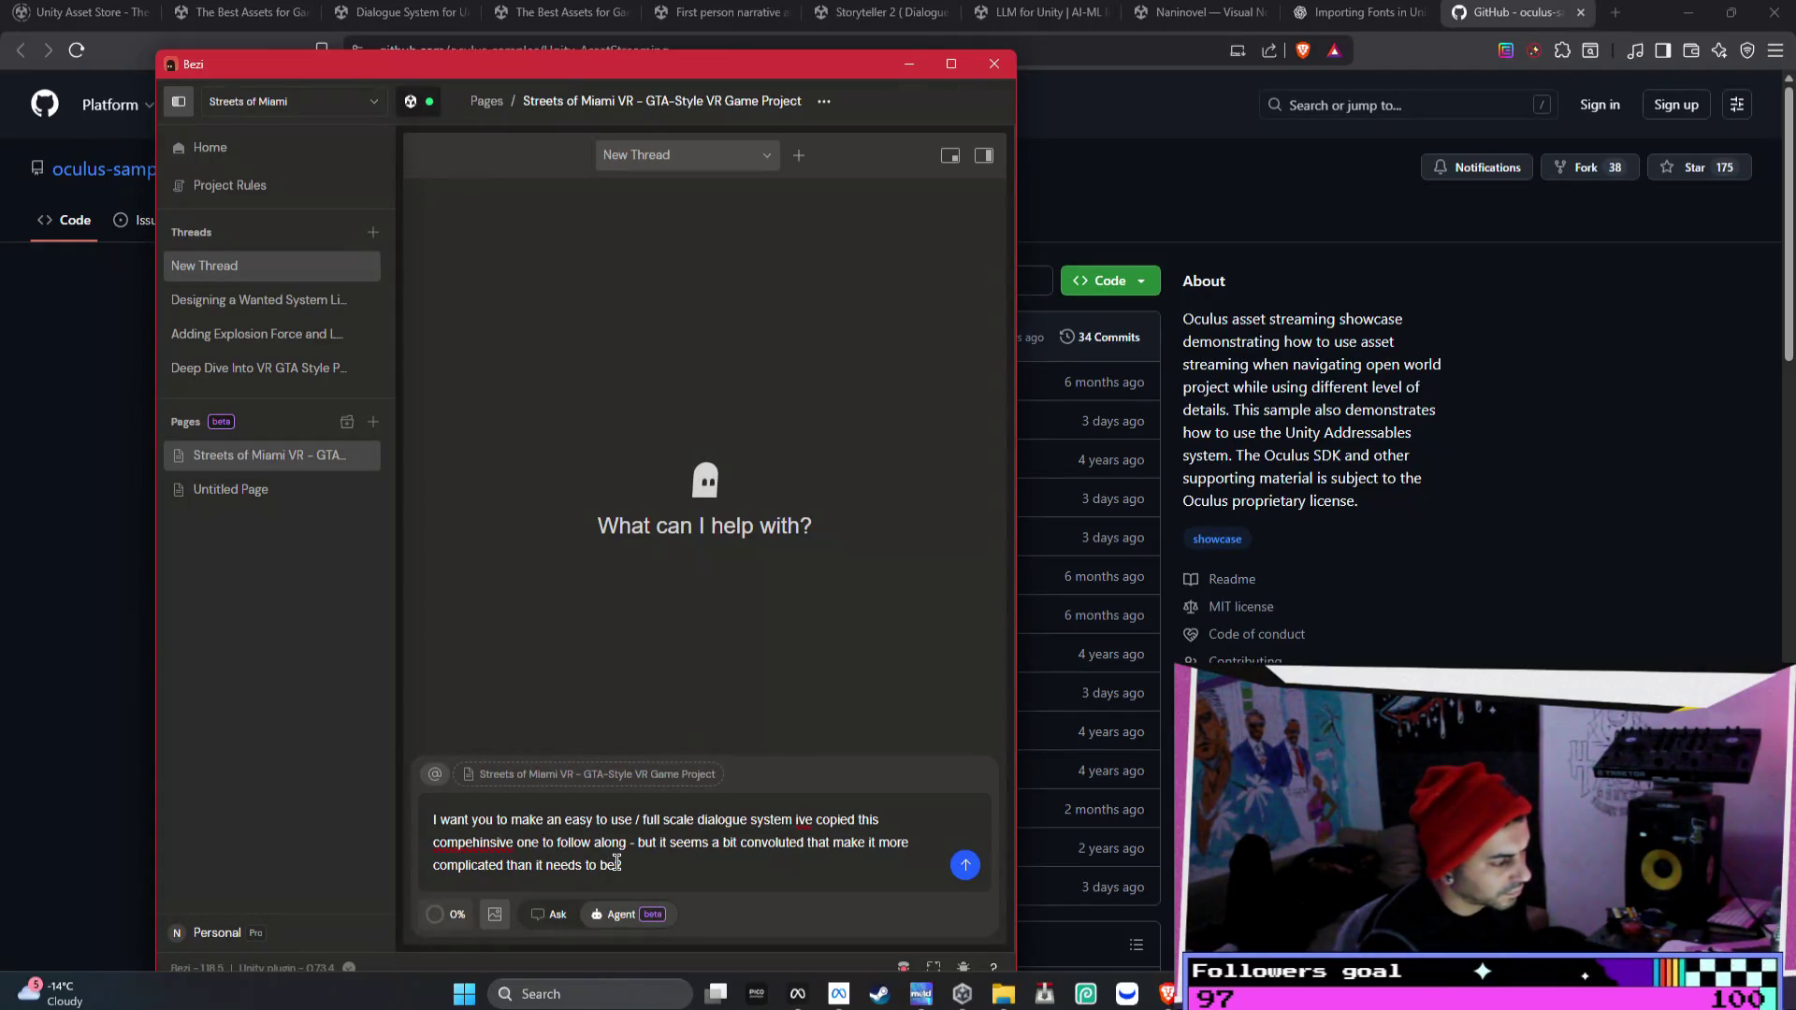
{"action": "type", "text": "?"}
- Correct the misspelled word to 'comprehensive' using the spelling suggestion
{"action": "right_click", "coordinate": [489, 842]}
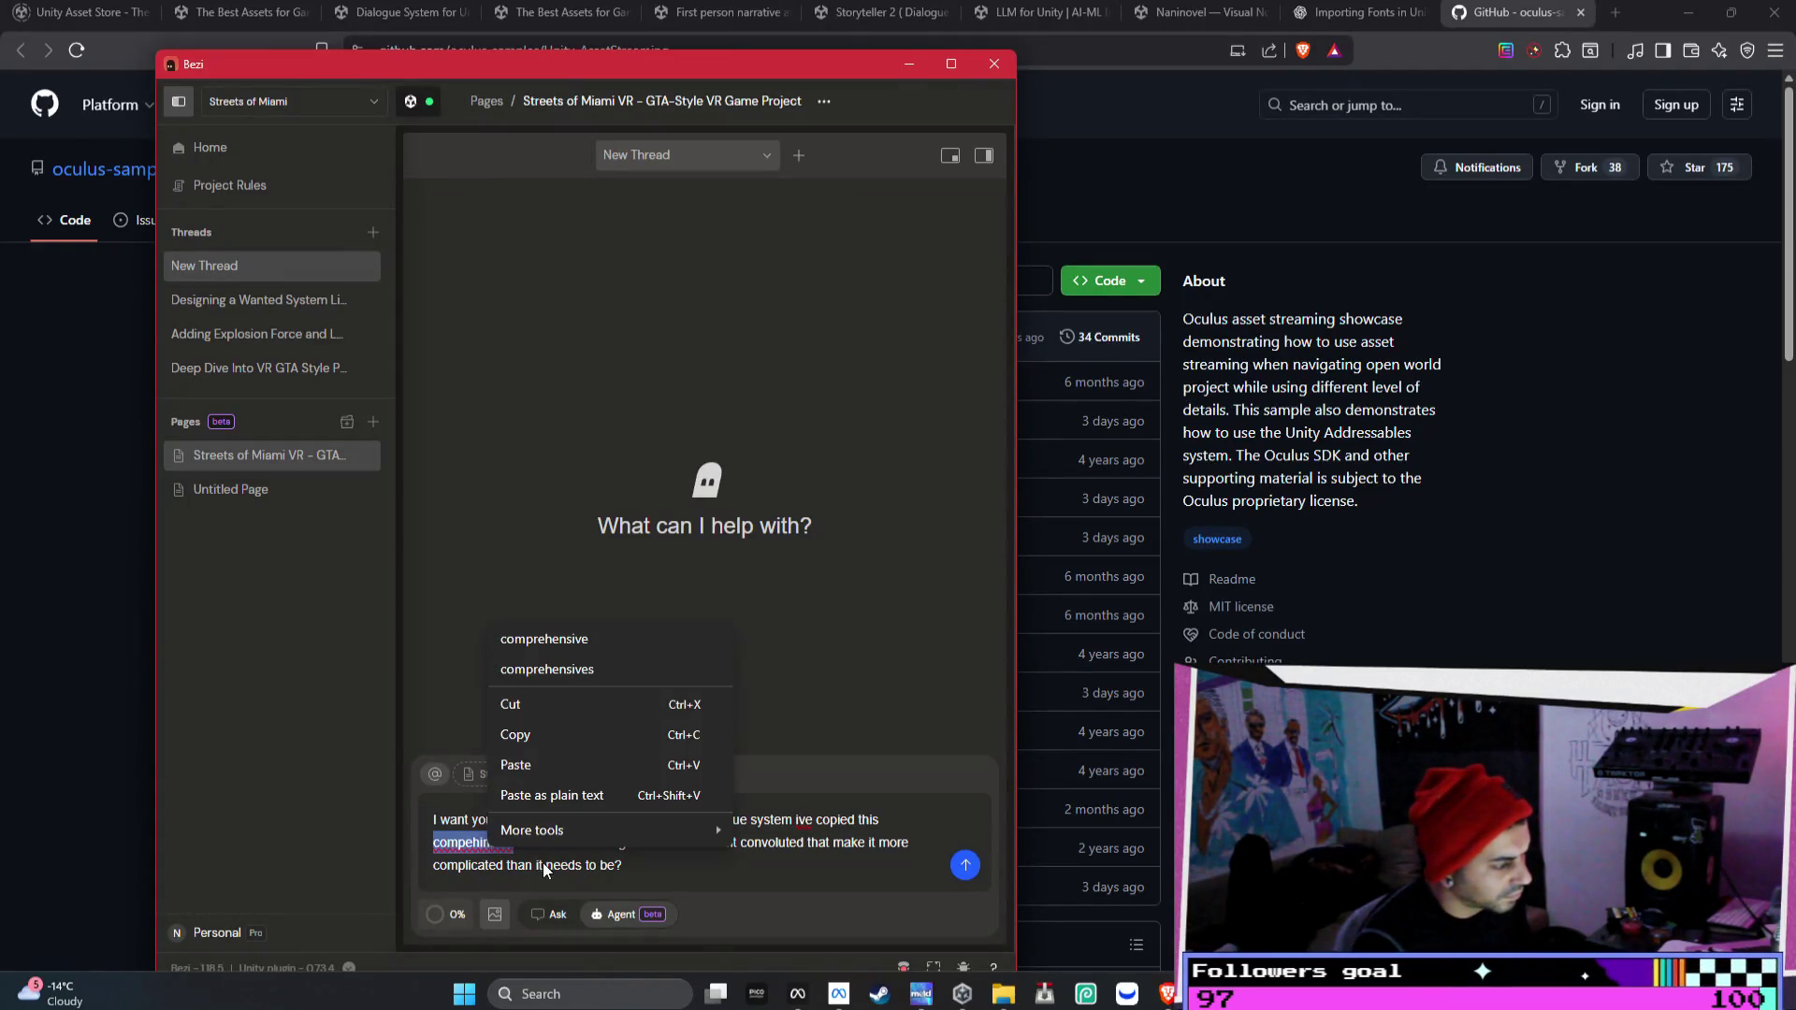
{"action": "left_click", "coordinate": [559, 628]}
{"action": "left_click", "coordinate": [690, 861]}
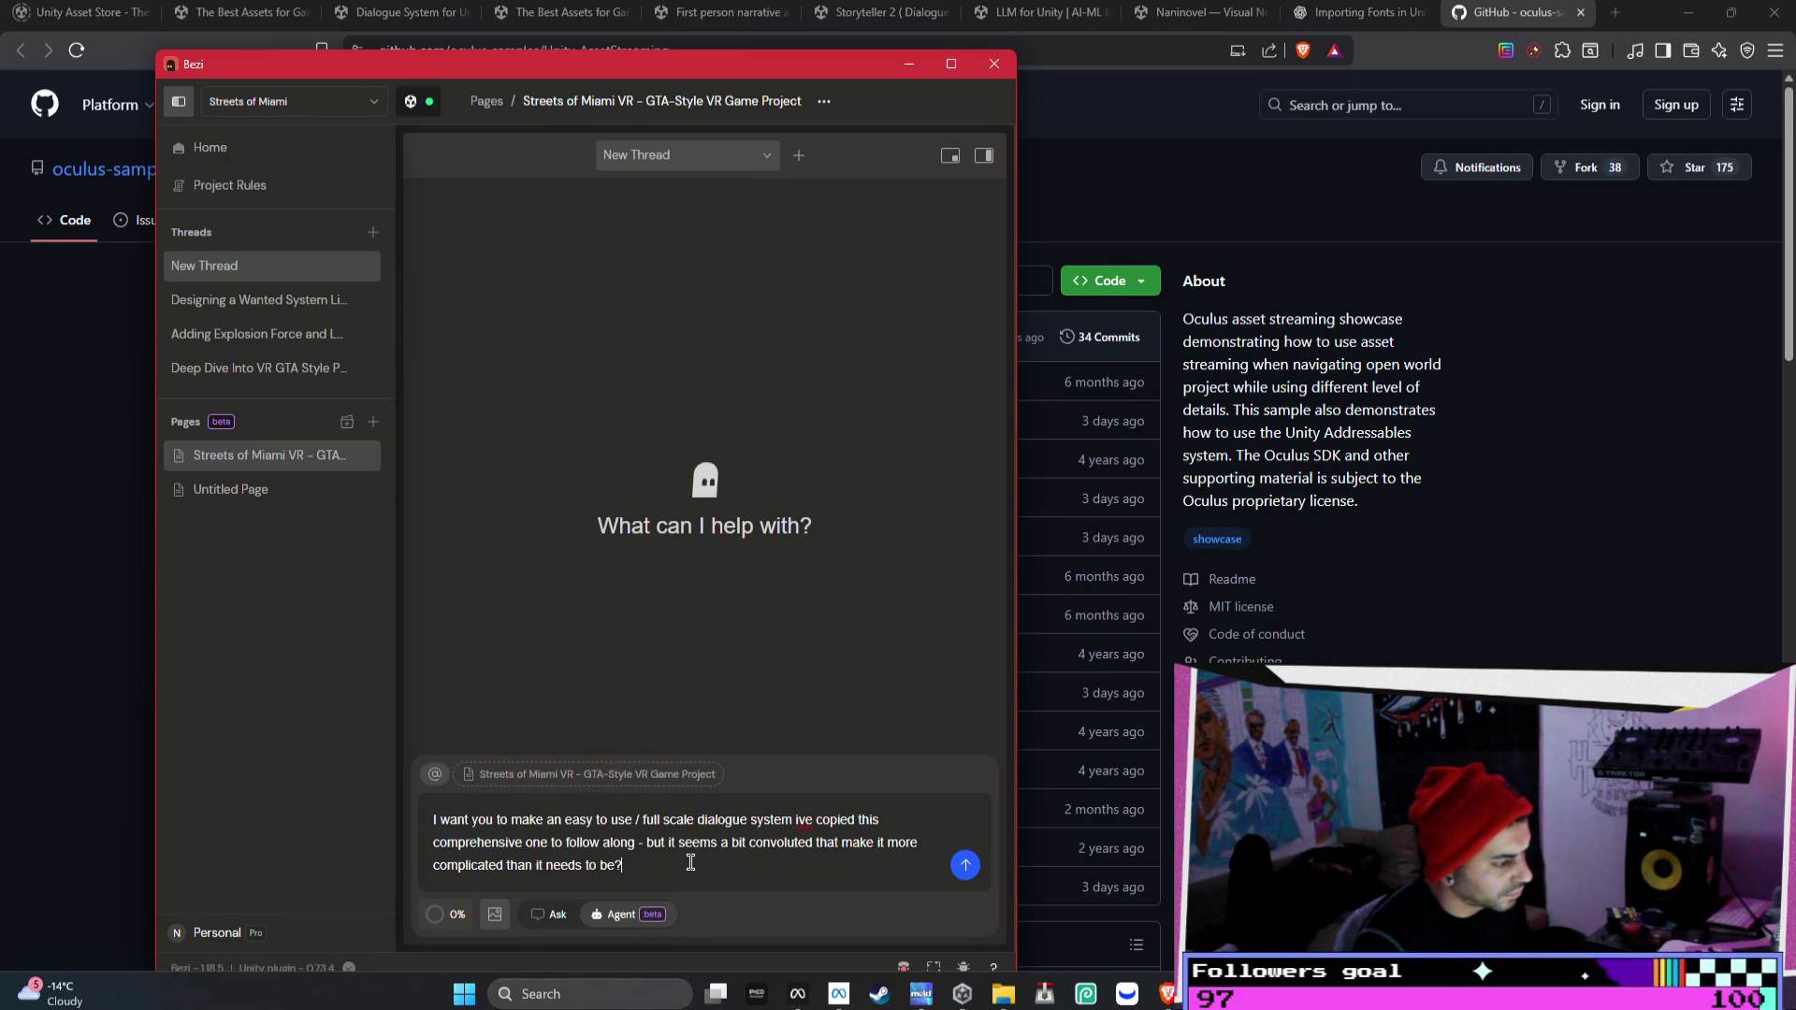
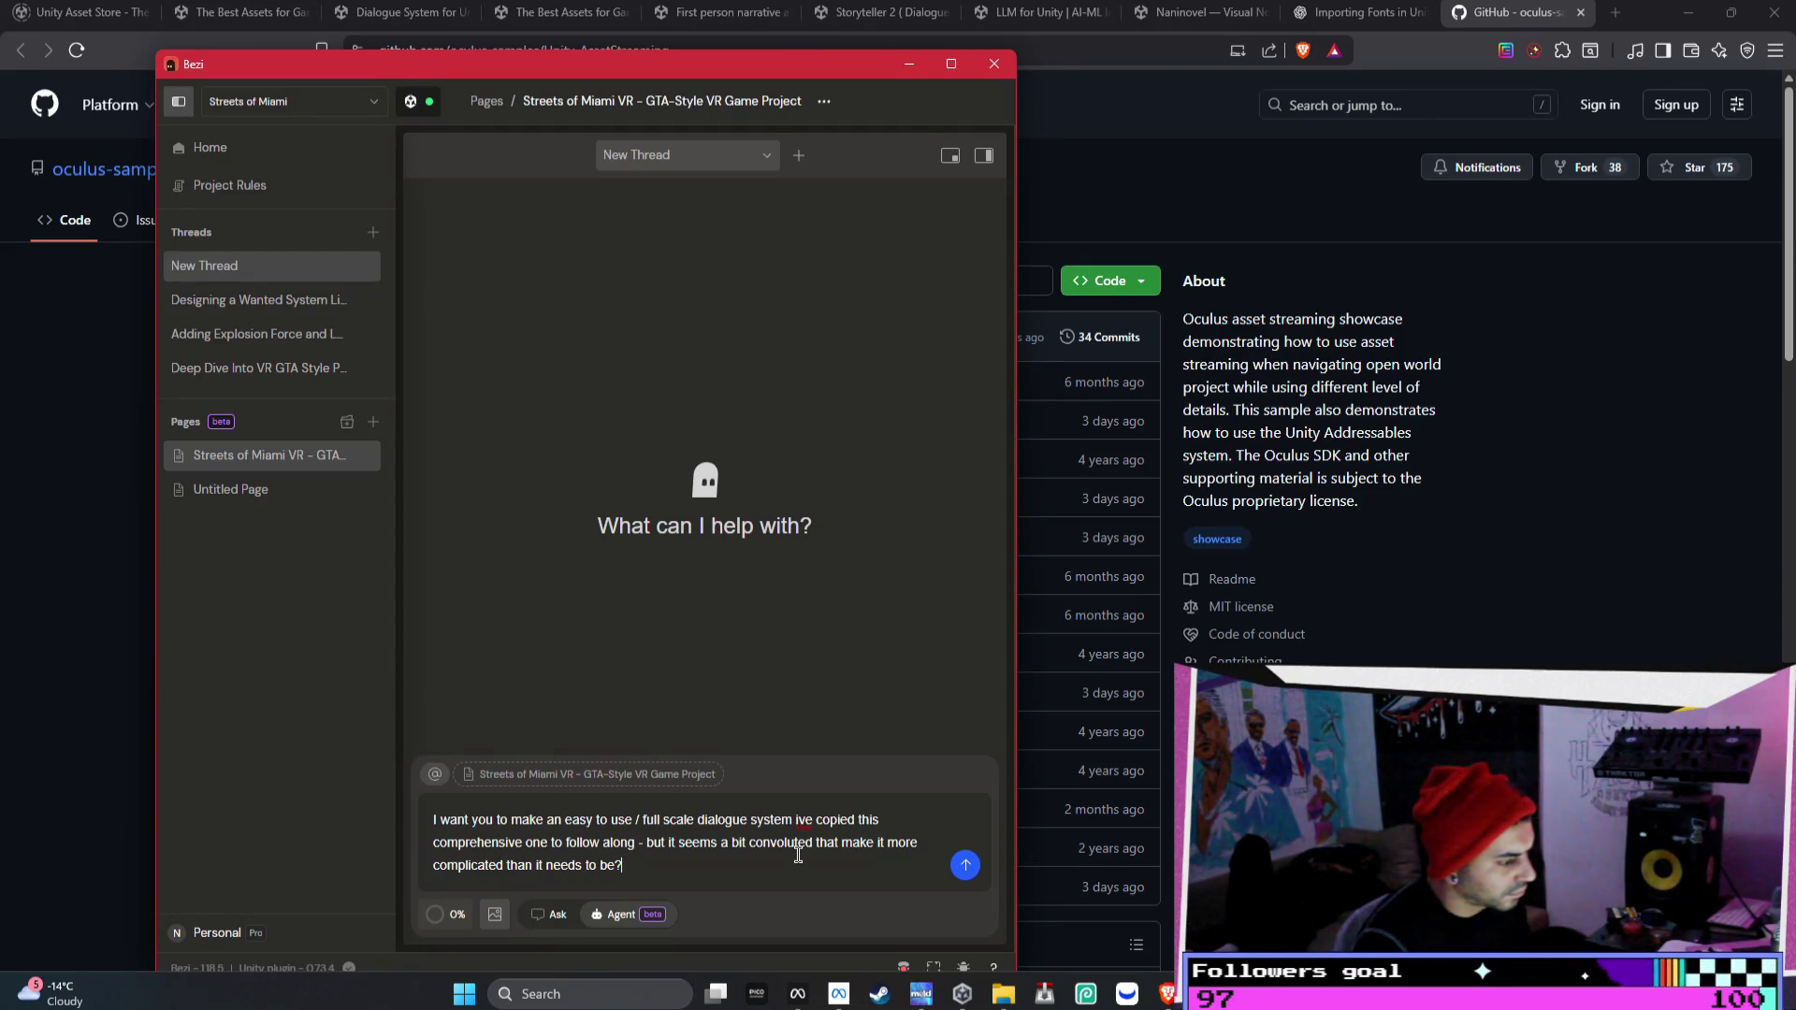
- Rewrite the middle of the Bezi prompt so it reads 'that makes it more co…'
{"action": "left_click", "coordinate": [815, 843]}
{"action": "type", "text": "na"}
{"action": "key", "text": "BackSpace"}
{"action": "key", "text": "BackSpace"}
{"action": "type", "text": "and"}
{"action": "key", "text": "Delete"}
{"action": "key", "text": "Delete"}
{"action": "key", "text": "Delete"}
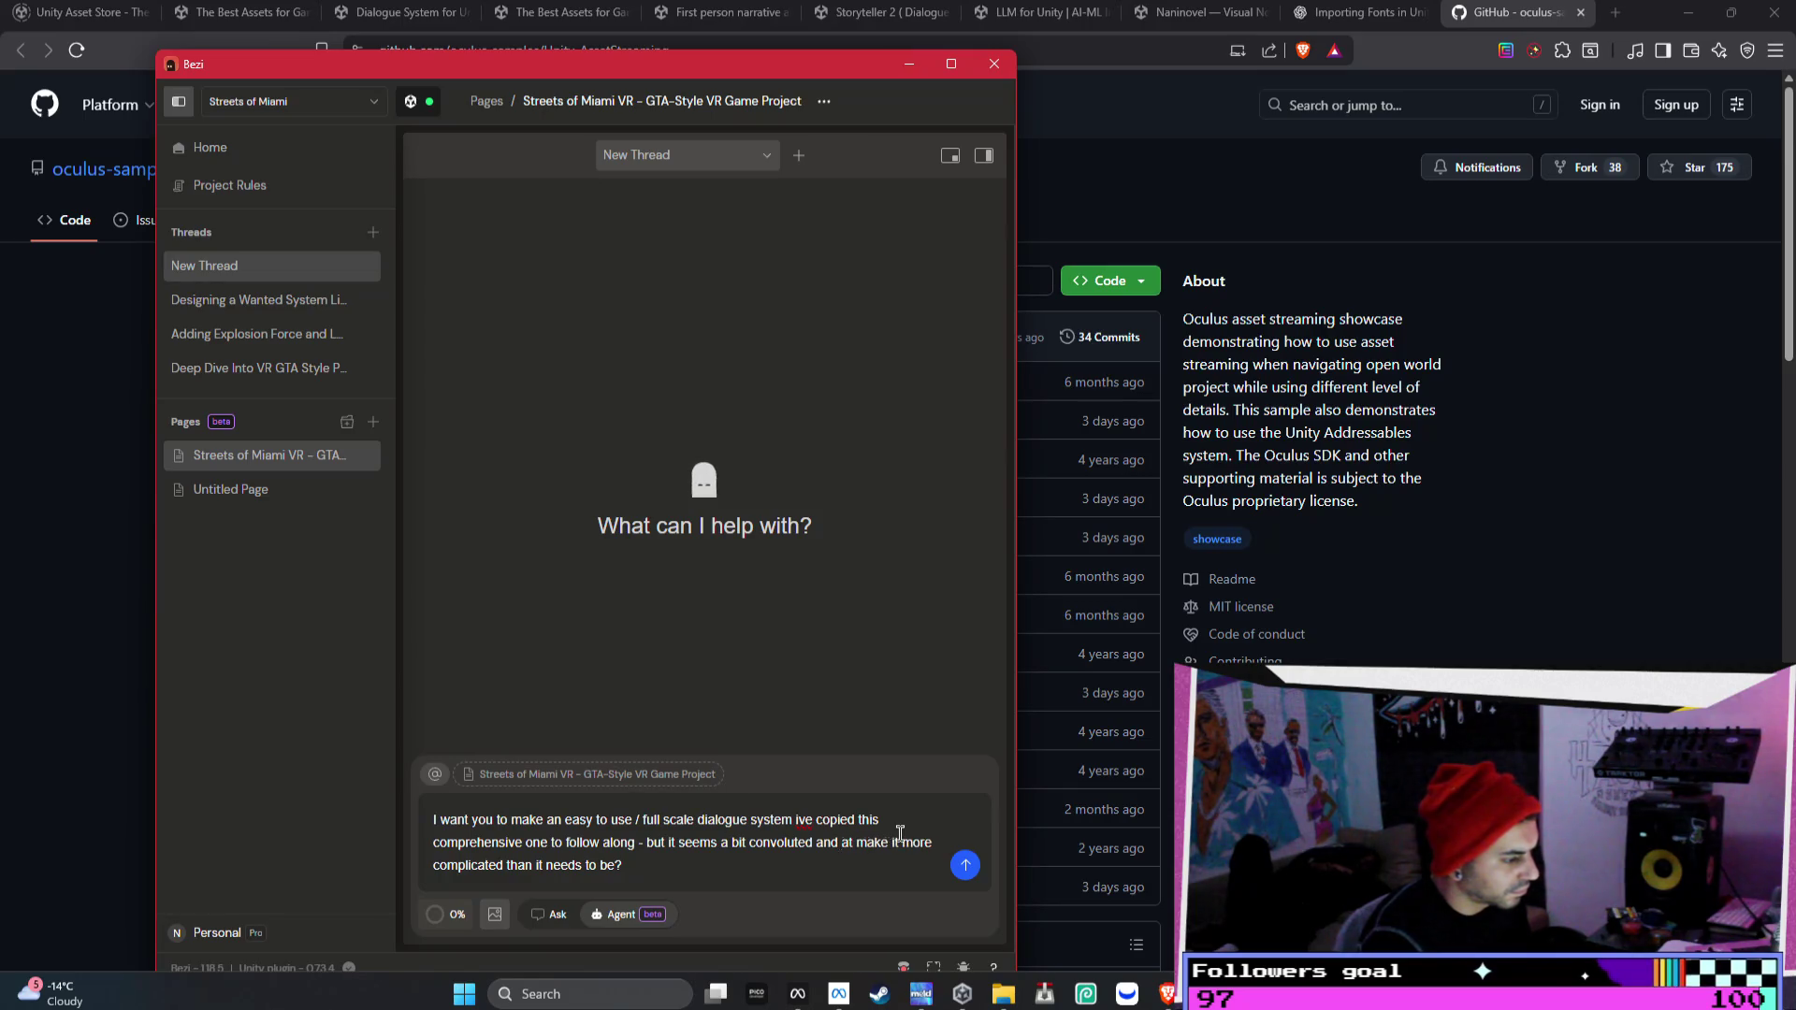
{"action": "type", "text": "has more to it"}
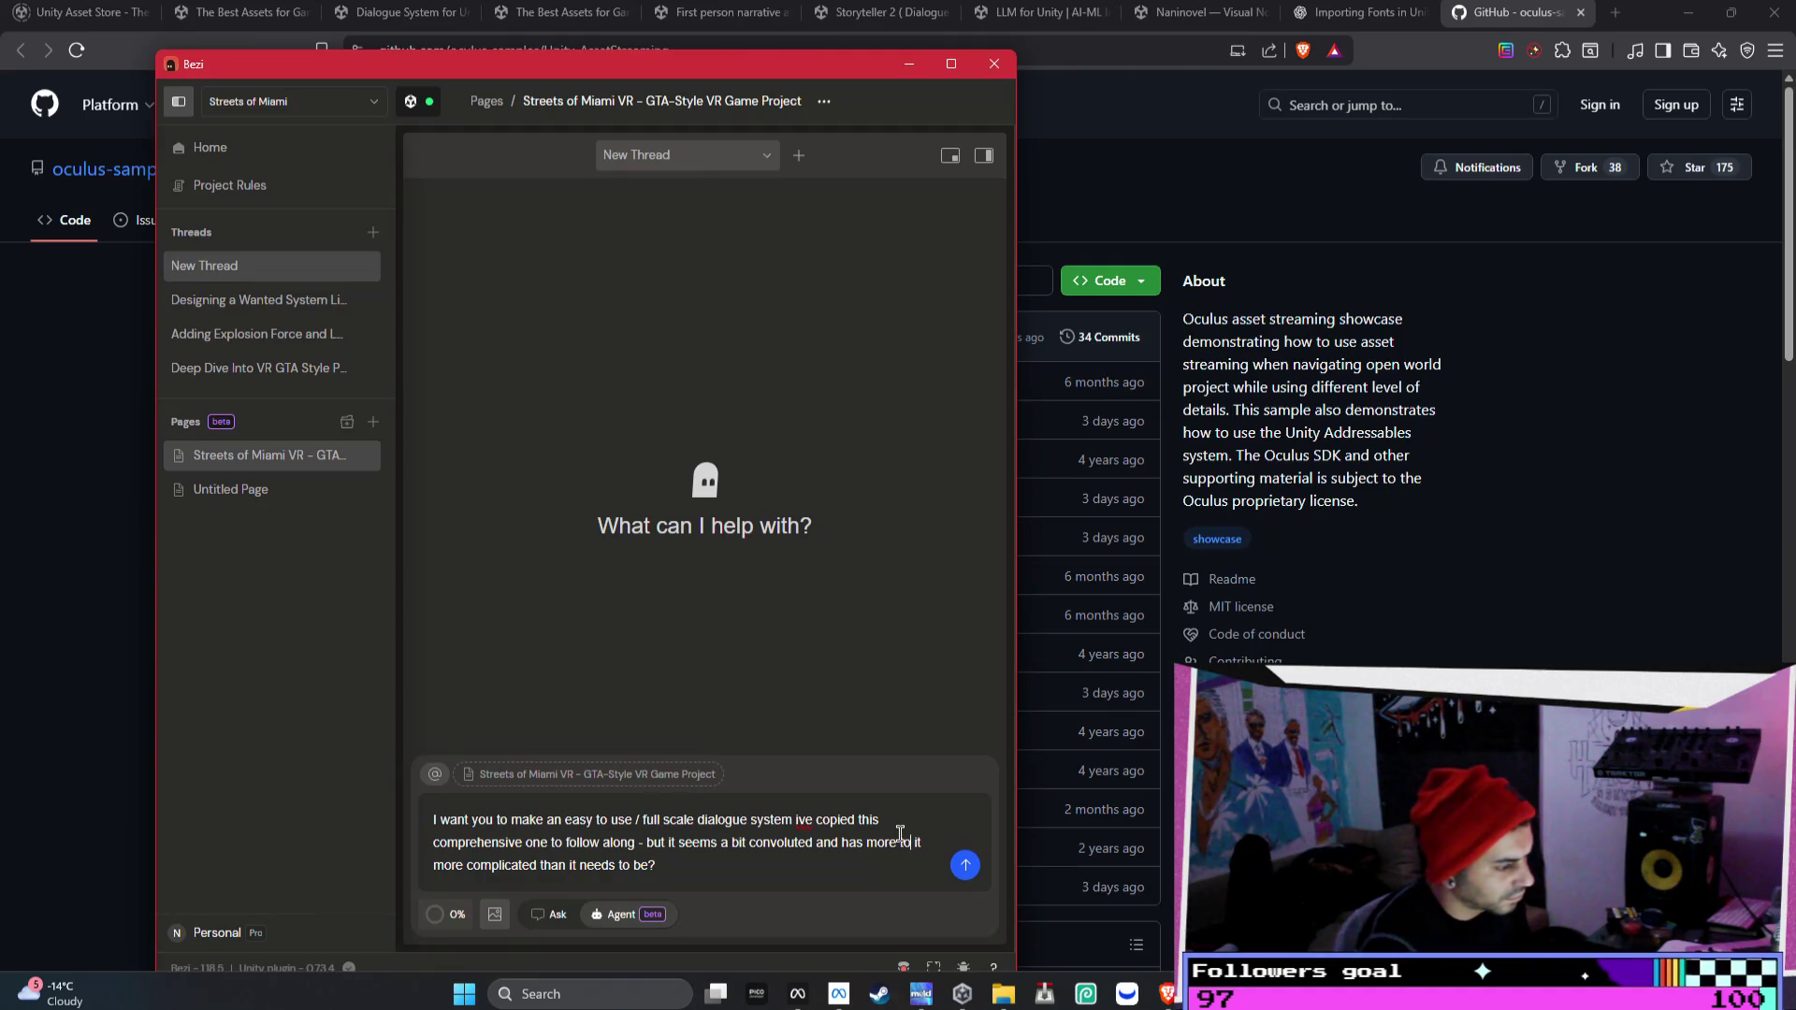
{"action": "key", "text": "Delete"}
{"action": "key", "text": "Delete"}
{"action": "key", "text": "Delete"}
{"action": "type", "text": "that makes it more co"}
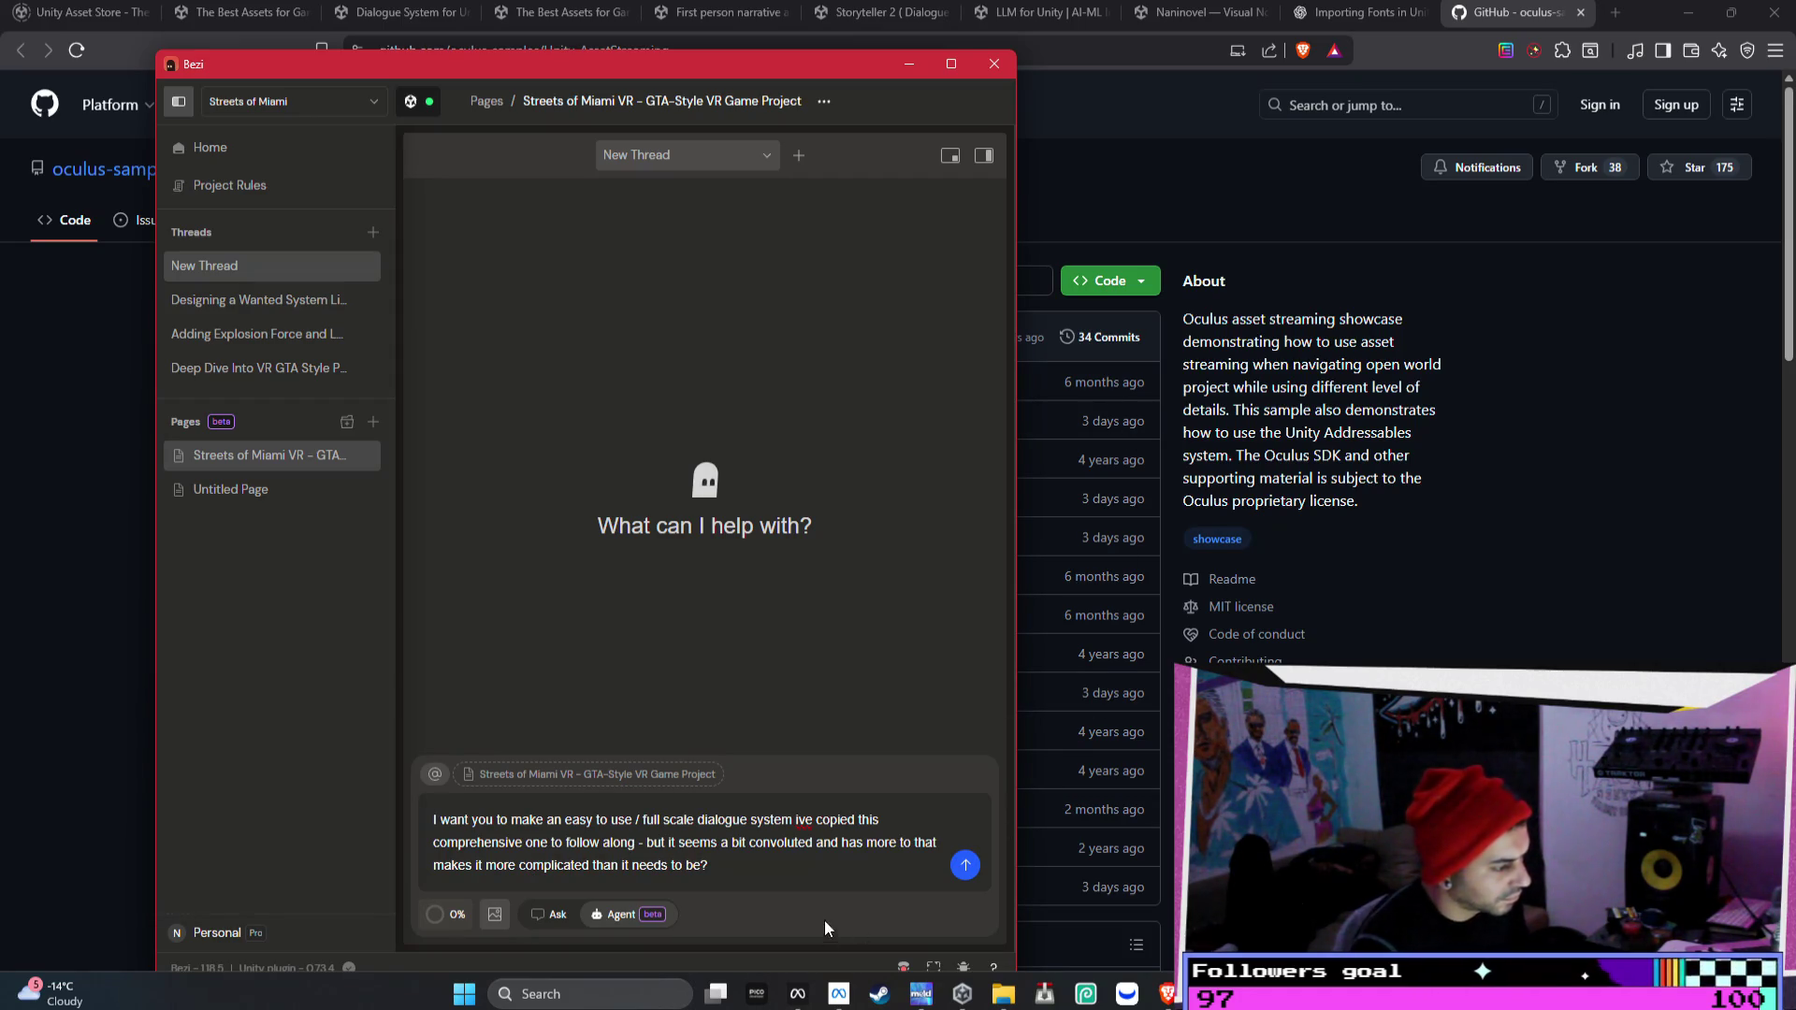
- Trim the prompt wording to read 'convoluted, its more complicated than it needs to be?'
{"action": "left_click", "coordinate": [837, 845]}
{"action": "key", "text": "BackSpace"}
{"action": "key", "text": "BackSpace"}
{"action": "key", "text": "BackSpace"}
{"action": "type", "text": "it"}
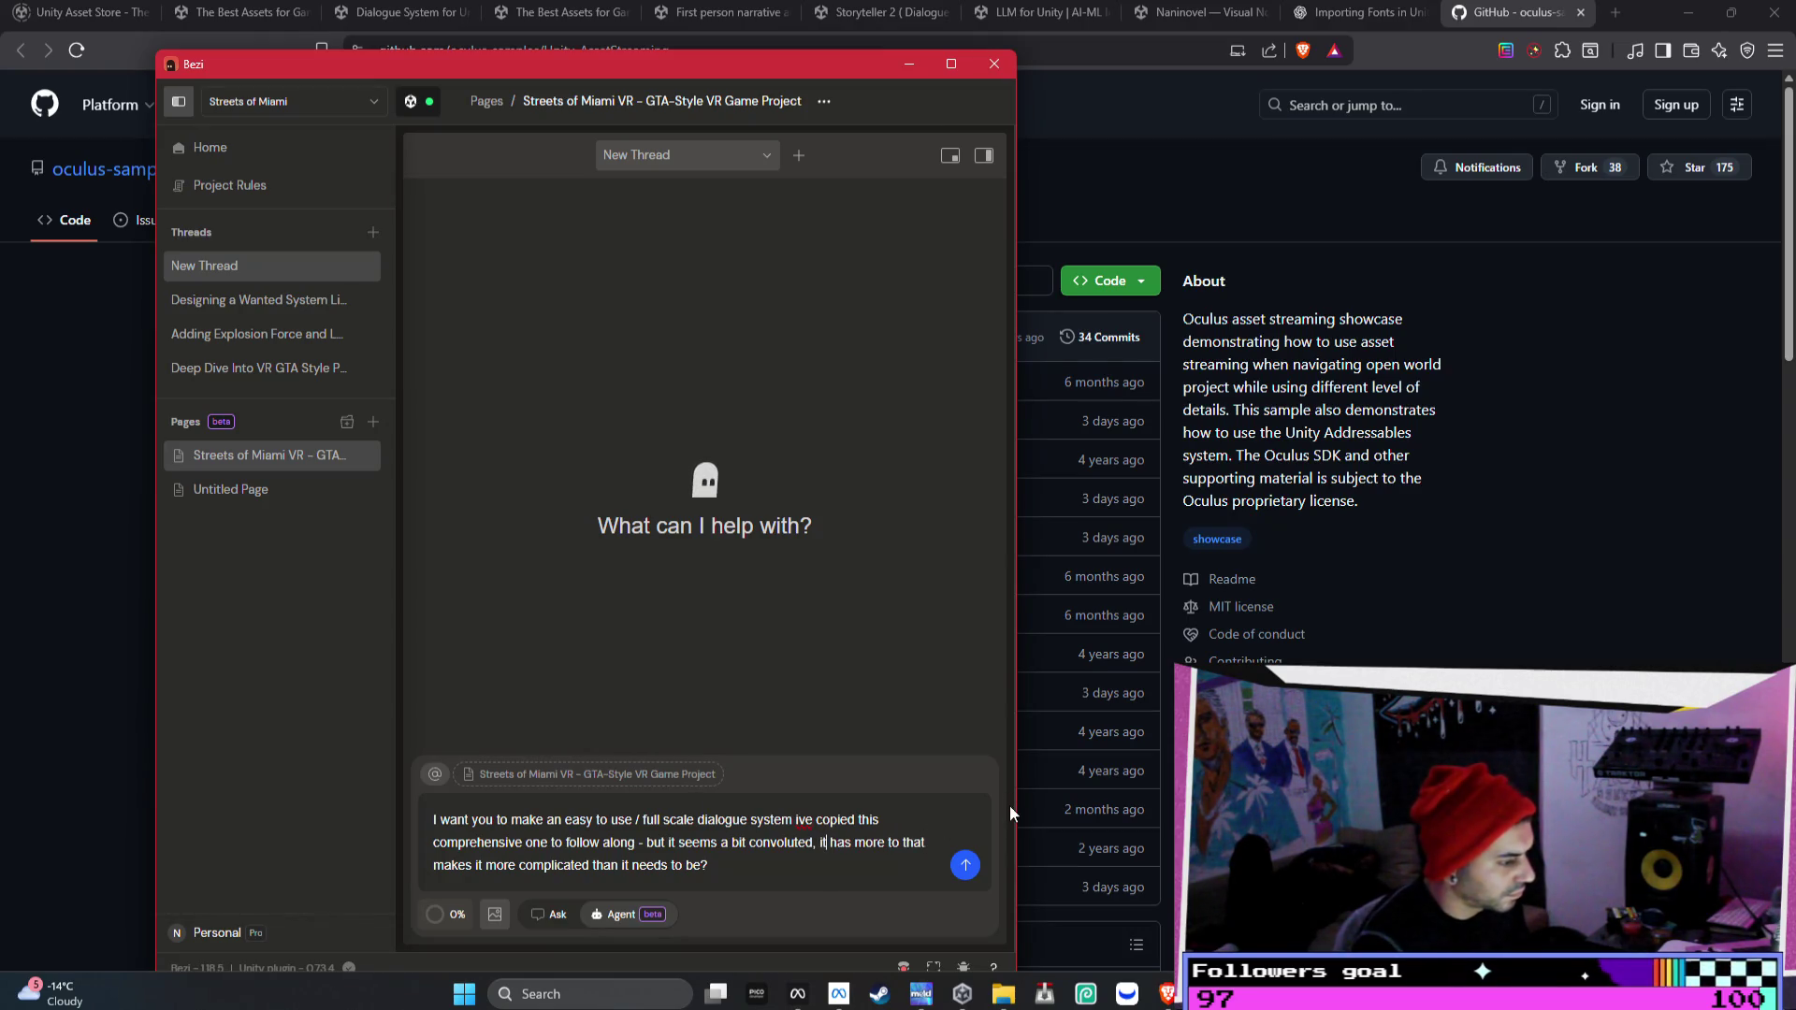
{"action": "left_click_drag", "start_coordinate": [902, 843], "coordinate": [928, 851]}
{"action": "key", "text": "BackSpace"}
{"action": "key", "text": "Delete"}
{"action": "key", "text": "Delete"}
{"action": "key", "text": "Delete"}
{"action": "key", "text": "Delete"}
{"action": "key", "text": "Delete"}
{"action": "key", "text": "Delete"}
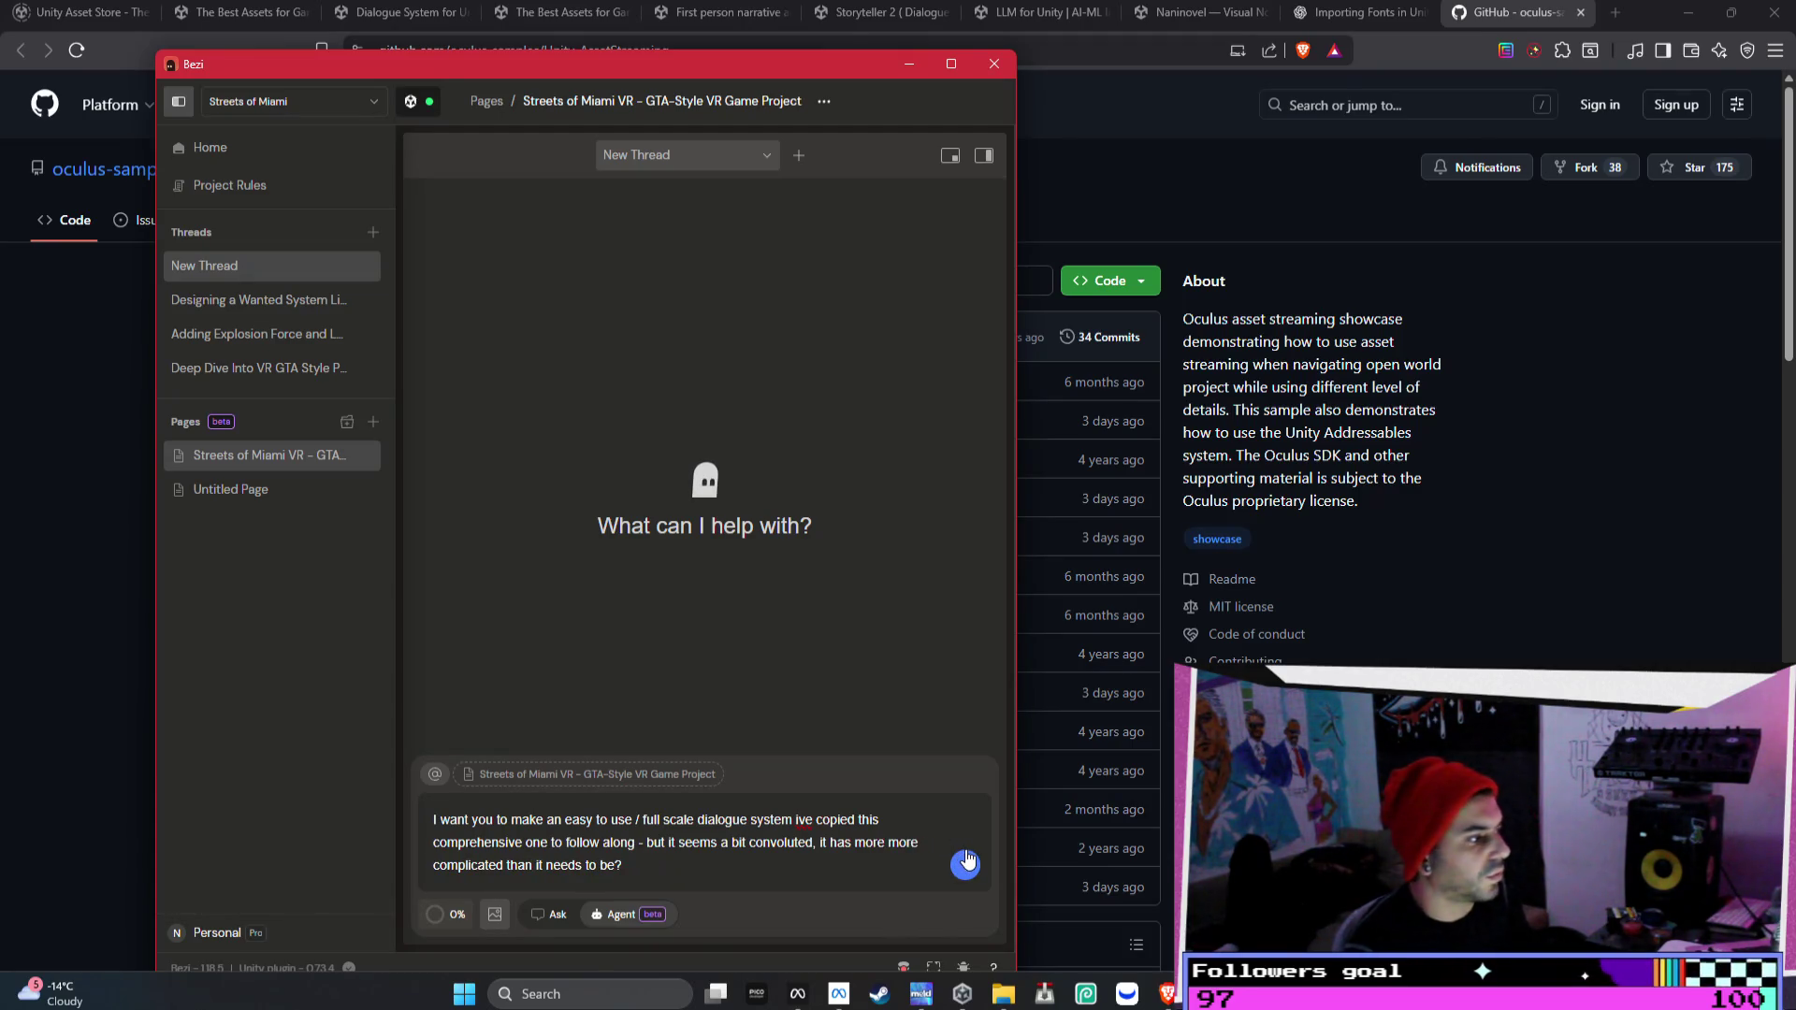
{"action": "key", "text": "BackSpace"}
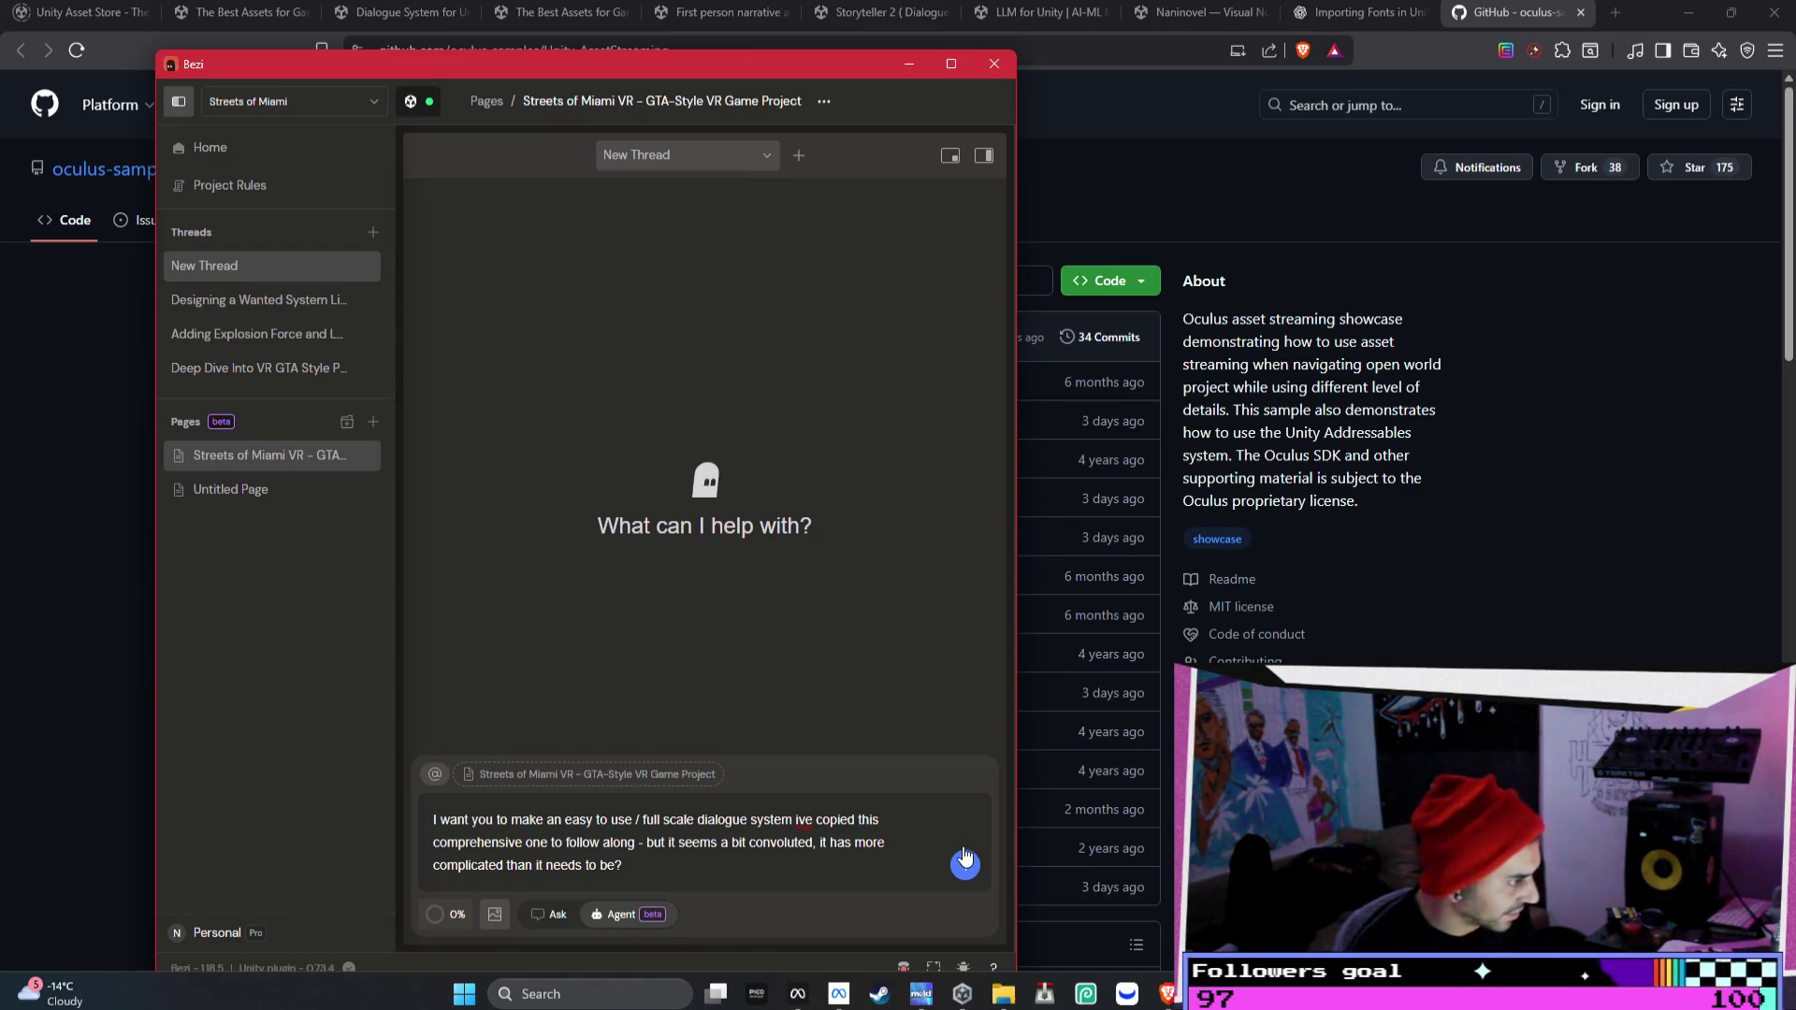
{"action": "key", "text": "BackSpace"}
{"action": "key", "text": "BackSpace"}
{"action": "key", "text": "BackSpace"}
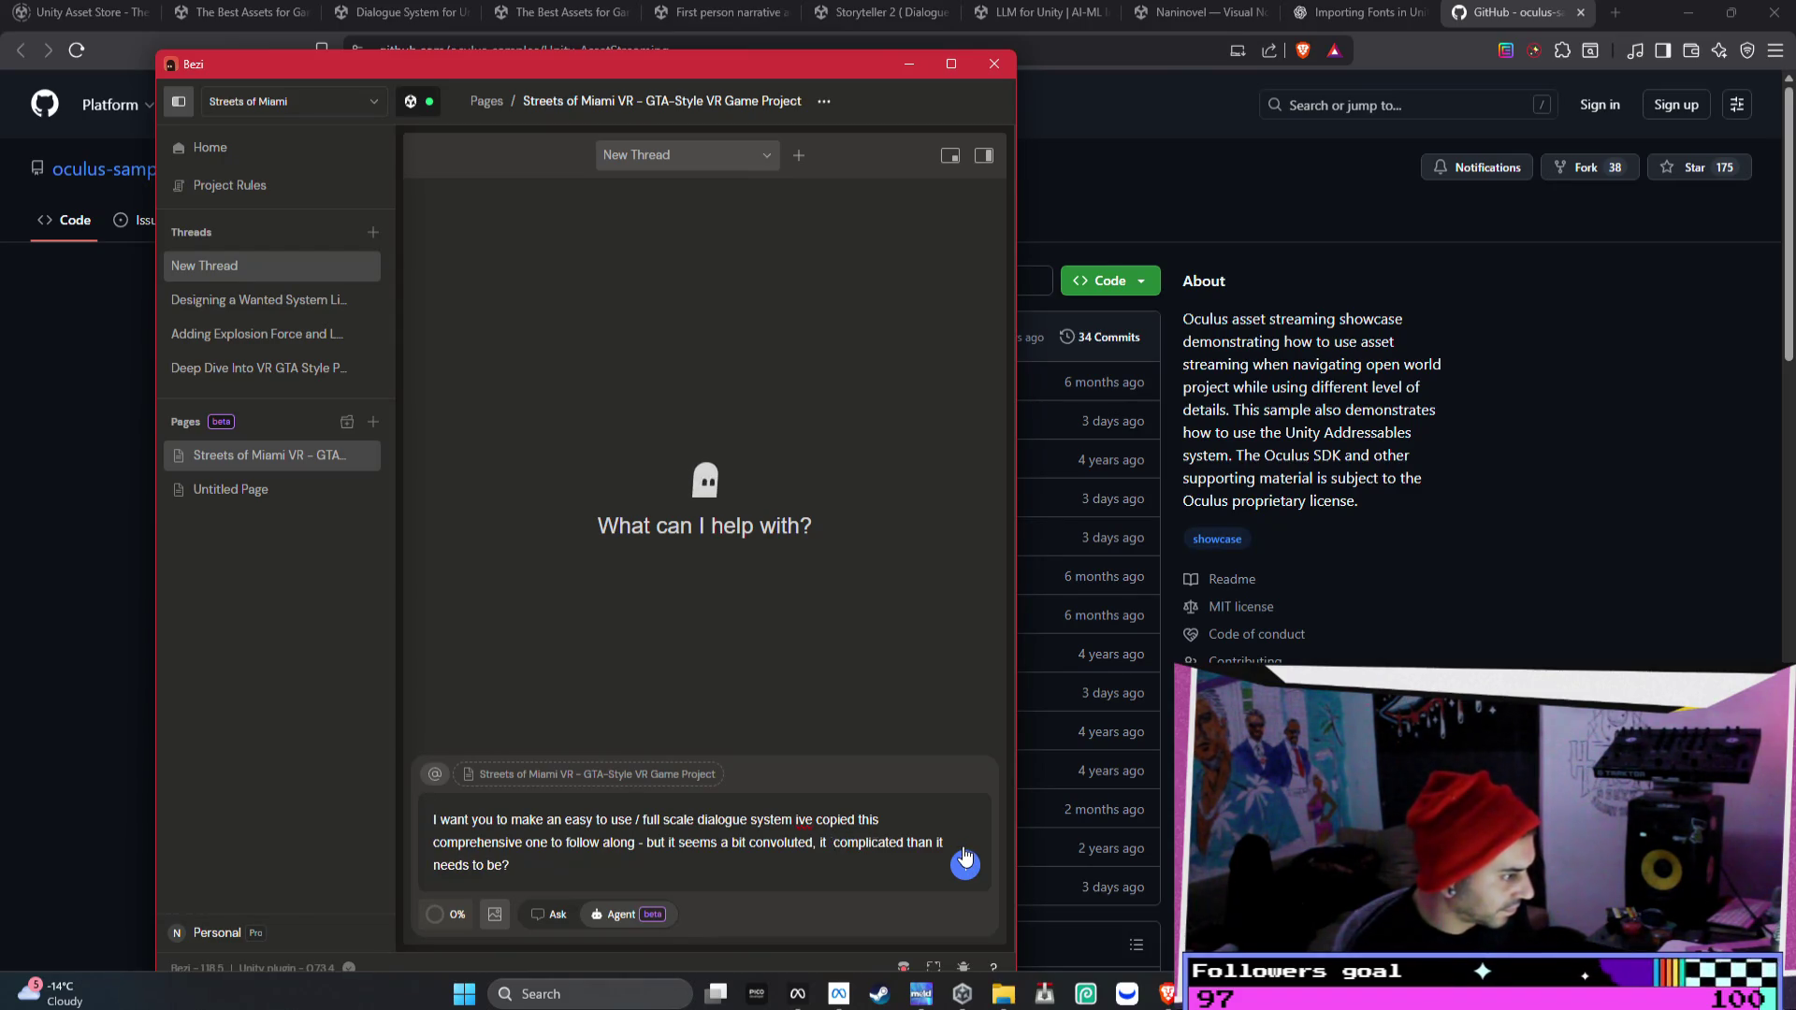
{"action": "key", "text": "BackSpace"}
{"action": "key", "text": "BackSpace"}
{"action": "type", "text": "S"}
{"action": "key", "text": "BackSpace"}
{"action": "type", "text": "s more"}
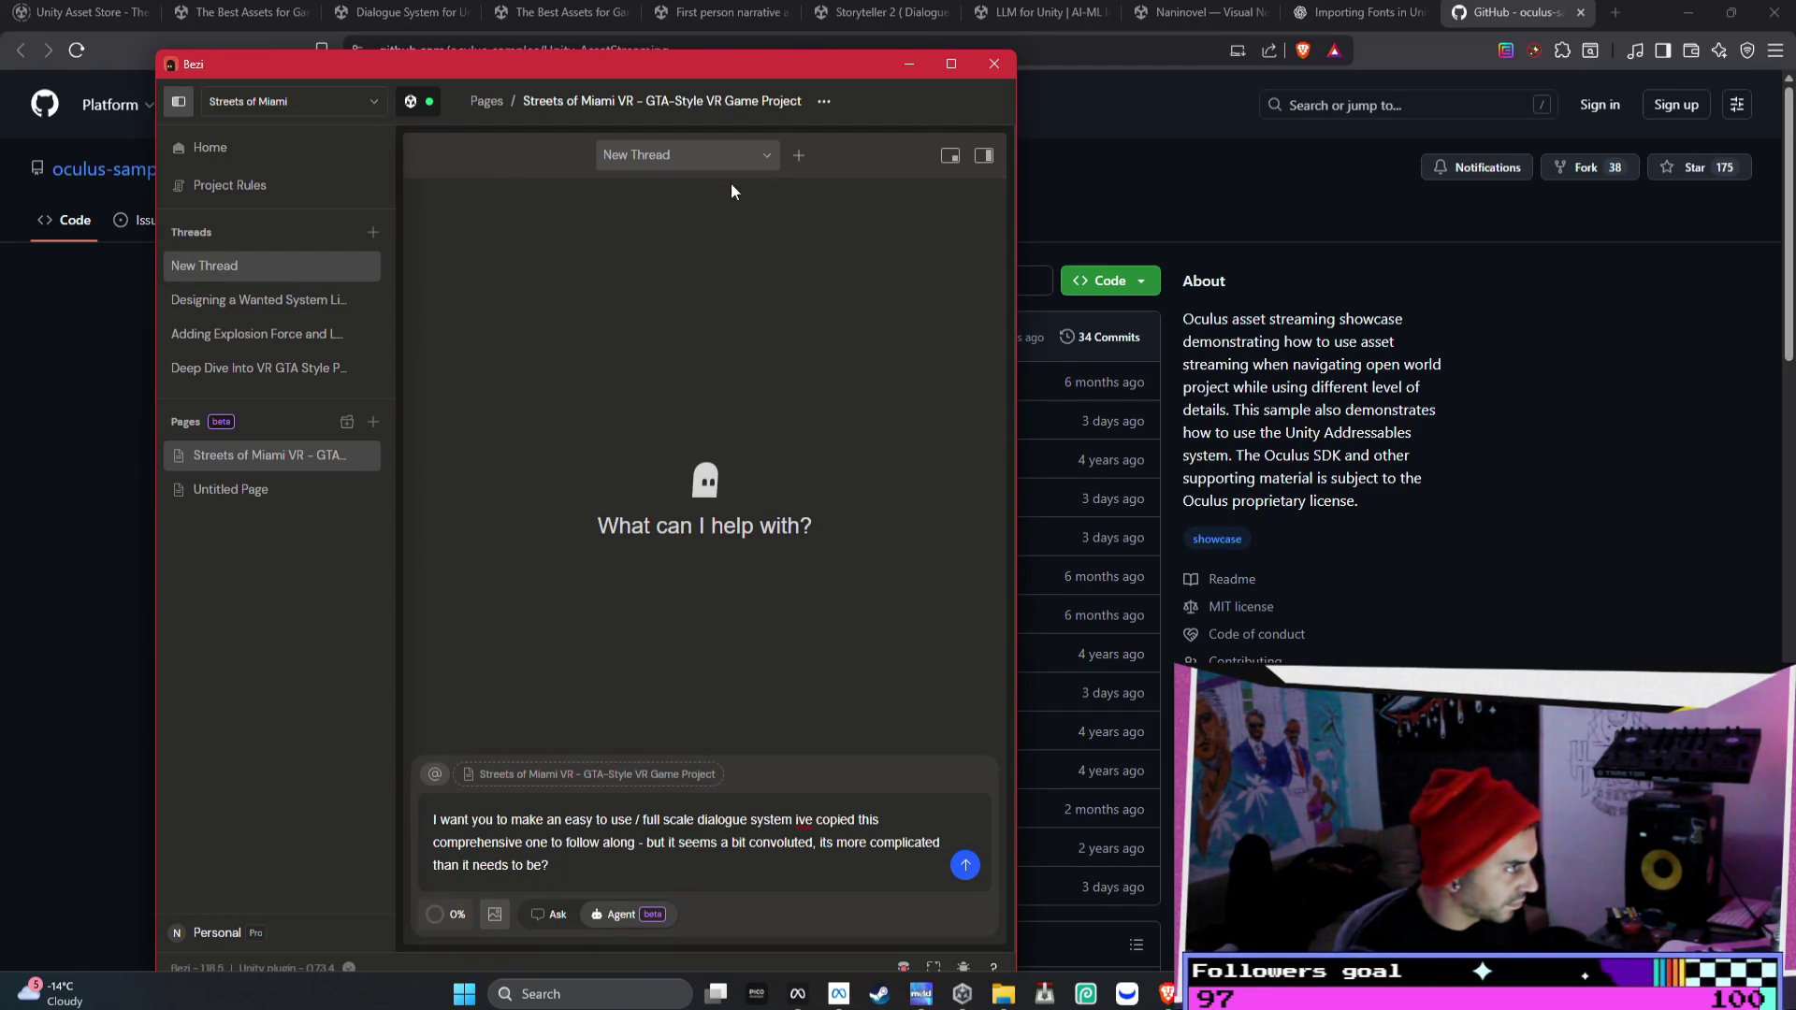
- Step through the Naninovel gallery to the save-load slide, then back to the chat-style text printer
{"action": "left_click", "coordinate": [1342, 14]}
{"action": "left_click", "coordinate": [1186, 14]}
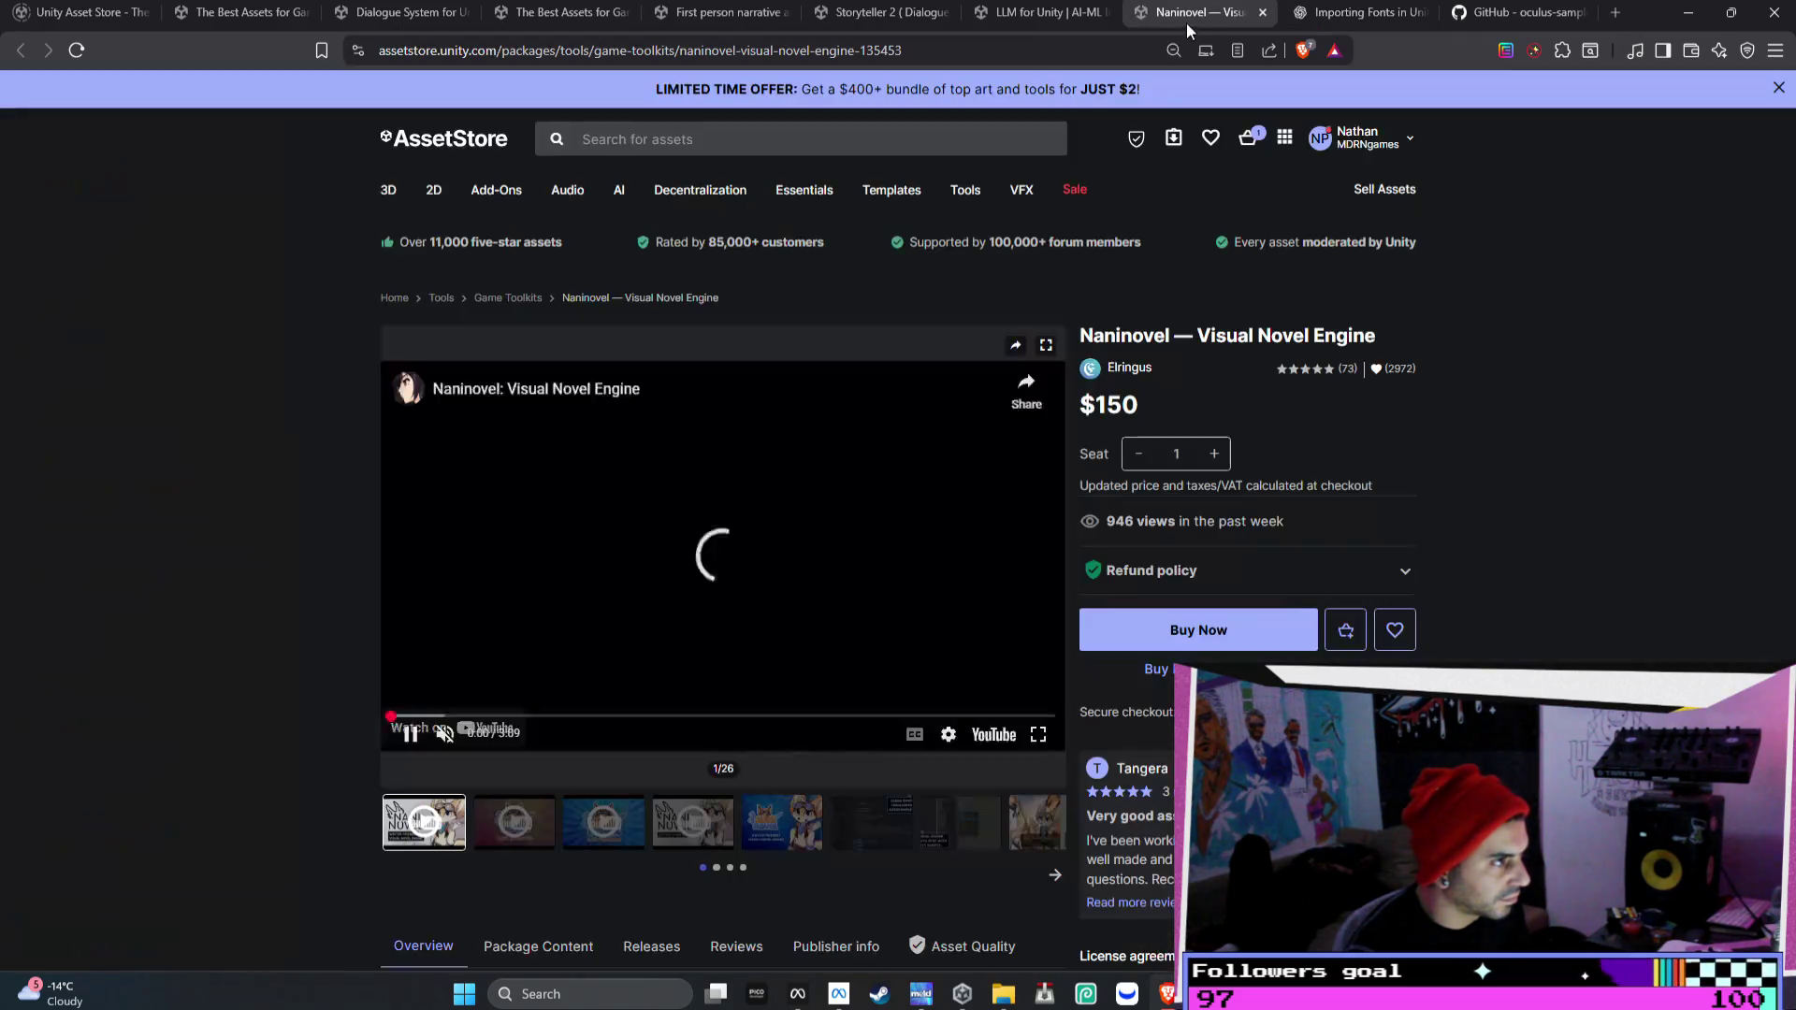
{"action": "left_click", "coordinate": [1051, 556]}
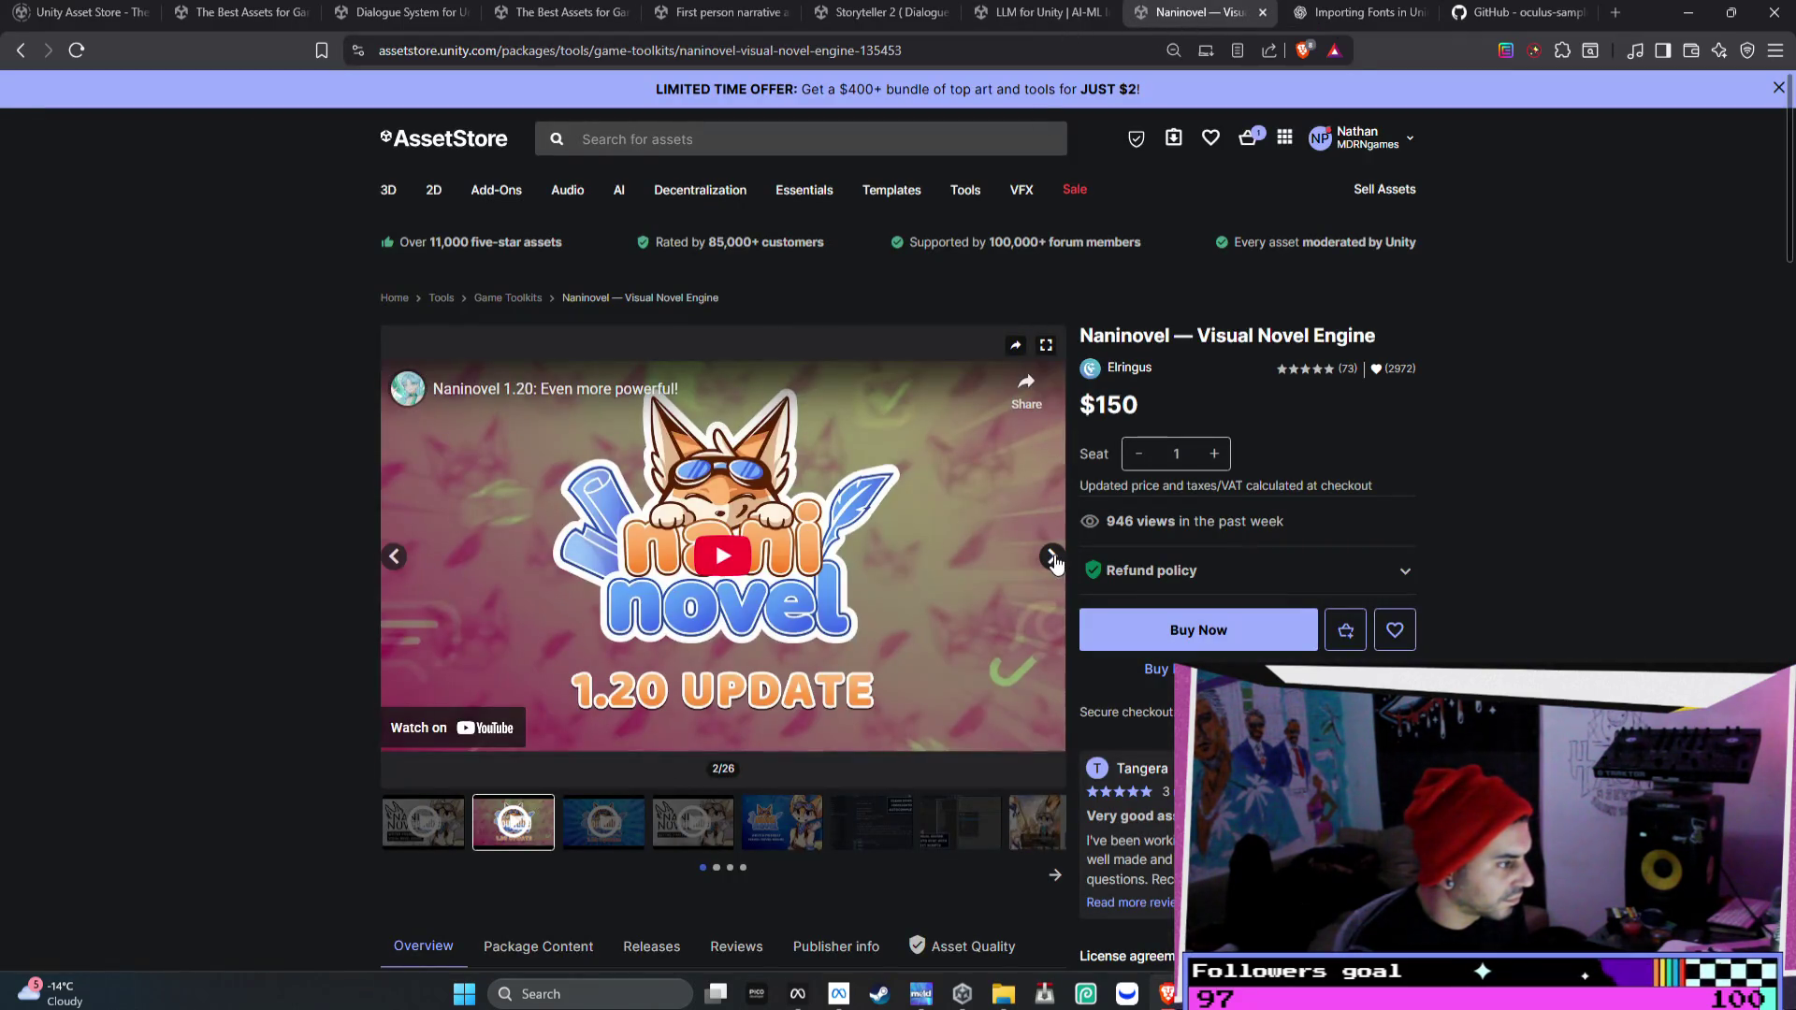
{"action": "left_click", "coordinate": [1051, 557]}
{"action": "left_click", "coordinate": [1051, 557]}
{"action": "left_click", "coordinate": [1051, 557]}
{"action": "left_click", "coordinate": [1051, 556]}
{"action": "left_click", "coordinate": [1051, 556]}
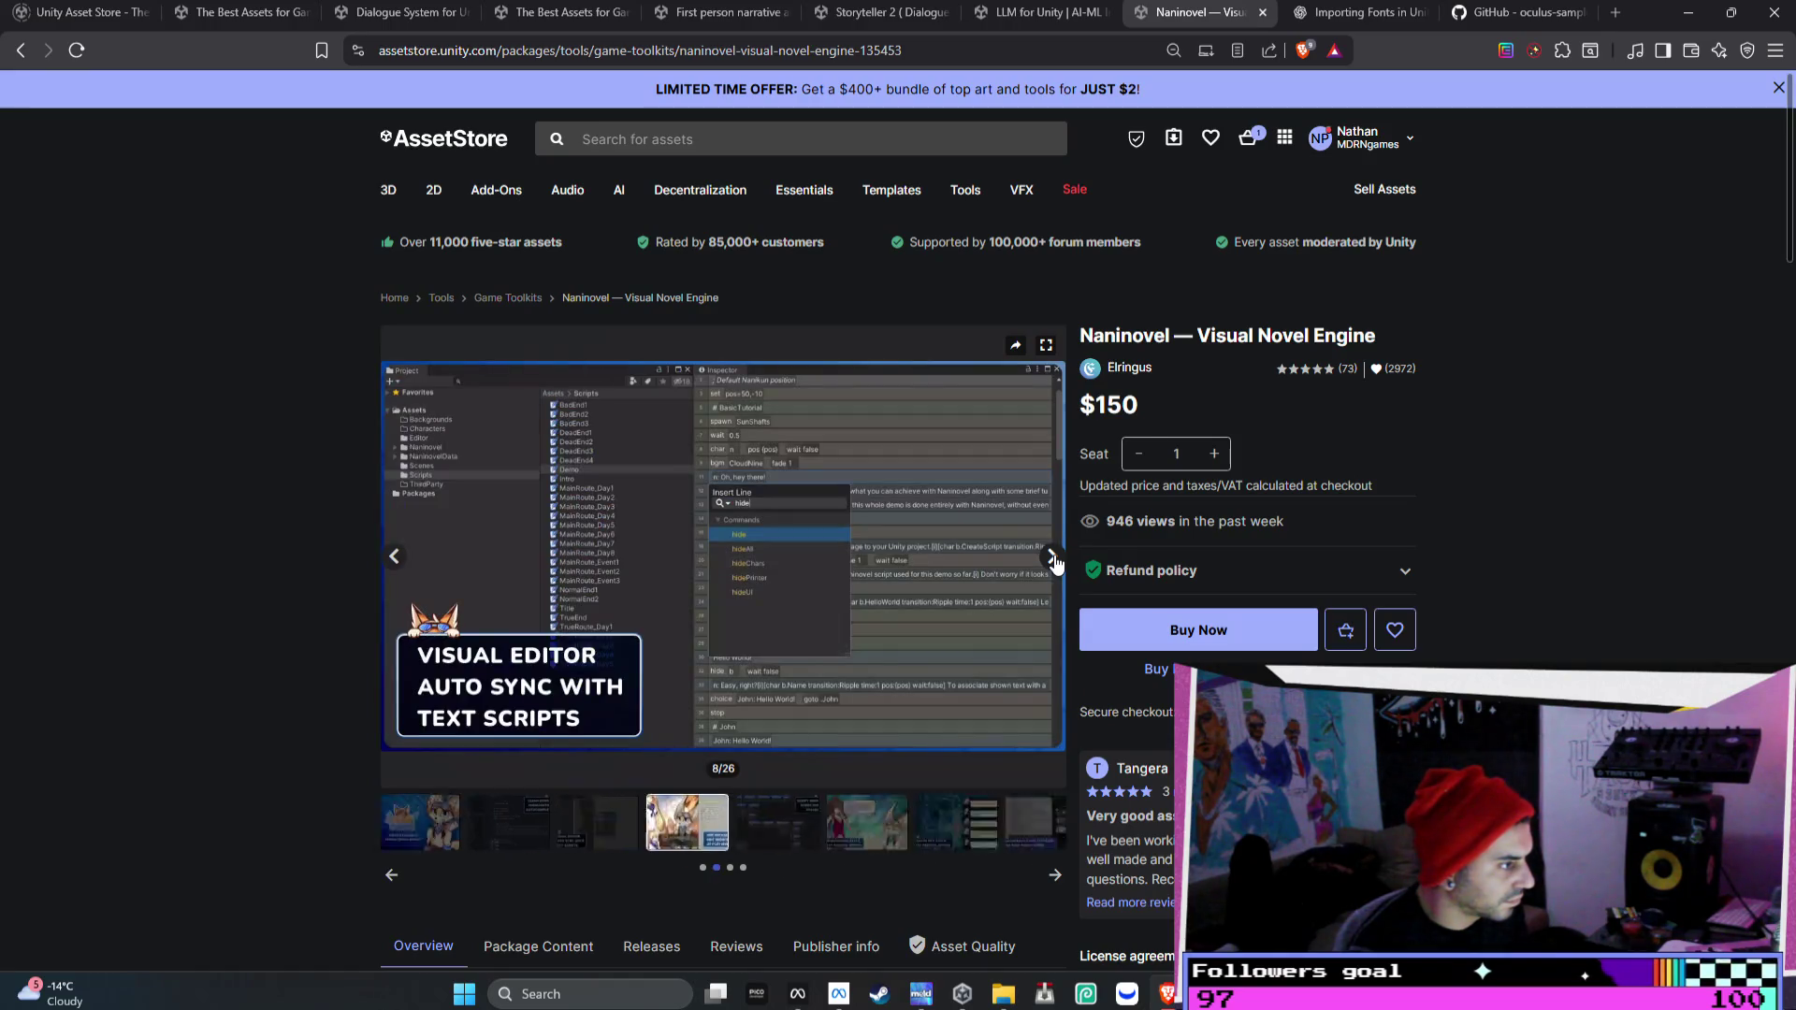
{"action": "left_click", "coordinate": [1051, 556]}
{"action": "left_click", "coordinate": [1051, 557]}
{"action": "left_click", "coordinate": [1051, 556]}
{"action": "left_click", "coordinate": [1051, 556]}
{"action": "left_click", "coordinate": [1051, 556]}
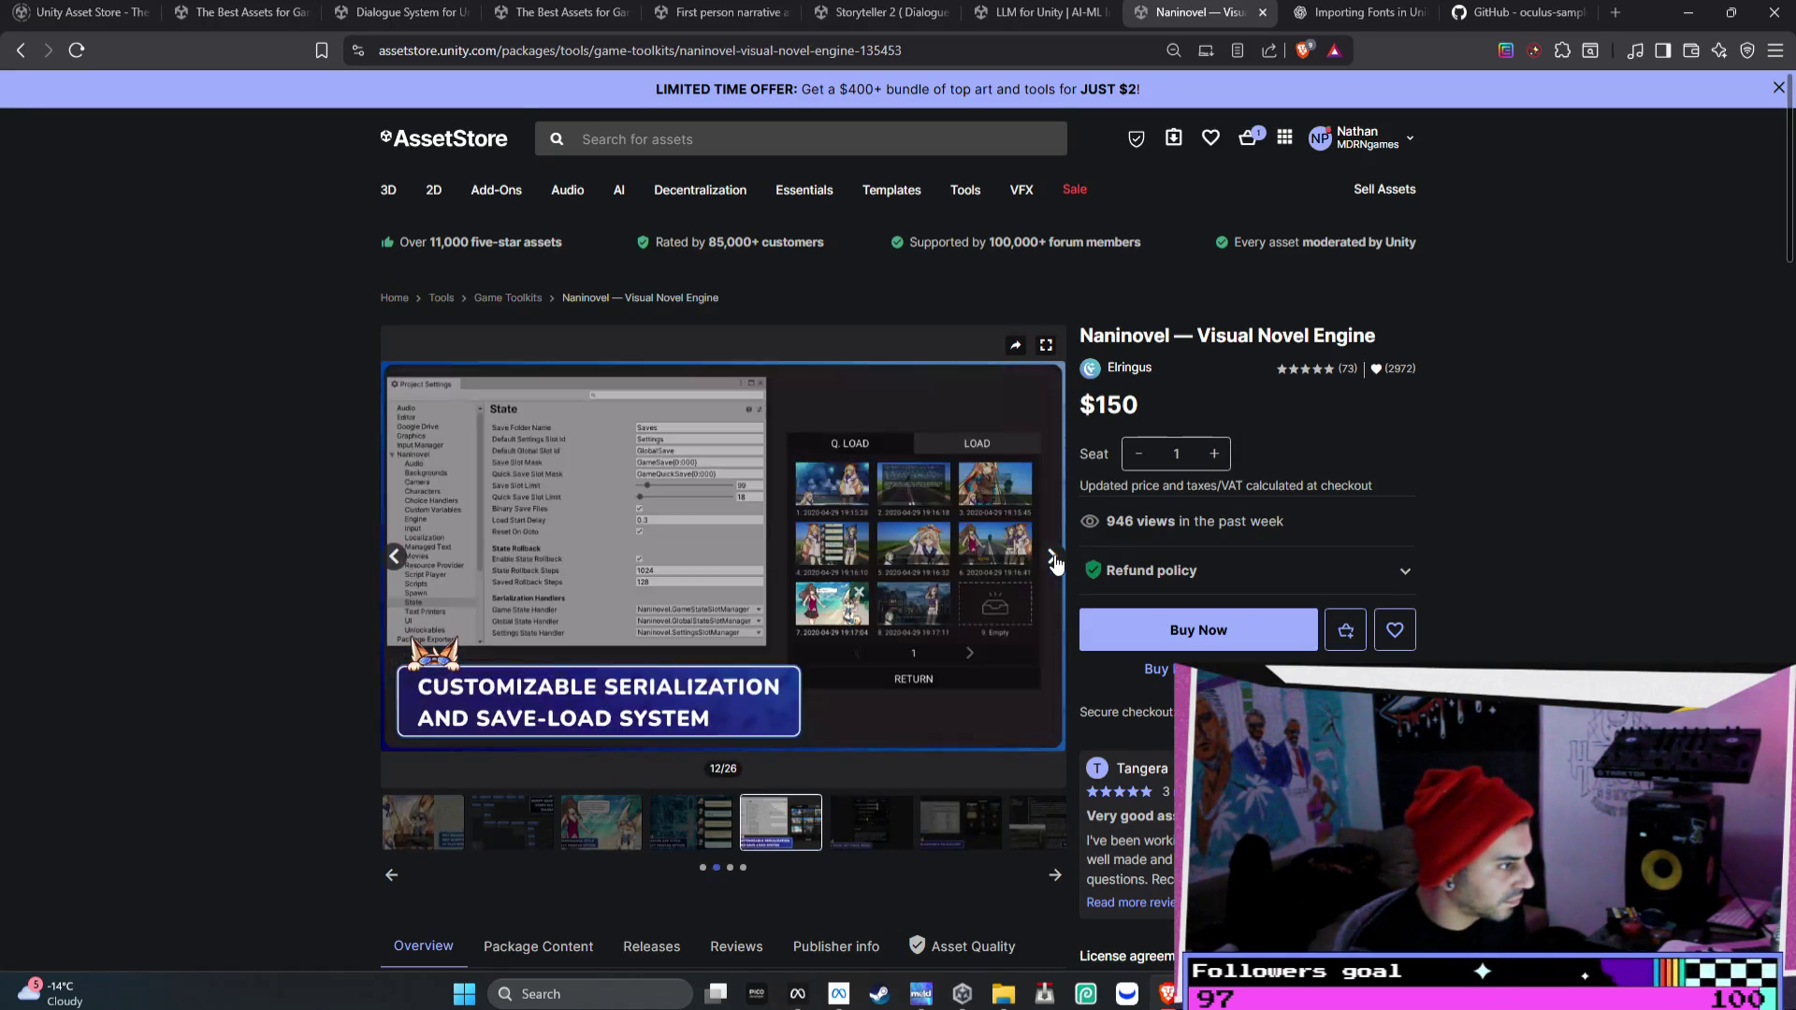
{"action": "left_click", "coordinate": [1051, 557]}
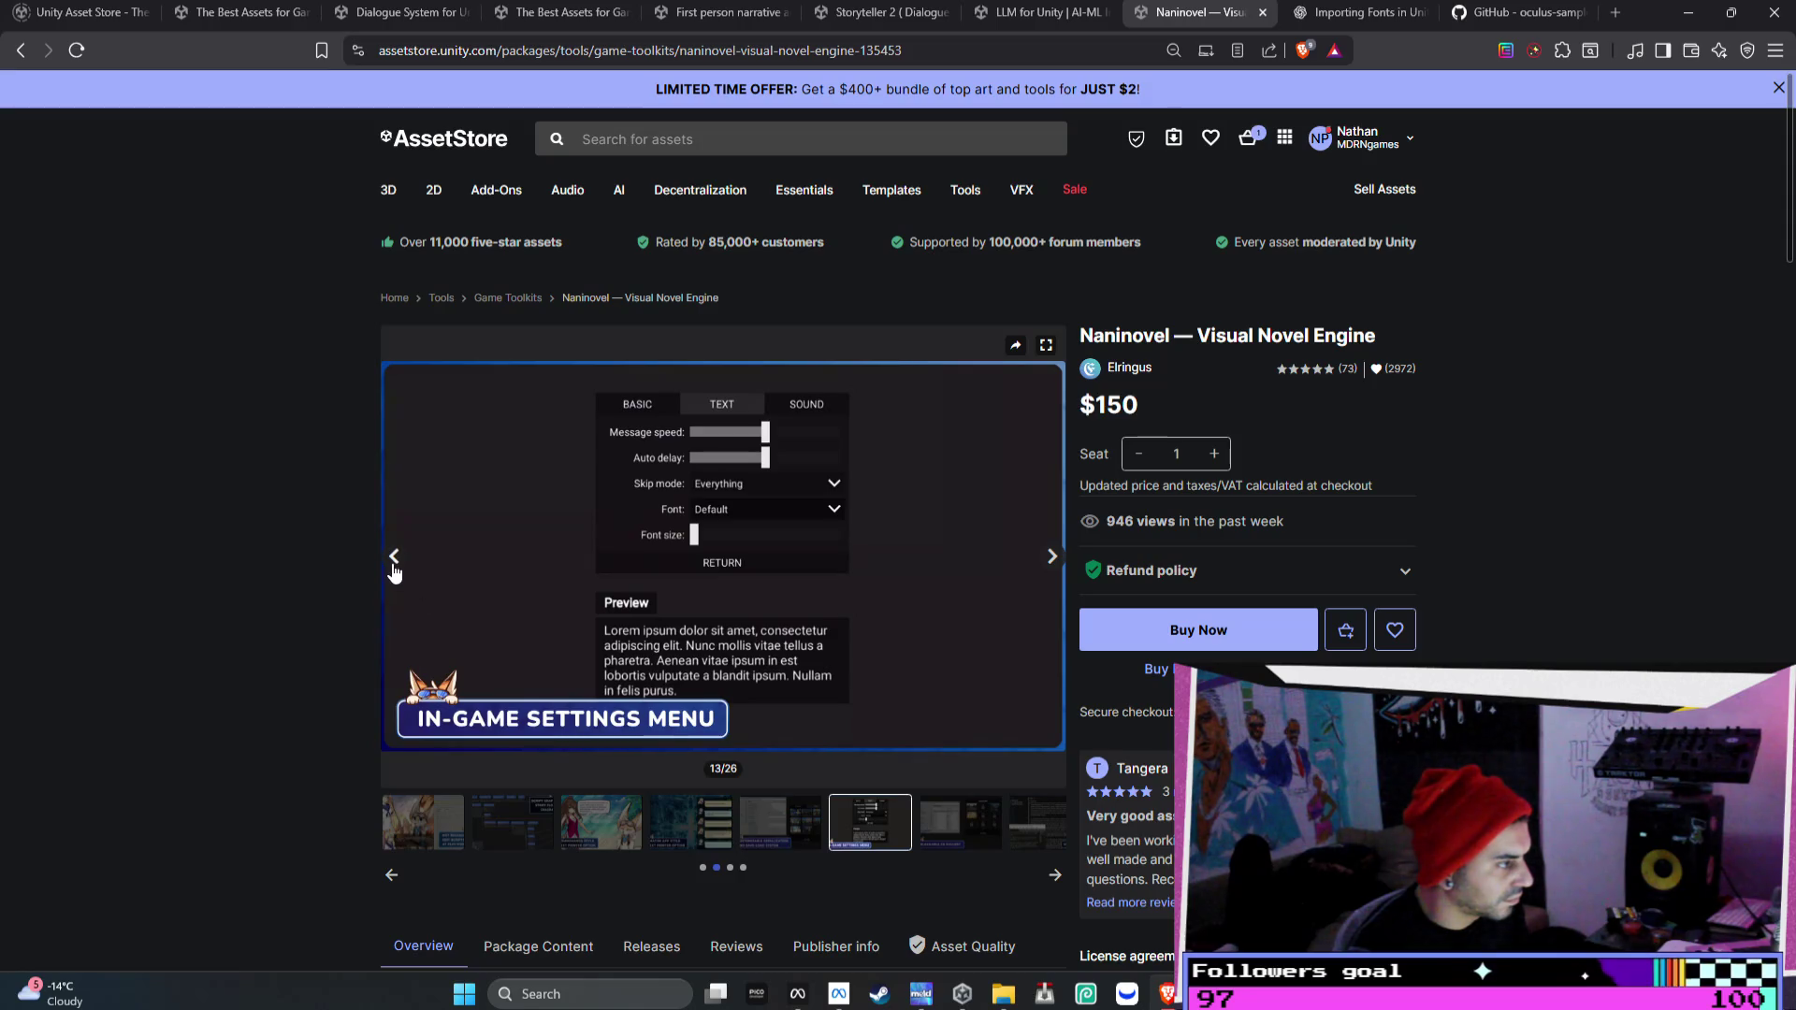
{"action": "left_click", "coordinate": [393, 569]}
{"action": "left_click", "coordinate": [393, 568]}
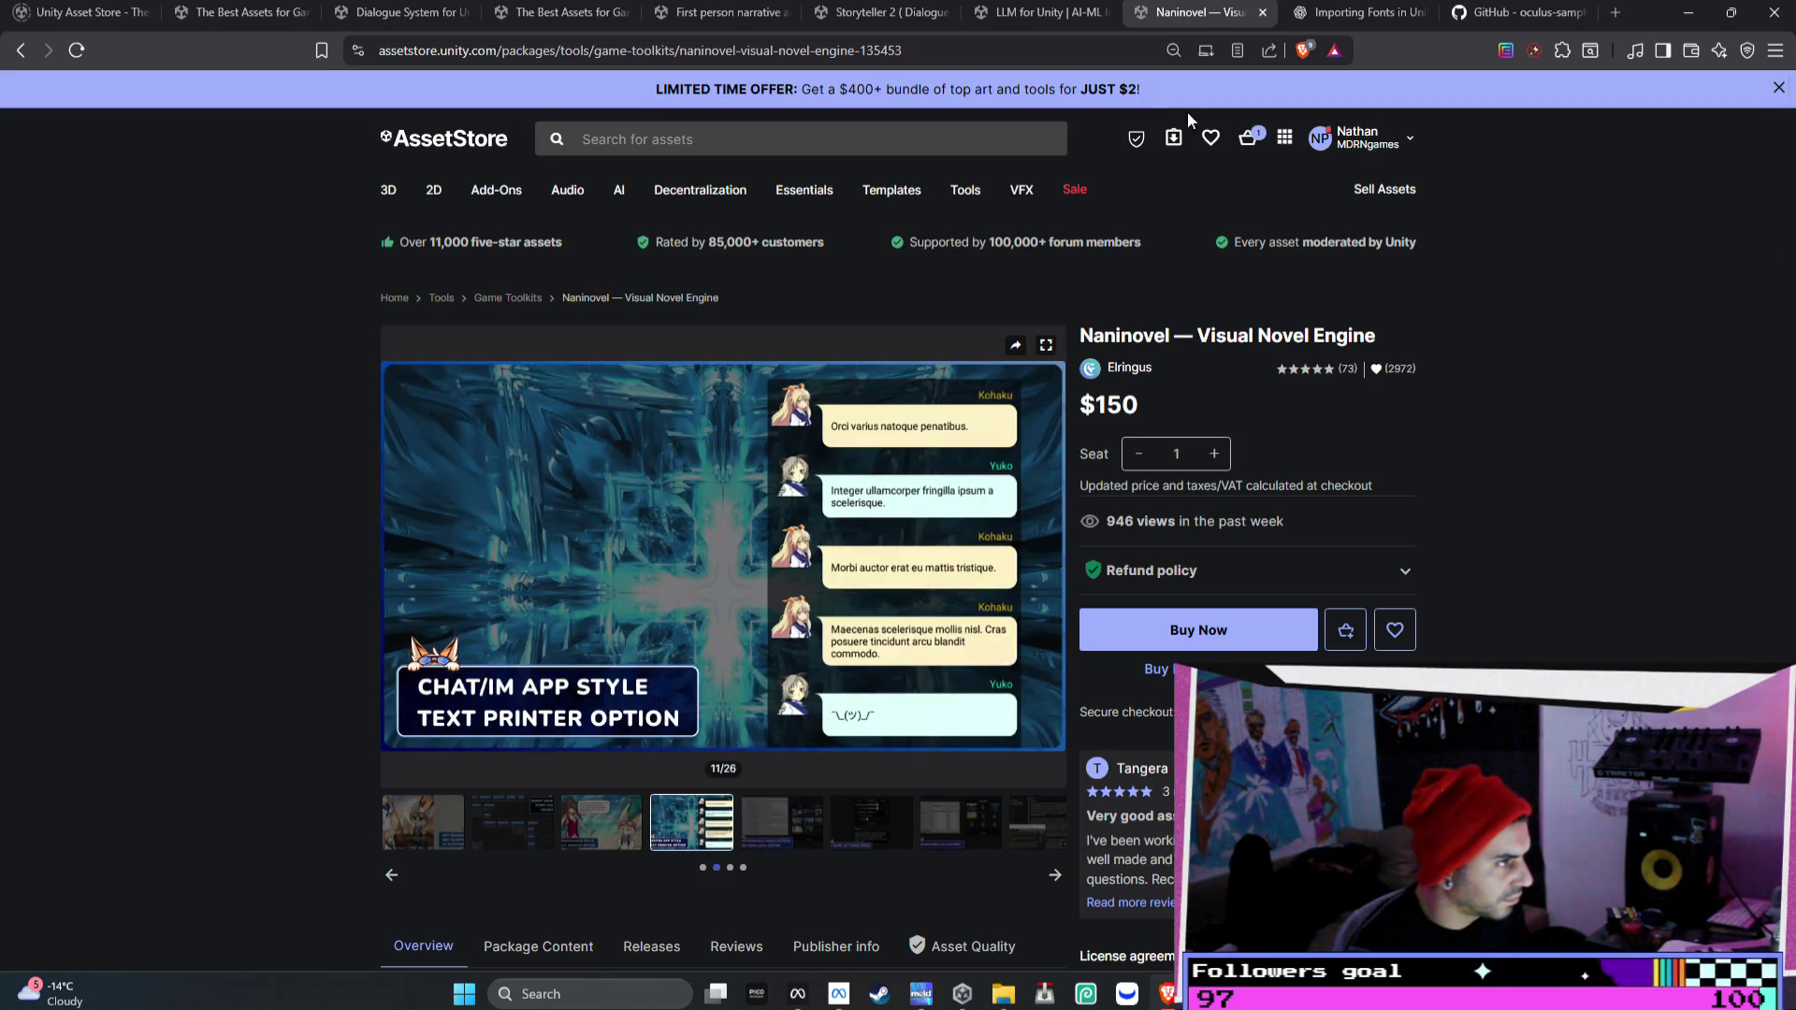
- Browse the LLM for Unity and First person narrative adventures previews, then return to search results
{"action": "left_click", "coordinate": [1037, 13]}
{"action": "left_click", "coordinate": [515, 820]}
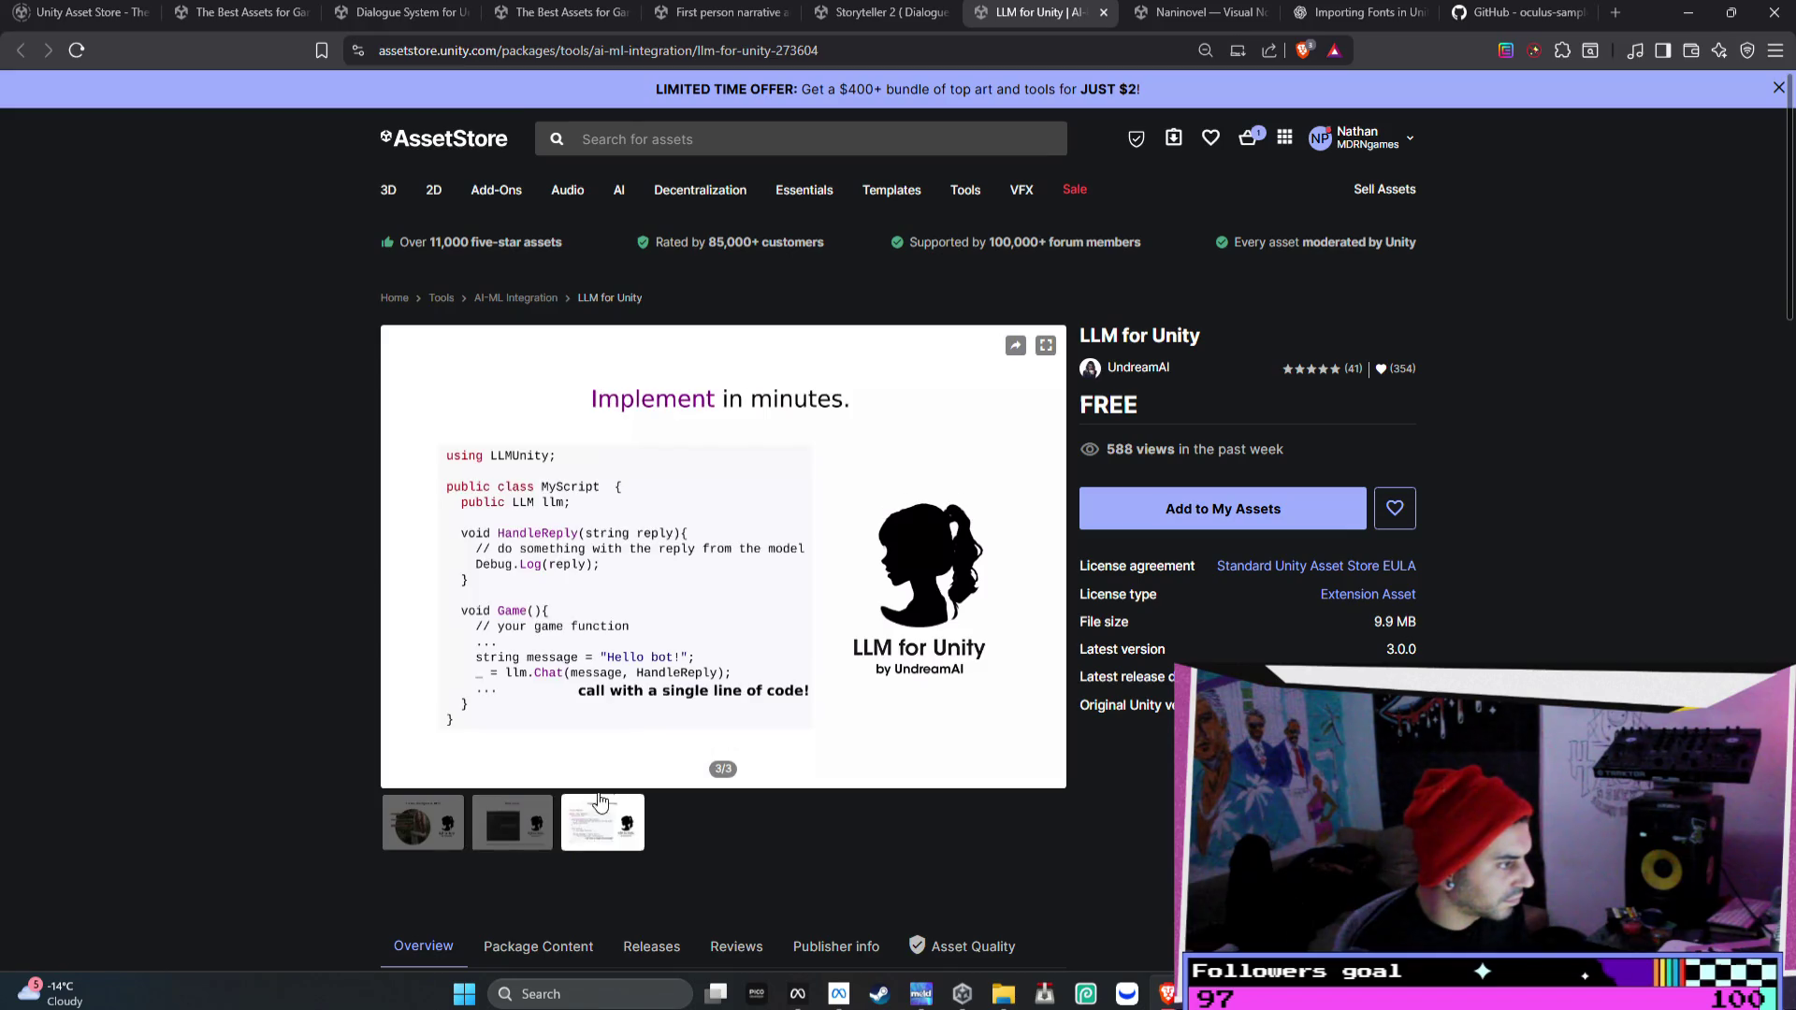
{"action": "left_click", "coordinate": [720, 12]}
{"action": "left_click", "coordinate": [1051, 556]}
{"action": "left_click", "coordinate": [1052, 557]}
{"action": "left_click", "coordinate": [1052, 556]}
{"action": "left_click", "coordinate": [1052, 556]}
{"action": "left_click", "coordinate": [1052, 557]}
{"action": "left_click", "coordinate": [1052, 556]}
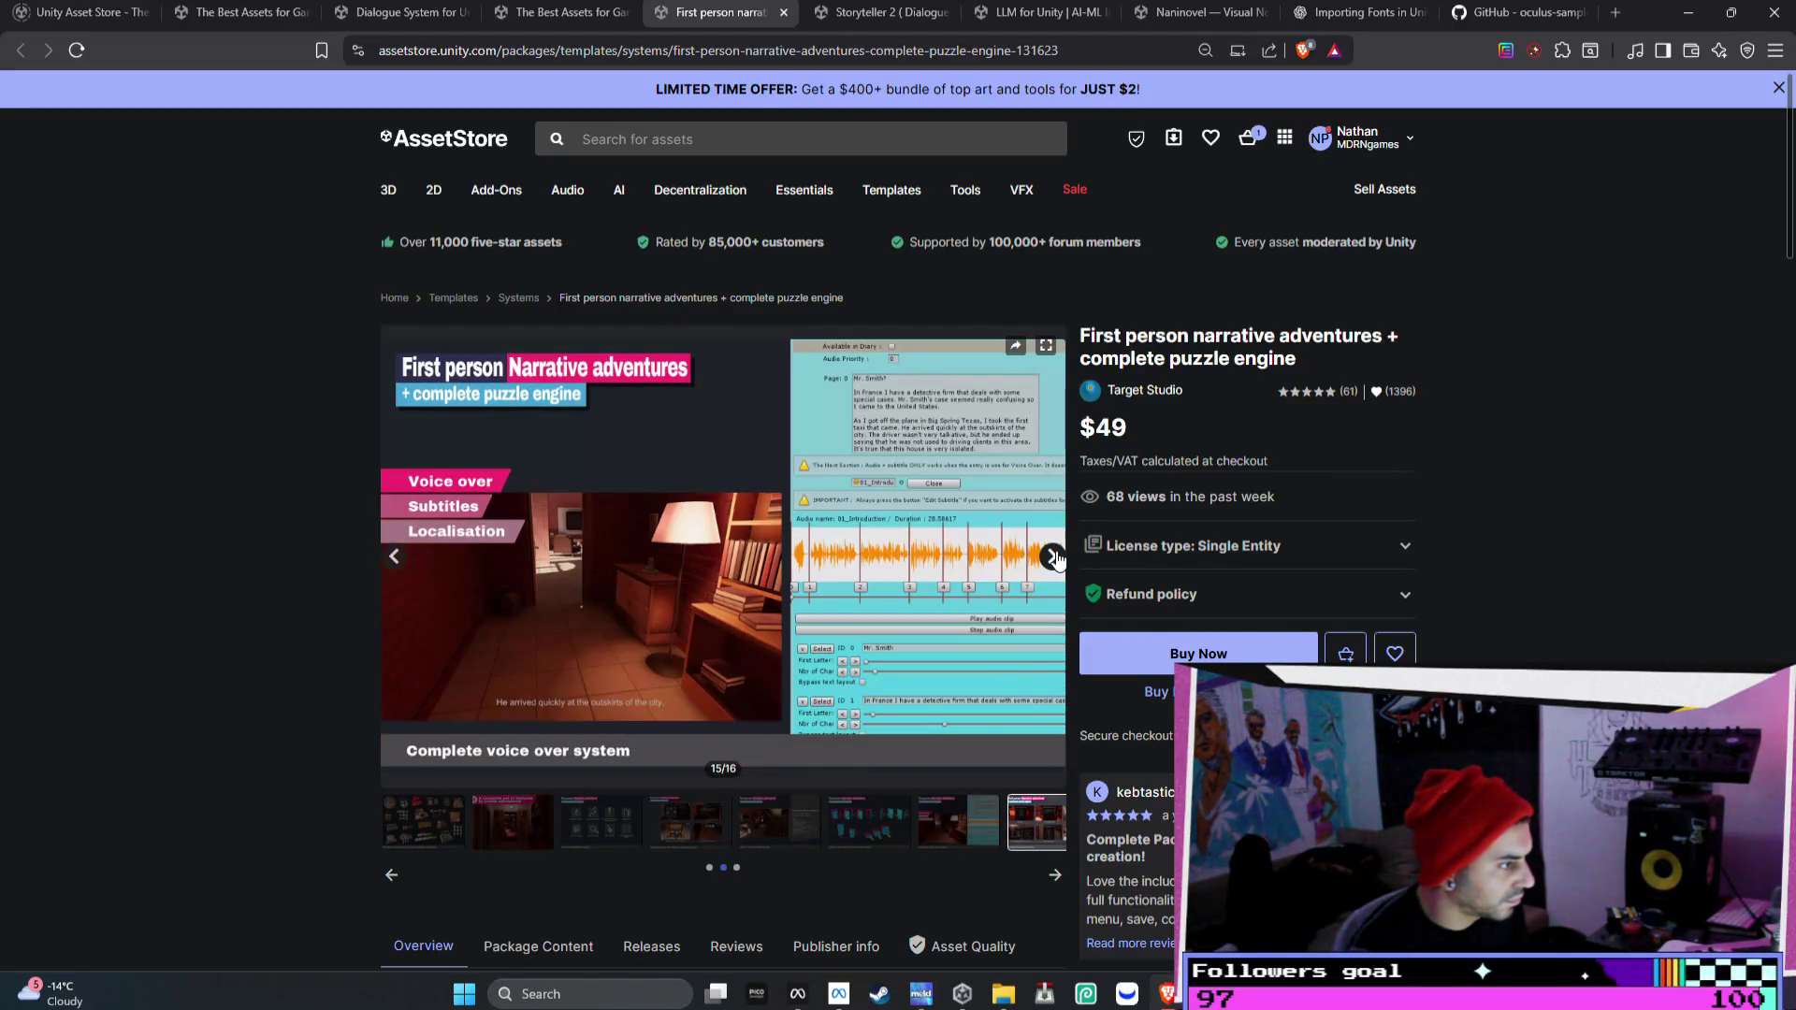
{"action": "left_click", "coordinate": [1052, 557]}
{"action": "left_click", "coordinate": [561, 12]}
{"action": "scroll", "coordinate": [981, 480], "scroll_direction": "down", "scroll_amount": 4}
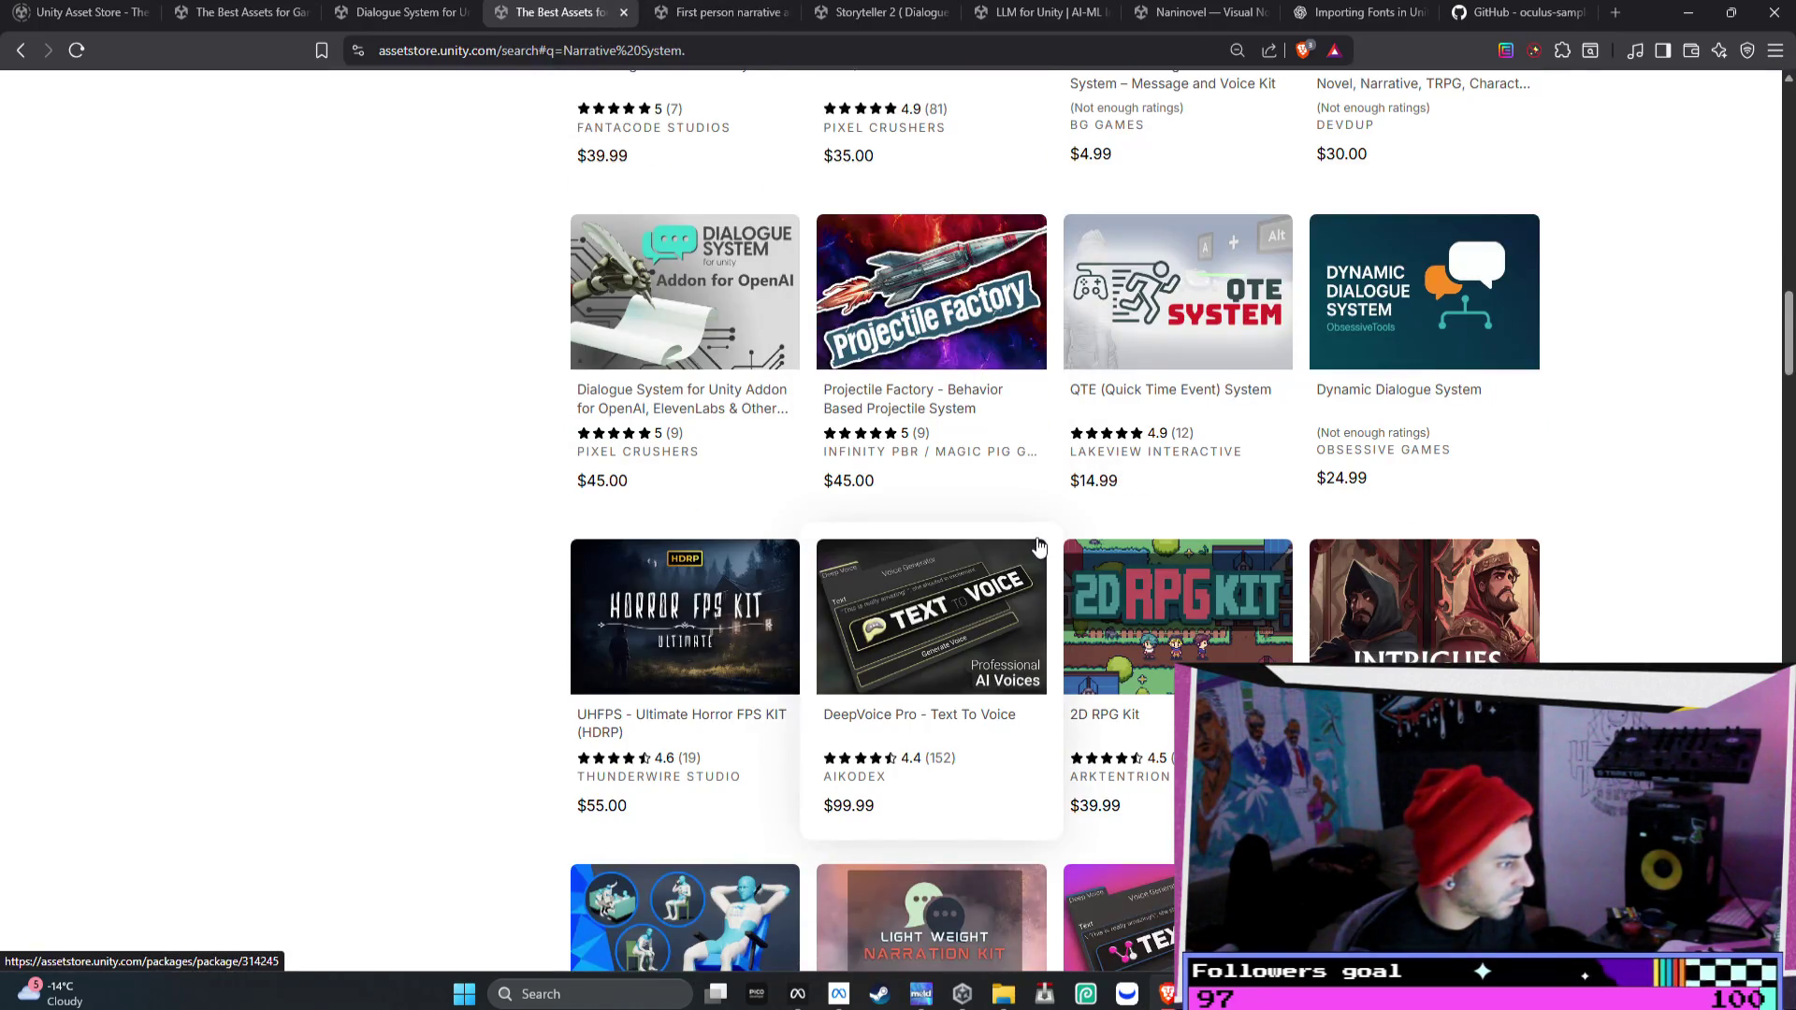
- Open the DeepVoice Pro - Text To Voice ($99.99) card from the dialogue search results in a new tab
{"action": "left_click", "coordinate": [943, 611]}
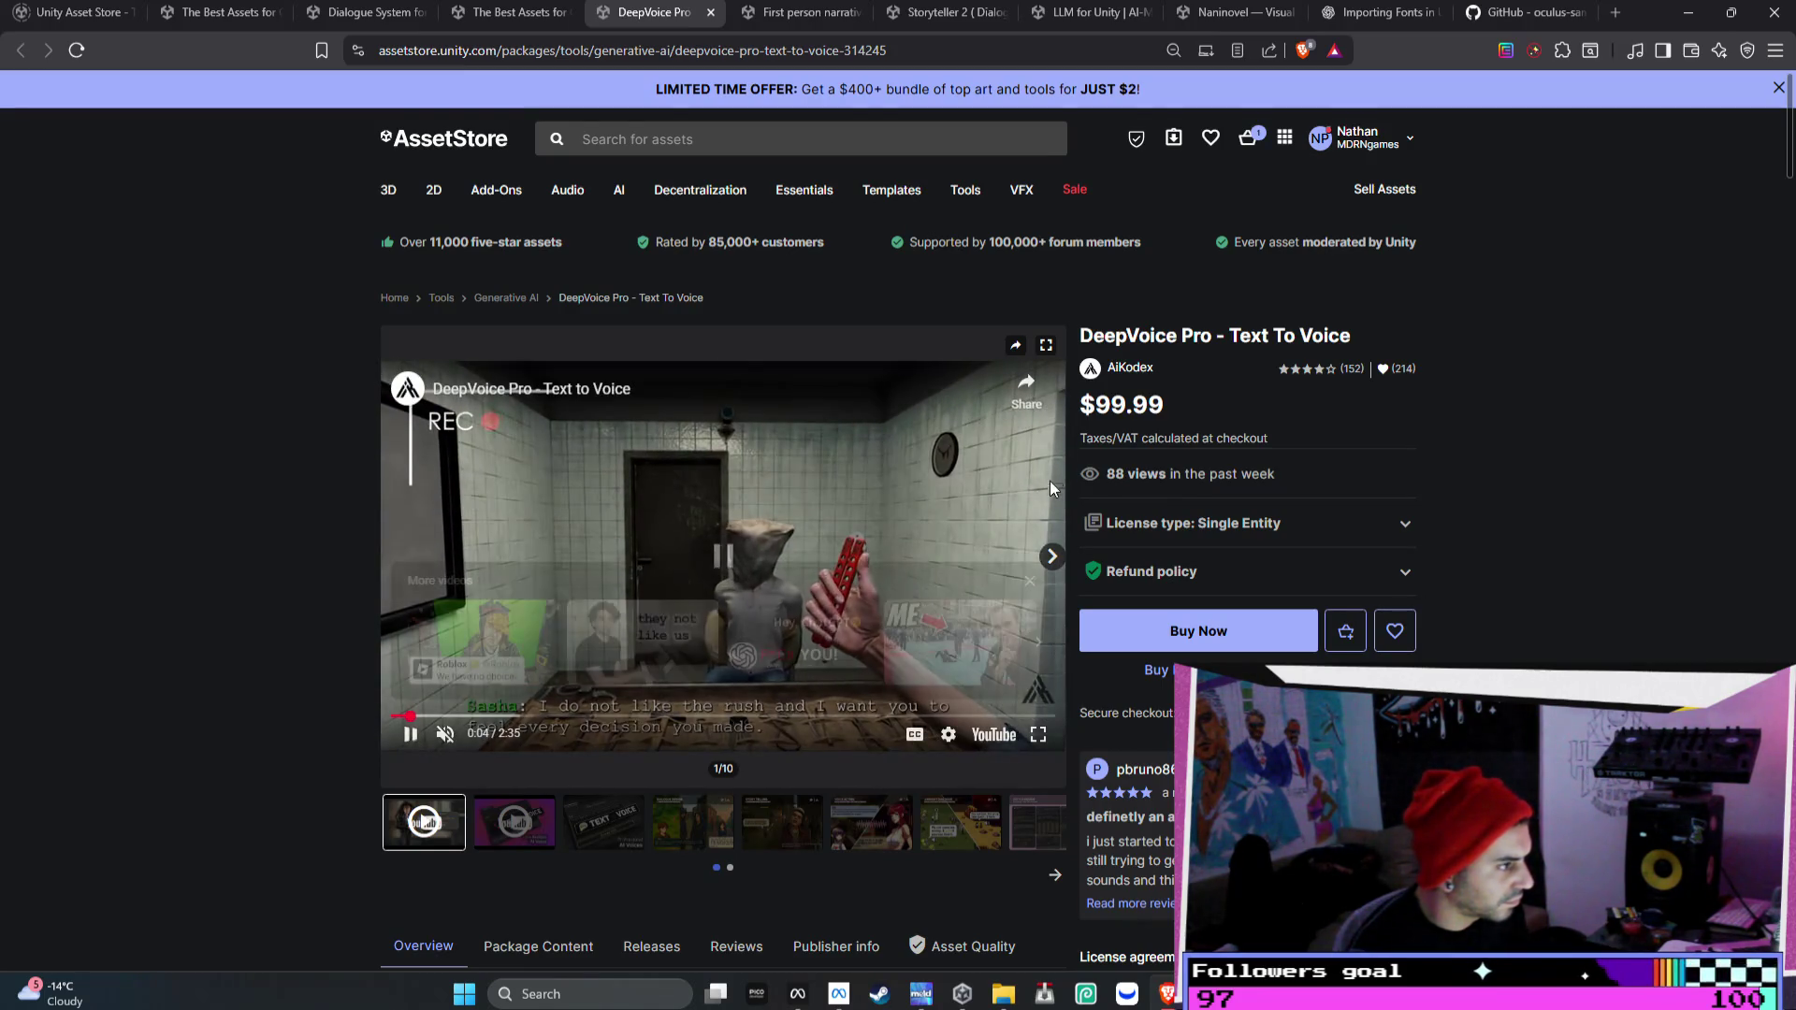
- Pause the DeepVoice preview and read the upgrade discount and Large Audio Model description
{"action": "left_click", "coordinate": [1049, 480]}
{"action": "scroll", "coordinate": [1128, 365], "scroll_direction": "down", "scroll_amount": 3}
{"action": "scroll", "coordinate": [1132, 379], "scroll_direction": "down", "scroll_amount": 5}
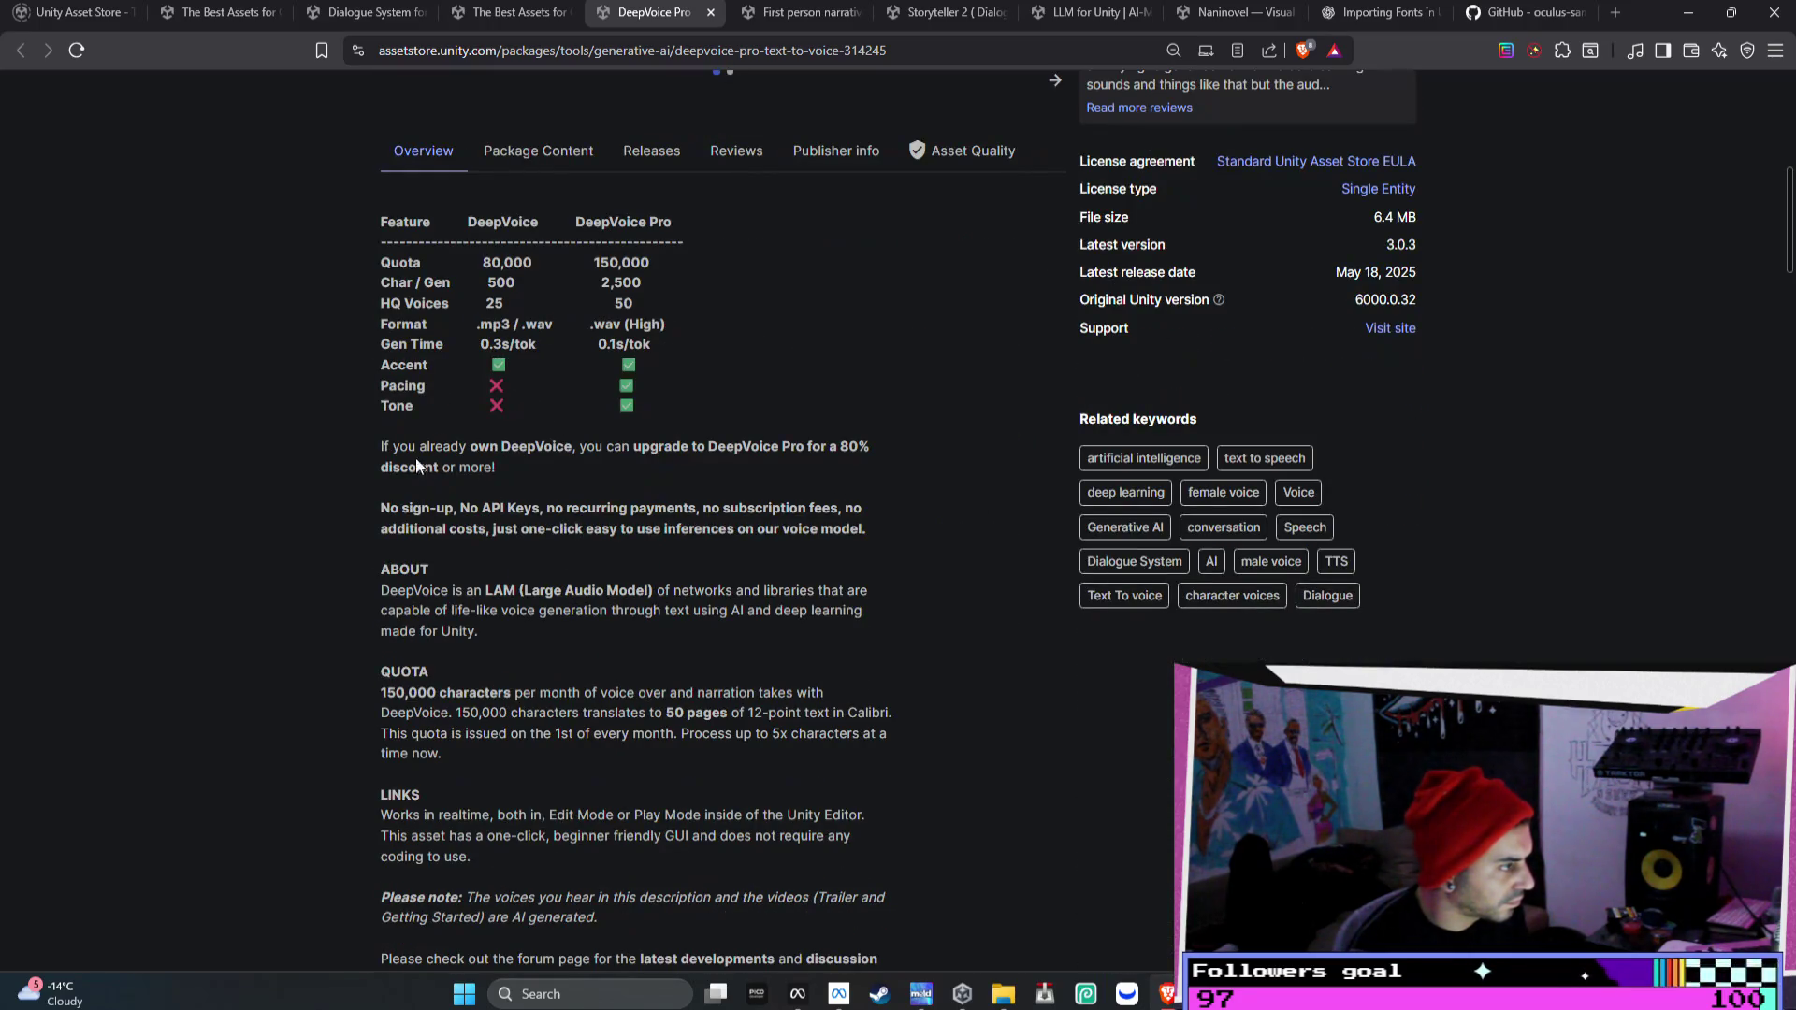
{"action": "left_click_drag", "start_coordinate": [384, 446], "coordinate": [855, 458]}
{"action": "scroll", "coordinate": [855, 486], "scroll_direction": "down", "scroll_amount": 1}
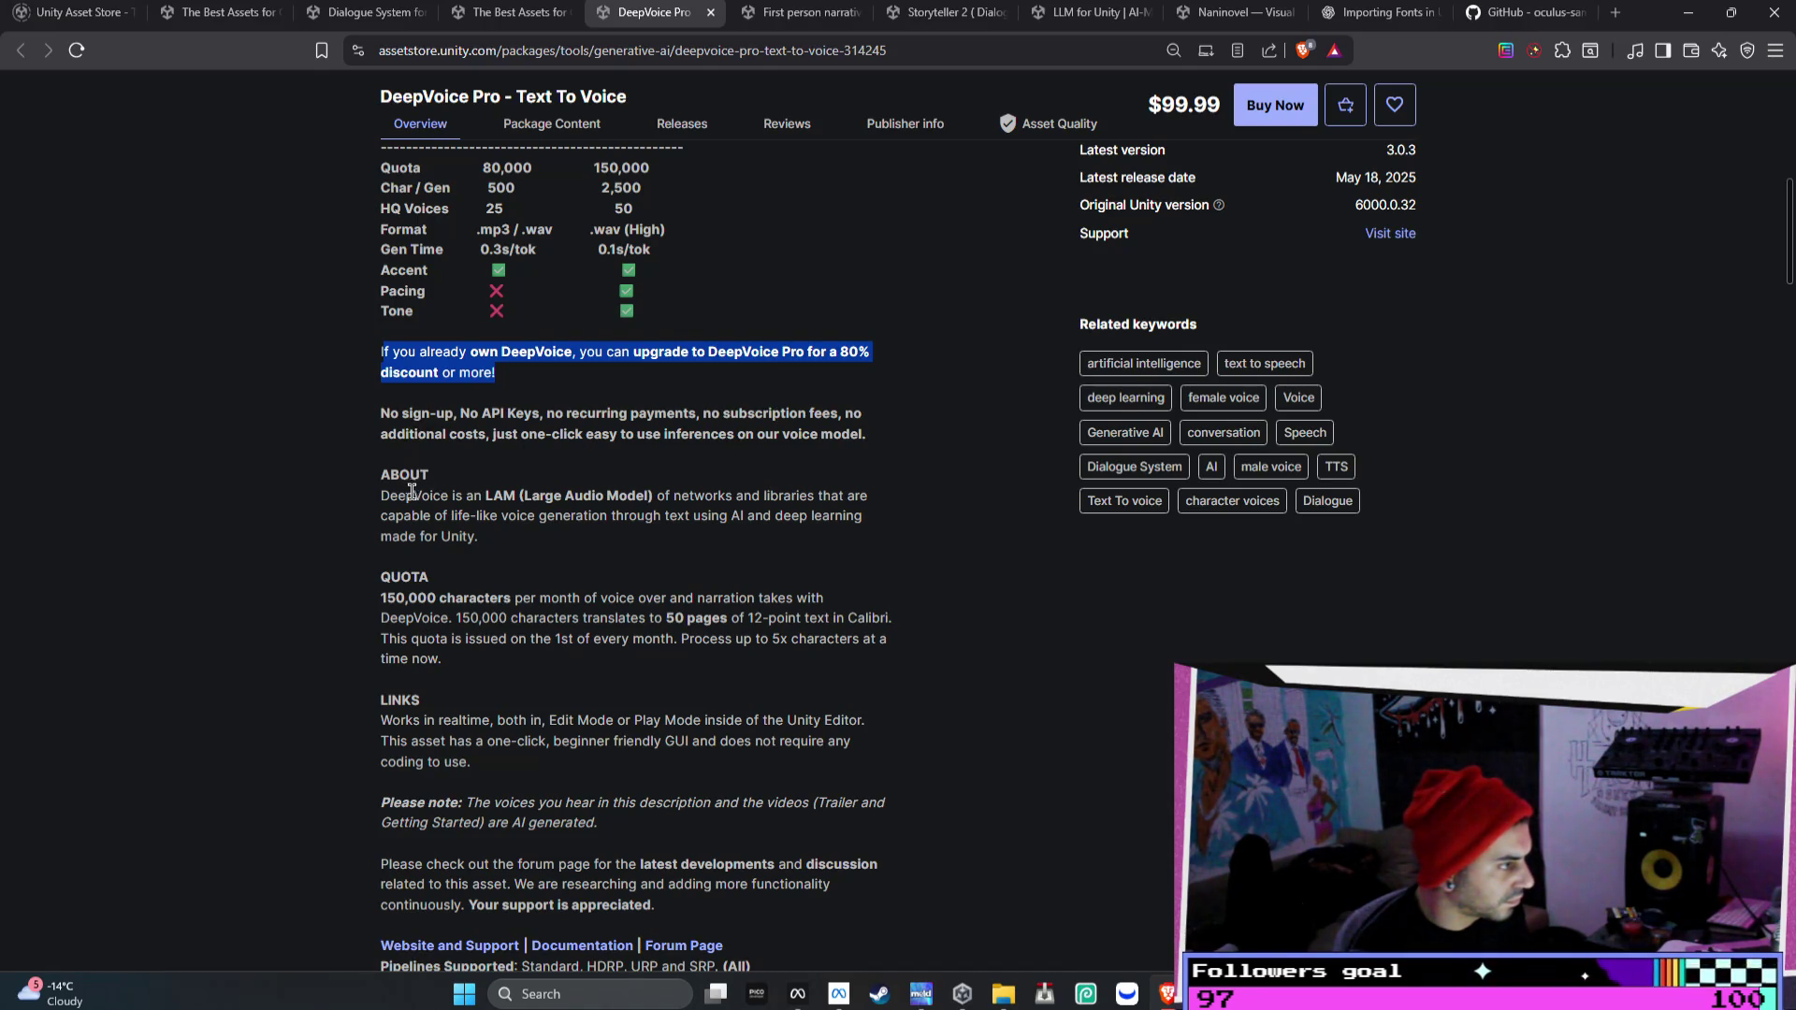
{"action": "mouse_move", "coordinate": [515, 492]}
{"action": "left_mouse_down"}
{"action": "mouse_move", "coordinate": [382, 496]}
{"action": "mouse_move", "coordinate": [664, 497]}
{"action": "left_mouse_up"}
{"action": "left_click", "coordinate": [788, 487]}
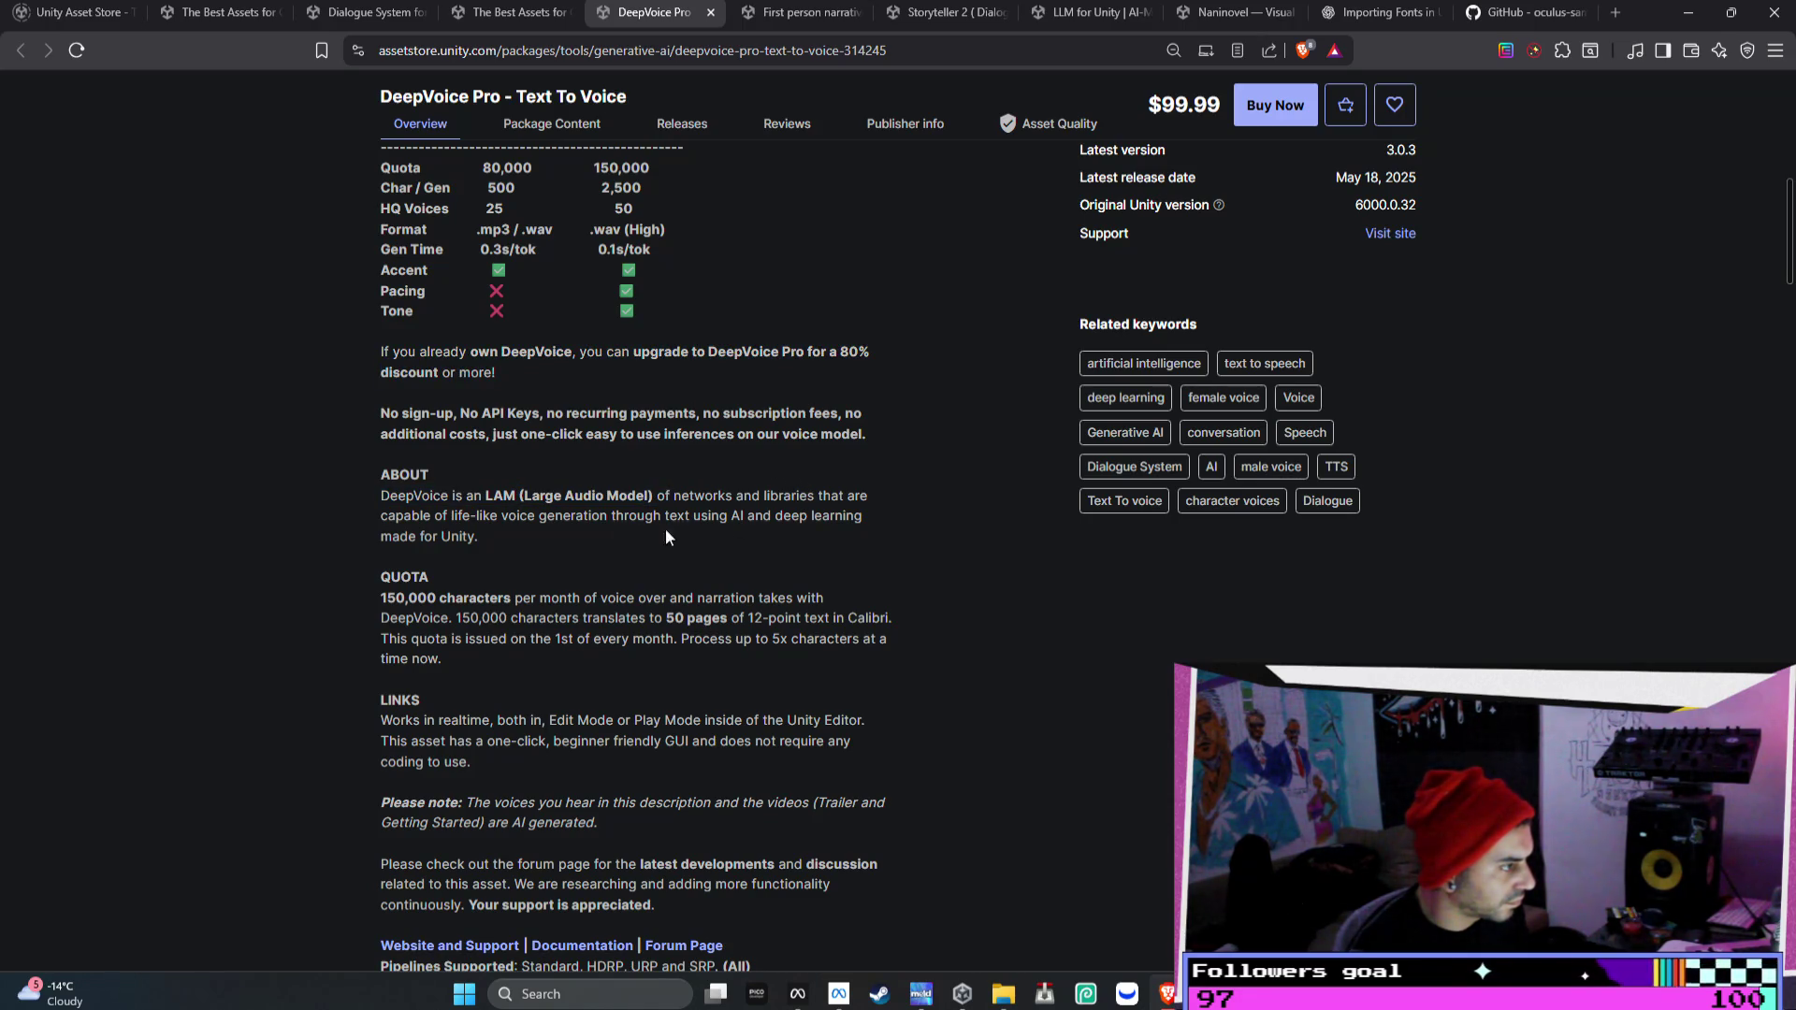
- Read the DeepVoice voice-over quota wording and the Edit Mode and Play Mode note
{"action": "scroll", "coordinate": [546, 531], "scroll_direction": "down", "scroll_amount": 1}
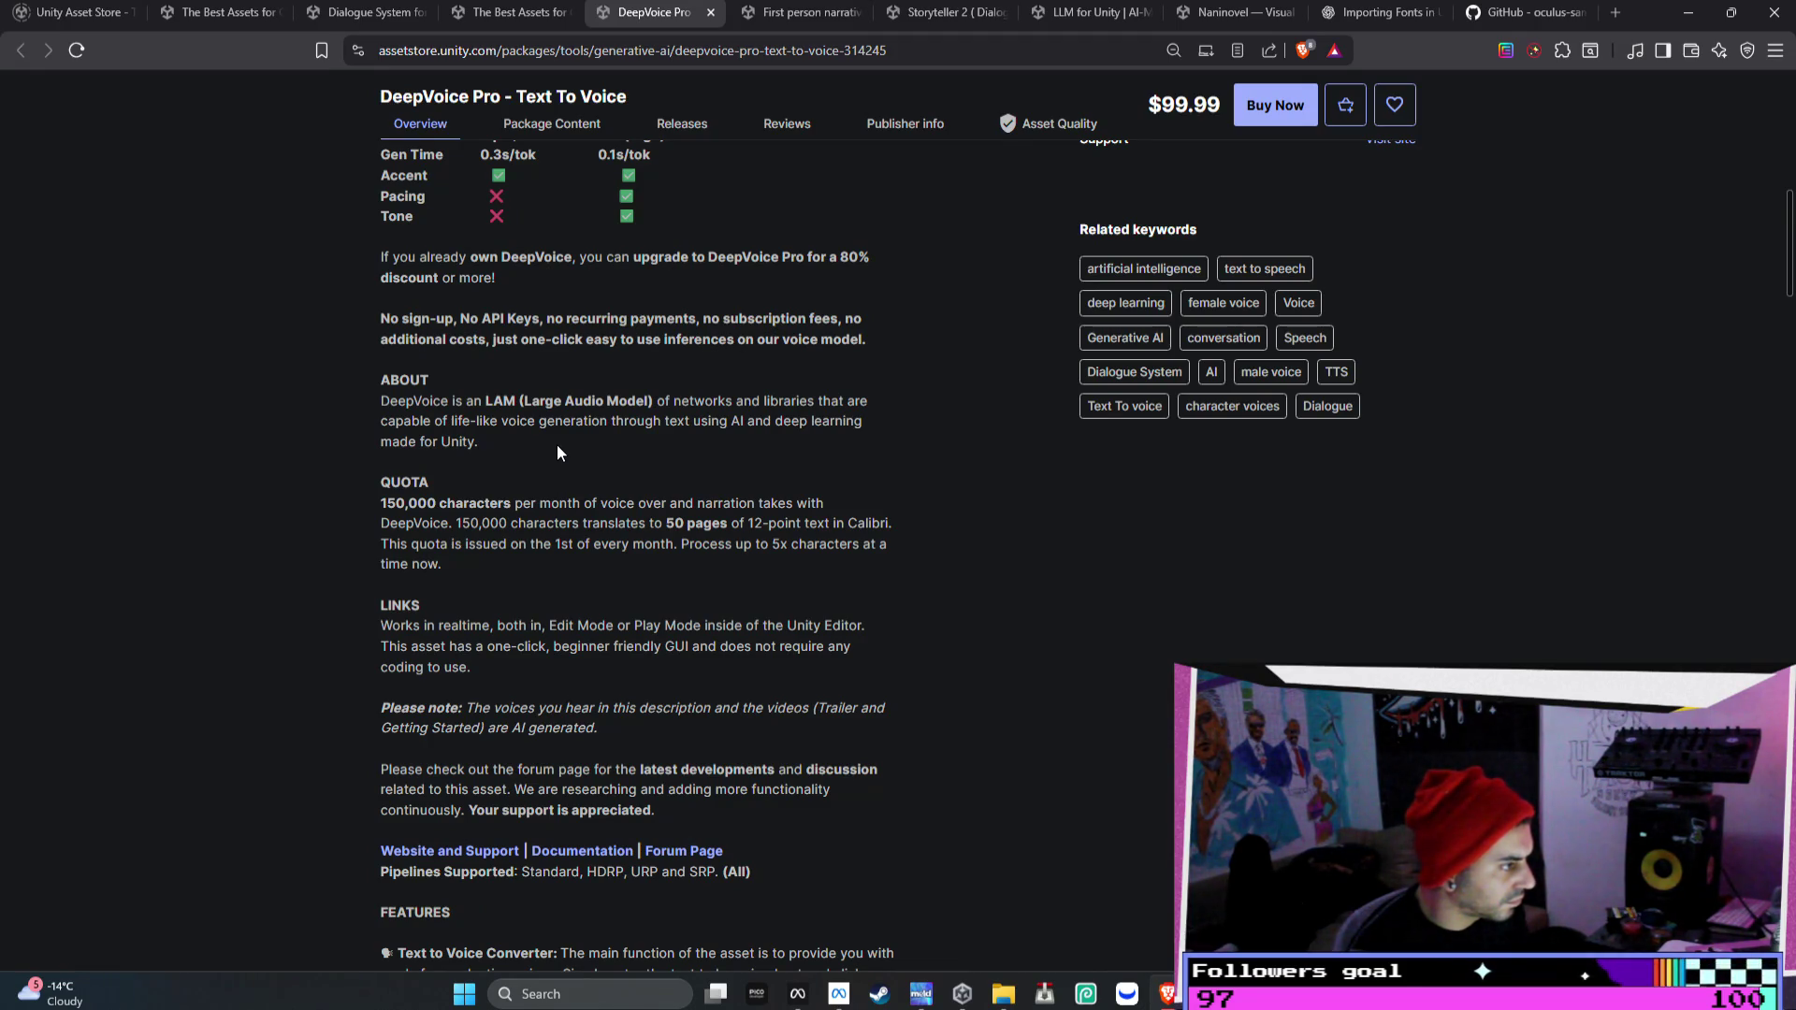
{"action": "left_click_drag", "start_coordinate": [567, 503], "coordinate": [712, 503]}
{"action": "scroll", "coordinate": [801, 529], "scroll_direction": "down", "scroll_amount": 1}
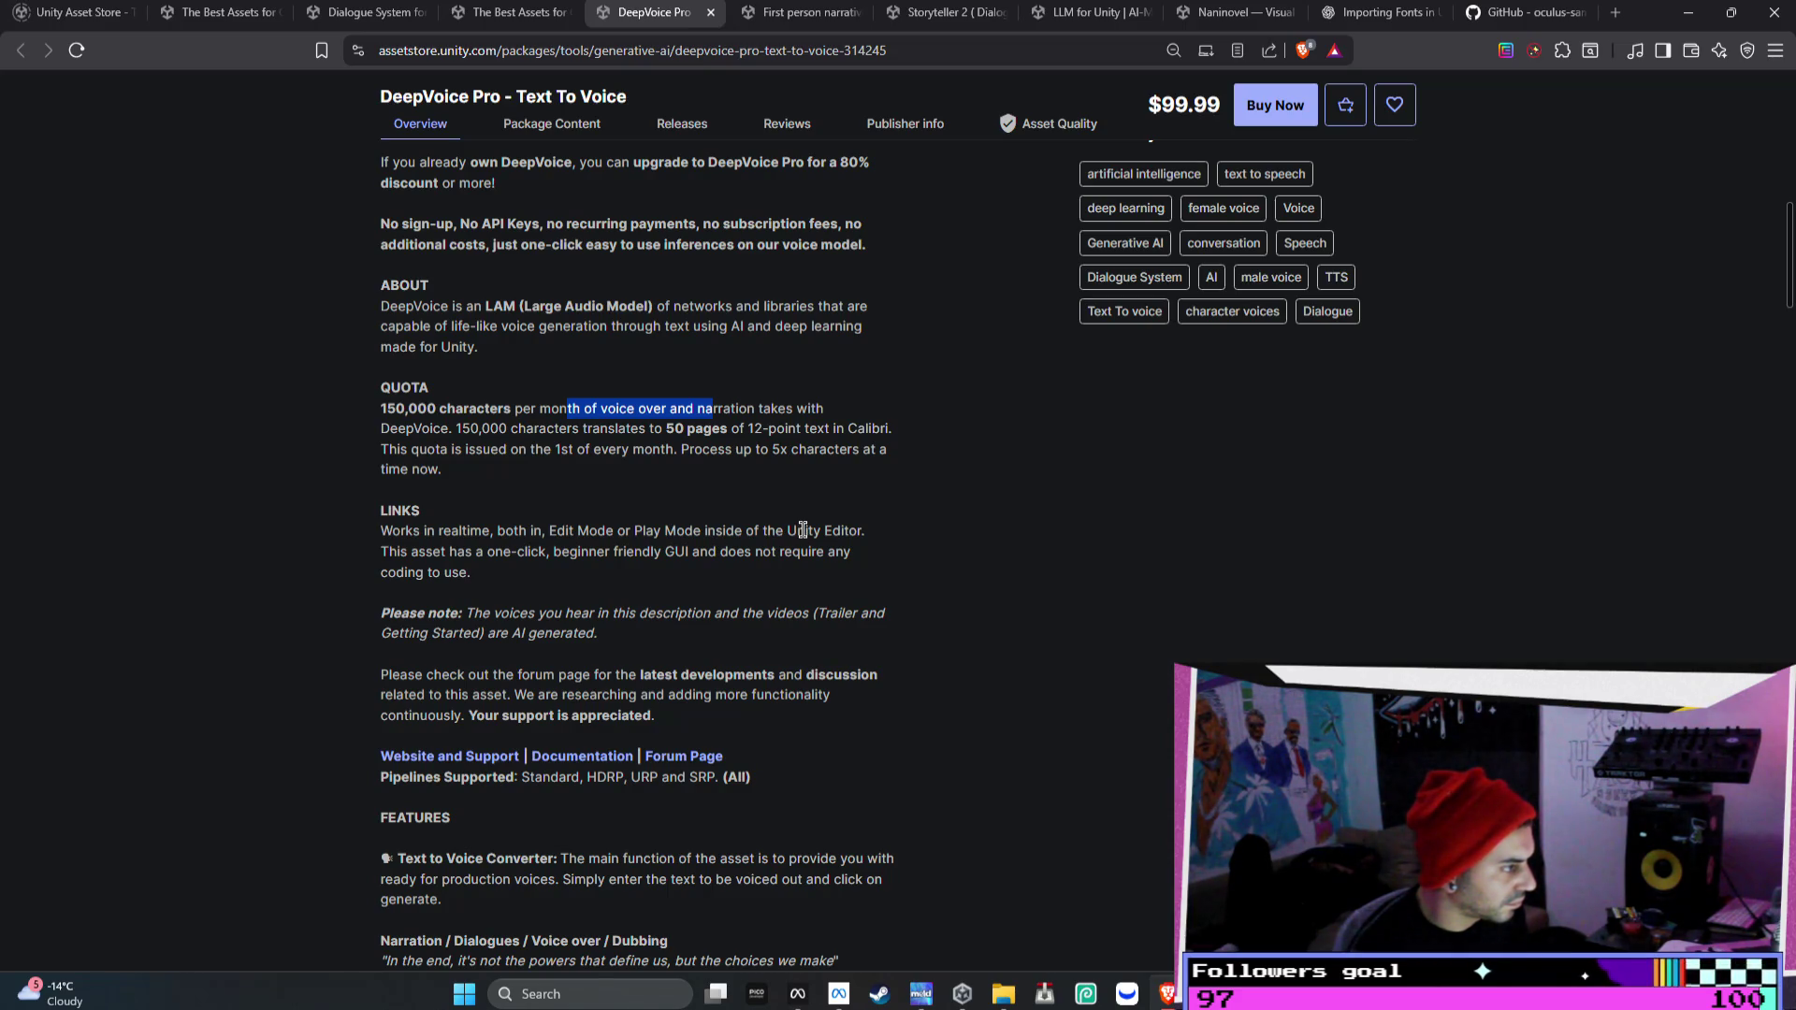
{"action": "scroll", "coordinate": [803, 529], "scroll_direction": "down", "scroll_amount": 1}
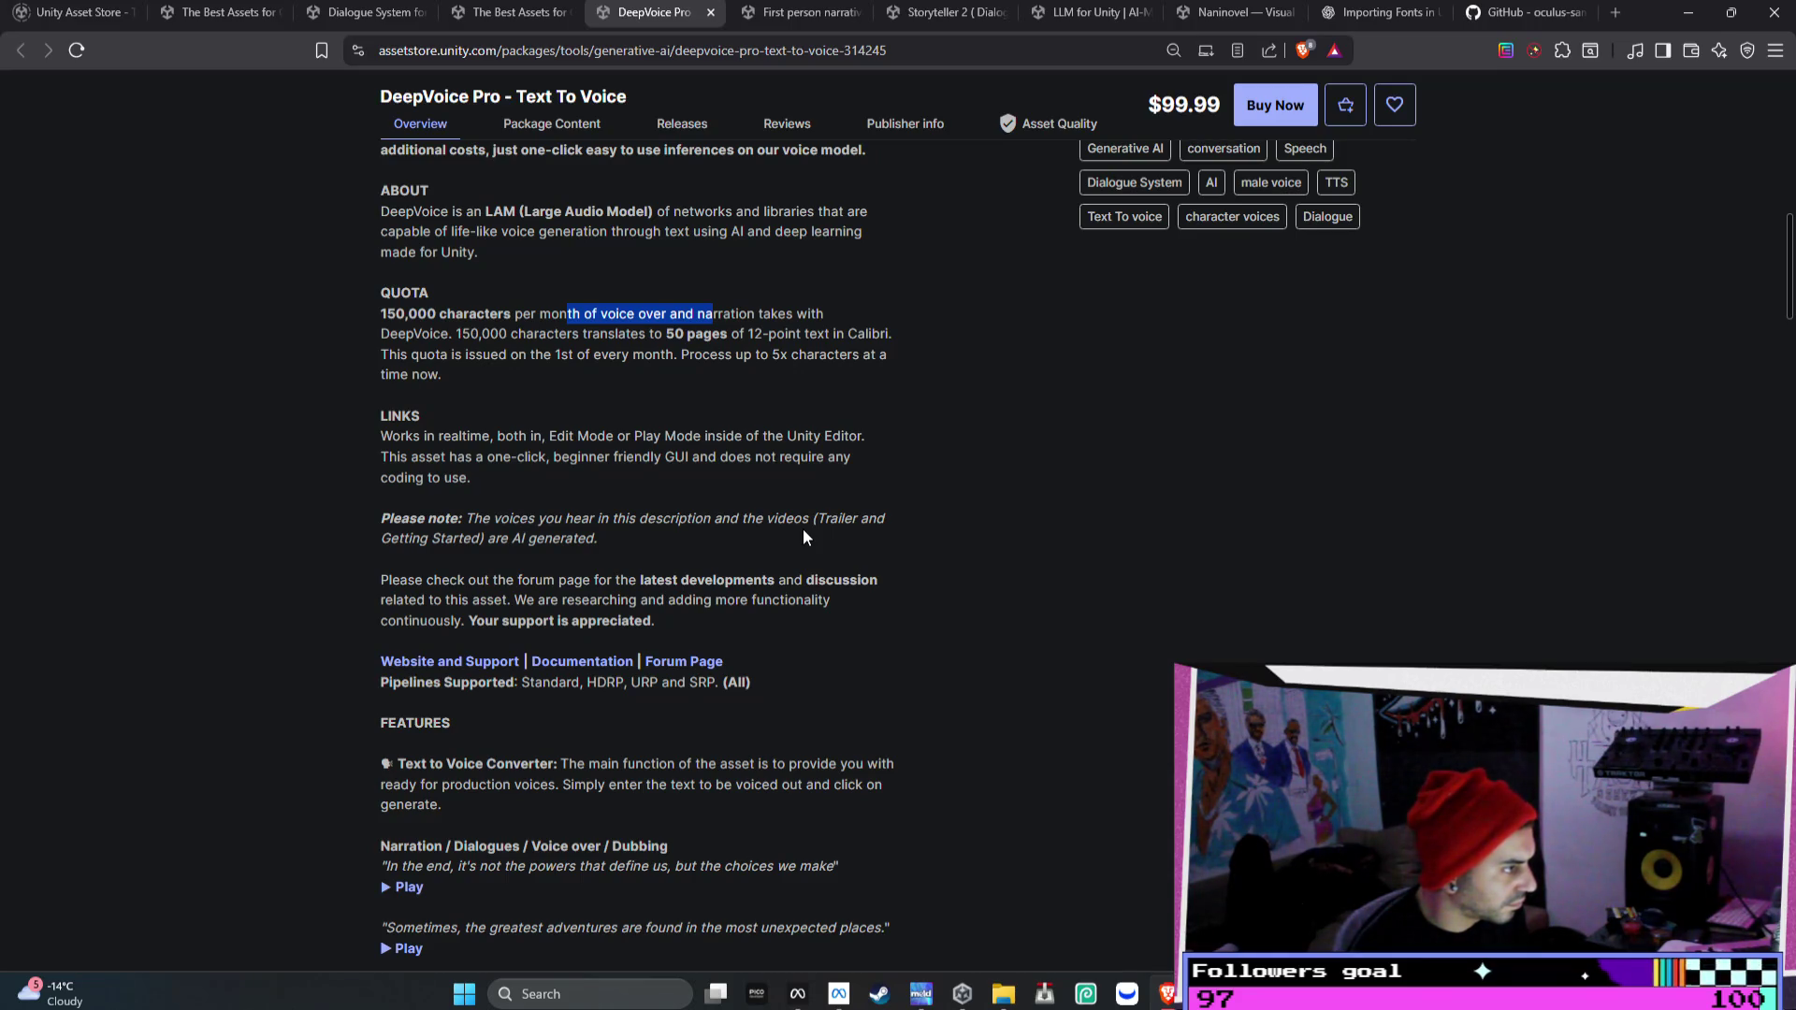
{"action": "left_click", "coordinate": [643, 436]}
{"action": "left_click_drag", "start_coordinate": [643, 435], "coordinate": [823, 456]}
{"action": "left_click", "coordinate": [652, 457]}
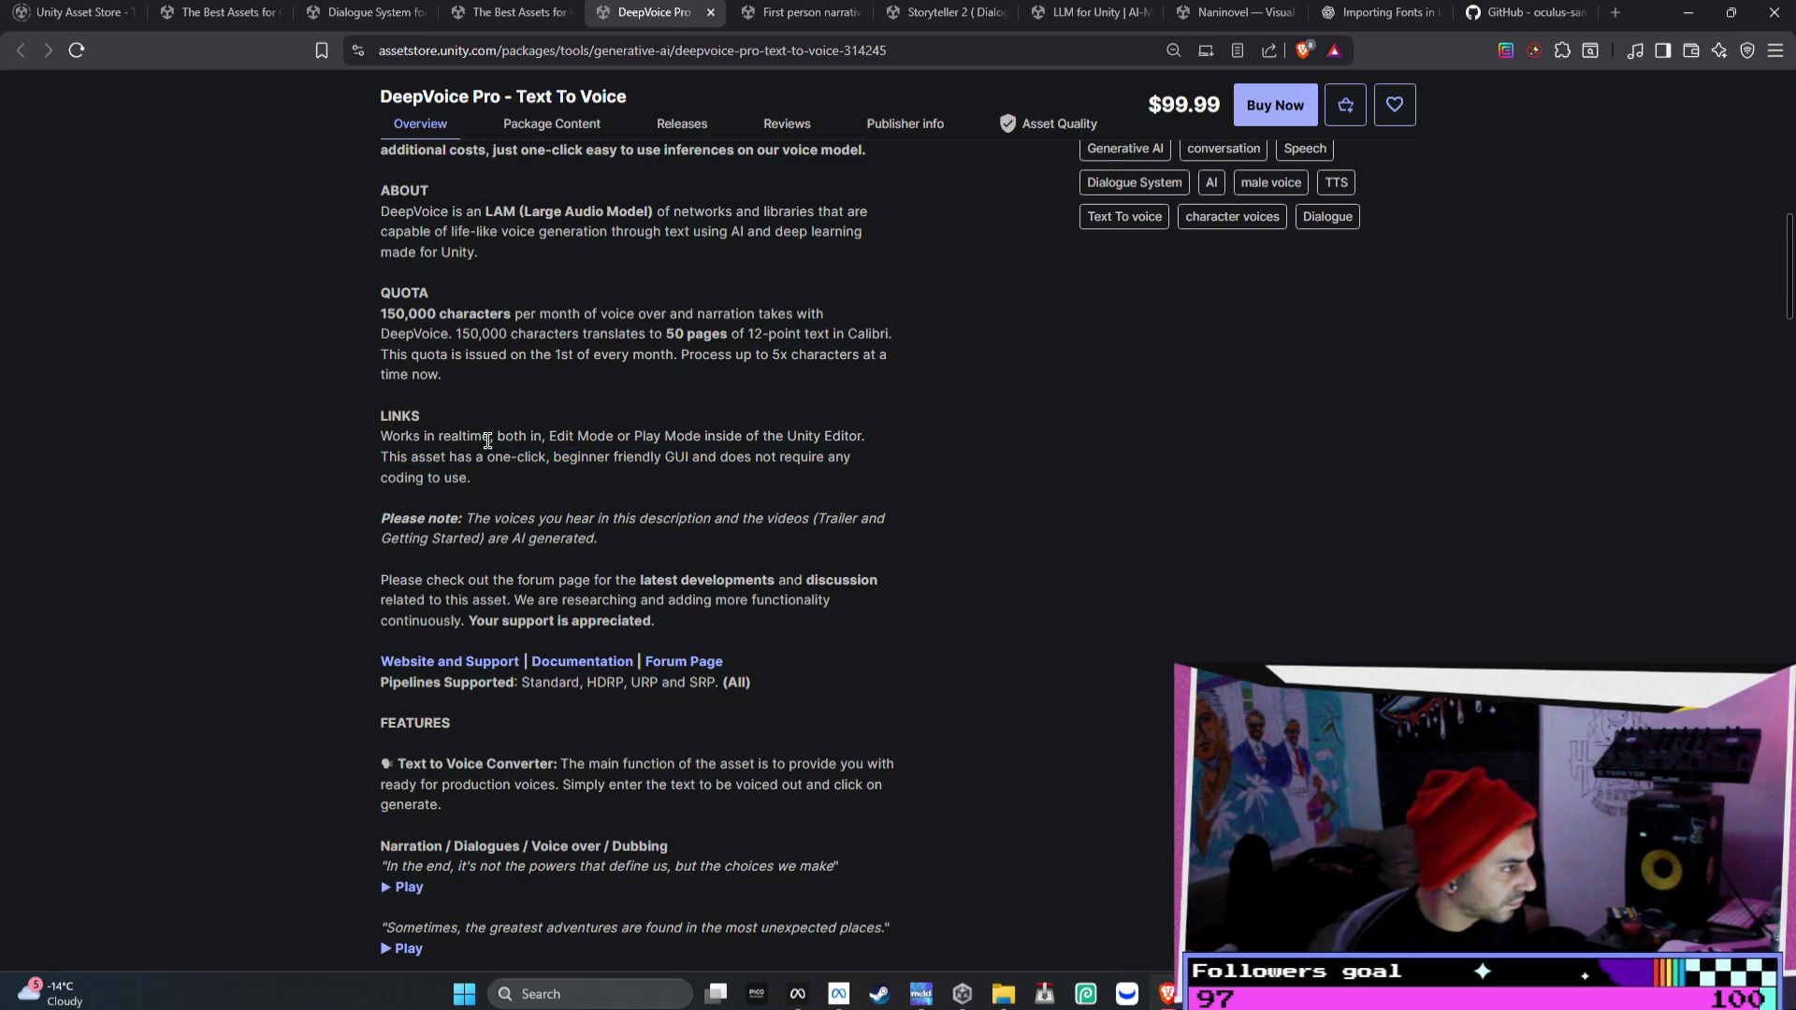
- Scroll through the DeepVoice voice samples and language models, then back up to the product header
{"action": "scroll", "coordinate": [487, 439], "scroll_direction": "down", "scroll_amount": 1}
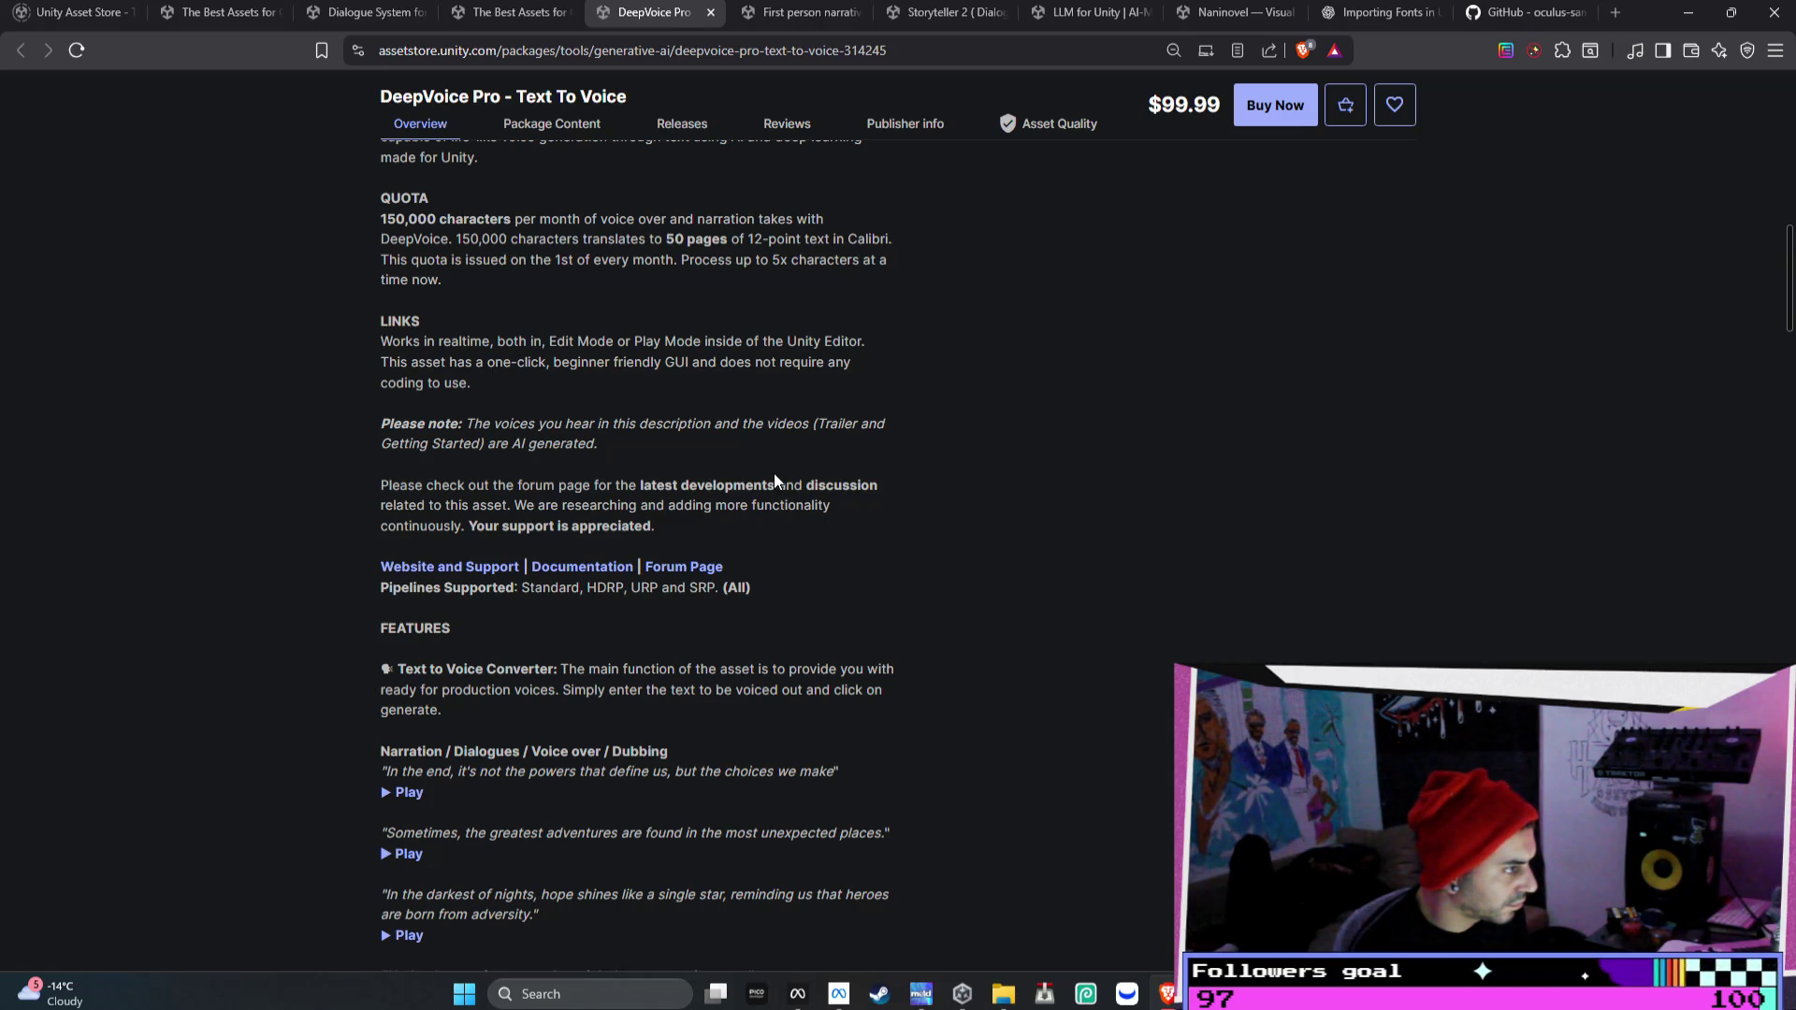
{"action": "scroll", "coordinate": [562, 502], "scroll_direction": "down", "scroll_amount": 2}
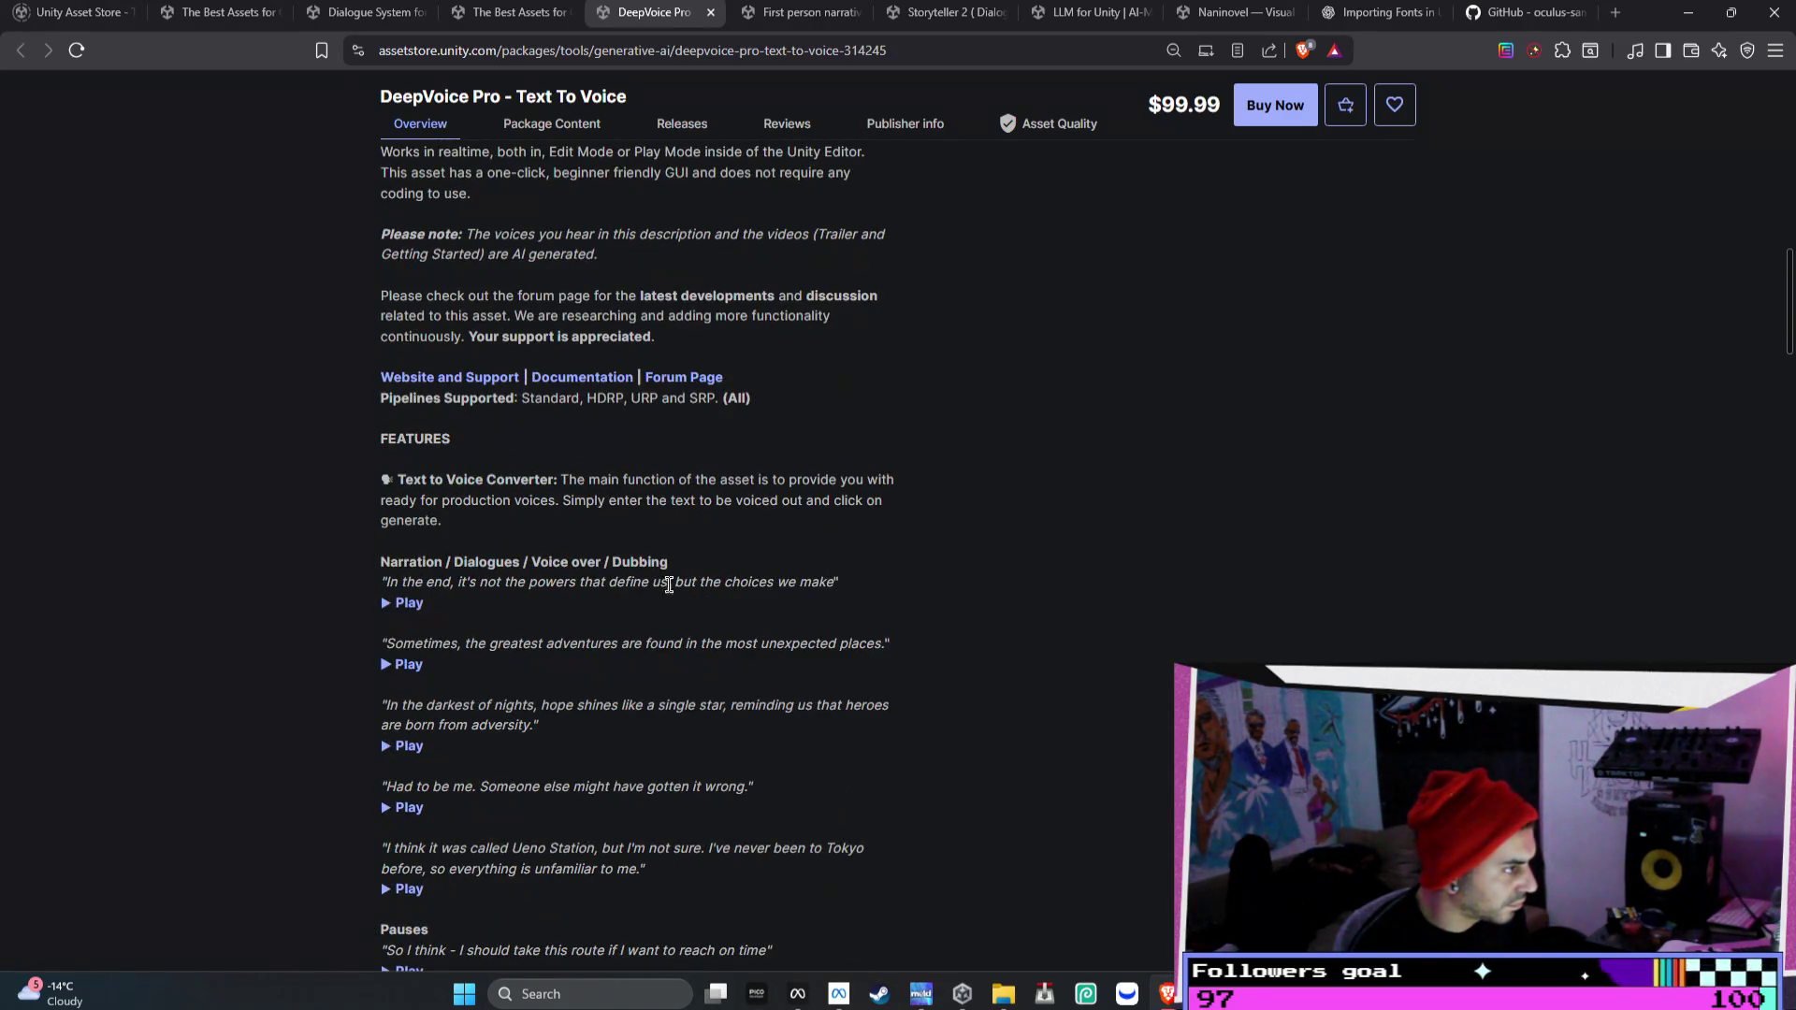
{"action": "scroll", "coordinate": [861, 701], "scroll_direction": "down", "scroll_amount": 4}
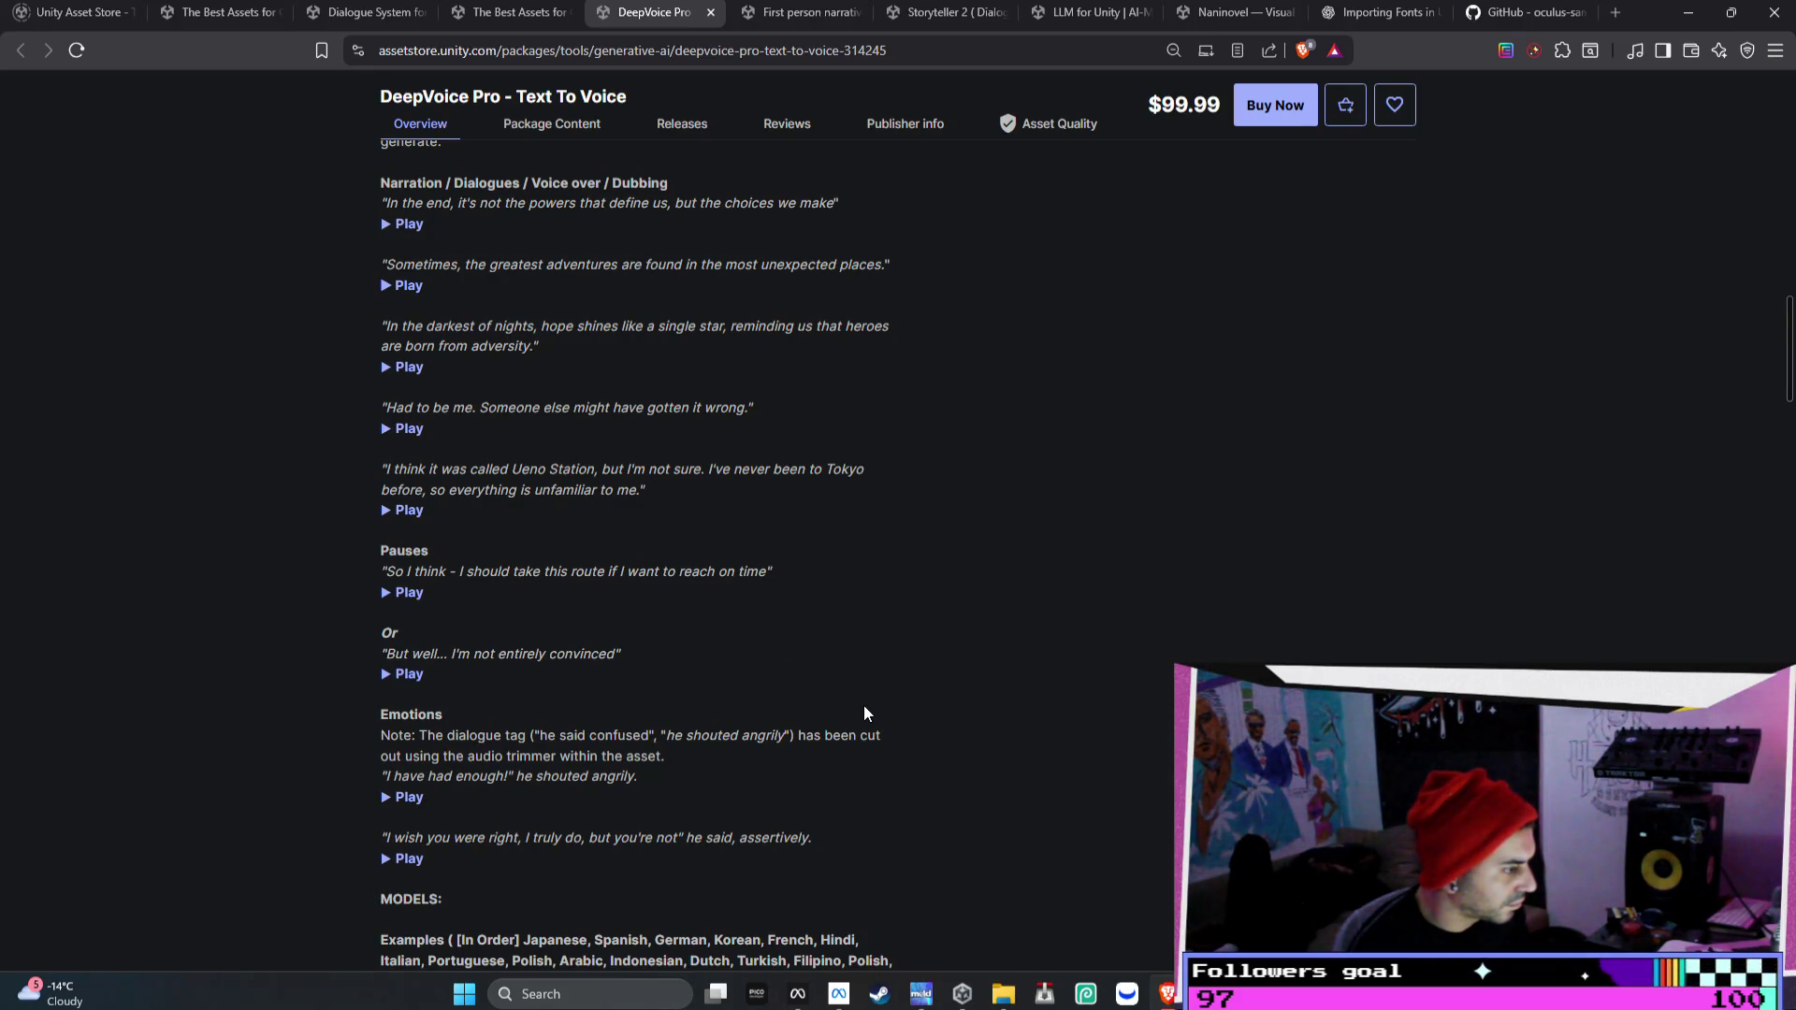
{"action": "scroll", "coordinate": [864, 713], "scroll_direction": "down", "scroll_amount": 5}
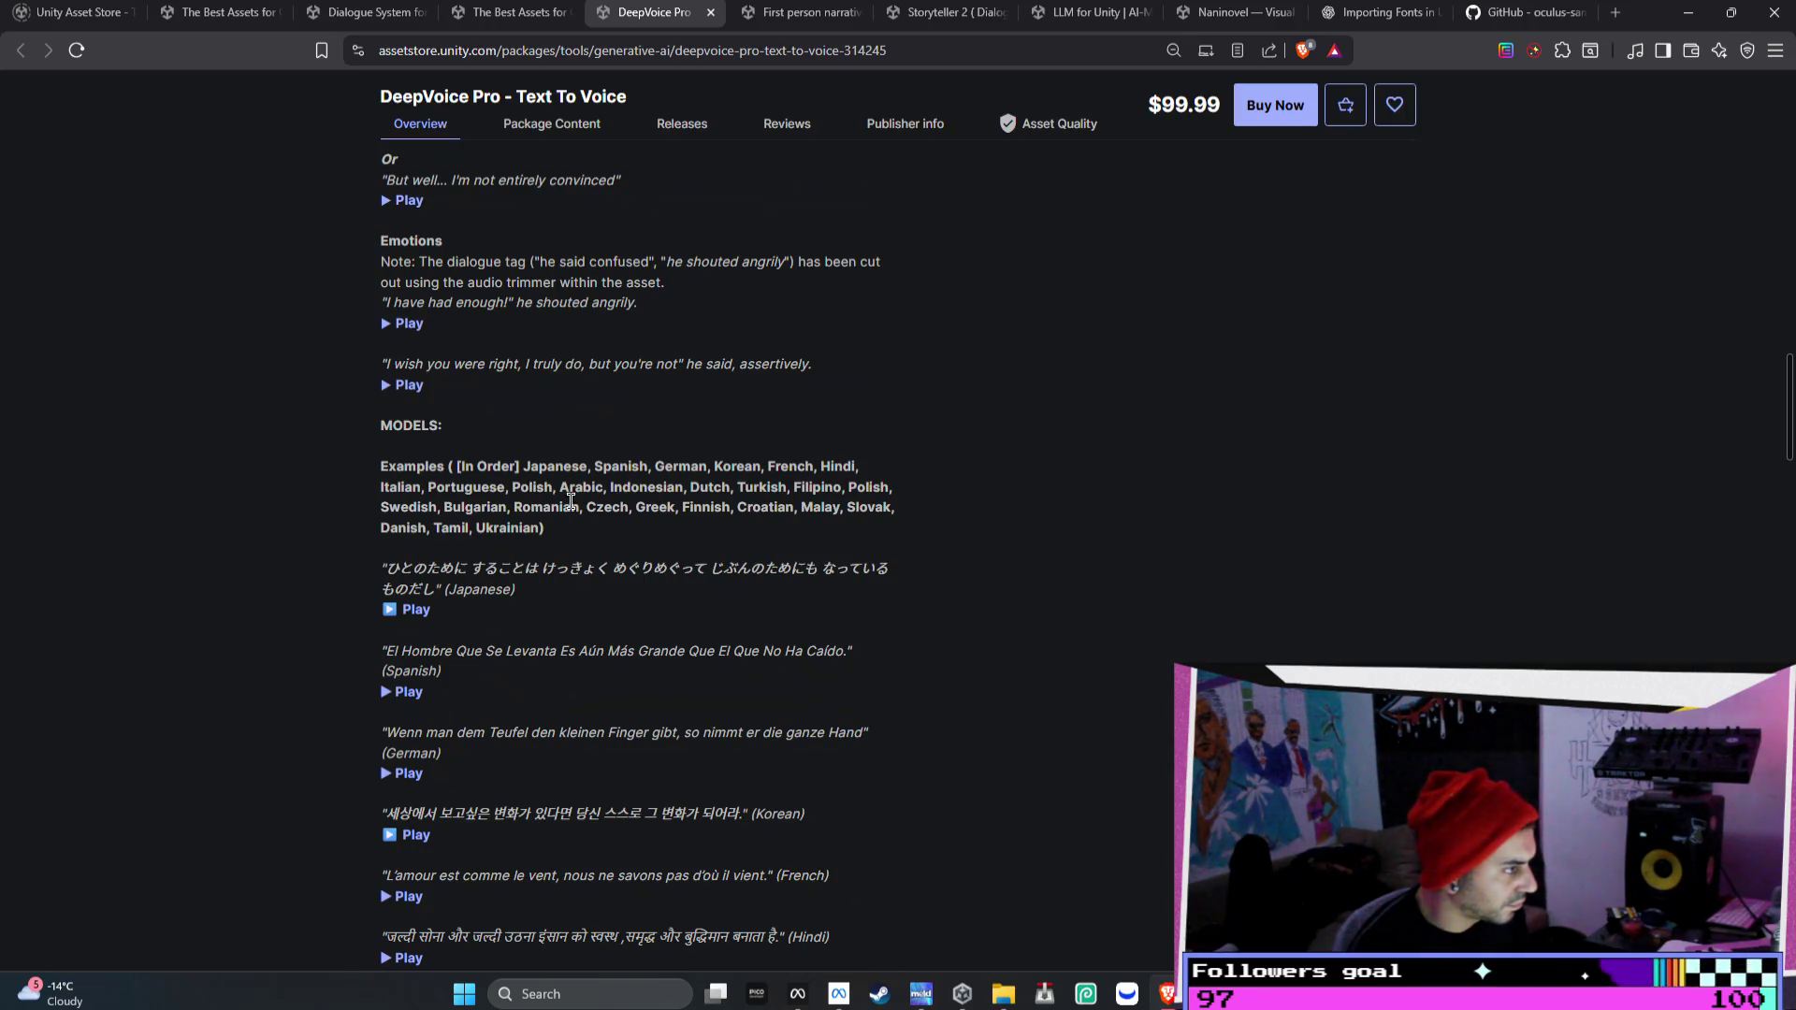
{"action": "scroll", "coordinate": [518, 462], "scroll_direction": "down", "scroll_amount": 2}
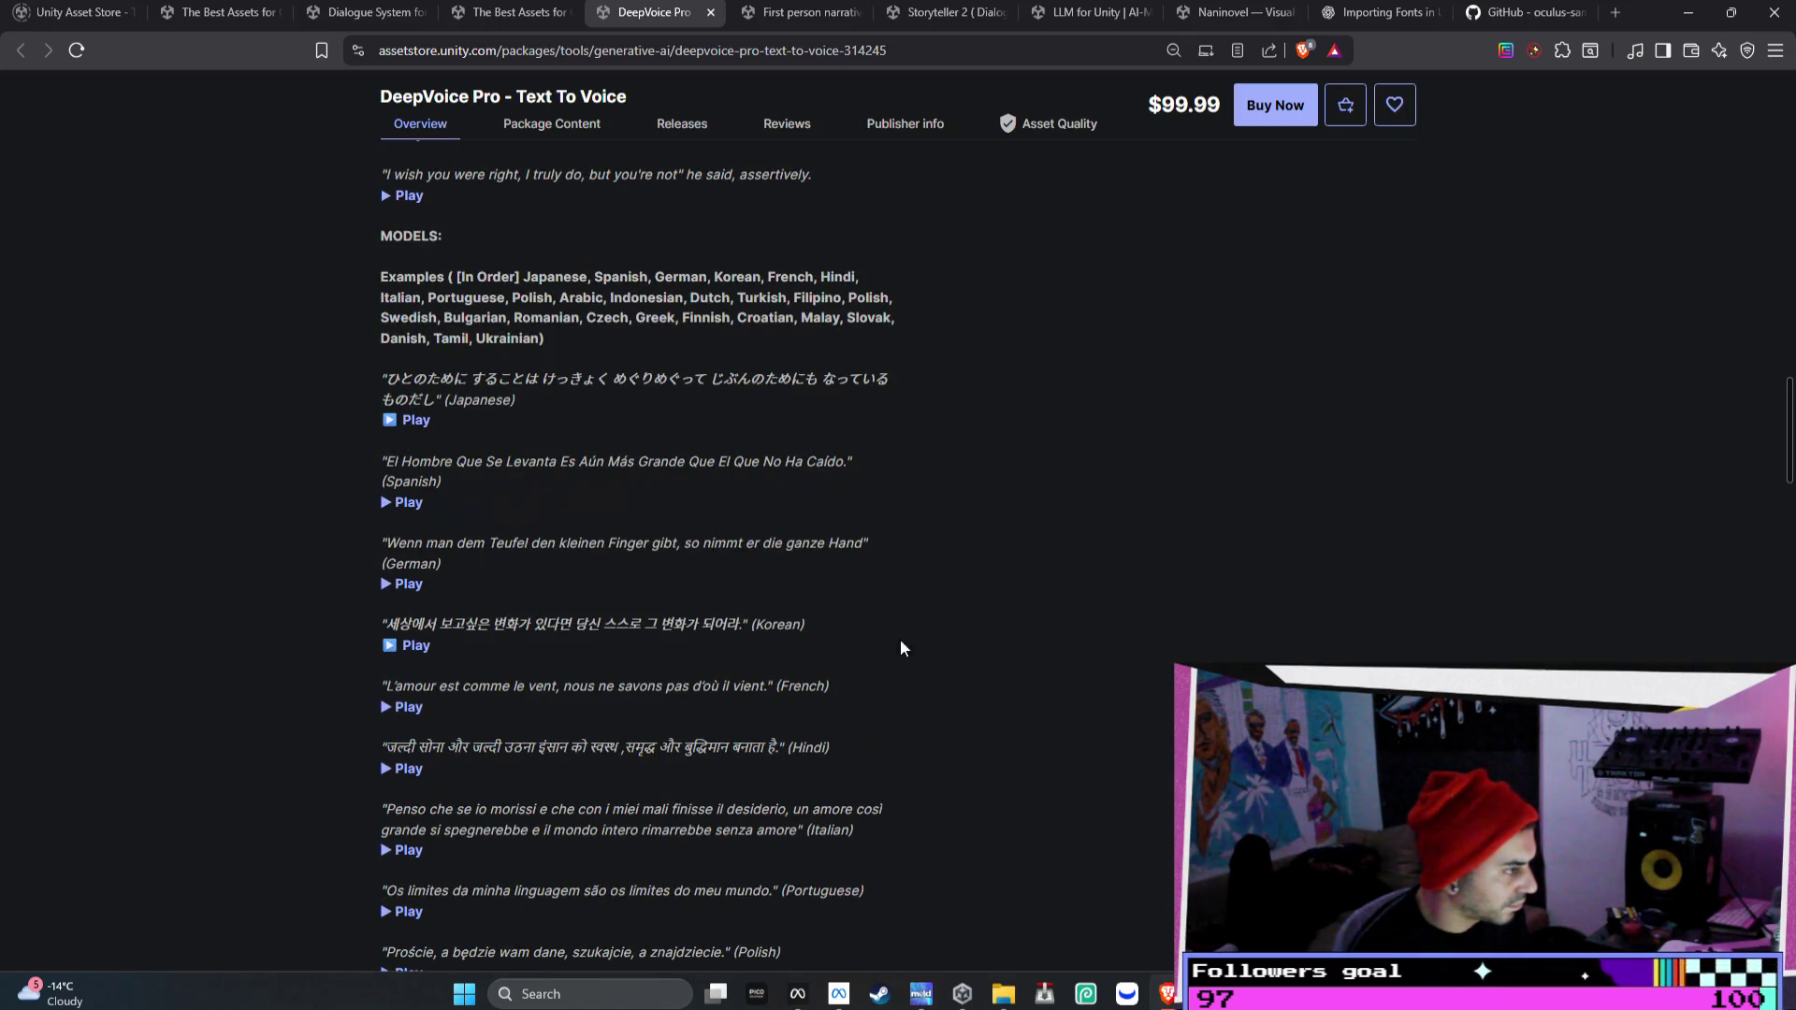
{"action": "scroll", "coordinate": [1025, 588], "scroll_direction": "up", "scroll_amount": 20}
{"action": "scroll", "coordinate": [1001, 553], "scroll_direction": "up", "scroll_amount": 5}
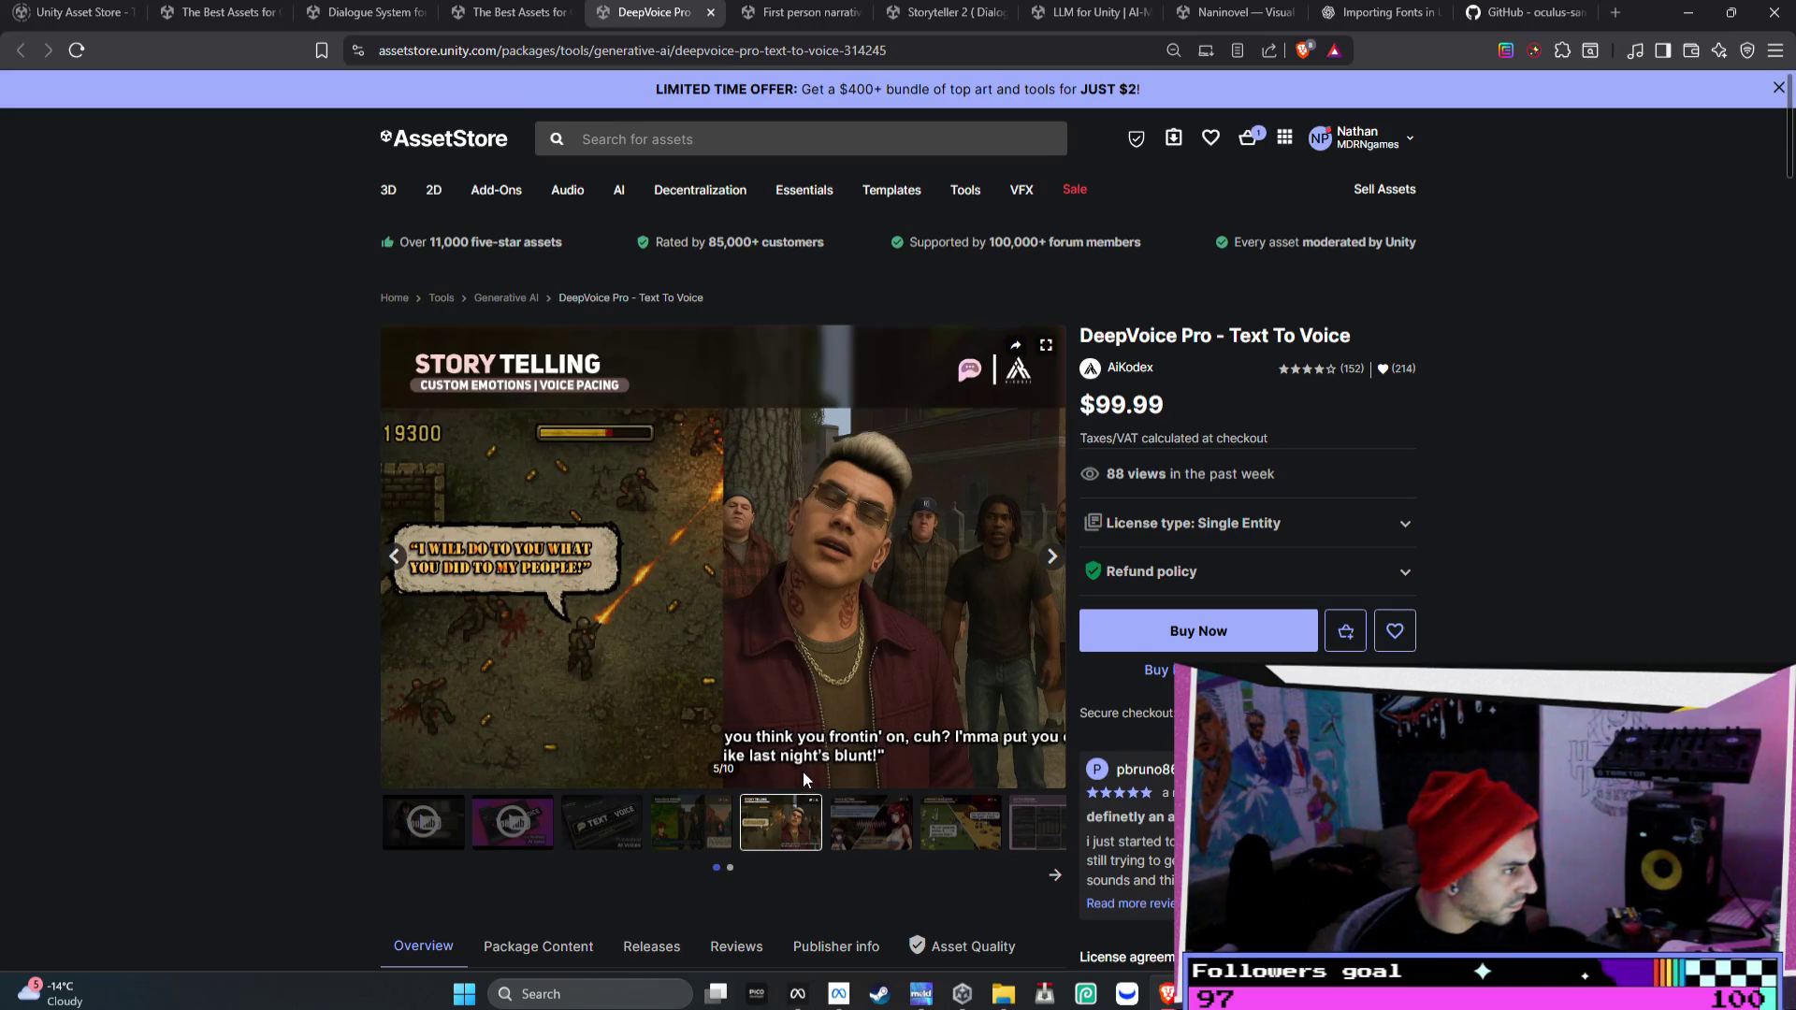
- View the DeepVoice Voice Acting, Ambient Dialogue, Story Telling and later previews, then open the First person narrative adventures page
{"action": "left_click", "coordinate": [856, 817]}
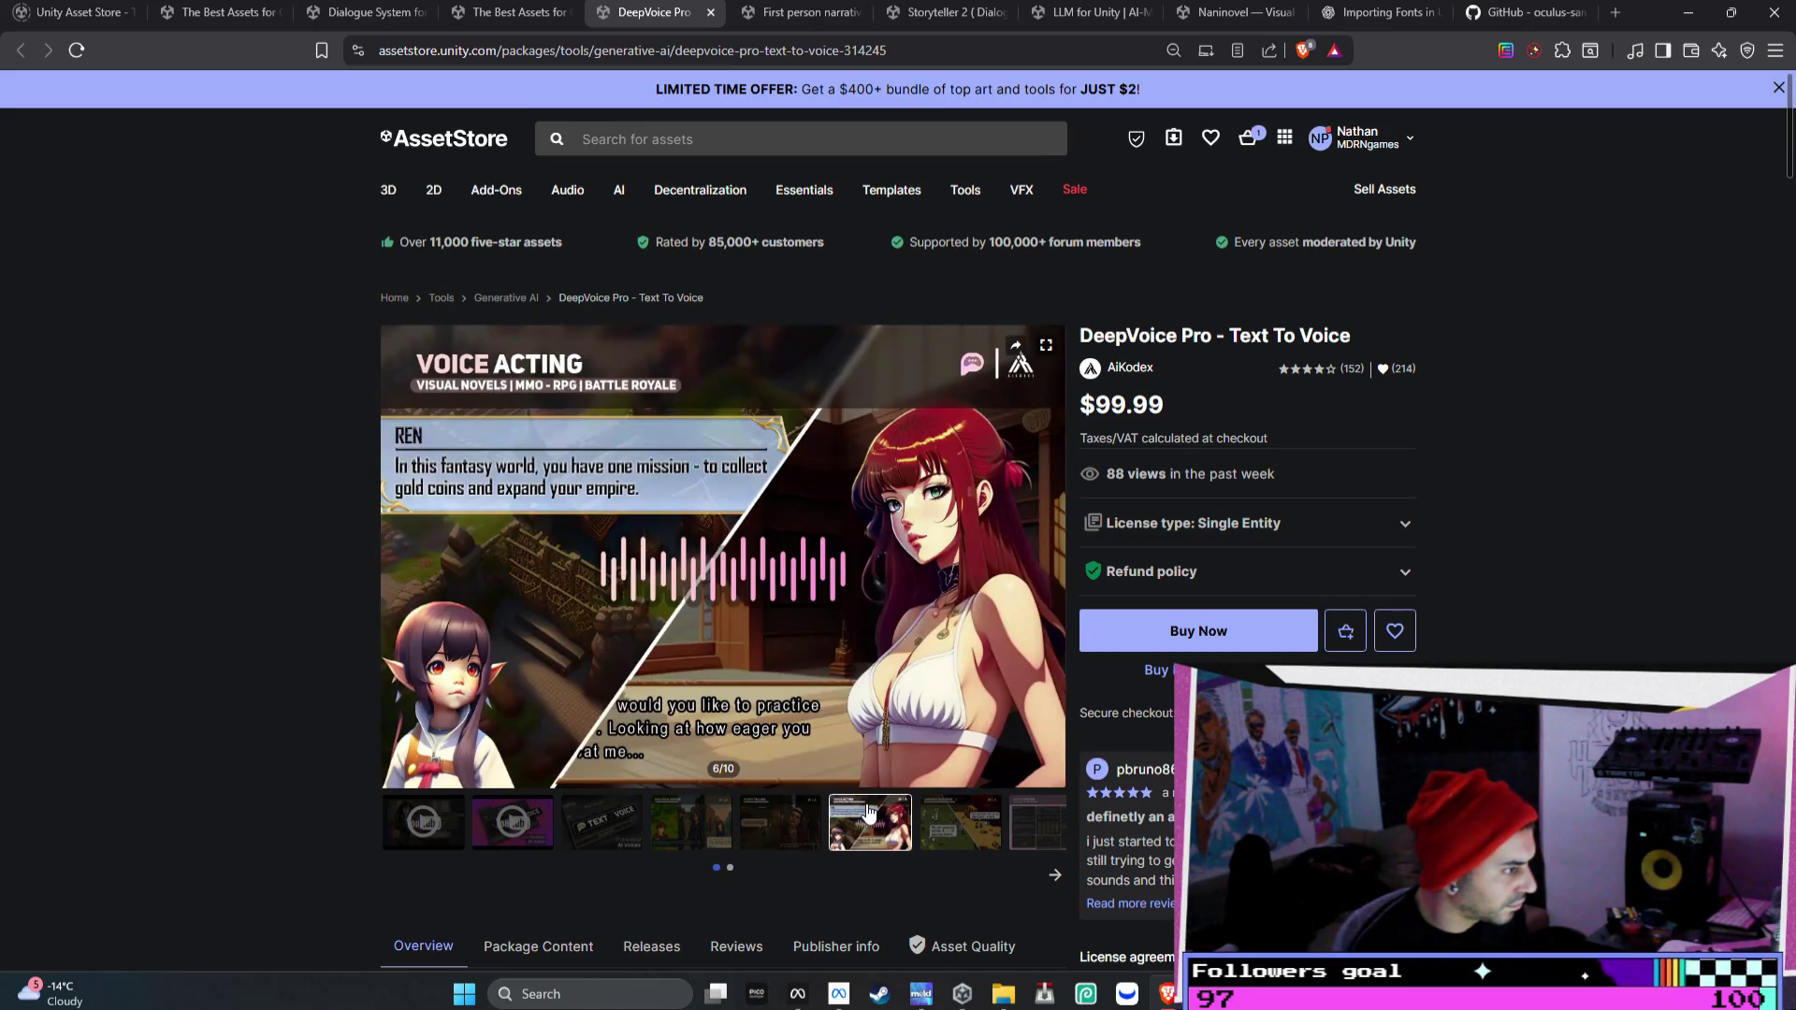
{"action": "left_click", "coordinate": [940, 841]}
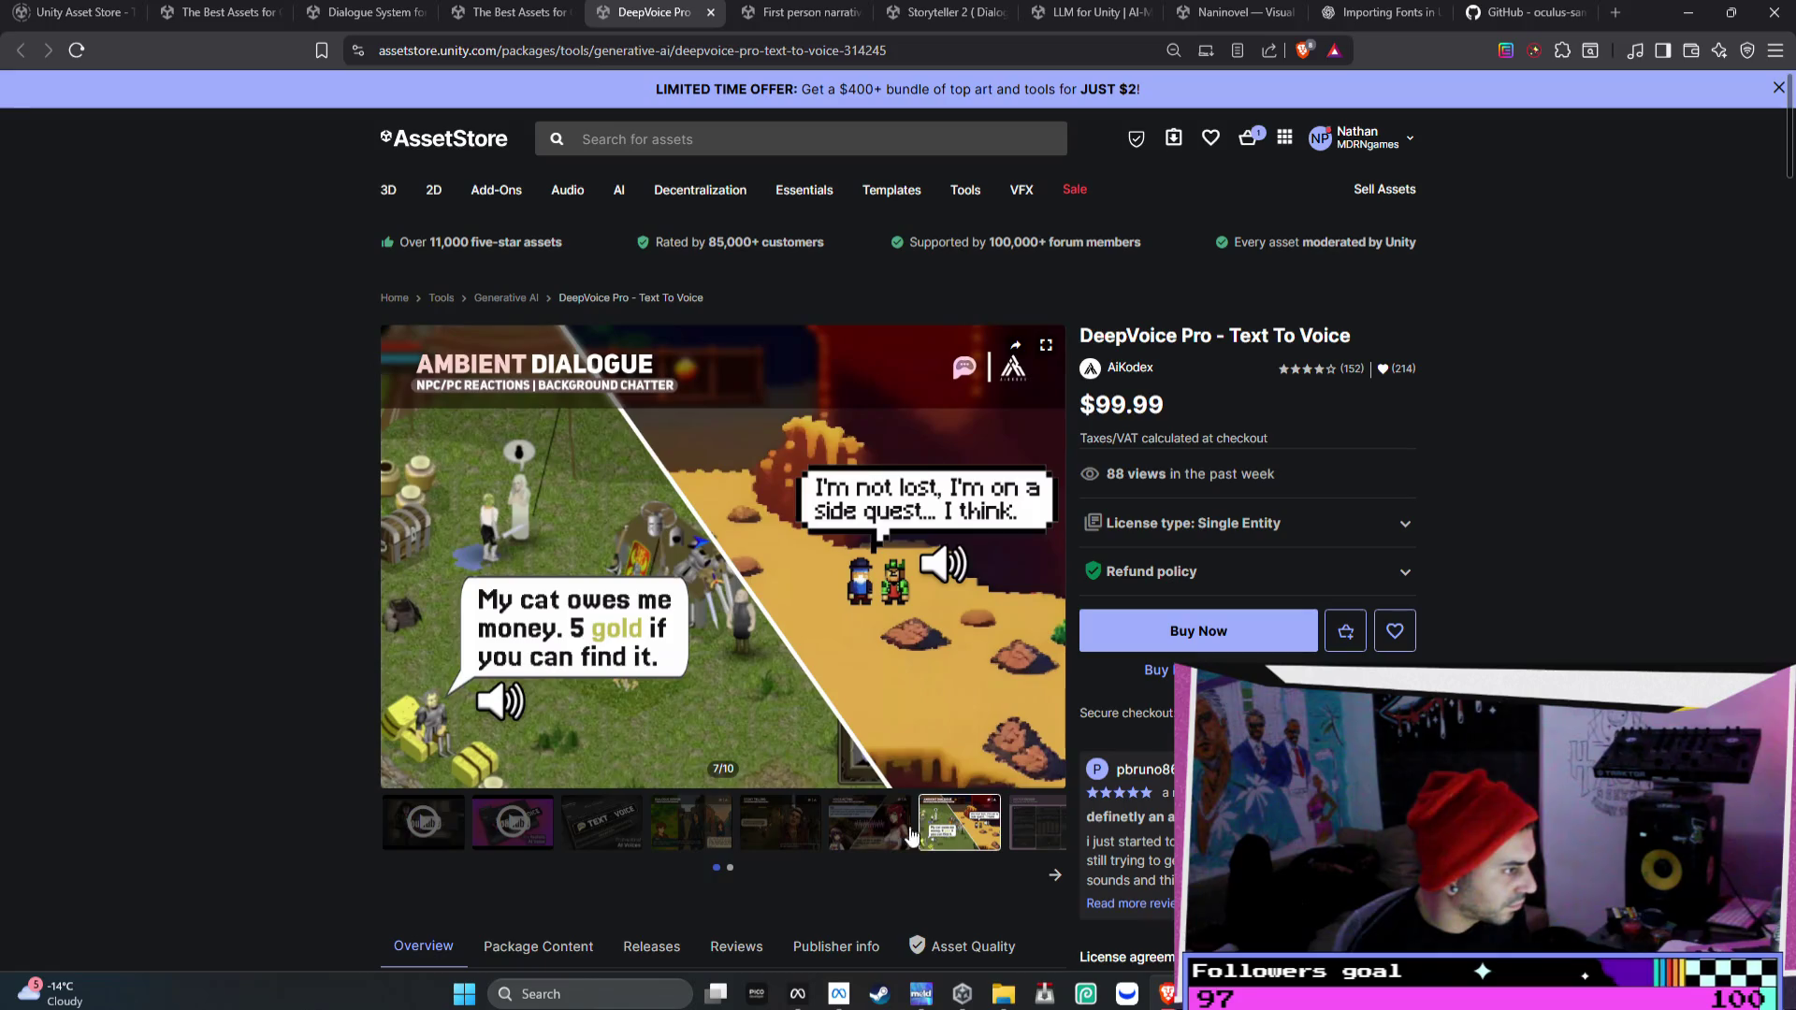
{"action": "left_click", "coordinate": [821, 839]}
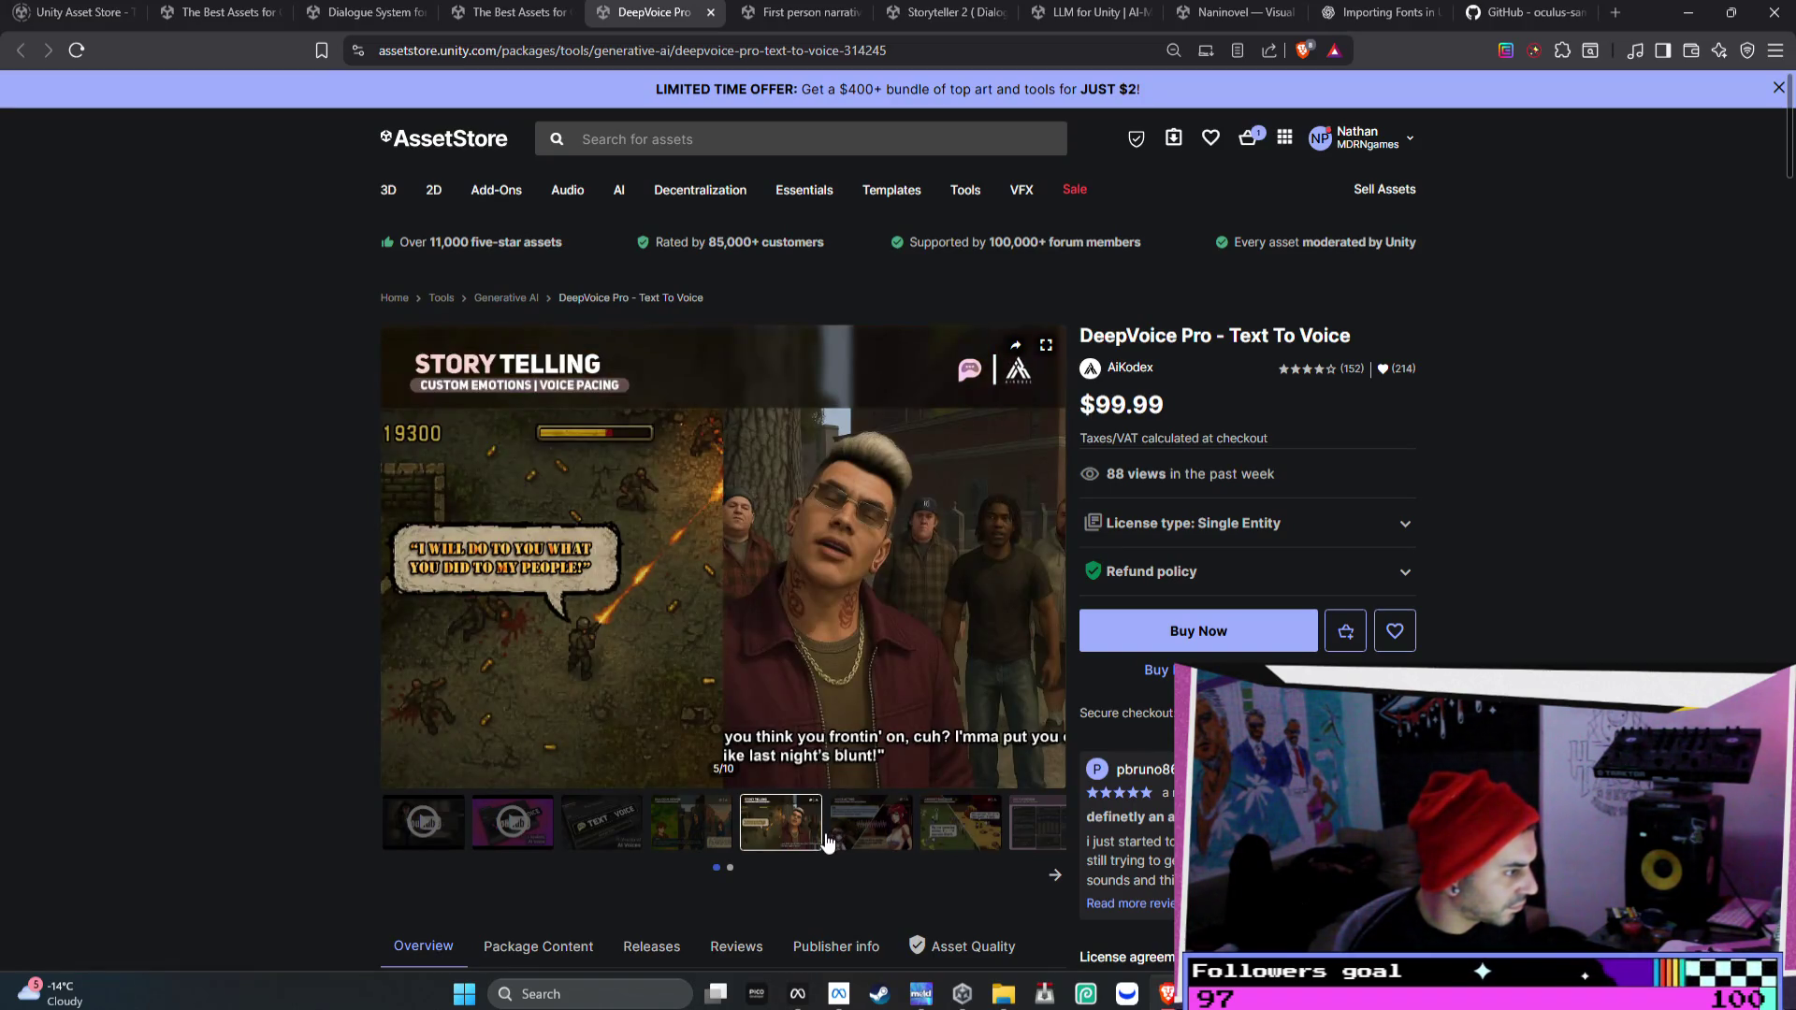
{"action": "left_click", "coordinate": [926, 851]}
{"action": "left_click", "coordinate": [1021, 837]}
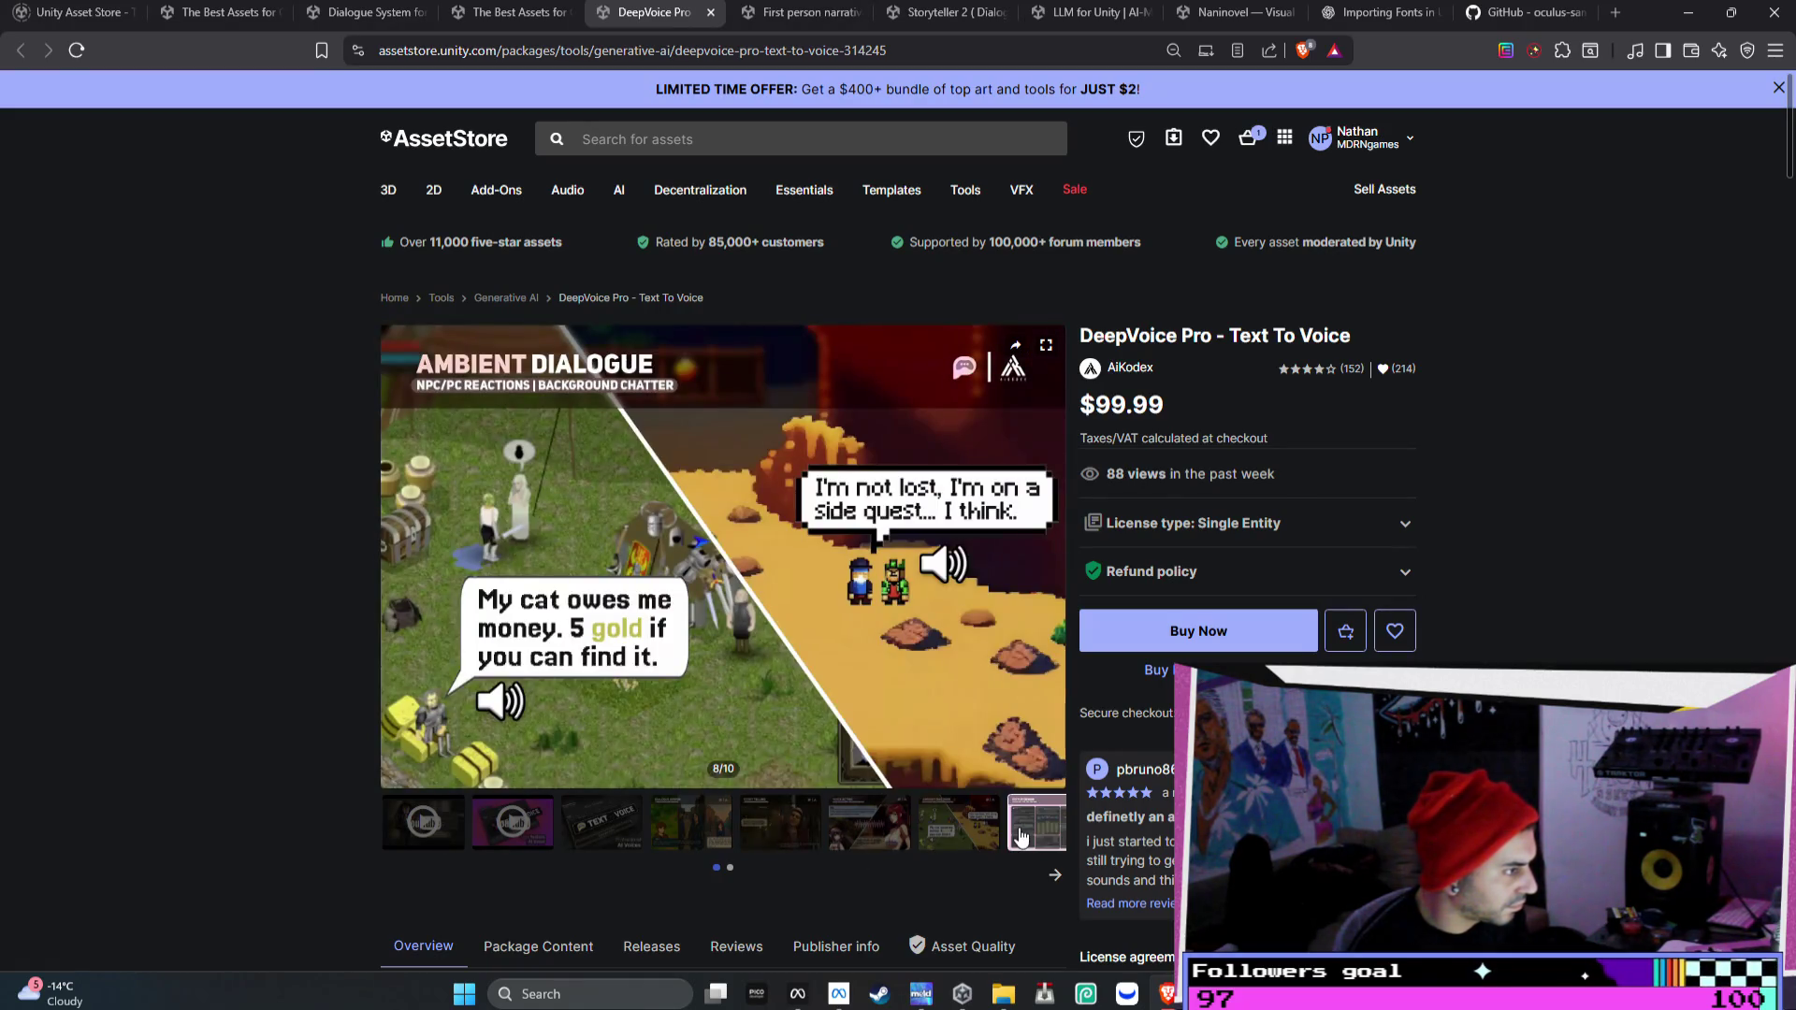
{"action": "left_click", "coordinate": [946, 835]}
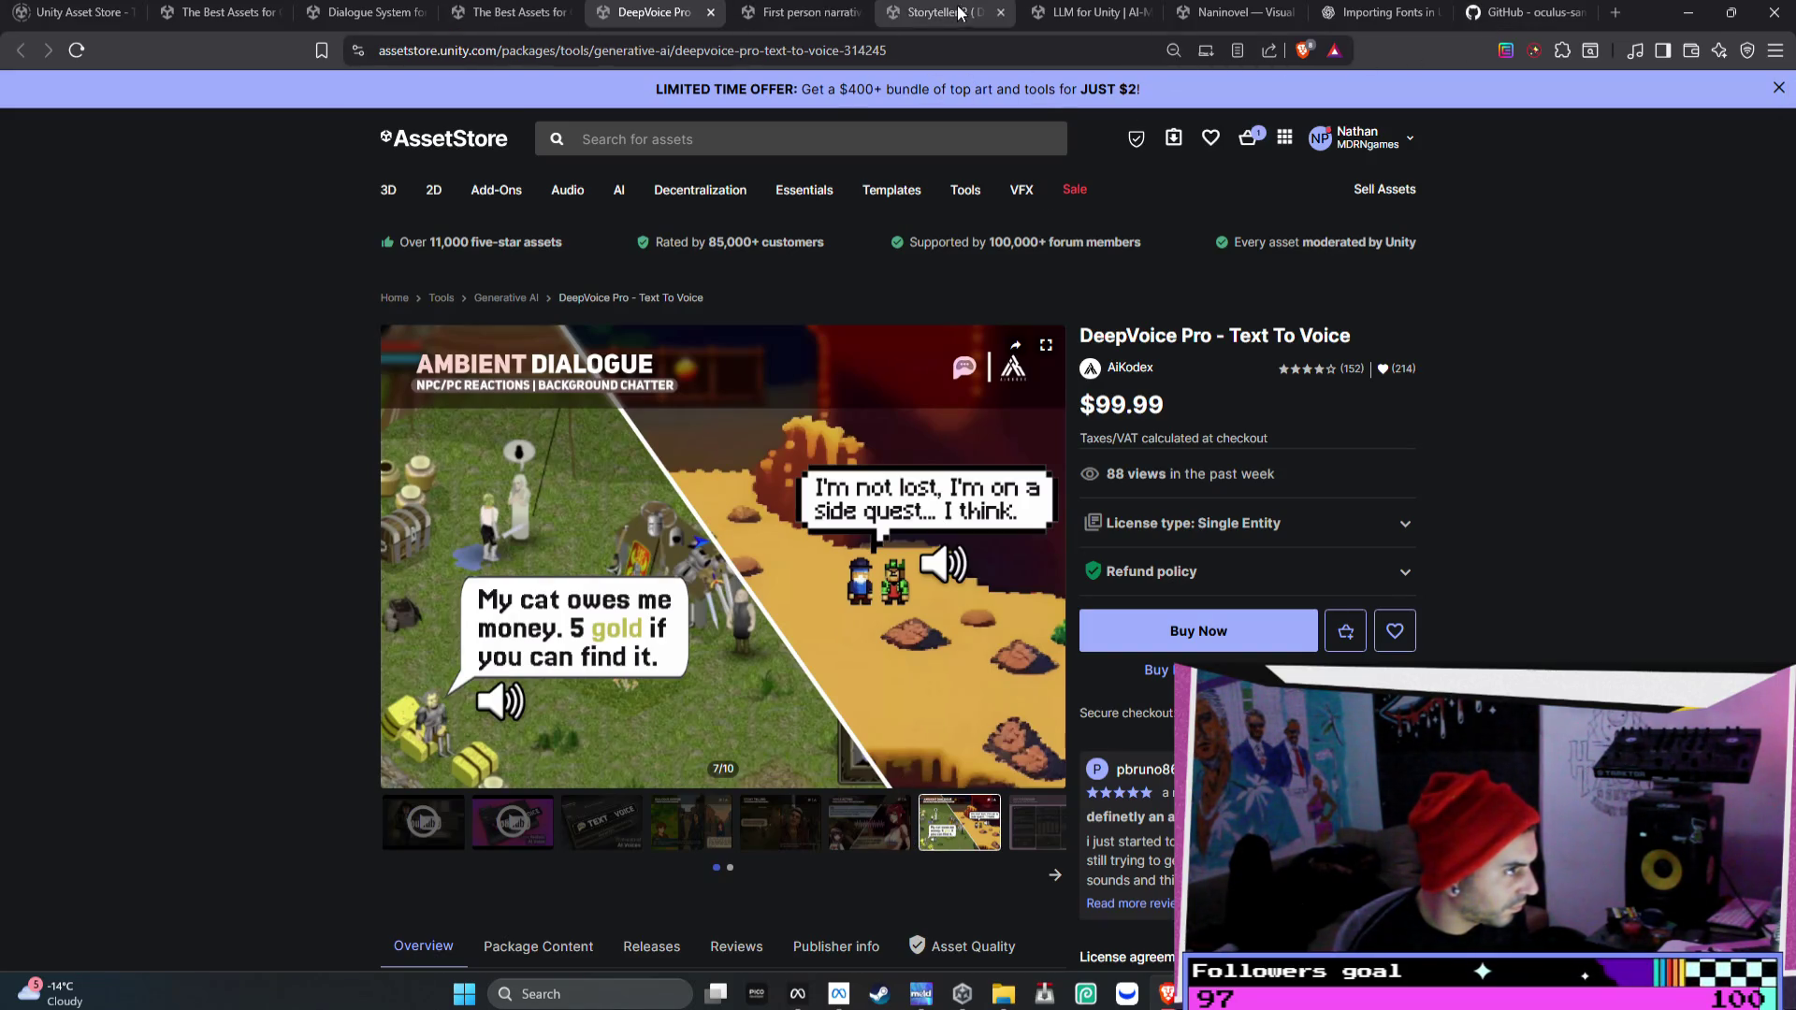
{"action": "left_click", "coordinate": [791, 17]}
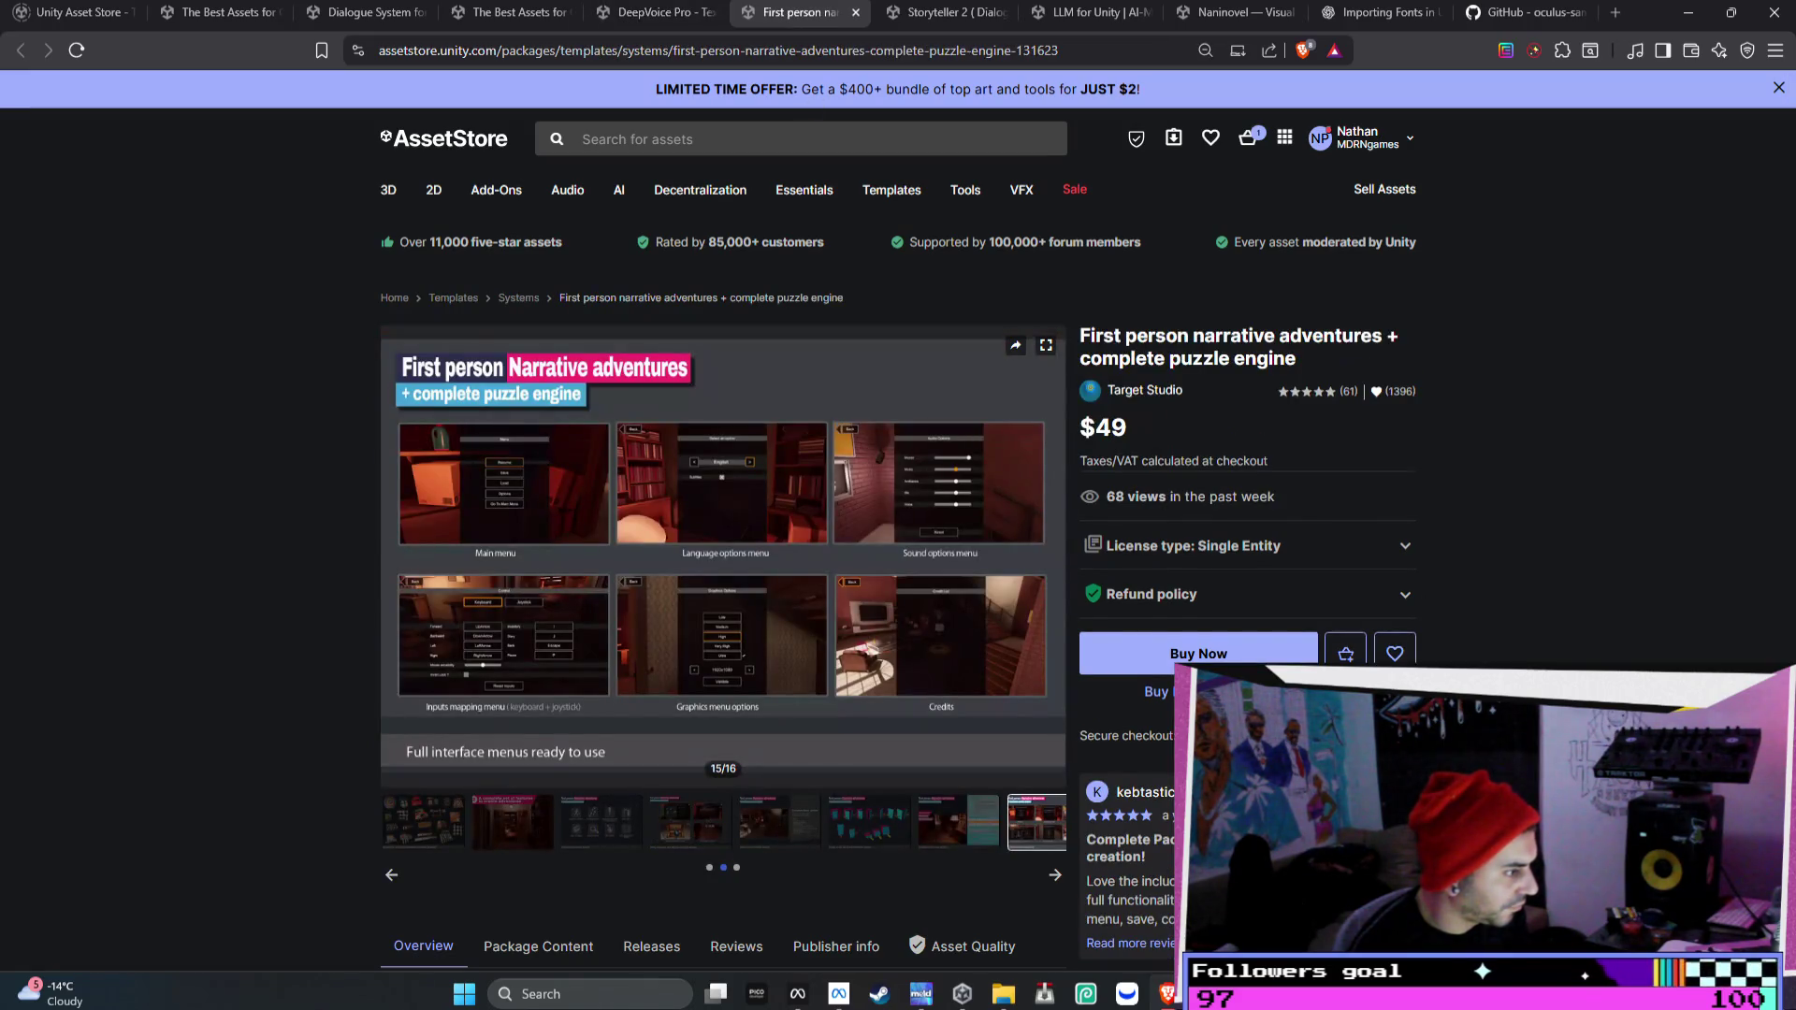
{"action": "key", "text": "alt+Tab"}
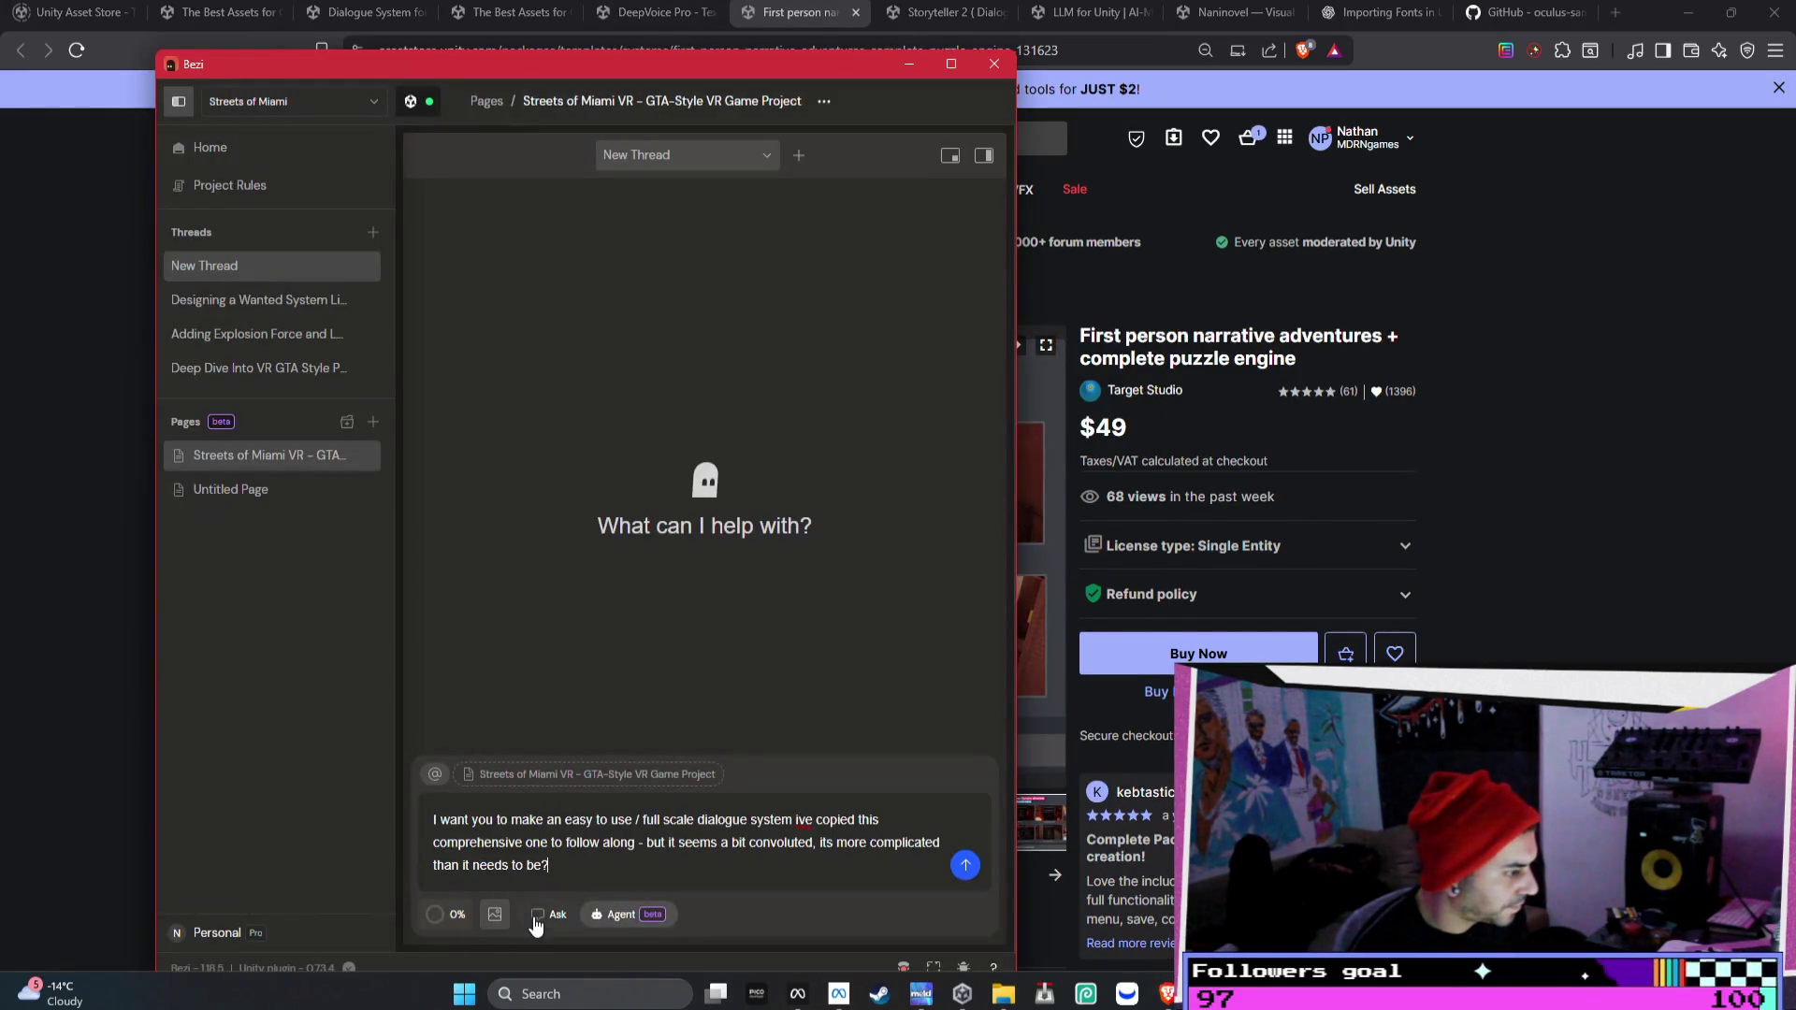
- Browse Pictures > Screenshots for an image to attach to the Bezi prompt, then cancel
{"action": "left_click", "coordinate": [495, 913]}
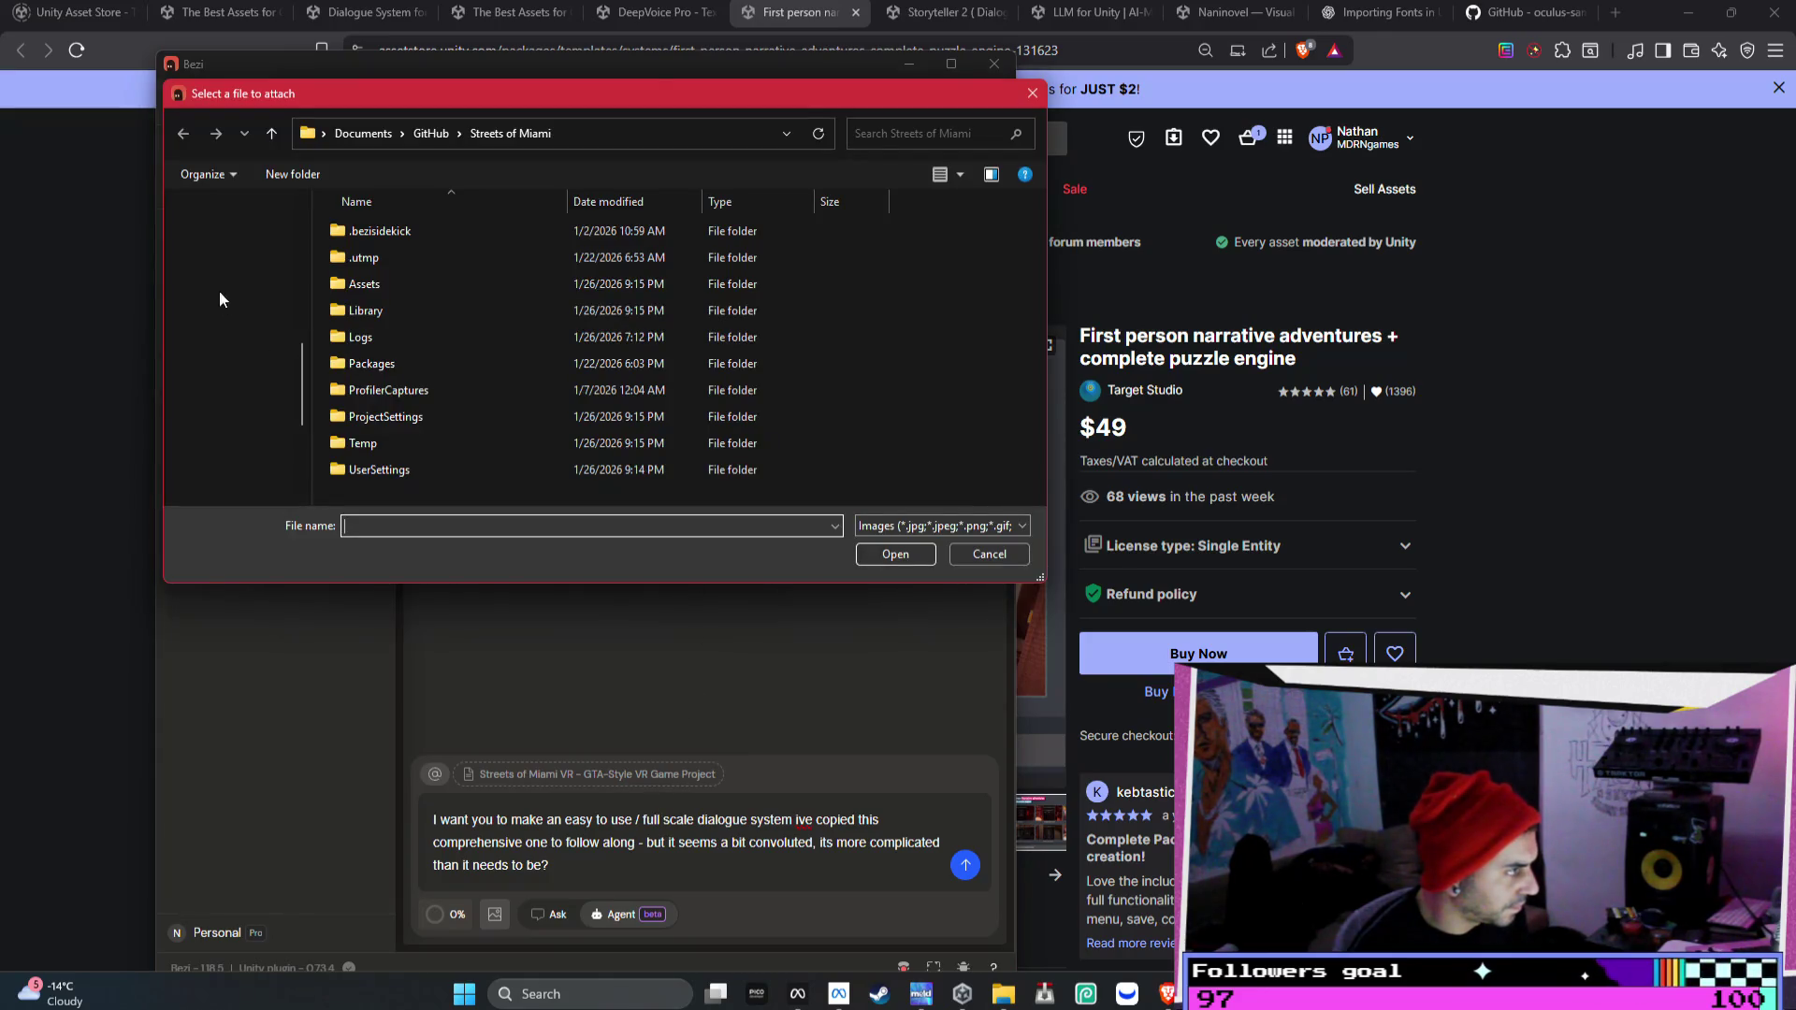
{"action": "left_click", "coordinate": [342, 133]}
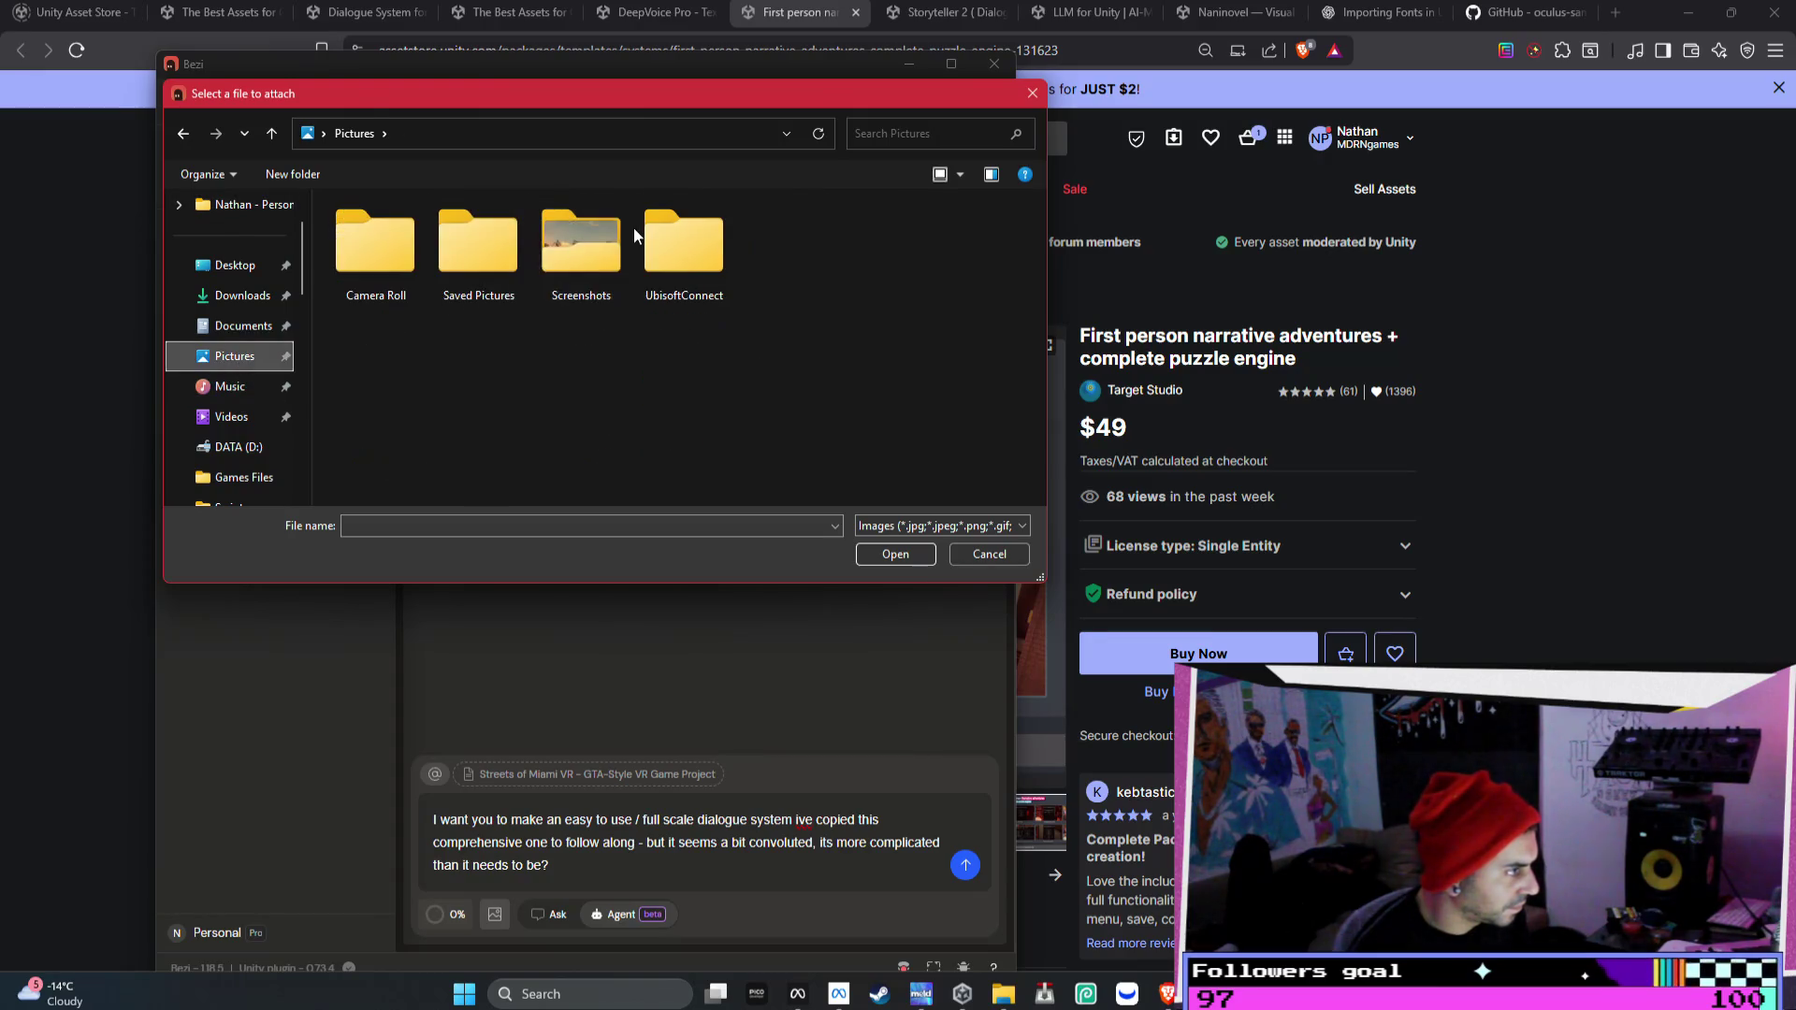
{"action": "double_click", "coordinate": [582, 245]}
{"action": "scroll", "coordinate": [726, 328], "scroll_direction": "down", "scroll_amount": 2}
{"action": "scroll", "coordinate": [785, 365], "scroll_direction": "down", "scroll_amount": 10}
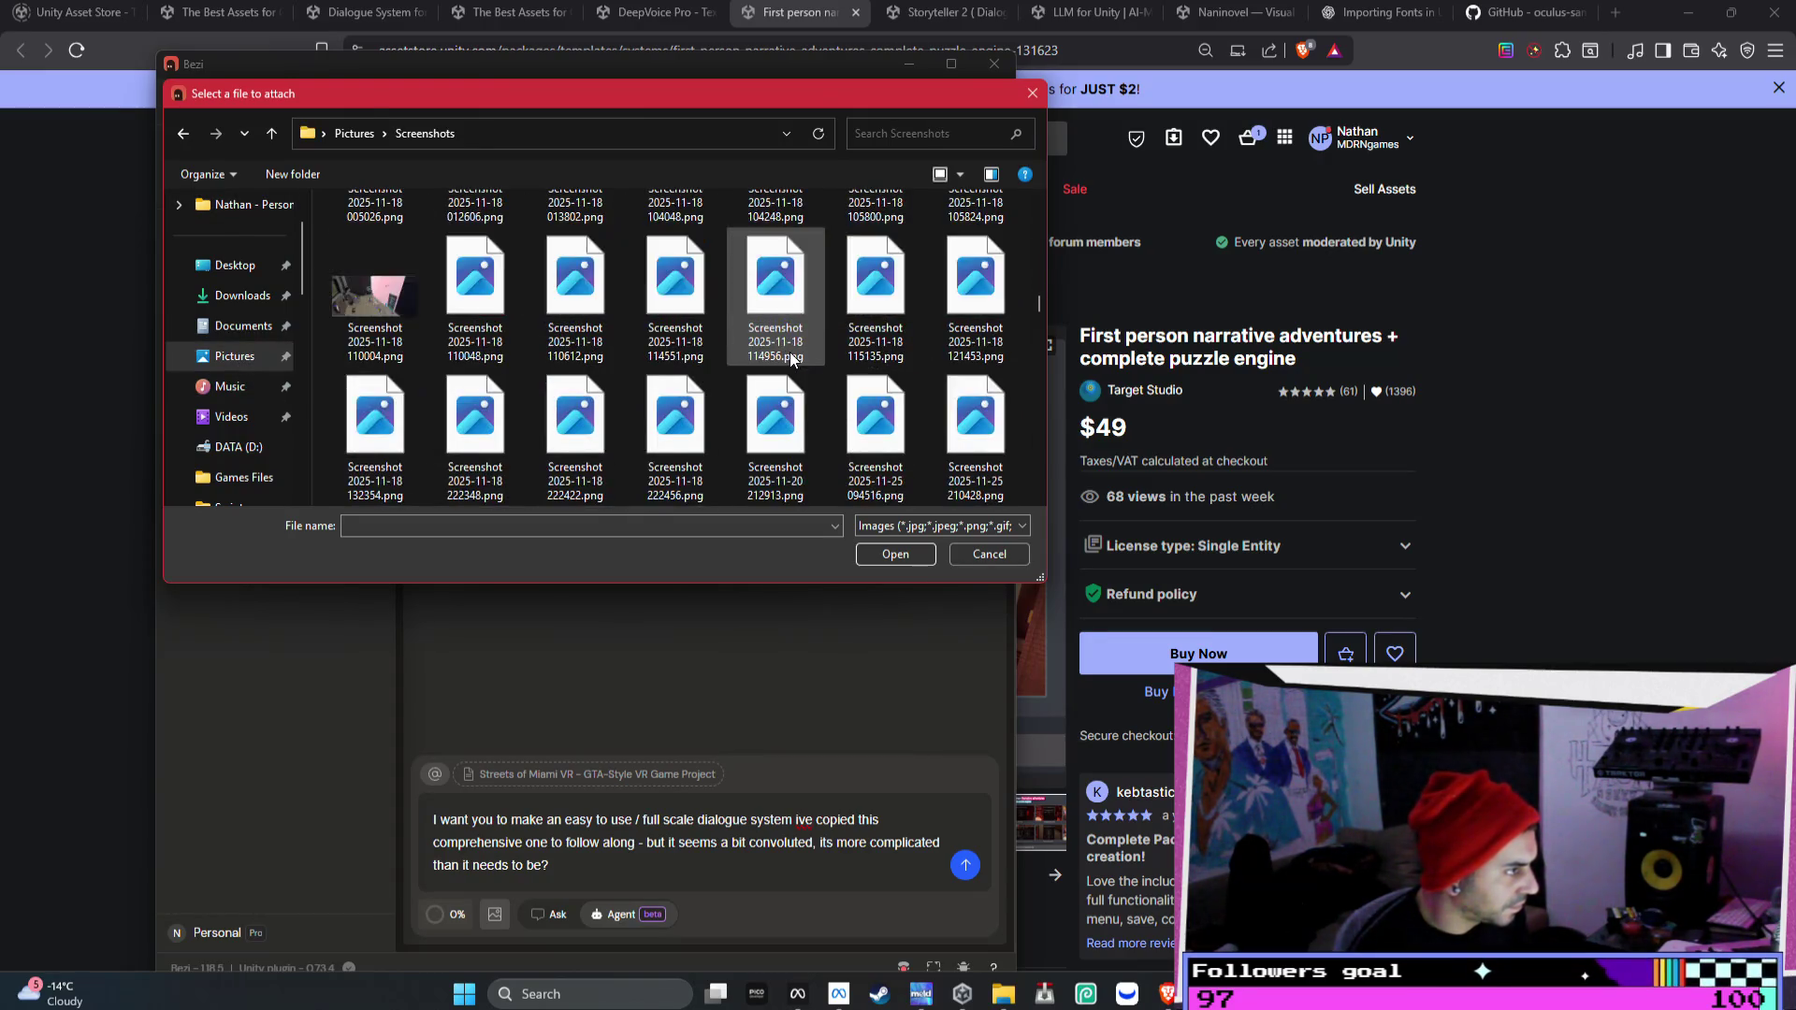
{"action": "scroll", "coordinate": [811, 375], "scroll_direction": "down", "scroll_amount": 5}
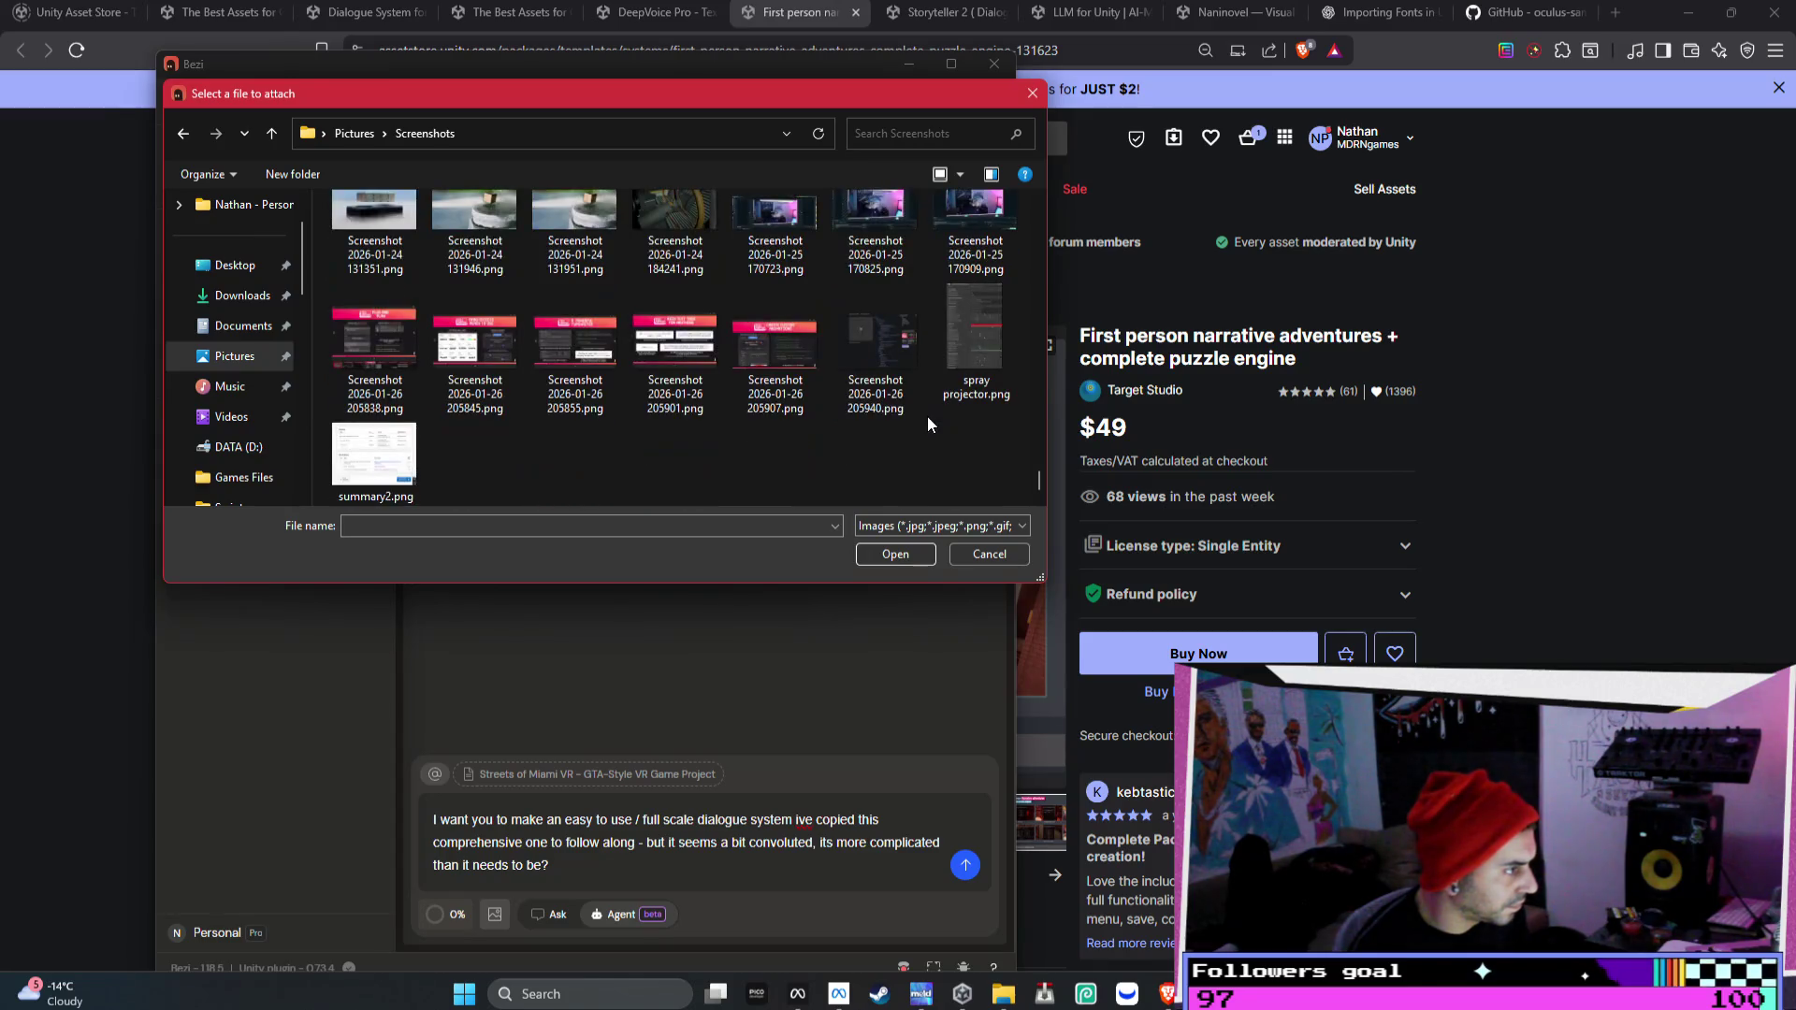
{"action": "left_click", "coordinate": [988, 554]}
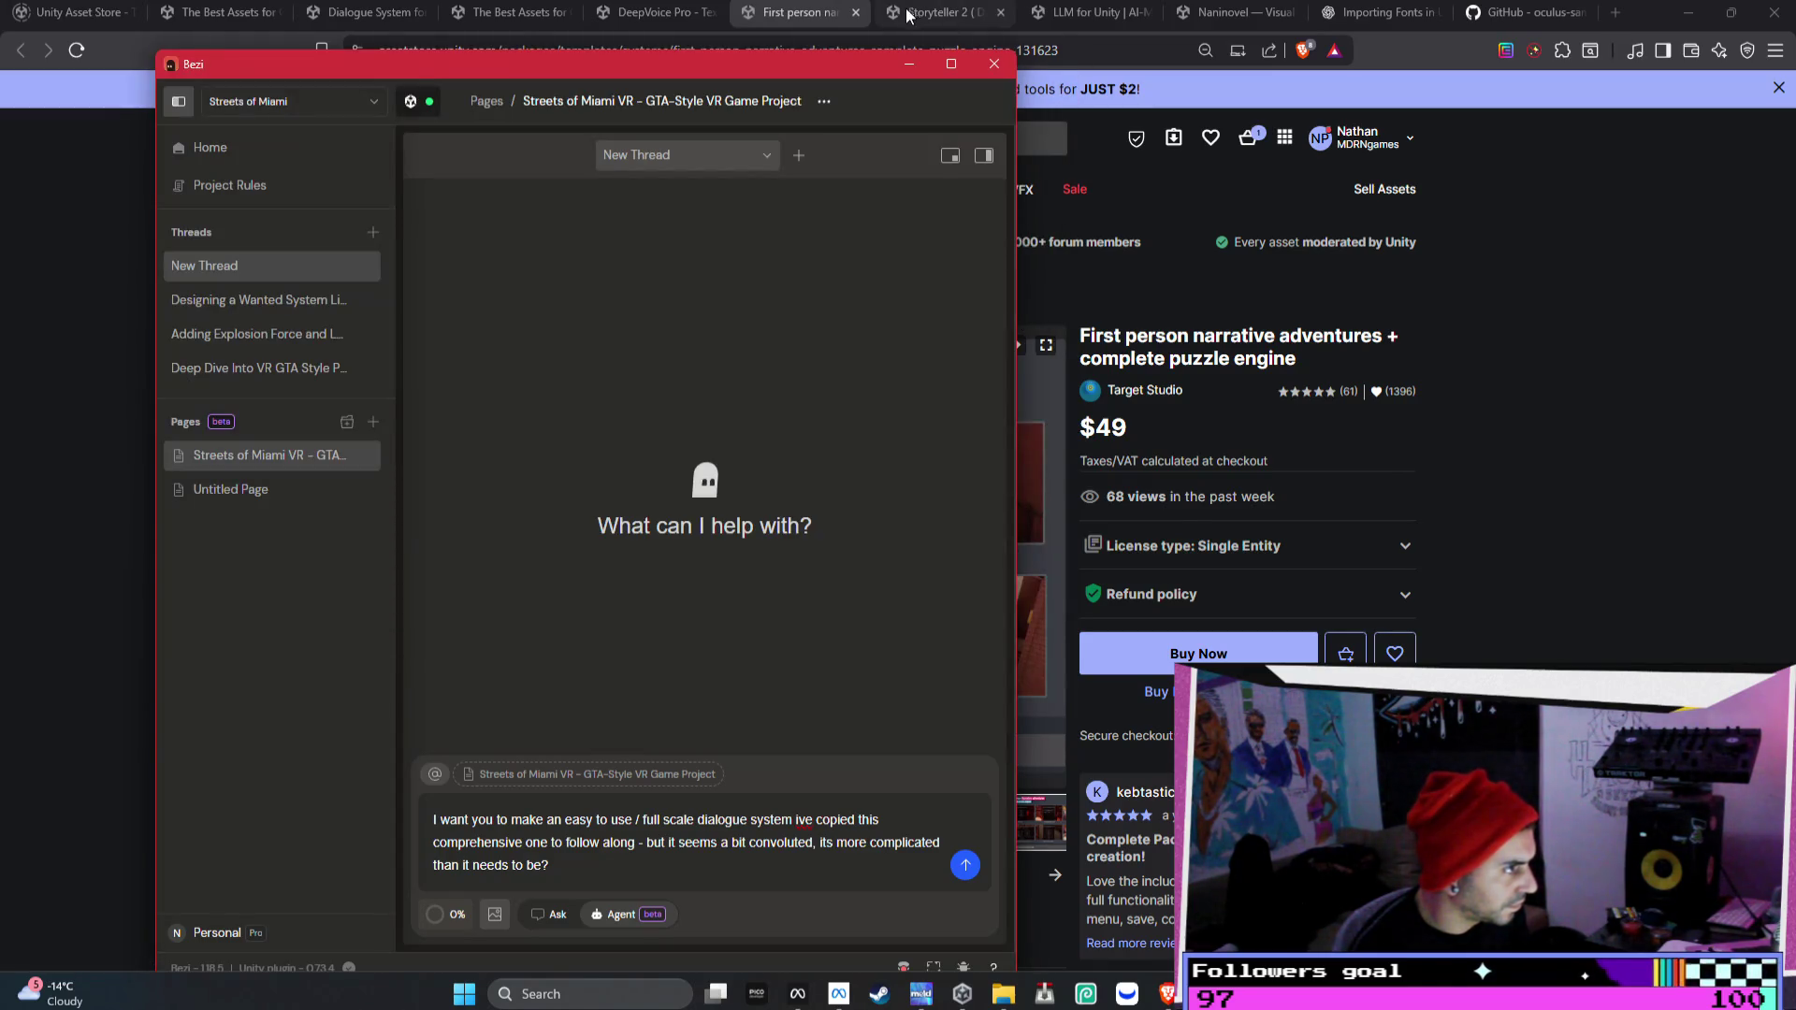
- Return to the Narrative System search results in the browser
{"action": "left_click", "coordinate": [907, 14]}
{"action": "left_click", "coordinate": [654, 19]}
{"action": "left_click", "coordinate": [541, 18]}
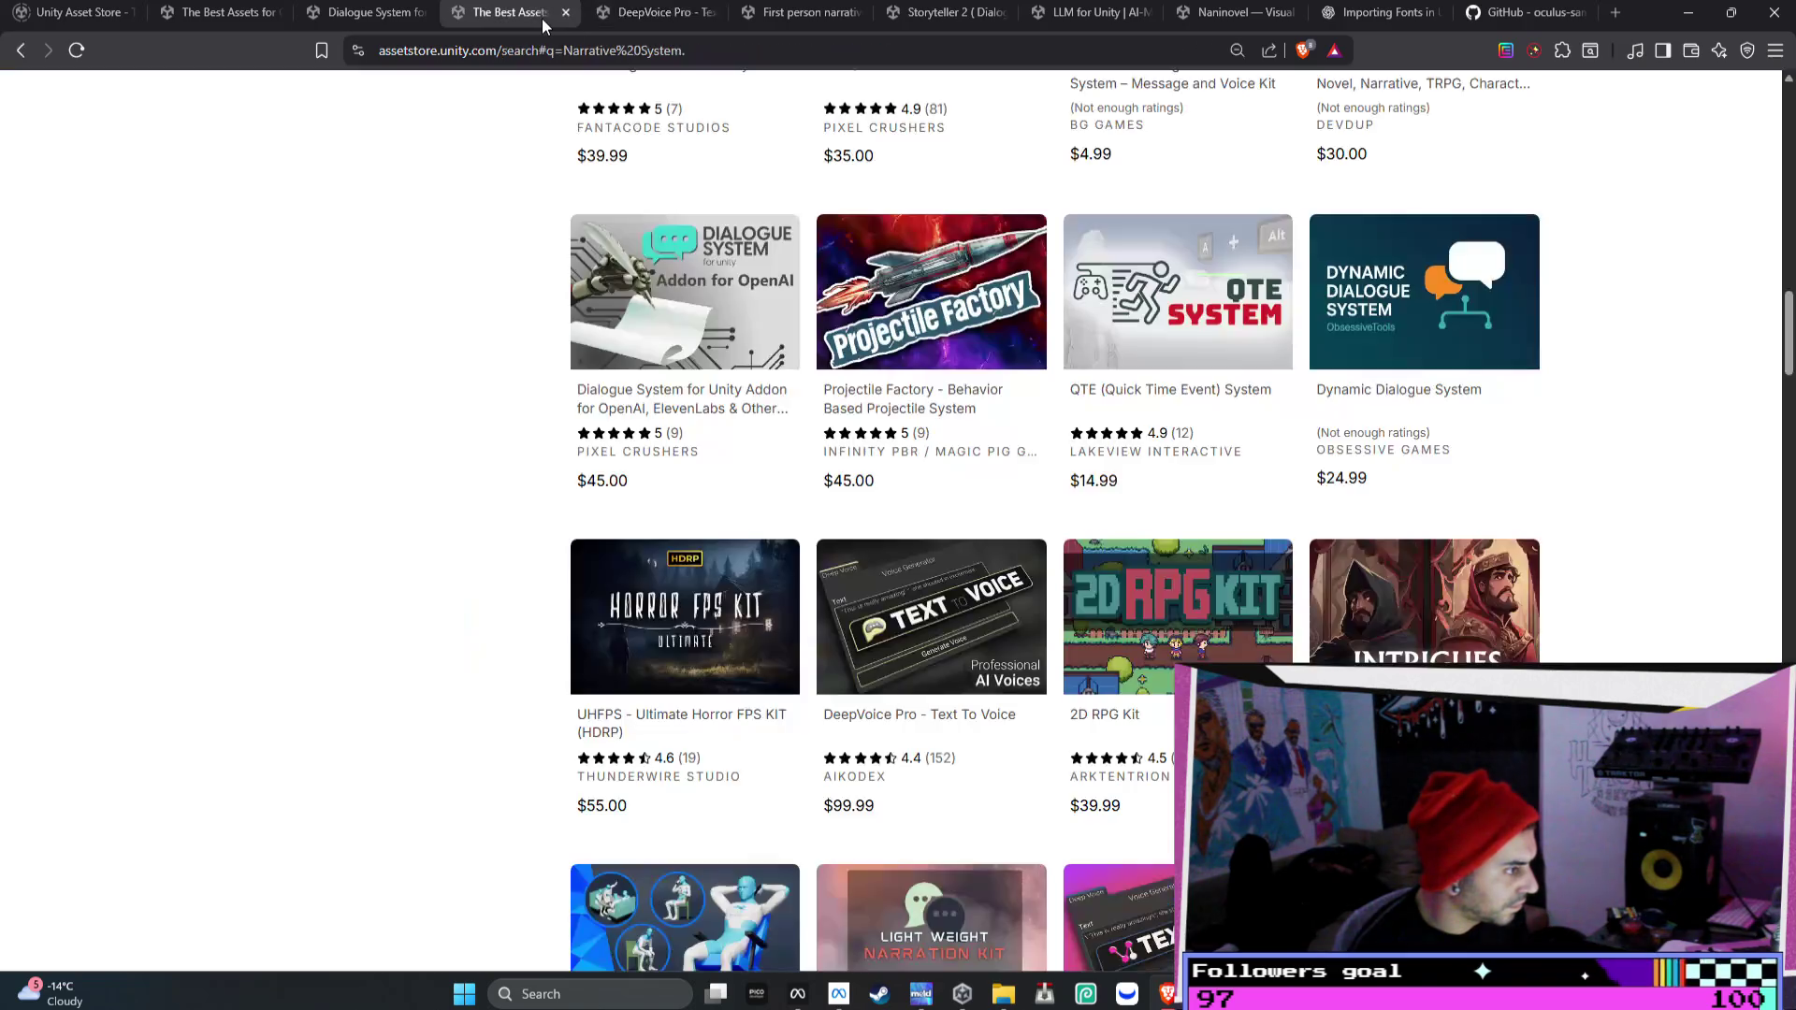
- Search Google for 'unity northstar' in a new tab
{"action": "scroll", "coordinate": [682, 421], "scroll_direction": "down", "scroll_amount": 2}
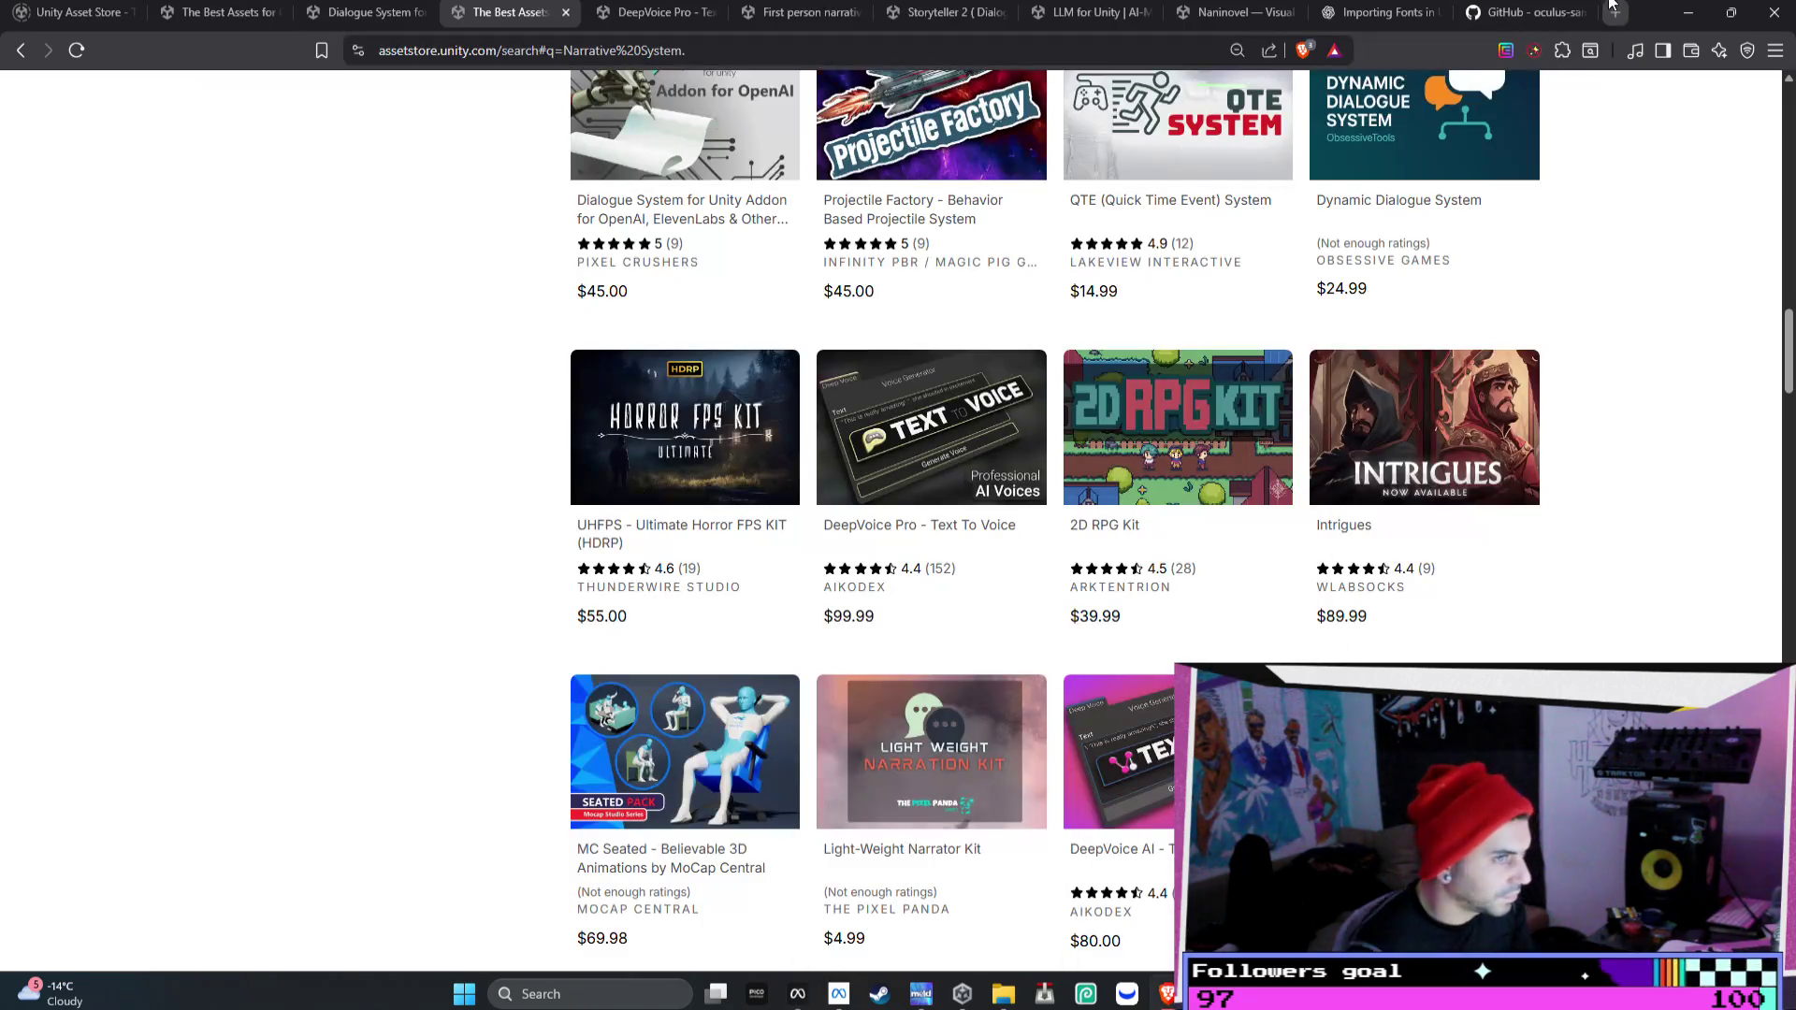
{"action": "left_click", "coordinate": [1612, 10]}
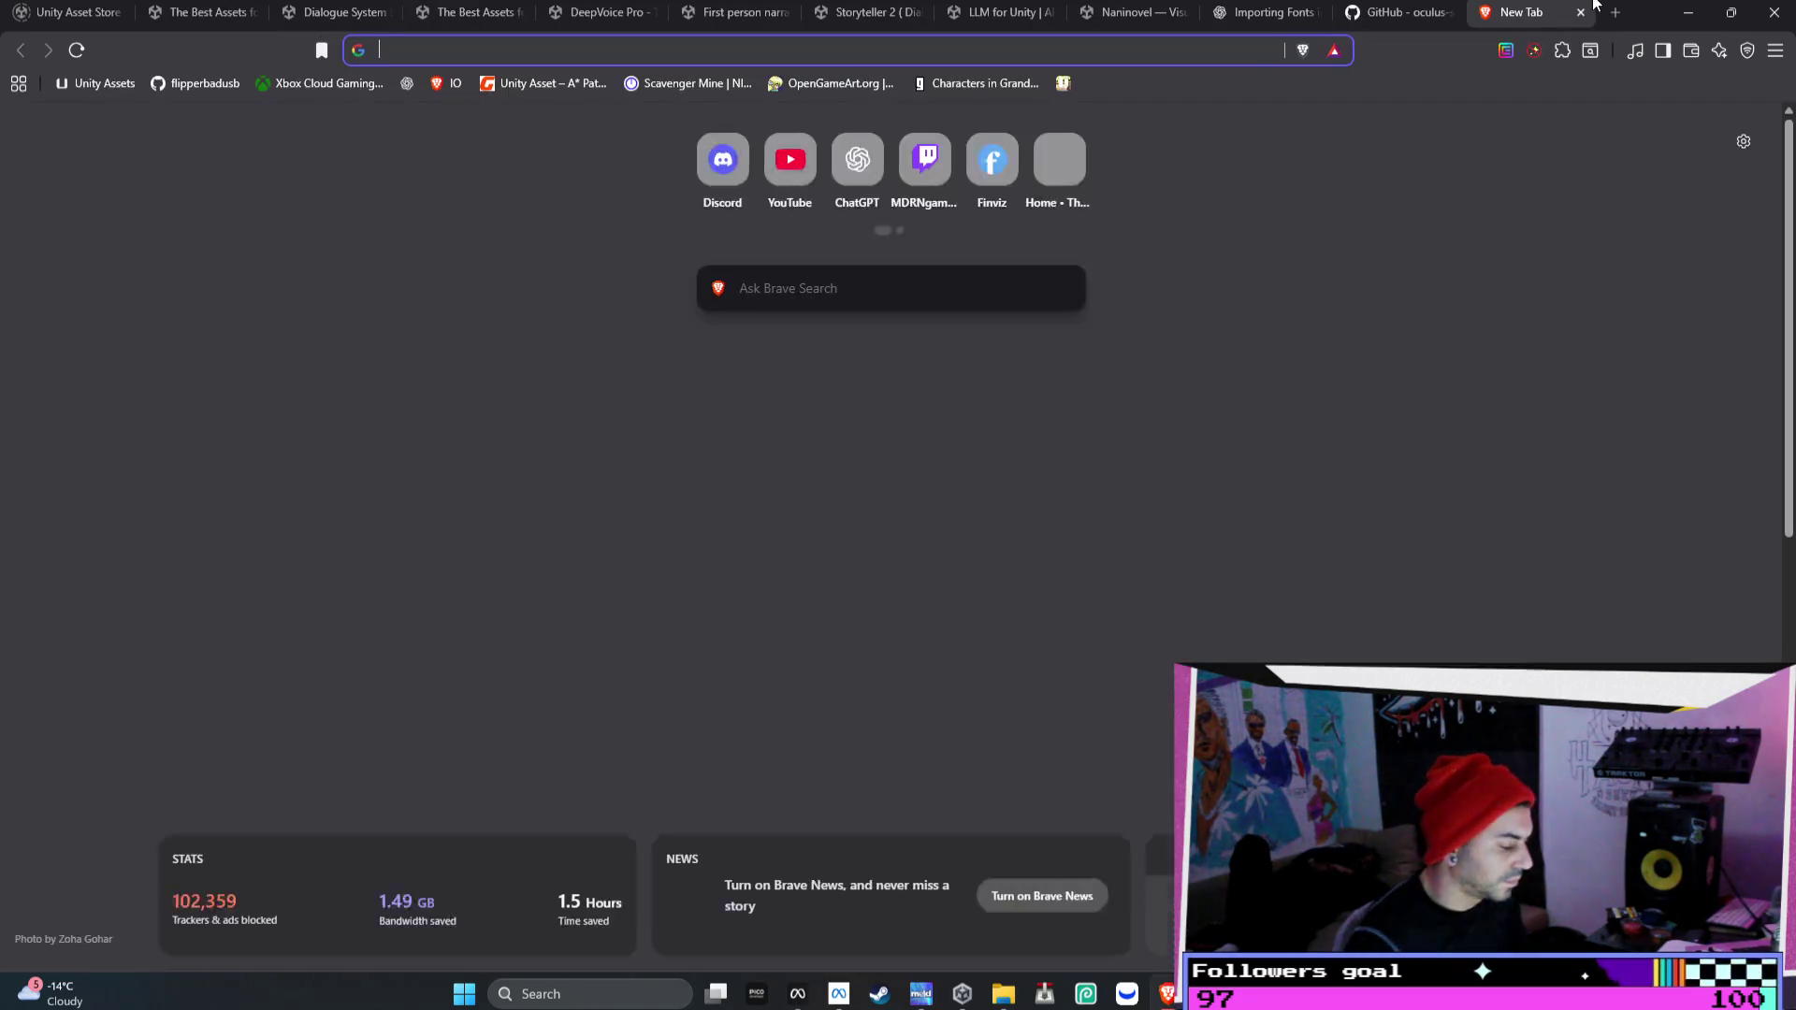
{"action": "type", "text": "unity nor"}
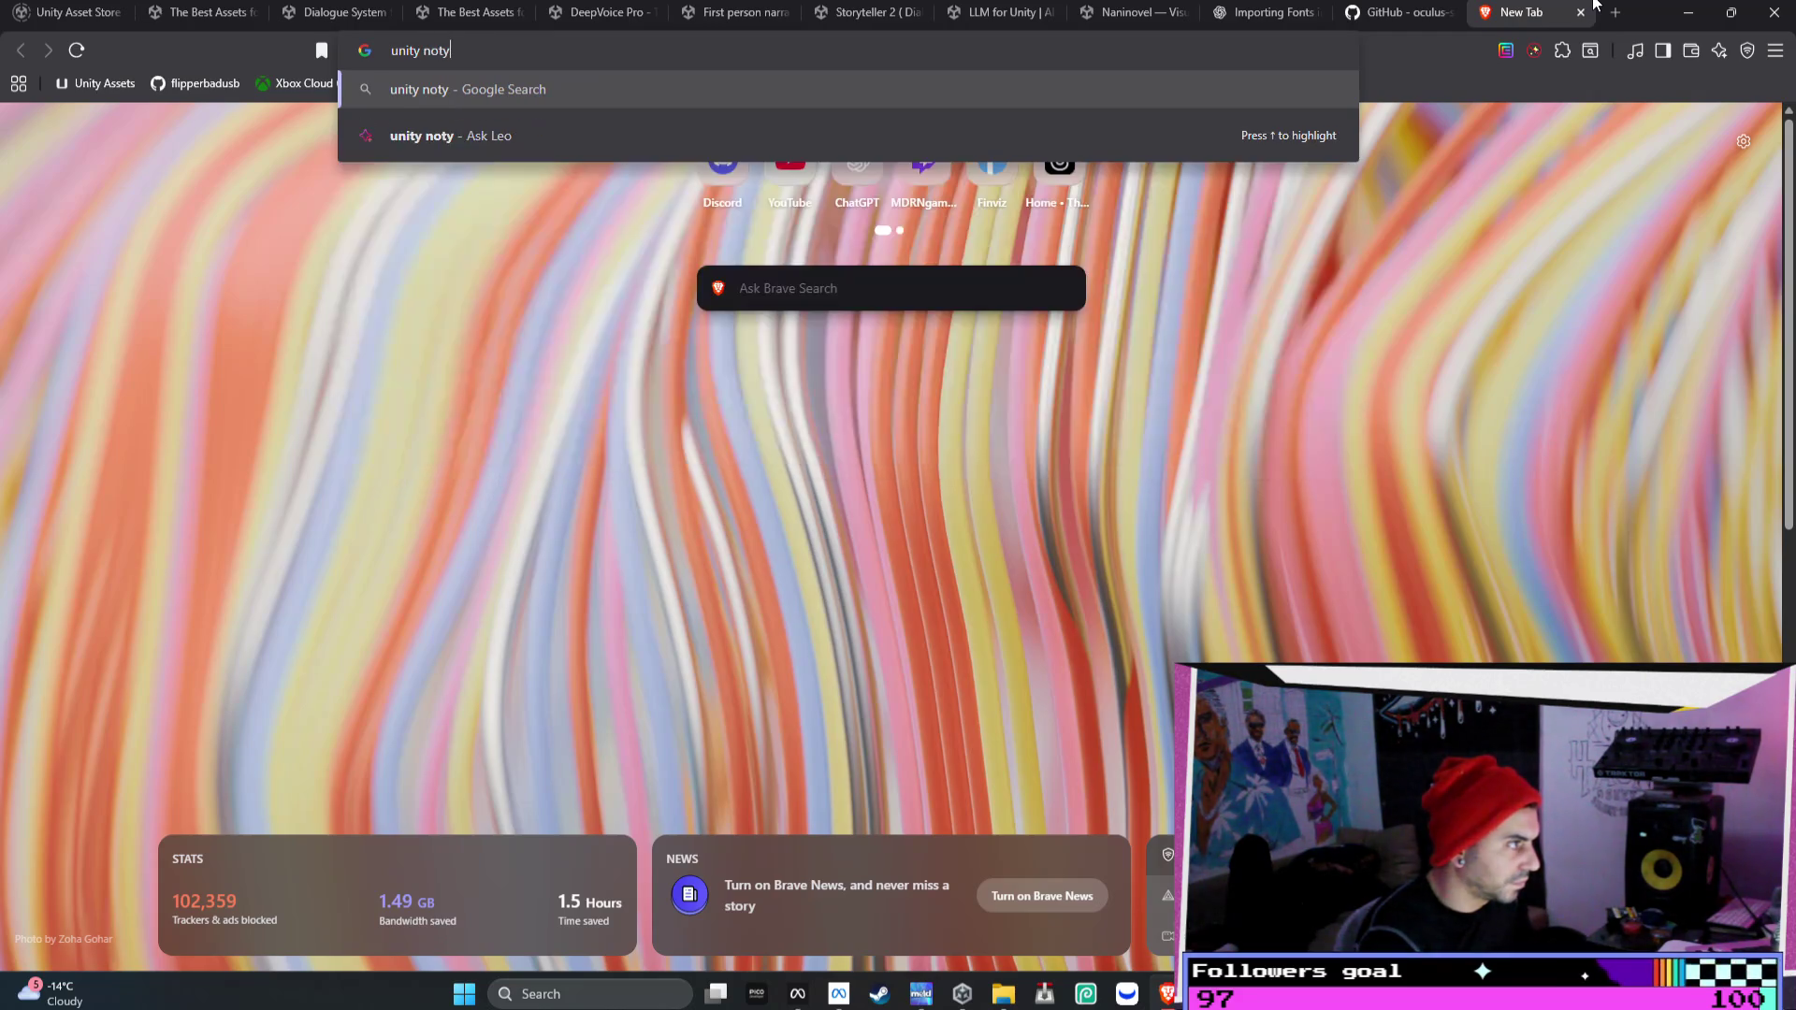
{"action": "type", "text": "thstar"}
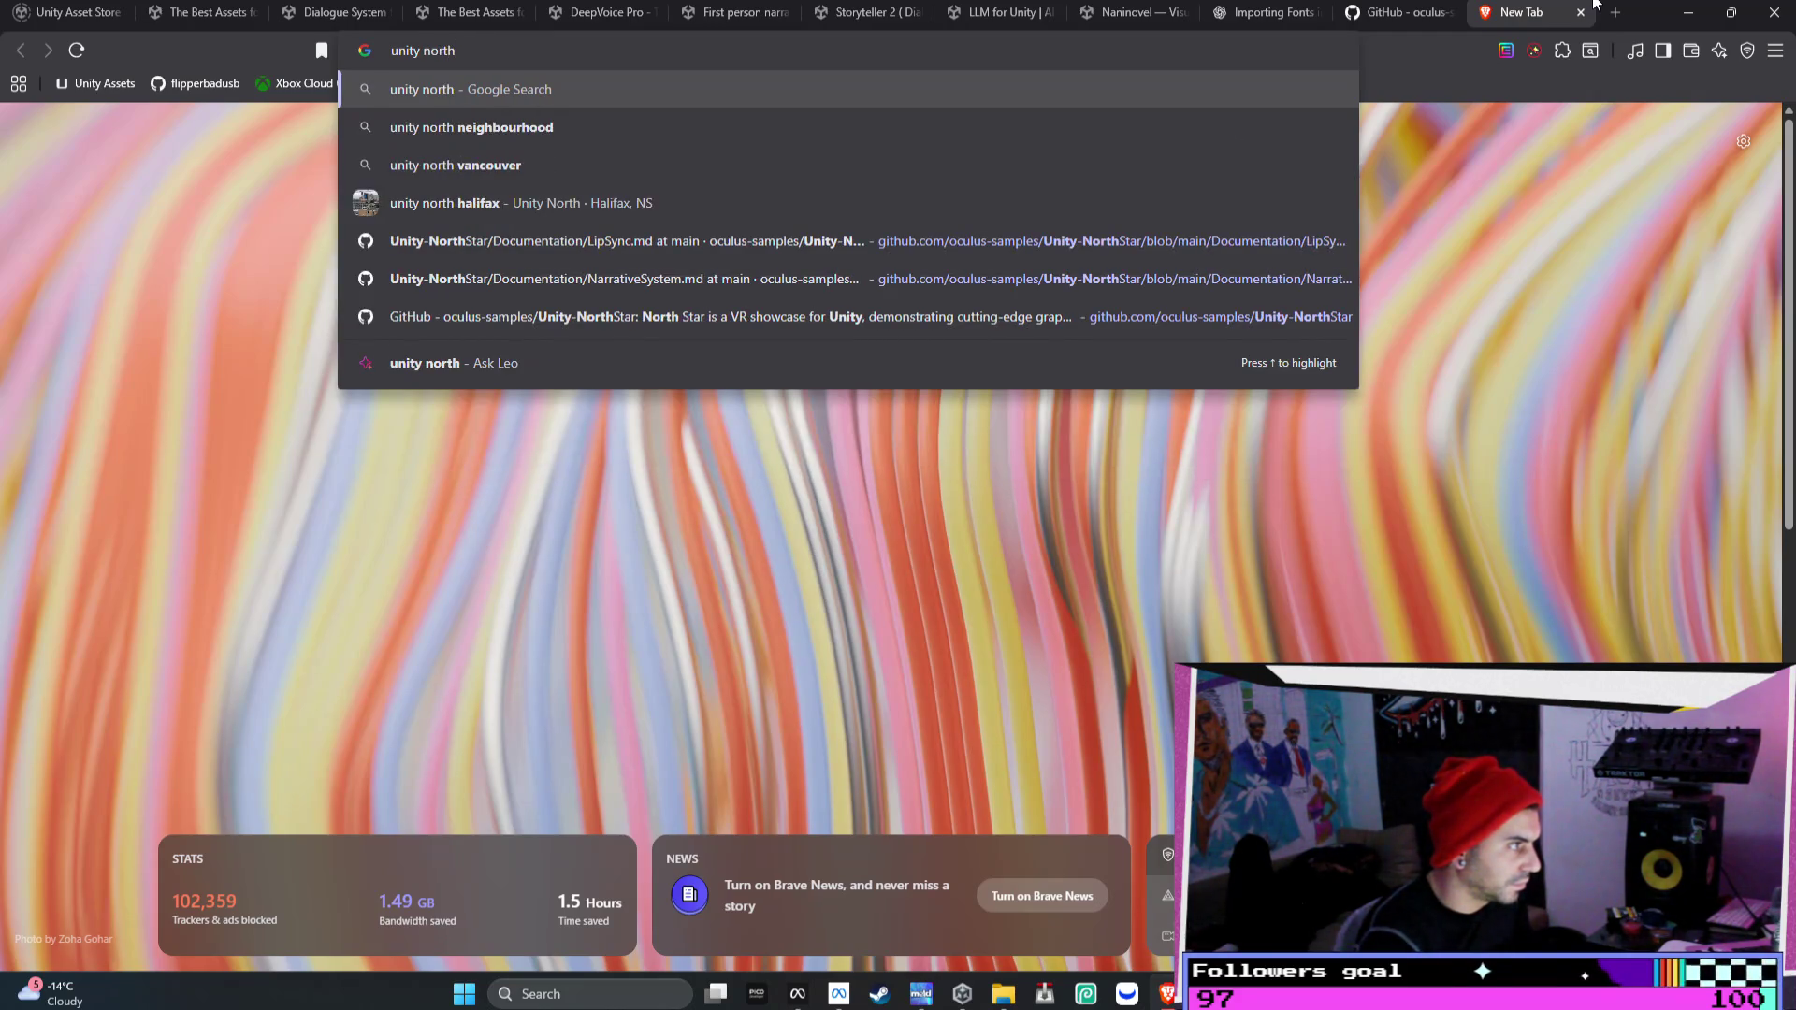
{"action": "key", "text": "Return"}
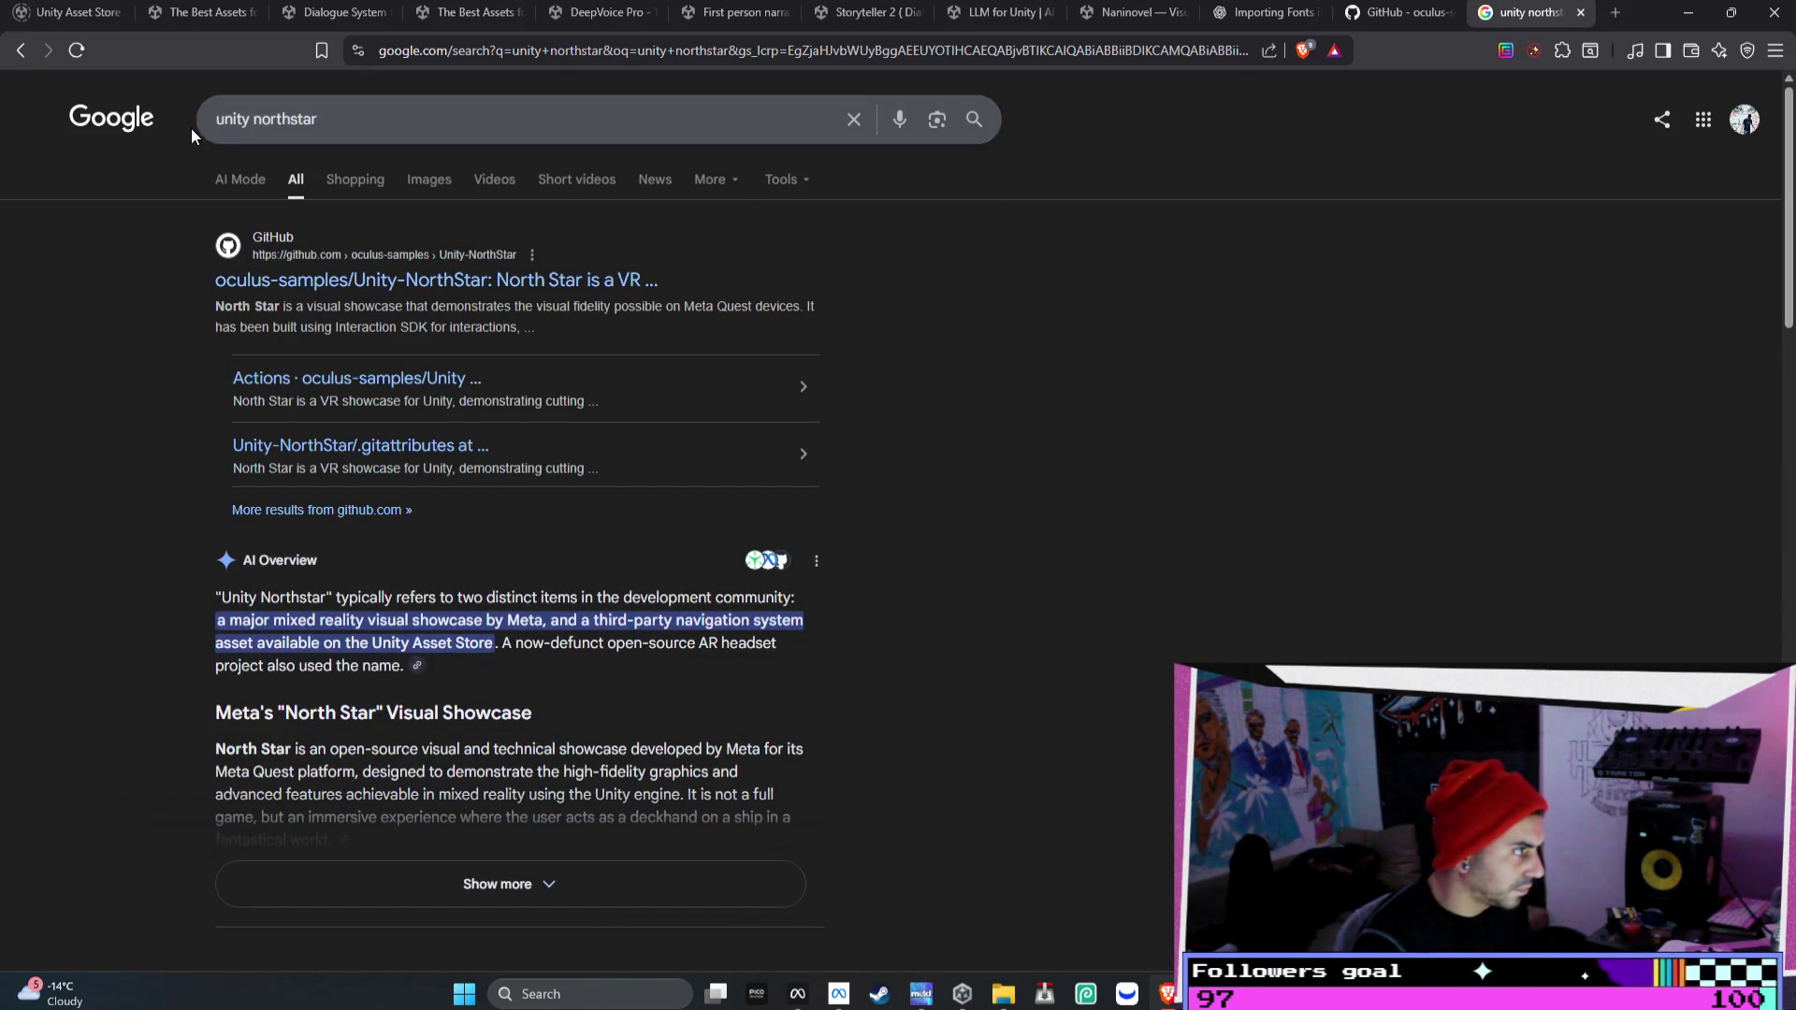
- Change the query to 'northstar meta' and filter the results to videos
{"action": "left_click", "coordinate": [253, 119]}
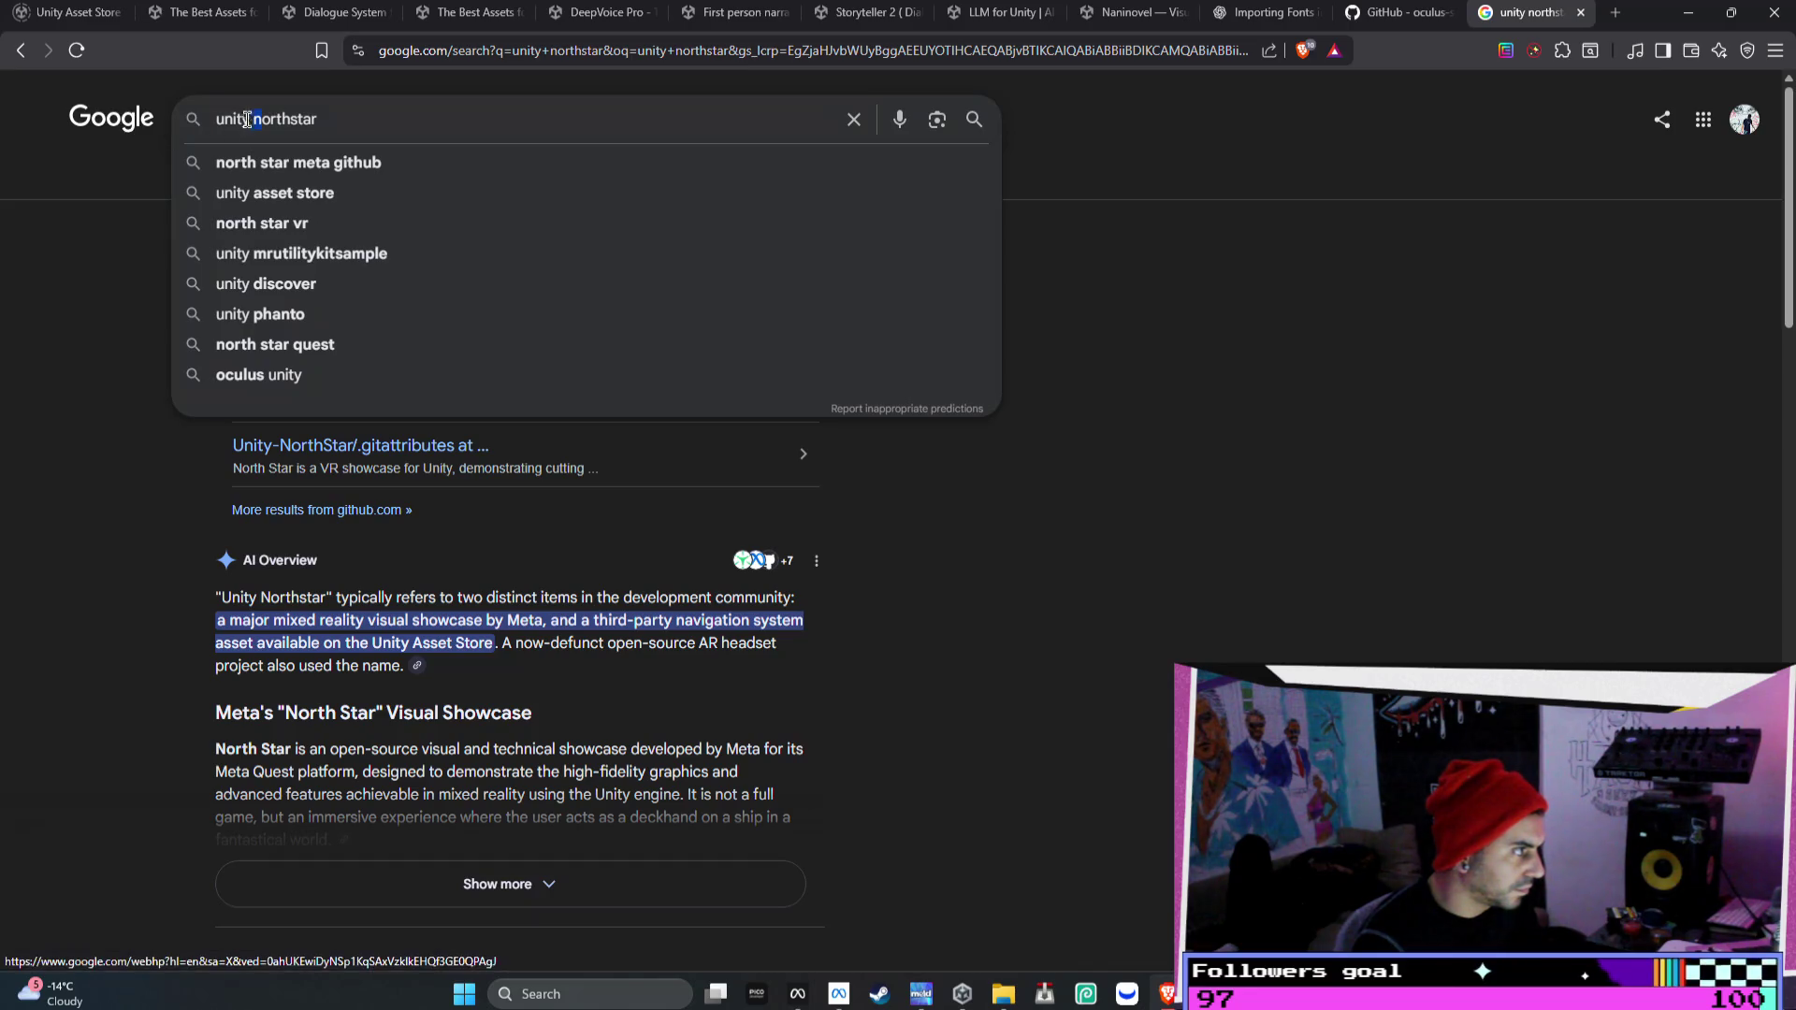
{"action": "key", "text": "BackSpace"}
{"action": "key", "text": "BackSpace"}
{"action": "key", "text": "BackSpace"}
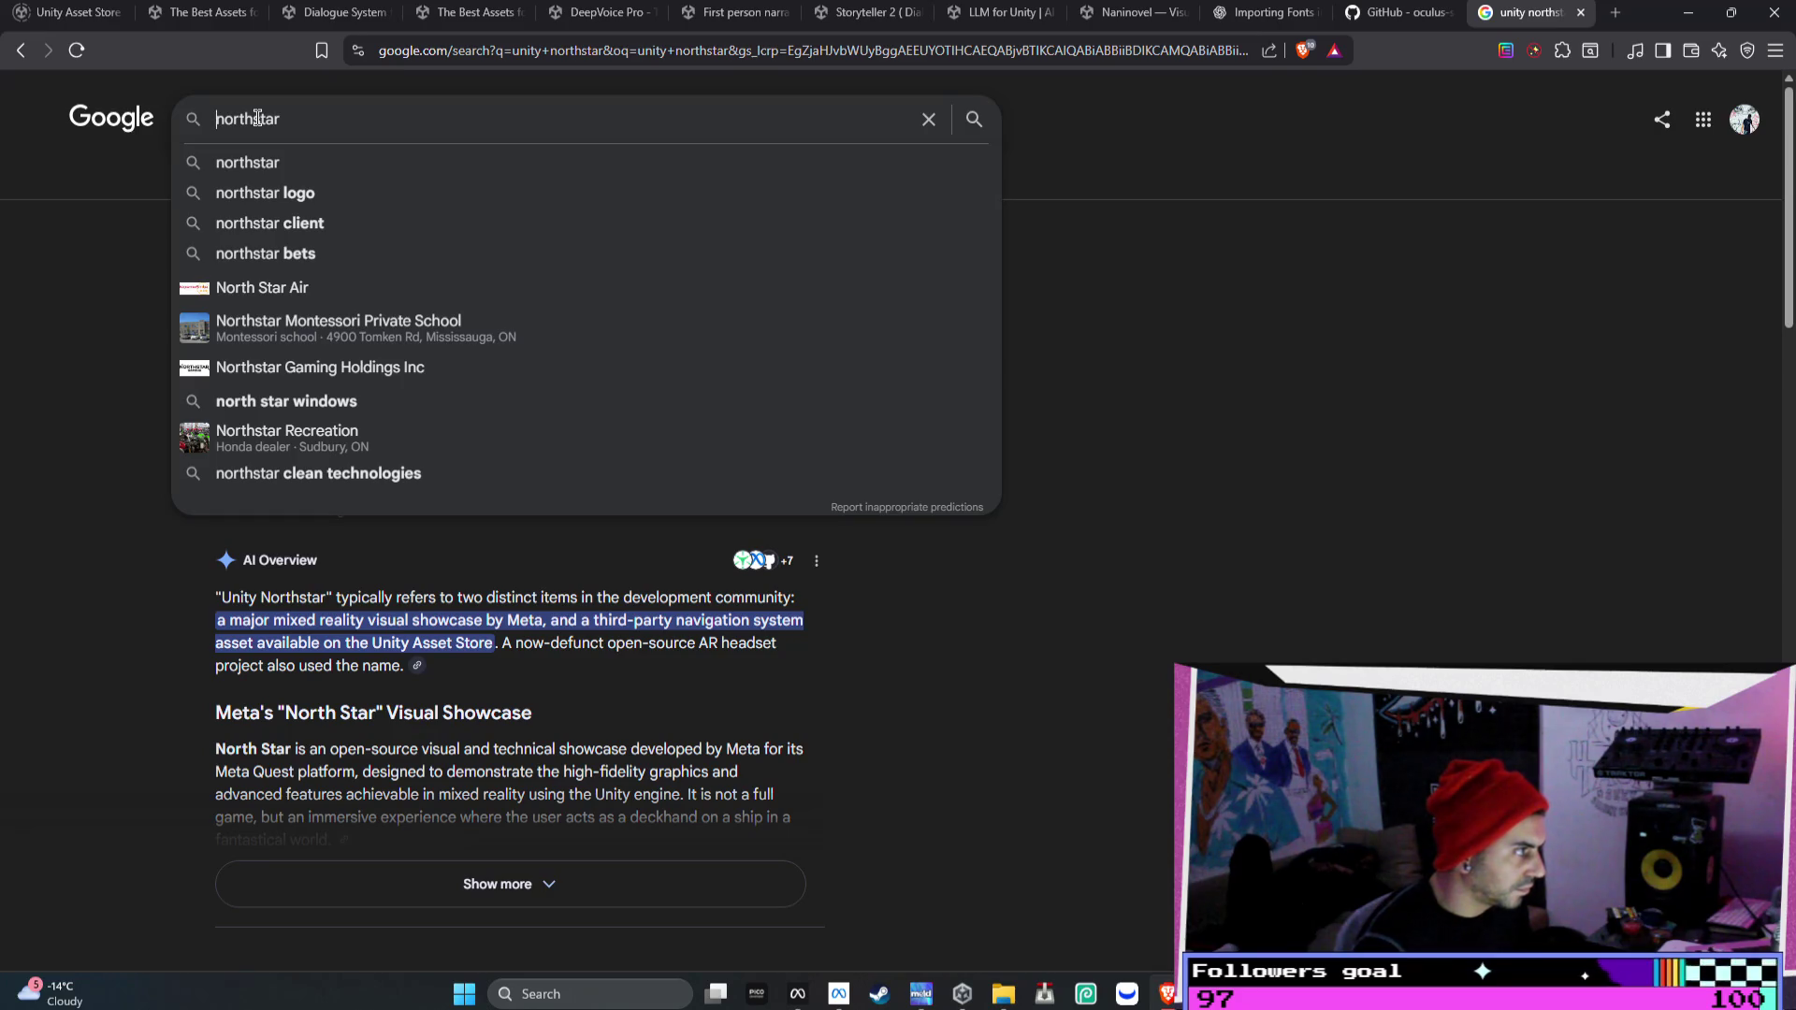
{"action": "left_click", "coordinate": [430, 131]}
{"action": "type", "text": "meta"}
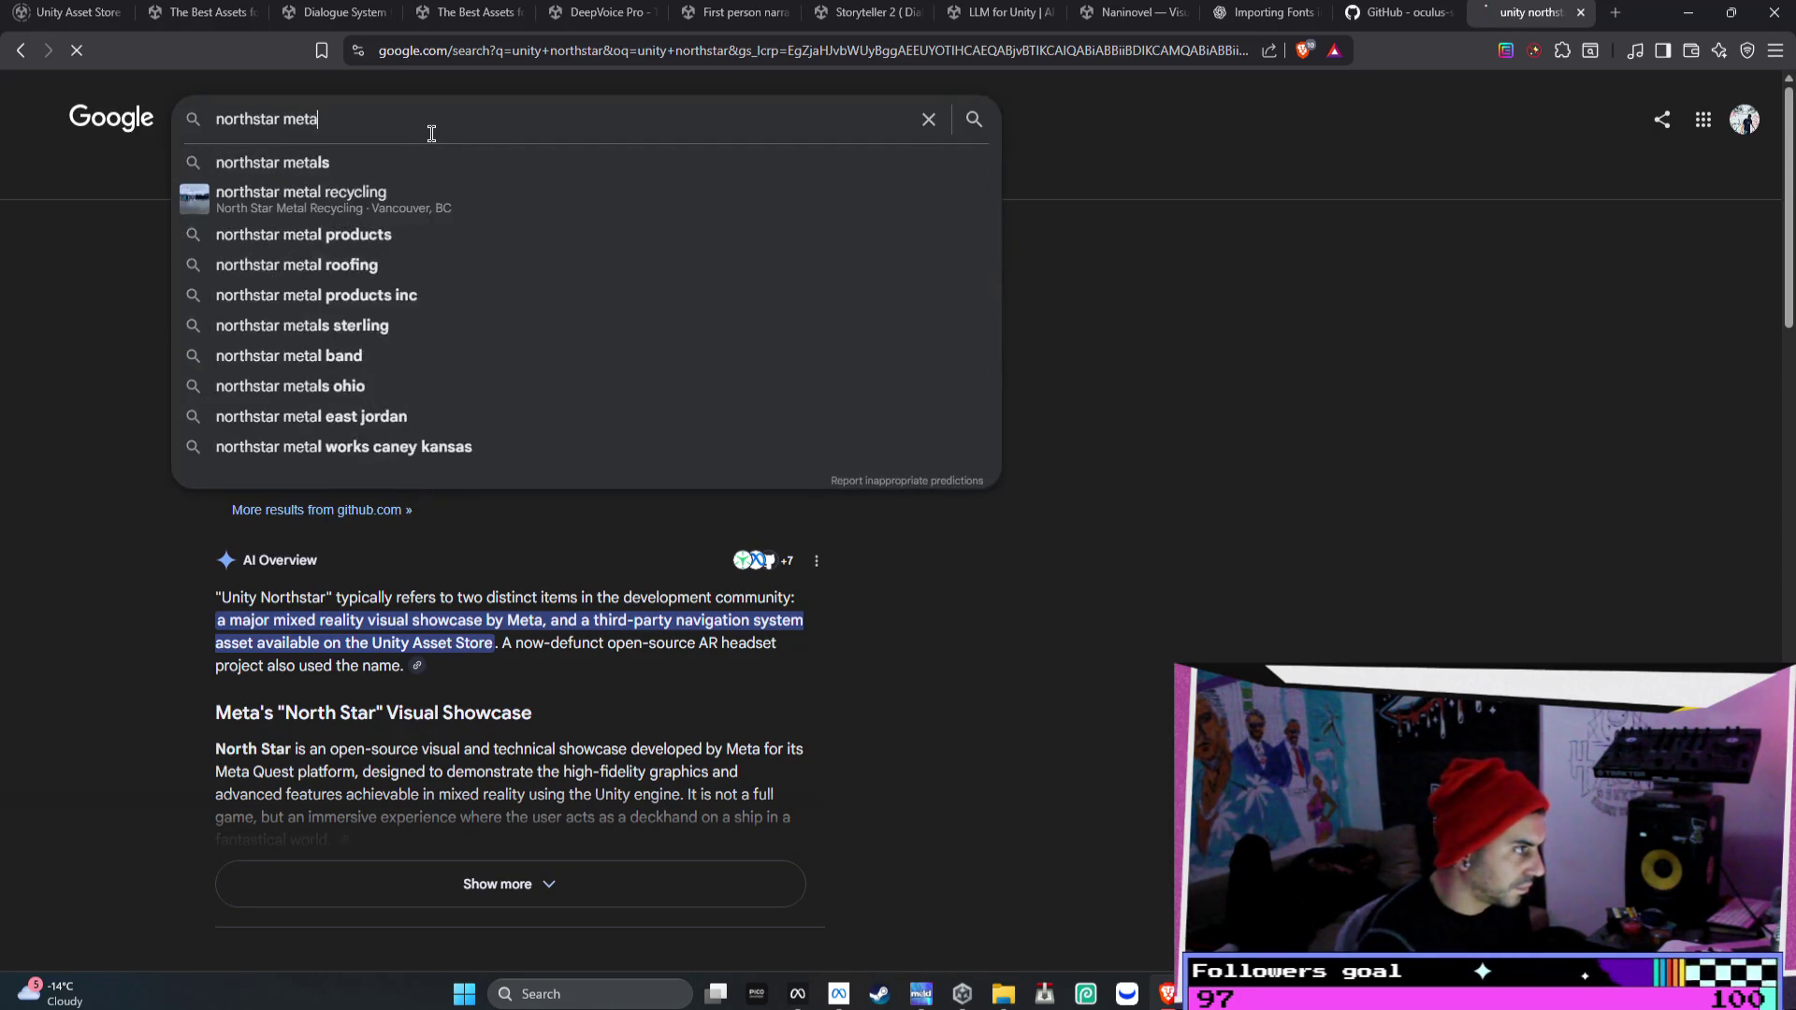
{"action": "key", "text": "Return"}
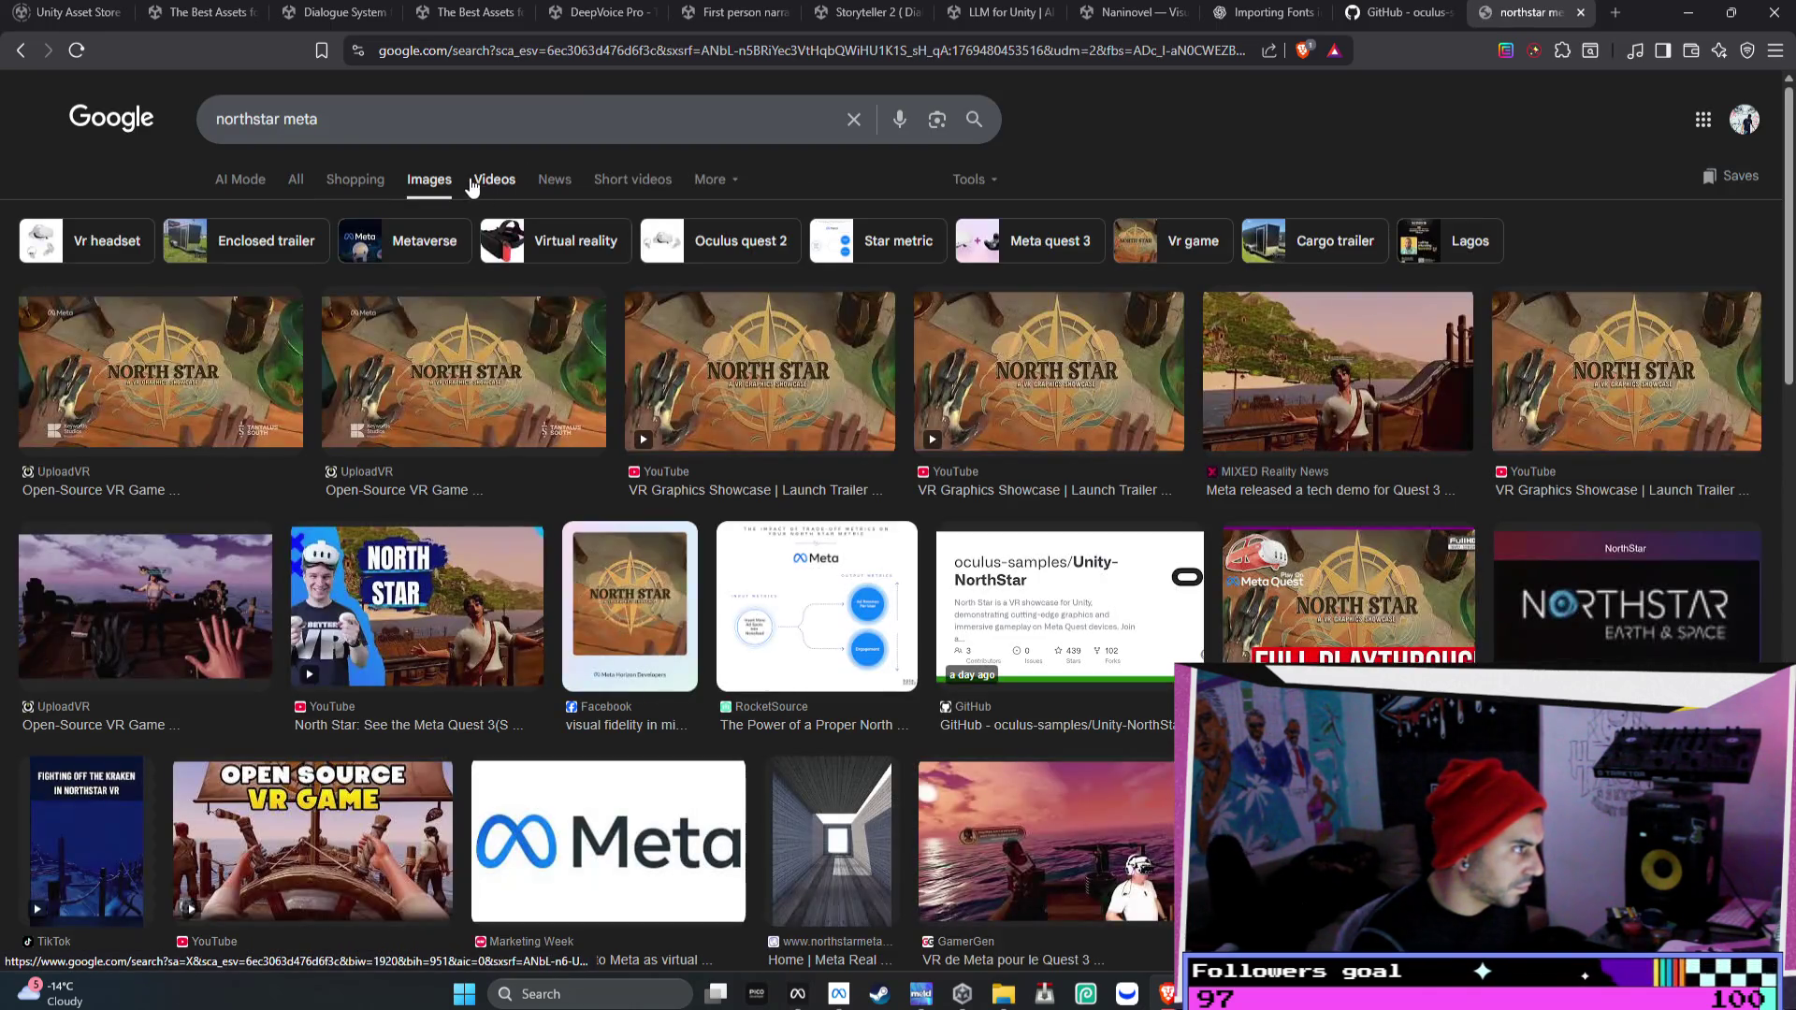
{"action": "left_click", "coordinate": [484, 183]}
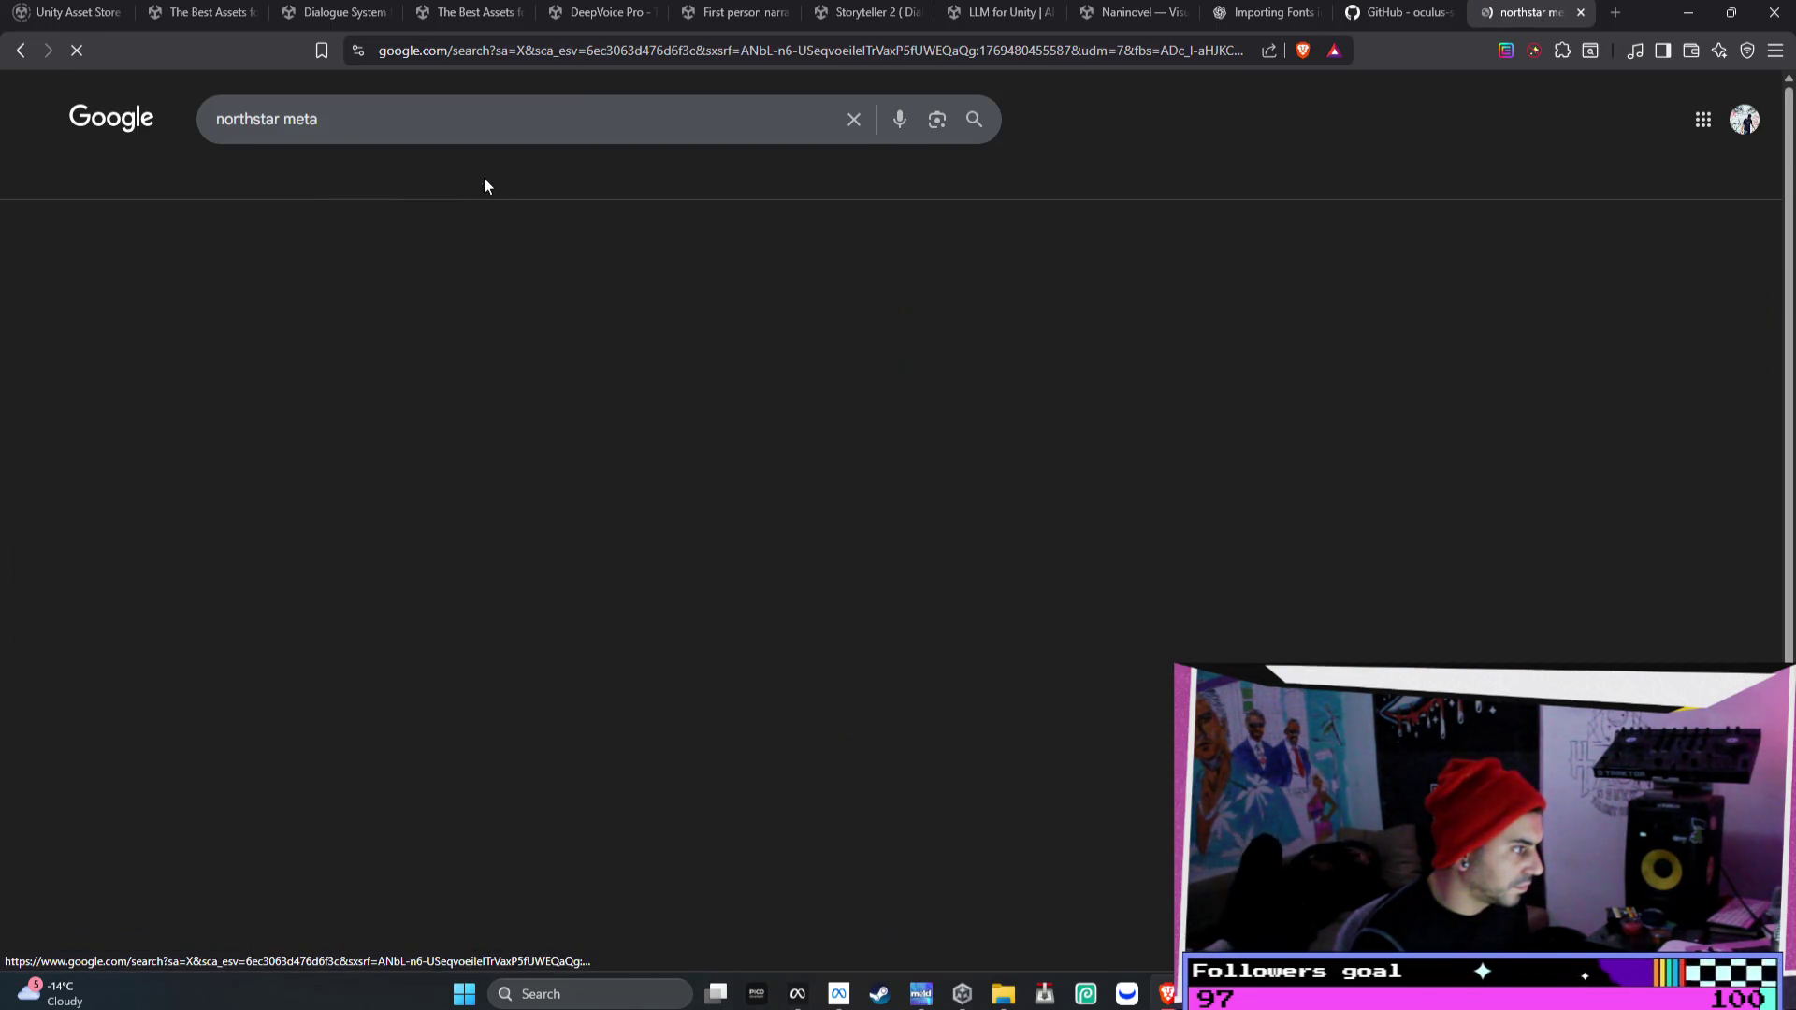
- Open the North Star walkthrough video muted, seek to the task handler part around 8:18, and pause
{"action": "left_click", "coordinate": [530, 432]}
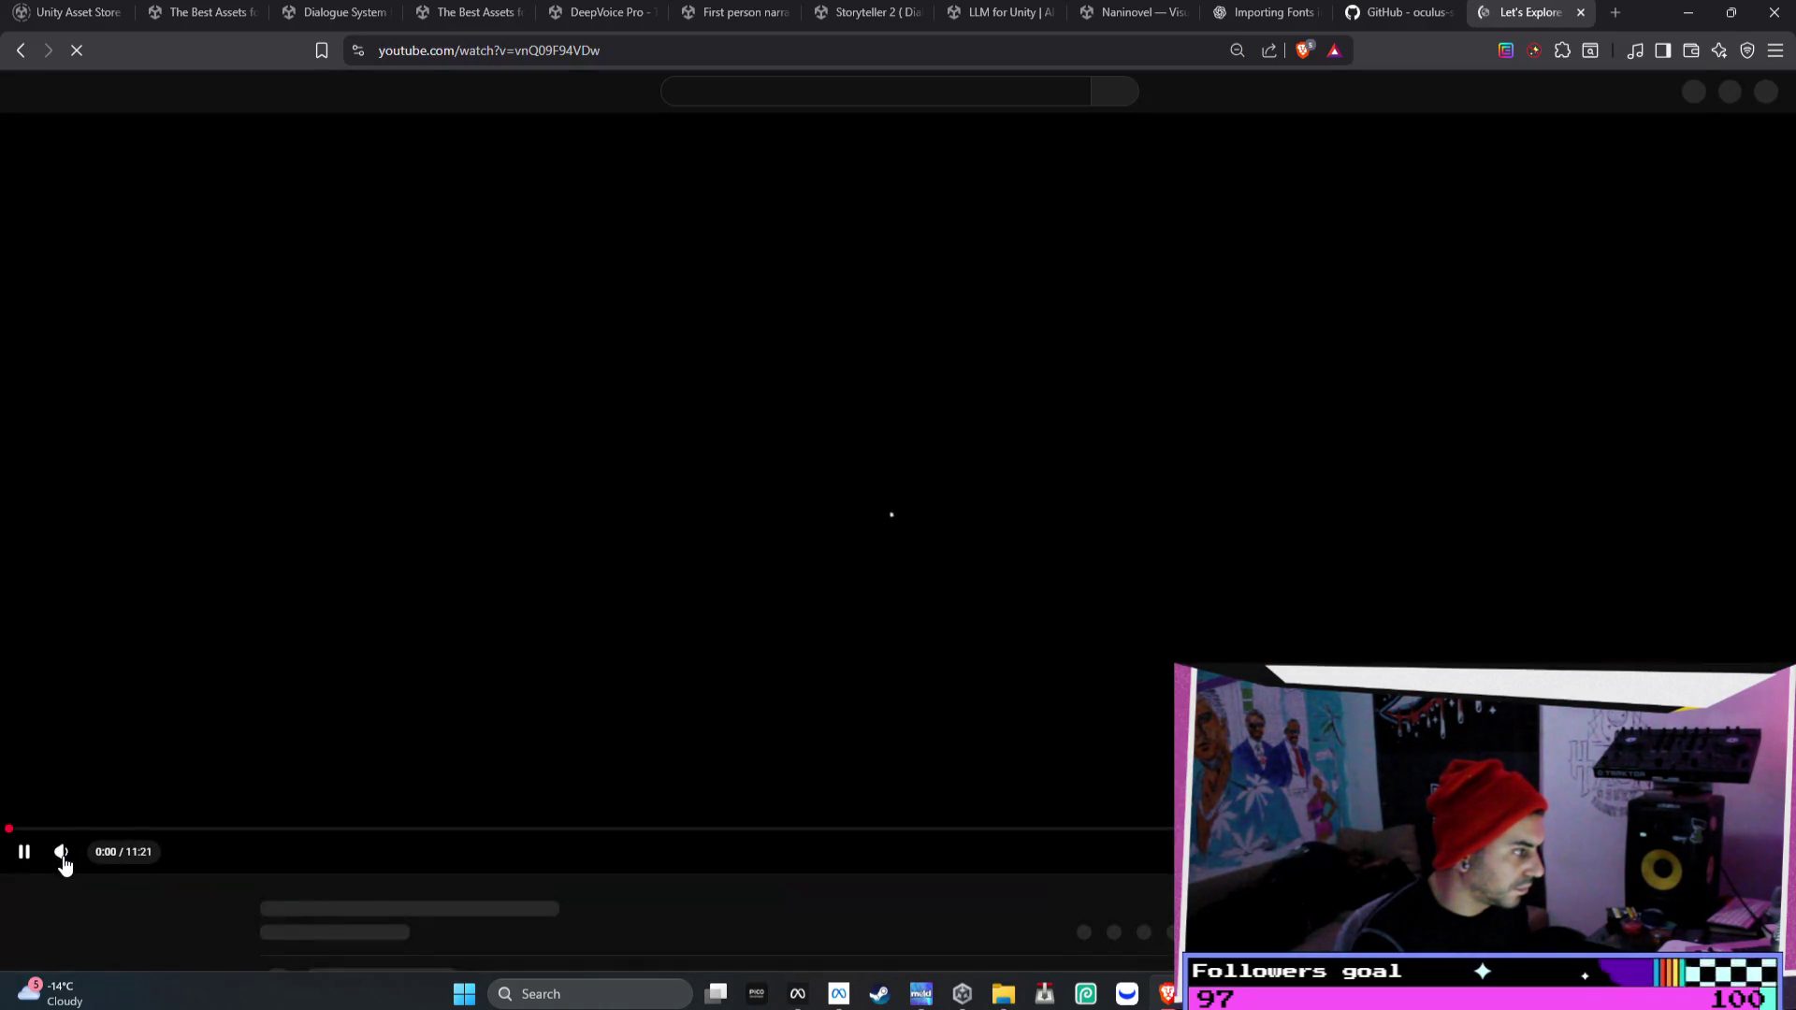
{"action": "left_click", "coordinate": [62, 853]}
{"action": "key", "text": "Right"}
{"action": "key", "text": "Right"}
{"action": "key", "text": "Right"}
{"action": "key", "text": "Right"}
{"action": "key", "text": "Right"}
{"action": "key", "text": "Right"}
{"action": "key", "text": "Right"}
{"action": "key", "text": "Right"}
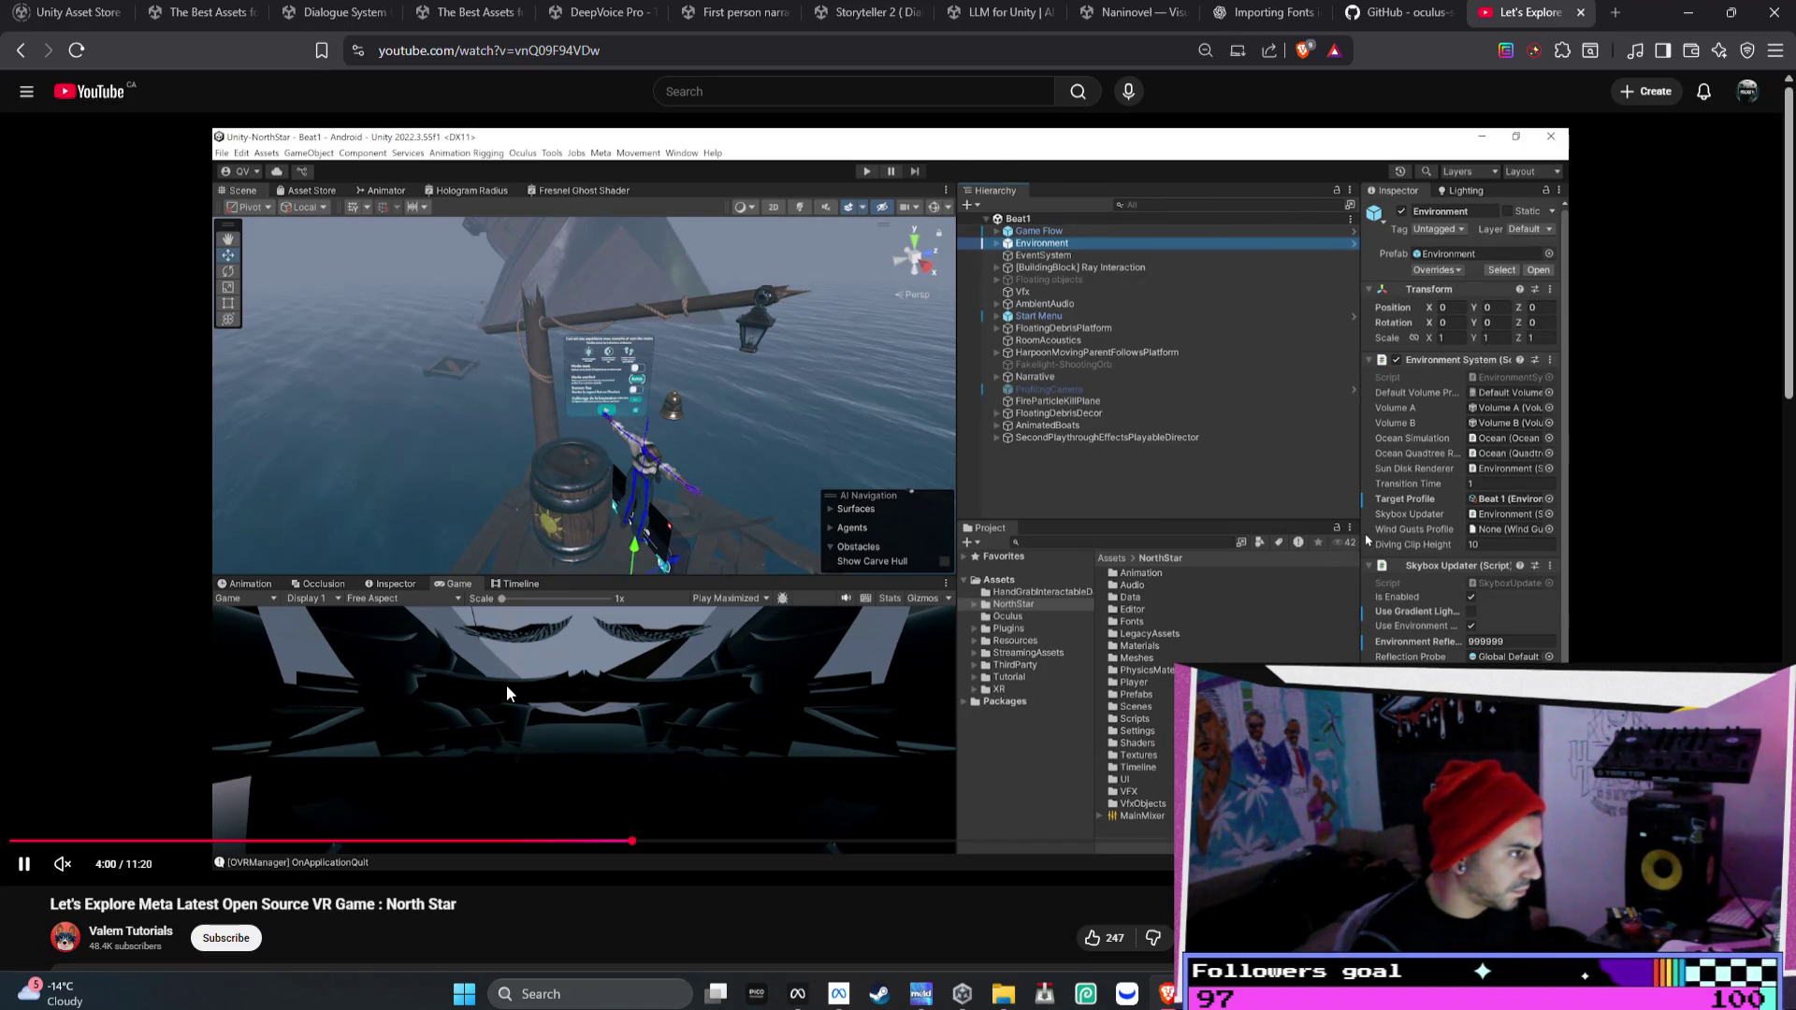
{"action": "key", "text": "Right"}
{"action": "key", "text": "Right"}
{"action": "key", "text": "Right"}
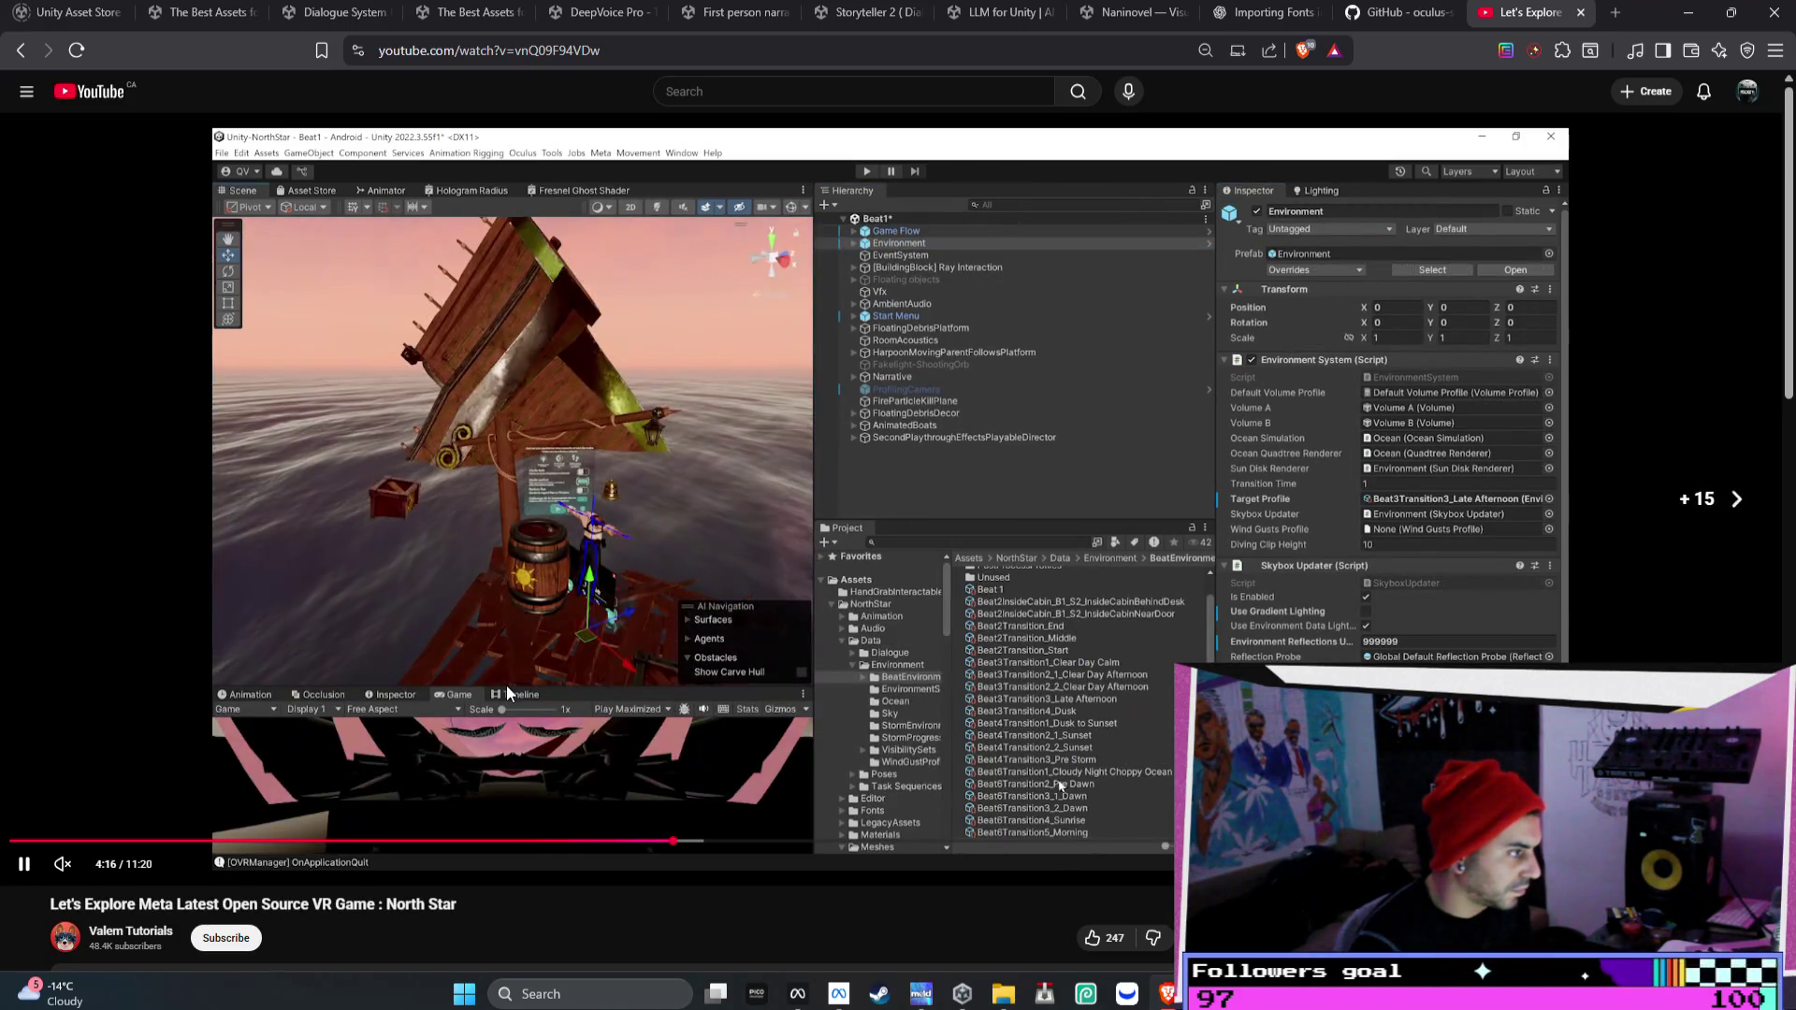
{"action": "key", "text": "Right"}
{"action": "key", "text": "Right"}
{"action": "key", "text": "Right"}
{"action": "key", "text": "Right"}
{"action": "key", "text": "Right"}
{"action": "key", "text": "Right"}
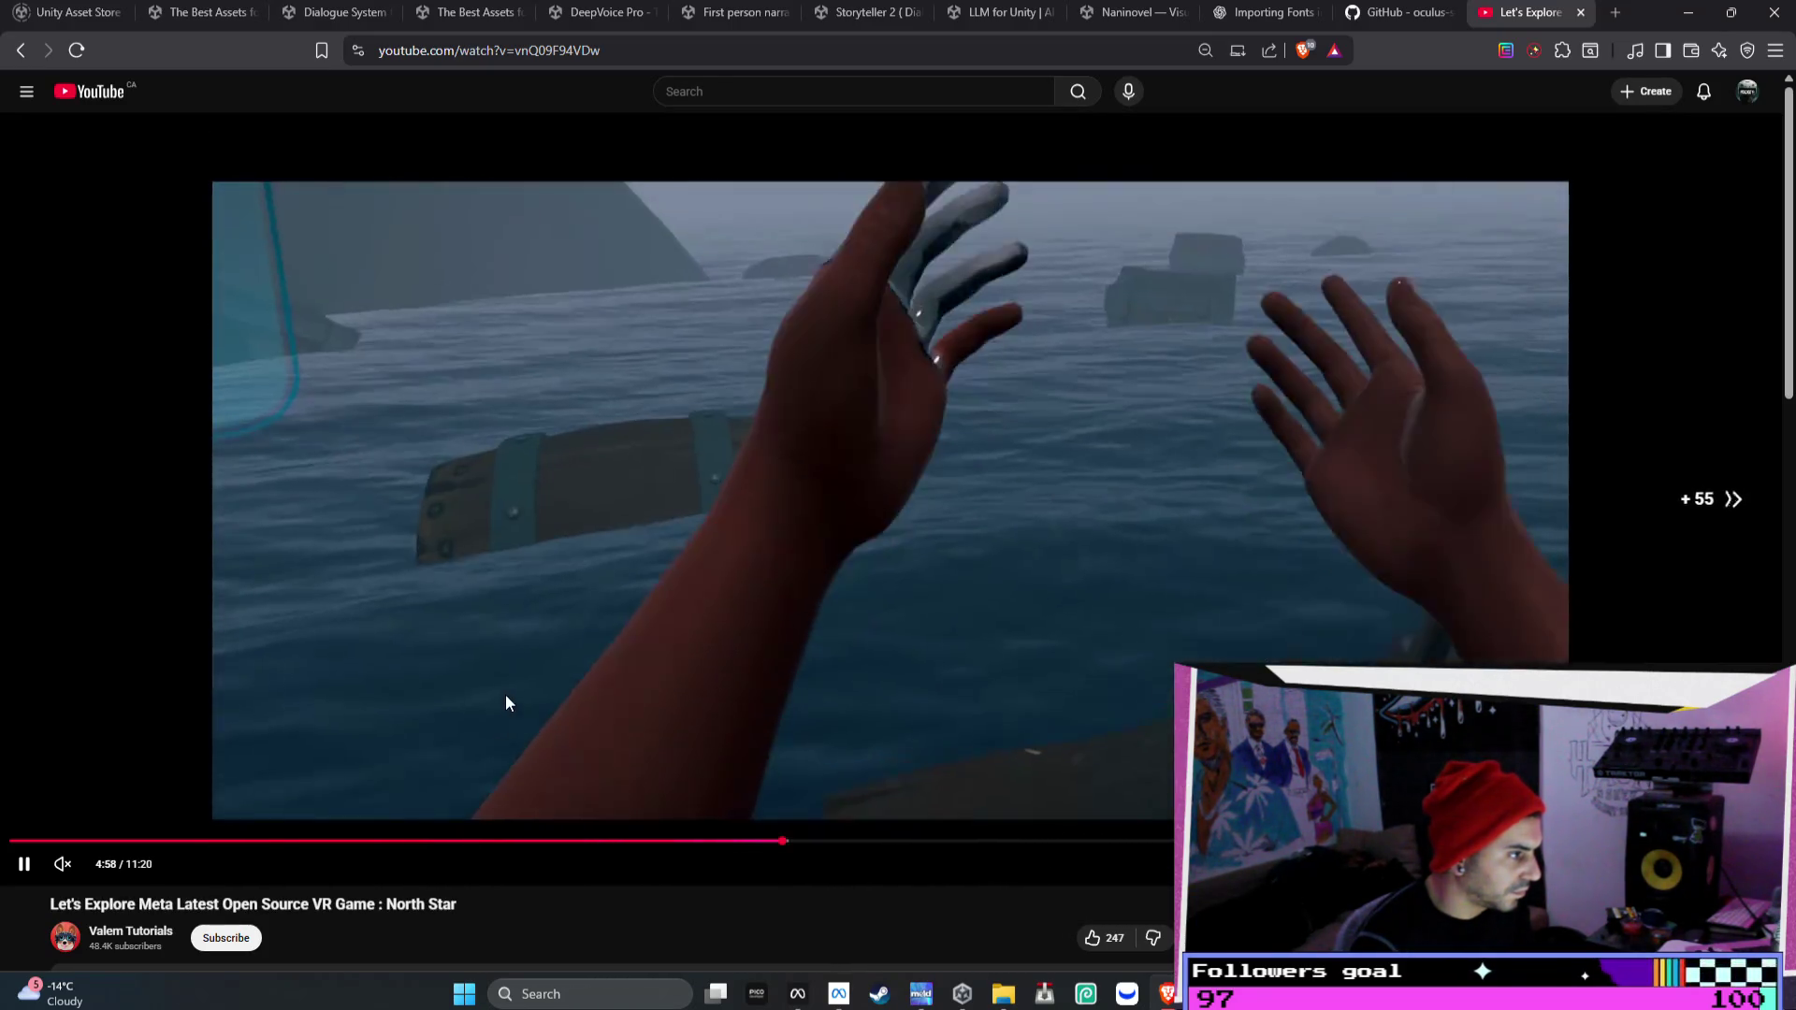
{"action": "key", "text": "Right"}
{"action": "key", "text": "Right"}
{"action": "key", "text": "Right"}
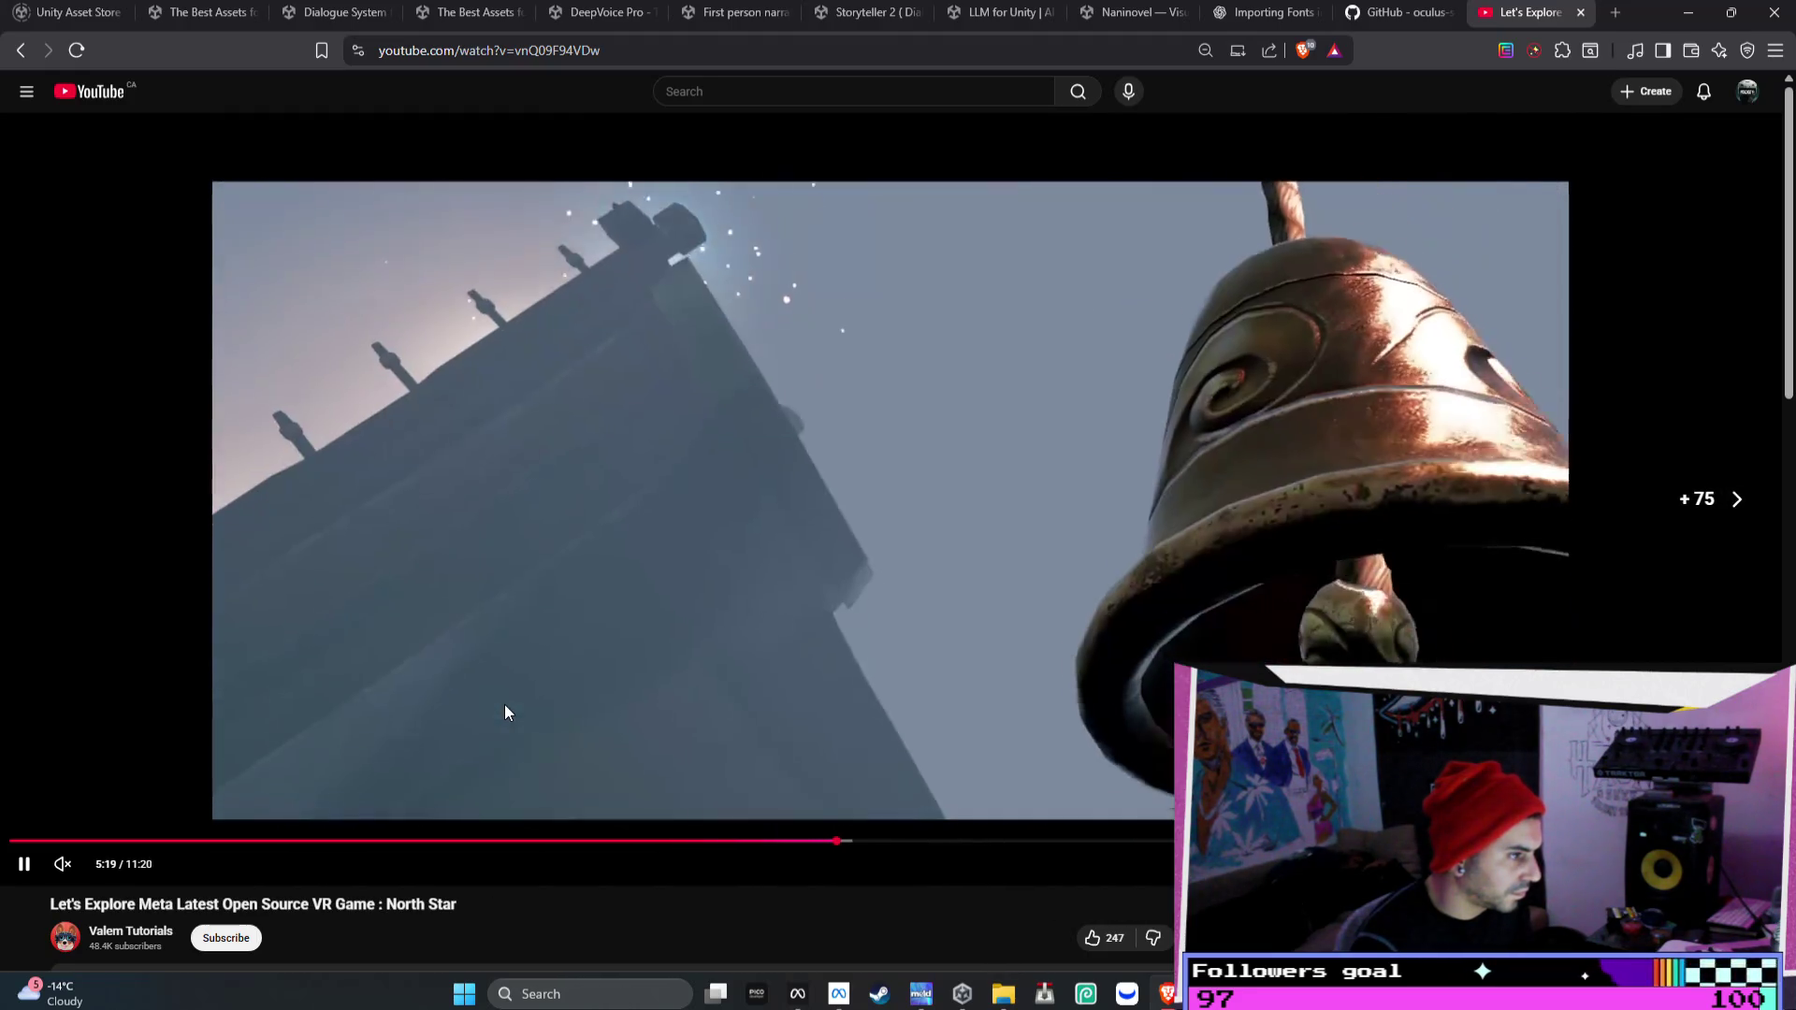
{"action": "key", "text": "Right"}
{"action": "key", "text": "Right"}
{"action": "key", "text": "Right"}
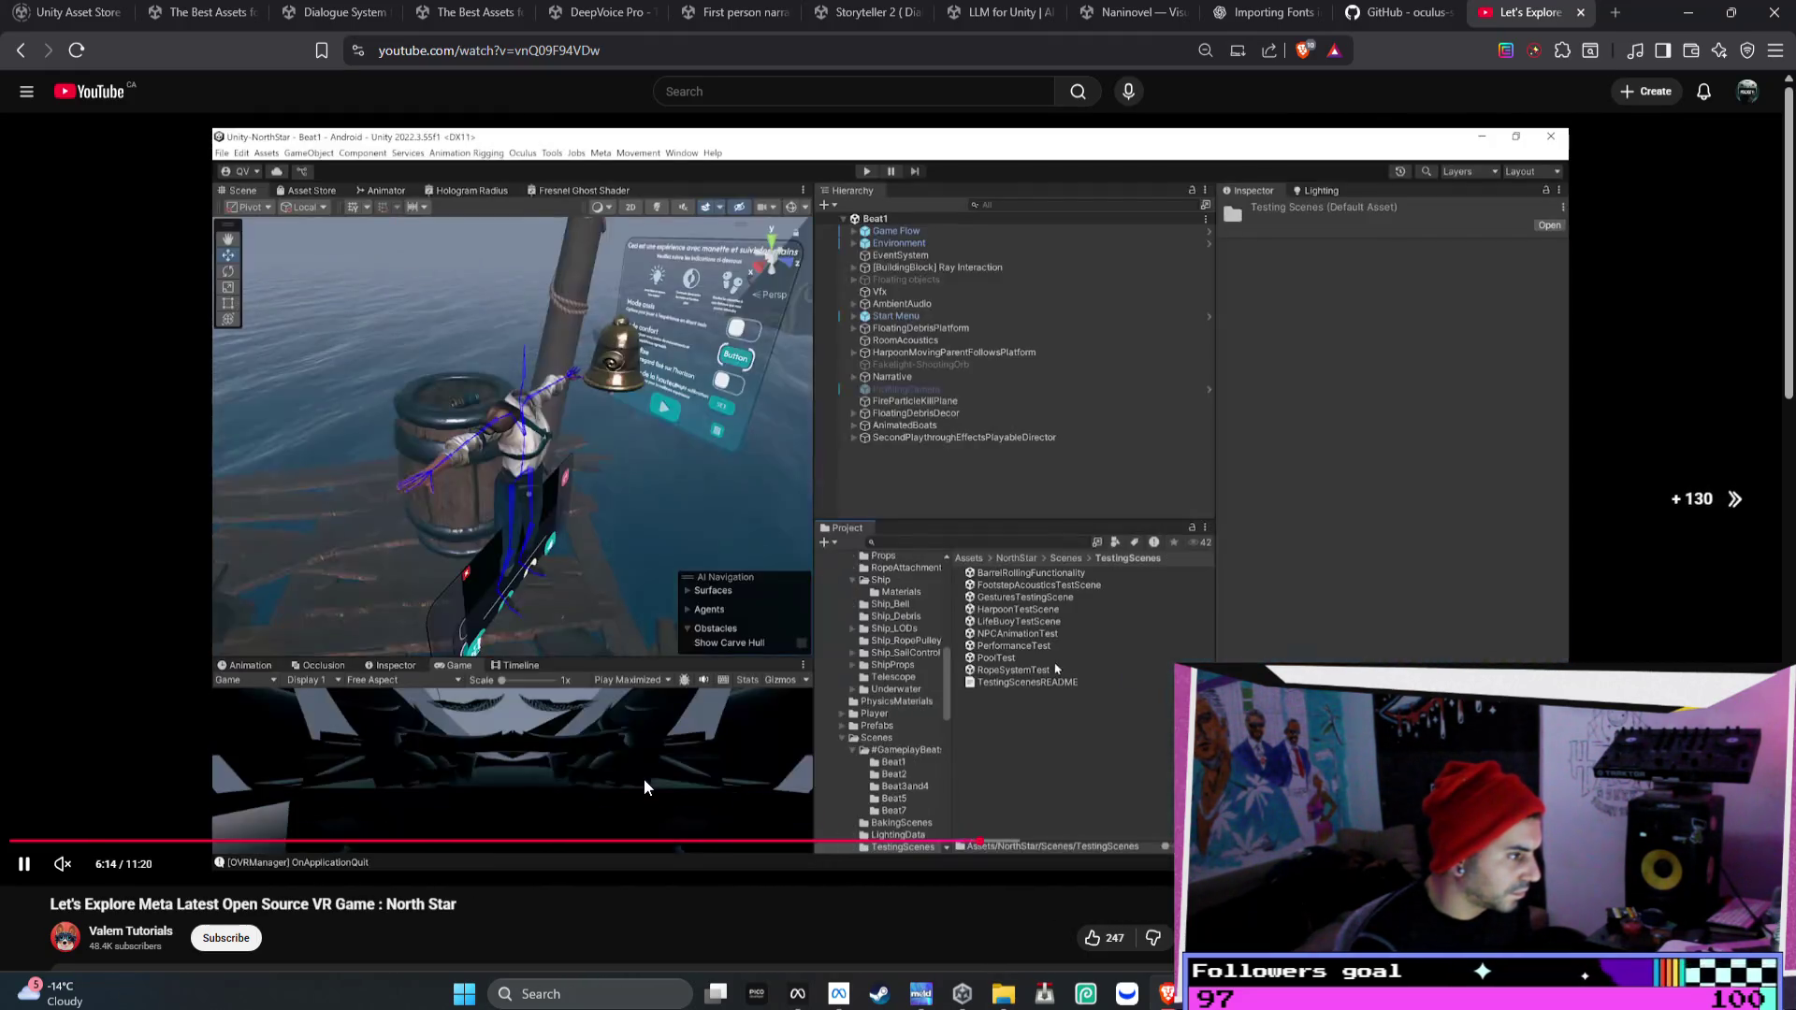
{"action": "key", "text": "Right"}
{"action": "key", "text": "Right"}
{"action": "key", "text": "Right"}
{"action": "key", "text": "Right"}
{"action": "key", "text": "Right"}
{"action": "key", "text": "Right"}
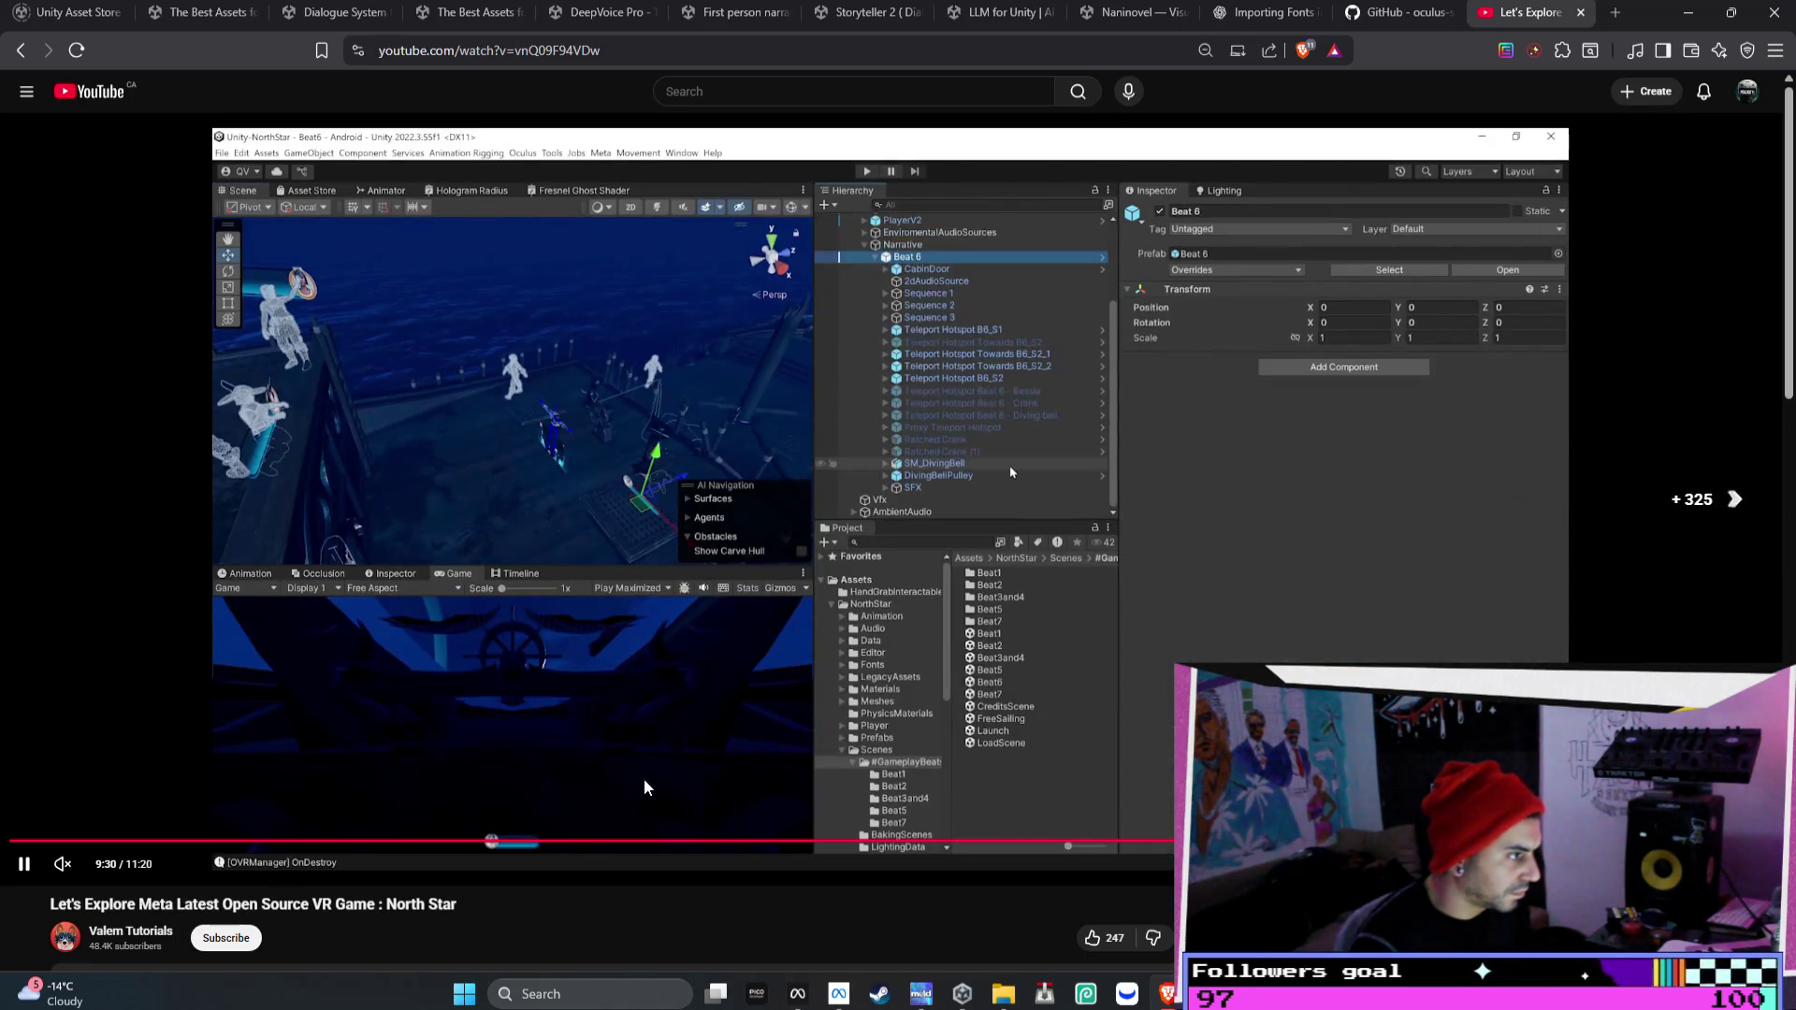
{"action": "key", "text": "Left"}
{"action": "key", "text": "Left"}
{"action": "key", "text": "Left"}
{"action": "key", "text": "Left"}
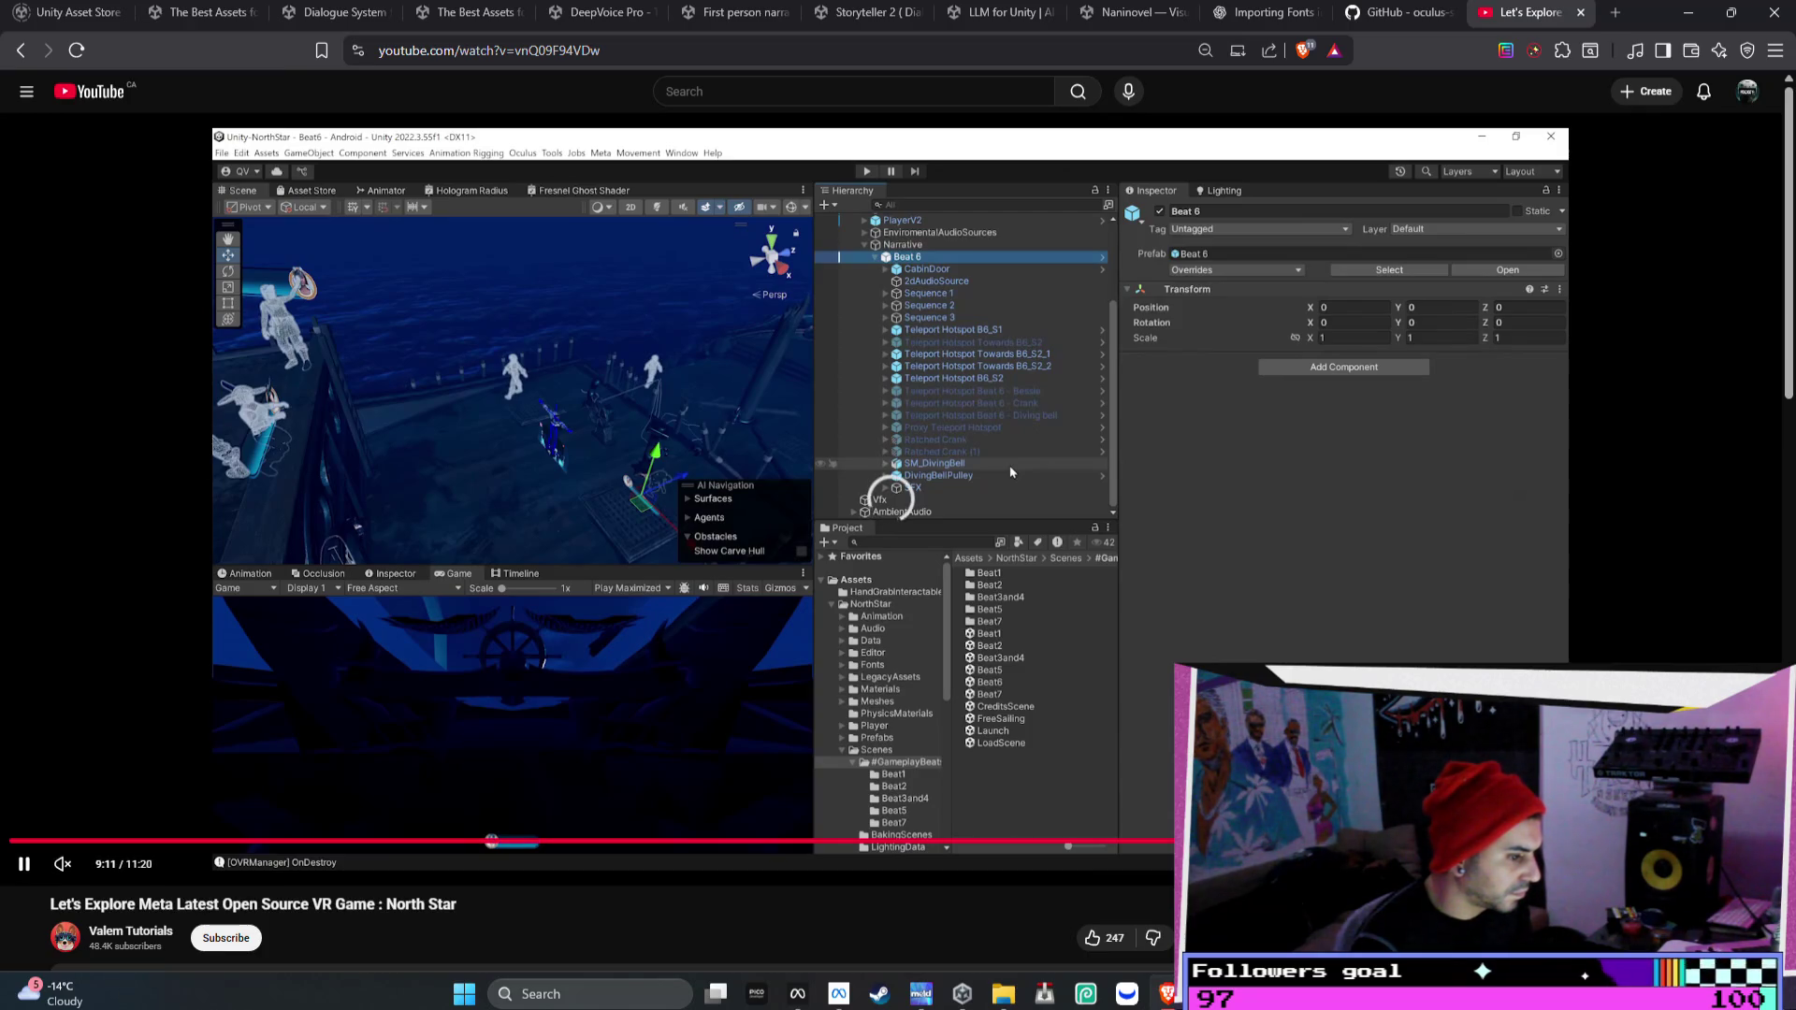
{"action": "key", "text": "Left"}
{"action": "key", "text": "Left"}
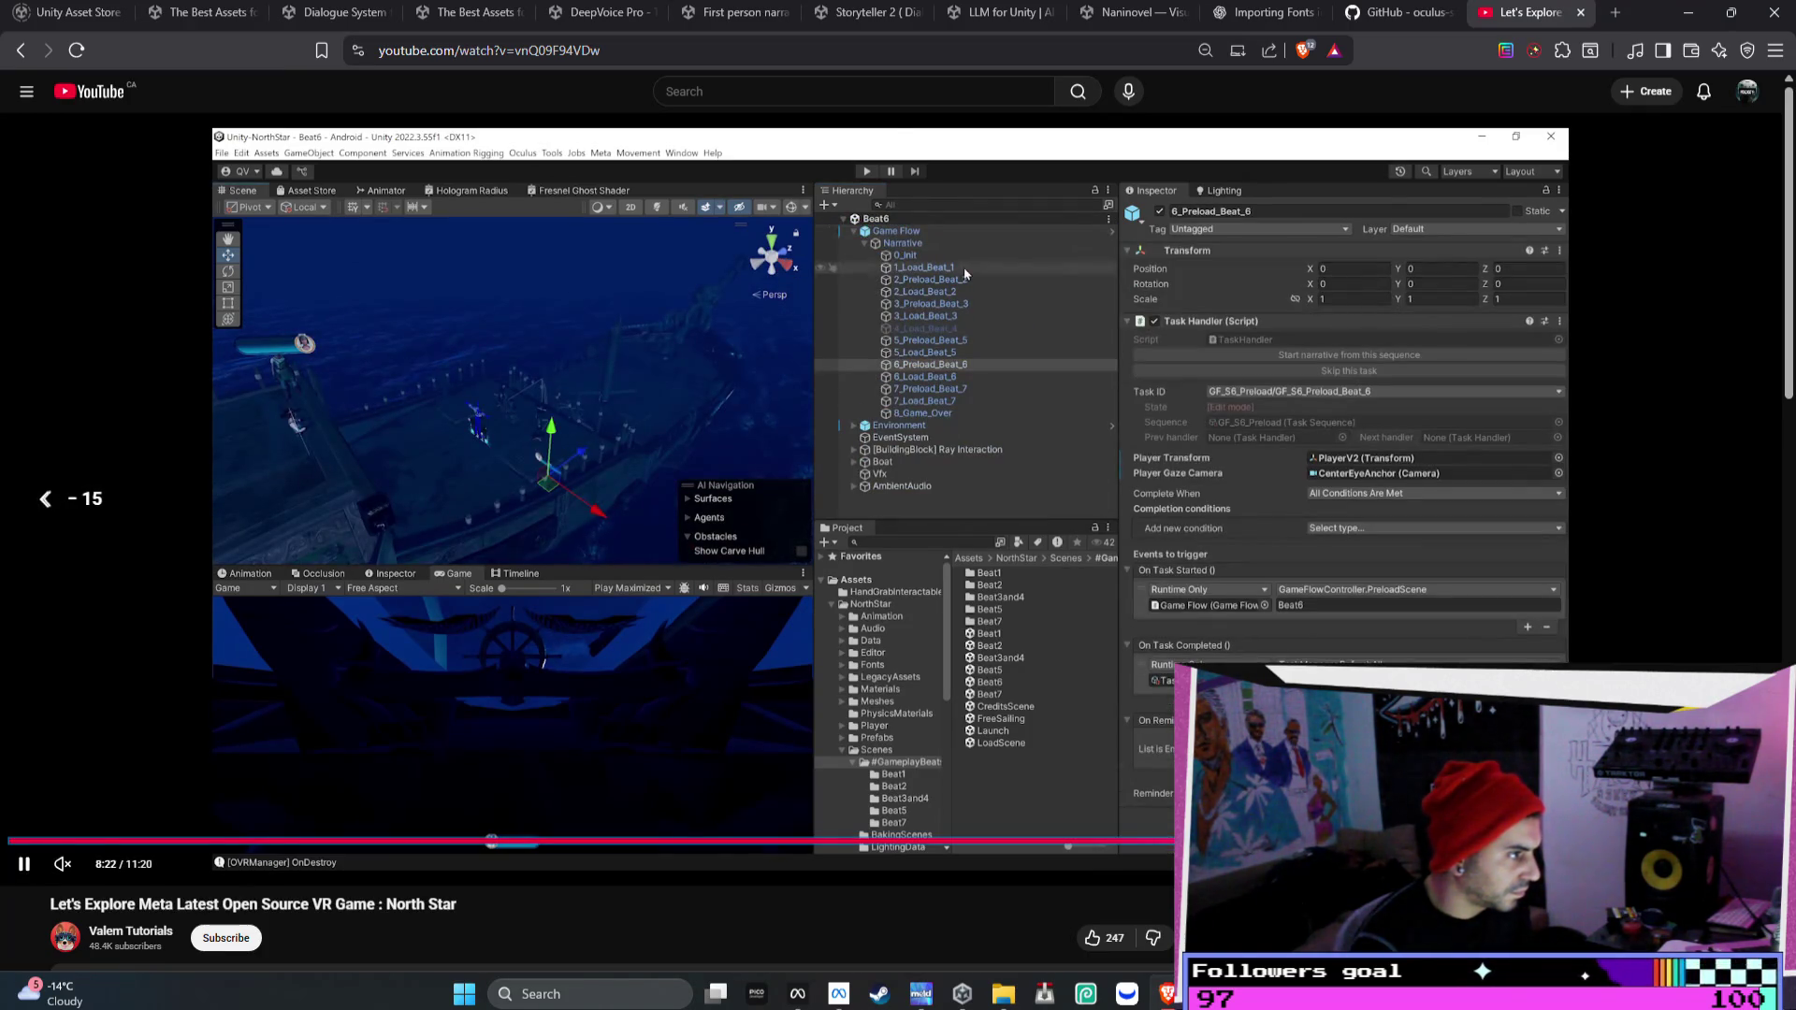
{"action": "key", "text": "Left"}
{"action": "key", "text": "Left"}
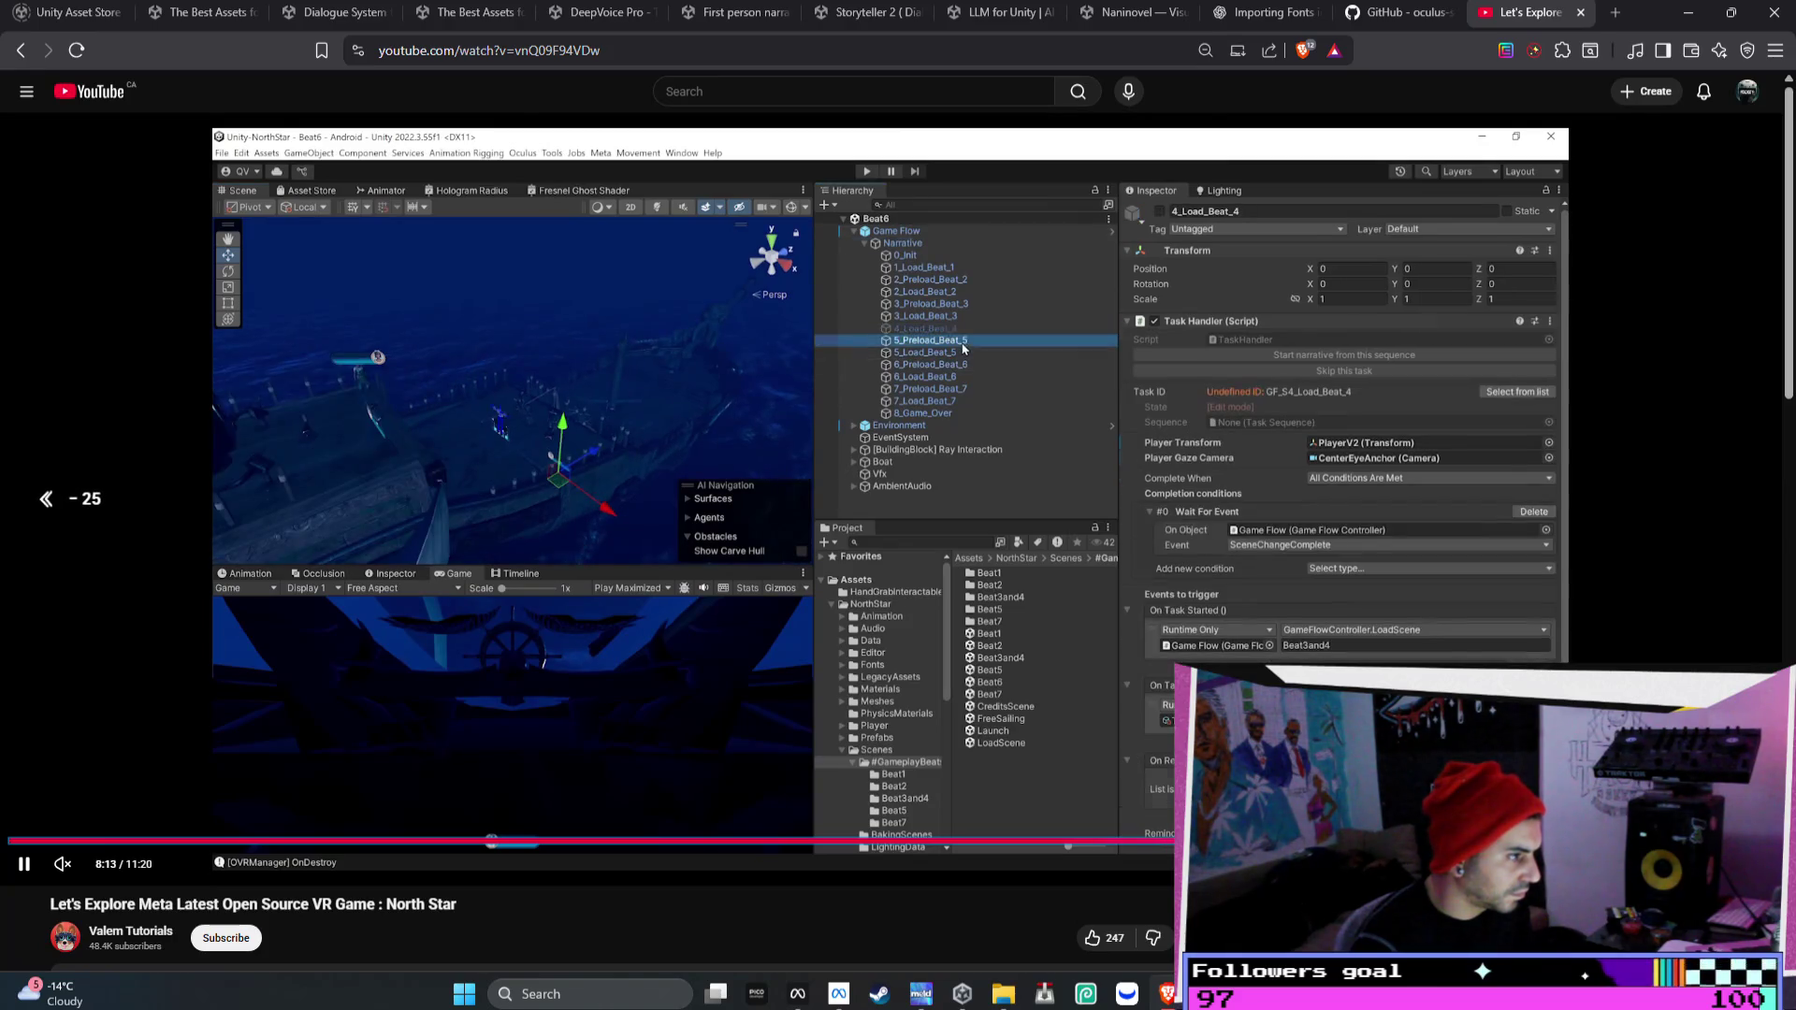
{"action": "key", "text": "Right"}
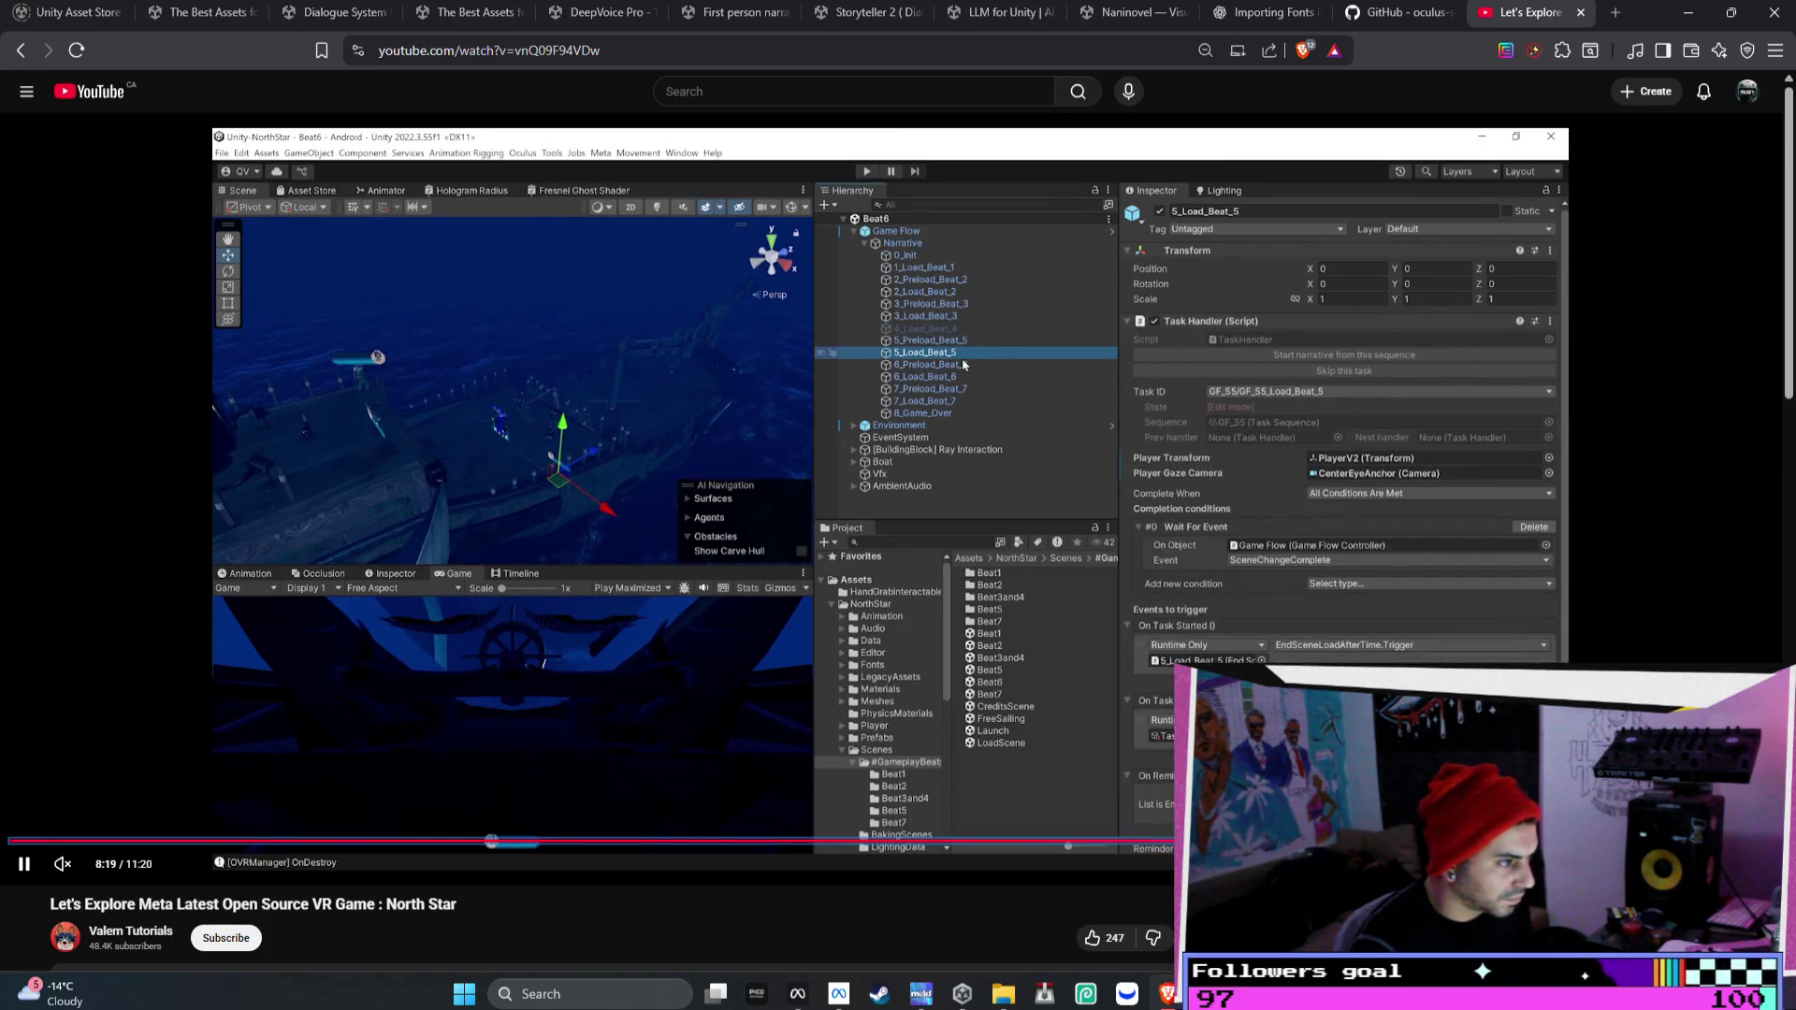
{"action": "key", "text": "space"}
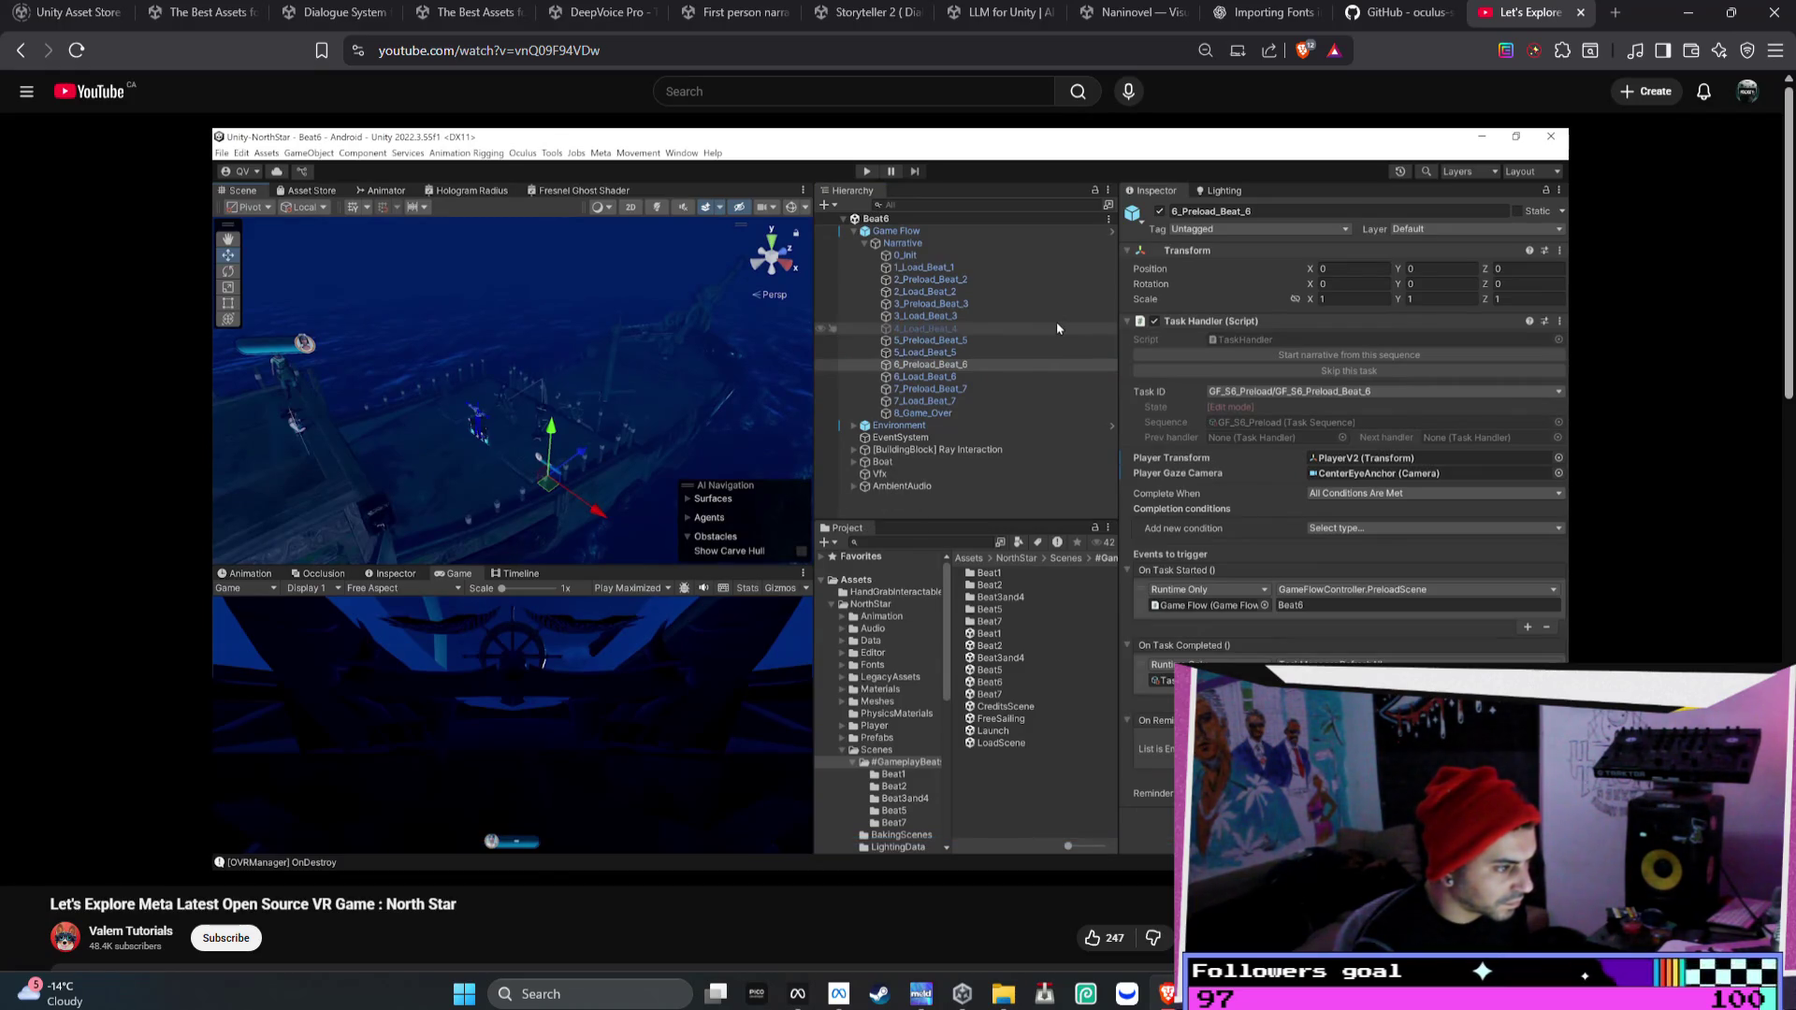
- Step the North Star video forward from 8:41 to the dialogue timeline at 9:21
{"action": "key", "text": "Right"}
{"action": "key", "text": "Right"}
{"action": "key", "text": "Right"}
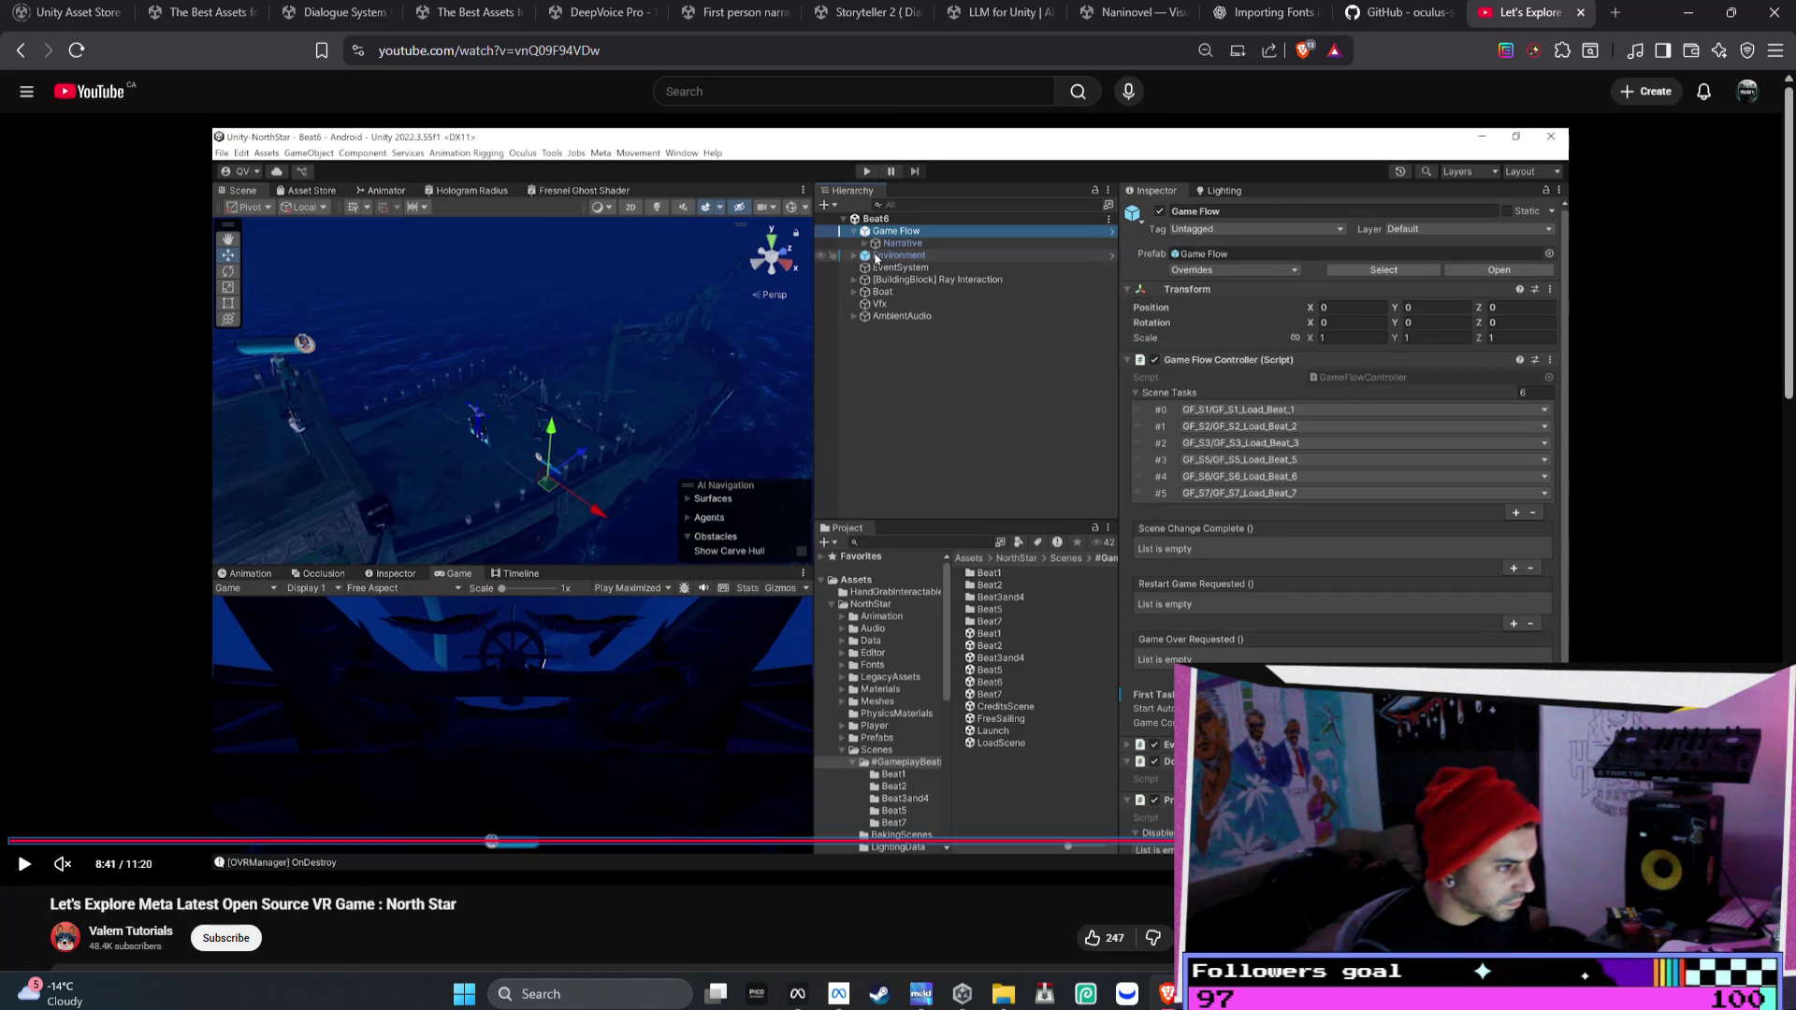
{"action": "scroll", "coordinate": [898, 505], "scroll_direction": "down", "scroll_amount": 2}
{"action": "scroll", "coordinate": [898, 505], "scroll_direction": "up", "scroll_amount": 2}
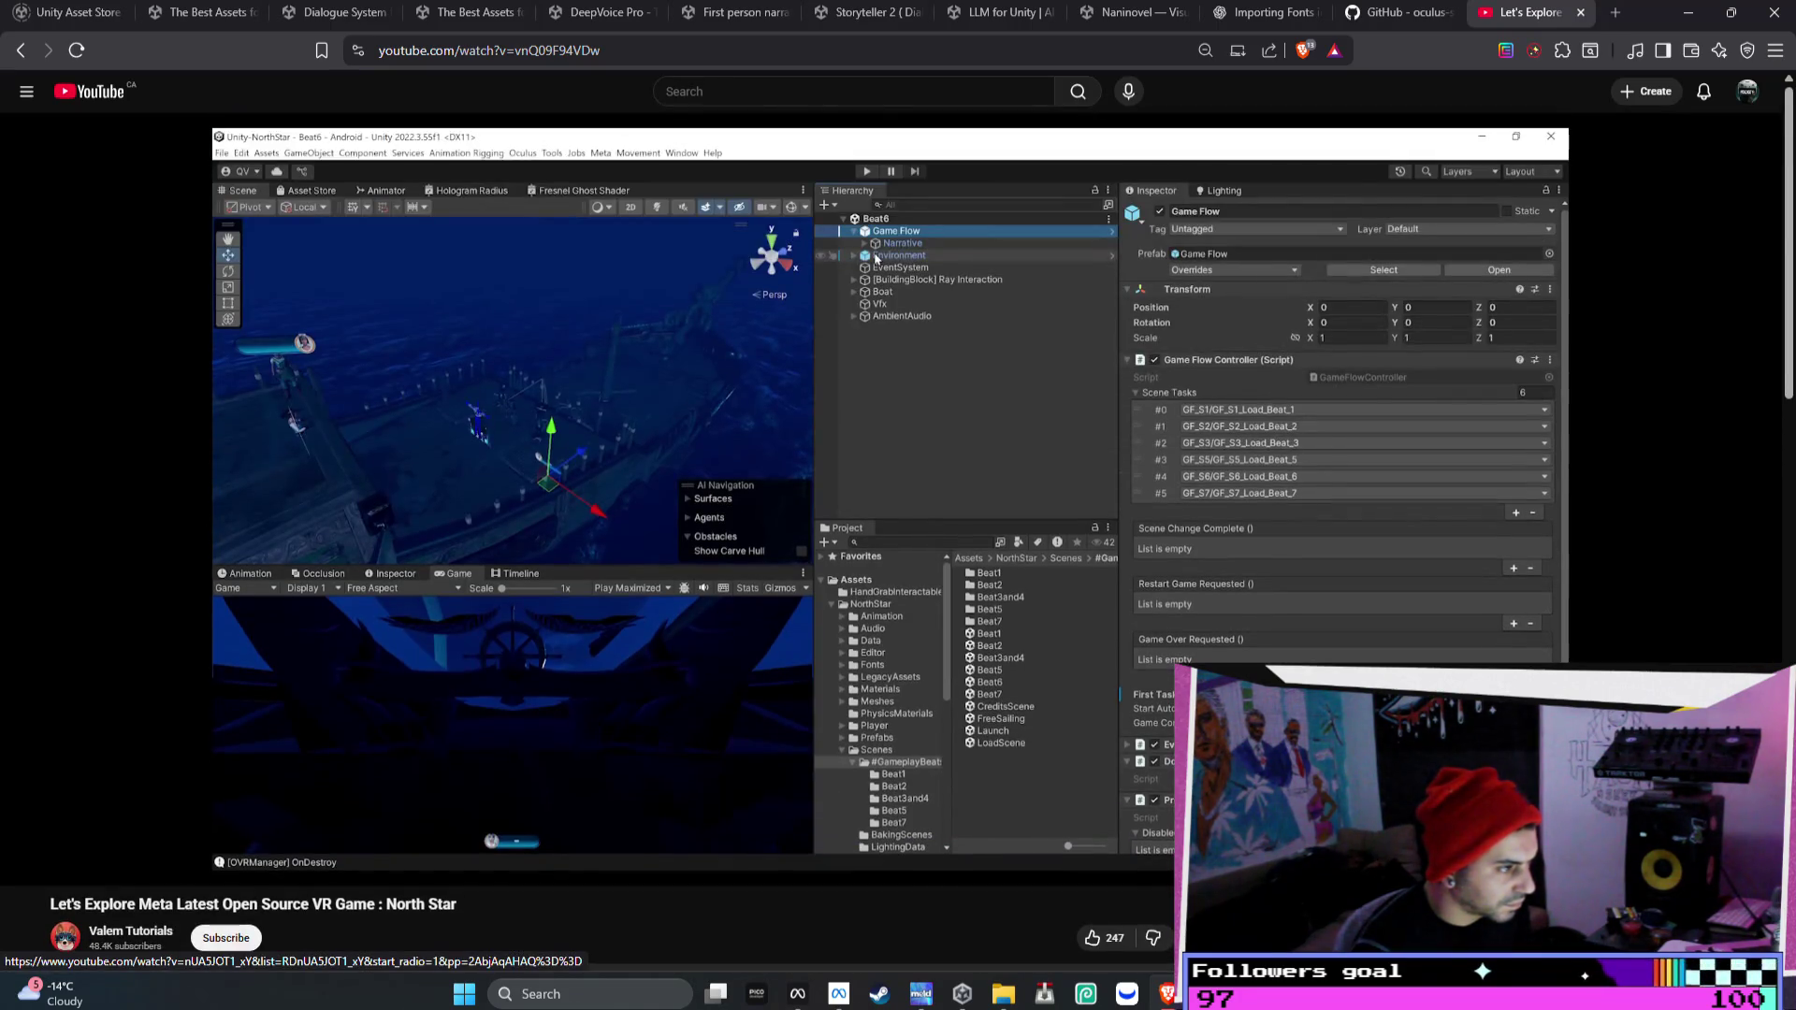
{"action": "key", "text": "Right"}
{"action": "key", "text": "Right"}
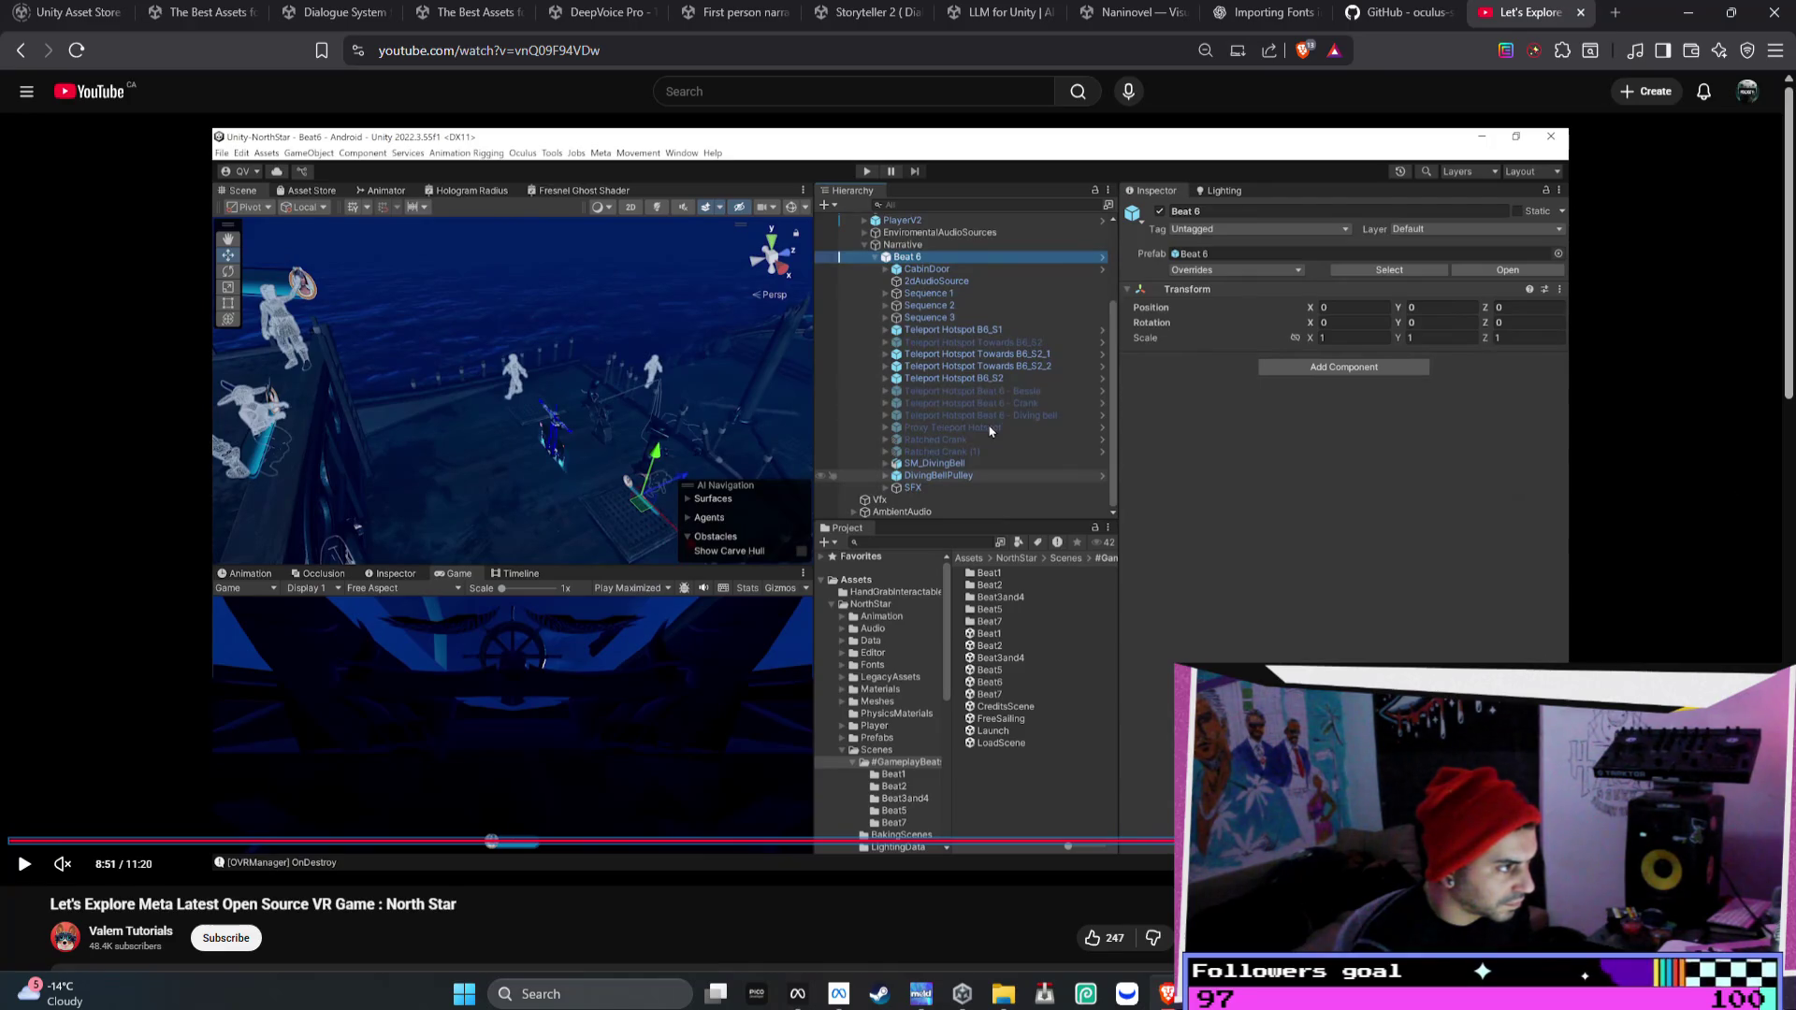
{"action": "key", "text": "Right"}
{"action": "key", "text": "l"}
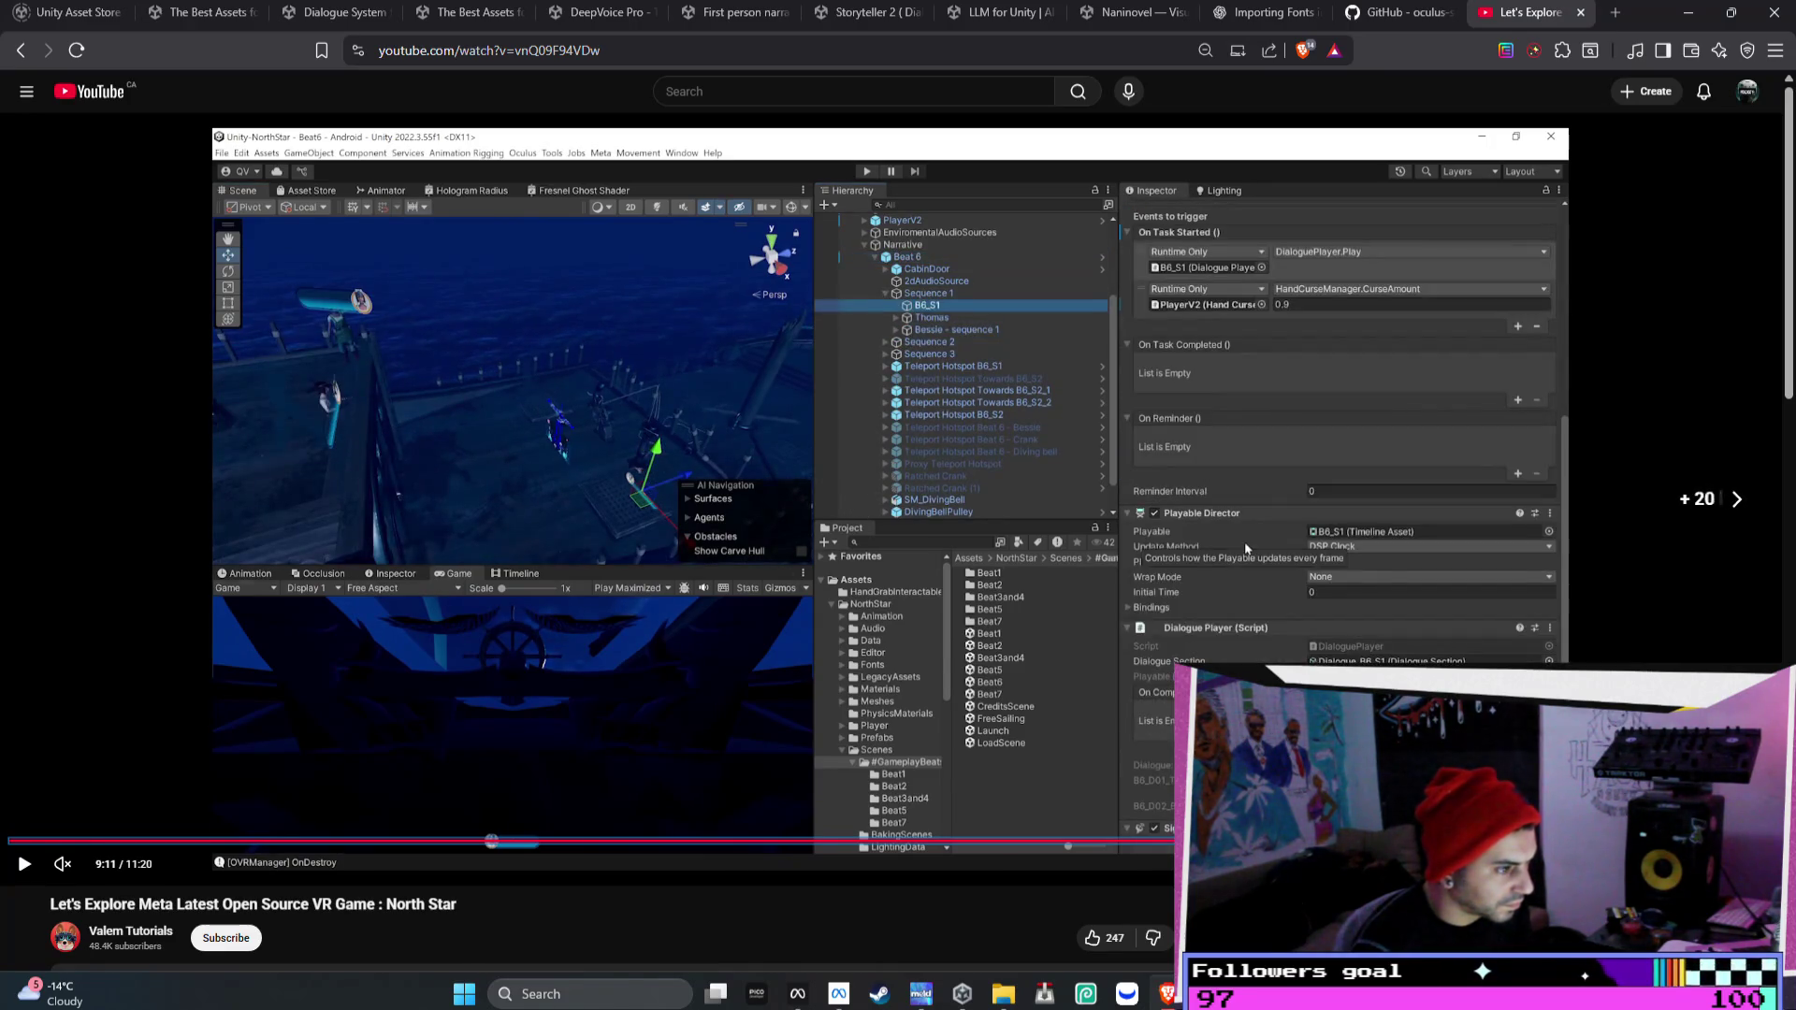
{"action": "key", "text": "l"}
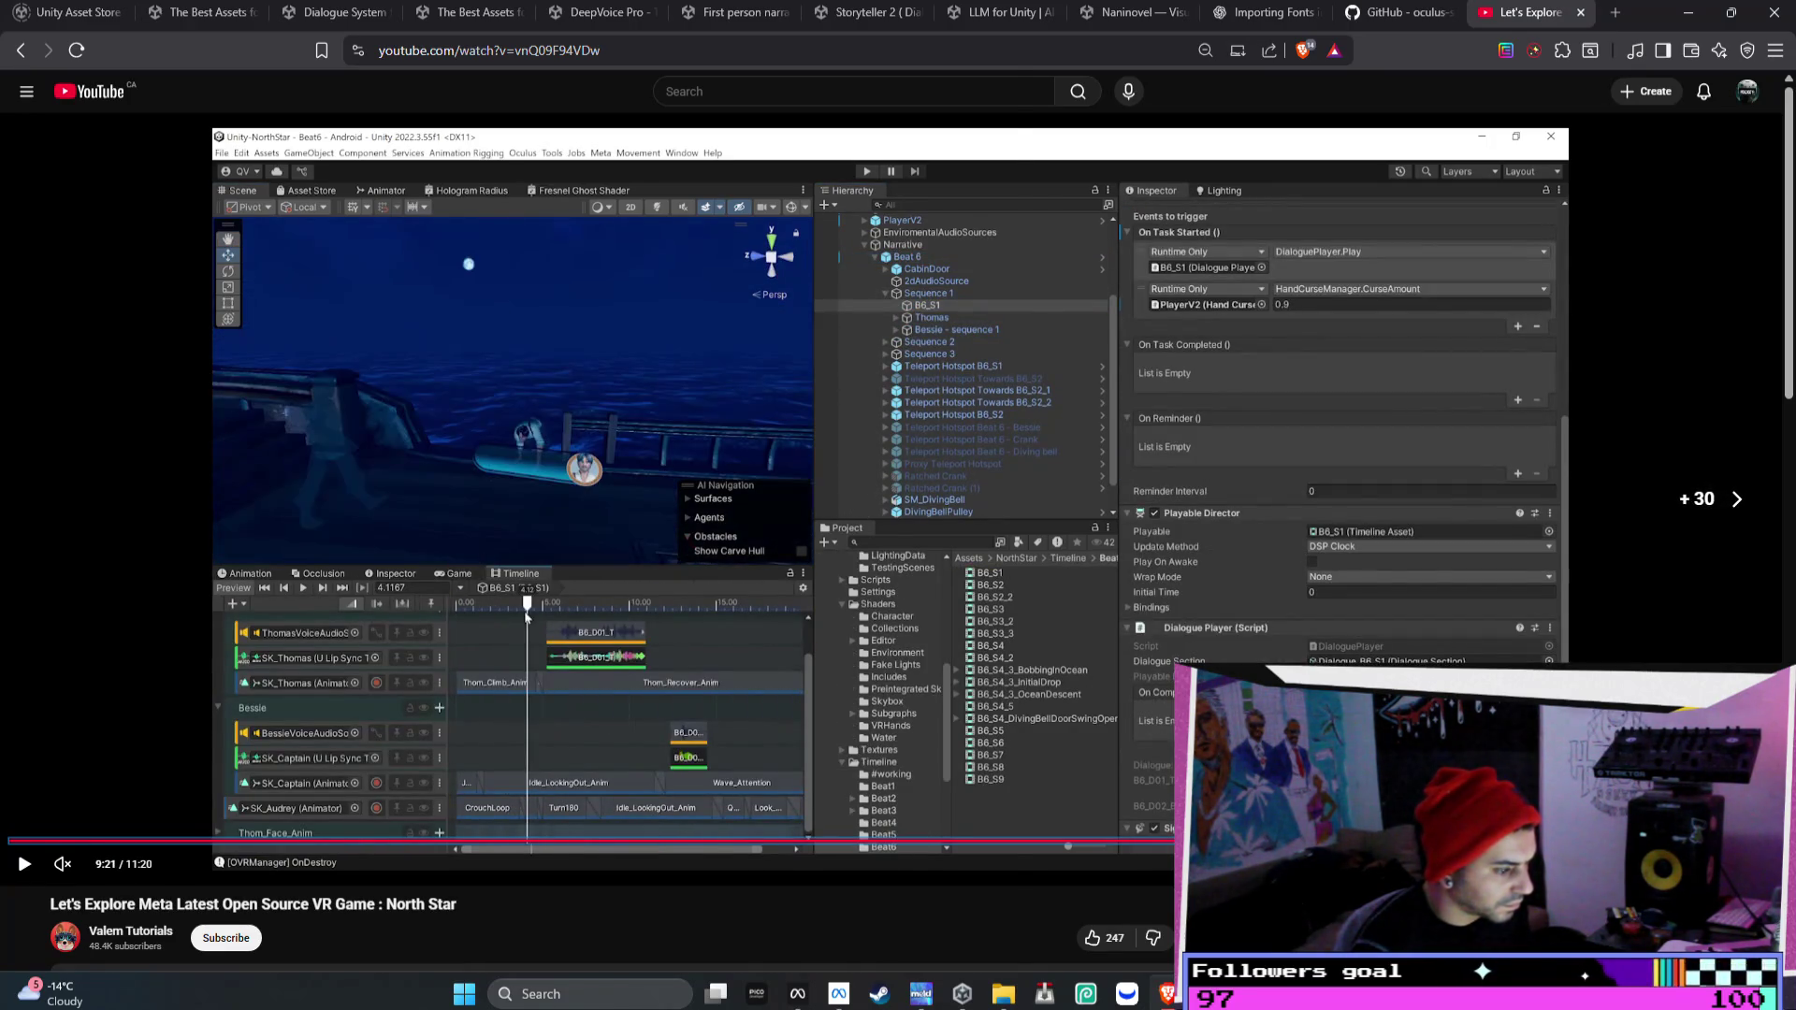
- Paste 'Narrative System' on a new line in the Bezi request, then return to the Naninovel page
{"action": "key", "text": "alt+Tab"}
{"action": "key", "text": "shift+Return"}
{"action": "key", "text": "shift+Return"}
{"action": "key", "text": "shift+Return"}
{"action": "type", "text": "Narrative System."}
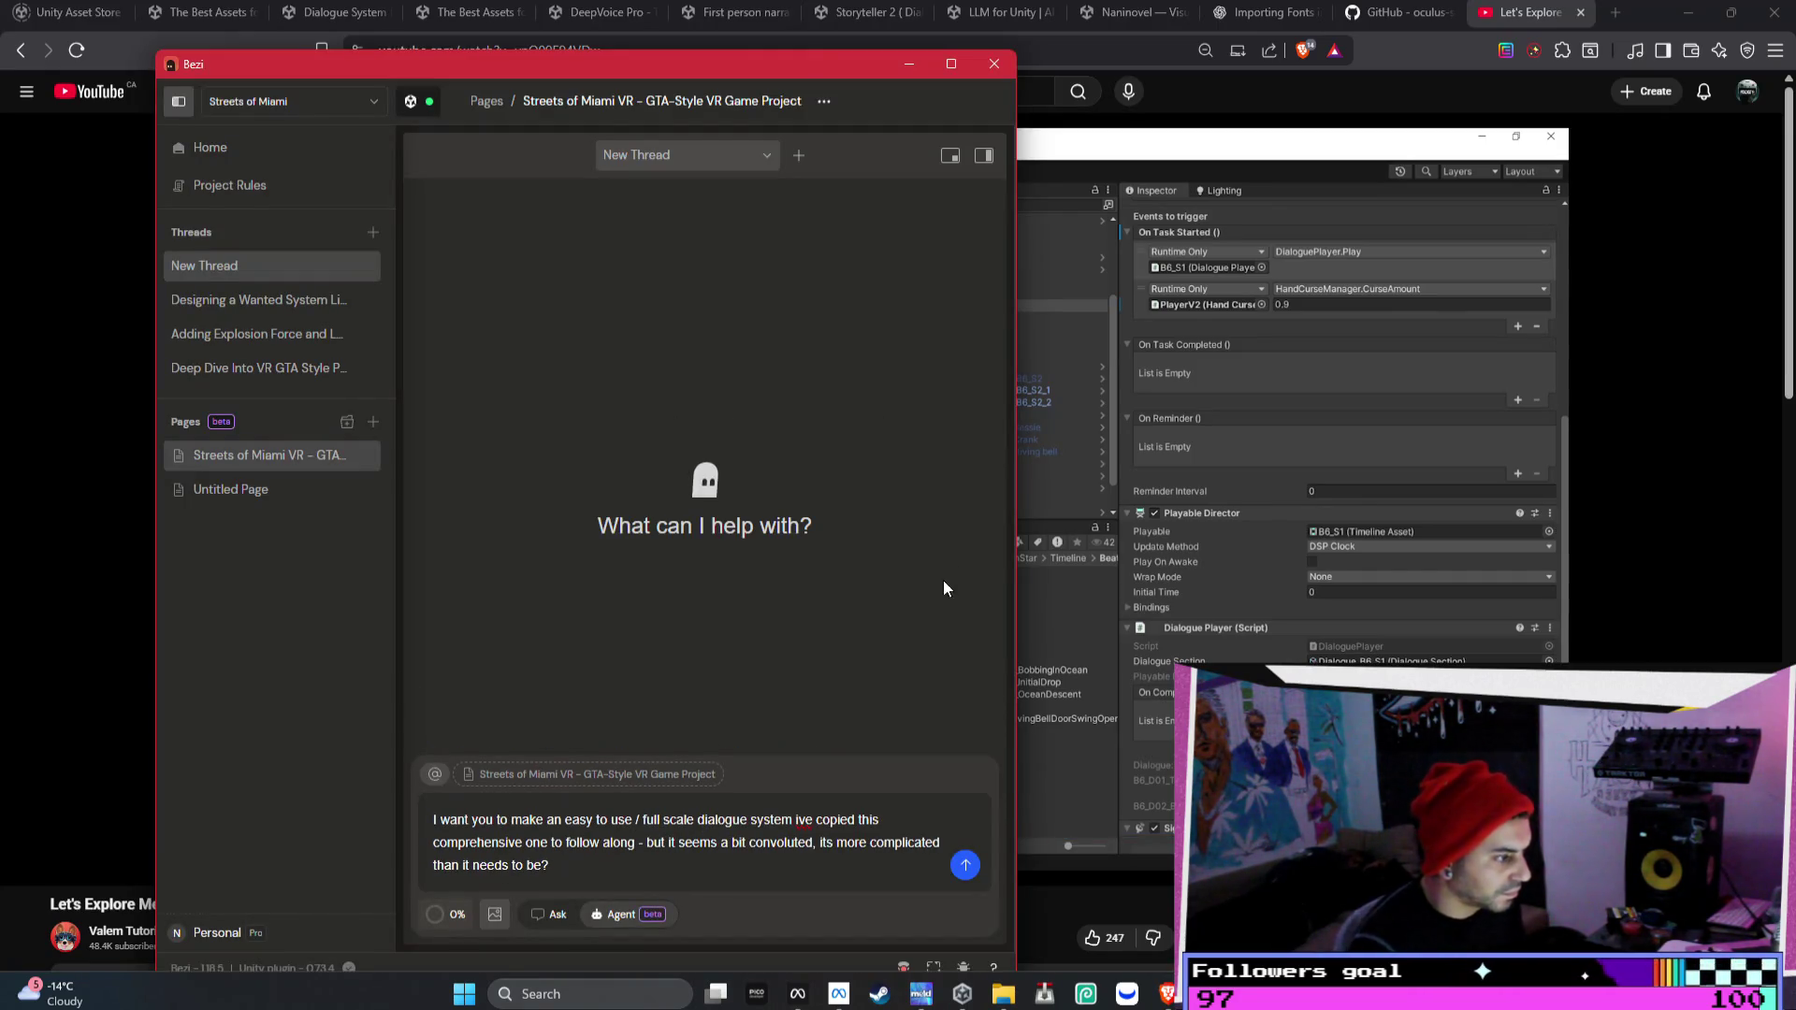
{"action": "left_click", "coordinate": [1104, 20]}
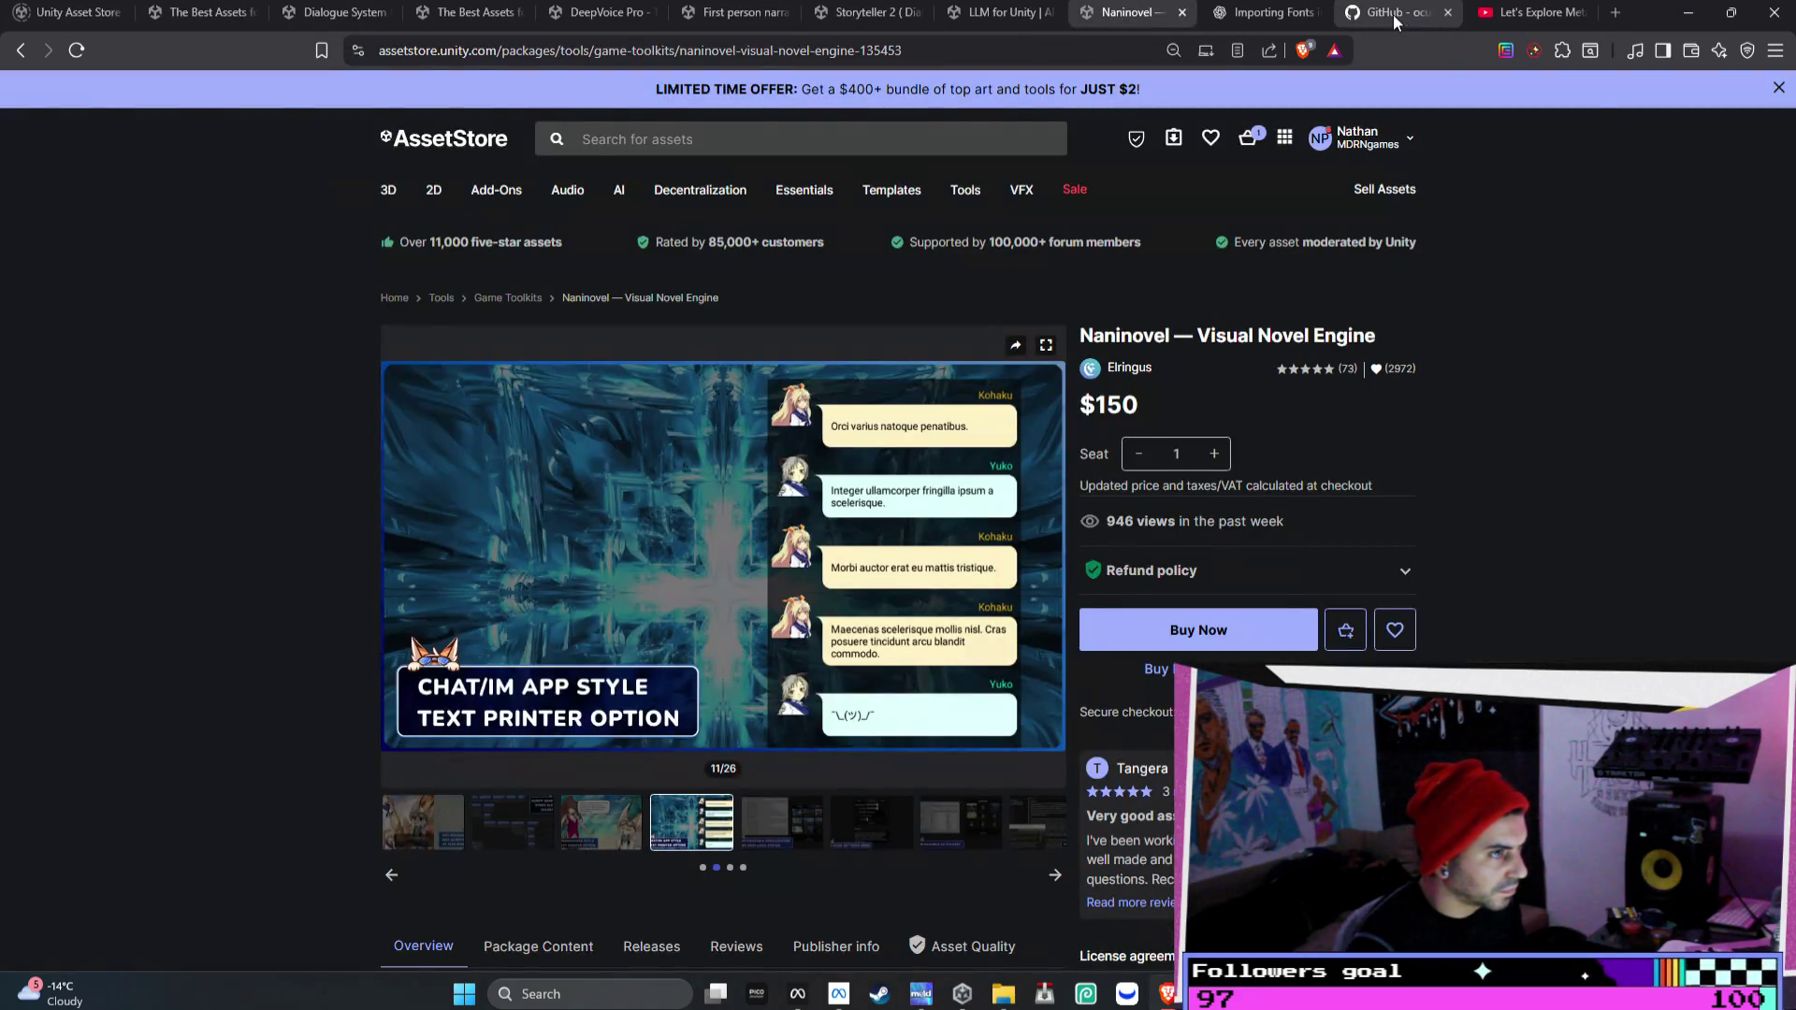
- Open the Unity NorthStar code sample's GitHub repository from Meta Quest Developer Hub
{"action": "left_click", "coordinate": [1393, 14]}
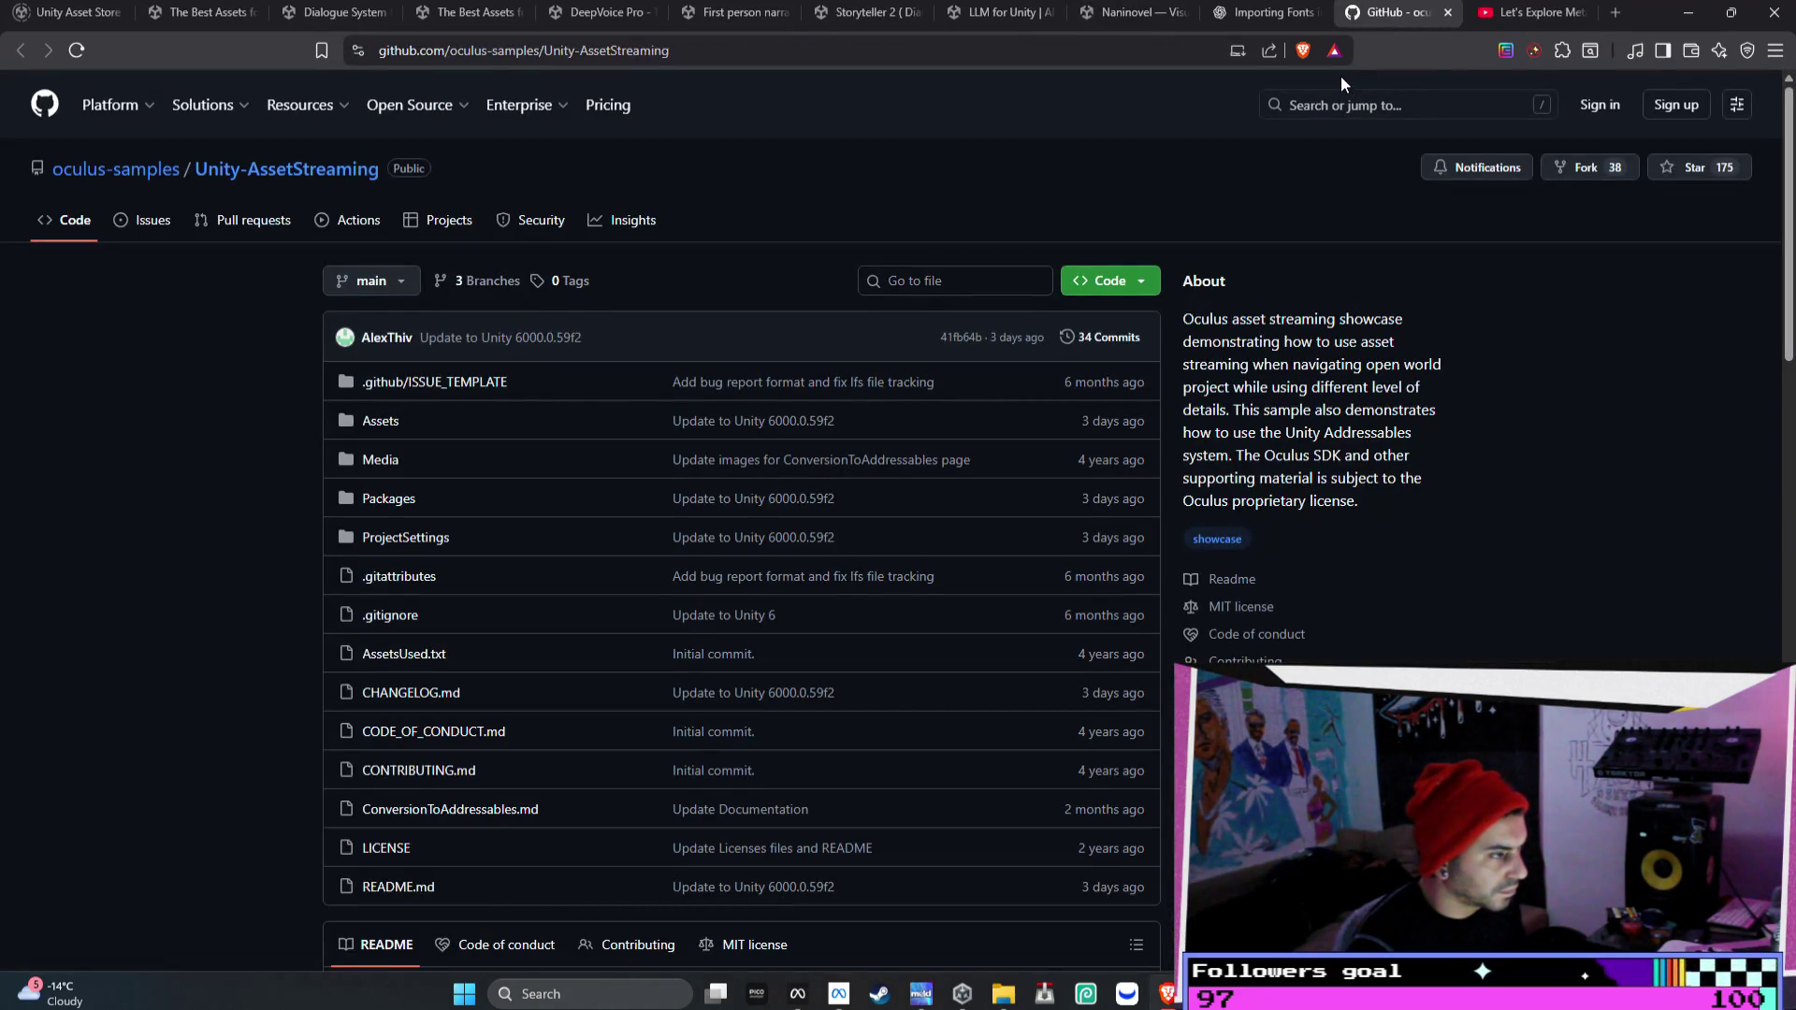
{"action": "left_click", "coordinate": [790, 997]}
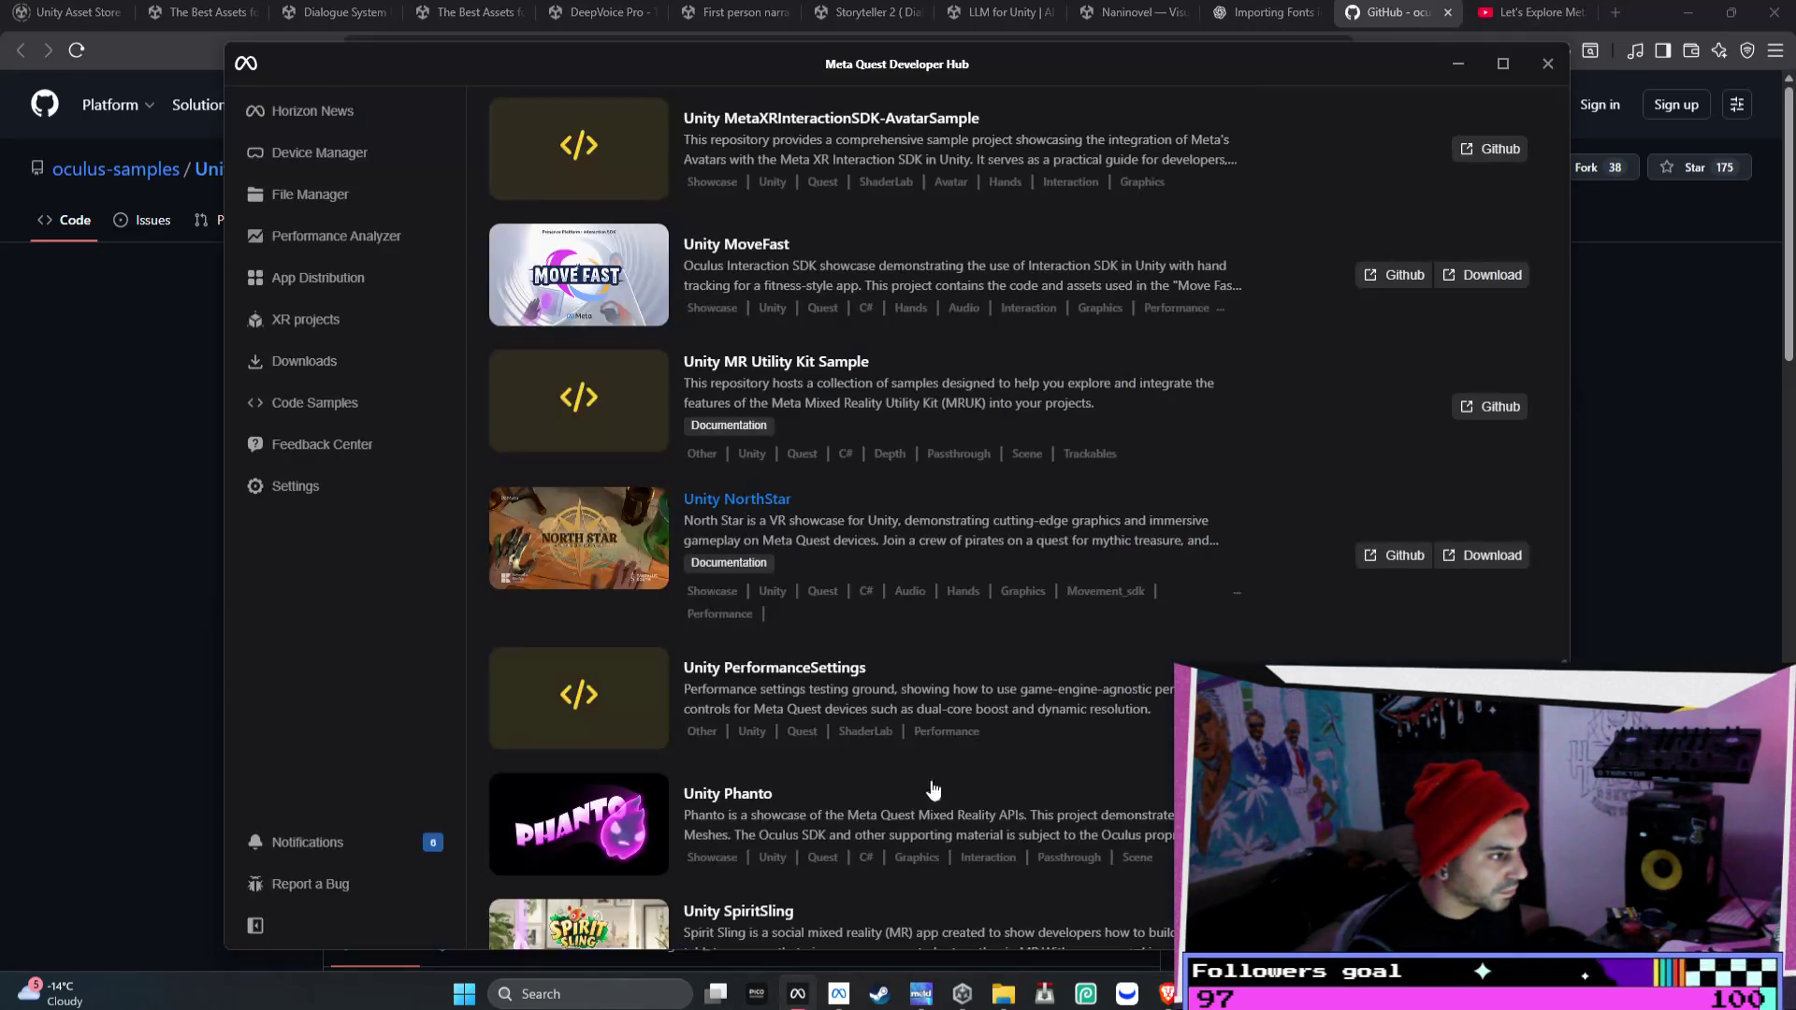
{"action": "left_click", "coordinate": [1393, 557]}
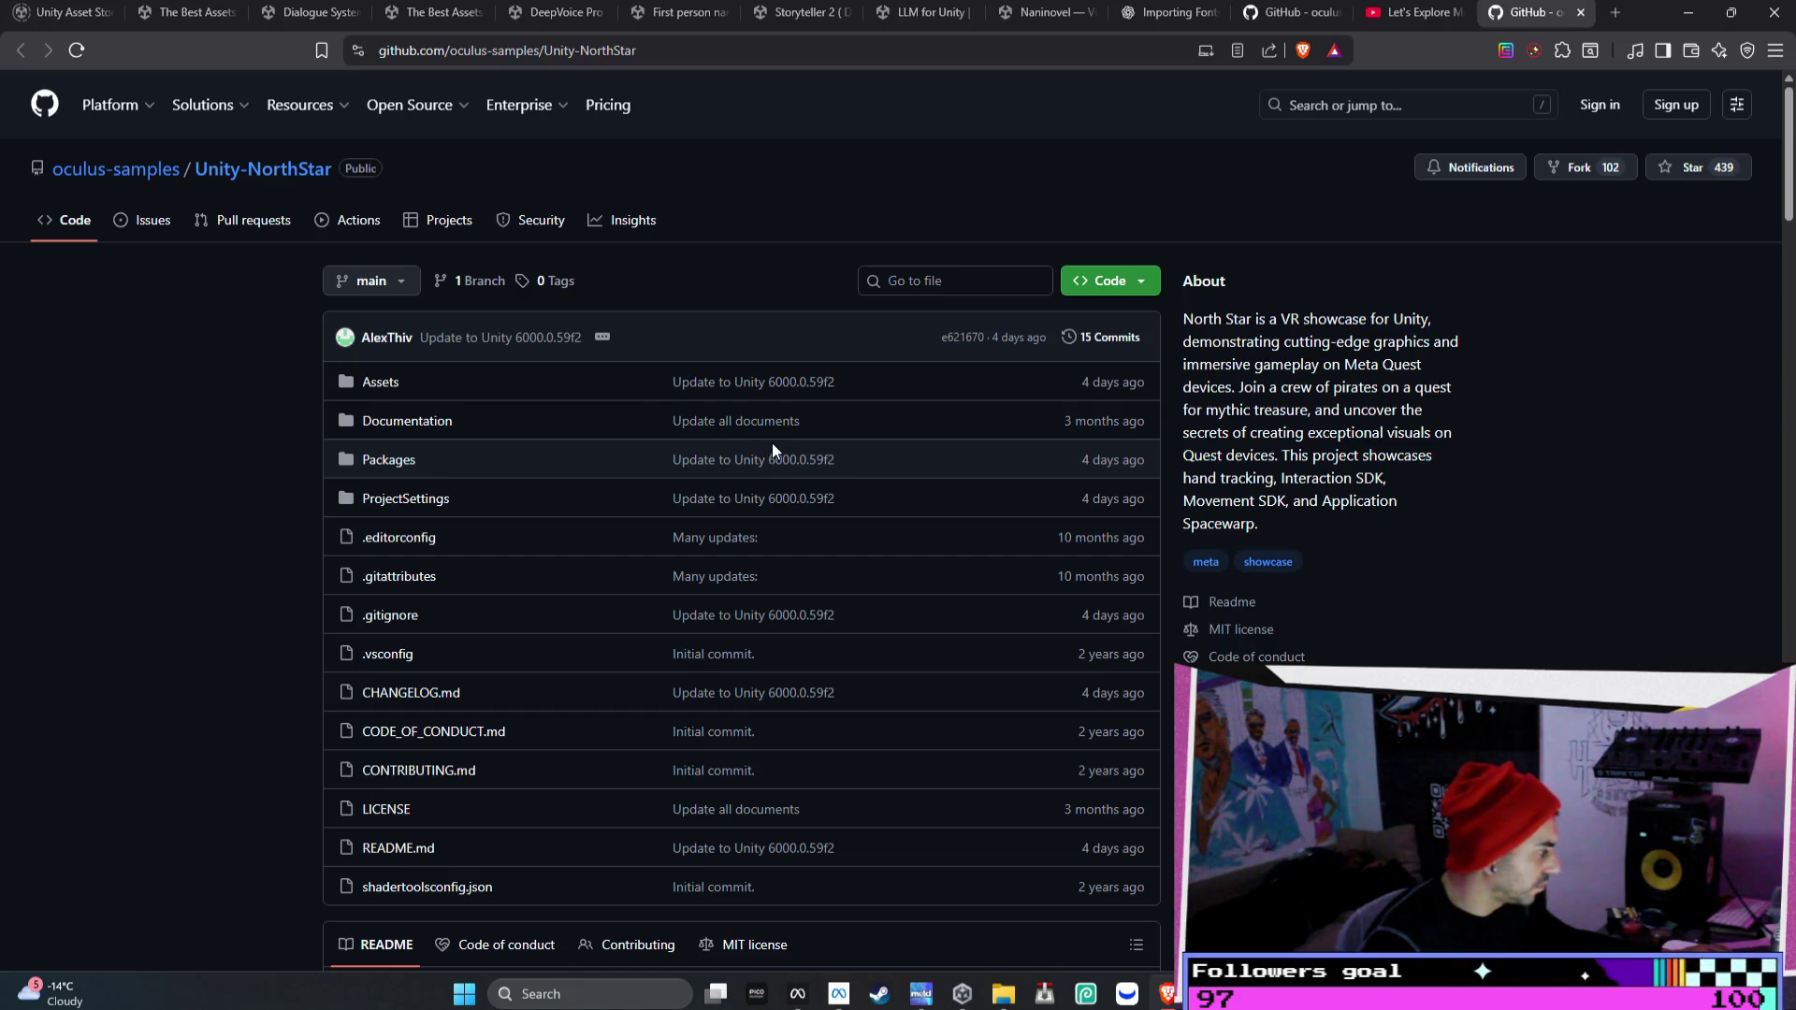
- Open Documentation/NarrativeSystem.md in Unity-NorthStar and select its Narrative Sequencing text to copy
{"action": "scroll", "coordinate": [654, 403], "scroll_direction": "down", "scroll_amount": 20}
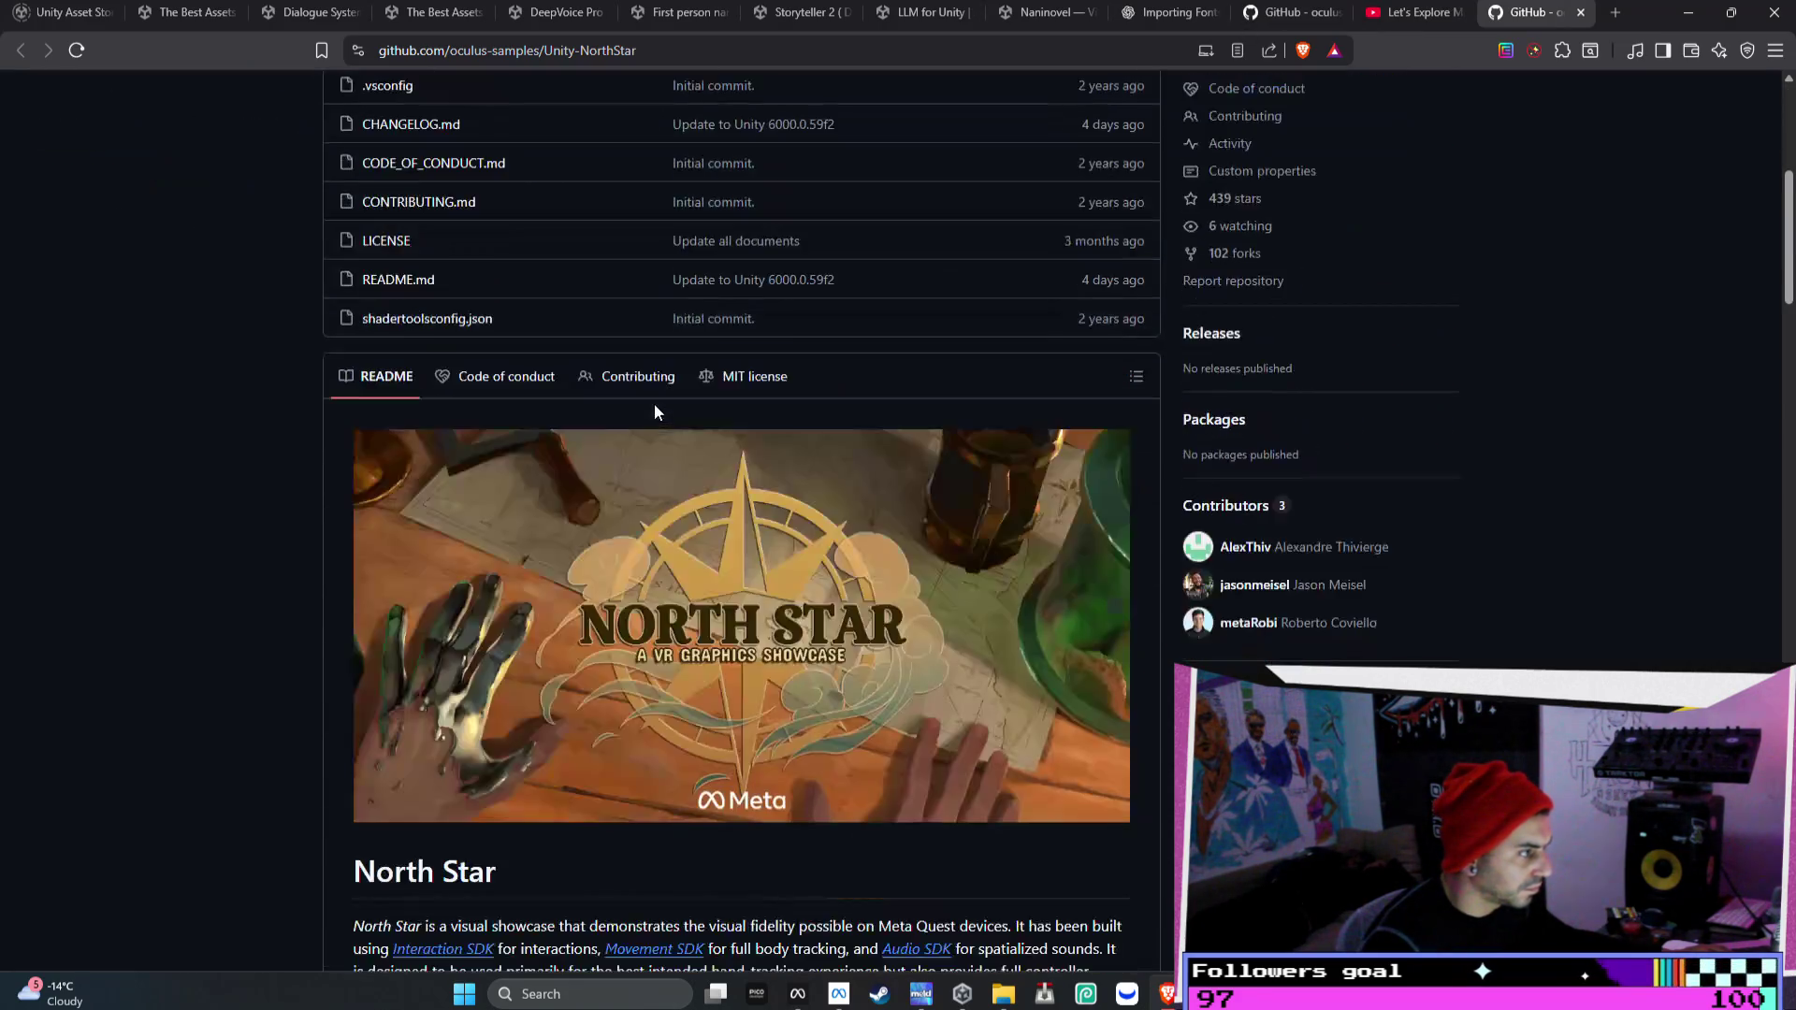
{"action": "scroll", "coordinate": [651, 391], "scroll_direction": "down", "scroll_amount": 10}
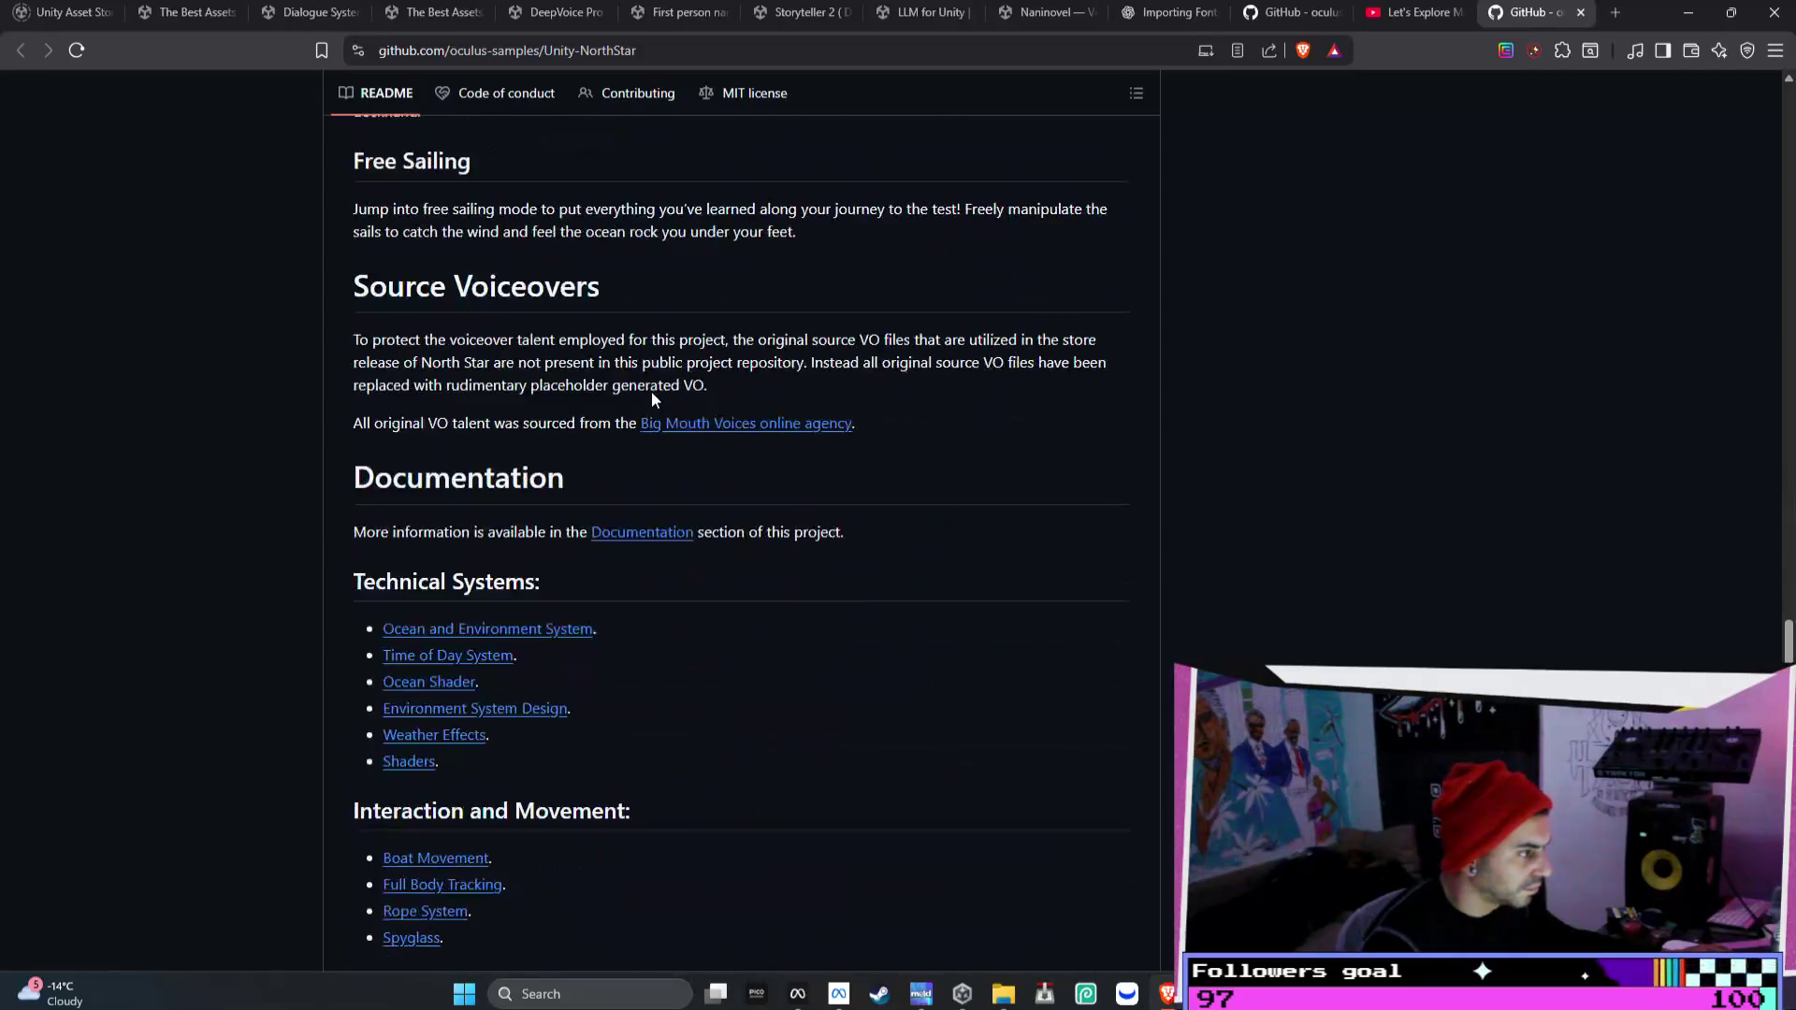
{"action": "scroll", "coordinate": [636, 398], "scroll_direction": "down", "scroll_amount": 2}
{"action": "left_click", "coordinate": [453, 372]}
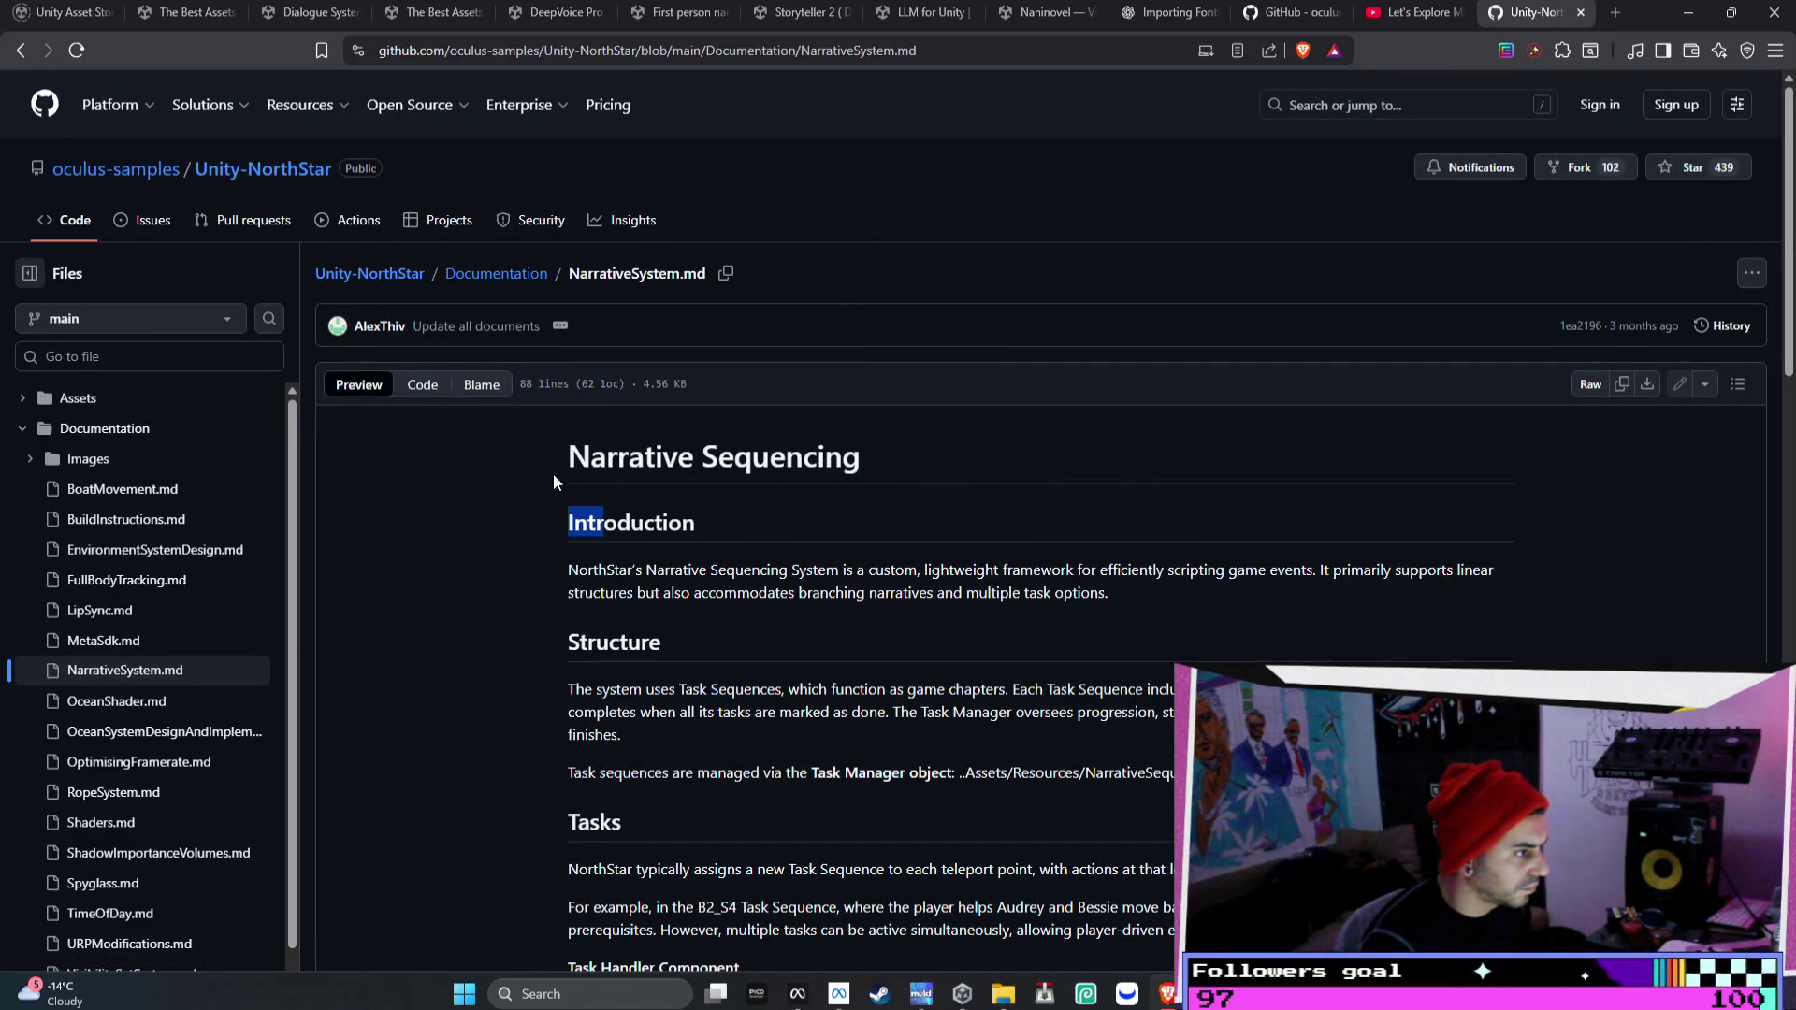
{"action": "mouse_move", "coordinate": [556, 455]}
{"action": "left_mouse_down"}
{"action": "mouse_move", "coordinate": [552, 521]}
{"action": "mouse_move", "coordinate": [699, 531]}
{"action": "left_mouse_up"}
{"action": "scroll", "coordinate": [699, 532], "scroll_direction": "down", "scroll_amount": 10}
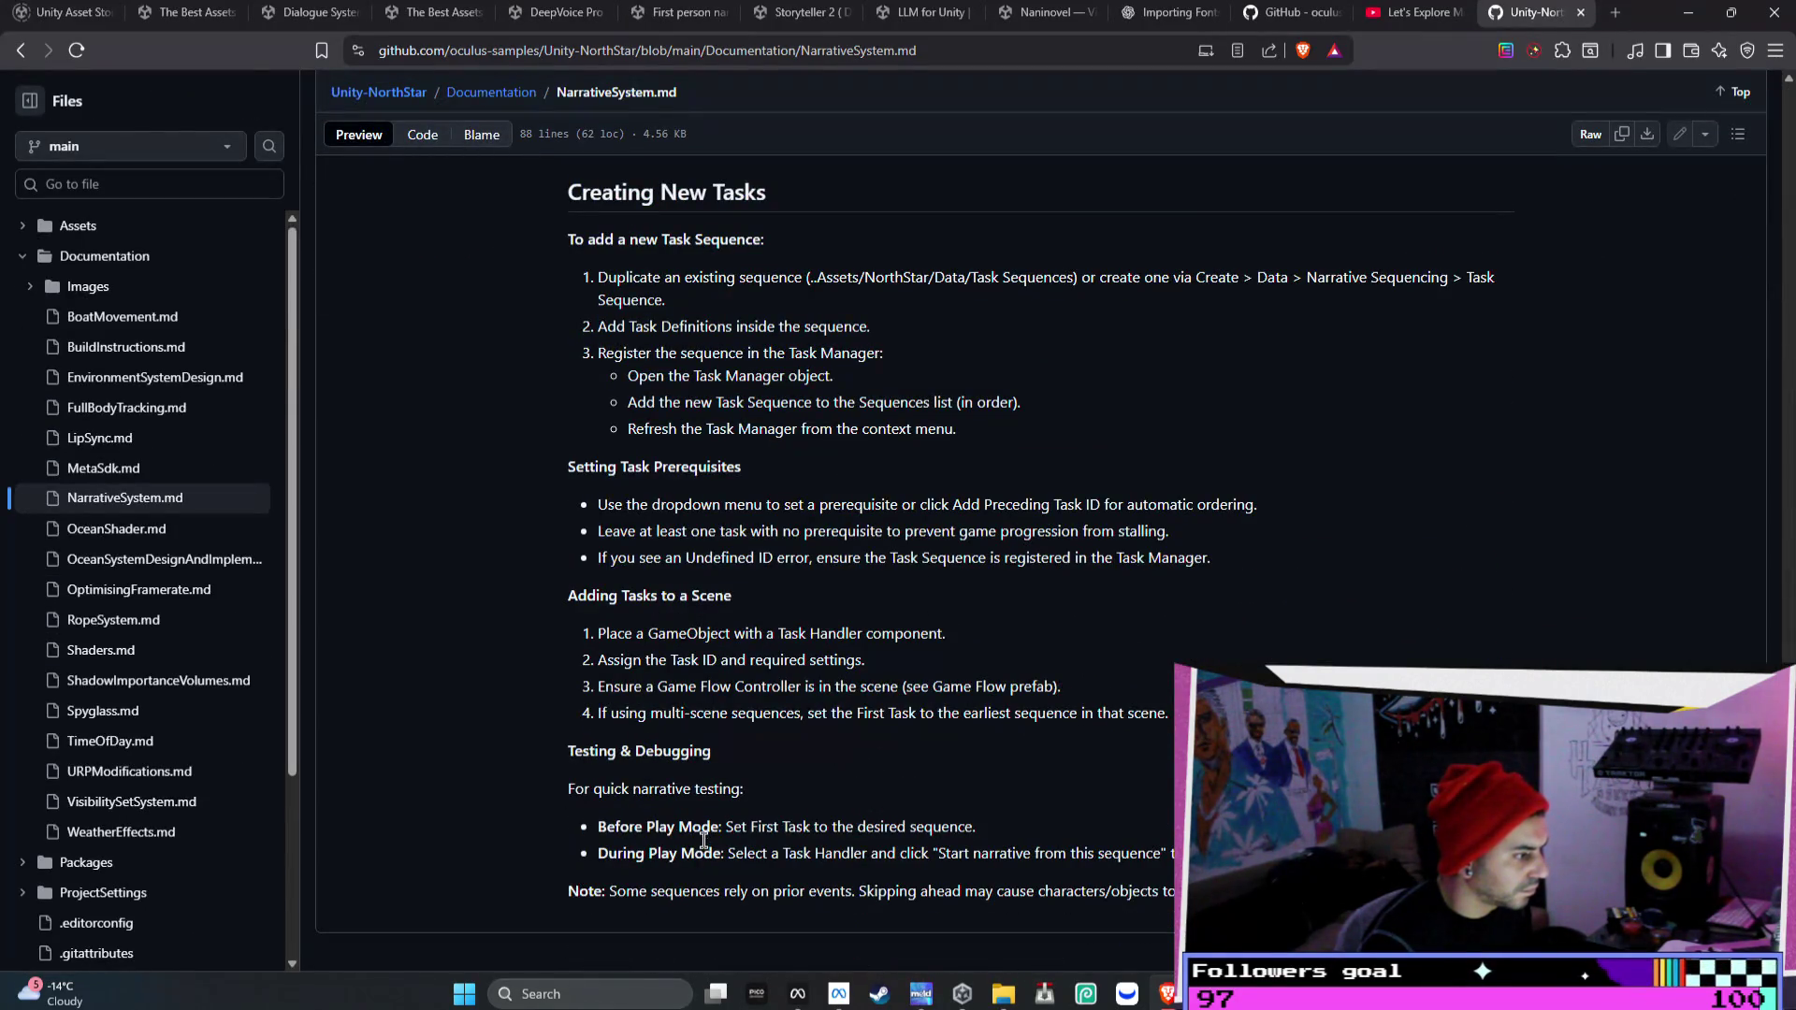
{"action": "mouse_move", "coordinate": [1104, 853]}
{"action": "left_mouse_down"}
{"action": "mouse_move", "coordinate": [1174, 890]}
{"action": "mouse_move", "coordinate": [763, 891]}
{"action": "mouse_move", "coordinate": [757, 759]}
{"action": "mouse_move", "coordinate": [557, 359]}
{"action": "left_mouse_up"}
{"action": "scroll", "coordinate": [762, 842], "scroll_direction": "up", "scroll_amount": 15}
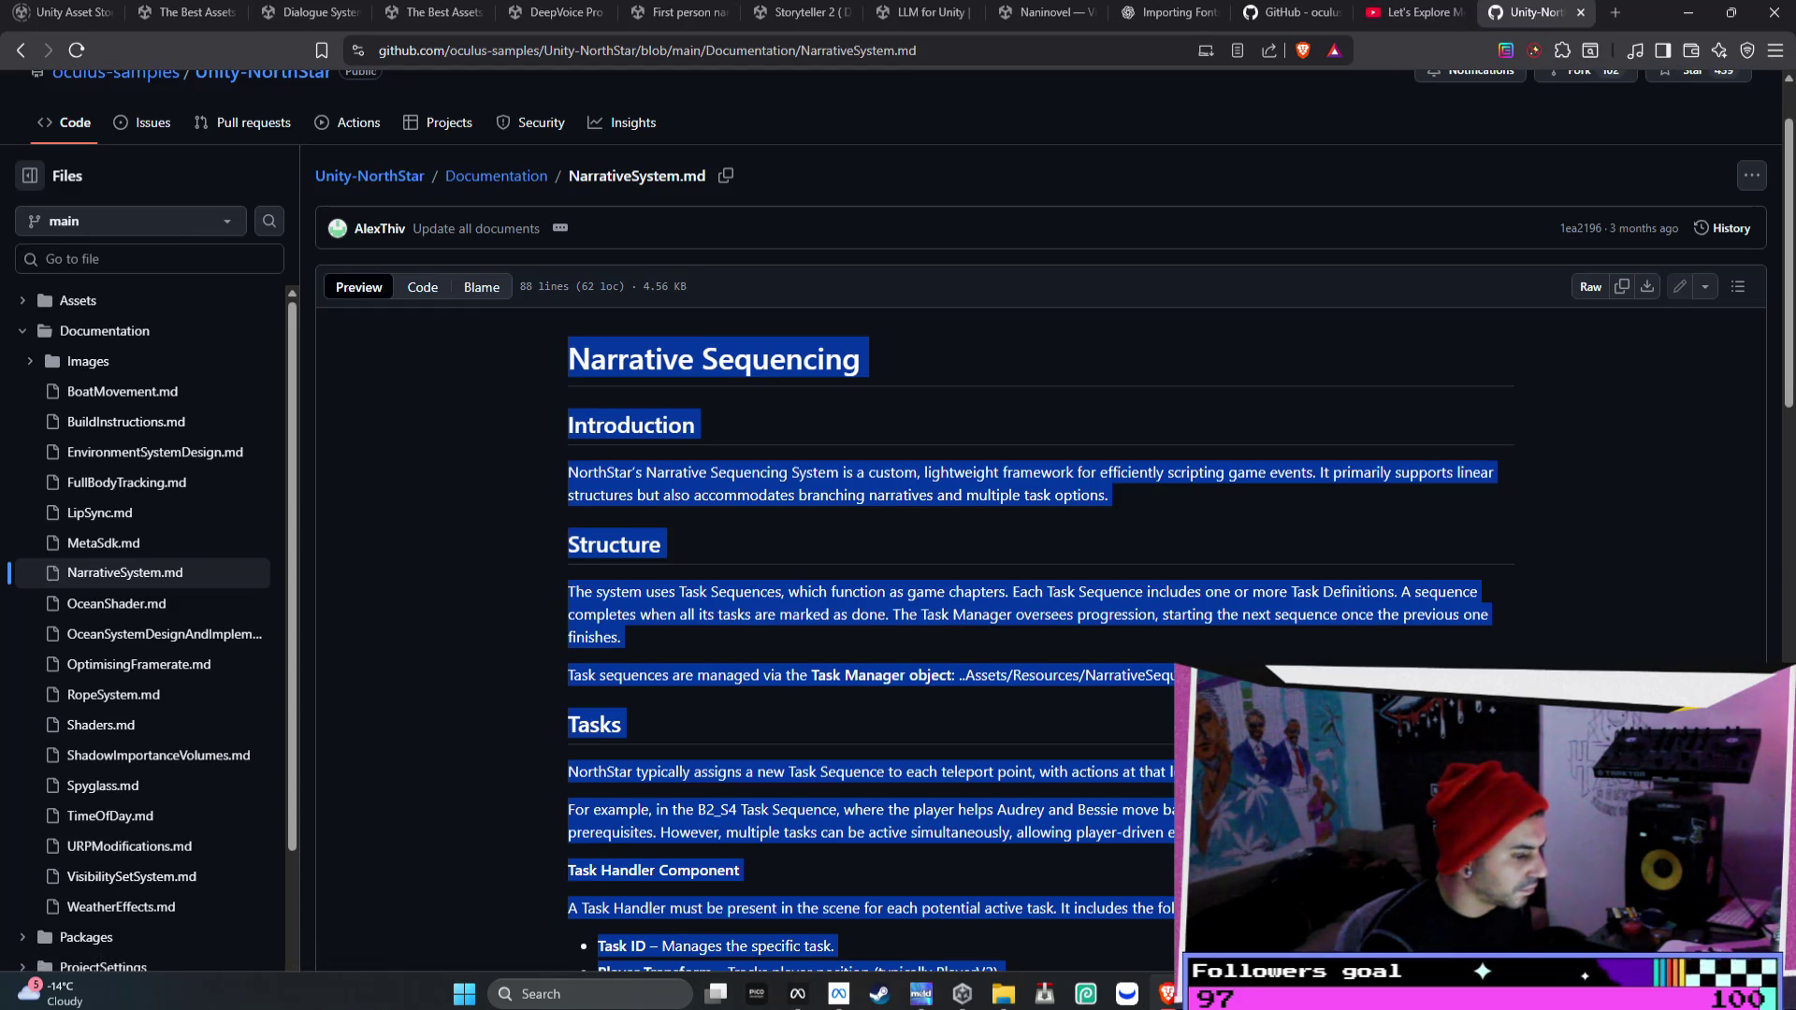
{"action": "key", "text": "alt+Tab"}
- Paste the Narrative Sequencing docs on a new line under the dialogue-system question, then return to the video
{"action": "left_click", "coordinate": [636, 818]}
{"action": "key", "text": "shift+Return"}
{"action": "key", "text": "shift+Return"}
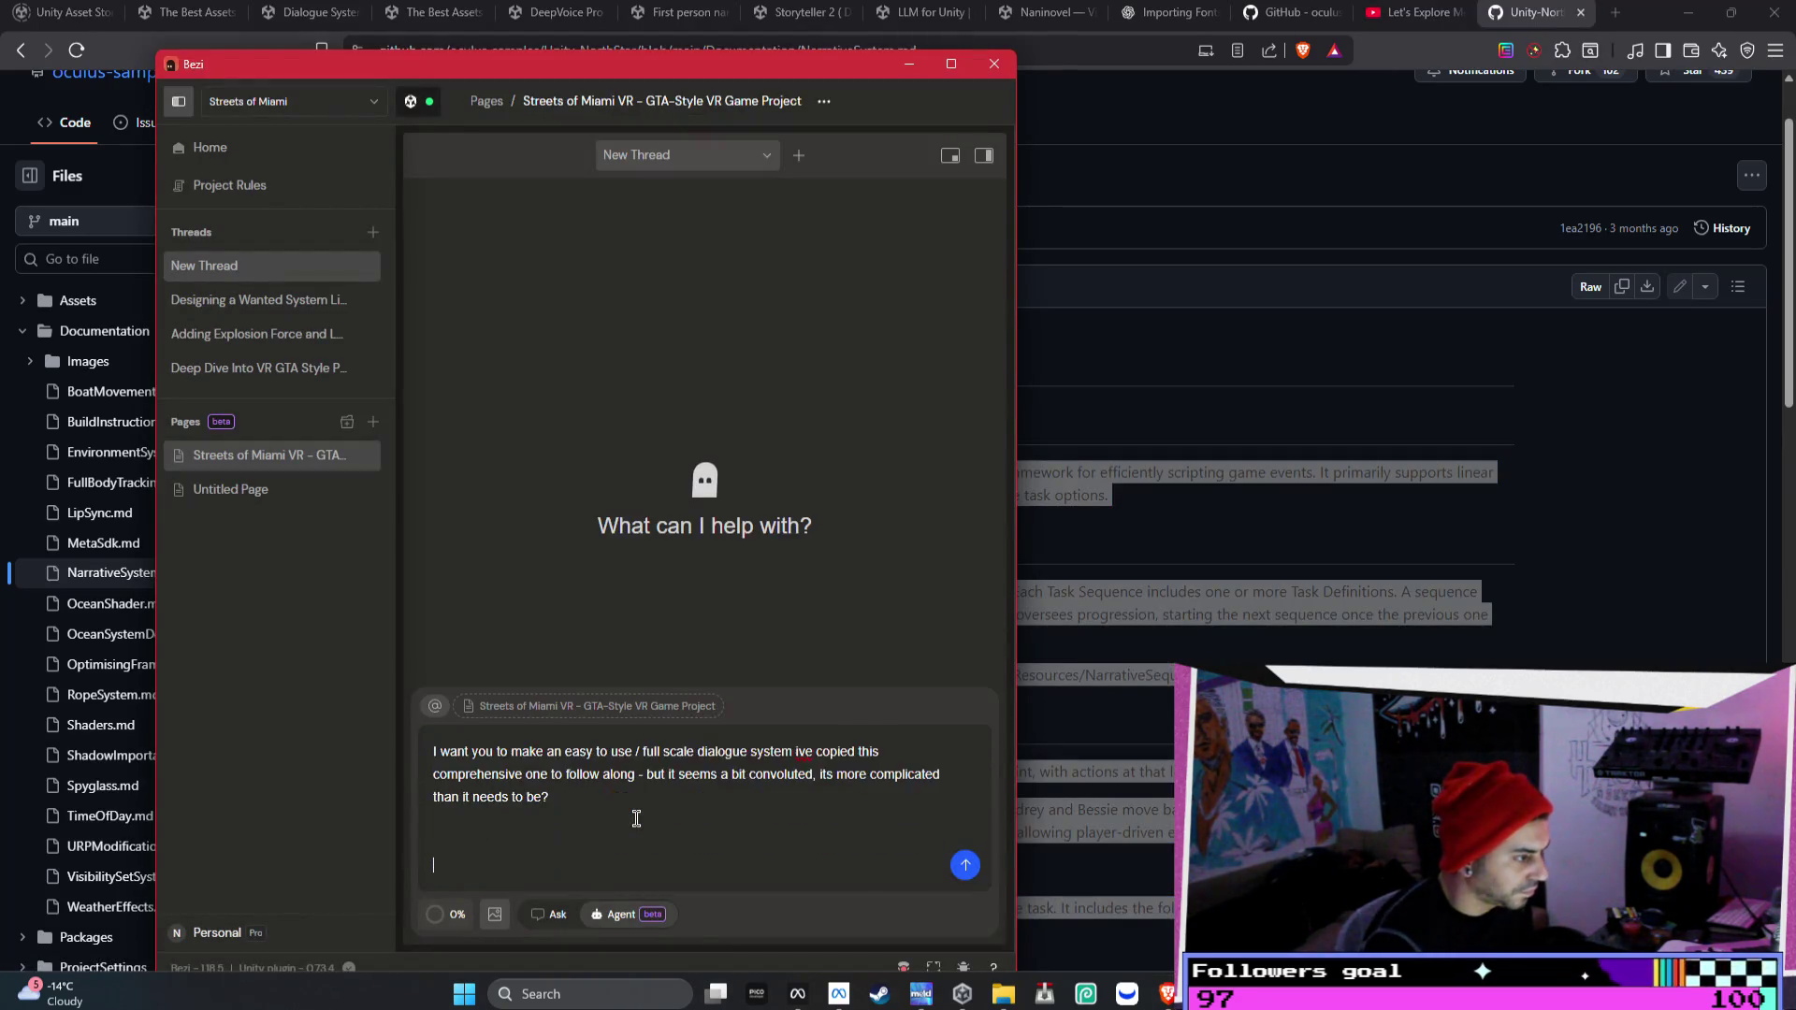
{"action": "key", "text": "ctrl+v"}
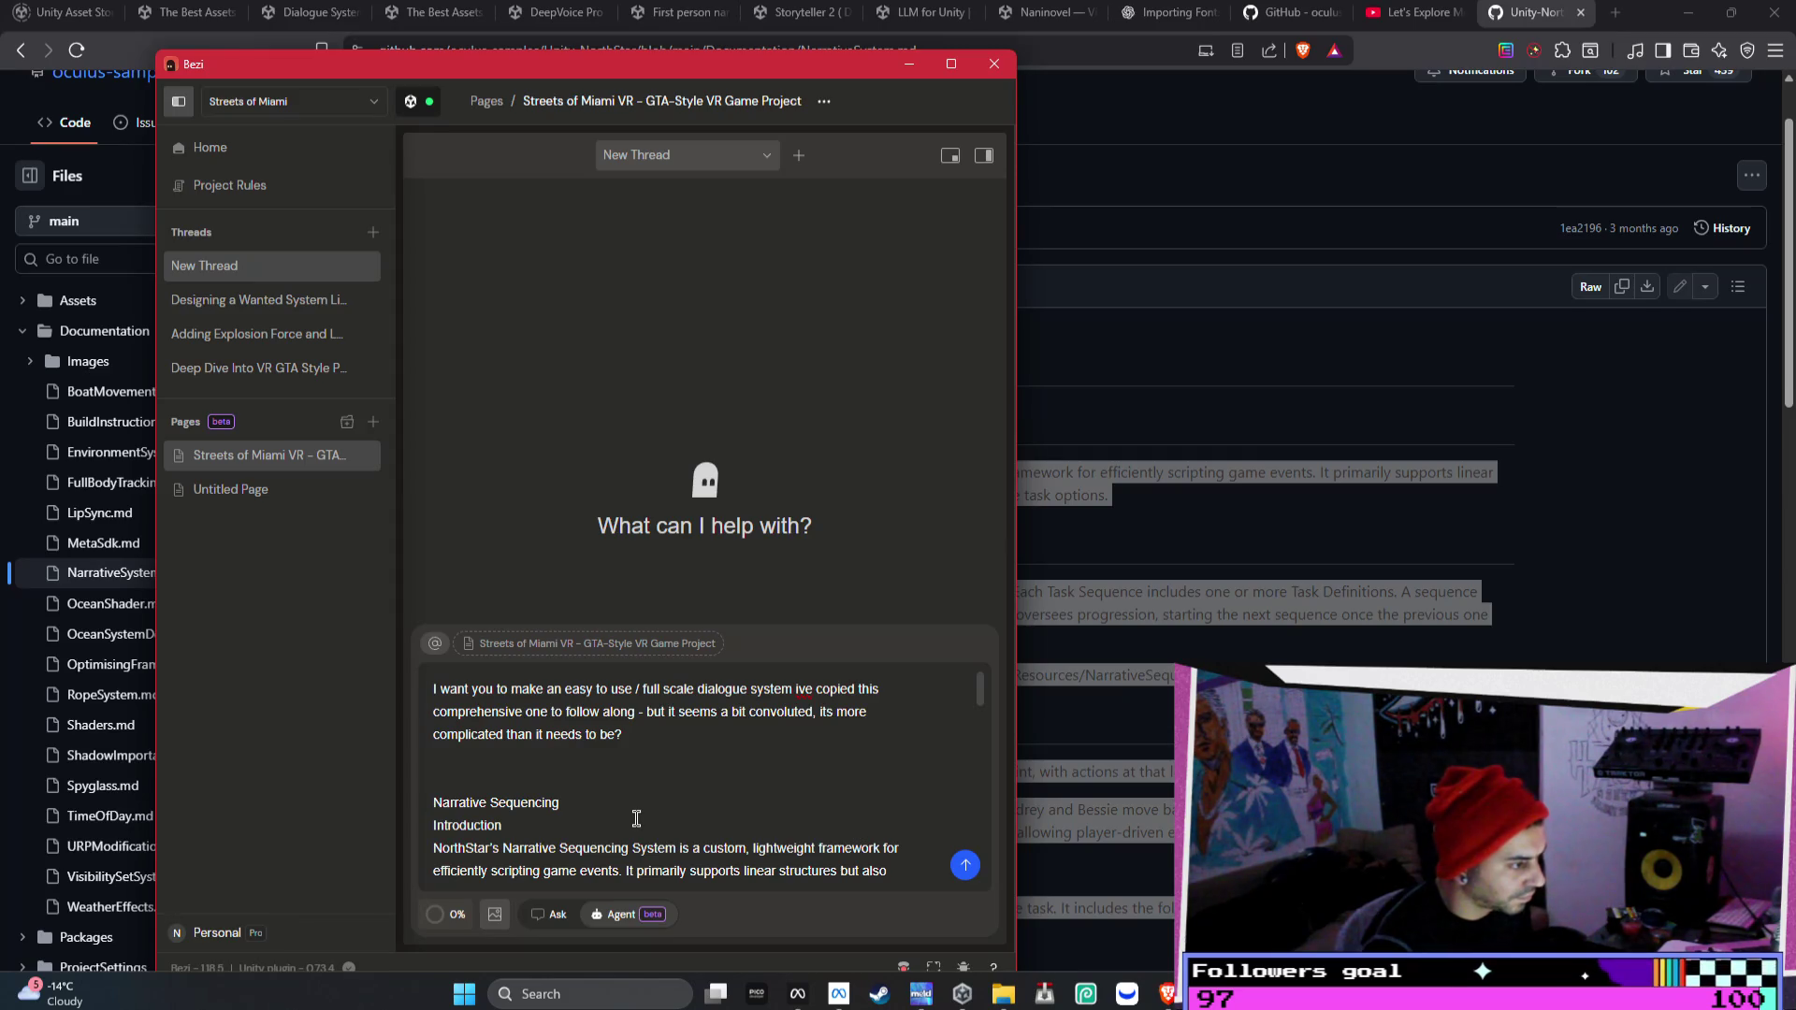
{"action": "scroll", "coordinate": [724, 740], "scroll_direction": "down", "scroll_amount": 15}
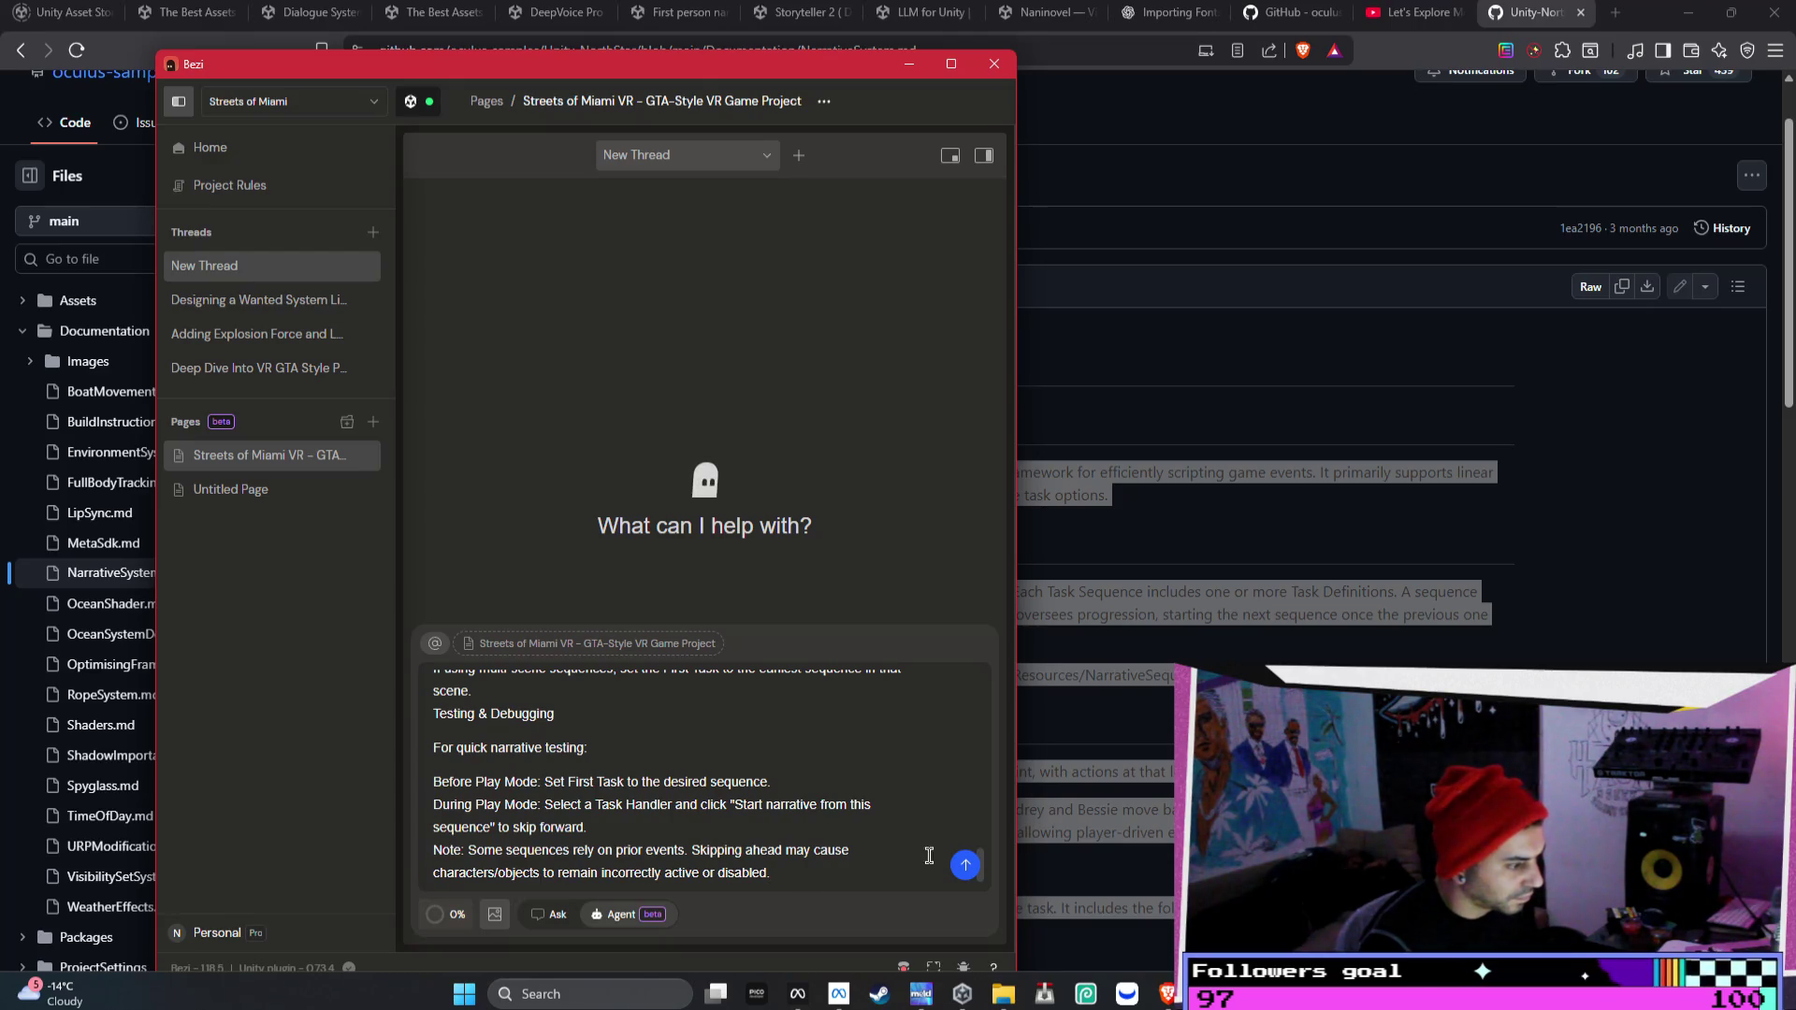
{"action": "key", "text": "shift+Return"}
{"action": "key", "text": "shift+Return"}
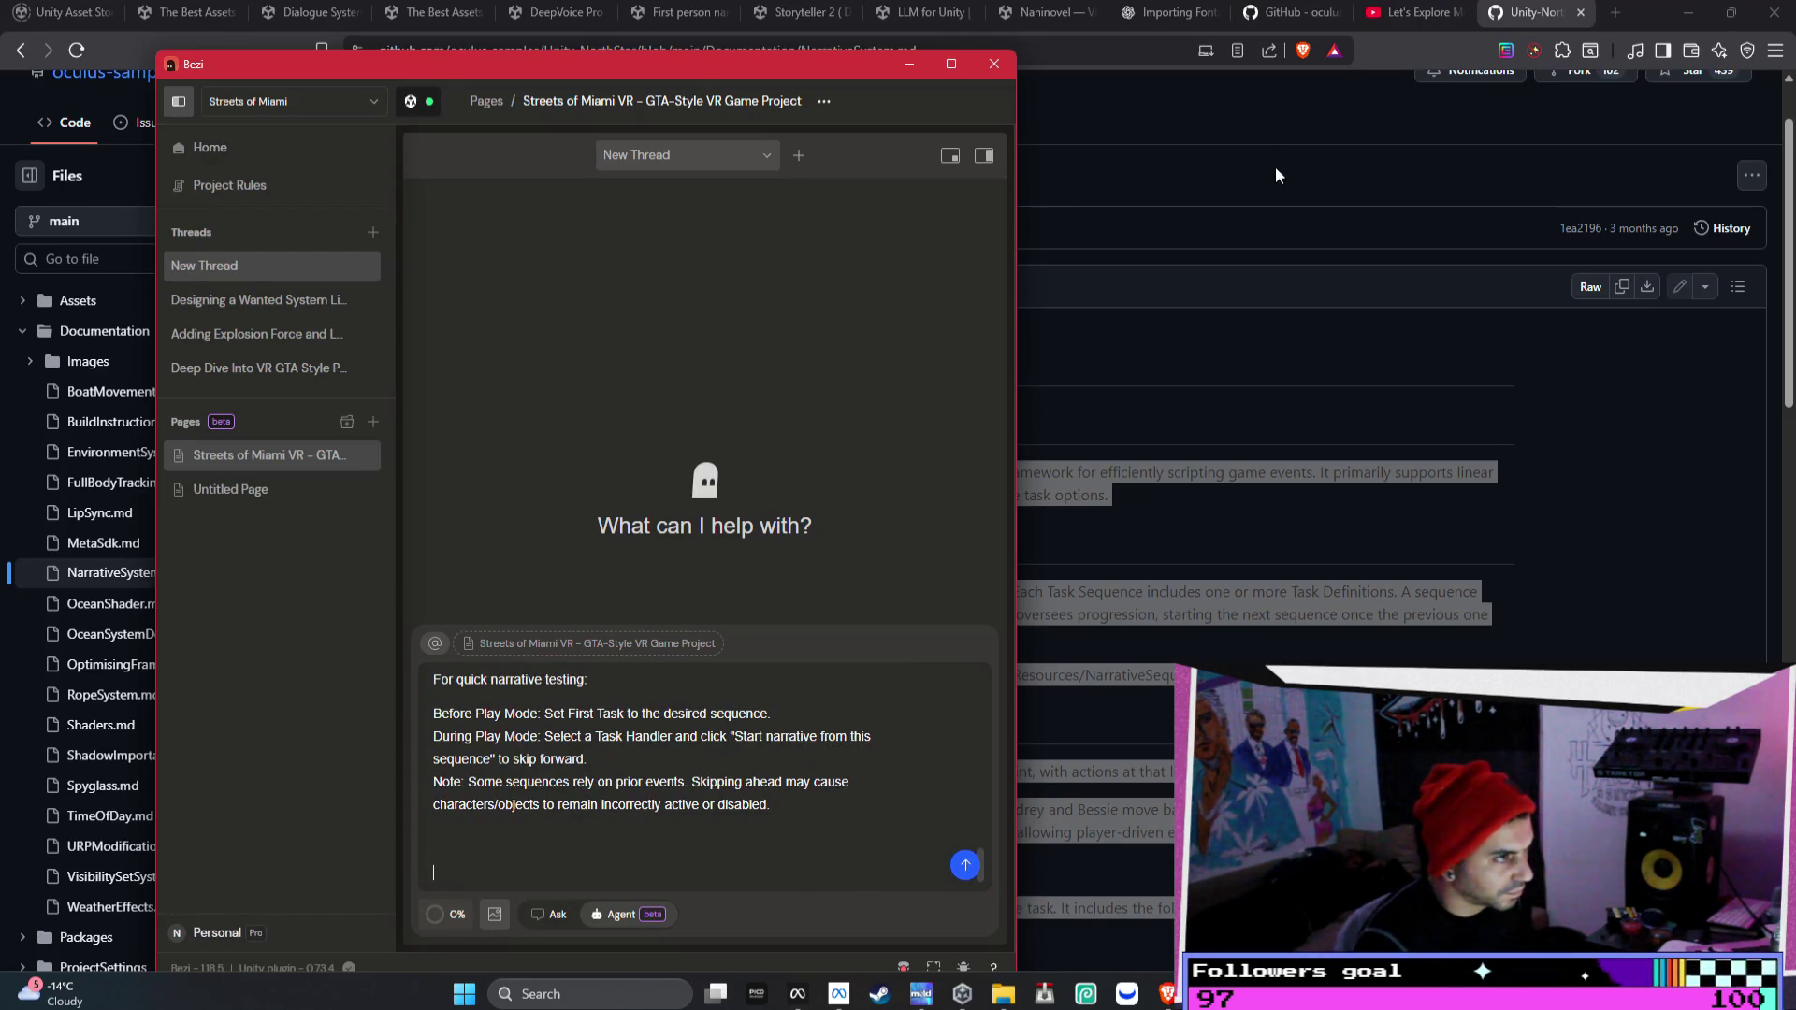
{"action": "left_click", "coordinate": [1411, 19]}
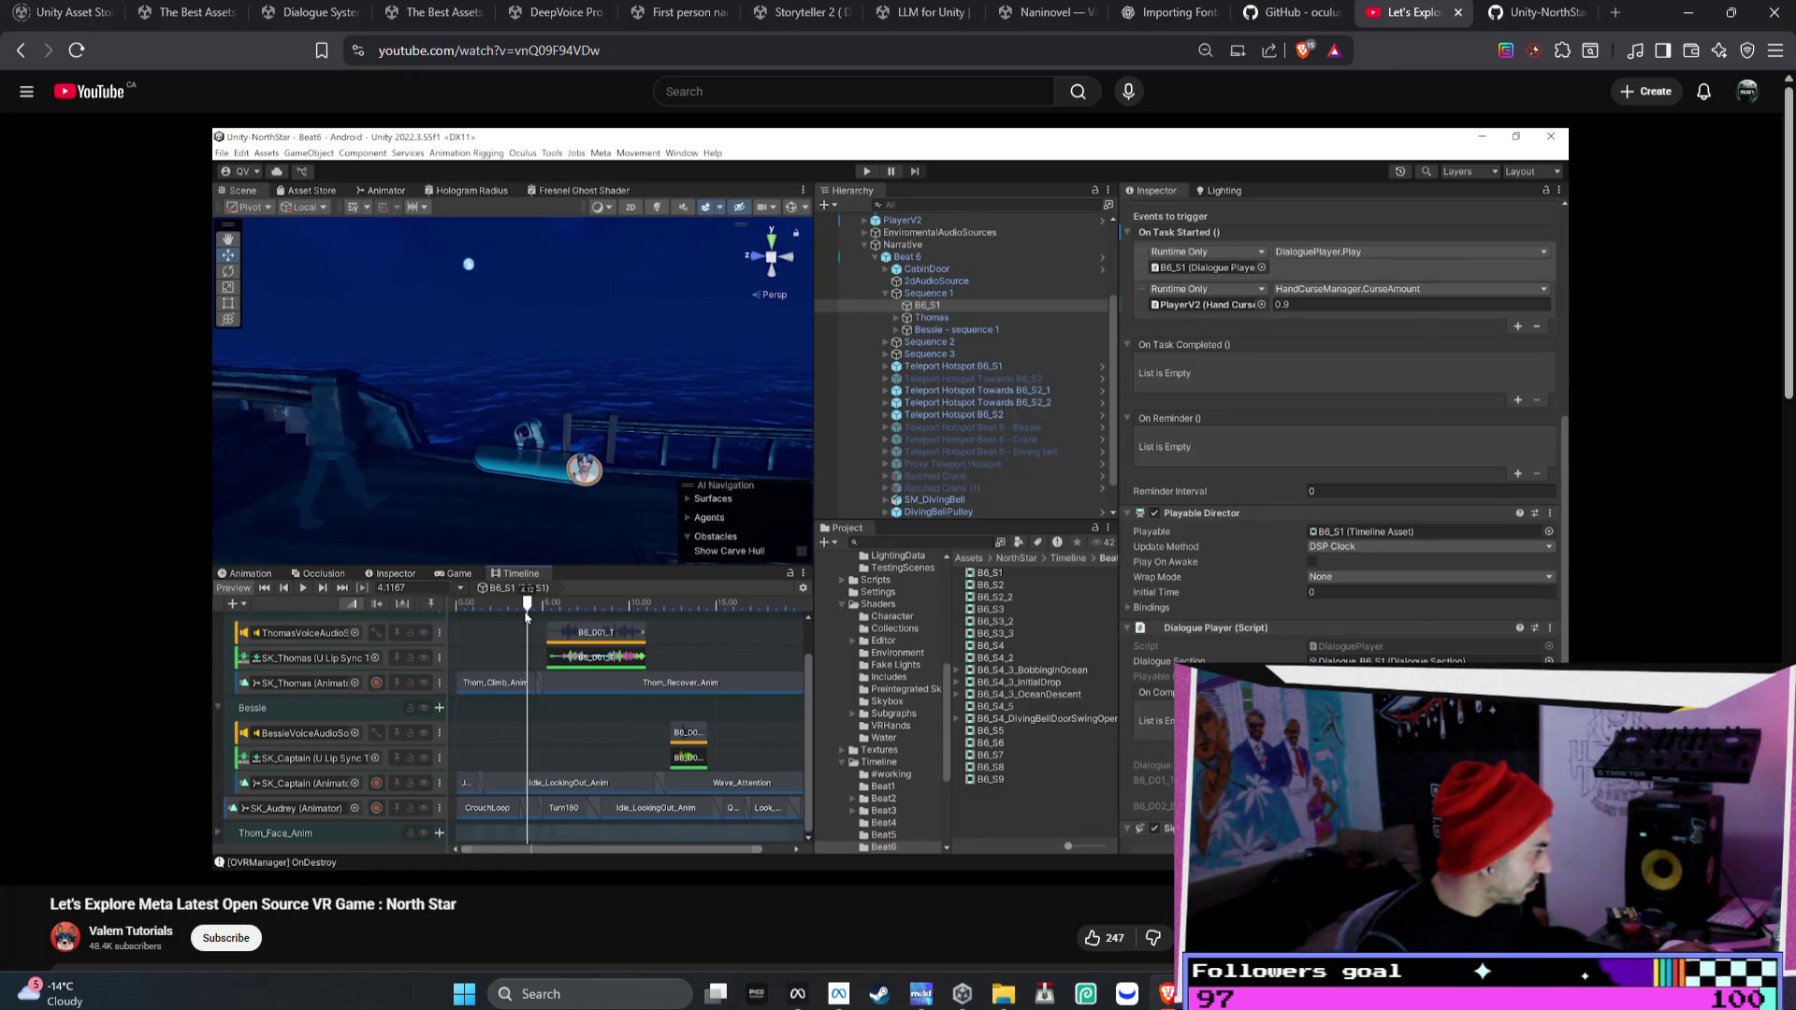
- Play the North Star video and pause it on the dialogue timeline at 9:56
{"action": "right_click", "coordinate": [505, 375]}
{"action": "left_click", "coordinate": [429, 480]}
{"action": "left_click", "coordinate": [496, 468]}
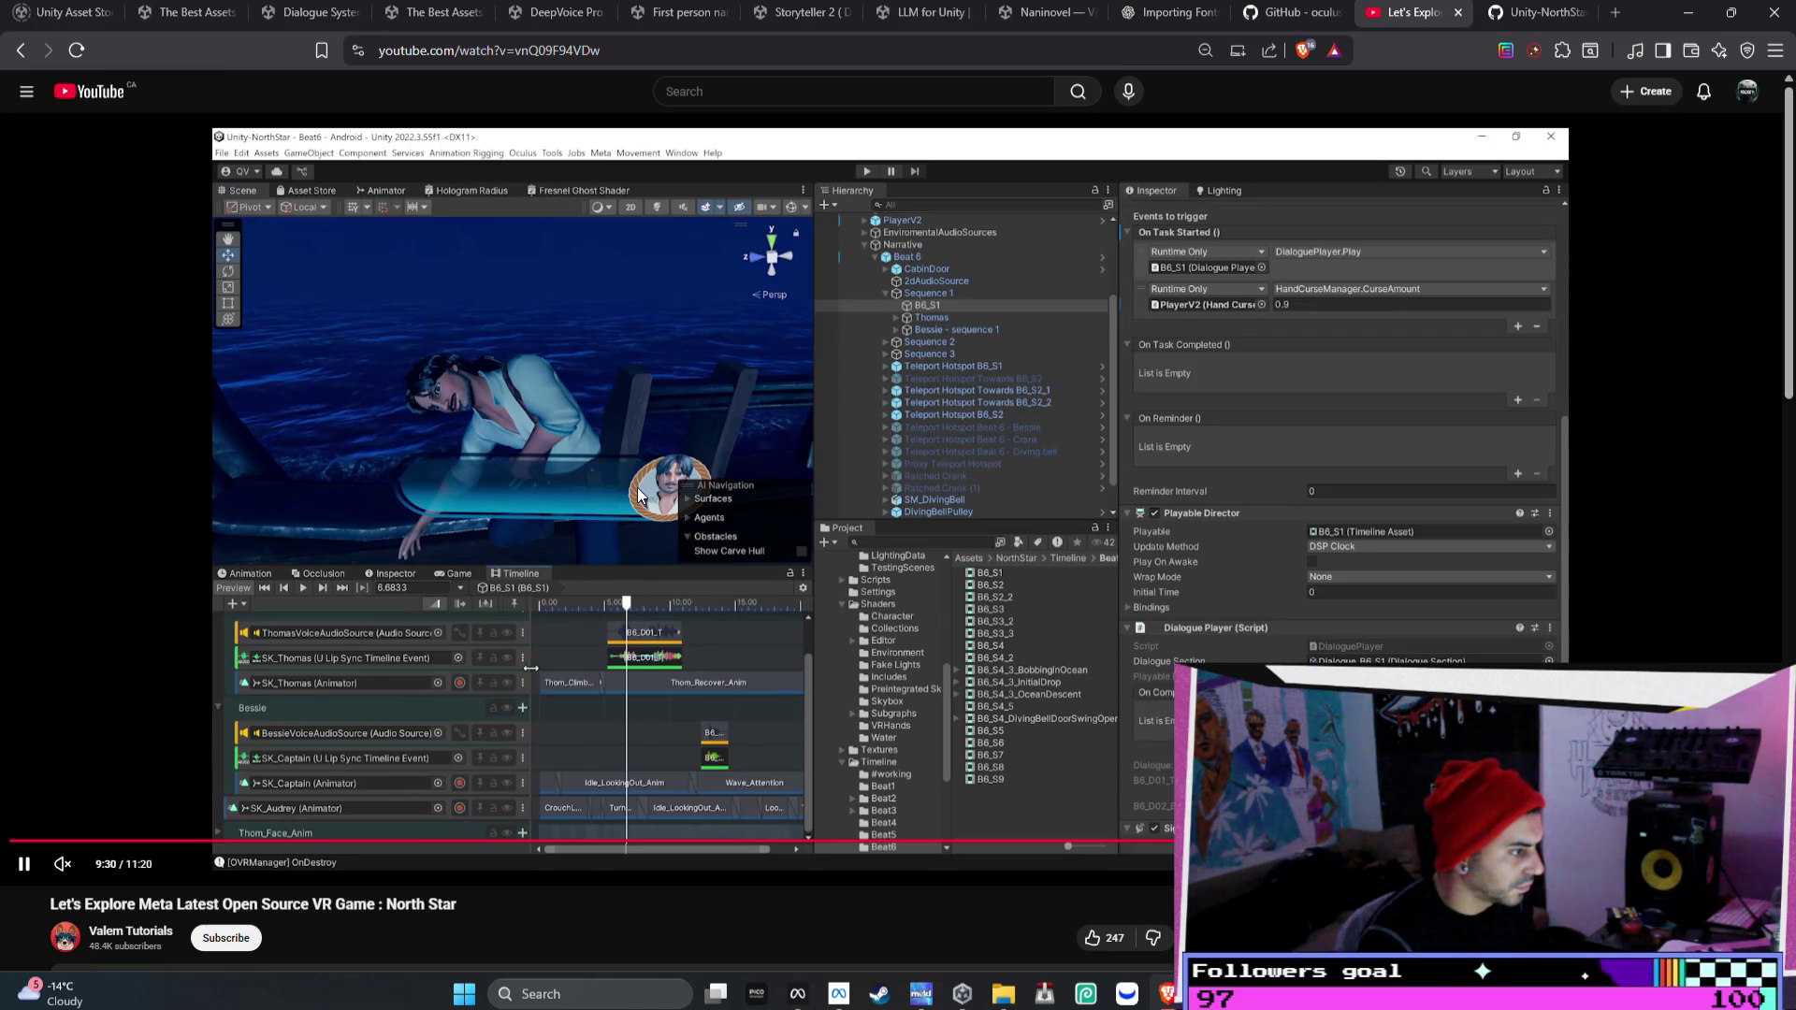
{"action": "key", "text": "Left"}
{"action": "key", "text": "Left"}
{"action": "key", "text": "Left"}
{"action": "key", "text": "Left"}
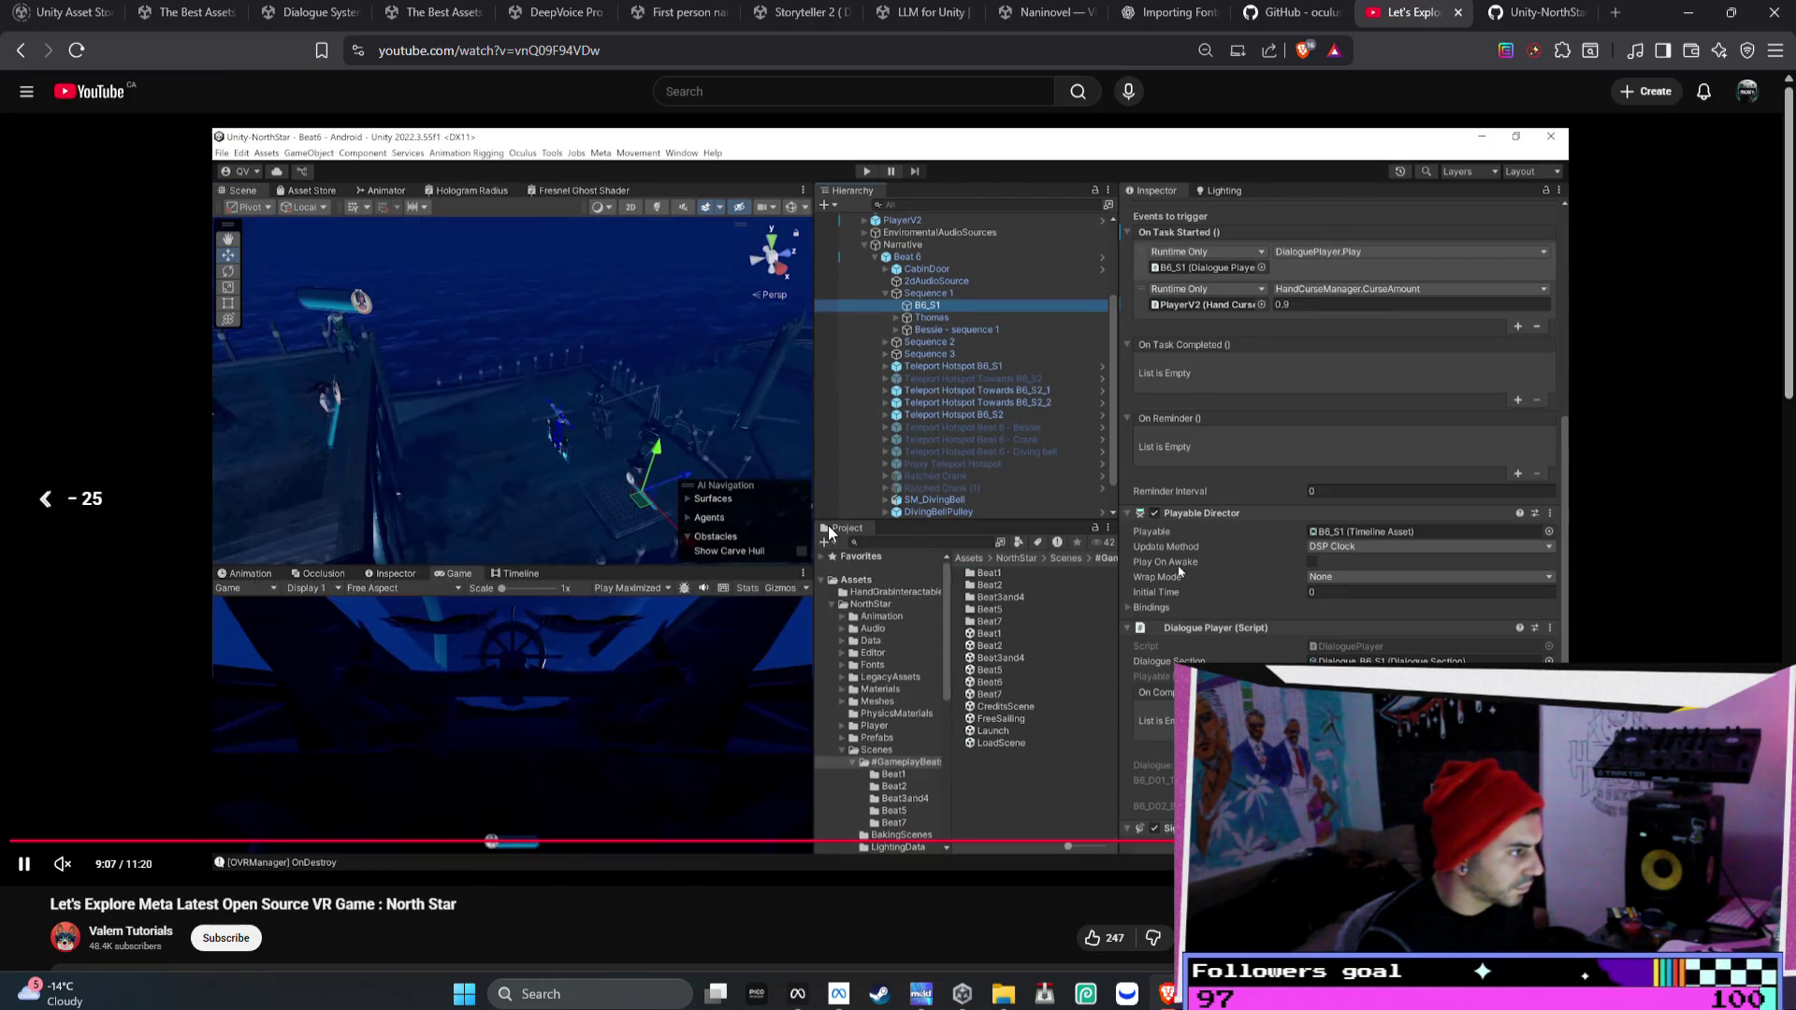
{"action": "key", "text": "Right"}
{"action": "key", "text": "Right"}
{"action": "key", "text": "Right"}
{"action": "key", "text": "Right"}
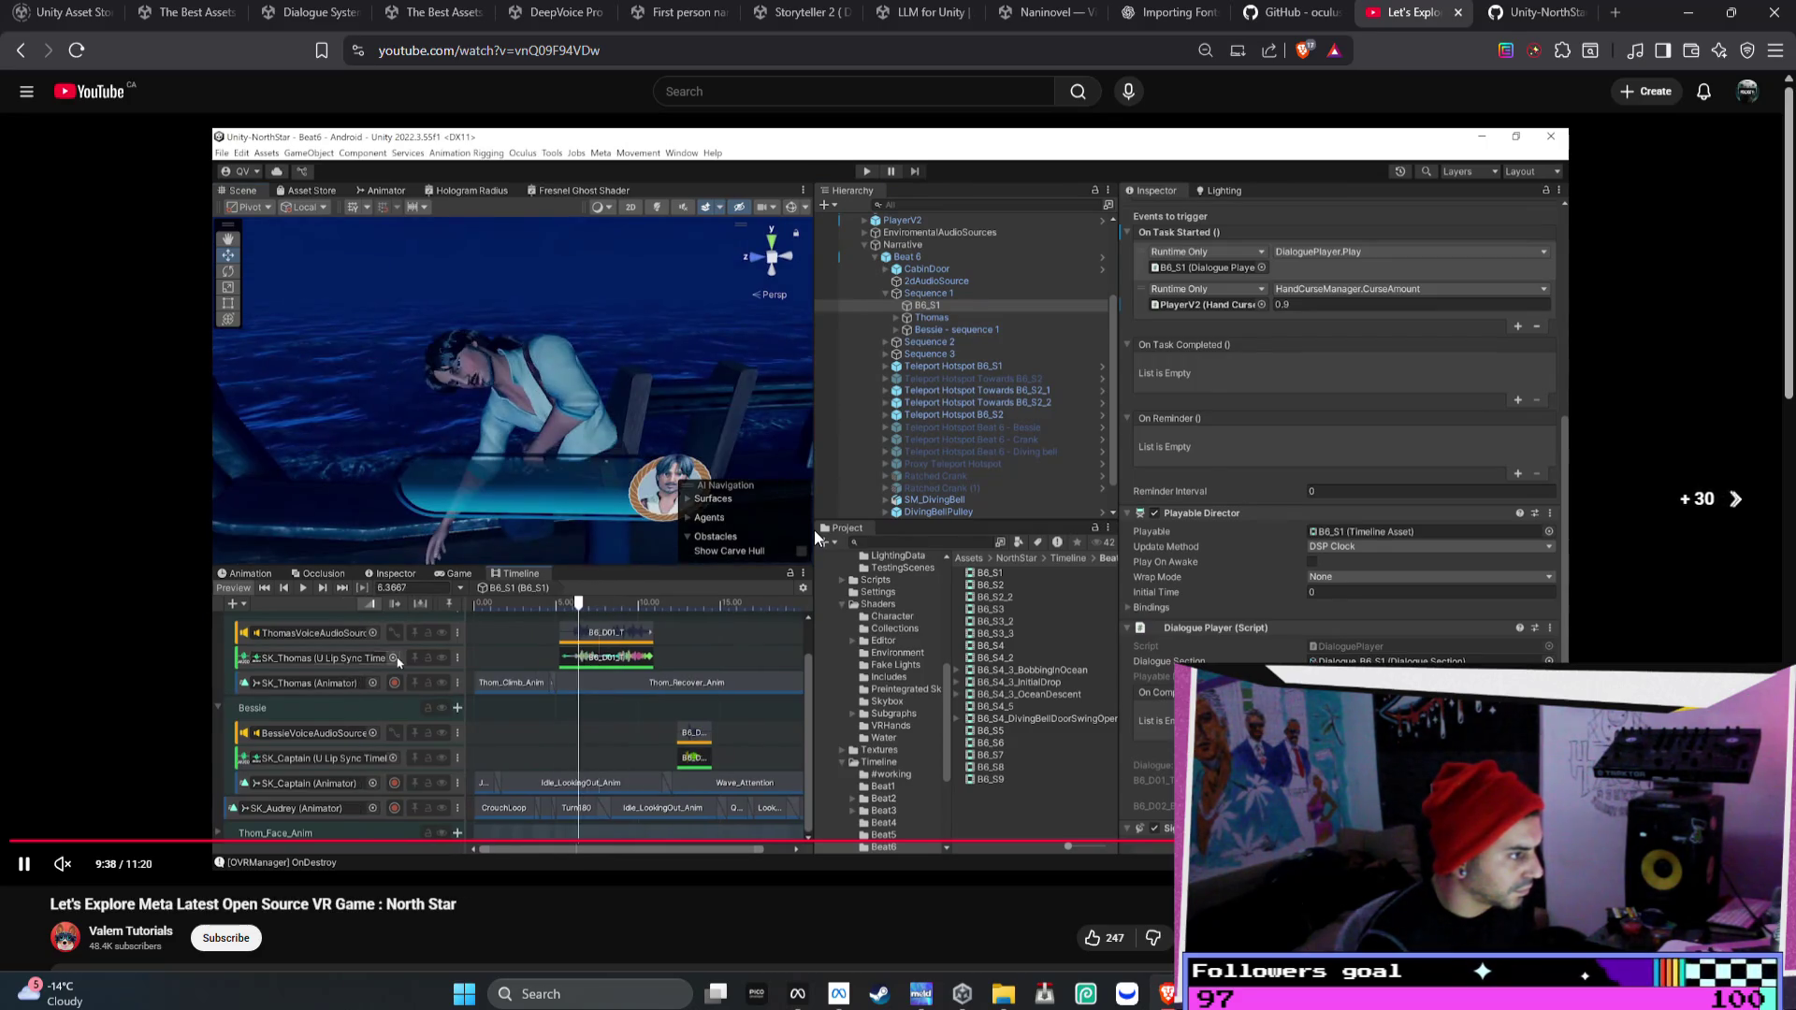
{"action": "key", "text": "Right"}
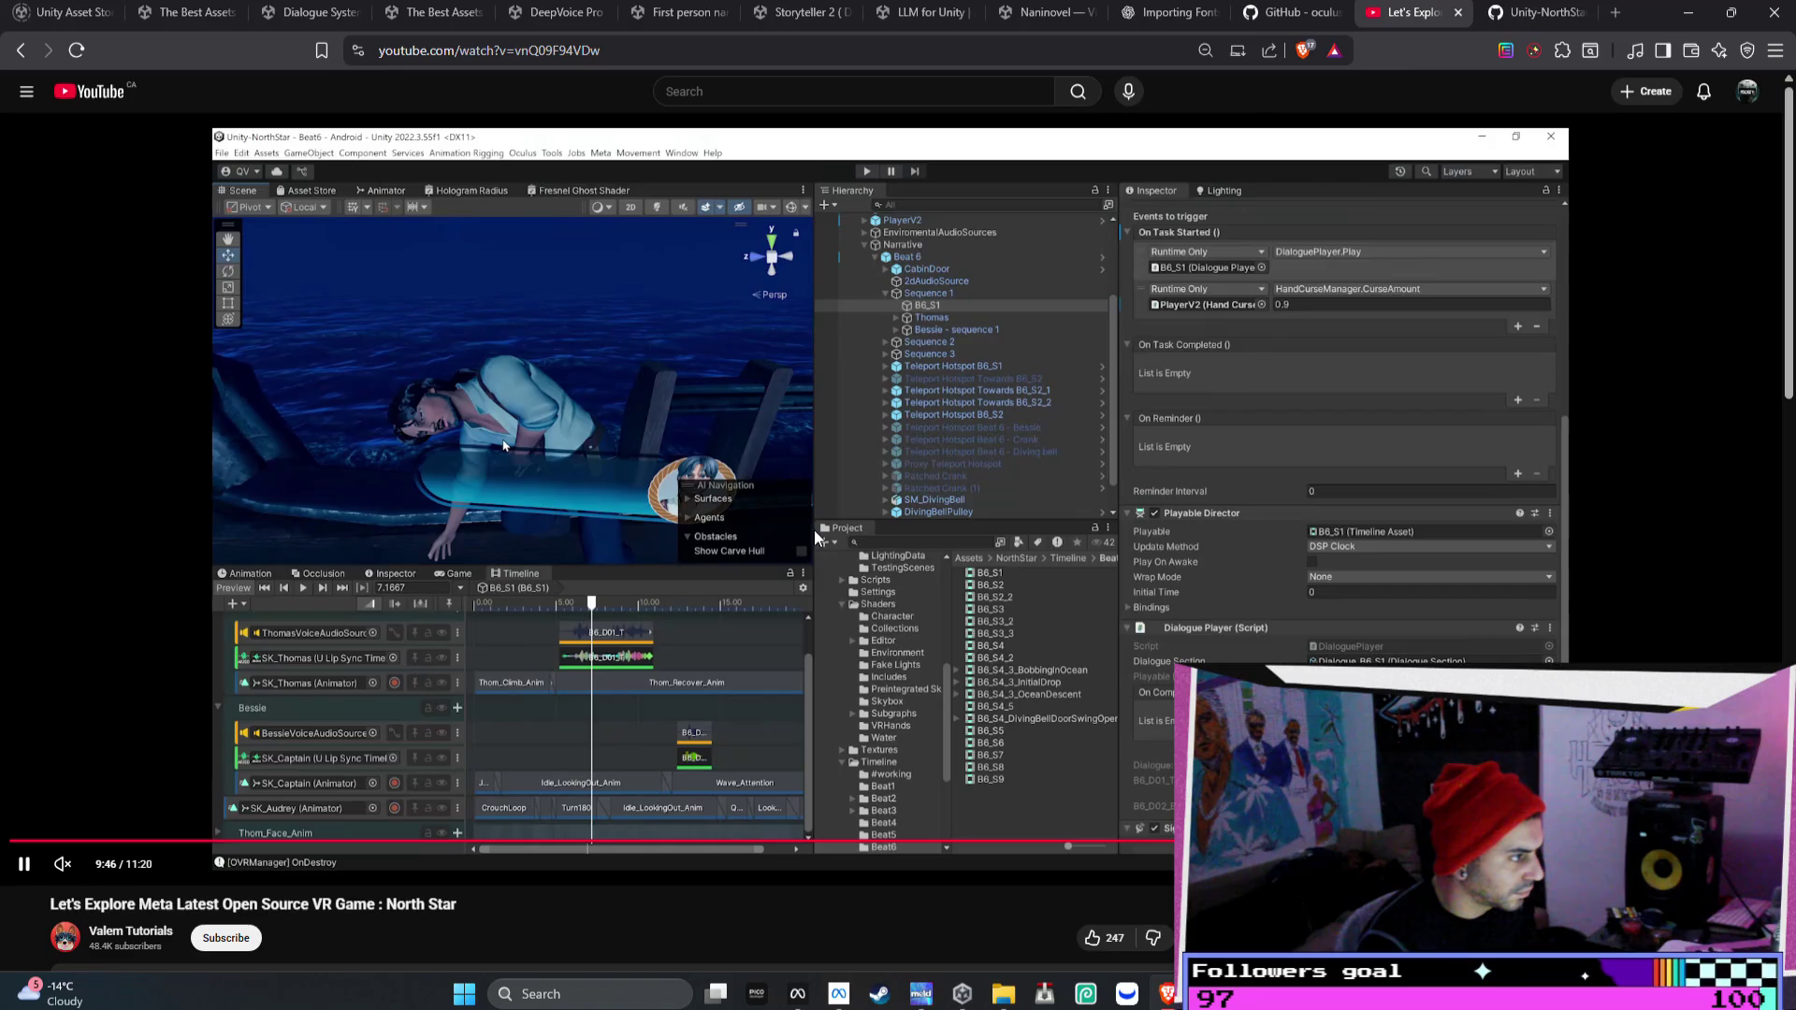
{"action": "key", "text": "Right"}
{"action": "key", "text": "Right"}
{"action": "key", "text": "Right"}
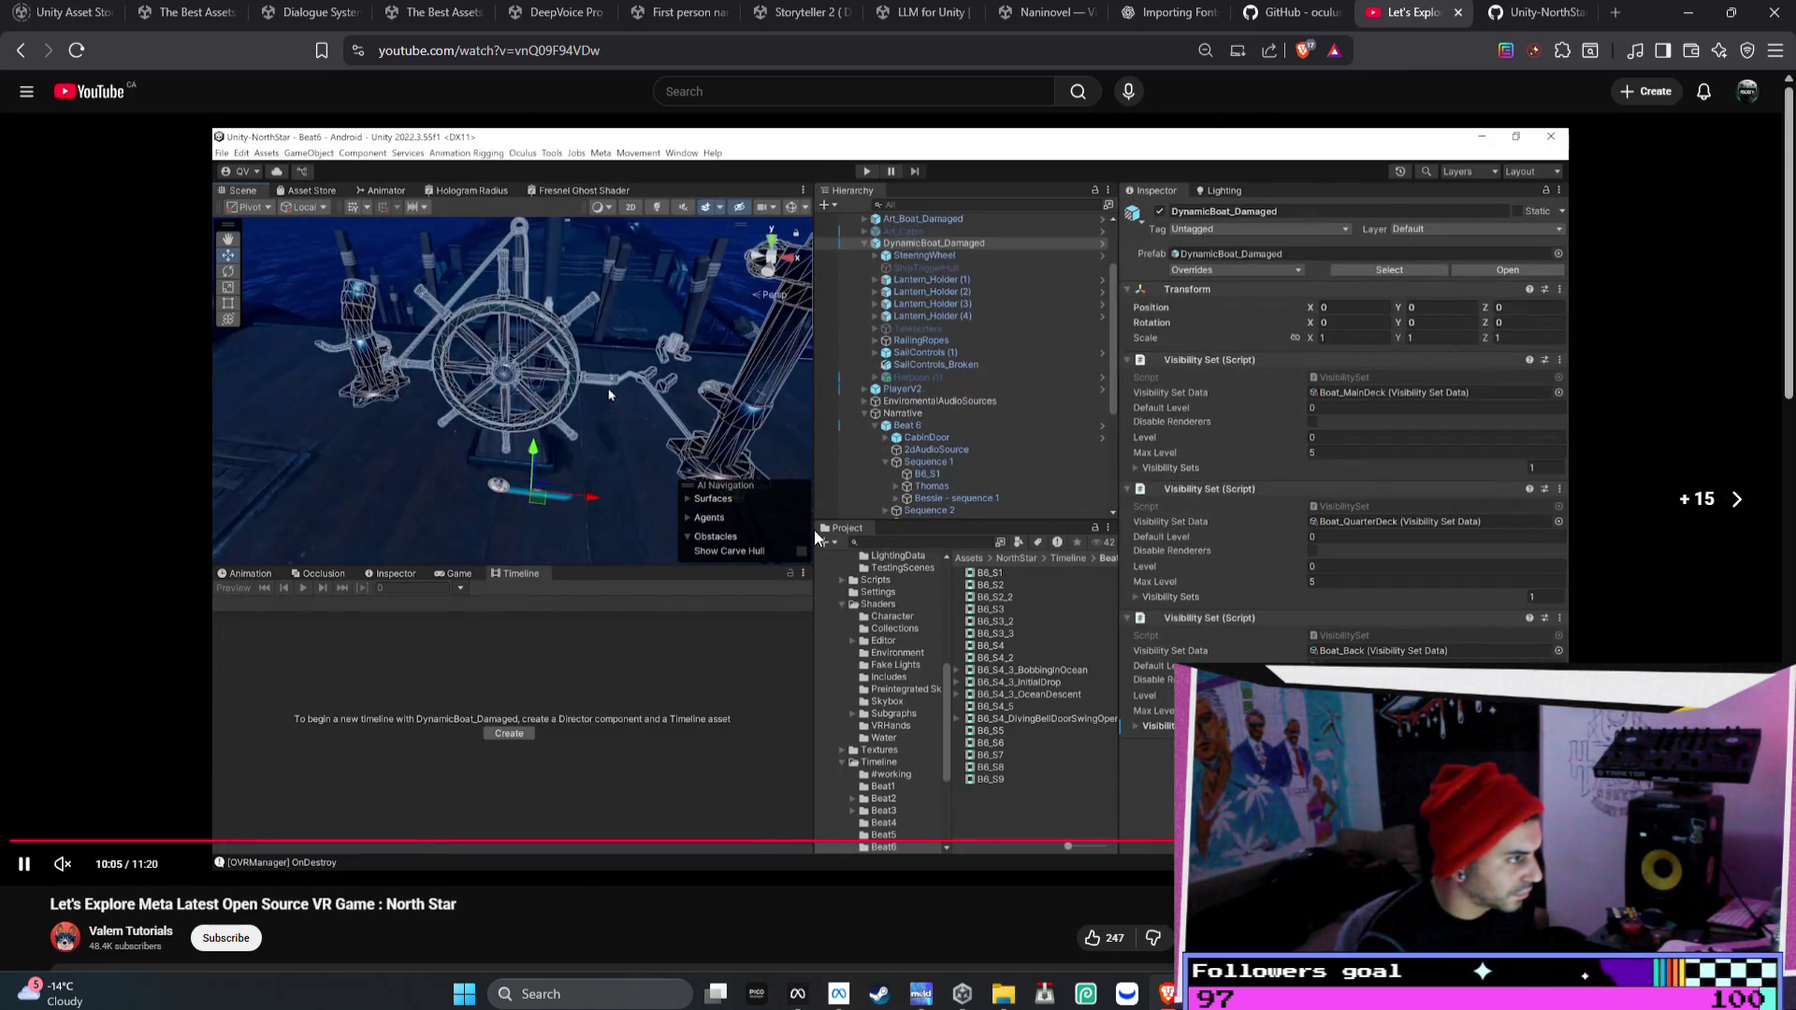
{"action": "key", "text": "Left"}
{"action": "key", "text": "Left"}
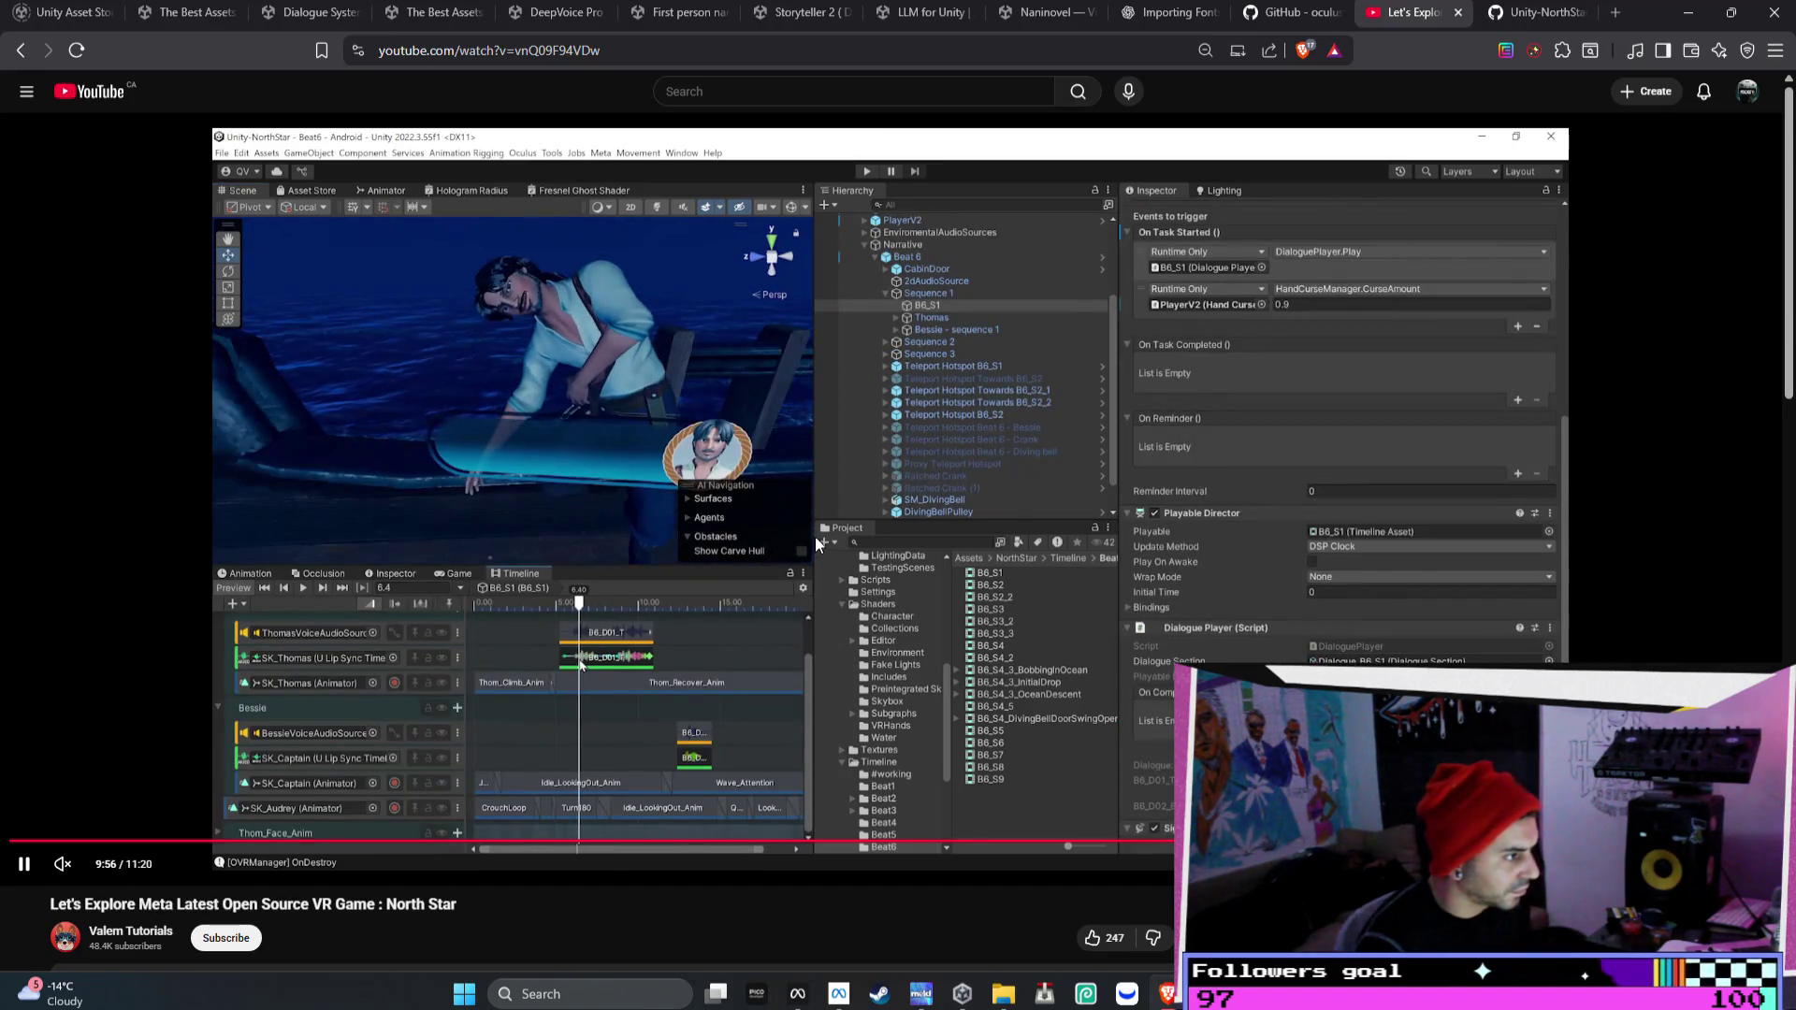
{"action": "key", "text": "space"}
- Snip the fullscreen Scene and Timeline view and paste the screenshot into the Bezi prompt
{"action": "key", "text": "f"}
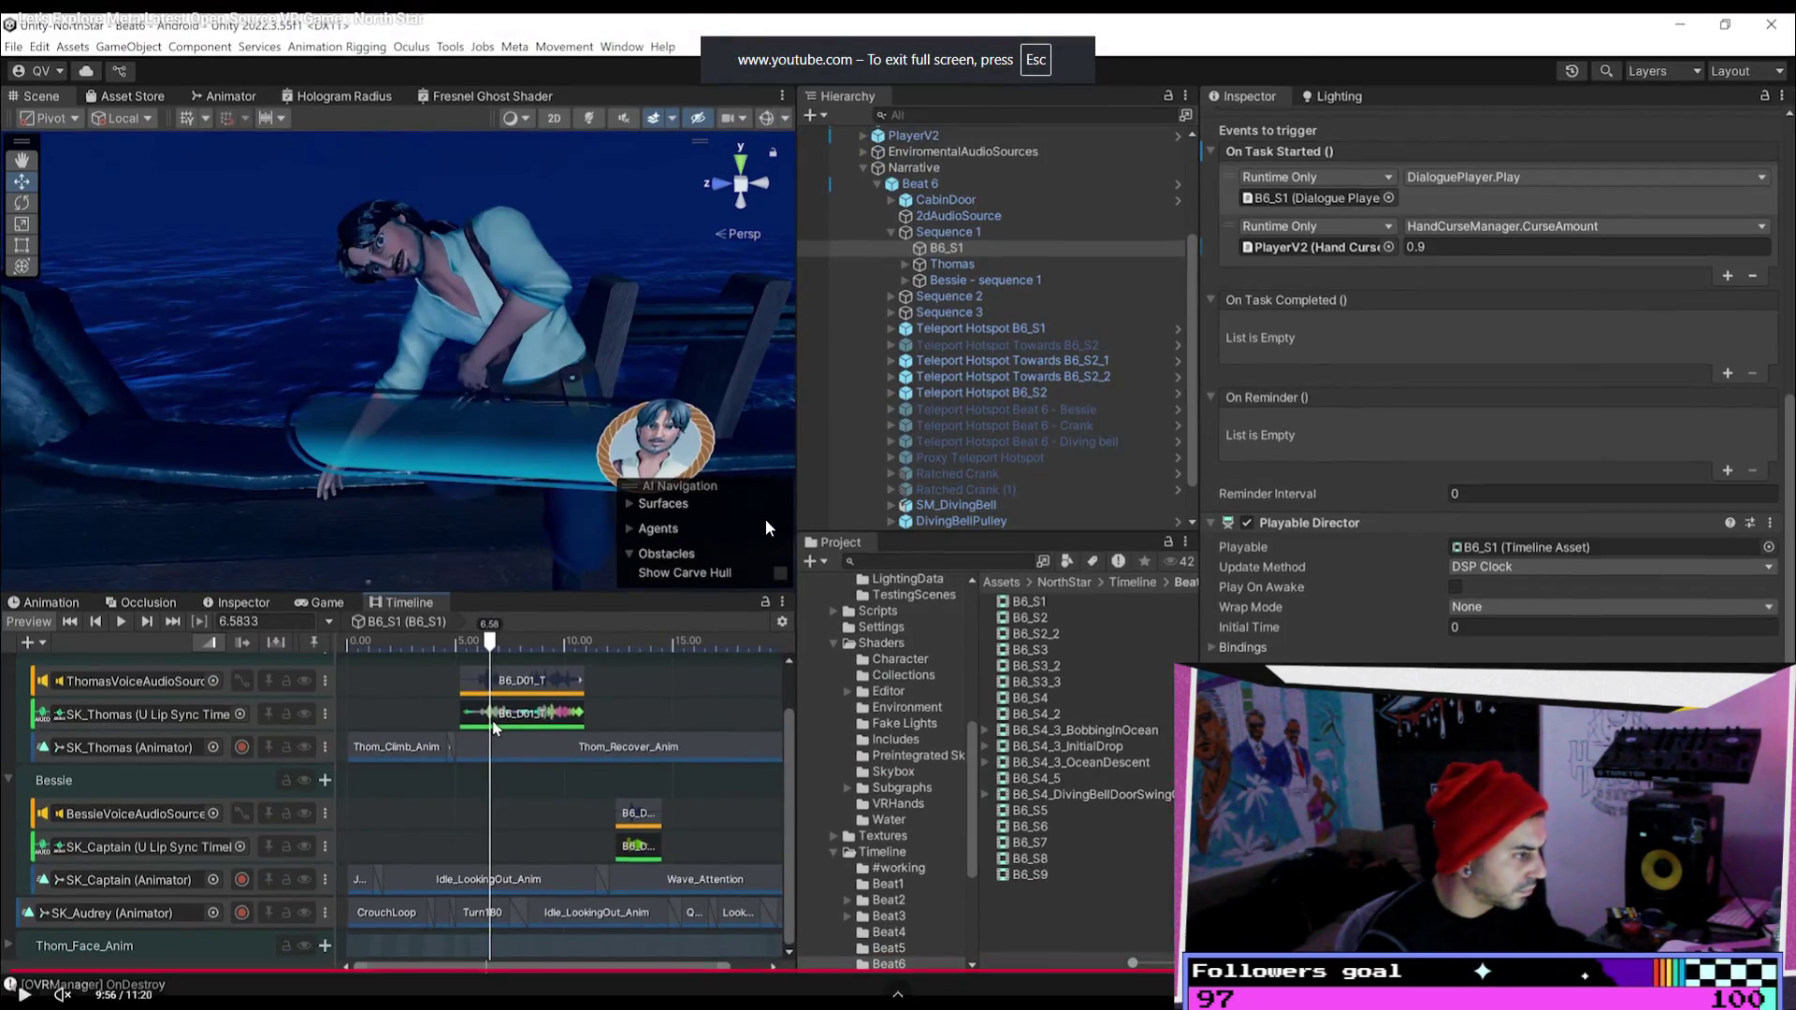
{"action": "key", "text": "super+shift+s"}
{"action": "mouse_move", "coordinate": [816, 970]}
{"action": "left_mouse_down"}
{"action": "mouse_move", "coordinate": [573, 556]}
{"action": "mouse_move", "coordinate": [210, 186]}
{"action": "mouse_move", "coordinate": [7, 84]}
{"action": "left_mouse_up"}
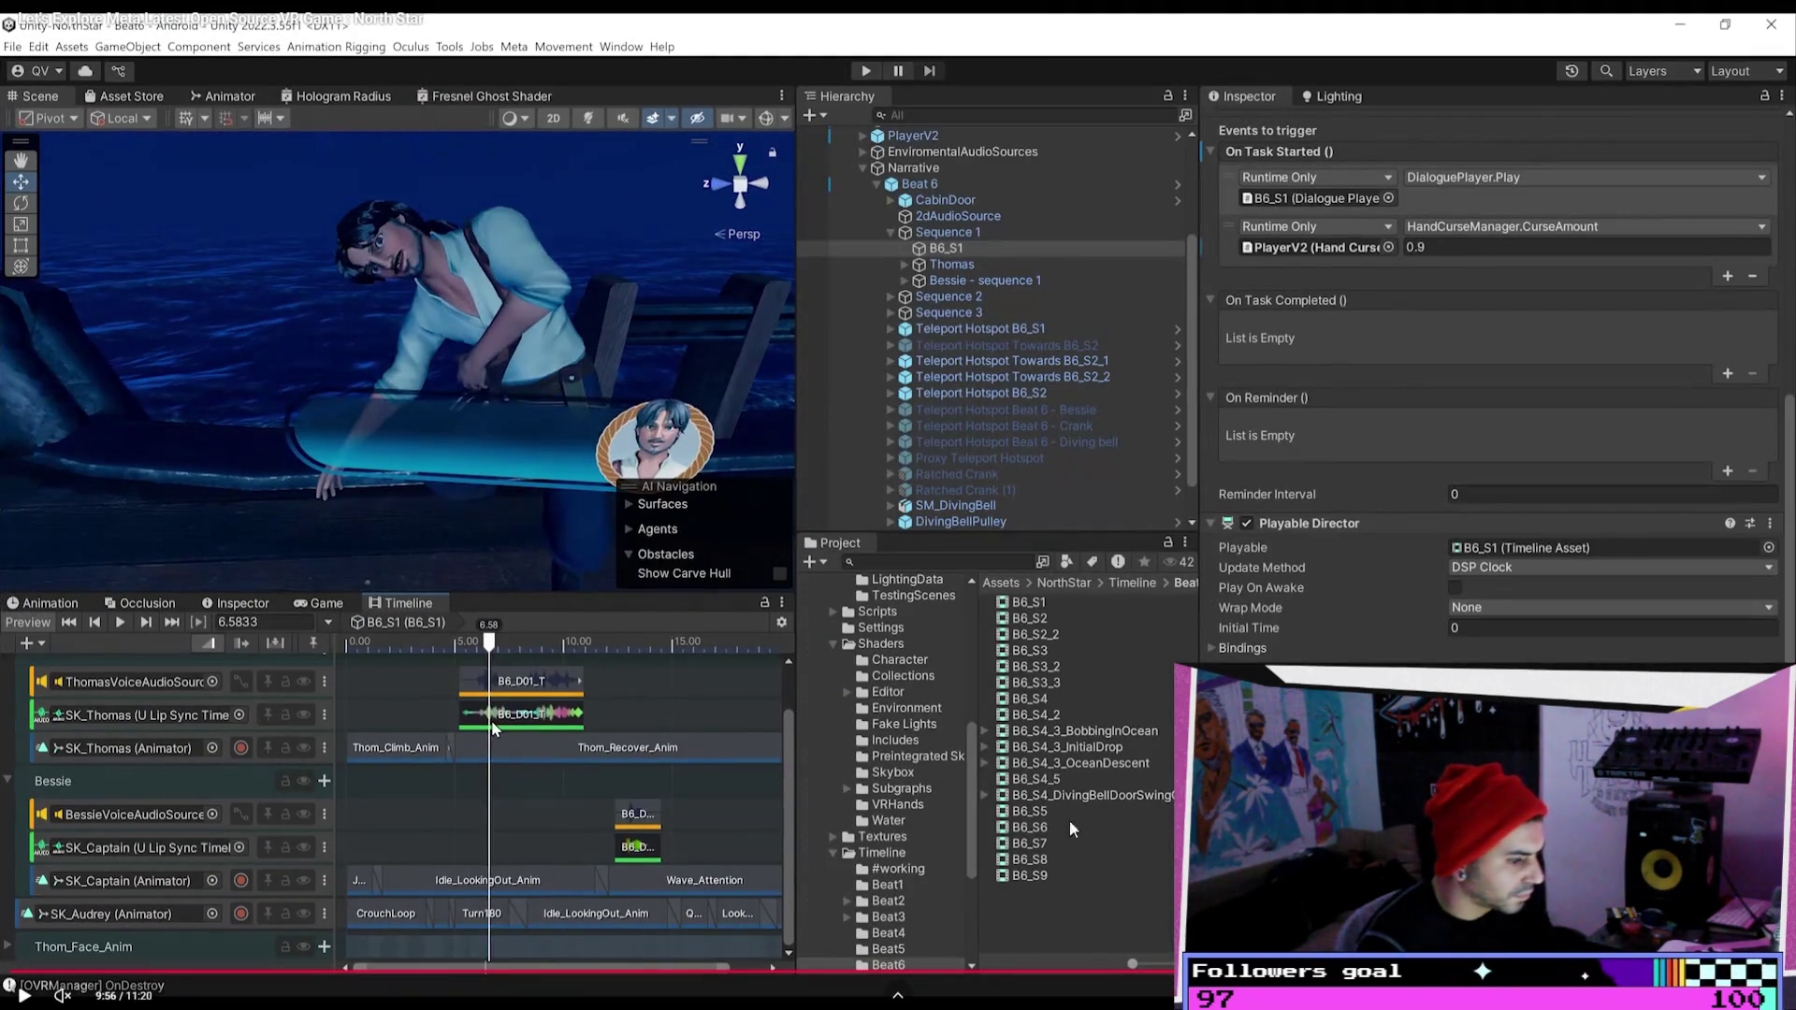
{"action": "key", "text": "Escape"}
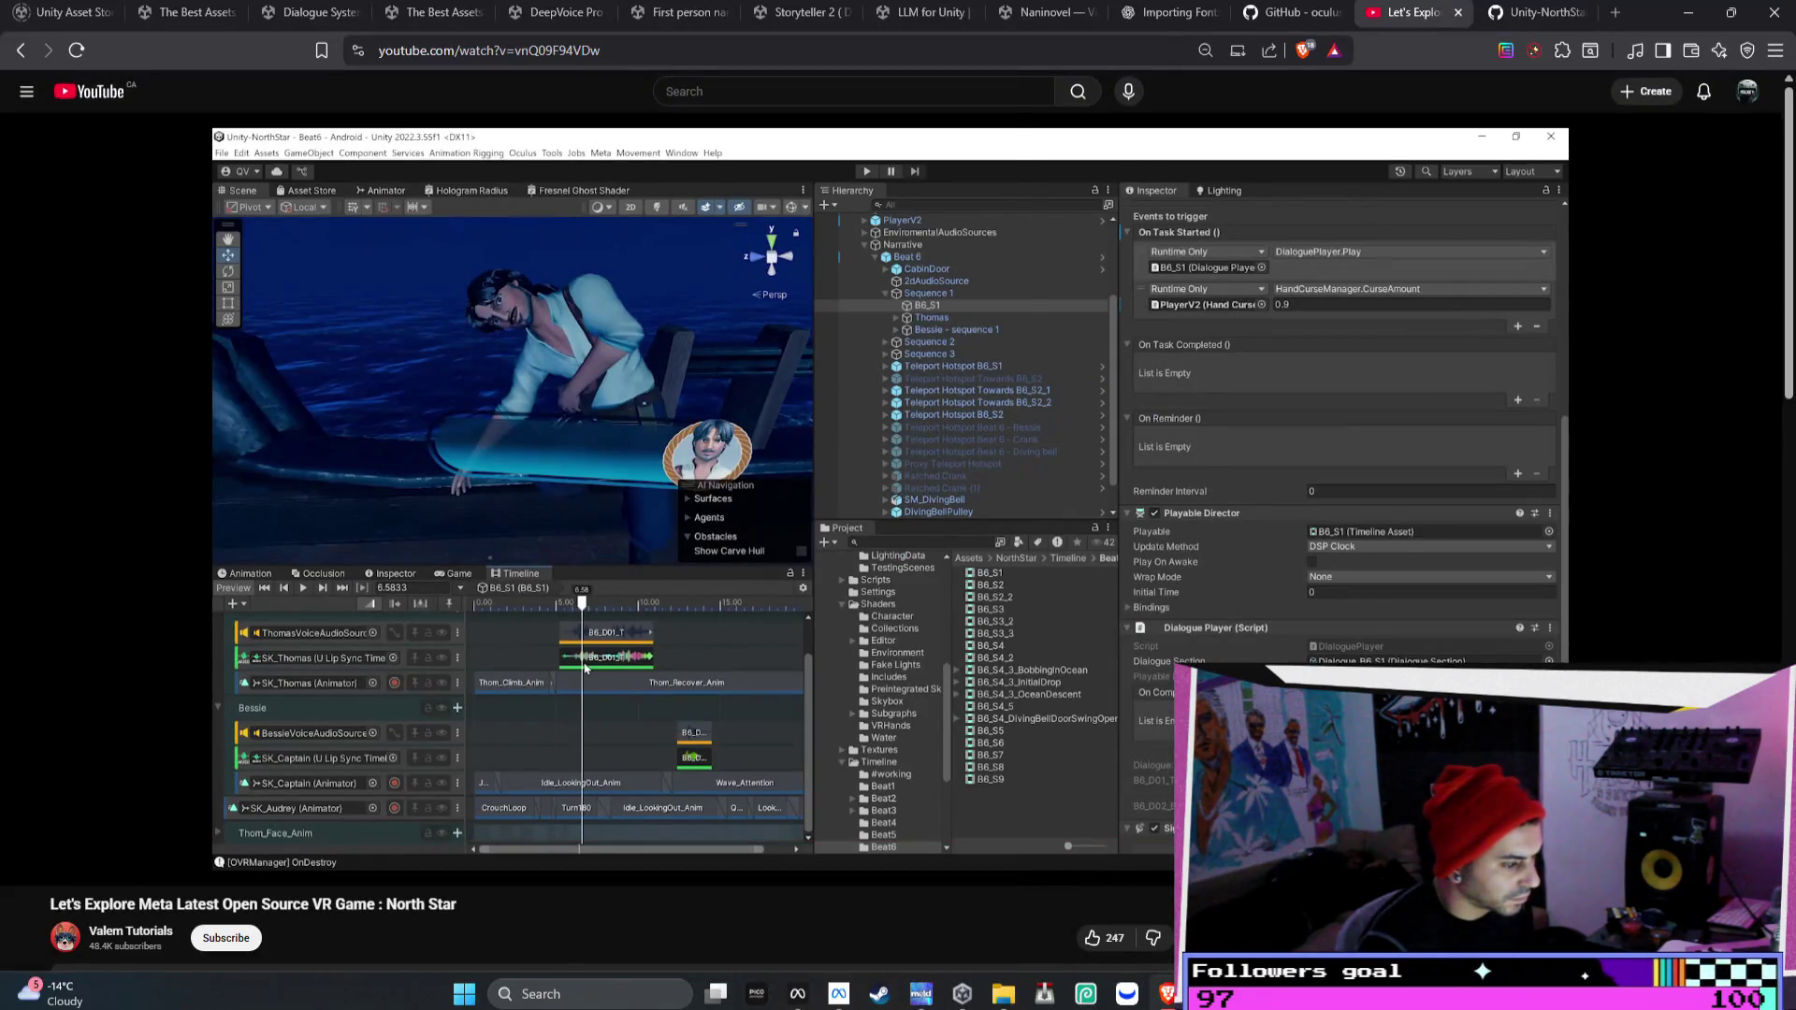
{"action": "key", "text": "alt+Tab"}
{"action": "key", "text": "ctrl+v"}
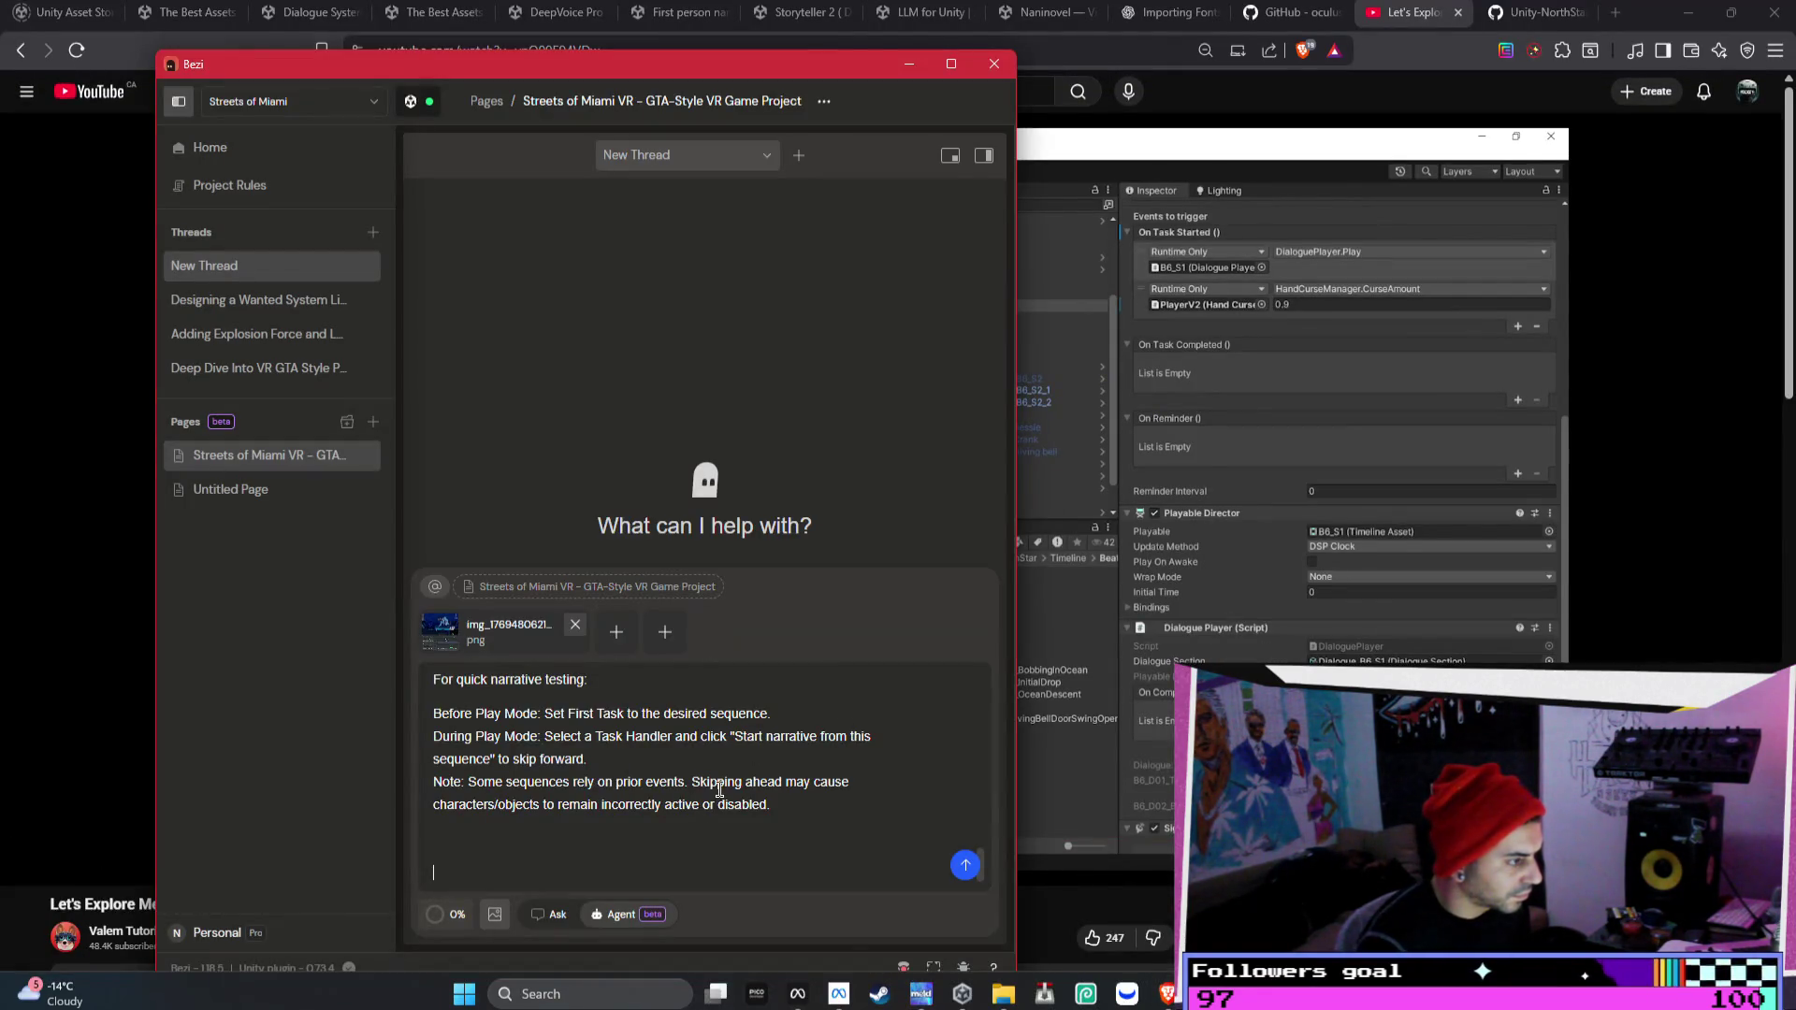
- Add a short closing note and send the dialogue-system request with the attached screenshot
{"action": "scroll", "coordinate": [706, 786], "scroll_direction": "up", "scroll_amount": 20}
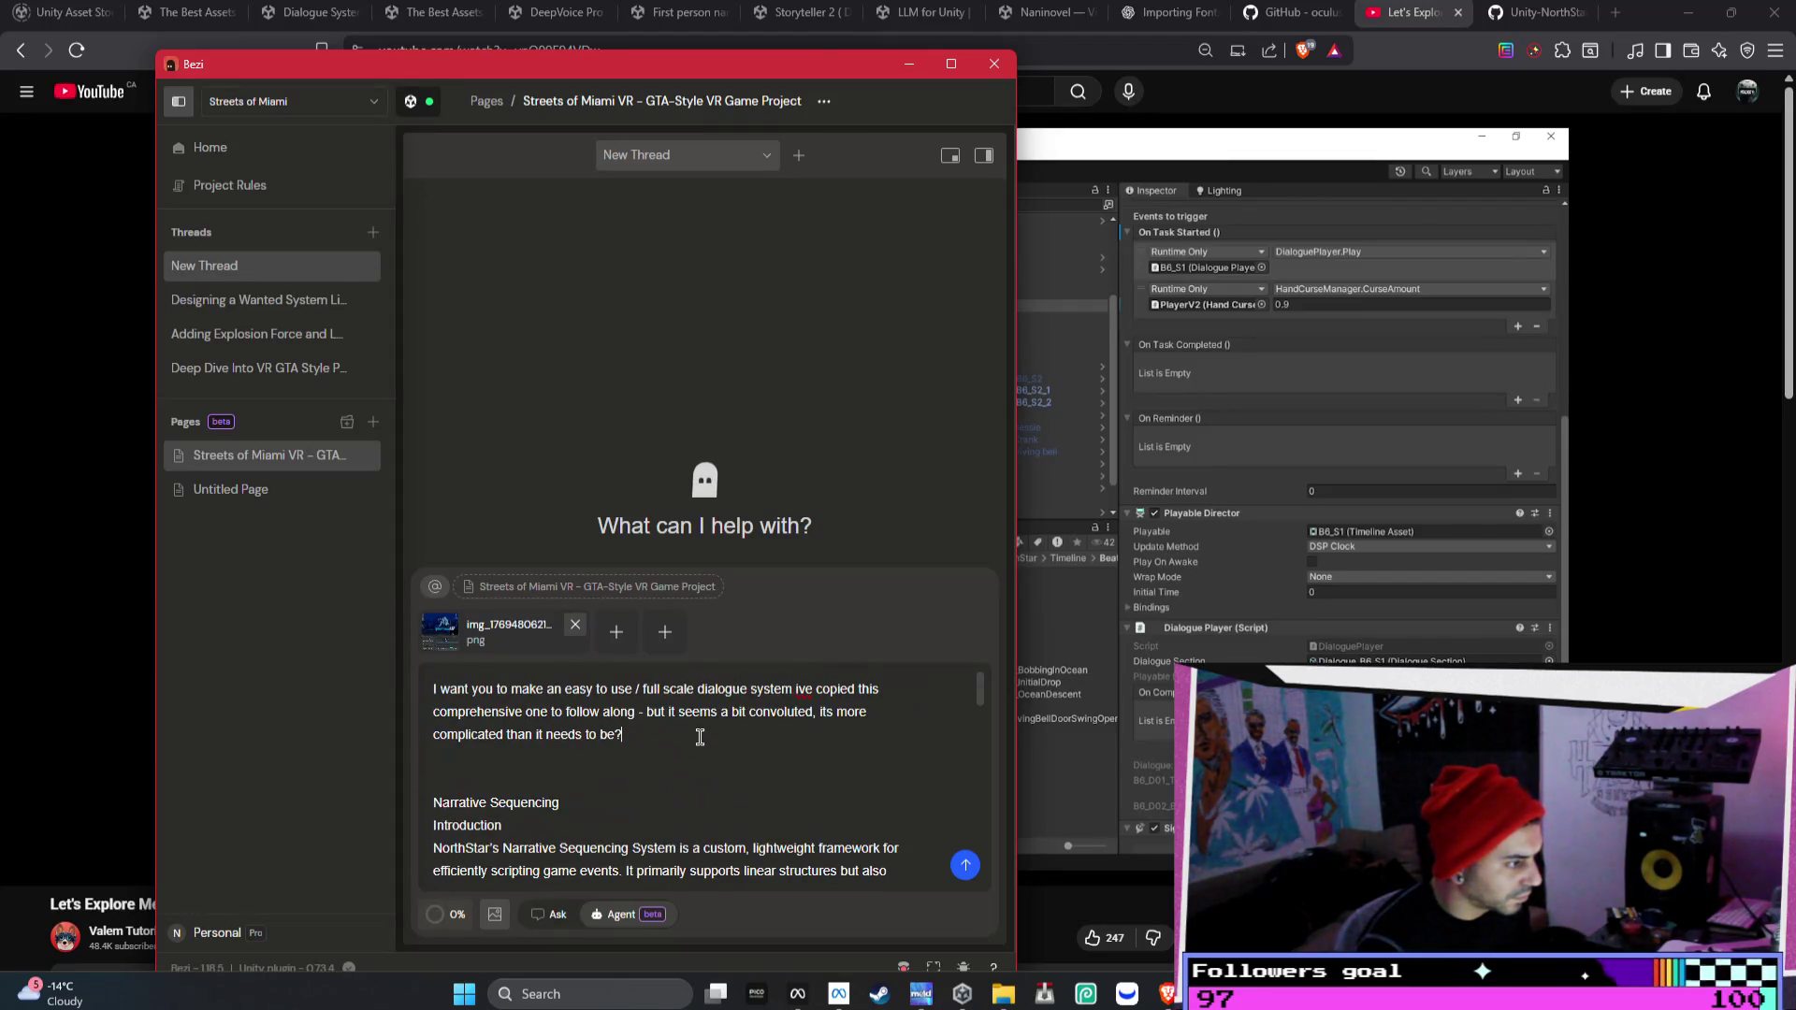
{"action": "type", "text": " i want to"}
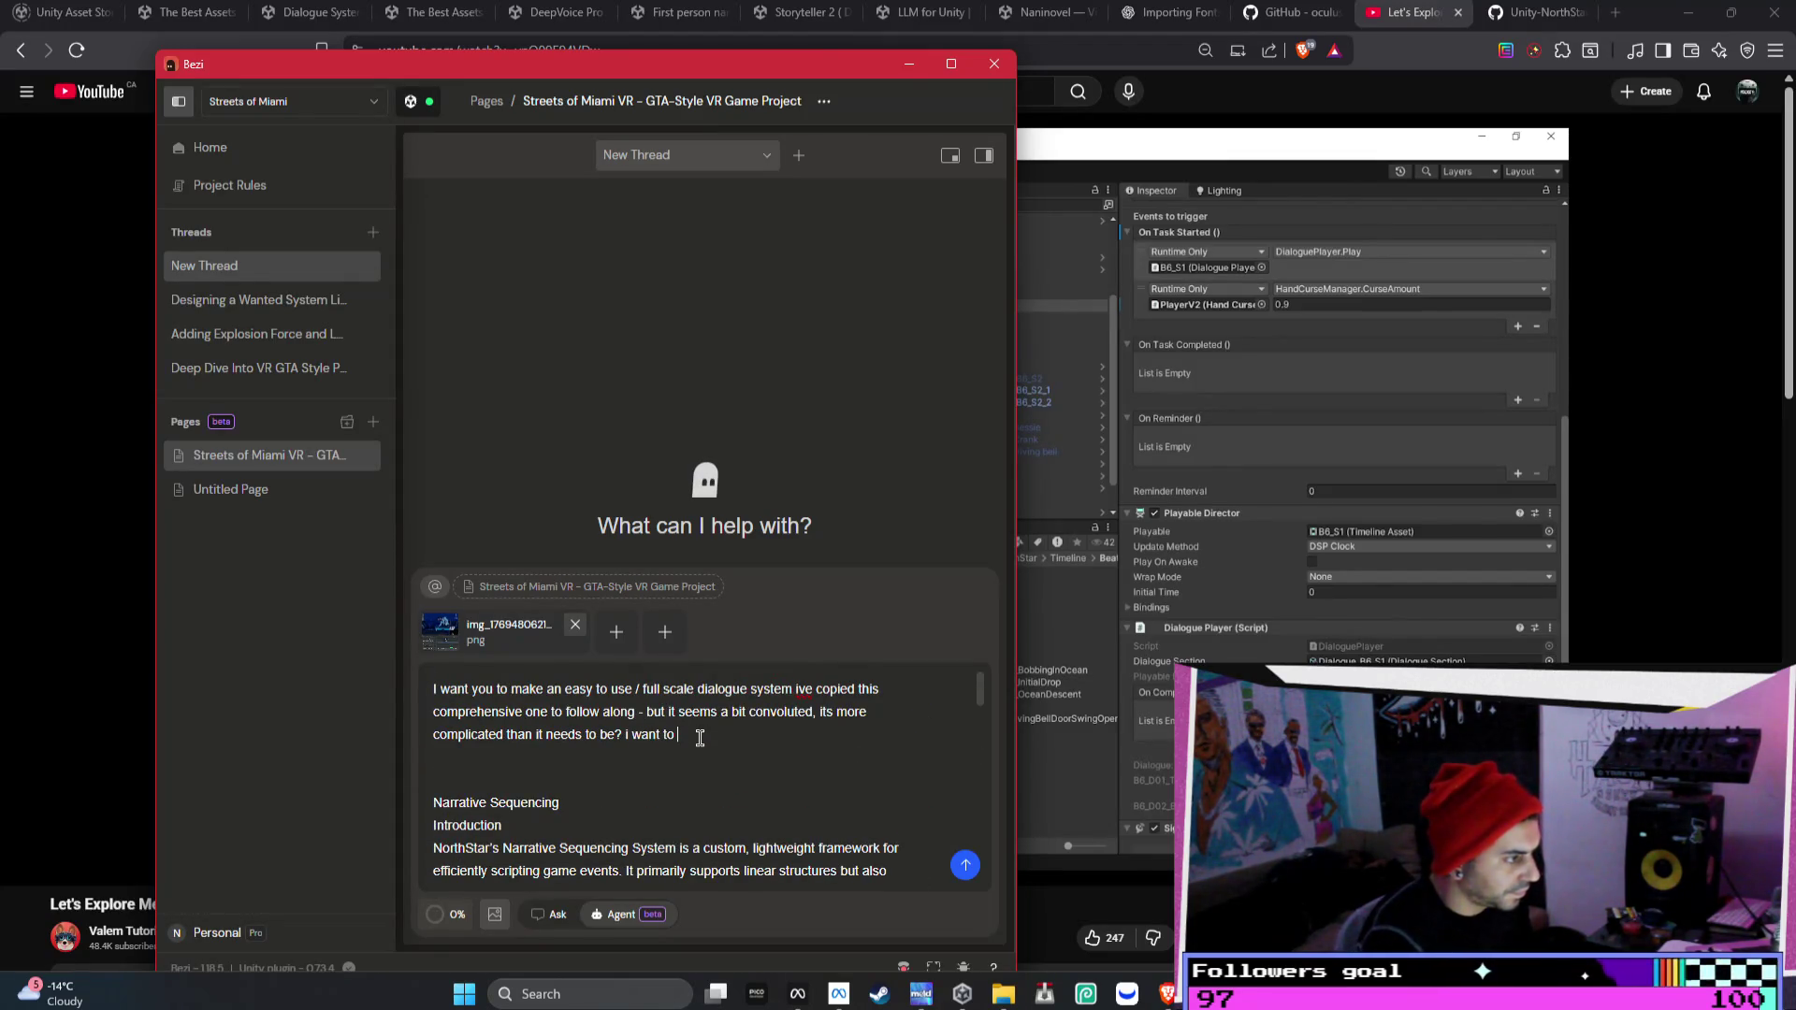
{"action": "type", "text": "i w"}
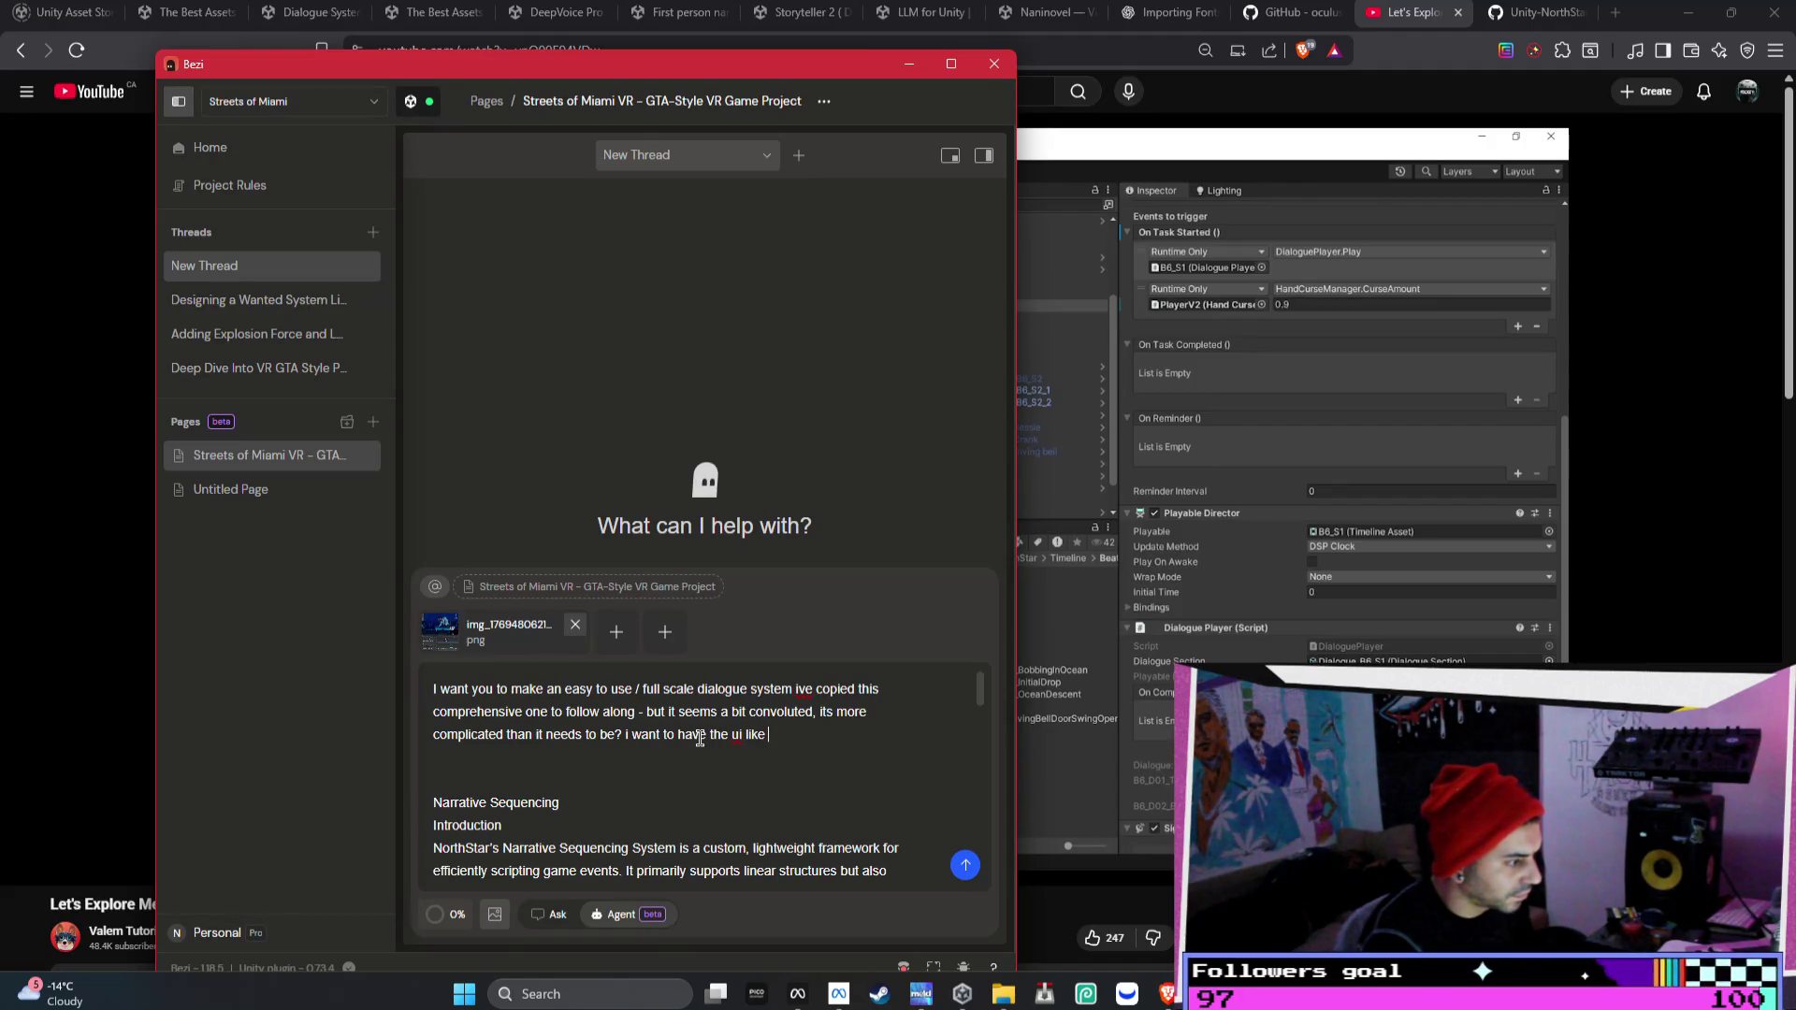
{"action": "type", "text": "pop up when a per"}
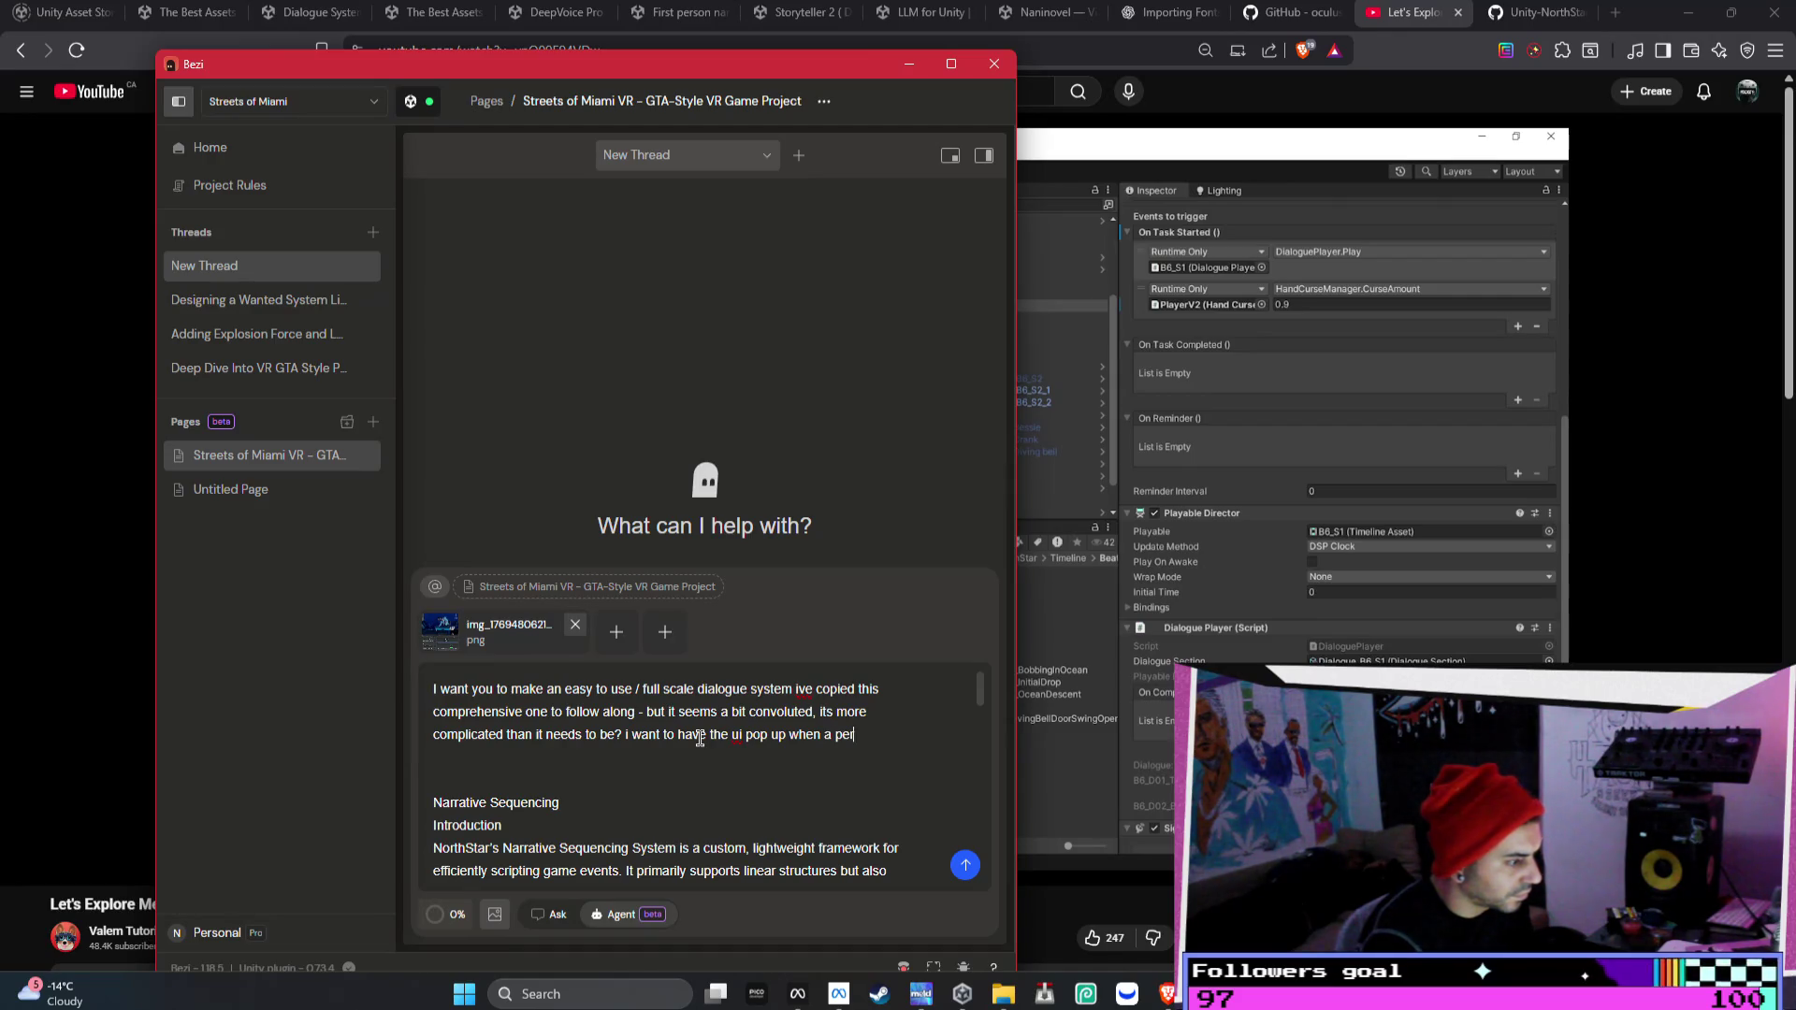
{"action": "type", "text": "ing "}
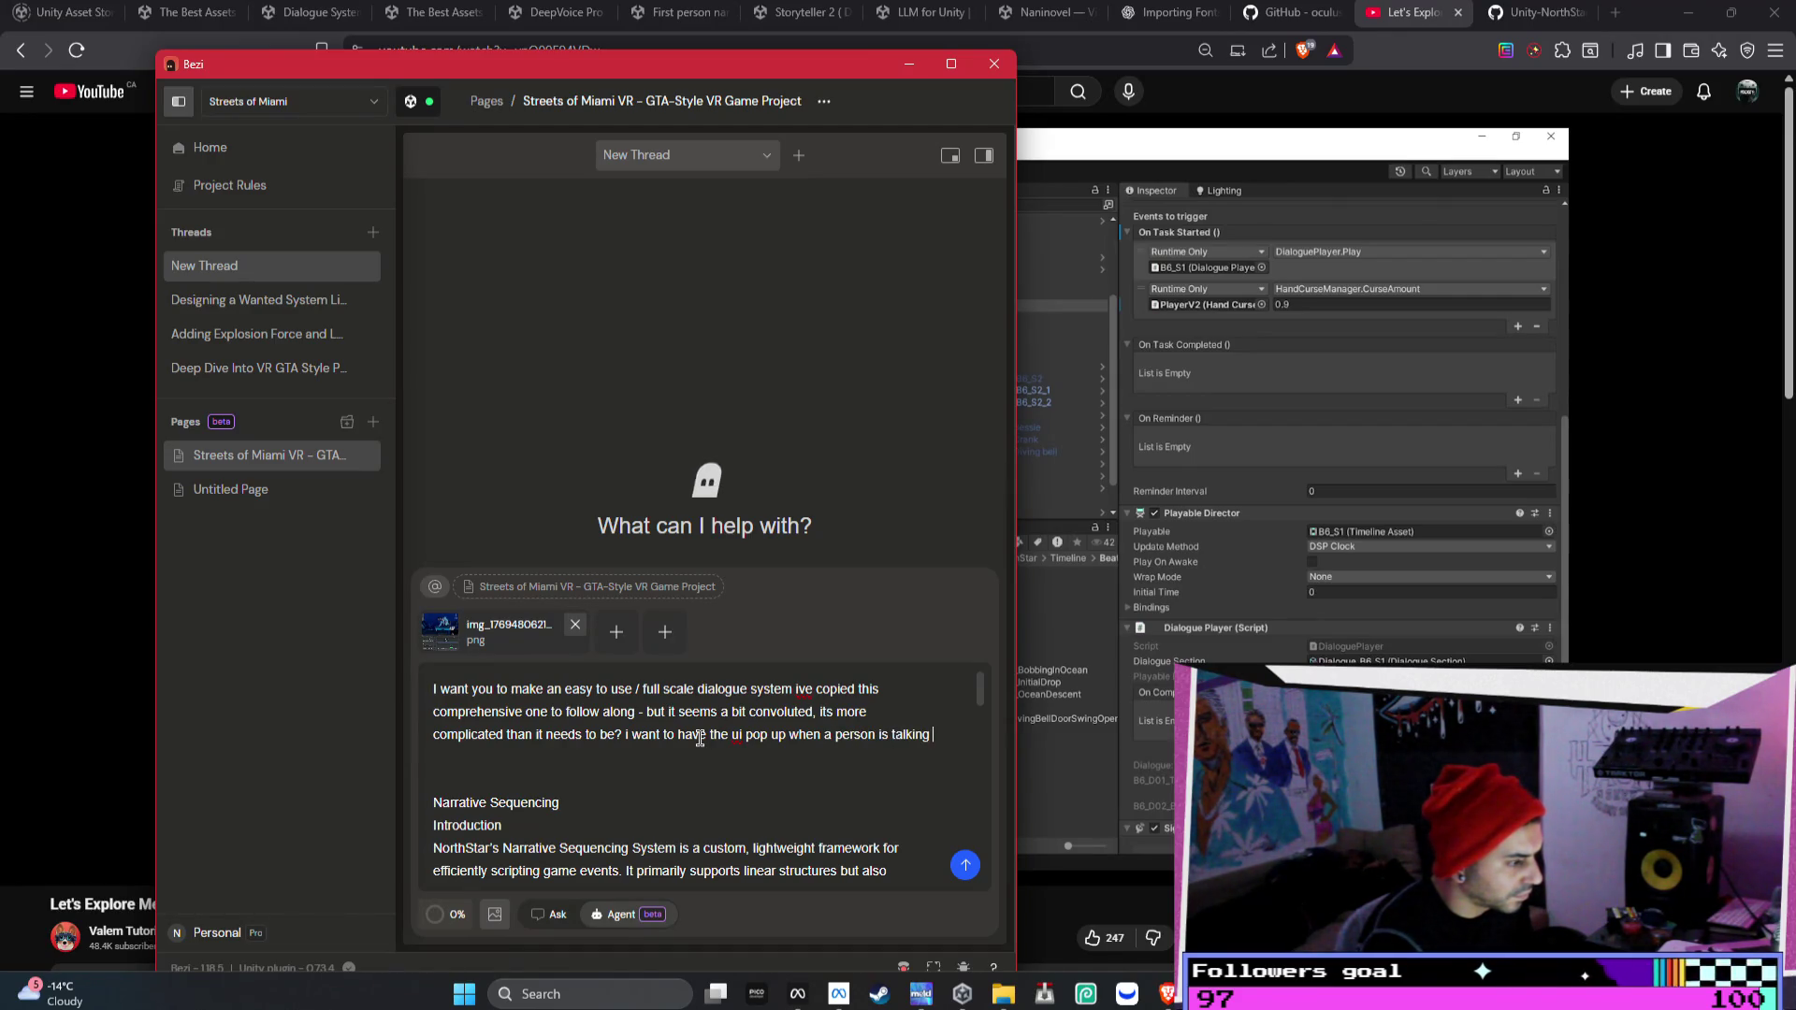
{"action": "type", "text": "aswell so"}
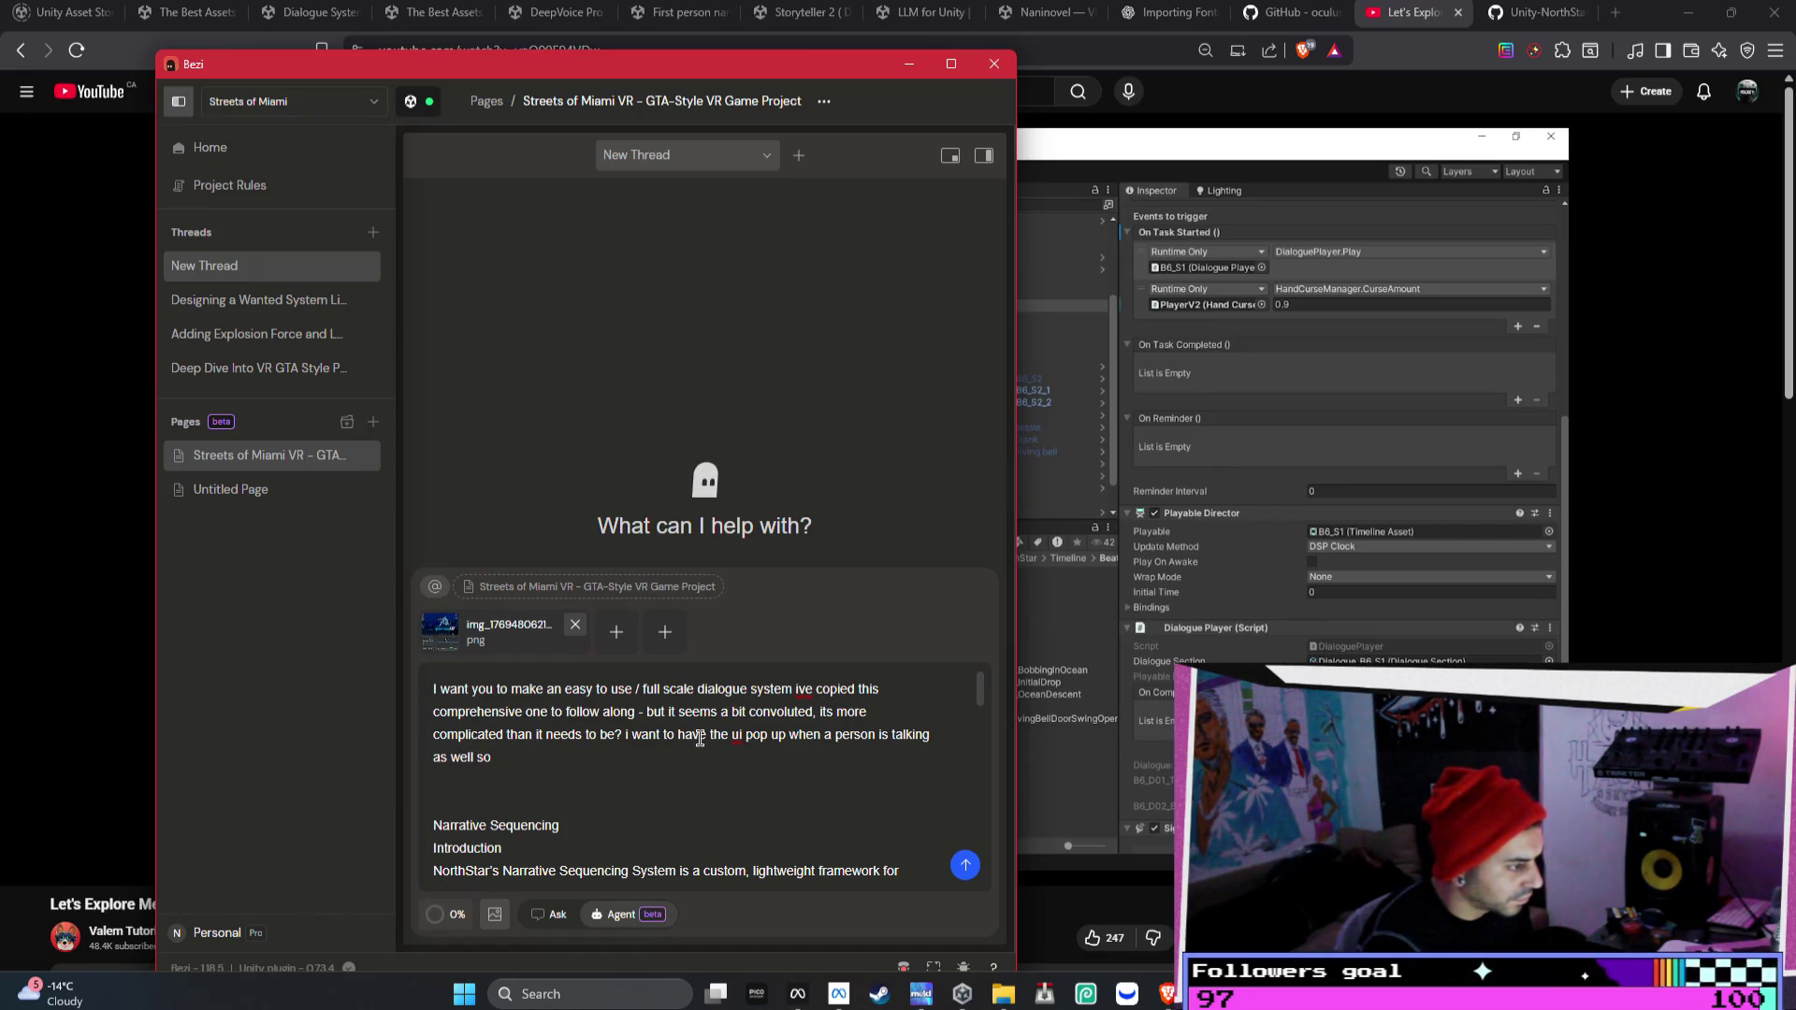
{"action": "type", "text": "xt lin"}
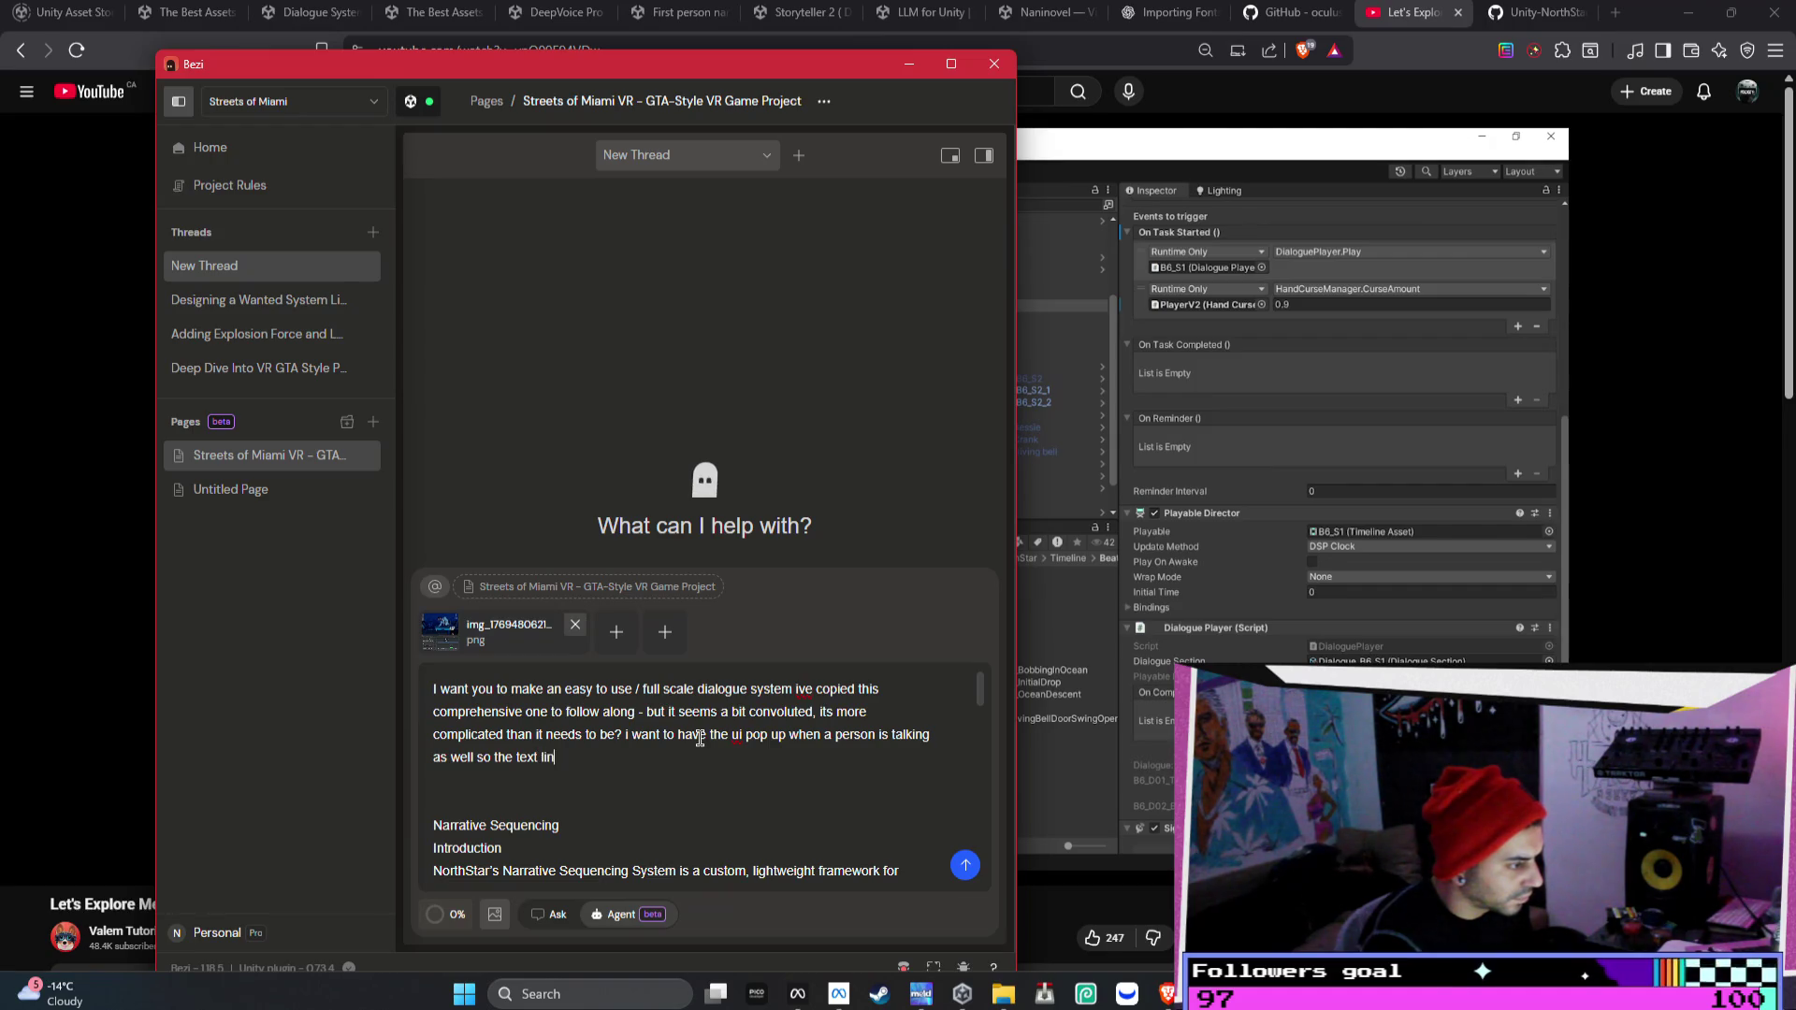
{"action": "type", "text": "es up wi"}
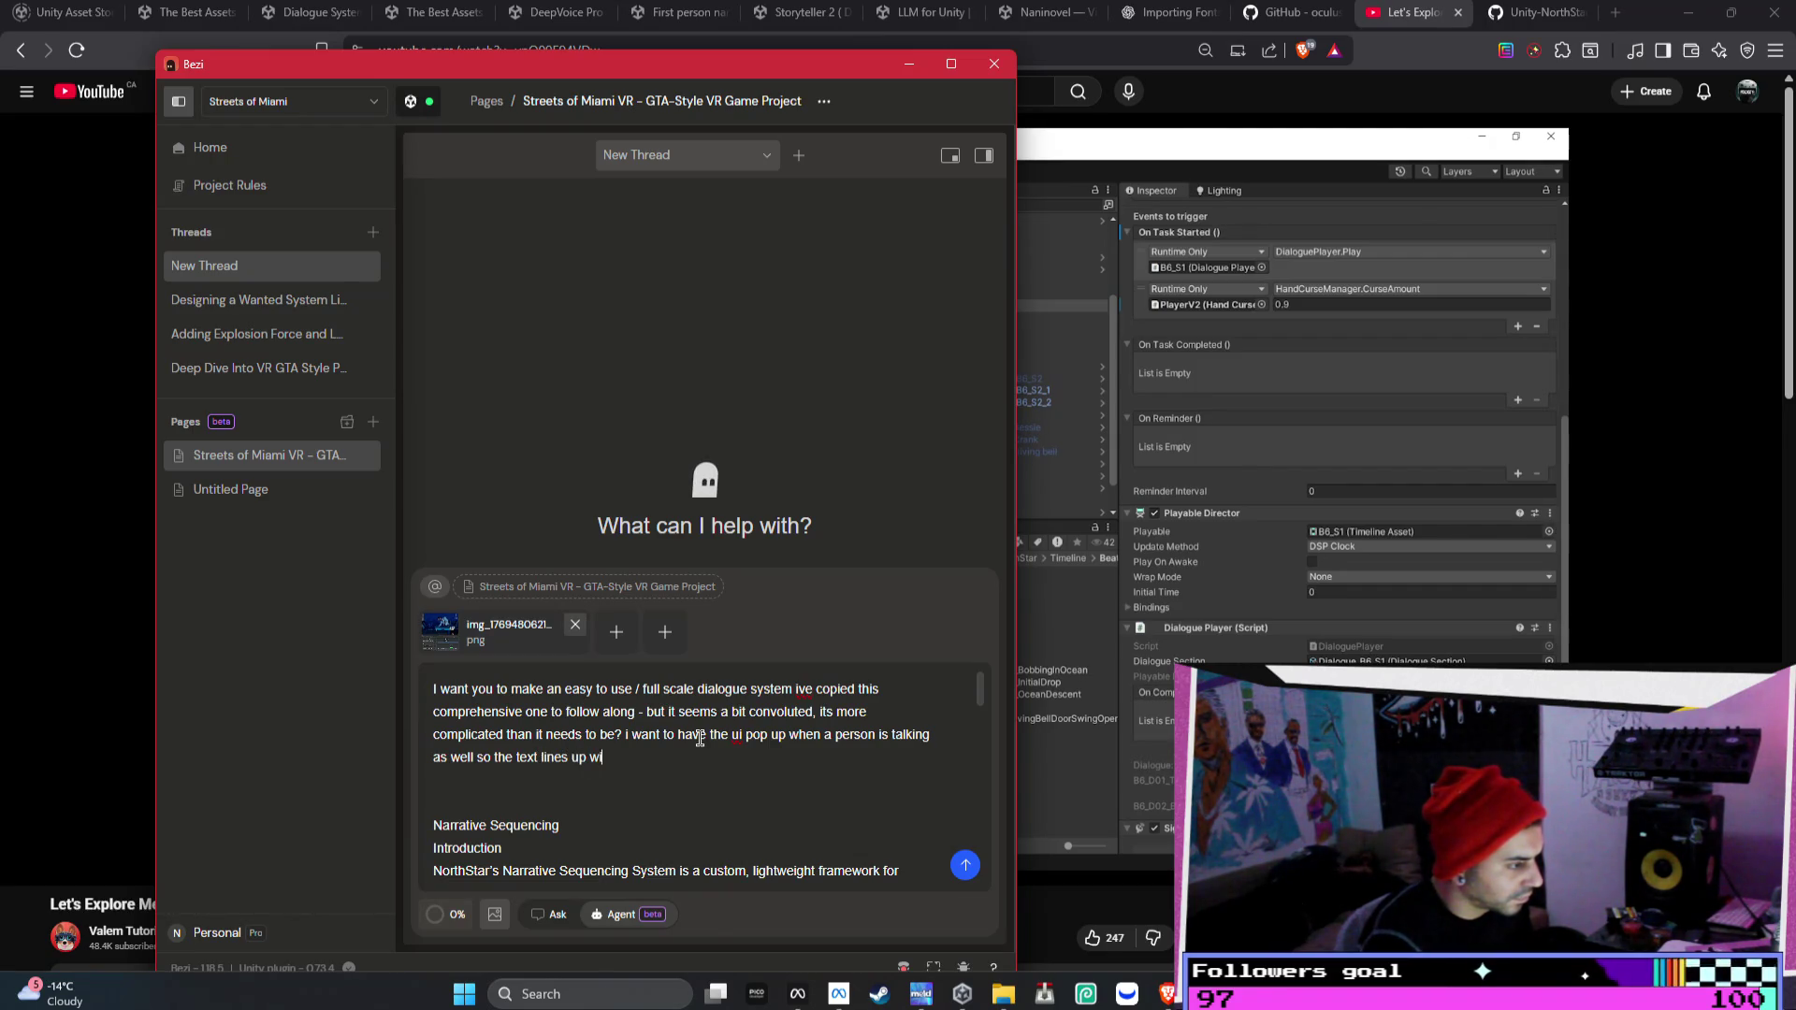
{"action": "type", "text": "th the aud"}
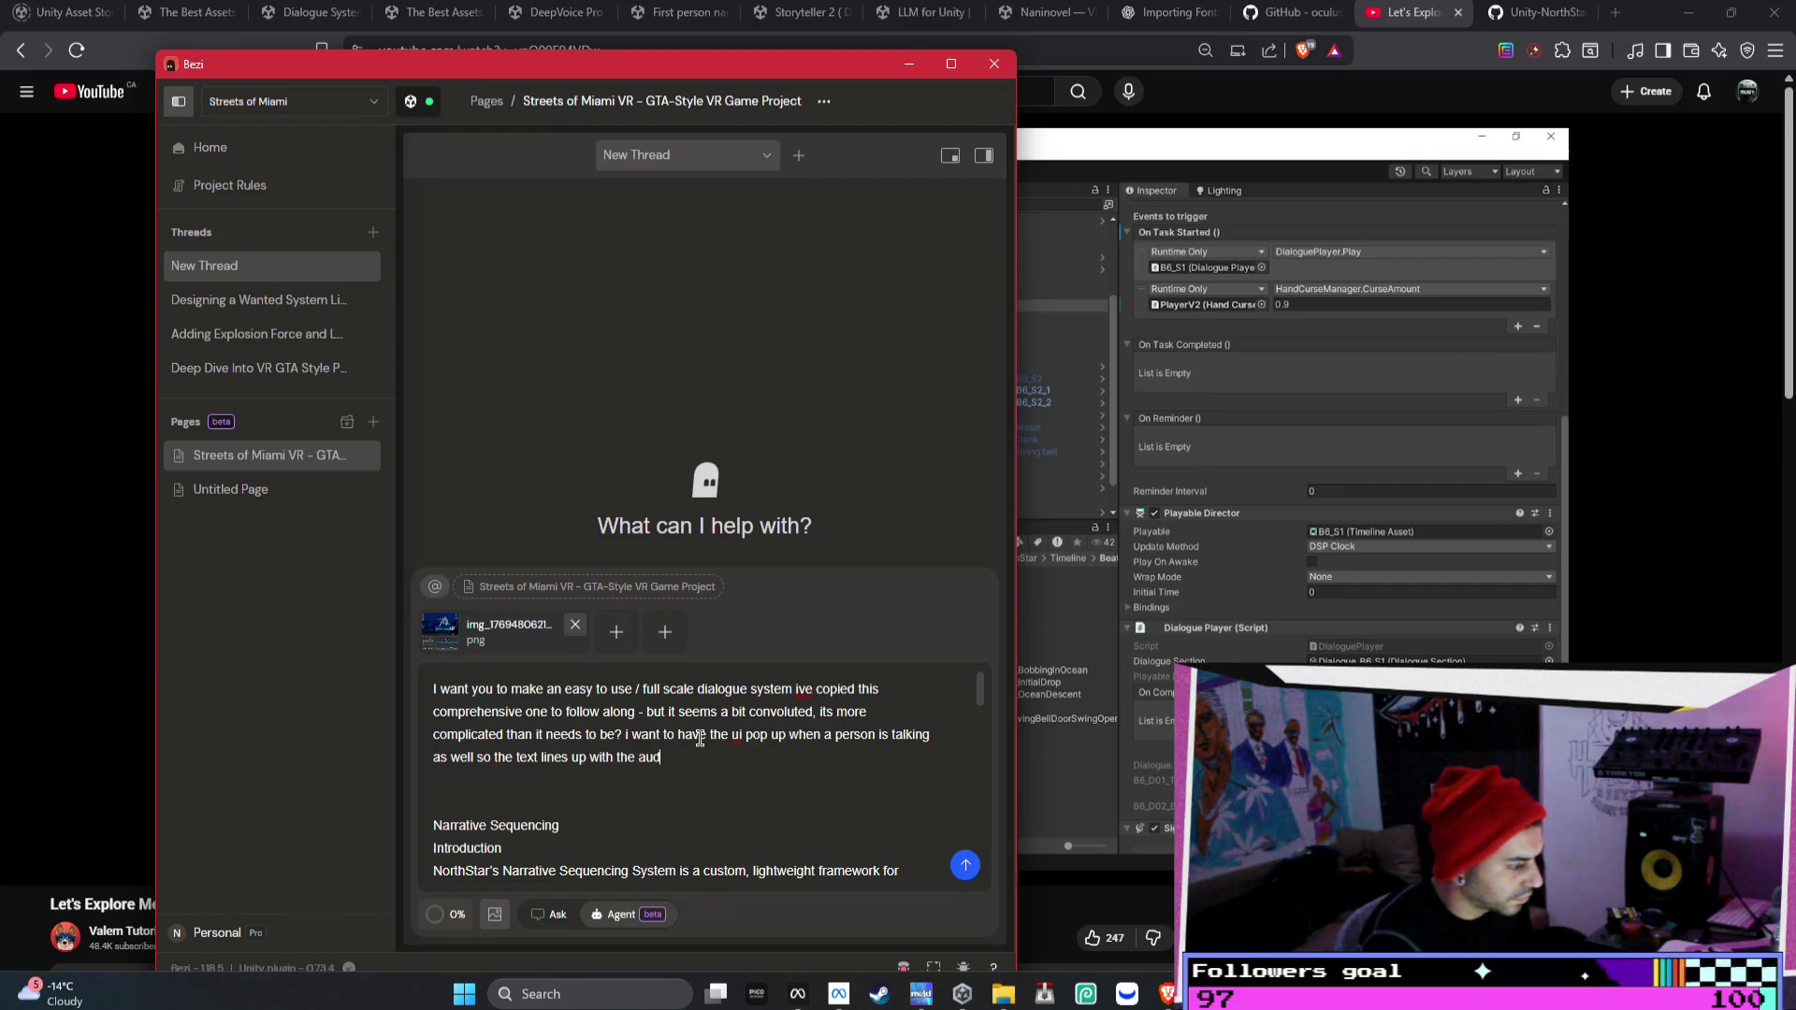
{"action": "type", "text": "that s p"}
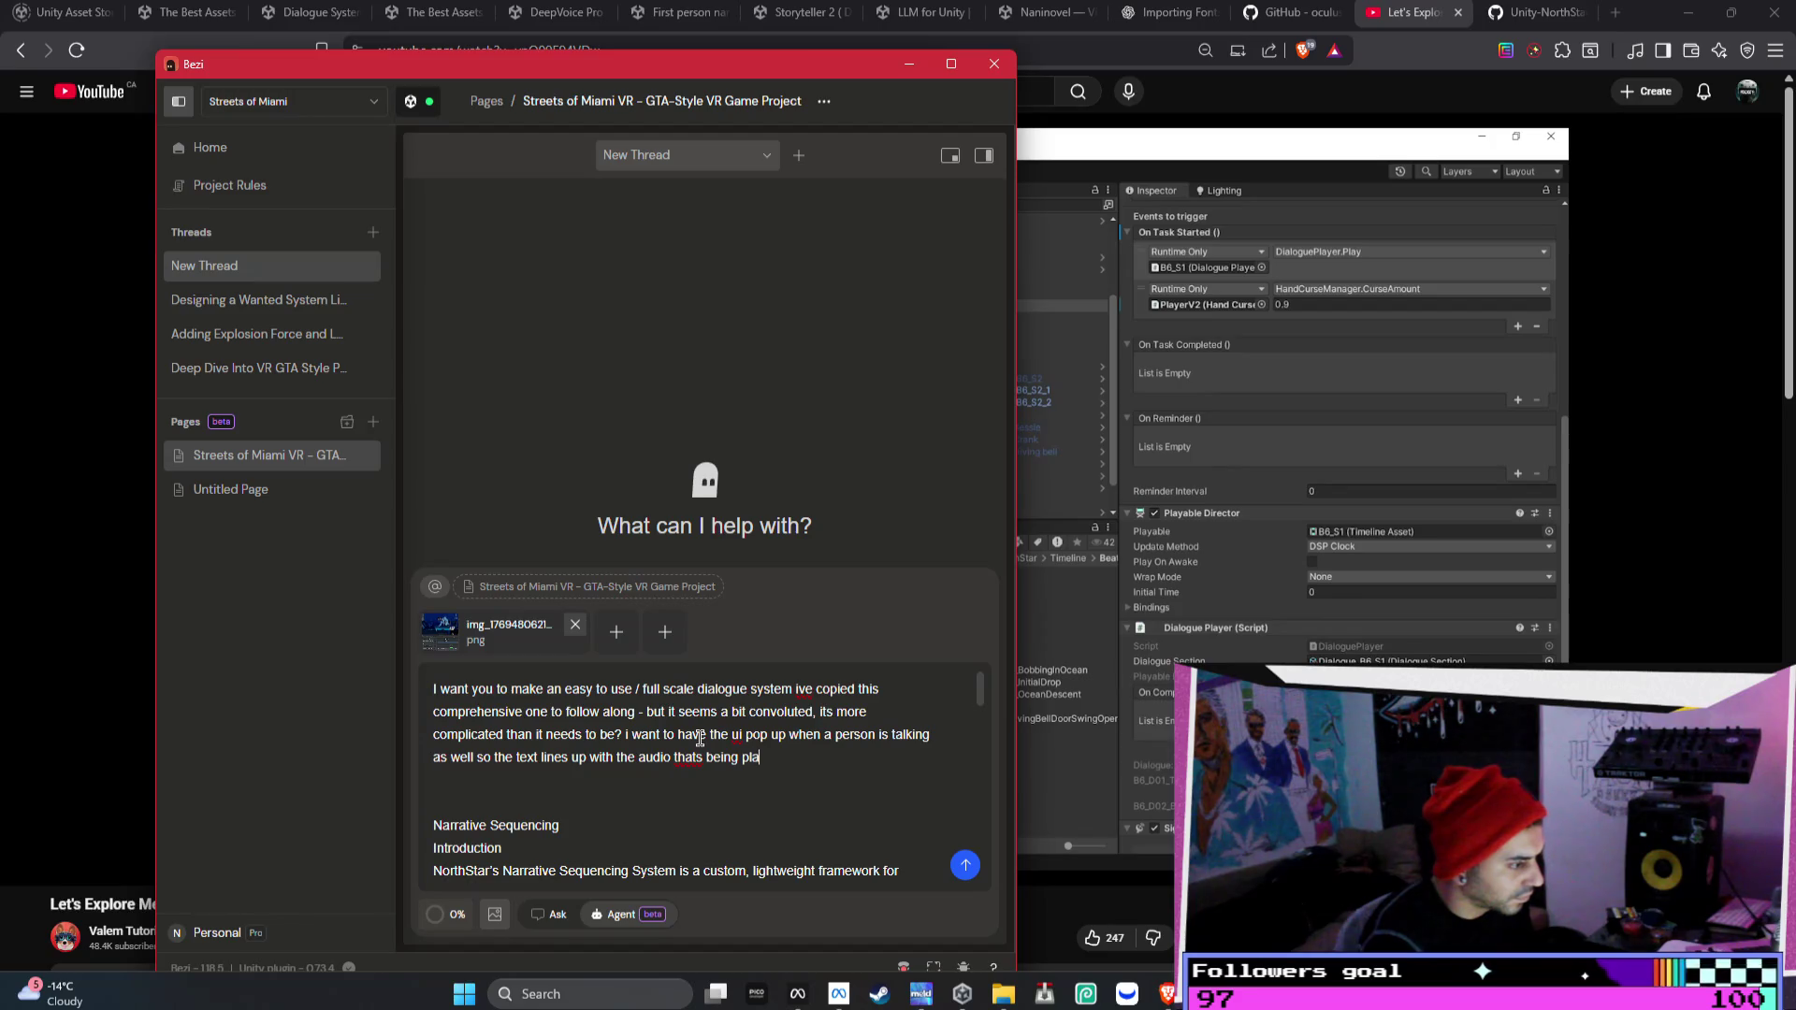
{"action": "type", "text": "ered."}
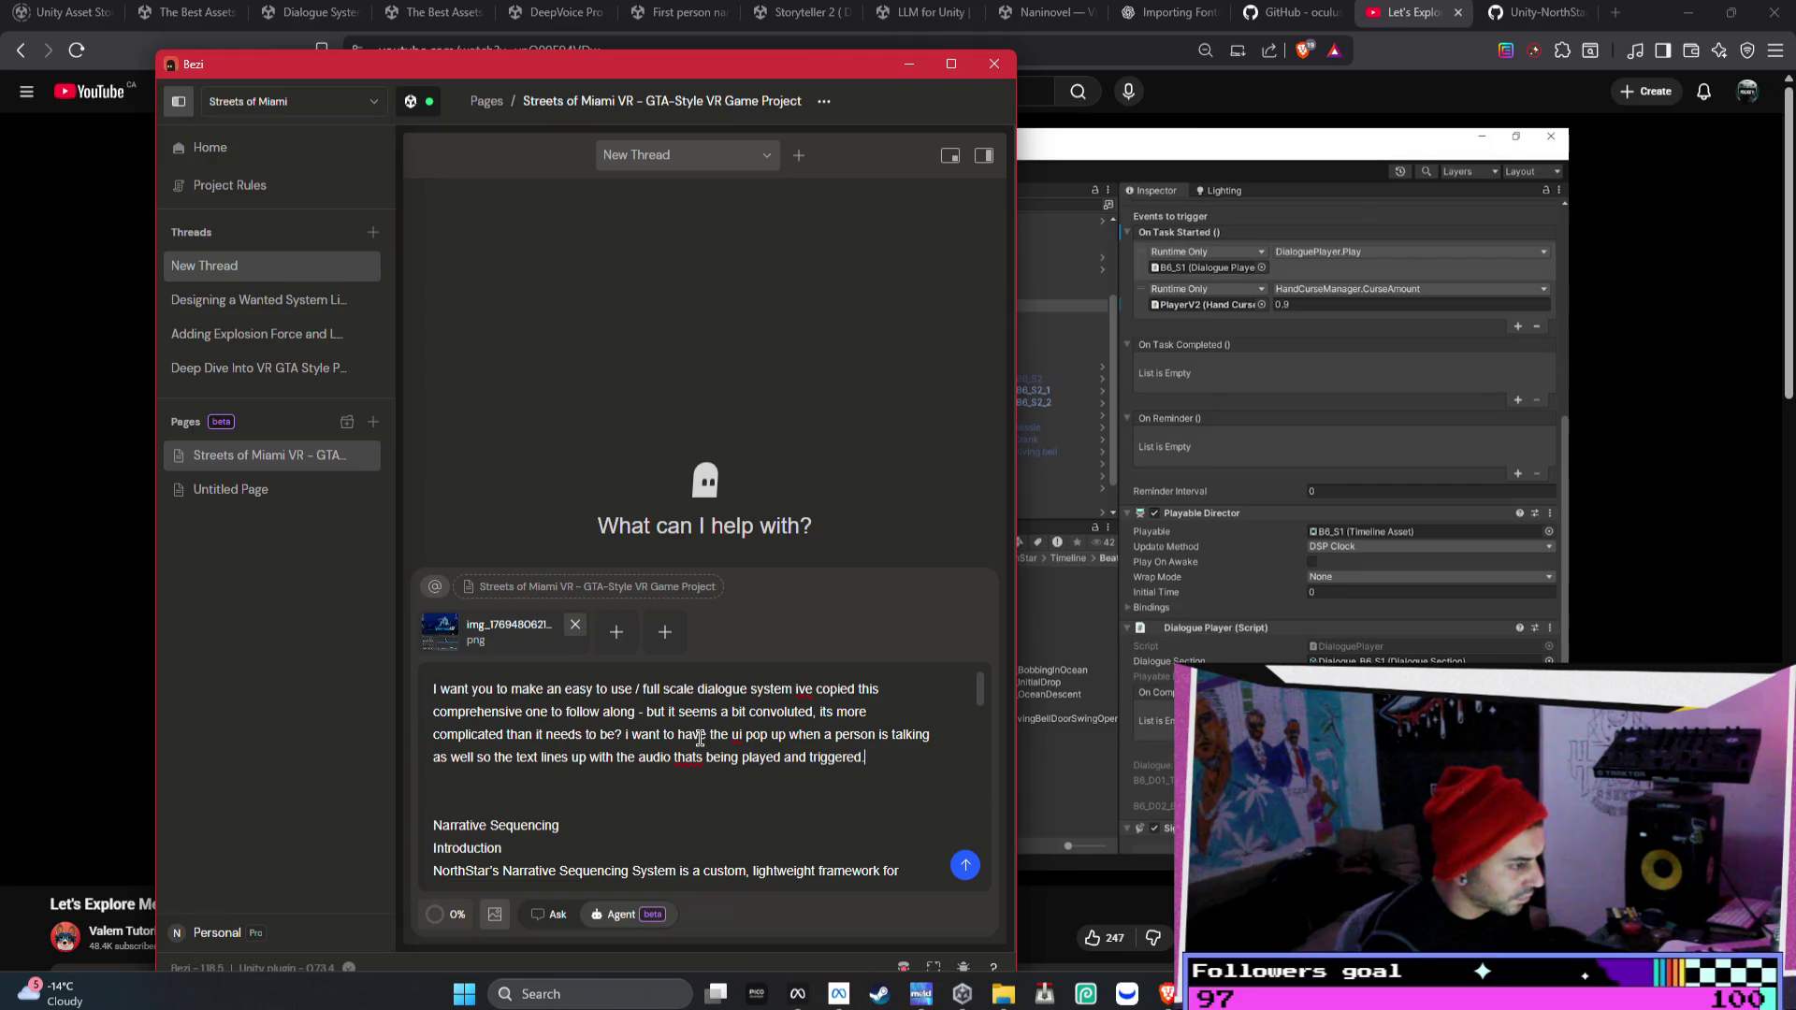
{"action": "key", "text": "Return"}
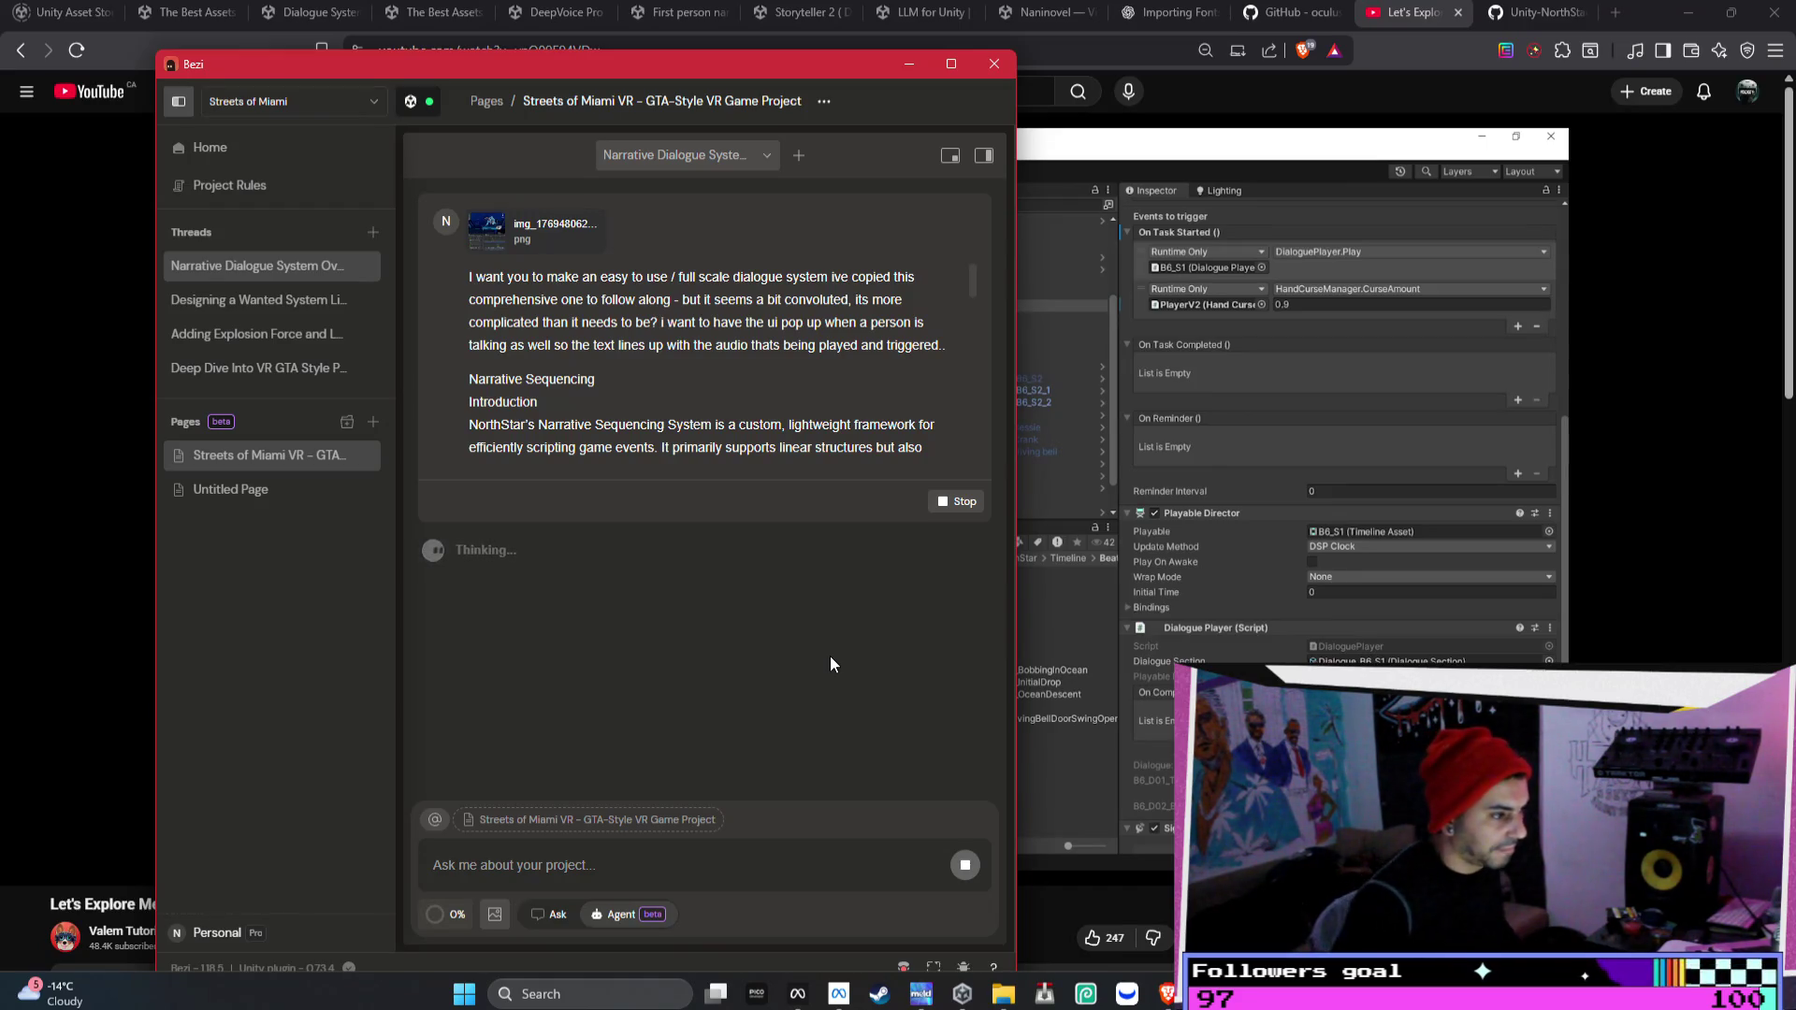
- Stop the agent's running response so the request shows as cancelled
{"action": "left_click", "coordinate": [956, 502]}
{"action": "scroll", "coordinate": [956, 374], "scroll_direction": "down", "scroll_amount": 10}
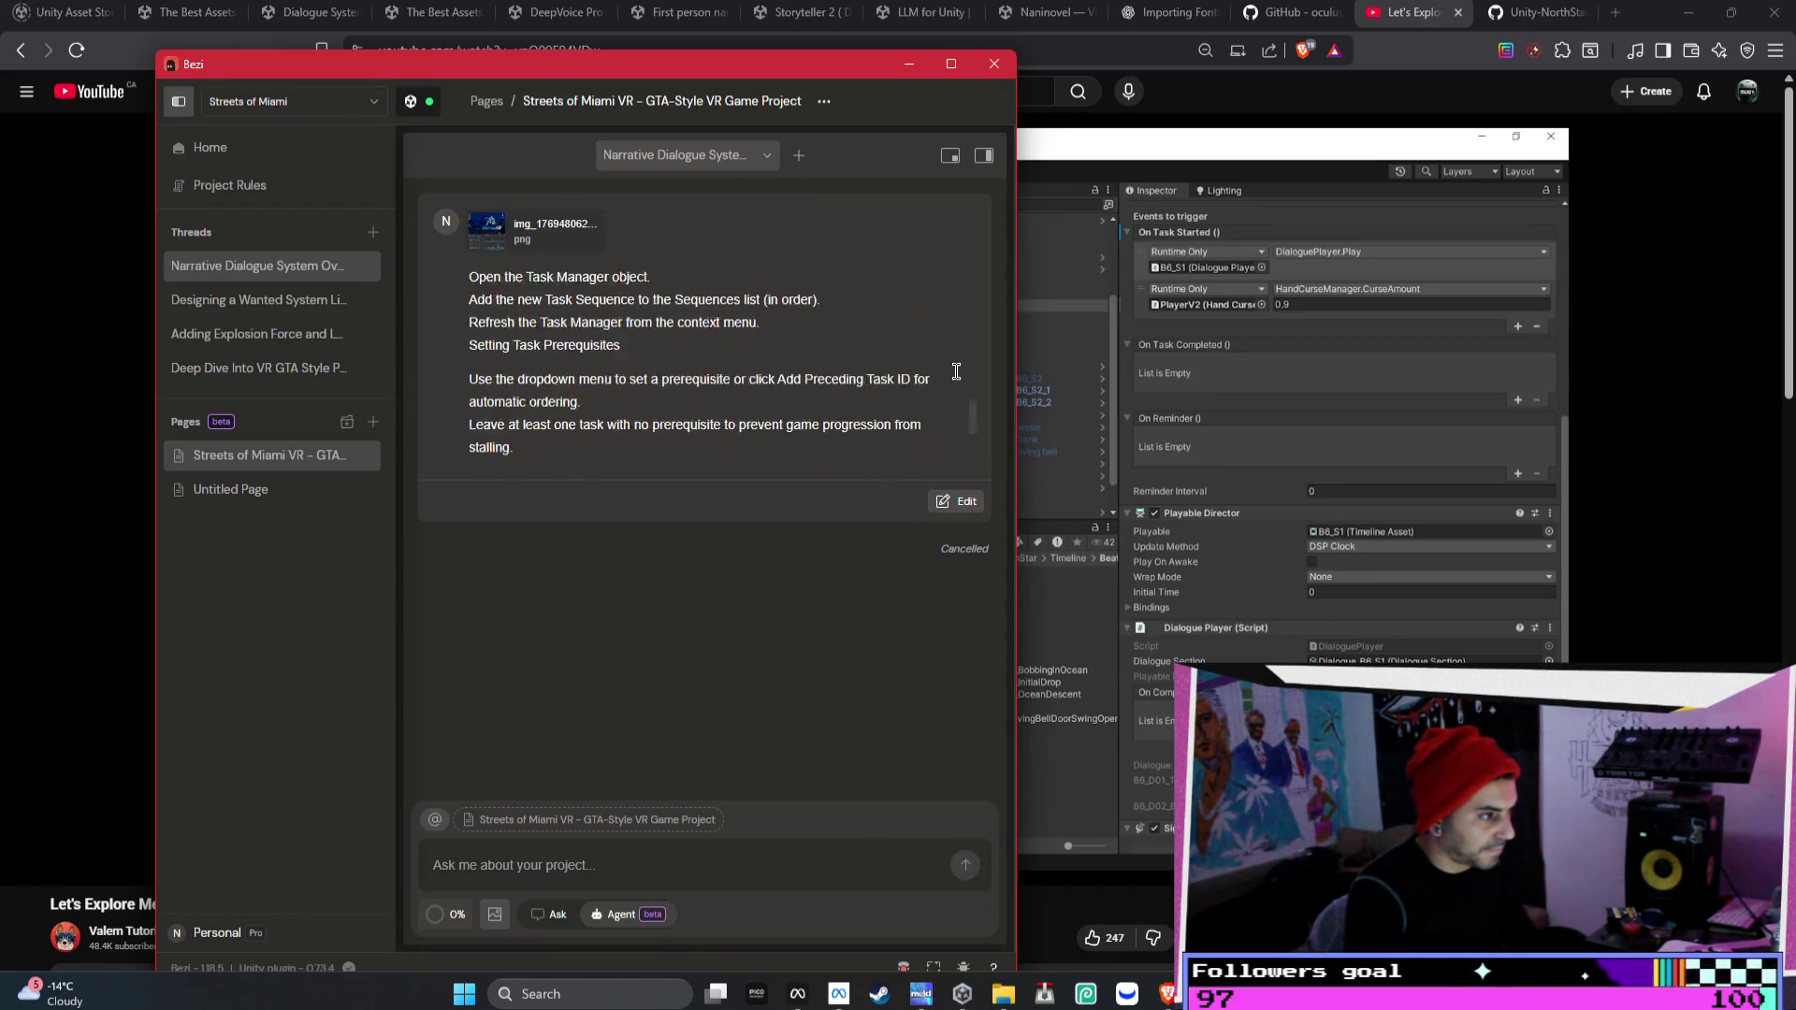
{"action": "scroll", "coordinate": [955, 374], "scroll_direction": "down", "scroll_amount": 3}
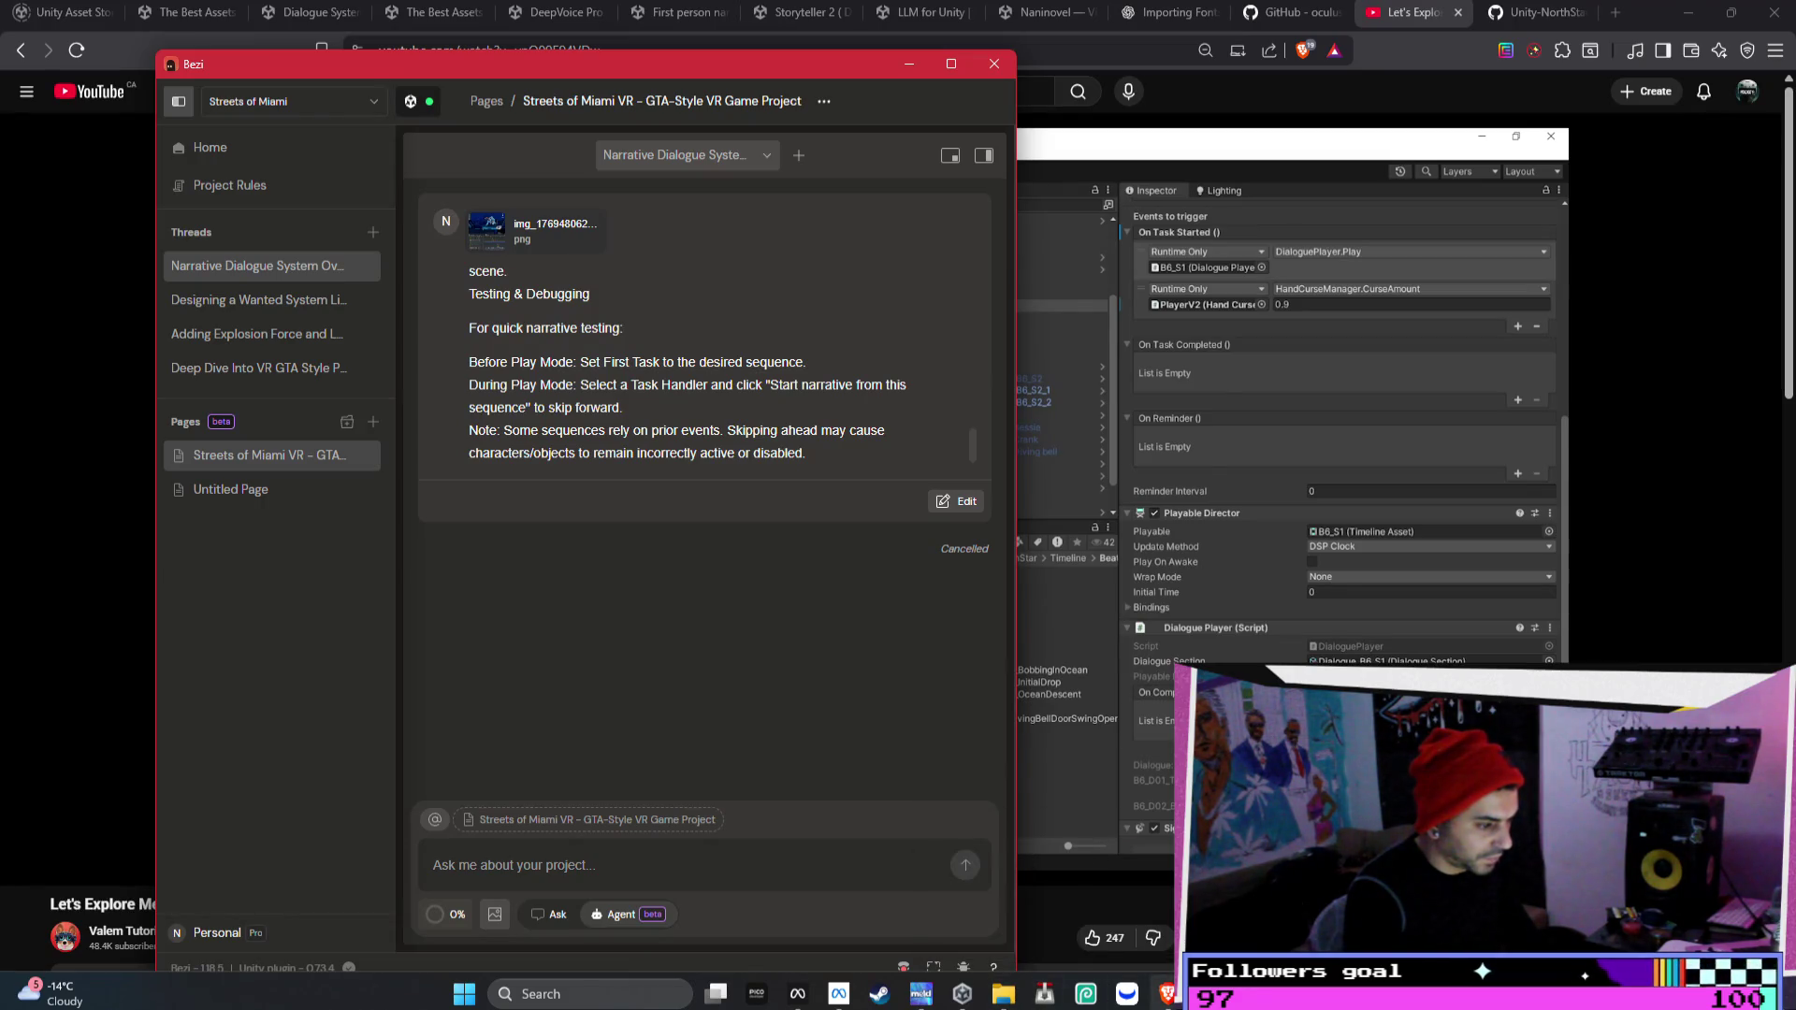
- Go to the Unity-NorthStar LipSync.md docs and open the uLipSync link in a new tab
{"action": "mouse_move", "coordinate": [1166, 993]}
{"action": "mouse_move", "coordinate": [1003, 906]}
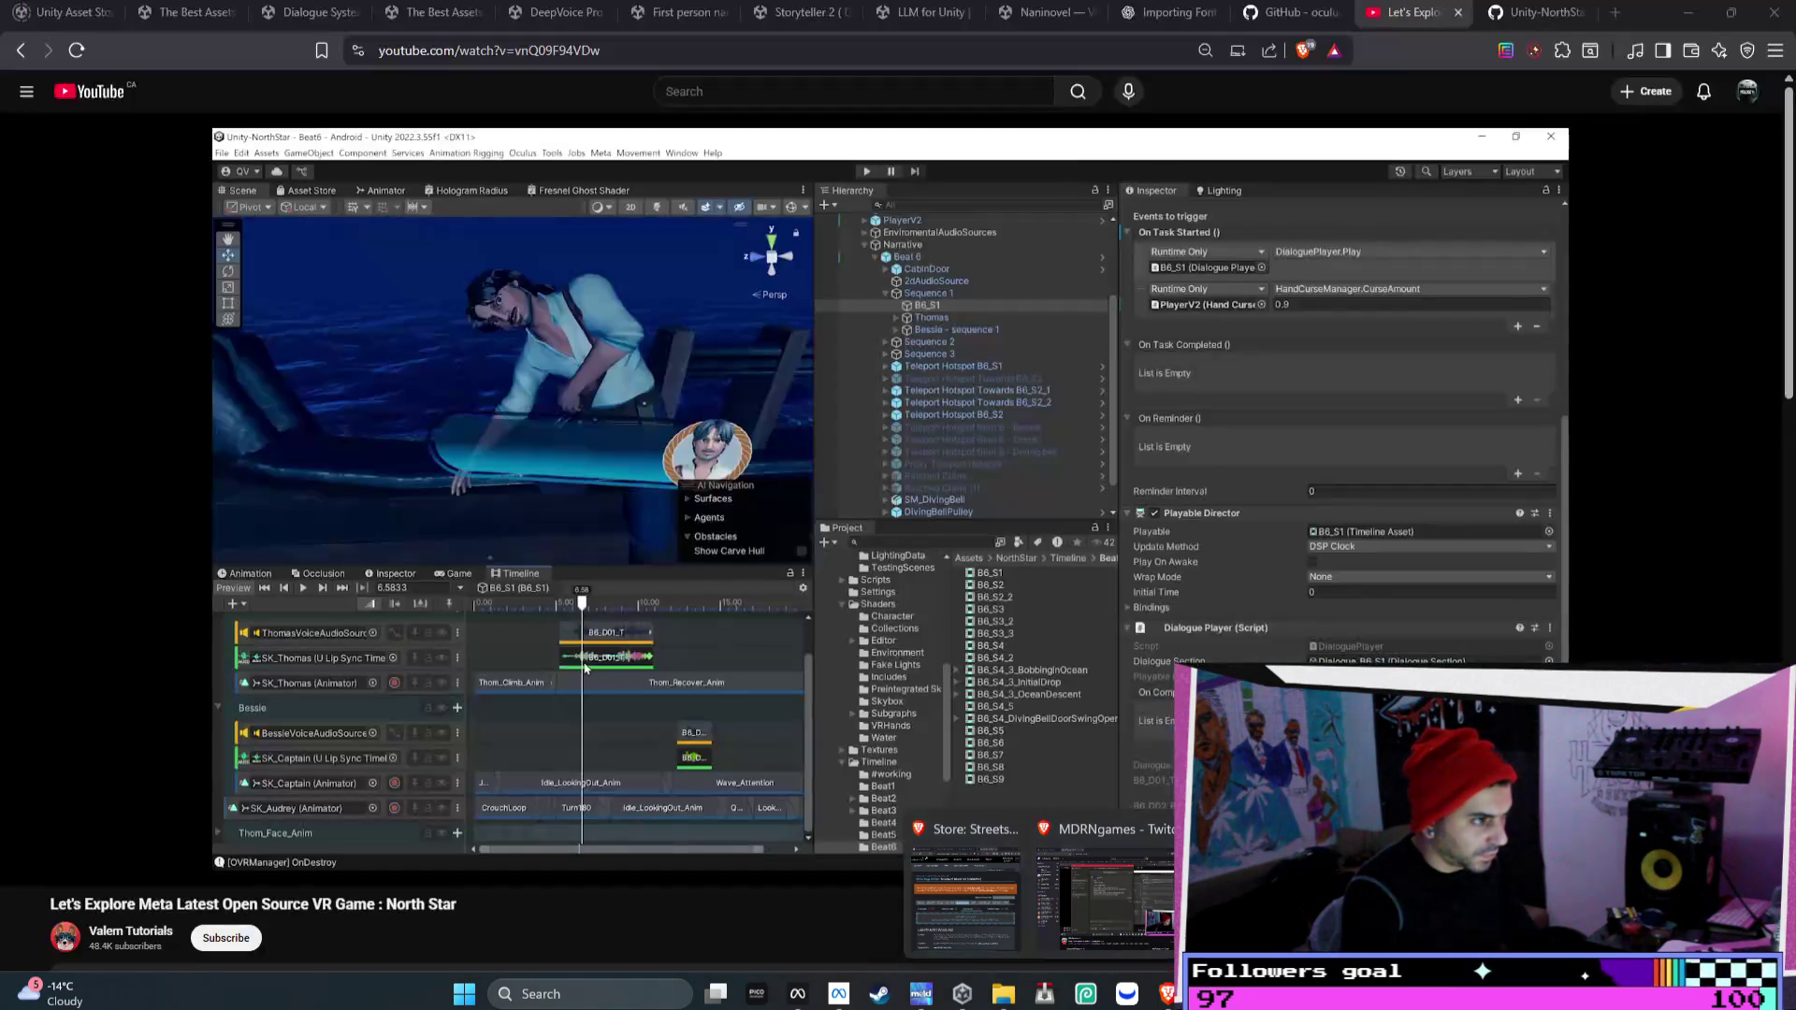
{"action": "left_click", "coordinate": [1103, 898]}
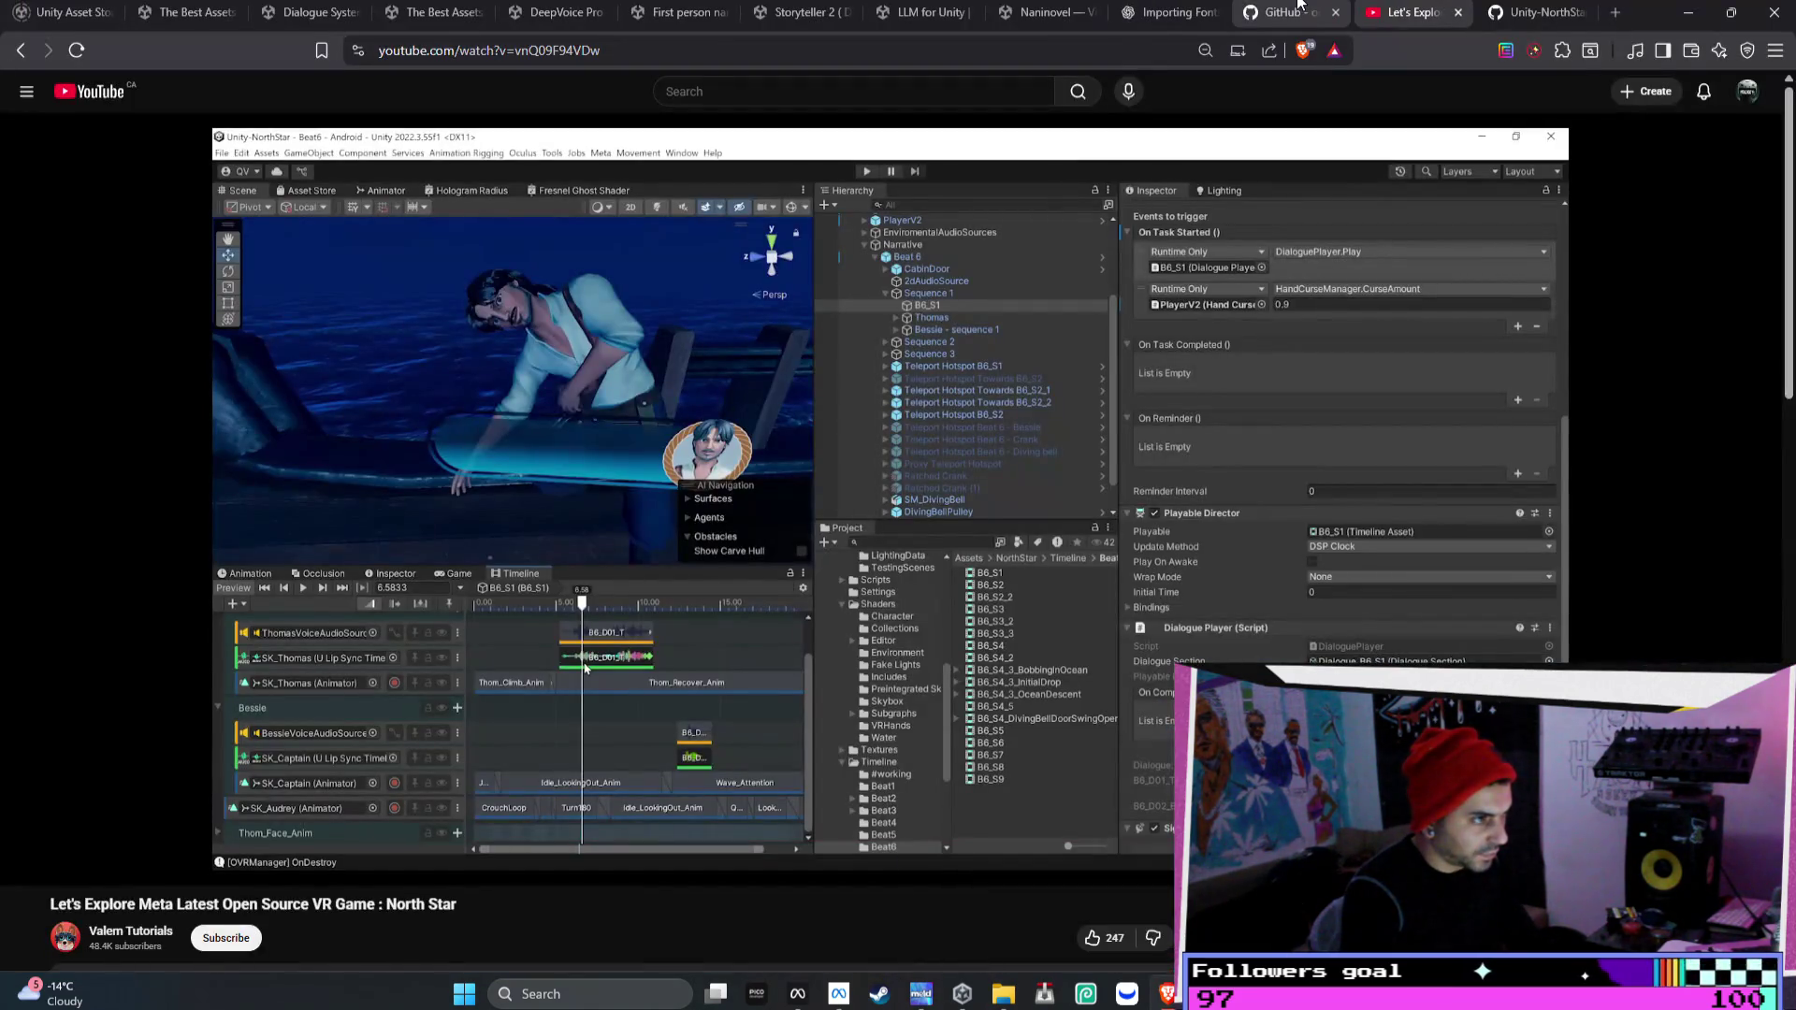
{"action": "left_click", "coordinate": [1173, 12]}
{"action": "left_click", "coordinate": [1283, 14]}
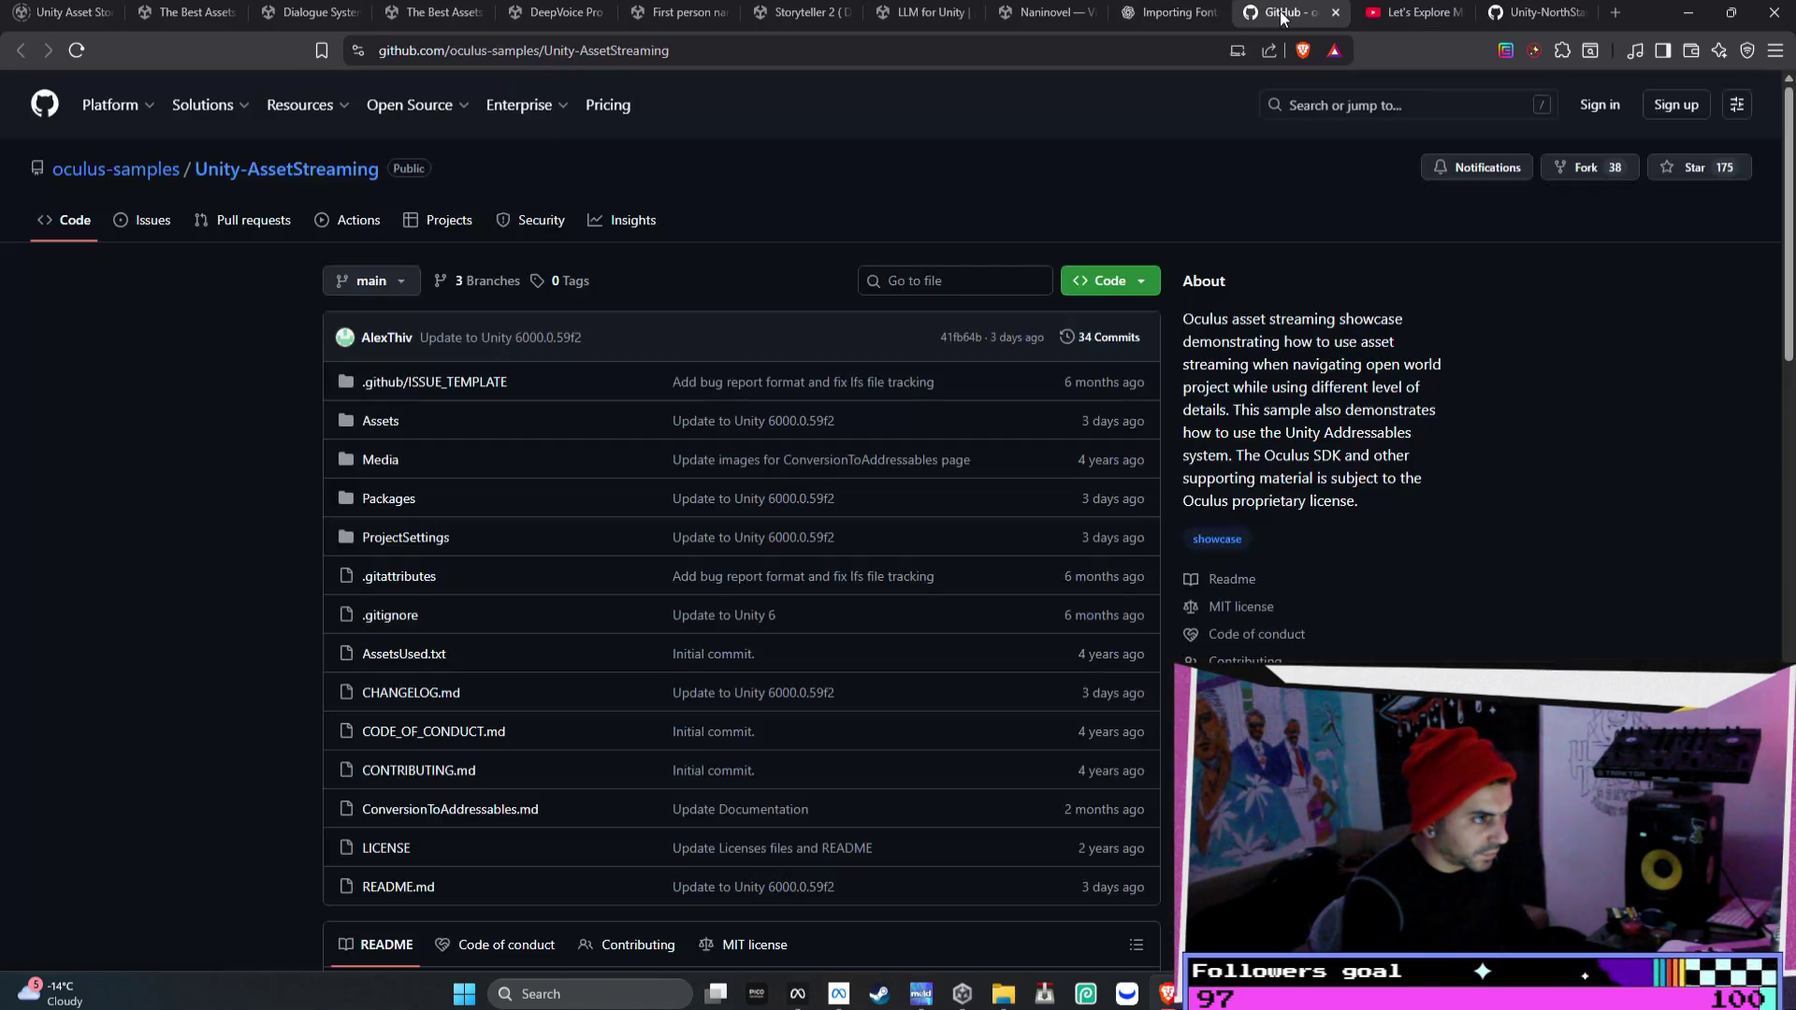
{"action": "left_click", "coordinate": [1524, 18]}
{"action": "scroll", "coordinate": [854, 352], "scroll_direction": "down", "scroll_amount": 5}
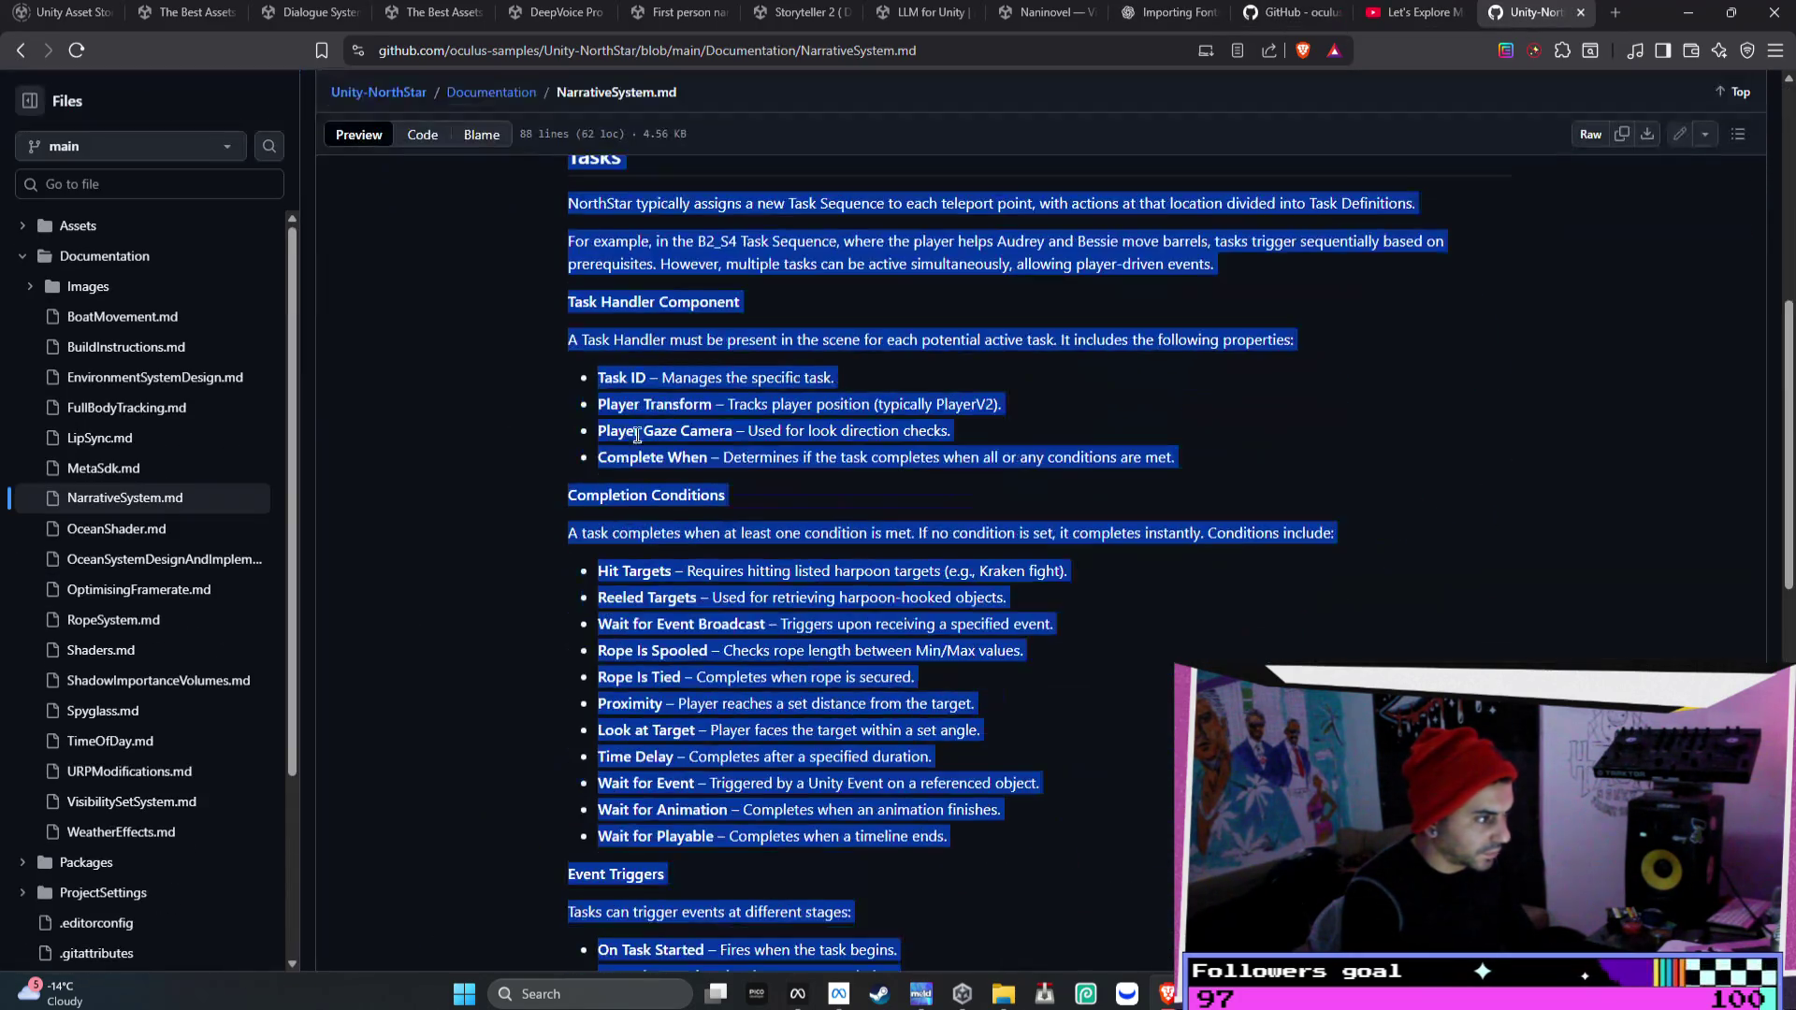
{"action": "left_click", "coordinate": [99, 437]}
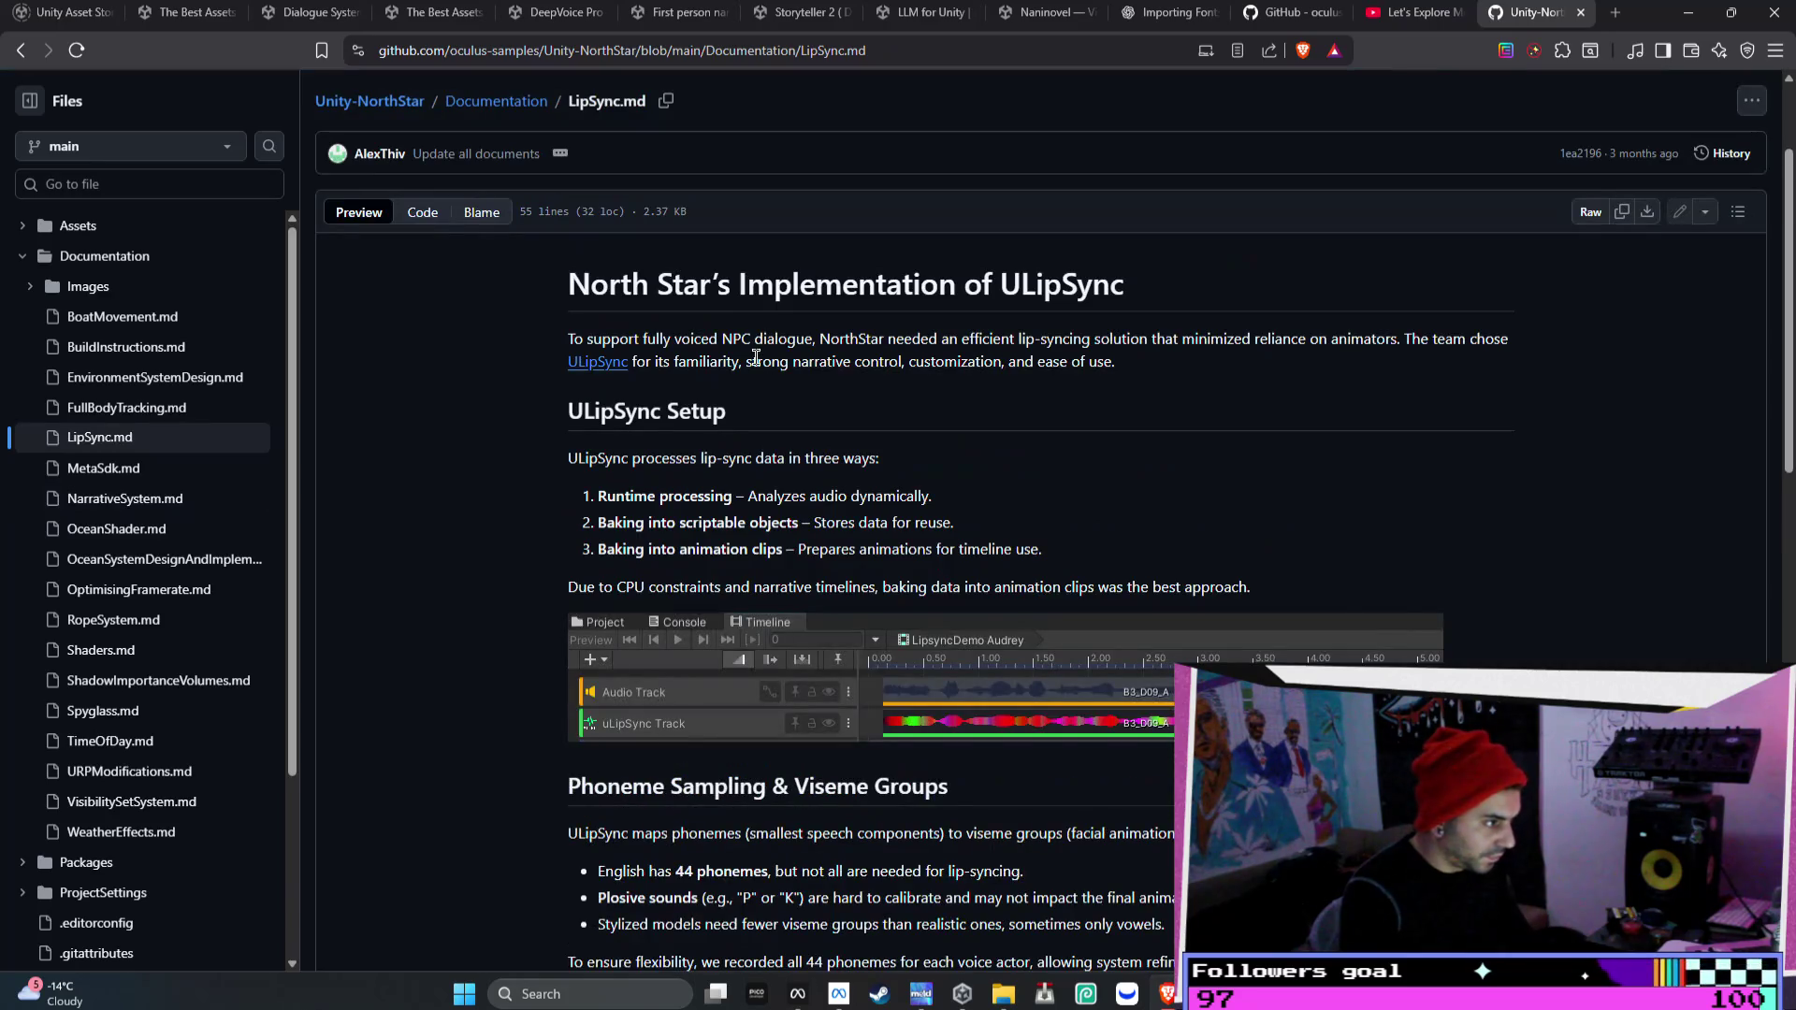
{"action": "right_click", "coordinate": [600, 365]}
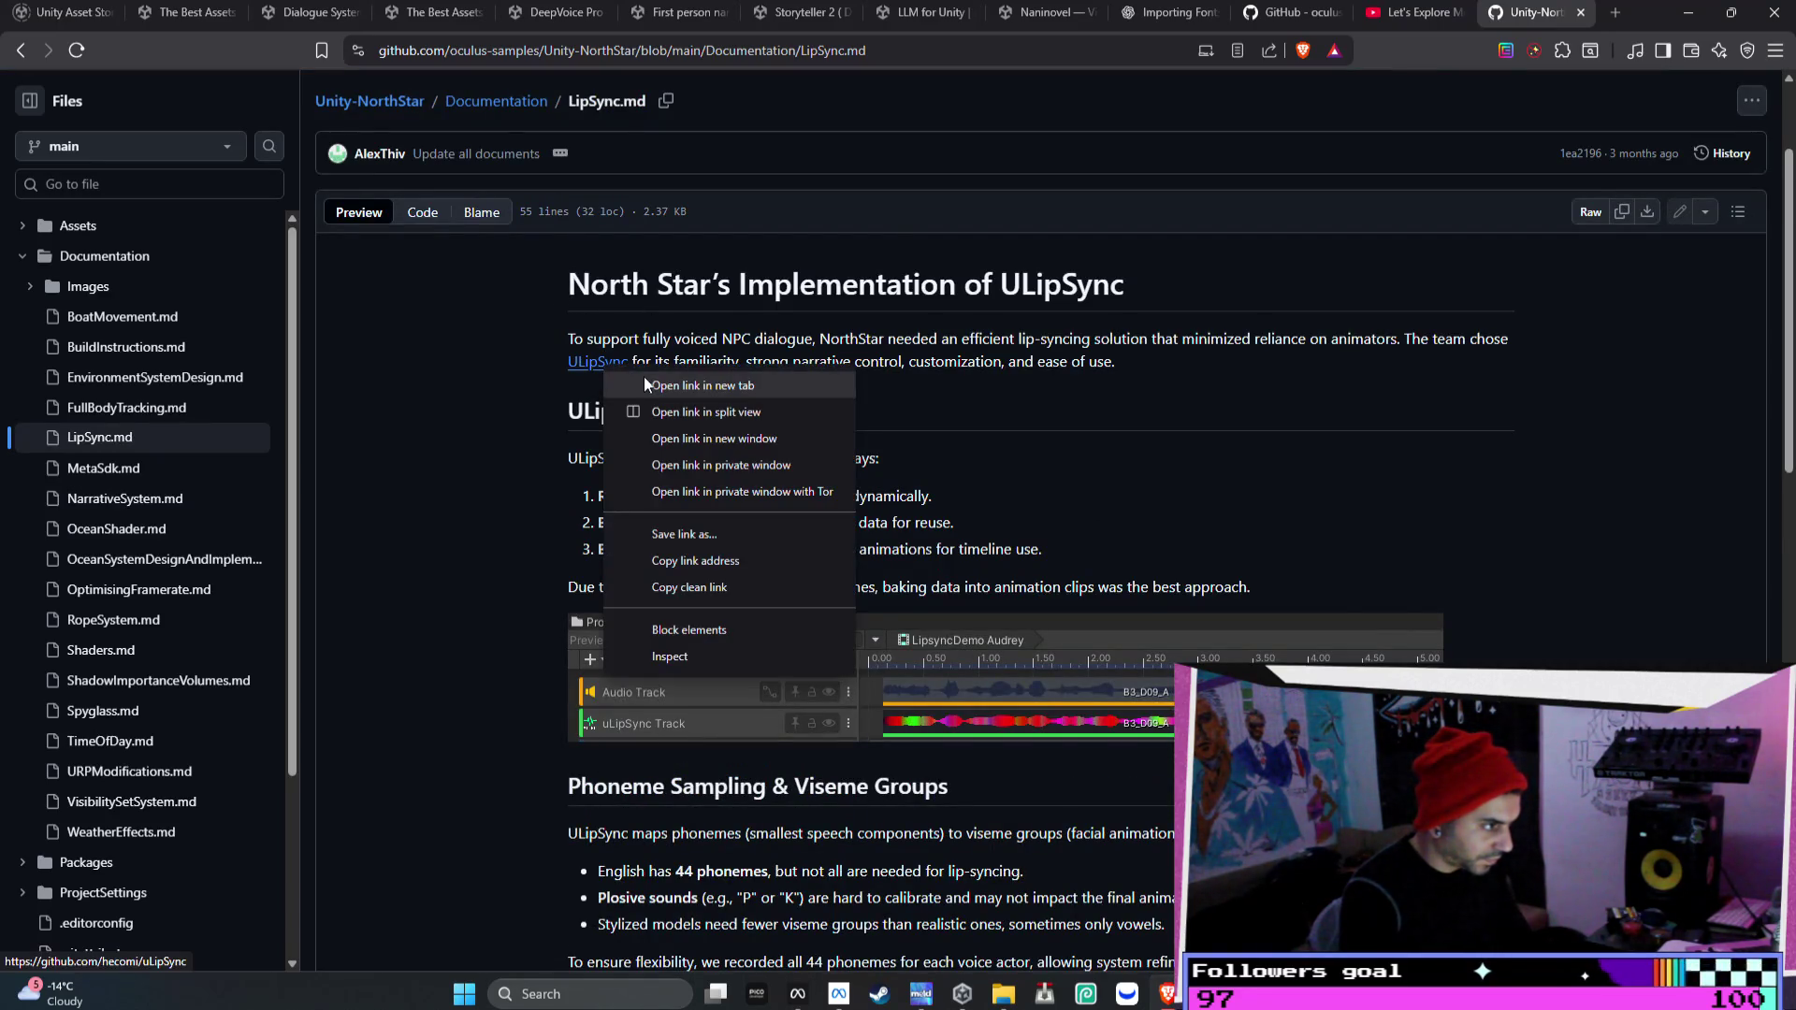
{"action": "left_click", "coordinate": [644, 378]}
{"action": "left_click", "coordinate": [1543, 13]}
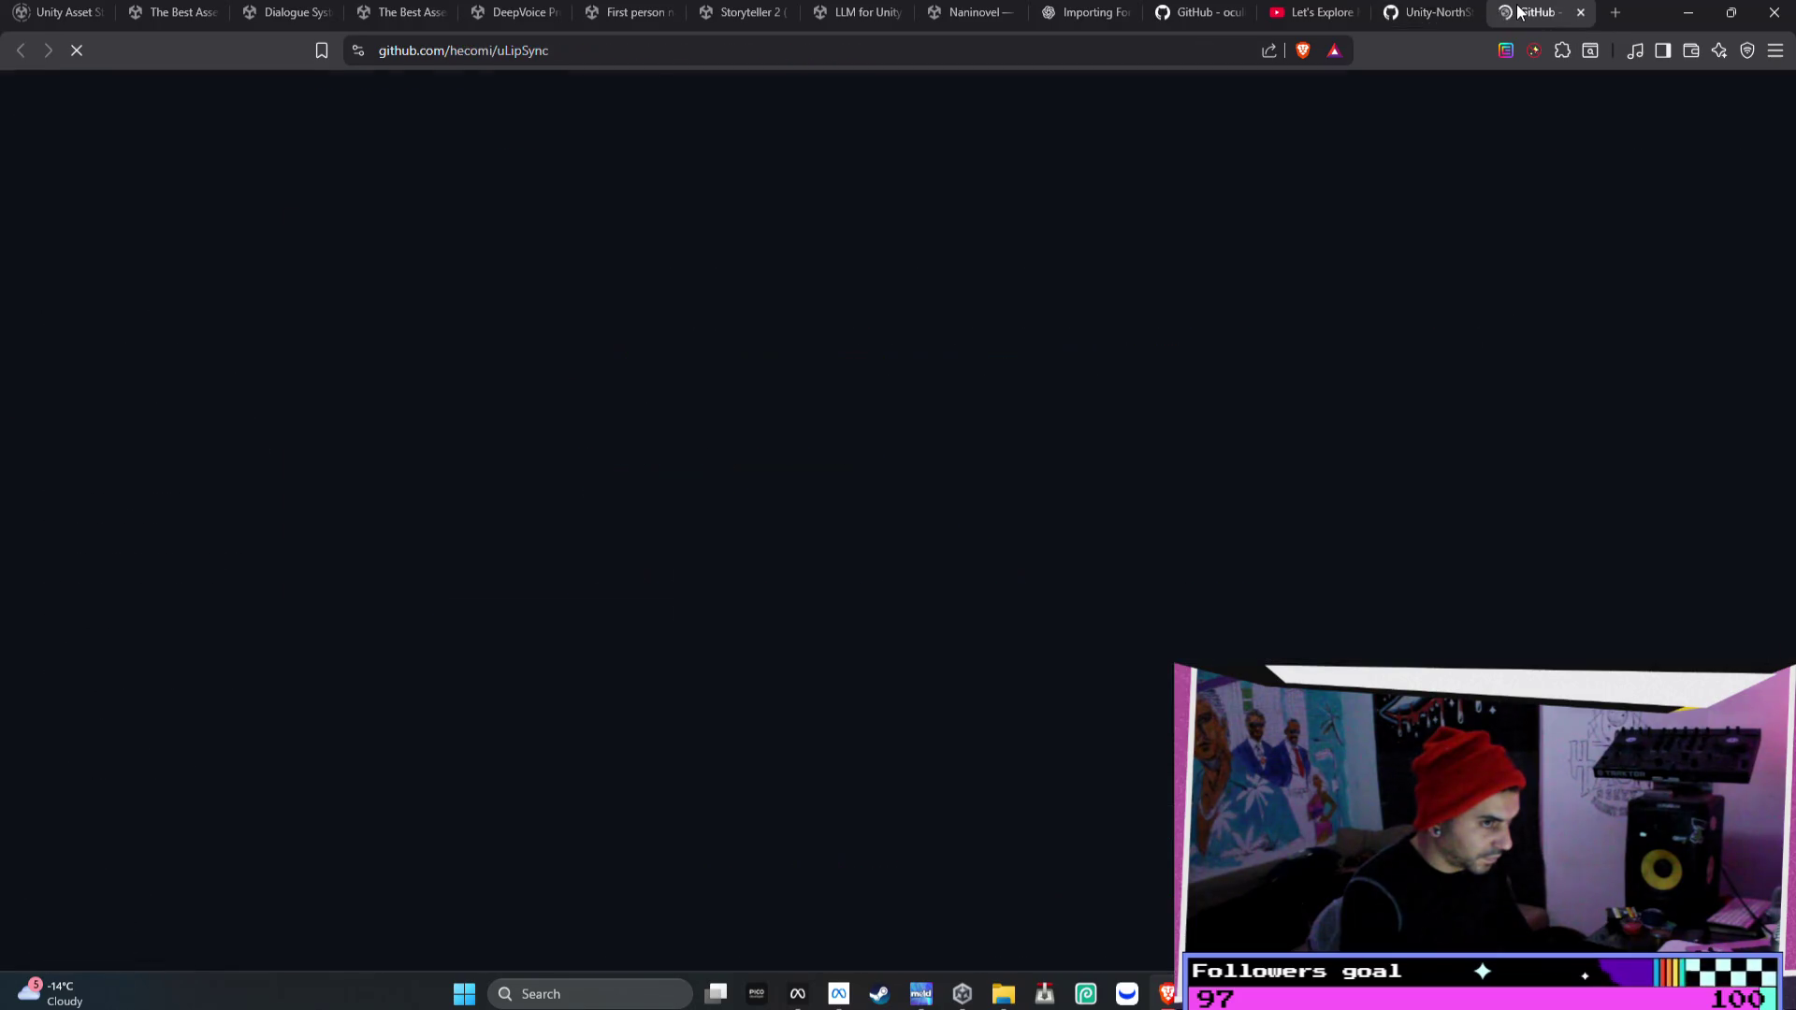
- Skim the uLipSync README down to its 3rd-Party License section
{"action": "scroll", "coordinate": [838, 125], "scroll_direction": "down", "scroll_amount": 8}
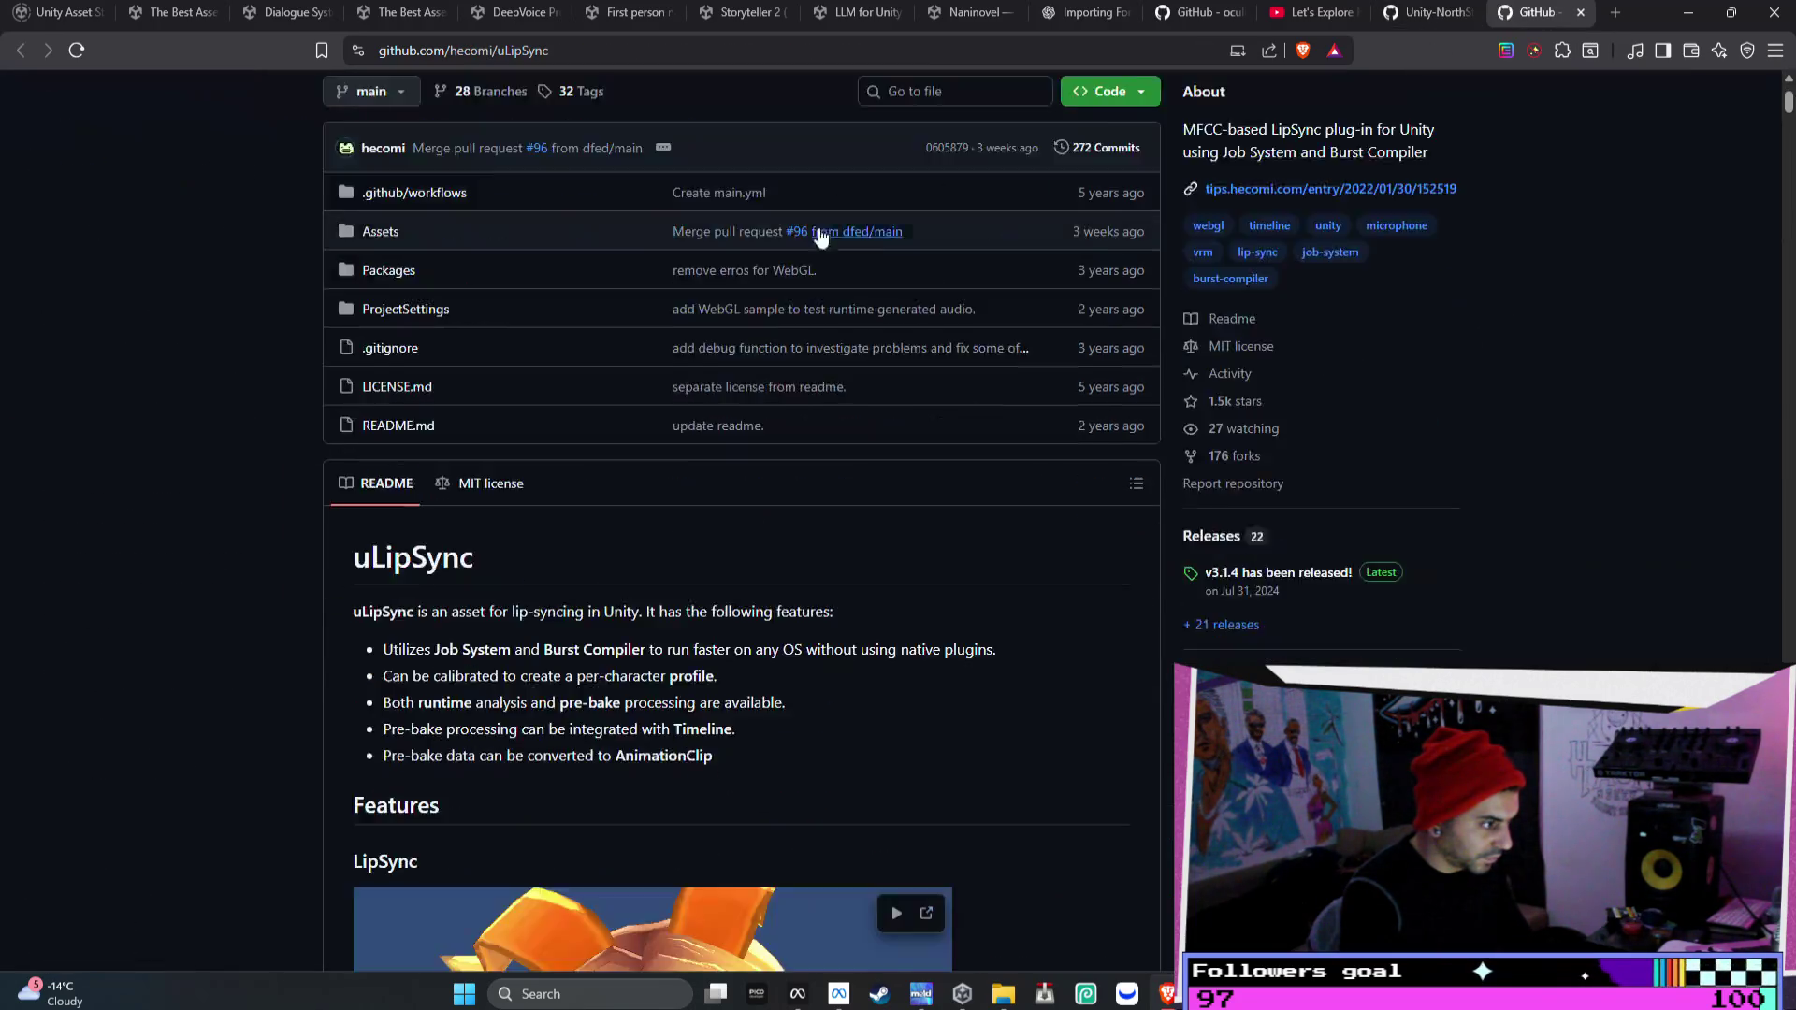
{"action": "scroll", "coordinate": [848, 301], "scroll_direction": "down", "scroll_amount": 15}
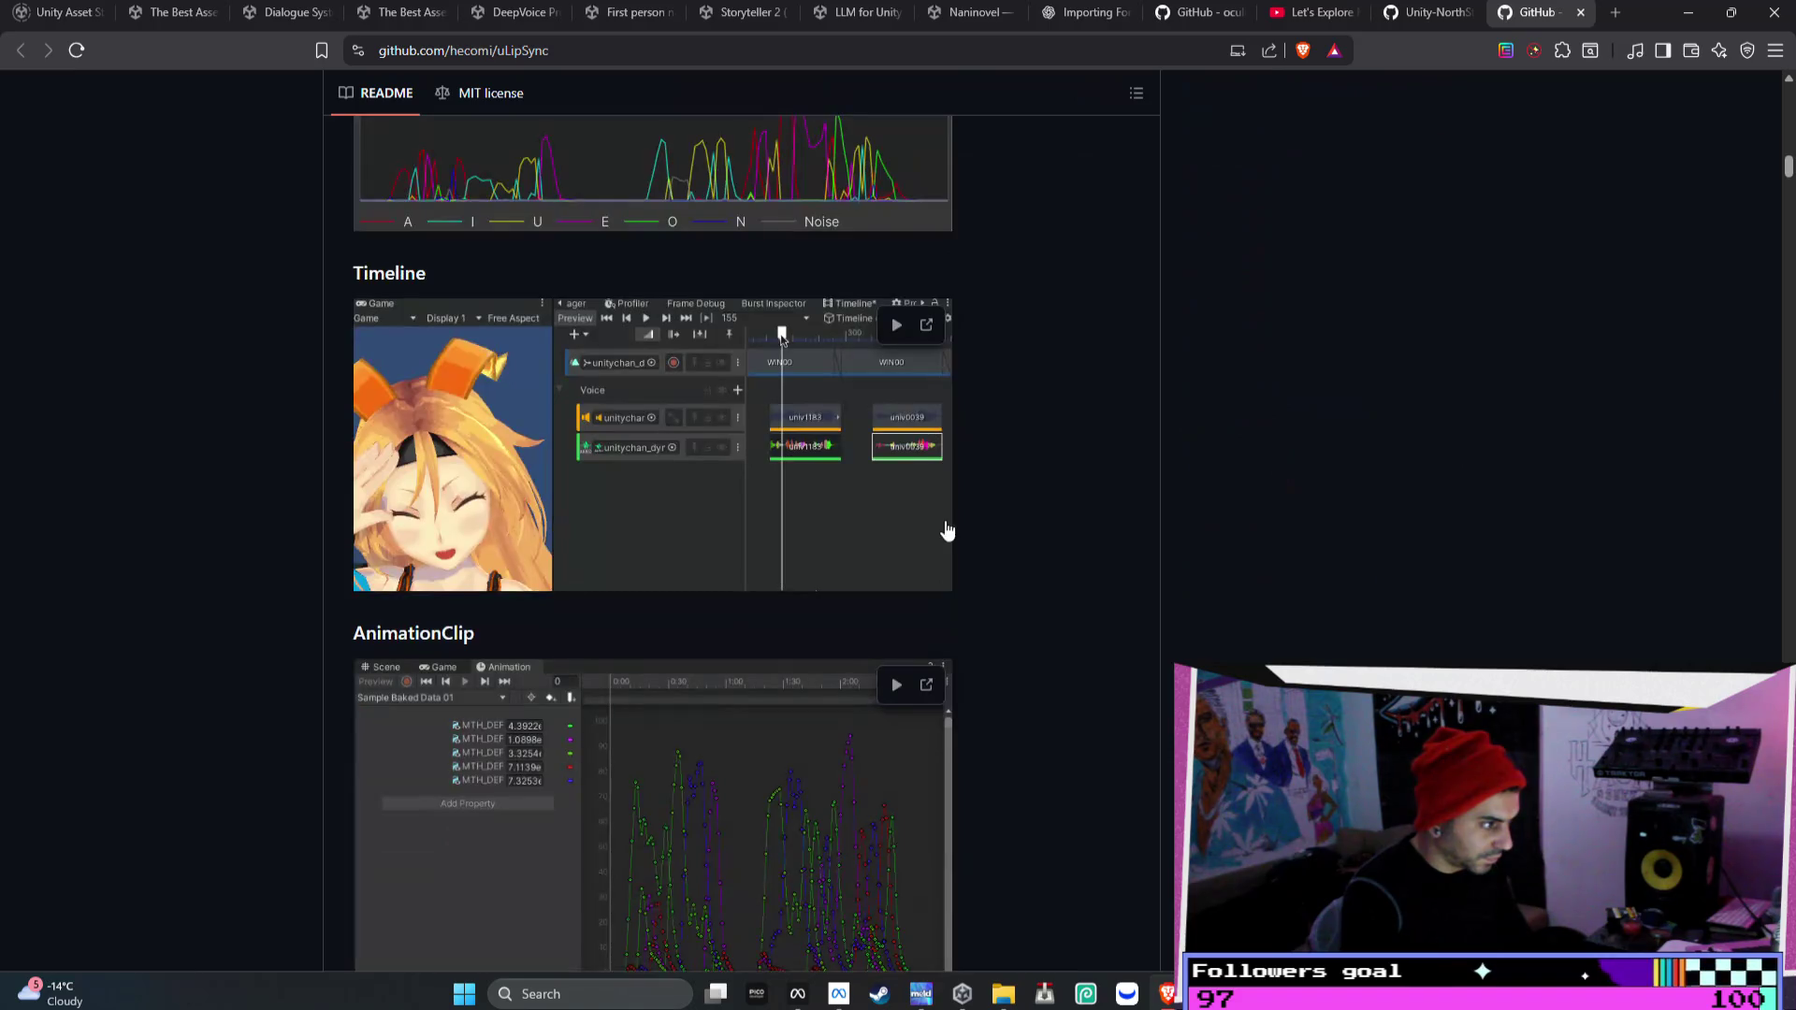
{"action": "scroll", "coordinate": [951, 530], "scroll_direction": "down", "scroll_amount": 5}
{"action": "scroll", "coordinate": [956, 524], "scroll_direction": "down", "scroll_amount": 13}
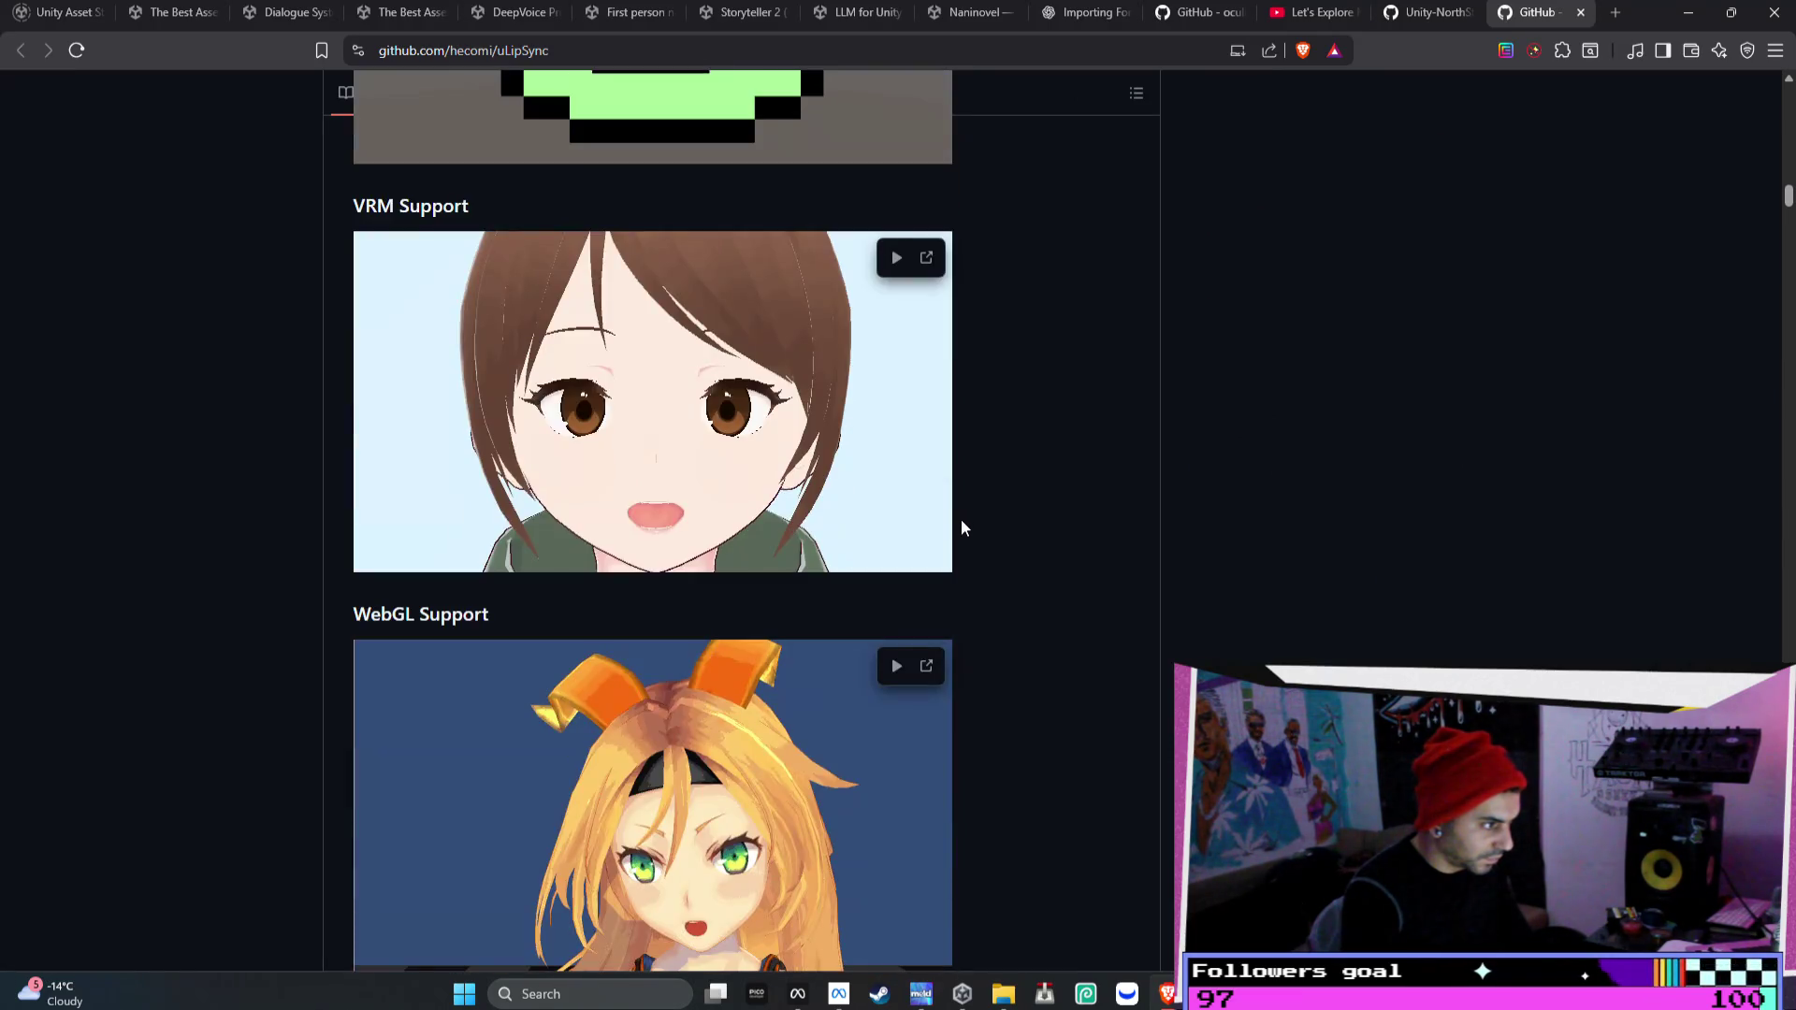
{"action": "scroll", "coordinate": [966, 529], "scroll_direction": "down", "scroll_amount": 20}
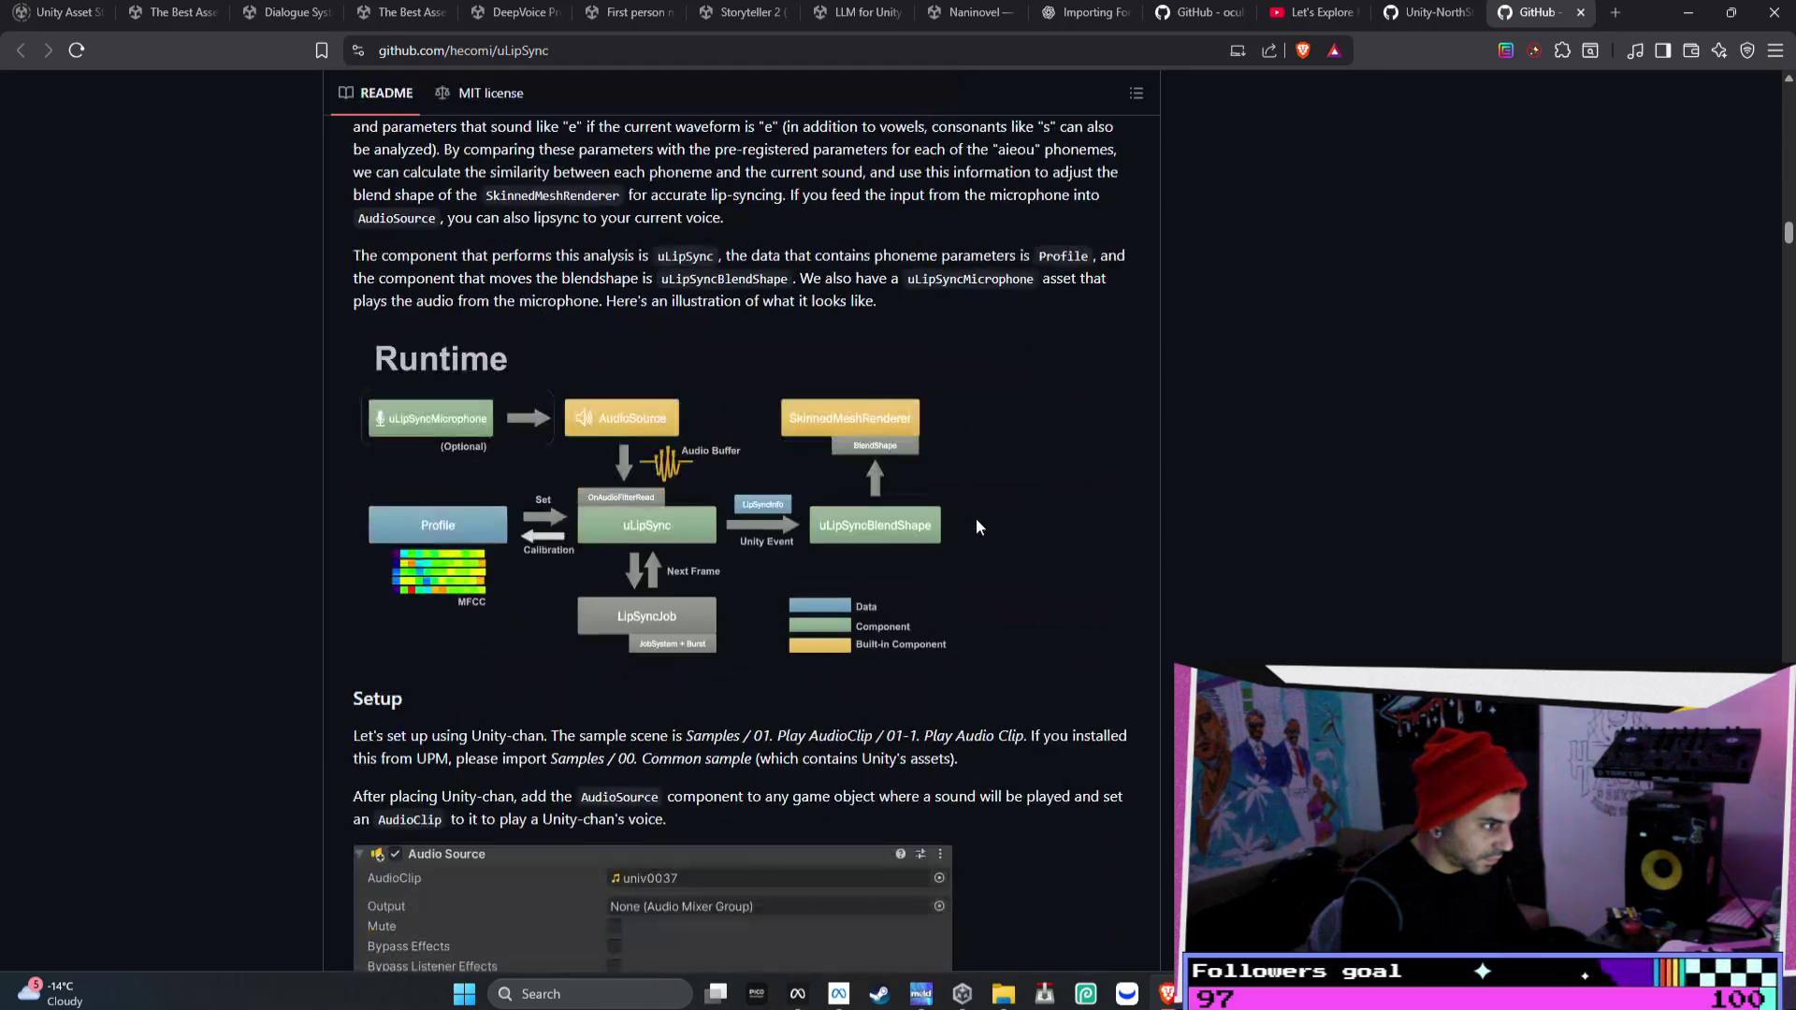
{"action": "scroll", "coordinate": [979, 521], "scroll_direction": "down", "scroll_amount": 20}
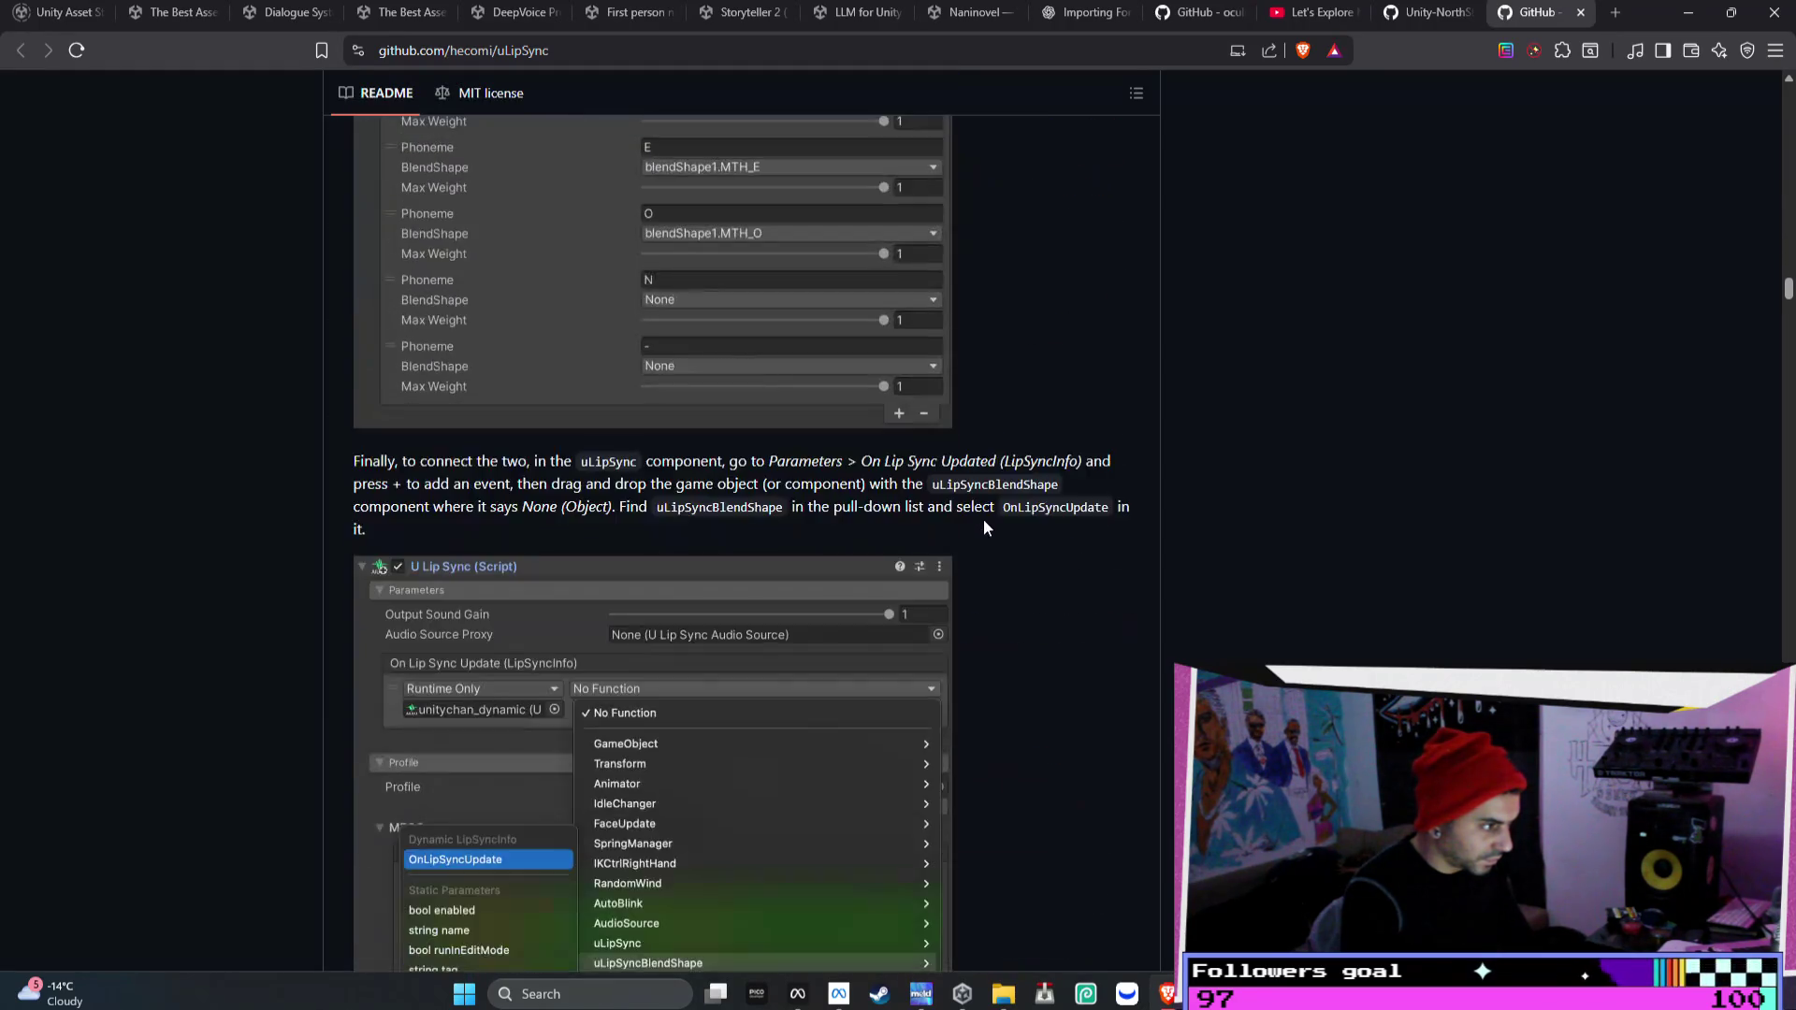
{"action": "scroll", "coordinate": [1035, 539], "scroll_direction": "down", "scroll_amount": 20}
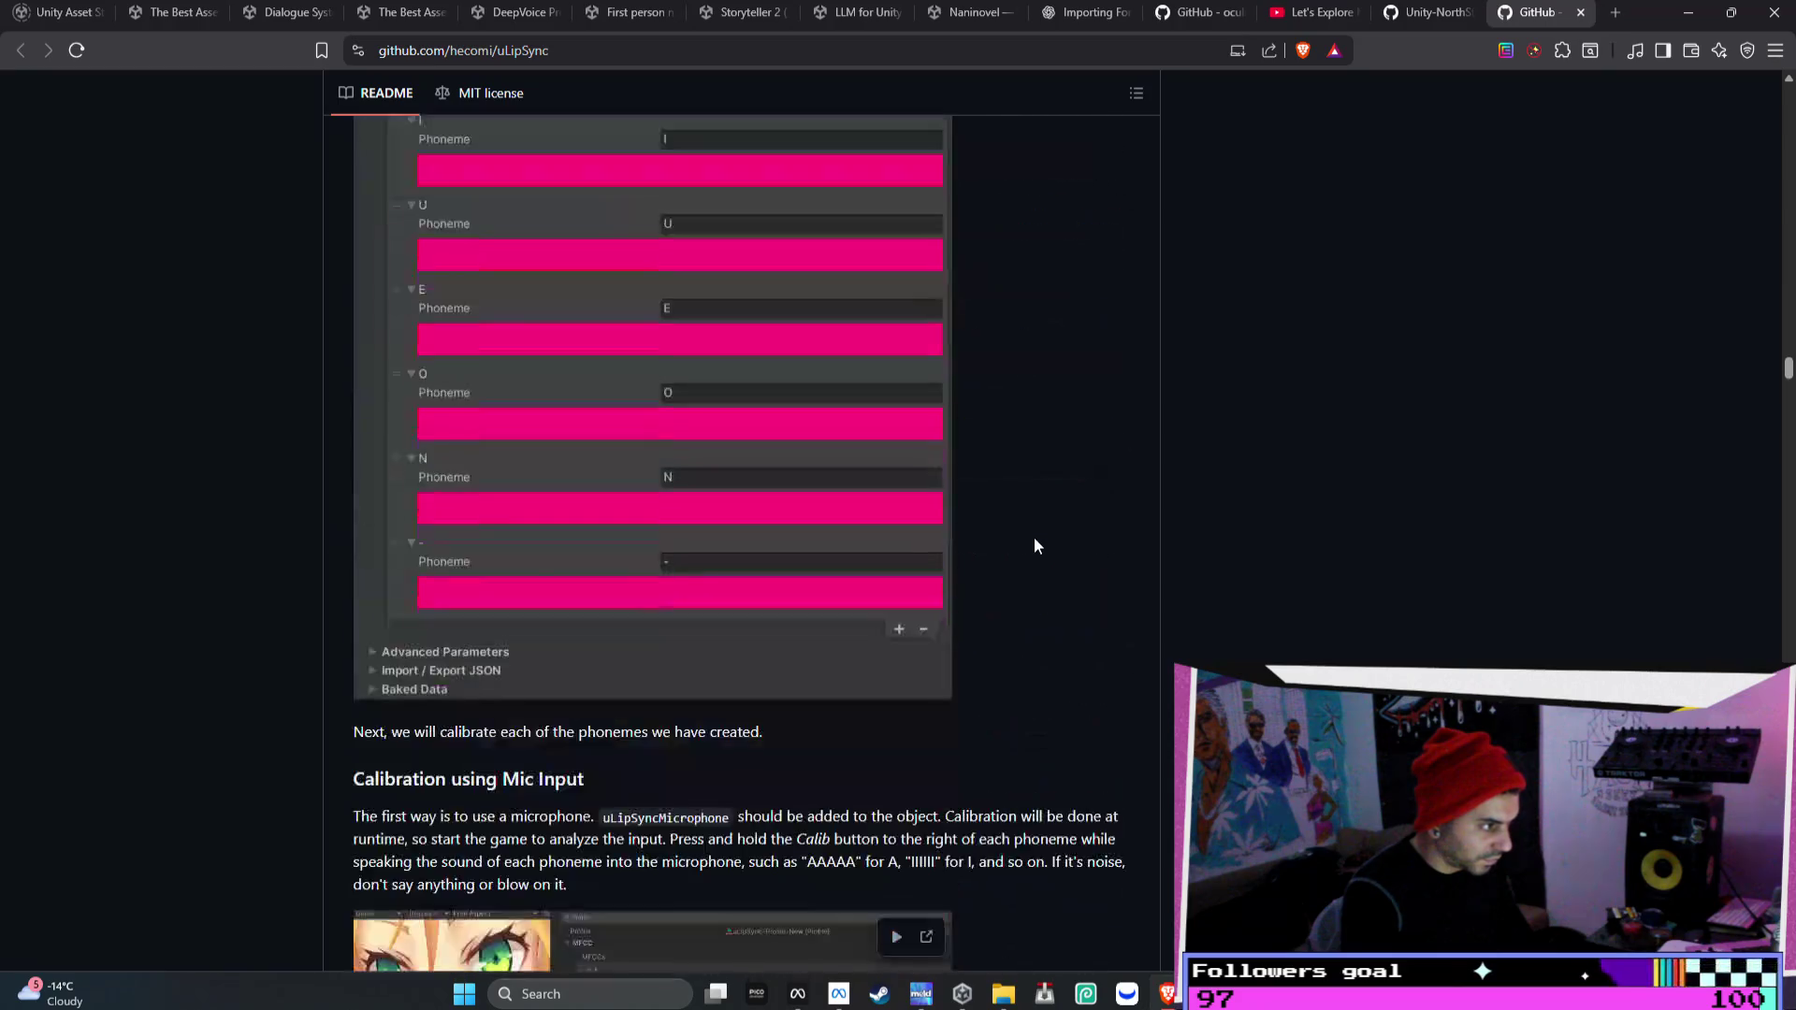
{"action": "scroll", "coordinate": [1036, 537], "scroll_direction": "down", "scroll_amount": 20}
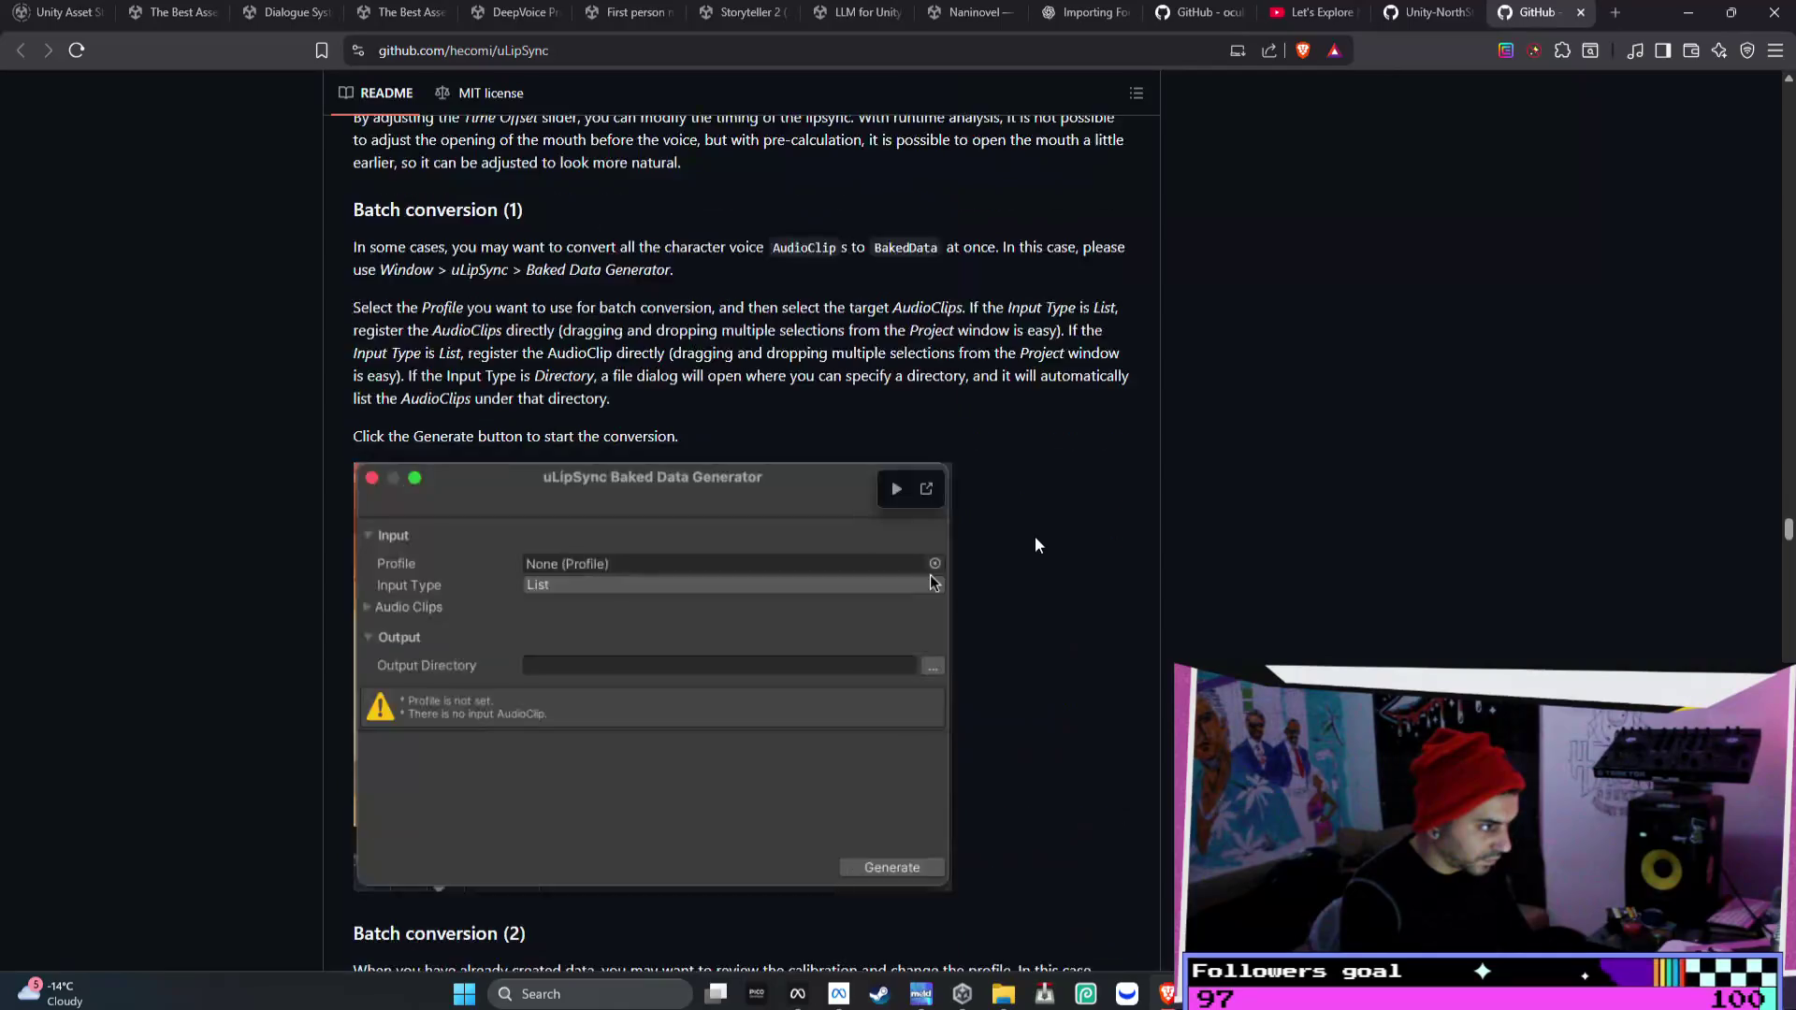
{"action": "scroll", "coordinate": [1033, 547], "scroll_direction": "down", "scroll_amount": 20}
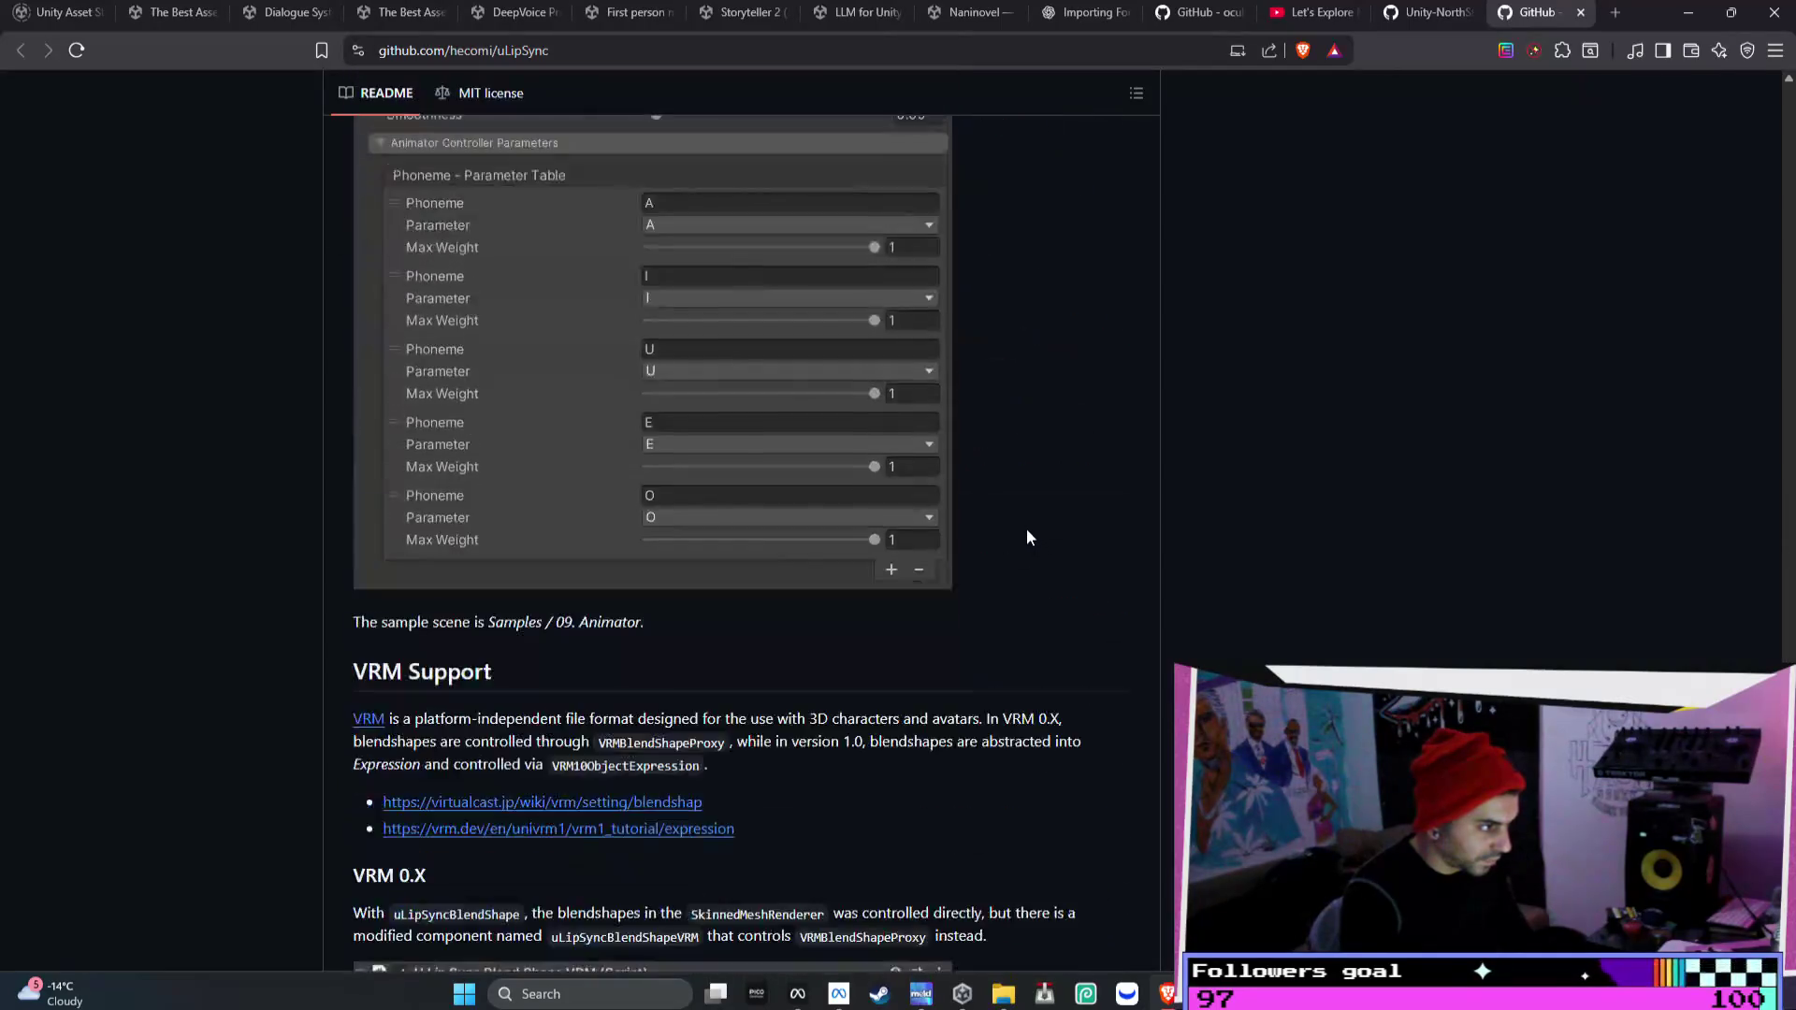
{"action": "scroll", "coordinate": [1026, 549], "scroll_direction": "down", "scroll_amount": 15}
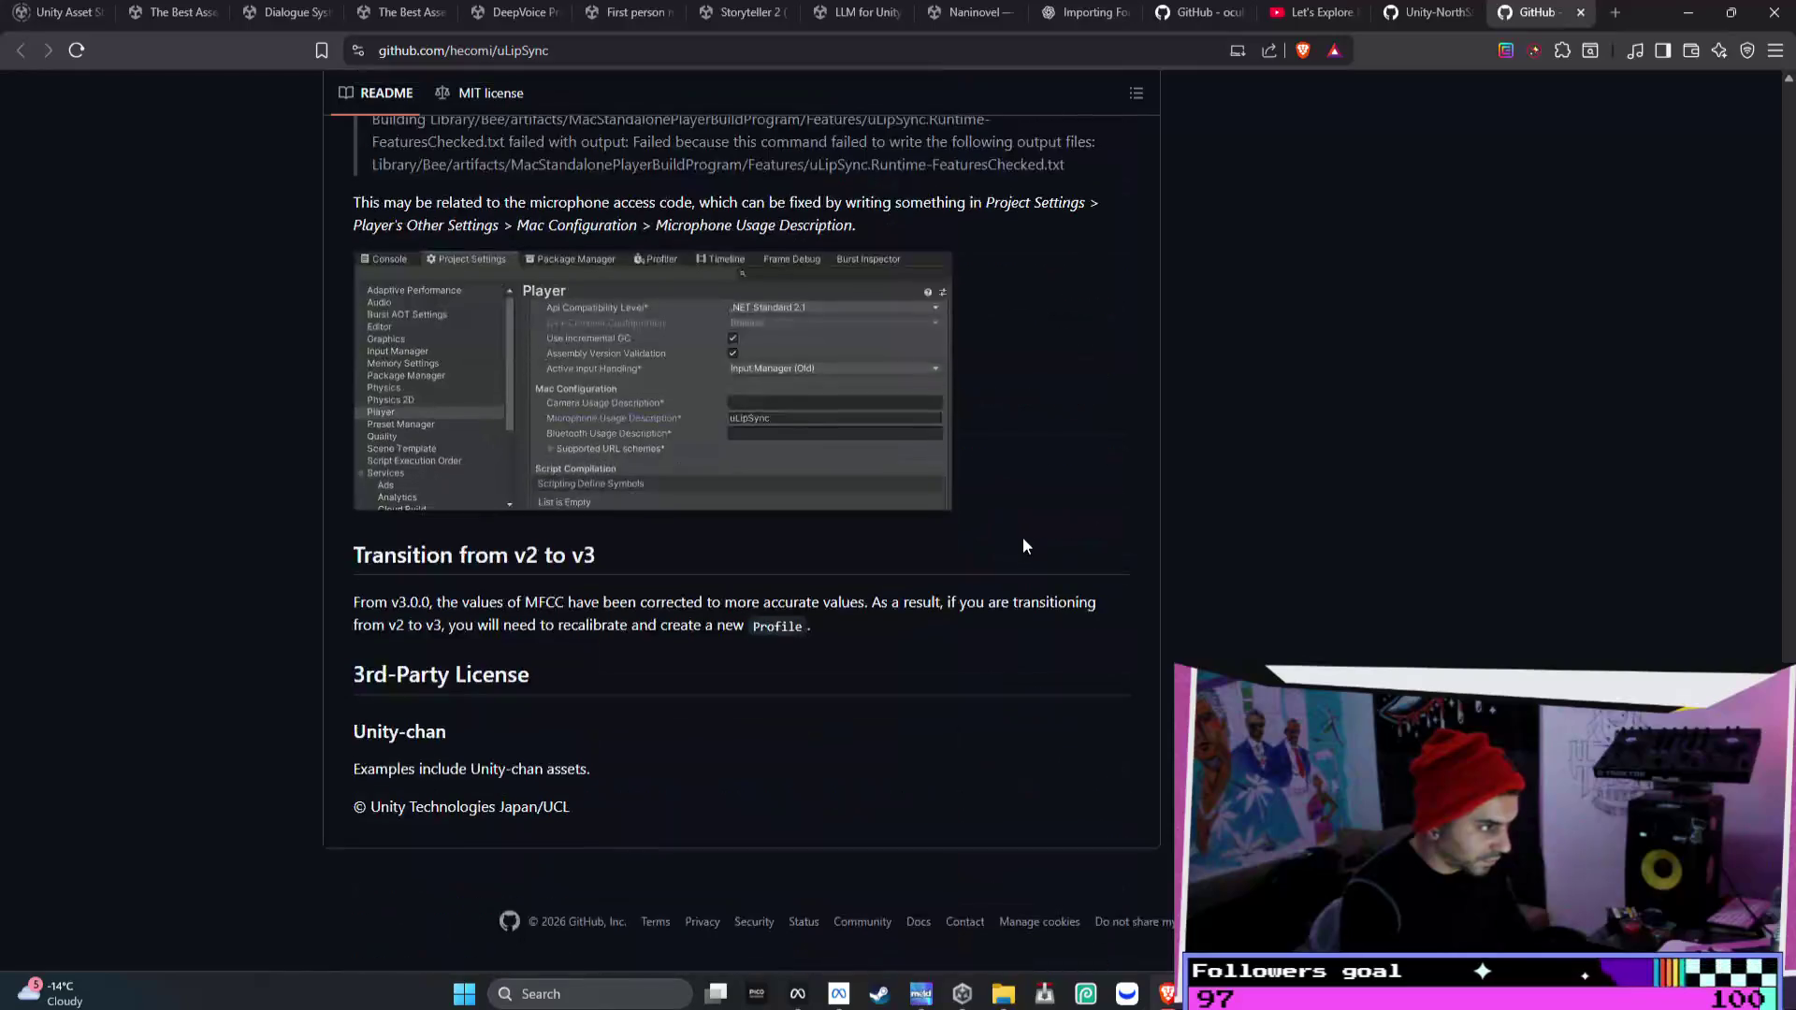
{"action": "key", "text": "alt+Tab"}
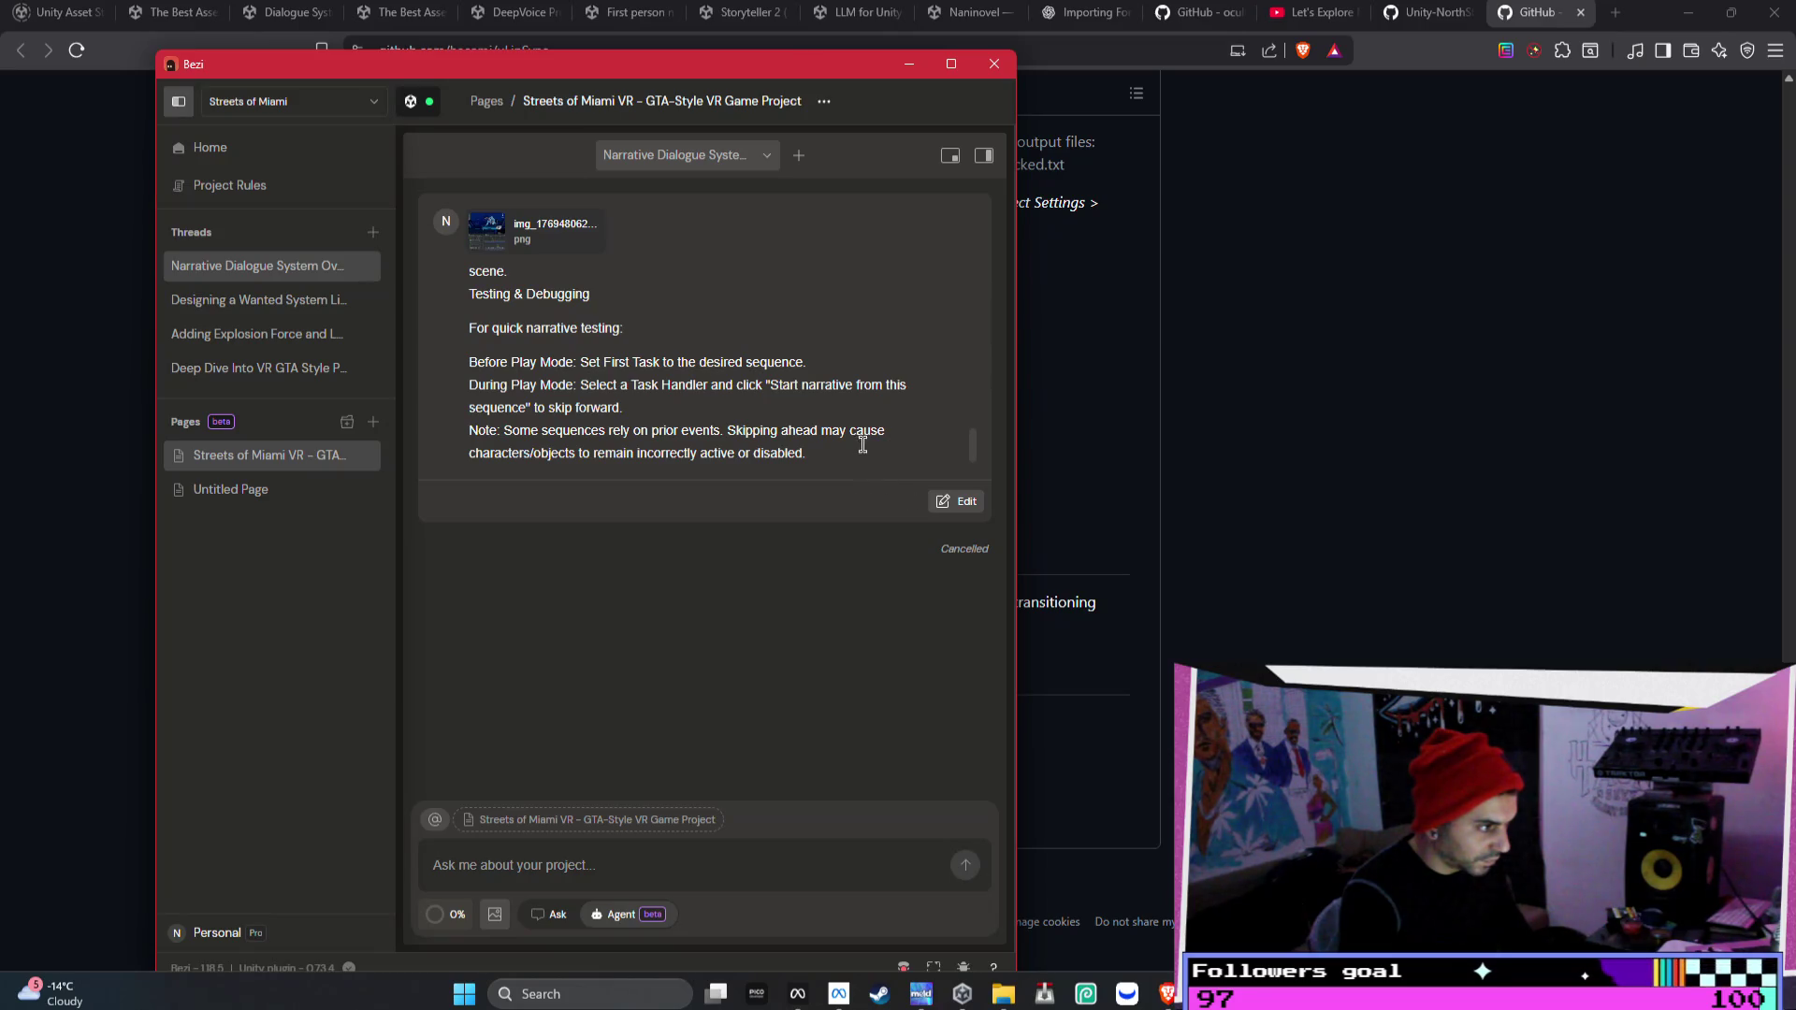
- Resubmit the edited prompt in Agent mode and review the generated DialogueClip and SimpleDialogueManager diffs
{"action": "left_click", "coordinate": [950, 507]}
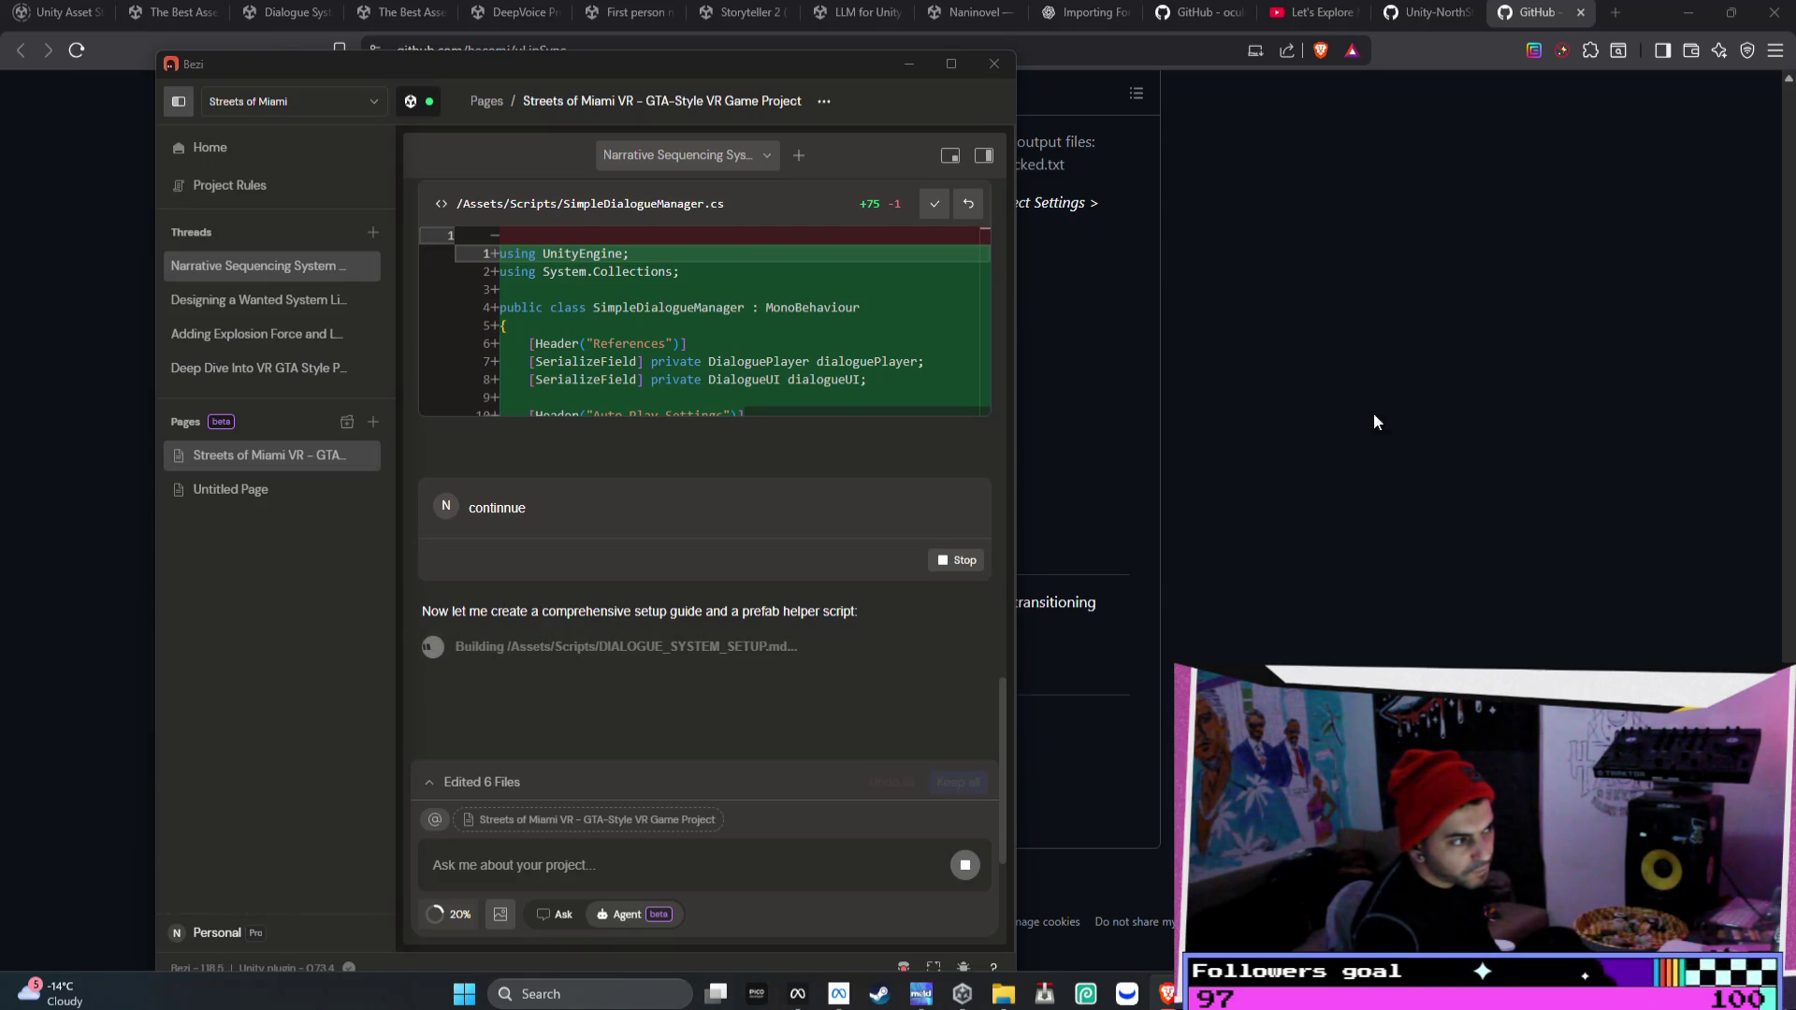
{"action": "scroll", "coordinate": [767, 501], "scroll_direction": "up", "scroll_amount": 15}
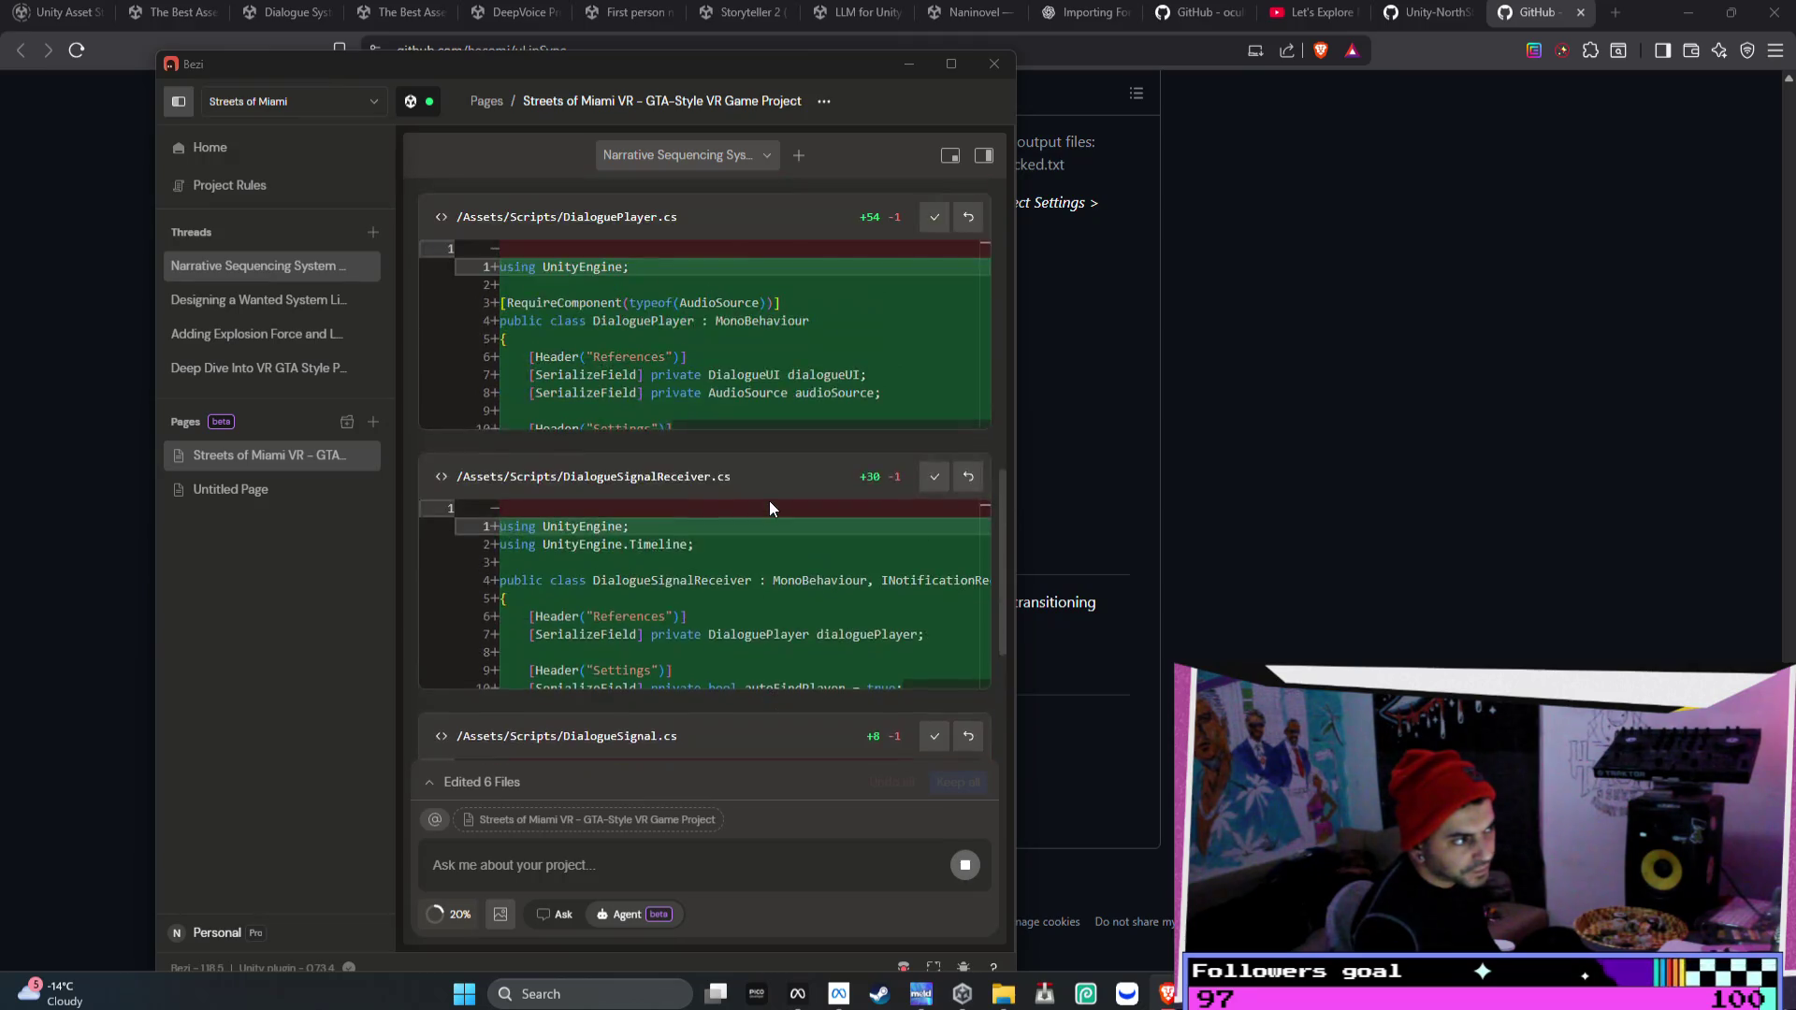
{"action": "scroll", "coordinate": [770, 501], "scroll_direction": "up", "scroll_amount": 10}
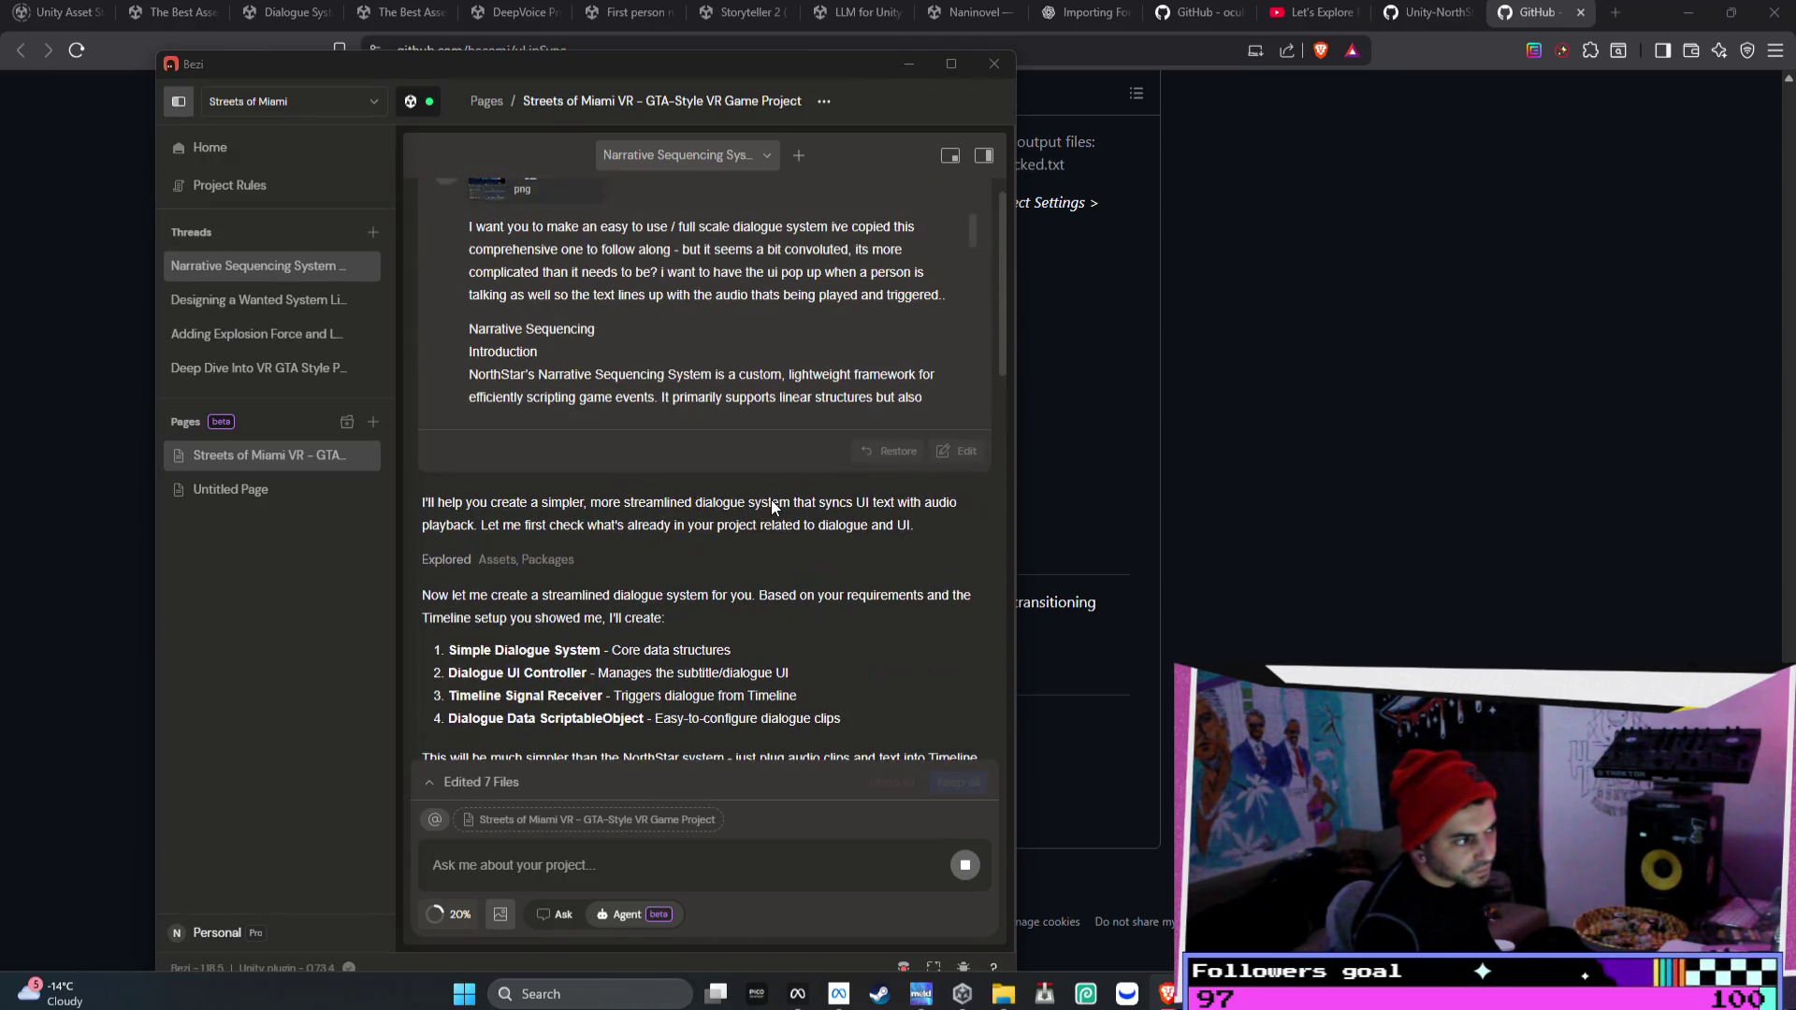
{"action": "scroll", "coordinate": [770, 506], "scroll_direction": "down", "scroll_amount": 2}
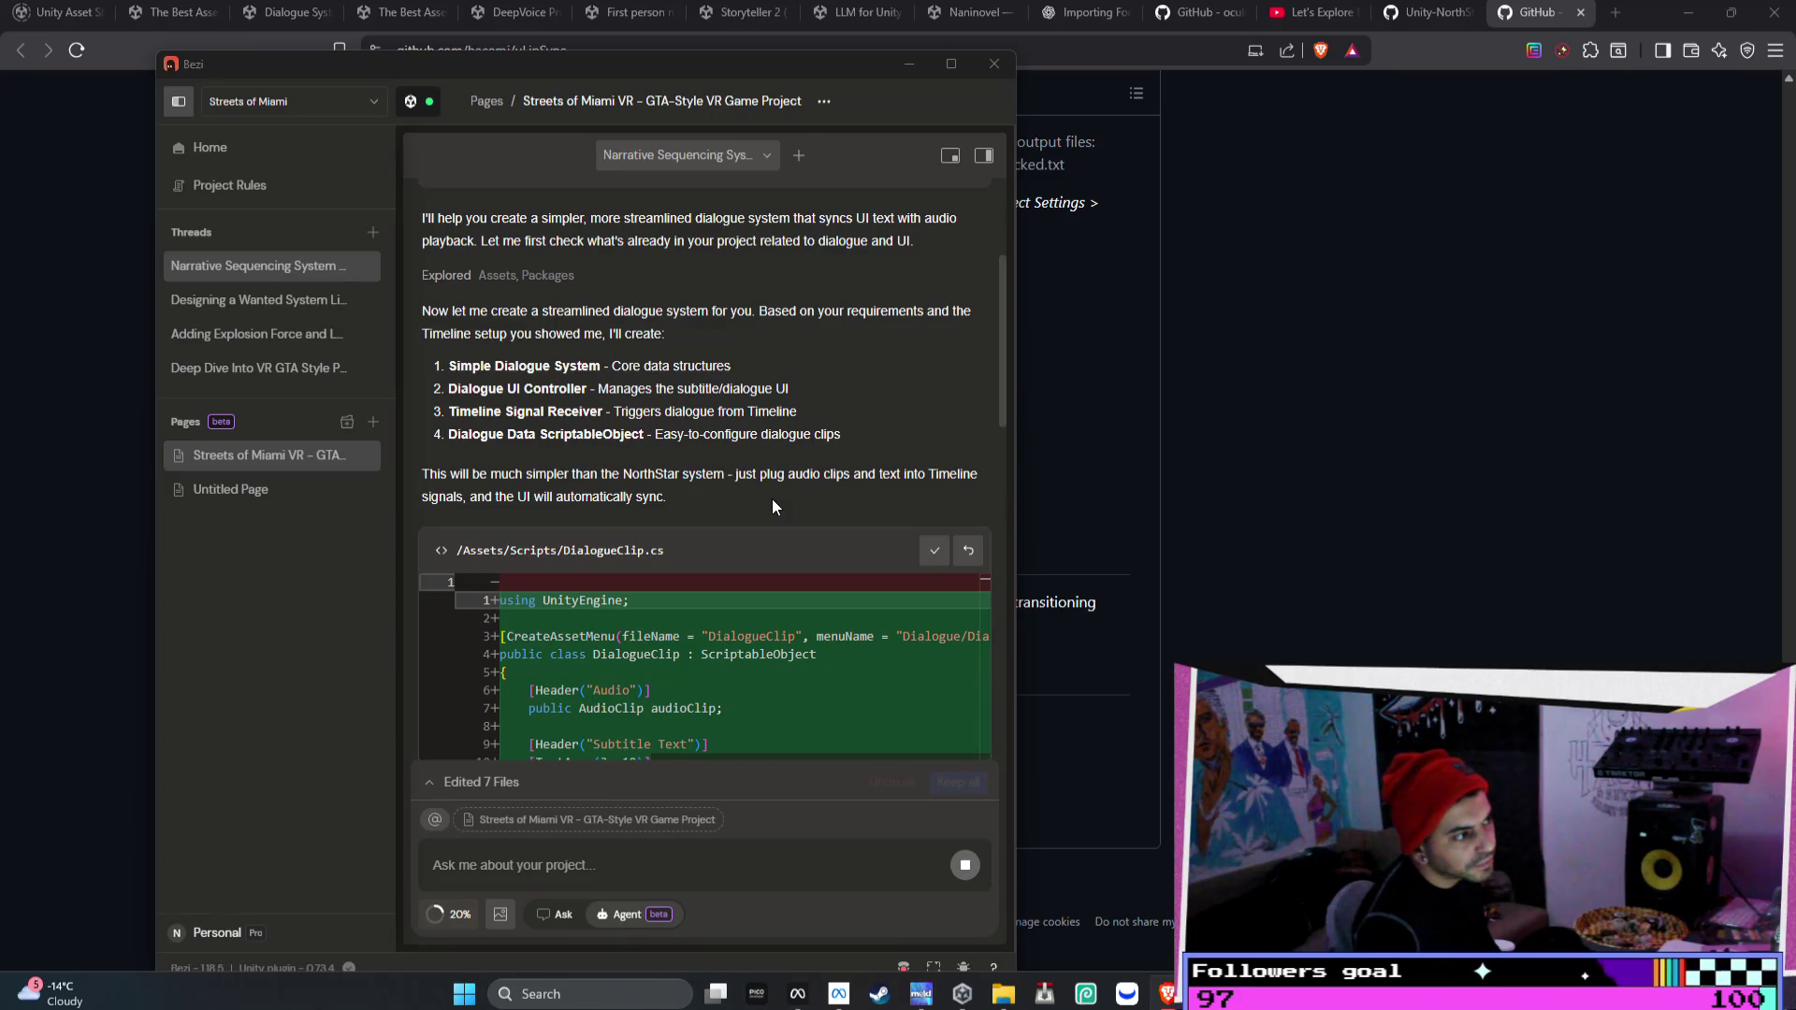